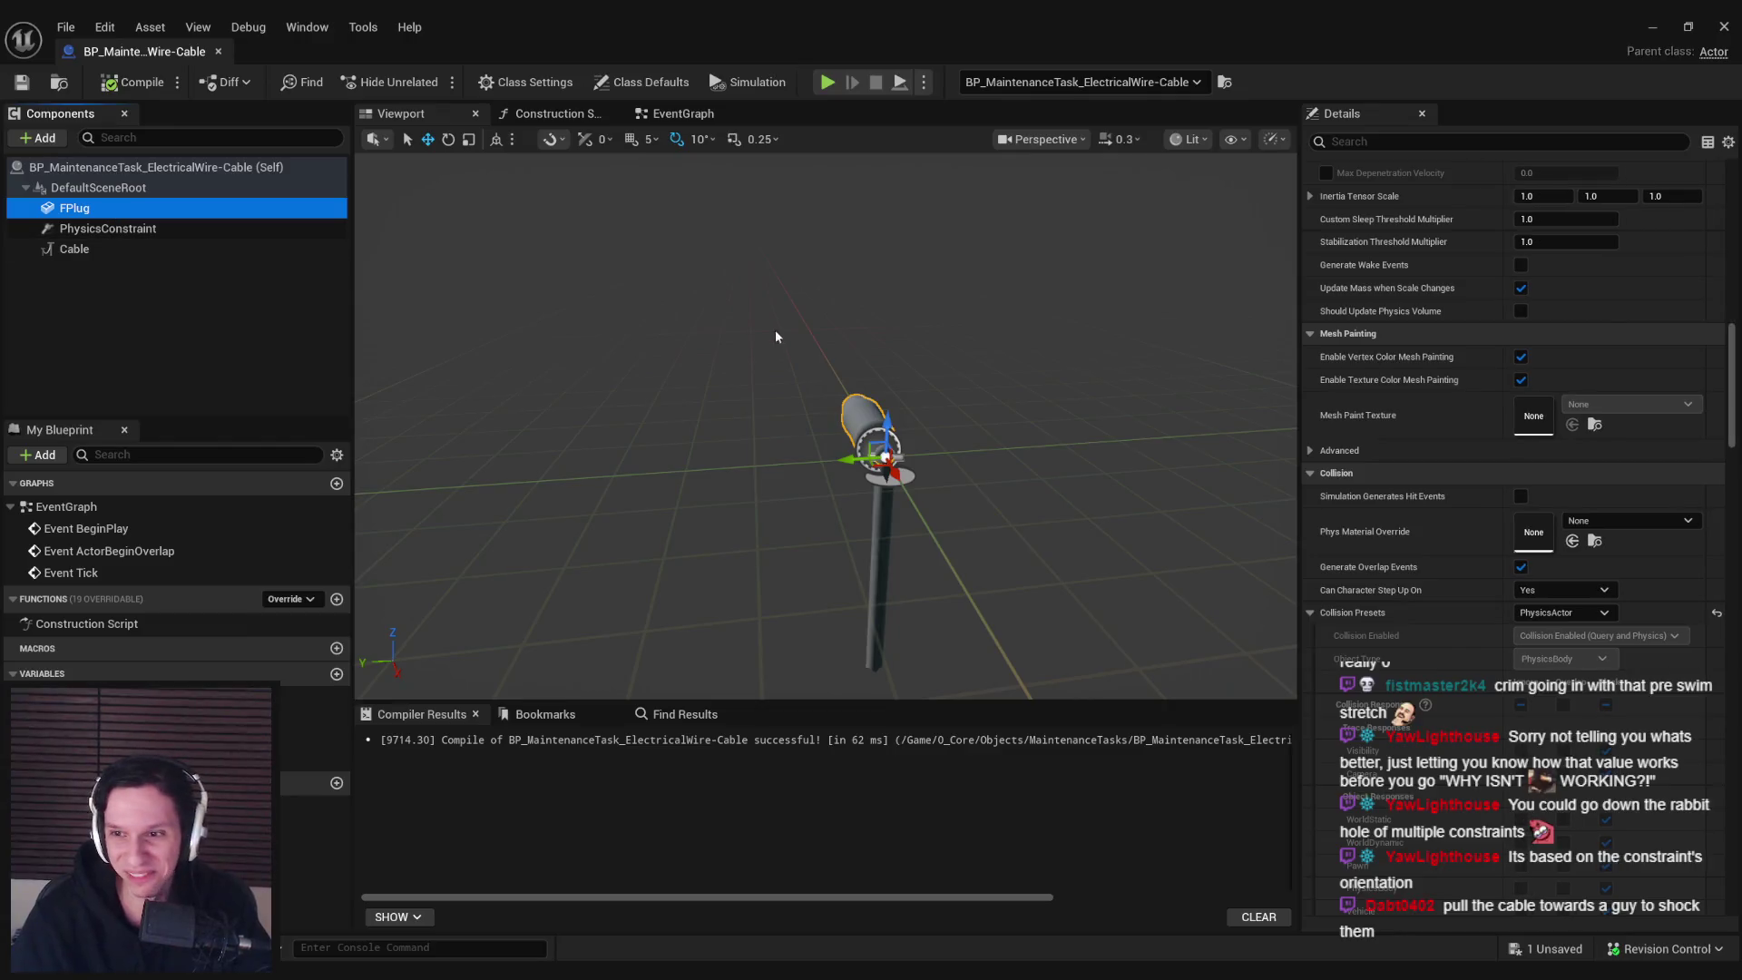
Add the Interaction Interface (searched as 'BPI') to the wire-cable blueprint's Implemented Interfaces and list its functions
click(522, 80)
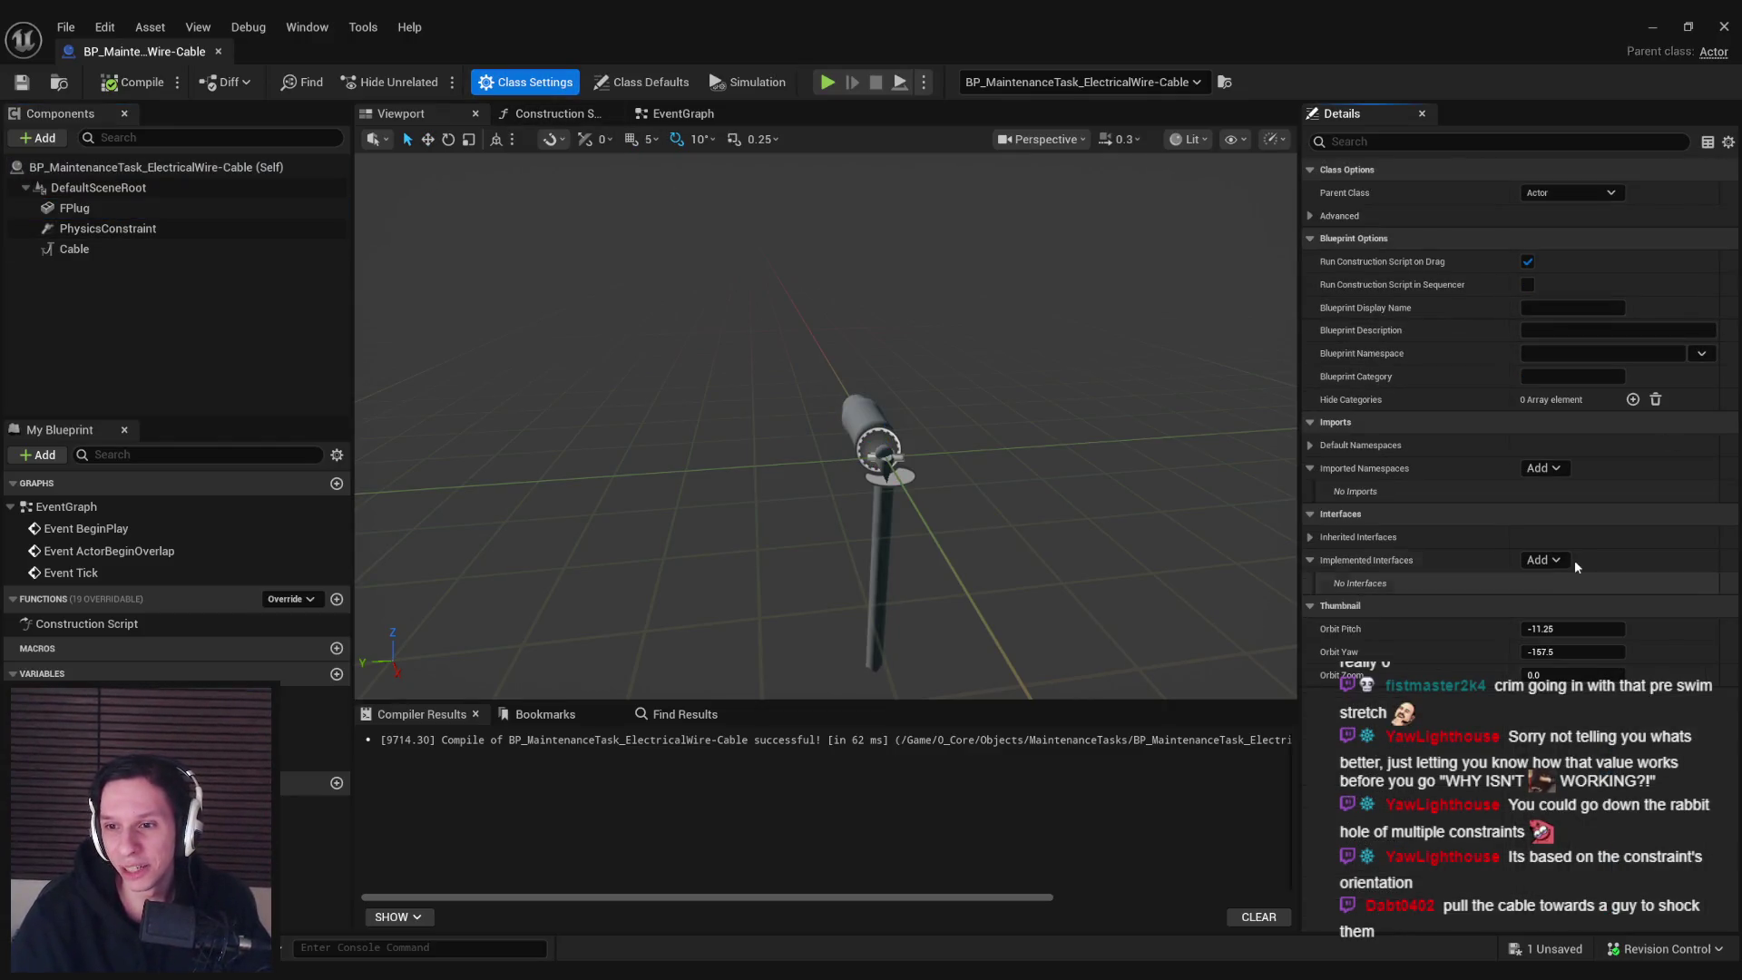
click(1542, 560)
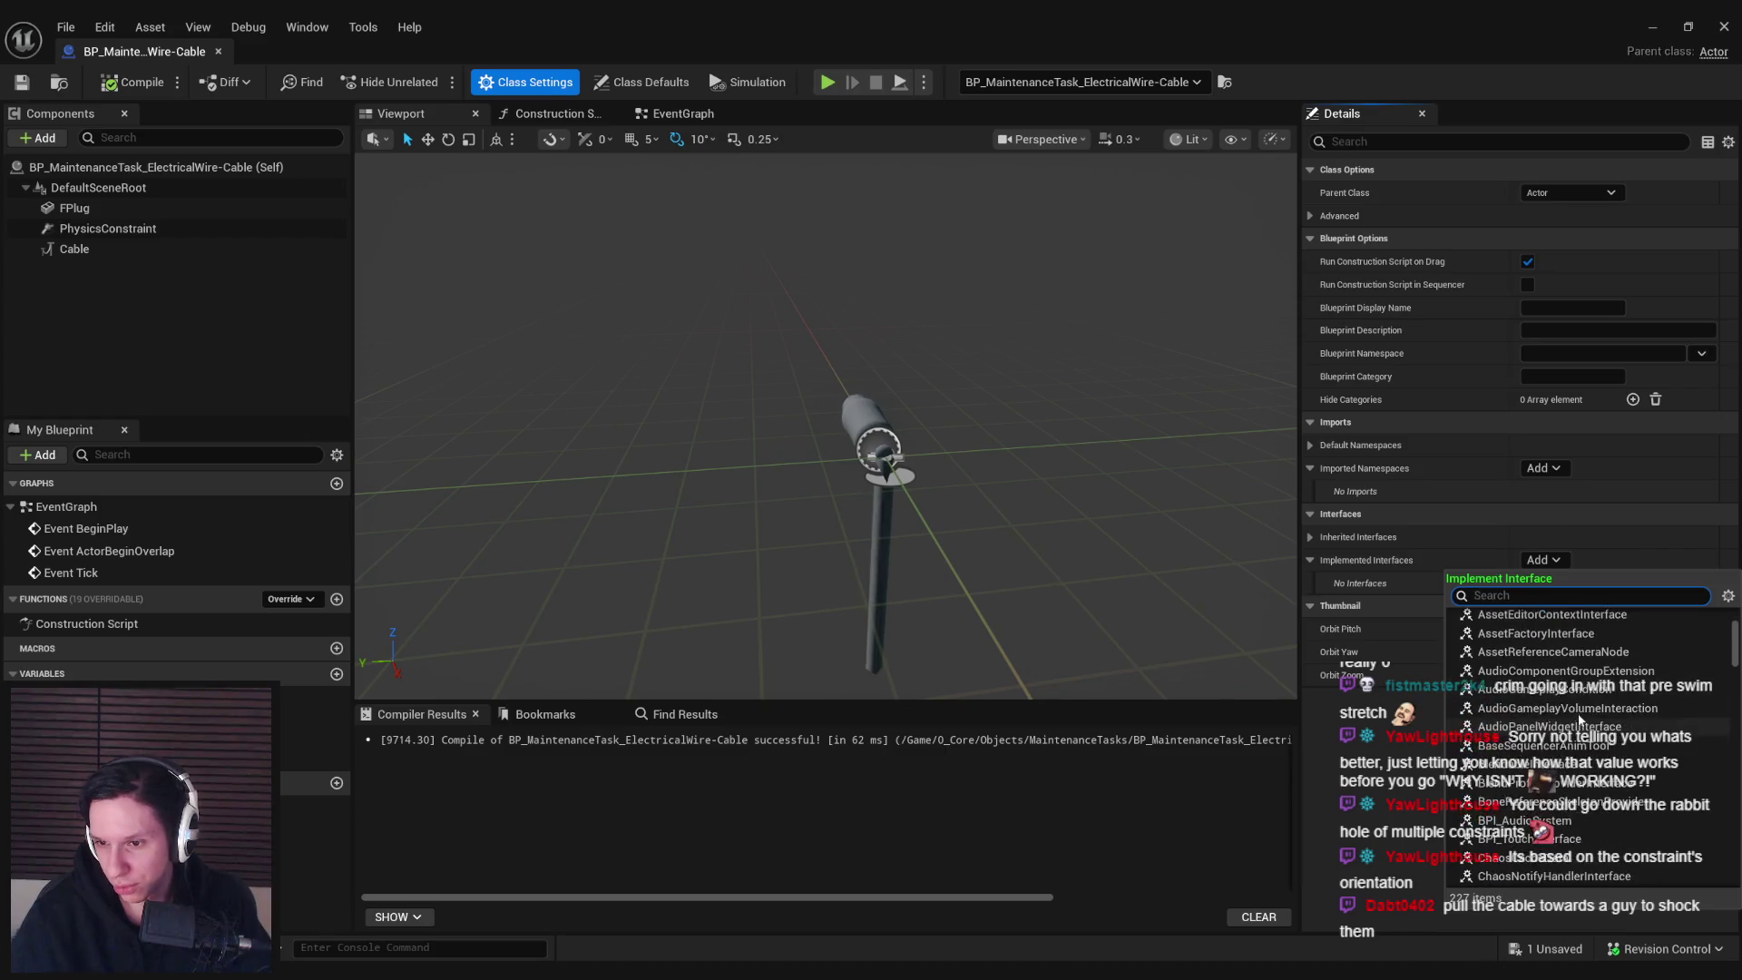
scroll(1579, 720, down, 3)
text(BPI)
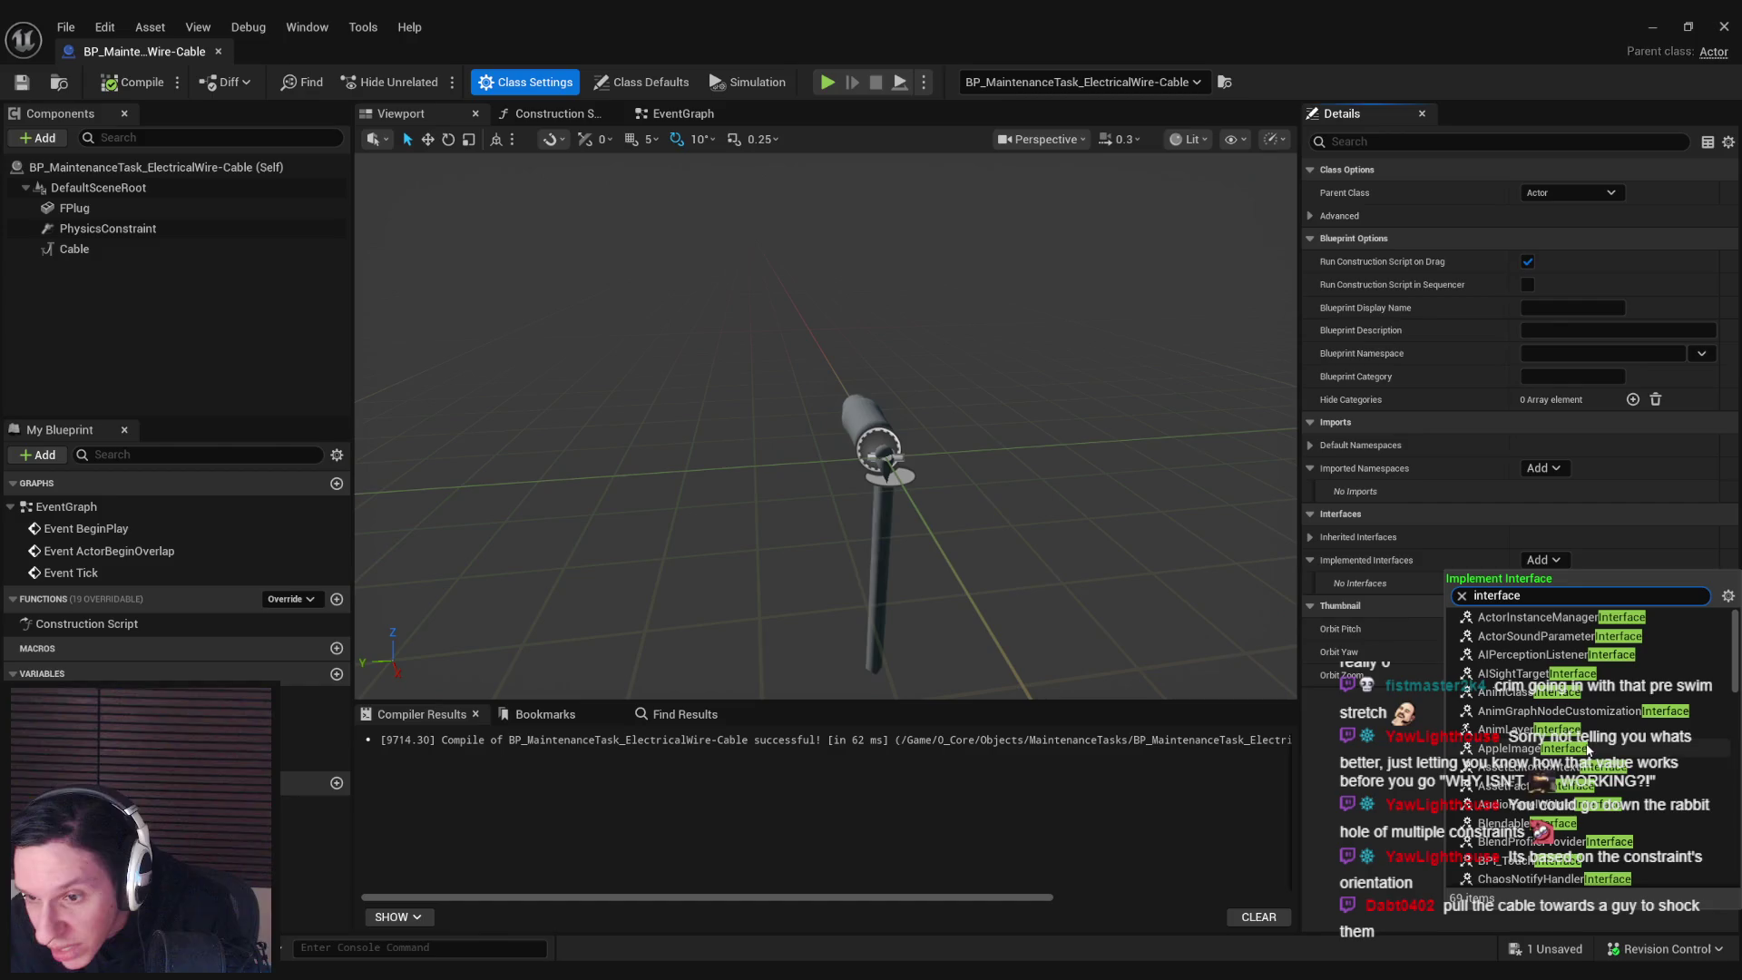
drag(1737, 674, 1735, 873)
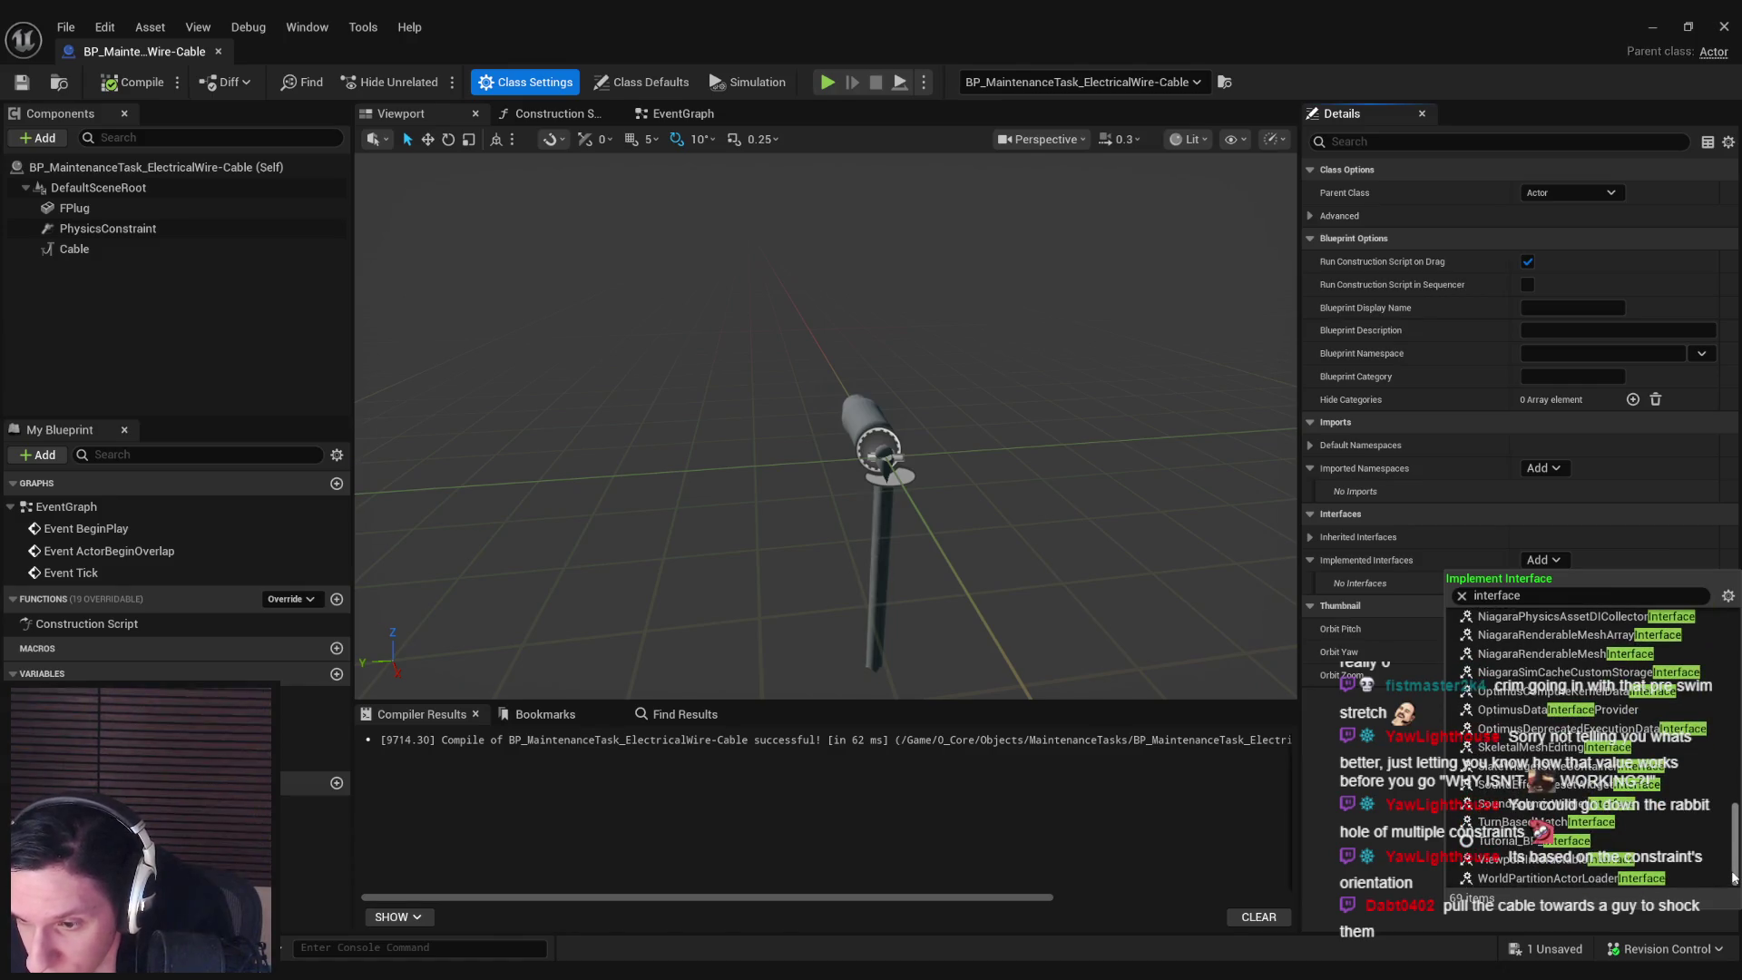
drag(1734, 873, 1732, 762)
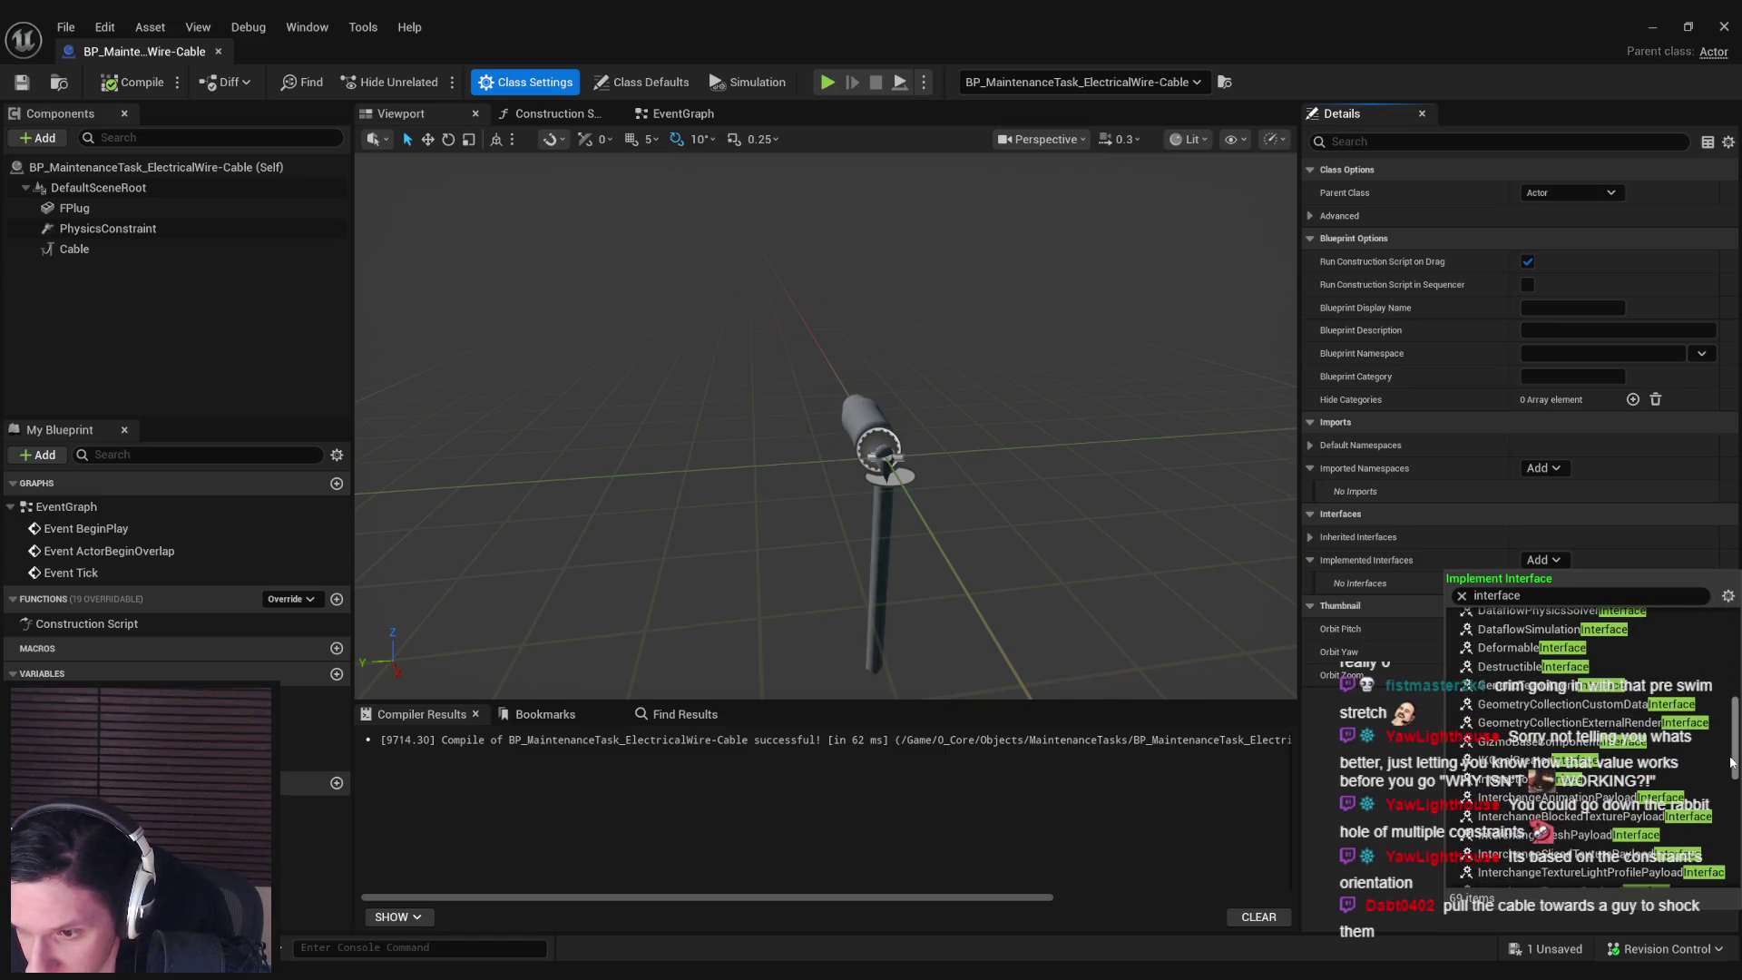
click(1606, 780)
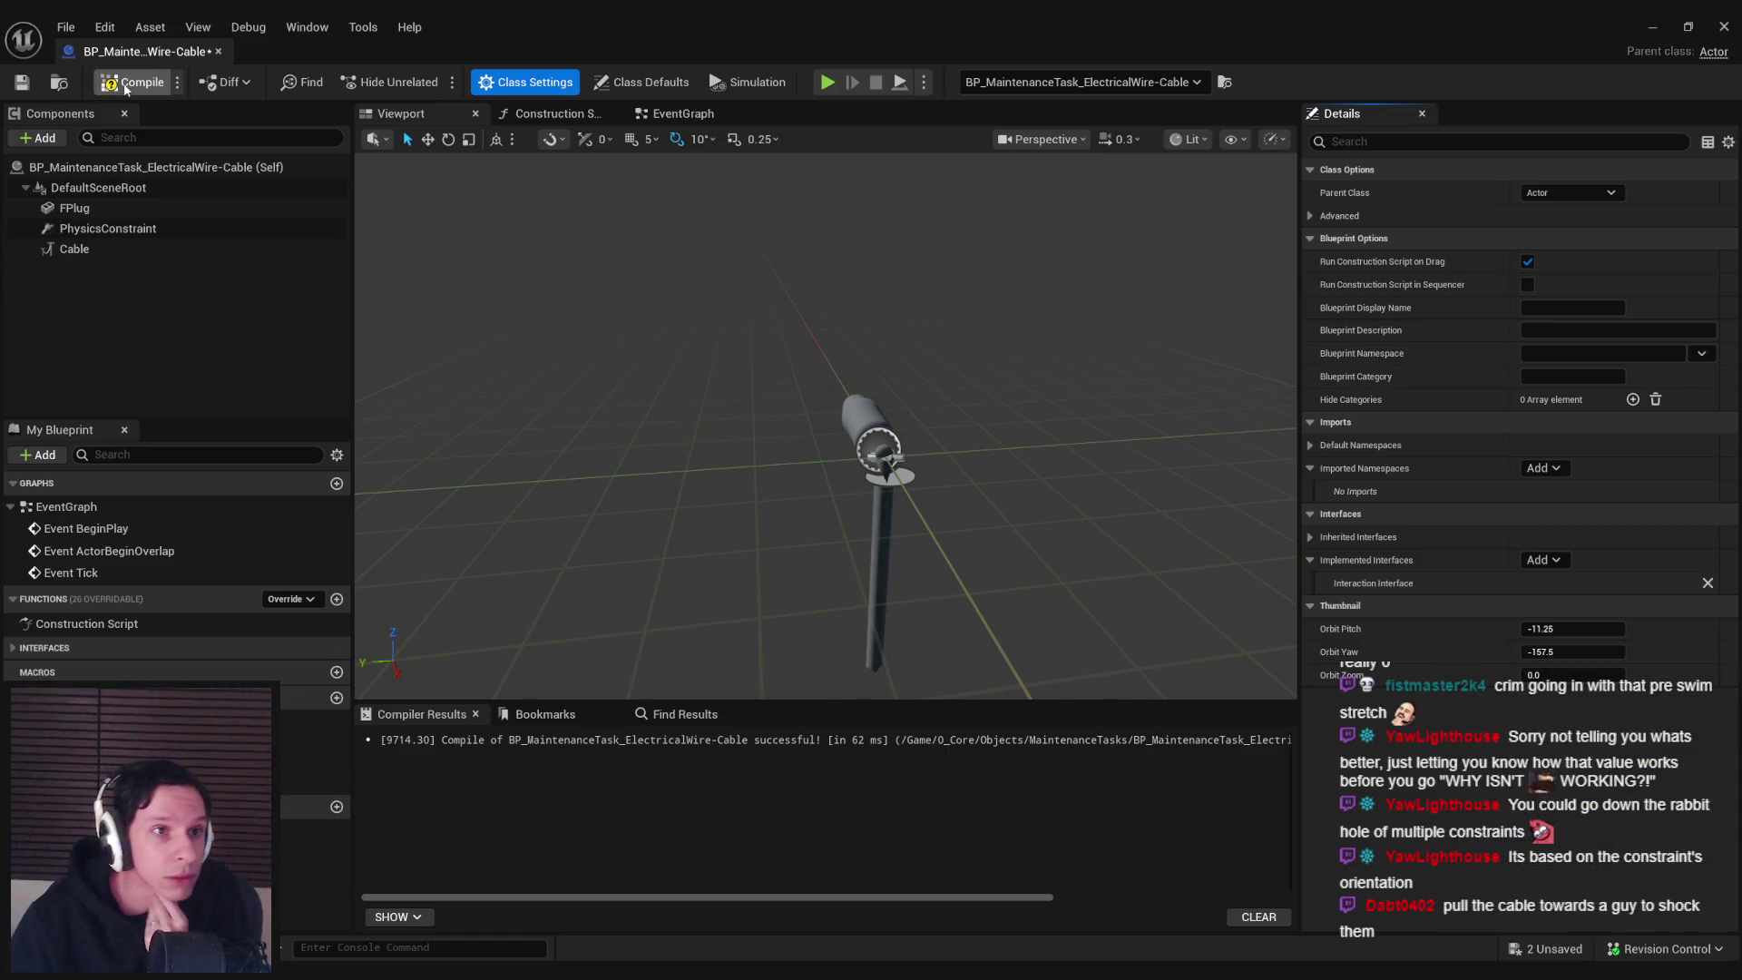
click(12, 648)
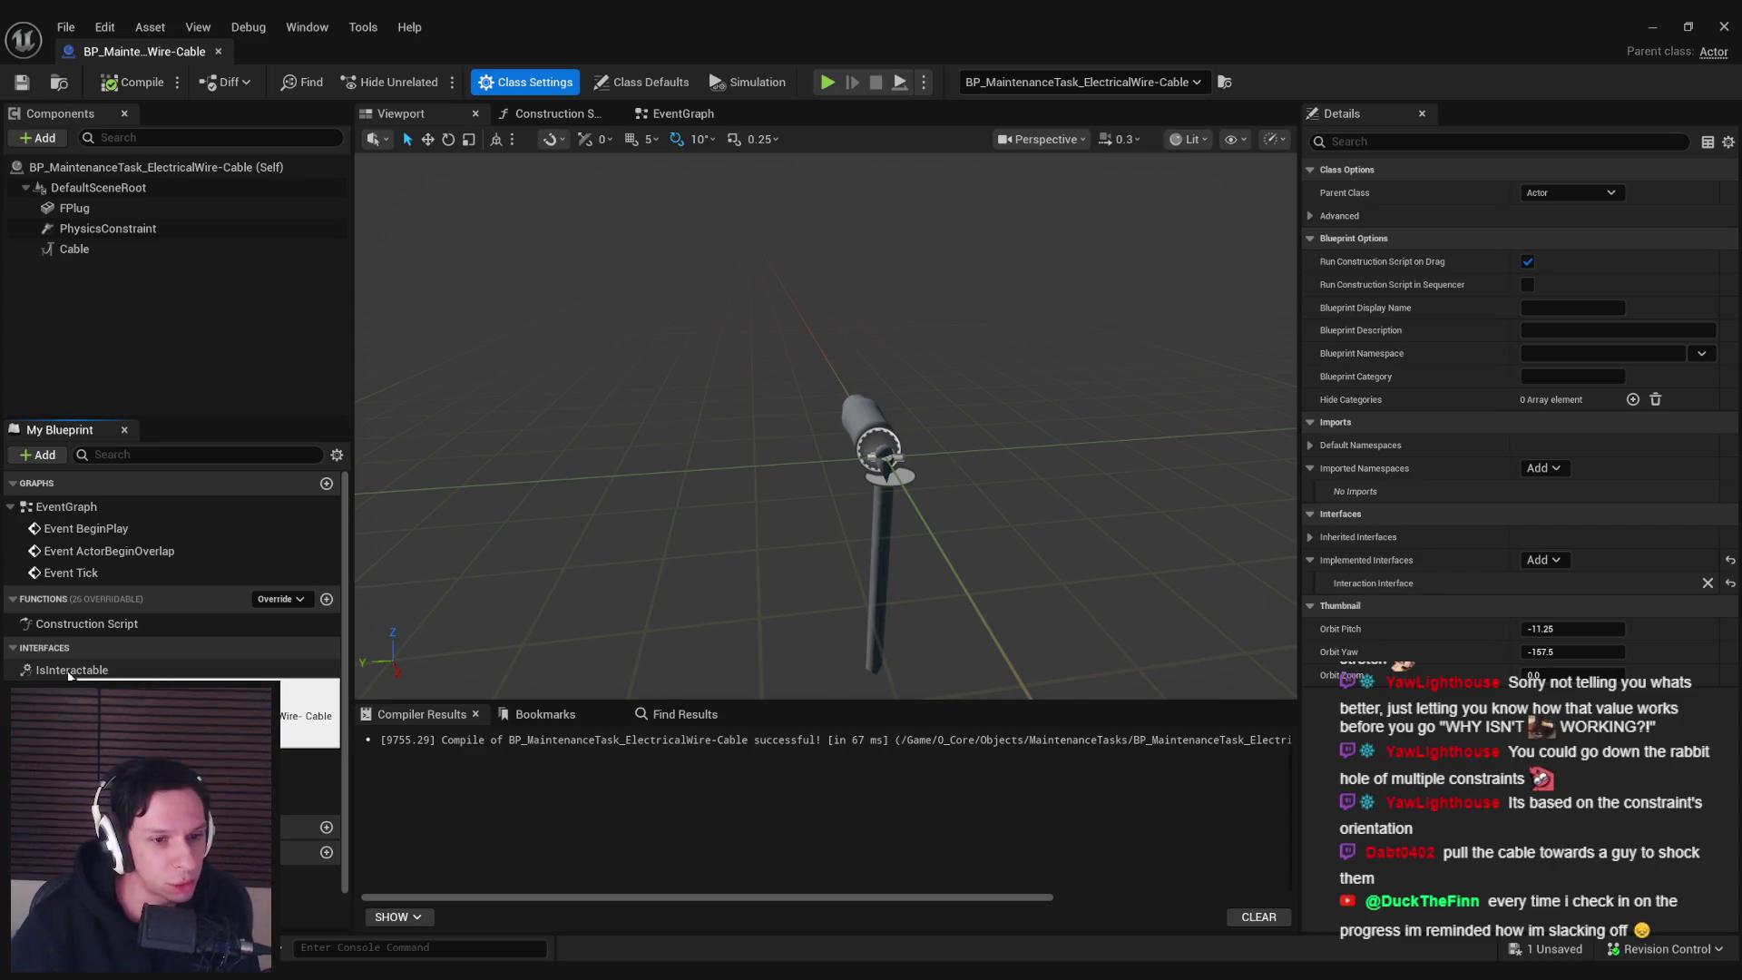
Inspect the IsInteractable and IsHandleable function graphs, ending back on IsInteractable
double_click(71, 671)
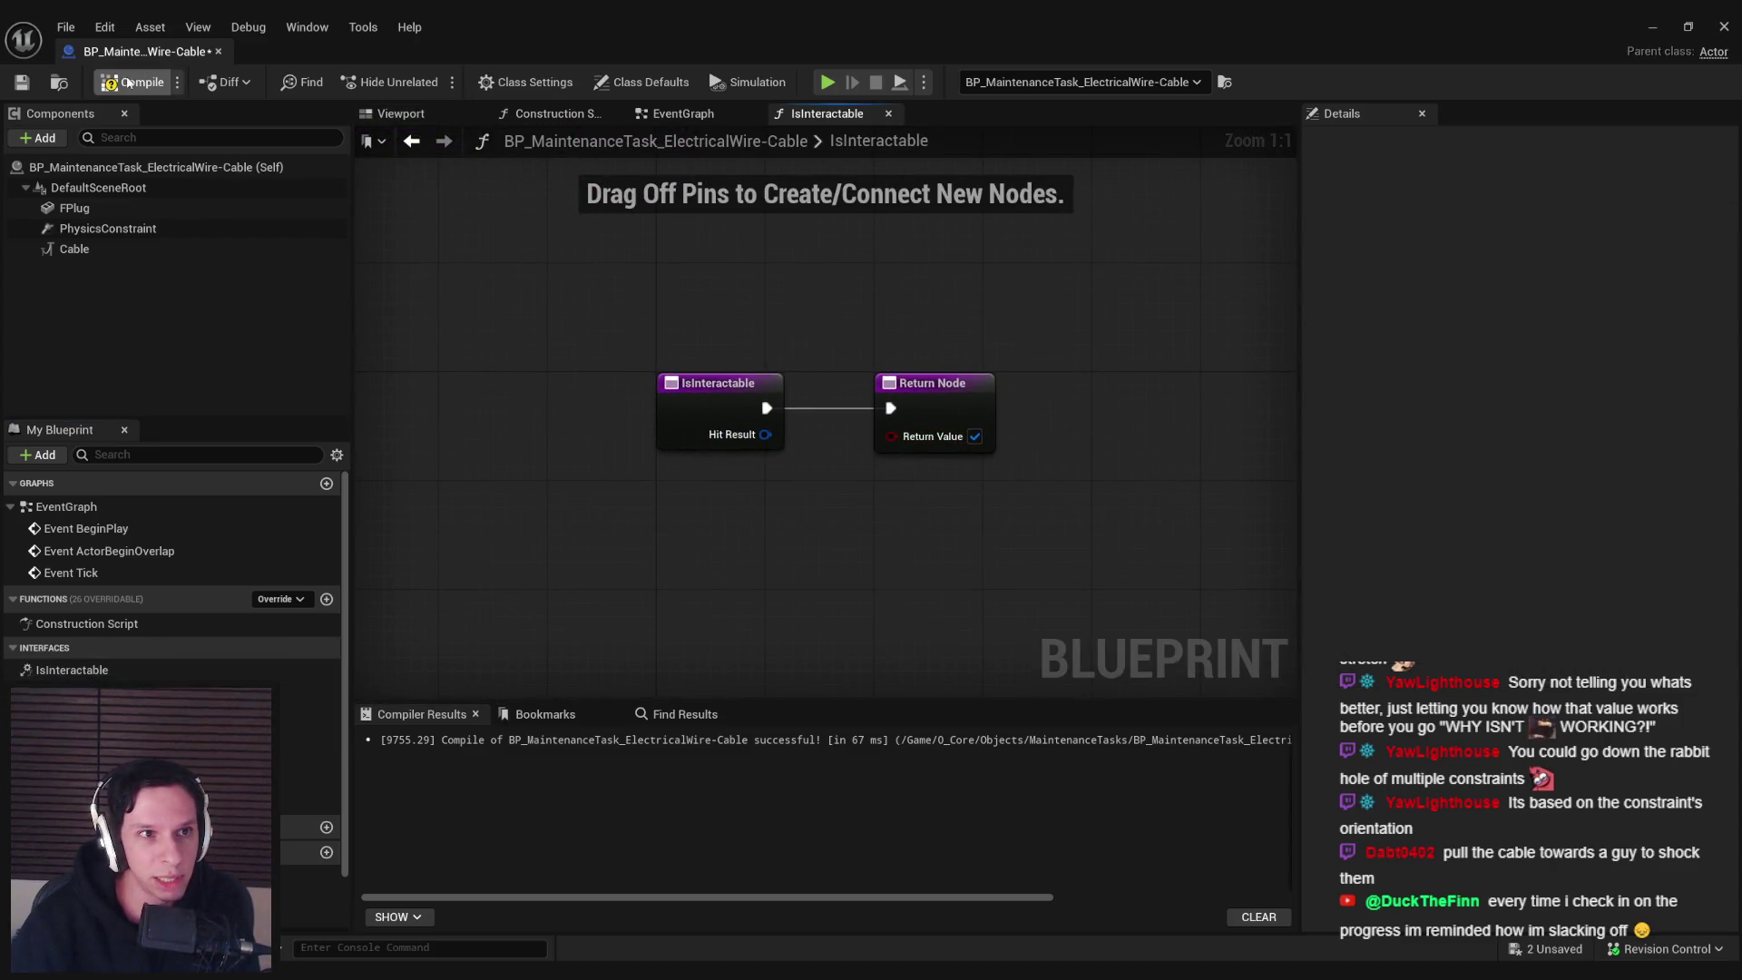
double_click(72, 712)
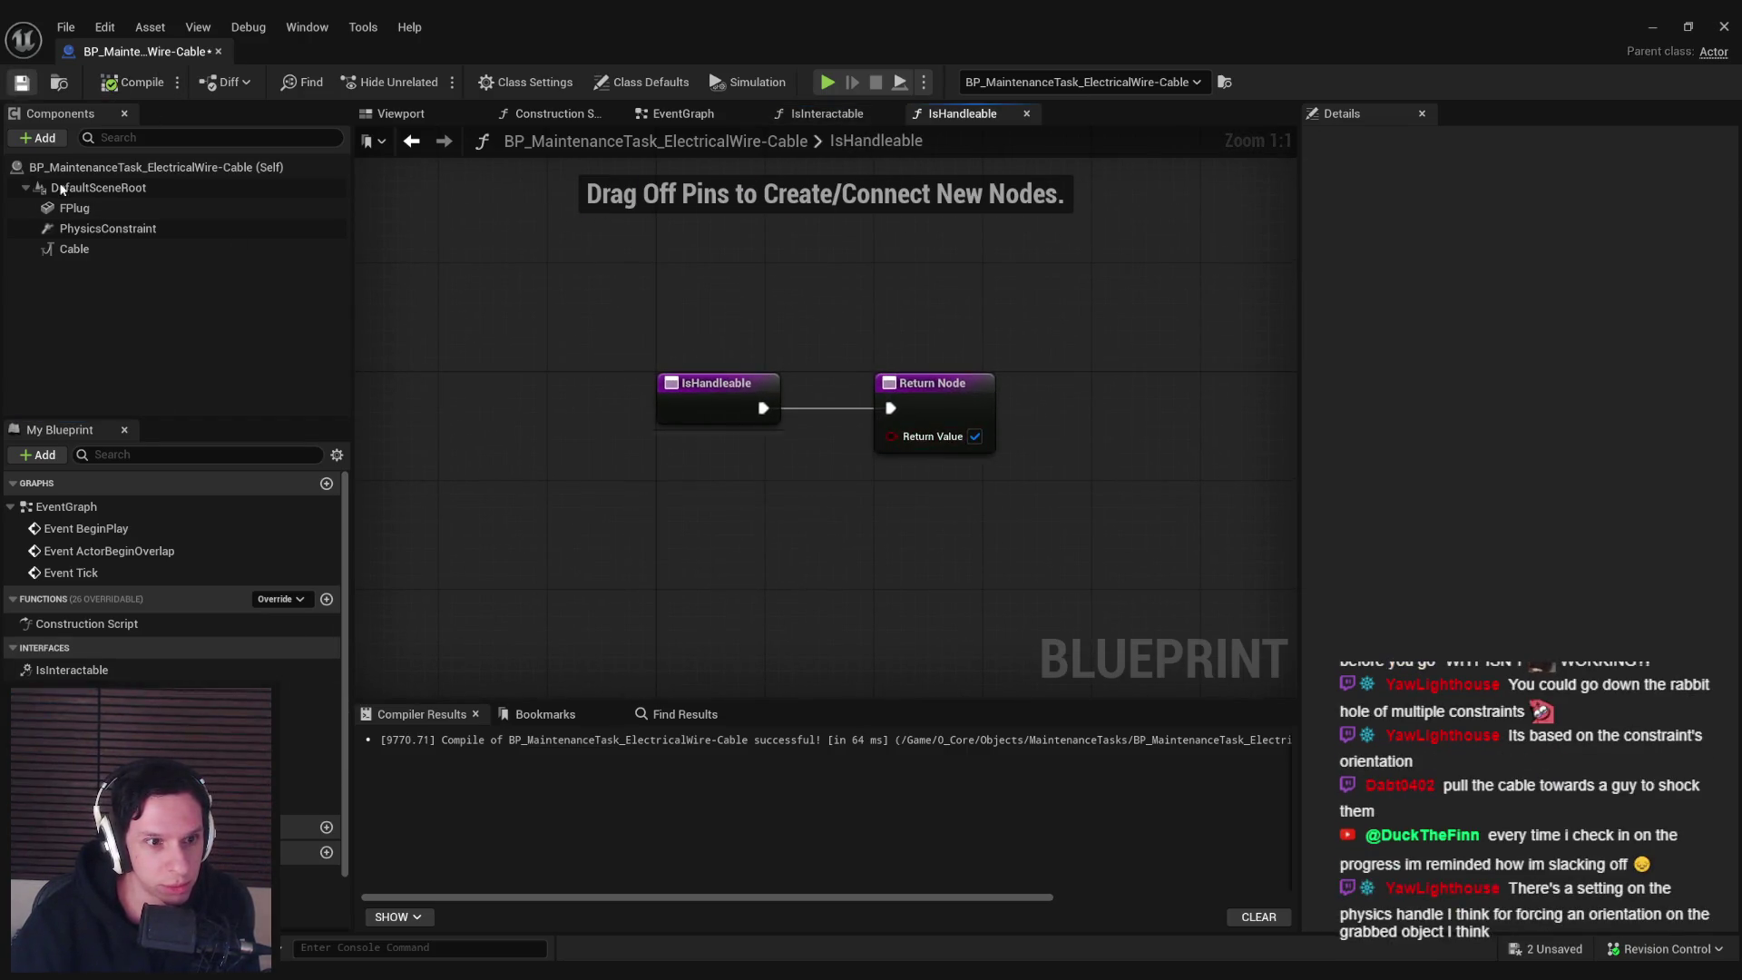
double_click(73, 670)
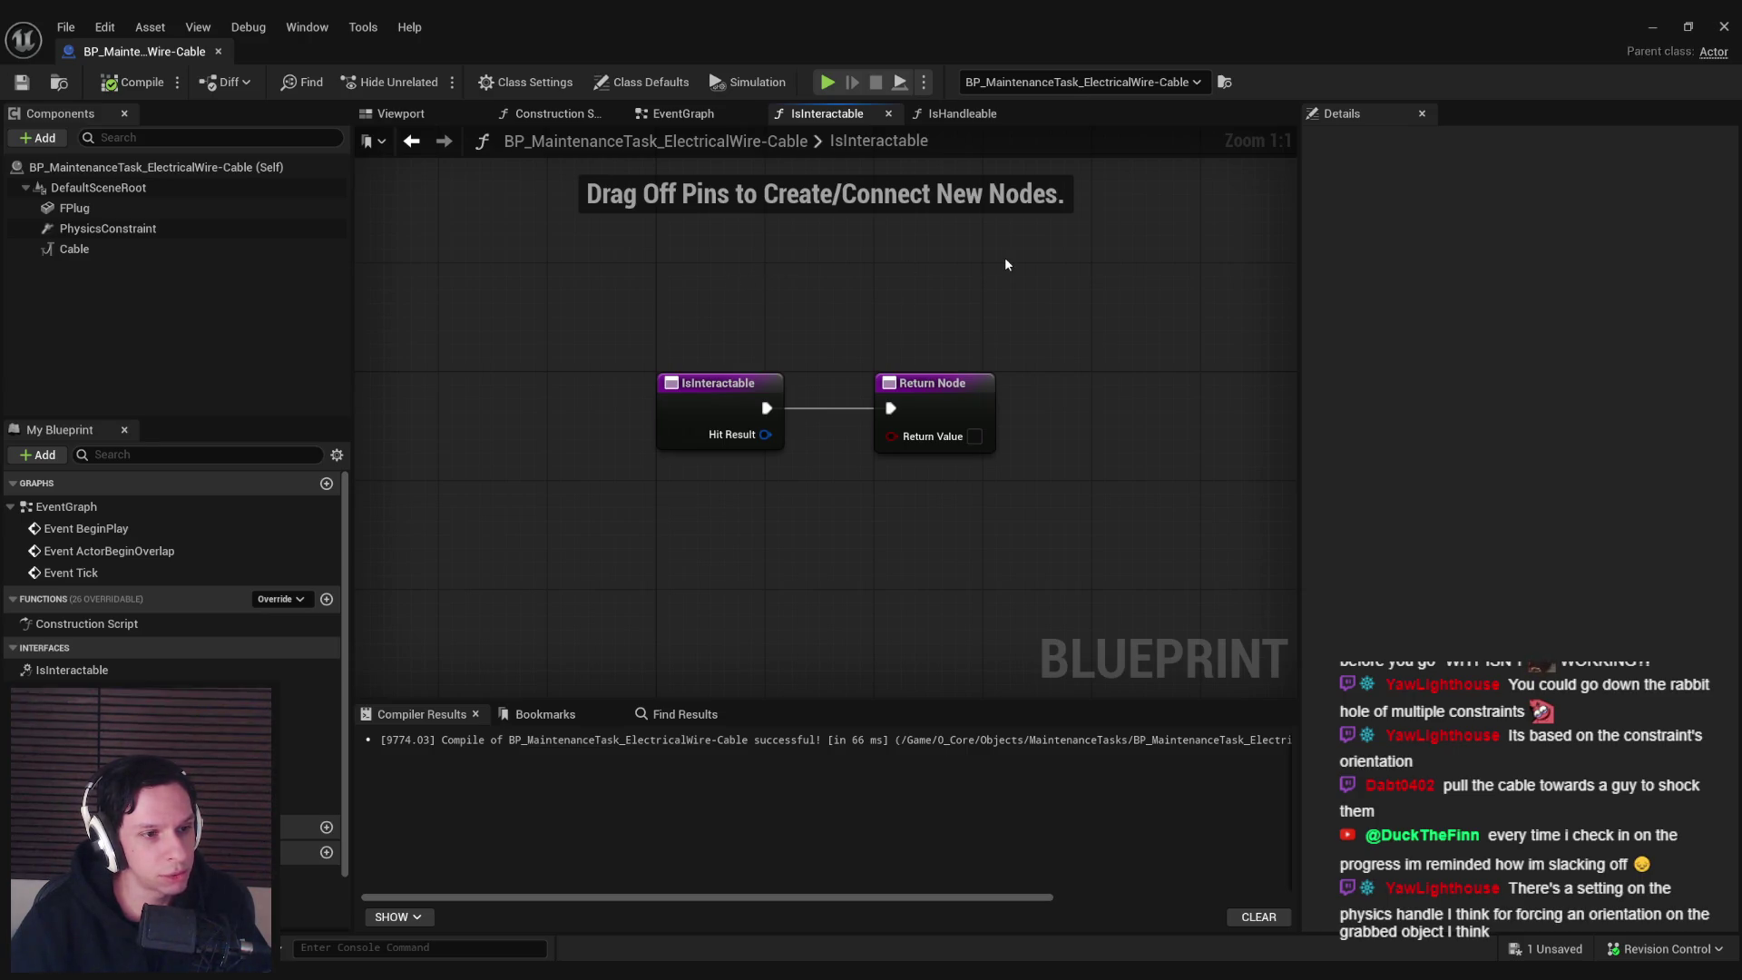
Hide the blueprint editor and play-test the level, letting the cable end drop
click(1650, 25)
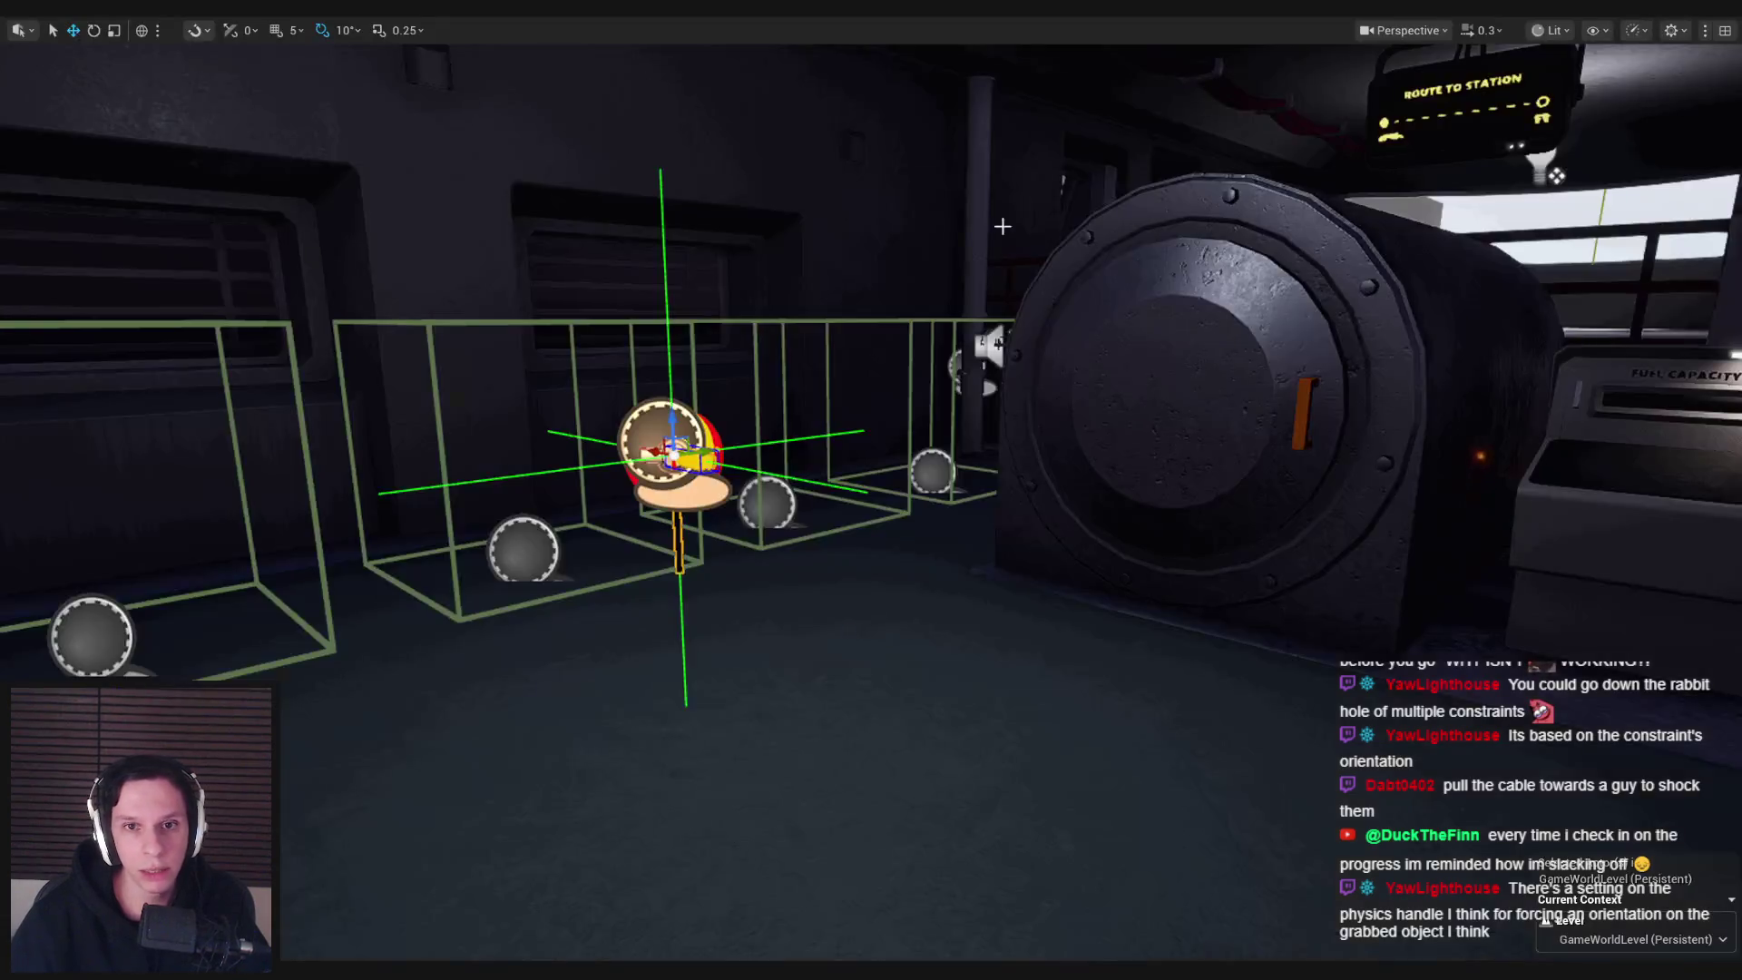
key(alt+p)
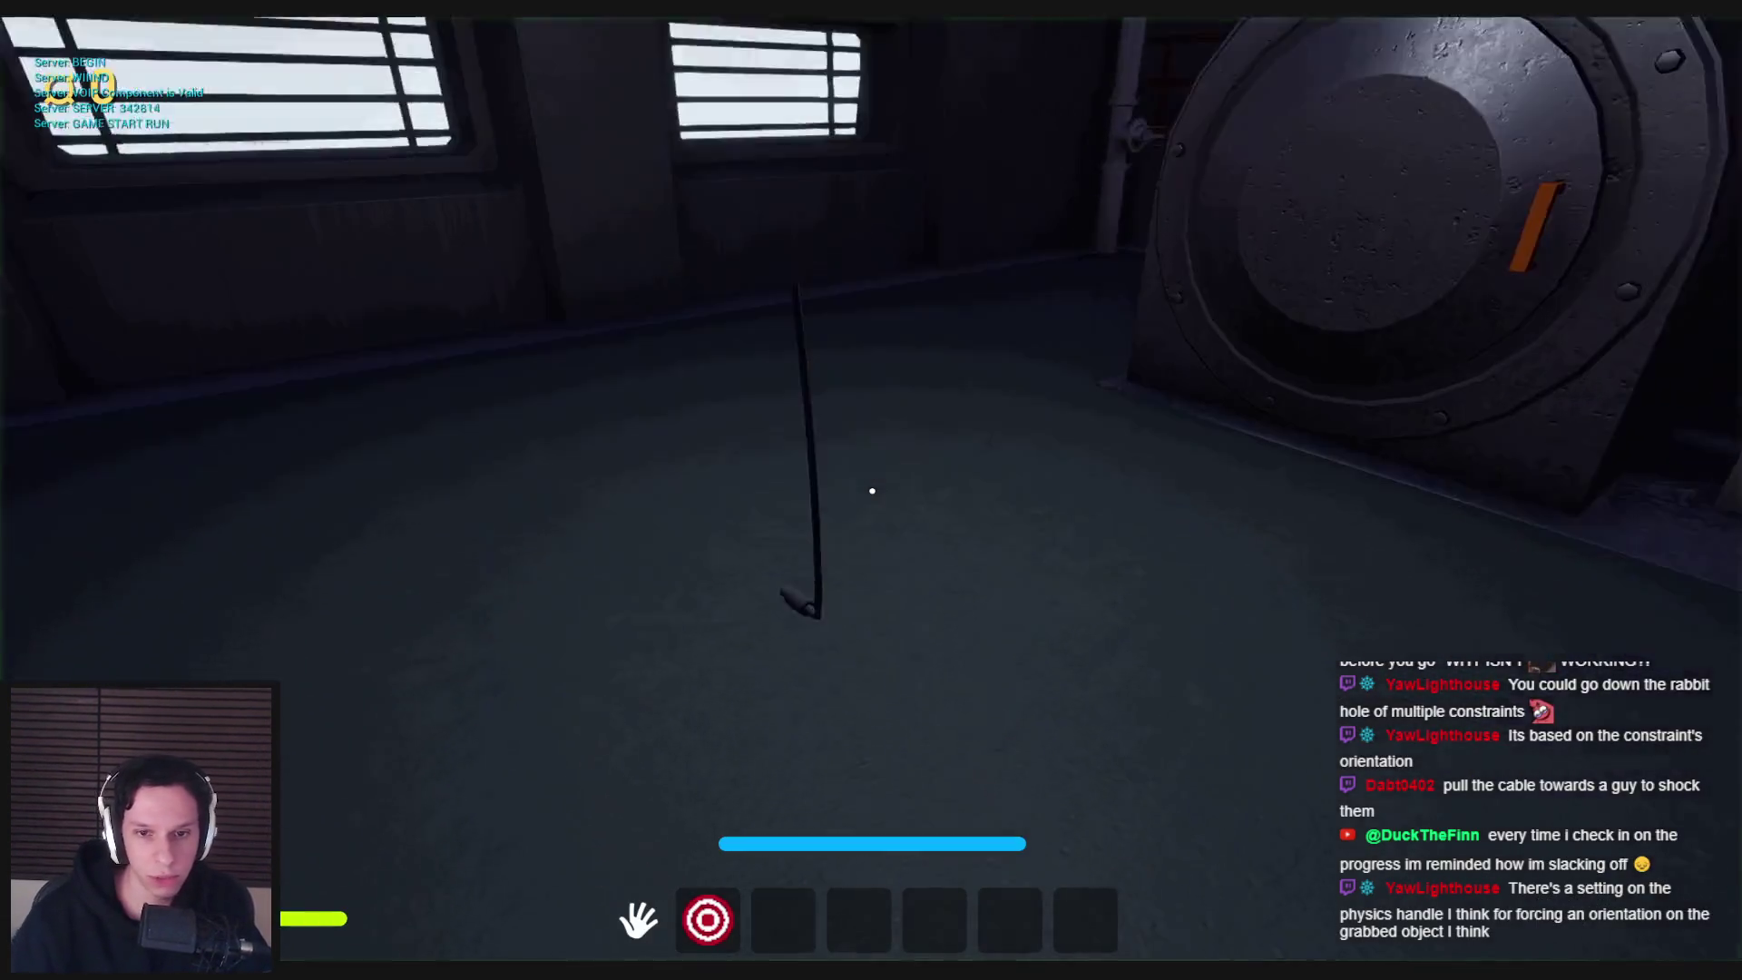
drag(872, 490, 872, 491)
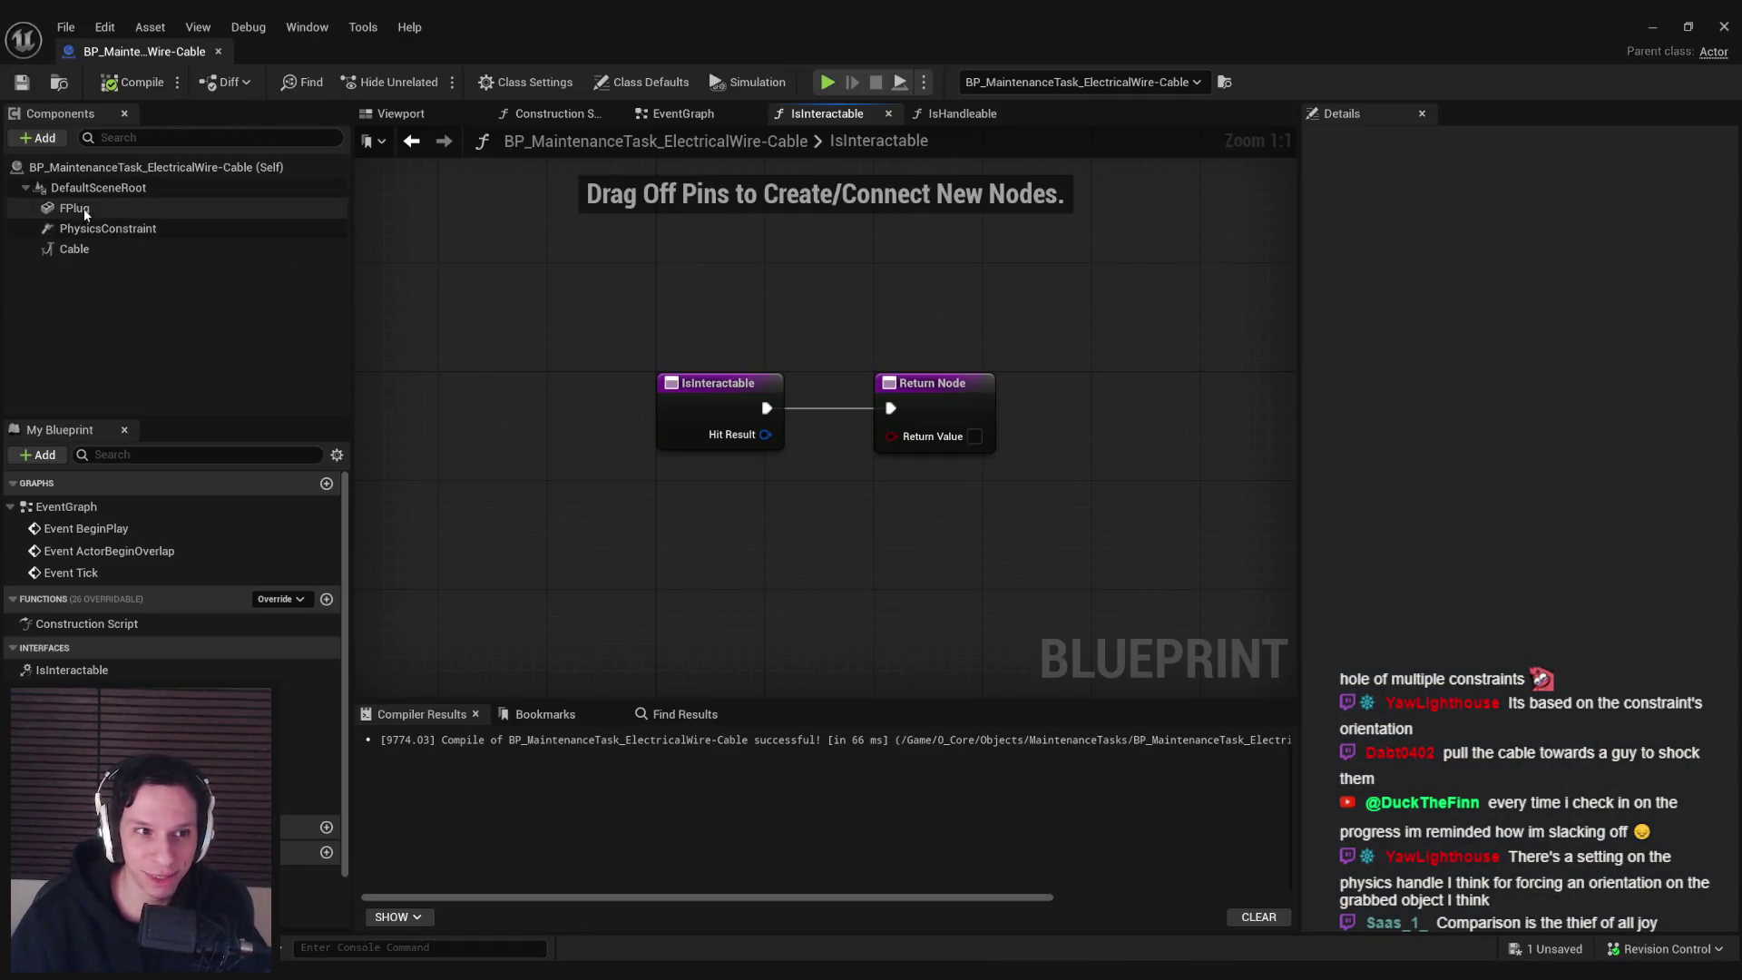
Display the FPlug mesh's simple collision box and save S_EWire-Connection_FPlug
click(86, 213)
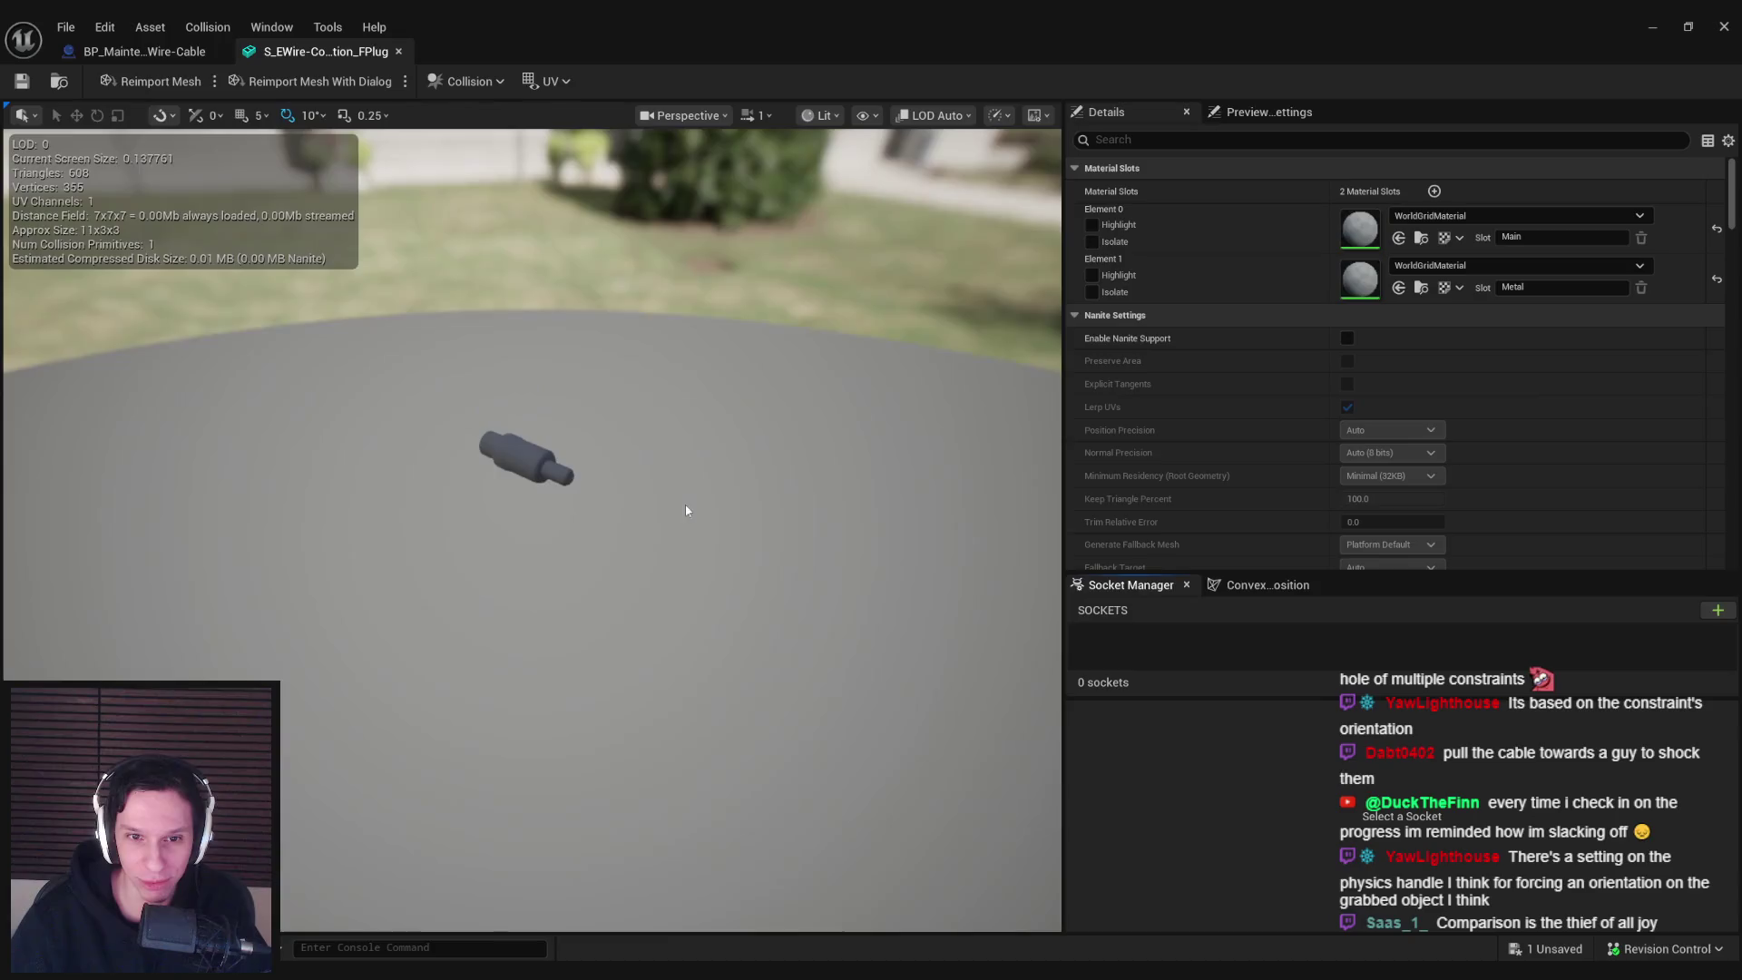
click(873, 117)
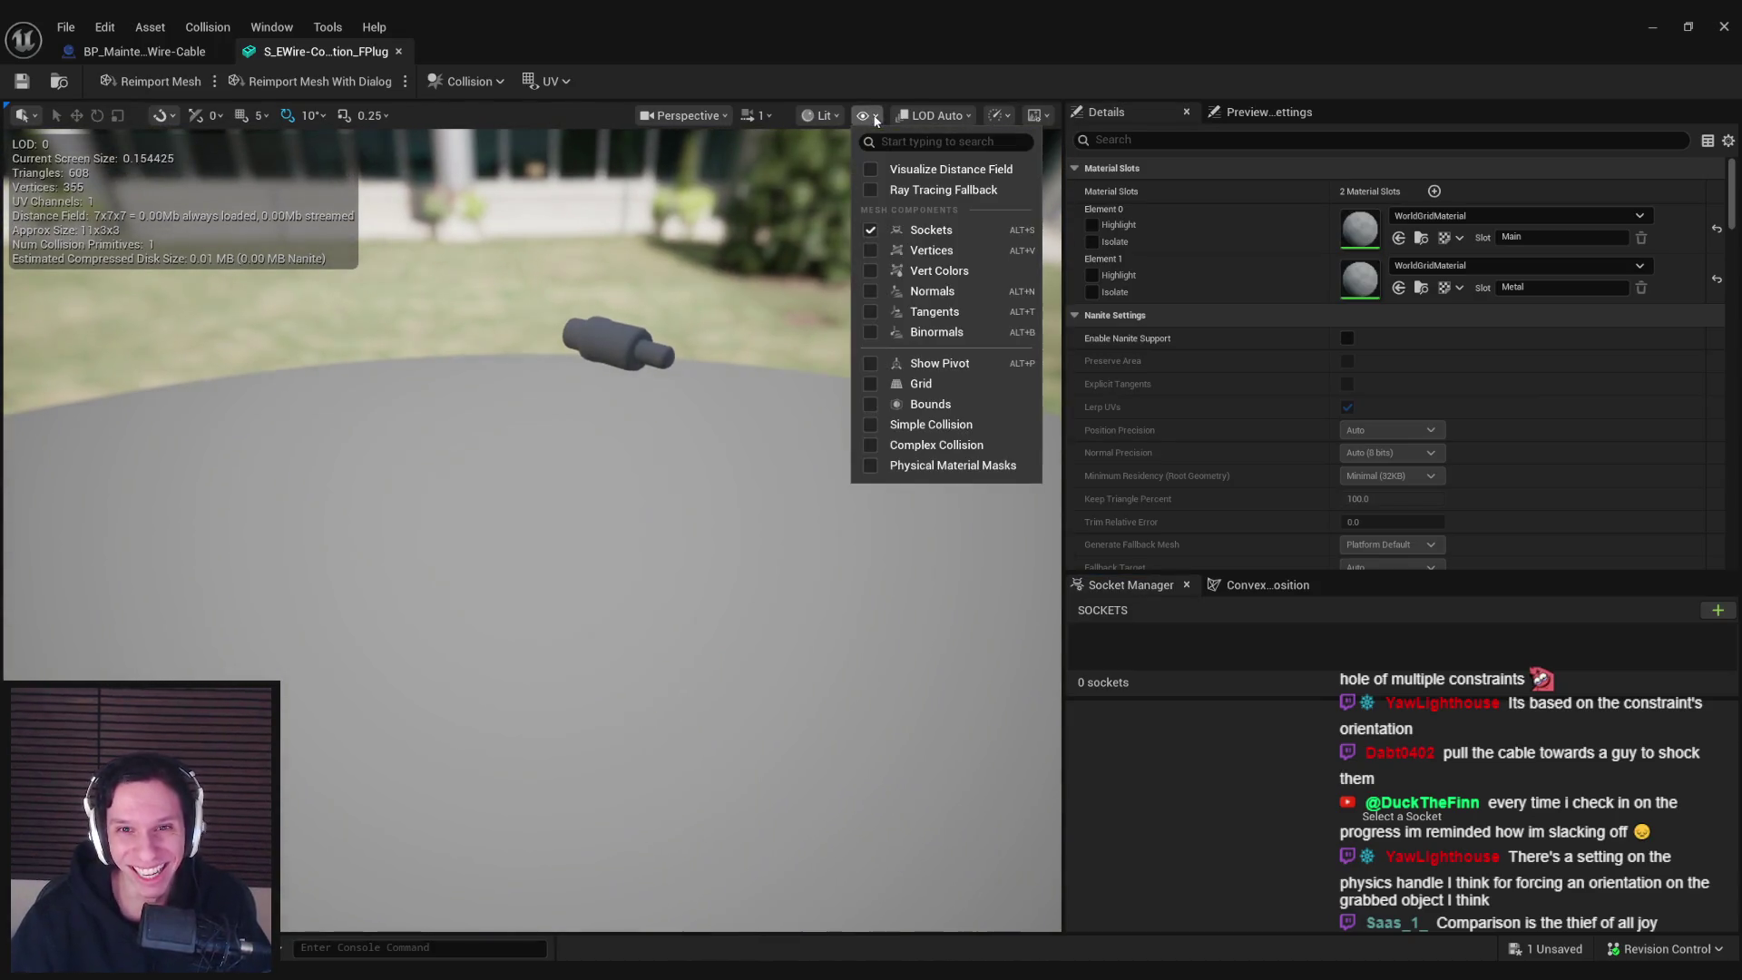
click(923, 422)
click(641, 340)
drag(641, 340, 708, 371)
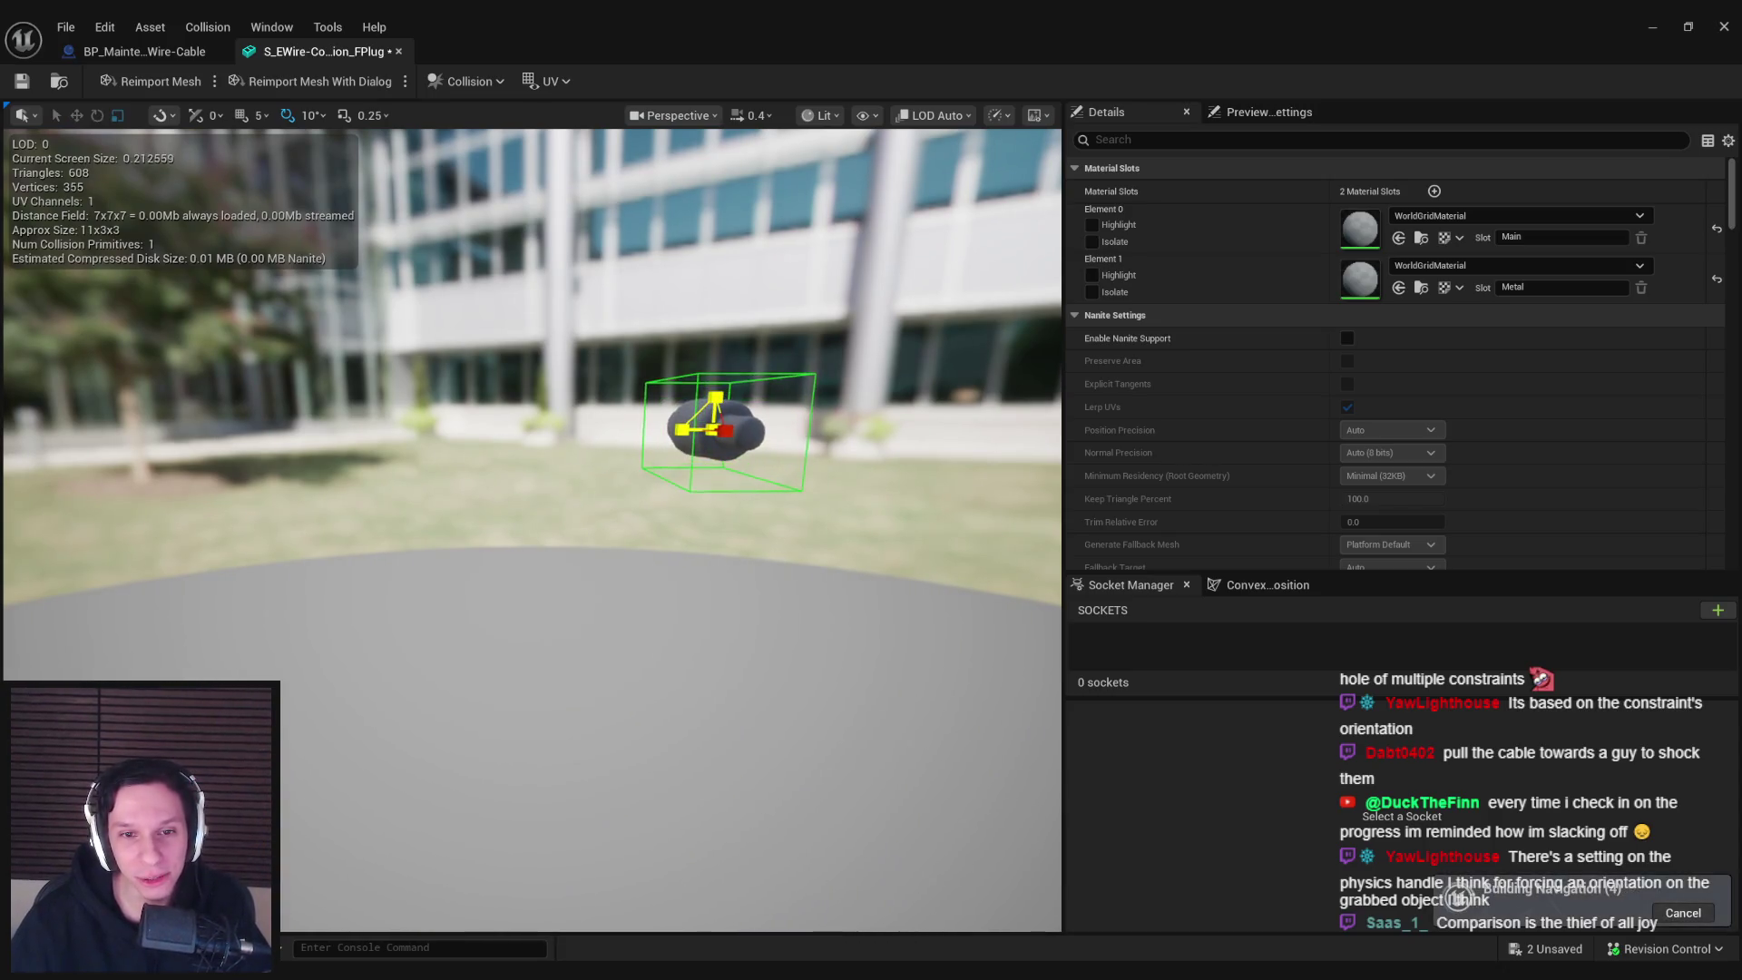
key(ctrl+s)
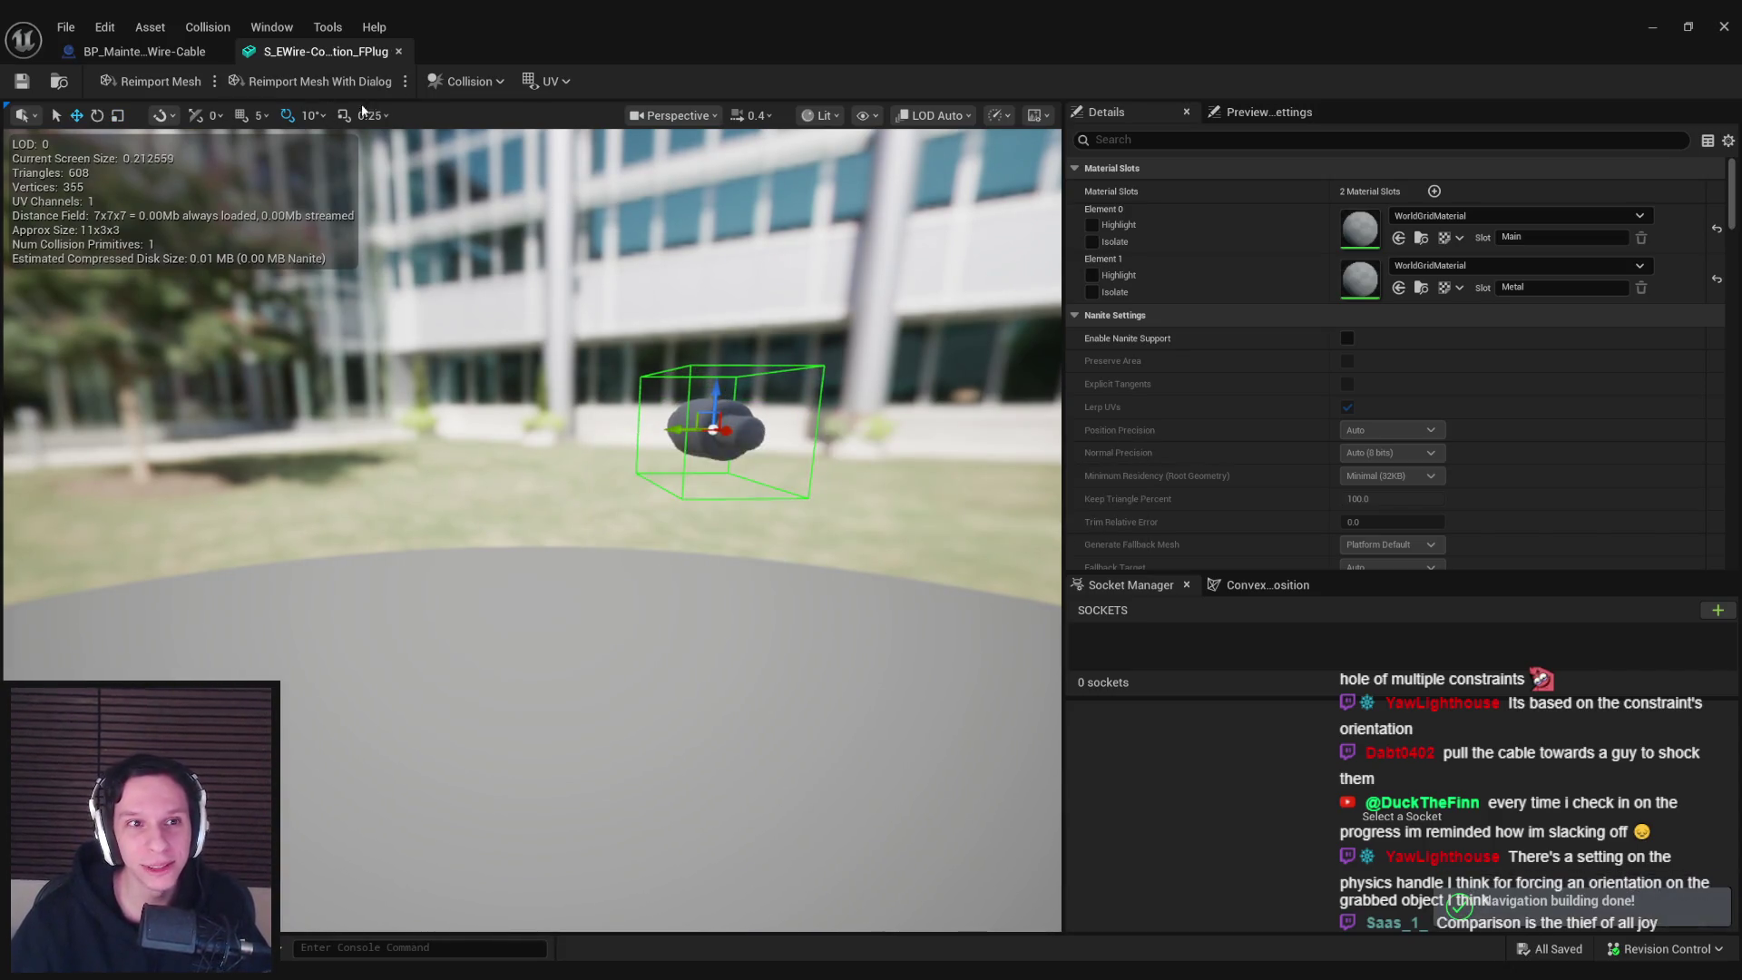
key(alt+Tab)
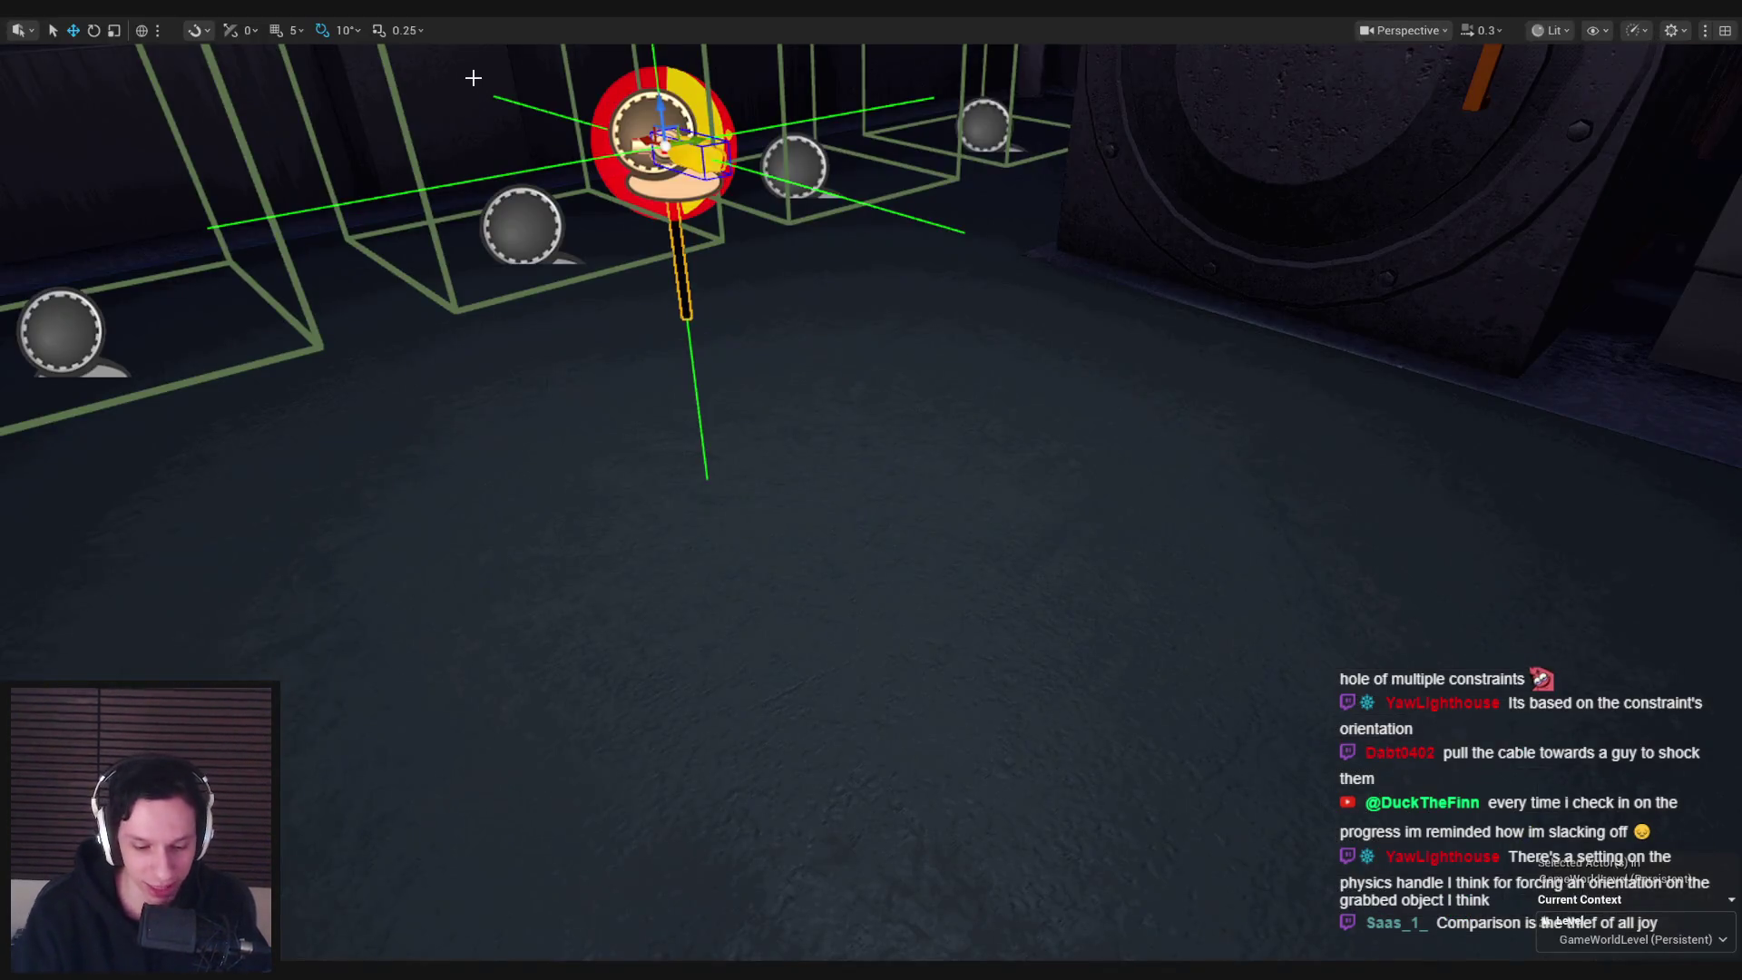
Play-test carrying the cable end toward the fuel machine, then bring up the blueprint
key(alt+p)
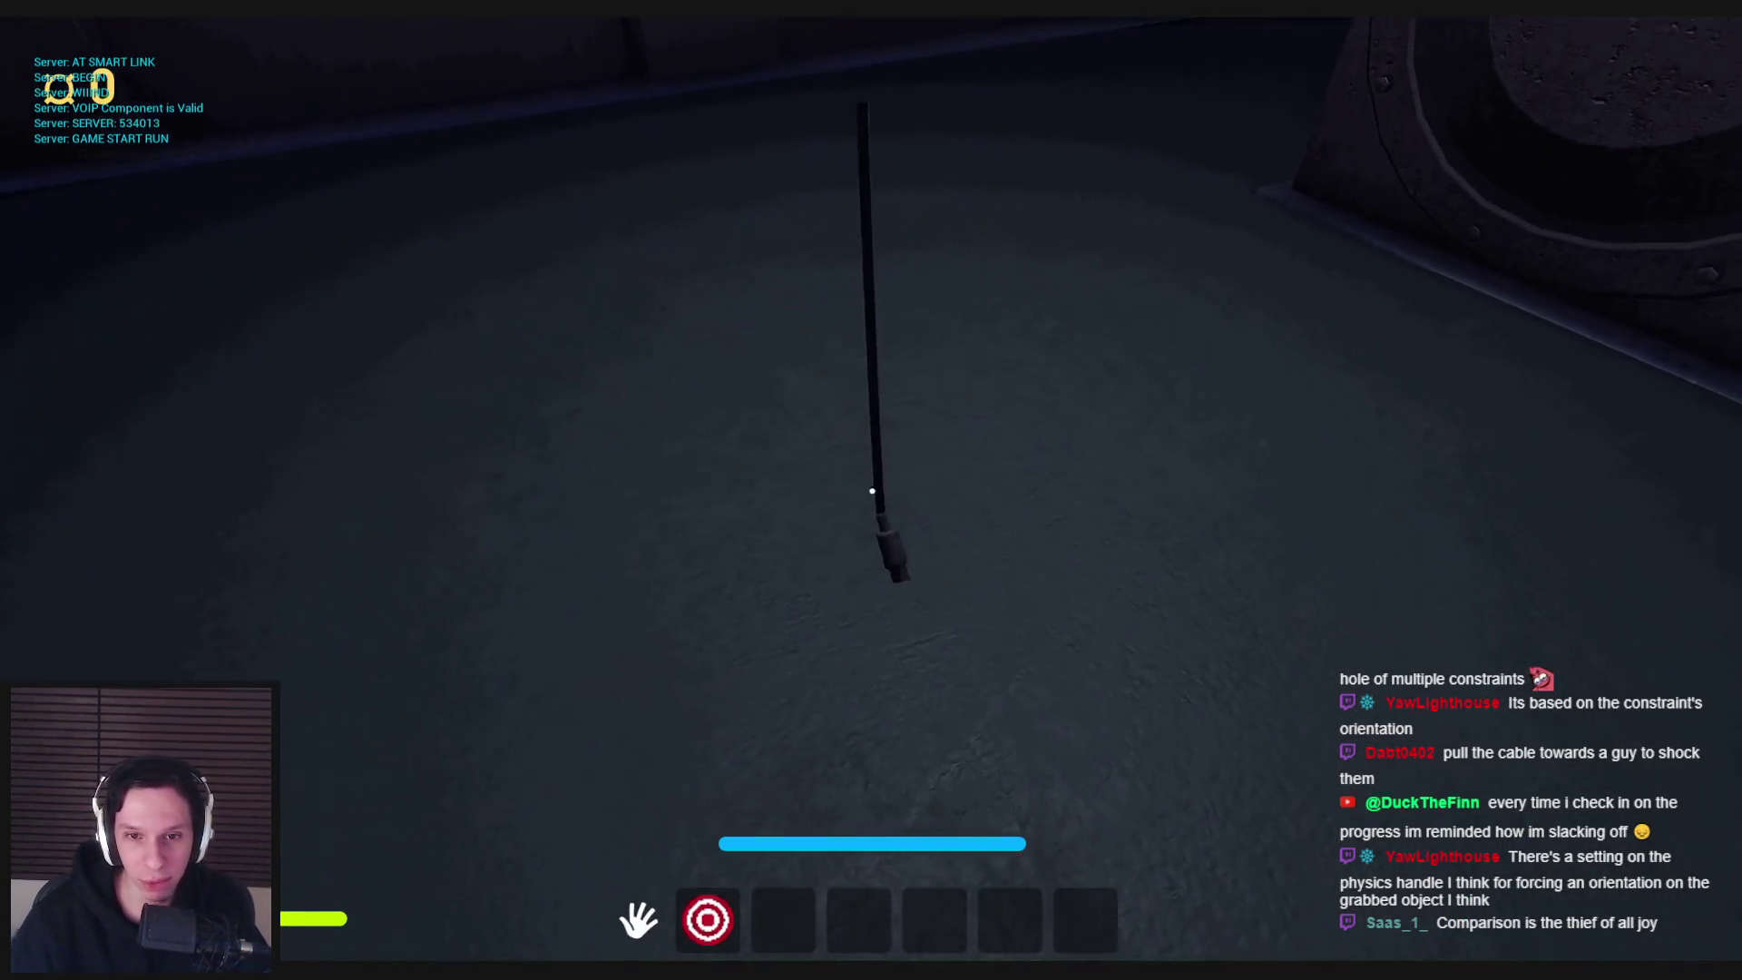
click(871, 491)
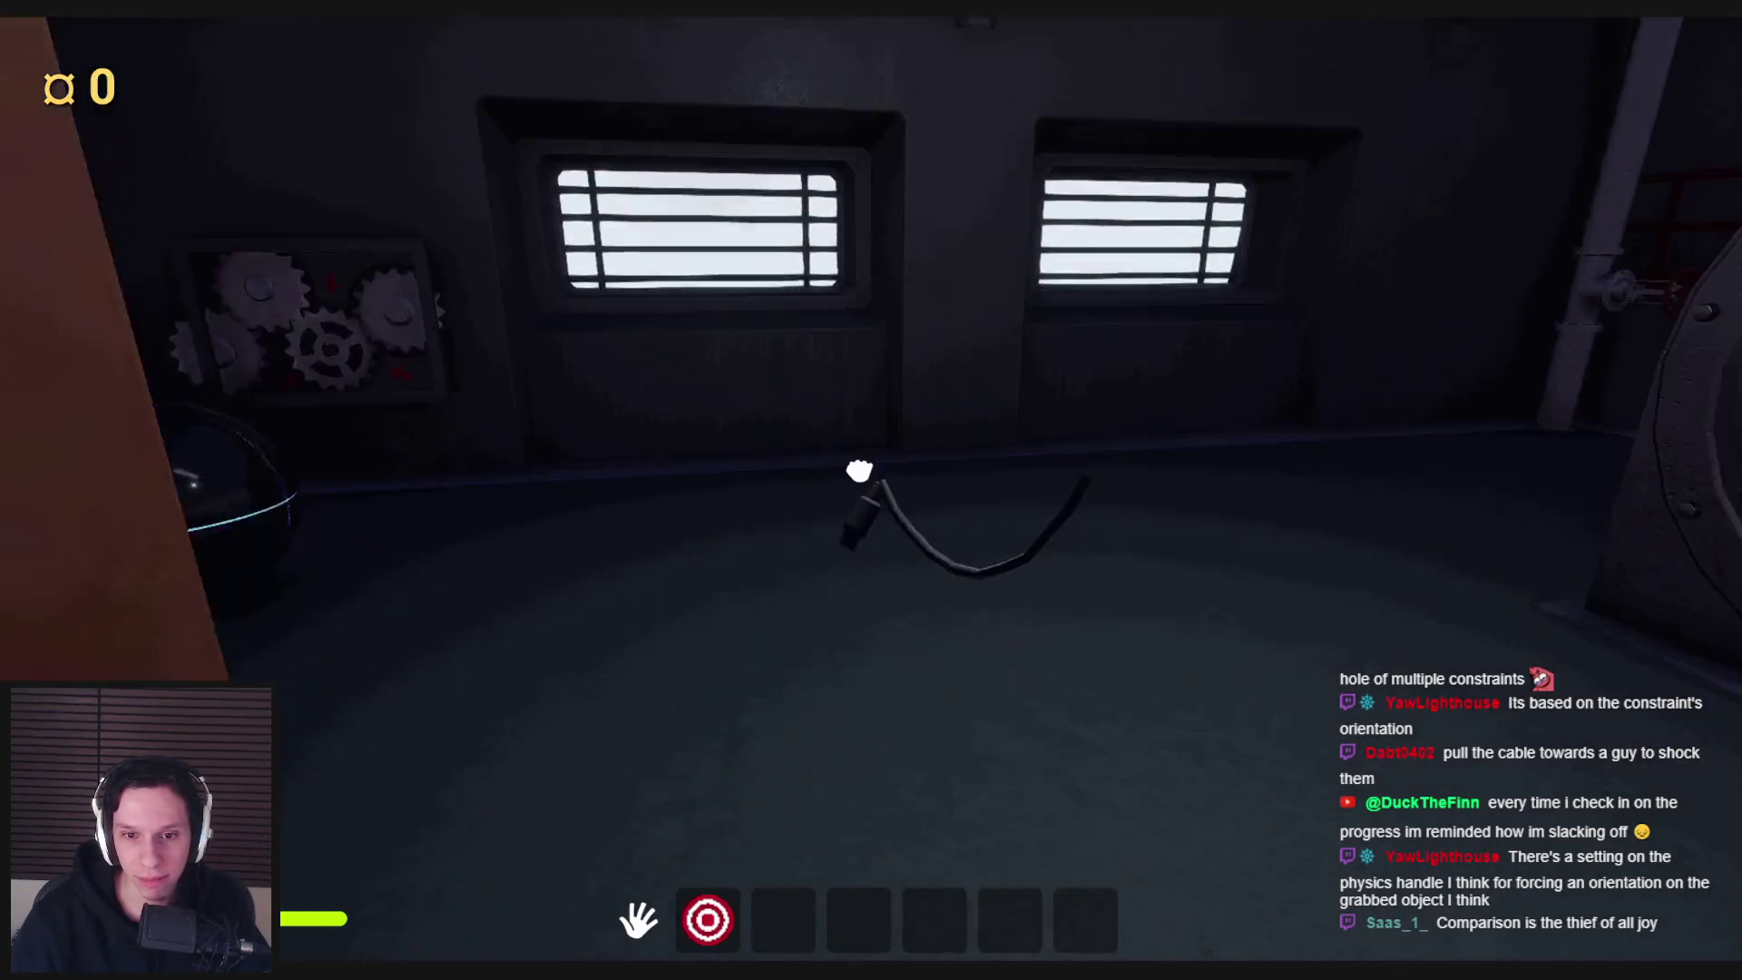
mouse_move(859, 470)
mouse_down()
mouse_move(699, 526)
mouse_move(797, 571)
mouse_move(817, 556)
mouse_move(715, 583)
mouse_move(751, 557)
mouse_move(995, 544)
mouse_up()
key(Escape)
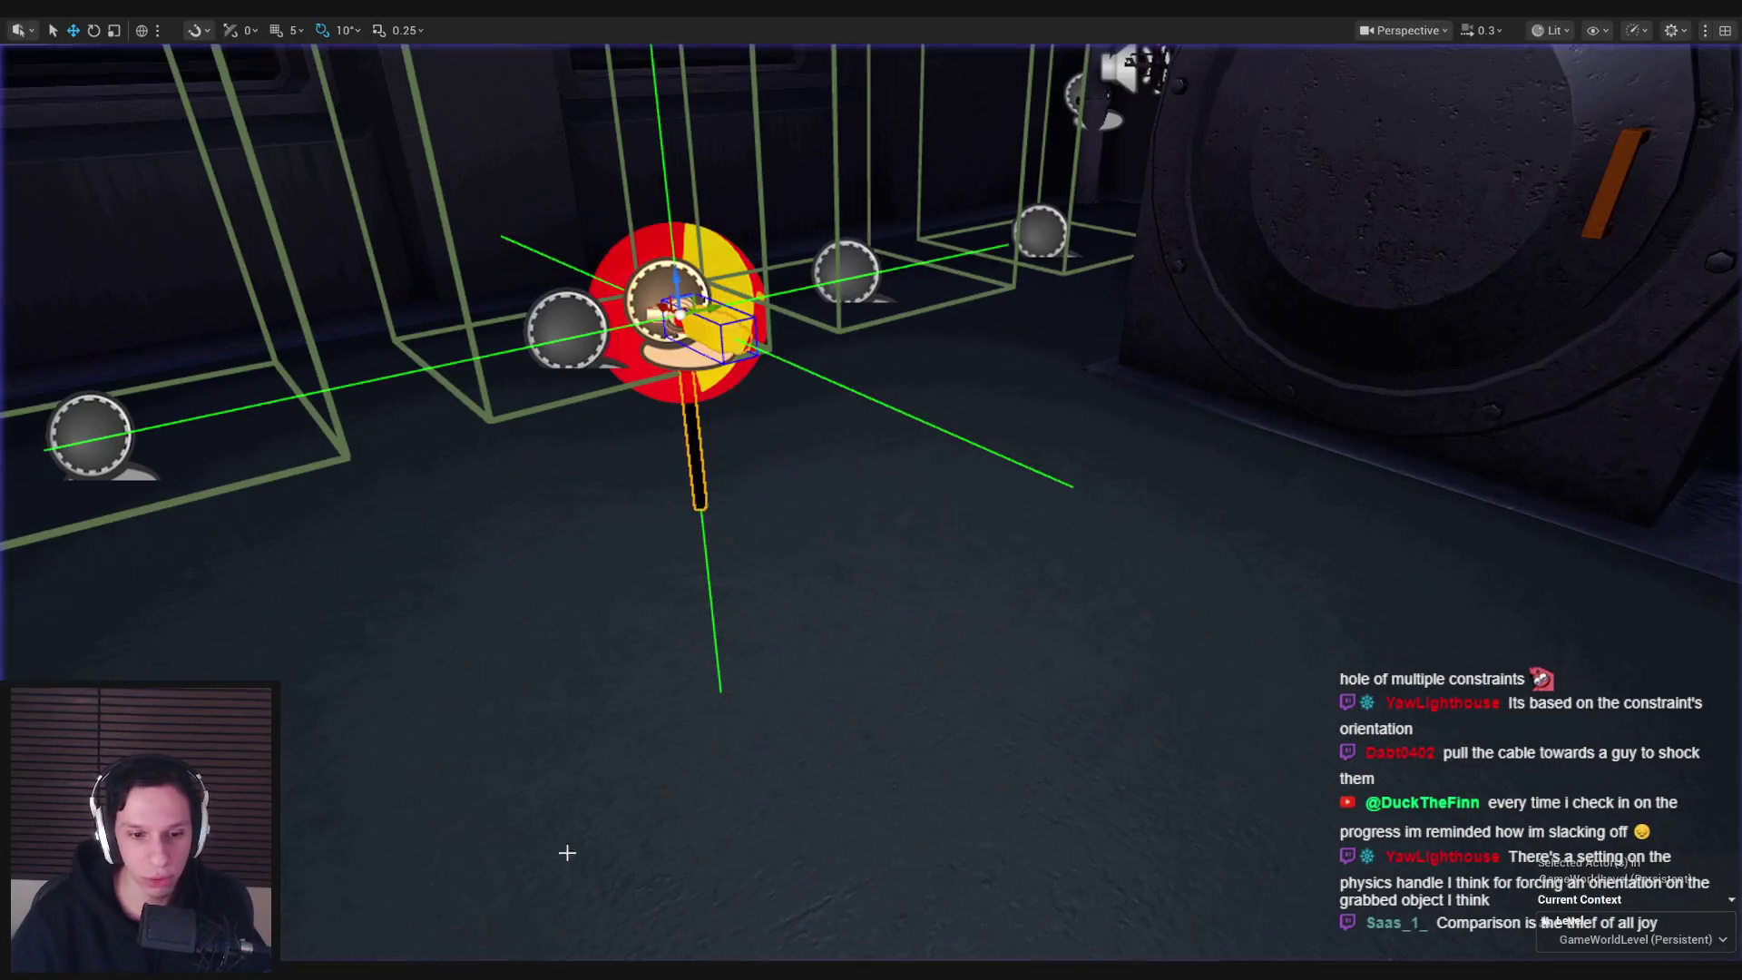
click(606, 931)
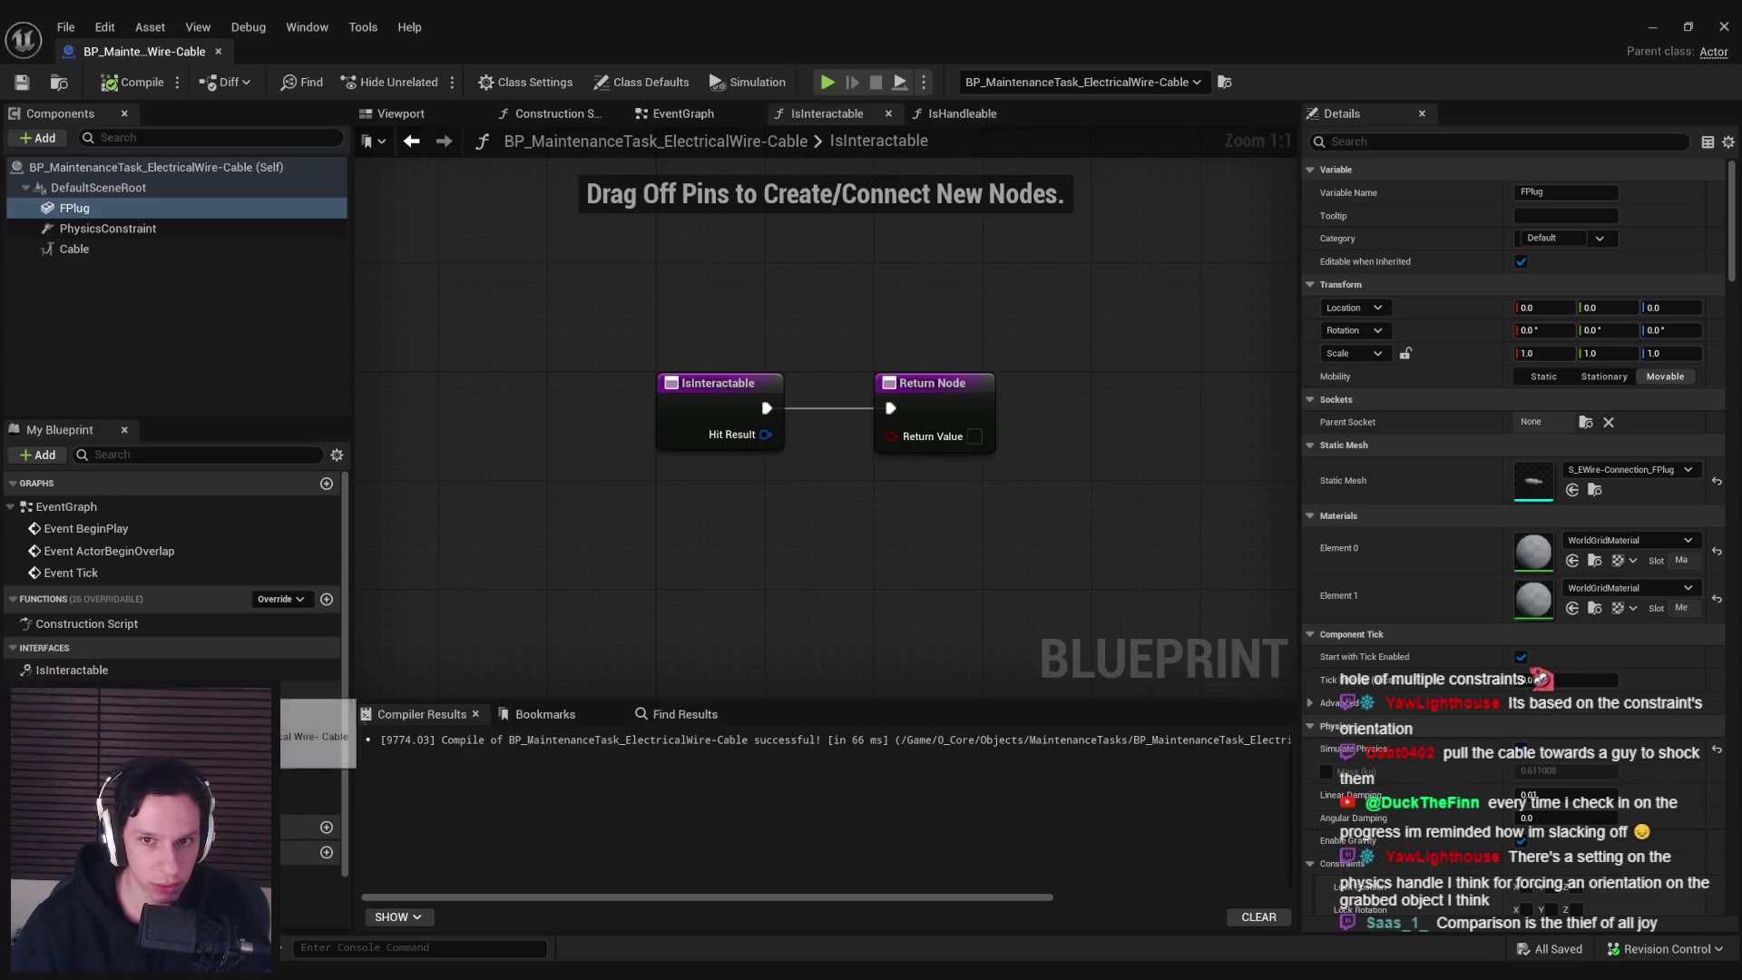
Play again, carrying the cable to the vault door and swinging it toward the window
key(alt+Tab)
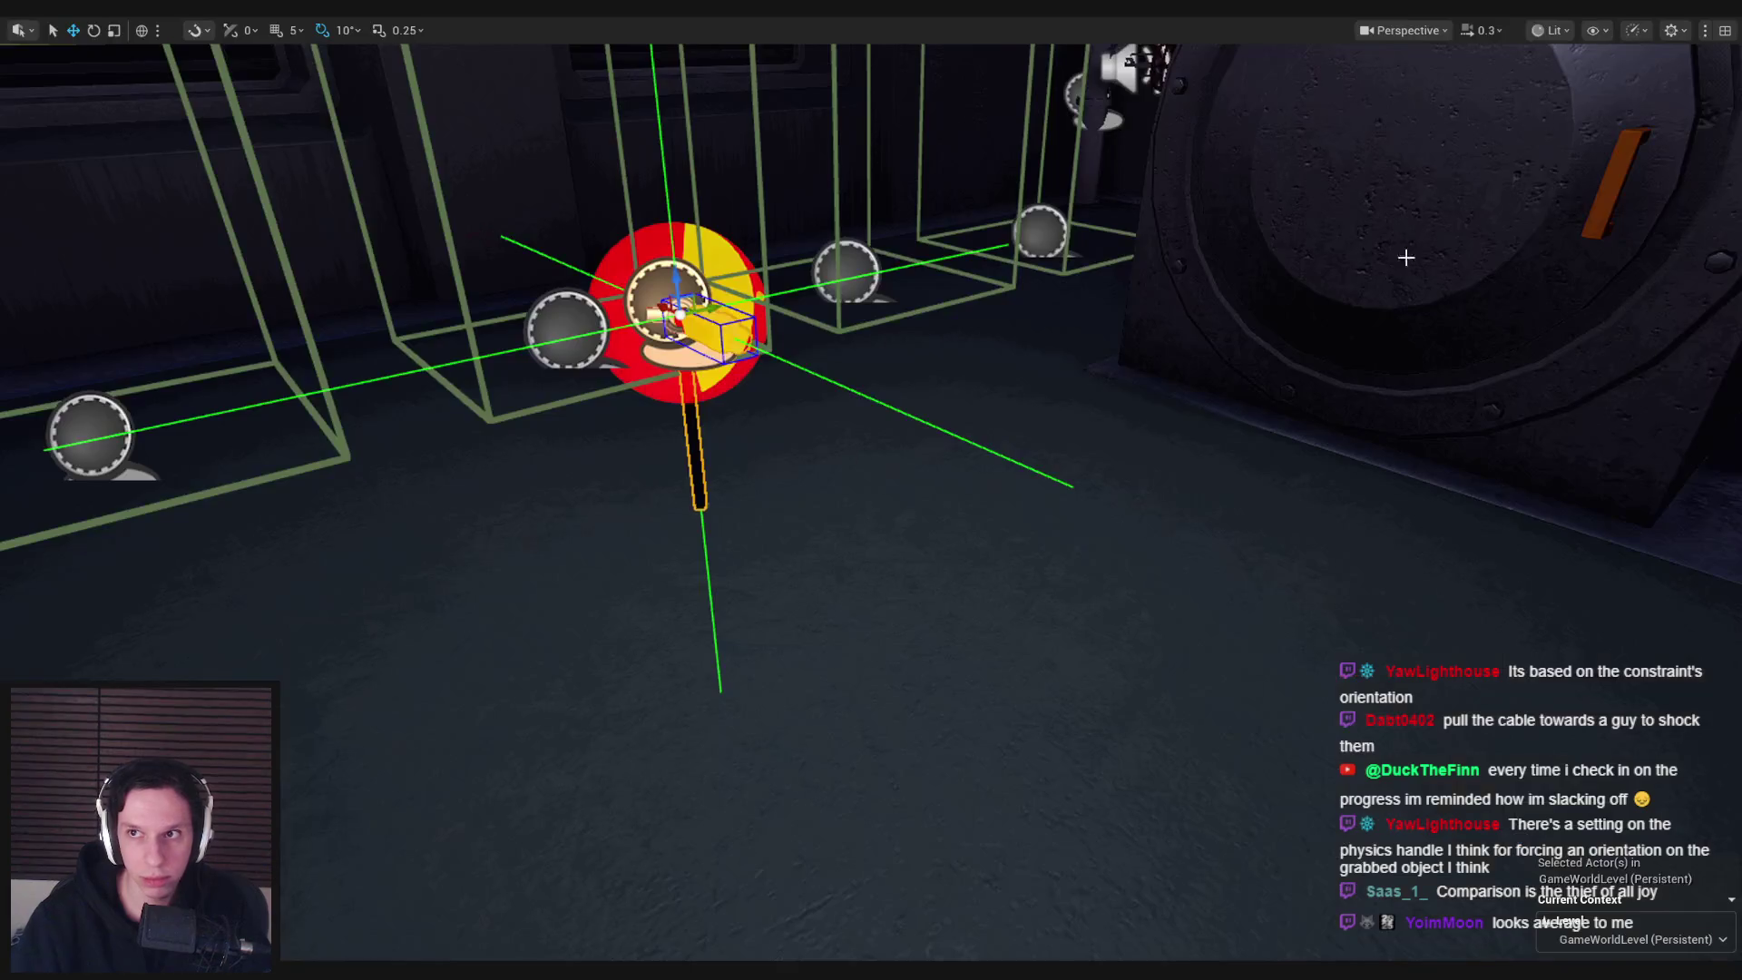
key(alt+p)
mouse_move(871, 492)
mouse_down()
mouse_move(1019, 584)
mouse_move(1128, 557)
mouse_move(872, 490)
mouse_up()
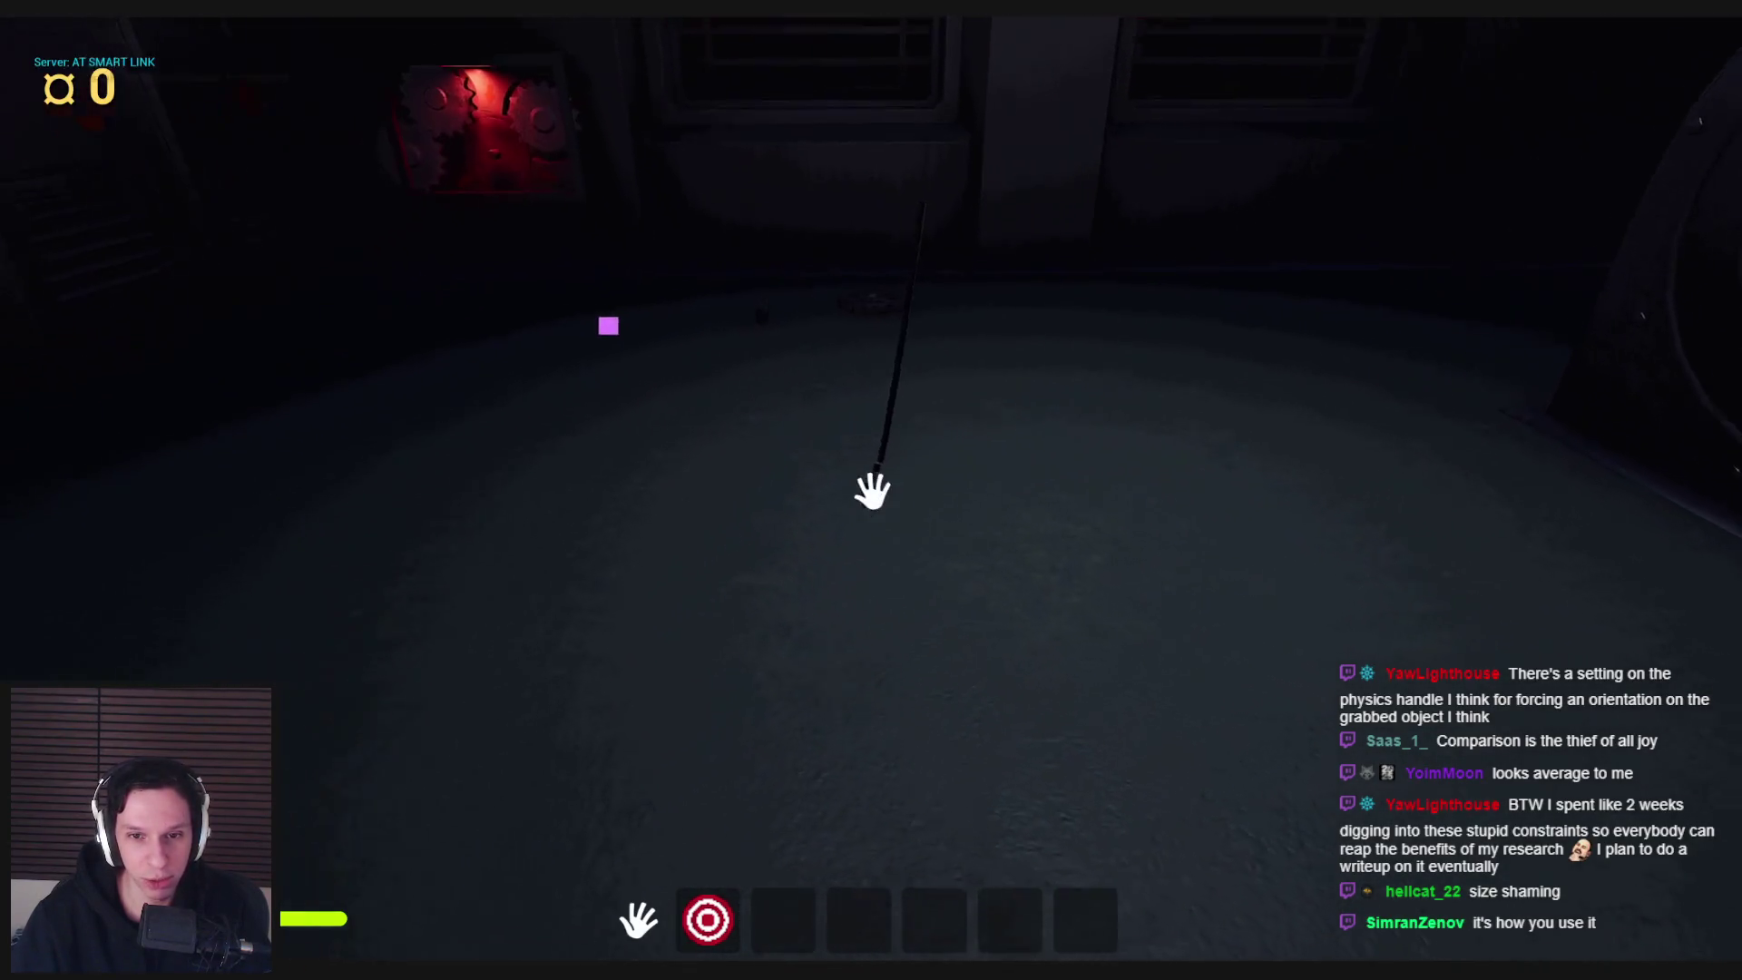
mouse_move(871, 489)
mouse_down()
mouse_move(762, 427)
mouse_move(381, 552)
mouse_move(459, 533)
mouse_move(362, 505)
mouse_move(18, 594)
mouse_up()
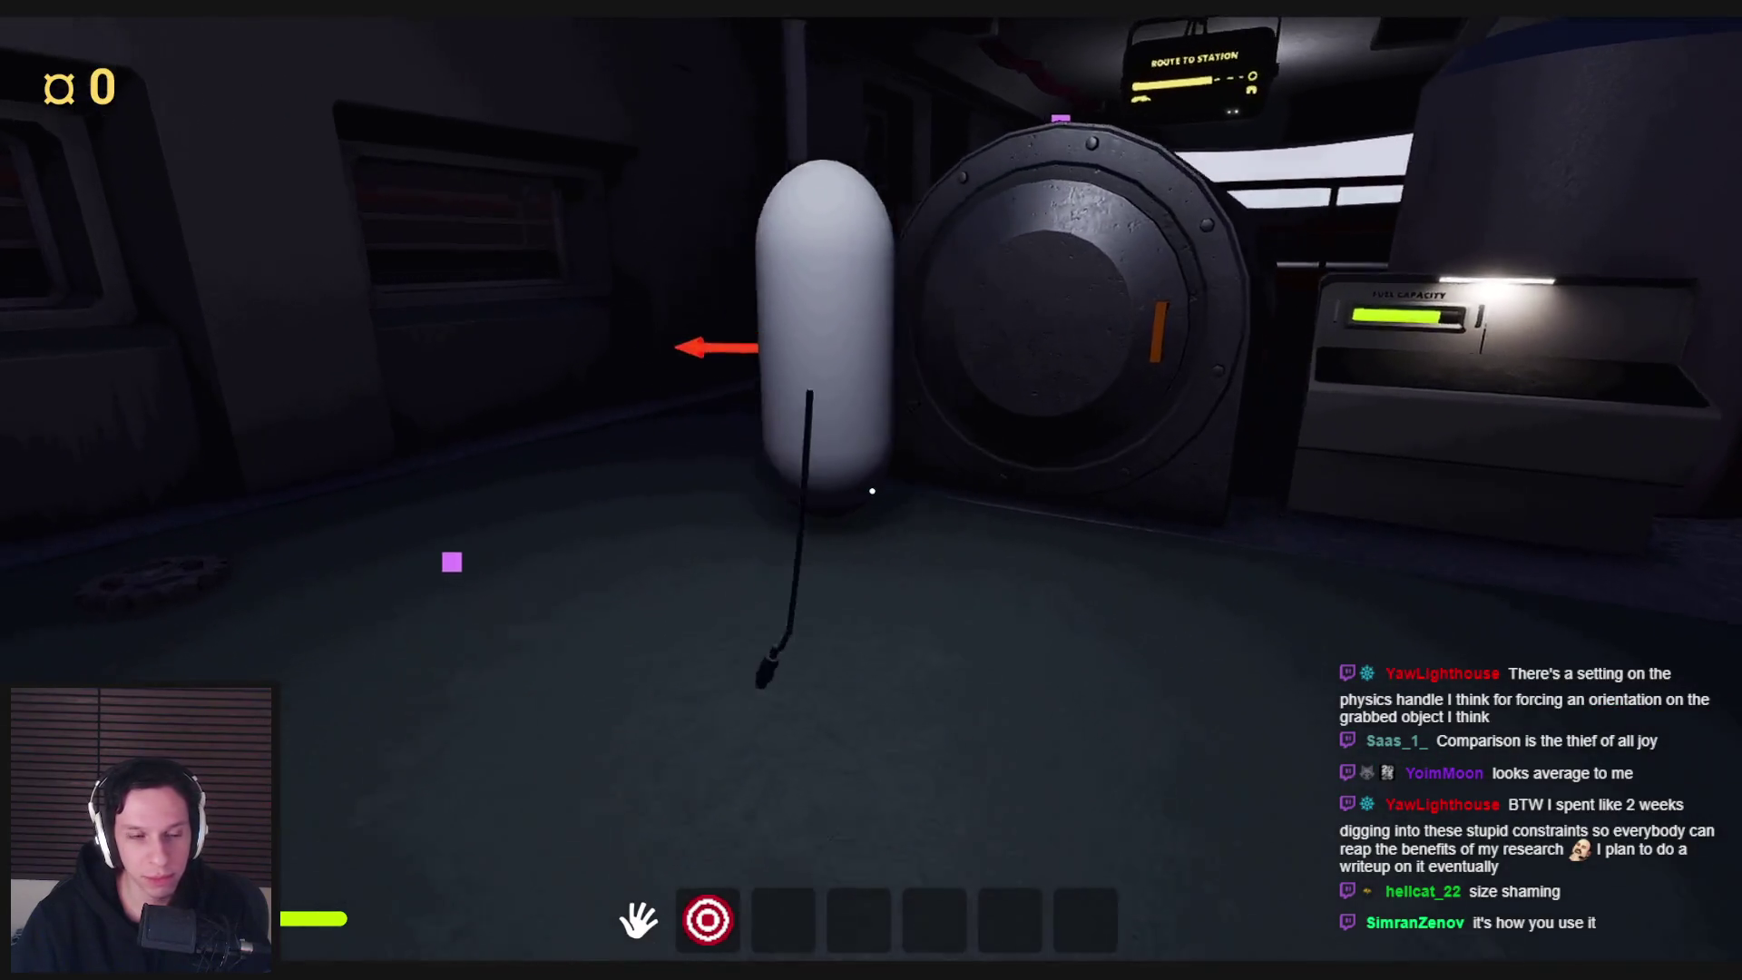
key(w)
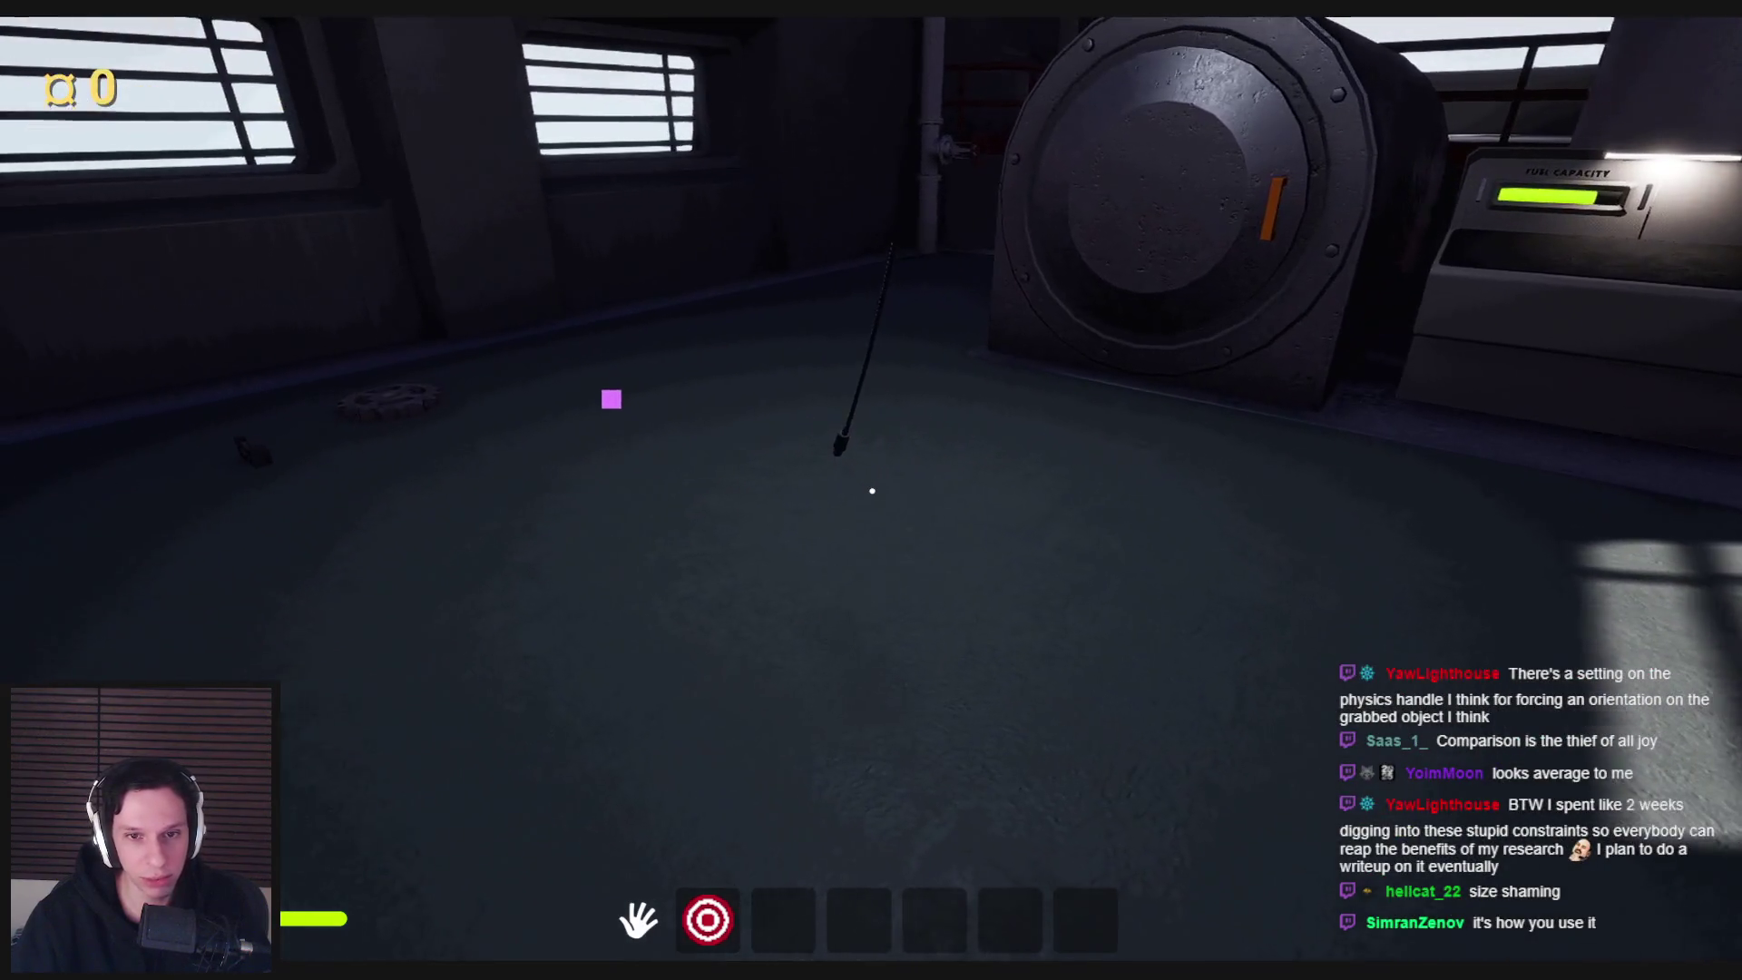
mouse_move(872, 491)
mouse_down()
mouse_move(430, 533)
mouse_move(447, 517)
mouse_move(308, 545)
mouse_up()
key(Escape)
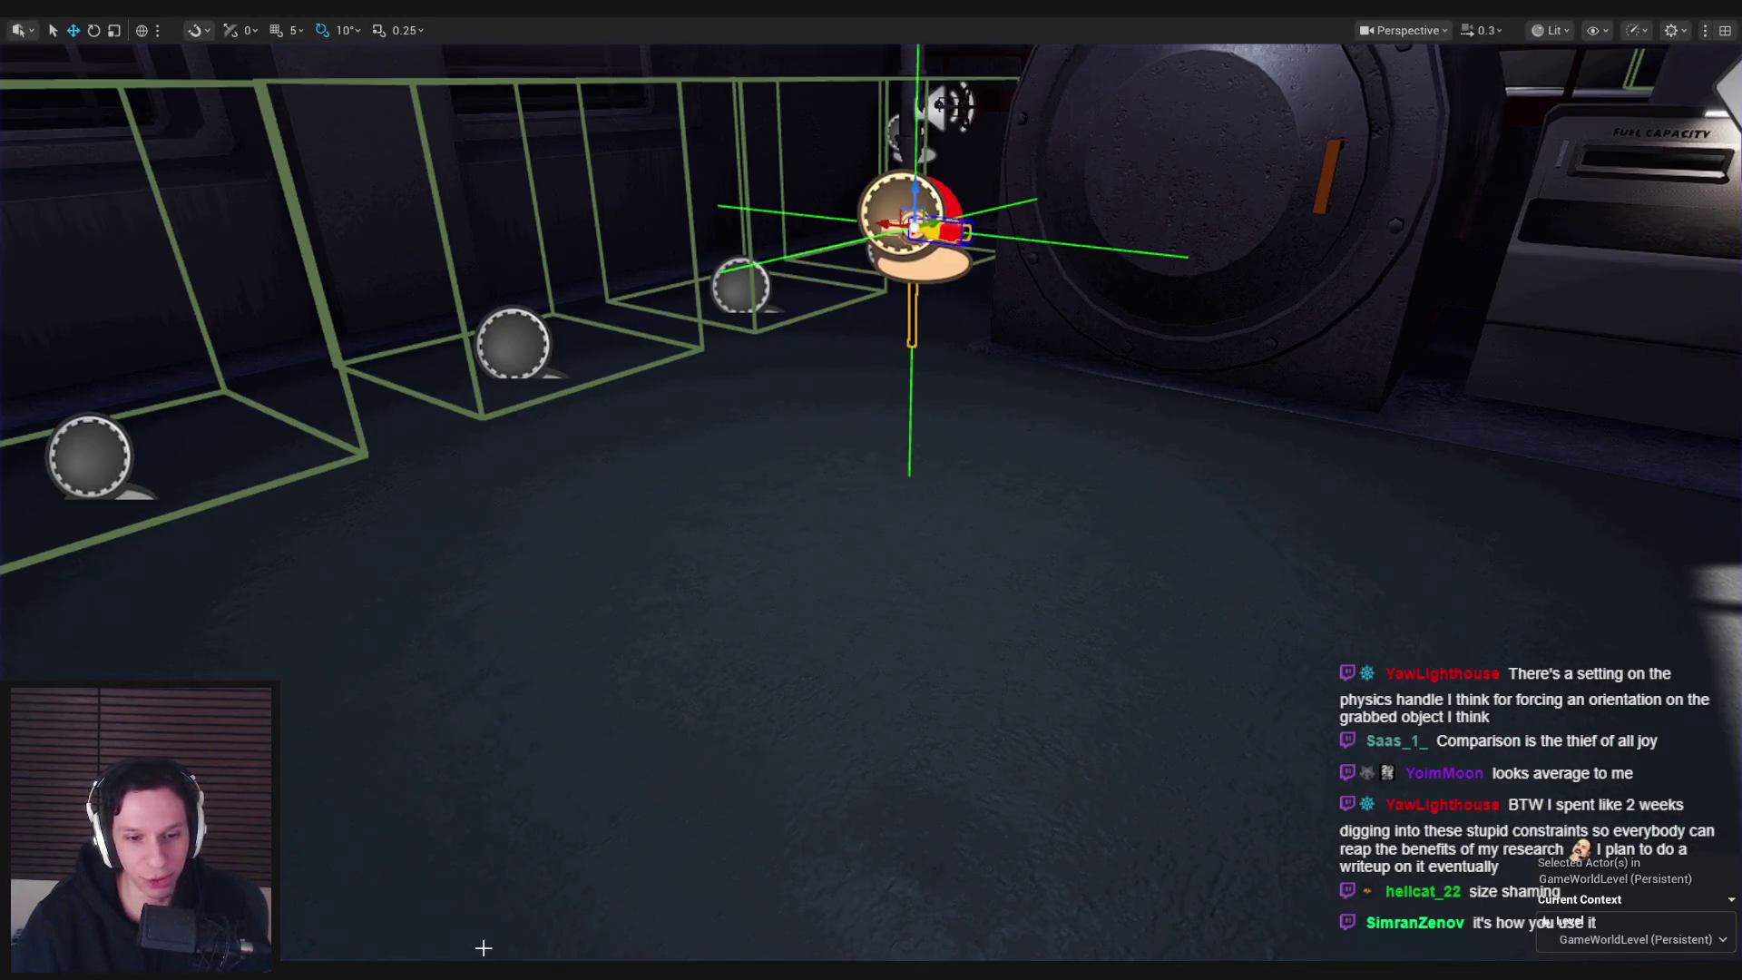
mouse_move(484, 947)
click(621, 894)
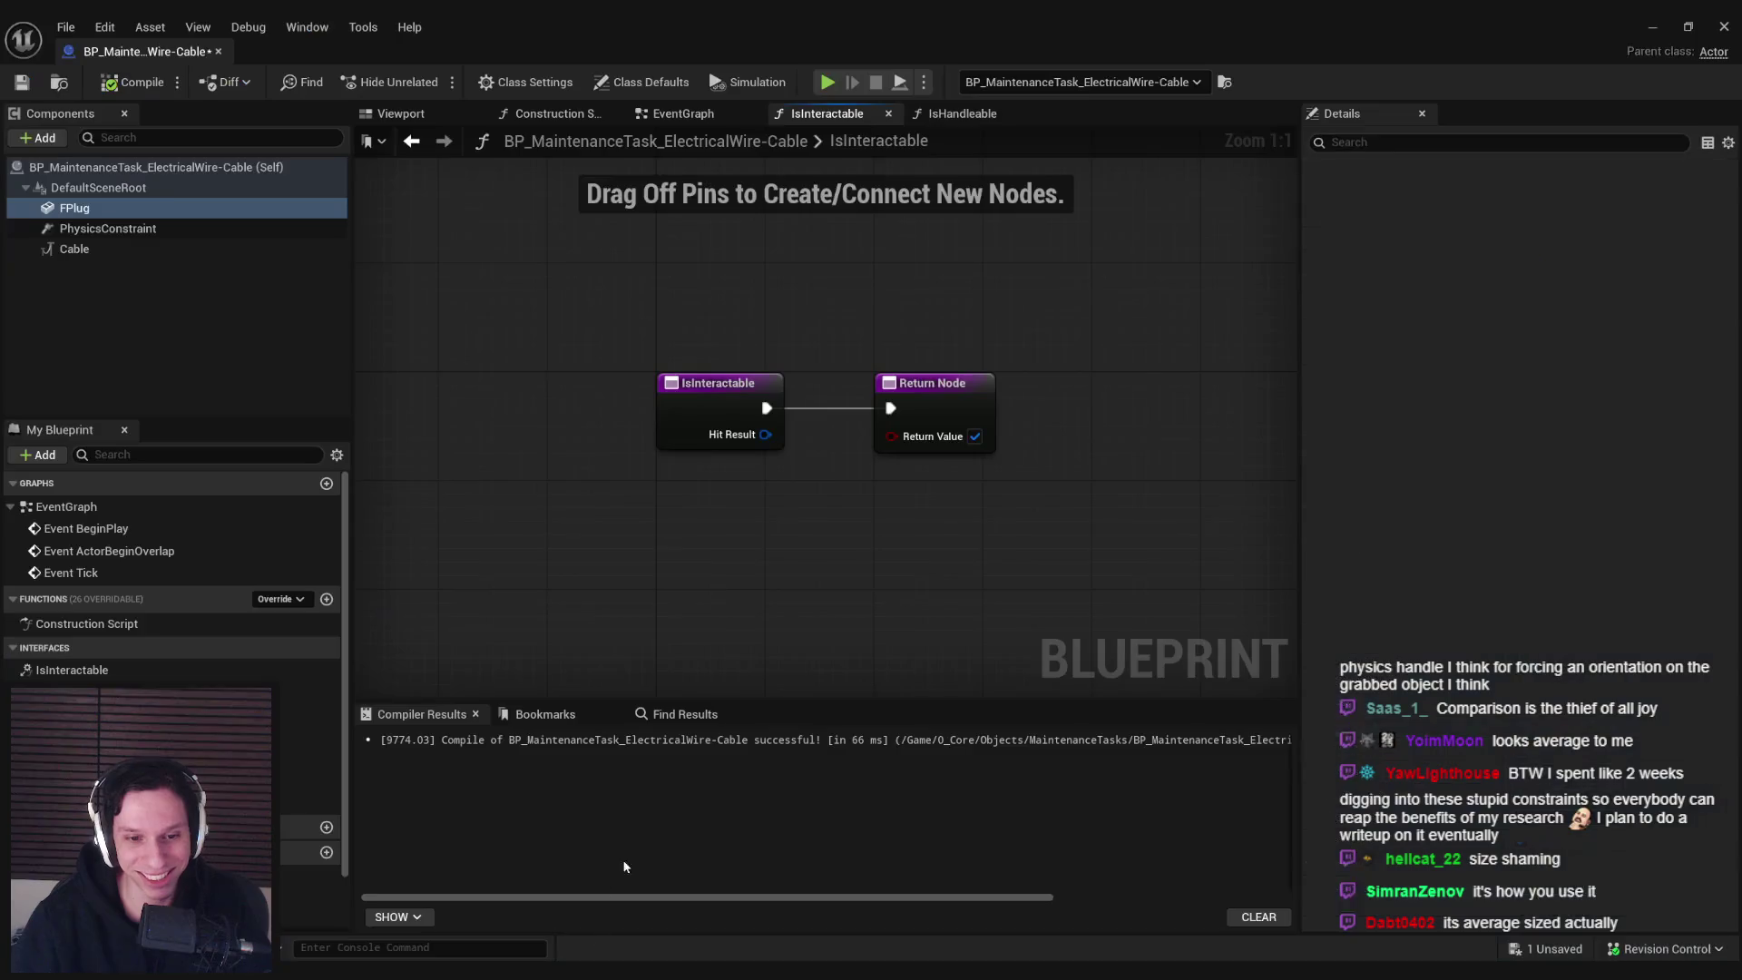
Set the Cable component's End Location X to -0.5 and save the wire blueprint
click(76, 250)
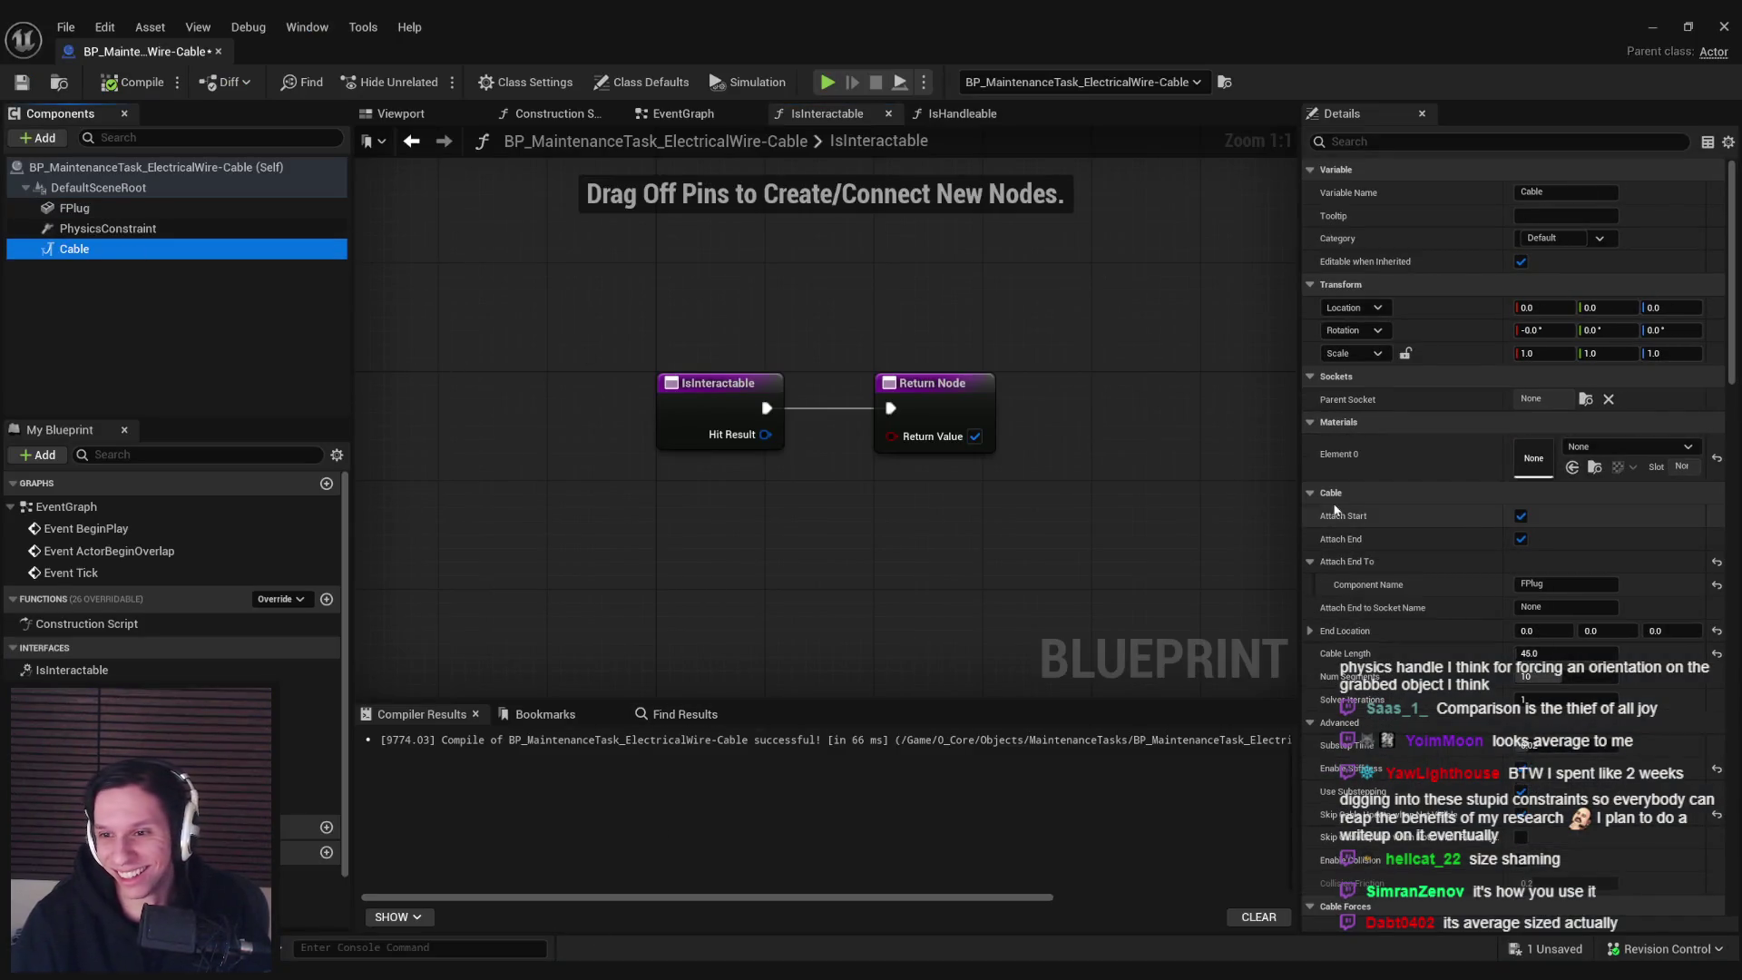
click(390, 111)
drag(830, 410, 998, 508)
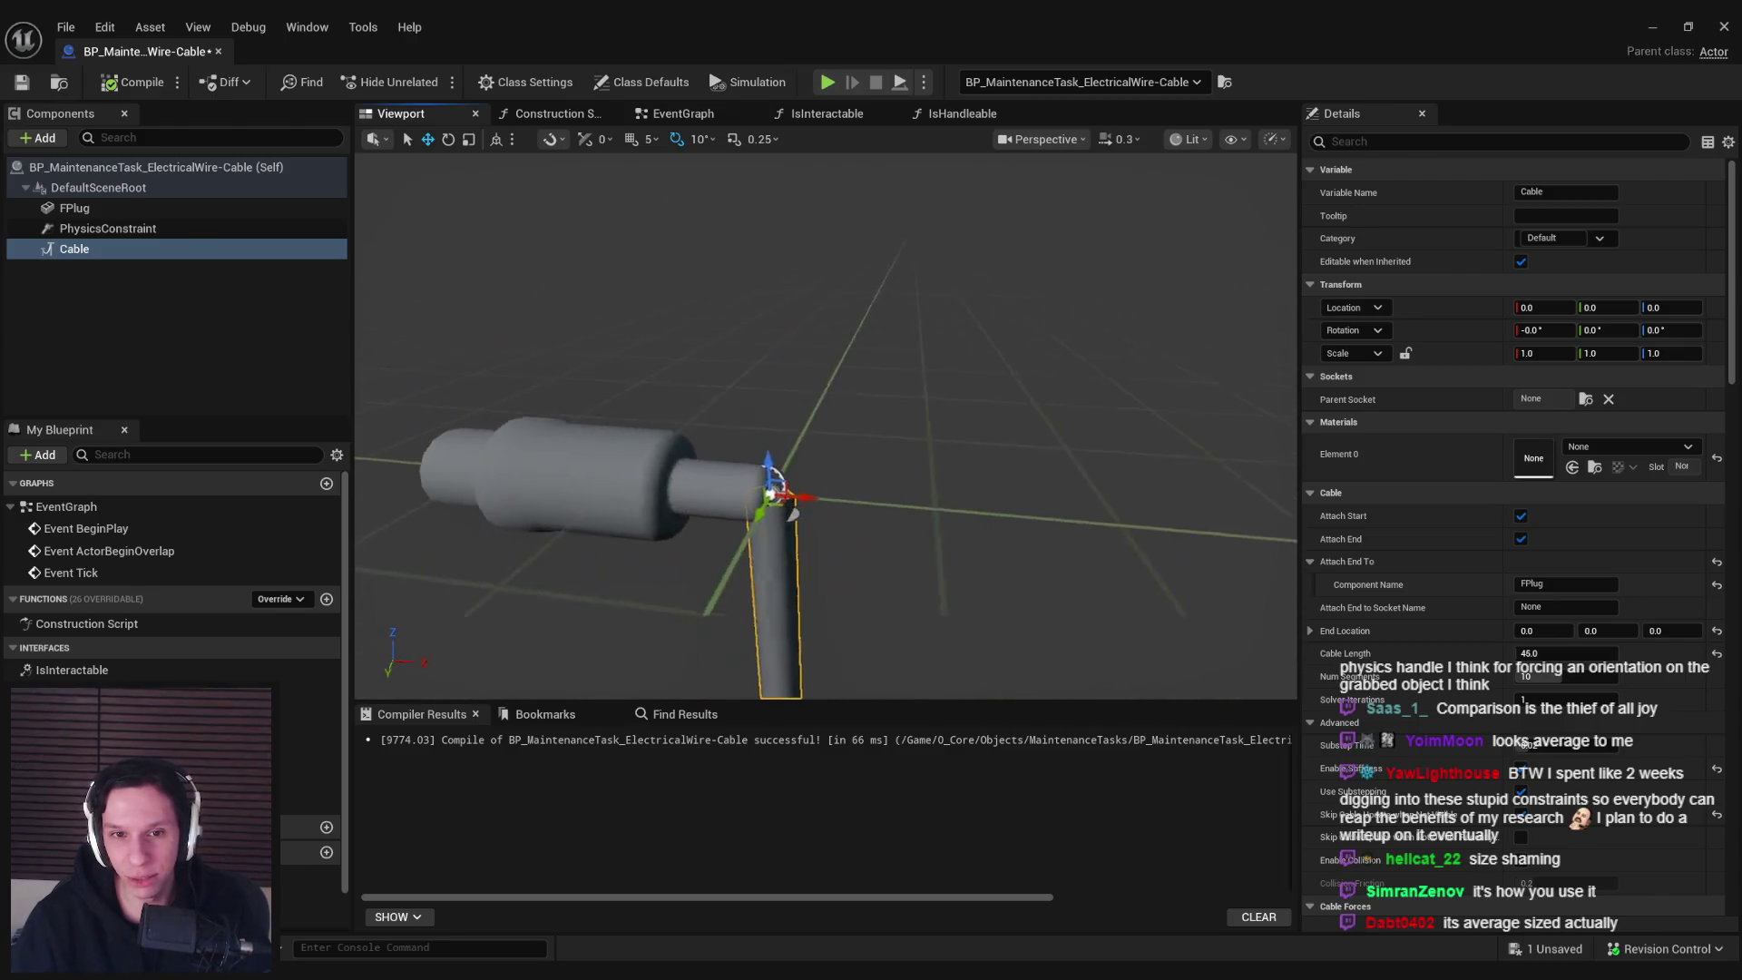
text(1)
key(Return)
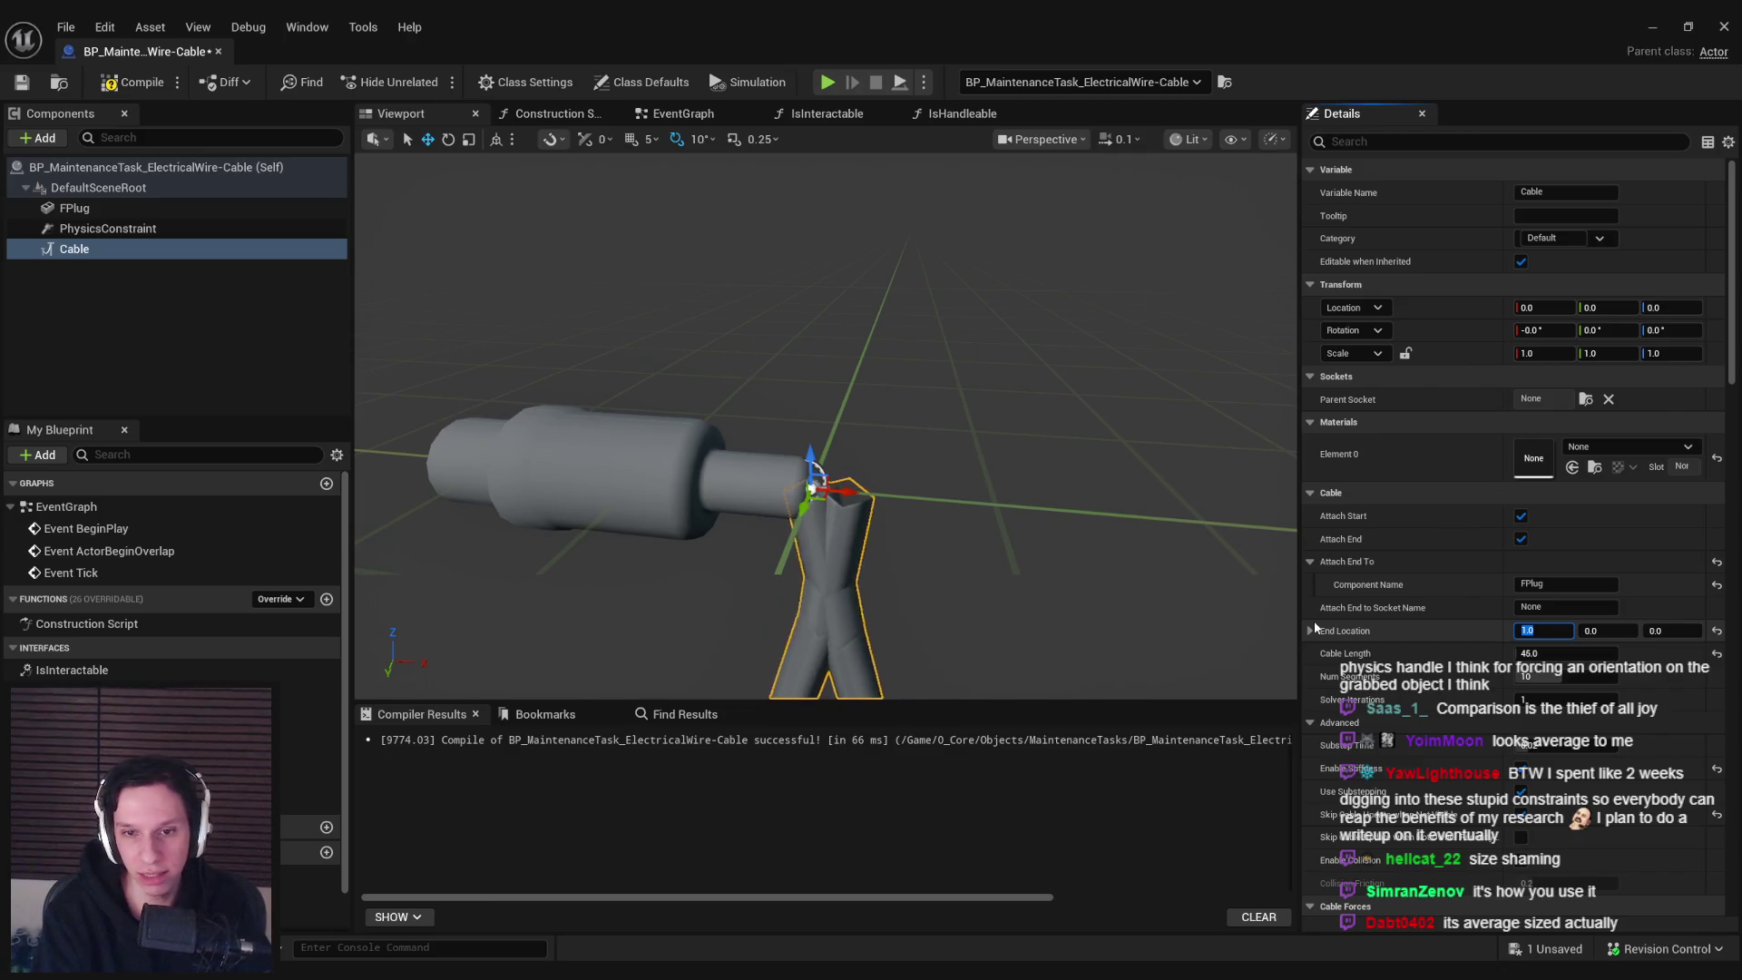
text(.5)
key(Return)
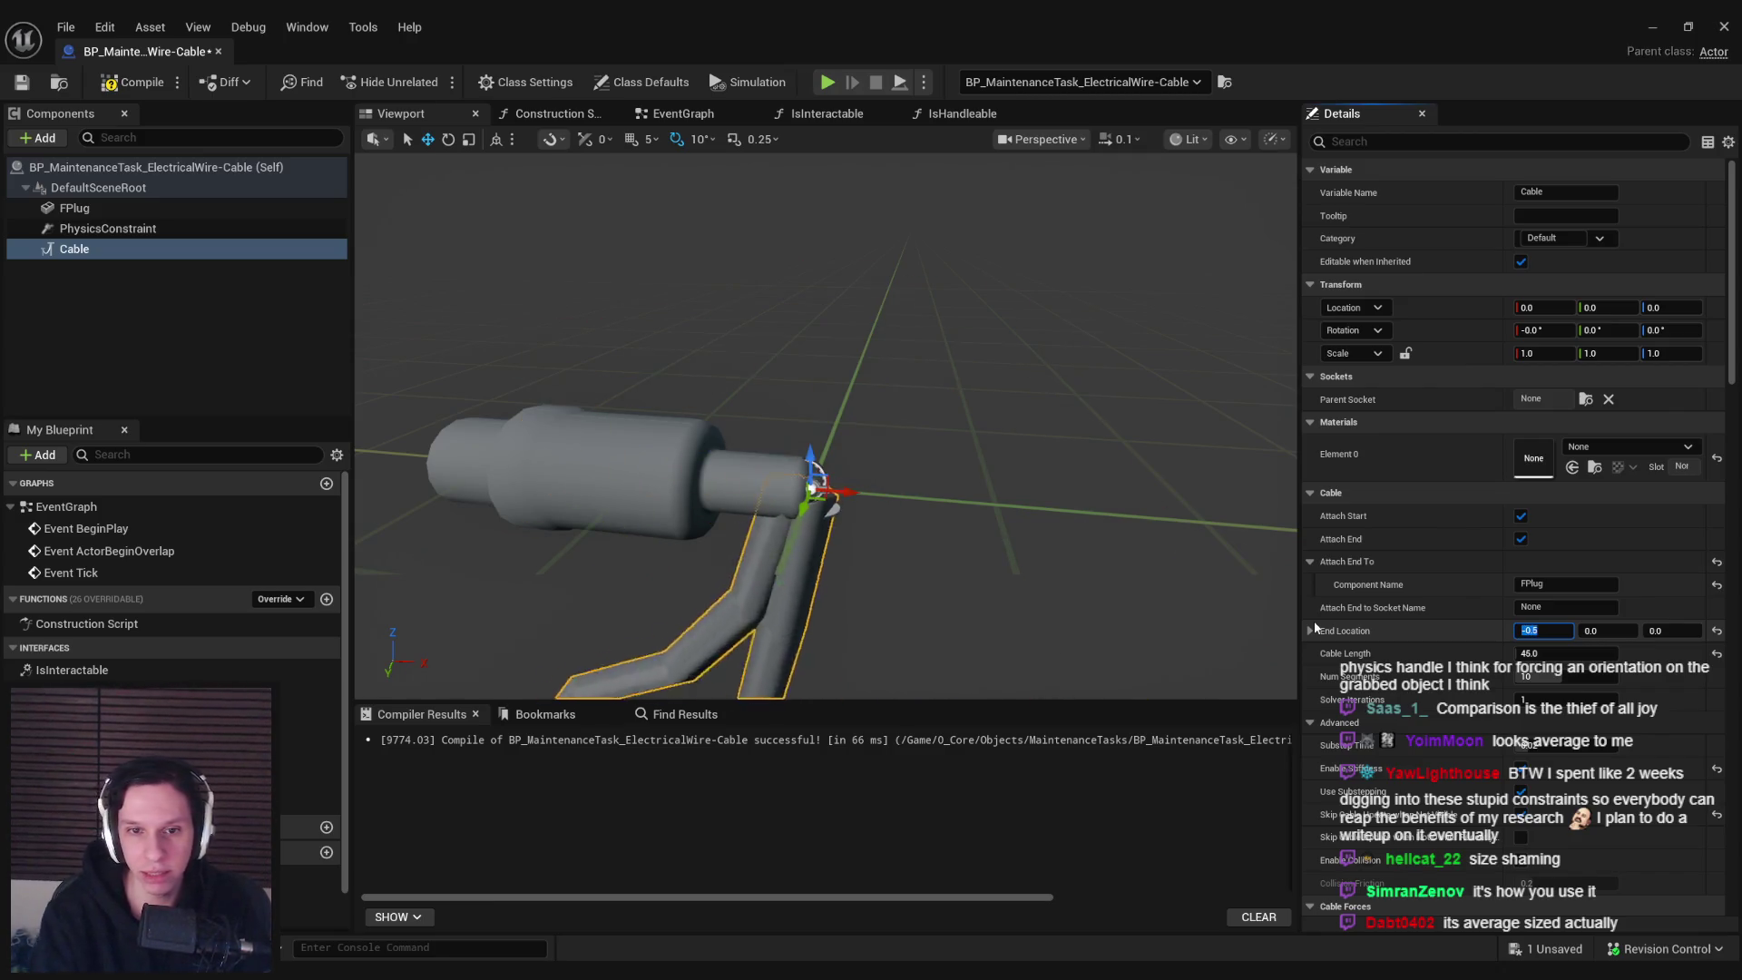
click(23, 82)
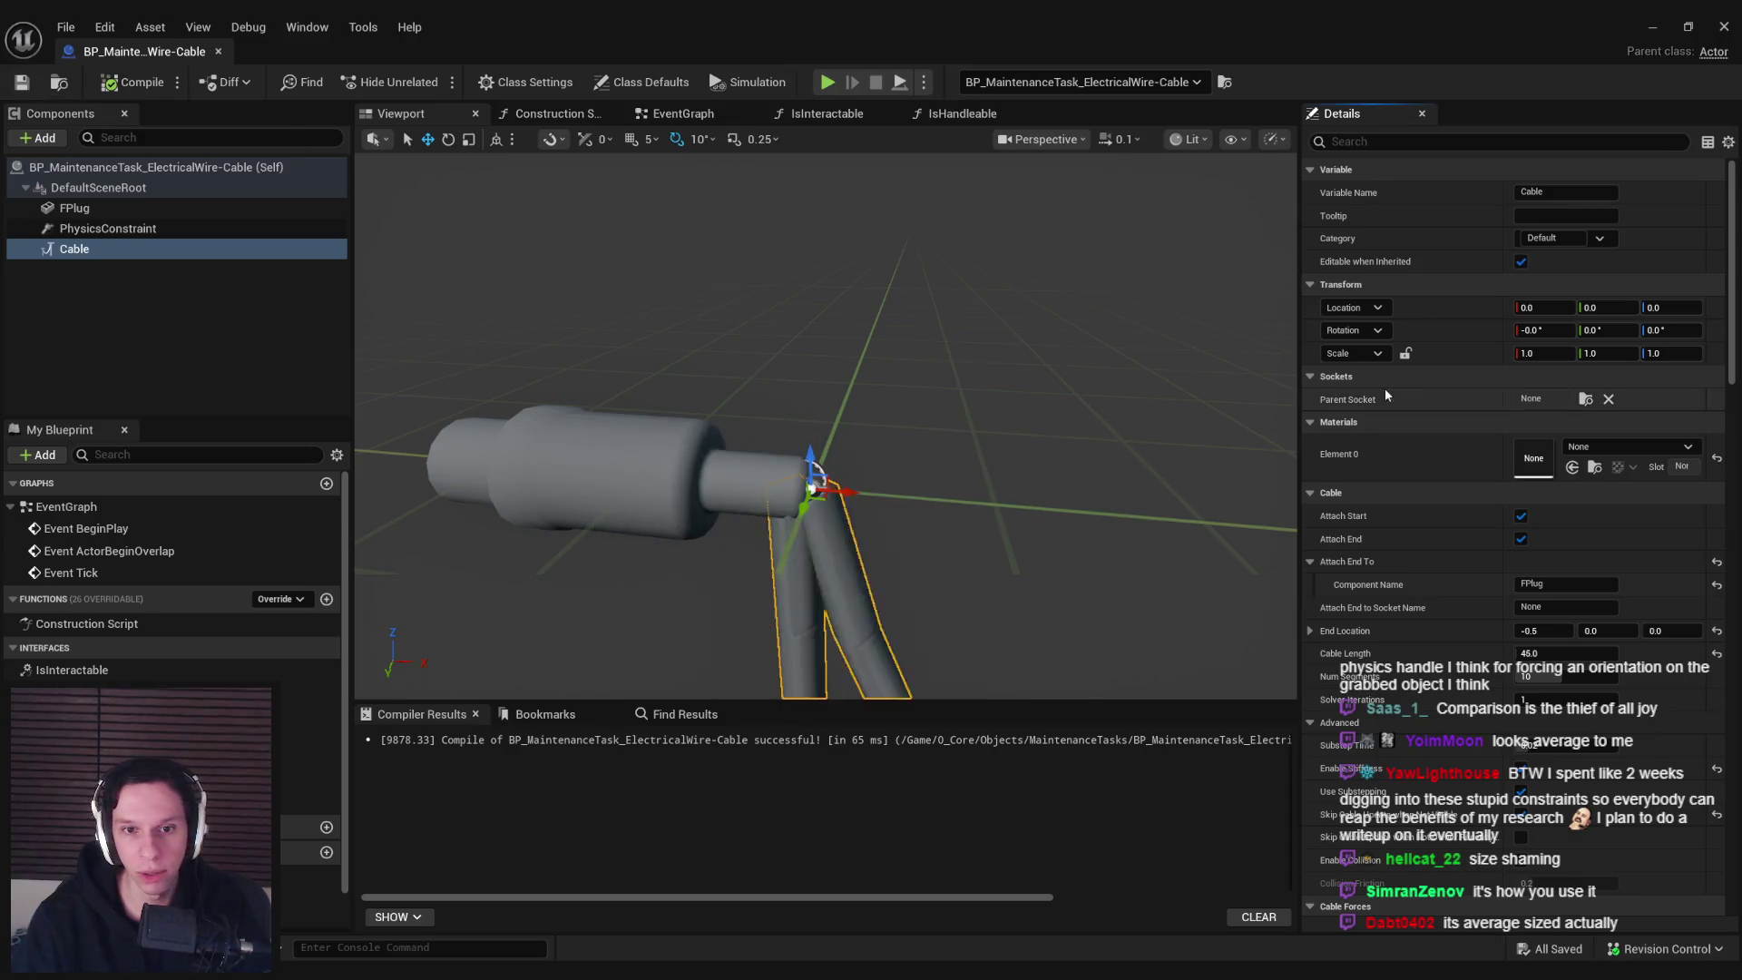
click(1652, 29)
Play-test repeatedly grabbing and releasing the cable end to watch it hang
key(alt+p)
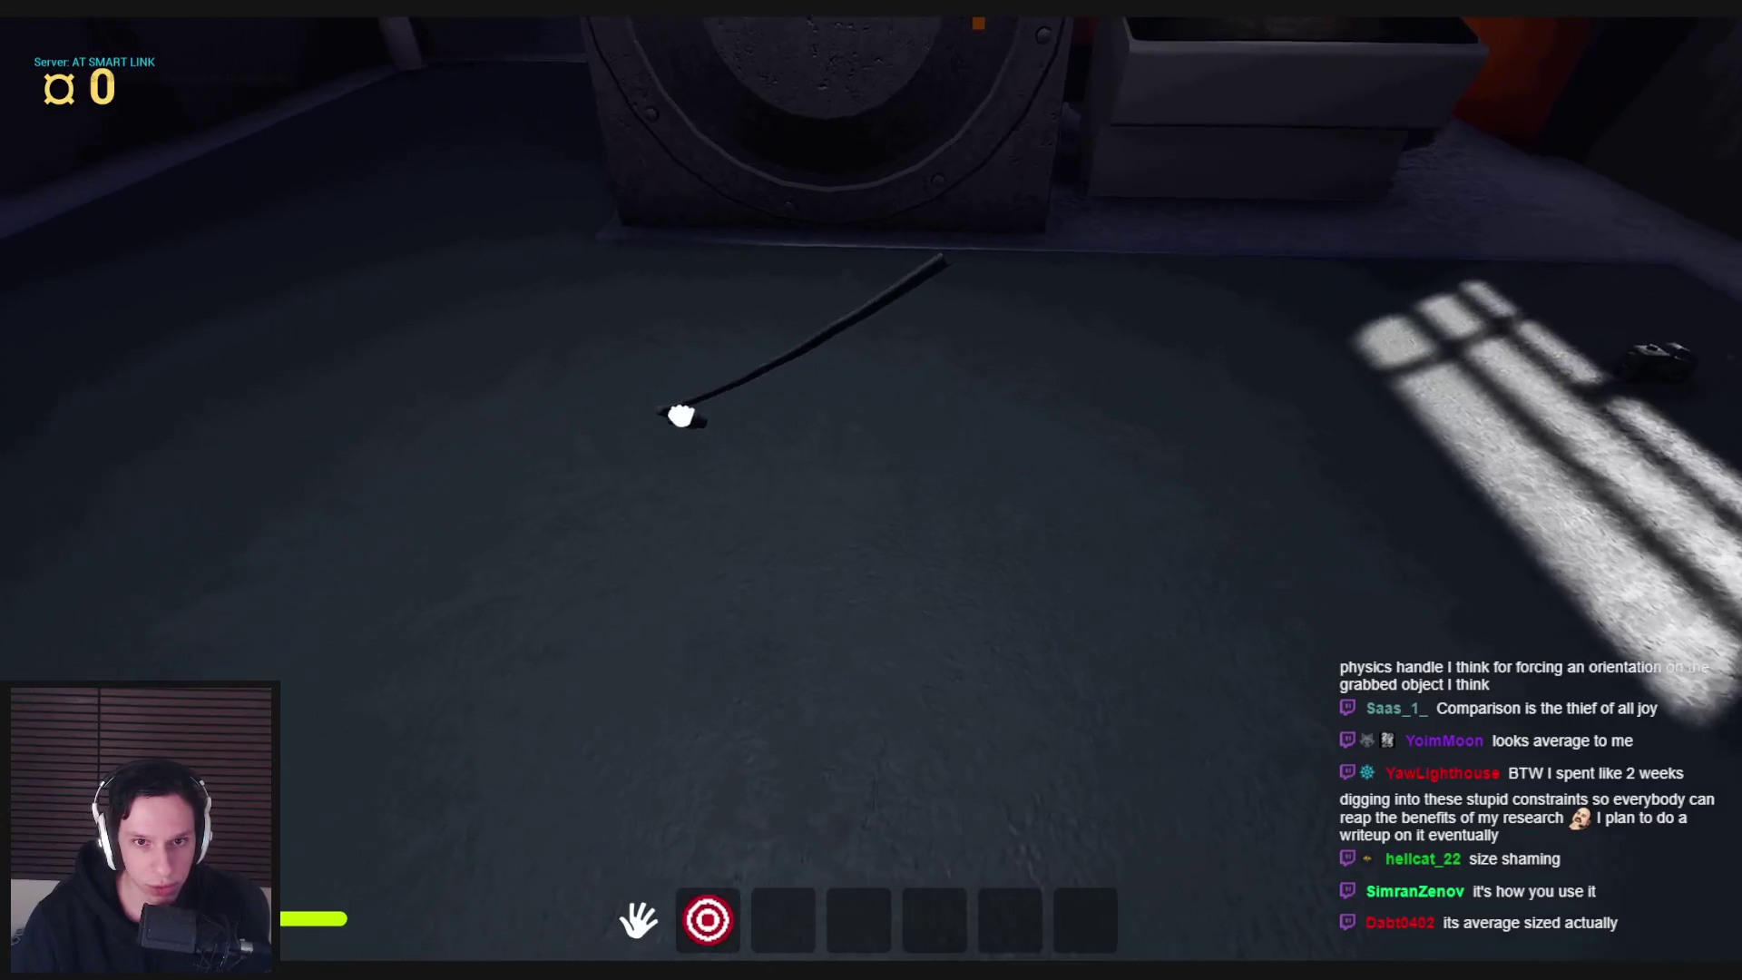
click(872, 491)
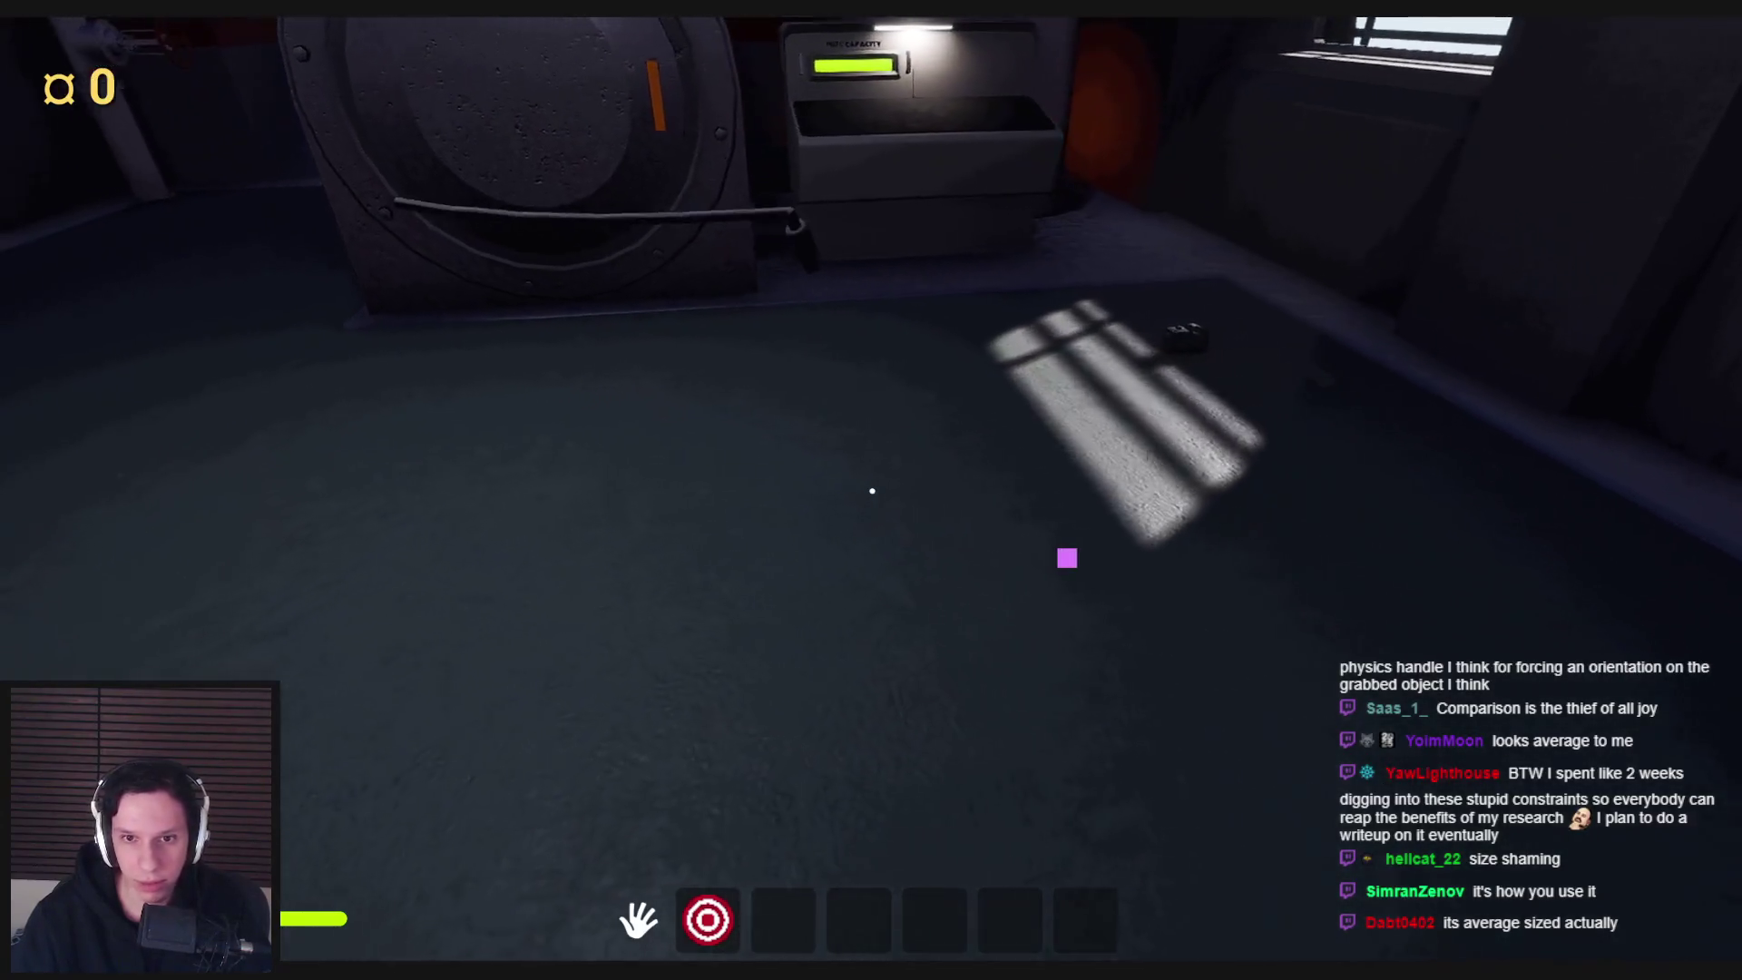
click(871, 491)
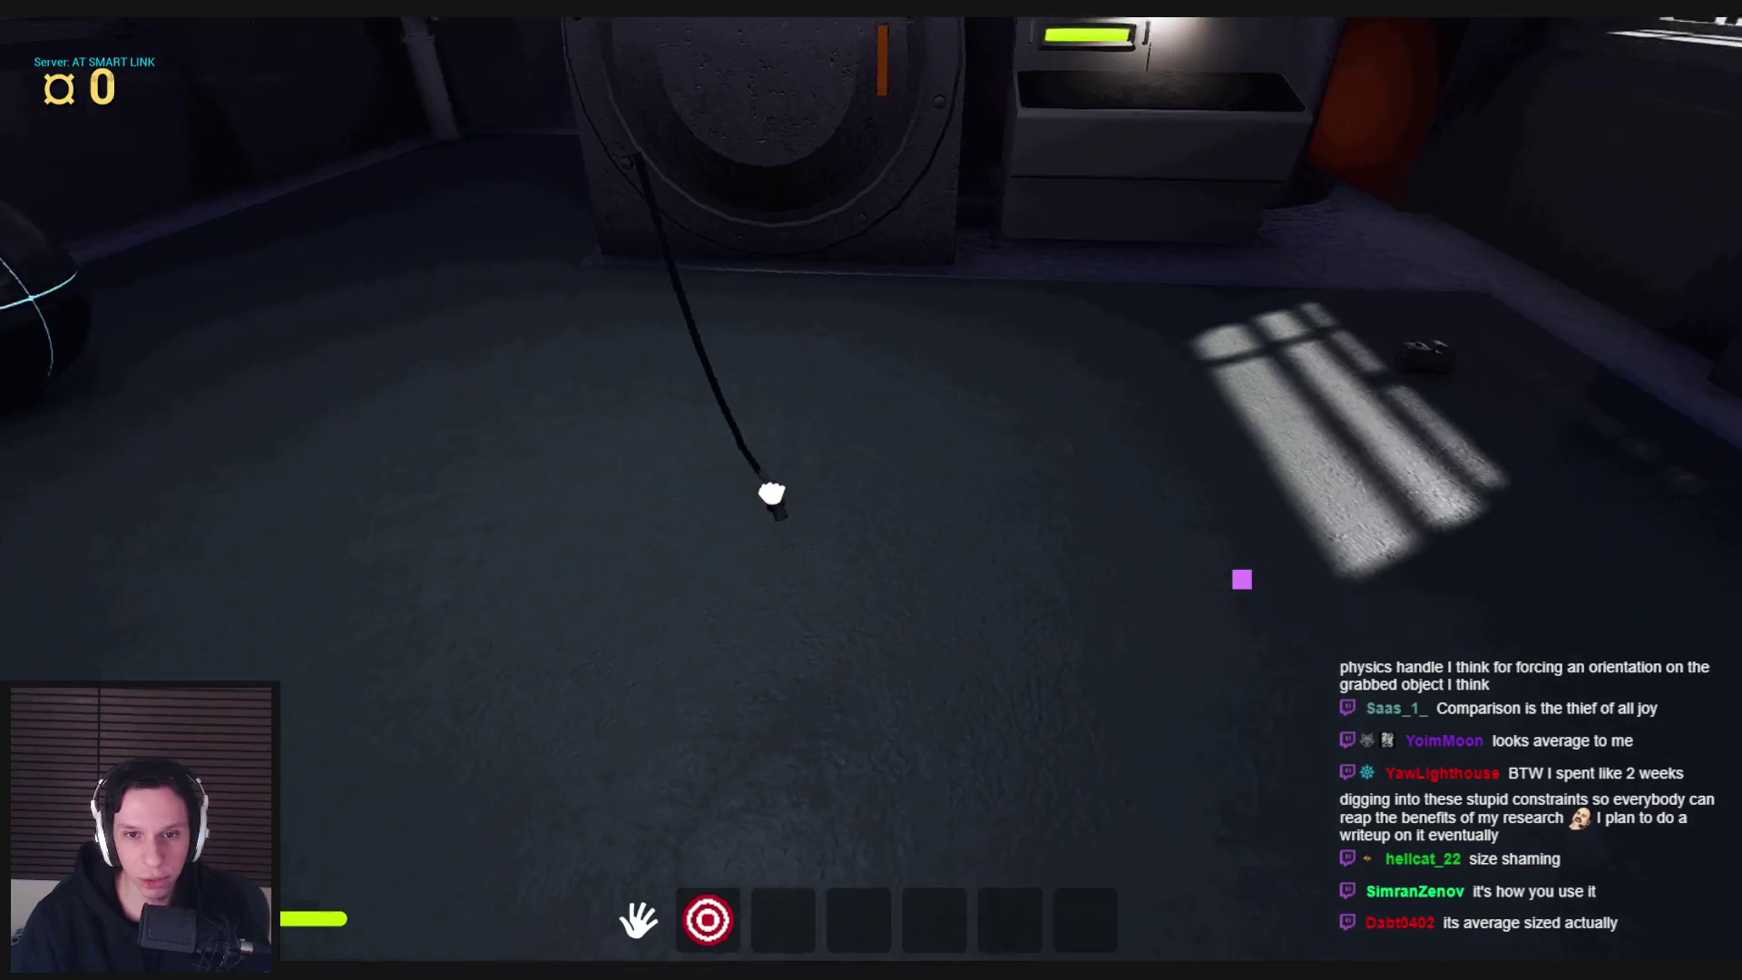
click(872, 491)
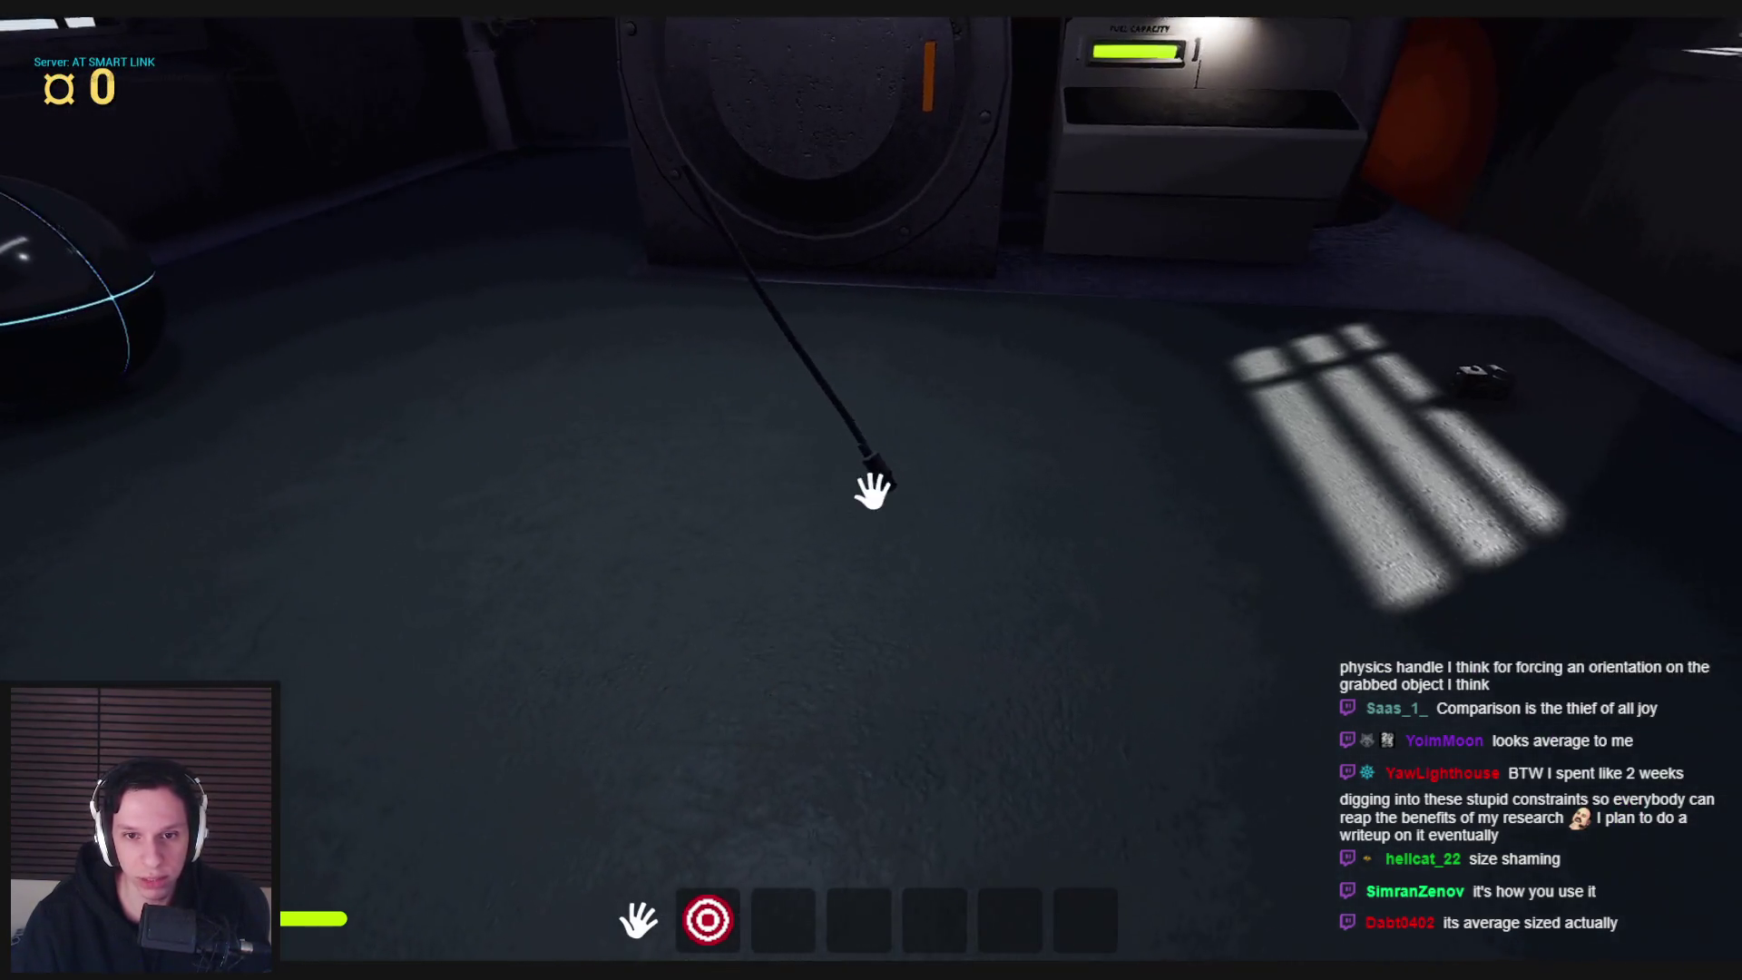
click(872, 490)
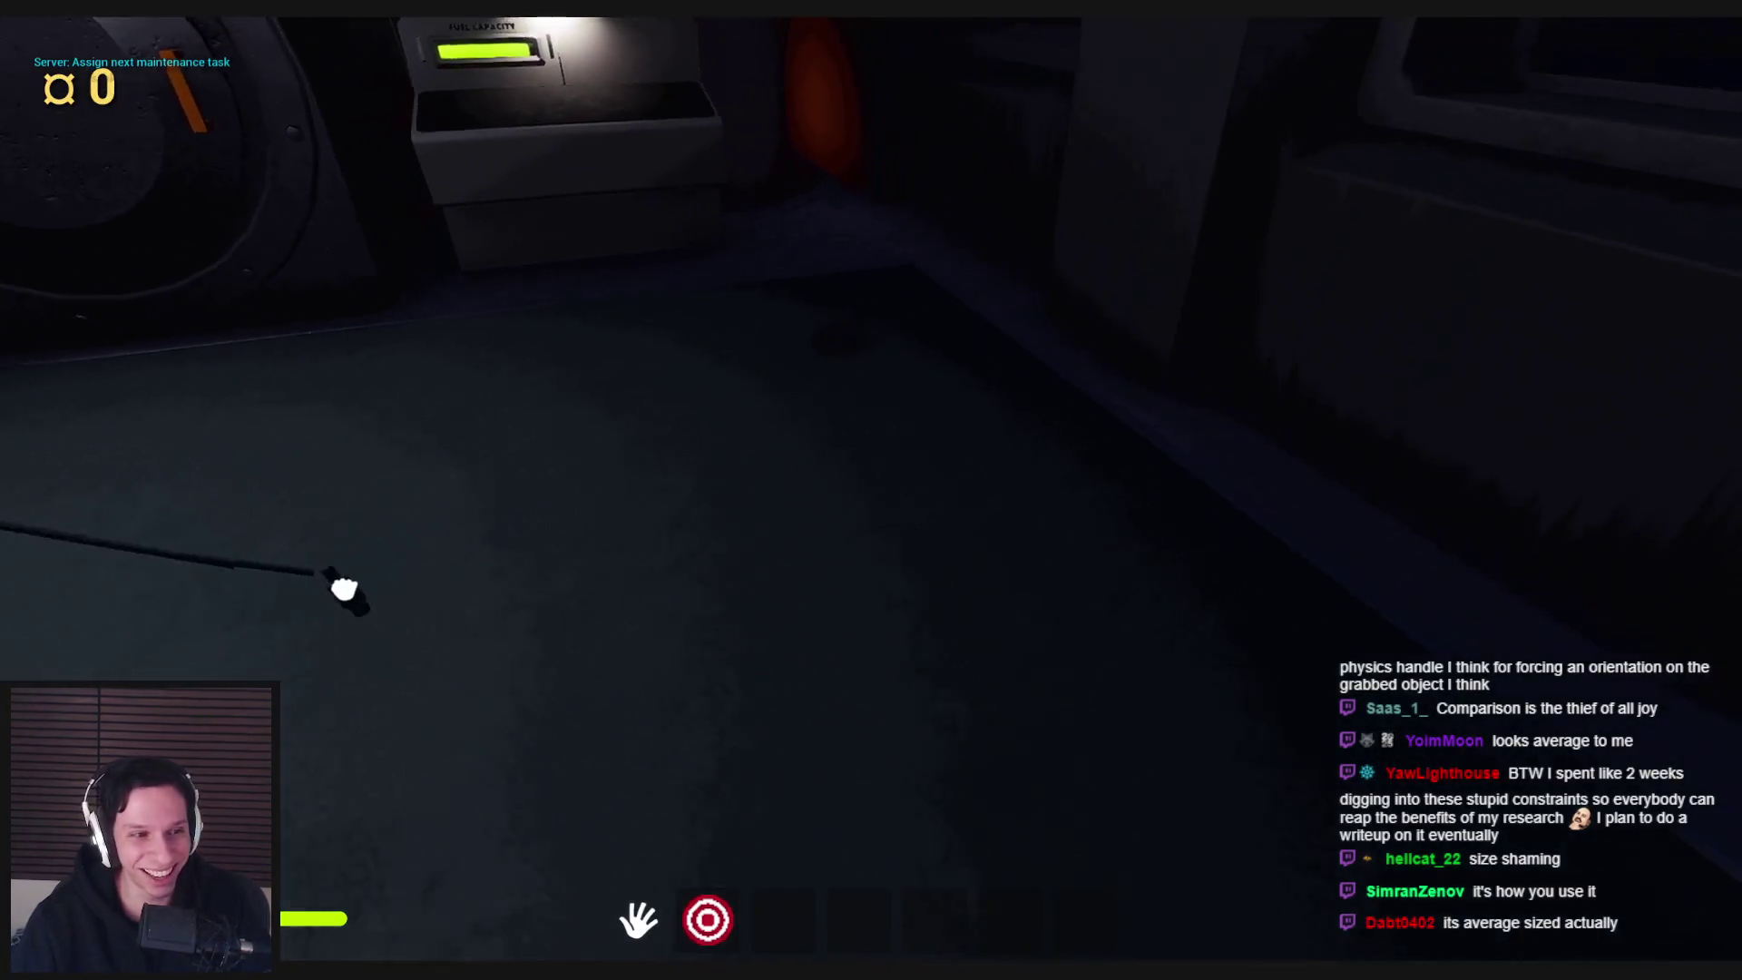
click(872, 491)
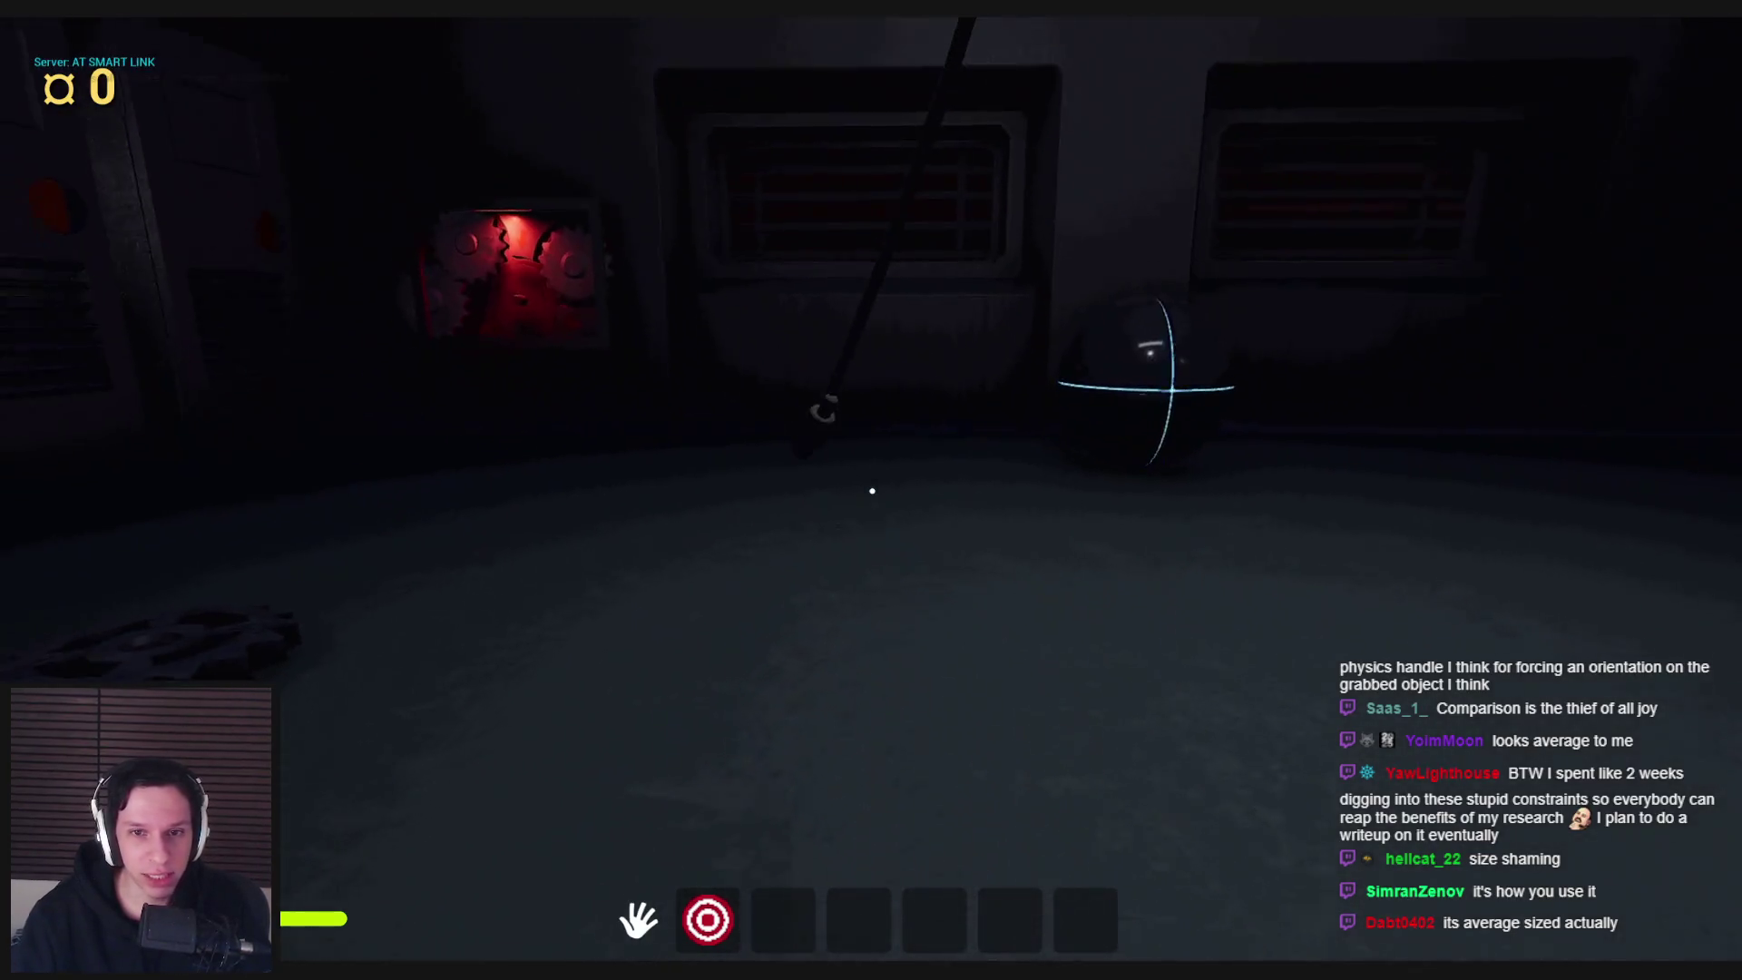
click(872, 491)
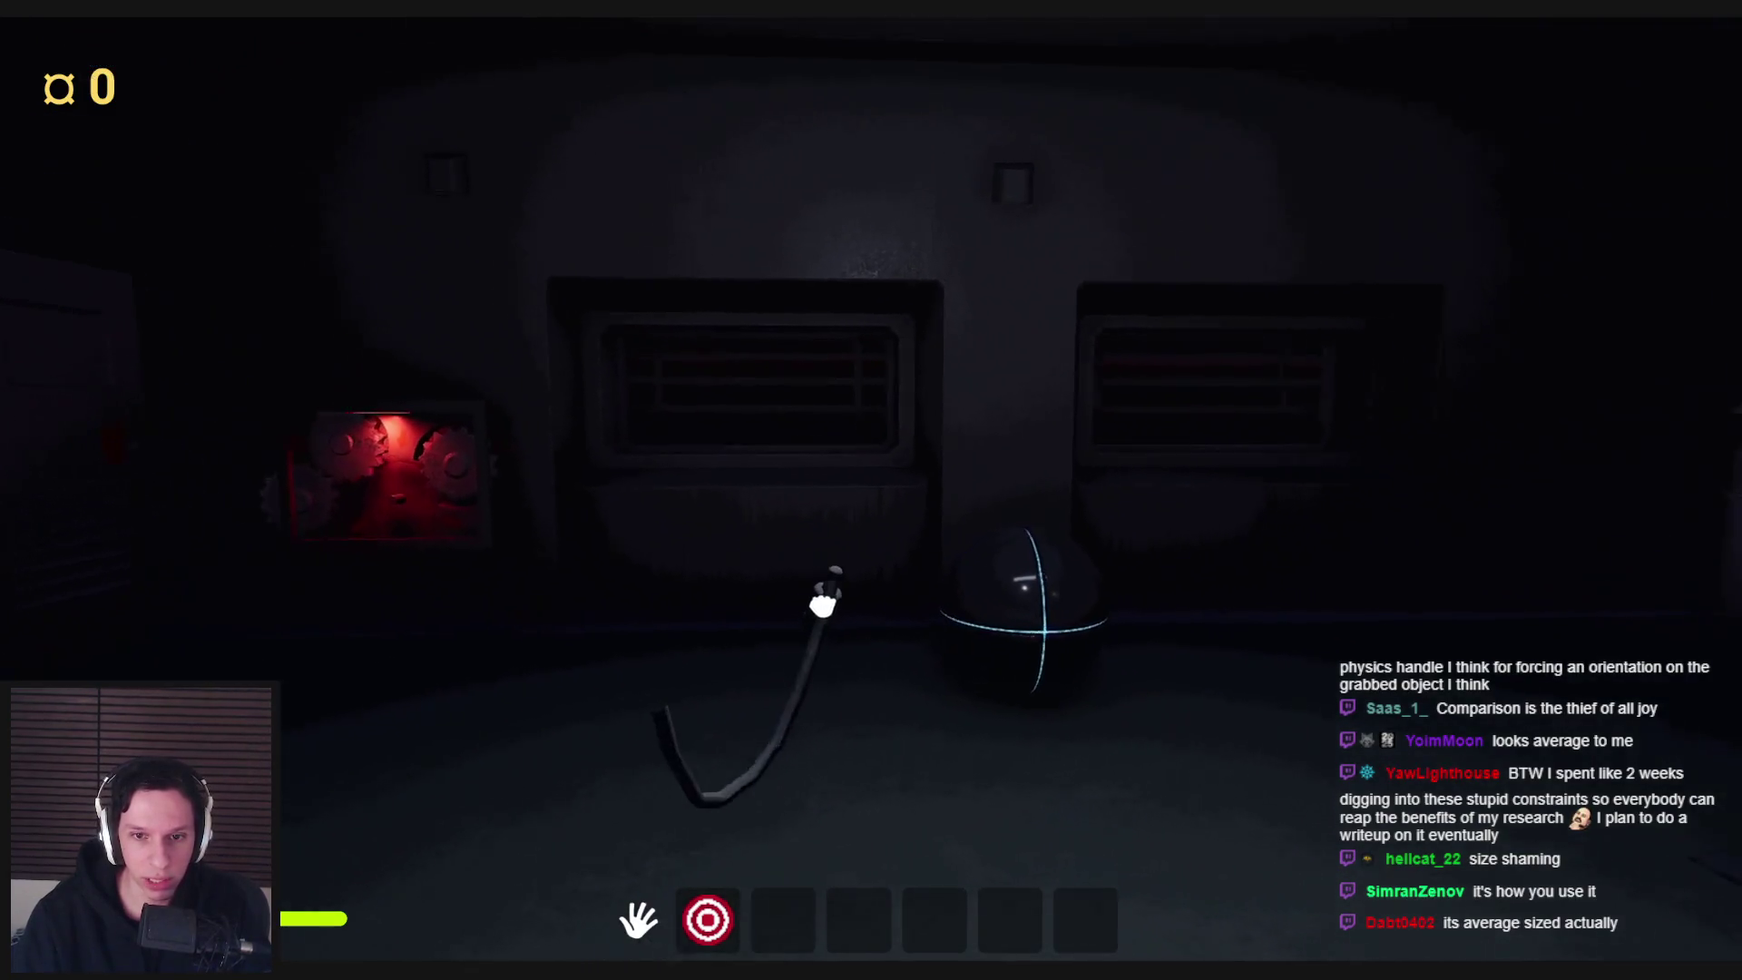
click(871, 491)
key(Escape)
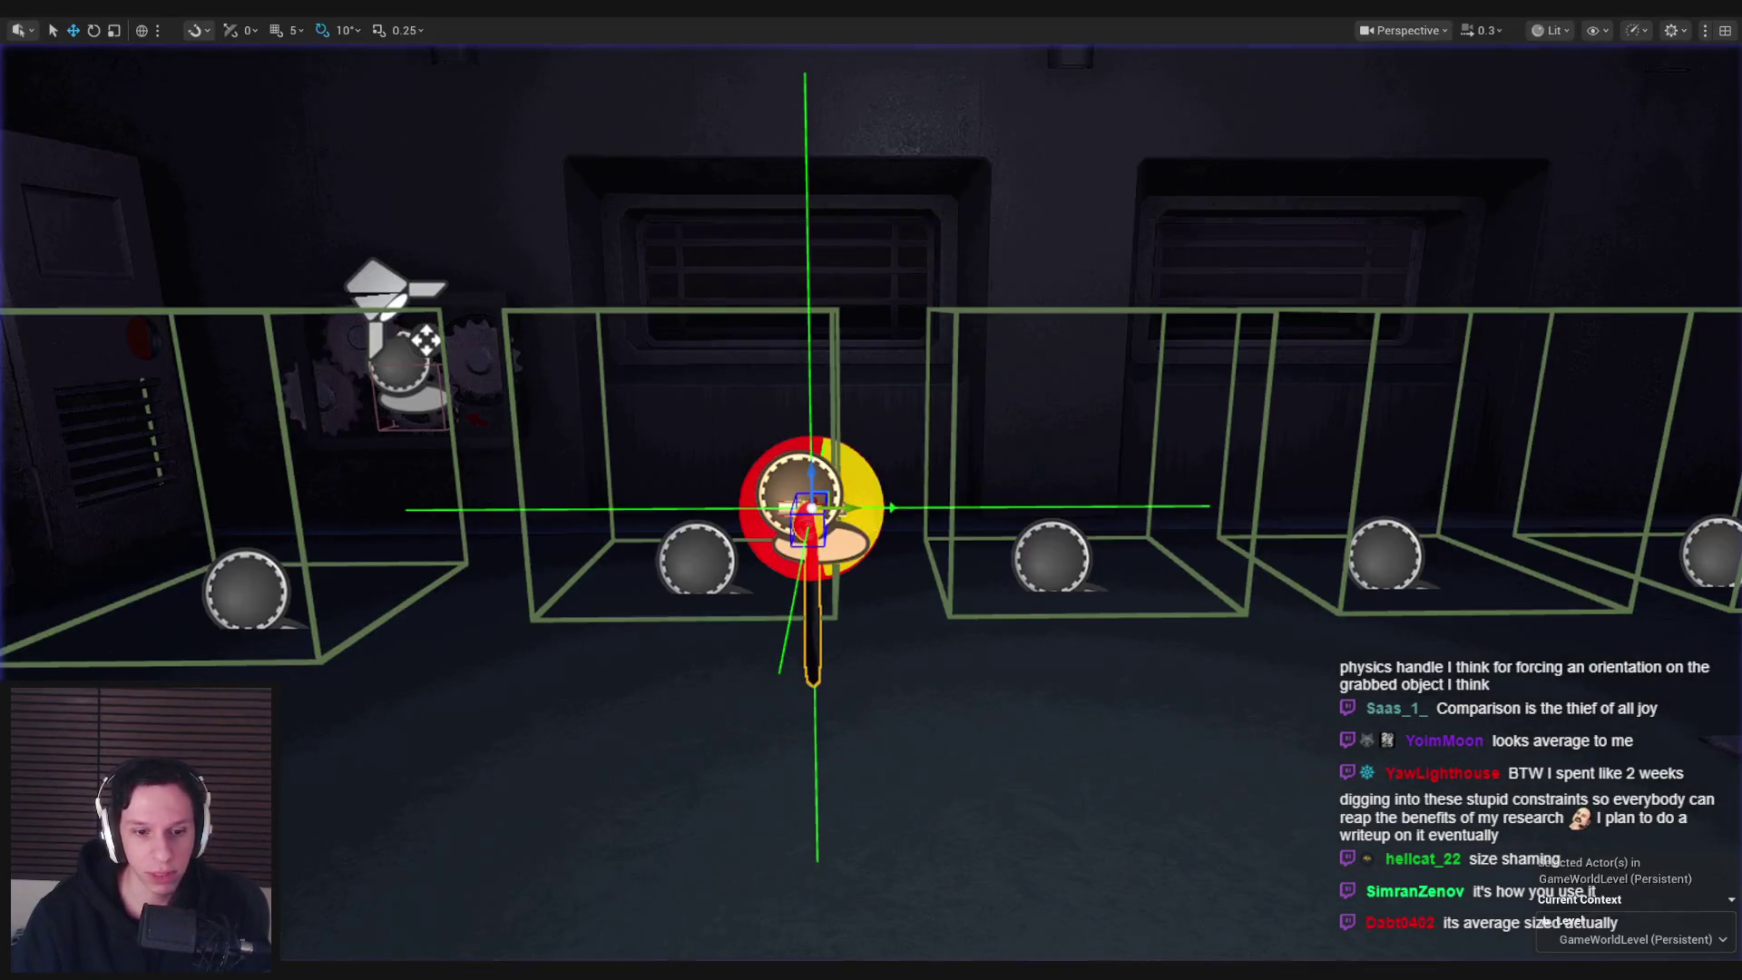
Open GetHandlers and add the Event AddRemoveHandler node to the EventGraph
scroll(826, 426, down, 5)
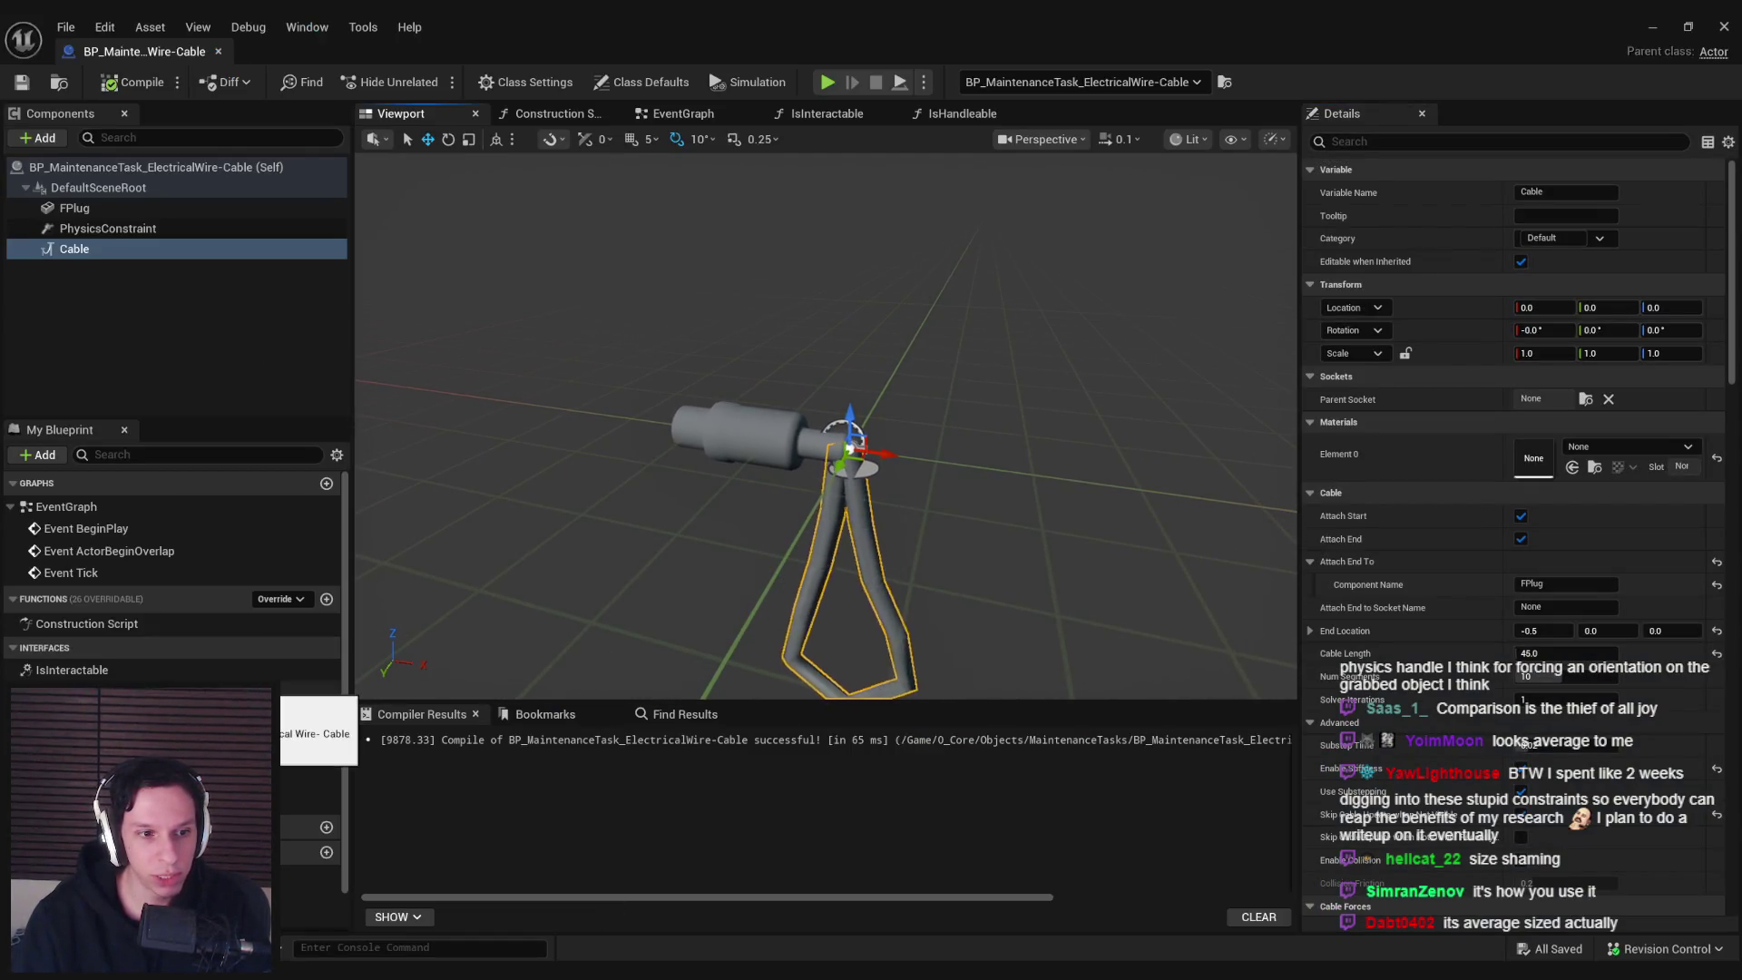
double_click(82, 735)
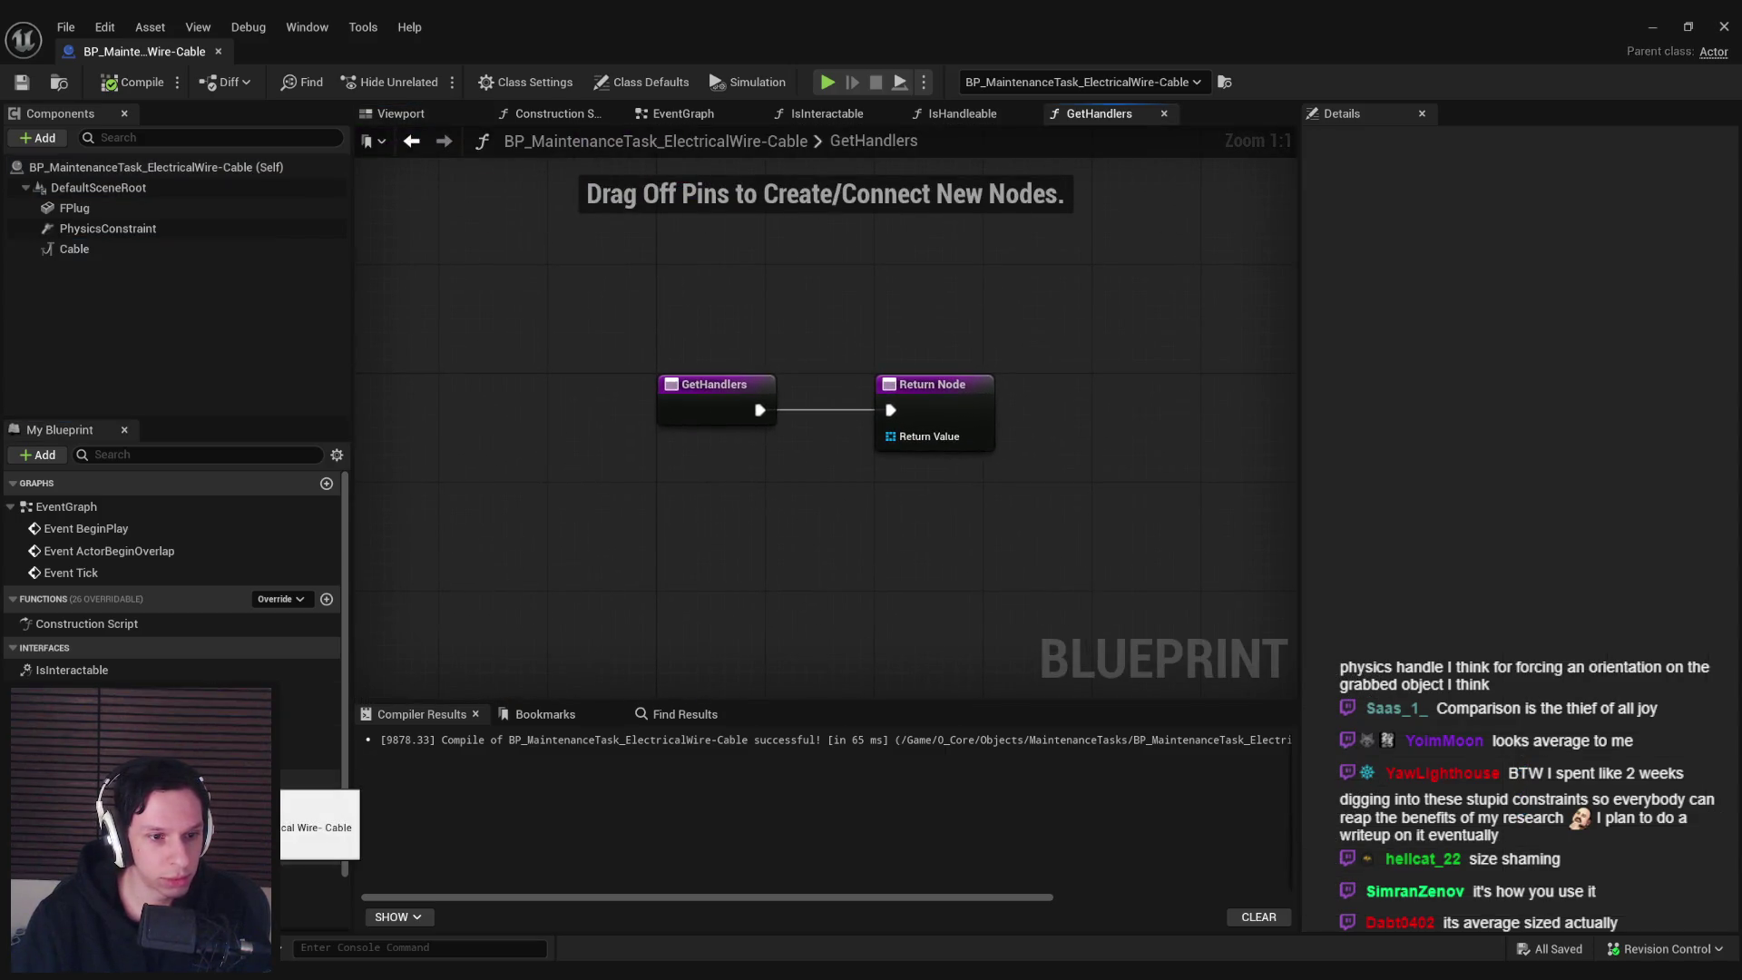
double_click(82, 713)
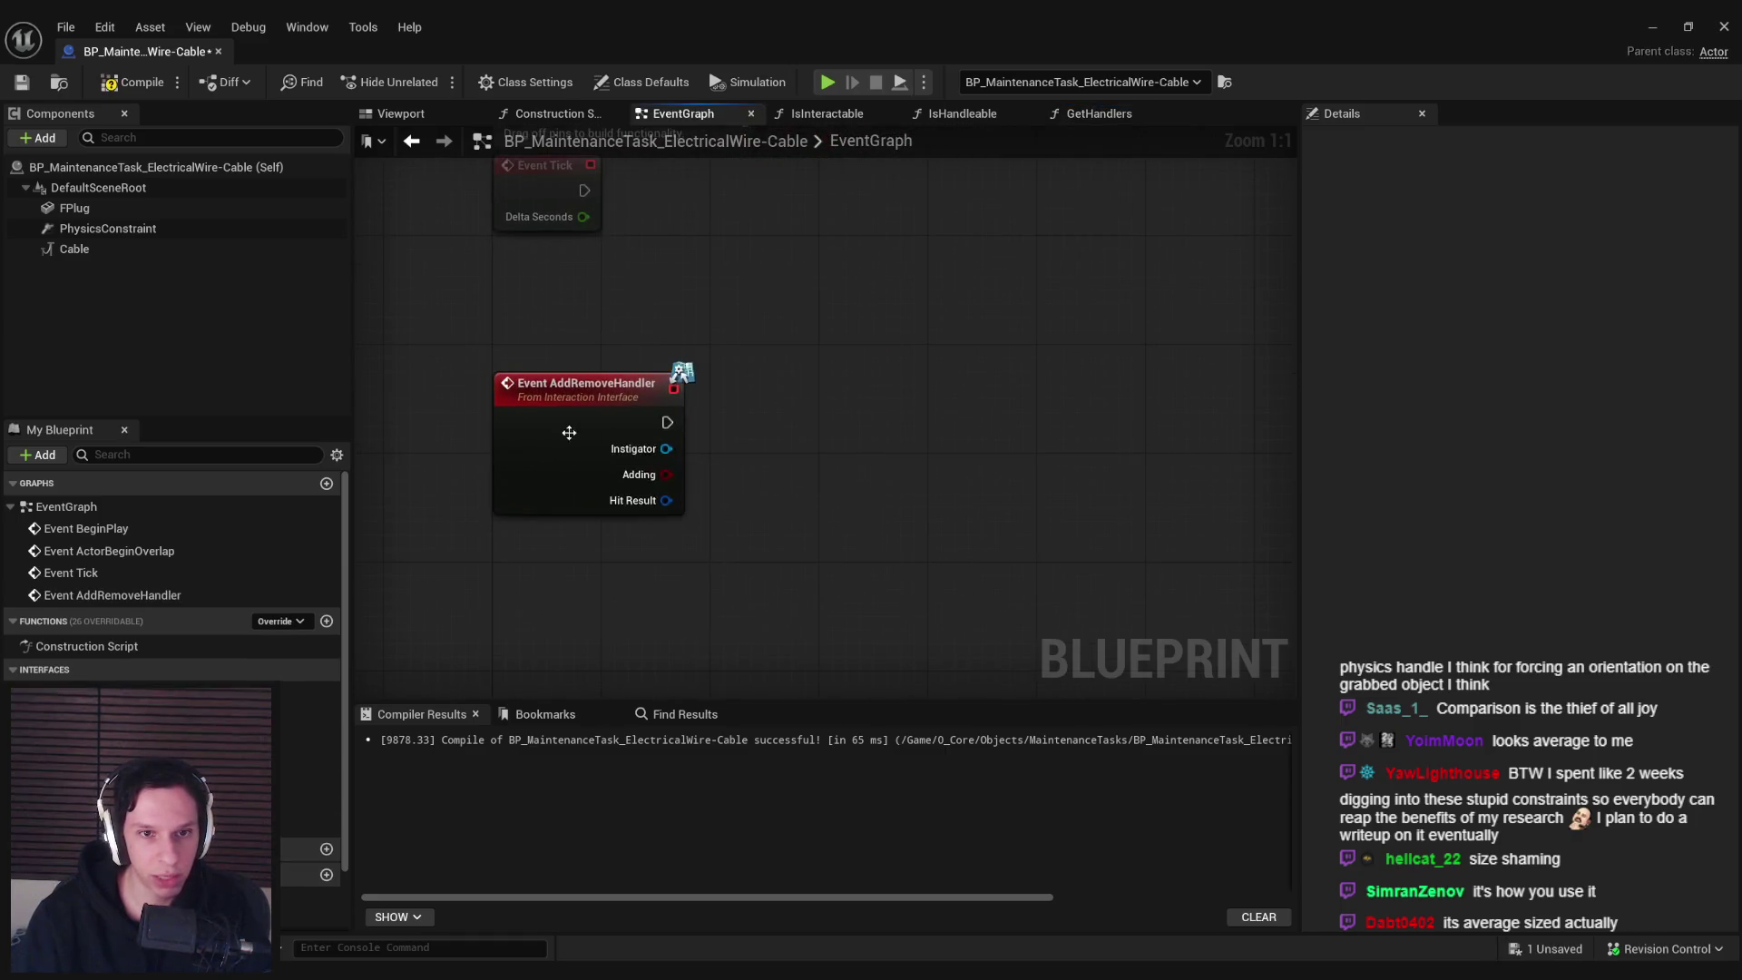
Add a Branch driven by AddRemoveHandler's Adding output
drag(778, 446, 777, 445)
text(branch)
key(Return)
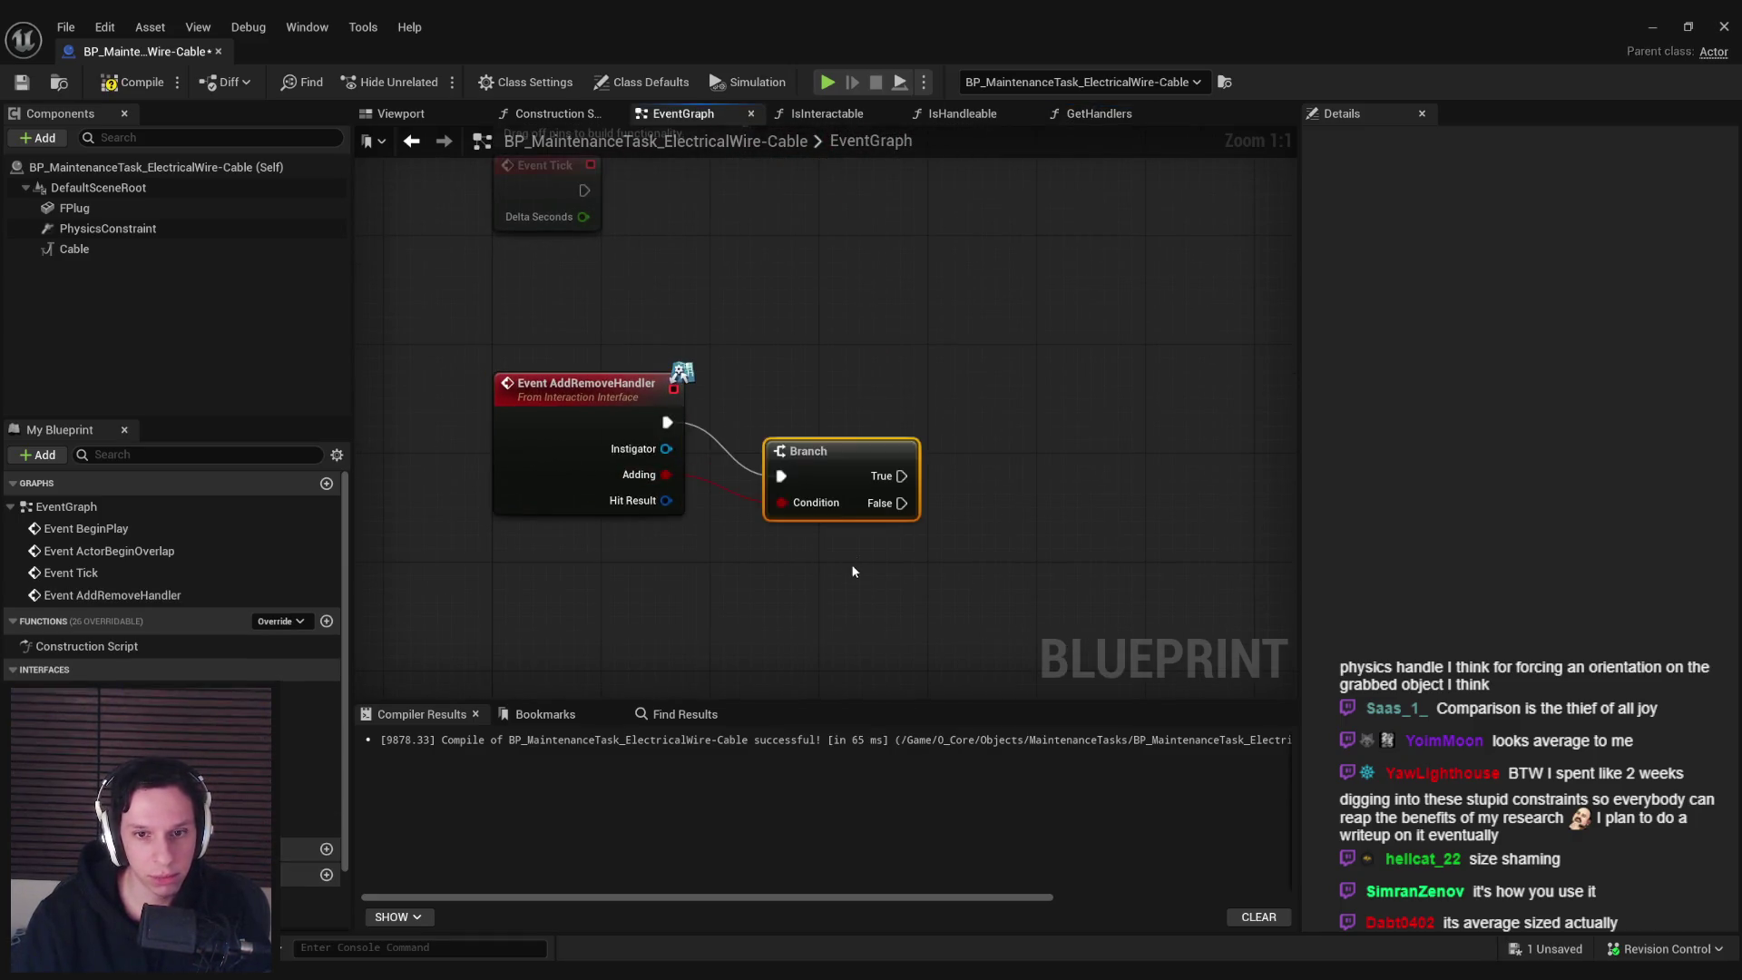
drag(842, 517, 769, 505)
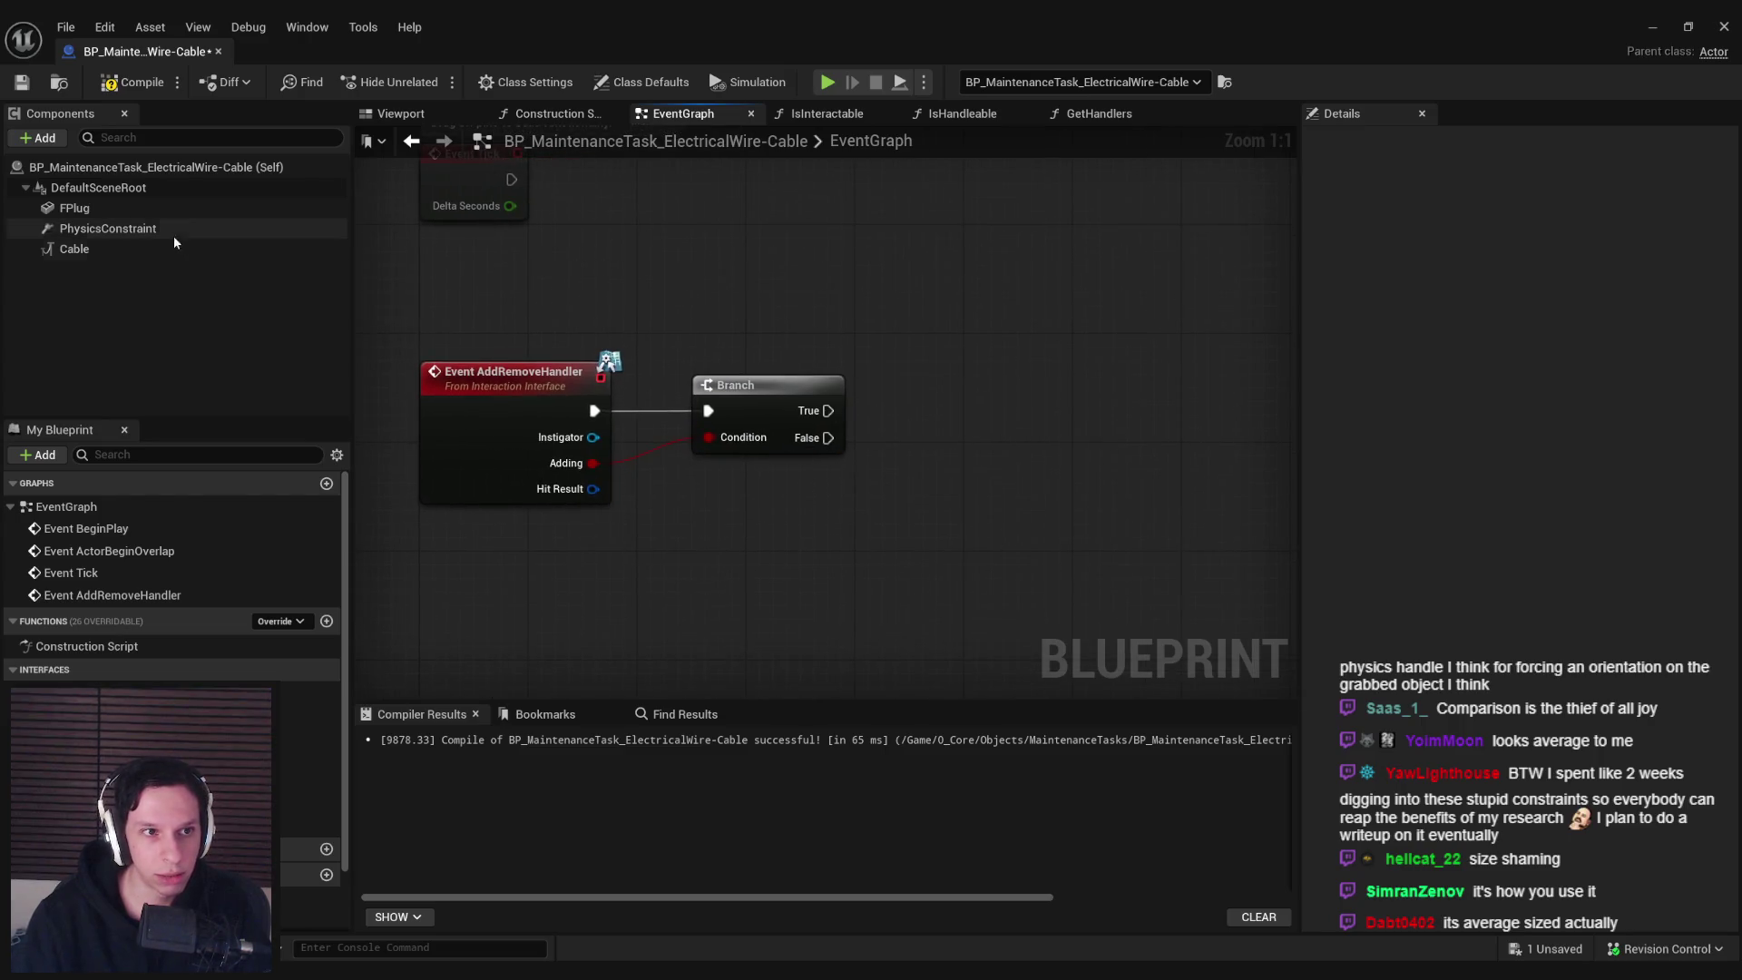
Add an FPlug Set Relative Rotation node on the Branch's True path and save
mouse_move(91, 211)
mouse_down()
mouse_move(920, 533)
mouse_move(828, 512)
mouse_move(932, 475)
mouse_up()
text(se)
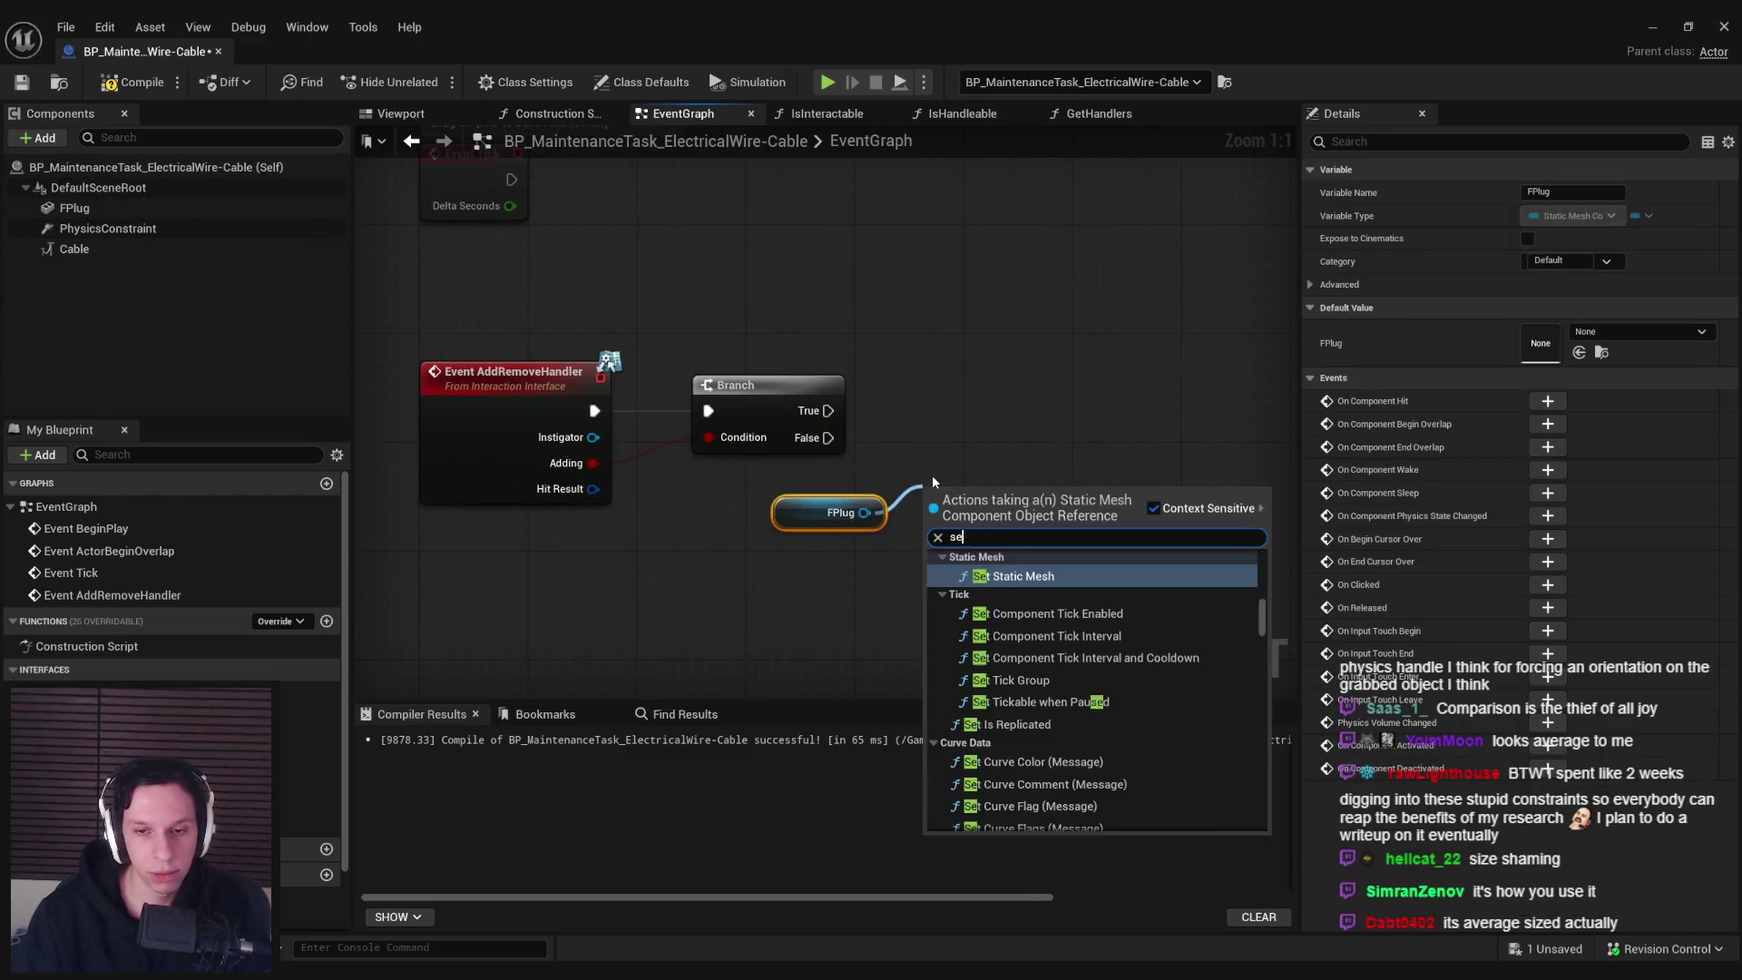
text(t relative rotation)
key(Return)
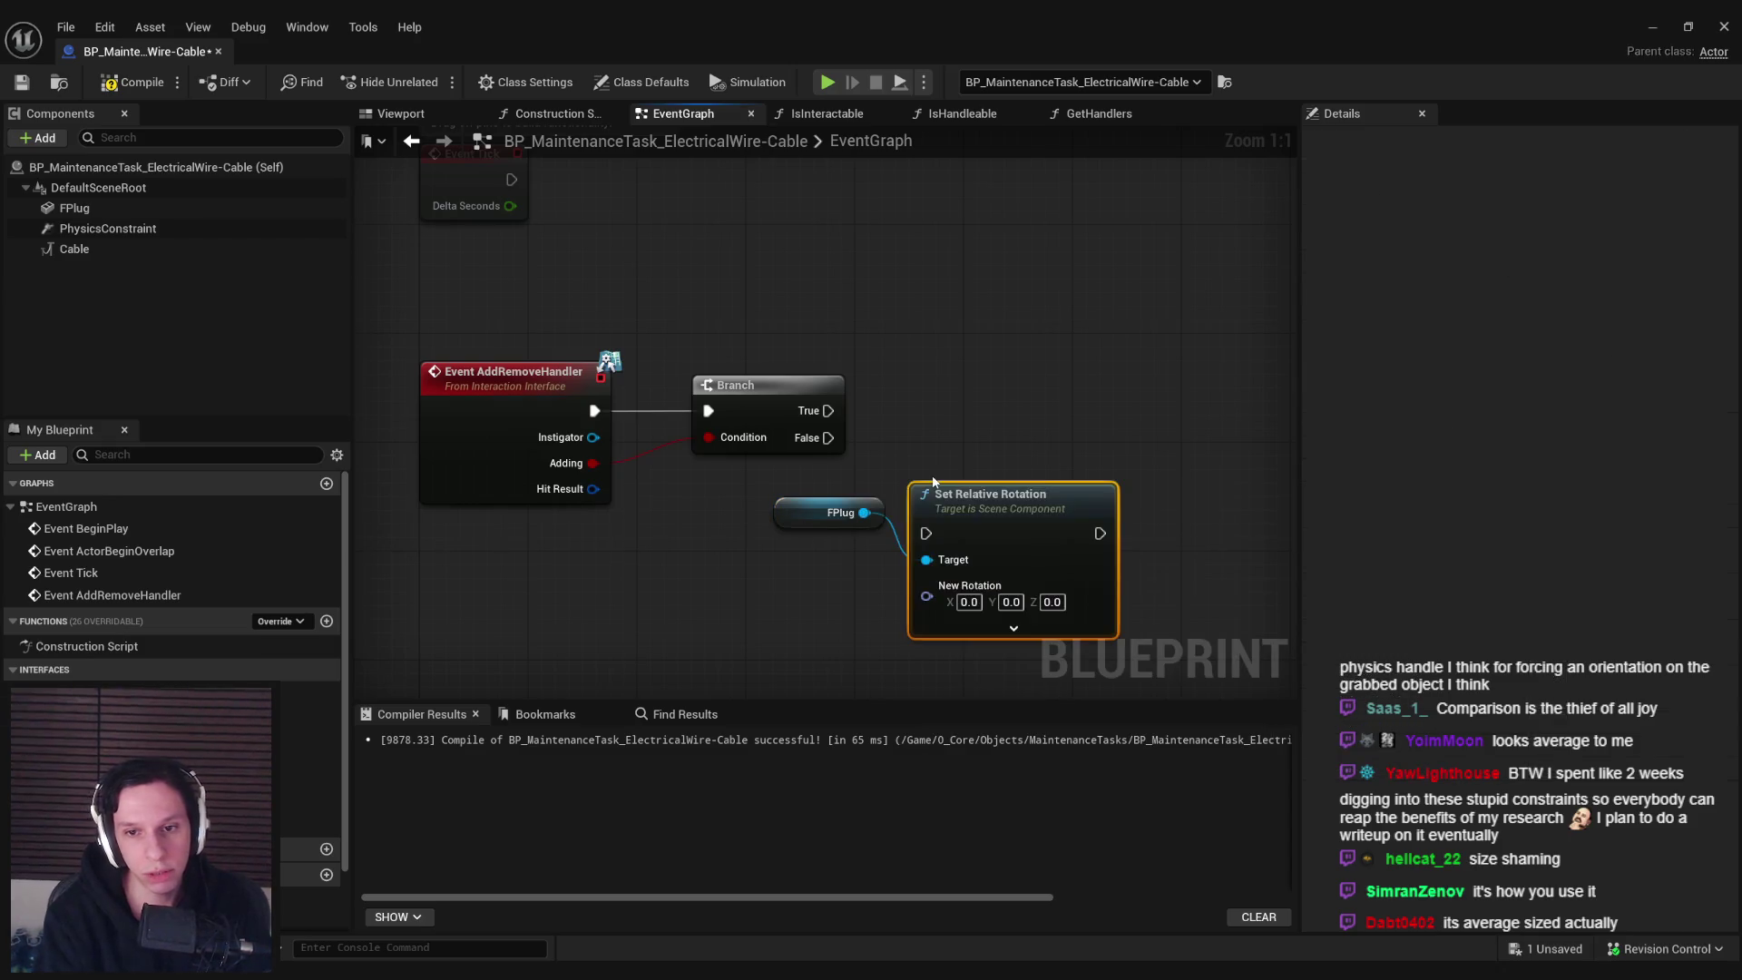
drag(963, 491, 985, 408)
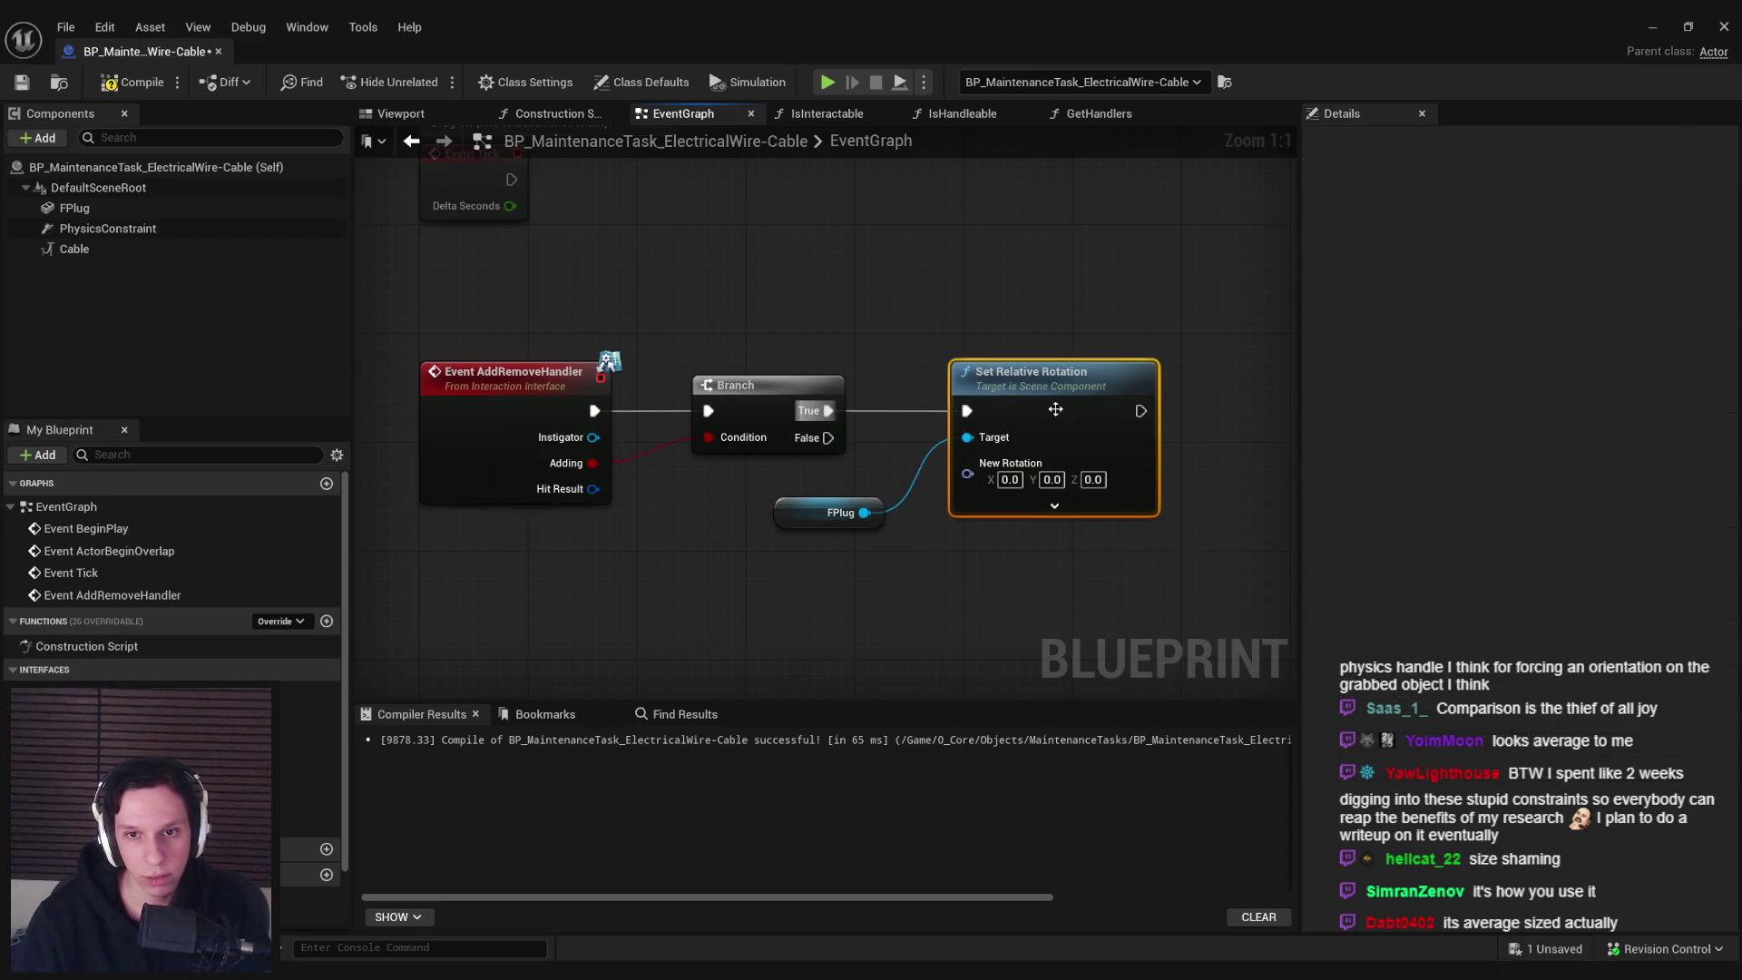
click(41, 84)
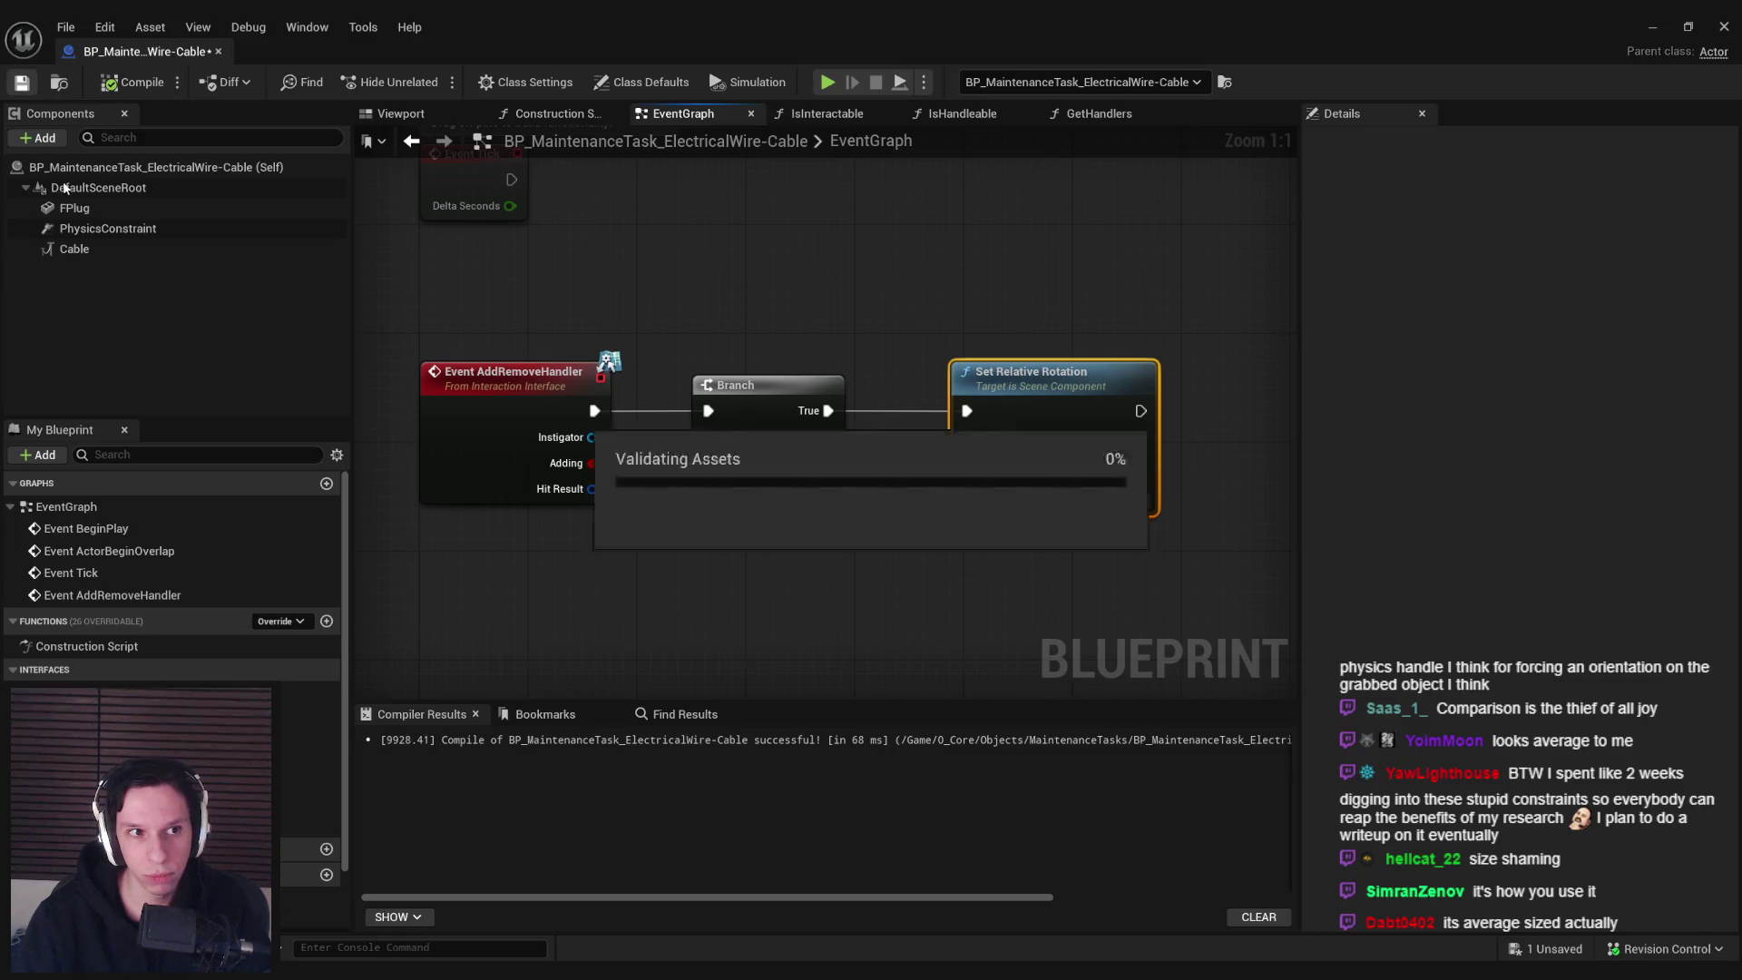
click(74, 208)
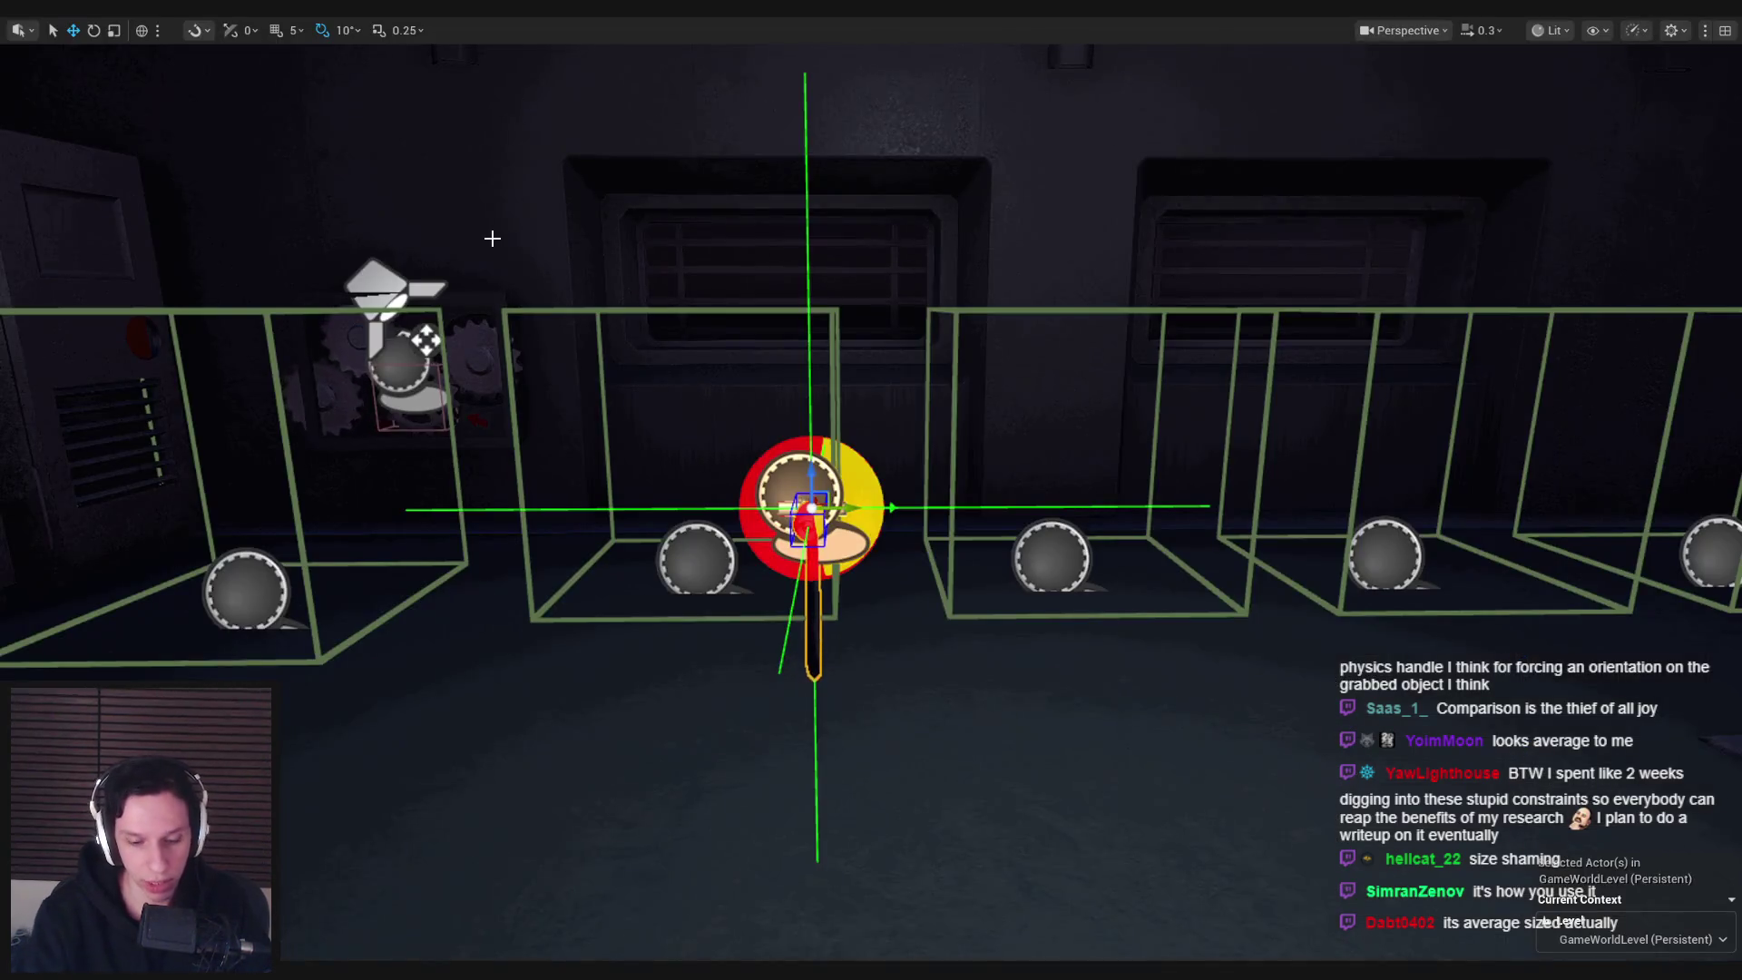
Play-test swinging and lifting the cable end, turning the red valve wheel, and dragging the cable
key(alt+p)
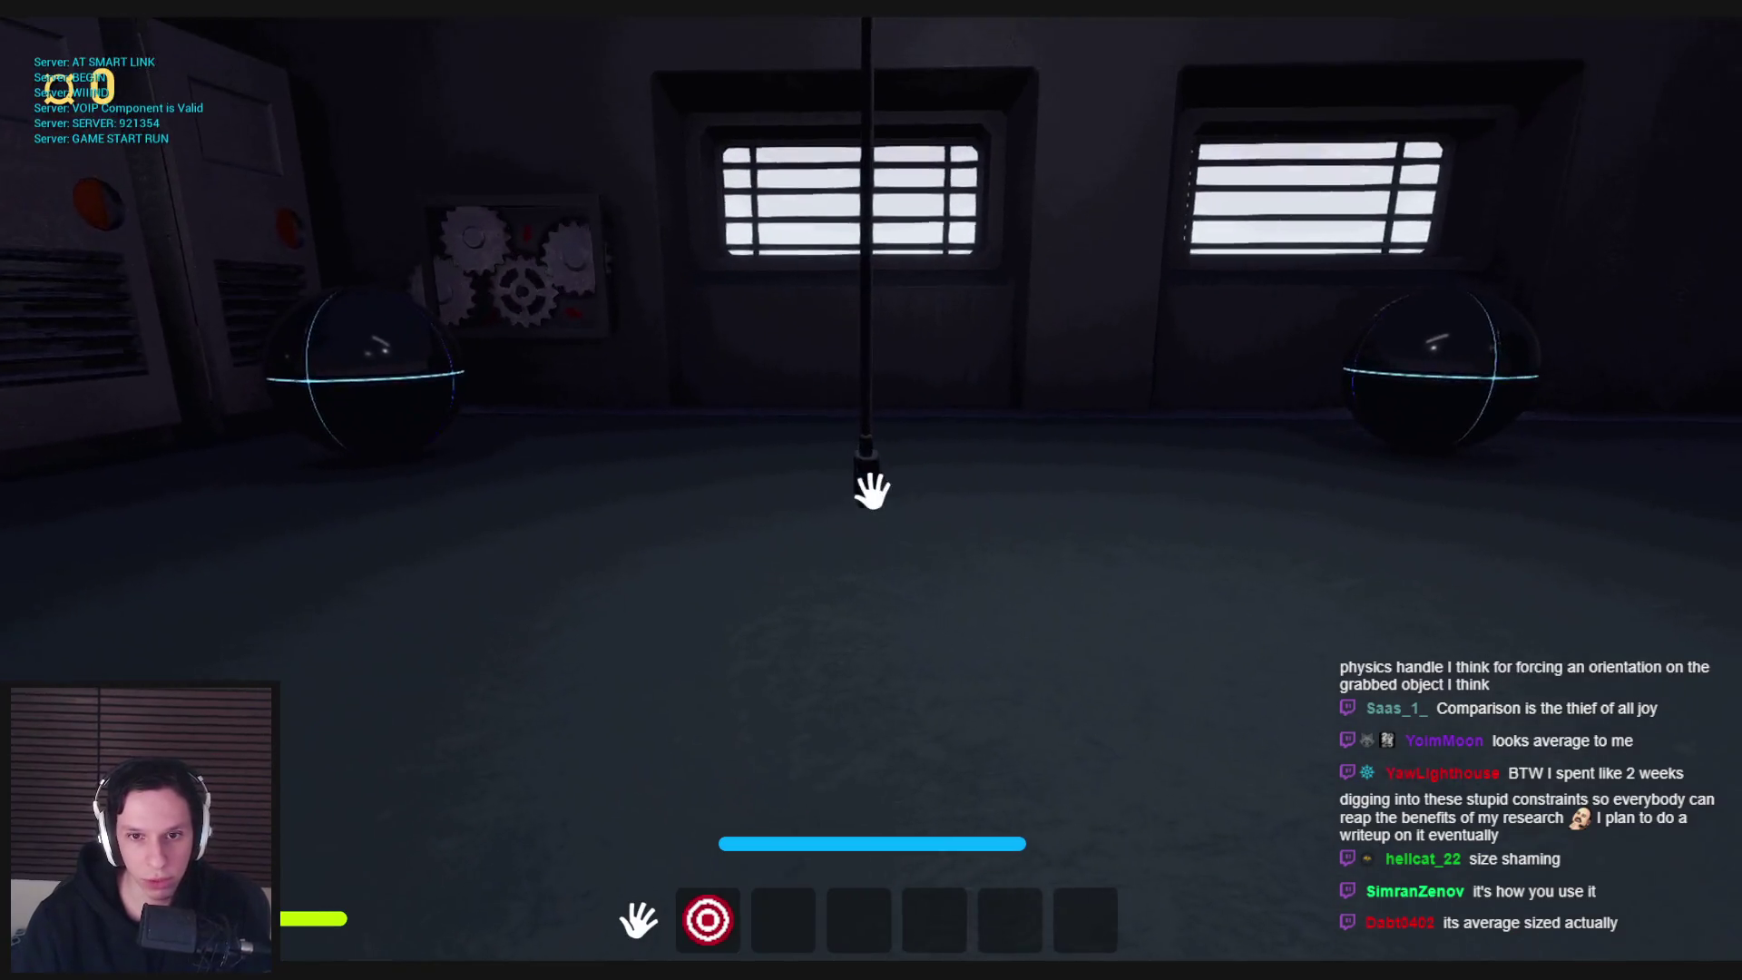
key(w)
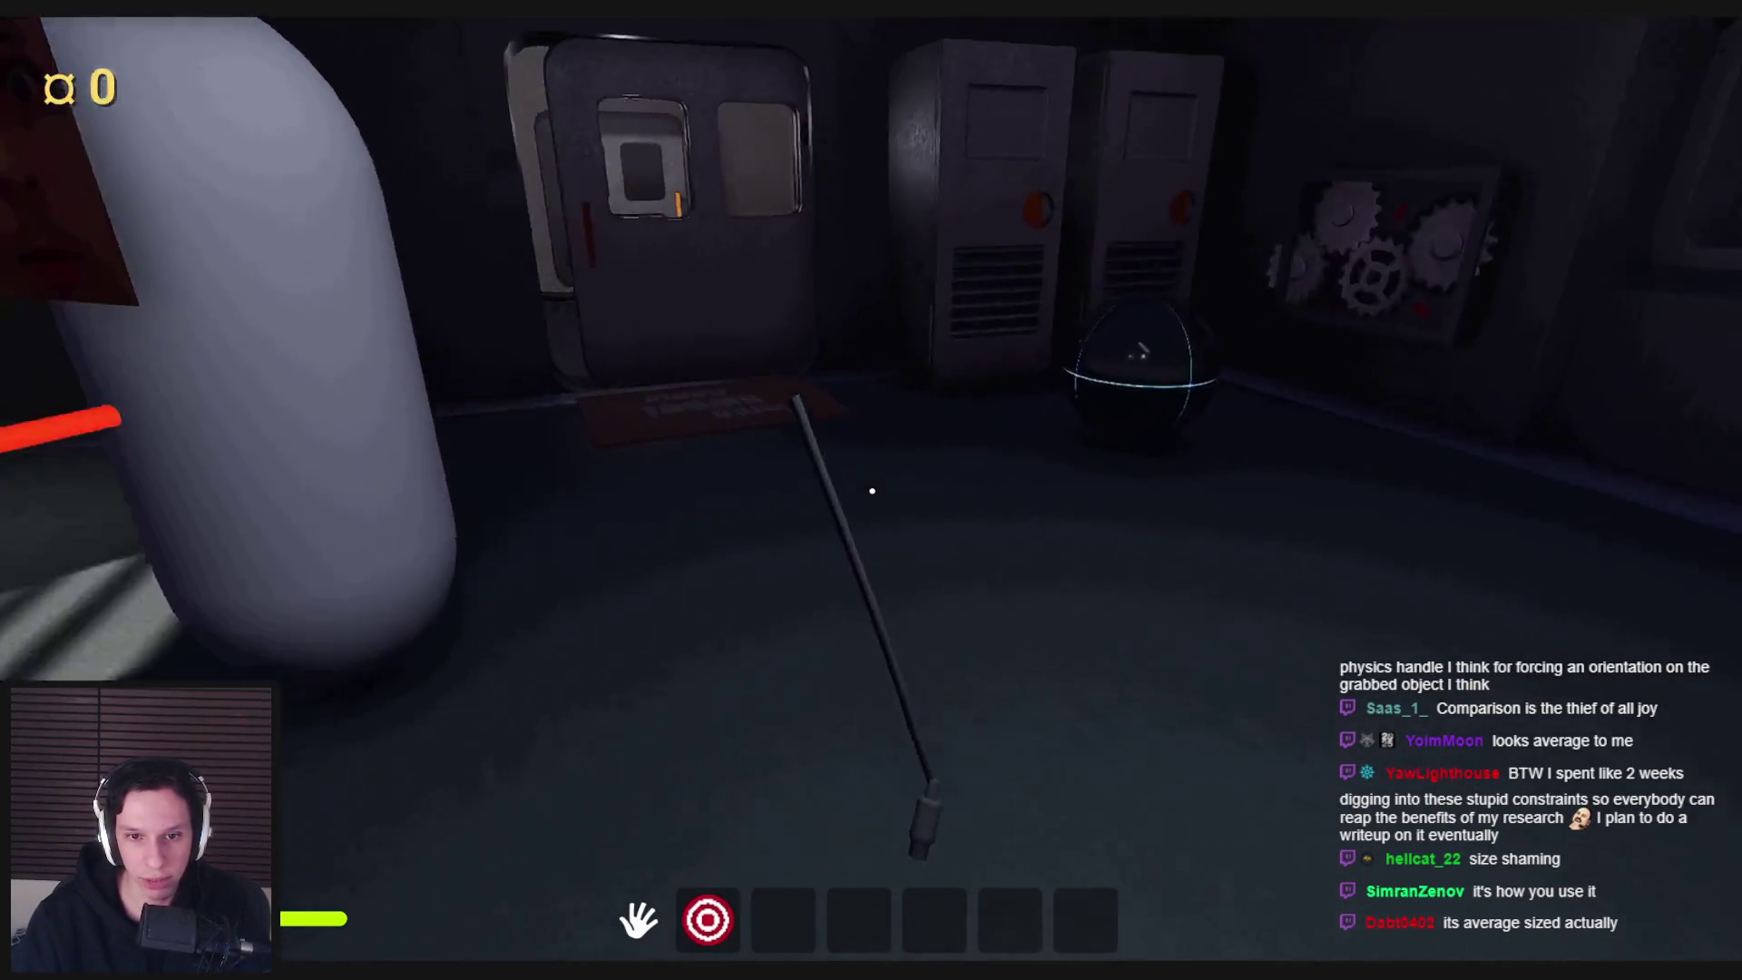
key(s)
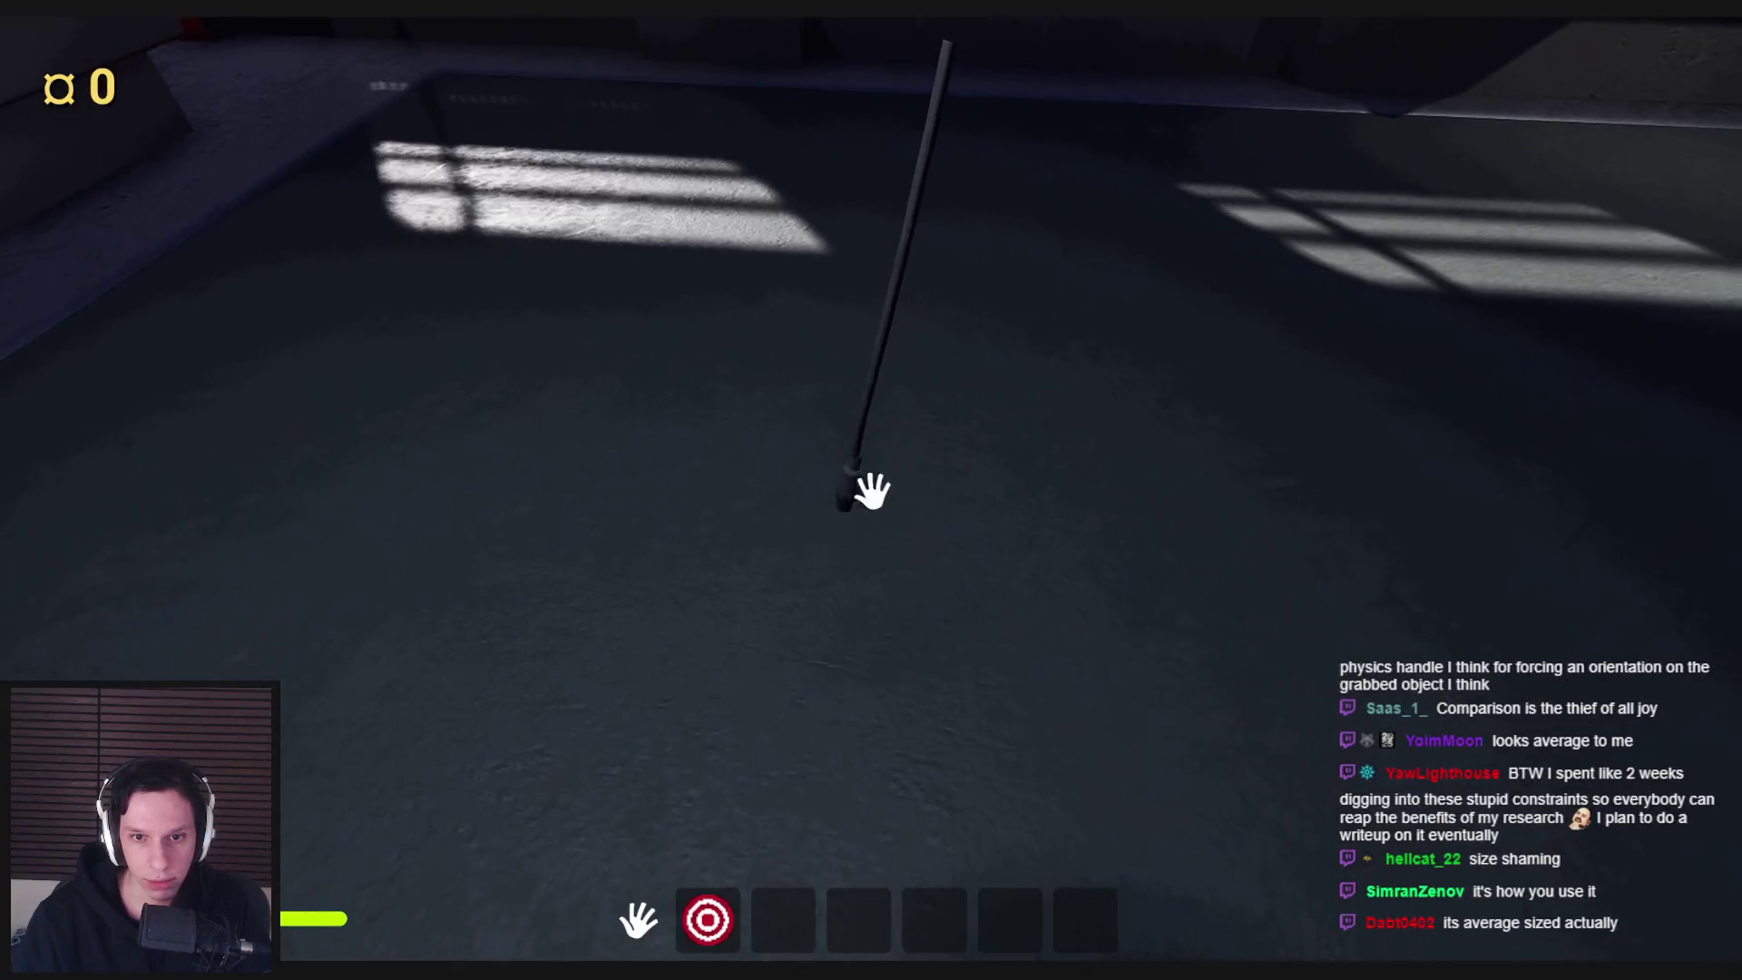
mouse_move(852, 547)
mouse_down()
mouse_move(851, 657)
mouse_move(853, 549)
mouse_move(809, 568)
mouse_move(880, 451)
mouse_move(887, 689)
mouse_move(875, 521)
mouse_move(874, 568)
mouse_move(873, 523)
mouse_move(789, 533)
mouse_move(898, 404)
mouse_move(910, 264)
mouse_move(871, 514)
mouse_move(871, 494)
mouse_up()
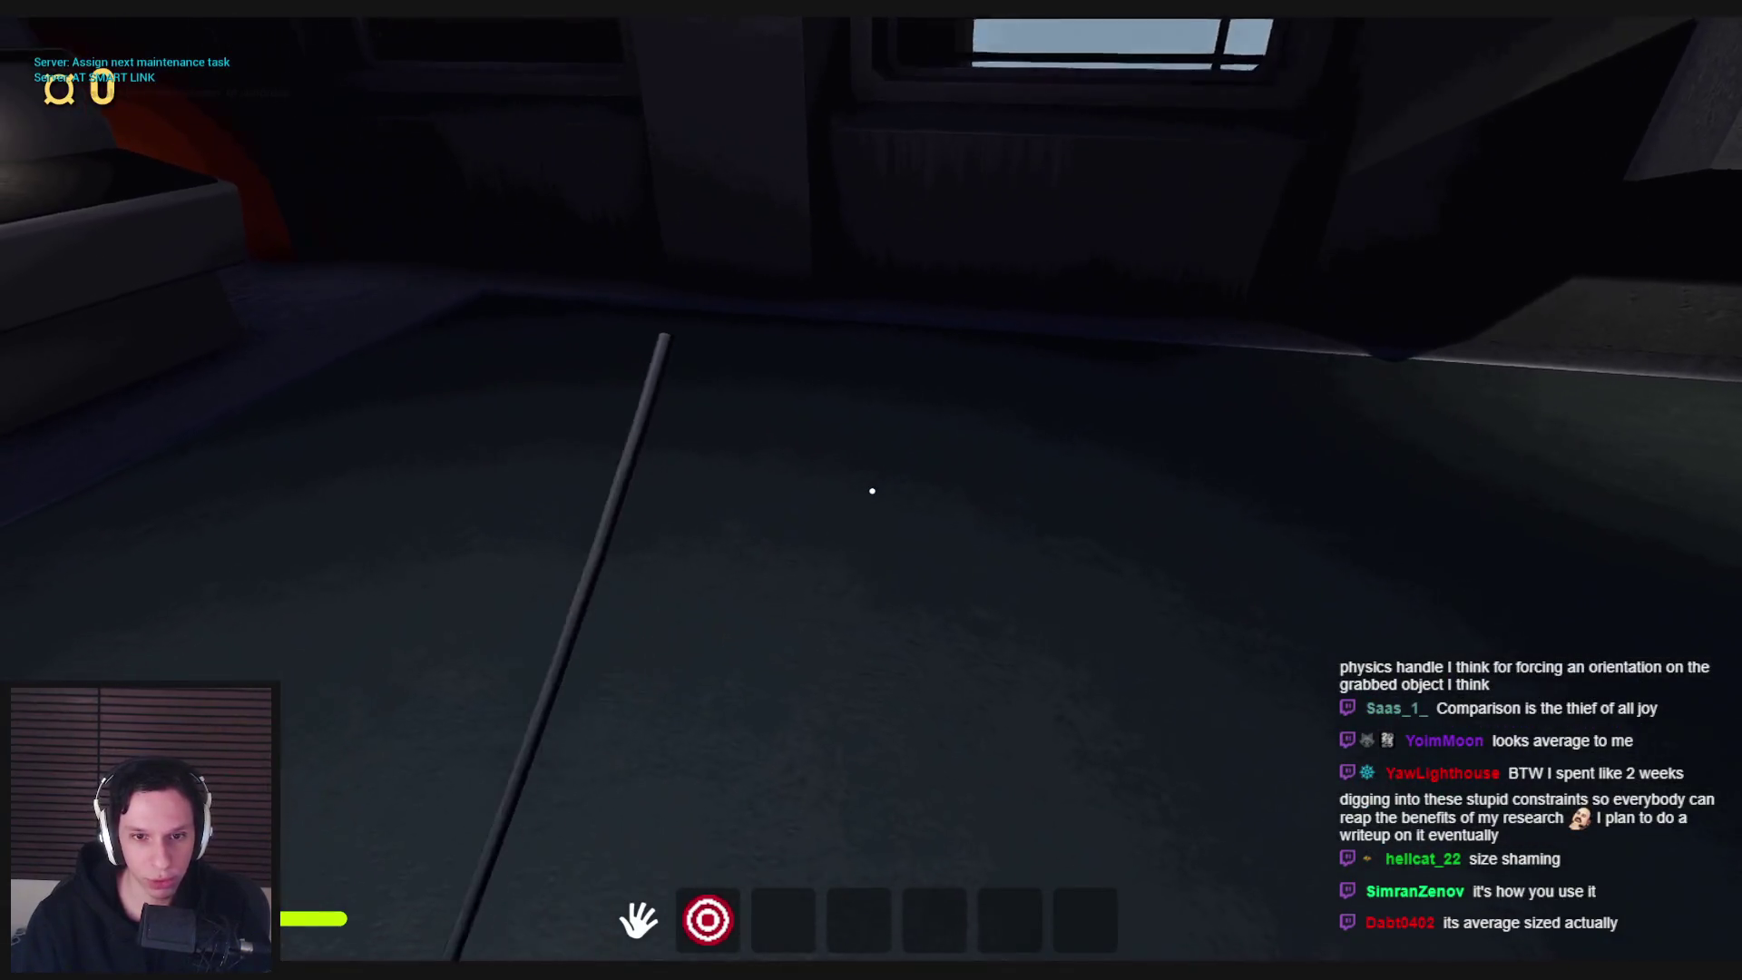
mouse_move(872, 491)
mouse_down()
mouse_move(871, 471)
mouse_move(805, 683)
mouse_move(886, 557)
mouse_move(871, 490)
mouse_up()
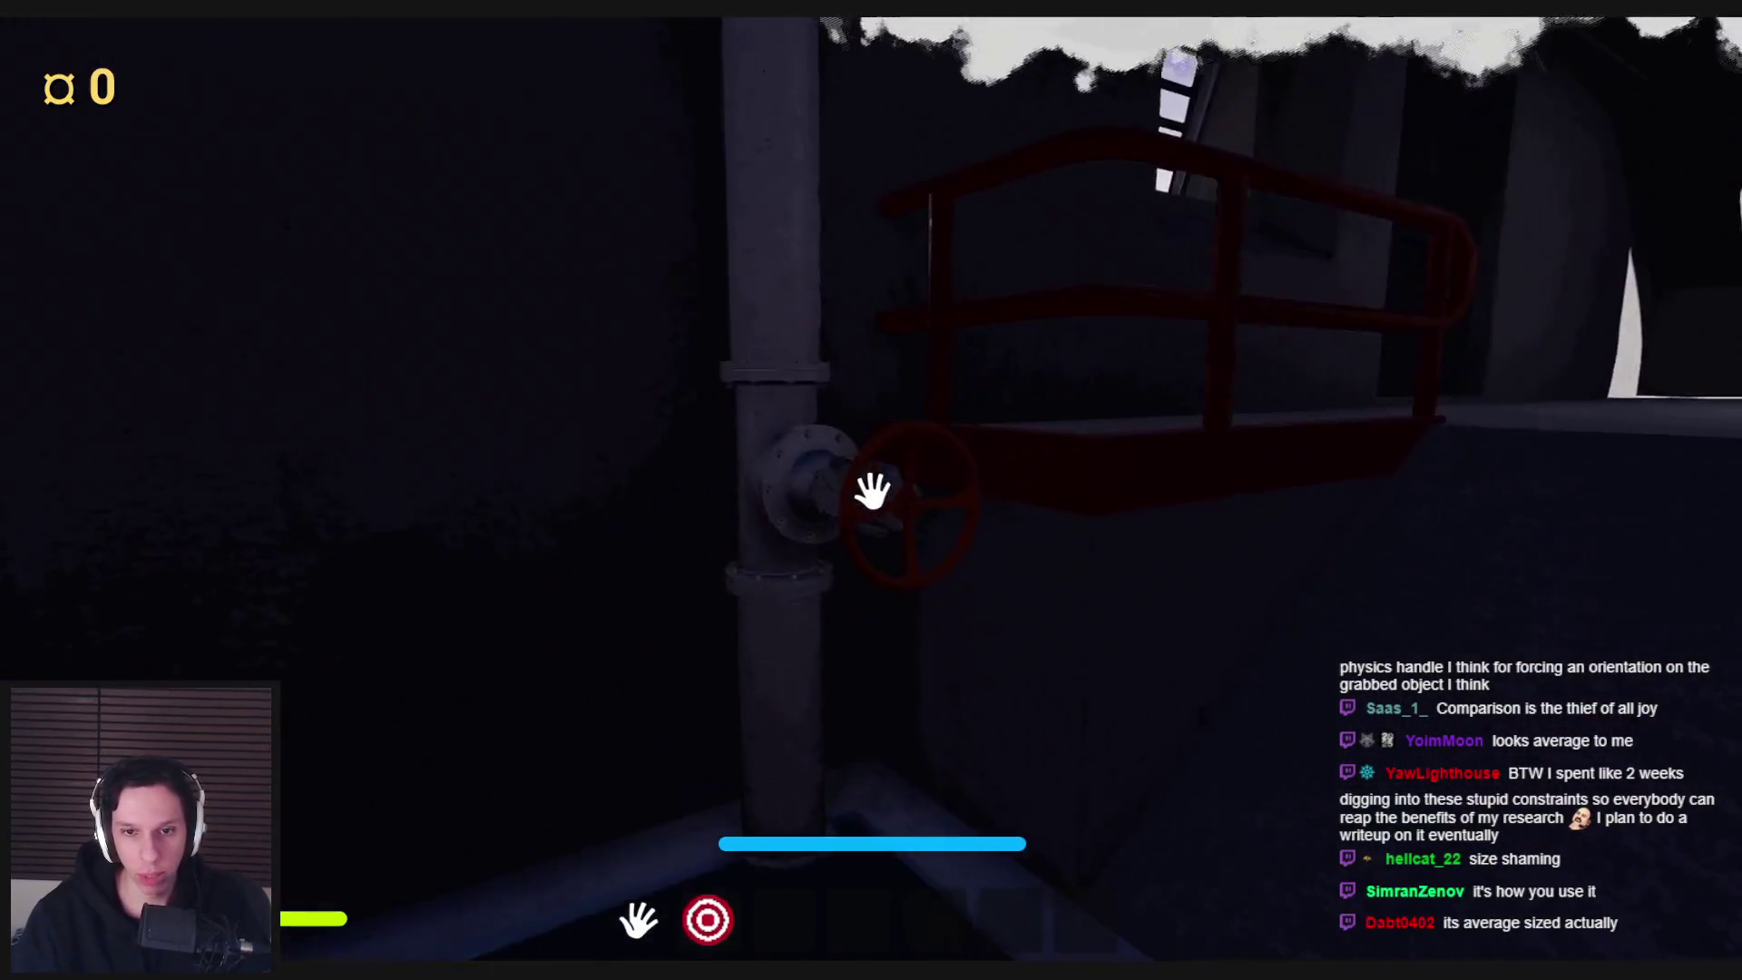
mouse_move(894, 476)
mouse_down()
mouse_move(984, 594)
mouse_move(824, 563)
mouse_move(835, 494)
mouse_move(871, 490)
mouse_move(871, 508)
mouse_move(448, 847)
mouse_move(444, 580)
mouse_up()
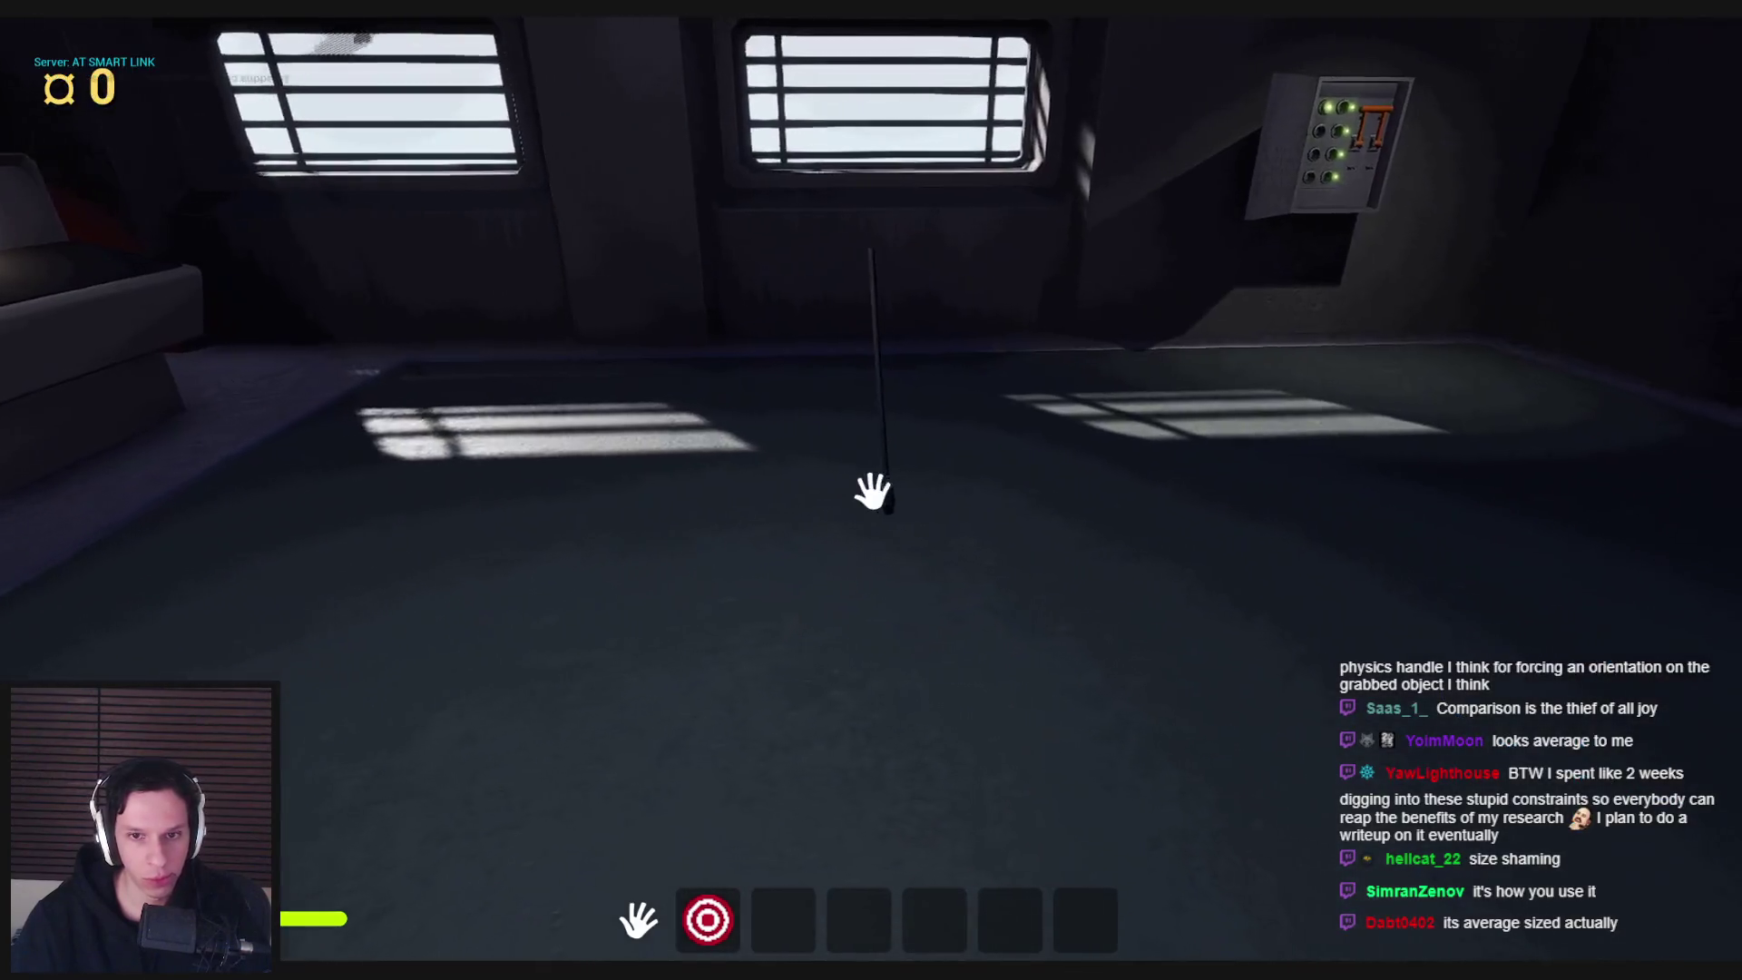
mouse_move(874, 490)
mouse_down()
mouse_move(898, 610)
mouse_move(716, 571)
mouse_move(847, 559)
mouse_move(848, 517)
mouse_move(771, 525)
mouse_move(879, 481)
mouse_move(781, 509)
mouse_move(849, 579)
mouse_up()
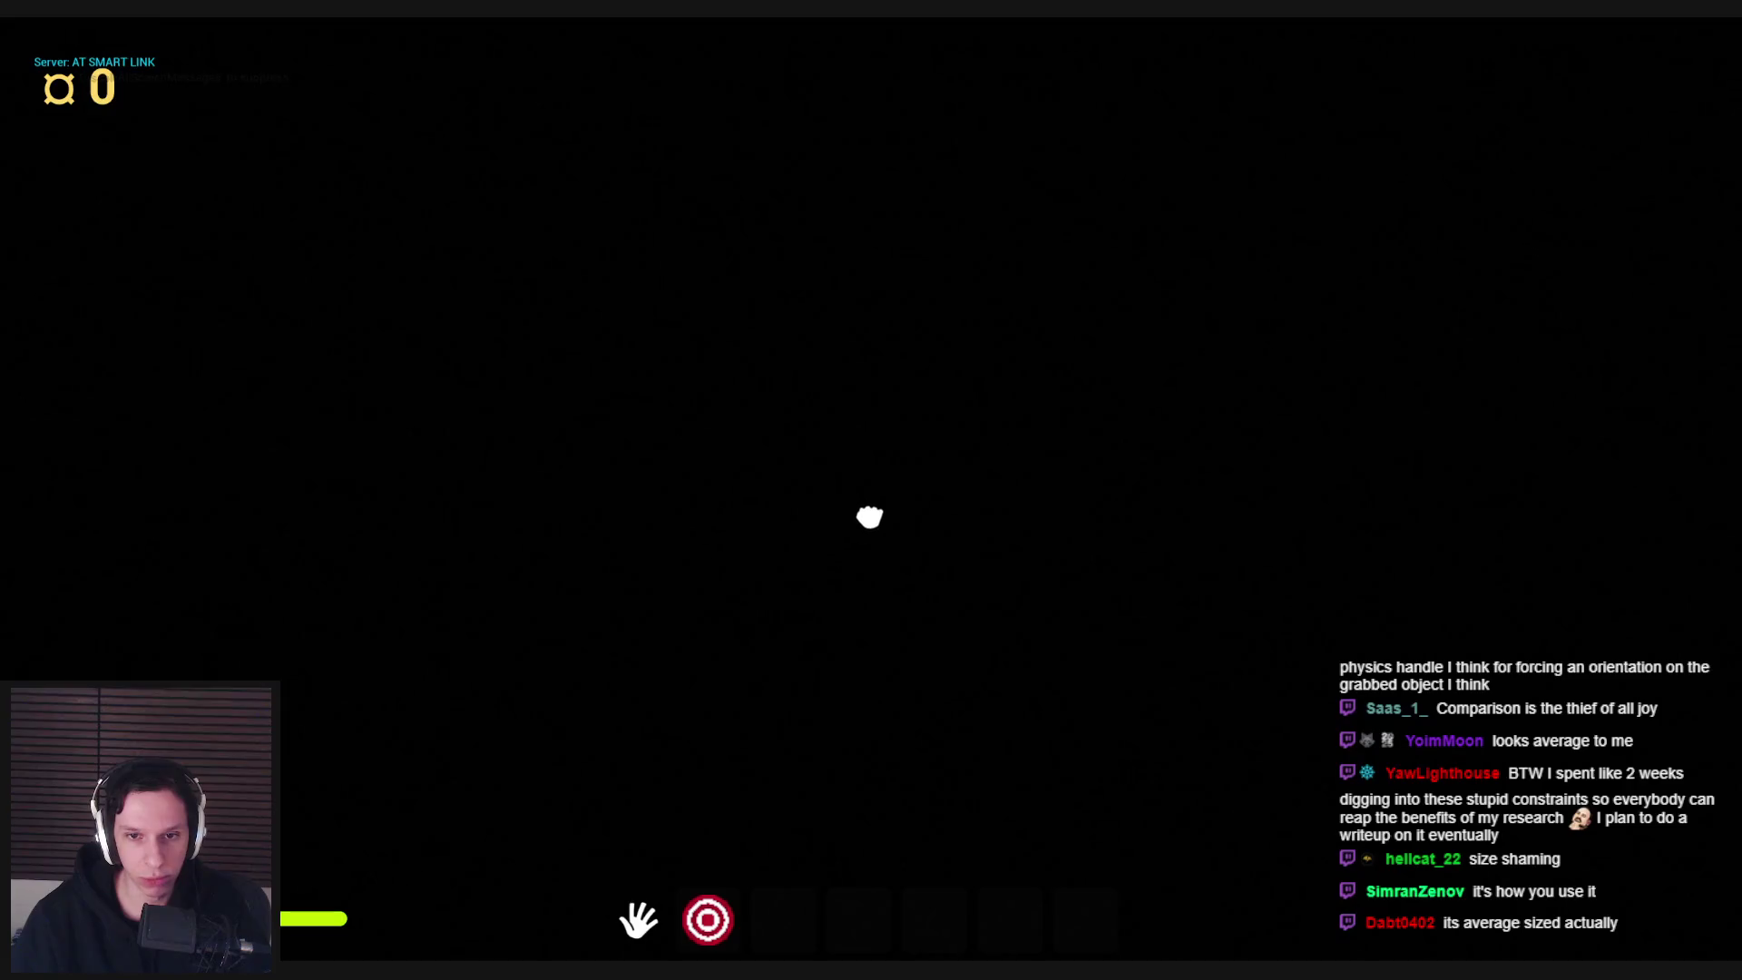
mouse_move(869, 516)
mouse_down()
mouse_move(793, 536)
mouse_move(871, 490)
mouse_up()
Restart the play session with the 'stat fps' frame-rate readout shown
key(Escape)
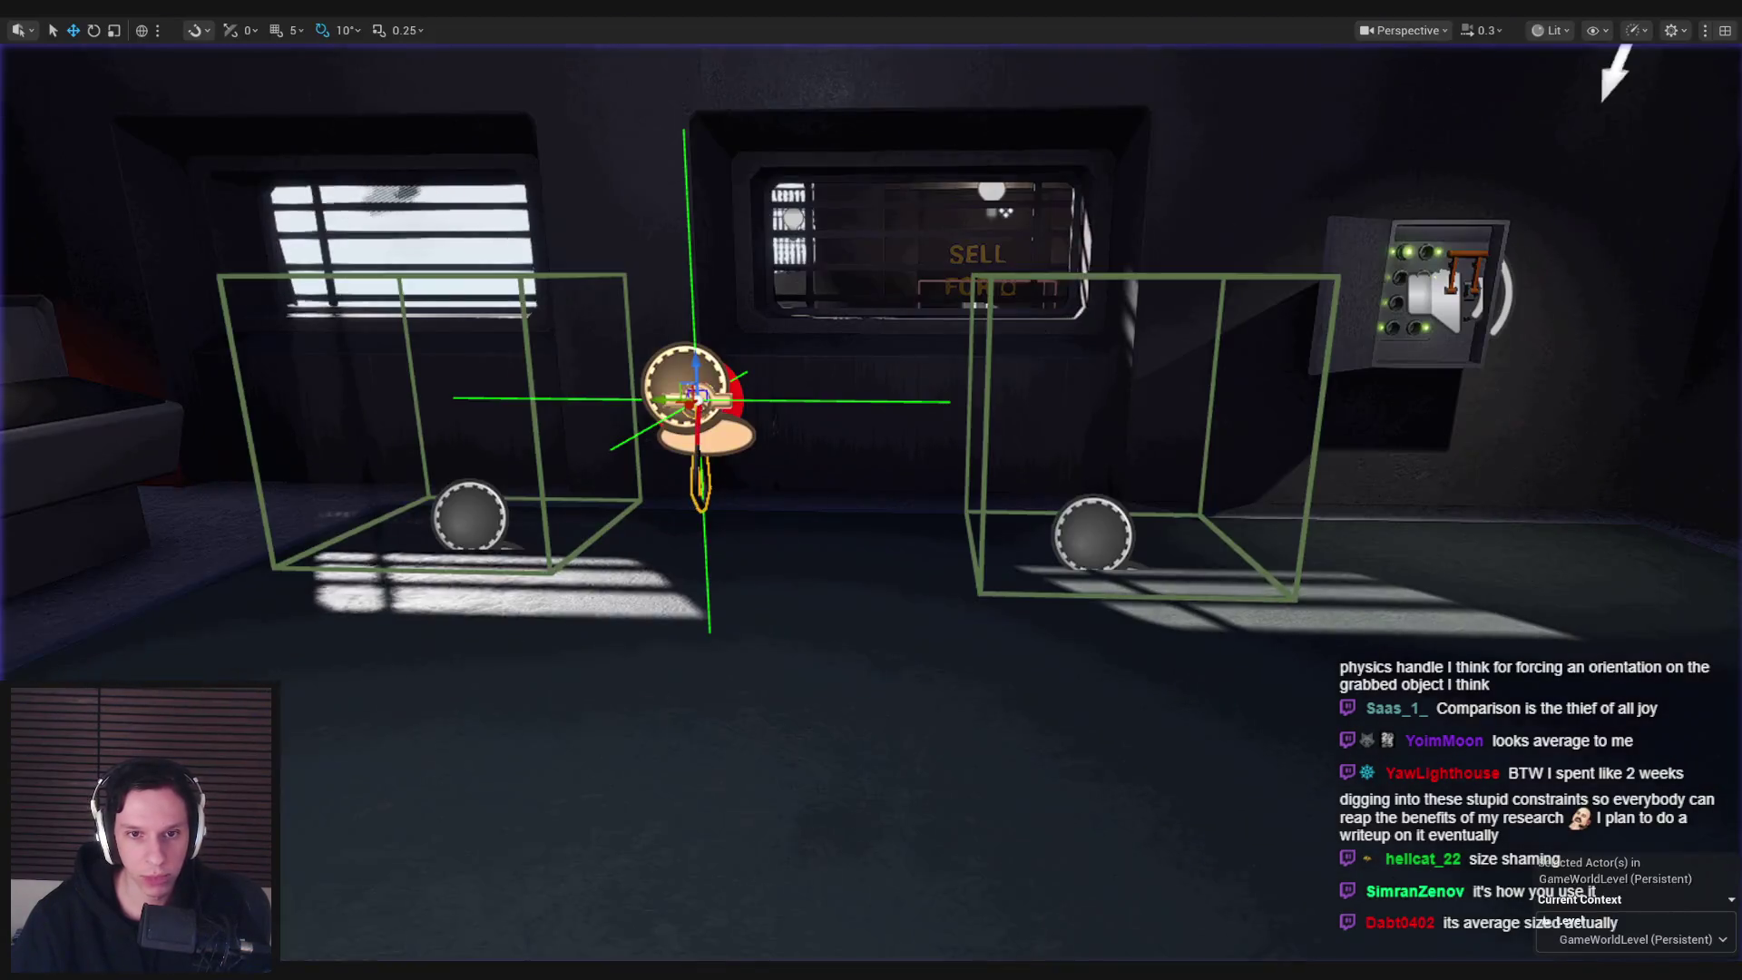
scroll(871, 490, up, 3)
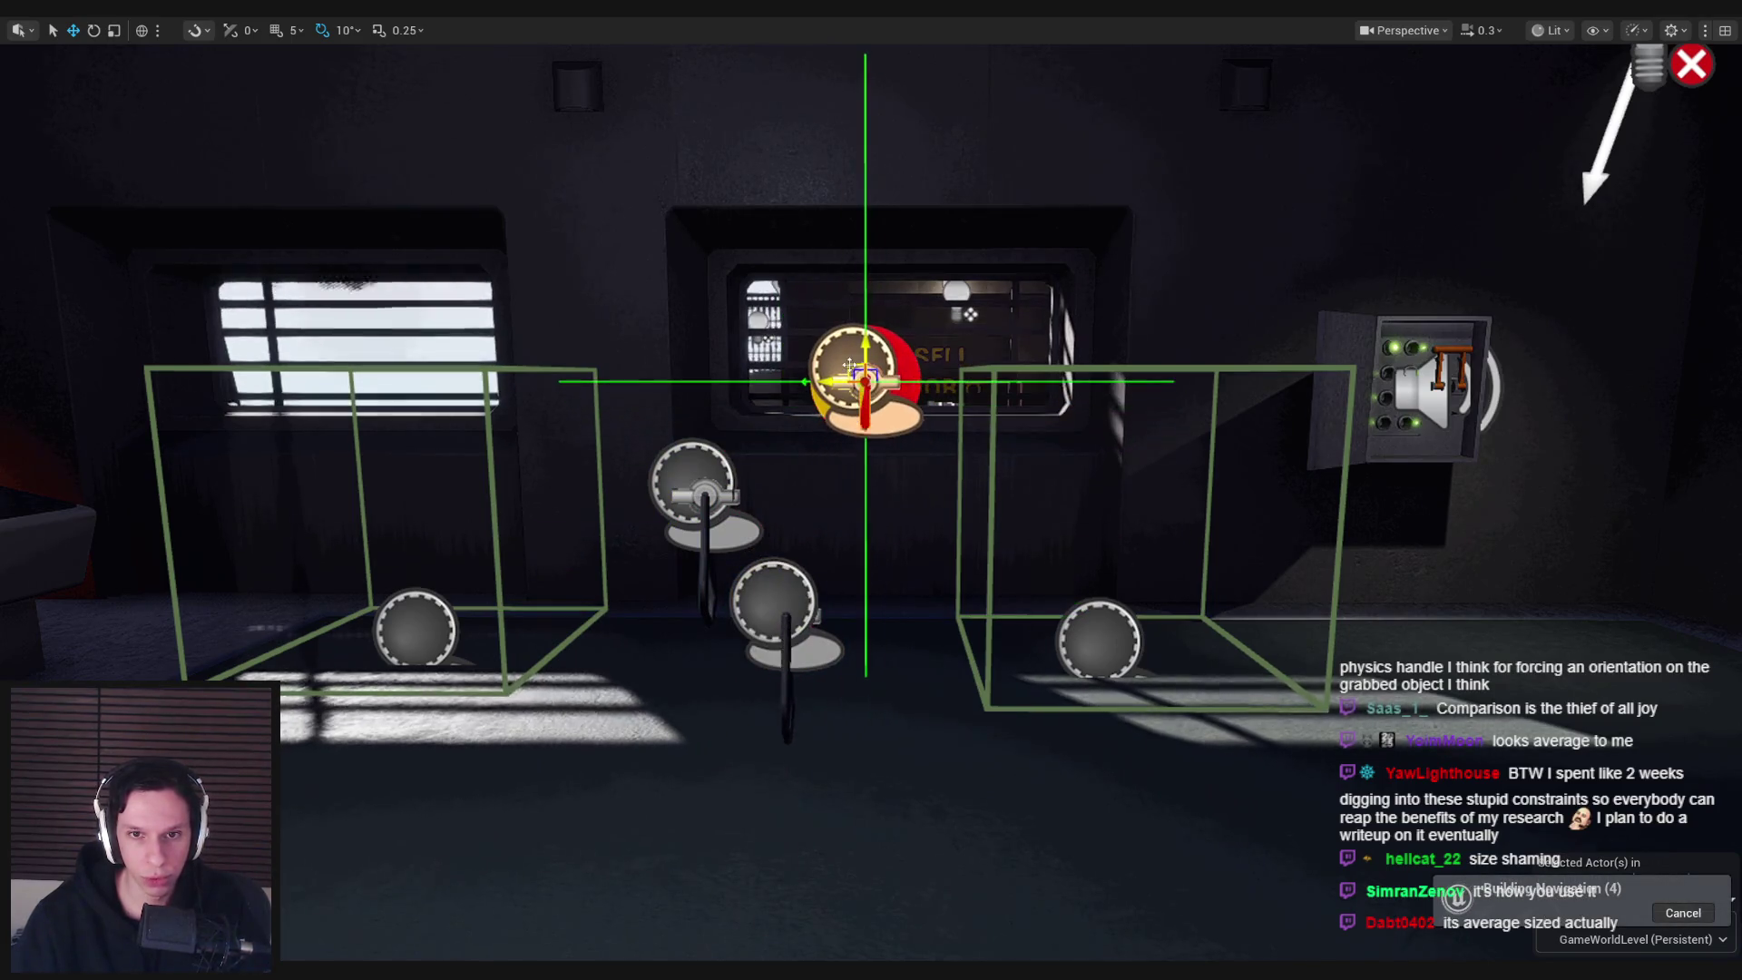
key(alt+p)
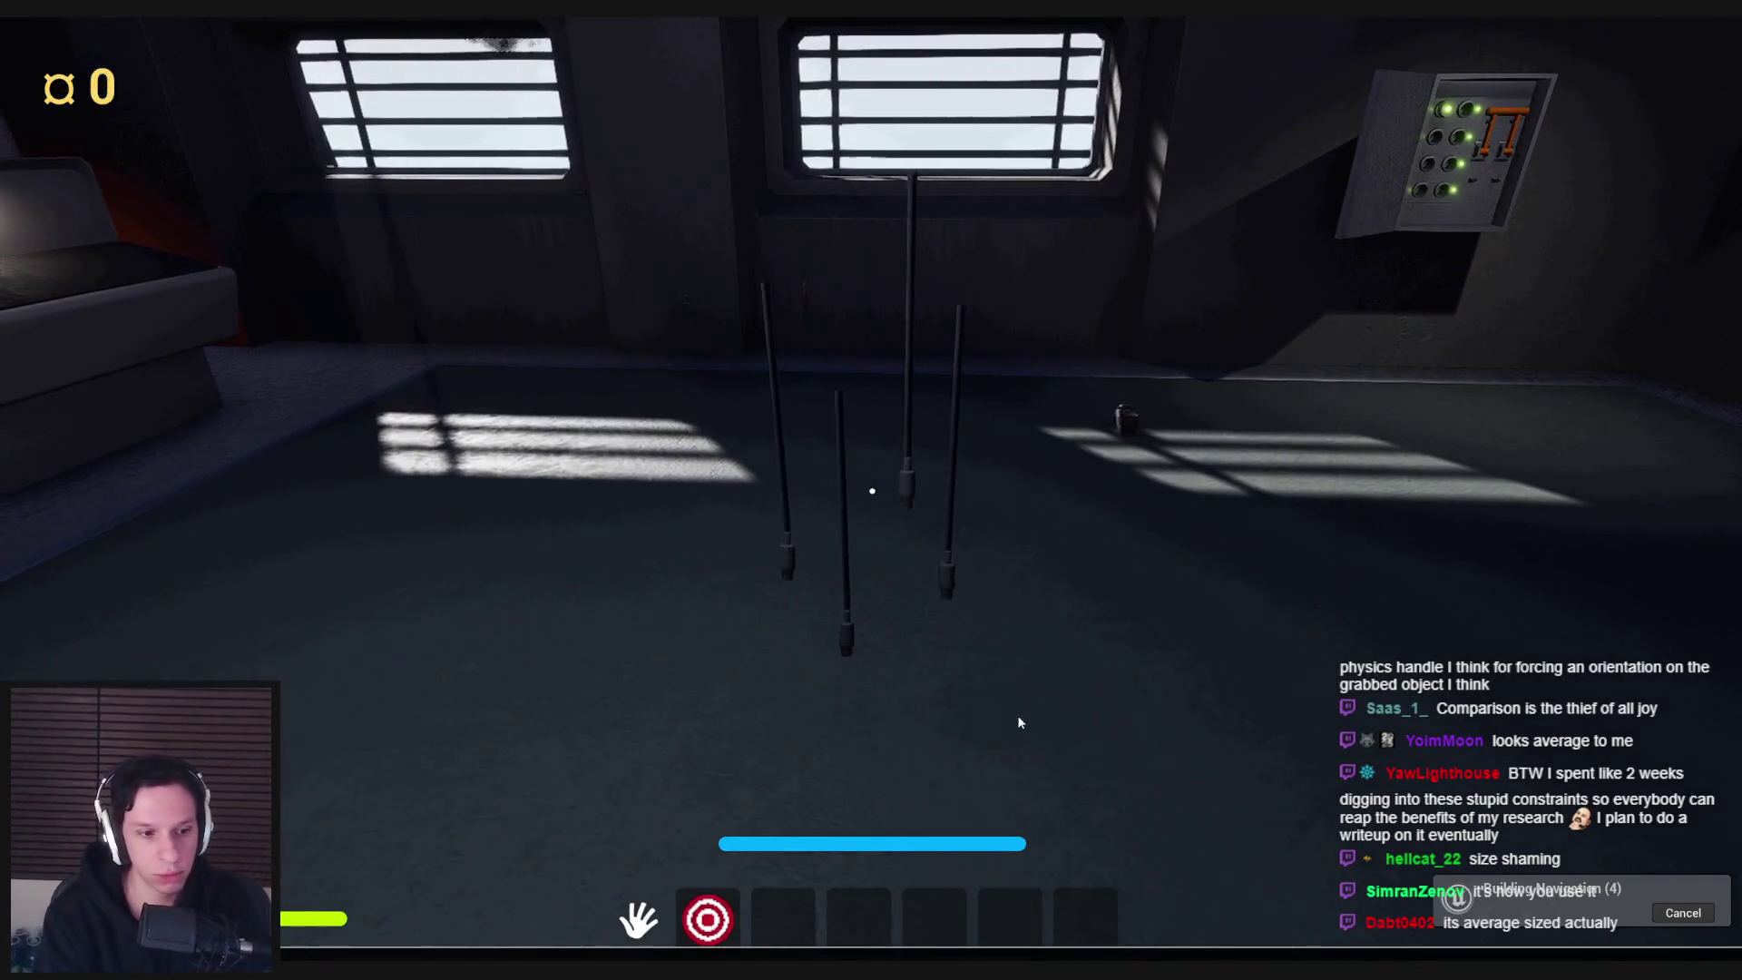
key(grave)
text(stat fps)
key(Return)
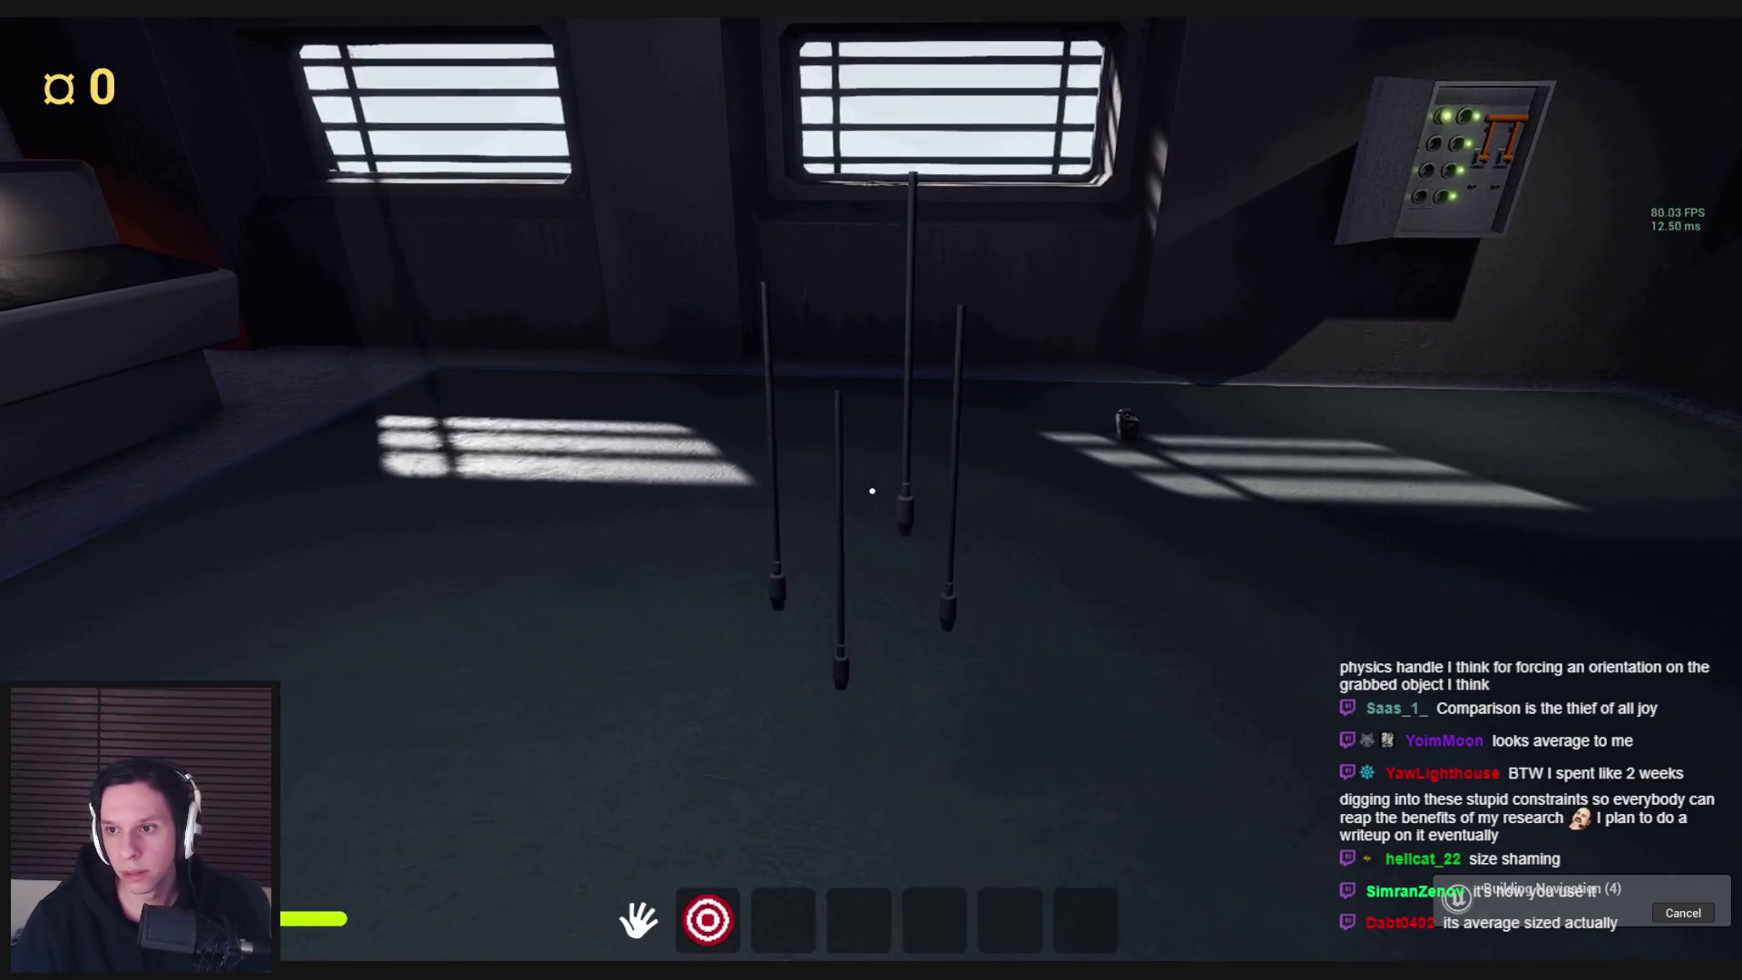
key(Escape)
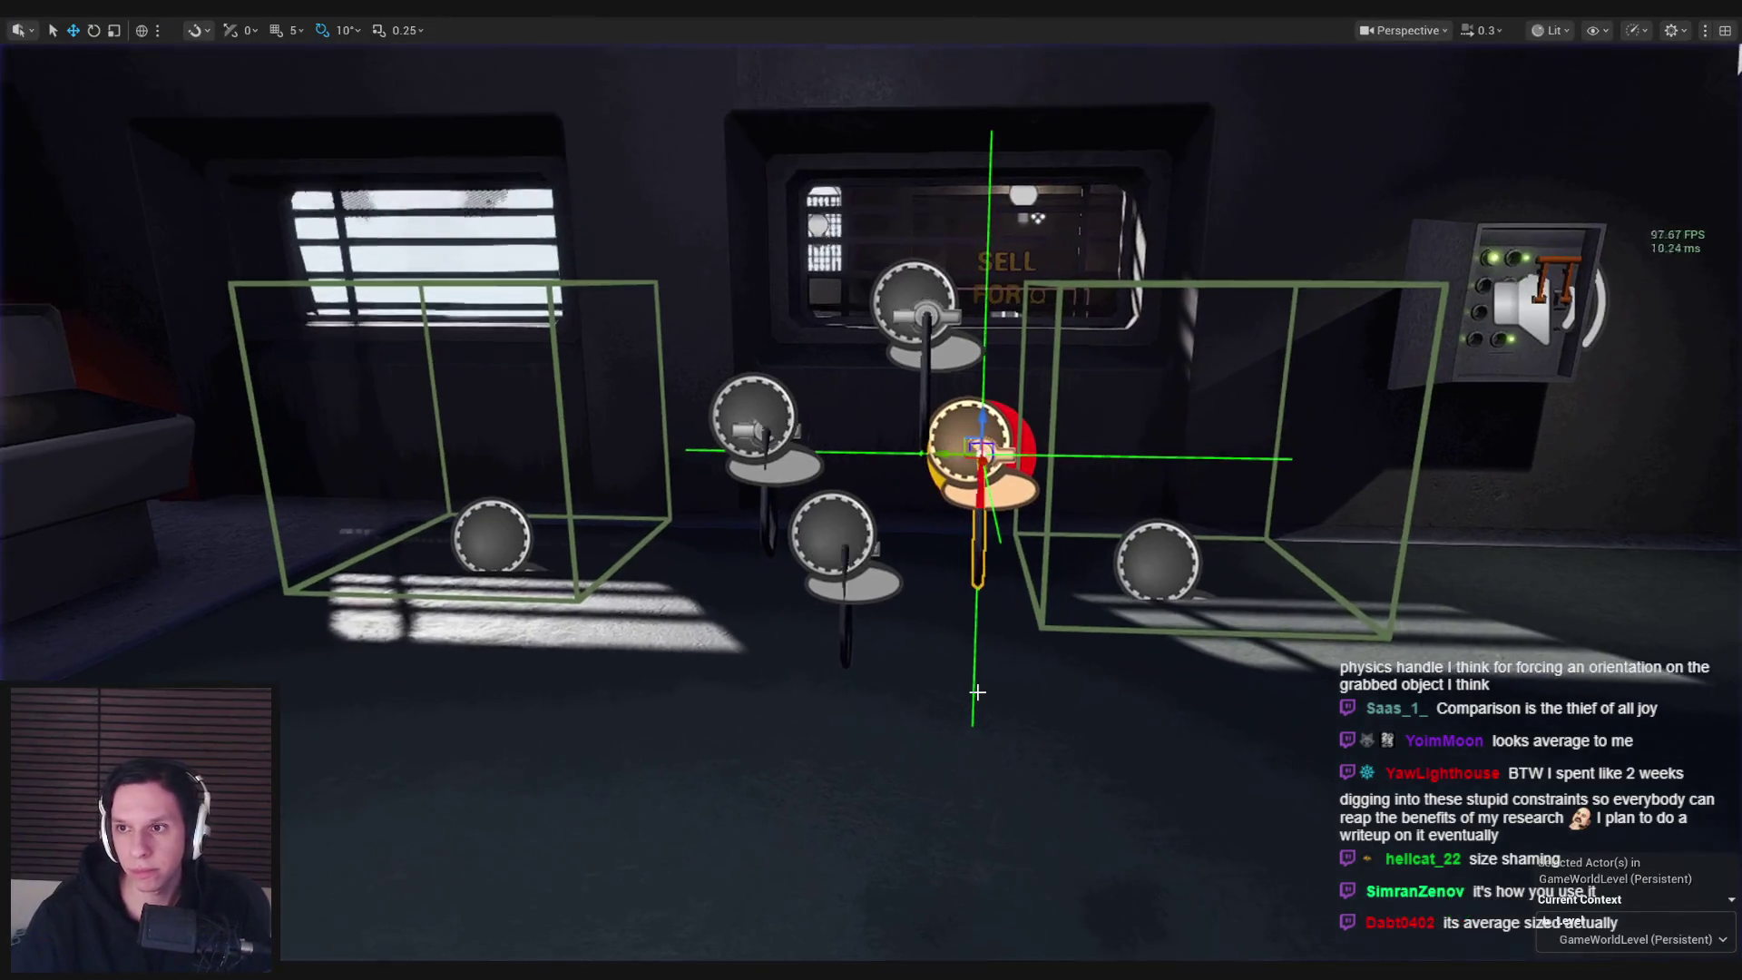
key(alt+p)
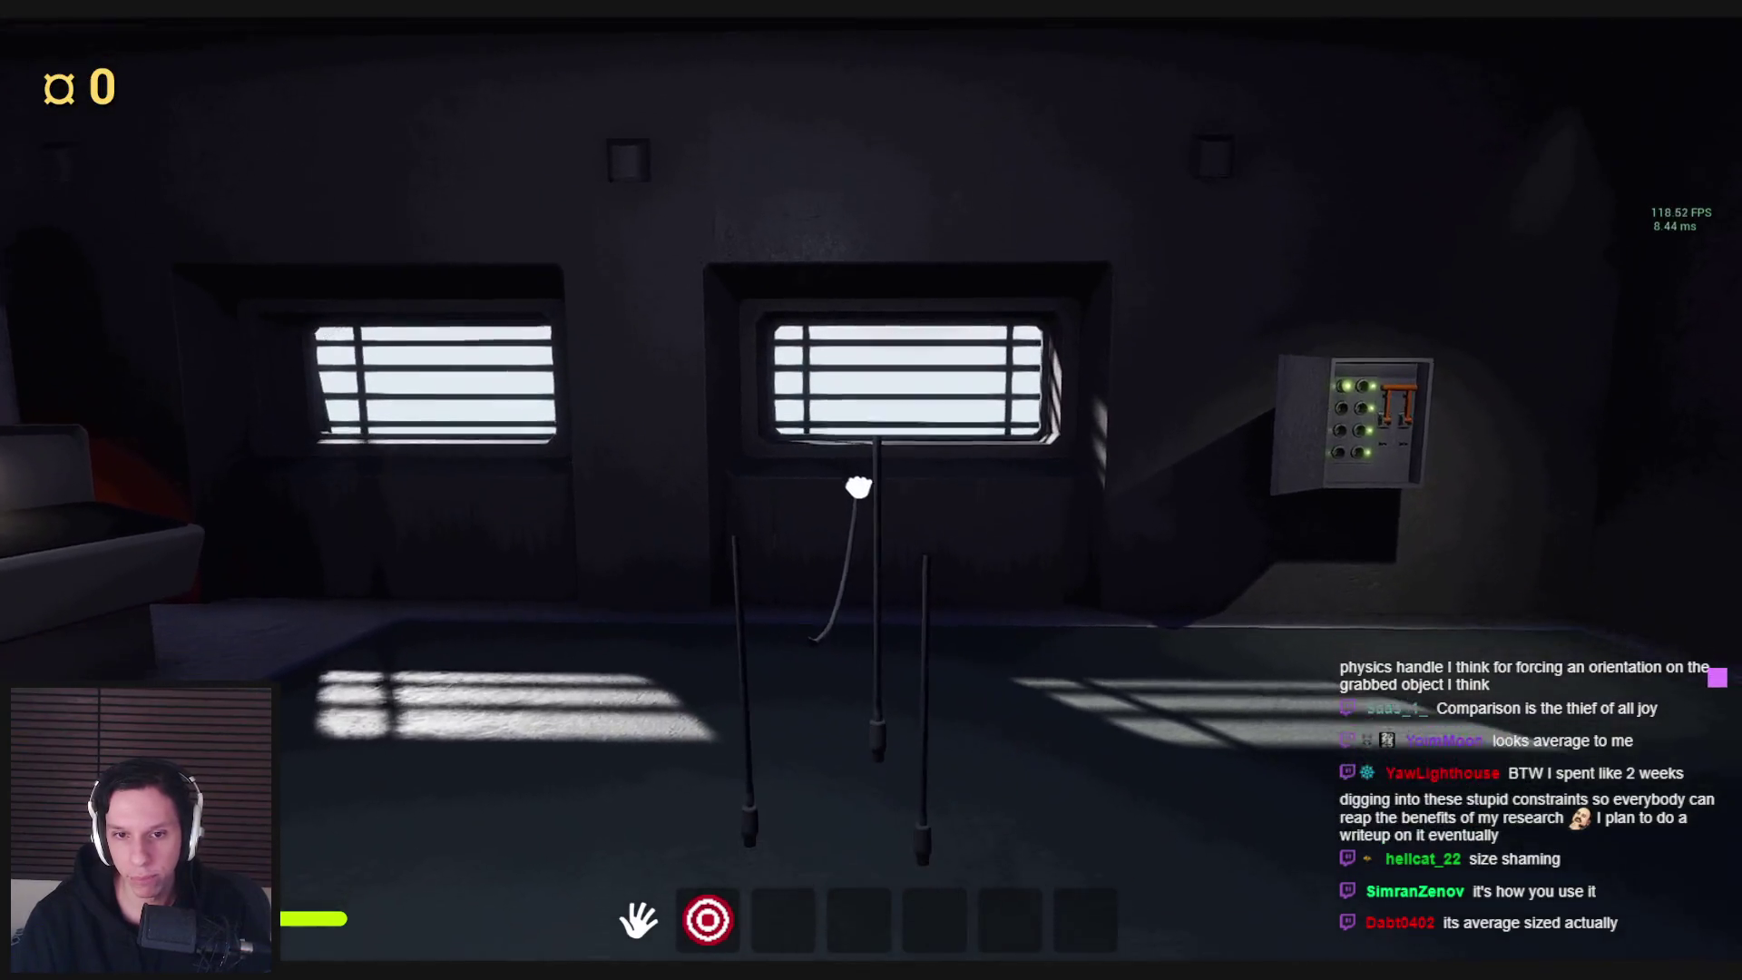
Drag the hanging cable ends in the running game: pull one, lift another, and carry it around
mouse_move(855, 490)
mouse_down()
mouse_move(847, 532)
mouse_move(871, 529)
mouse_move(835, 571)
mouse_move(856, 575)
mouse_move(871, 491)
mouse_up()
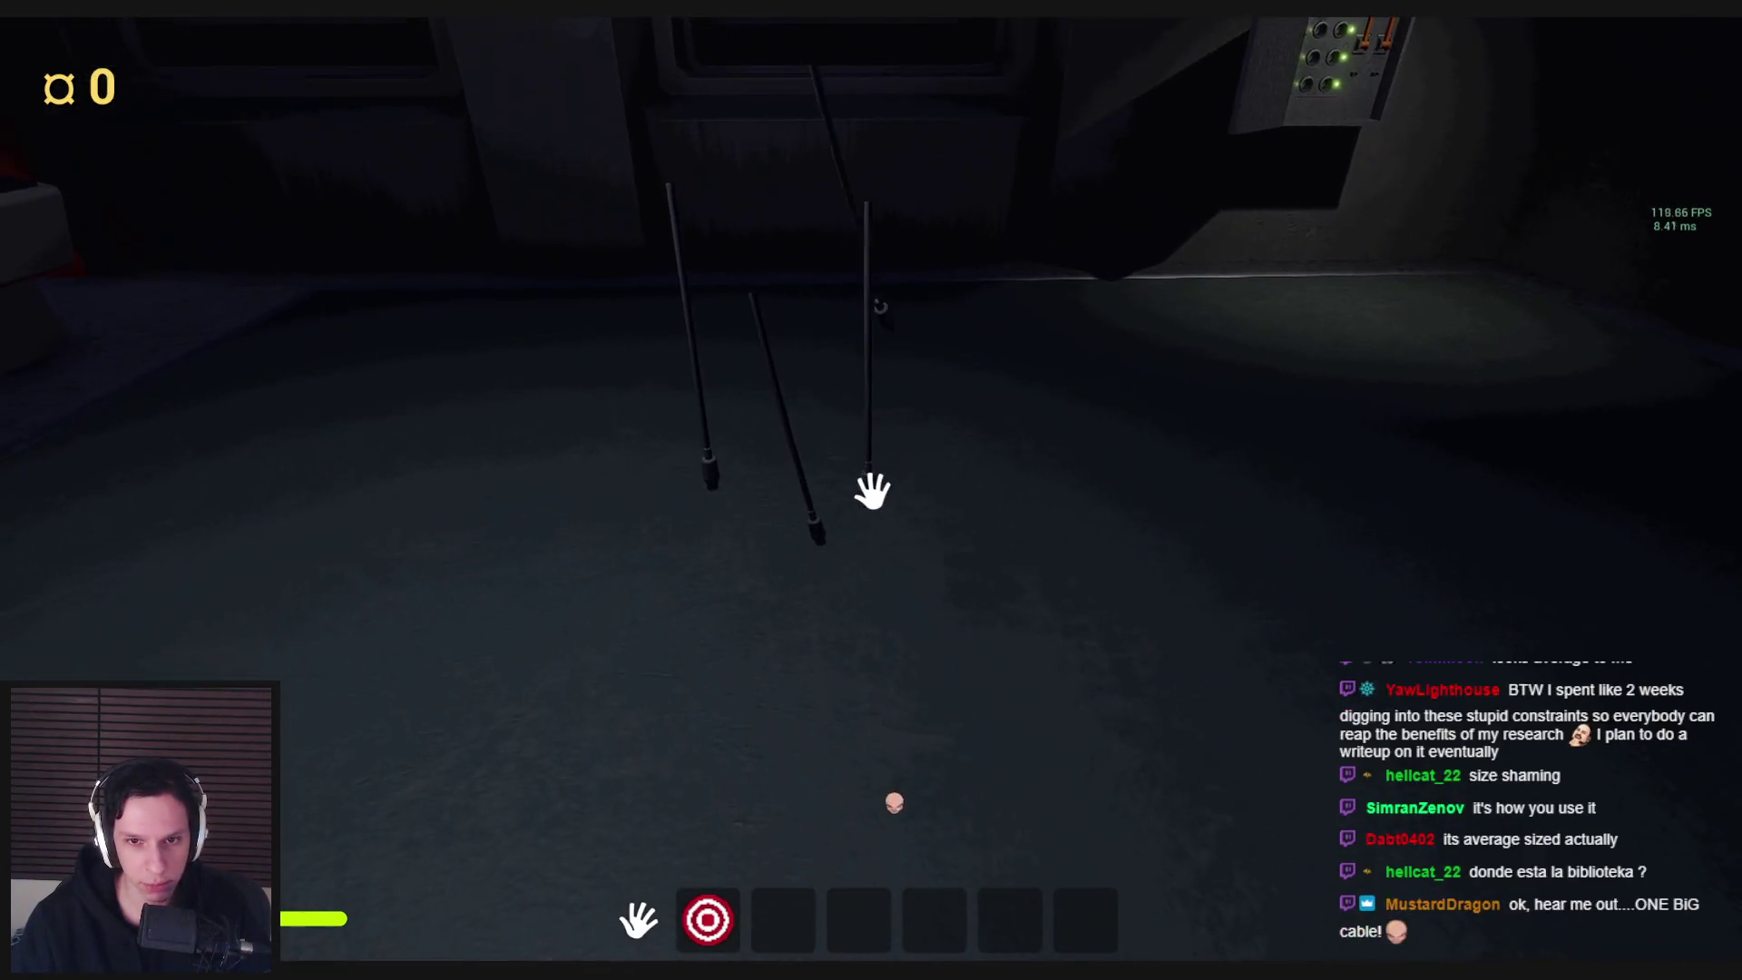
mouse_move(872, 490)
mouse_down()
mouse_move(859, 607)
mouse_move(882, 572)
mouse_move(843, 500)
mouse_move(720, 509)
mouse_move(948, 528)
mouse_up()
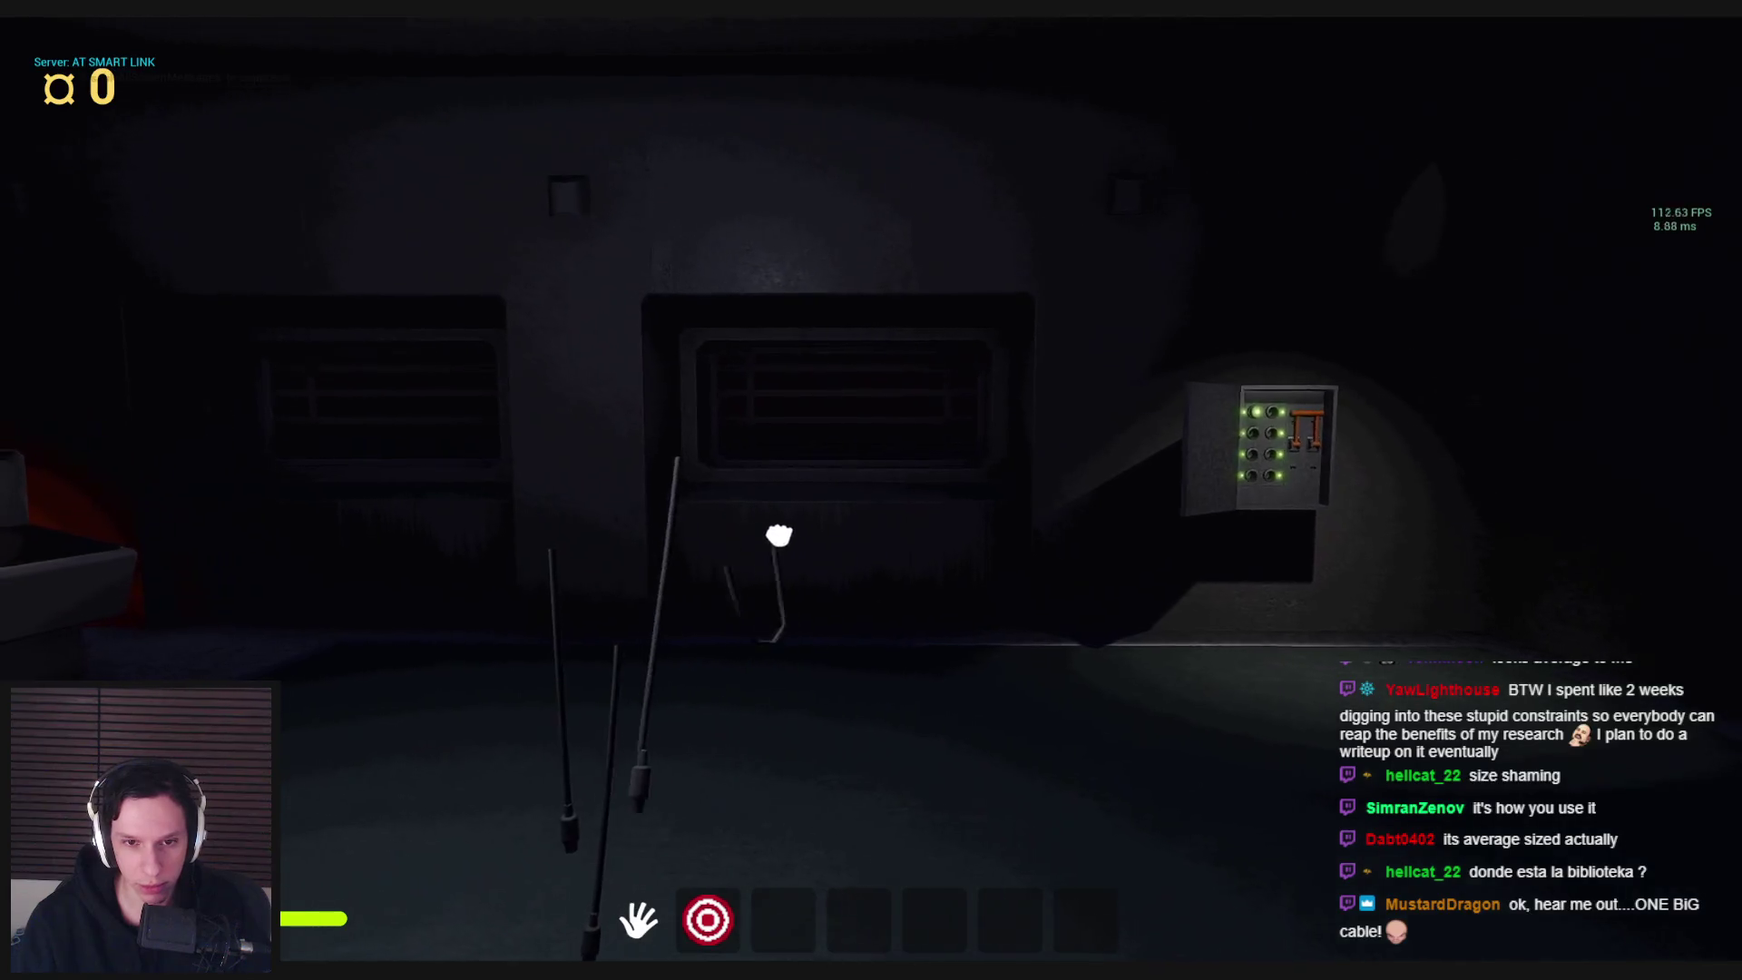
mouse_move(778, 535)
mouse_down()
mouse_move(871, 525)
mouse_move(890, 548)
mouse_move(874, 560)
mouse_move(868, 495)
mouse_move(877, 550)
mouse_move(809, 530)
mouse_move(898, 509)
mouse_move(871, 595)
mouse_move(872, 491)
mouse_up()
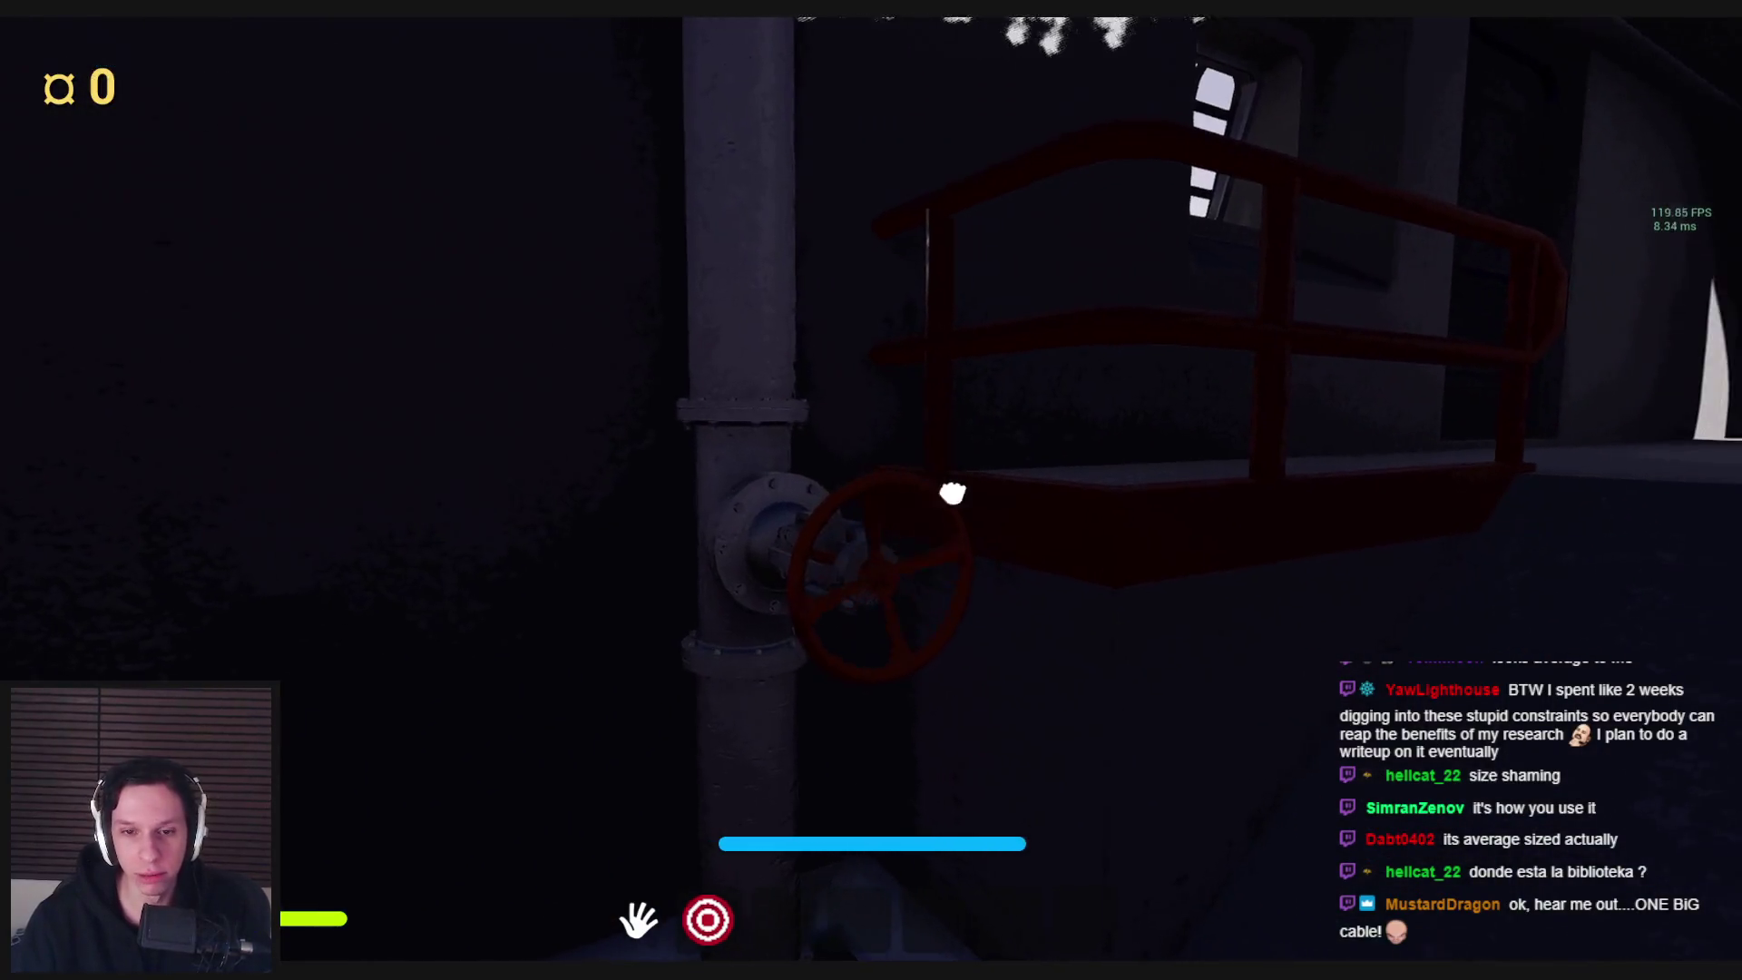
Finish the valve task, open the locker's double doors and insert the gear into its slot
click(1003, 527)
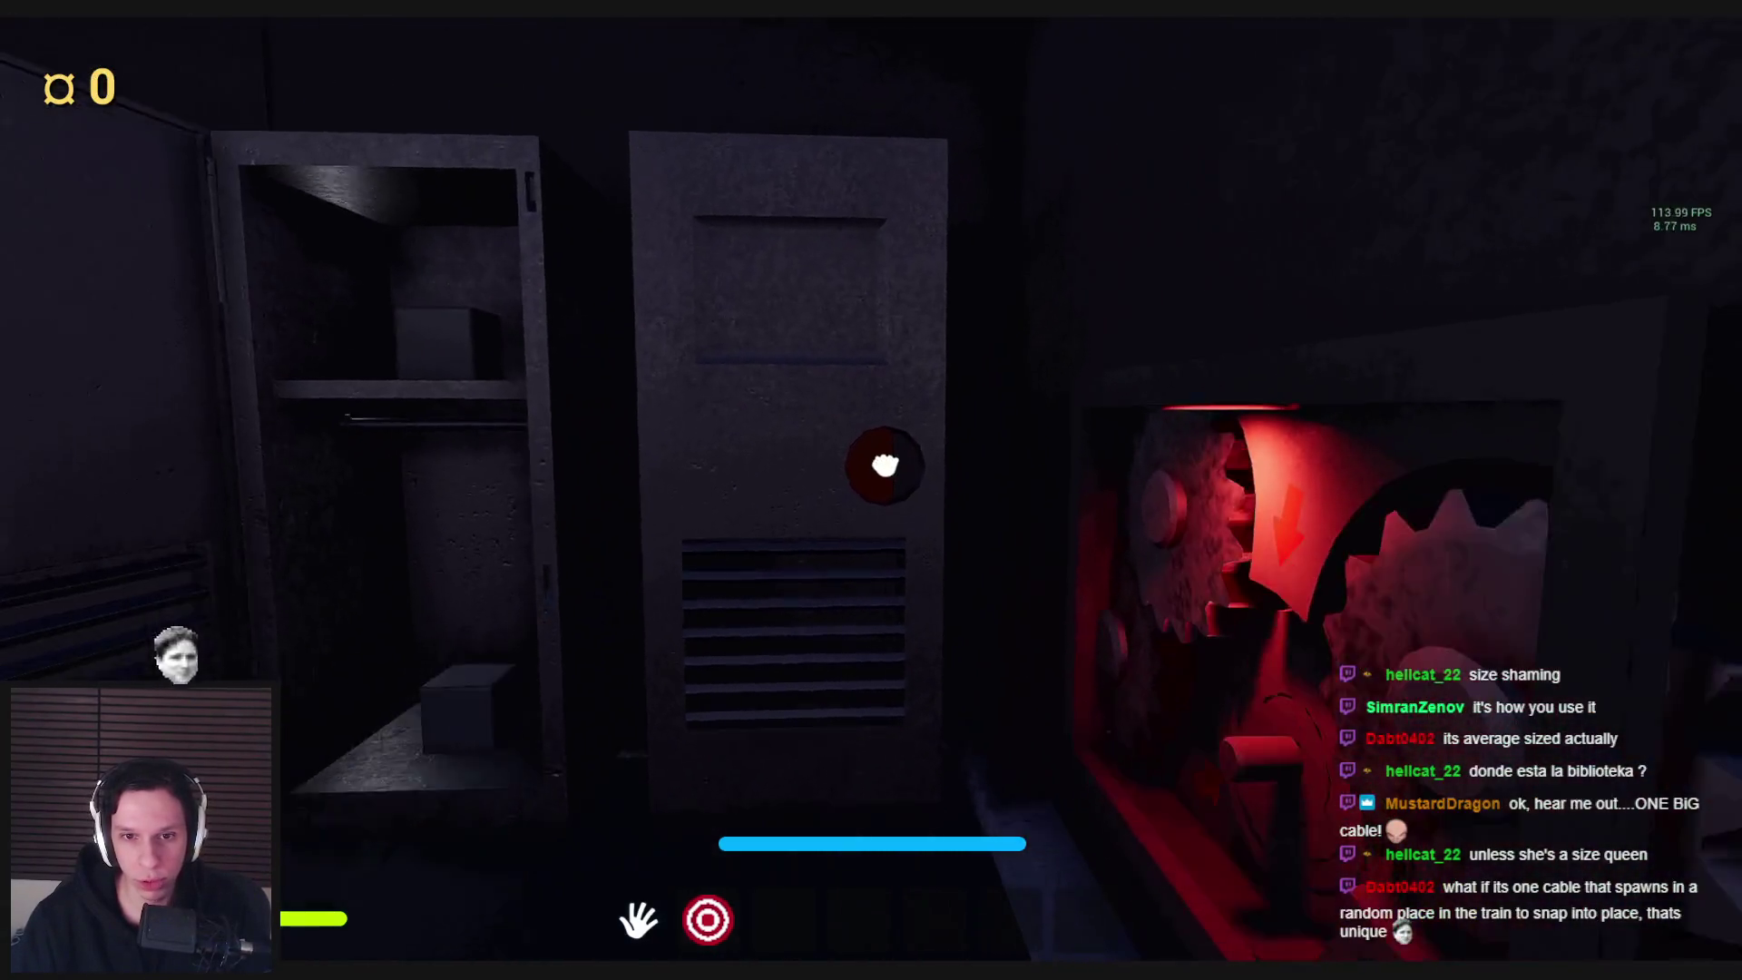
click(872, 491)
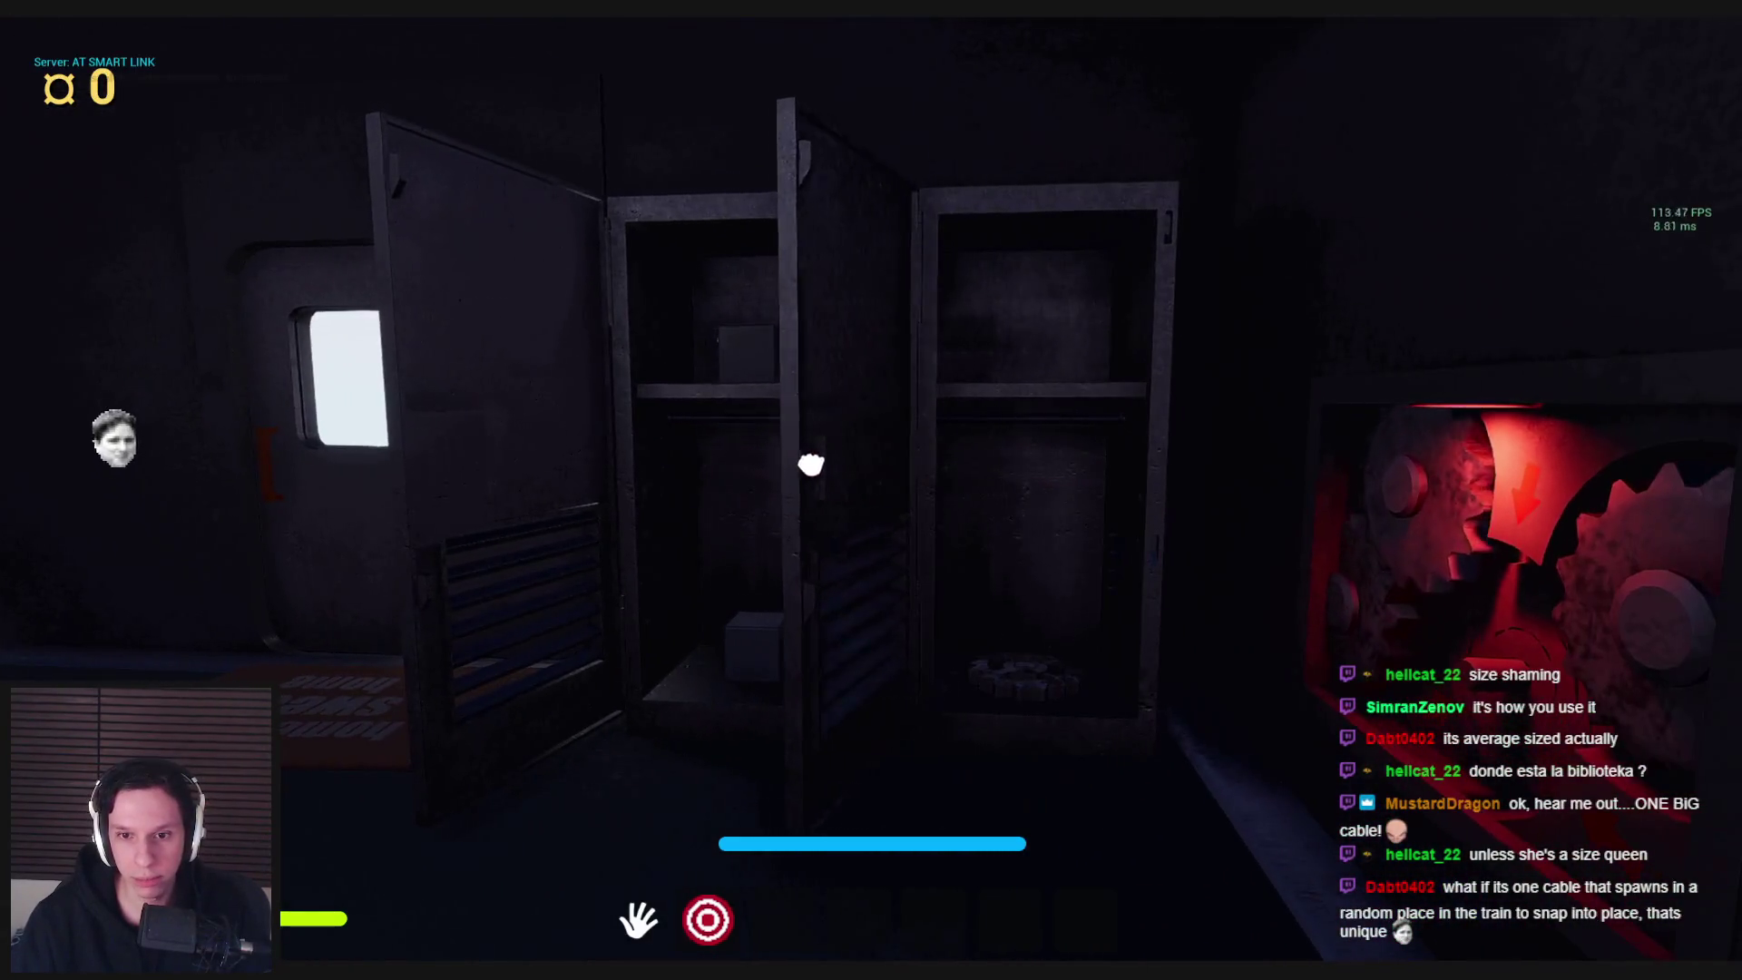
click(872, 491)
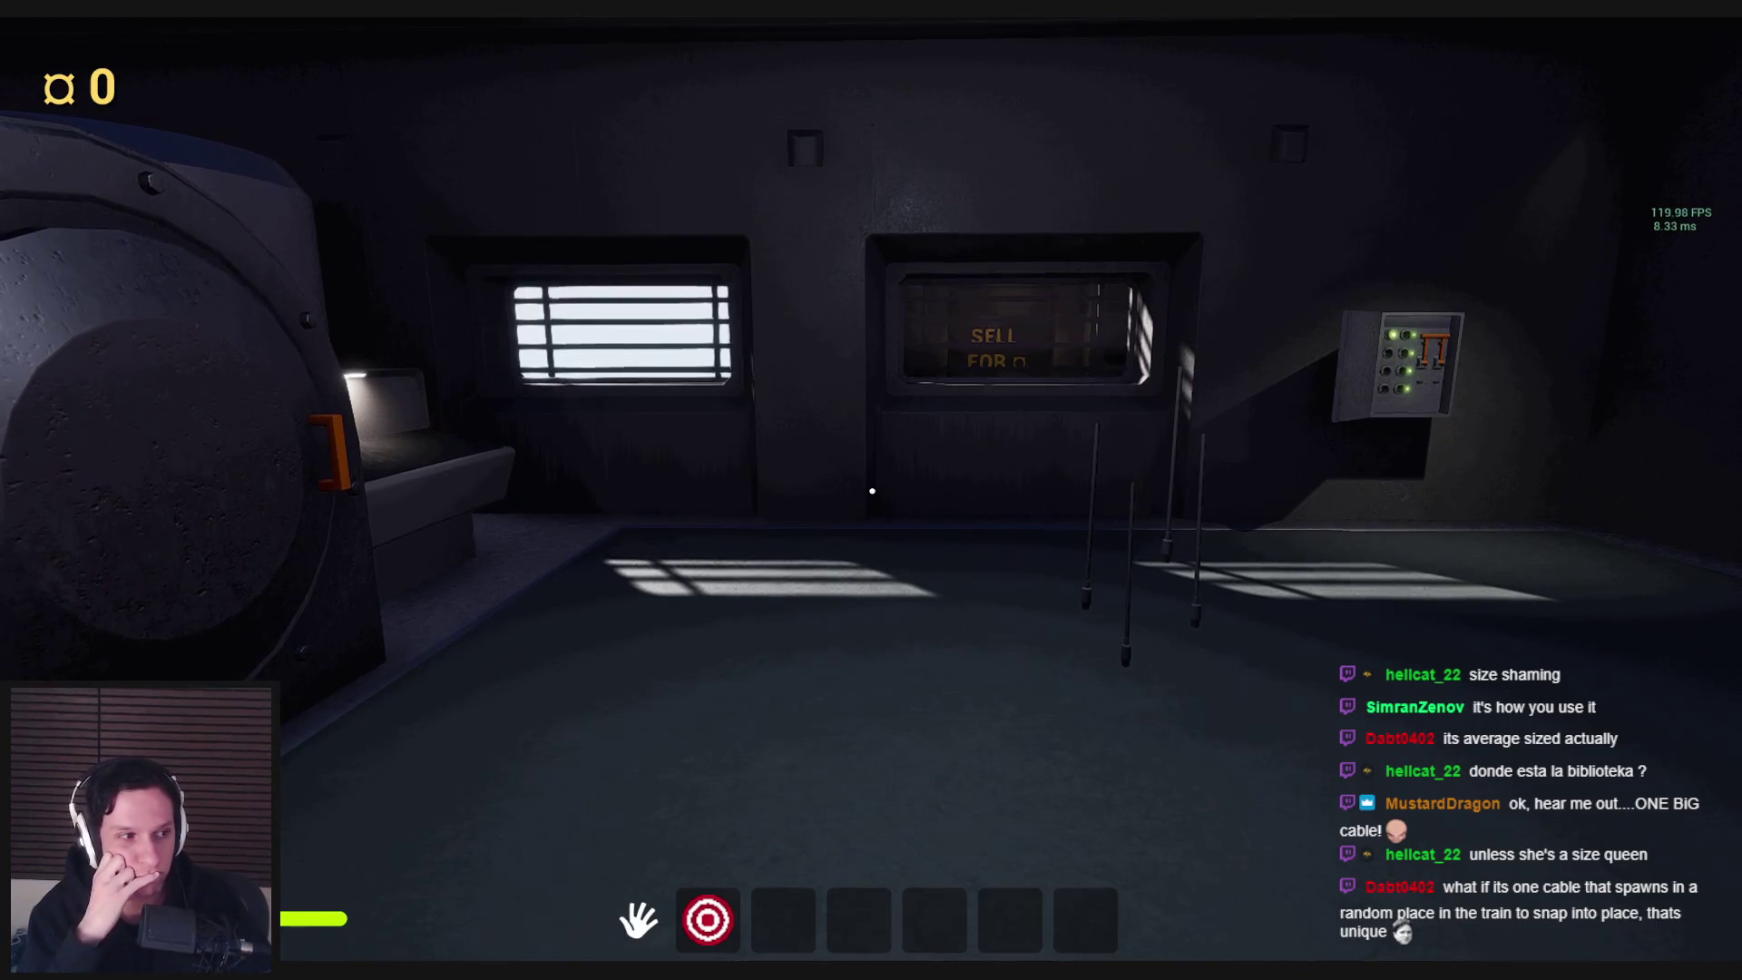
Walk up to the hanging cables in the SELL room and position in front of them
key(d)
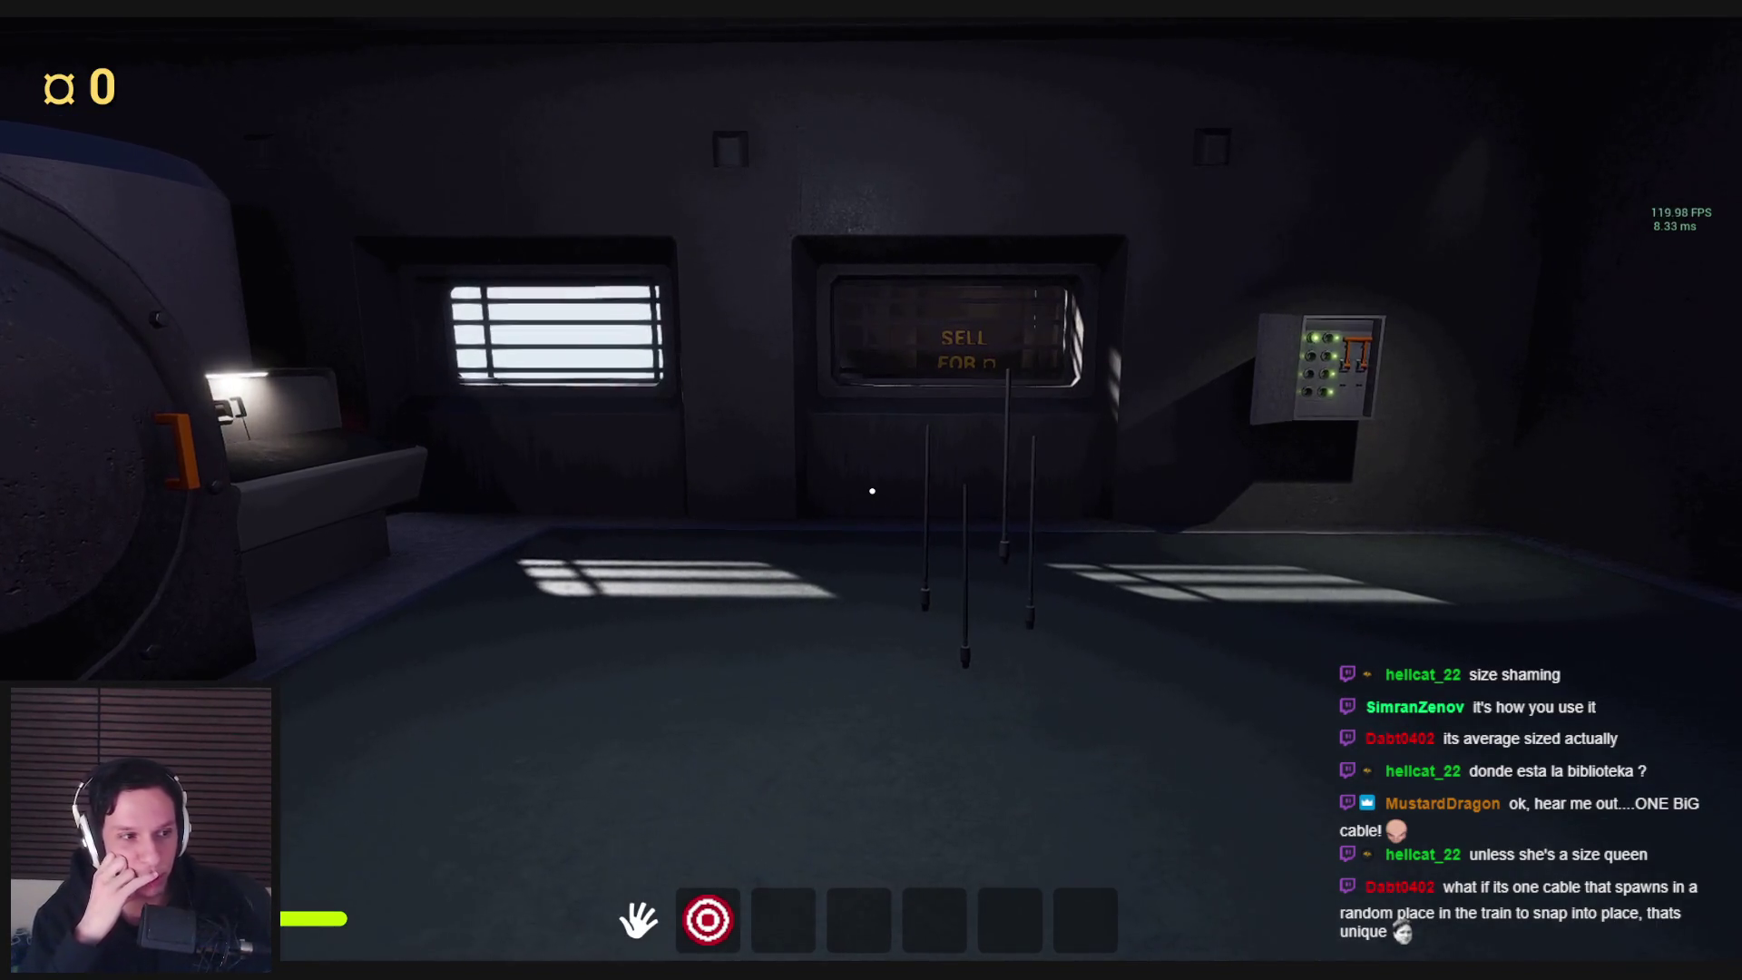
key(d)
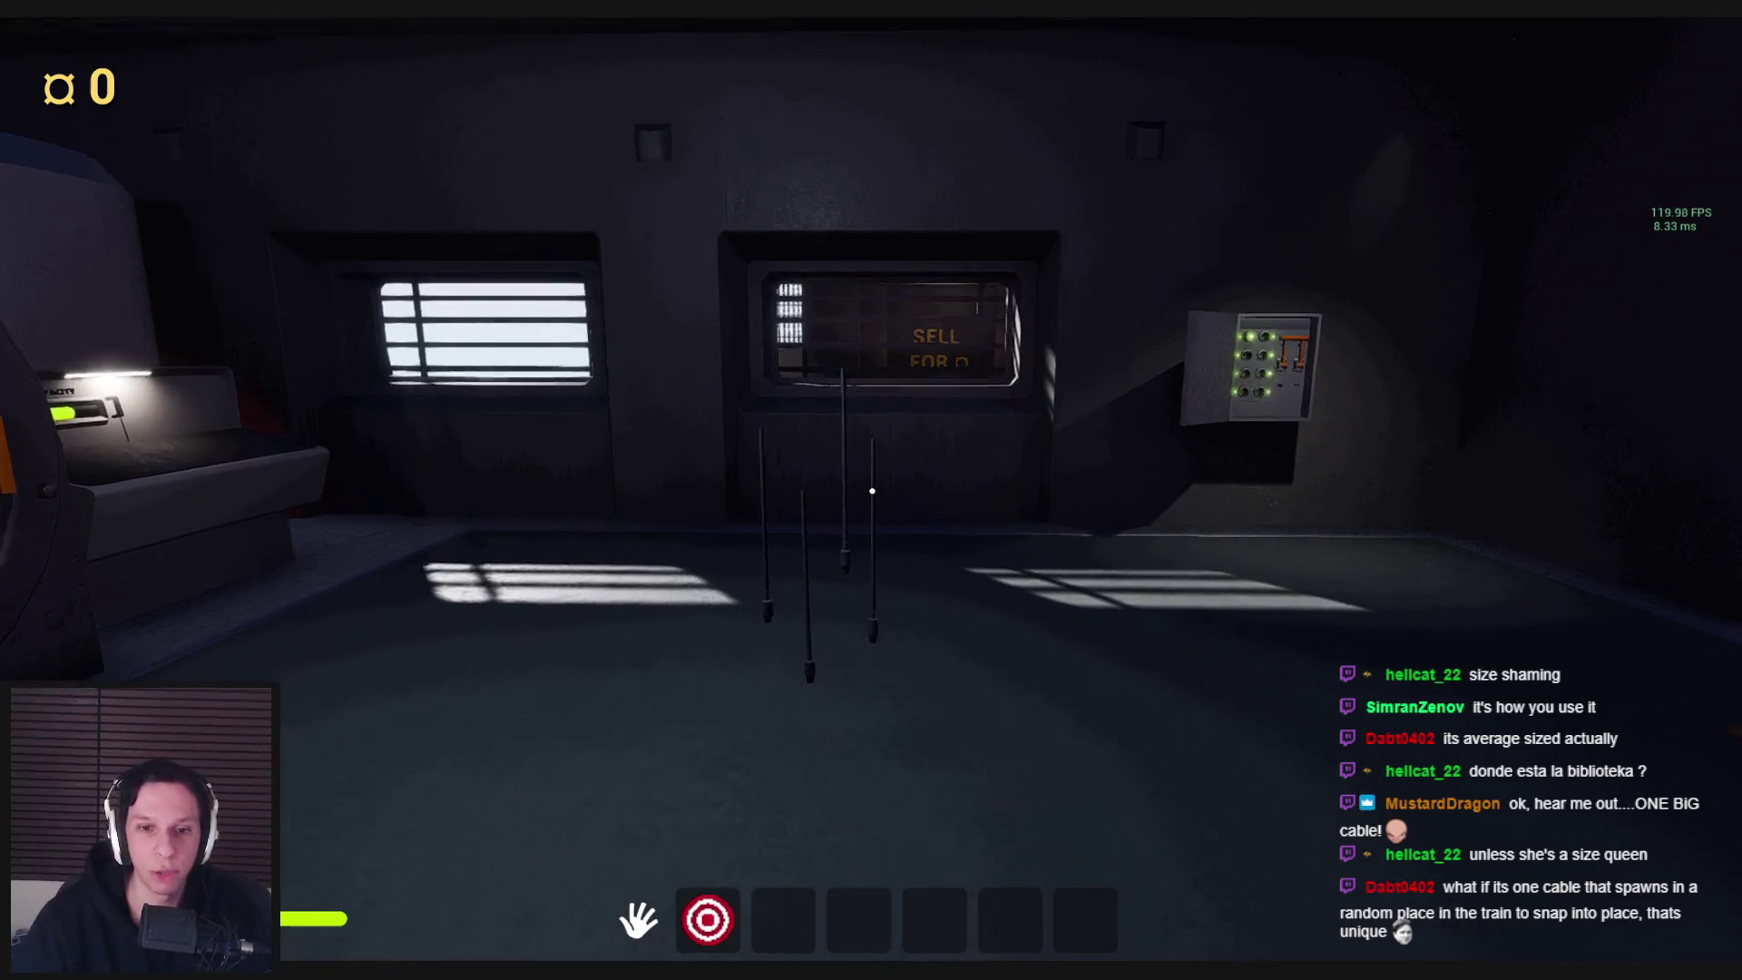
key(w)
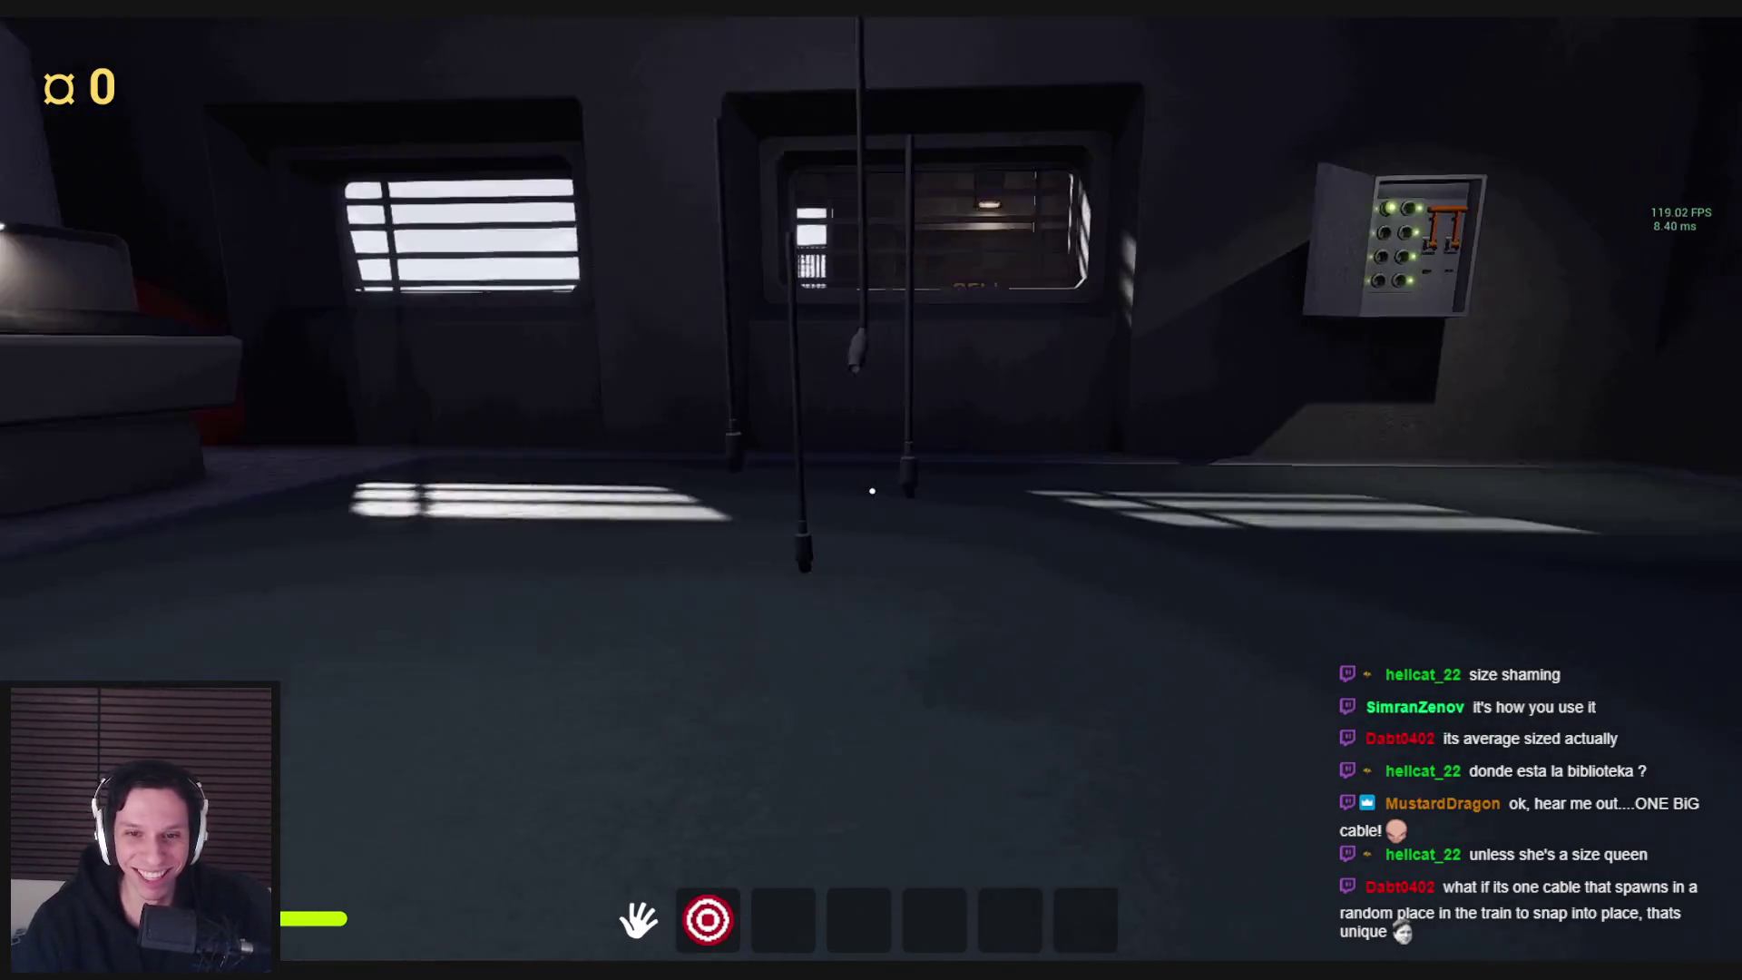
key(w)
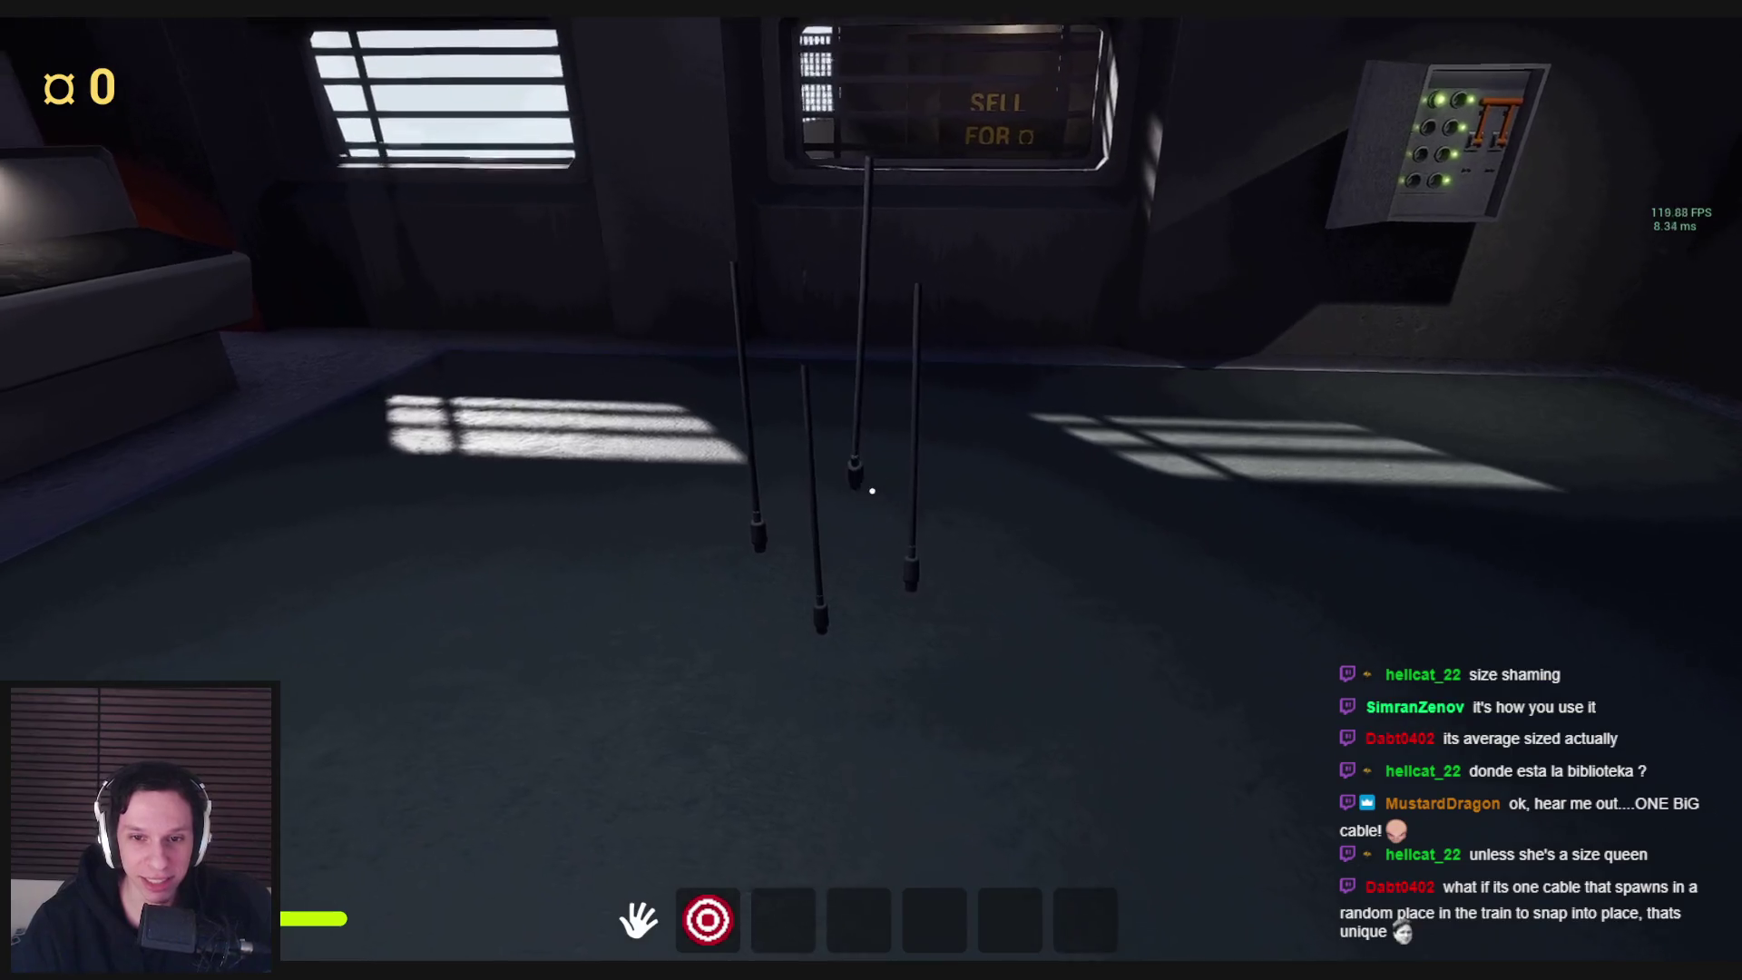
key(s)
key(w)
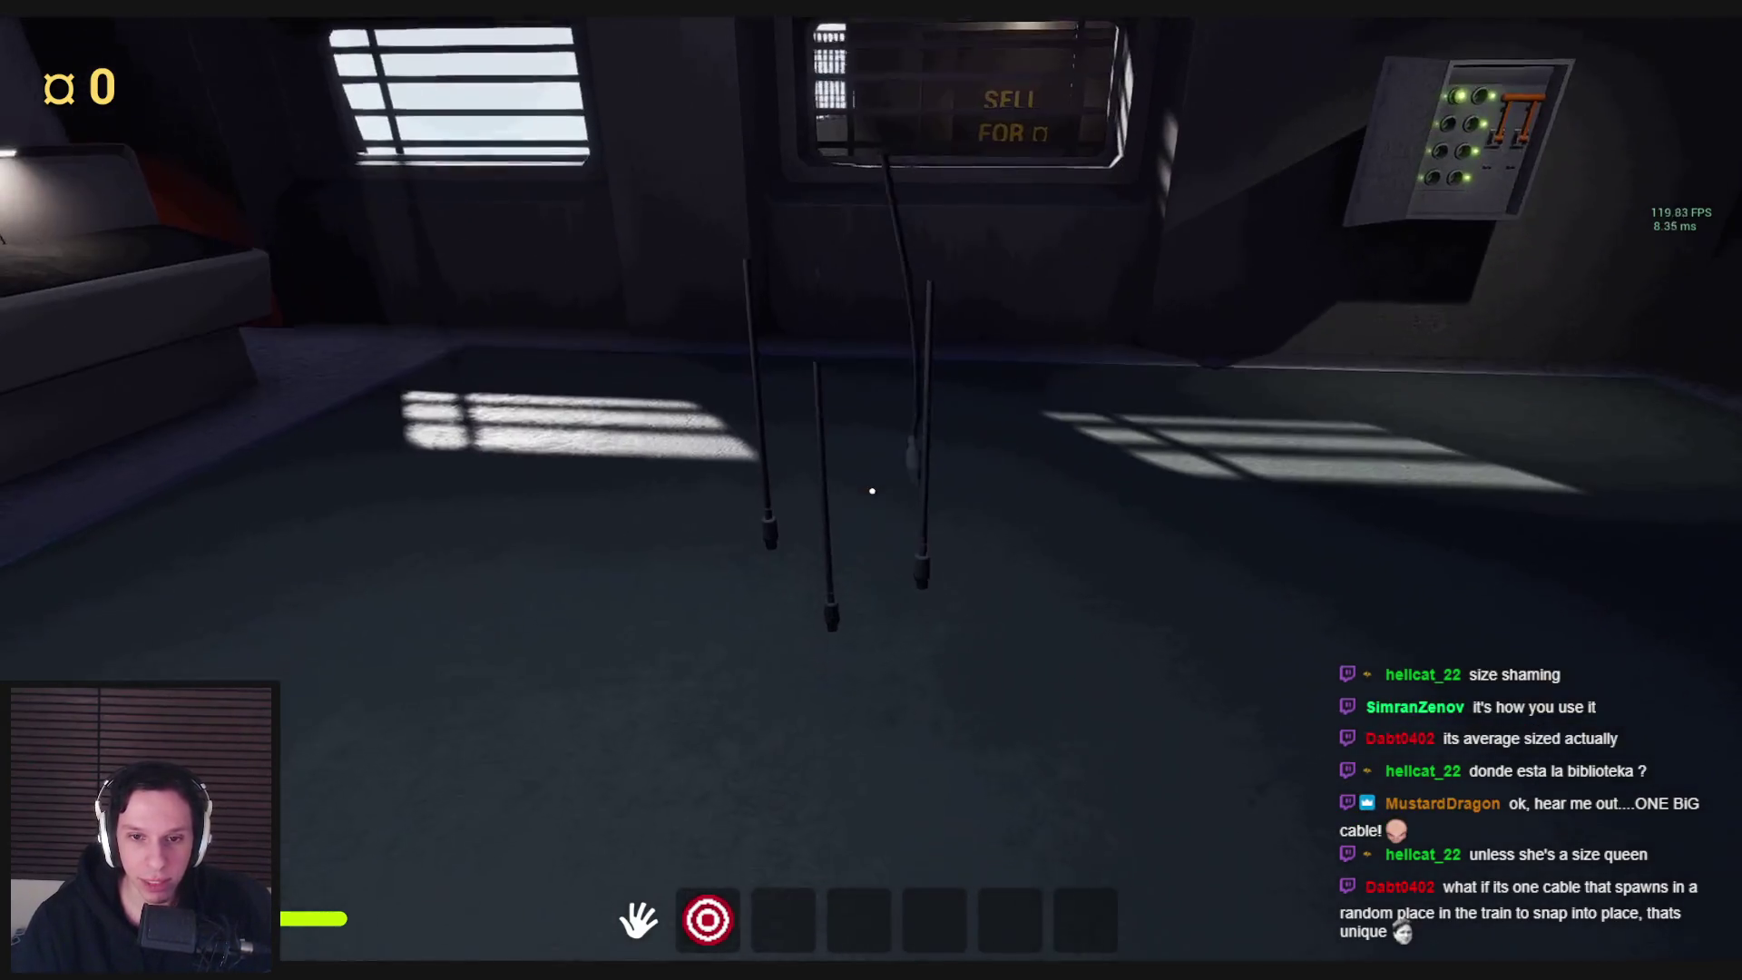
key(w)
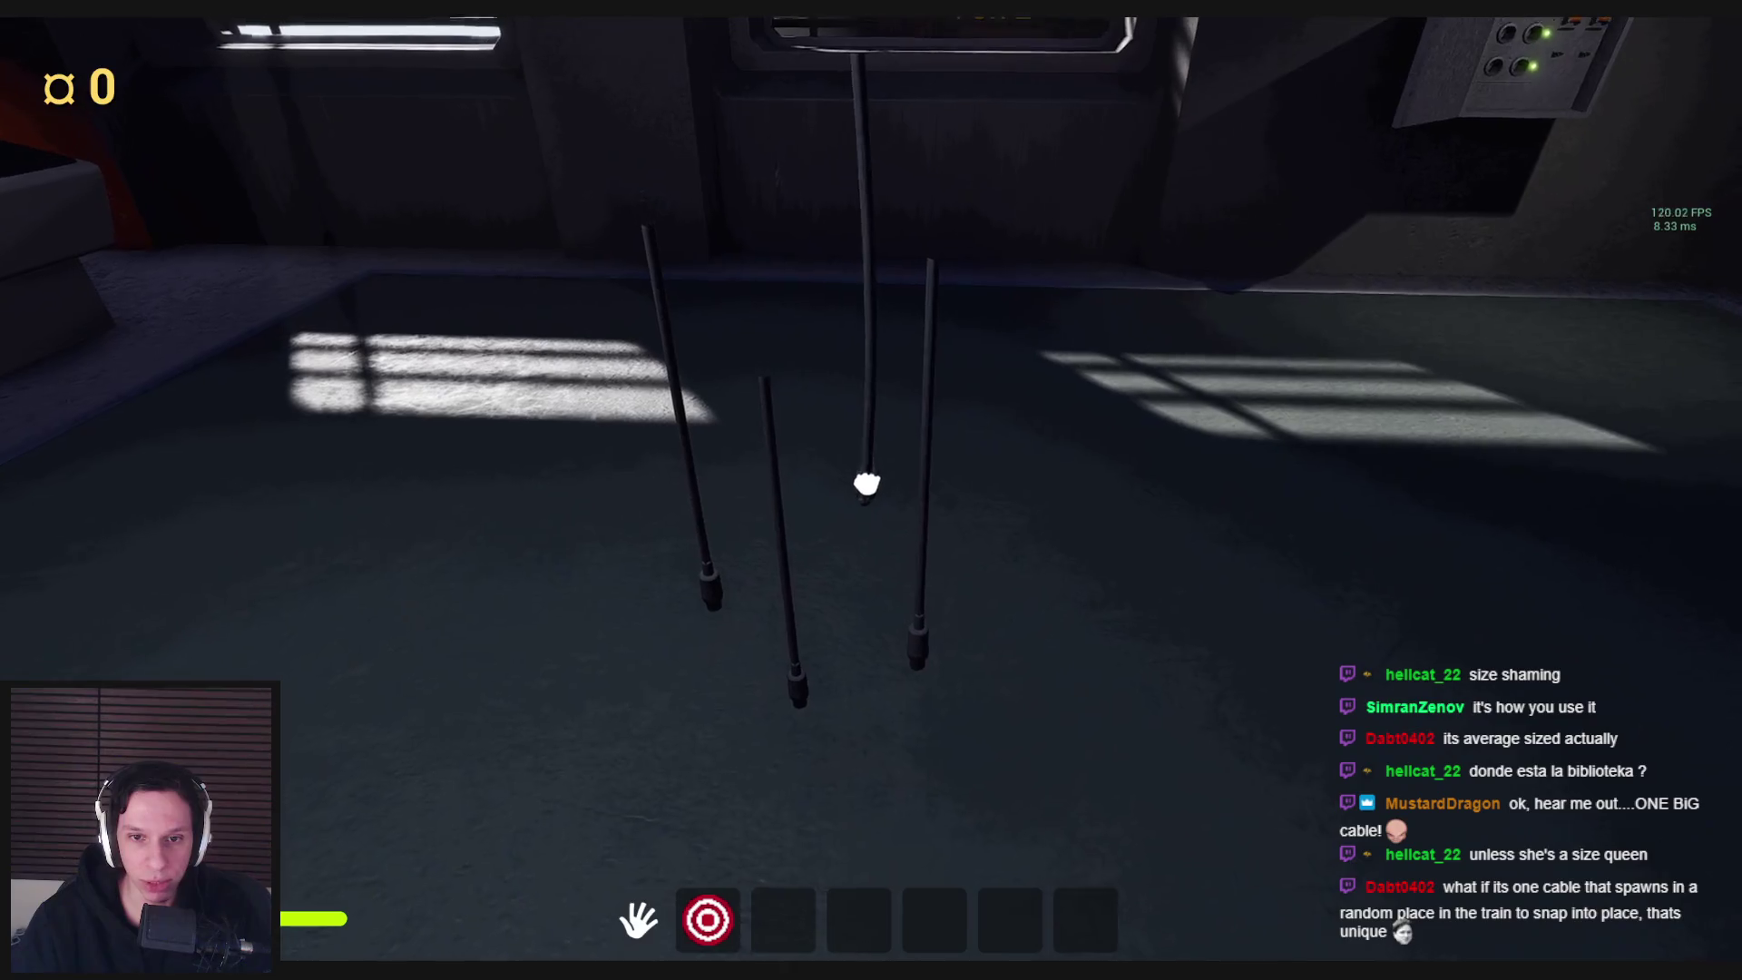
mouse_move(871, 492)
key(w)
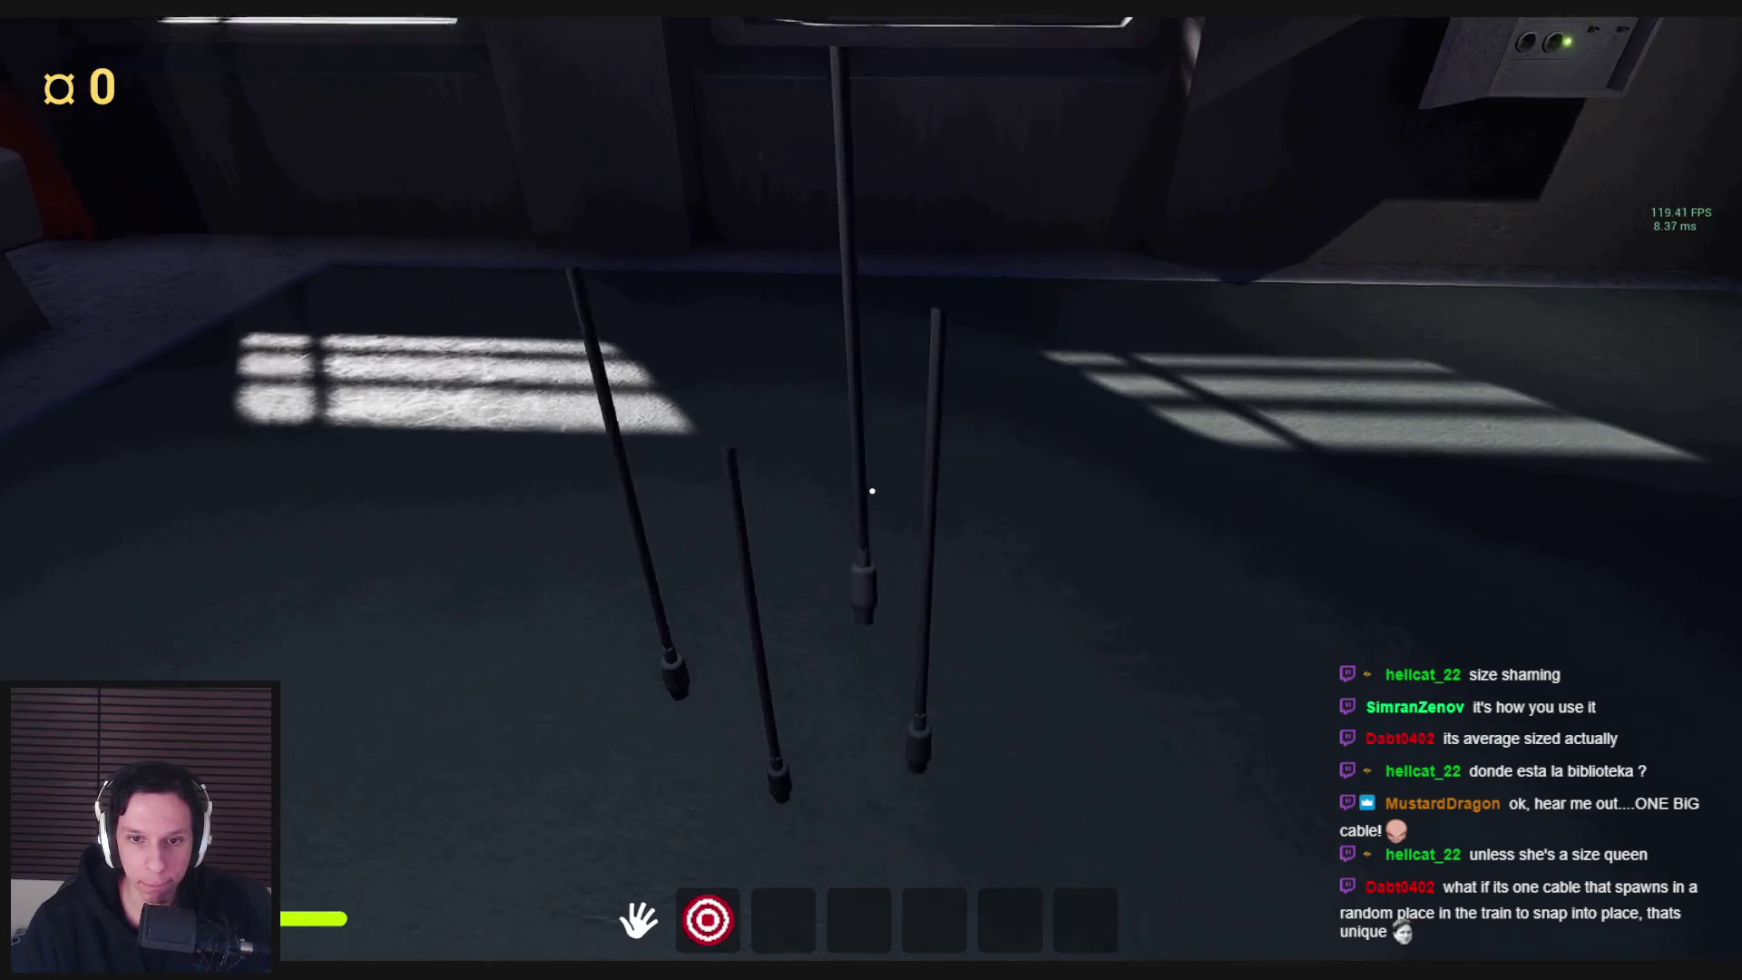
key(s)
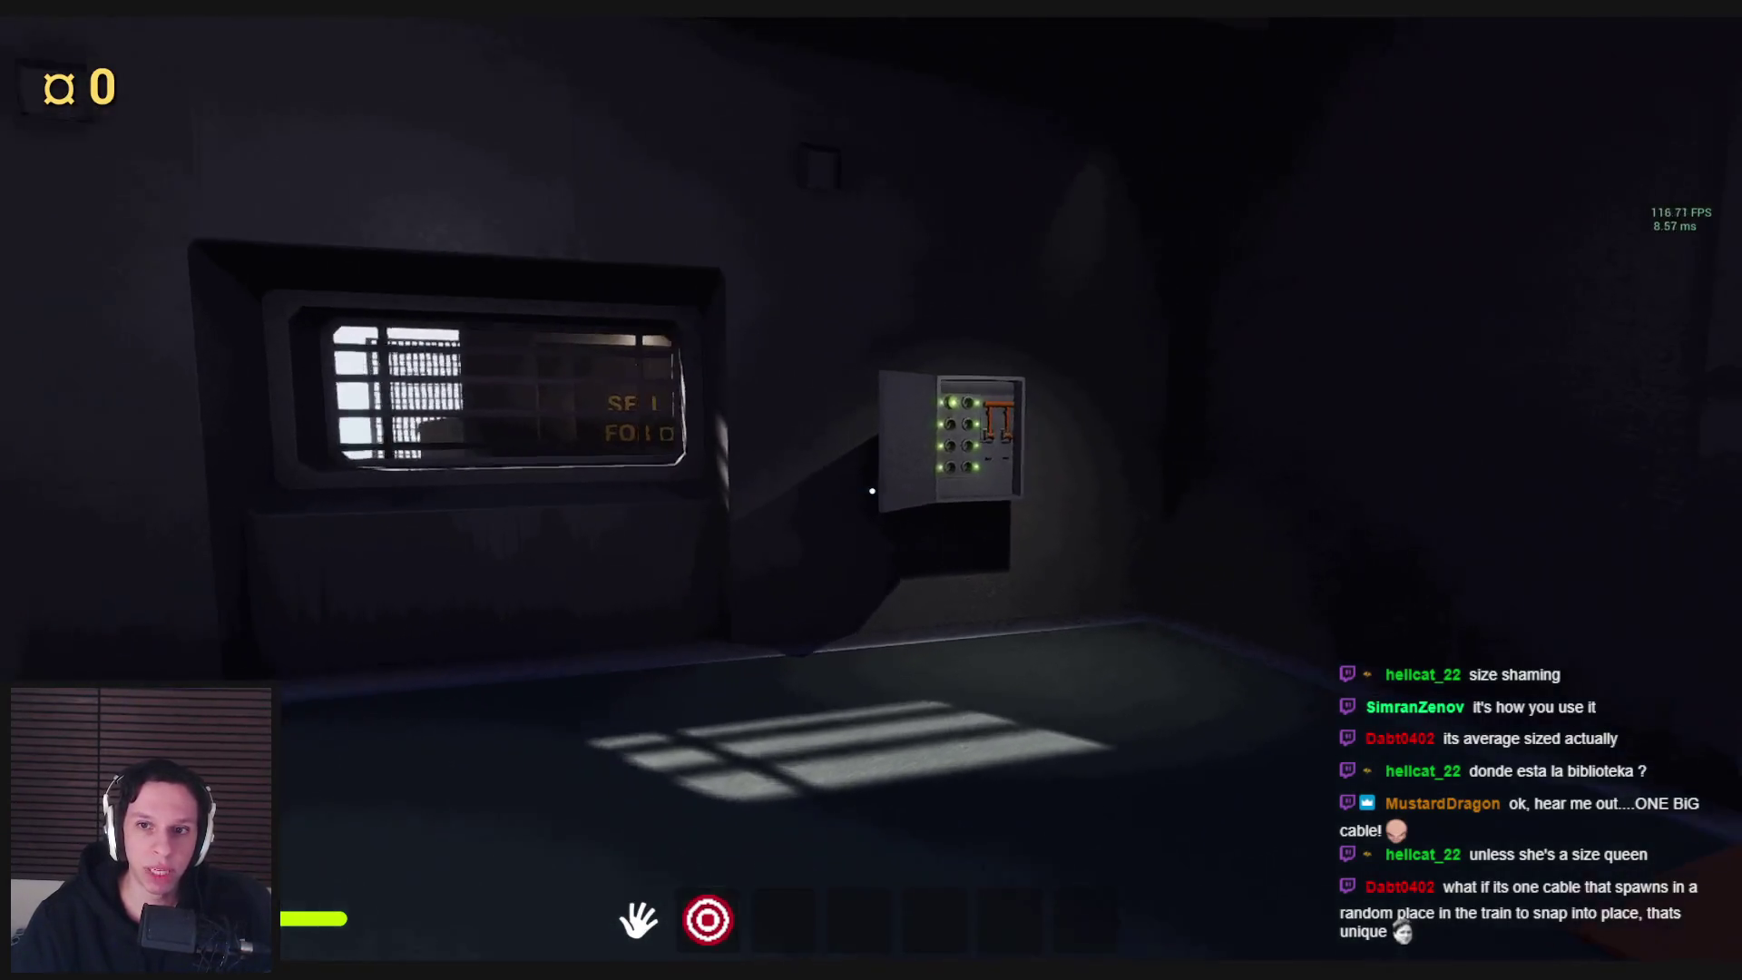
key(w)
key(s)
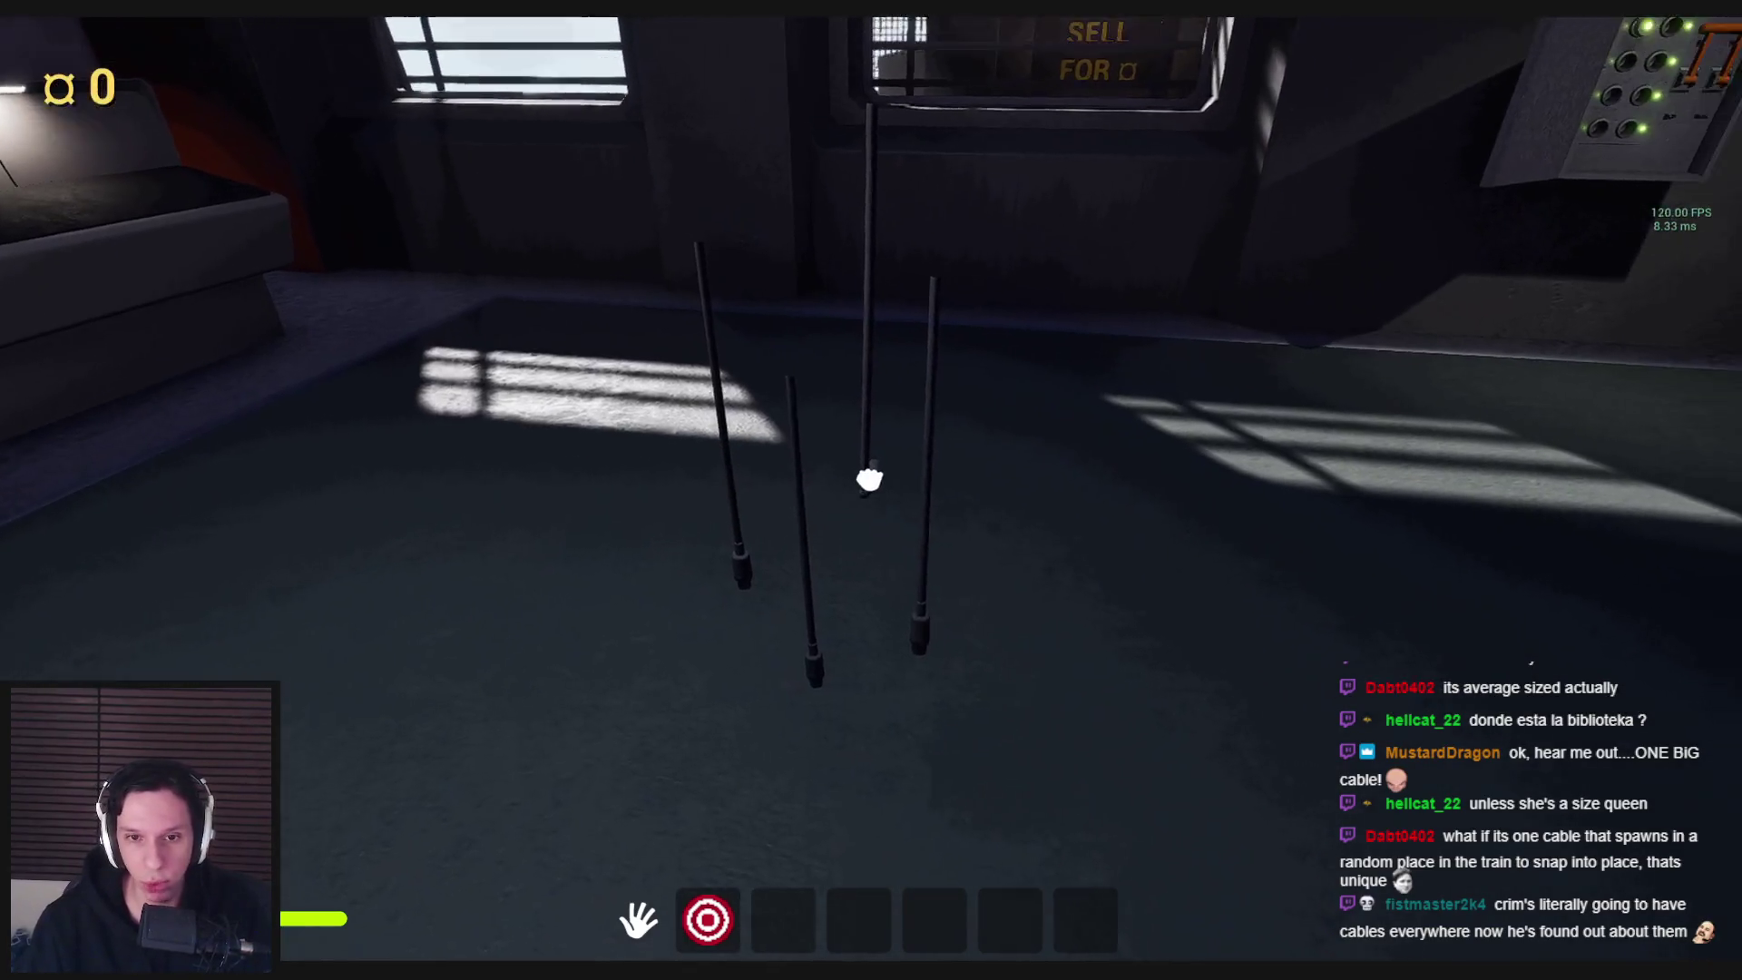
Grab, pull down, raise and swing several cable ends, lifting one toward the SELL window
mouse_move(869, 479)
mouse_down()
mouse_move(852, 661)
mouse_move(872, 491)
mouse_up()
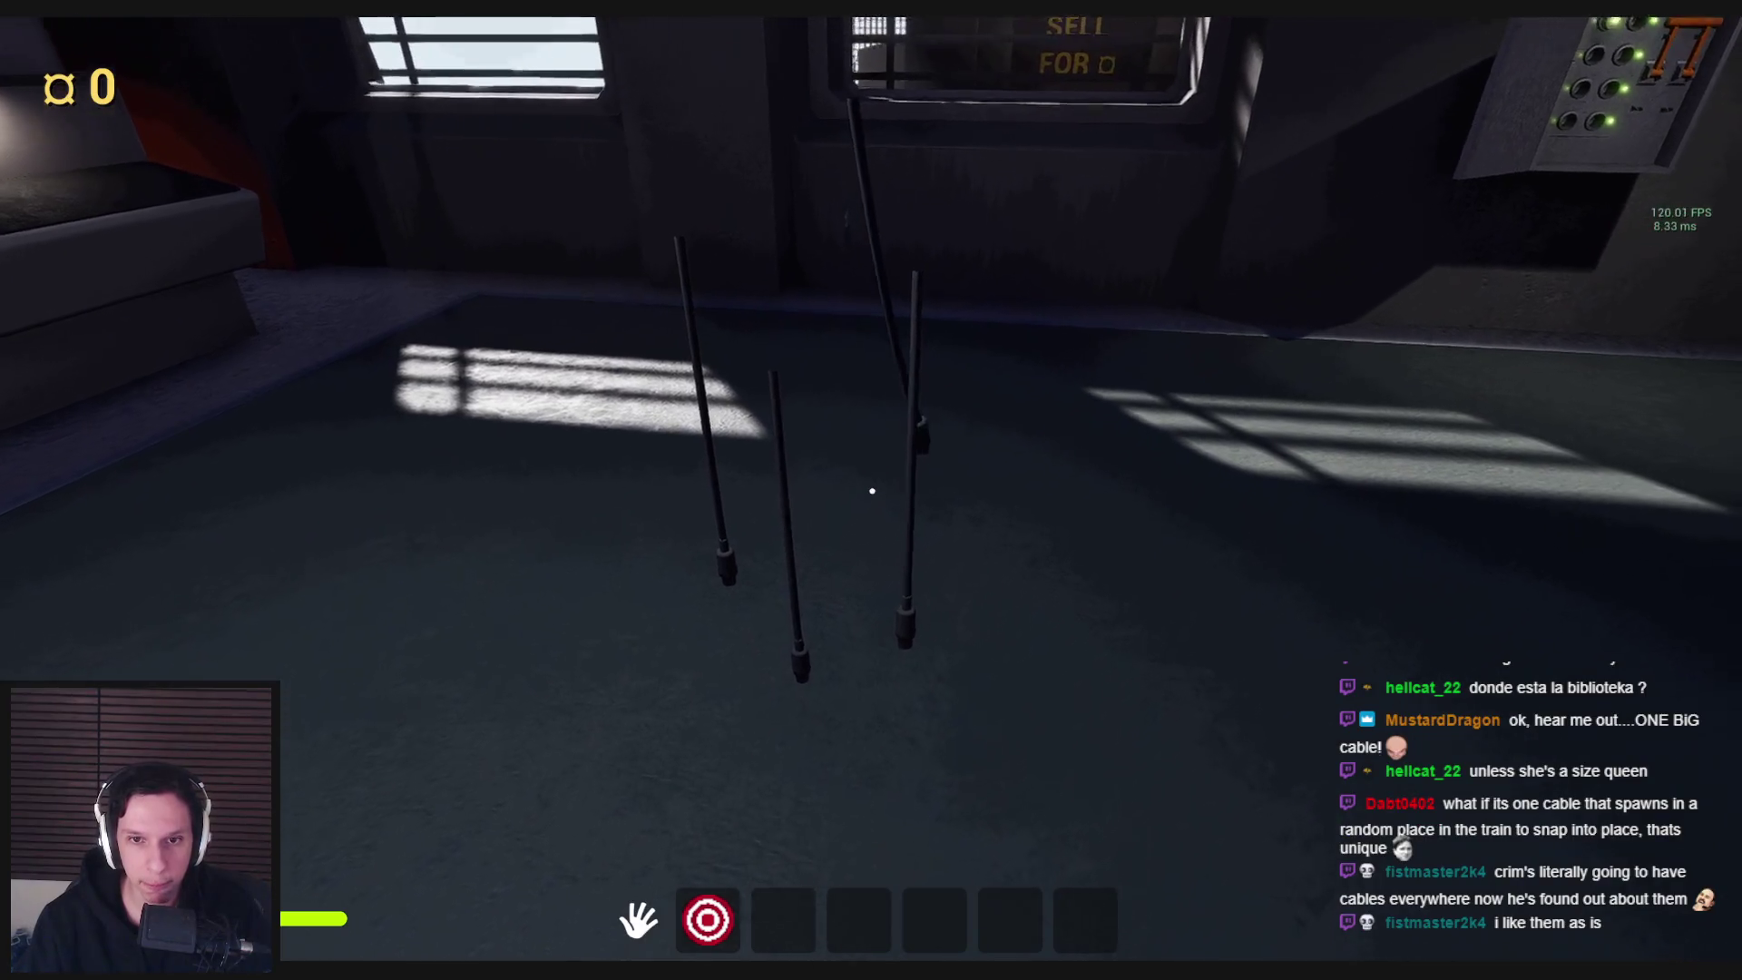
mouse_move(872, 491)
mouse_down()
mouse_move(860, 736)
mouse_move(847, 563)
mouse_move(879, 583)
mouse_move(828, 517)
mouse_move(872, 490)
mouse_up()
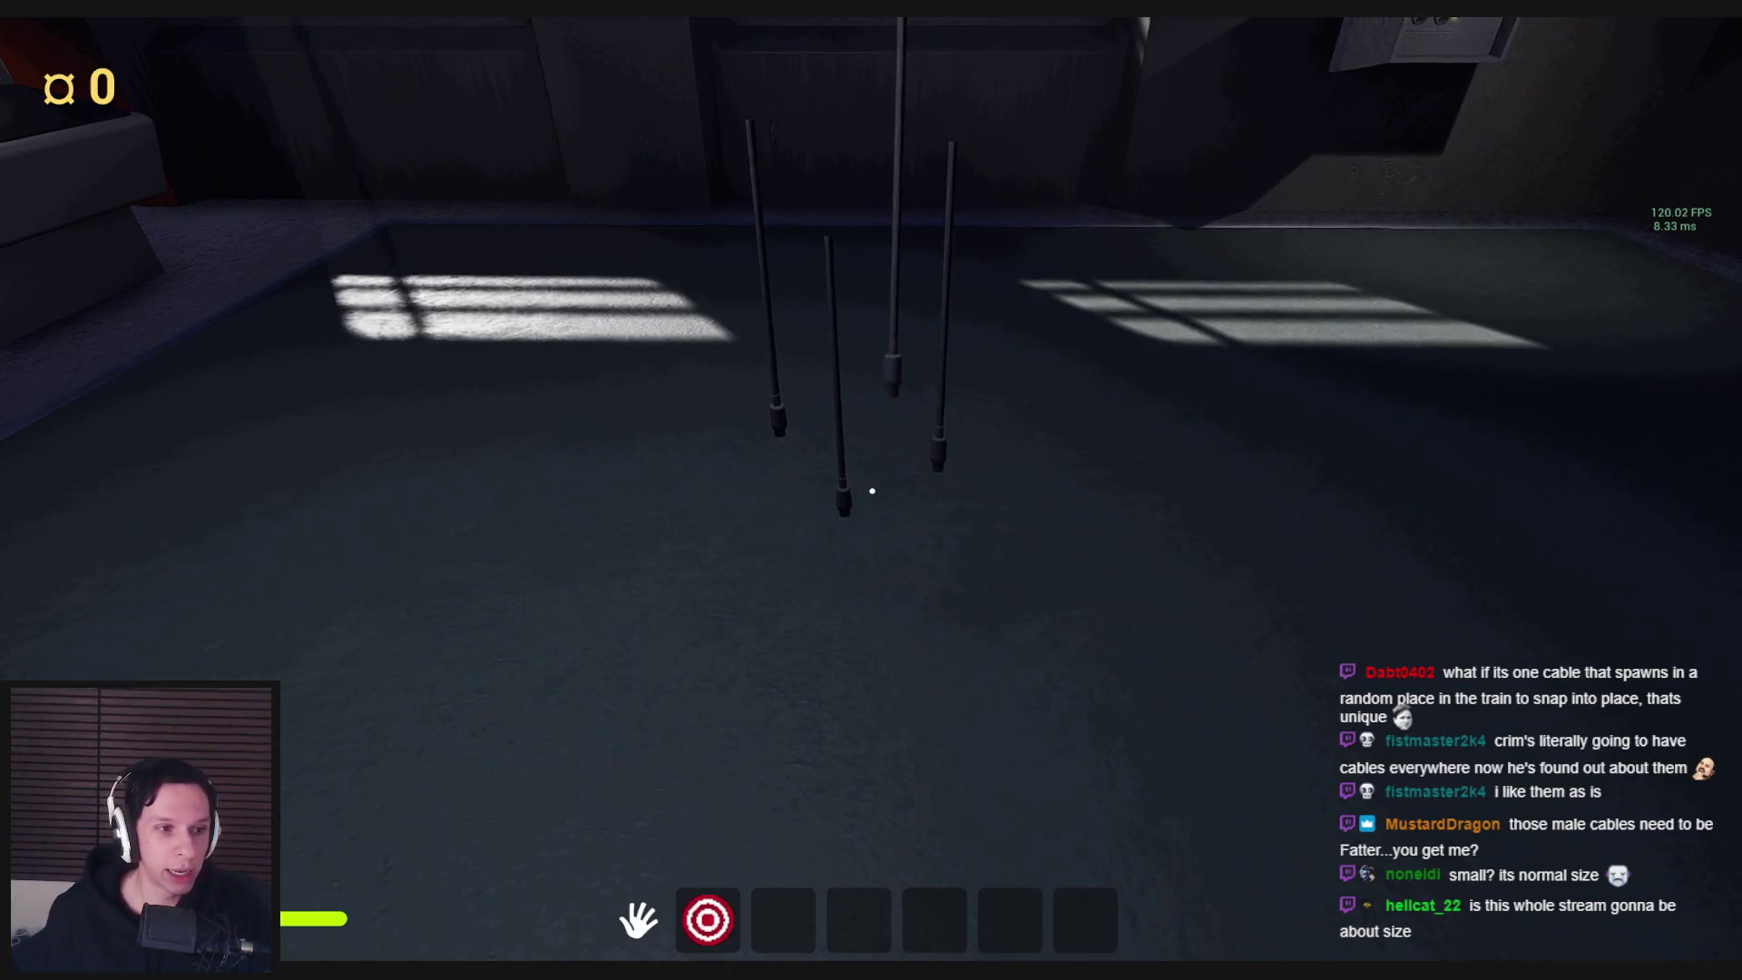
mouse_move(872, 490)
mouse_down()
mouse_move(847, 526)
mouse_move(845, 593)
mouse_move(770, 517)
mouse_move(998, 509)
mouse_move(779, 536)
mouse_move(844, 547)
mouse_move(871, 491)
mouse_up()
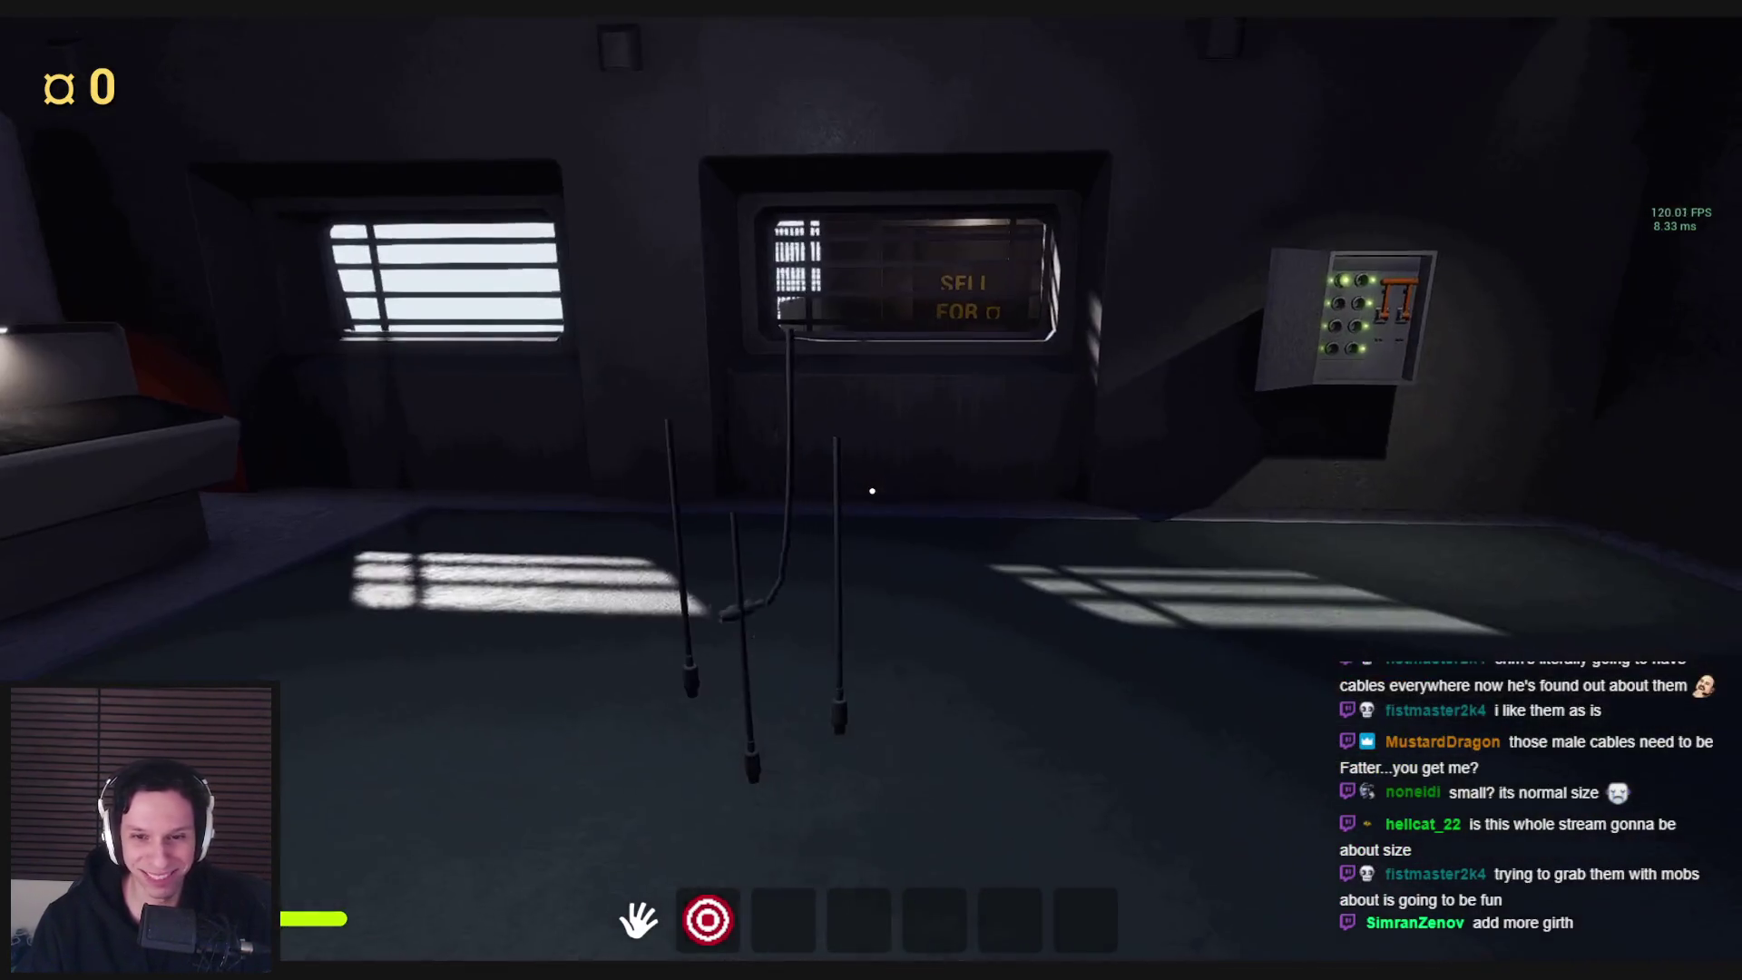
key(w)
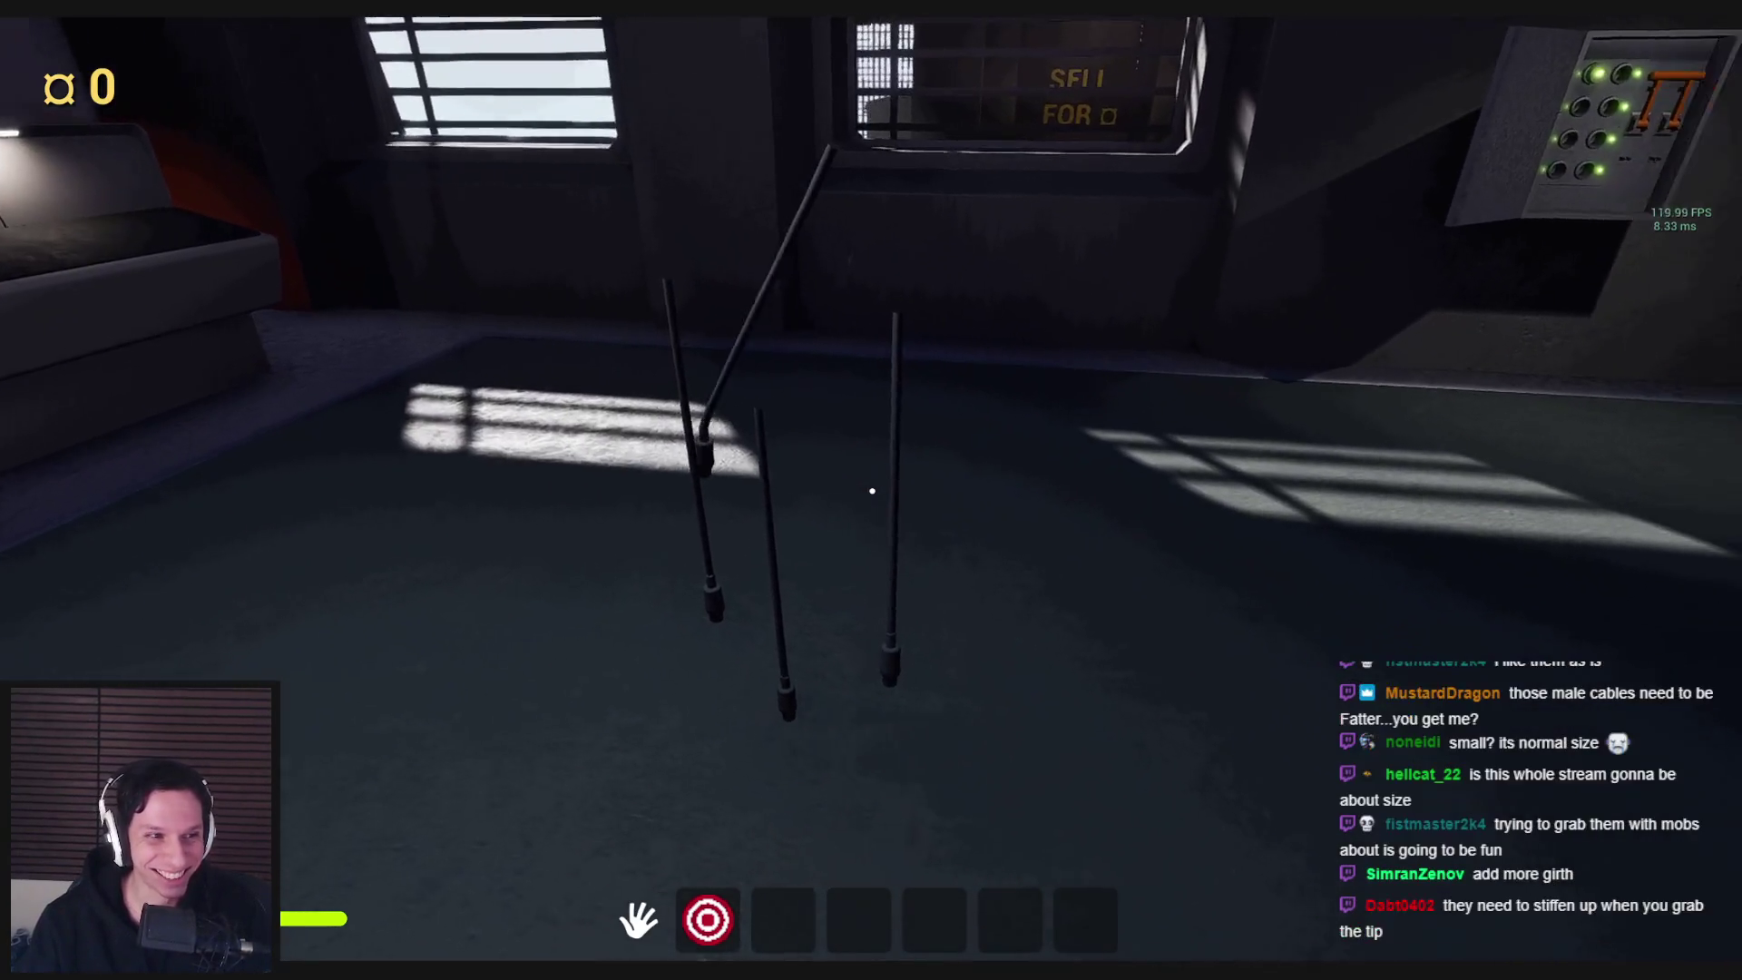
key(s)
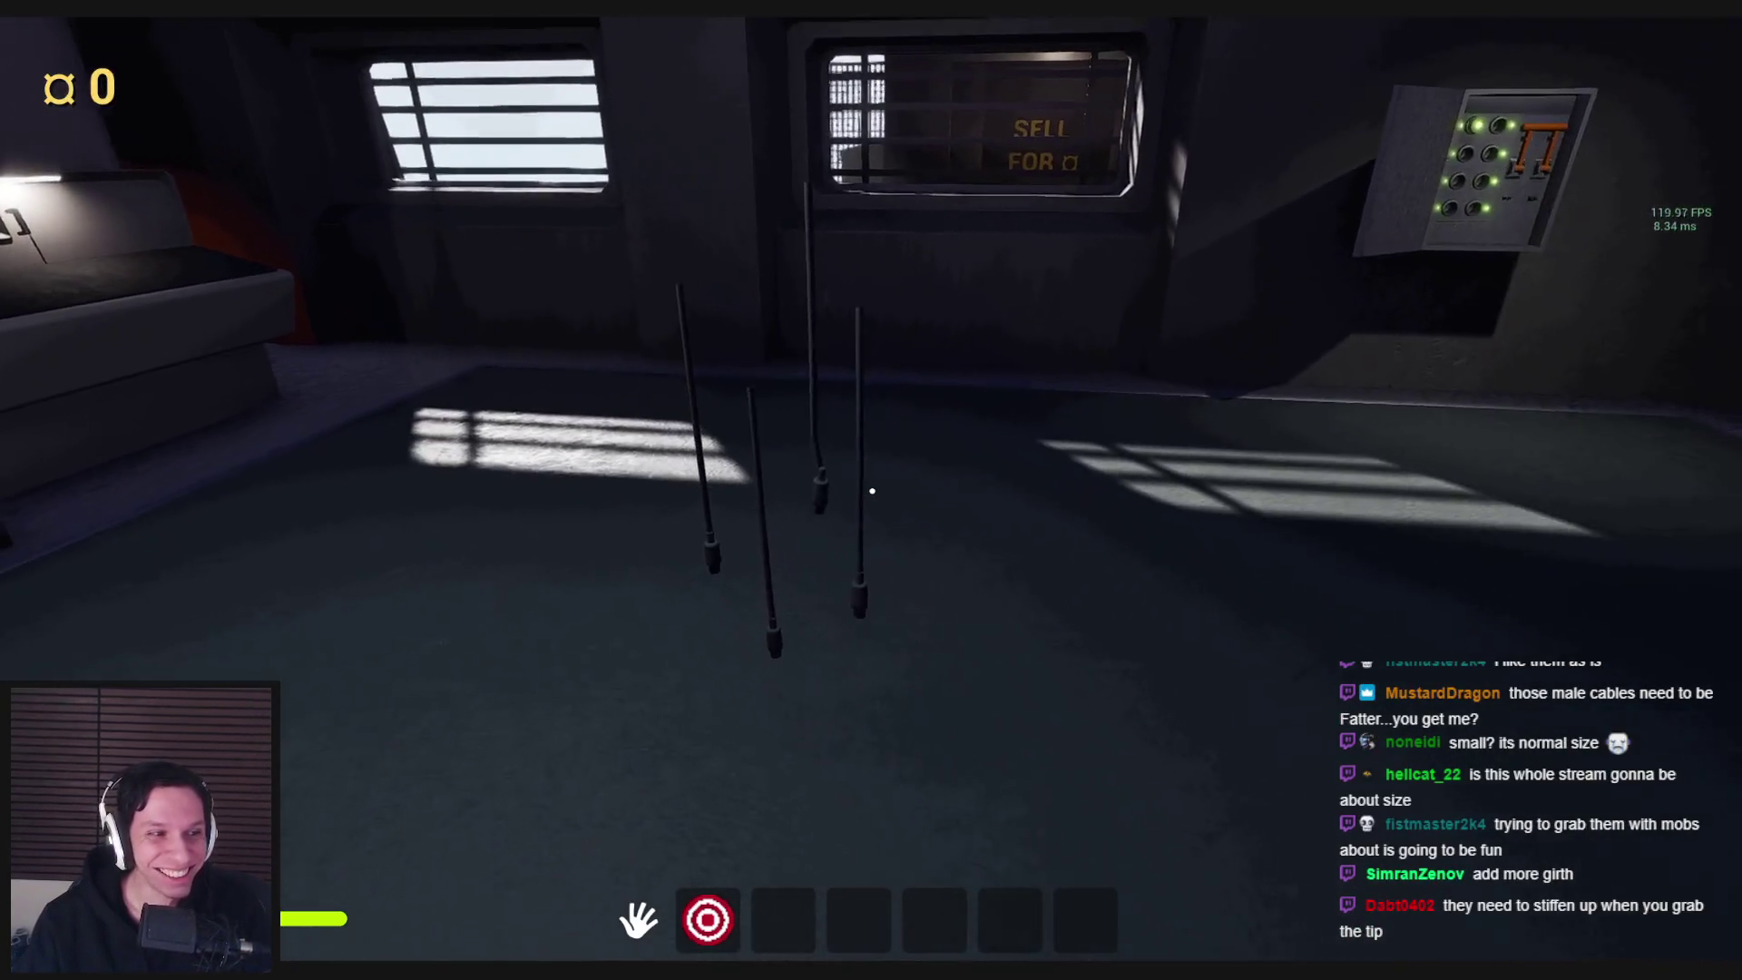
mouse_move(871, 491)
mouse_down()
mouse_move(797, 583)
mouse_move(742, 533)
mouse_move(790, 508)
mouse_move(496, 534)
mouse_move(905, 517)
mouse_move(872, 491)
mouse_up()
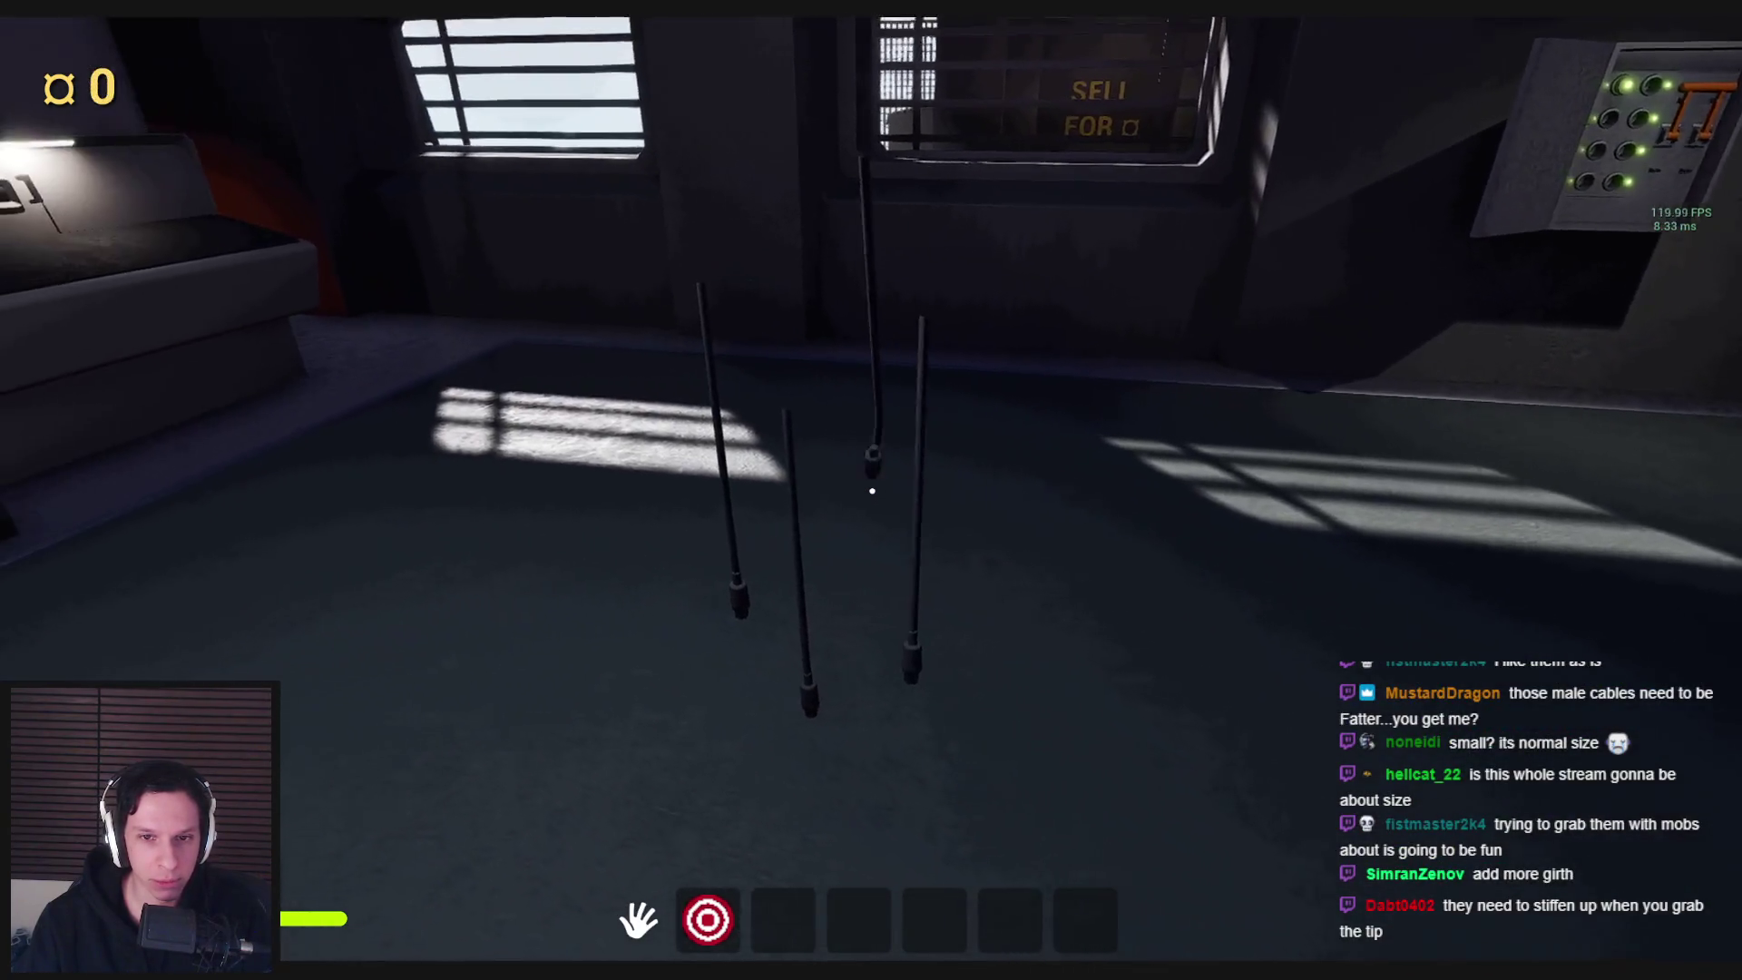
mouse_move(879, 478)
mouse_down()
mouse_move(817, 711)
mouse_move(847, 585)
mouse_move(653, 533)
mouse_up()
Exit the game, open the electrical wire cable Blueprint and inspect the Cable and FPlug components
key(F8)
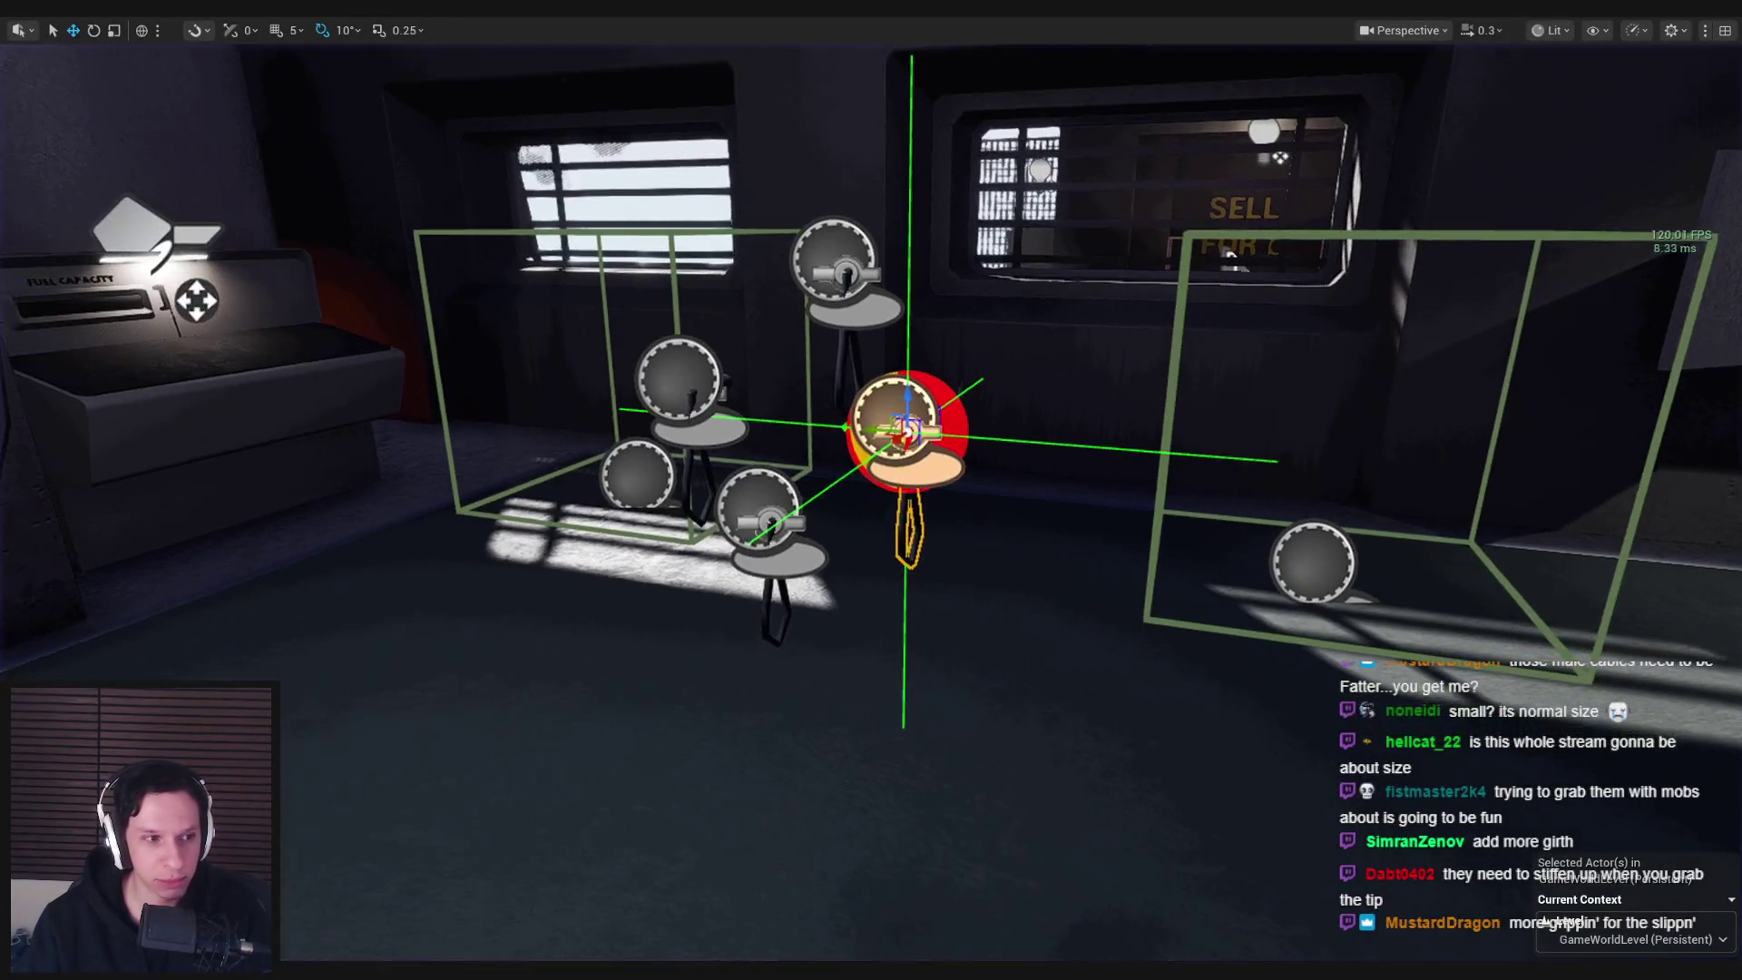
click(577, 906)
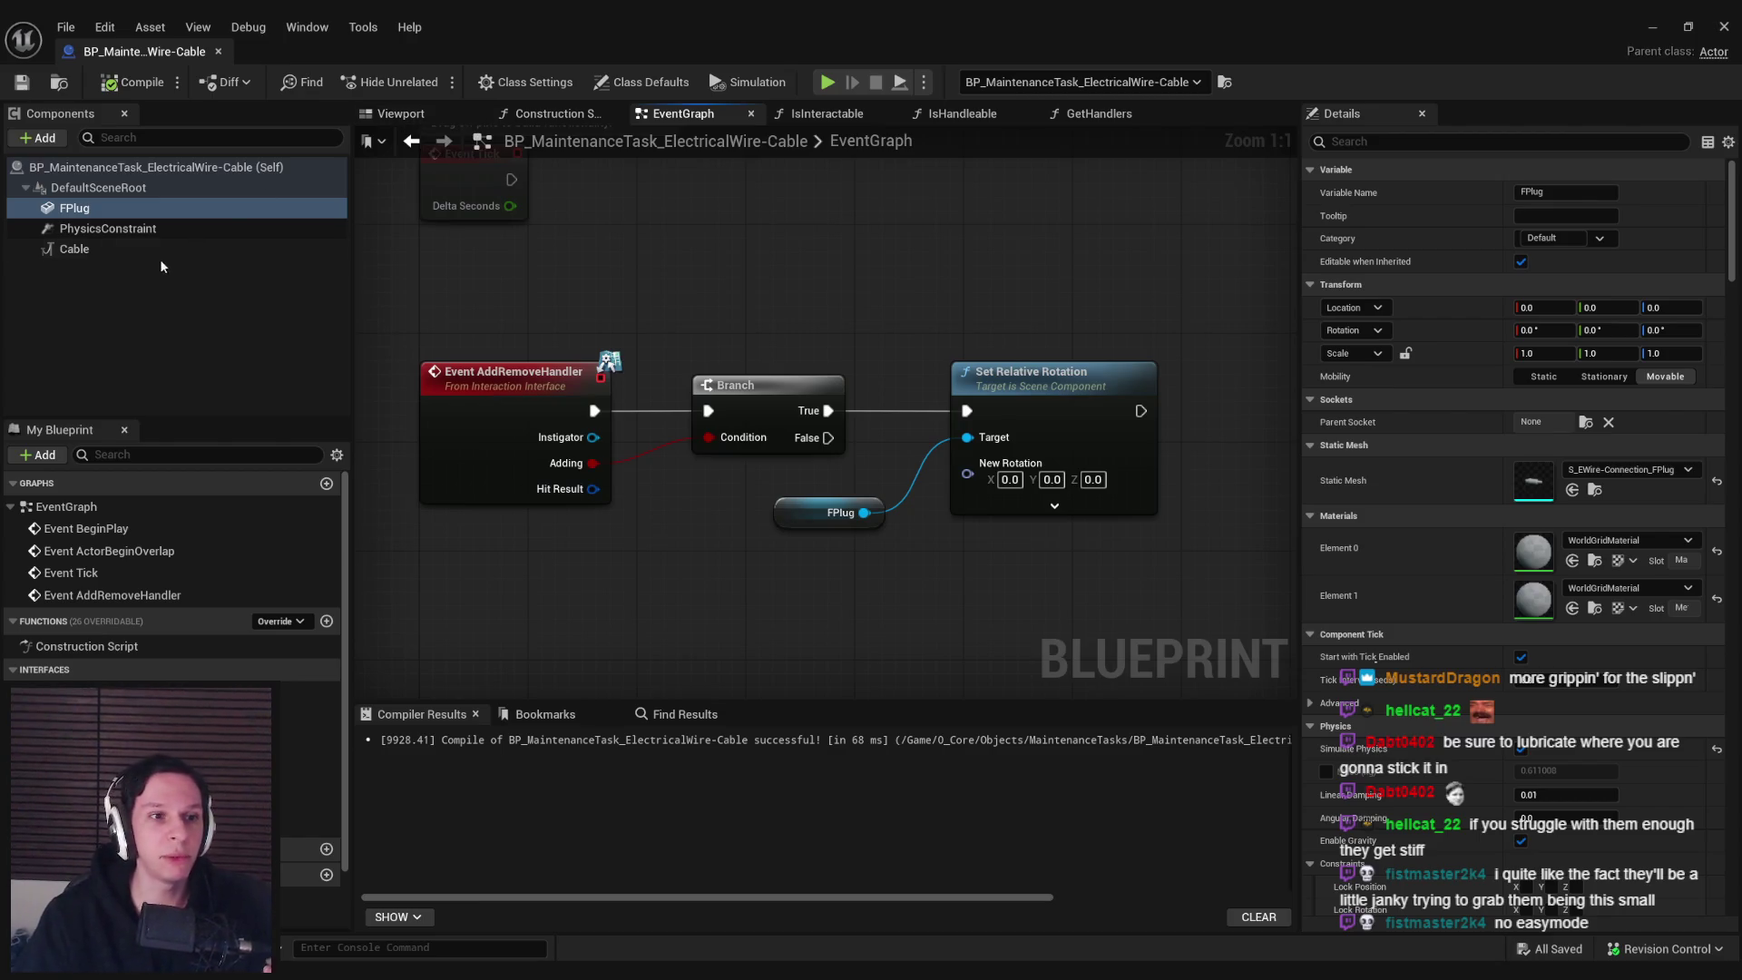
click(159, 253)
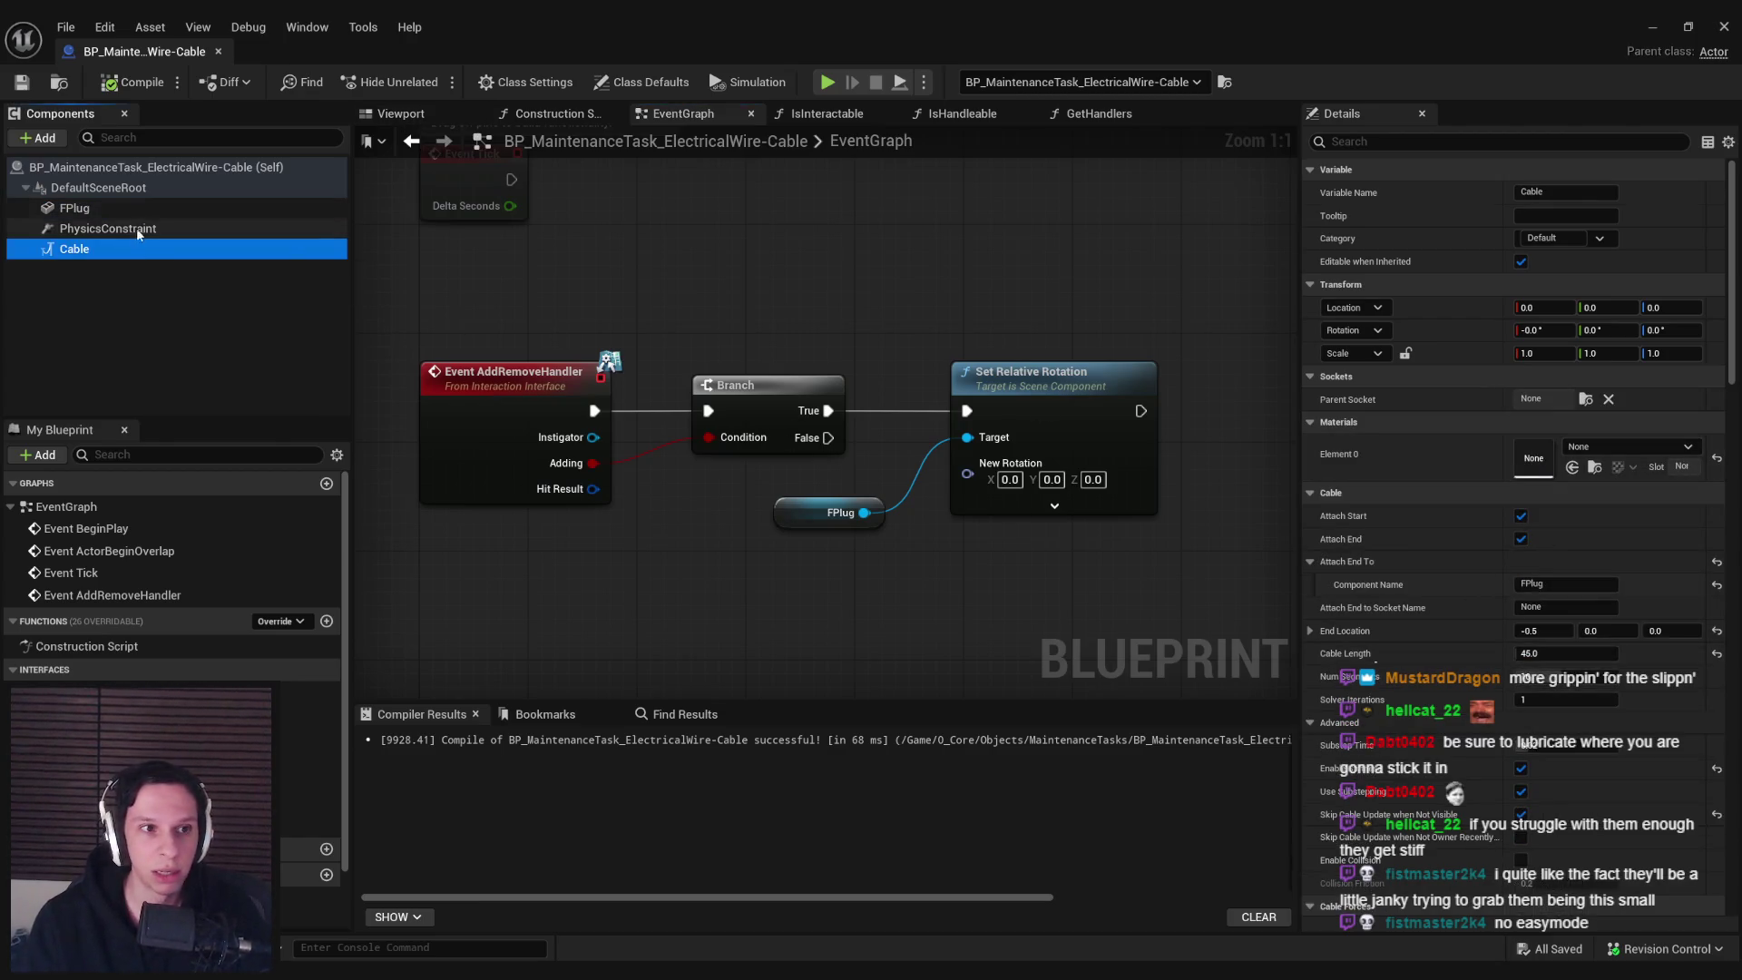
click(80, 208)
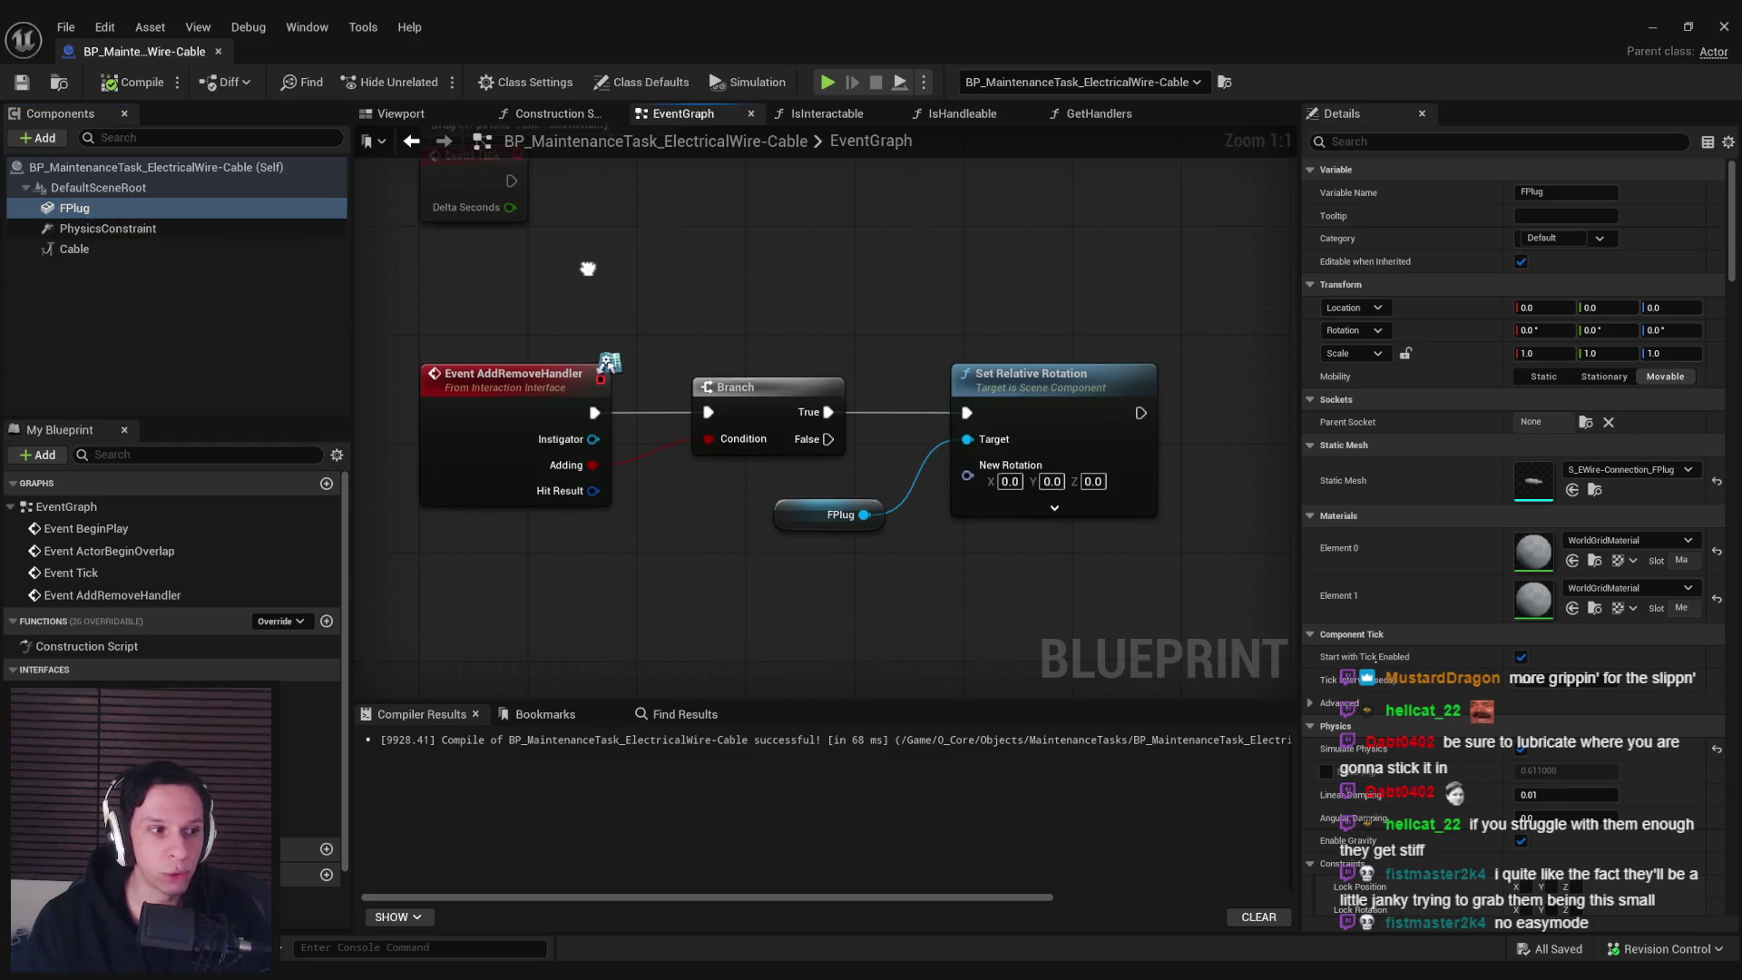
Delete the Event ActorBeginOverlap and Event Tick nodes and recompile the blueprint
mouse_move(583, 265)
mouse_down()
mouse_move(624, 367)
mouse_move(536, 396)
mouse_up()
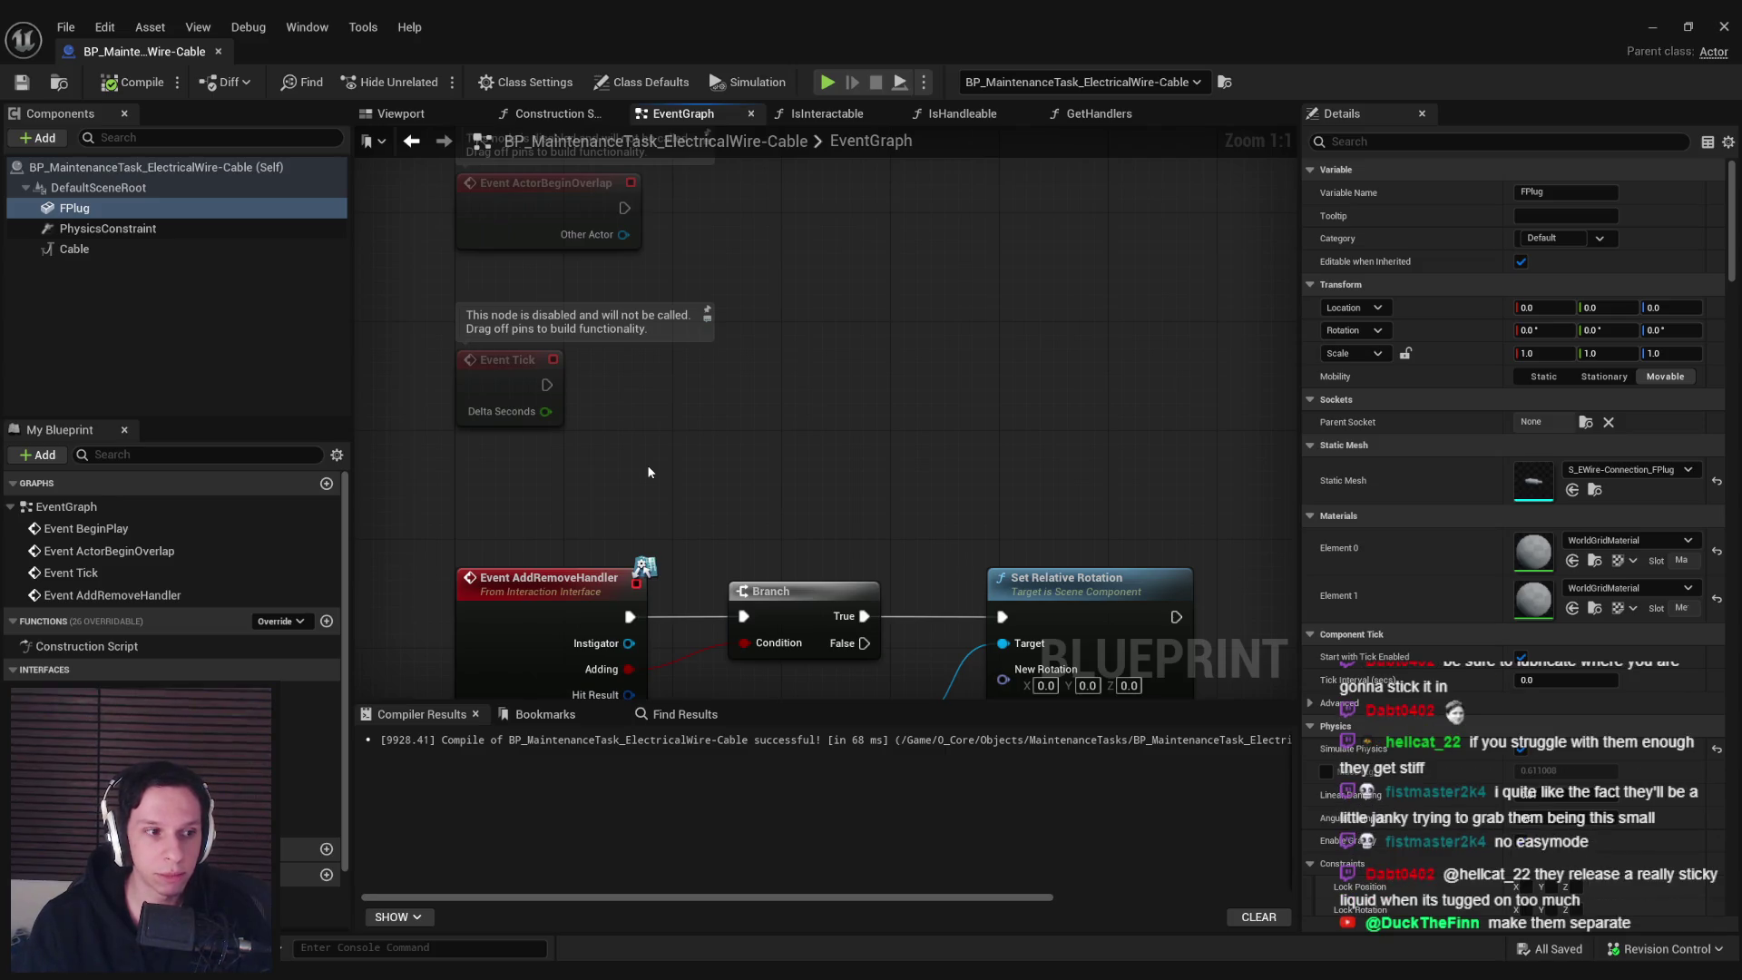
scroll(648, 472, down, 2)
drag(728, 422, 737, 470)
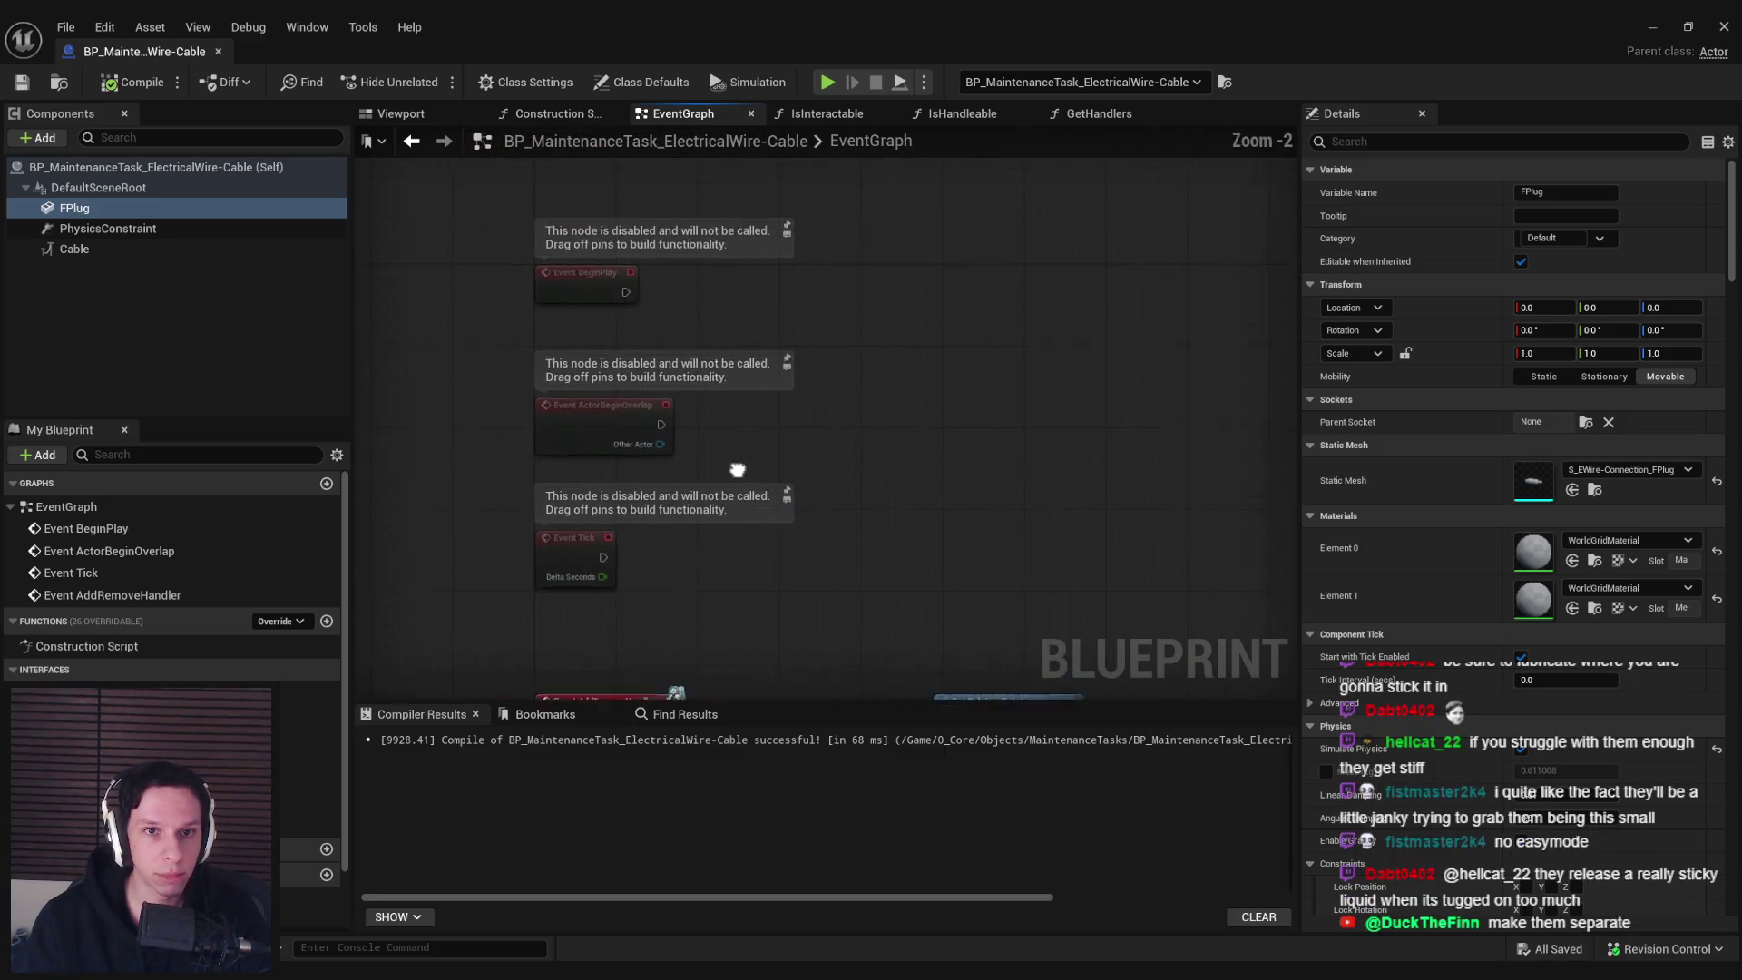
scroll(630, 447, up, 1)
drag(566, 587, 581, 635)
key(Delete)
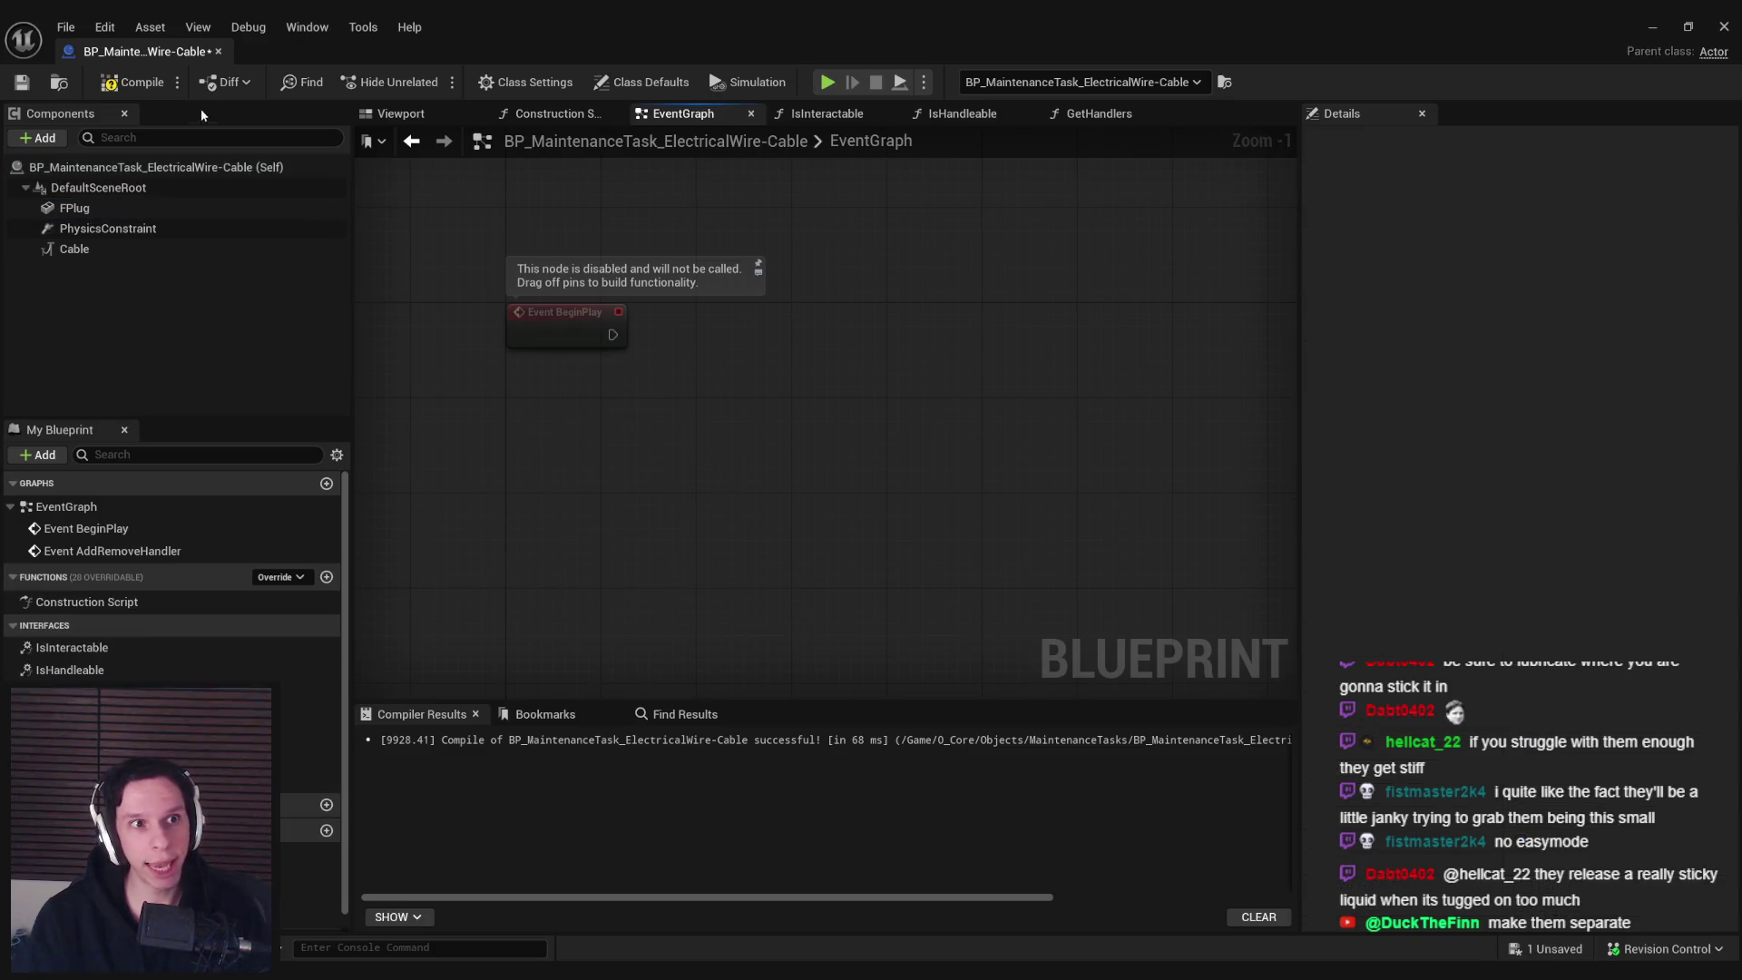
click(132, 82)
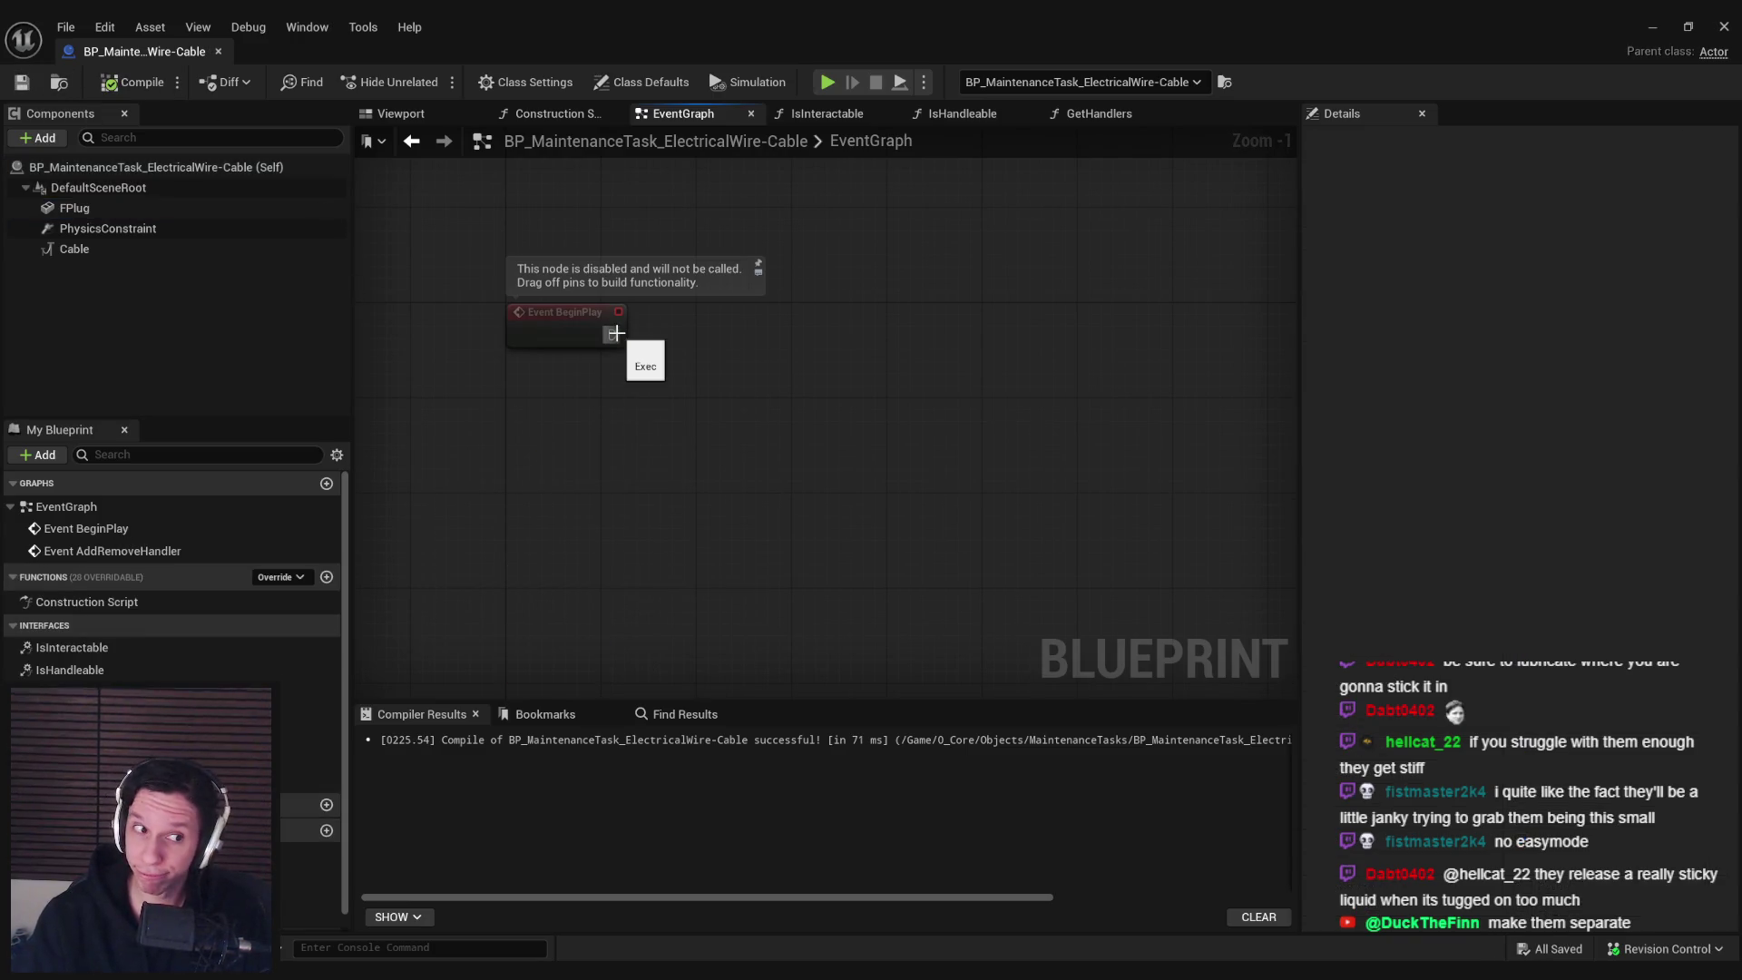
Add a Set Timer by Function Name node off Event BeginPlay calling RandomImpulse
drag(693, 341, 693, 341)
text(set timer fun)
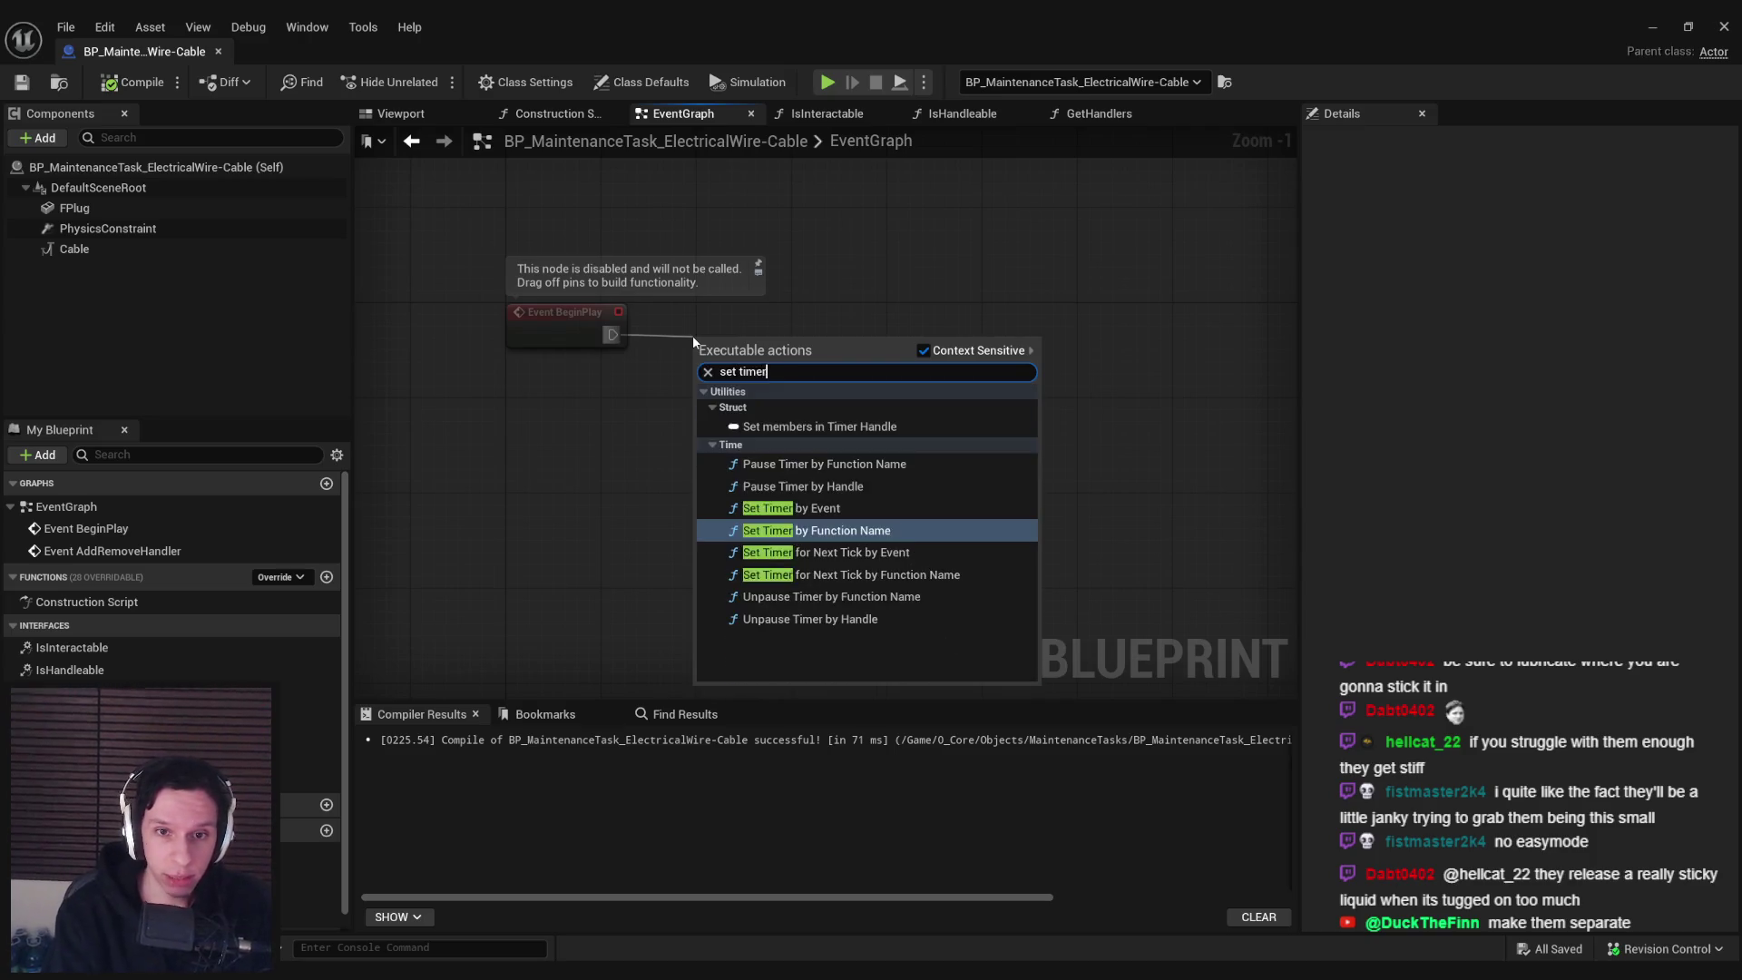
key(Return)
drag(812, 349, 848, 325)
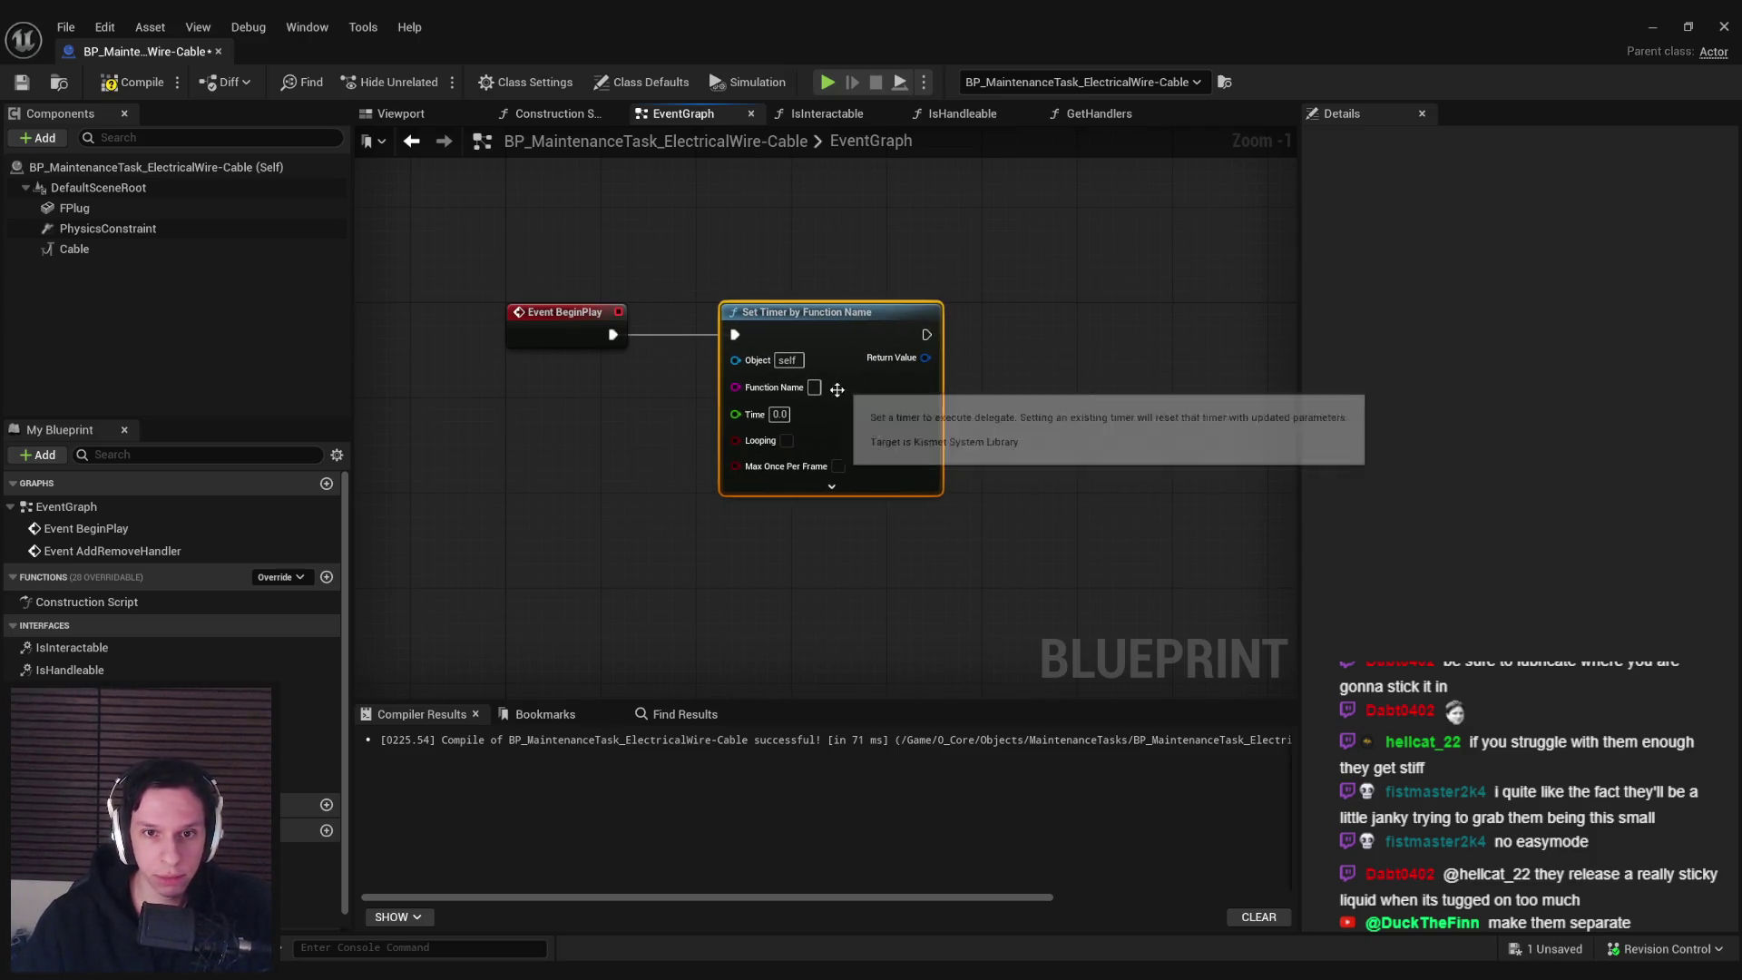
text(ndomImpulse)
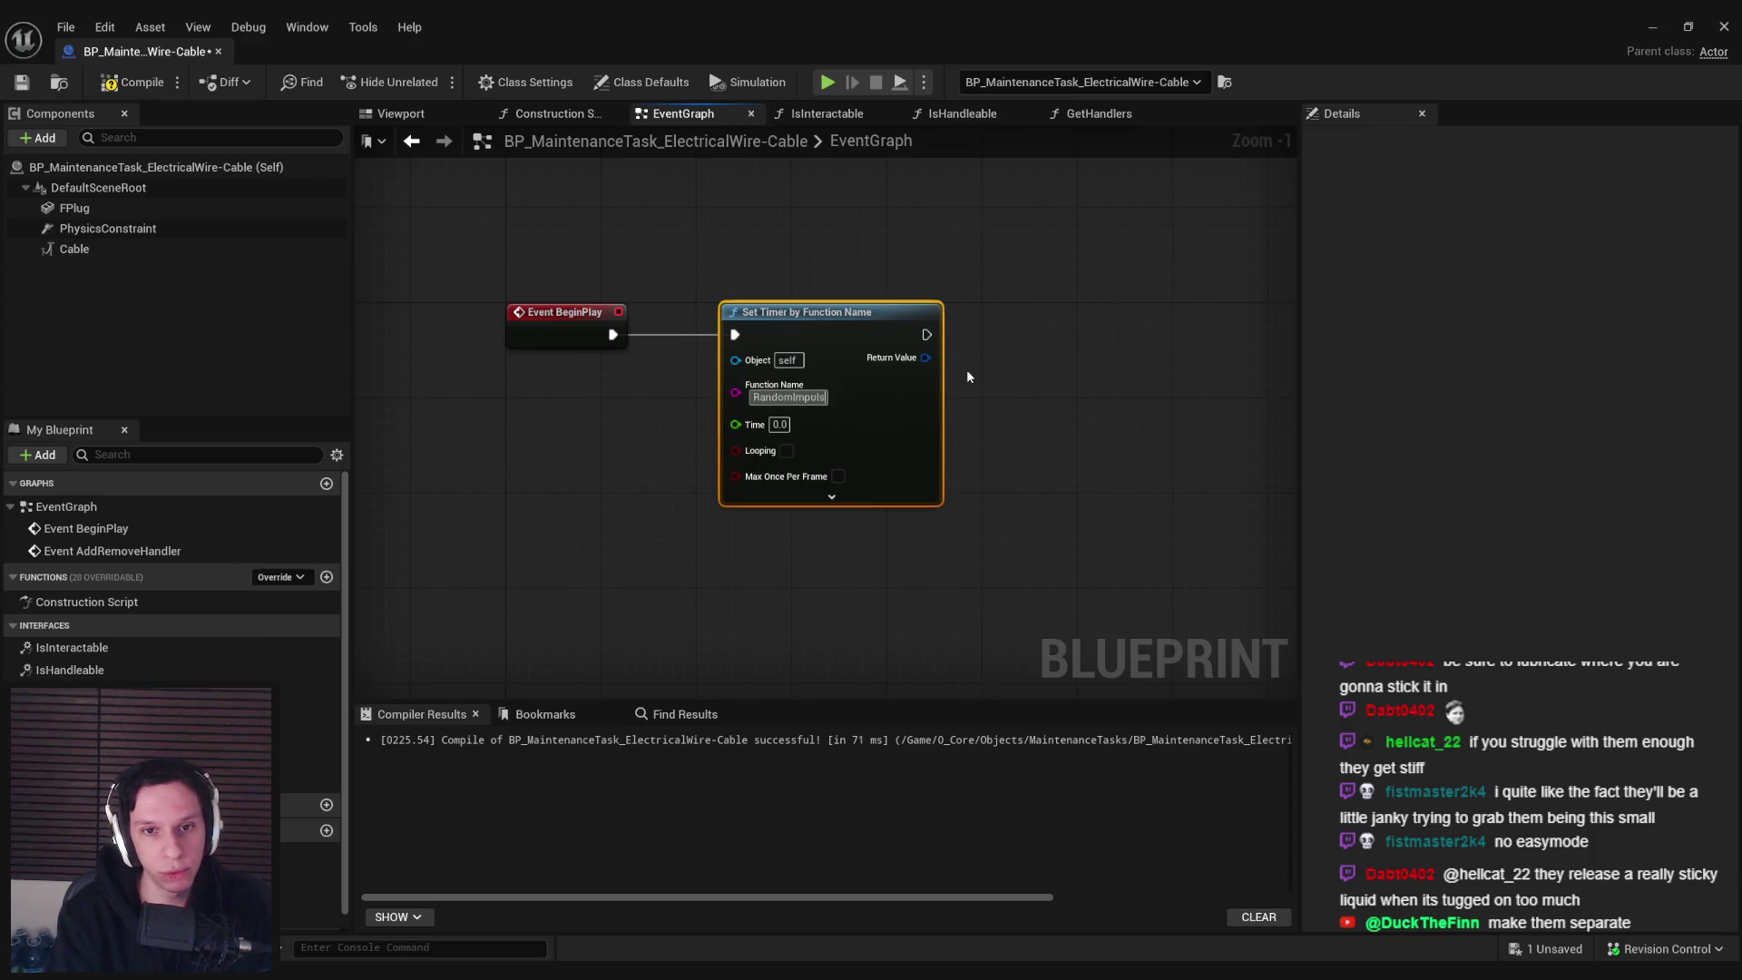
key(Return)
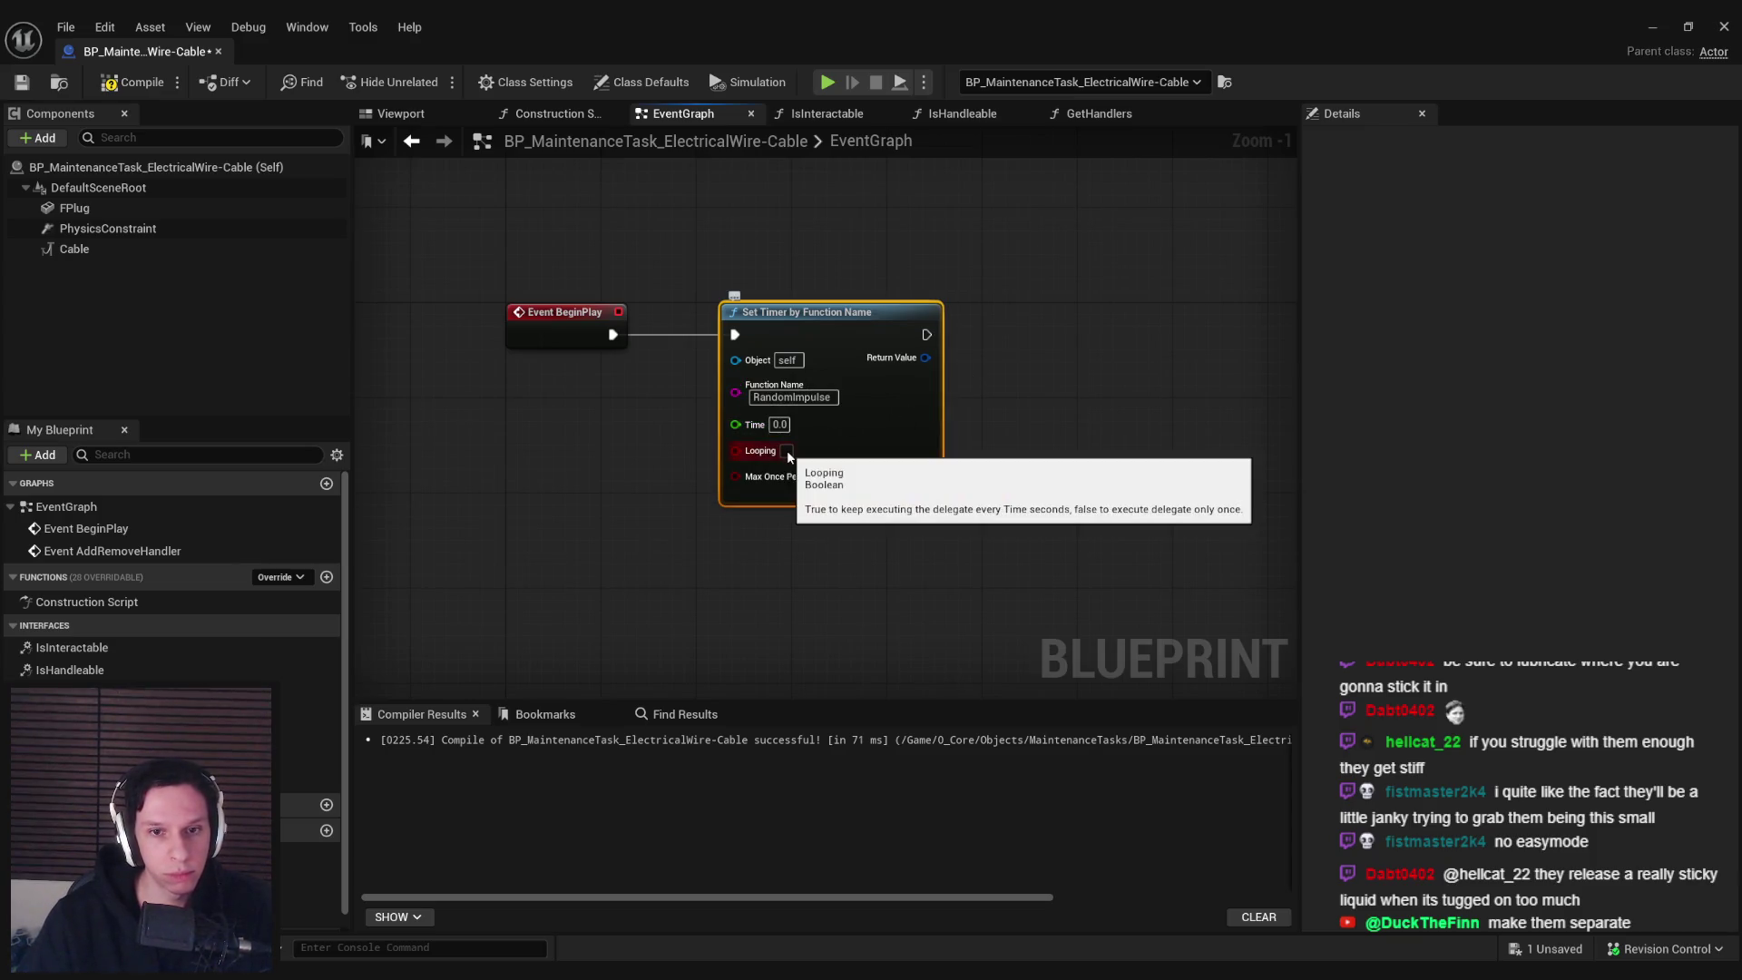
Expand the timer's start delay inputs, try Initial Start Delay values, and compile
click(787, 498)
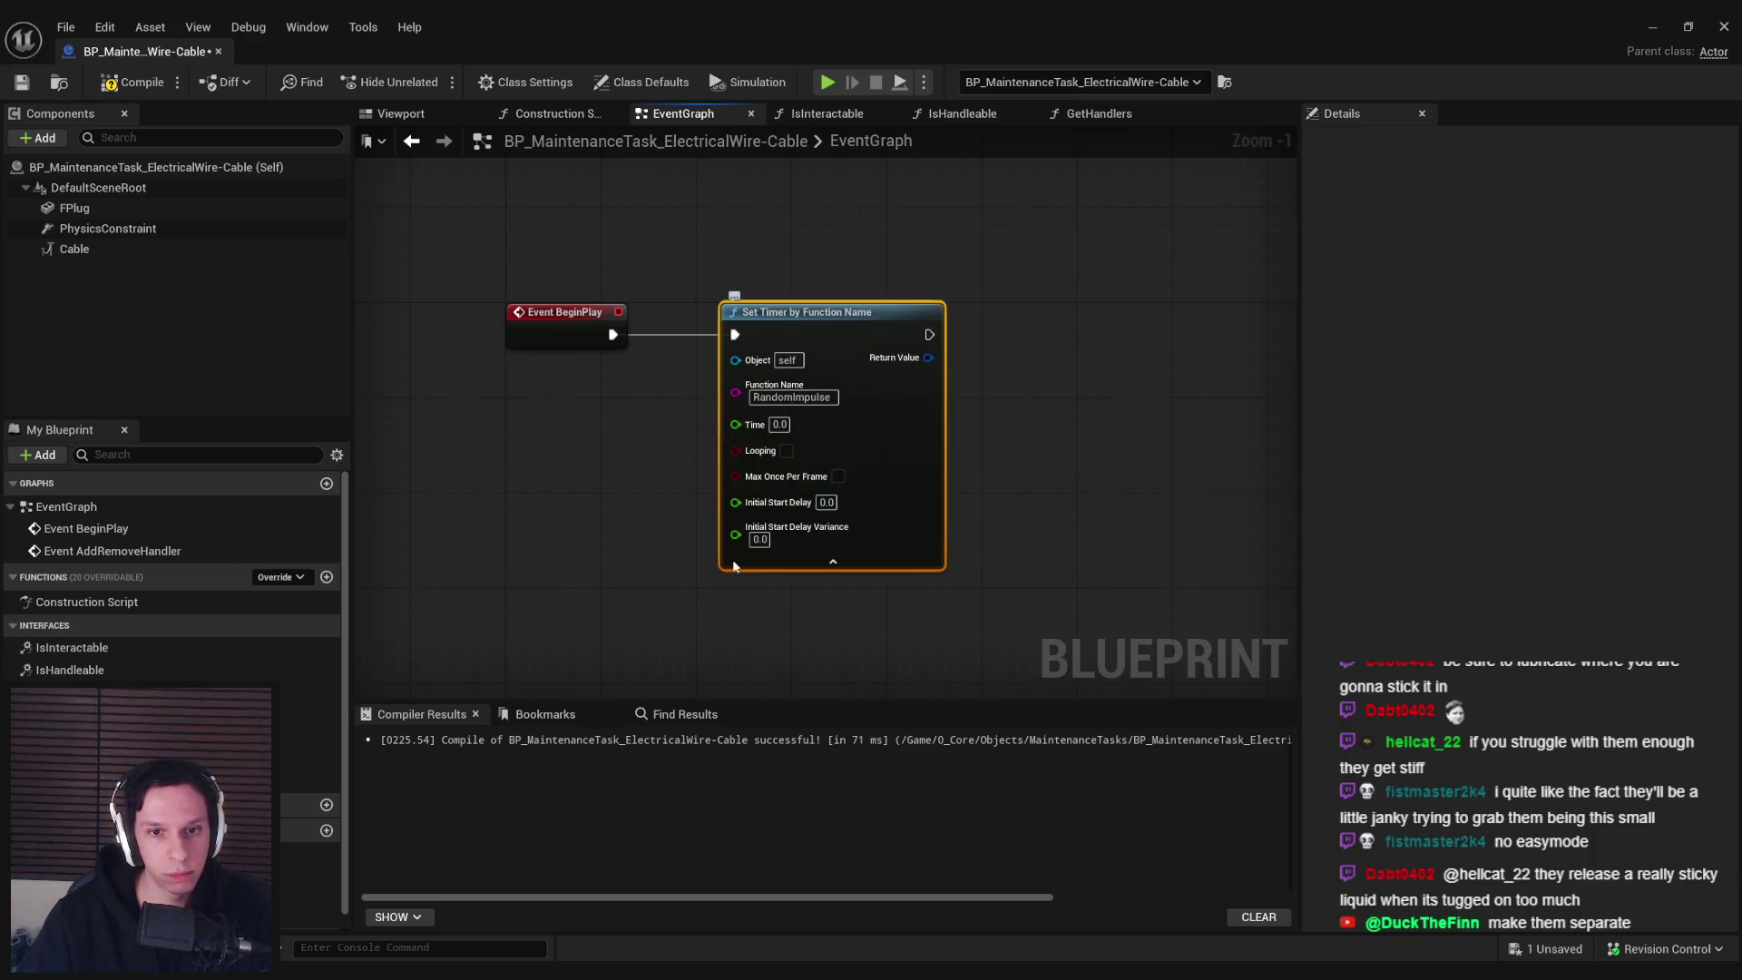
click(825, 501)
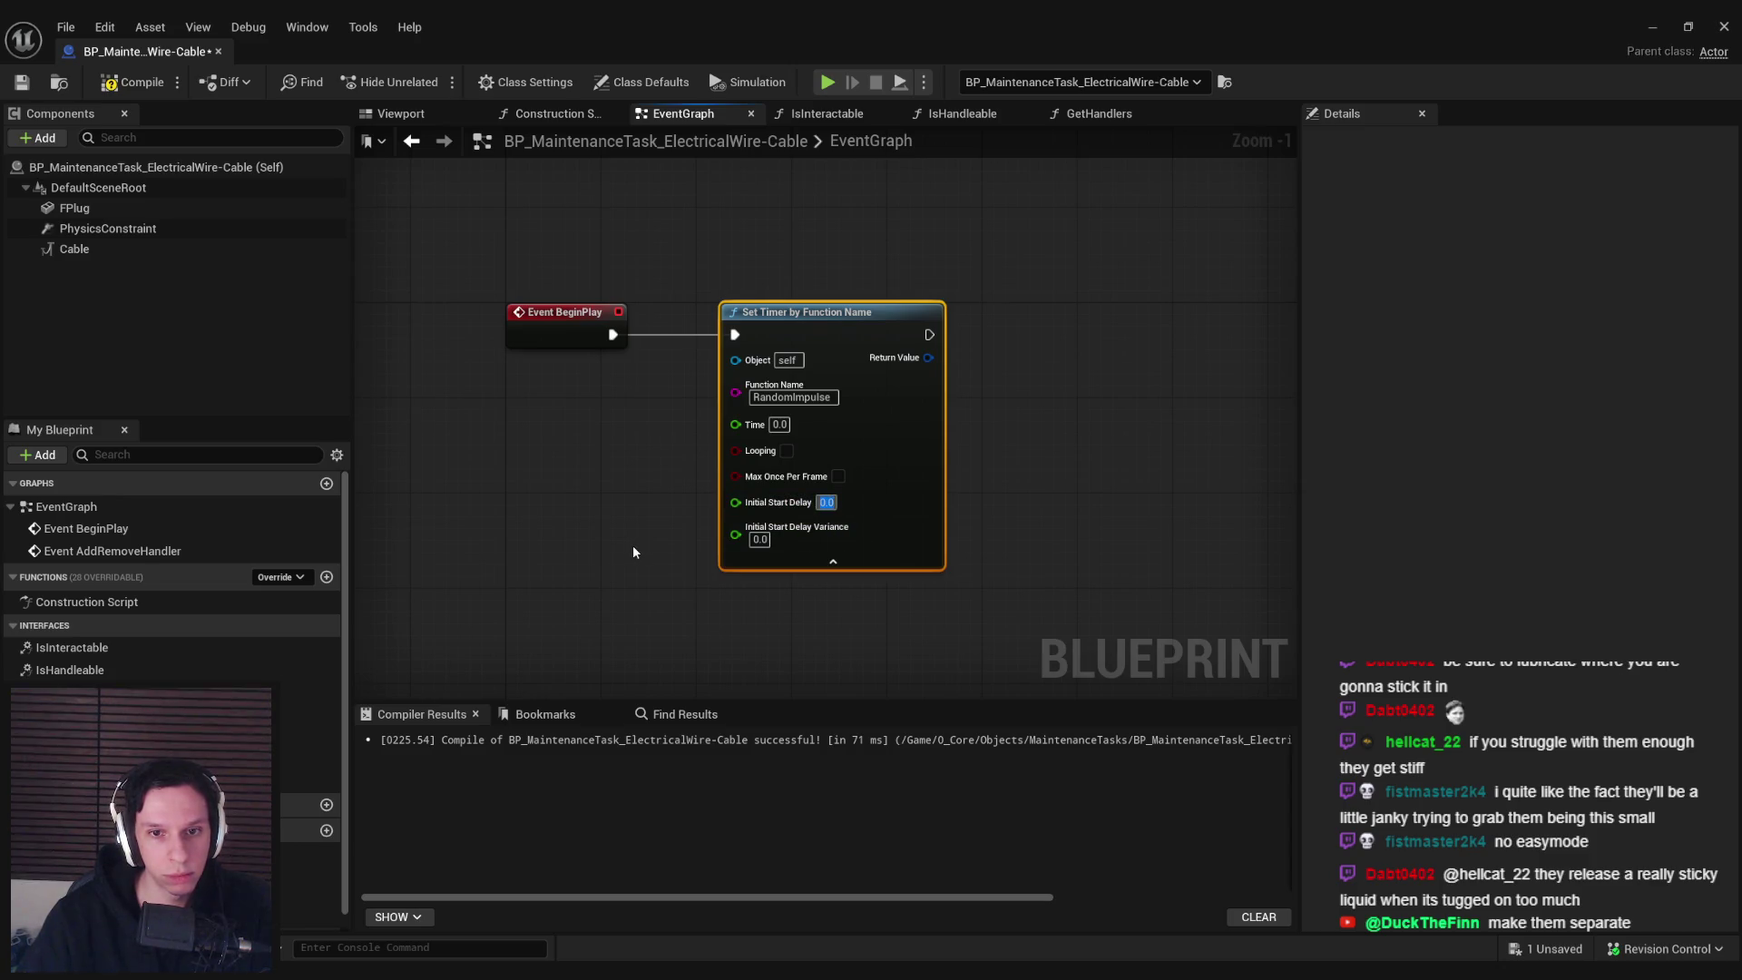
text(1)
click(760, 539)
text(0.2)
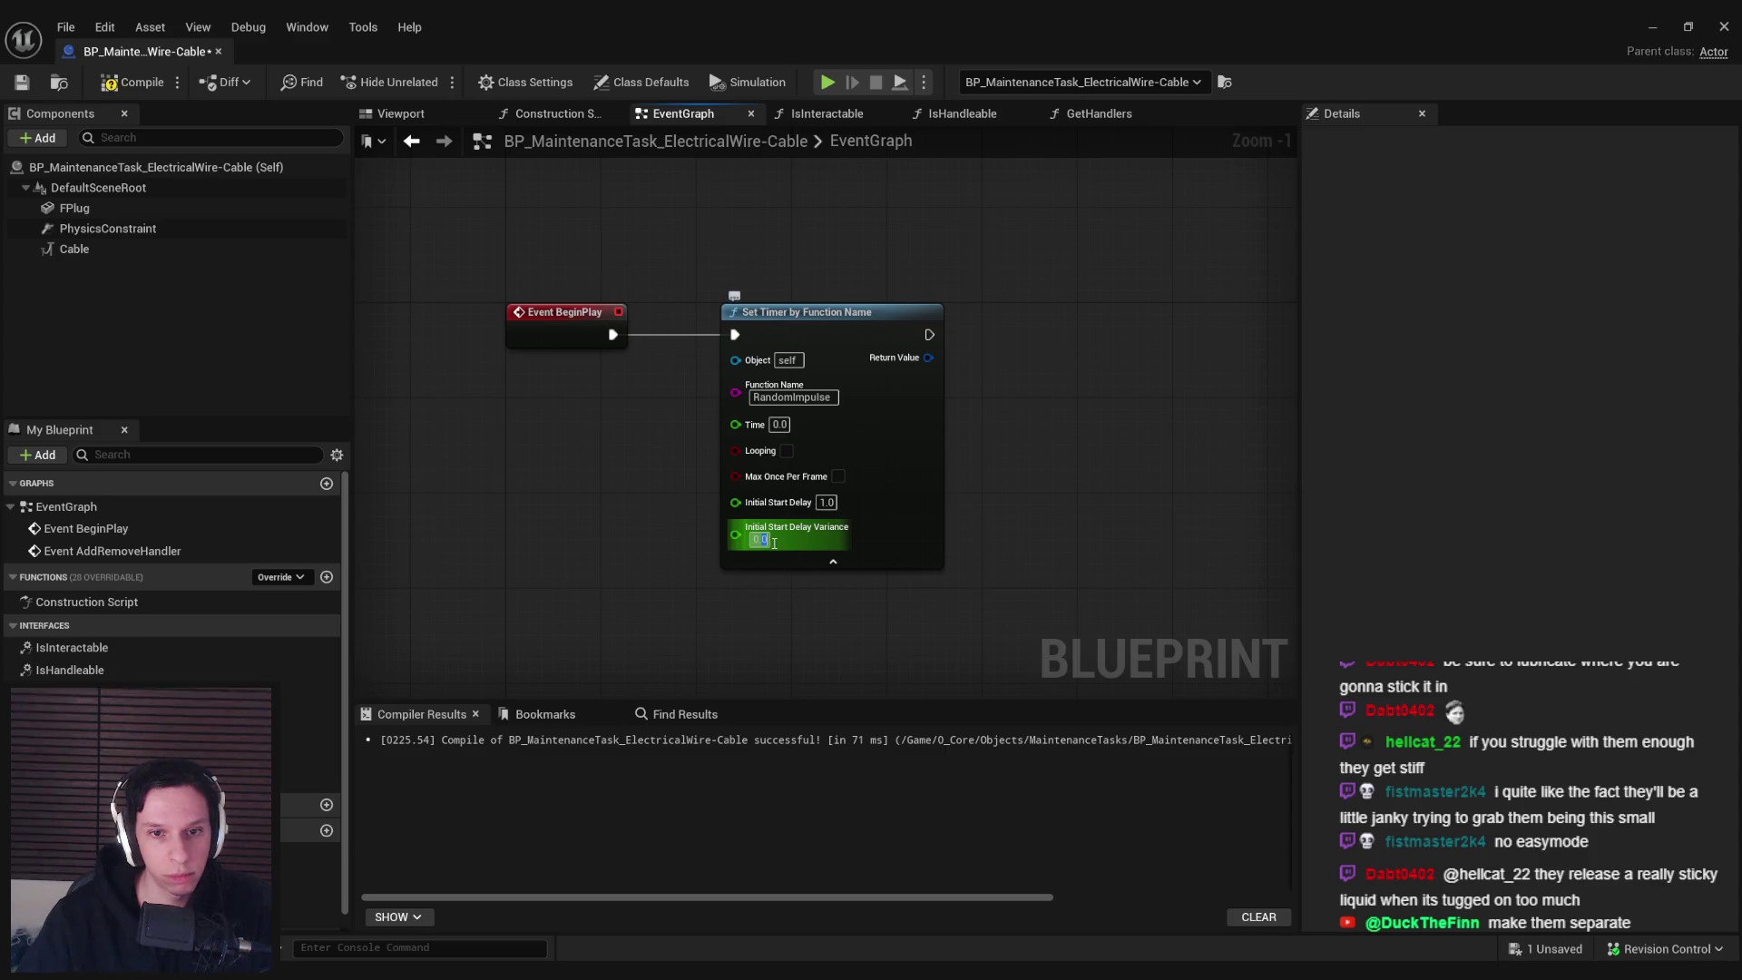
key(Return)
text(2)
key(Return)
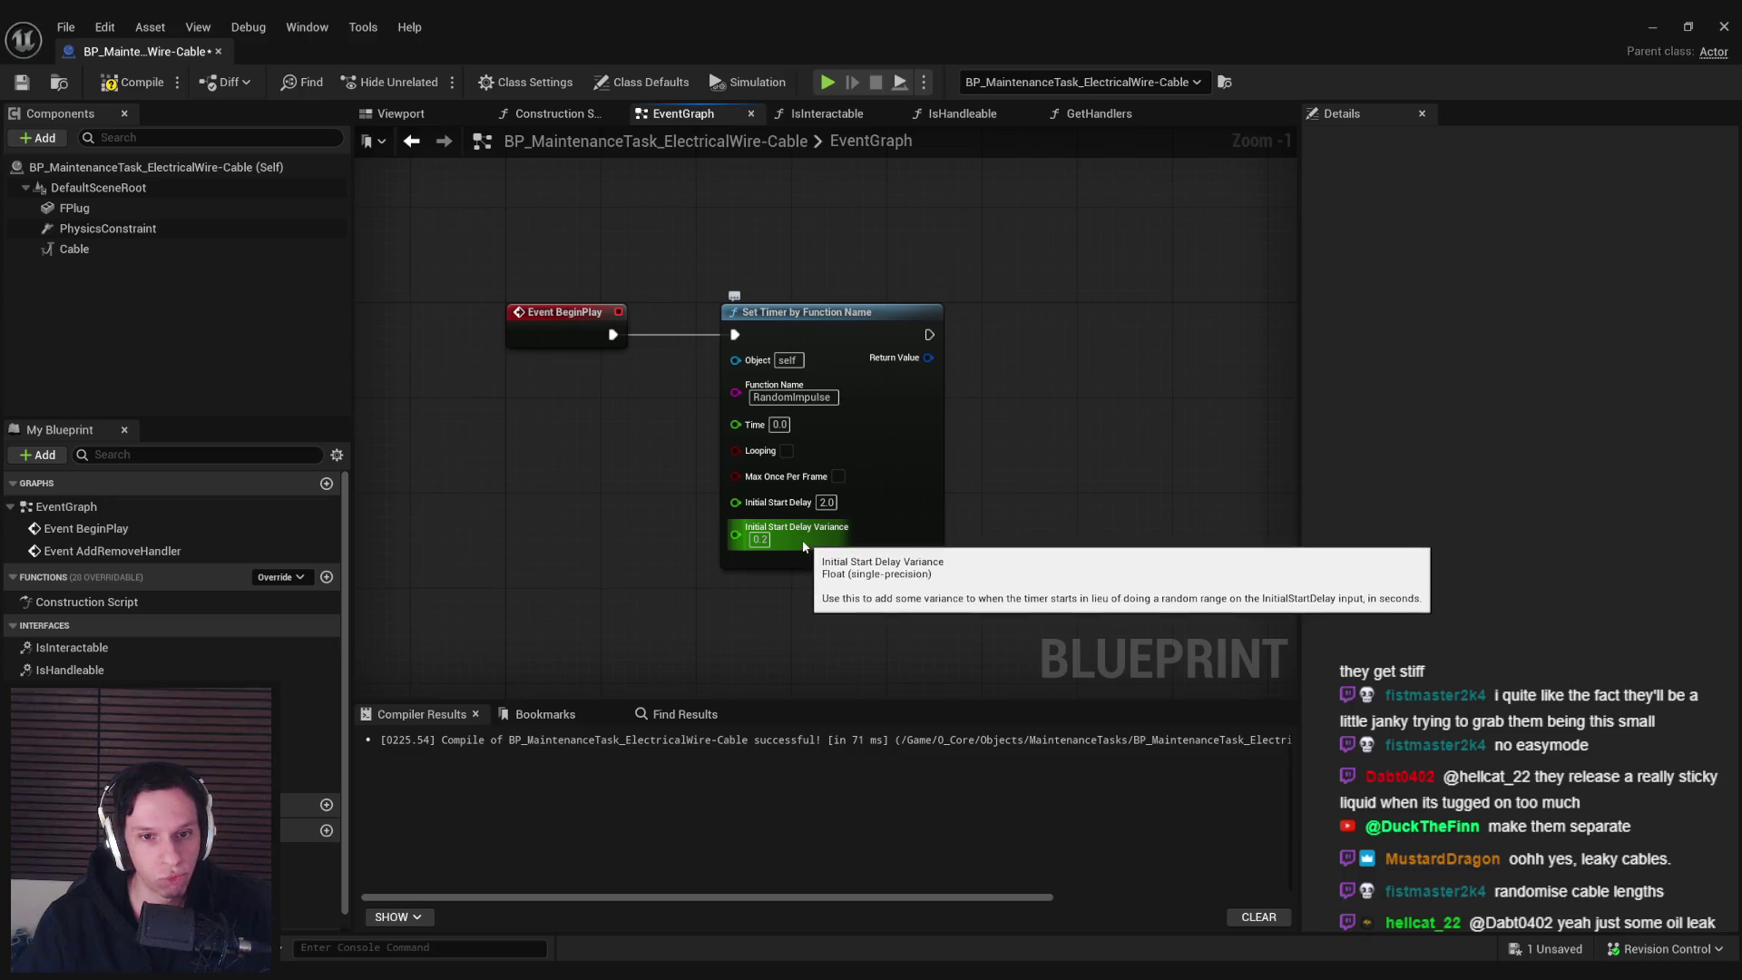
click(760, 539)
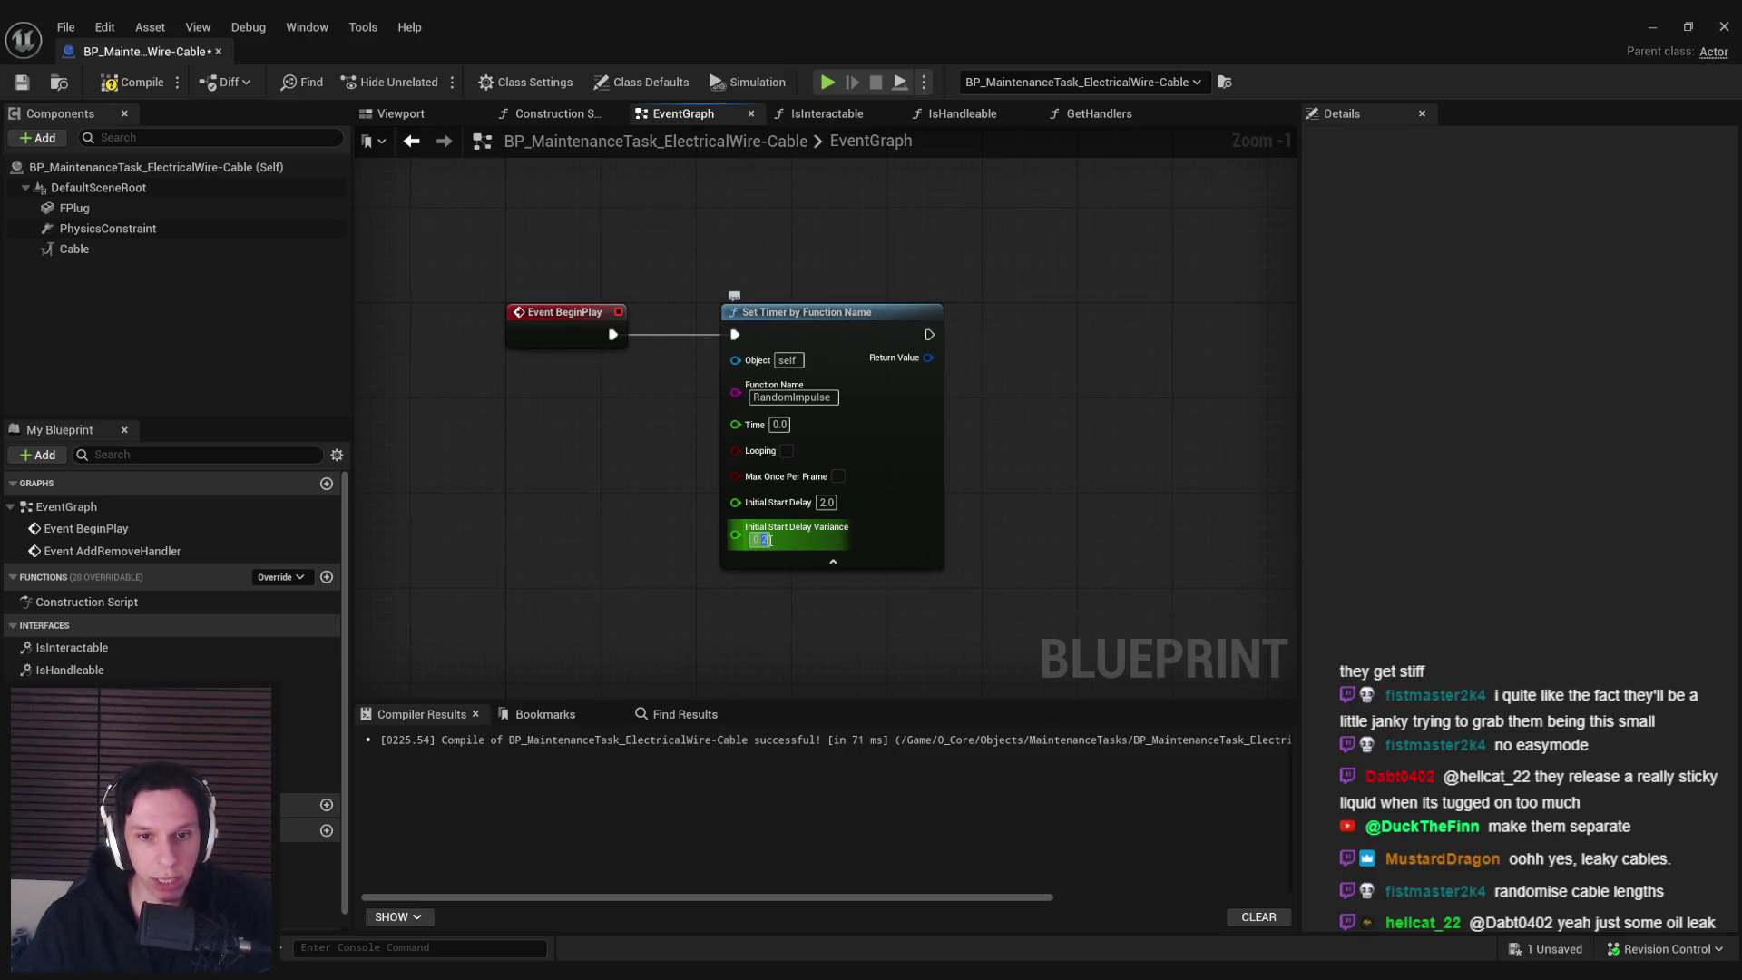
text(0.3)
click(132, 82)
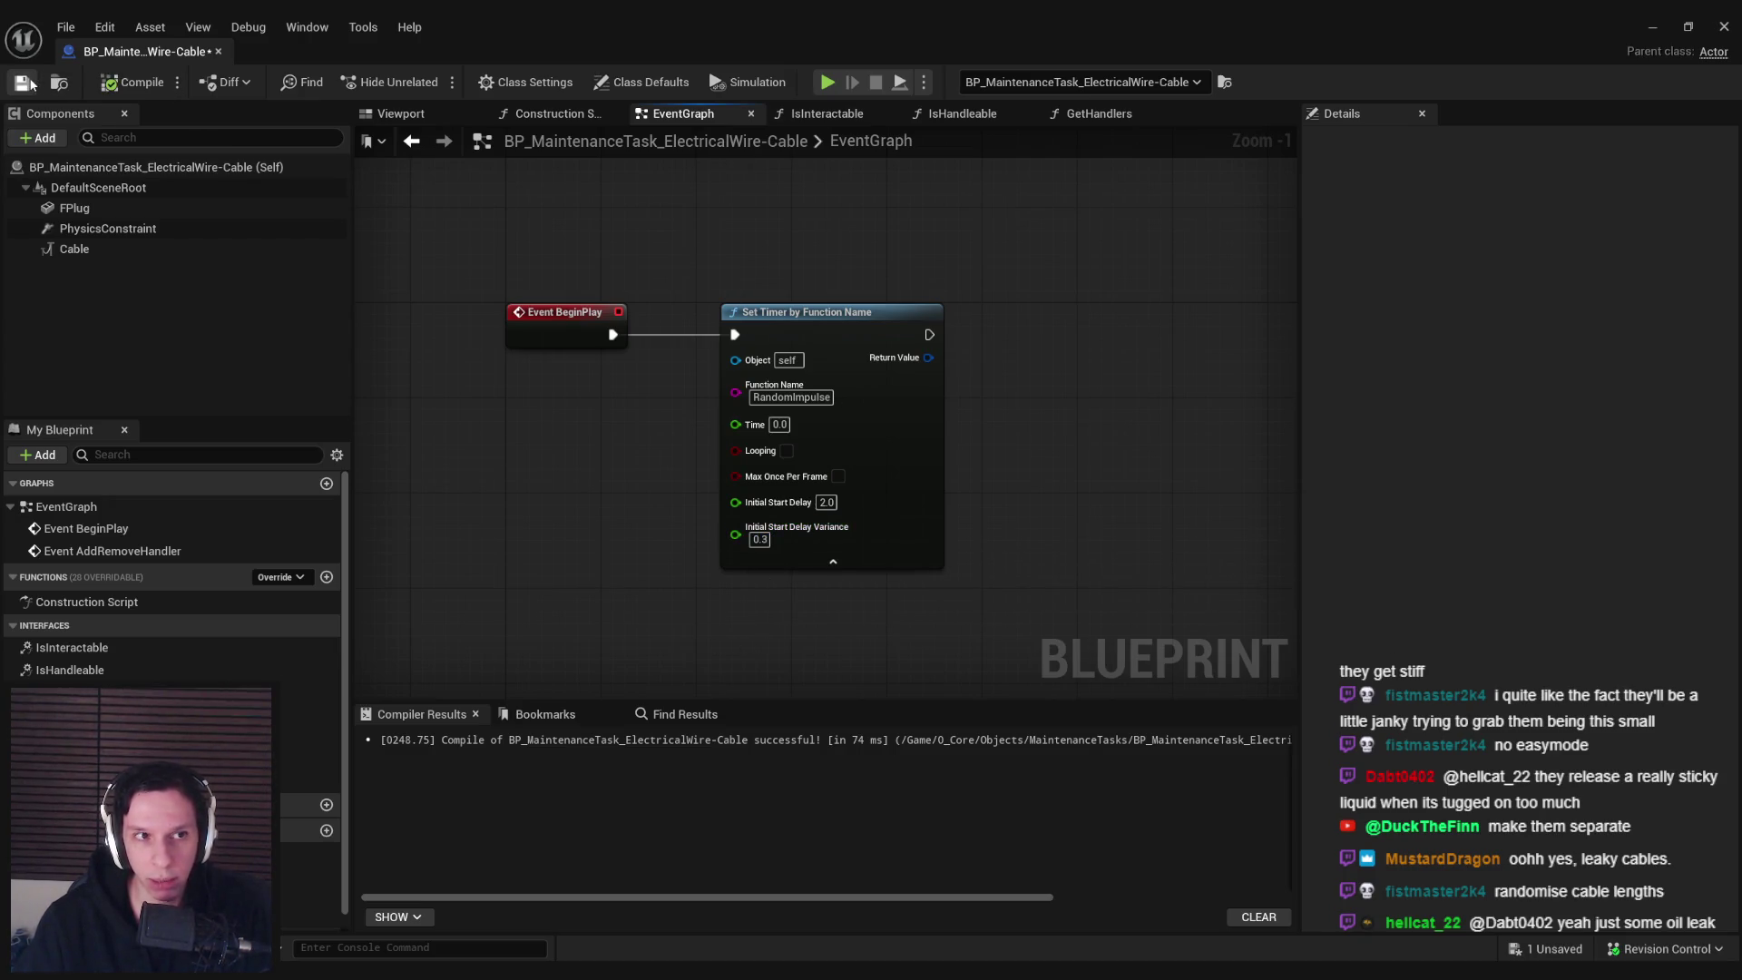
Set the timer's variance, Initial Start Delay and Time all to 1.0, and add a new function
click(756, 539)
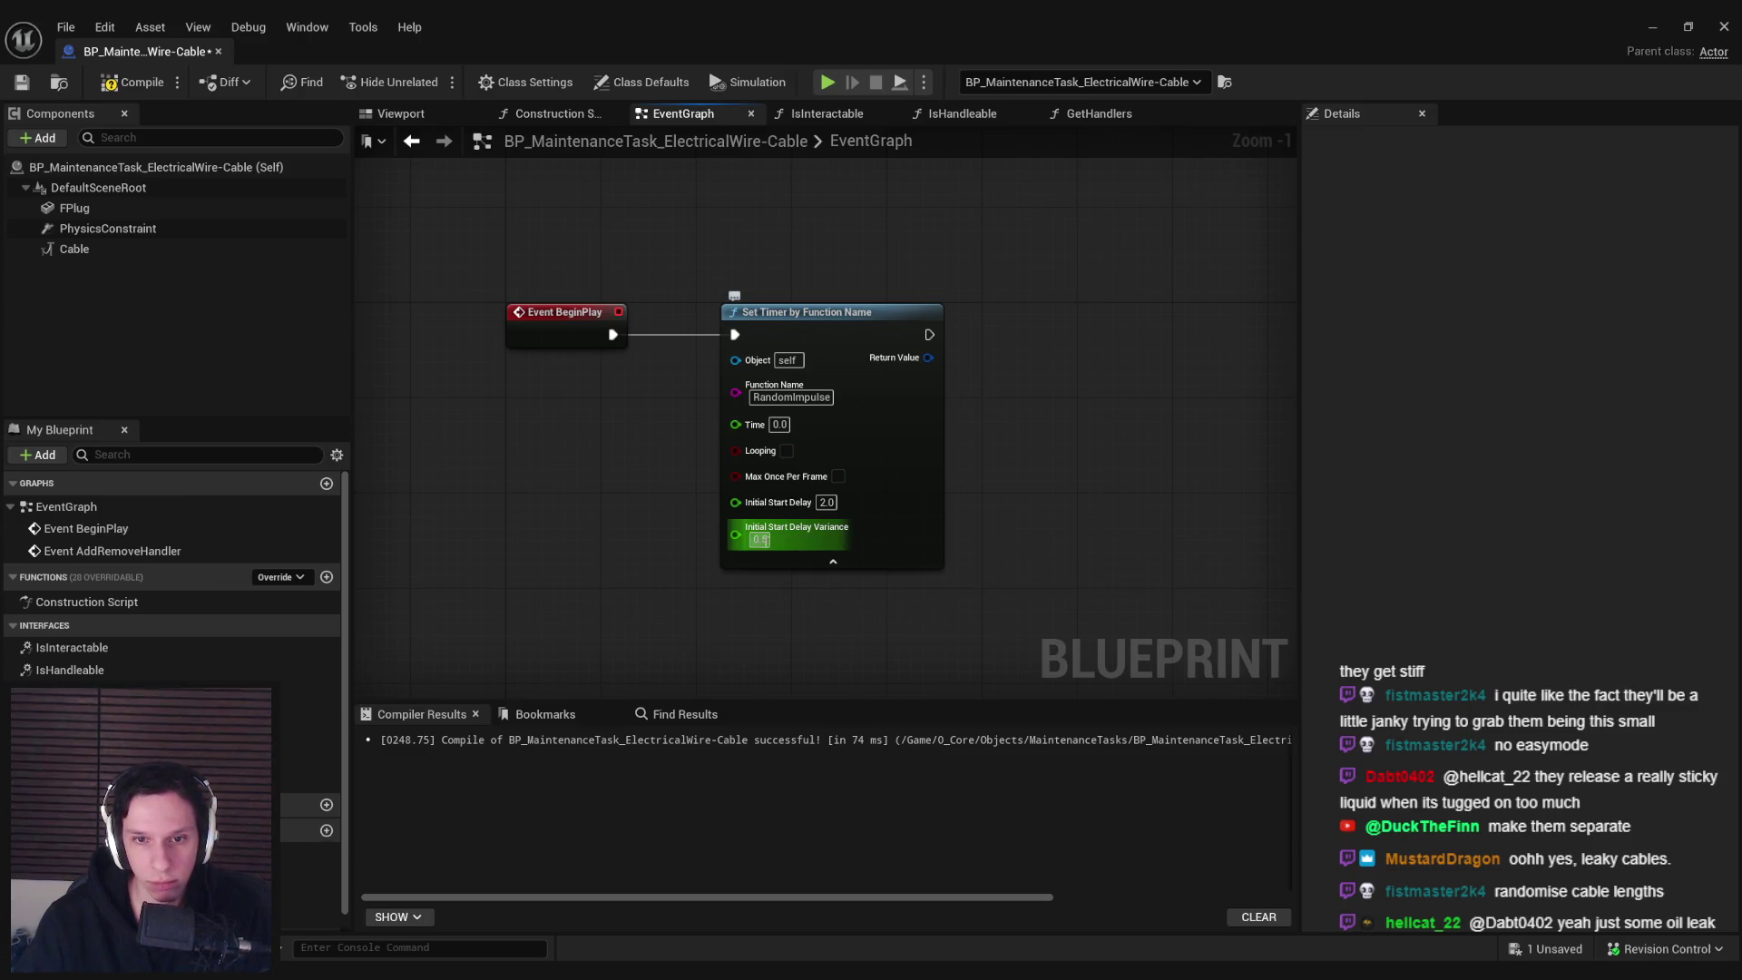
text(1)
key(Return)
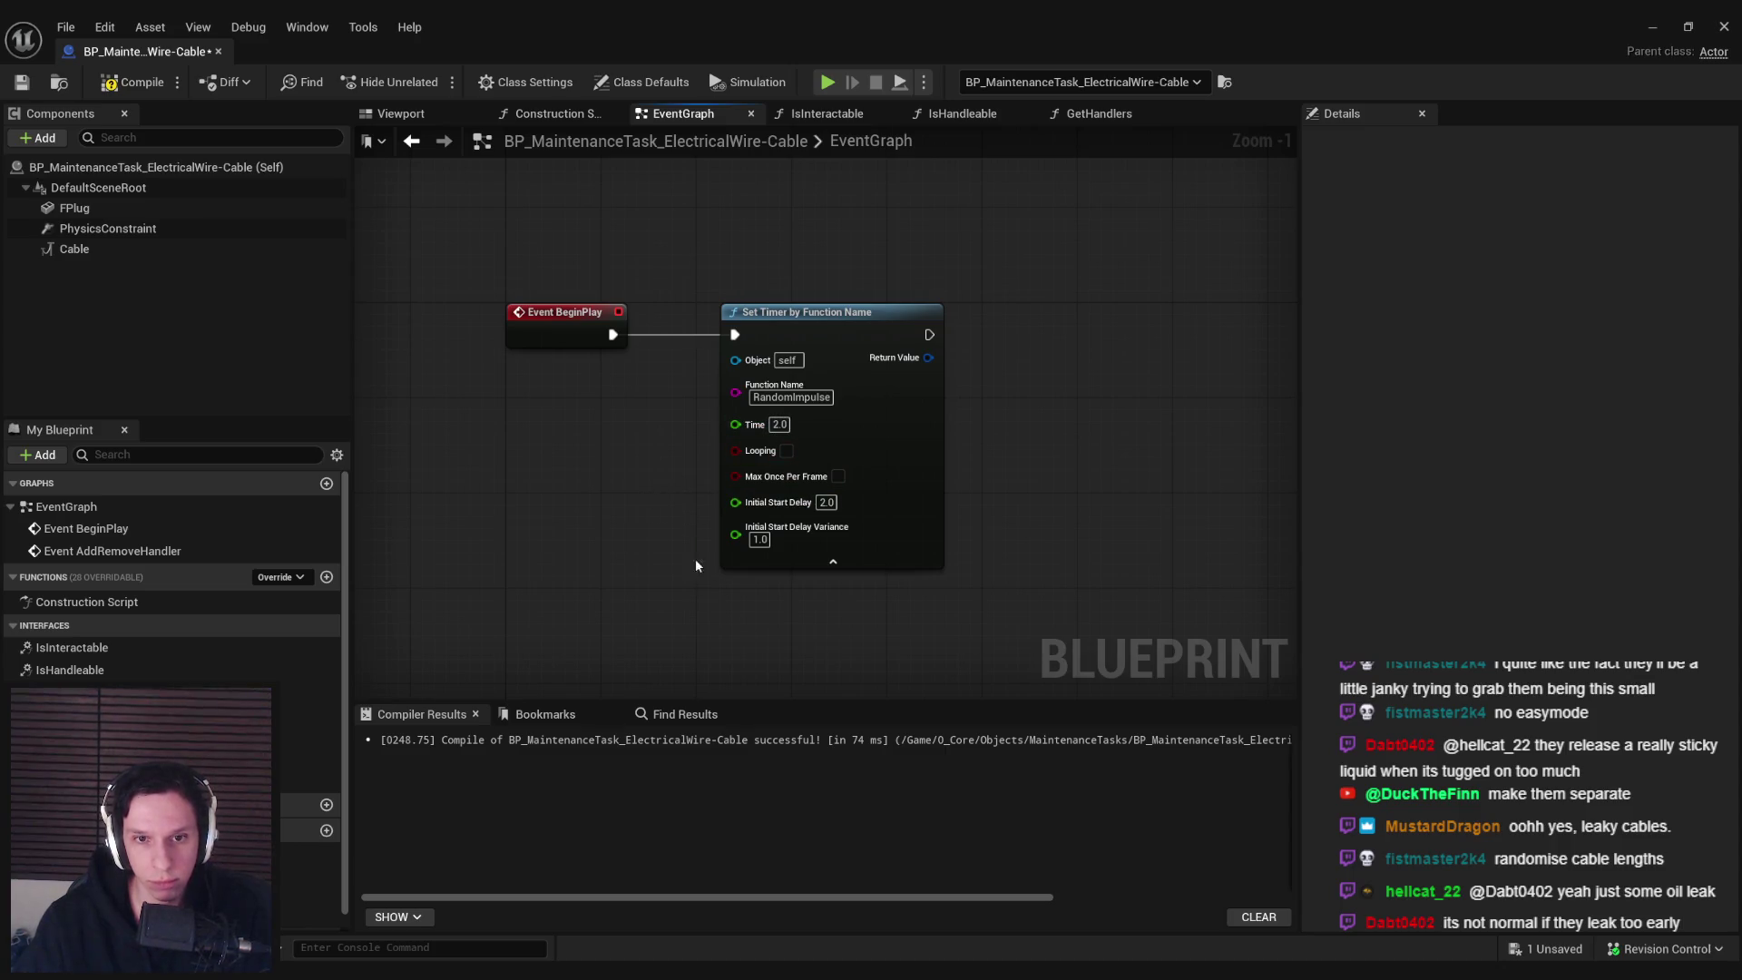
click(825, 502)
text(1)
key(Return)
click(779, 425)
text(1)
key(Return)
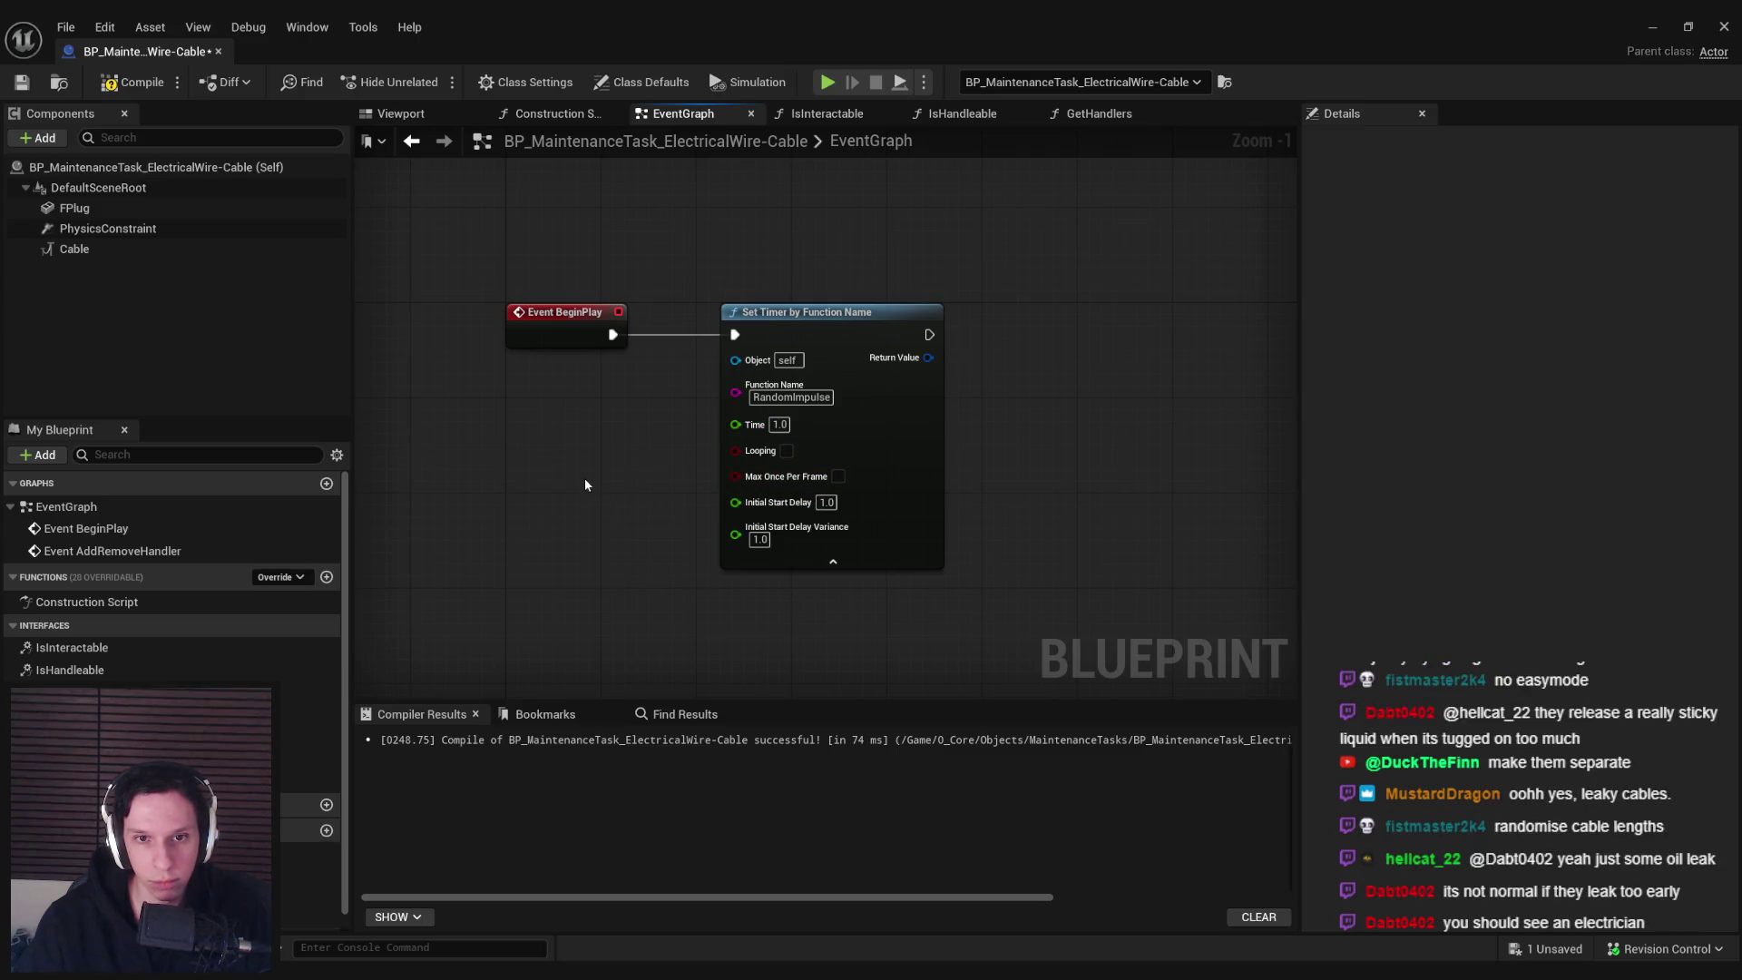
click(327, 578)
Name the function RandomImpulse, paste the Set Timer node, and wire in an Add Impulse on FPlug
text(RandomImpulse)
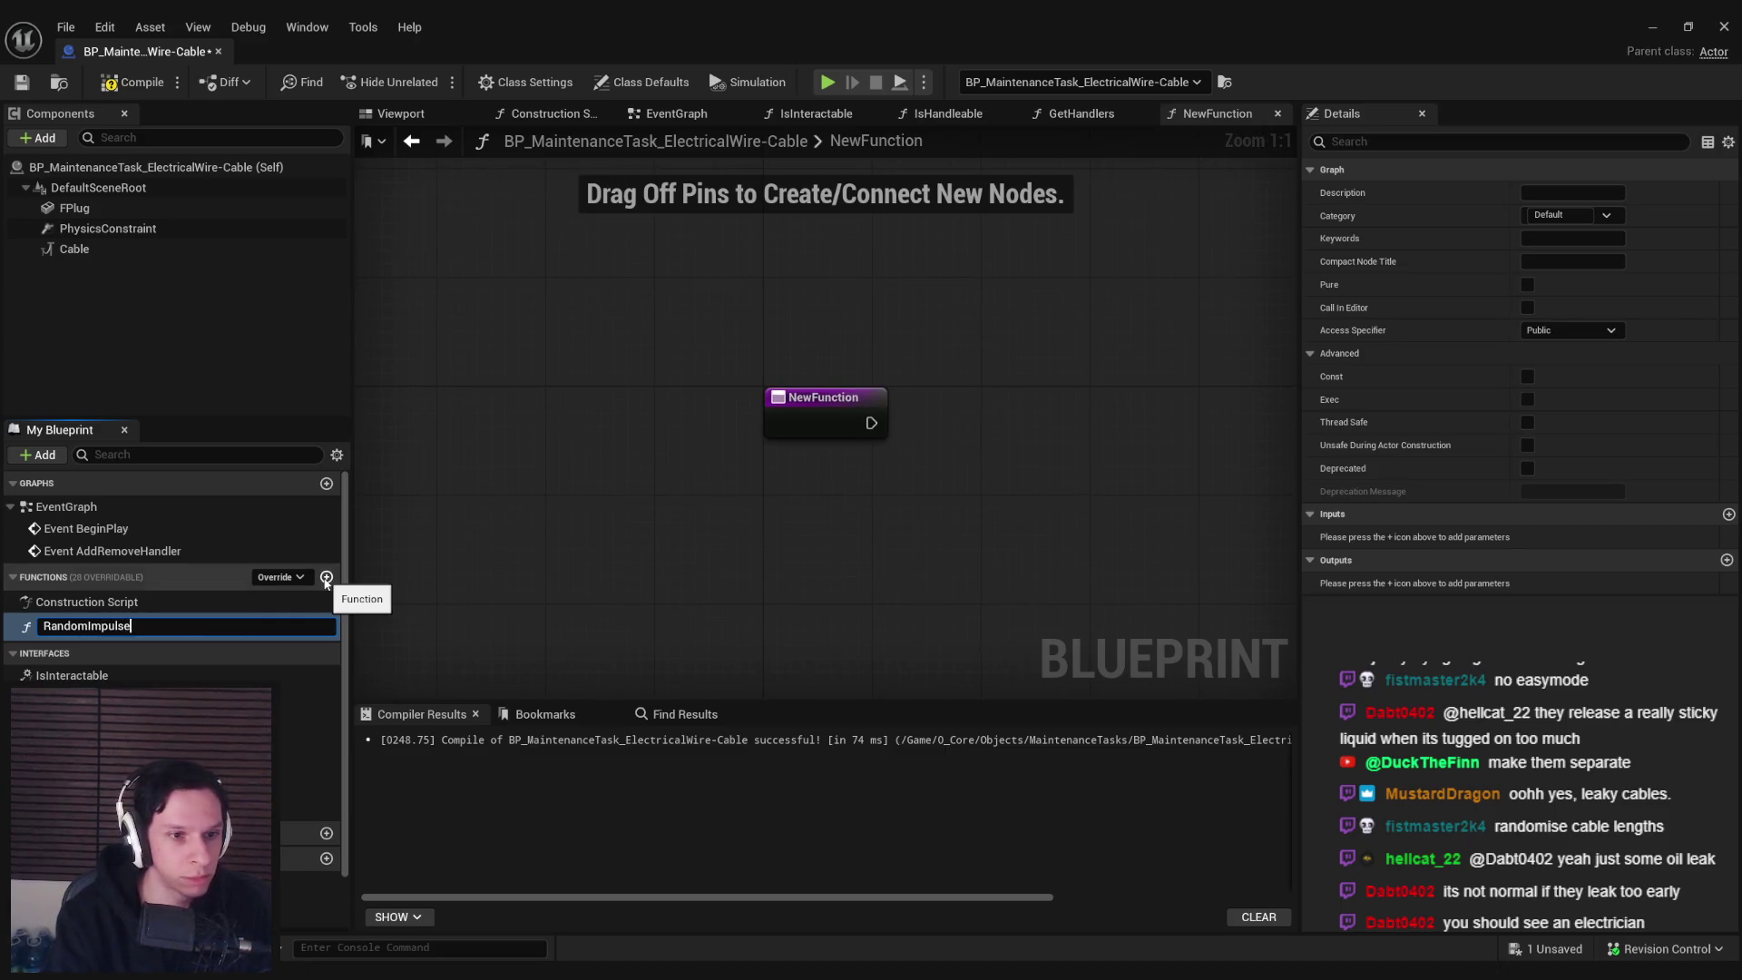
key(Return)
key(ctrl+v)
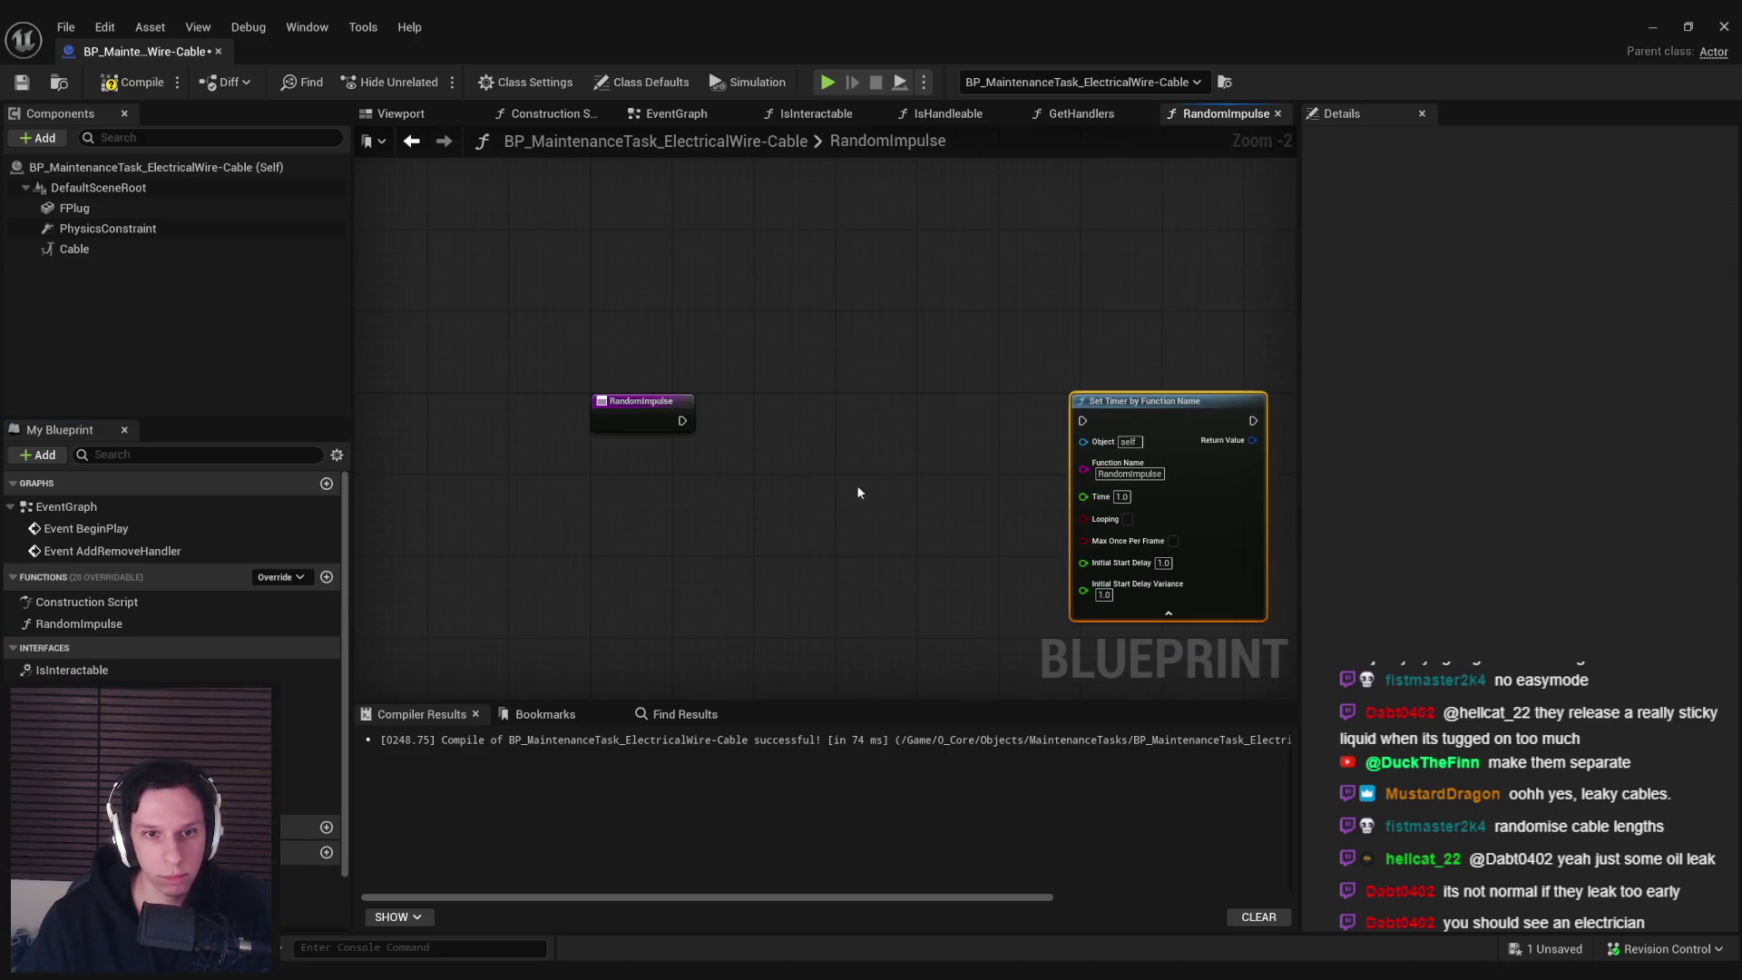
scroll(492, 421, up, 2)
mouse_move(74, 208)
mouse_down()
mouse_move(733, 533)
mouse_move(838, 515)
mouse_up()
text(impulse)
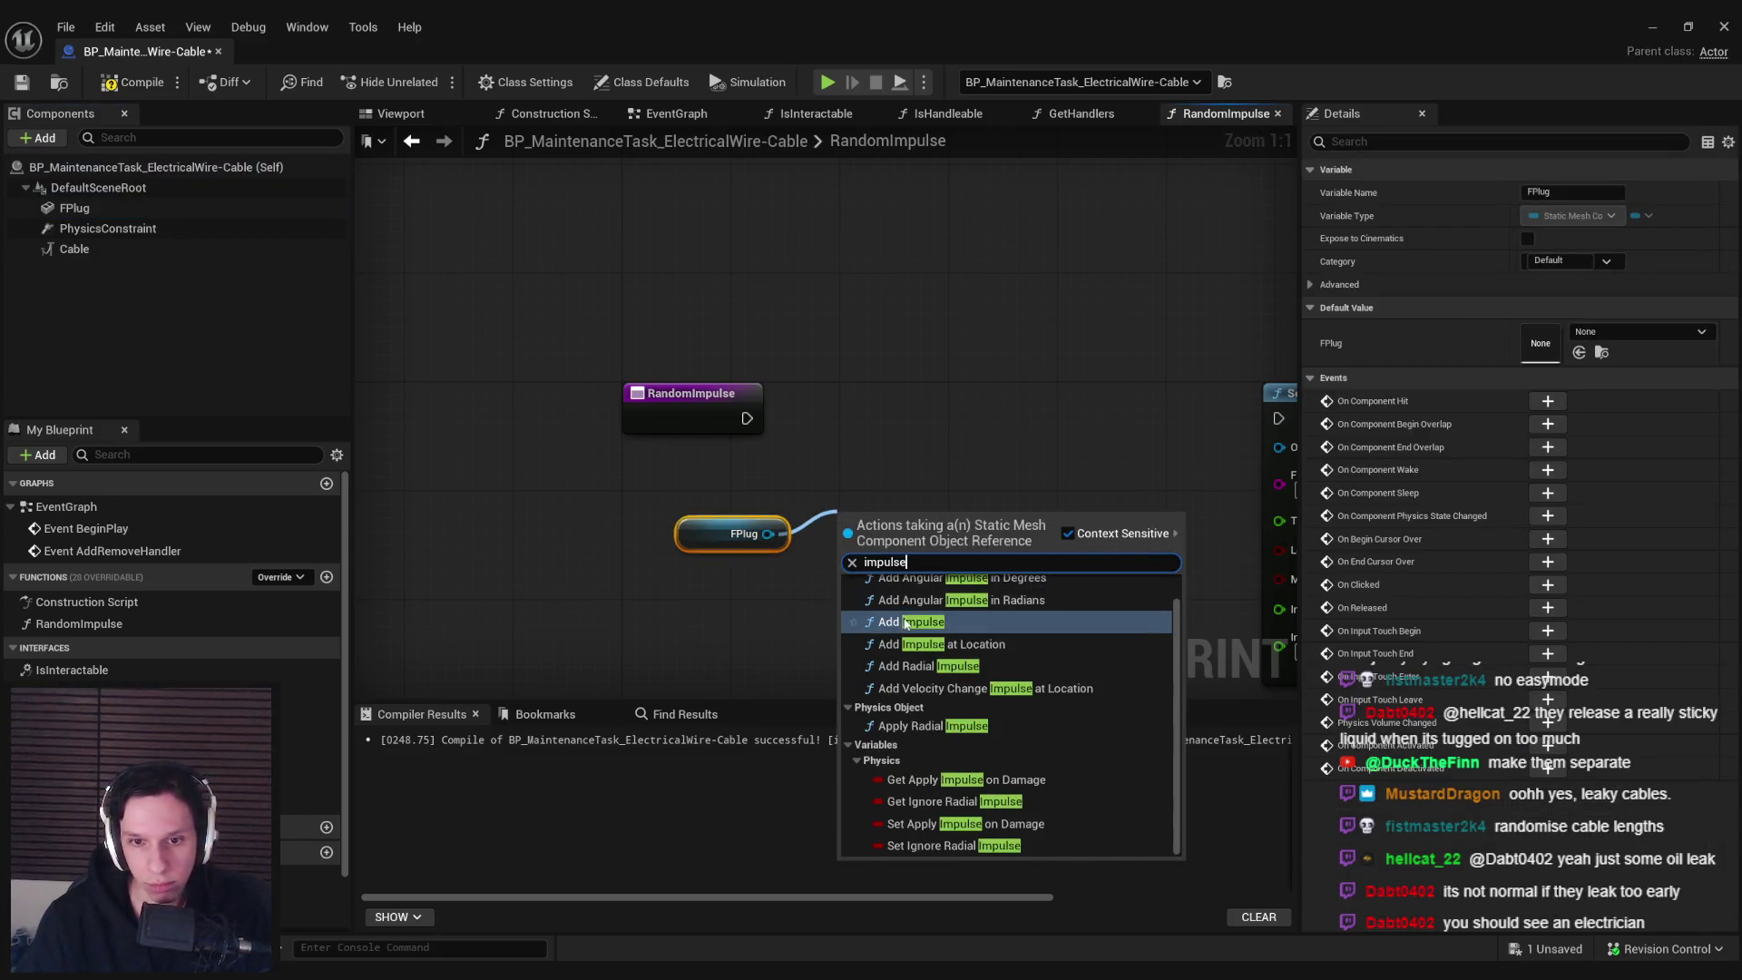
click(906, 623)
drag(867, 433, 747, 418)
drag(912, 393, 912, 379)
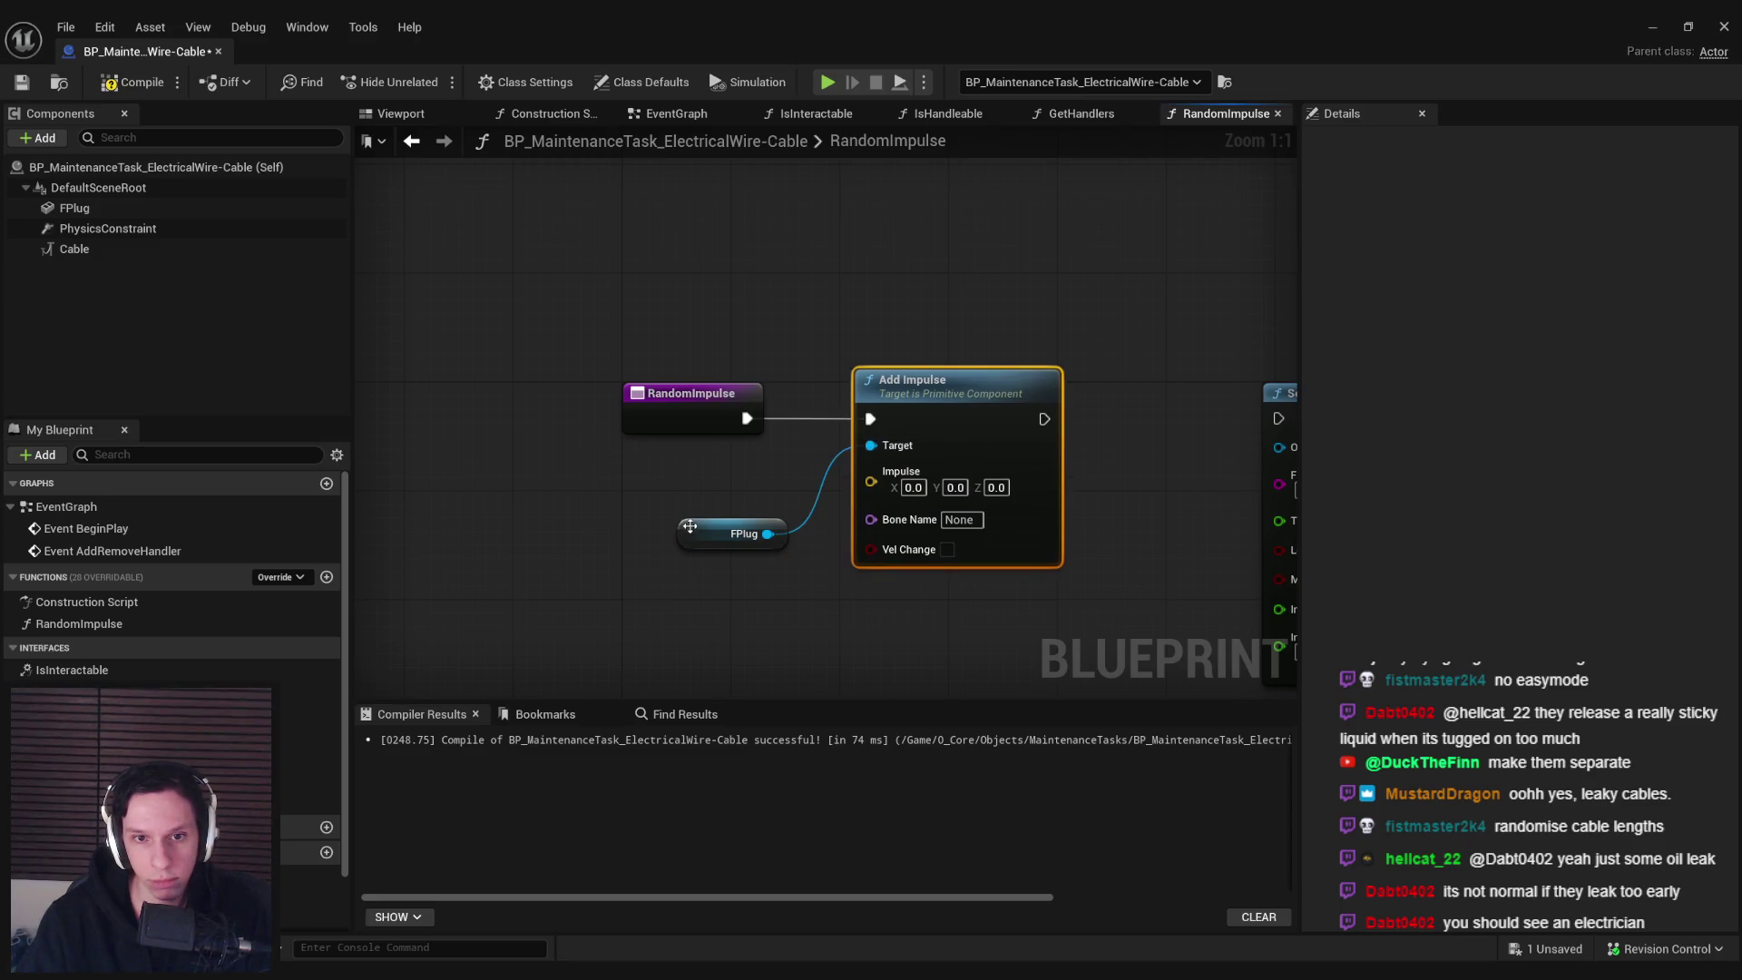
drag(726, 533, 725, 479)
Try splitting the Impulse pin and searching for vector nodes, undoing and dismissing the attempts
right_click(878, 483)
click(894, 560)
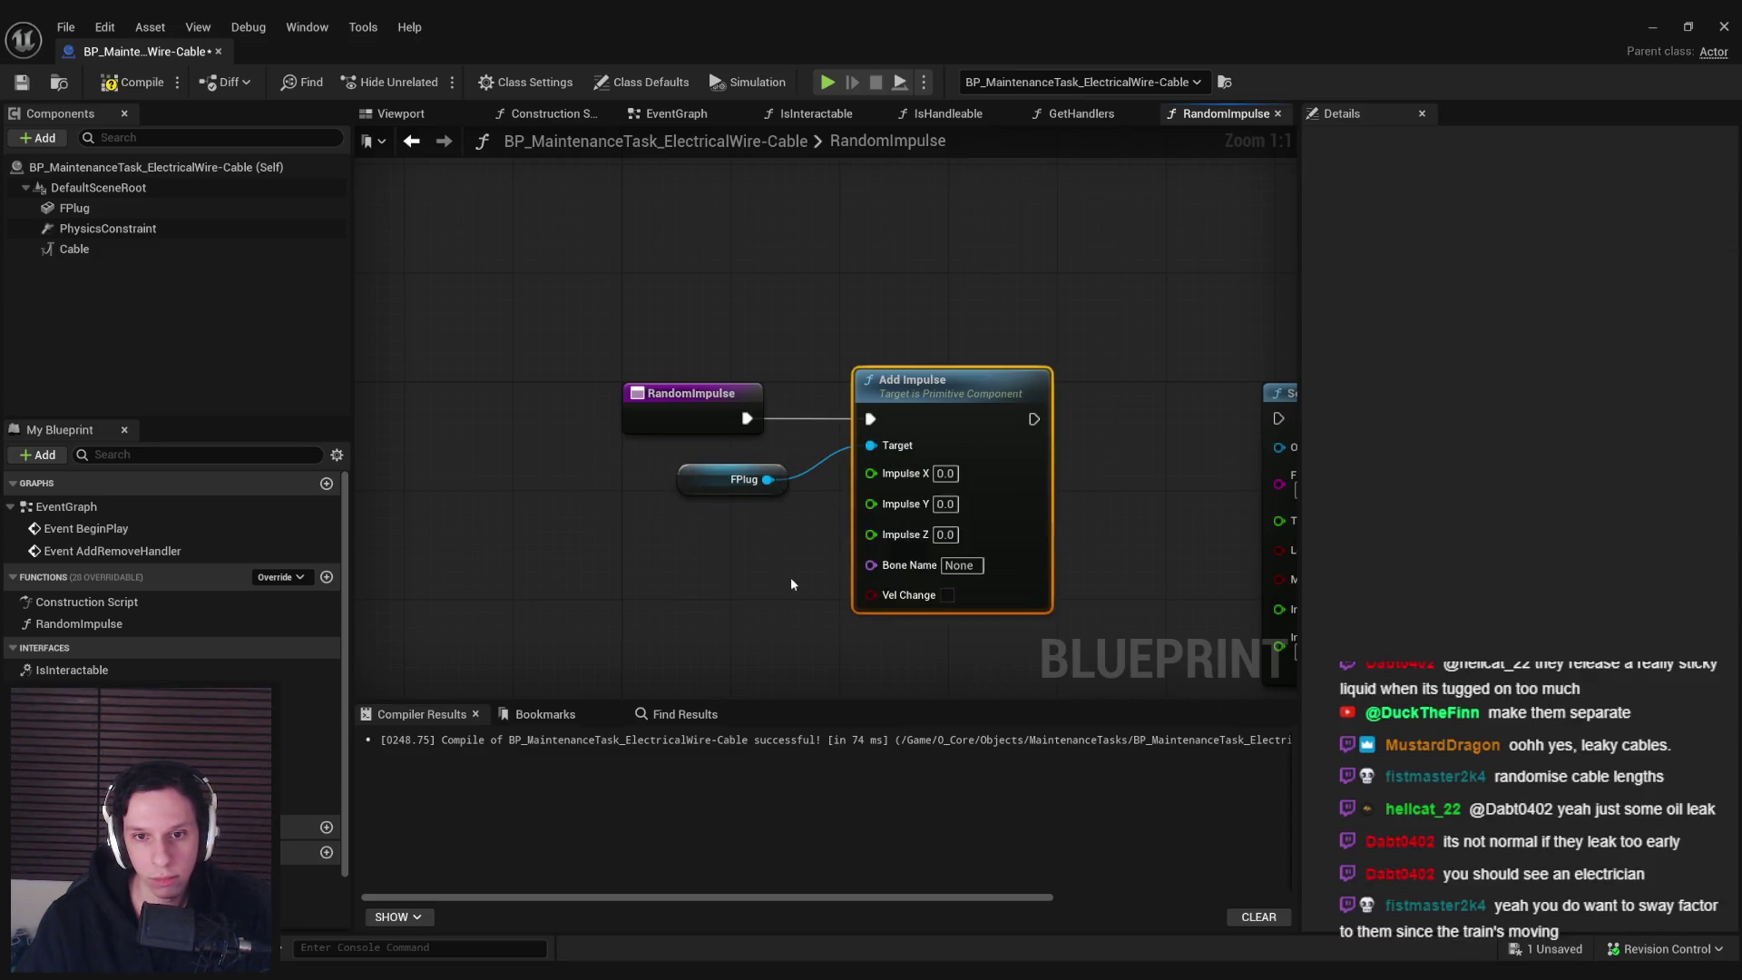
key(ctrl+z)
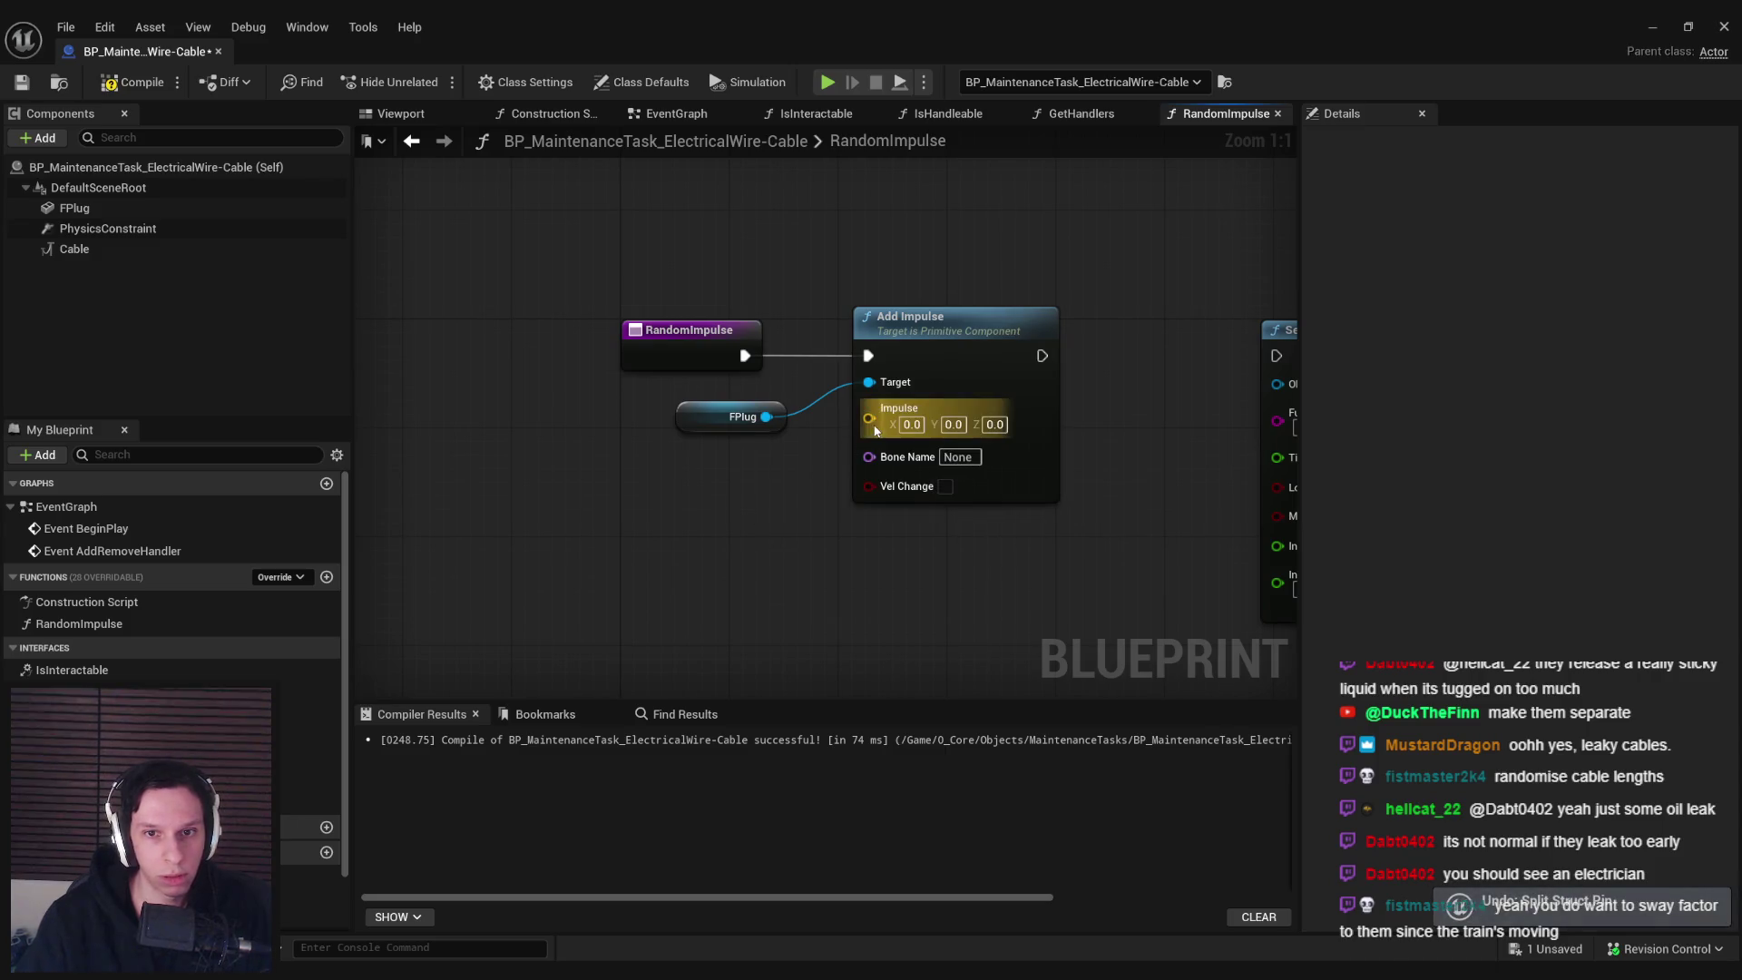
mouse_move(869, 418)
mouse_down()
mouse_move(727, 527)
mouse_move(568, 543)
mouse_up()
right_click(568, 537)
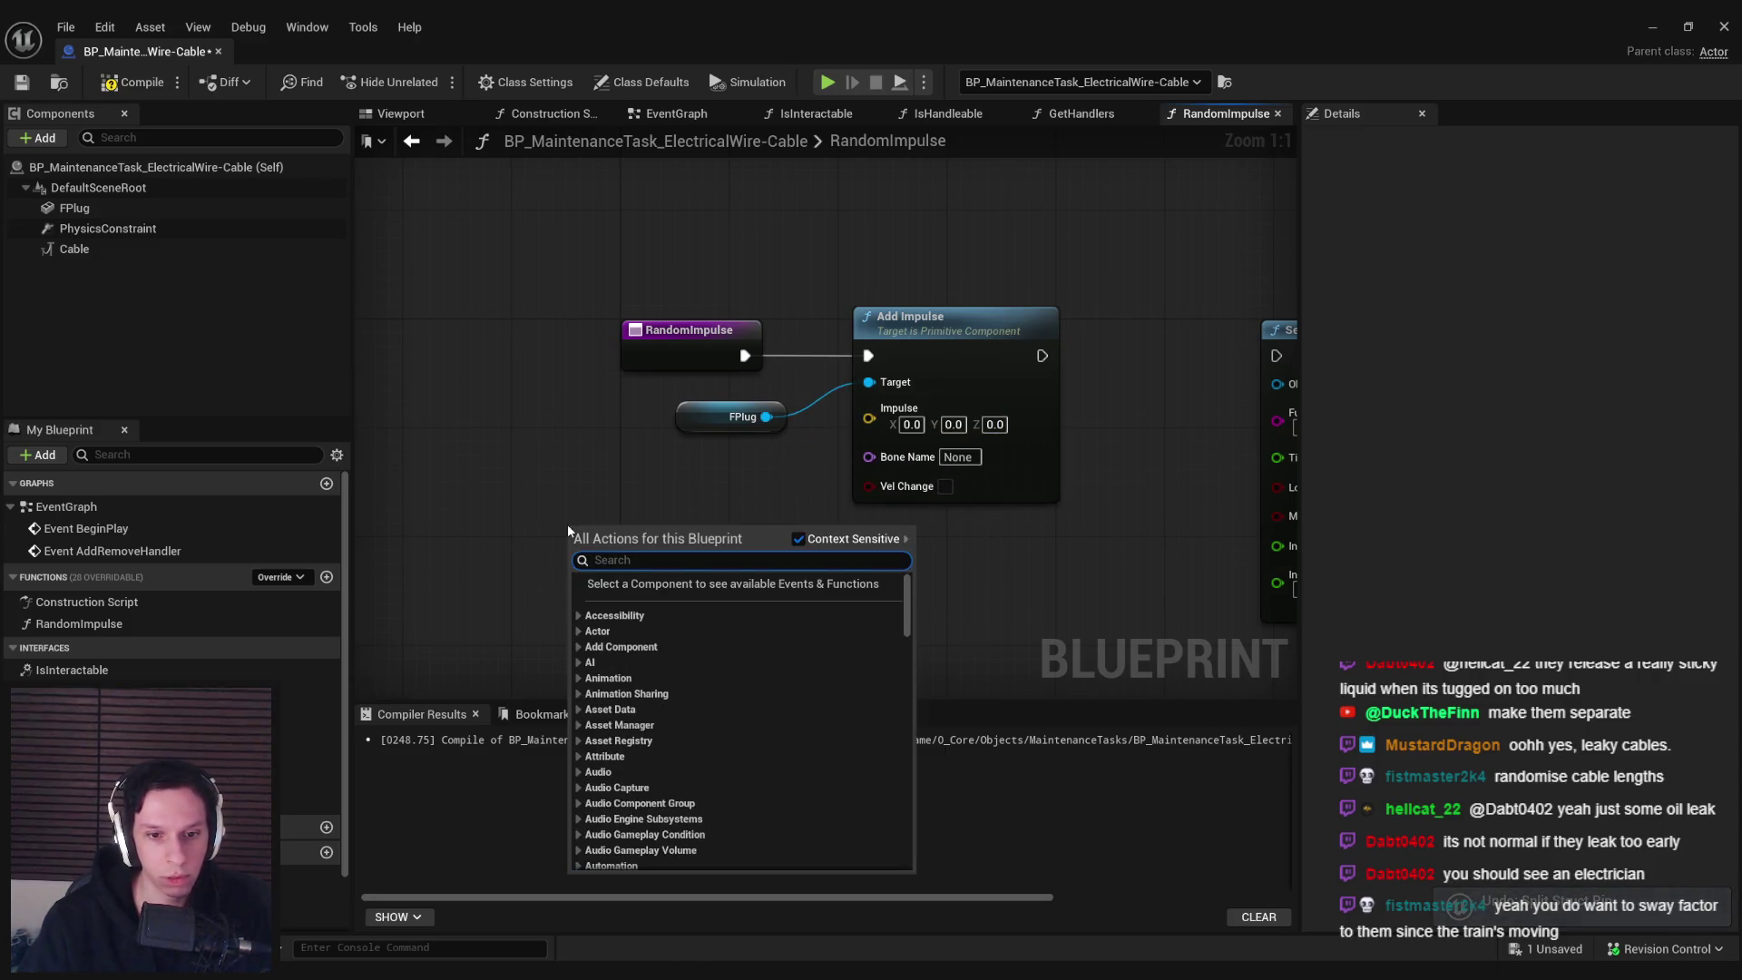
click(624, 491)
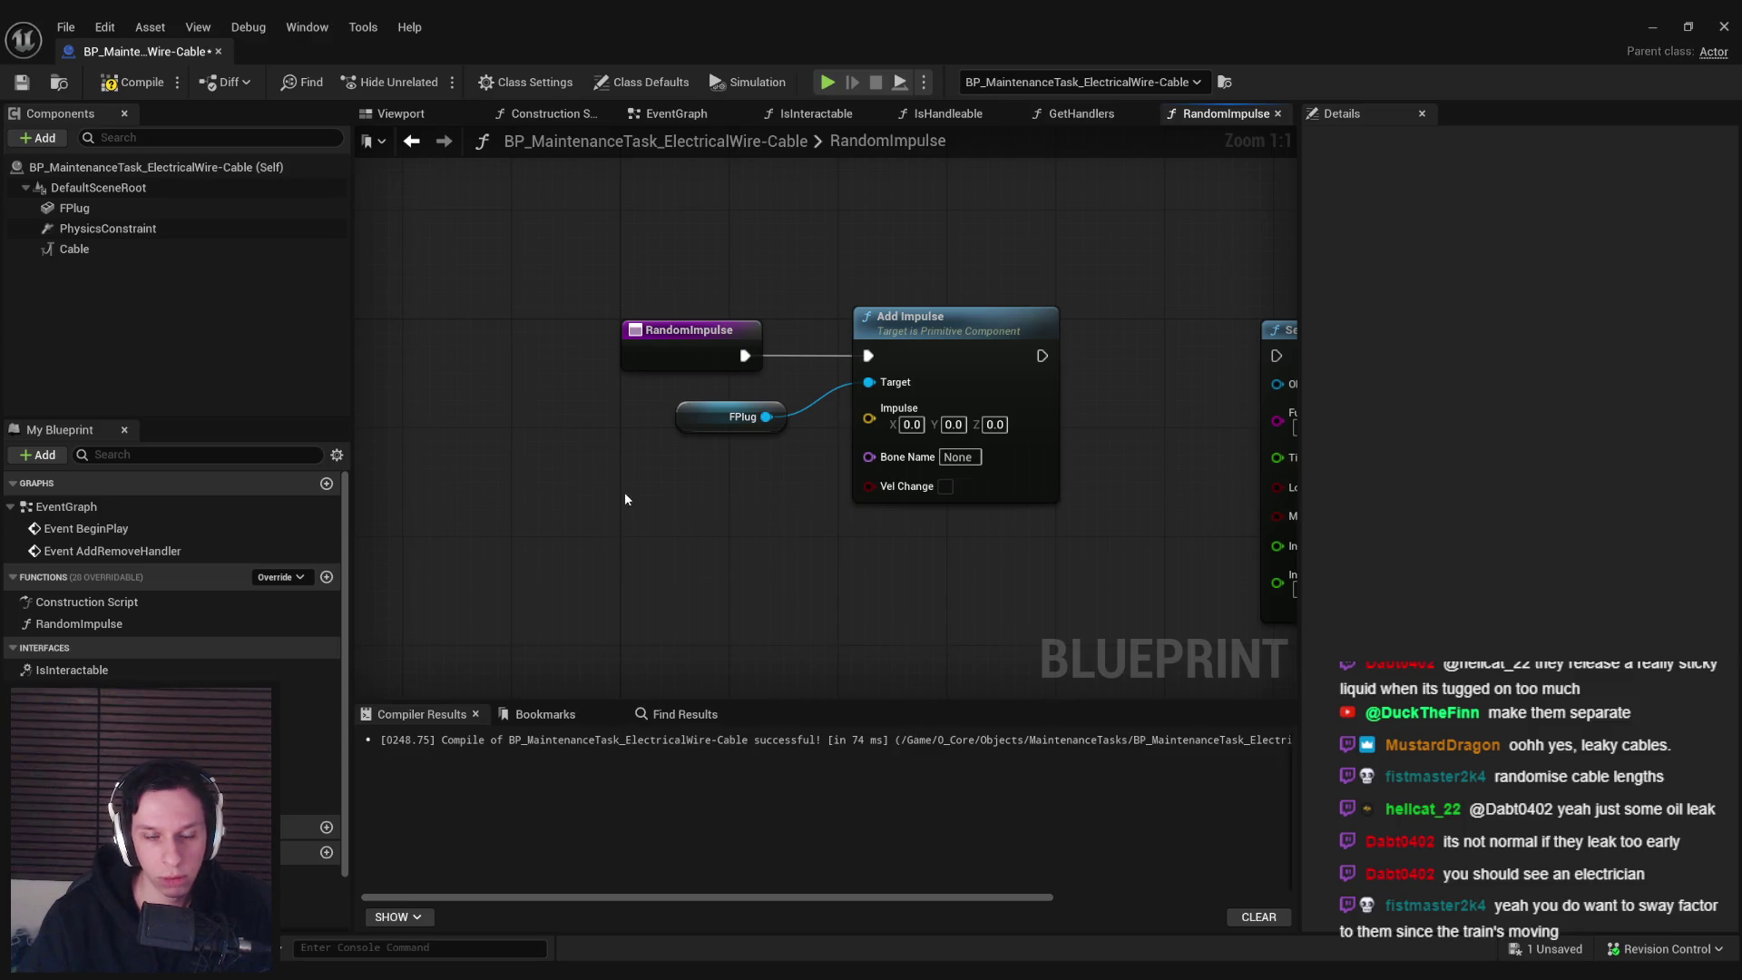
right_click(586, 487)
text(vector)
key(ctrl+a)
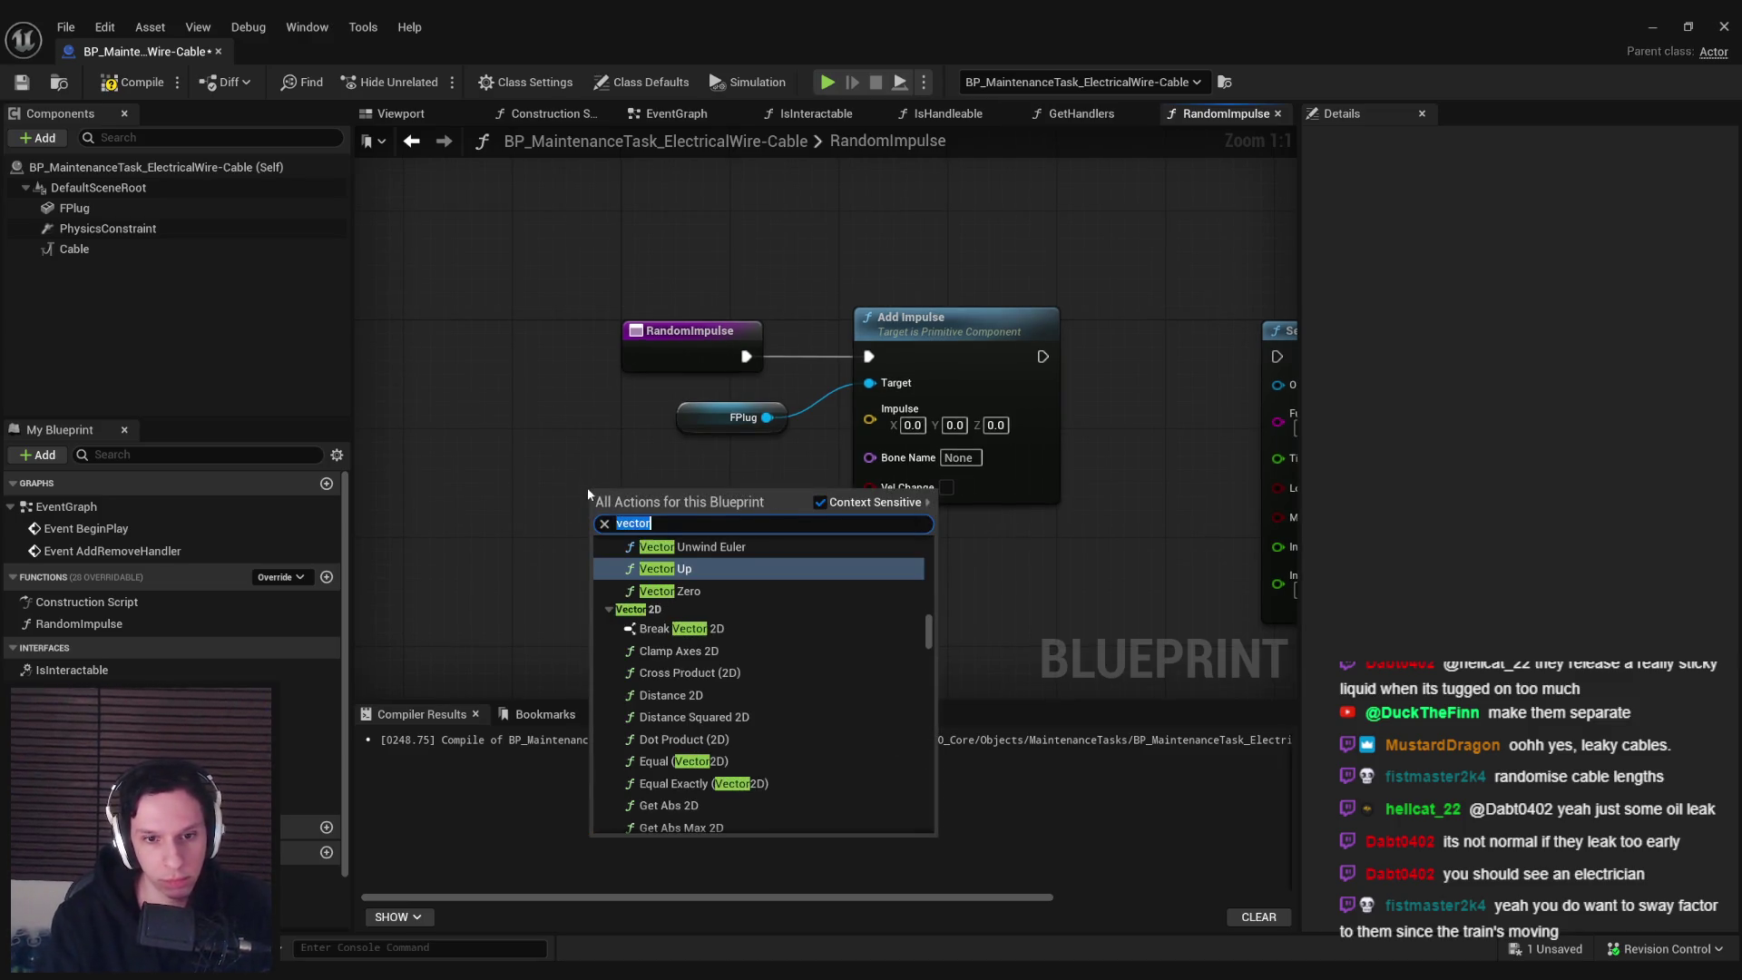
text(literal vector)
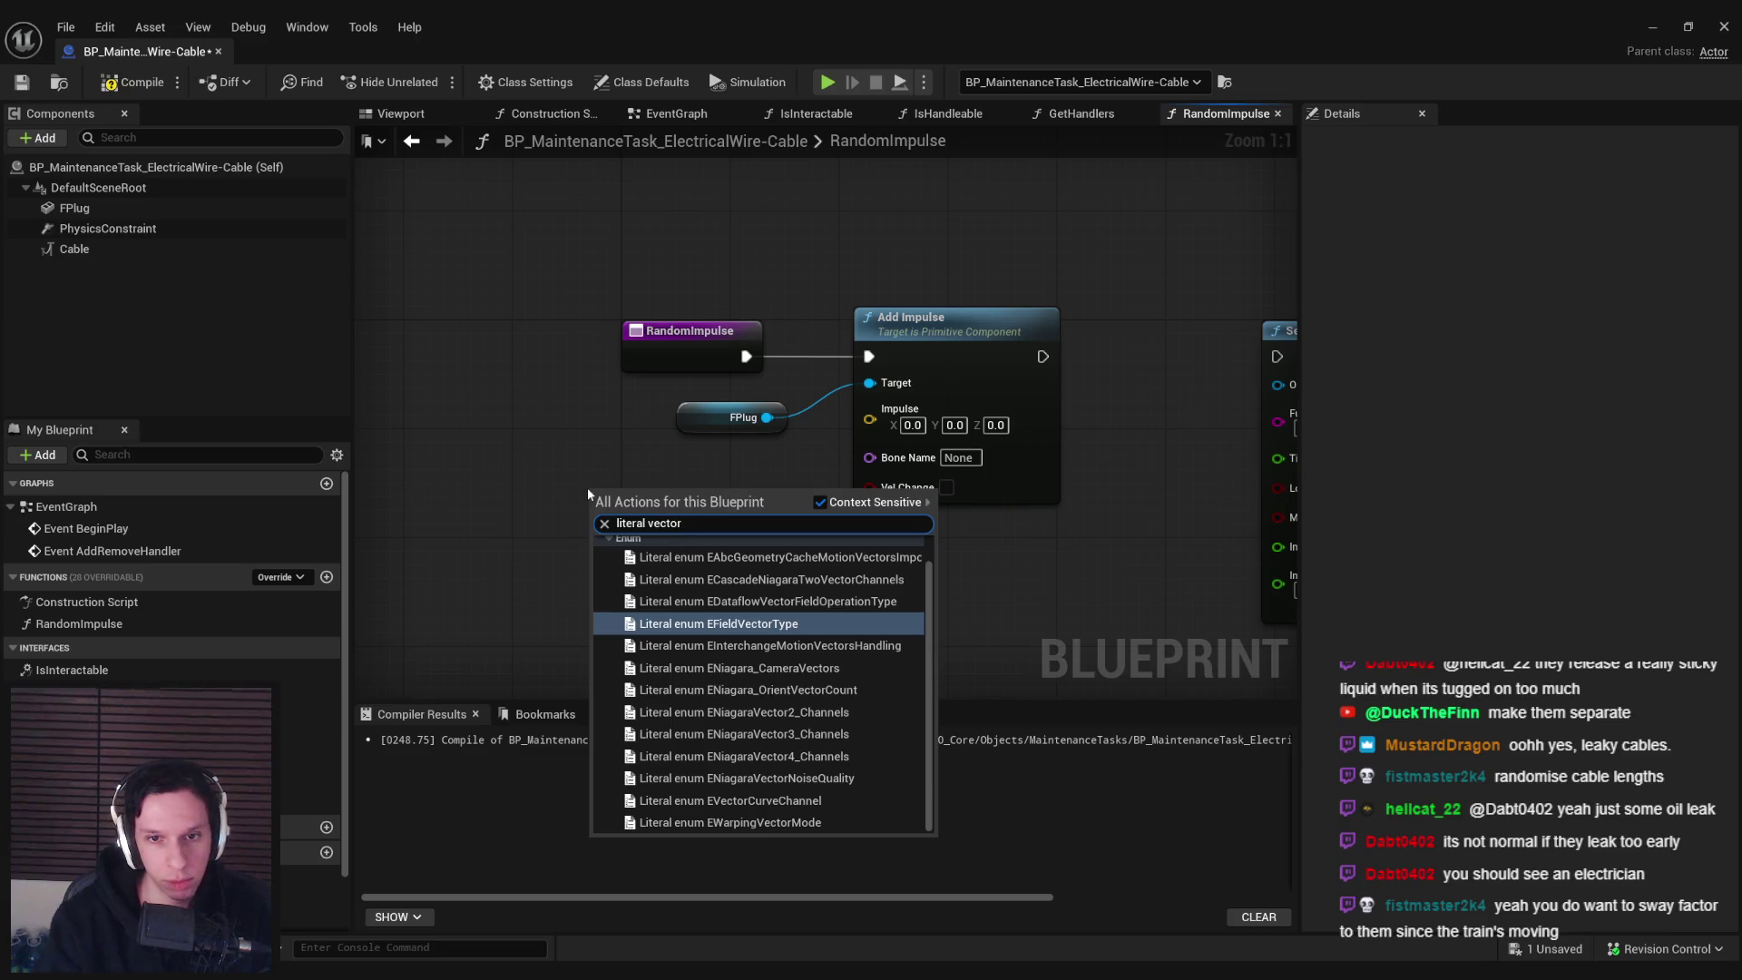
click(537, 486)
Place Break Vector and Make Vector nodes, setting Make Vector X and Y to 1.0
right_click(537, 487)
text(brea)
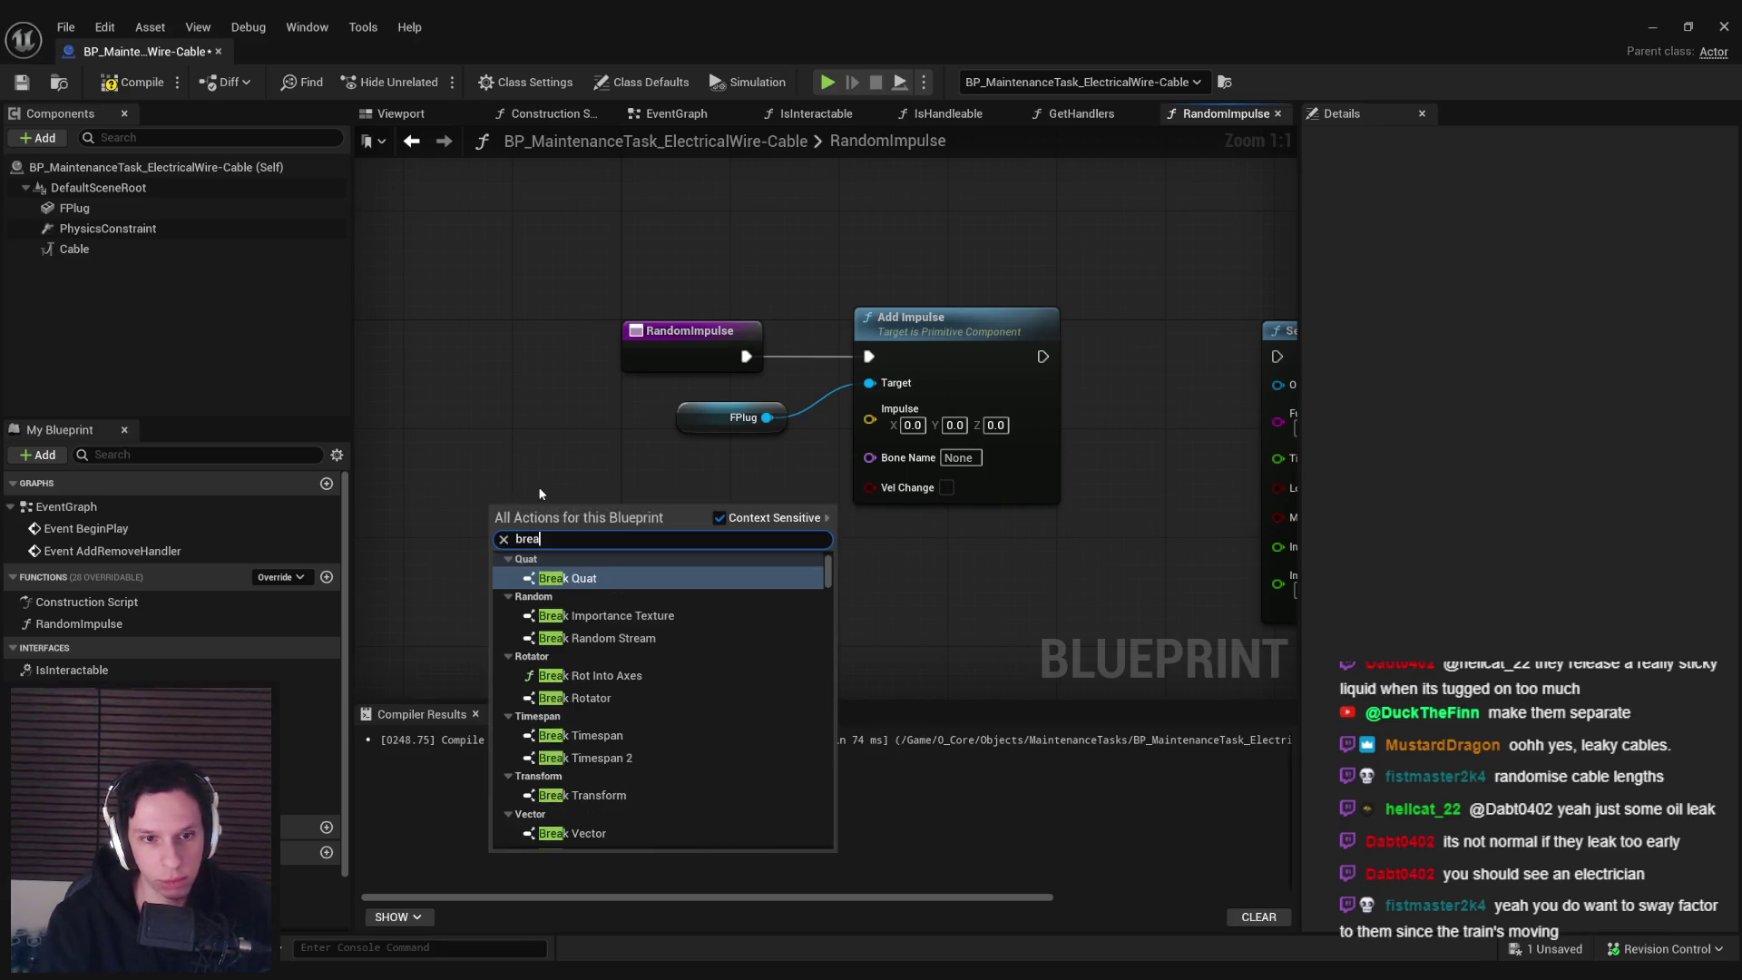
text(k vector)
key(Return)
right_click(538, 493)
text(ma)
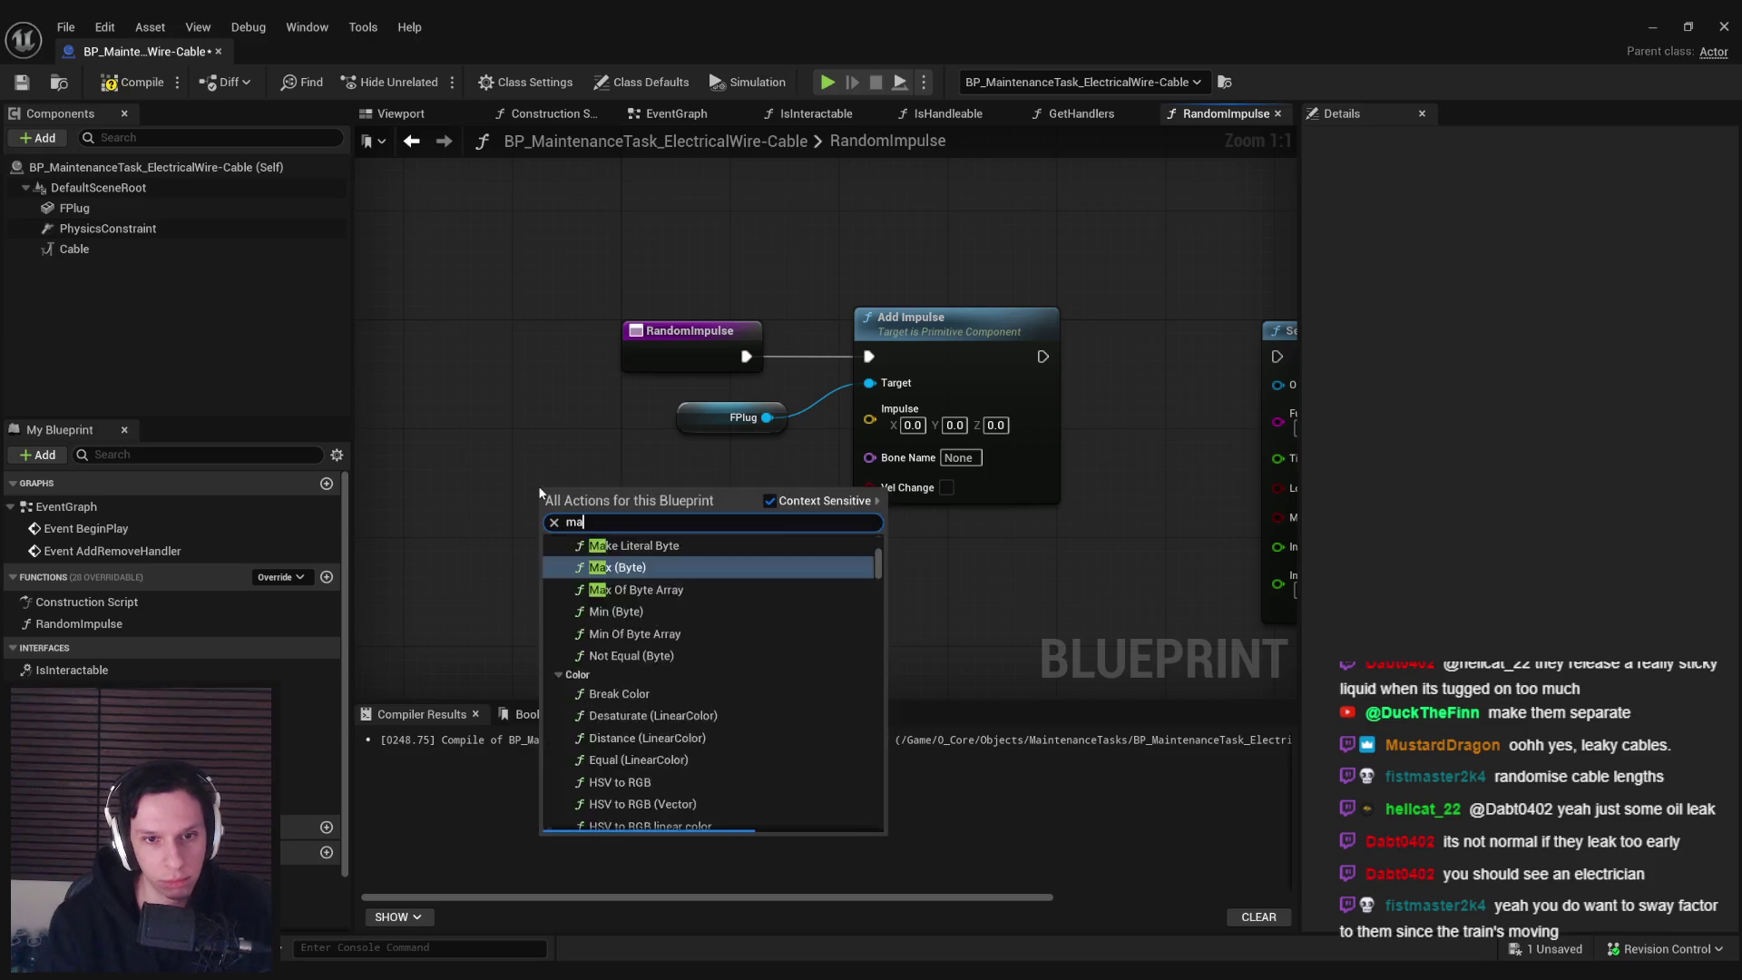
text(ke vector)
key(Return)
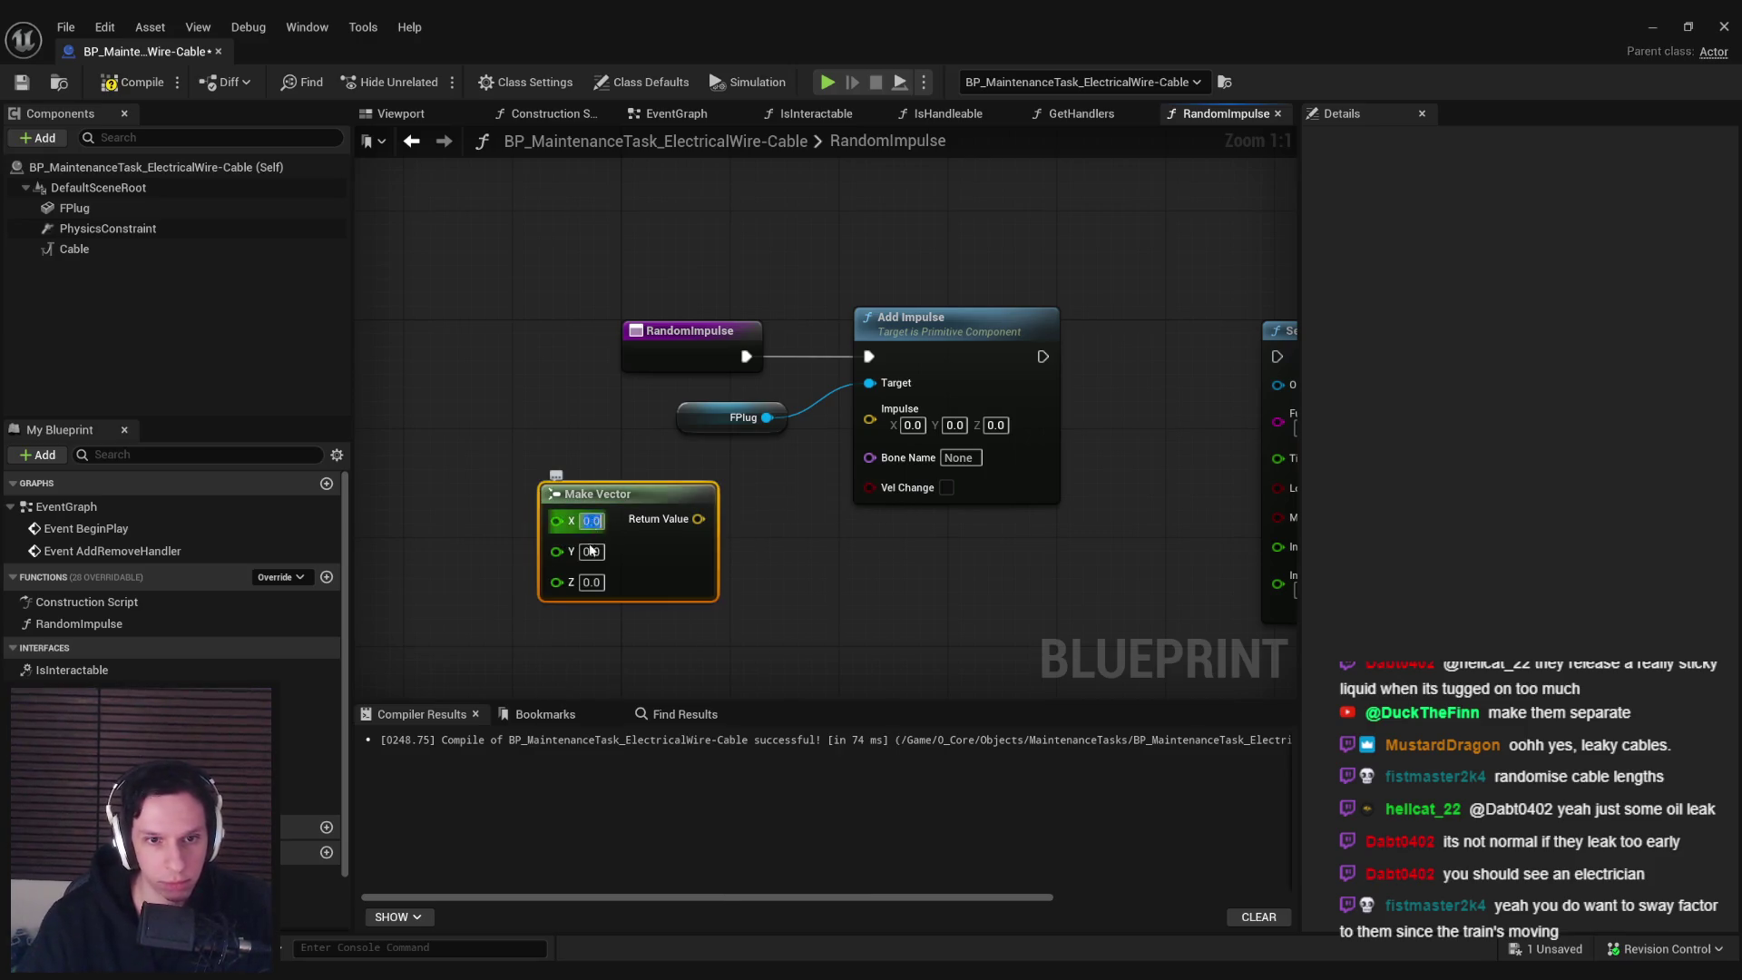
text(1)
key(Tab)
text(1)
key(Return)
Multiply the vector by a Random Float in Range from -300 to 300
mouse_move(668, 568)
mouse_down()
mouse_move(575, 541)
mouse_move(645, 495)
mouse_up()
text(*)
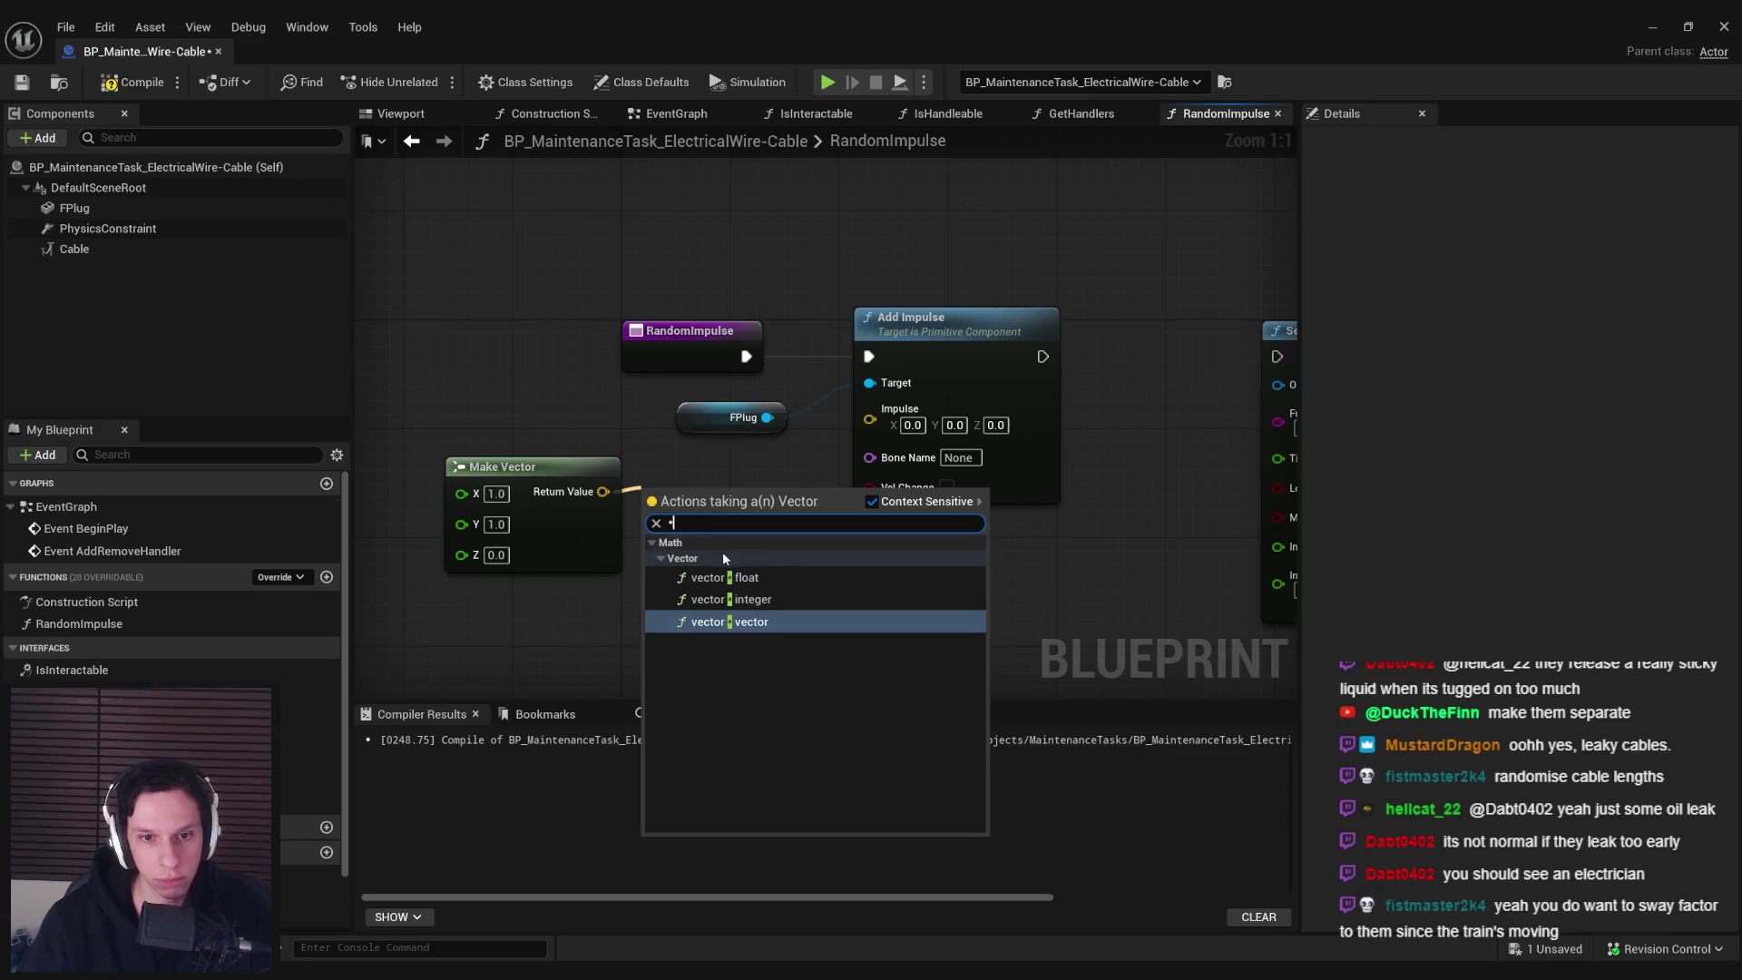
key(Return)
mouse_move(723, 544)
mouse_down()
mouse_move(653, 544)
mouse_move(798, 461)
mouse_move(715, 517)
mouse_move(552, 517)
mouse_up()
text(random float)
key(Return)
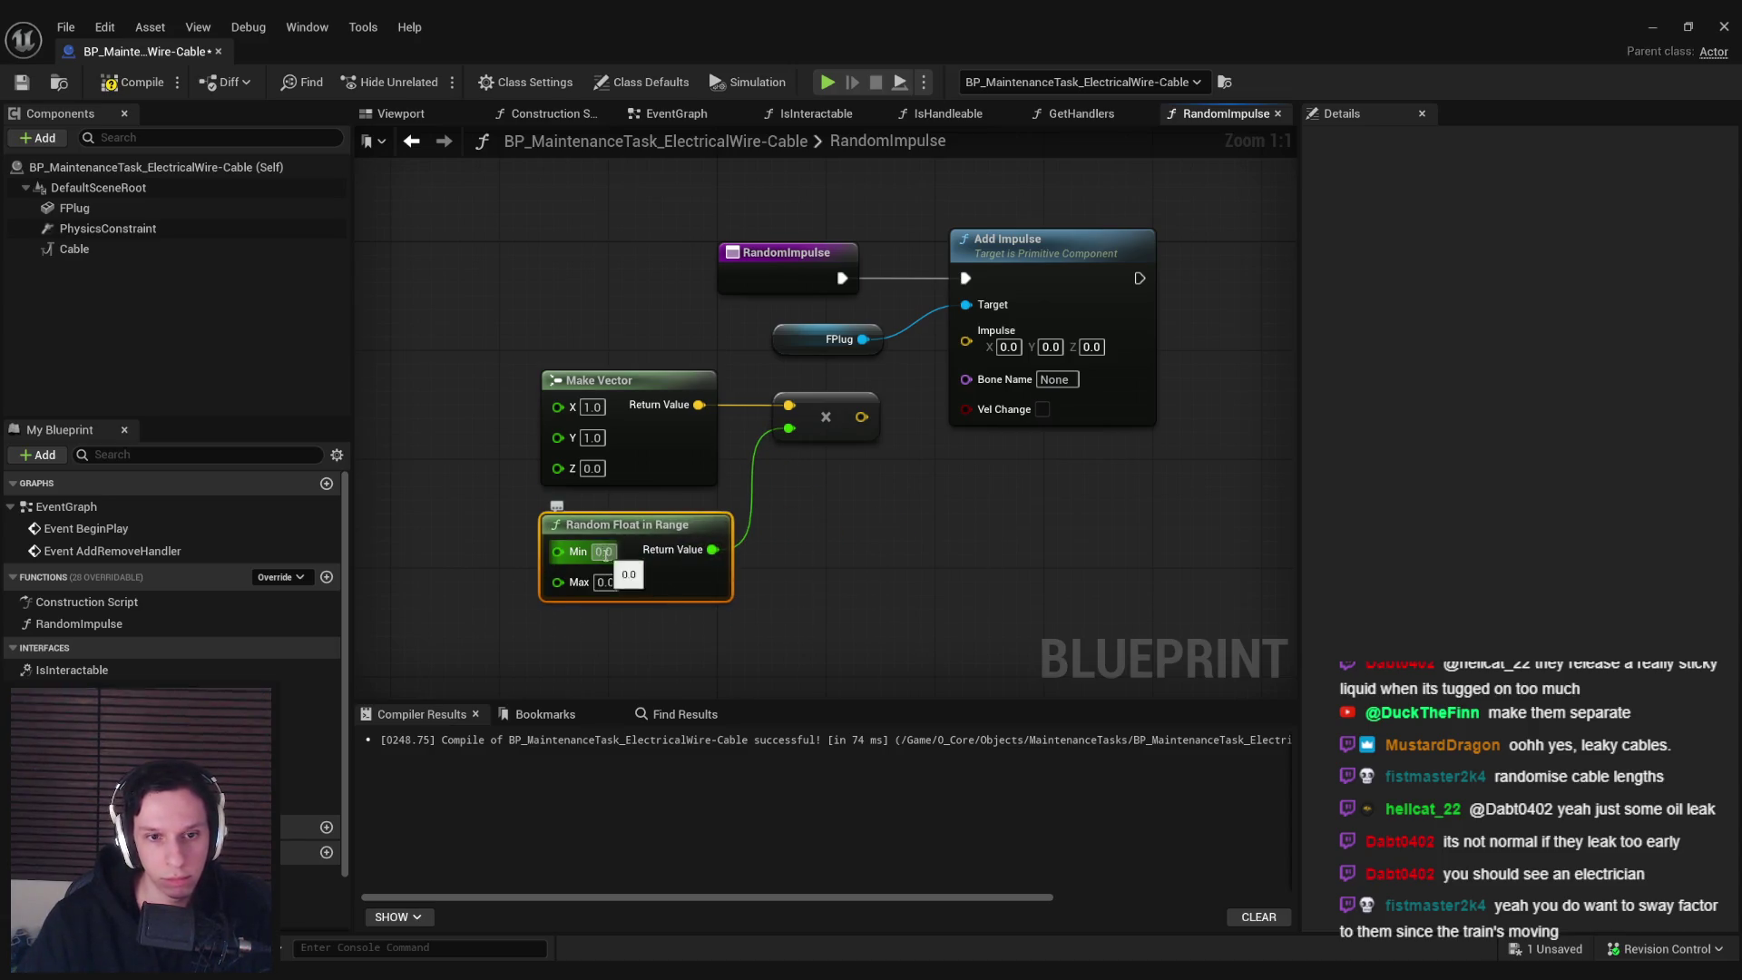
text(0)
key(Tab)
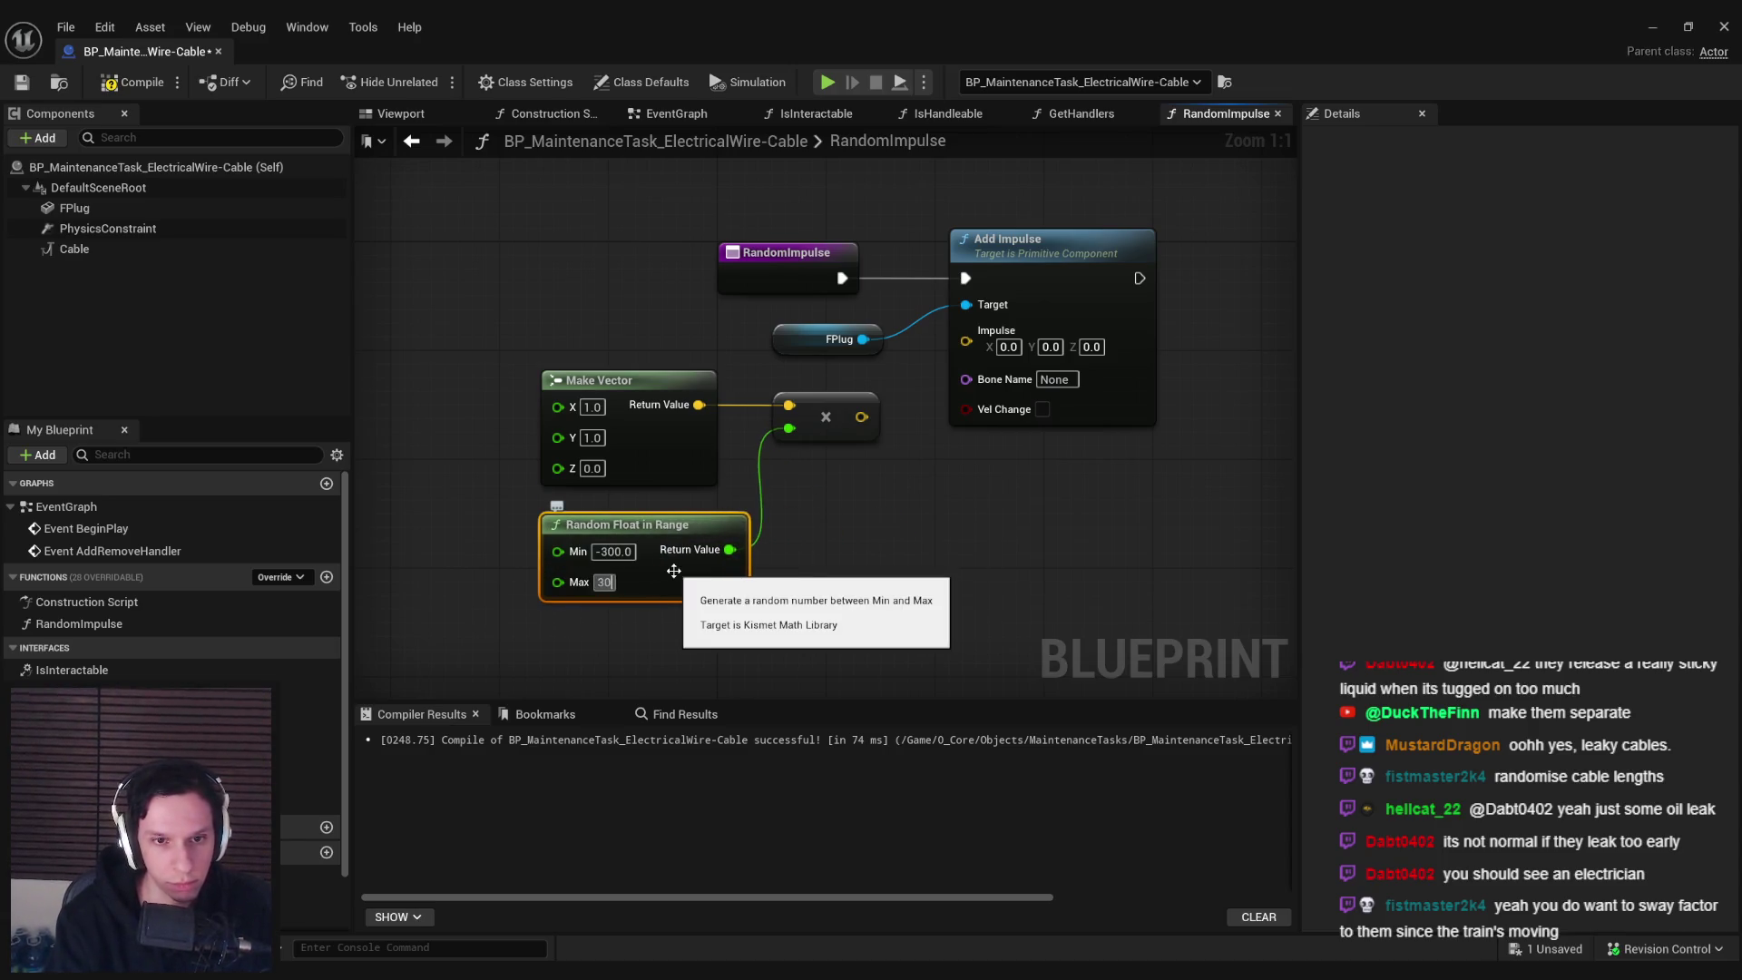
text(300)
key(Return)
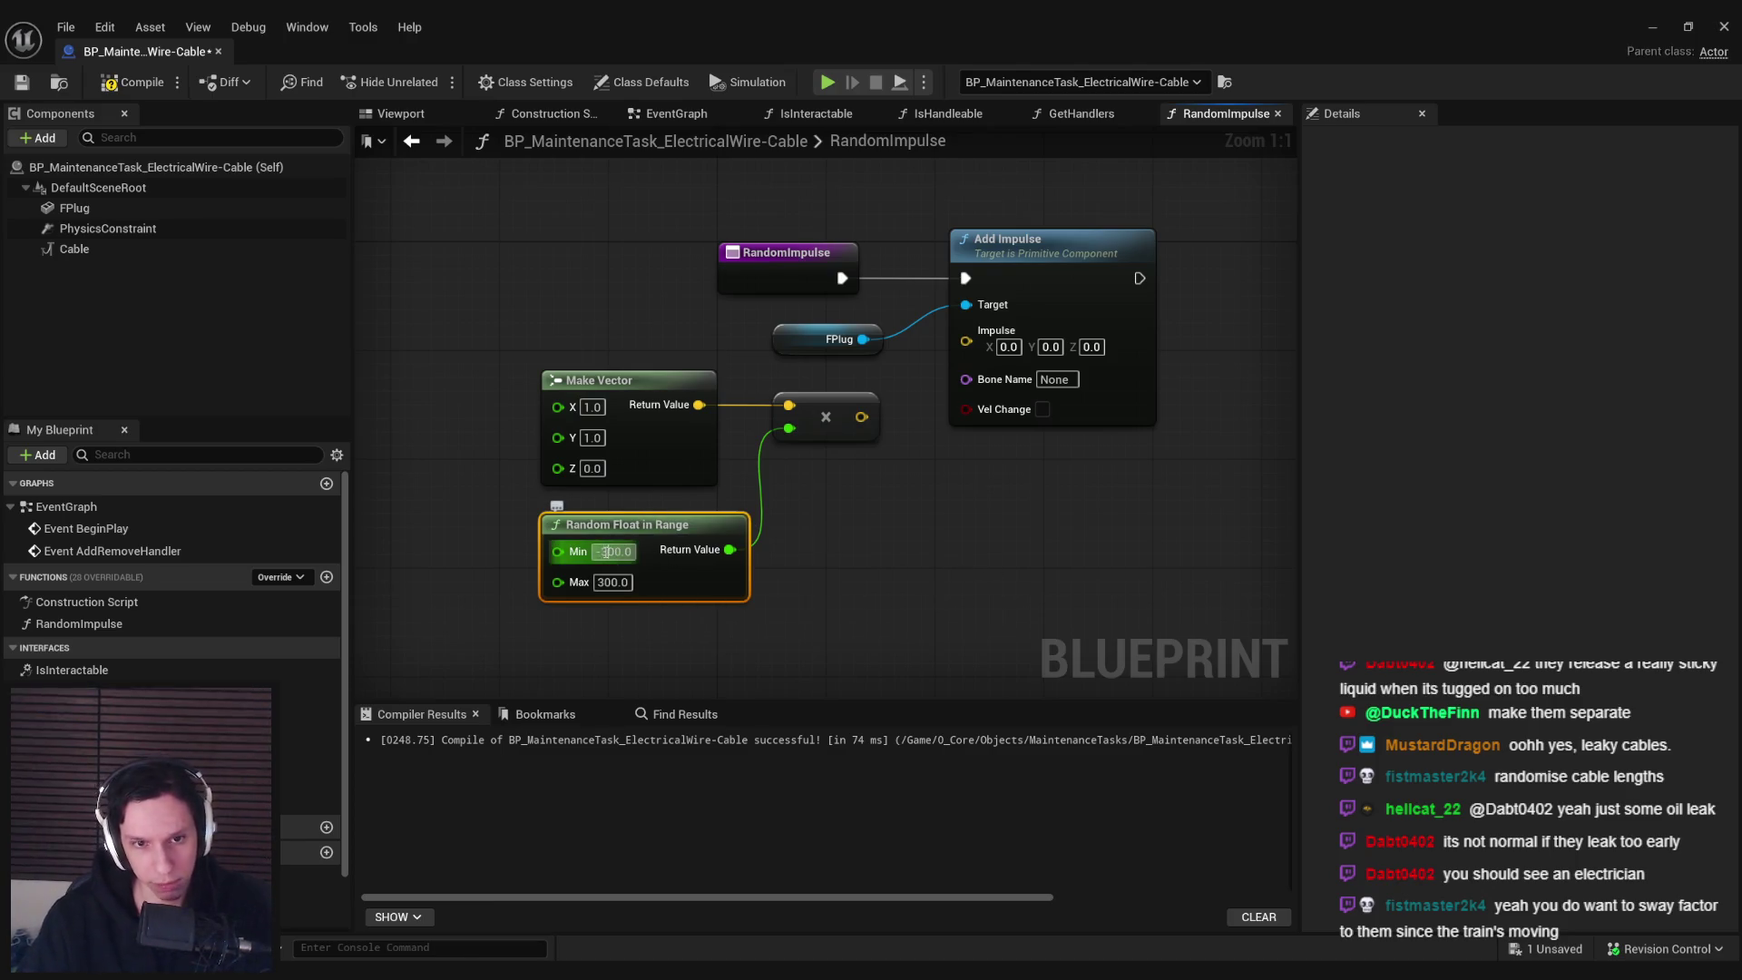
Feed the scaled vector into Add Impulse's Impulse and exec into Set Timer by Function Name
mouse_move(861, 416)
mouse_down()
mouse_move(953, 381)
mouse_move(966, 341)
mouse_up()
scroll(949, 492, down, 2)
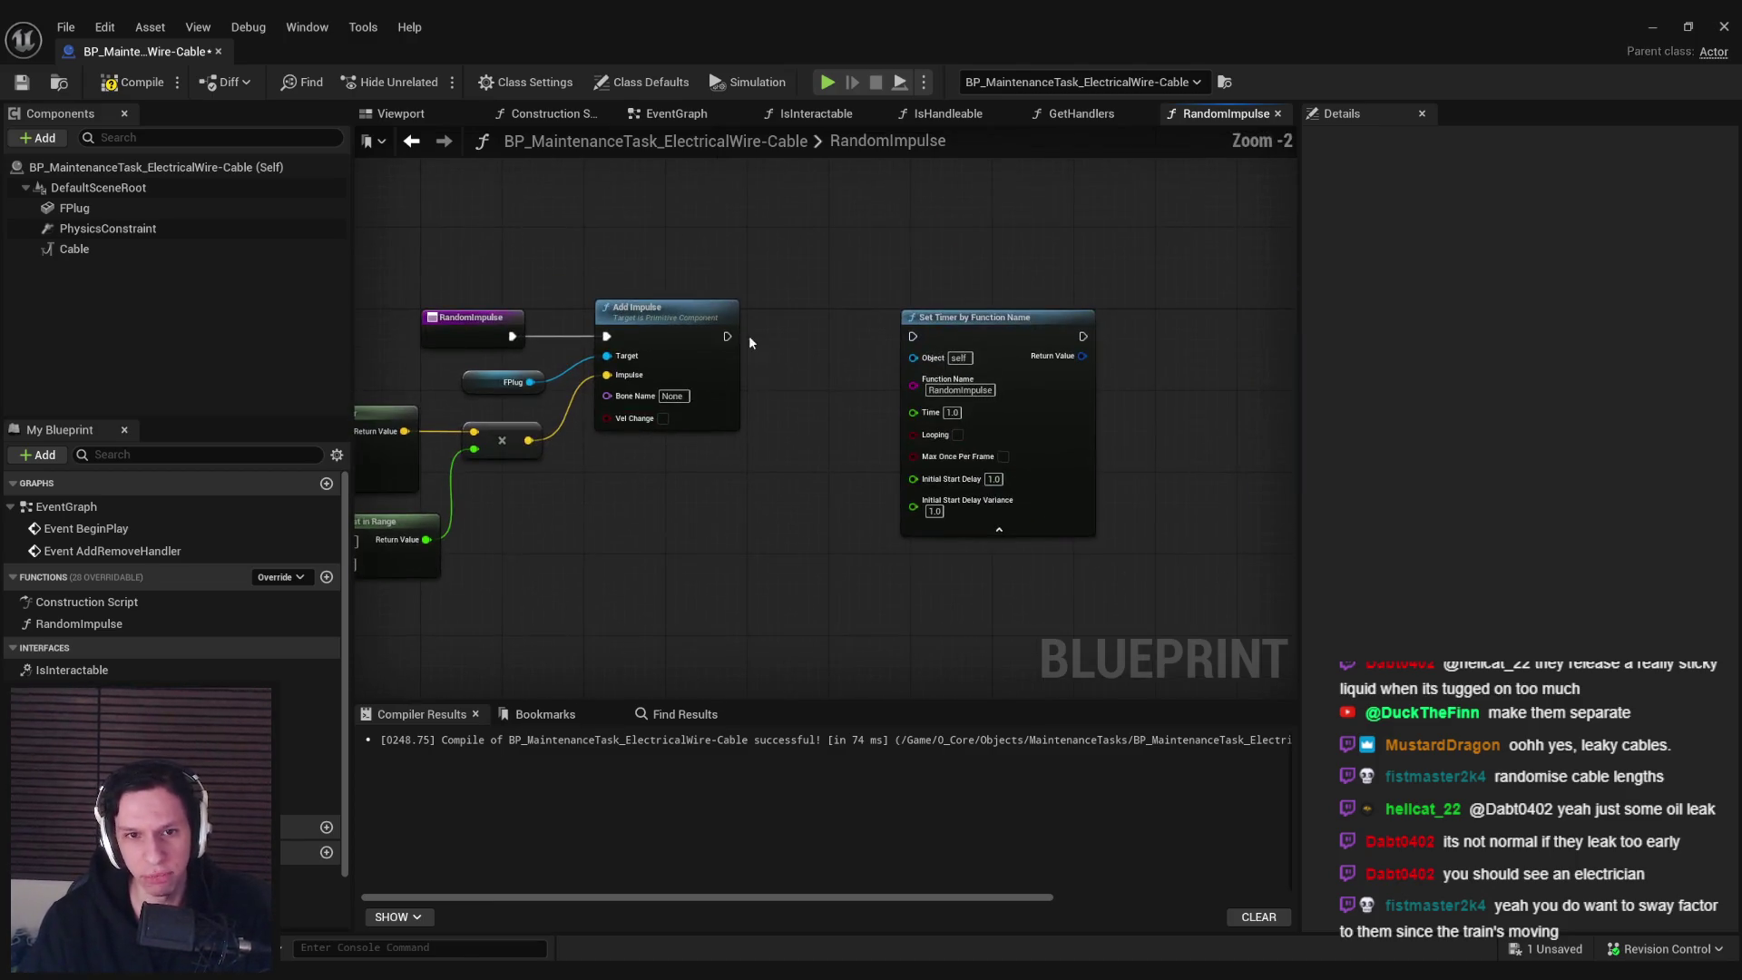
drag(726, 336, 913, 336)
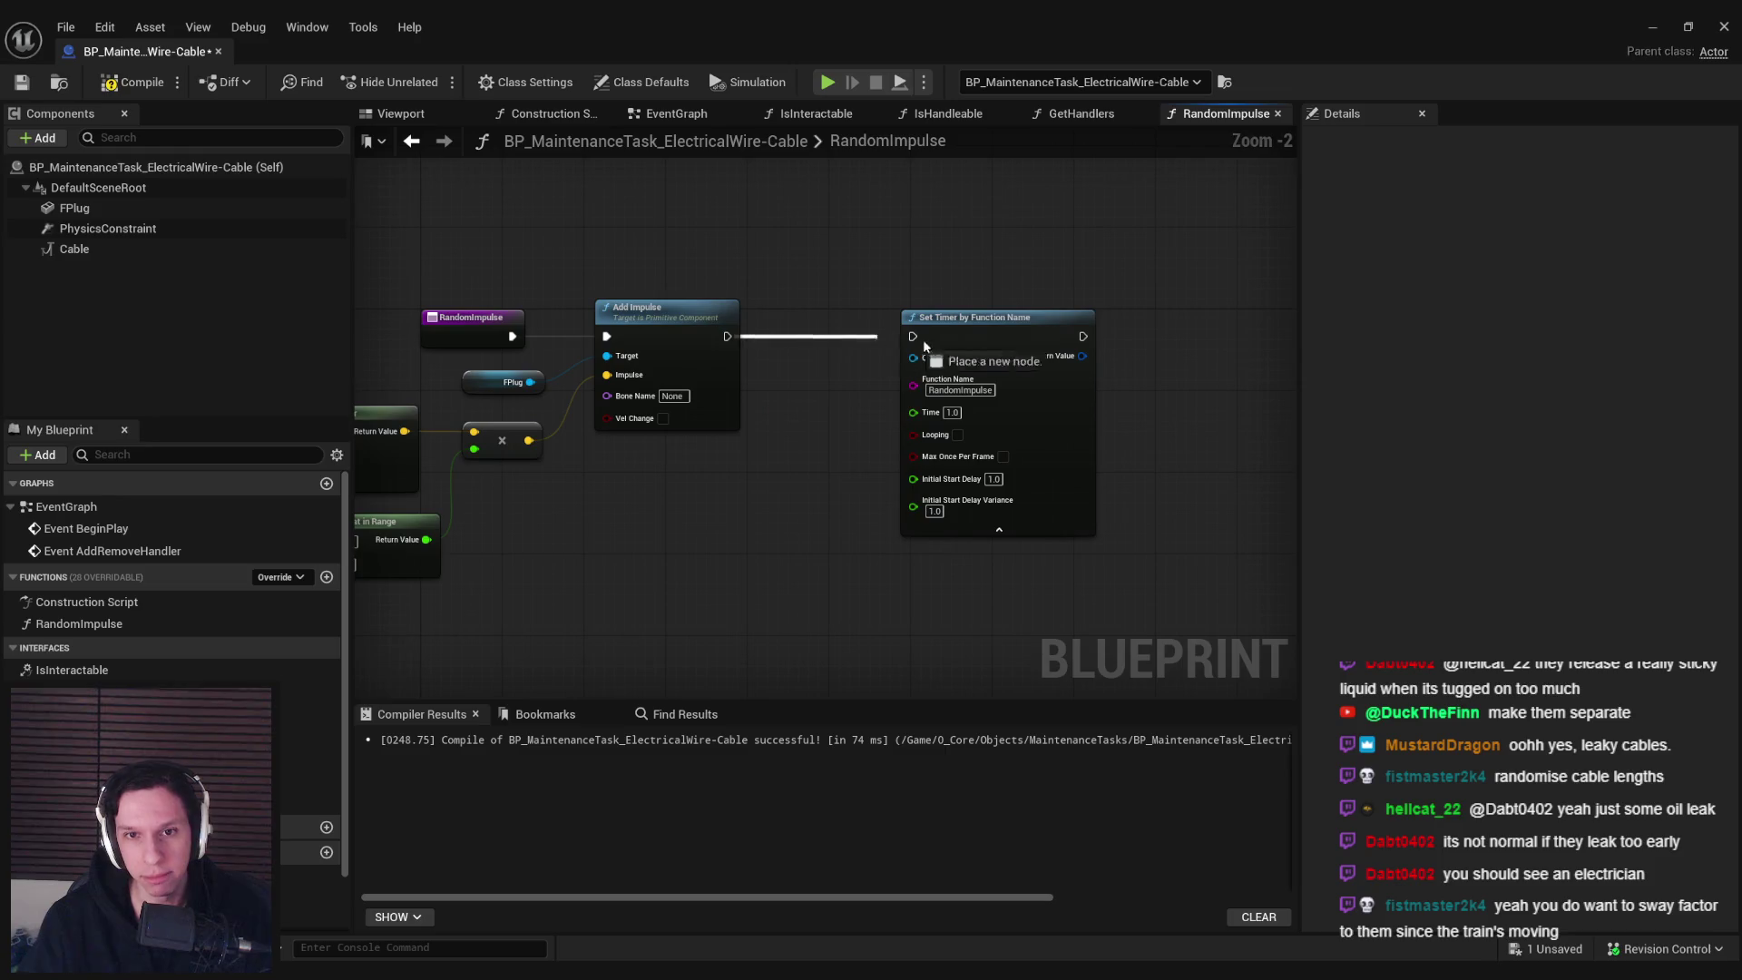
click(1652, 26)
Playtest the swaying cables, then change the random range to -100 to 100
key(alt+p)
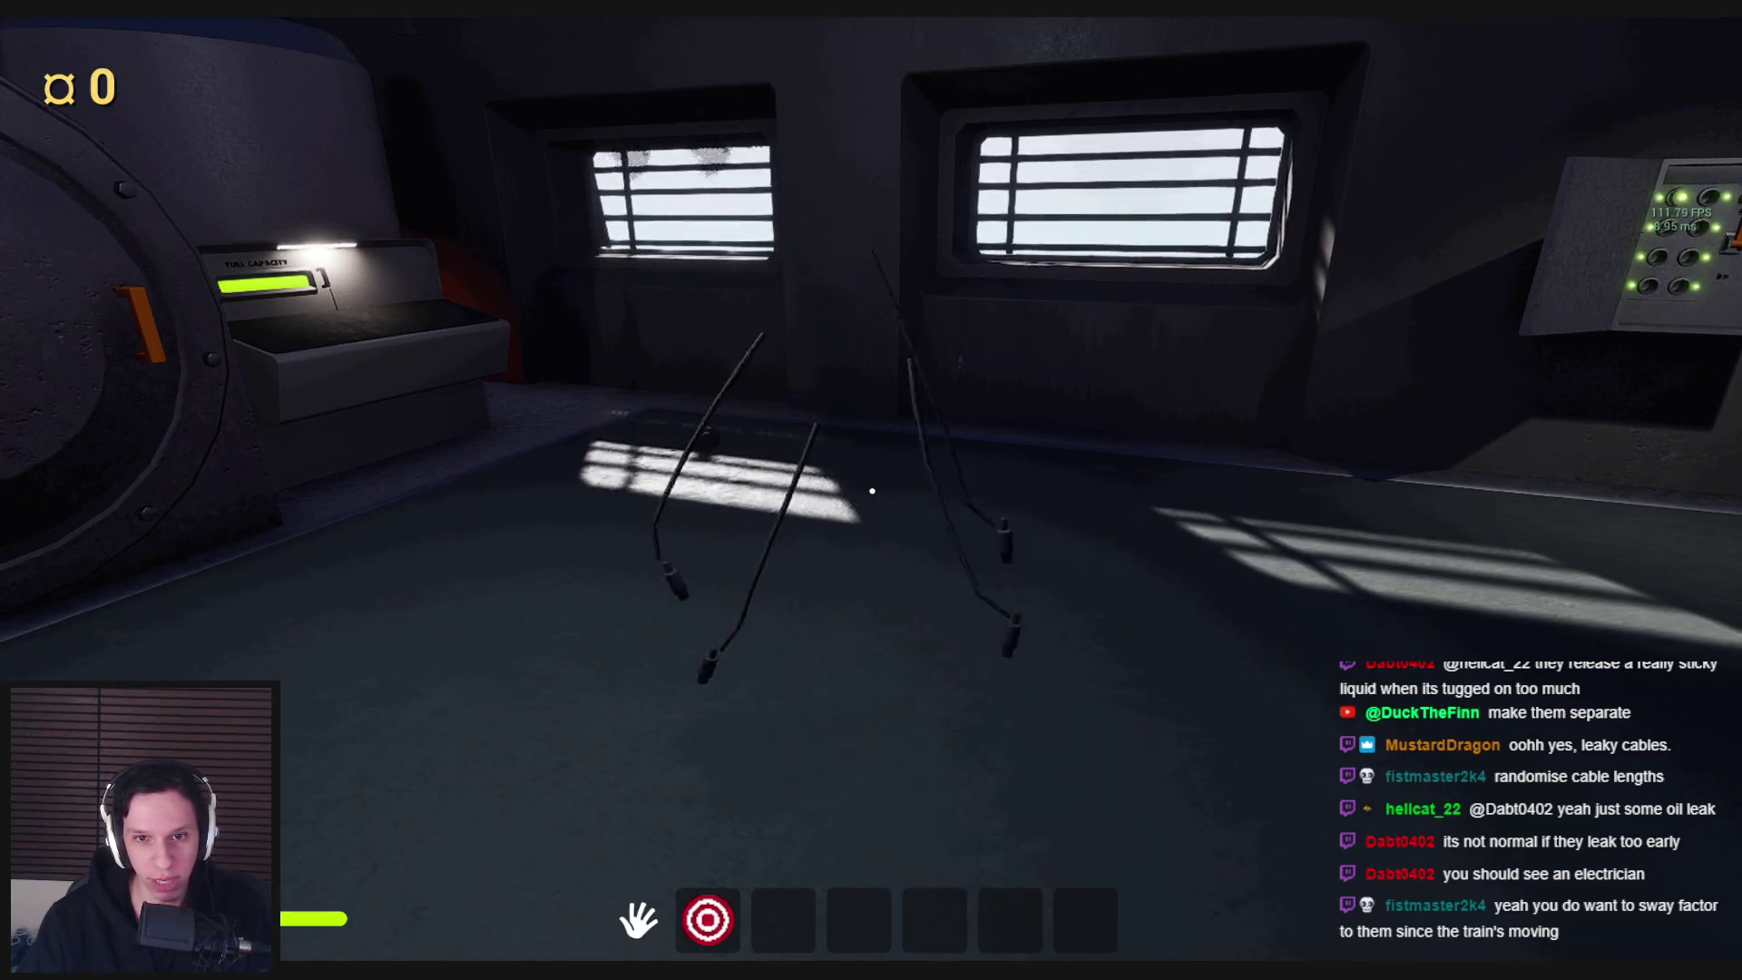
key(Escape)
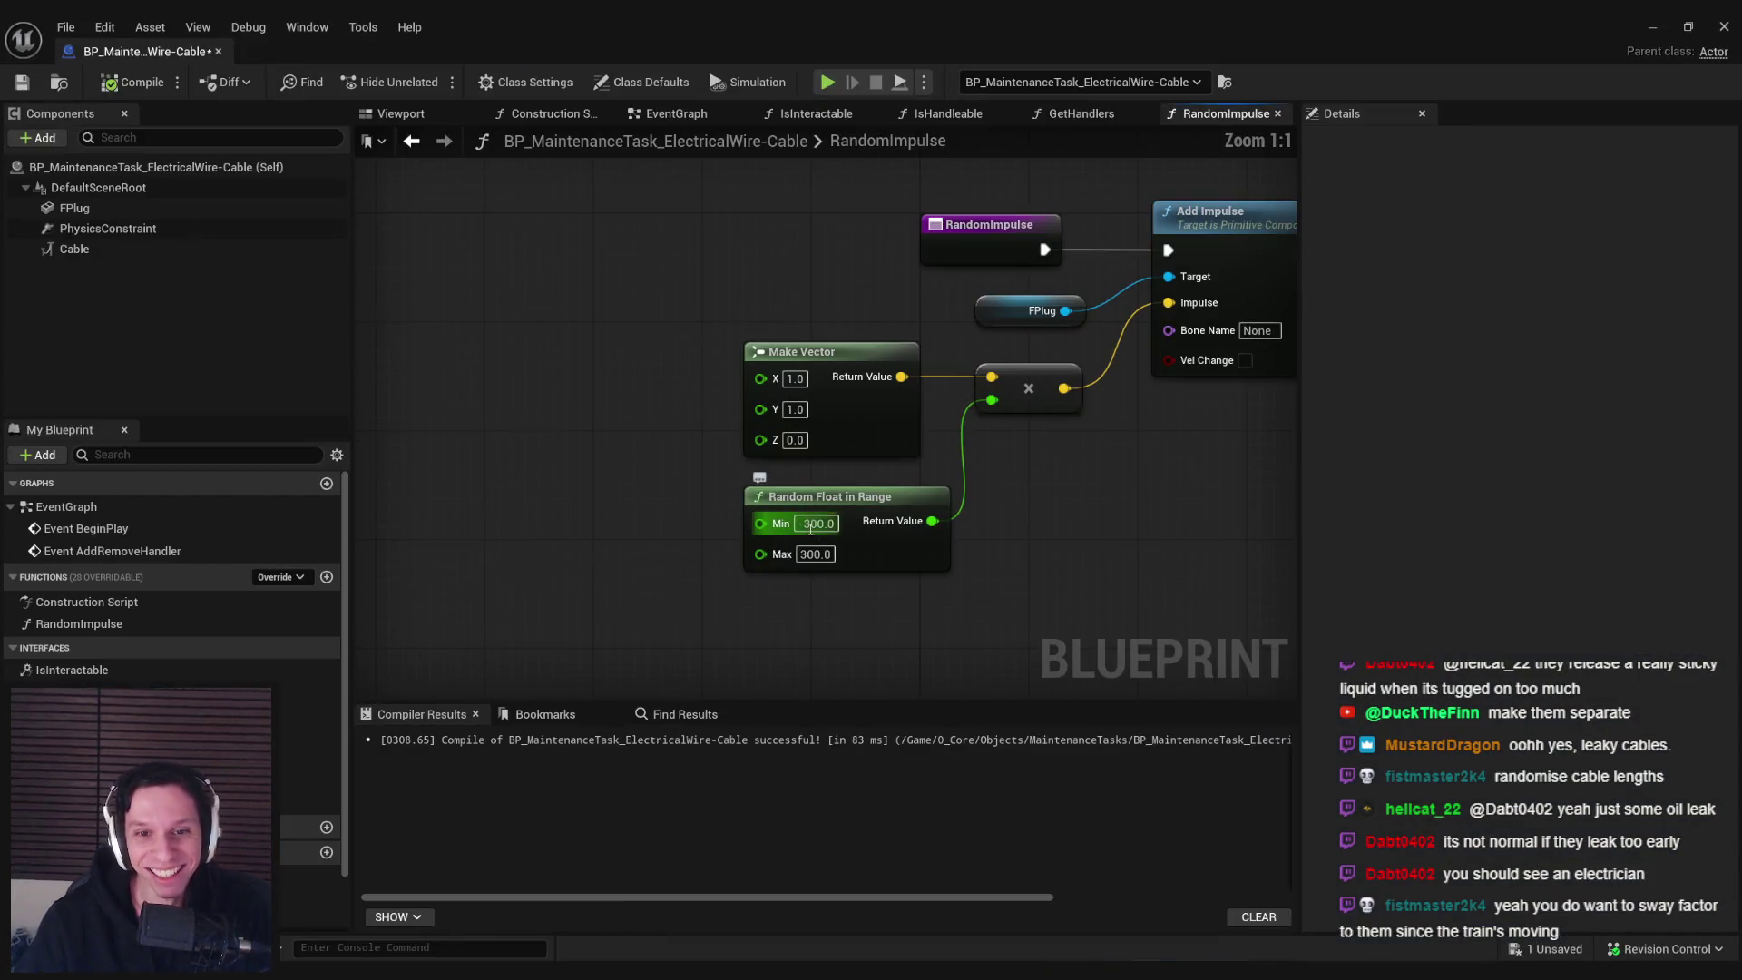
text(100)
click(802, 554)
Playtest the cables with the ±100 impulse and return to the RandomImpulse graph
scroll(816, 588, down, 1)
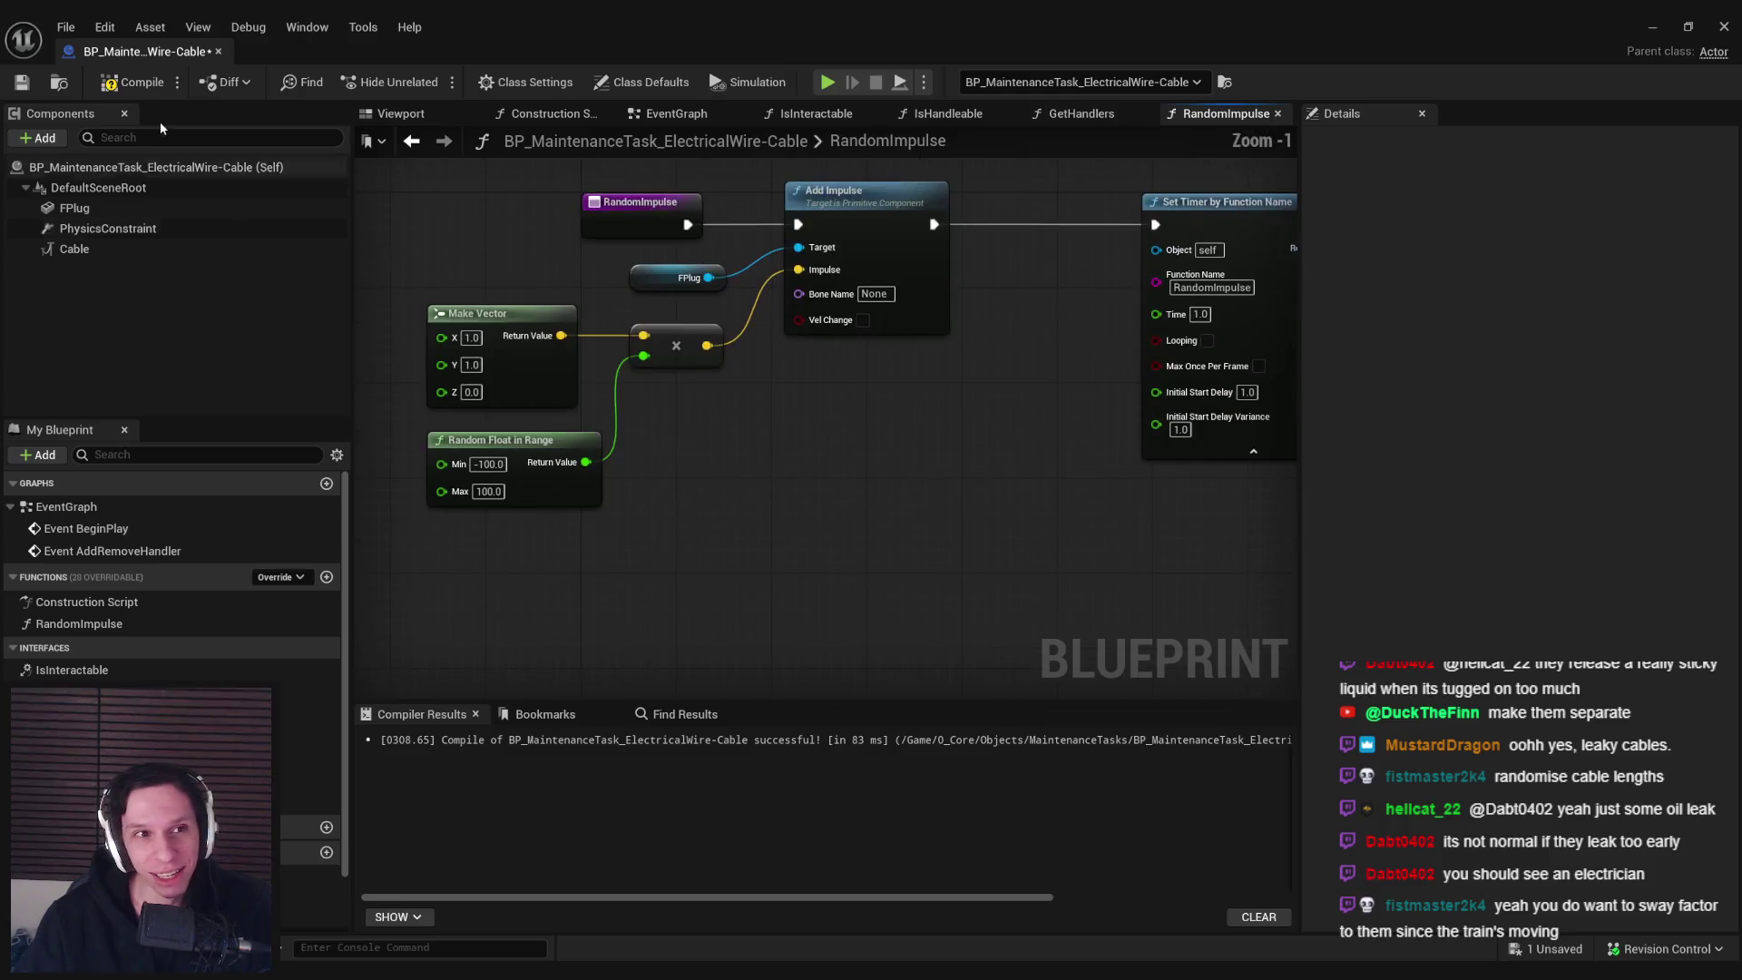
click(1654, 26)
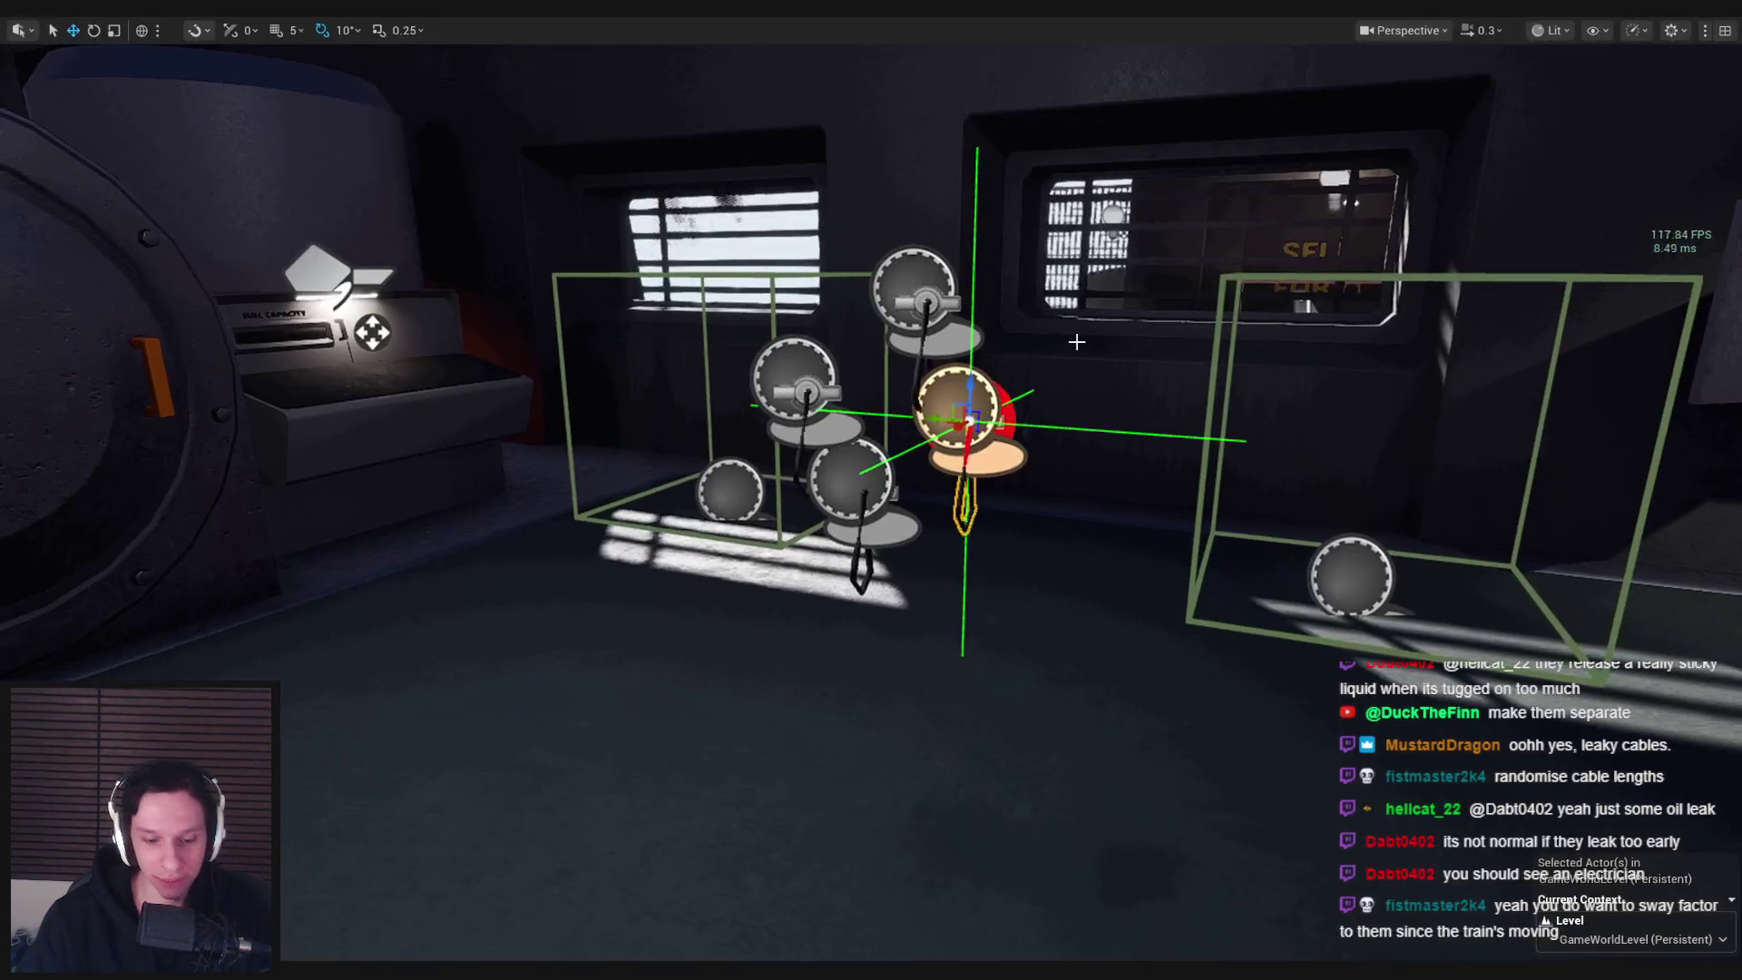
key(alt+p)
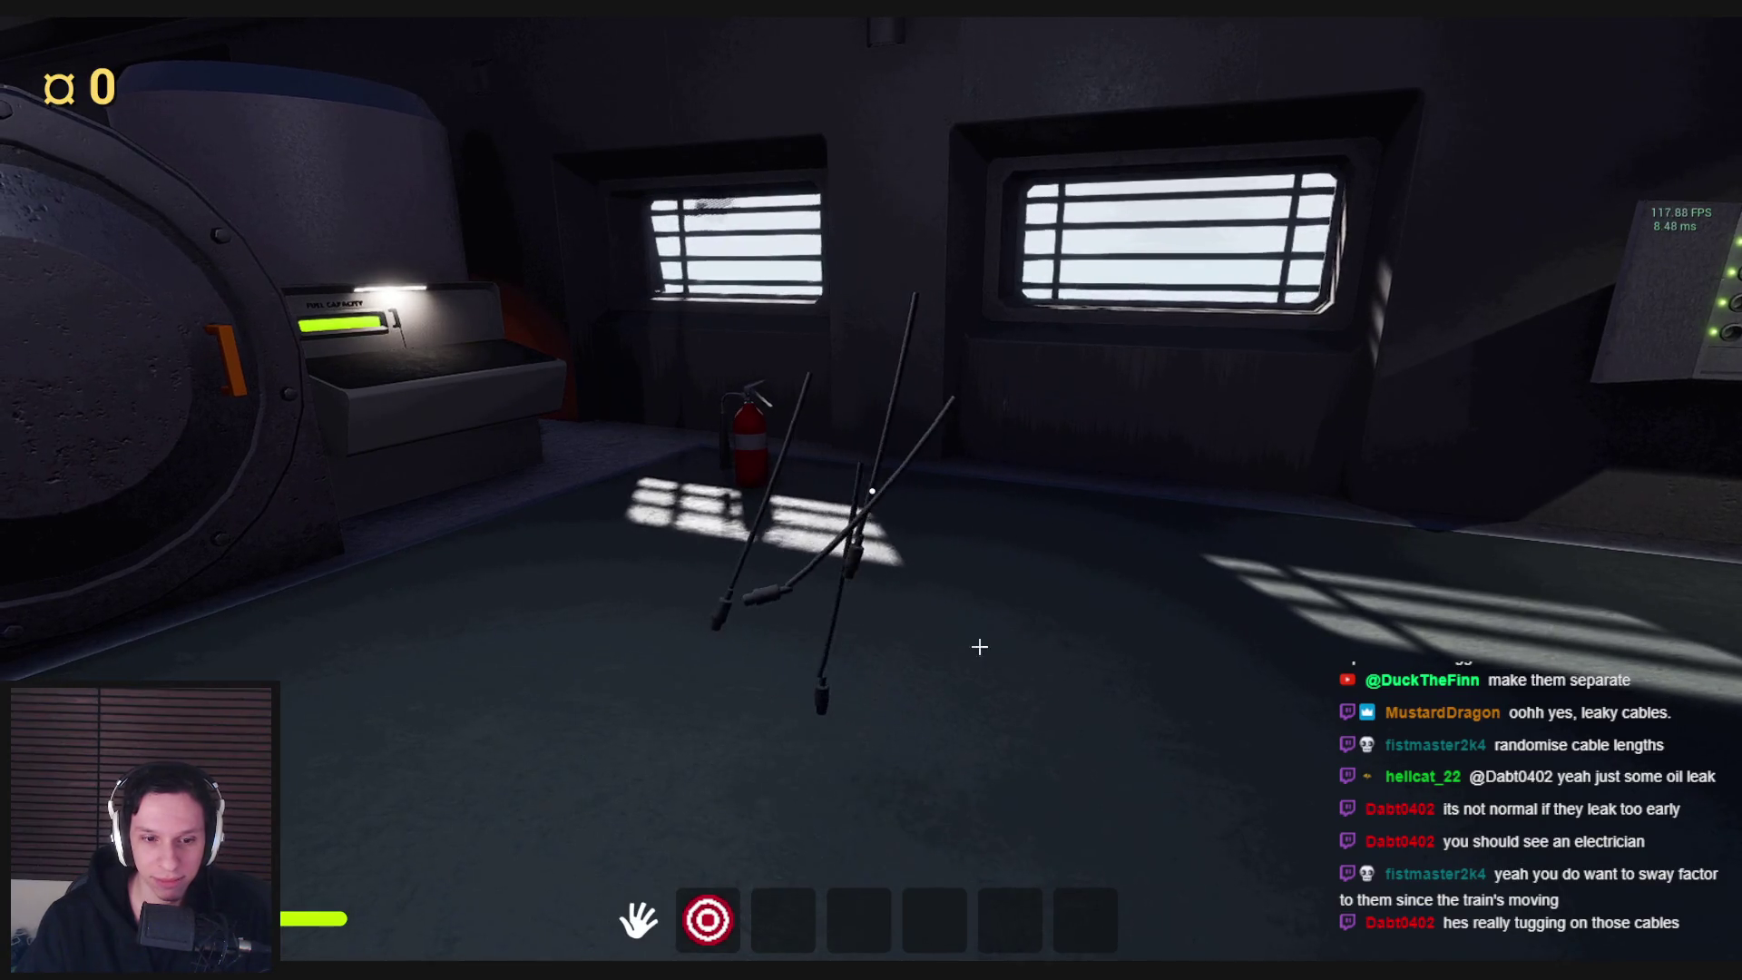
key(Escape)
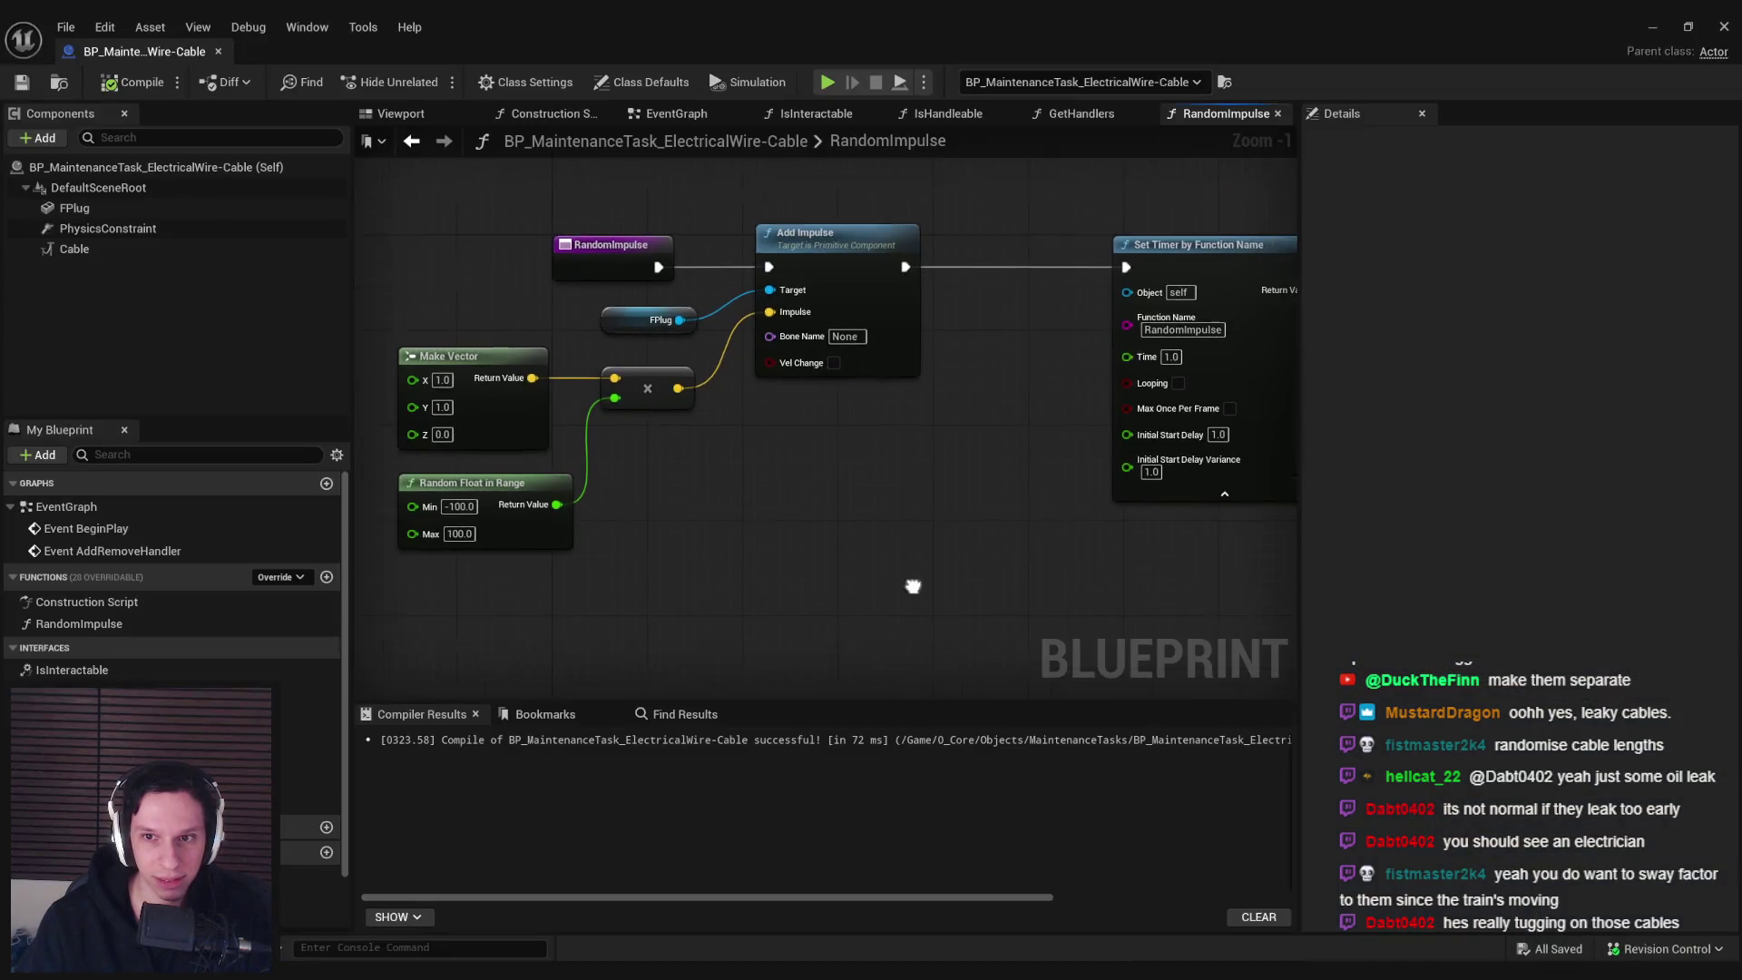
scroll(1073, 437, down, 1)
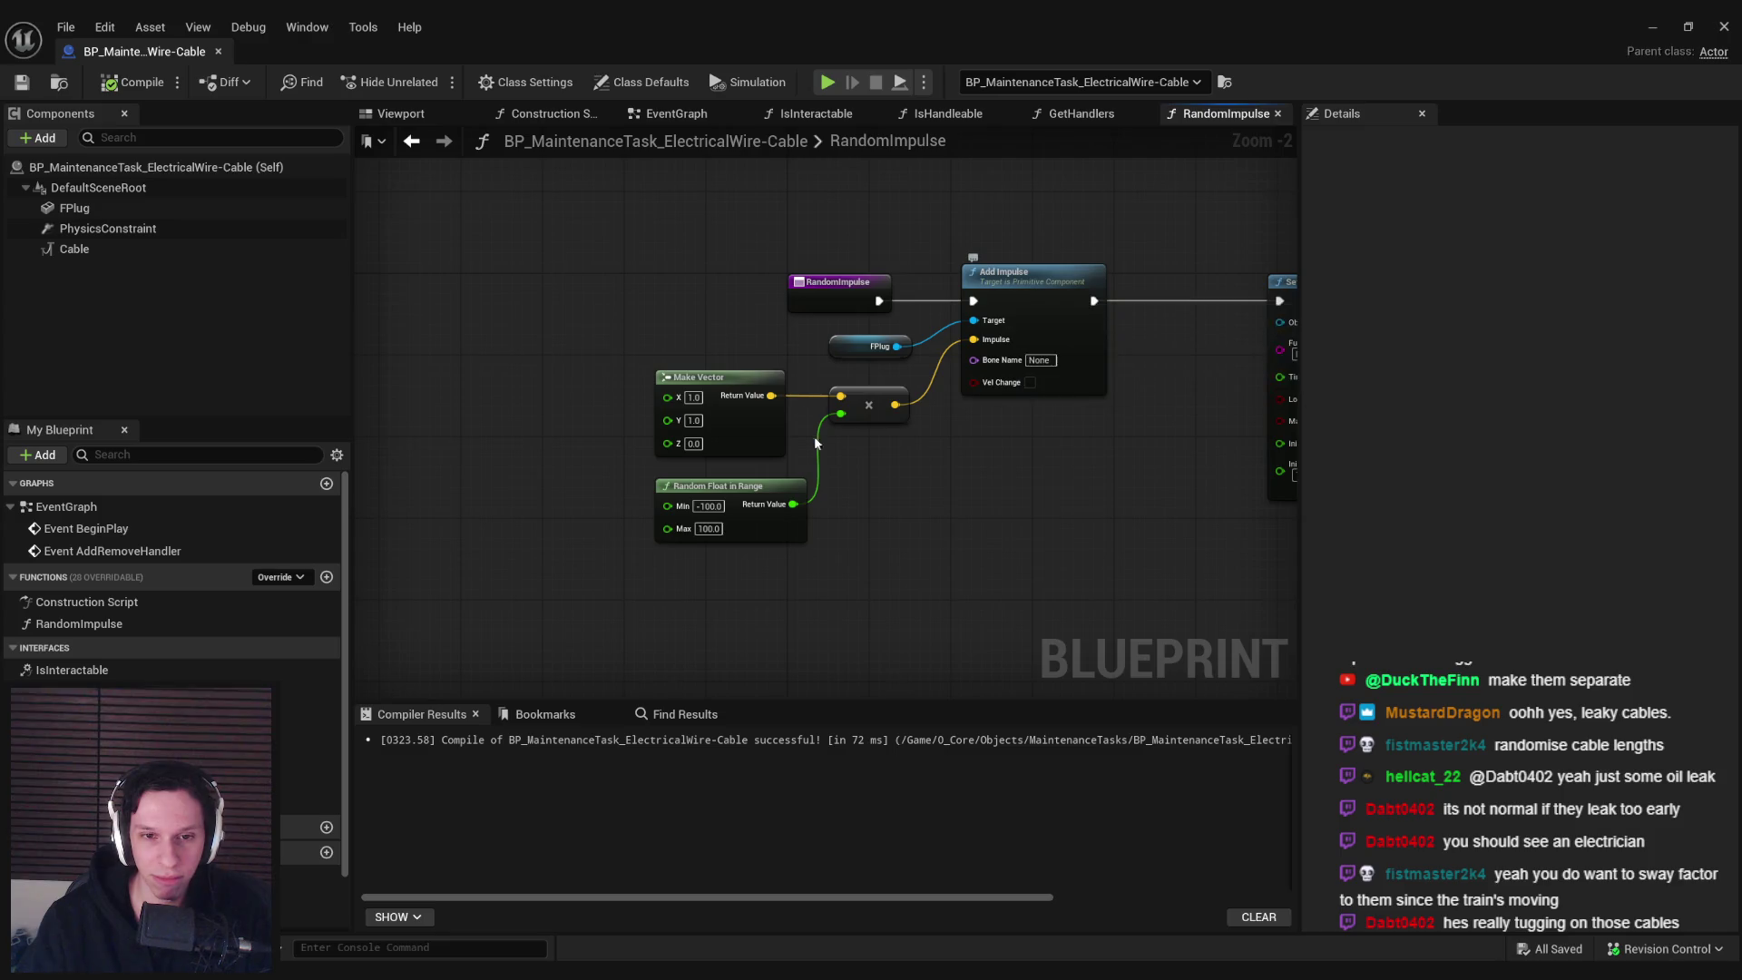
Check the Set Timer node in the EventGraph, save the cable blueprint and start a playtest
scroll(707, 517, up, 2)
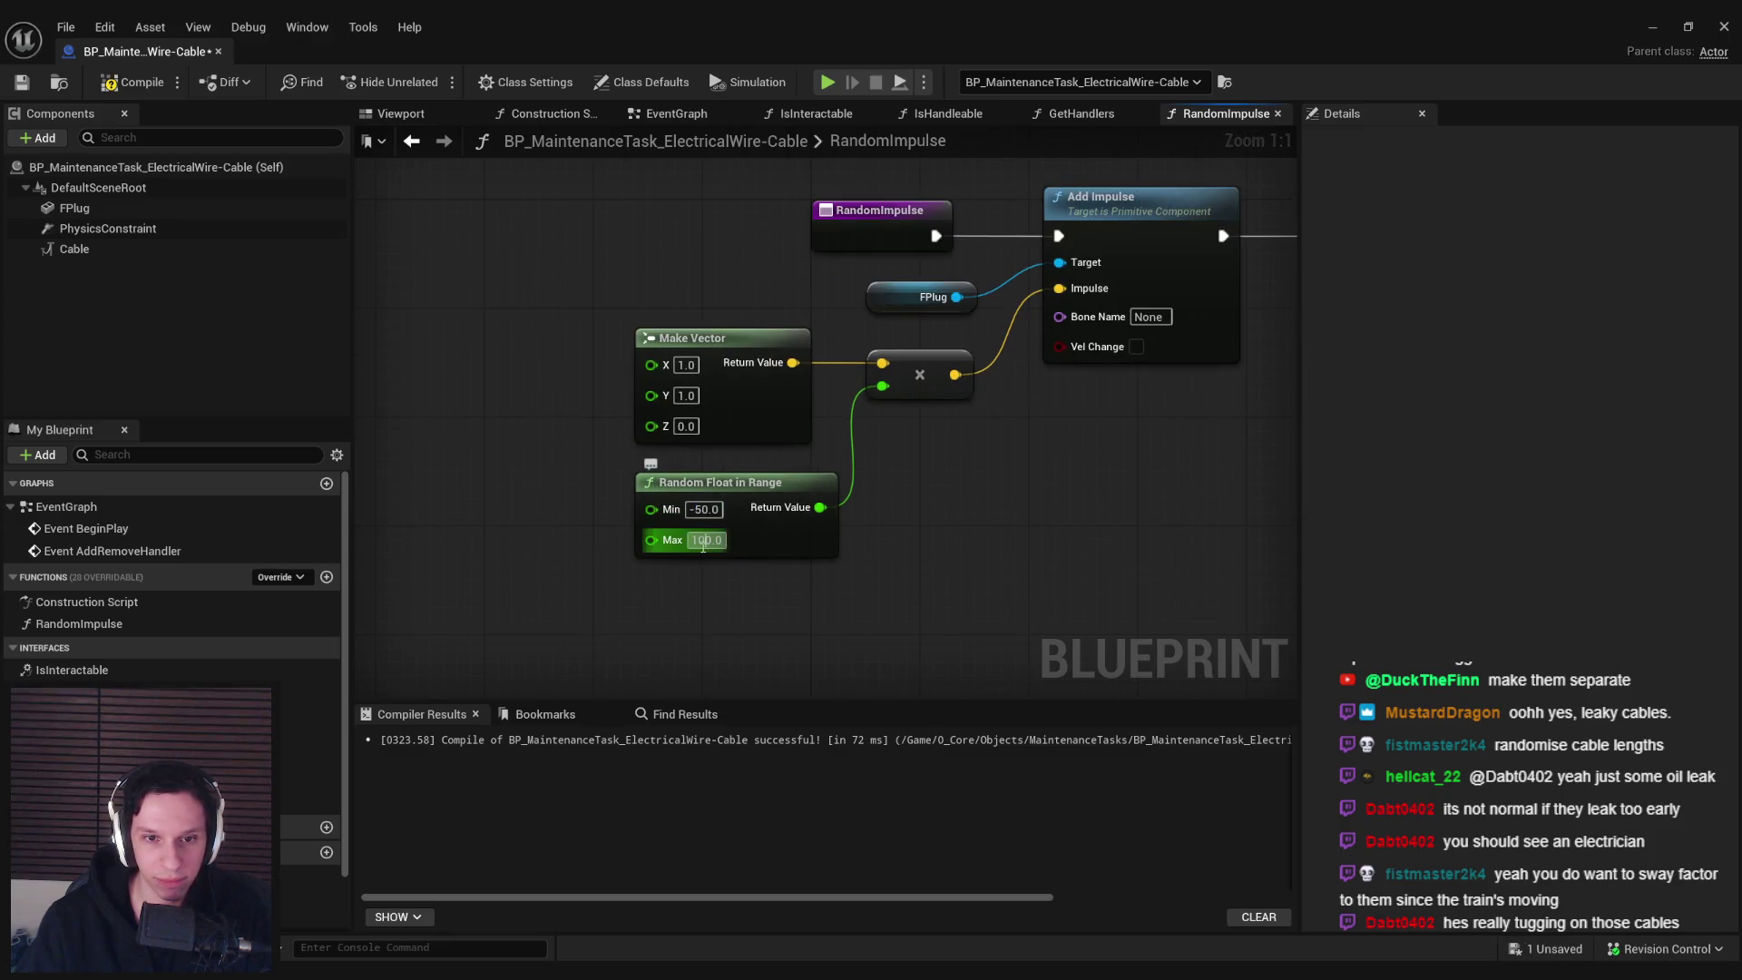
mouse_move(949, 554)
mouse_down()
mouse_move(743, 562)
mouse_move(918, 460)
mouse_up()
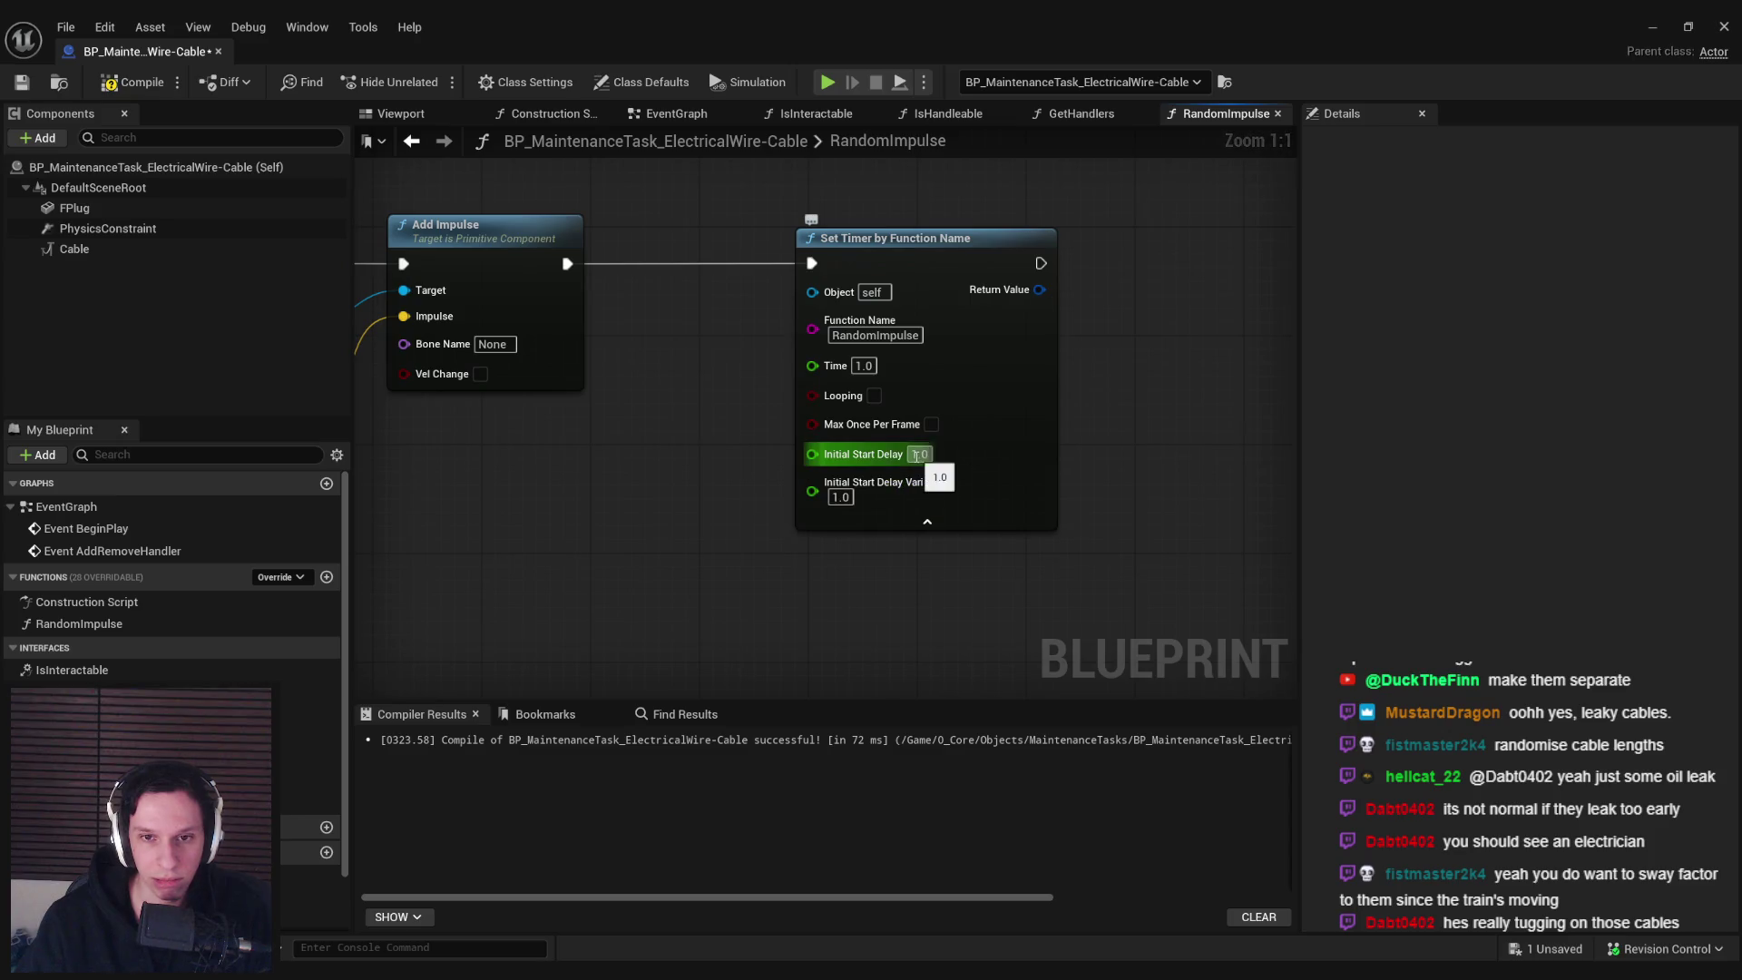
key(alt+Left)
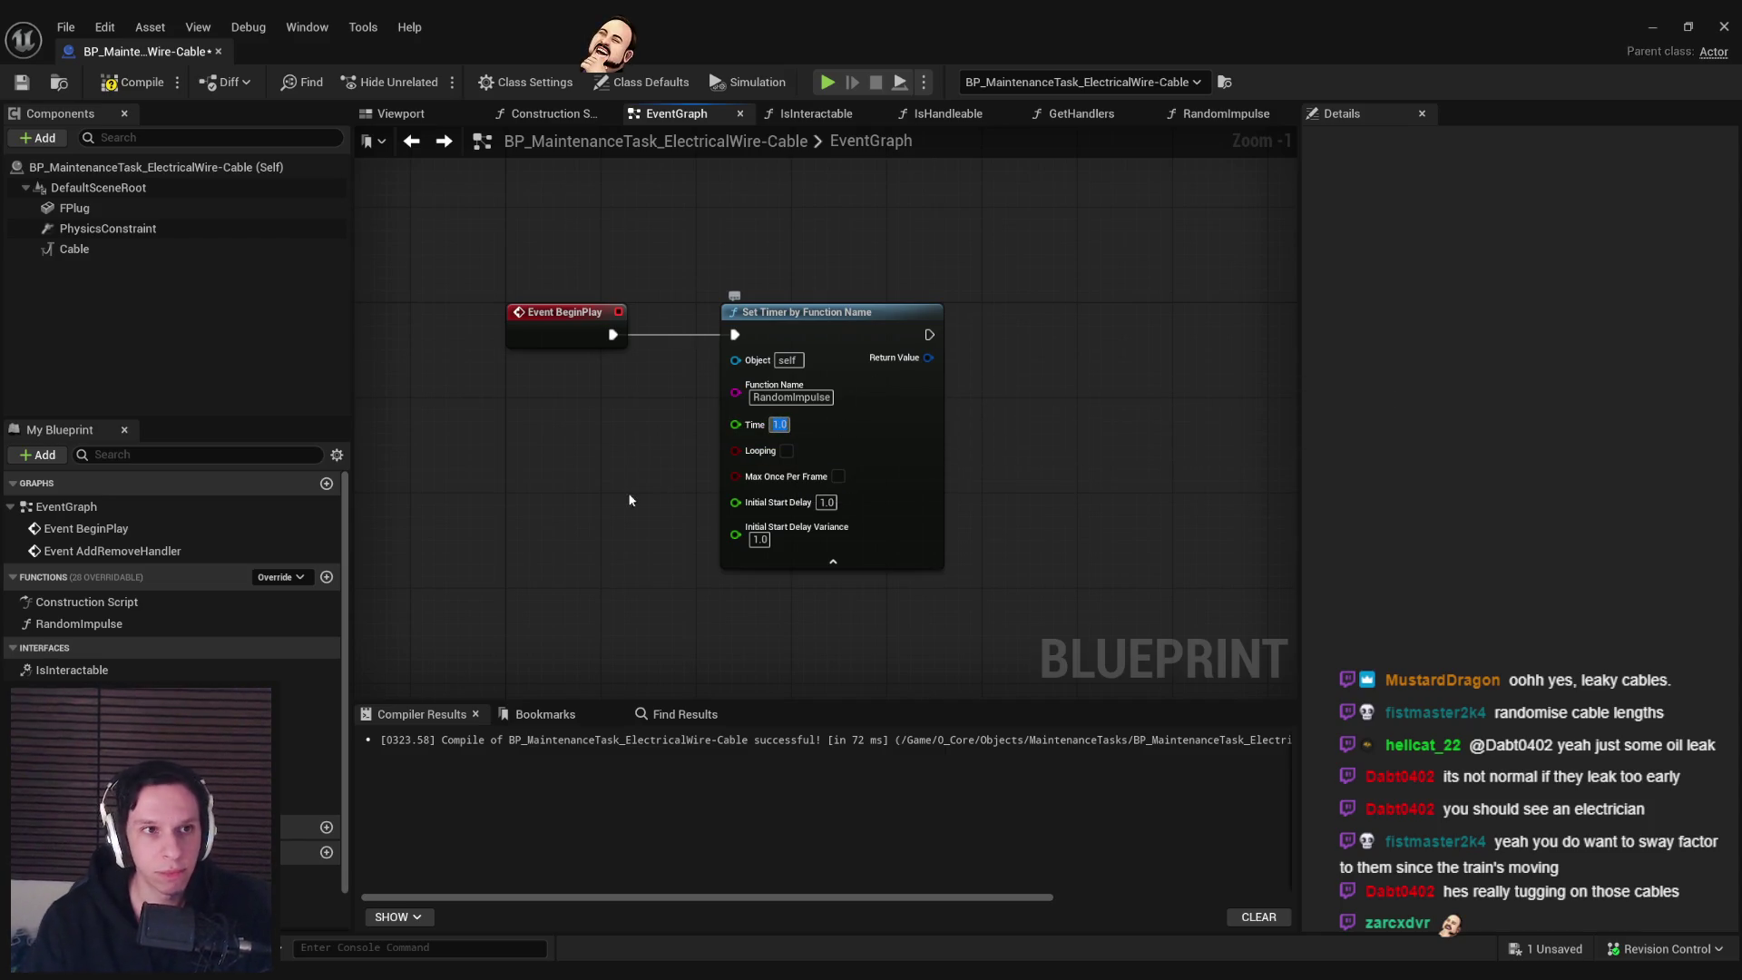
click(22, 82)
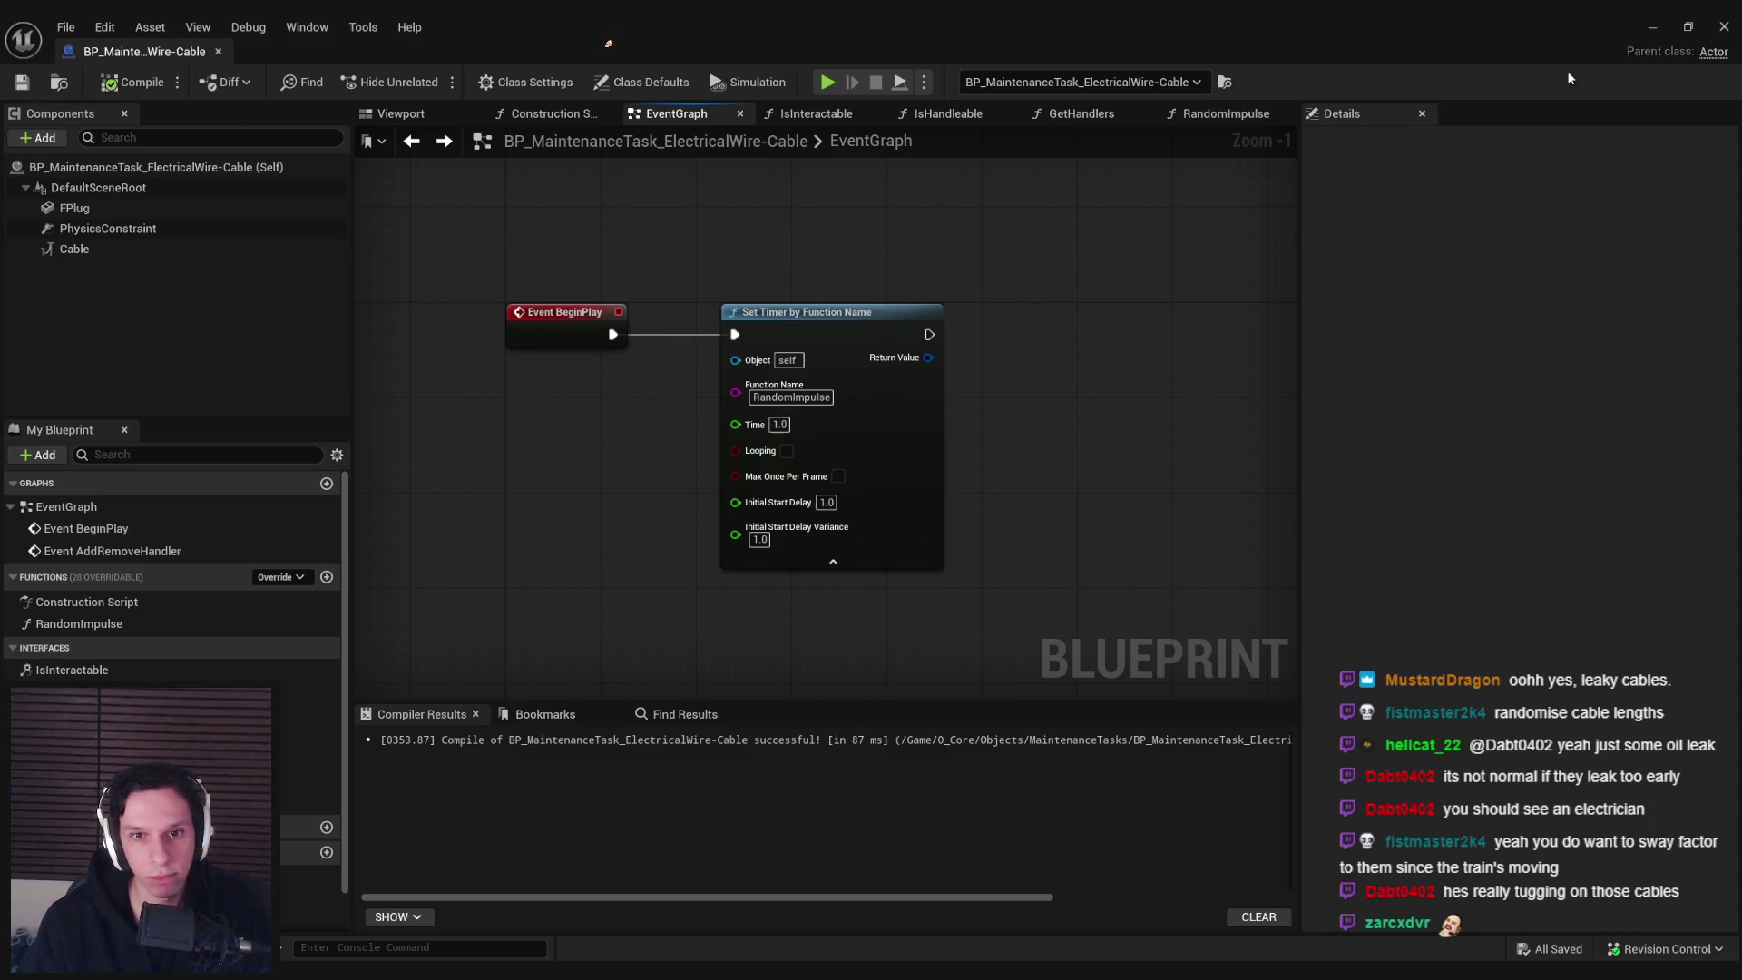
click(1649, 27)
key(alt+p)
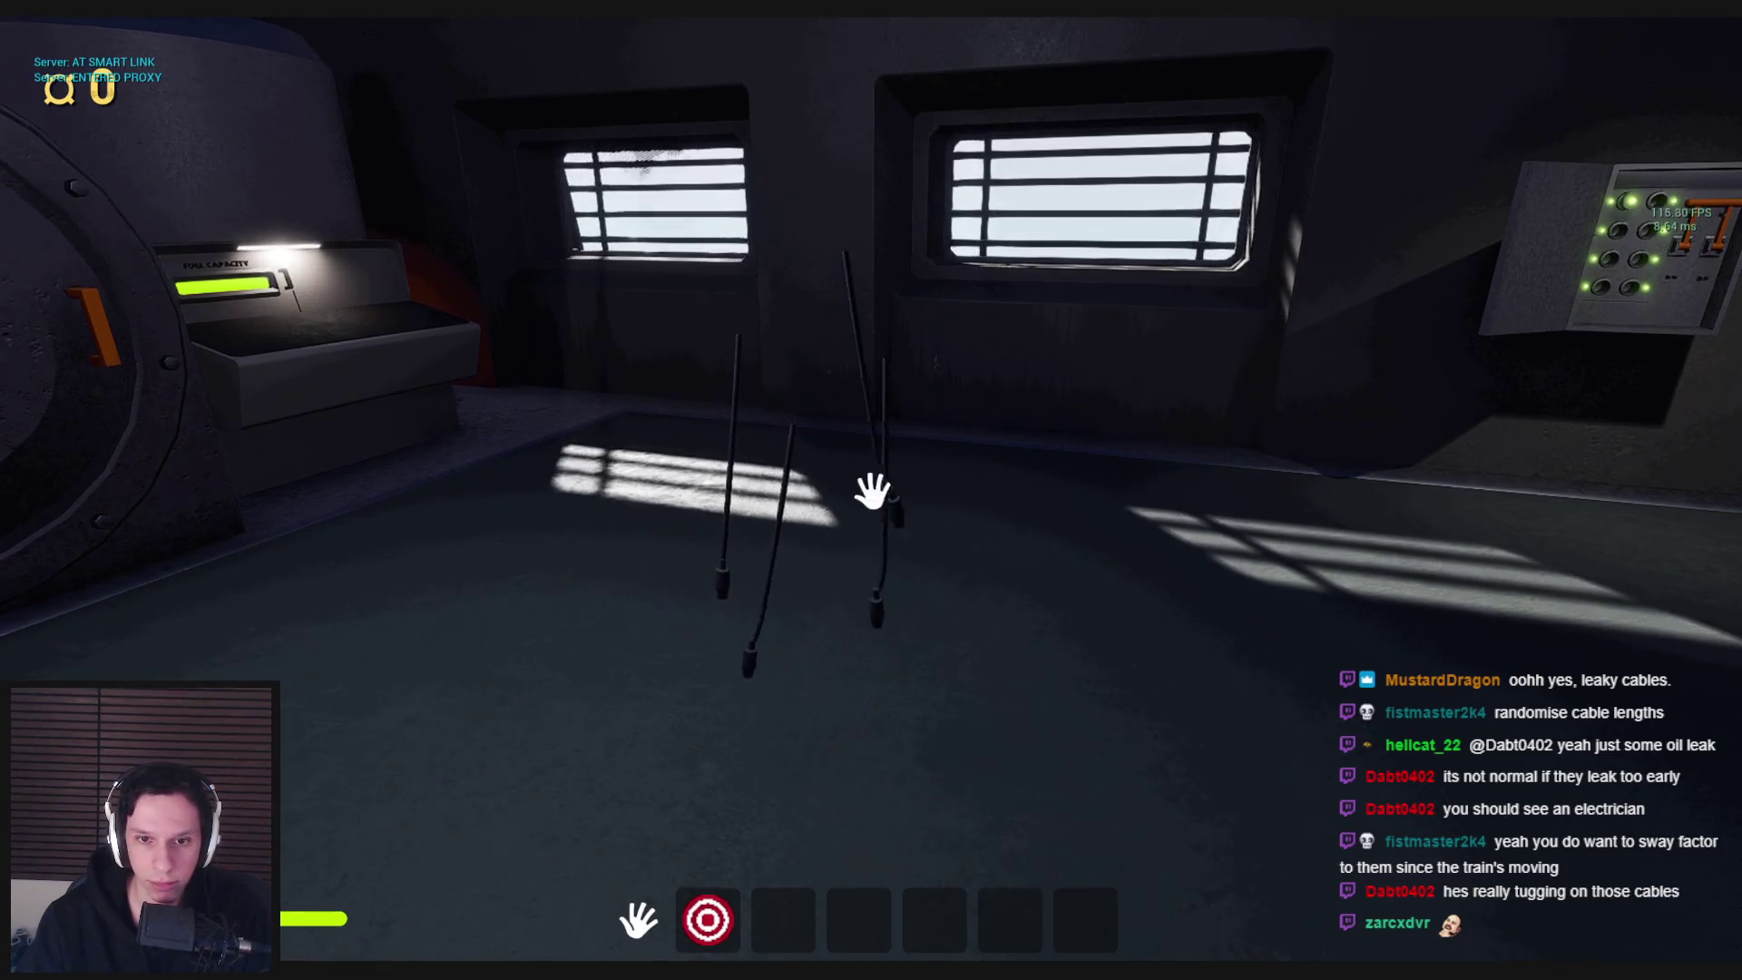
Walk toward the cables to watch them sway up close, then stop the playtest
key(w)
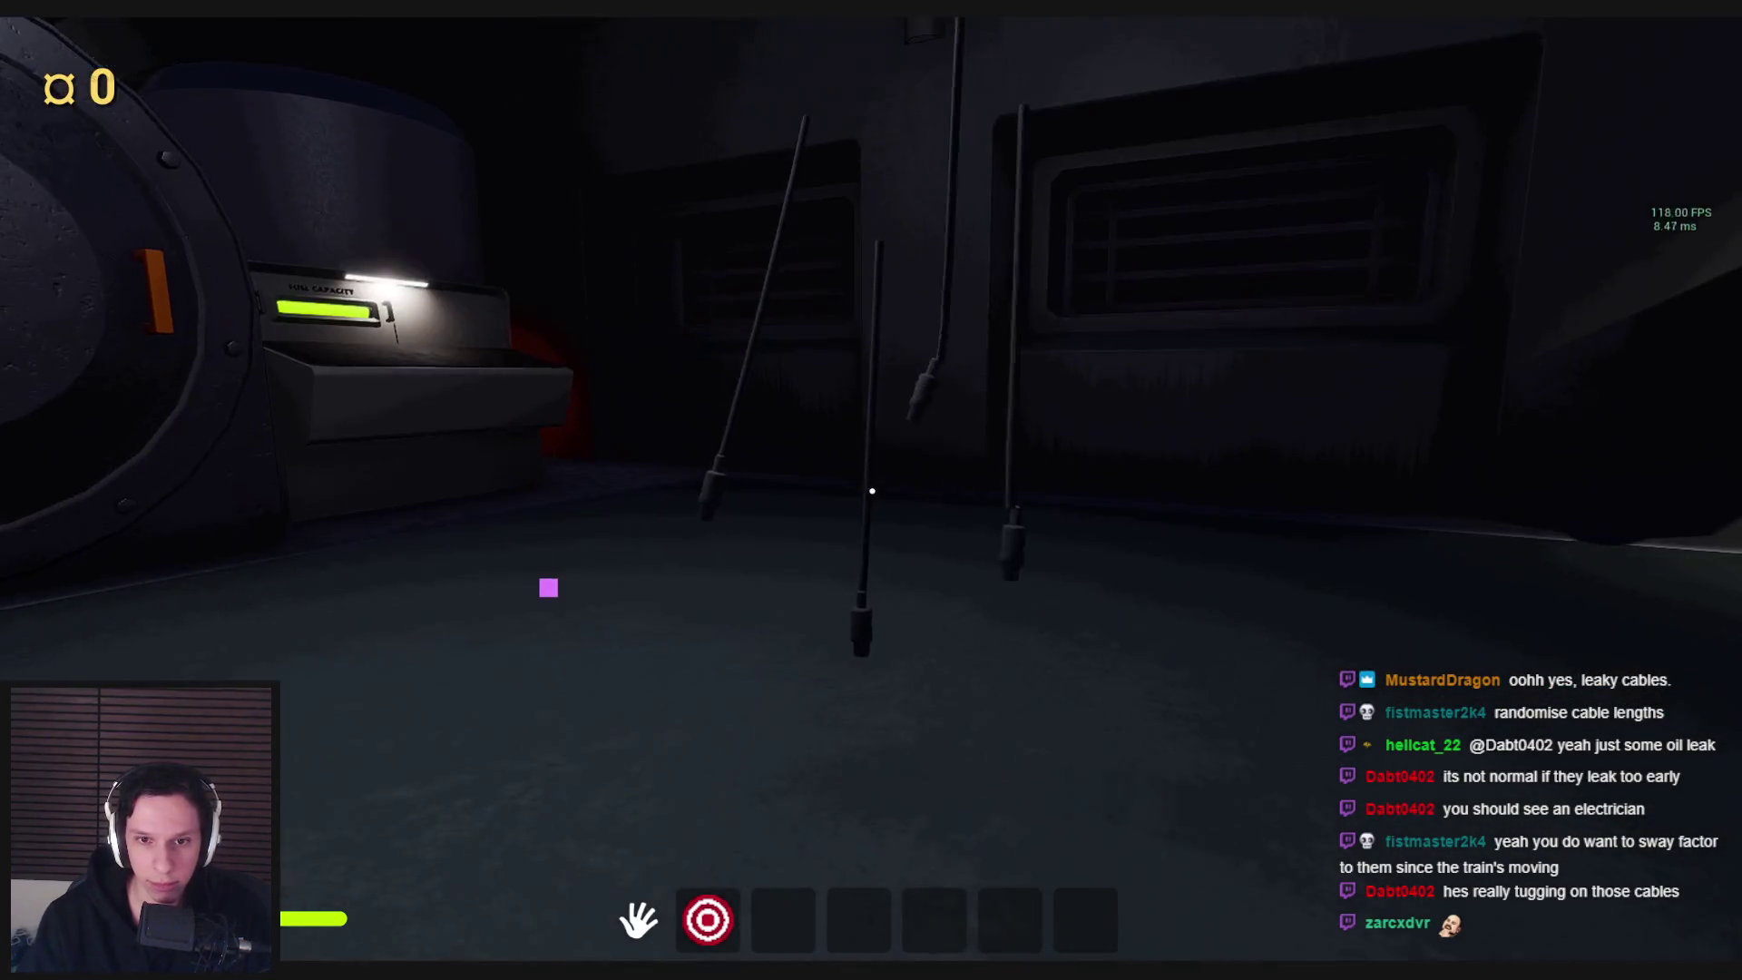
key(Escape)
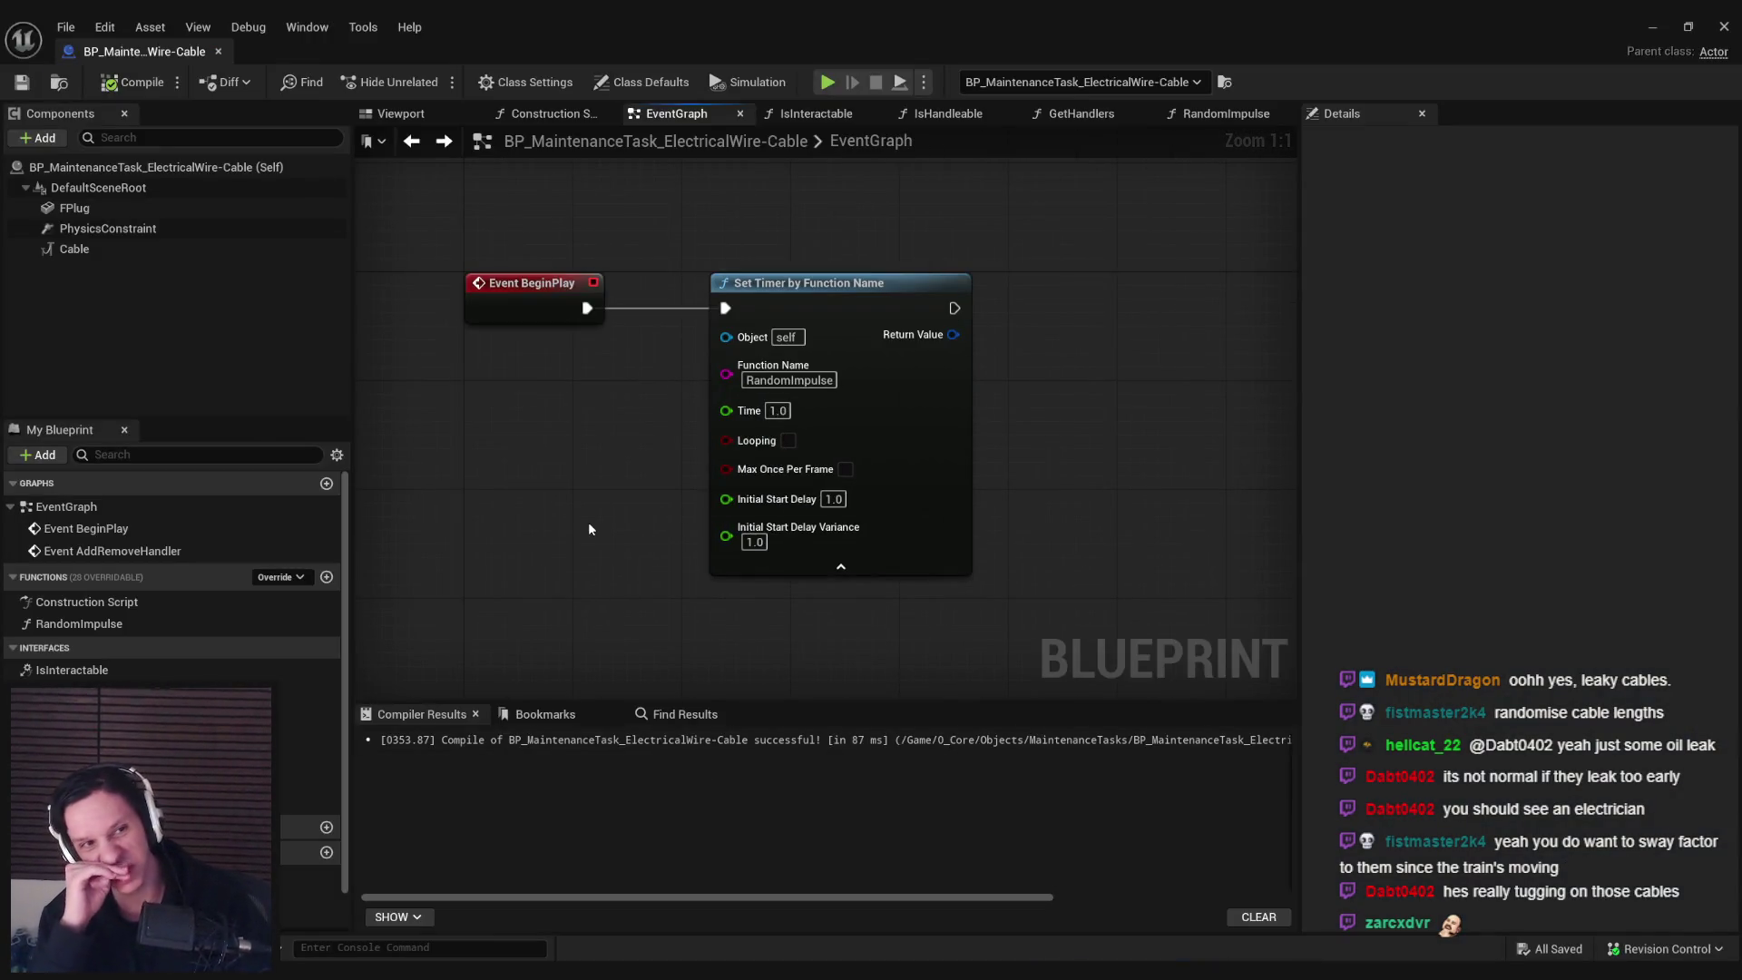
Set the Cable component's Cable Force X to 50
click(158, 249)
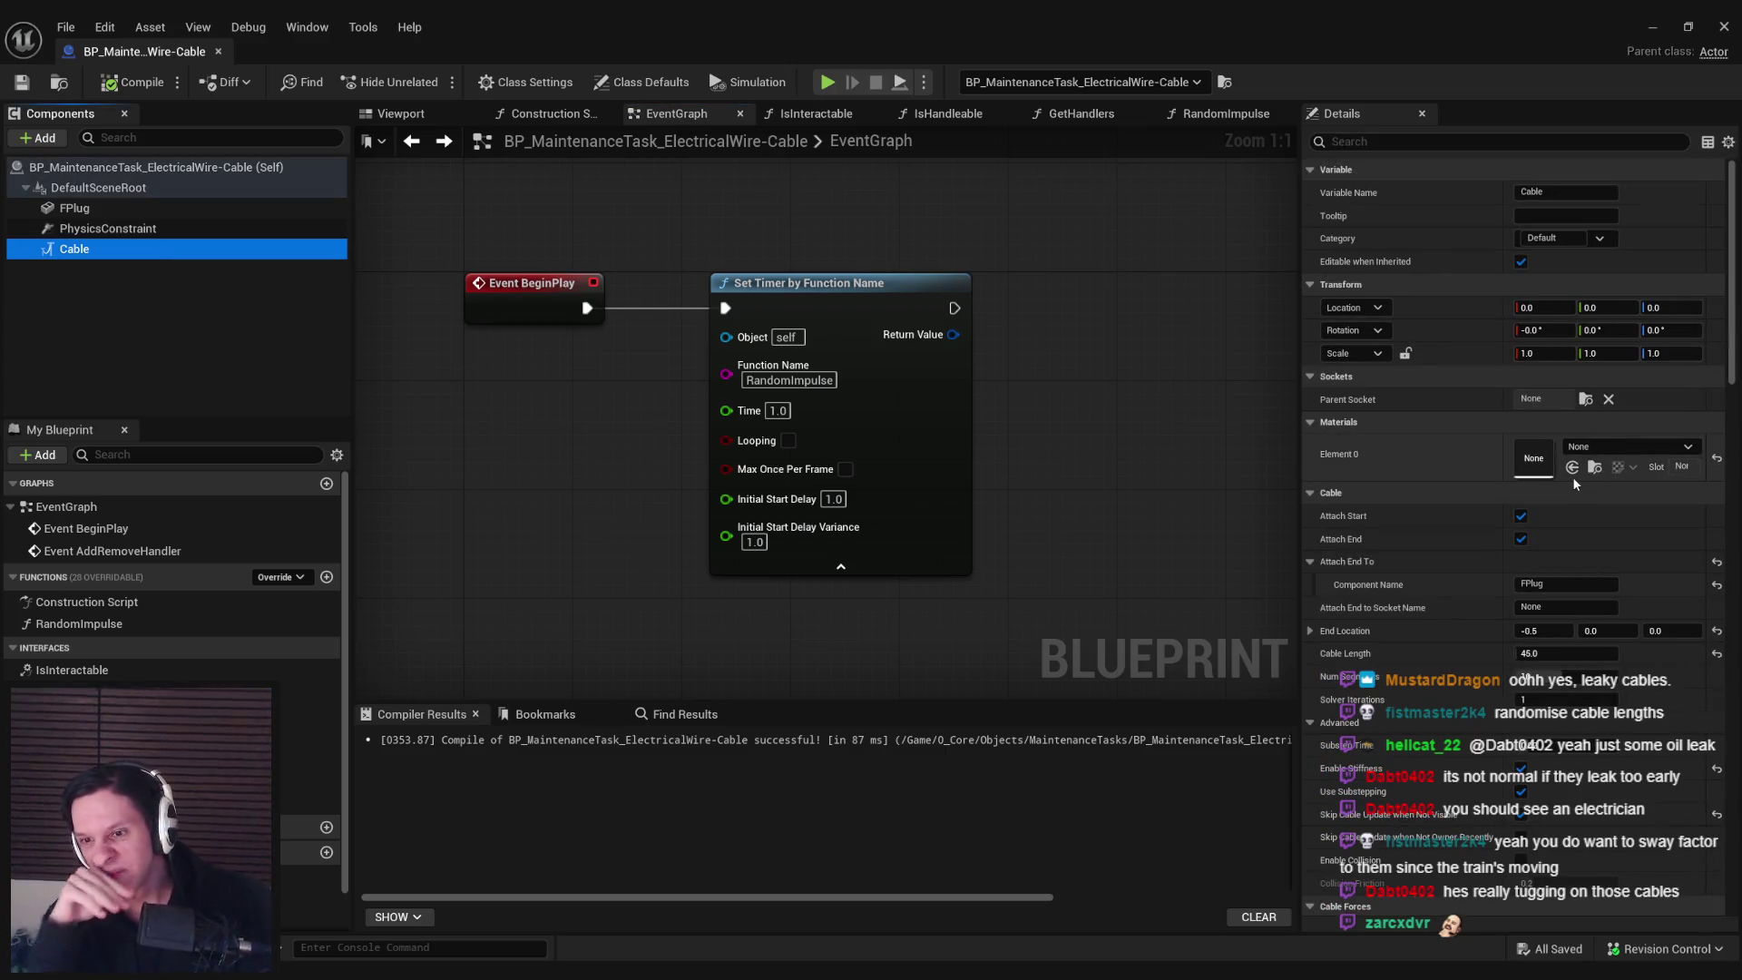
scroll(1386, 656, down, 5)
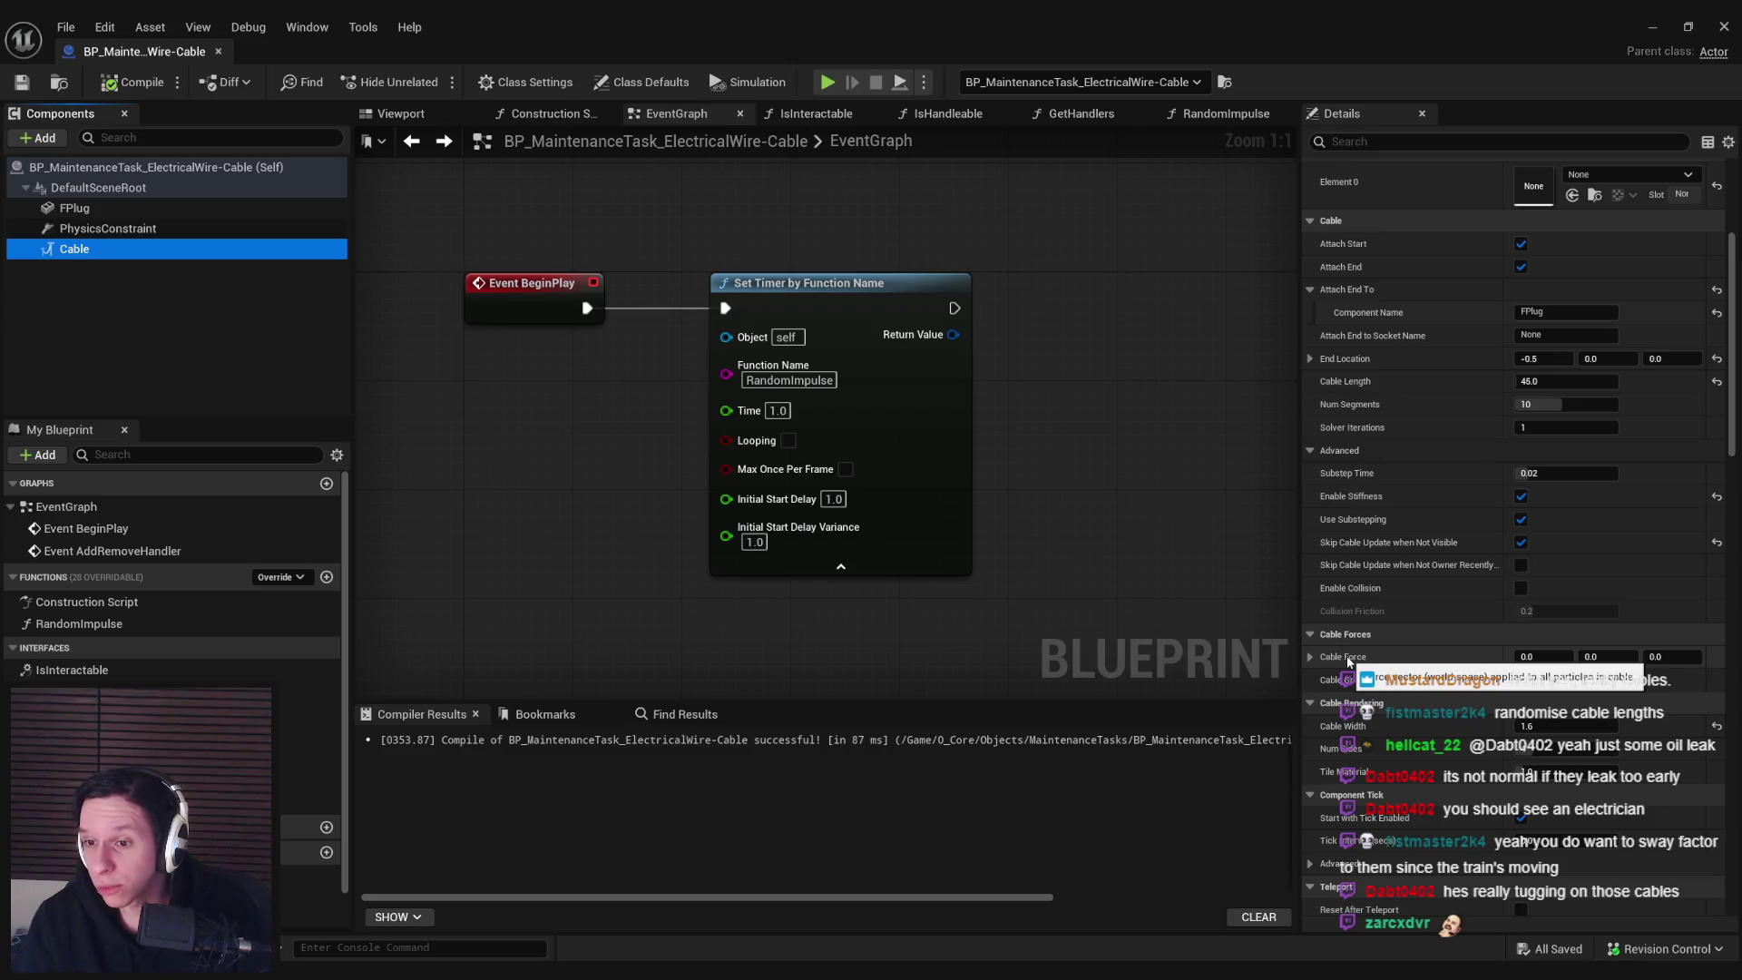
scroll(1349, 662, down, 1)
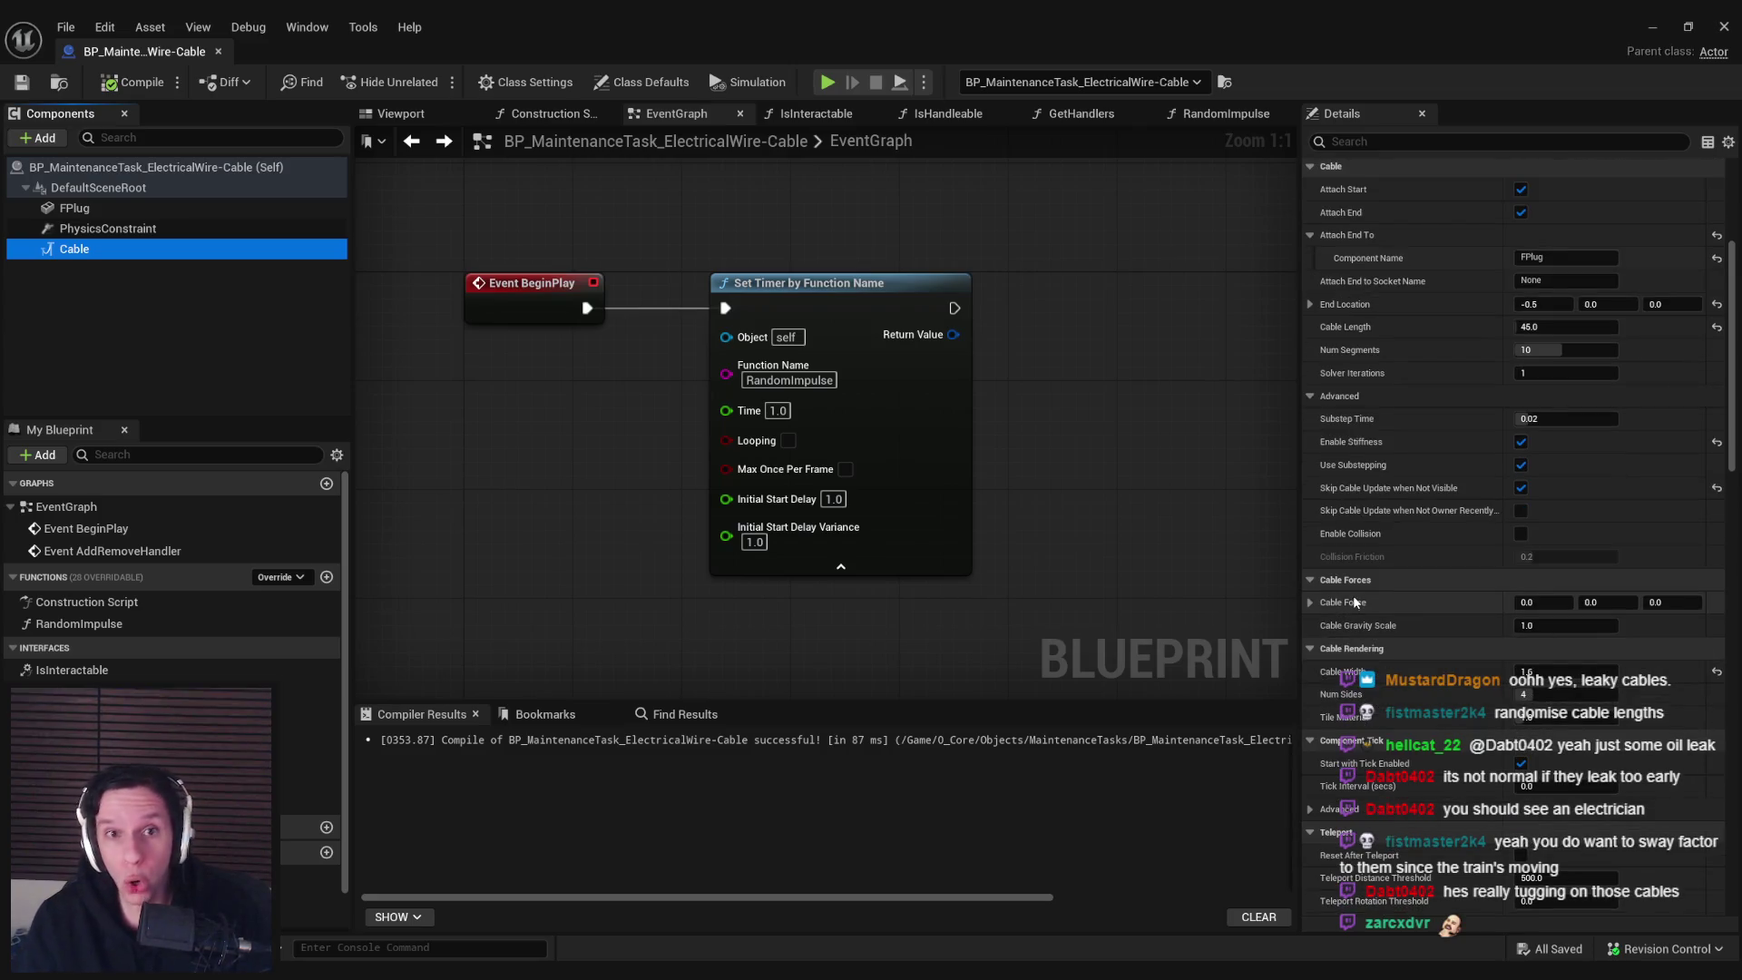
click(1517, 602)
text(50)
key(Return)
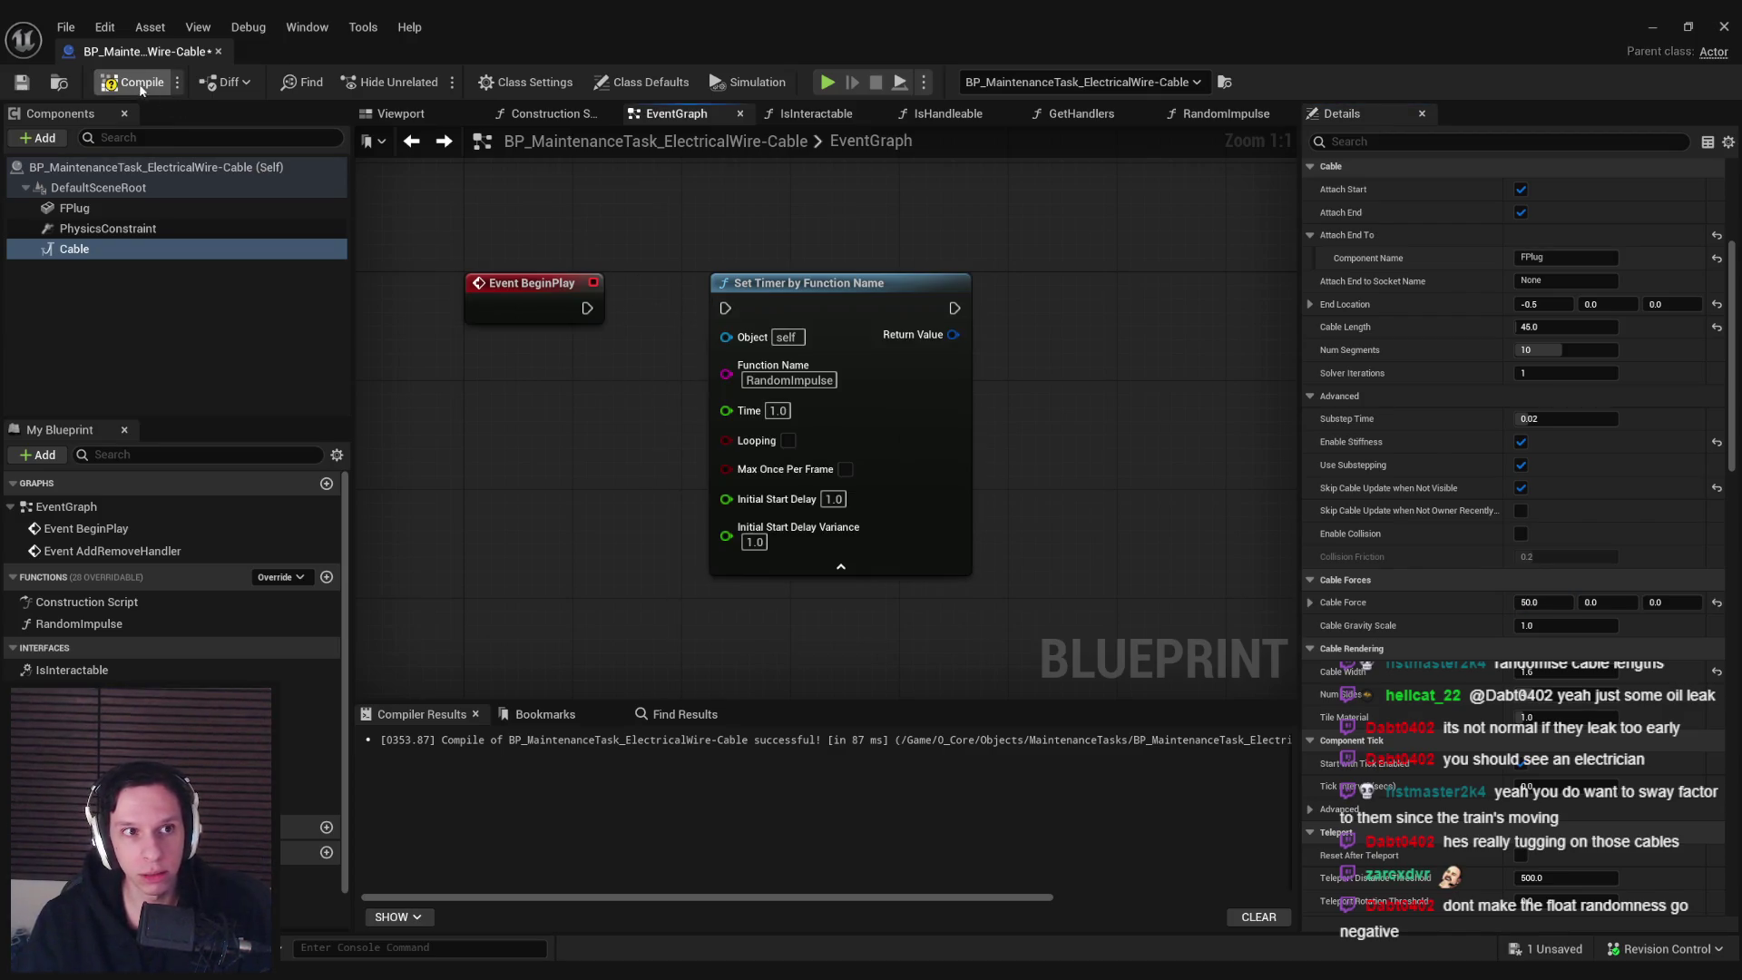
Play-test the level twice to watch how the cables react to the new force
click(1652, 27)
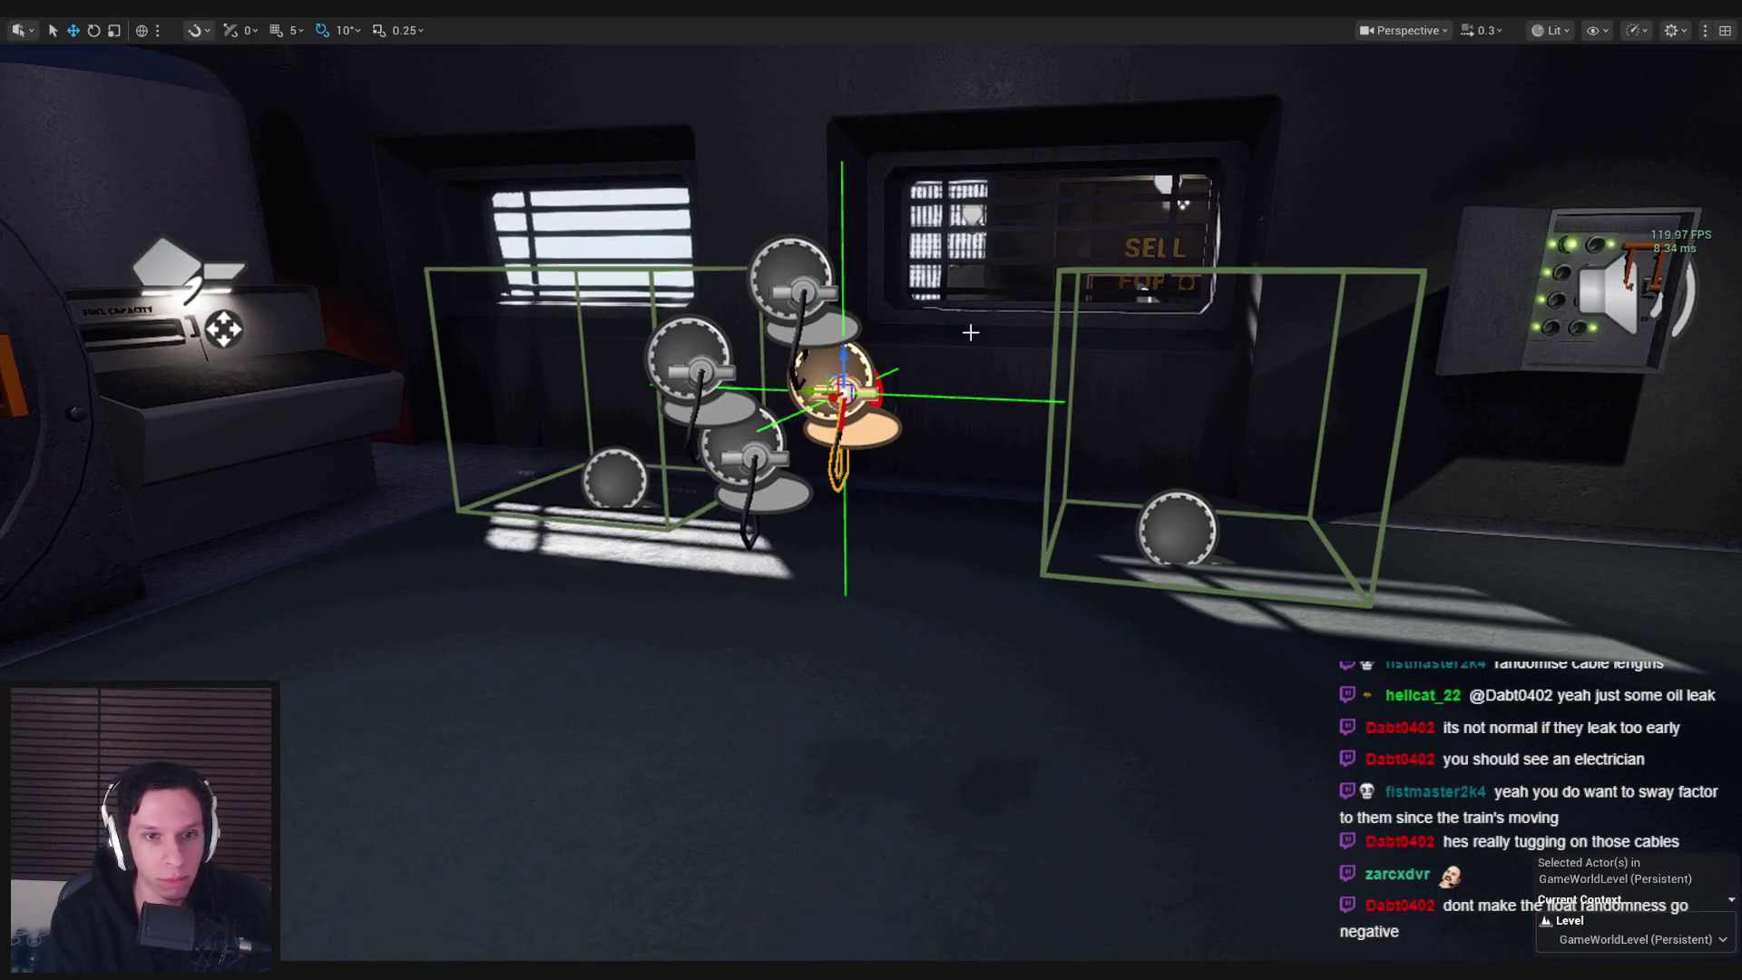
key(alt+p)
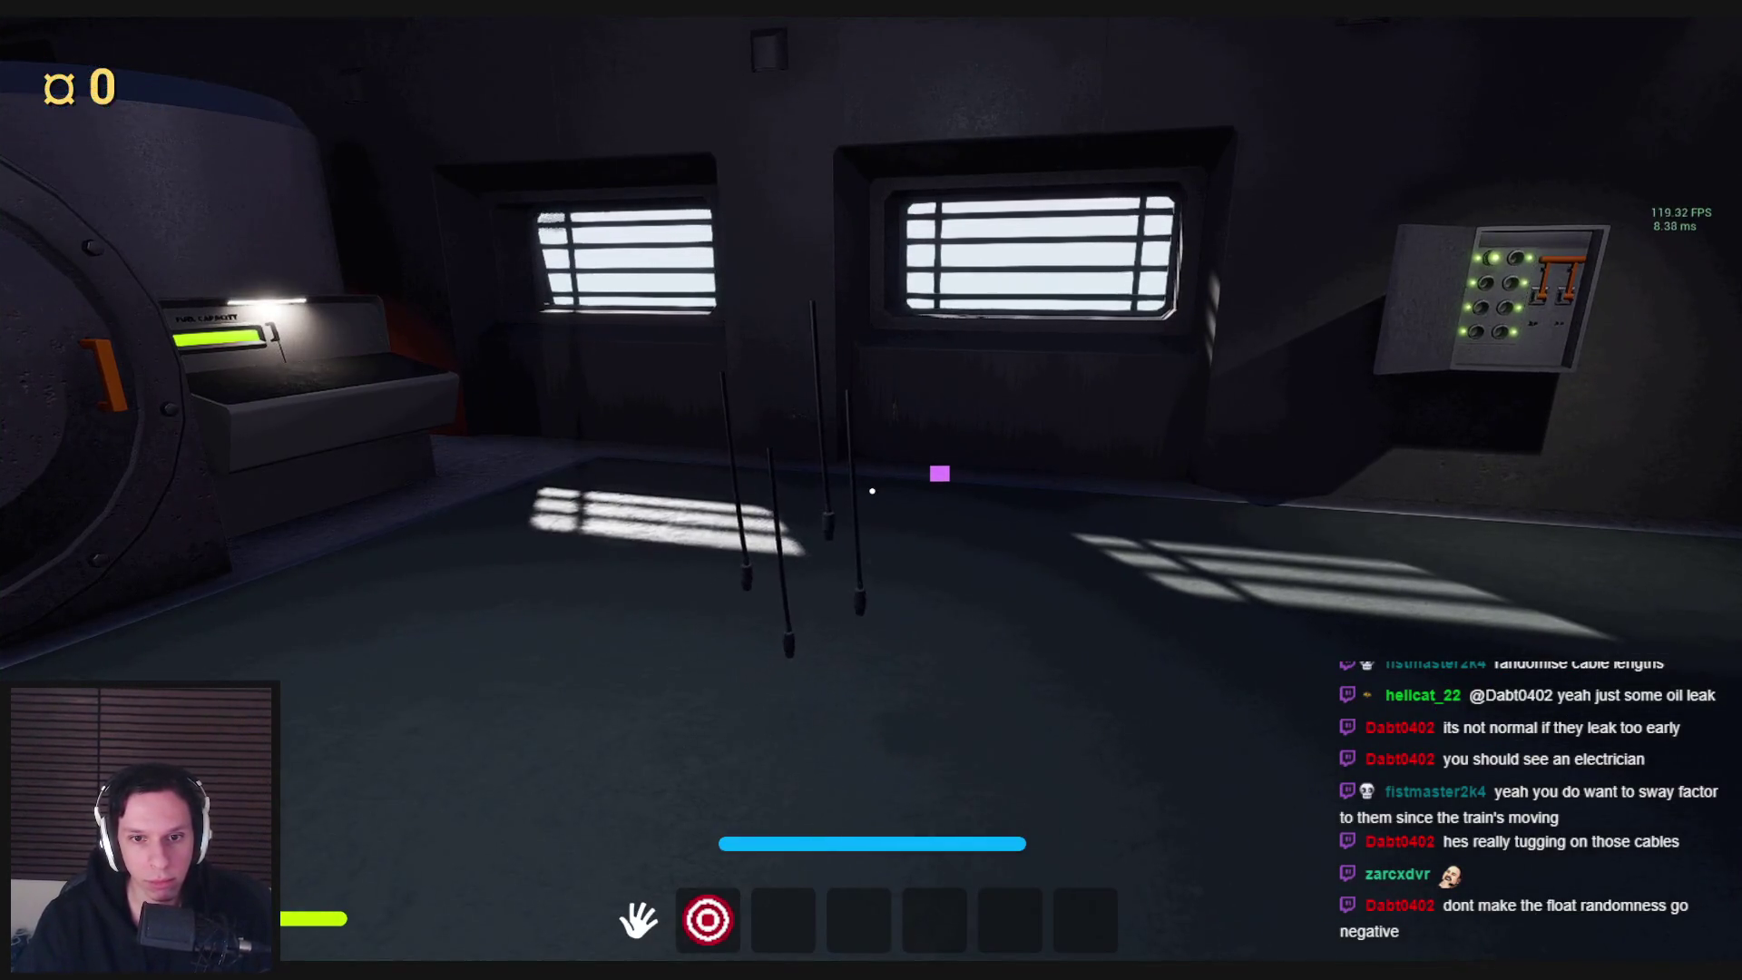
key(Escape)
click(626, 898)
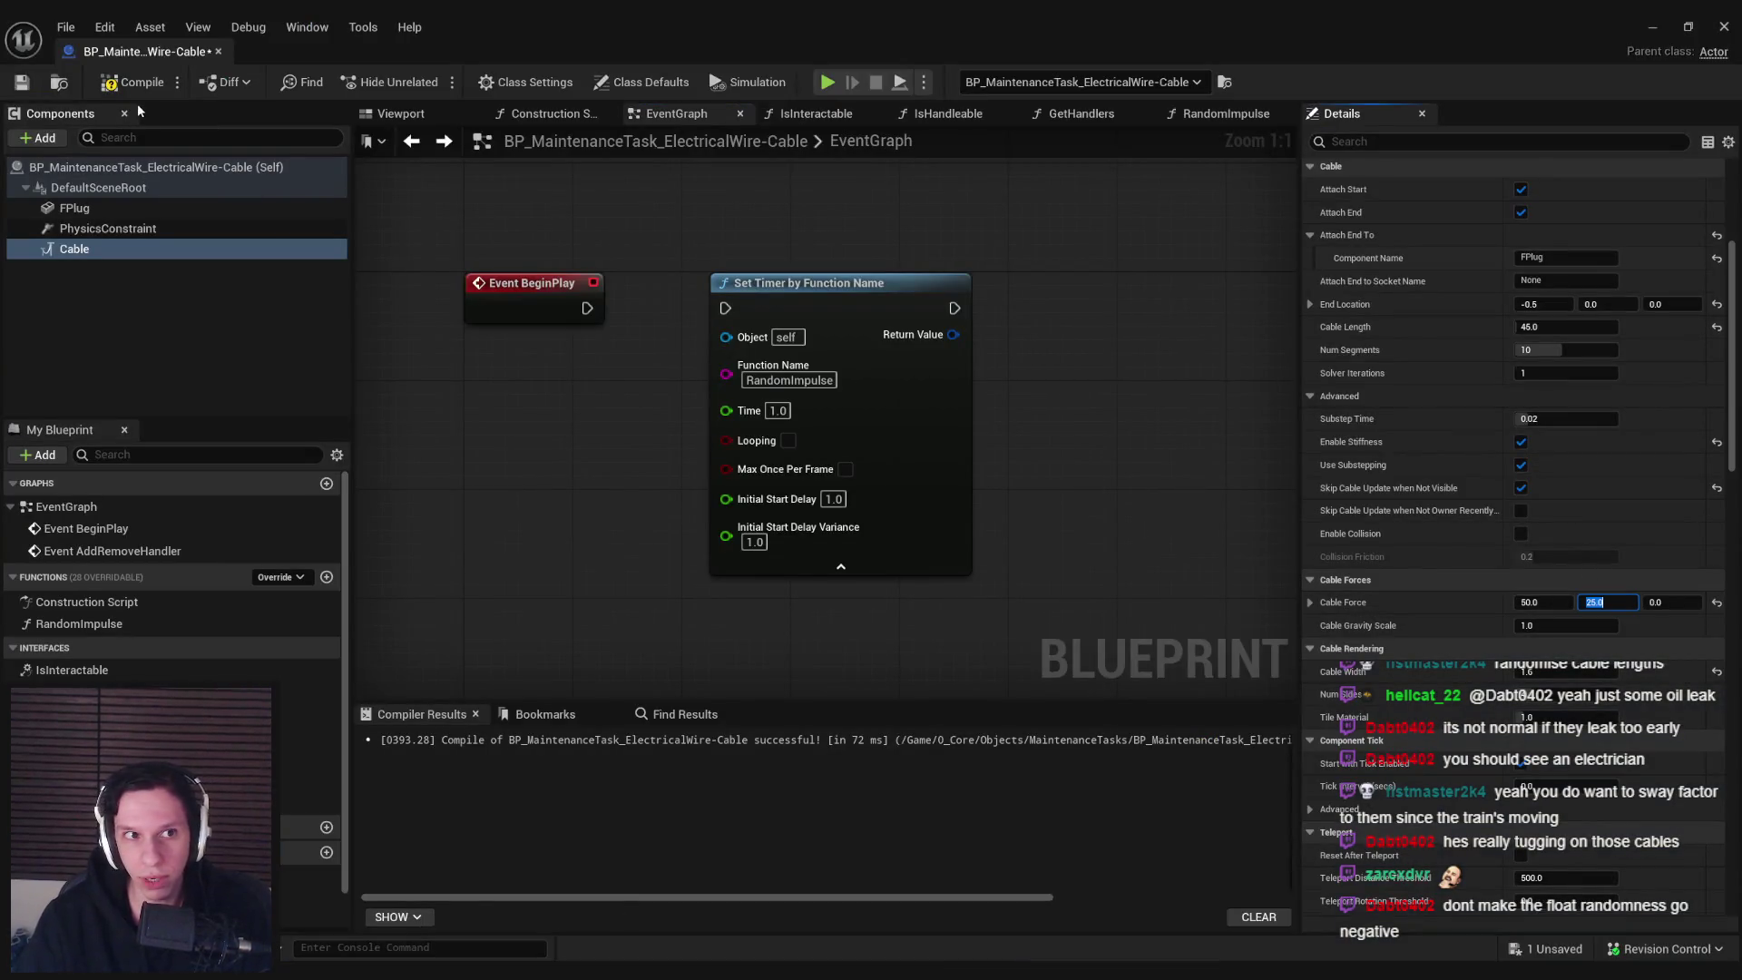
click(1652, 27)
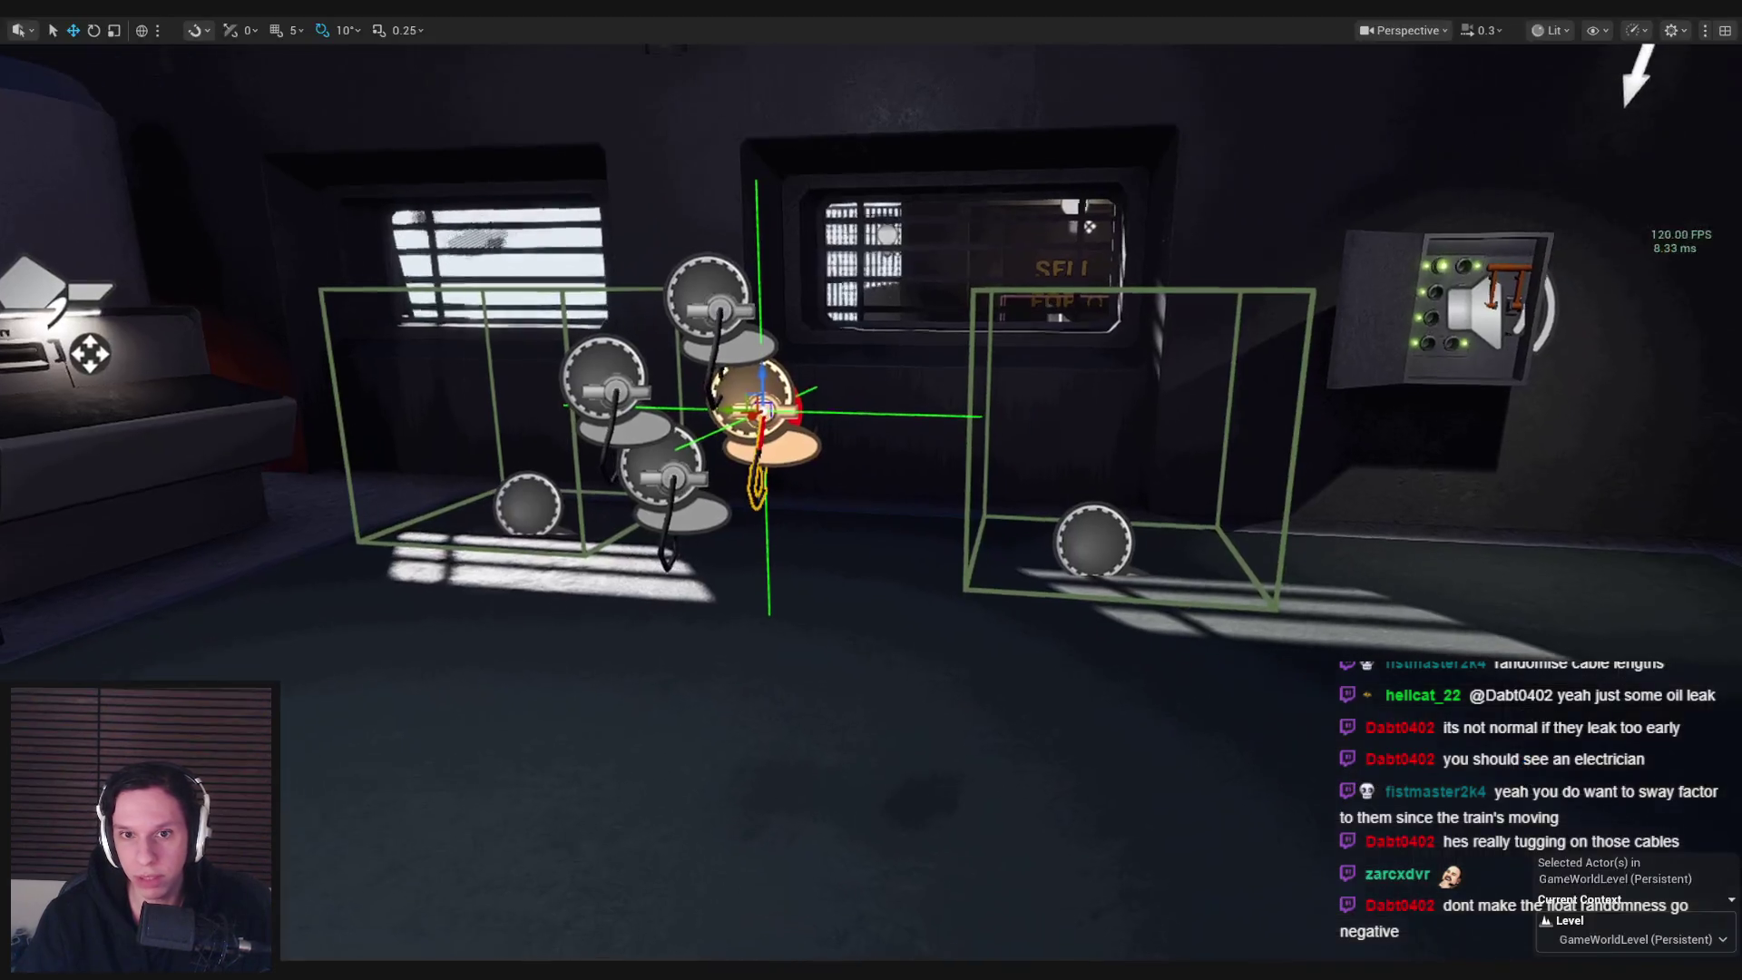
key(alt+p)
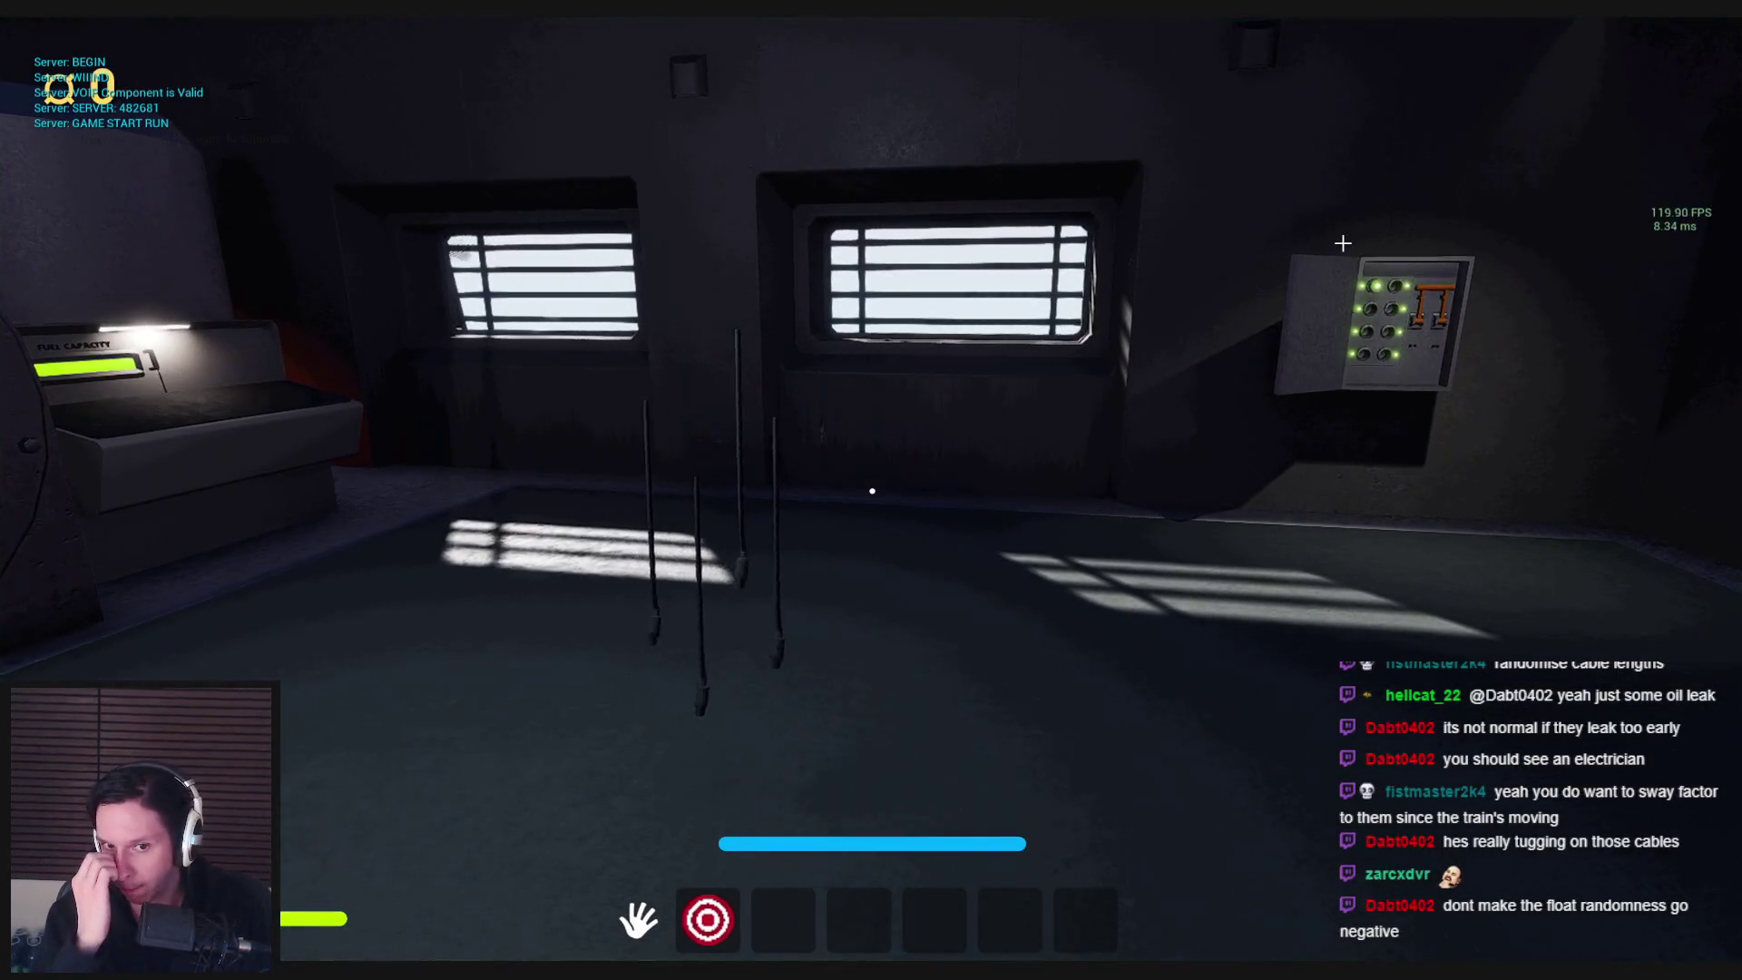
key(Escape)
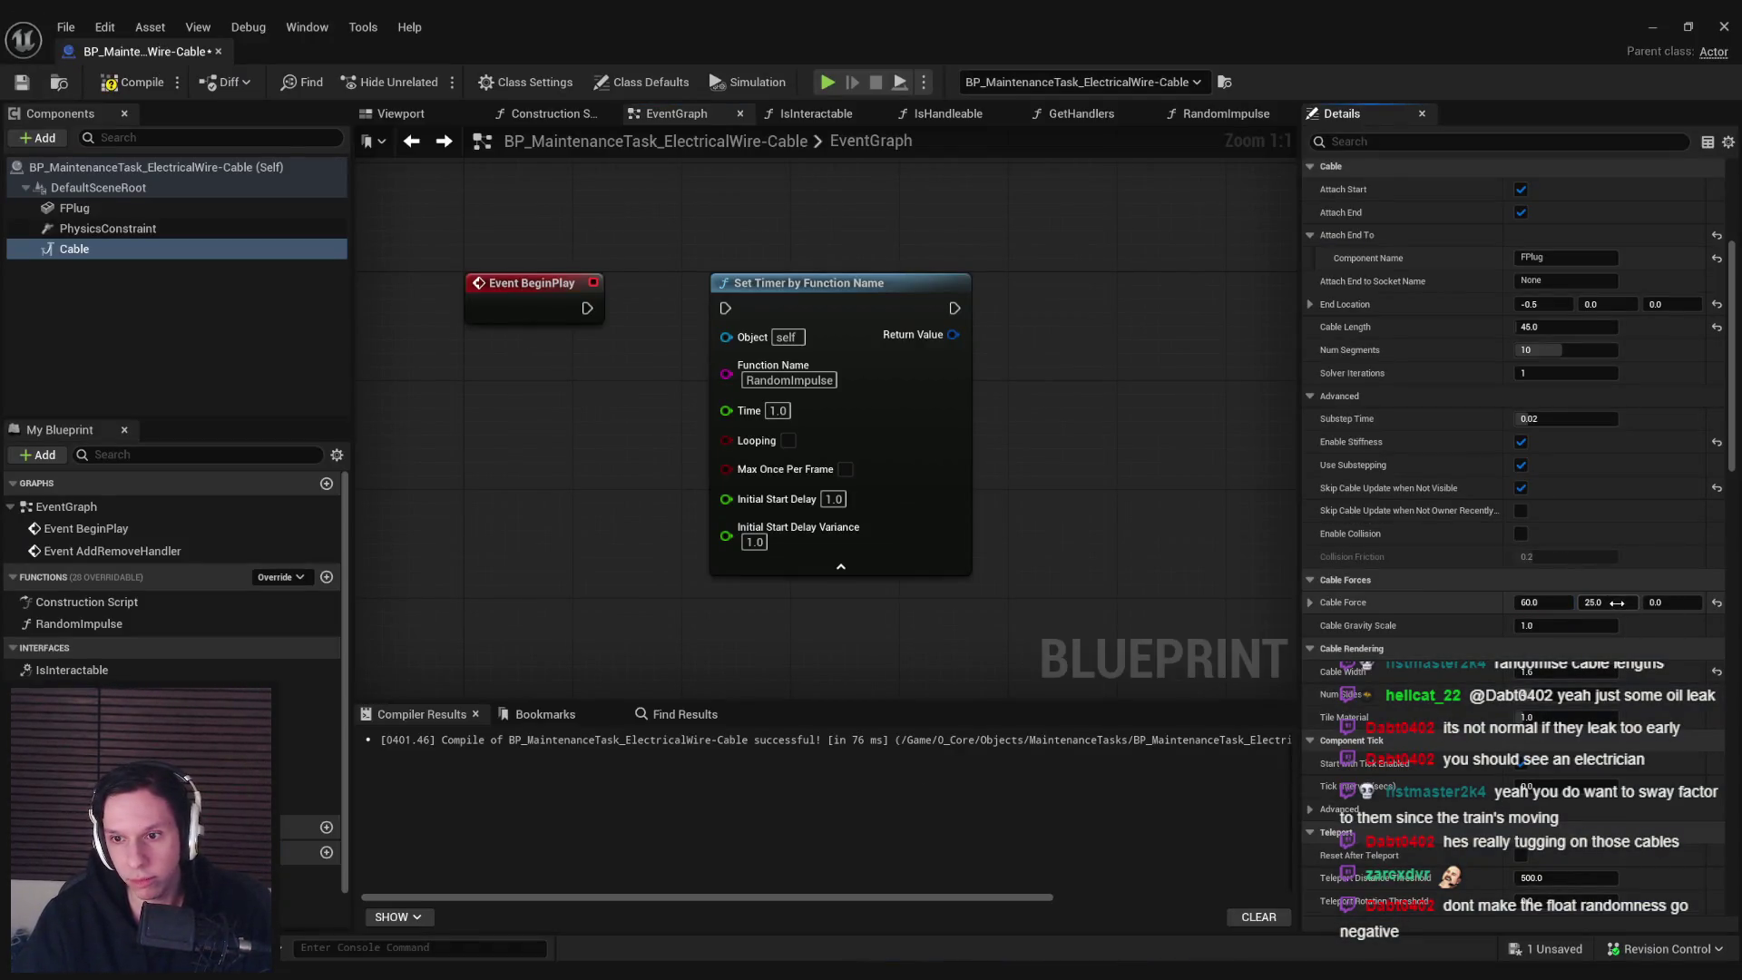
Change the Cable Force value to 35 and play-test the cables
text(35)
key(Return)
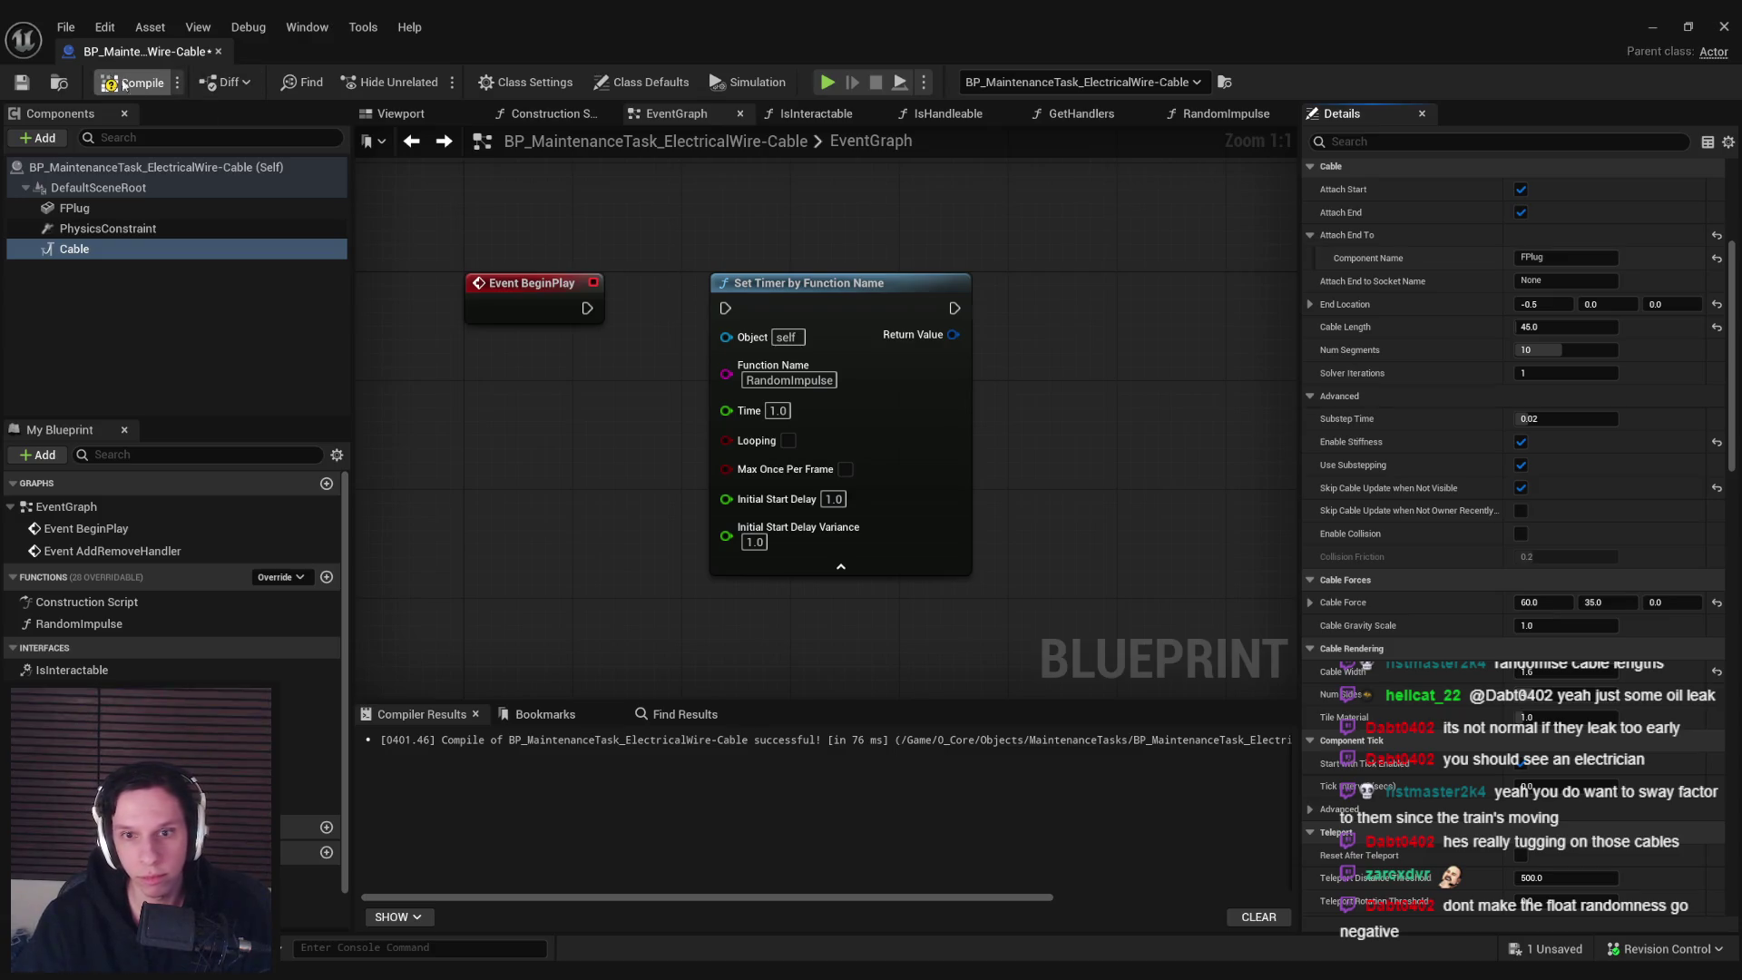
key(alt+p)
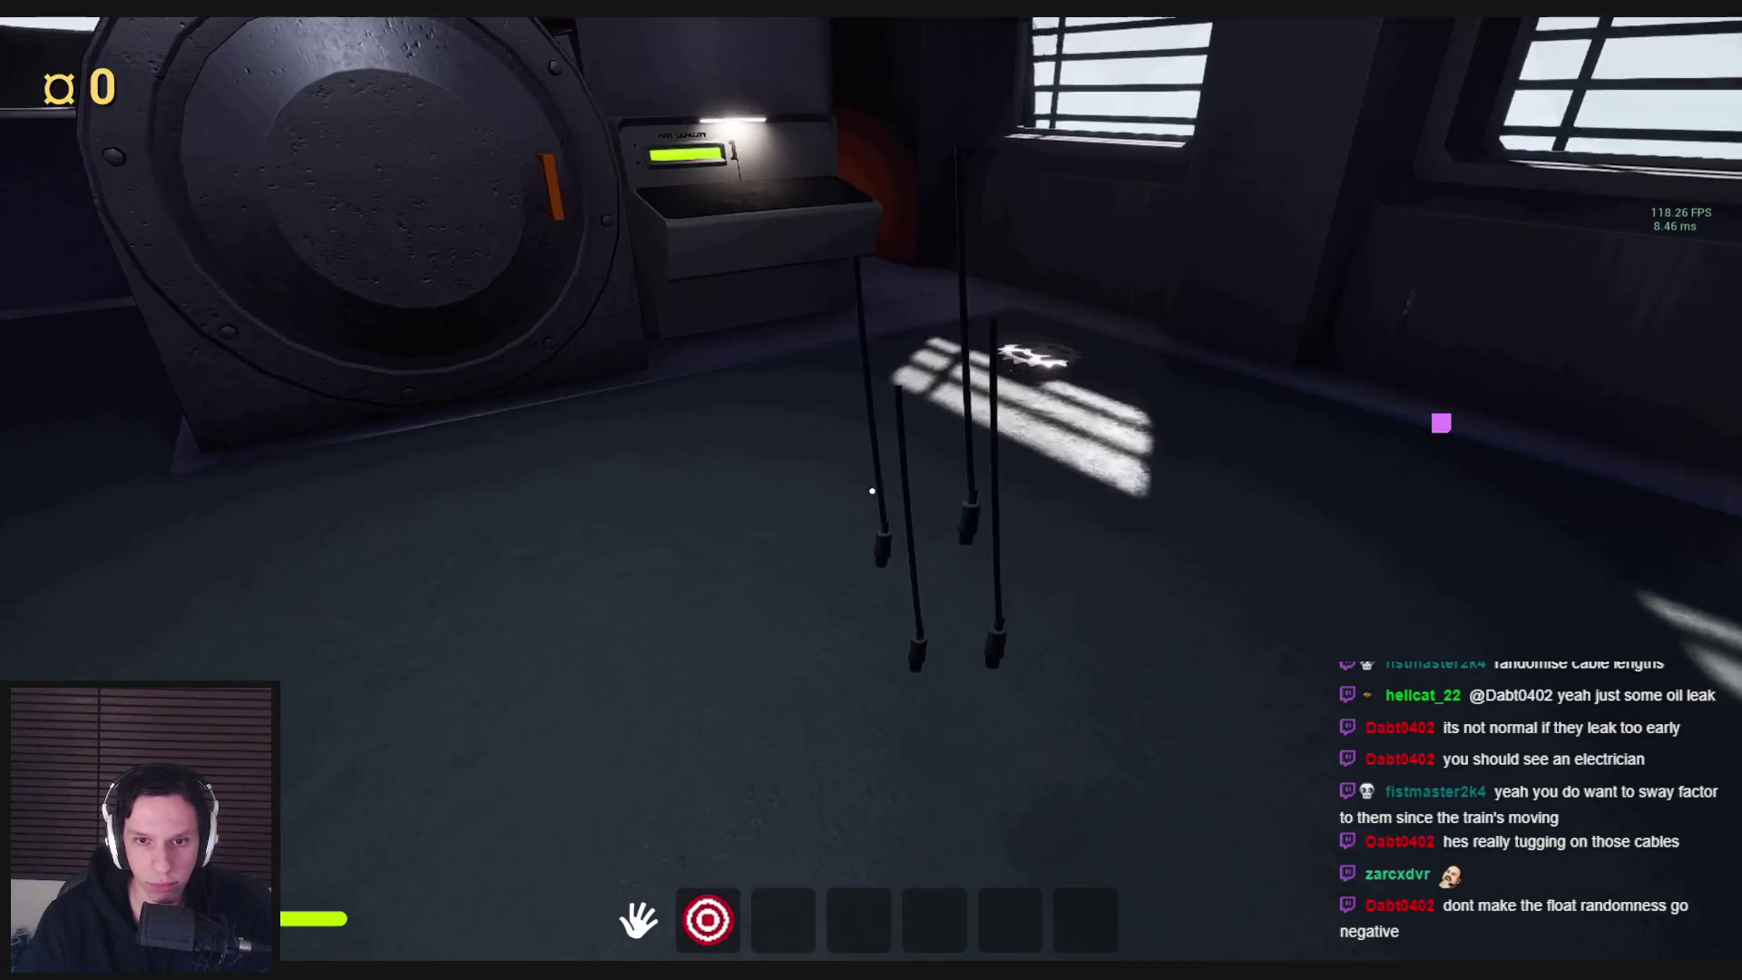
key(Escape)
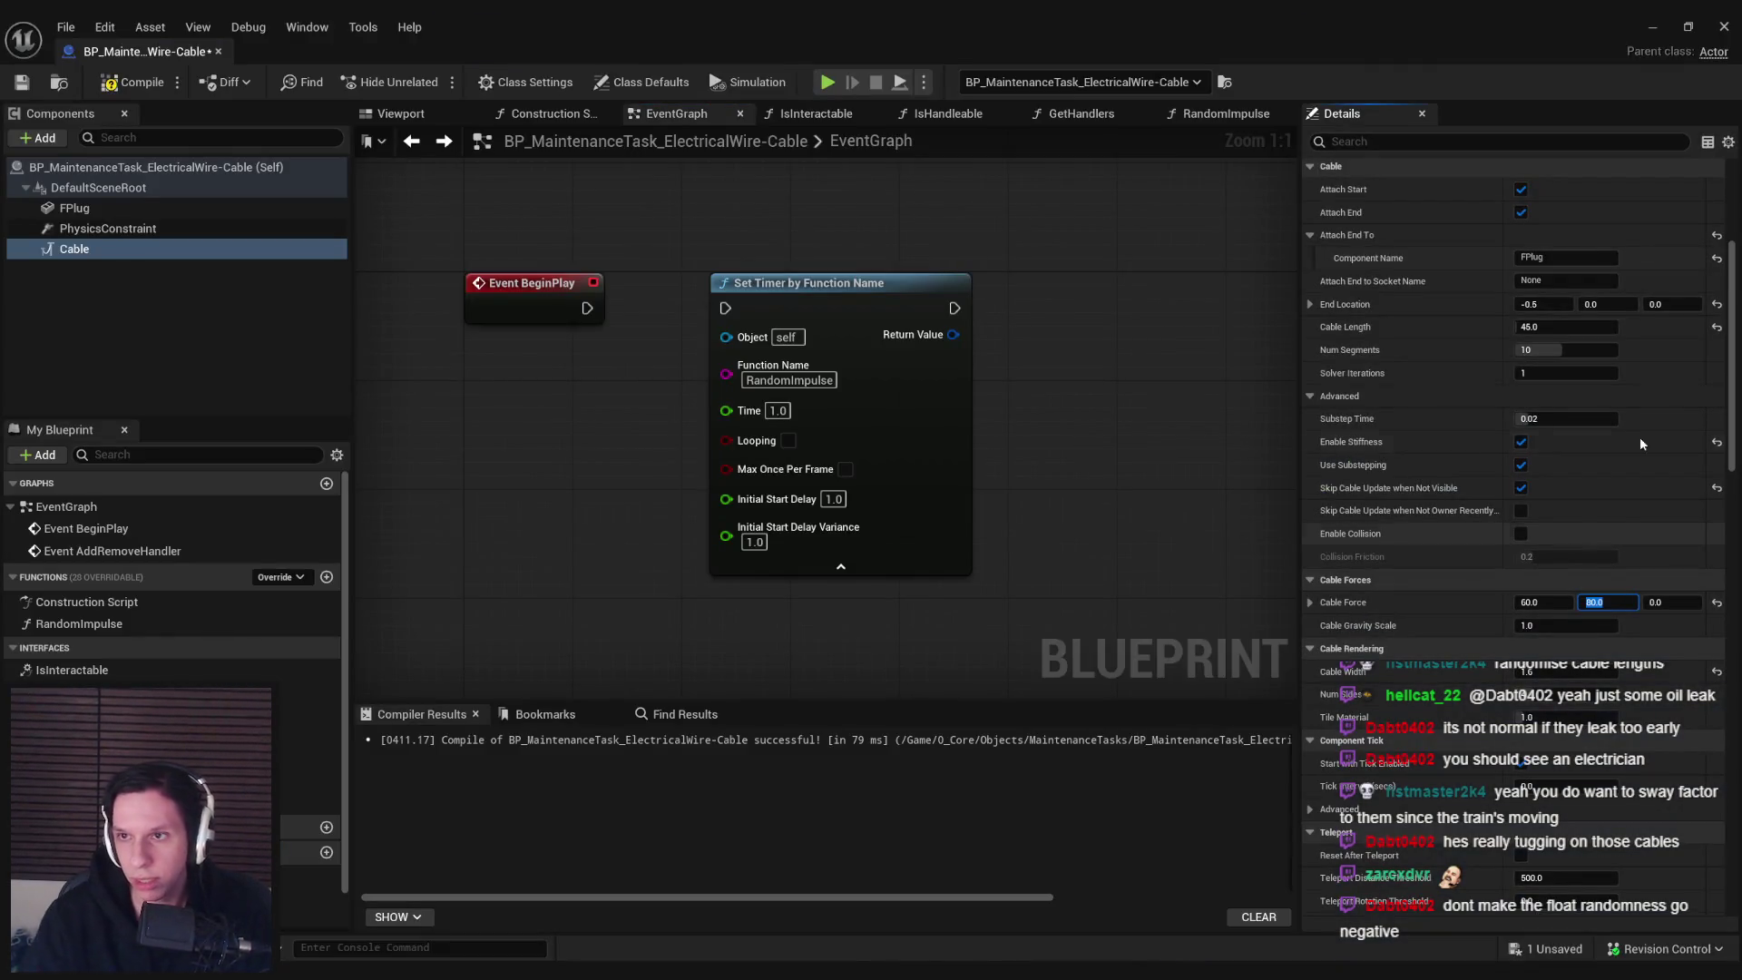
Play-test the hanging cables twice more, then return to the cable blueprint
key(alt+Tab)
key(alt+p)
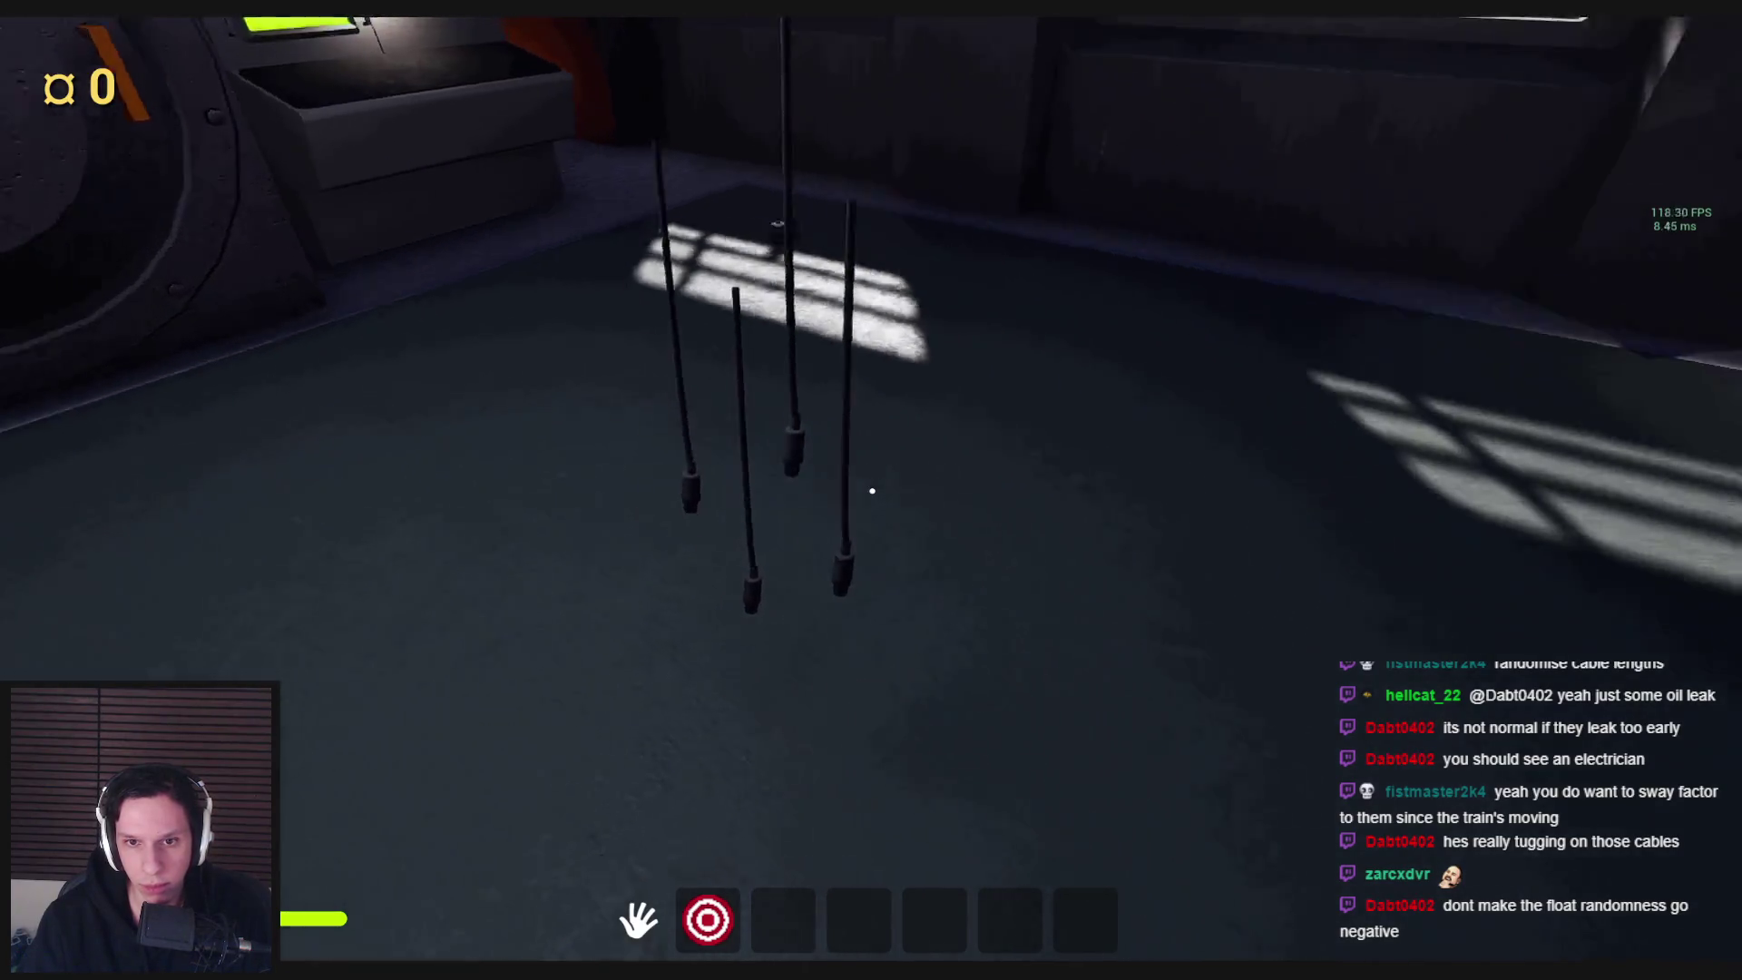
key(Escape)
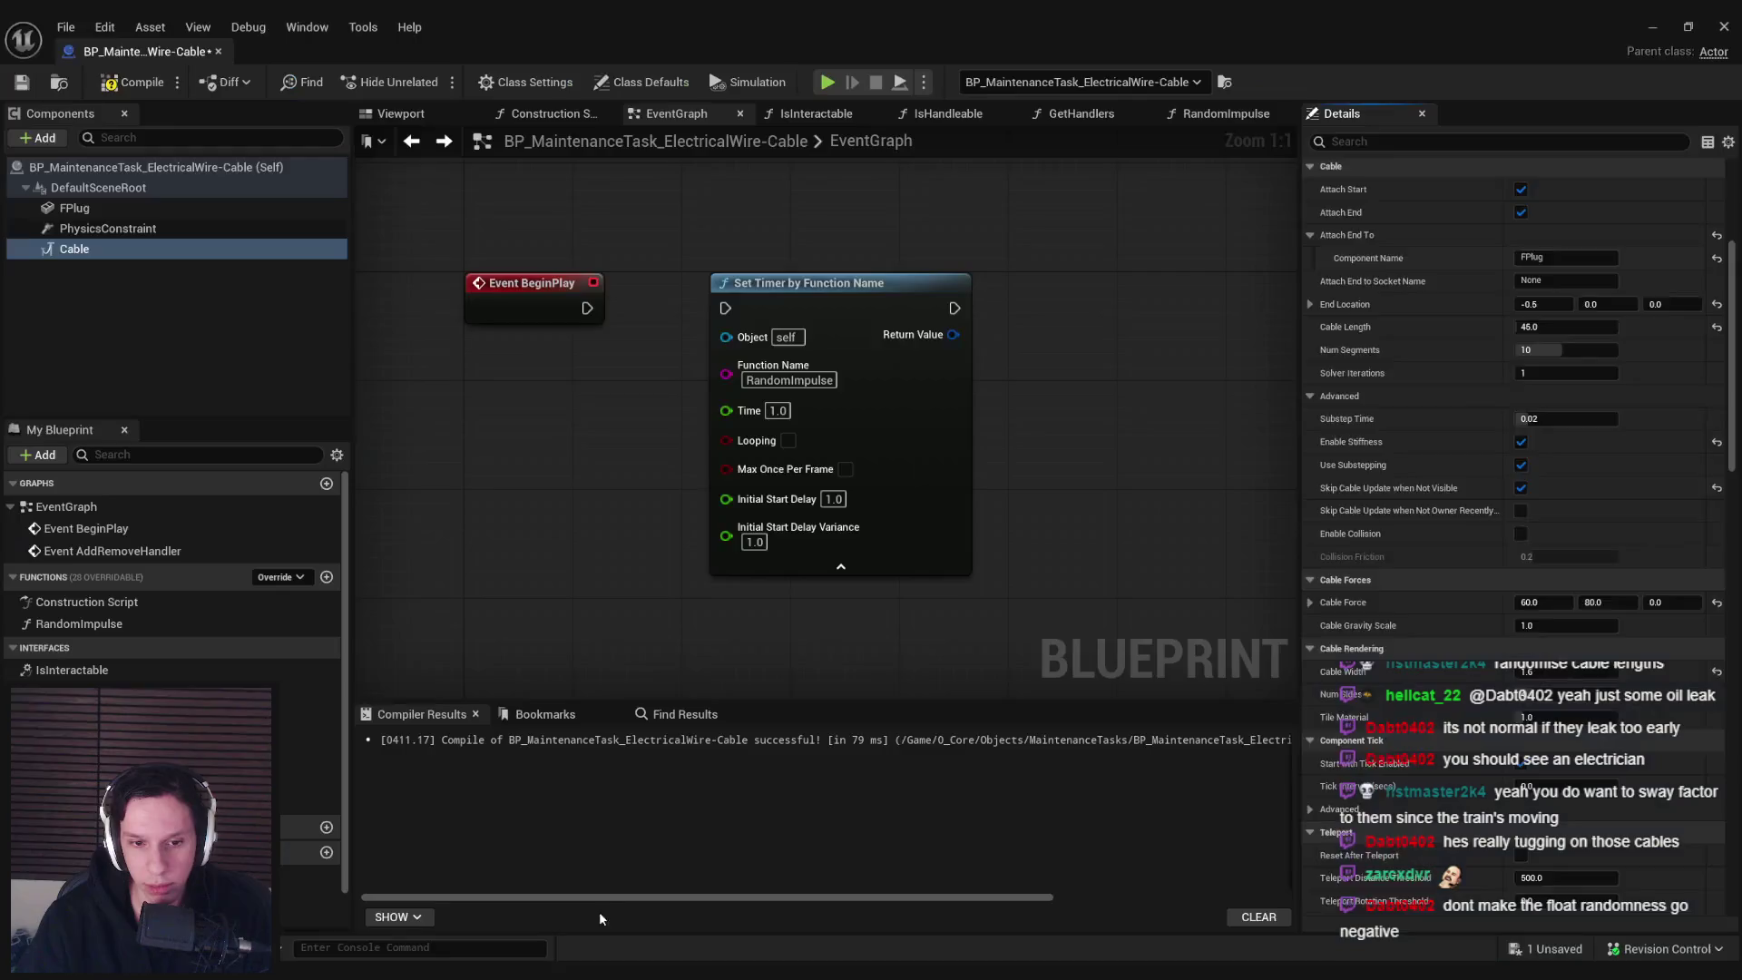
click(1725, 25)
key(alt+p)
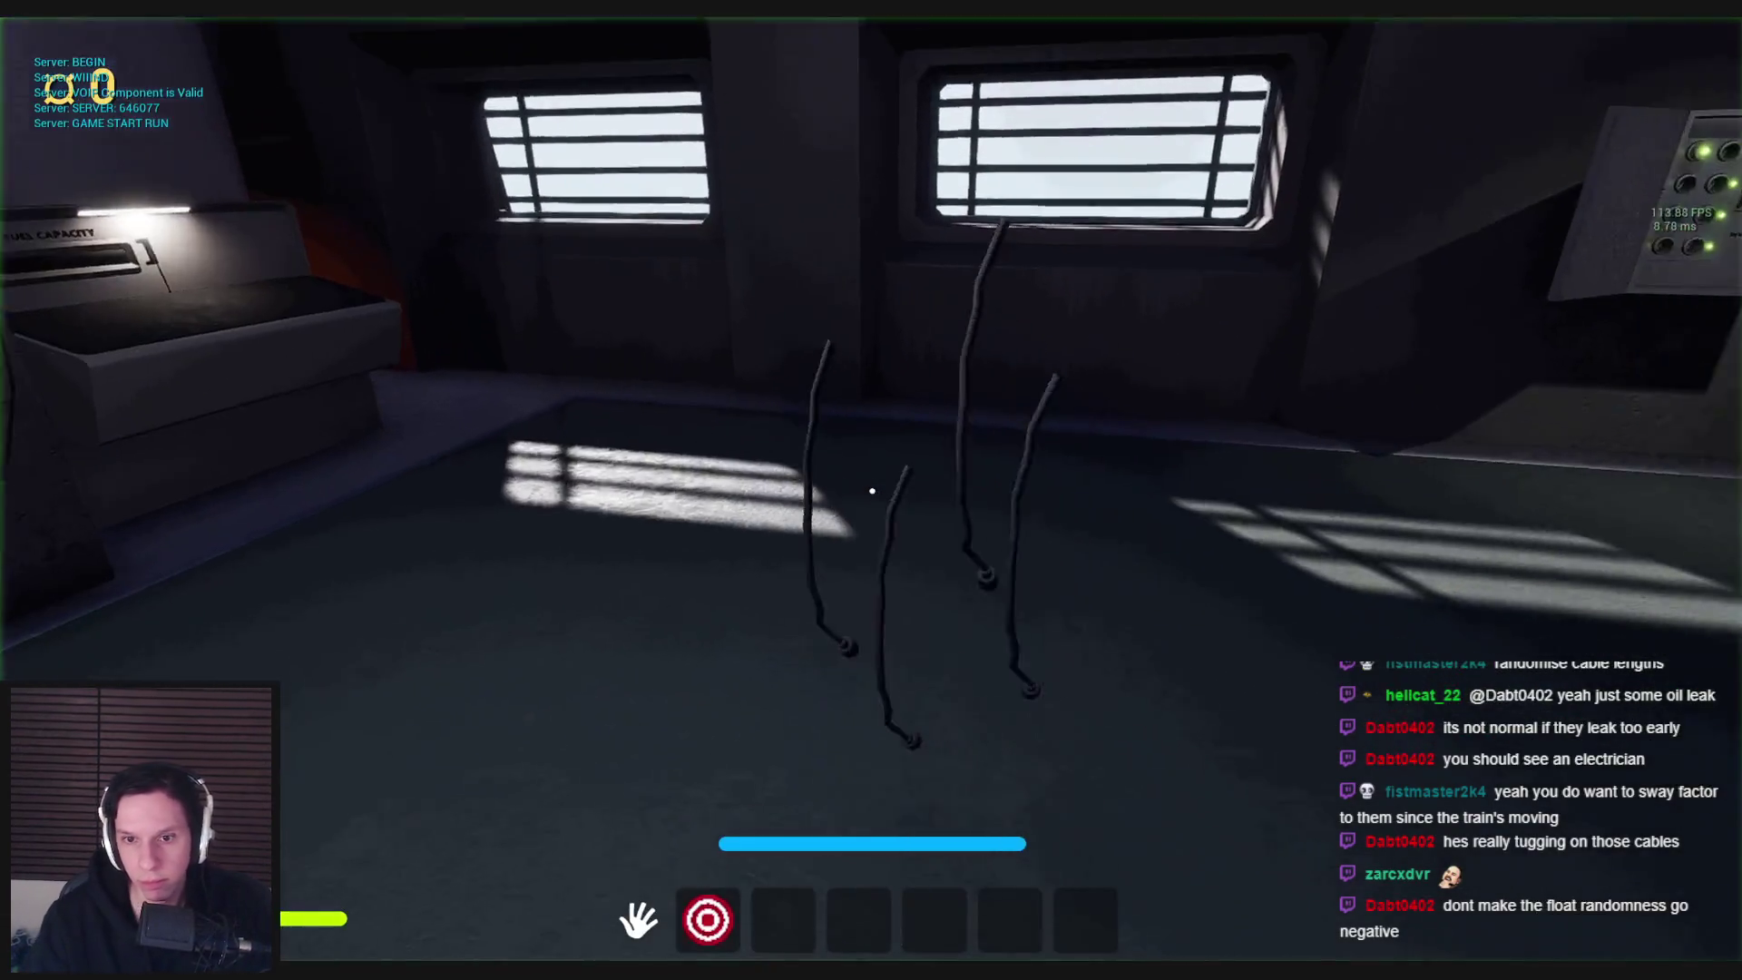
key(Escape)
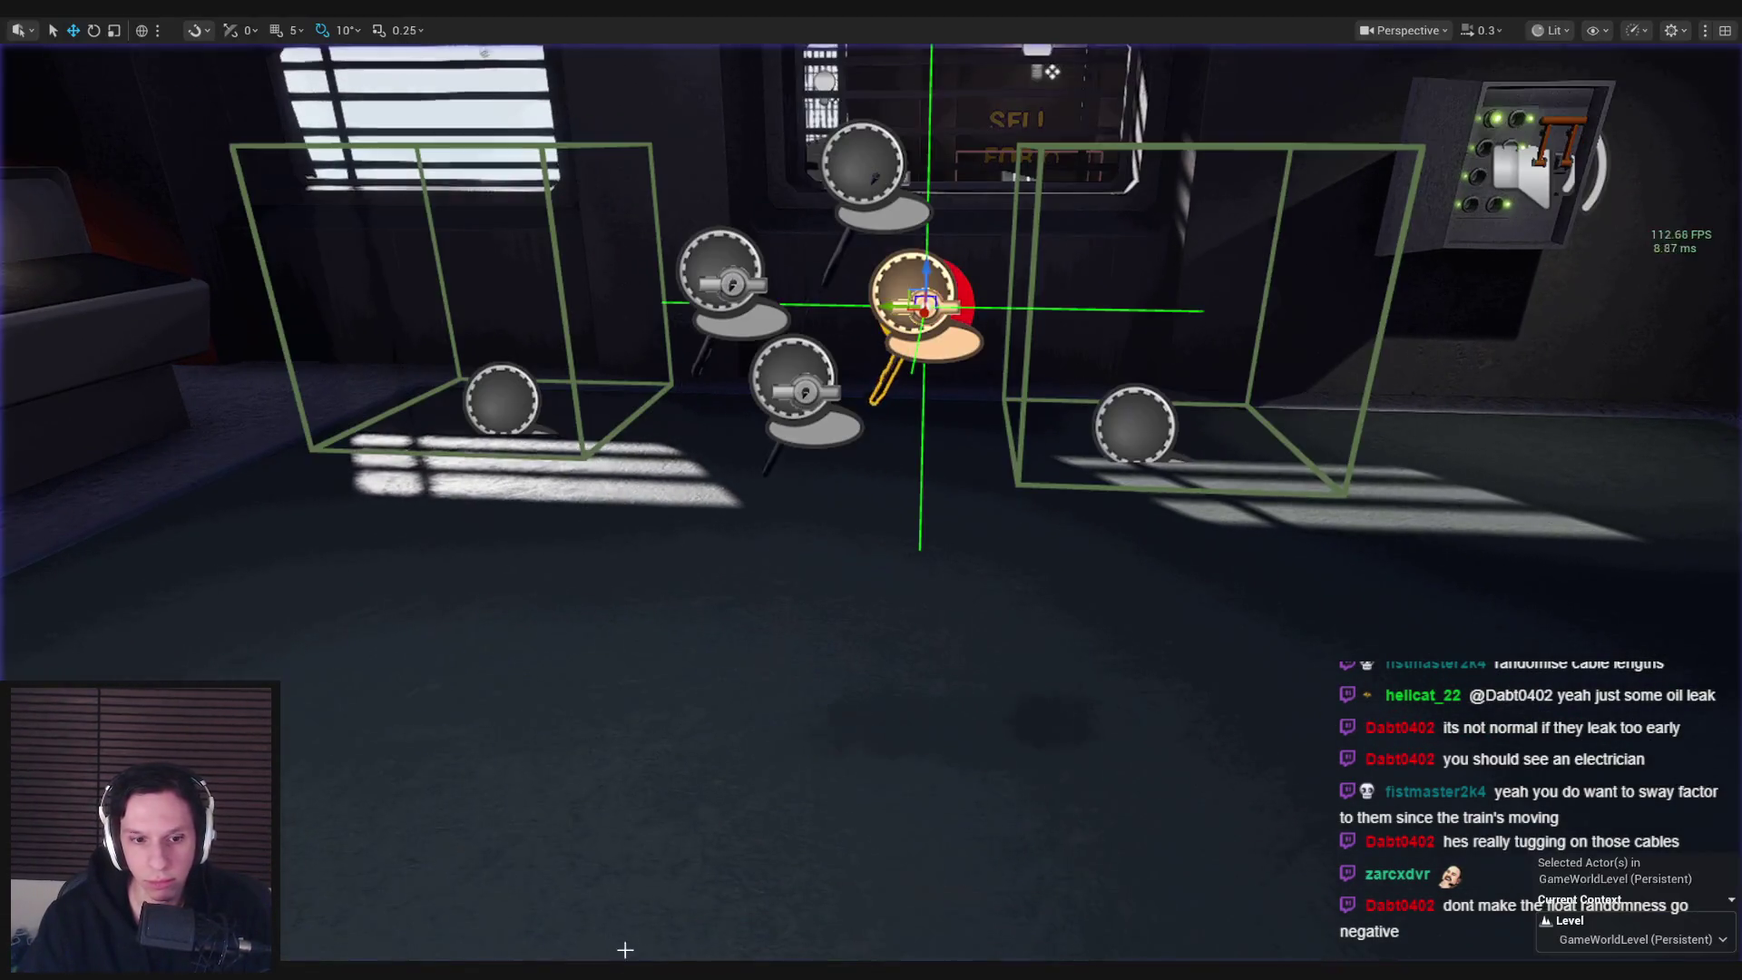
click(603, 922)
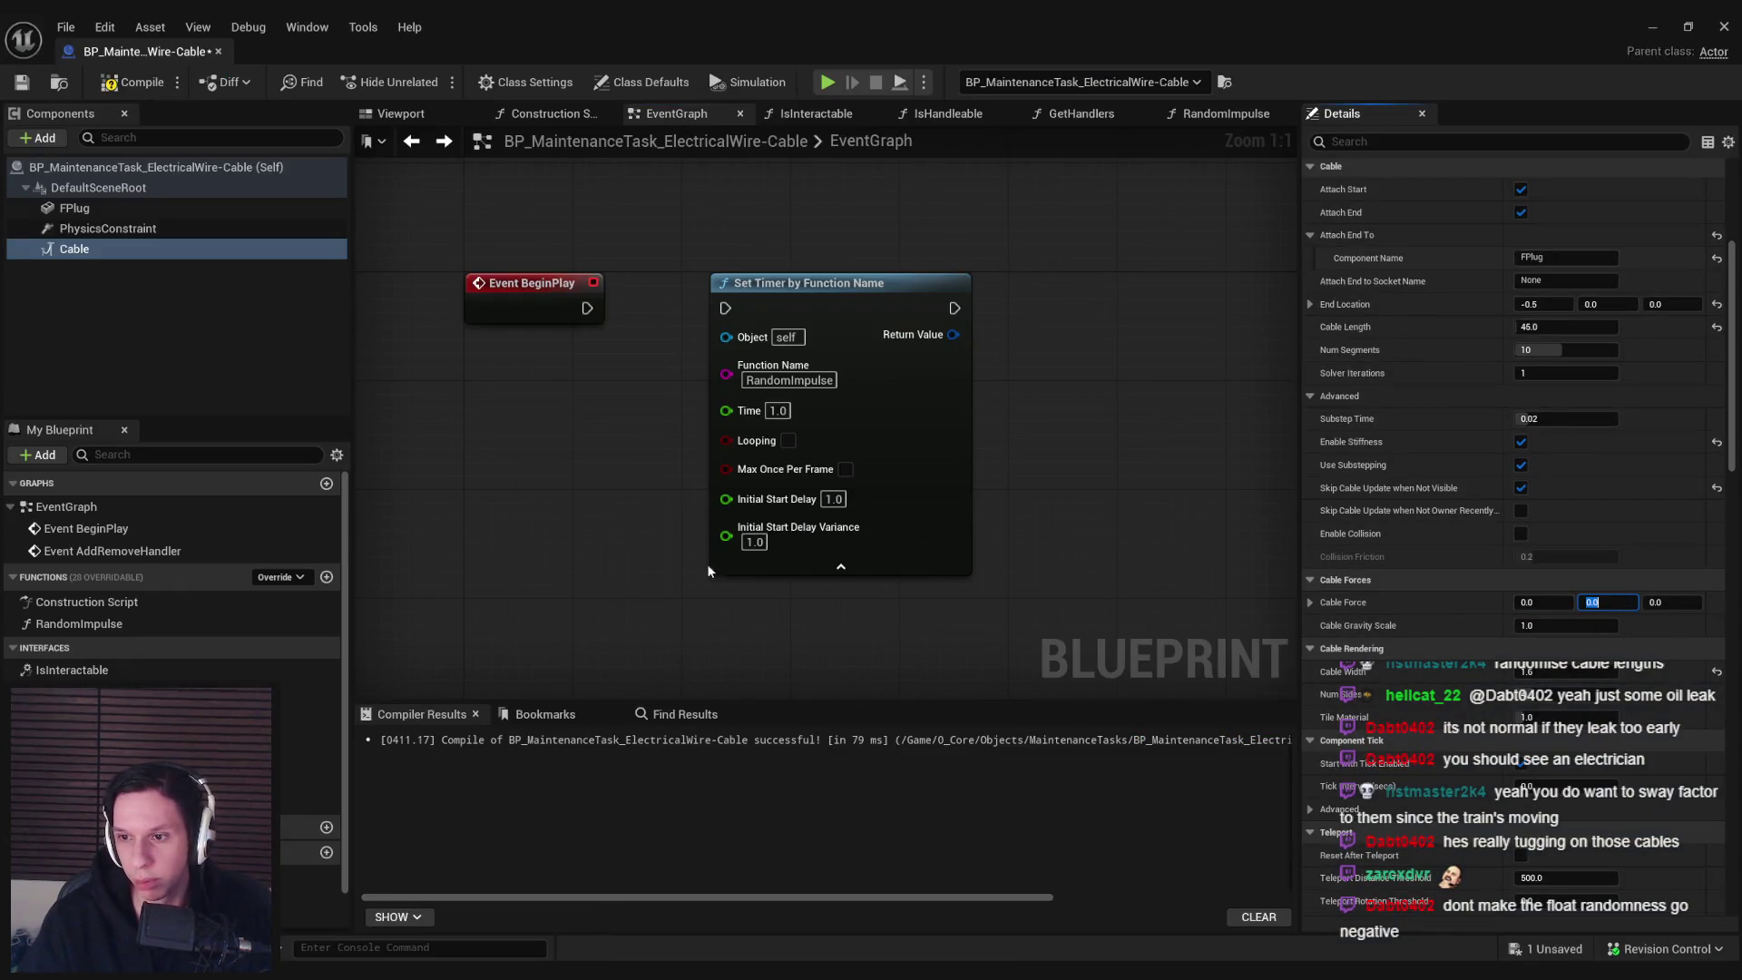
Select the PhysicsConstraint and expand its Linear Motor and angular limit advanced settings
click(108, 227)
scroll(1499, 634, down, 10)
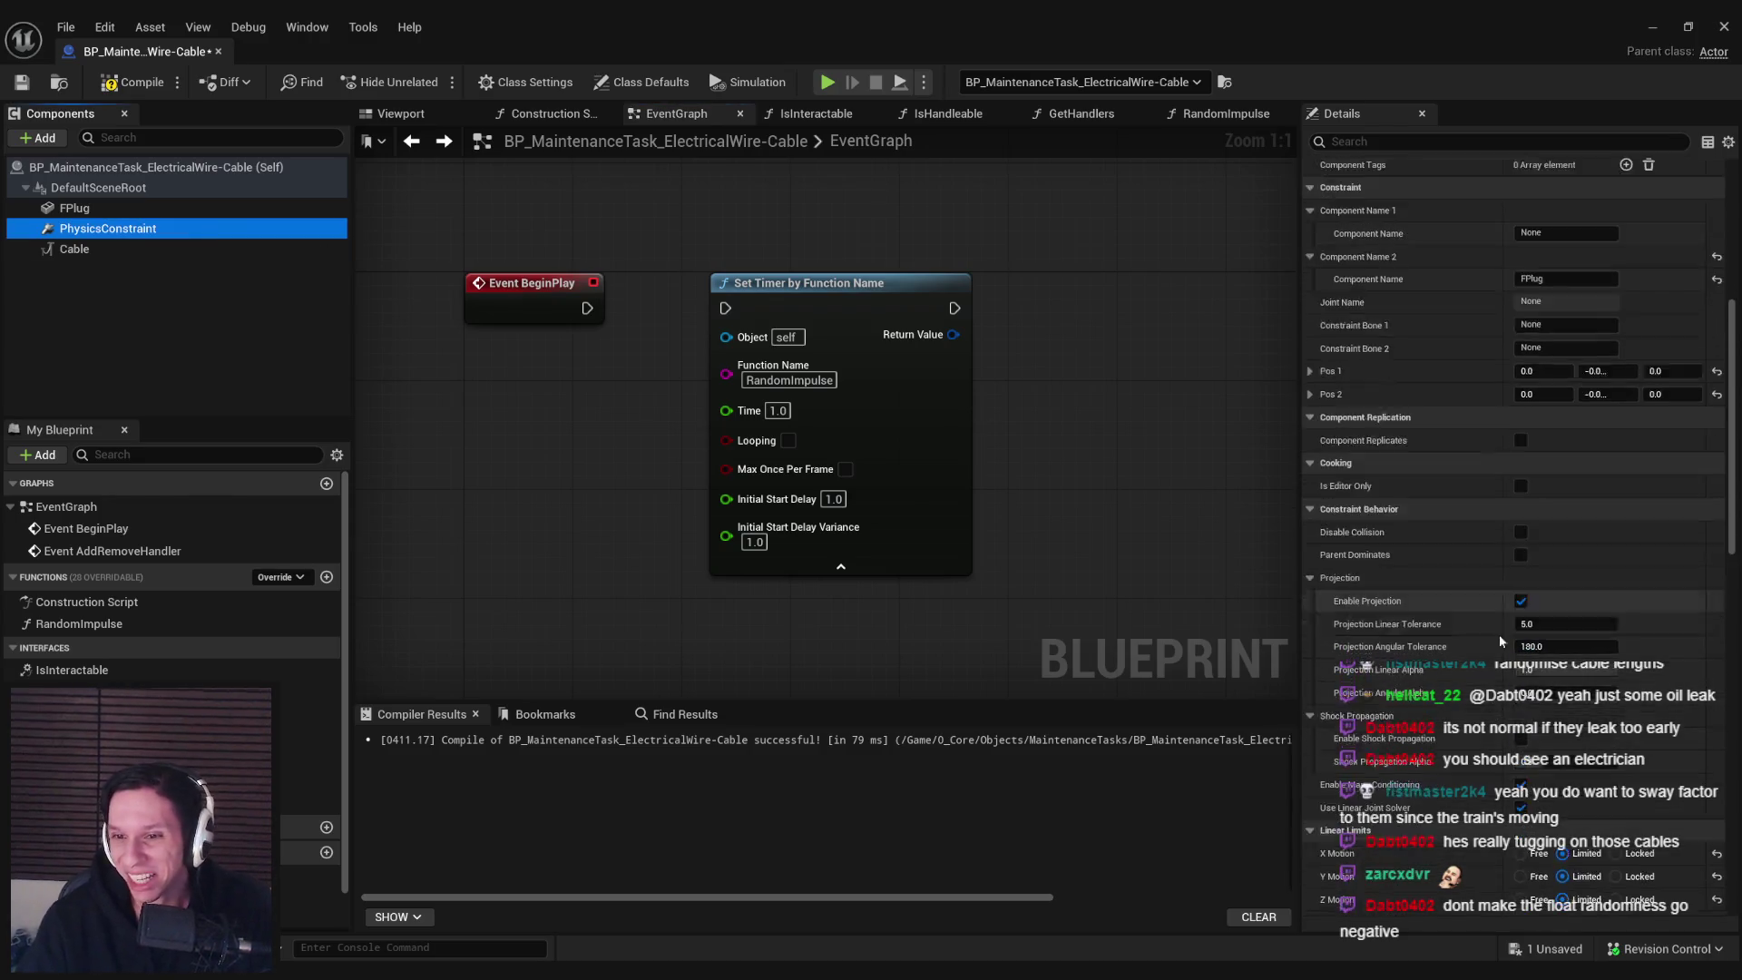
scroll(1493, 667, down, 6)
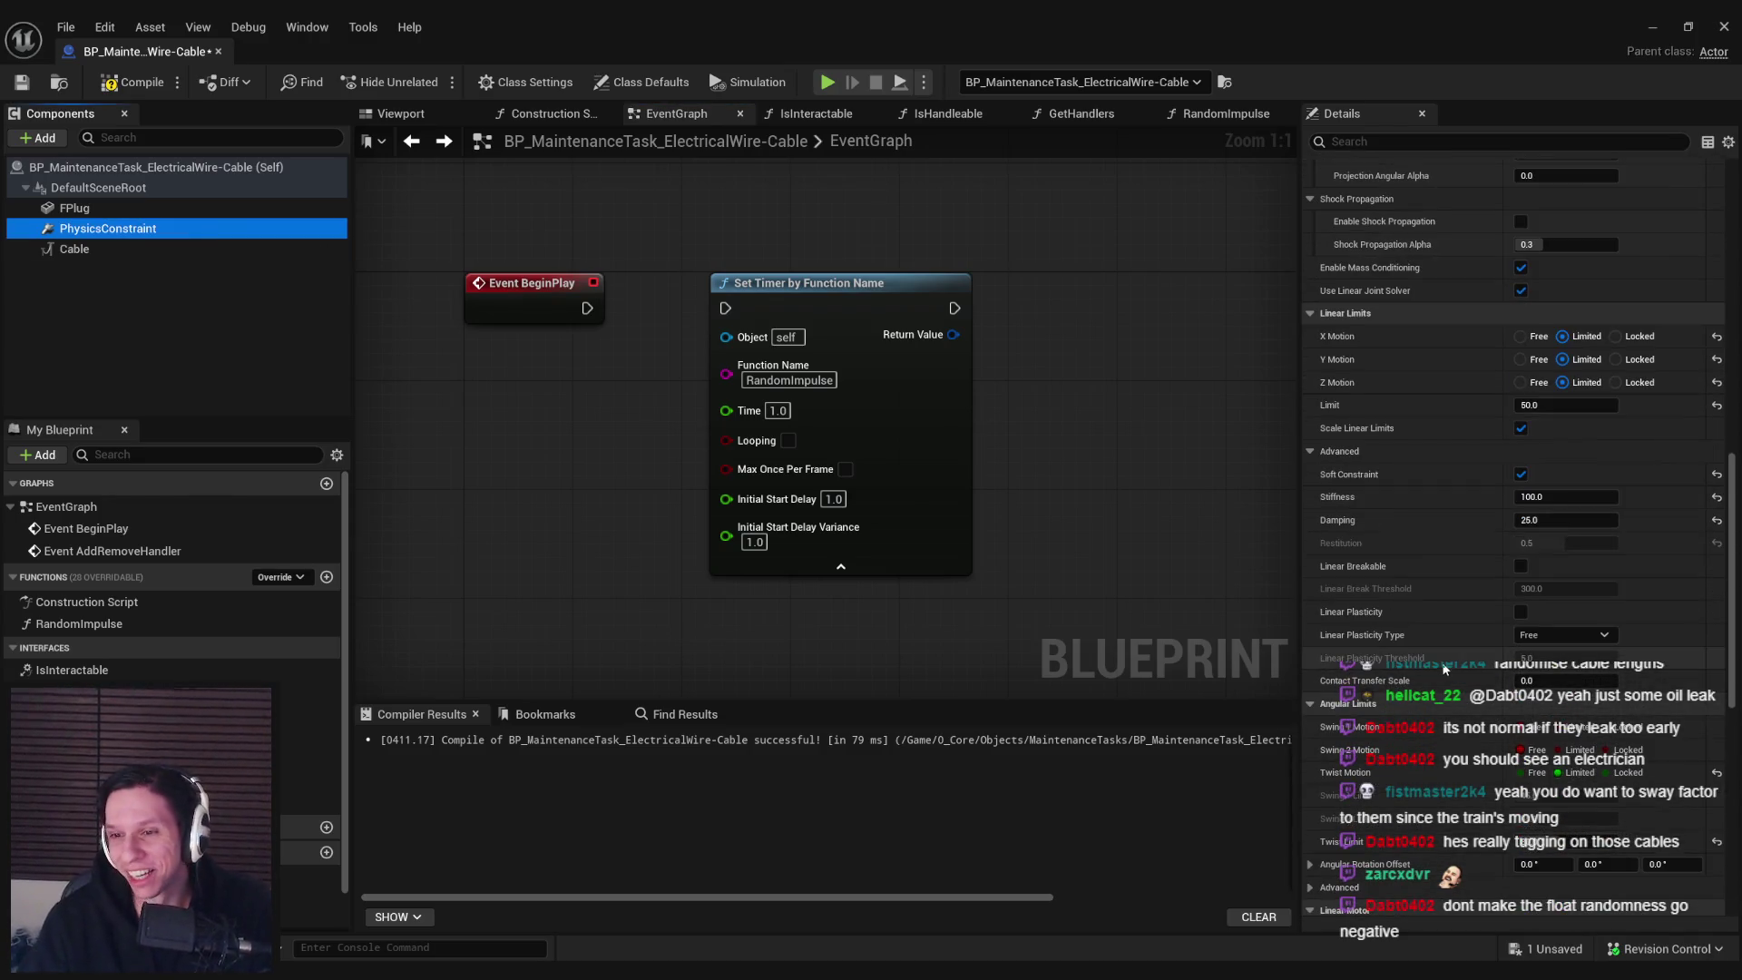
scroll(1430, 651, down, 10)
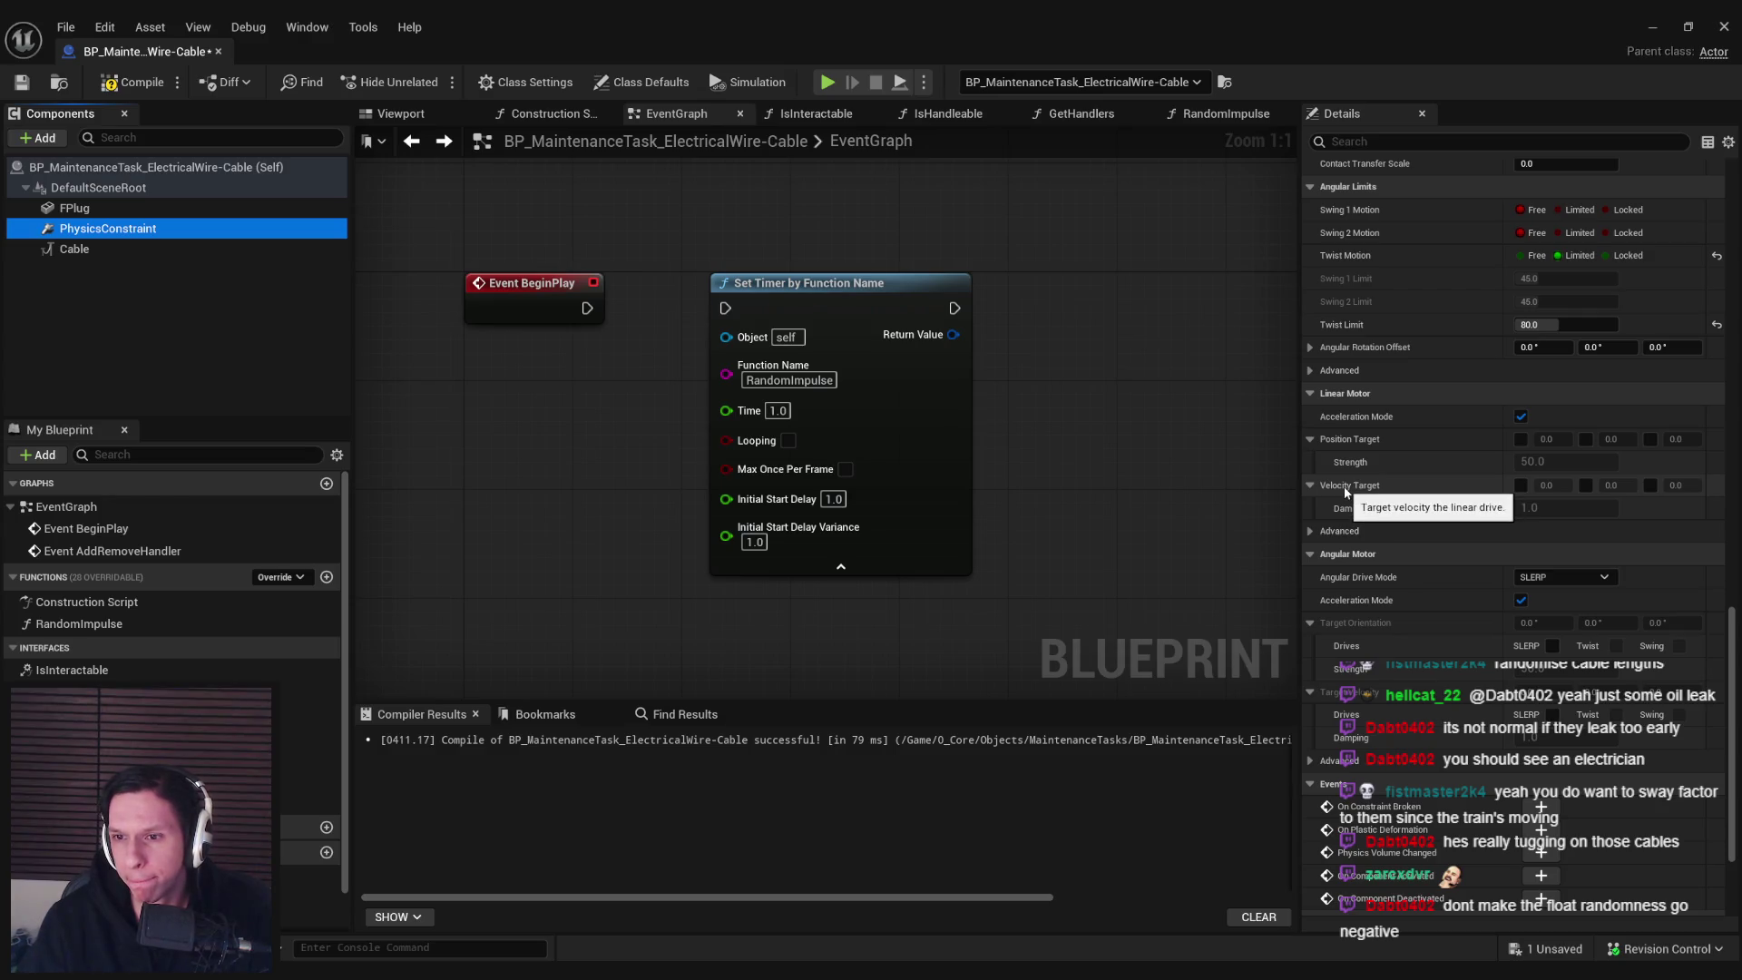
click(1306, 529)
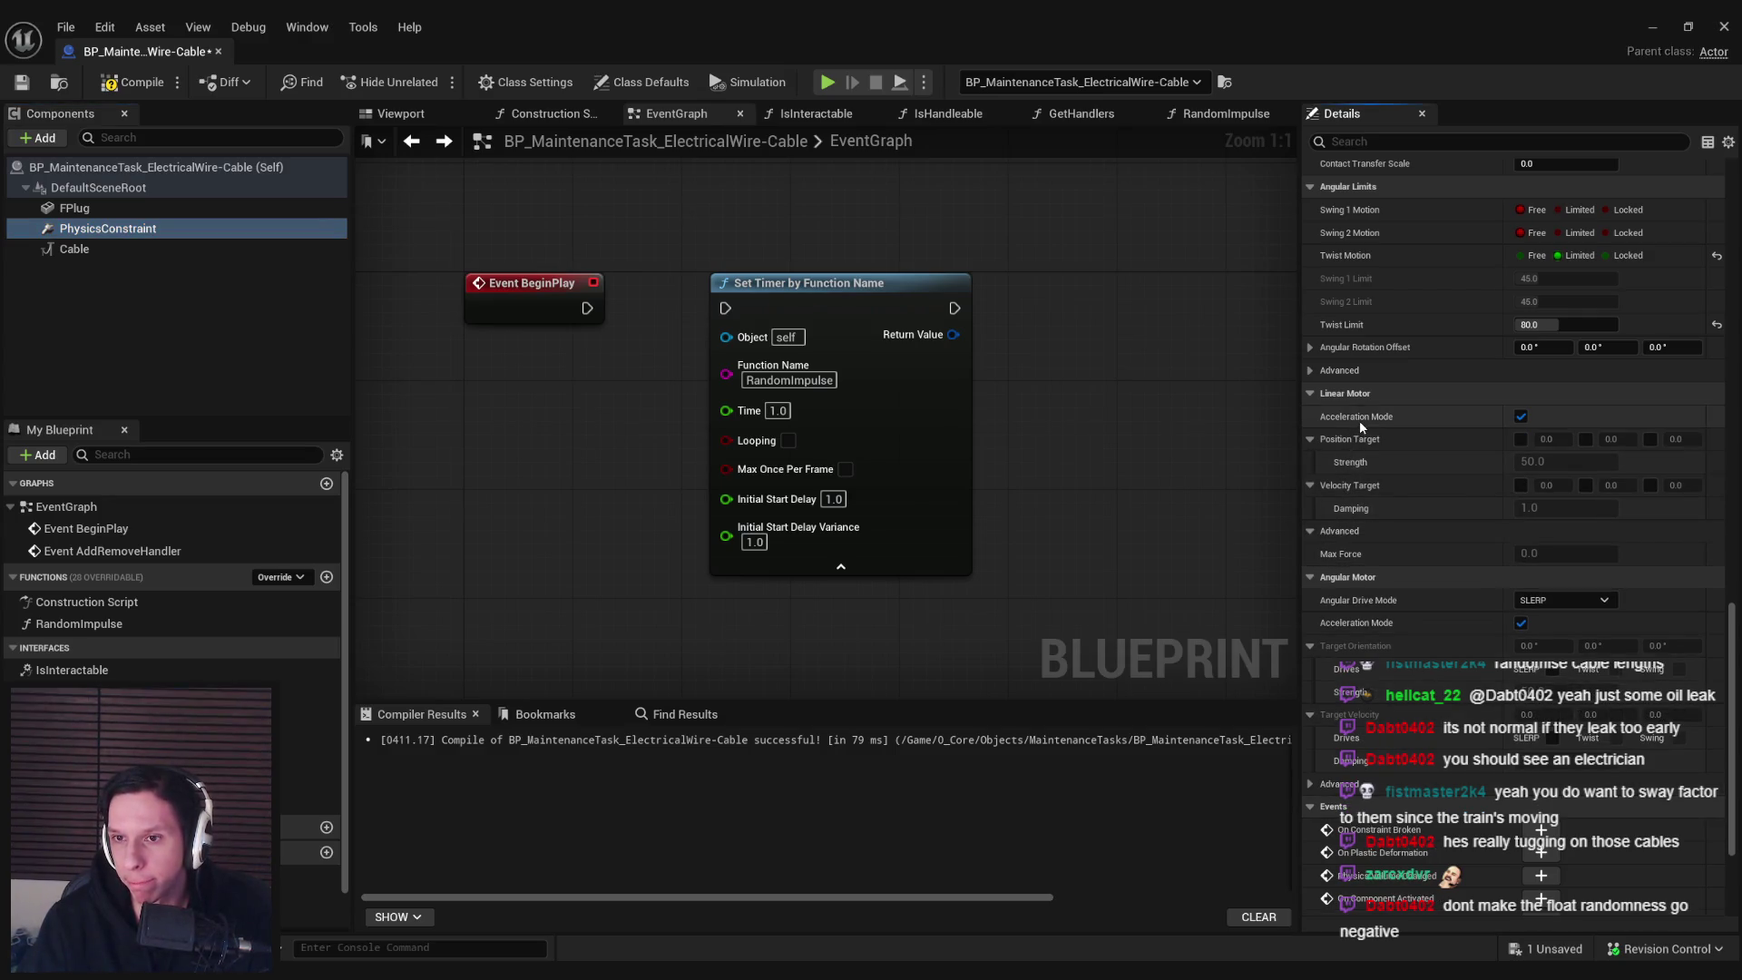
click(1320, 372)
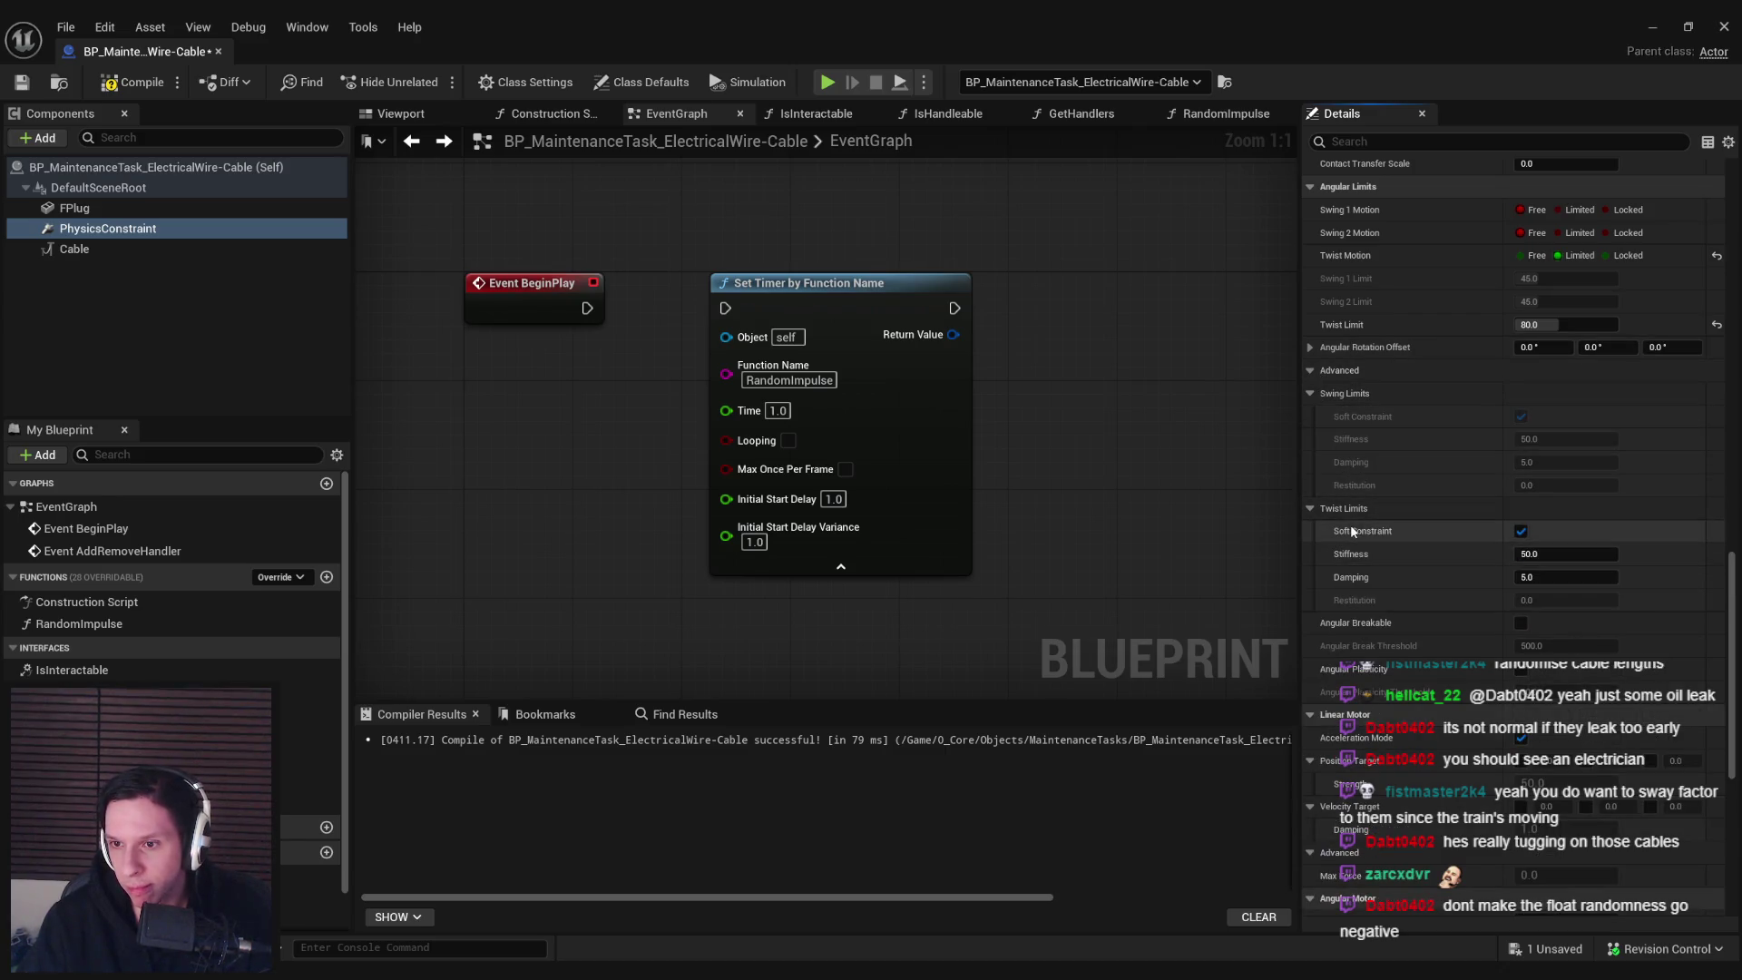
click(1309, 394)
Set the linear motor Velocity Target to 250 and start a play test
scroll(1374, 711, down, 5)
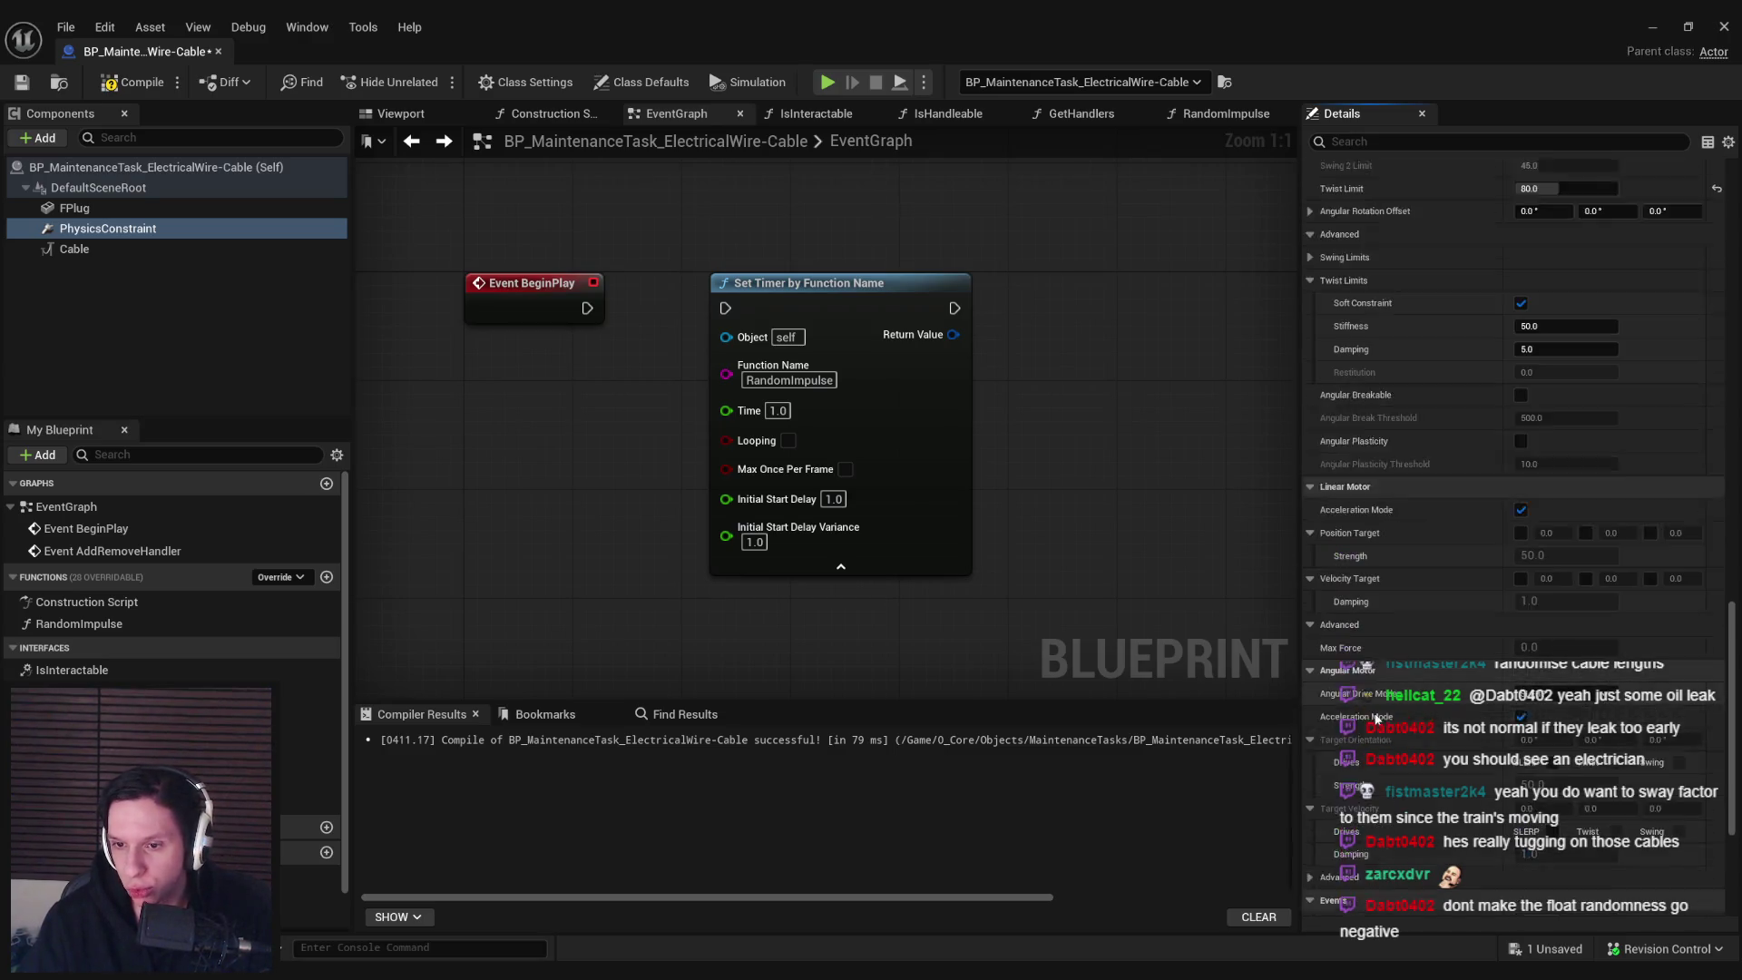
scroll(1375, 720, down, 4)
scroll(1375, 719, up, 2)
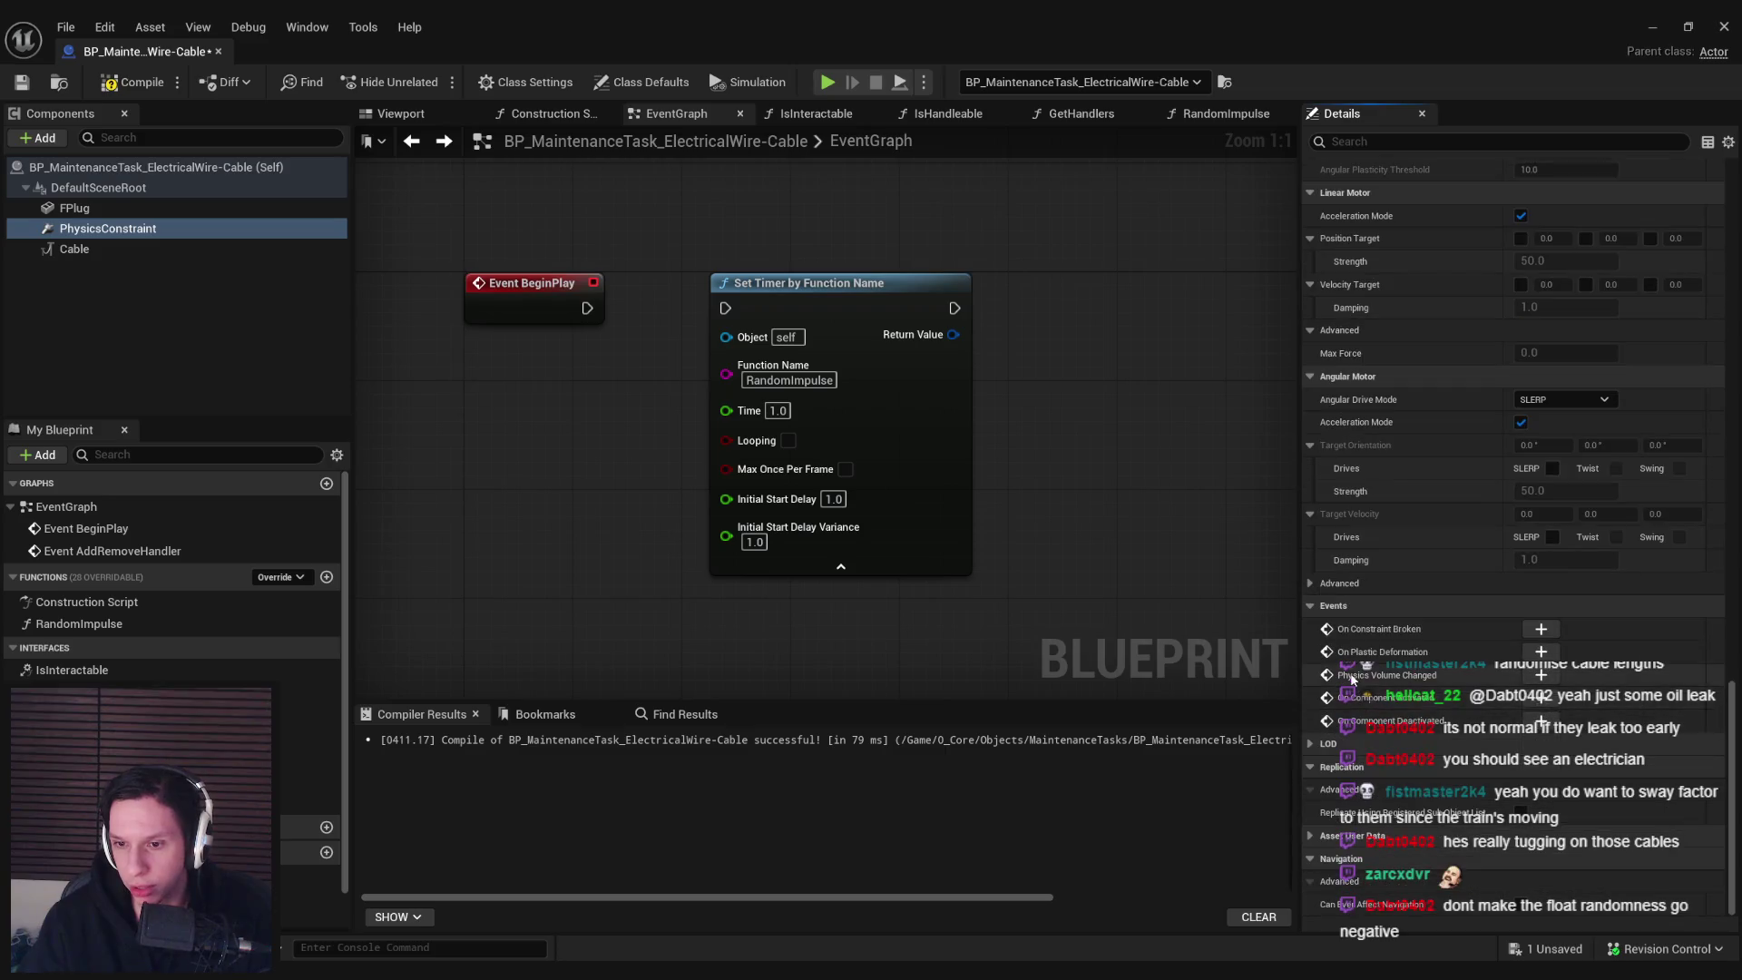
click(1311, 745)
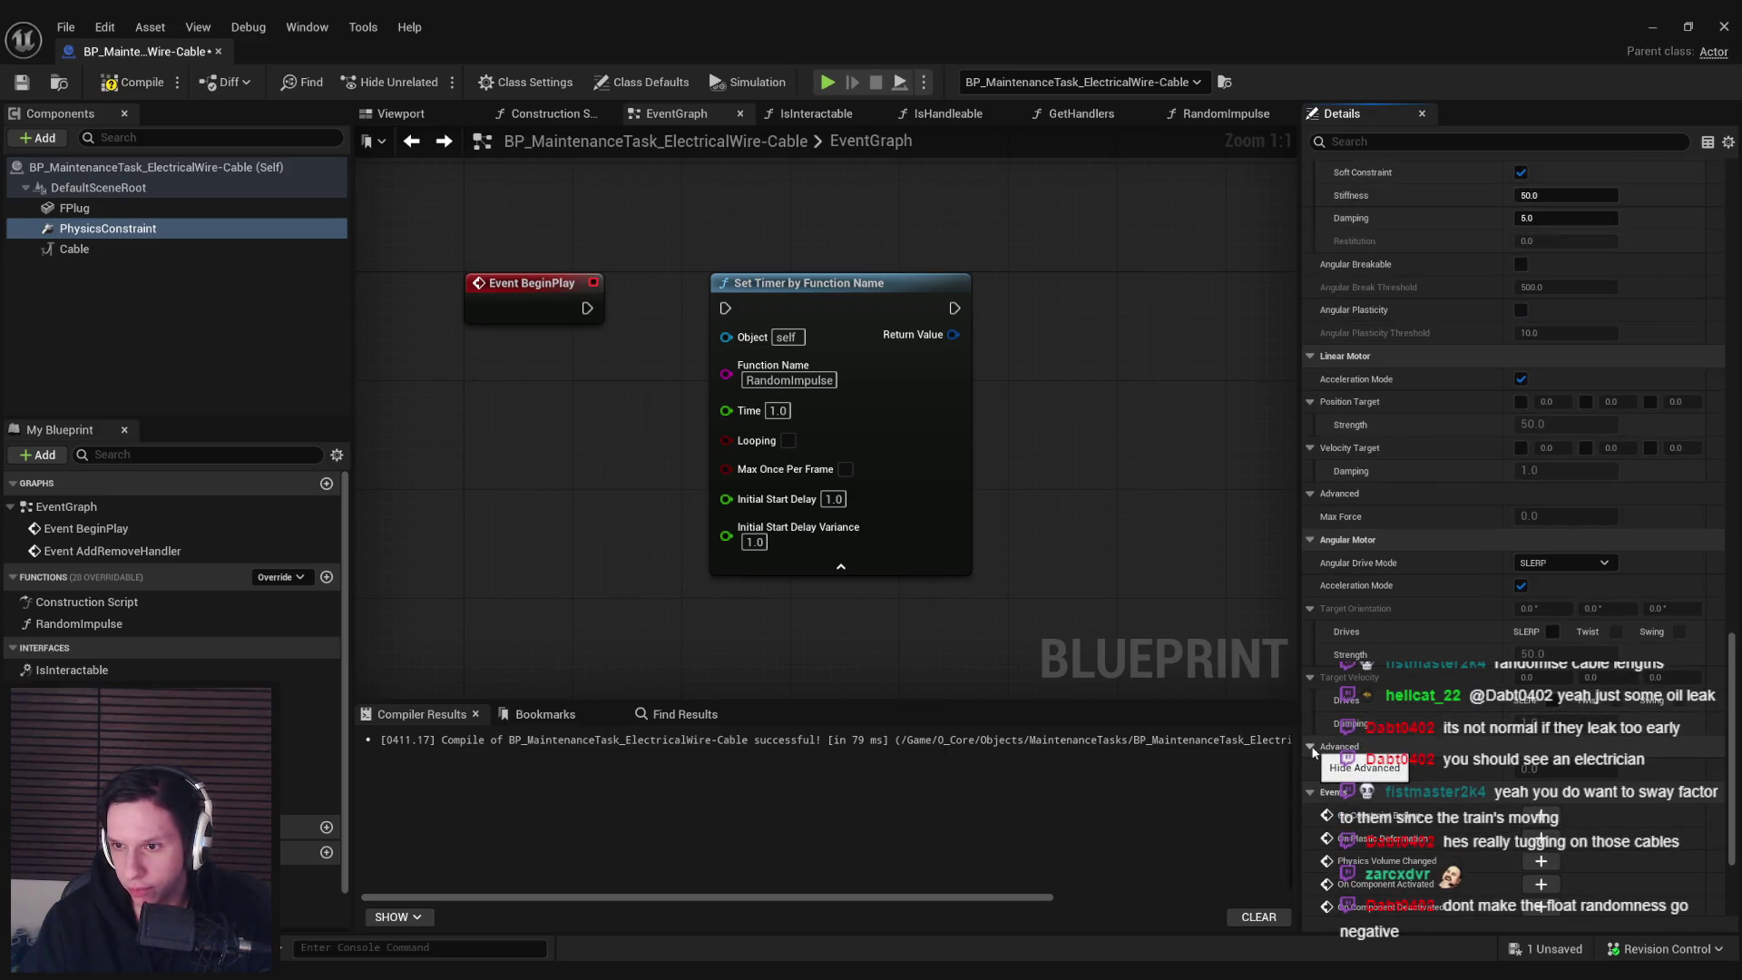
scroll(1367, 531, up, 2)
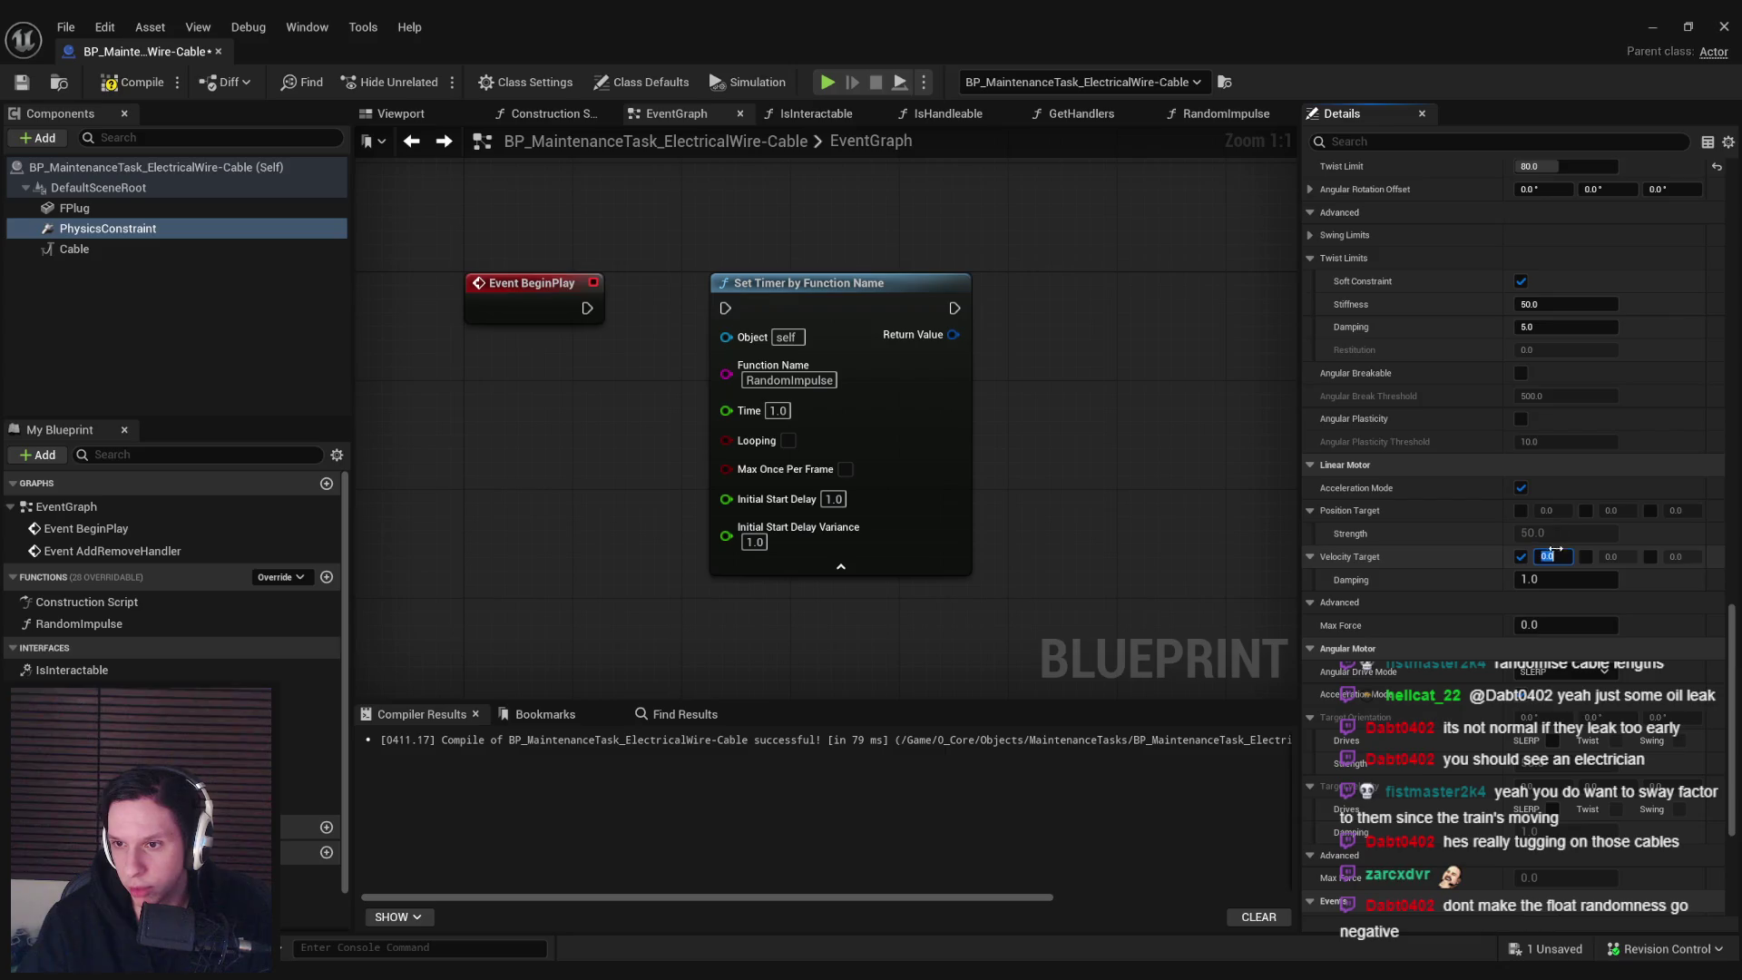
text(250)
key(Return)
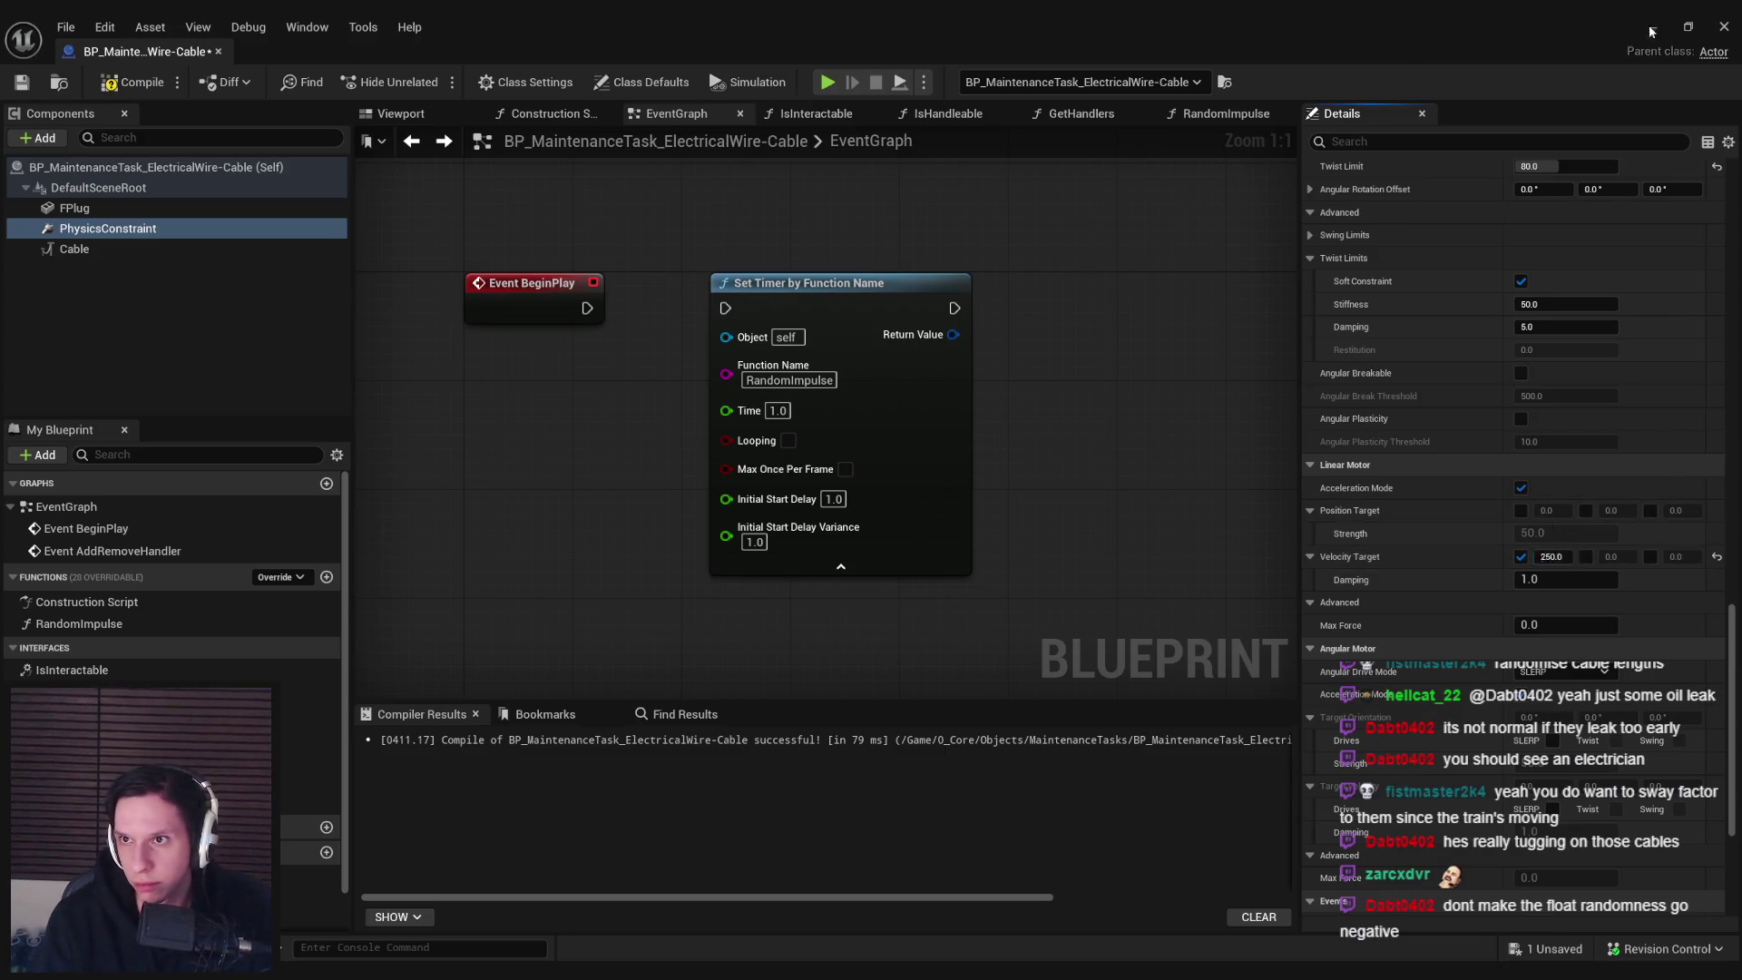
key(alt+Tab)
key(alt+p)
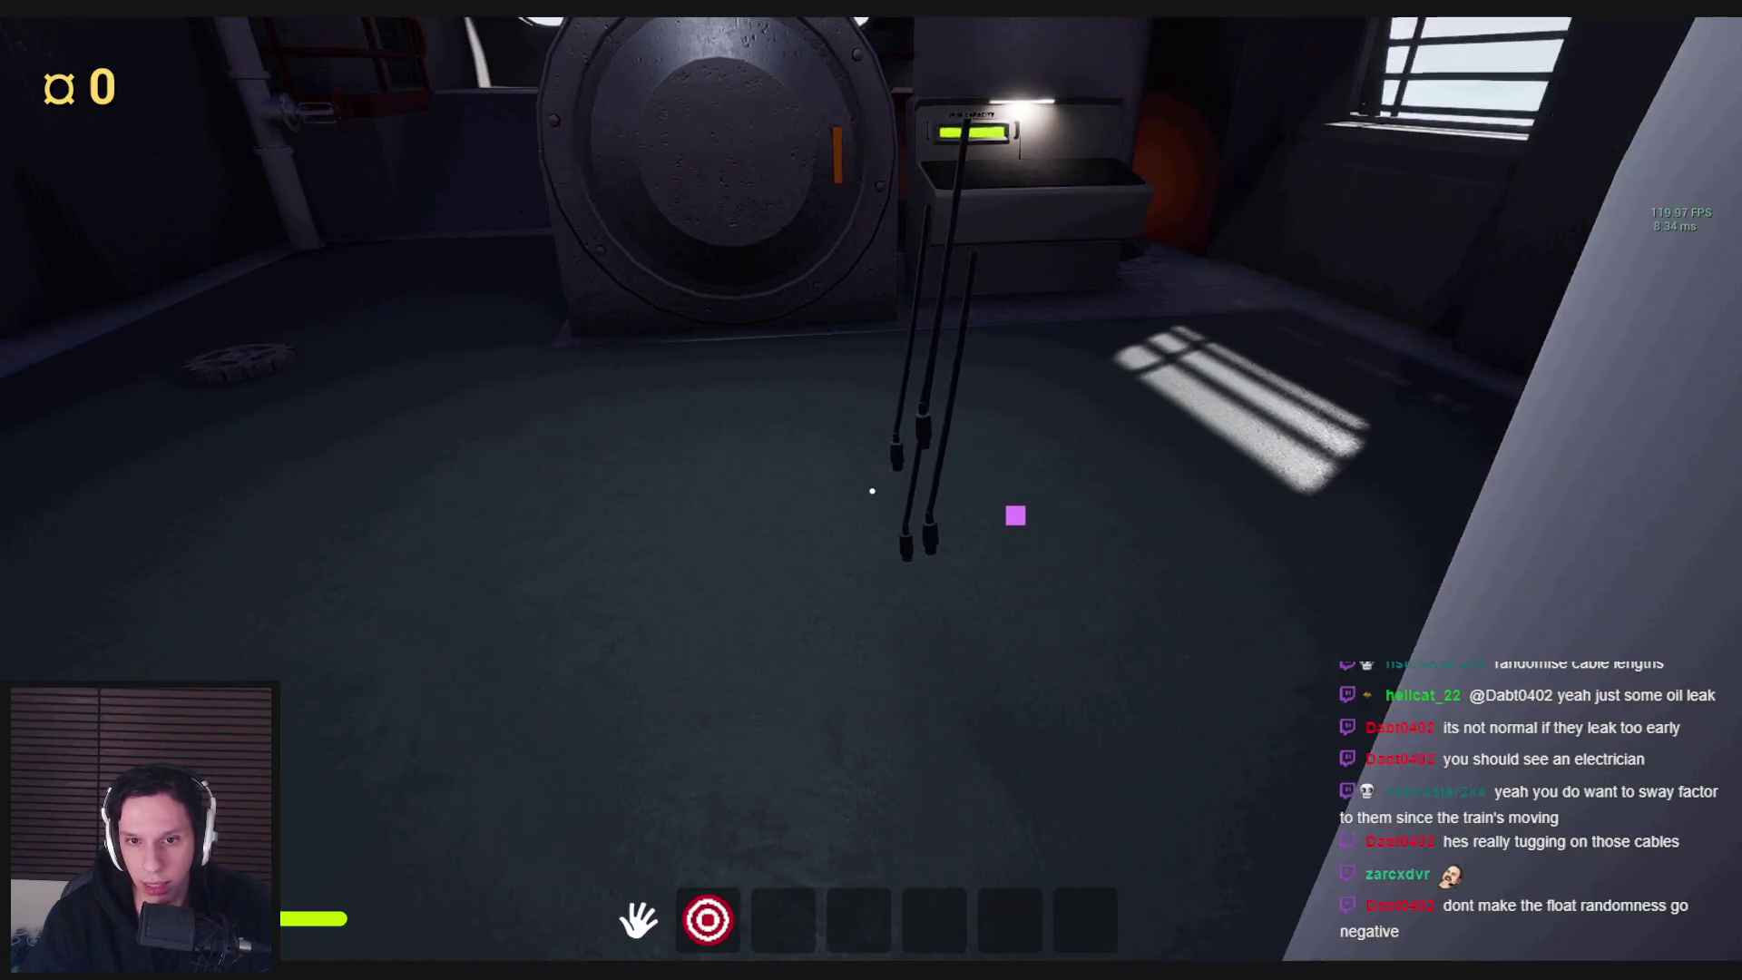
Set the Velocity Target Y to 150 and play-test the cables
key(Escape)
click(616, 929)
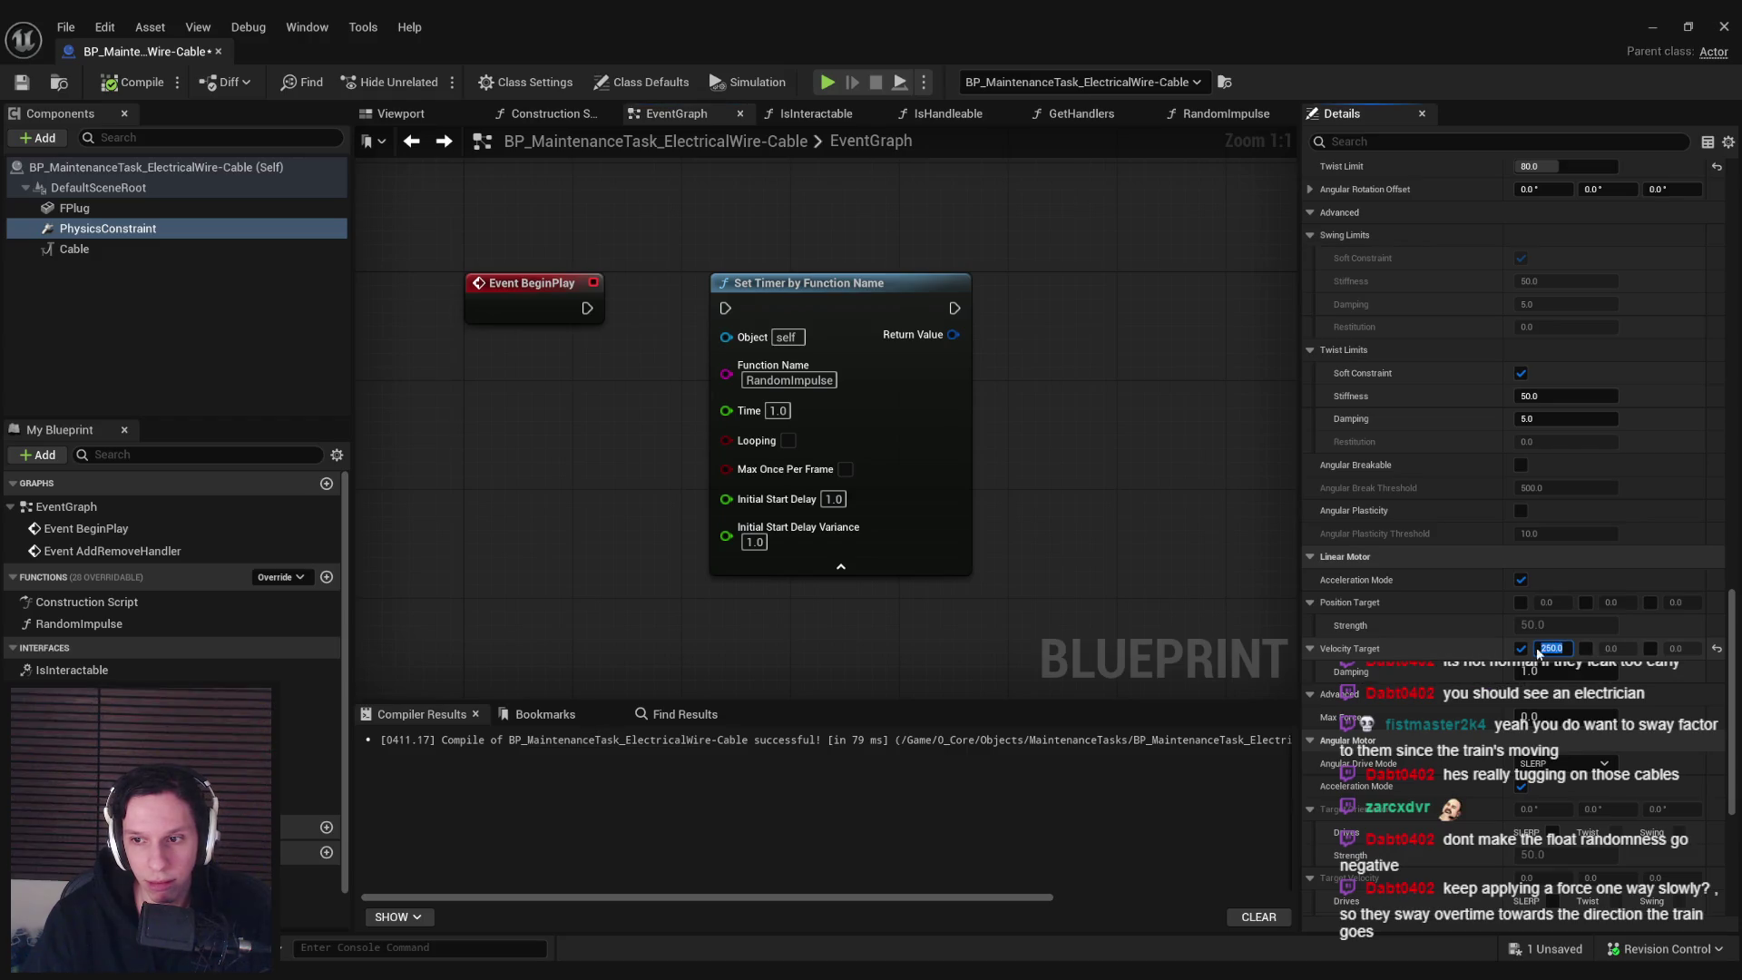
text(150)
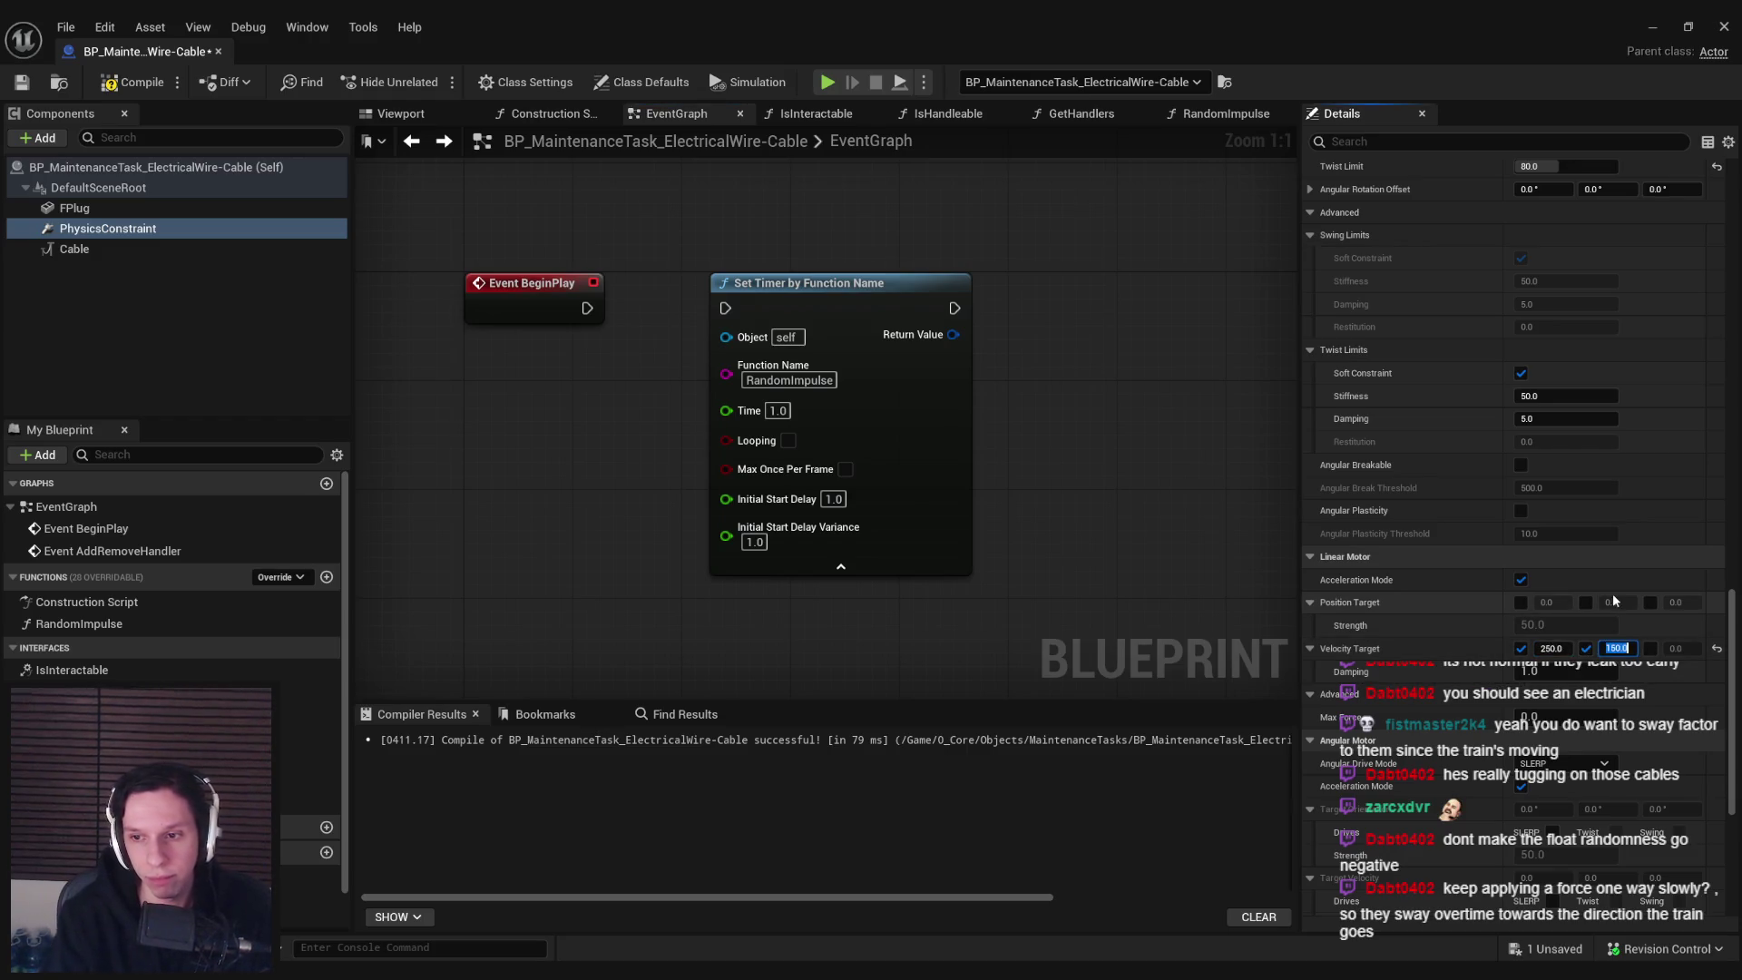
key(Return)
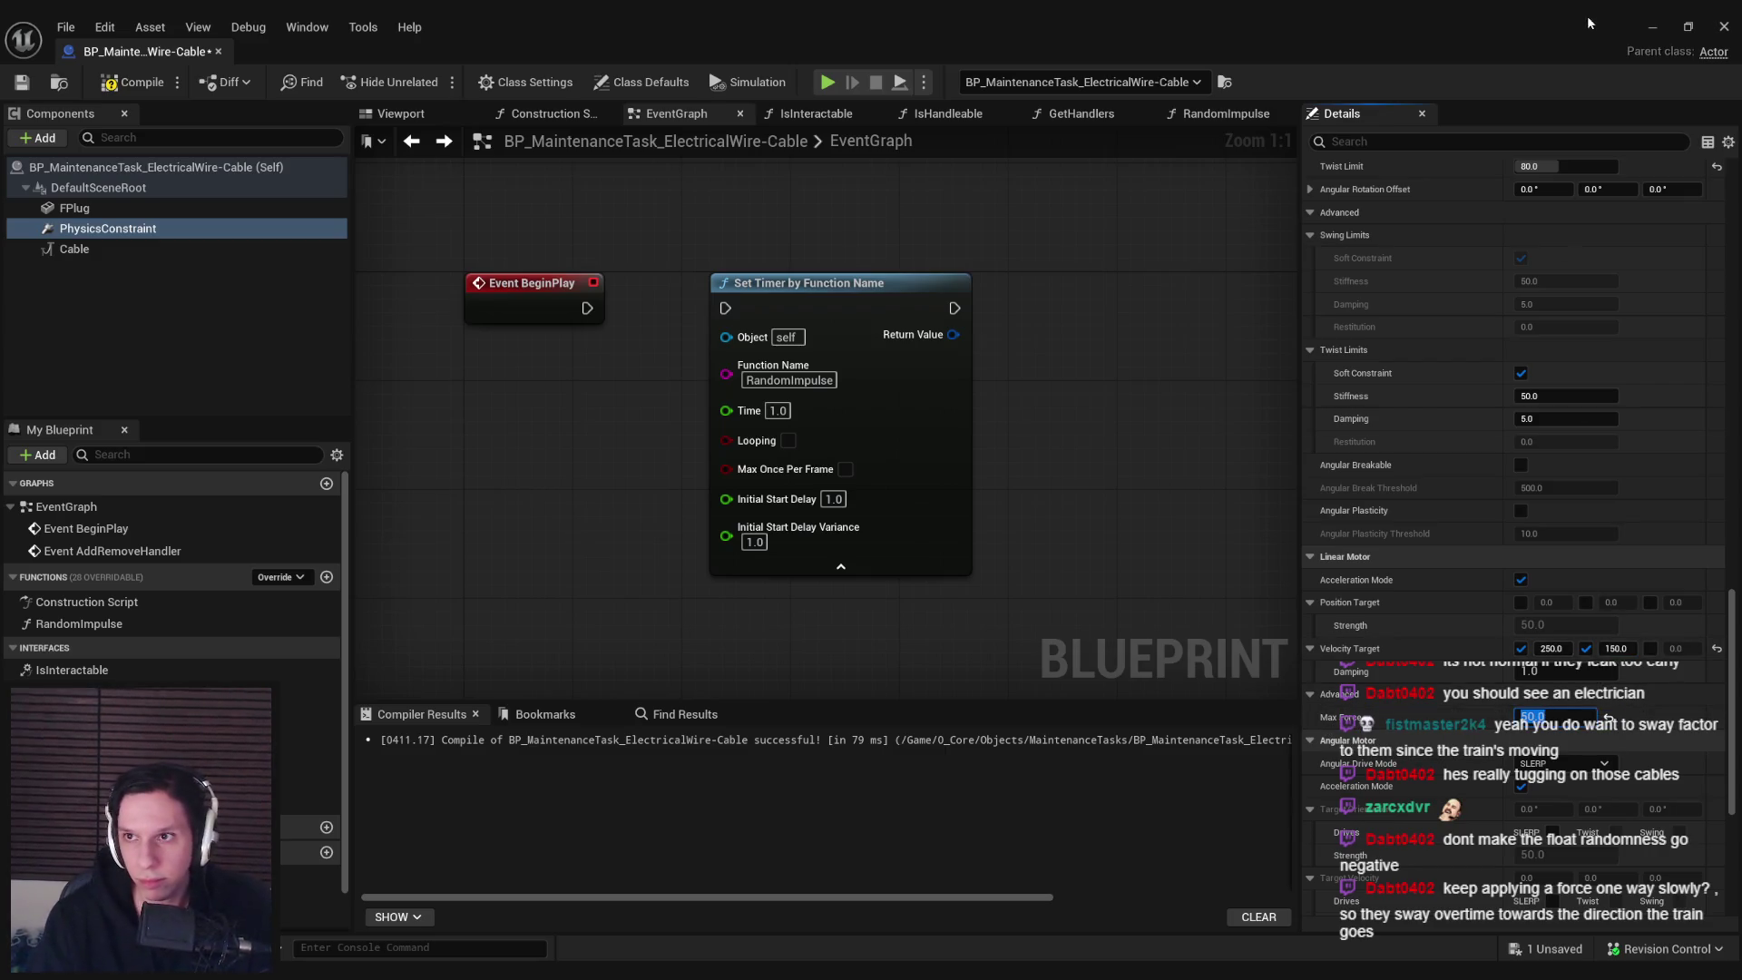
click(1652, 26)
key(alt+p)
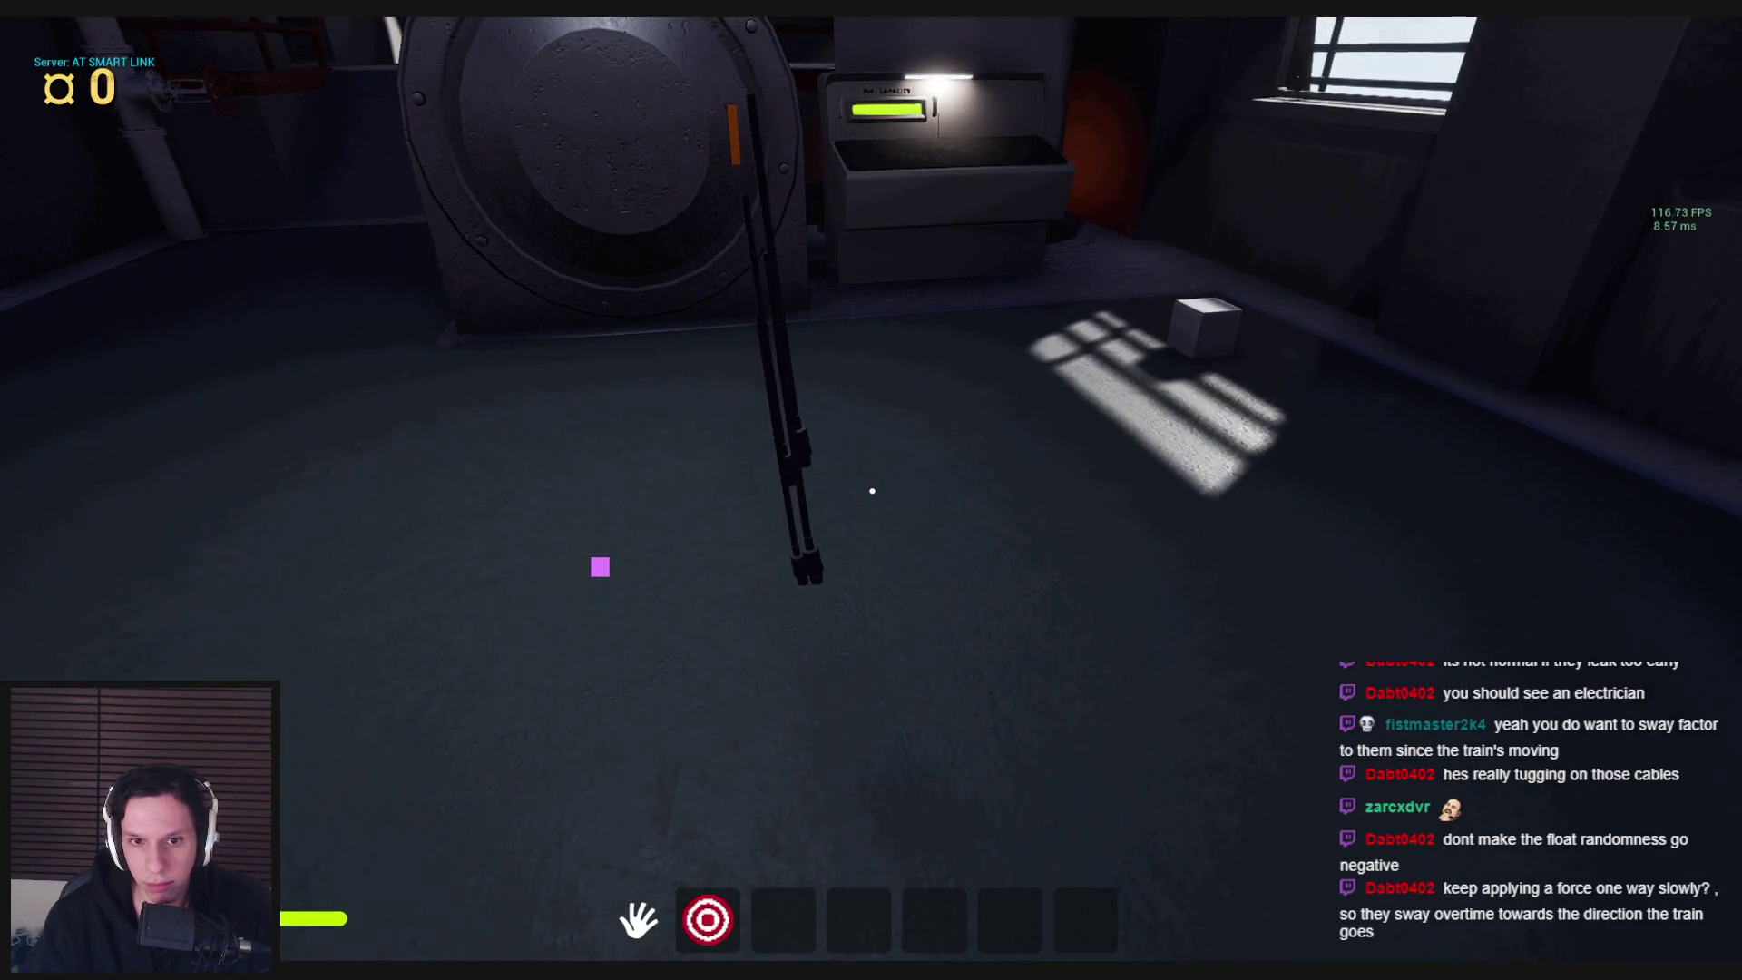
key(Escape)
Raise the Velocity Target Y to 350 and start a play test
click(622, 889)
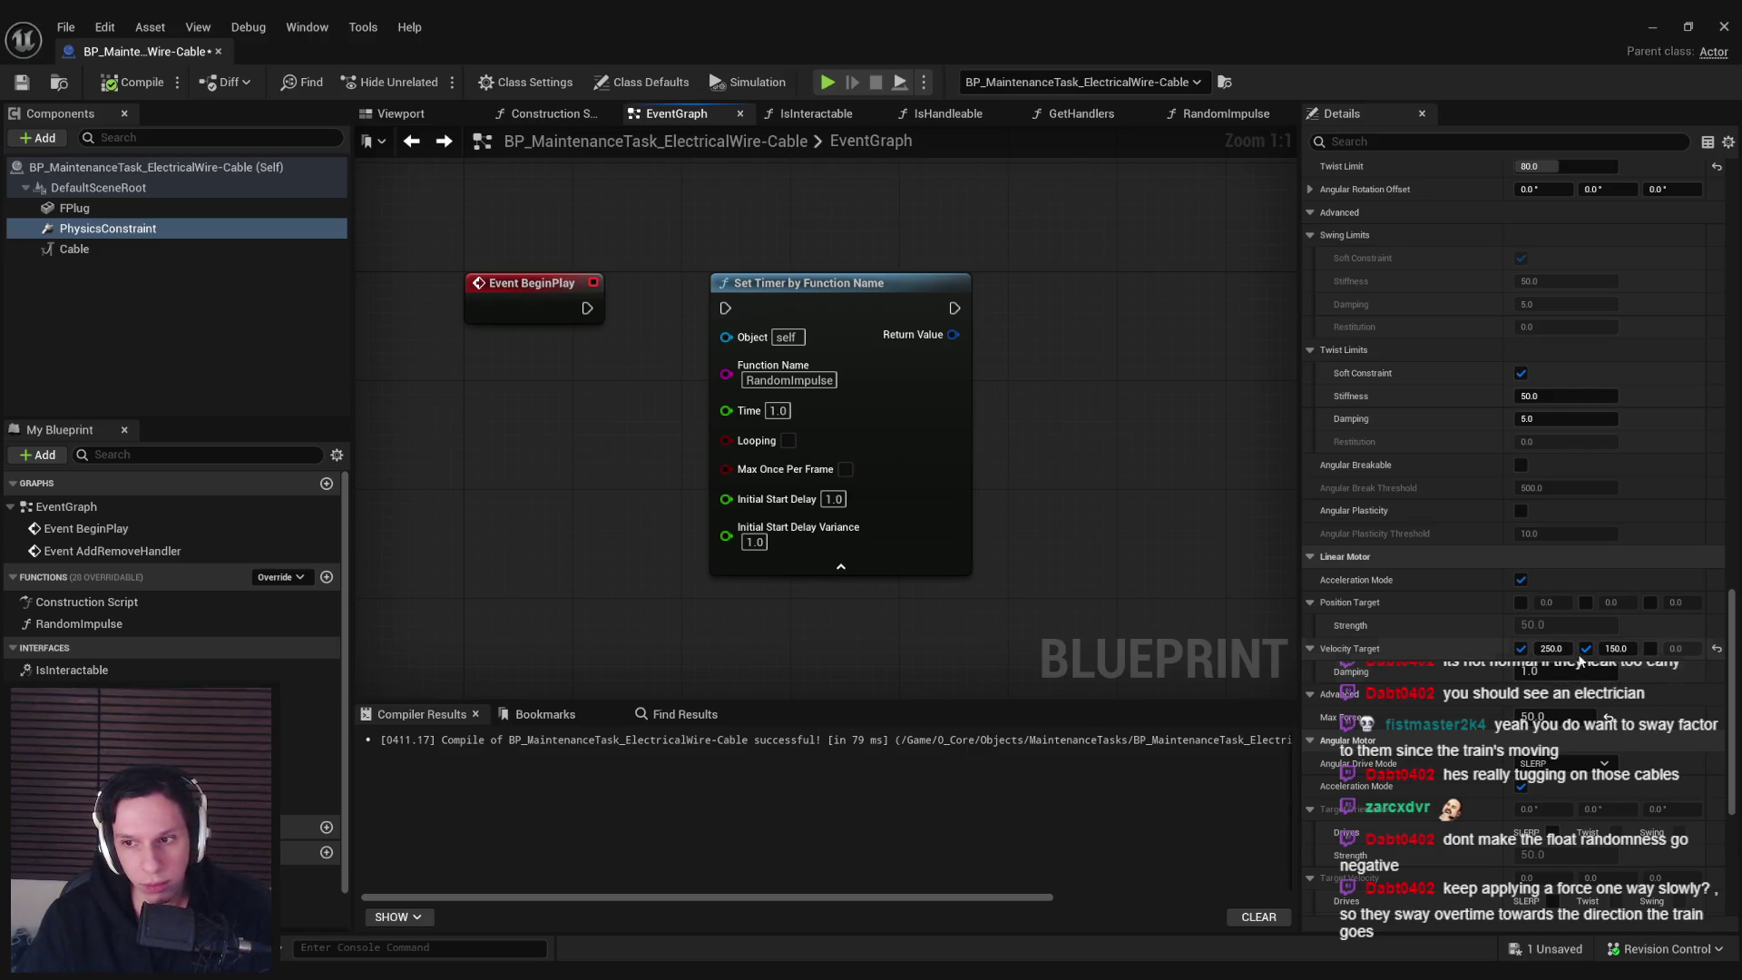
click(1613, 648)
text(350)
key(Return)
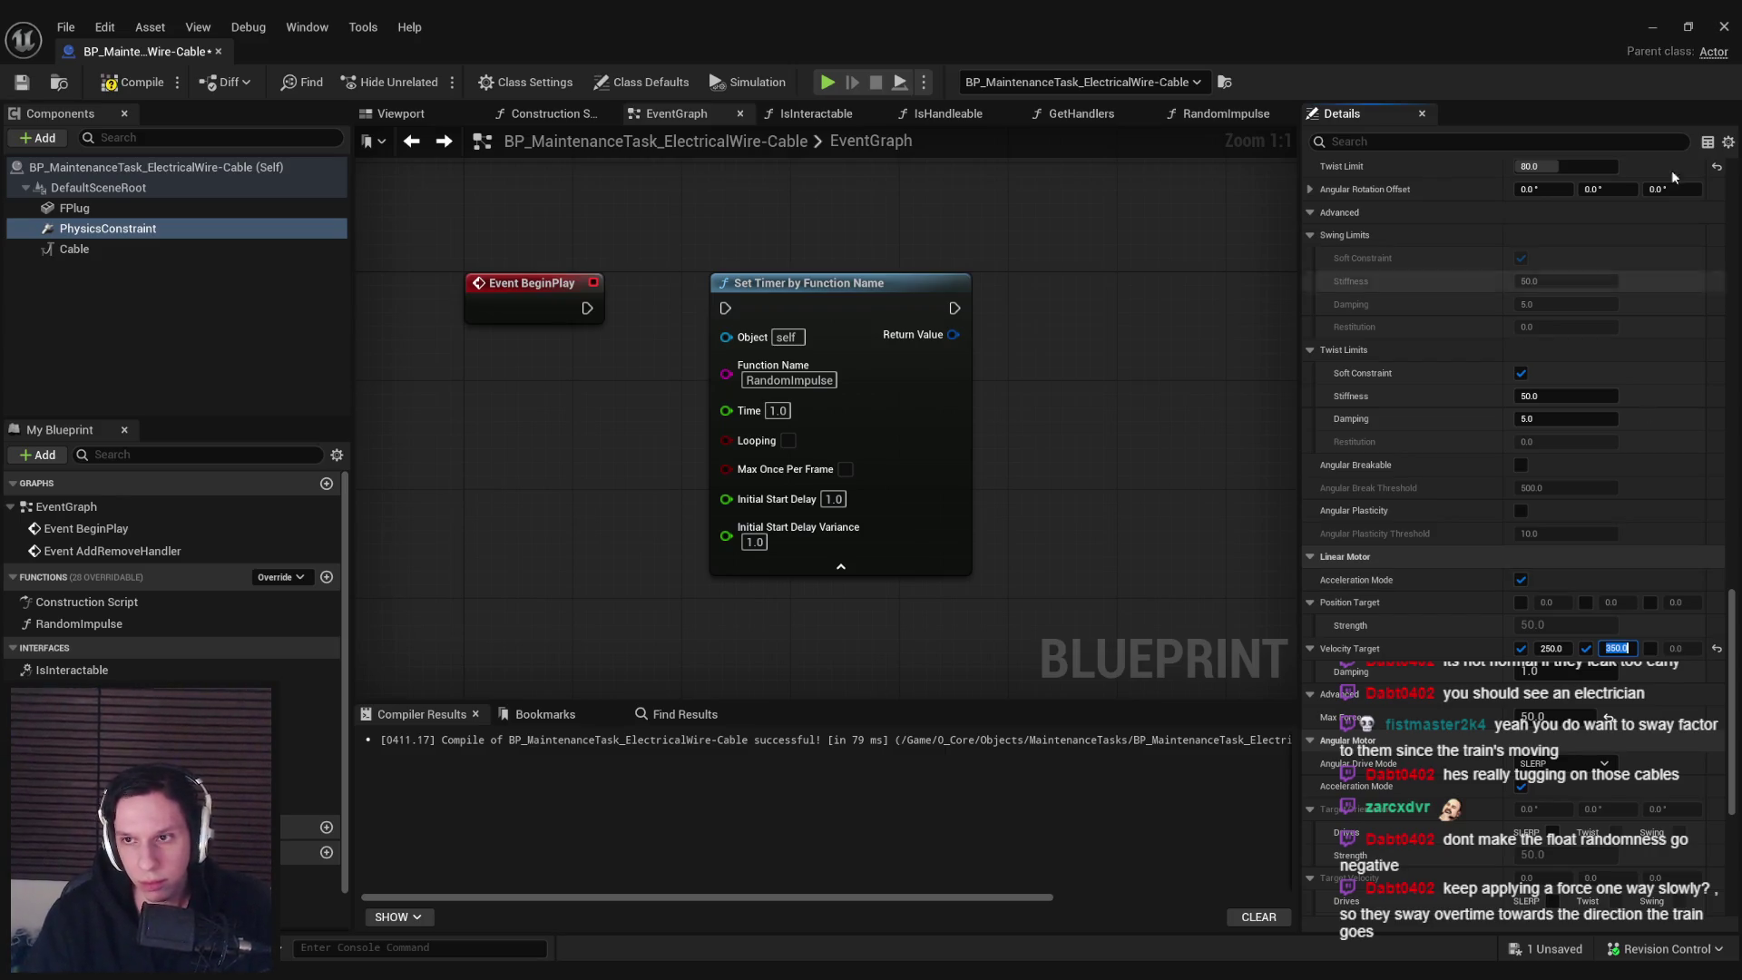
key(alt+p)
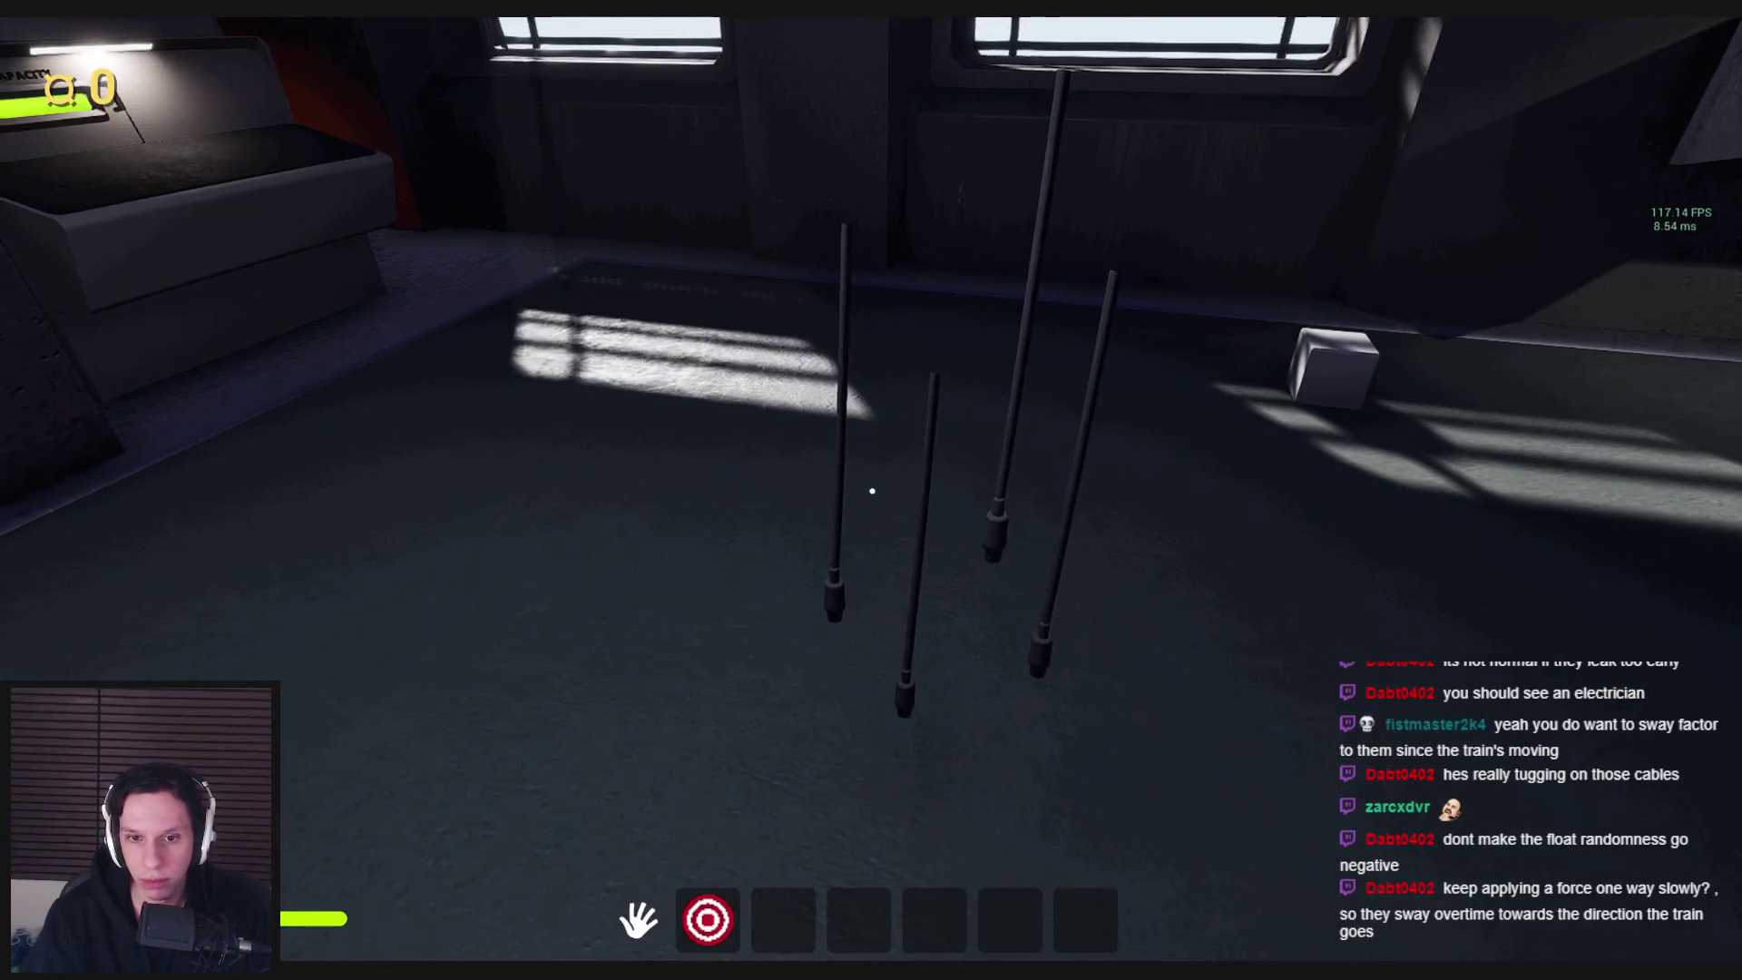
Eject from the game to inspect the scene, then resume and stop playing
key(F8)
click(581, 916)
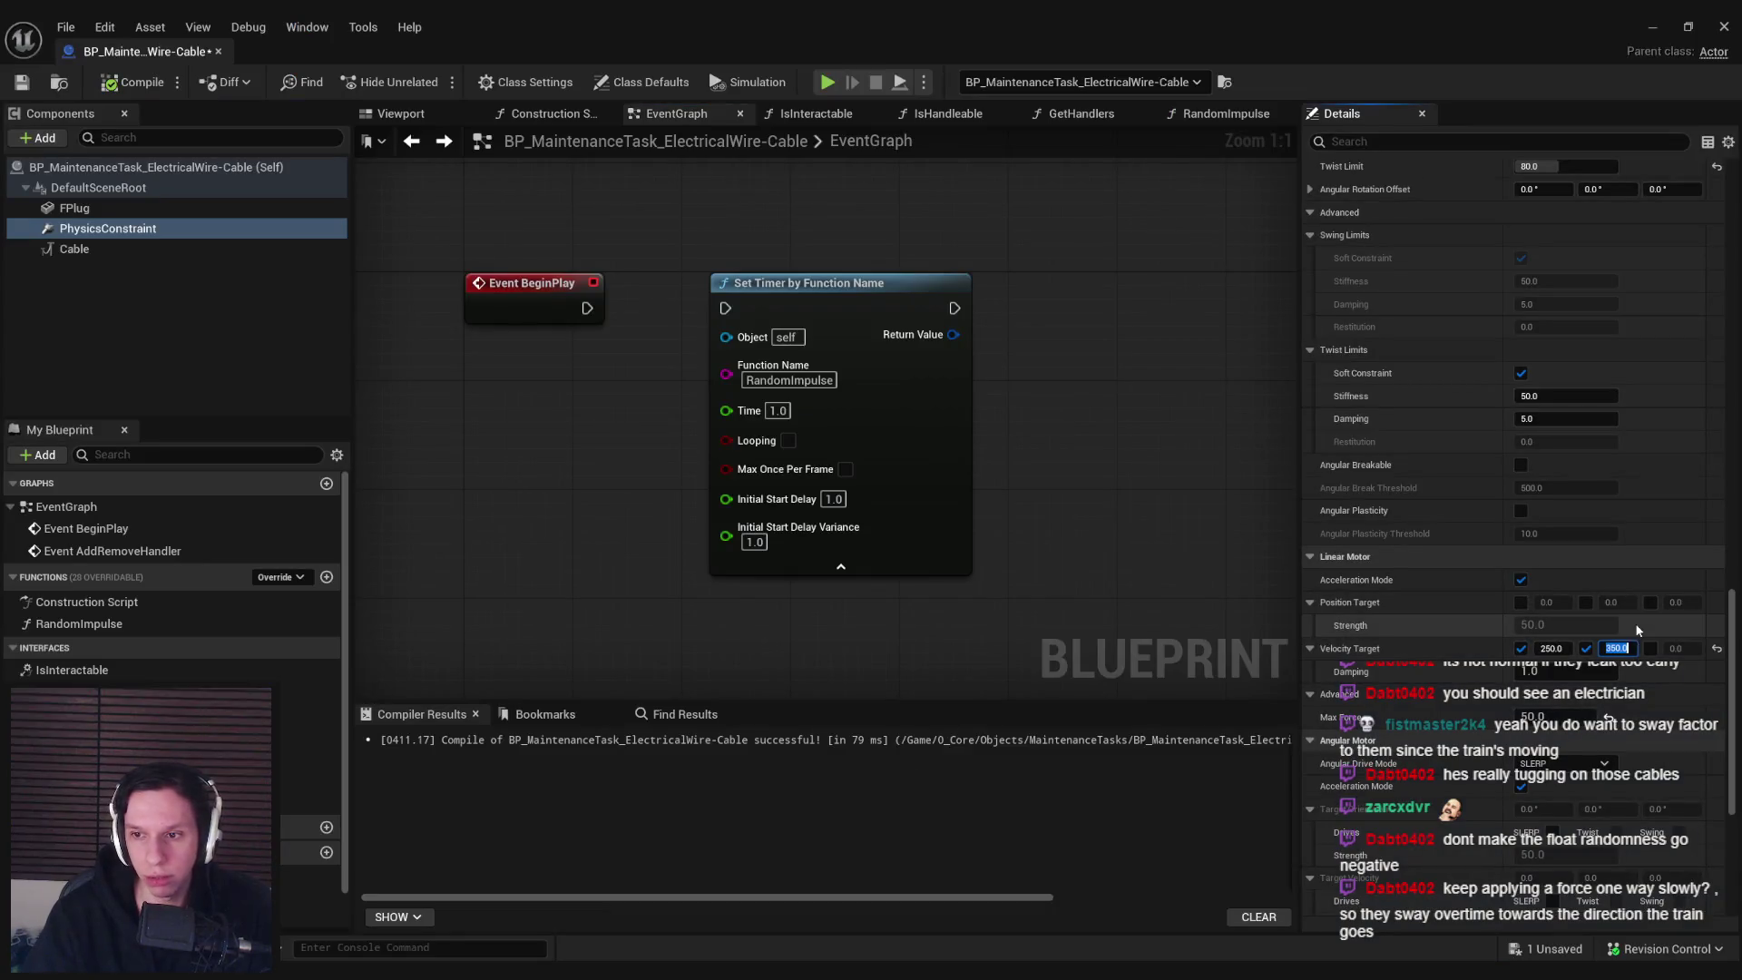
click(1652, 26)
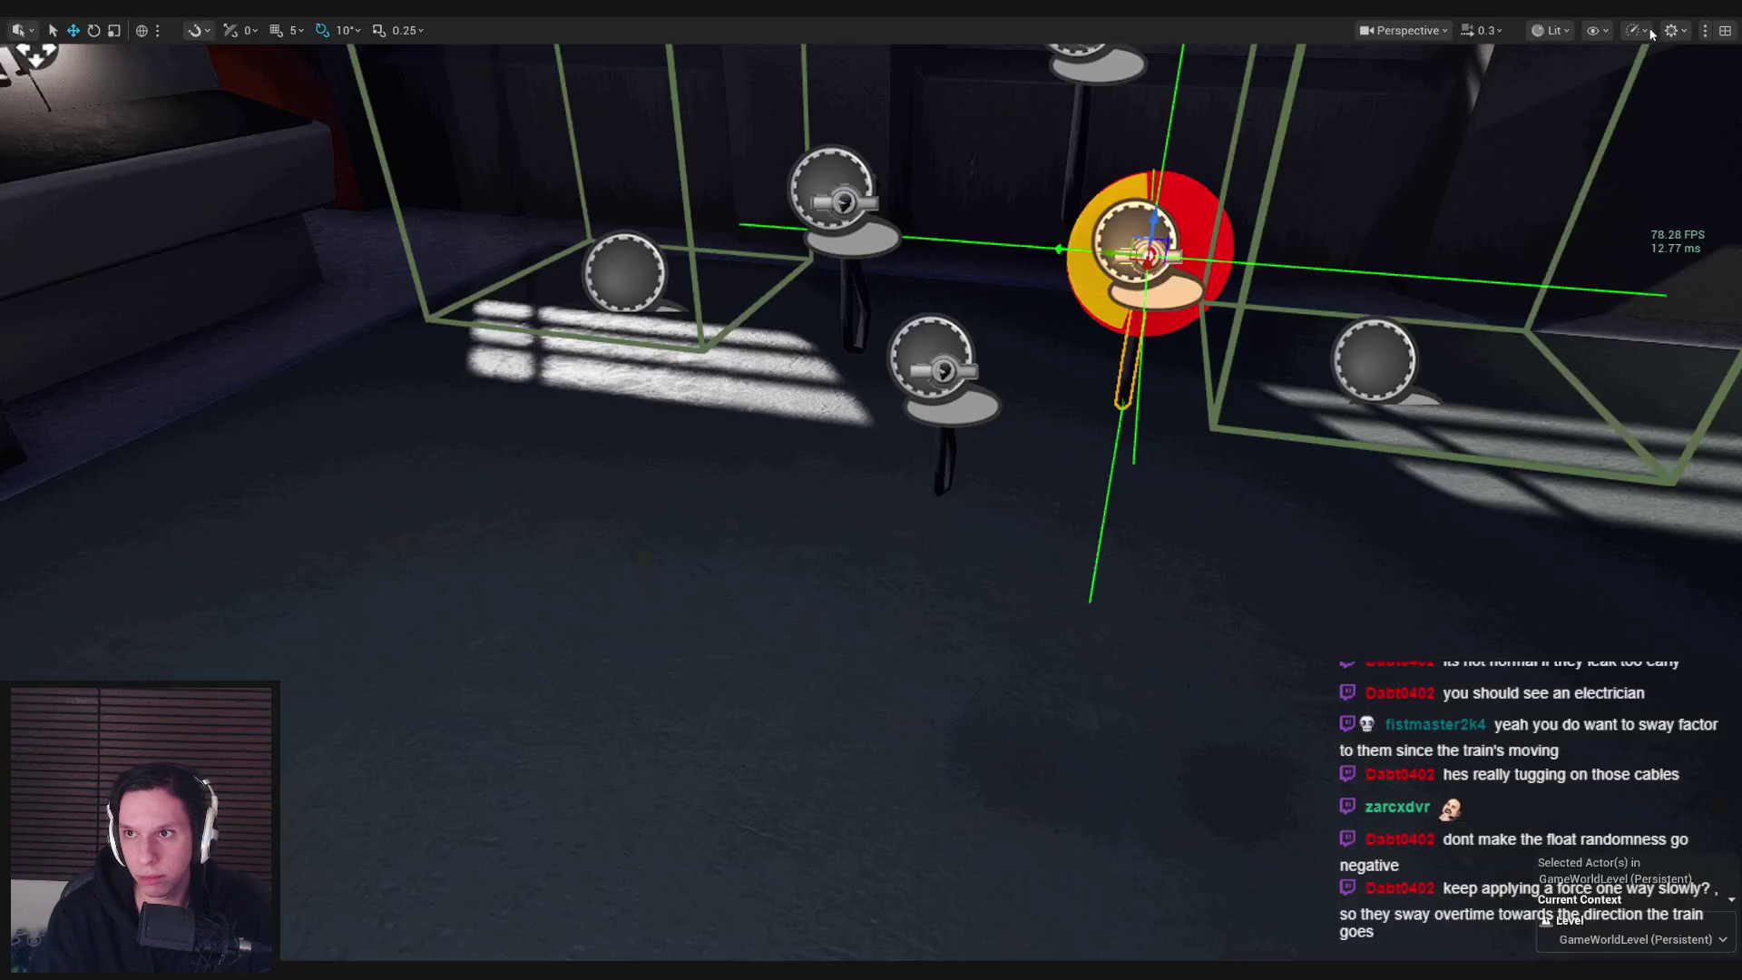
key(F8)
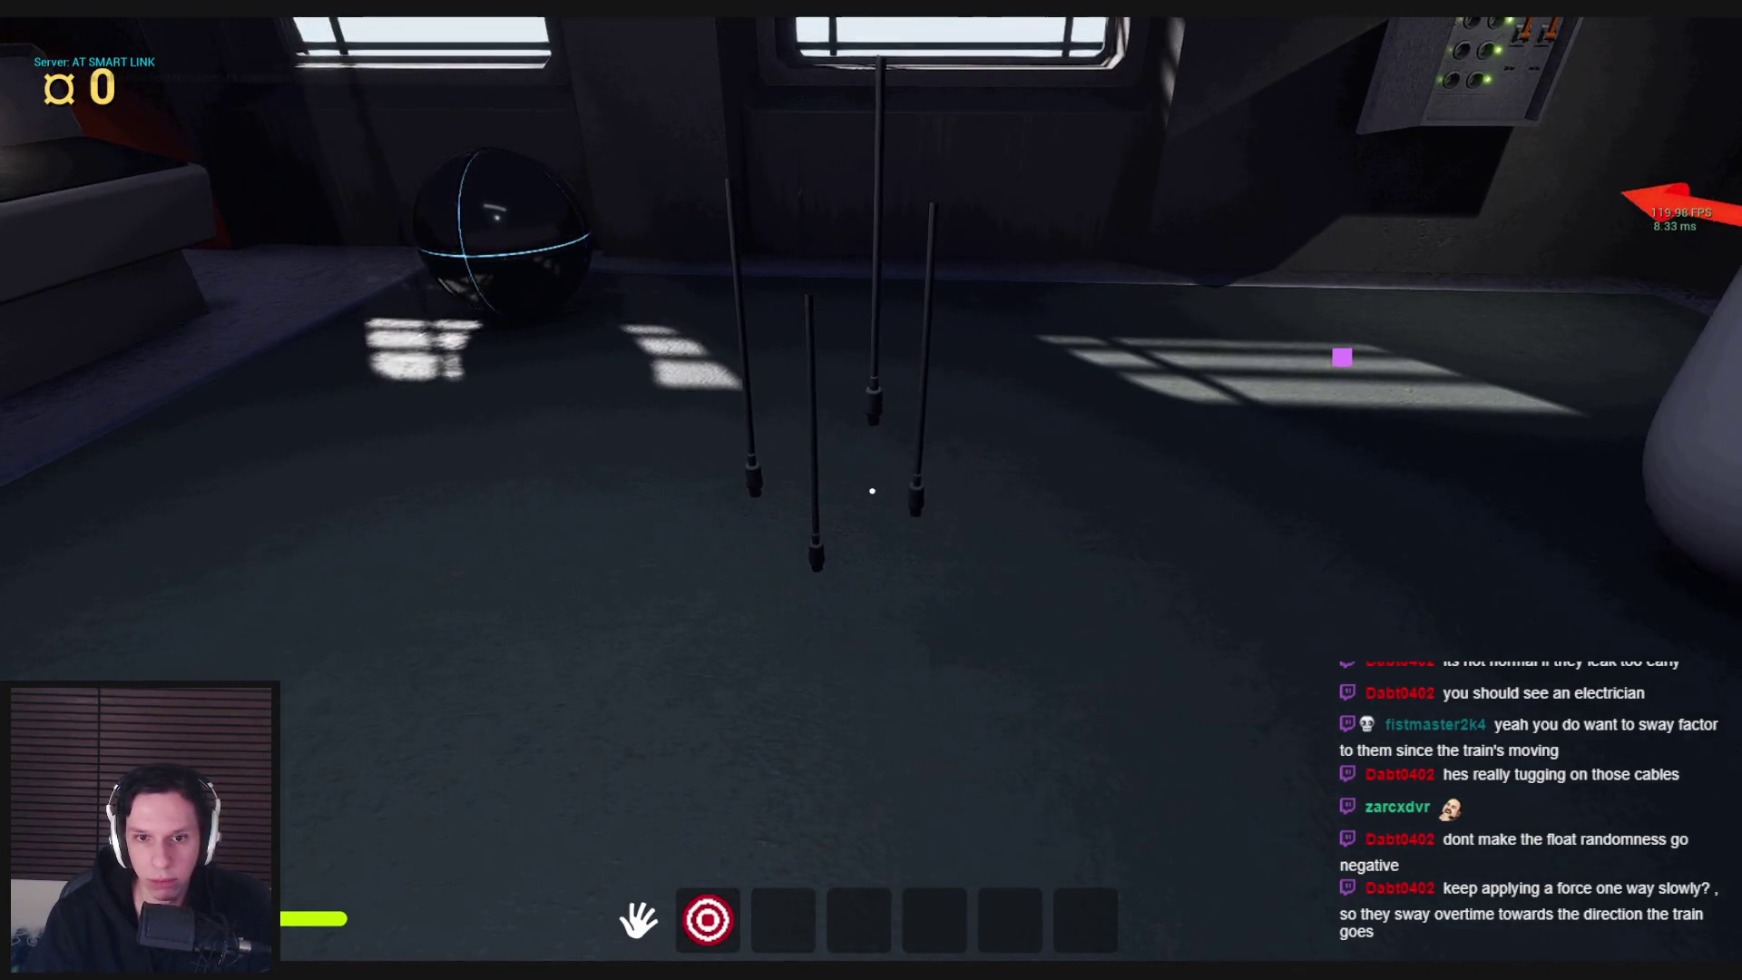
key(Escape)
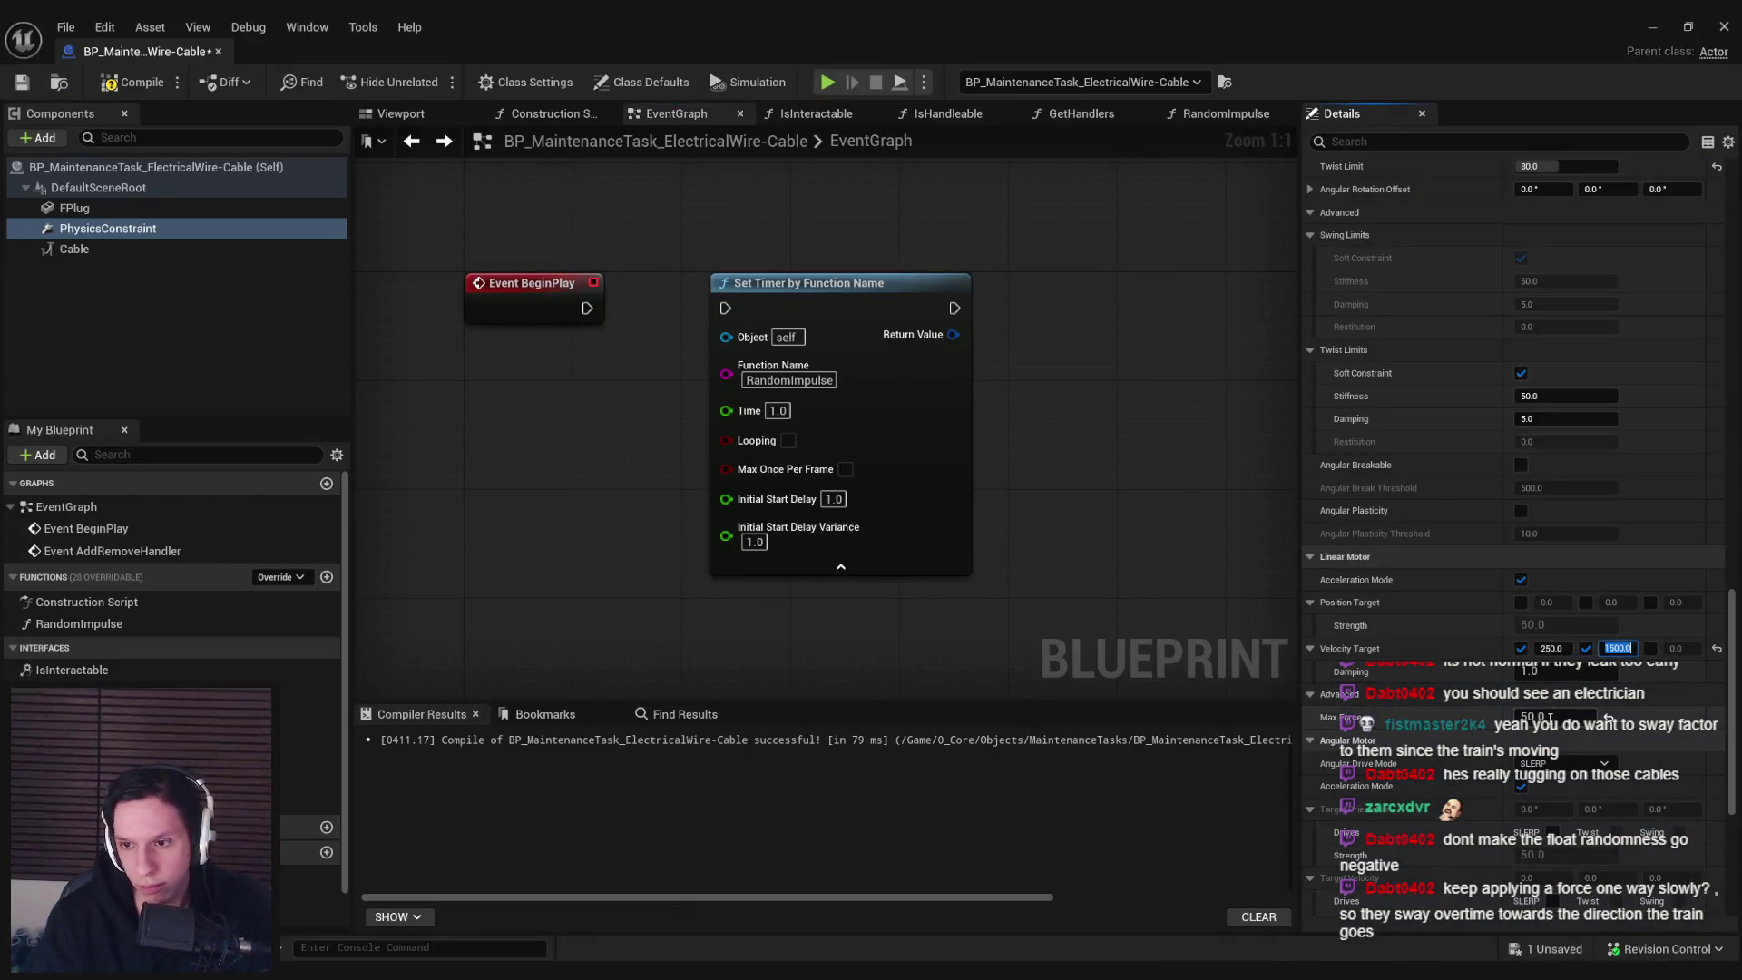
Set the linear motor Max Force to 70 and walk around the level watching the cables
key(Return)
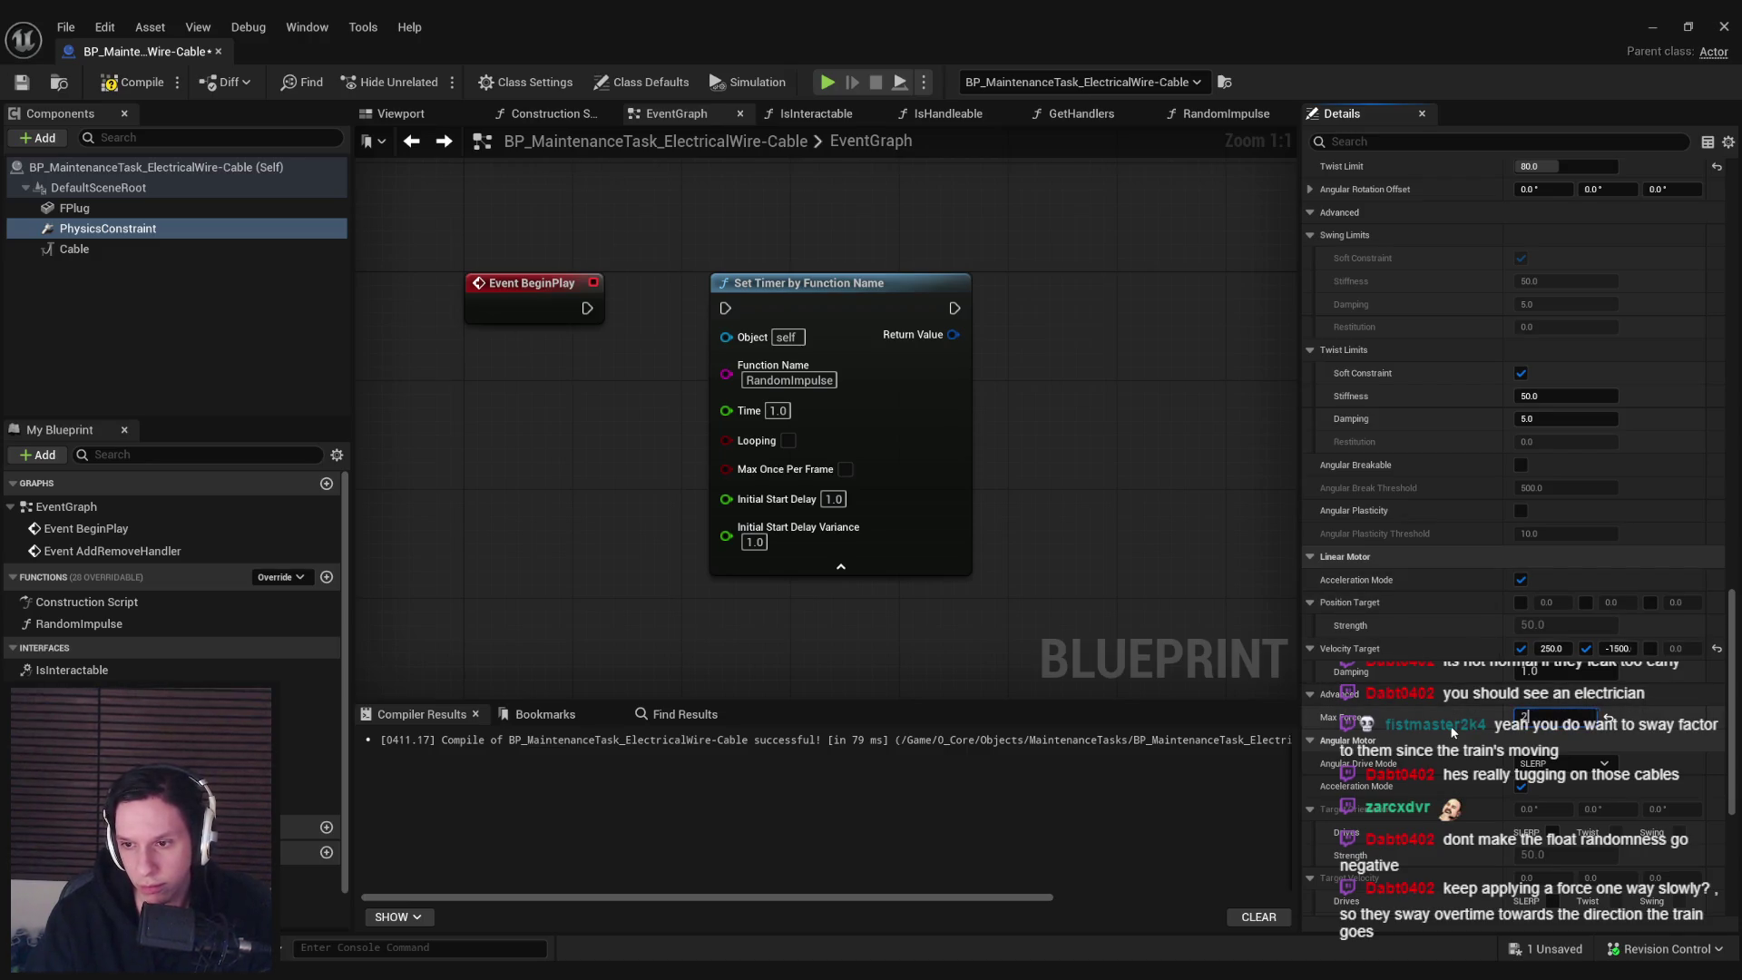
key(alt+Tab)
key(alt+p)
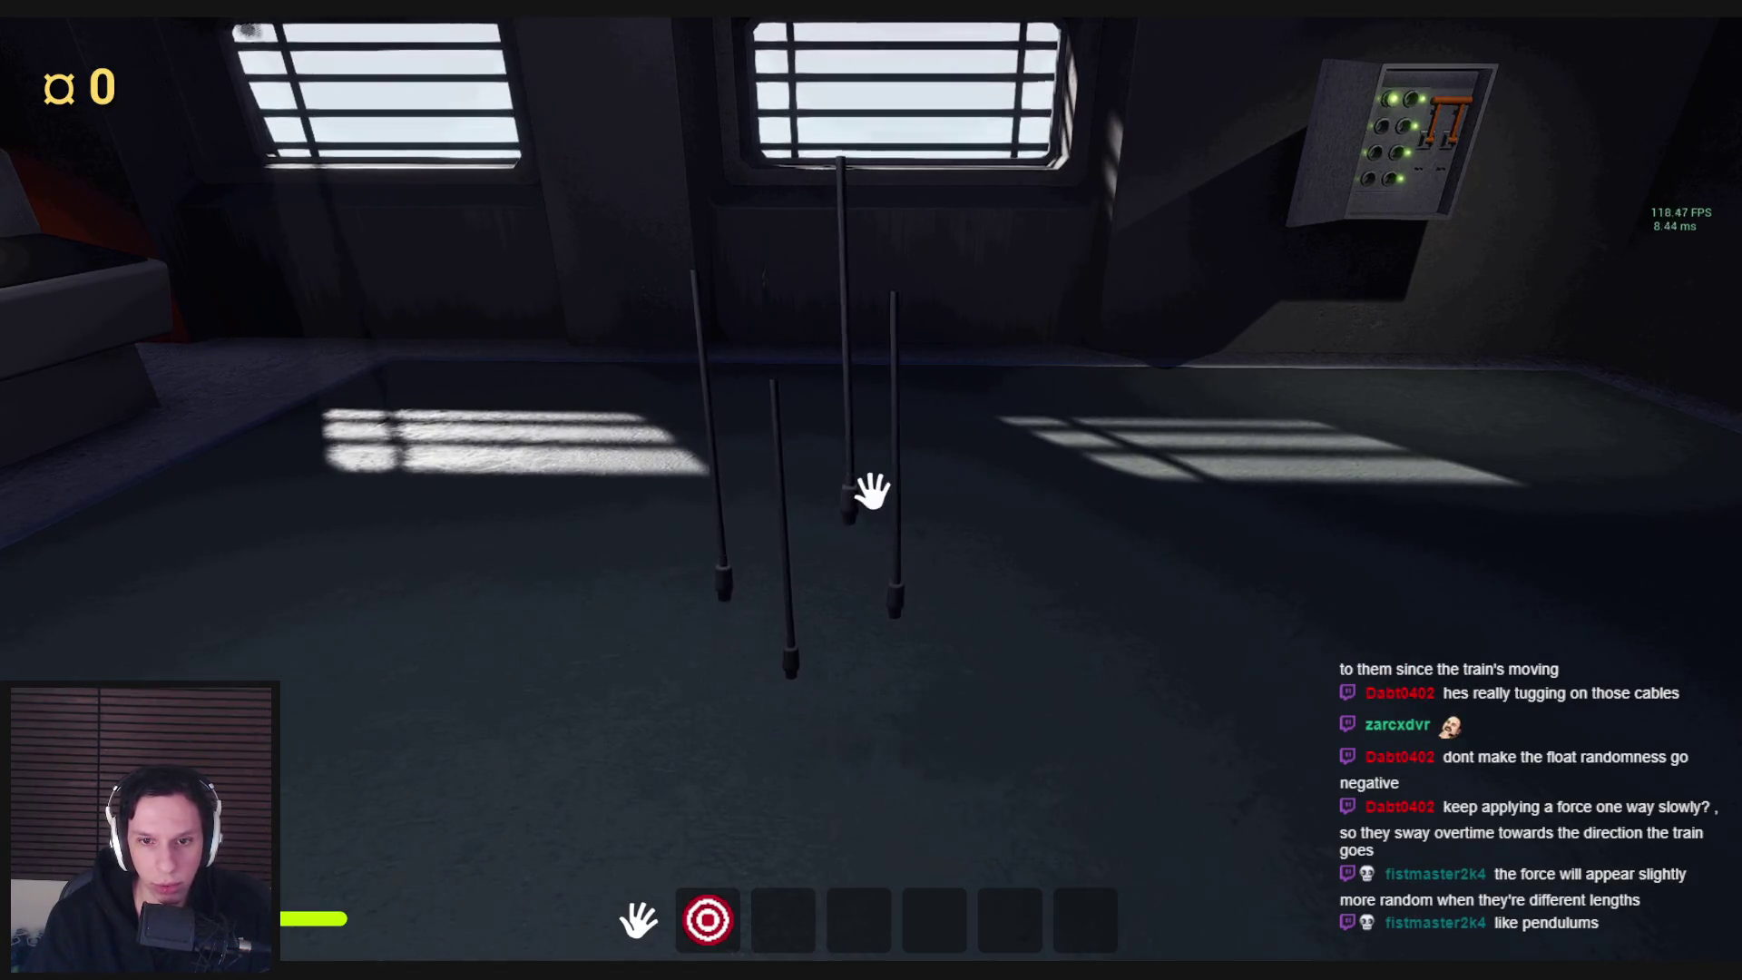
key(s)
mouse_move(872, 490)
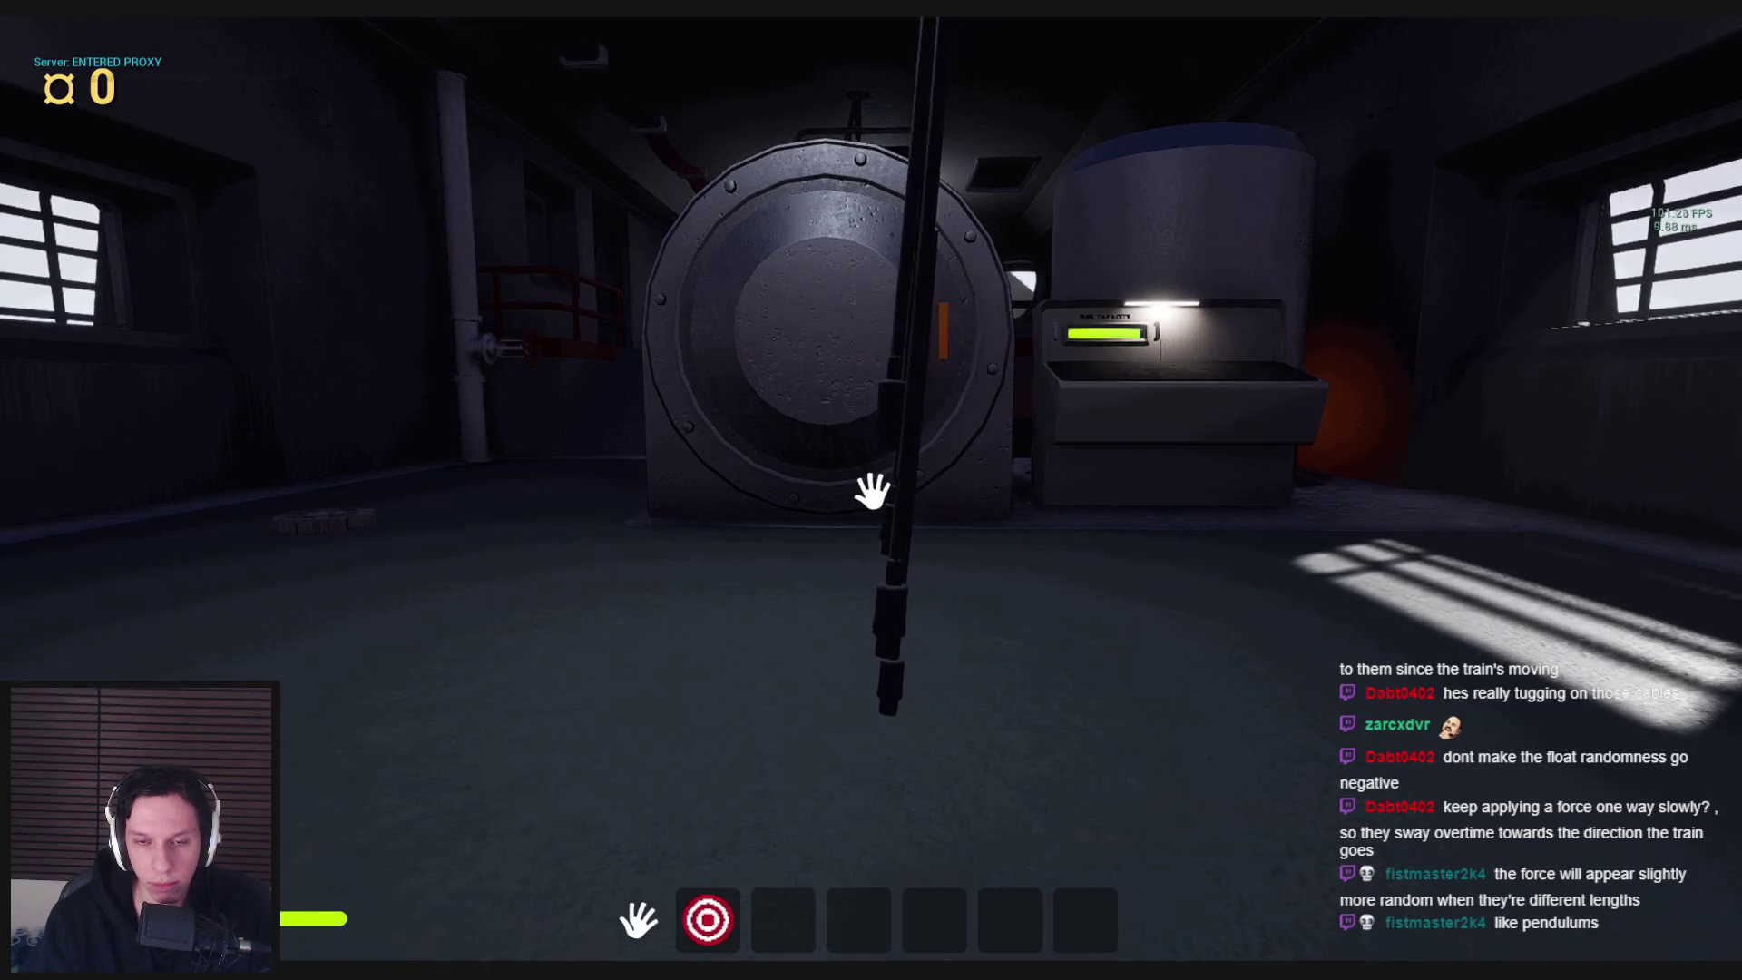
key(s)
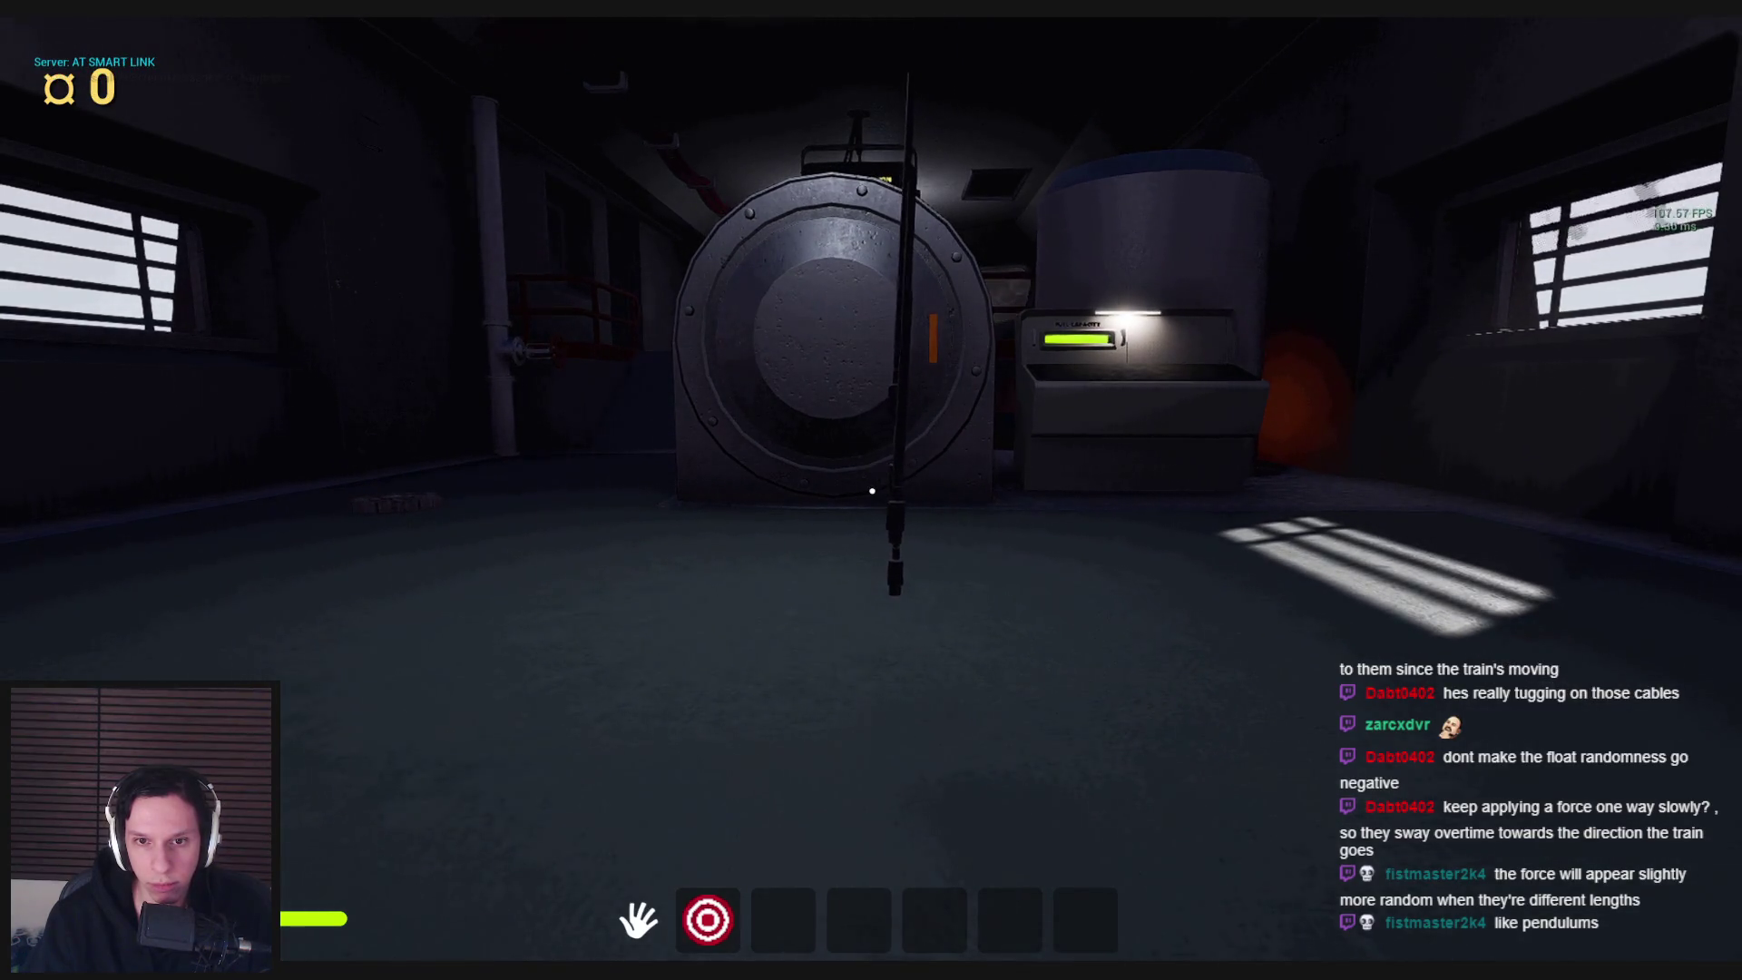
key(w)
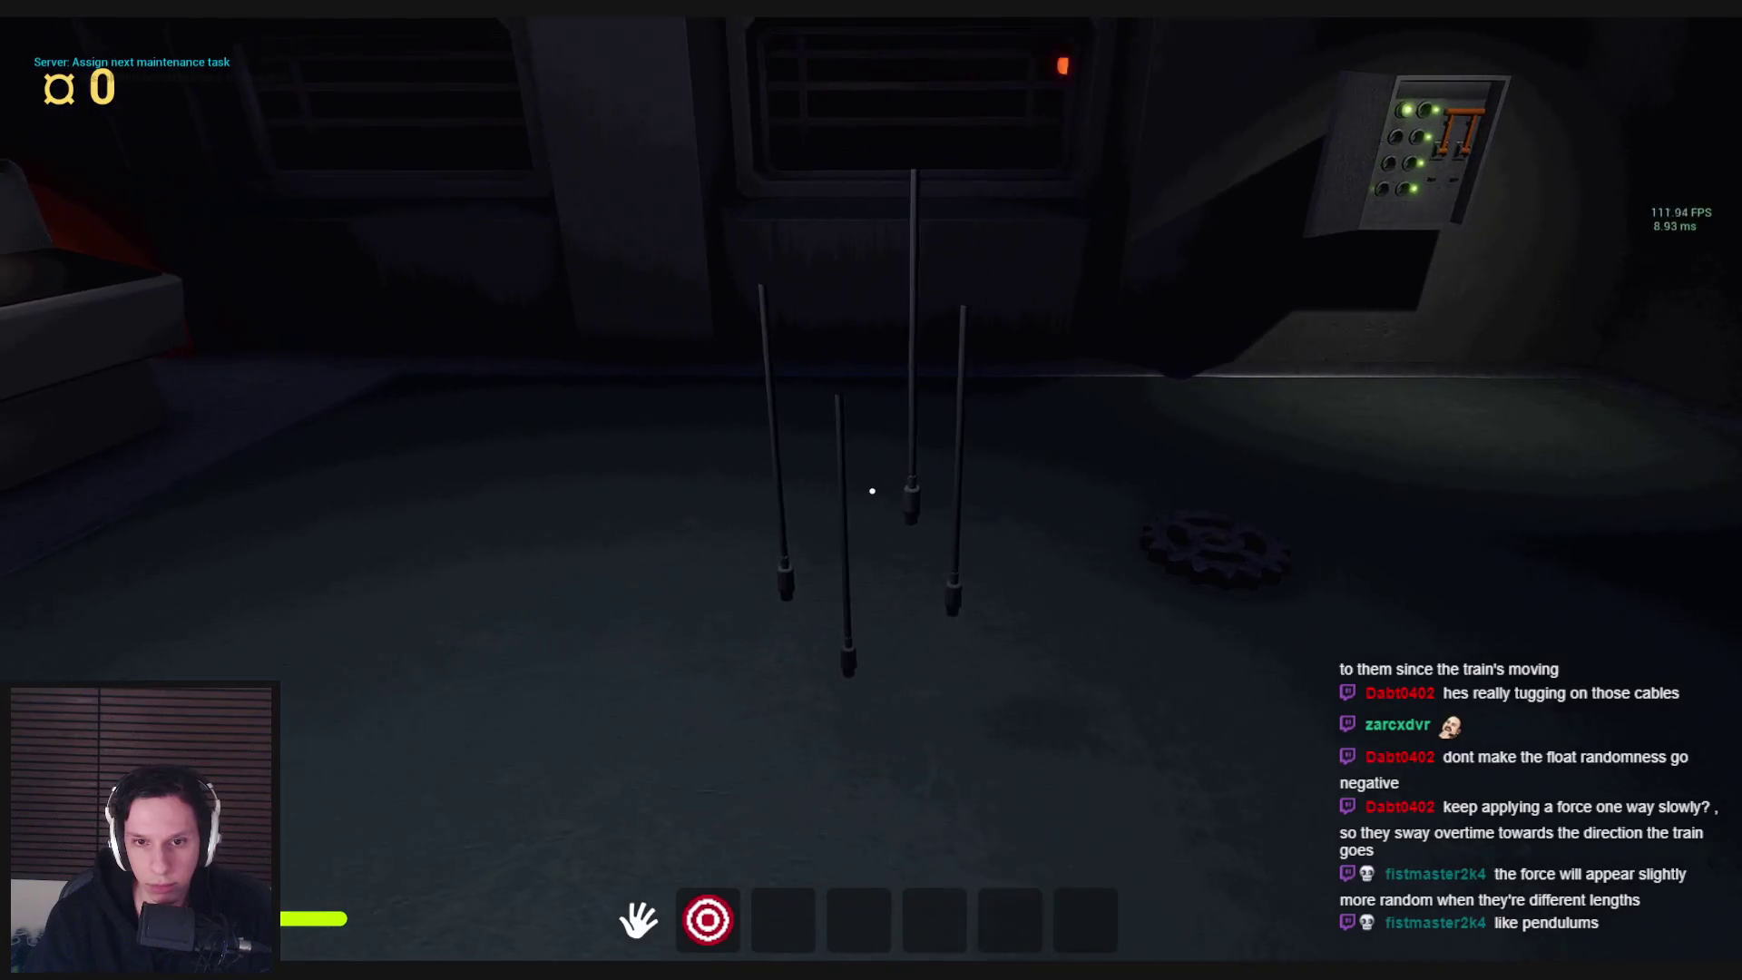
key(Escape)
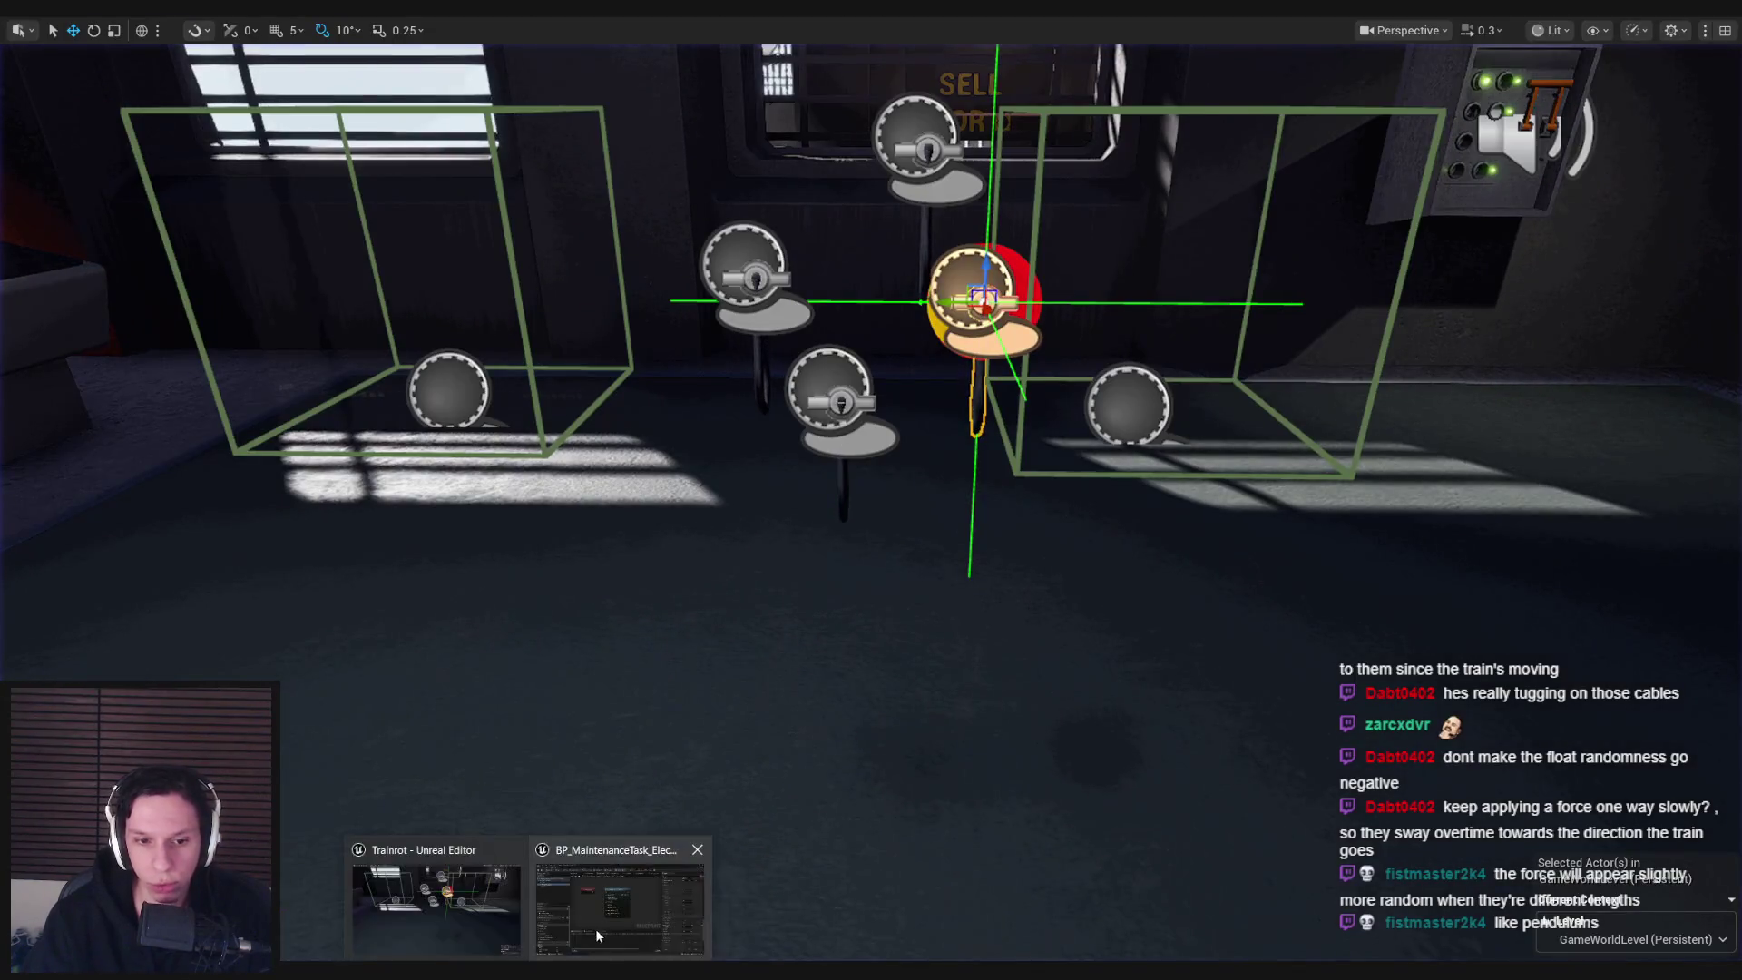
click(597, 935)
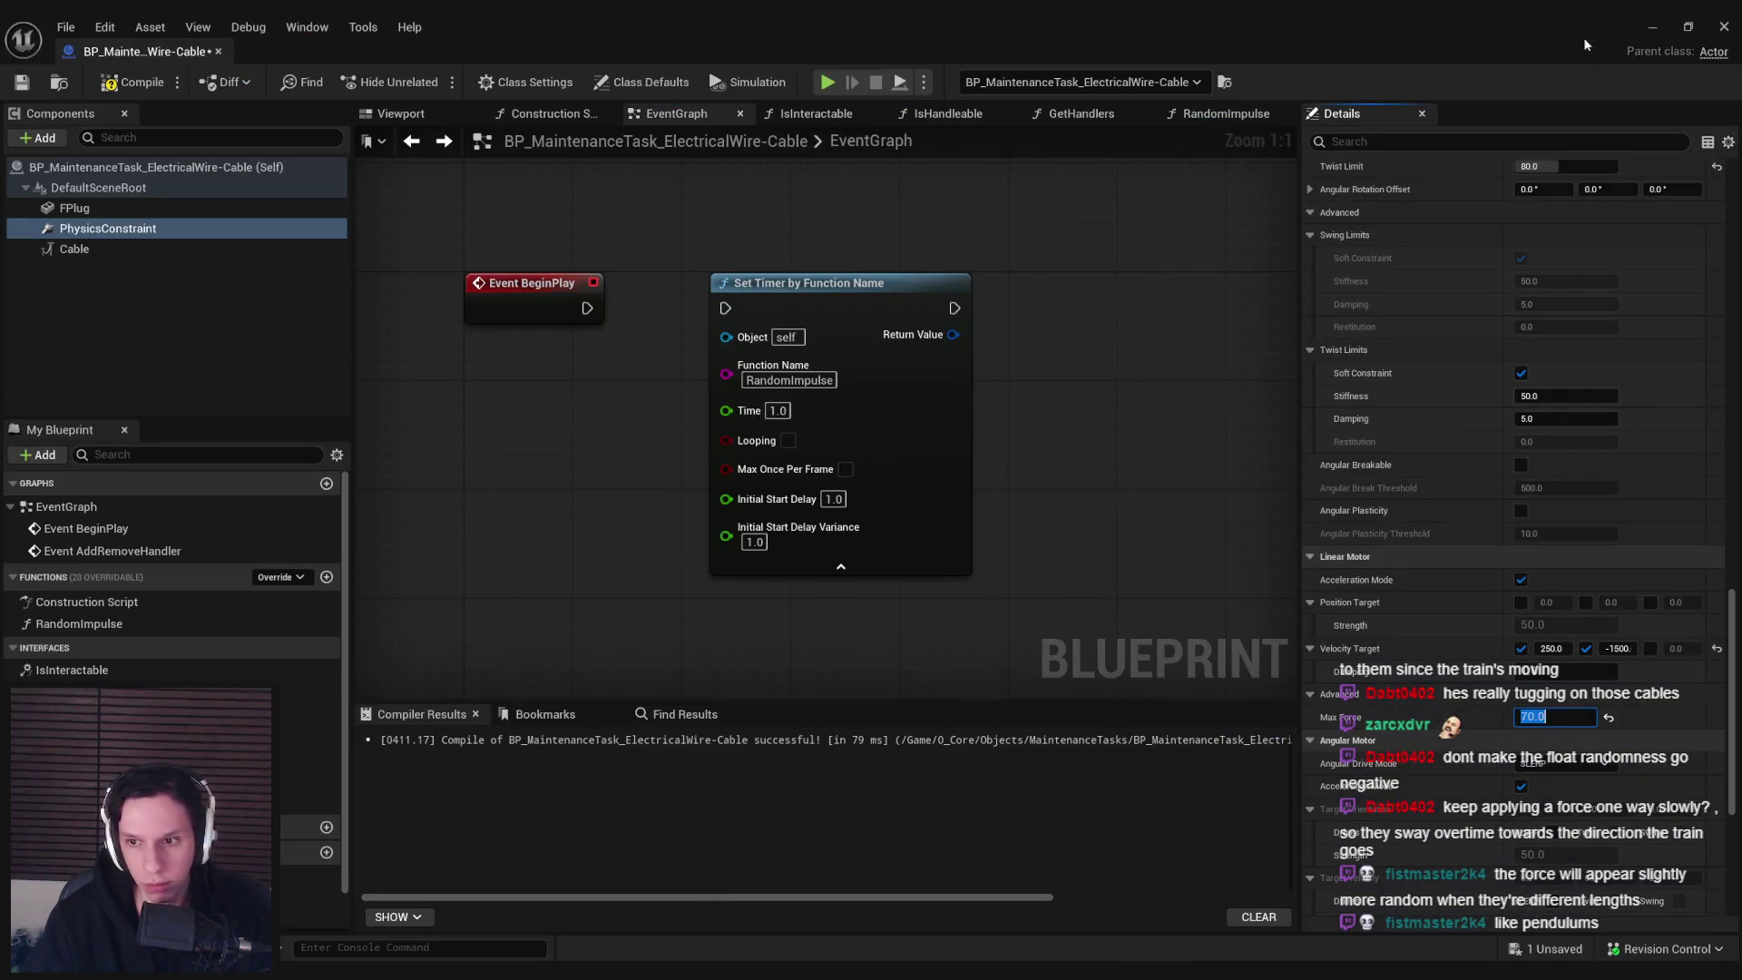
Play-test the cables, then review the 1500 Velocity Target values in the blueprint
click(1649, 27)
key(alt+p)
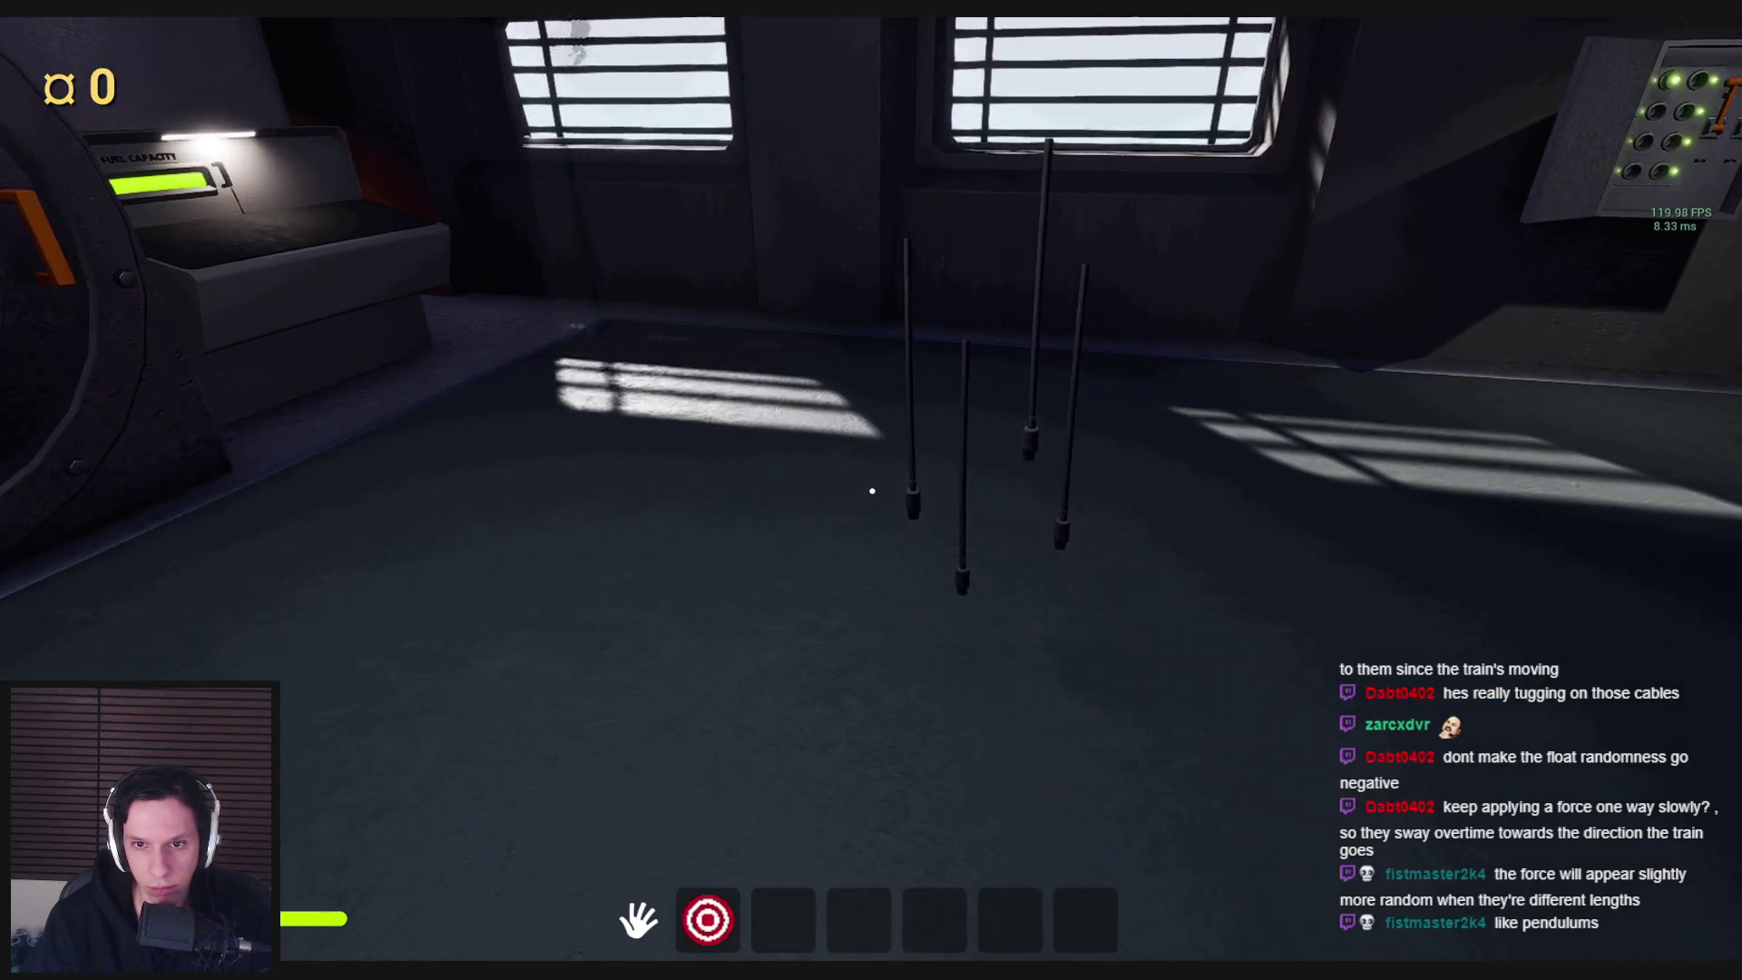
key(Escape)
key(alt+Tab)
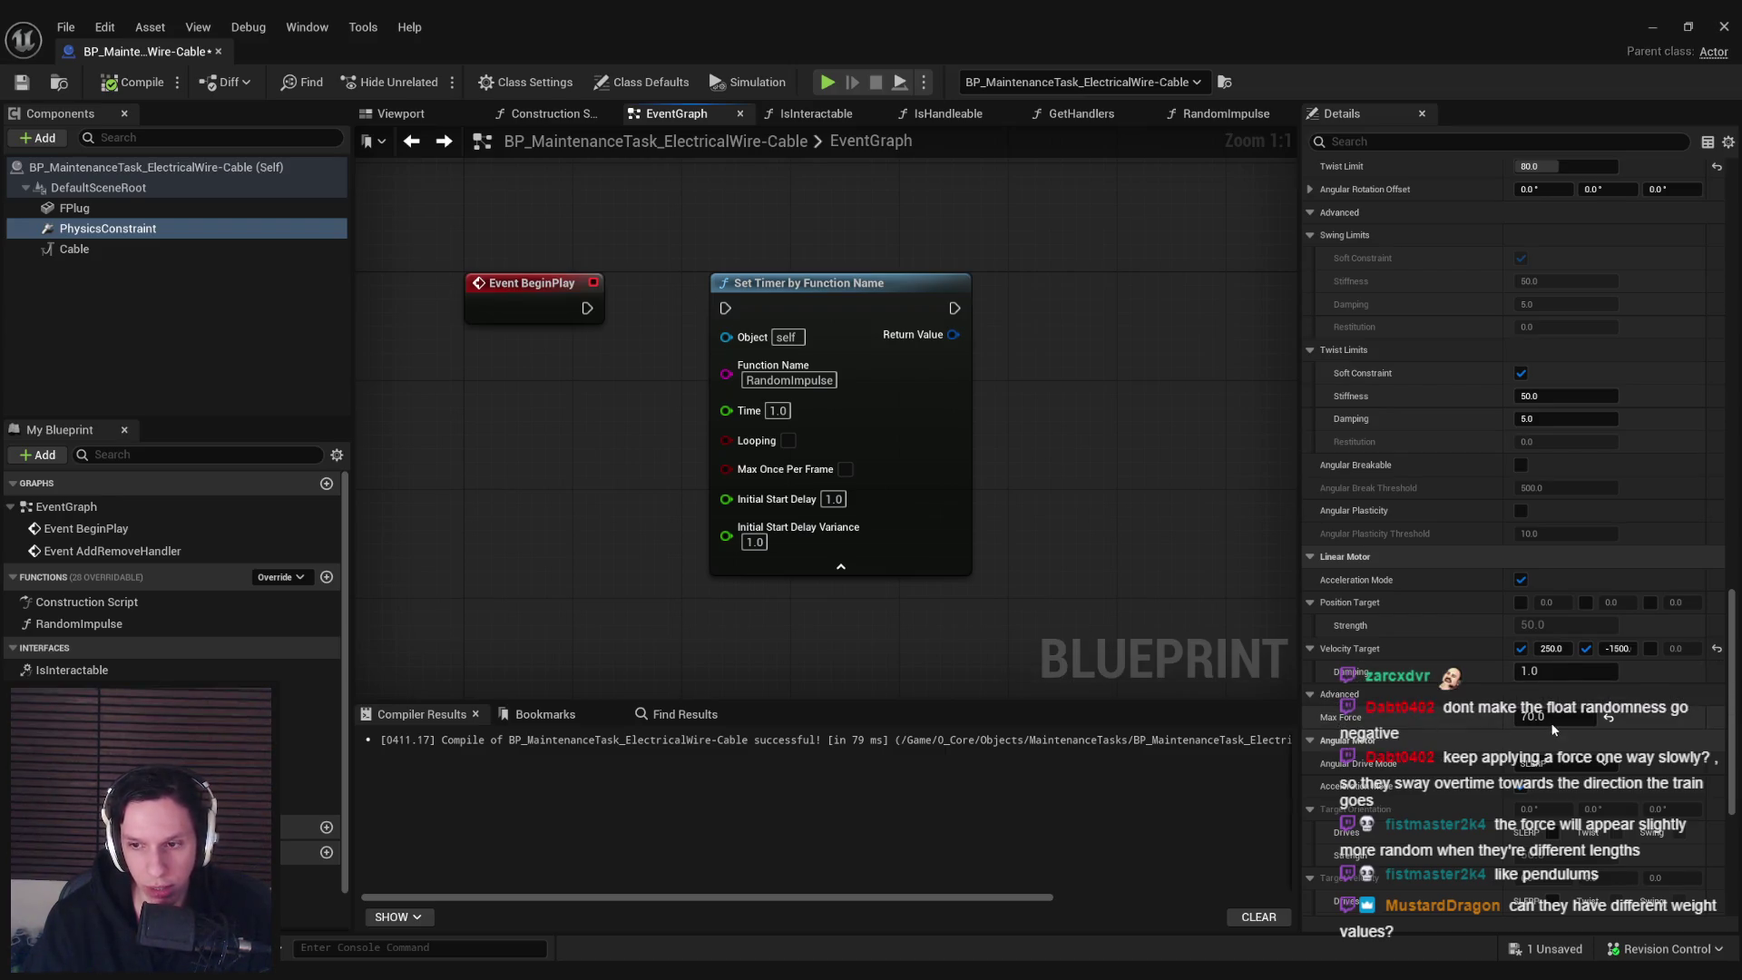
scroll(1370, 769, down, 2)
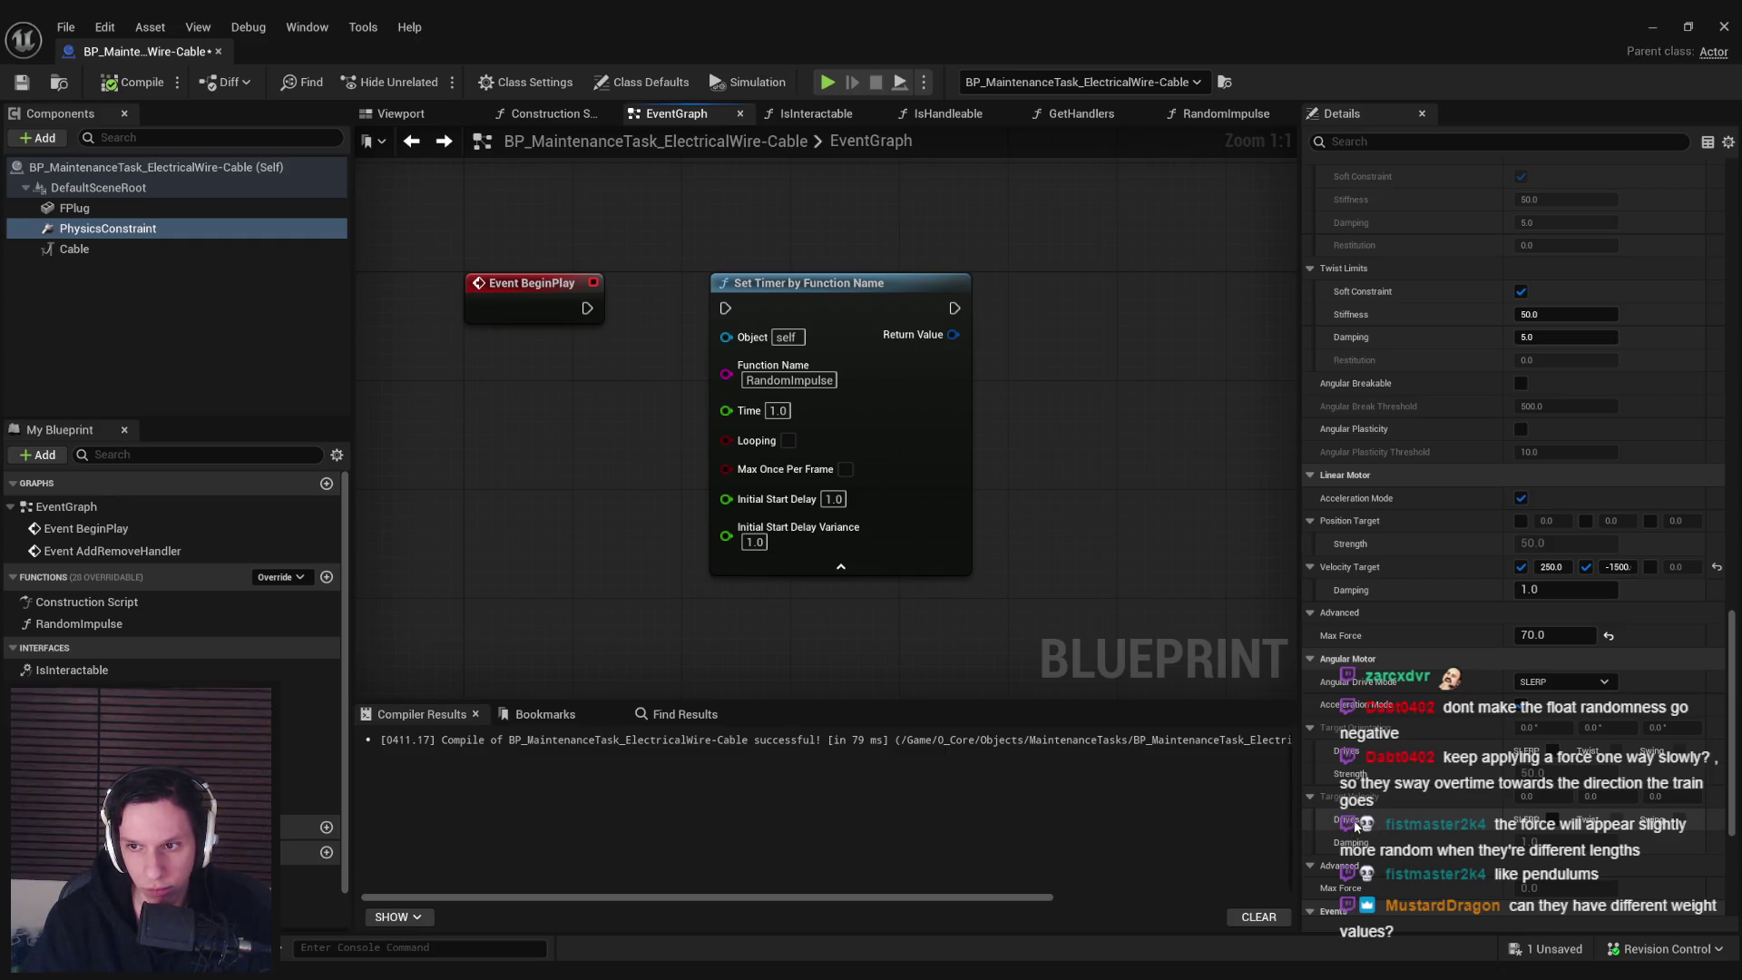
scroll(1356, 826, up, 1)
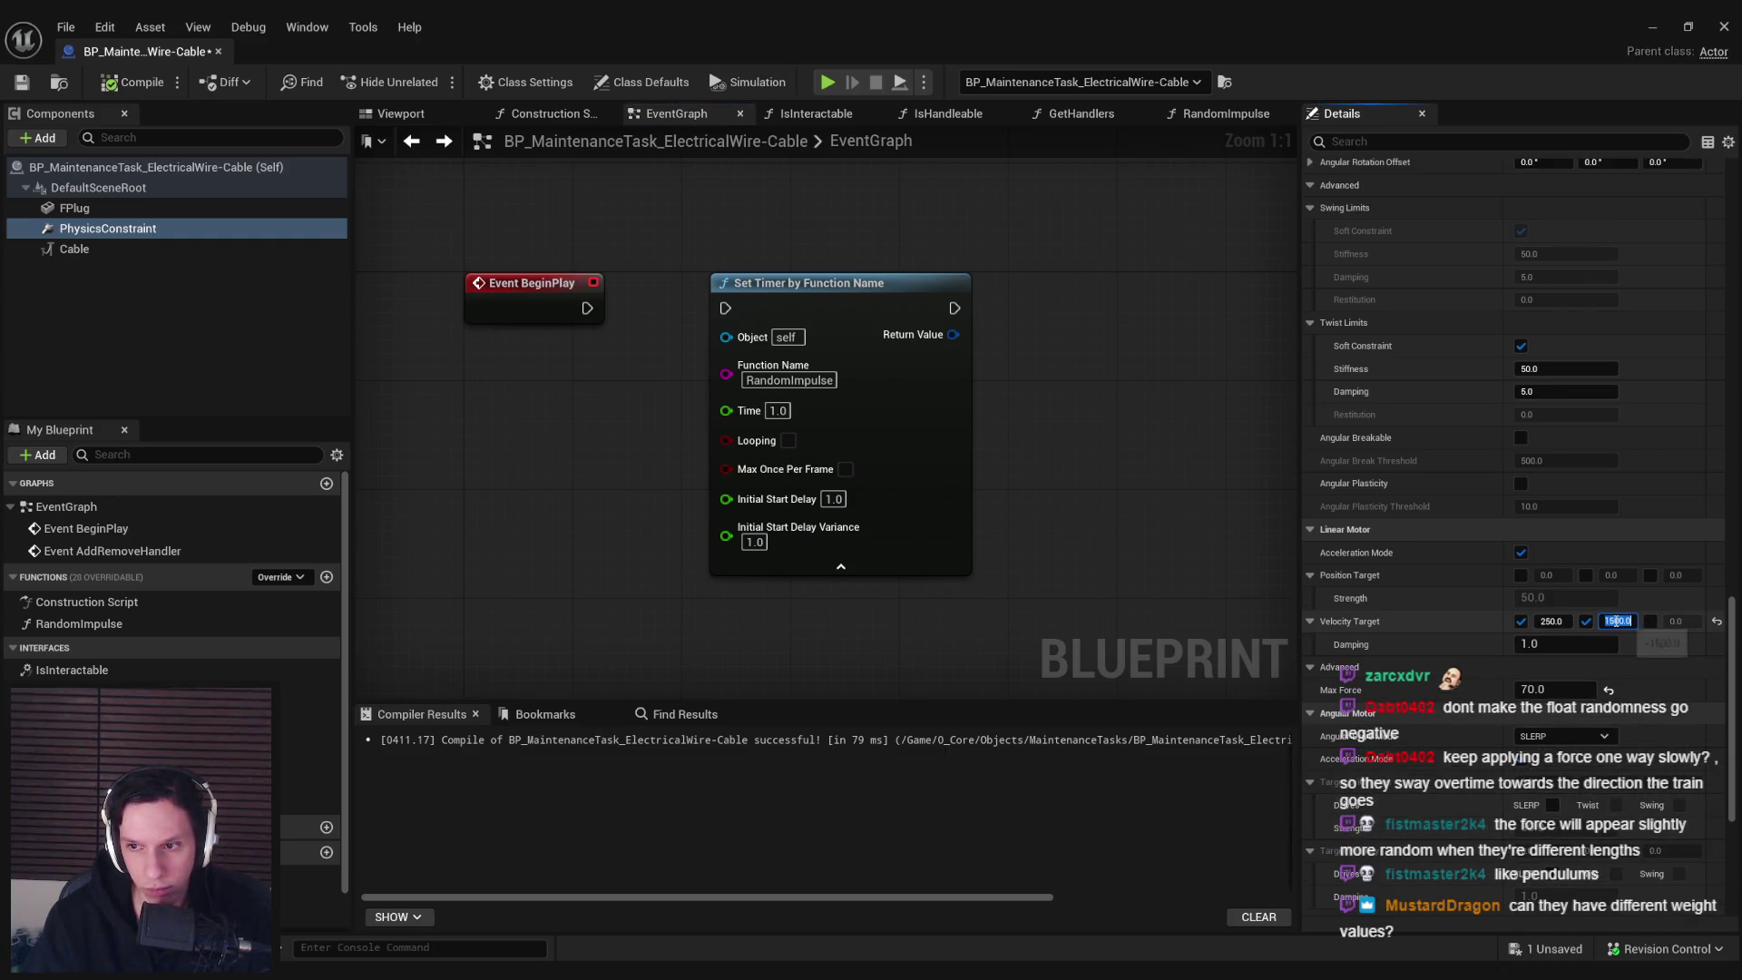
Play-test twice more, walking up to the hanging cables to watch the plugs sway
click(1651, 27)
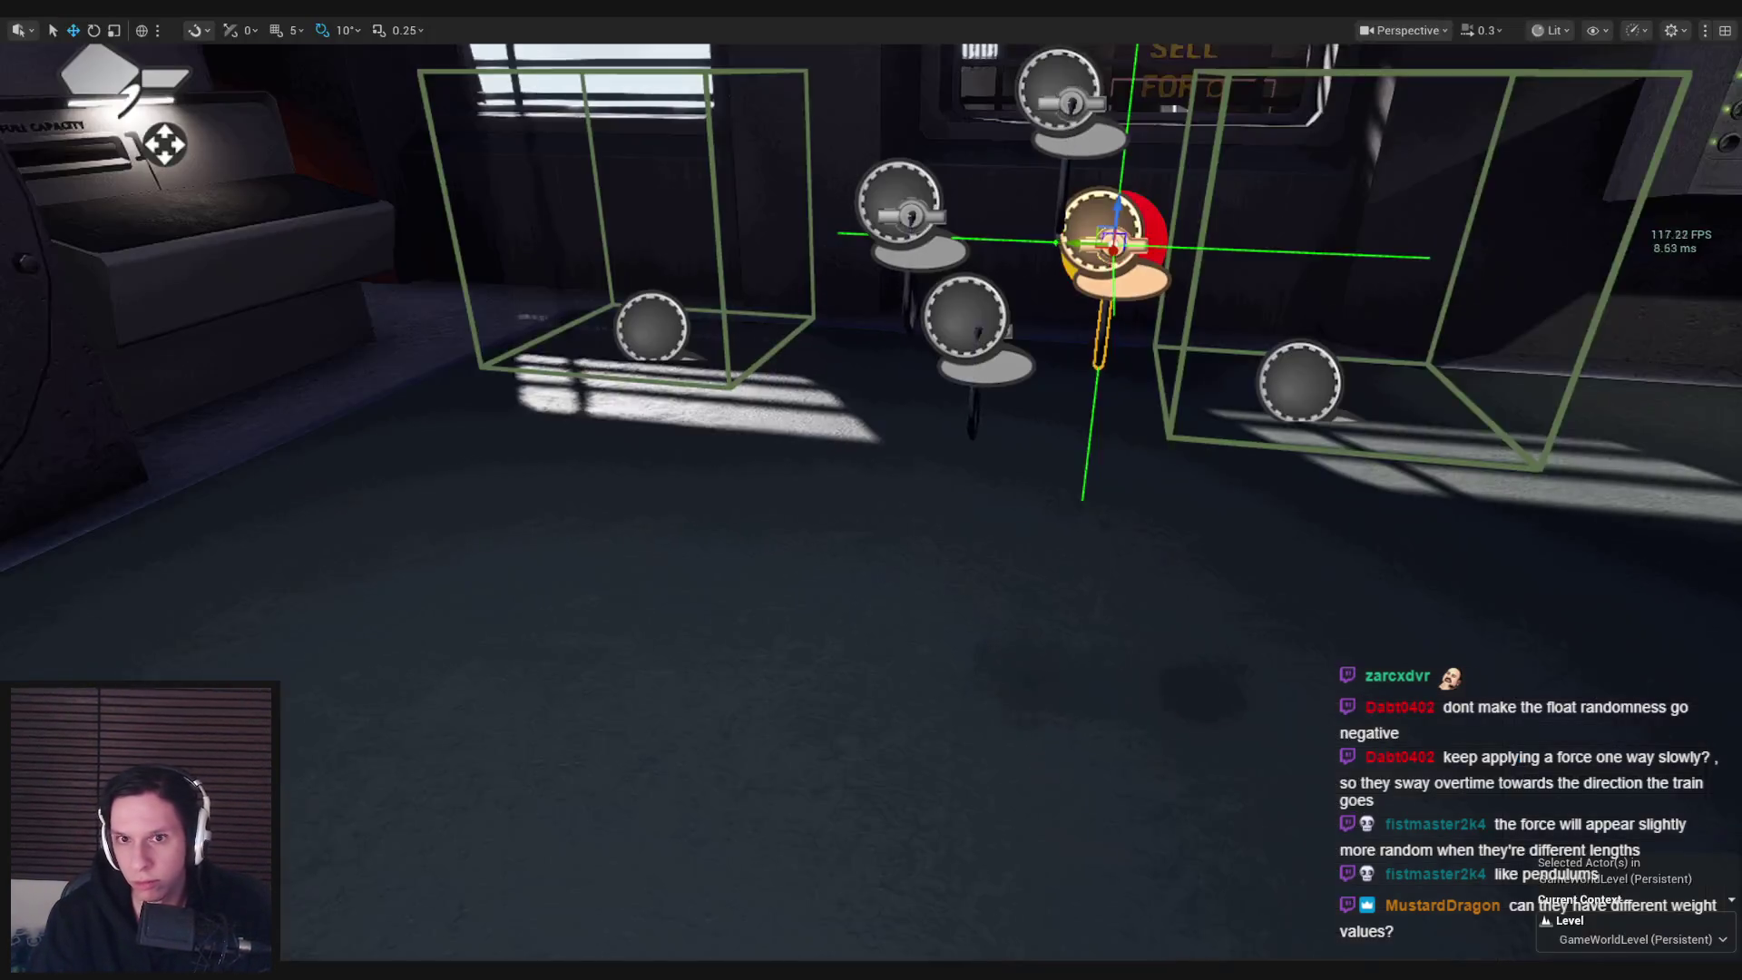
click(435, 68)
key(w)
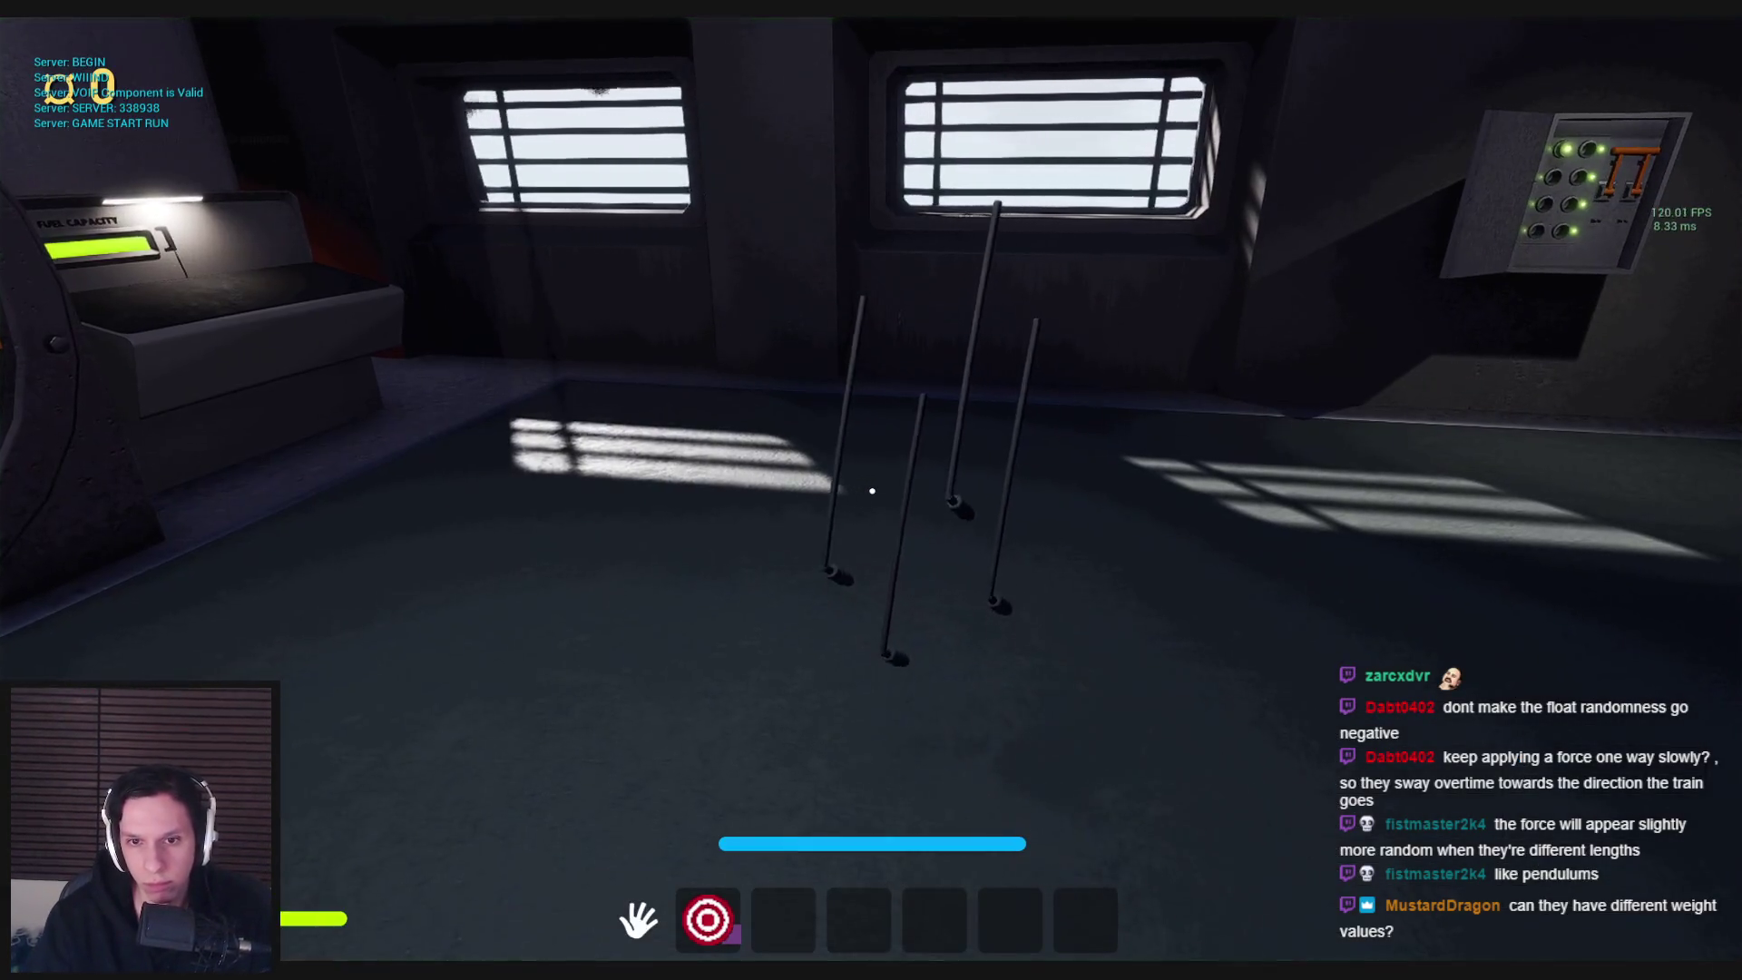
key(w)
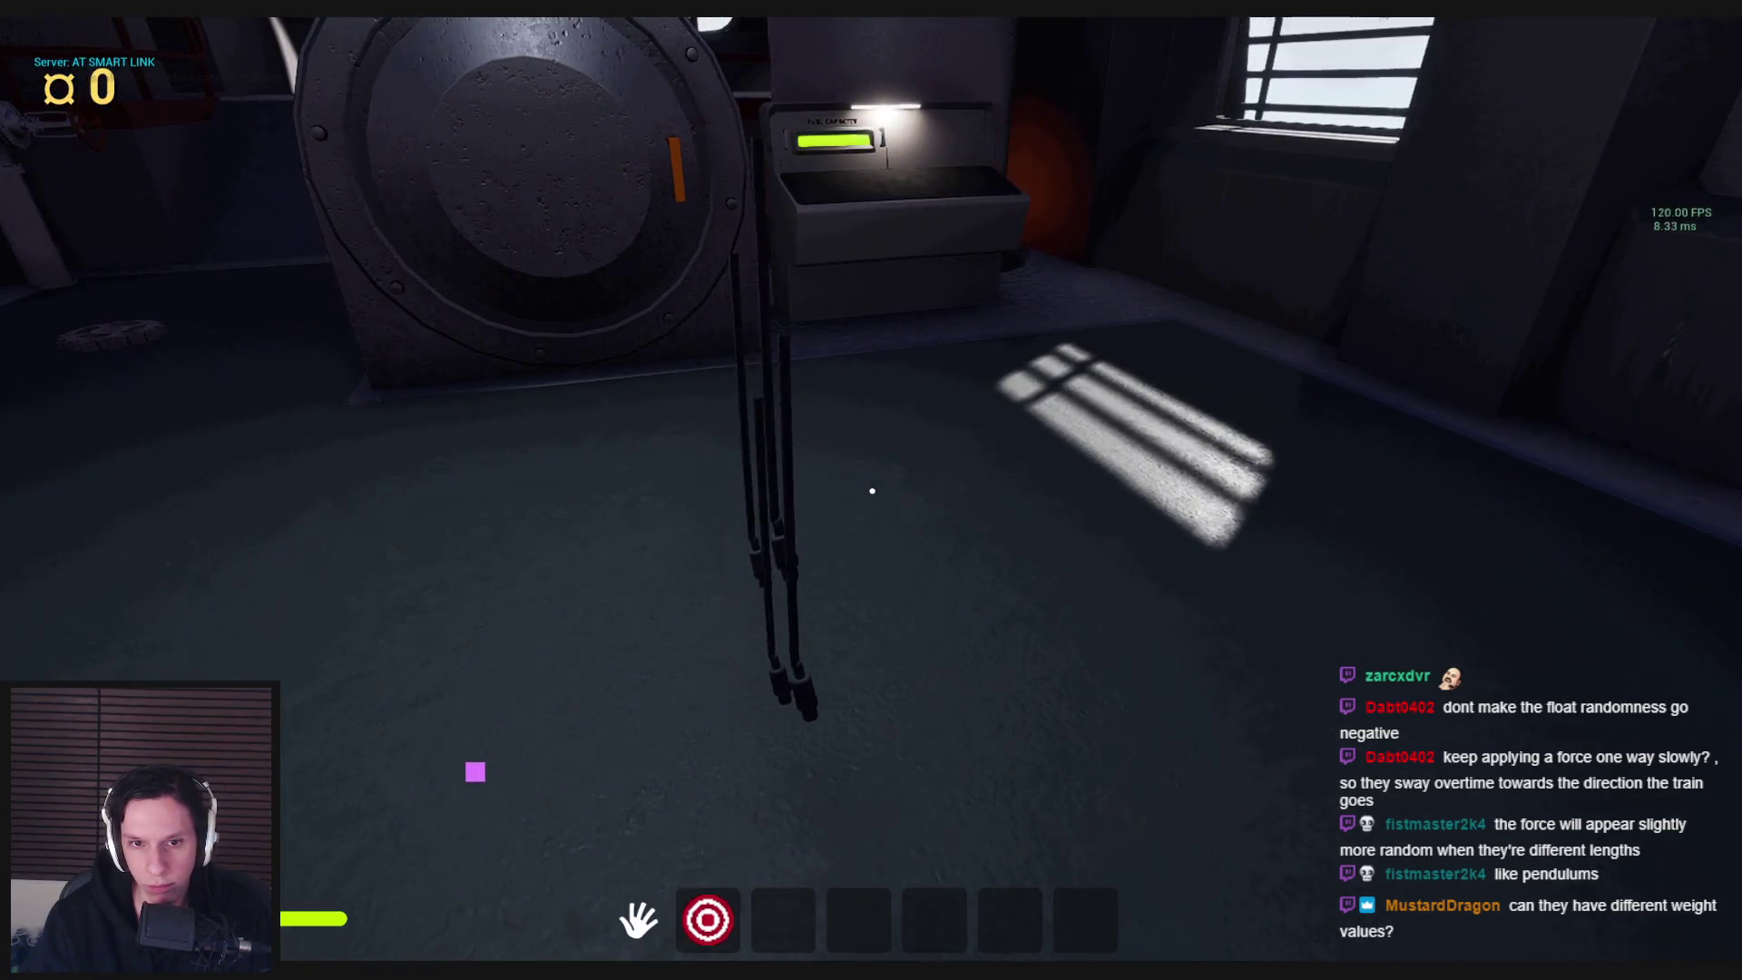
key(Escape)
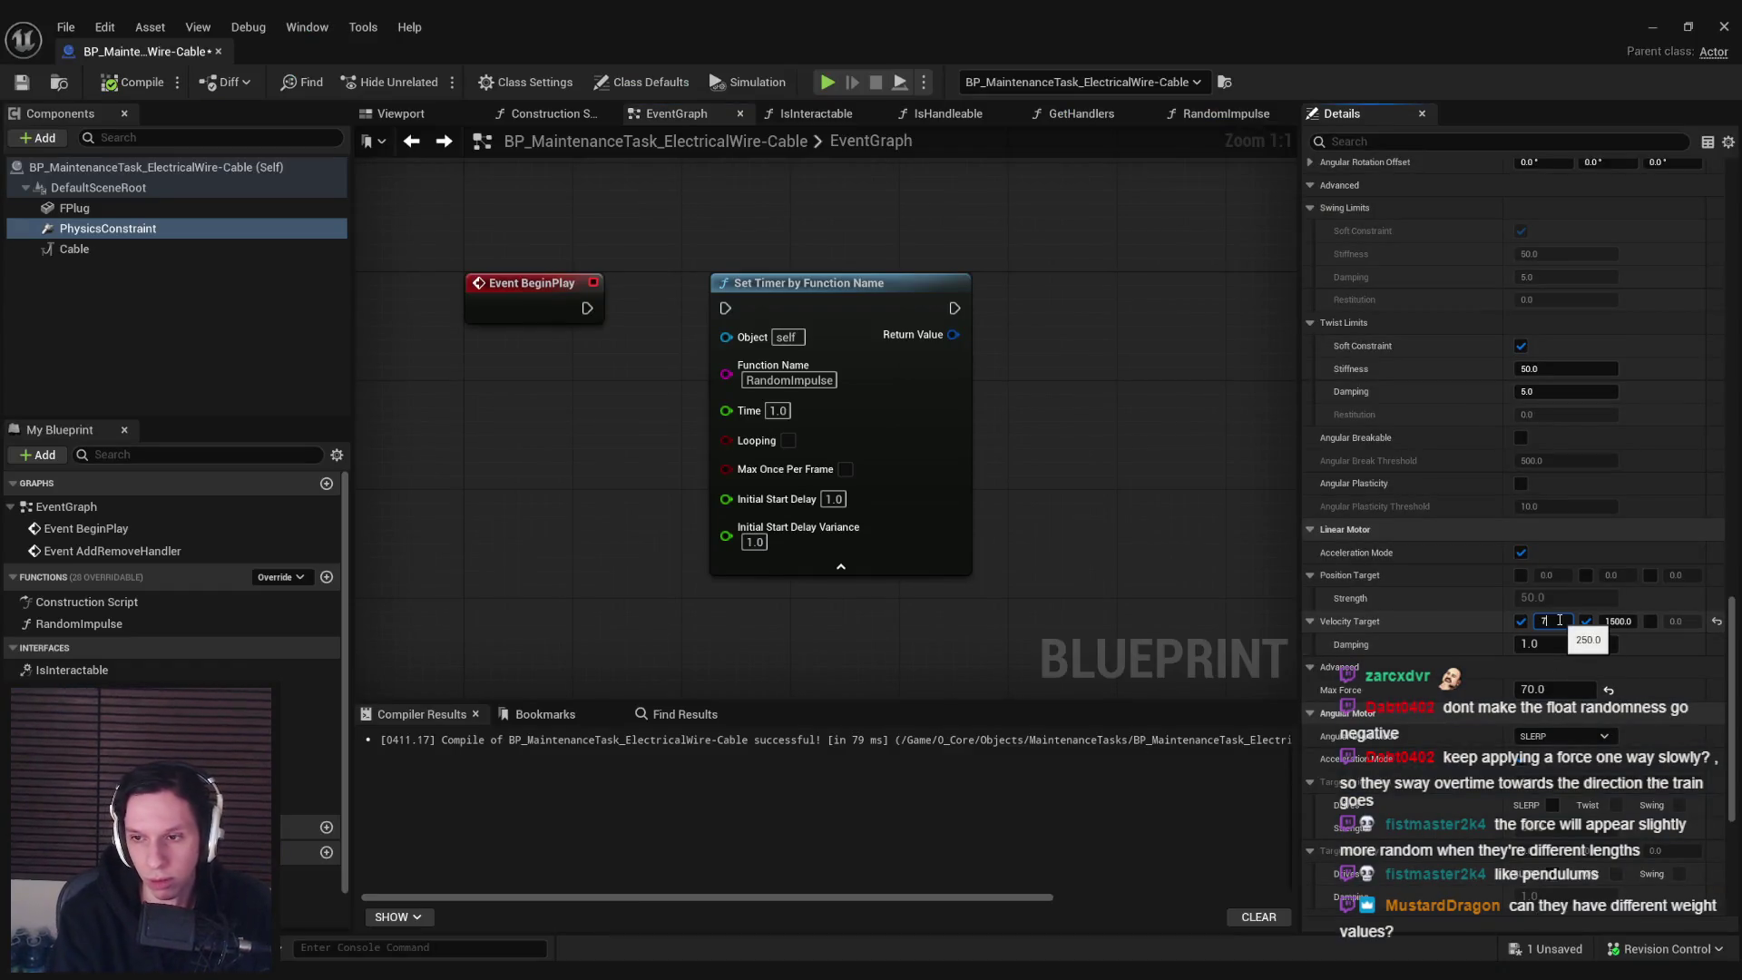
click(1653, 25)
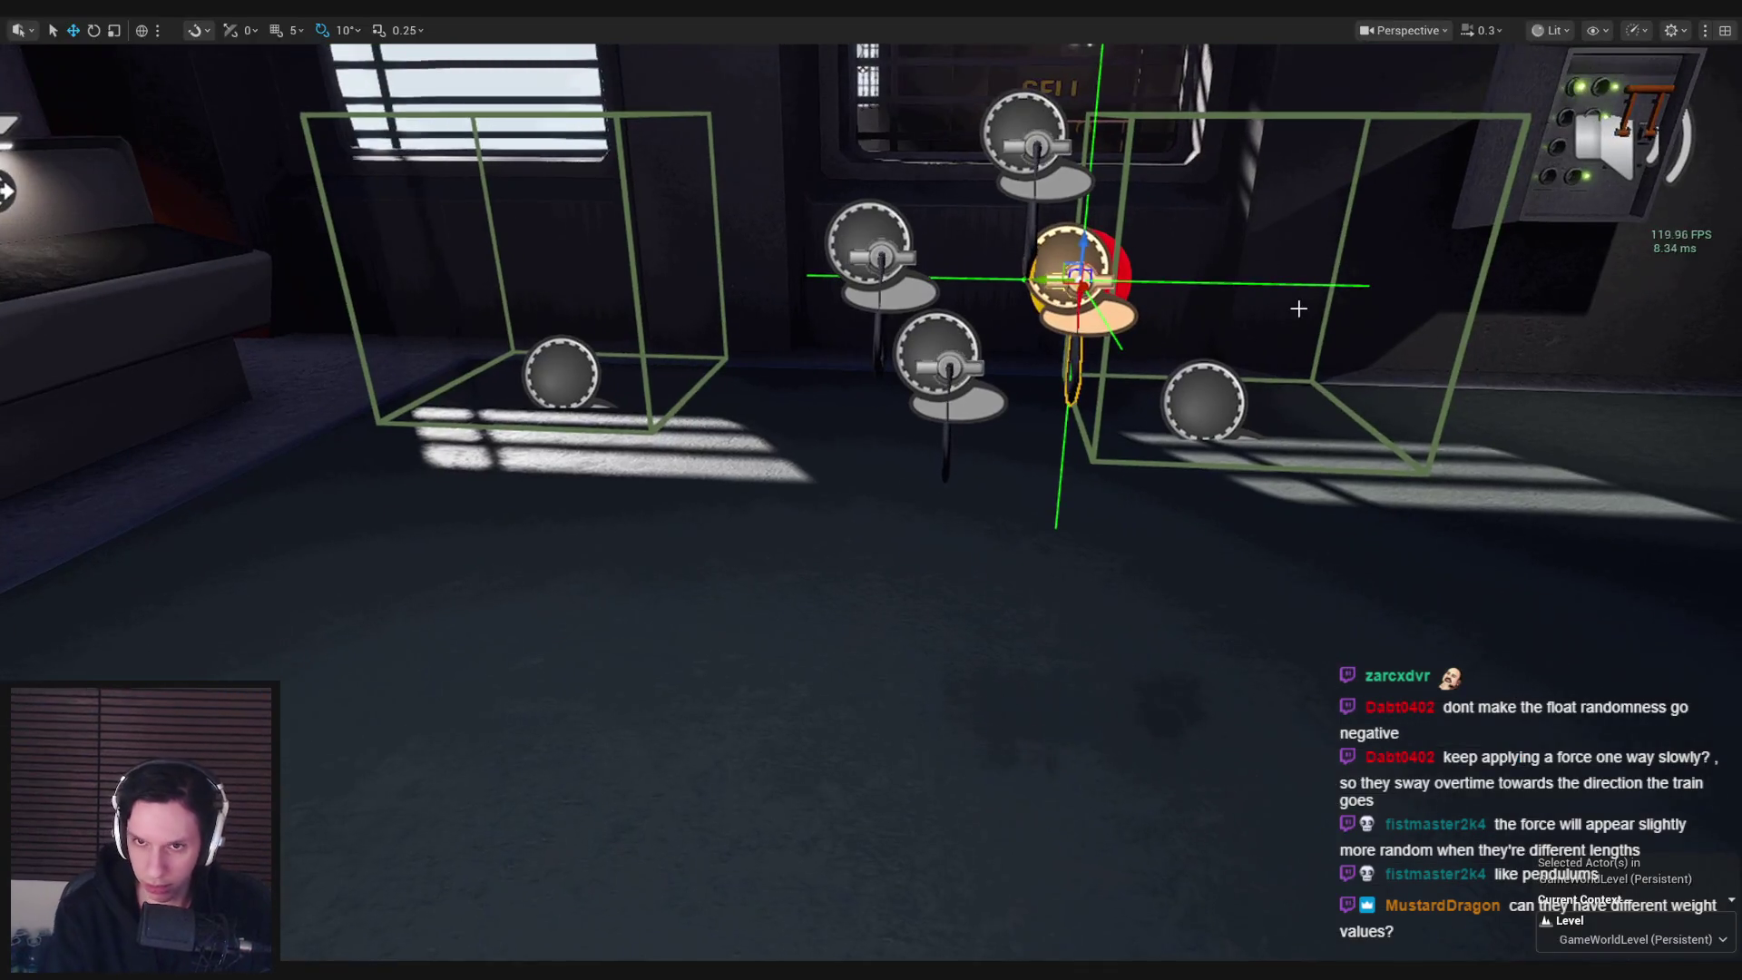
key(alt+p)
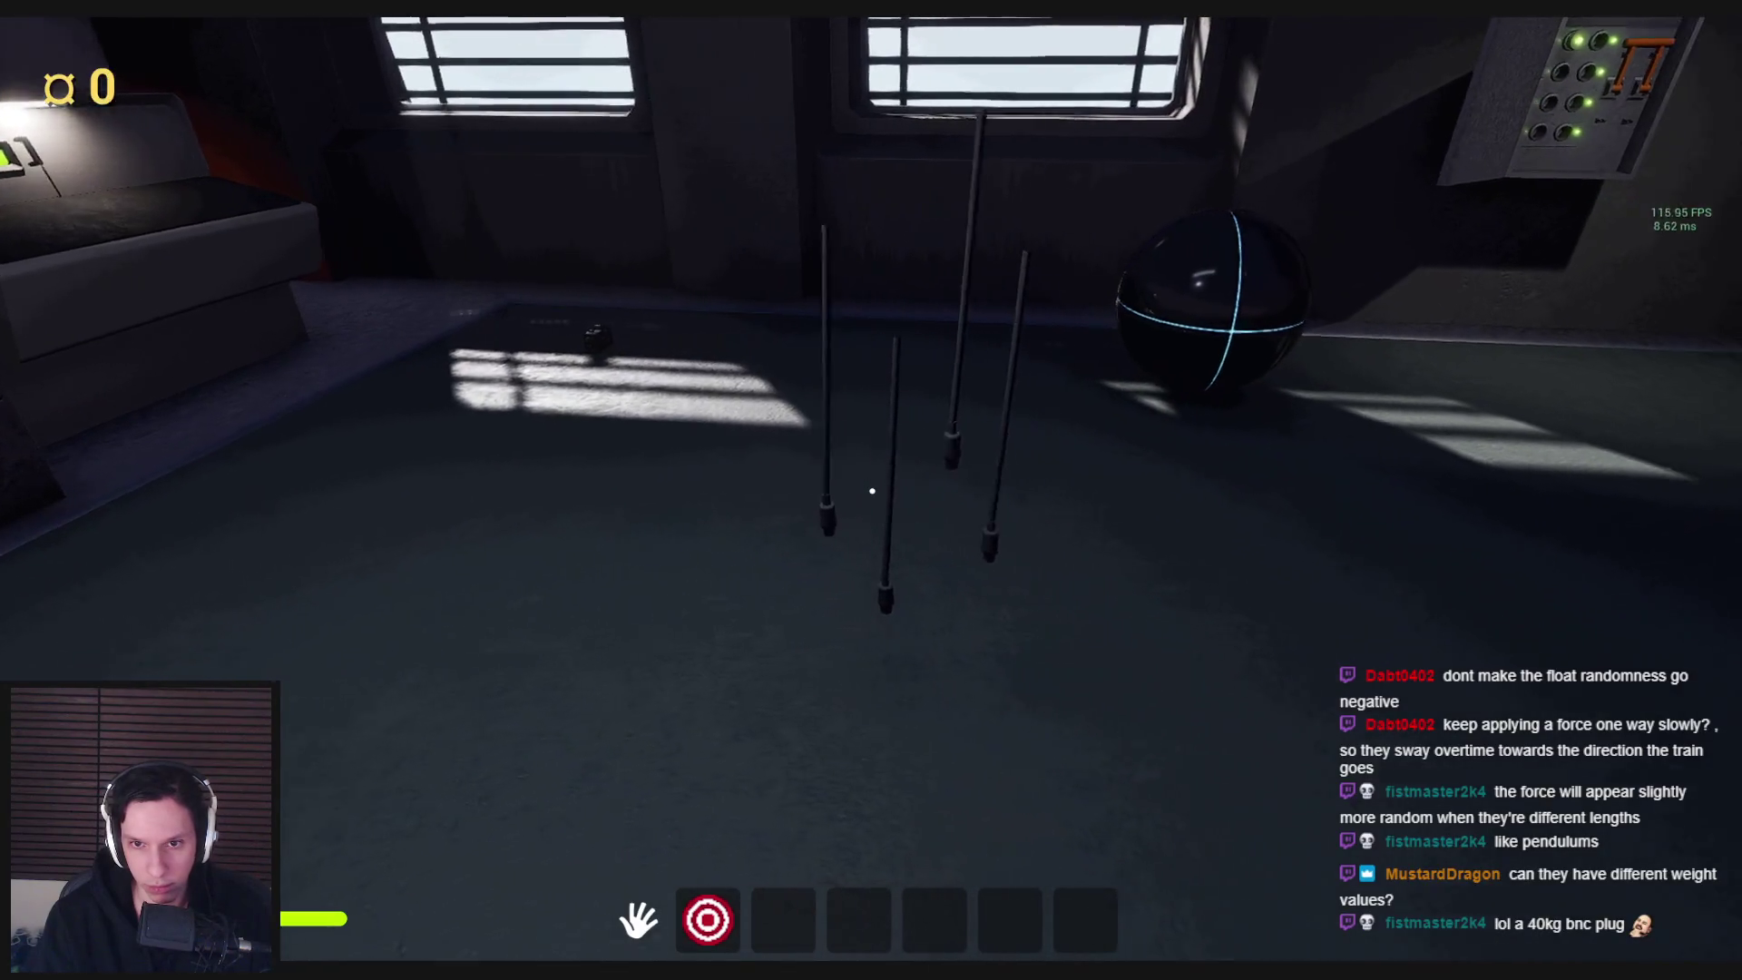
key(Escape)
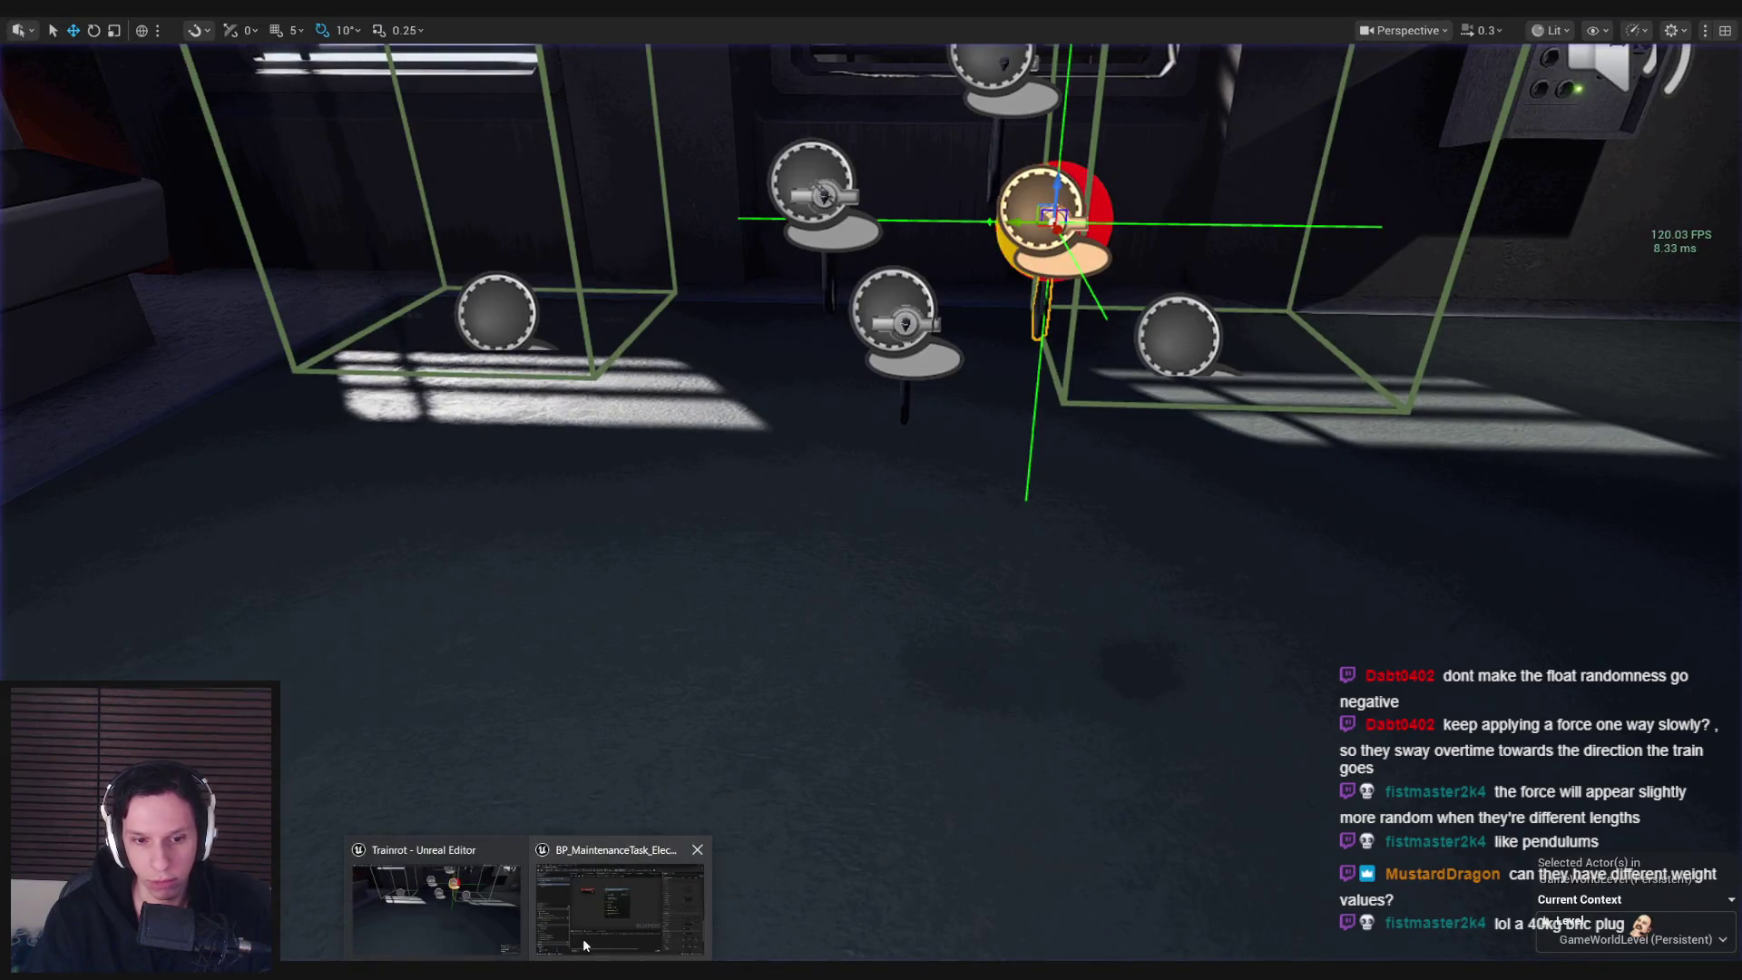
Replace the Set Timer node with a PhysicsConstraint Set Angular Velocity Target called on Event BeginPlay
click(623, 893)
drag(108, 228, 522, 562)
drag(635, 573, 704, 607)
text(set velocity)
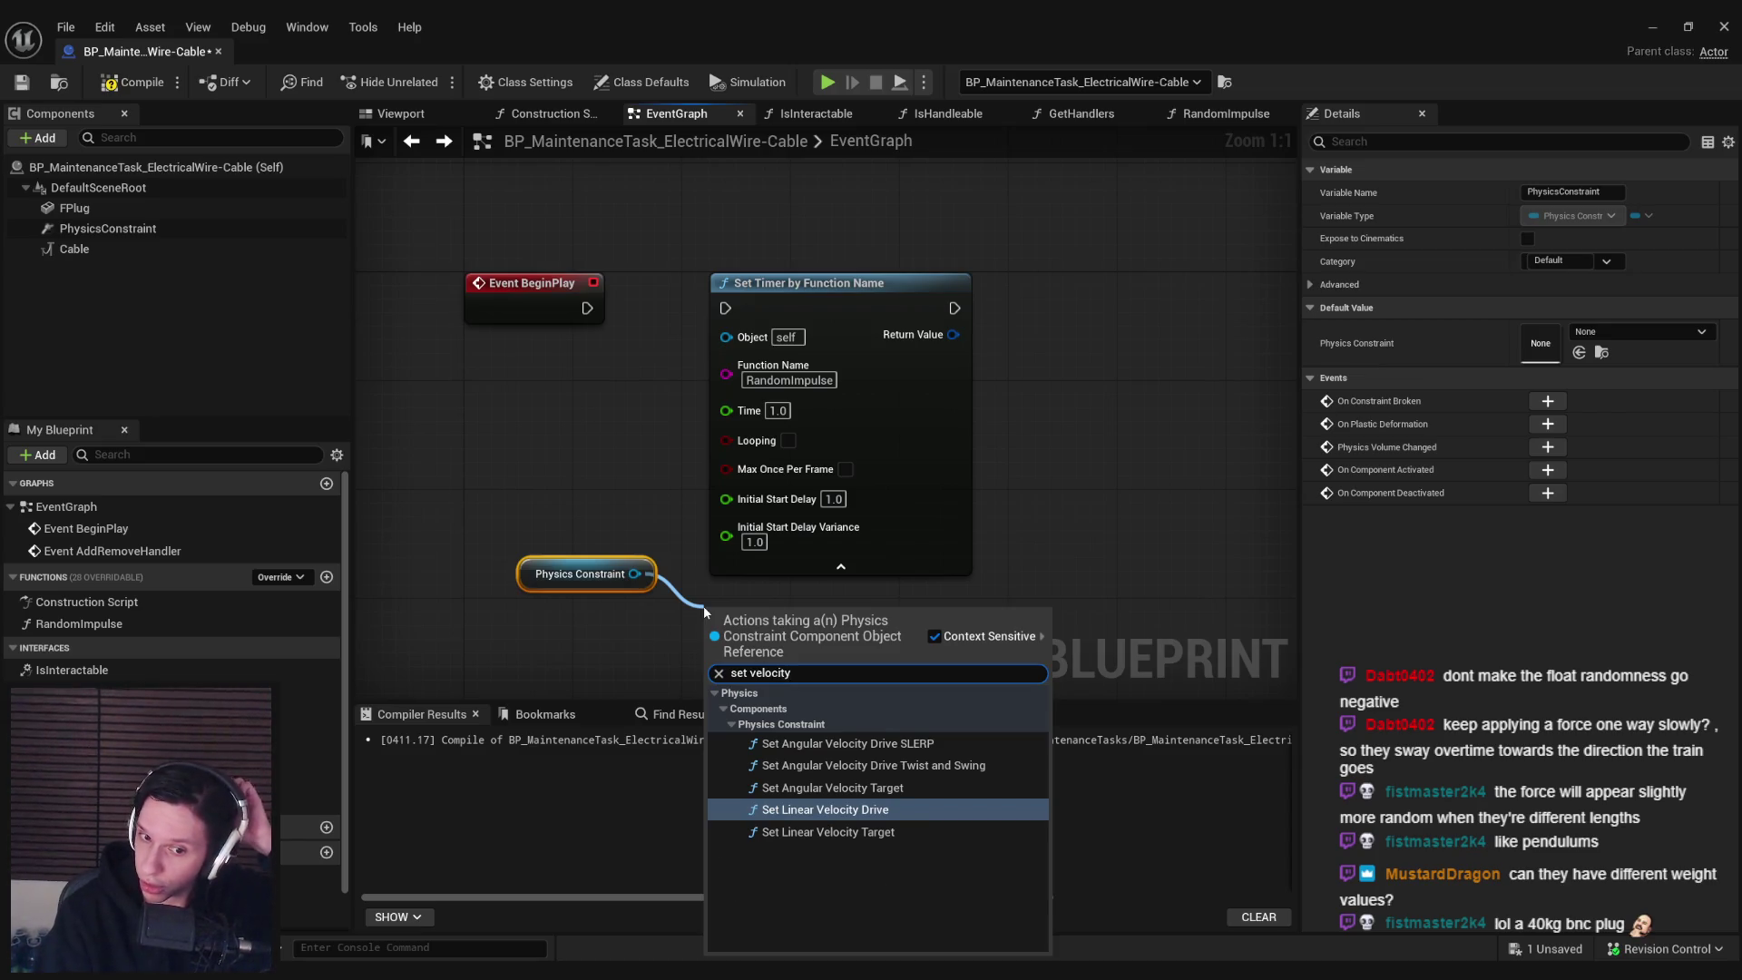
key(Up)
key(Return)
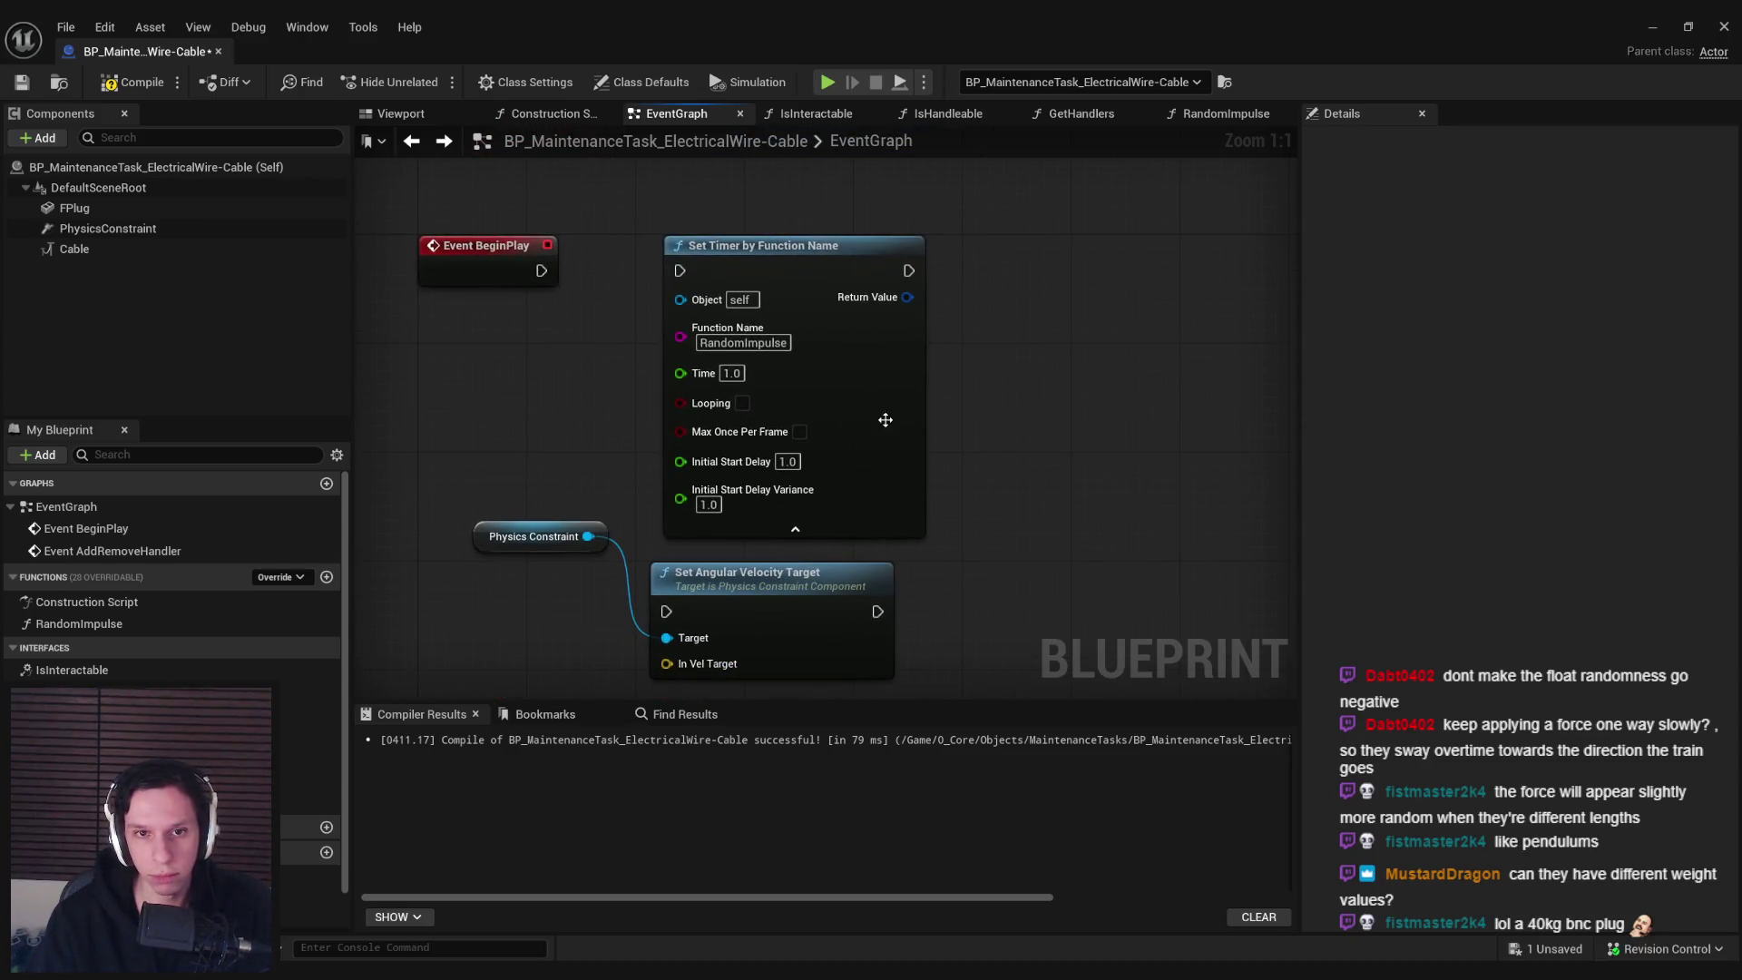
key(Delete)
drag(802, 606, 954, 272)
drag(908, 278, 783, 280)
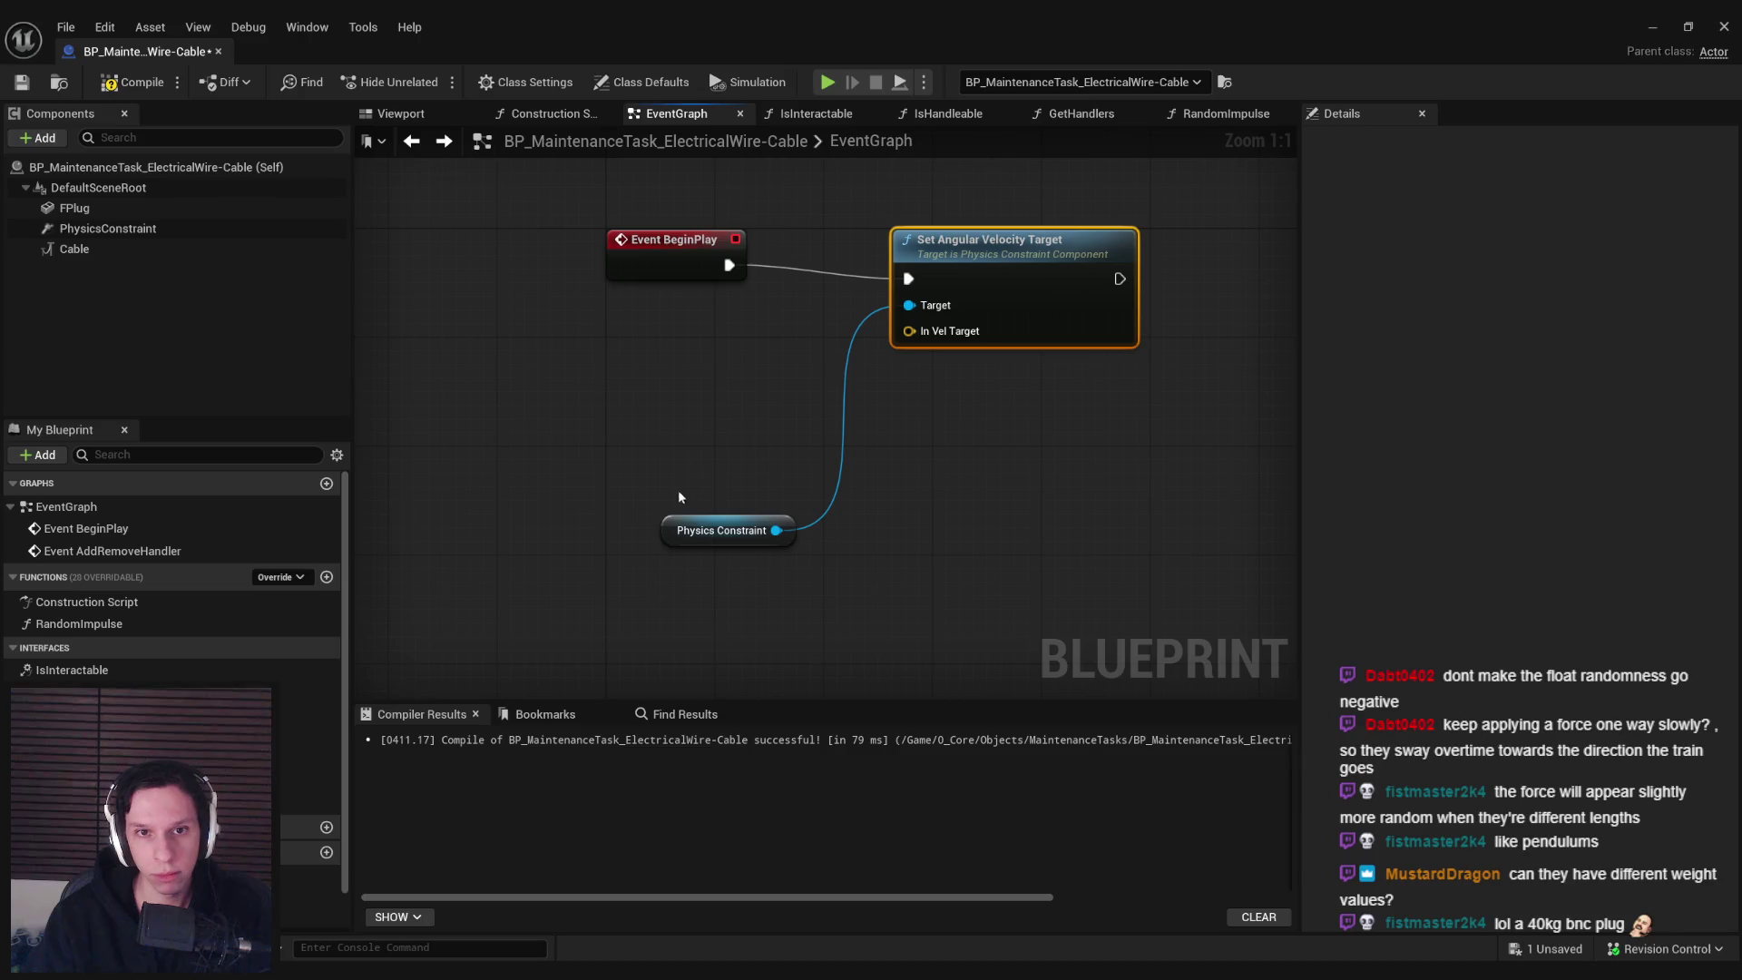
drag(670, 531, 684, 354)
drag(999, 300, 998, 286)
Split In Vel Target and feed its X pin from a Random Float in Range node
right_click(908, 318)
click(952, 358)
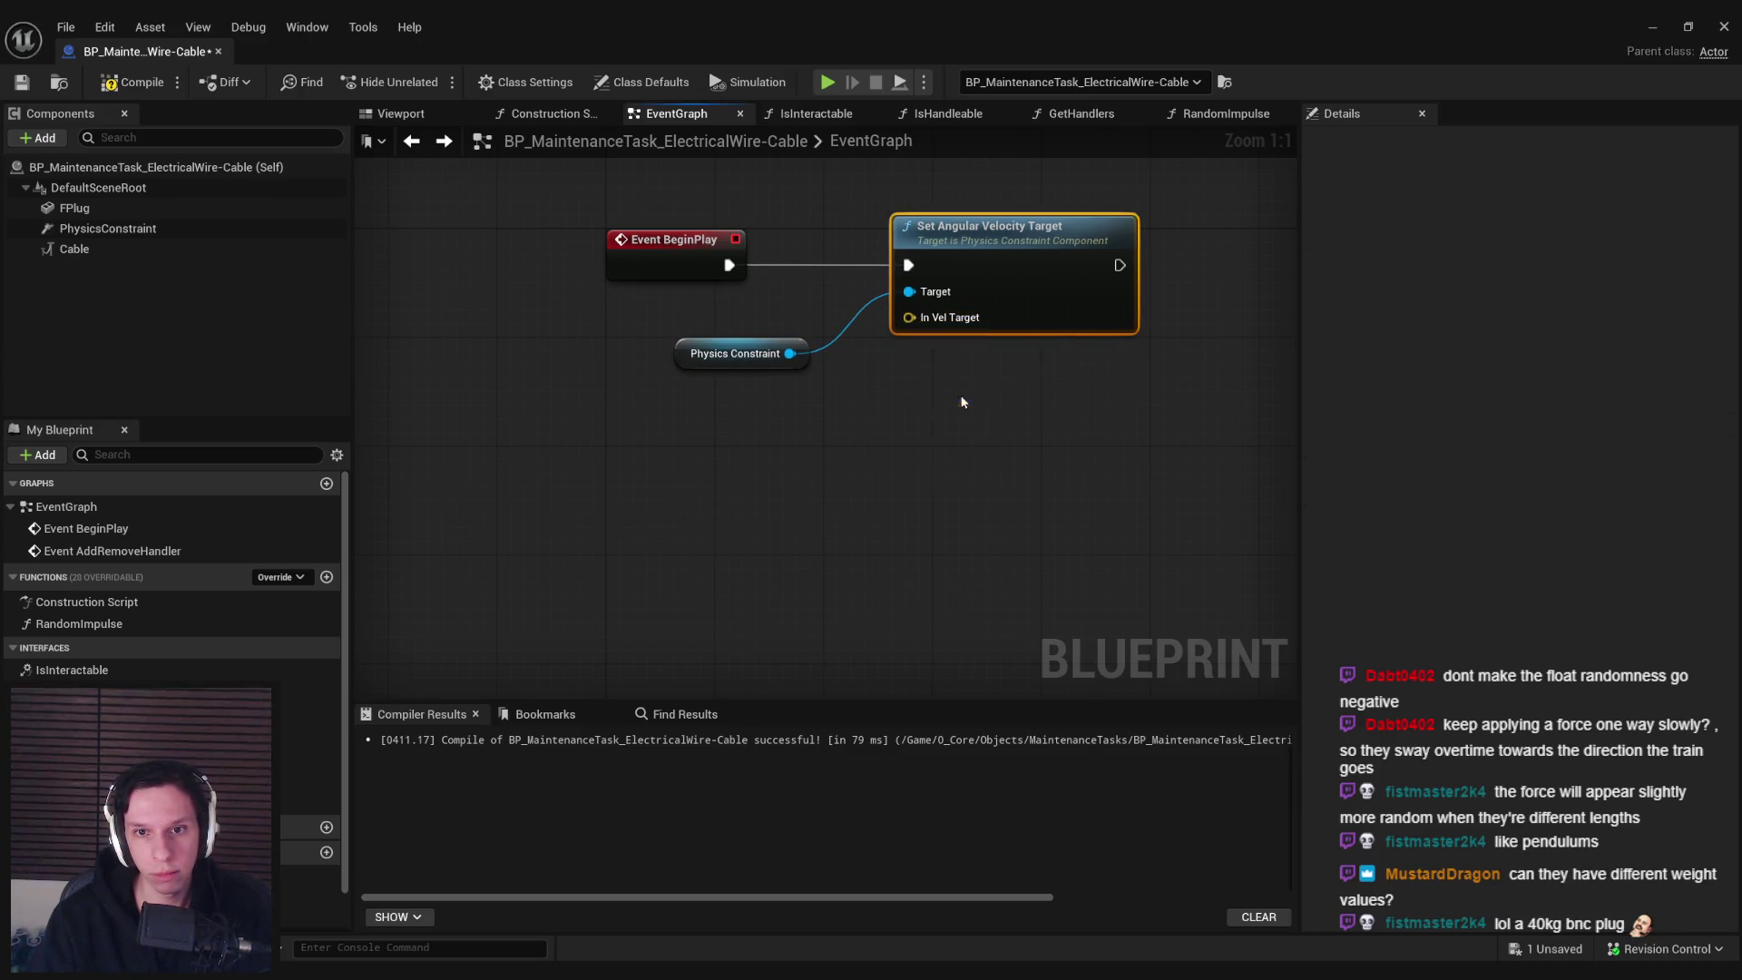
drag(908, 320, 706, 441)
text(random flo)
key(Down)
key(Down)
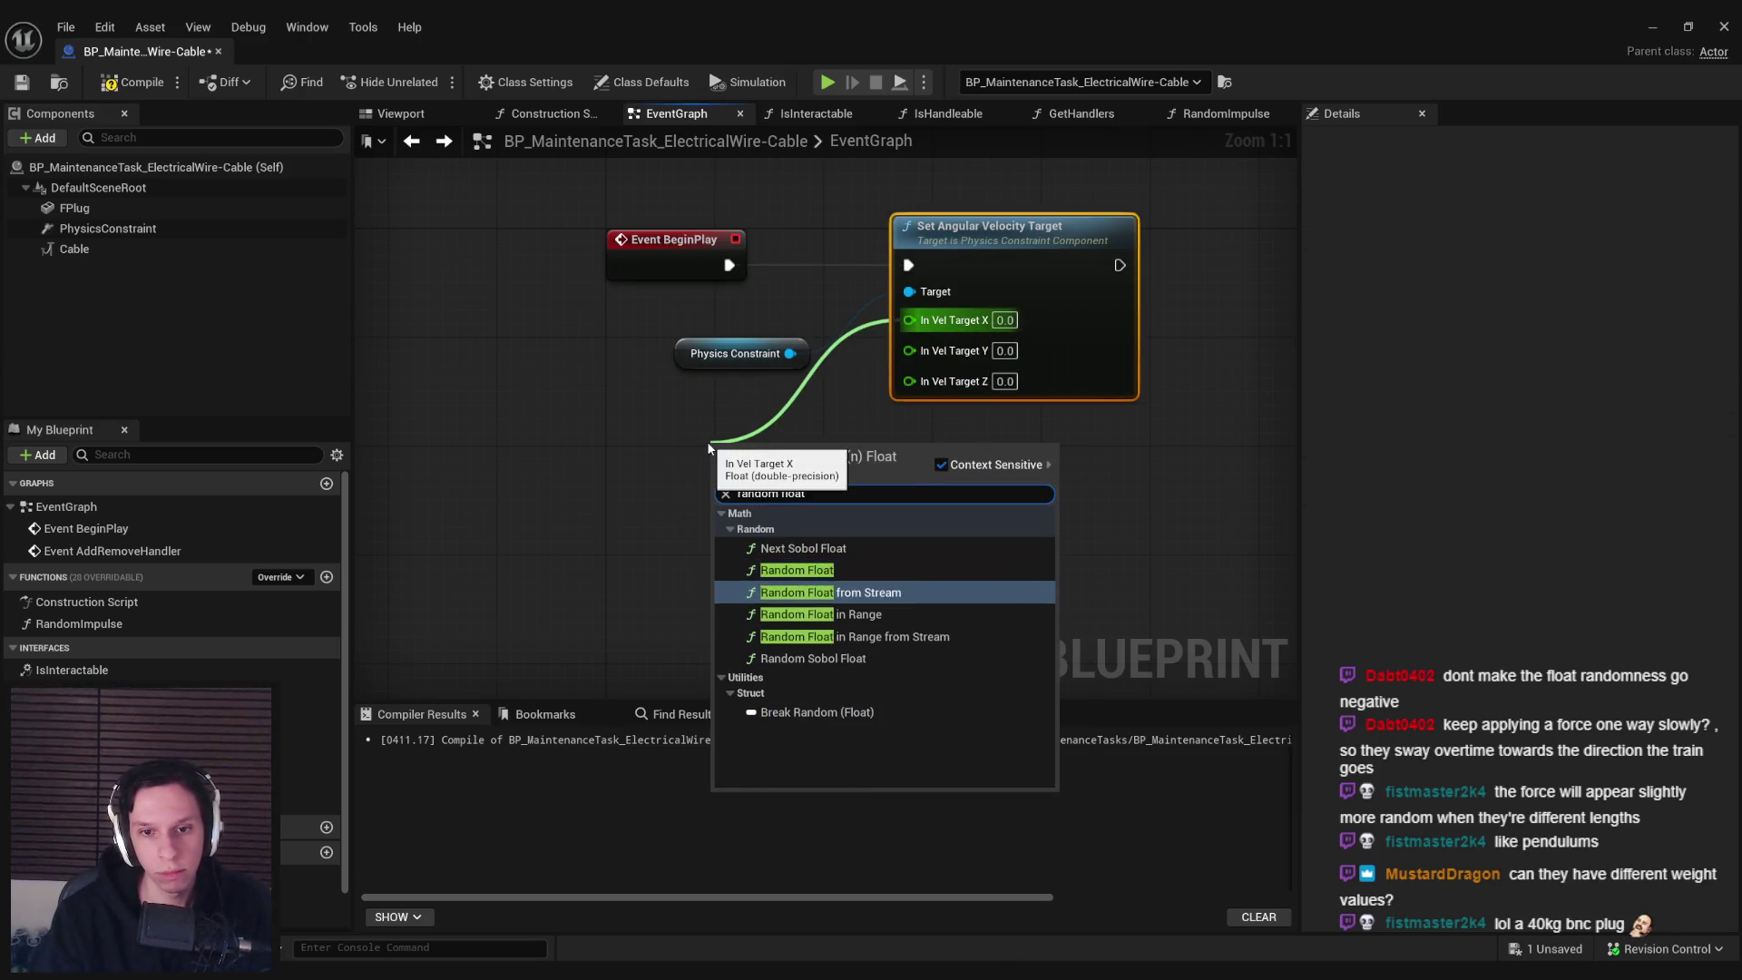
key(Return)
drag(780, 490, 695, 451)
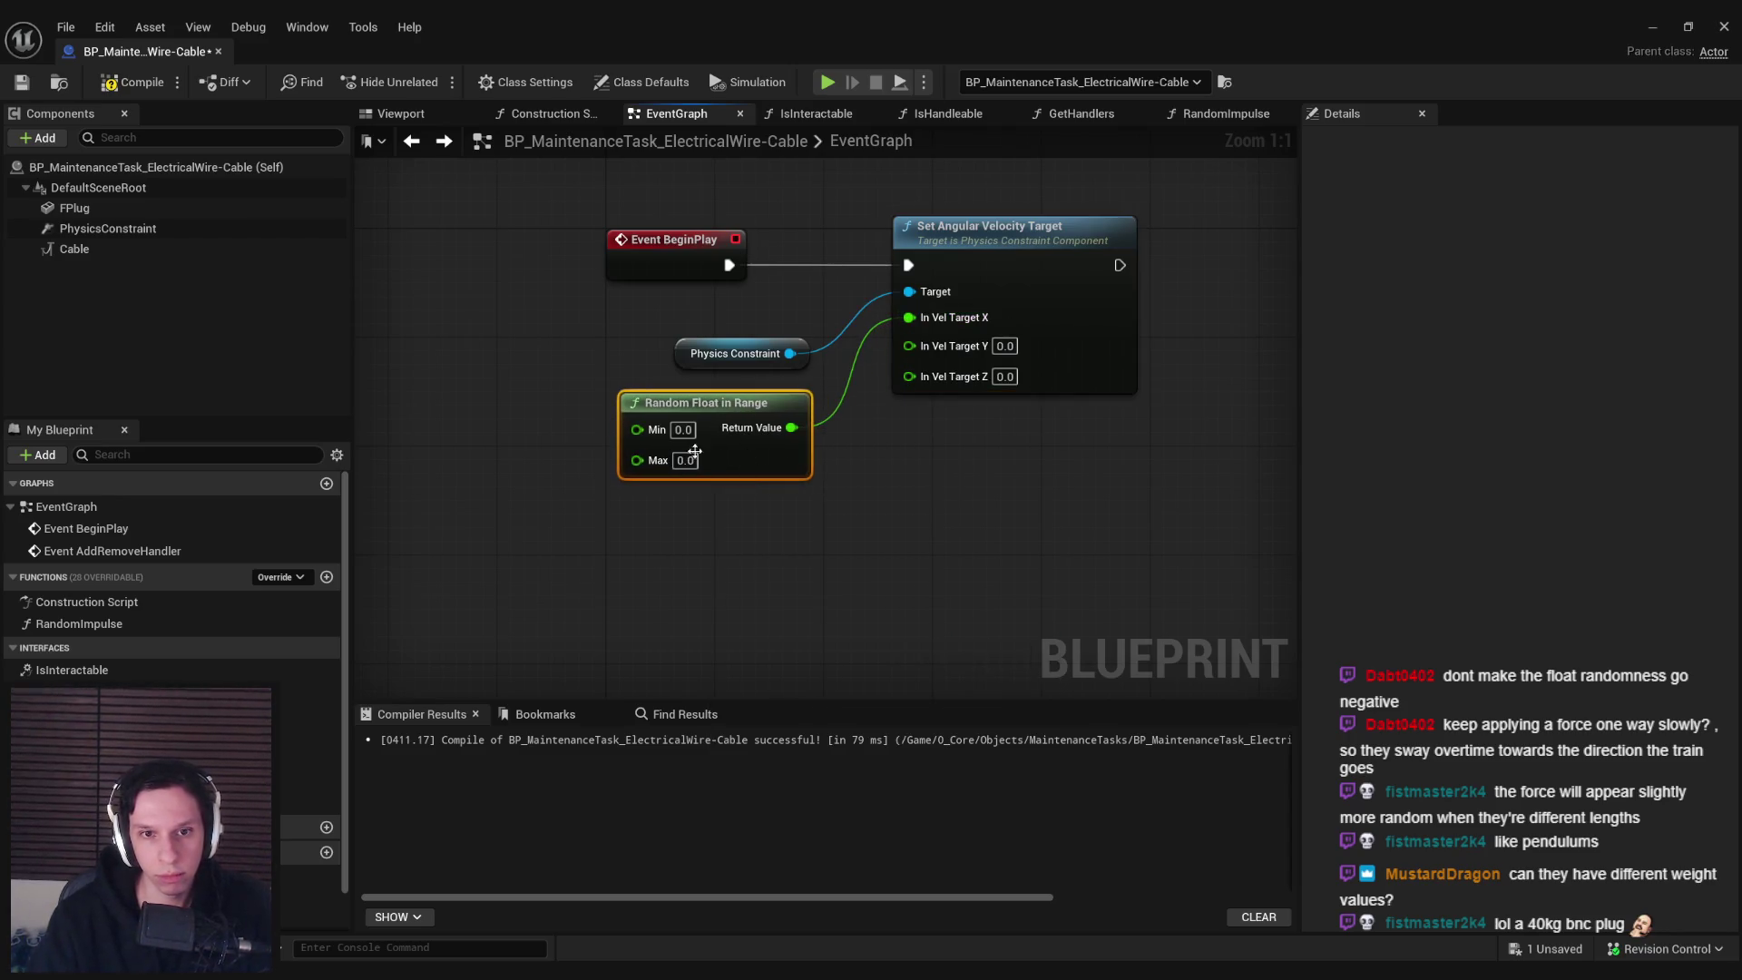
Inspect the PhysicsConstraint and Cable component properties in Details
click(80, 227)
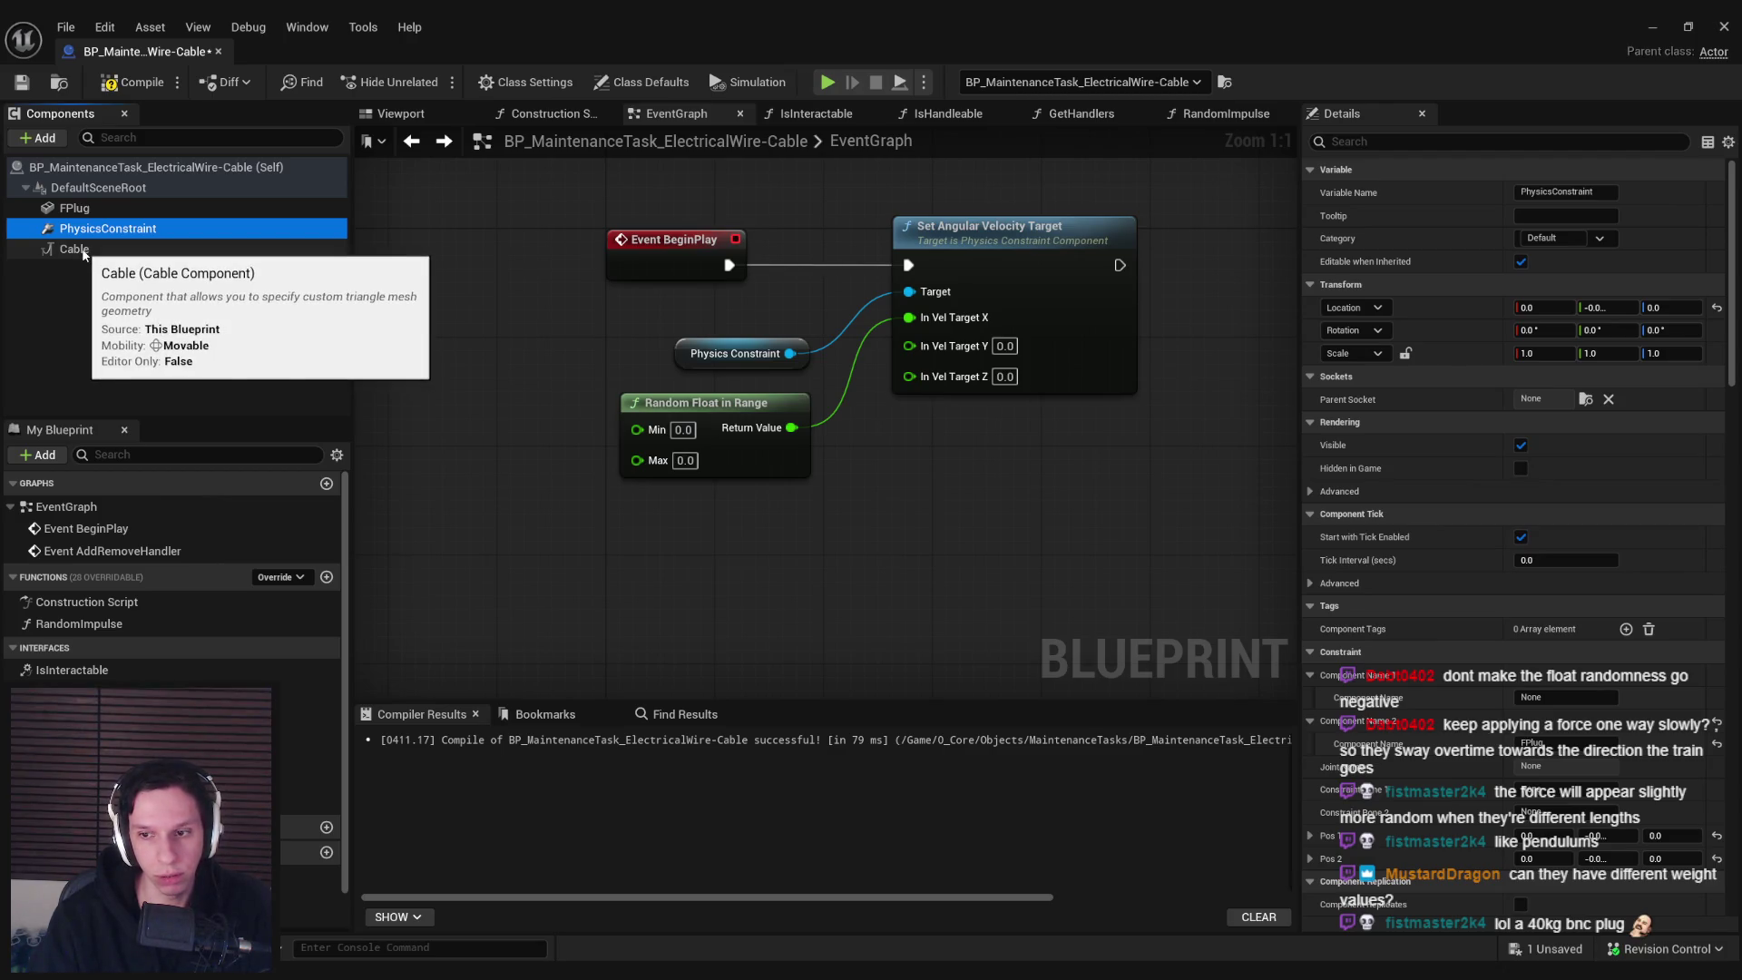
click(80, 249)
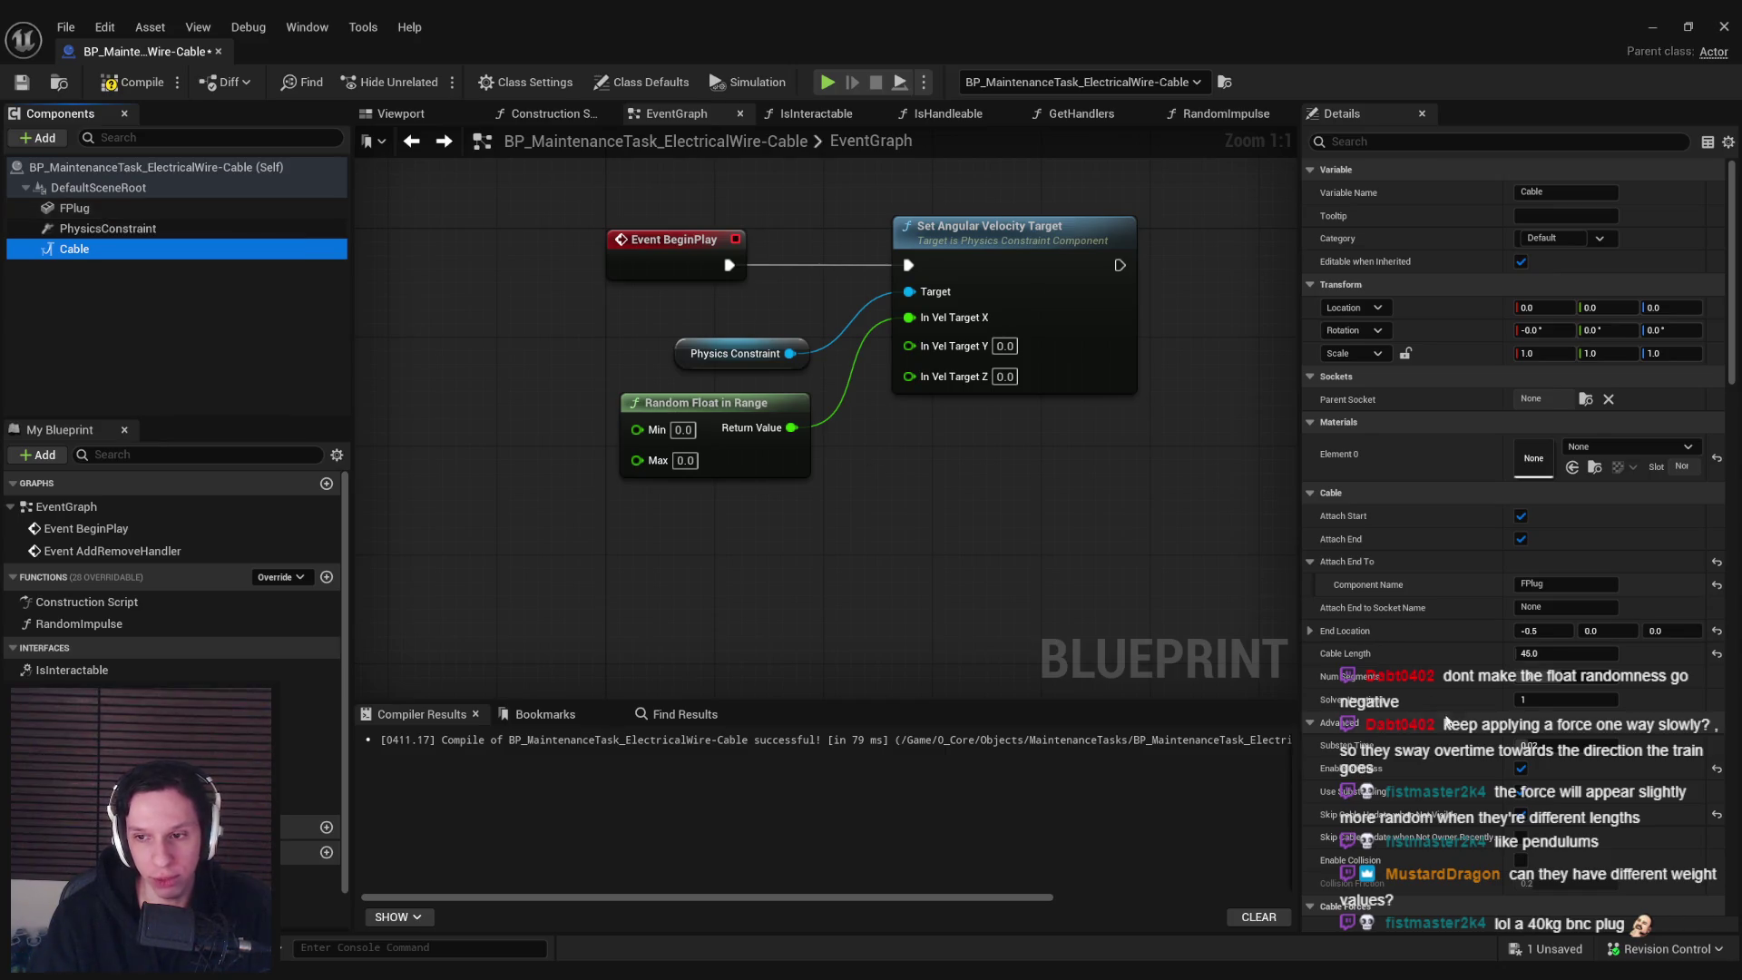
scroll(1404, 676, down, 1)
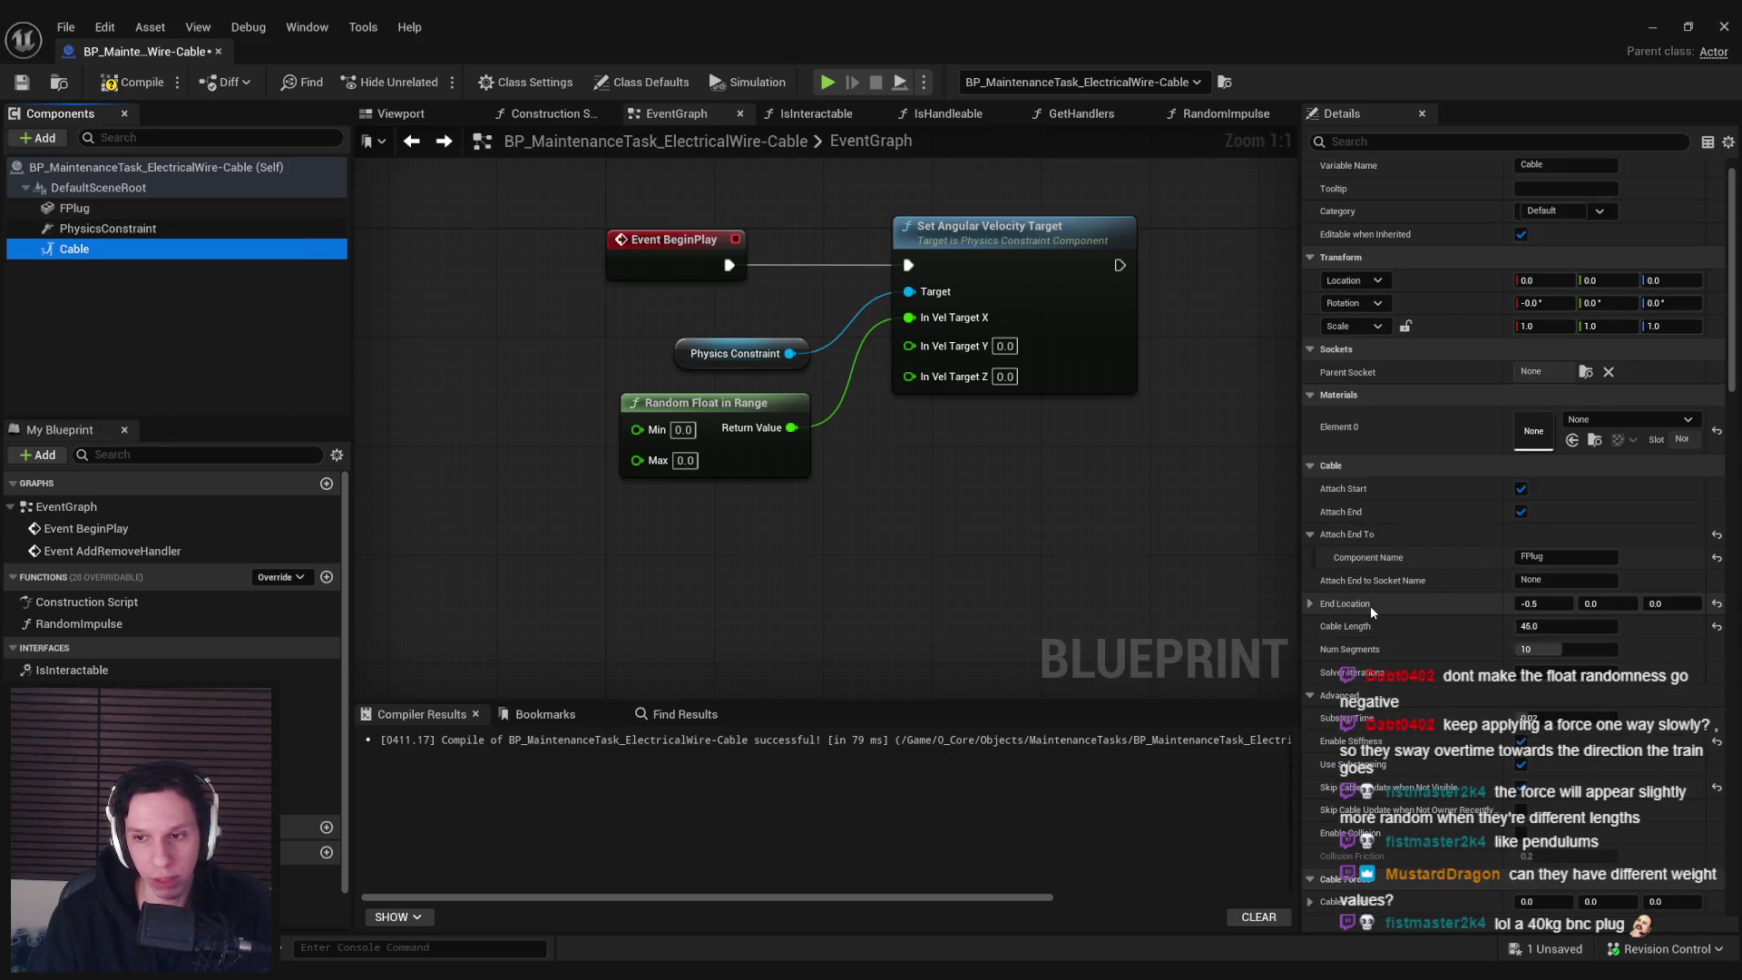
scroll(1364, 611, down, 3)
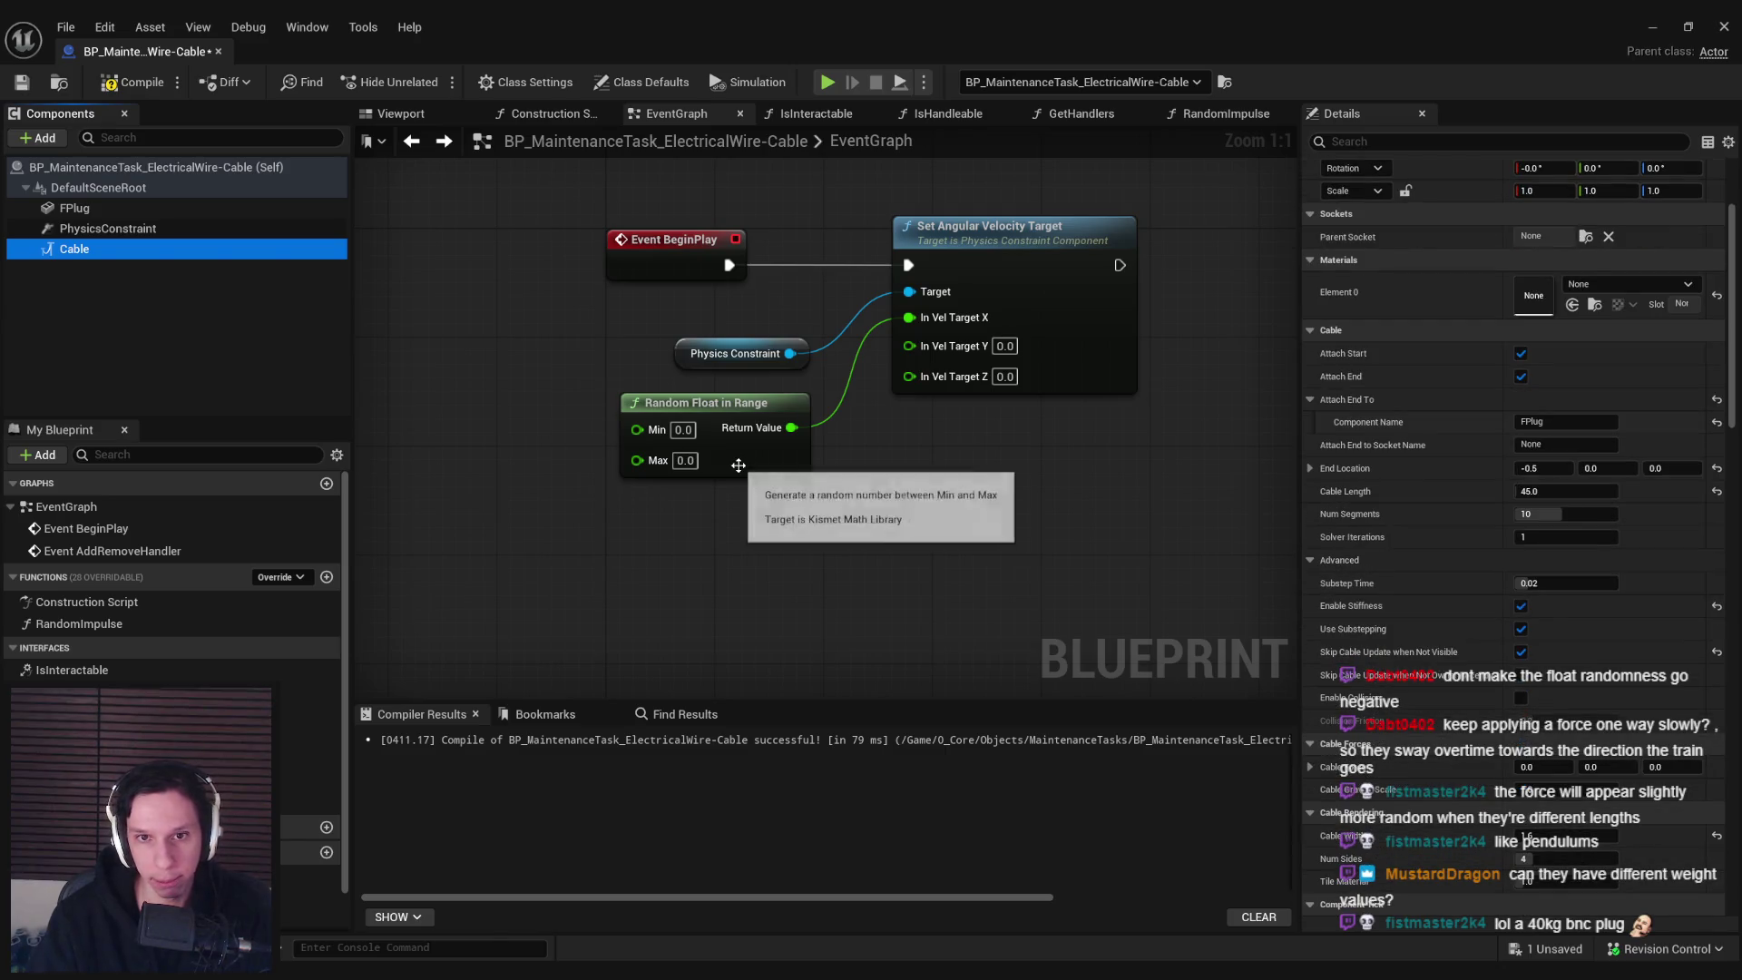
click(108, 228)
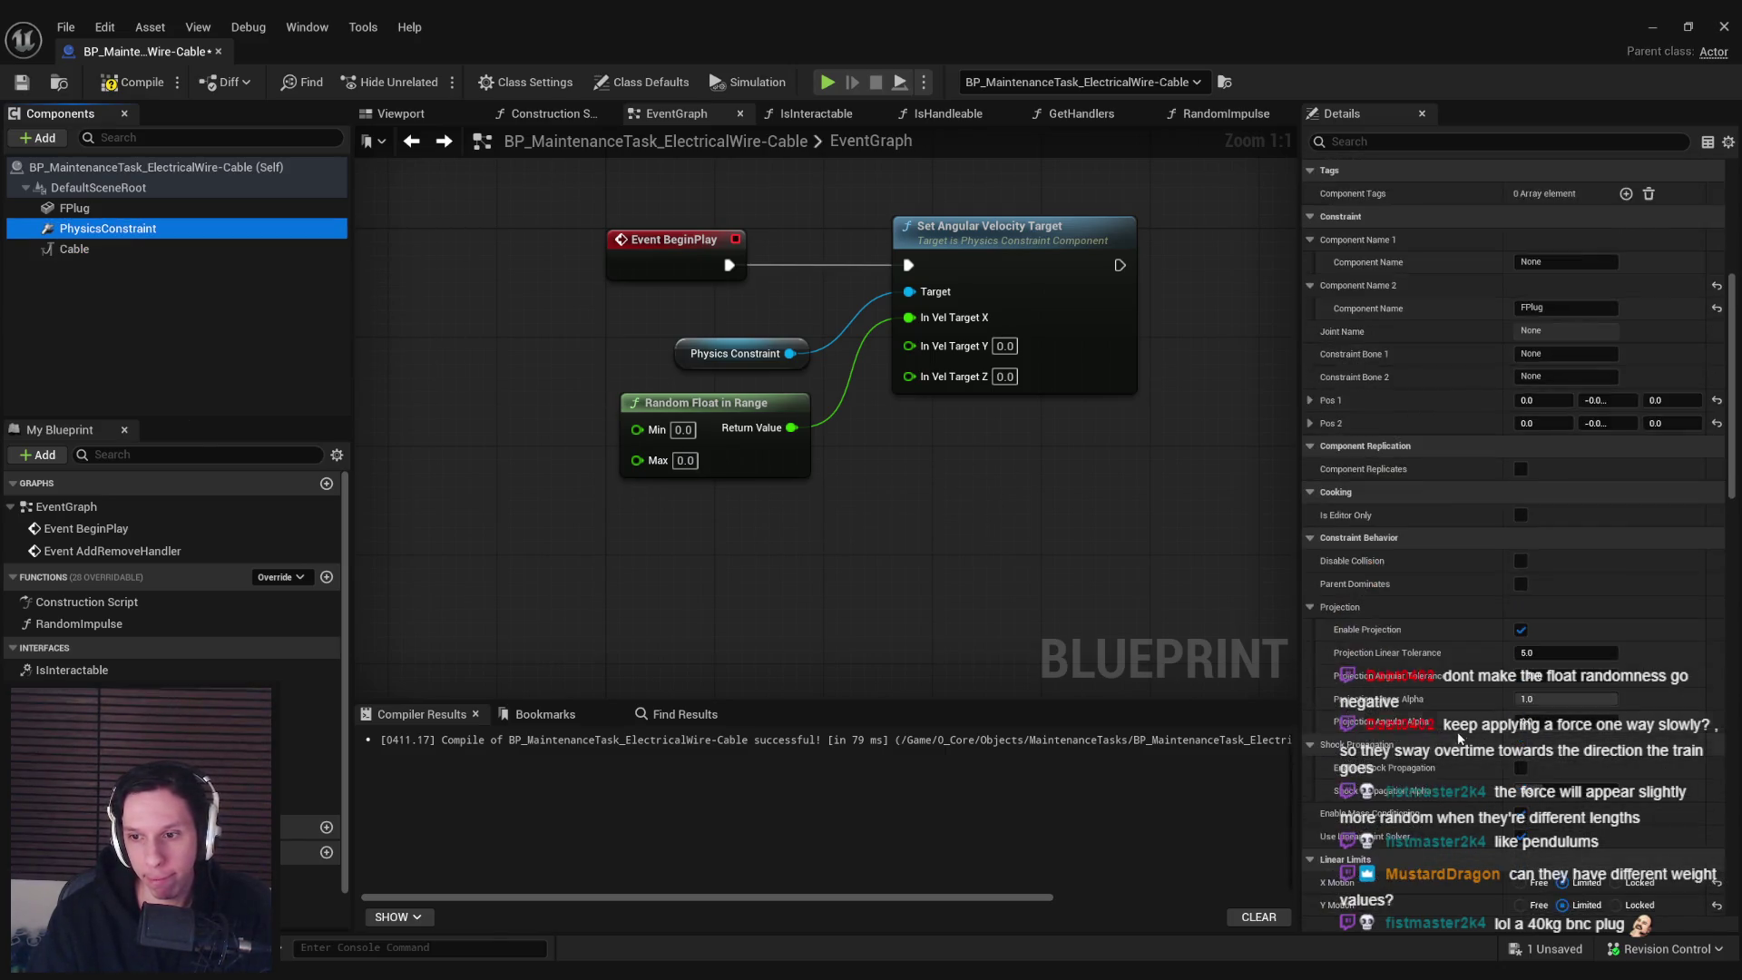
scroll(1457, 738, down, 15)
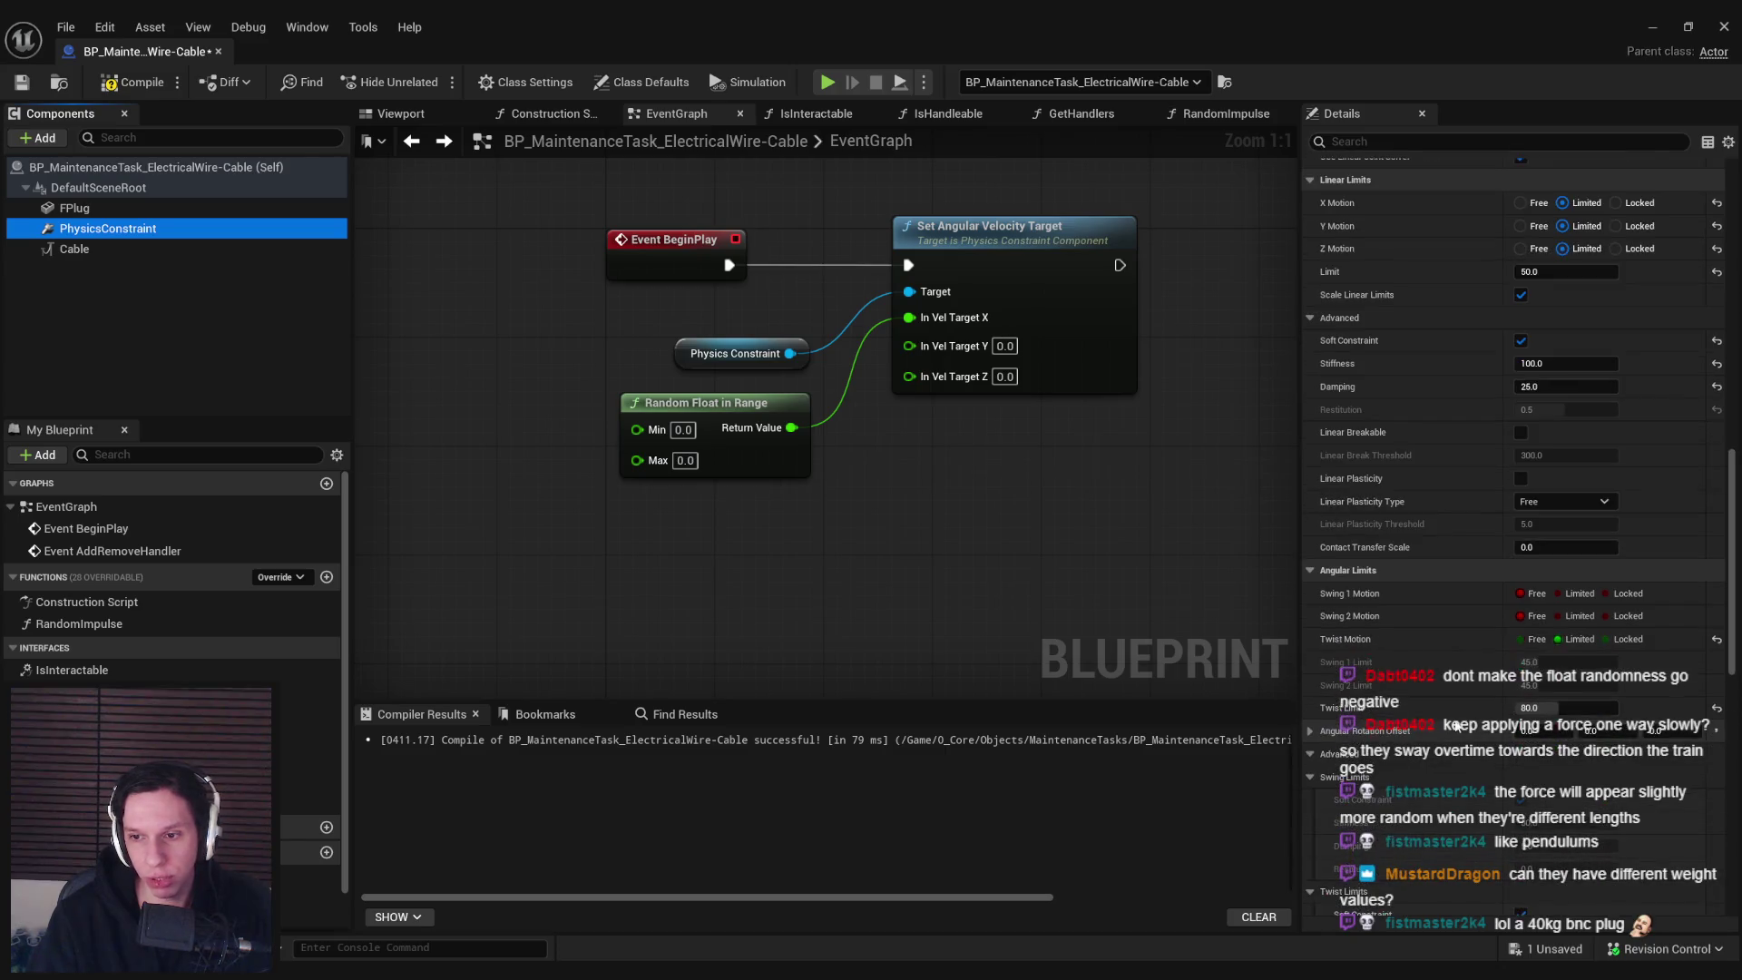
scroll(1457, 728, down, 10)
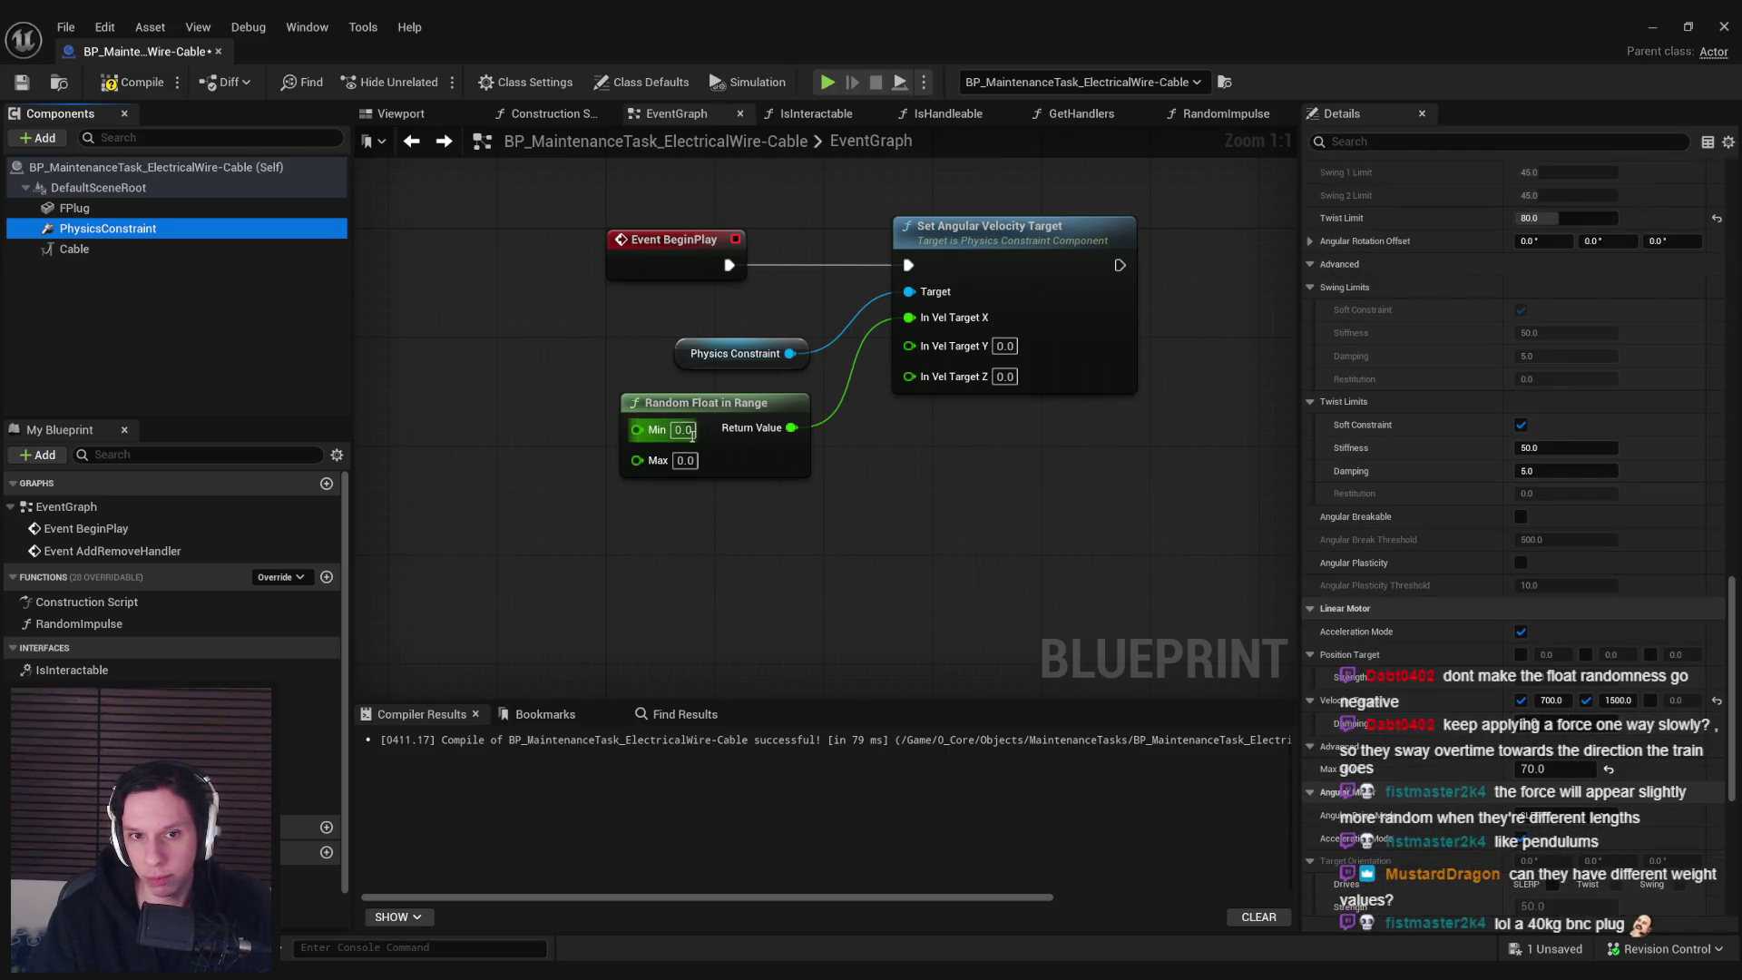
Set the random range to -500/500, duplicate it into In Vel Target Y, and compile
text(-500)
key(Tab)
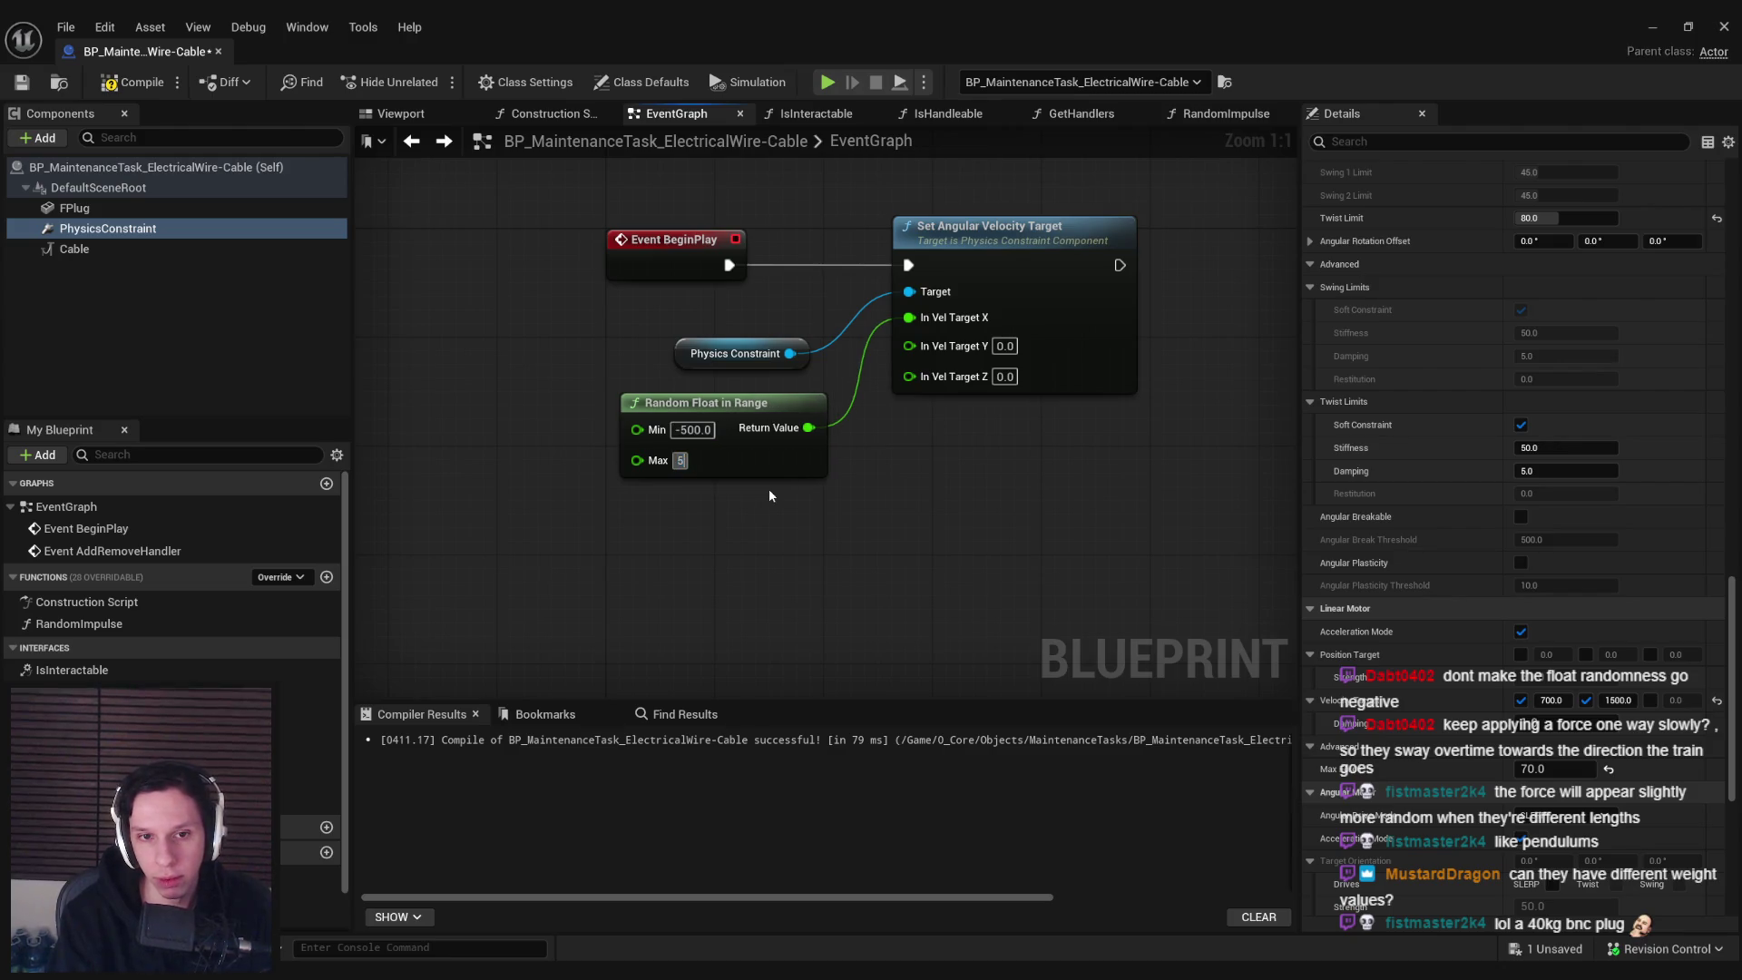
text(500)
click(754, 464)
key(ctrl+c)
key(ctrl+v)
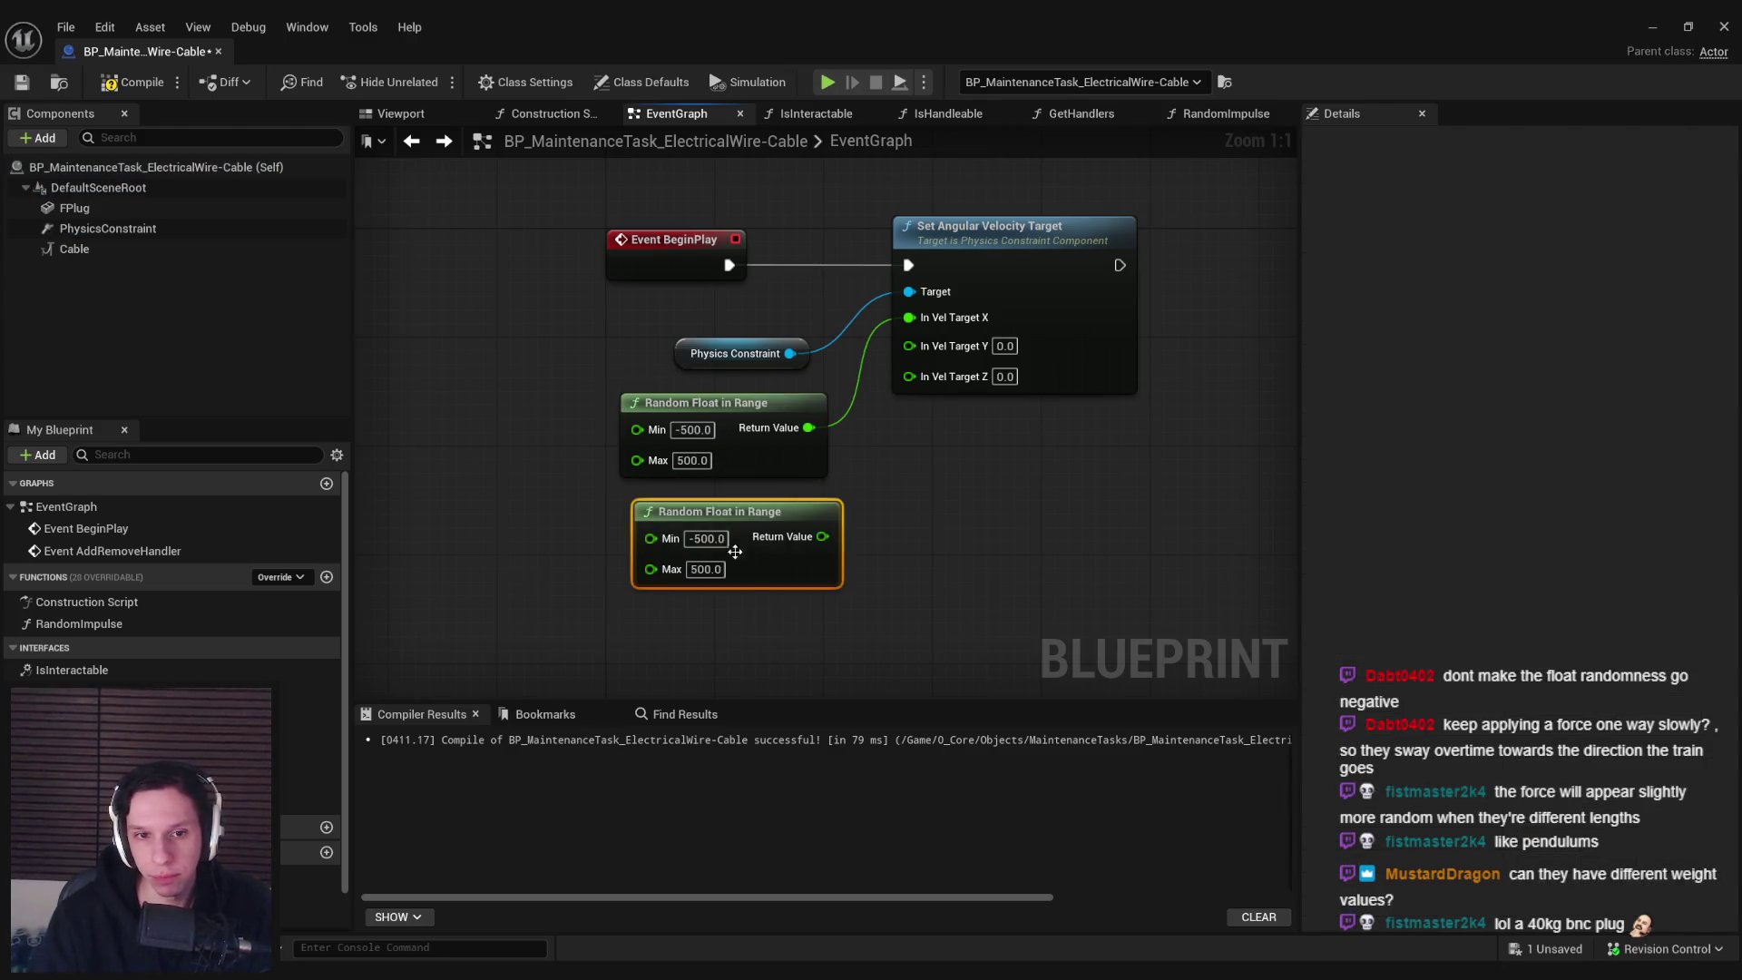
click(113, 228)
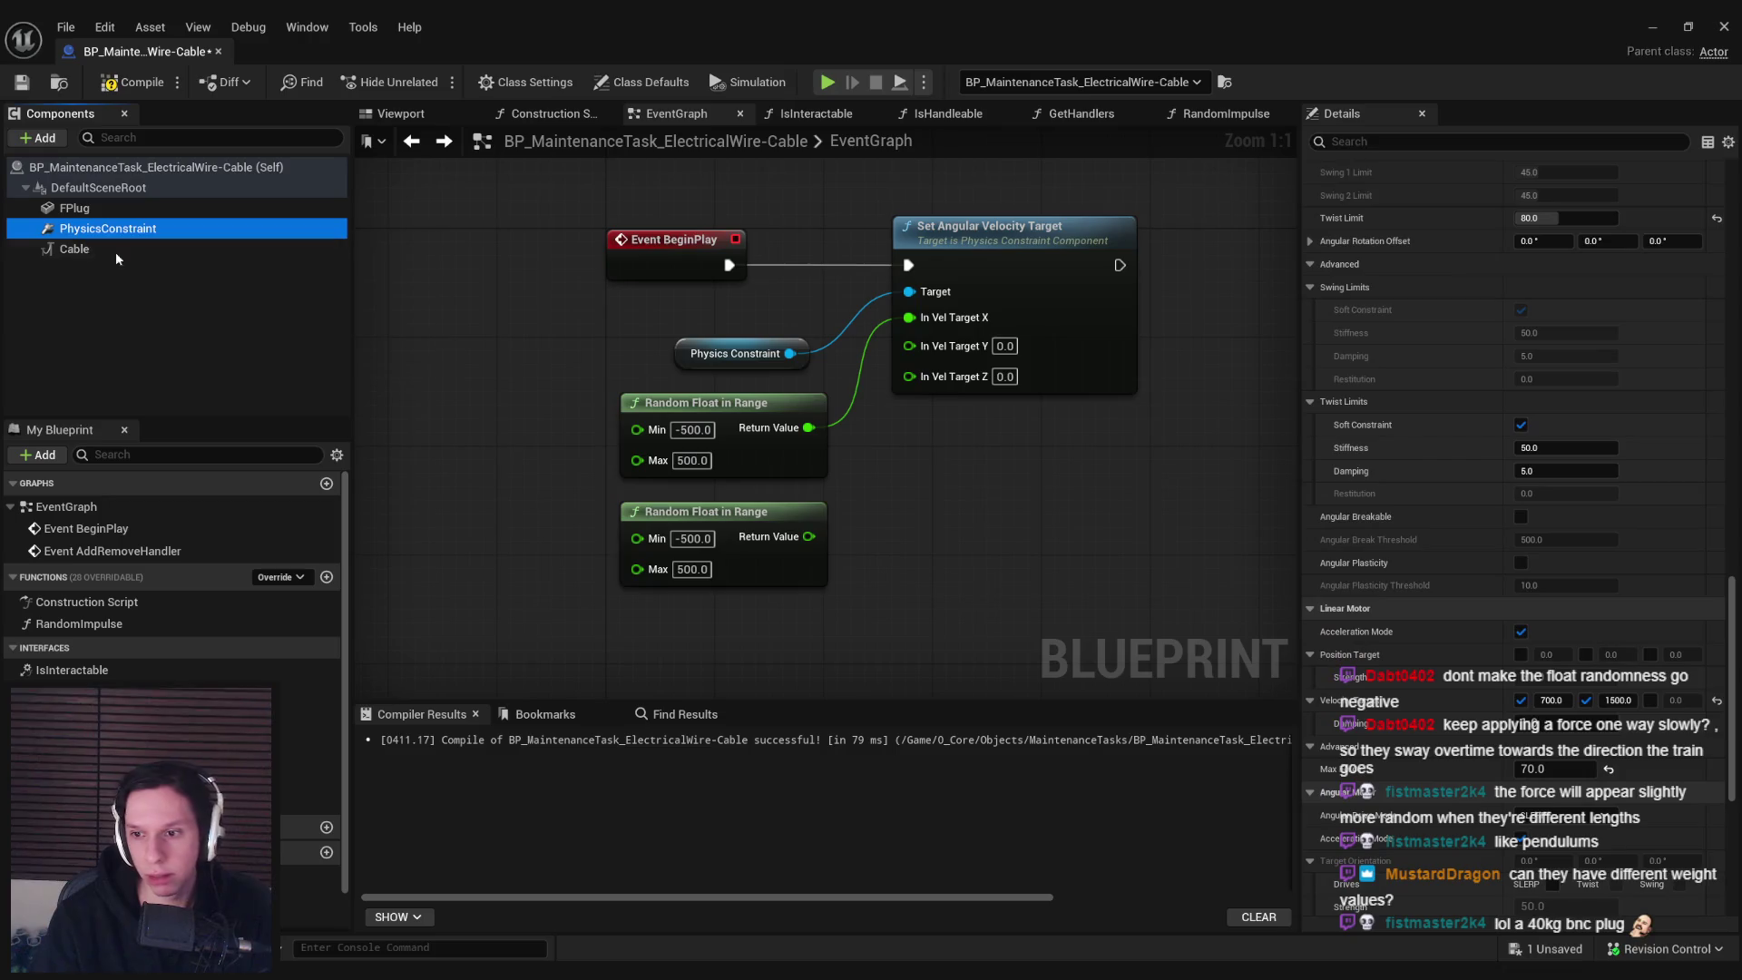
click(693, 538)
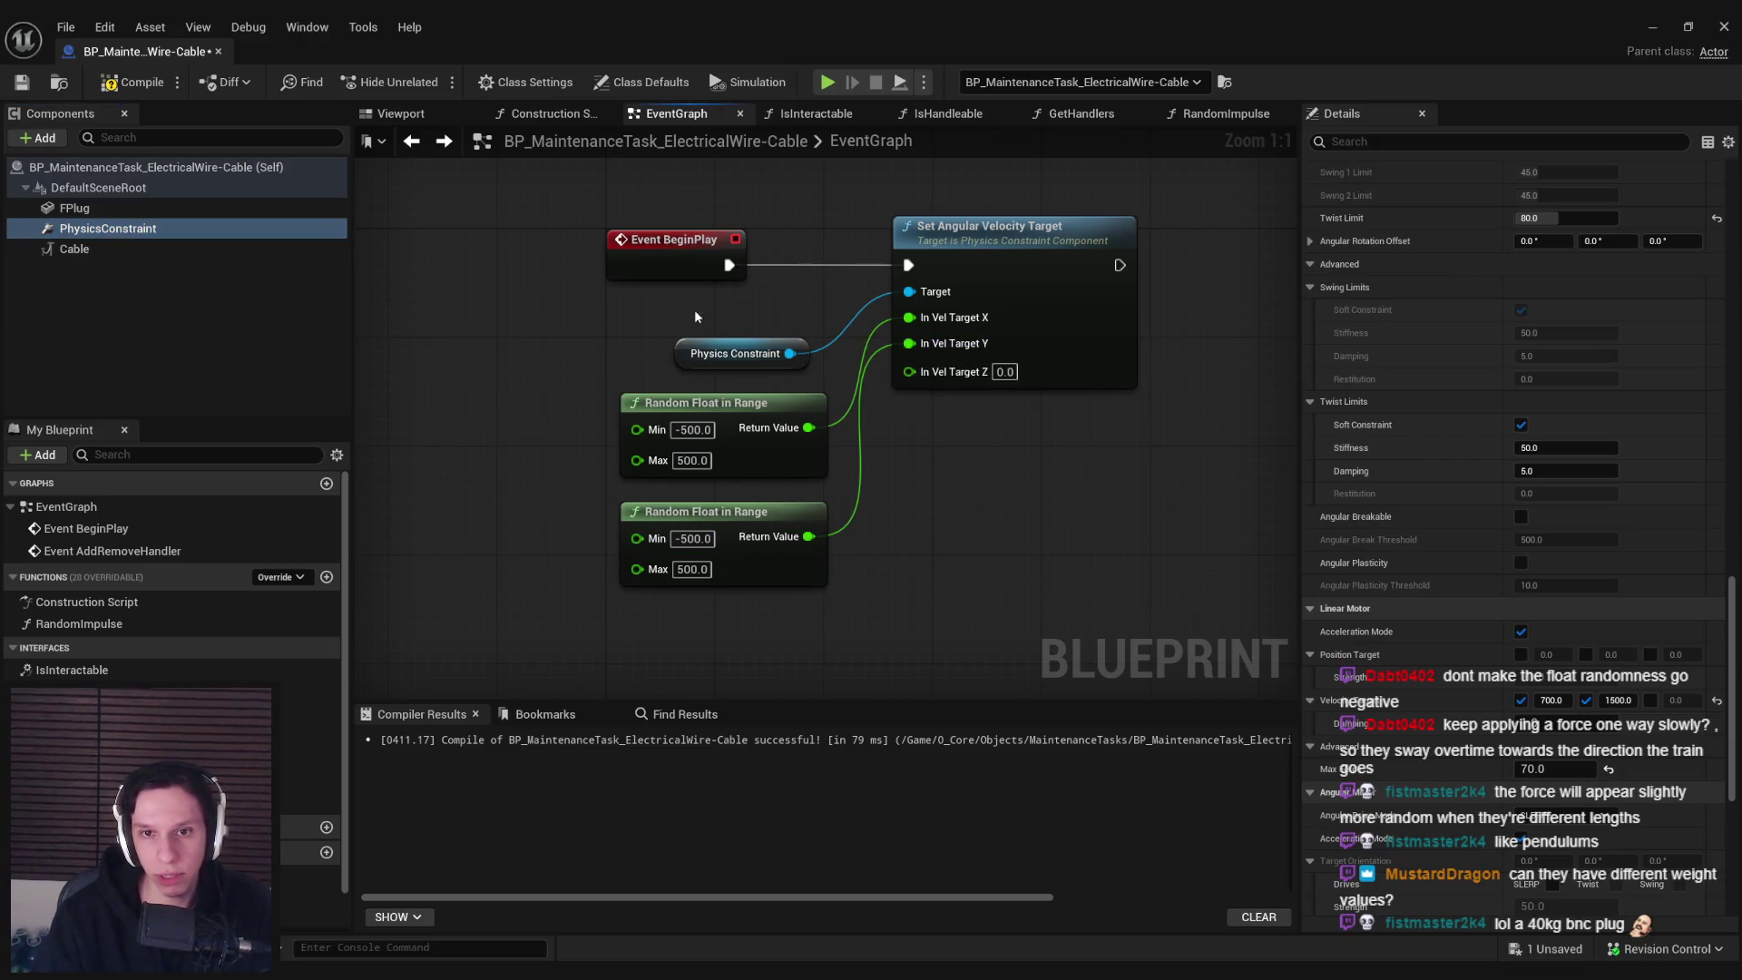
click(111, 84)
Play-test the cables with the random angular velocity targets
click(1644, 25)
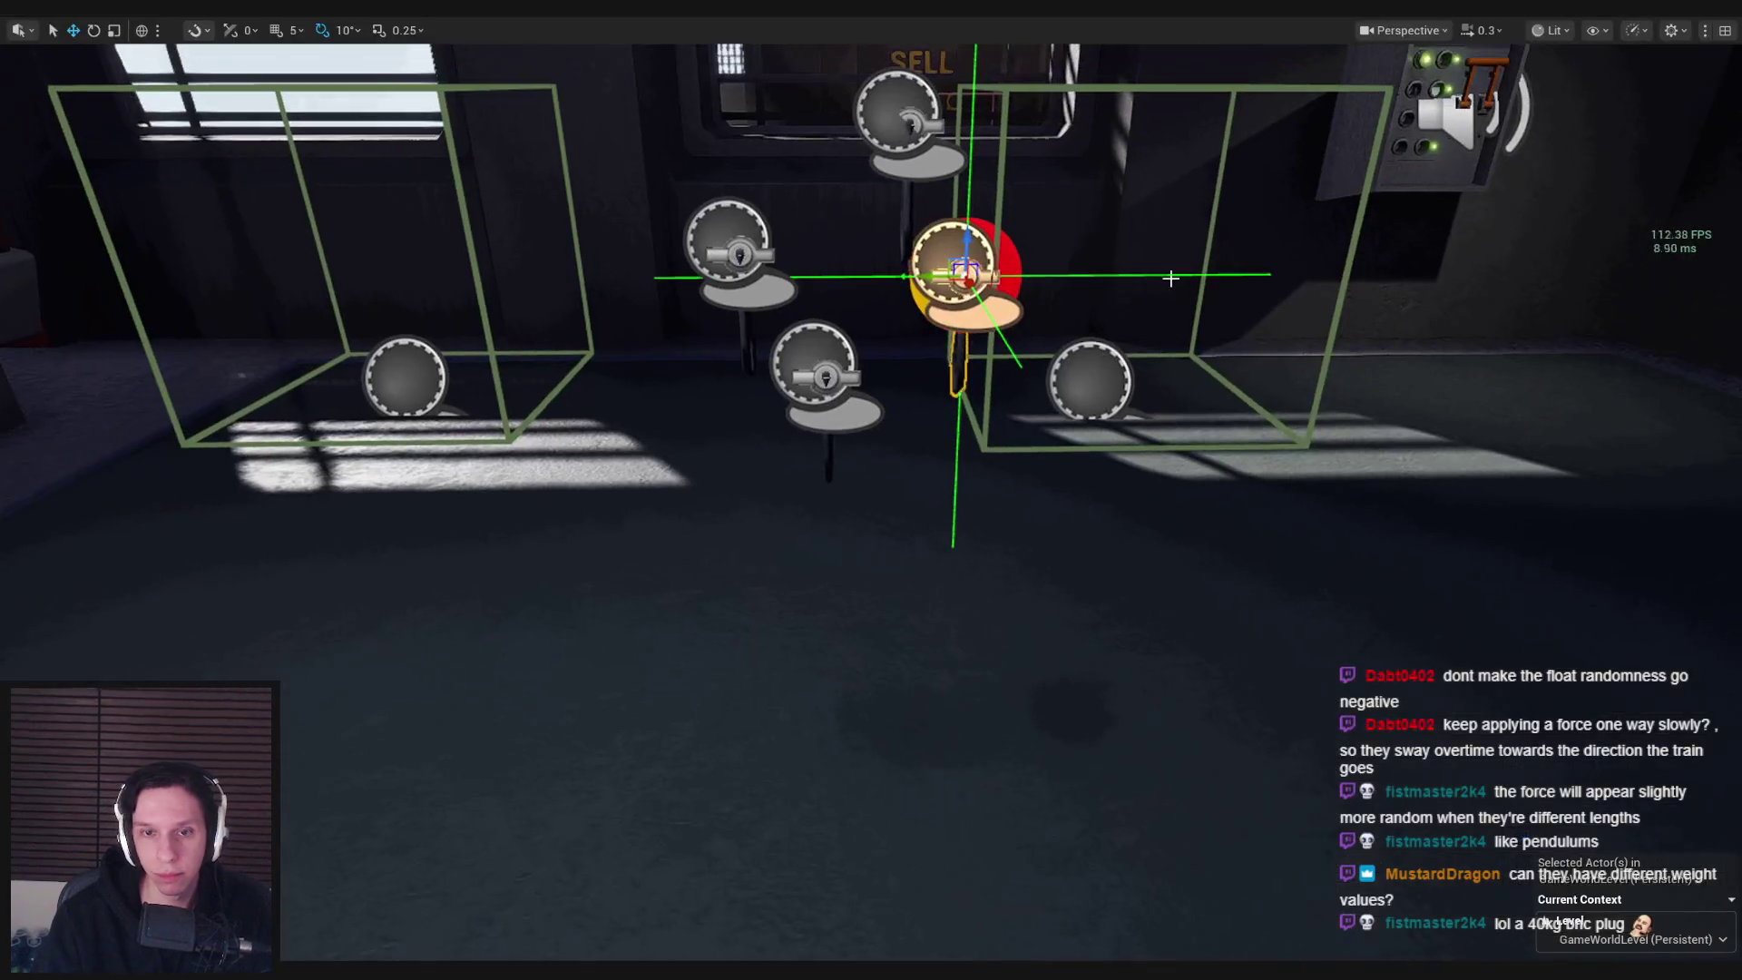
key(alt+p)
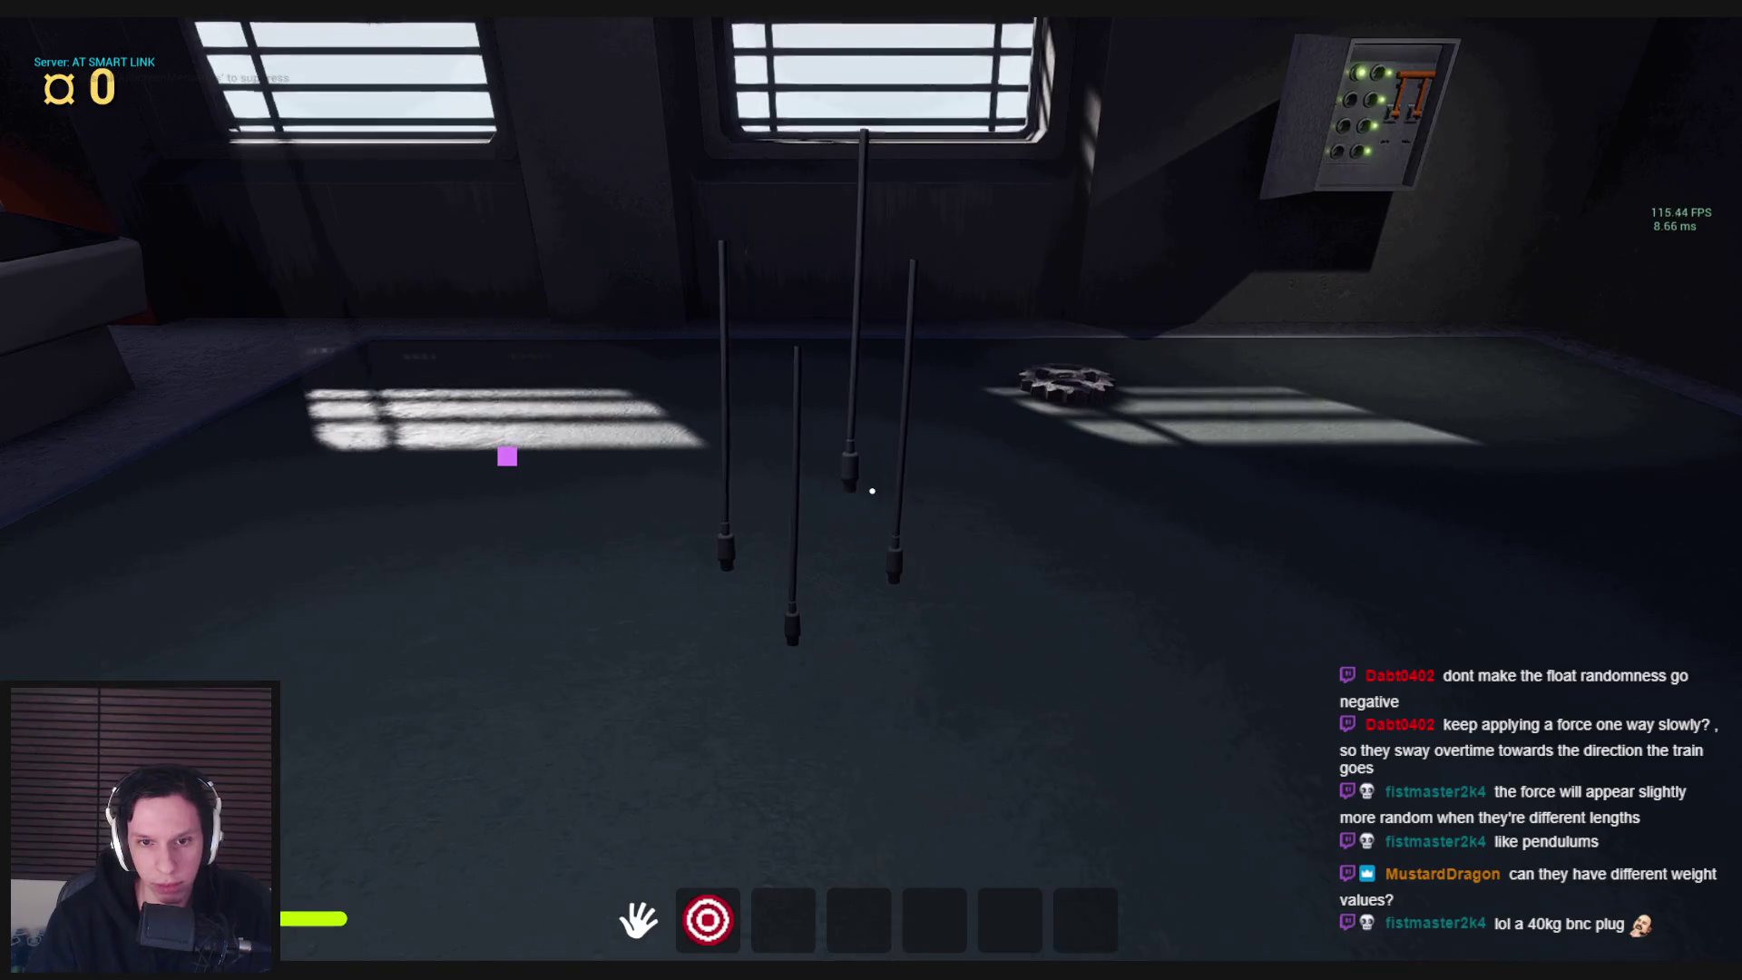
key(Escape)
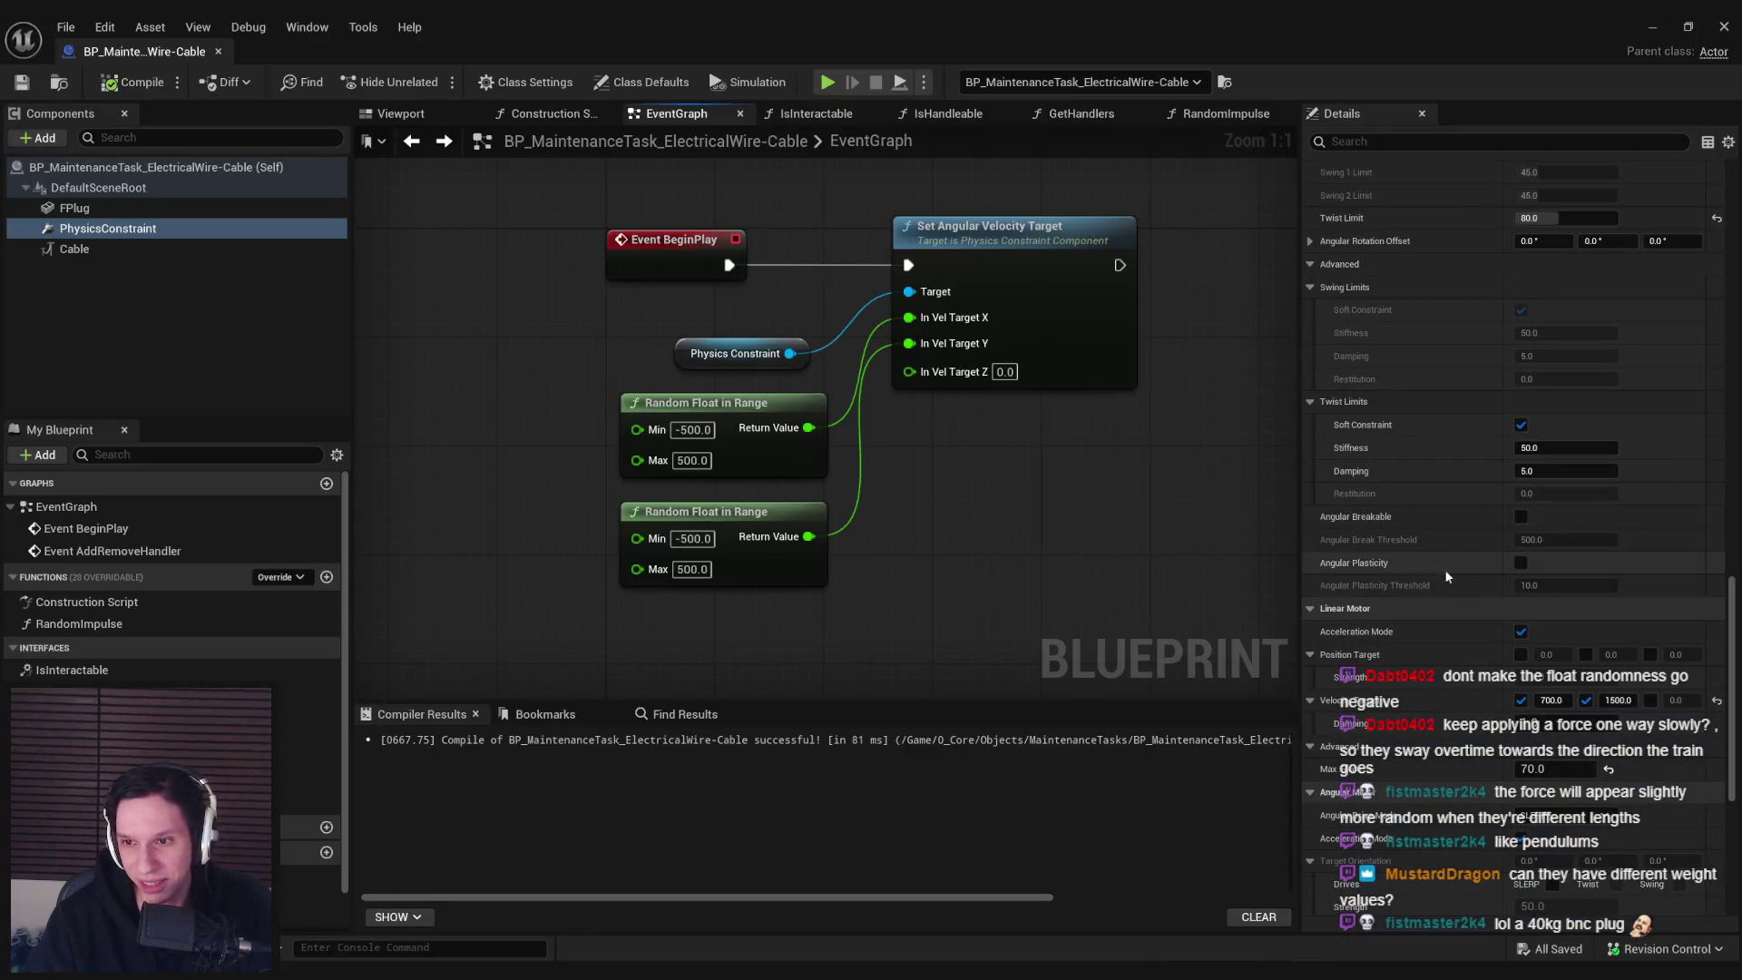
Cap the linear motor Max Force at 25
scroll(1385, 537, up, 3)
scroll(1364, 505, down, 8)
text(25)
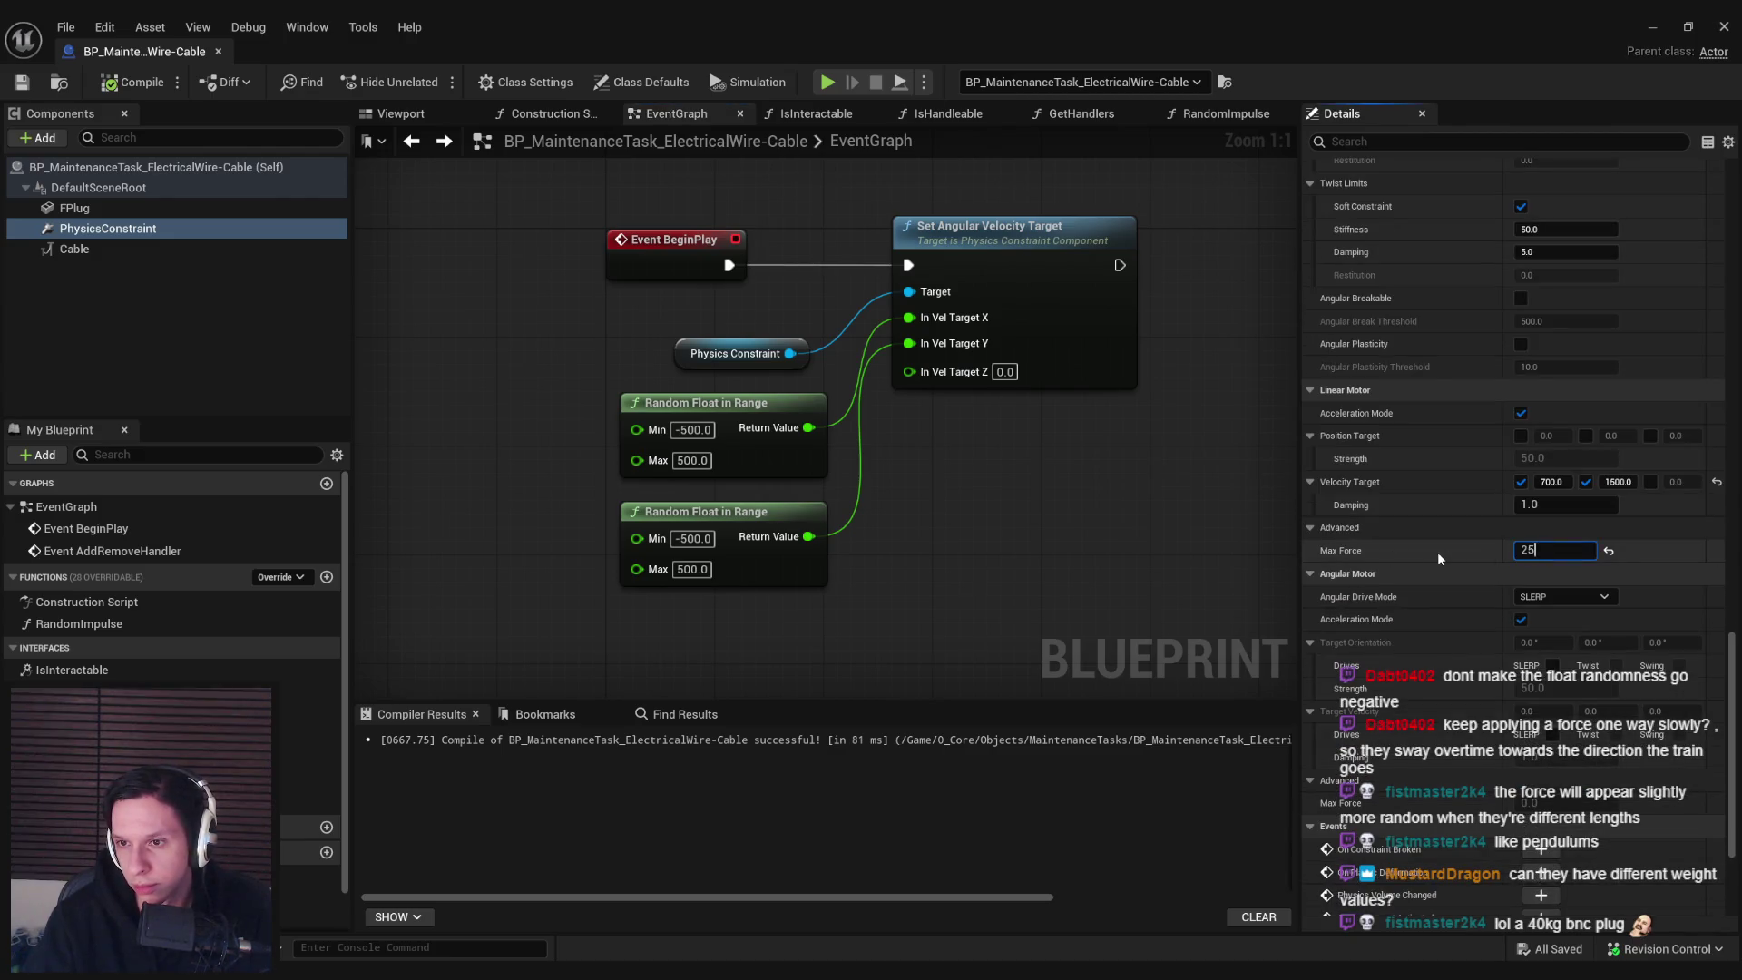
key(Return)
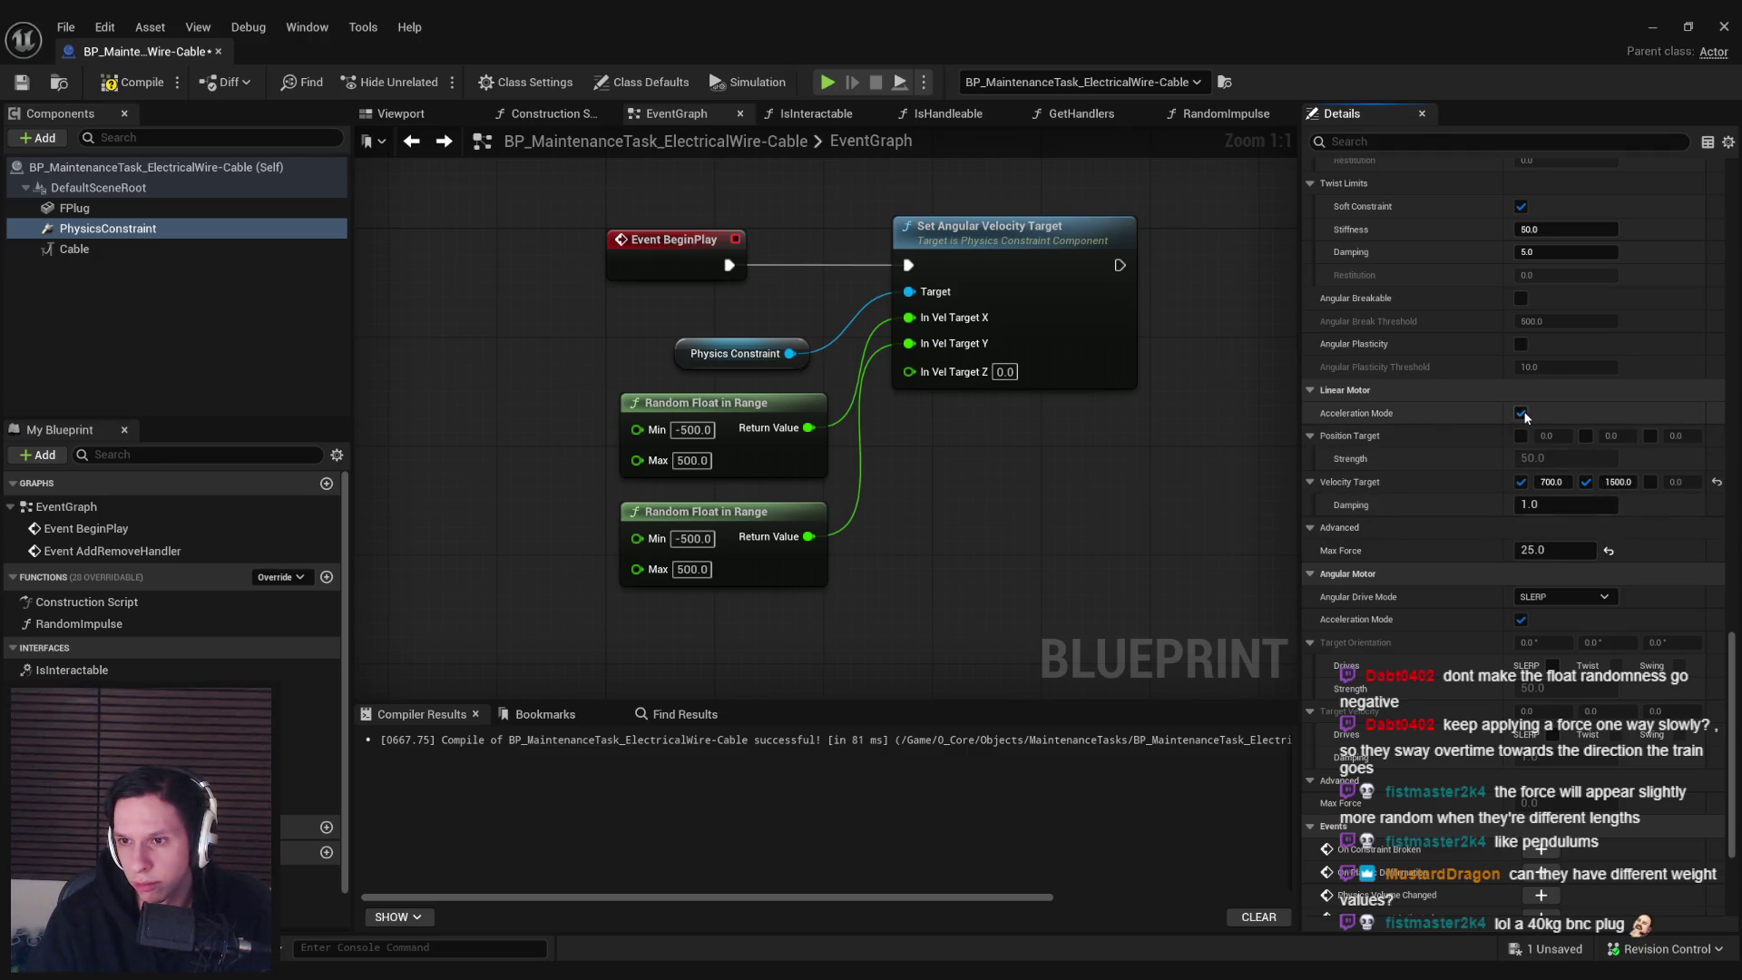
click(1649, 27)
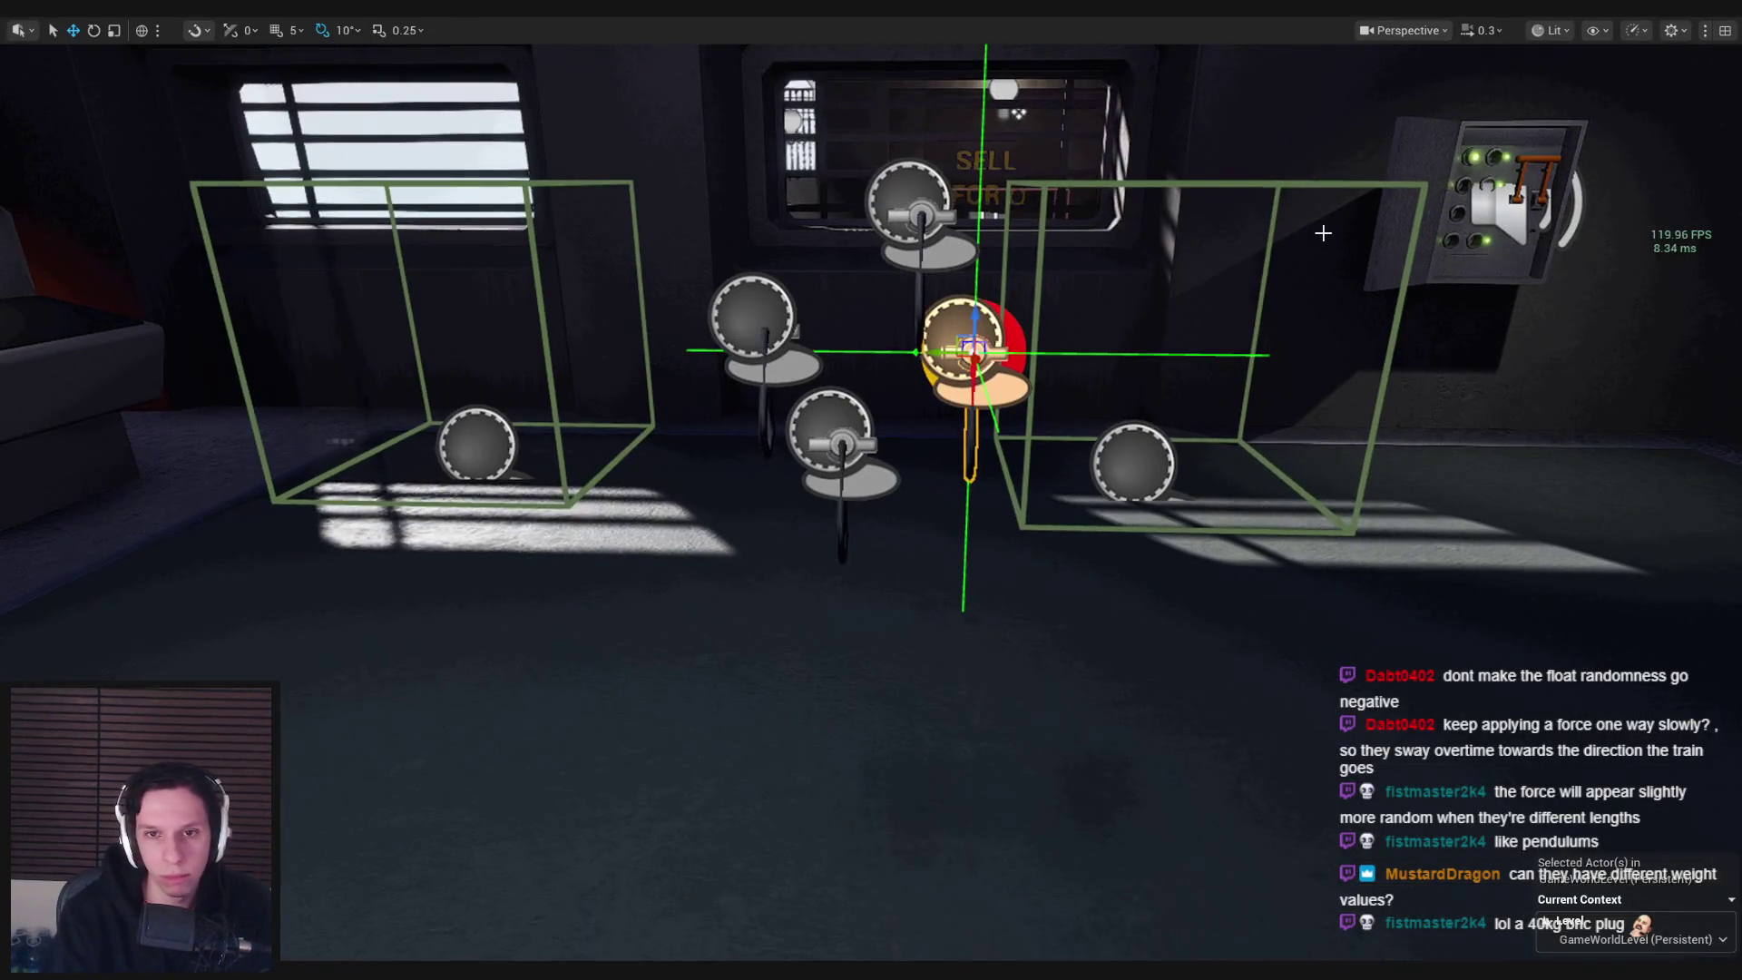
Play-test the cables with the 25 Max Force, then stop playing
key(alt+p)
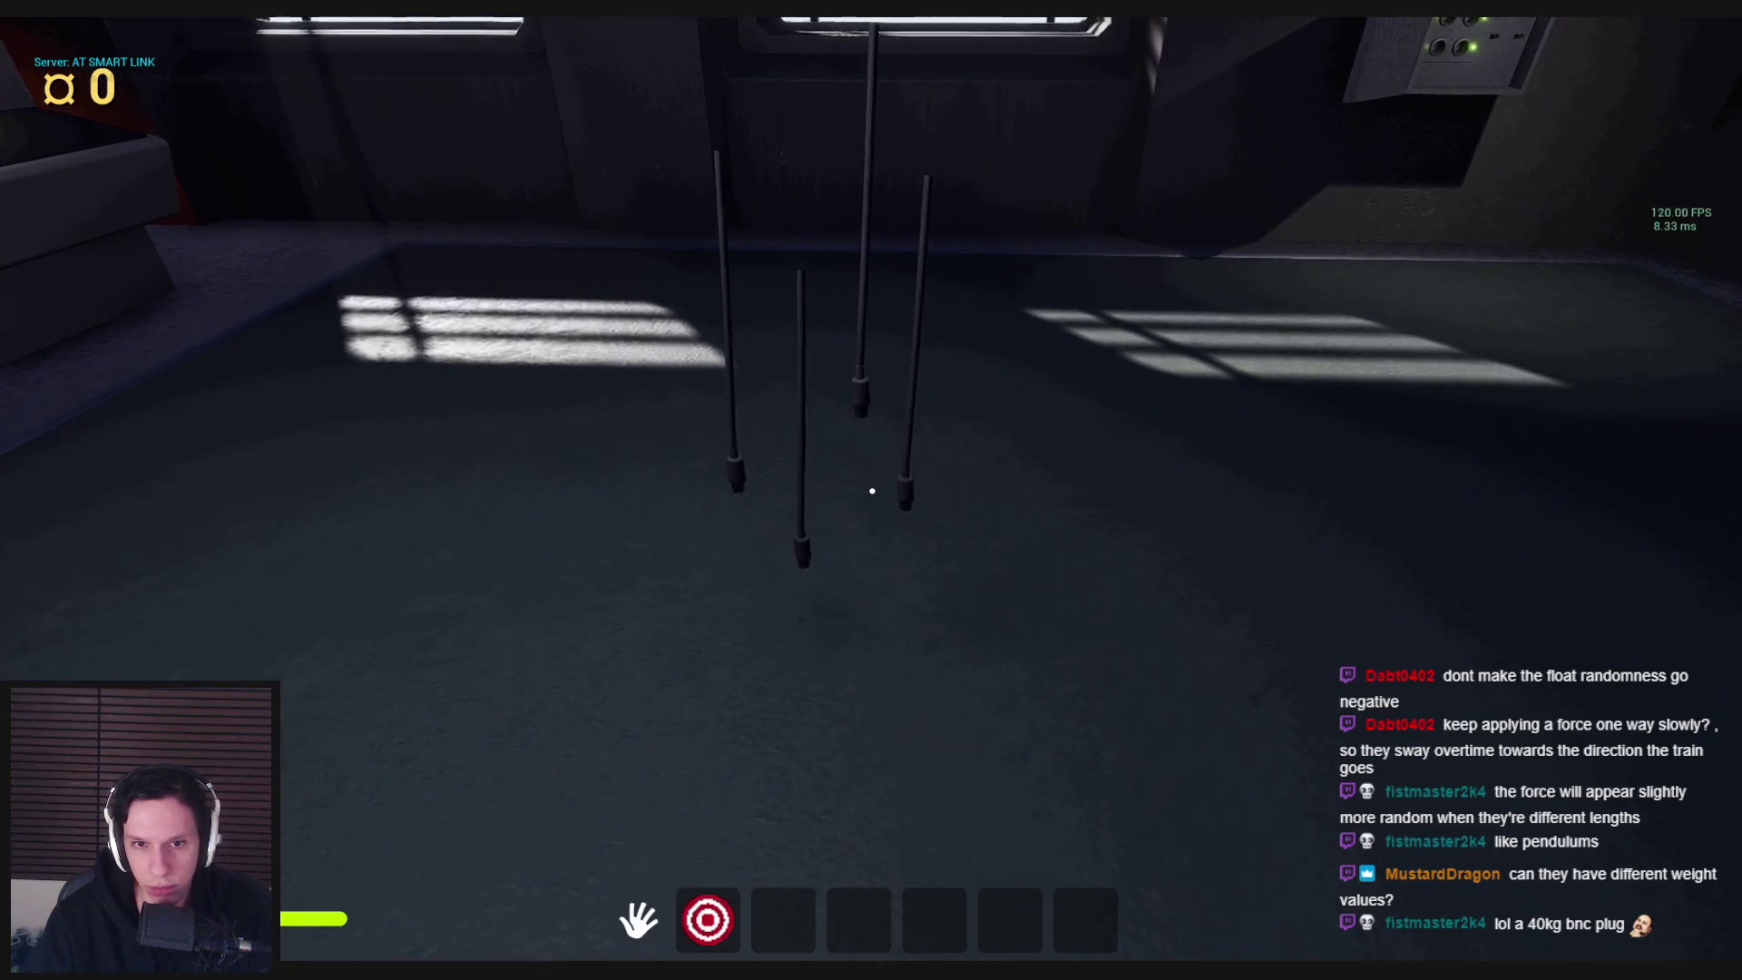
key(Escape)
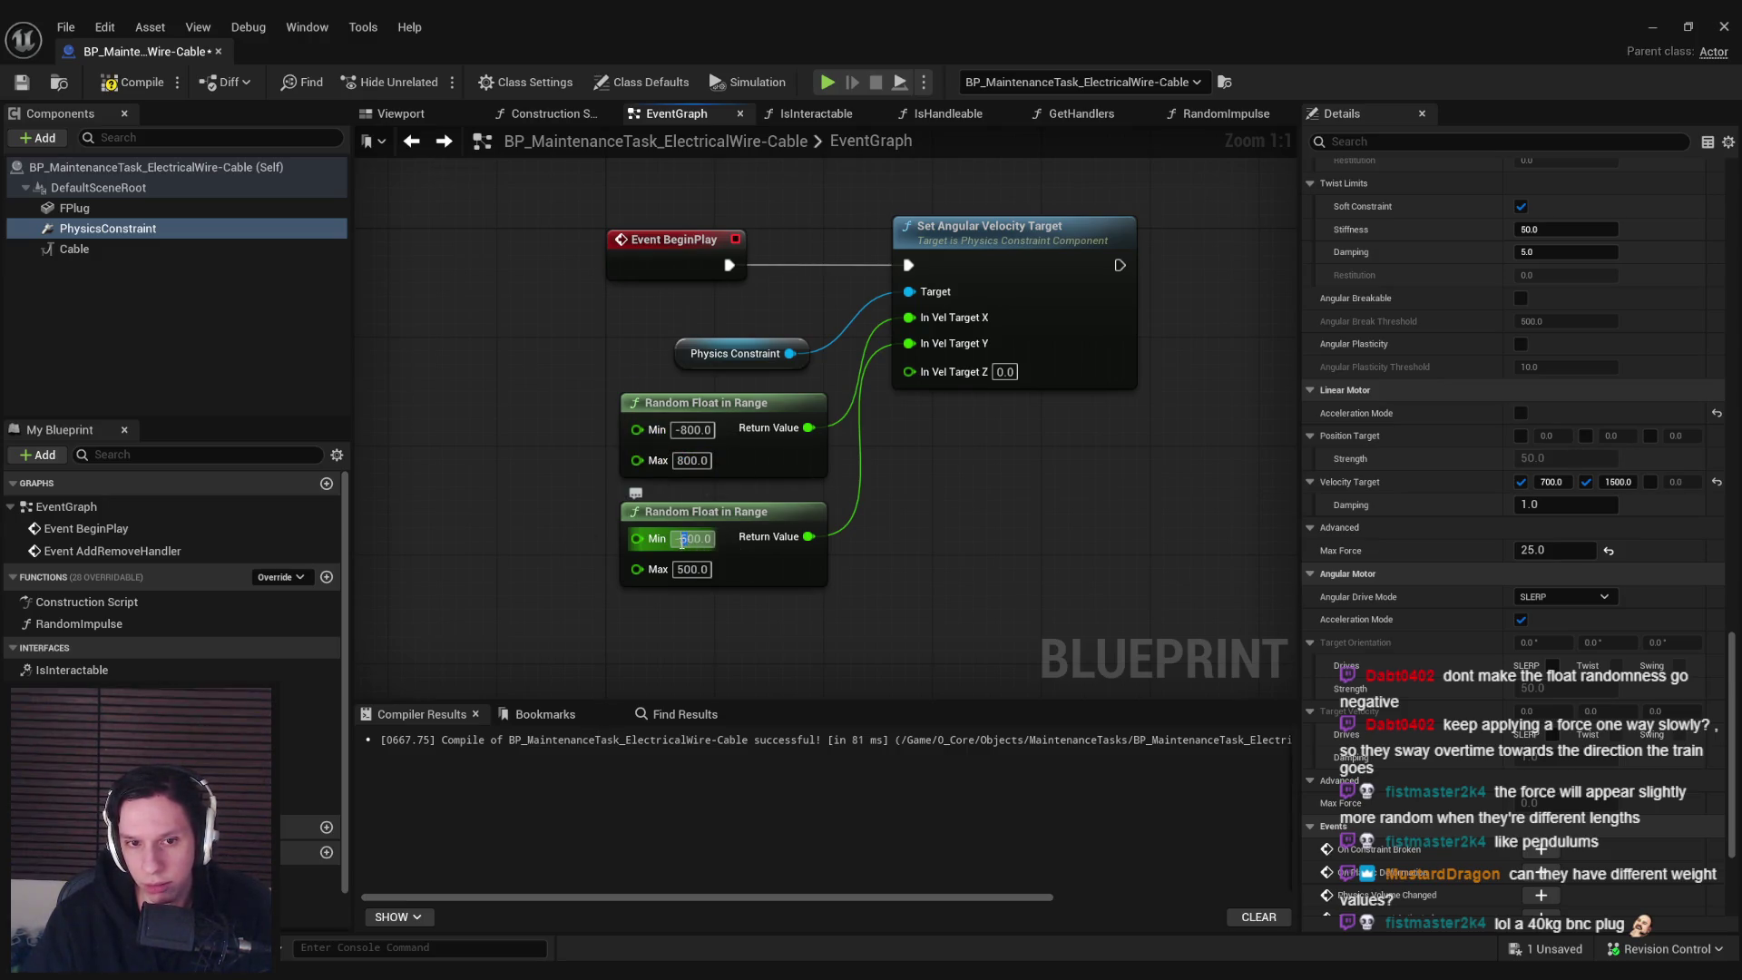
Compile the blueprint with linear motor Max Force 100 and run a quick playtest
click(128, 83)
text(100)
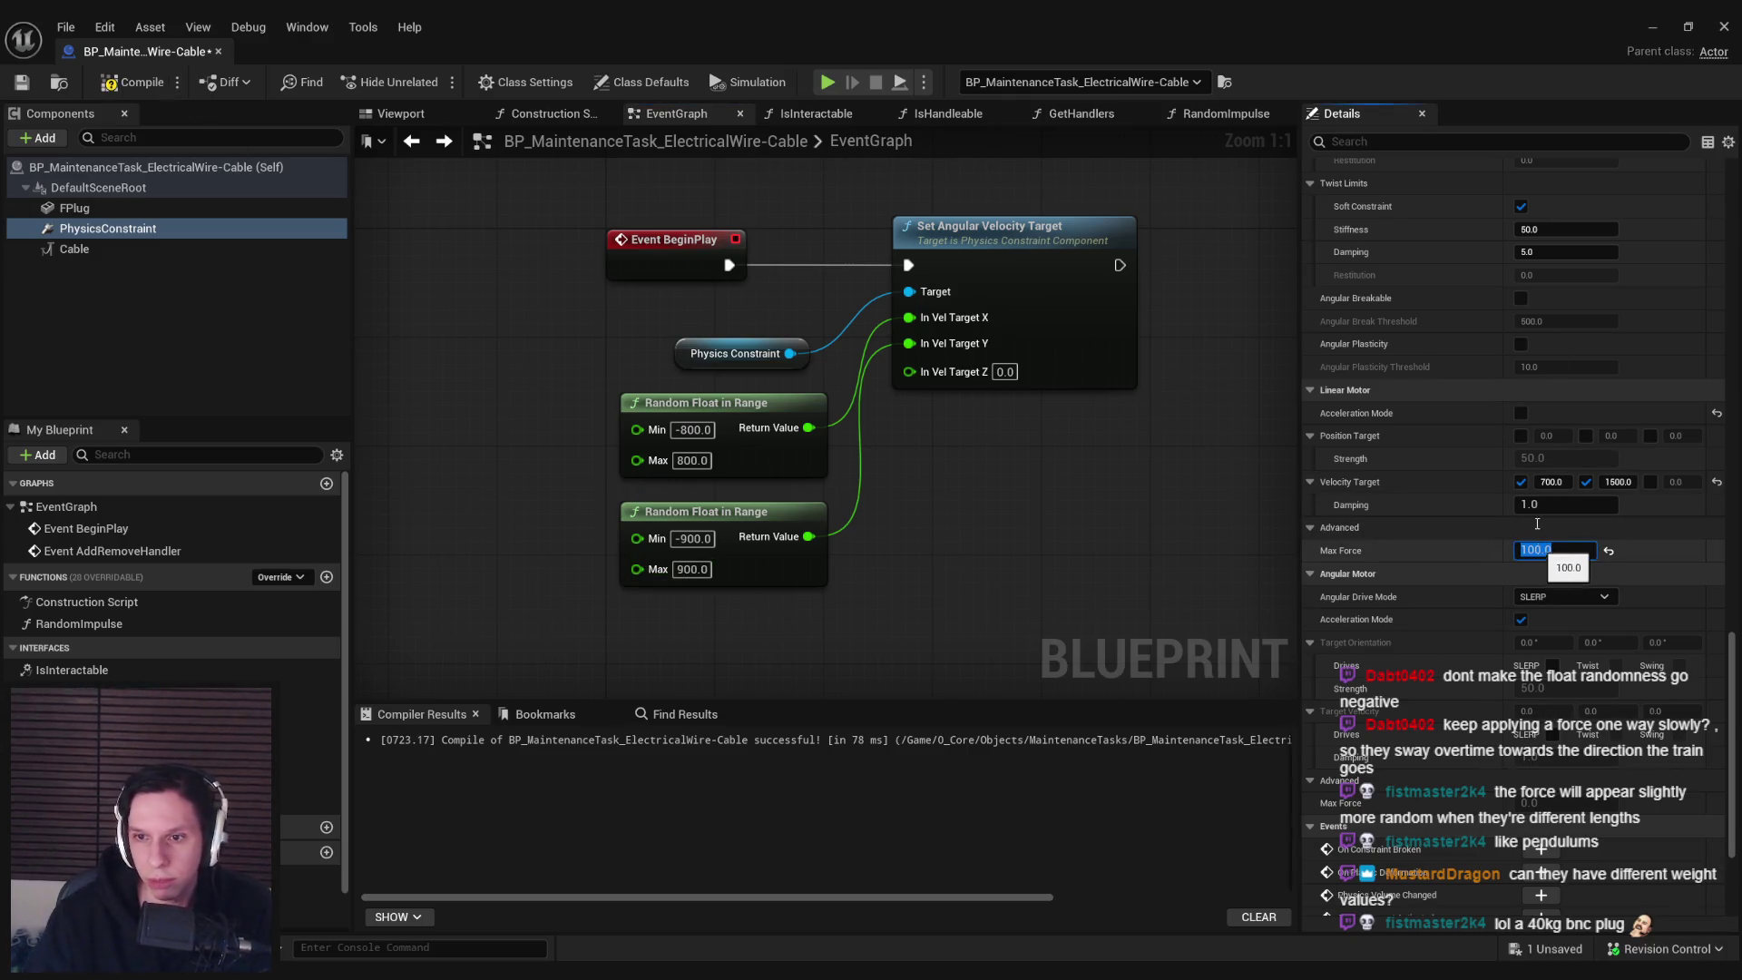
key(alt+Tab)
key(alt+p)
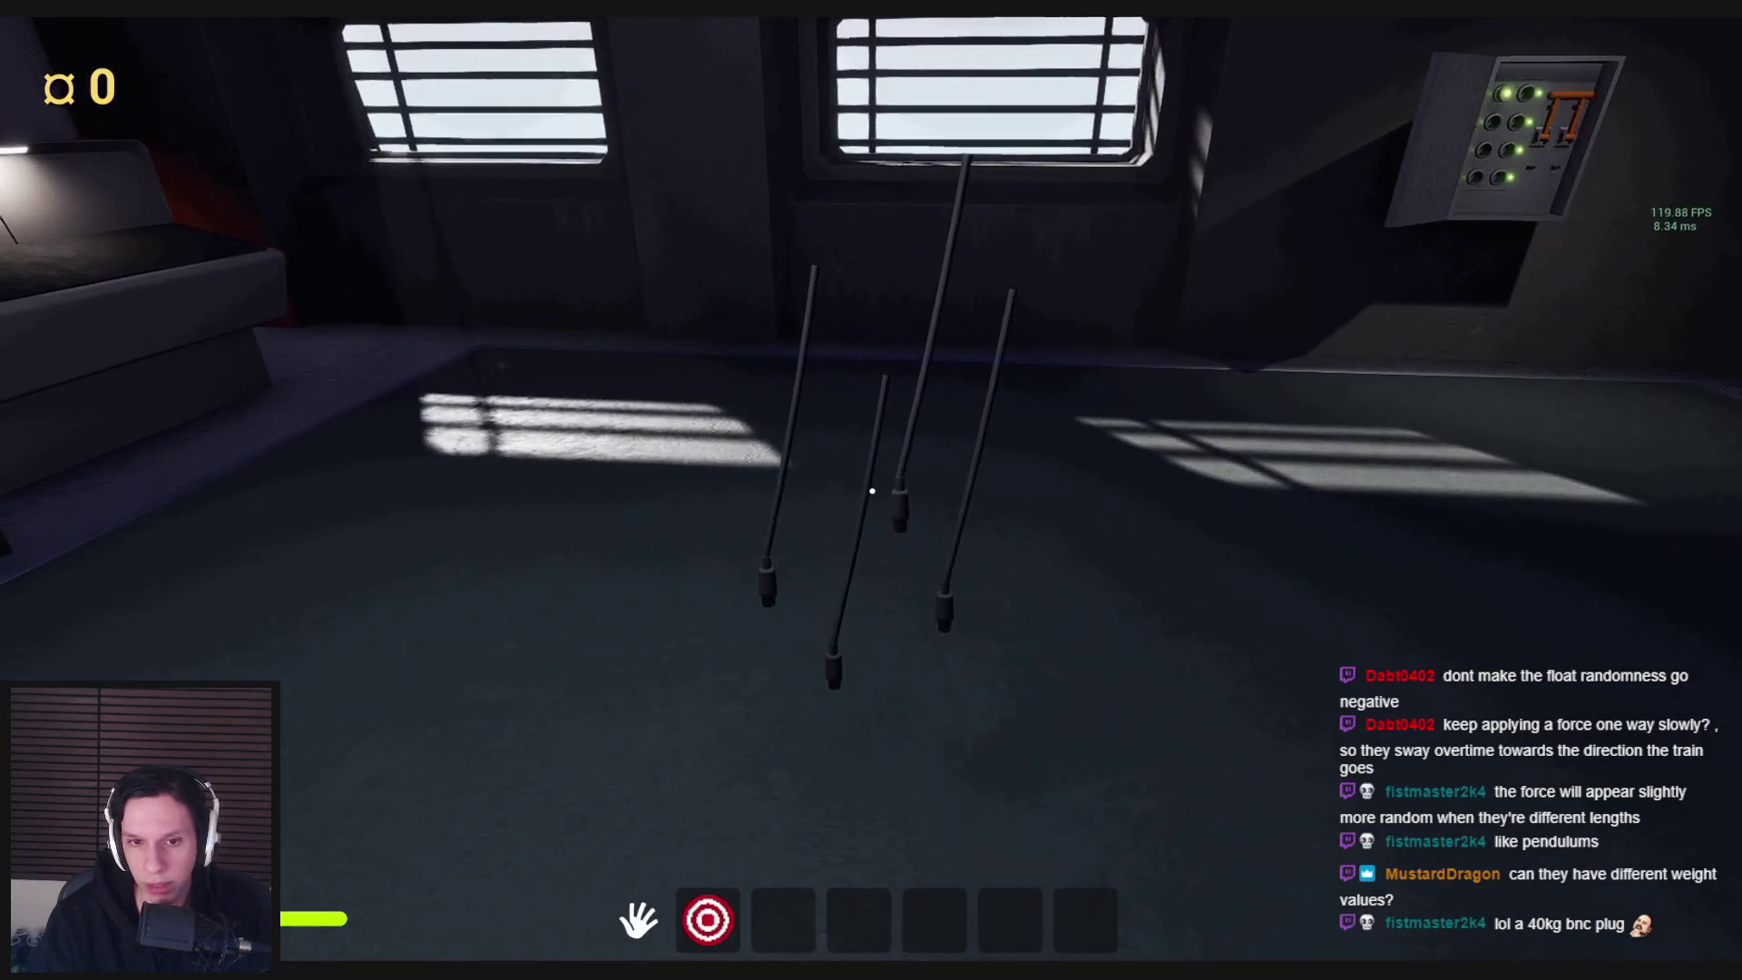
key(Escape)
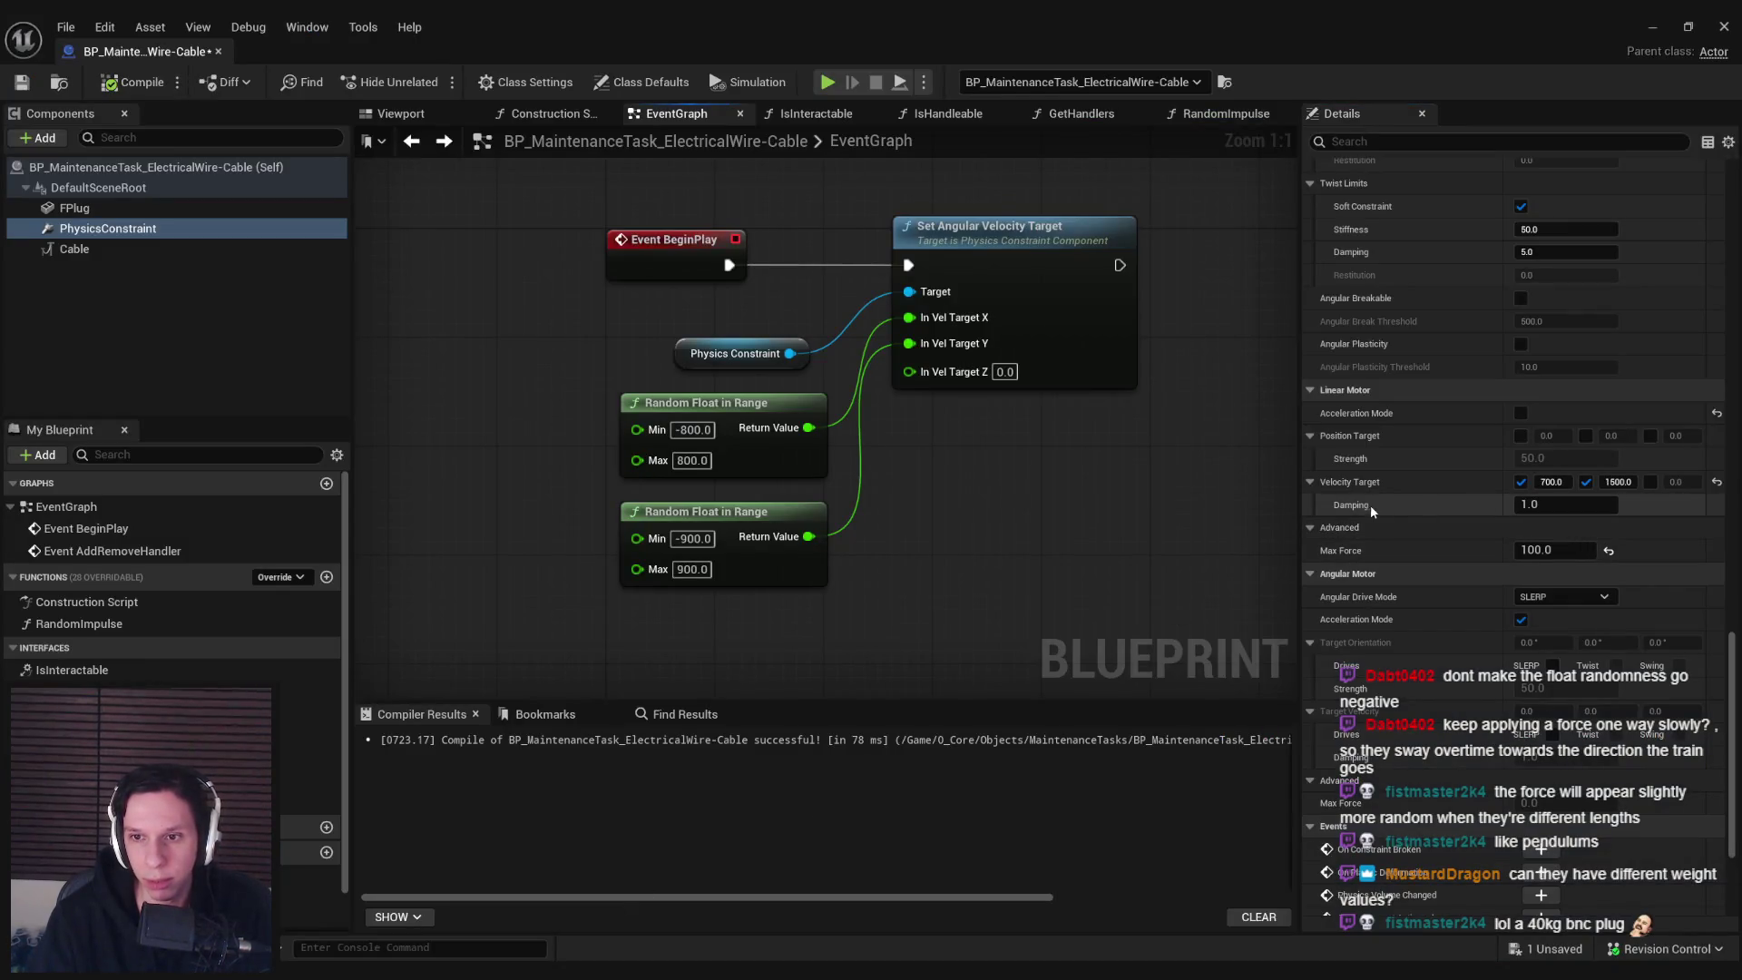
Set the FPlug component's Mass (kg) to 25
mouse_move(1369, 508)
click(74, 208)
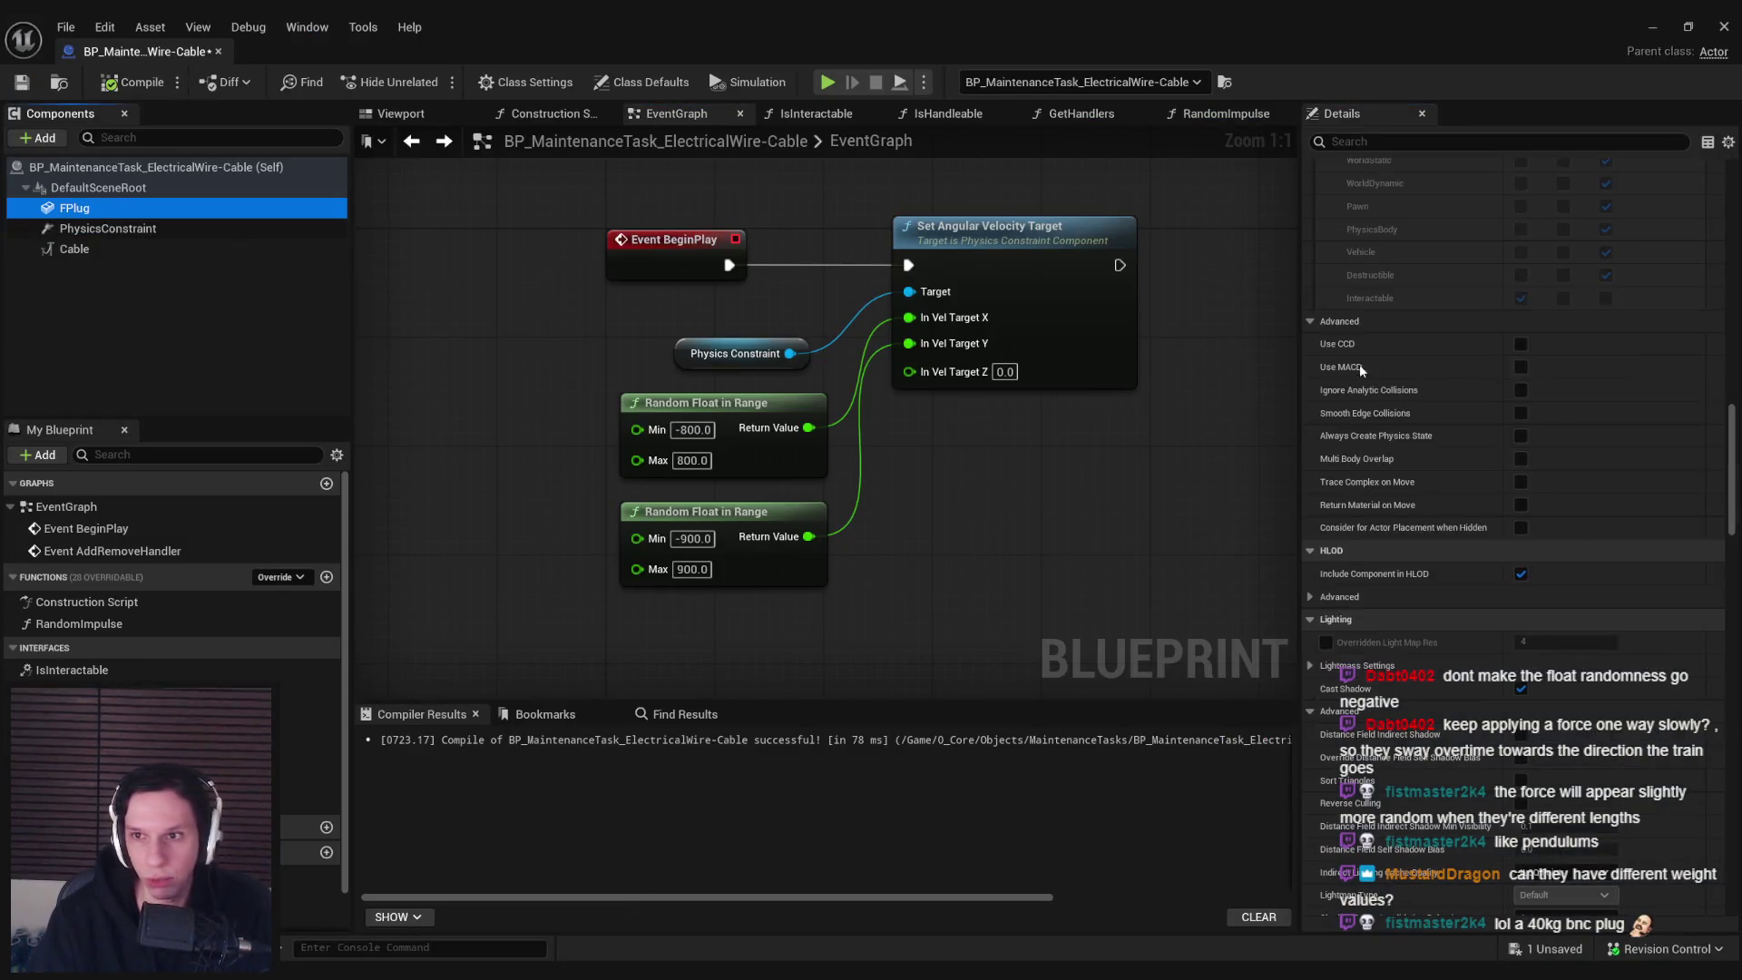
scroll(1483, 555, up, 4)
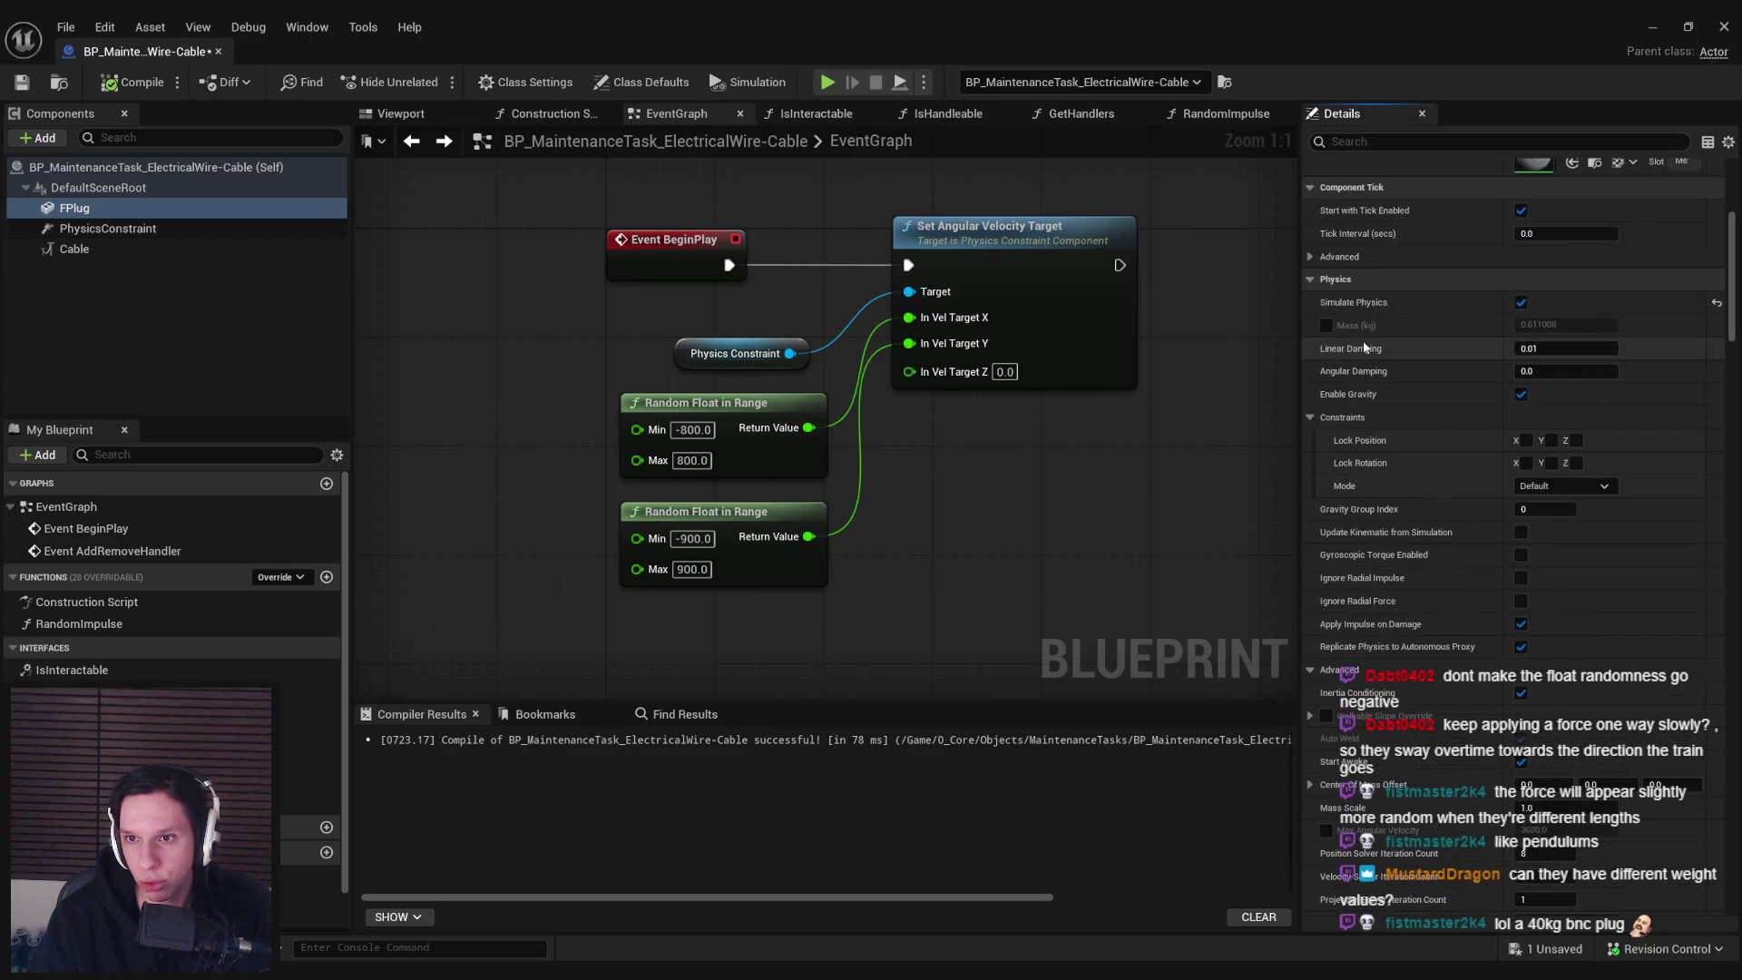
key(BackSpace)
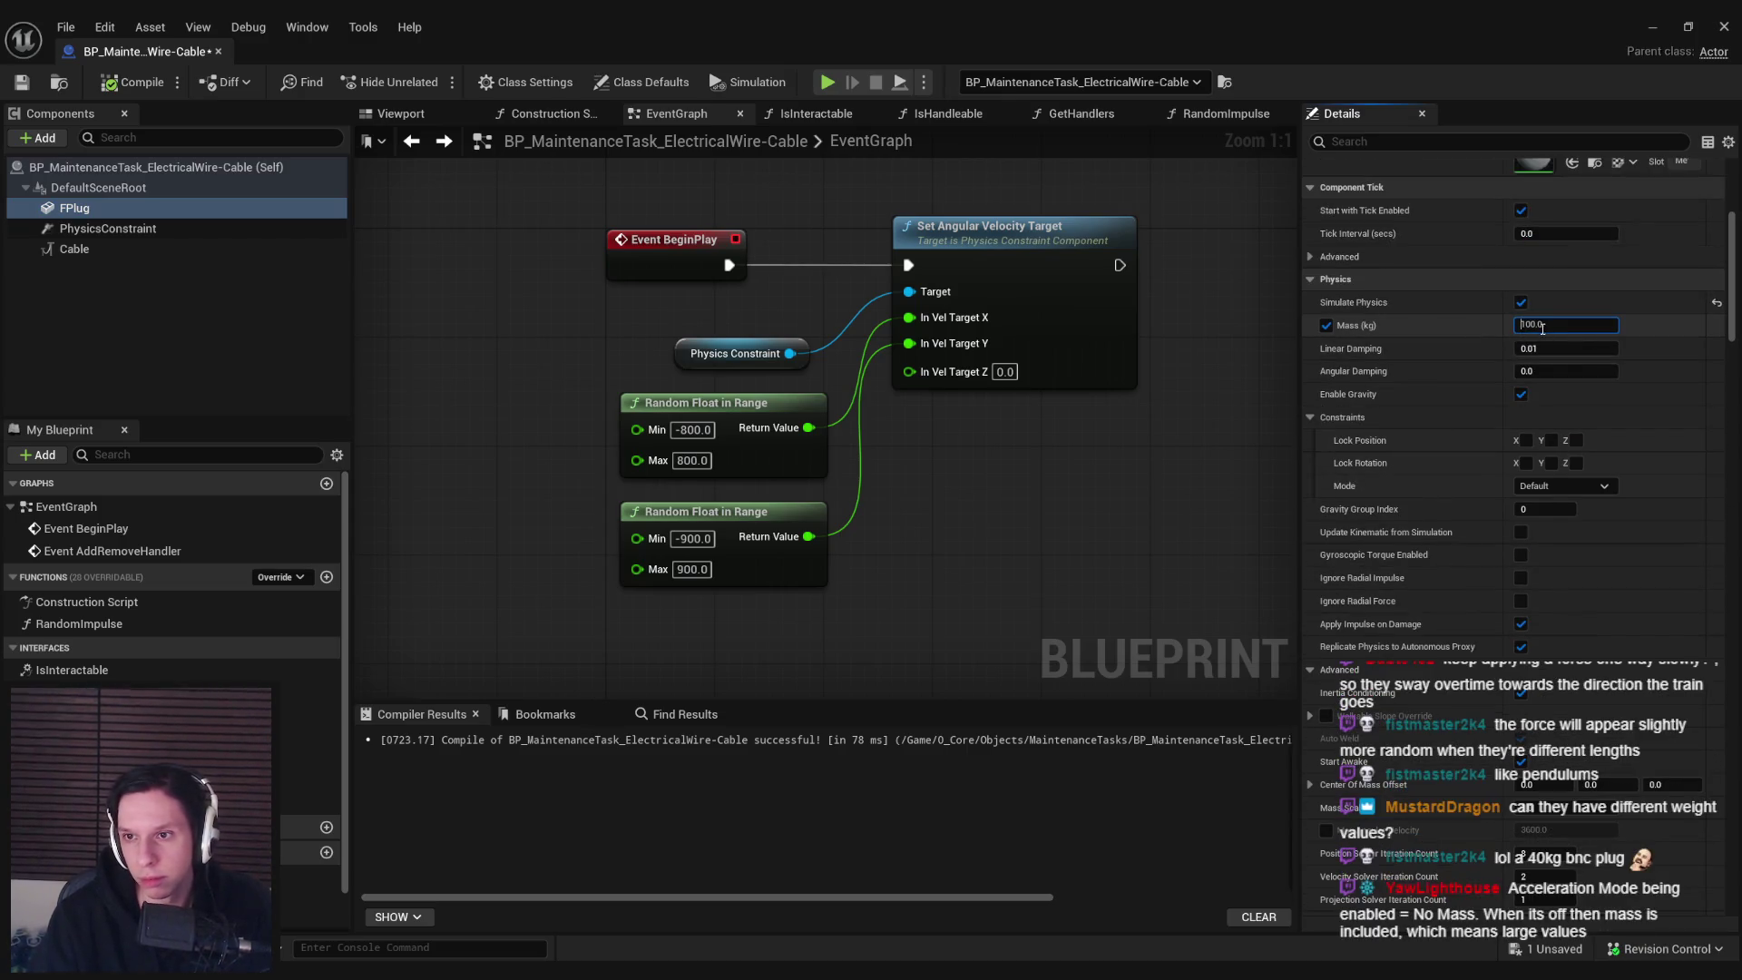
key(ctrl+a)
Playtest the heavier plugs by walking up and pulling a hanging cable
key(alt+p)
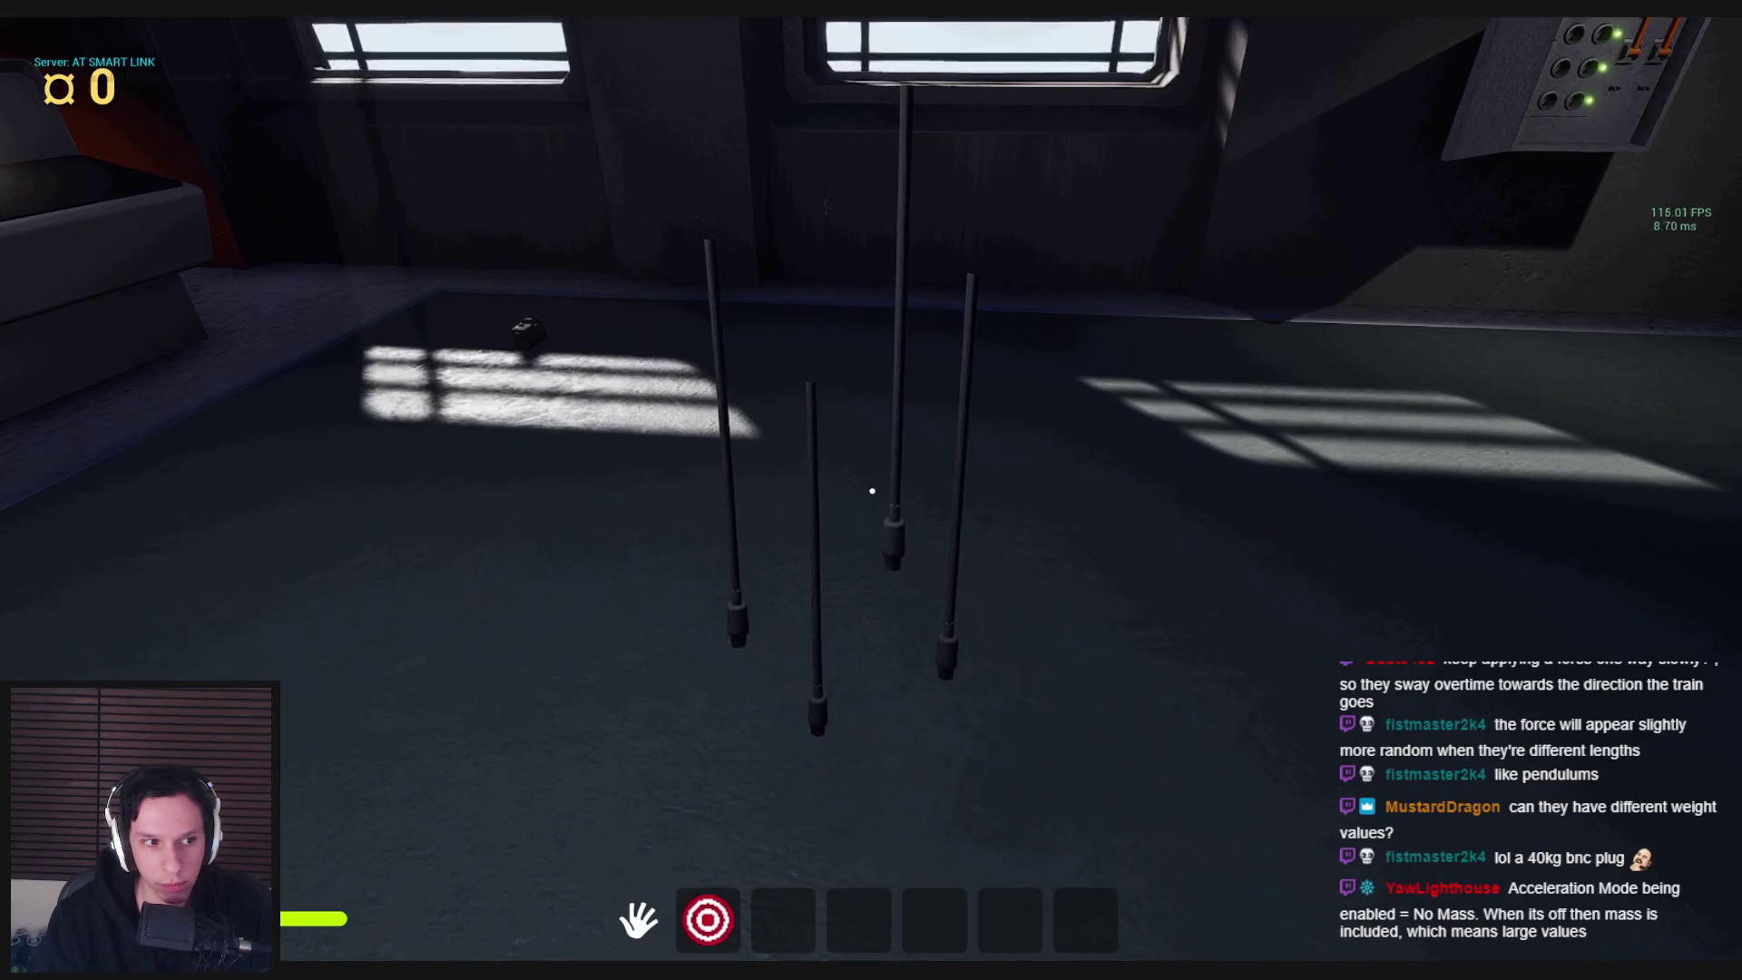
mouse_move(874, 493)
mouse_down()
mouse_move(871, 533)
mouse_move(1042, 164)
mouse_move(784, 415)
mouse_move(1724, 390)
mouse_move(1524, 373)
mouse_move(871, 490)
mouse_up()
key(w)
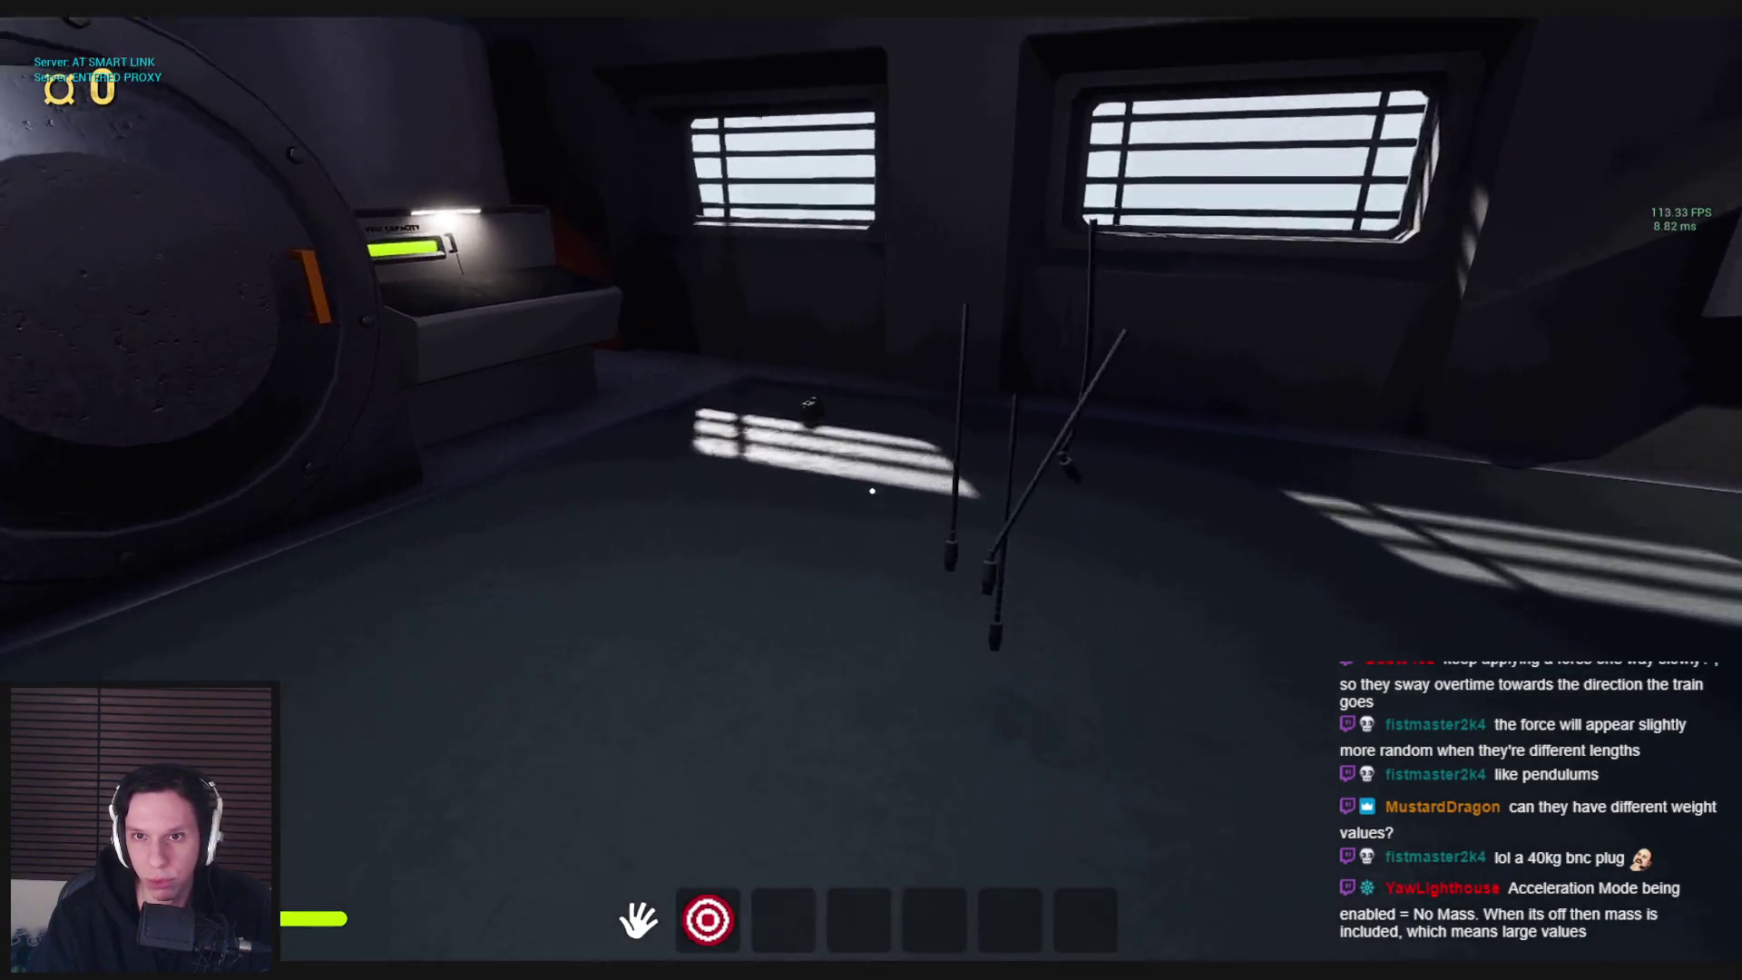
mouse_move(872, 491)
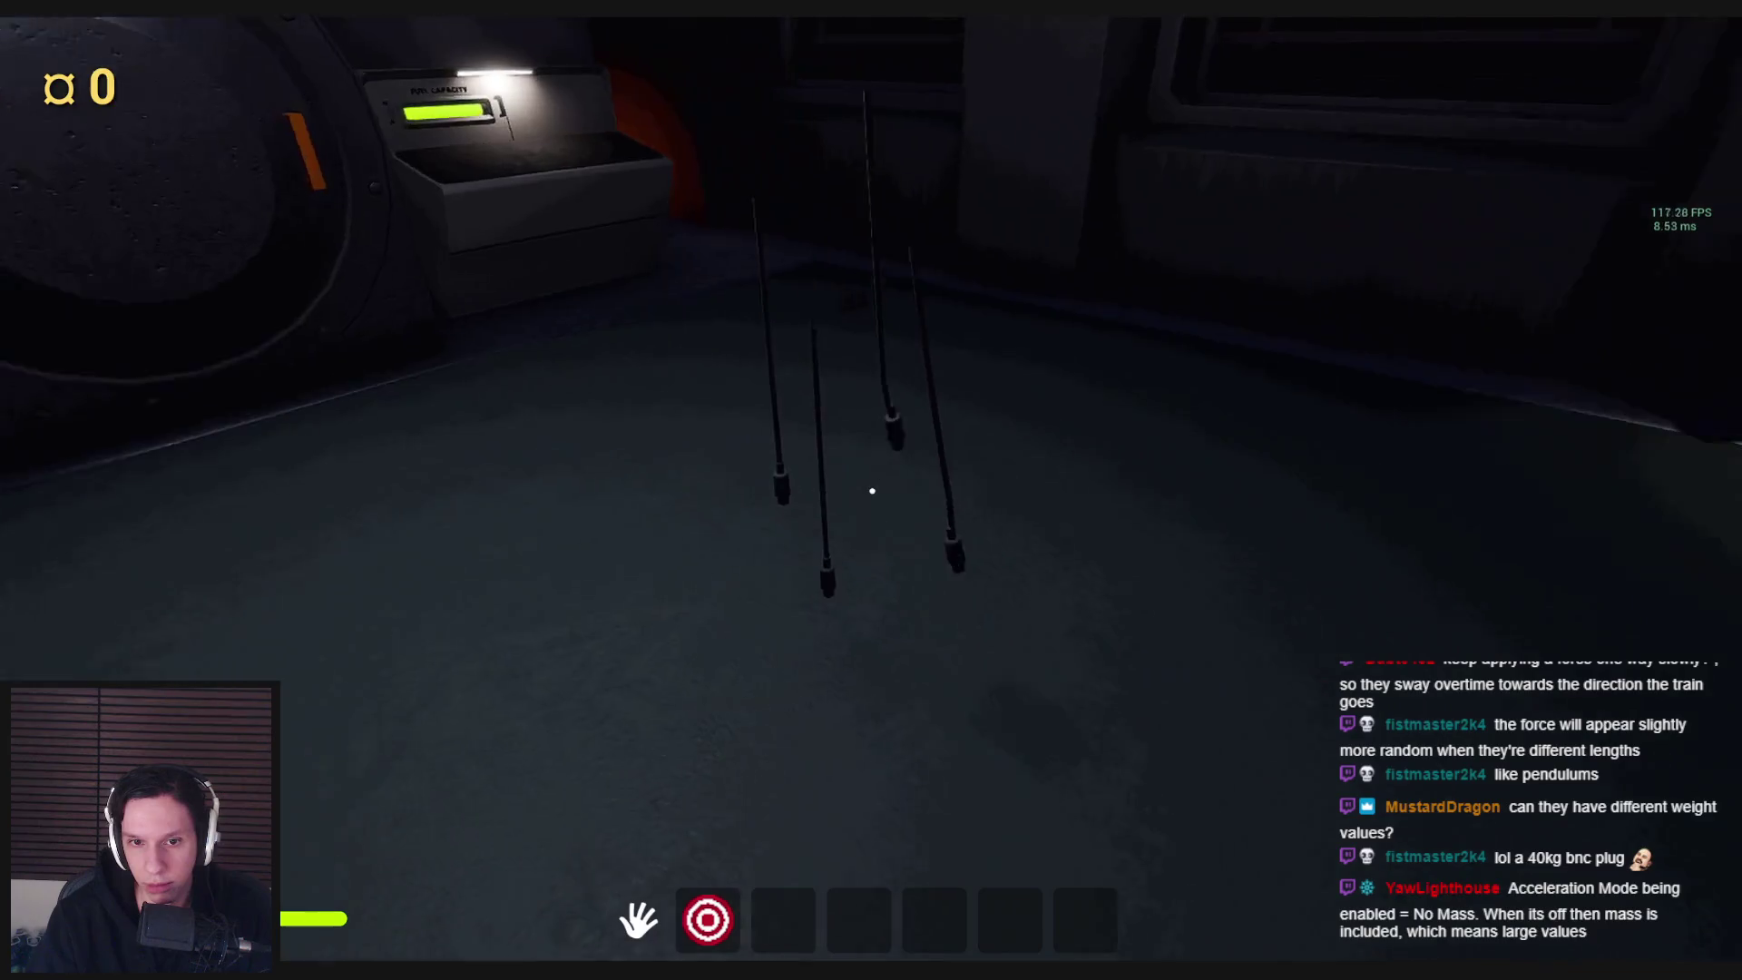
key(F8)
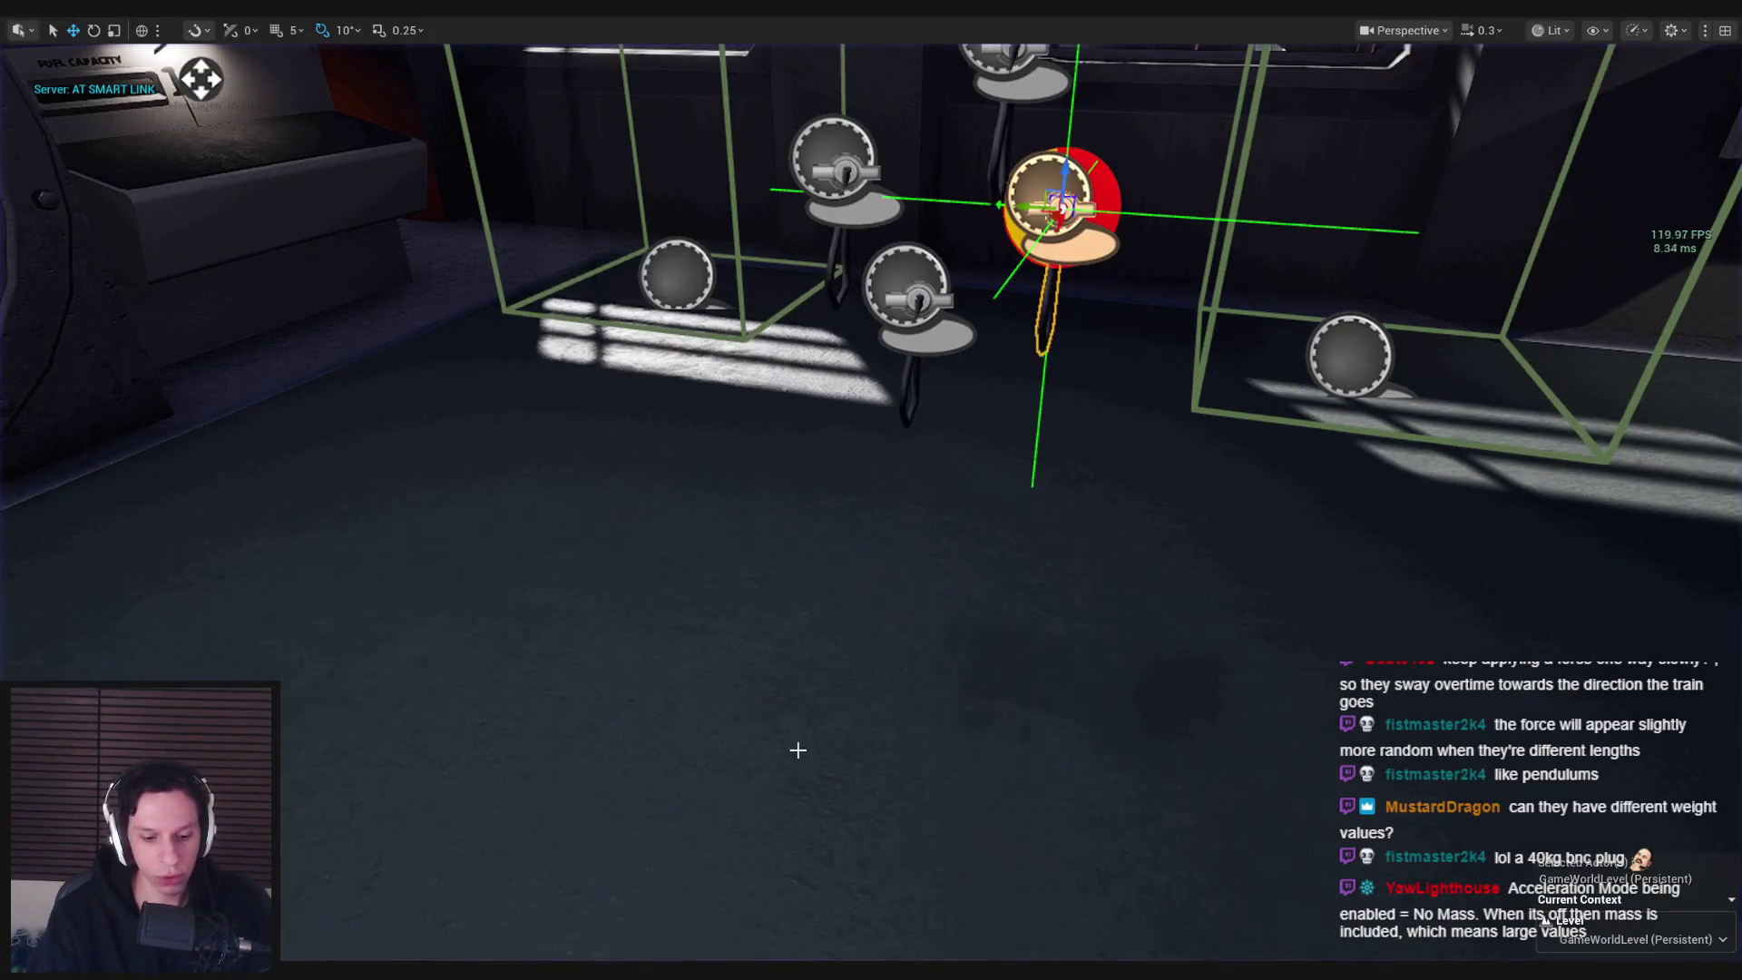
key(F8)
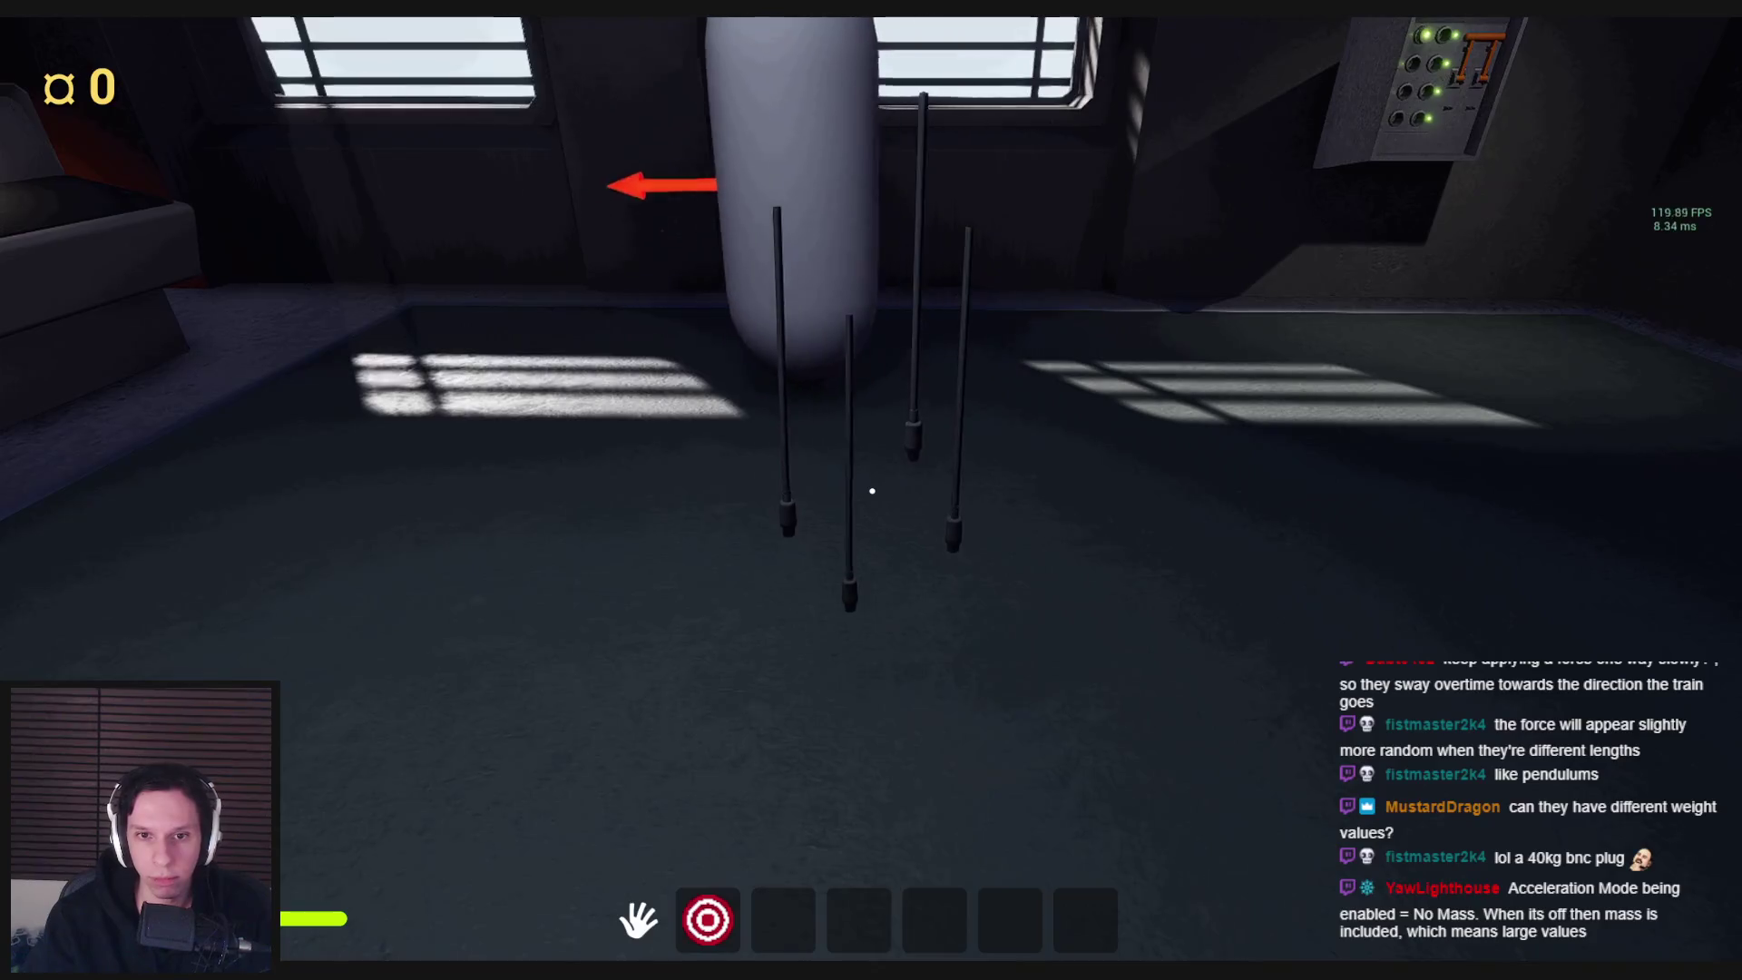
key(Escape)
Widen both Random Float ranges to -2000/2000 and playtest the result
click(611, 902)
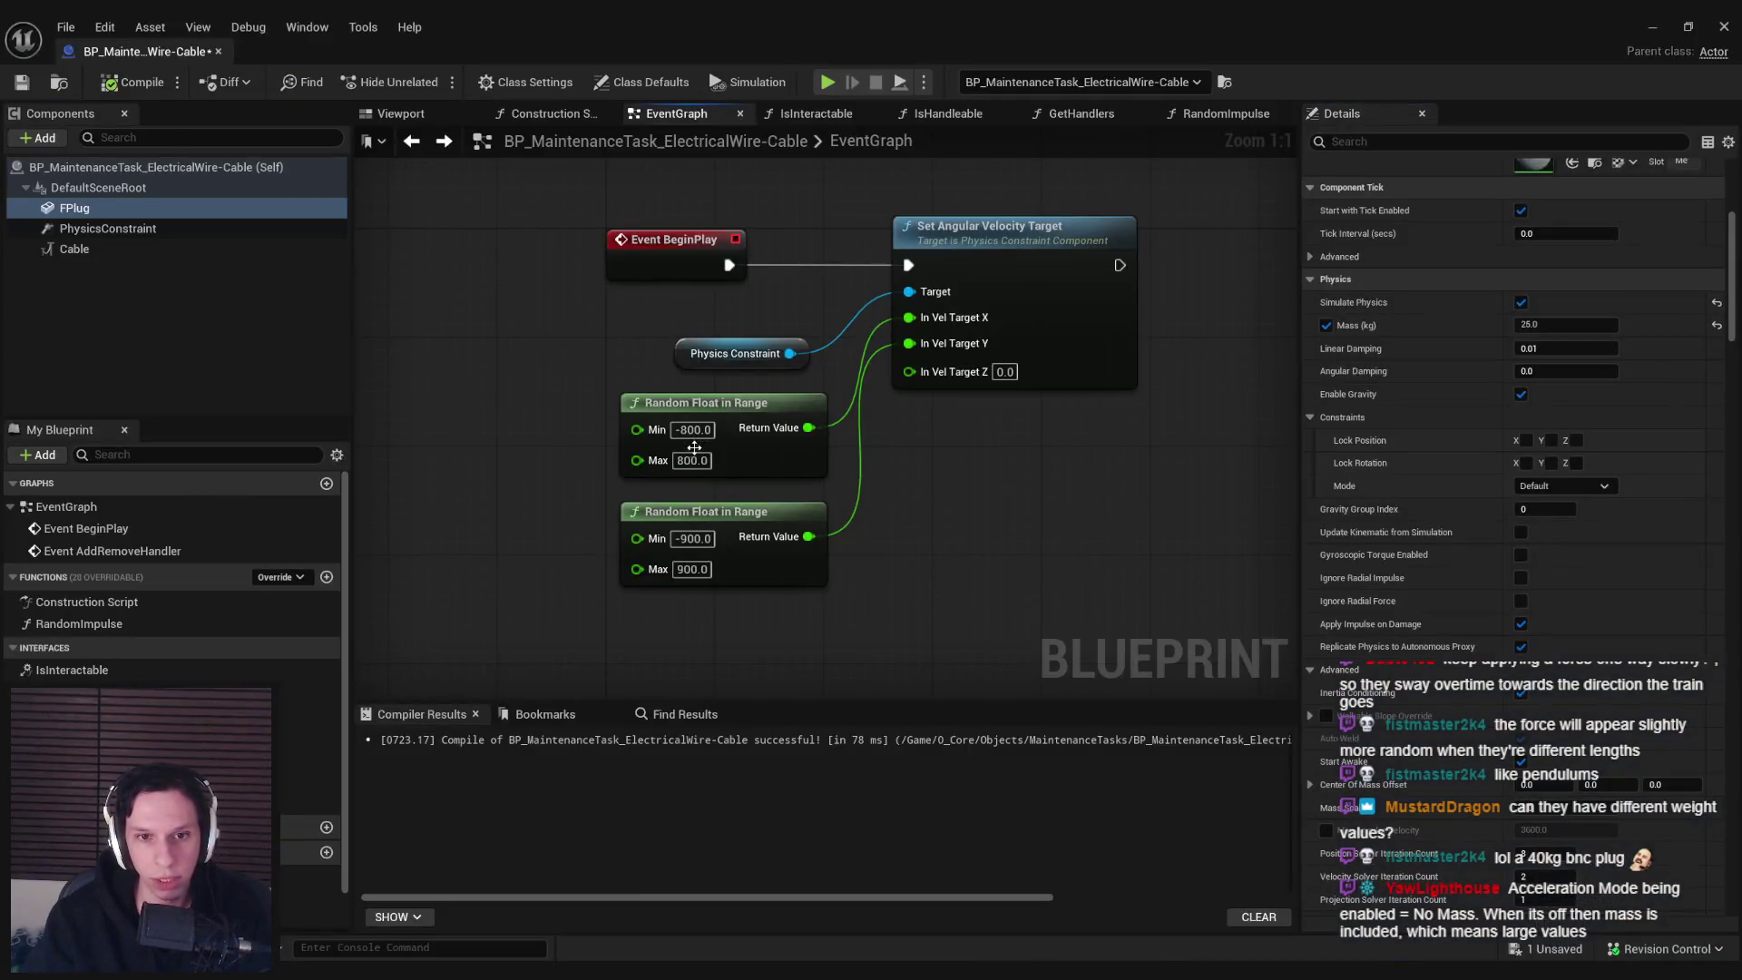
click(689, 459)
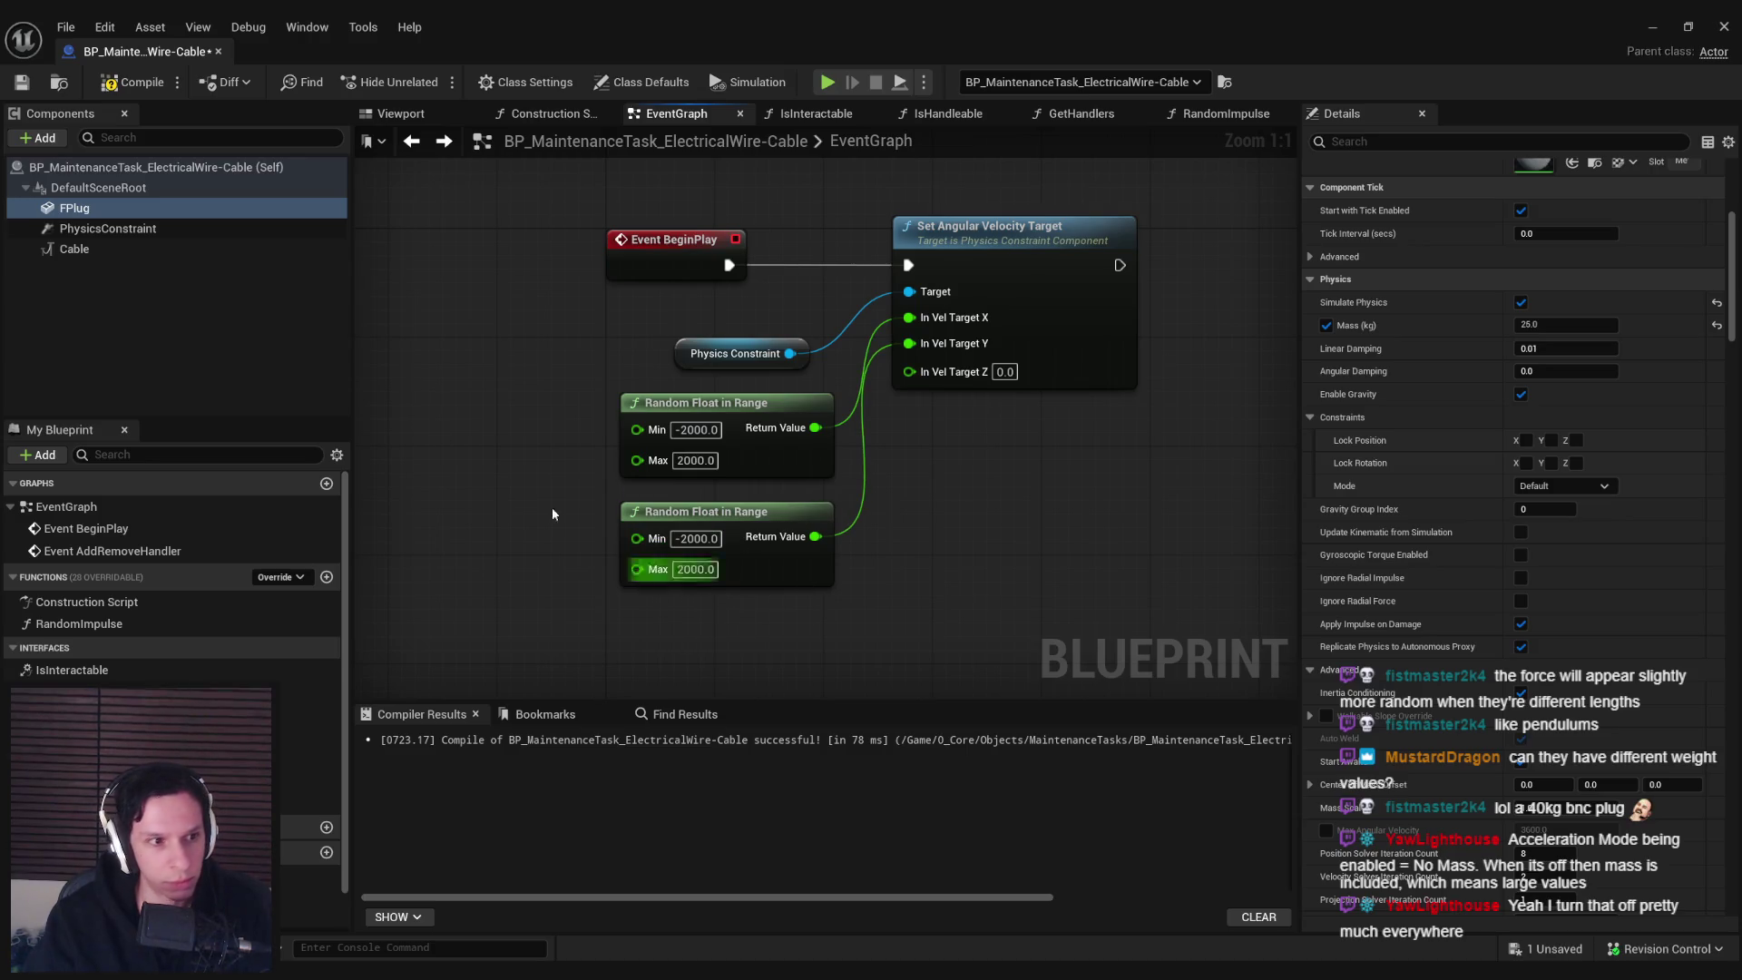
click(1677, 26)
key(alt+p)
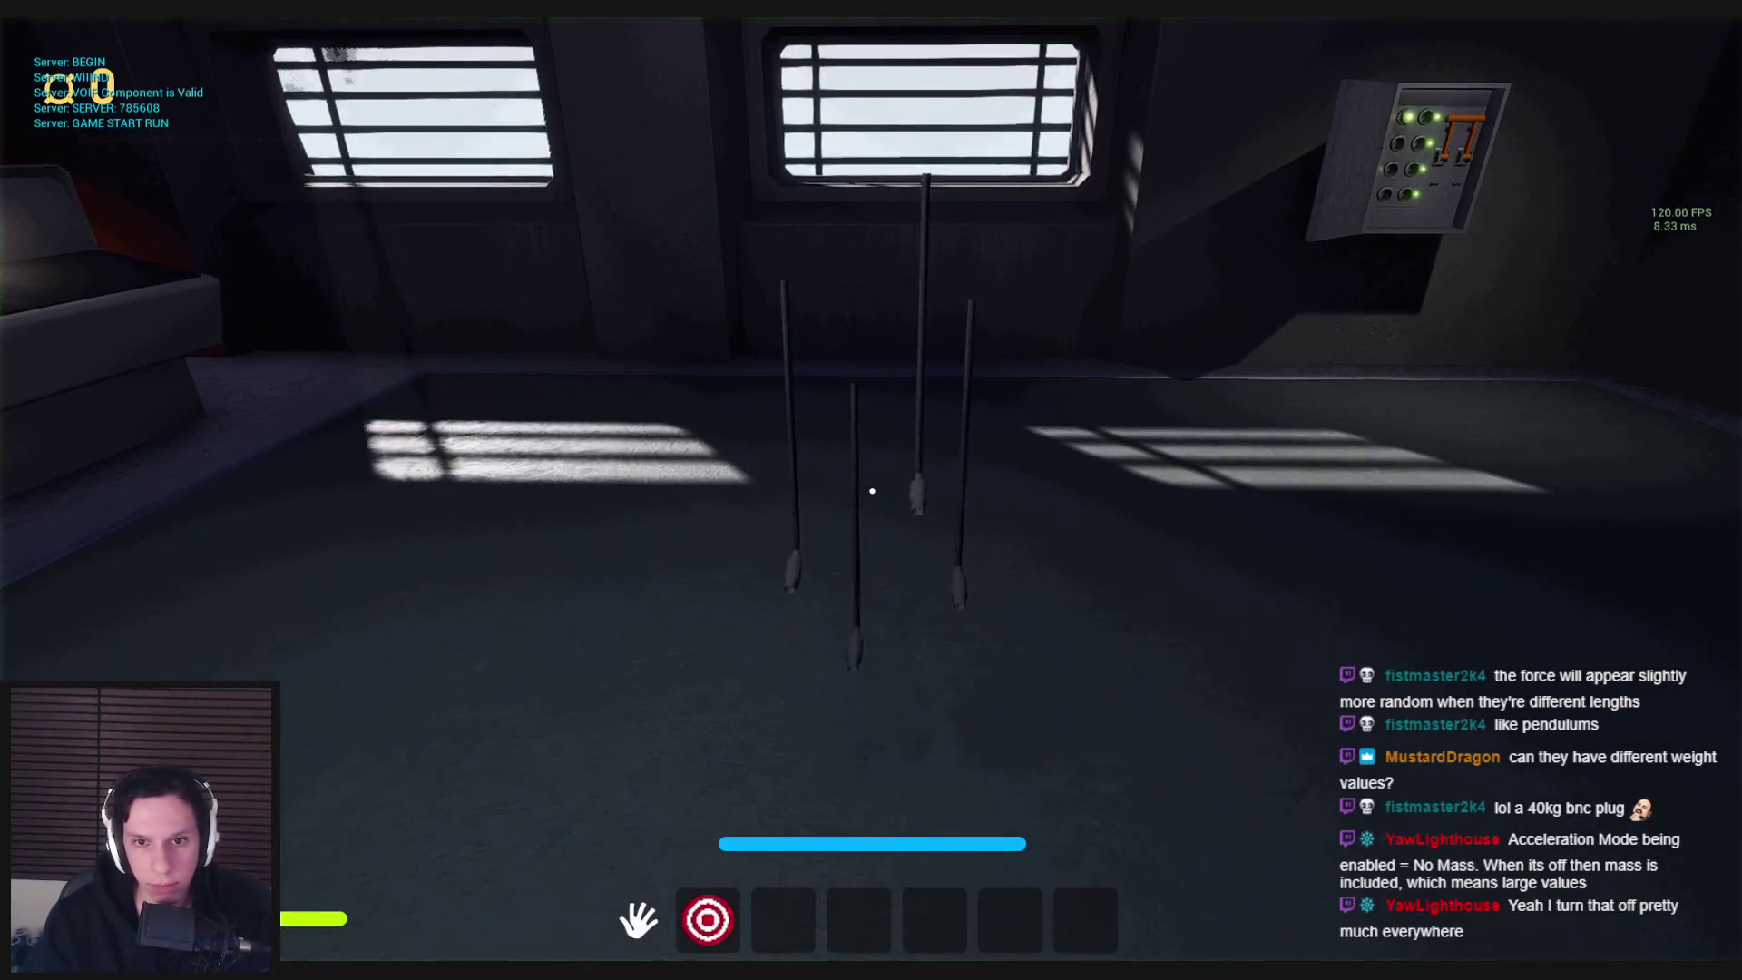
mouse_move(872, 491)
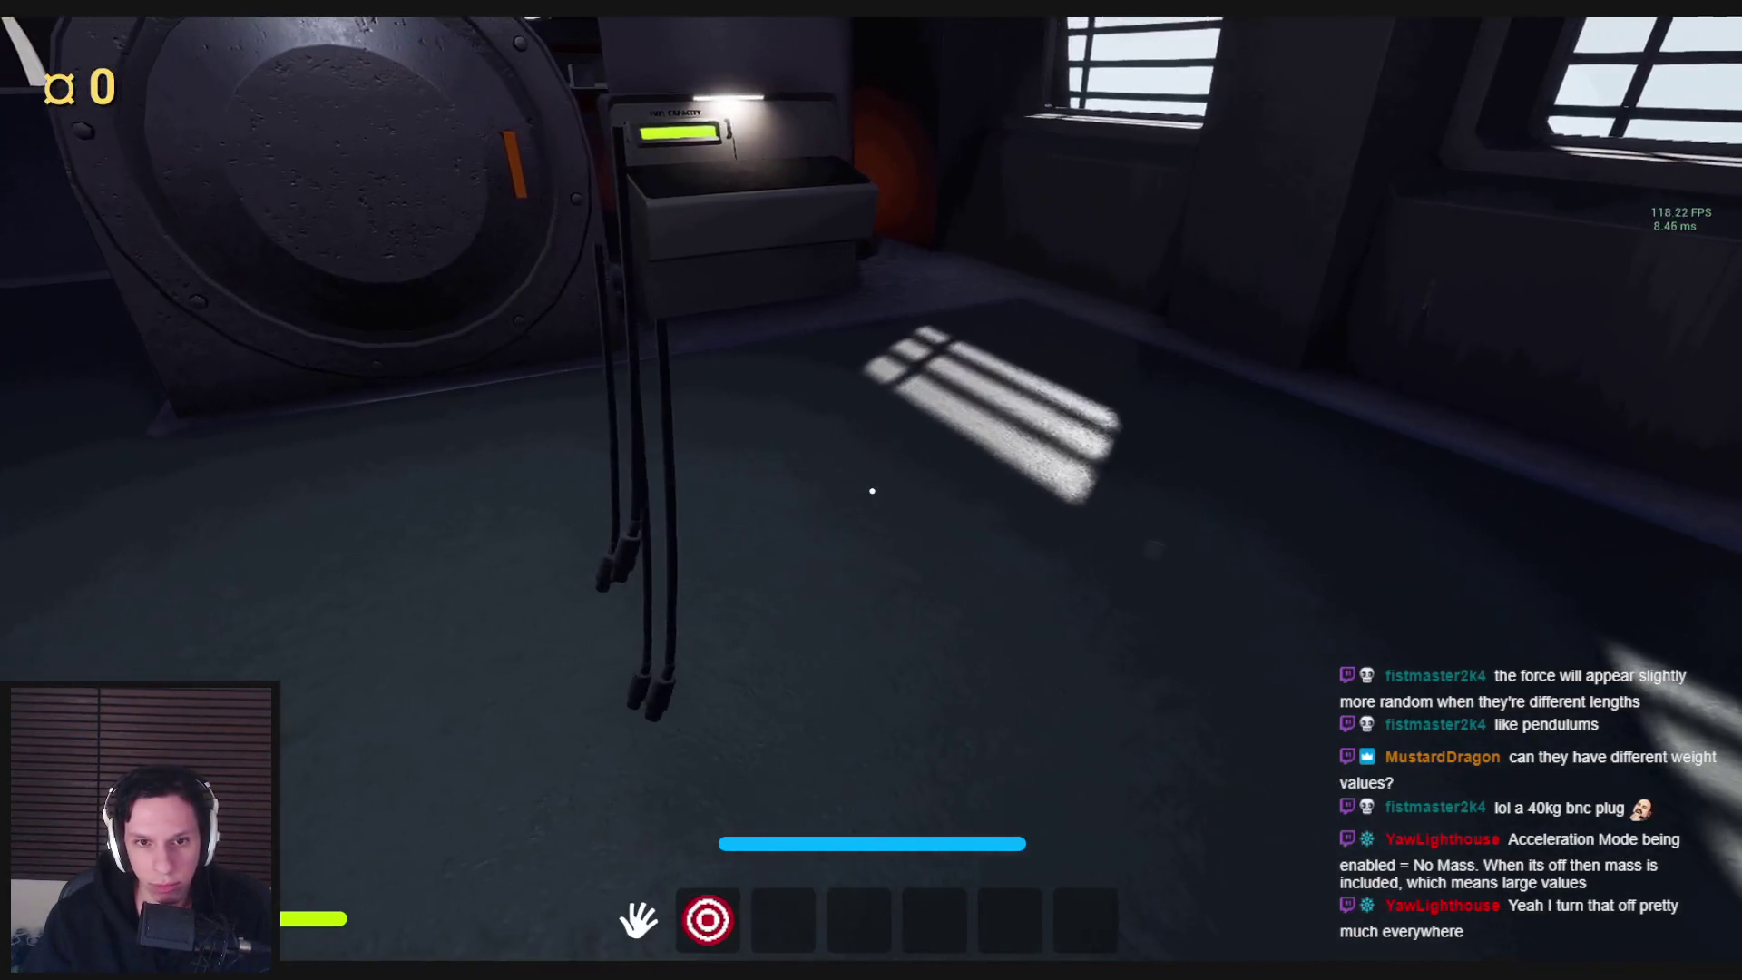
key(Escape)
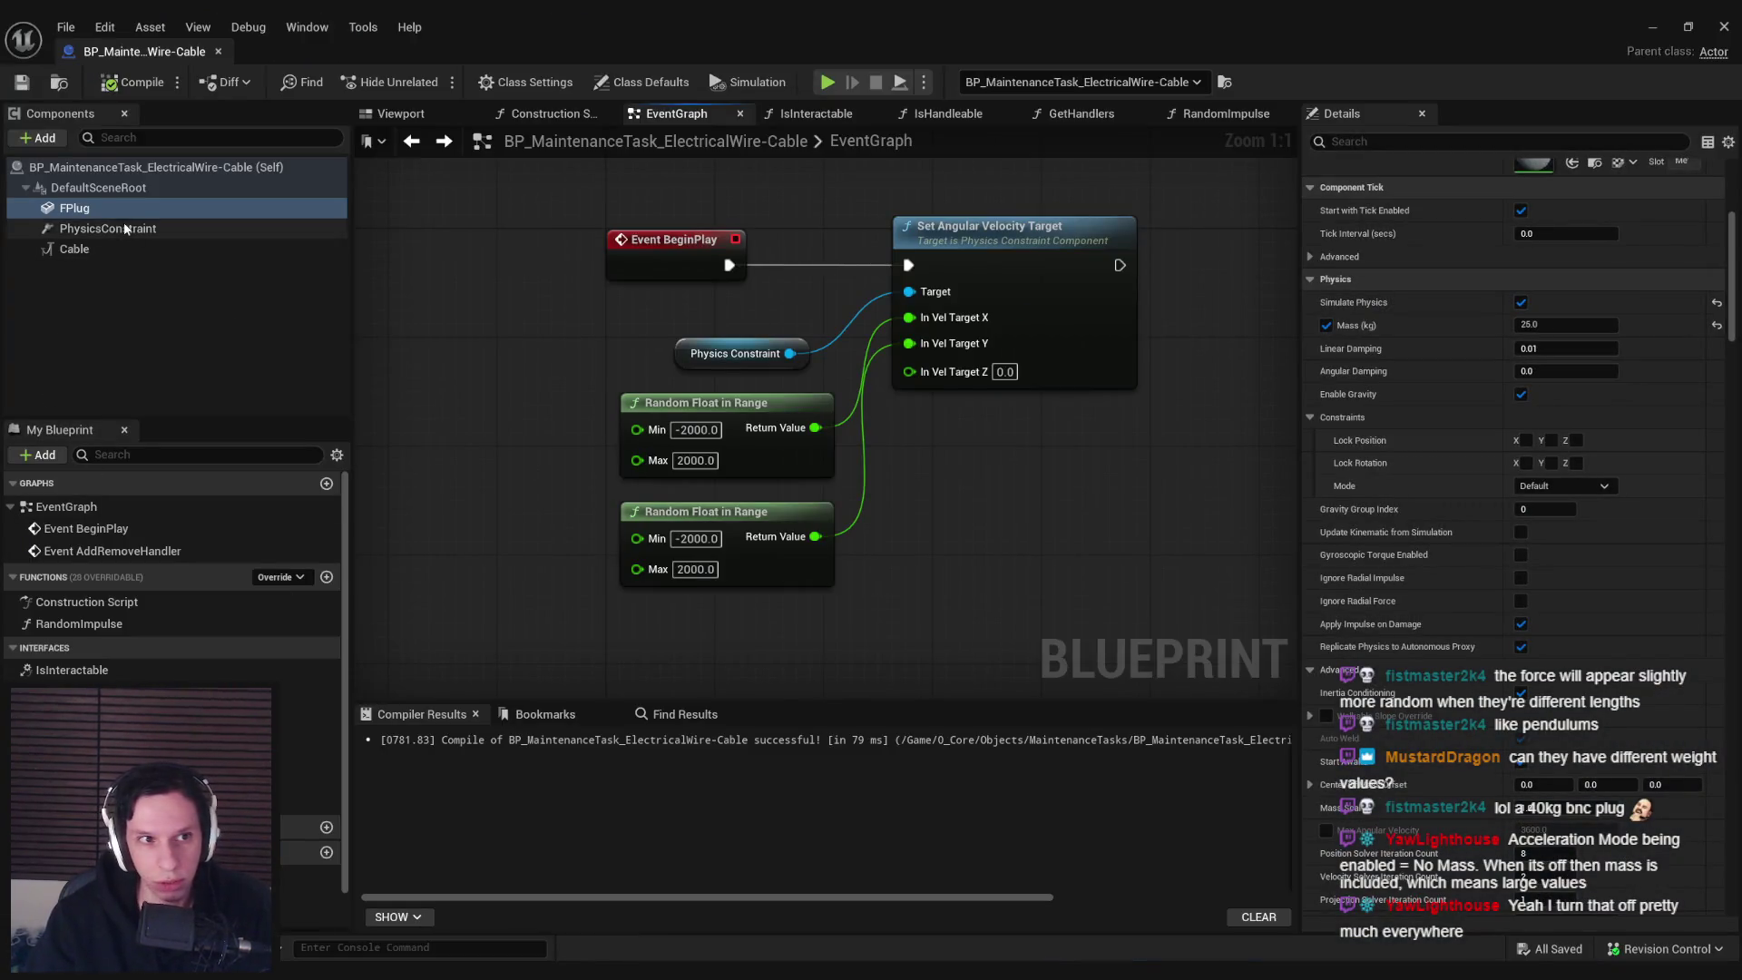
Replace the angular node with a Set Linear Velocity Target node, its In Vel Target split into X, Y, Z
click(125, 229)
scroll(1555, 571, down, 10)
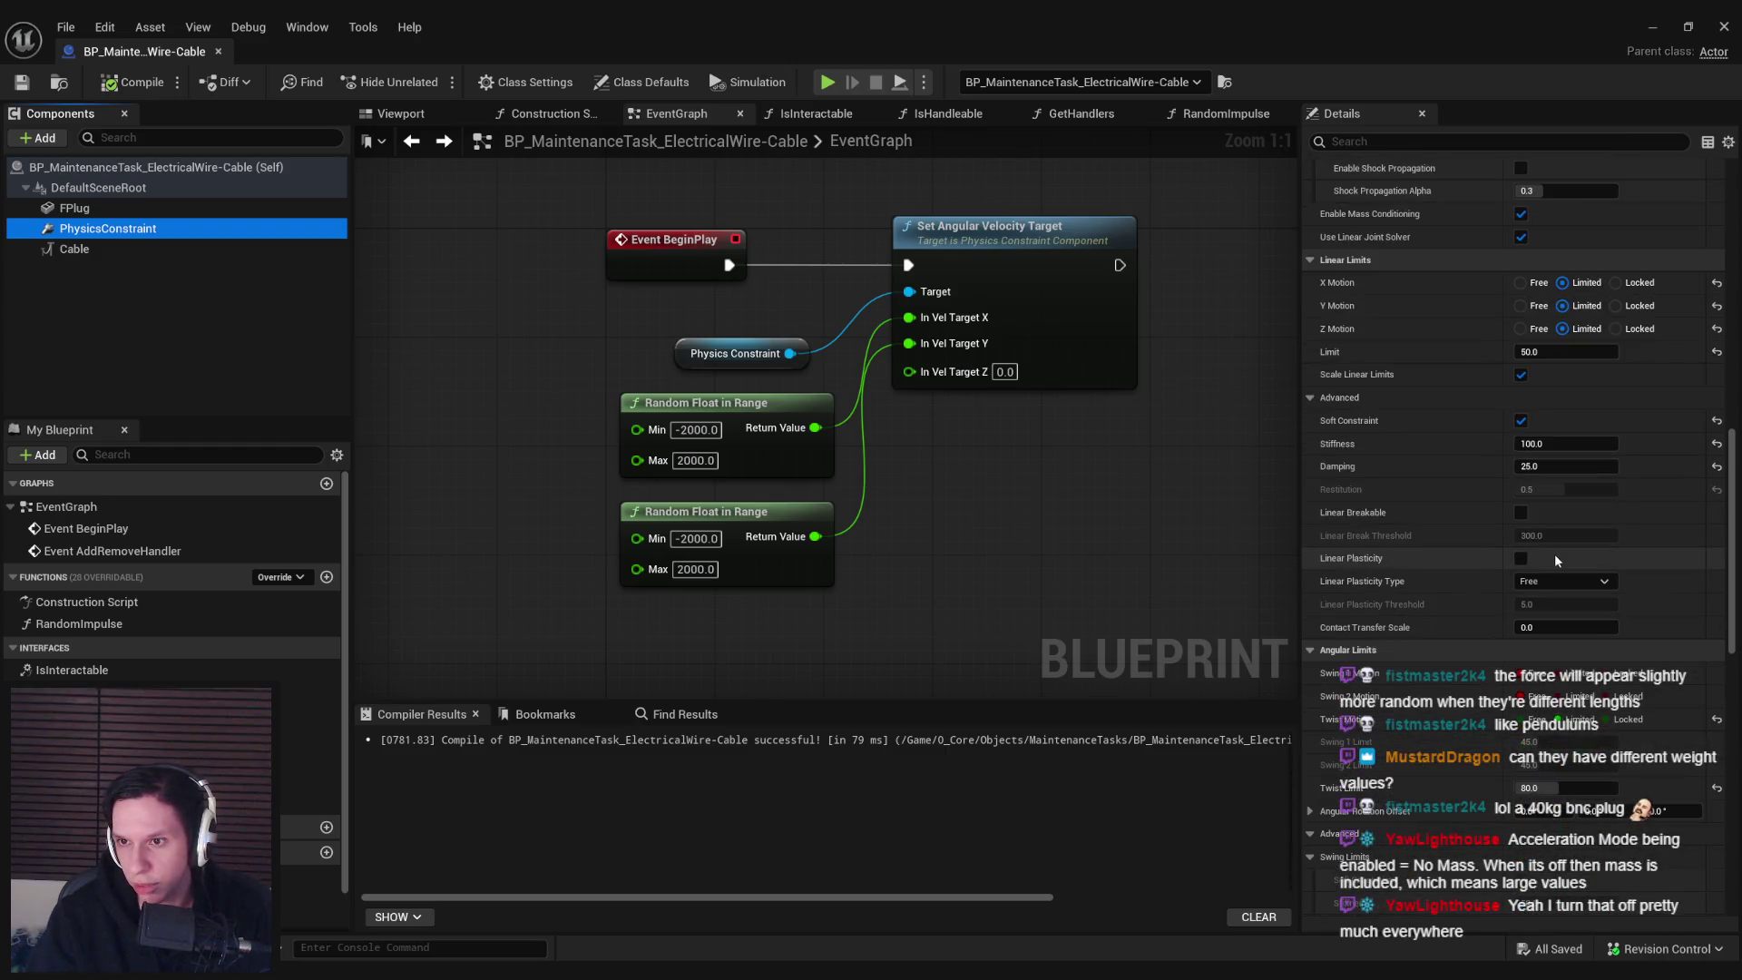
scroll(1553, 554, down, 5)
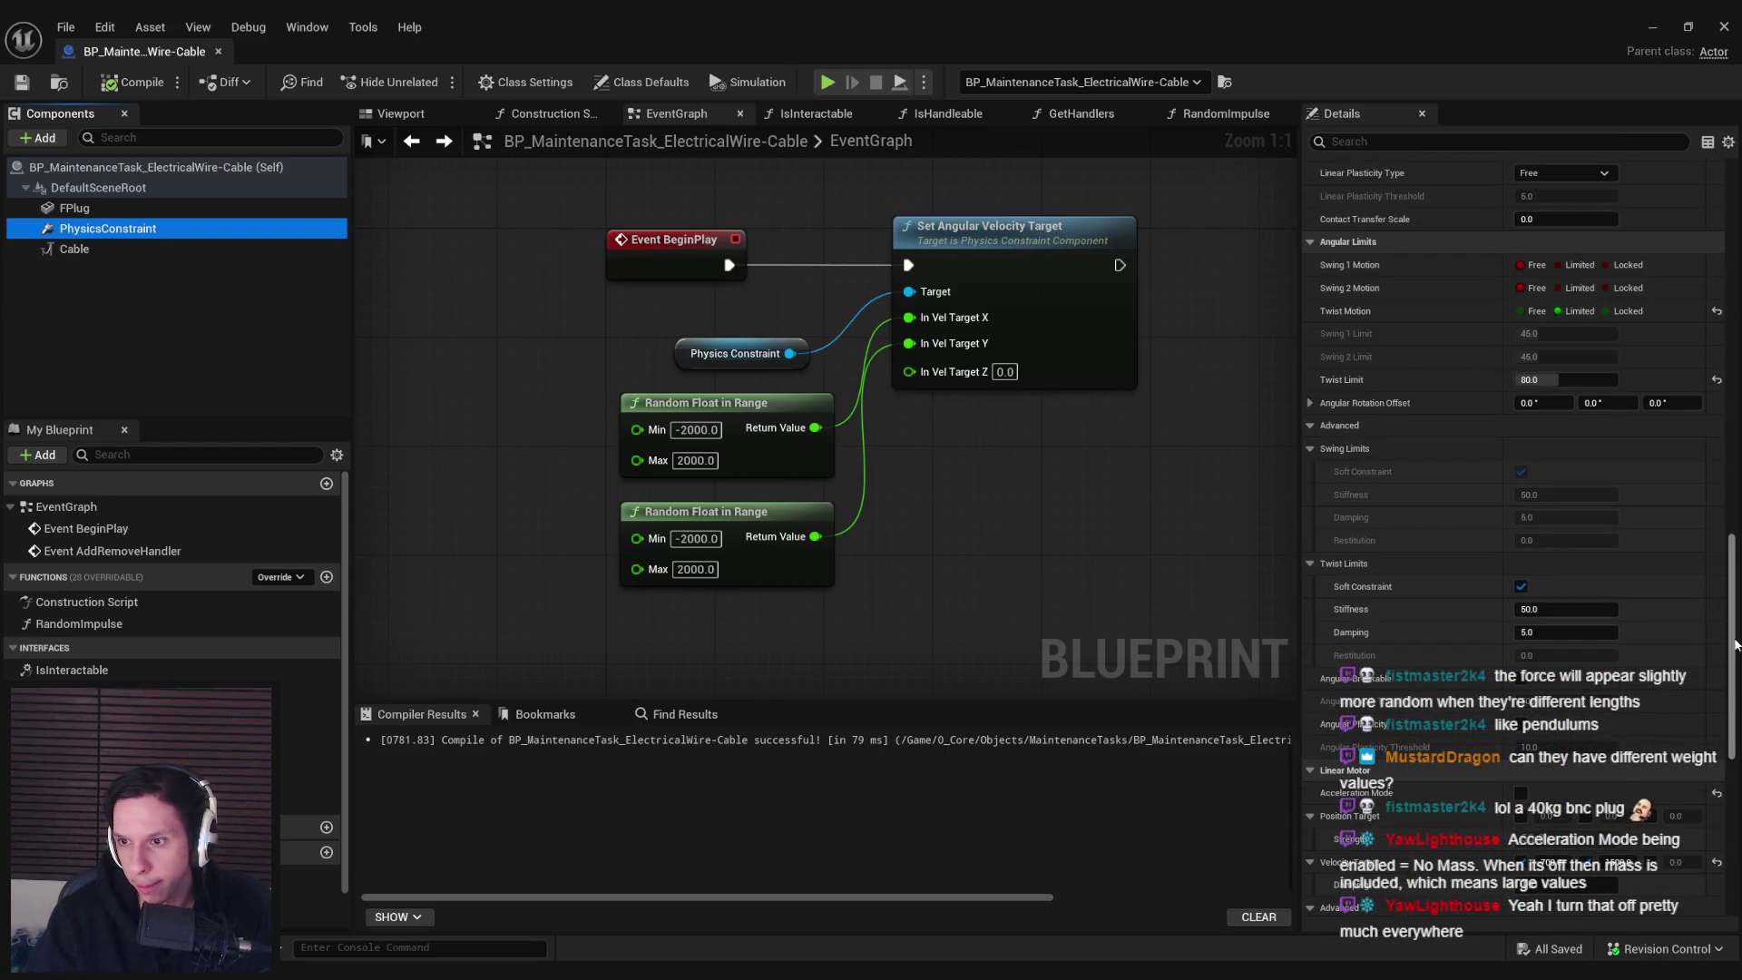
scroll(1579, 725, down, 5)
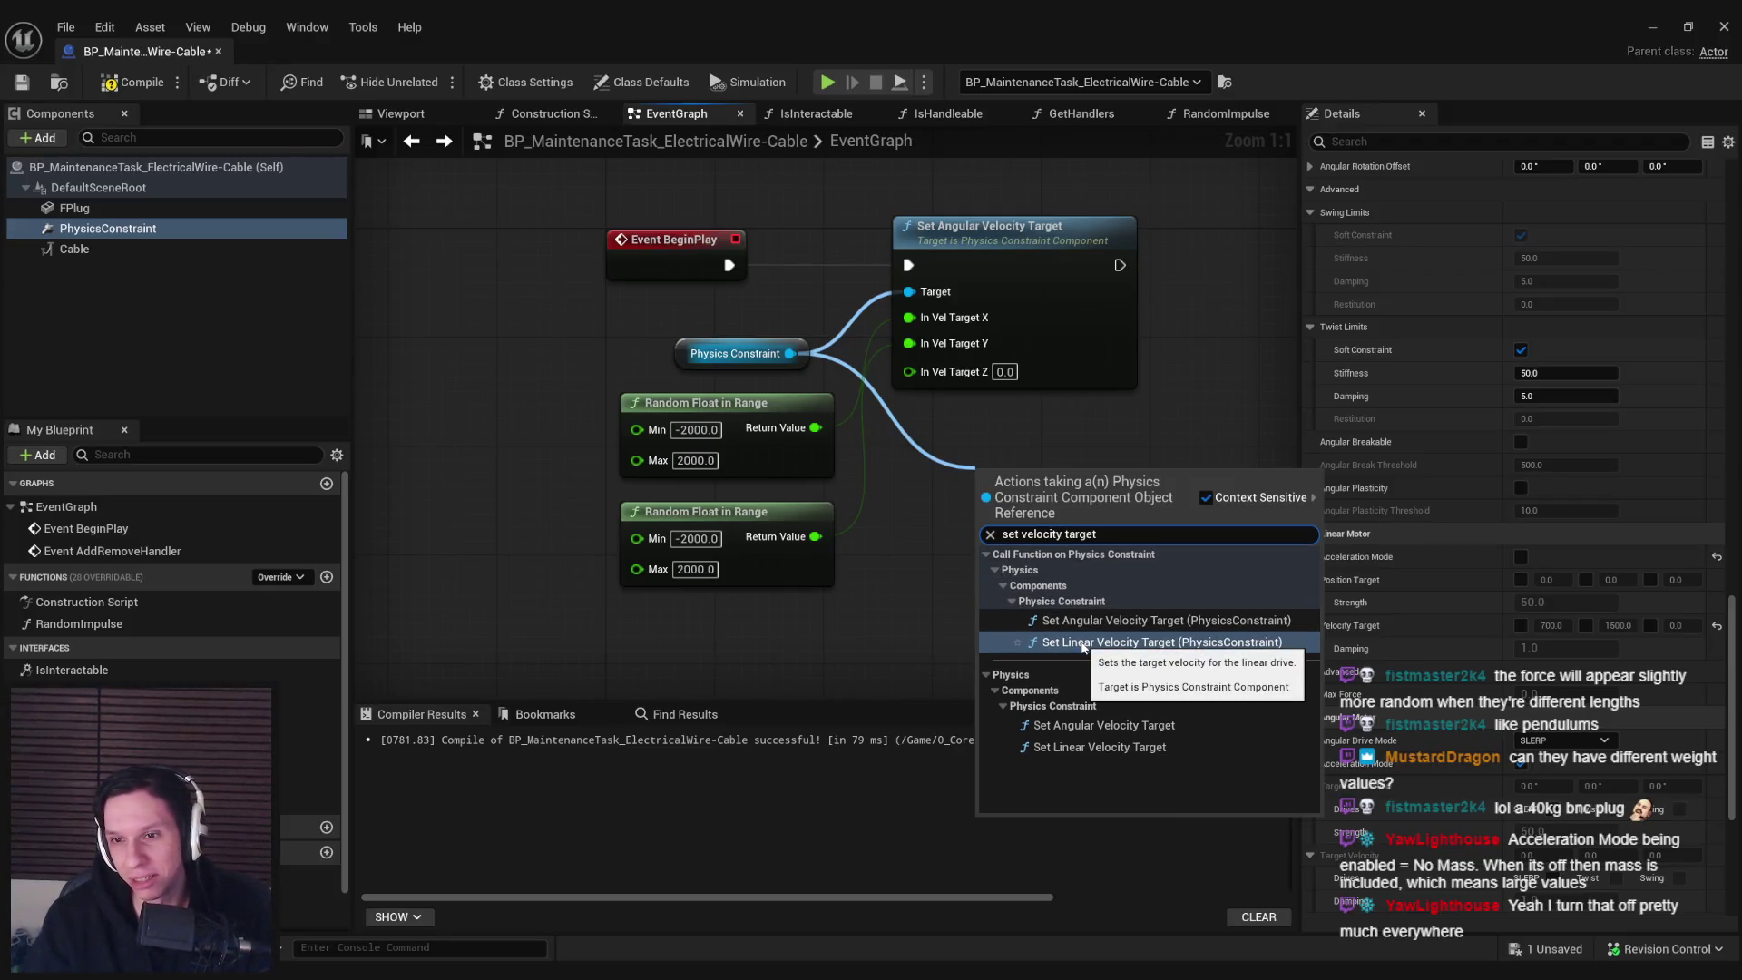
click(1092, 744)
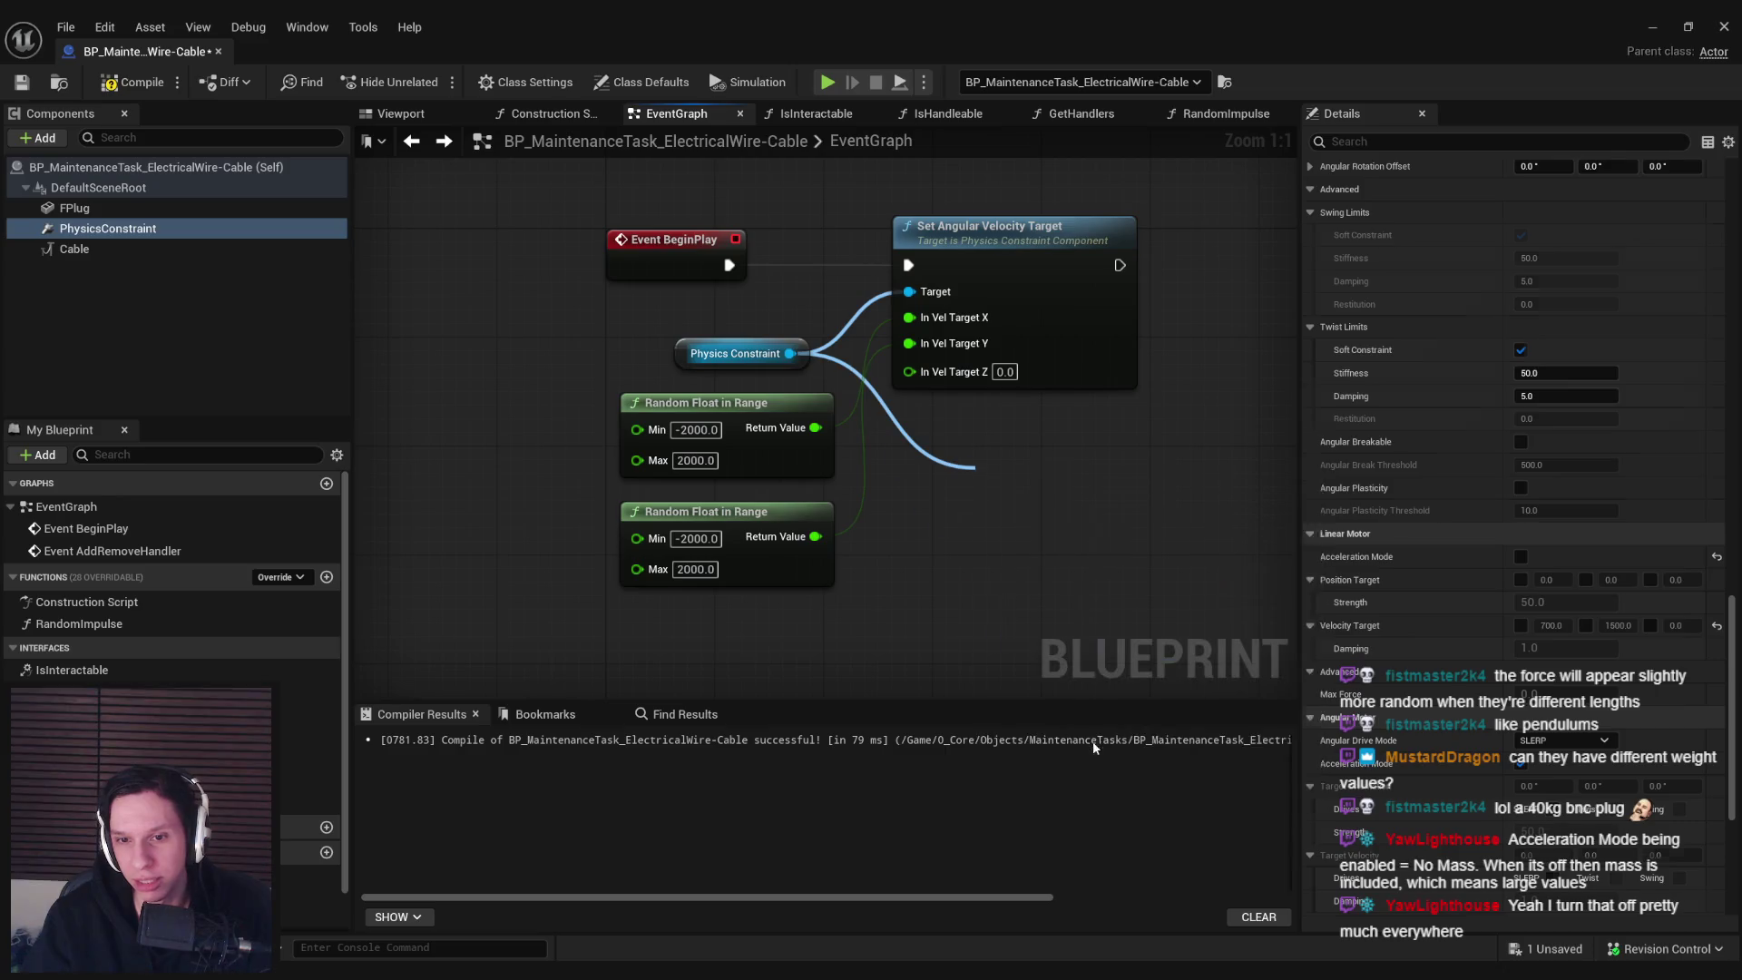
right_click(965, 508)
click(1003, 583)
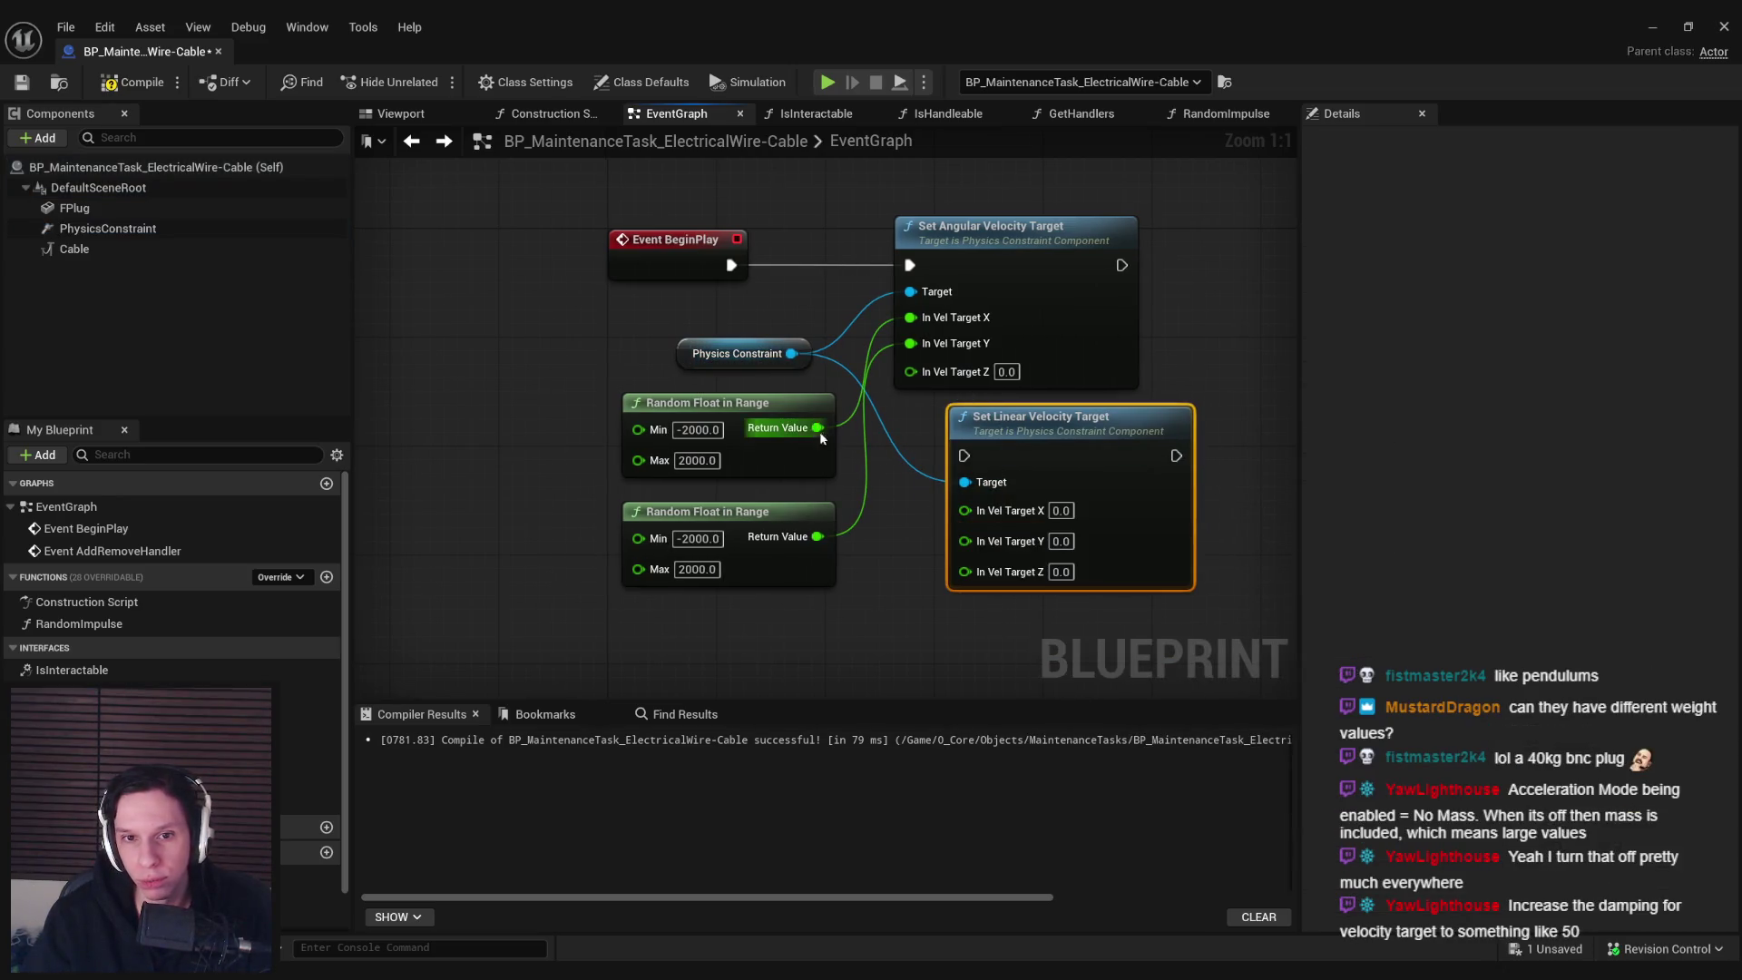
drag(1051, 450, 1011, 260)
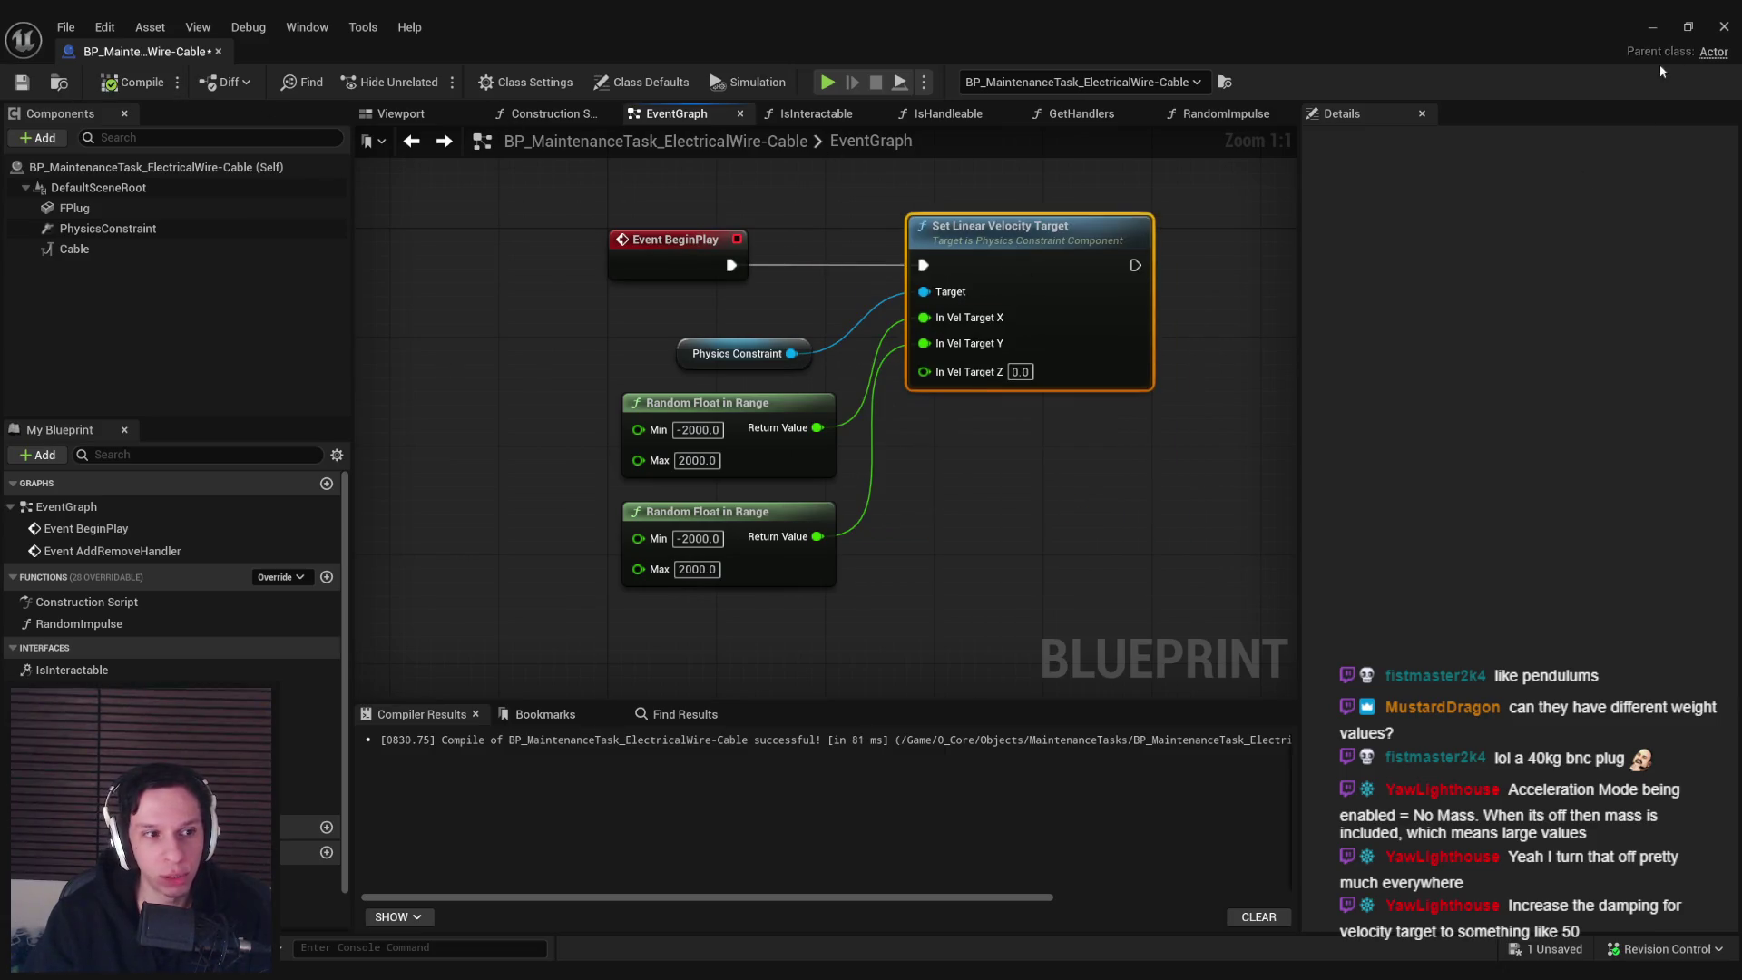
Playtest the cables fullscreen several times, then return to the cable blueprint
click(1663, 23)
key(alt+p)
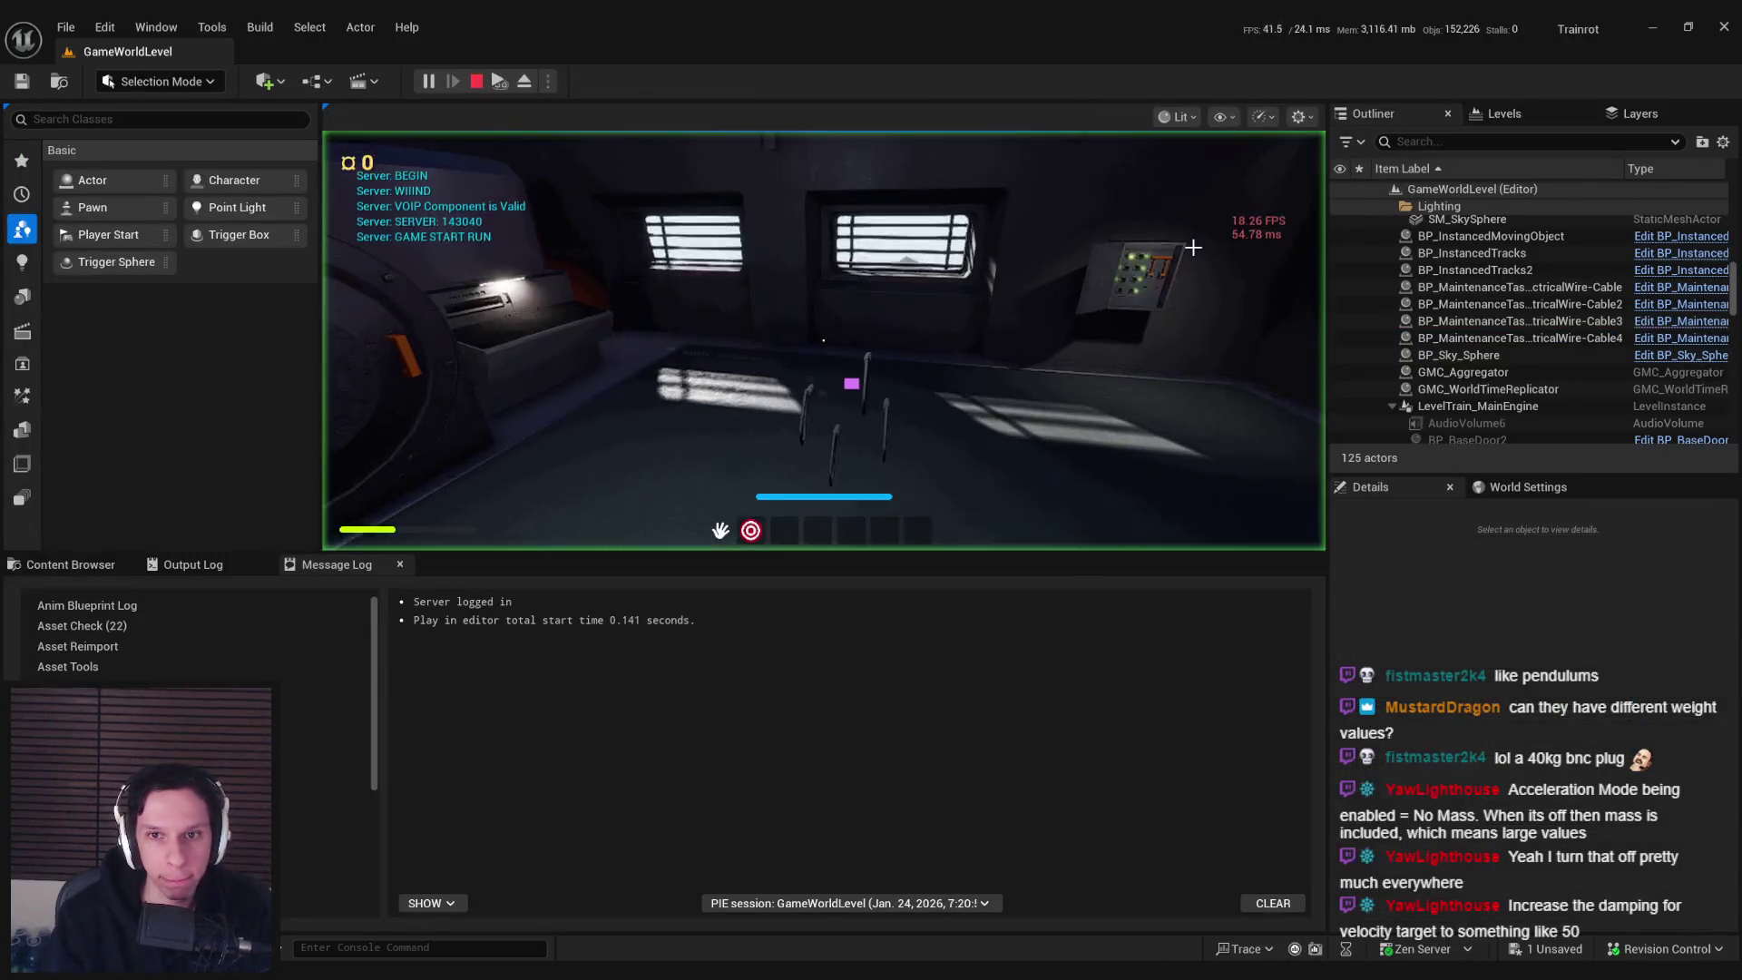
key(F11)
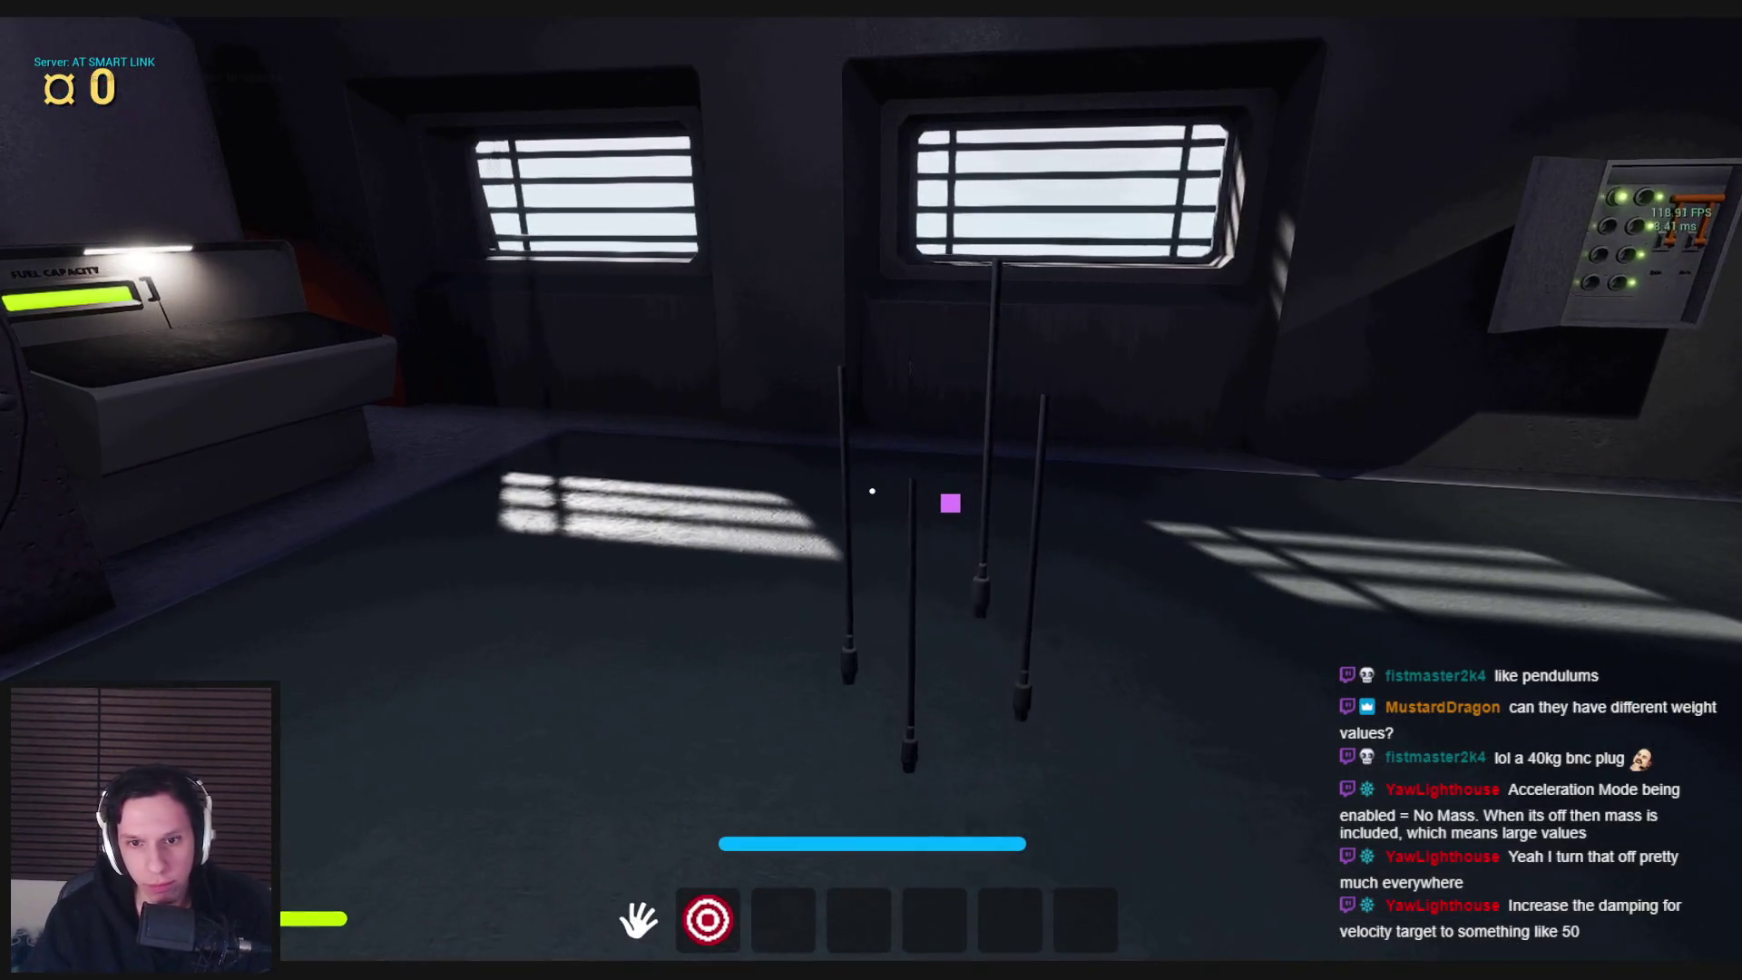
key(Escape)
key(alt+p)
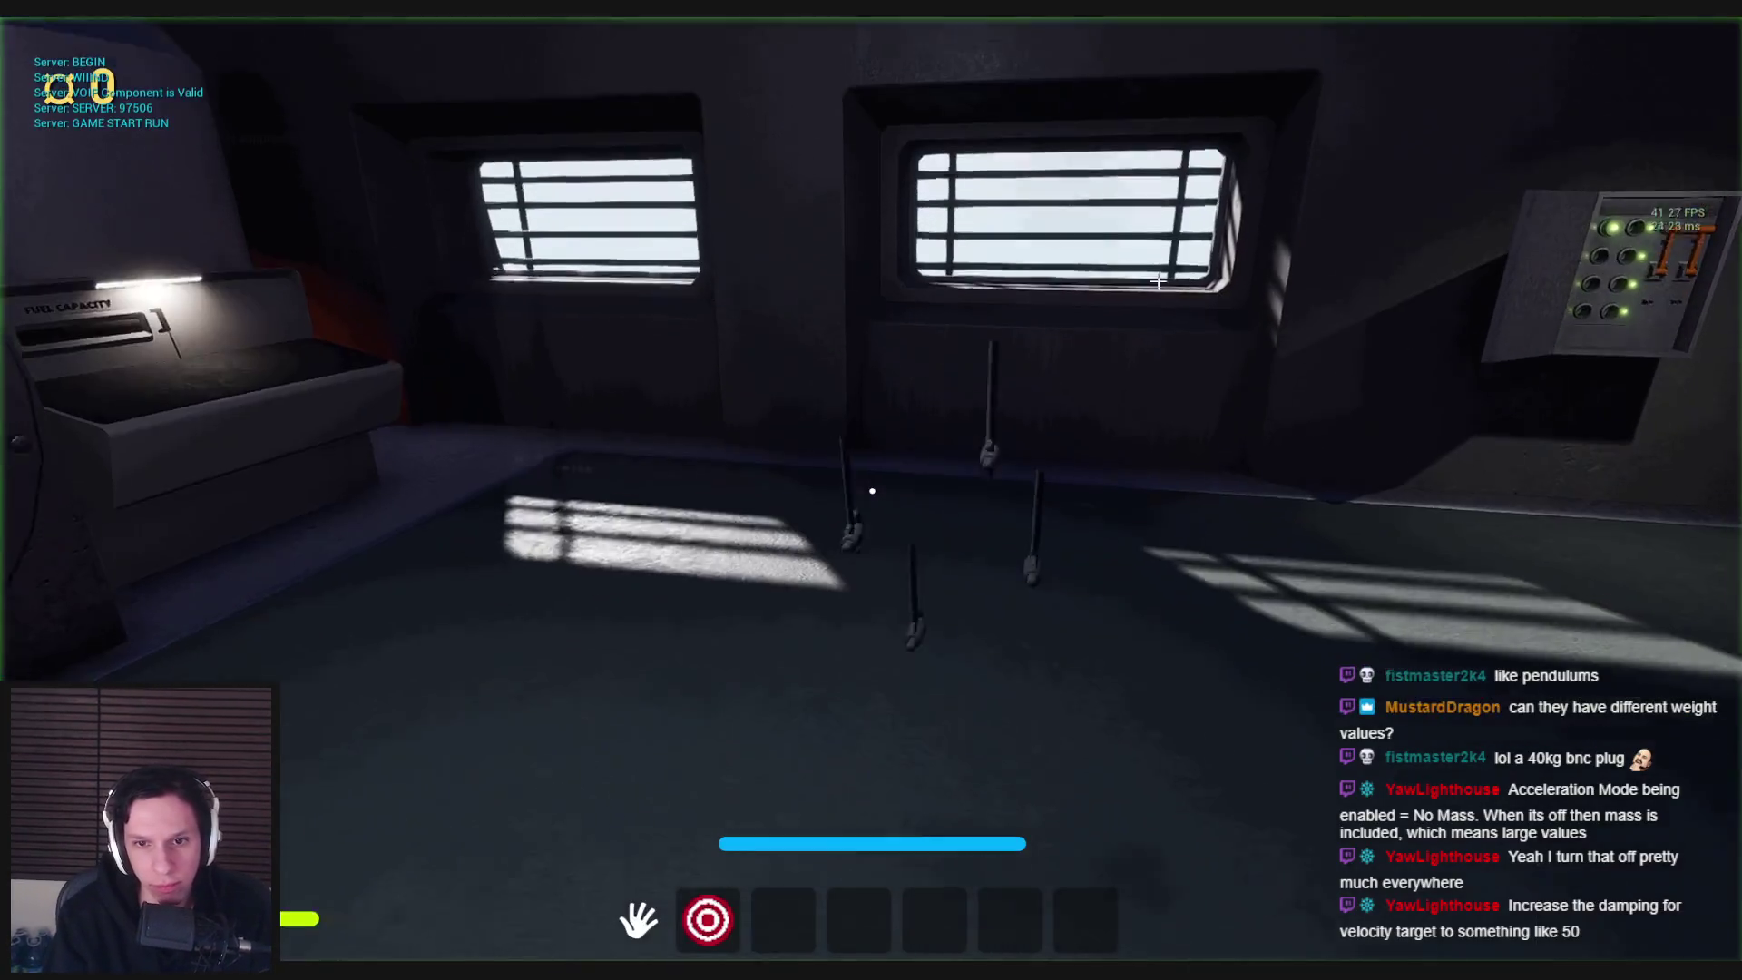
key(Escape)
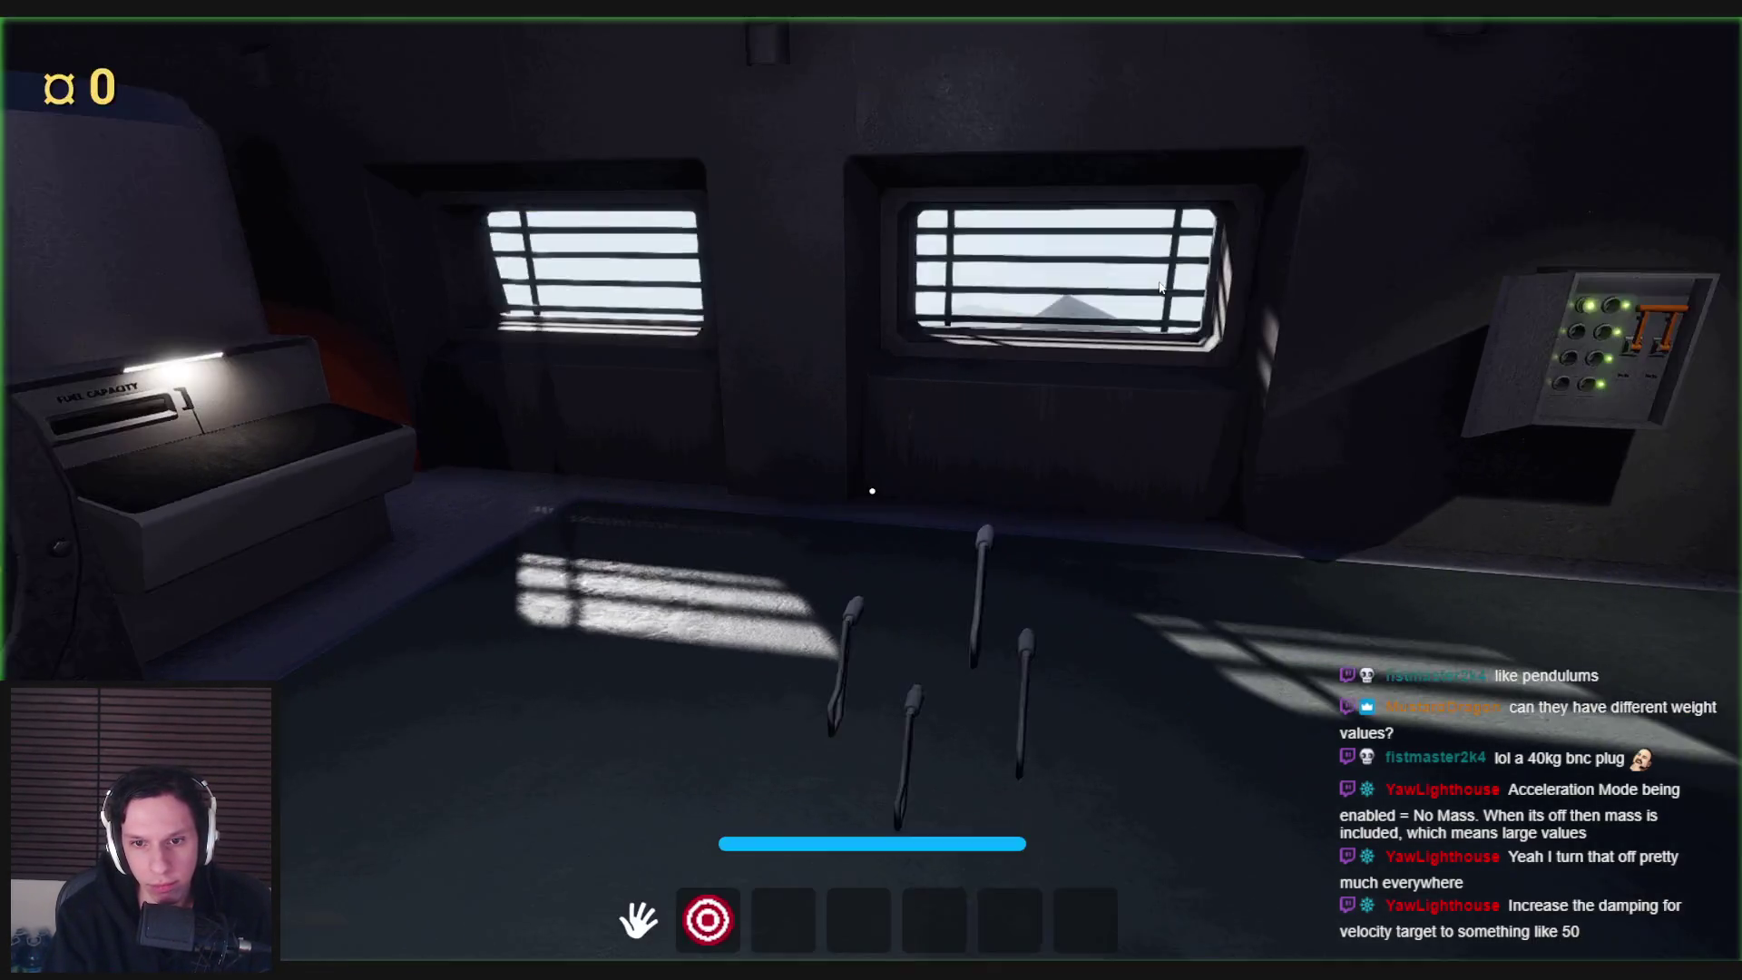
key(alt+p)
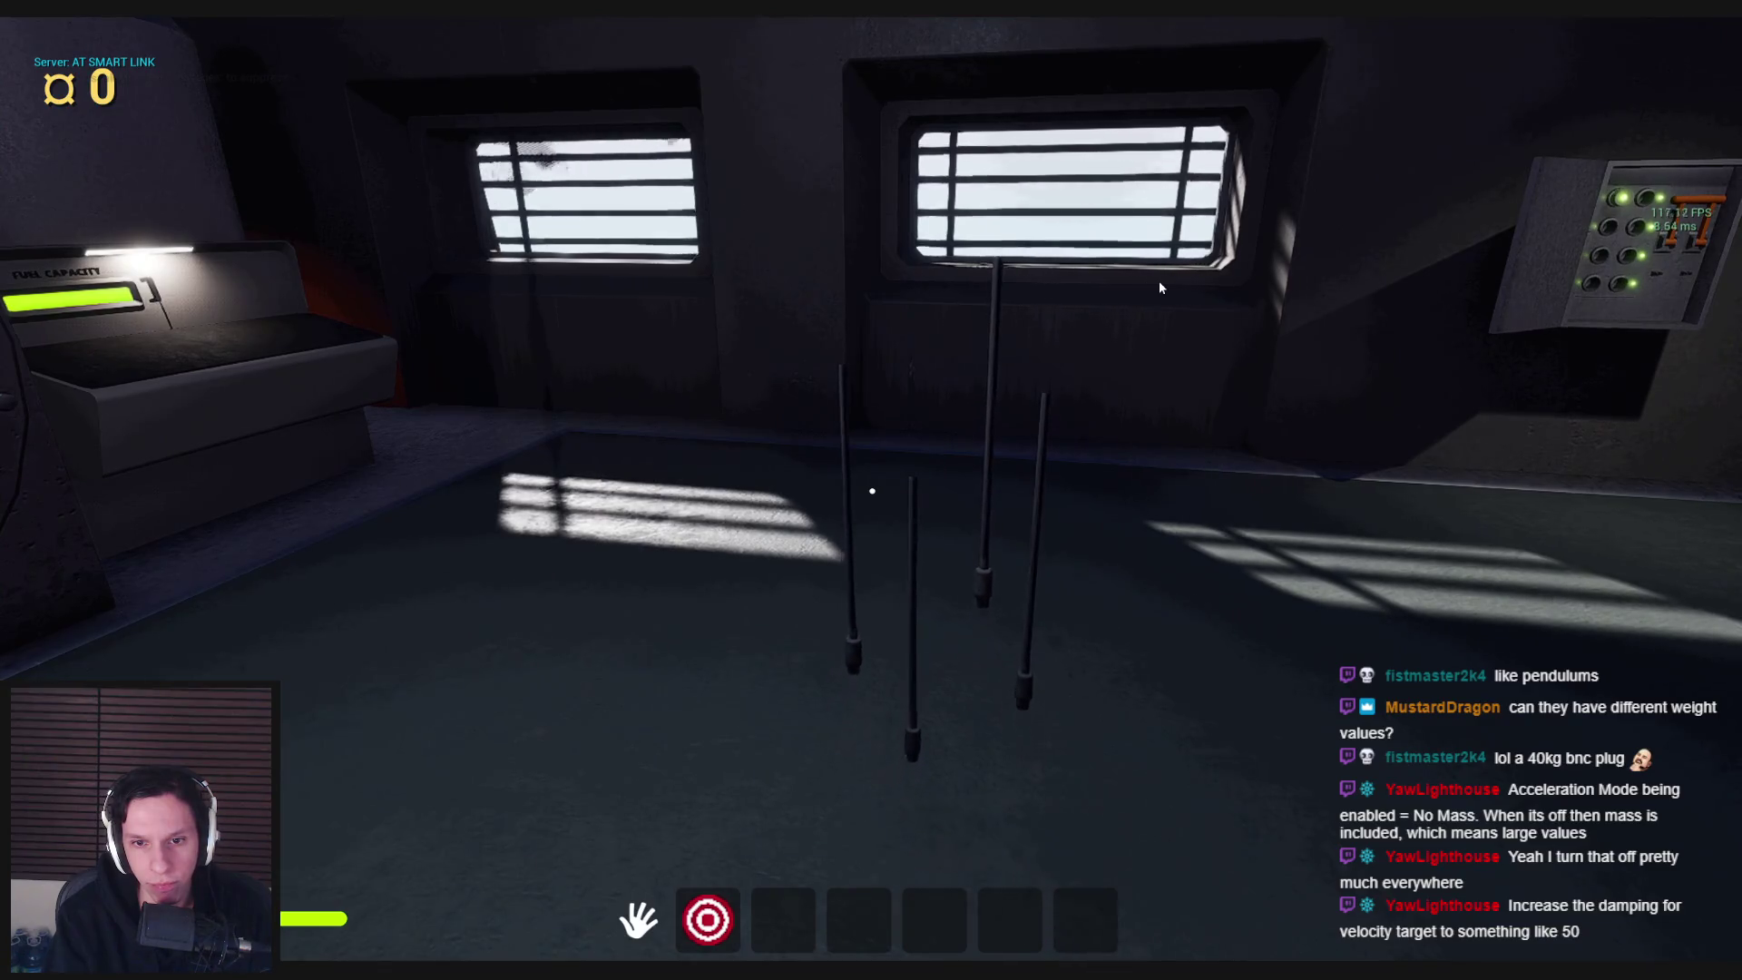
key(Escape)
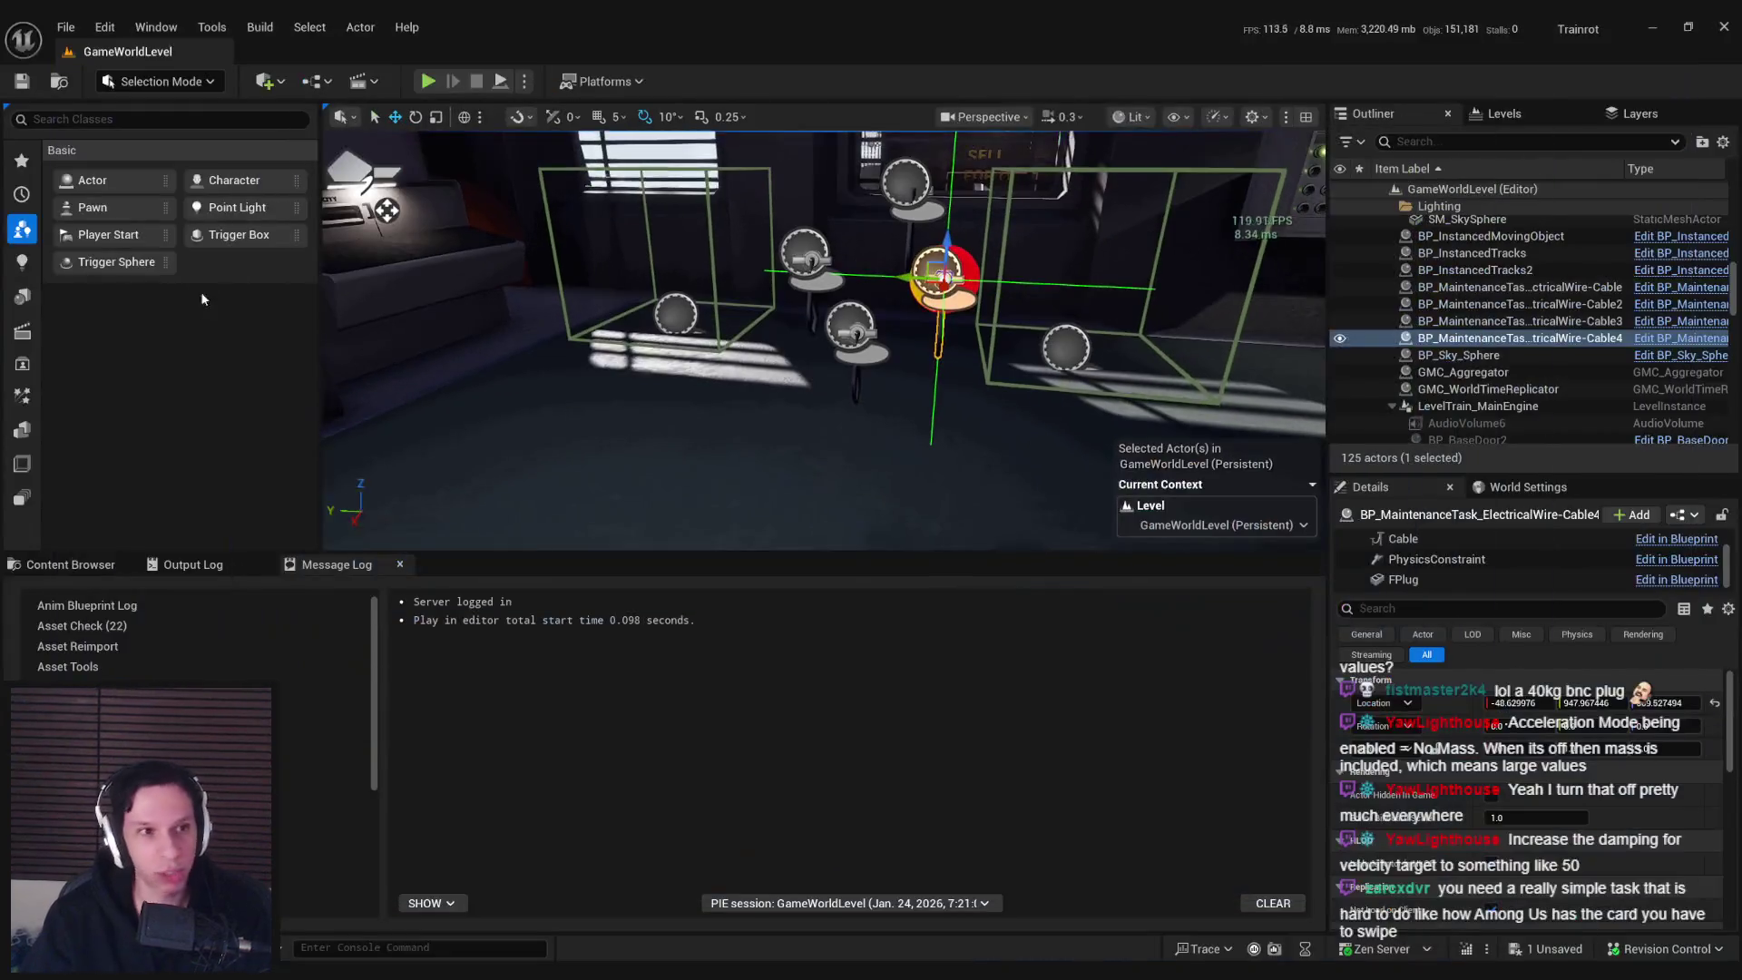
click(508, 894)
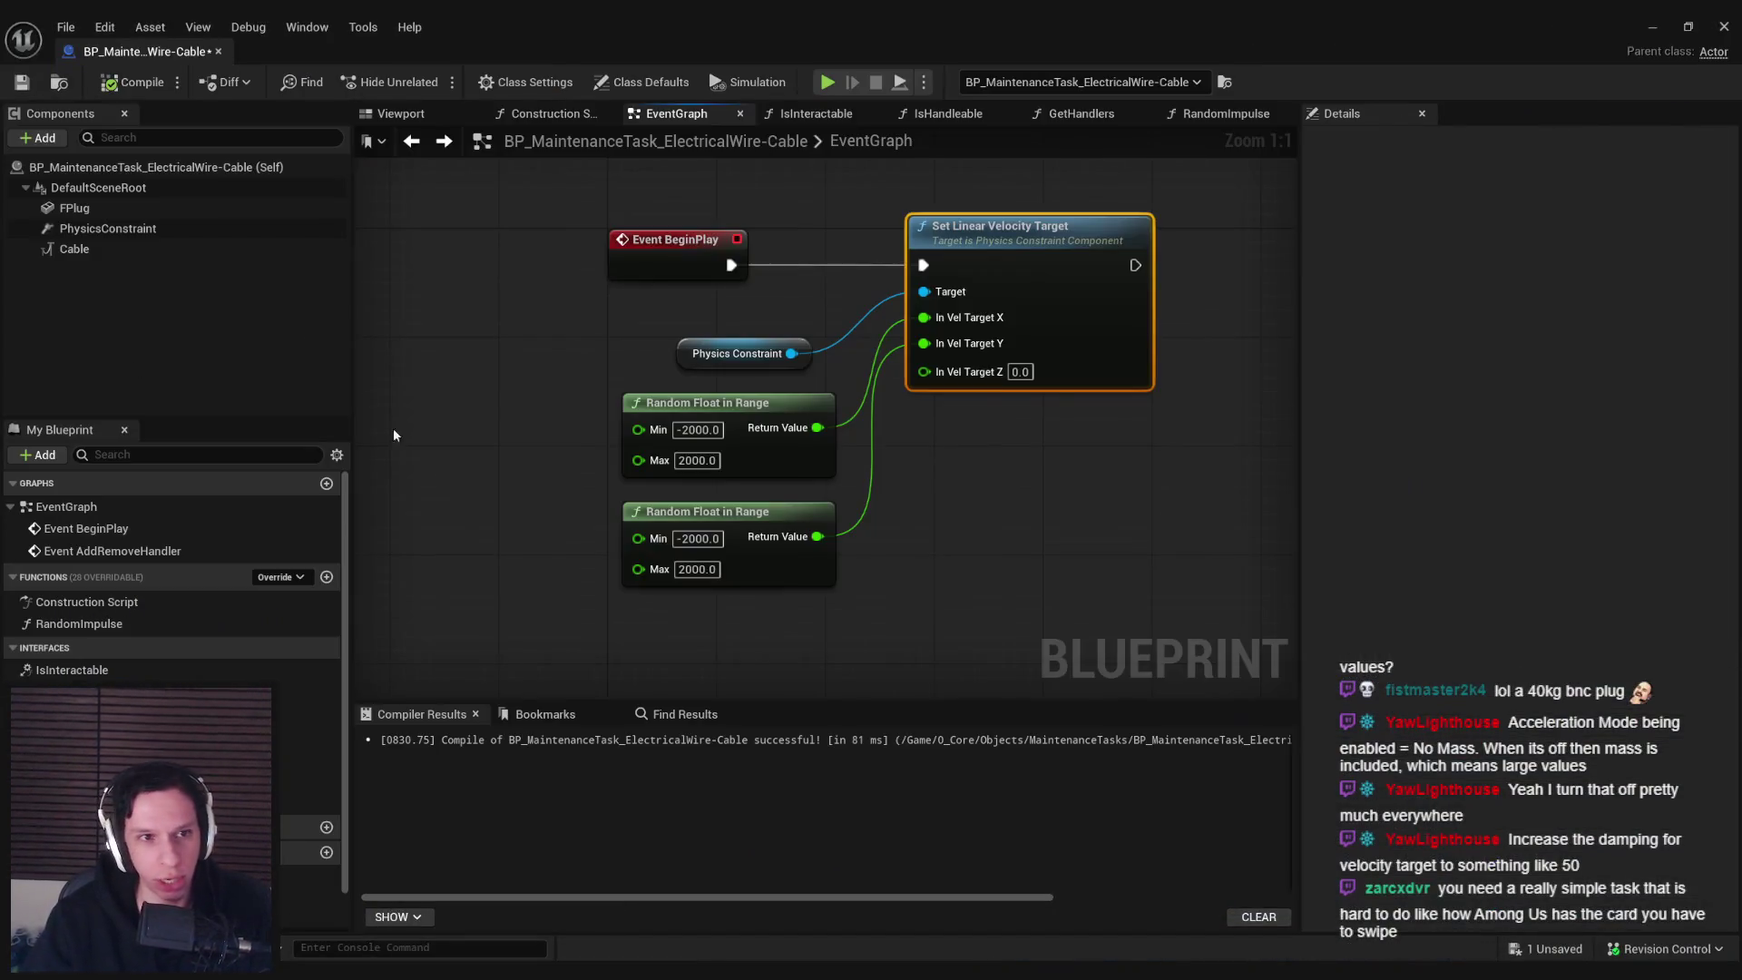
Select FPlug and locate its Center Of Mass Offset setting in Details
click(81, 210)
drag(1735, 438, 1703, 229)
scroll(1695, 253, down, 5)
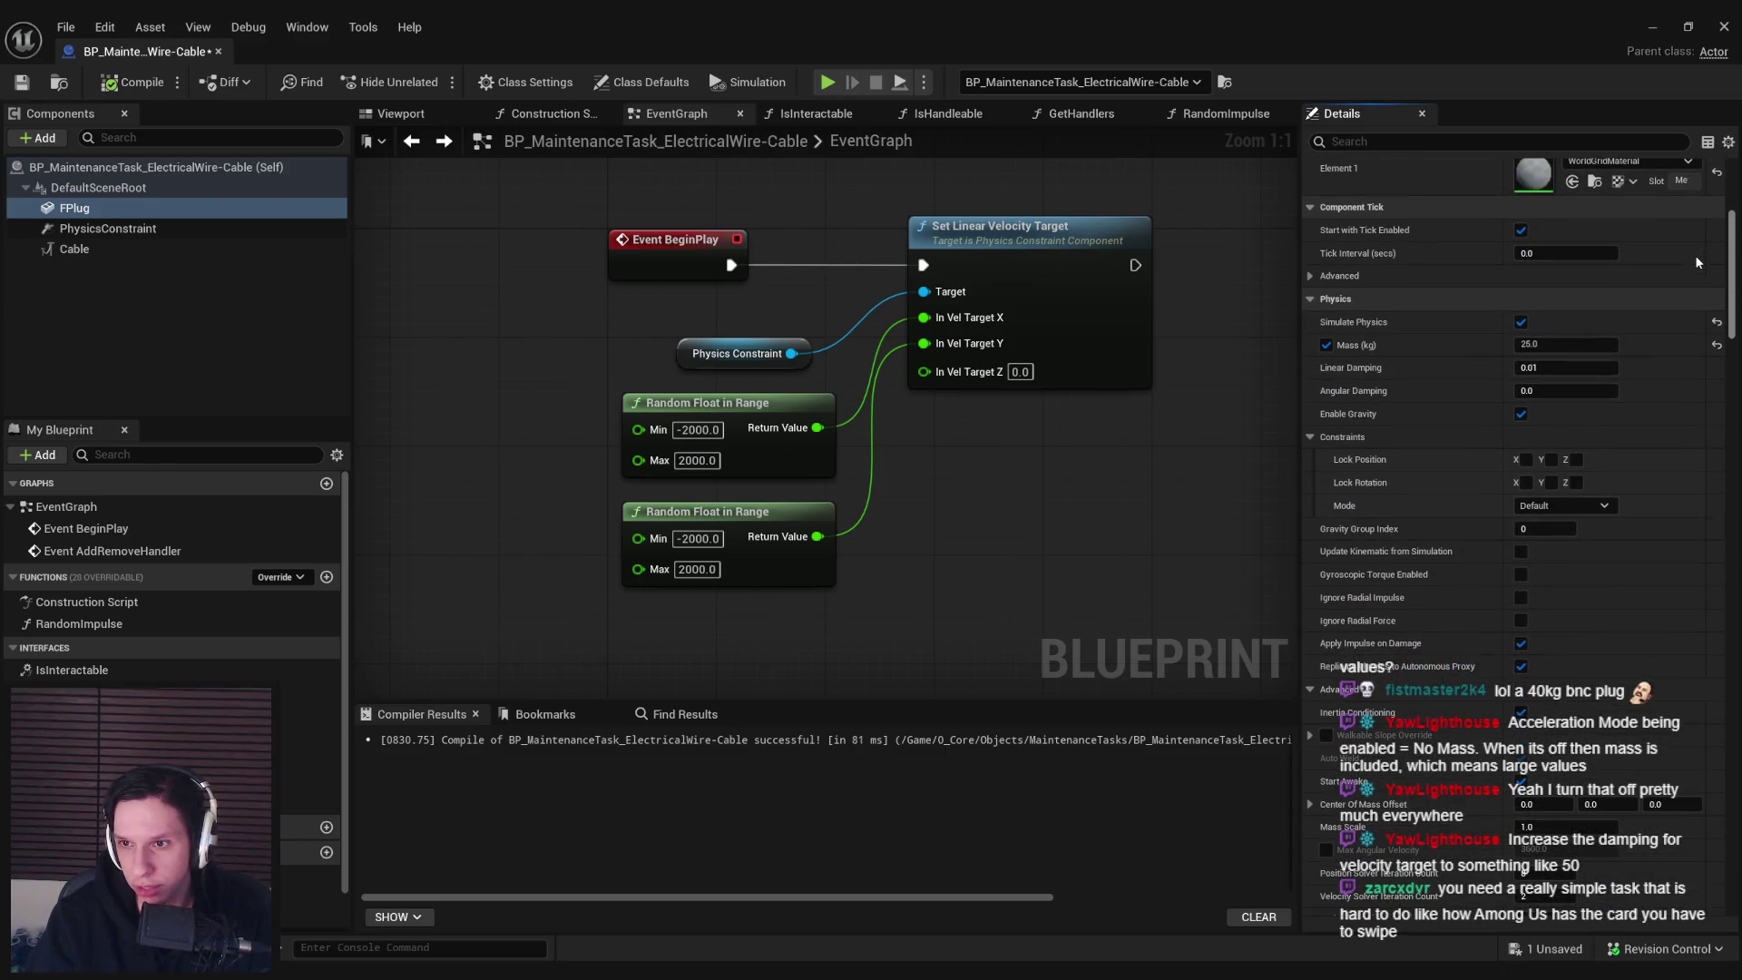
scroll(1695, 254, down, 3)
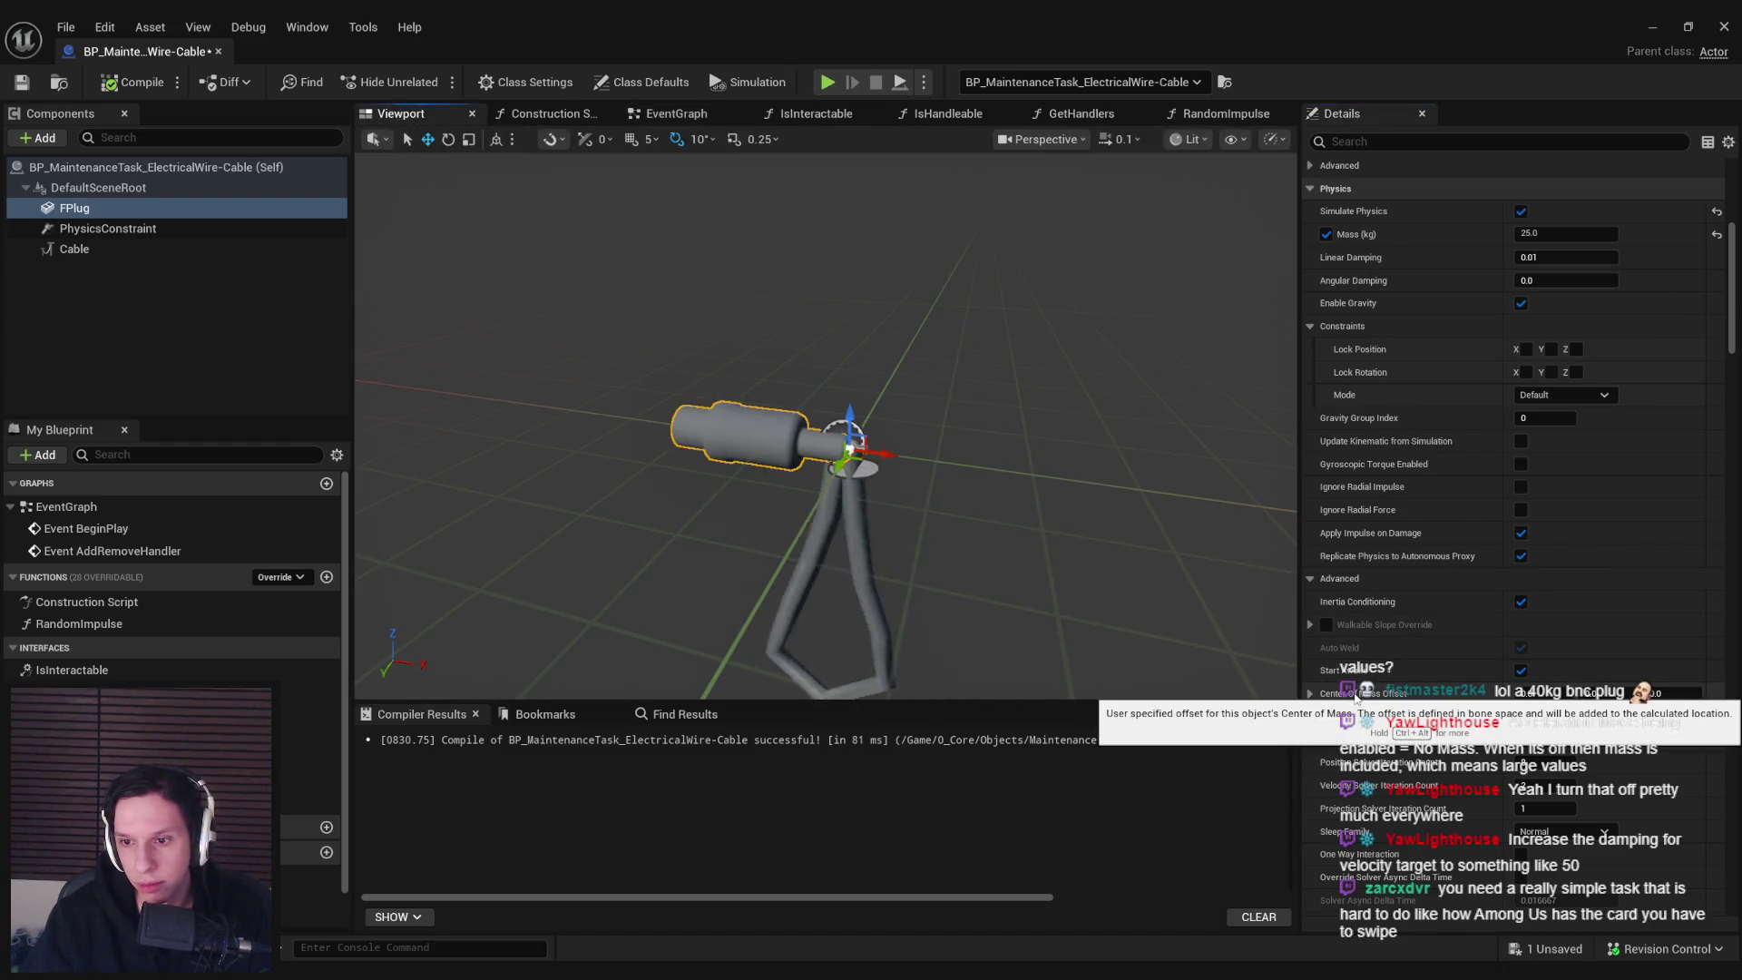
key(ctrl+alt)
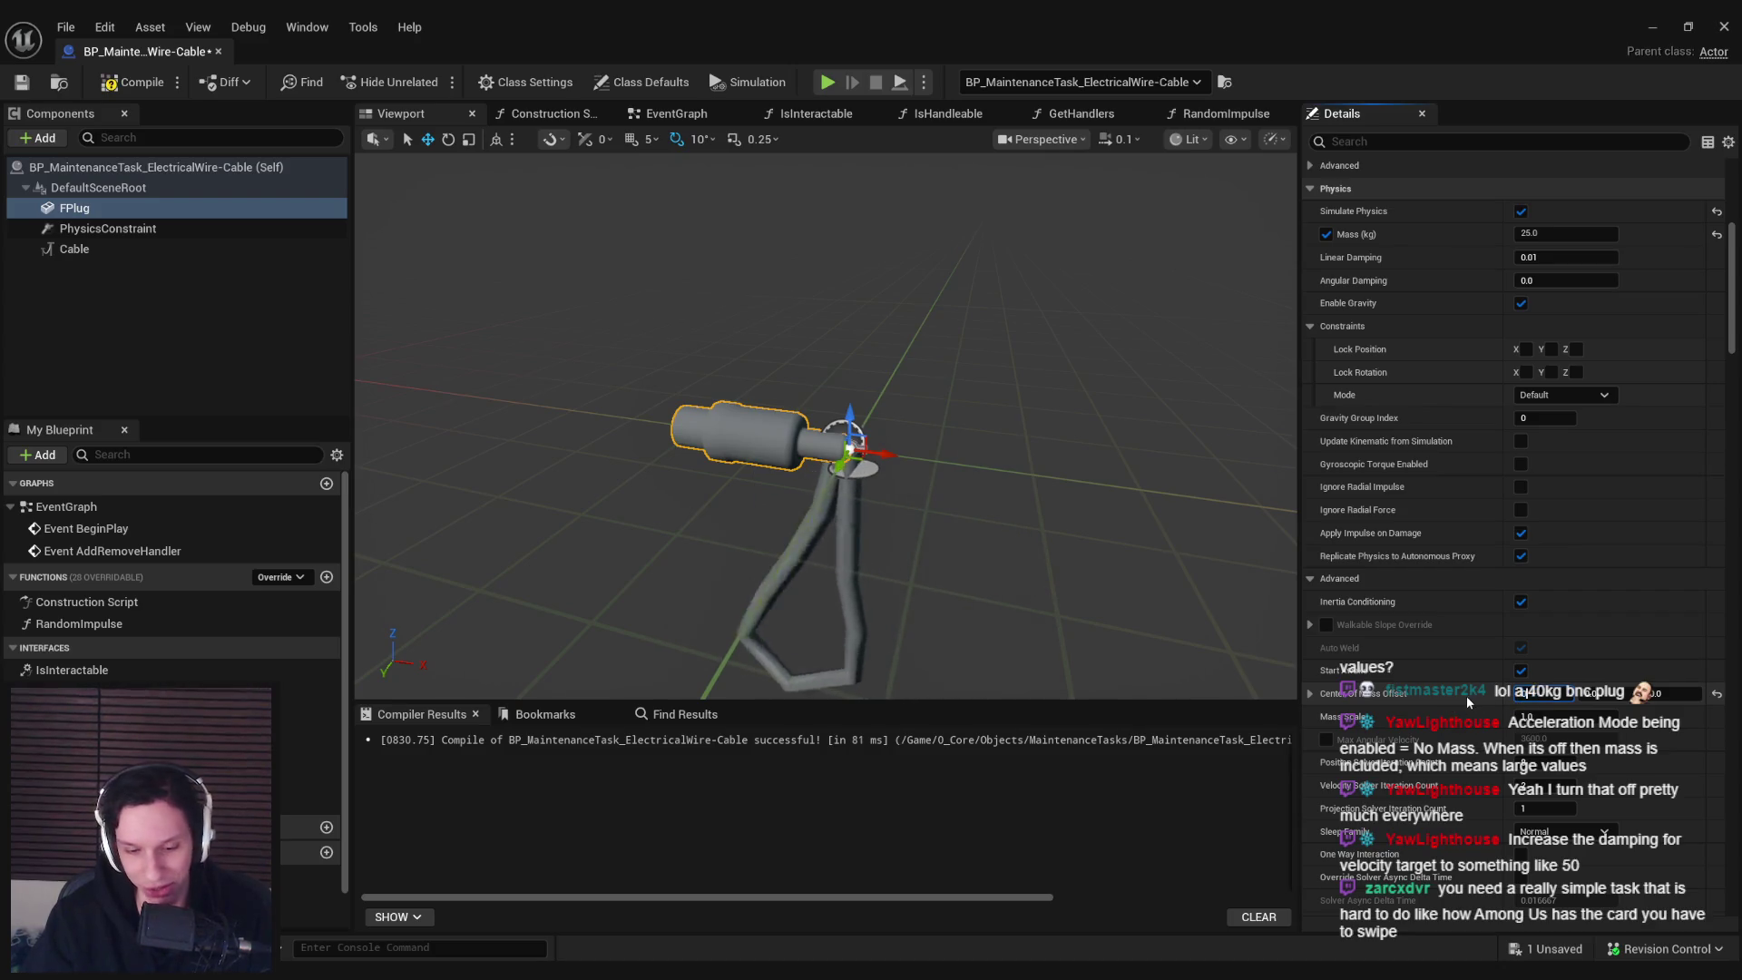
scroll(1706, 264, up, 8)
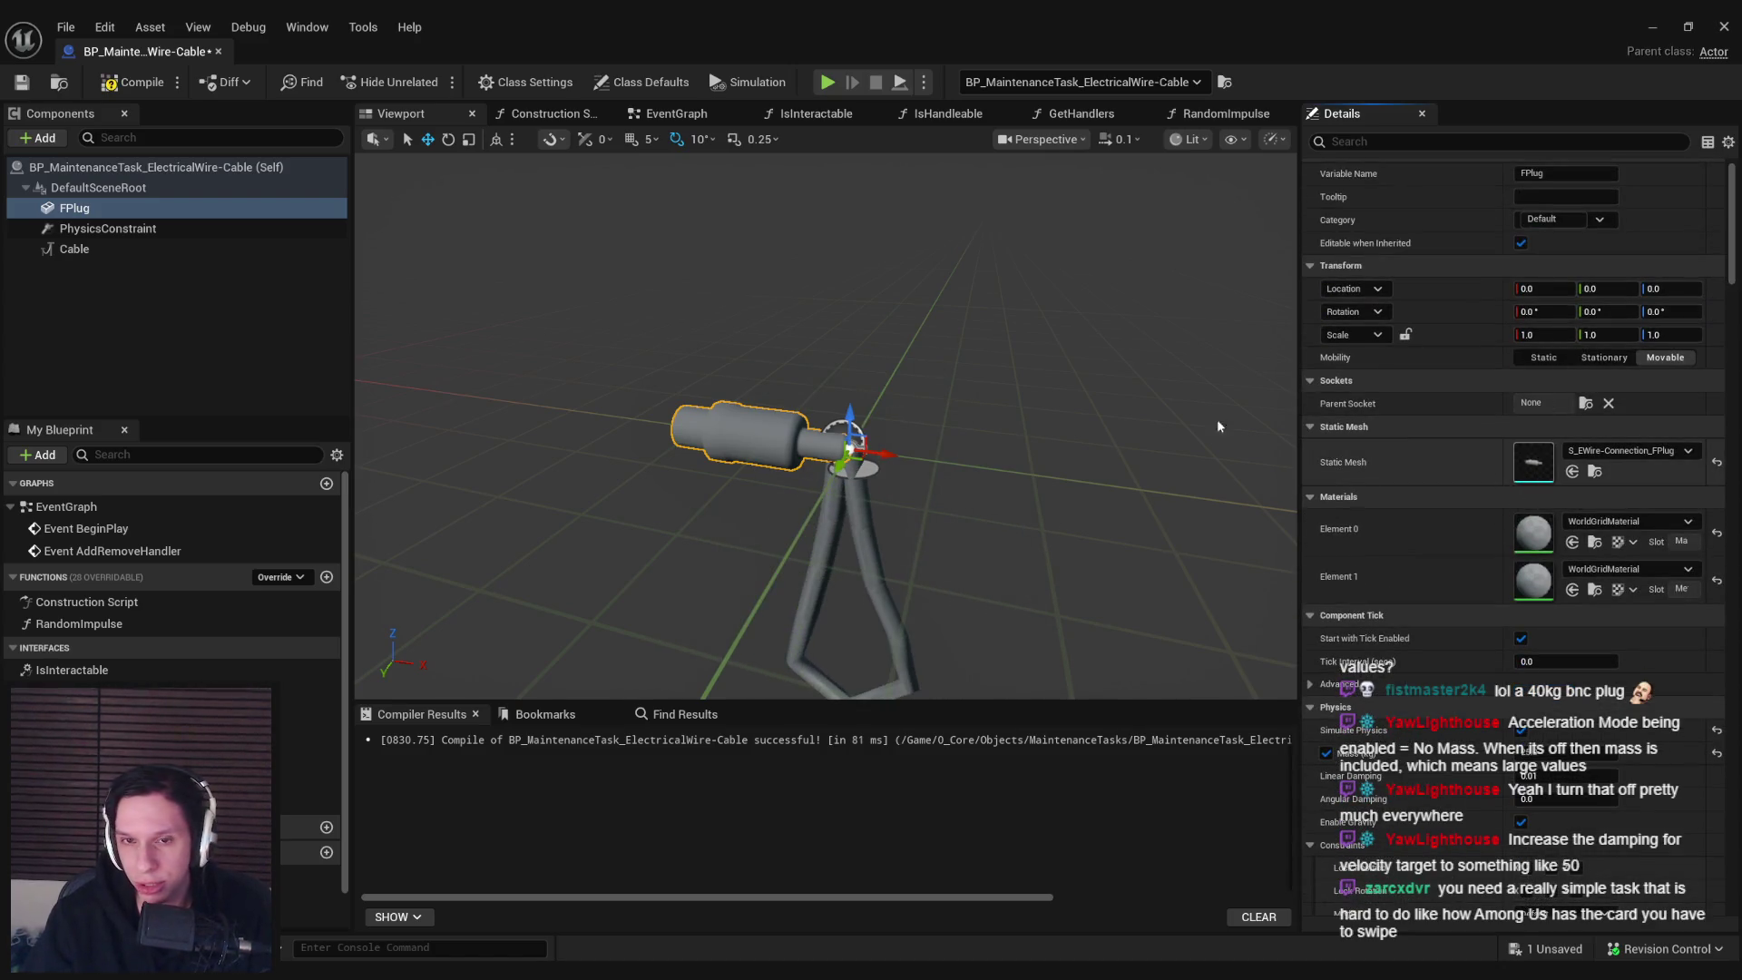
Inspect the plug's static mesh, then clear the Details filter in the cable blueprint
double_click(1533, 461)
mouse_move(917, 353)
mouse_down()
mouse_move(917, 408)
mouse_move(934, 413)
mouse_move(907, 416)
mouse_up()
click(1083, 140)
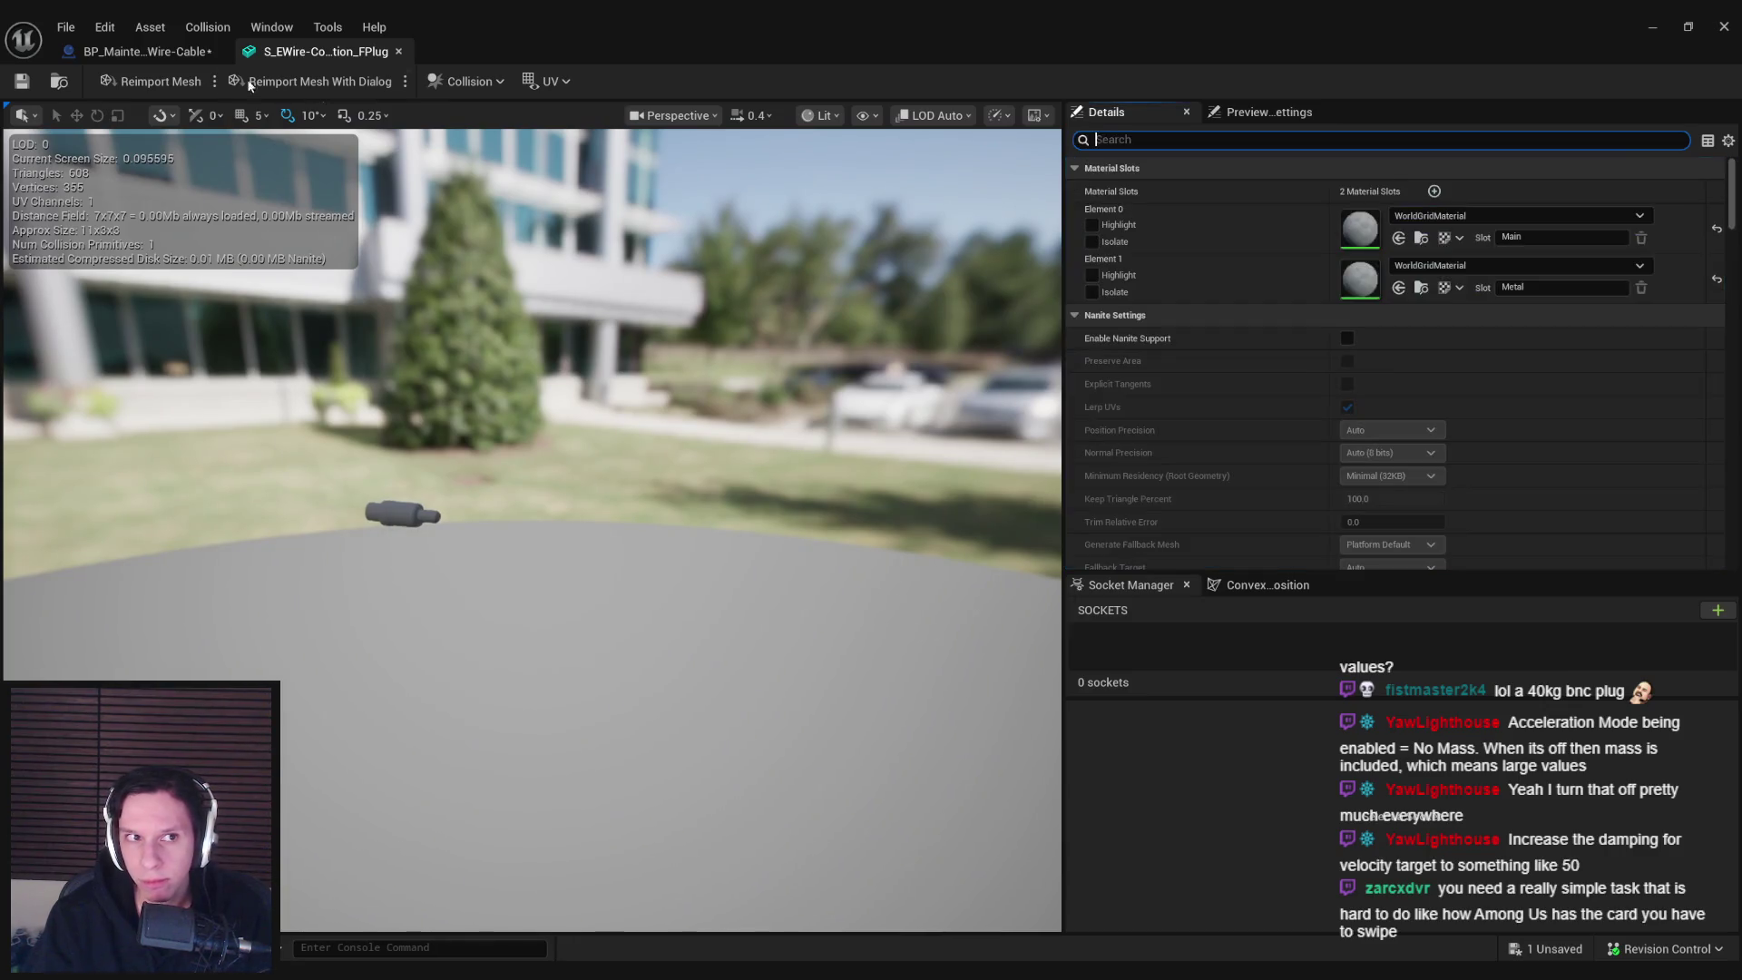
click(106, 52)
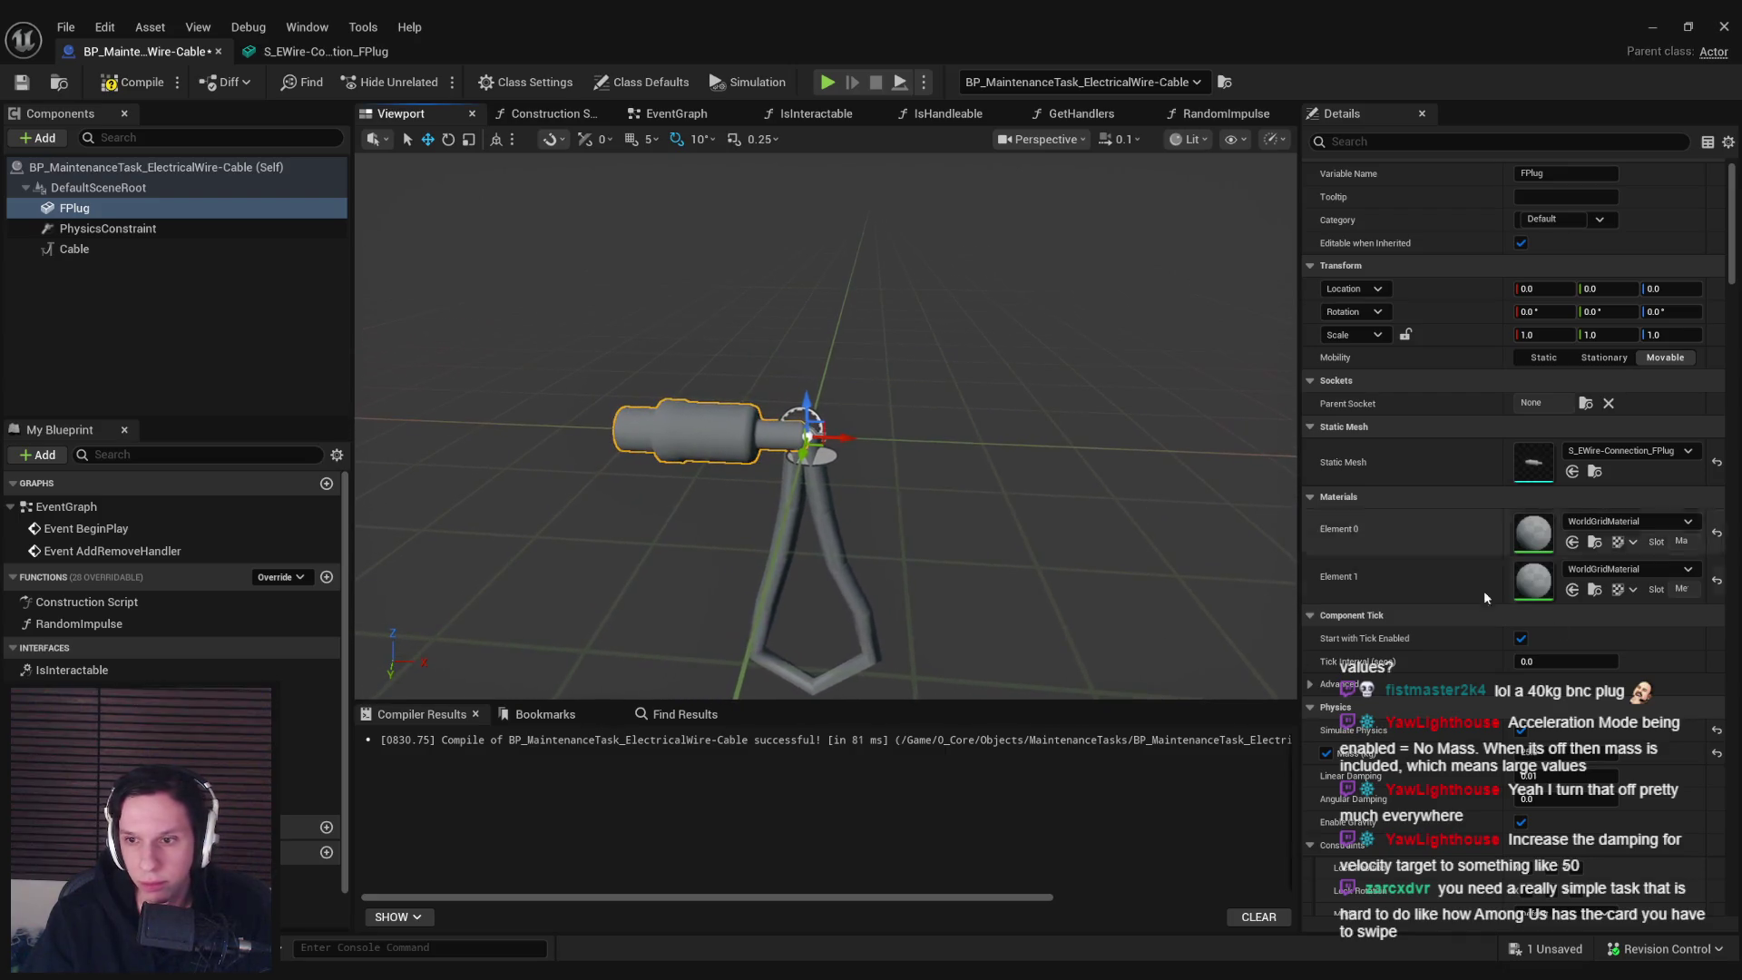
scroll(1721, 468, down, 4)
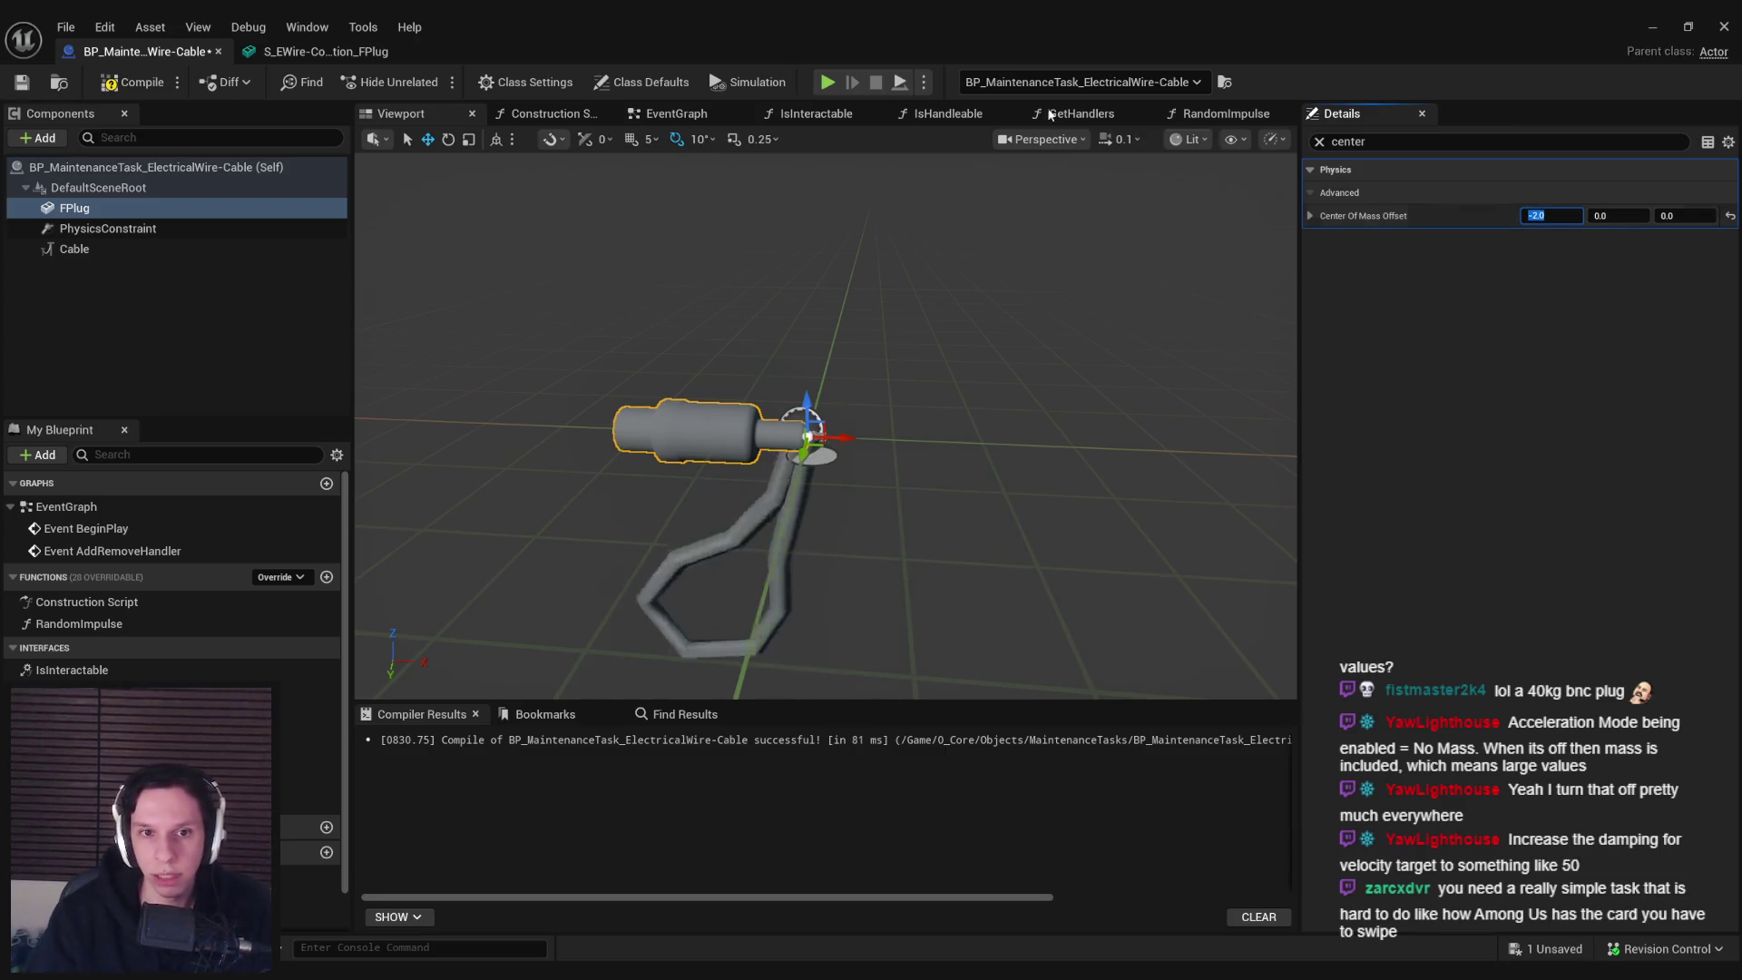
Playtest the offset plugs twice to watch how they hang and sway
click(1652, 27)
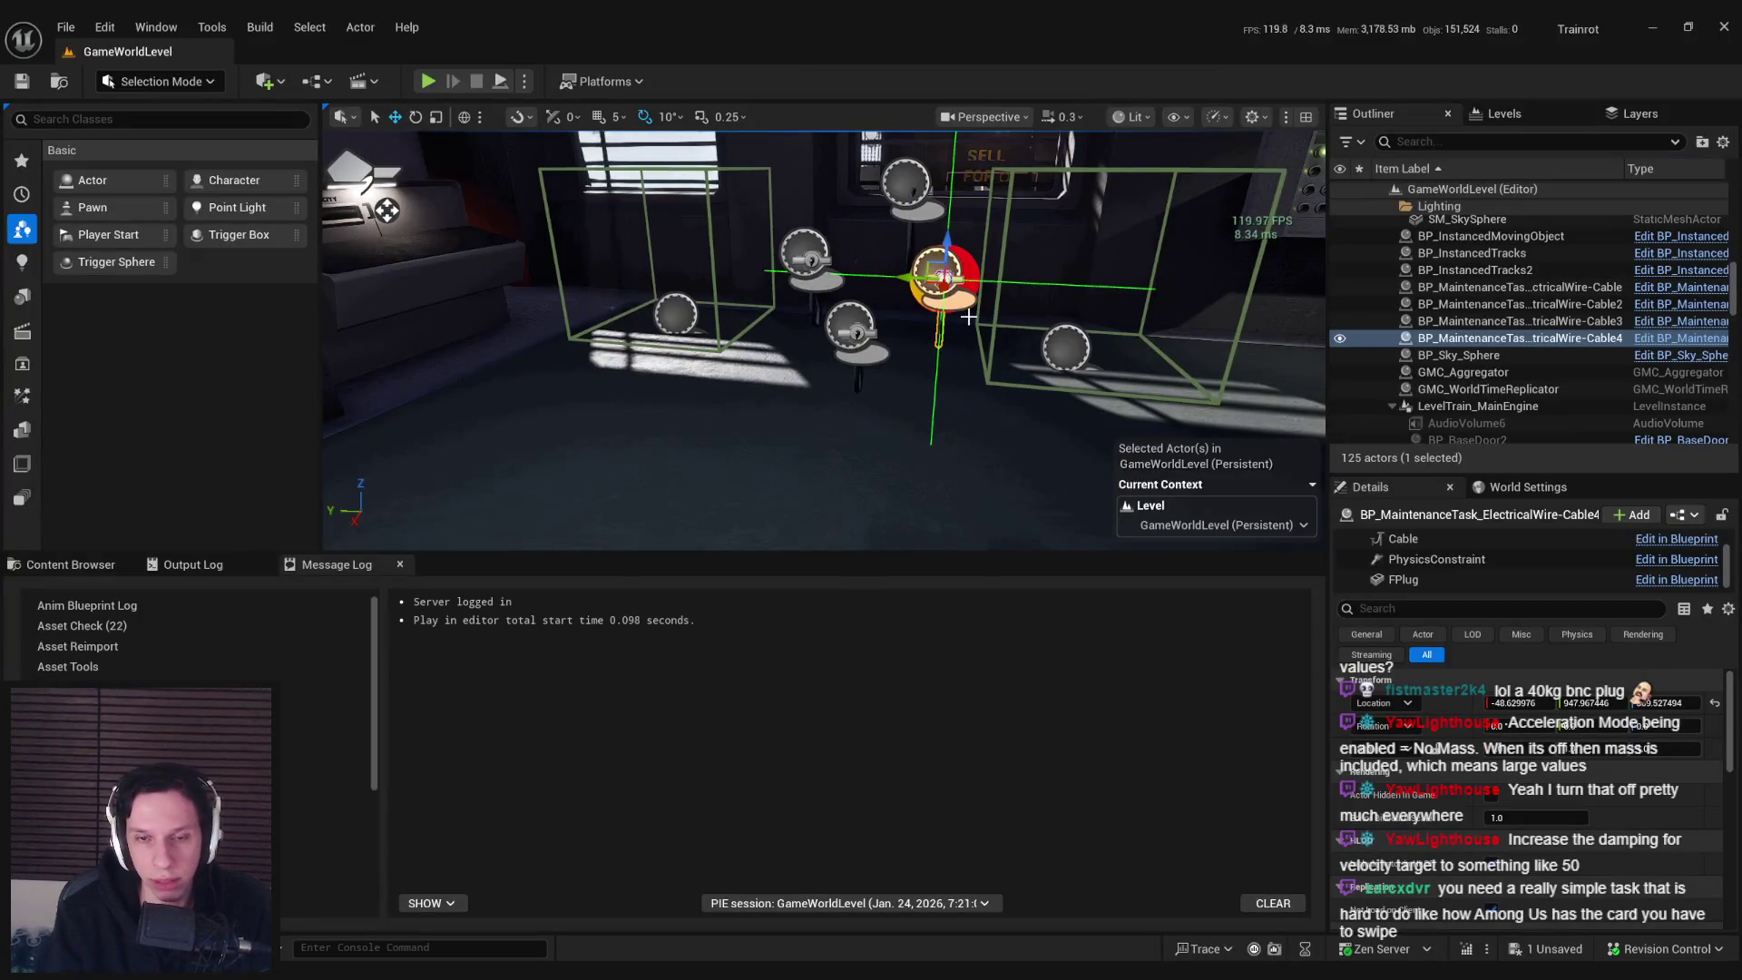
key(alt+p)
key(F11)
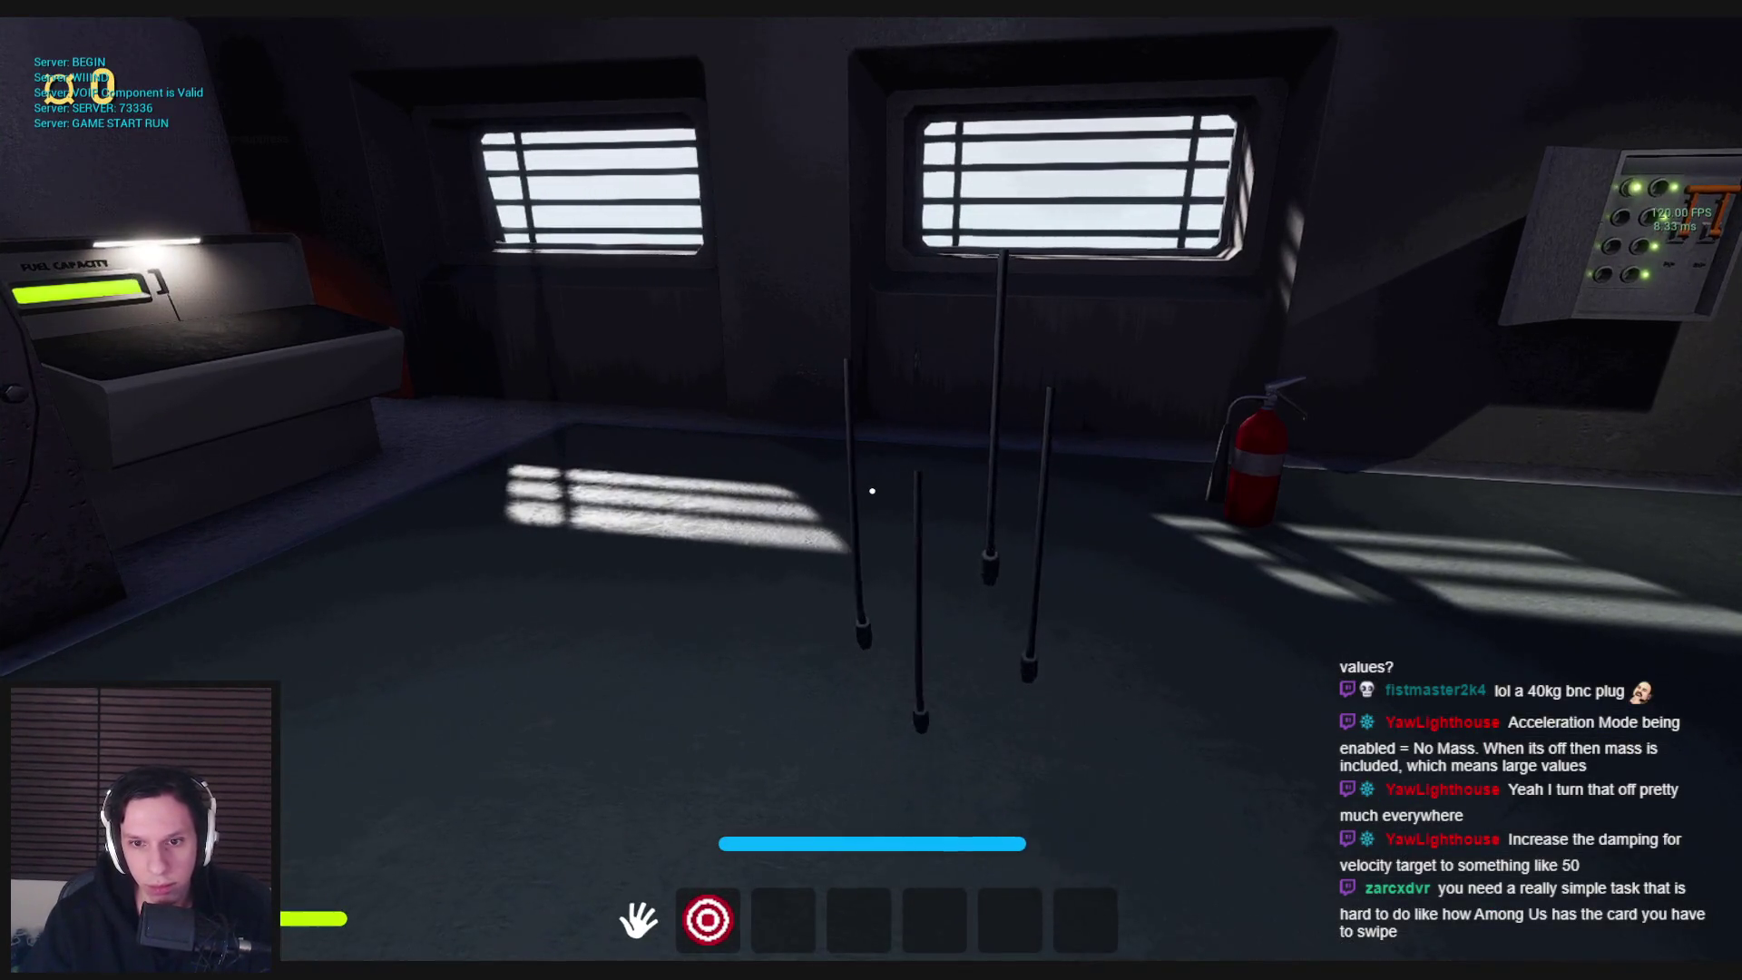
key(Escape)
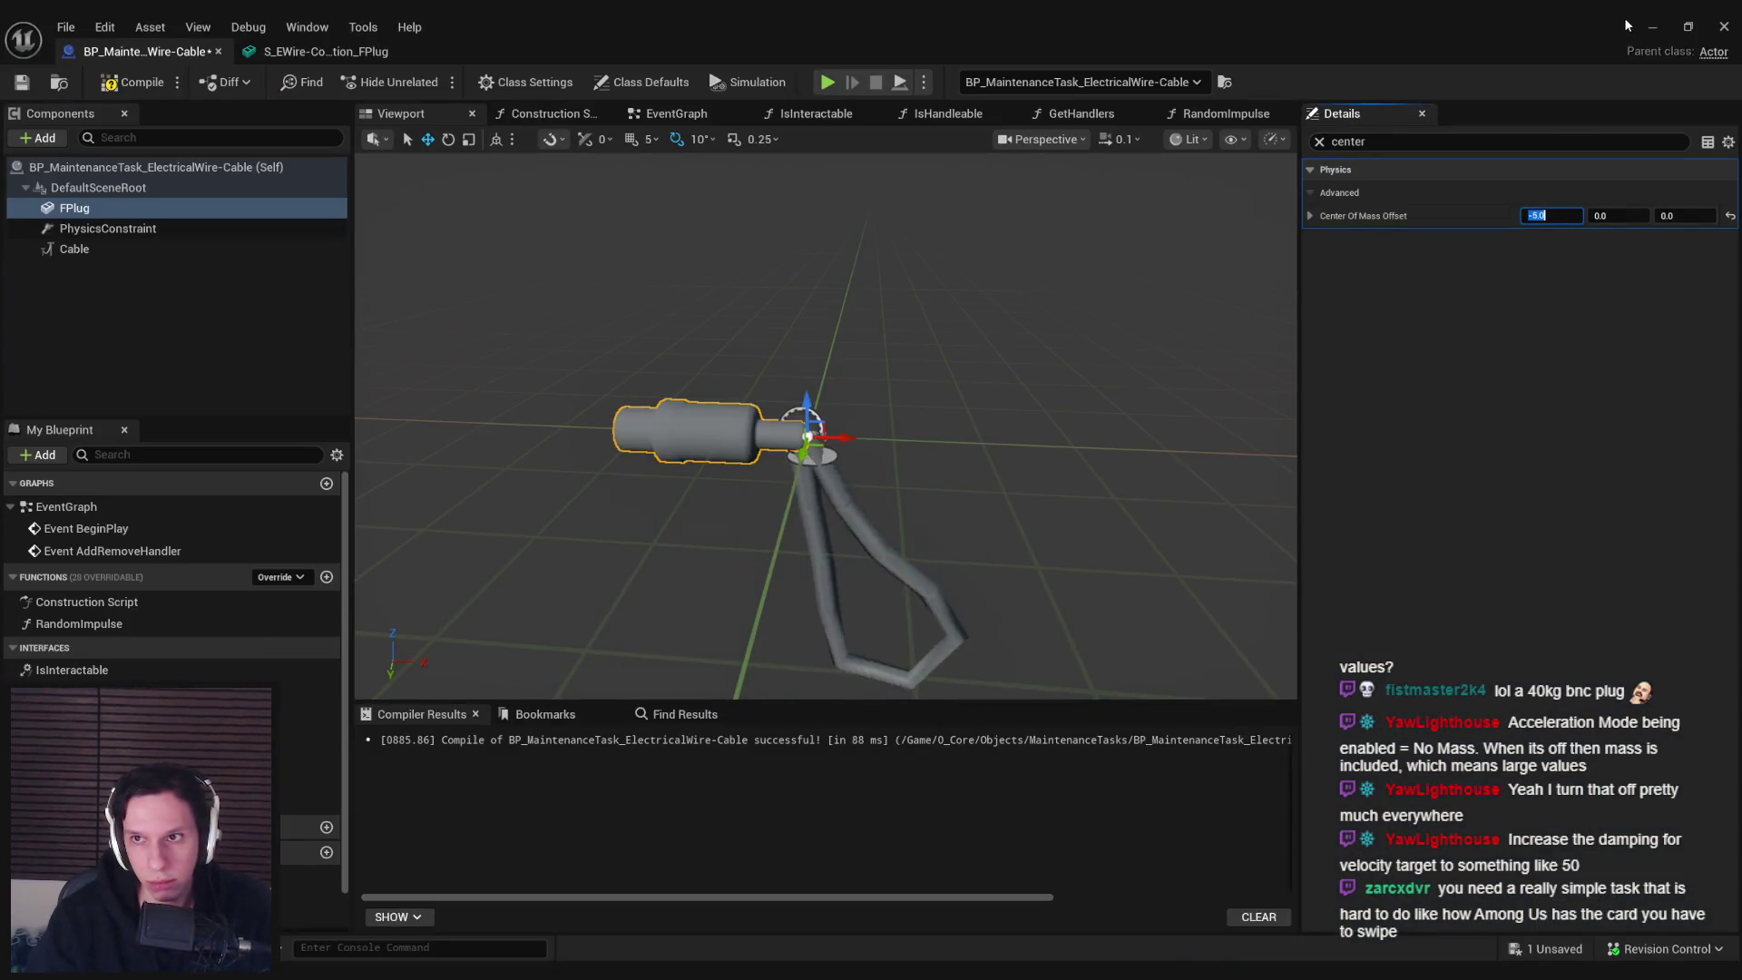
click(1652, 27)
key(alt+p)
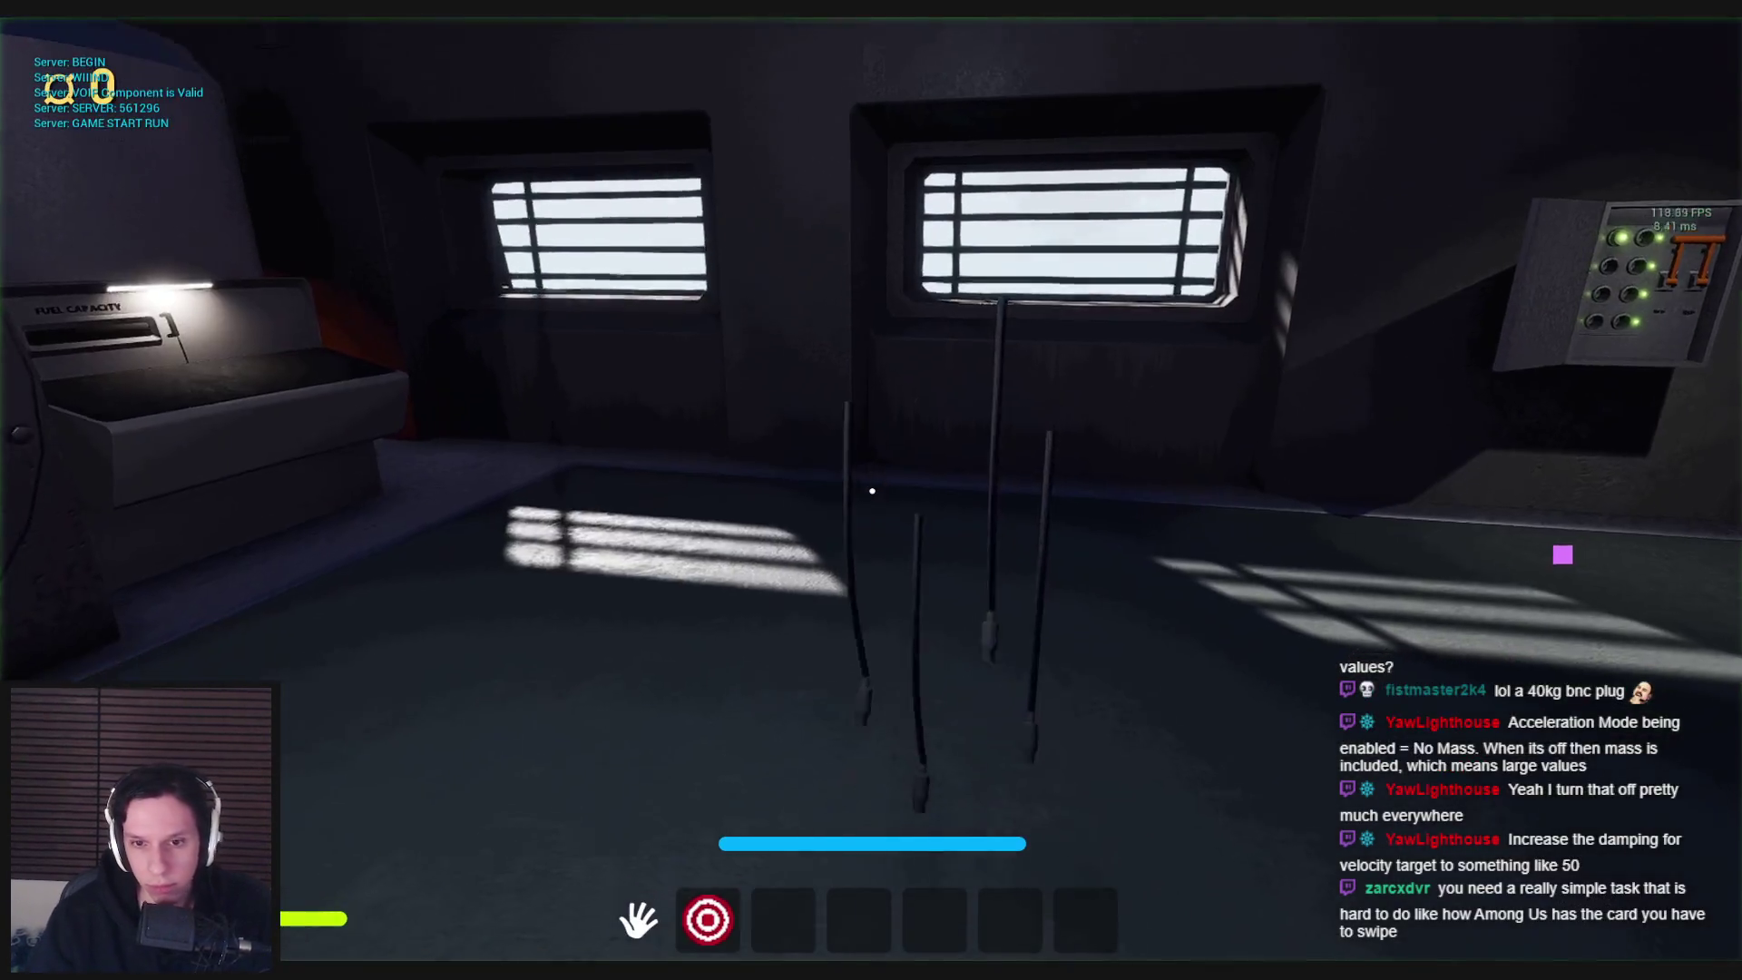
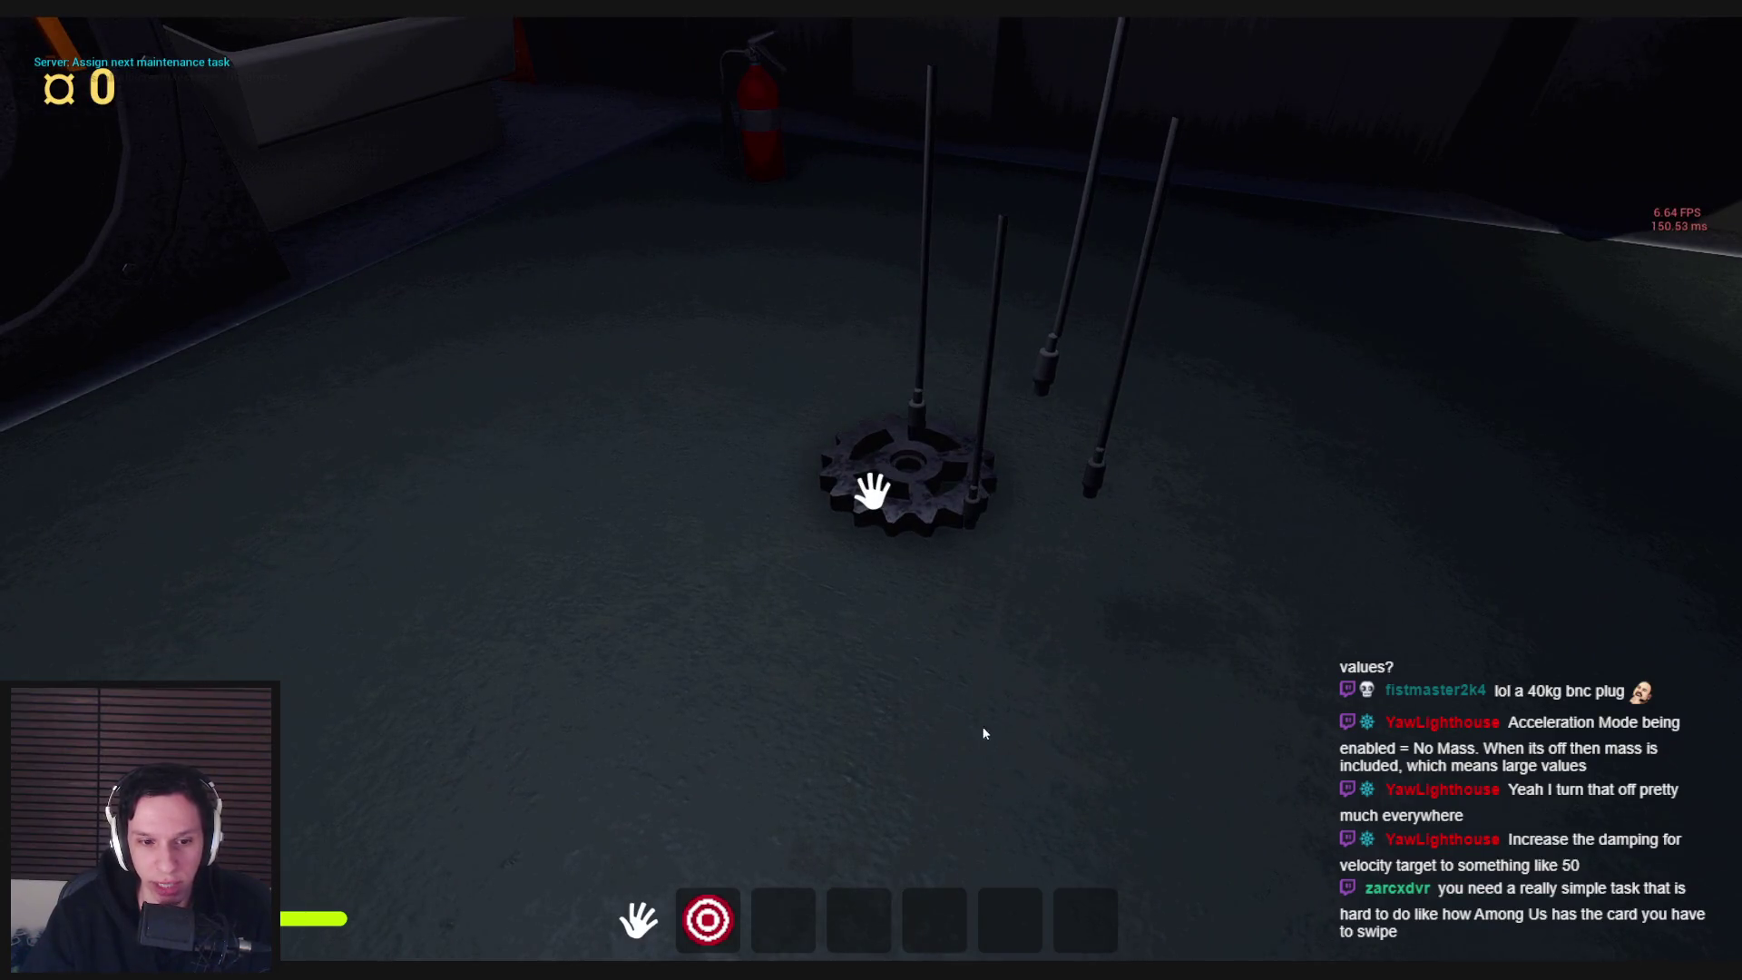
End the play test, select the cable's PhysicsConstraint and set Velocity Target Damping to 50
mouse_move(873, 491)
mouse_down()
mouse_move(342, 699)
mouse_move(389, 735)
mouse_move(494, 584)
mouse_up()
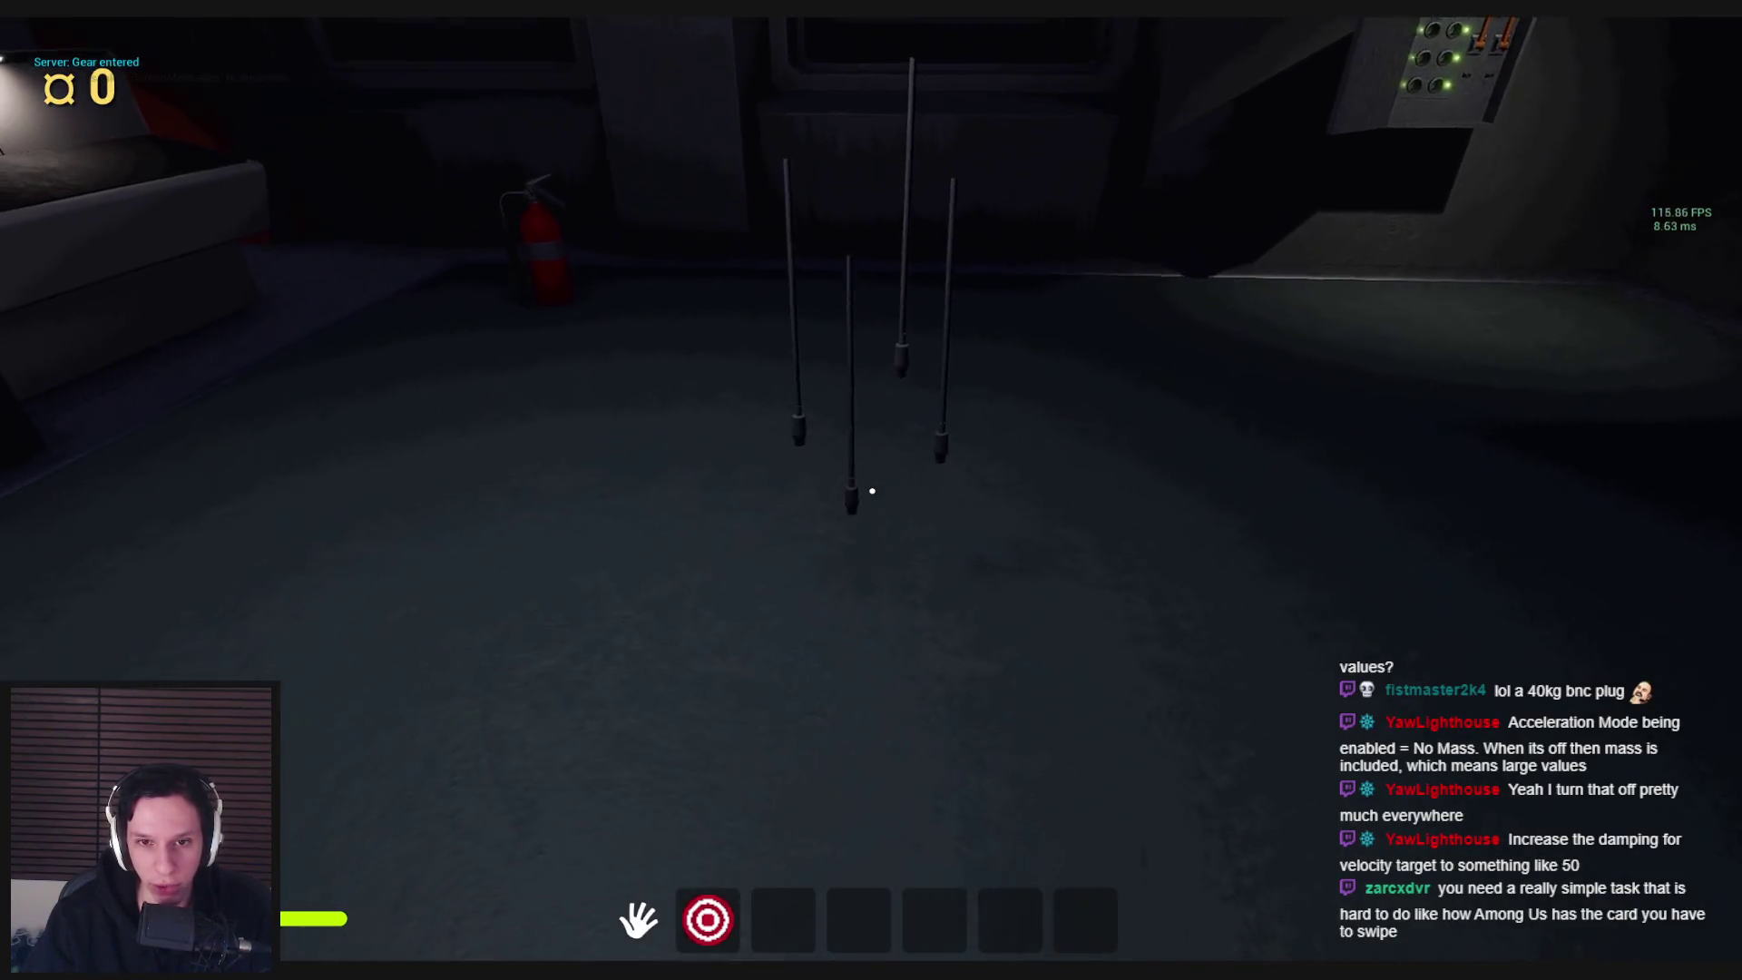
key(Escape)
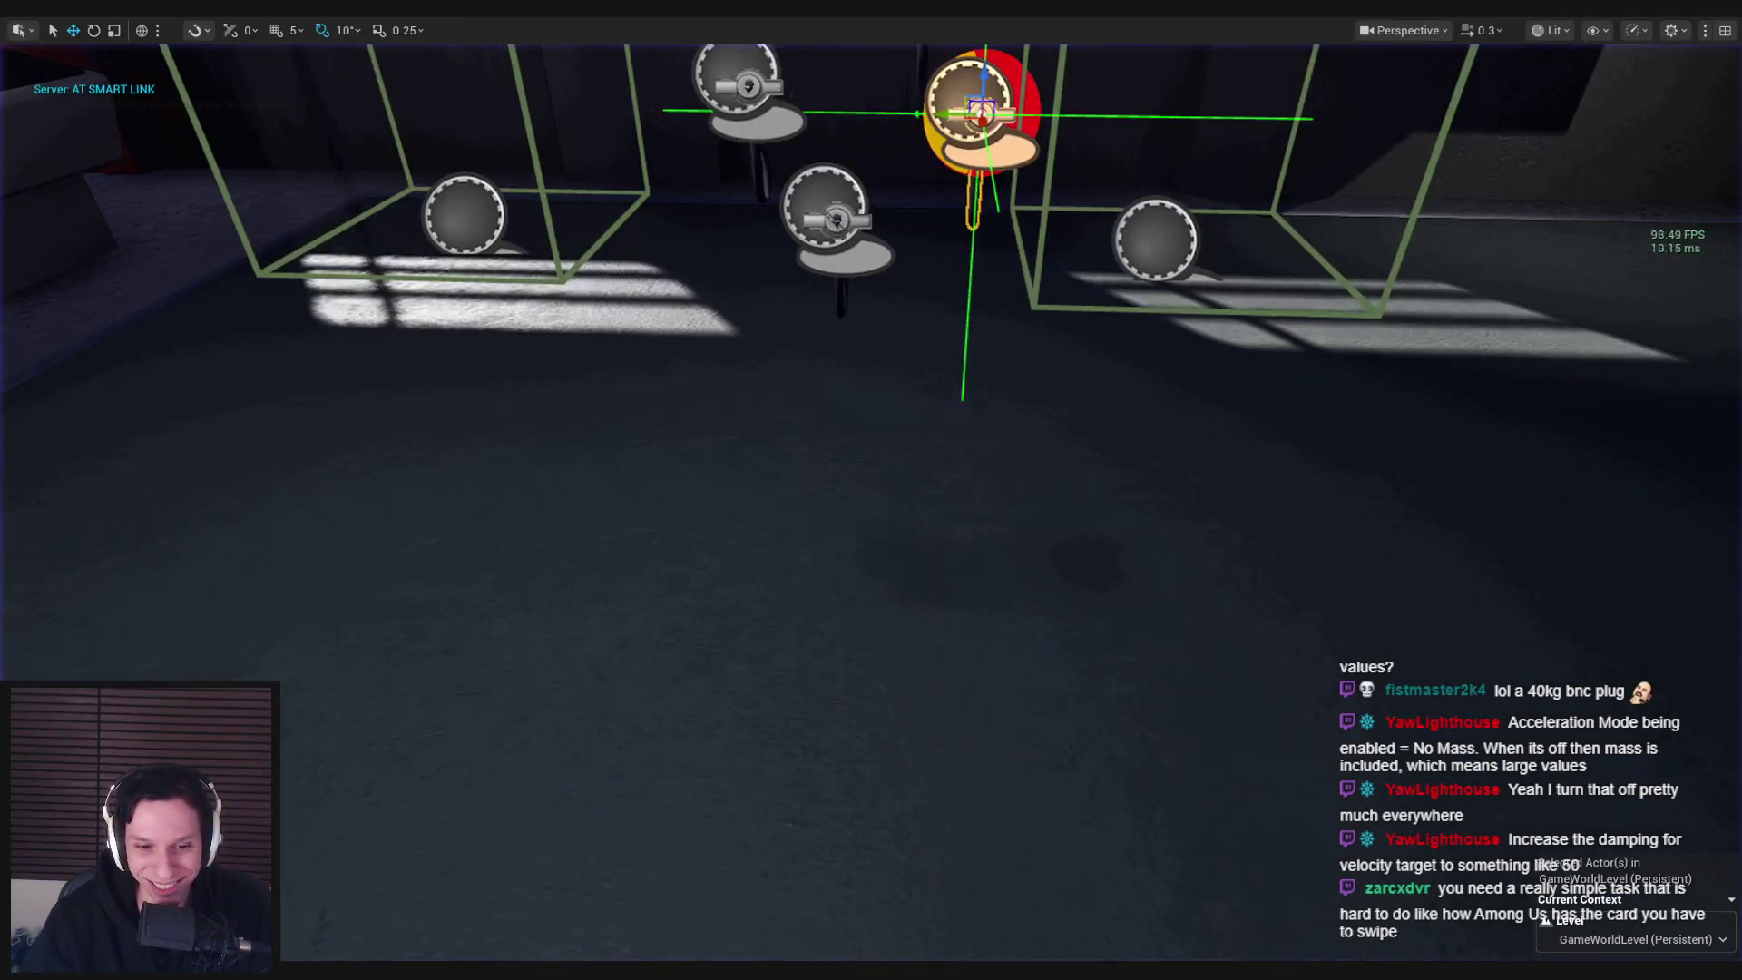
mouse_move(527, 970)
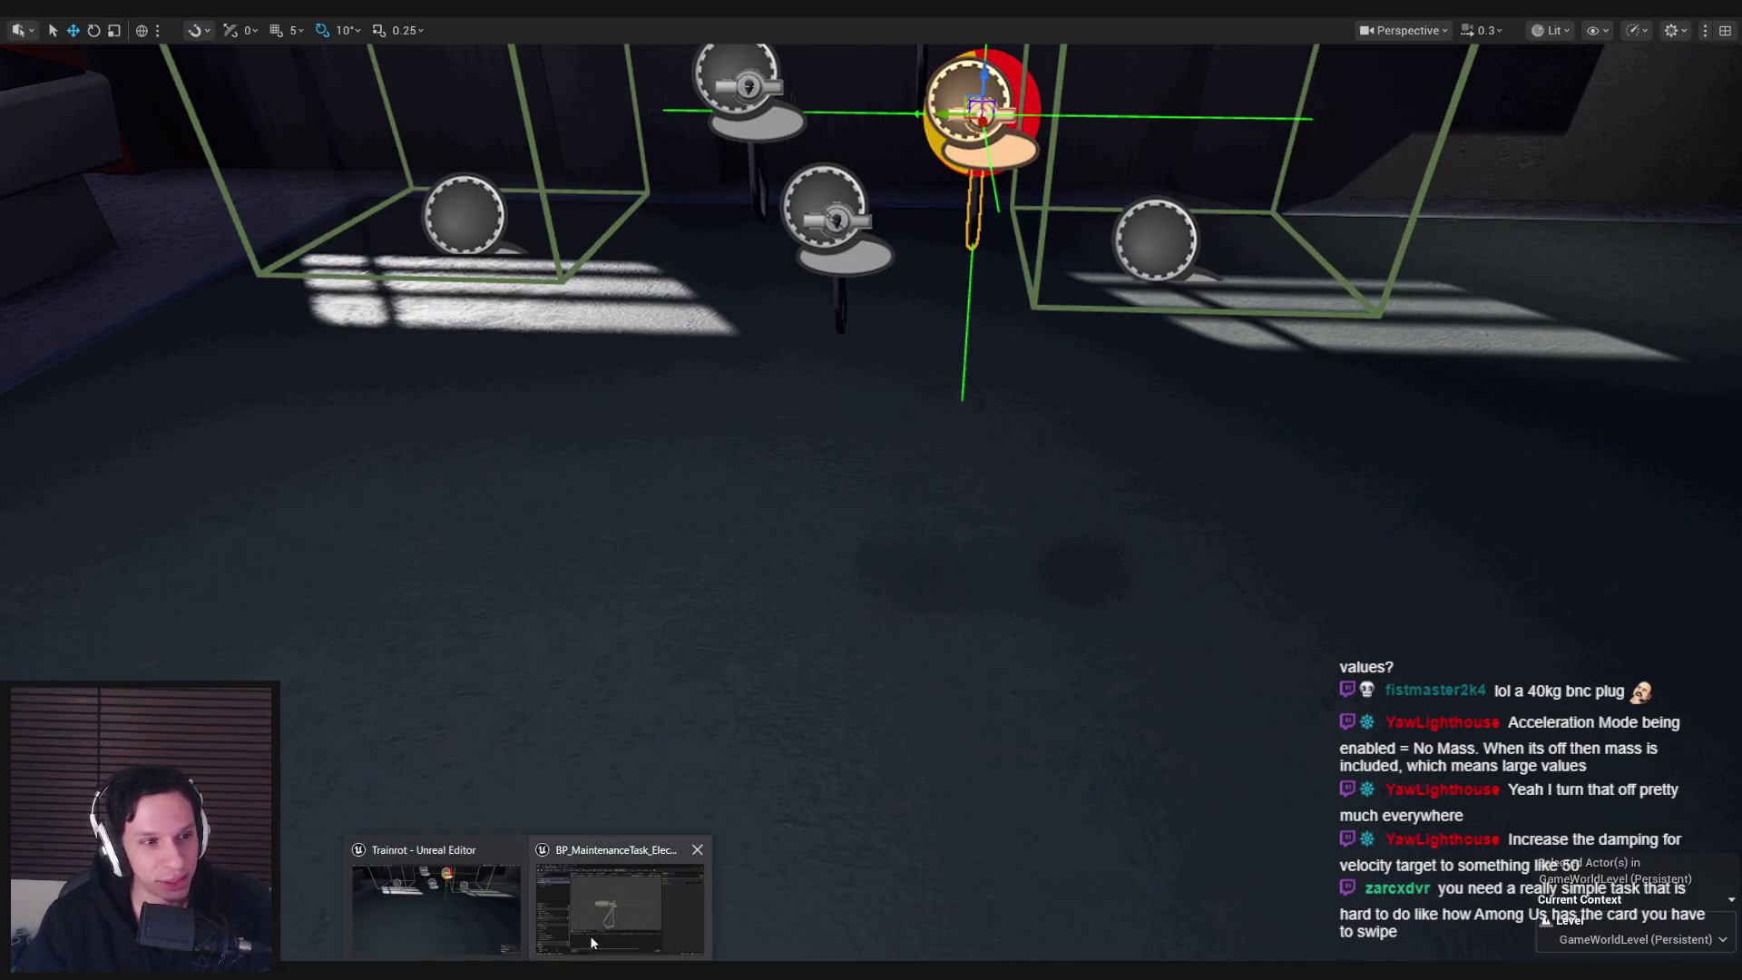
click(617, 907)
click(109, 229)
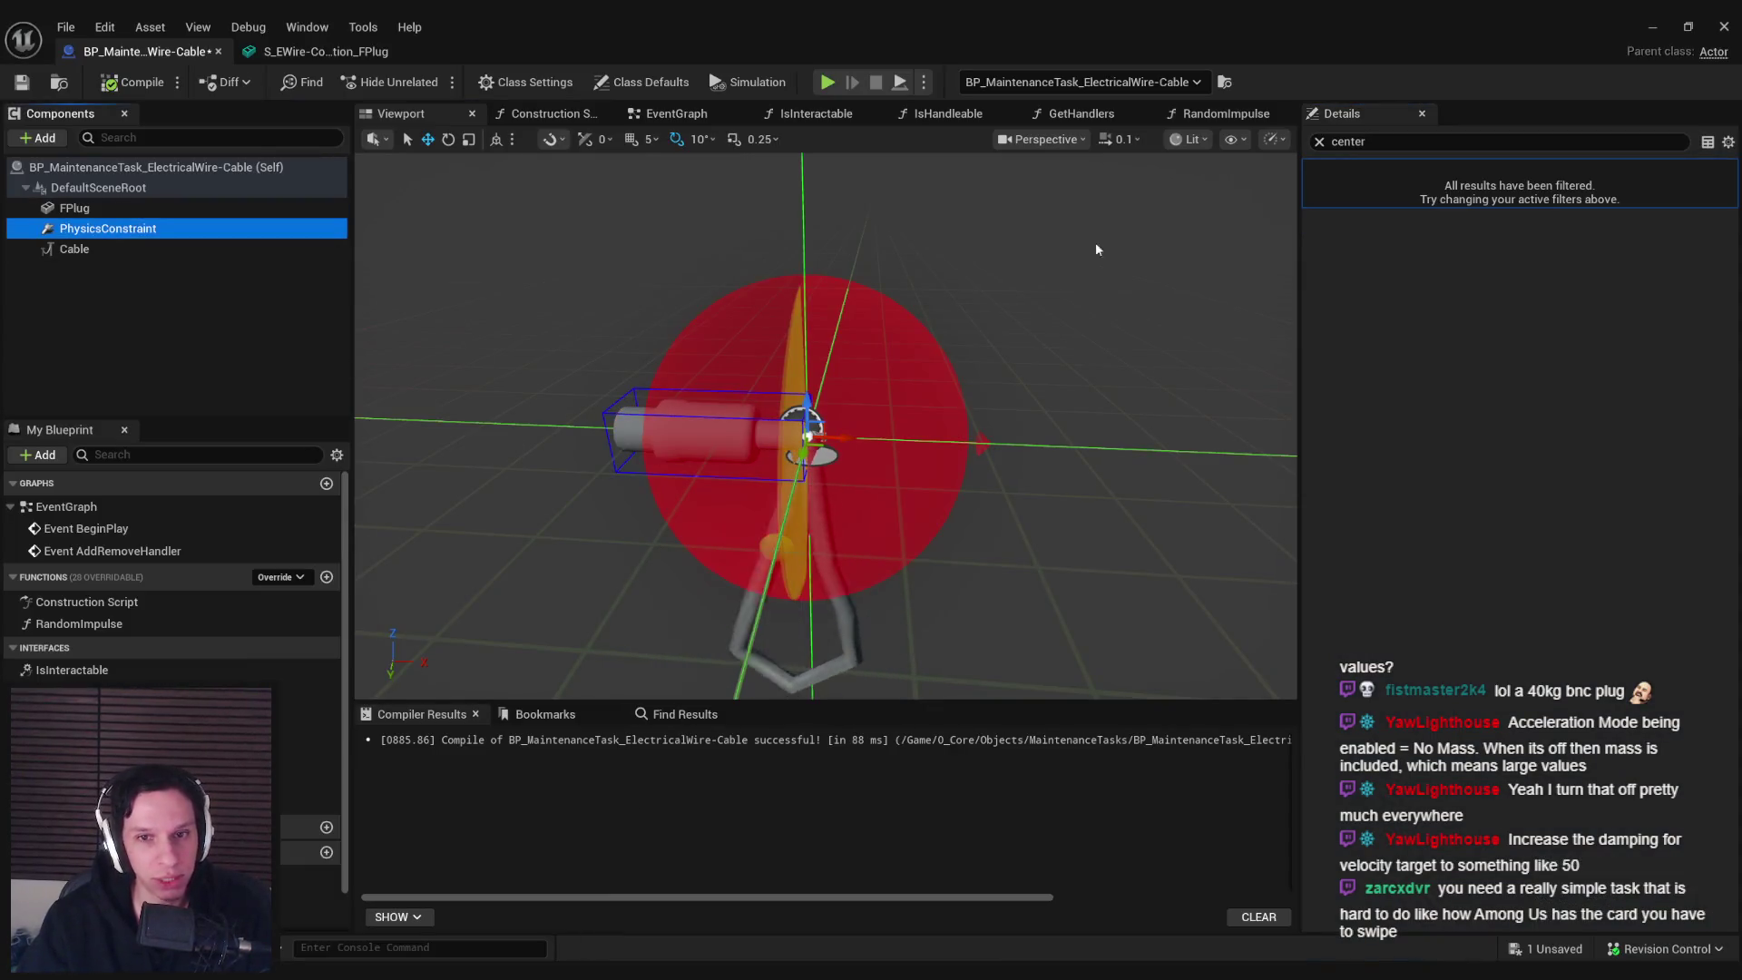
click(1321, 140)
drag(1733, 317, 1709, 798)
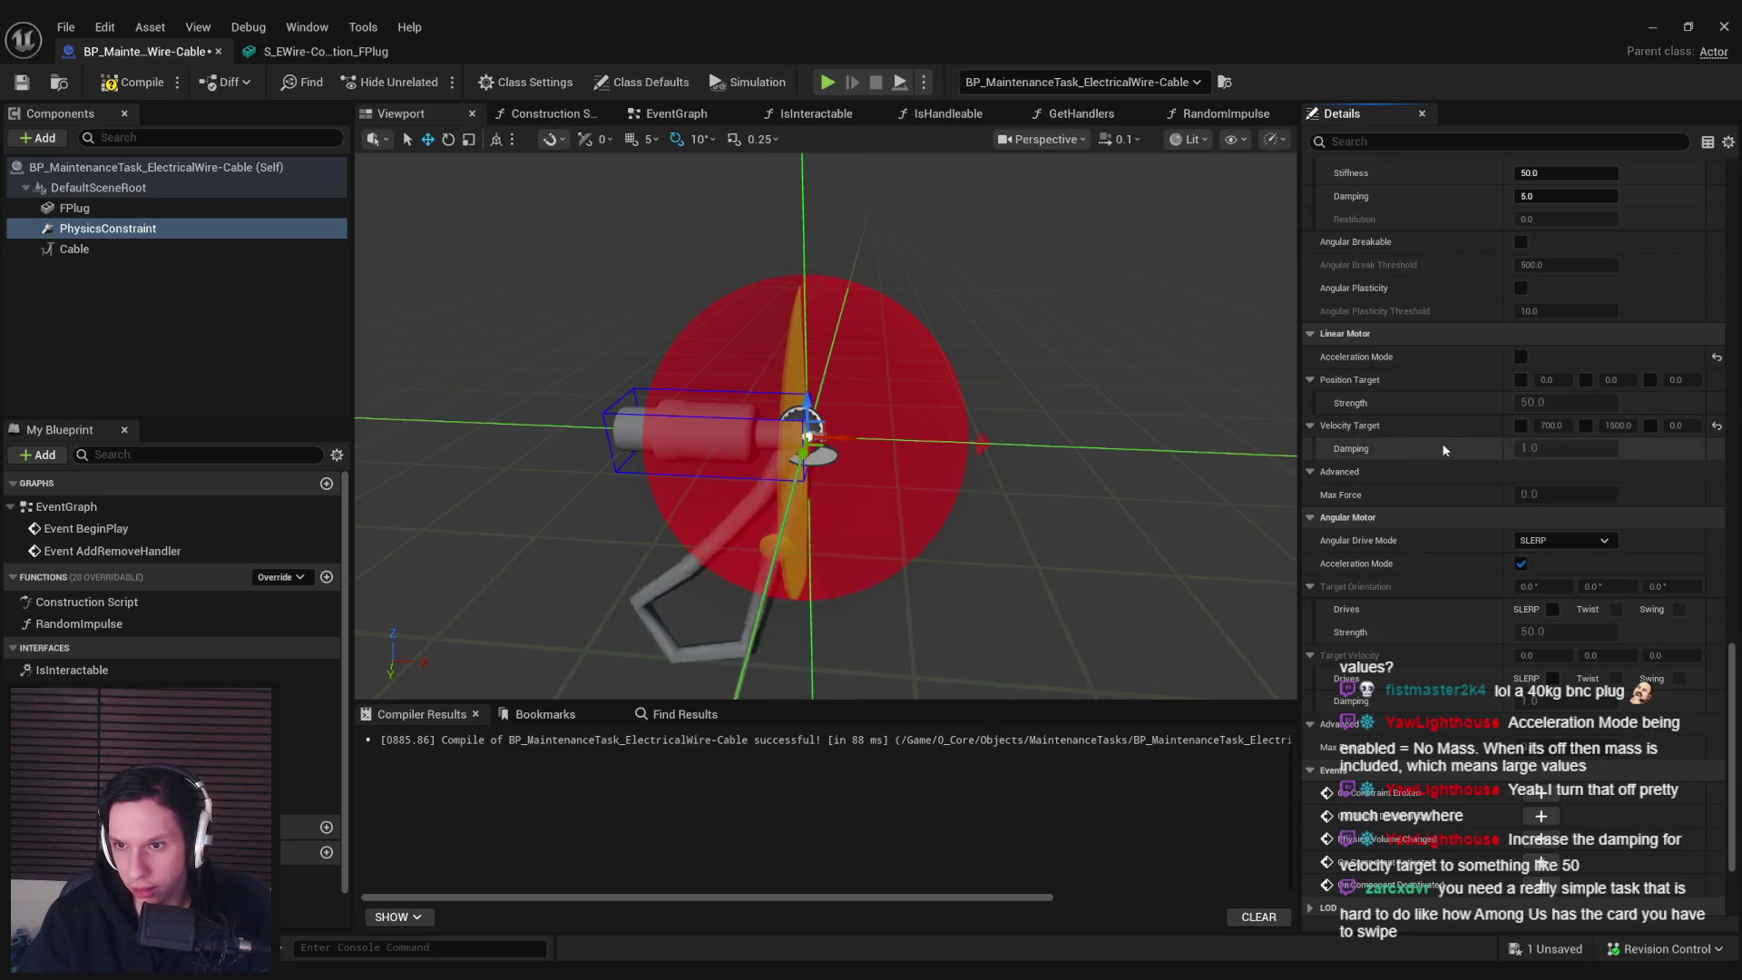
click(1556, 447)
text(50)
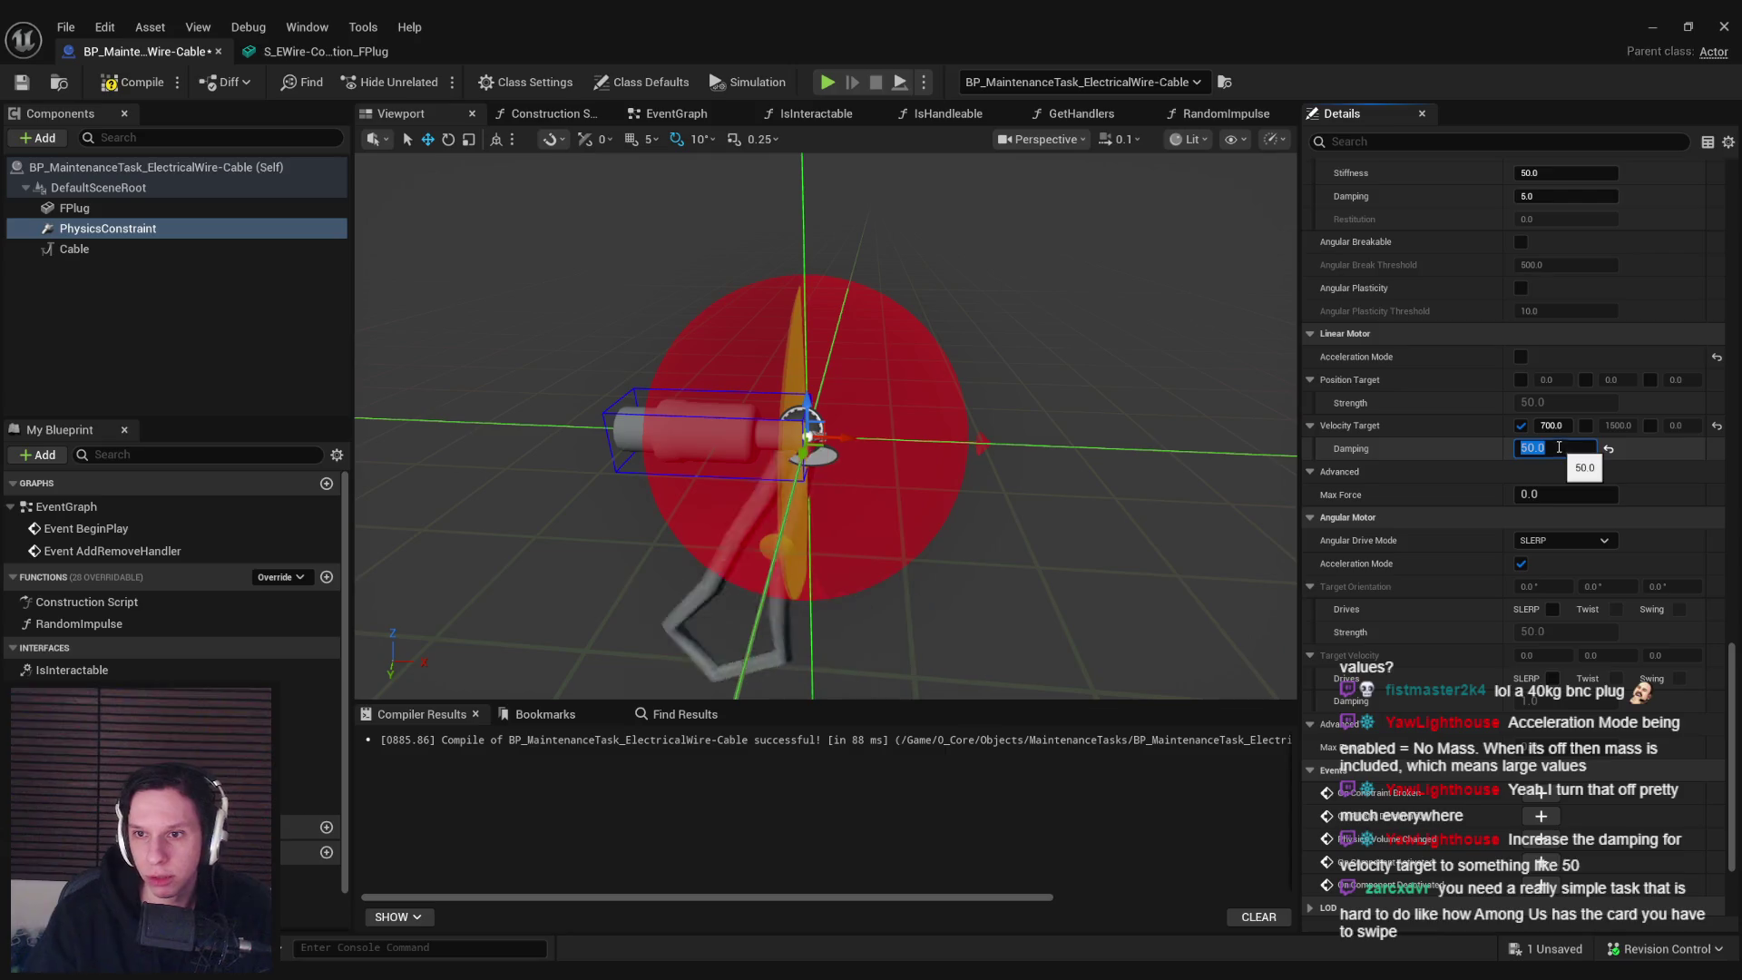
Play-test the cables with damping 50, then again with damping 15
click(1651, 30)
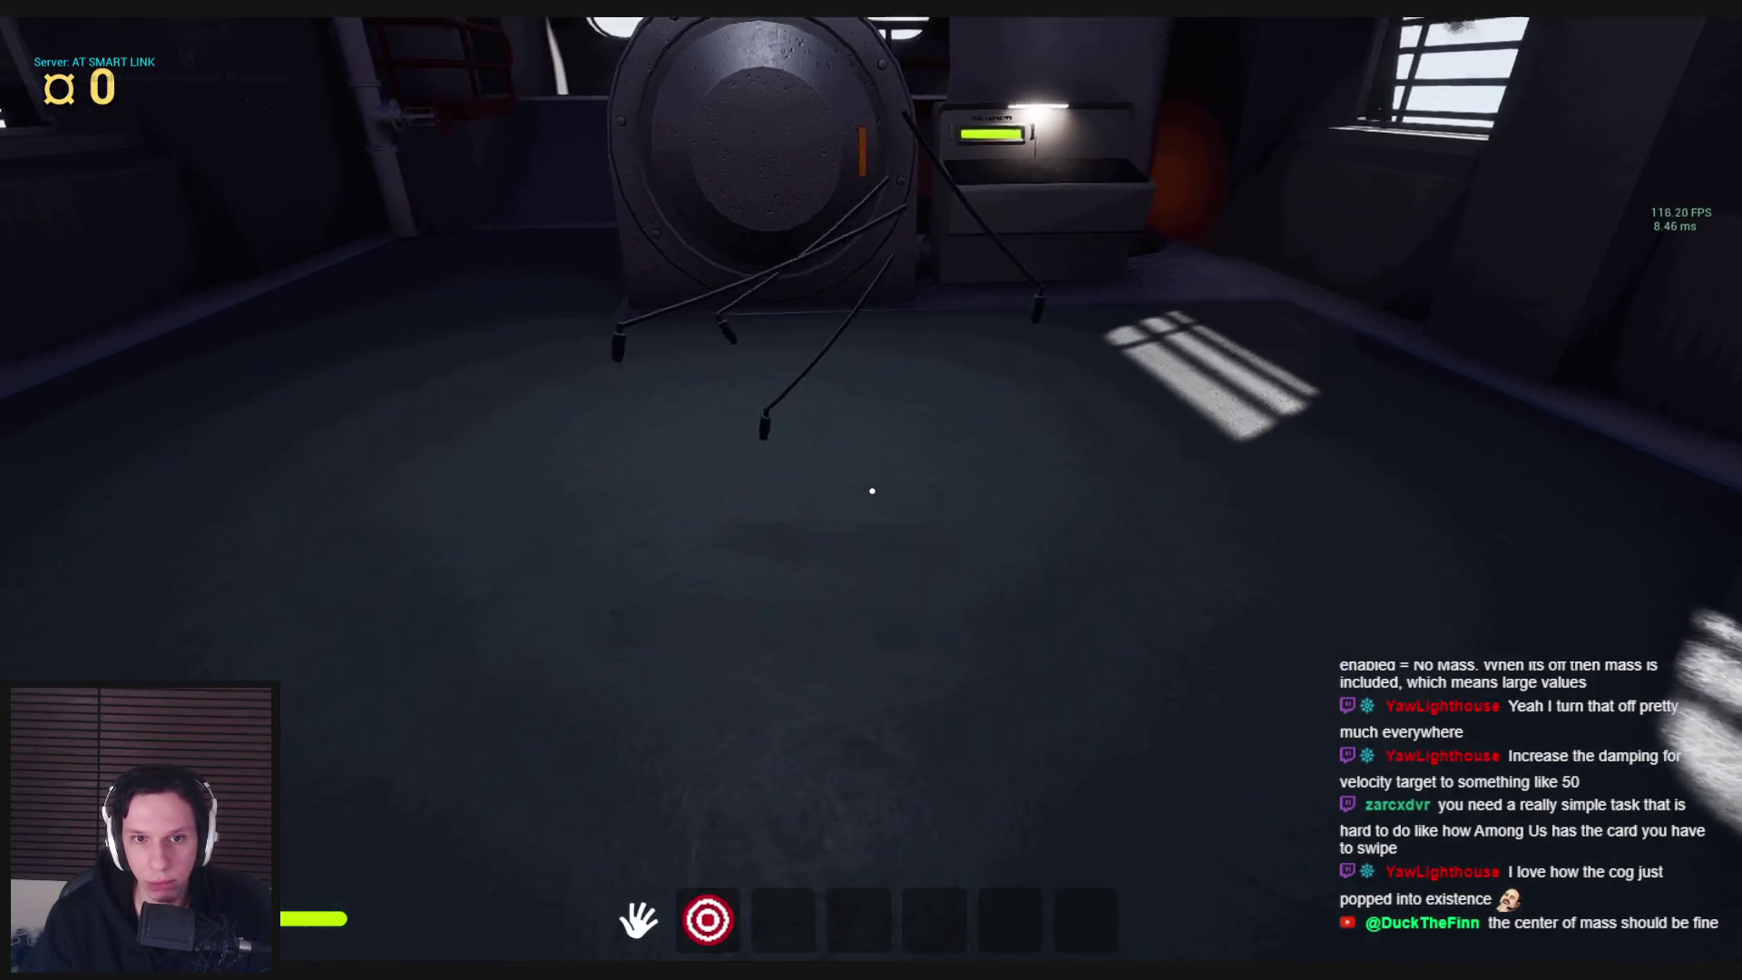
key(alt+Tab)
key(alt+Tab)
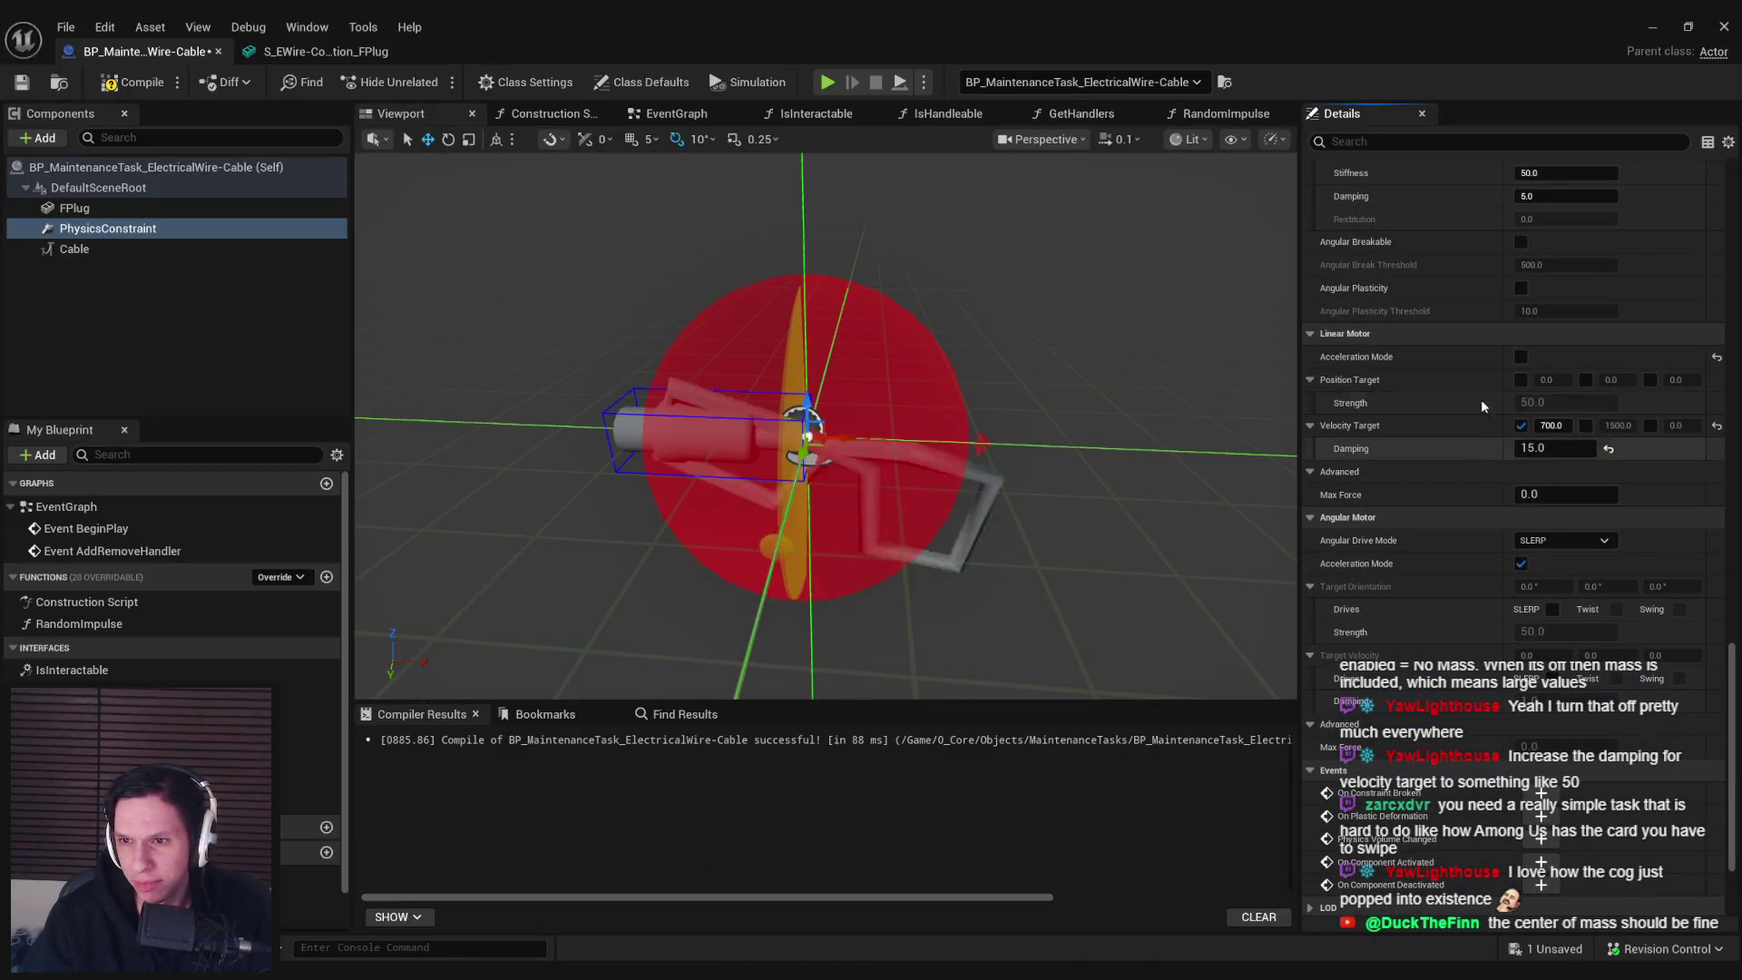
click(1649, 27)
key(F8)
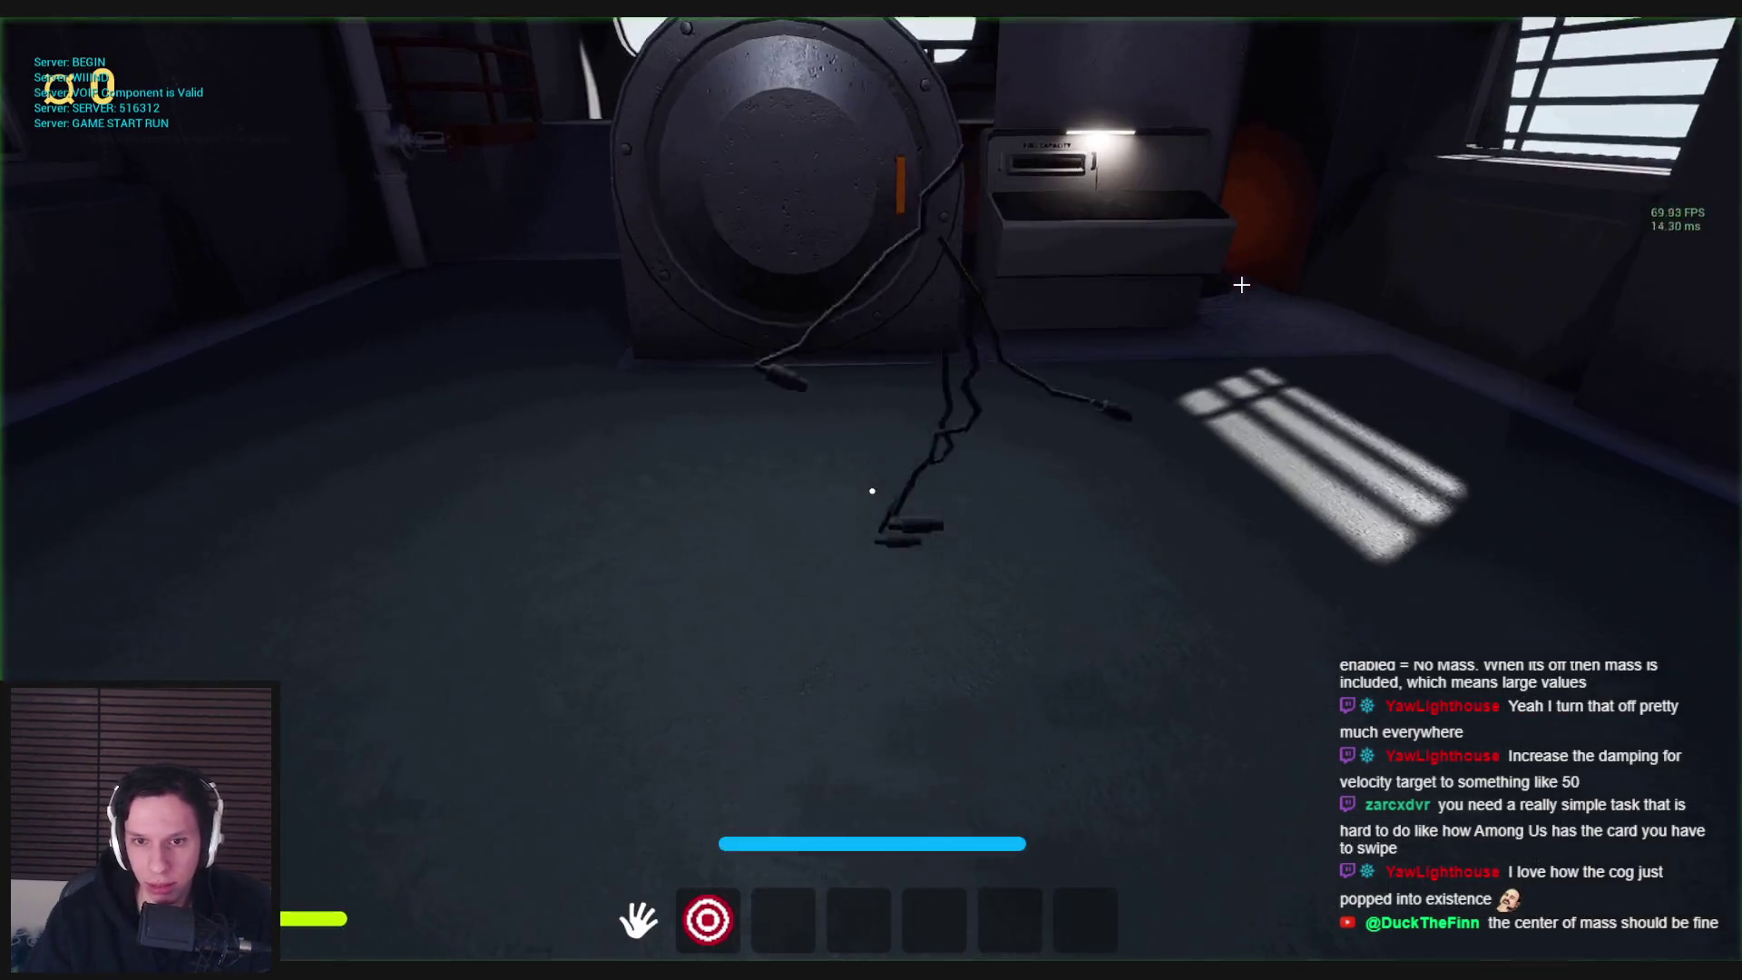
key(F8)
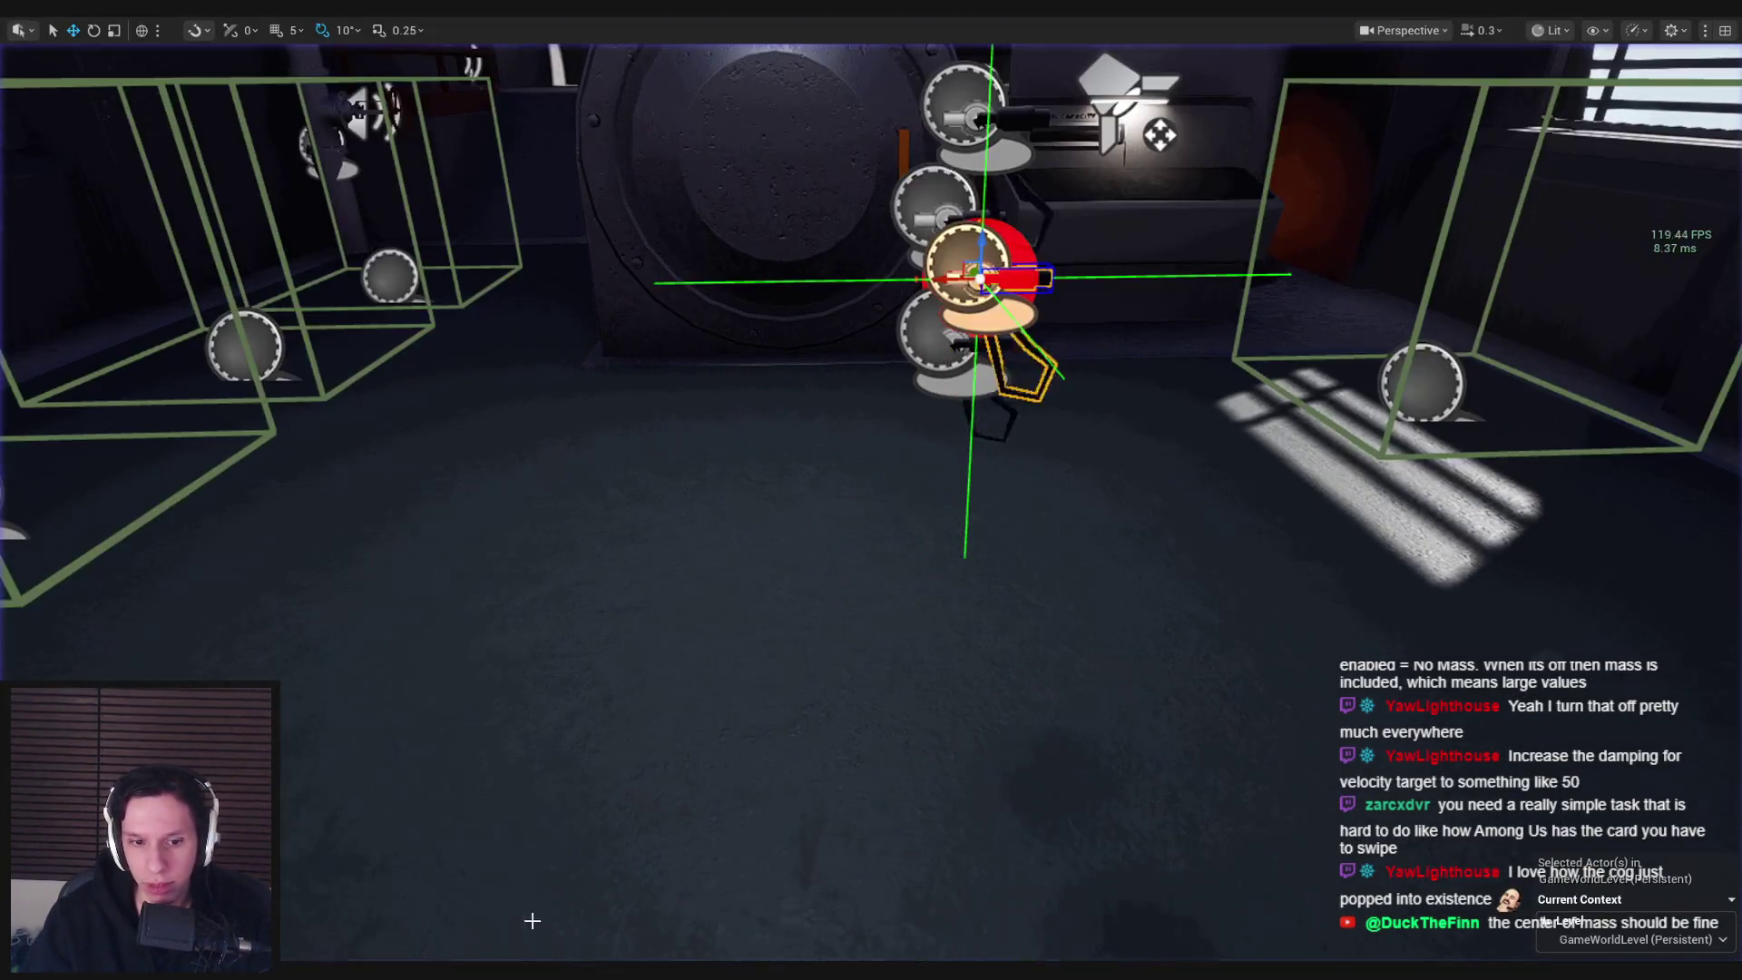
click(626, 908)
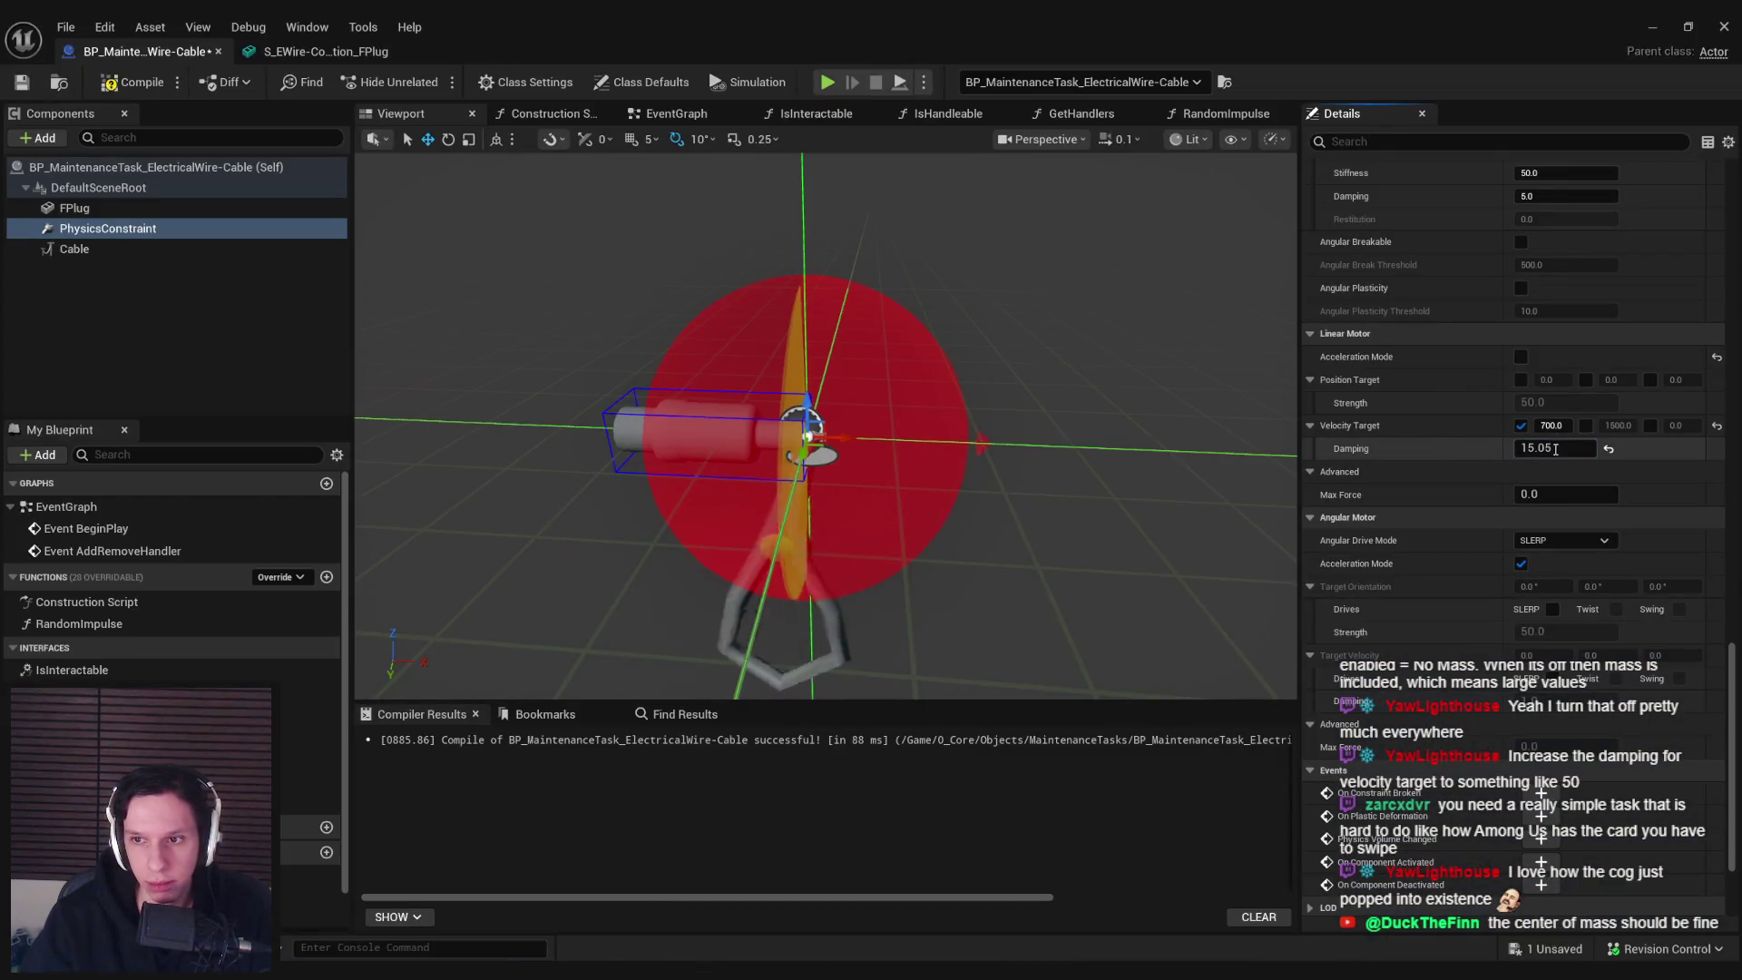
click(1649, 27)
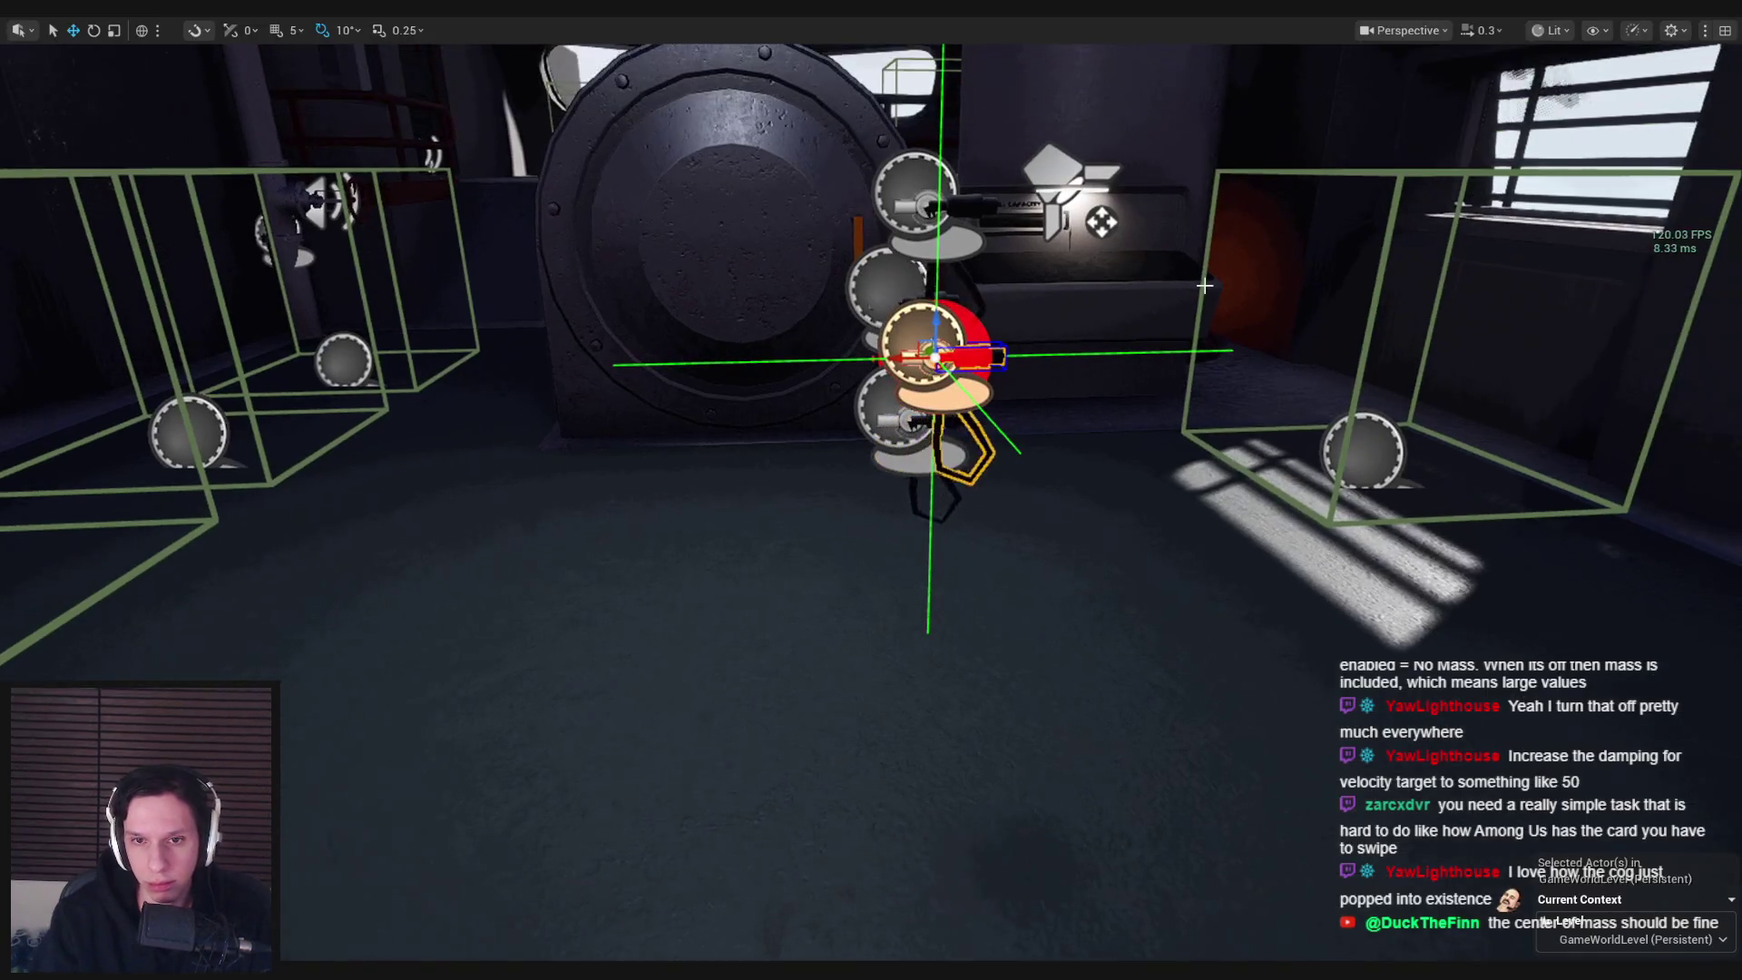
key(F8)
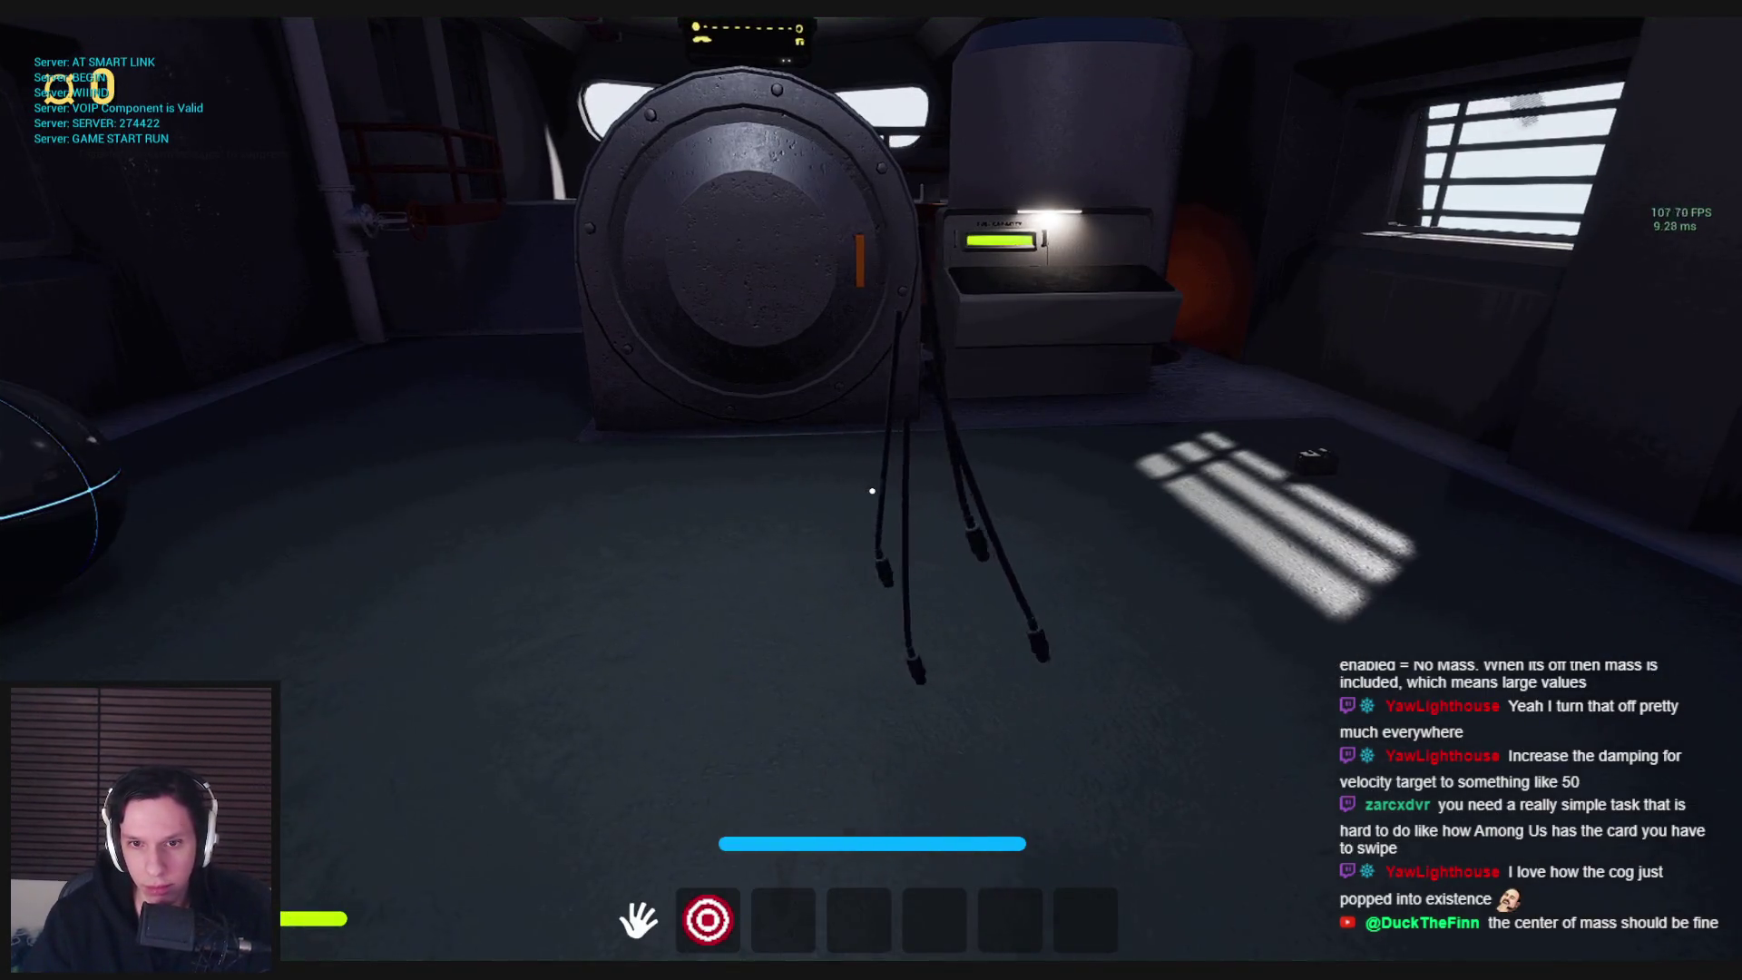
key(Escape)
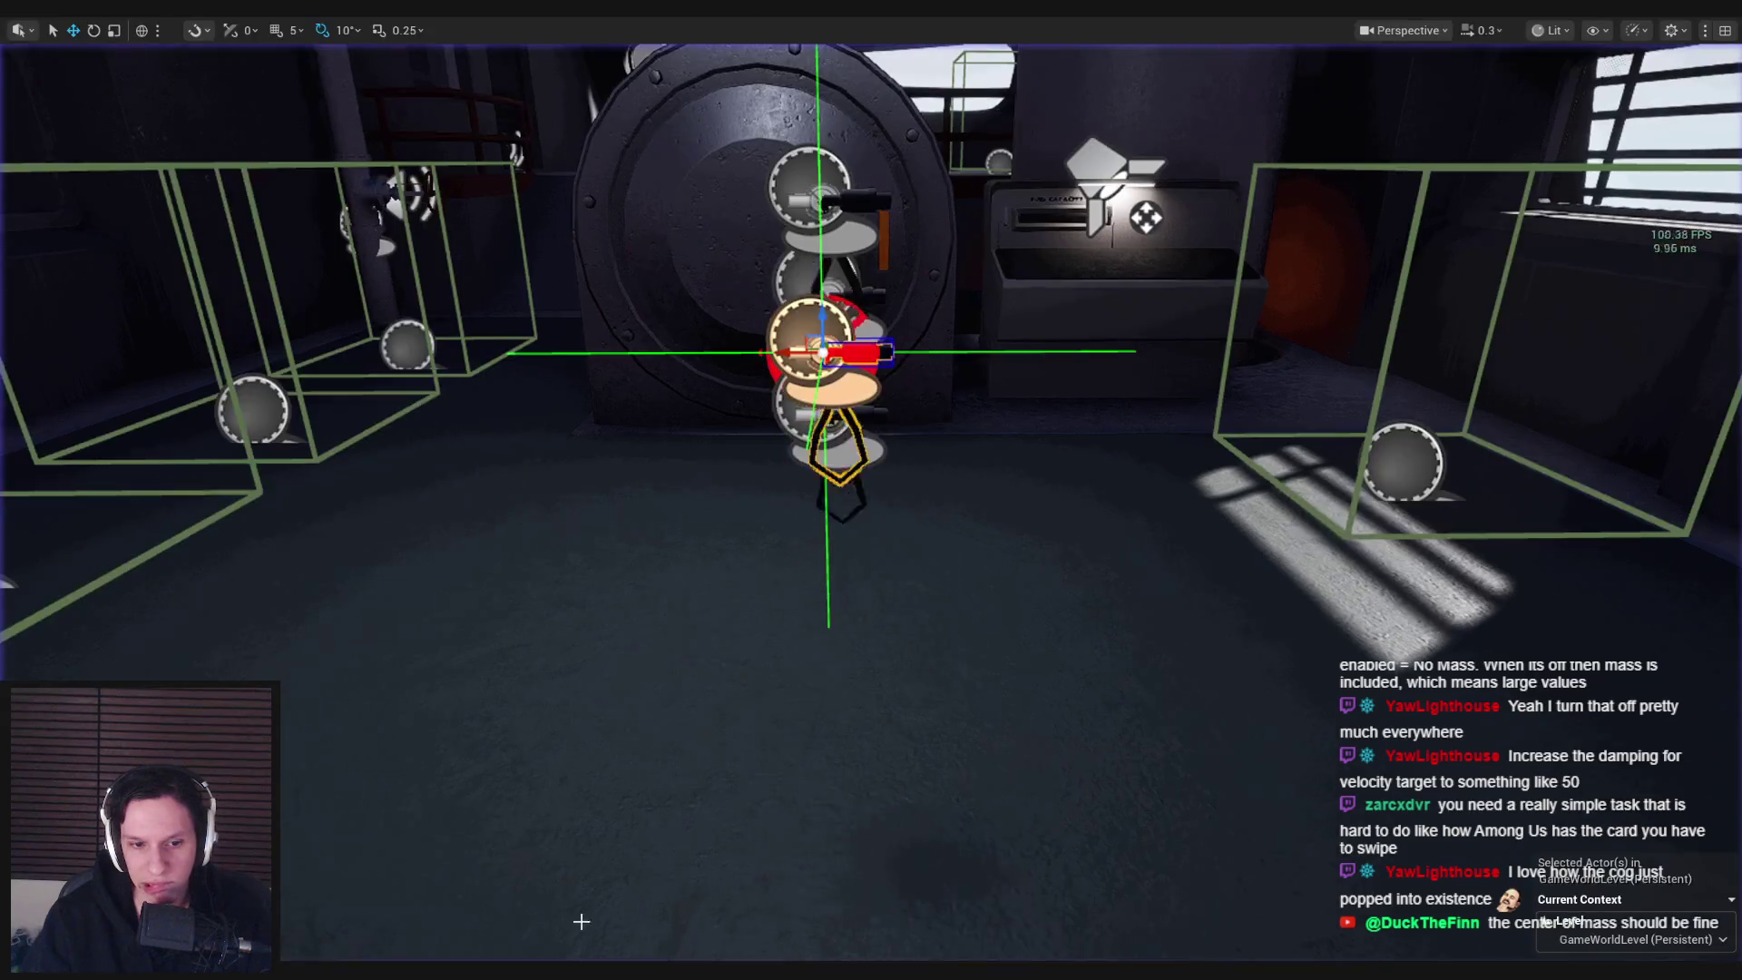
Change the damping to 2.0 and play-test the cables once more
click(620, 921)
click(1550, 448)
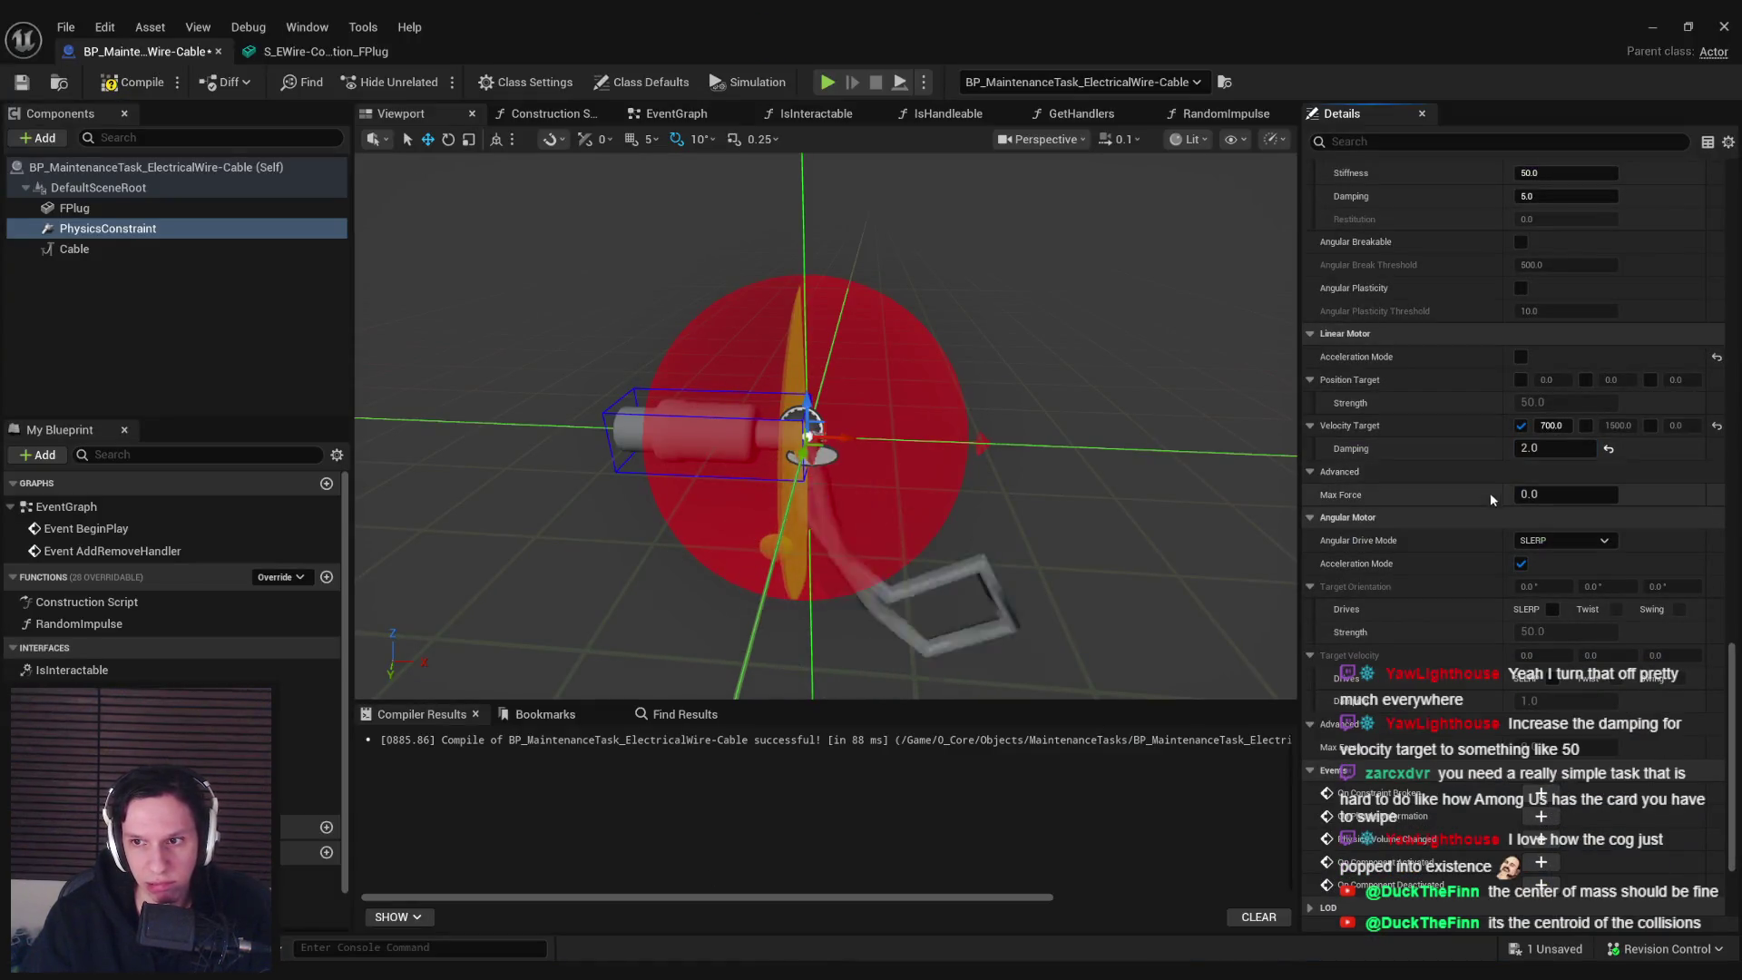
click(1652, 26)
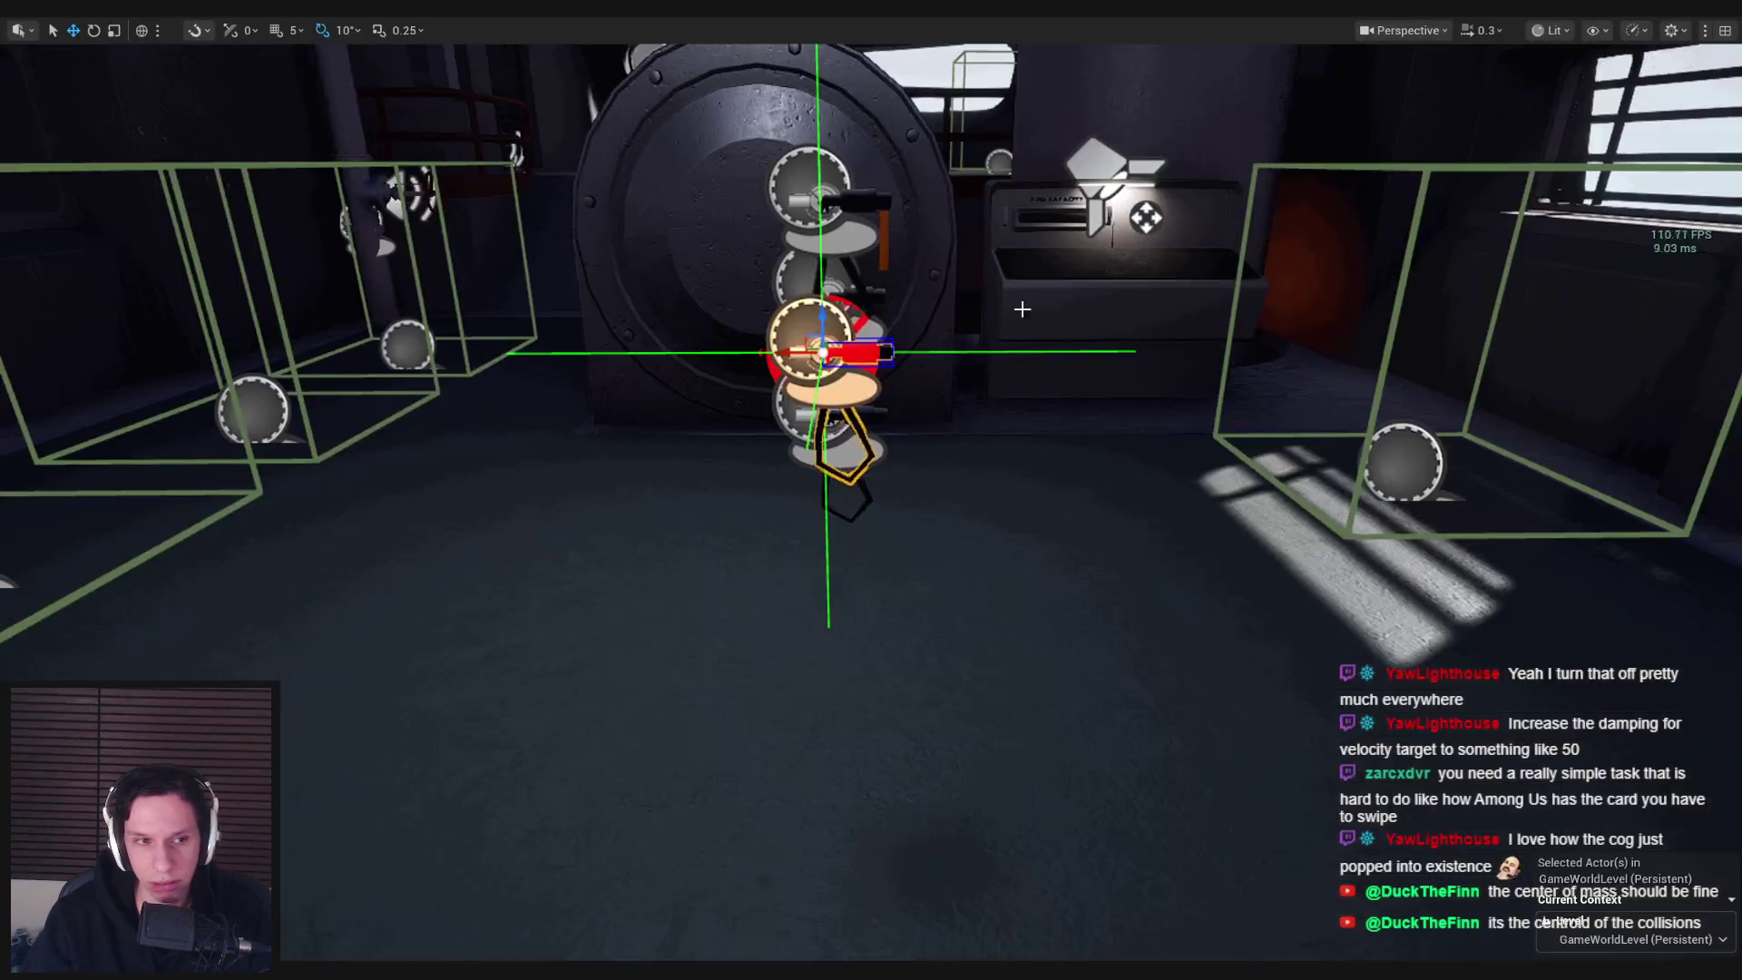
key(alt+p)
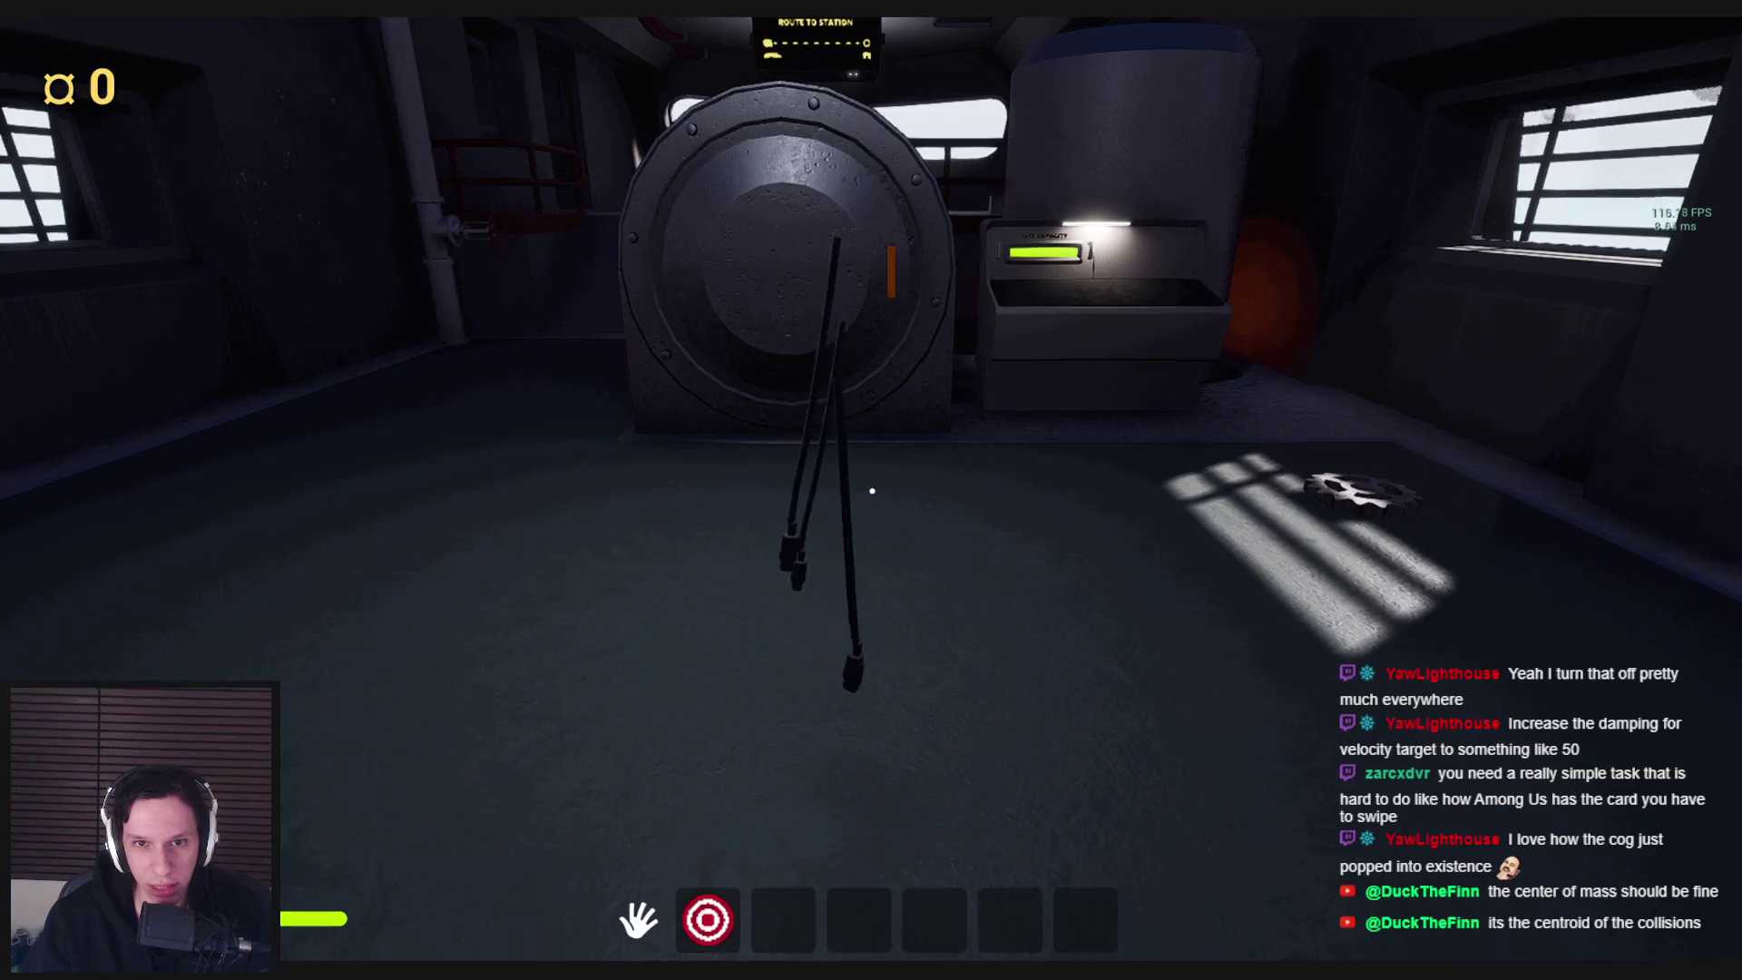
key(Escape)
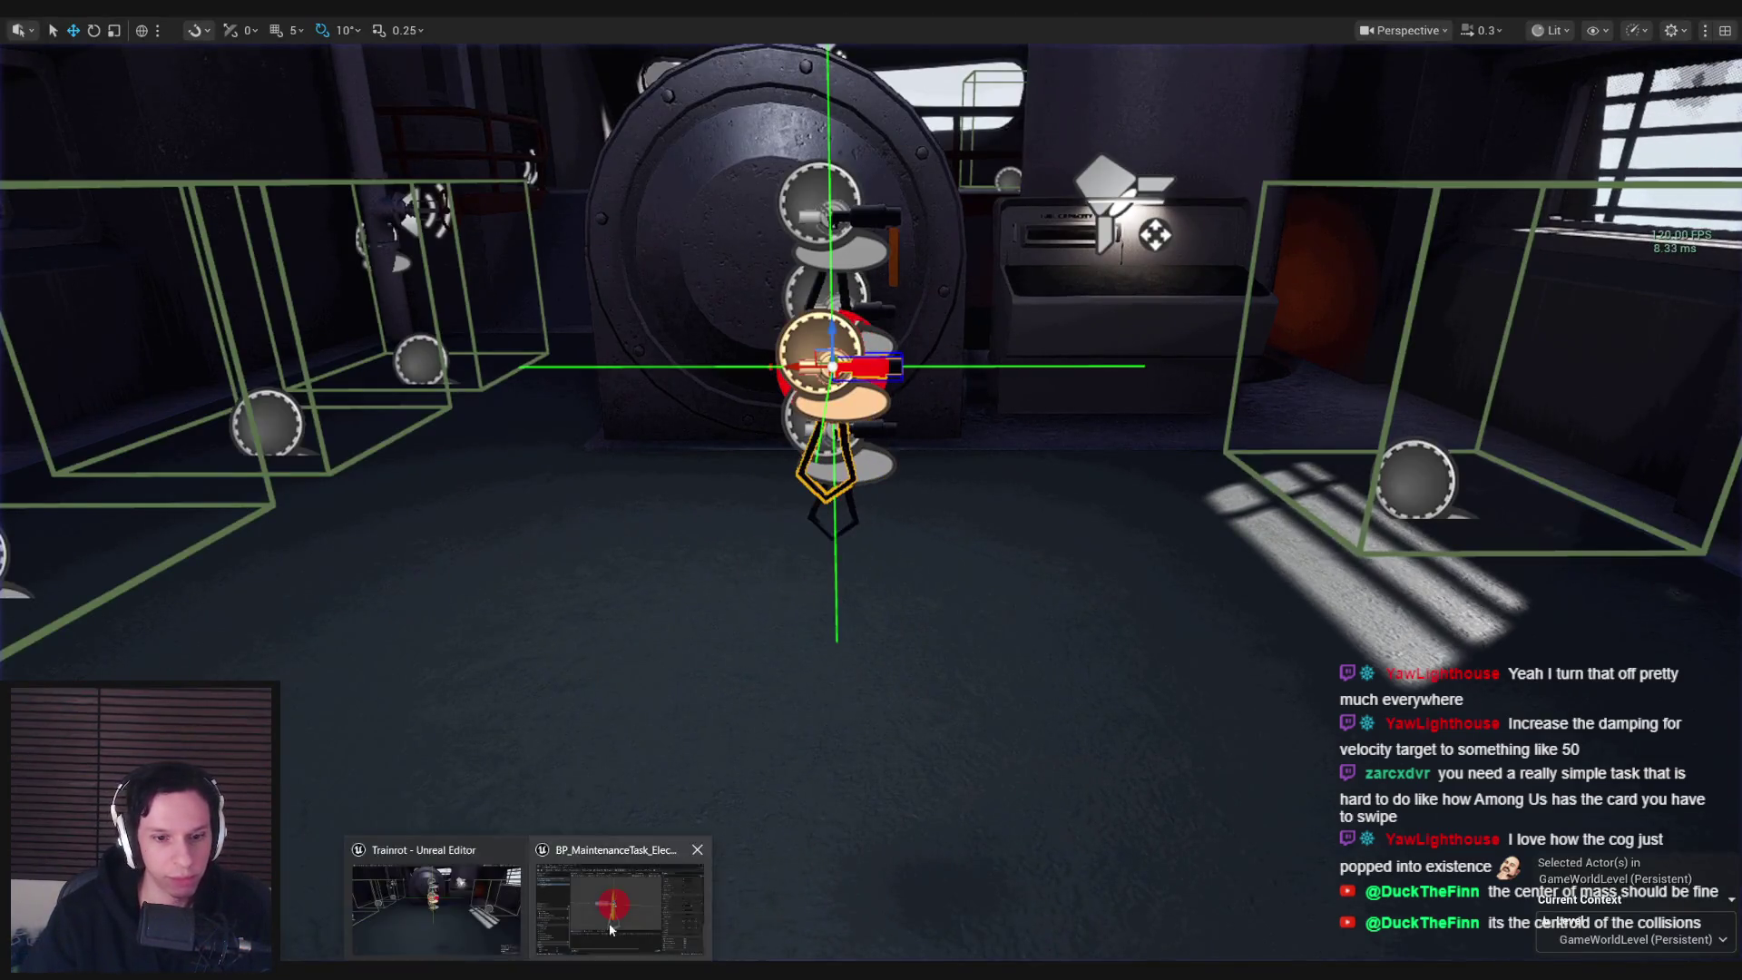
Start a play session, grab the middle cable, bend it and let it swing
click(626, 907)
click(1663, 25)
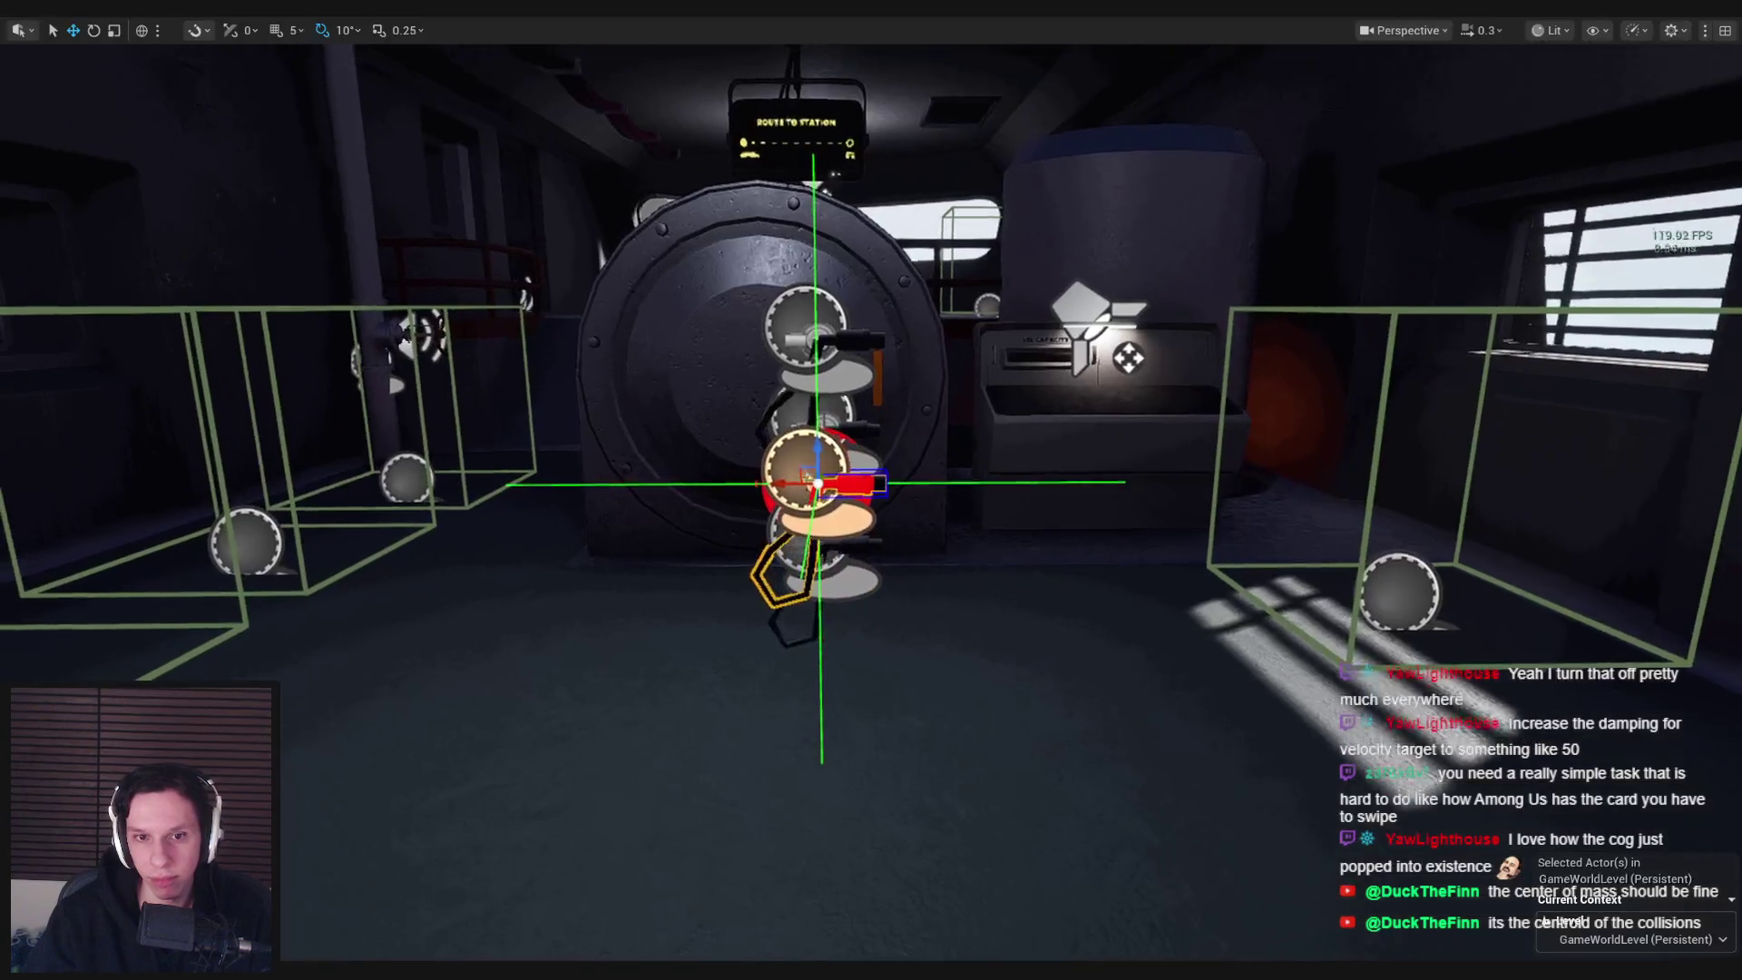
key(alt+p)
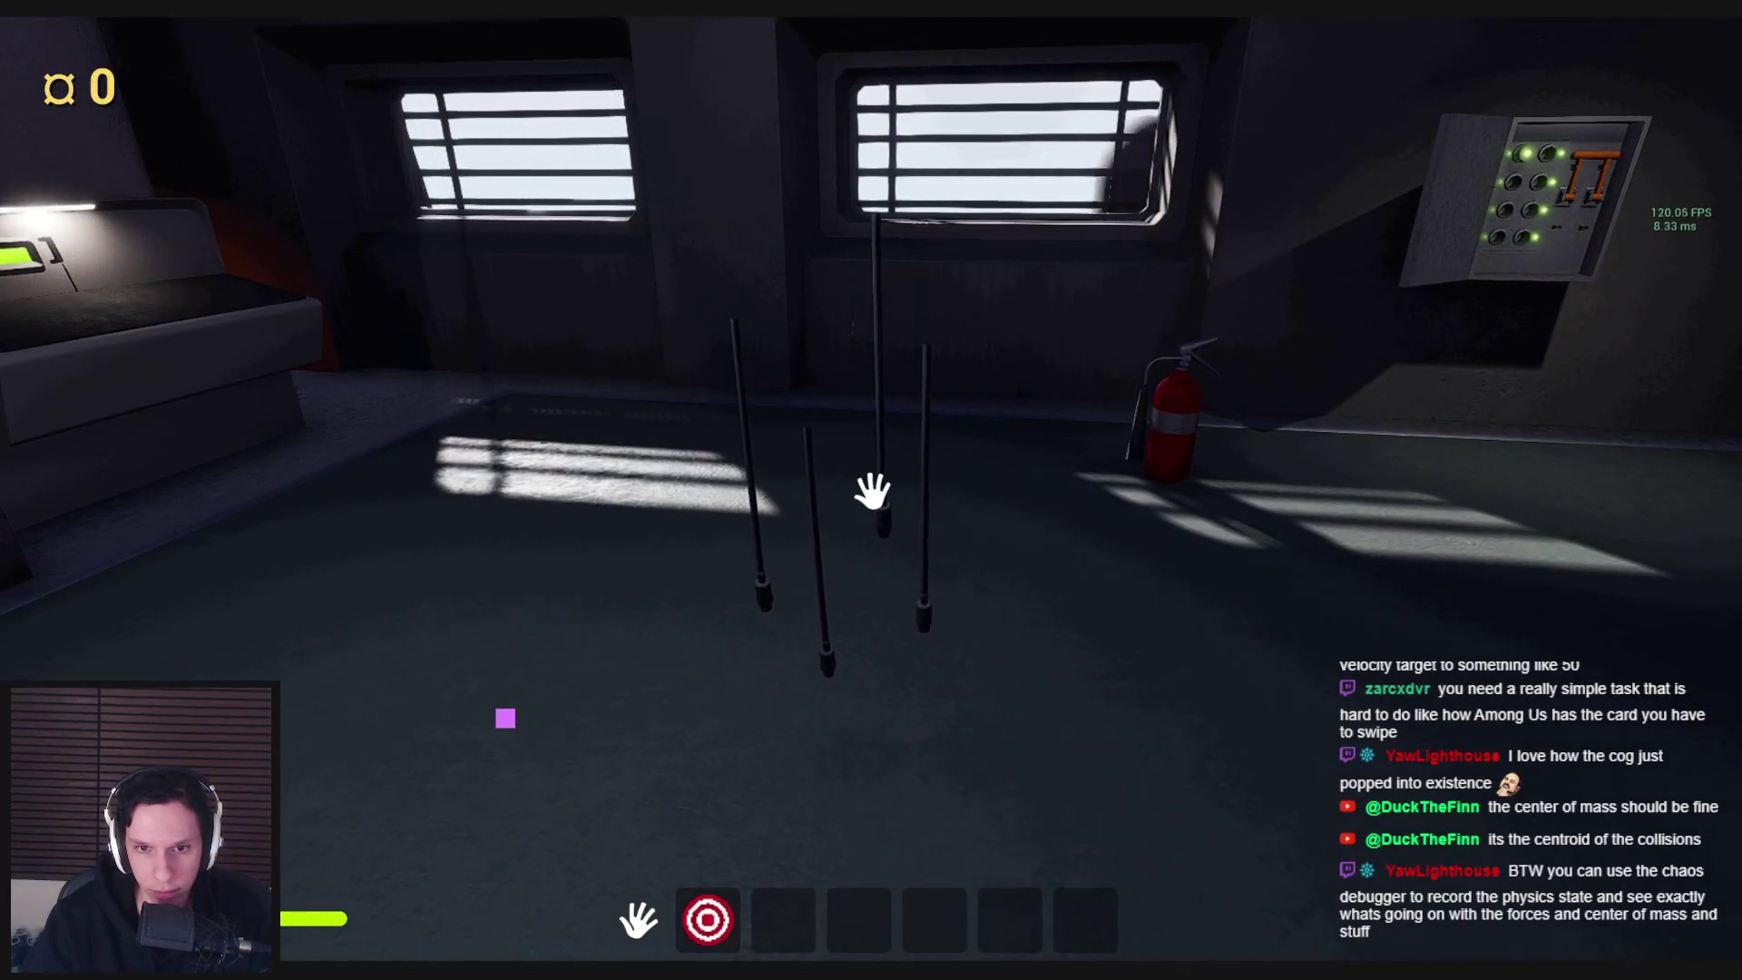
key(s)
mouse_move(870, 490)
mouse_down()
mouse_move(860, 514)
mouse_move(895, 534)
mouse_move(875, 543)
mouse_move(890, 575)
mouse_move(874, 548)
mouse_move(791, 599)
mouse_move(762, 654)
mouse_move(742, 517)
mouse_move(723, 529)
mouse_move(1264, 441)
mouse_move(902, 439)
mouse_move(844, 389)
mouse_move(870, 490)
mouse_up()
key(s)
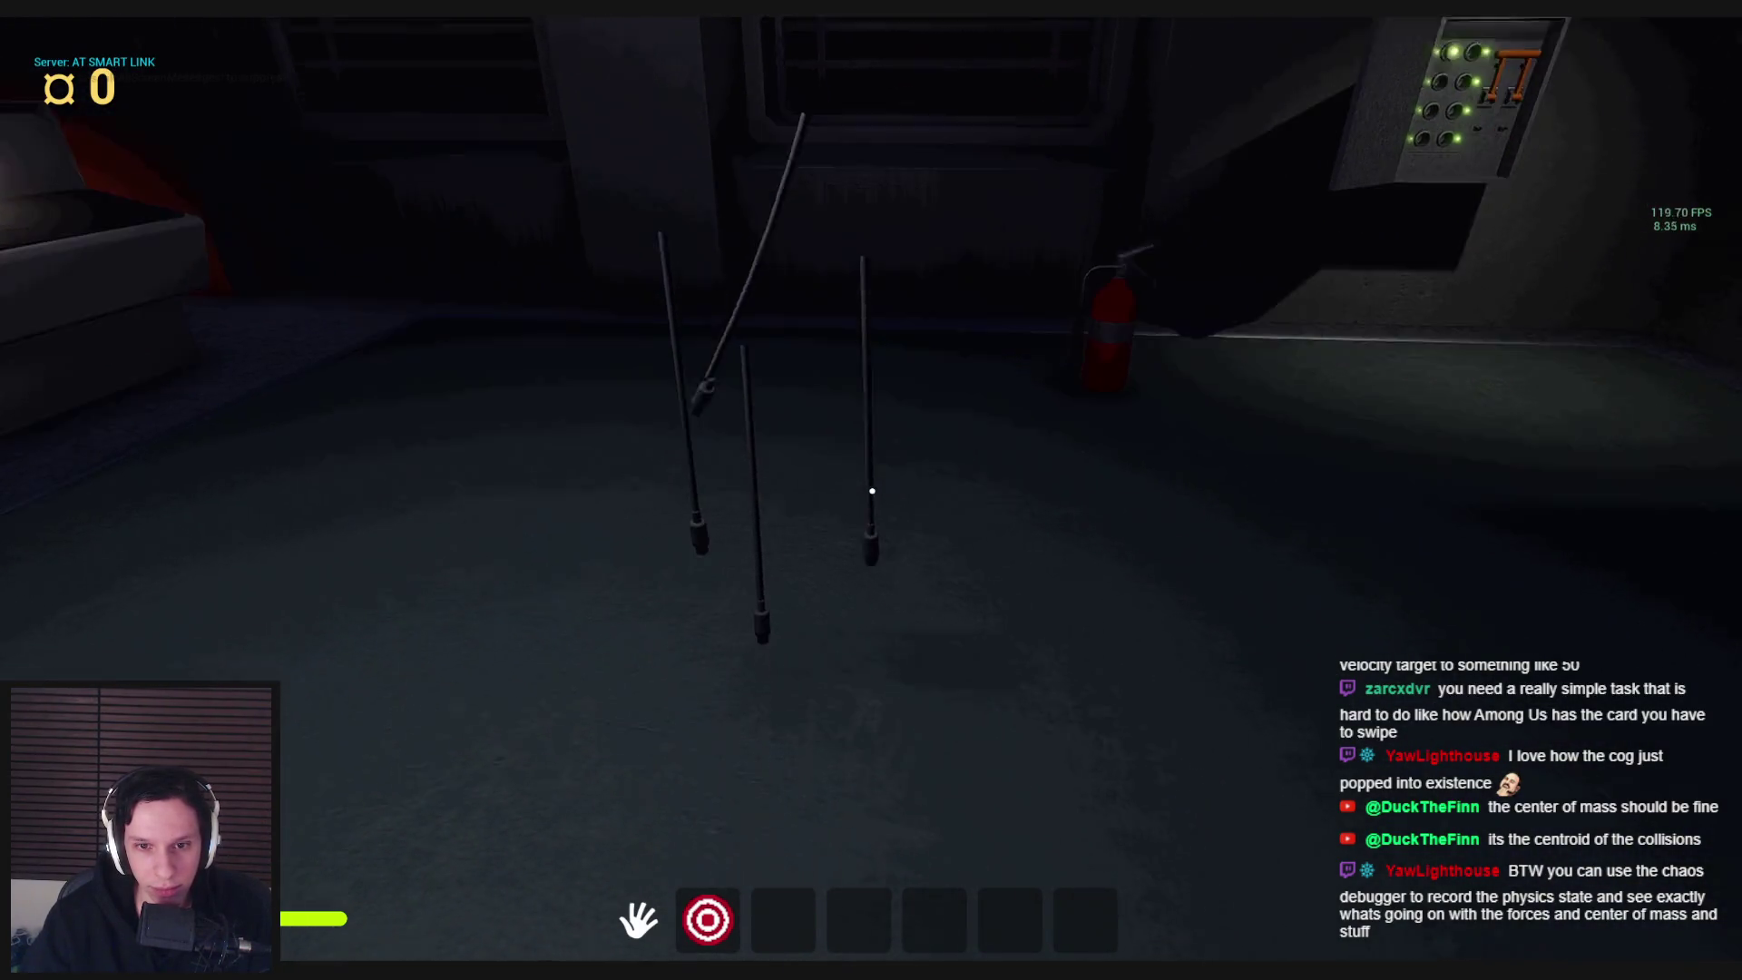
click(871, 490)
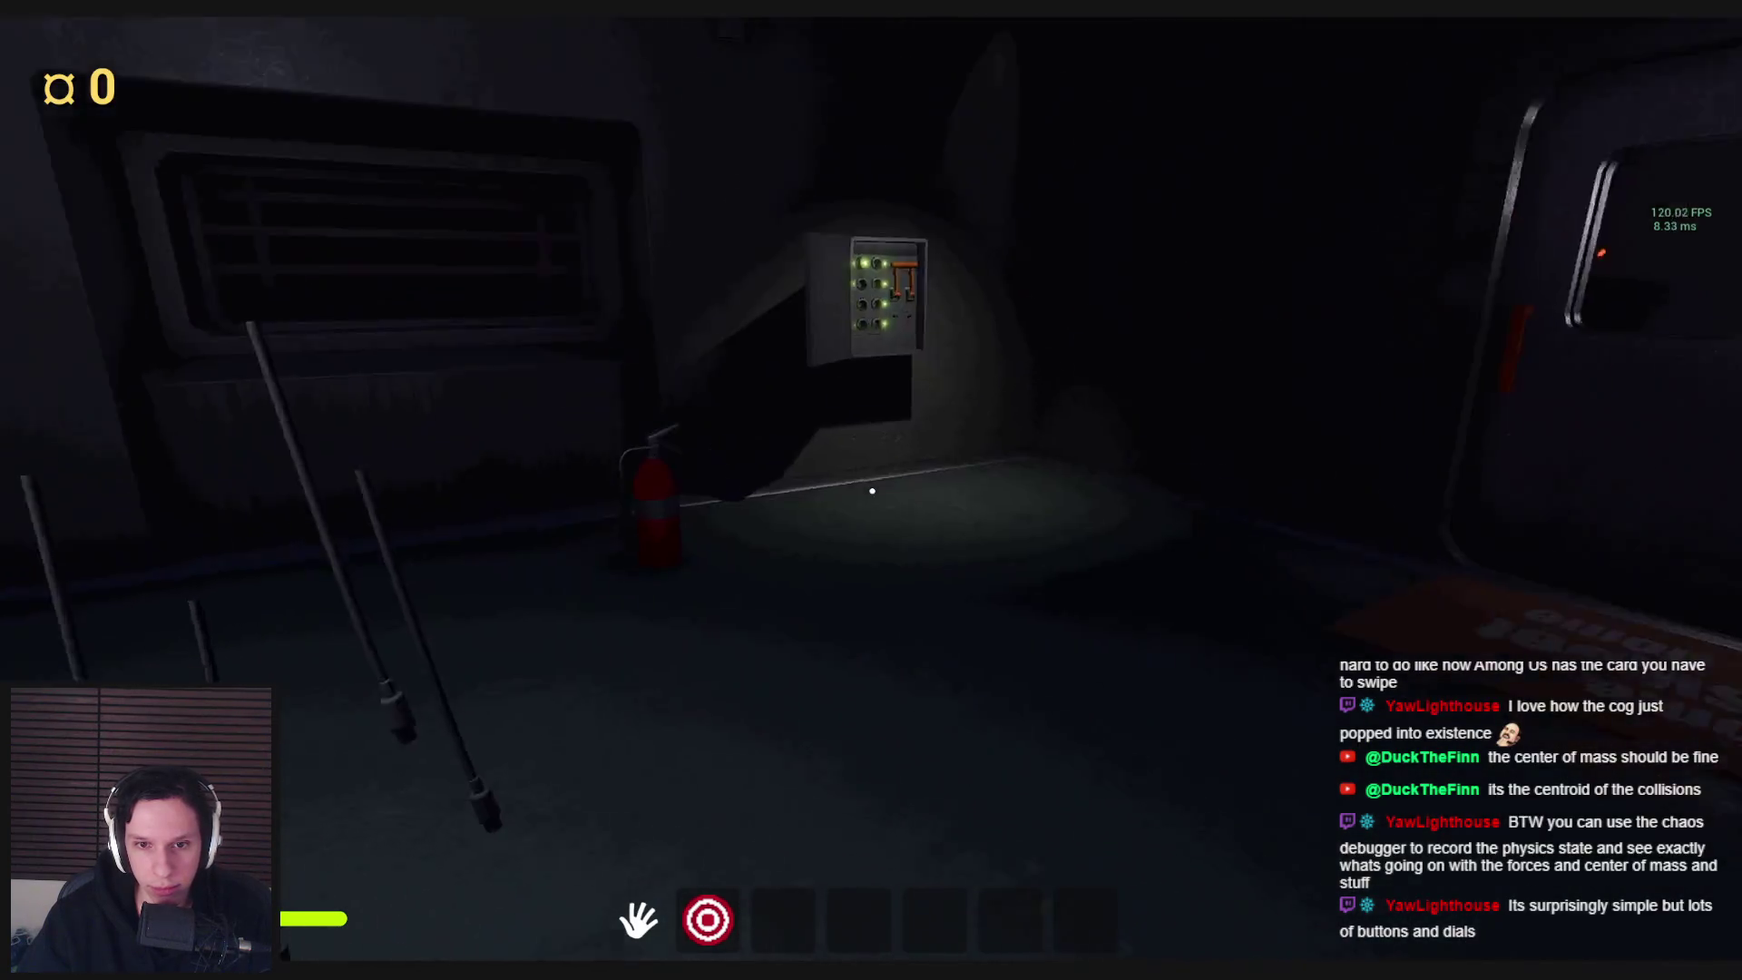
Slot the cog into the red gear machine, end play and return to the cable blueprint
click(871, 490)
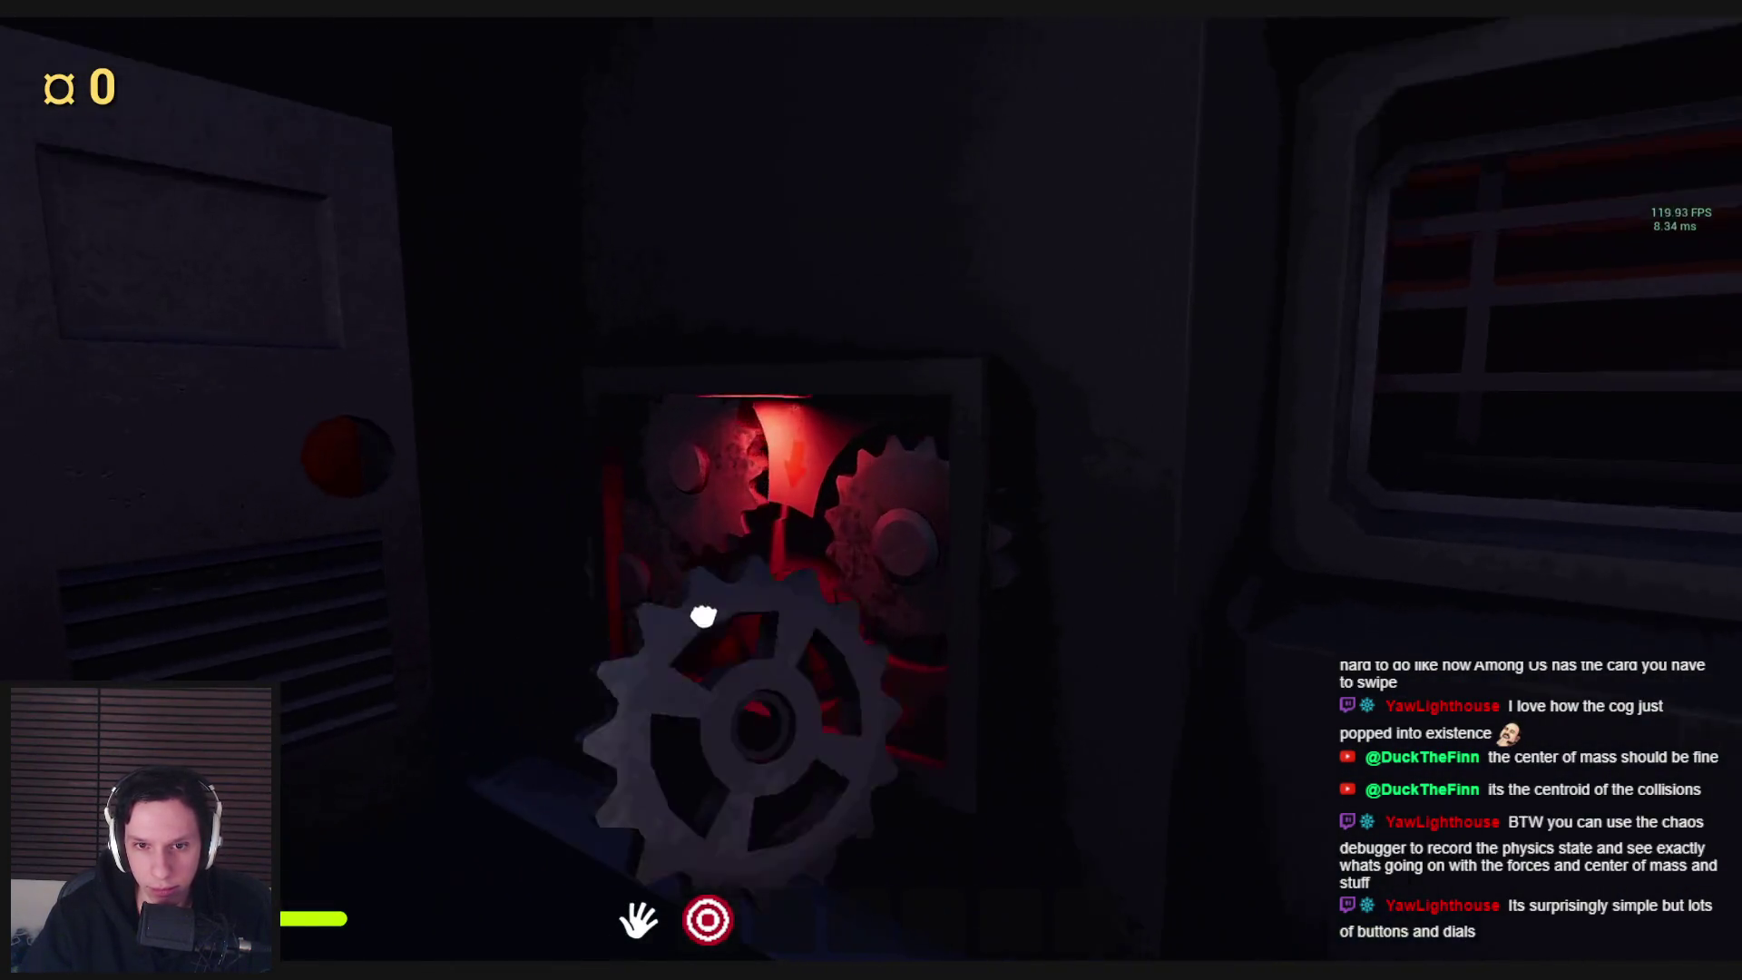
key(w)
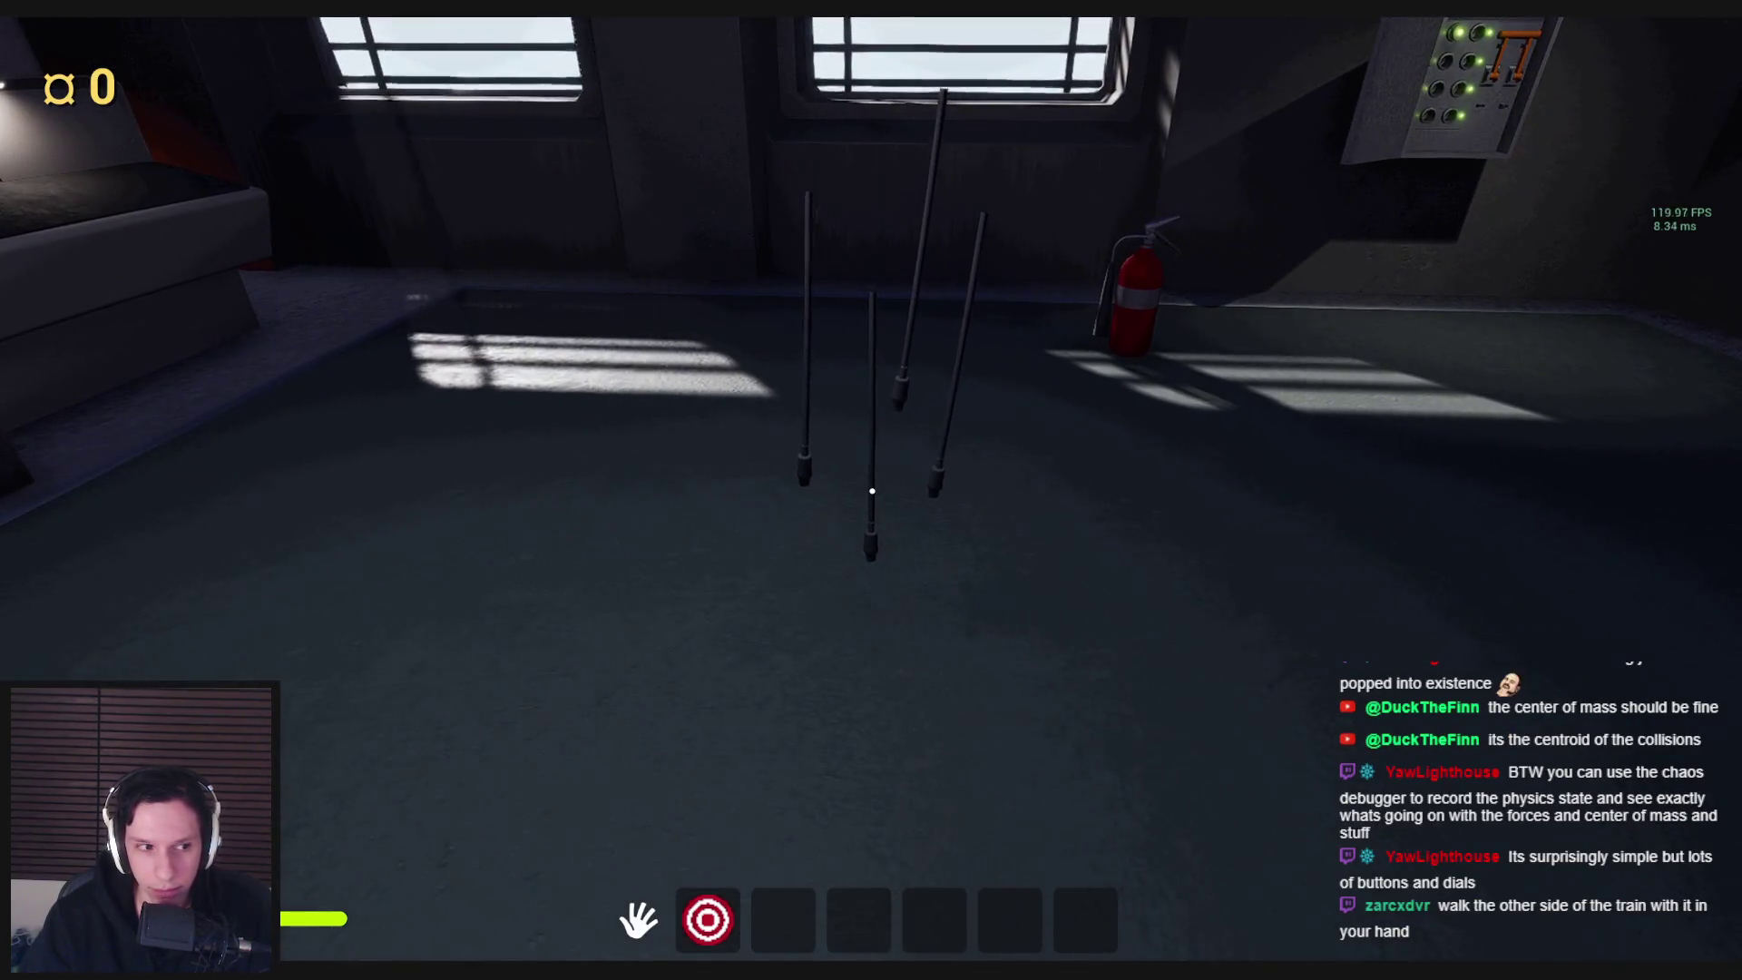
key(F8)
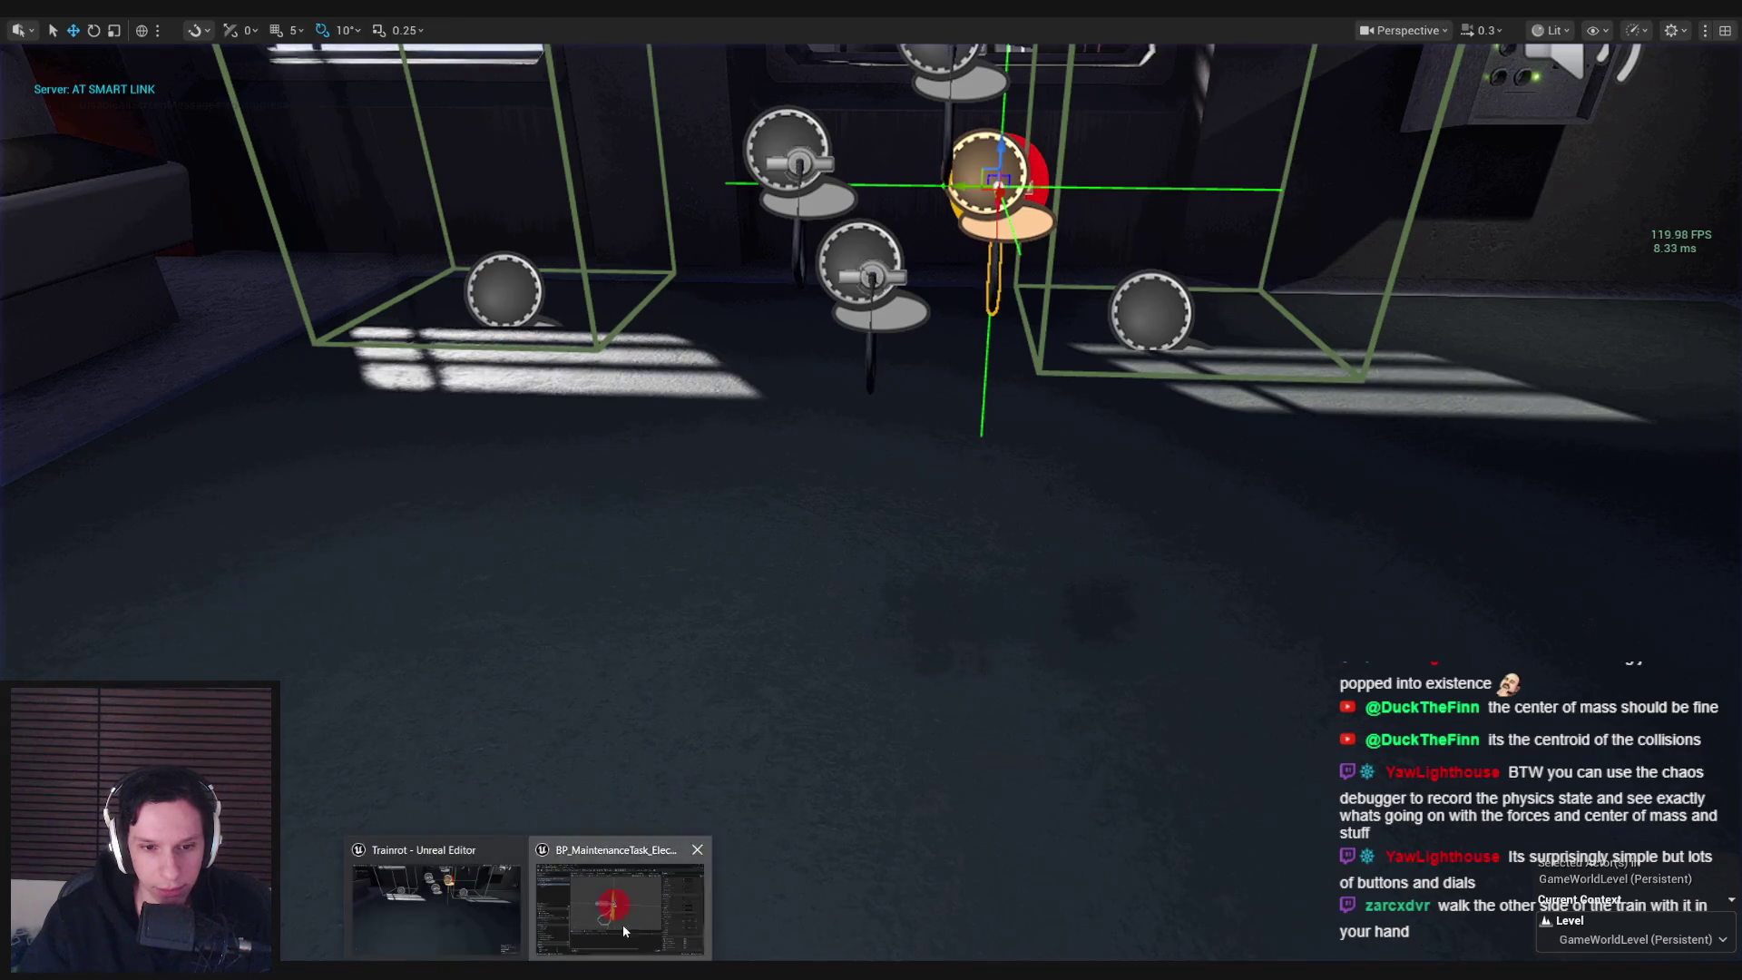
click(623, 930)
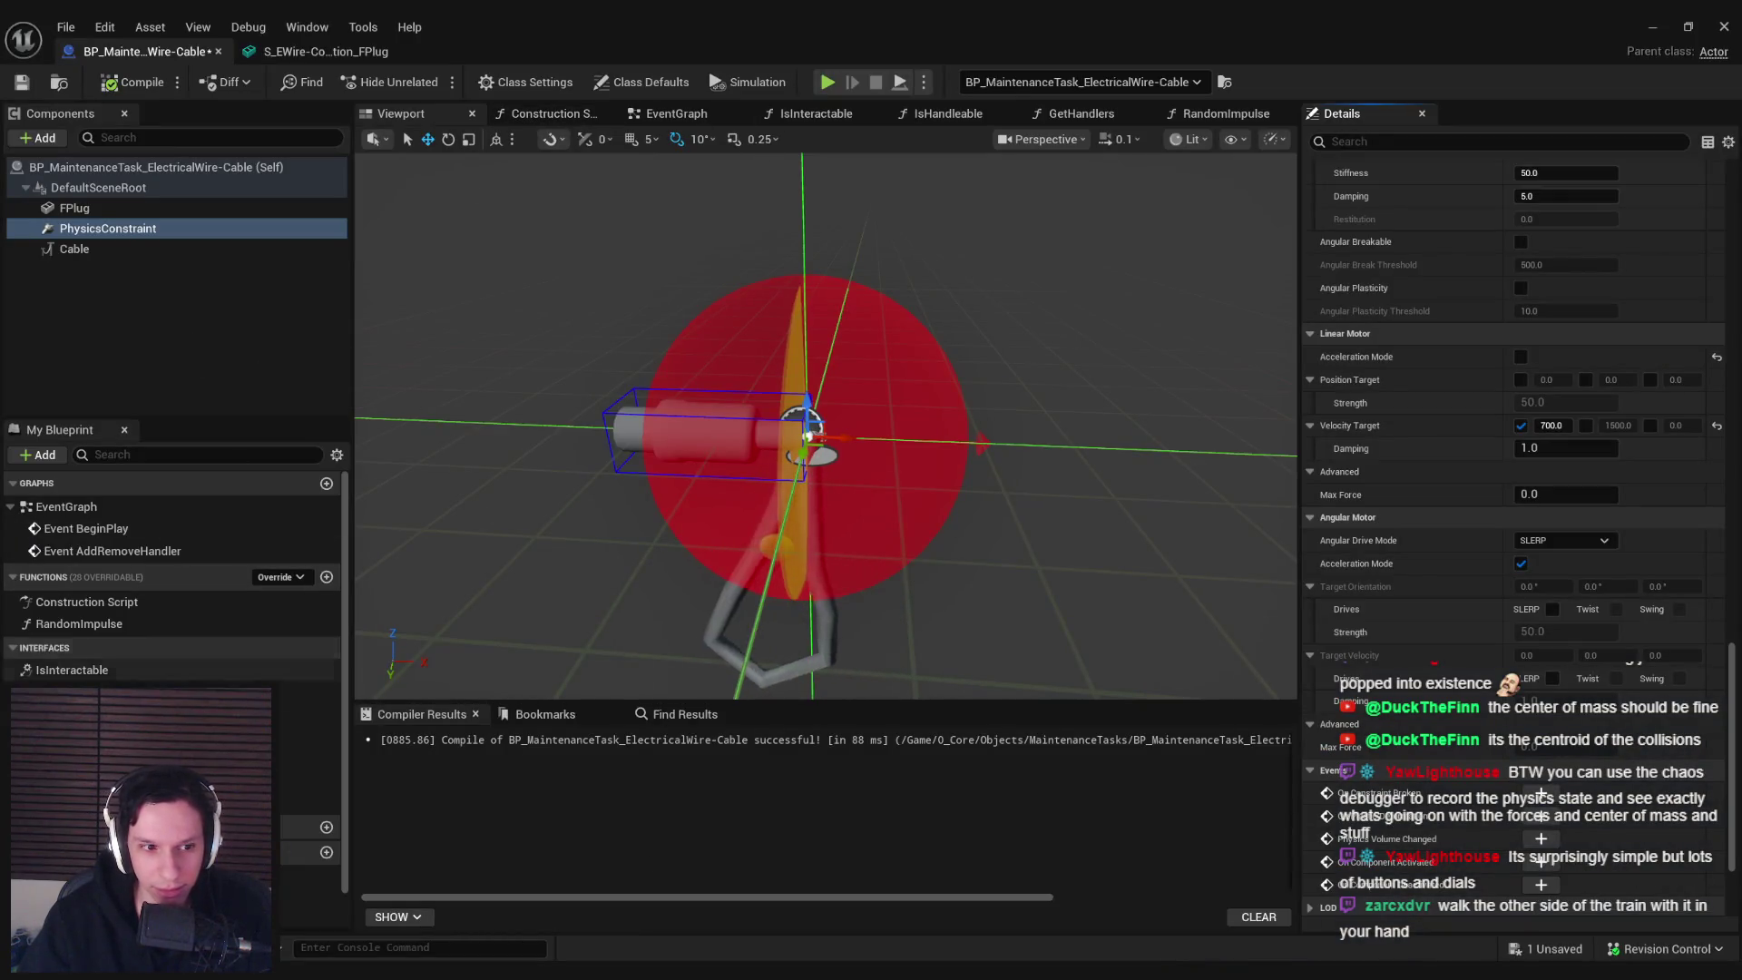
Open the cable blueprint's event graph and run a quick play test of the cables
double_click(83, 528)
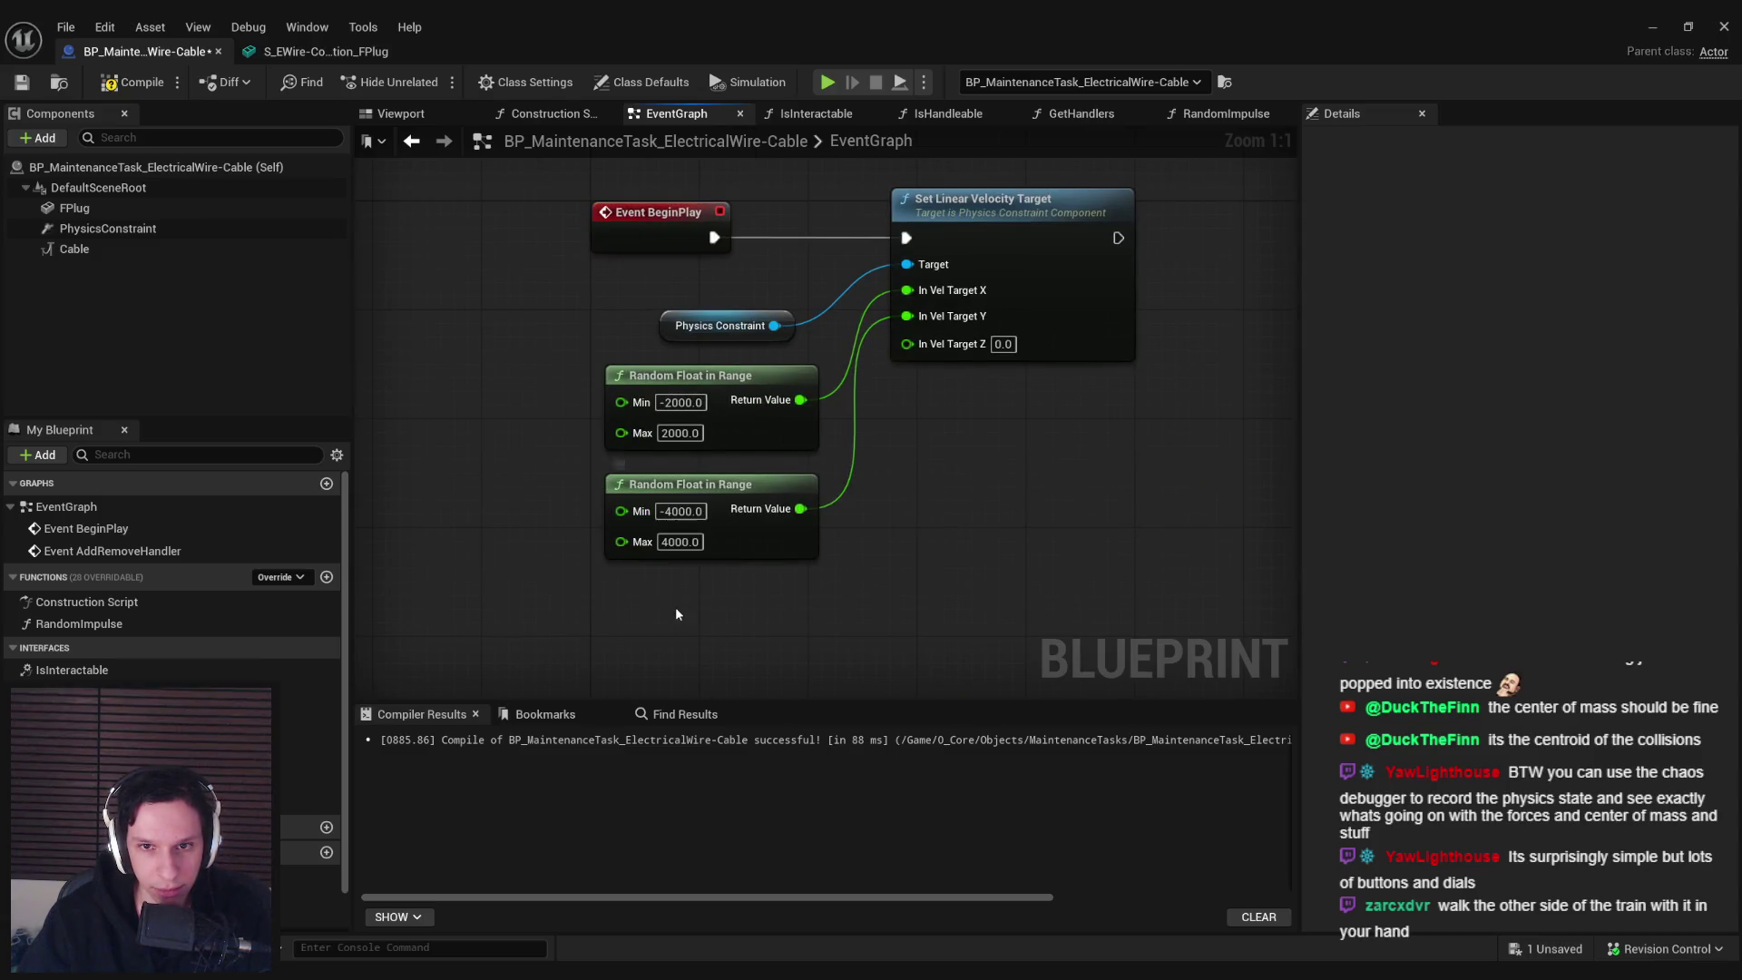
click(1666, 24)
key(alt+p)
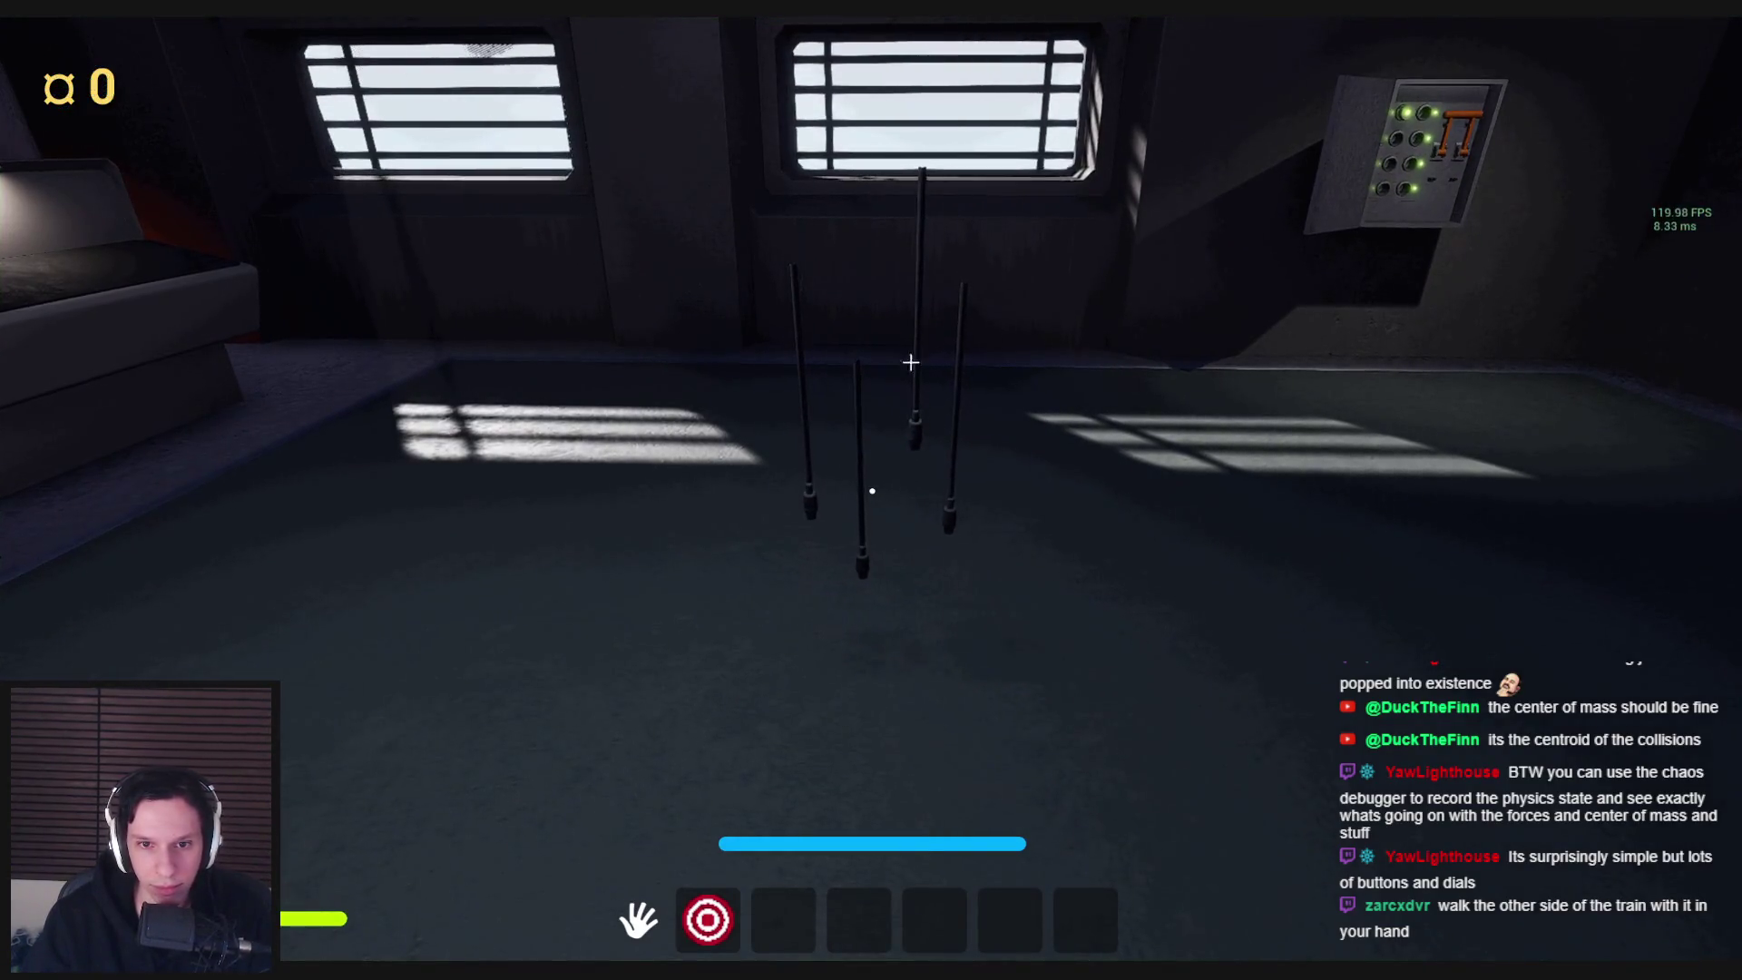
key(Escape)
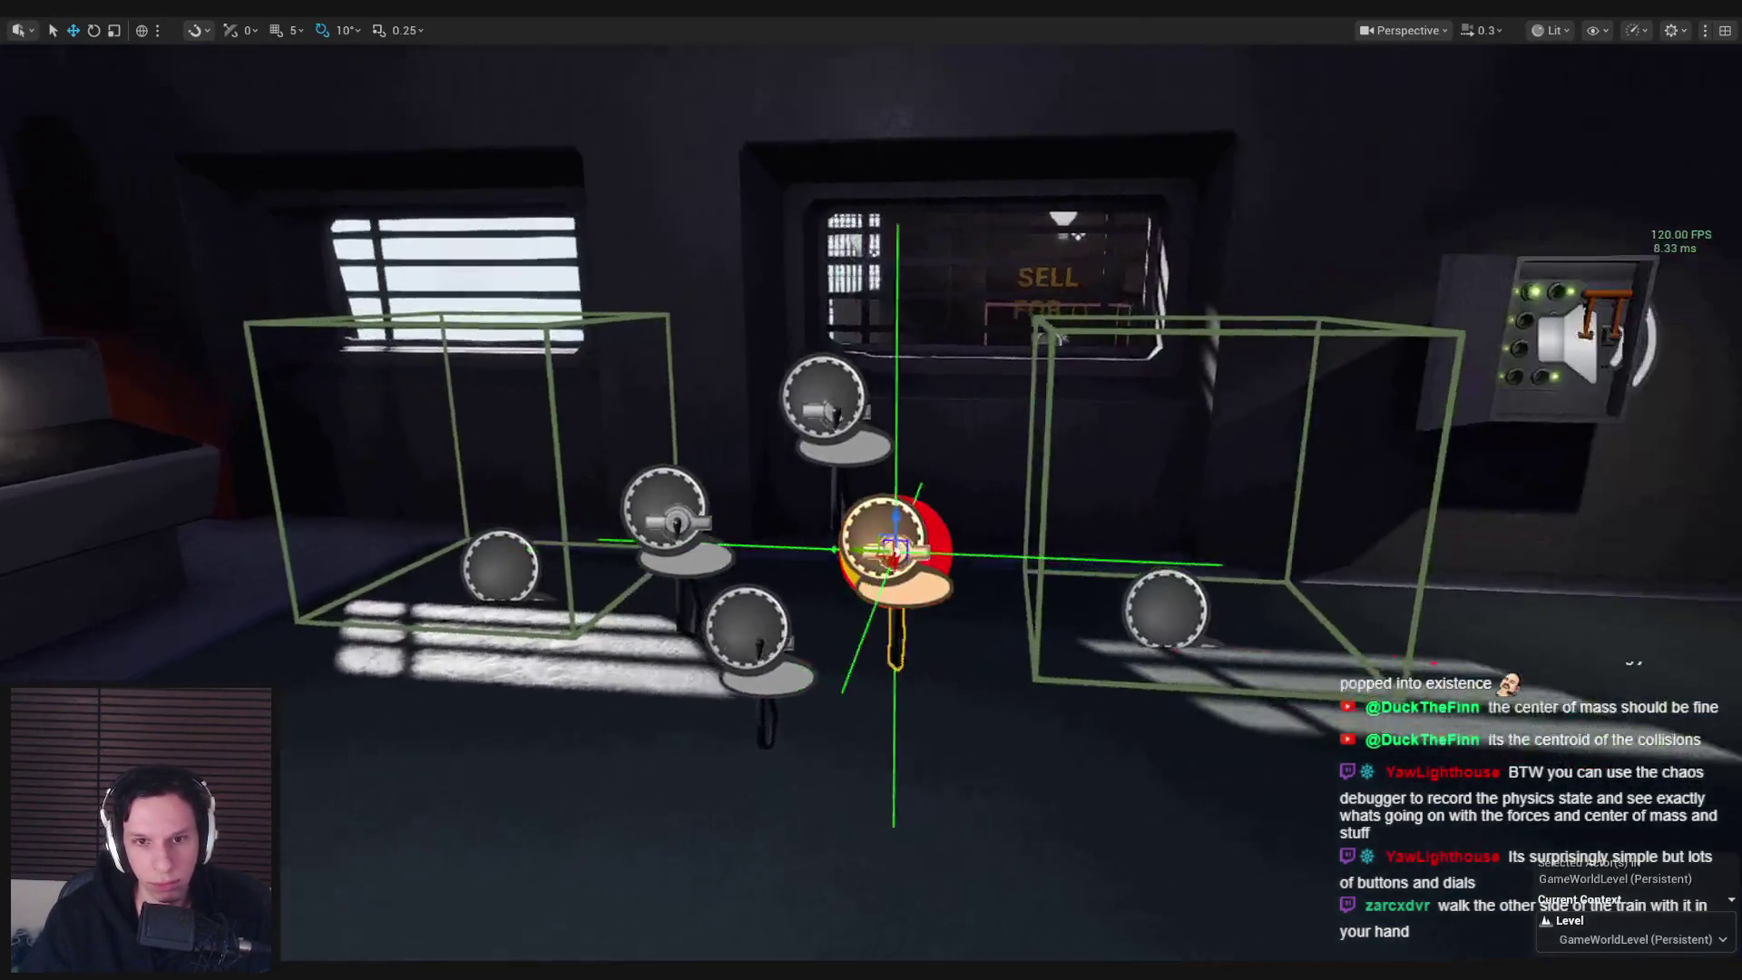
drag(525, 945, 525, 945)
key(alt+Tab)
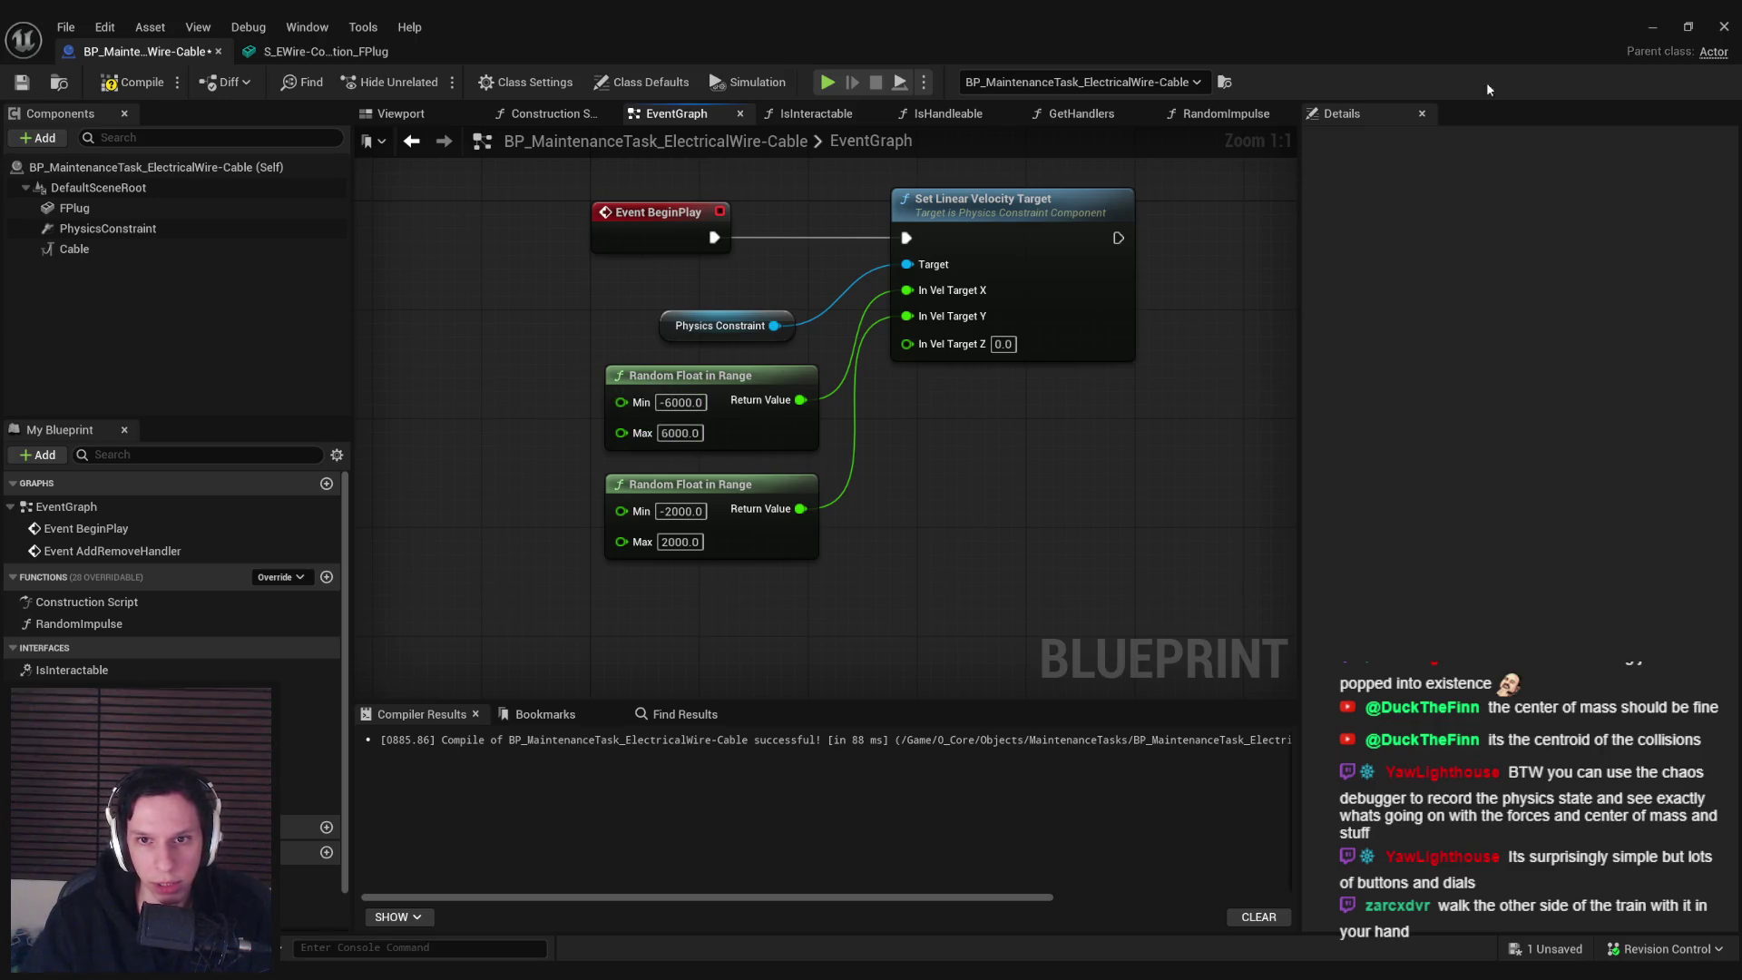
Play-test the -8000 random velocity range by walking around the cables, then restore the blueprint editor
click(1643, 30)
key(alt+p)
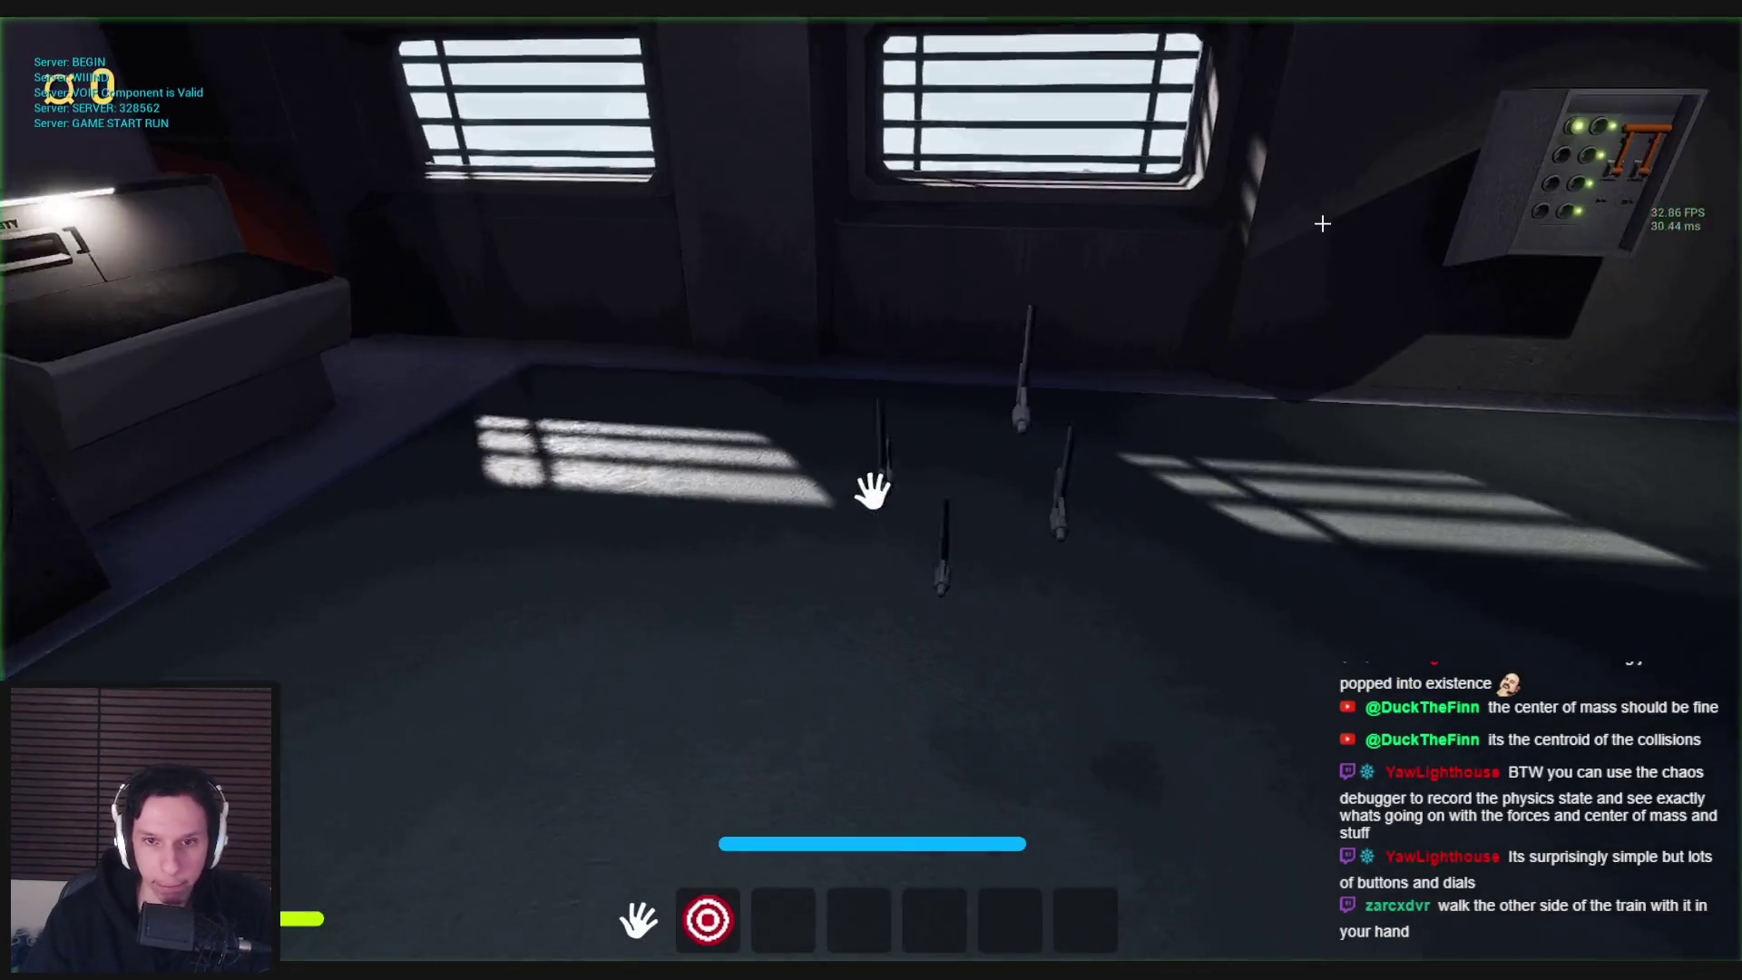
key(d)
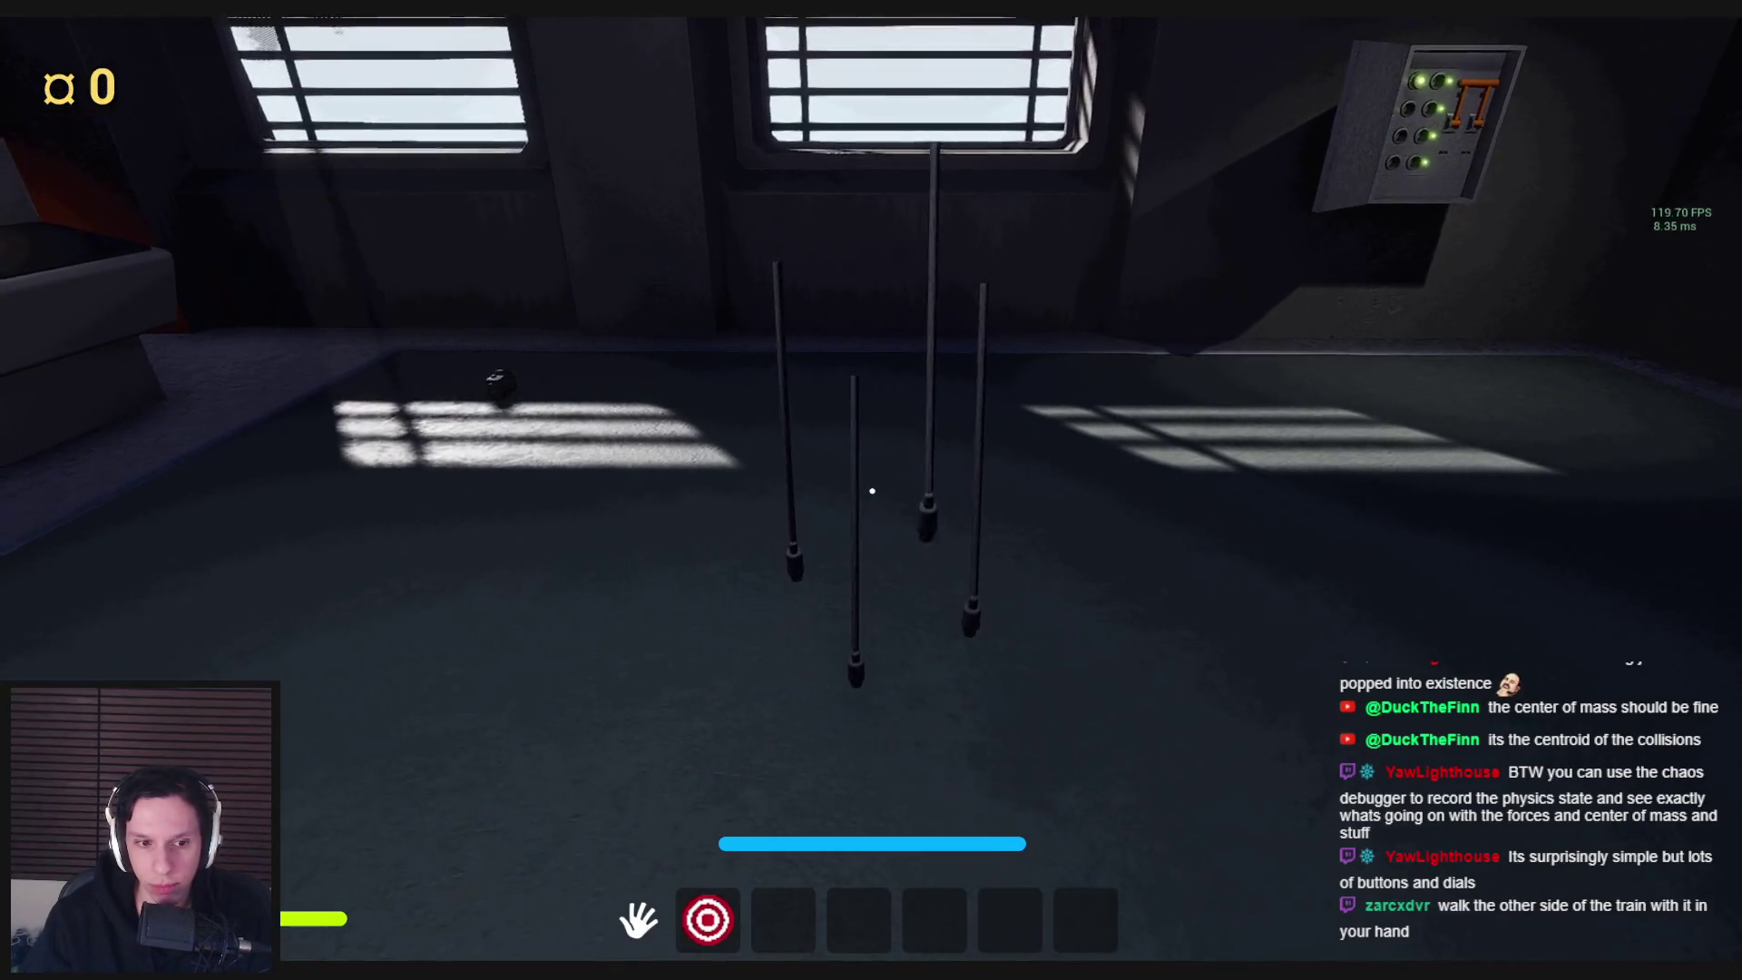
key(d)
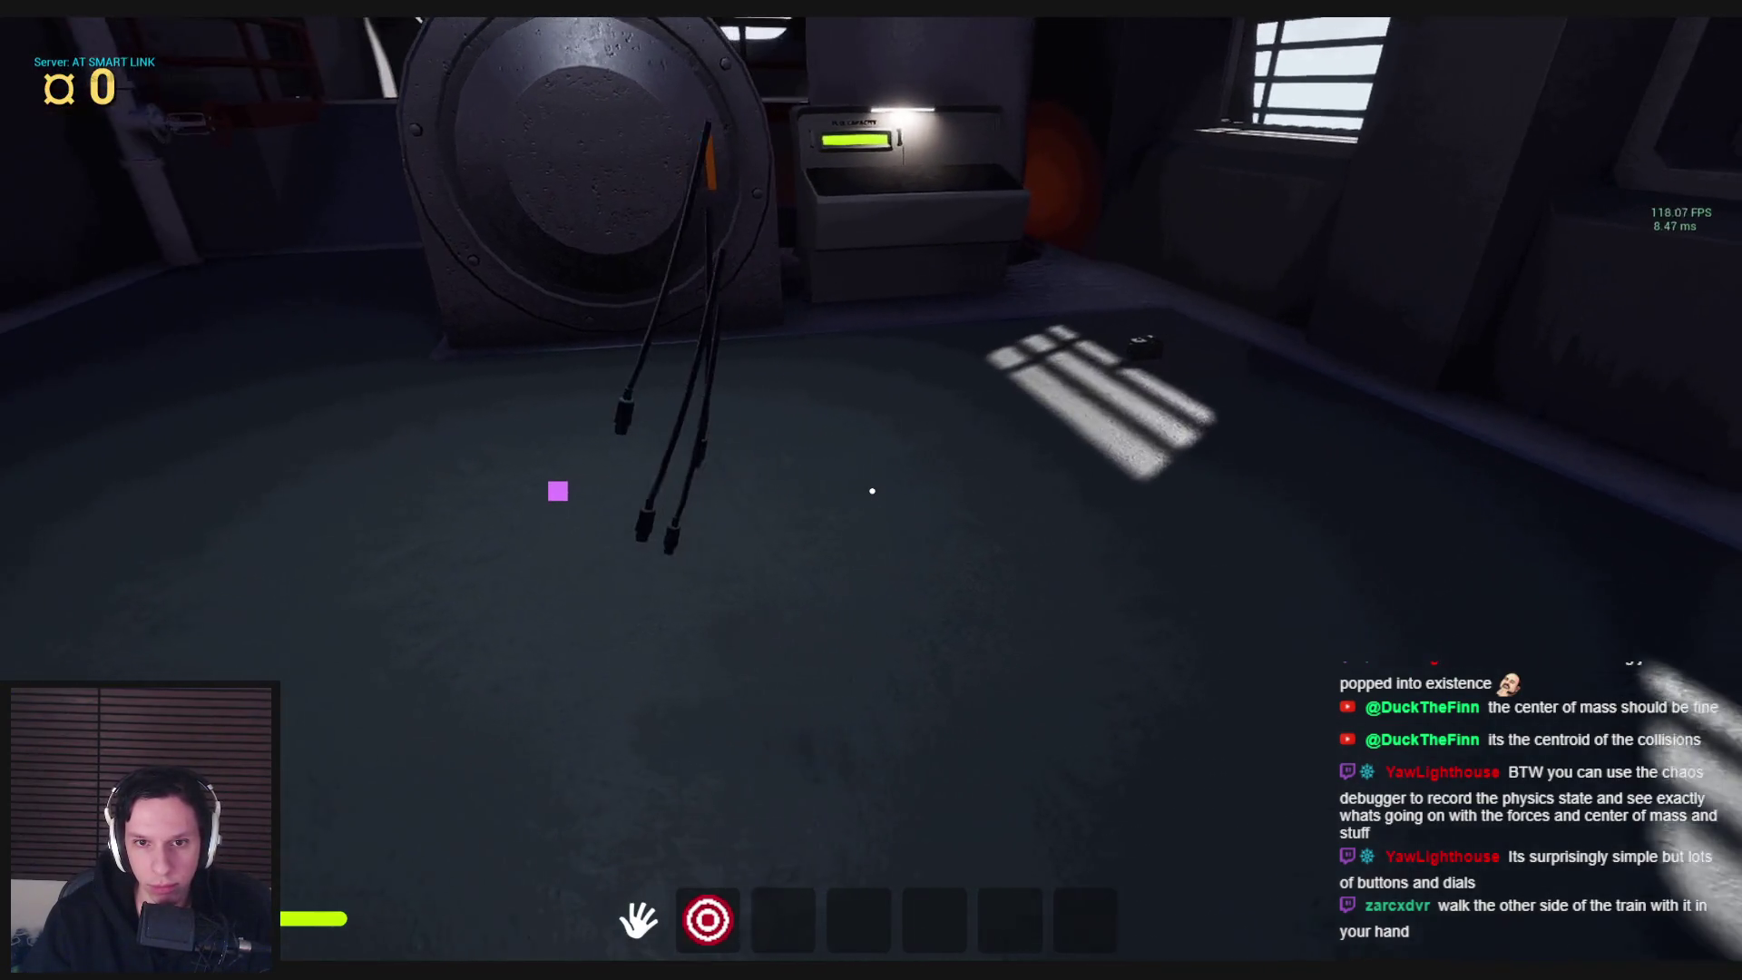
key(d)
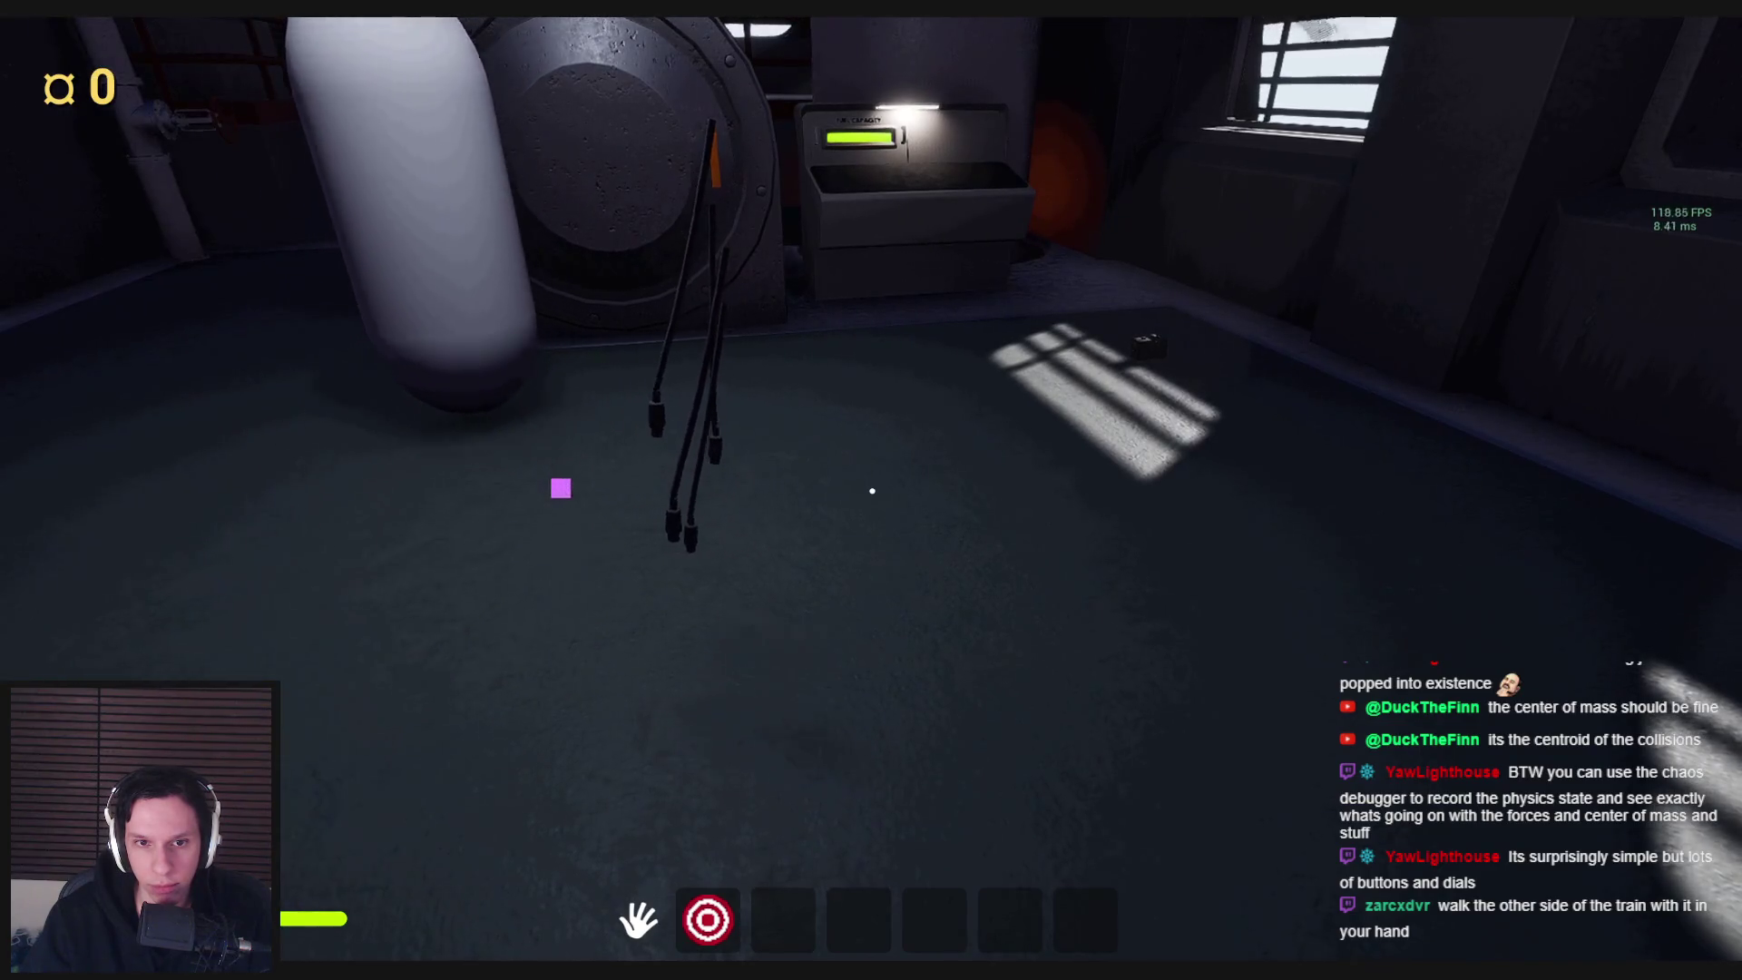
key(d)
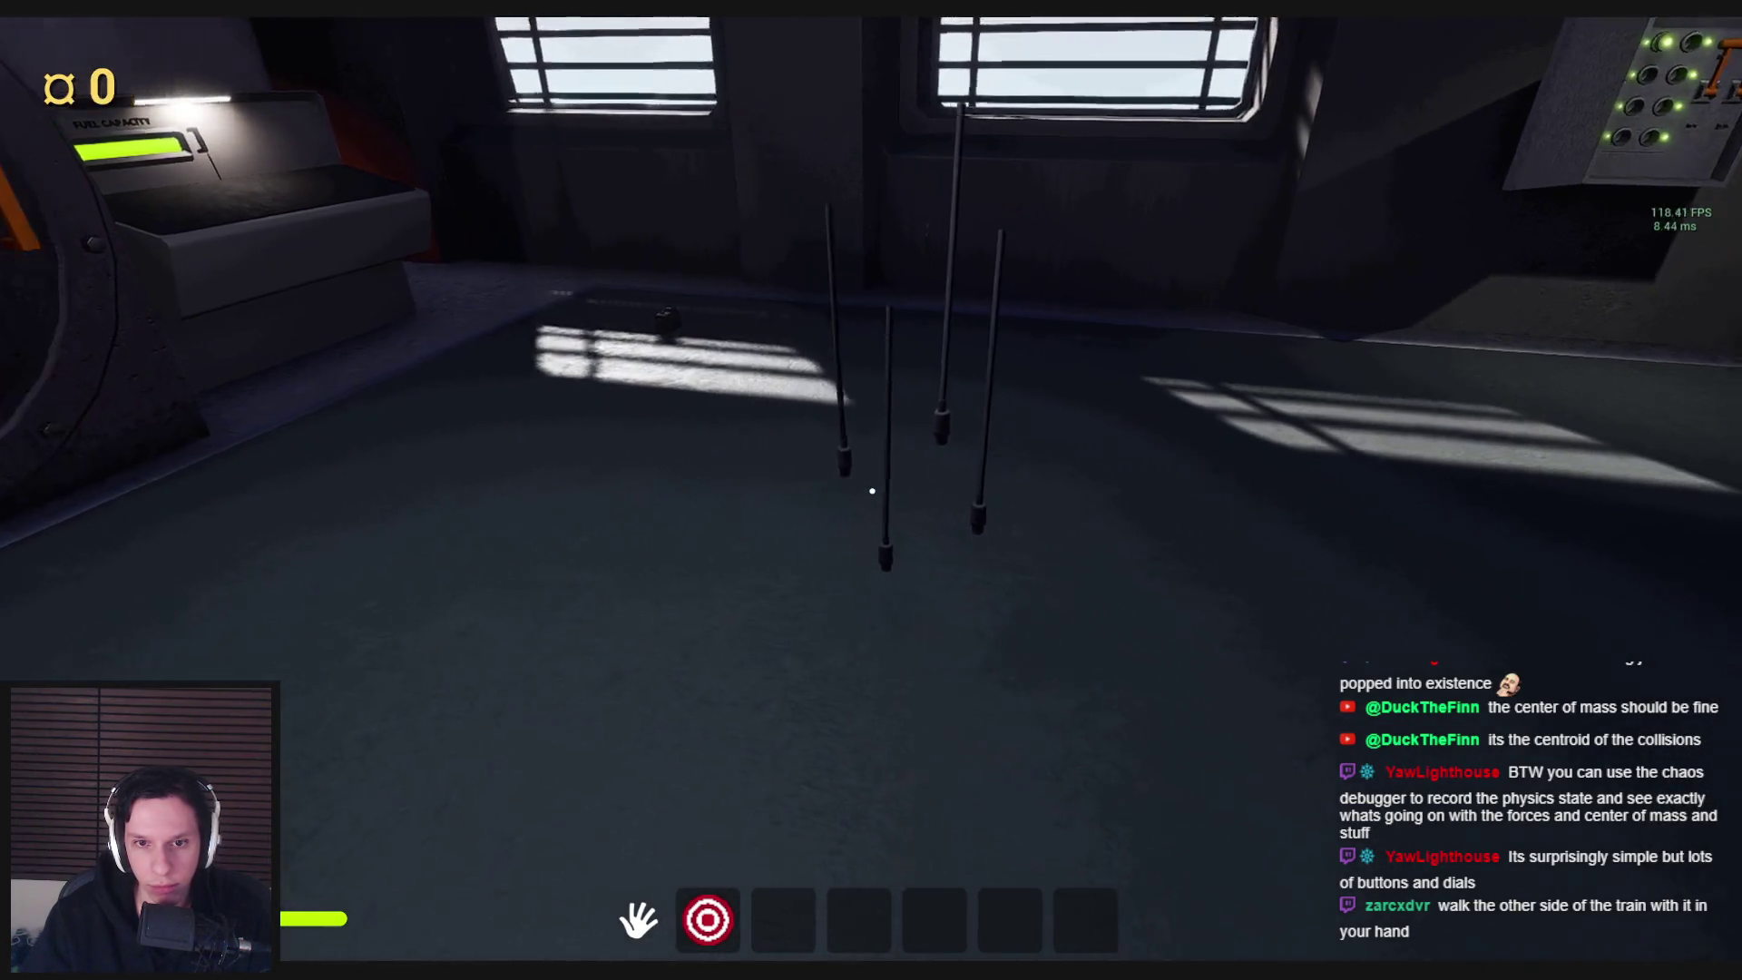
key(F8)
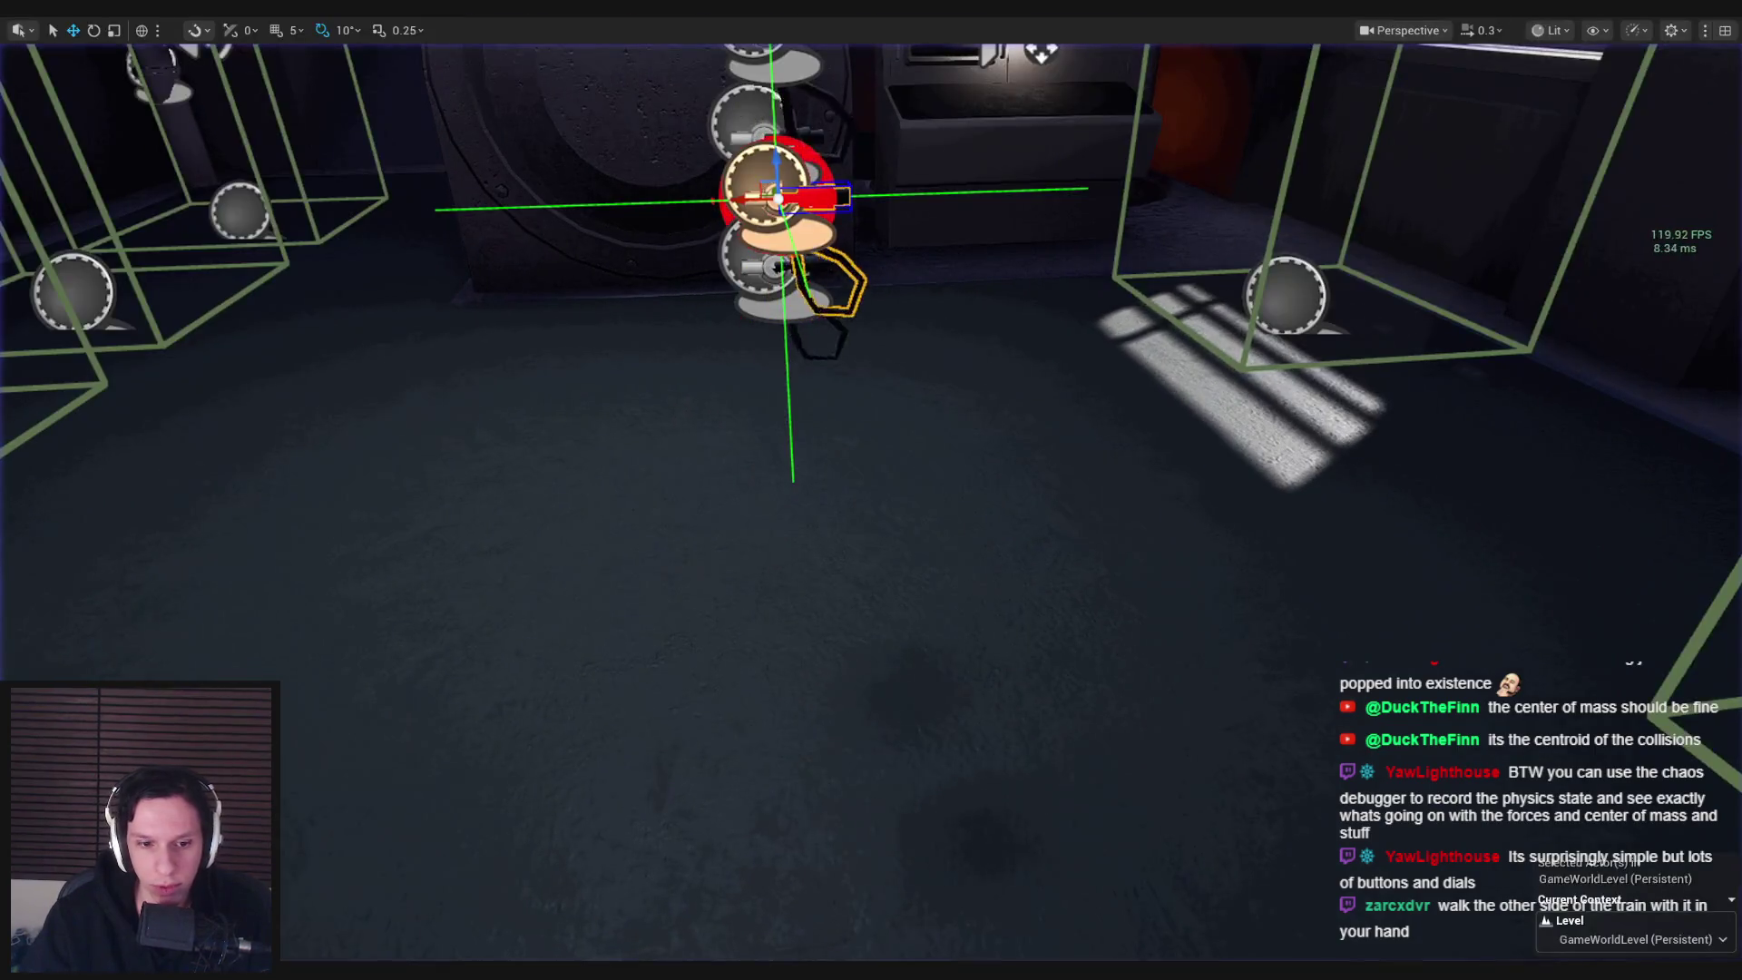
click(638, 923)
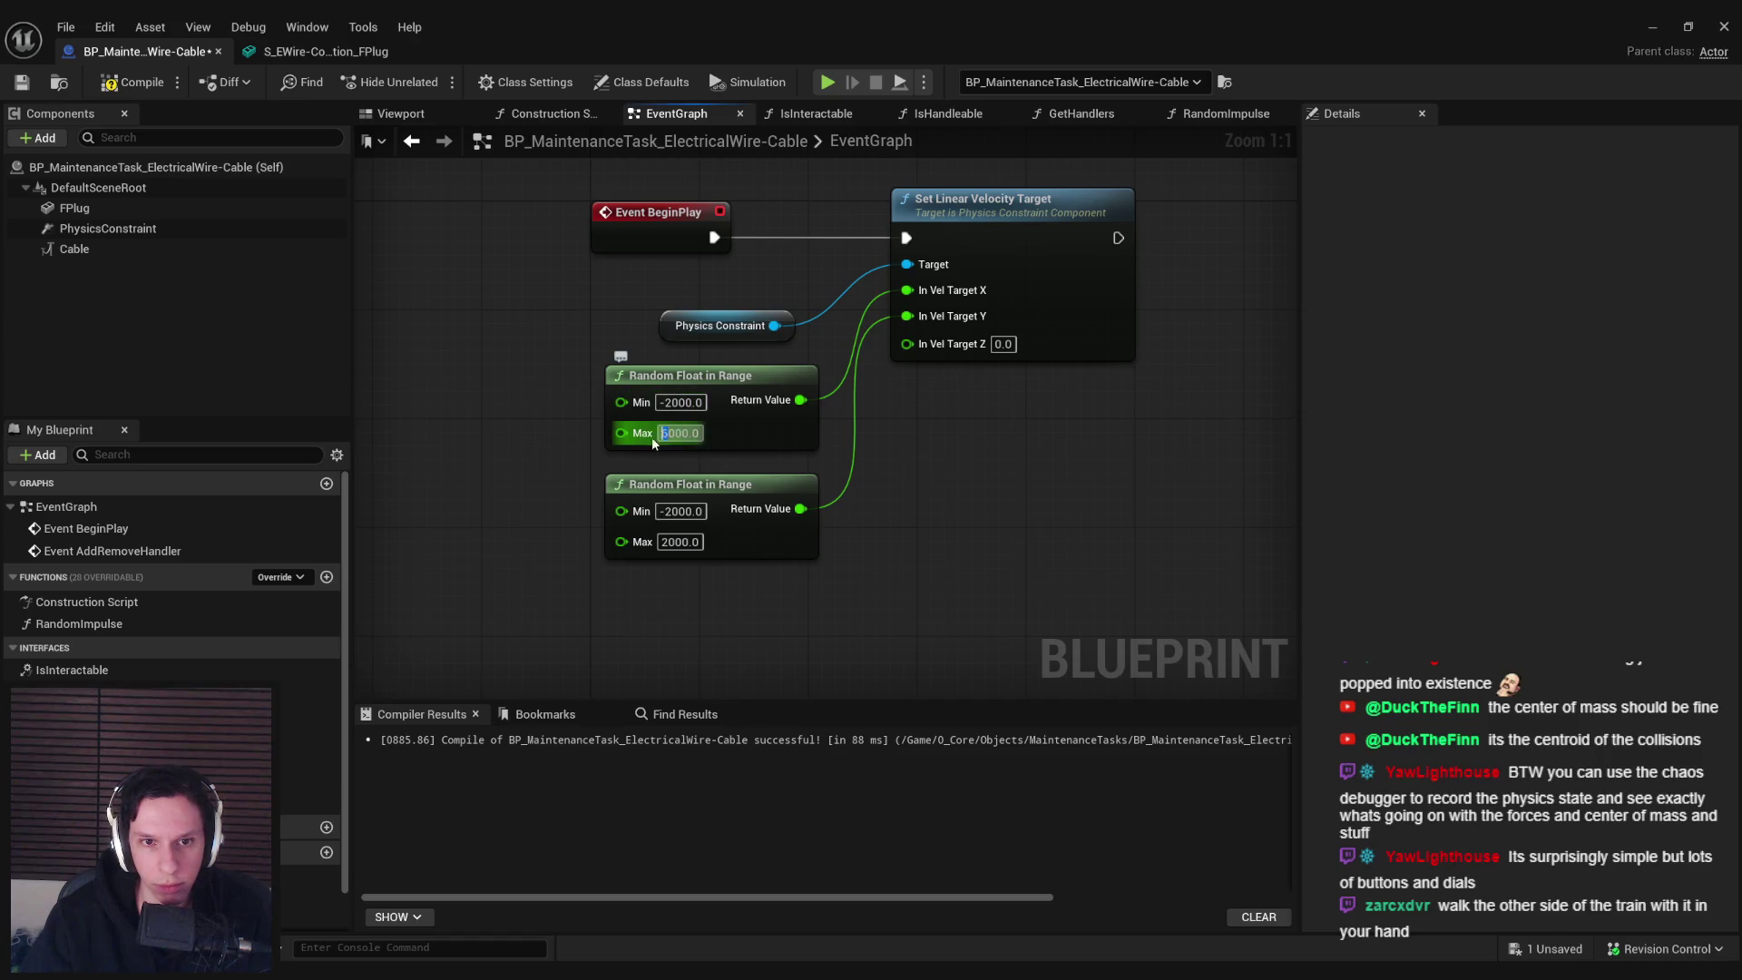
drag(1070, 27, 982, 516)
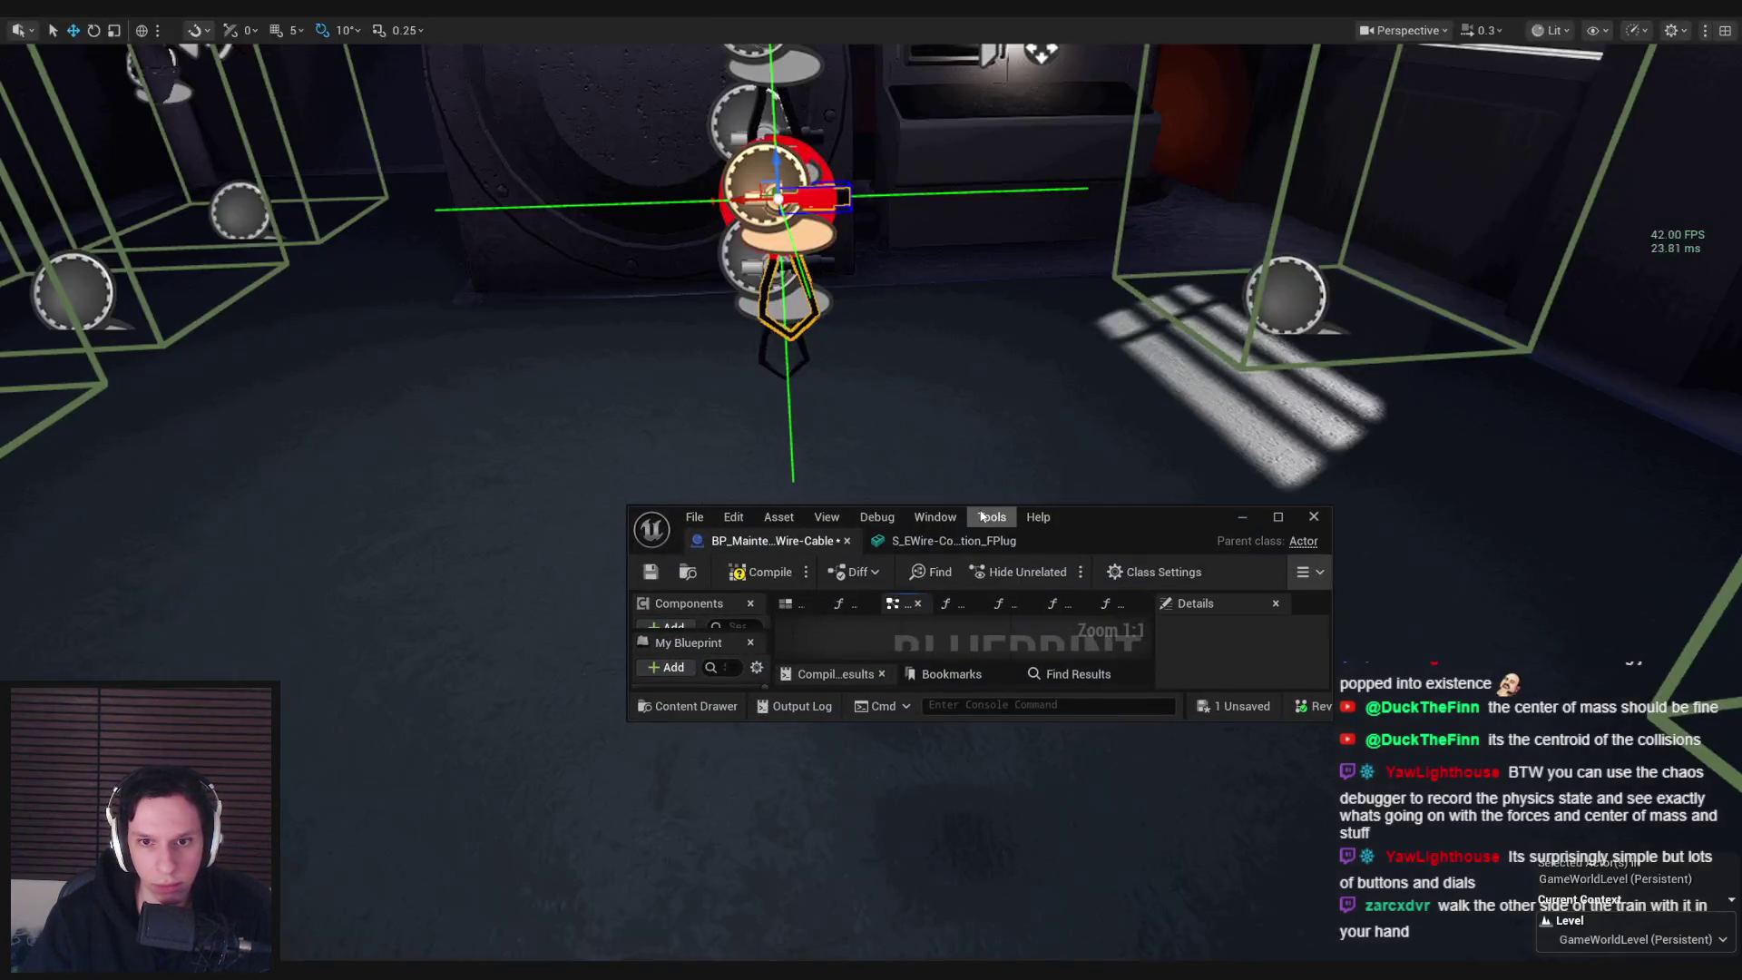
double_click(1139, 519)
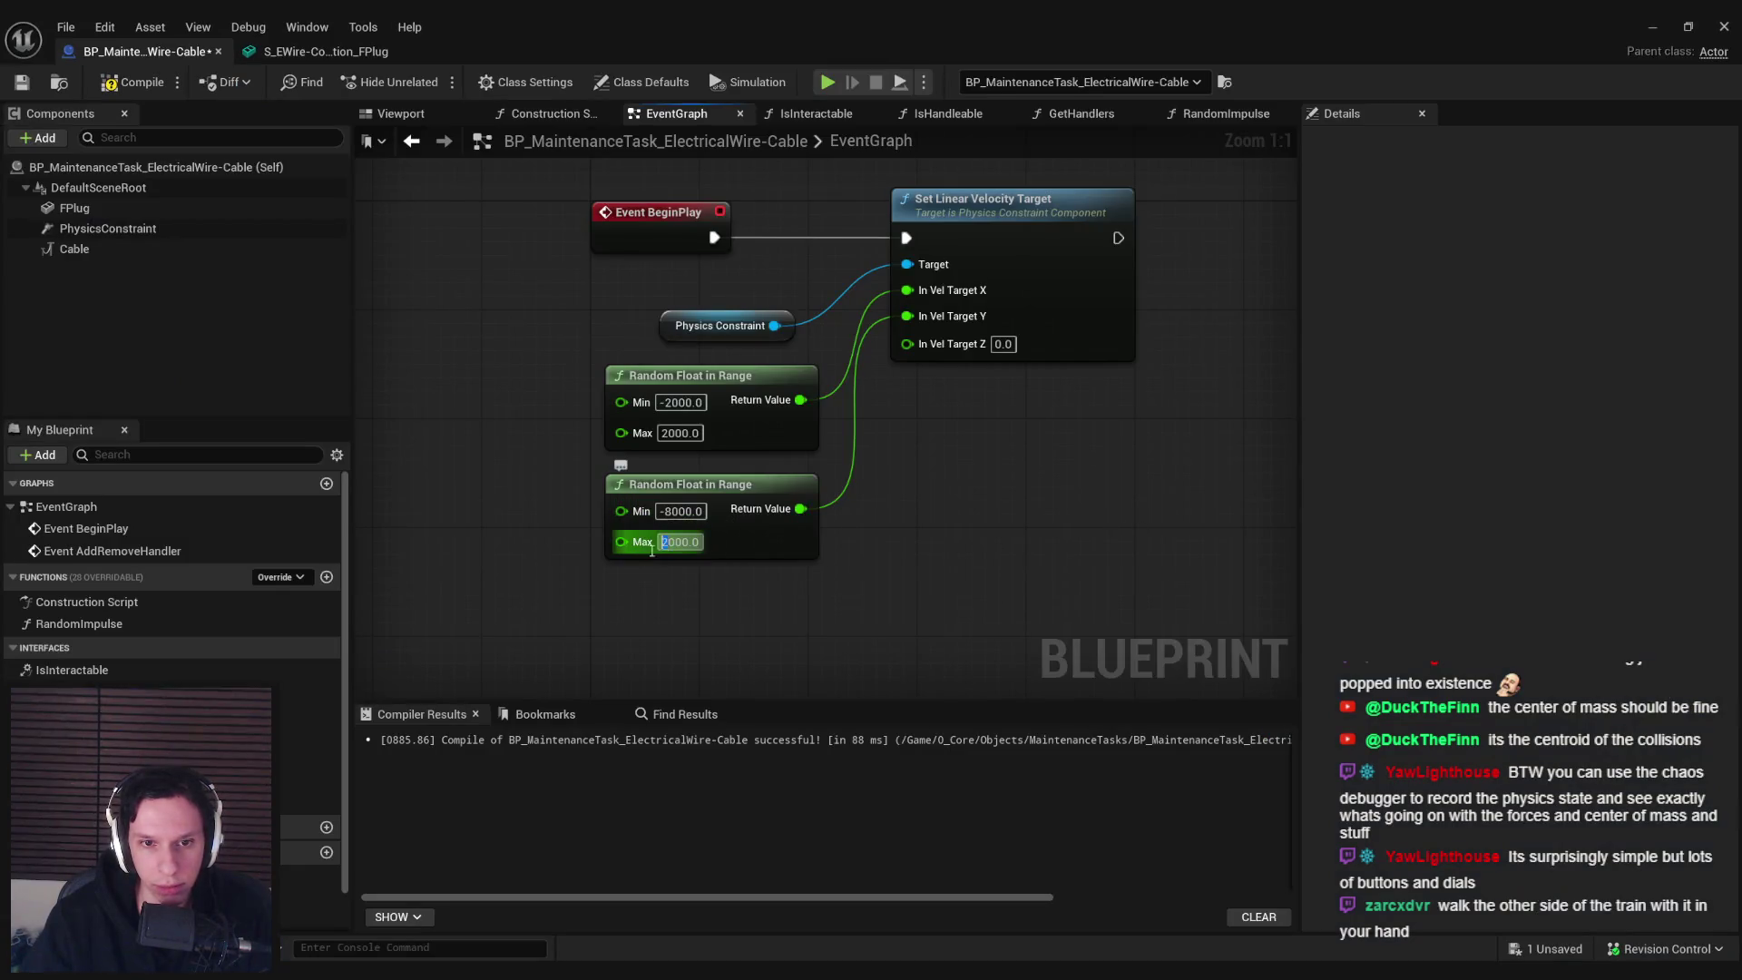
click(1657, 26)
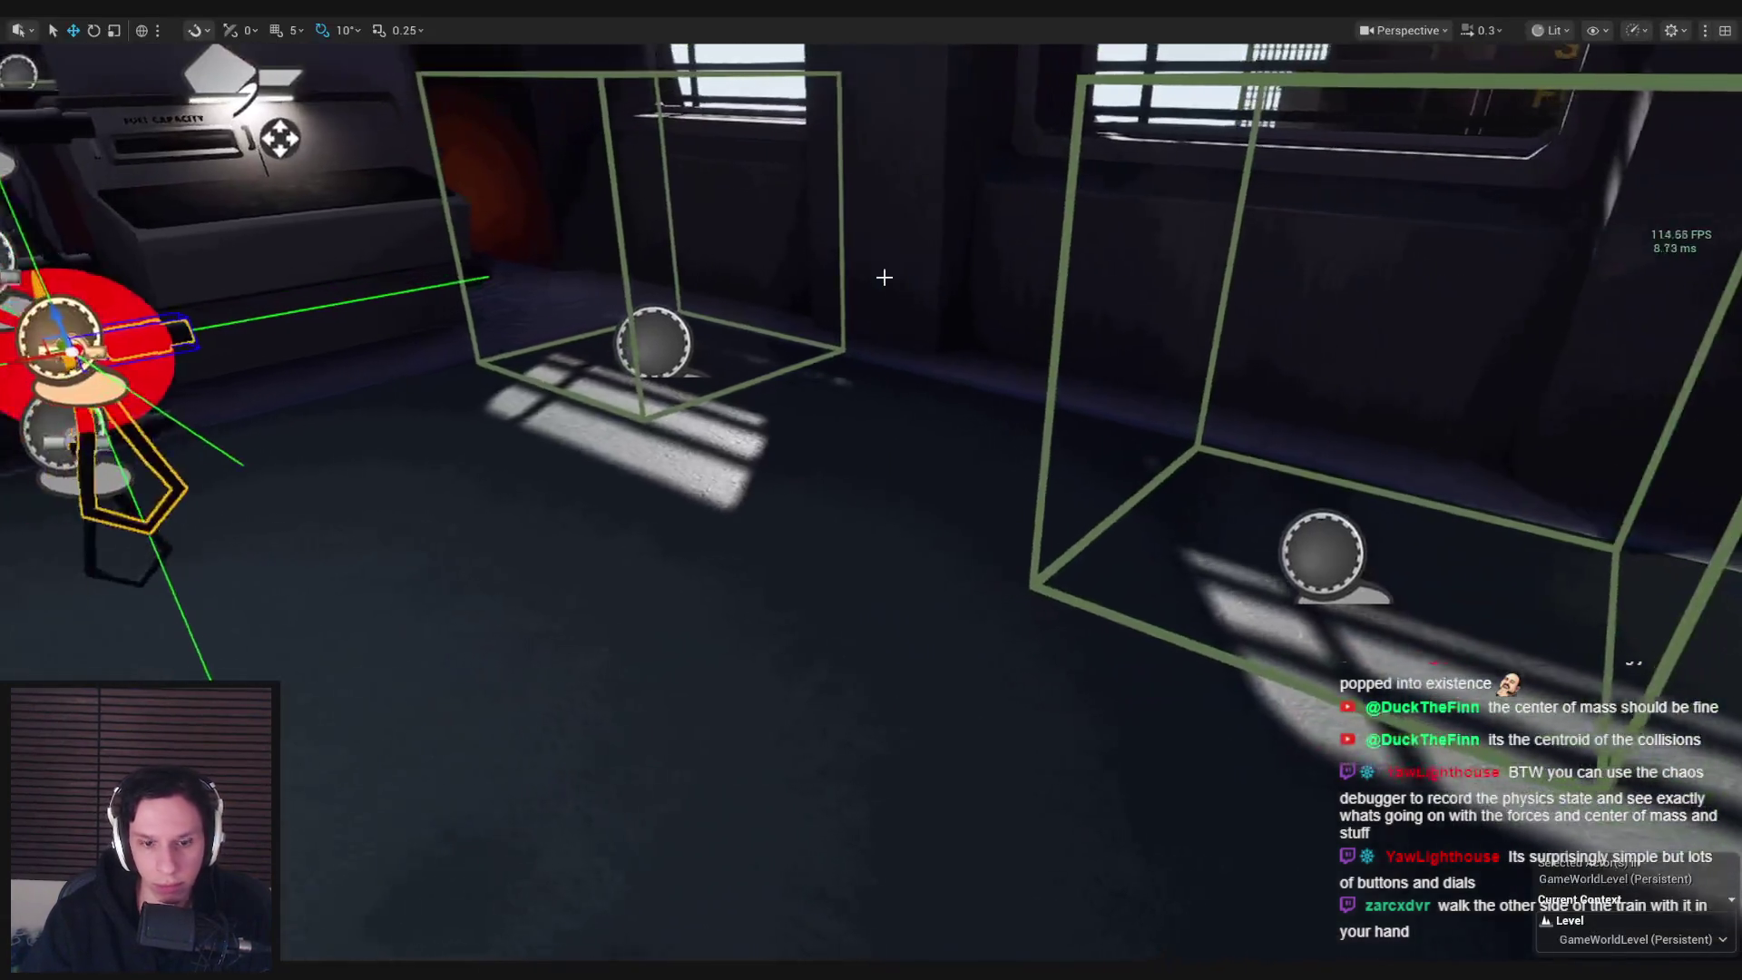
key(alt+p)
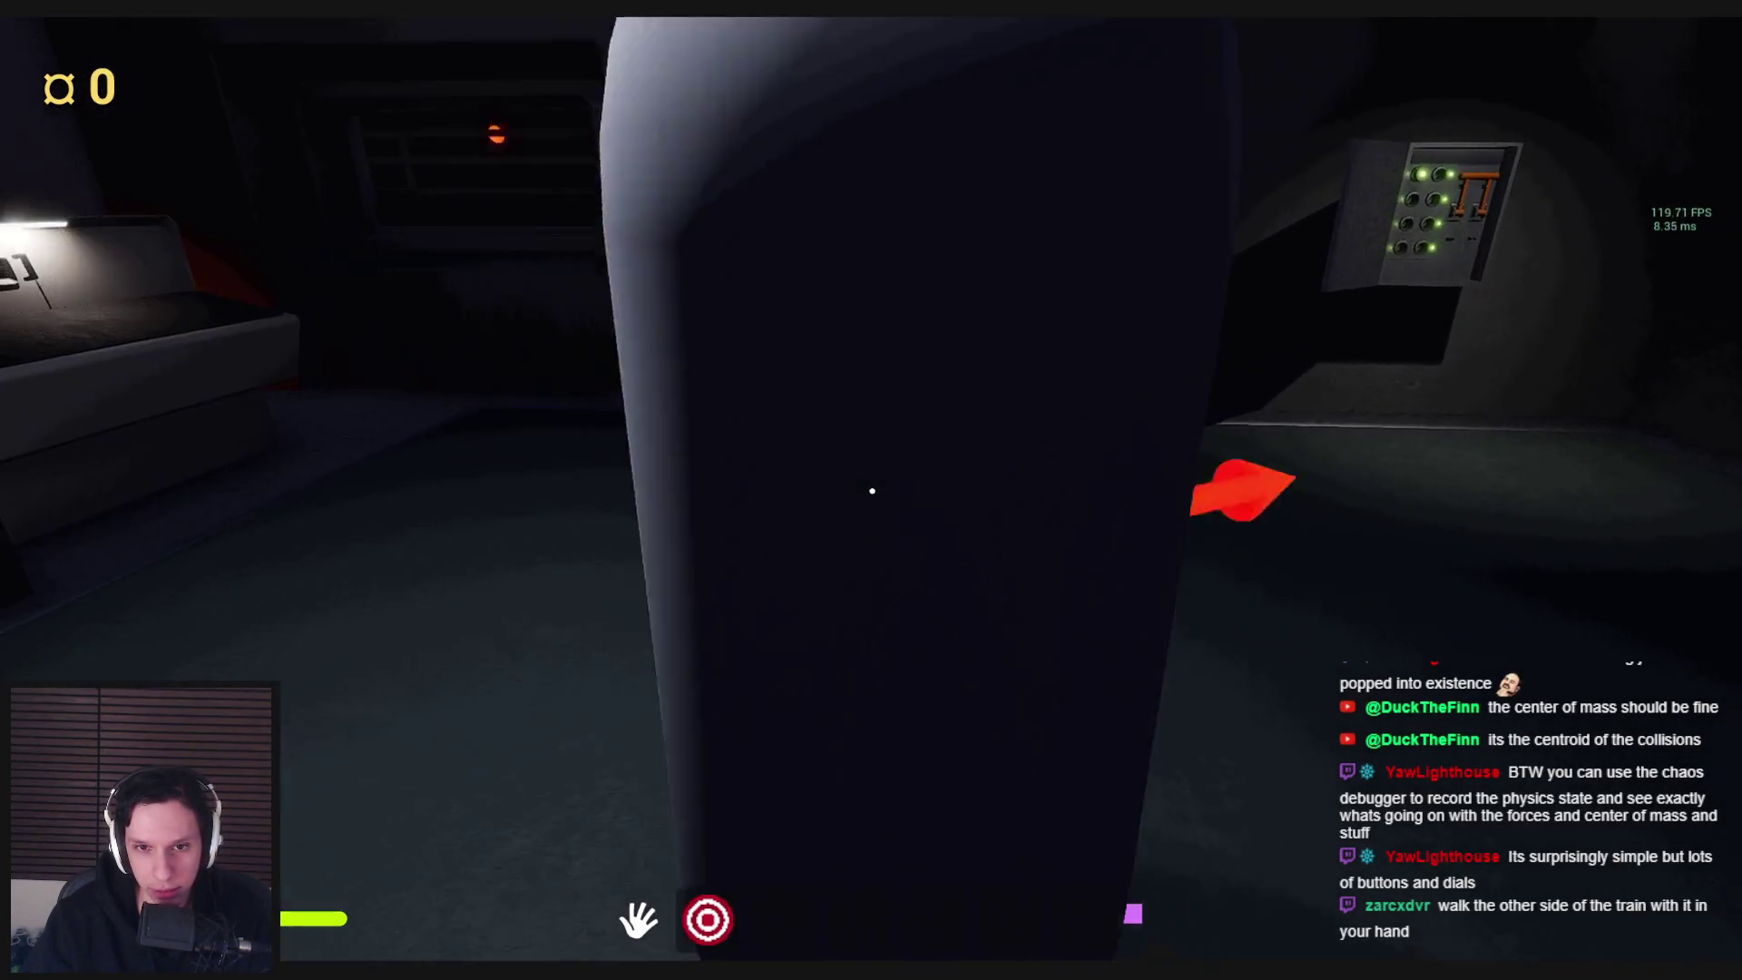
click(872, 491)
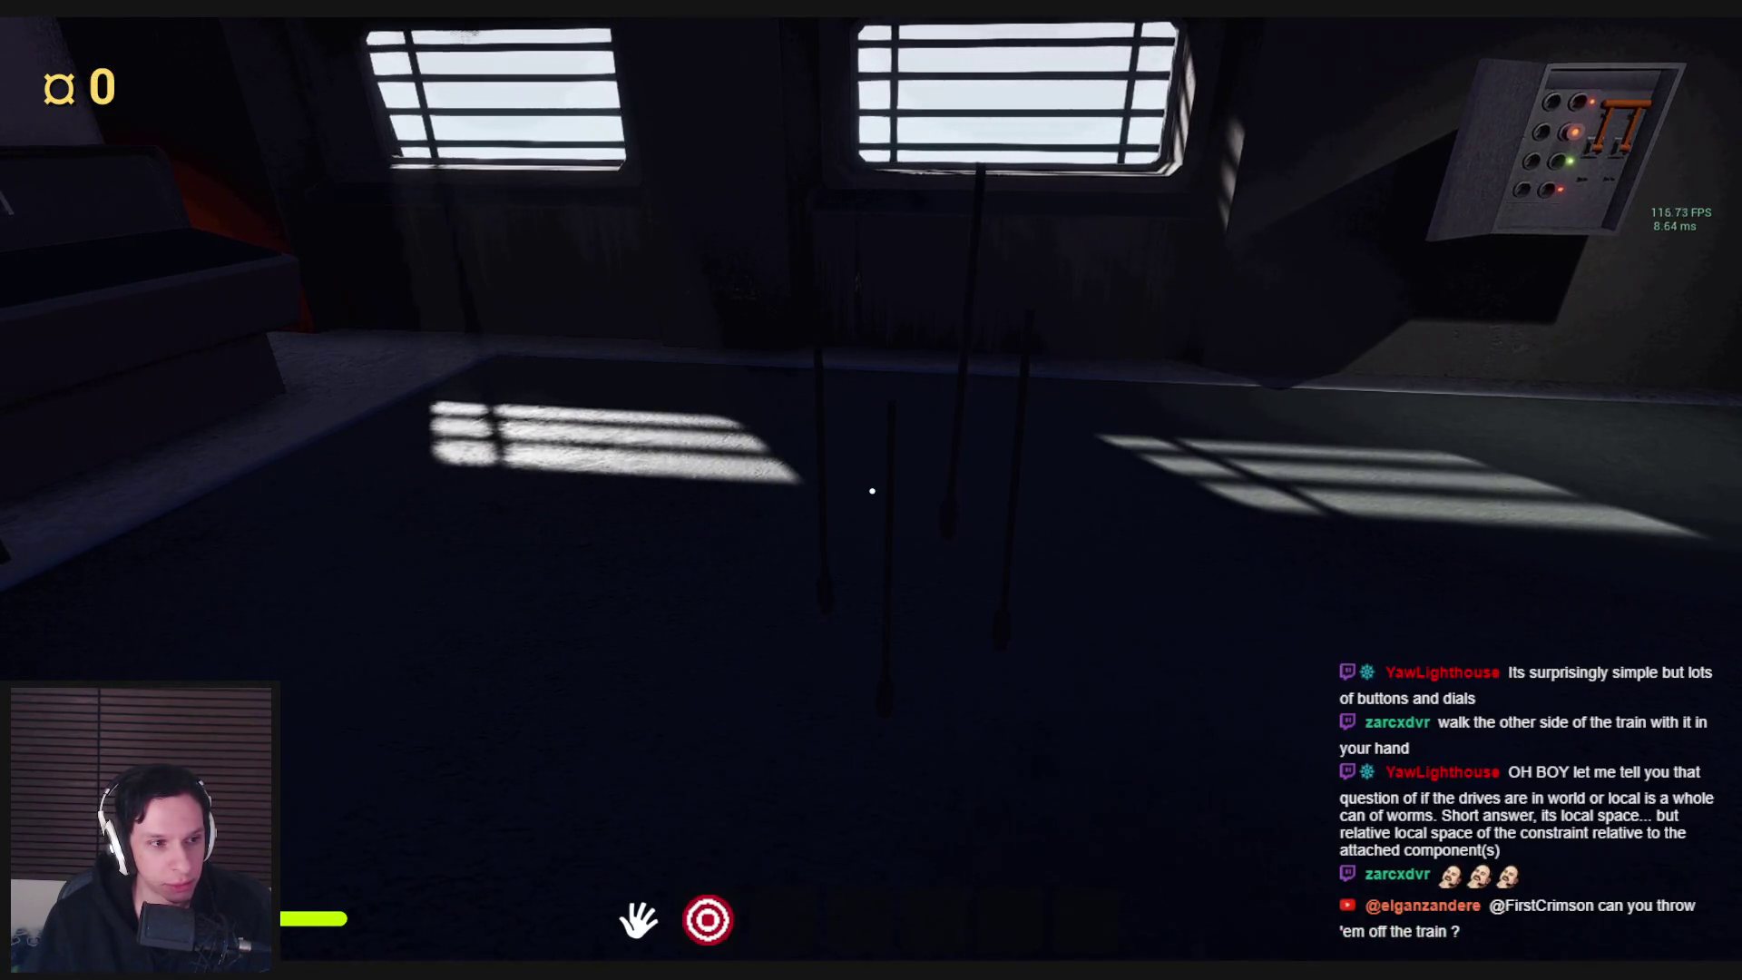
key(w)
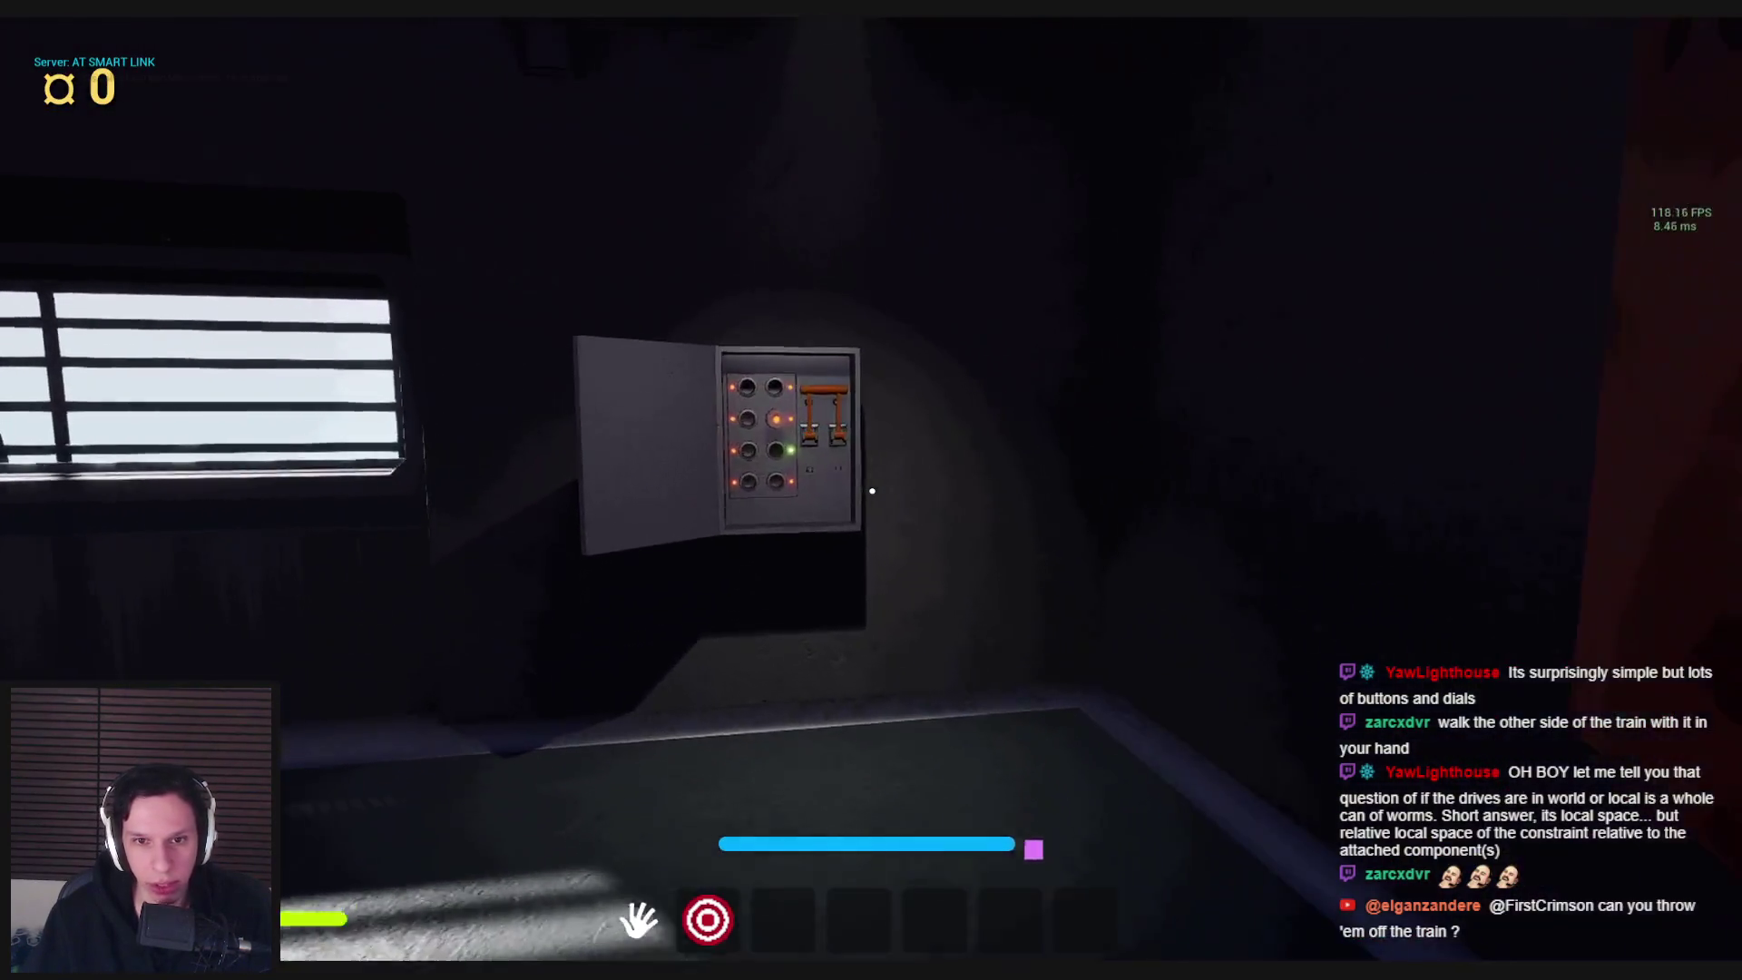
key(w)
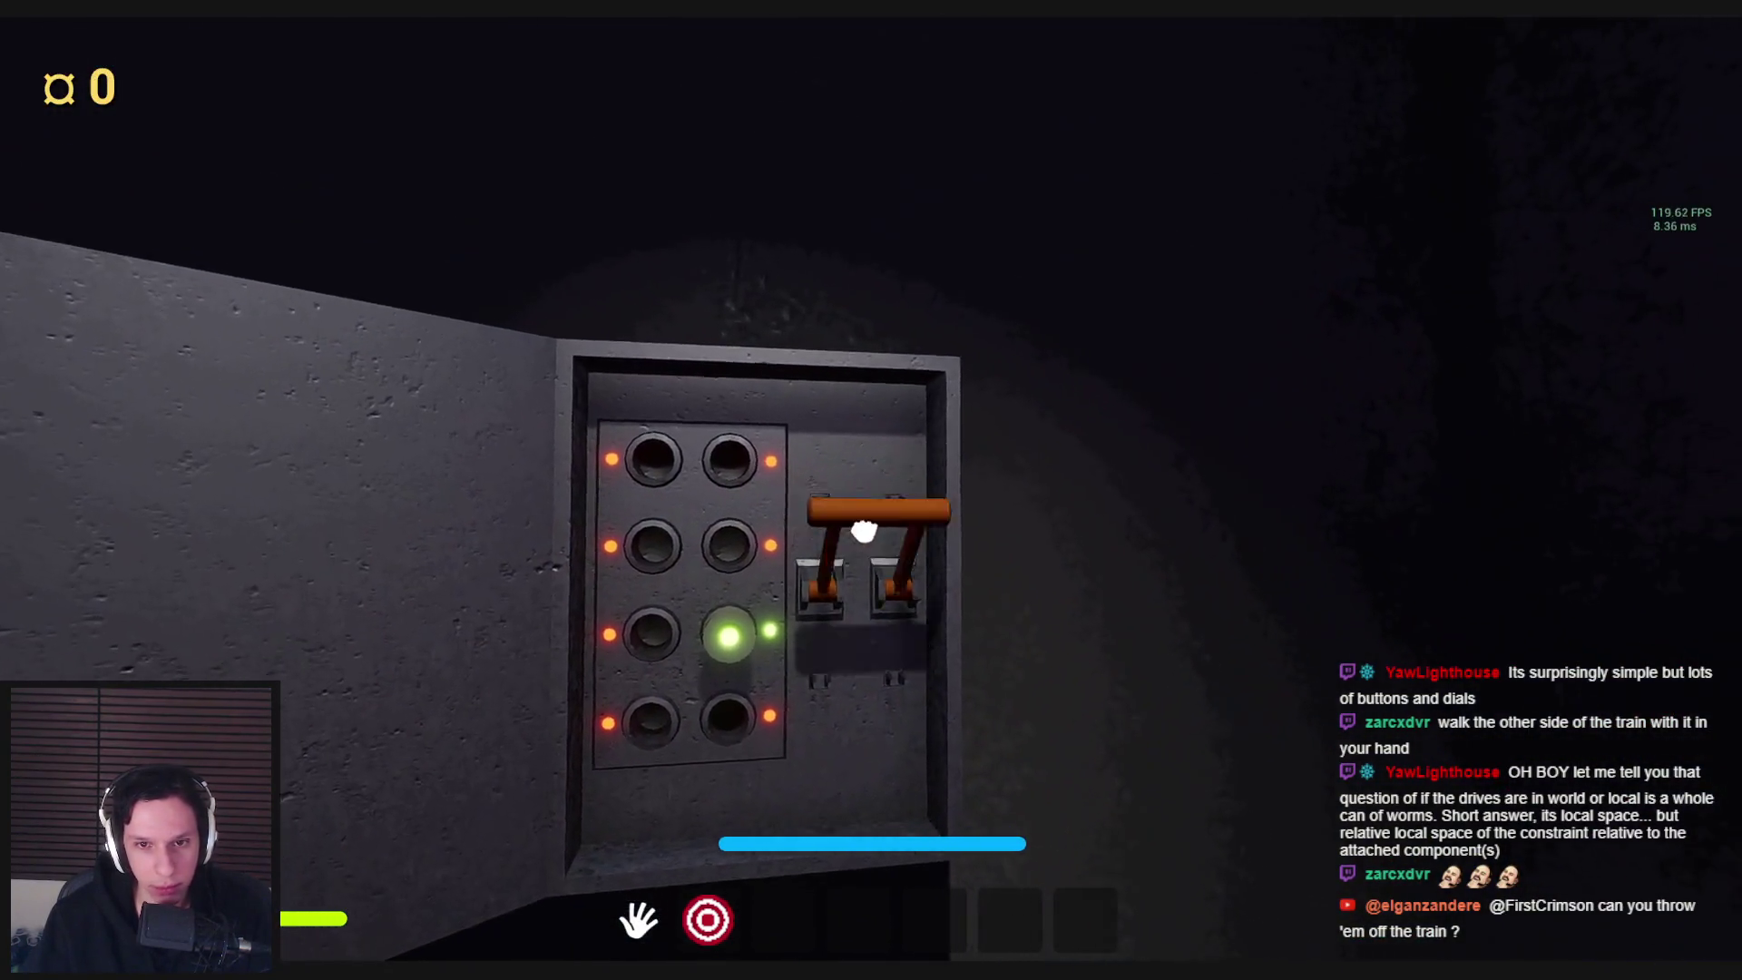
click(864, 531)
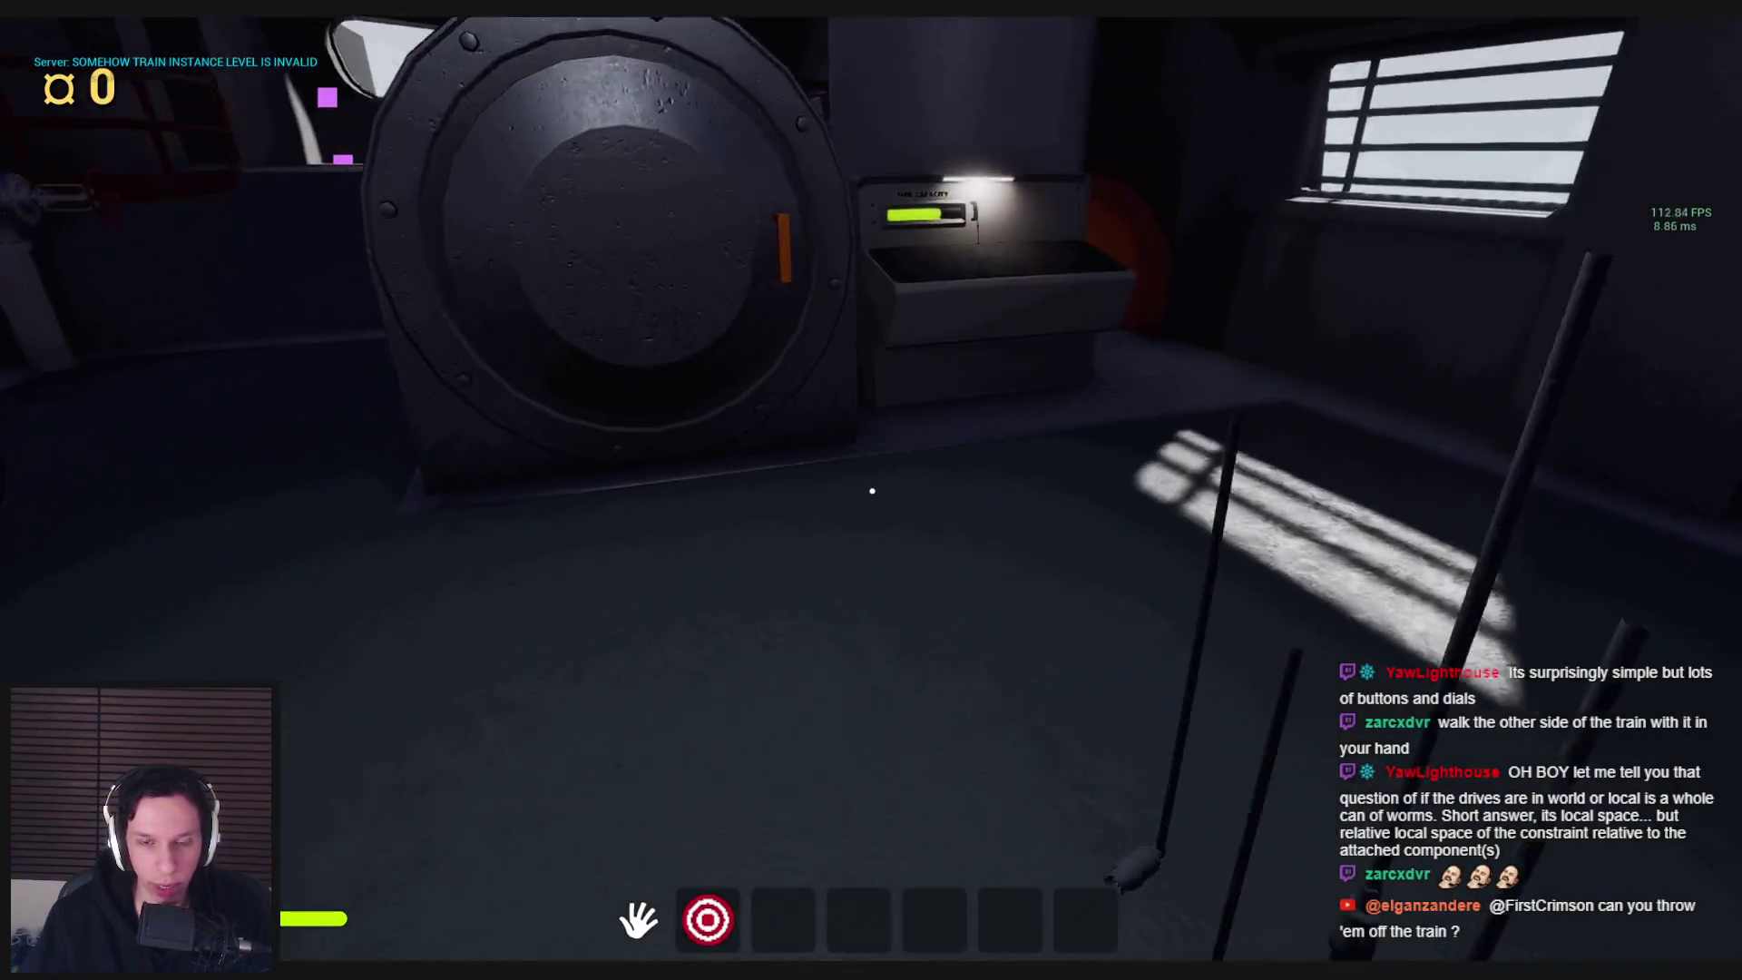
key(s)
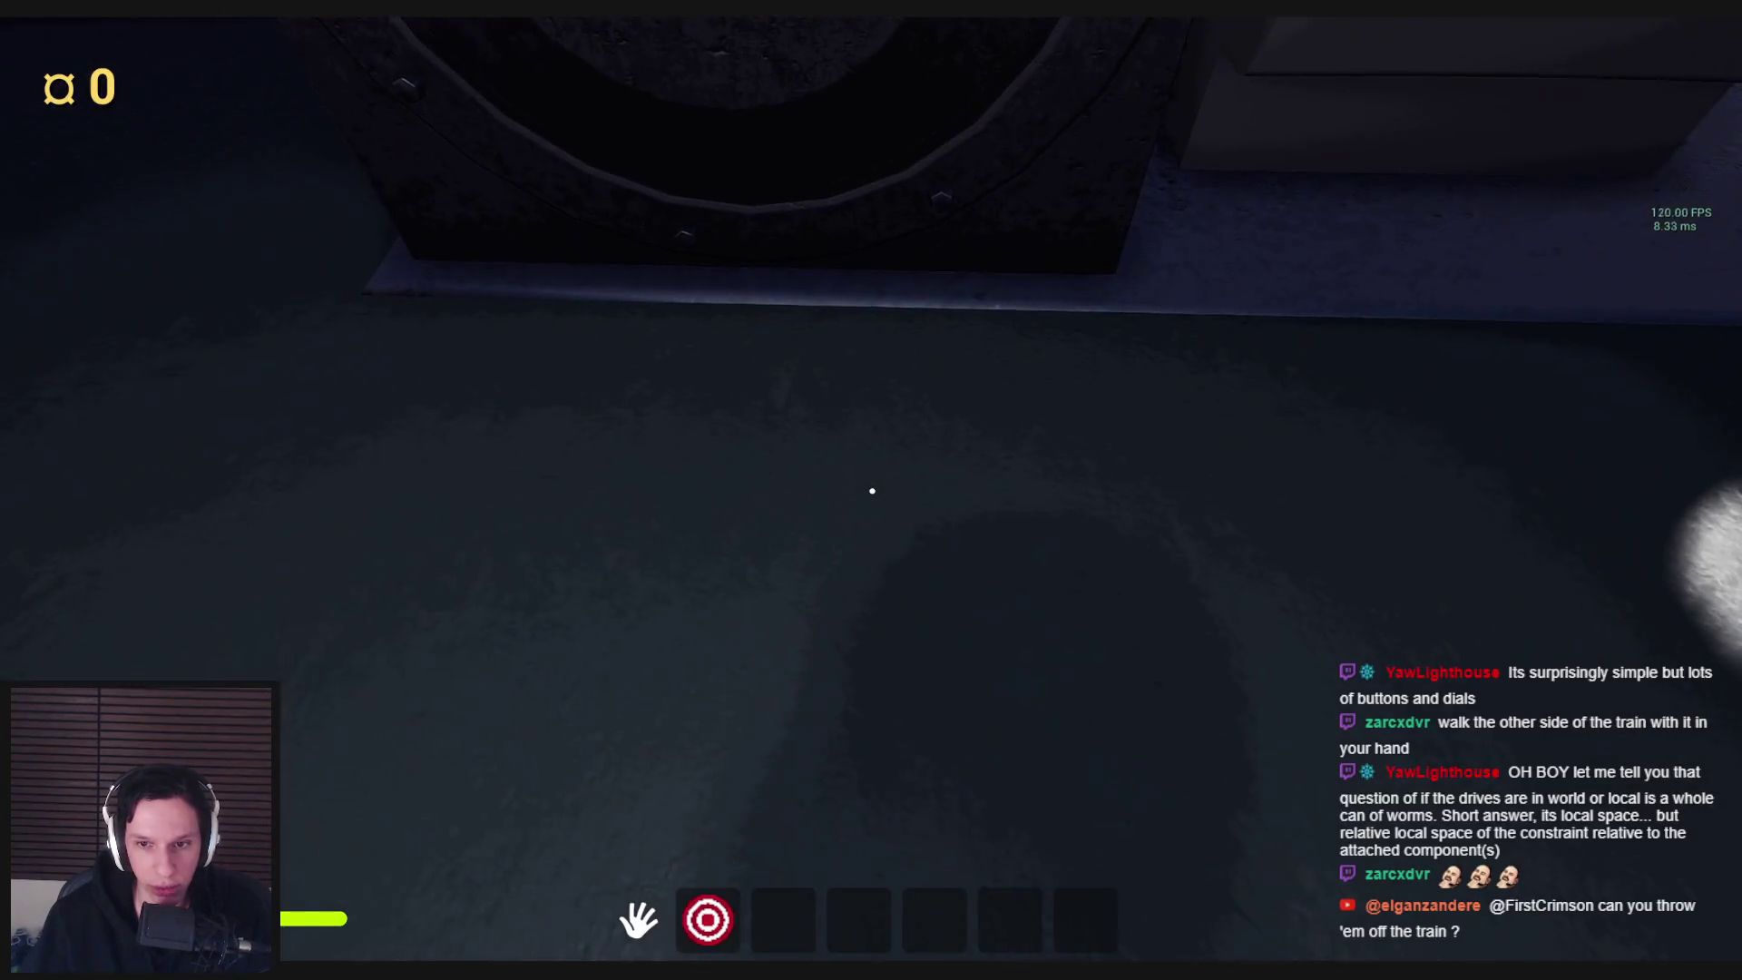
key(e)
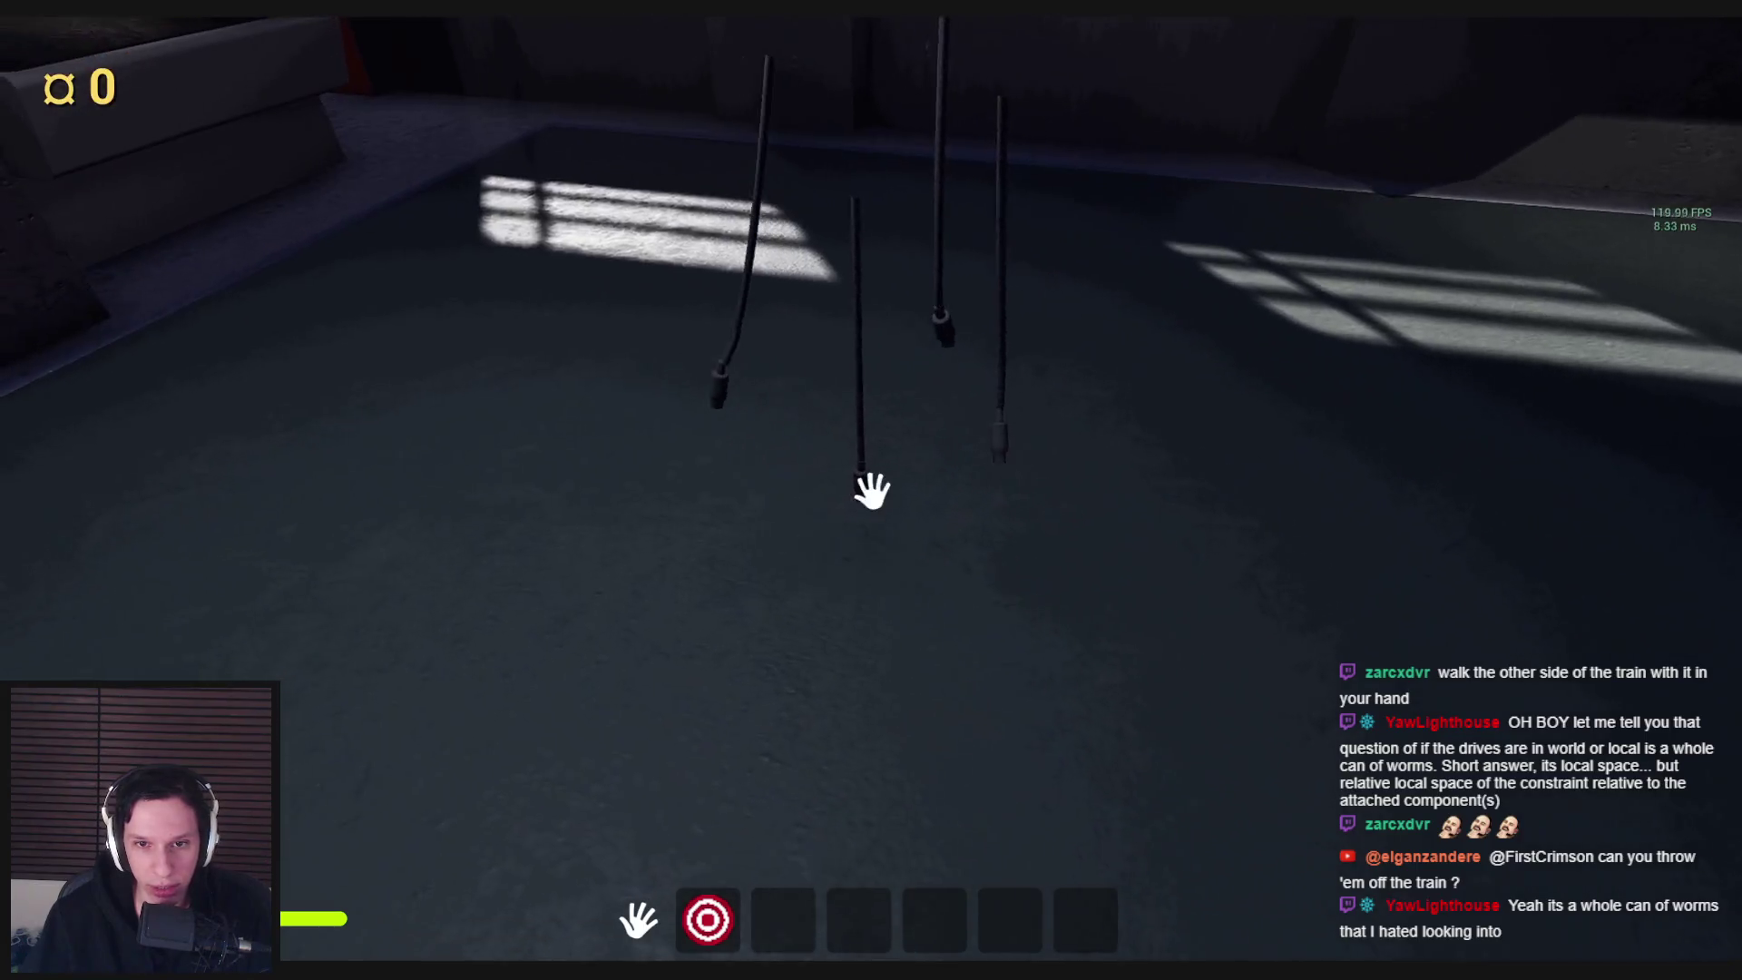
Select the cable's PhysicsConstraint and play-test the current cable motion
key(Escape)
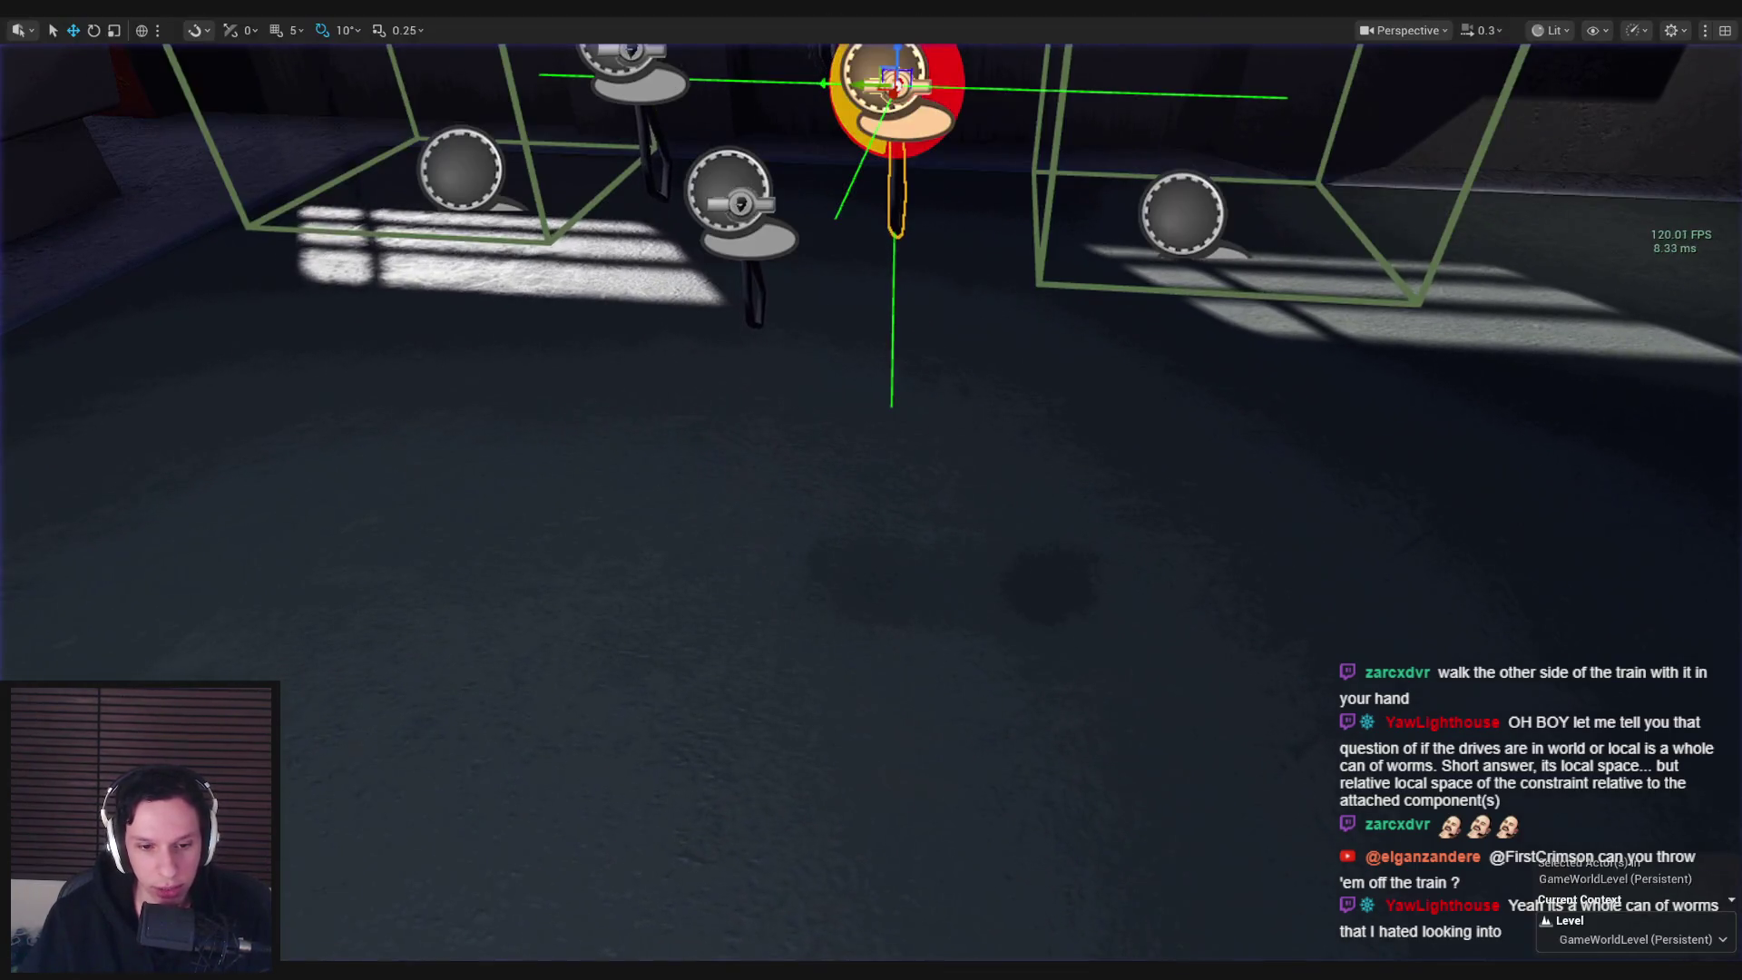
click(636, 913)
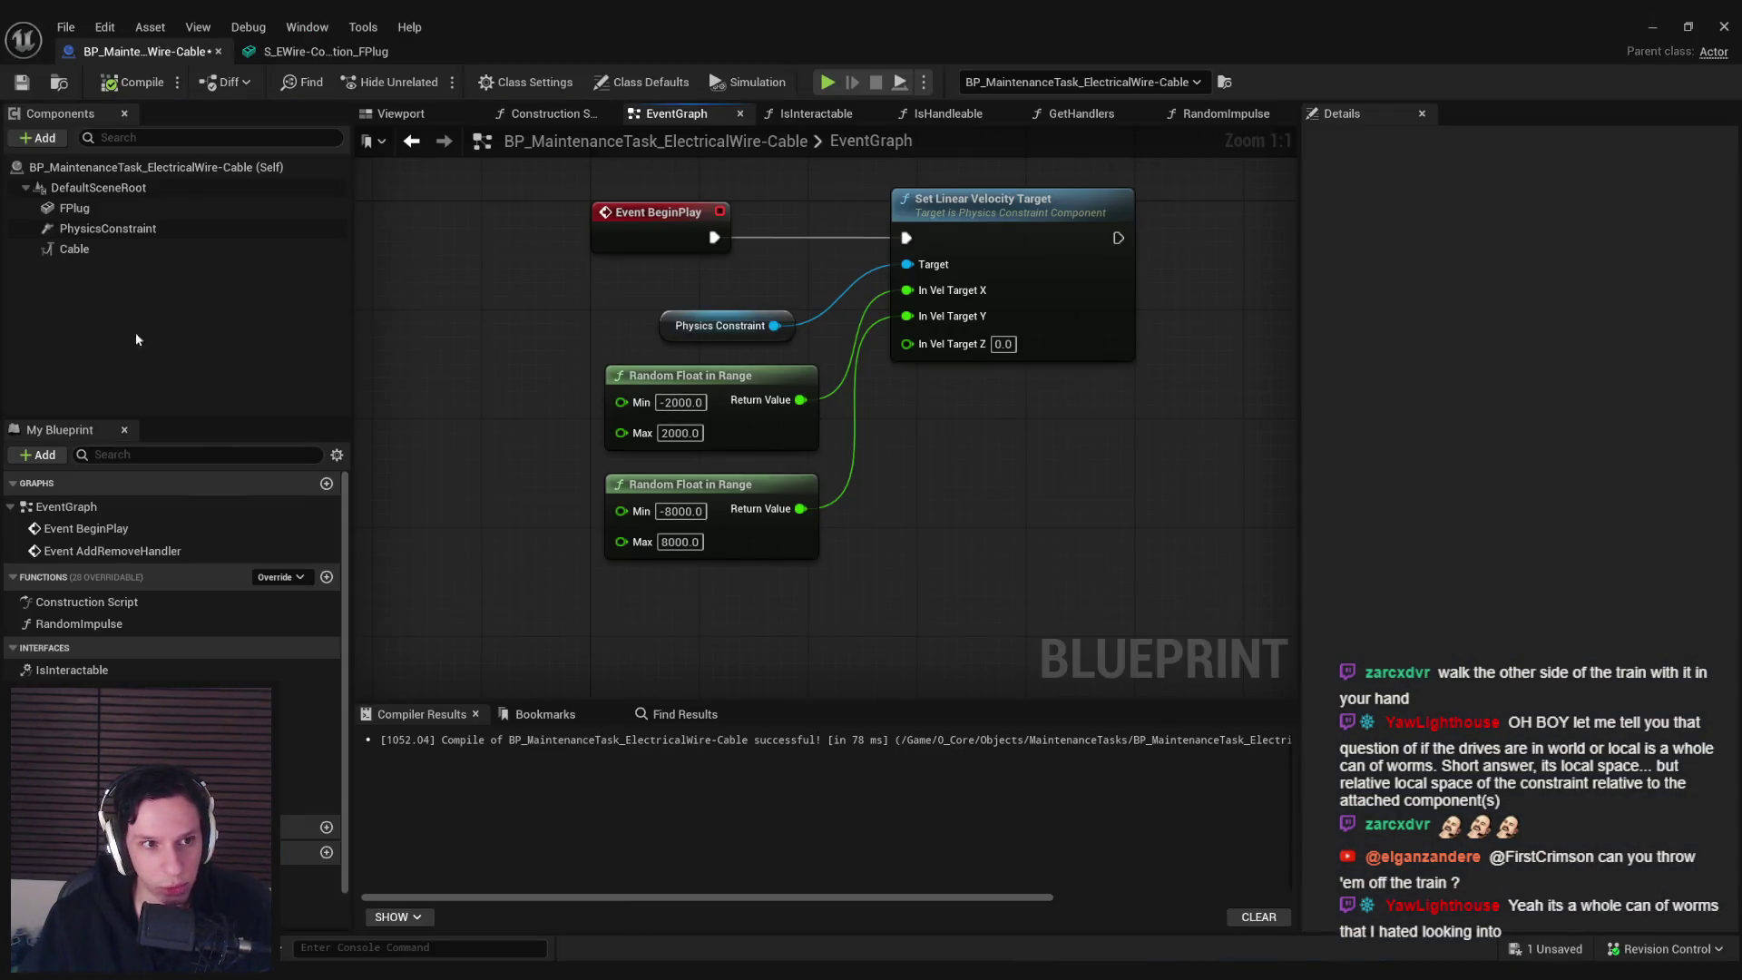
click(103, 234)
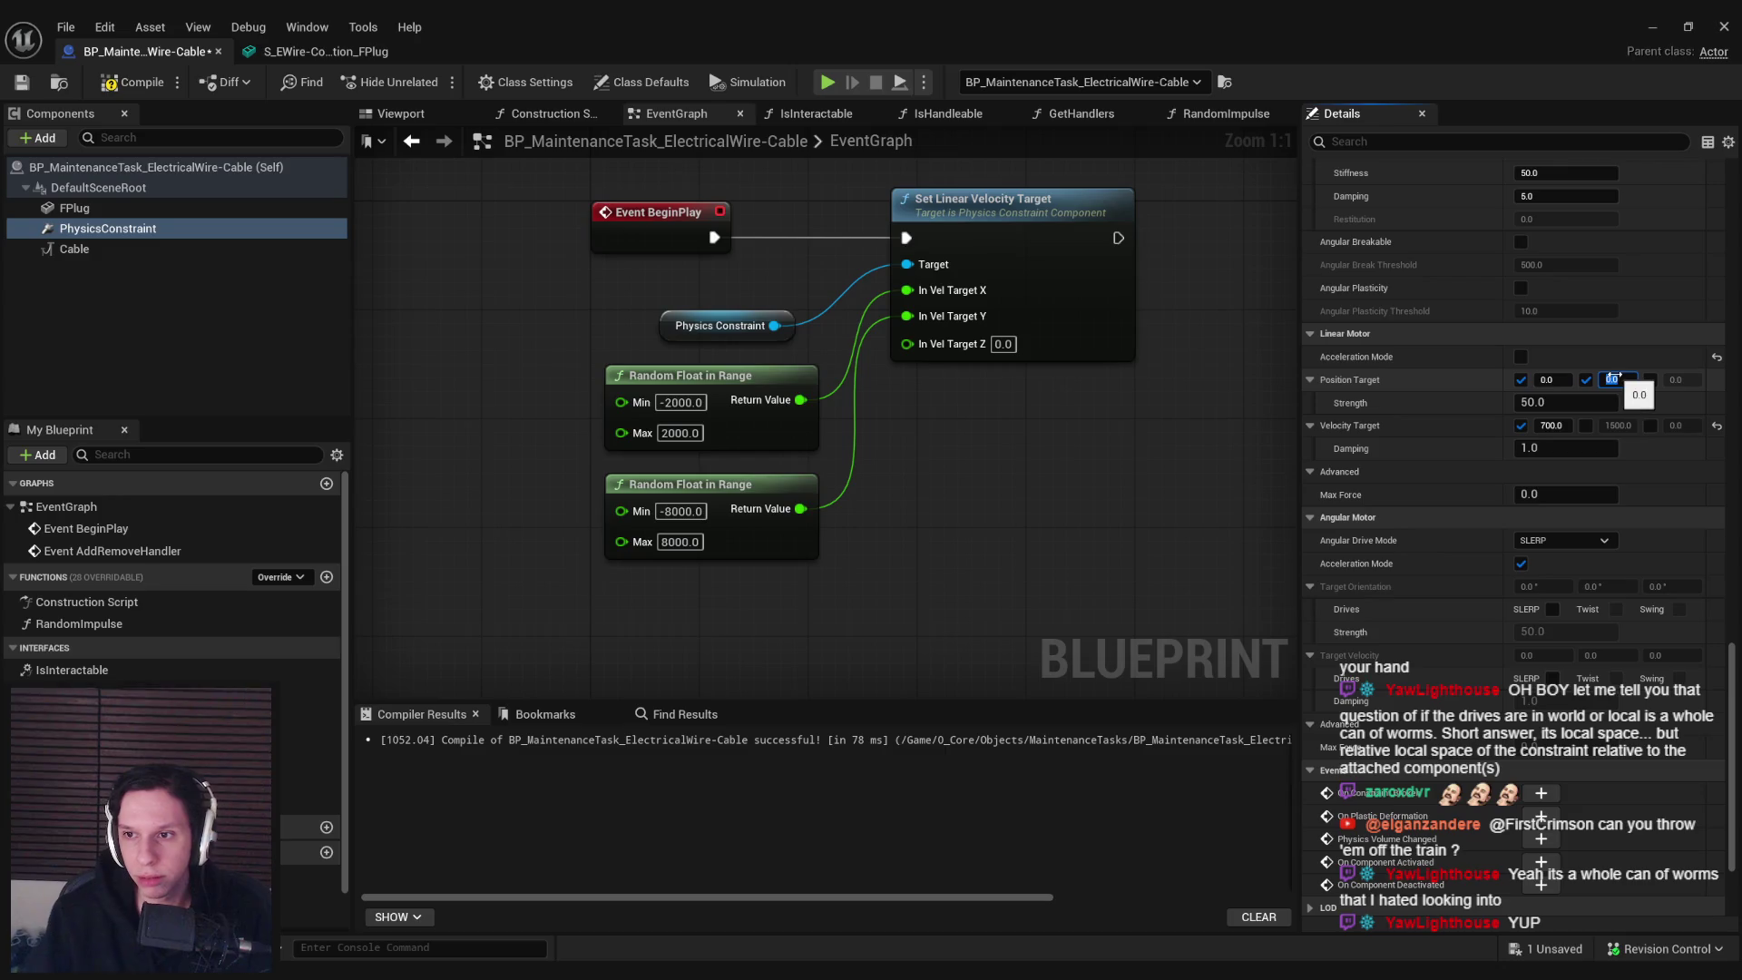
click(1709, 23)
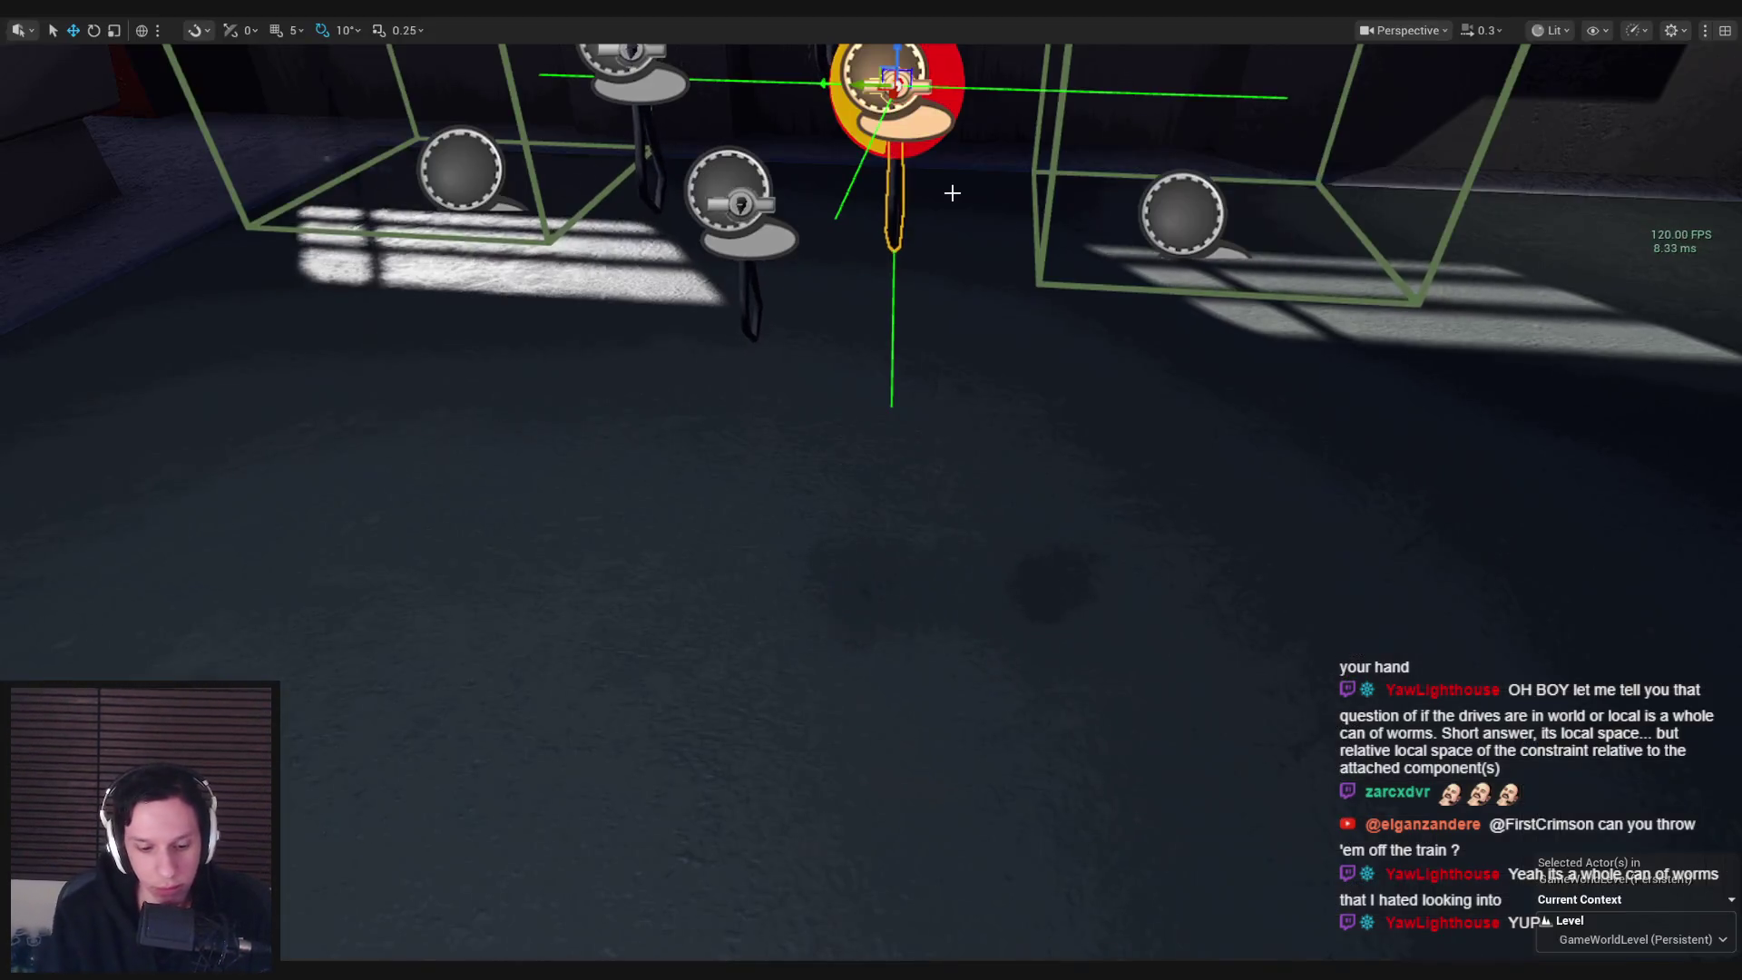
key(alt+p)
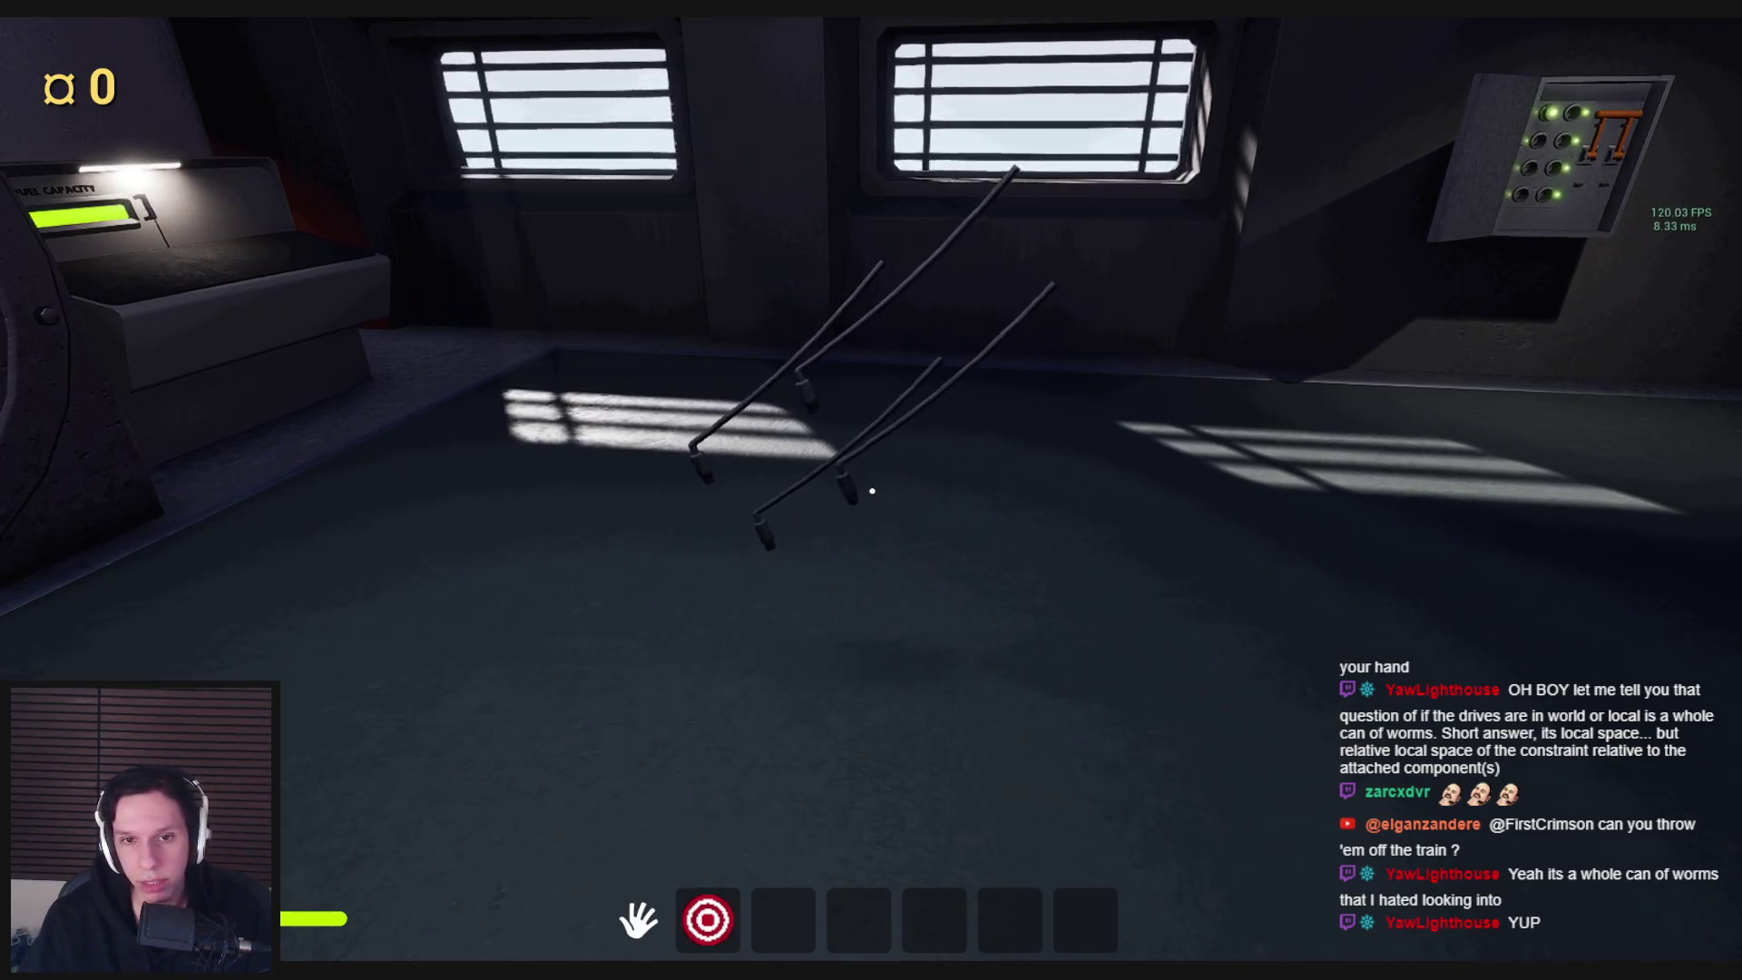
key(Escape)
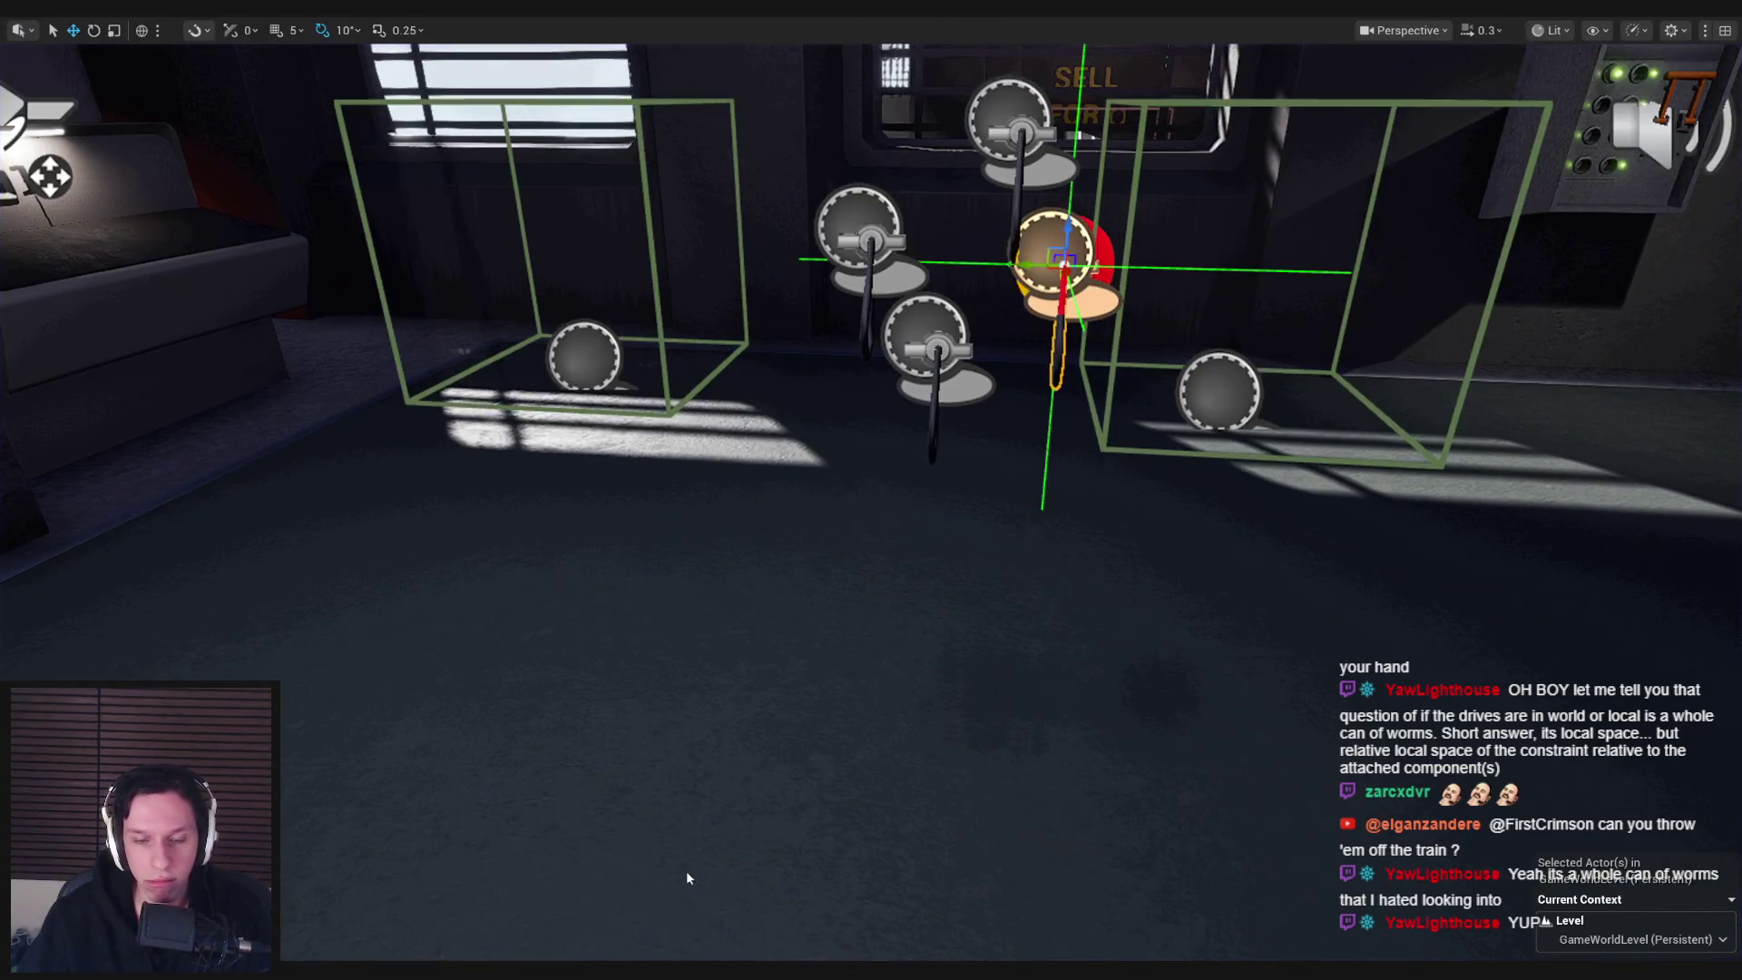
Turn off the linear Position Target, commit the 700/1500 velocity targets, and play-test twice
key(alt+Tab)
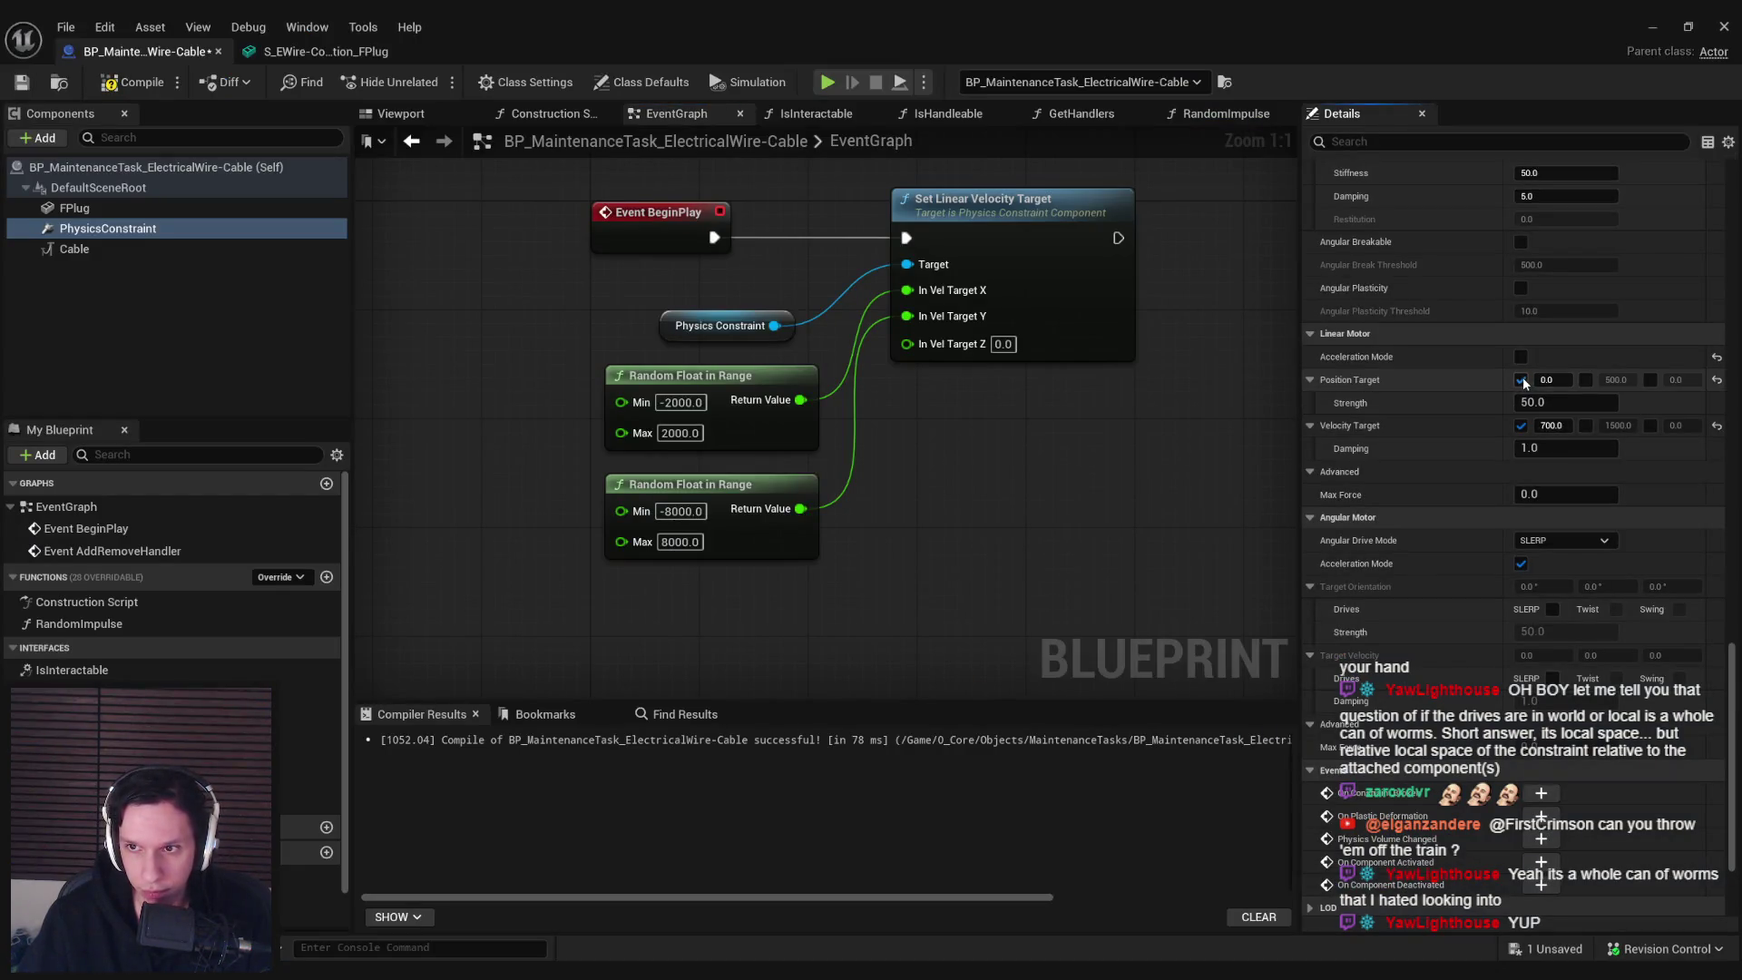
click(1521, 381)
key(Return)
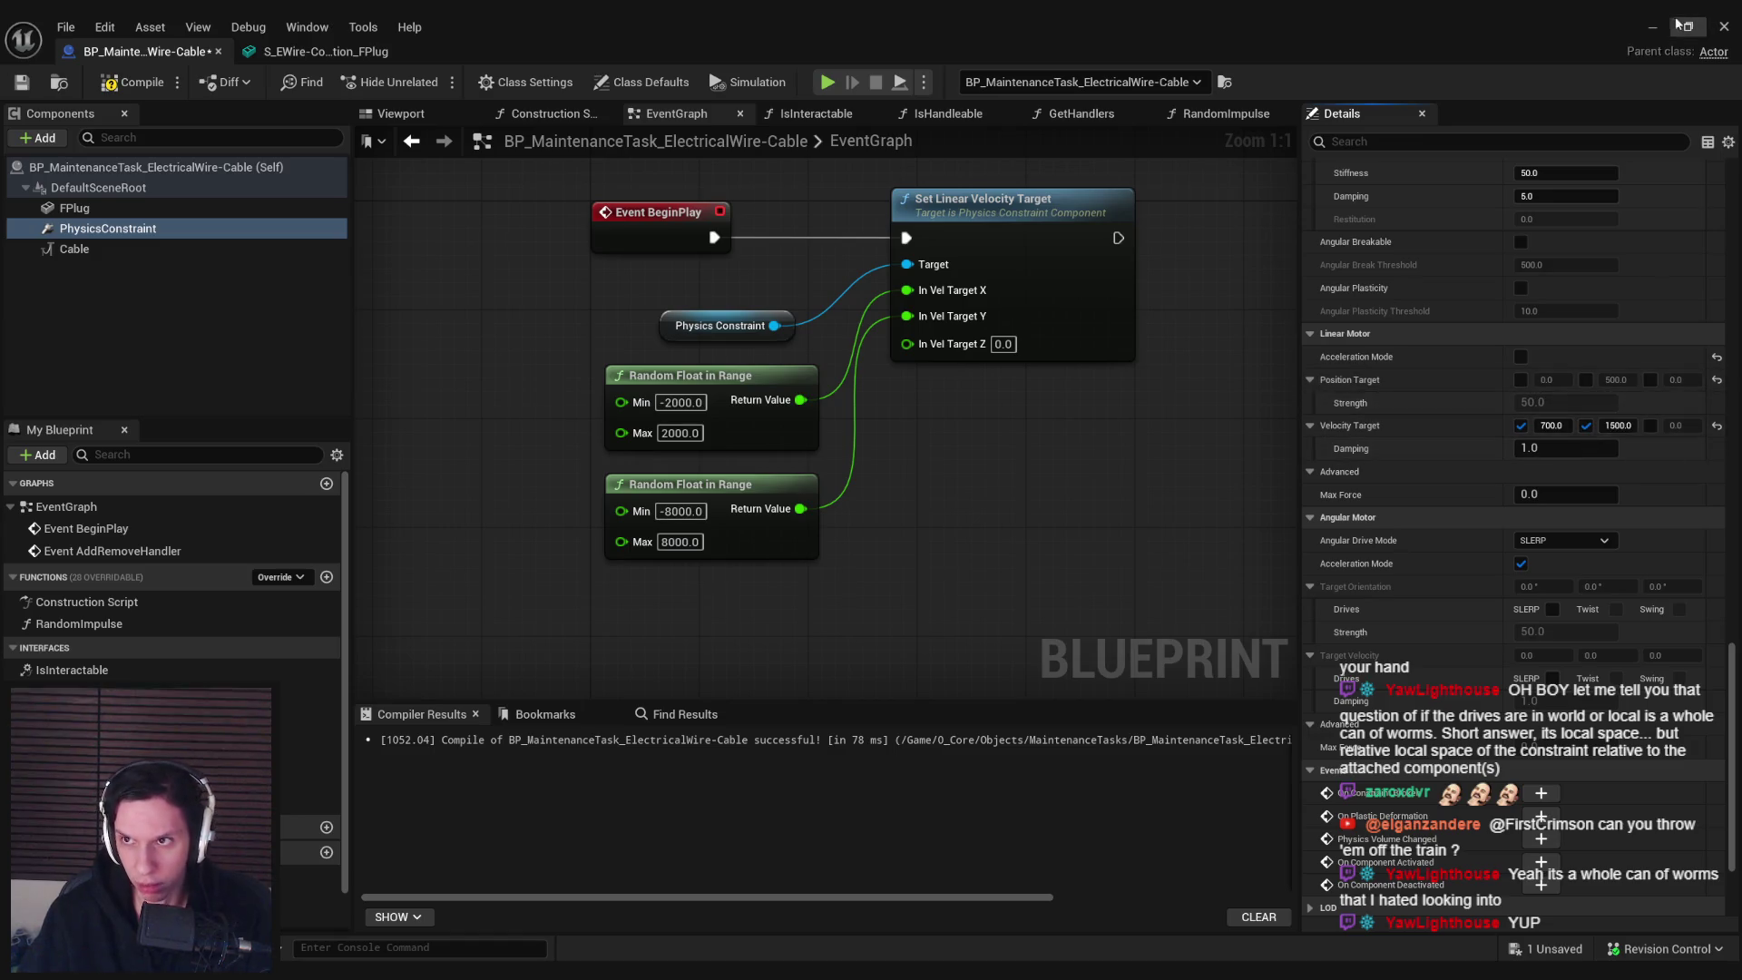
key(alt+p)
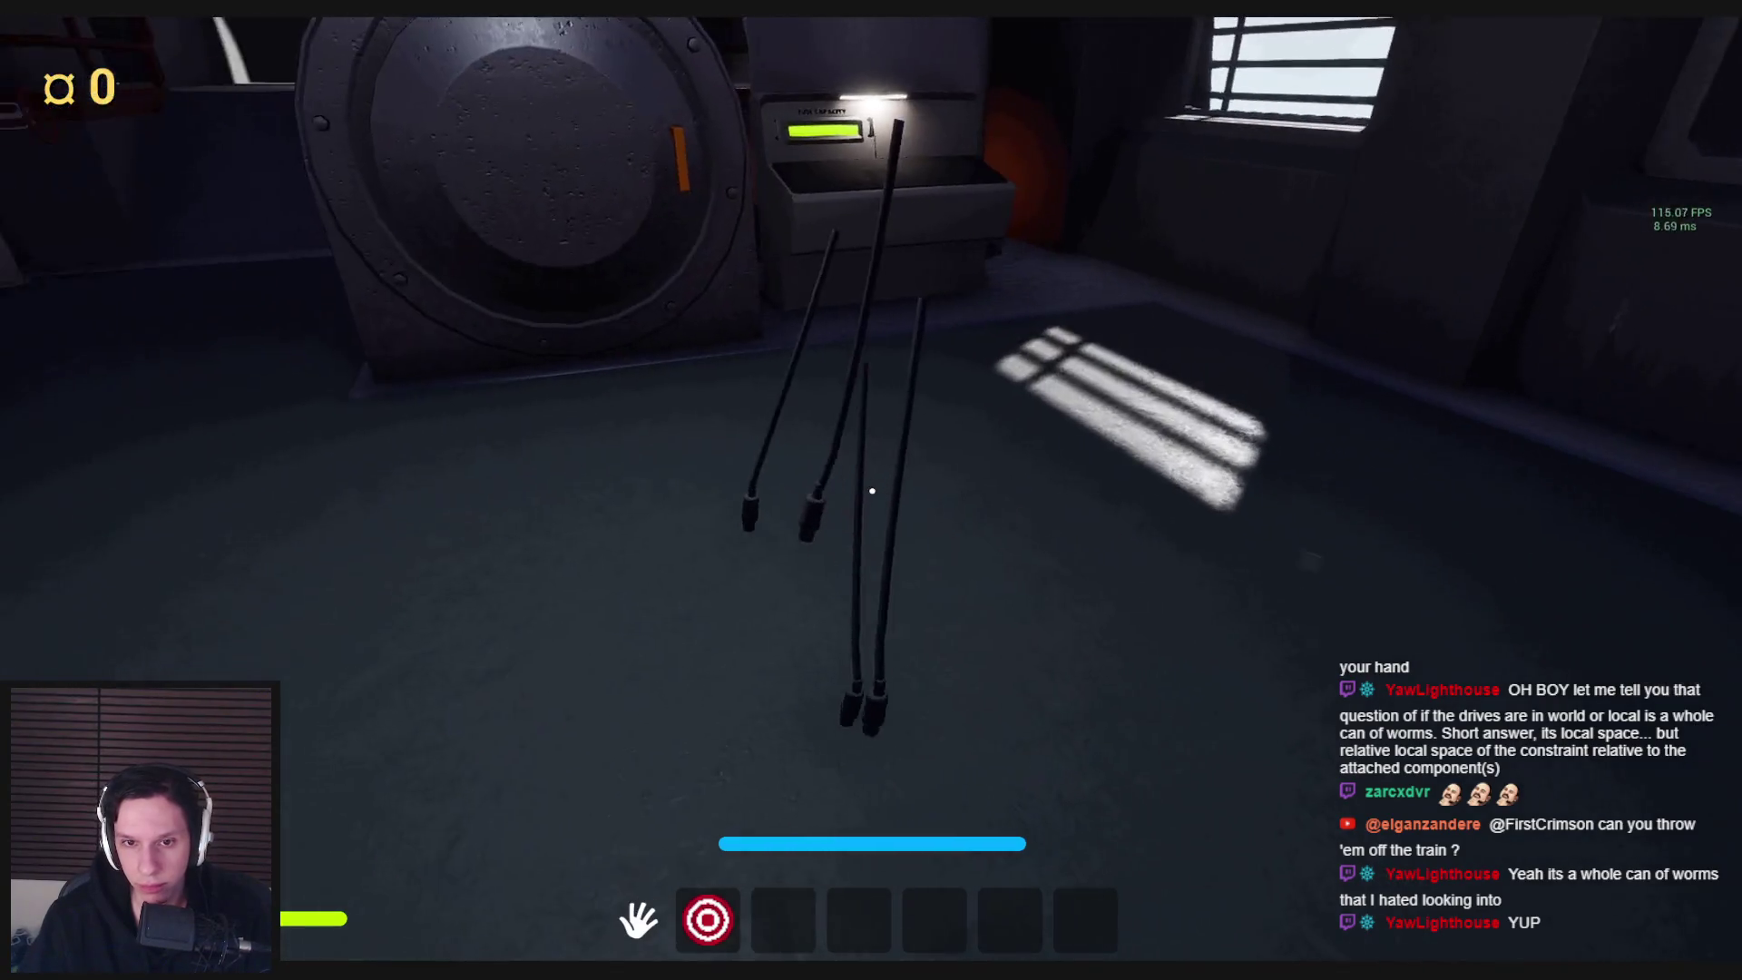
key(Escape)
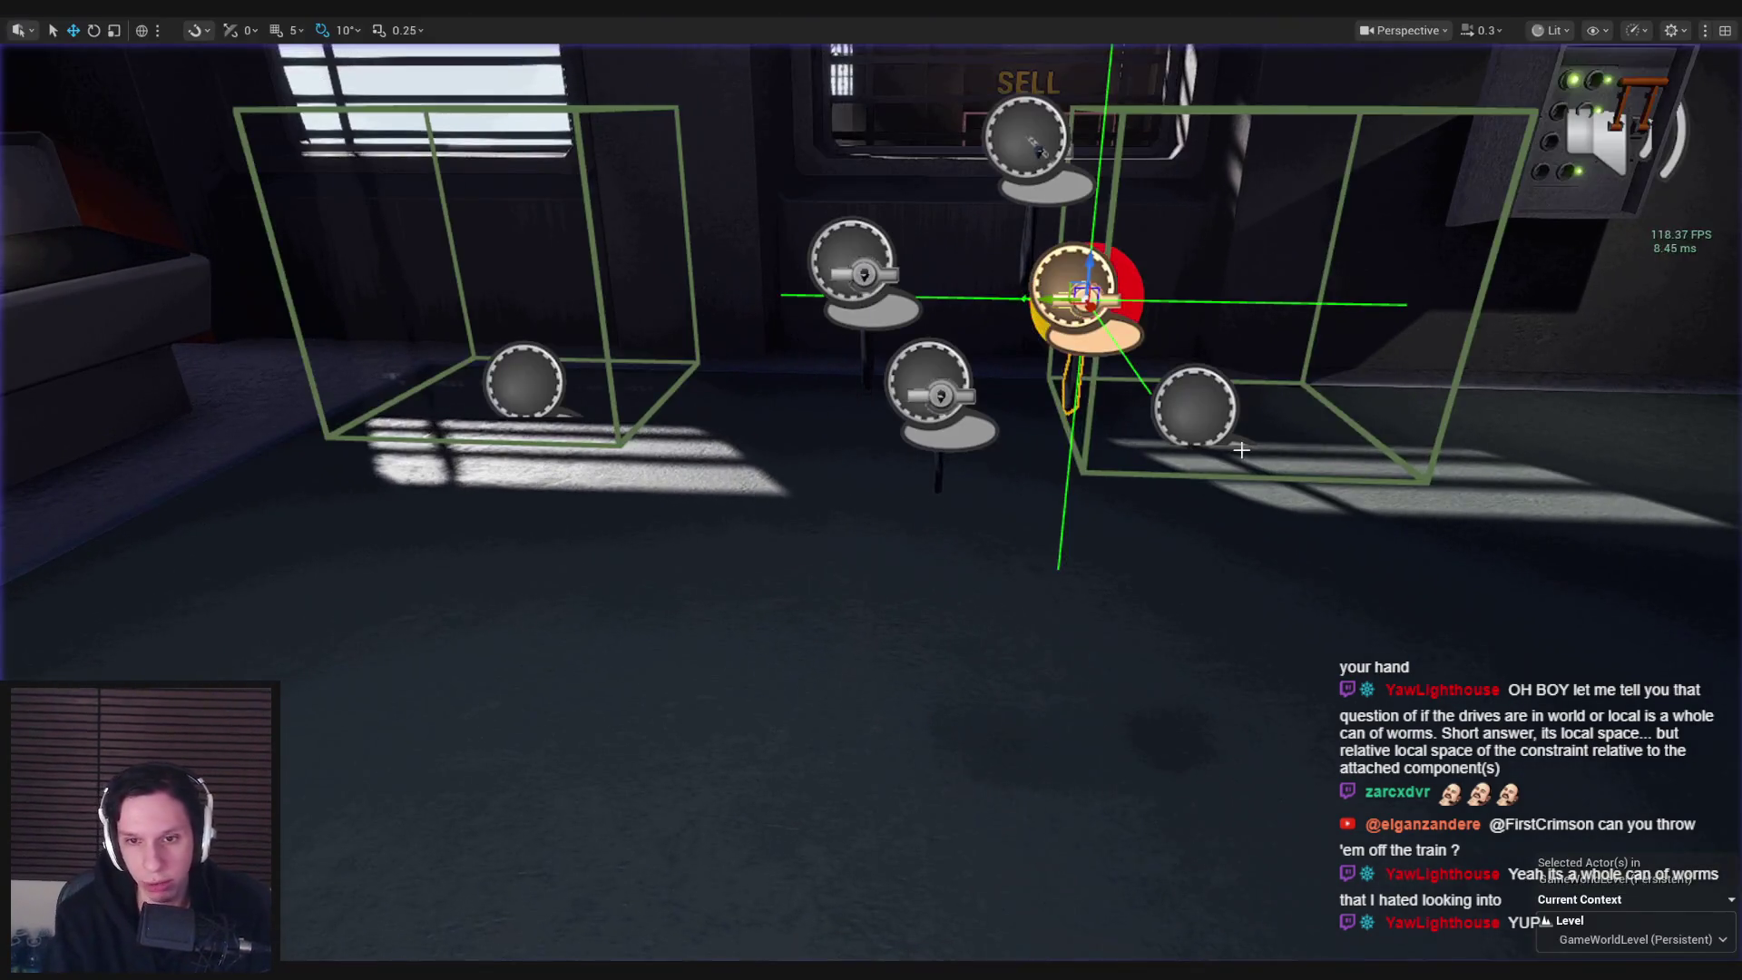
key(alt+p)
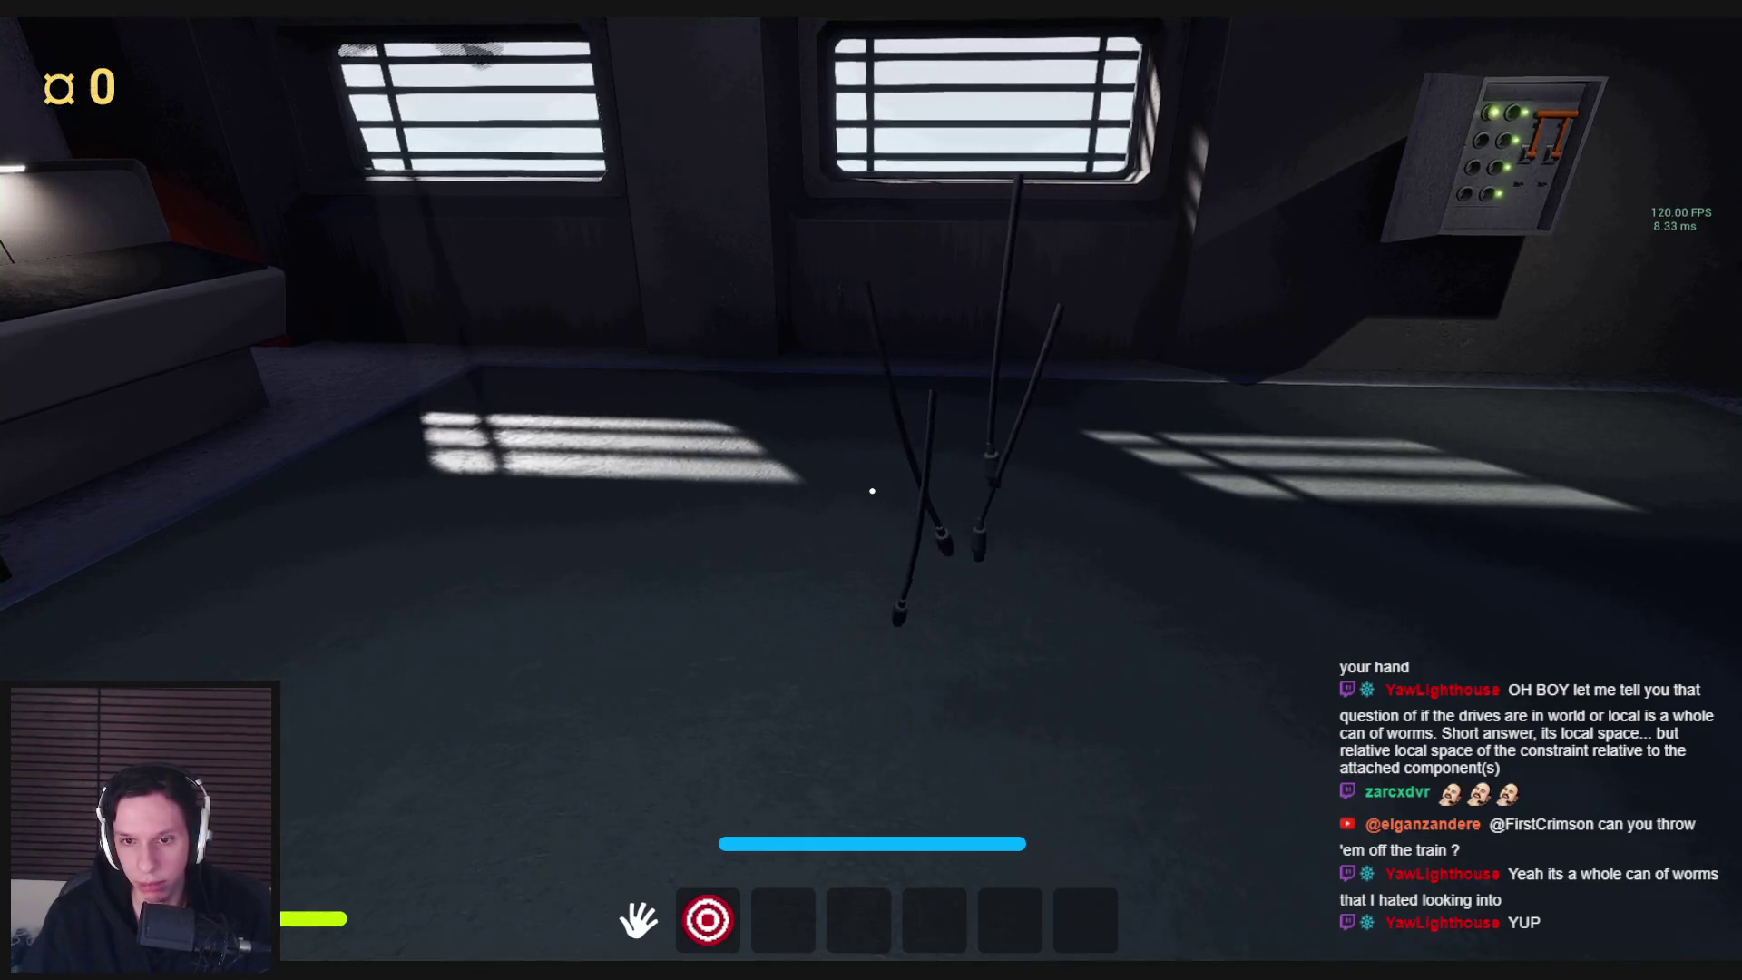
key(Escape)
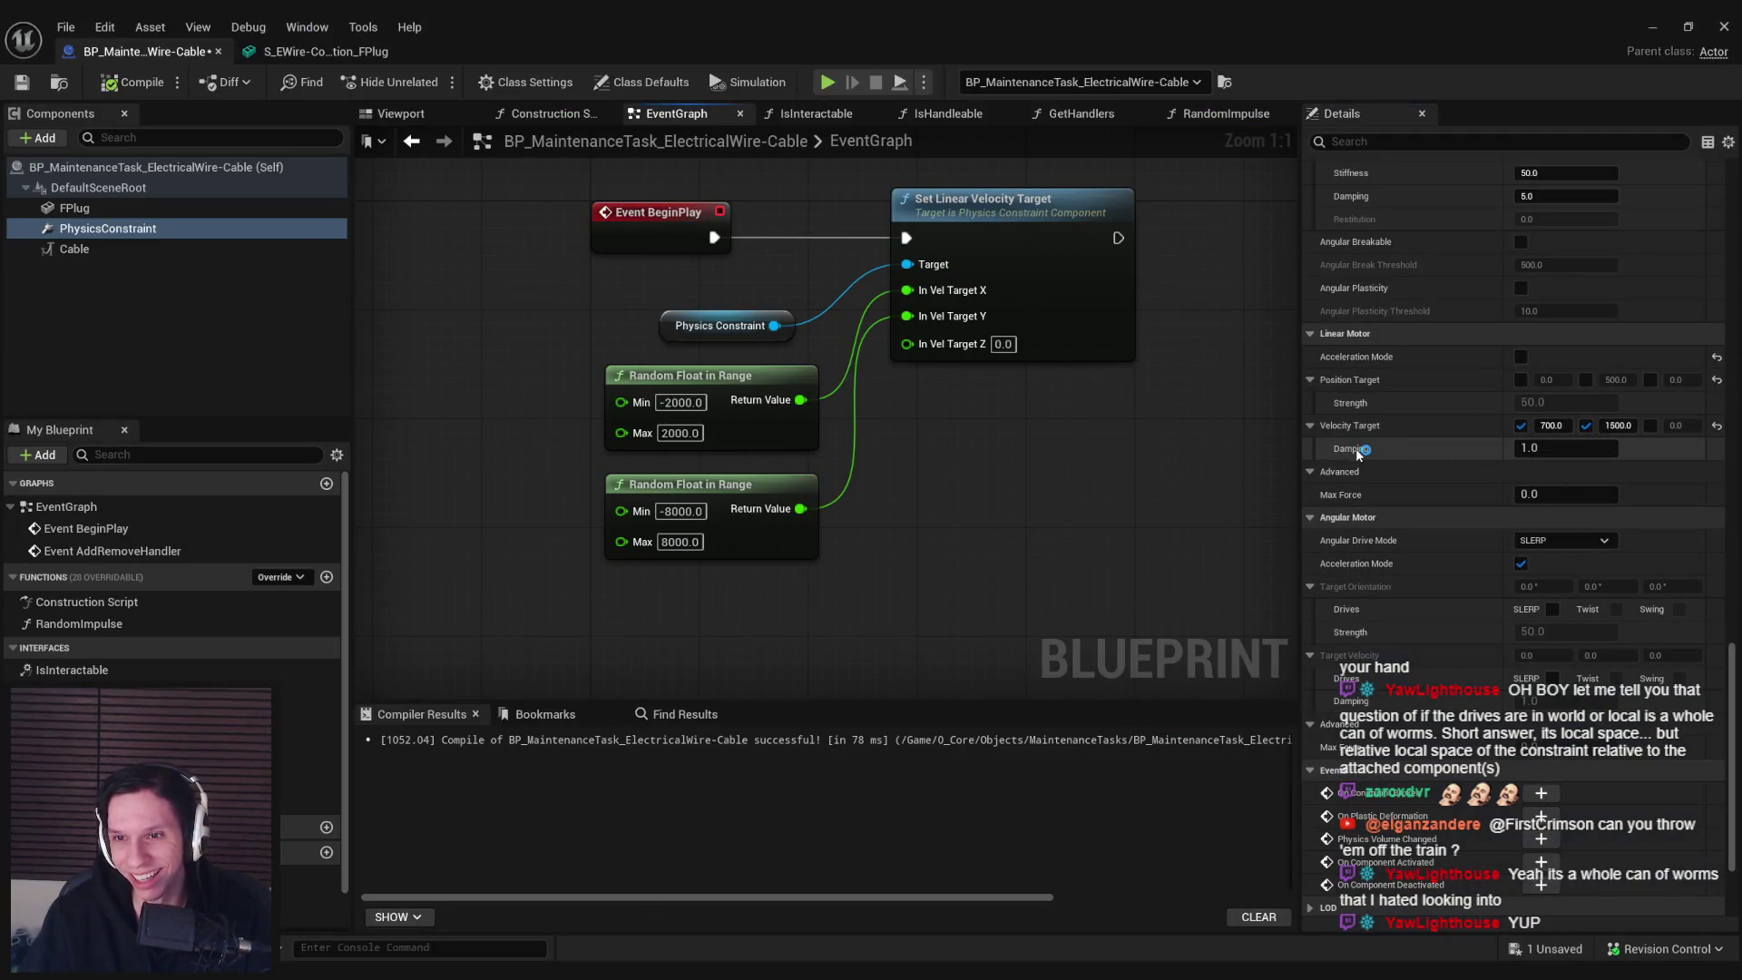
Edit the linear motor Max Force value and play-test the cables twice
click(1550, 492)
text(00)
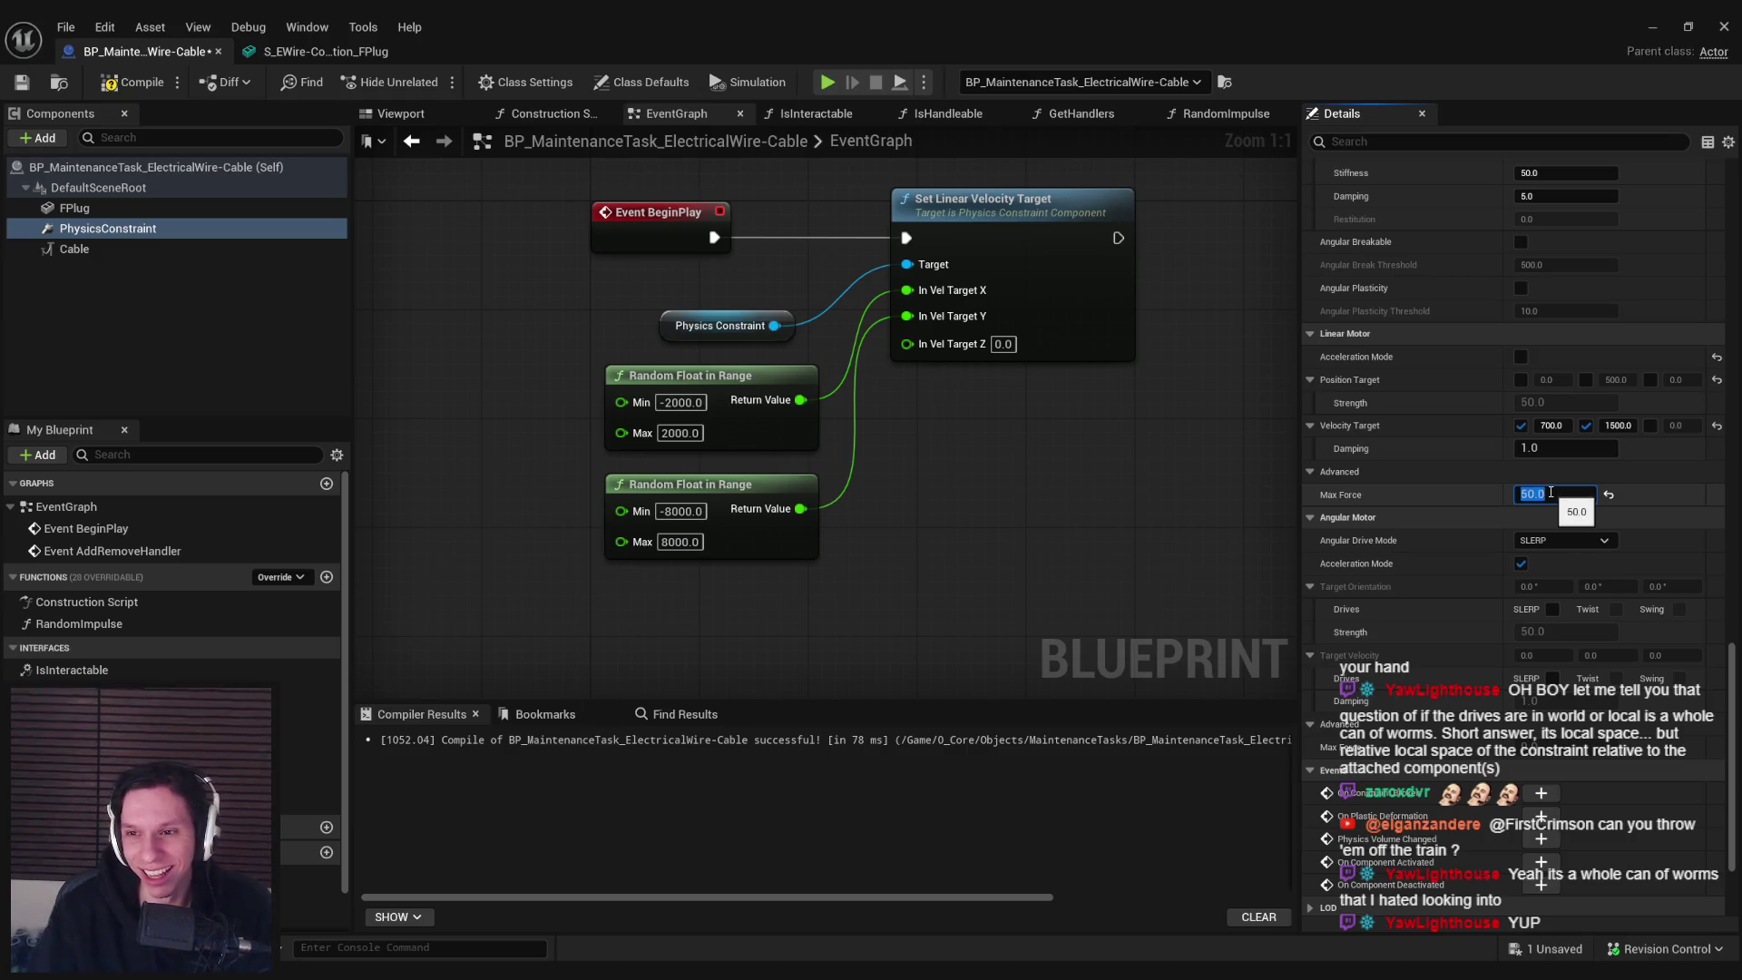
key(Return)
key(alt+p)
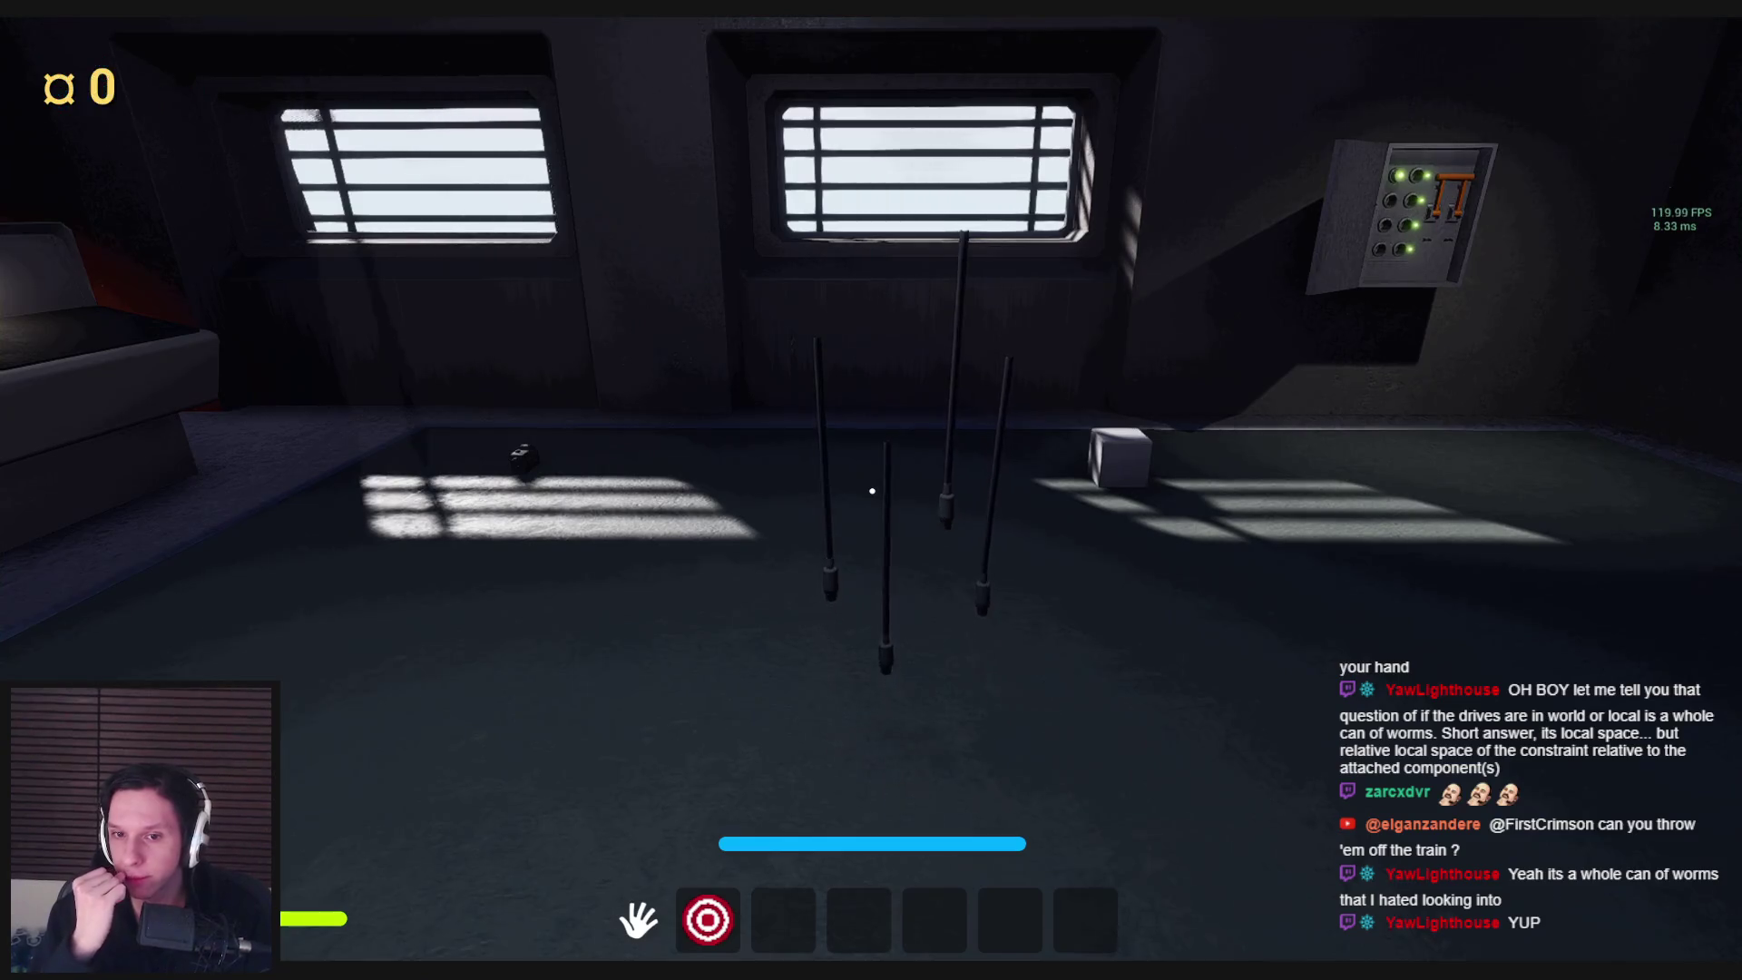
key(Escape)
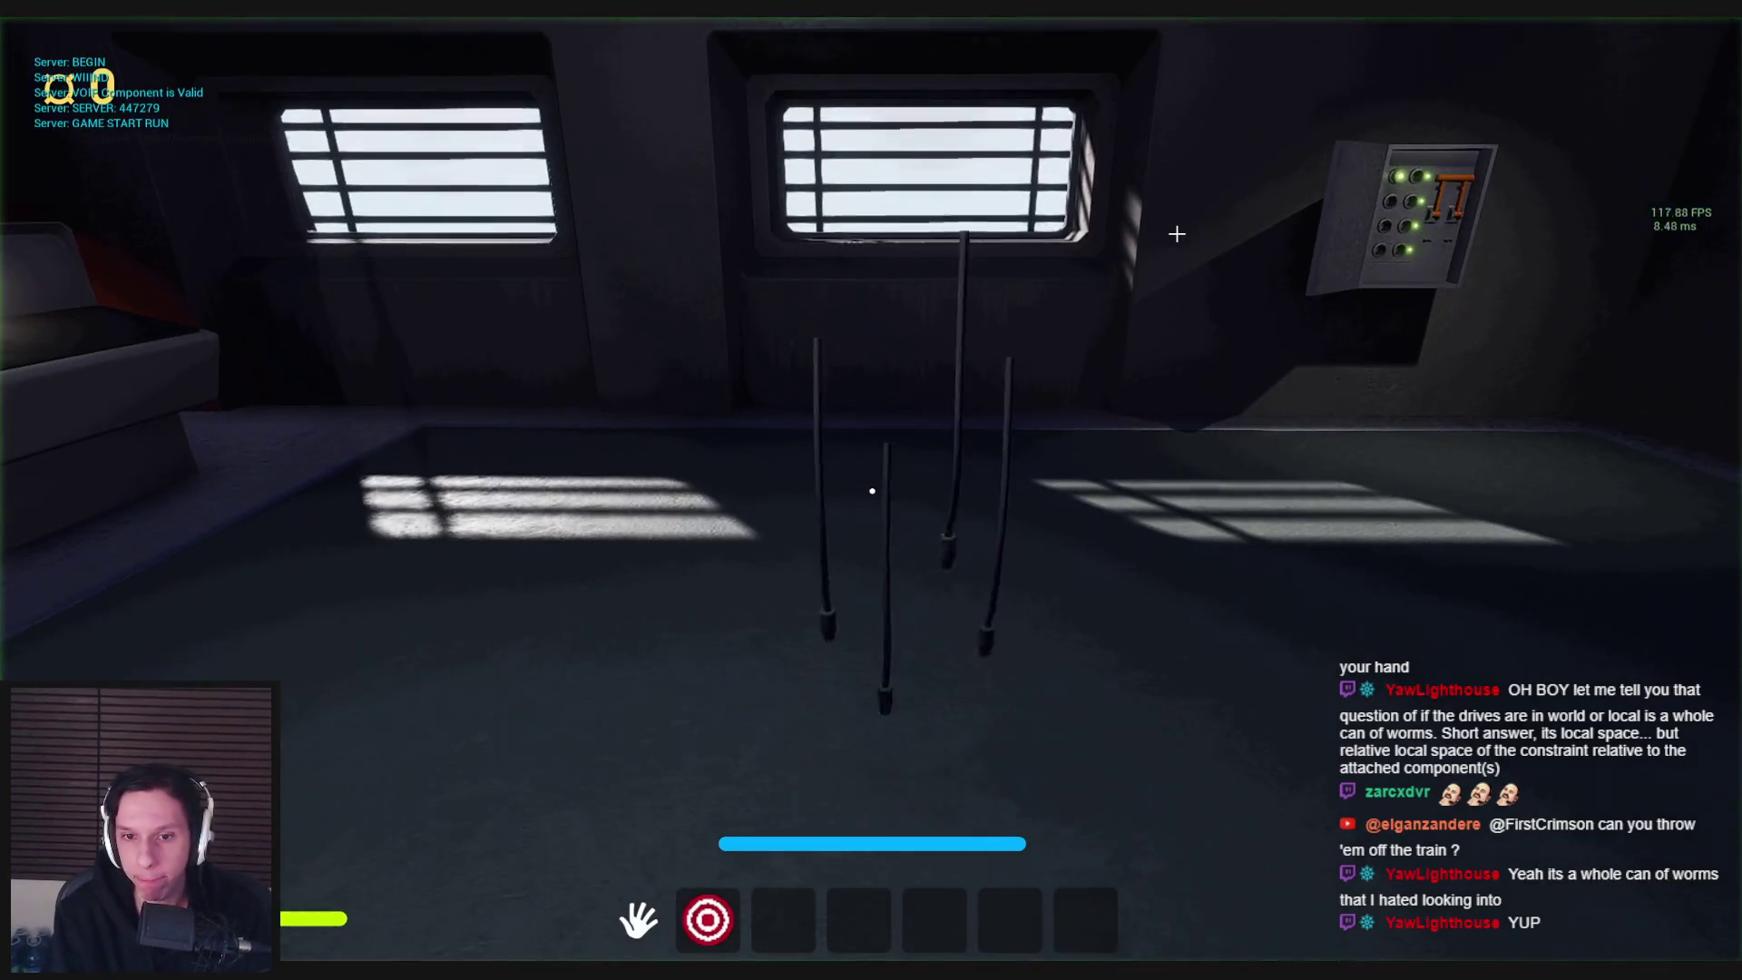
key(Escape)
key(alt+p)
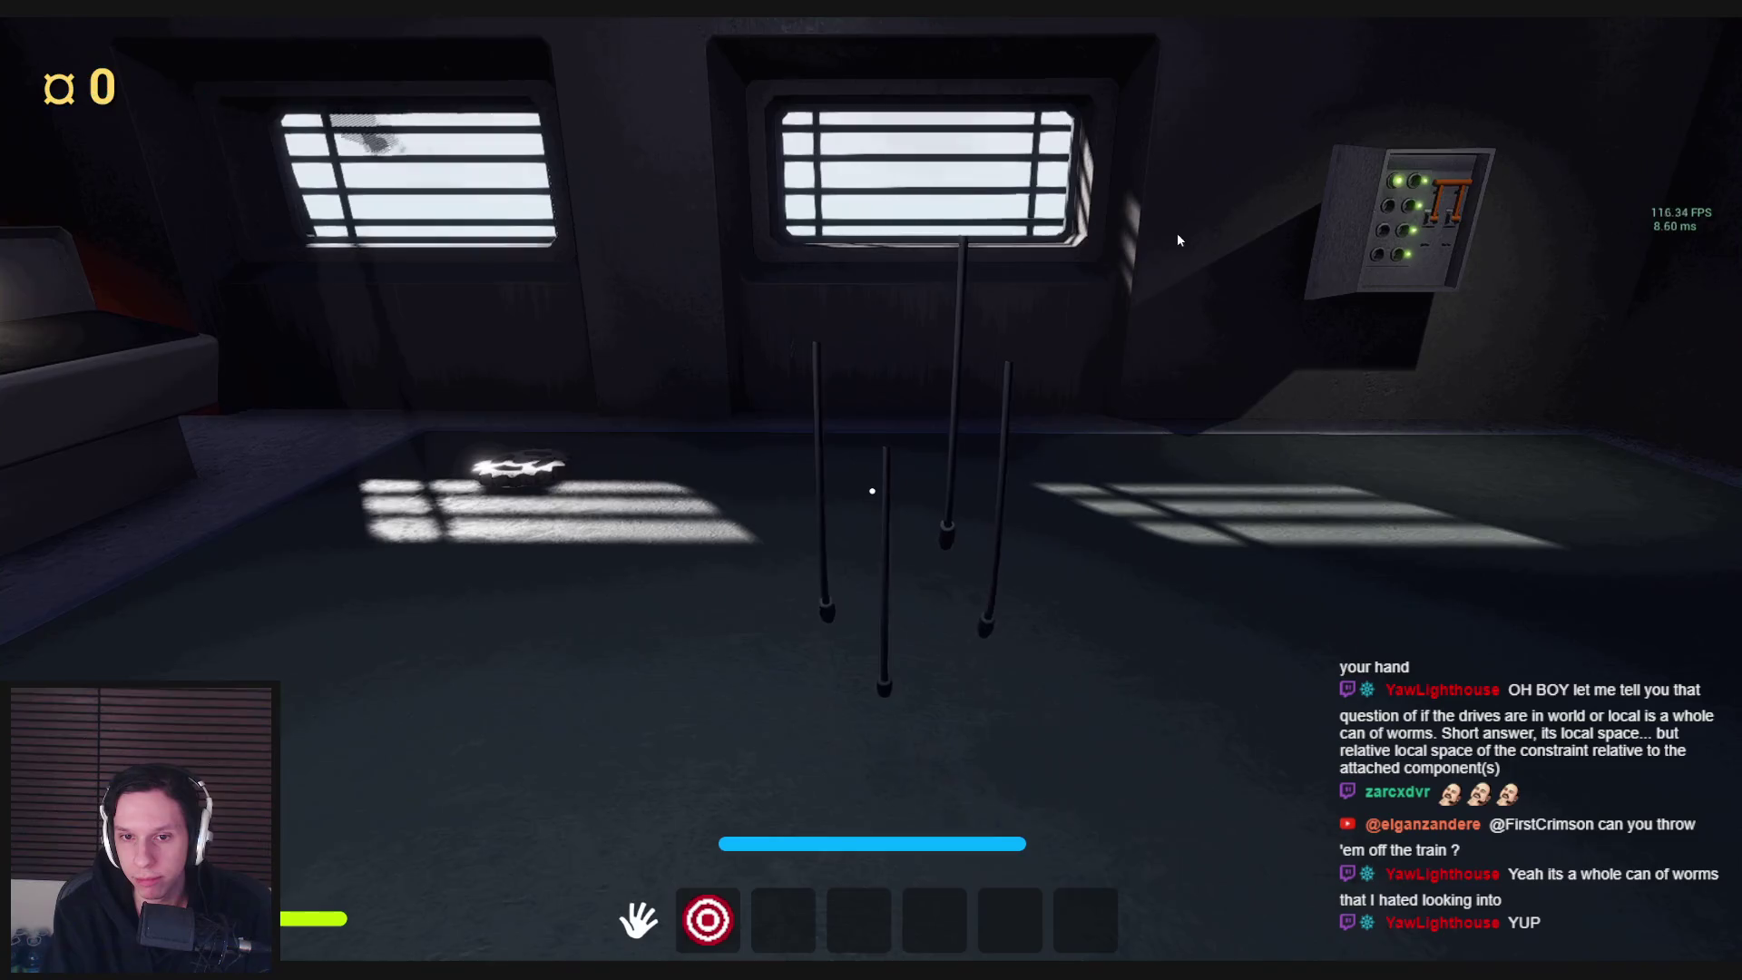
key(Escape)
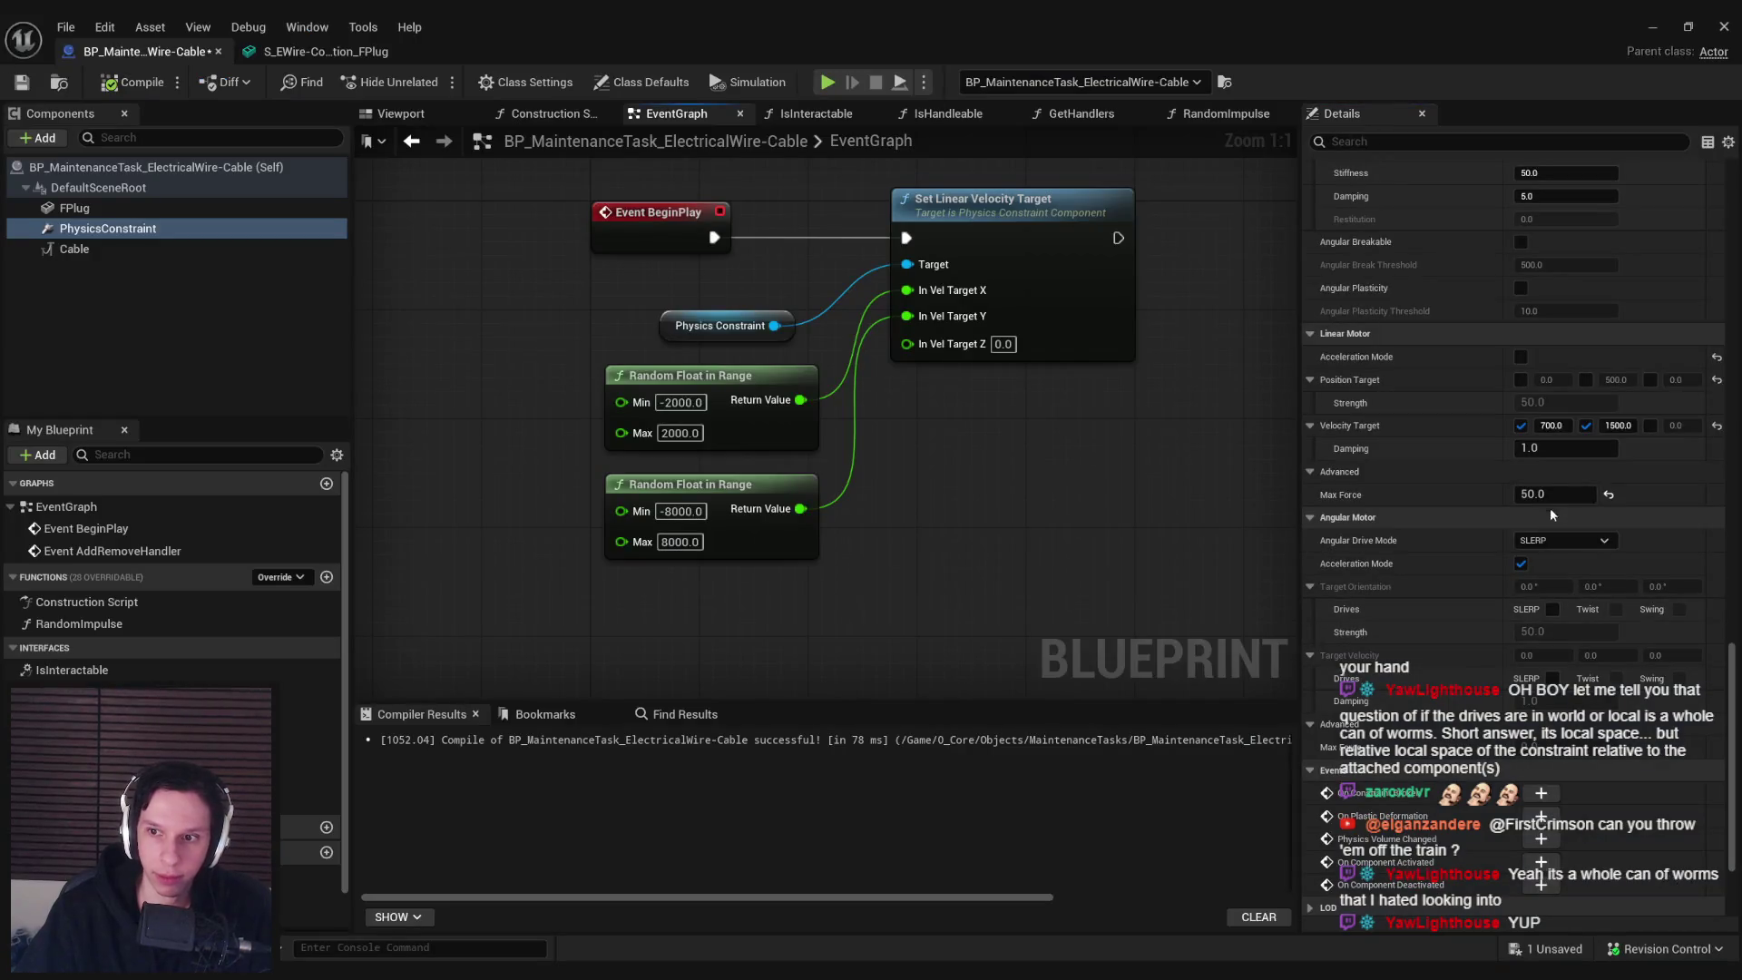
Set Max Force to 200, play-test it, and bring the cable blueprint back up
click(1549, 495)
text(200.0)
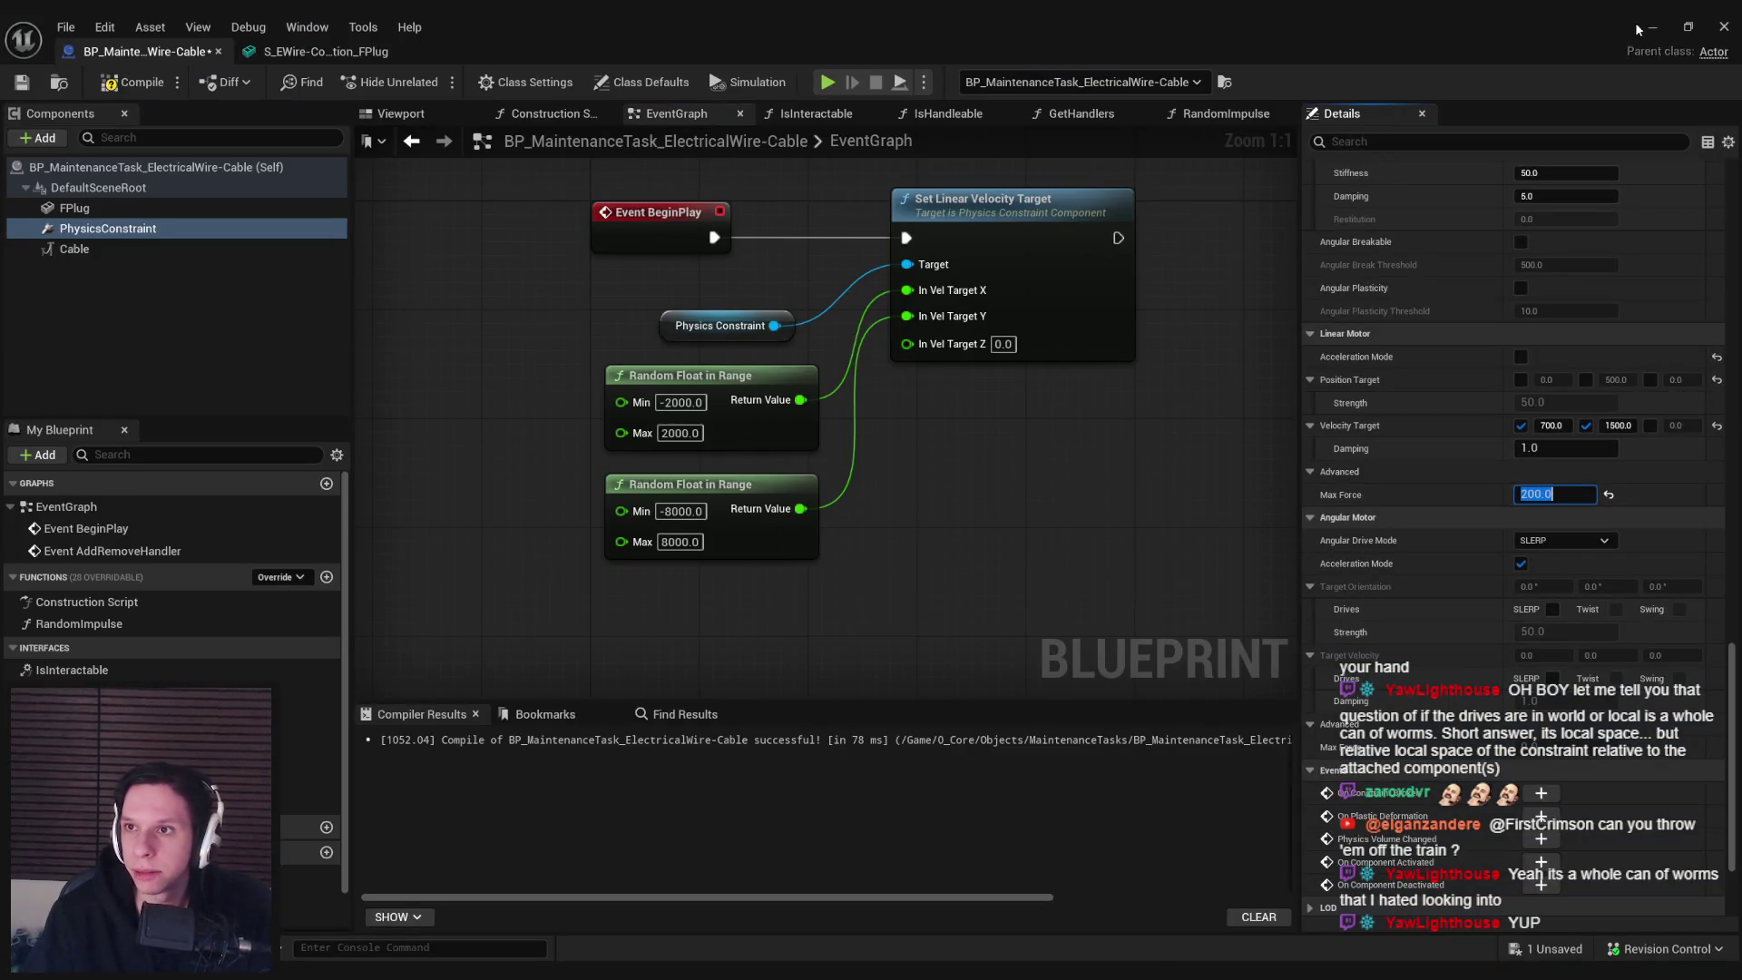
key(alt+p)
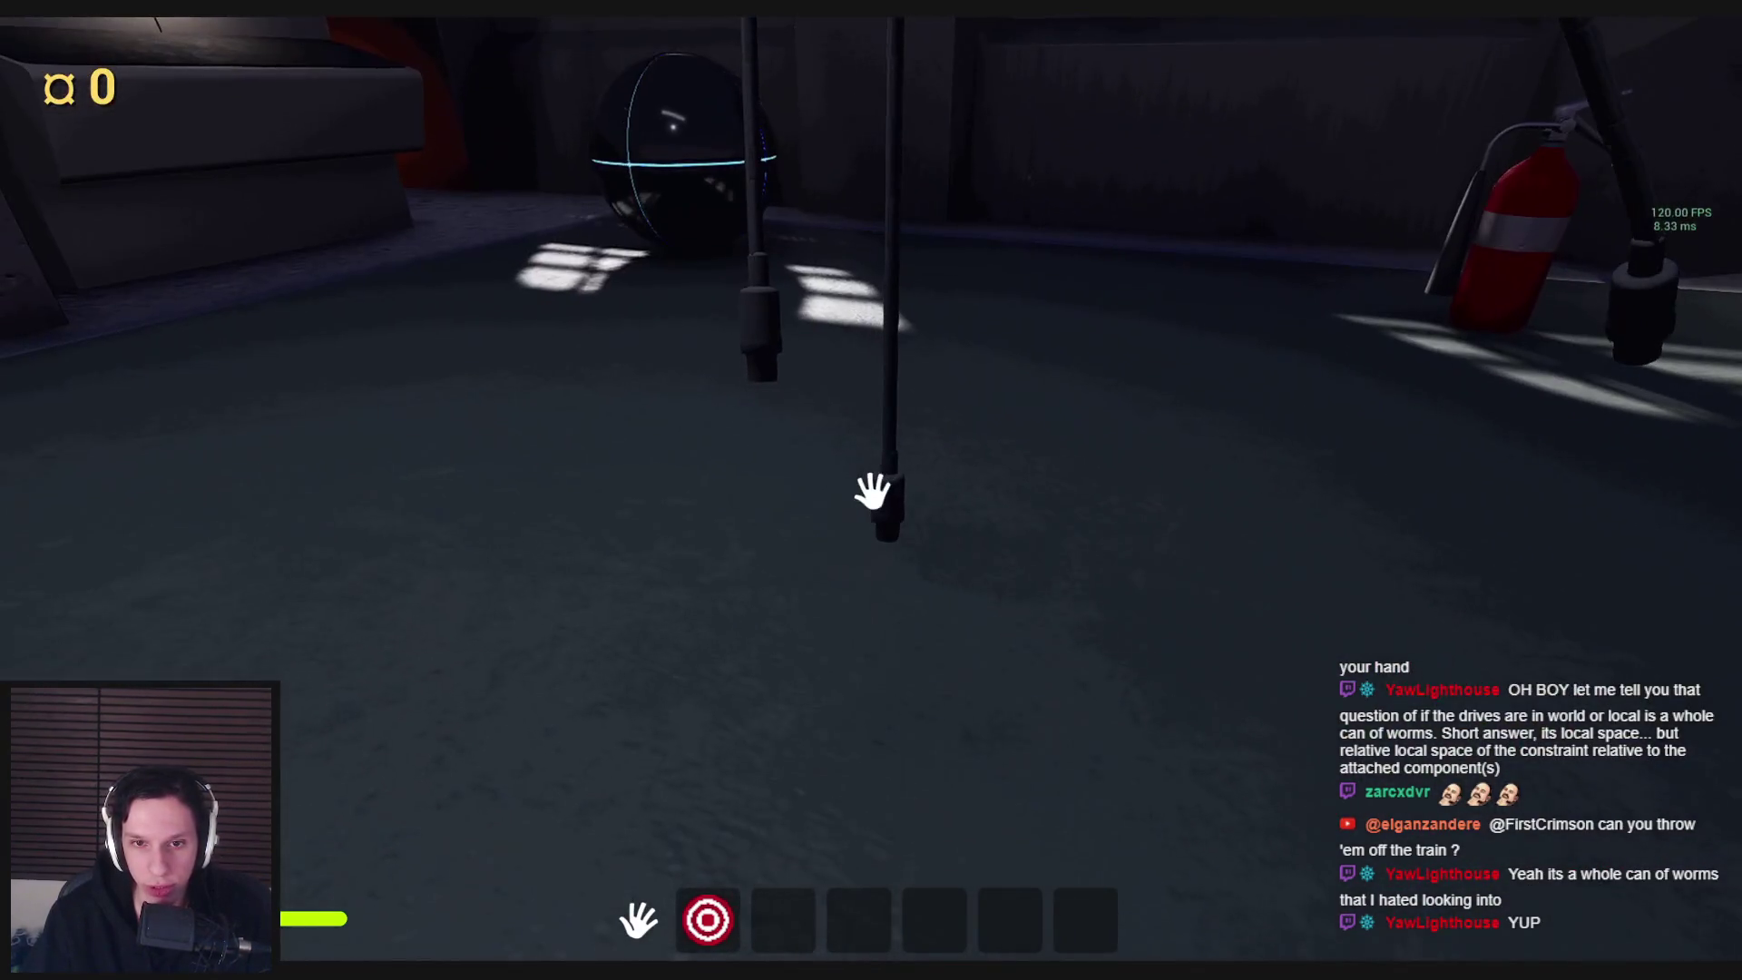
key(Escape)
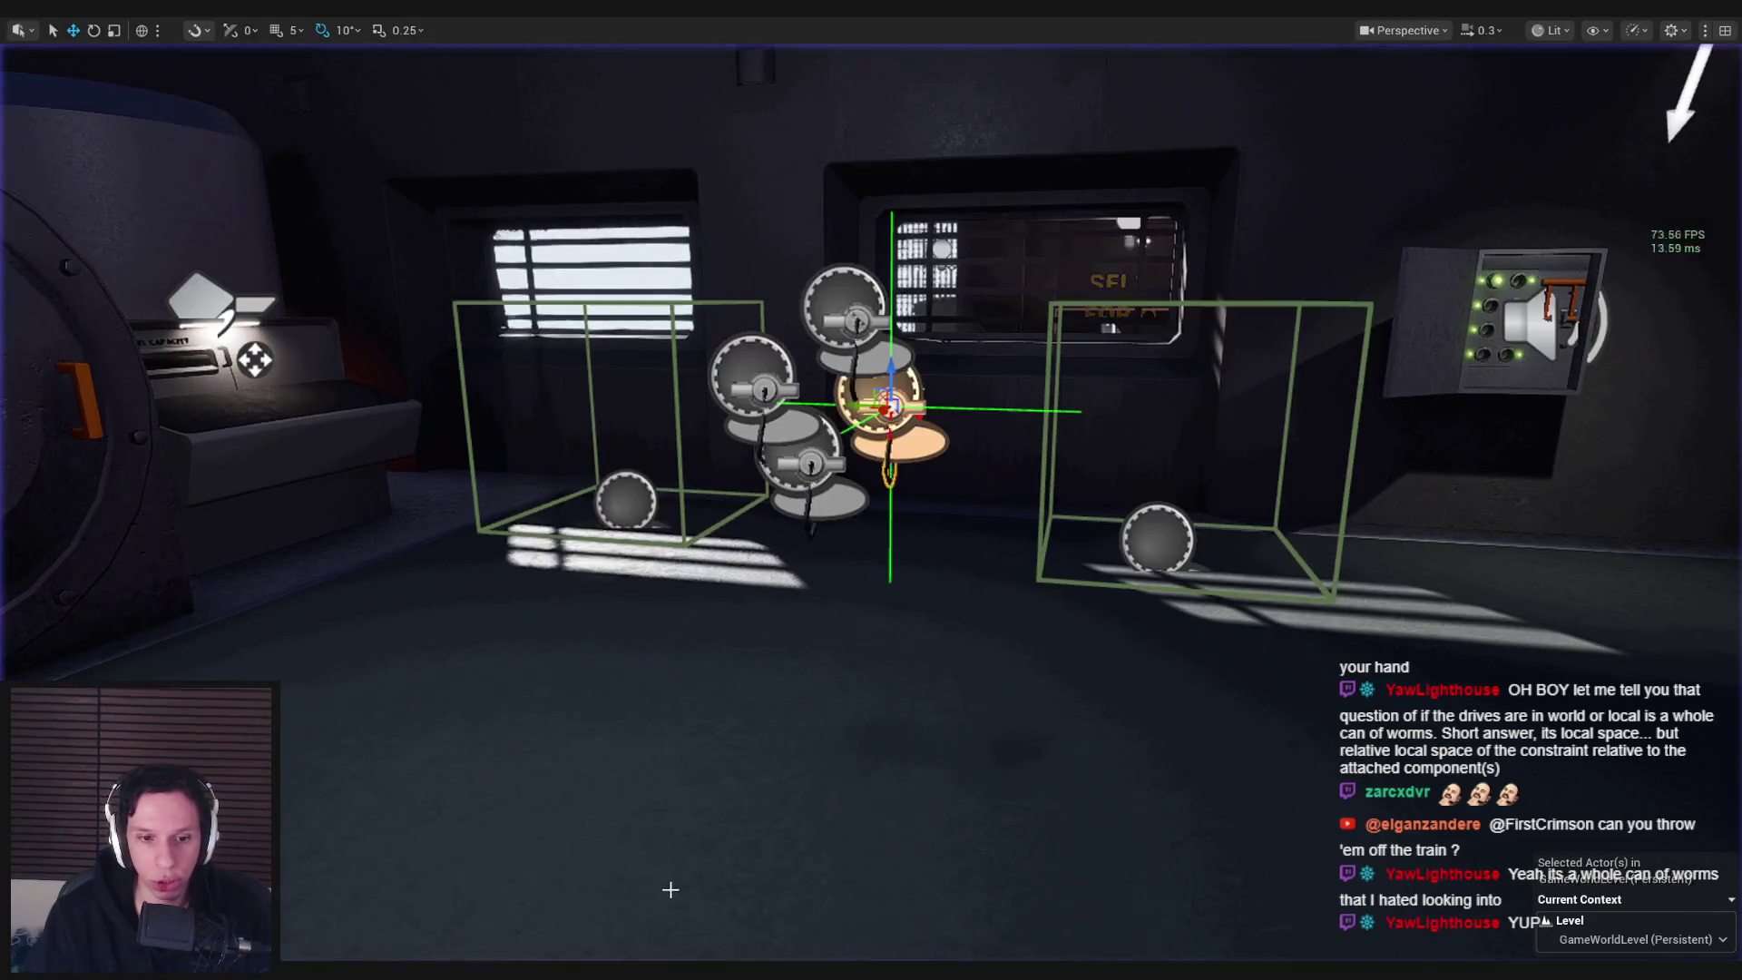
mouse_move(582, 958)
click(608, 908)
Save the ElectricalWire-Cable blueprint from its Viewport with Ctrl+S and minimize its editor
scroll(558, 446, down, 1)
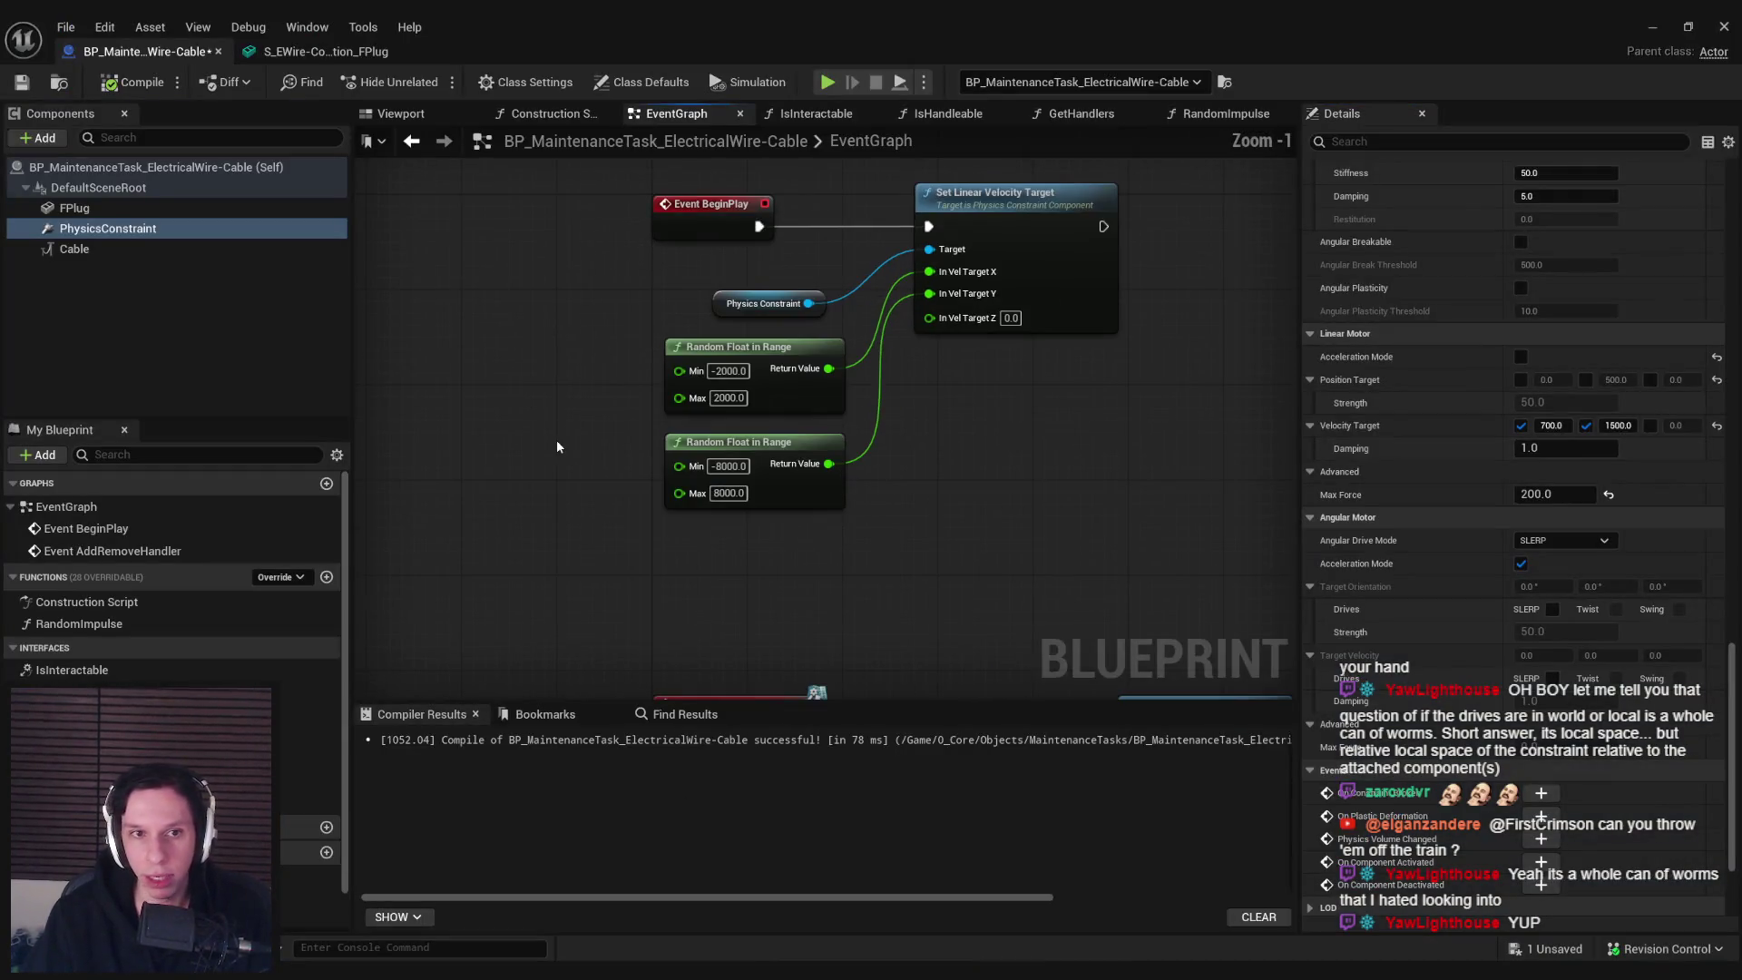
click(401, 113)
click(104, 188)
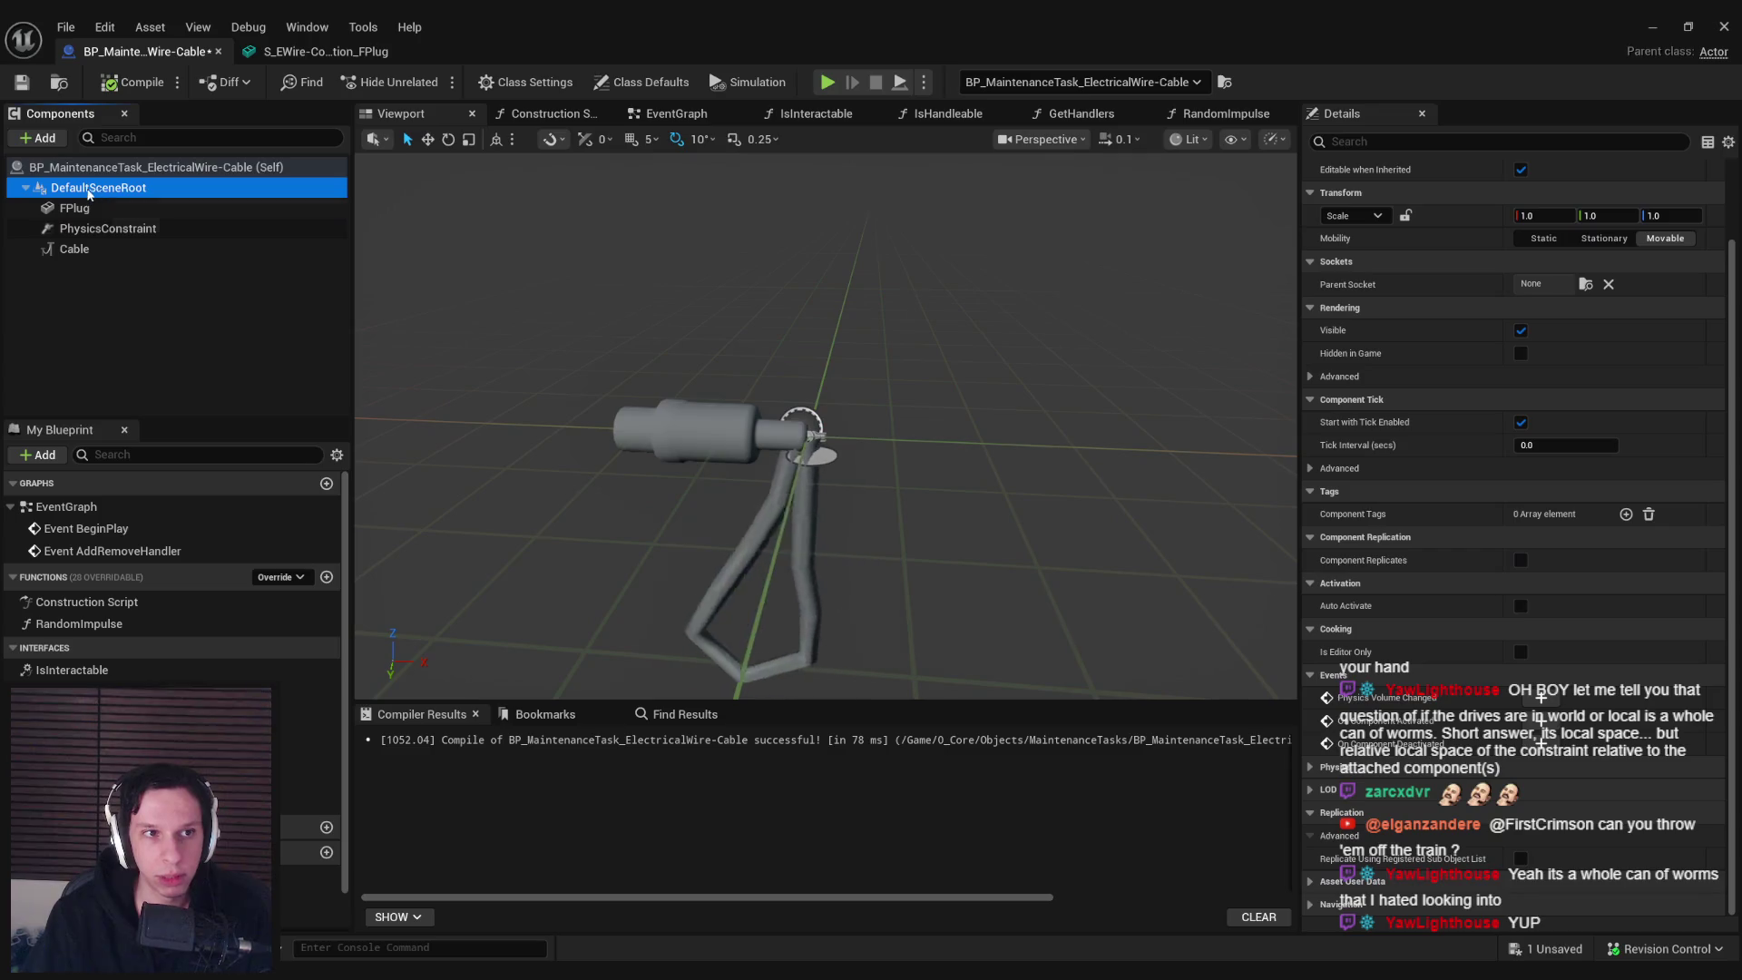
key(ctrl+s)
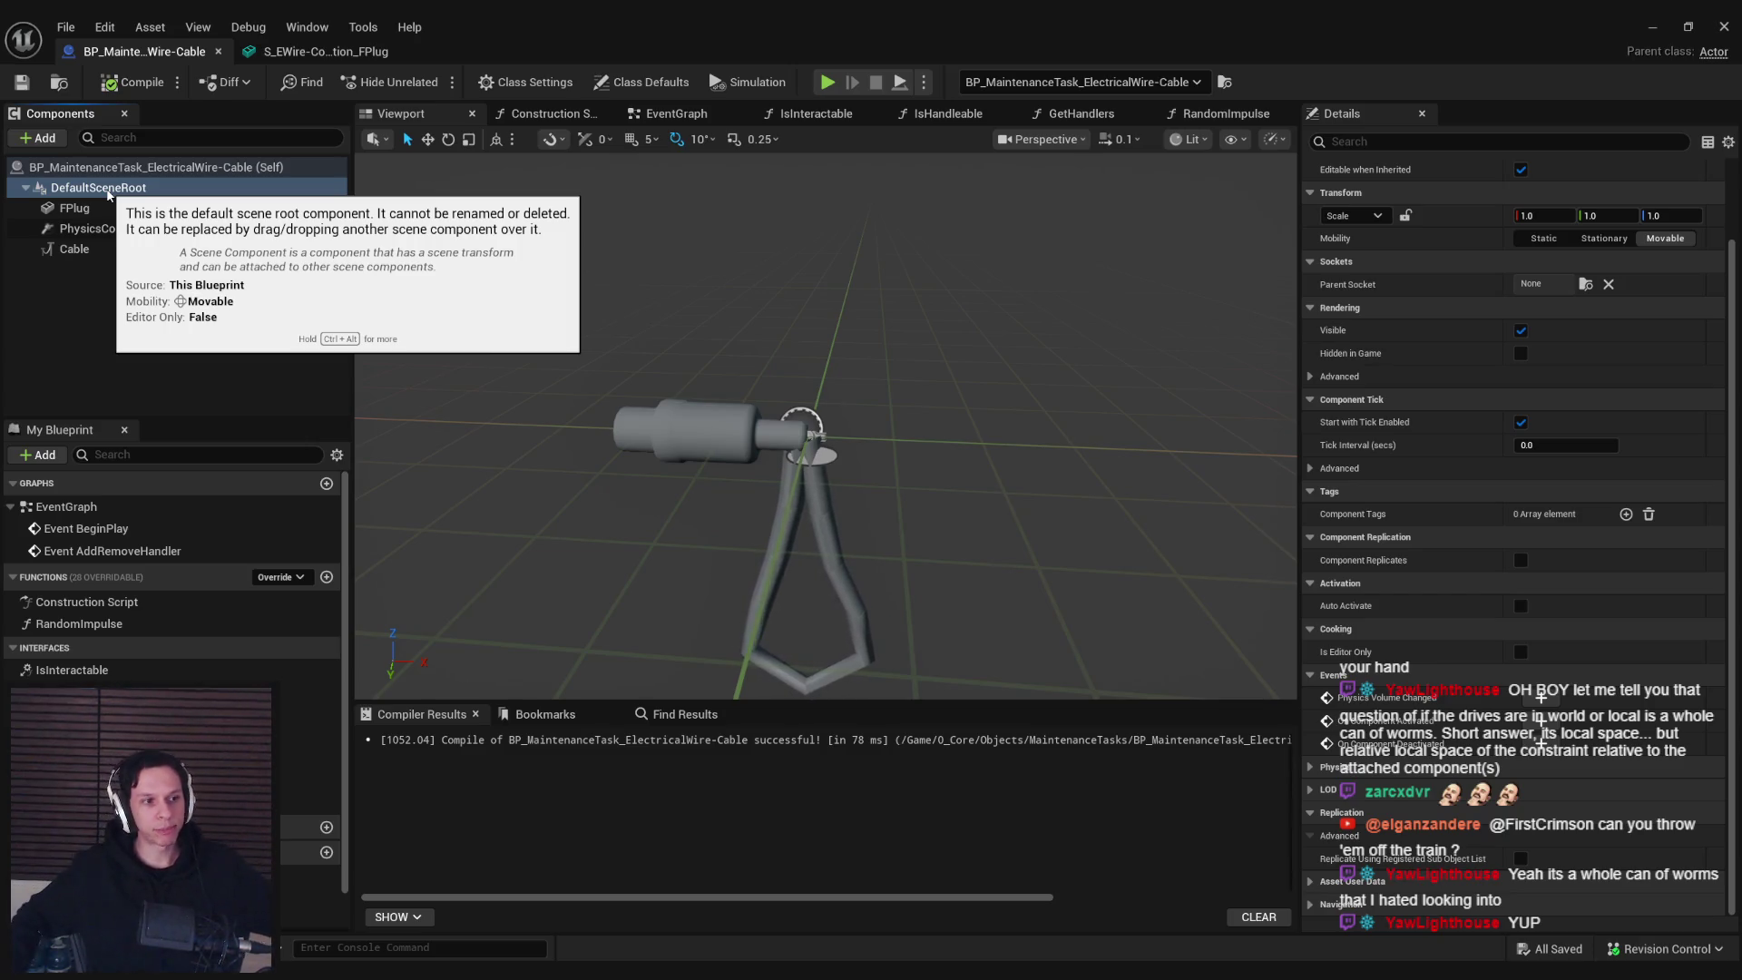
click(151, 300)
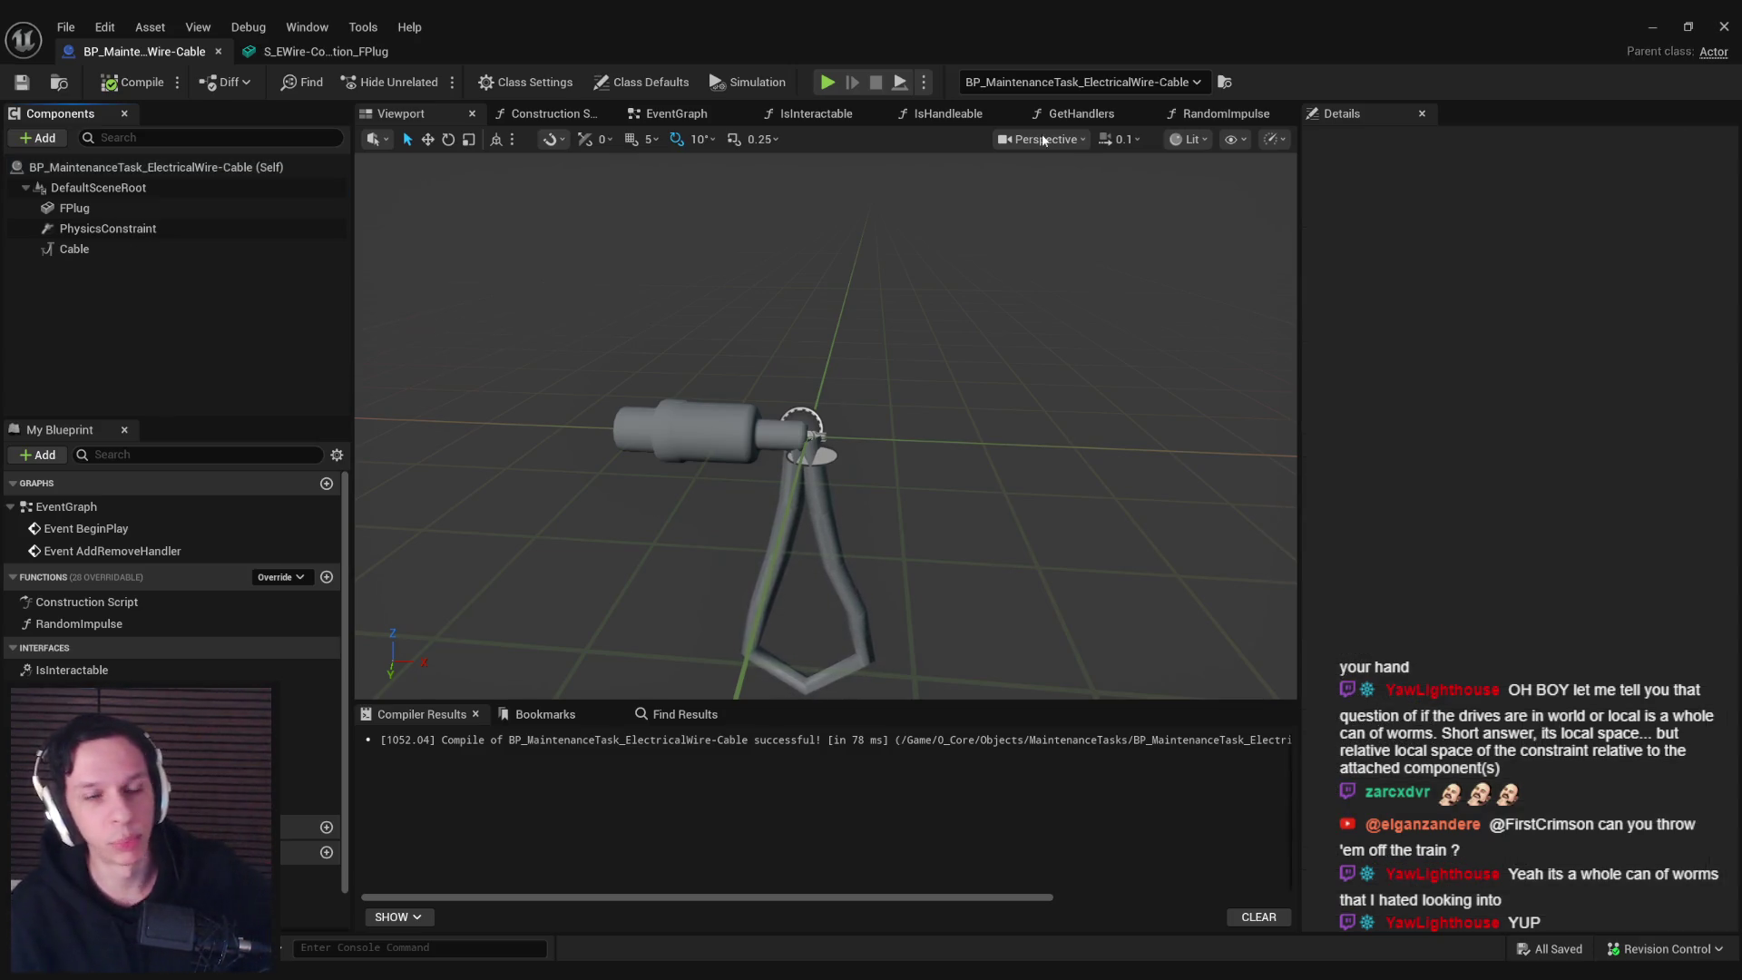
click(1646, 24)
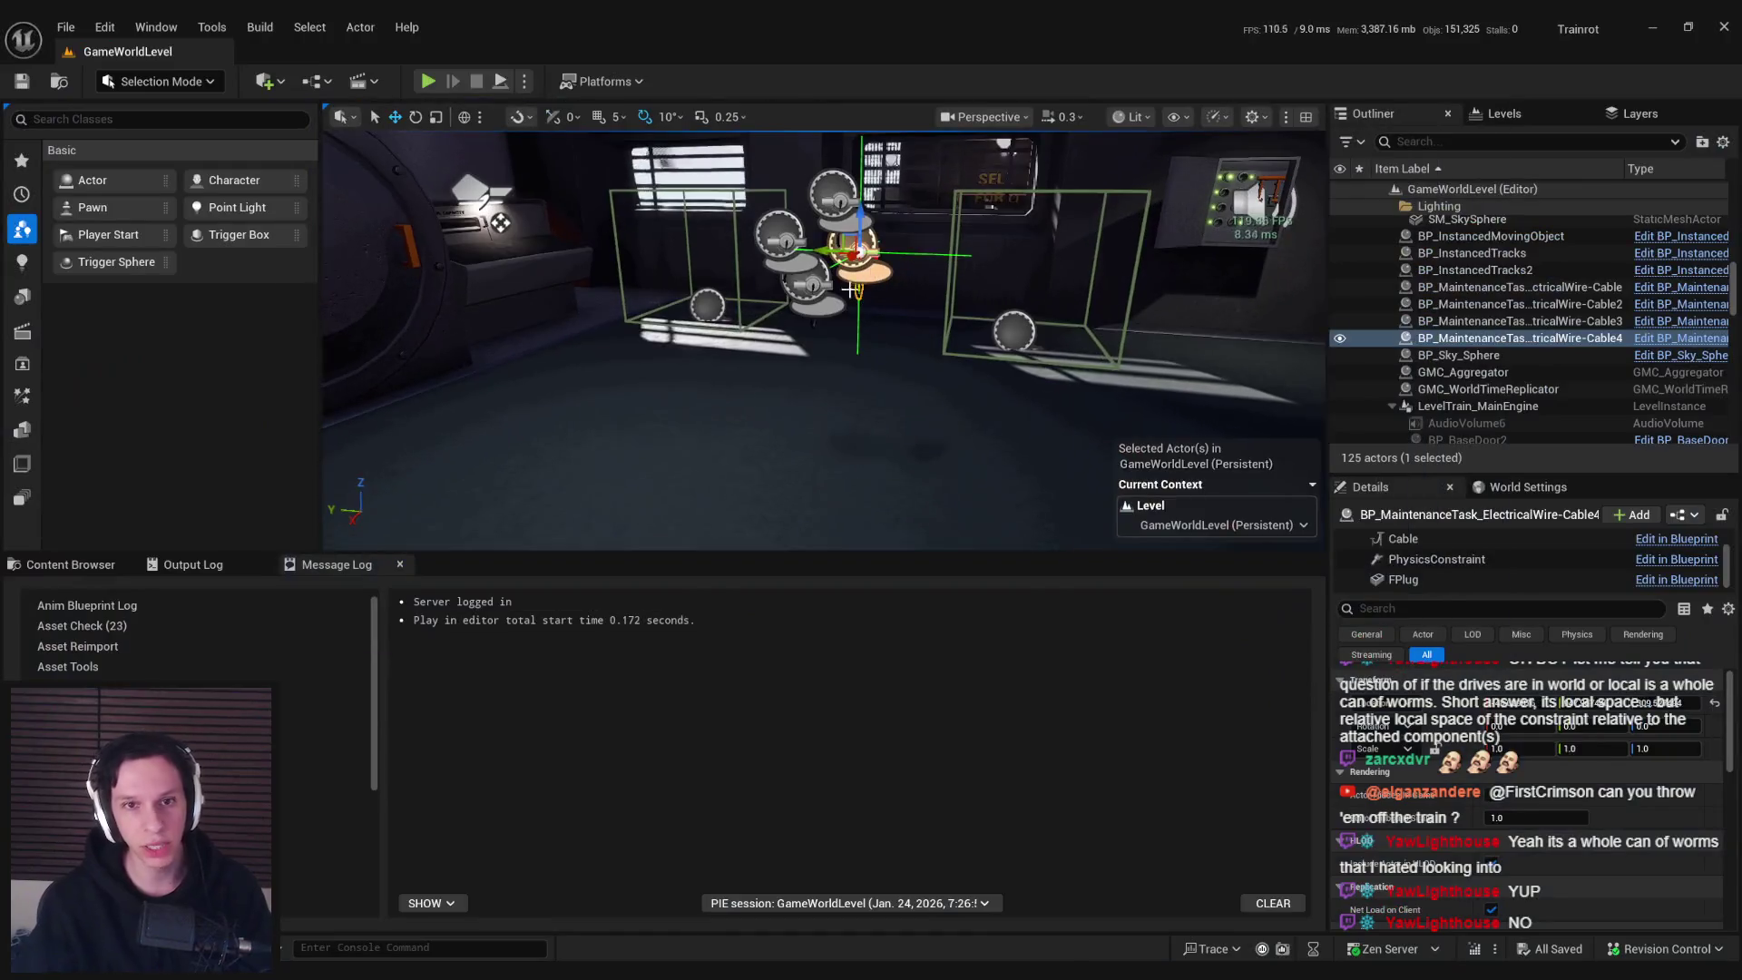
Frame Cable4, browse the content assets and inspect the cable blueprint's context options
key(f)
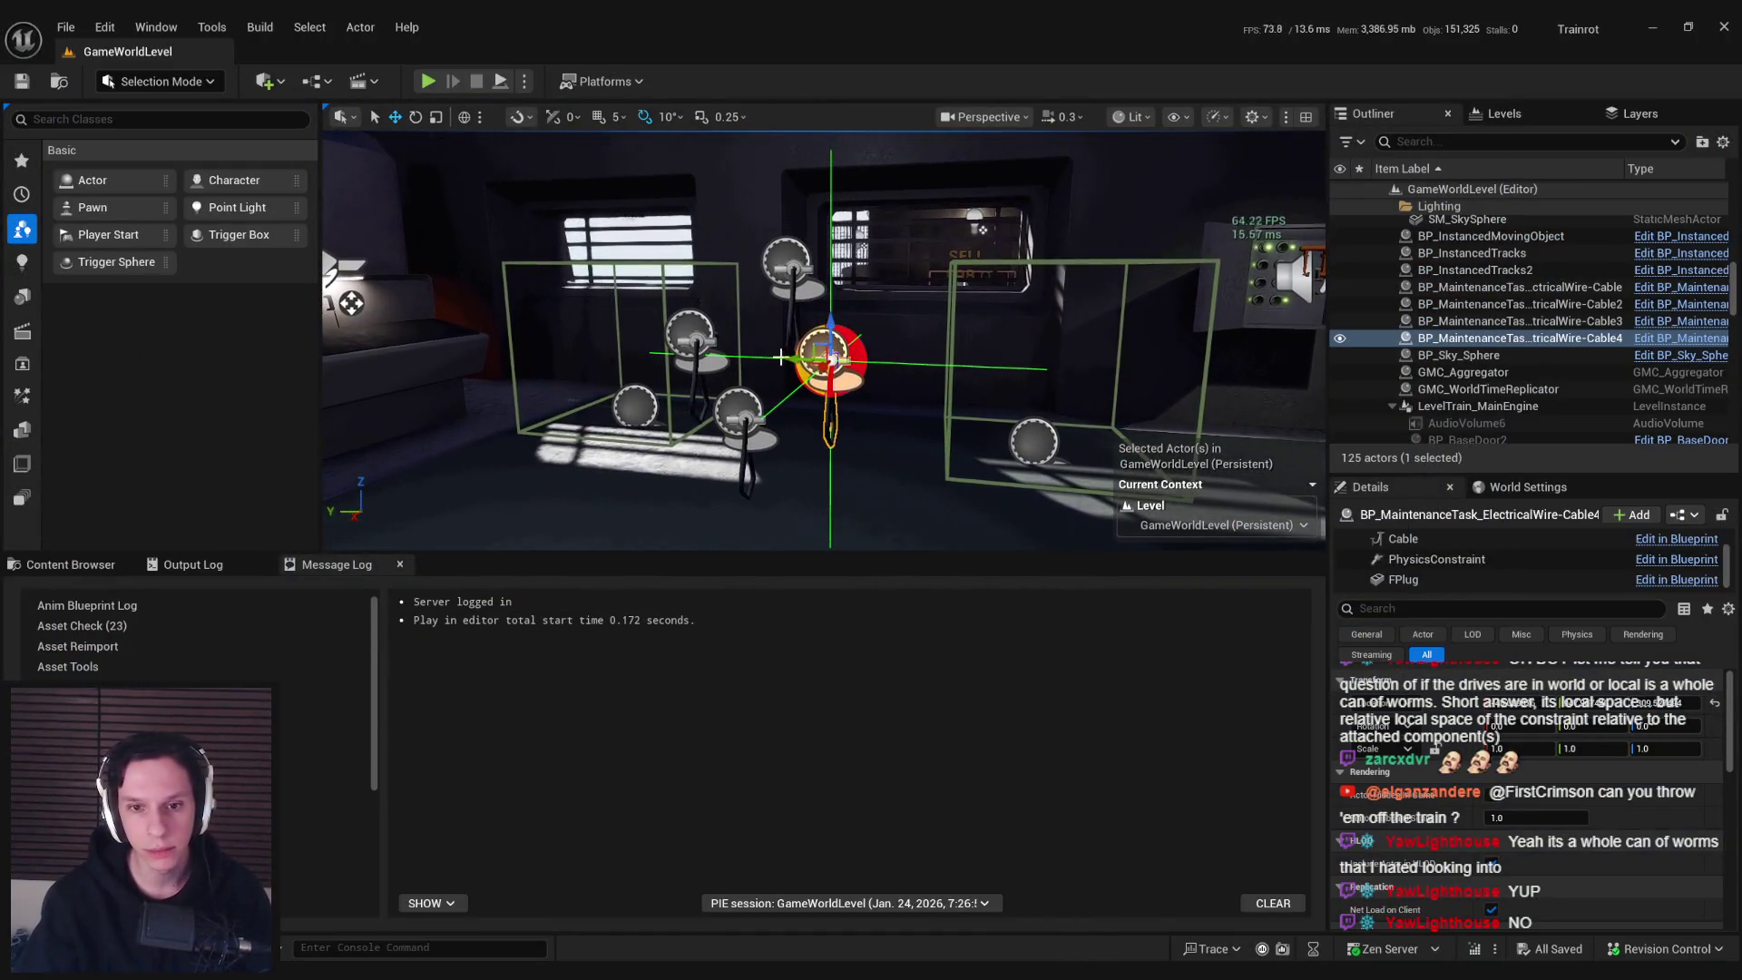
click(62, 564)
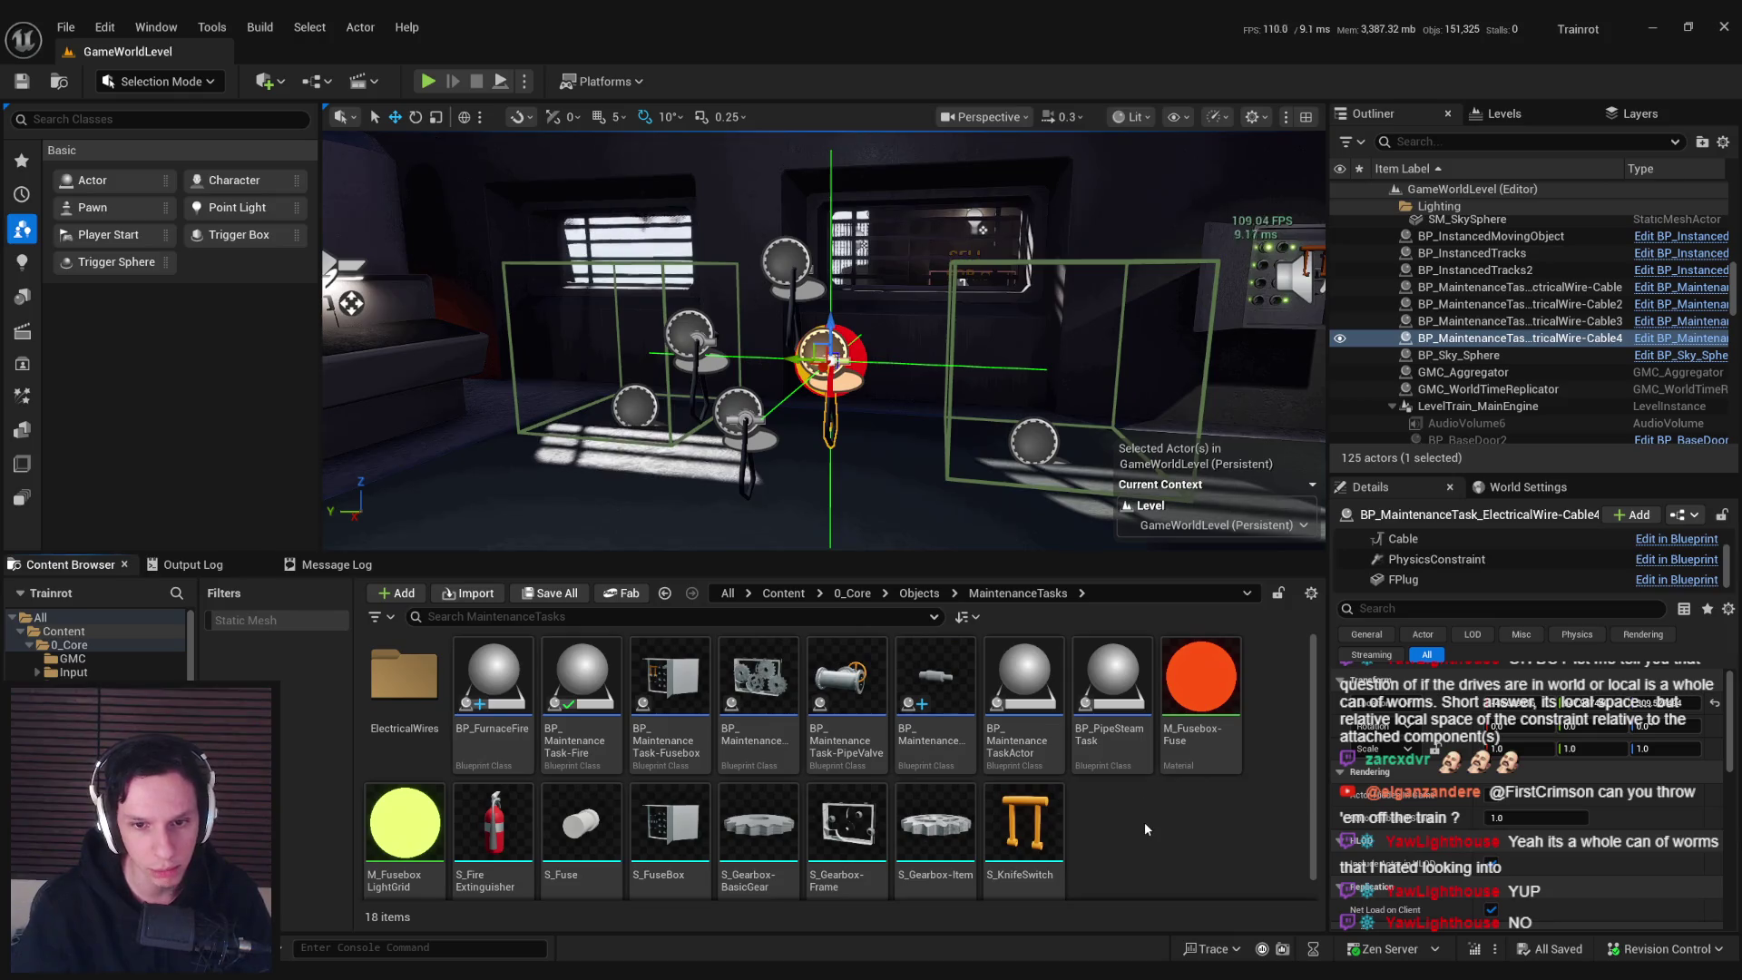
right_click(1090, 807)
click(919, 740)
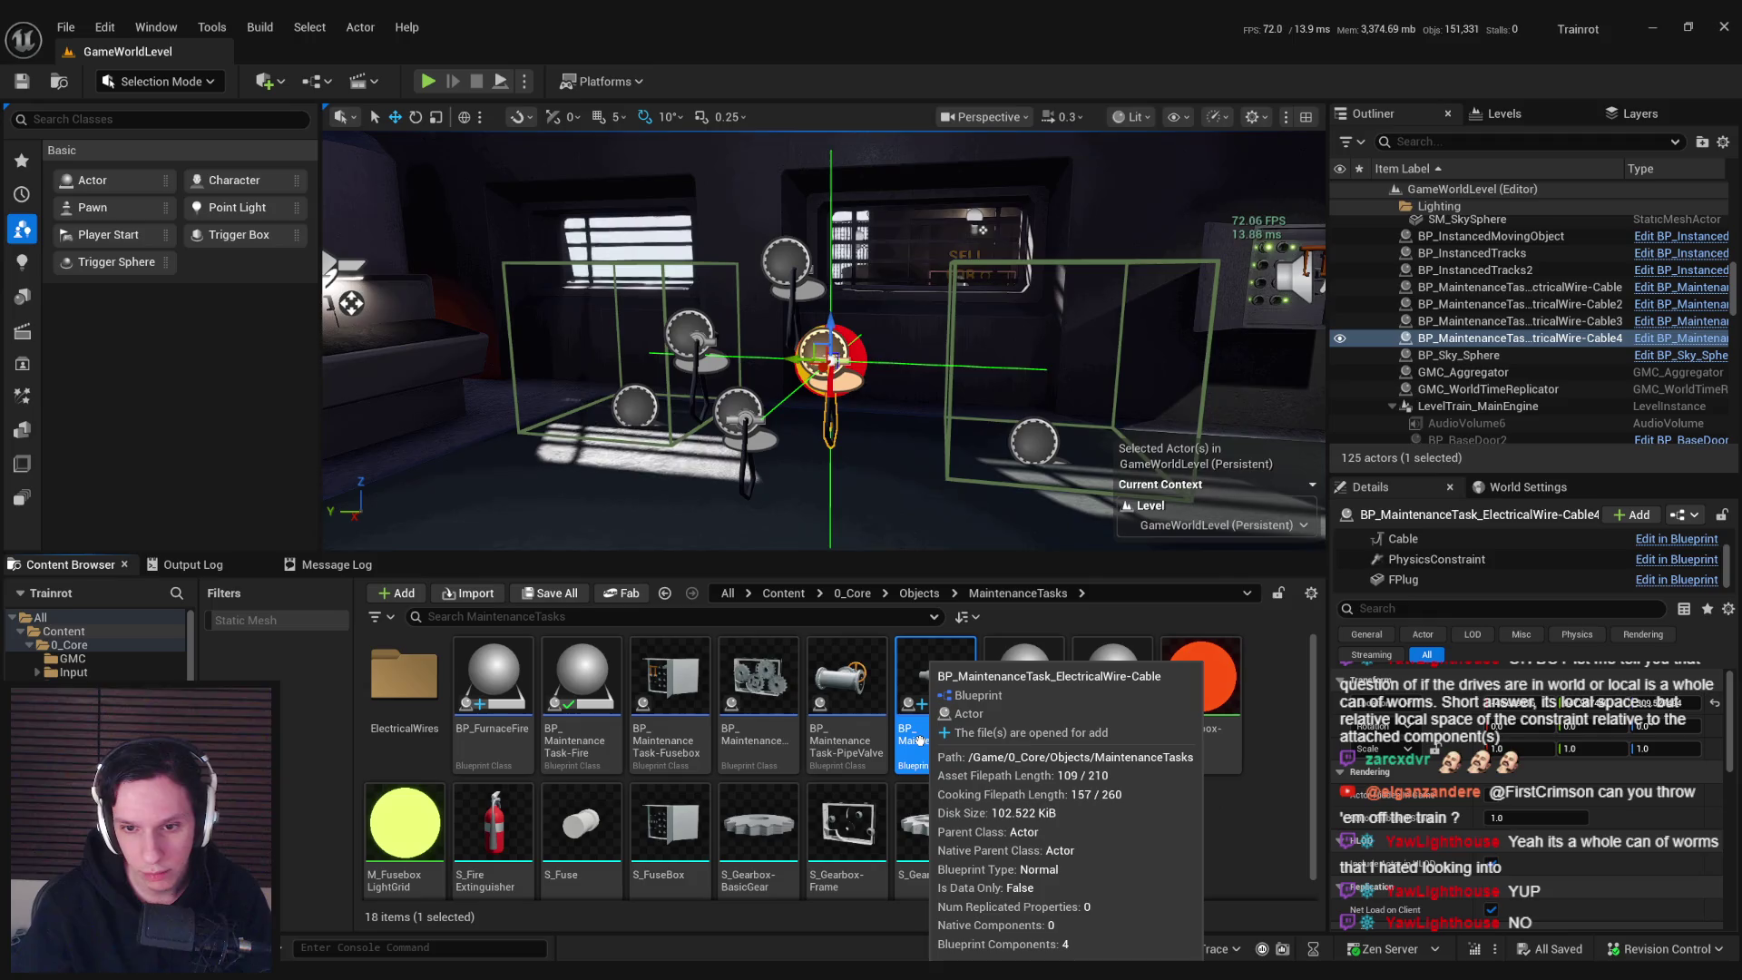
right_click(1114, 810)
click(925, 749)
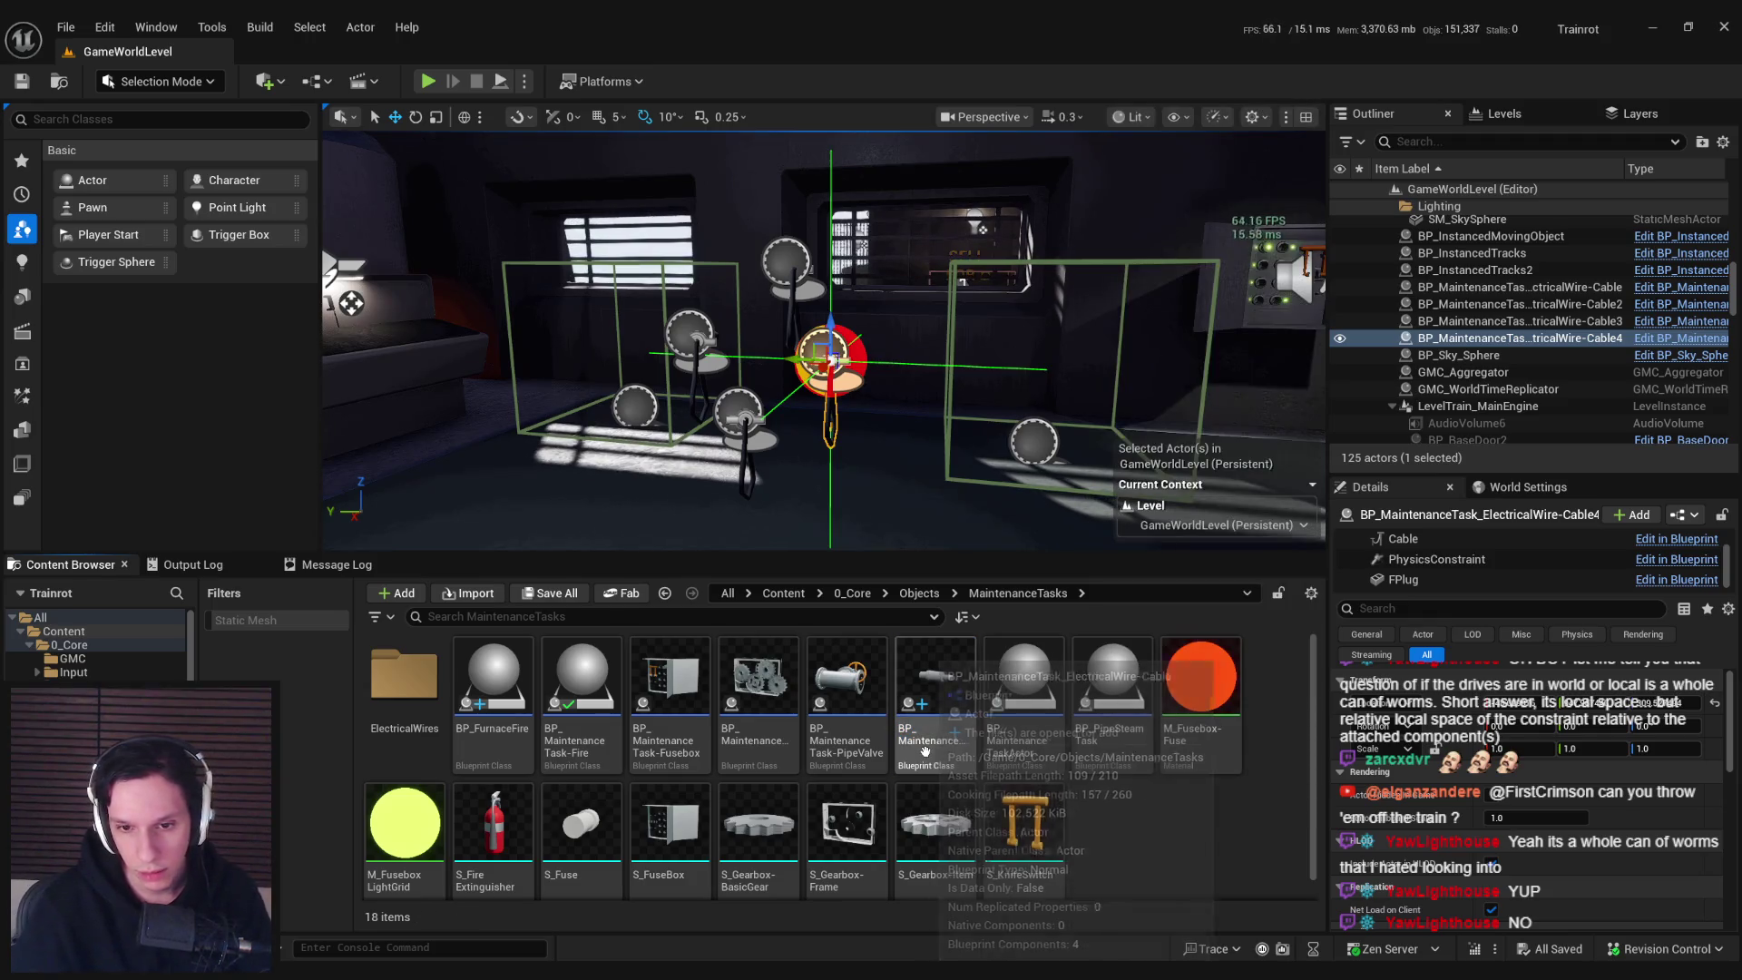
Duplicate BP_MaintenanceTask-Fusebox and rename the copy BP_MaintenanceTask-ElectricalWires
click(667, 717)
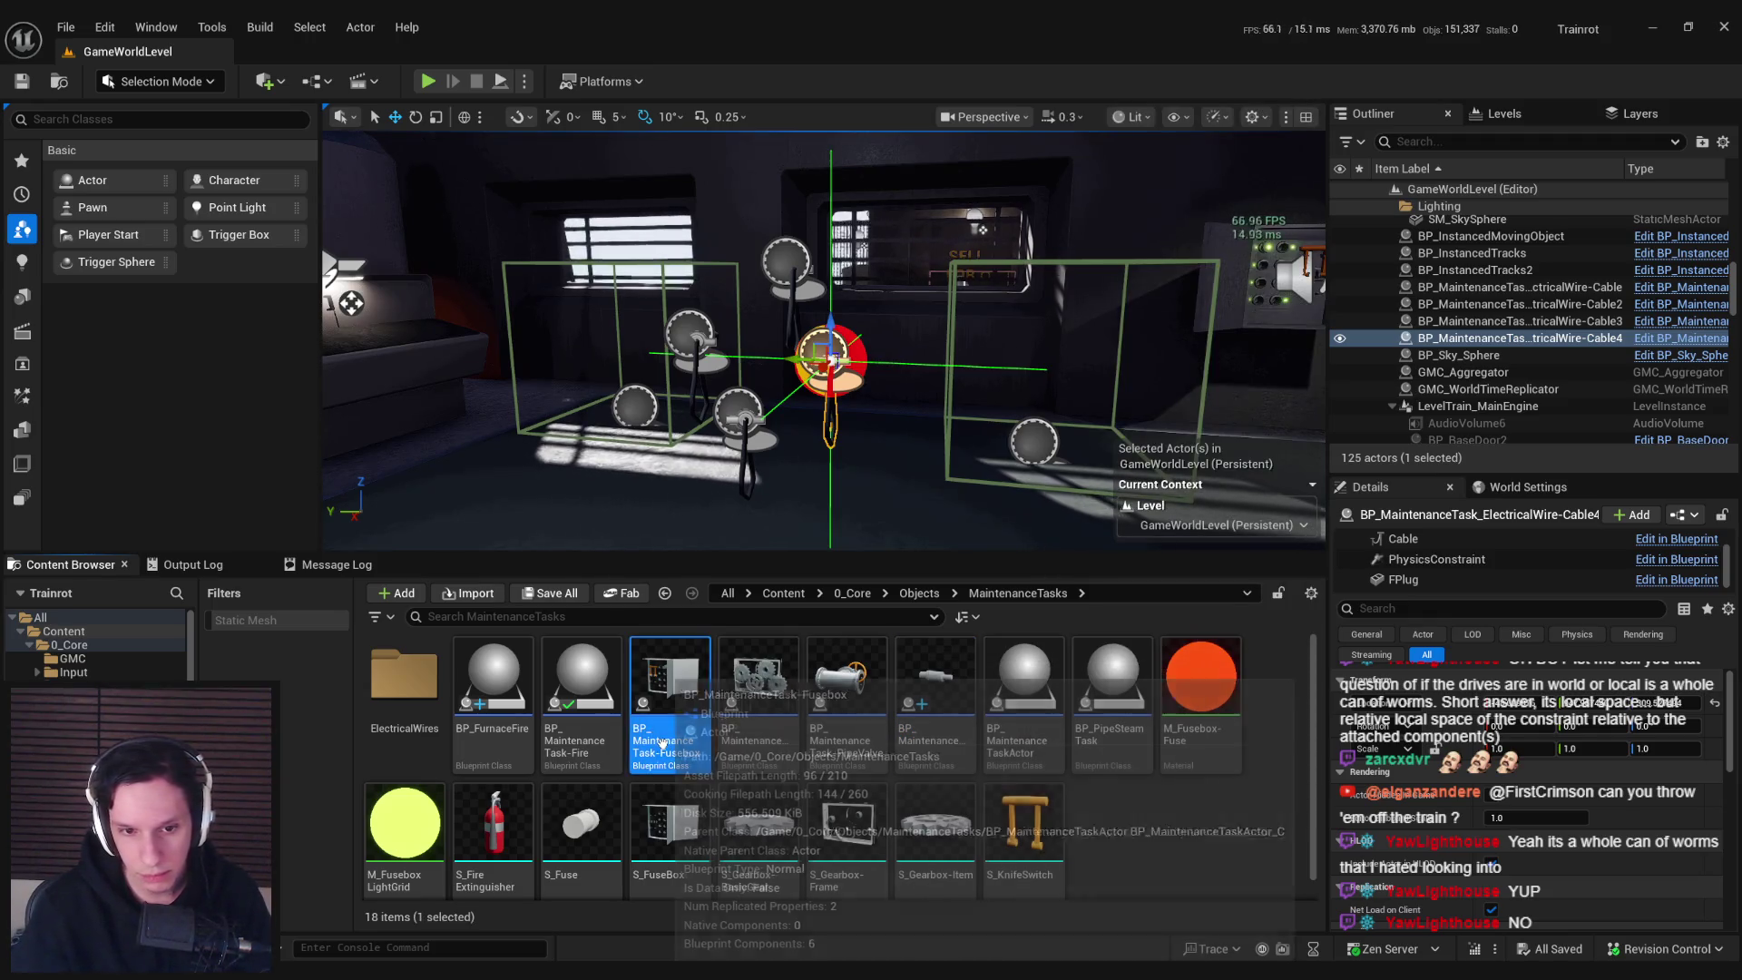
right_click(667, 737)
click(730, 370)
key(BackSpace)
key(BackSpace)
key(BackSpace)
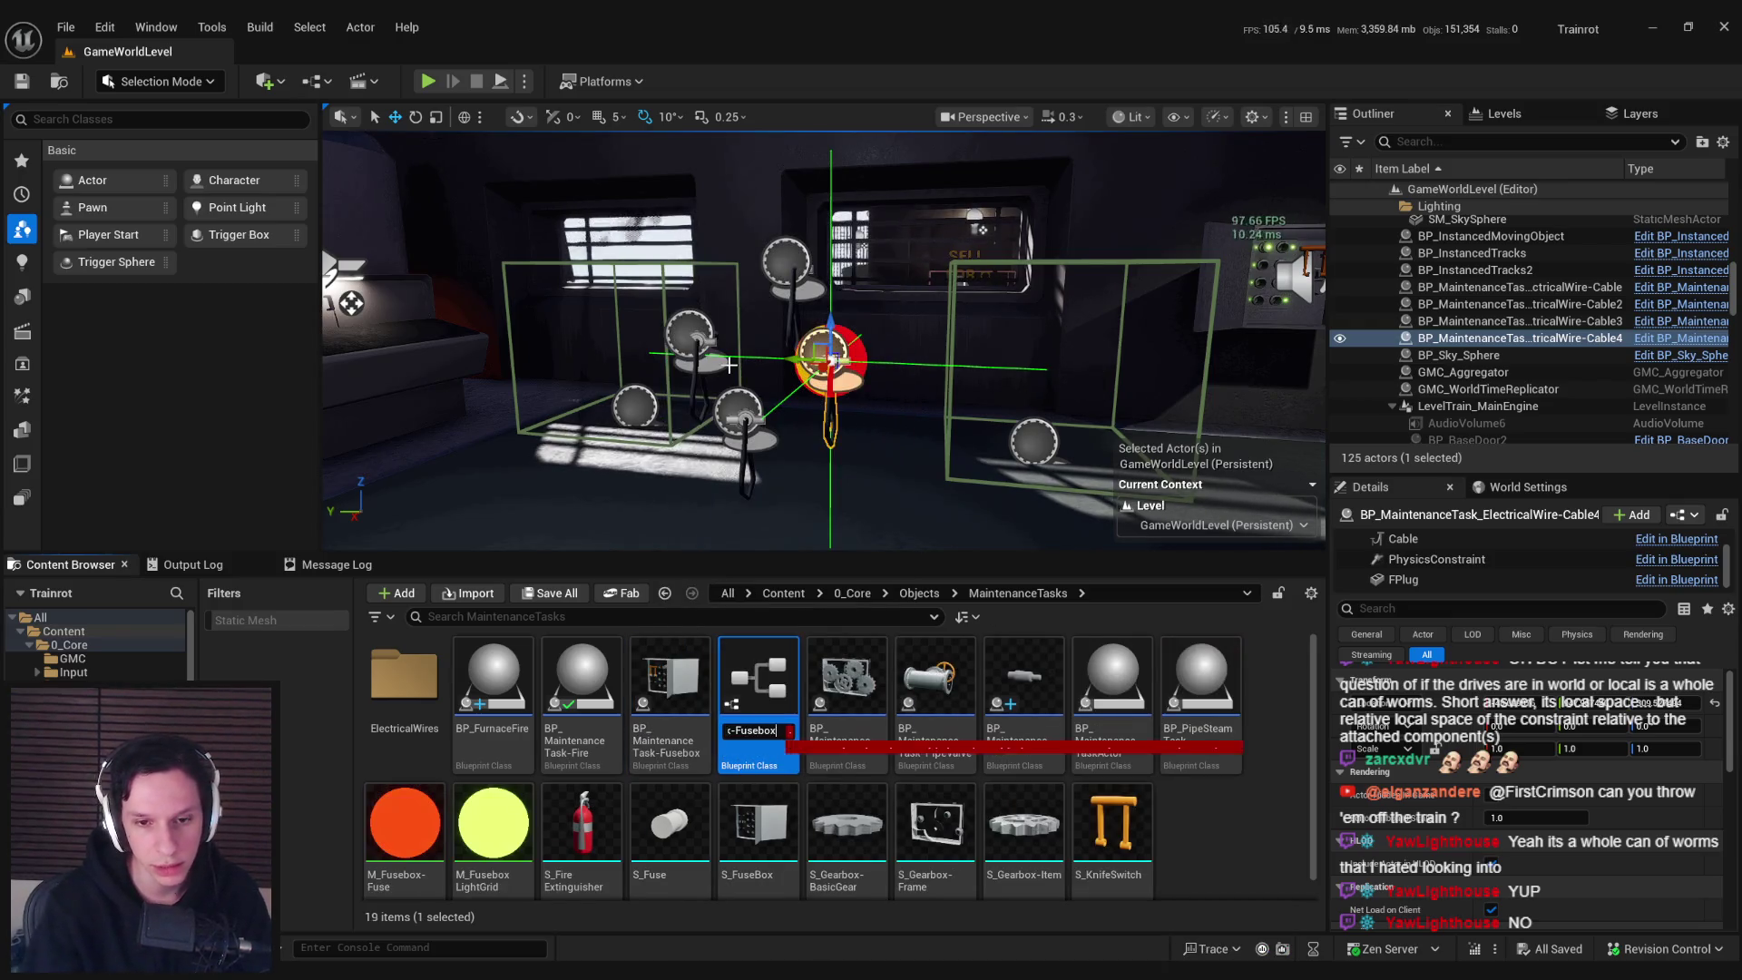
key(BackSpace)
text(ElectricalWi)
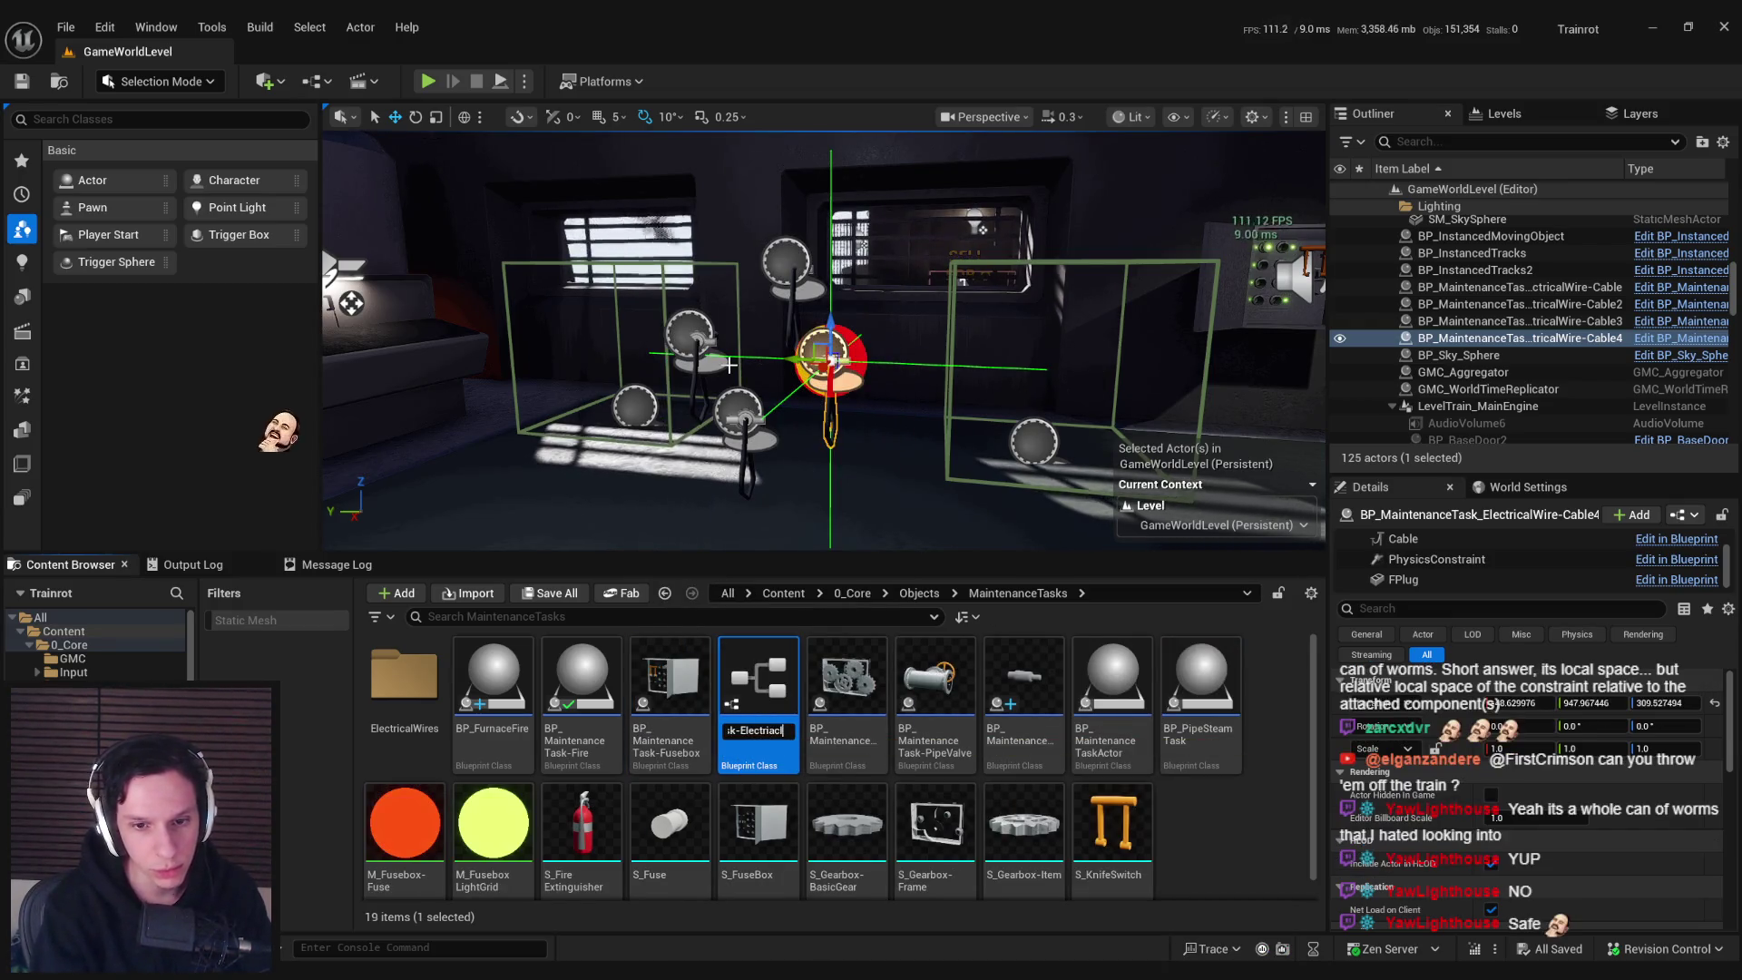
key(Return)
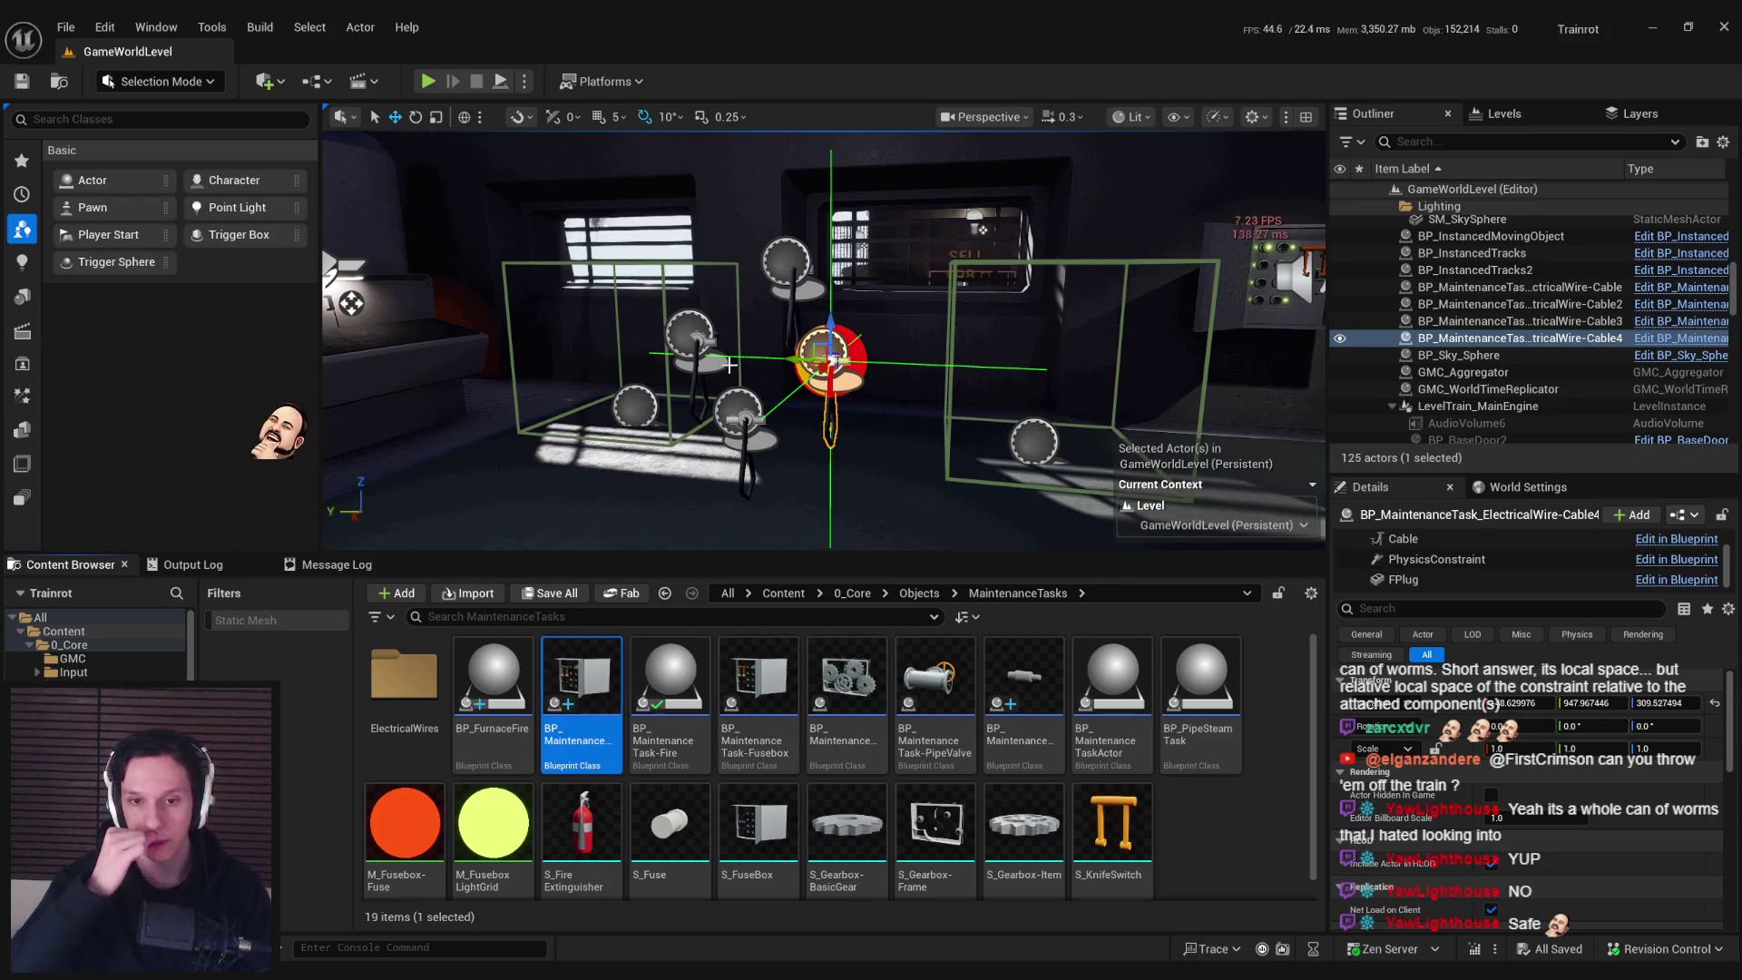
double_click(571, 657)
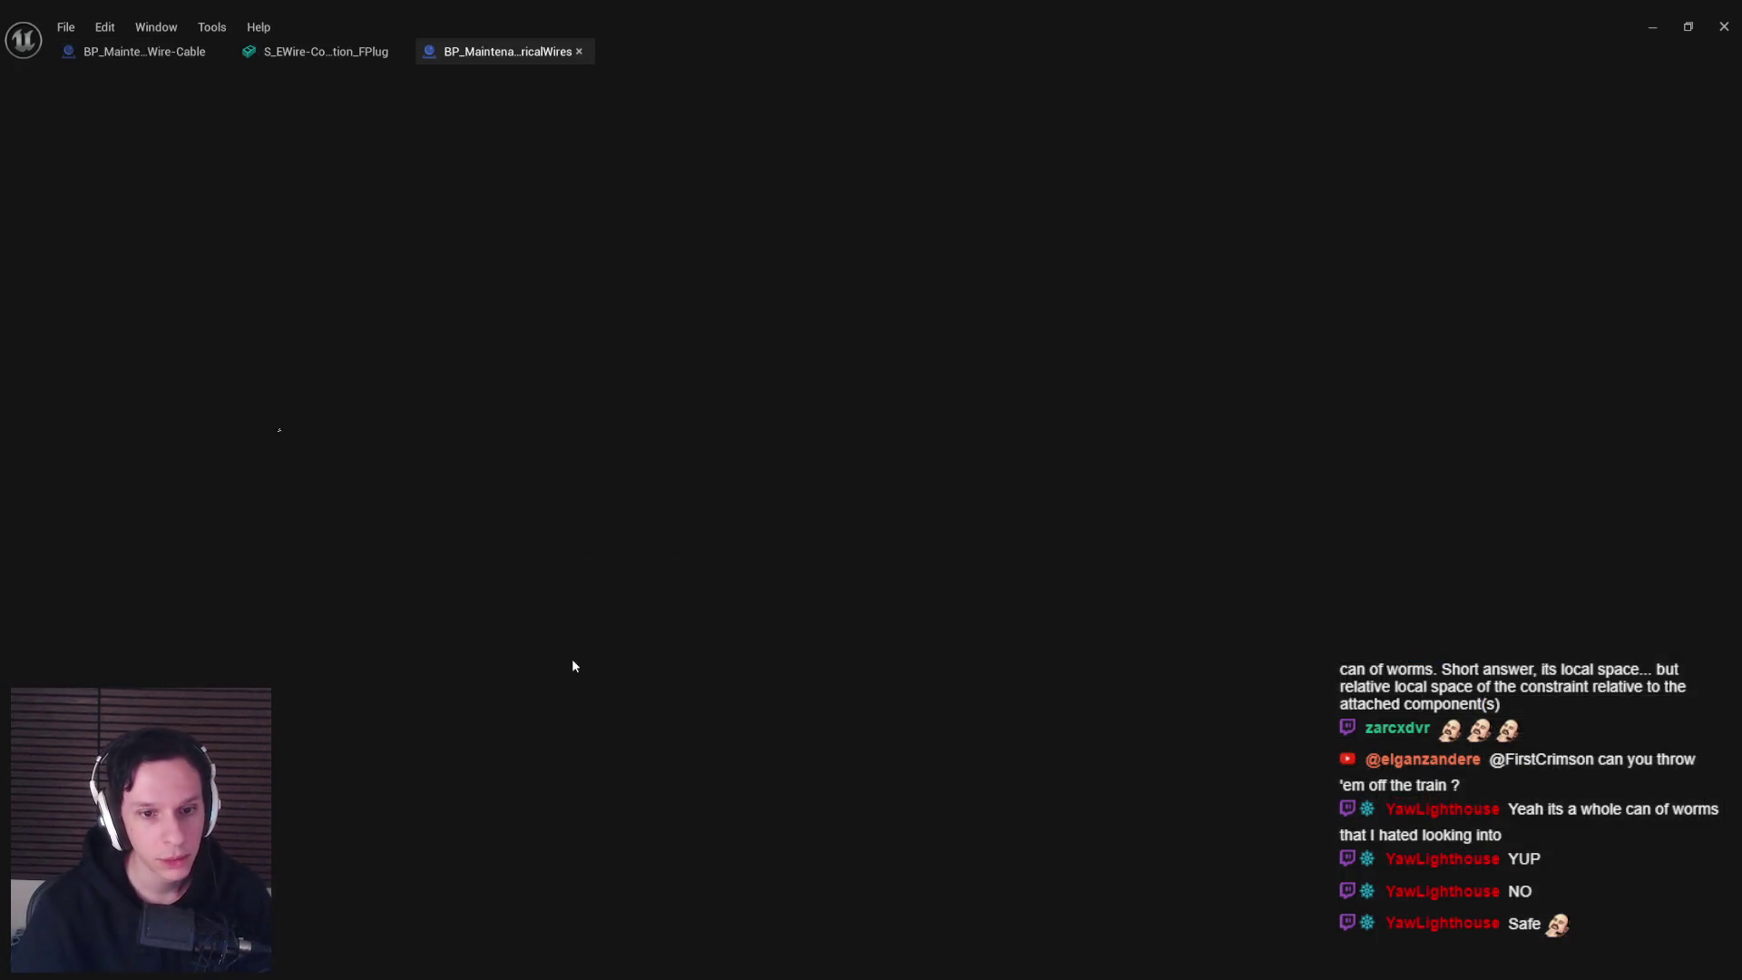
scroll(722, 399, up, 9)
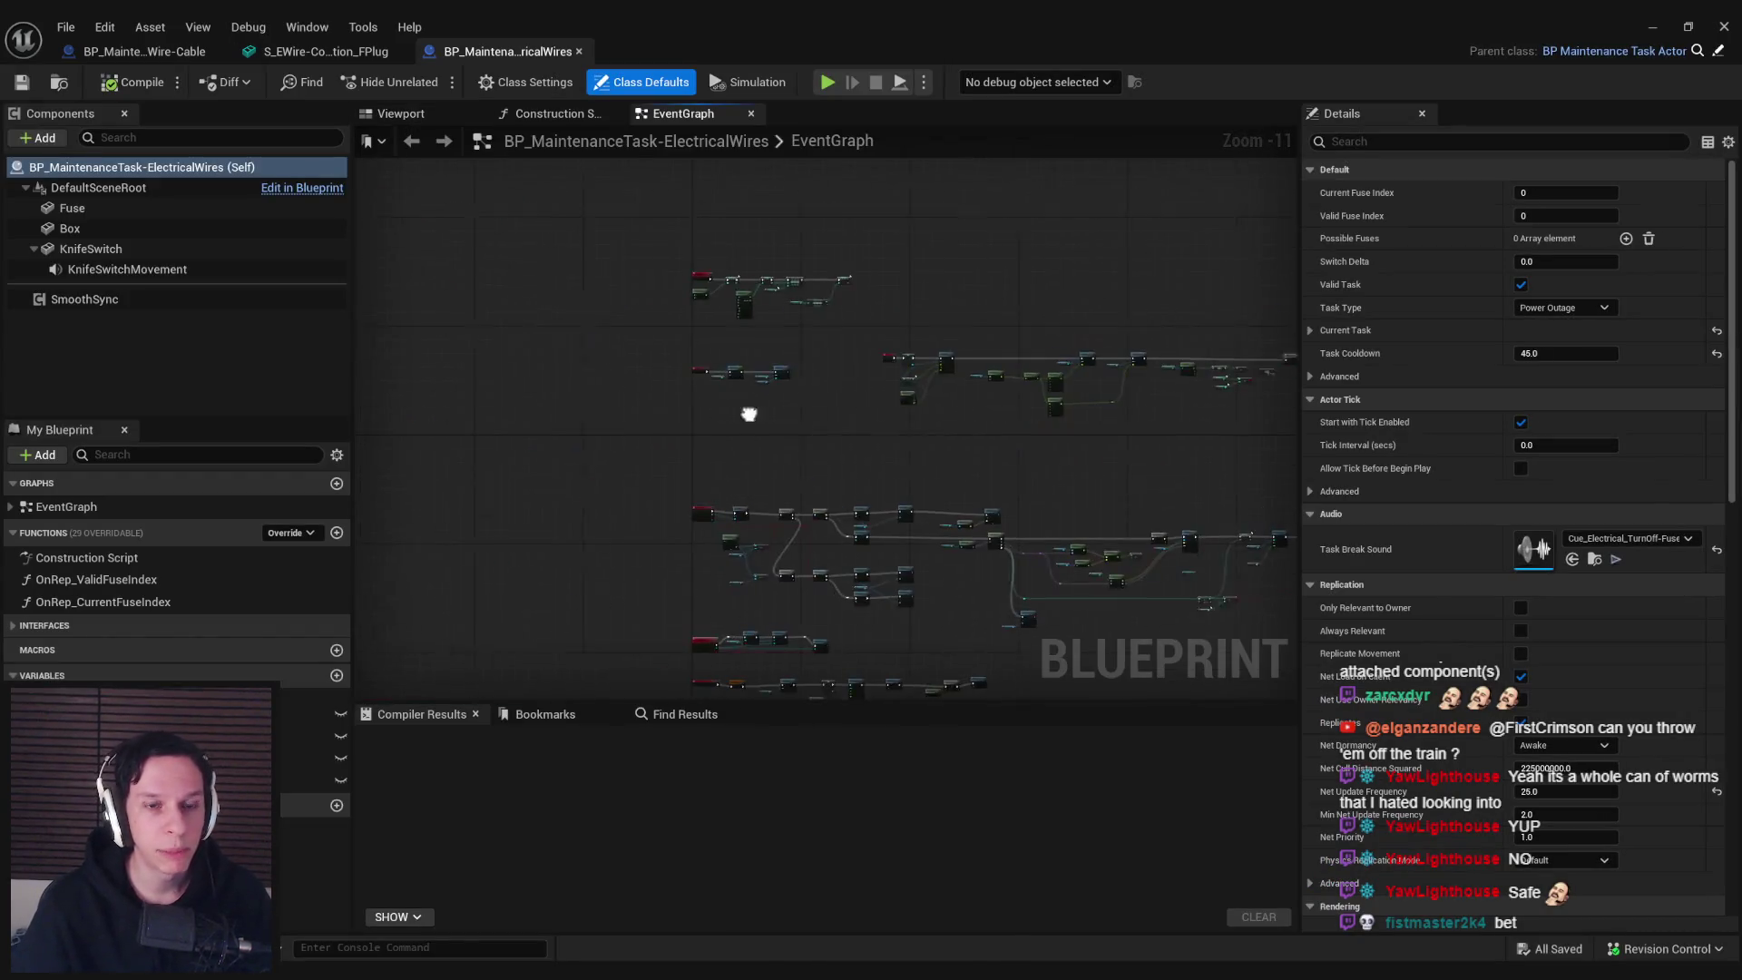
mouse_move(802, 368)
mouse_down()
mouse_move(751, 390)
mouse_move(762, 405)
mouse_move(859, 334)
mouse_move(847, 366)
mouse_up()
scroll(847, 389, down, 2)
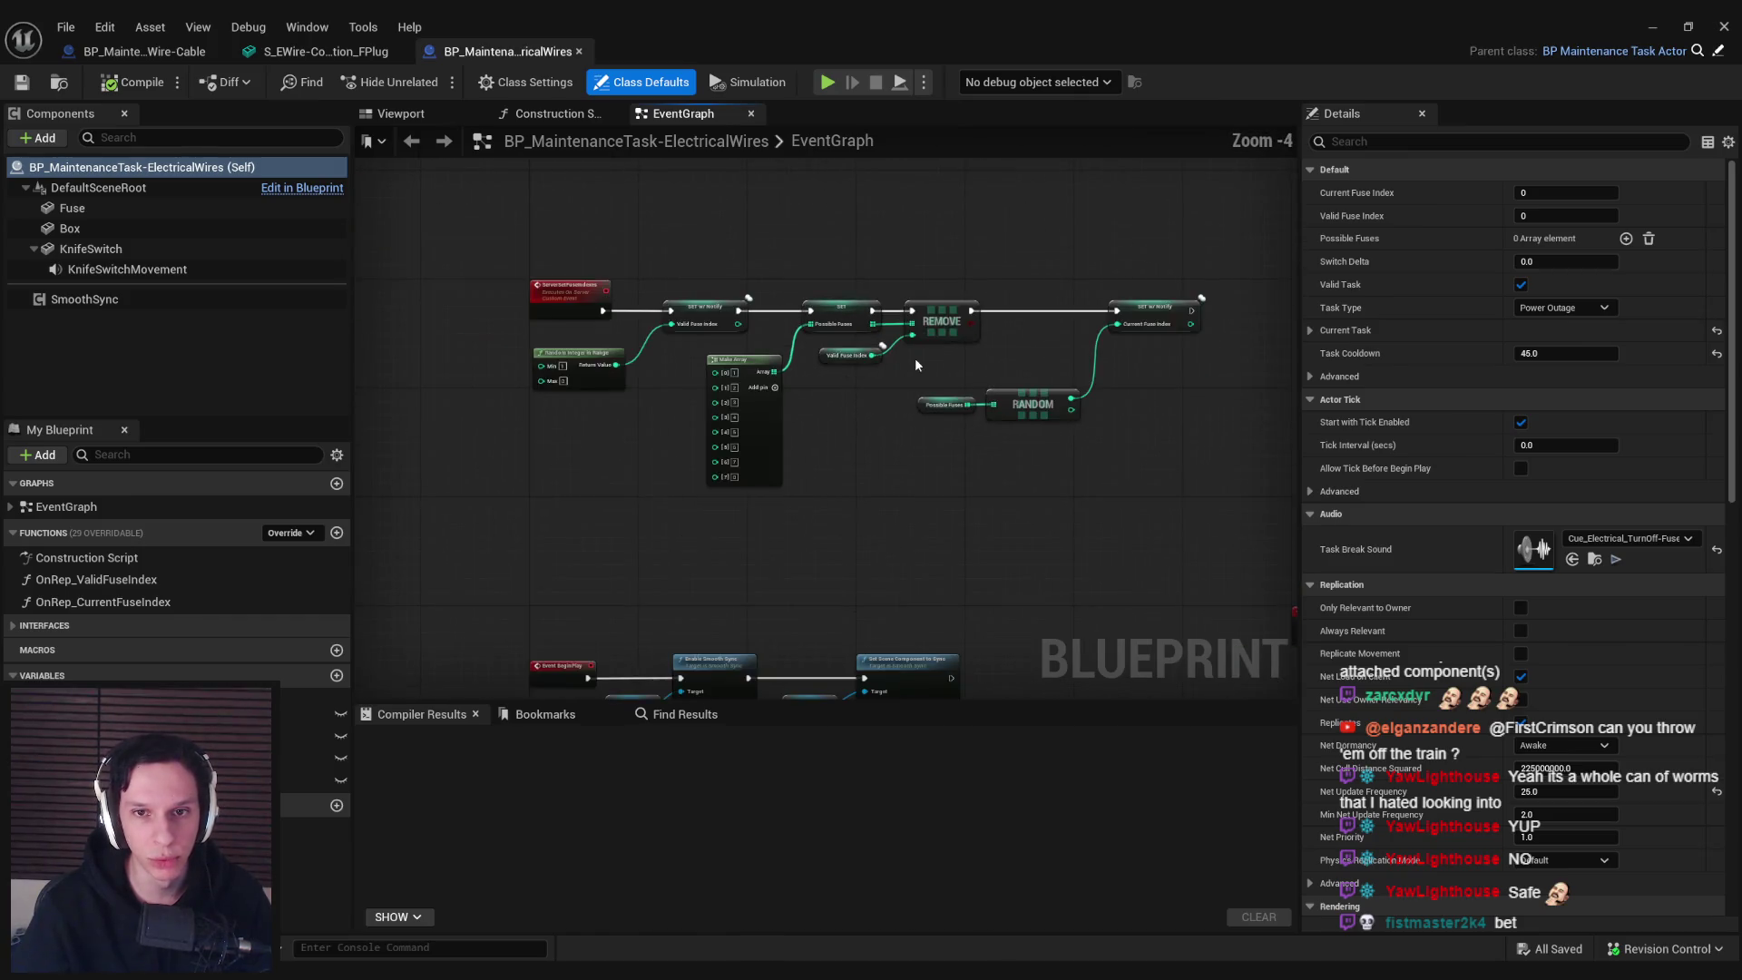
scroll(915, 357, up, 3)
scroll(906, 356, down, 3)
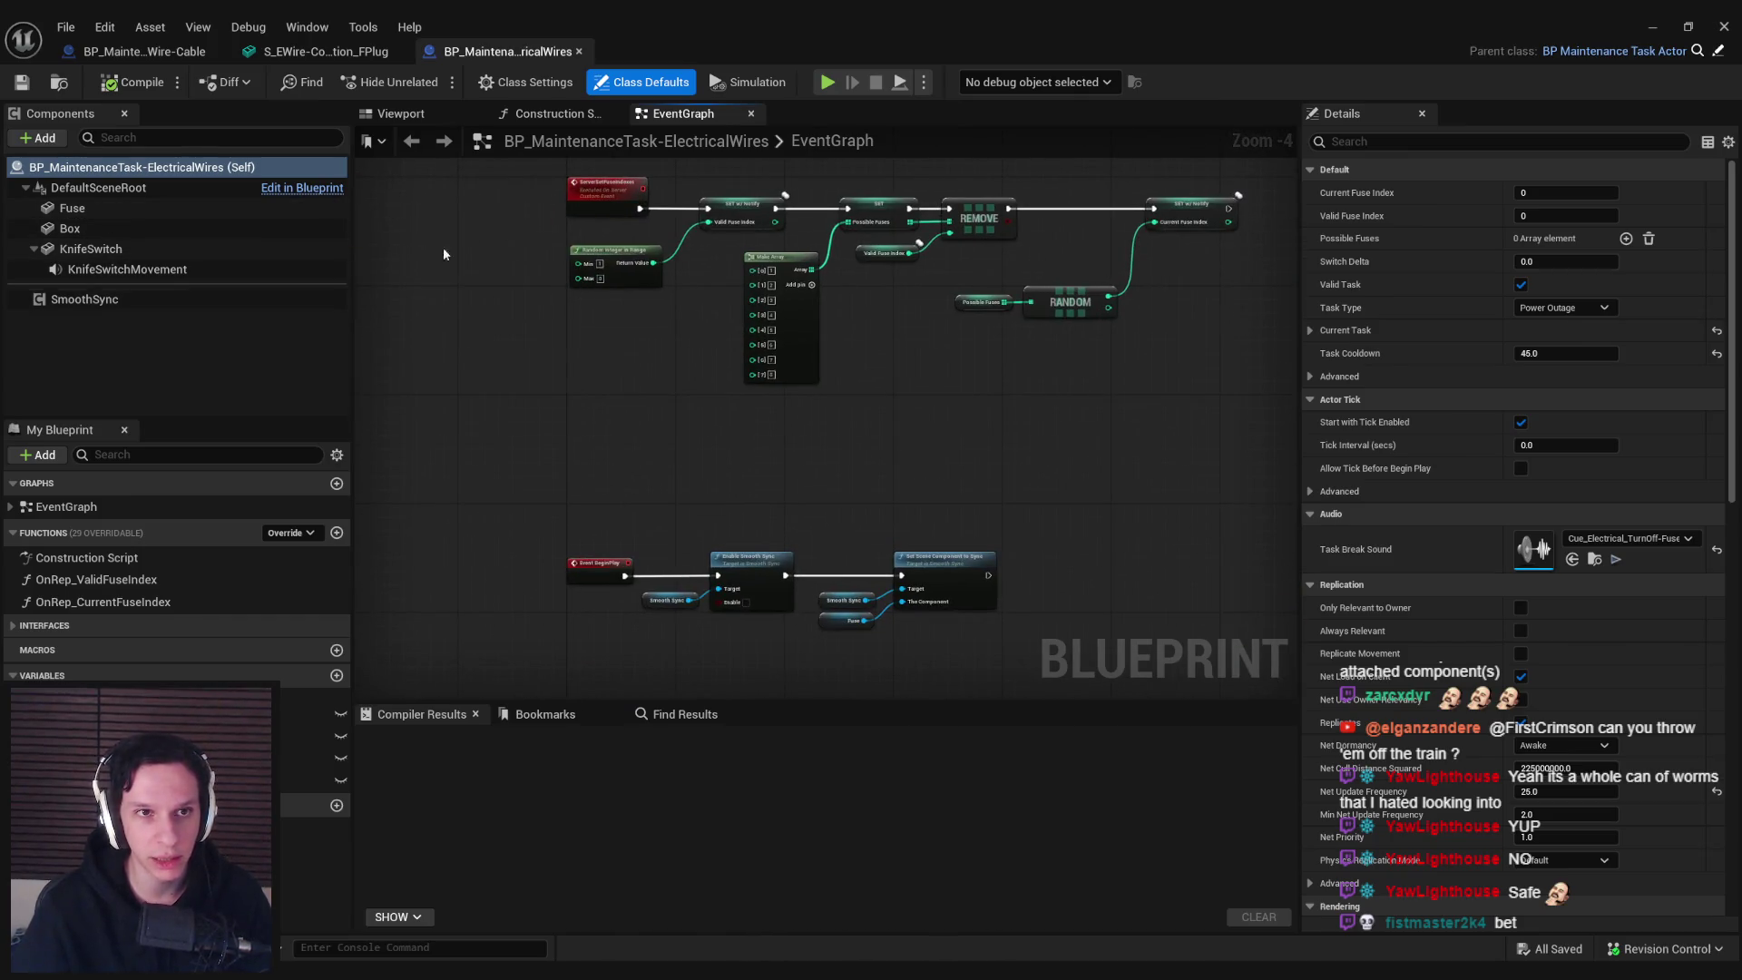
key(ctrl+Tab)
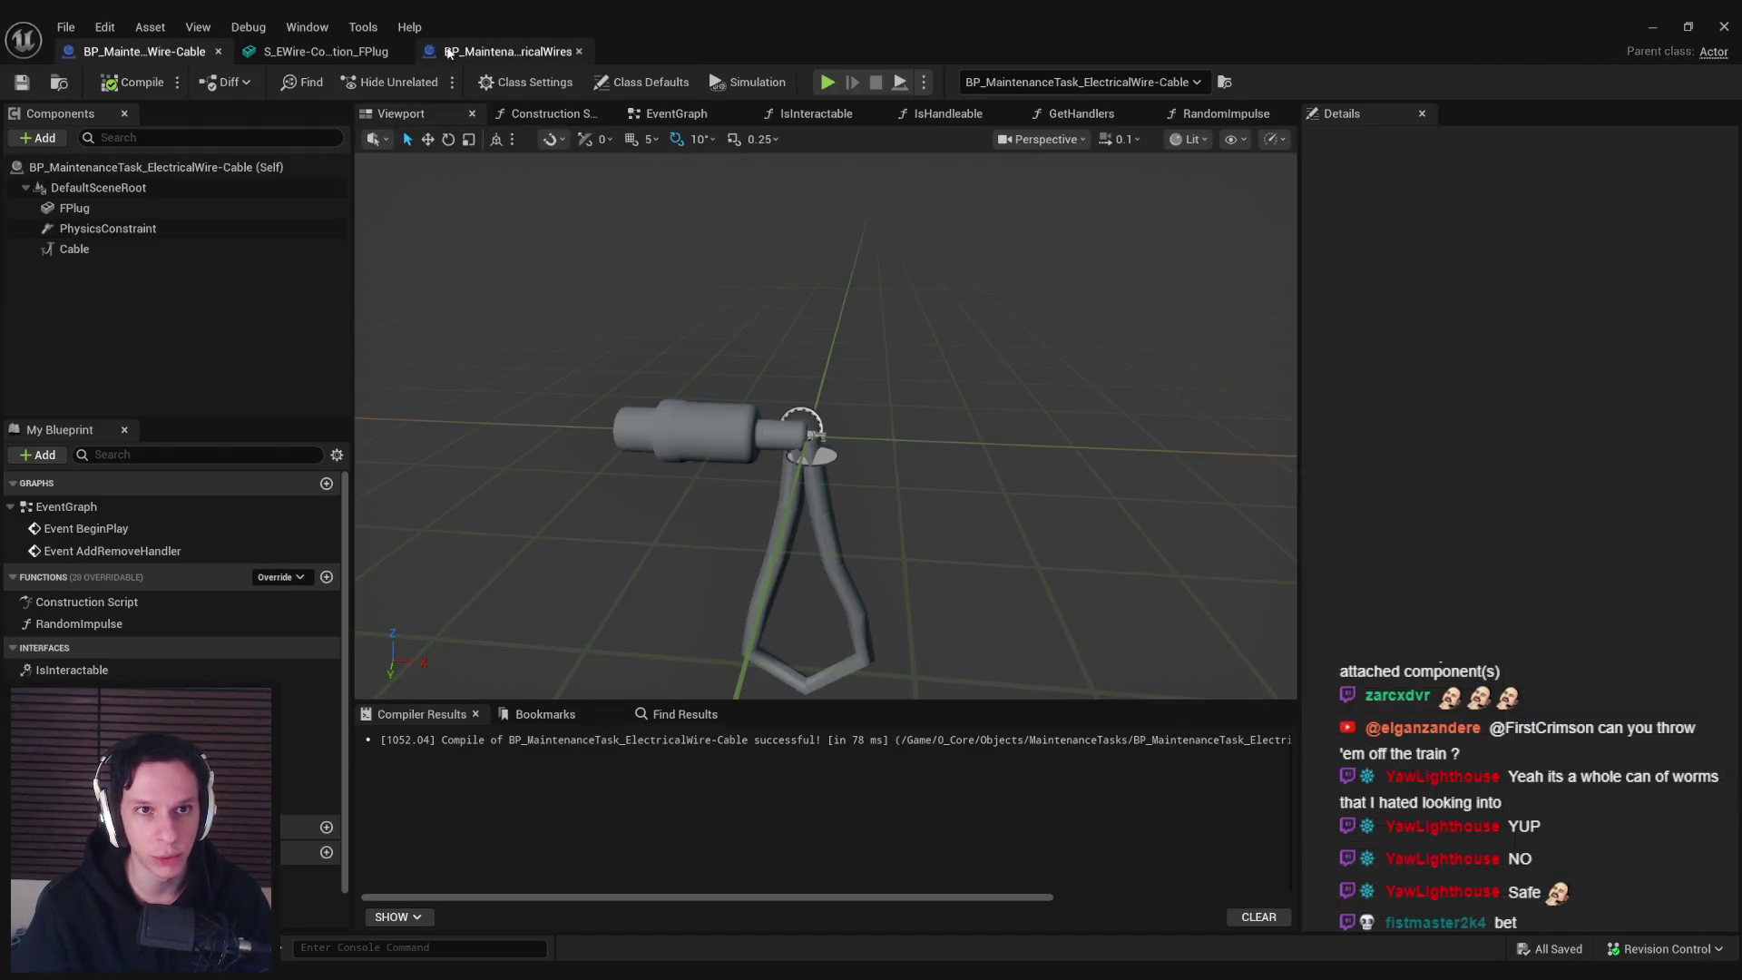
key(ctrl+Tab)
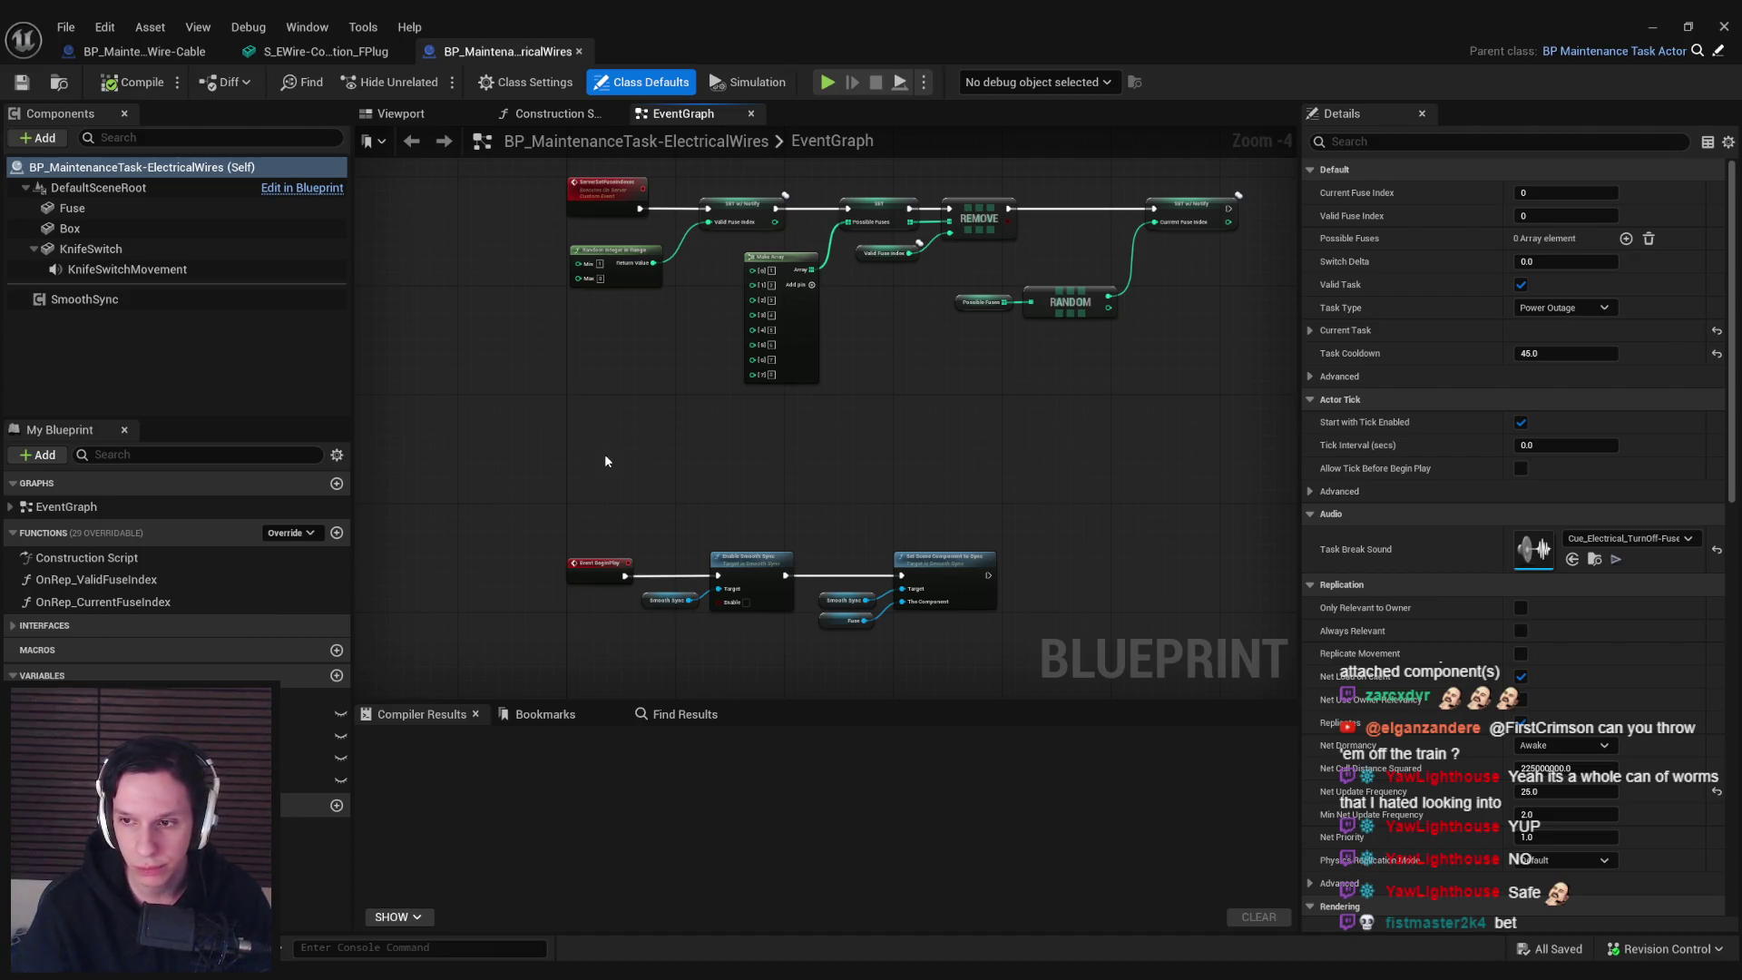
scroll(624, 467, down, 2)
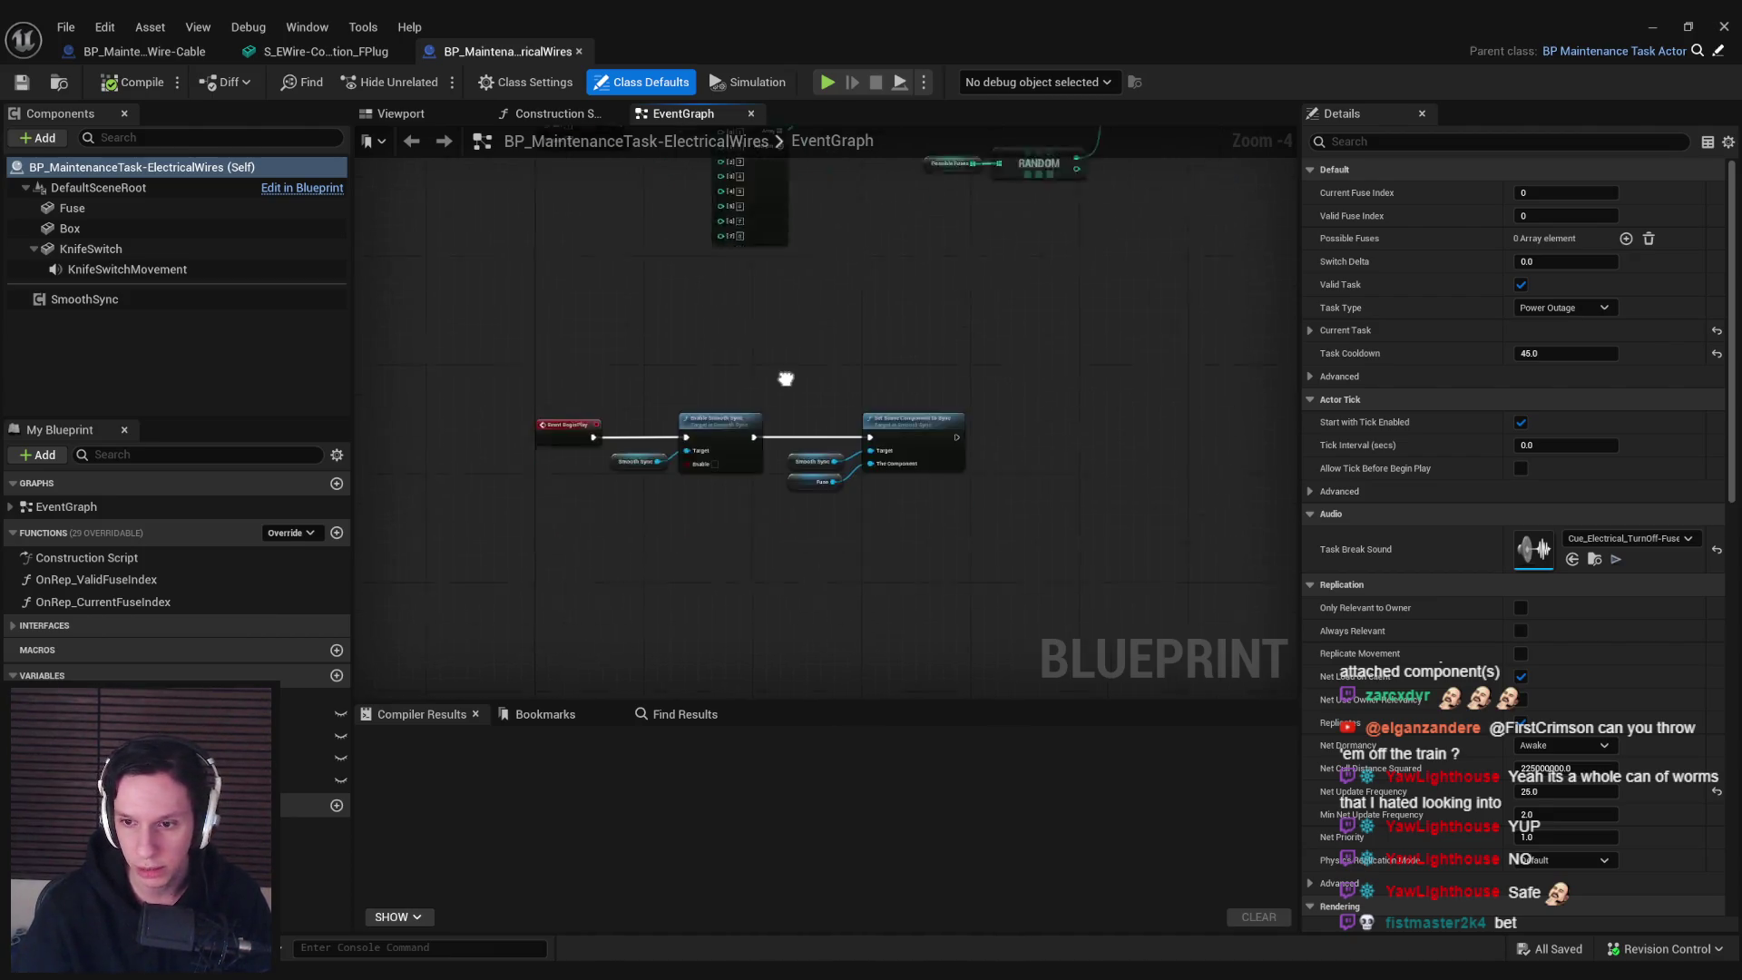
scroll(739, 474, up, 4)
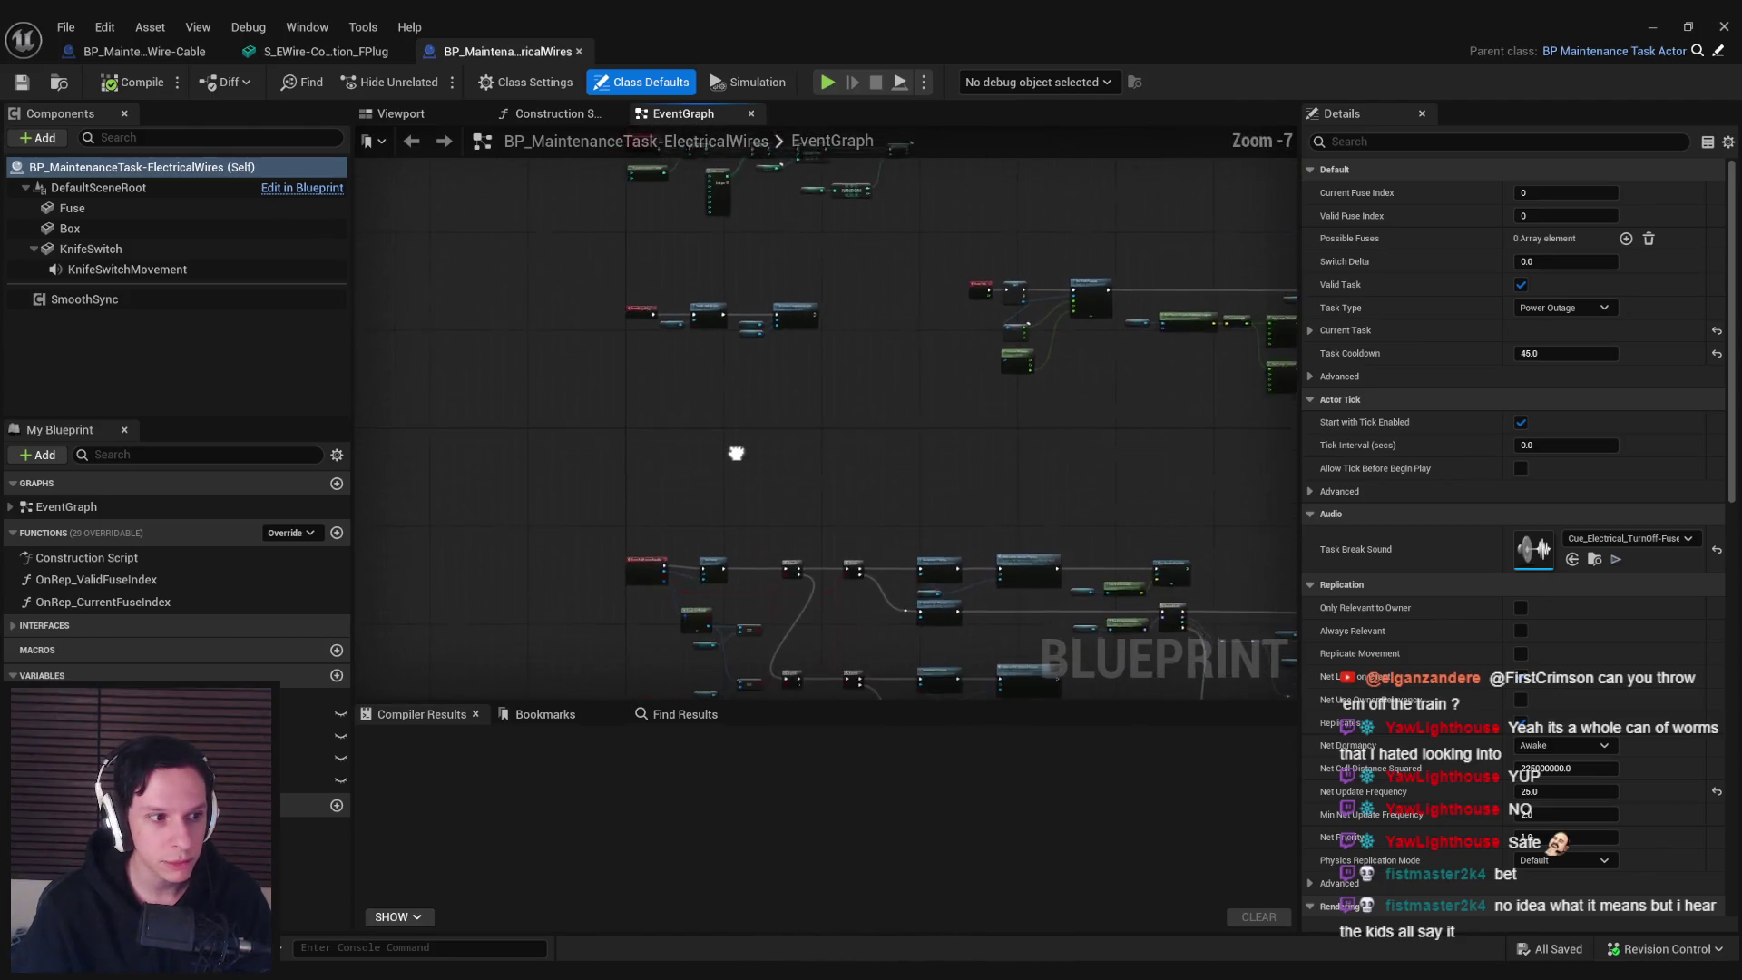
scroll(700, 497, down, 2)
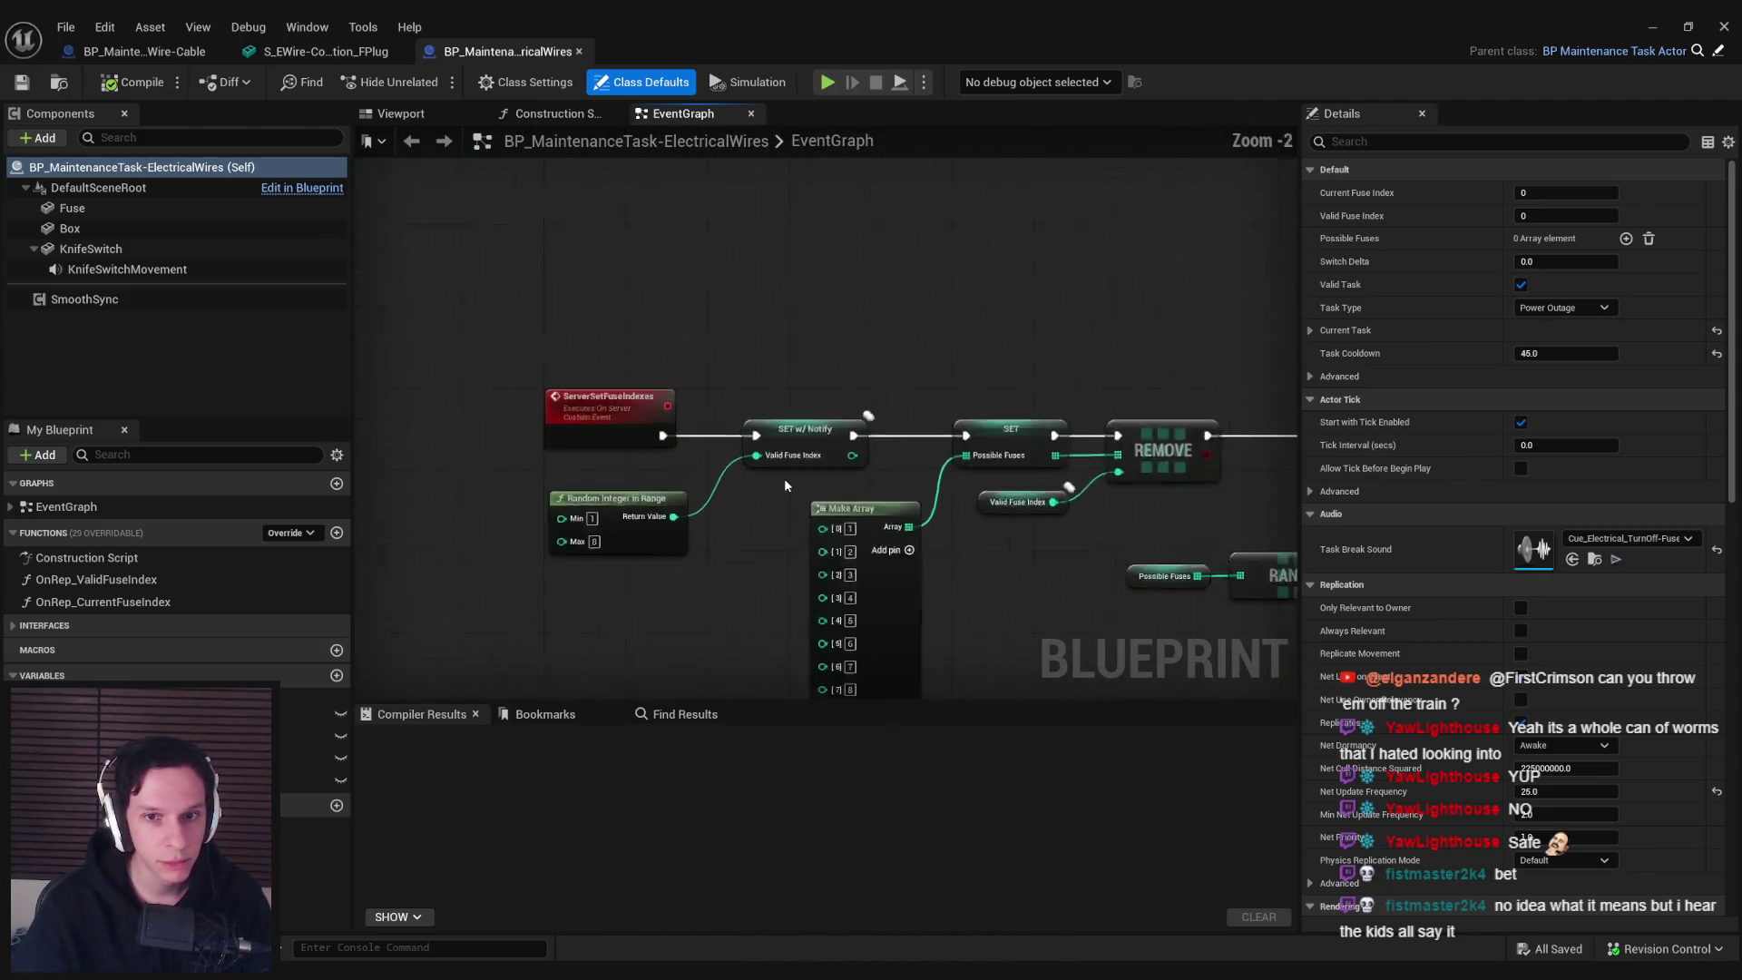
scroll(571, 312, up, 1)
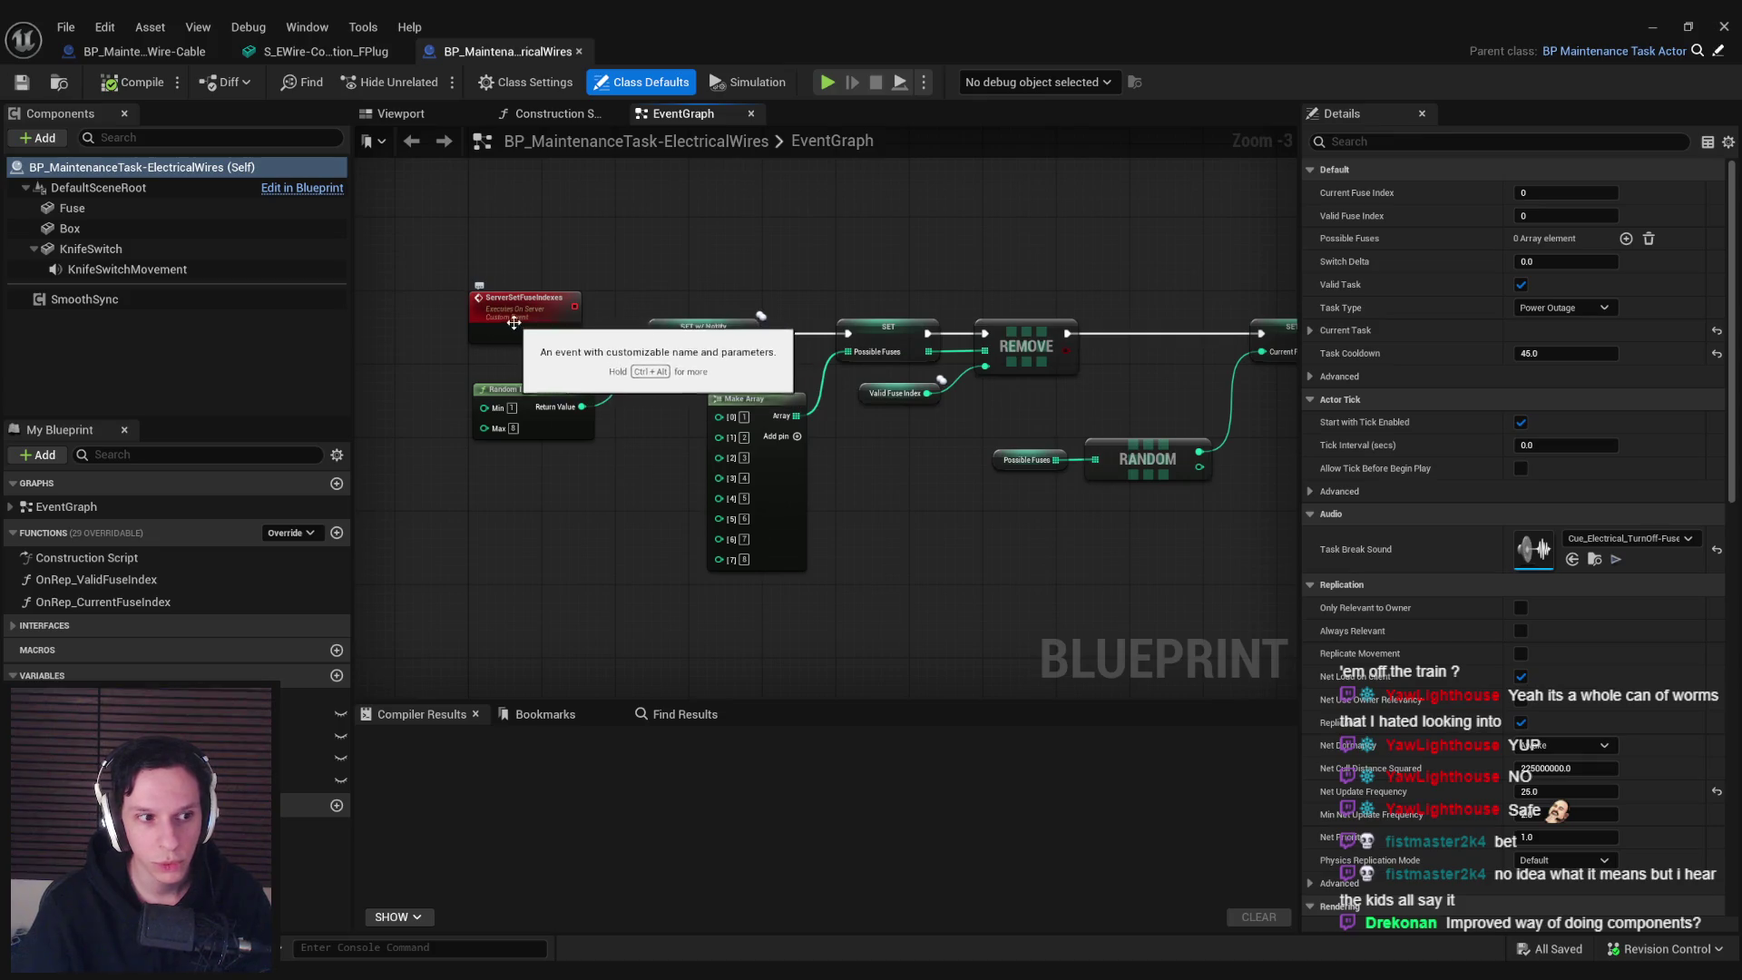
scroll(527, 516, down, 1)
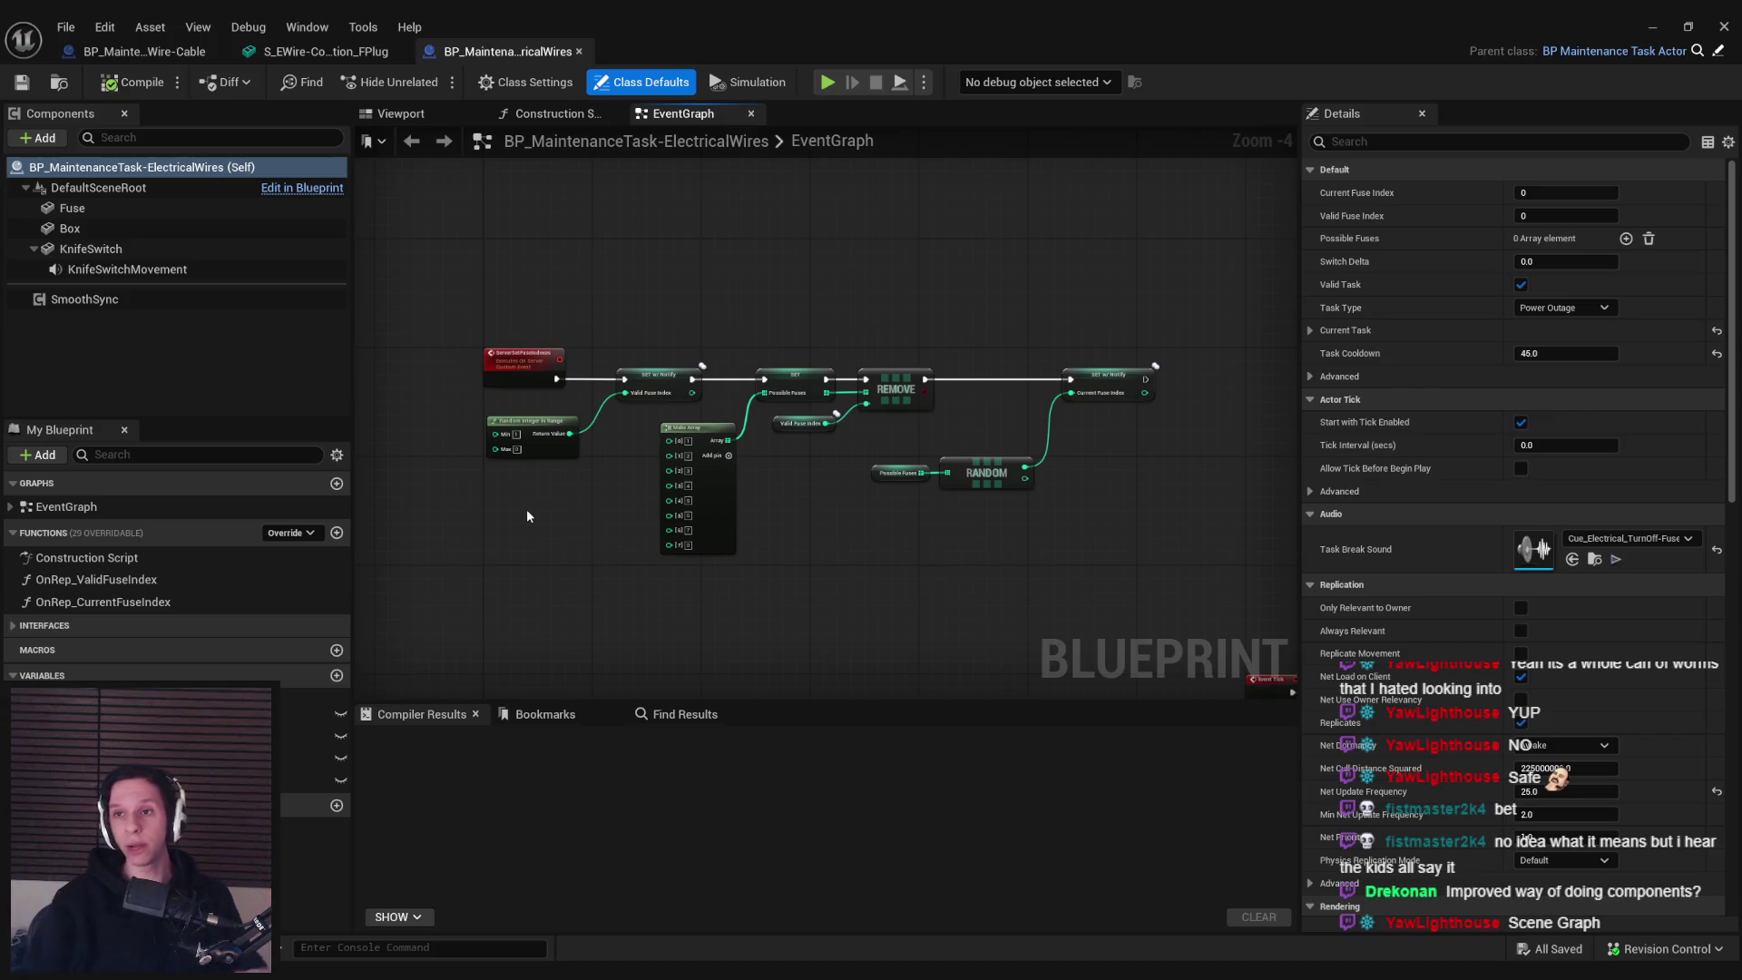
Close the ElectricalWires blueprint and open BP_MaintenanceTask_ElectricalWire-Cable from the Content Browser
click(1723, 26)
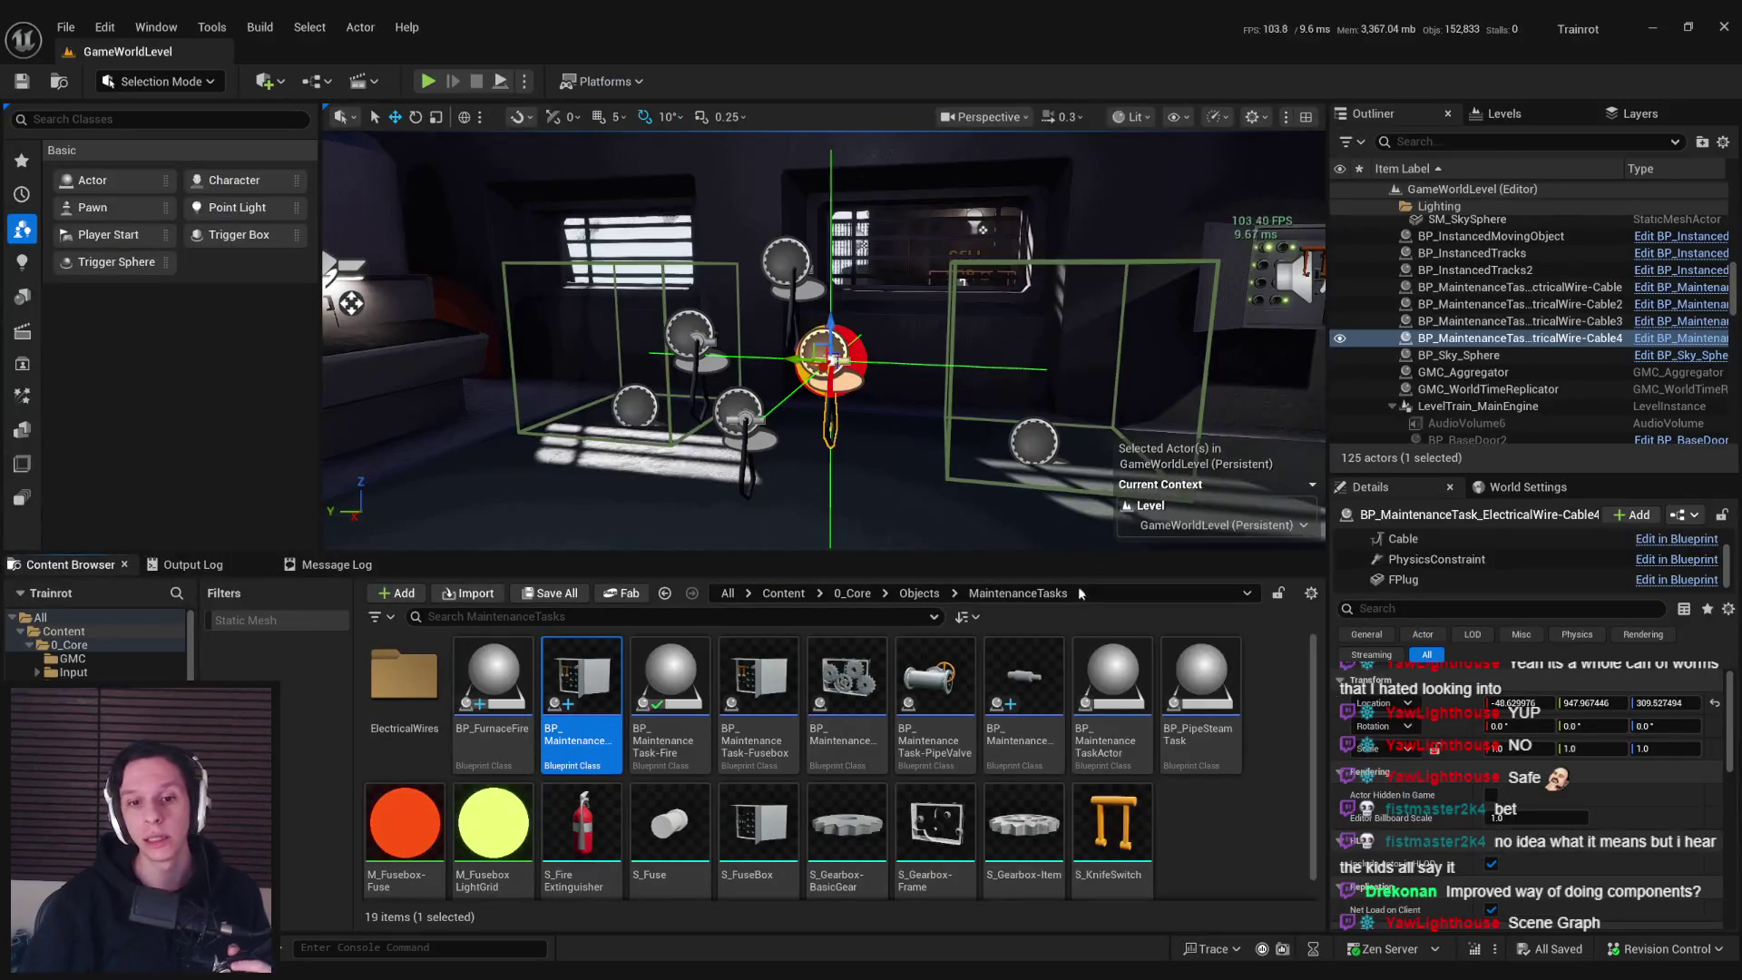
double_click(1039, 696)
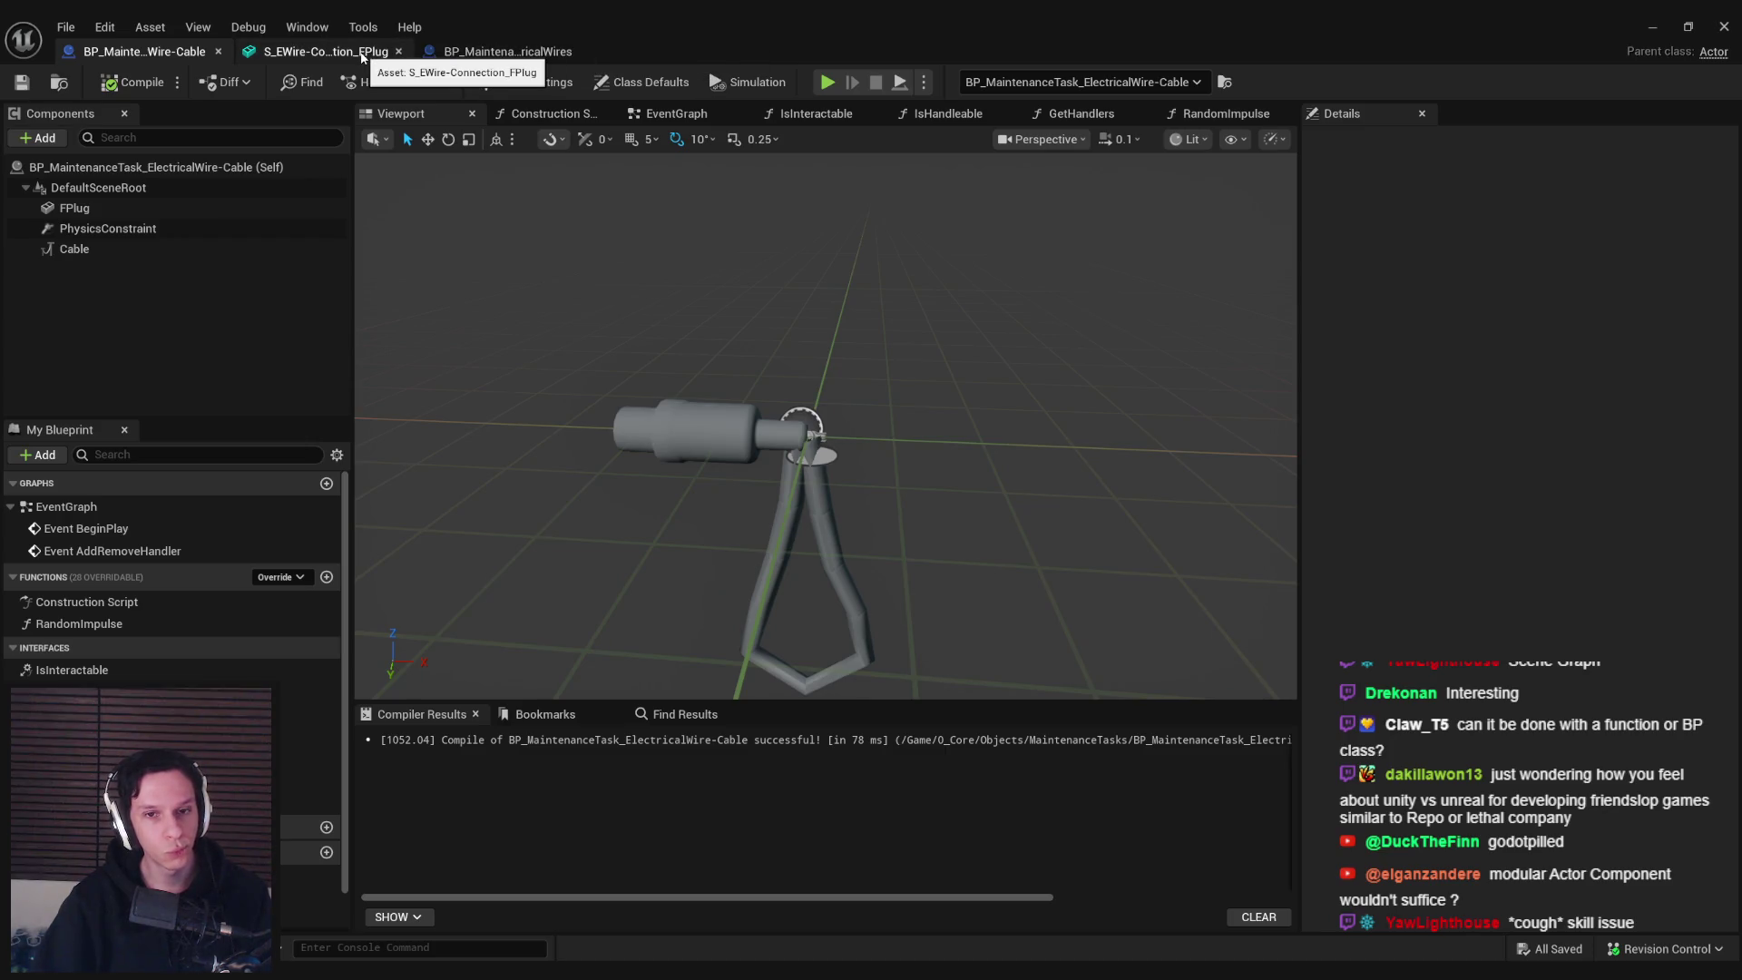
Start a new Blueprint class, cancel the Pick Parent Class dialog, and restore the Wire-Cable blueprint editor
click(1652, 26)
right_click(1179, 780)
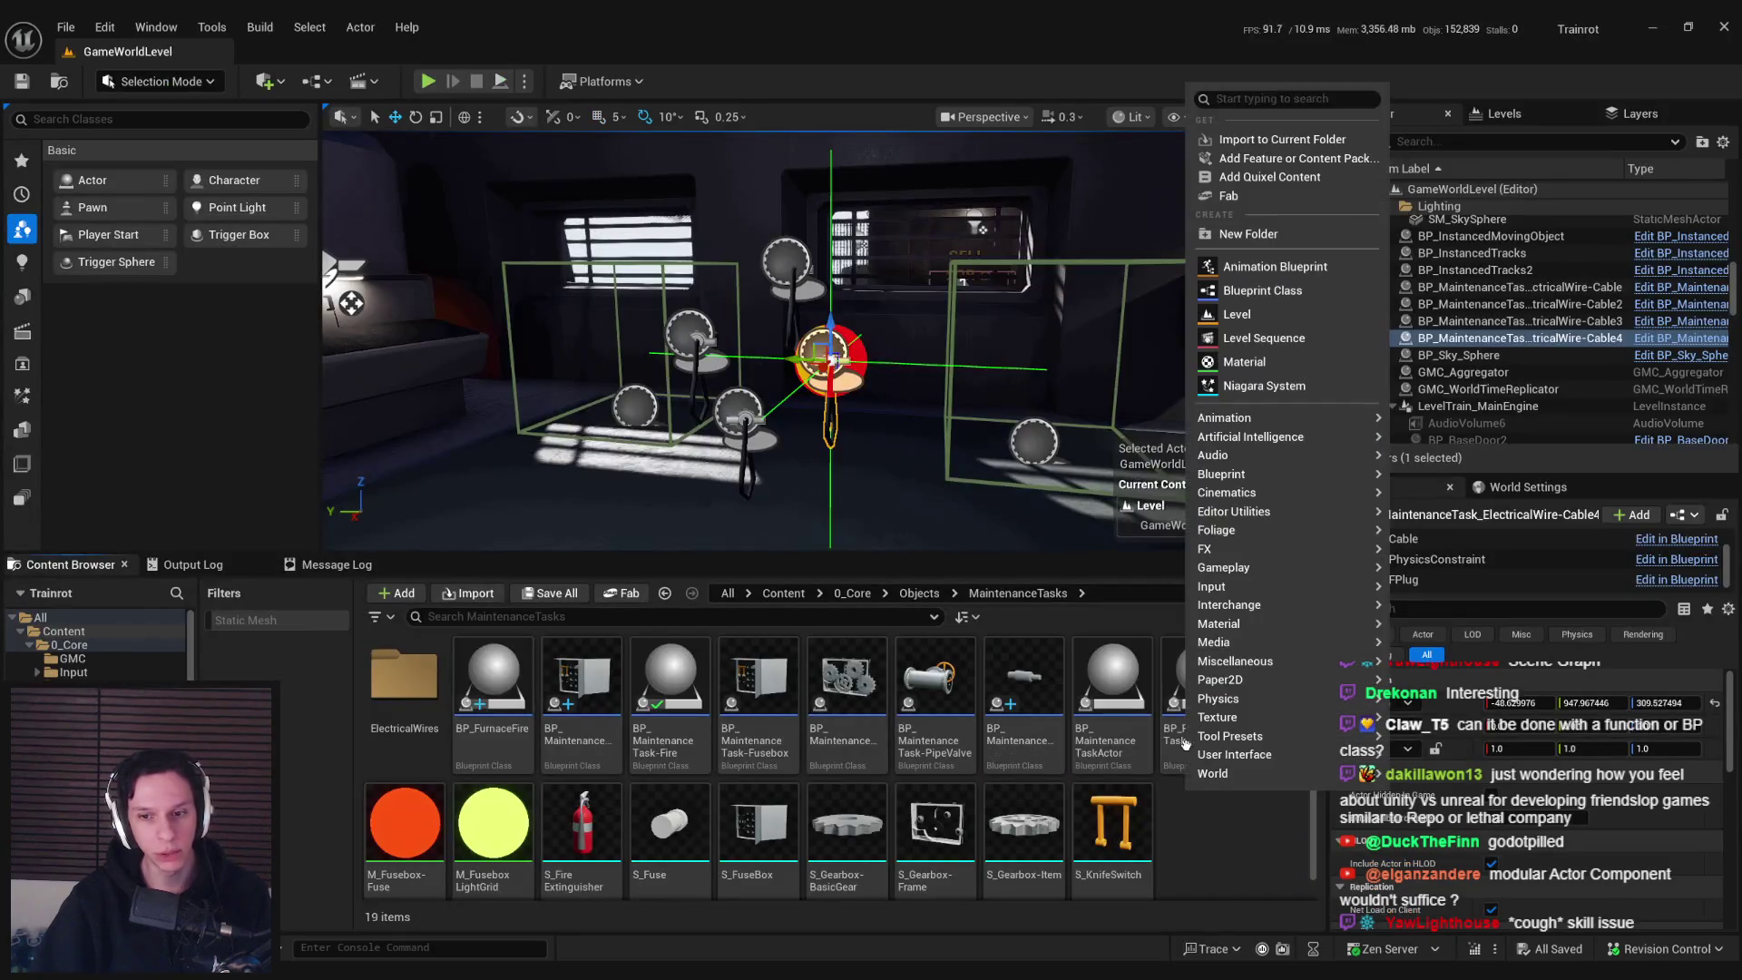
click(1269, 291)
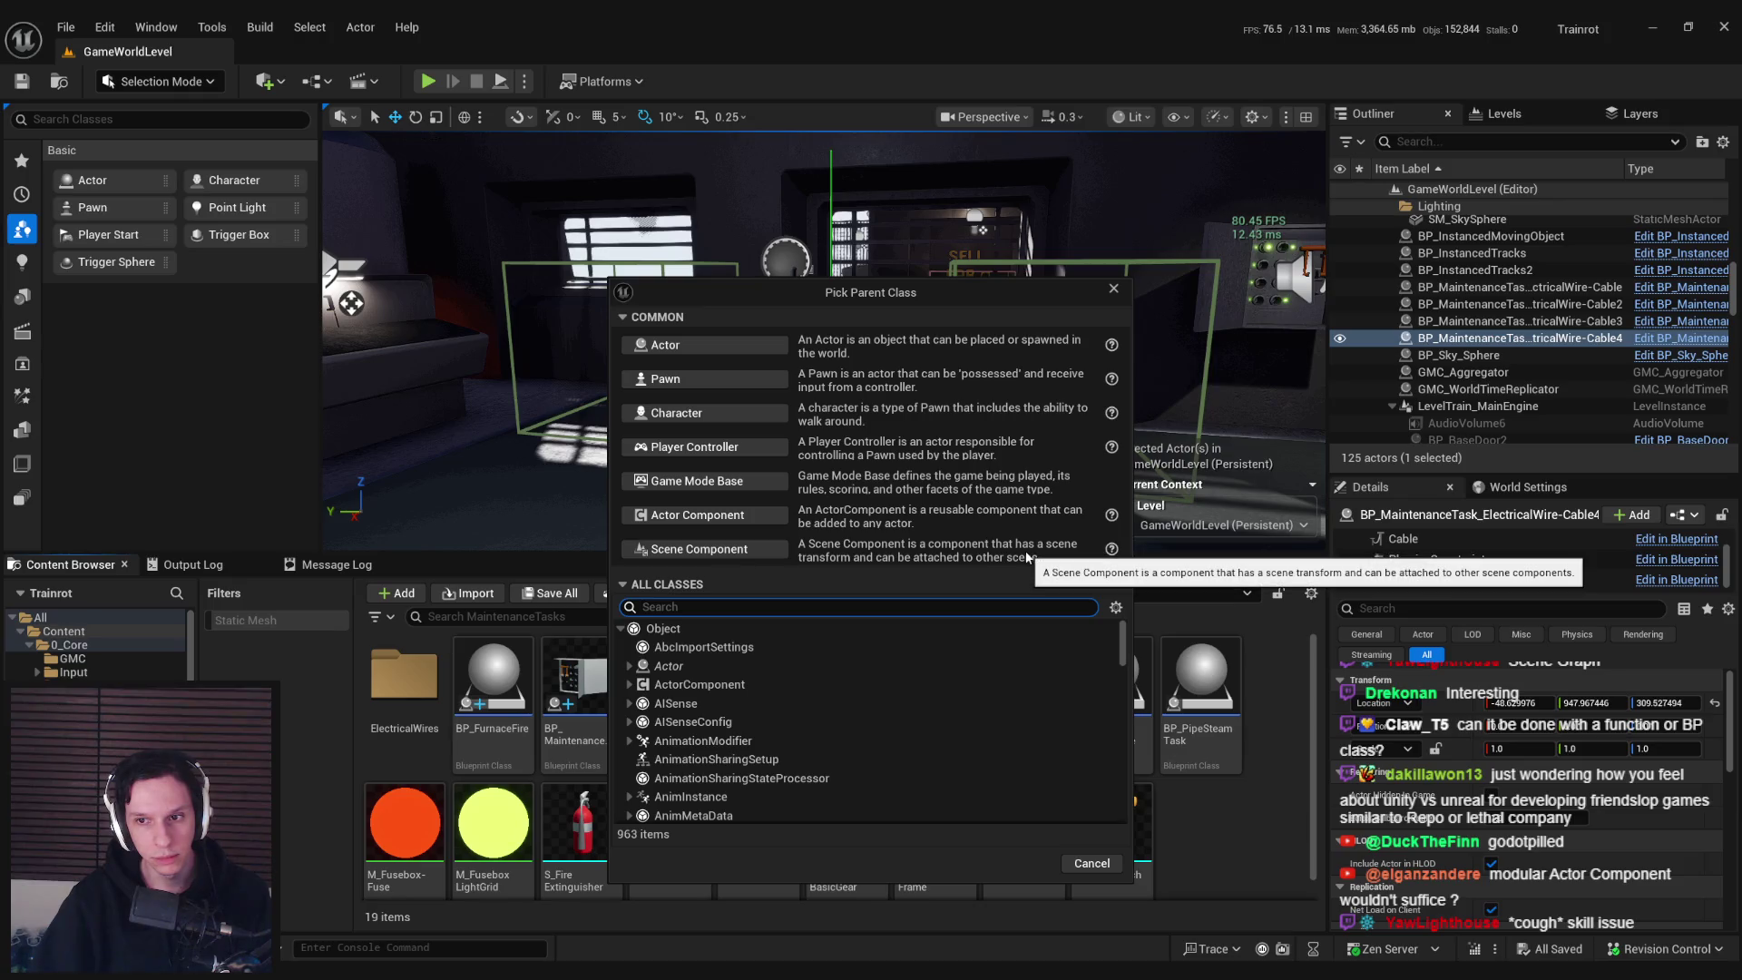
click(1091, 863)
mouse_move(529, 976)
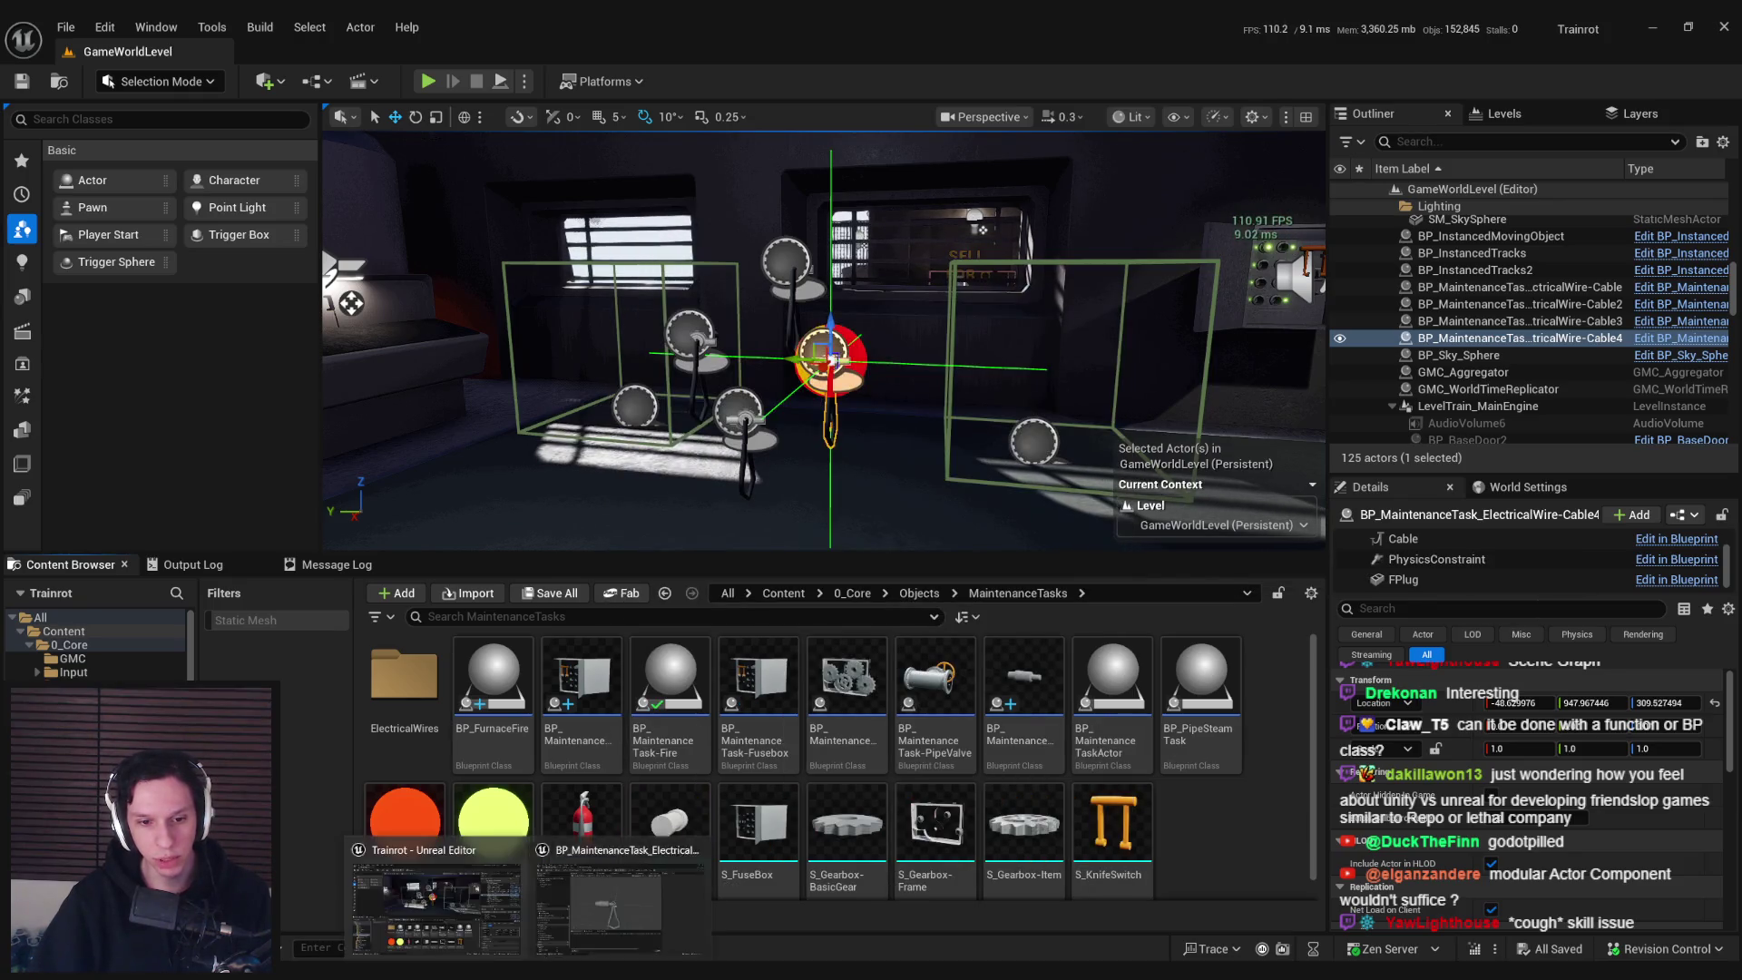
click(620, 902)
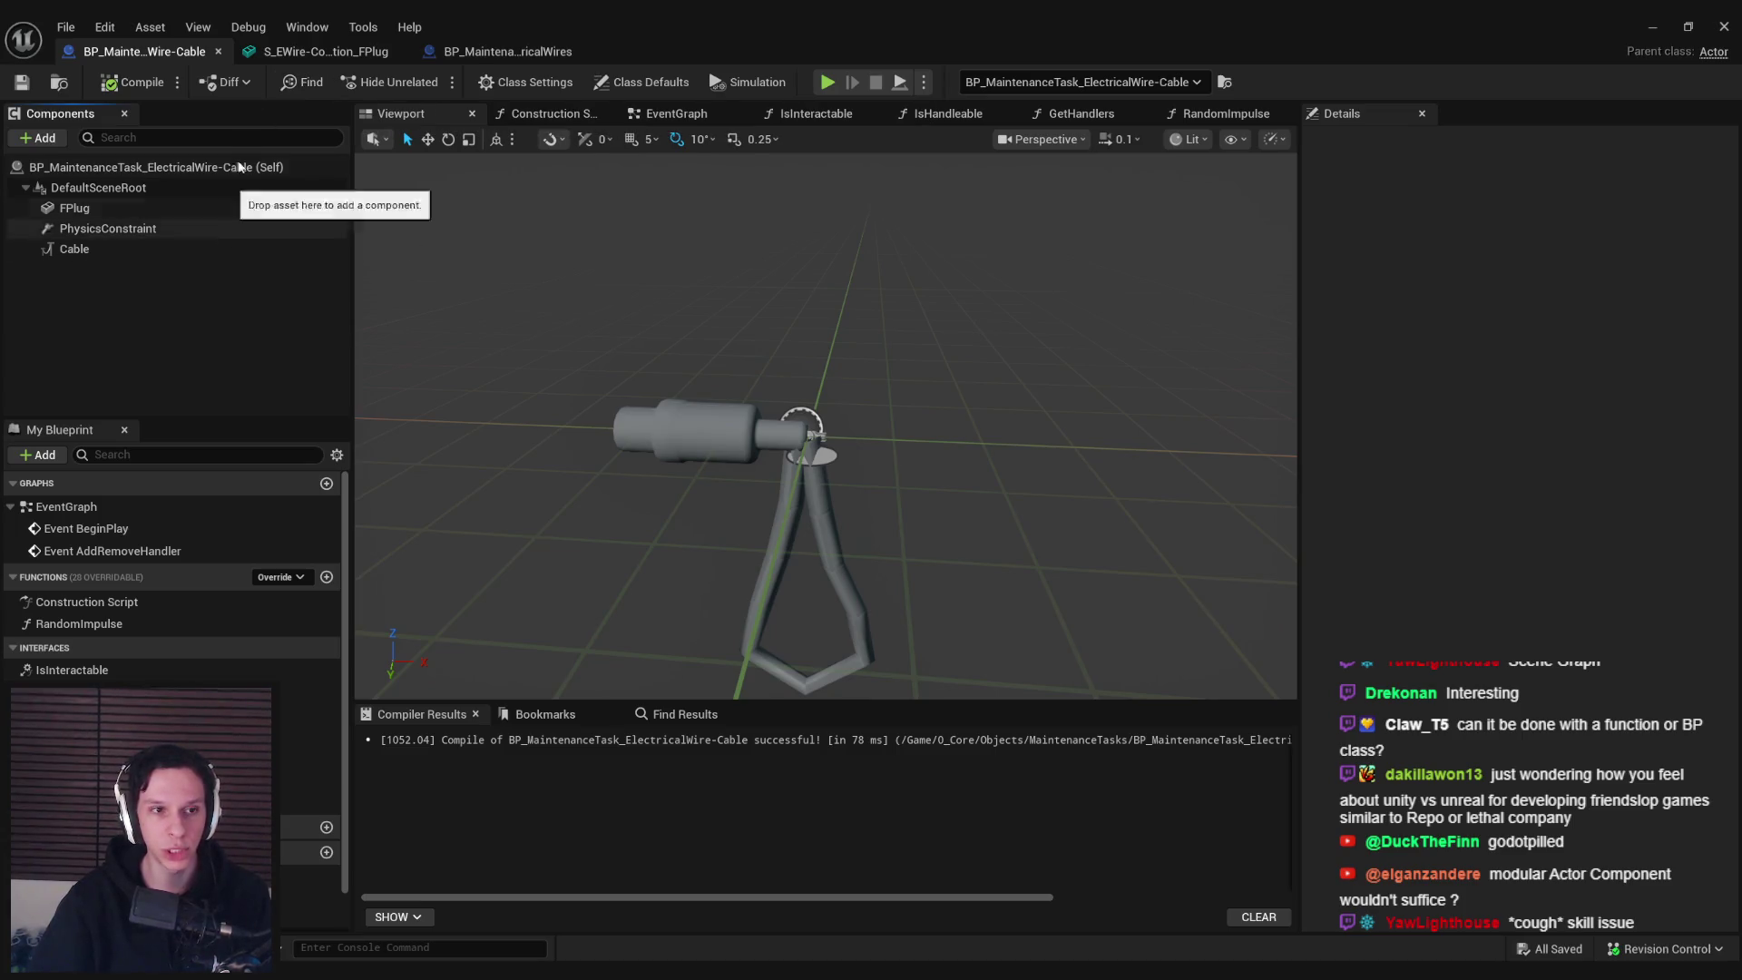
Bring up the BP_MaintenanceTask-ElectricalWires tab showing its copied fuse-selection event graph
click(481, 52)
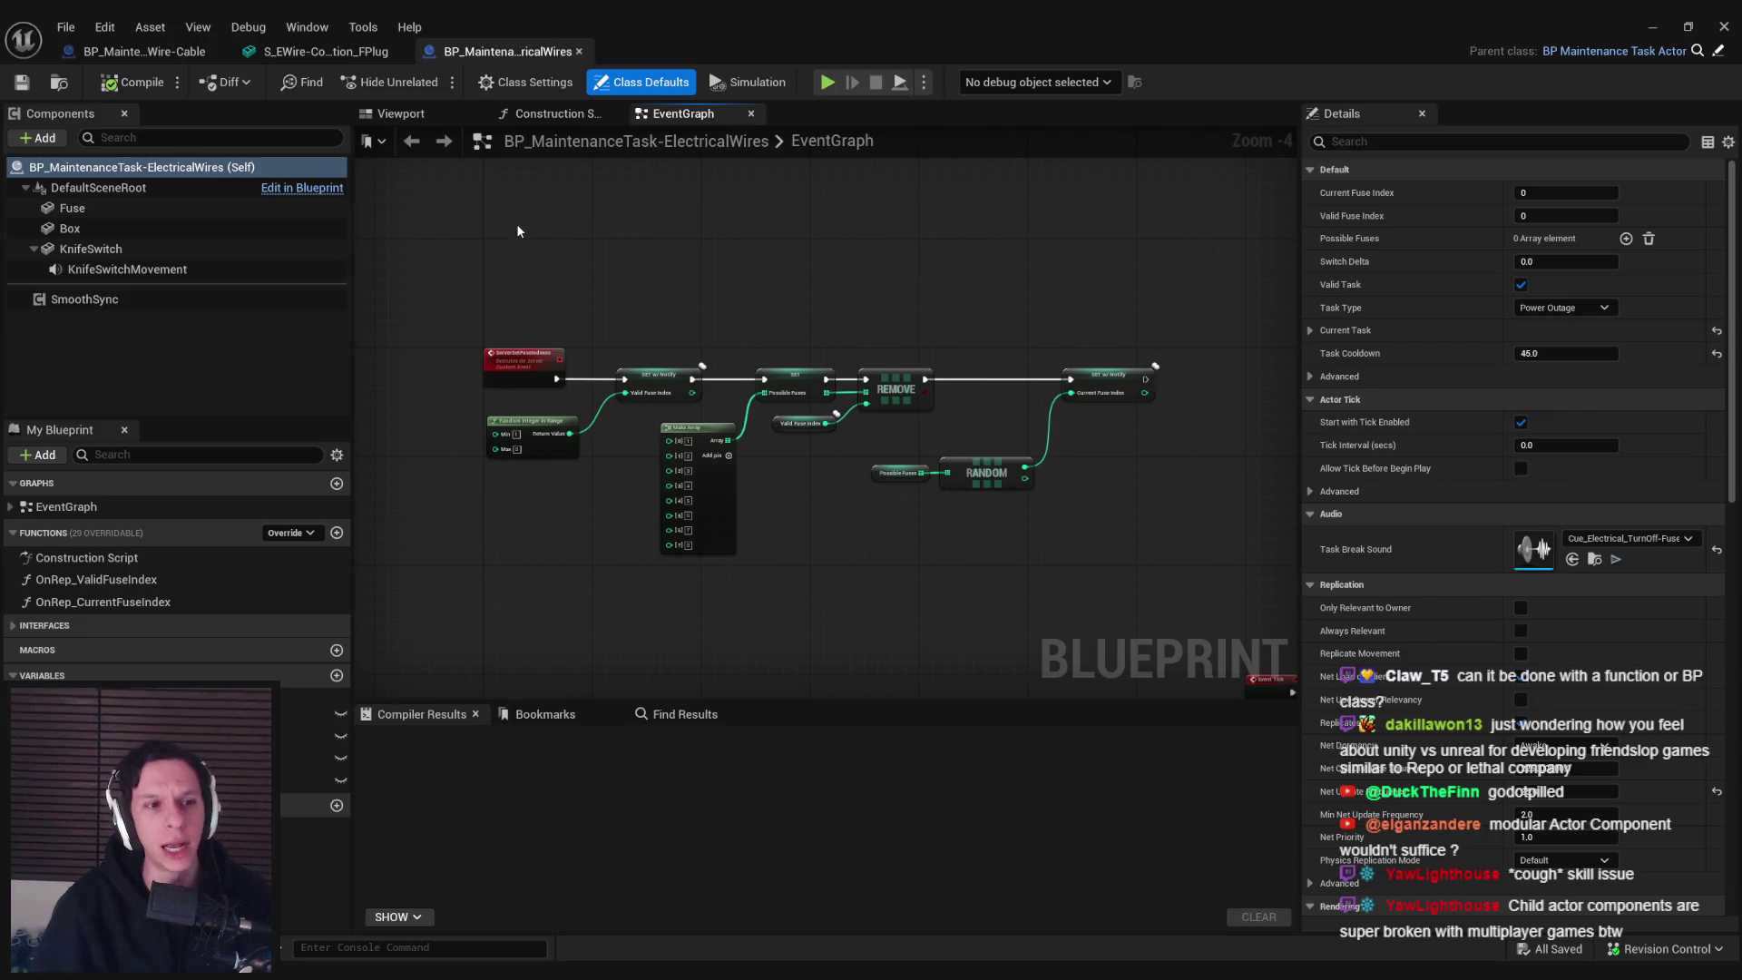
In the Viewport components list, delete KnifeSwitchMovement, KnifeSwitch and Fuse, then recompile
click(400, 113)
click(127, 269)
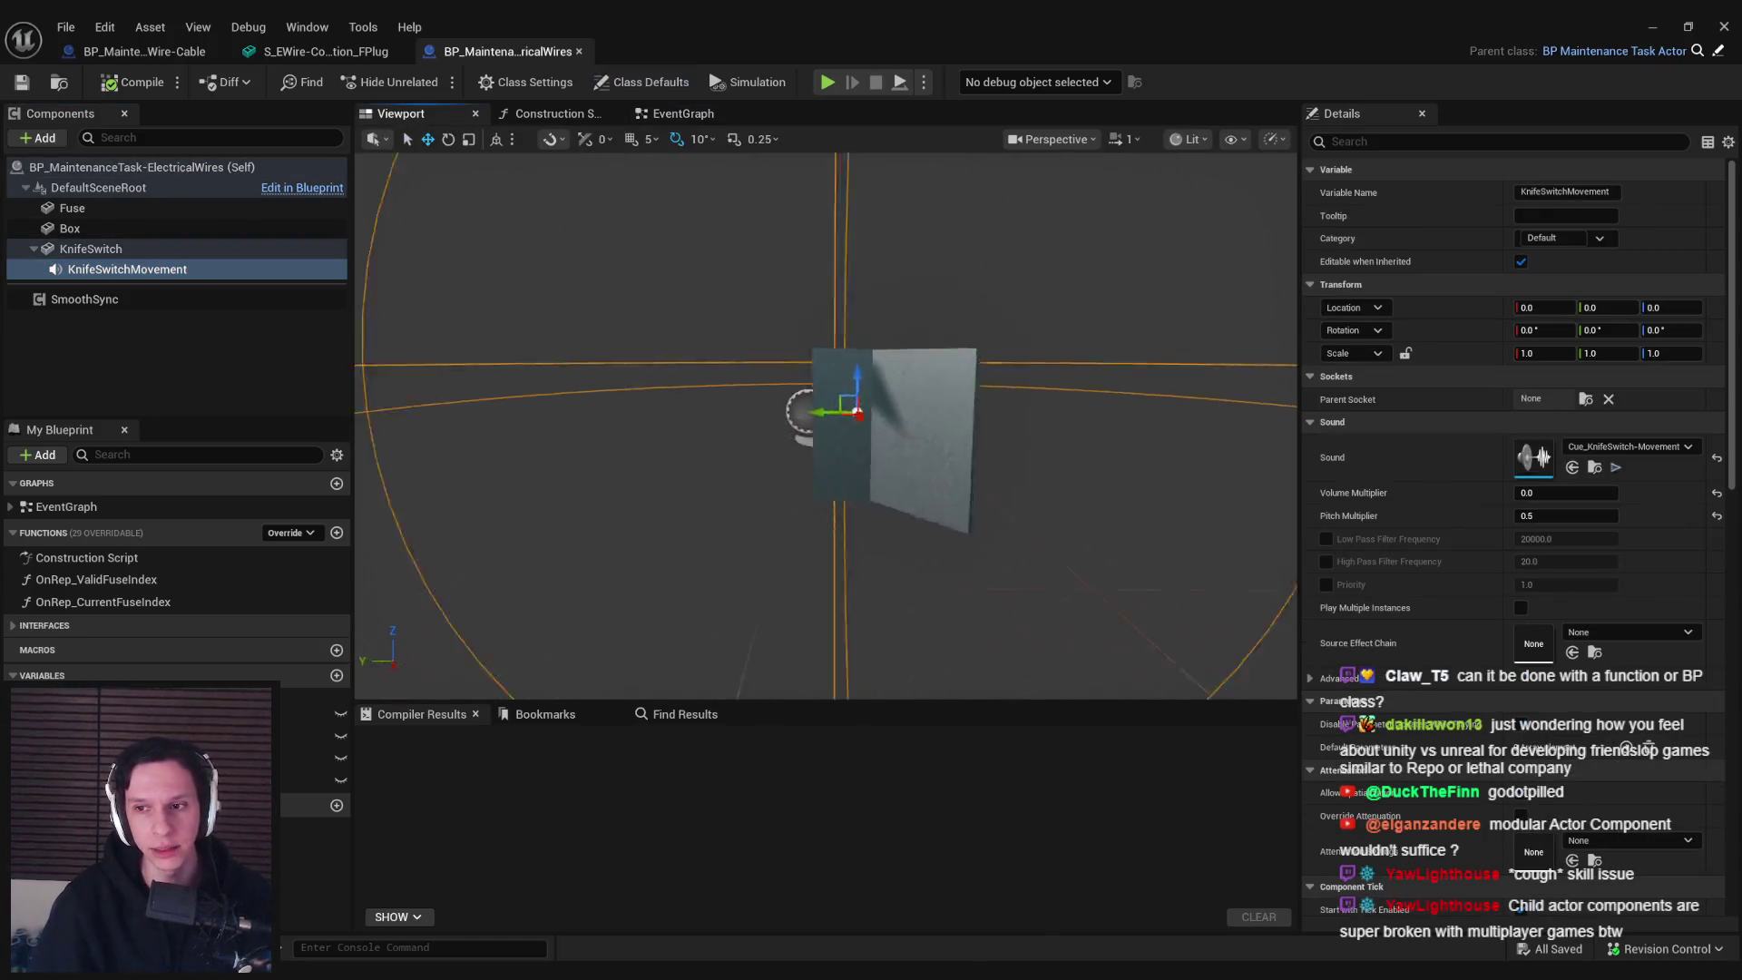
scroll(826, 426, down, 3)
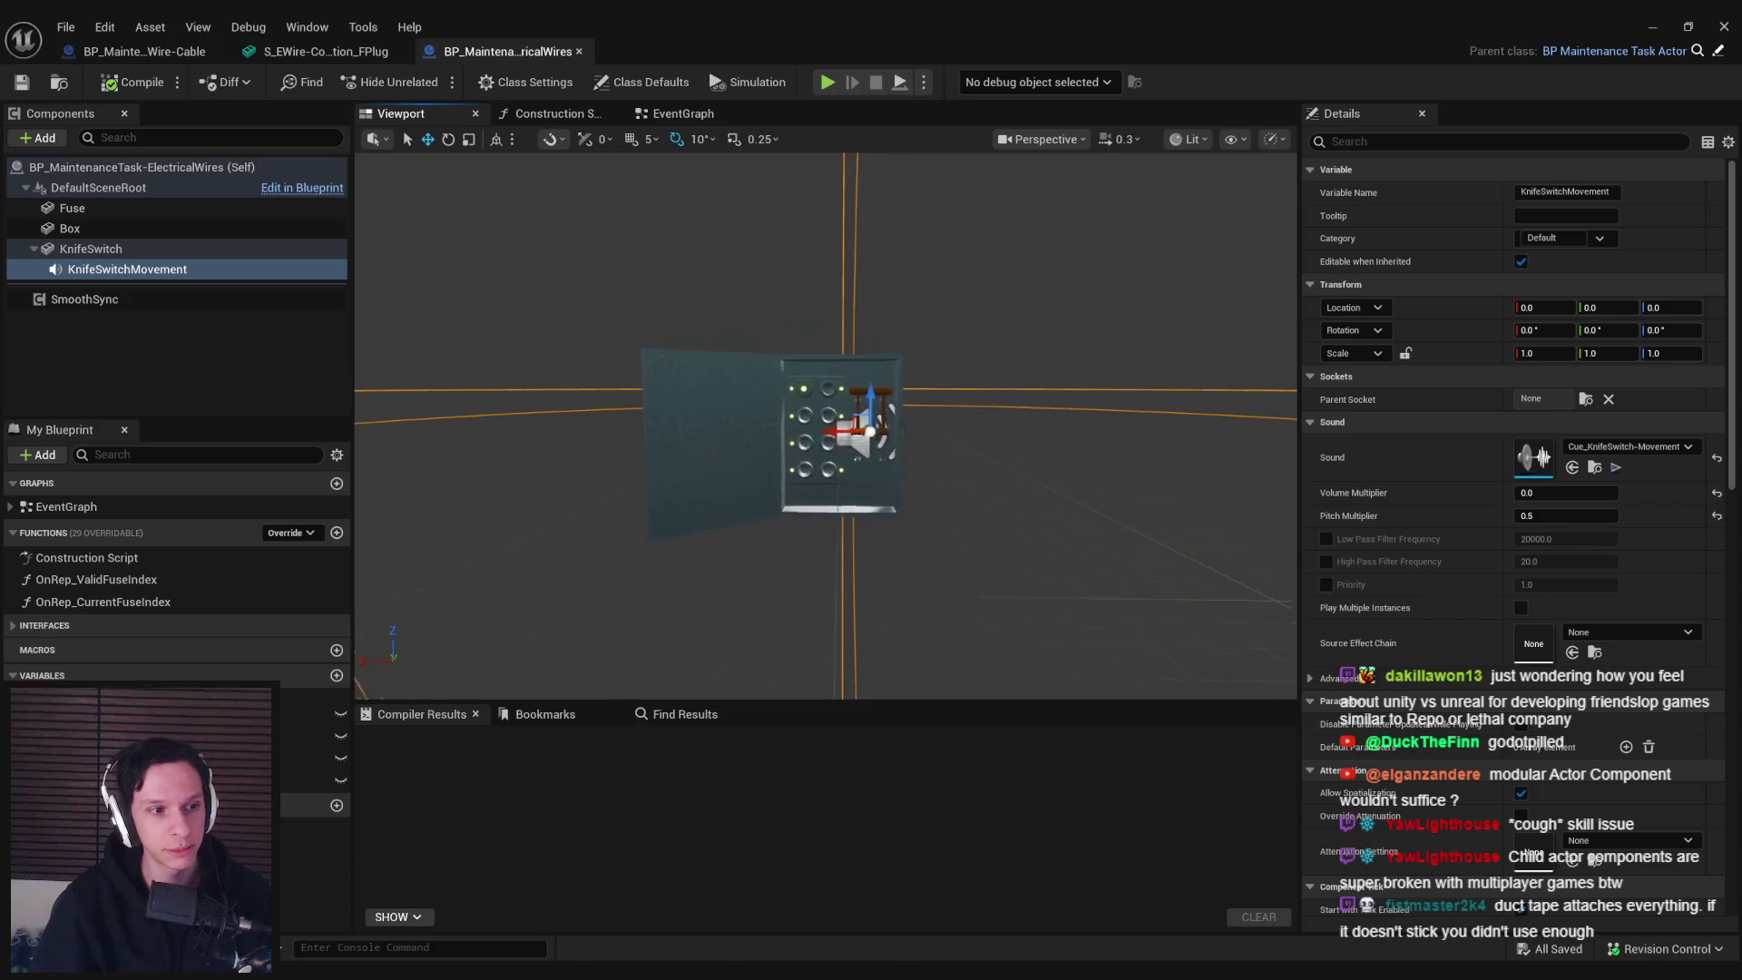
scroll(826, 426, up, 3)
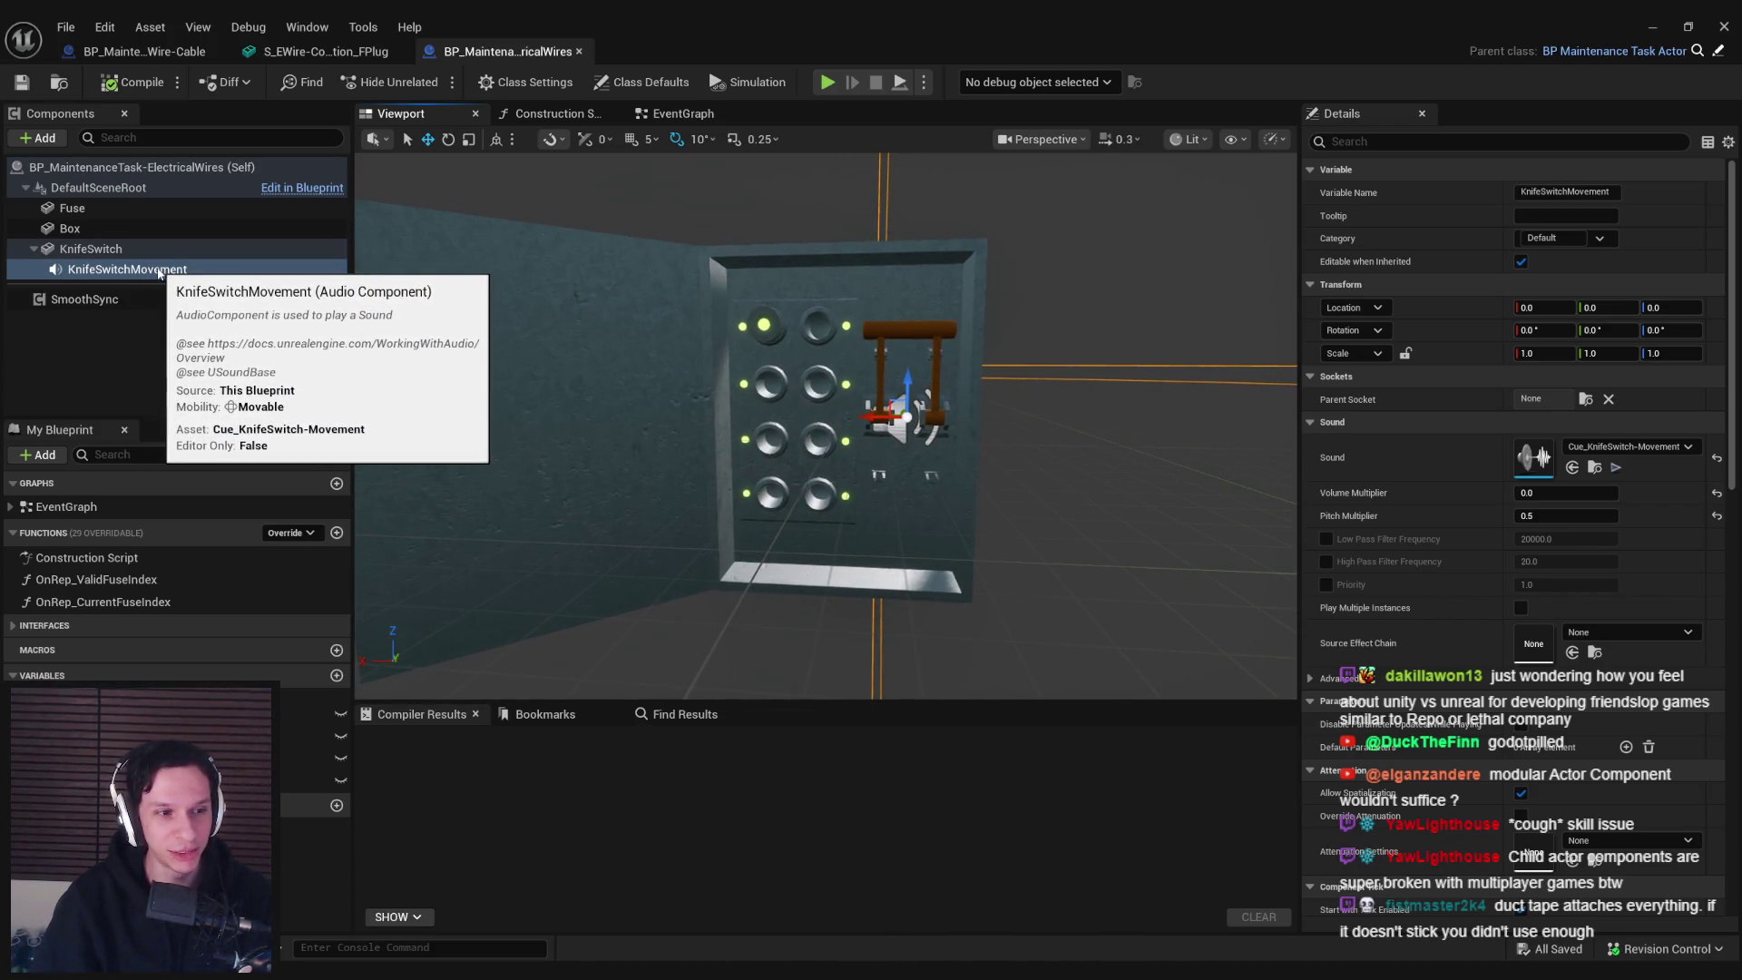
key(Delete)
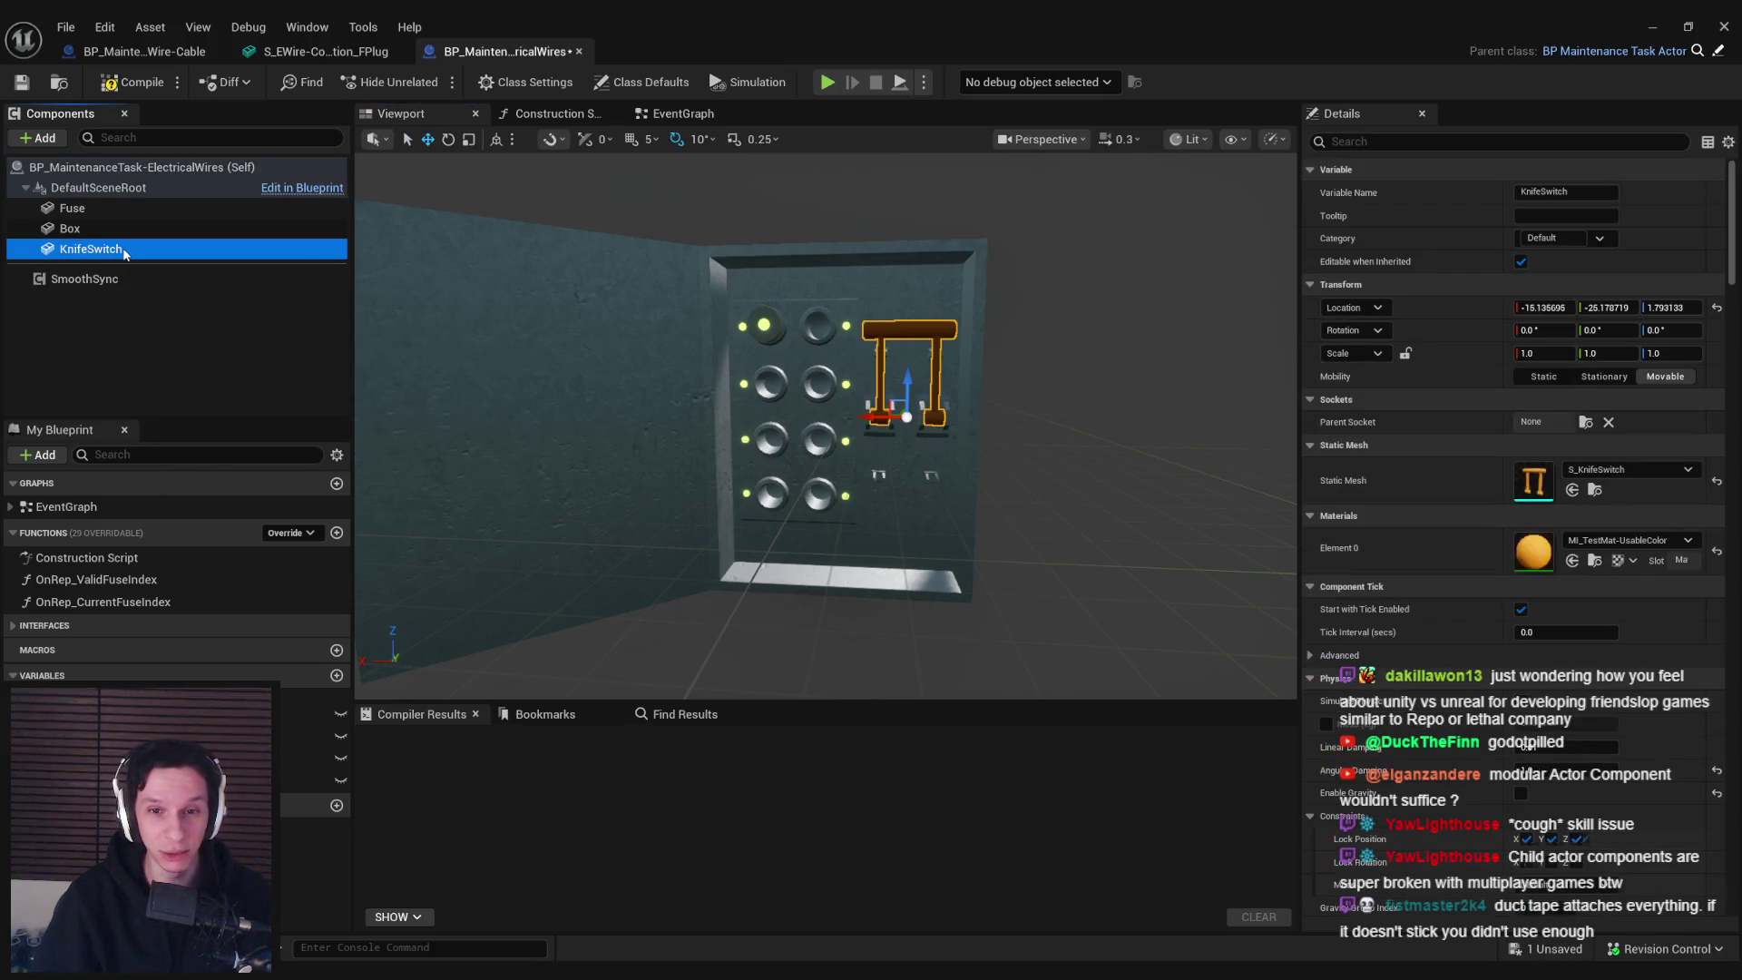
key(Delete)
click(107, 229)
click(104, 210)
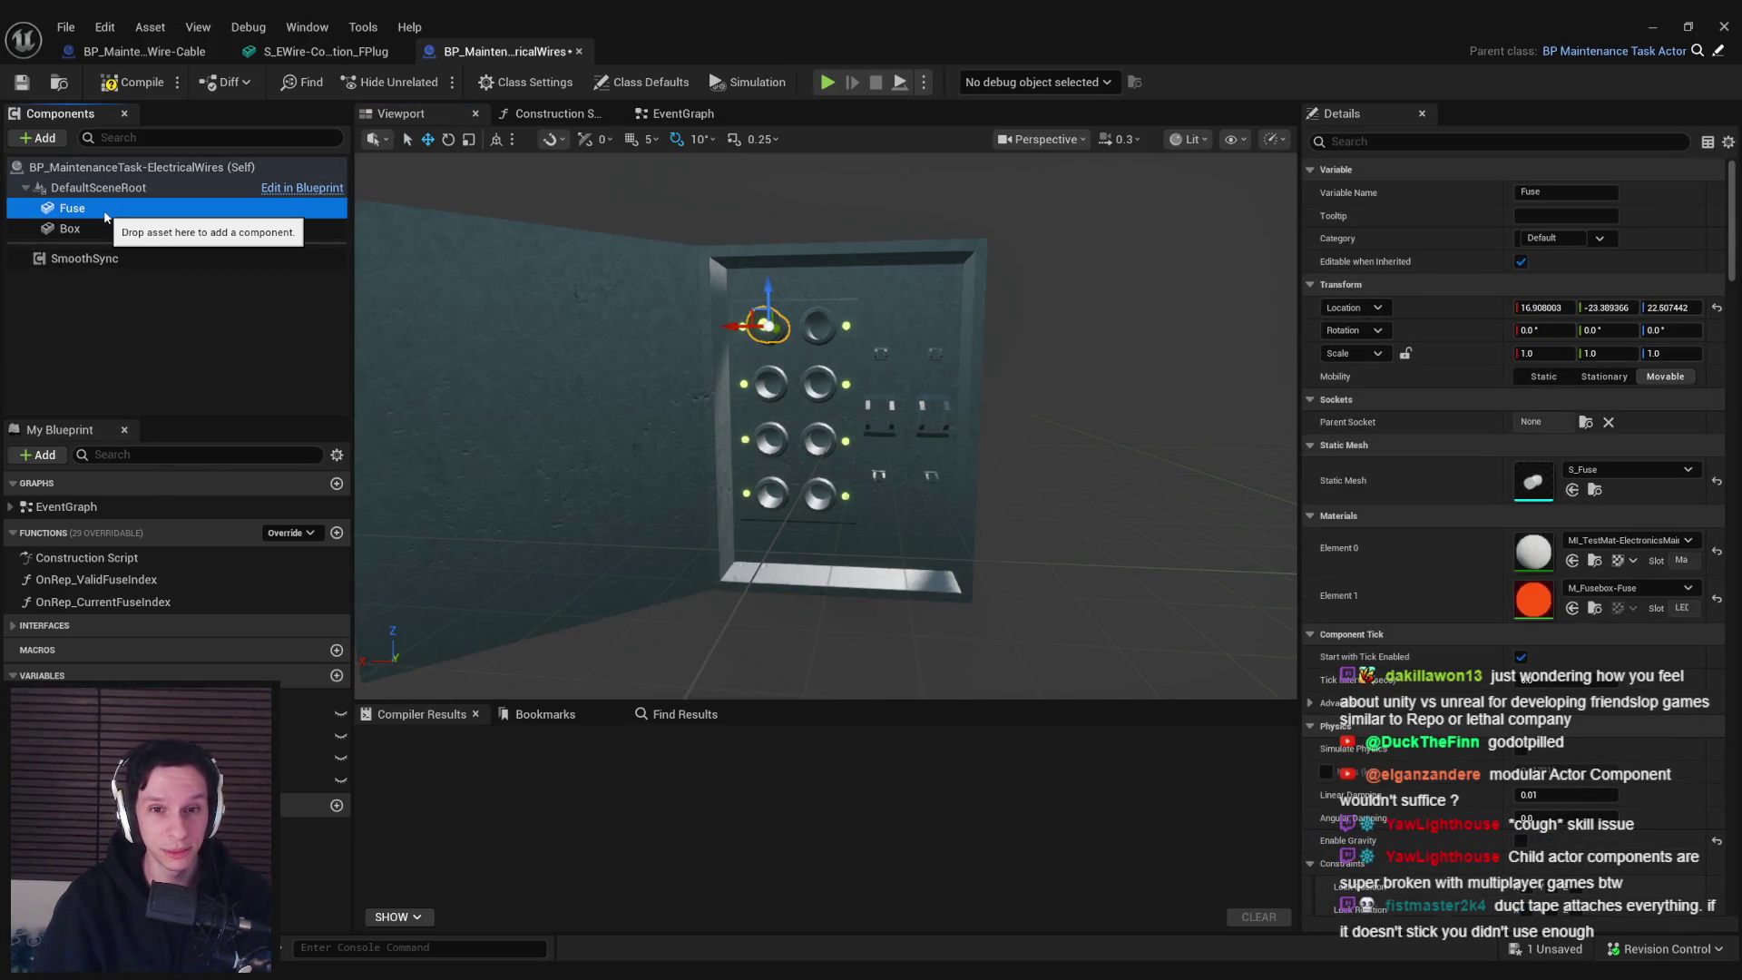
key(Delete)
click(132, 82)
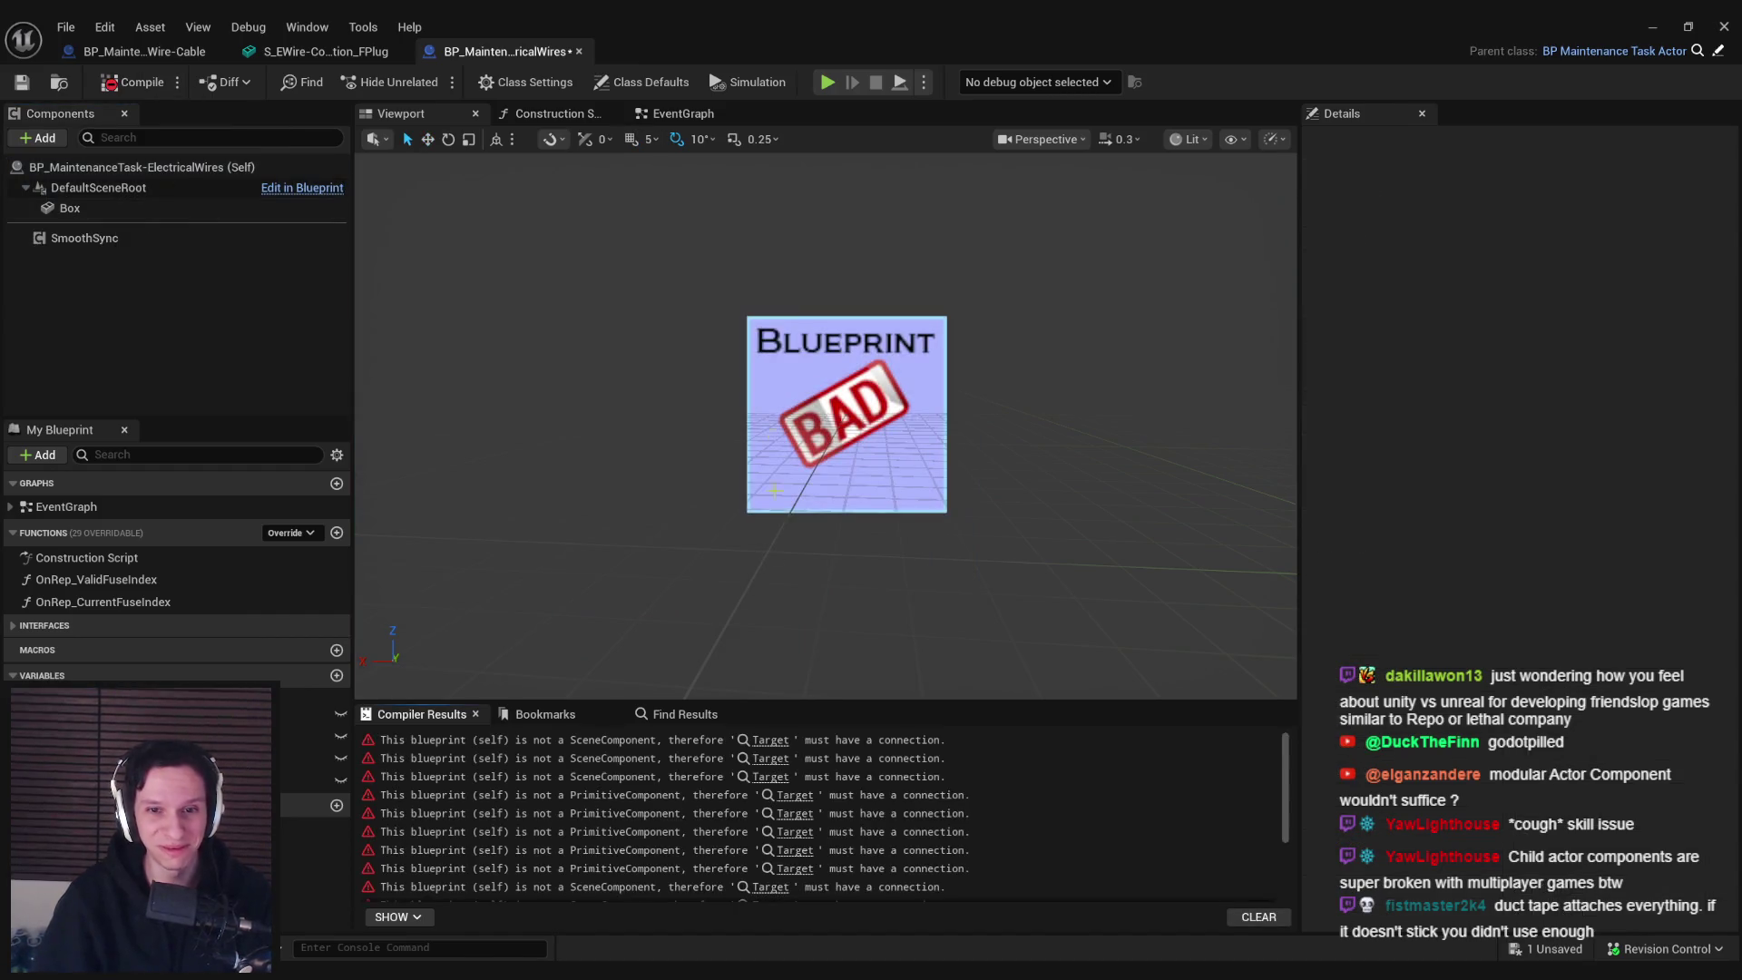
Jump to the first compile error and inspect the sound, spark and fuse-index nodes
click(769, 741)
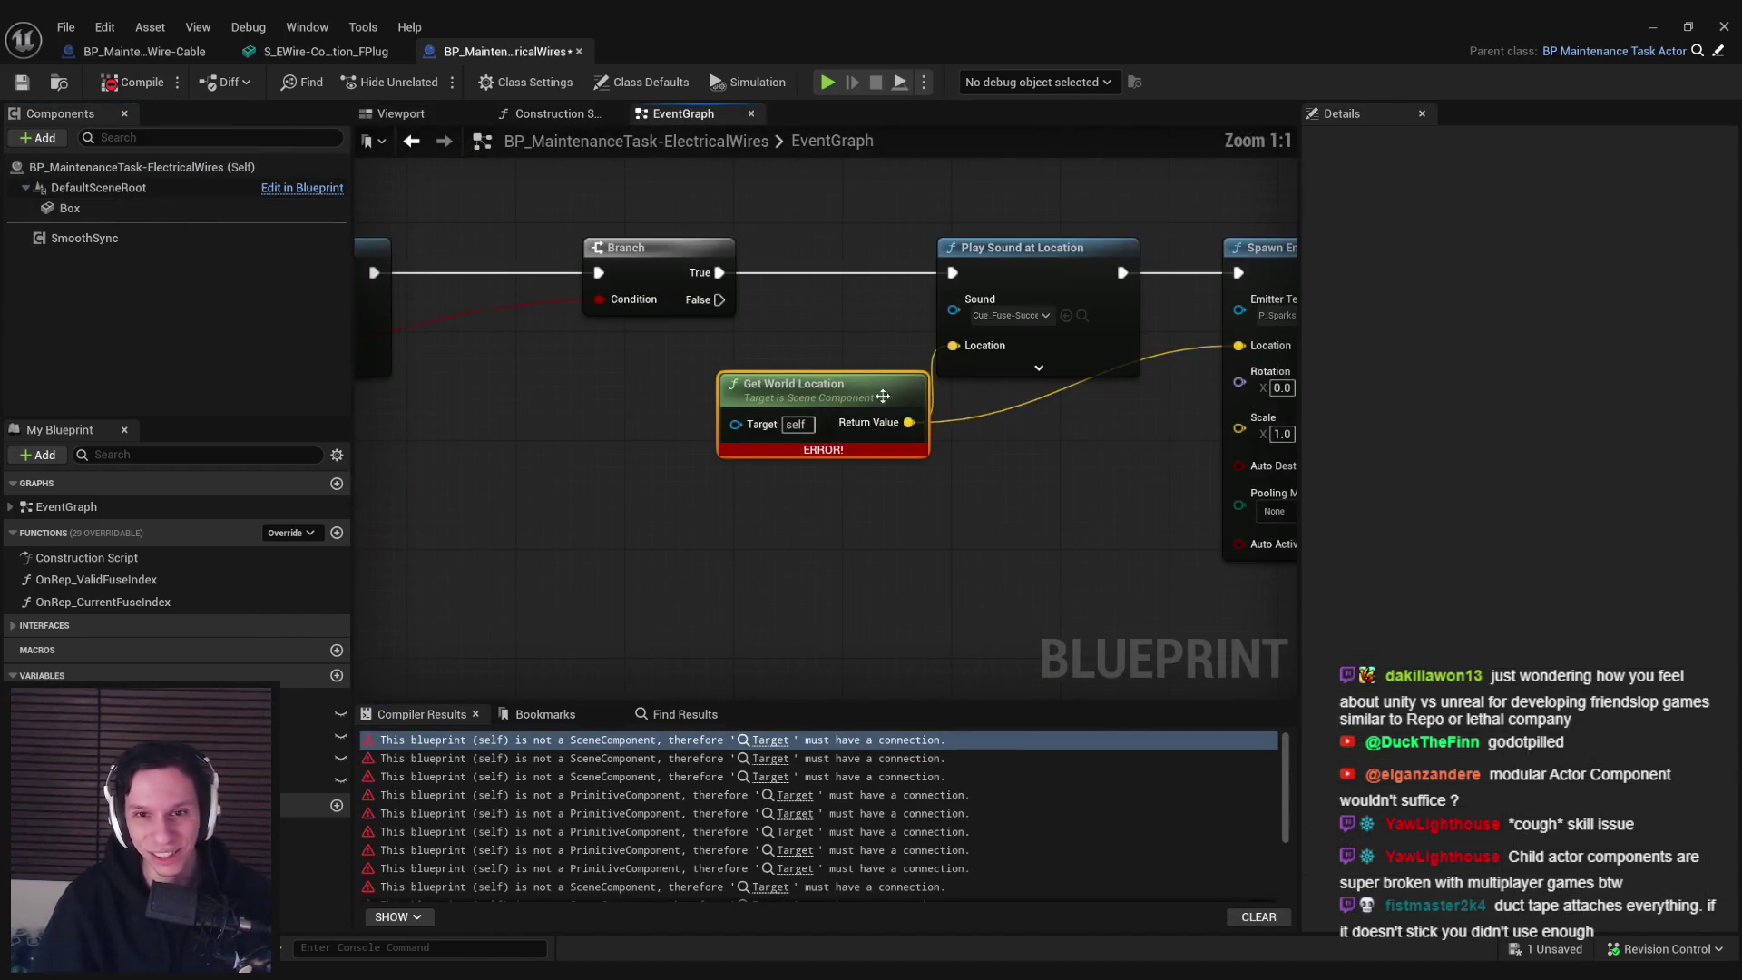
scroll(881, 396, down, 2)
mouse_move(761, 328)
mouse_down()
mouse_move(728, 464)
mouse_move(988, 396)
mouse_up()
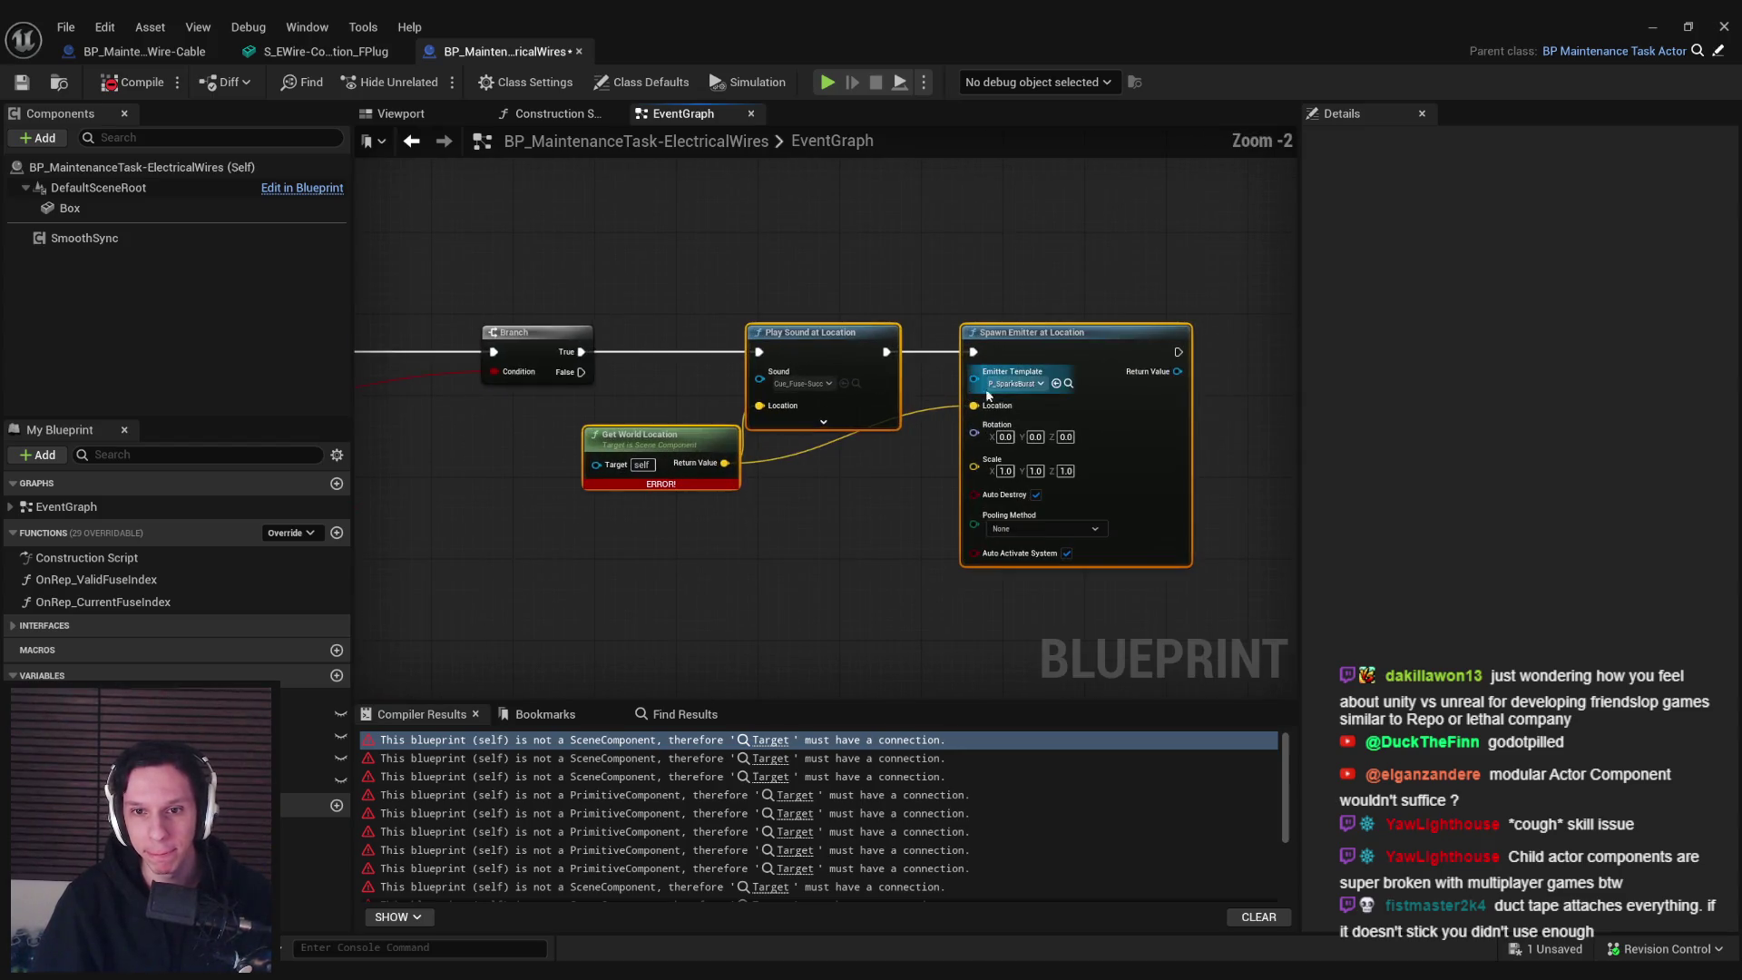
scroll(802, 492, down, 3)
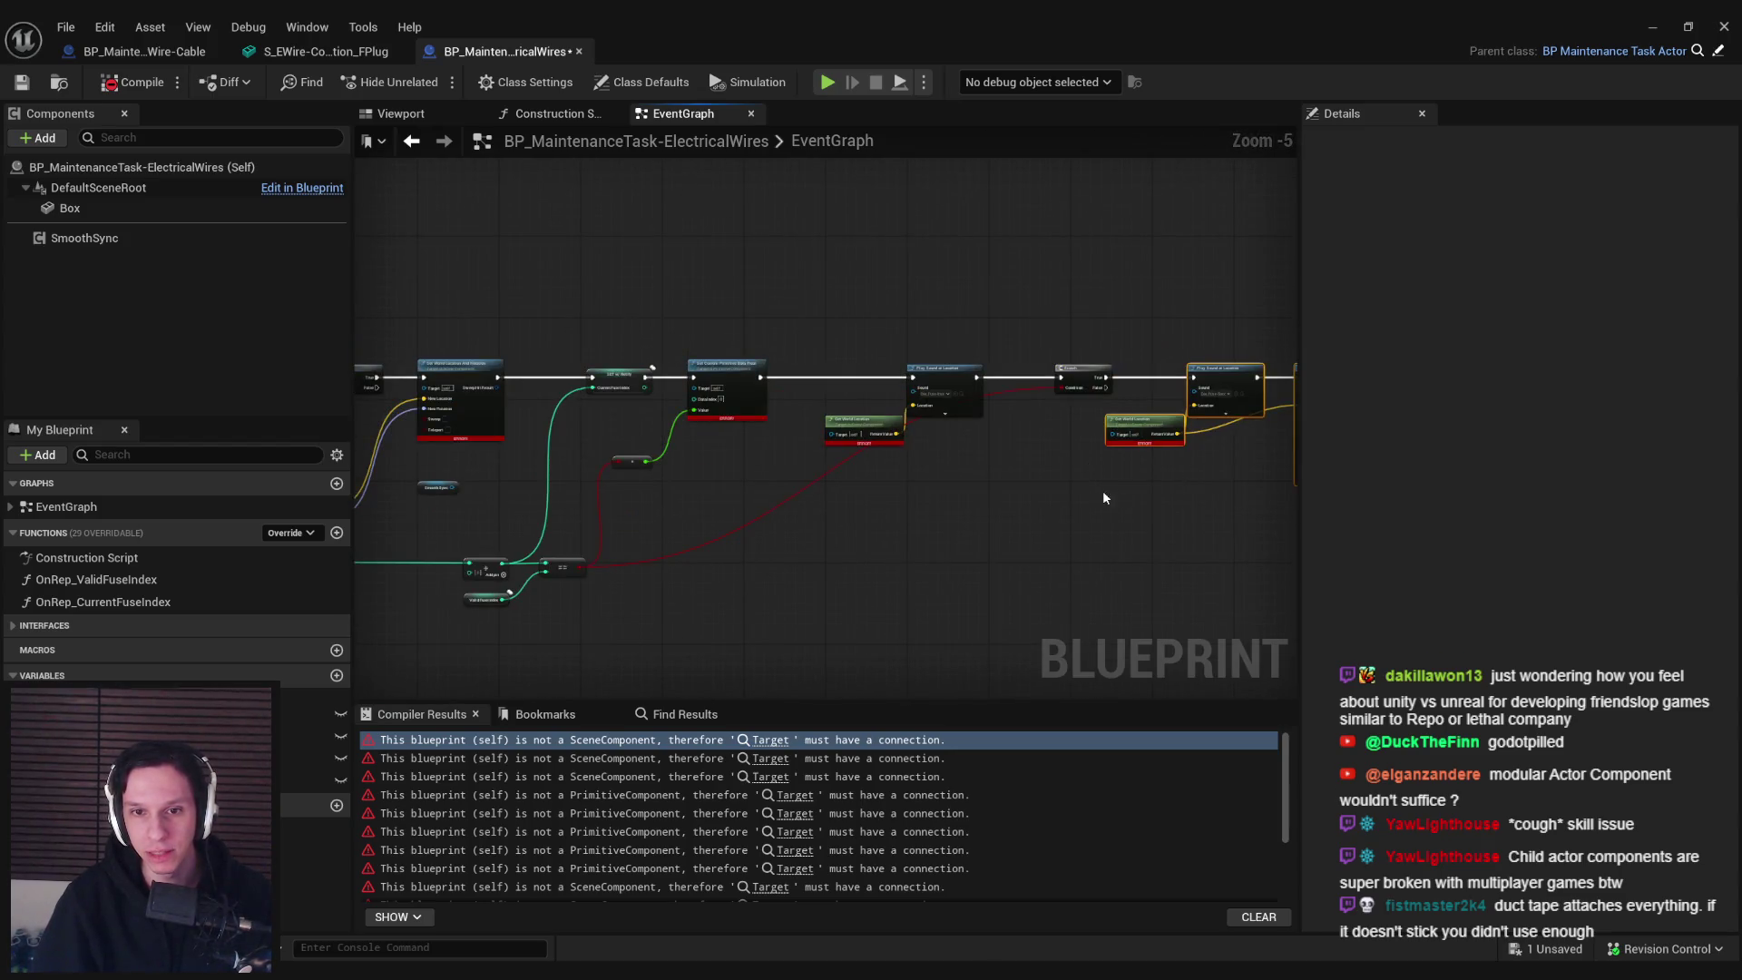
scroll(1104, 497, down, 2)
scroll(762, 359, up, 3)
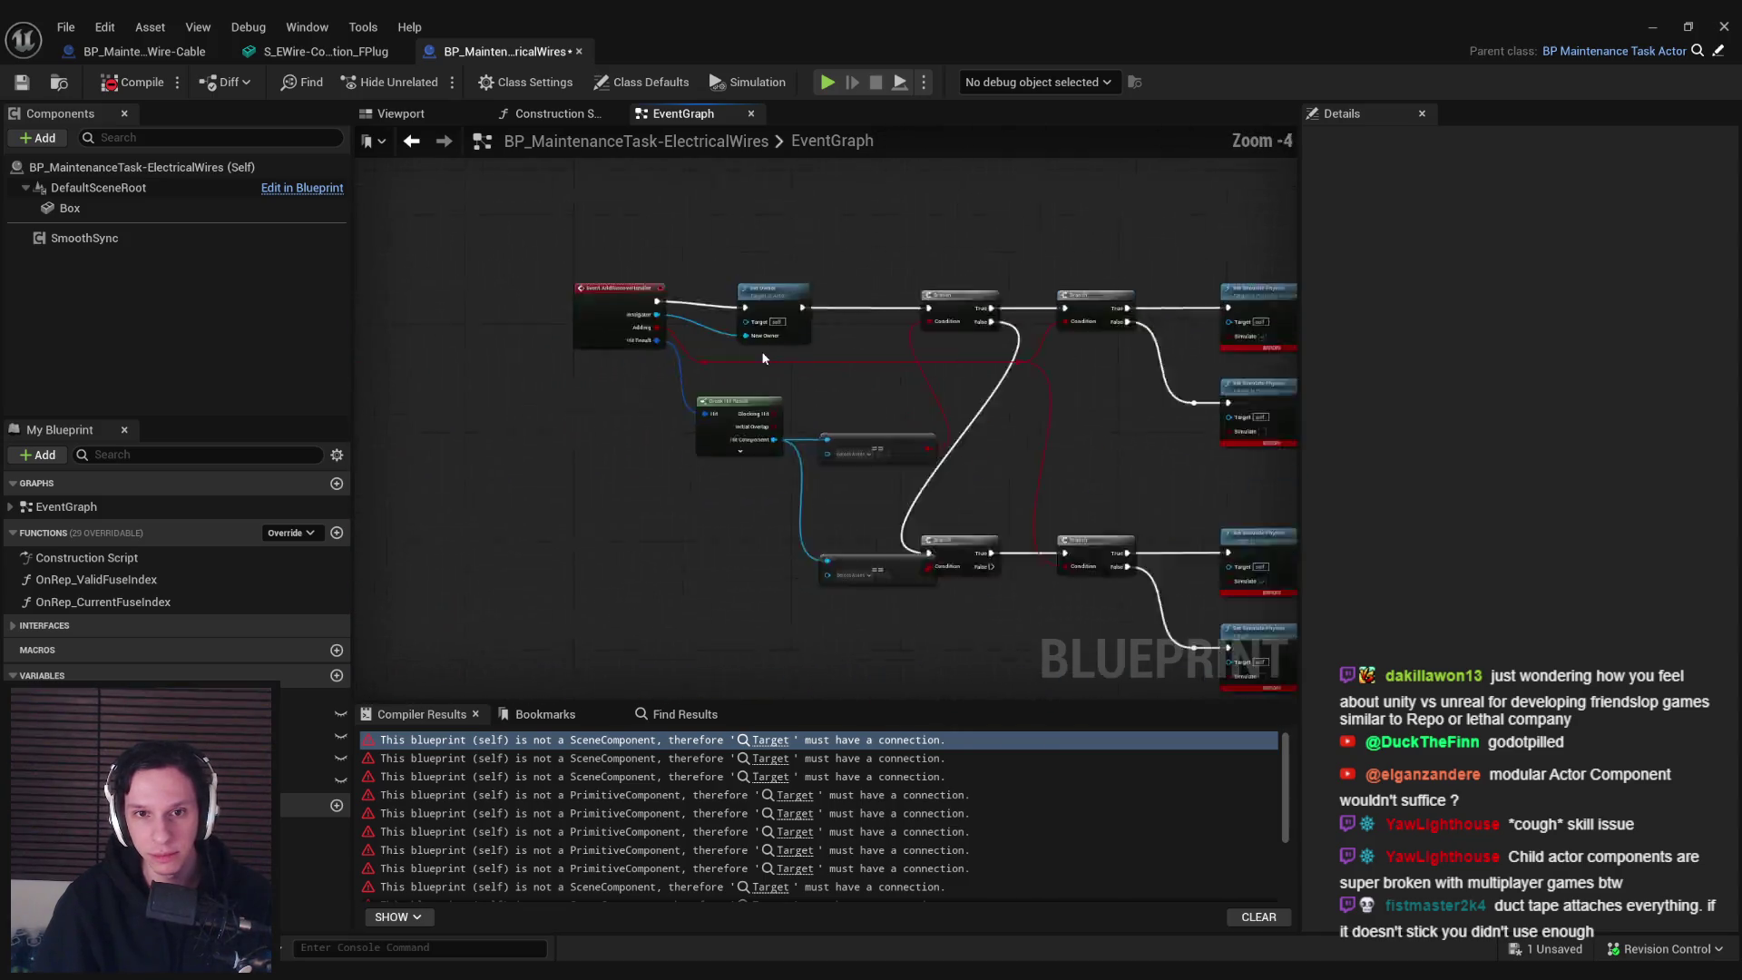
scroll(762, 358, up, 2)
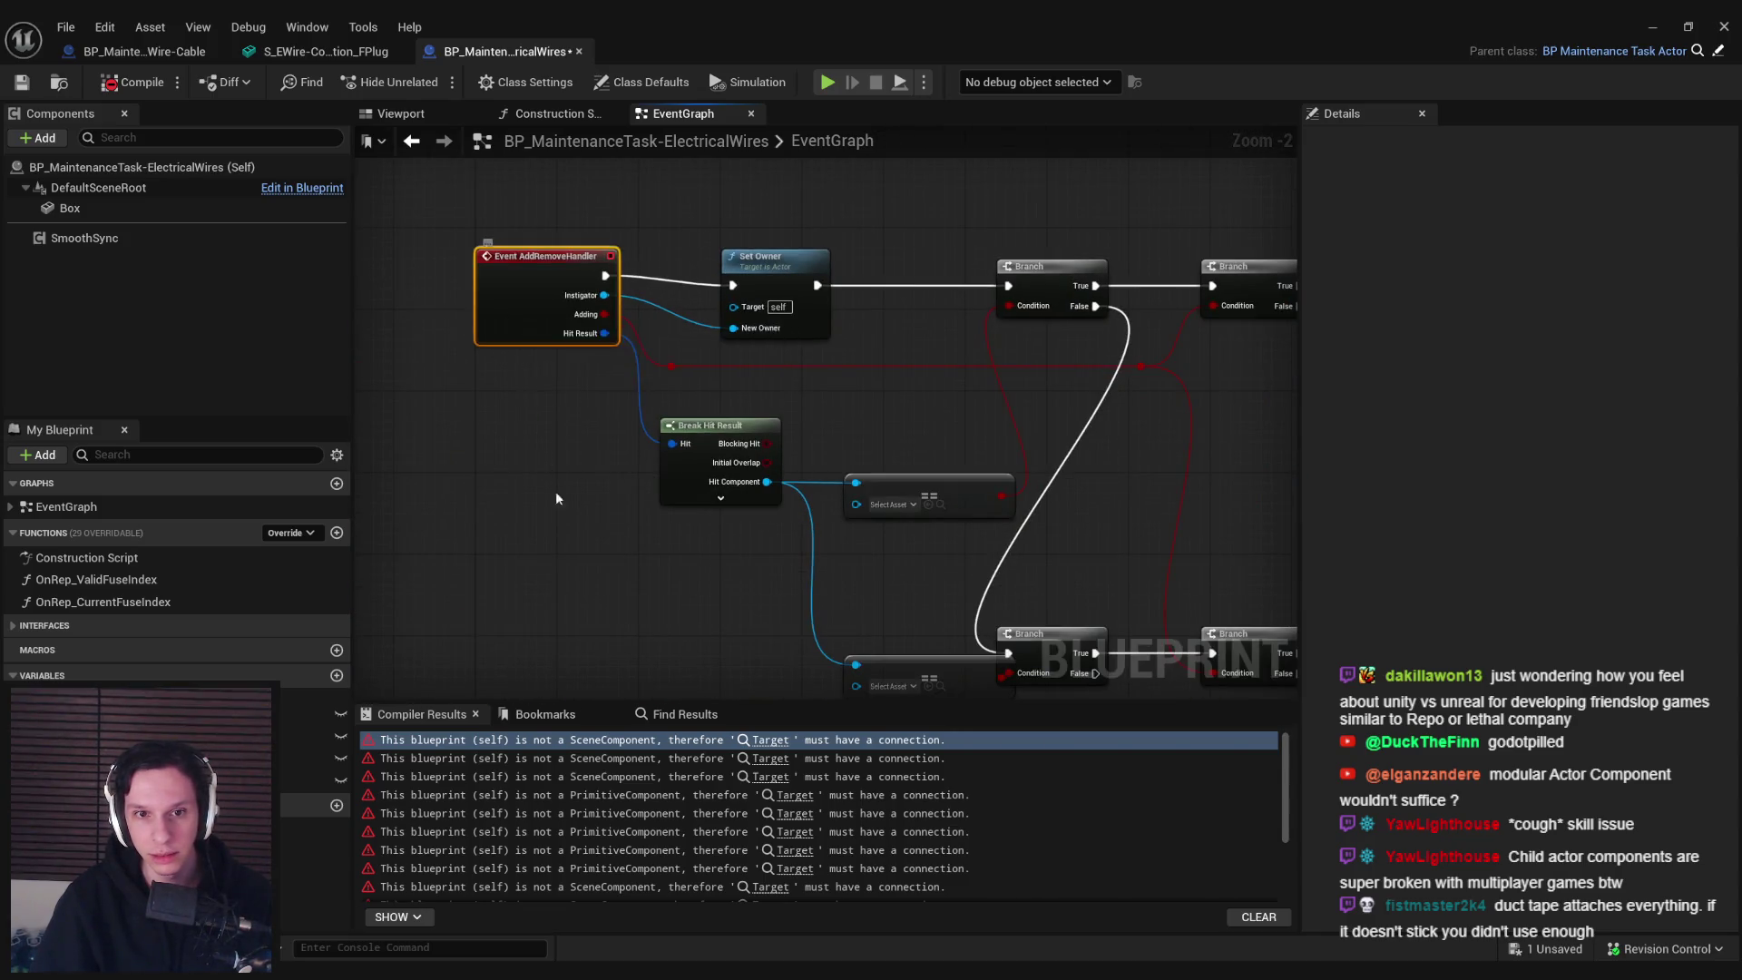
scroll(556, 492, down, 4)
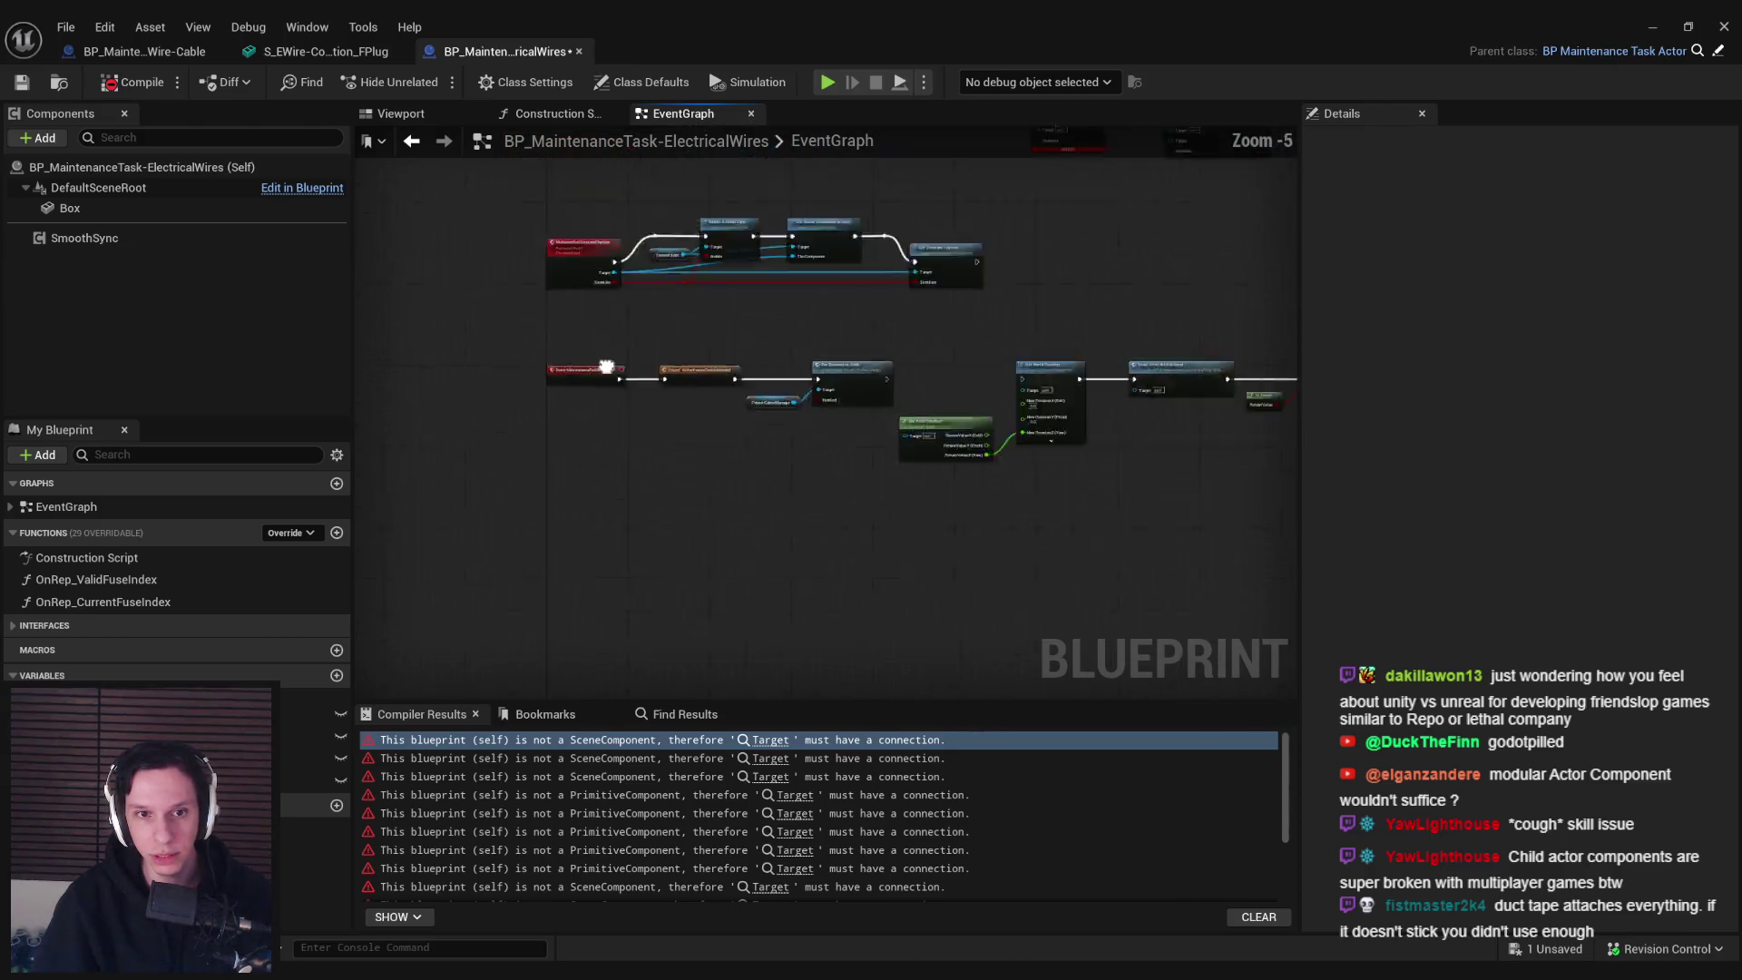
scroll(943, 410, up, 3)
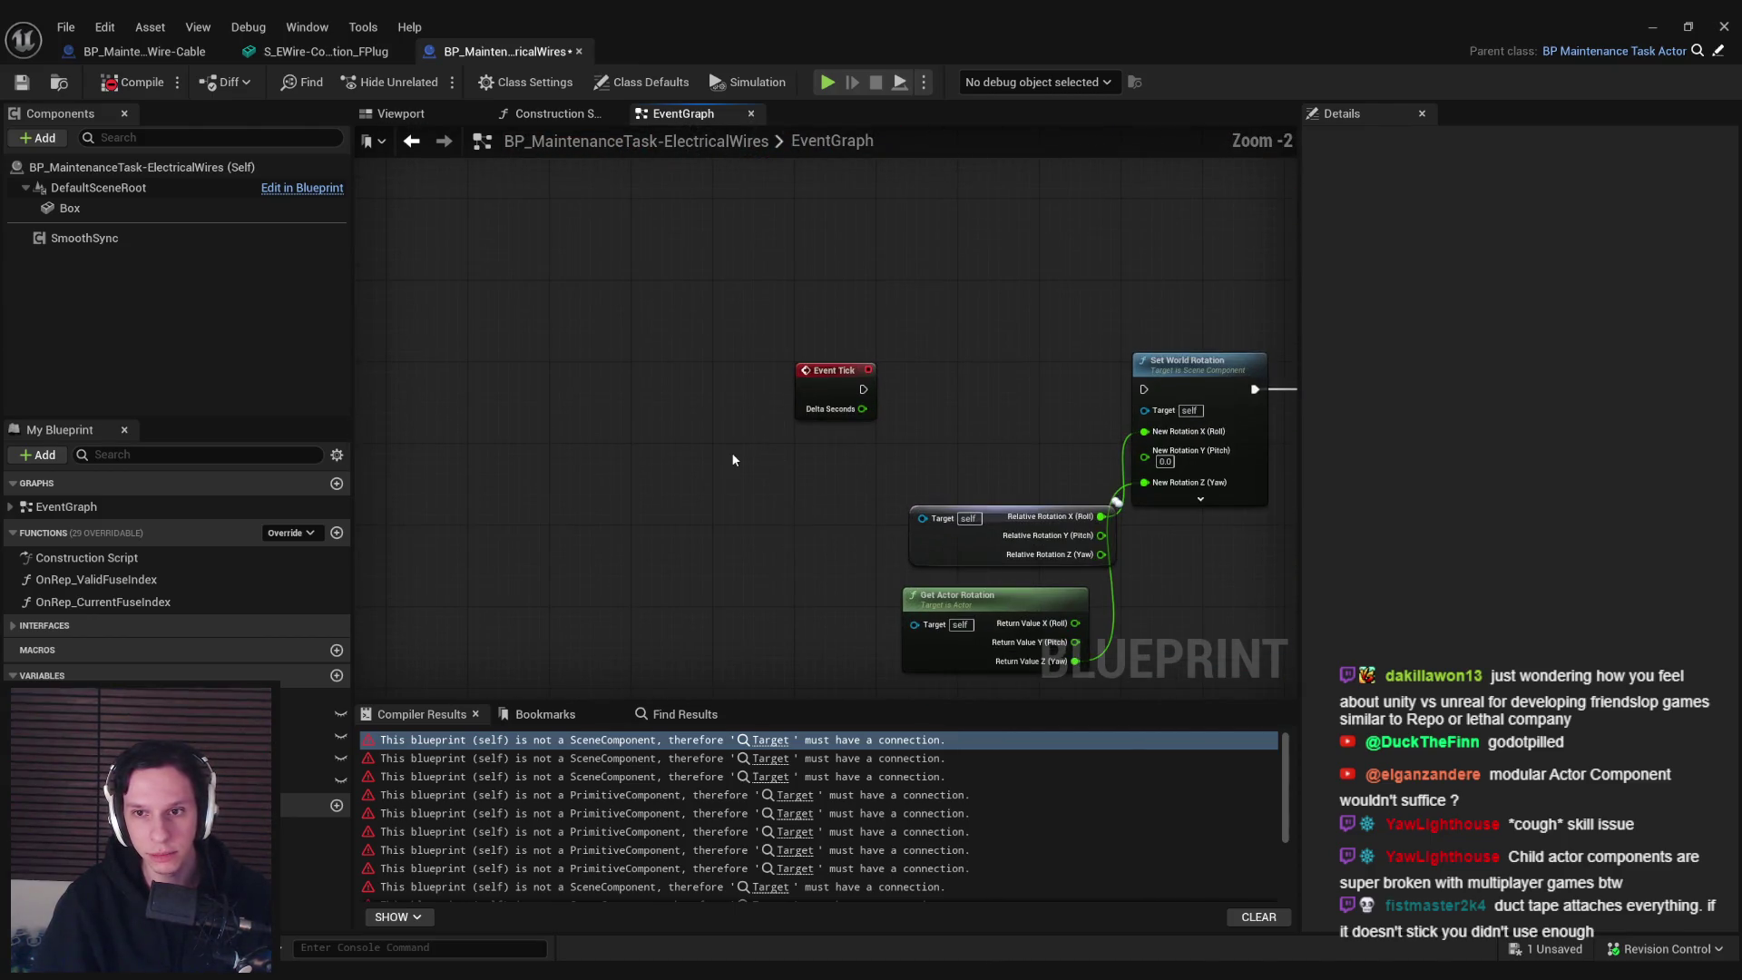
scroll(731, 452, down, 1)
drag(721, 456, 844, 416)
scroll(844, 417, up, 2)
scroll(844, 416, down, 4)
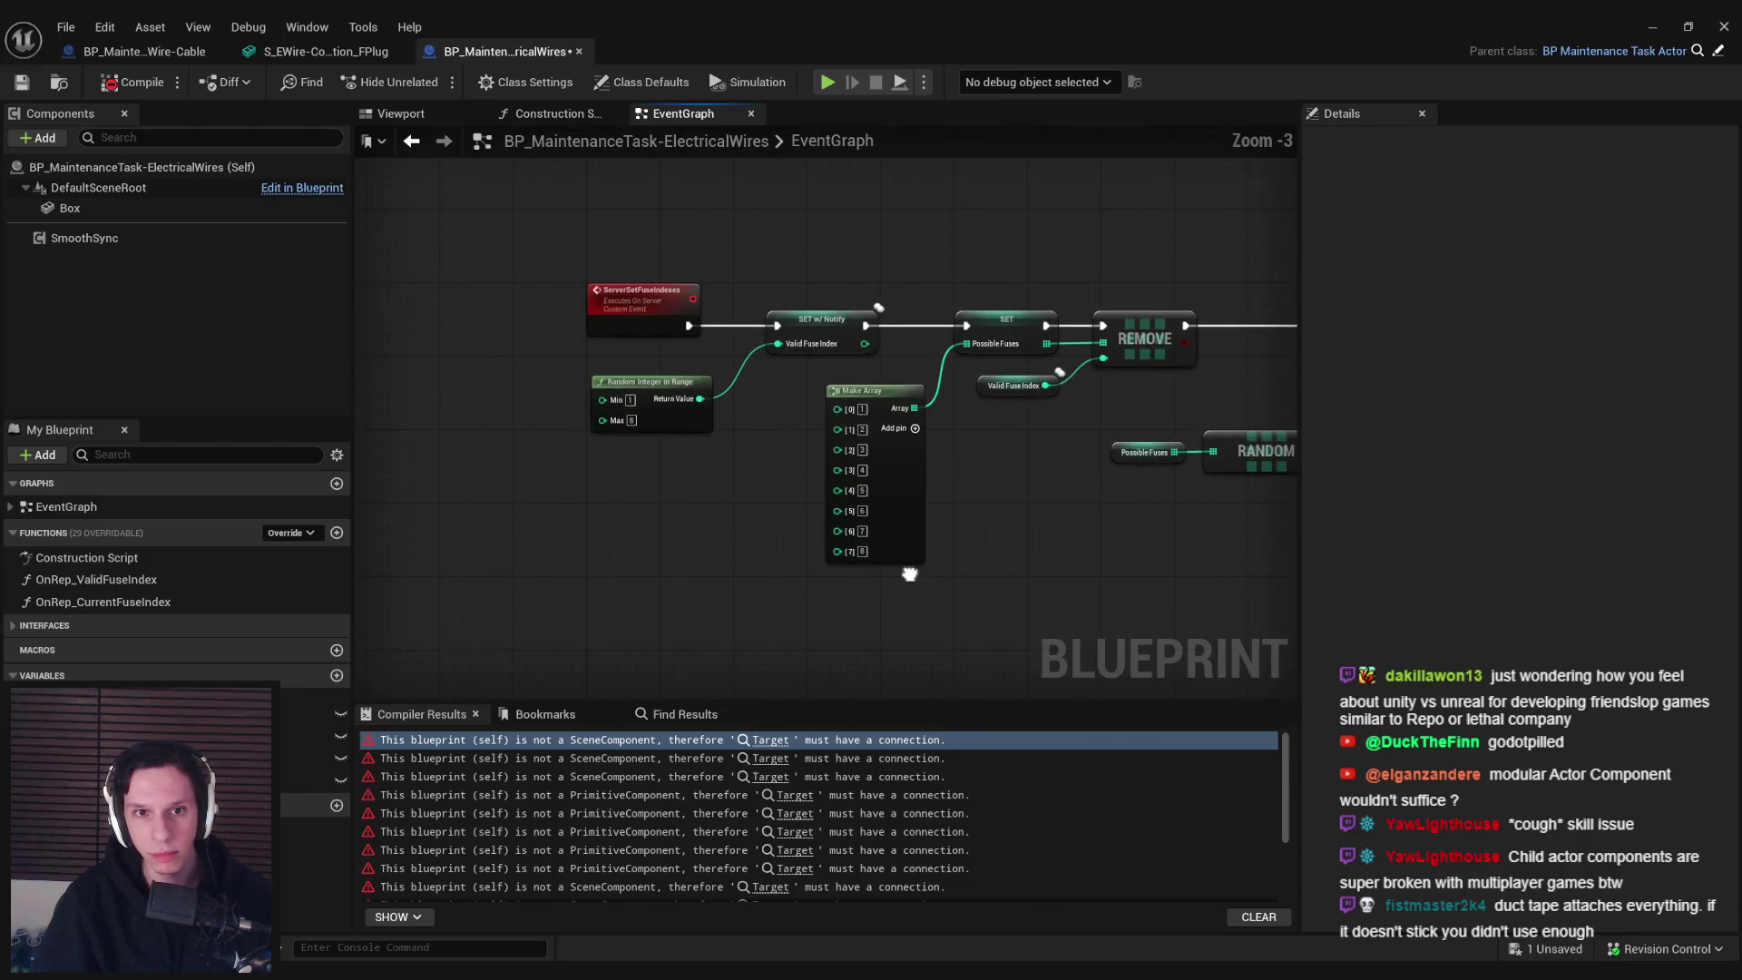
scroll(787, 420, up, 3)
scroll(764, 454, down, 3)
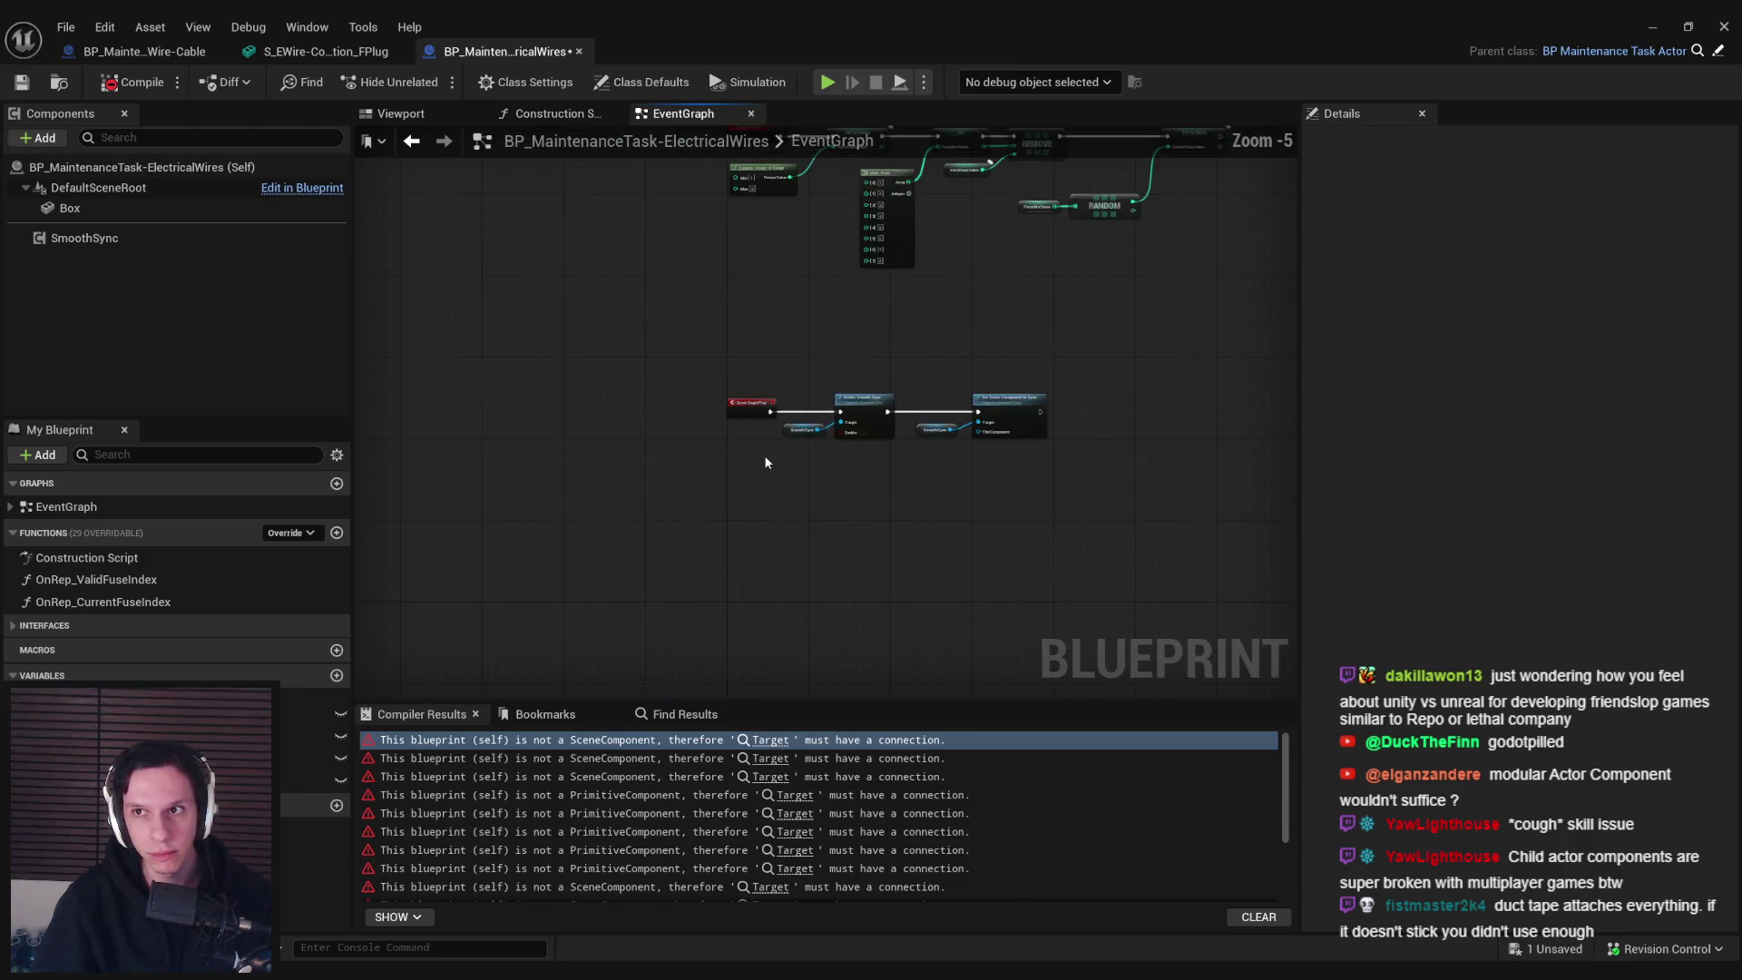
Delete the Event AddRemoveHandler node after checking the implemented interfaces
click(738, 324)
scroll(738, 324, up, 5)
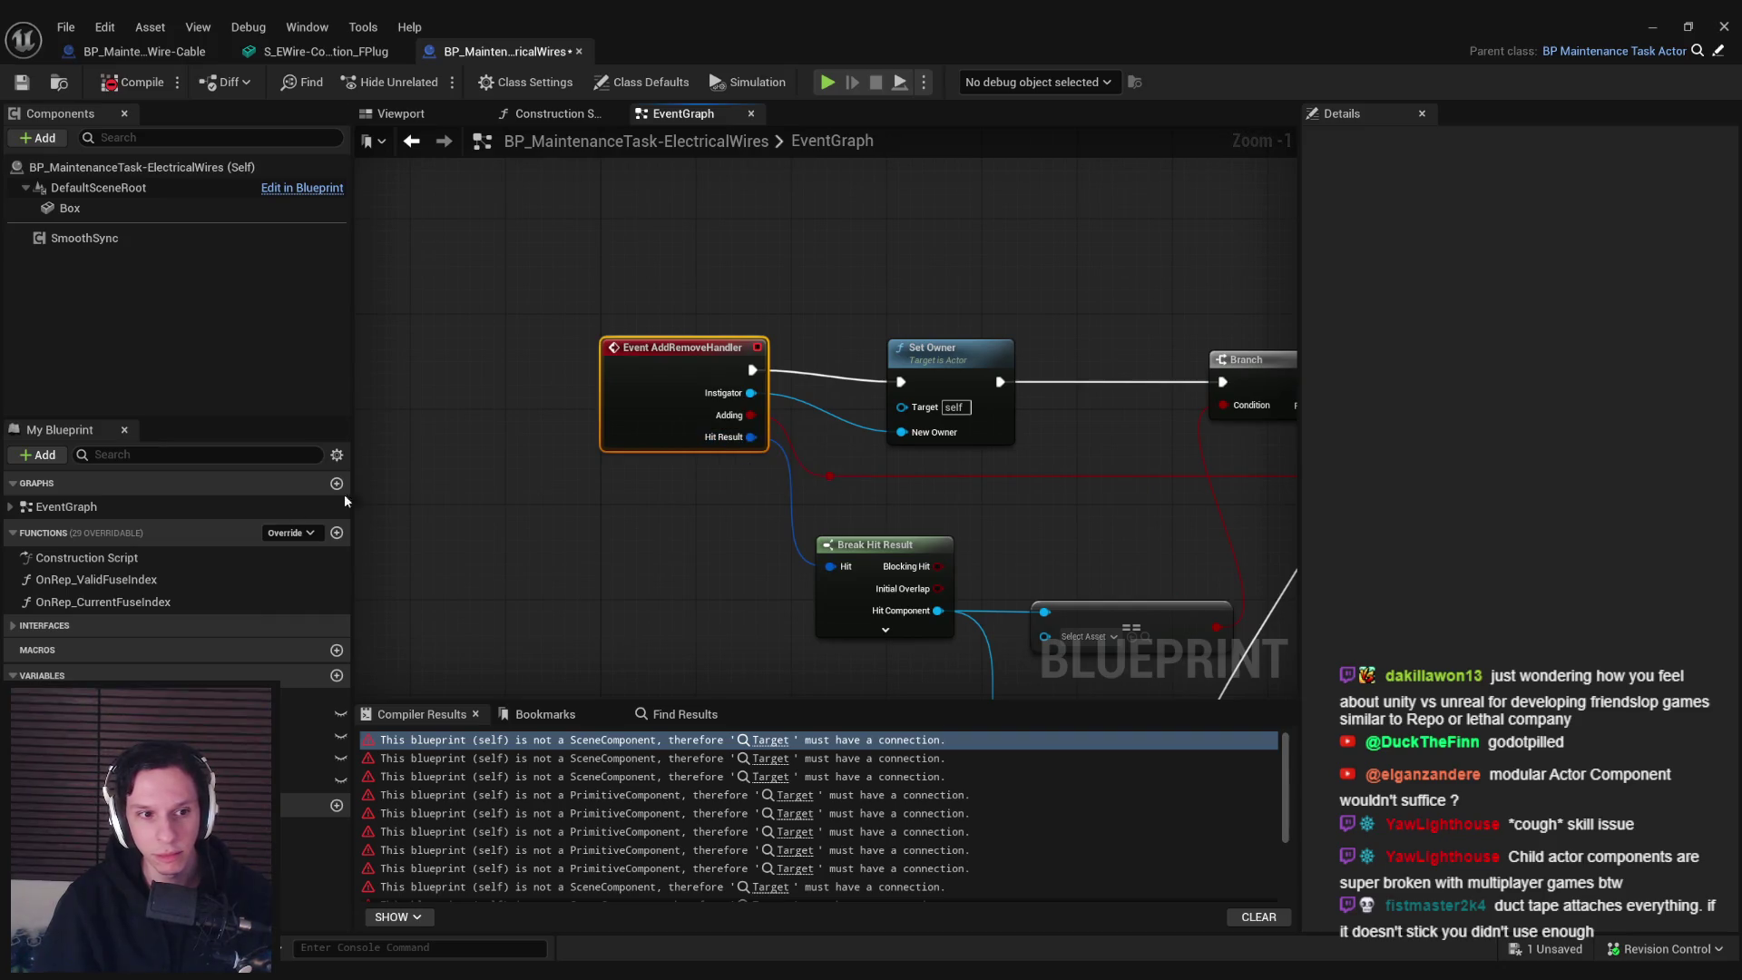
click(43, 625)
drag(624, 422, 622, 394)
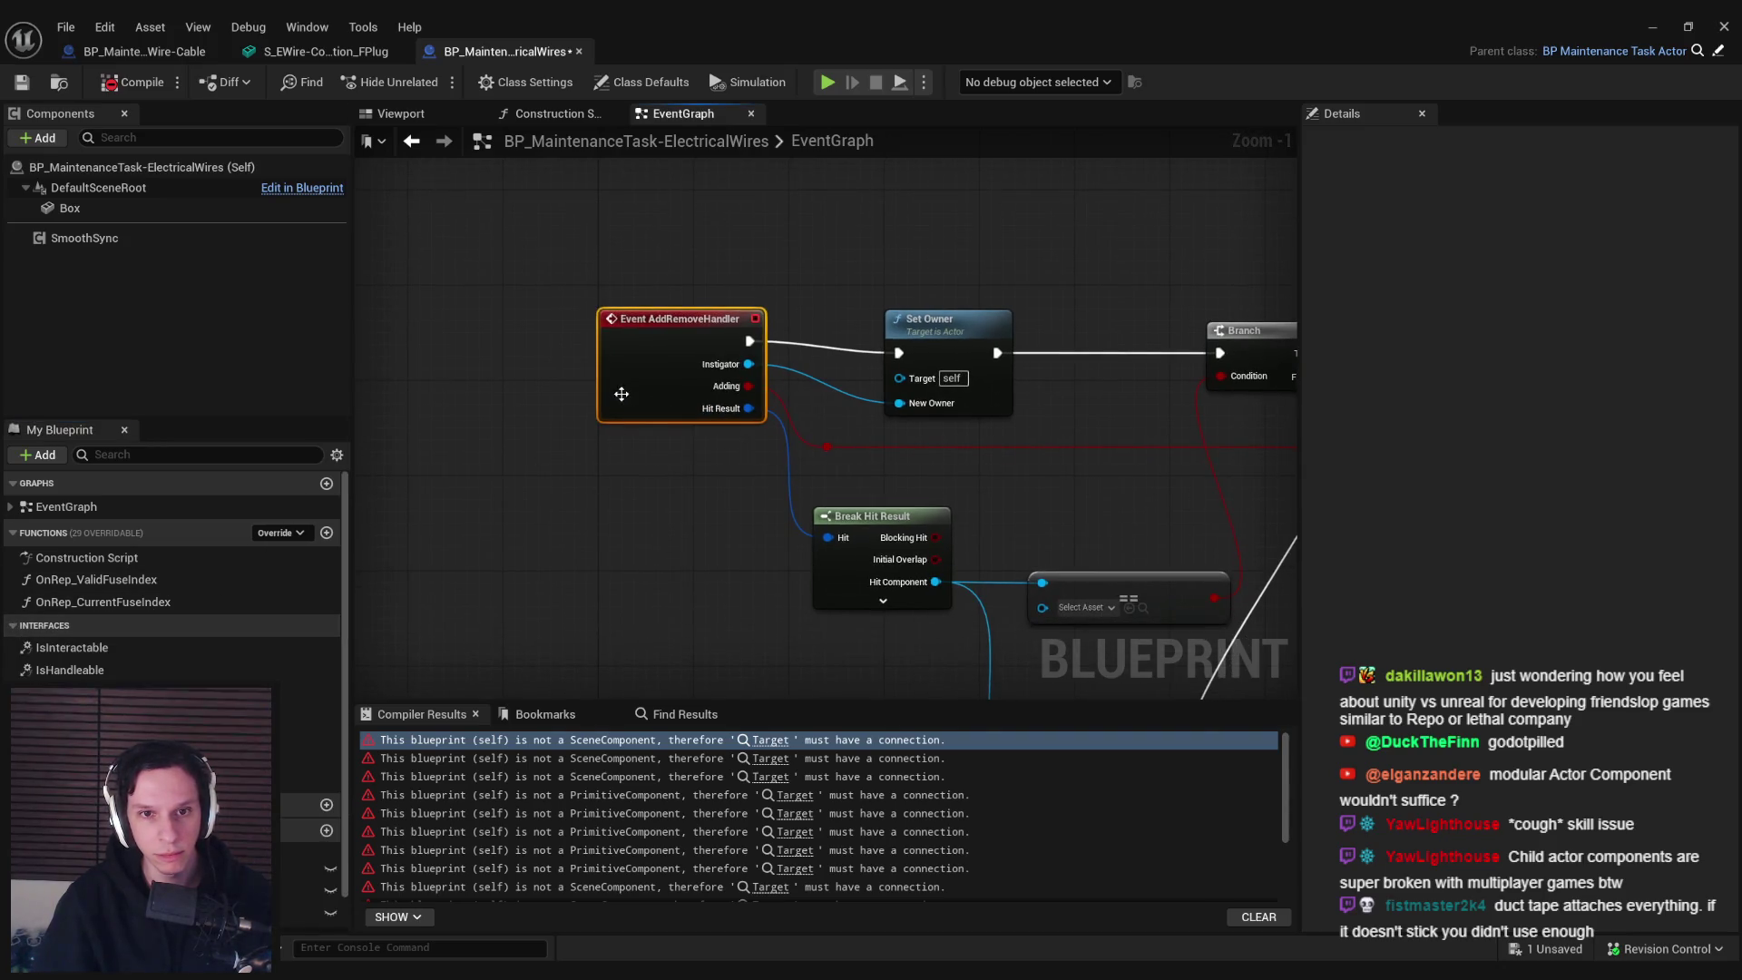
key(Delete)
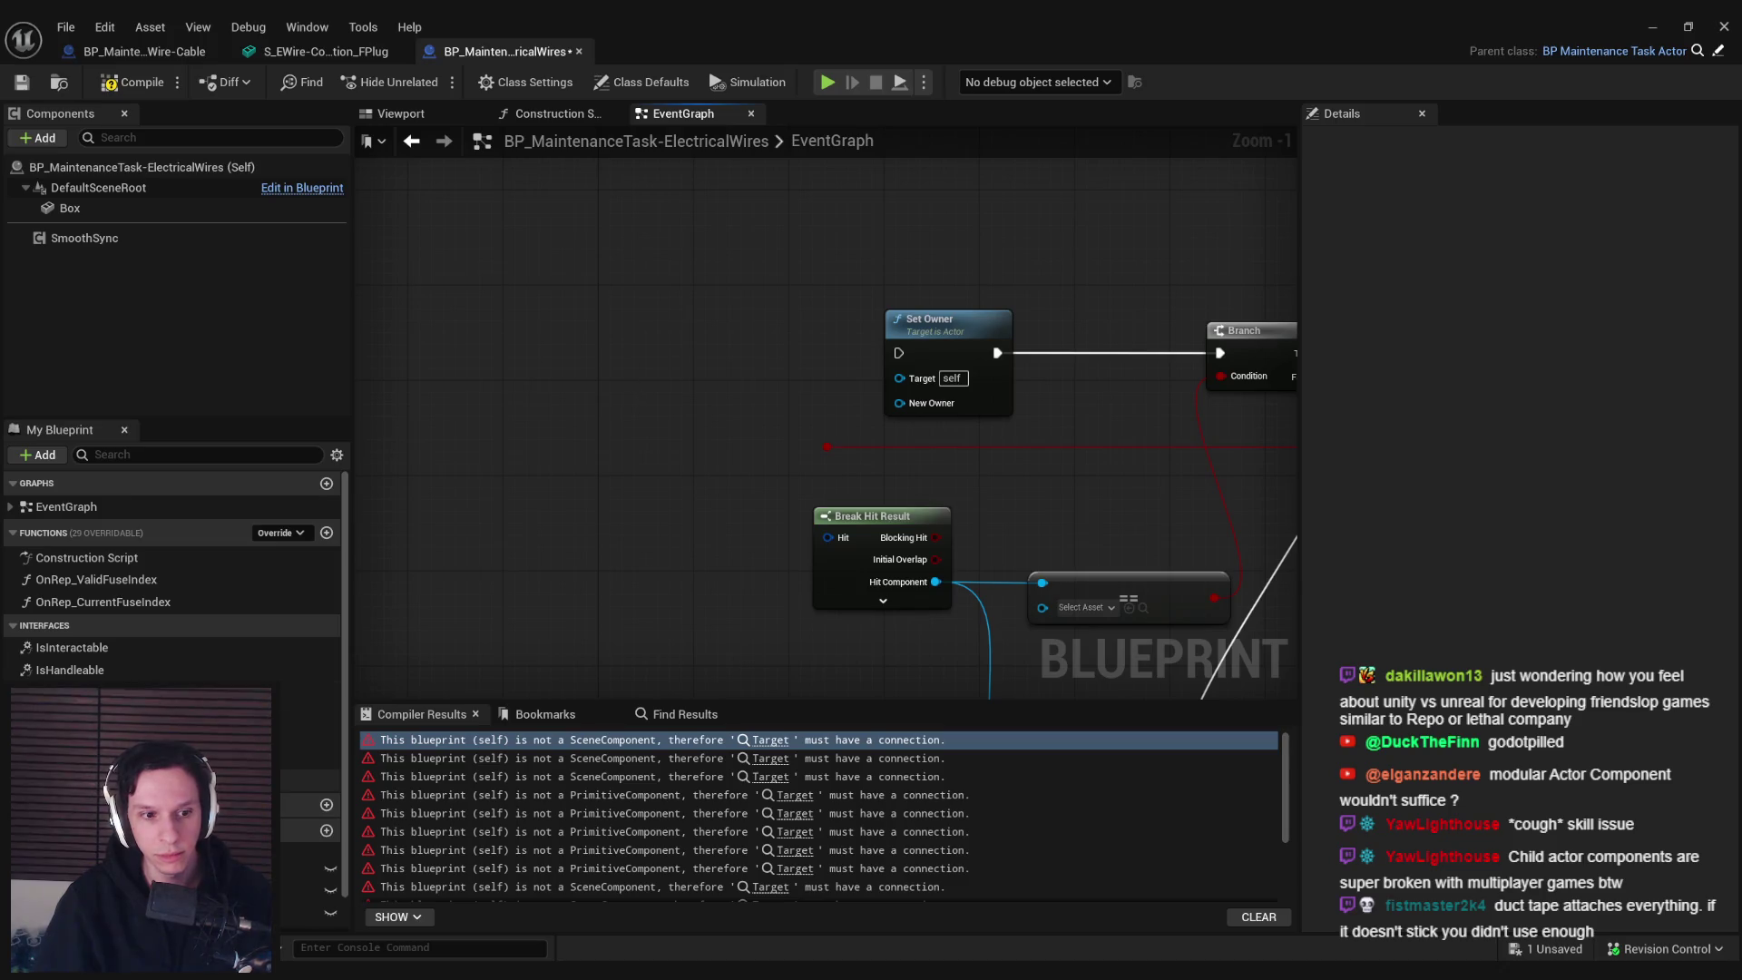
mouse_move(309, 780)
mouse_down()
mouse_move(299, 739)
mouse_move(706, 379)
mouse_up()
At the flagged error node, delete the top row of SmoothSync nodes and recompile
click(770, 739)
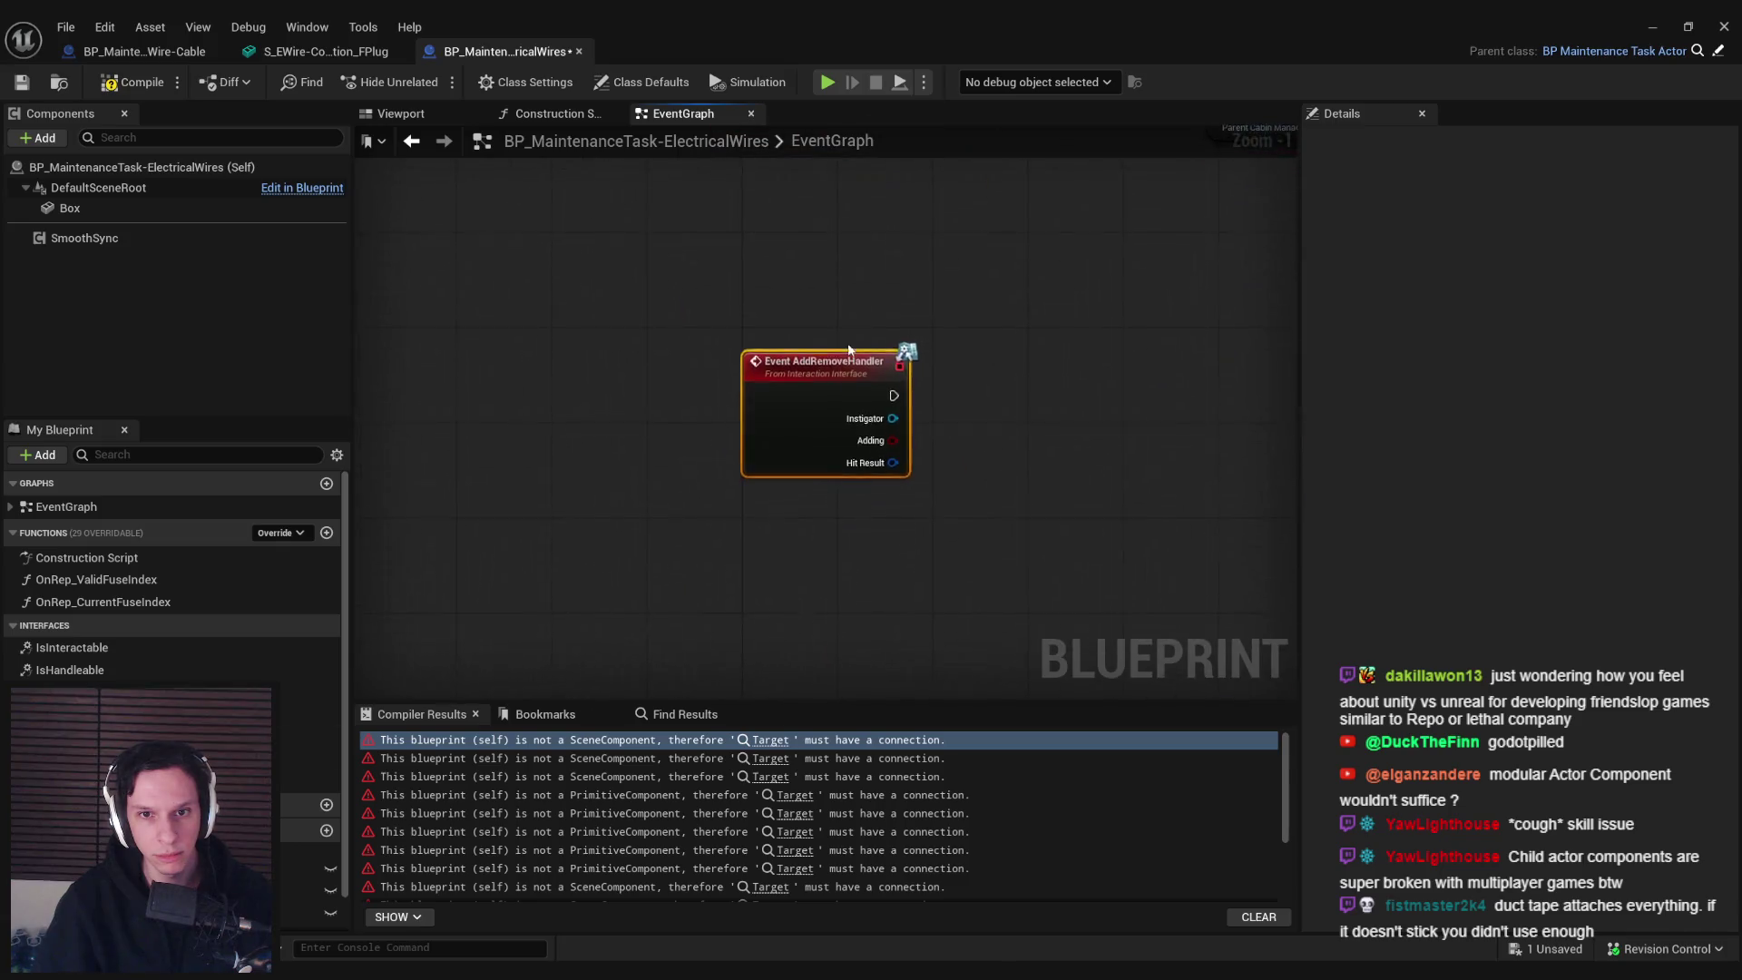
scroll(764, 465, down, 5)
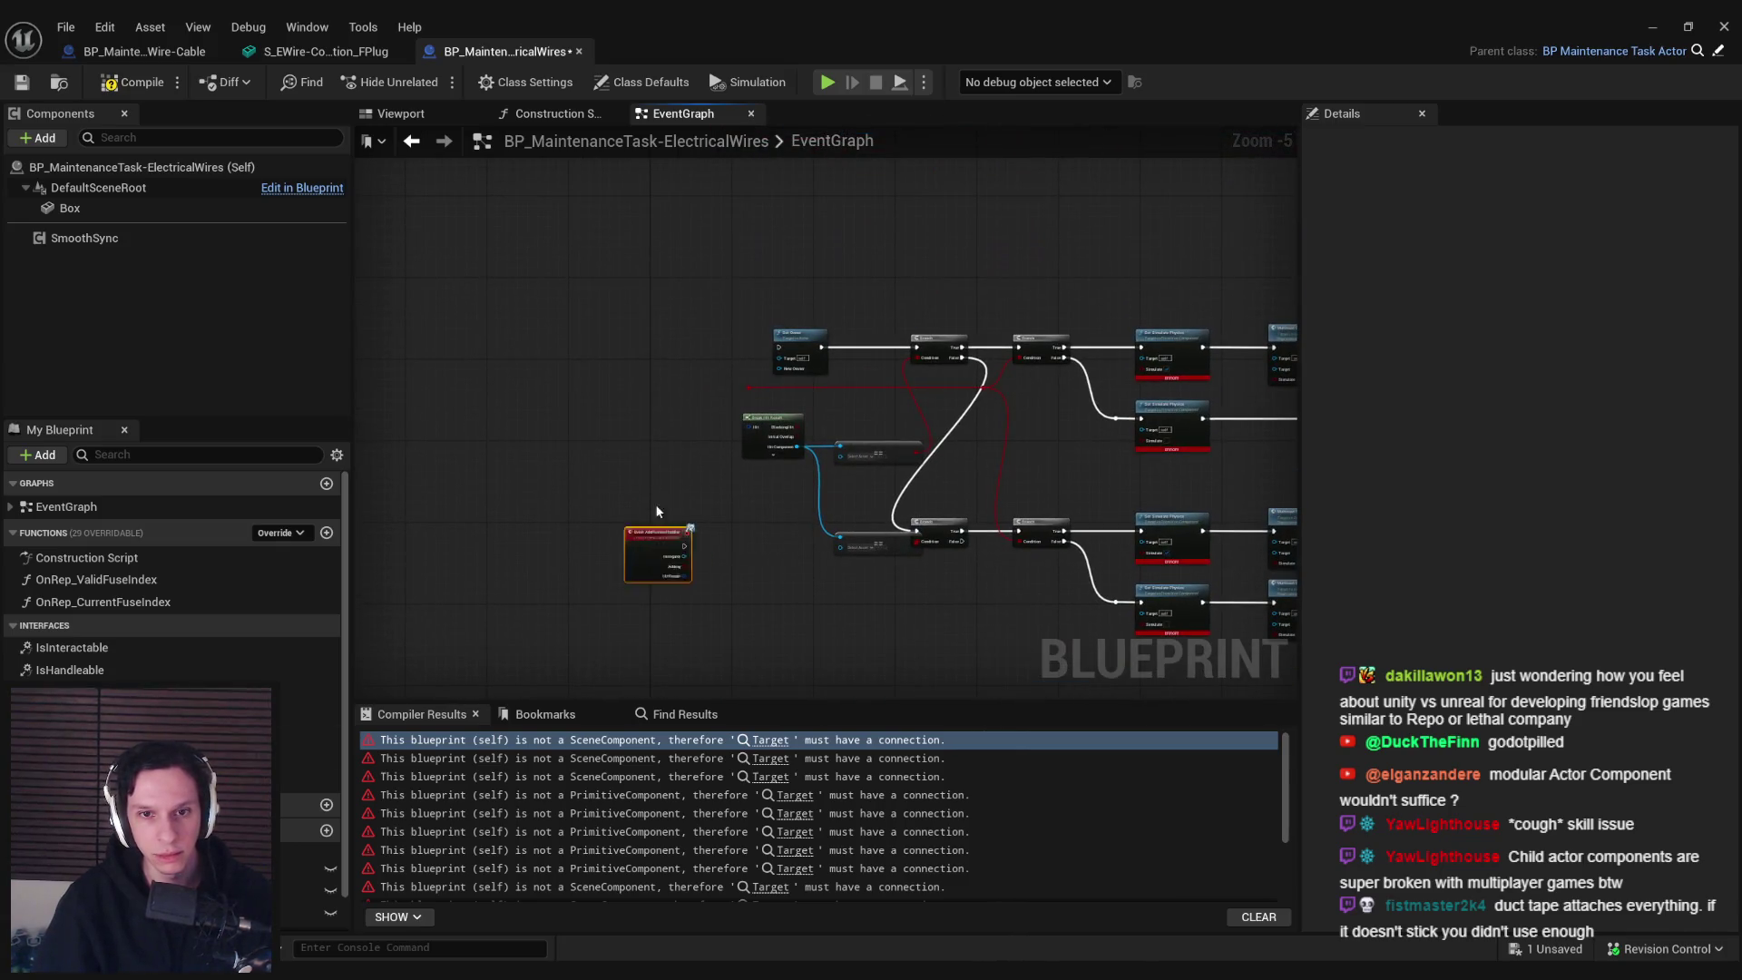
scroll(671, 376, up, 2)
drag(671, 365, 672, 355)
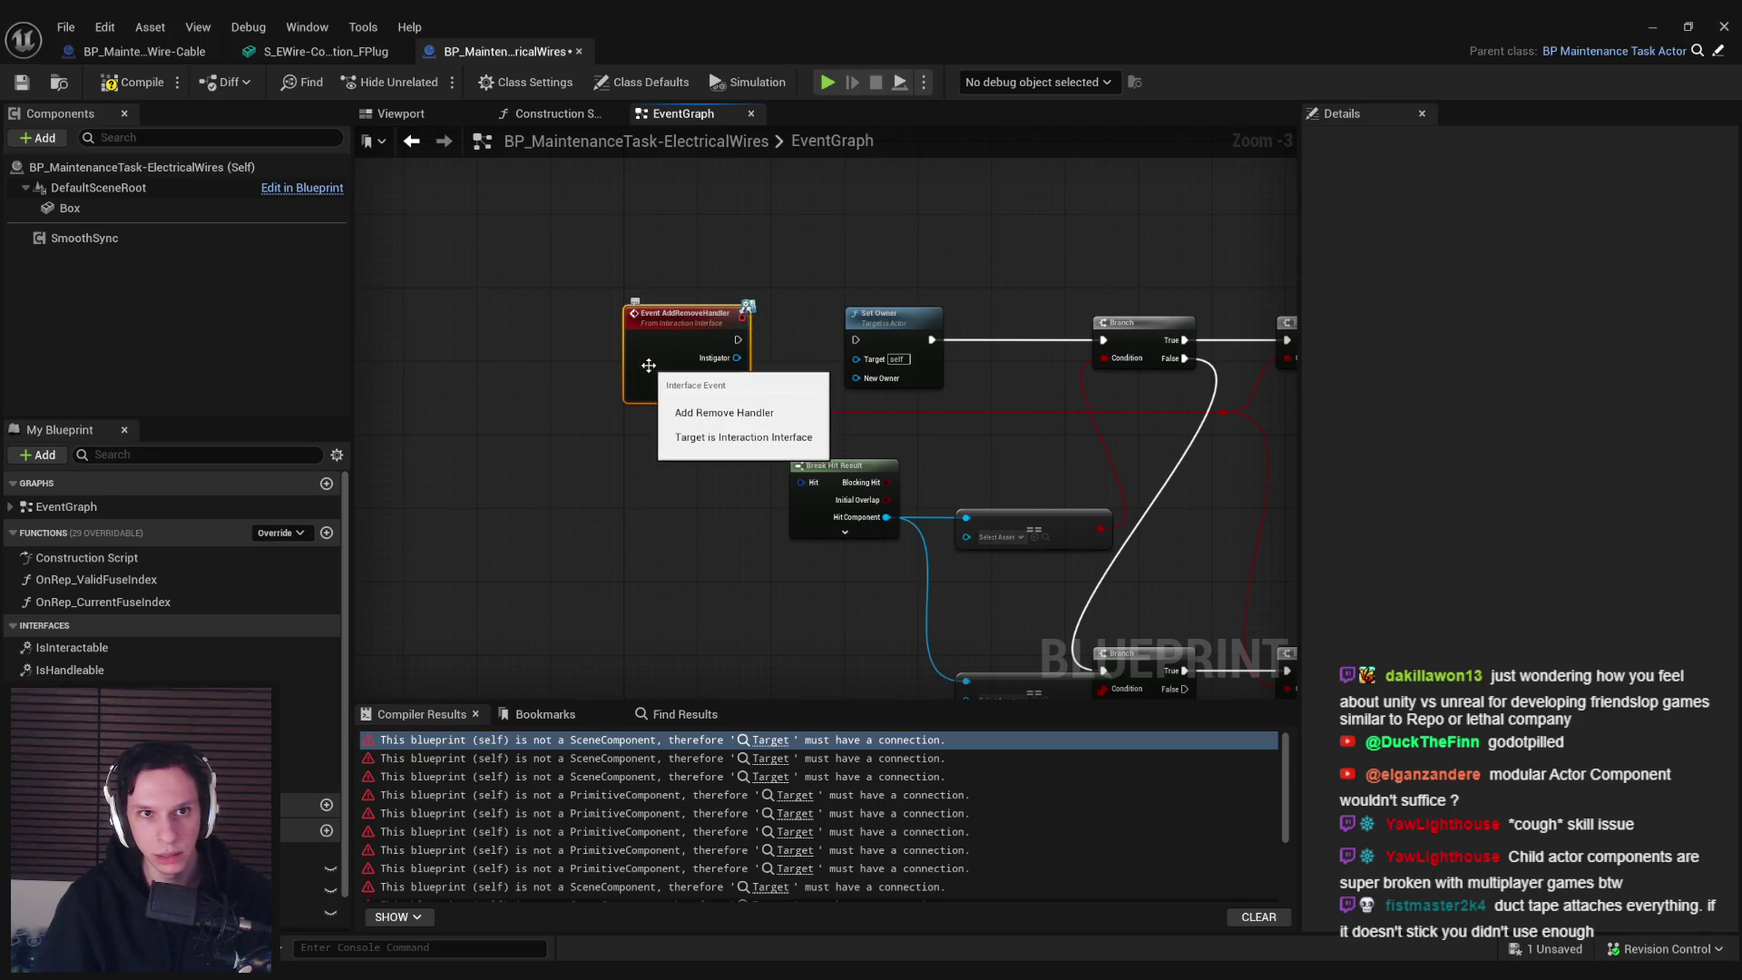
scroll(603, 404, down, 2)
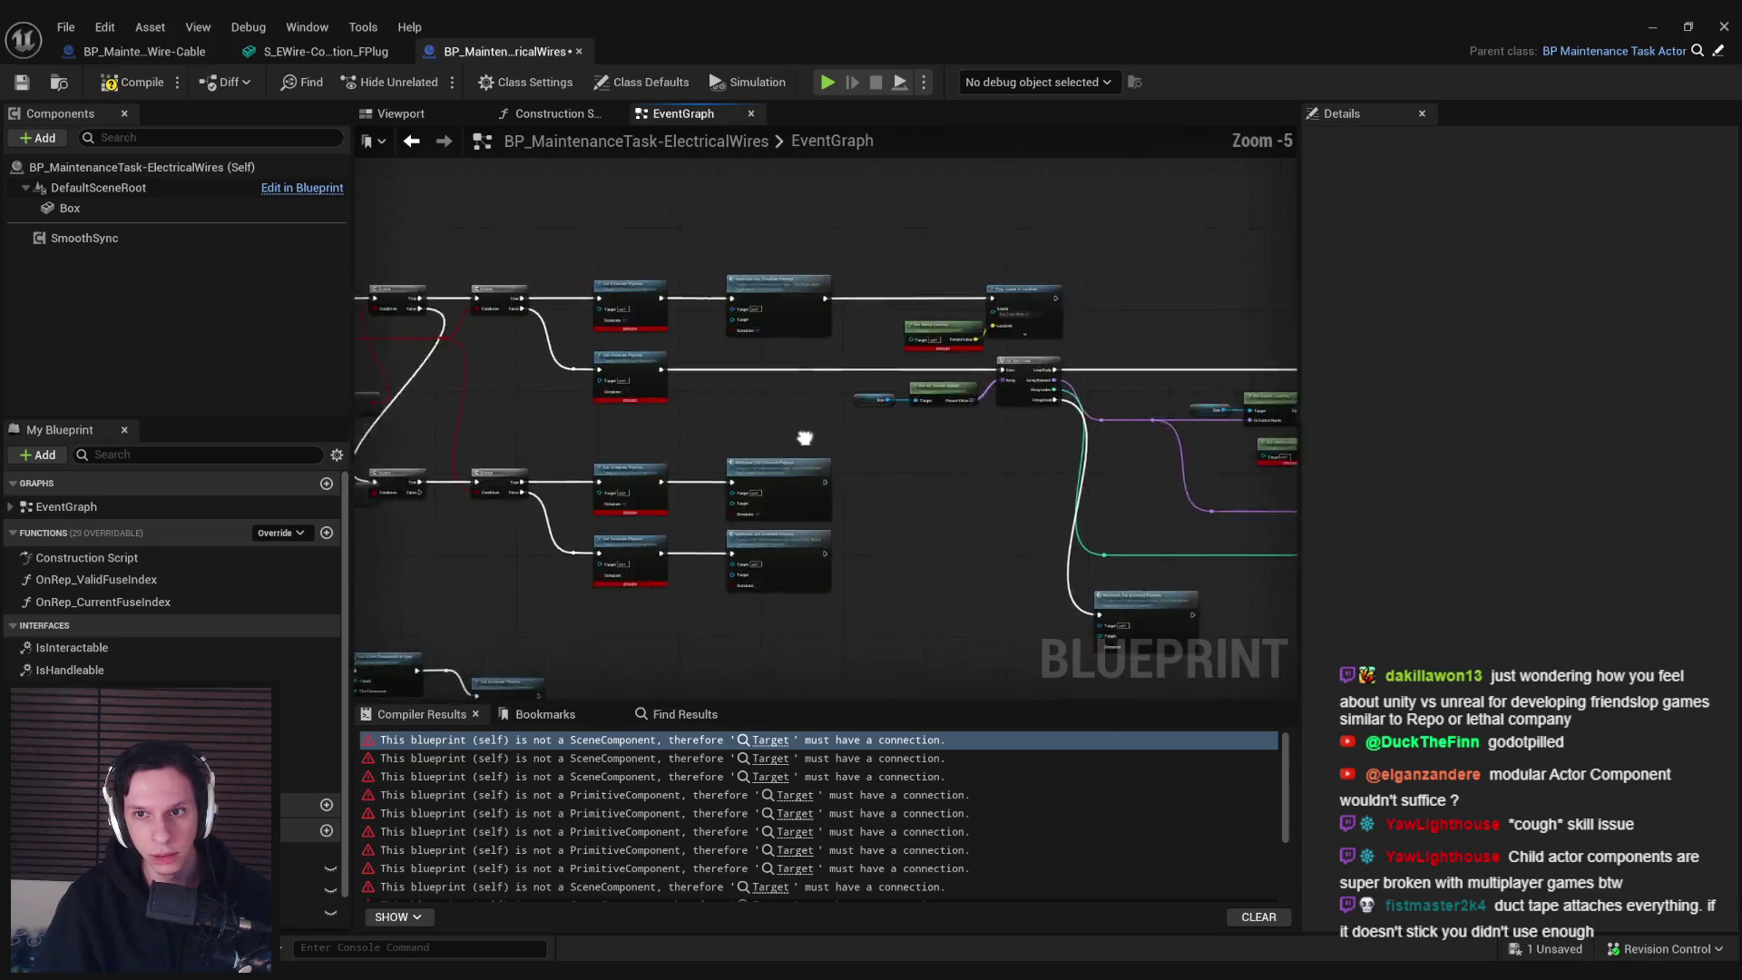
scroll(961, 373, down, 2)
mouse_move(550, 234)
mouse_down()
mouse_move(1091, 459)
mouse_move(891, 426)
mouse_move(546, 292)
mouse_up()
mouse_move(416, 272)
mouse_down()
mouse_move(1178, 490)
mouse_move(1162, 506)
mouse_move(1243, 366)
mouse_up()
scroll(844, 453, up, 5)
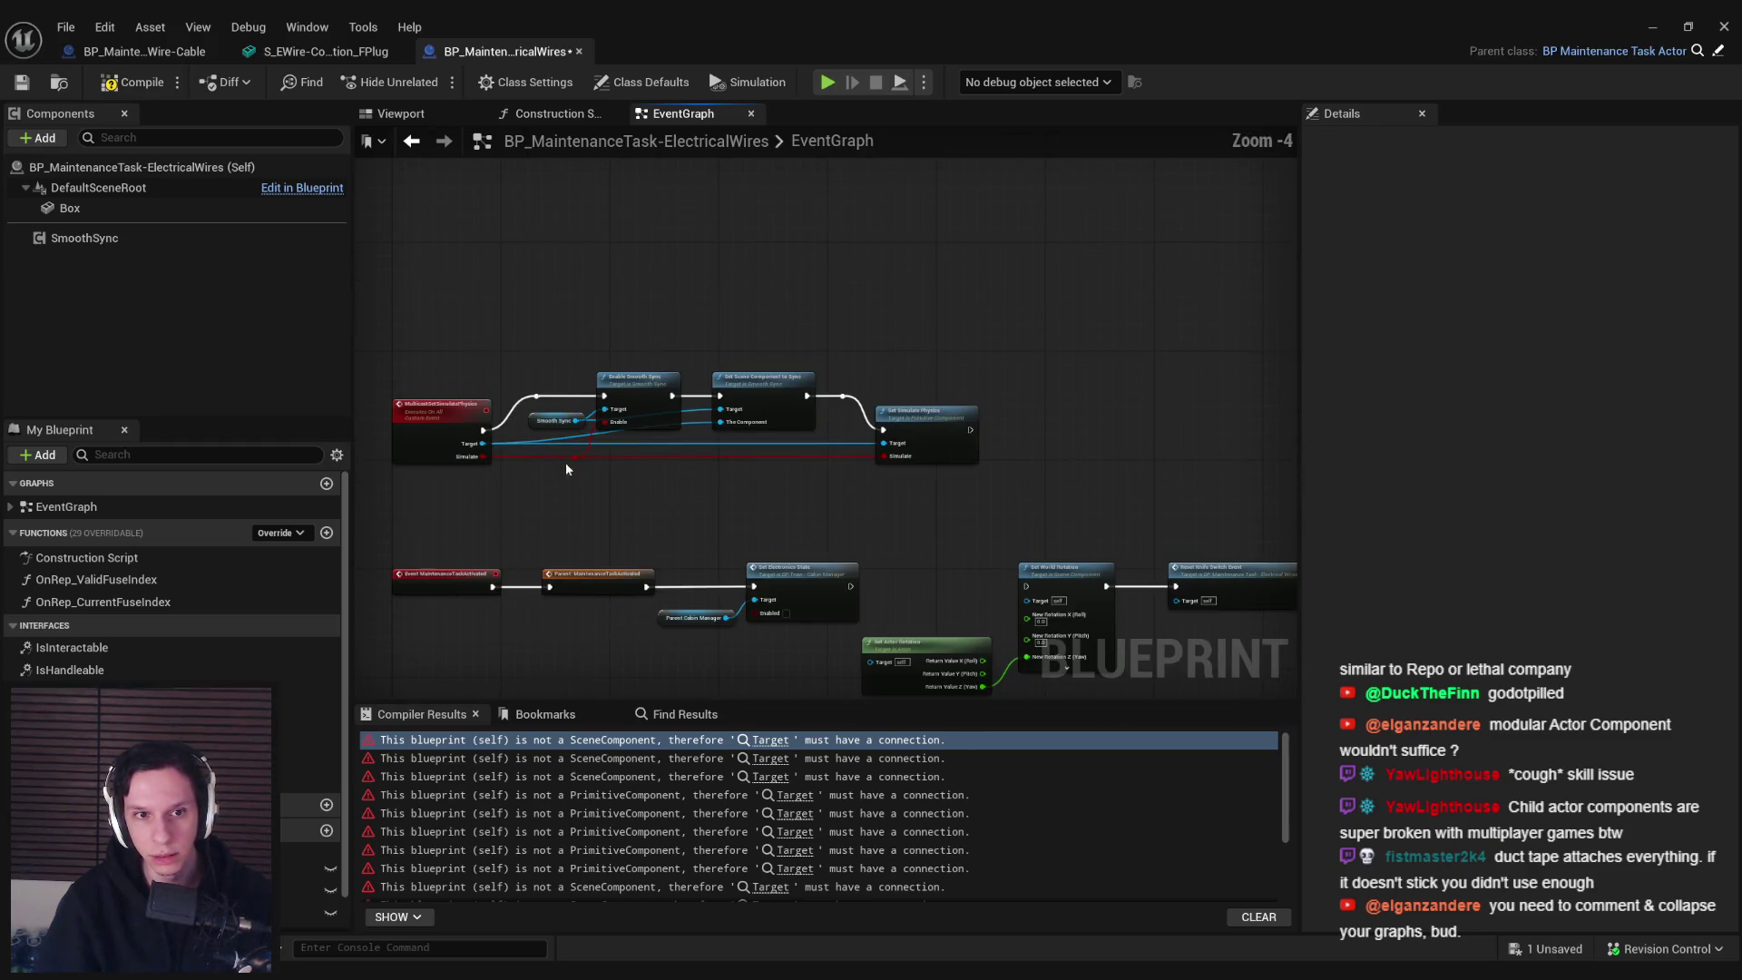
scroll(432, 499, down, 2)
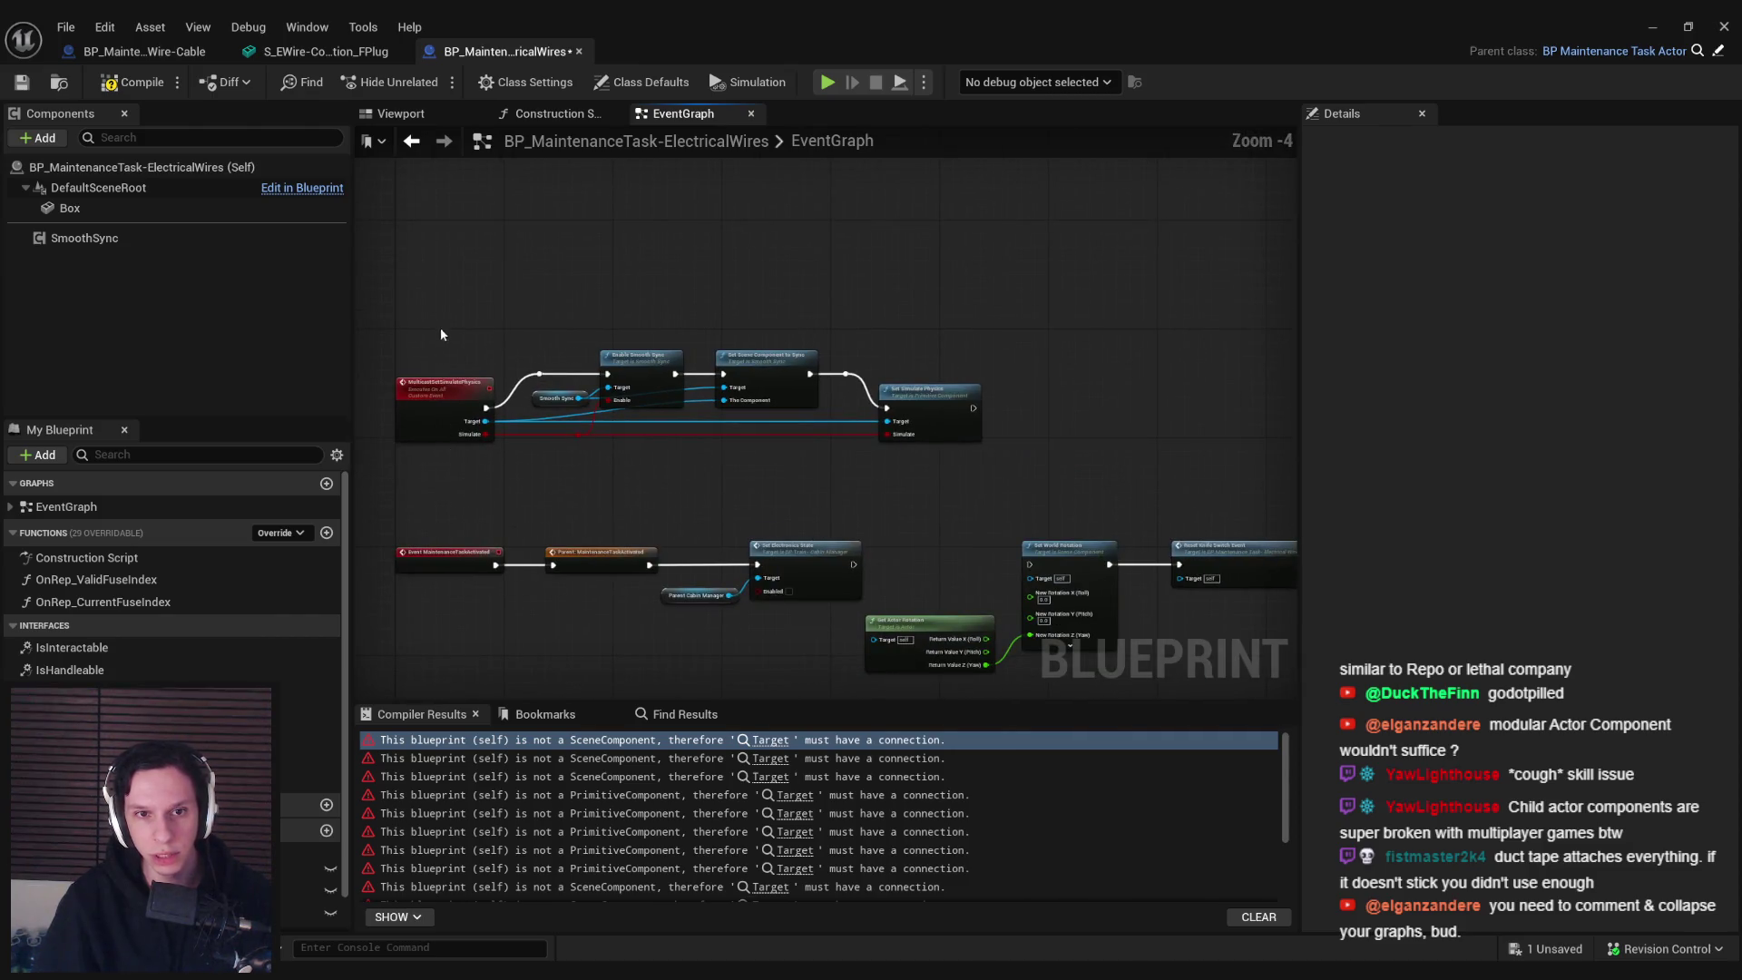
drag(579, 374, 961, 462)
key(Delete)
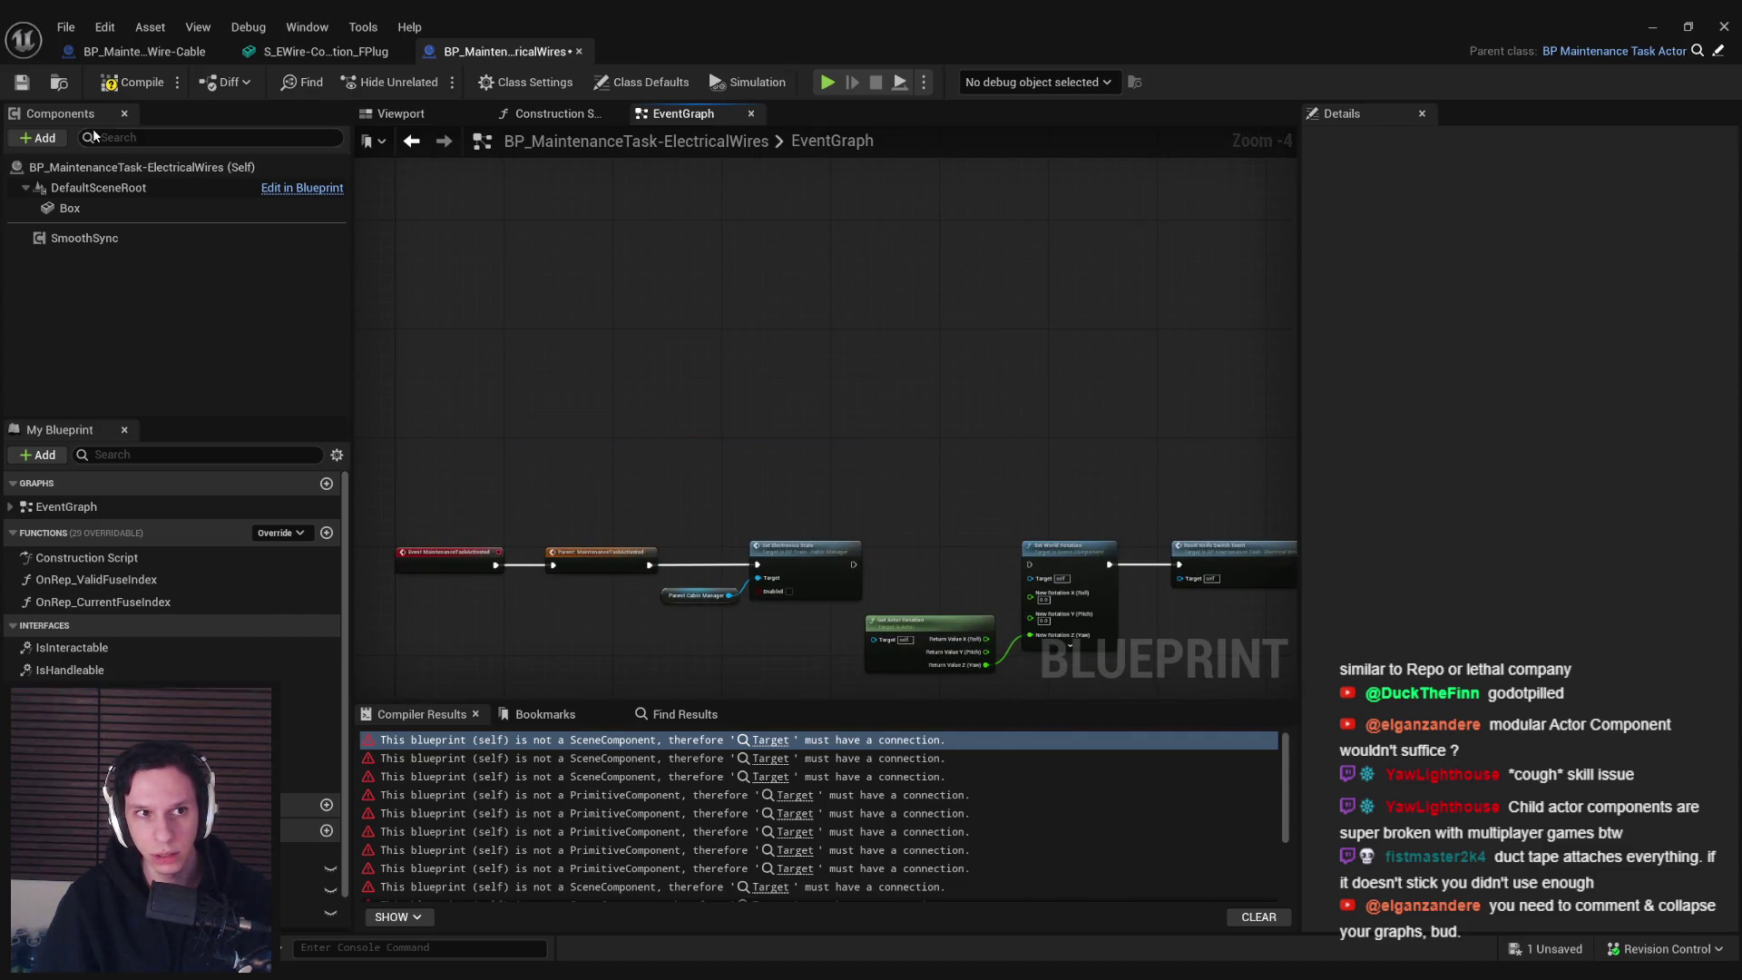
click(109, 86)
Delete the electronics-state, Reset Knife Switch, rotation and server fuse-index nodes, then recompile
scroll(441, 463, up, 2)
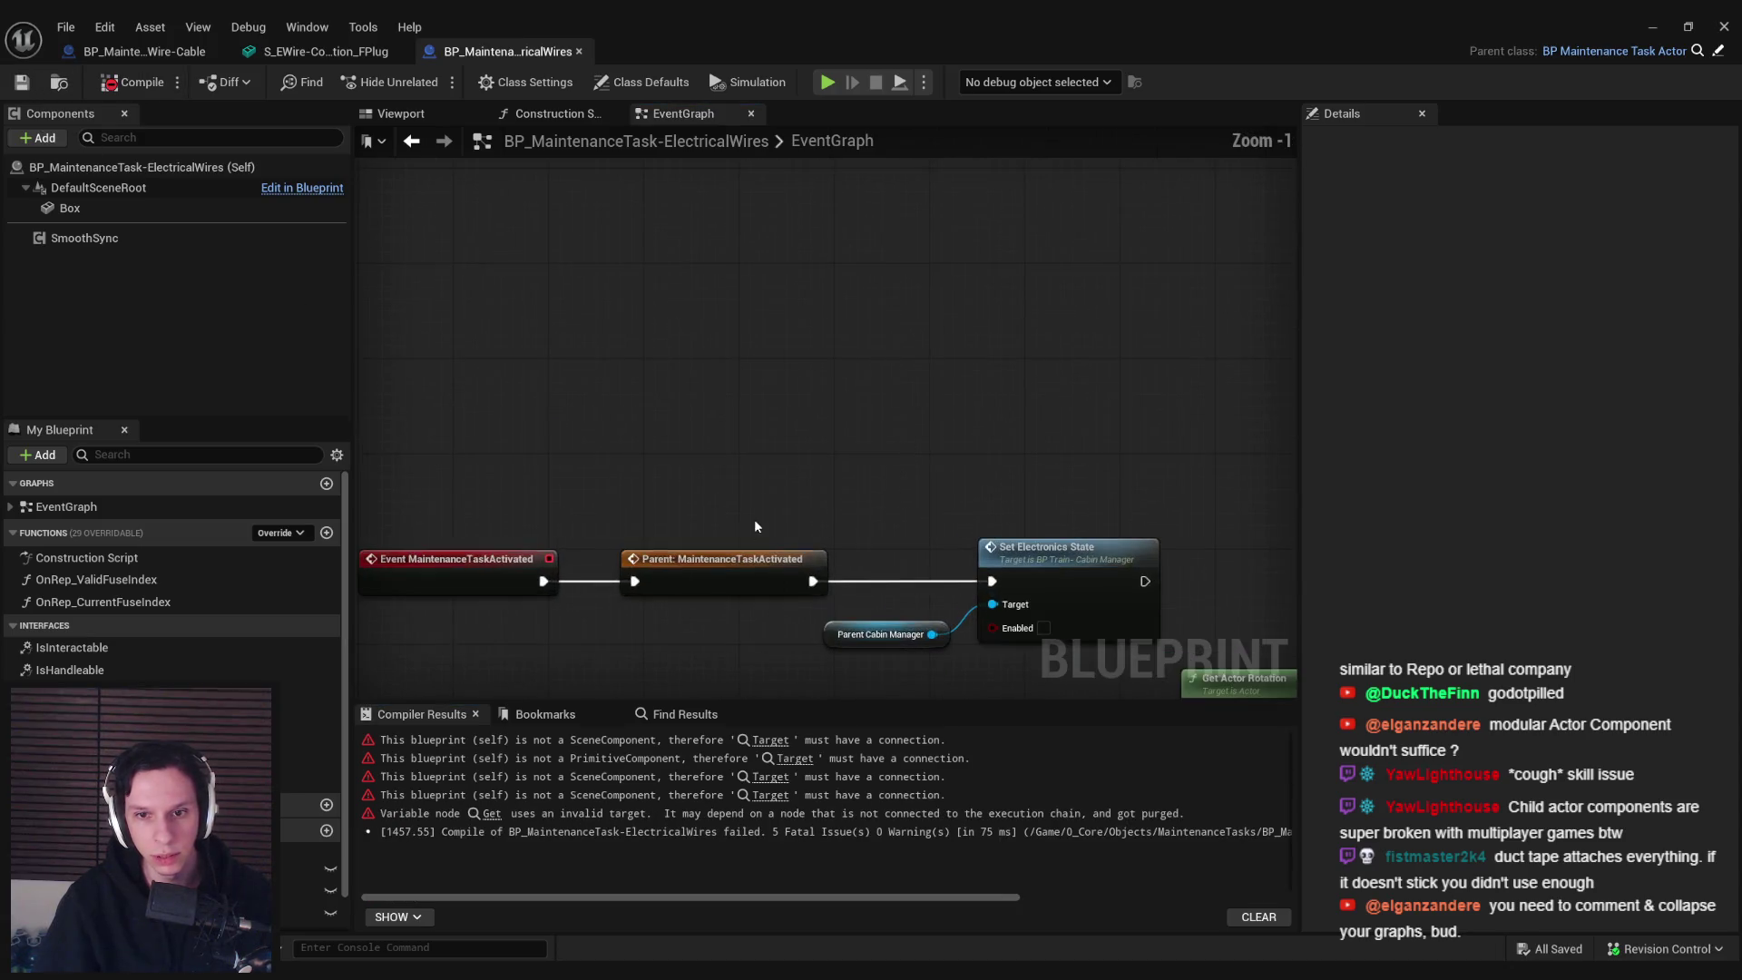
drag(930, 446, 637, 560)
key(Delete)
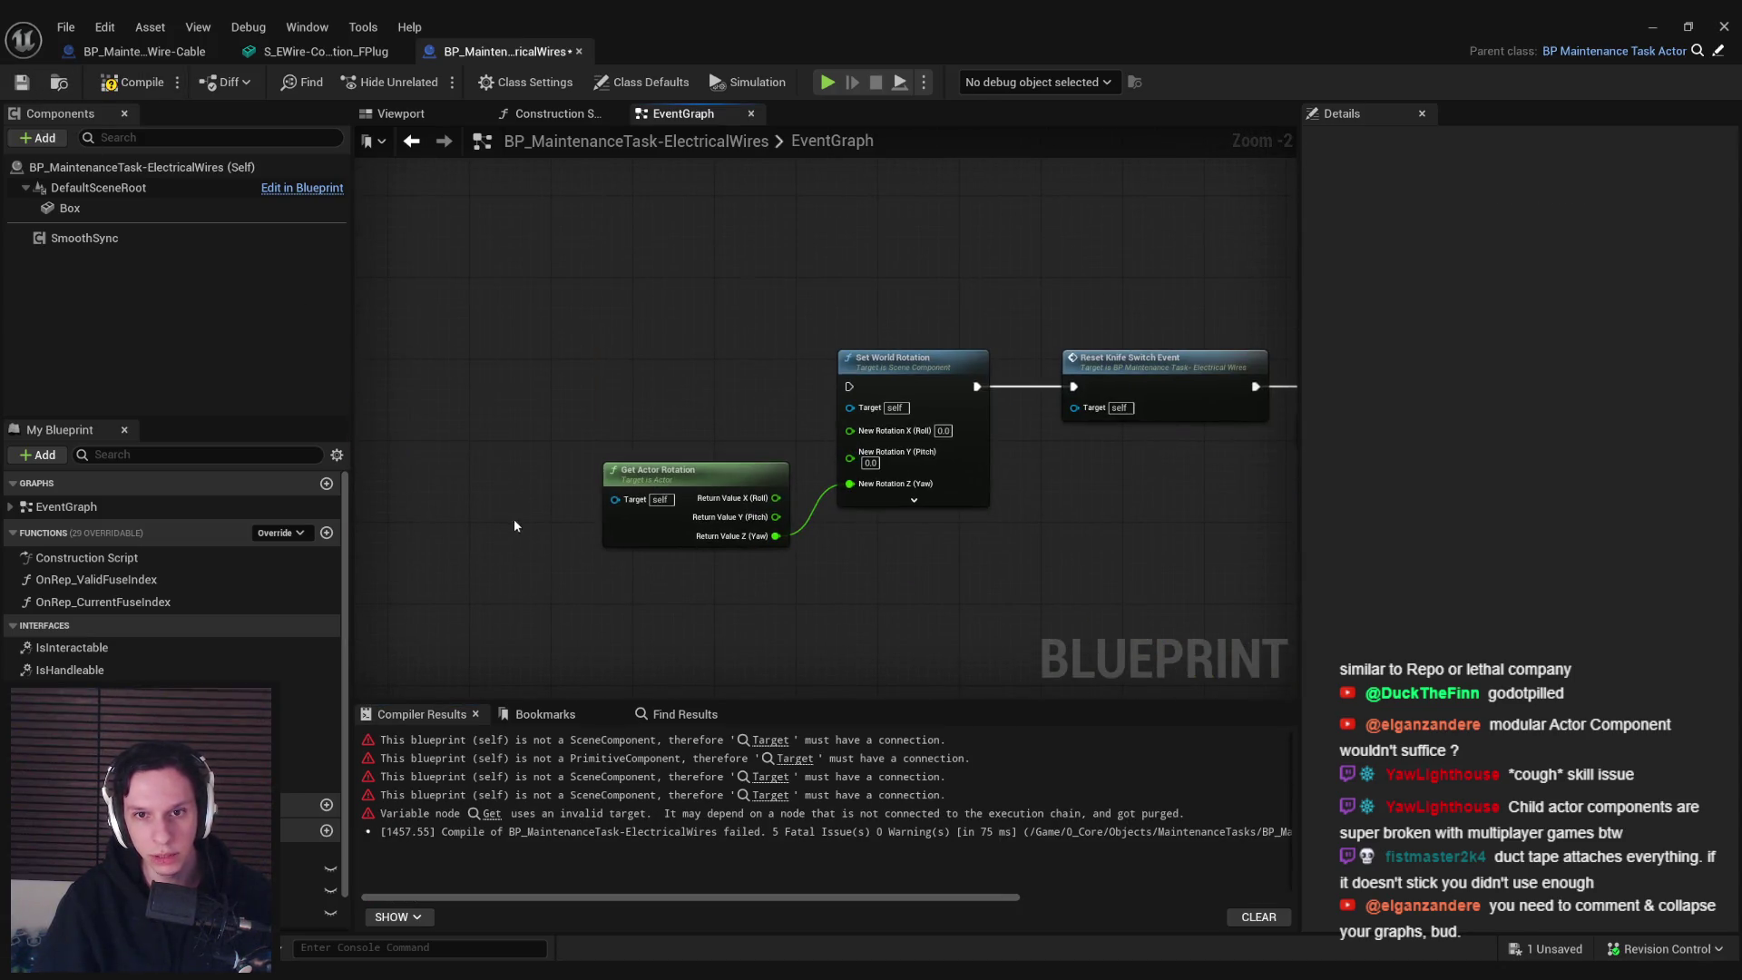
scroll(513, 519, down, 1)
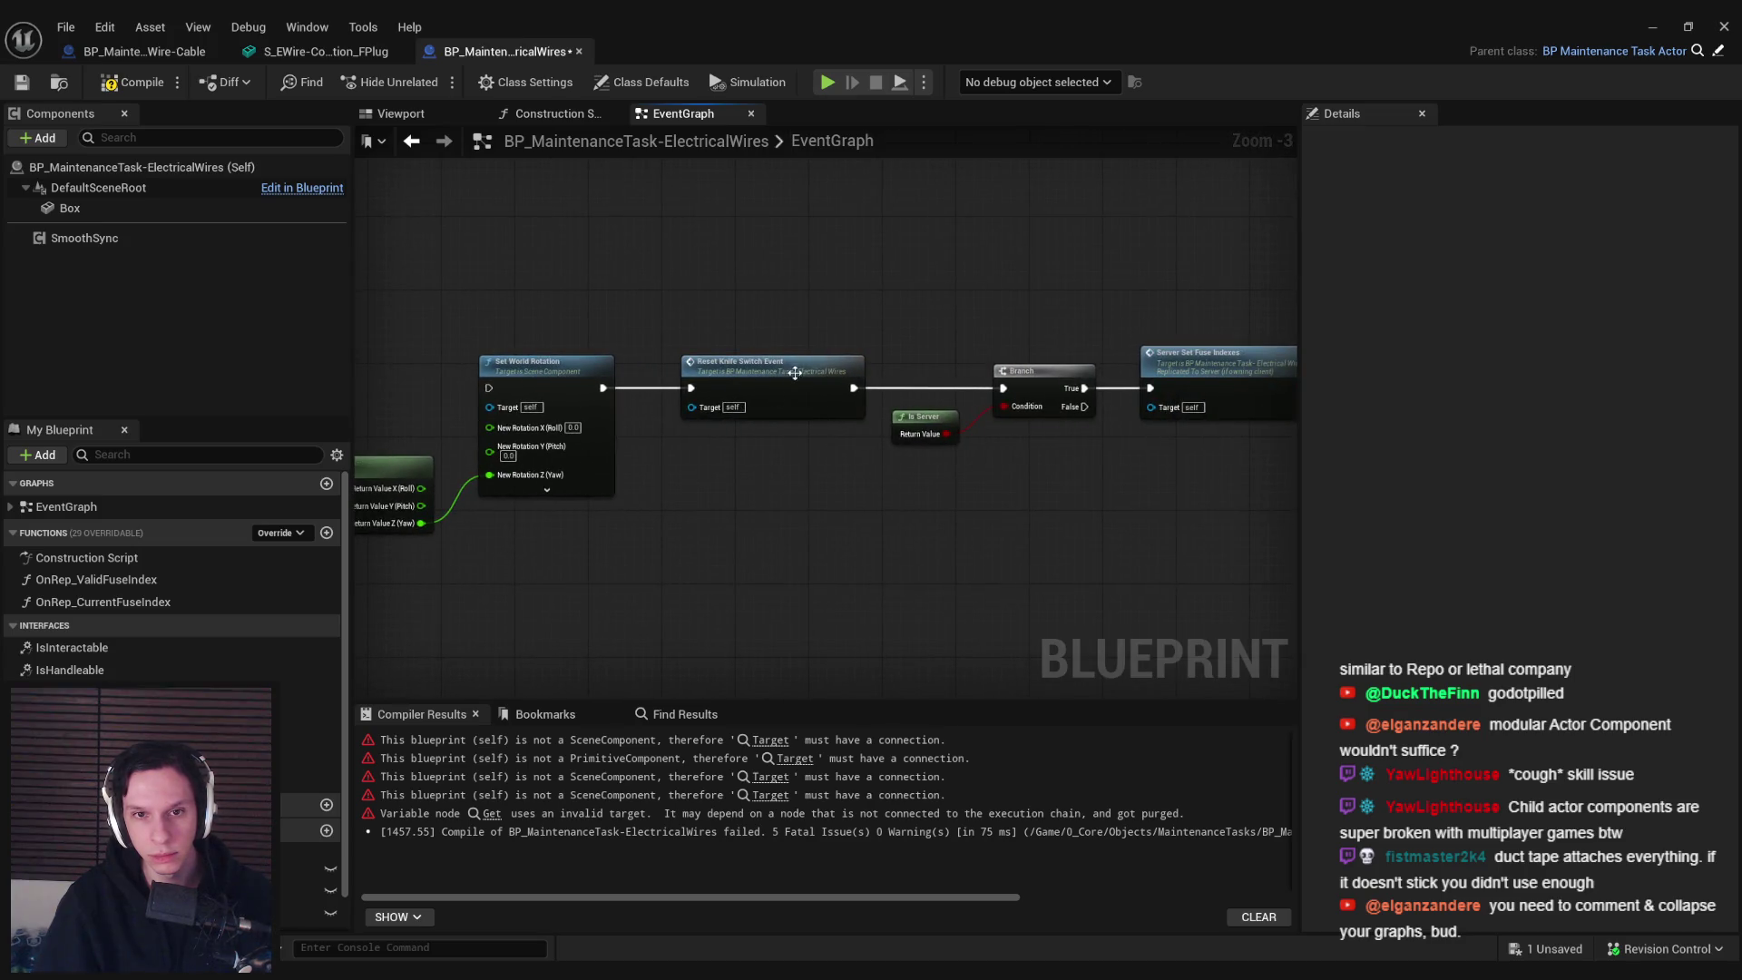
click(789, 368)
mouse_move(535, 340)
mouse_down()
mouse_move(927, 591)
mouse_move(413, 605)
mouse_up()
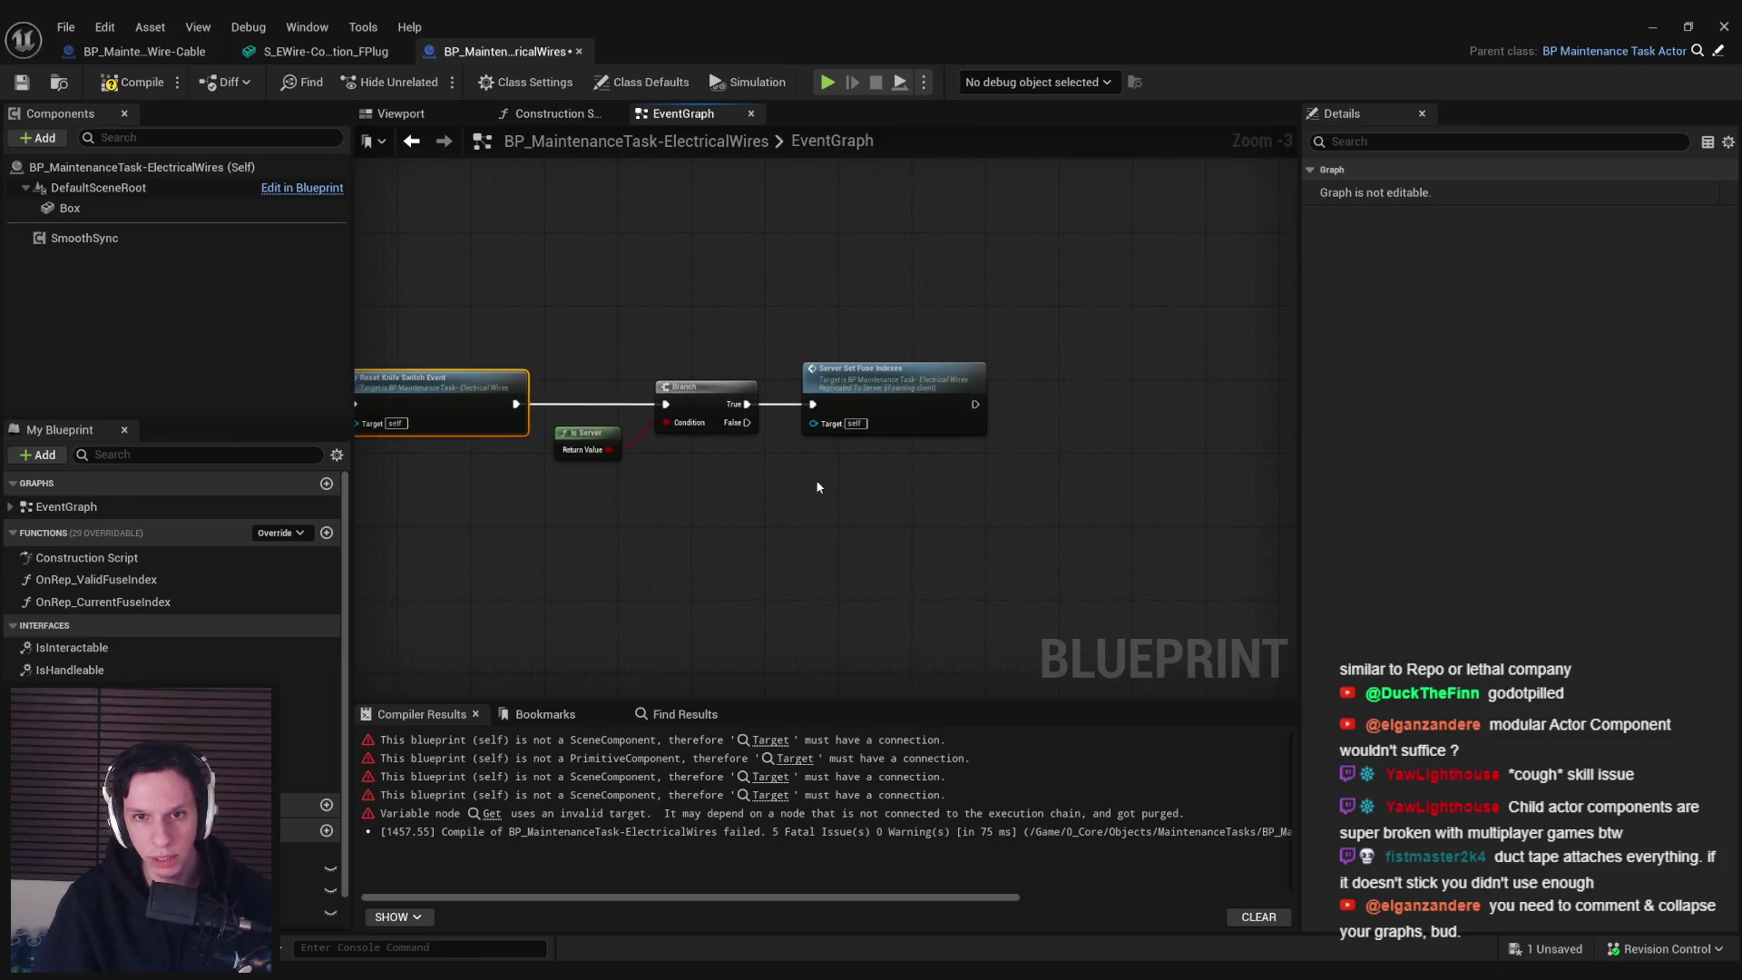
drag(898, 504, 548, 332)
scroll(746, 397, down, 2)
key(Delete)
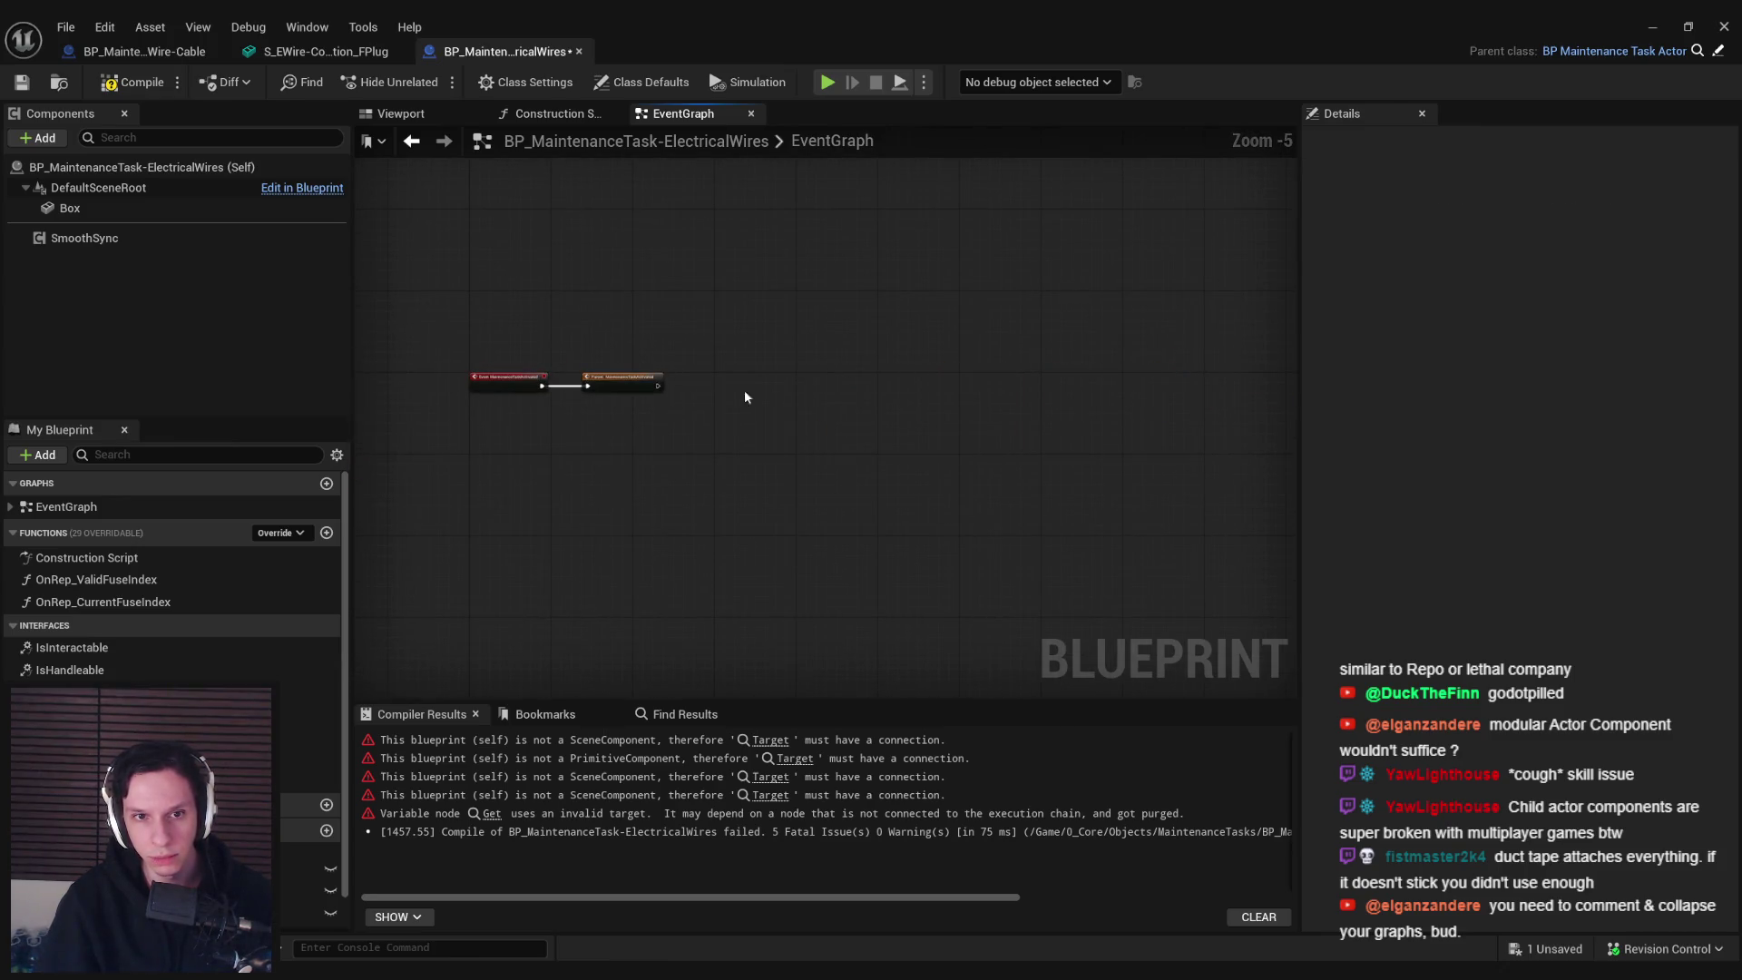
click(134, 84)
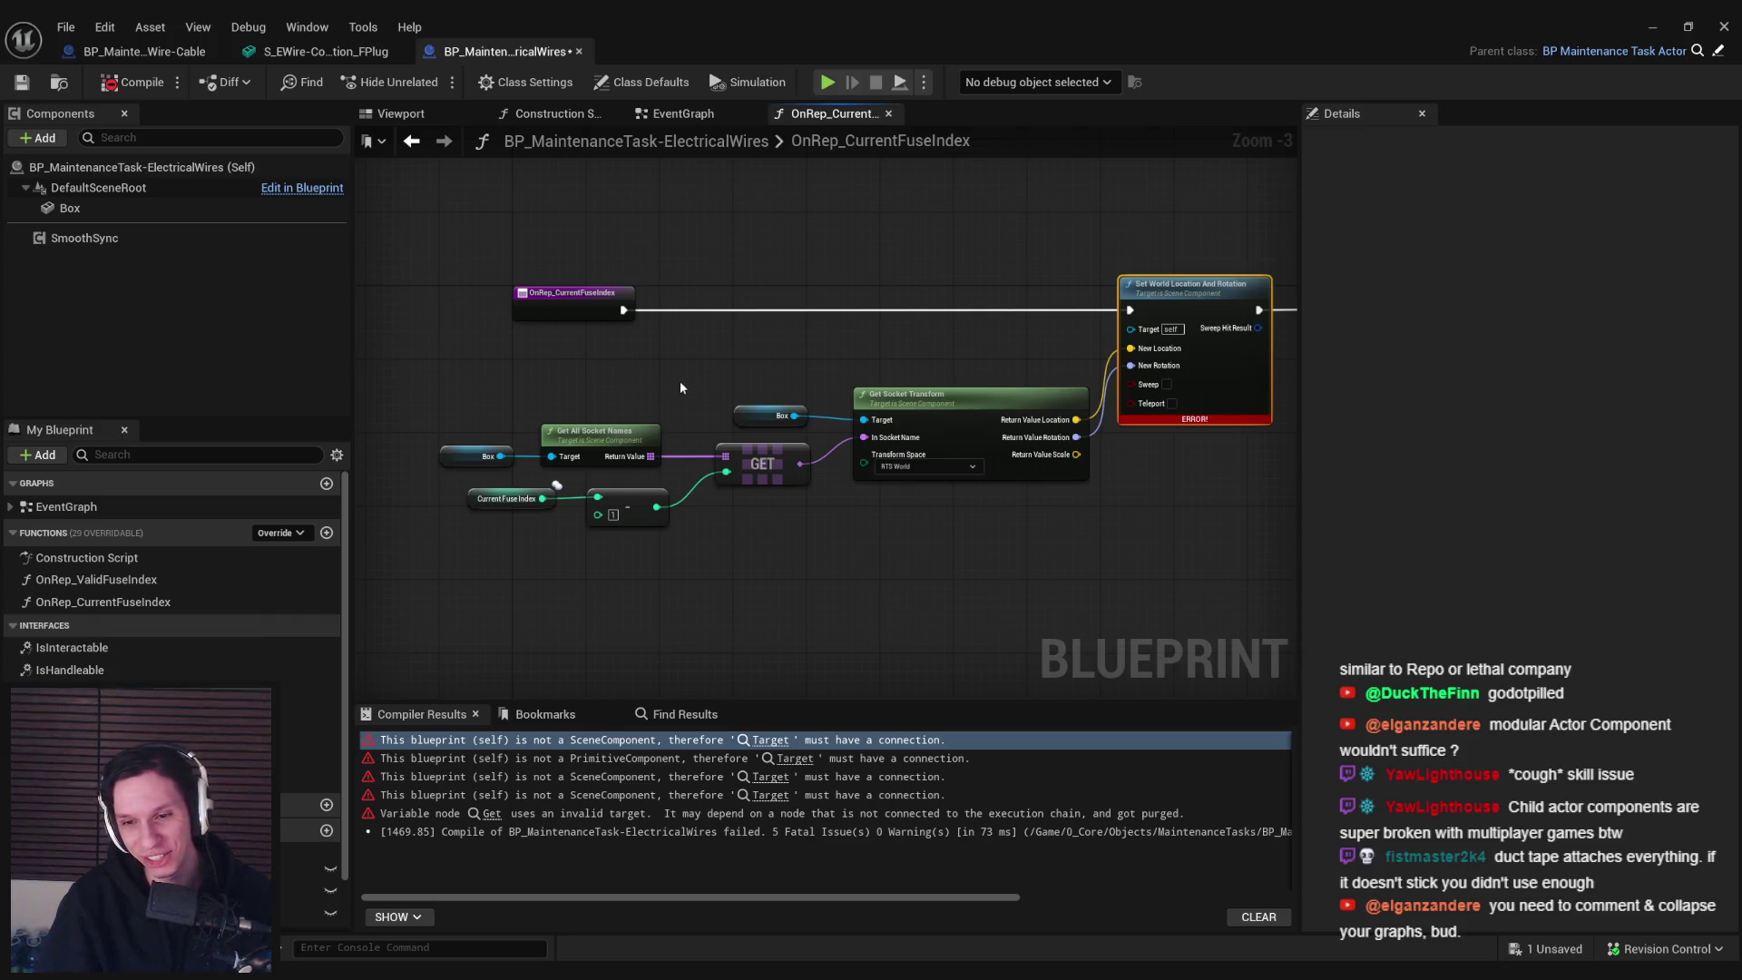
Clear all remaining nodes in OnRep_CurrentFuseIndex, then compile and save
scroll(678, 379, down, 1)
drag(415, 337, 692, 434)
drag(798, 467, 375, 528)
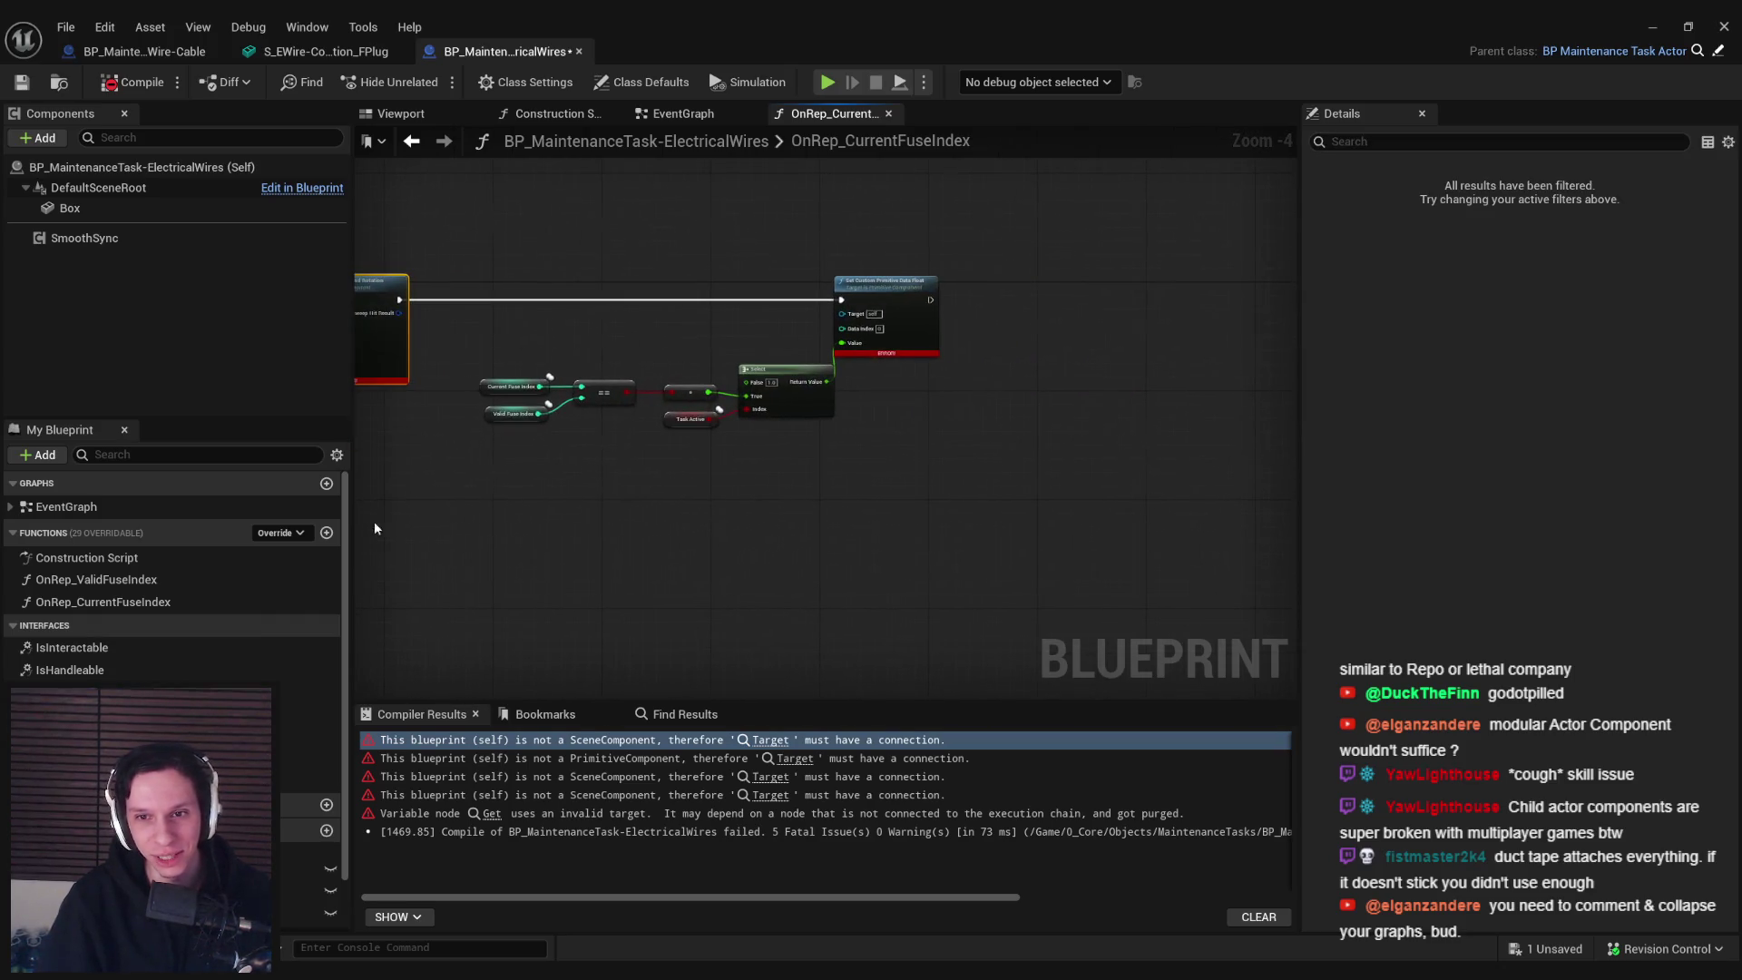
key(ctrl+a)
key(Delete)
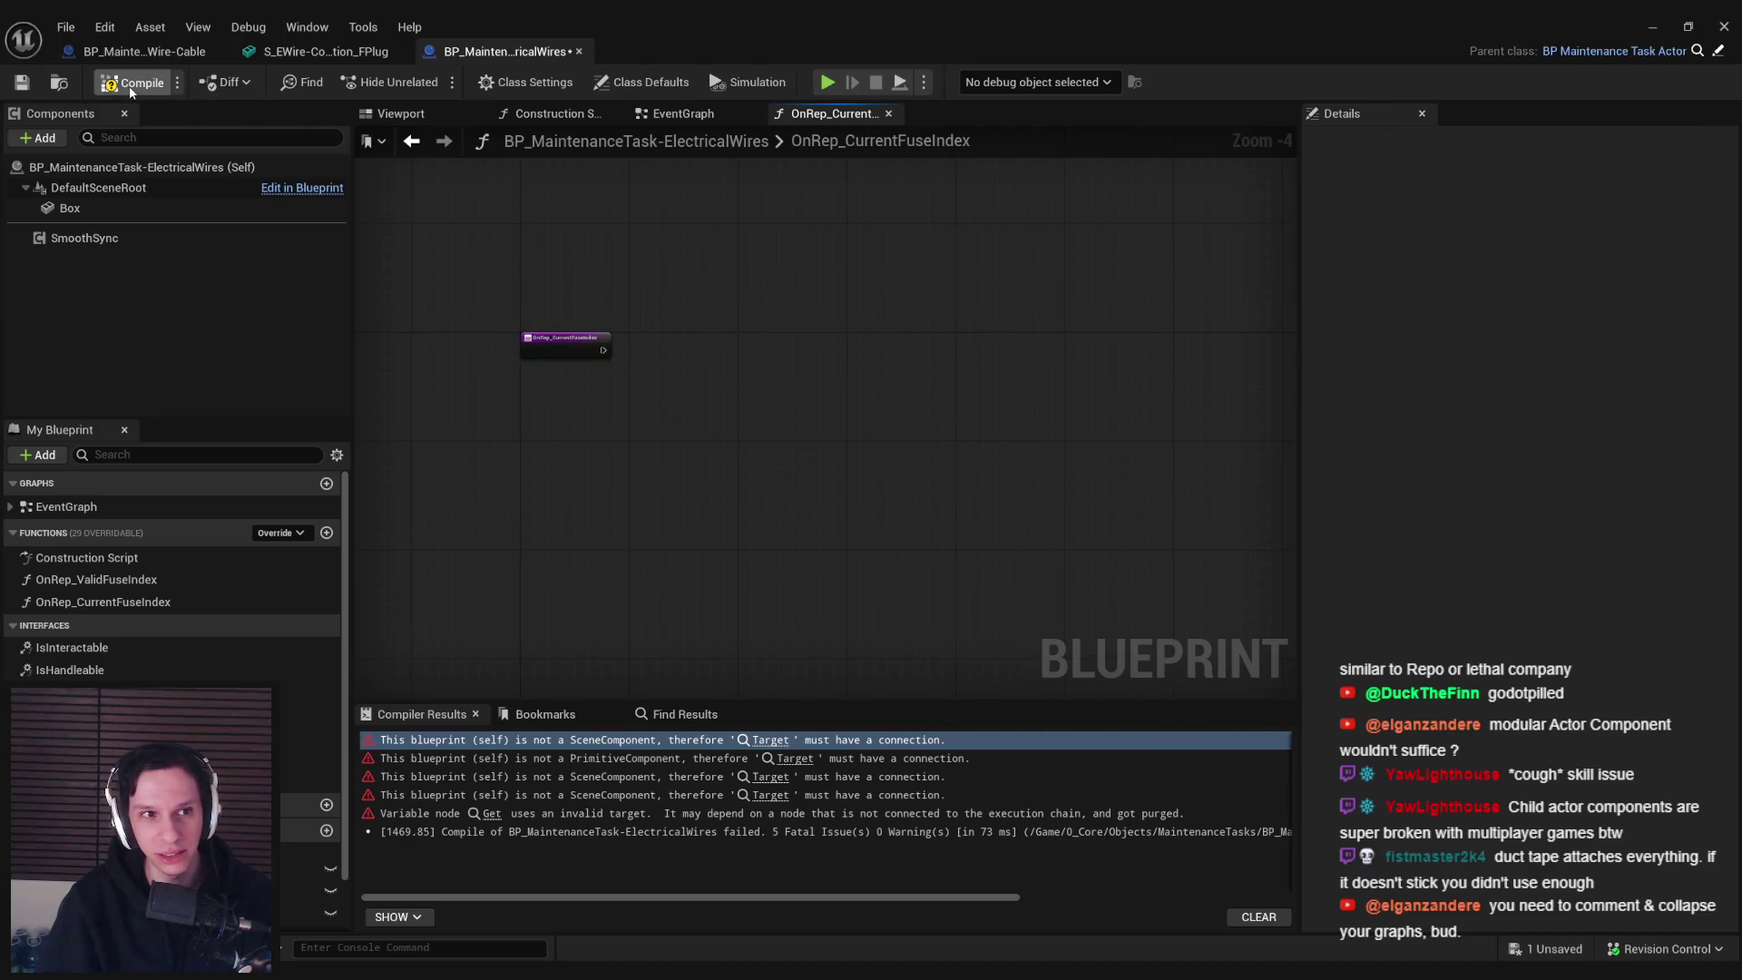
click(132, 82)
click(23, 83)
In the EventGraph, select the ServerSetFuseIndexes node chain near BeginPlay
double_click(65, 506)
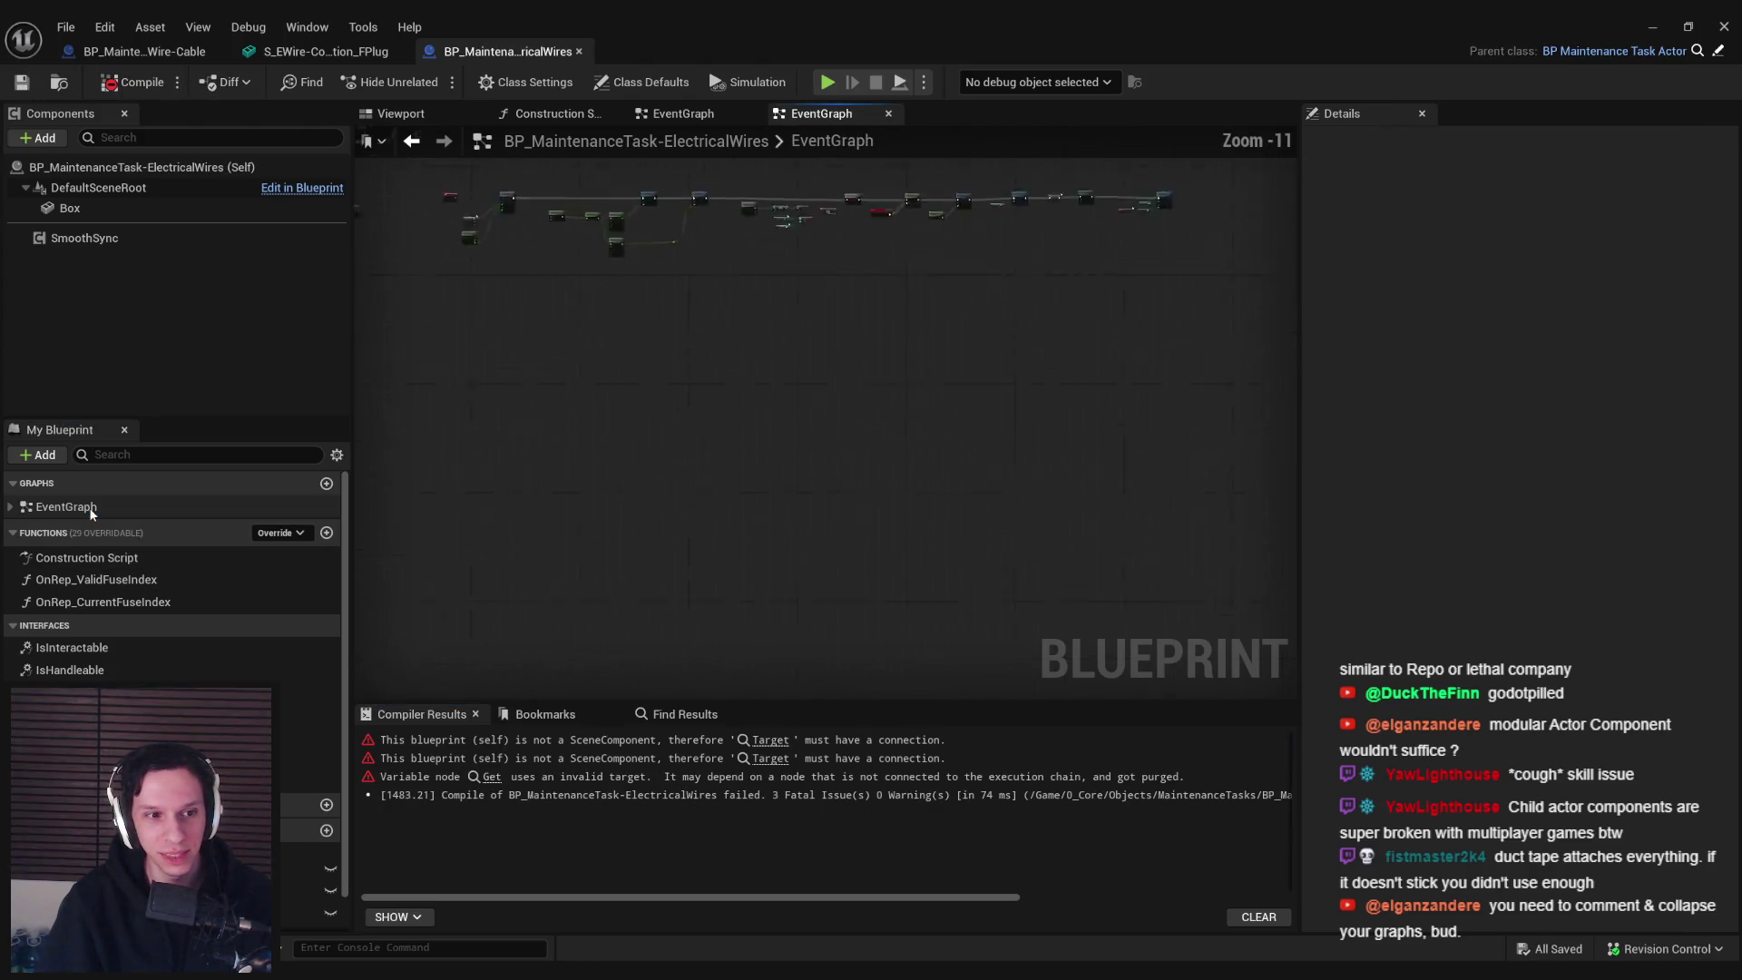
scroll(836, 422, up, 9)
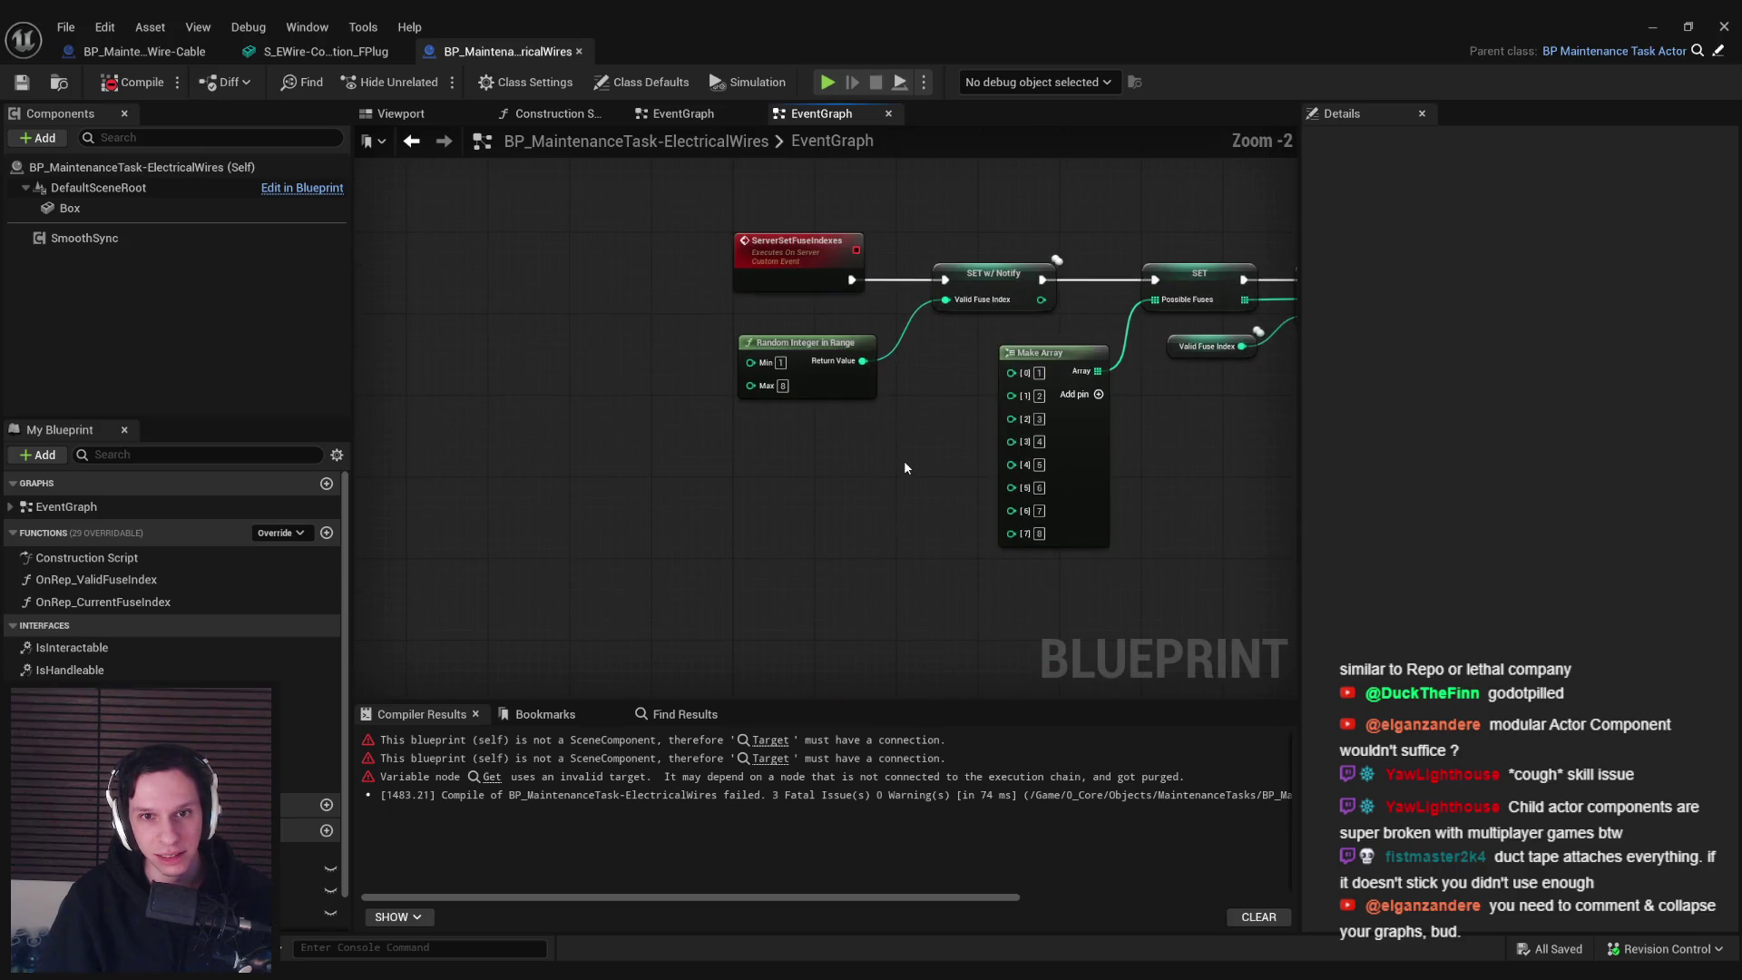
drag(898, 463, 537, 478)
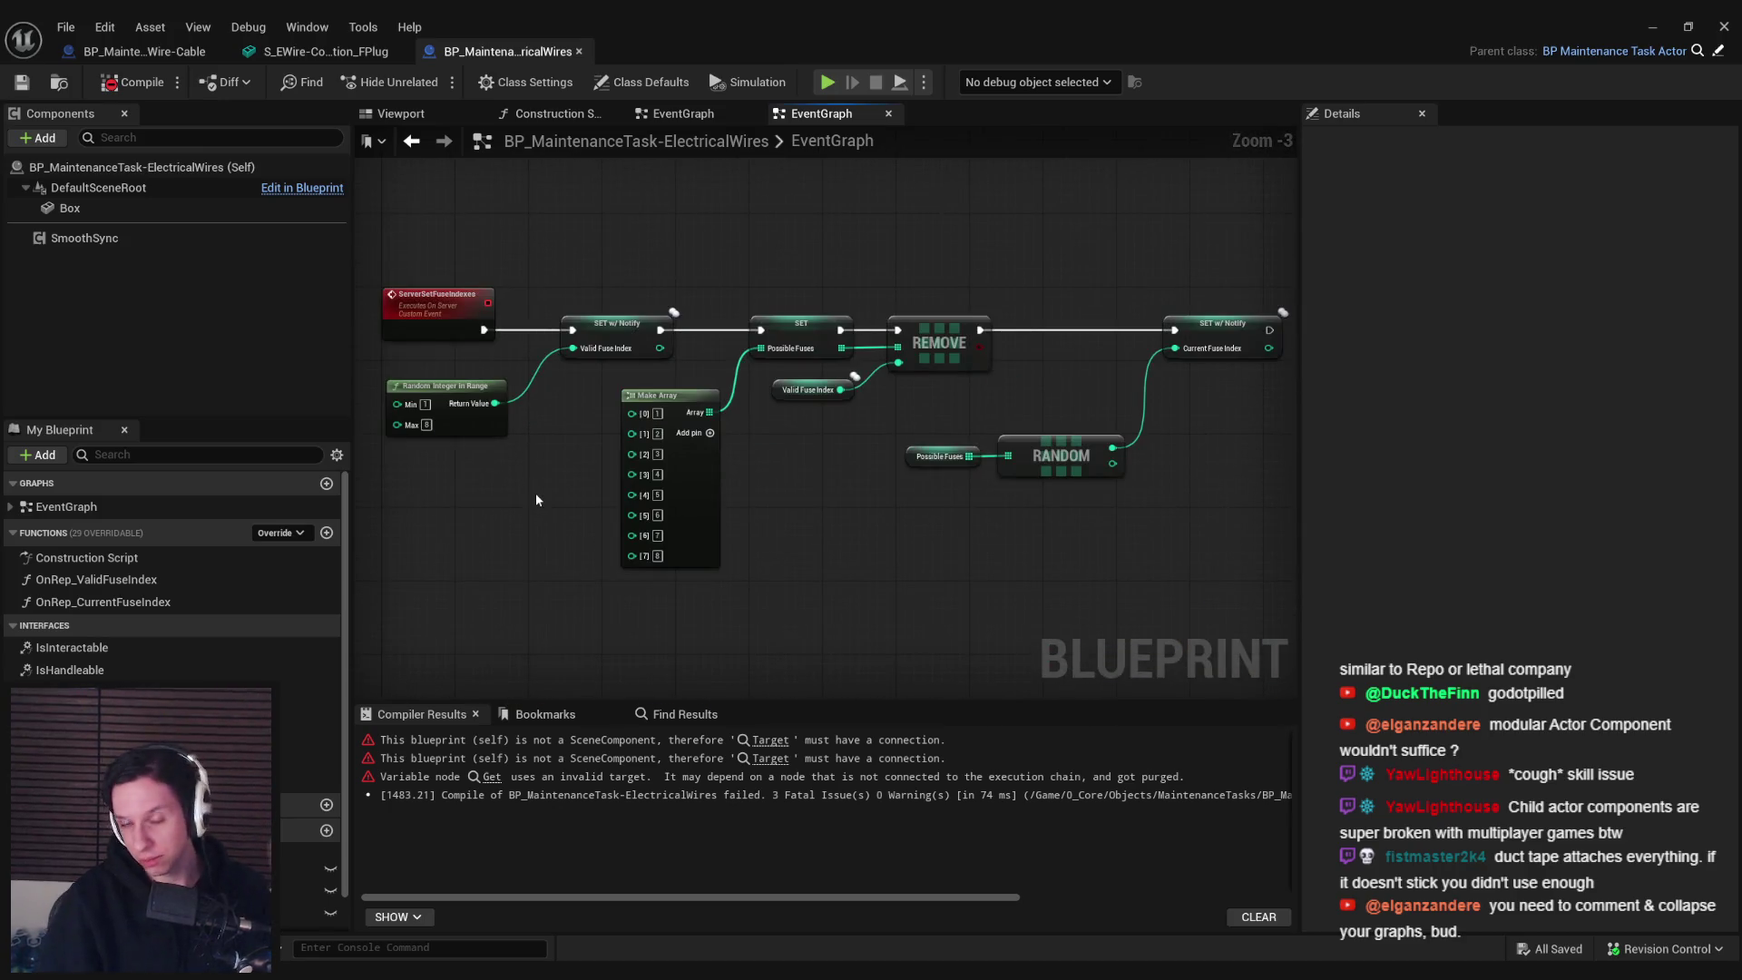
scroll(537, 490, down, 2)
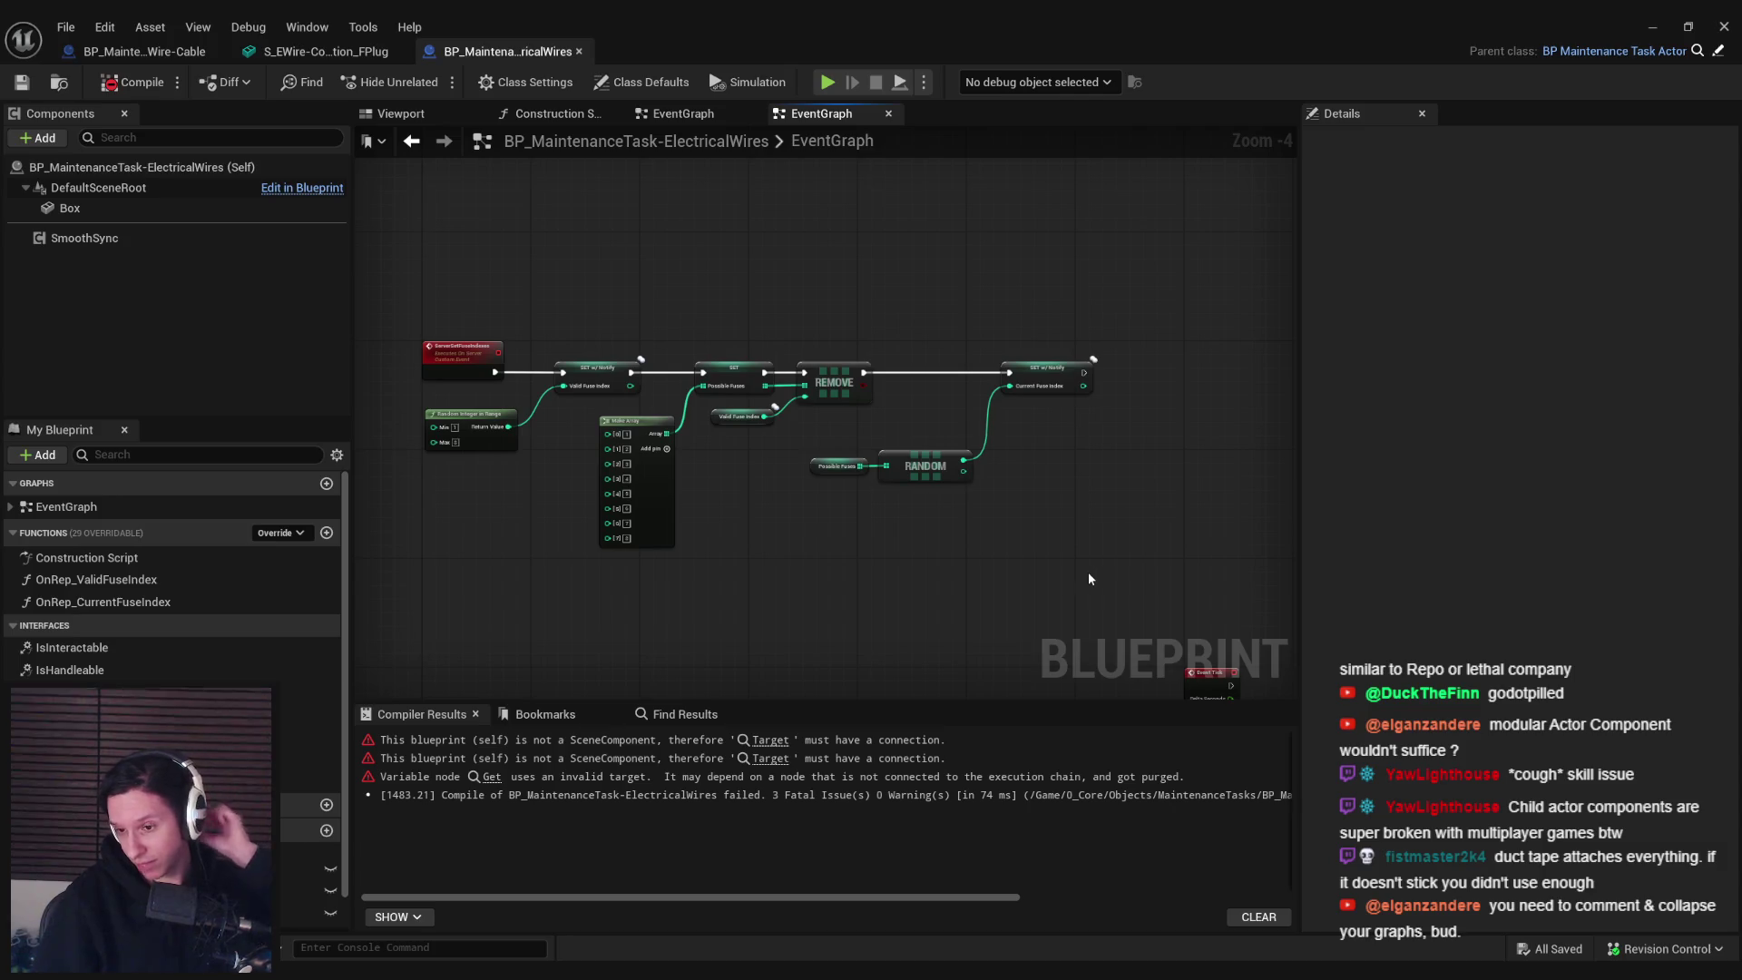
drag(1087, 571, 389, 250)
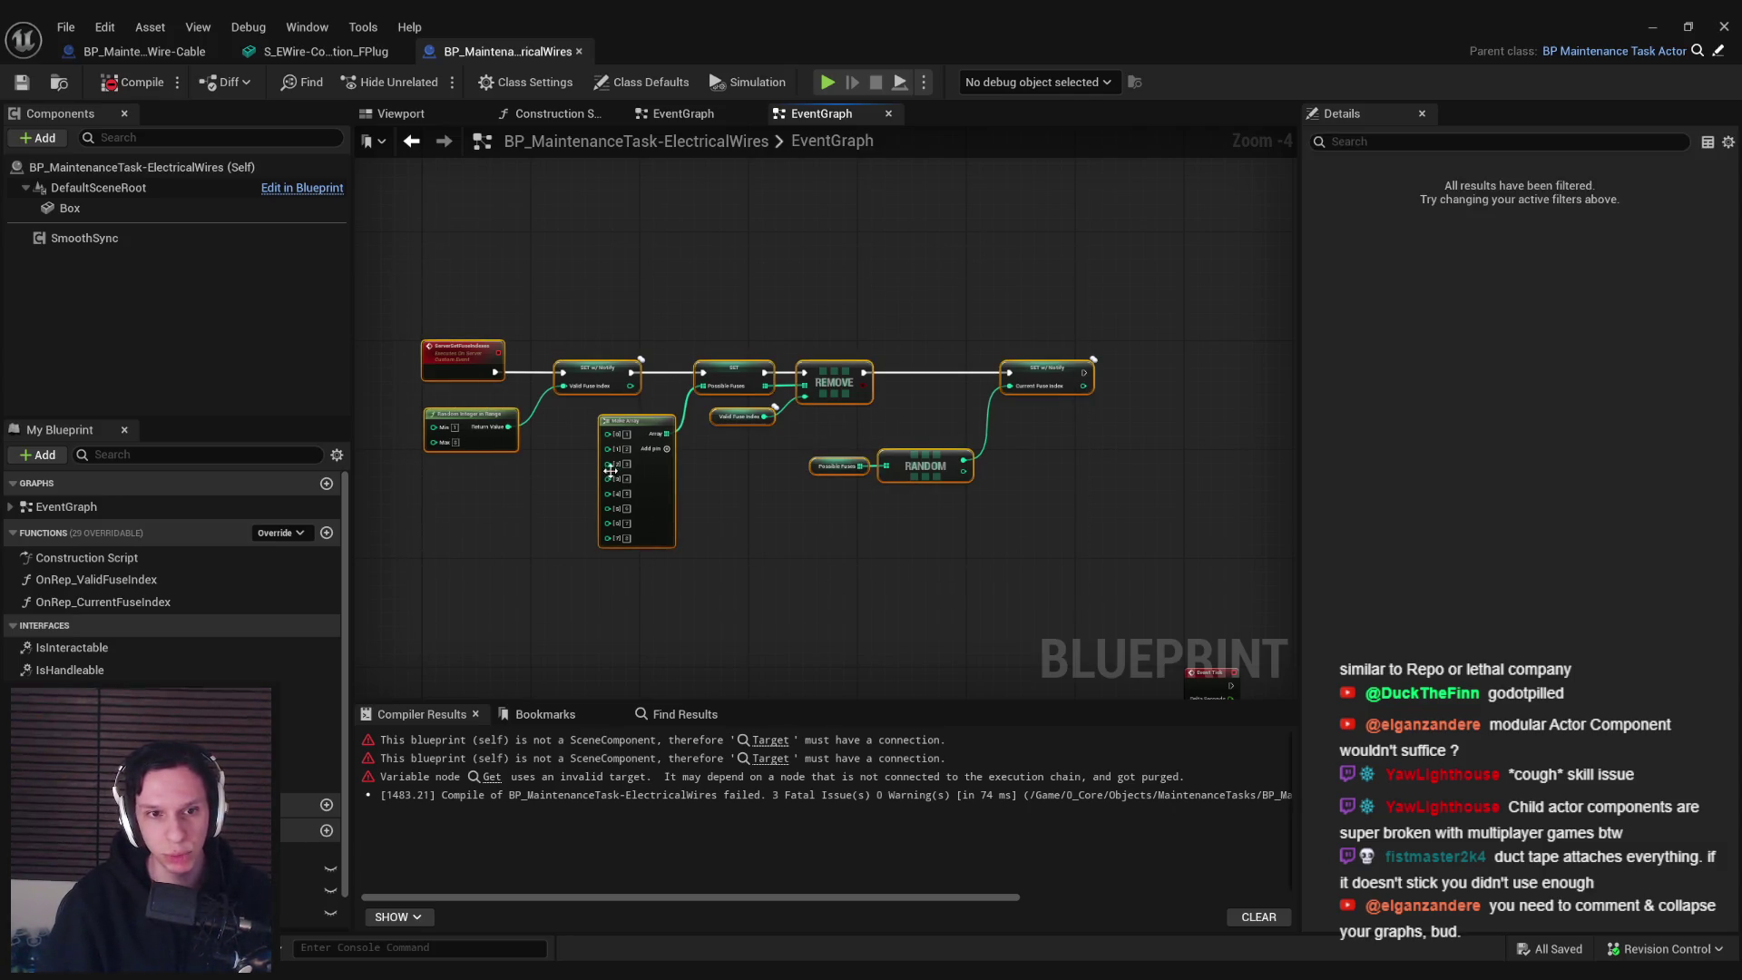
drag(592, 582, 581, 336)
mouse_move(569, 478)
mouse_down()
mouse_move(488, 448)
mouse_move(546, 348)
mouse_up()
Select the remaining old fuse nodes, then compile with F7 and save
scroll(939, 503, down, 2)
drag(939, 503, 595, 347)
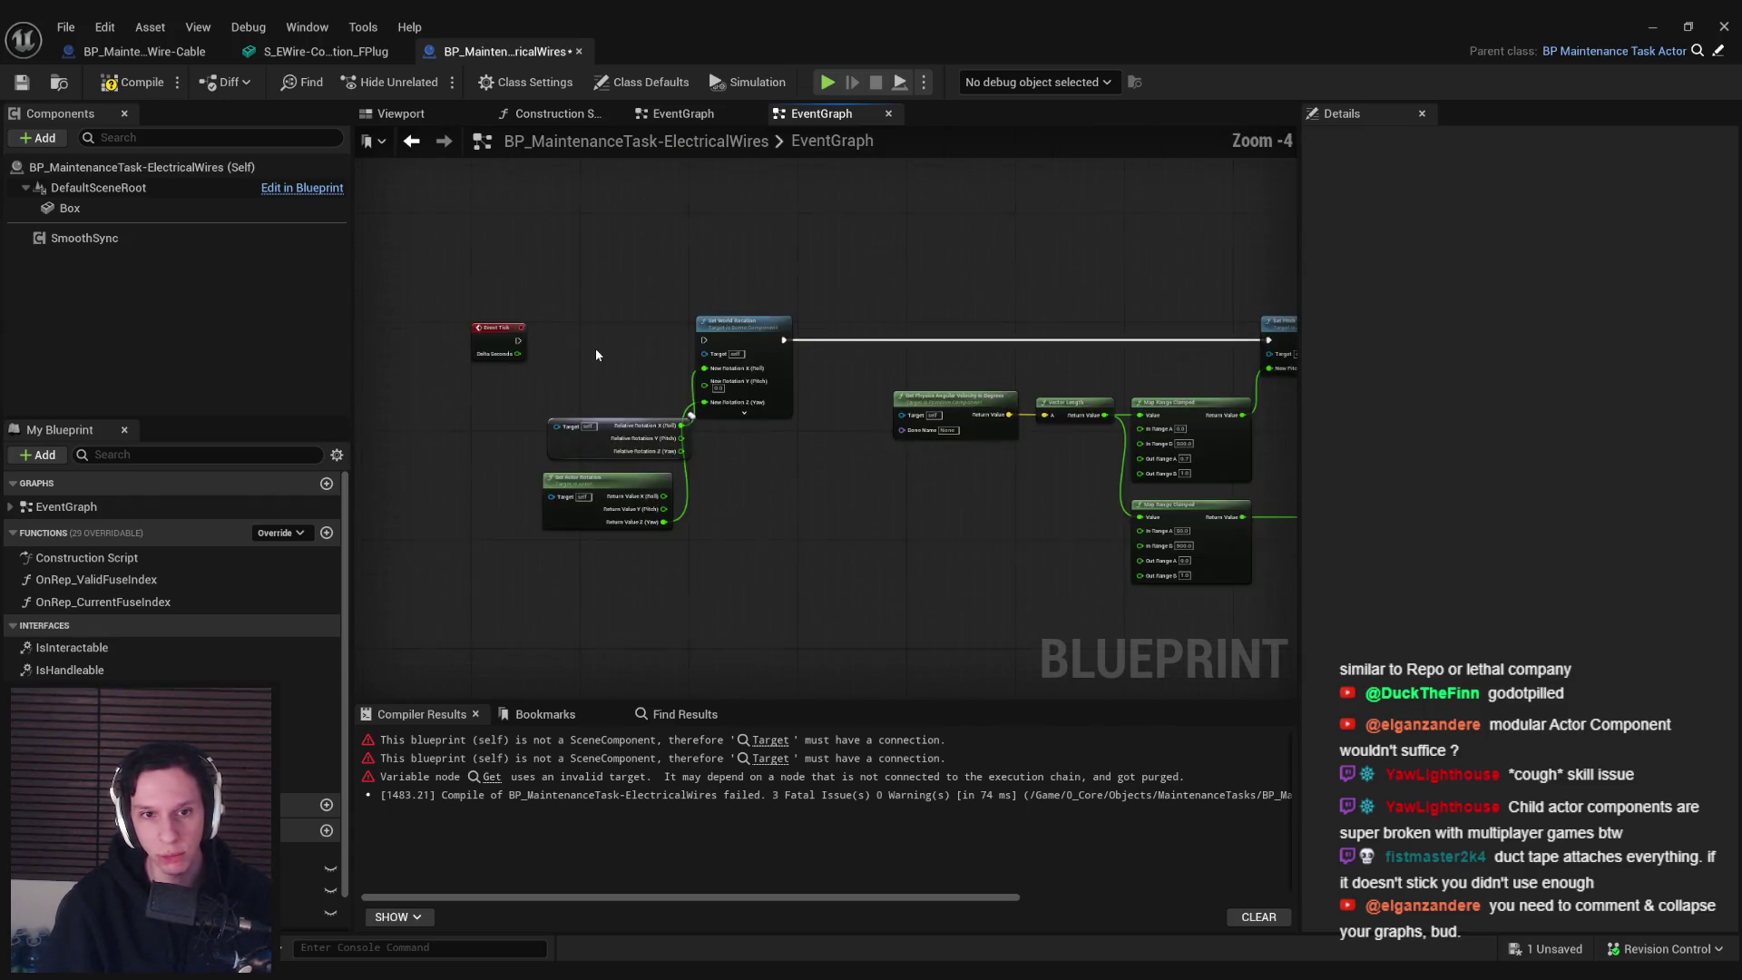
scroll(595, 347, down, 5)
drag(747, 376, 603, 330)
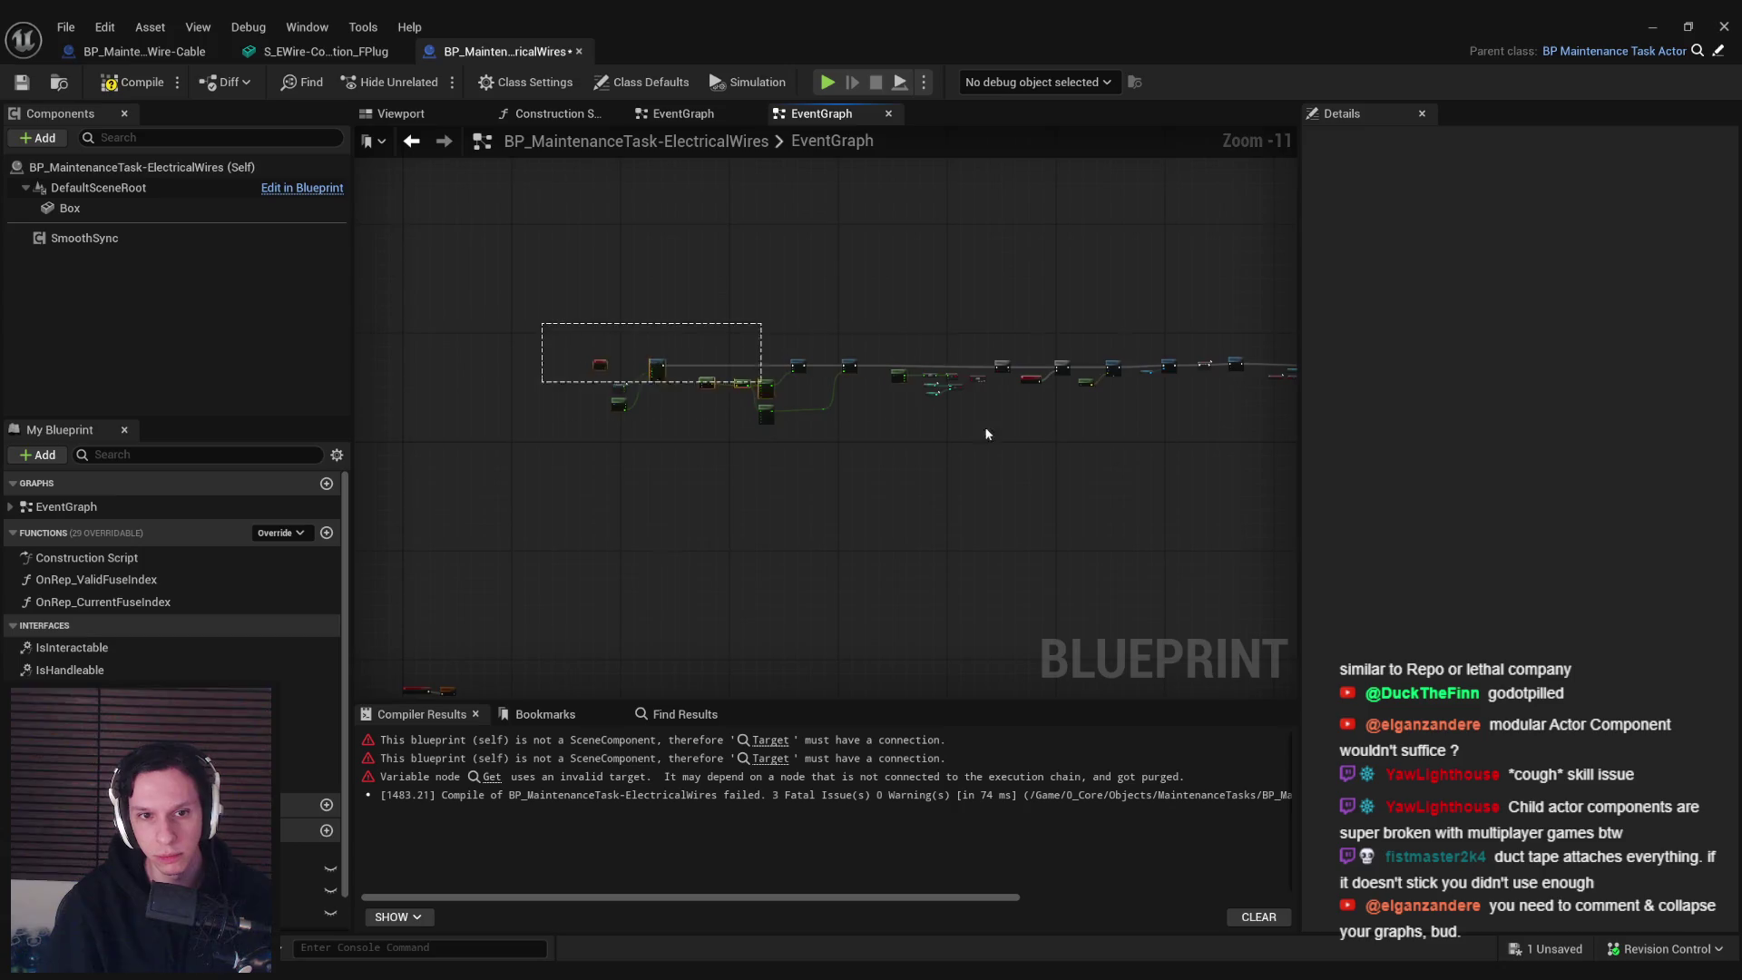
scroll(677, 544, up, 9)
scroll(808, 515, up, 1)
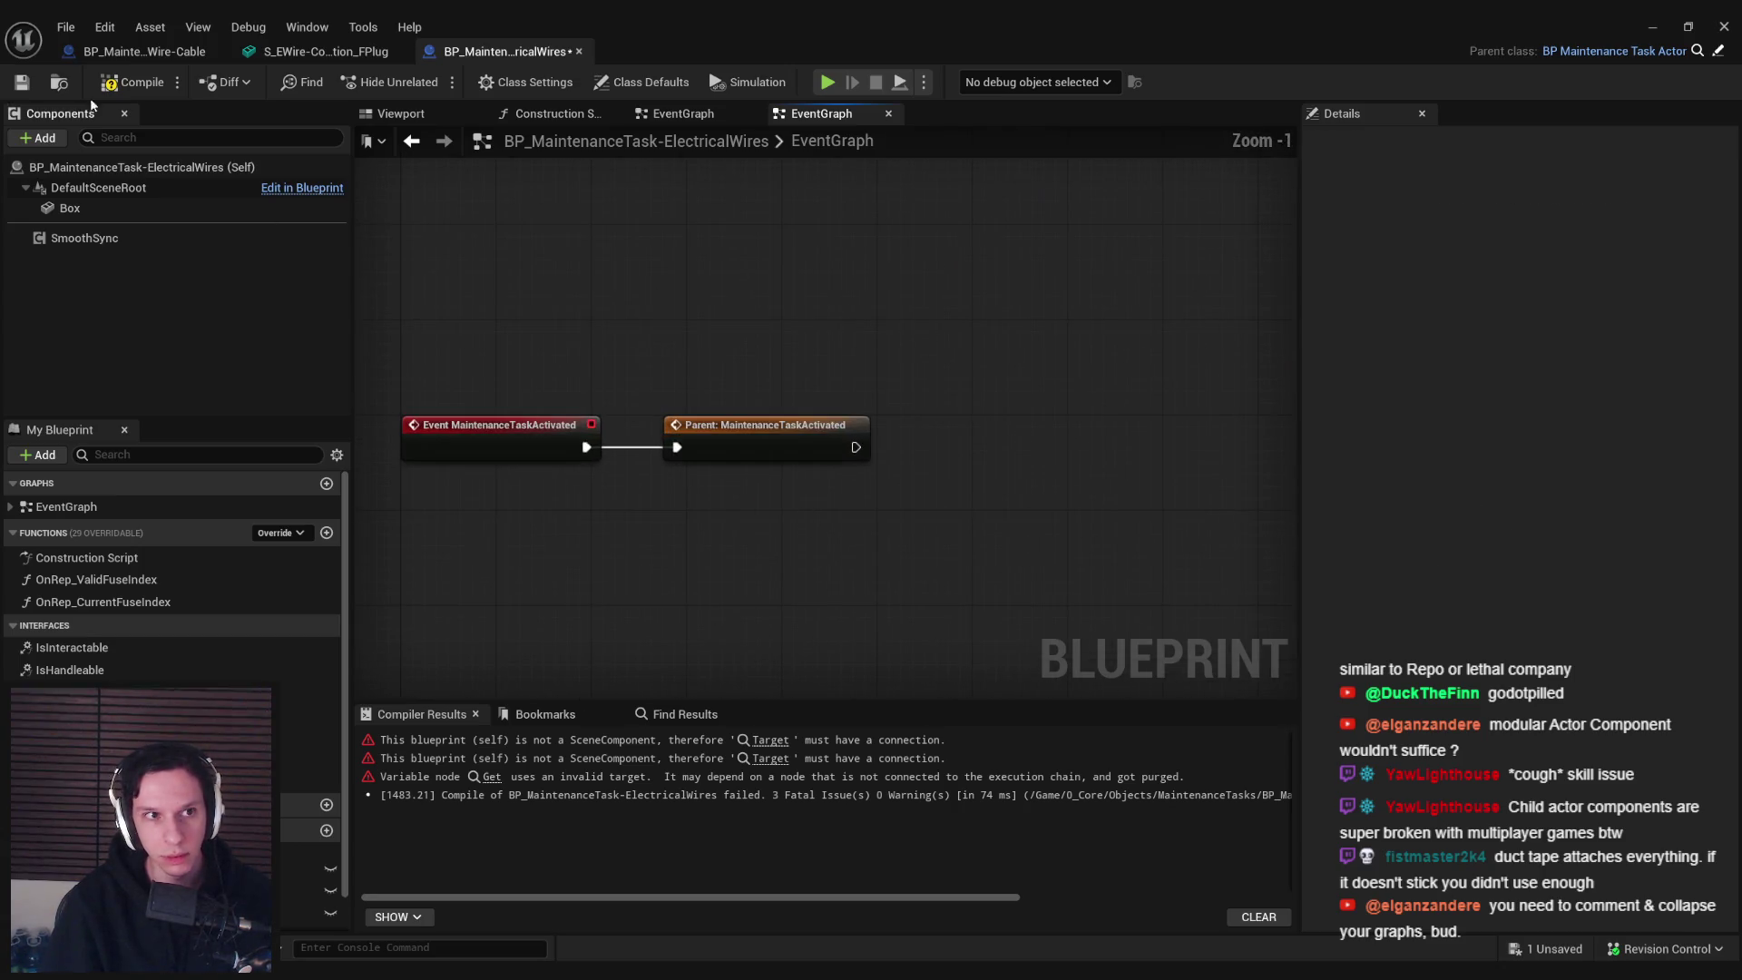
key(F7)
key(ctrl+s)
Empty the GetDesiredHandleDistance function of its calculation nodes, leaving the Return Node
click(759, 746)
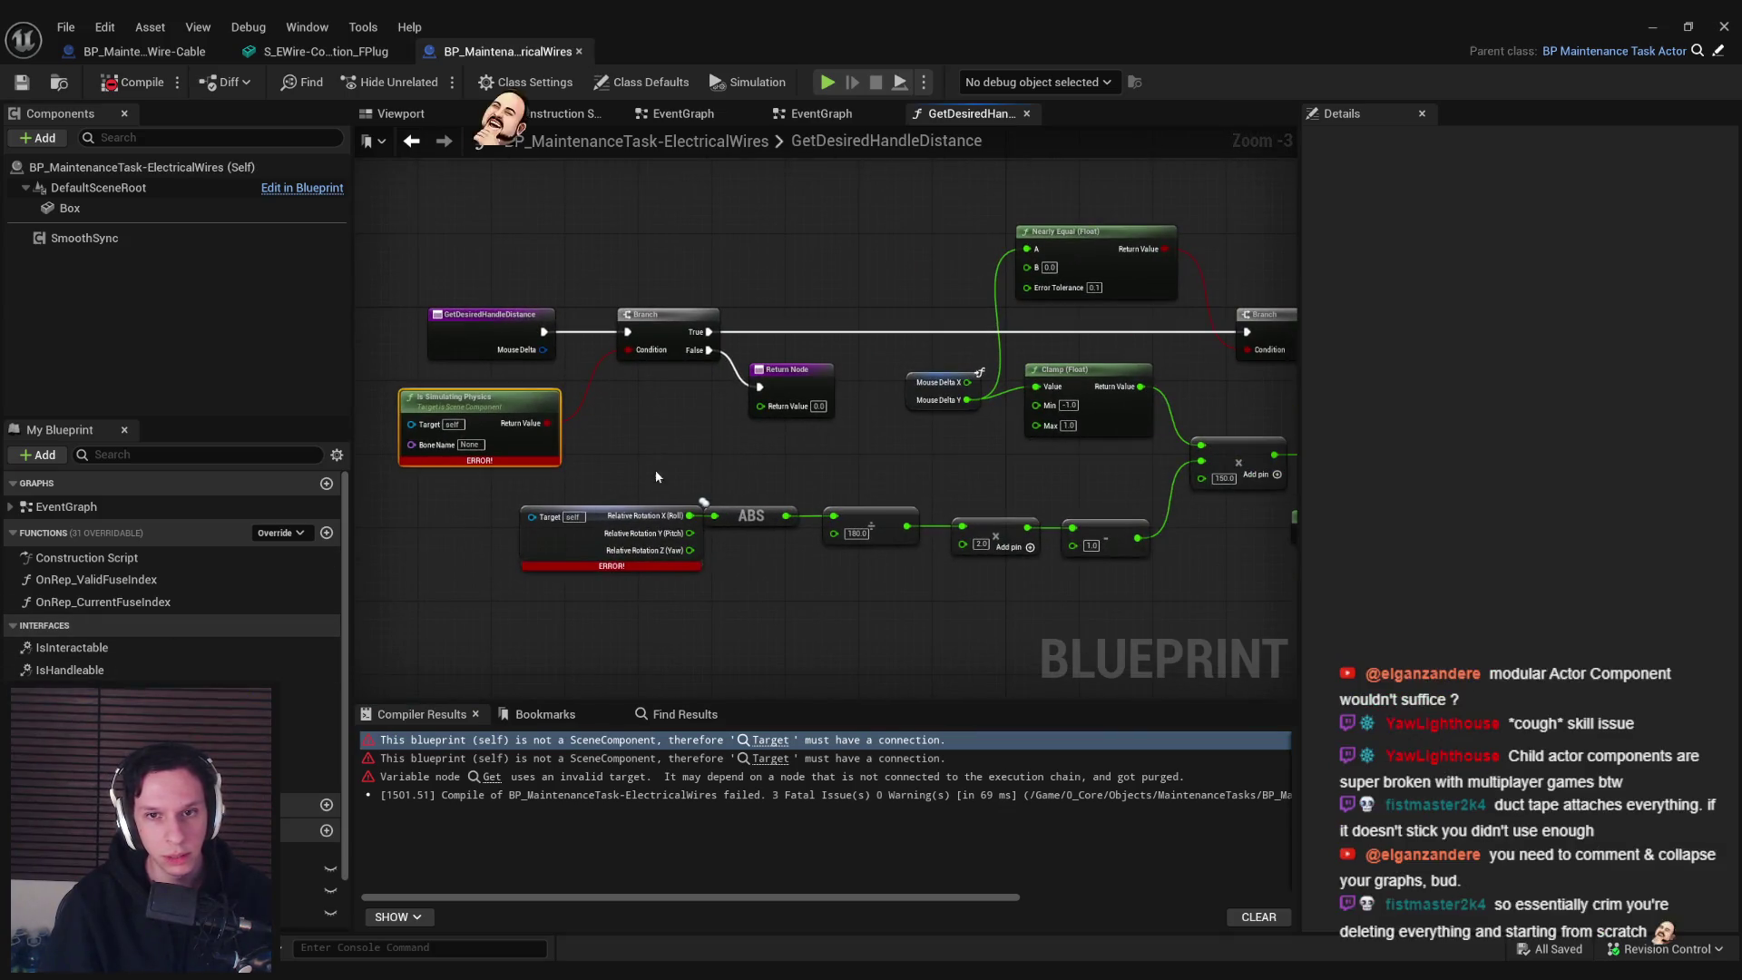
scroll(699, 471, down, 1)
mouse_move(684, 486)
mouse_down()
mouse_move(431, 509)
mouse_move(642, 493)
mouse_move(966, 521)
mouse_move(669, 505)
mouse_move(804, 493)
mouse_up()
click(966, 521)
scroll(669, 504, up, 1)
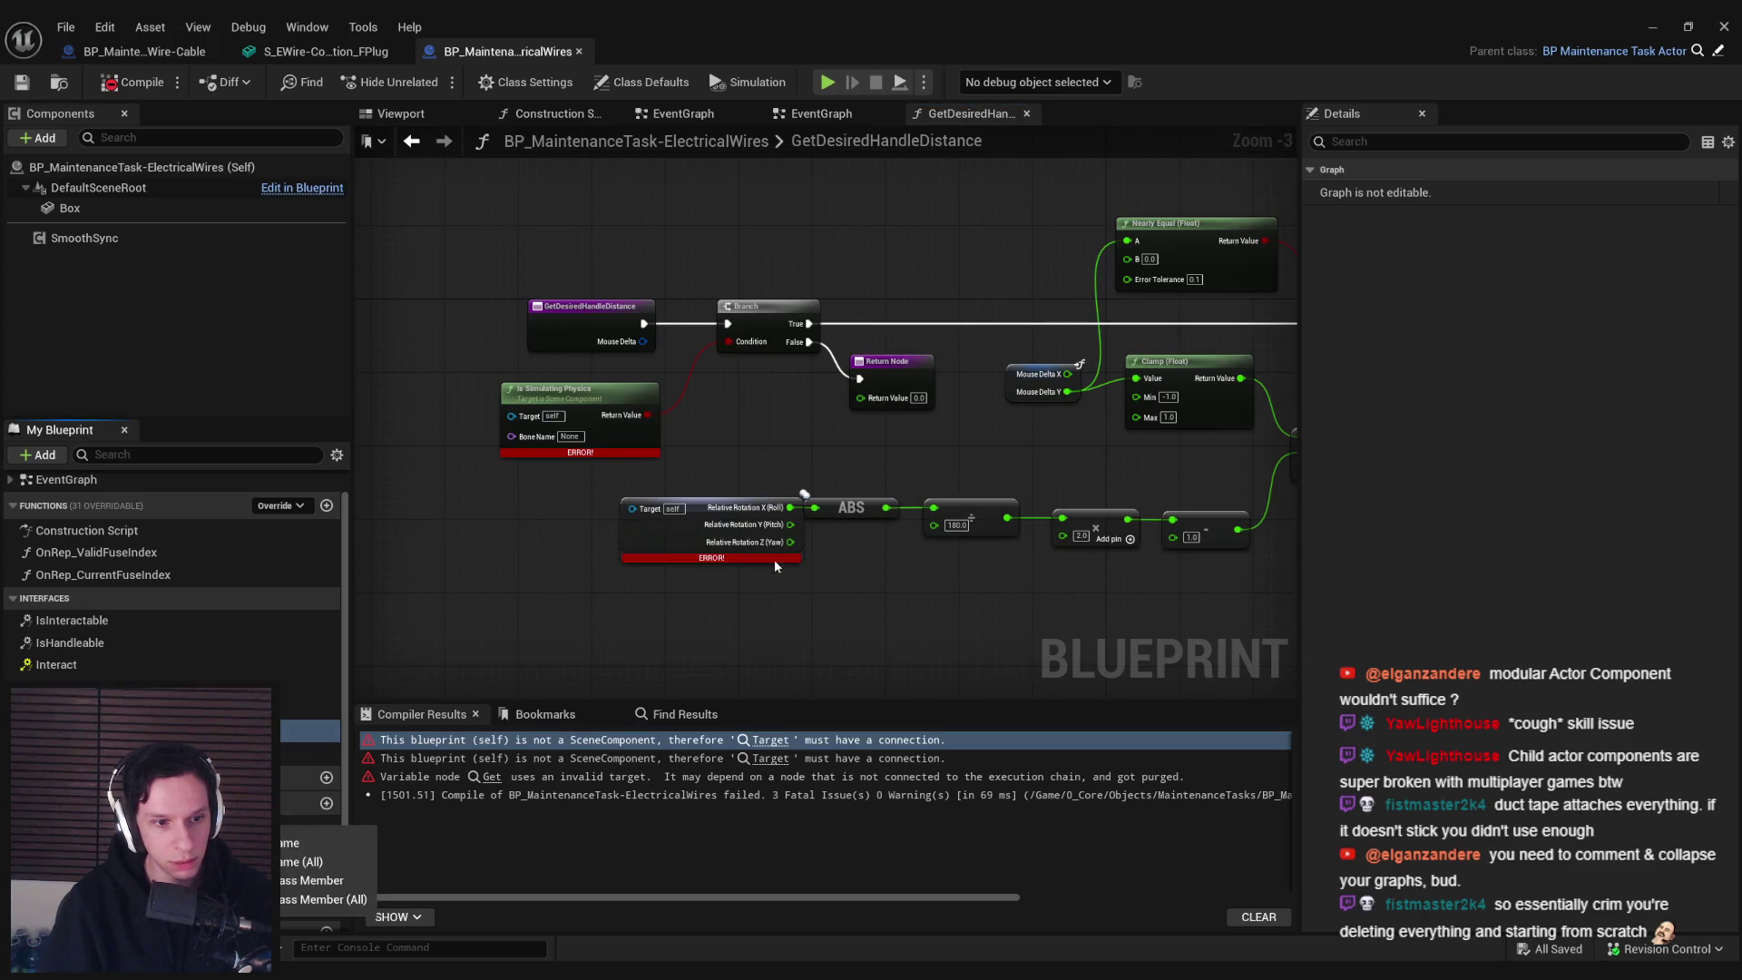
scroll(650, 562, down, 1)
mouse_move(520, 438)
mouse_down()
mouse_move(866, 512)
mouse_move(929, 591)
mouse_up()
key(Delete)
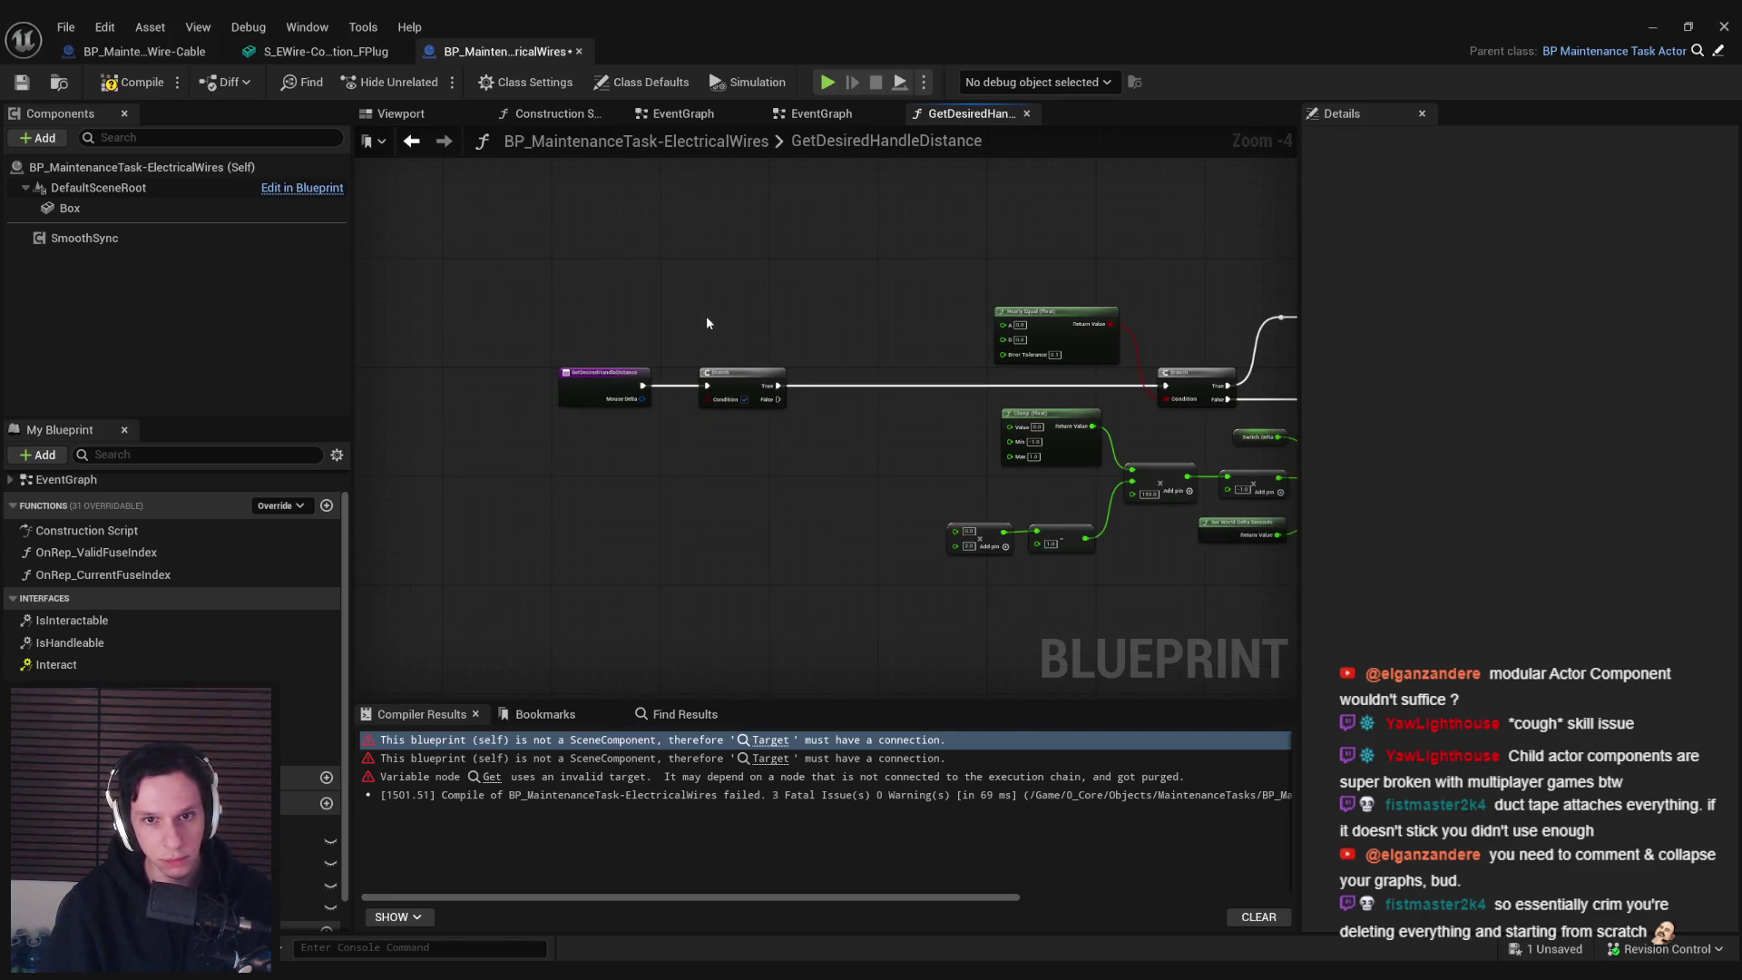
drag(358, 281, 1012, 595)
key(Delete)
drag(1150, 423, 768, 426)
key(Escape)
key(Home)
click(859, 421)
scroll(859, 421, up, 4)
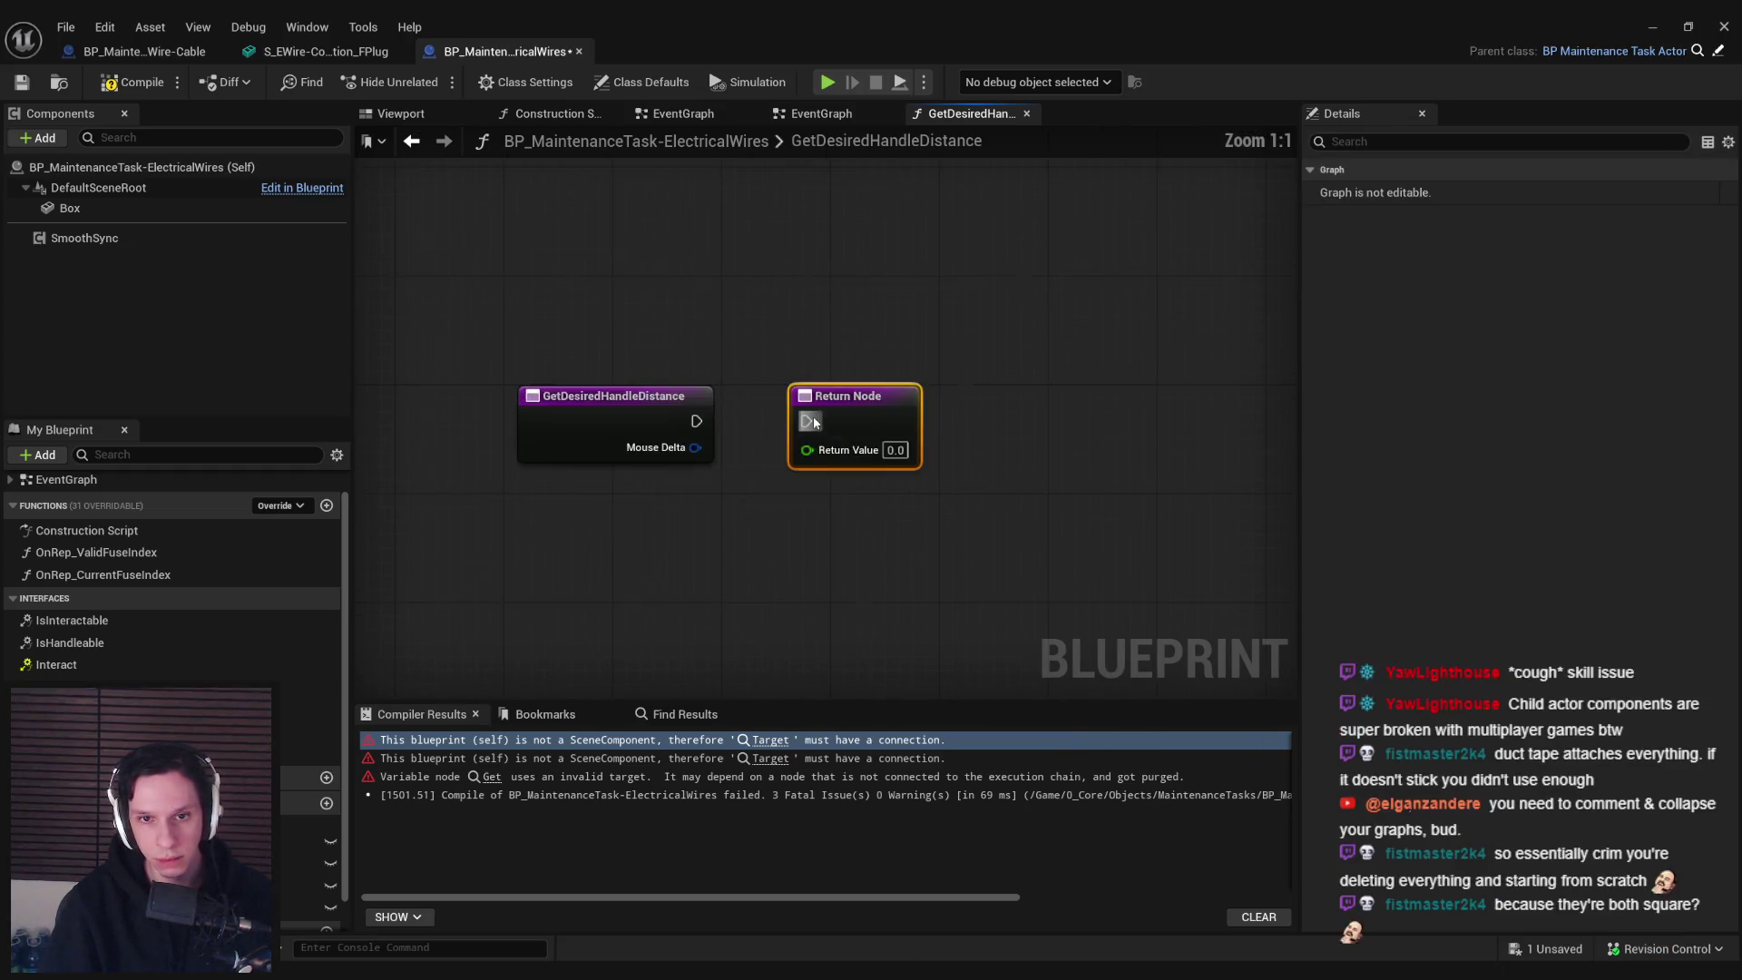
In Class Settings, remove the Interaction Interface without keeping its functions
click(530, 86)
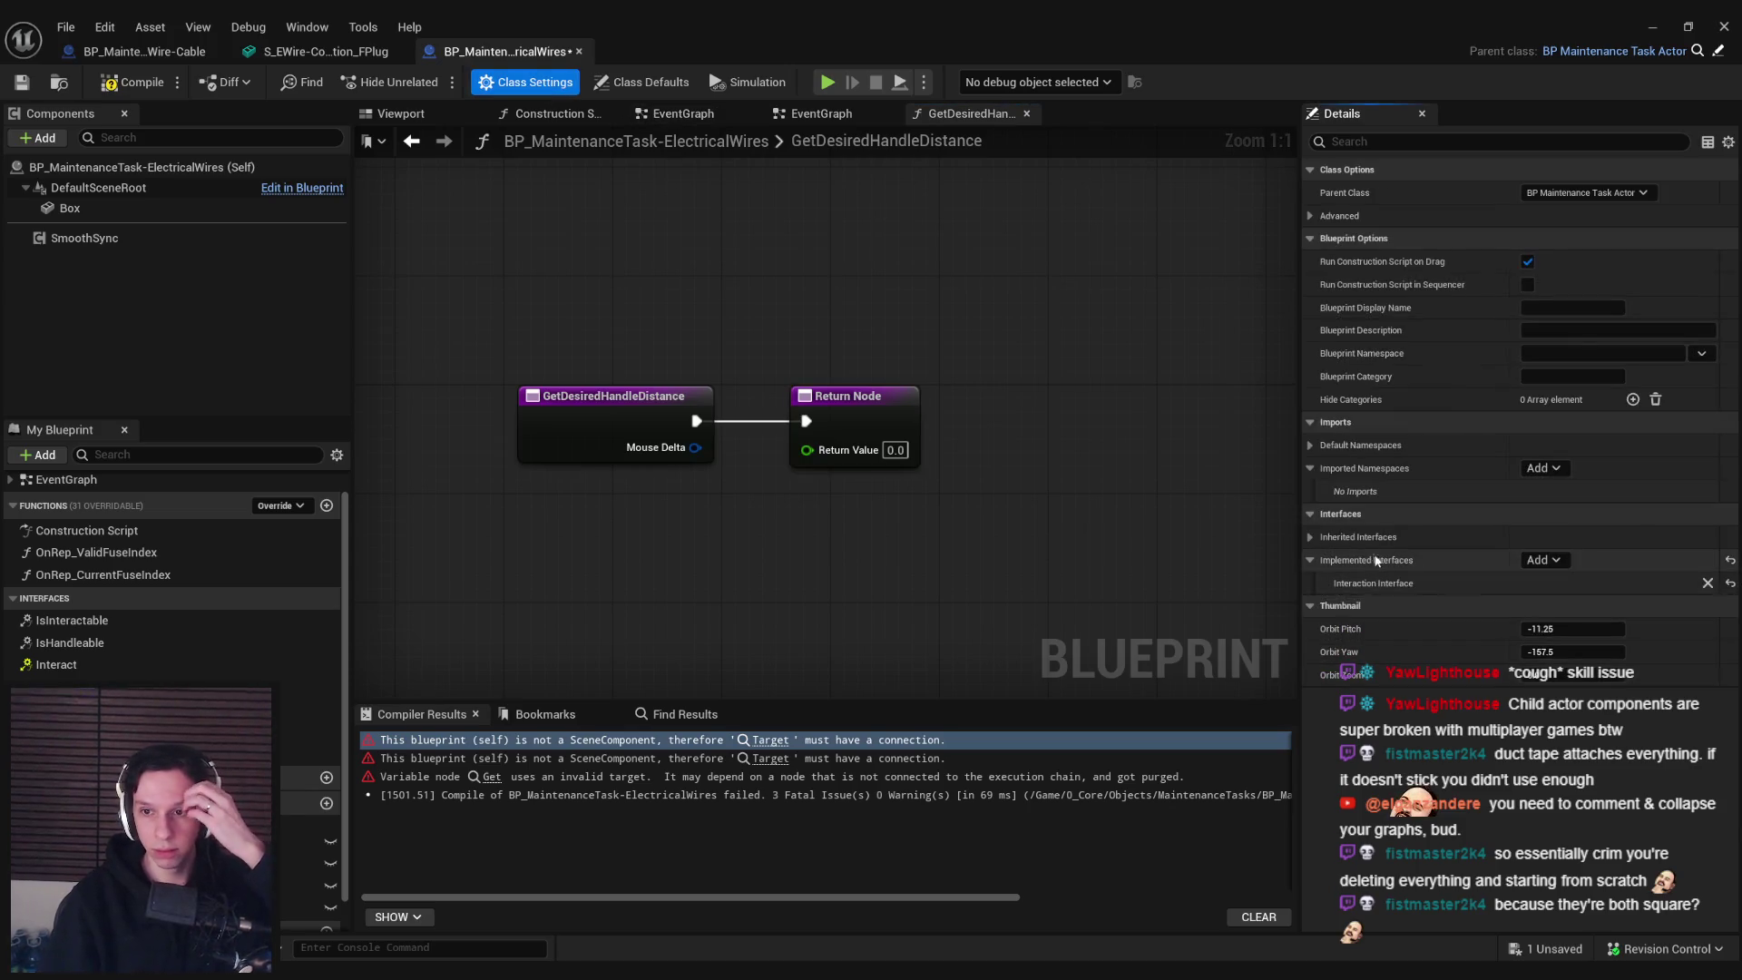
click(1710, 586)
click(988, 528)
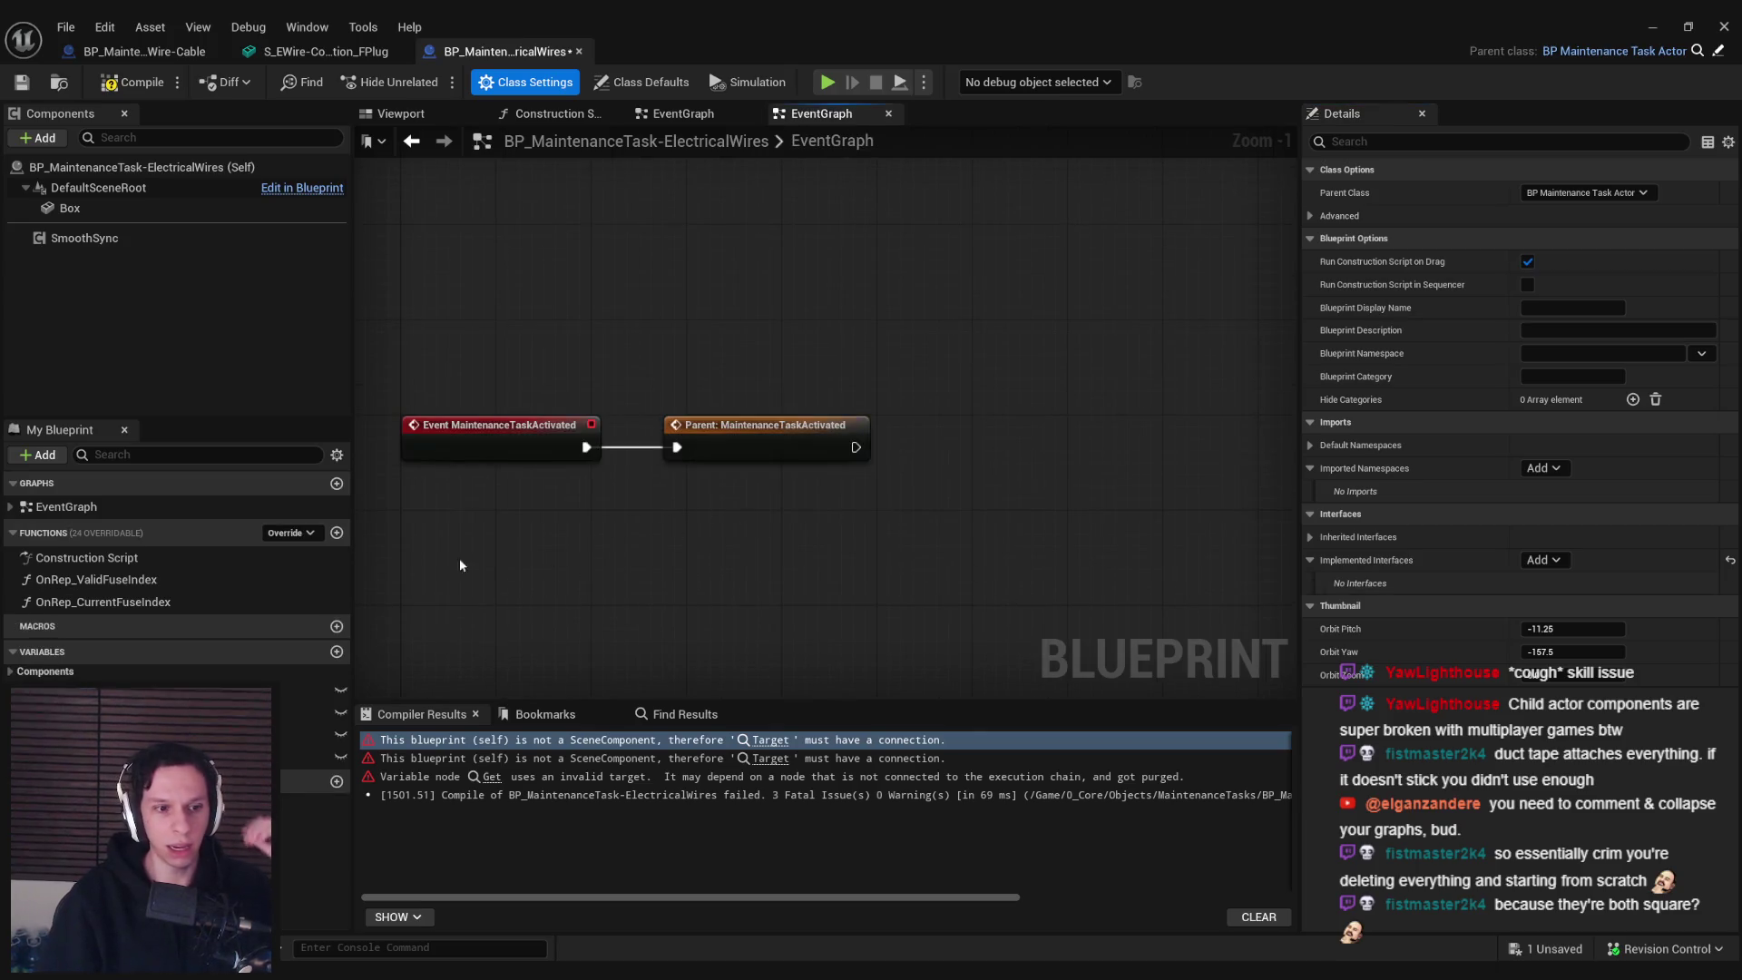
Compile and save, then delete the custom primitive data nodes in OnRep_ValidFuseIndex
click(132, 82)
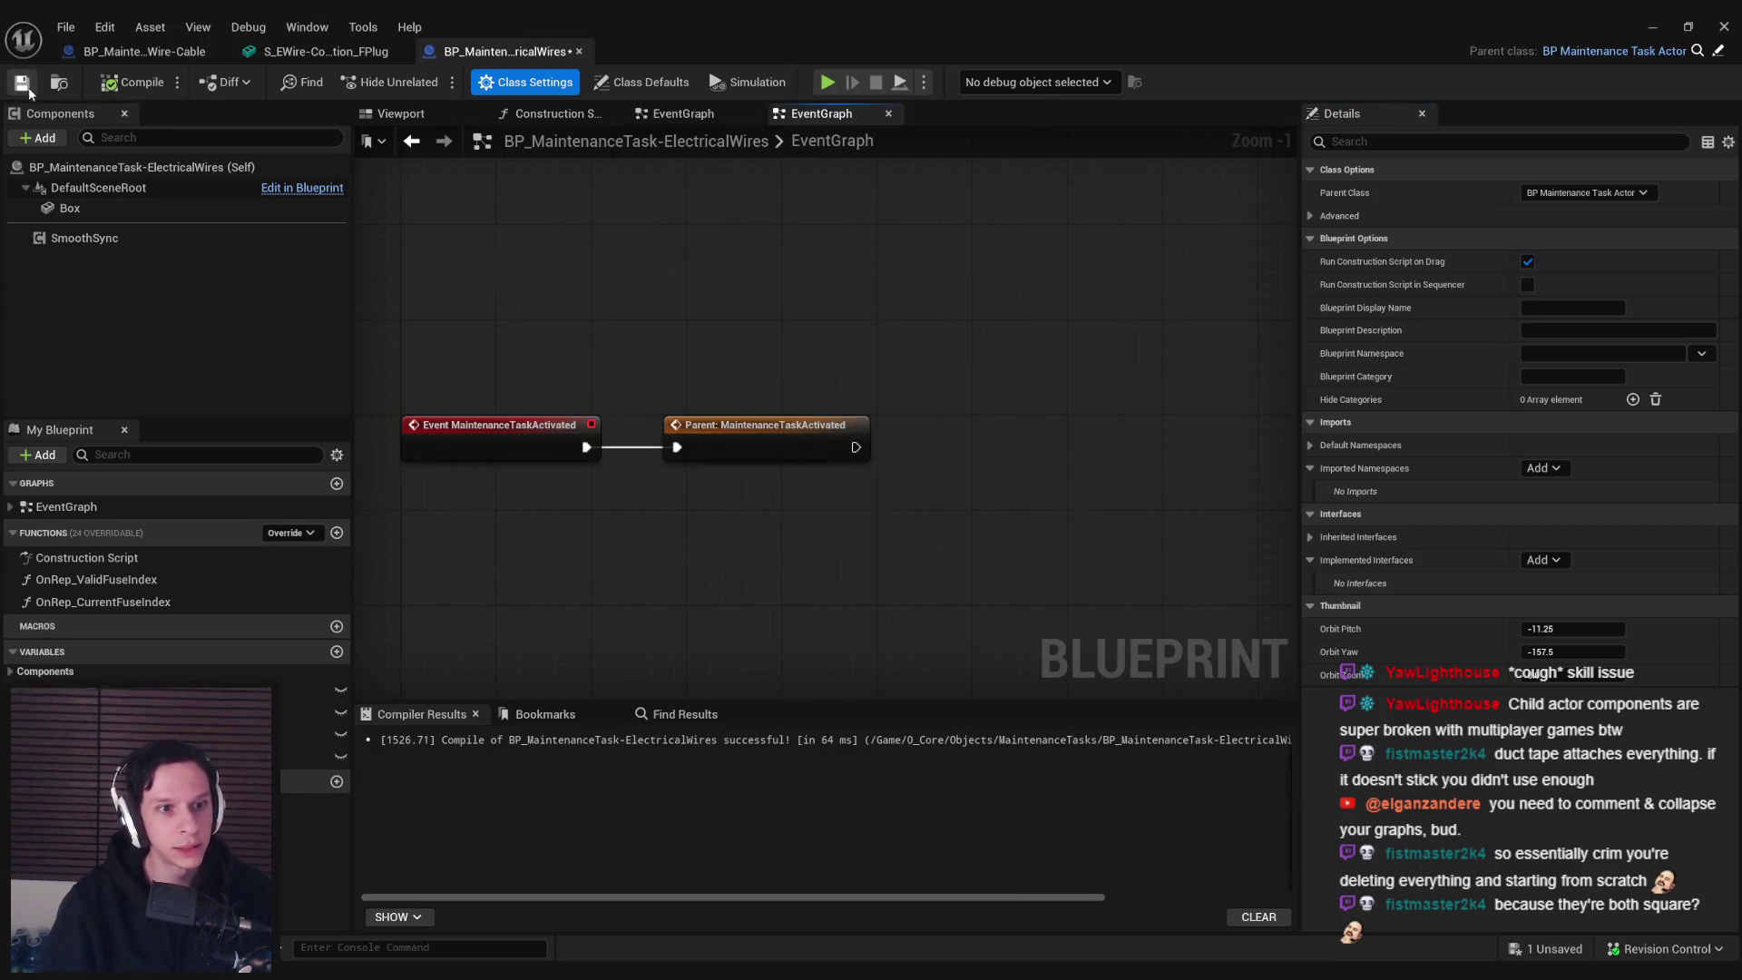
click(22, 81)
double_click(118, 579)
double_click(116, 601)
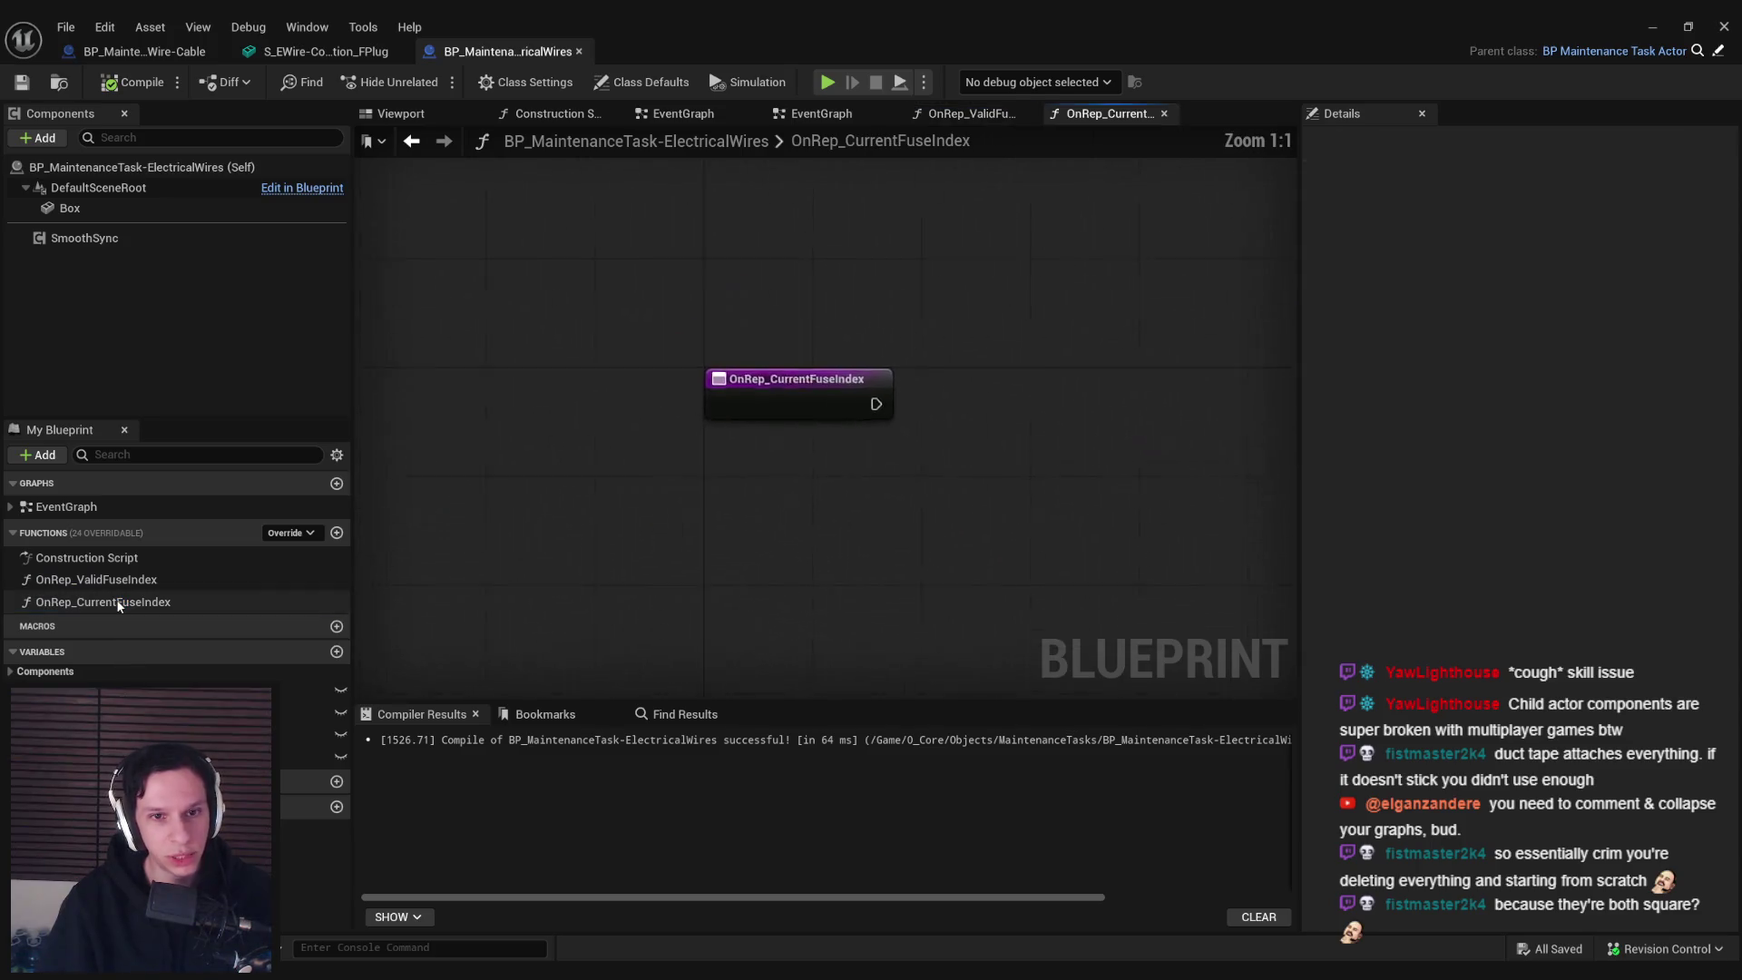
double_click(117, 584)
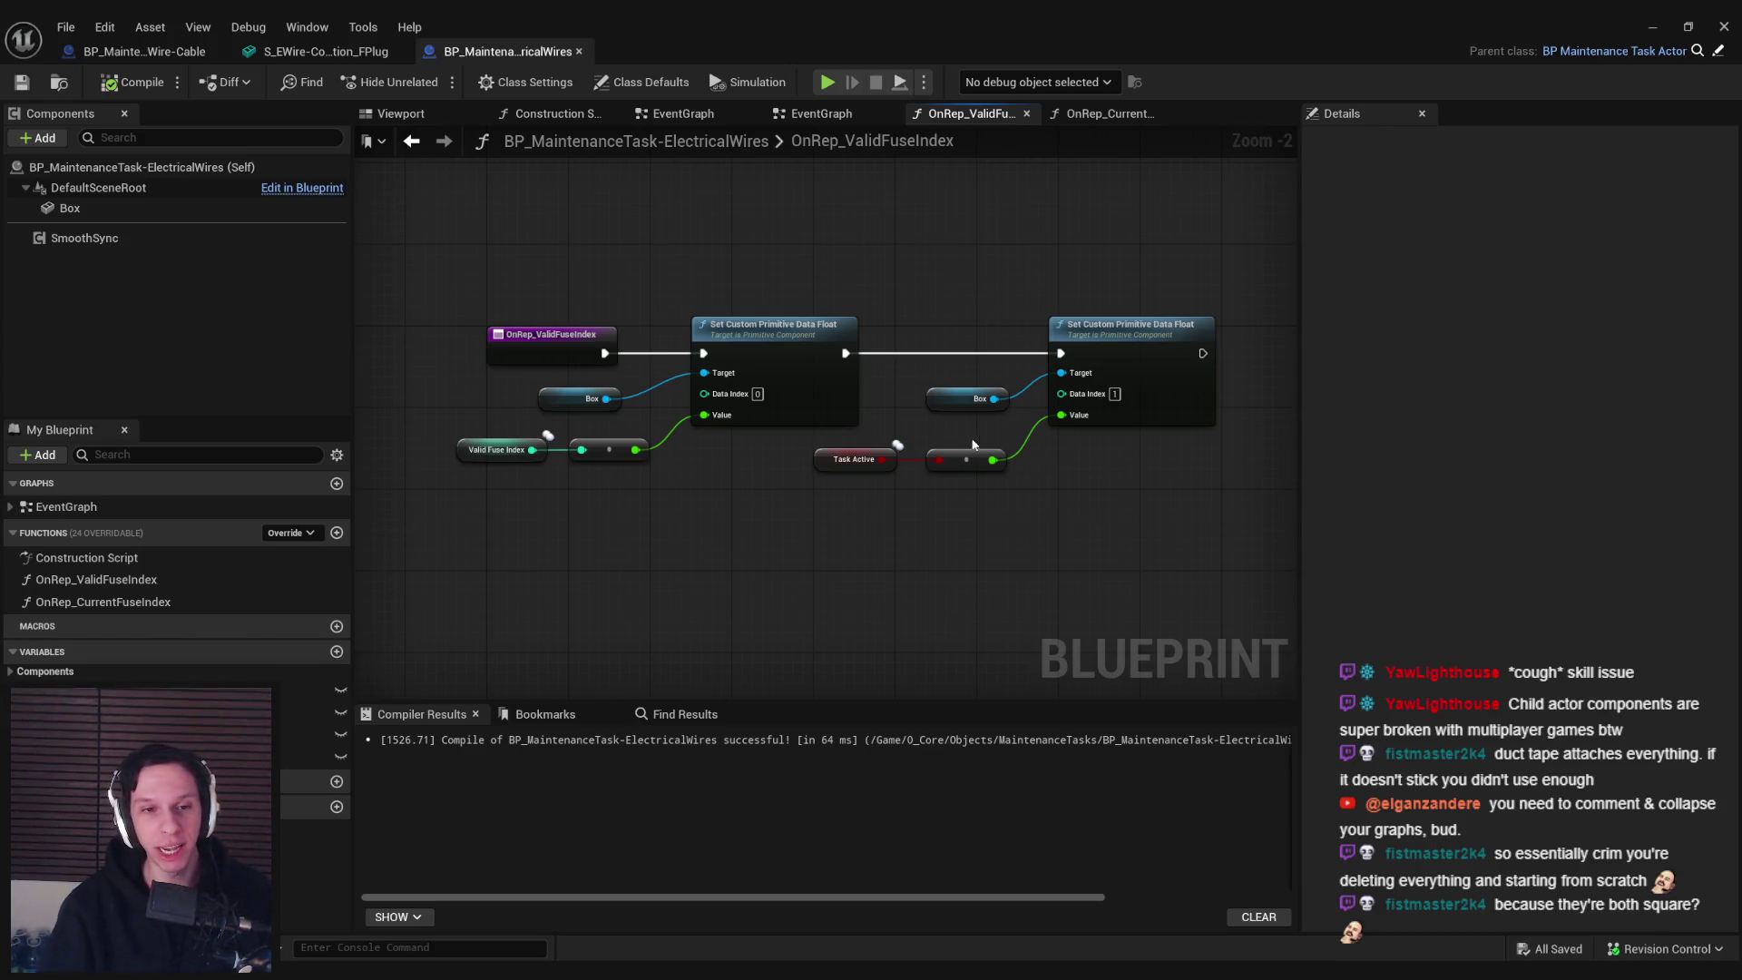
drag(1076, 487, 478, 394)
key(Delete)
Delete the OnRep_ValidFuseIndex and OnRep_CurrentFuseIndex functions and the PossibleFuses variable
double_click(103, 602)
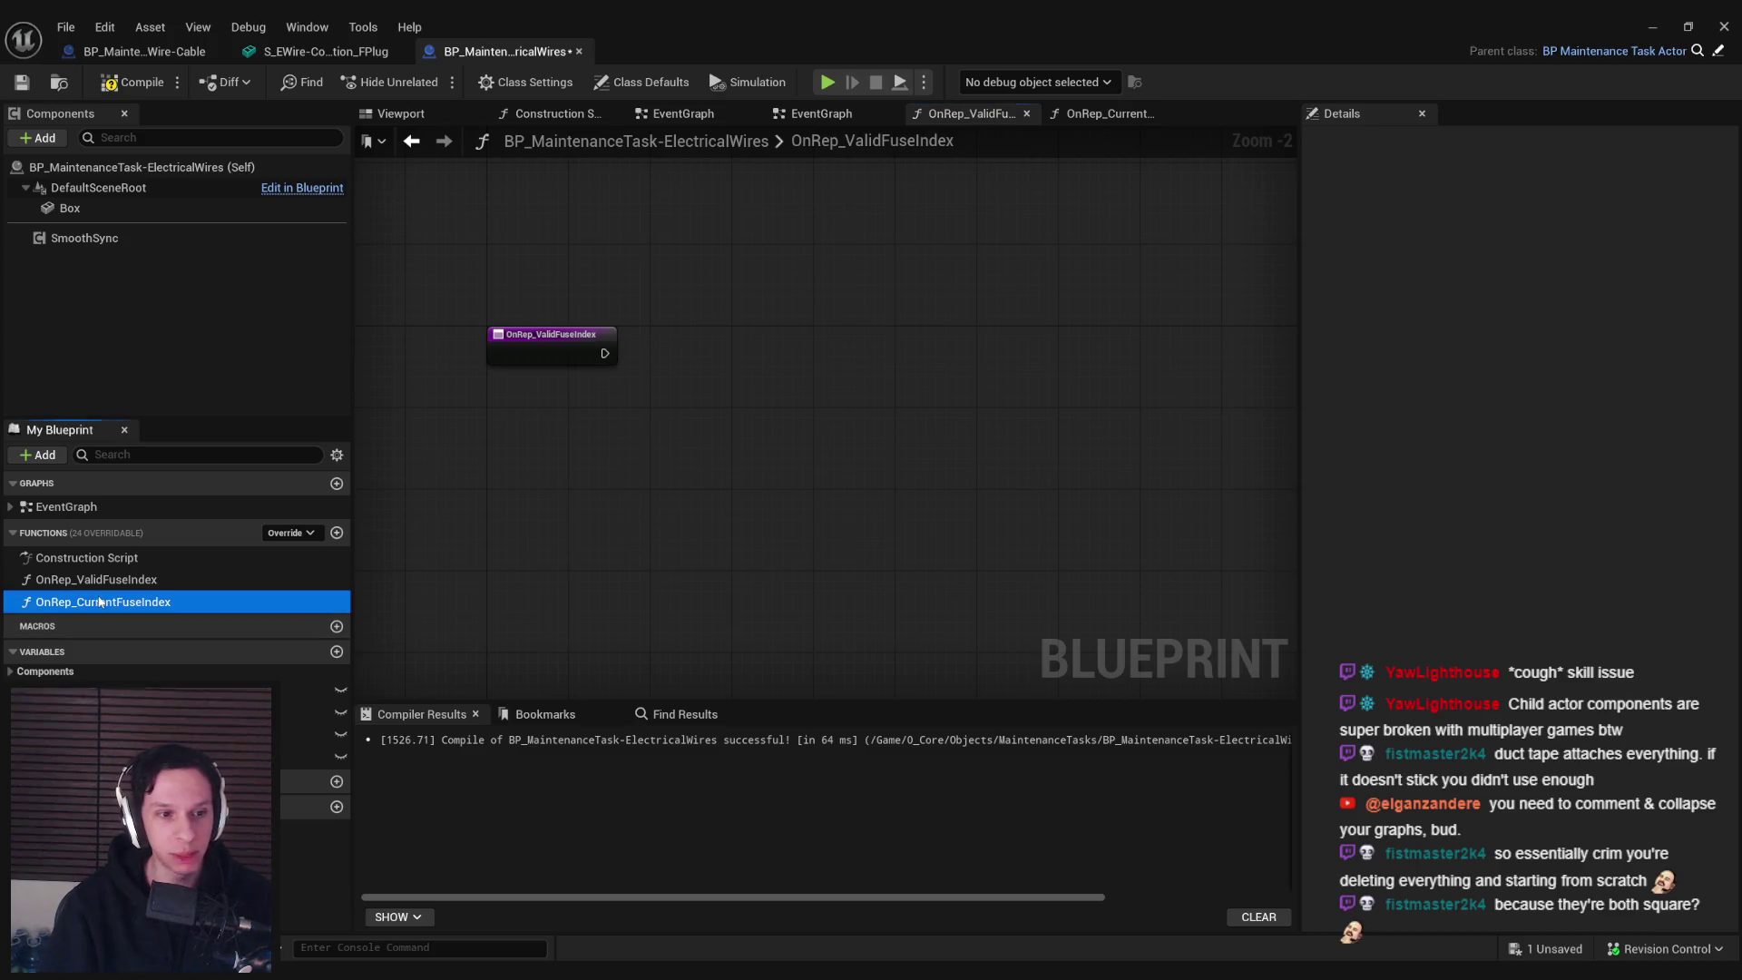
double_click(112, 579)
click(111, 579)
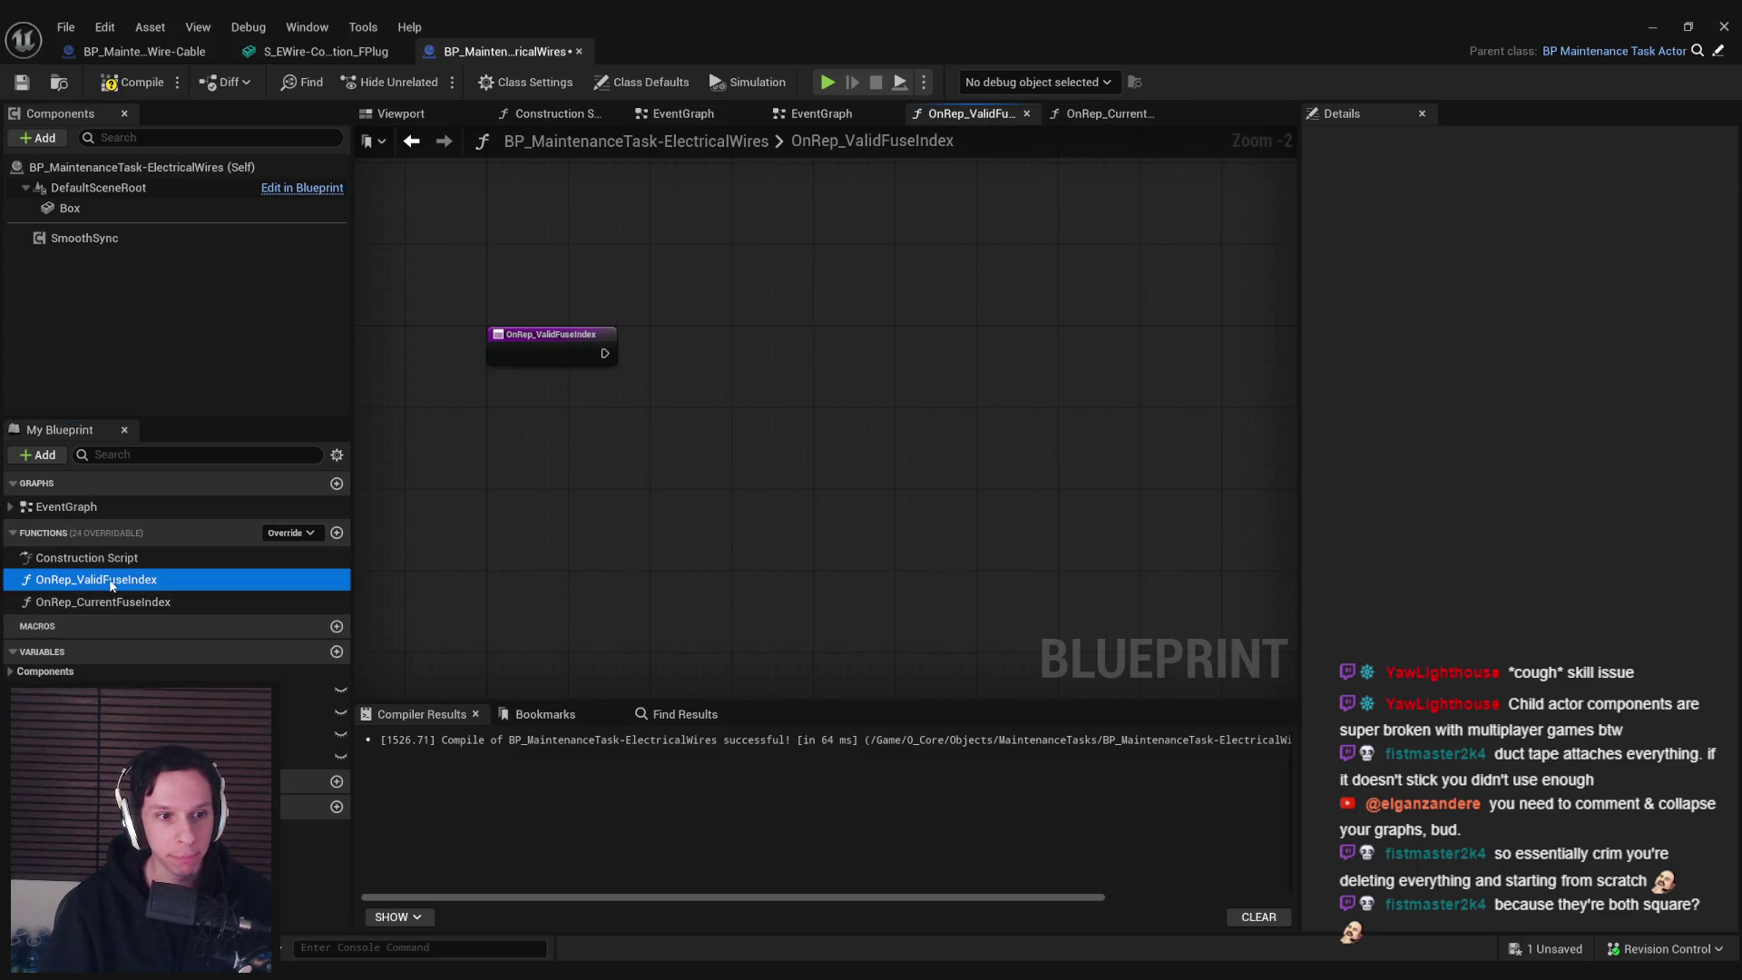
key(Delete)
click(105, 585)
key(Delete)
click(309, 701)
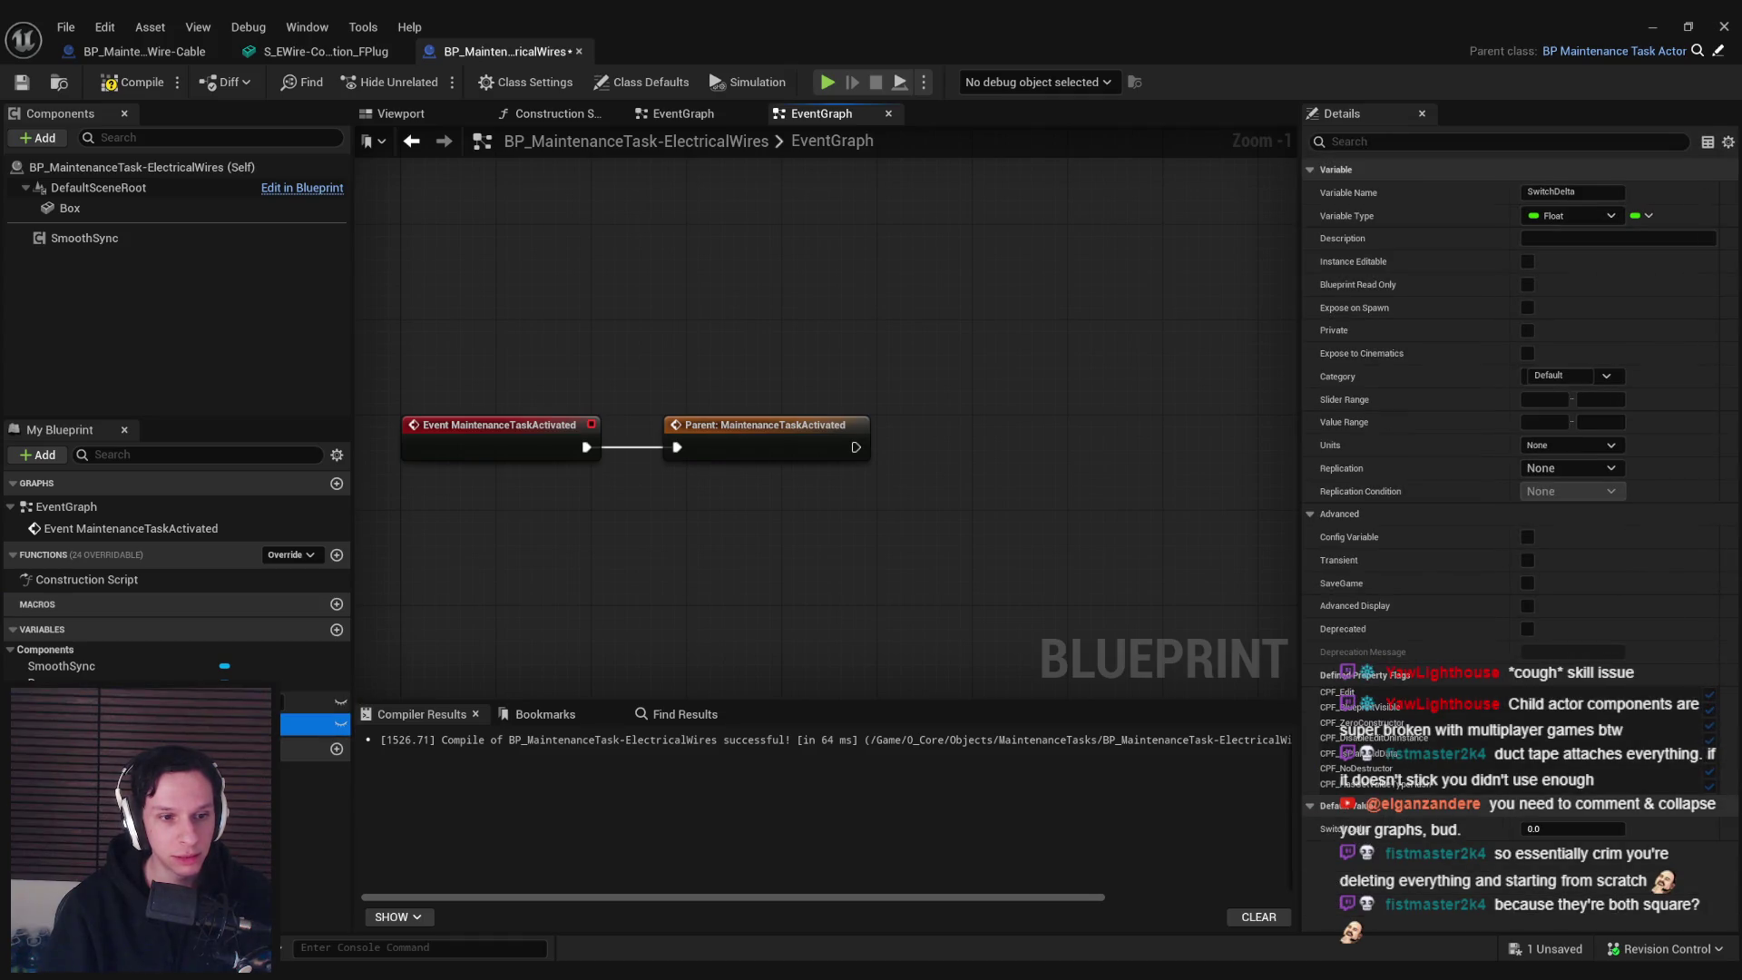
key(Delete)
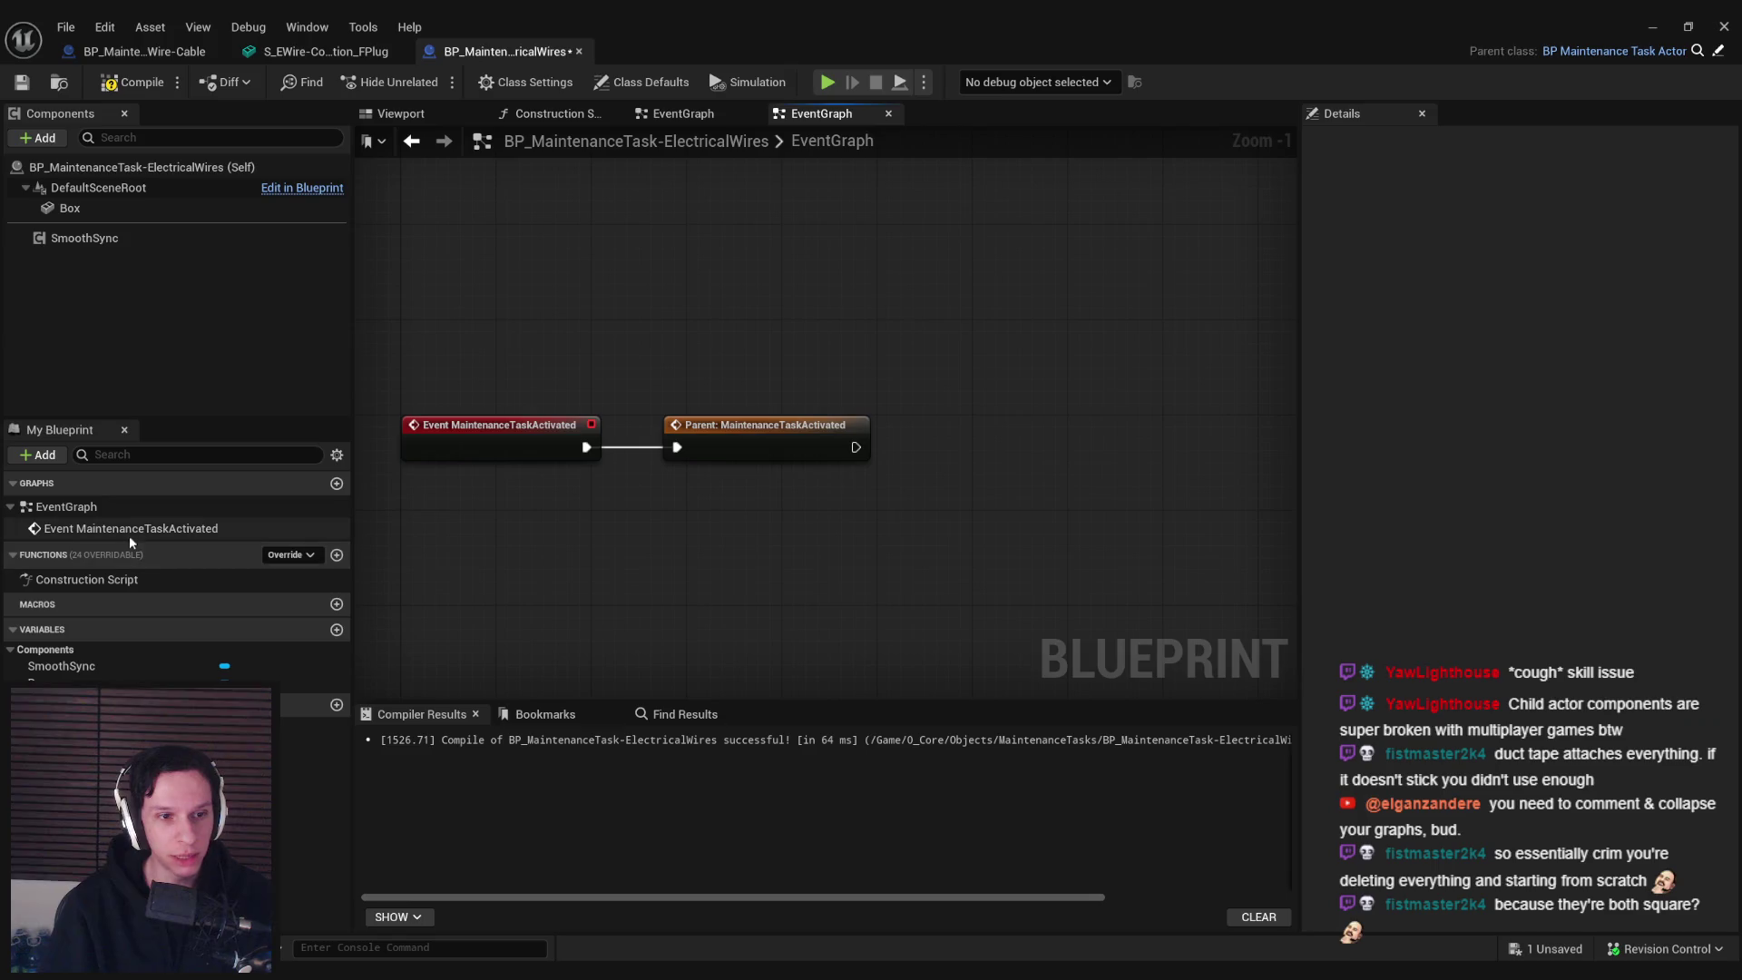
Go to Event MaintenanceTaskActivated, then compile and save the blueprint
double_click(127, 529)
click(128, 83)
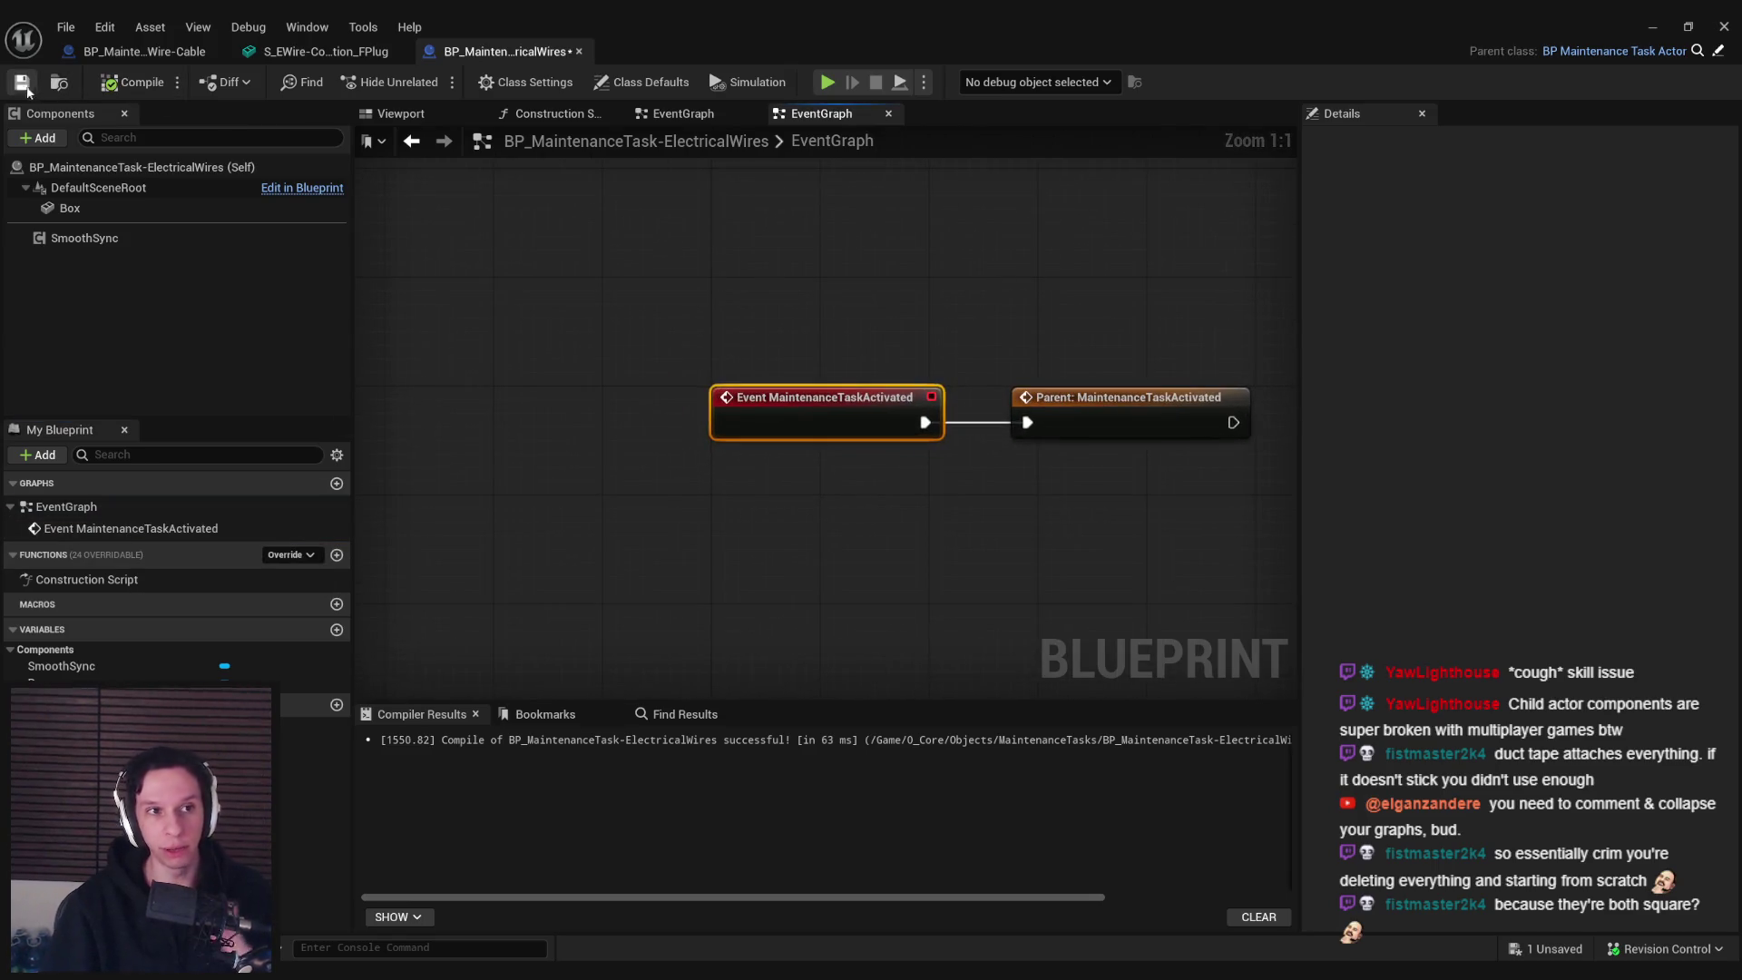
click(22, 82)
click(606, 242)
scroll(613, 407, down, 1)
Give the Box component the S_ElectricalWireBox mesh and MI_TestMat-Metal material
click(836, 399)
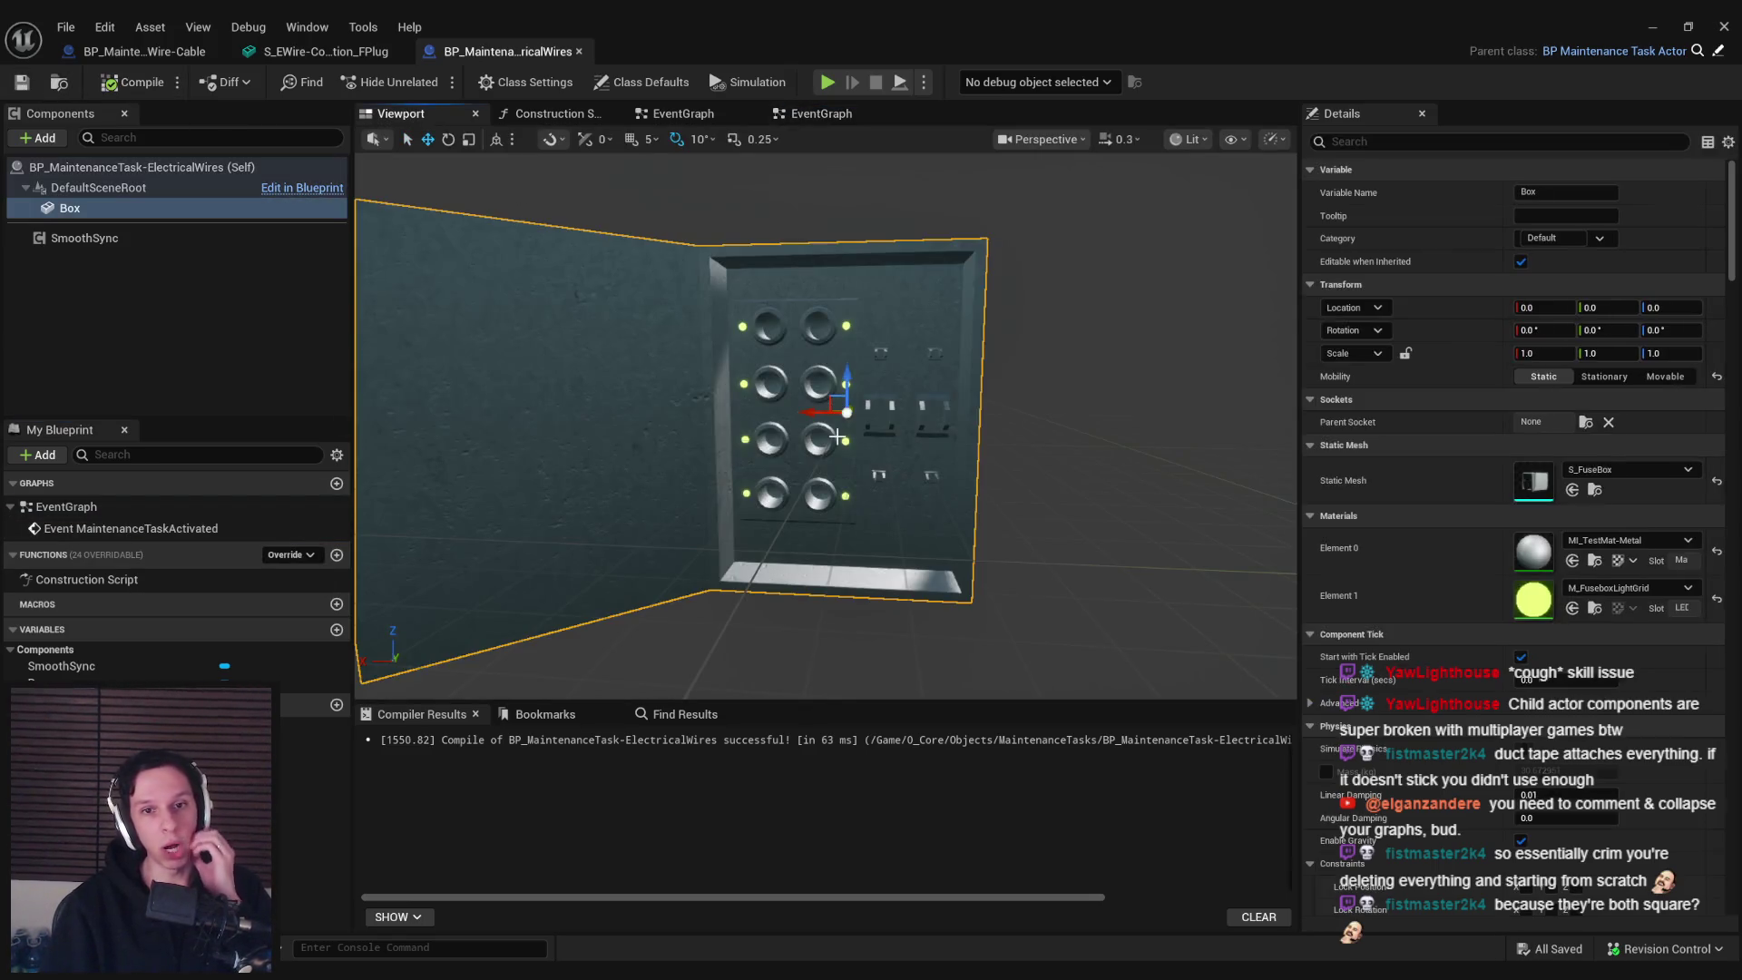
click(1636, 469)
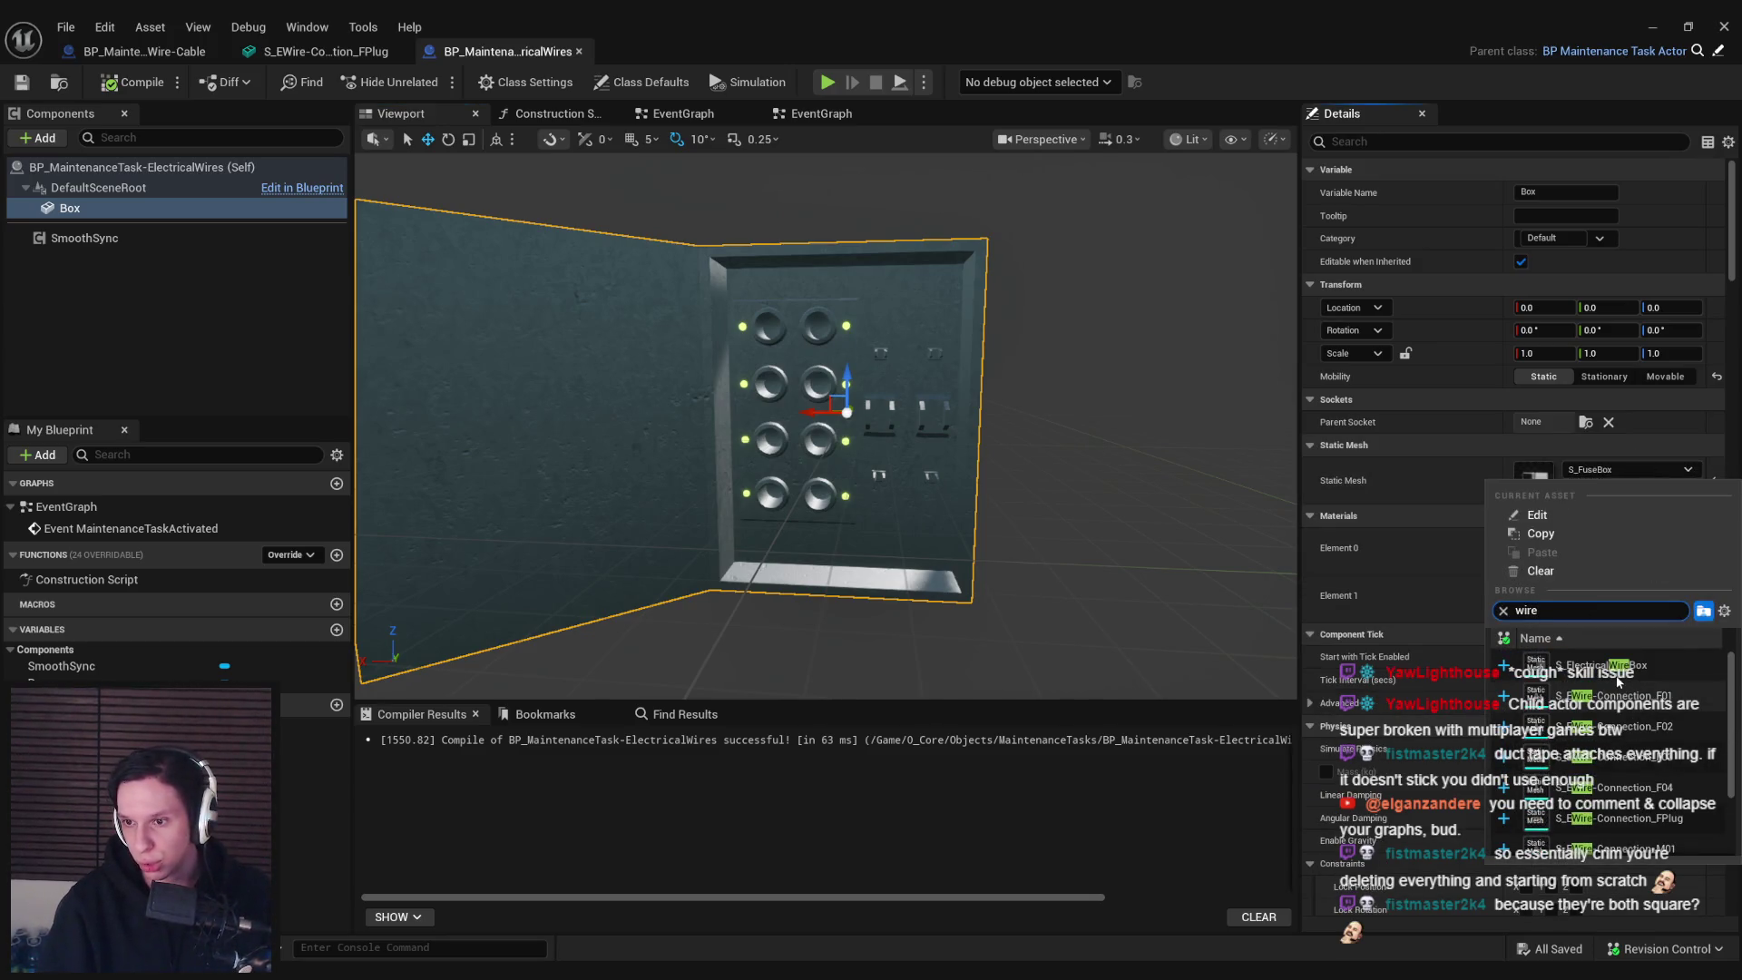
click(1594, 676)
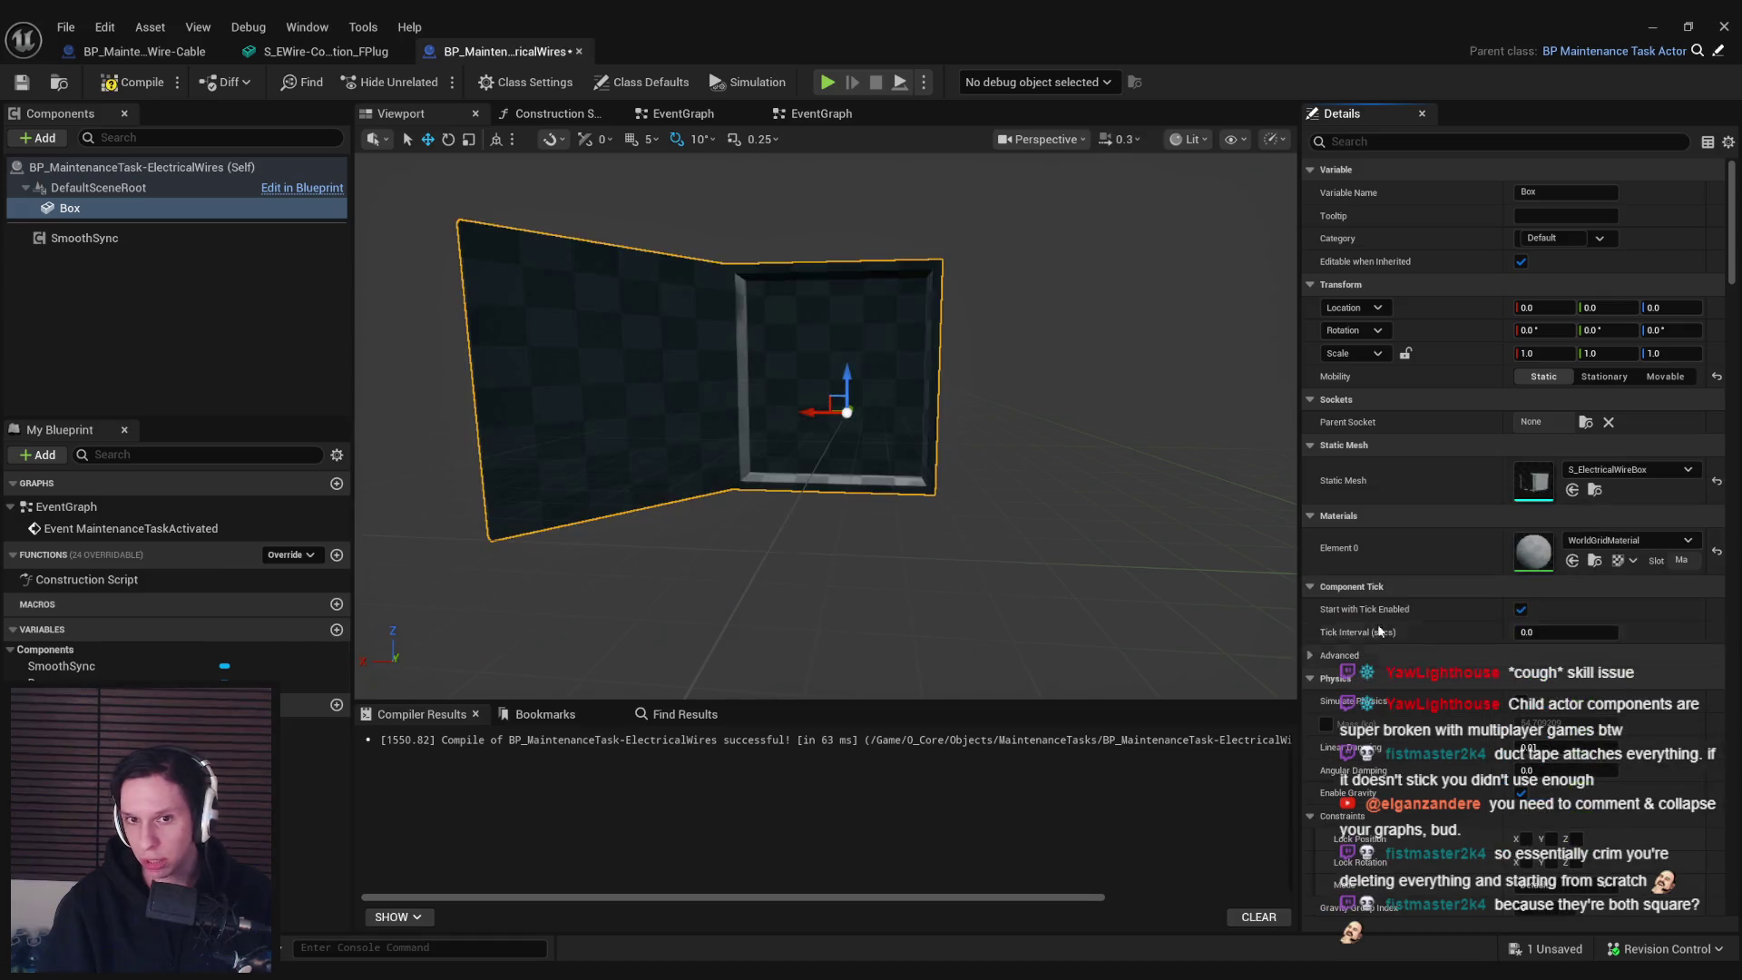
click(1625, 539)
text(meta)
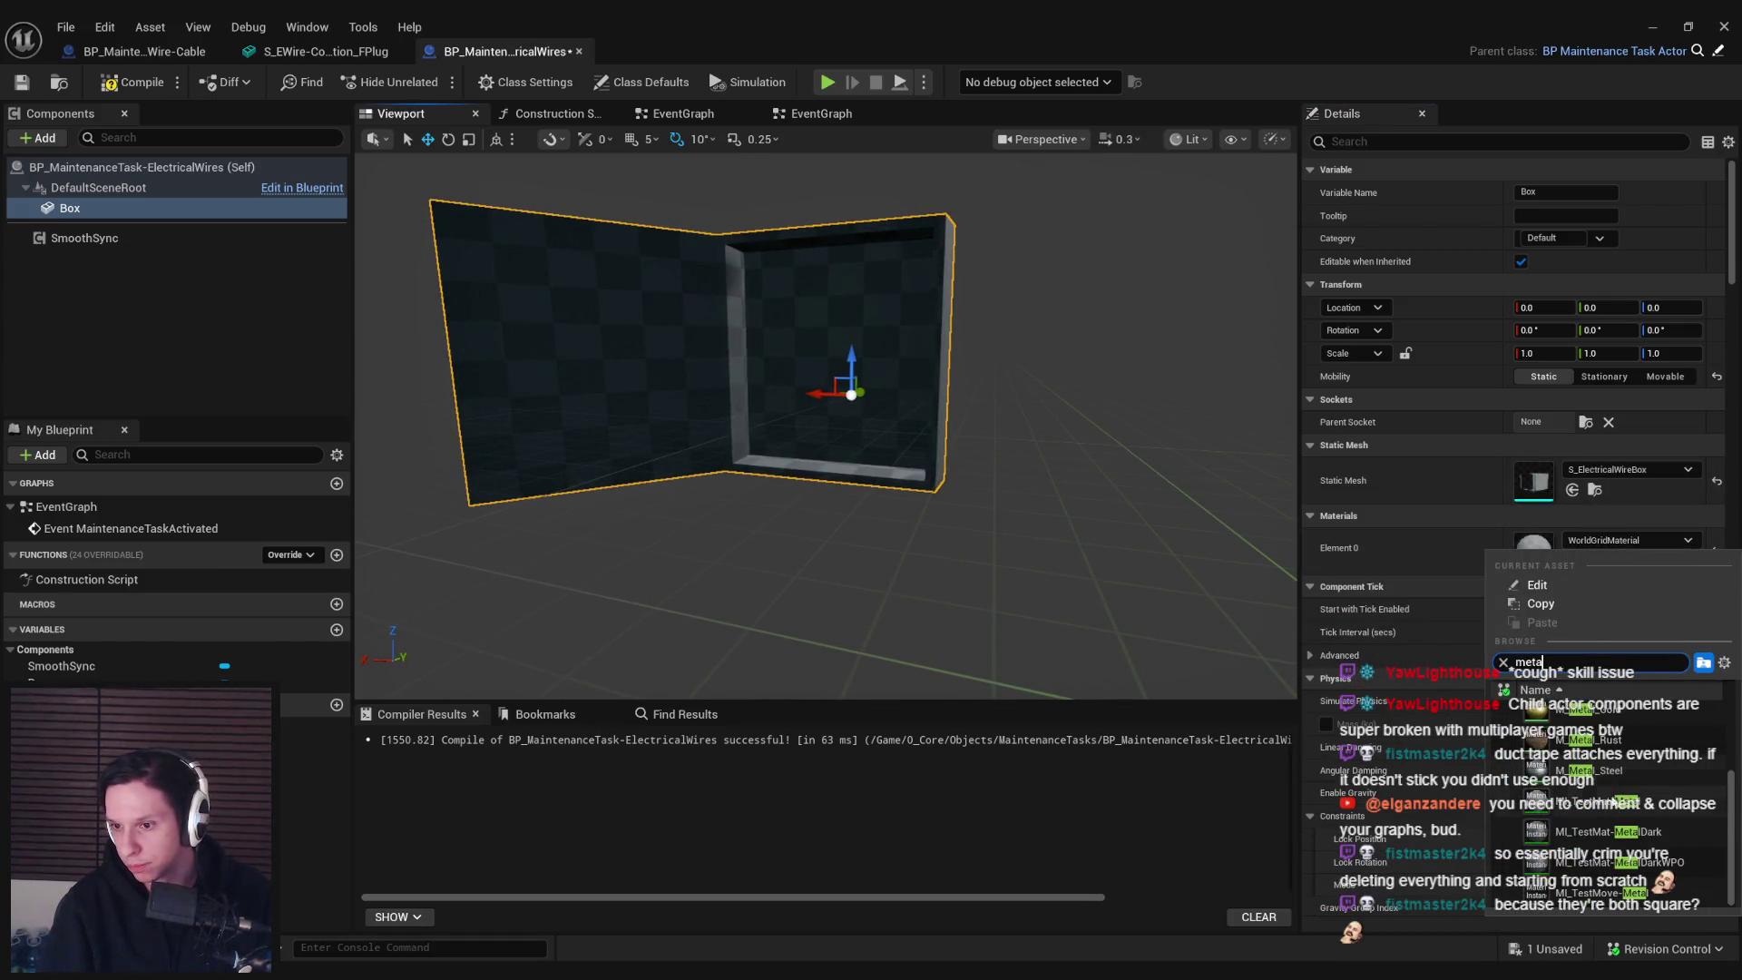
click(1587, 801)
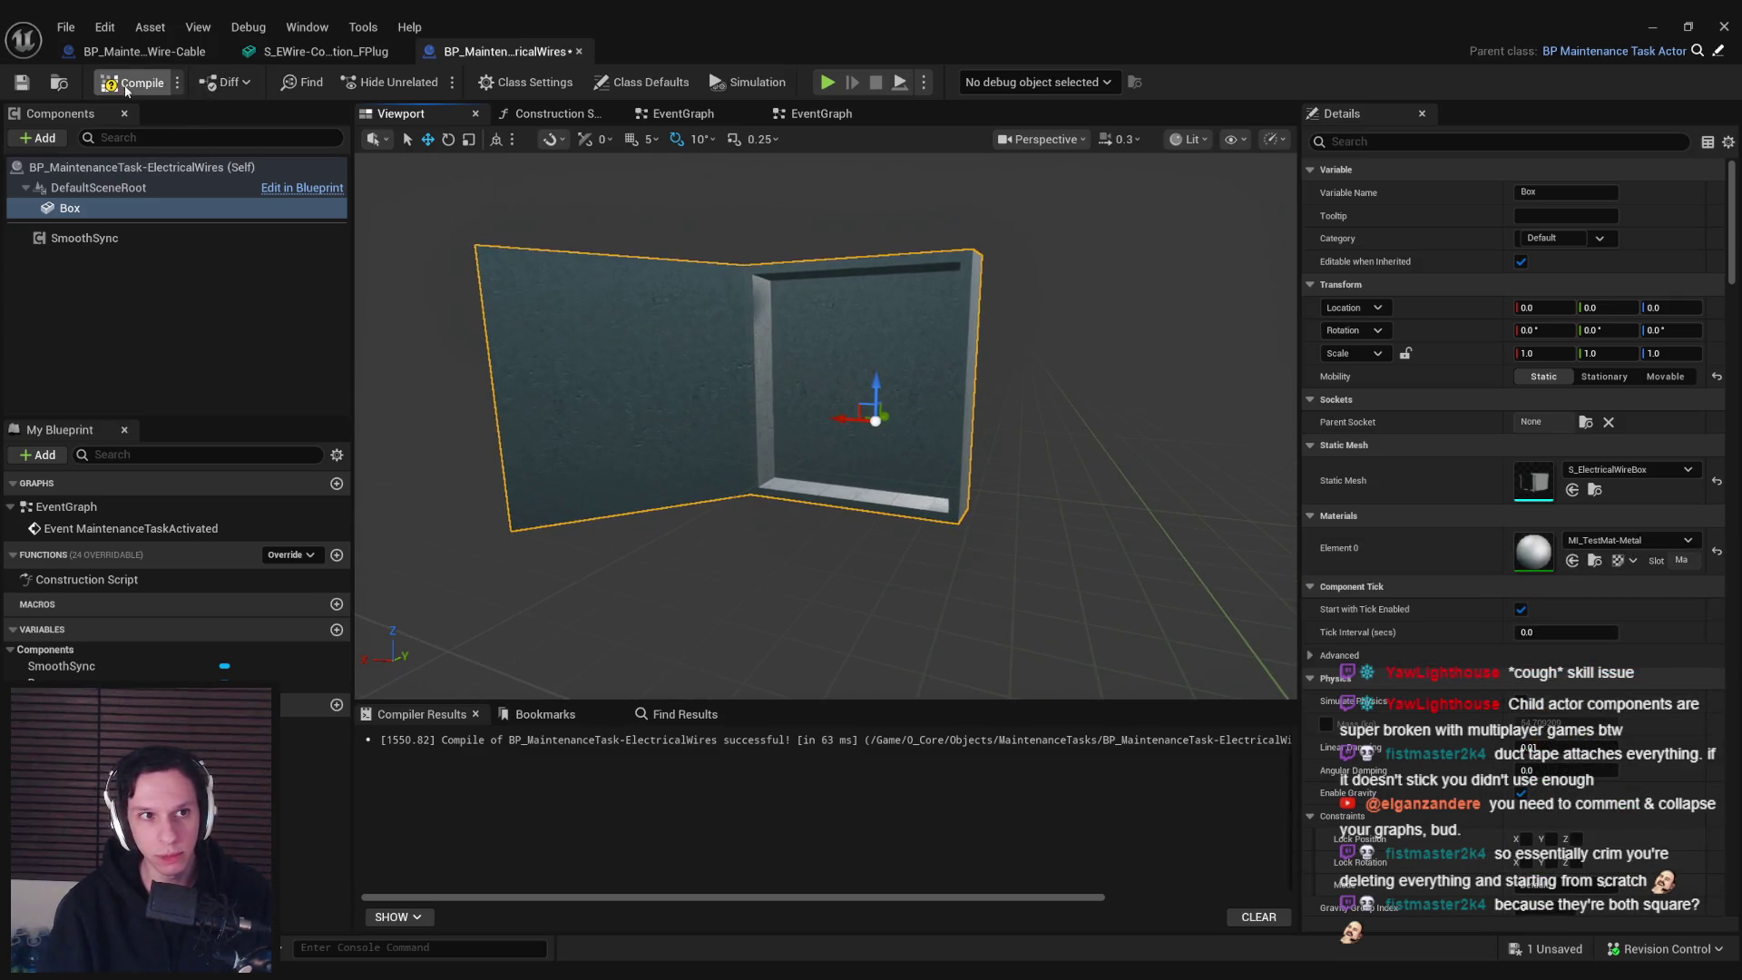
click(22, 83)
scroll(716, 363, up, 4)
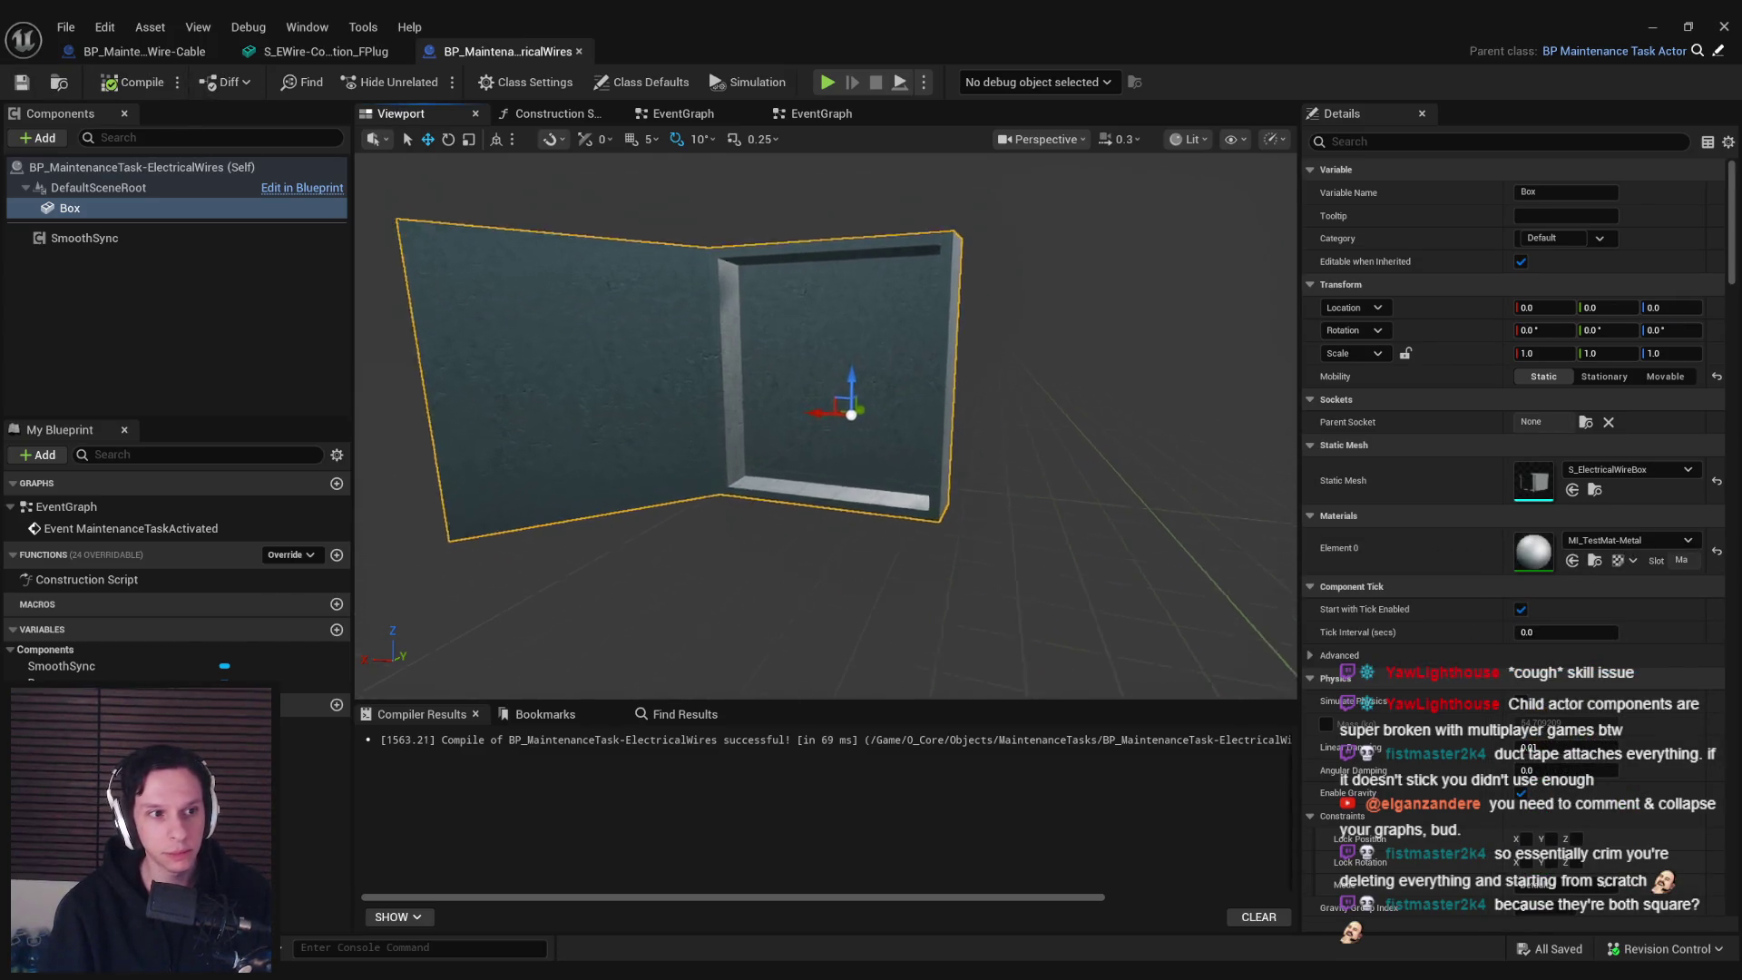
click(255, 334)
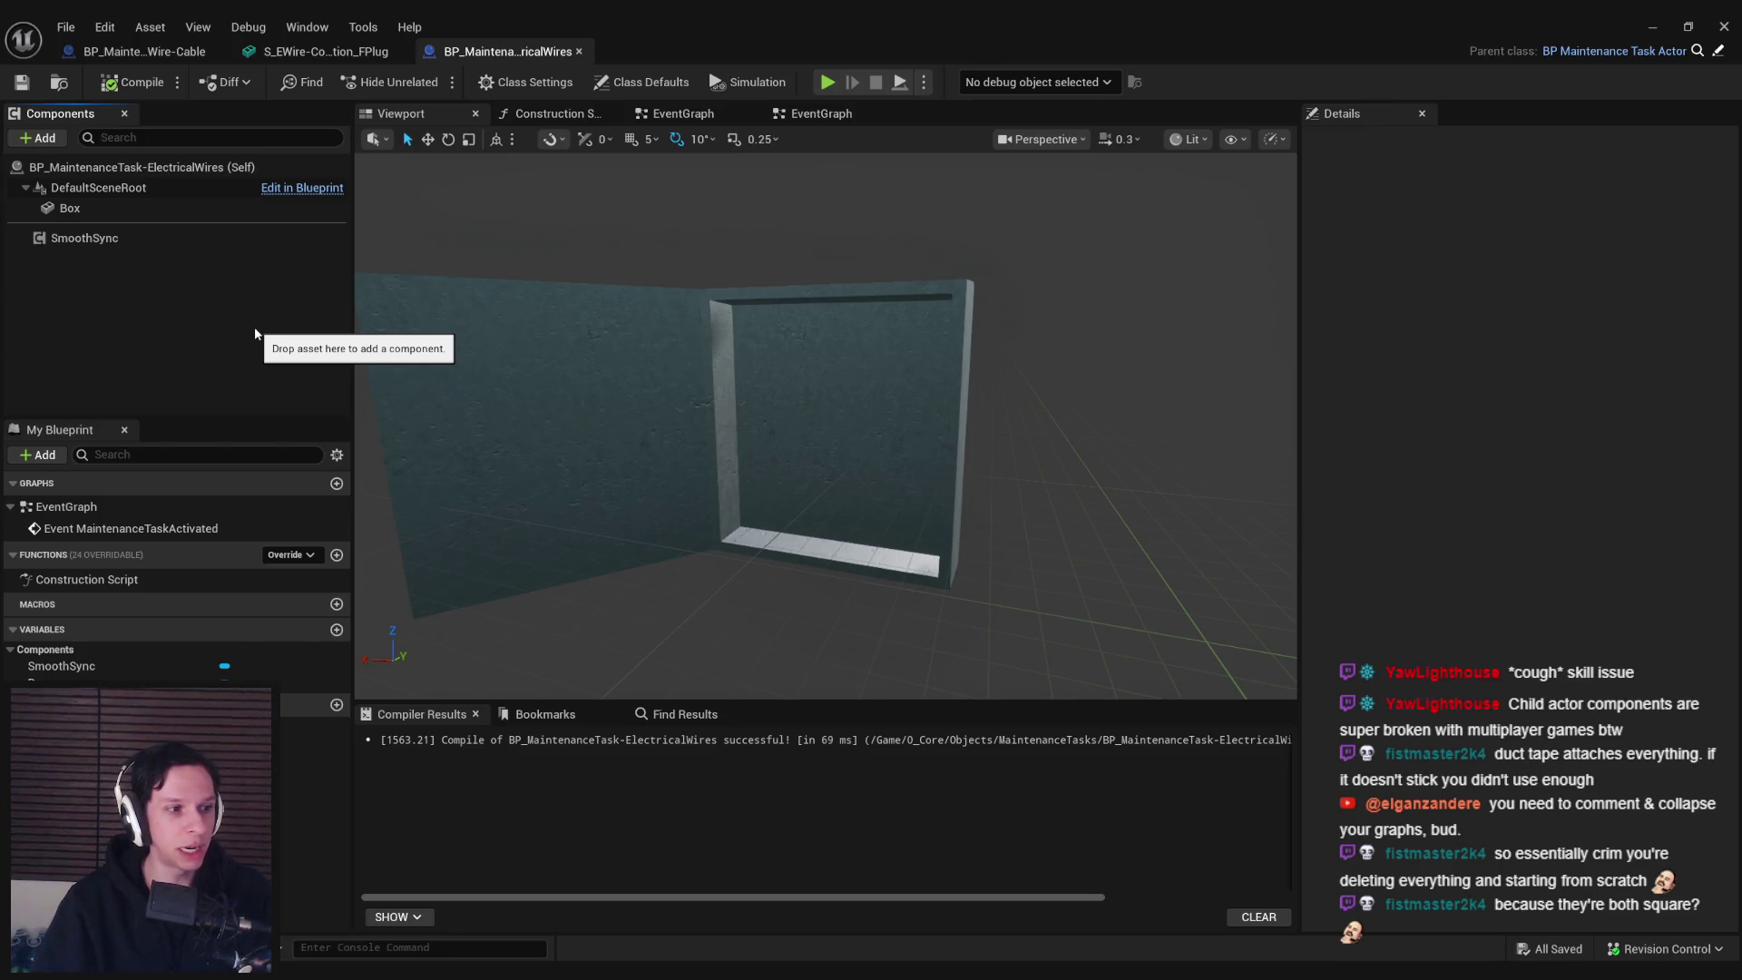
Close the extra EventGraph tabs and bring up the Add component list in the Viewport
click(678, 113)
click(798, 113)
click(889, 113)
click(399, 113)
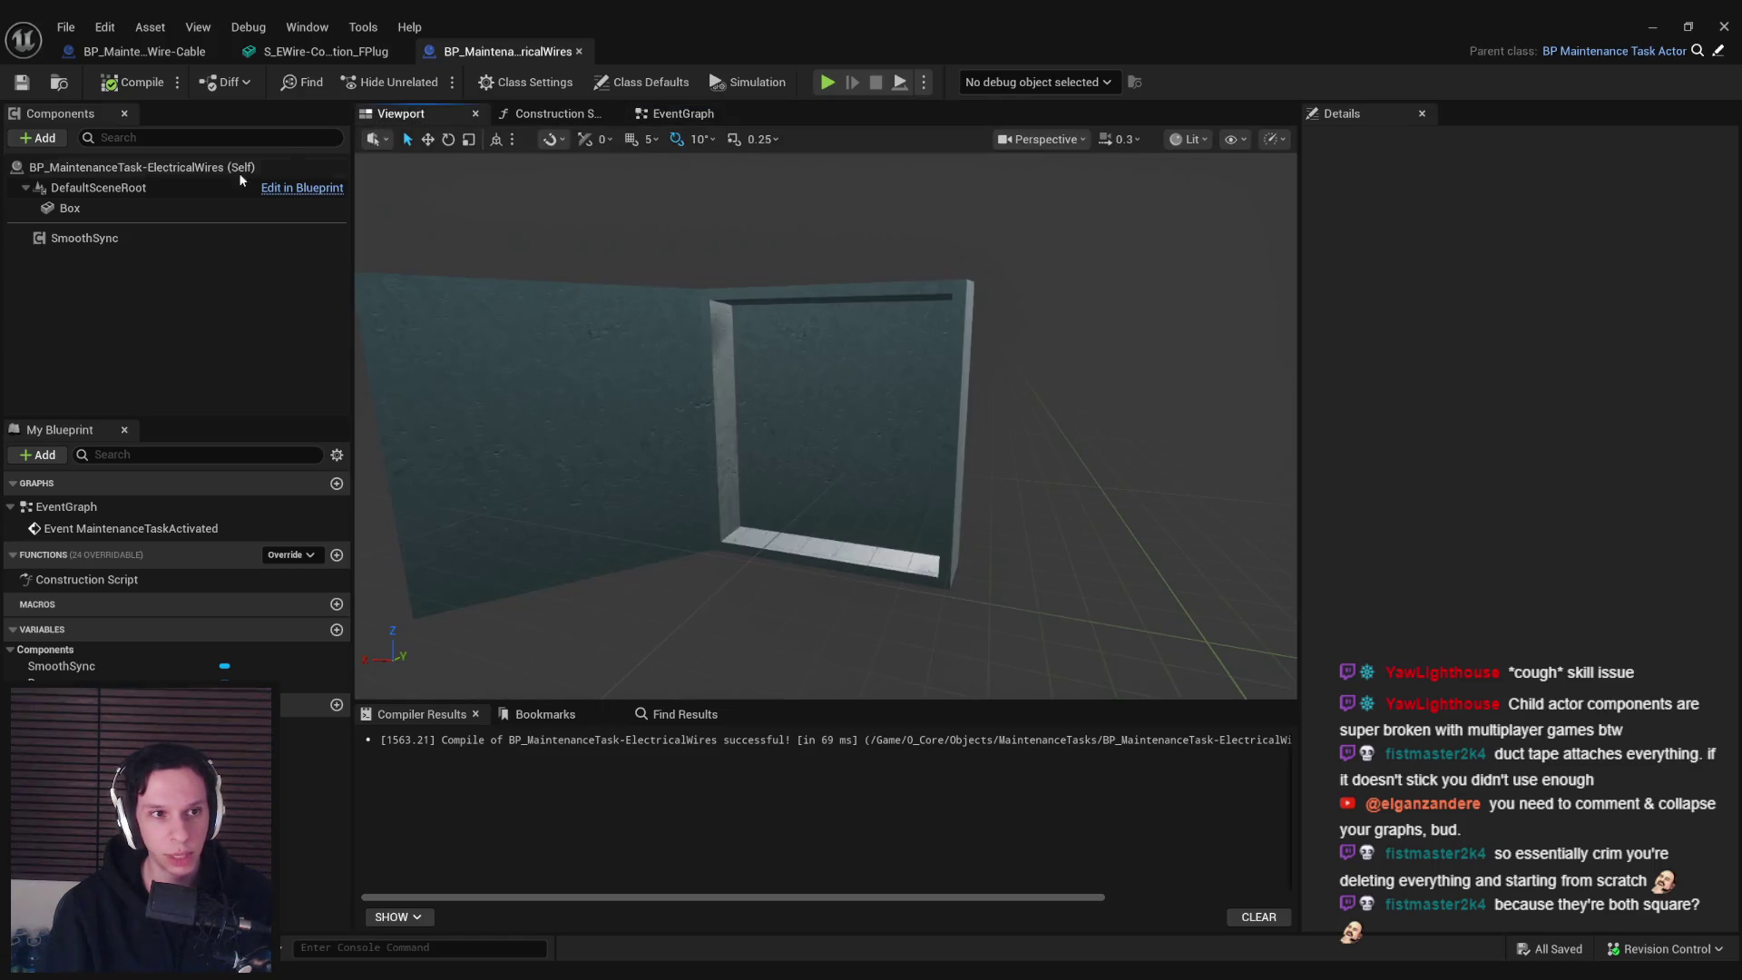
click(49, 141)
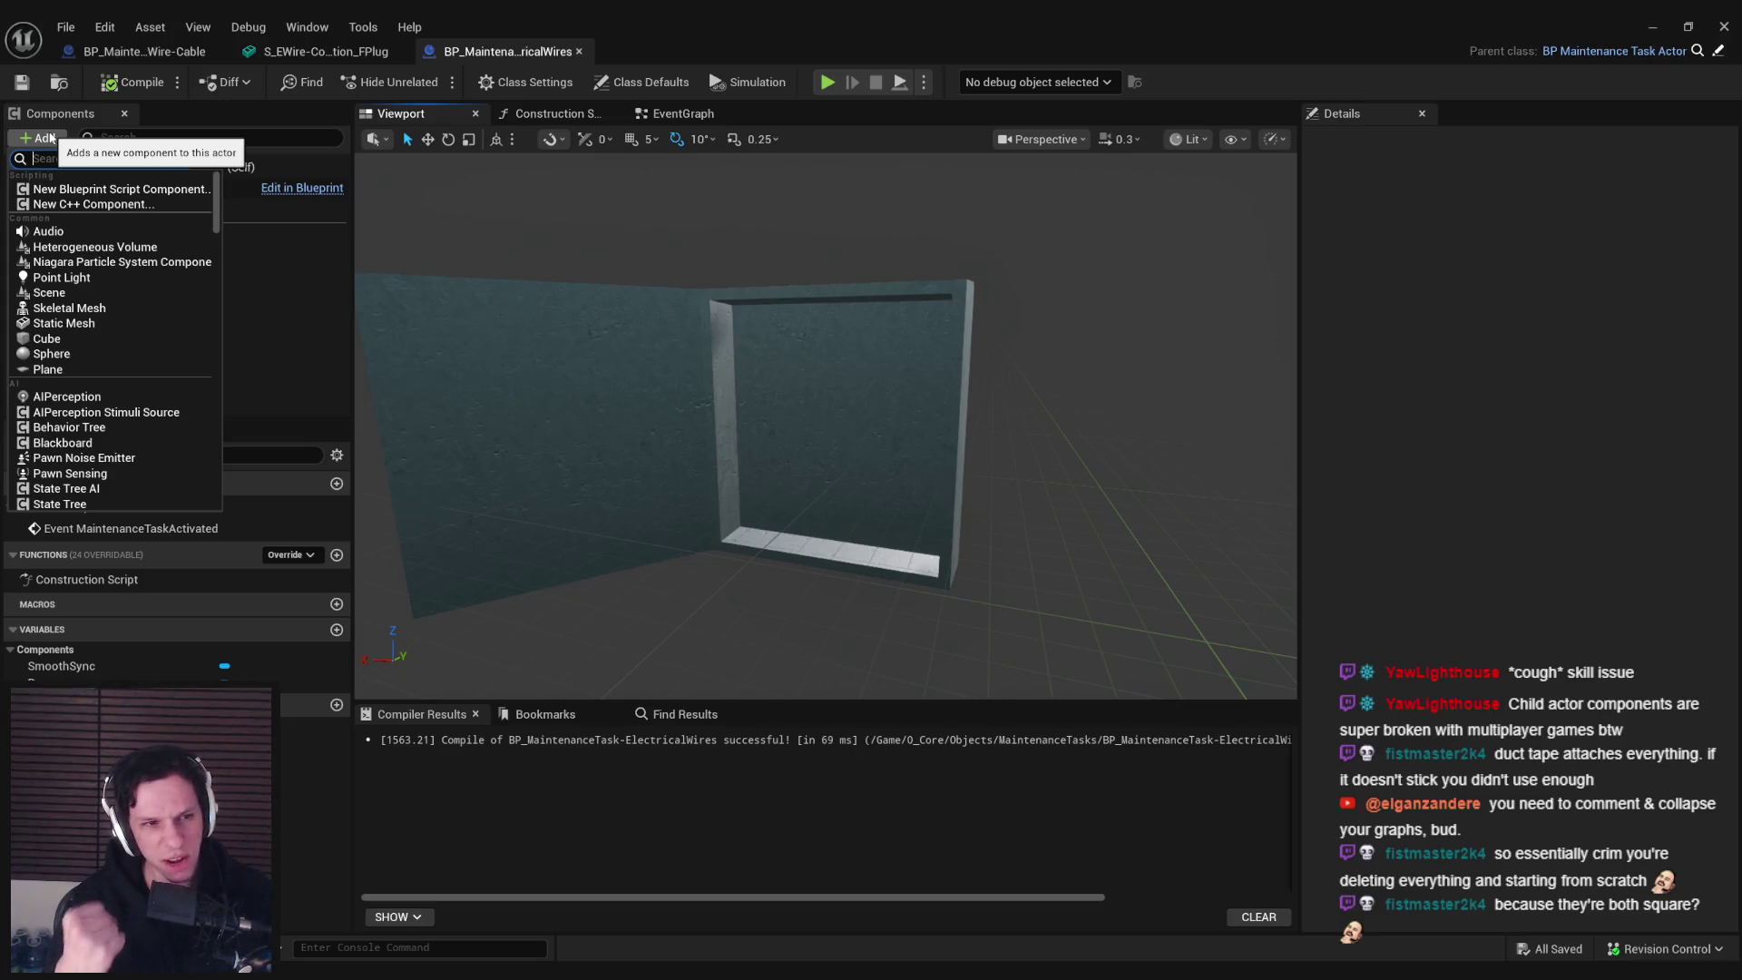
Add a StaticMesh component to the blueprint and assign it the S_EWire-Connection_F01 mesh
click(91, 323)
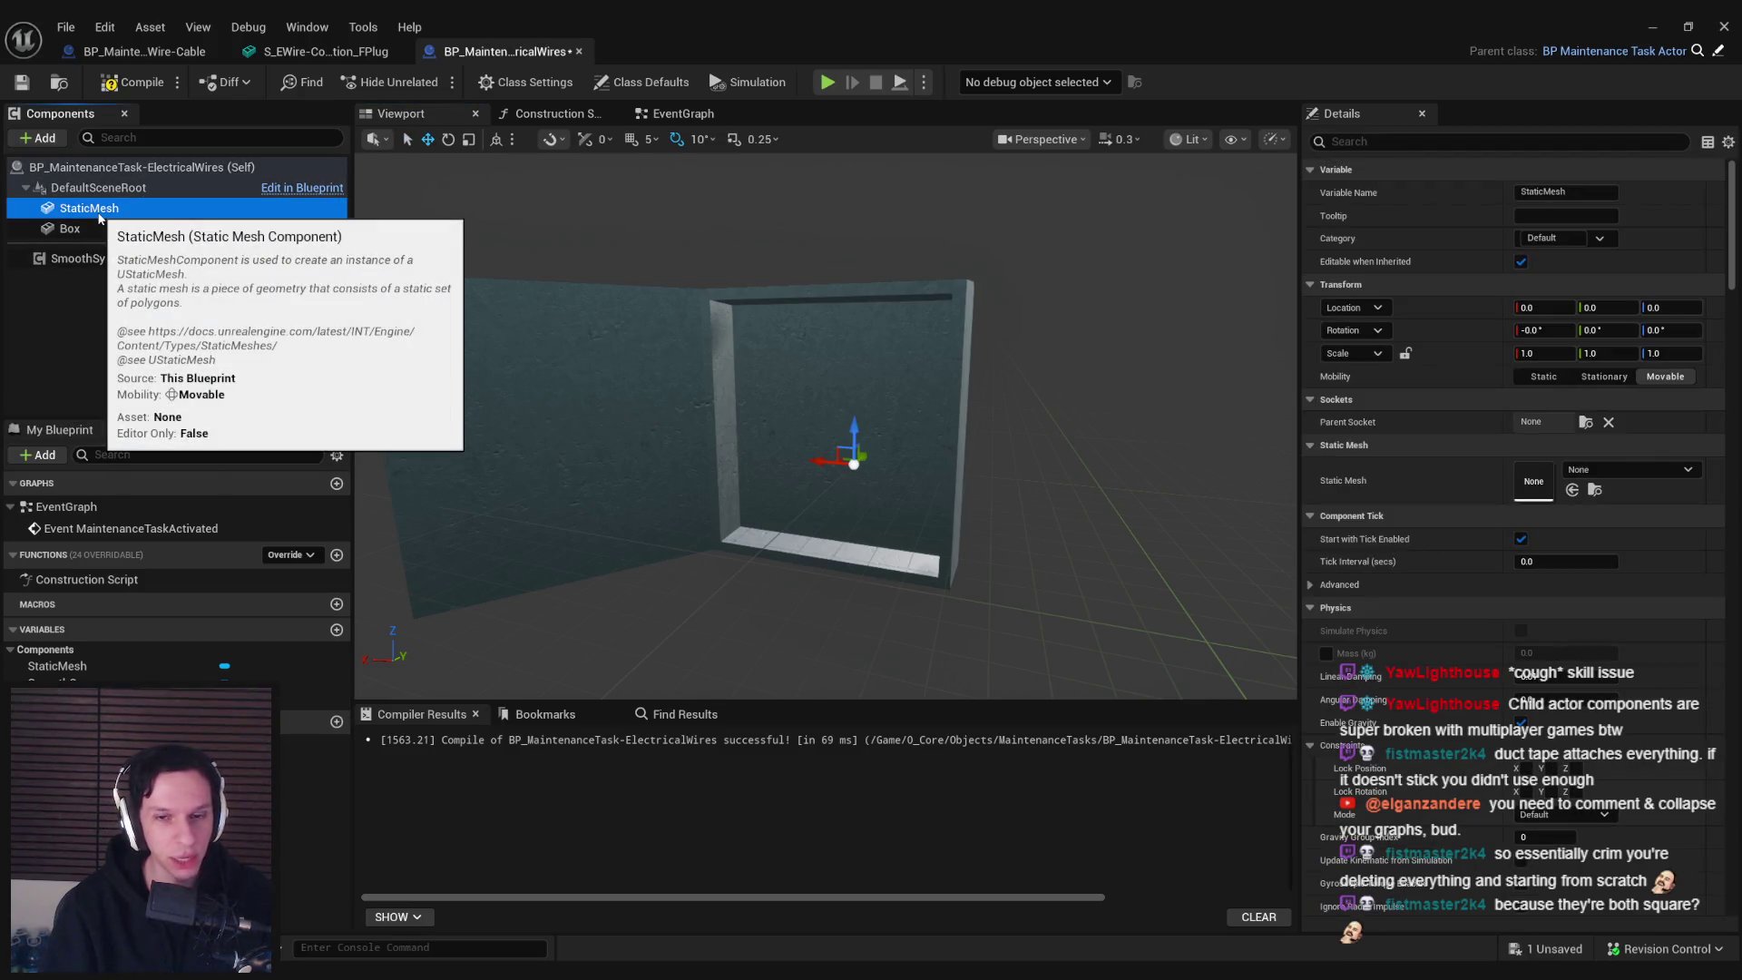
drag(95, 210, 94, 210)
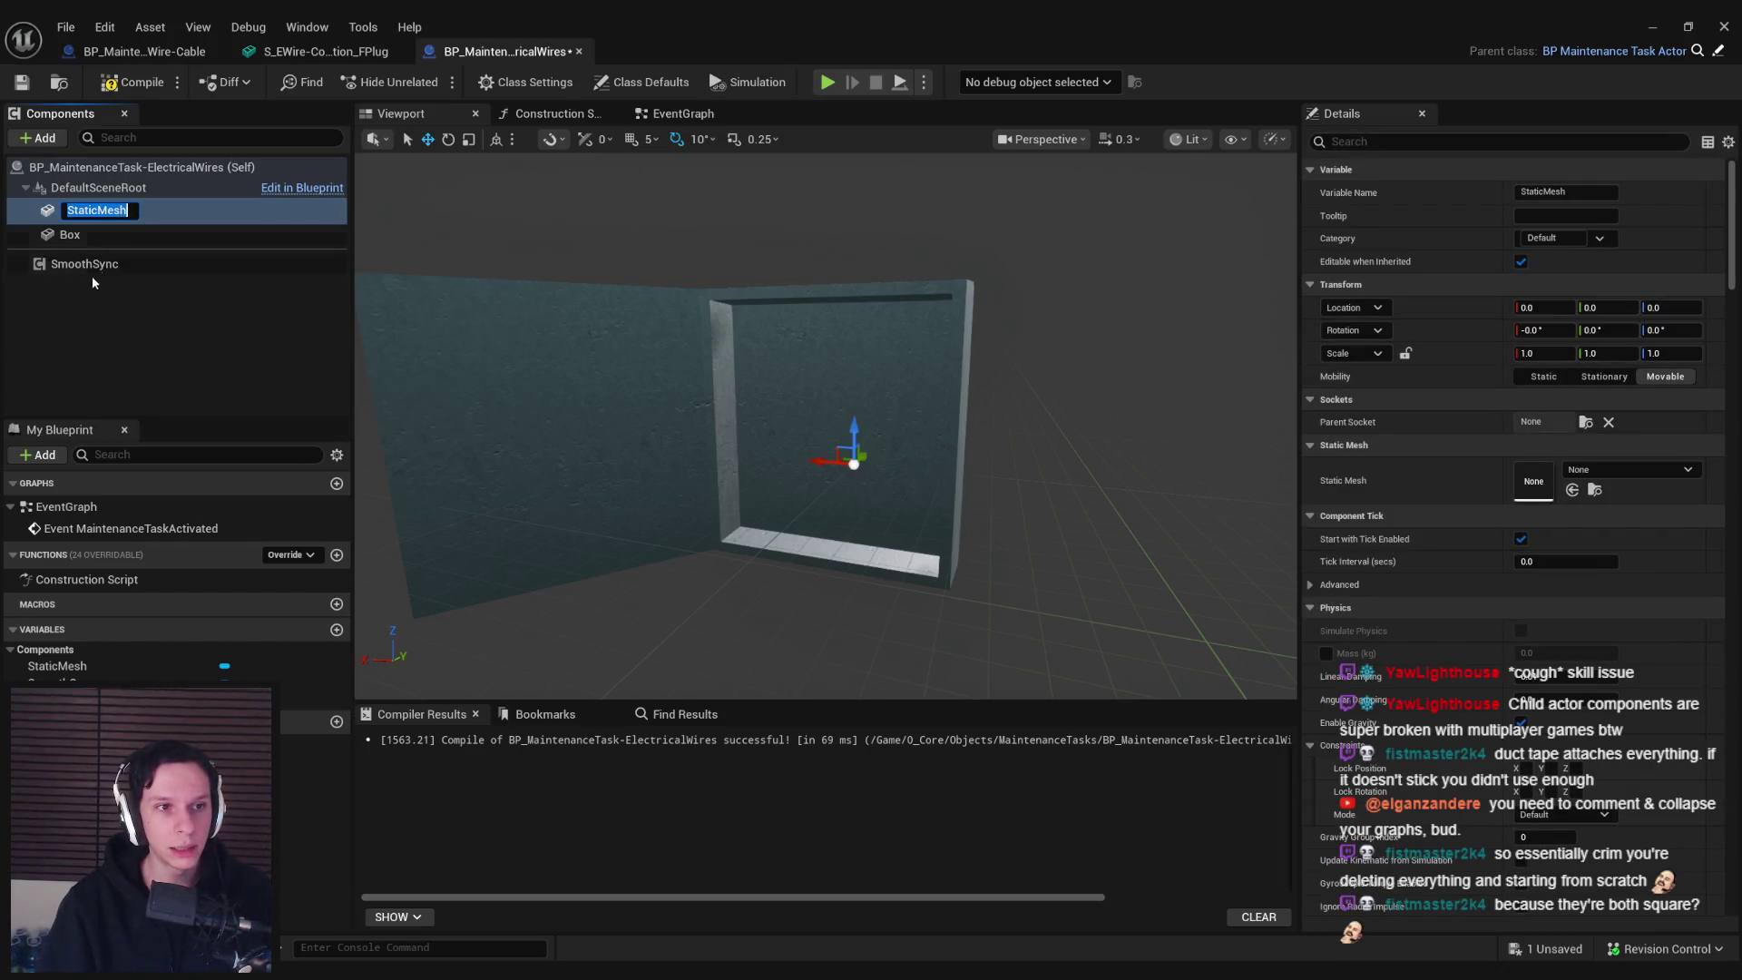
click(84, 313)
click(89, 208)
click(1646, 465)
text(F0)
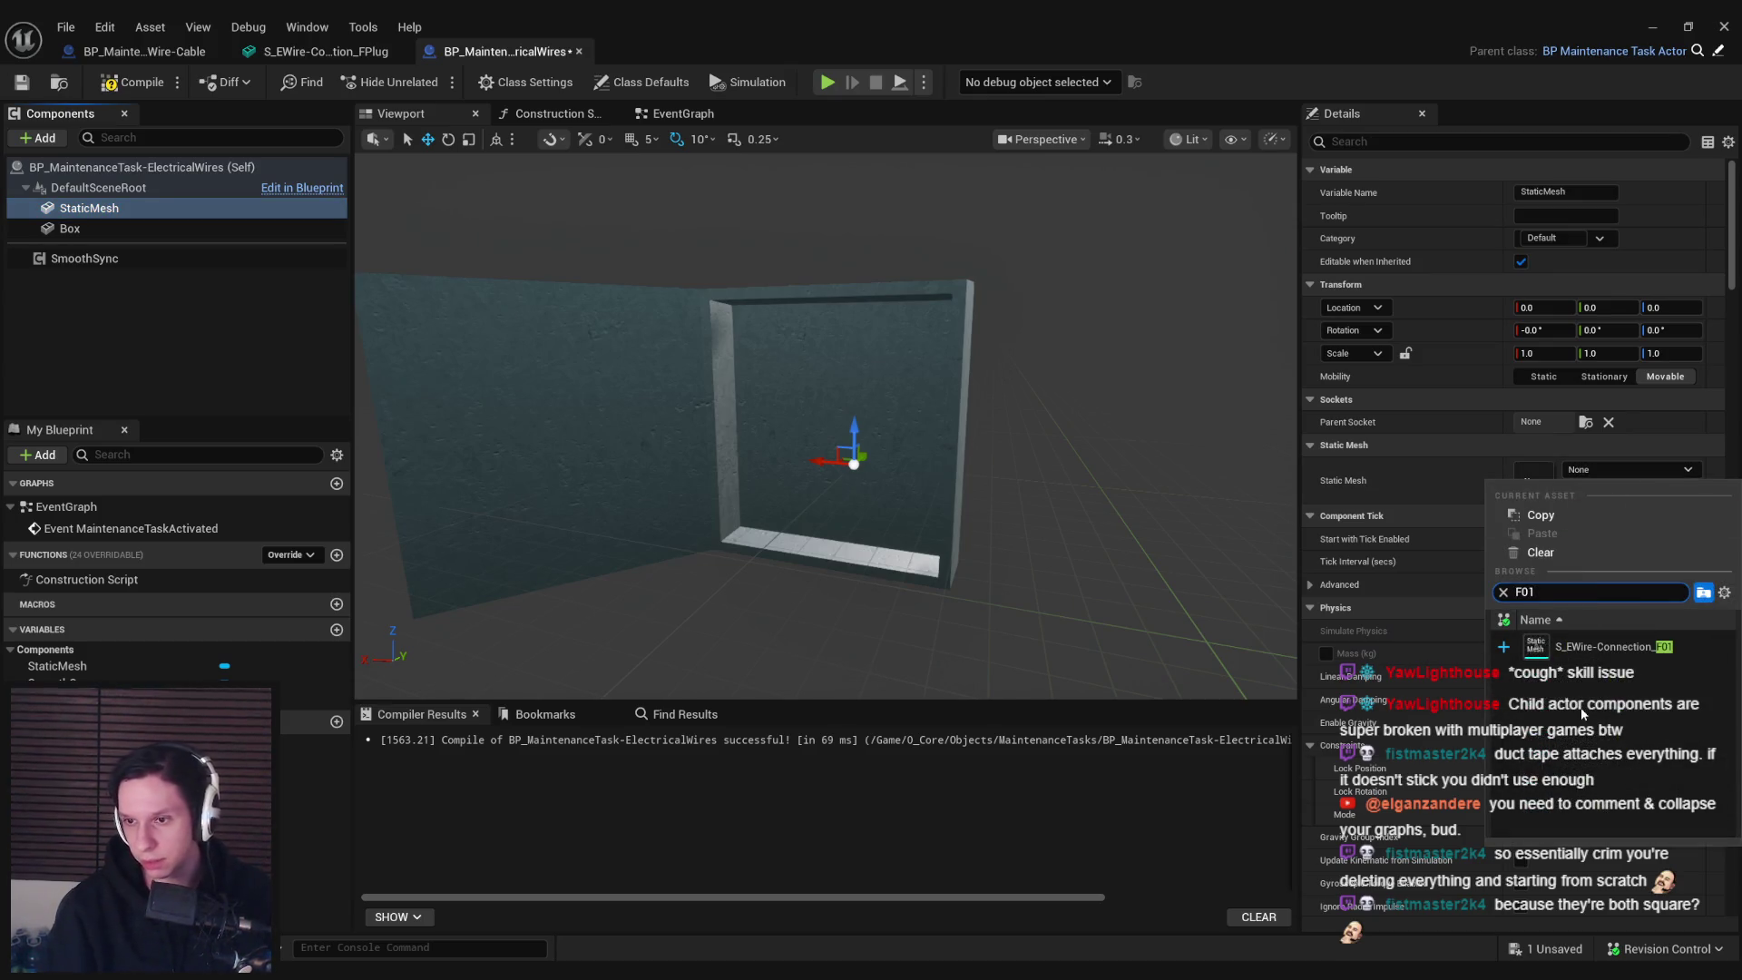
text(1)
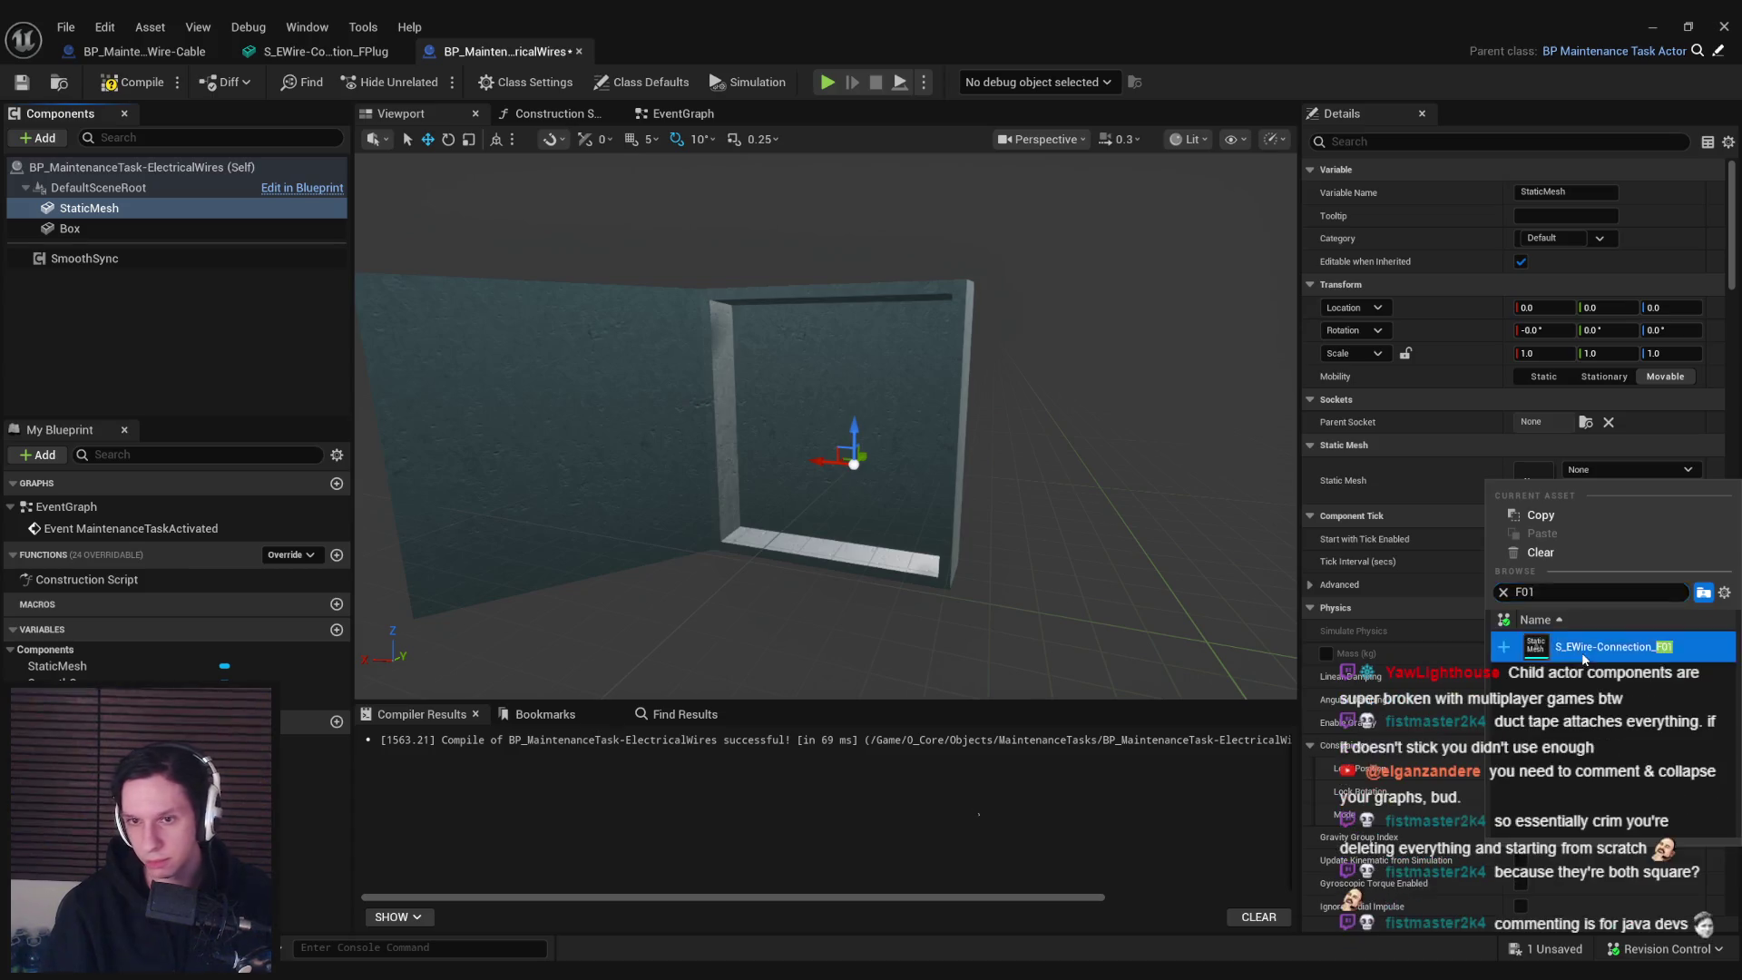
key(Return)
Undo the last component change and frame the F01 connector head-on in the viewport
mouse_move(949, 690)
mouse_down()
mouse_move(922, 626)
mouse_move(895, 673)
mouse_move(887, 441)
mouse_move(854, 464)
mouse_move(780, 404)
mouse_move(871, 427)
mouse_move(852, 418)
mouse_move(932, 575)
mouse_move(1032, 473)
mouse_up()
key(ctrl+z)
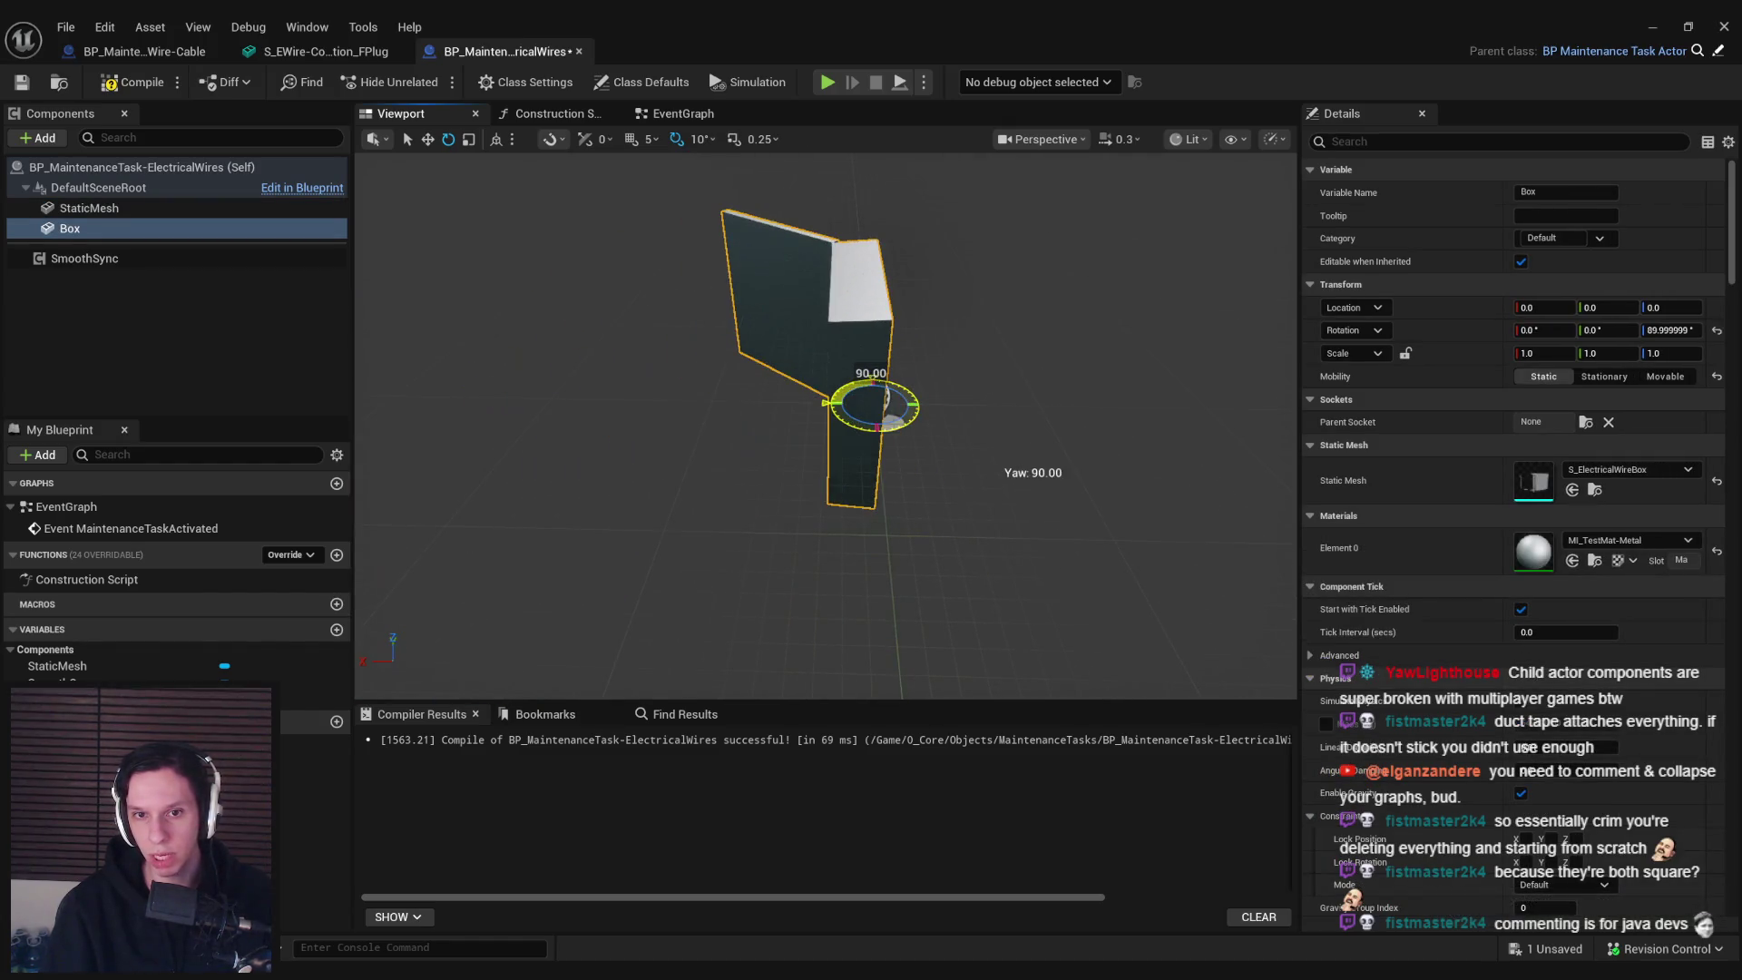
key(w)
scroll(546, 373, up, 5)
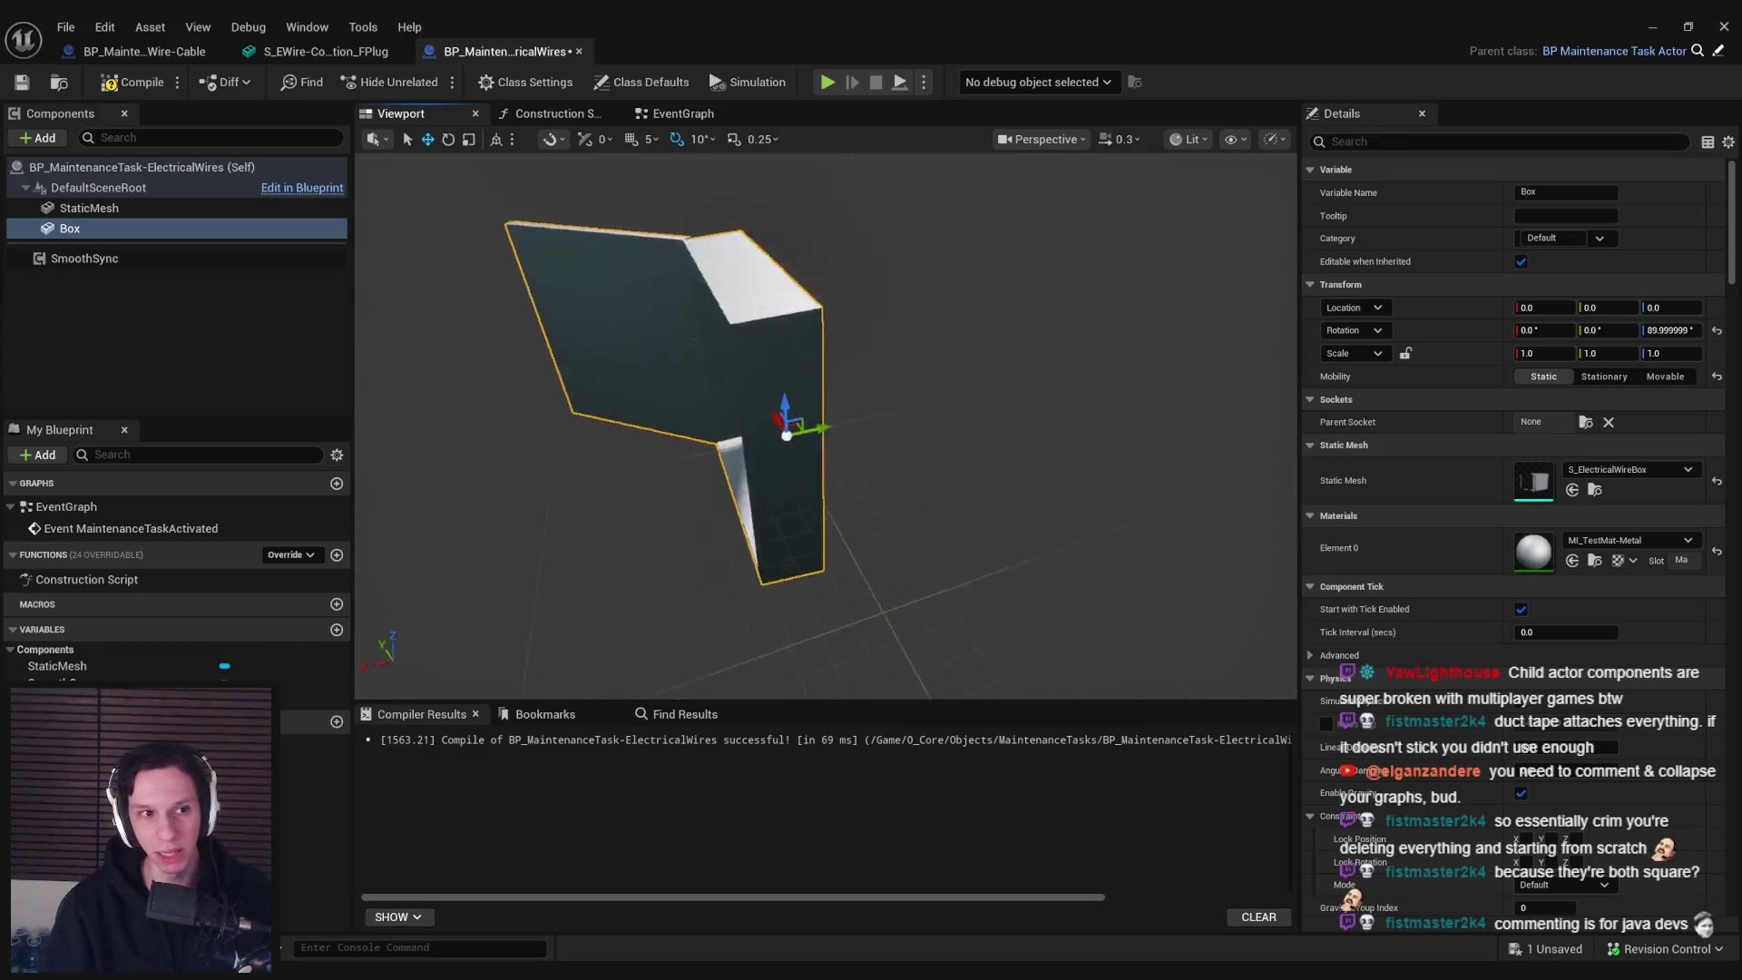
click(919, 363)
key(f)
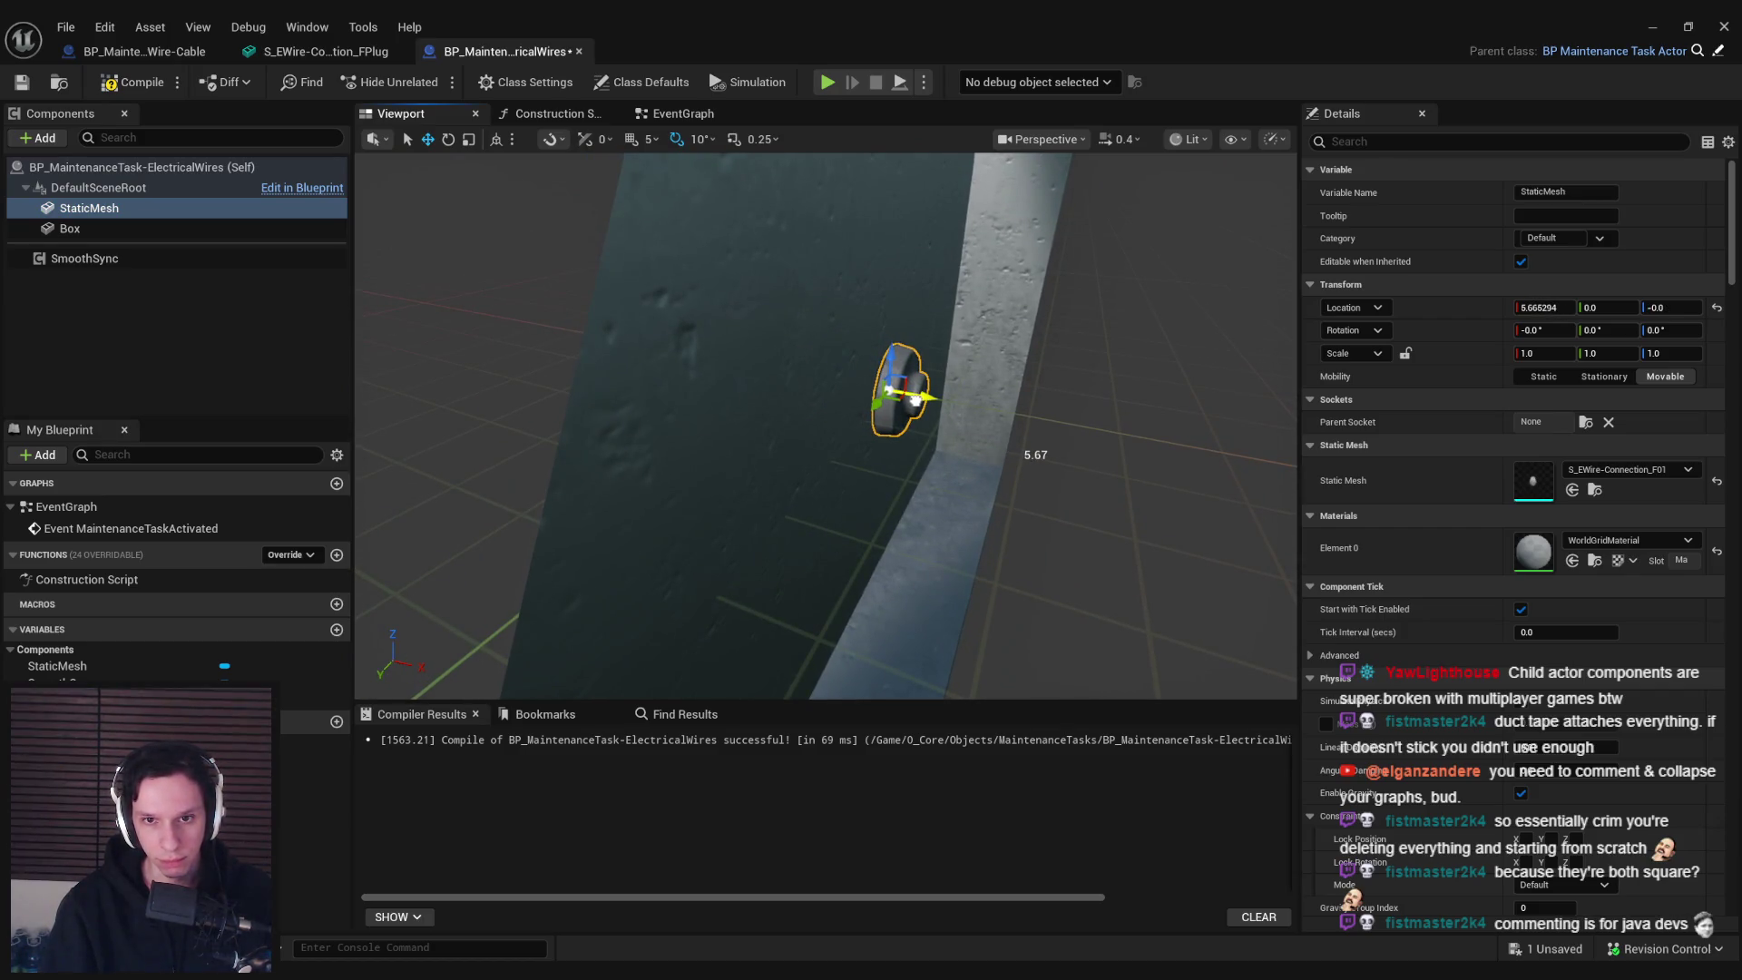
mouse_move(864, 473)
mouse_down()
mouse_move(767, 475)
mouse_move(891, 474)
mouse_up()
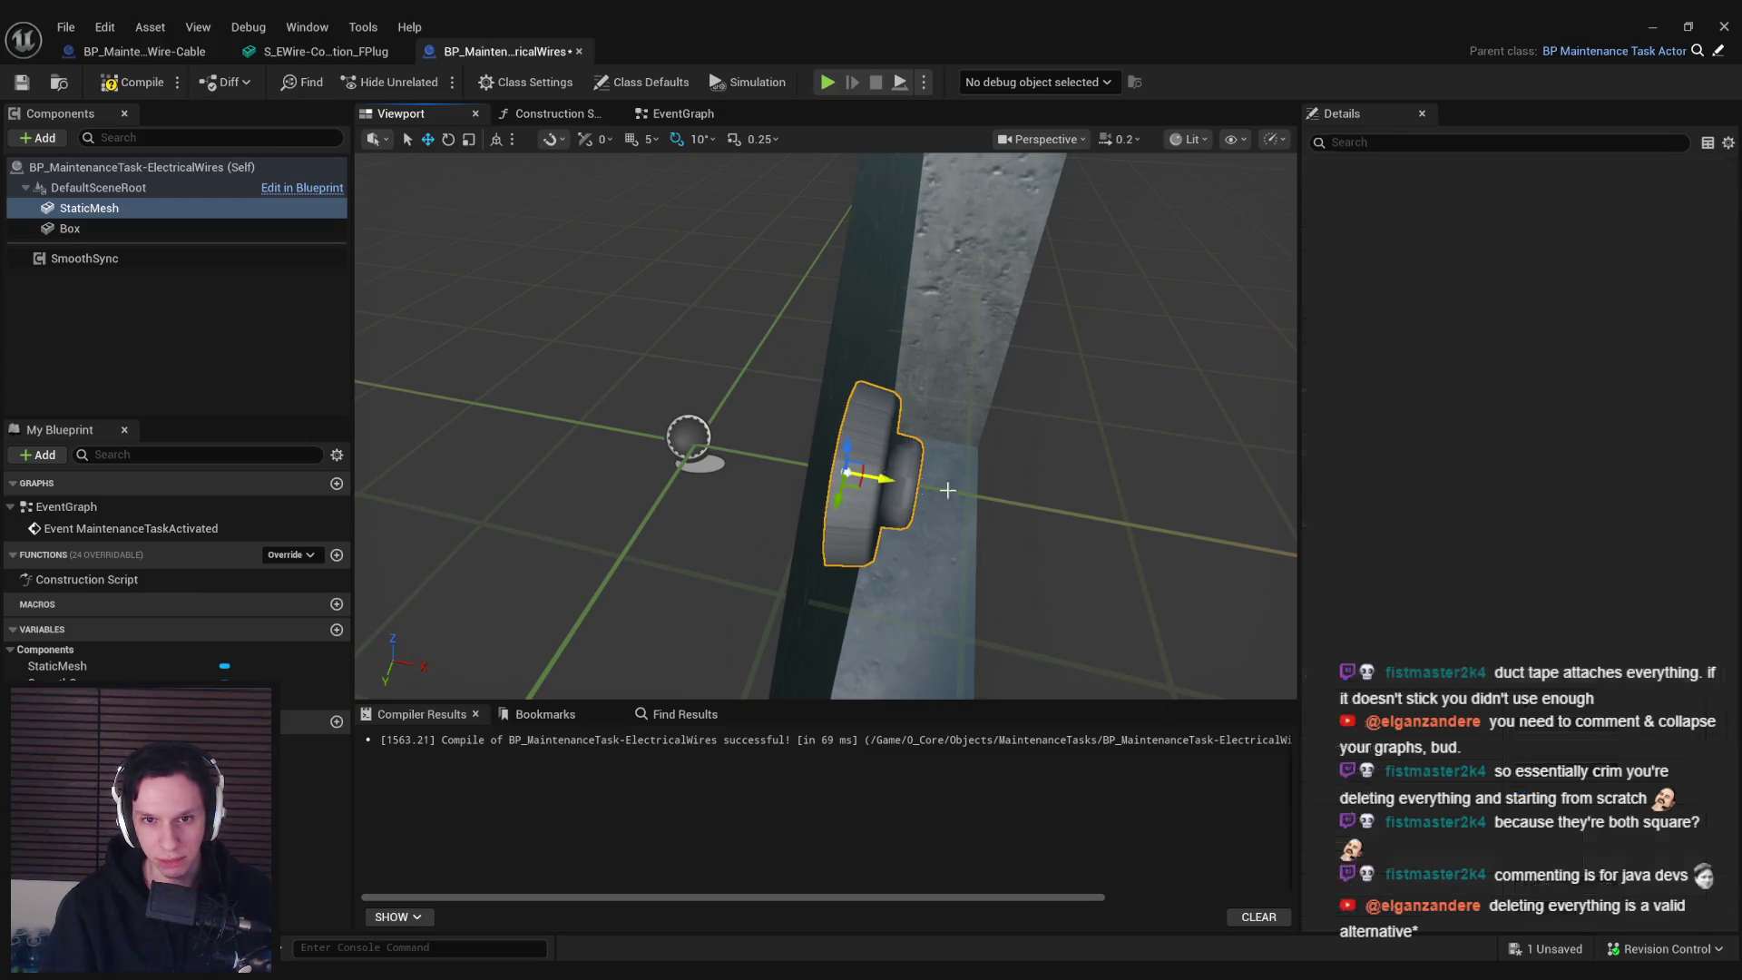
key(f)
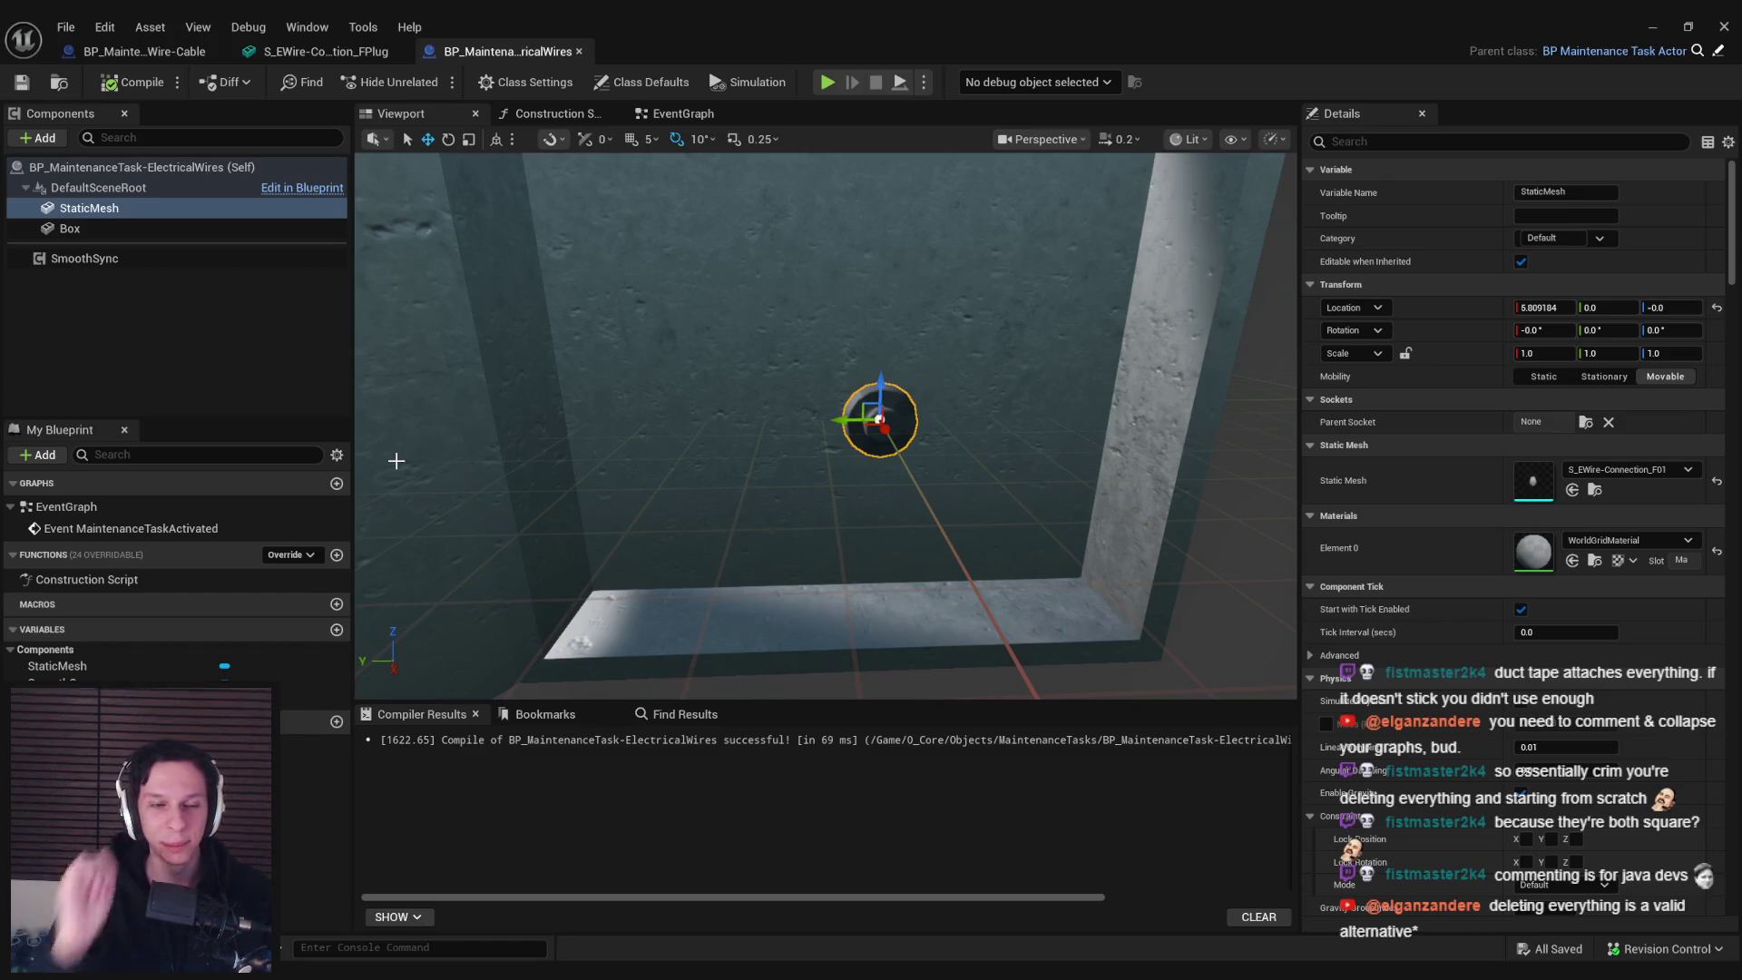
scroll(825, 426, down, 3)
Select the Box component and open its S_ElectricalWireBox mesh for editing
click(661, 335)
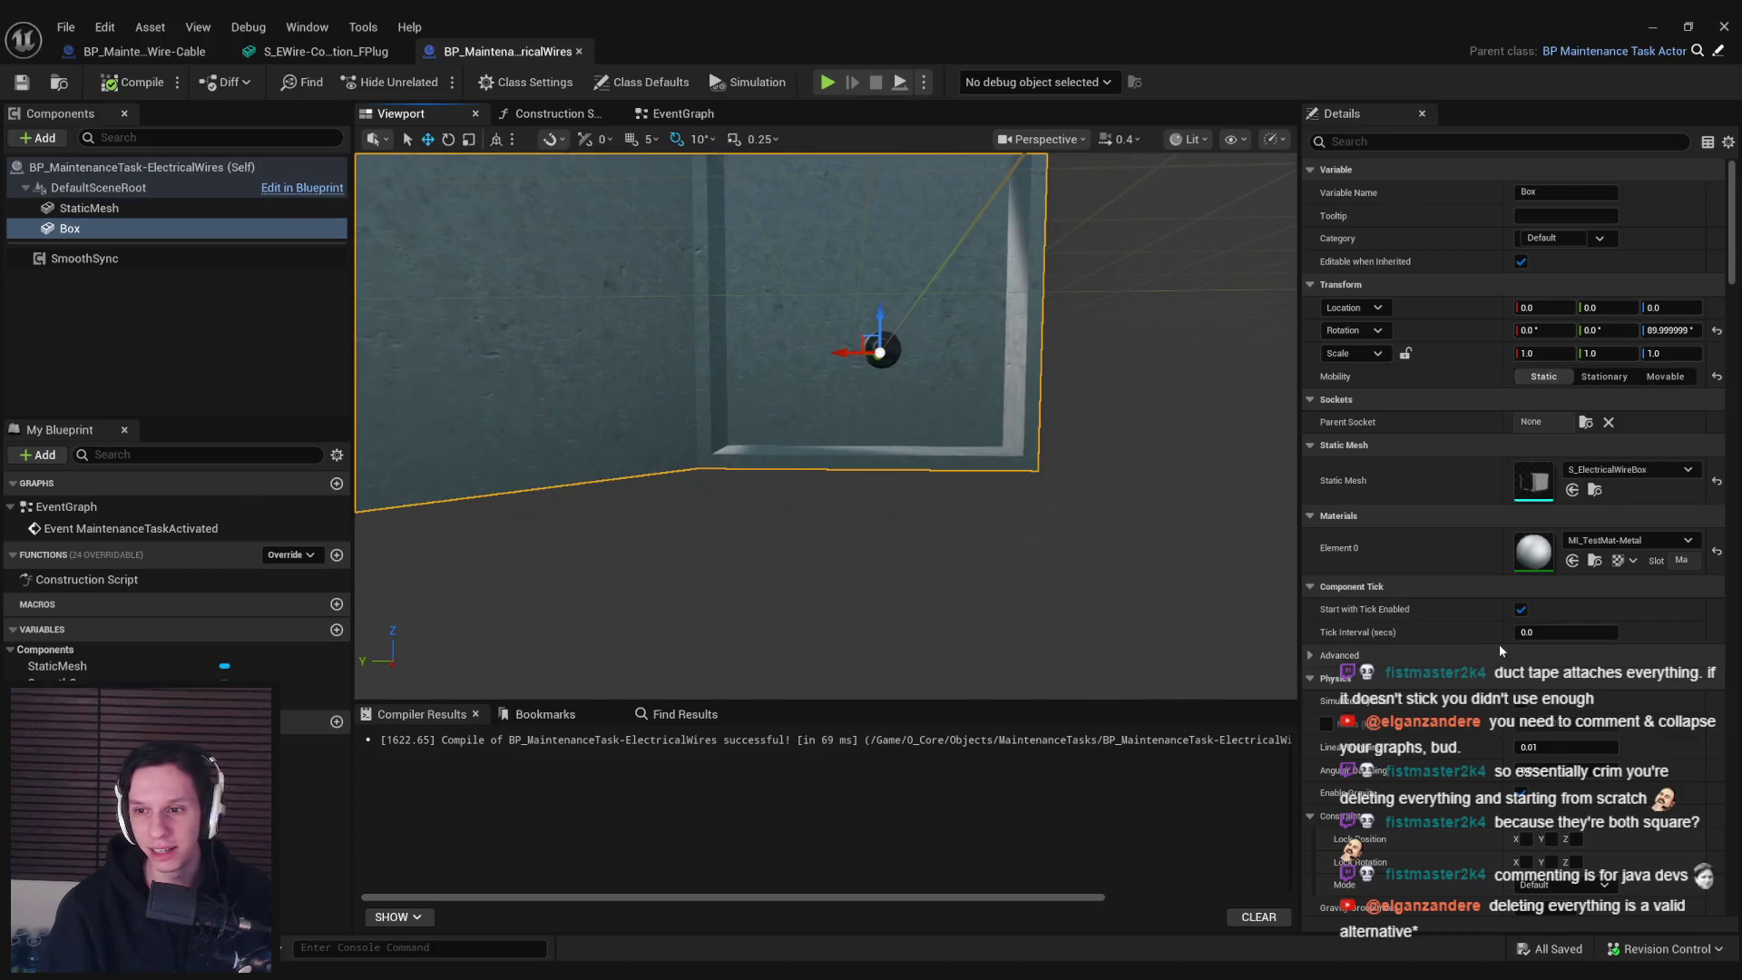
double_click(820, 472)
mouse_move(815, 429)
mouse_down()
mouse_move(762, 544)
mouse_move(726, 408)
mouse_move(690, 382)
mouse_move(617, 409)
mouse_move(653, 426)
mouse_up()
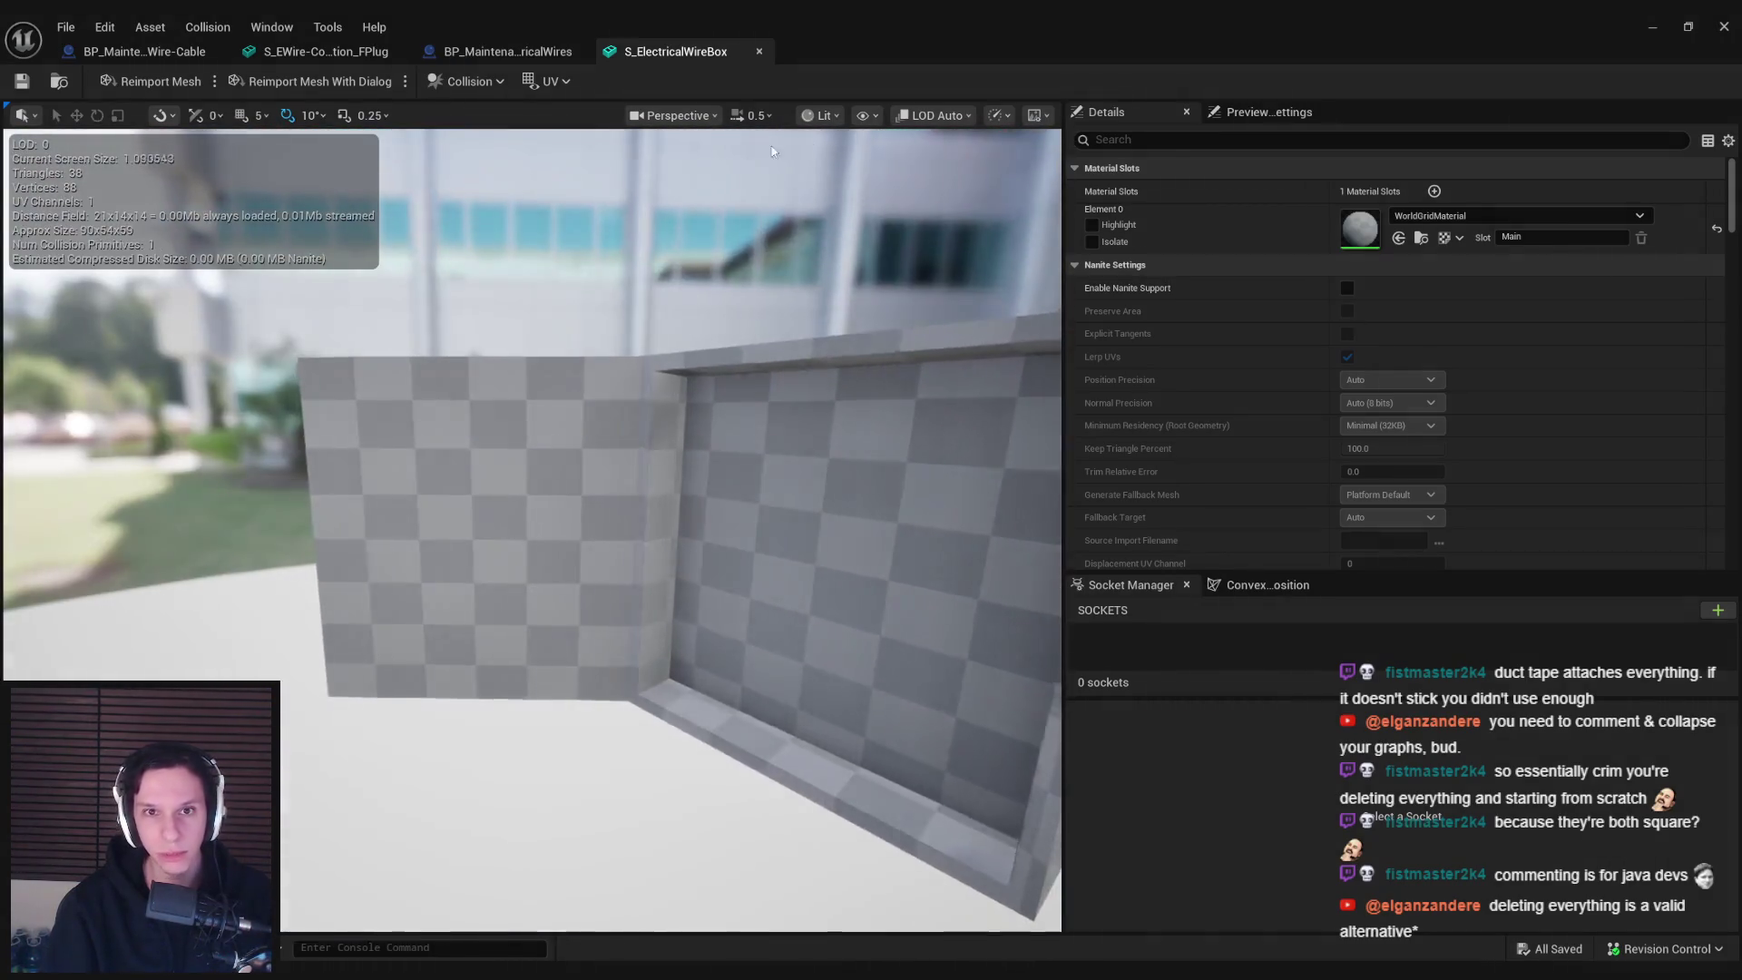
Show the mesh's simple collision and delete the existing collision shape
click(862, 115)
click(913, 430)
drag(912, 430, 539, 478)
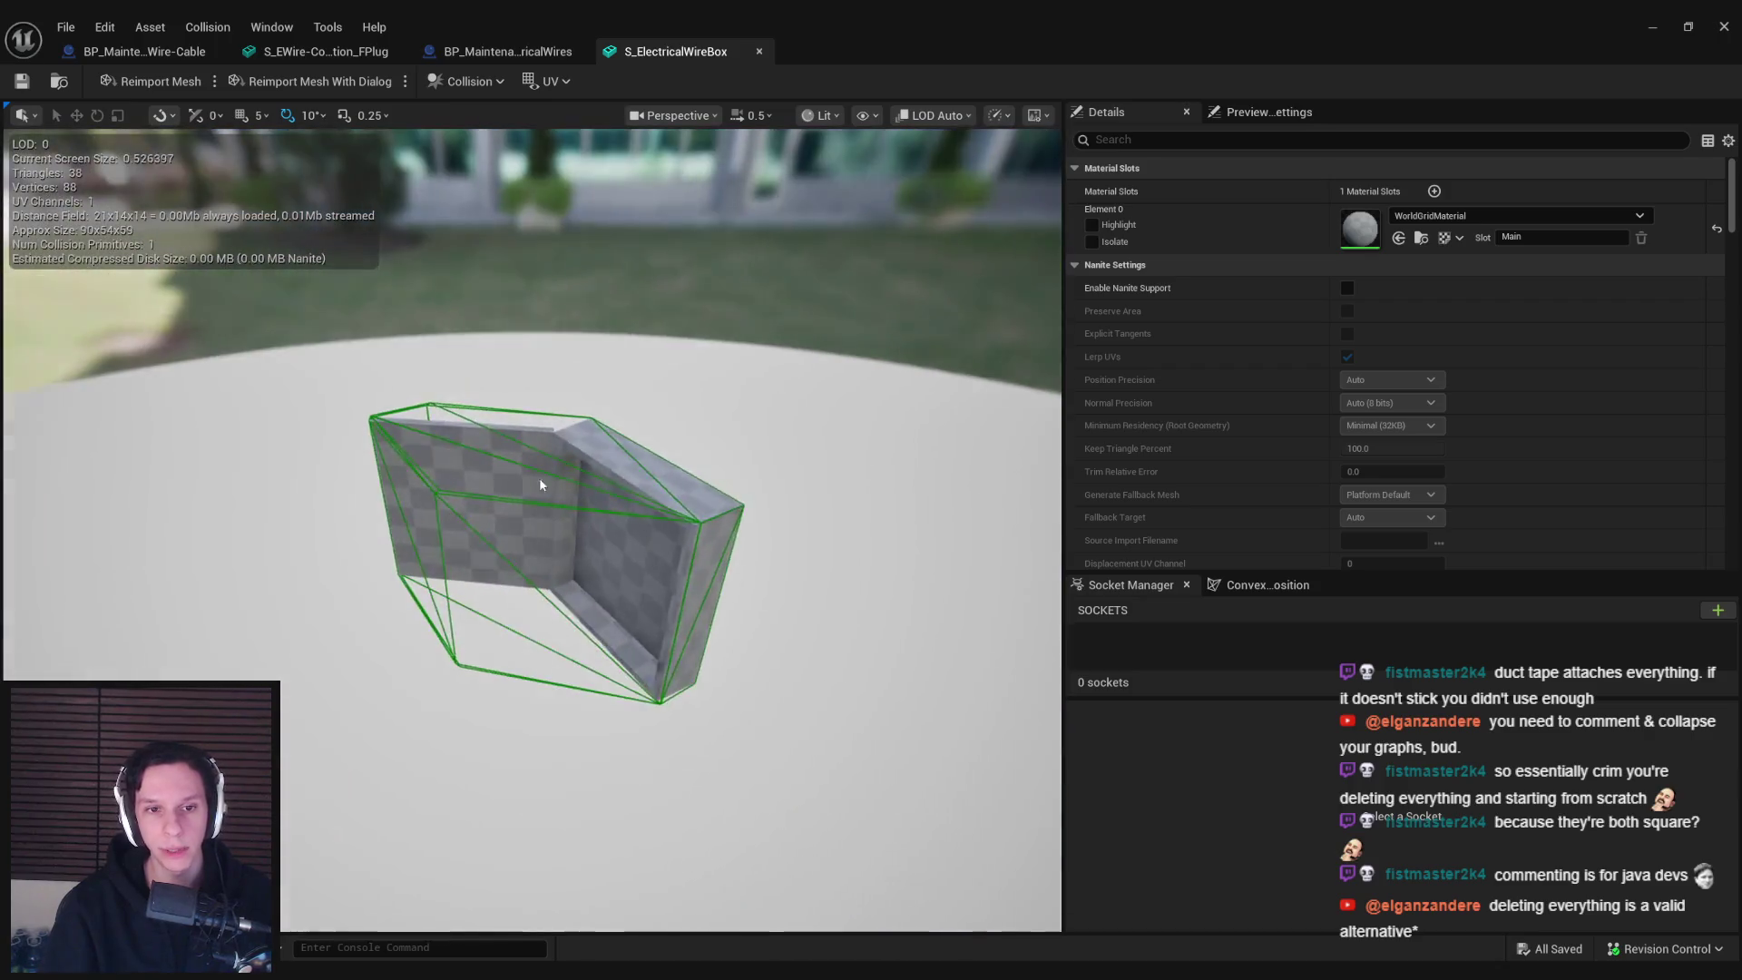
click(539, 477)
key(Delete)
Add a simplified box collision and flatten it into a thin slab
click(218, 27)
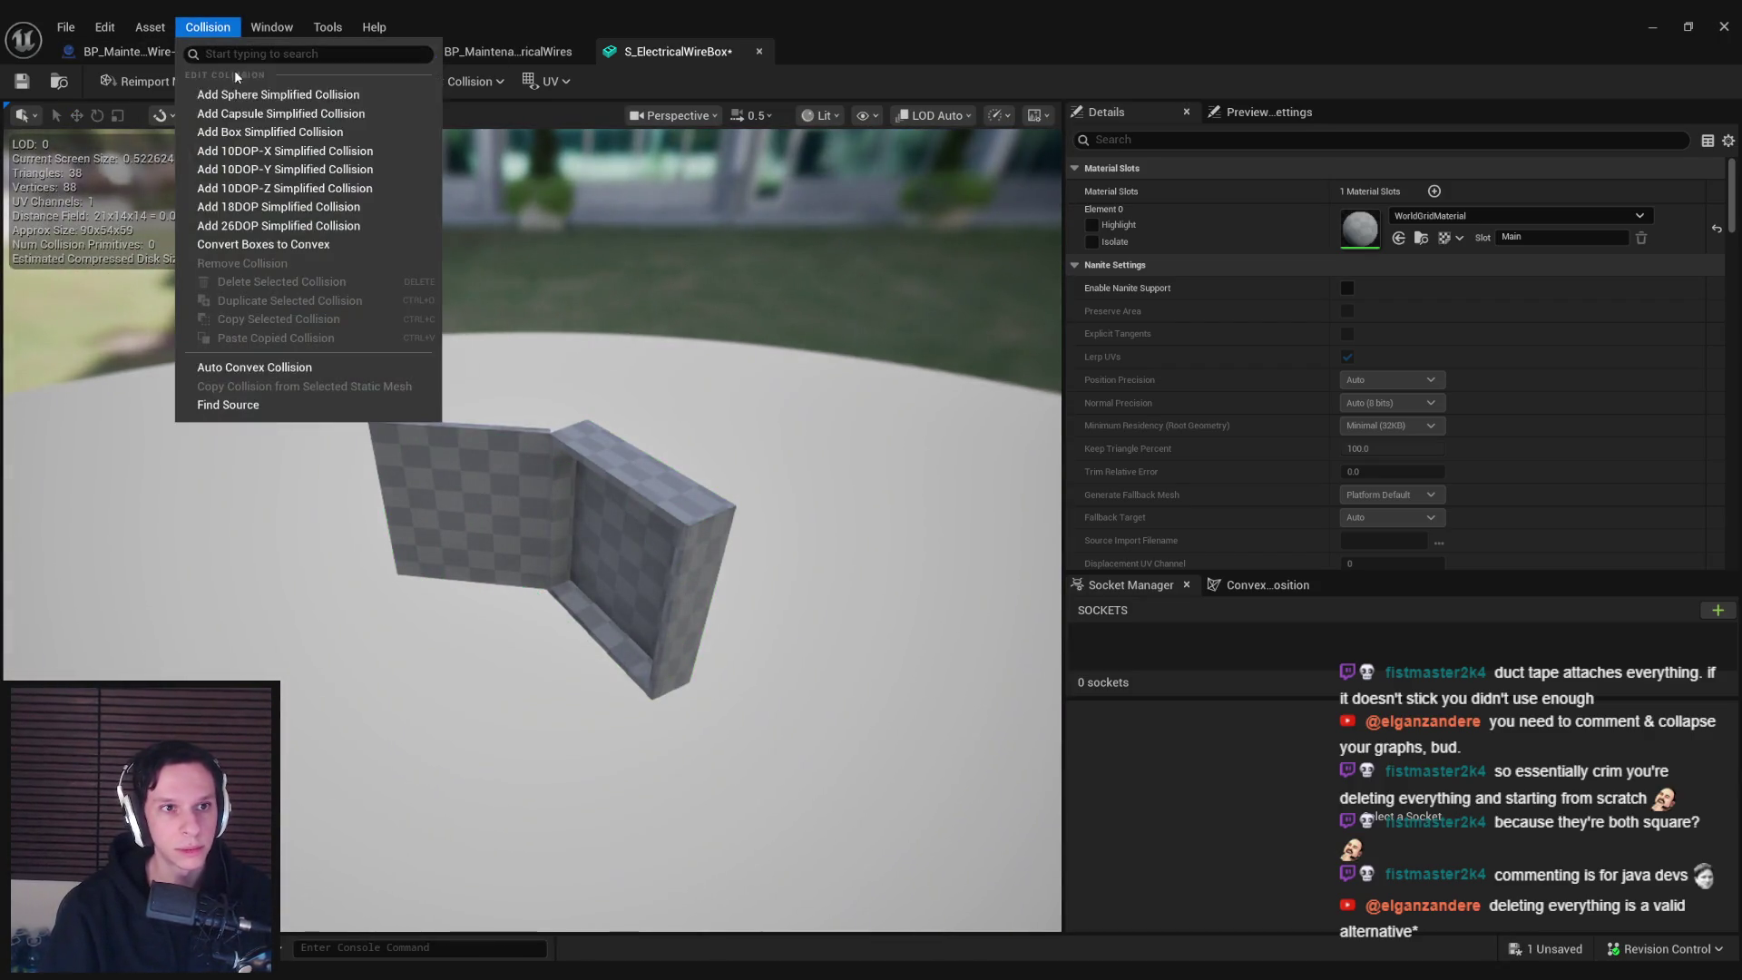
click(290, 186)
scroll(585, 487, up, 3)
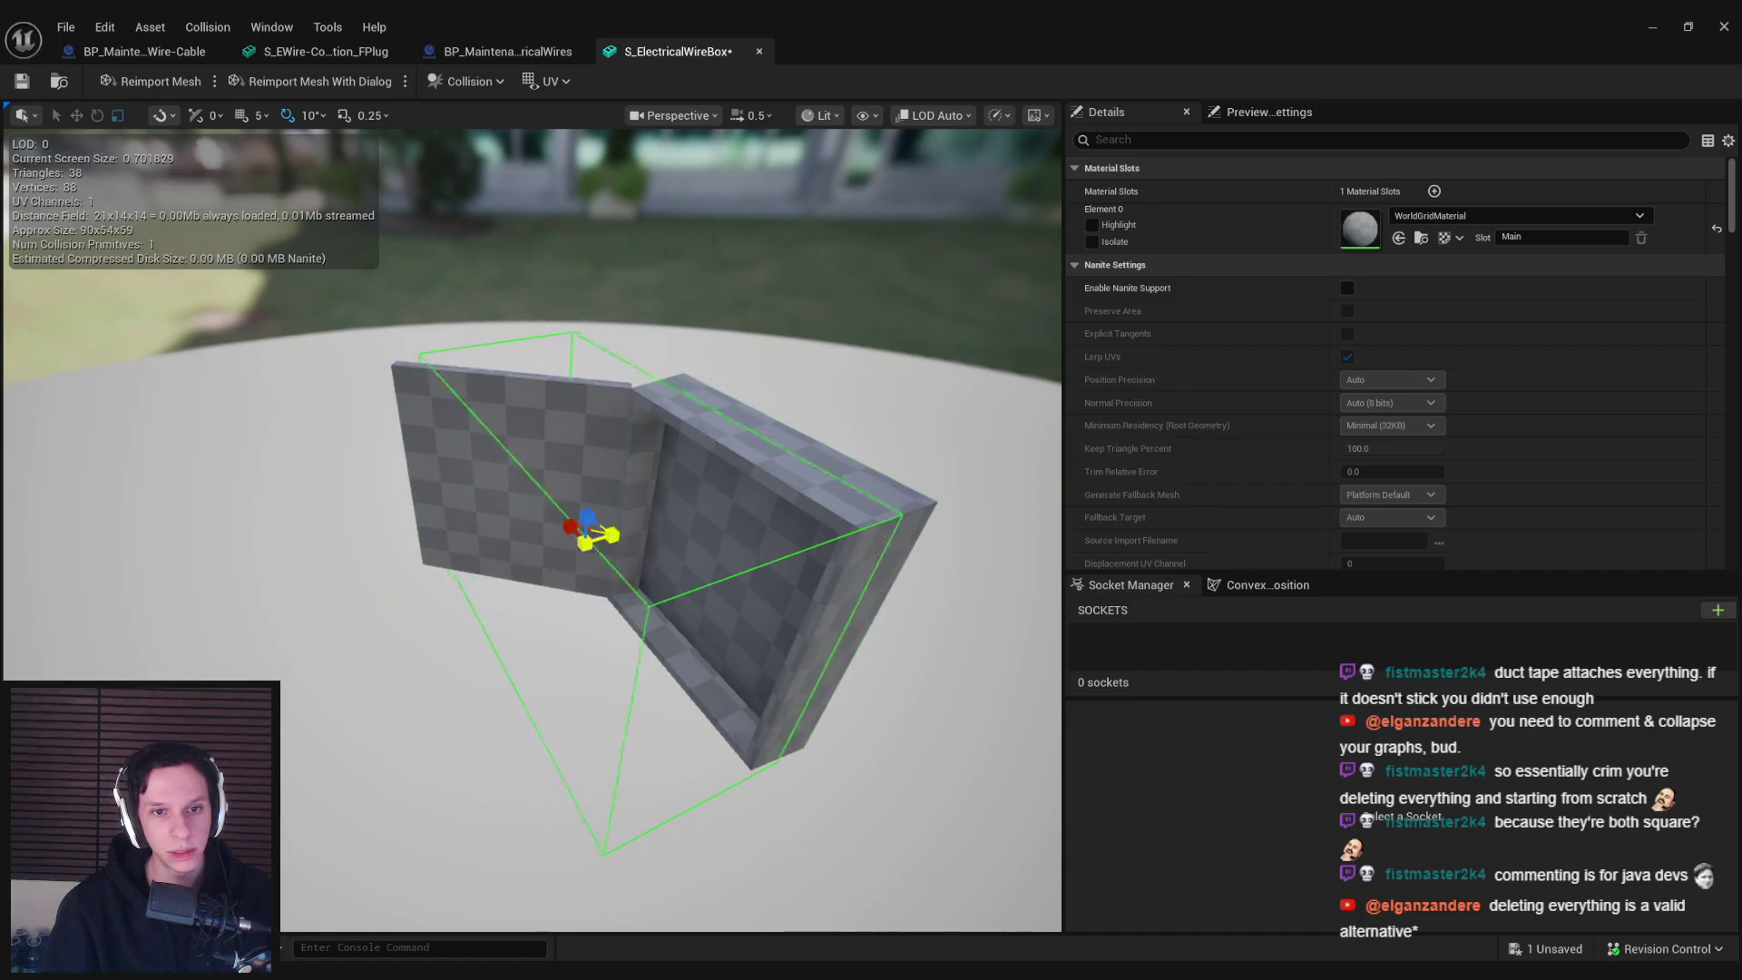
drag(609, 536, 589, 542)
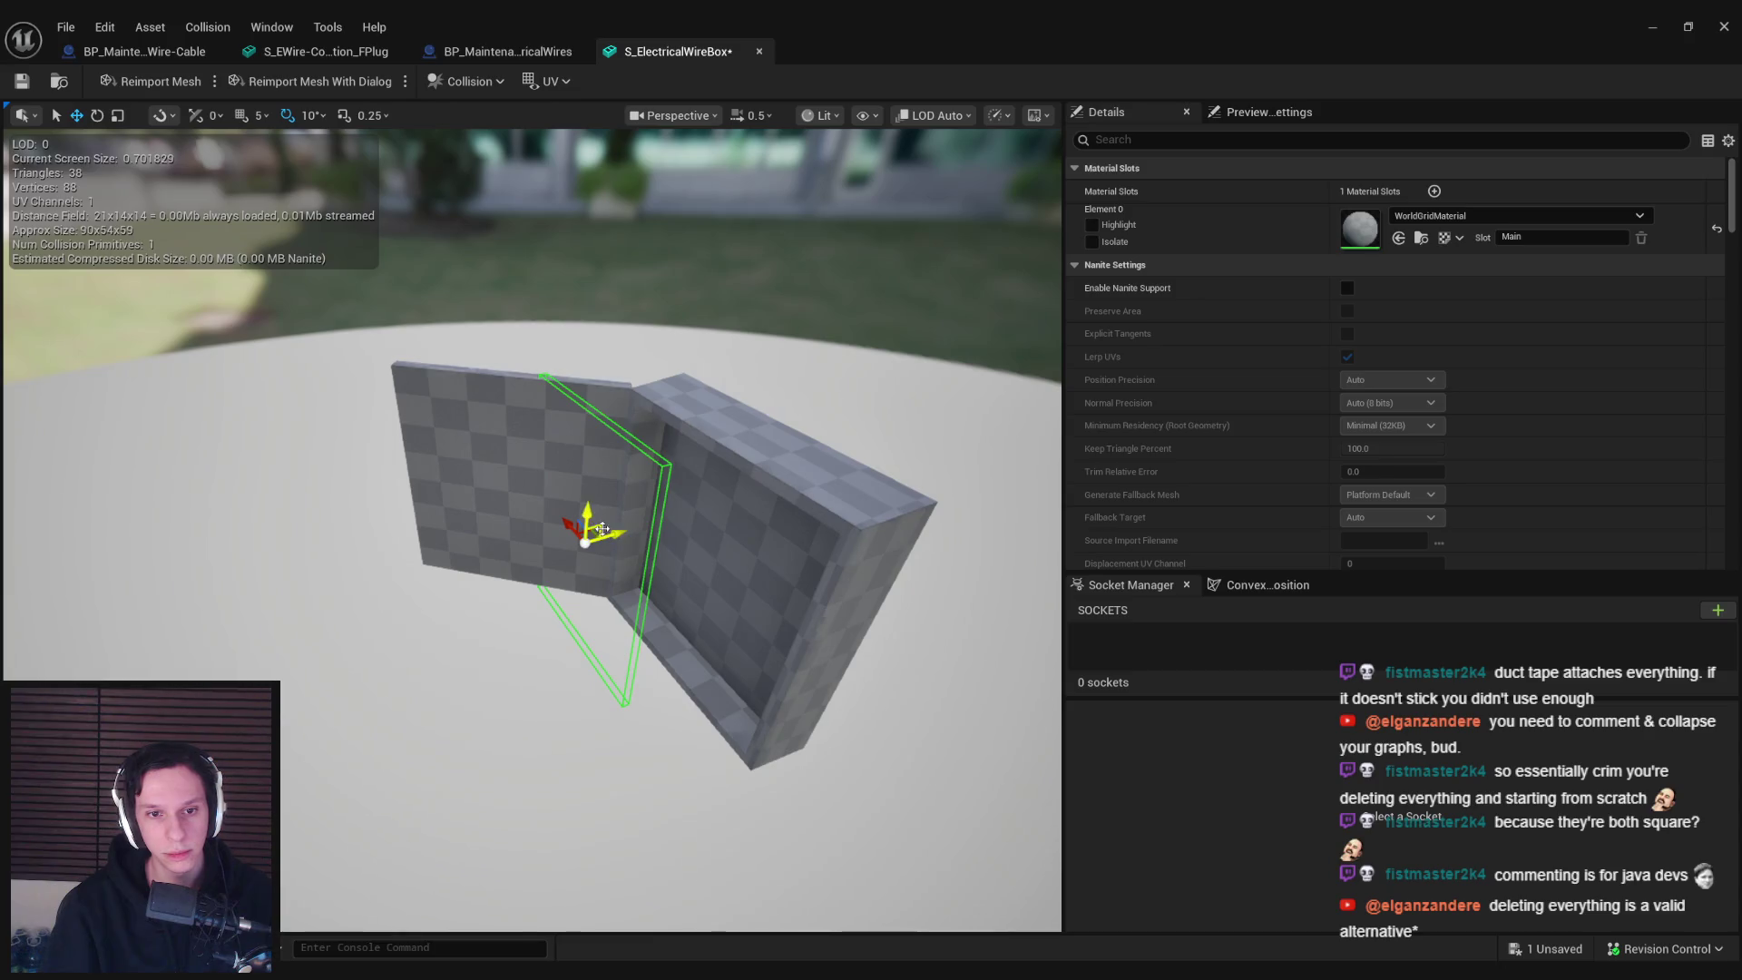
scroll(603, 527, down, 3)
drag(604, 526, 607, 470)
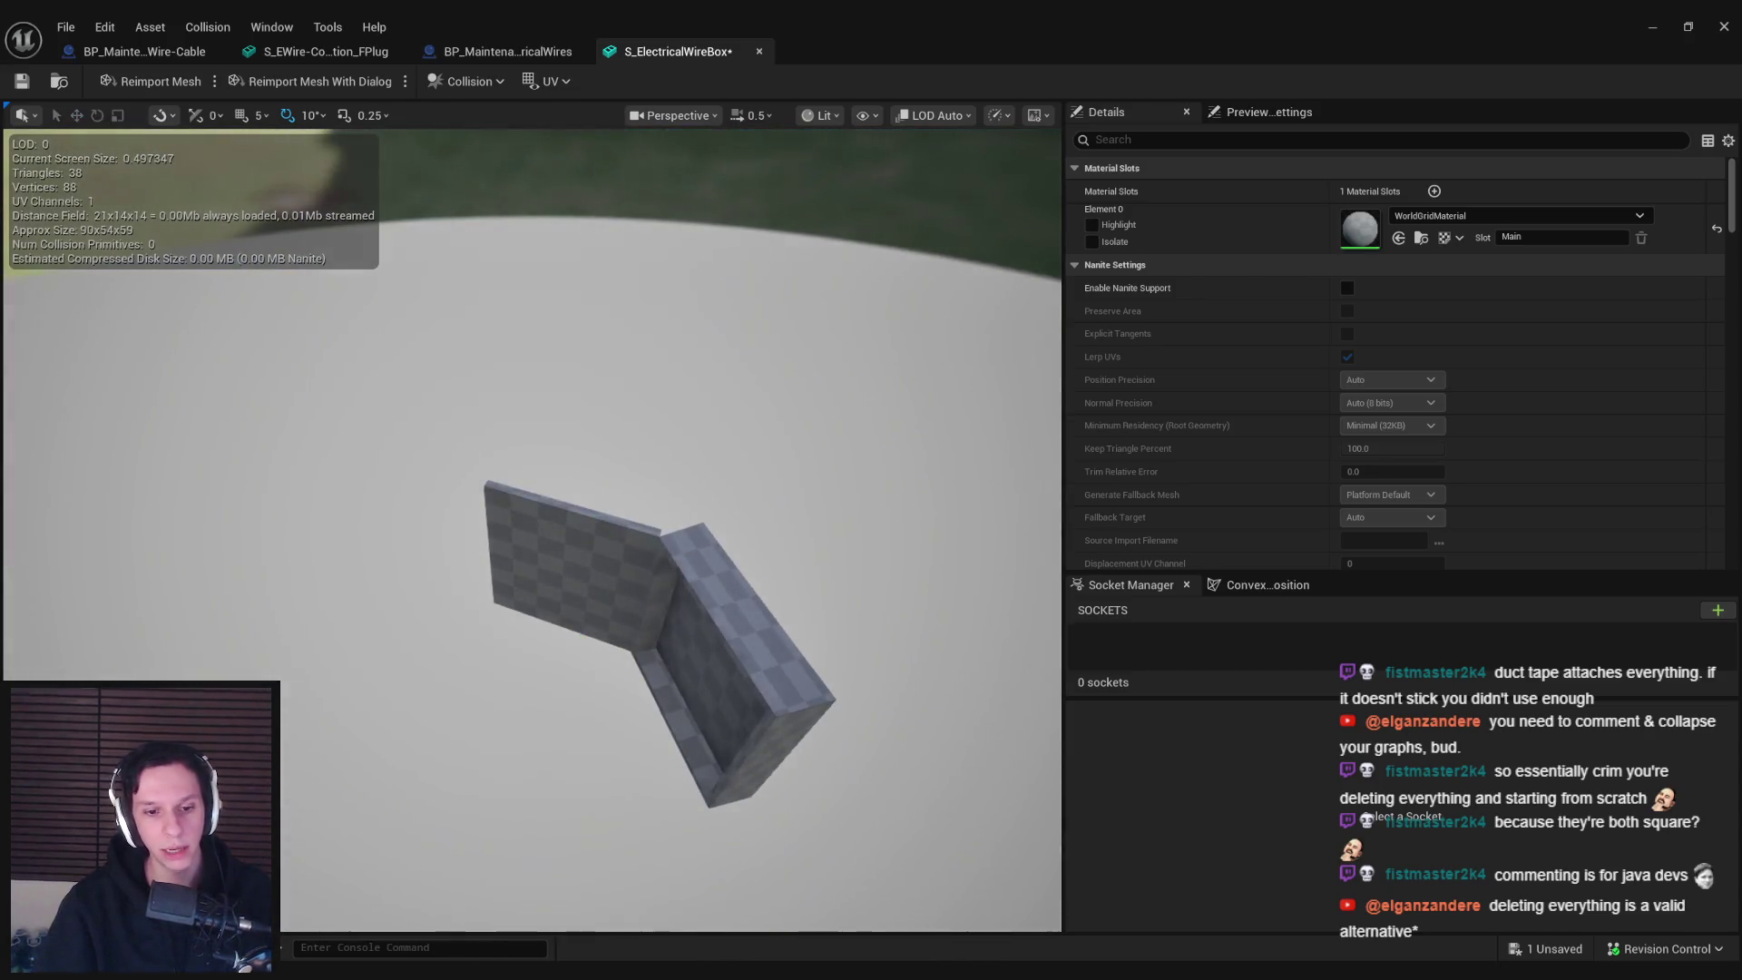
In Blender, frame the ElectricalWireBox object from the front and save the file
key(alt+Tab)
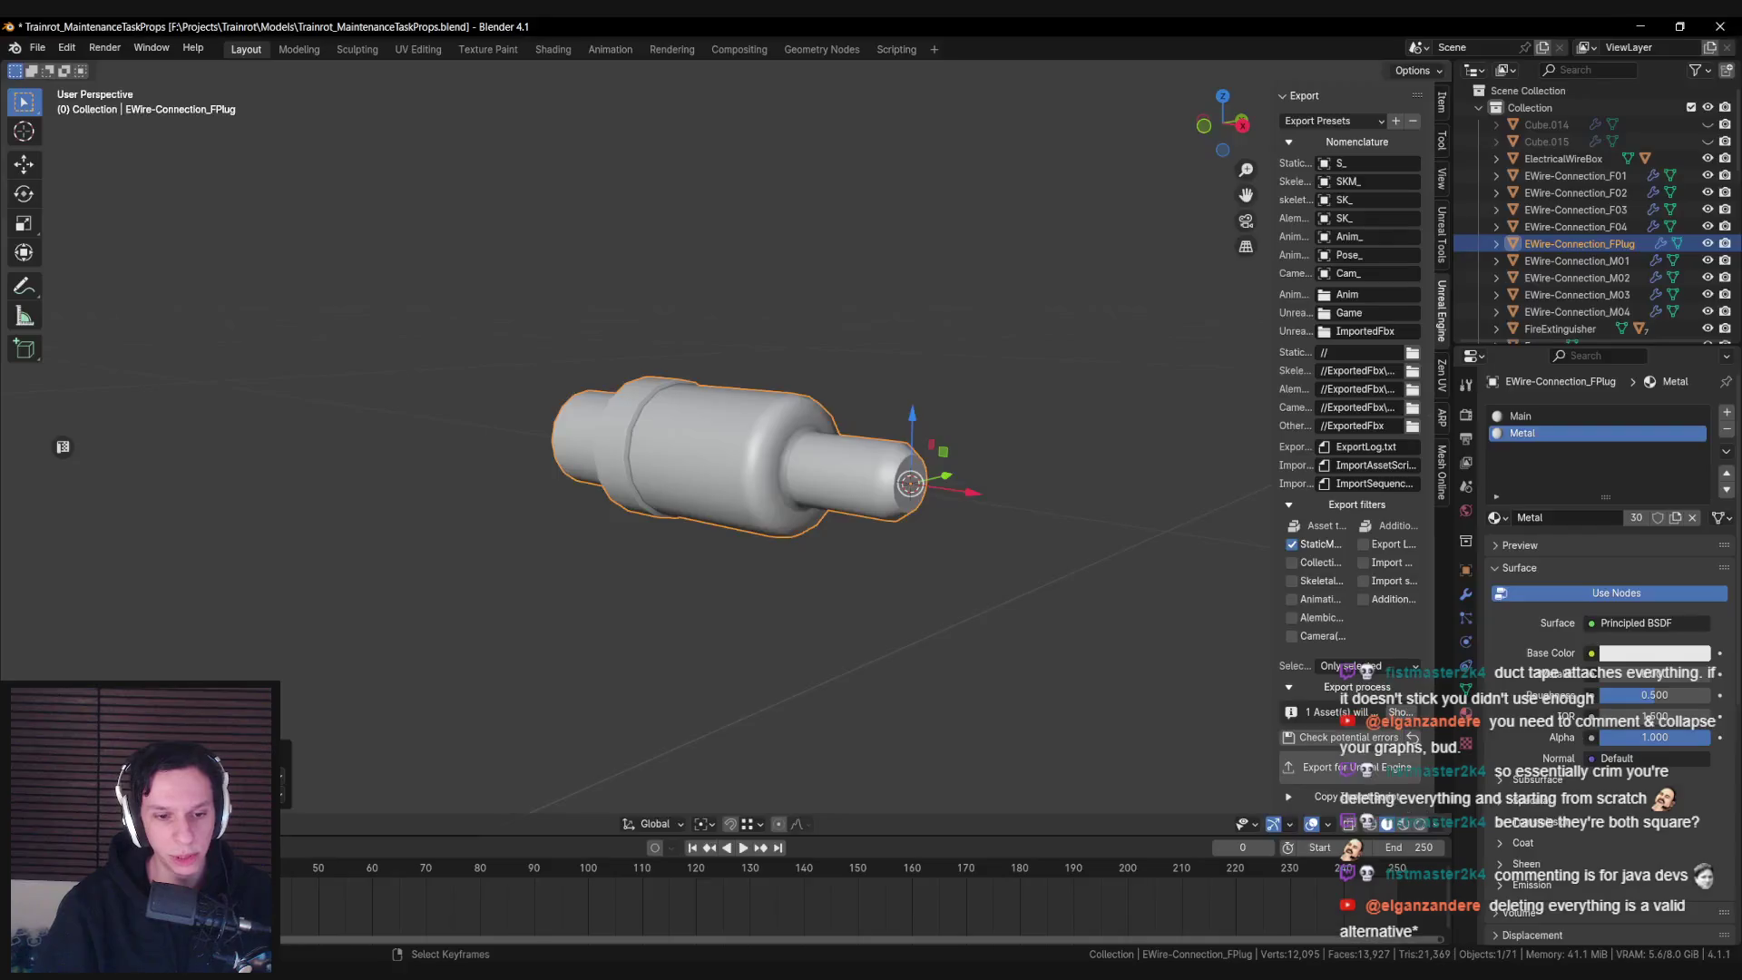
scroll(626, 468, down, 3)
drag(854, 527, 694, 576)
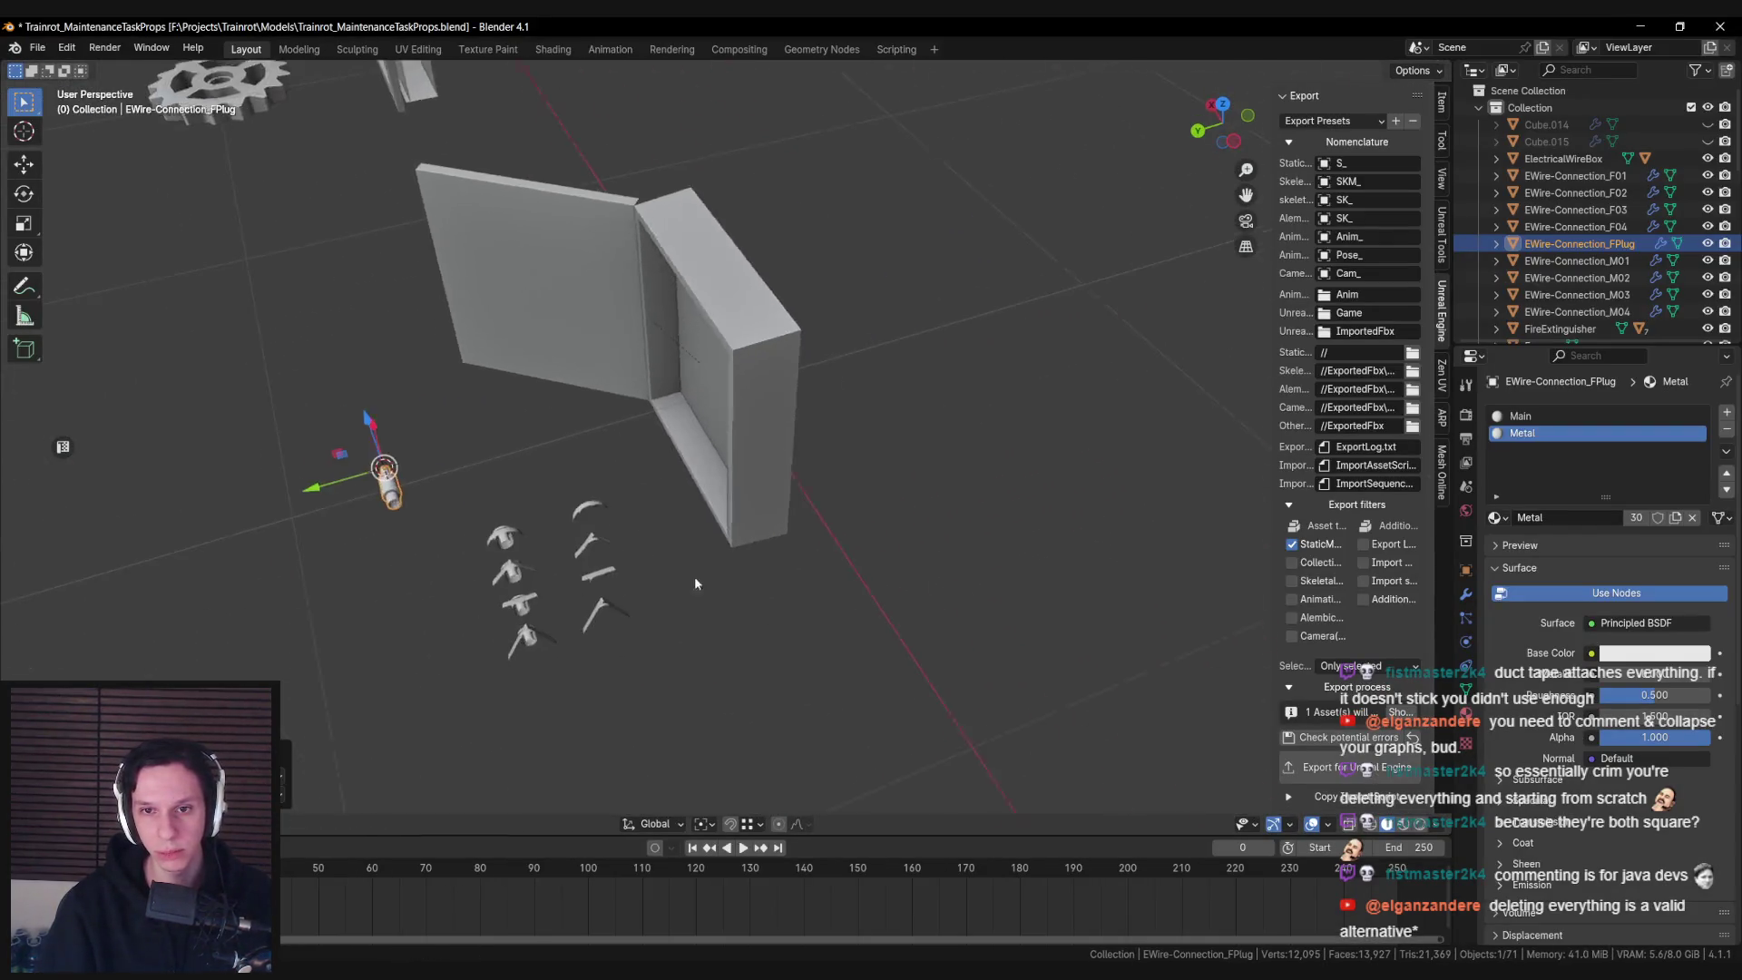
click(641, 475)
key(KP_Decimal)
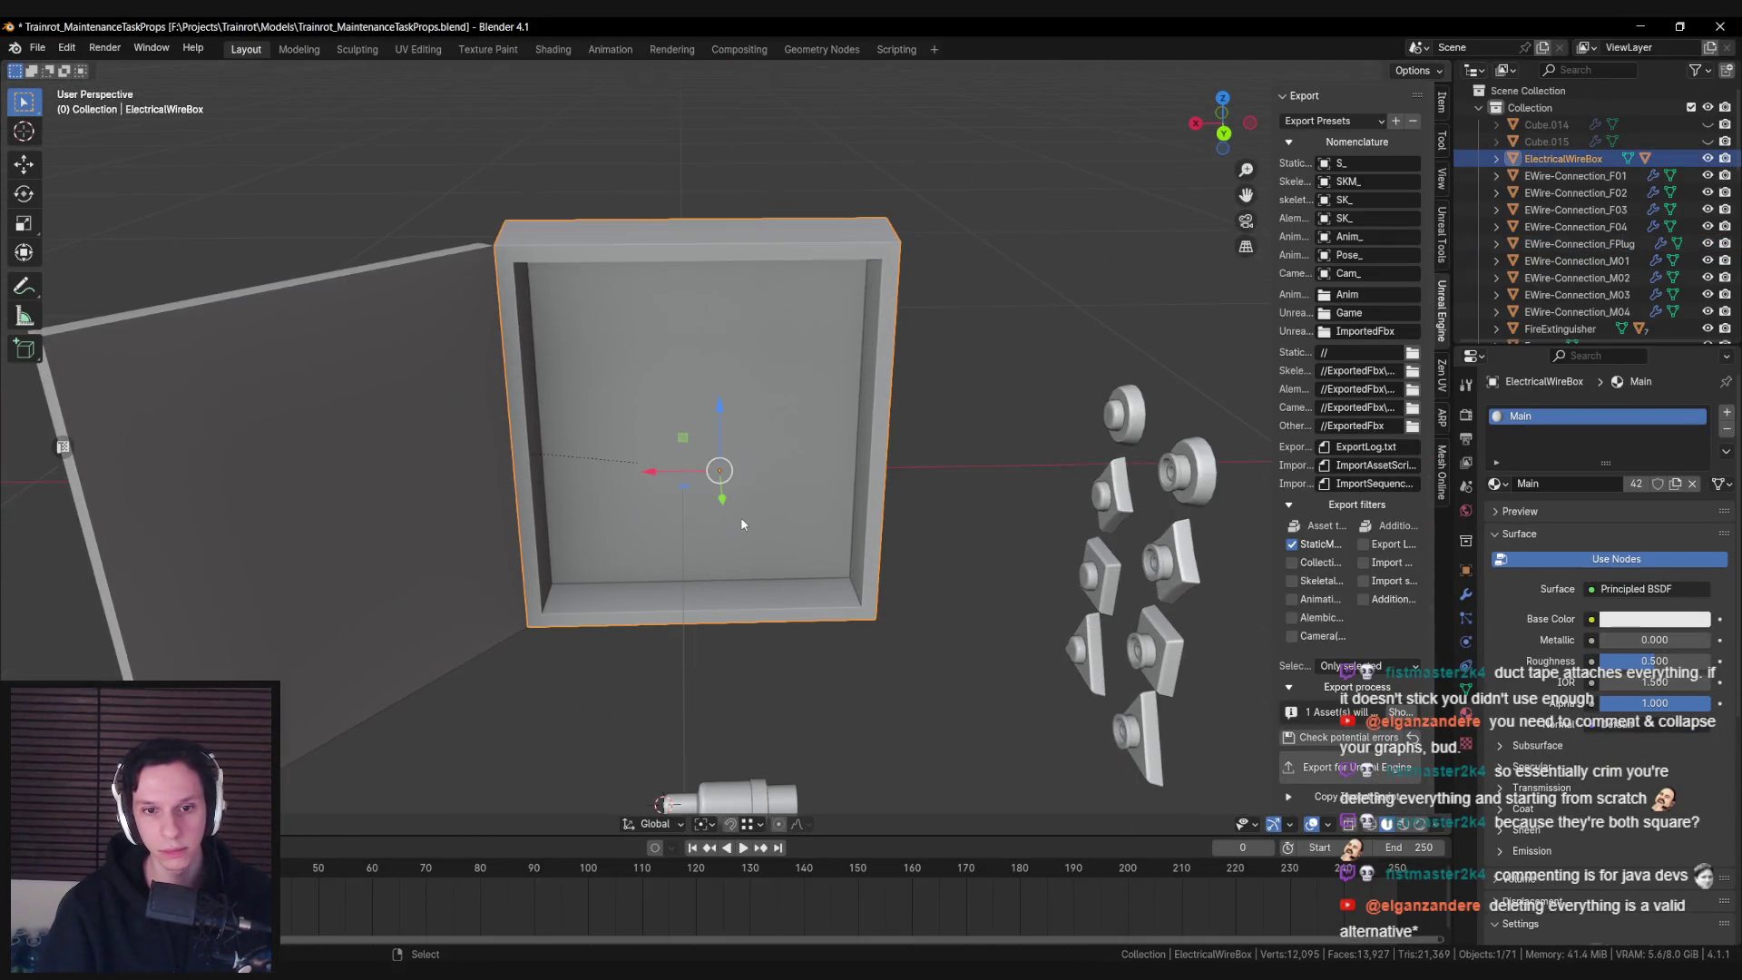
key(ctrl+s)
key(F3)
text(cu)
key(Escape)
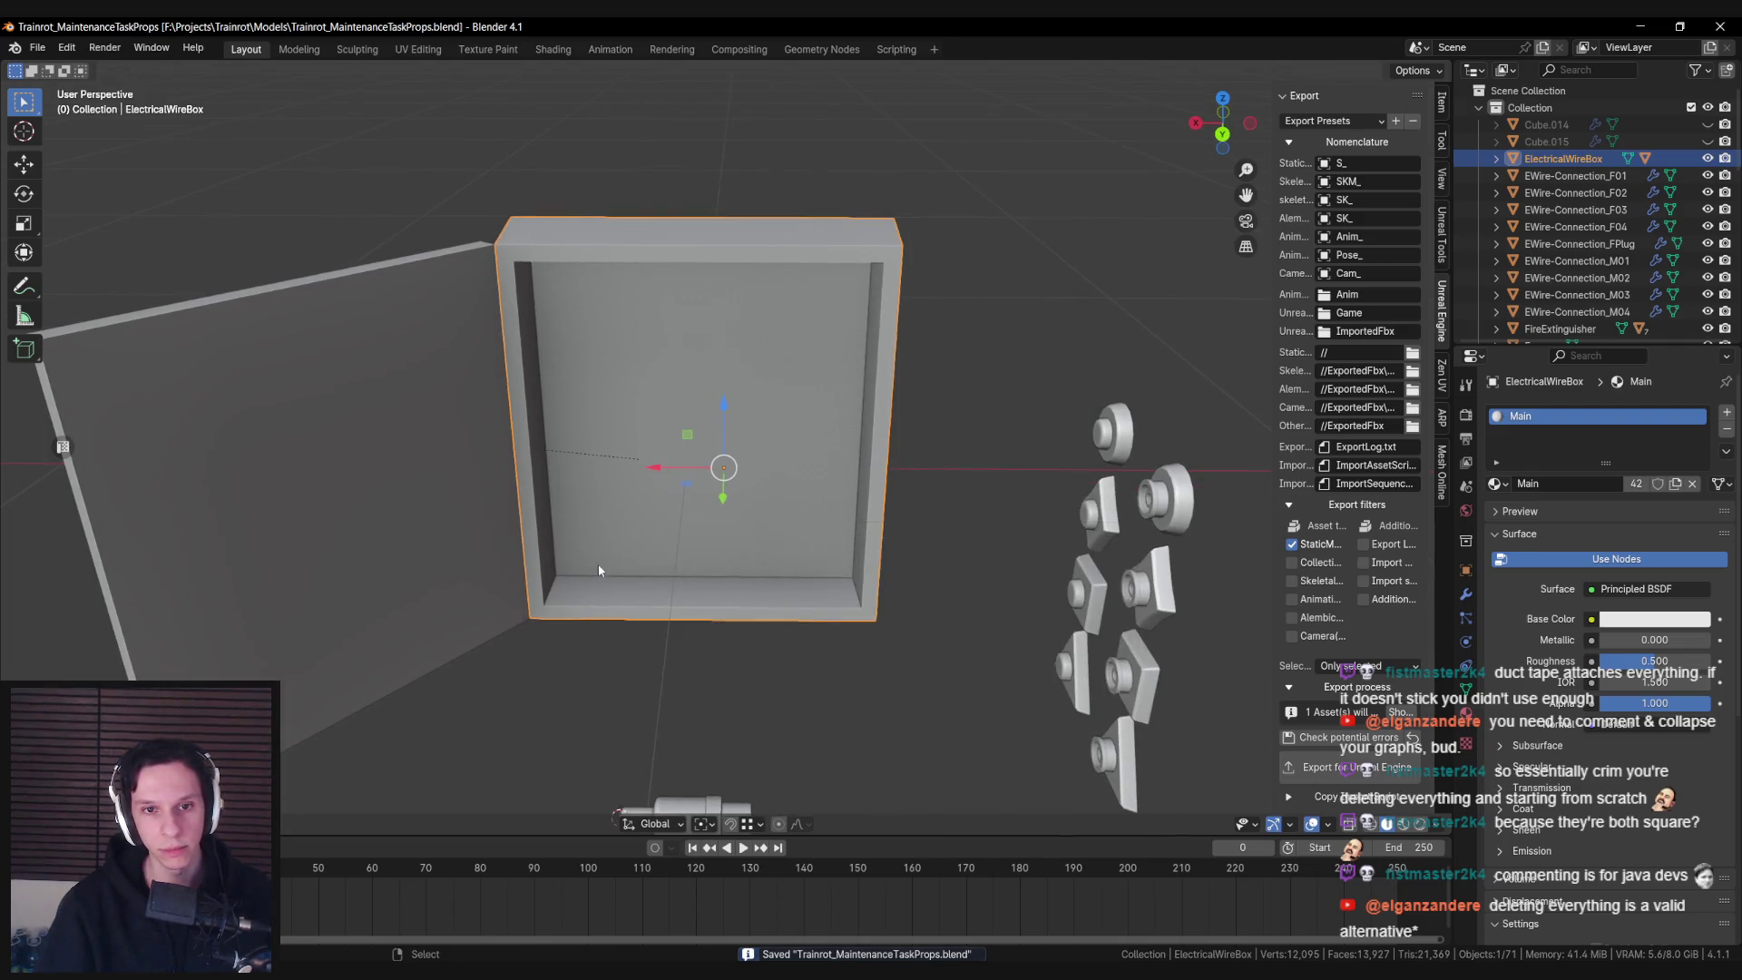
key(KP_1)
scroll(610, 501, down, 2)
key(alt+Tab)
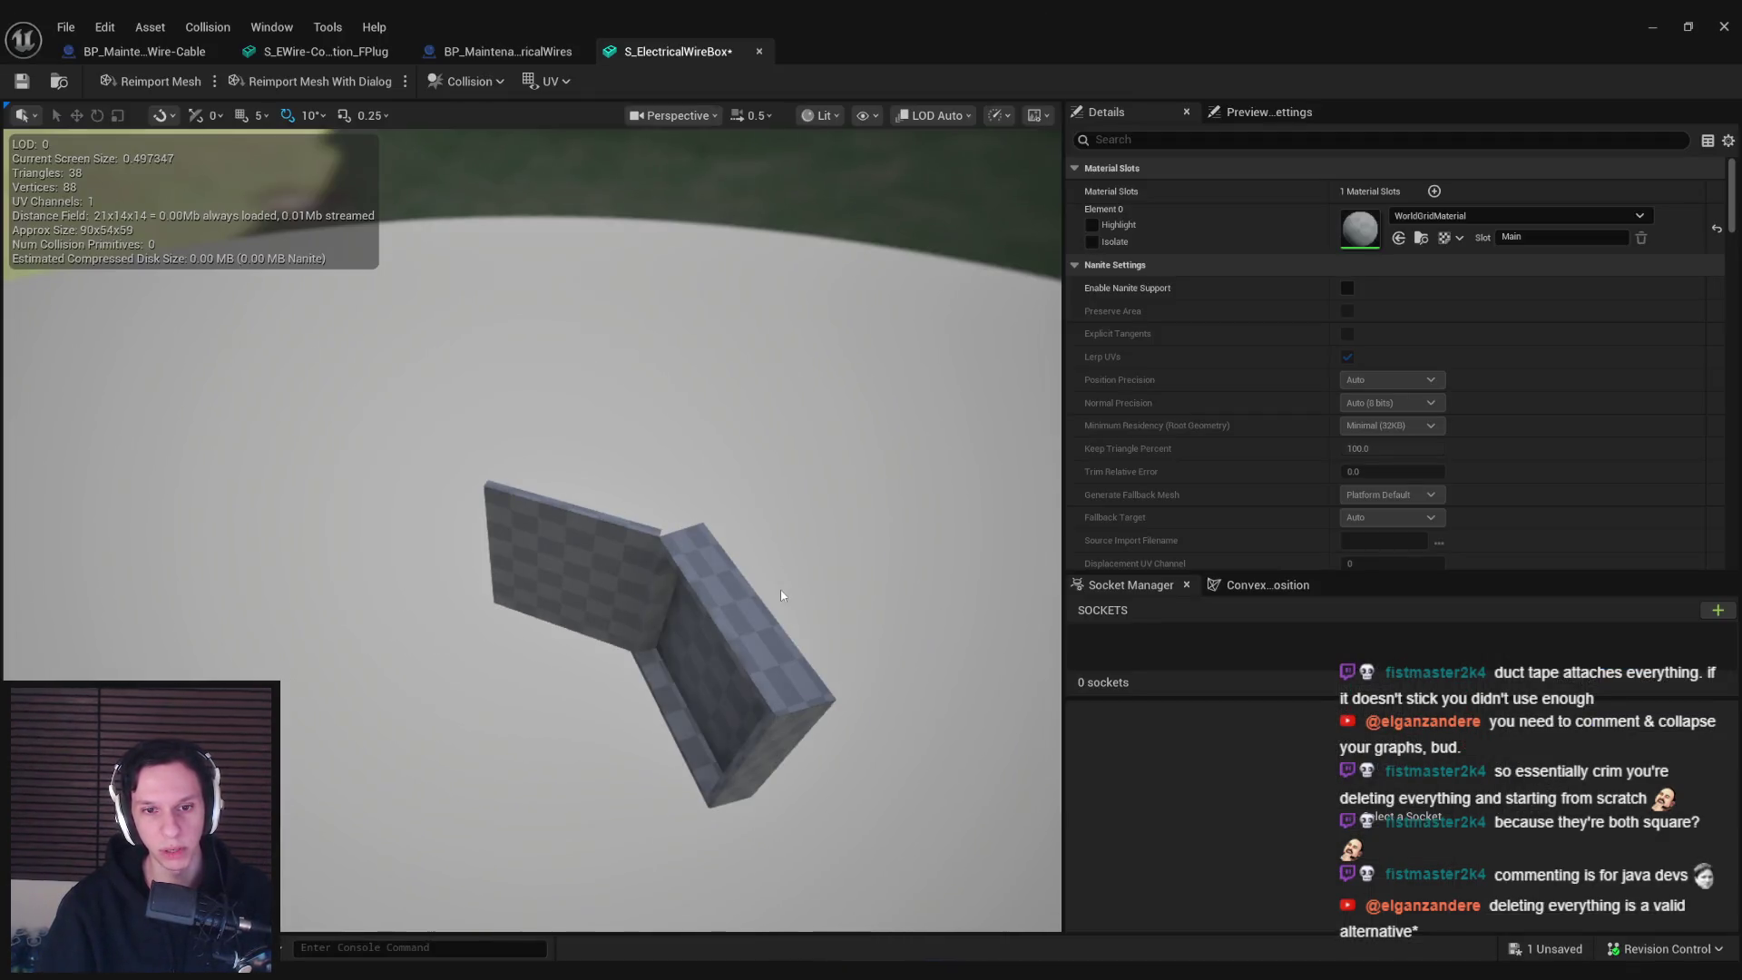
drag(779, 601, 734, 605)
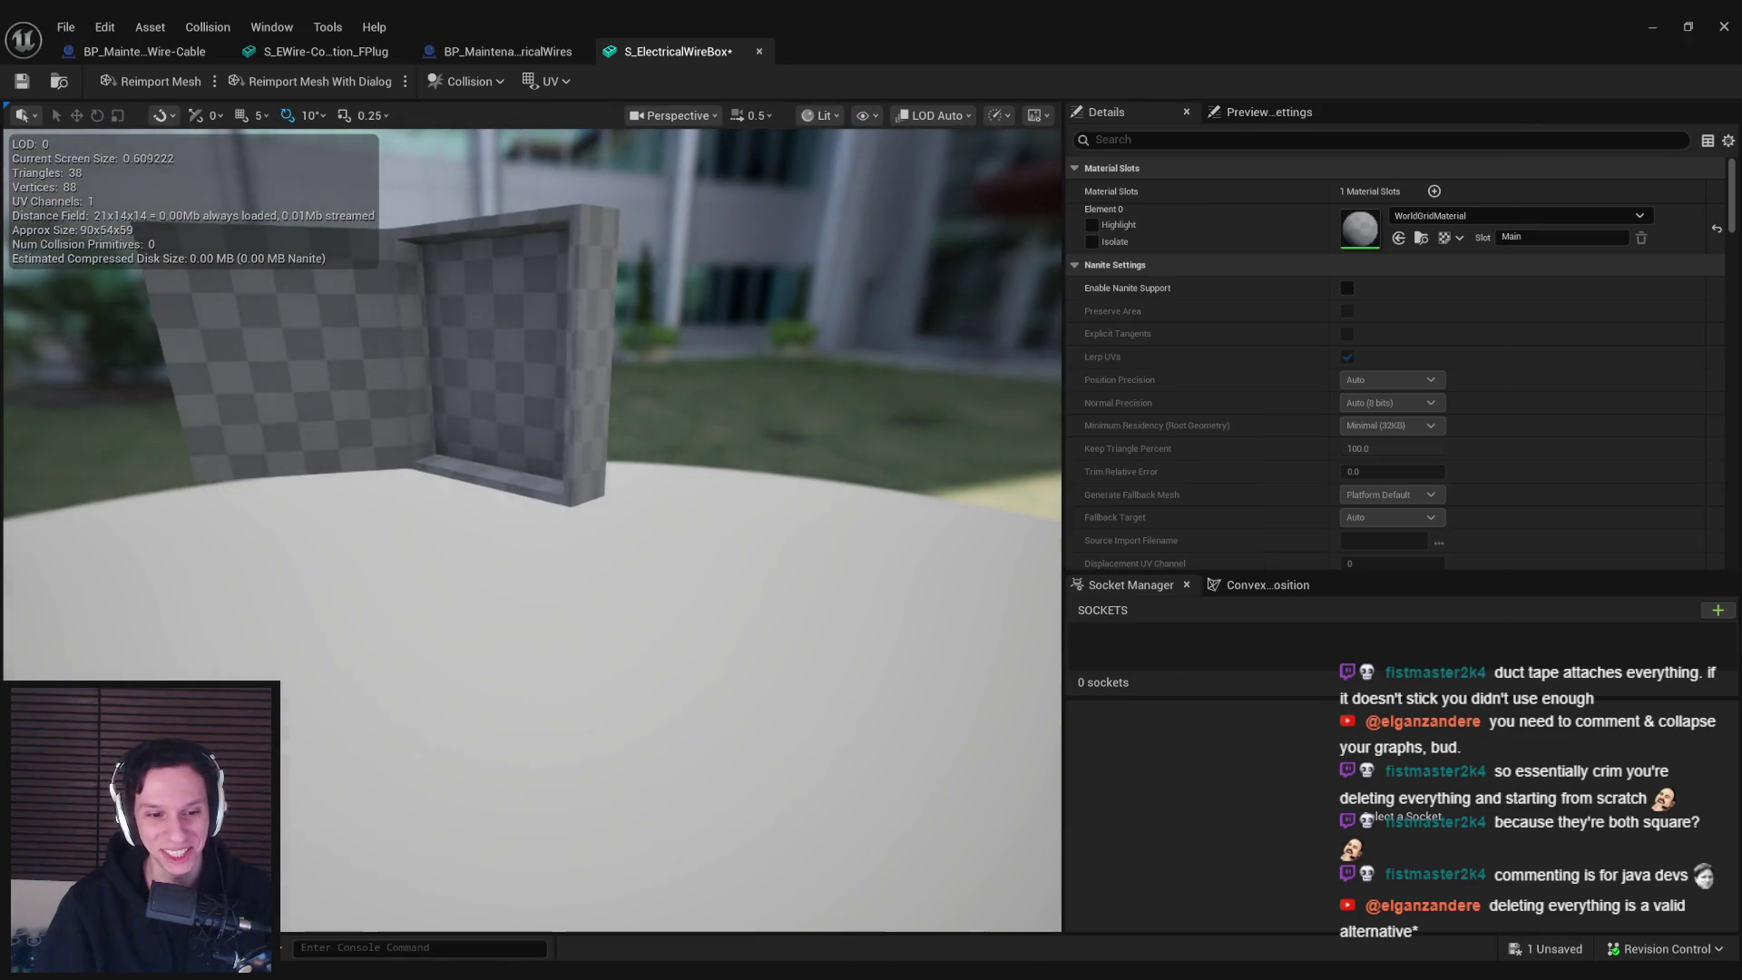
key(alt+Tab)
Add a test cube, scale it down, then delete it
key(F3)
text(cube)
key(Return)
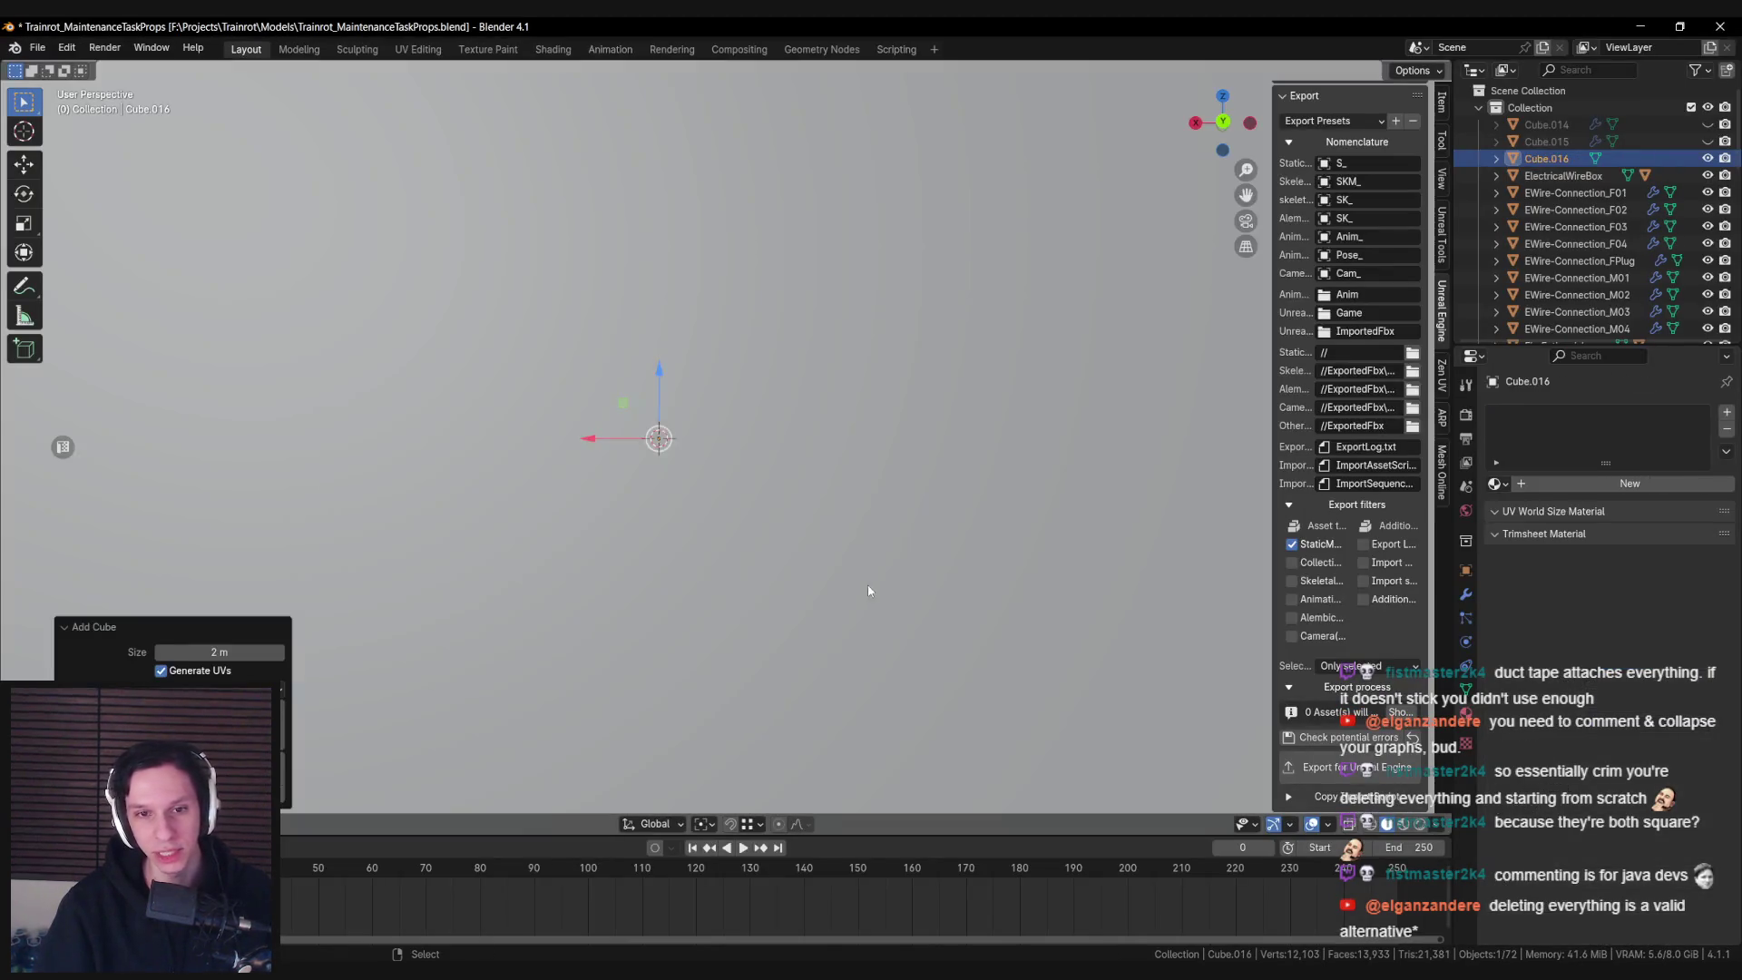
key(s)
key(Return)
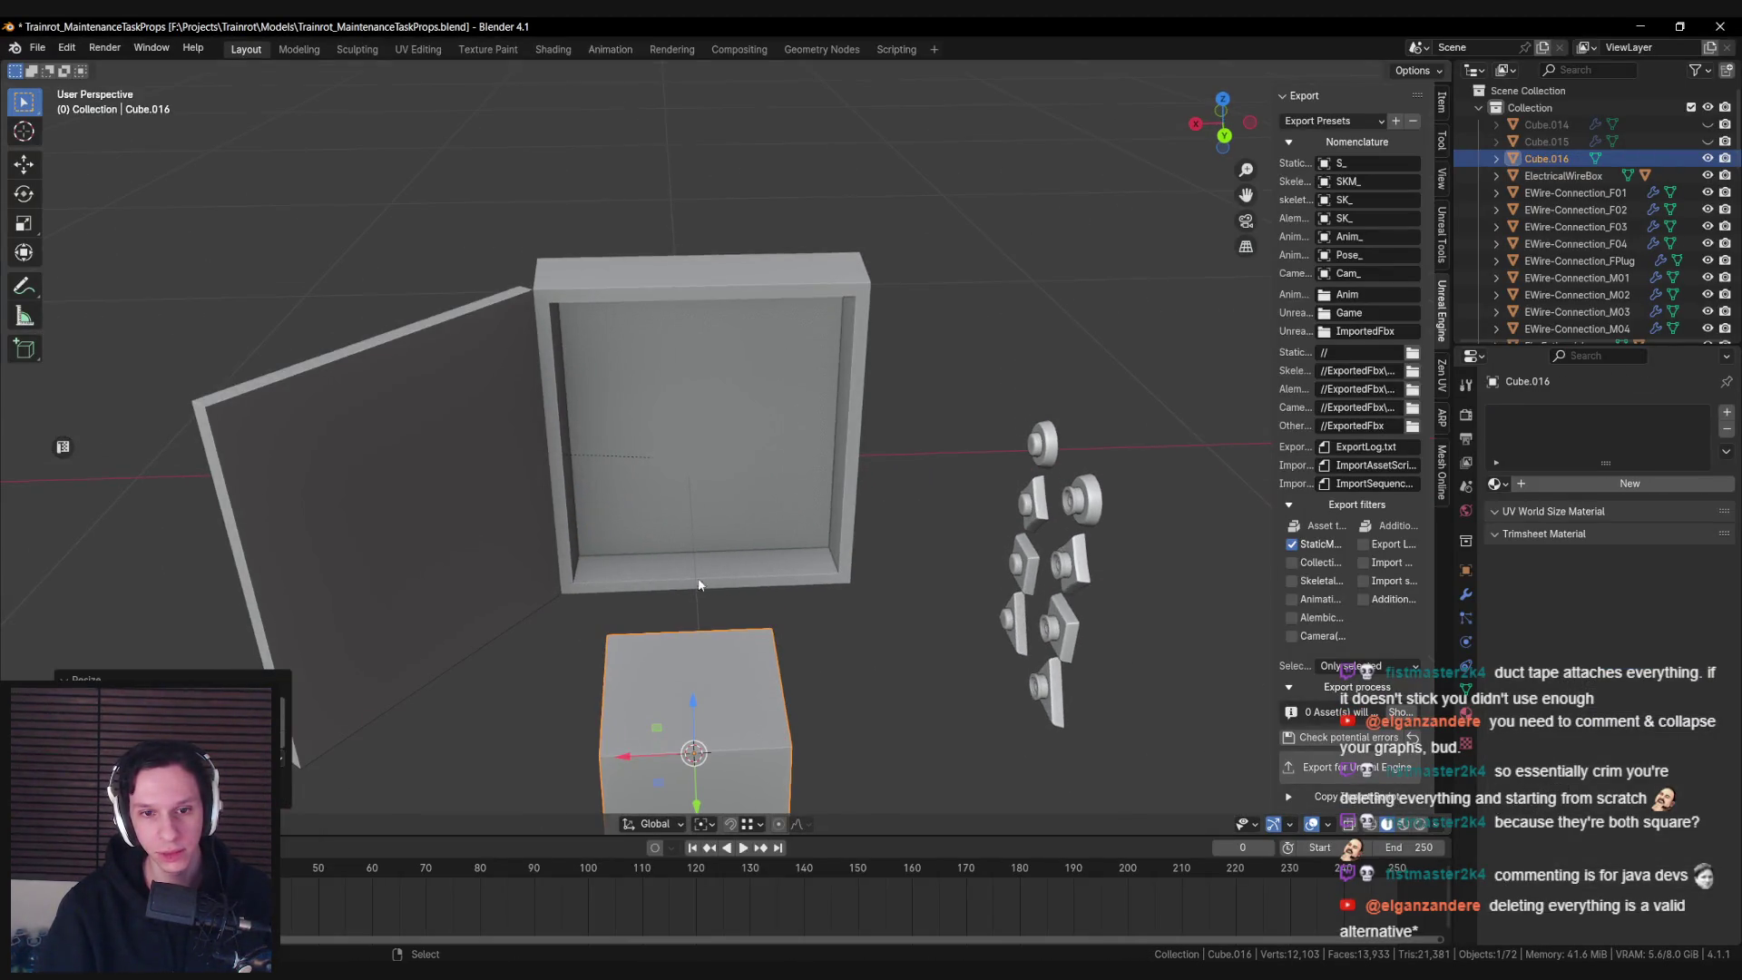
key(Delete)
Add a fresh cube, shrink it and flatten it along Z into a thin, slightly lowered slab
key(F3)
key(Return)
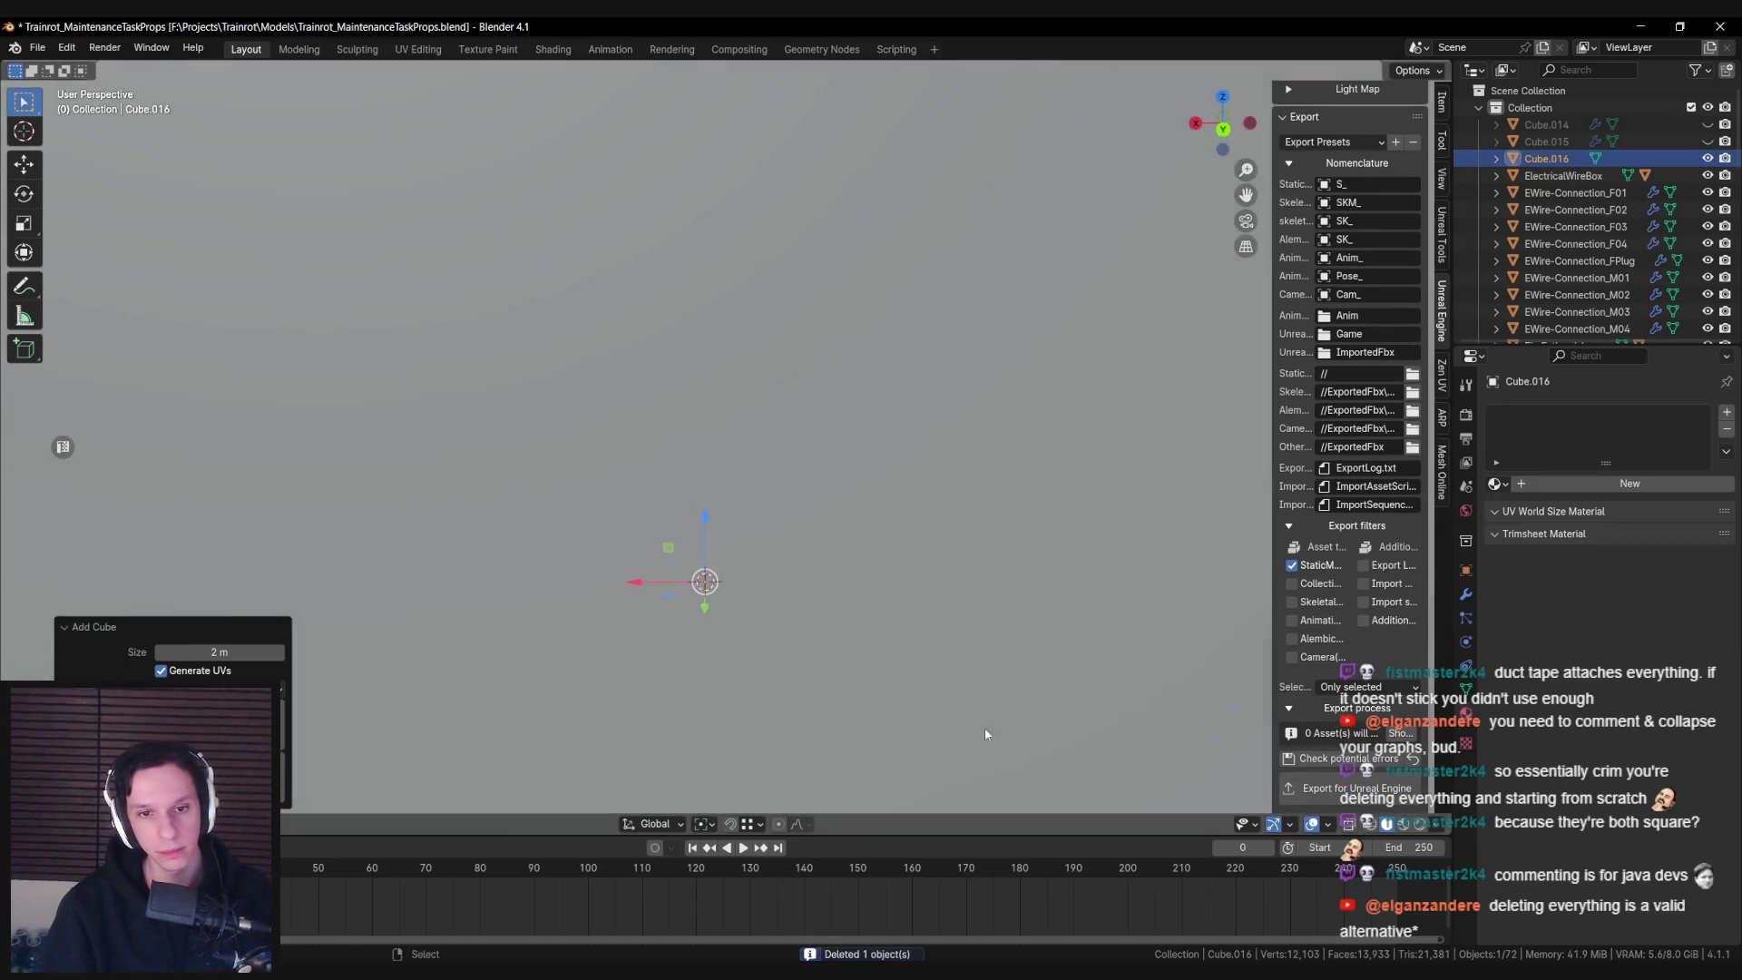
key(s)
key(Return)
key(s)
key(z)
key(Return)
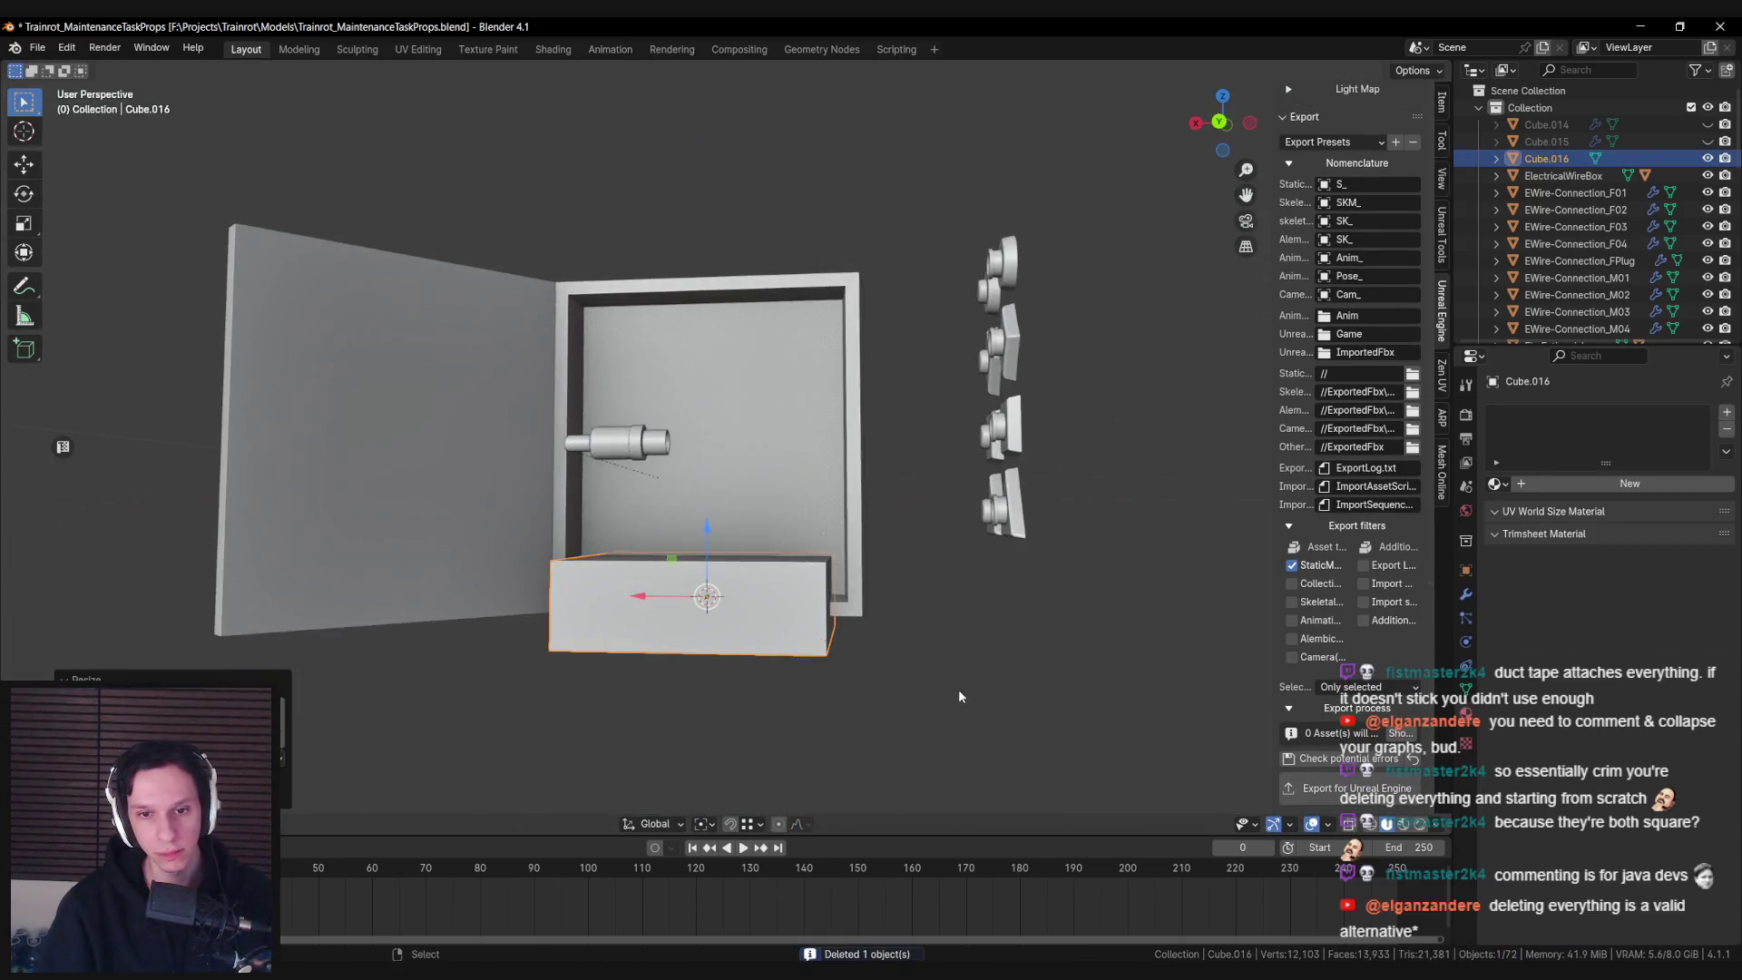
key(s)
key(z)
key(Return)
key(s)
key(z)
key(Return)
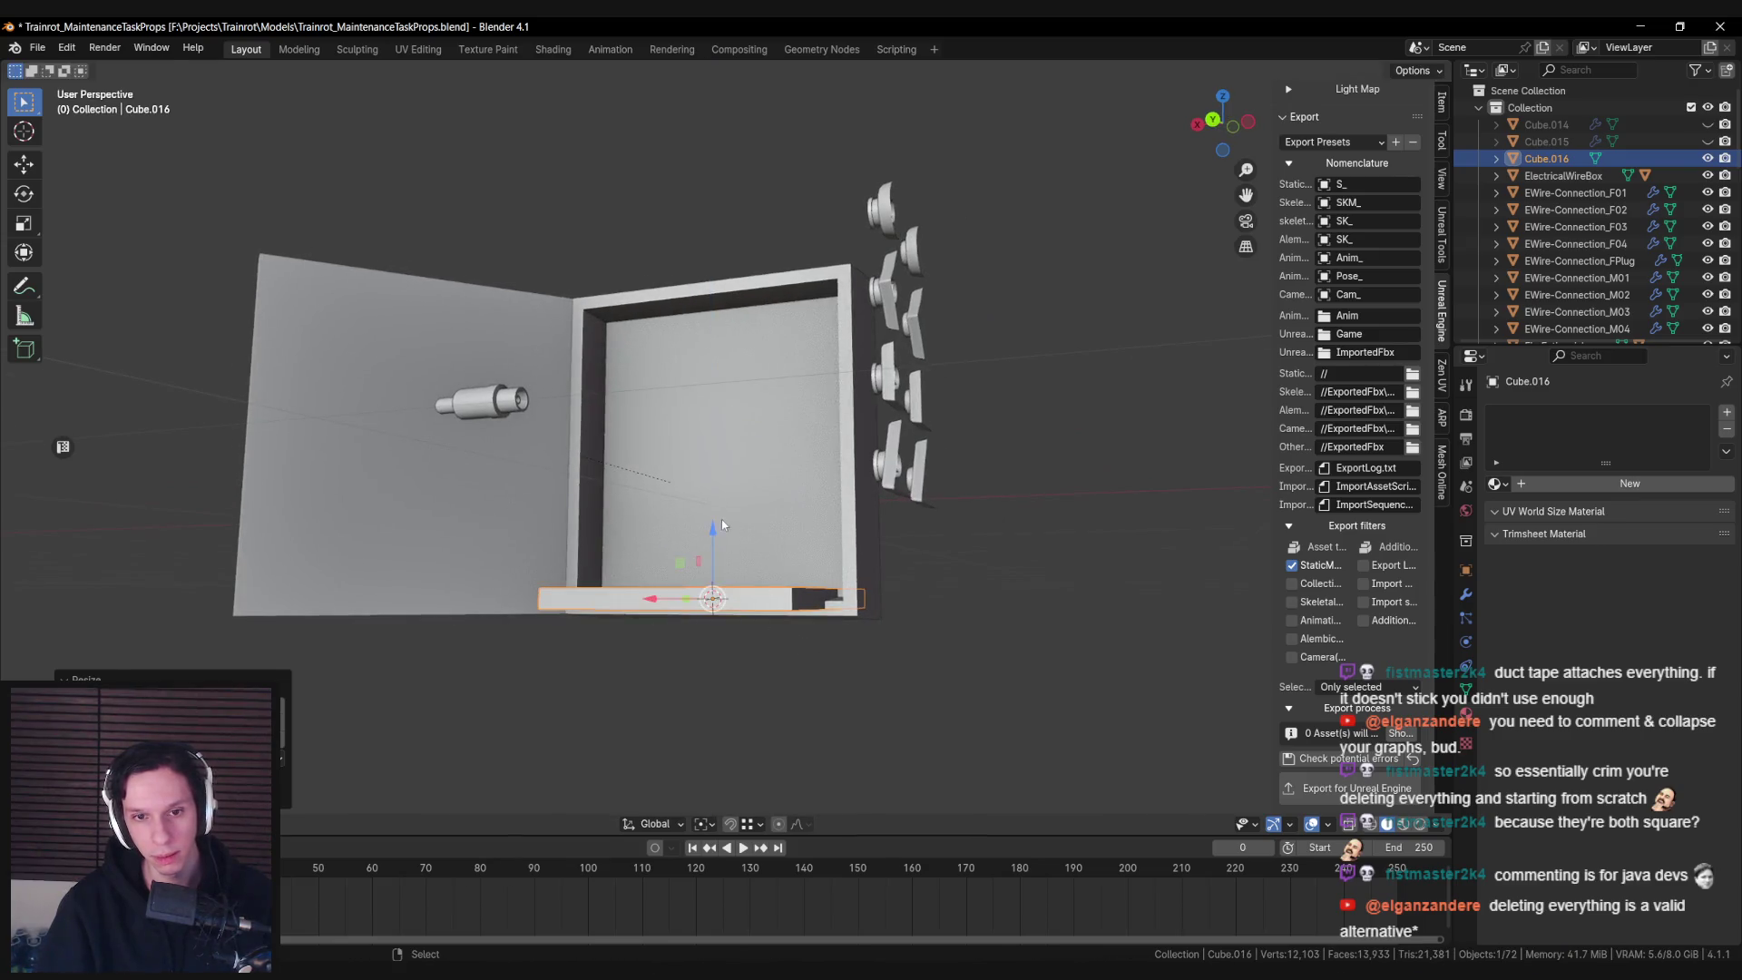
key(g)
key(z)
click(712, 541)
In wireframe view, try sliding the slab along Y, cancelling each move
drag(712, 541, 827, 574)
key(shift+z)
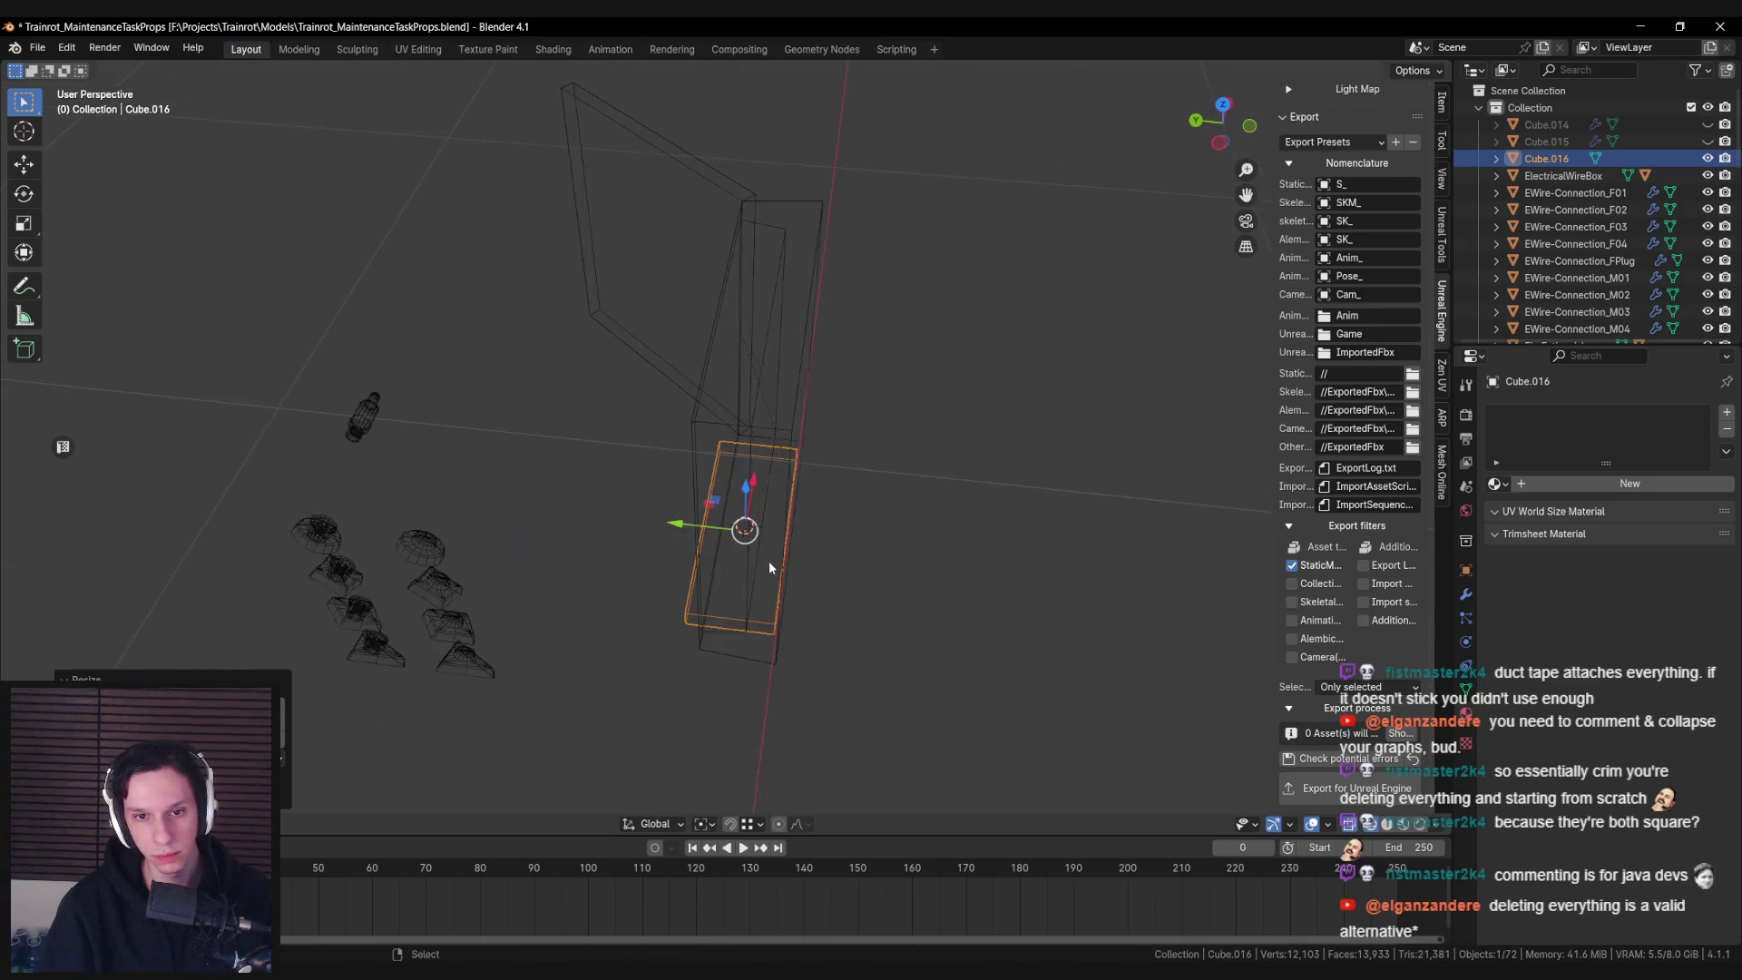
key(g)
key(y)
key(Escape)
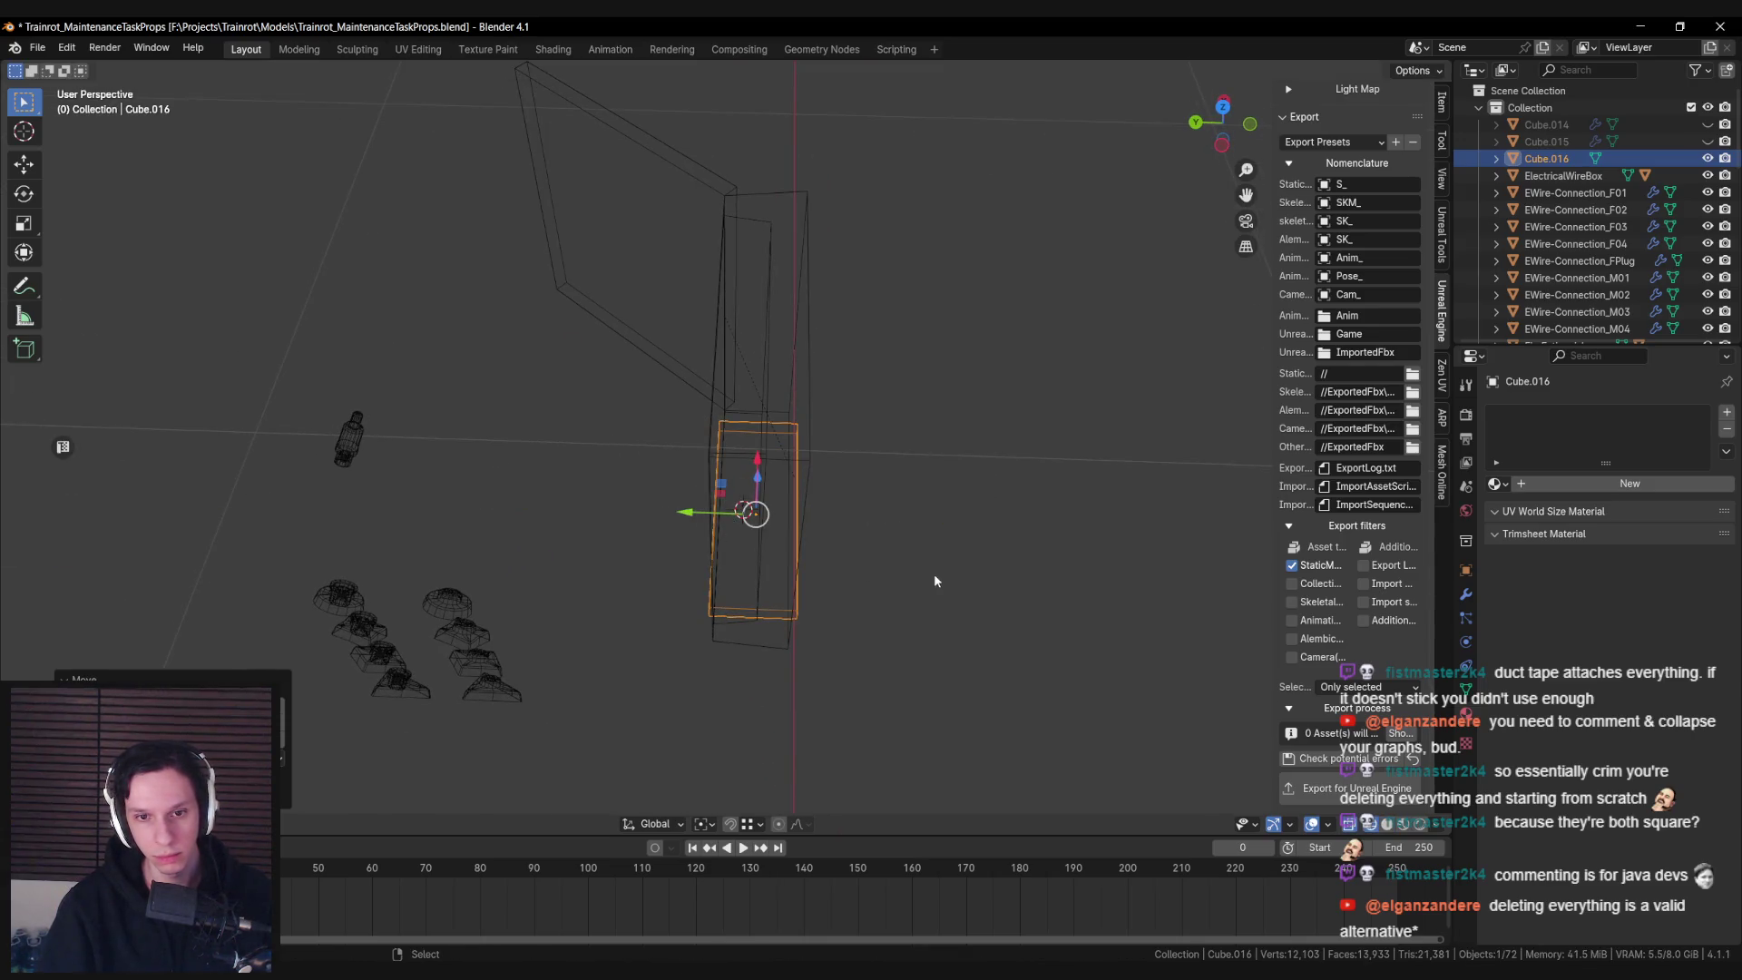
key(g)
key(y)
key(Escape)
key(g)
key(y)
key(Escape)
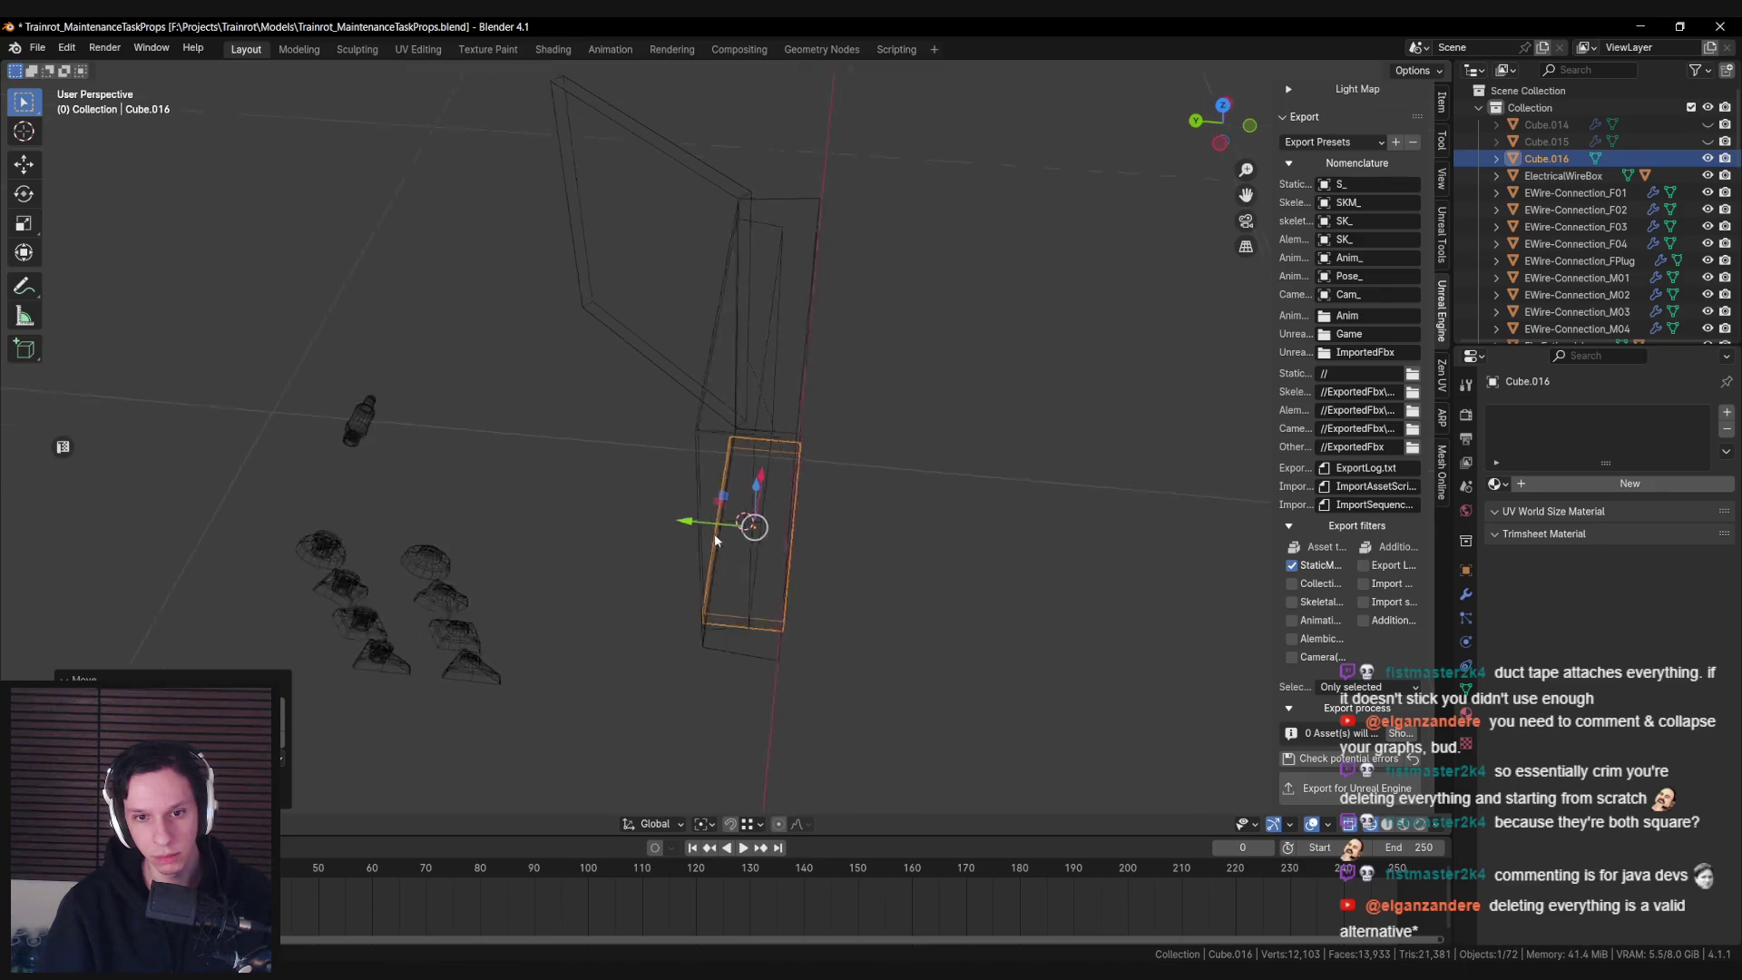
drag(707, 545, 817, 553)
key(shift+z)
Scale the slab along X to span the wire box's inner width
key(s)
key(x)
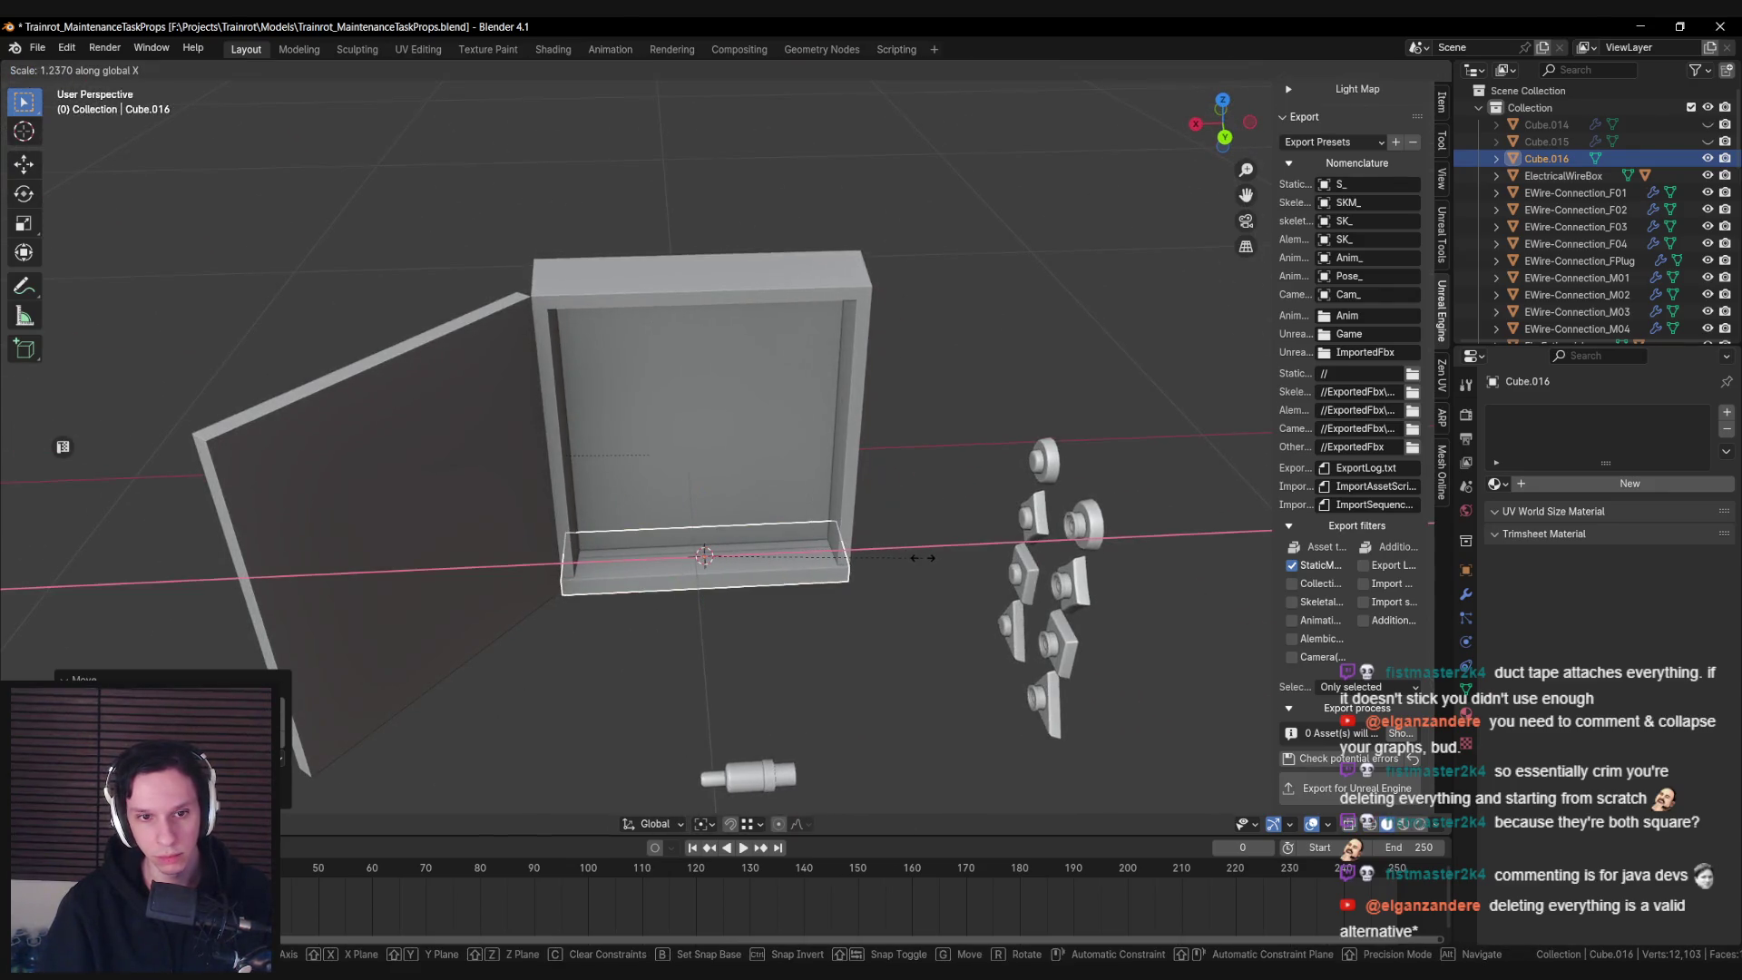
click(927, 557)
mouse_move(929, 557)
mouse_down()
mouse_move(733, 635)
mouse_move(745, 476)
mouse_up()
Duplicate the bottom block, rotate the copy upright and place it on the box's right inner wall
key(shift+d)
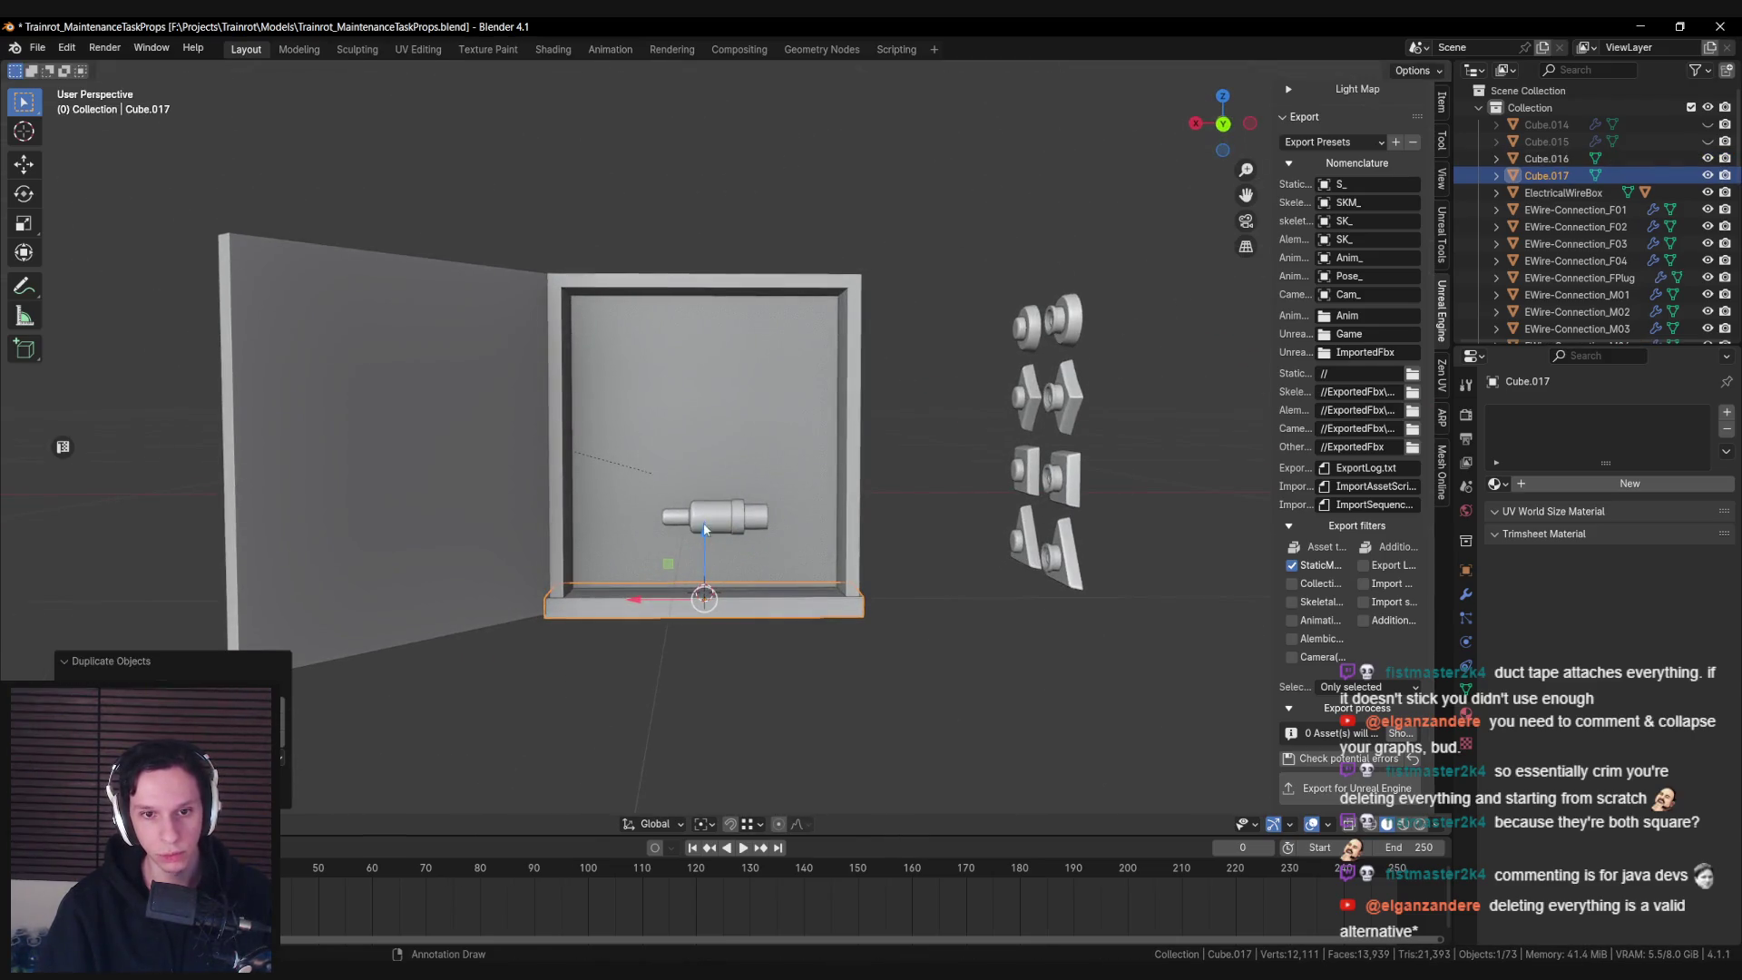
key(z)
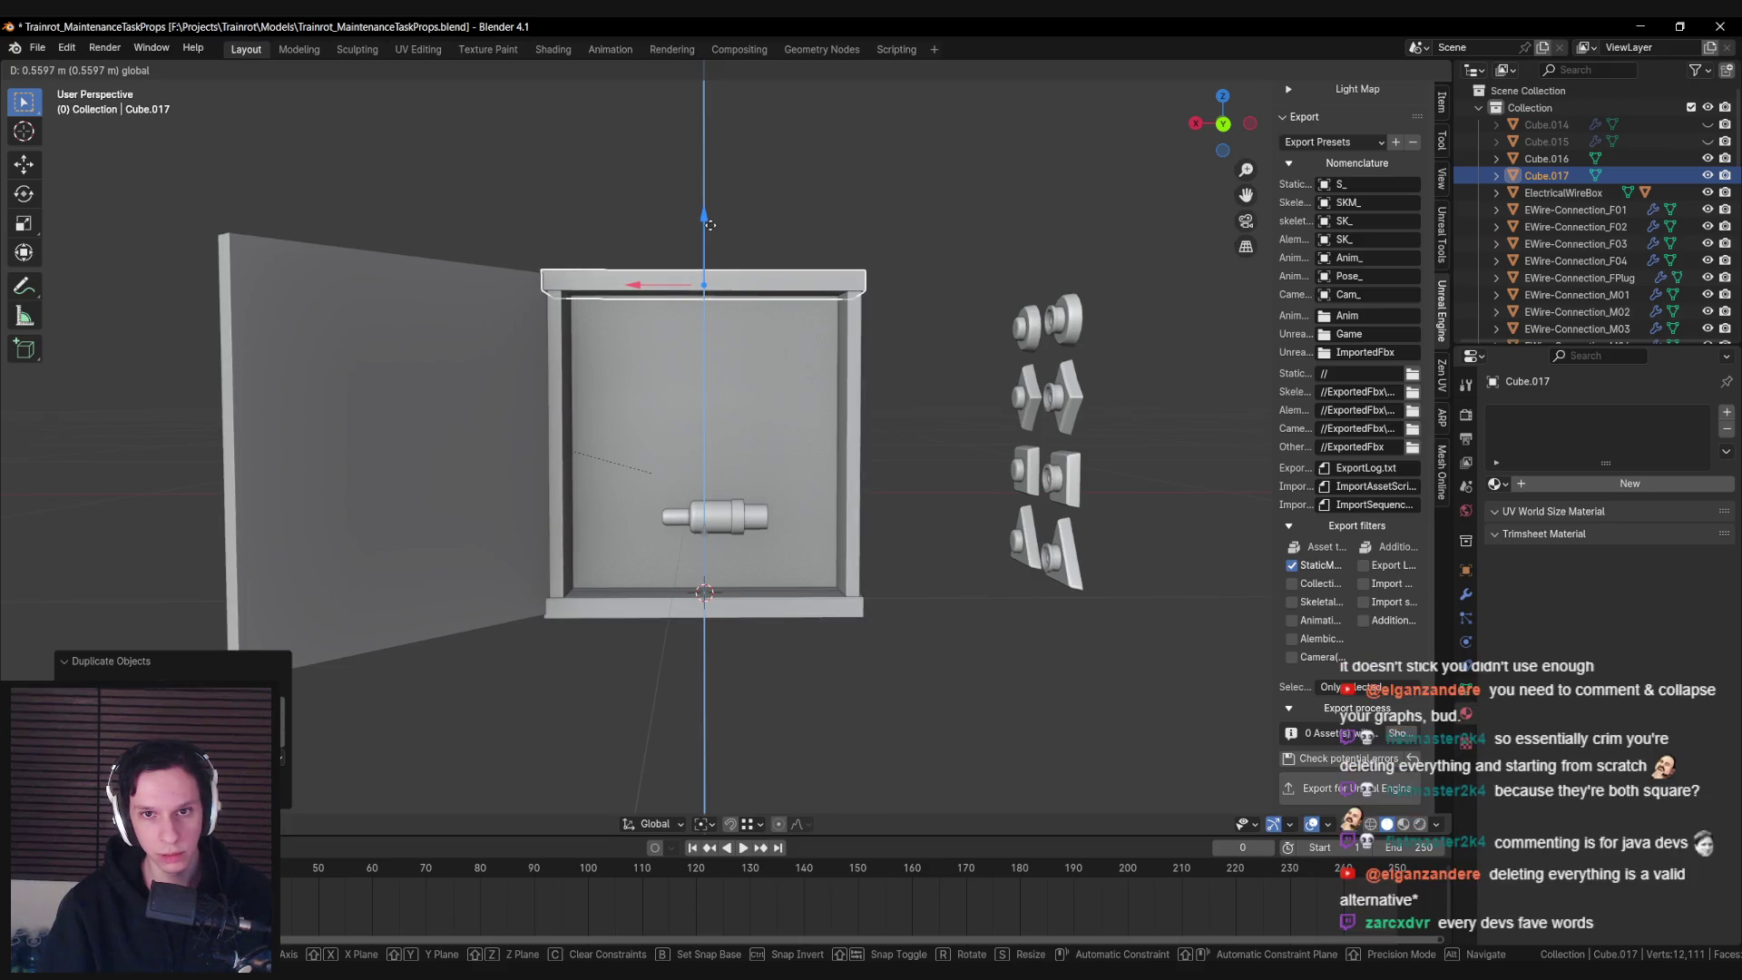
click(946, 288)
key(r)
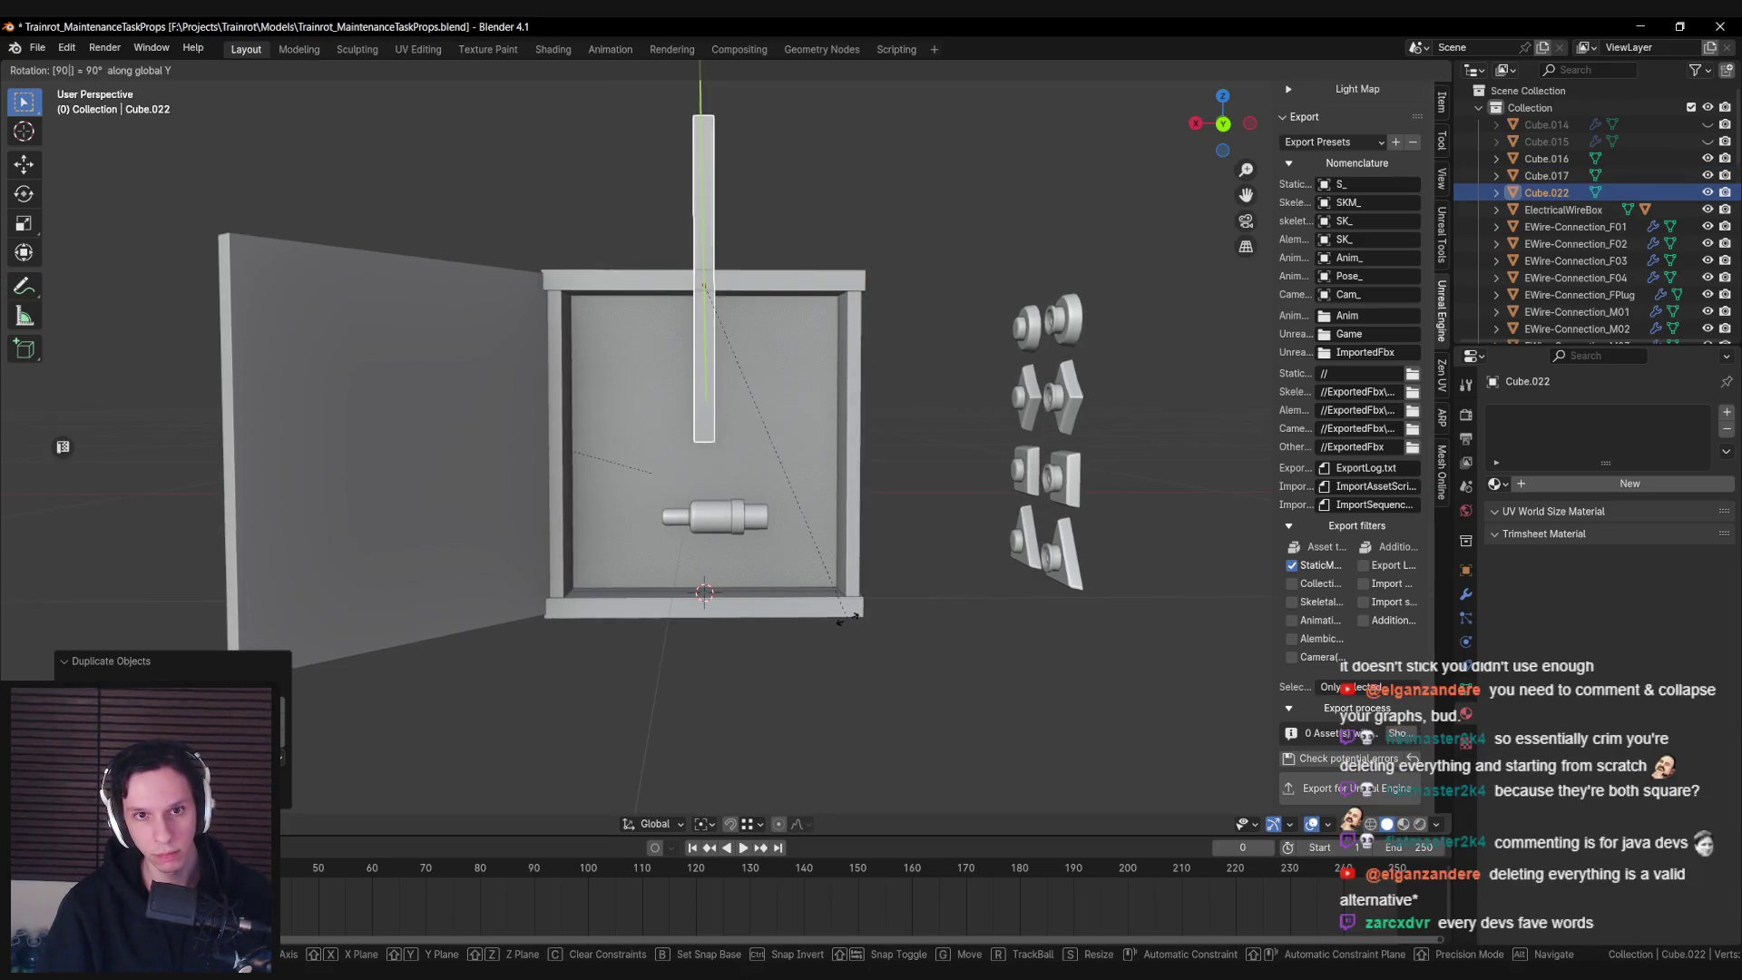
click(665, 260)
drag(667, 252, 810, 418)
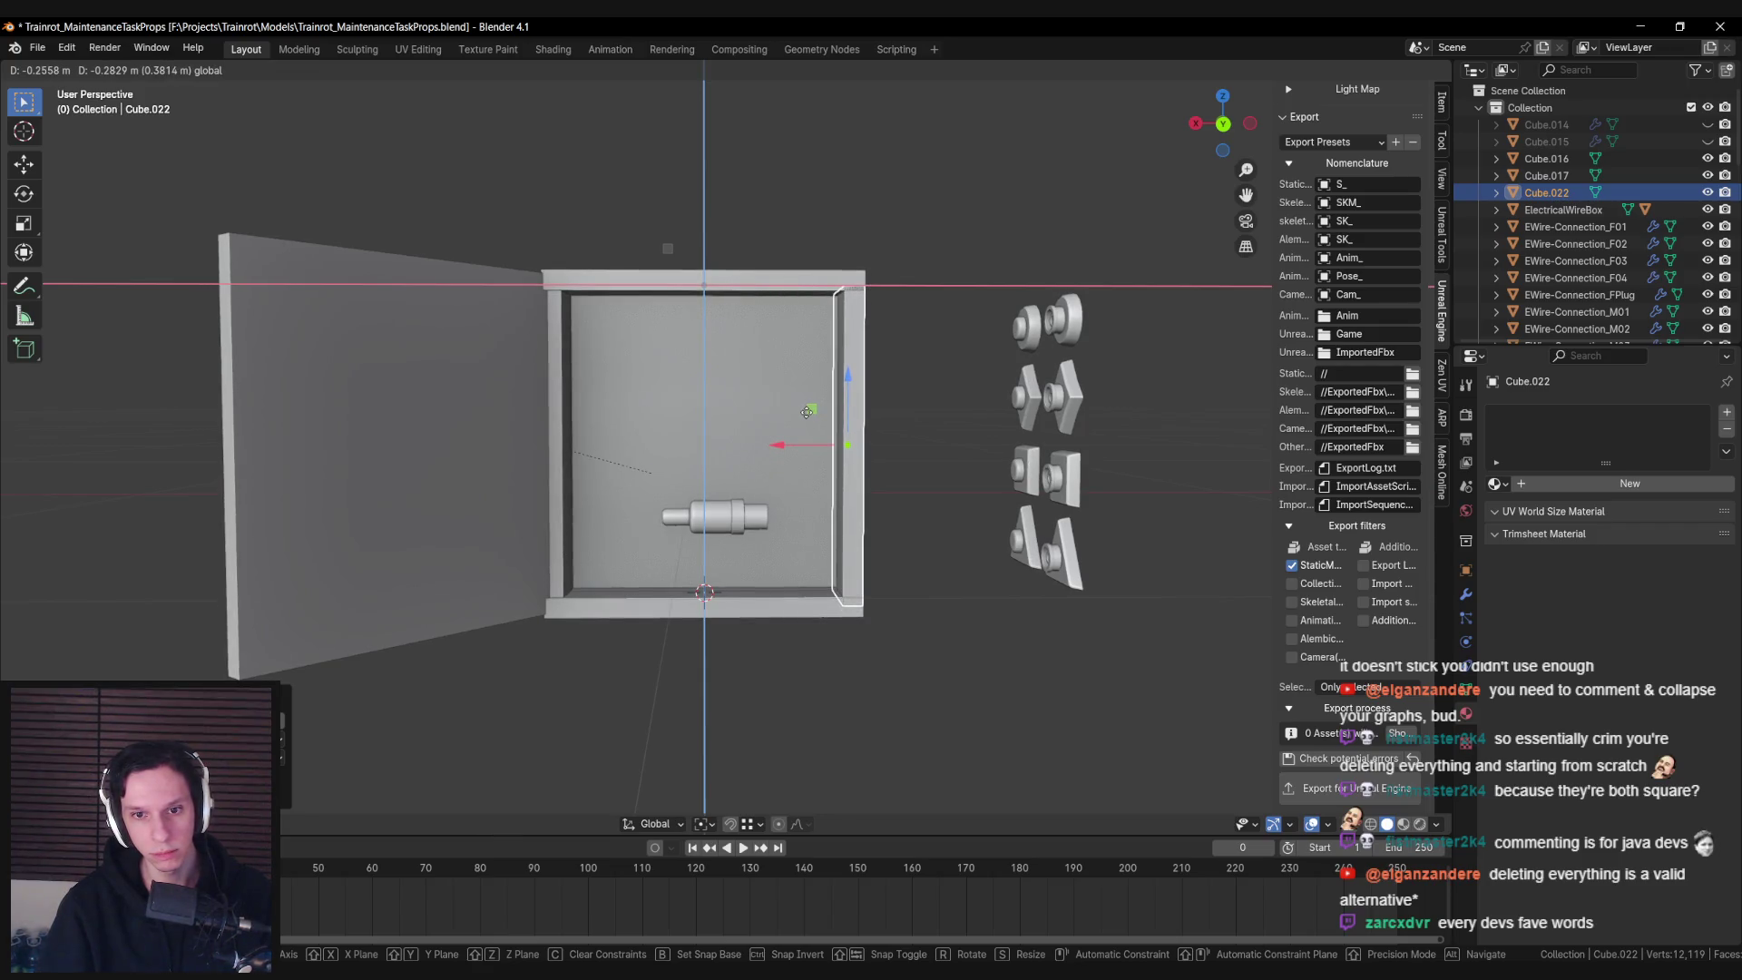
click(806, 413)
Duplicate the right-wall block along X onto the box's left wall
key(shift+d)
key(x)
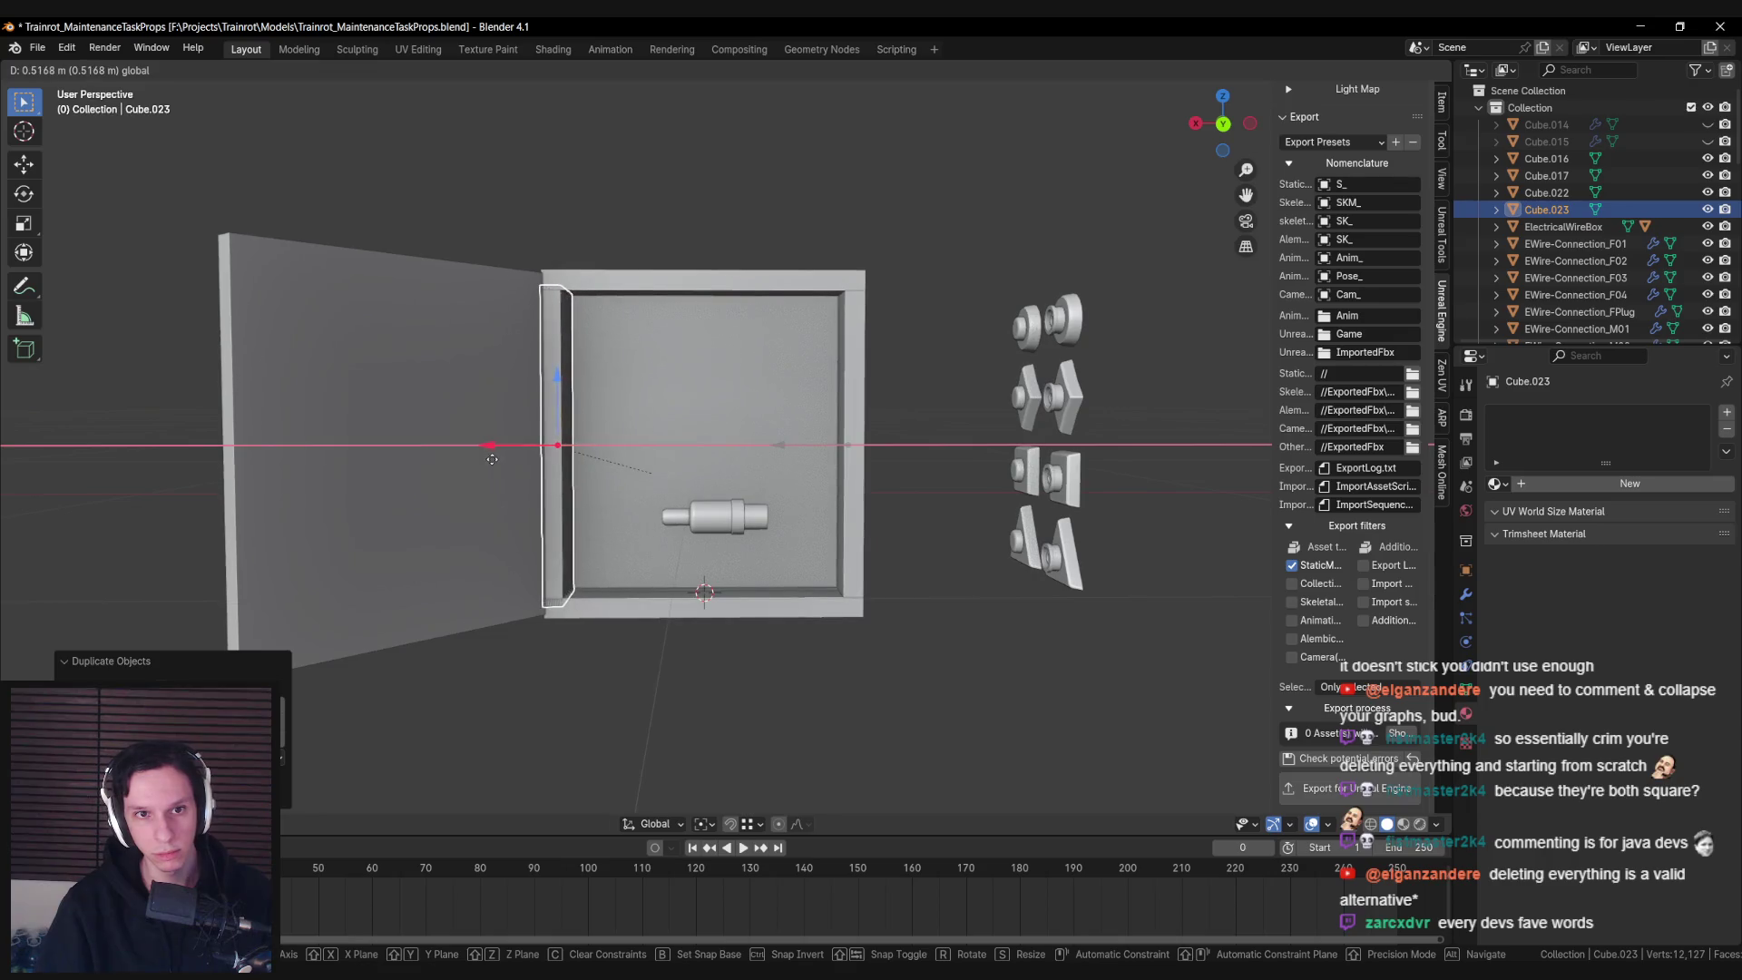
mouse_move(491, 459)
mouse_down()
mouse_move(529, 466)
mouse_move(544, 553)
mouse_move(505, 439)
mouse_move(526, 390)
mouse_move(851, 601)
mouse_up()
click(539, 538)
Duplicate the left-wall block, rotate it 90° about Z, and widen and position it as a slab in top view
key(shift+d)
text(rz90)
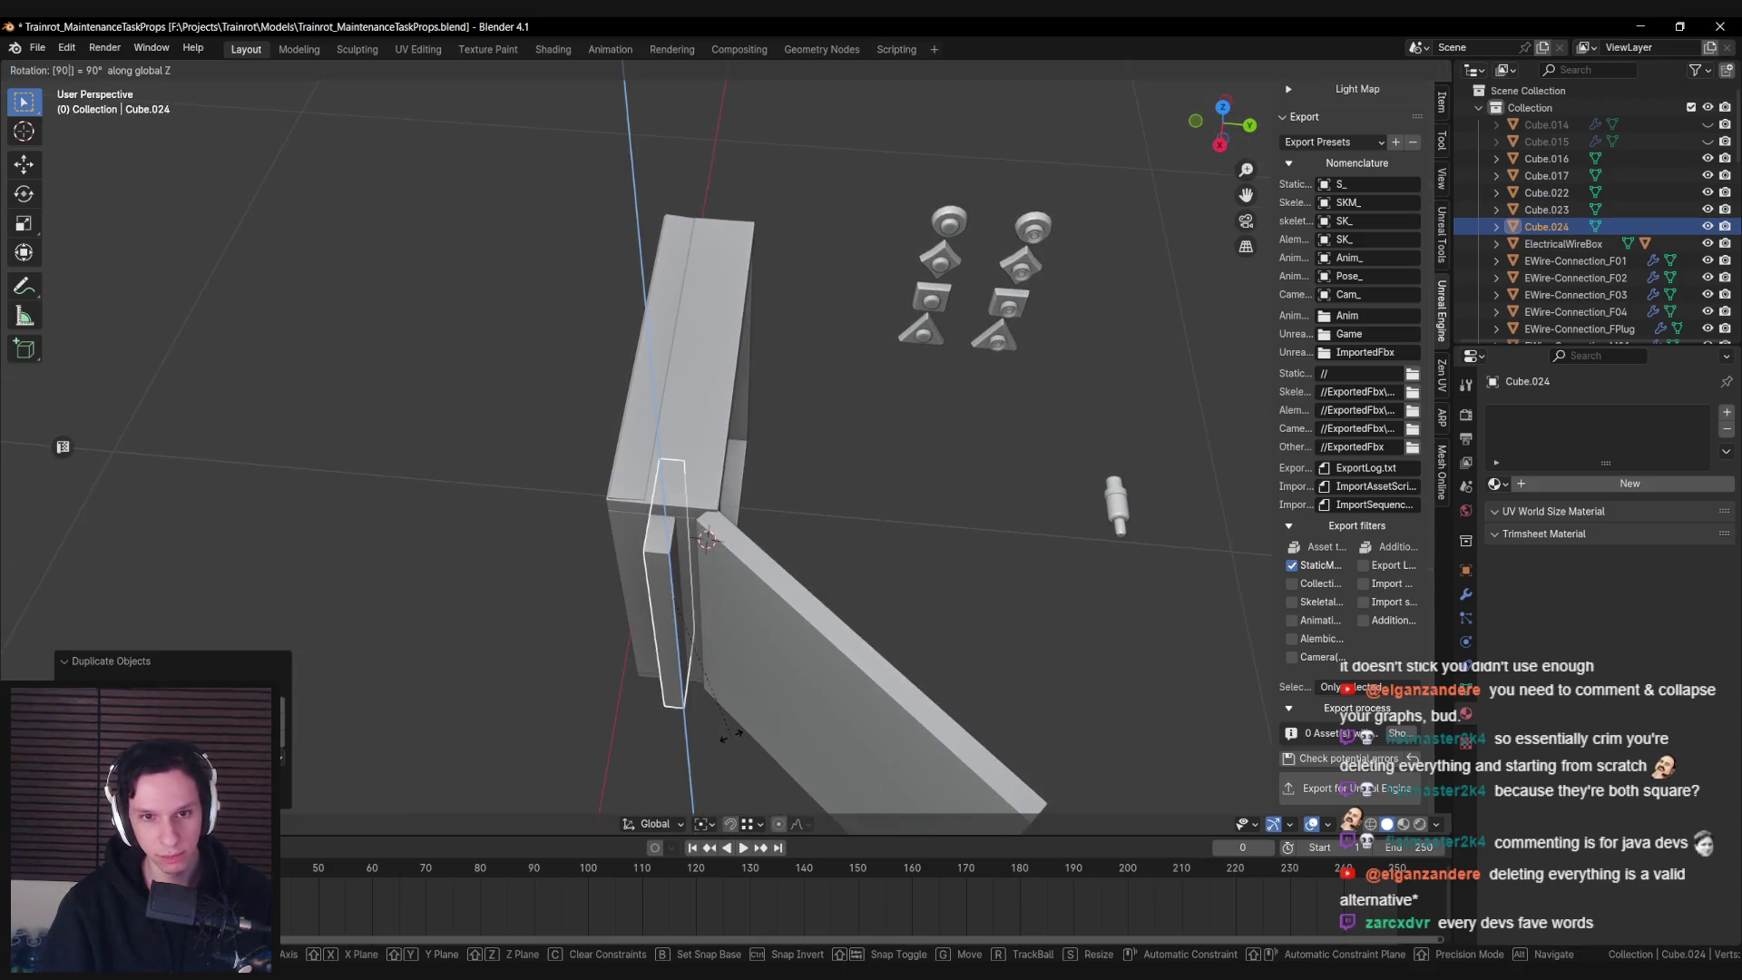
key(Return)
key(shift+z)
mouse_move(685, 676)
mouse_down()
mouse_move(723, 657)
mouse_move(716, 525)
mouse_up()
key(KP_7)
key(s)
key(y)
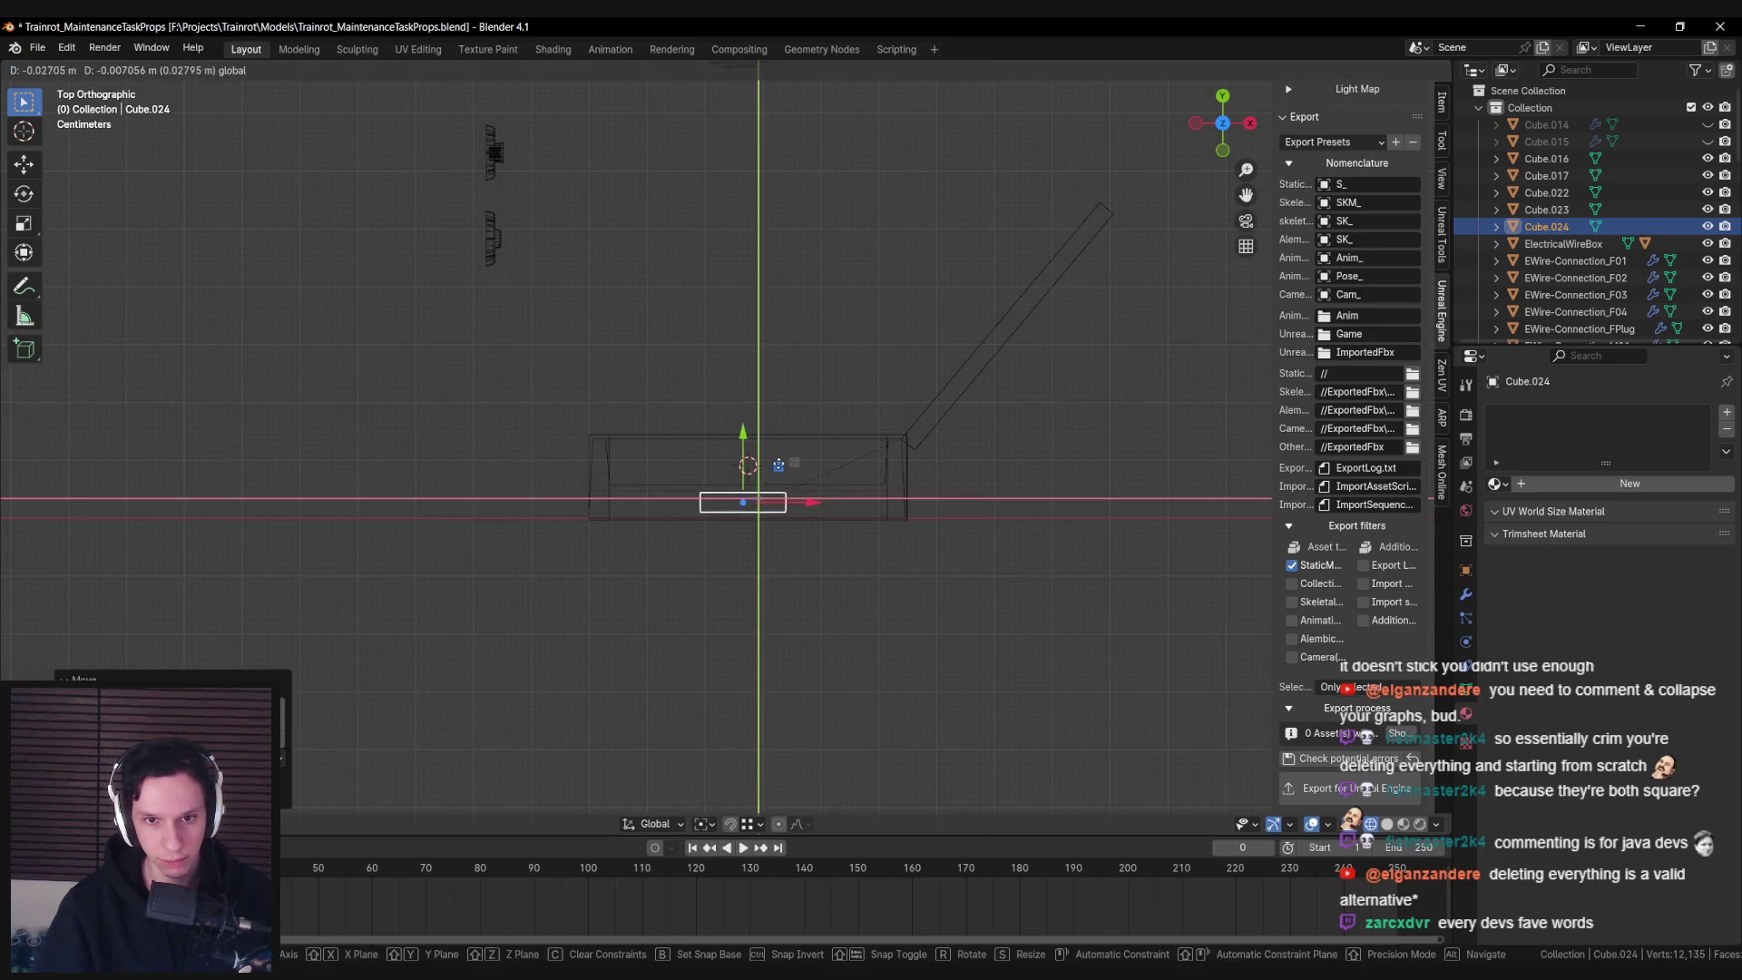
key(x)
click(113, 565)
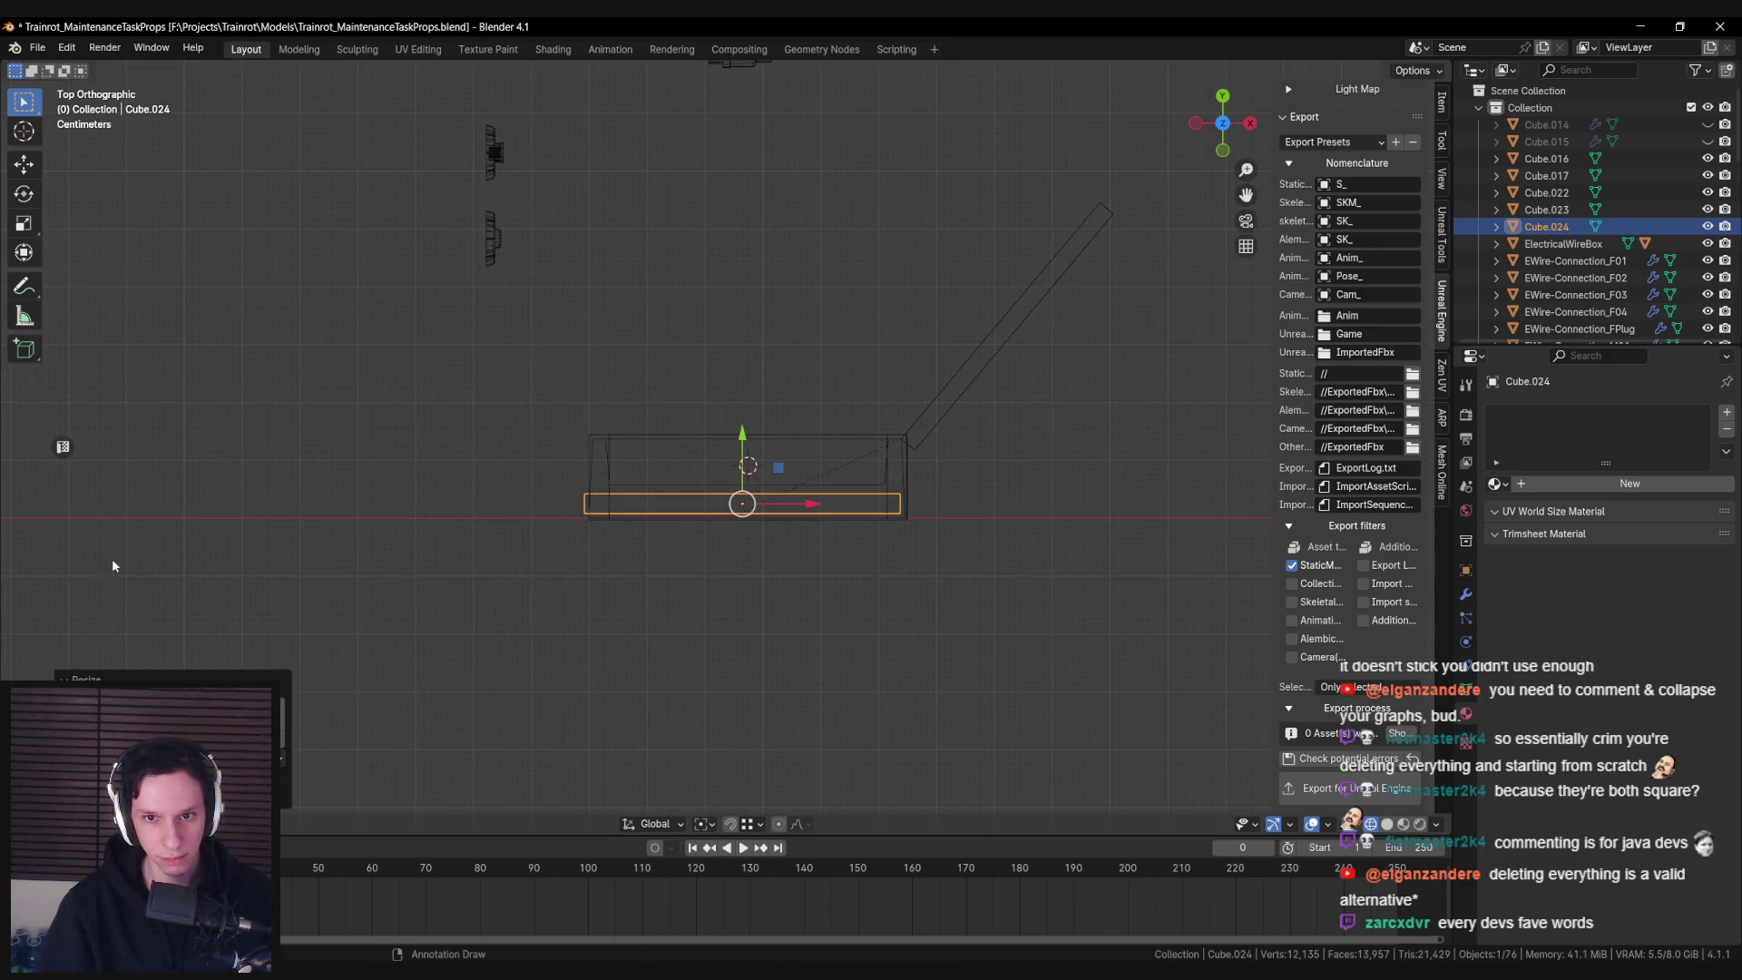
key(s)
key(y)
key(Return)
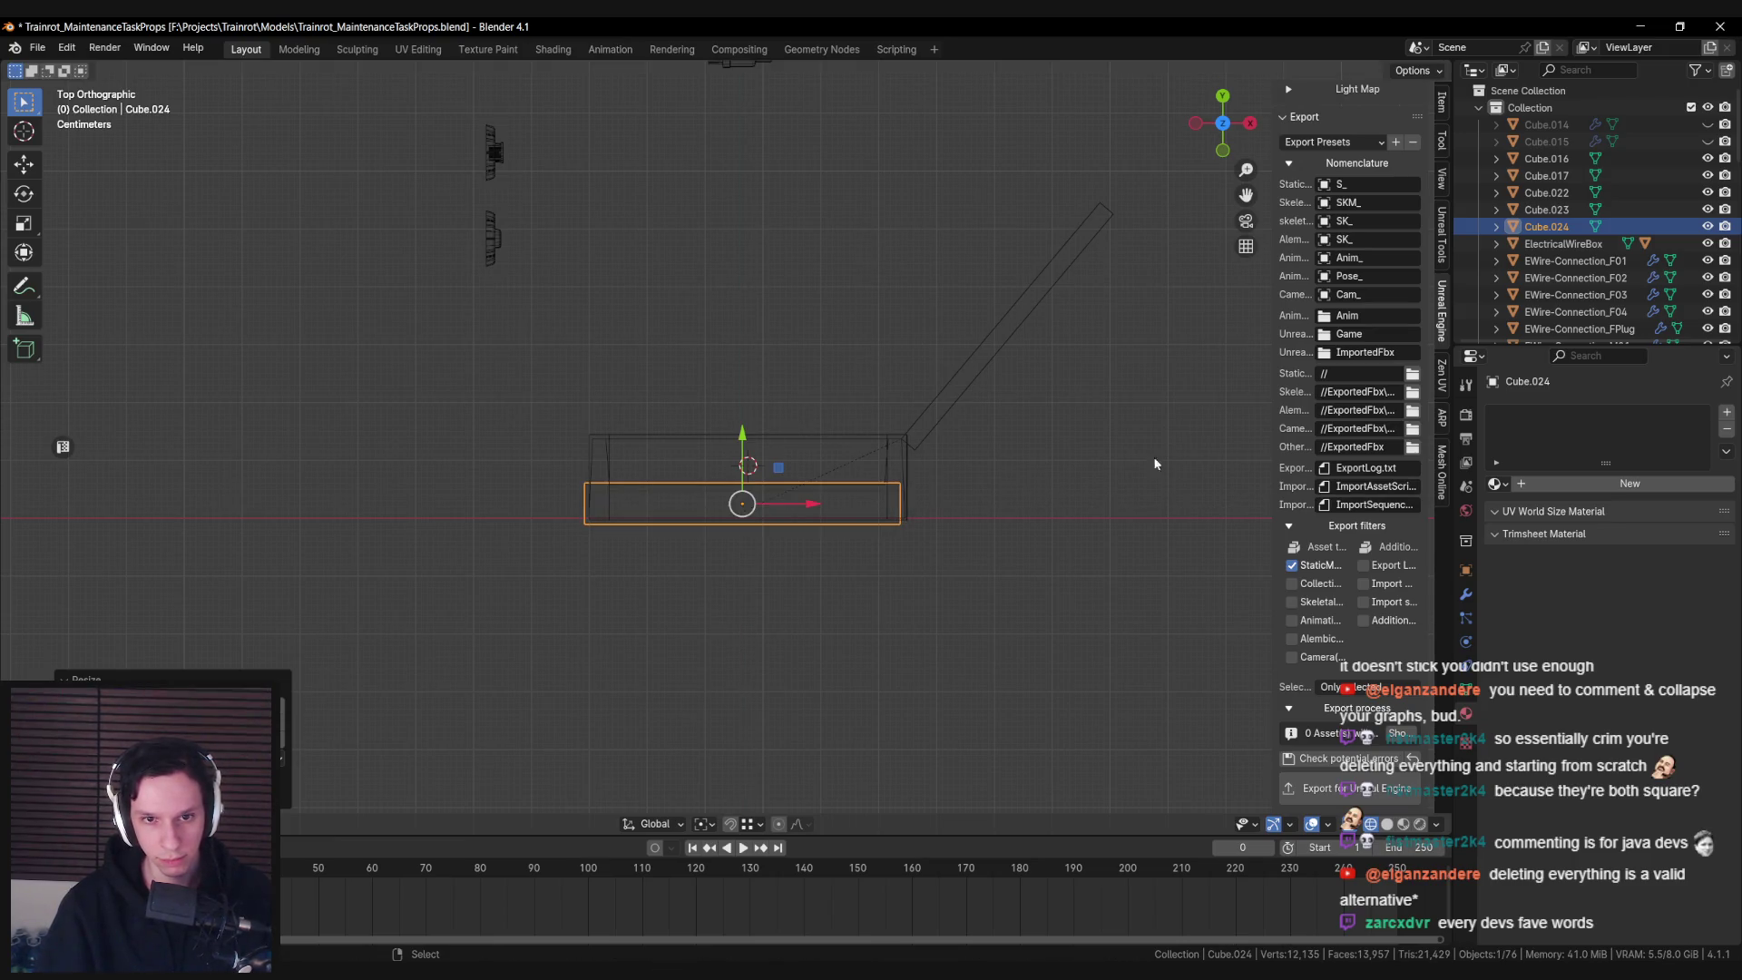
key(g)
key(shift+z)
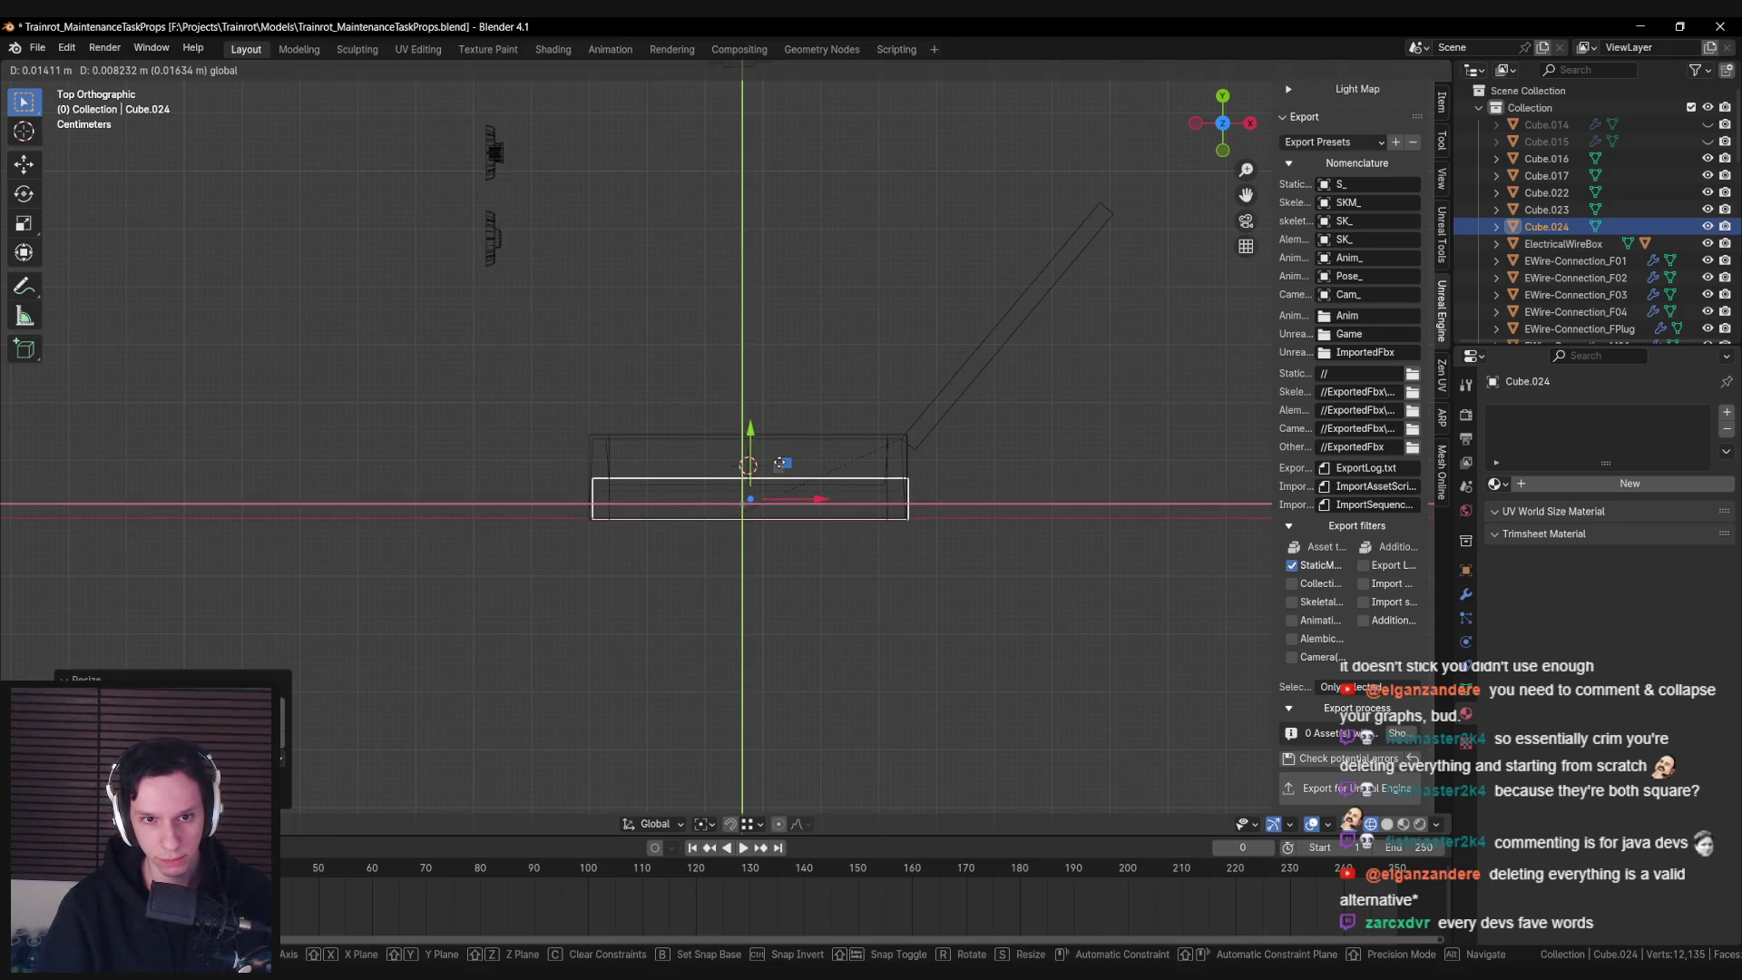
click(779, 464)
Begin selecting the blocks, starting with the top and left-wall blocks
drag(775, 467, 624, 350)
shift+click(625, 350)
shift+click(581, 397)
Select all five blocks plus ElectricalWireBox and convert the blocks to box (UBX) collisions
shift+click(838, 394)
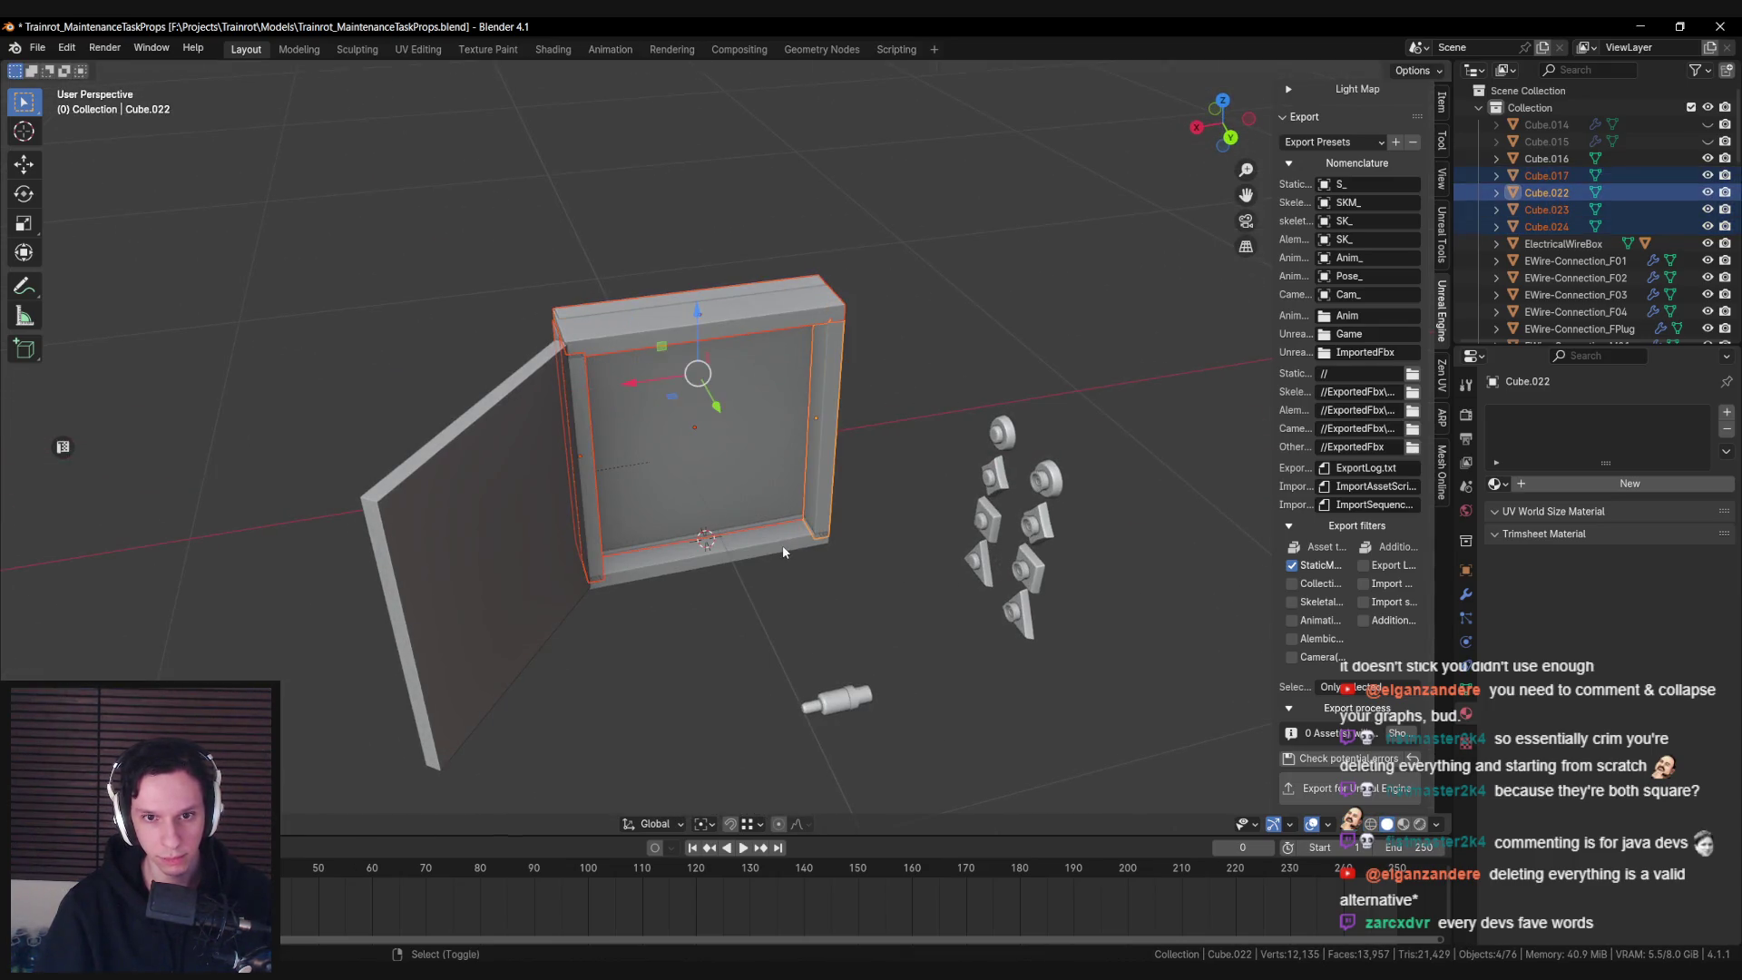
shift+click(731, 438)
key(shift+z)
shift+click(614, 358)
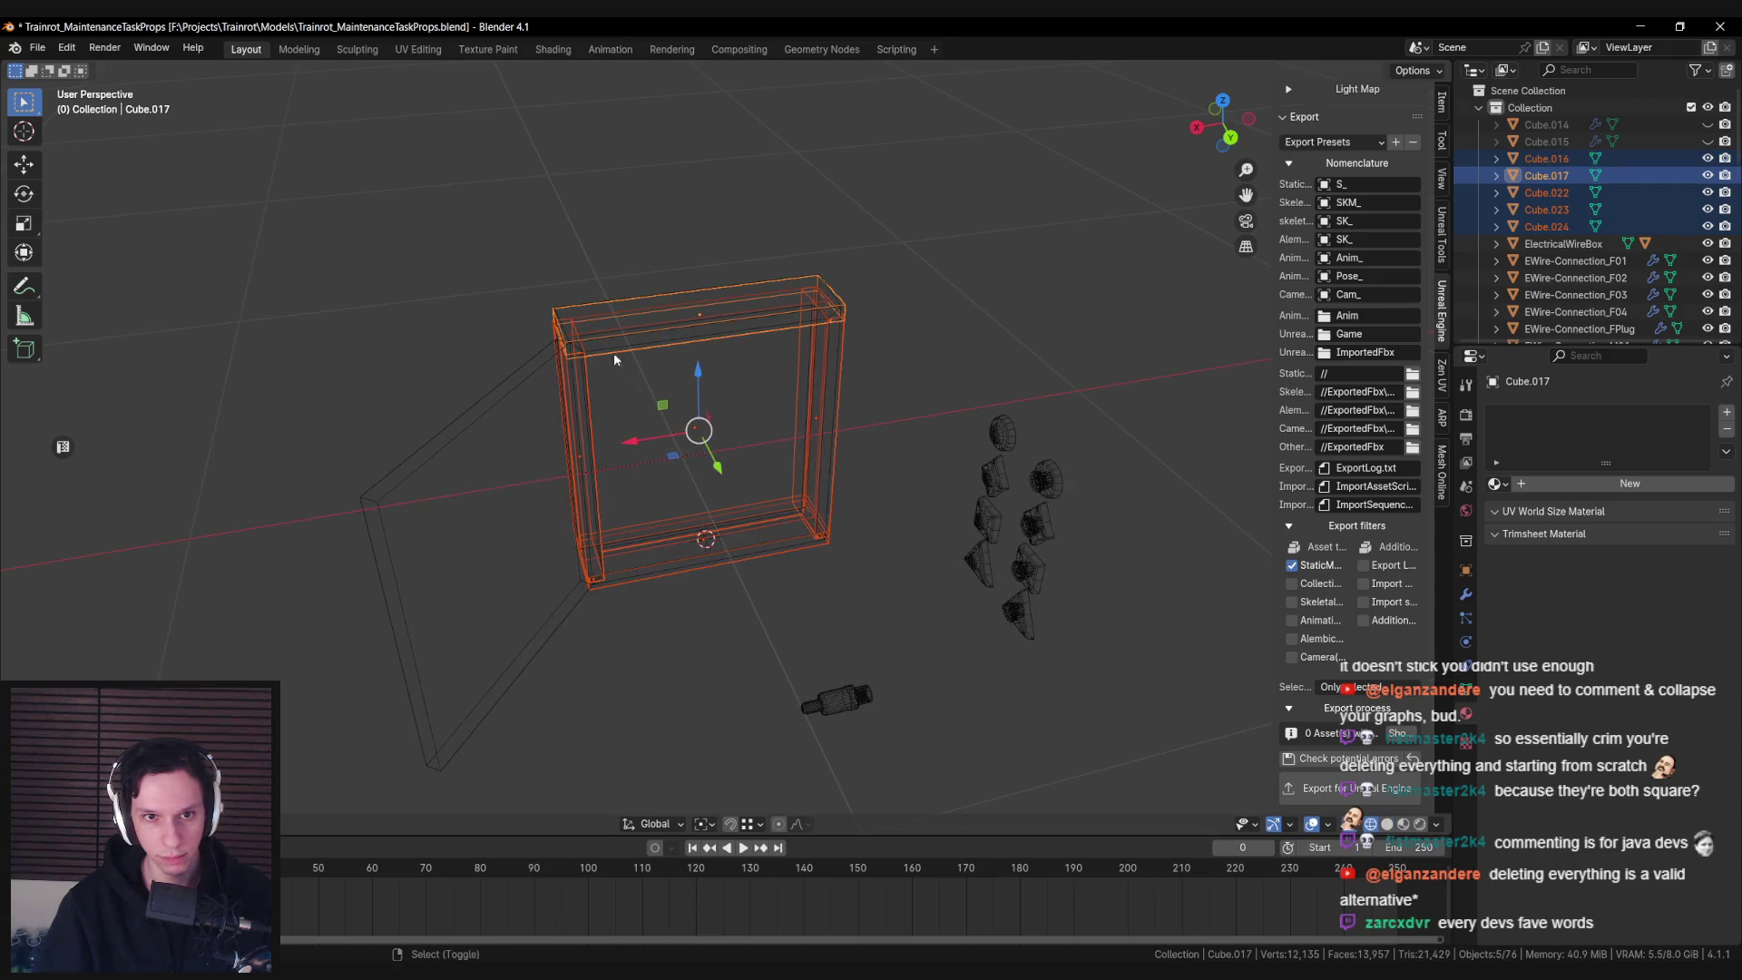
shift+click(682, 335)
key(shift+z)
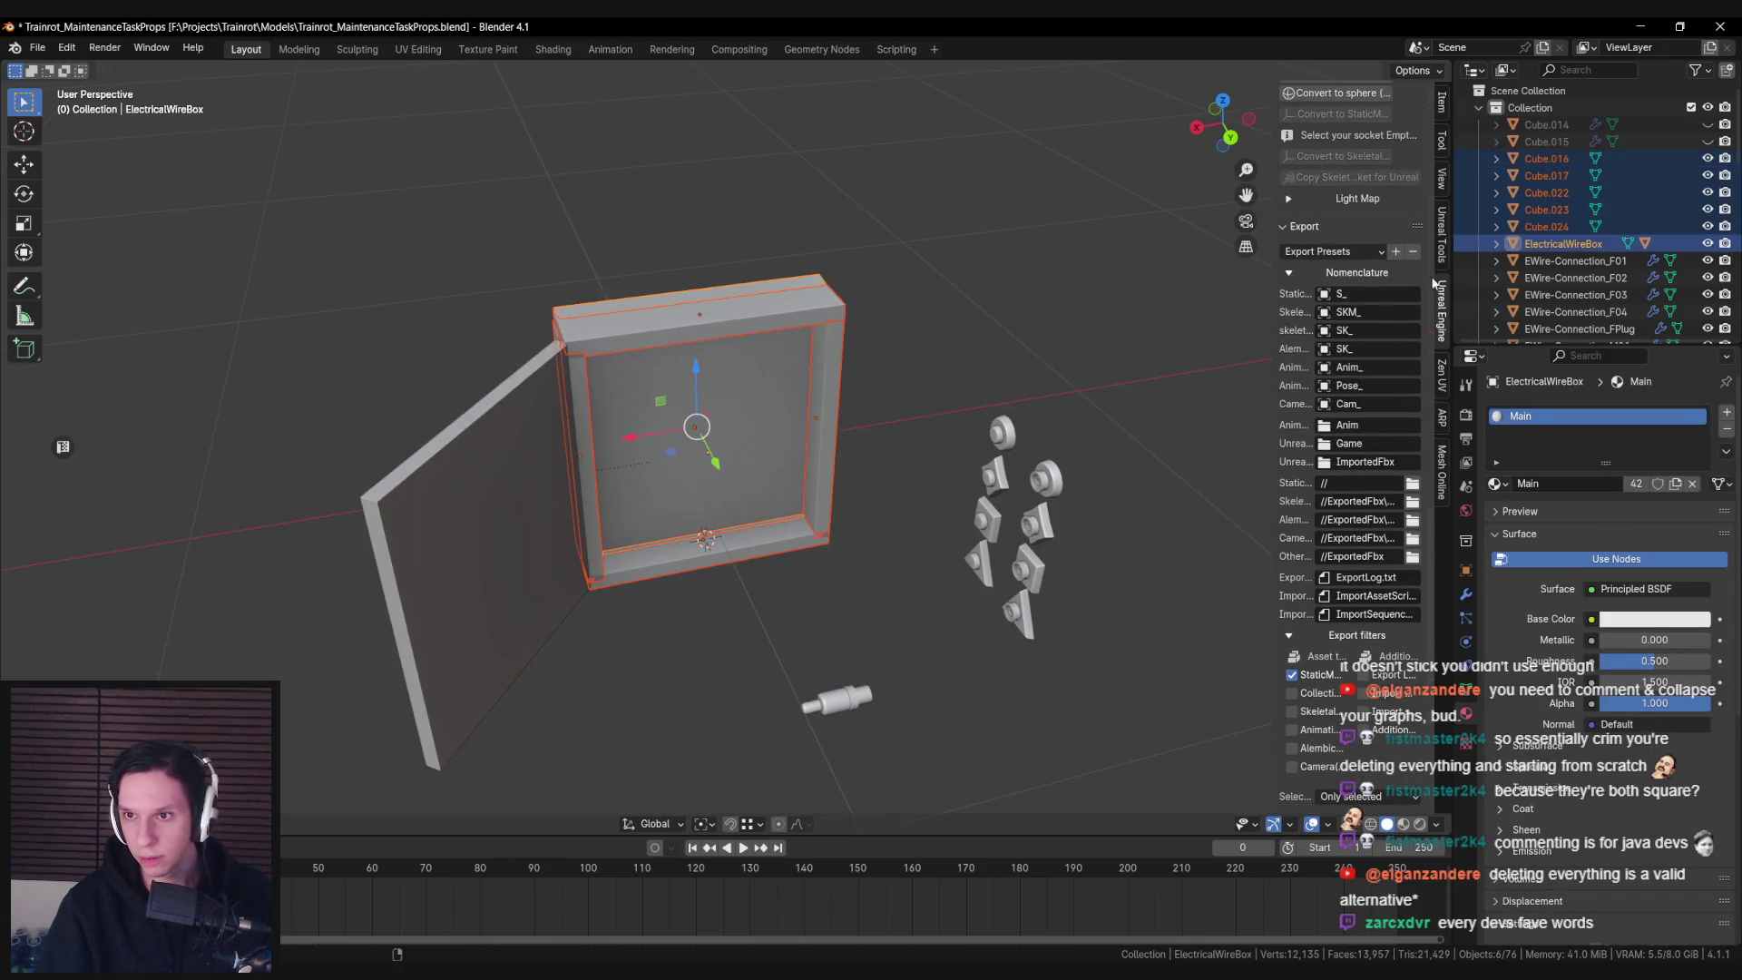
scroll(1354, 557, down, 4)
scroll(1357, 599, up, 15)
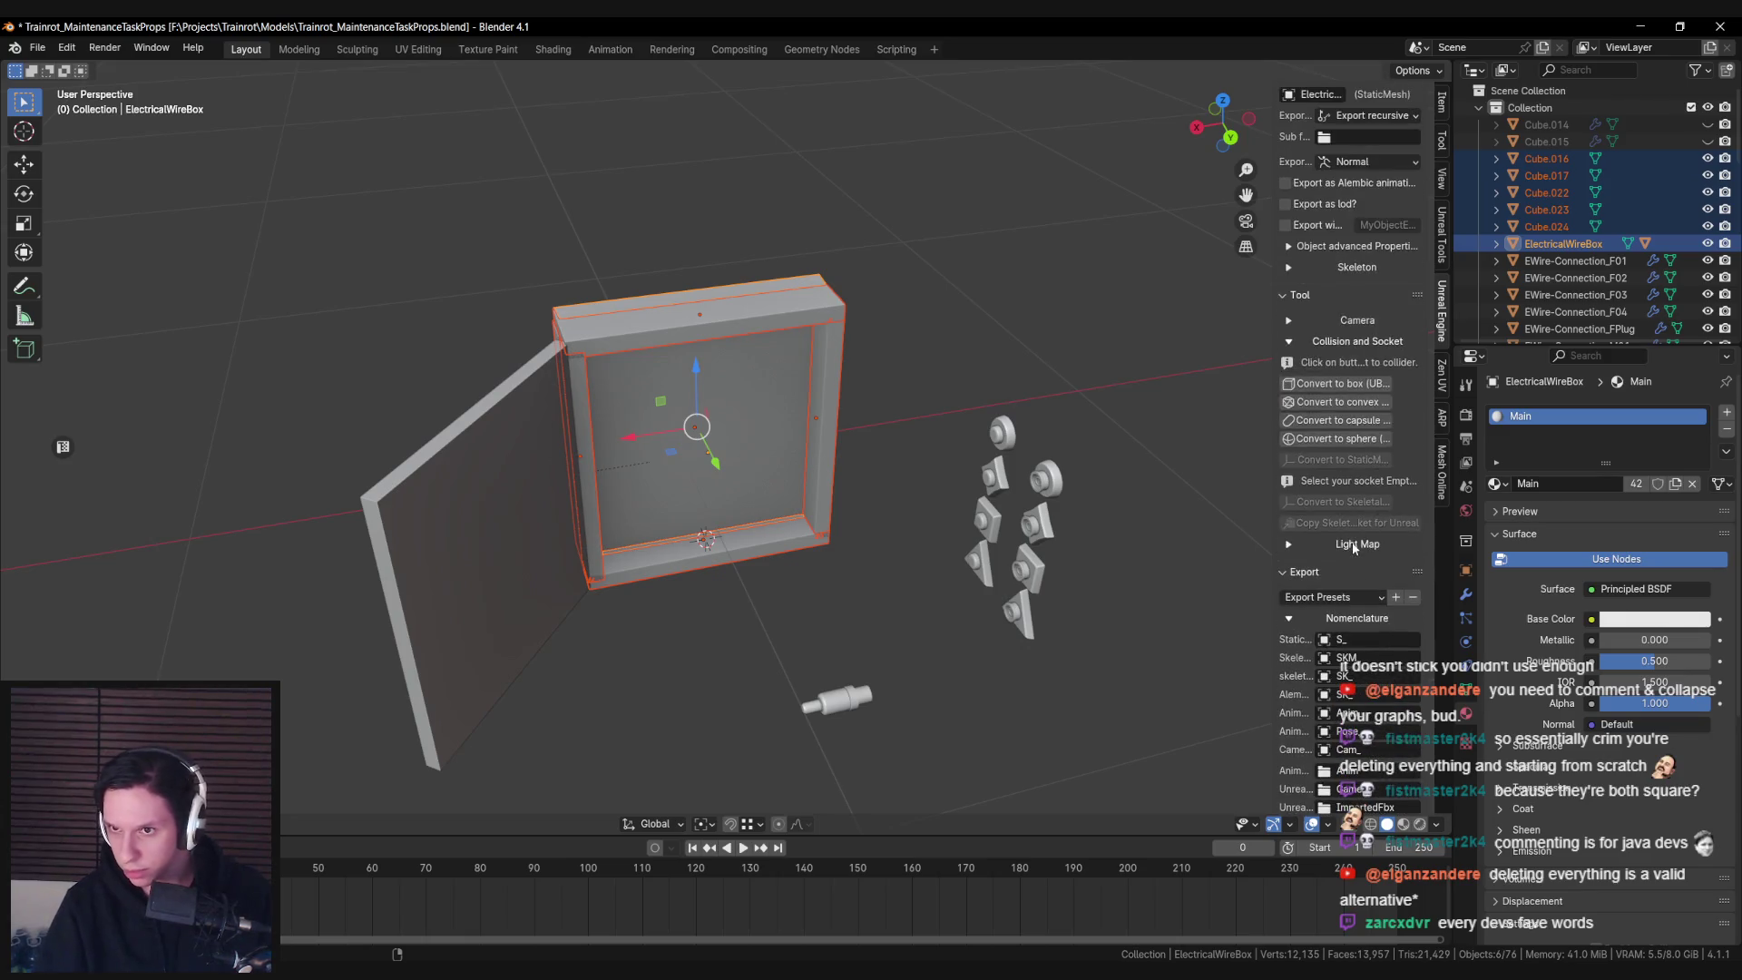
click(1346, 392)
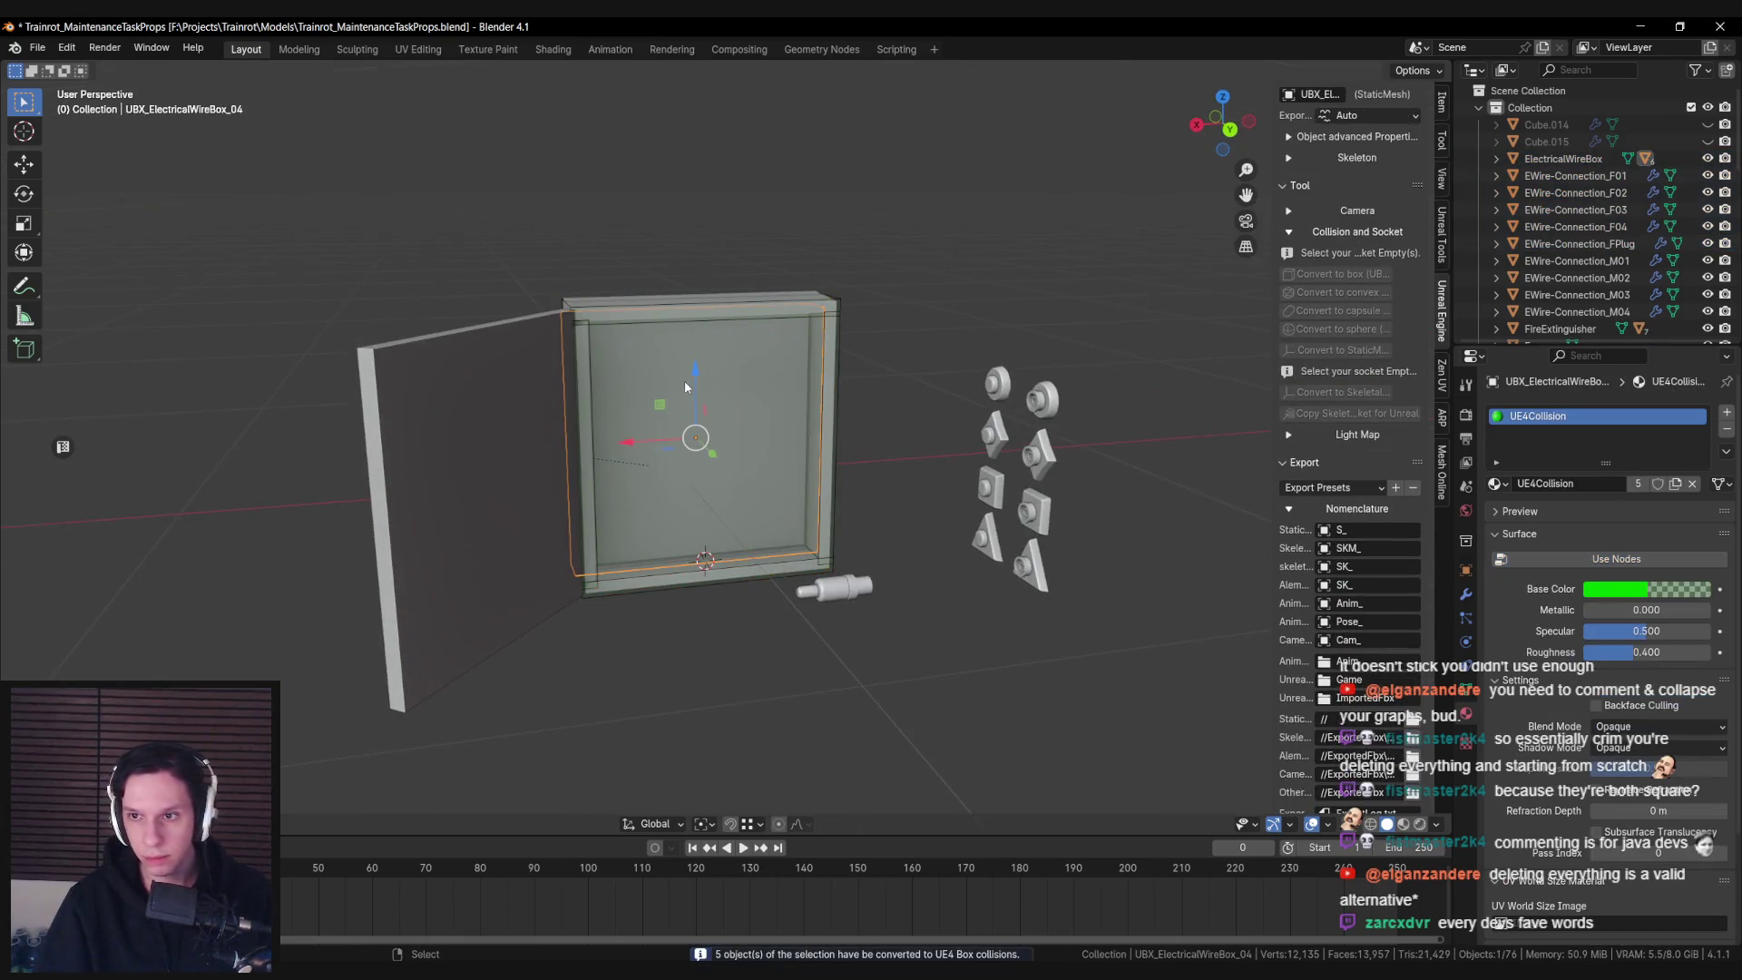
Save the Blender file and reimport S_ElectricalWireBox in Unreal with its collisions
click(678, 408)
key(ctrl+s)
scroll(1352, 453, down, 11)
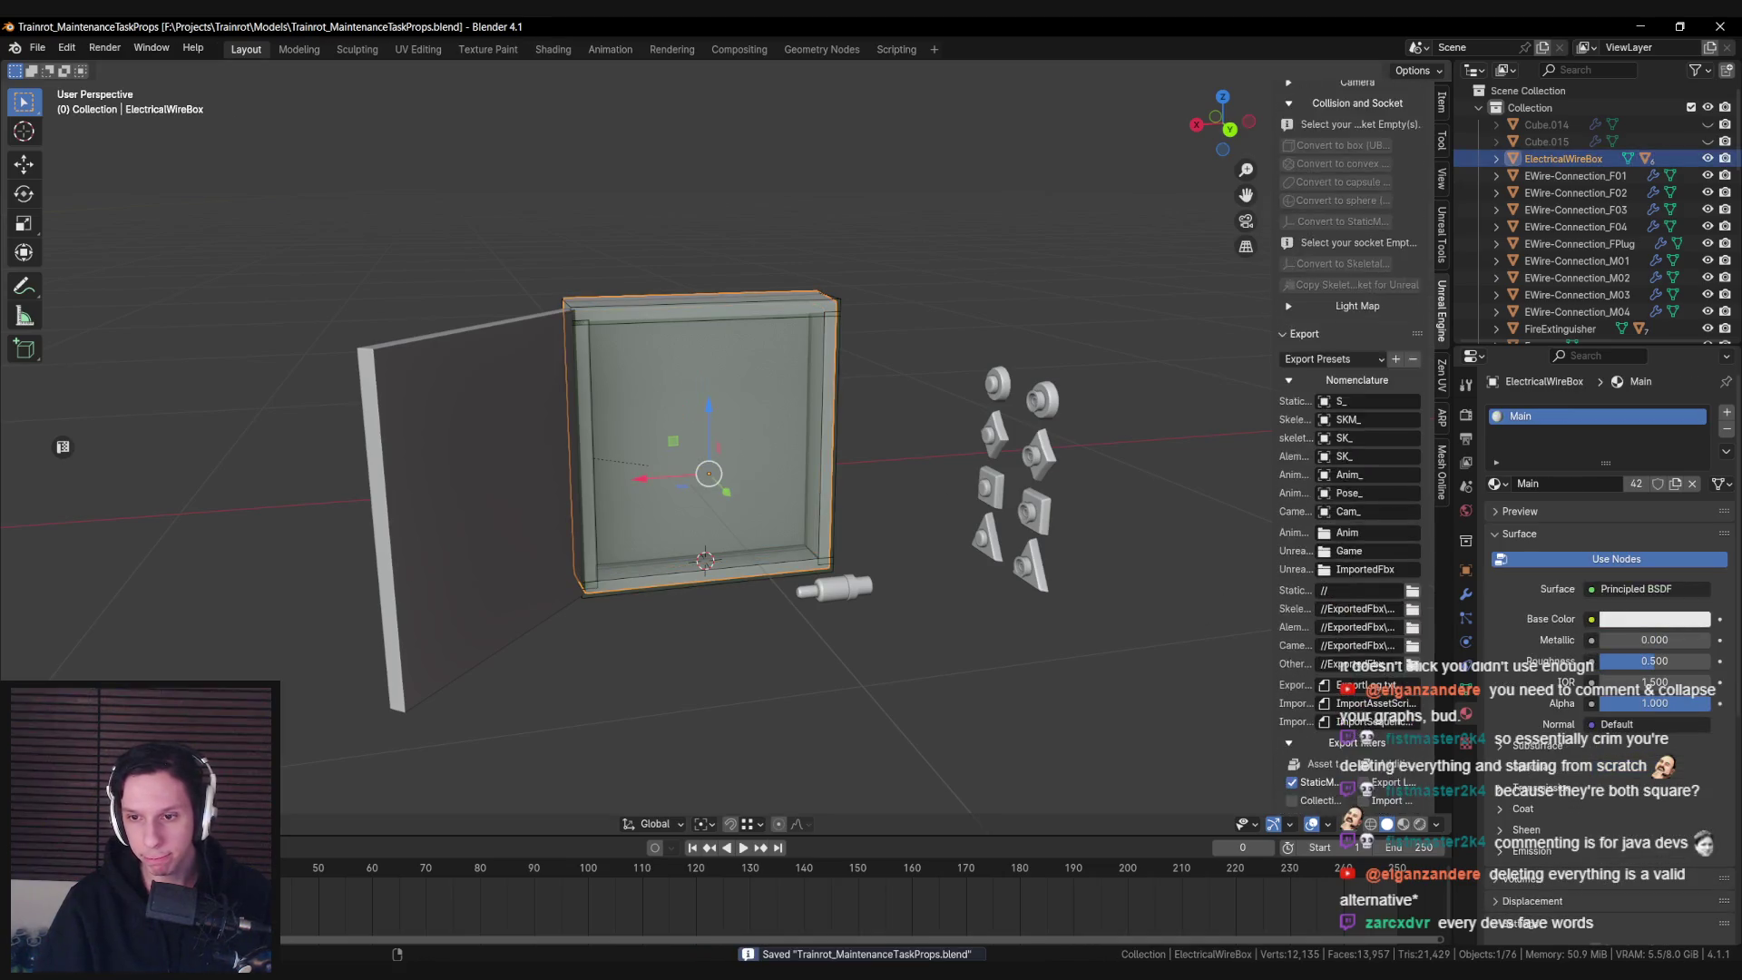
click(531, 907)
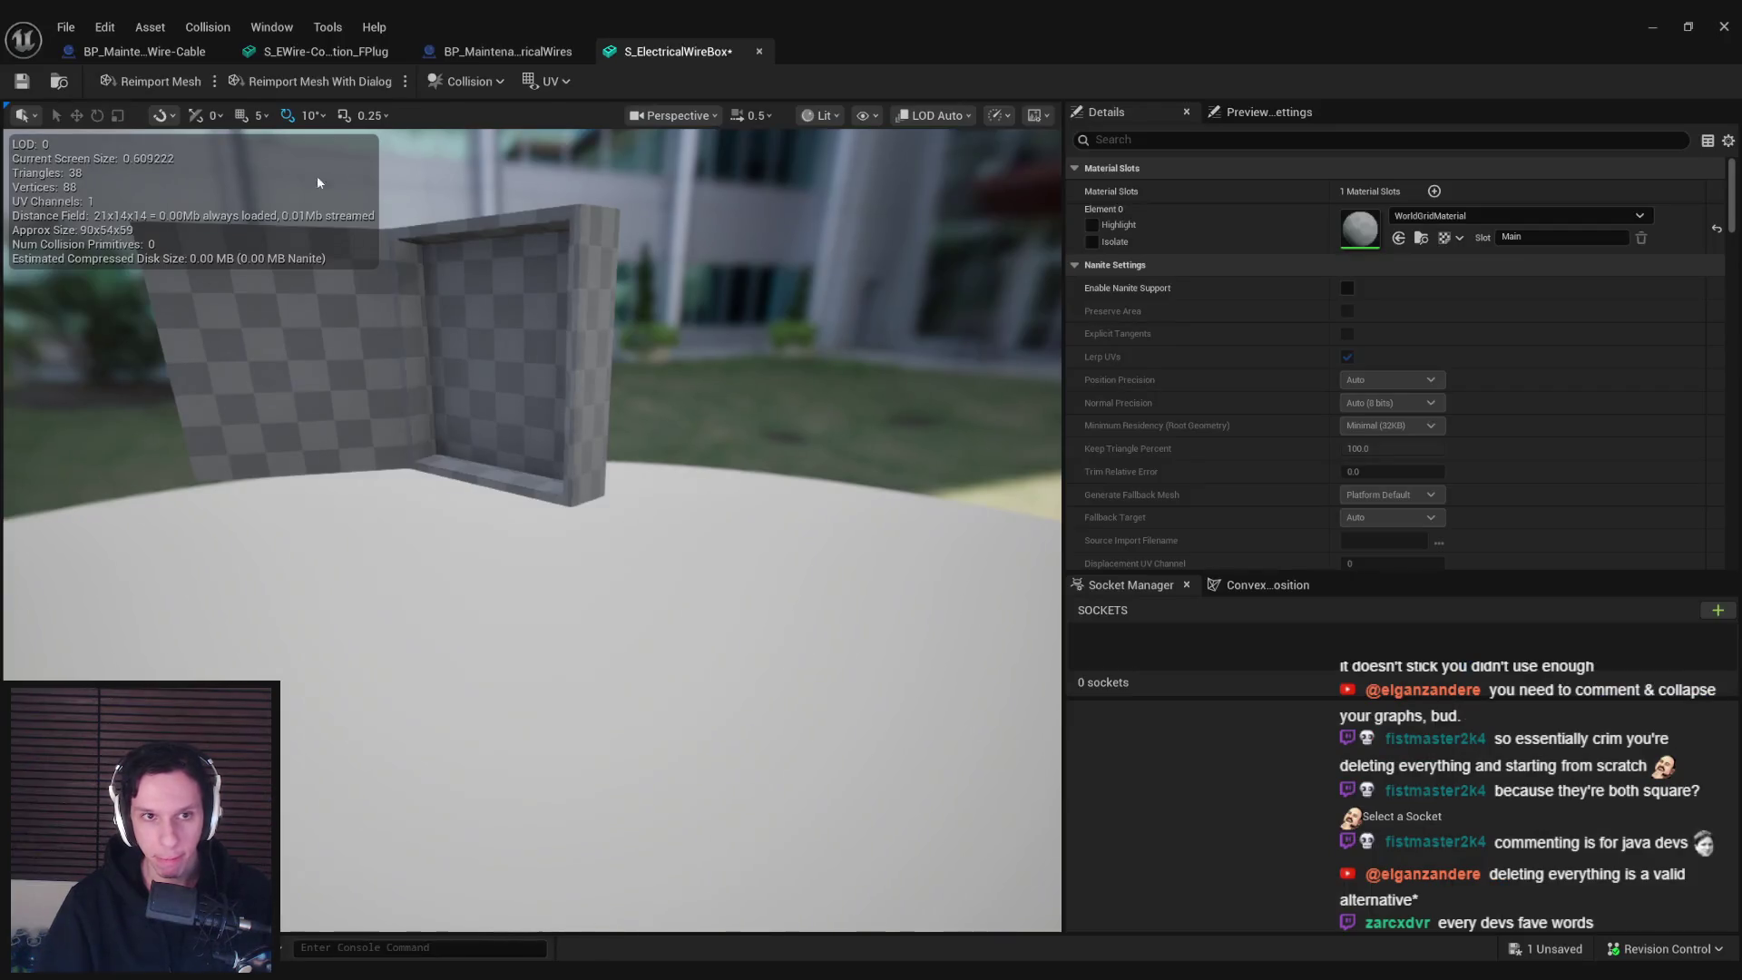
click(165, 86)
drag(690, 254, 820, 236)
key(alt+Tab)
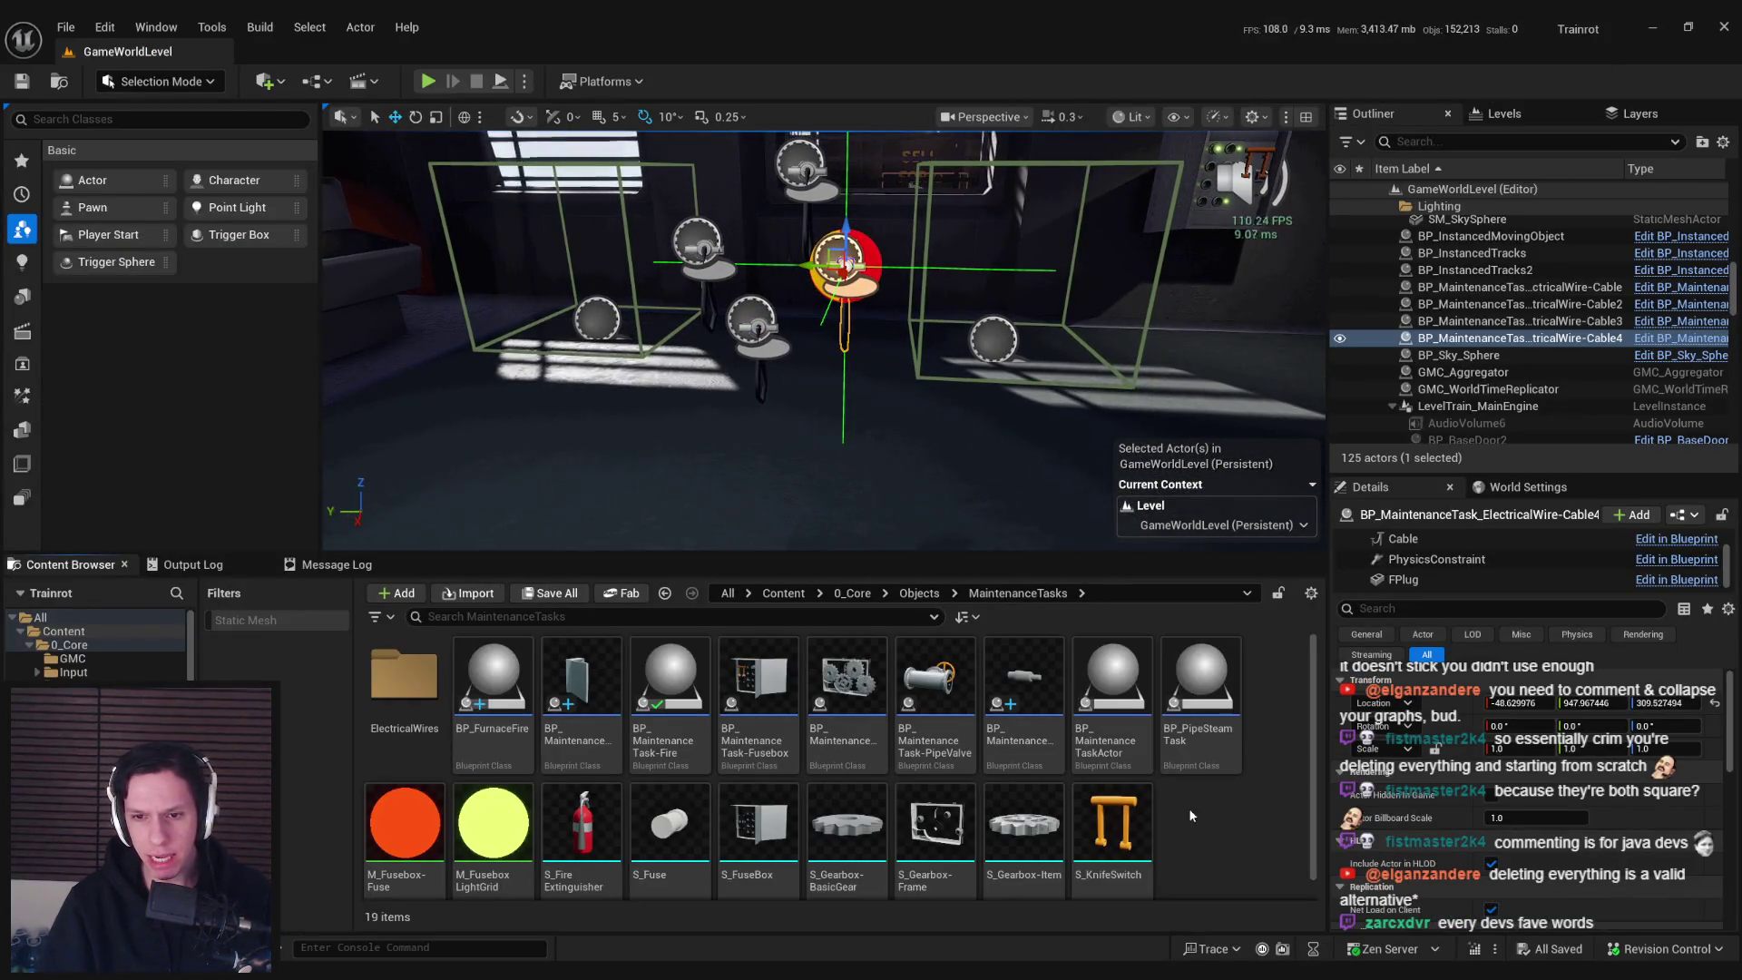
Delete the selected cable actors from the level and close the S_ElectricalWireBox mesh editor
drag(928, 367, 867, 319)
key(Delete)
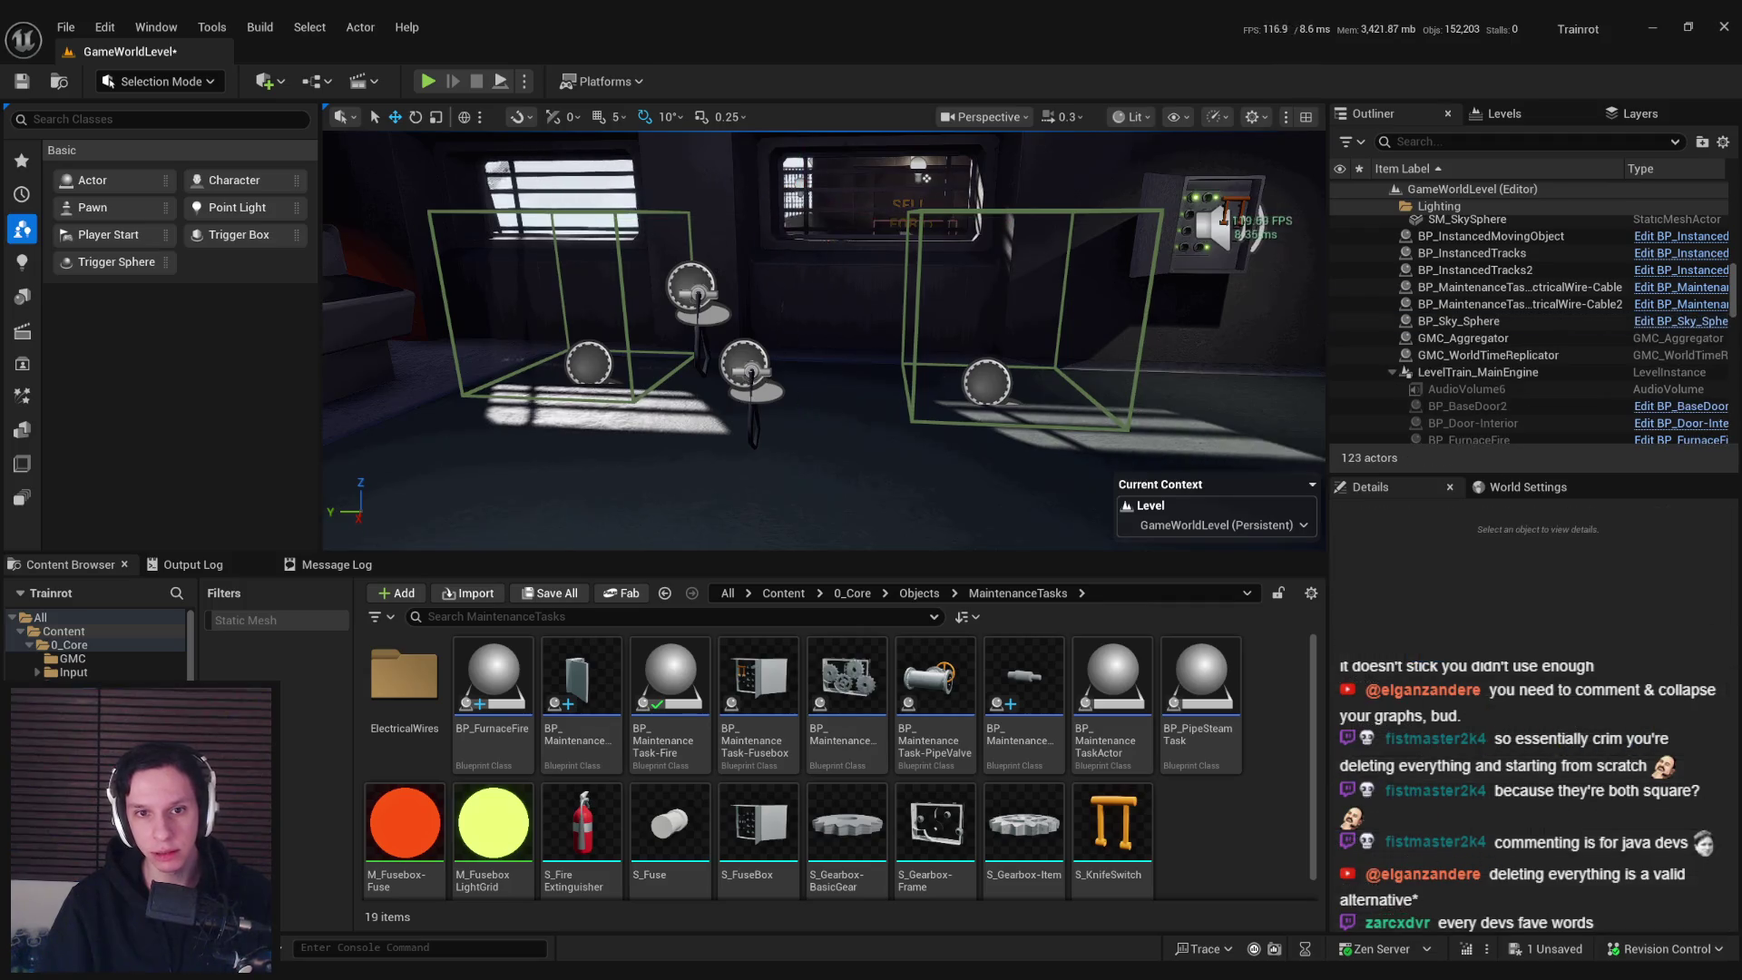
key(alt+Tab)
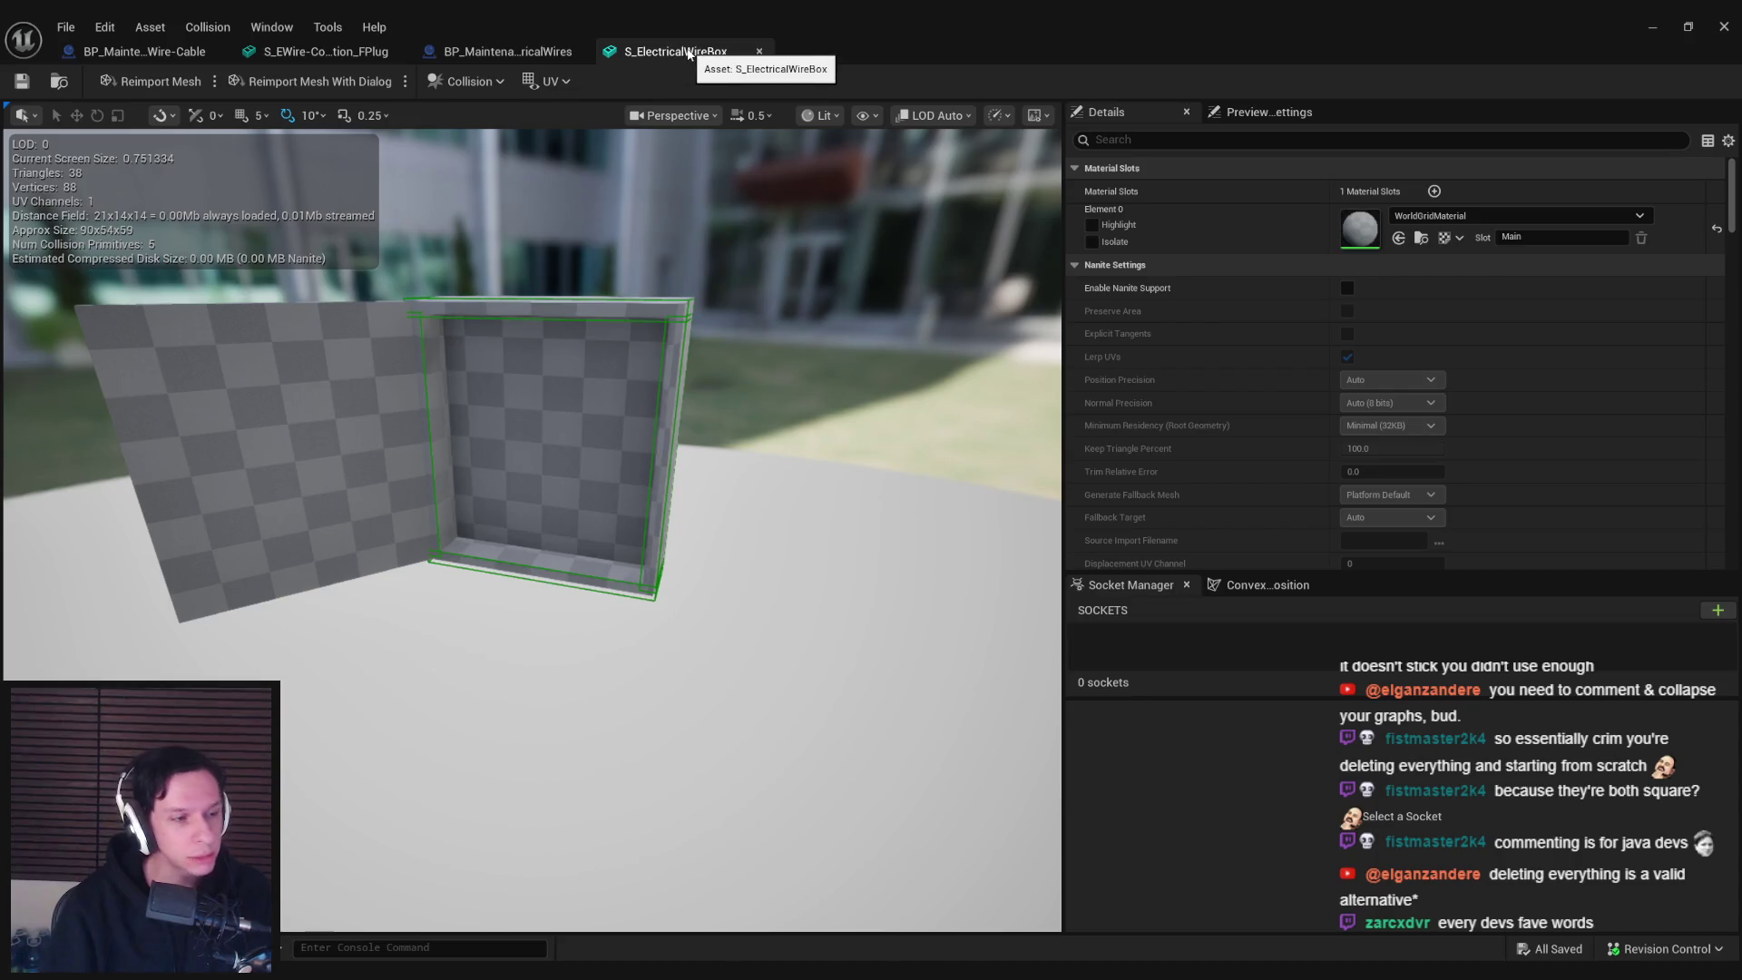
click(451, 57)
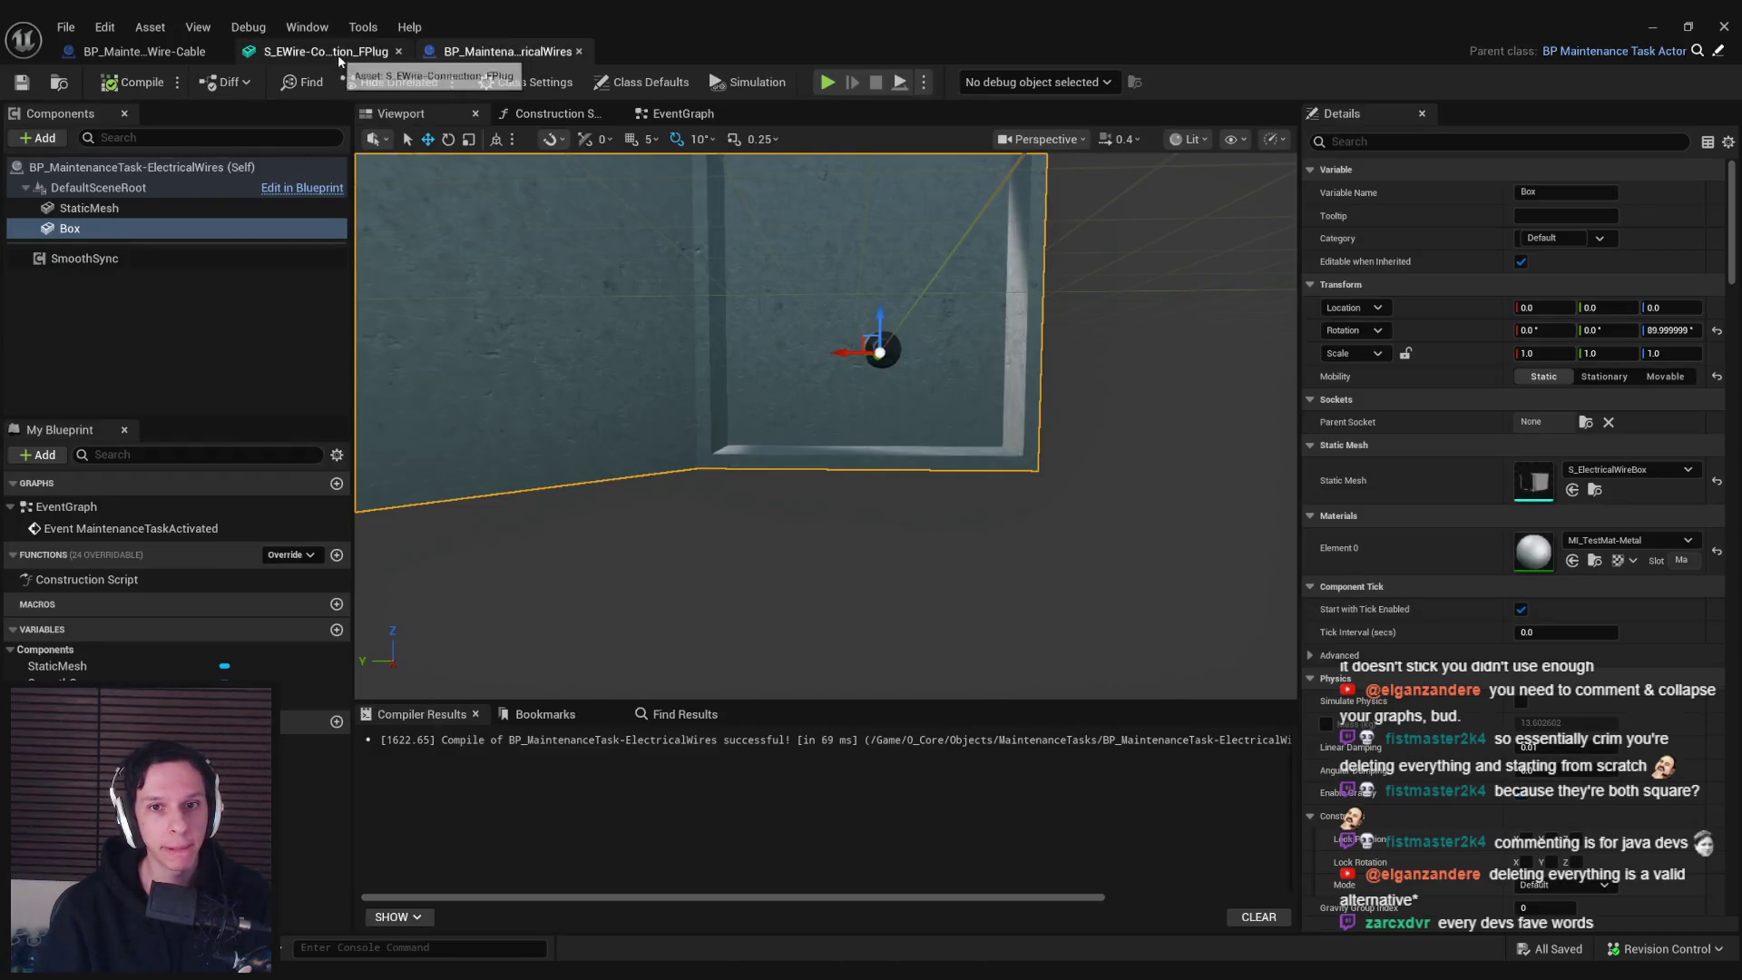
Rename the connector StaticMesh component to F01
click(887, 463)
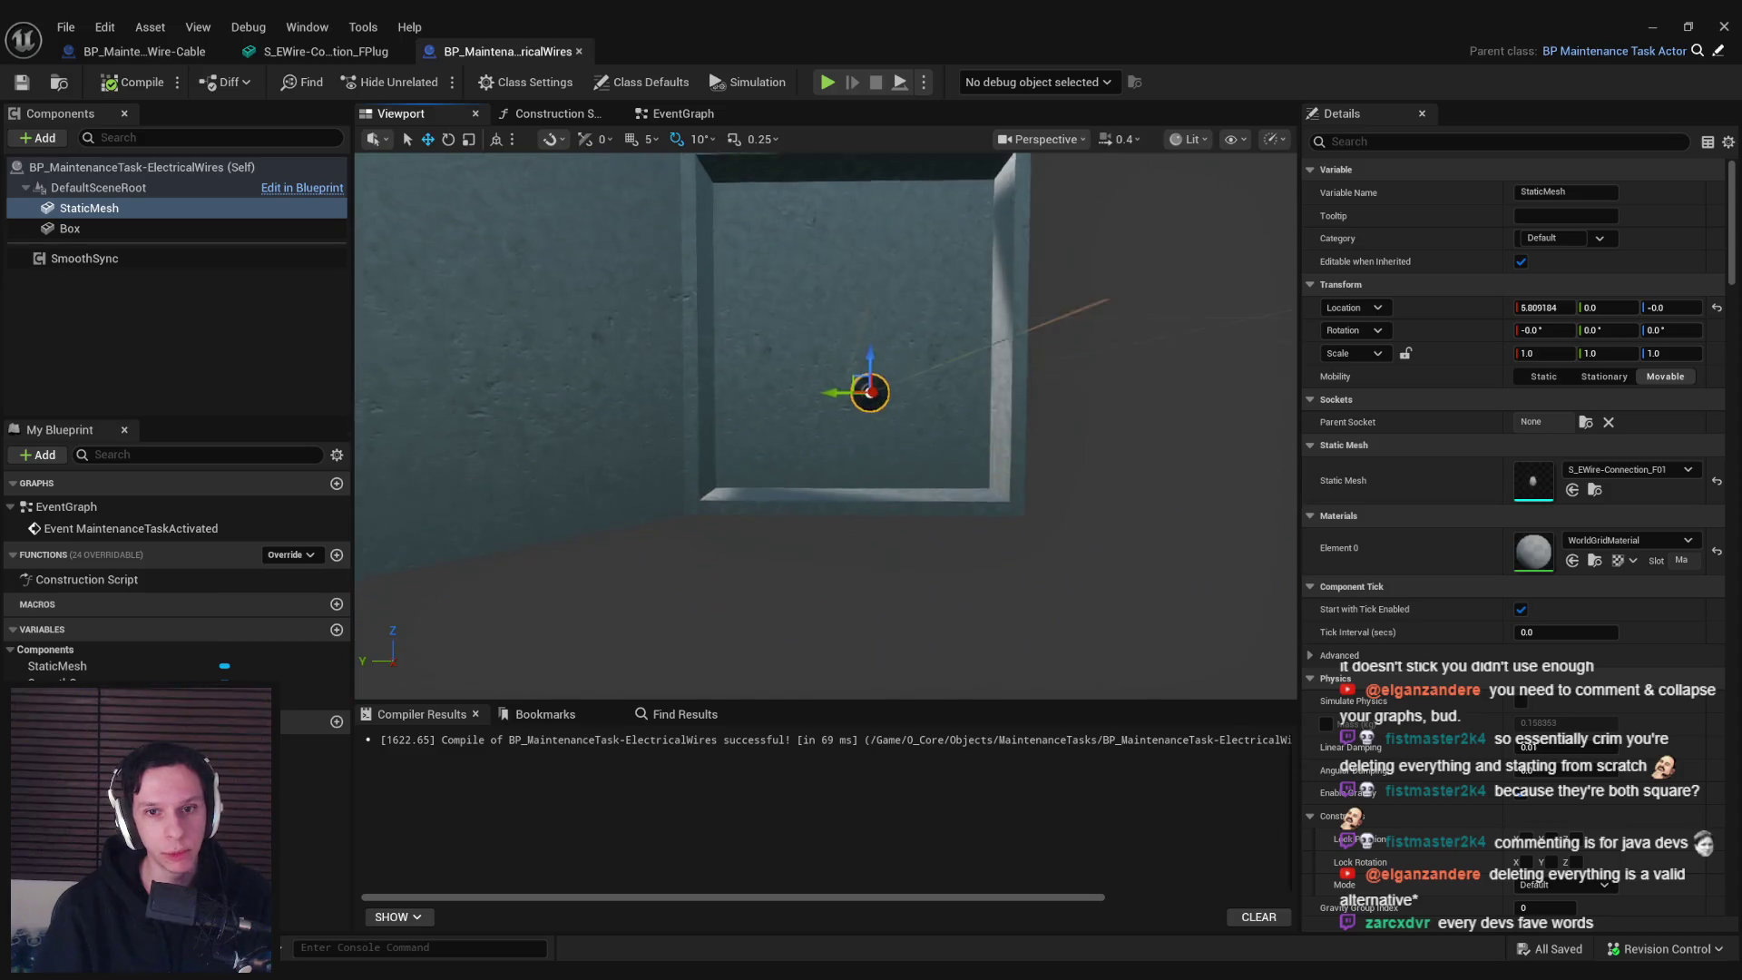
click(96, 210)
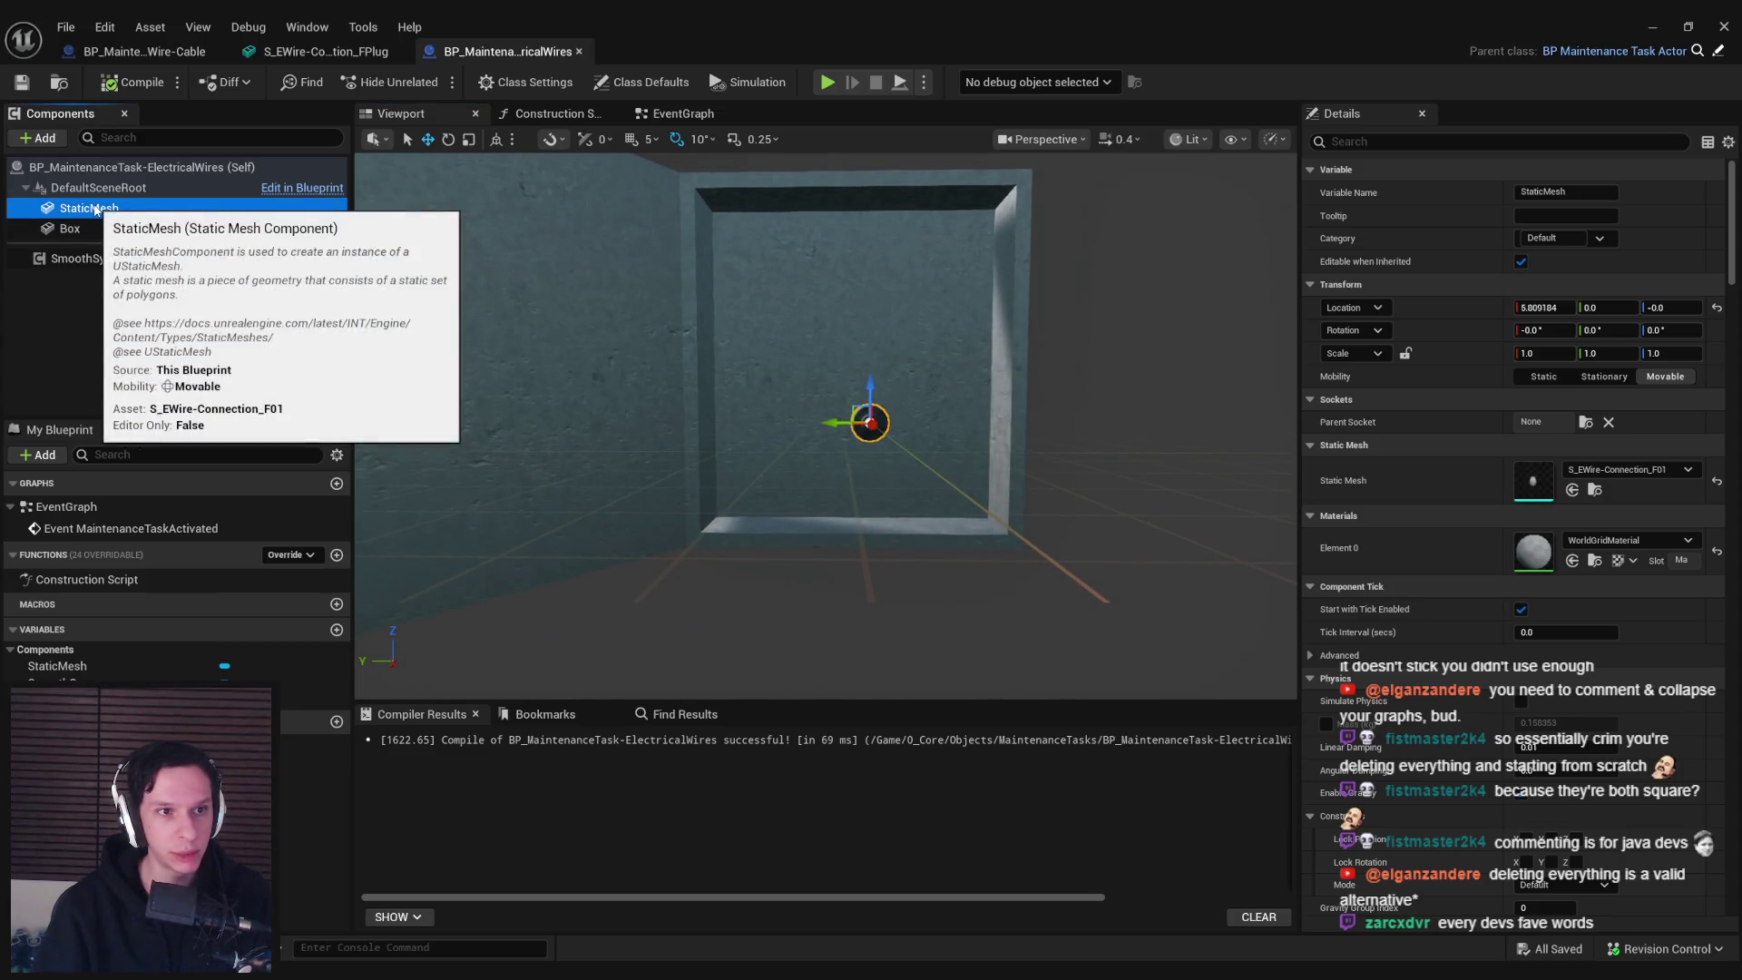
key(F2)
text(F01)
key(Return)
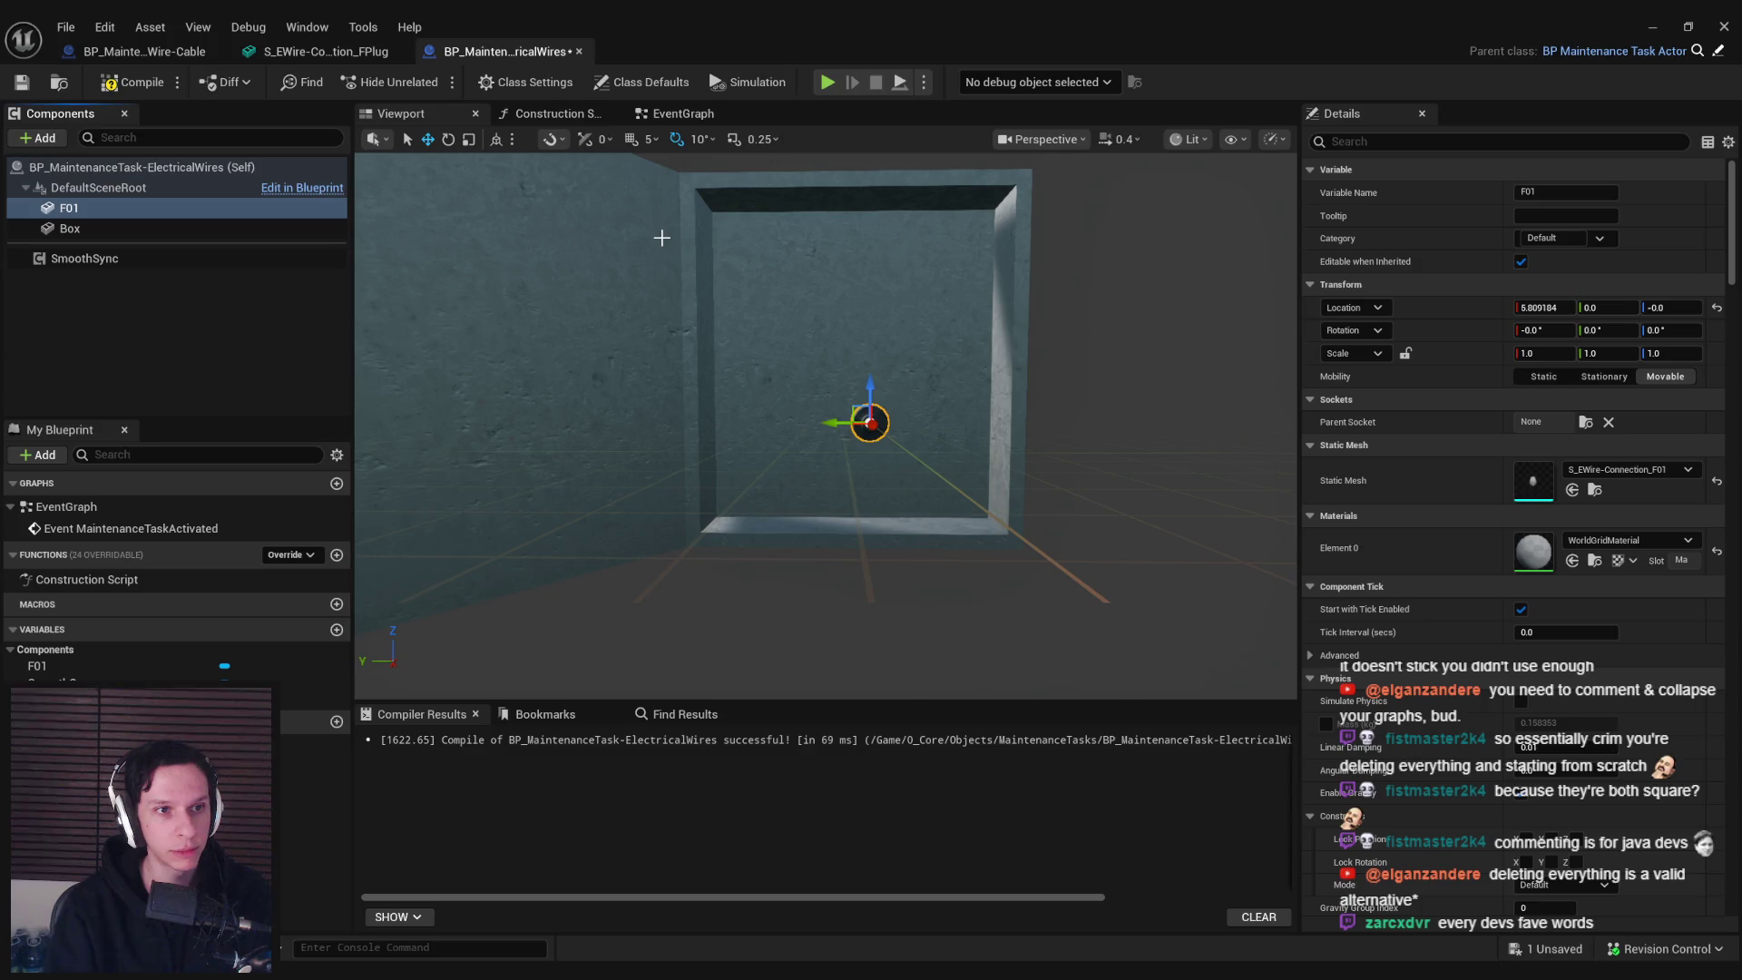
Duplicate F01 into F02–F04, giving them the S_EWire-Connection_F02, F03 and F04 meshes
click(83, 210)
key(ctrl+d)
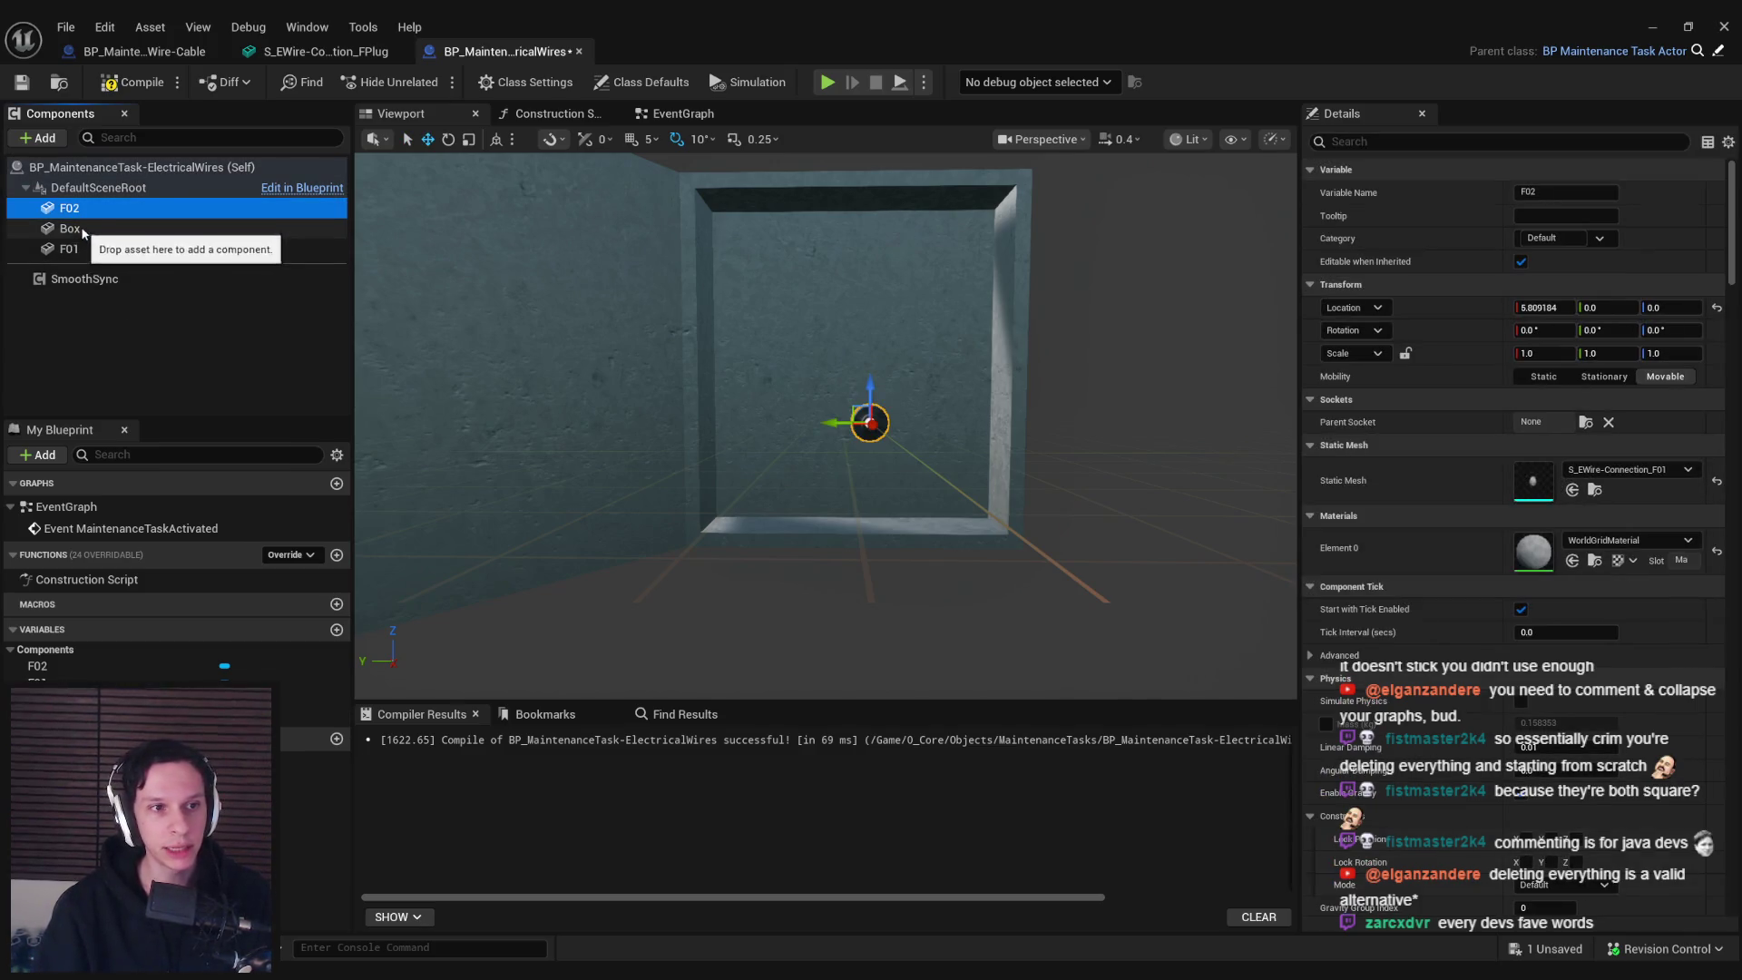
click(1624, 469)
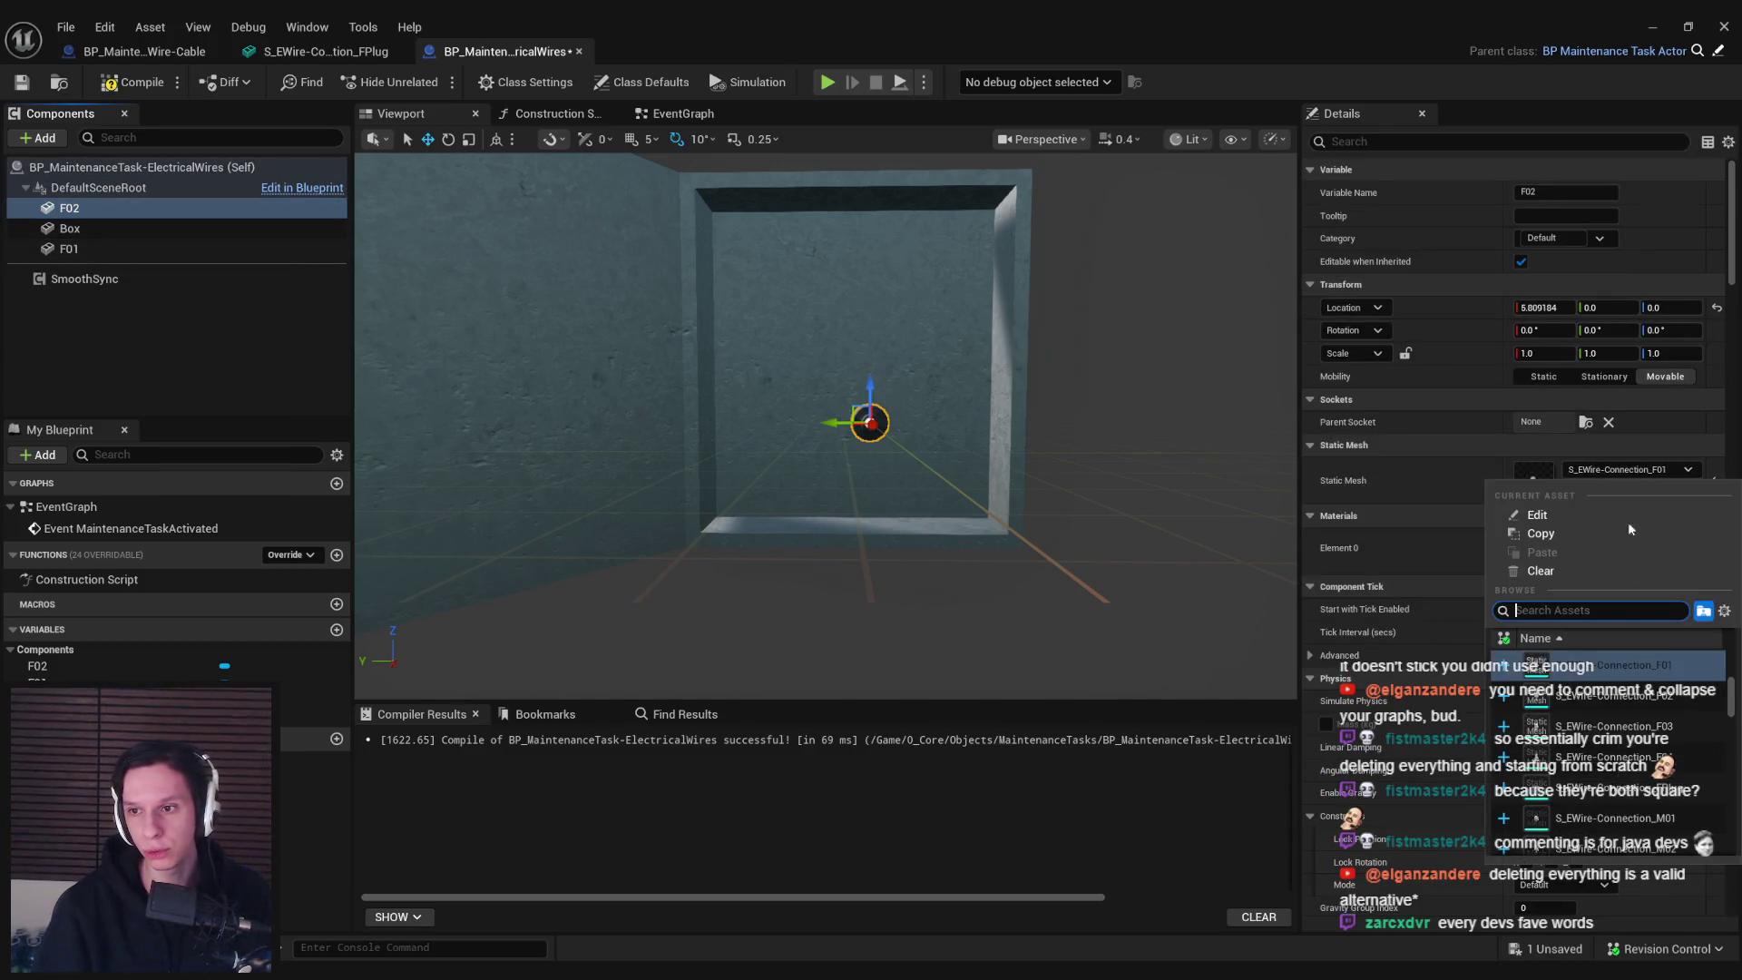
click(1608, 703)
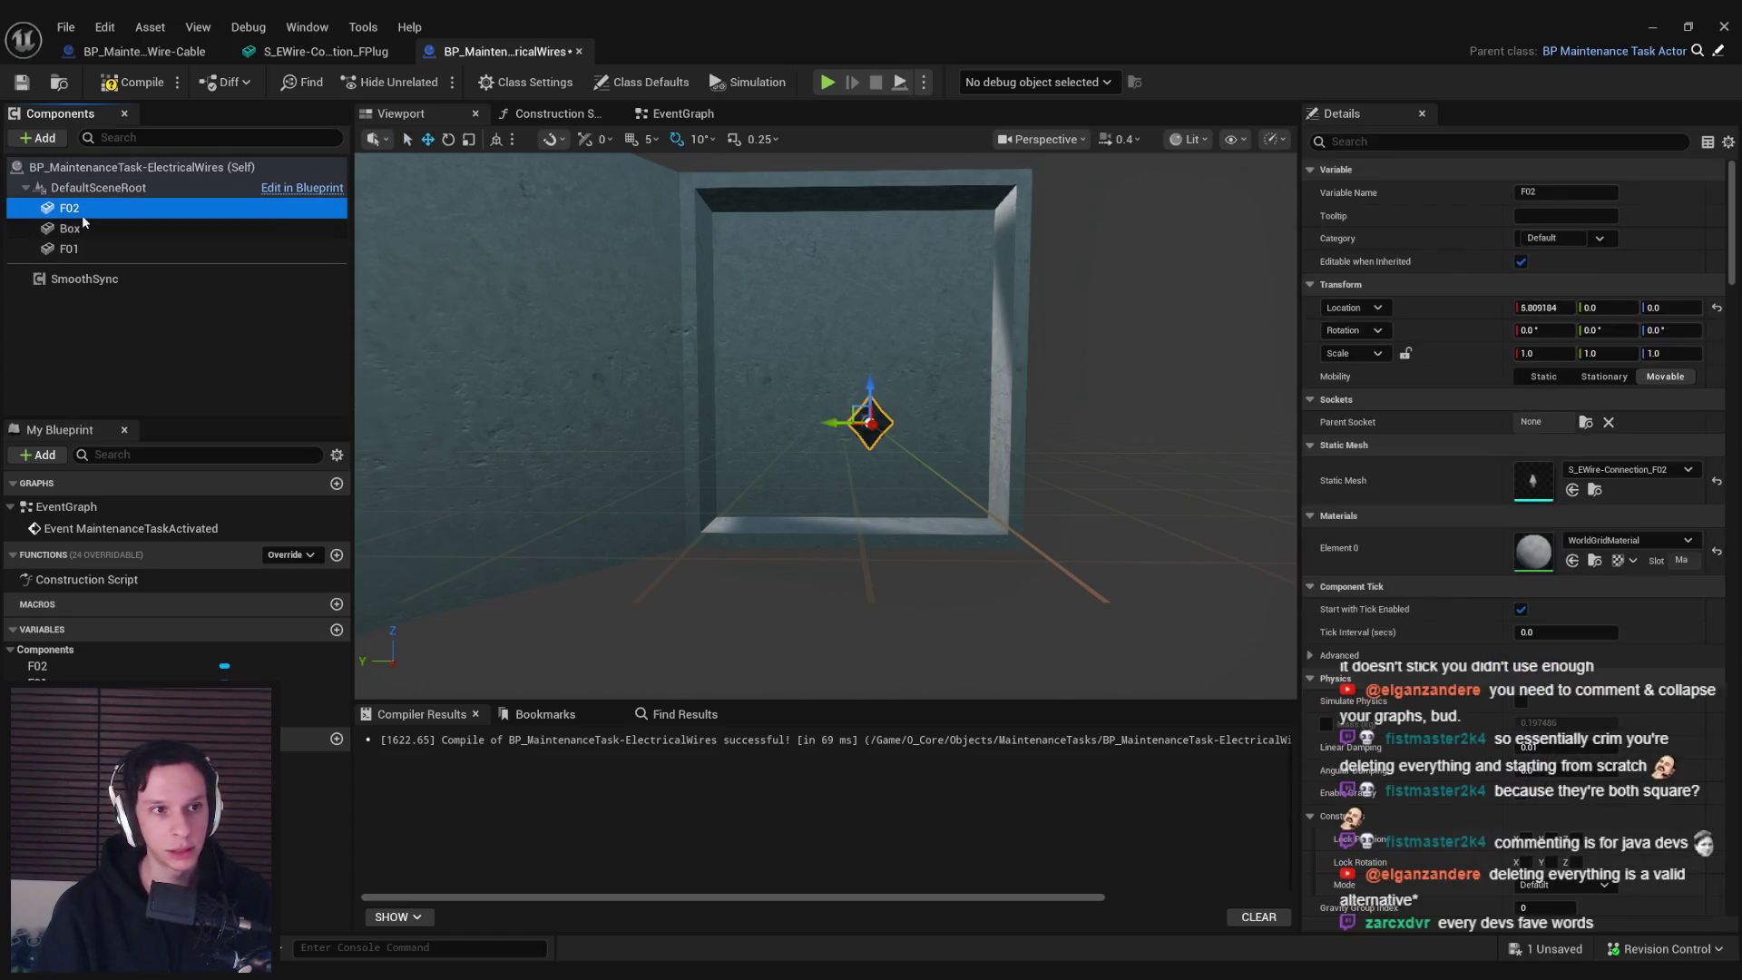
click(1688, 469)
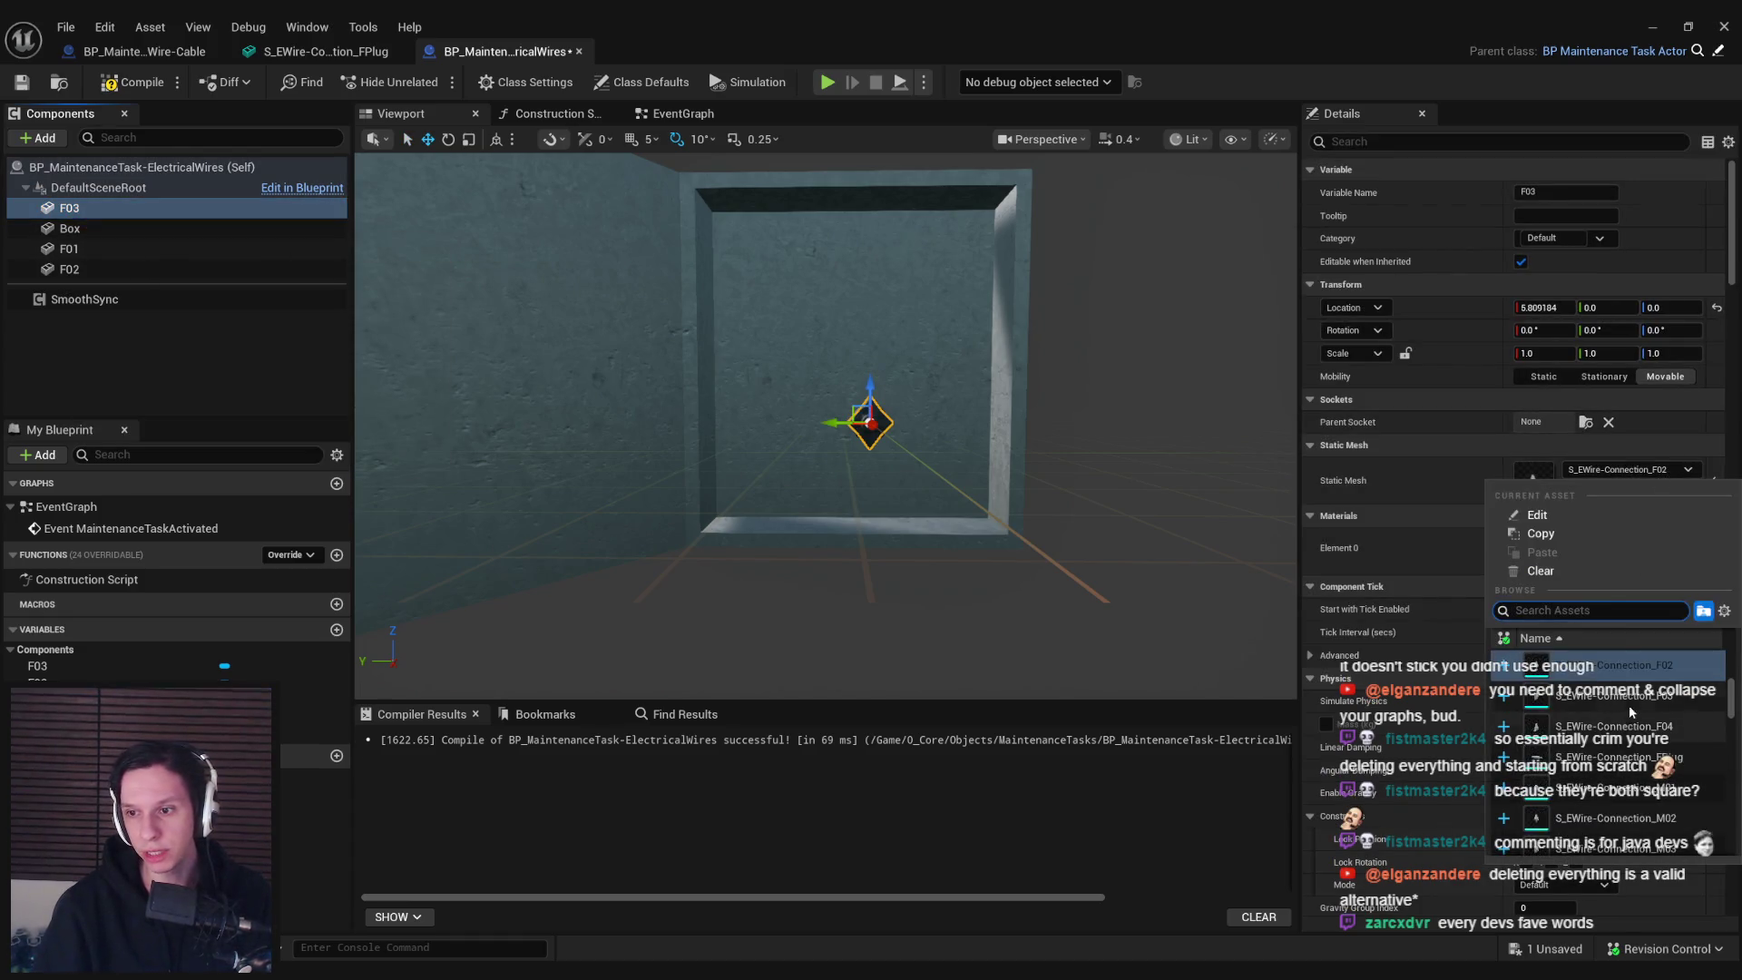
click(1630, 705)
key(ctrl+d)
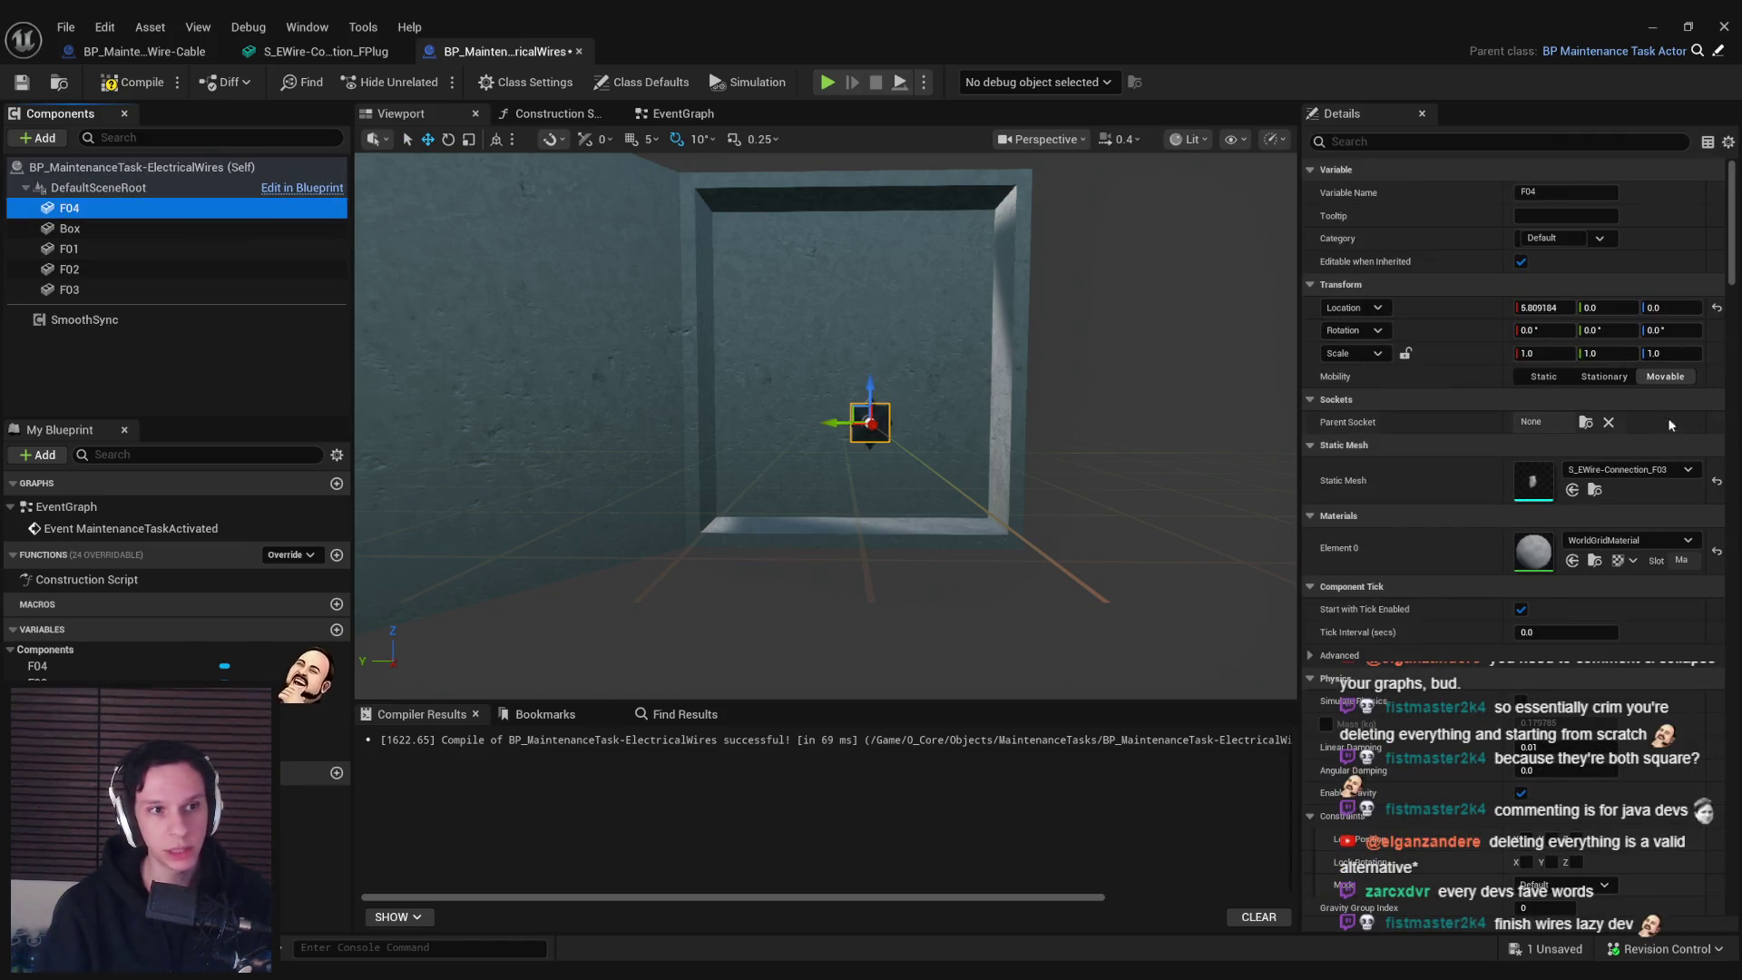
click(1649, 472)
click(1633, 725)
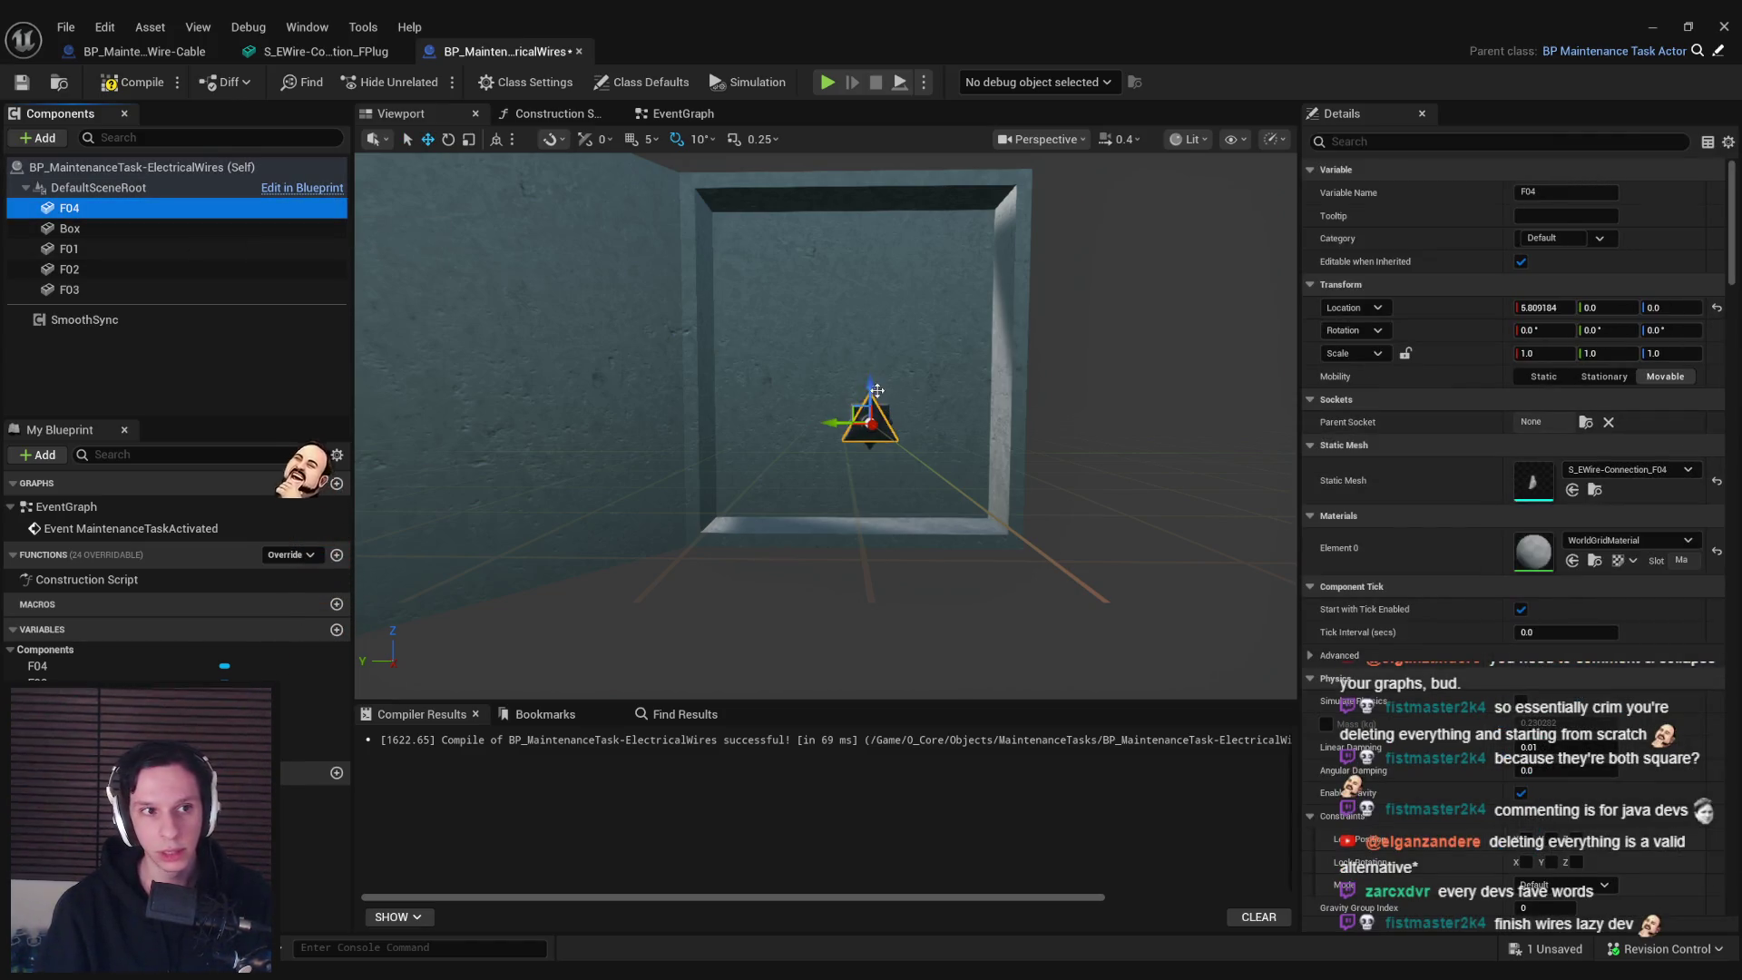
Arrange F01–F04 into one vertical column on the wall box and save the blueprint
mouse_move(858, 402)
mouse_down()
mouse_move(766, 392)
mouse_move(765, 438)
mouse_up()
click(857, 420)
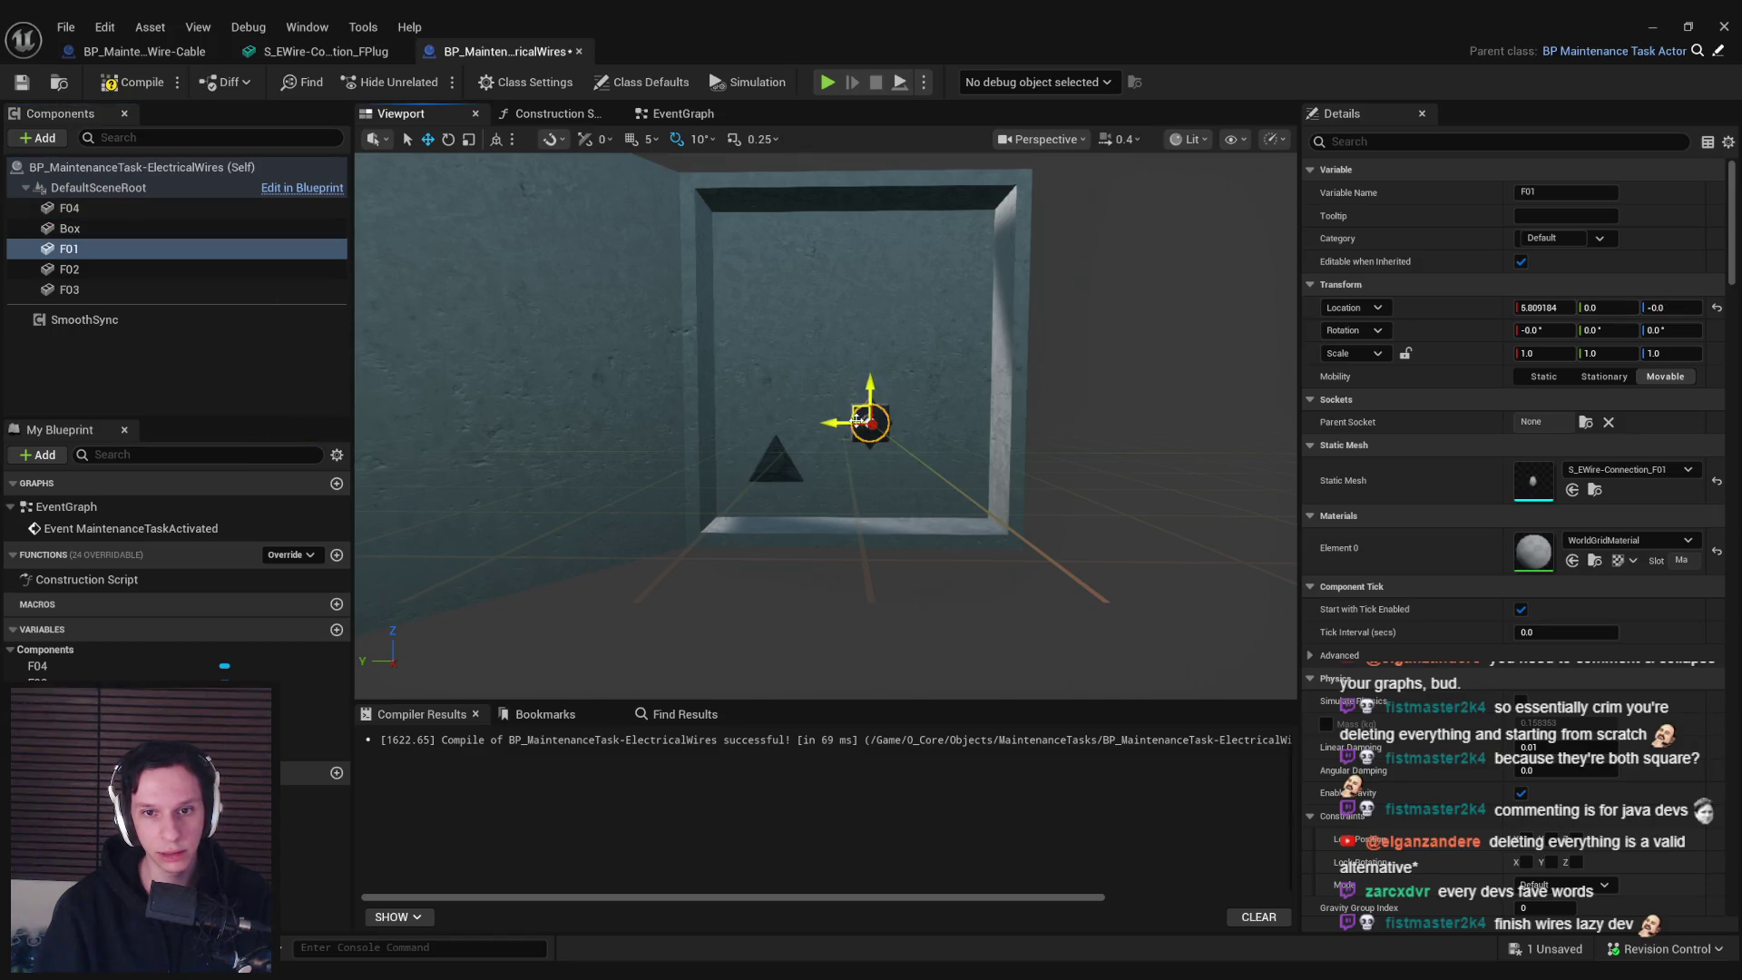
click(126, 289)
drag(868, 402, 736, 370)
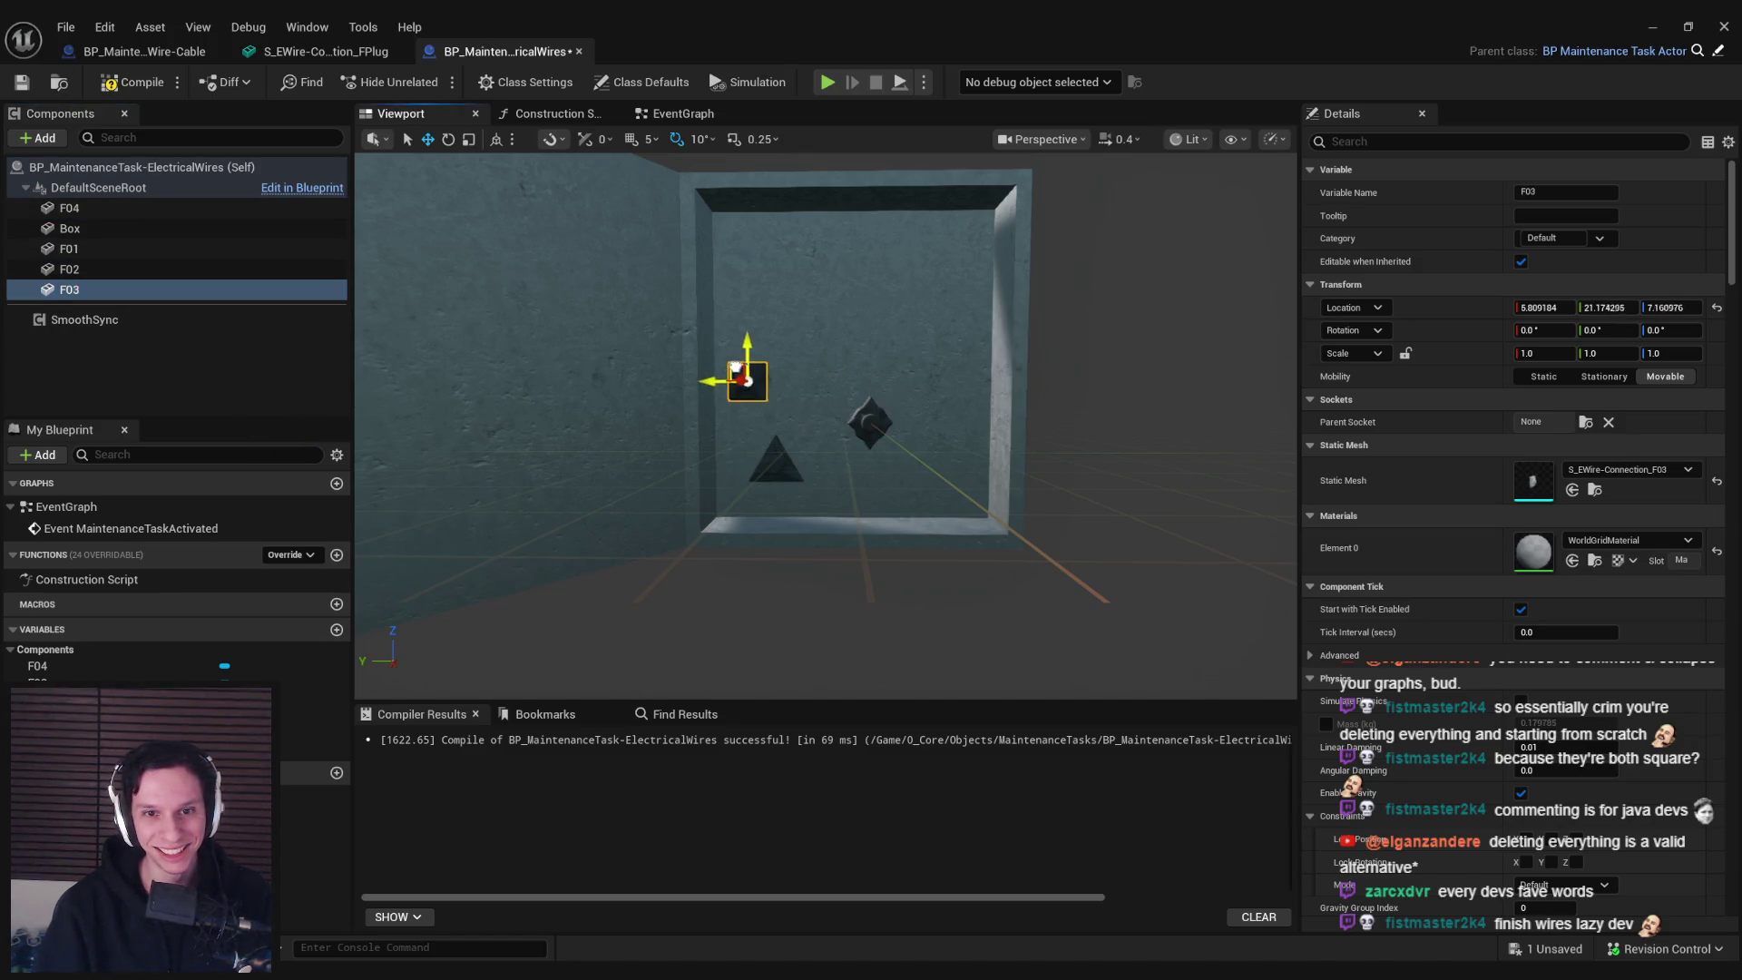
click(148, 268)
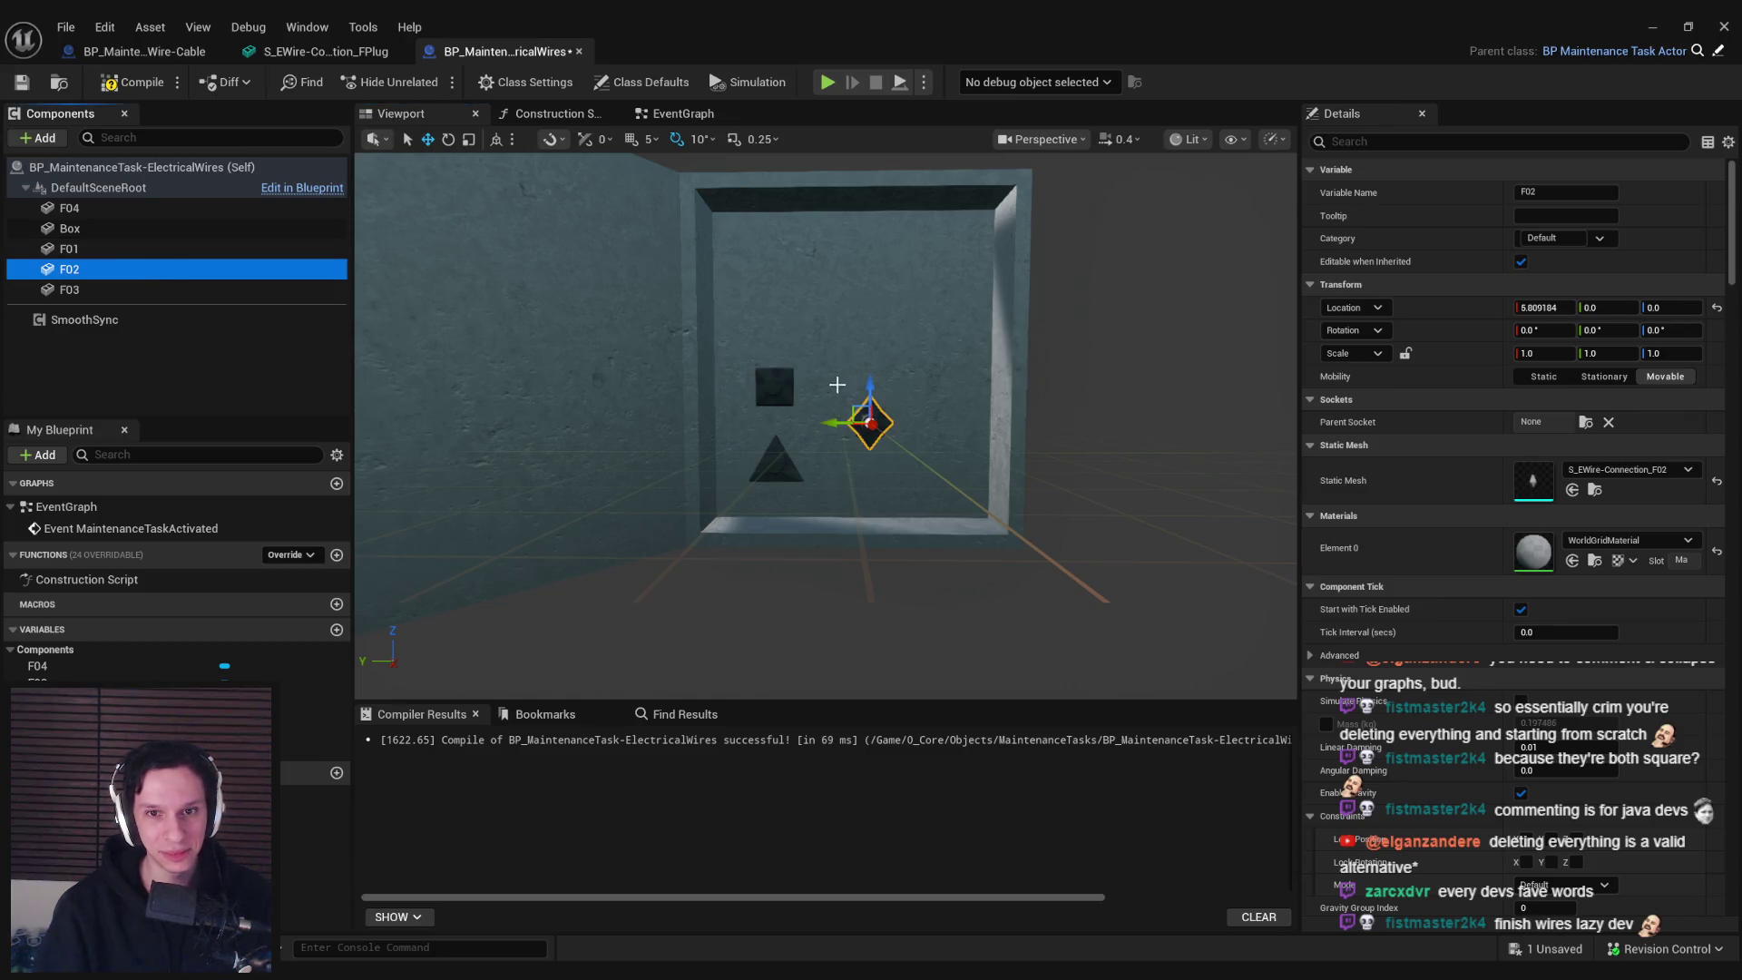
drag(845, 399, 803, 359)
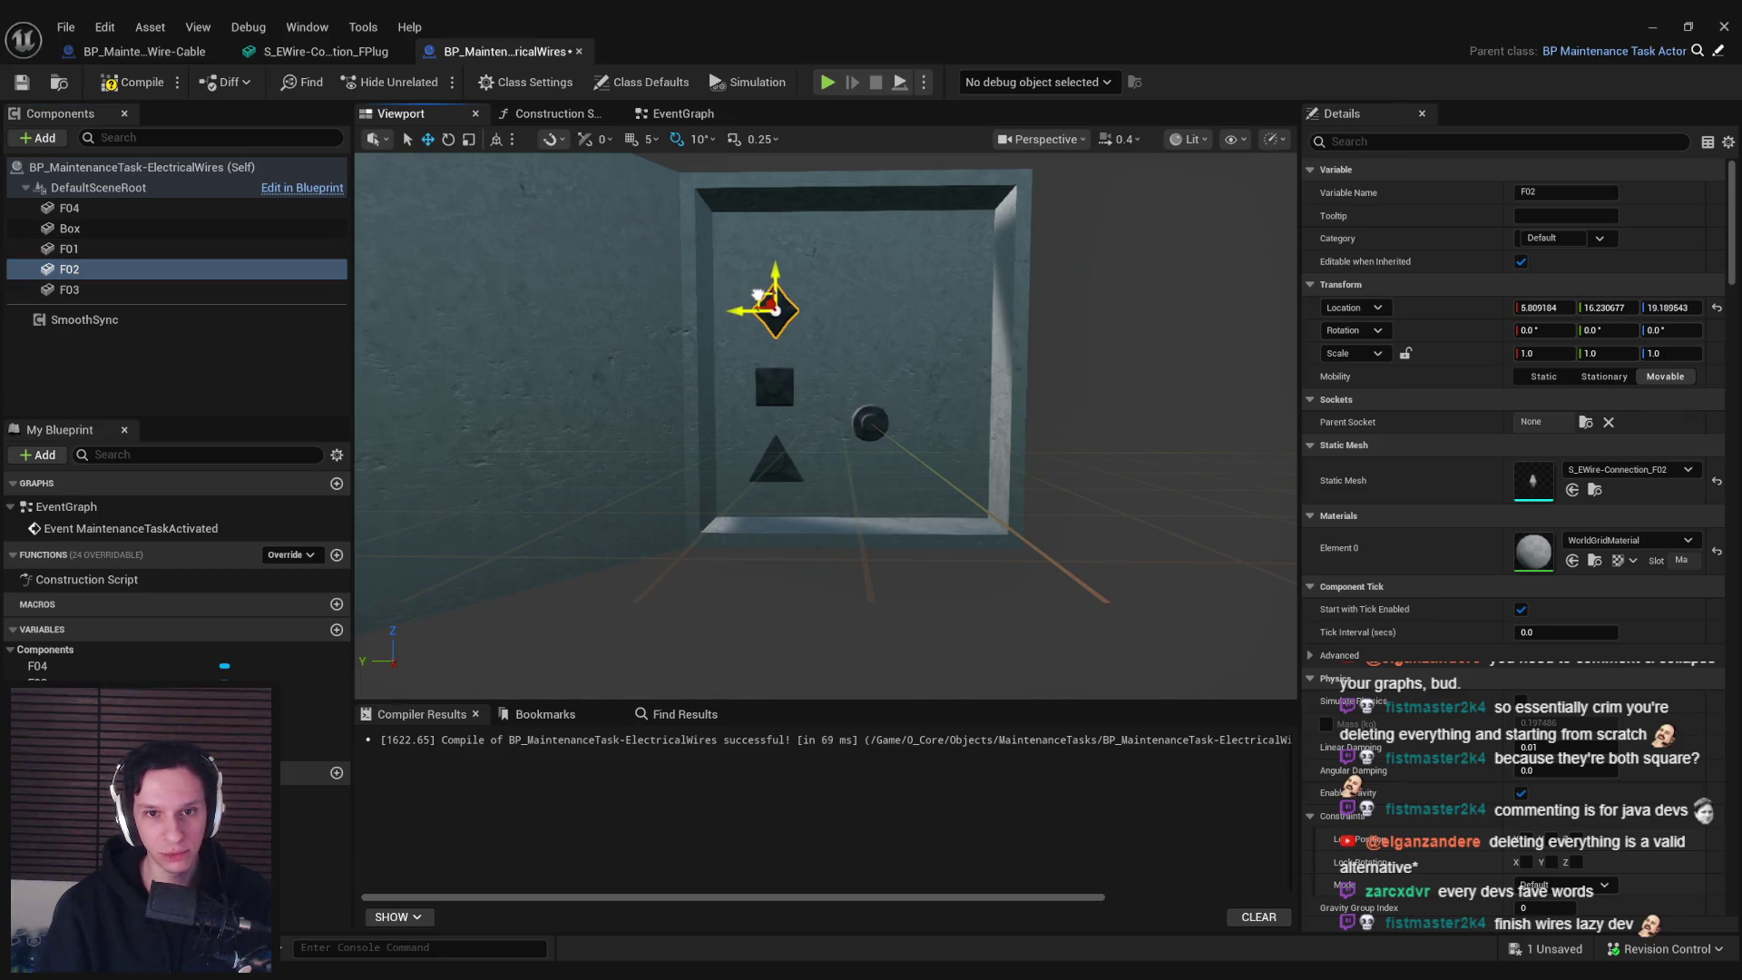
click(127, 290)
click(107, 250)
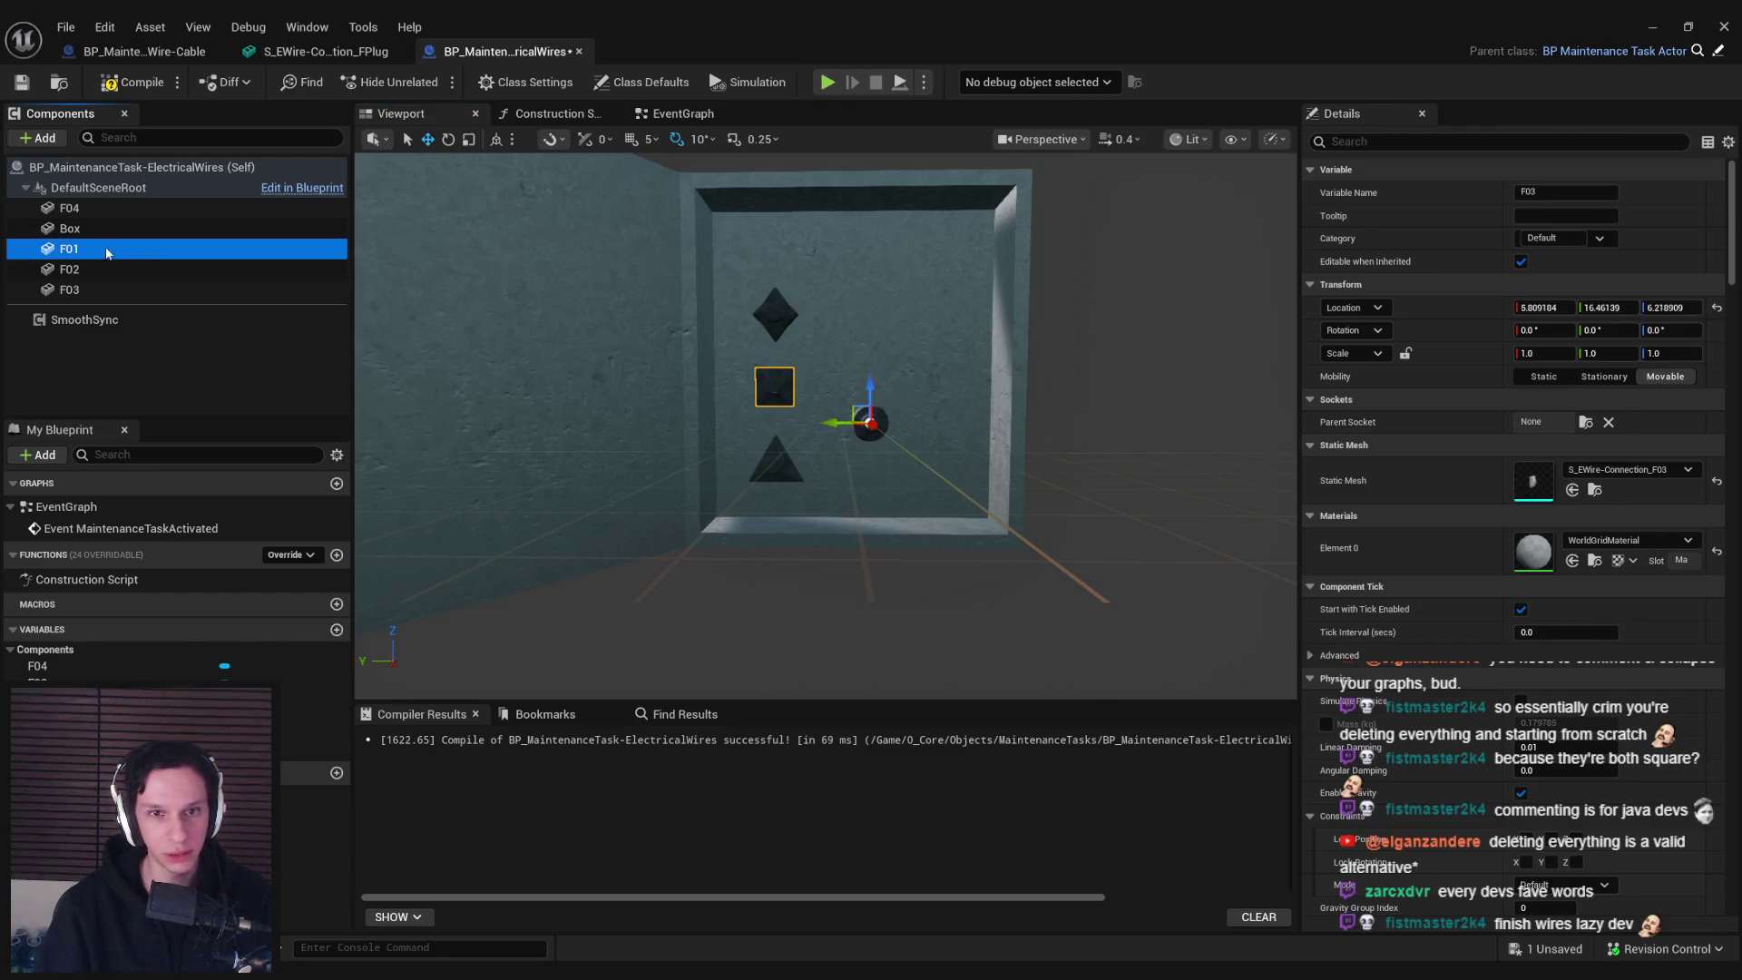
mouse_move(851, 397)
mouse_down()
mouse_move(797, 284)
mouse_move(781, 377)
mouse_move(753, 327)
mouse_move(925, 354)
mouse_move(862, 372)
mouse_up()
key(ctrl+s)
drag(743, 375, 743, 375)
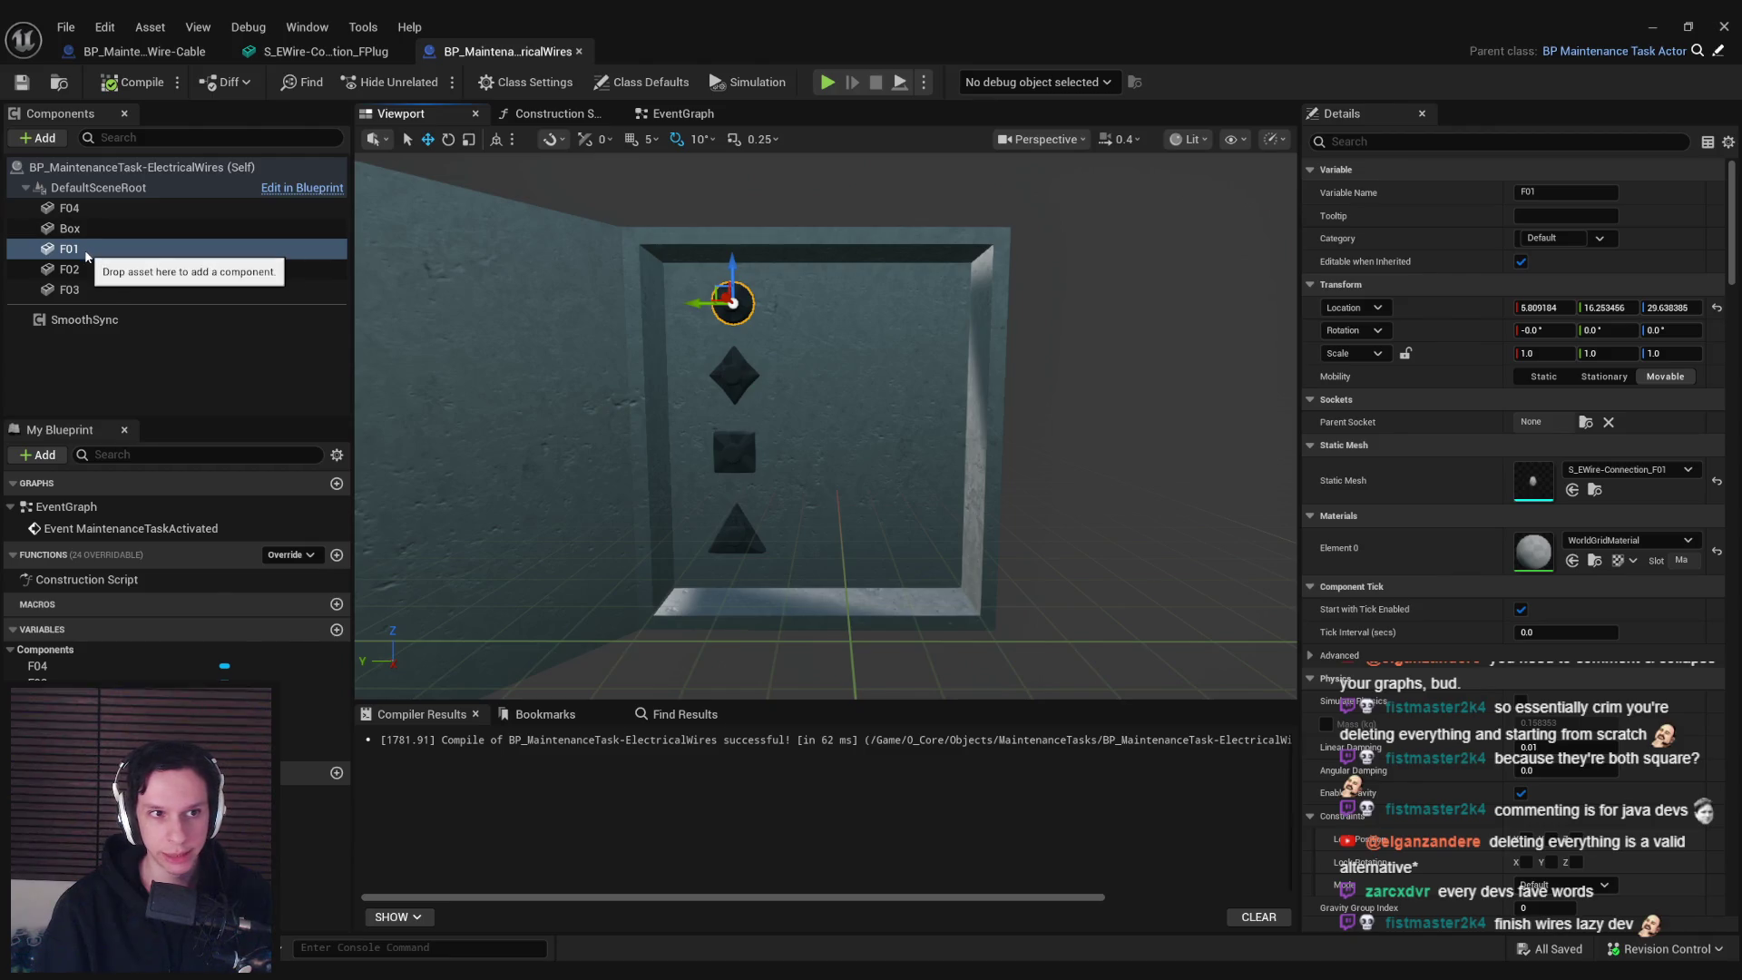
Select all four female connectors F01–F04 and set their Collision Presets to NoCollision
shift+click(81, 290)
ctrl+click(85, 208)
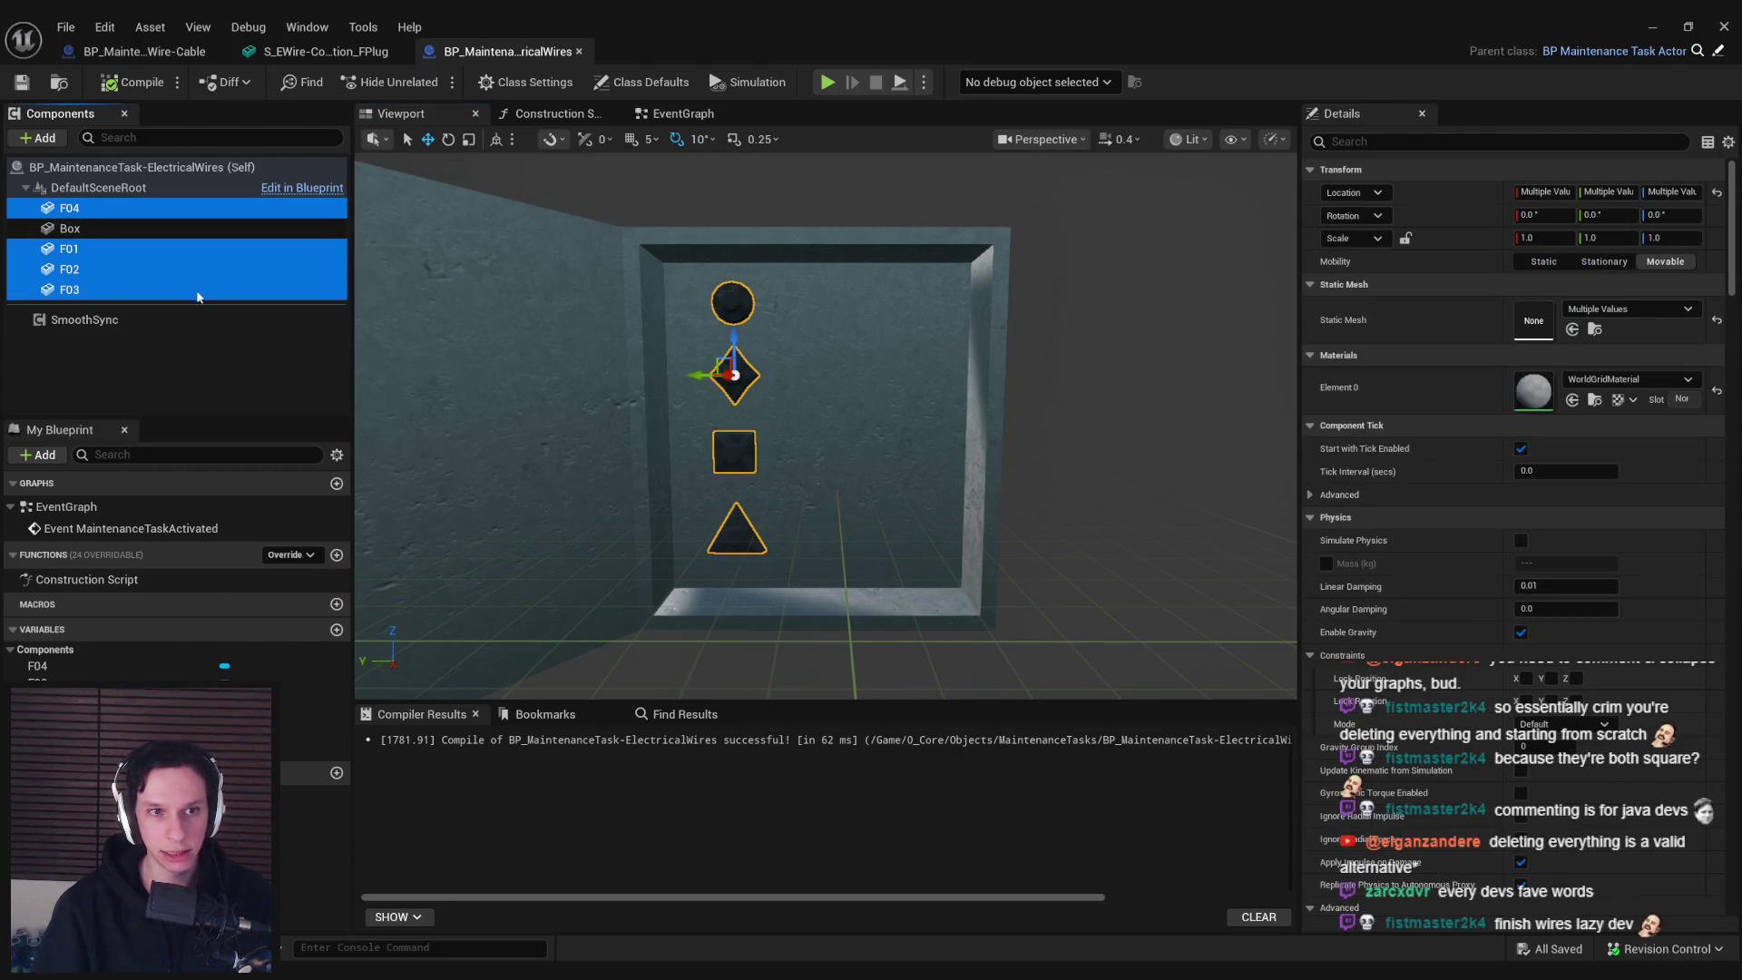
scroll(1618, 497, down, 3)
drag(1730, 309, 1726, 410)
click(1560, 616)
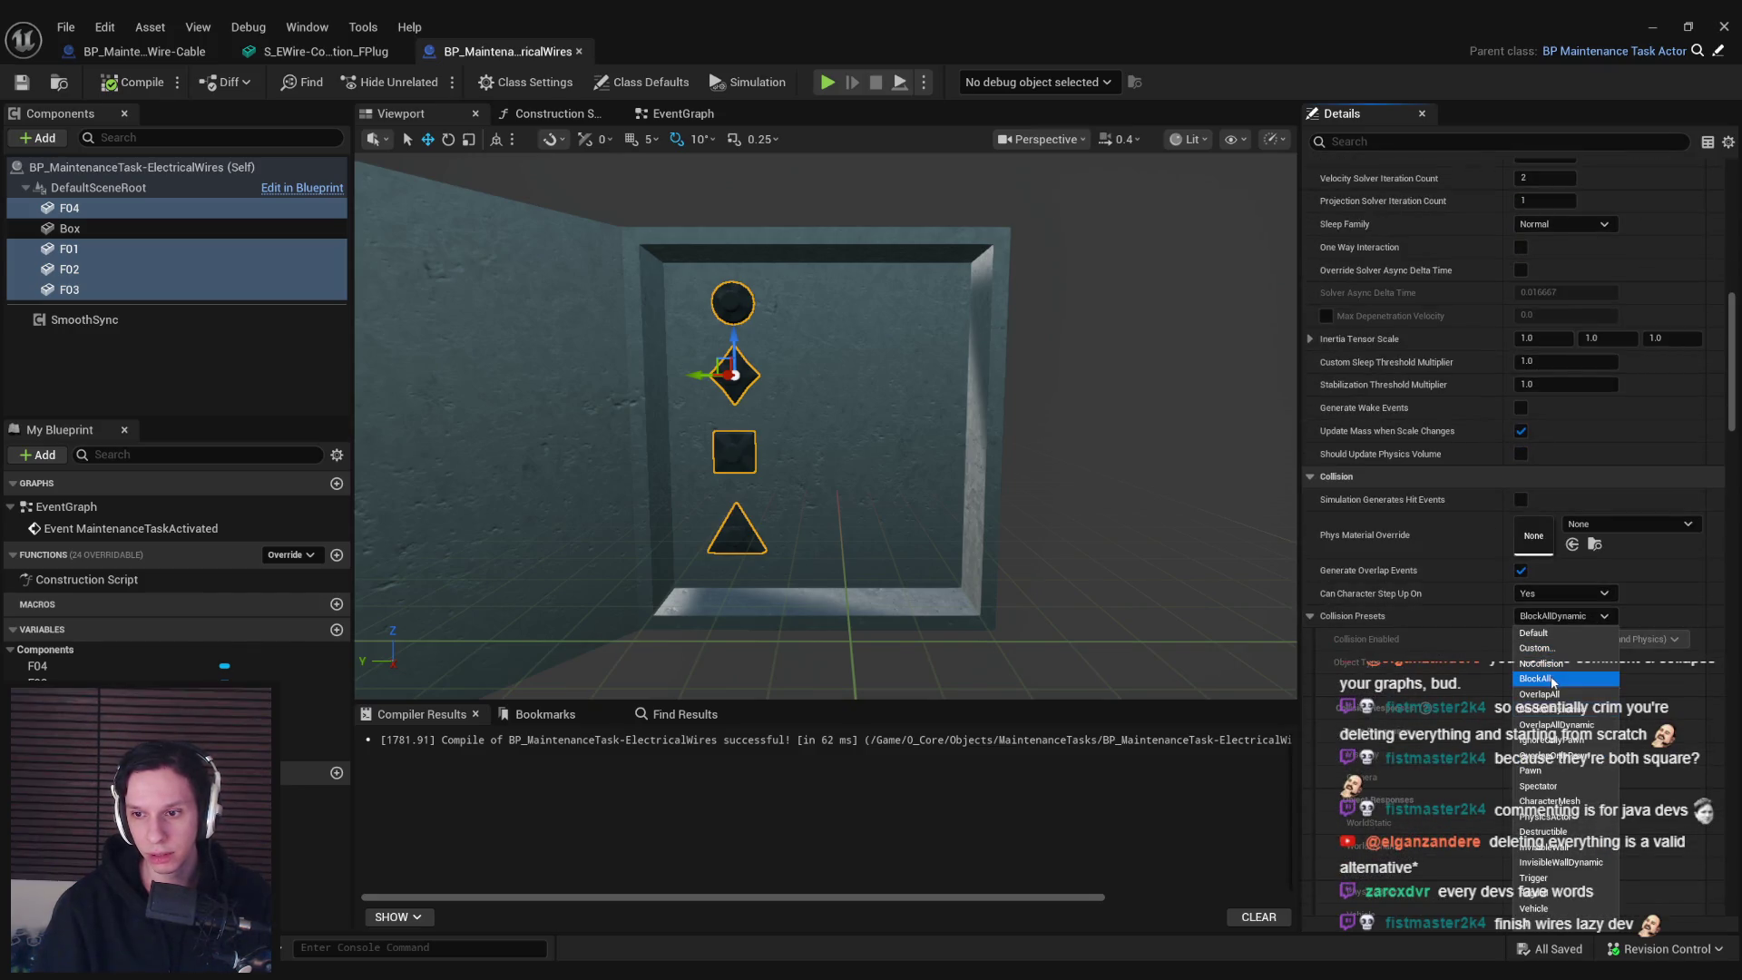
click(1542, 663)
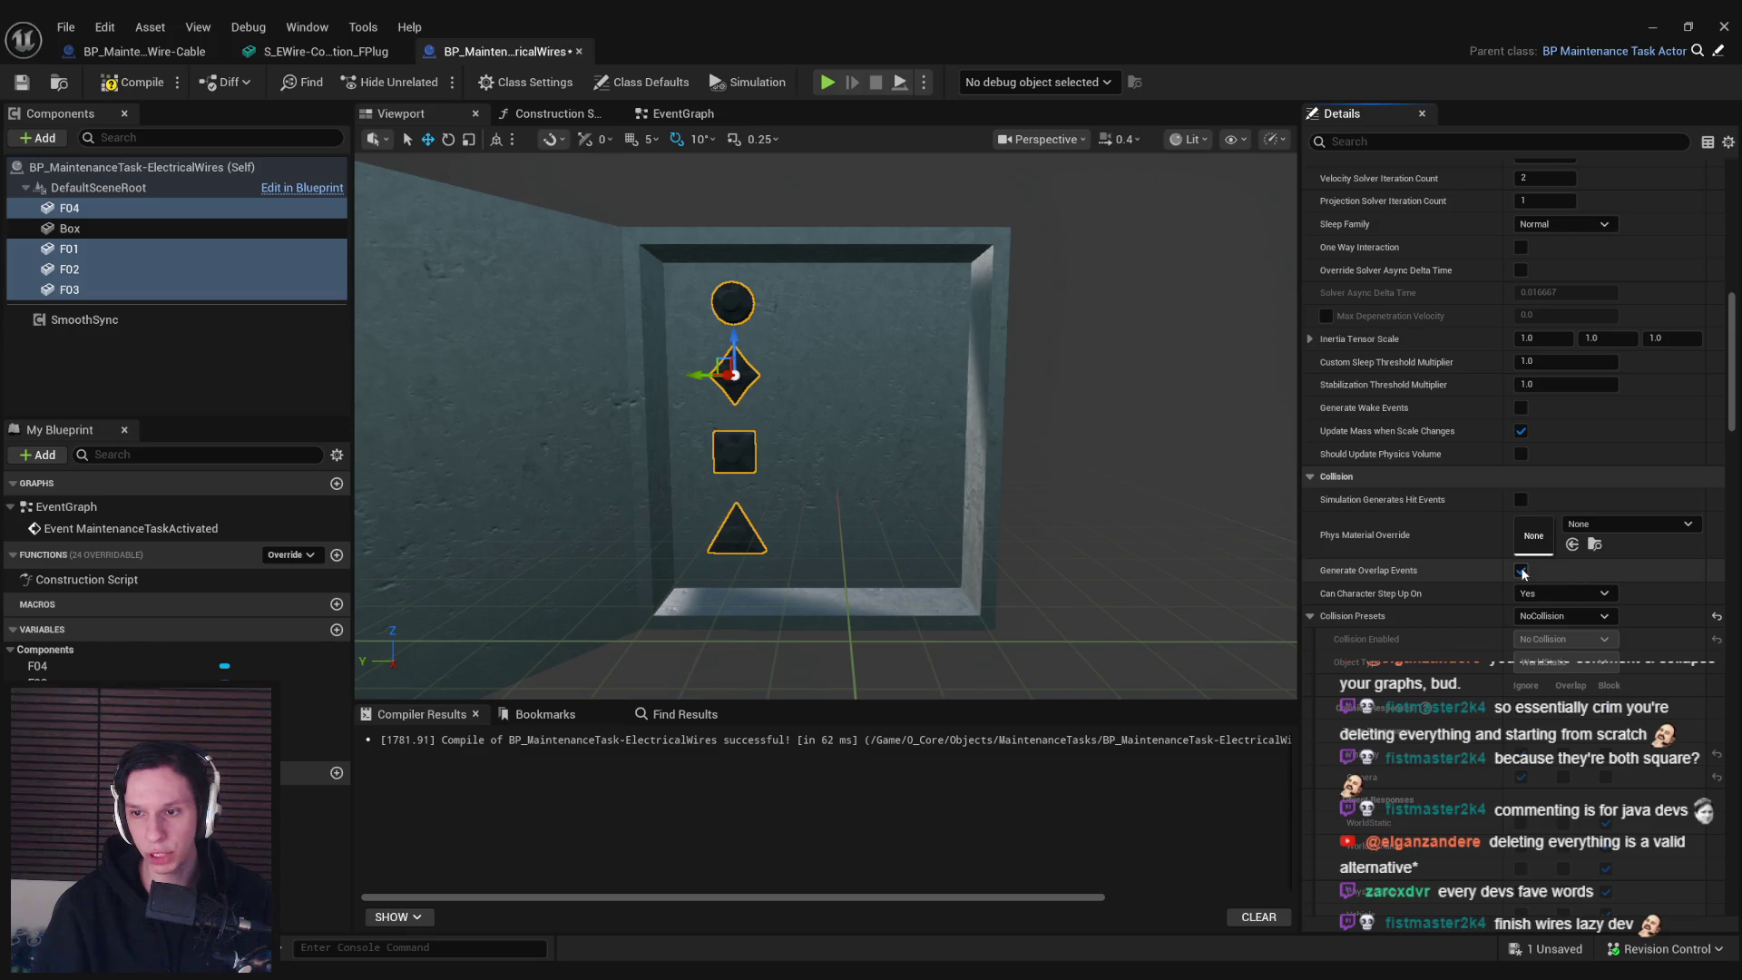
Save the blueprint, then reselect the female connectors F01–F03
mouse_move(1731, 381)
mouse_down()
mouse_move(1737, 705)
mouse_move(1719, 480)
mouse_move(1715, 554)
mouse_move(1527, 553)
mouse_up()
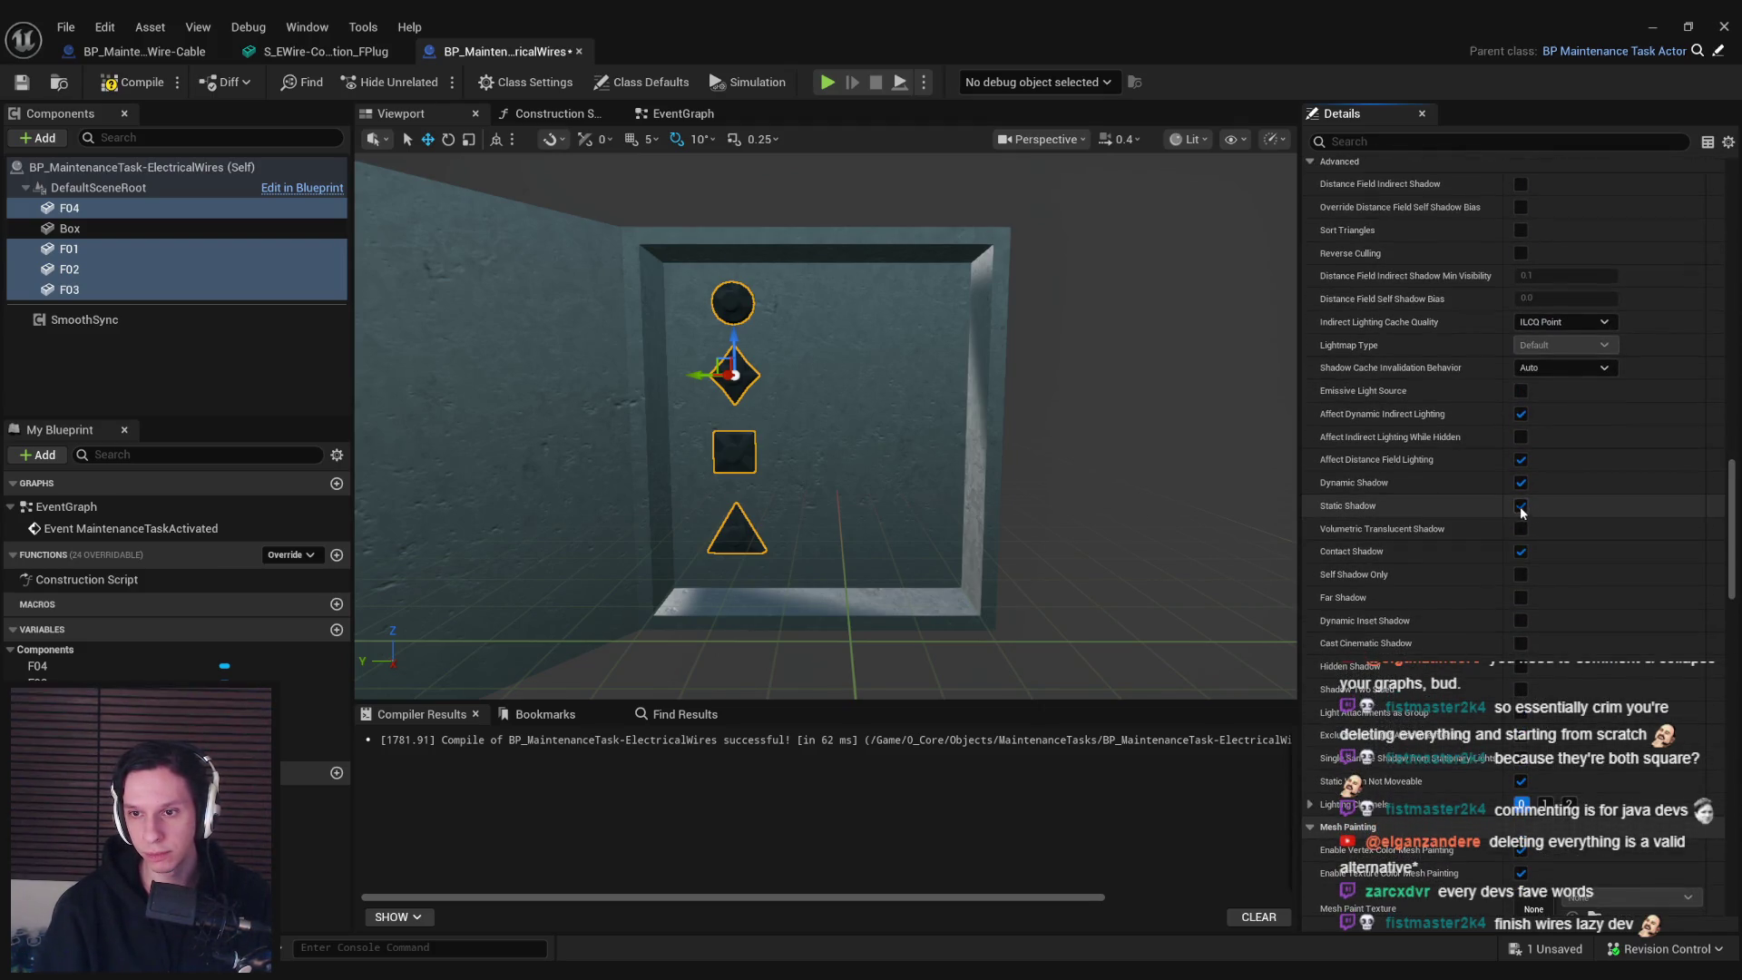
scroll(1560, 572, down, 10)
drag(1735, 635, 1735, 672)
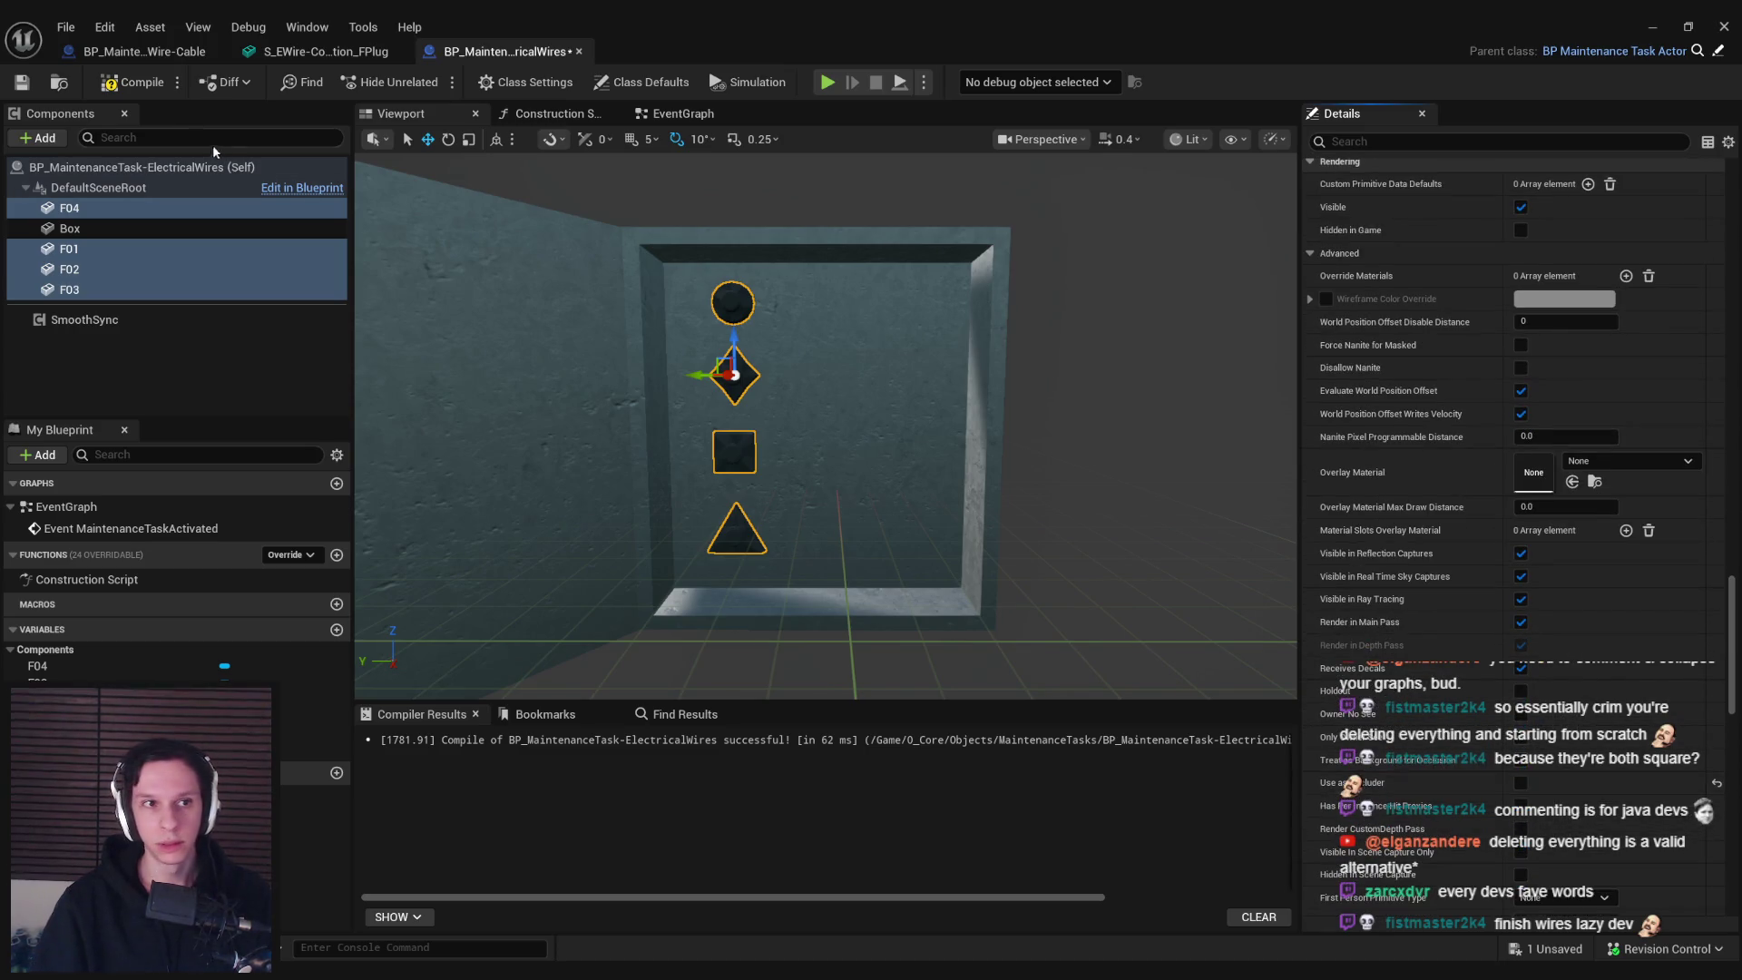
click(31, 82)
click(109, 288)
shift+click(89, 249)
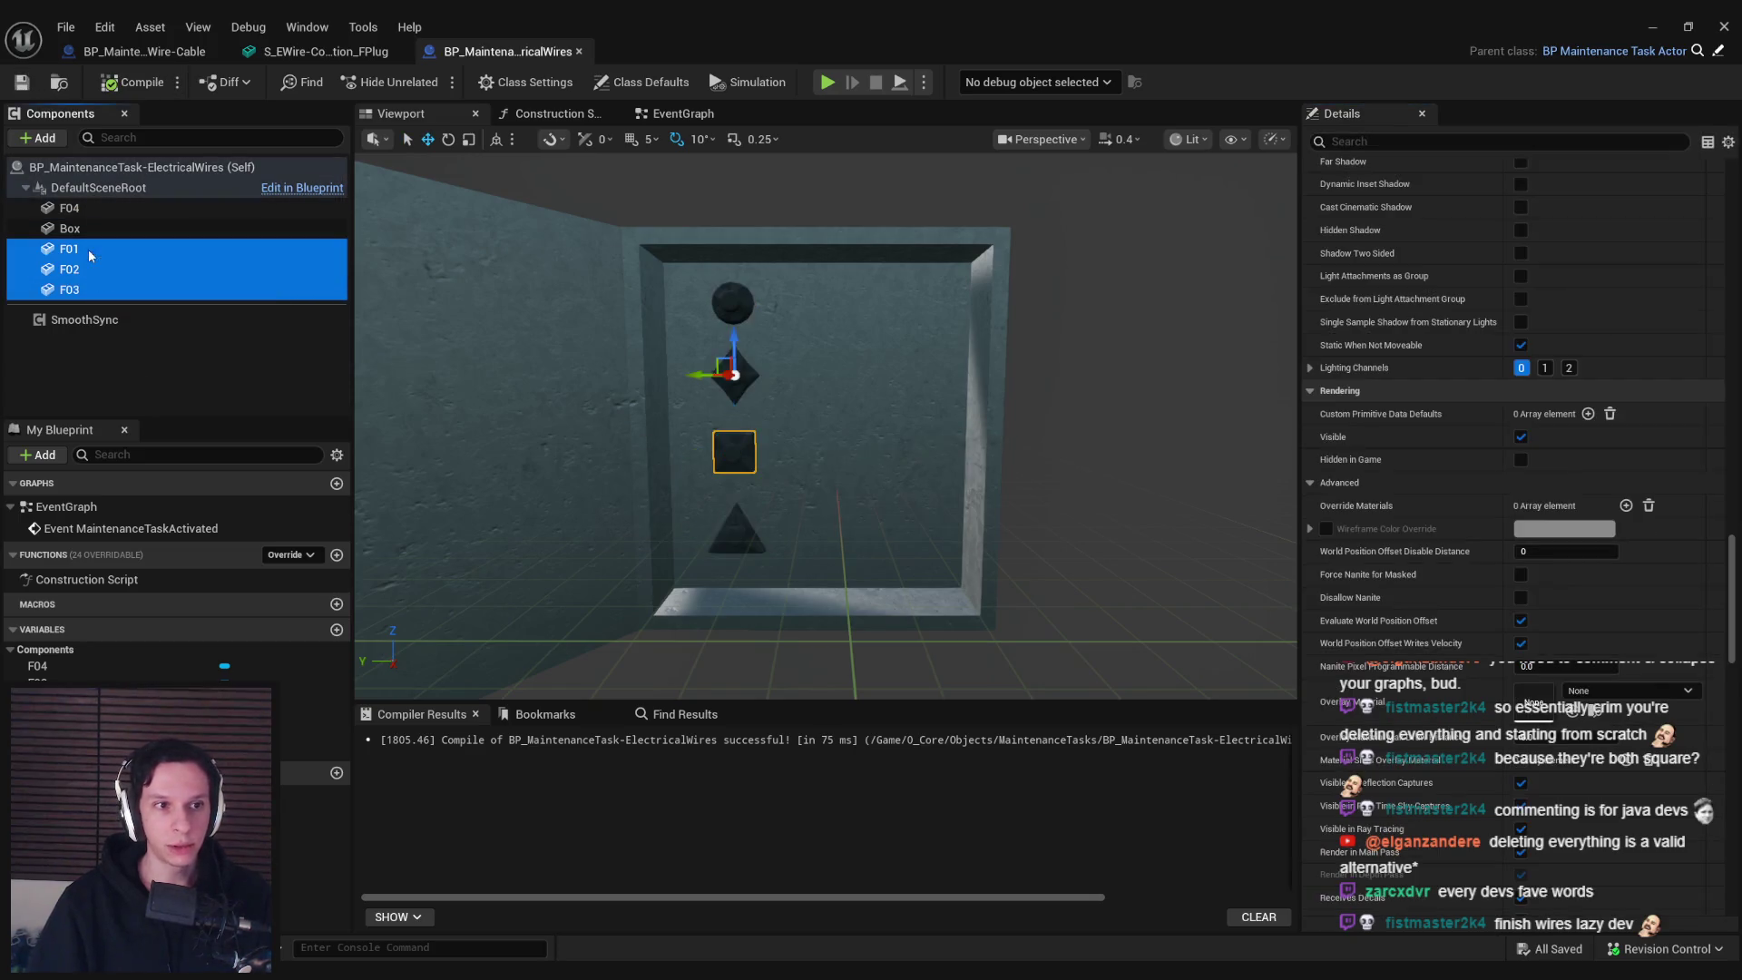
ctrl+click(89, 211)
Duplicate F01 as M01 and give it the S_EWire-Connection_M01 mesh
click(90, 243)
key(ctrl+d)
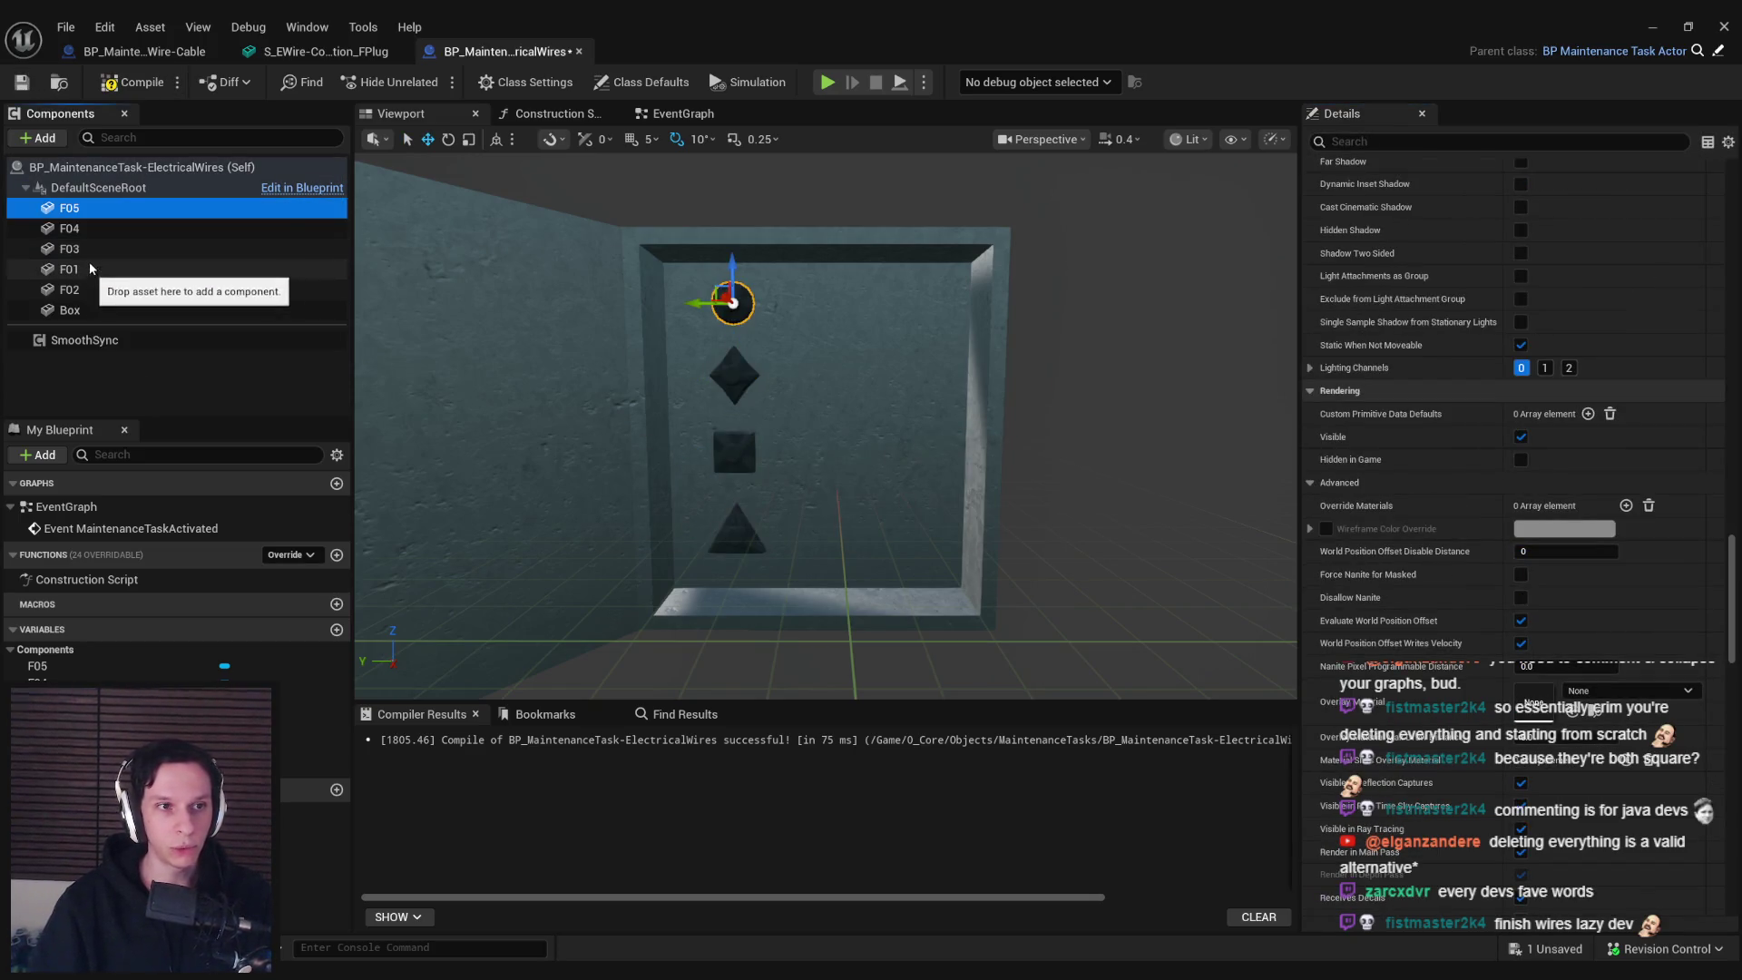
text(M01)
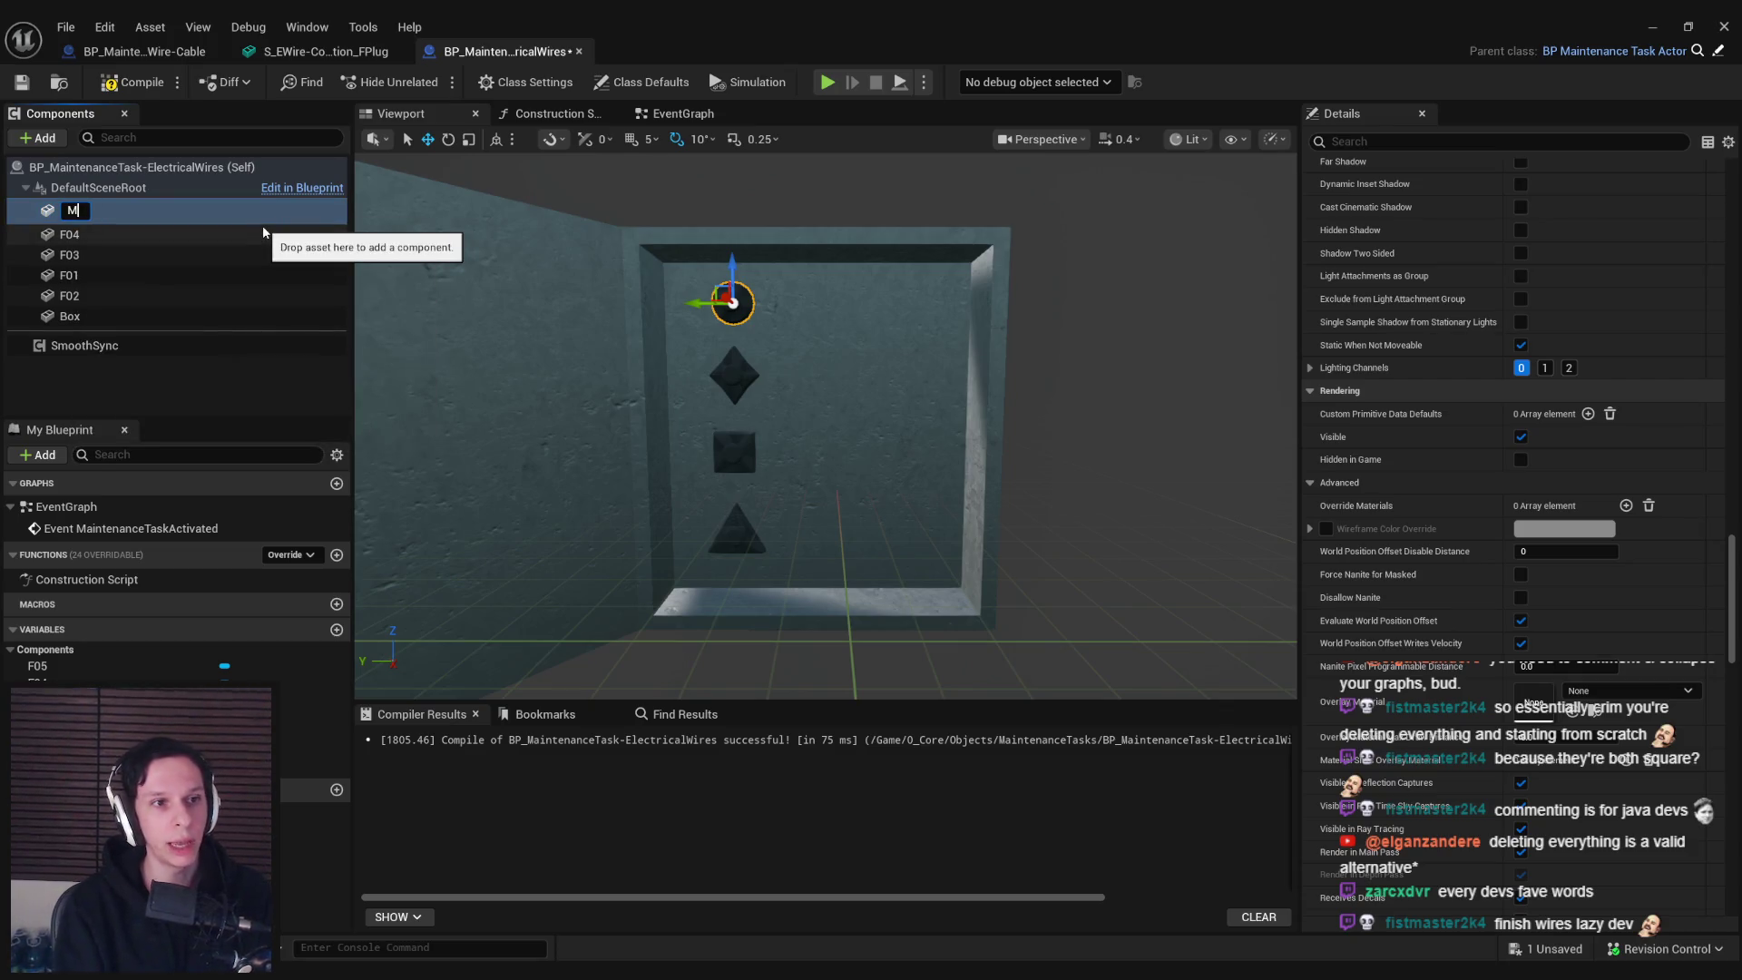
key(Return)
drag(1732, 580, 1733, 334)
scroll(1733, 334, up, 10)
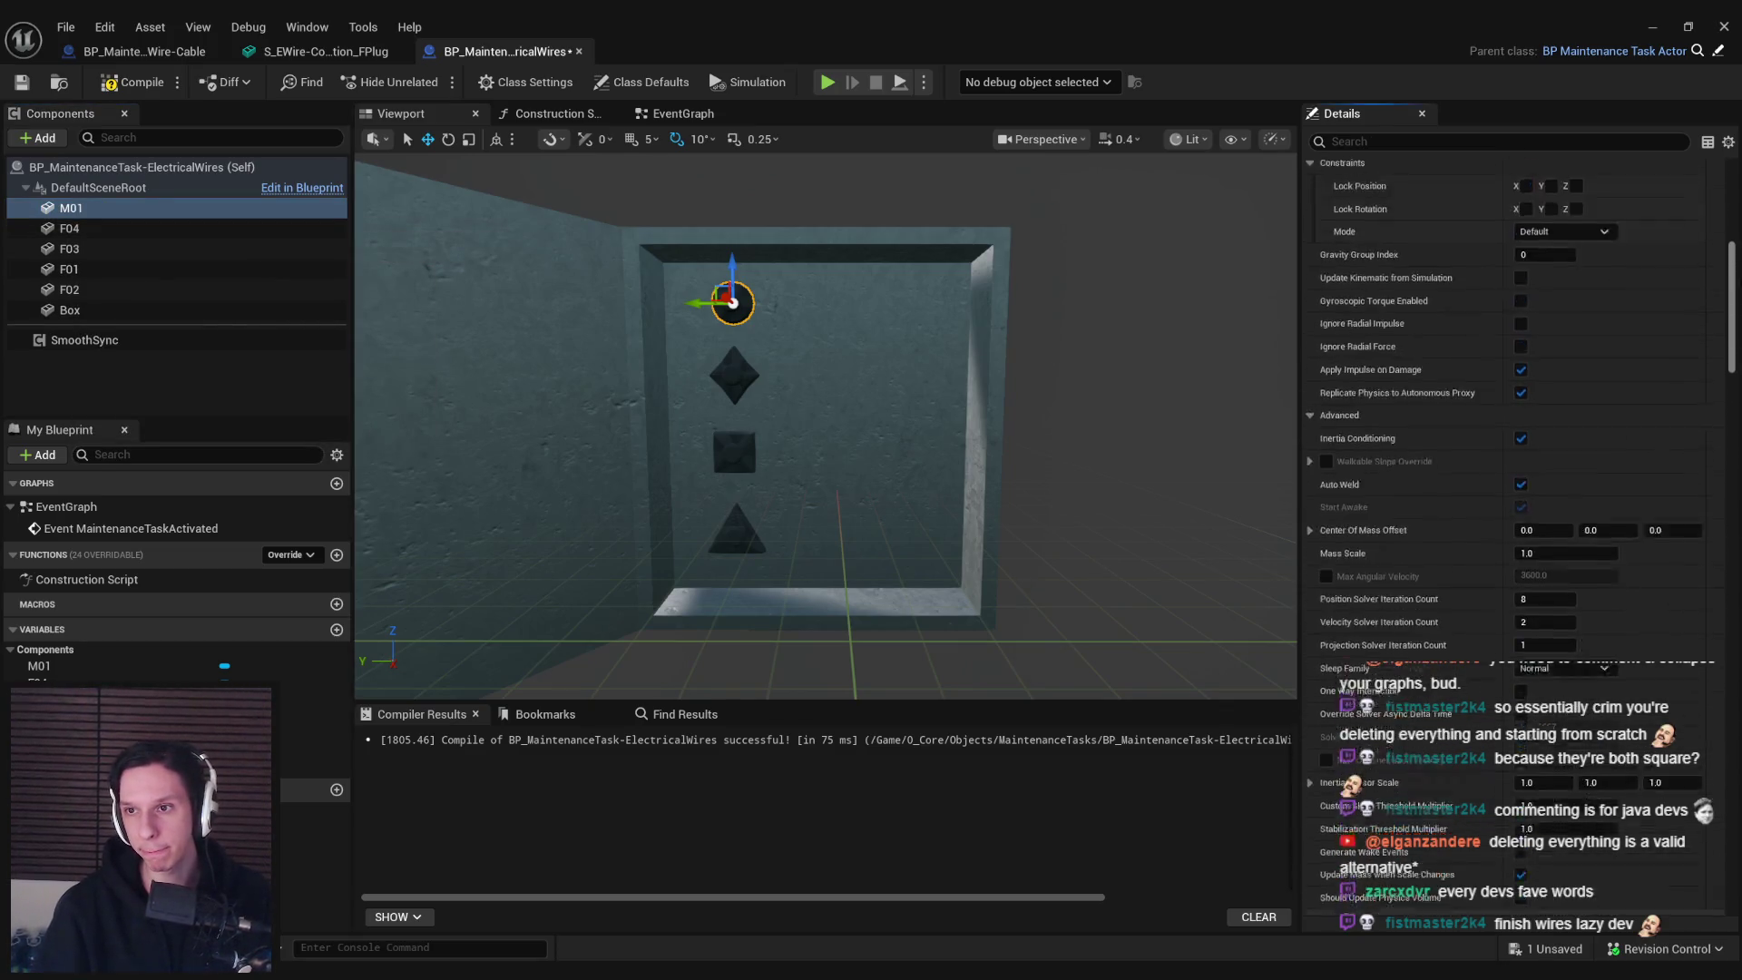
click(1676, 312)
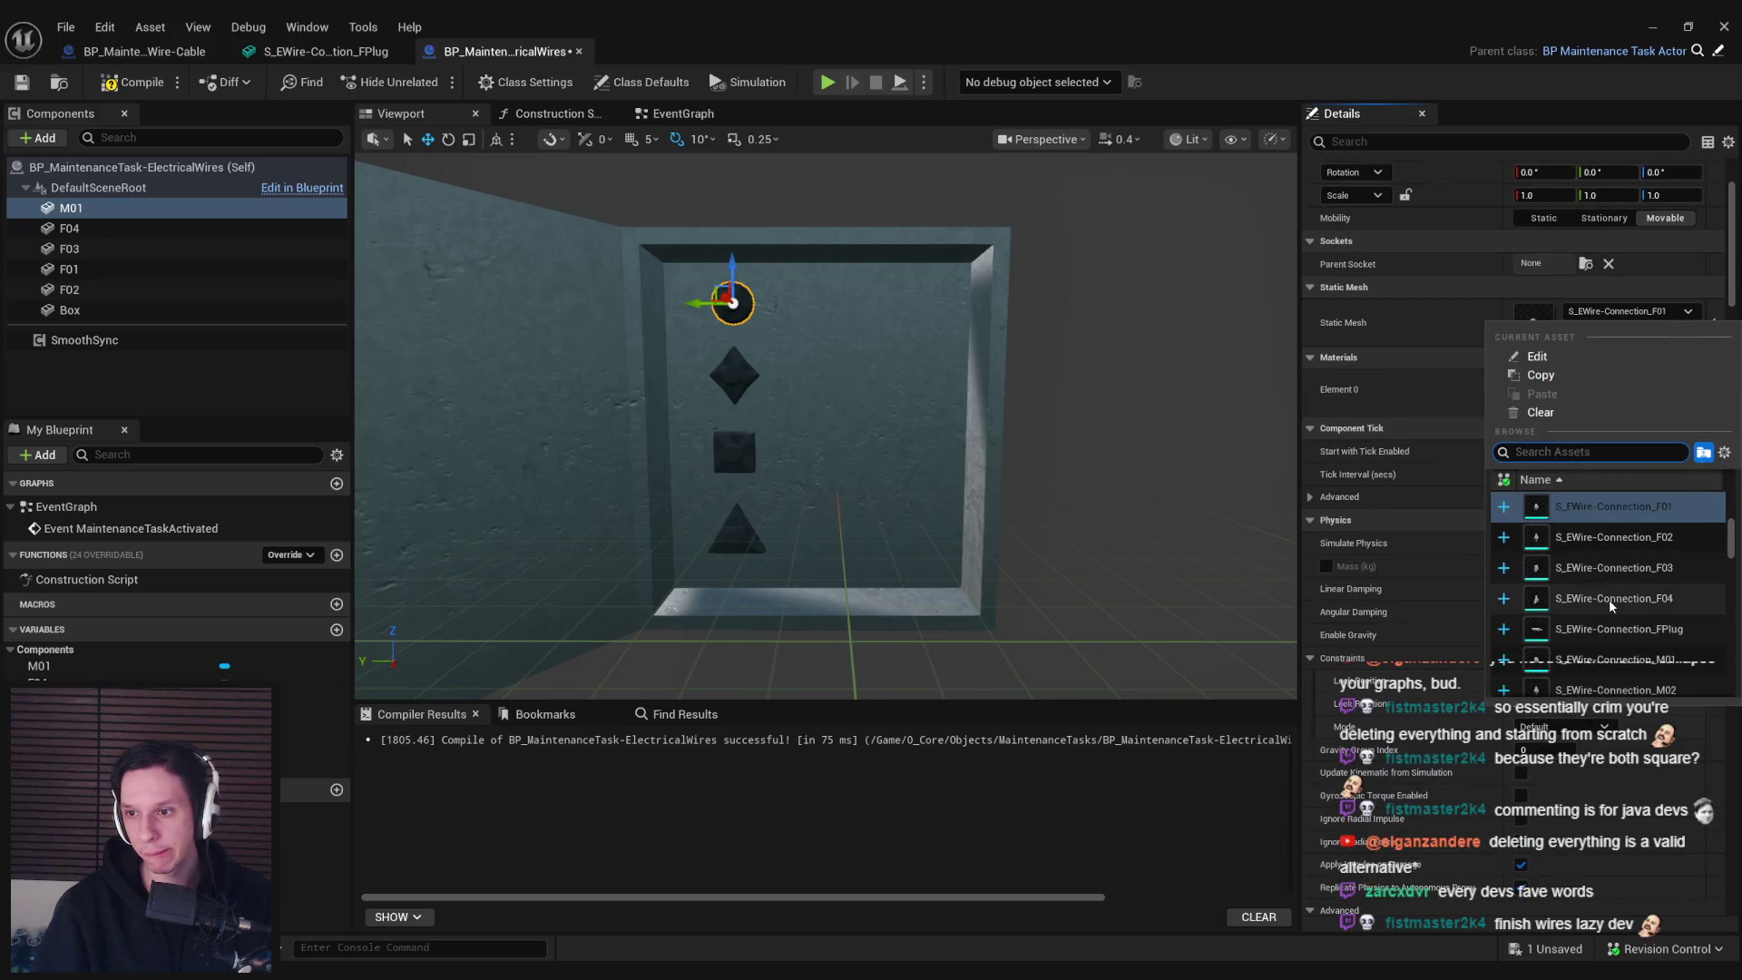
scroll(1609, 600, down, 1)
click(1575, 632)
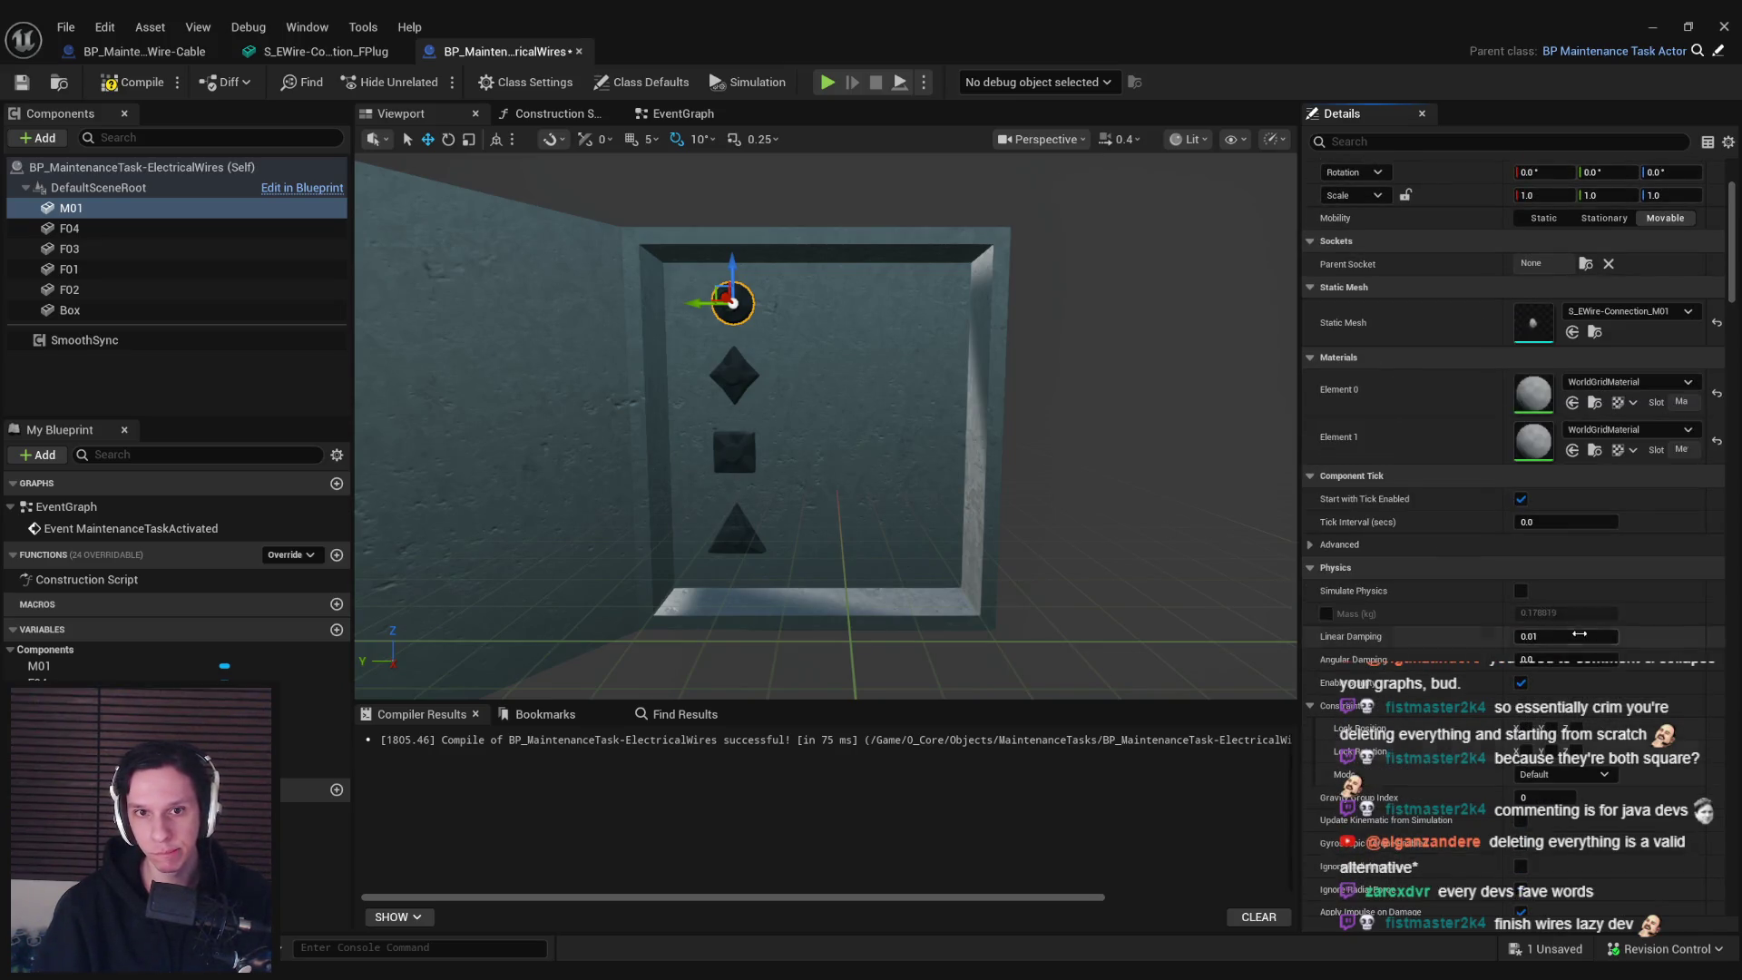
Add M02 with the S_EWire-Connection_M02 mesh, placing M02 and M01 beside their female counterparts
key(ctrl+d)
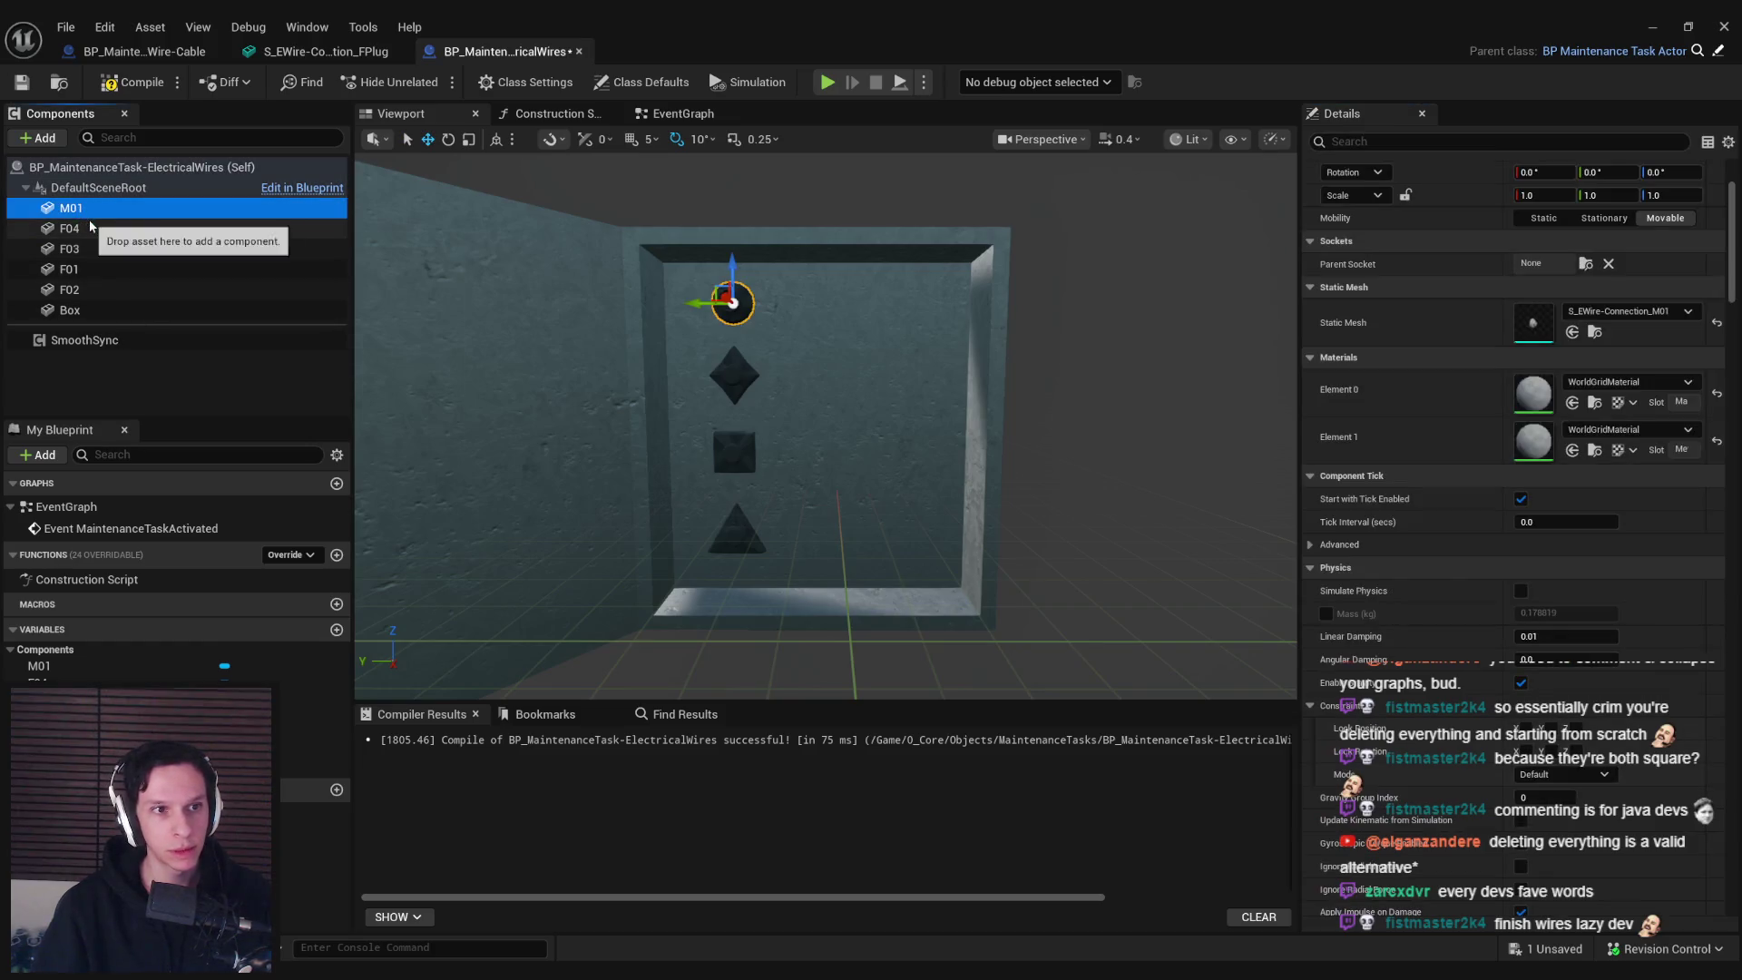
click(1619, 311)
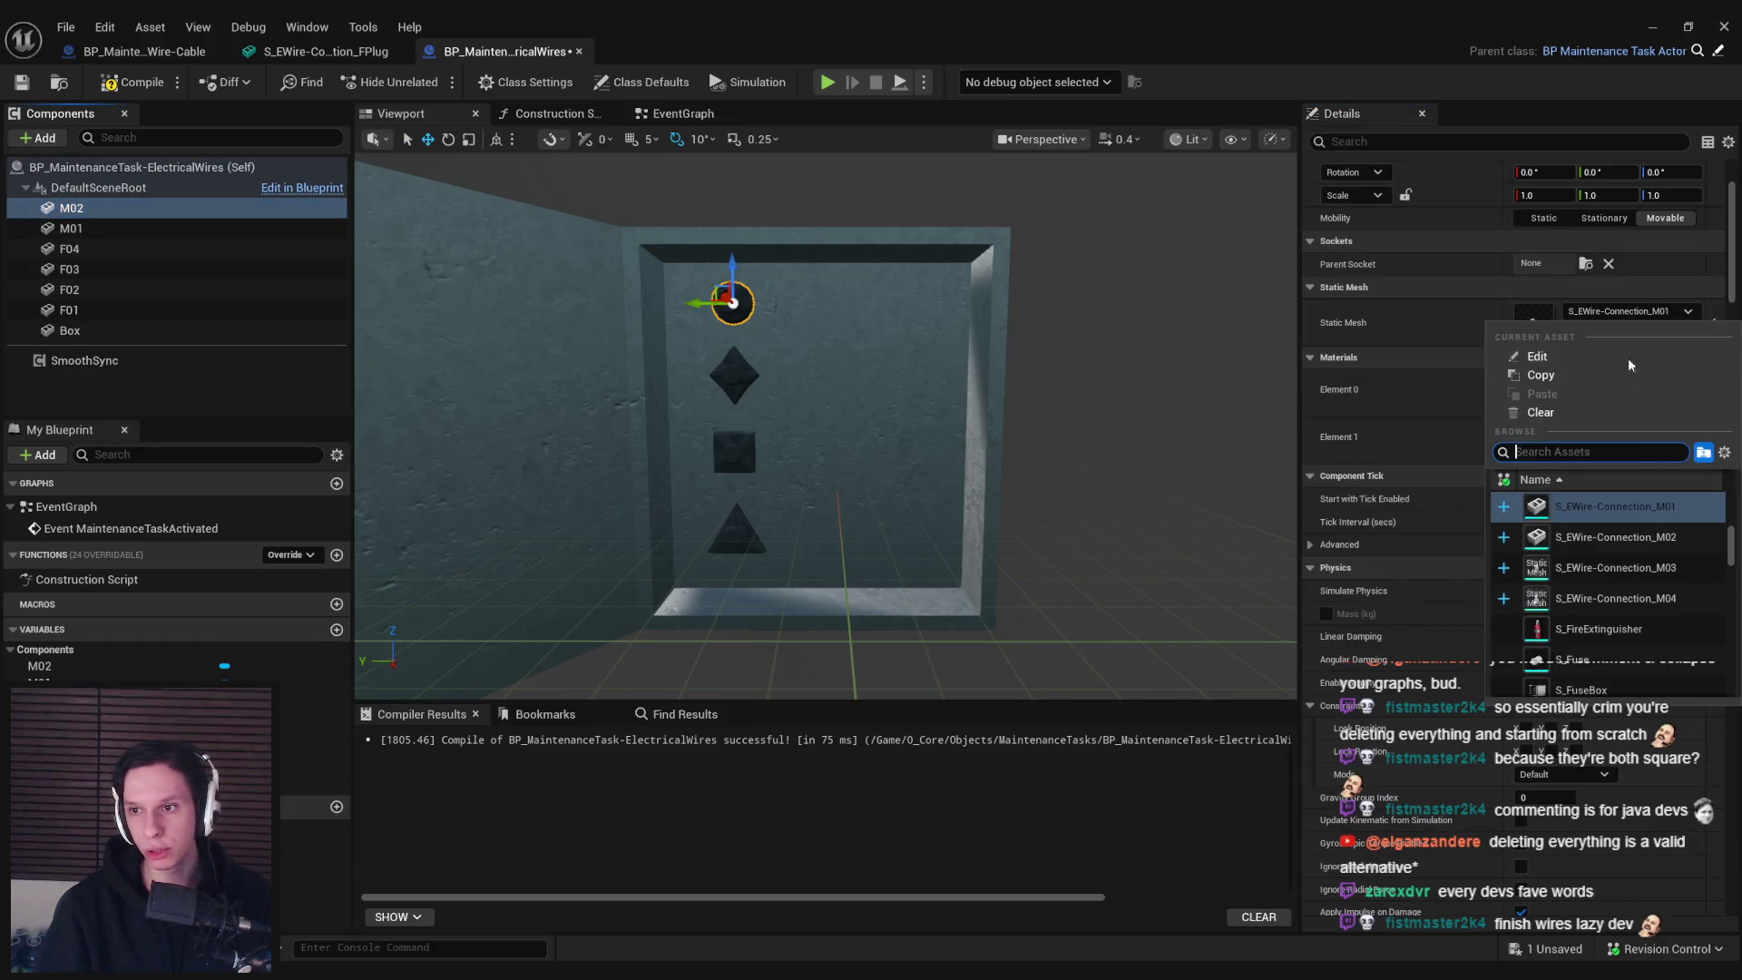
click(1624, 537)
drag(718, 295, 853, 360)
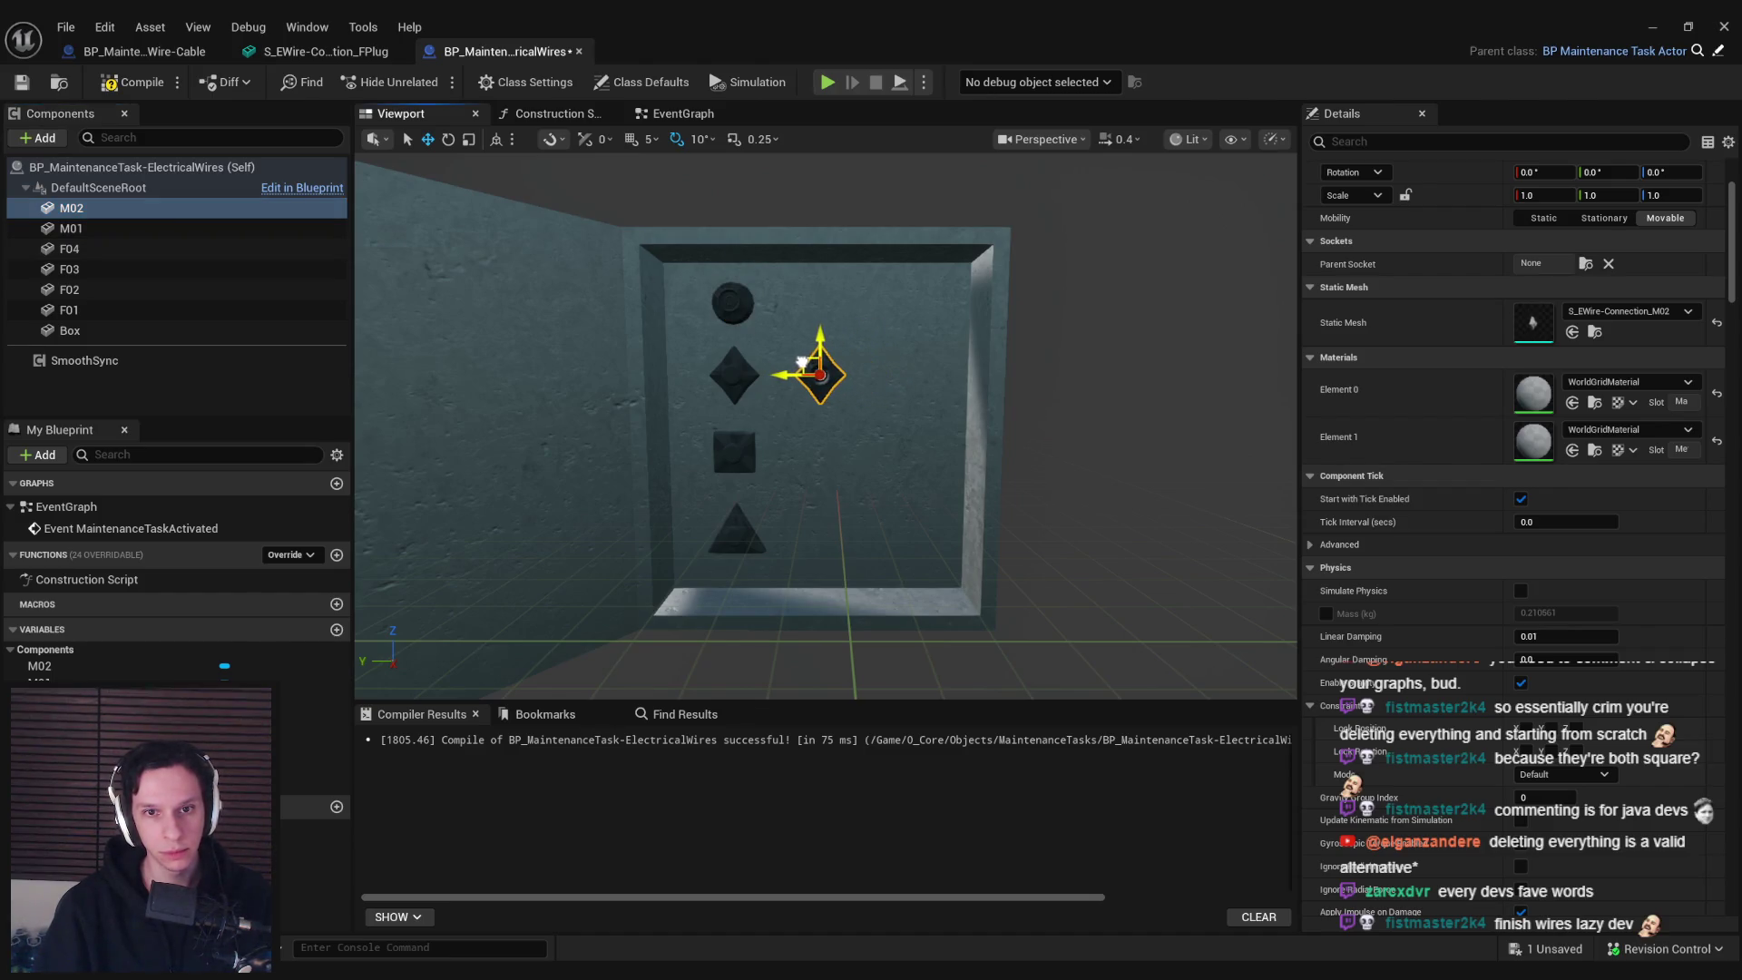
click(740, 280)
drag(713, 288, 789, 288)
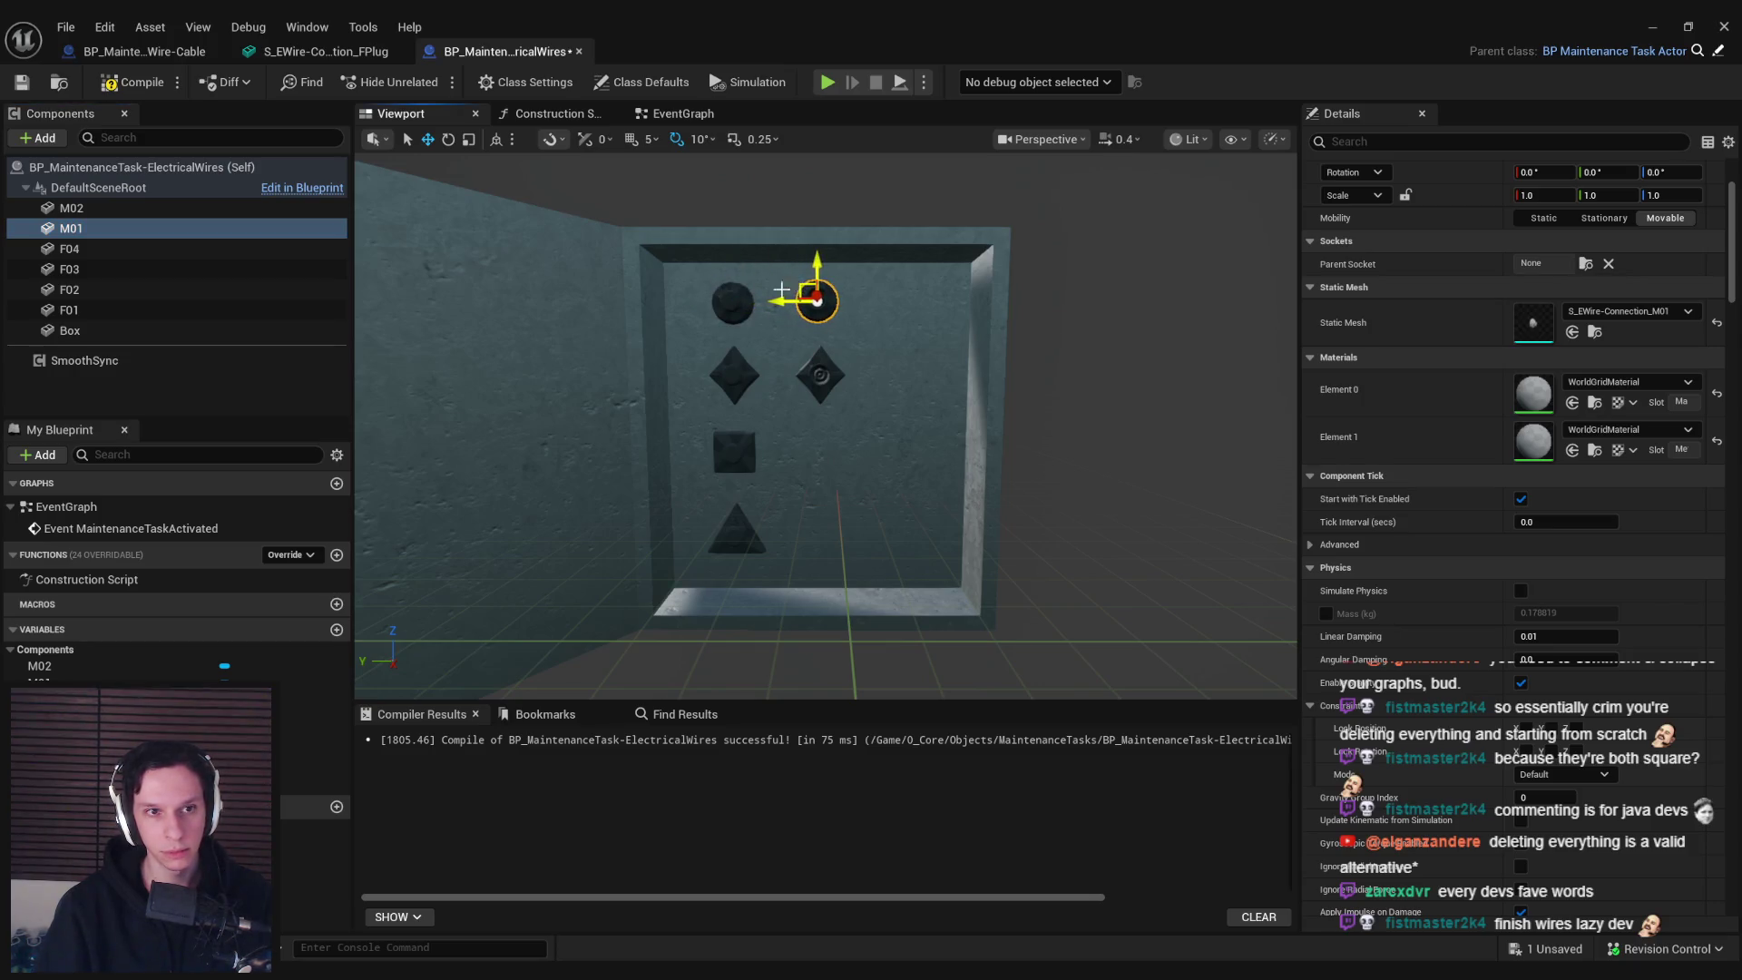
Add M03 and M04 with their S_EWire-Connection_M03/M04 meshes, position M03, and save
click(89, 214)
key(ctrl+d)
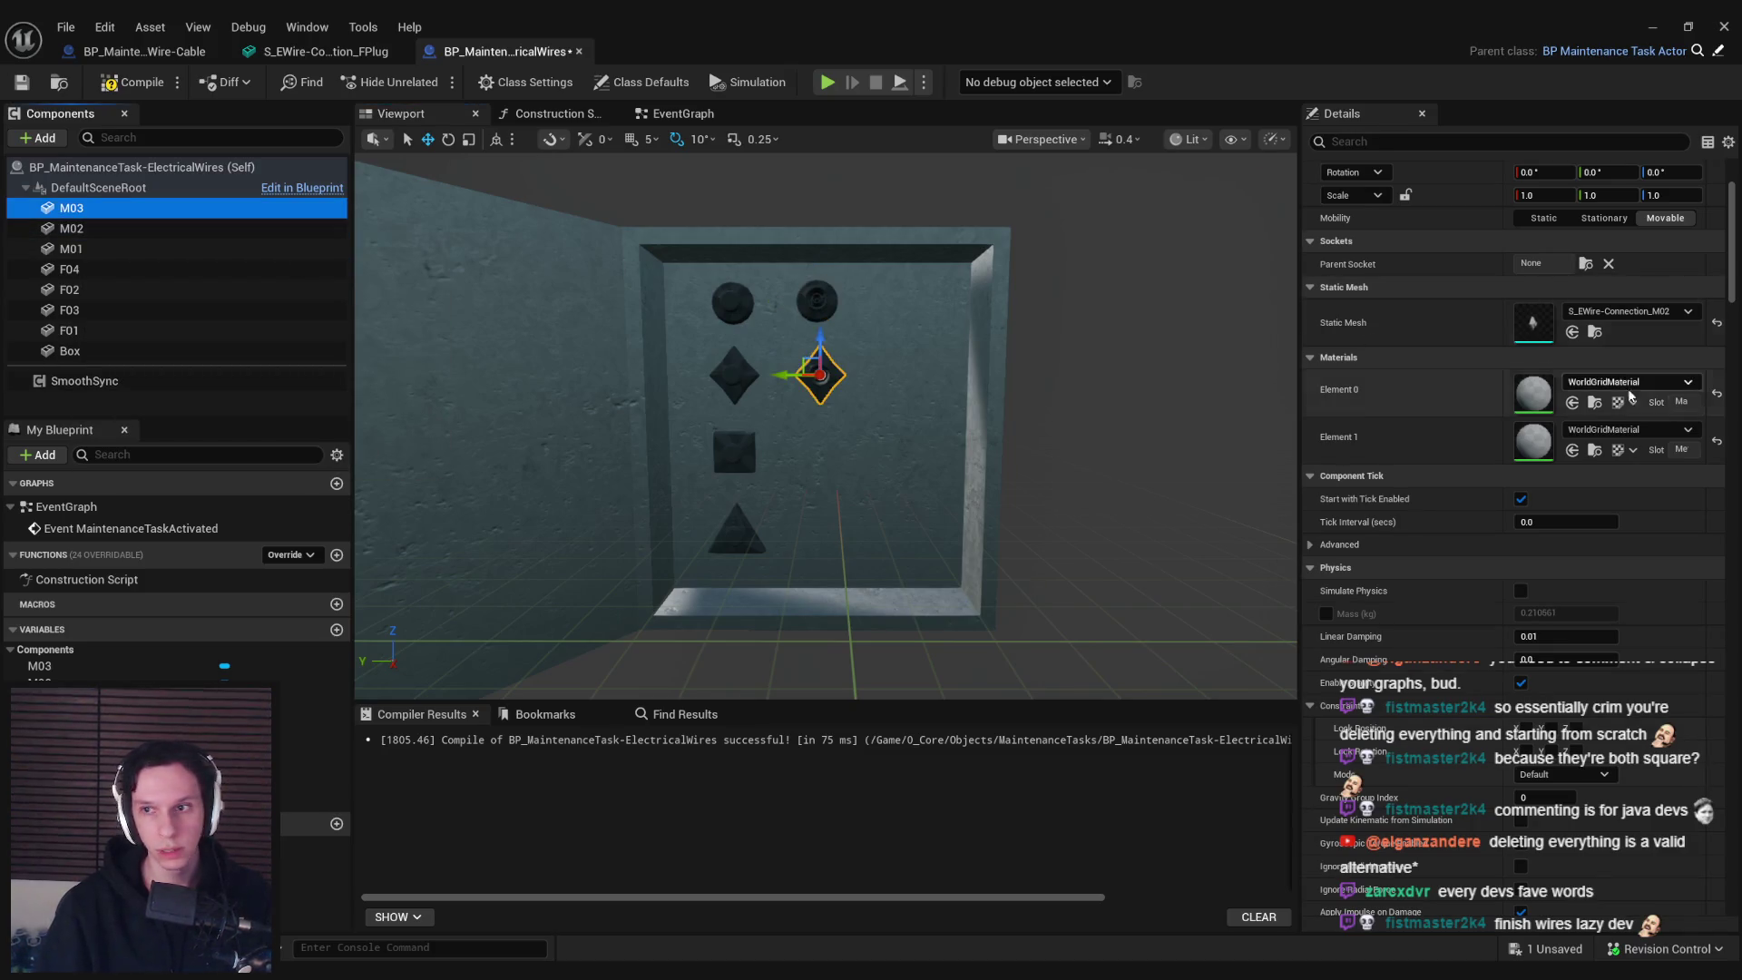
click(1629, 311)
click(1603, 553)
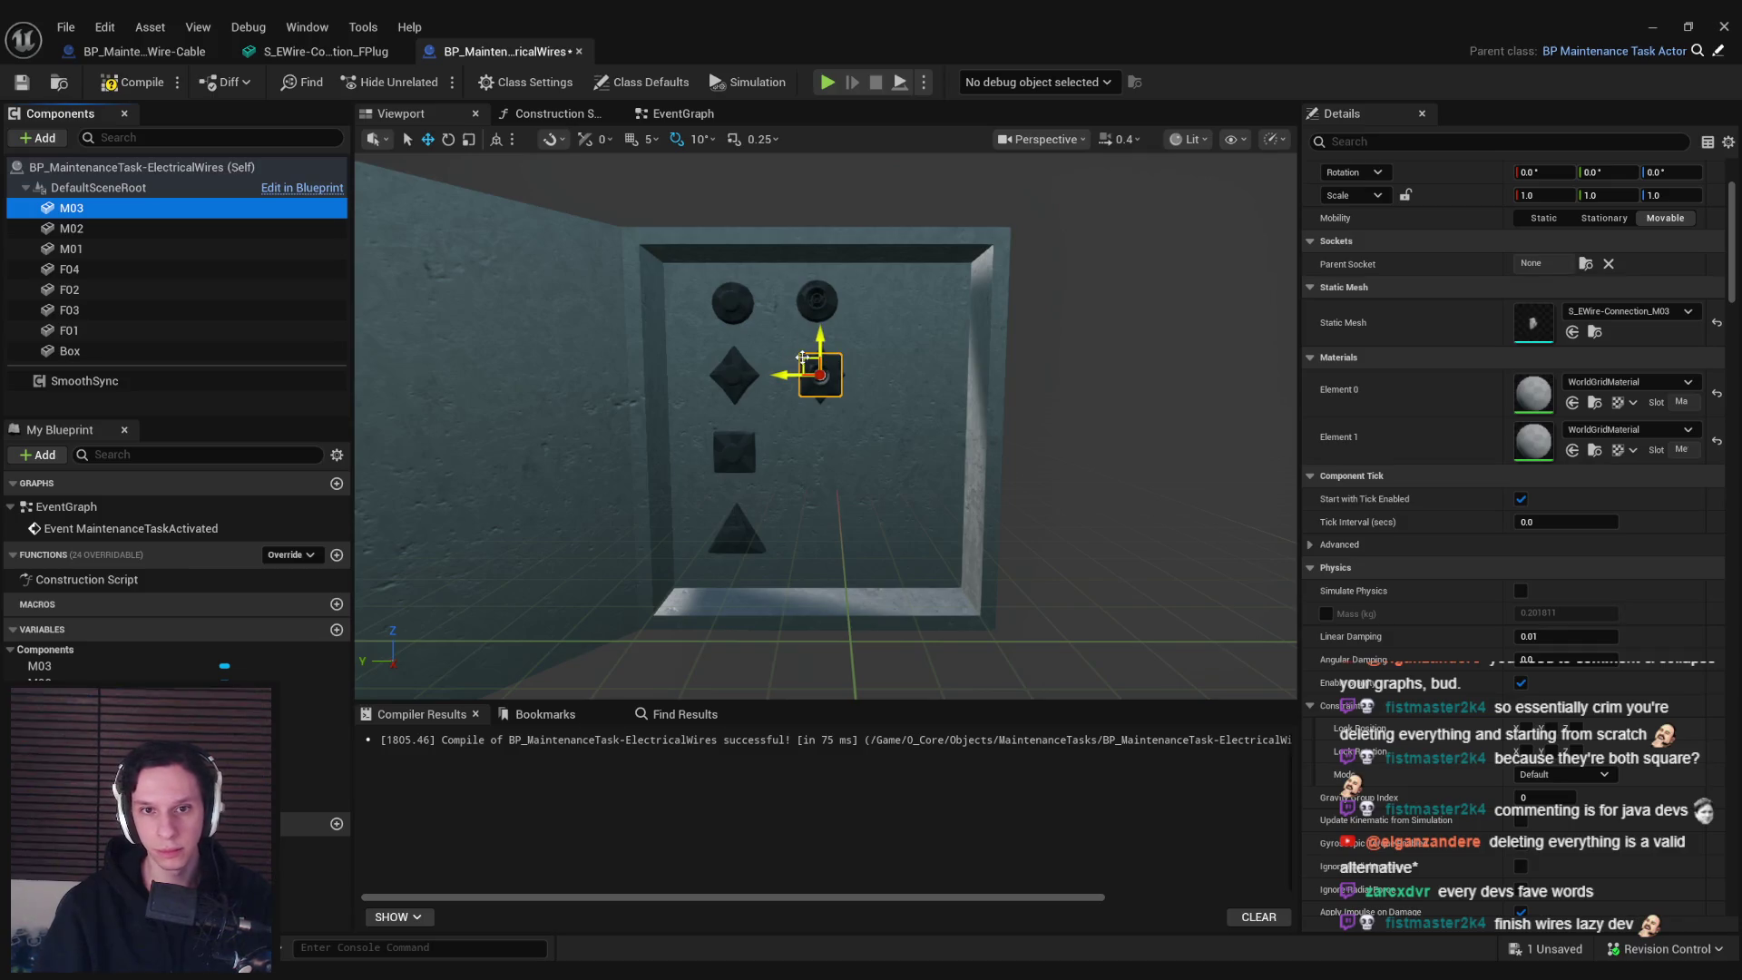
drag(804, 348, 798, 444)
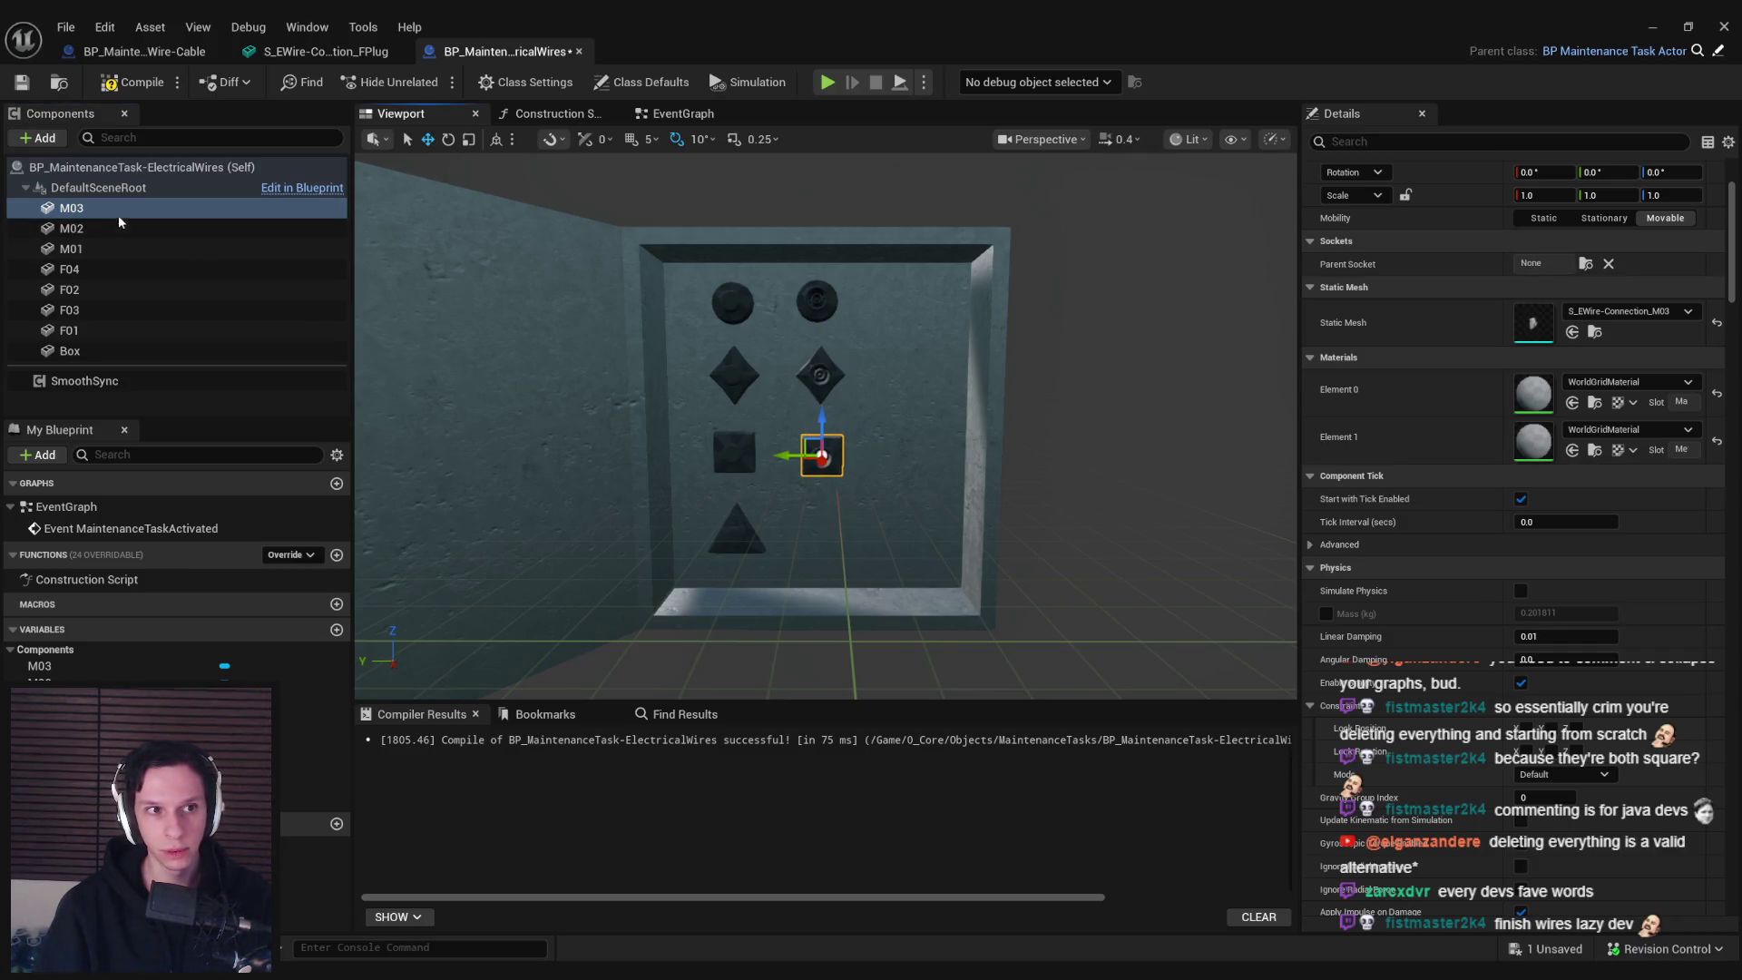
key(ctrl+d)
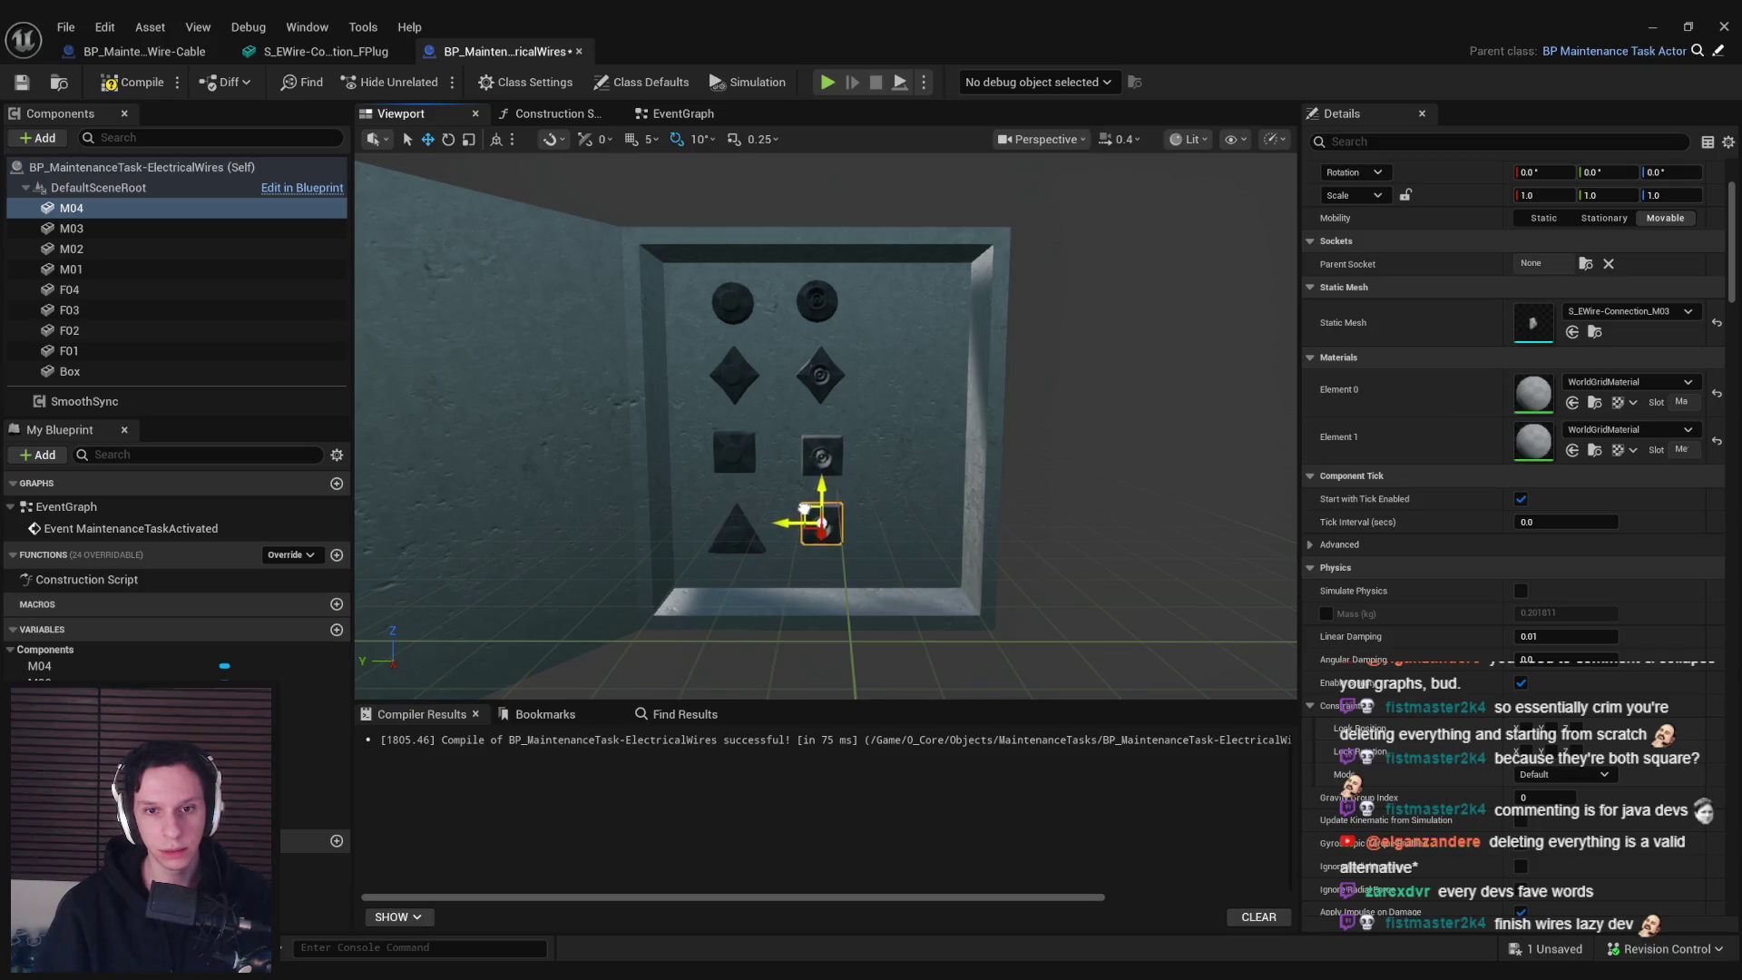
click(1647, 311)
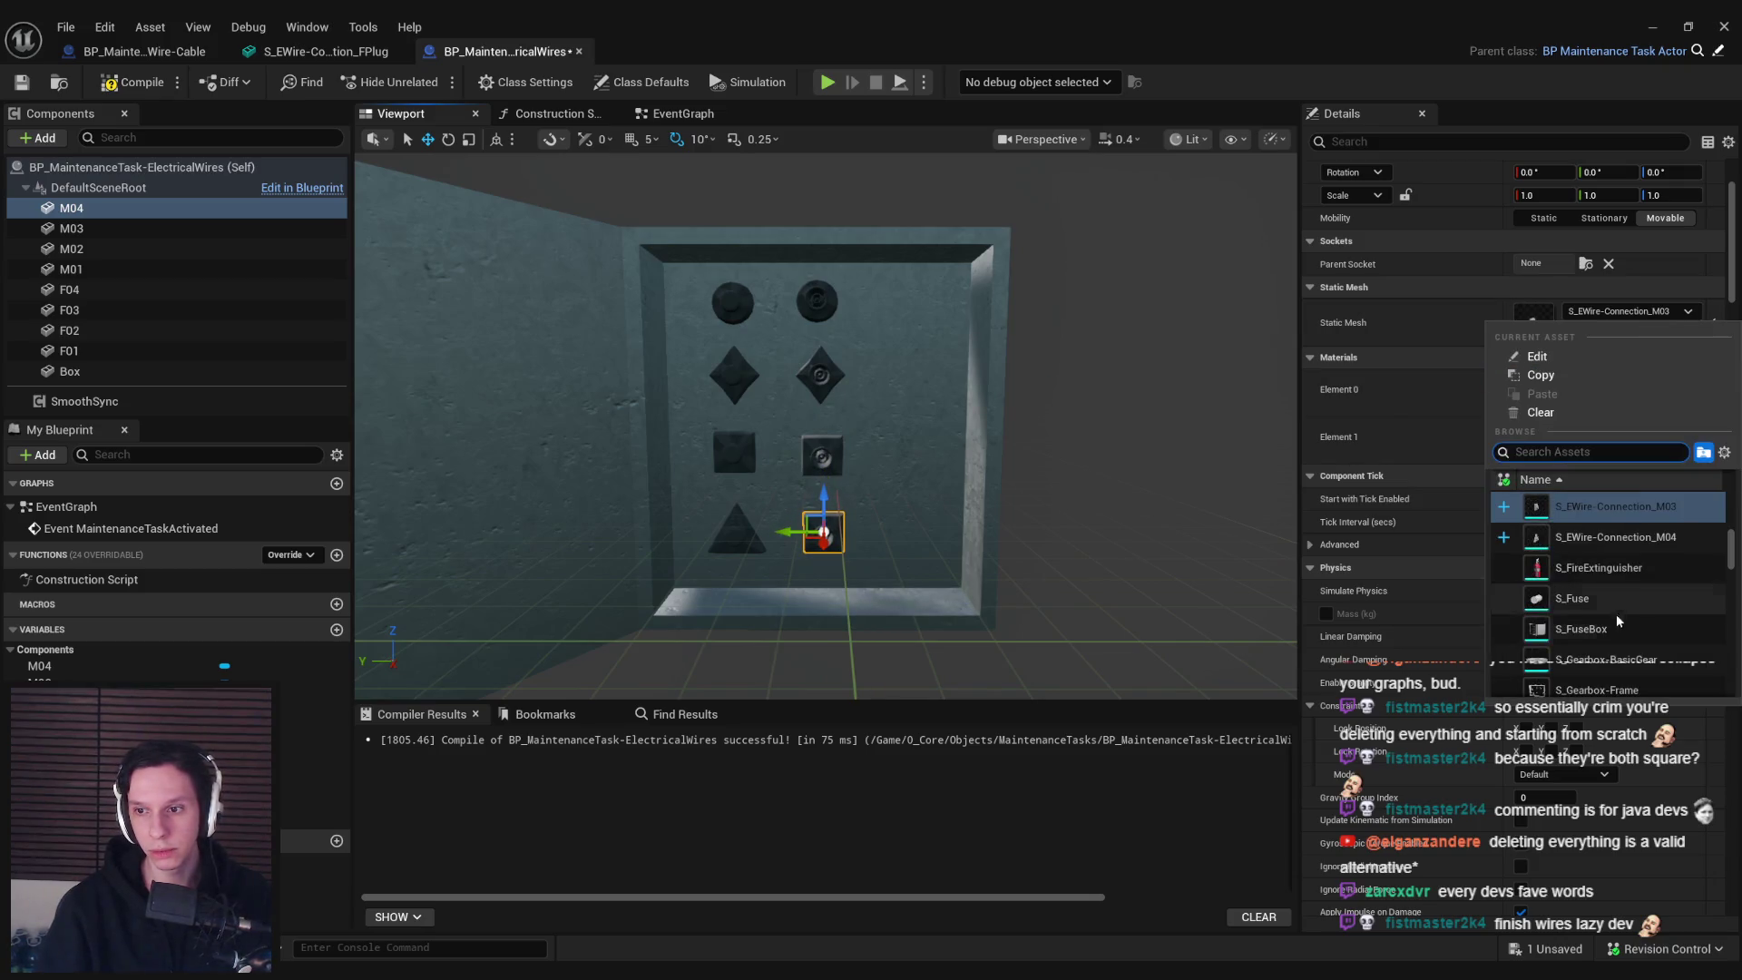
click(1606, 529)
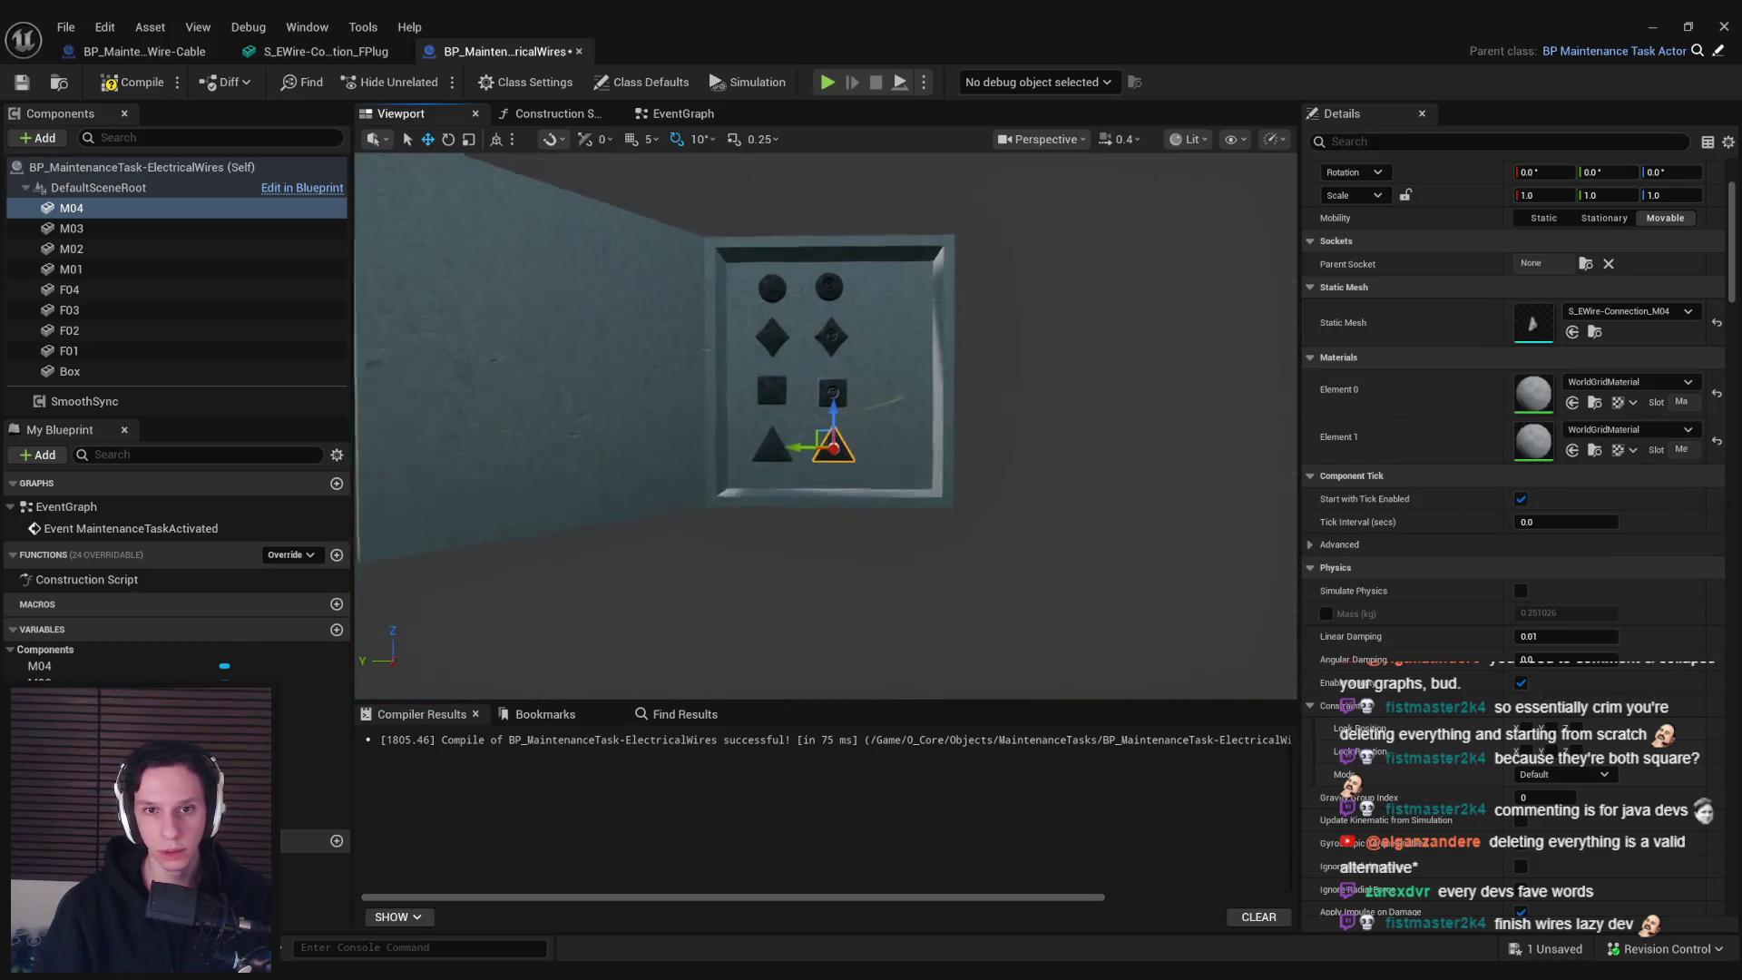
click(35, 83)
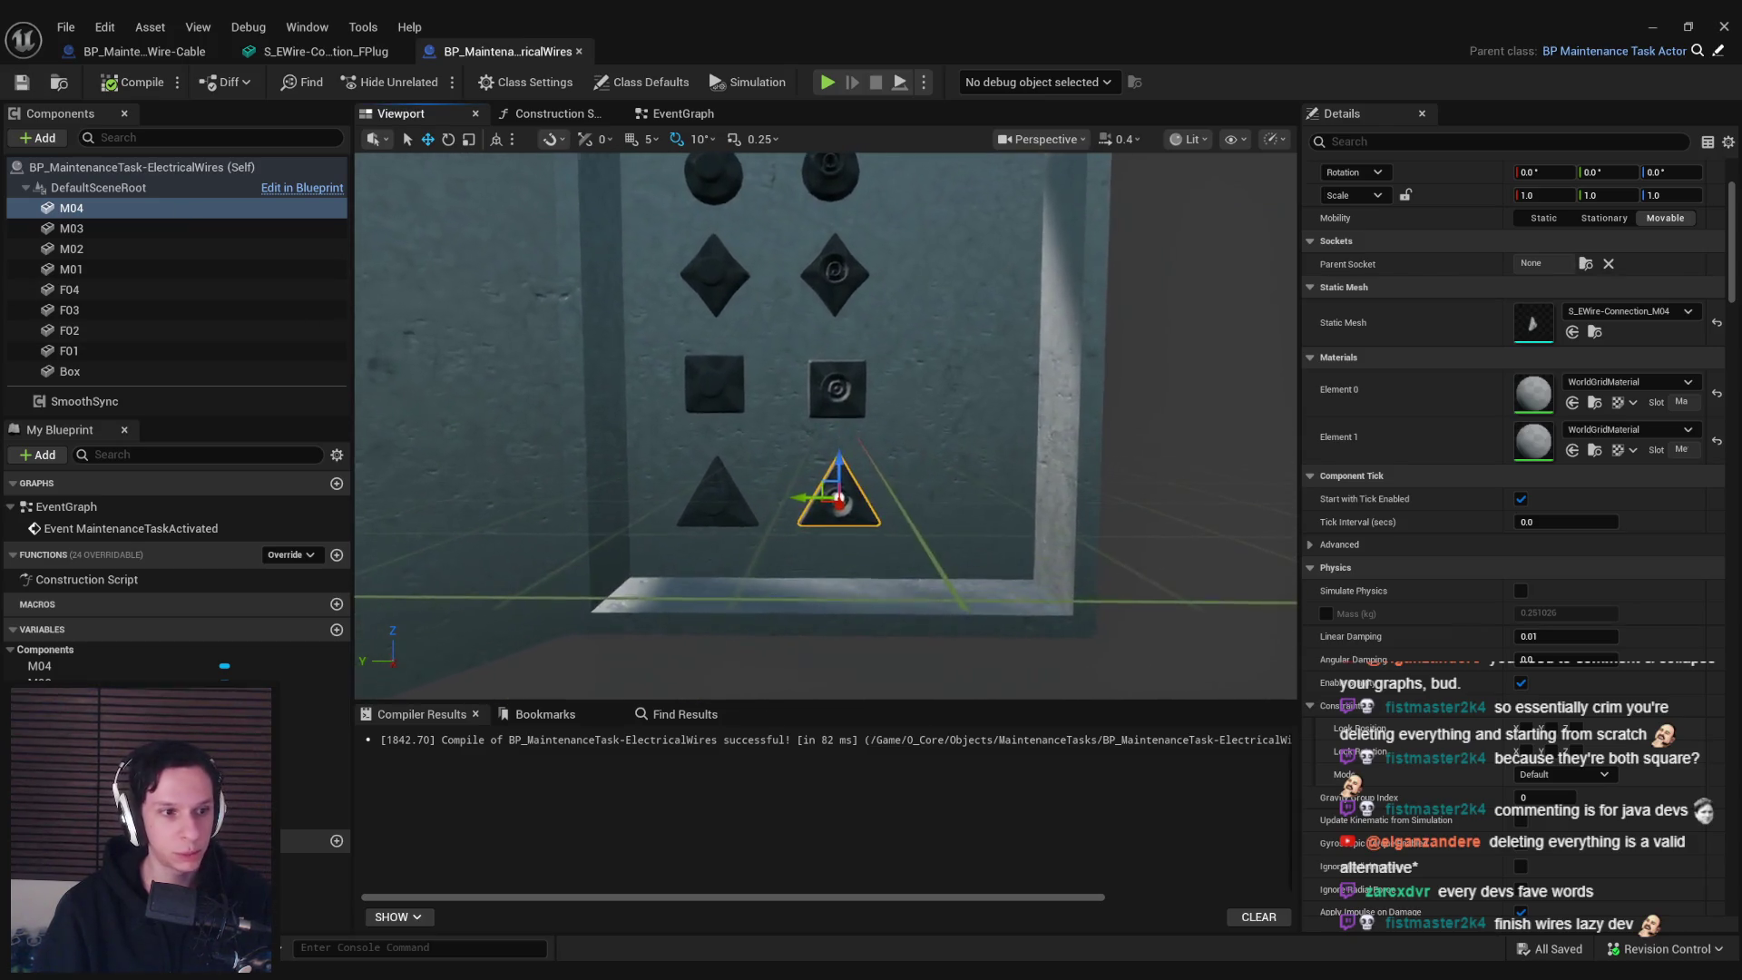
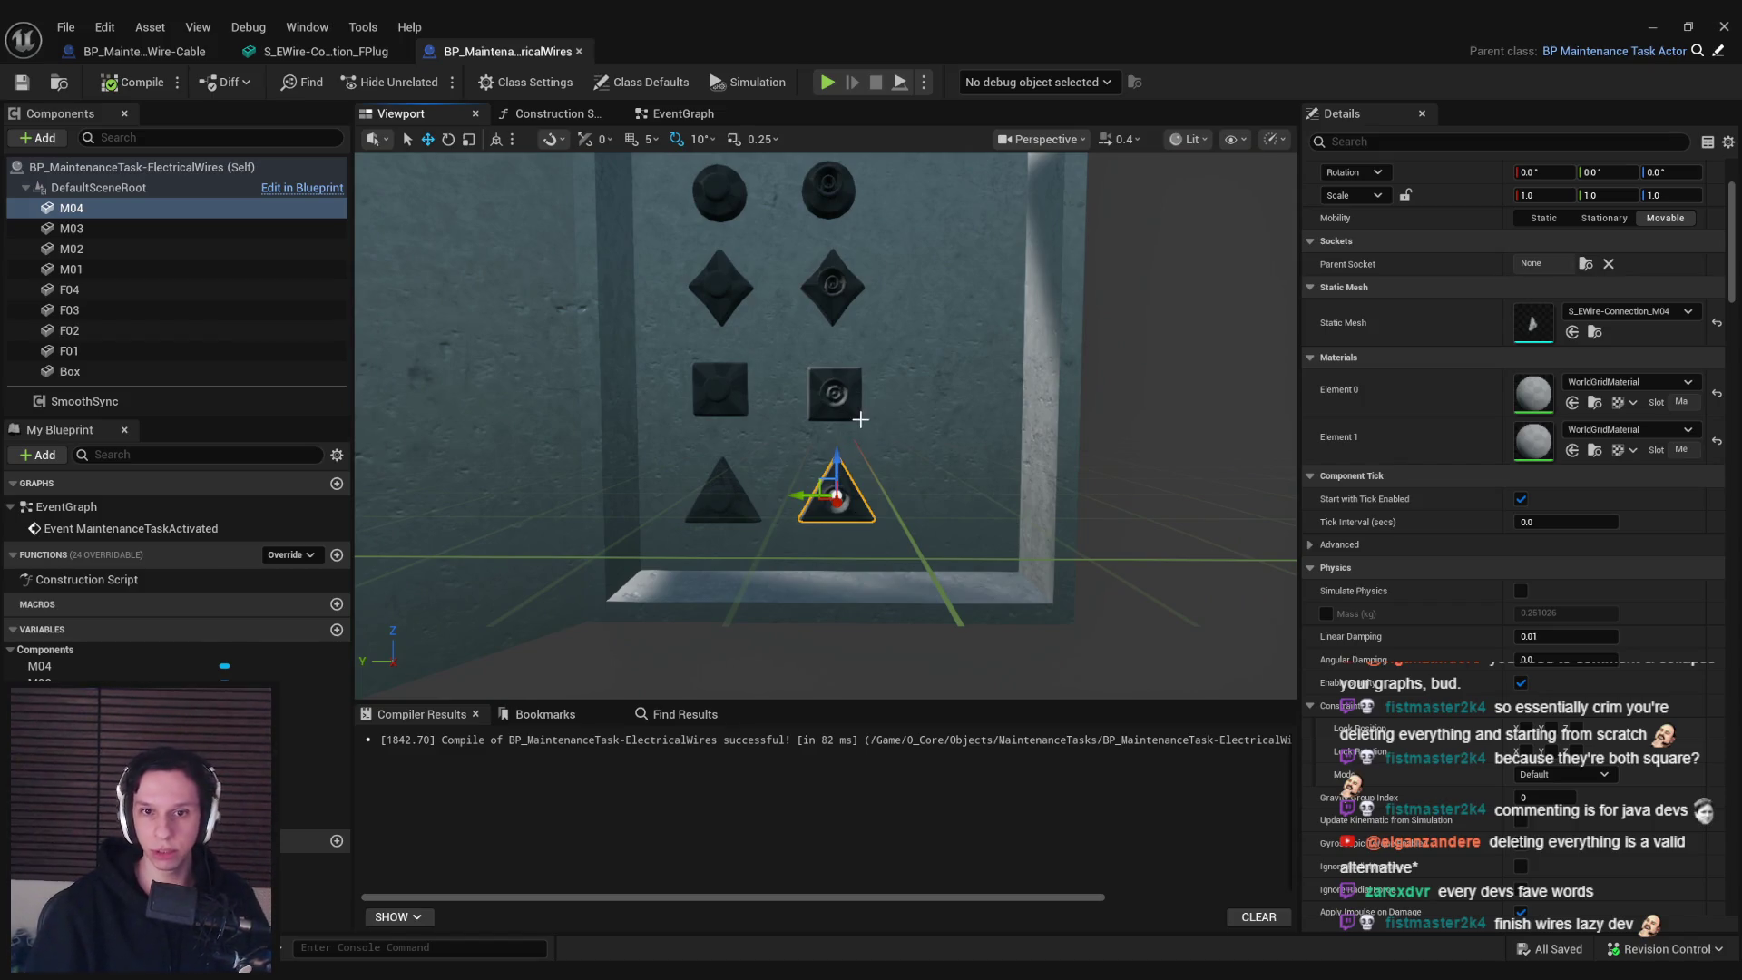
Back in the level editor, open Content > 3_MaterialLibrary, enlarge the browser and select MI_TestMat-Red
click(1654, 29)
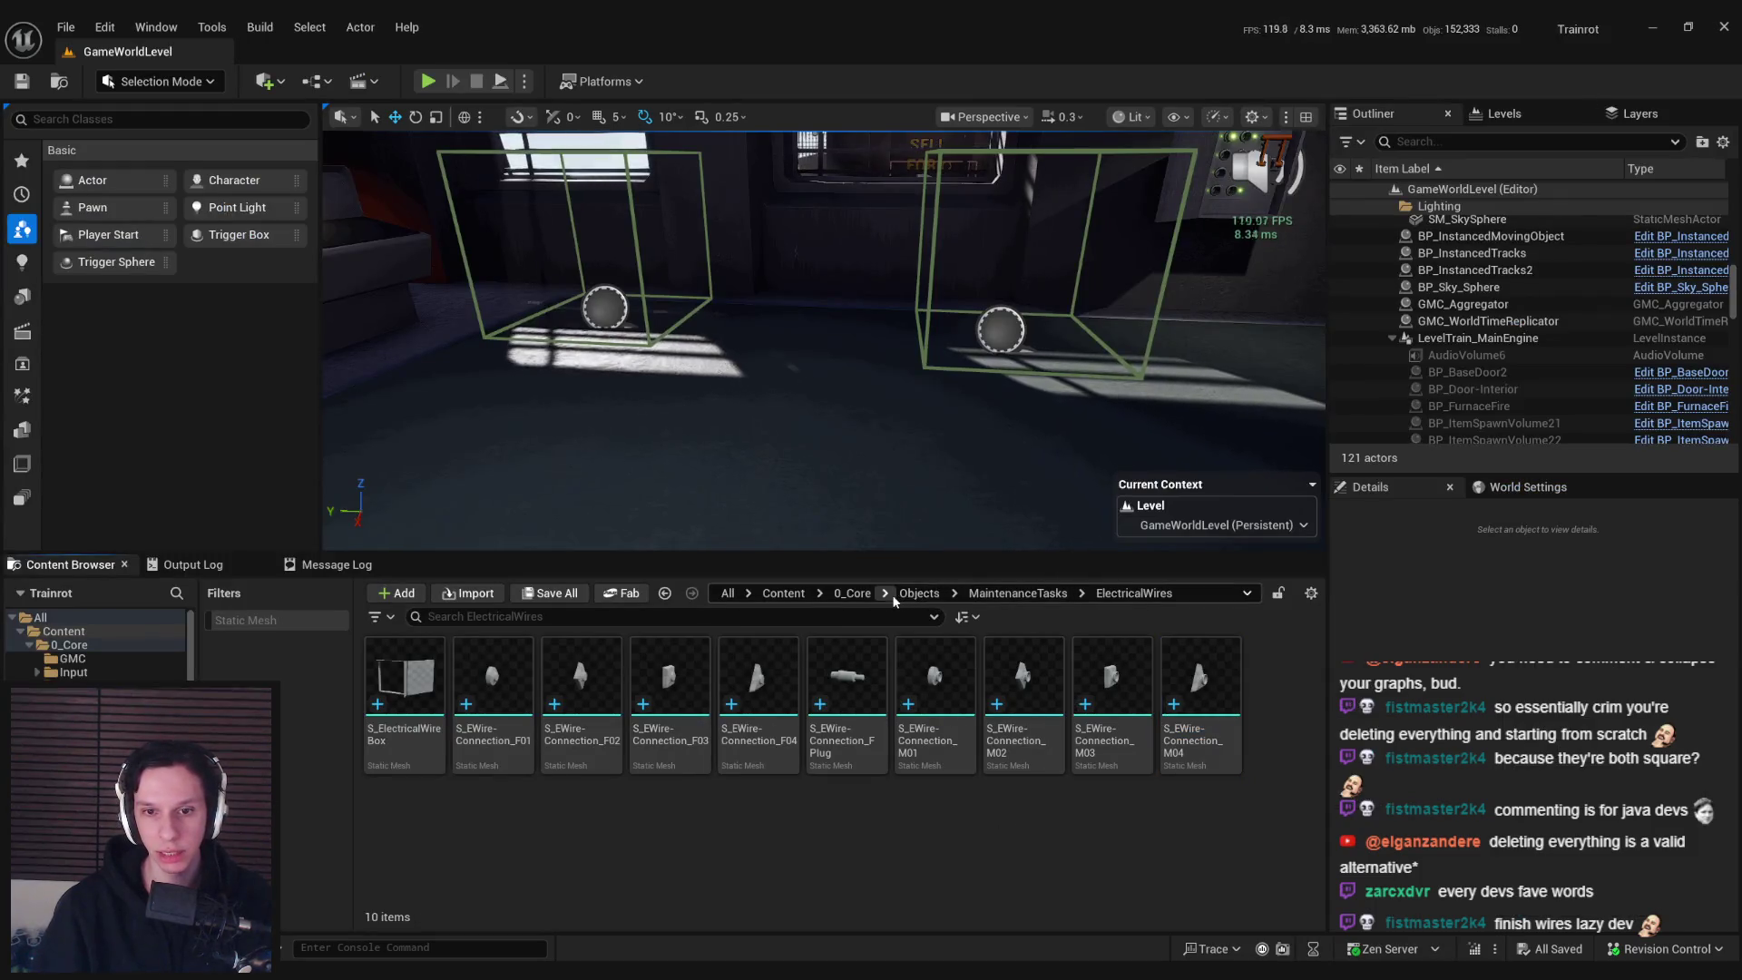
click(853, 593)
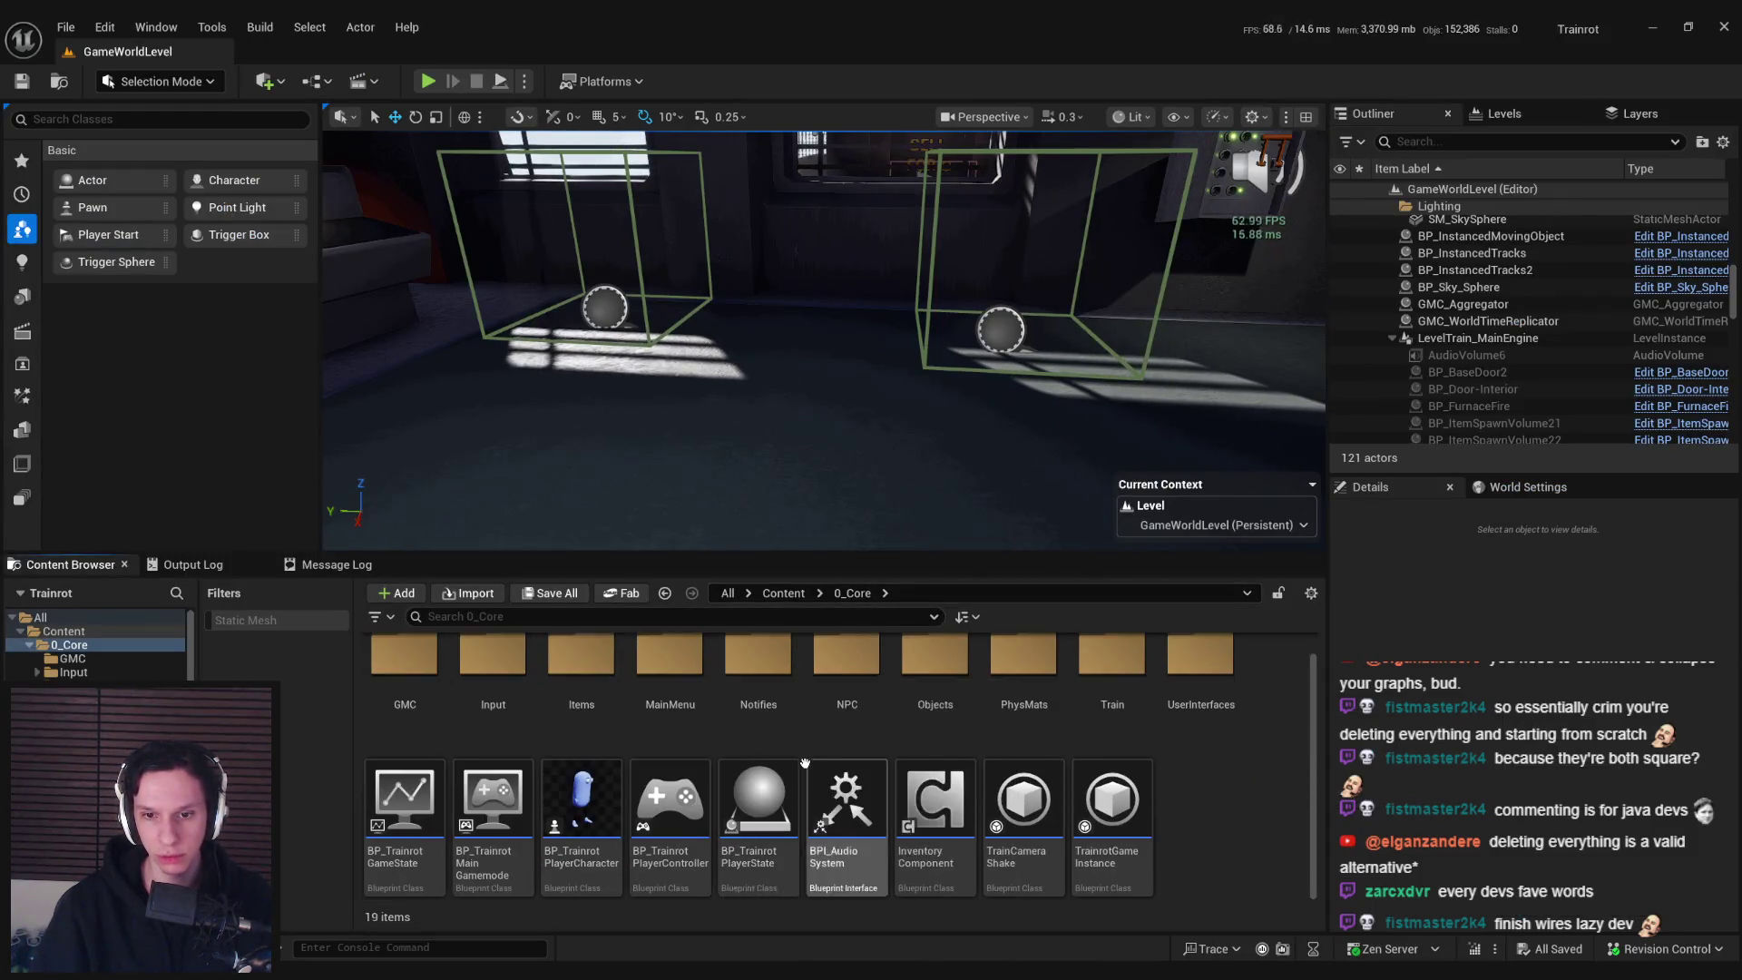
scroll(805, 763, up, 1)
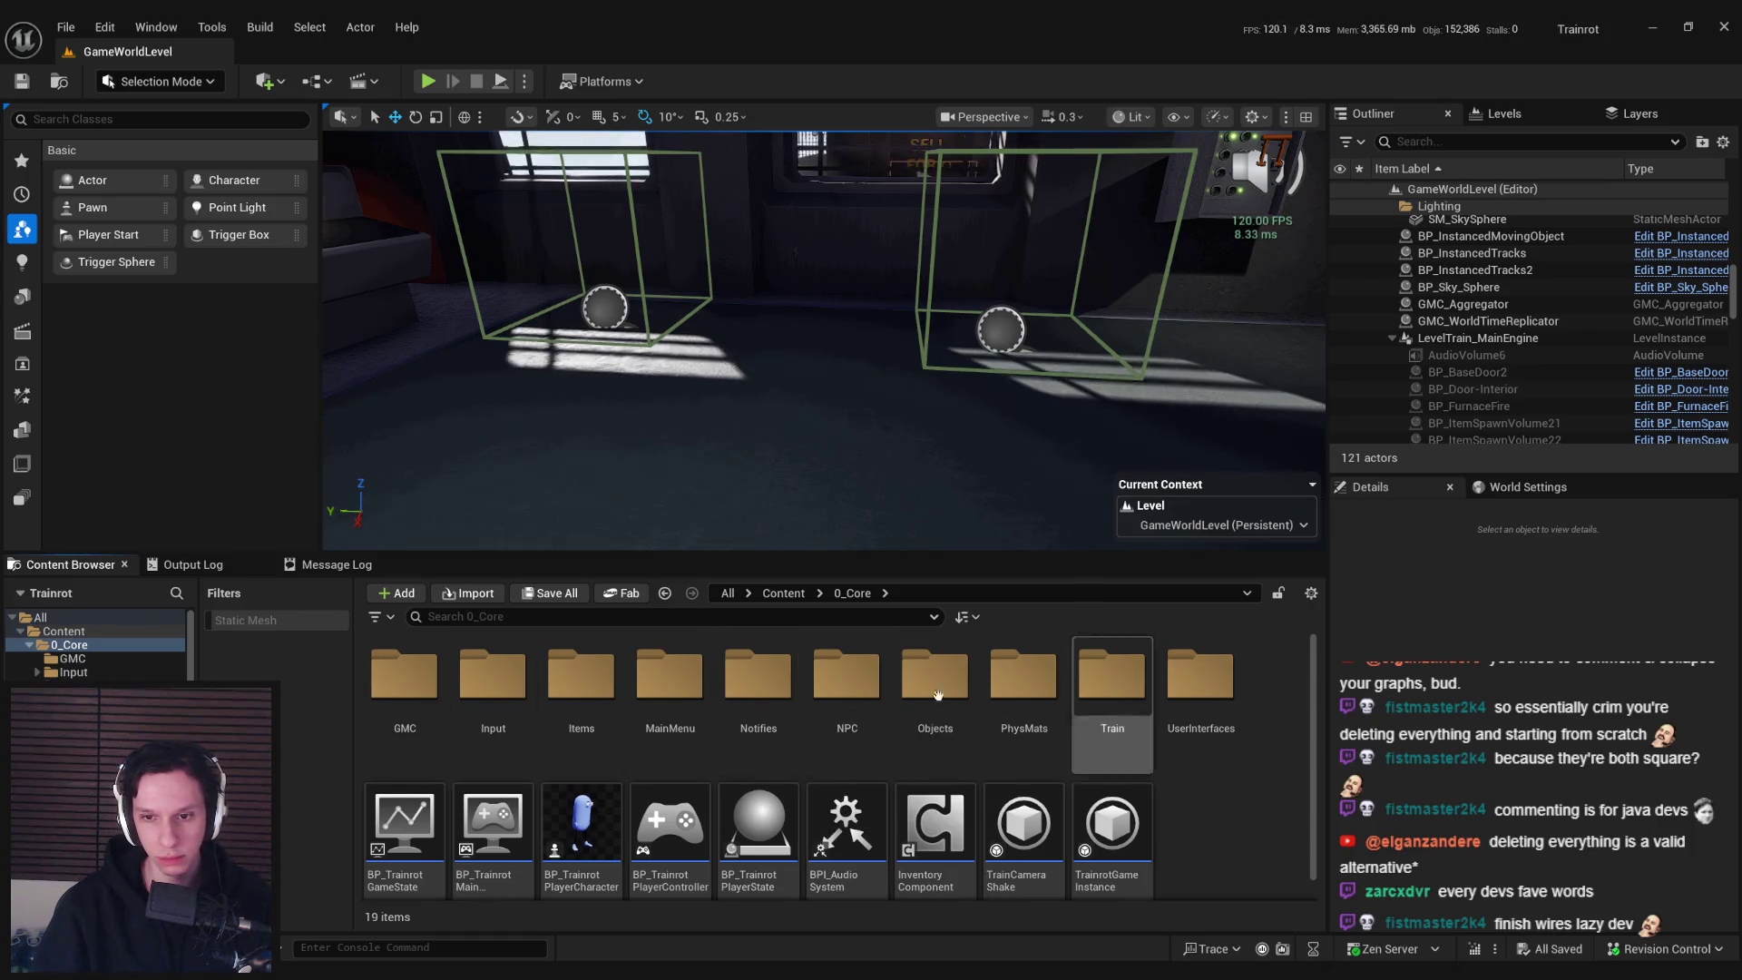
click(783, 593)
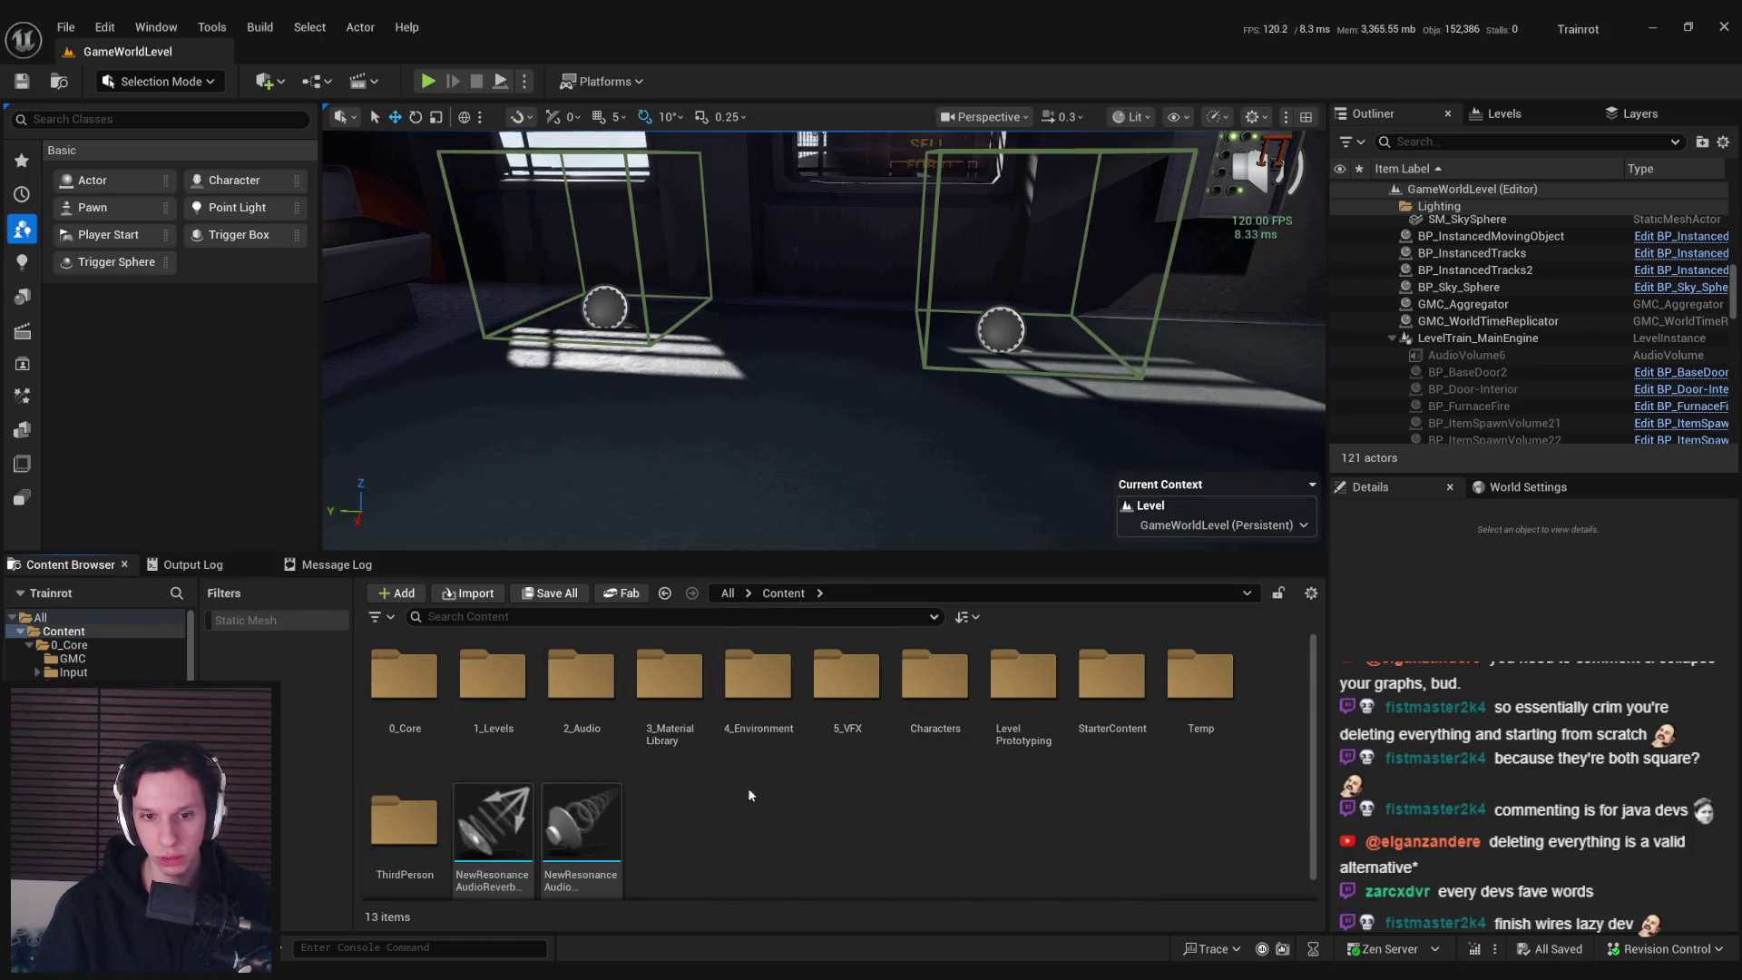
double_click(670, 676)
scroll(817, 771, down, 2)
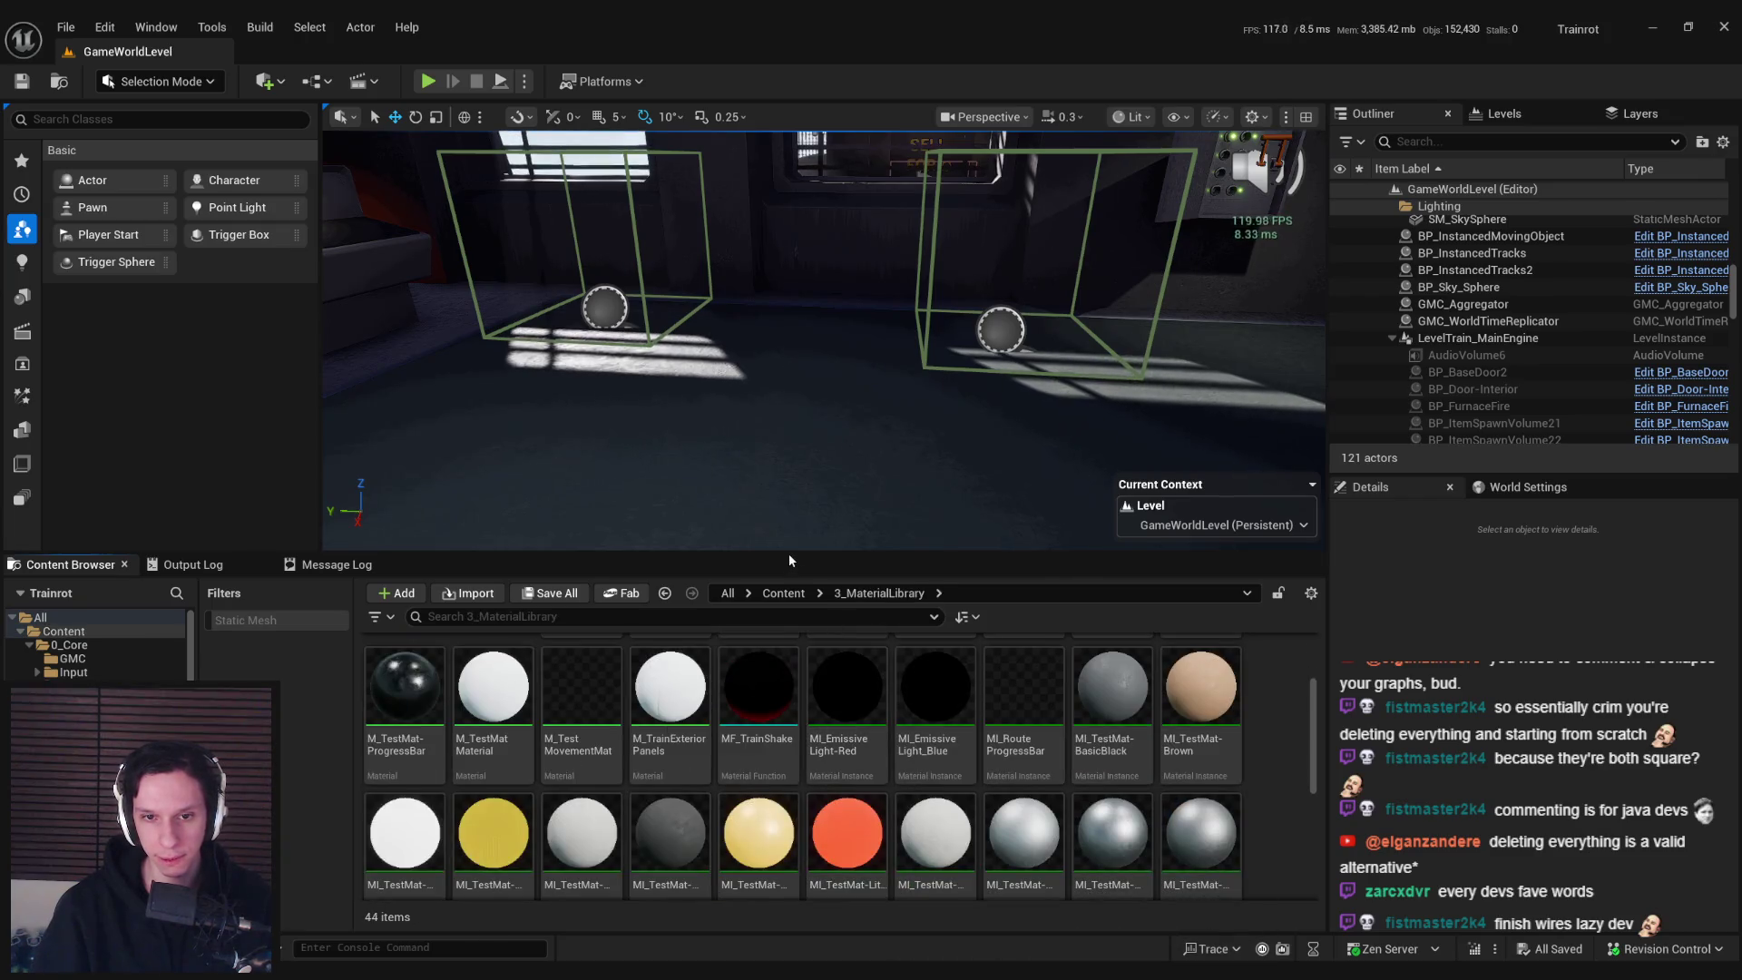
drag(788, 554, 814, 278)
scroll(798, 771, down, 2)
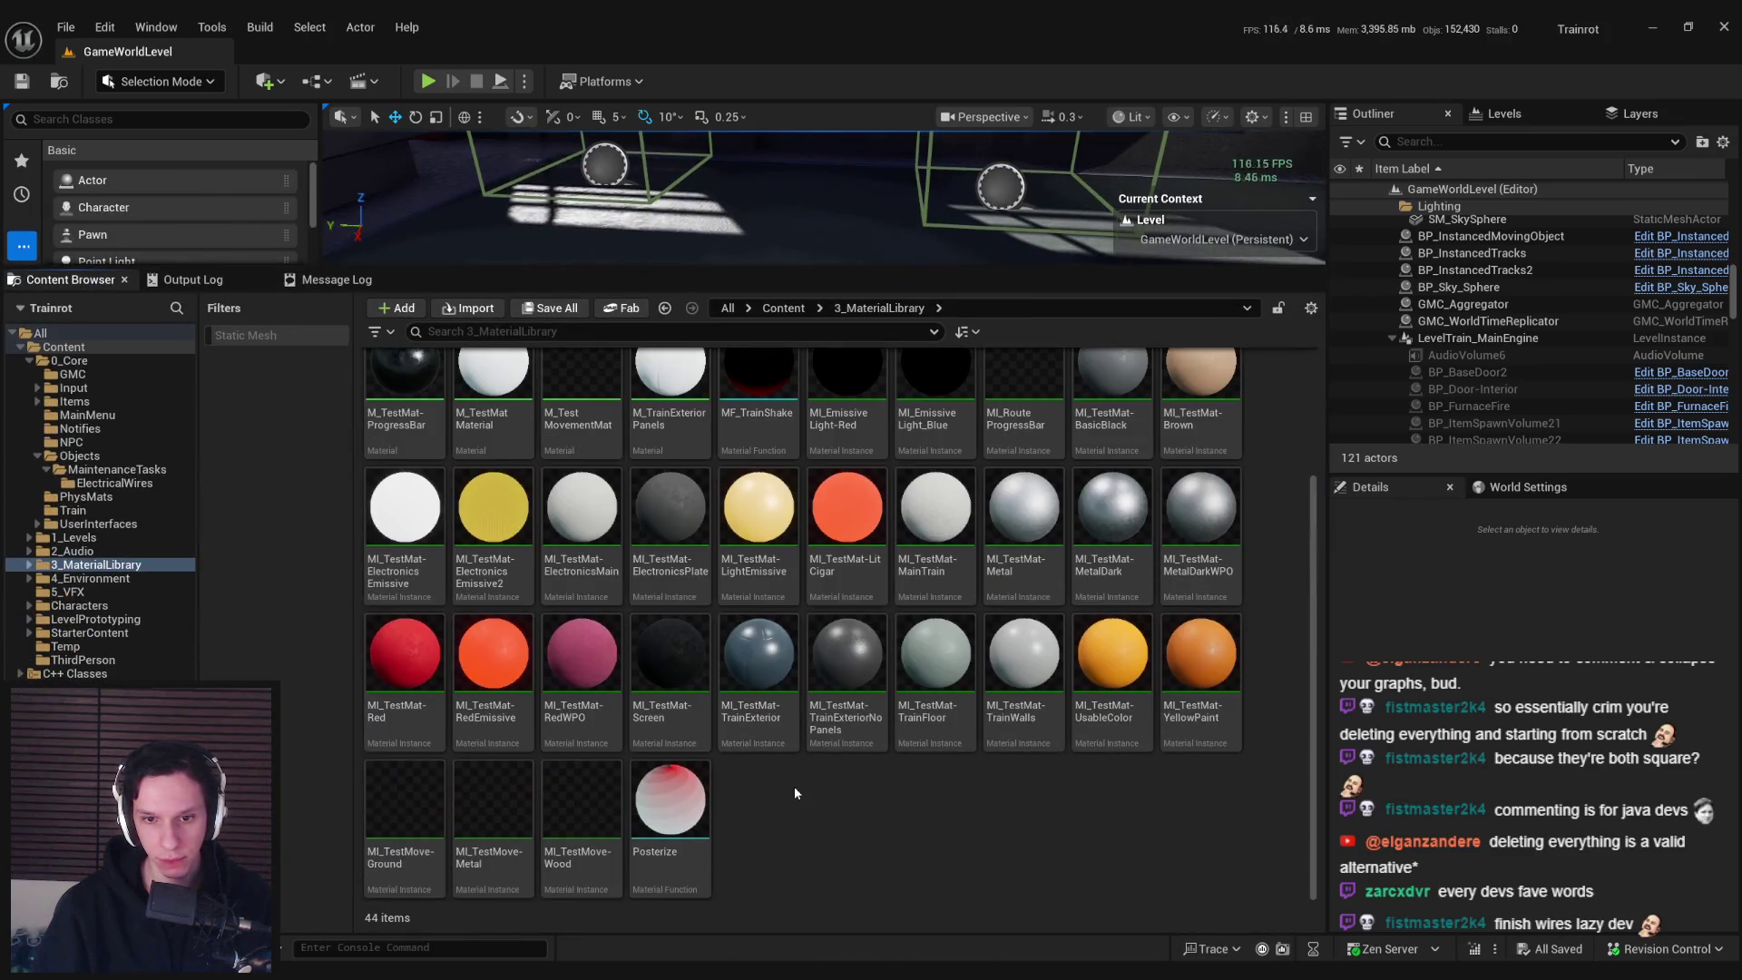
scroll(795, 792, up, 2)
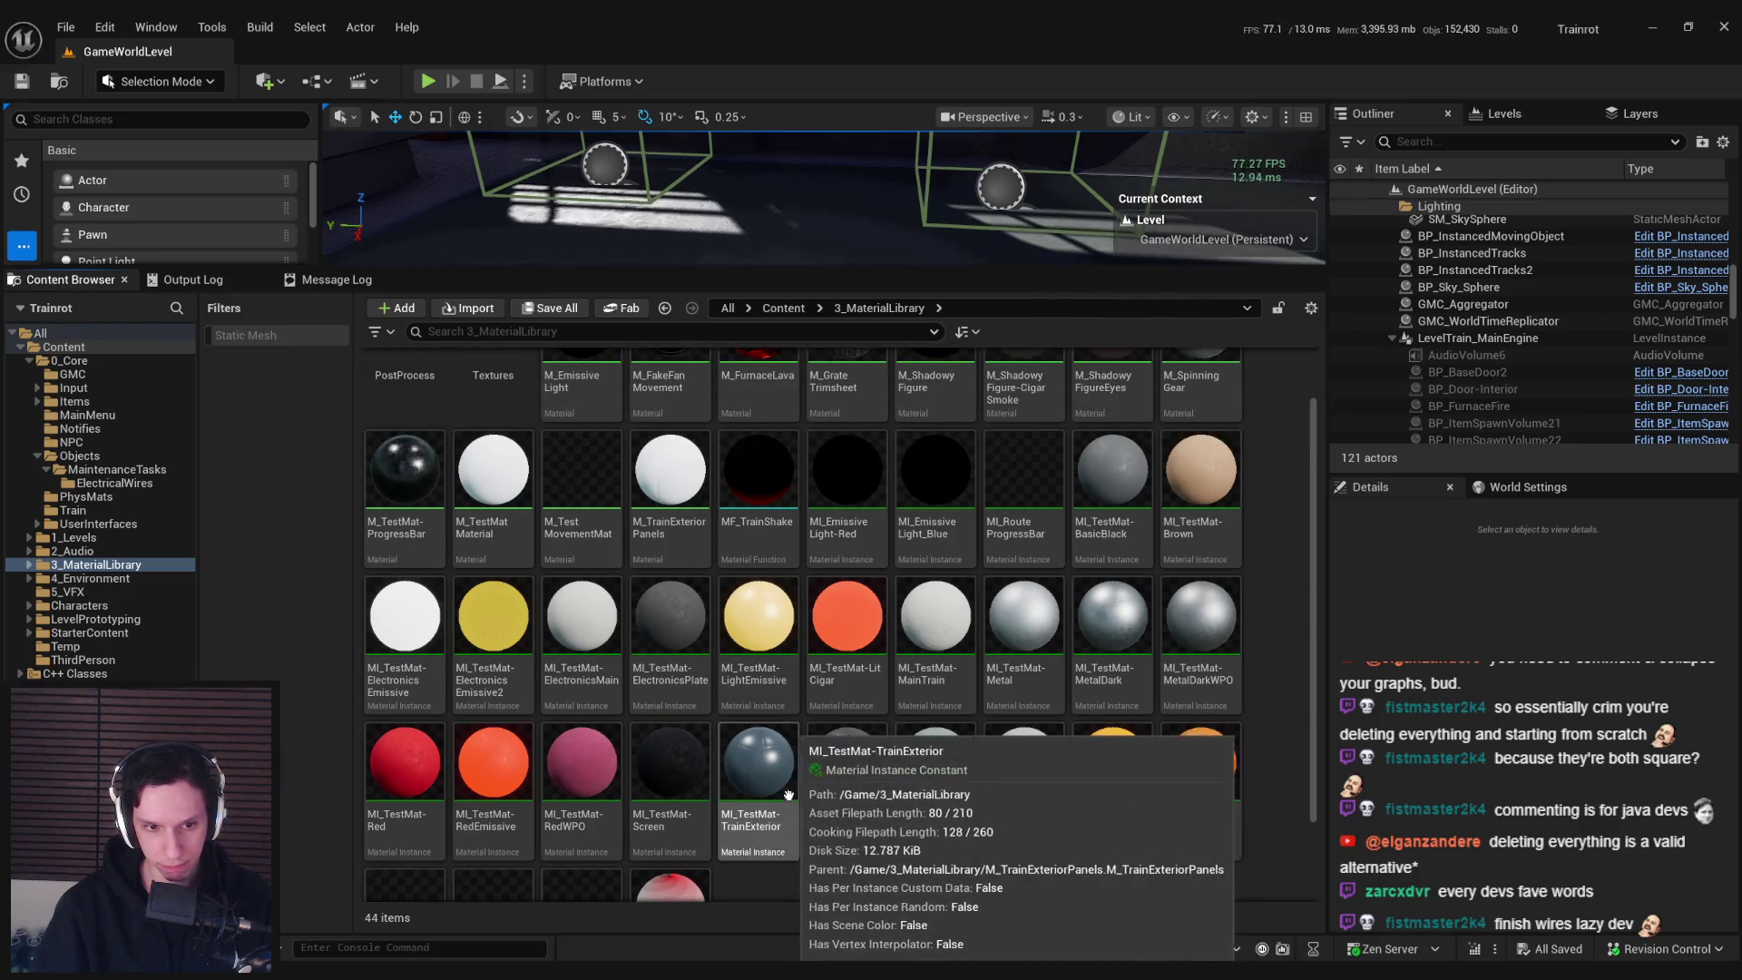
click(420, 812)
Duplicate MI_TestMat-Red and name the copy MI_WireConnection_01
right_click(420, 812)
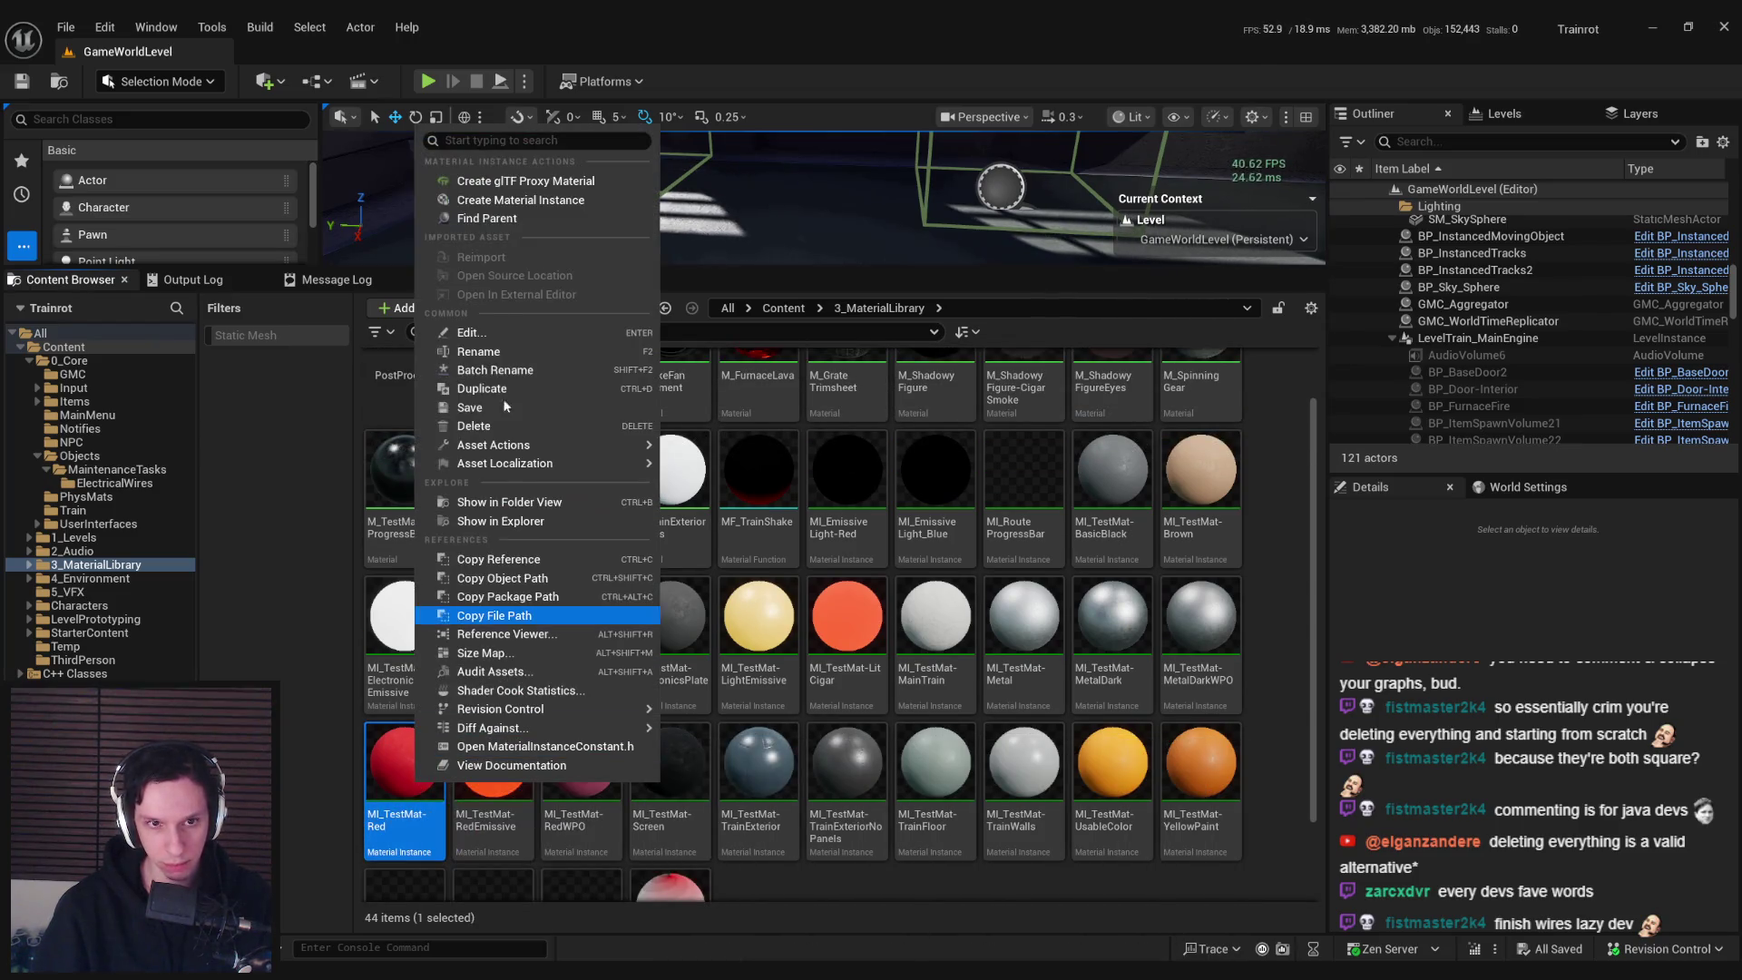
click(483, 390)
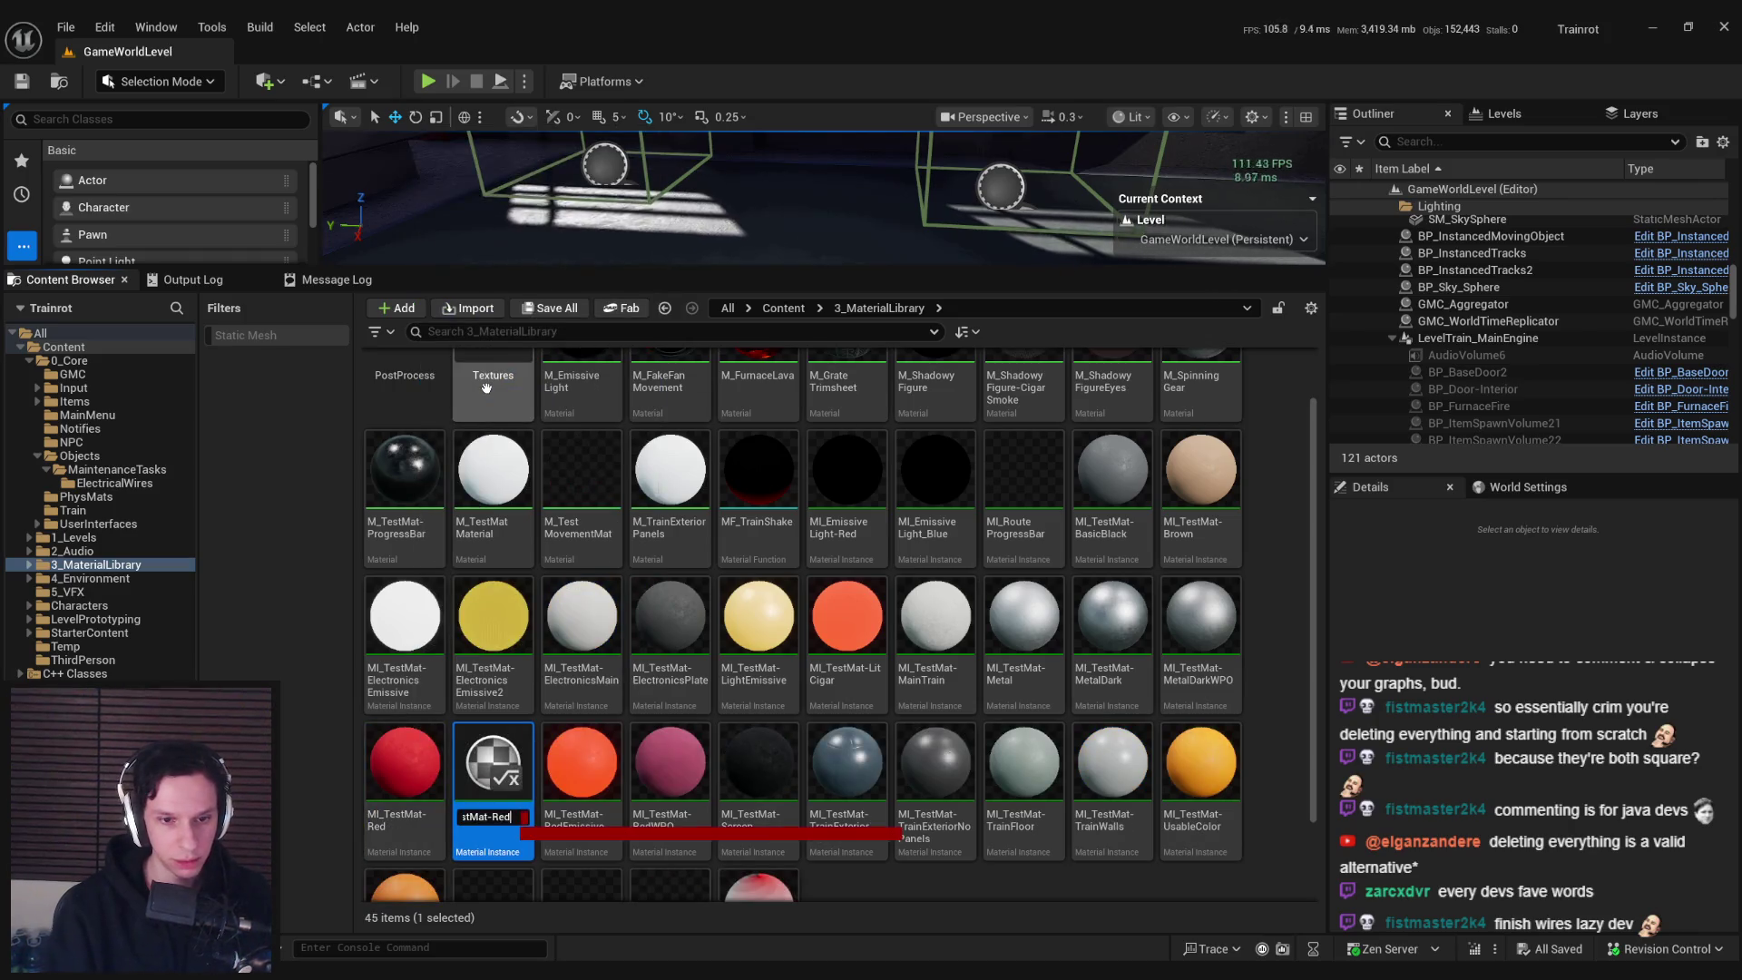
key(BackSpace)
key(BackSpace)
key(BackSpace)
text(MI_Cable)
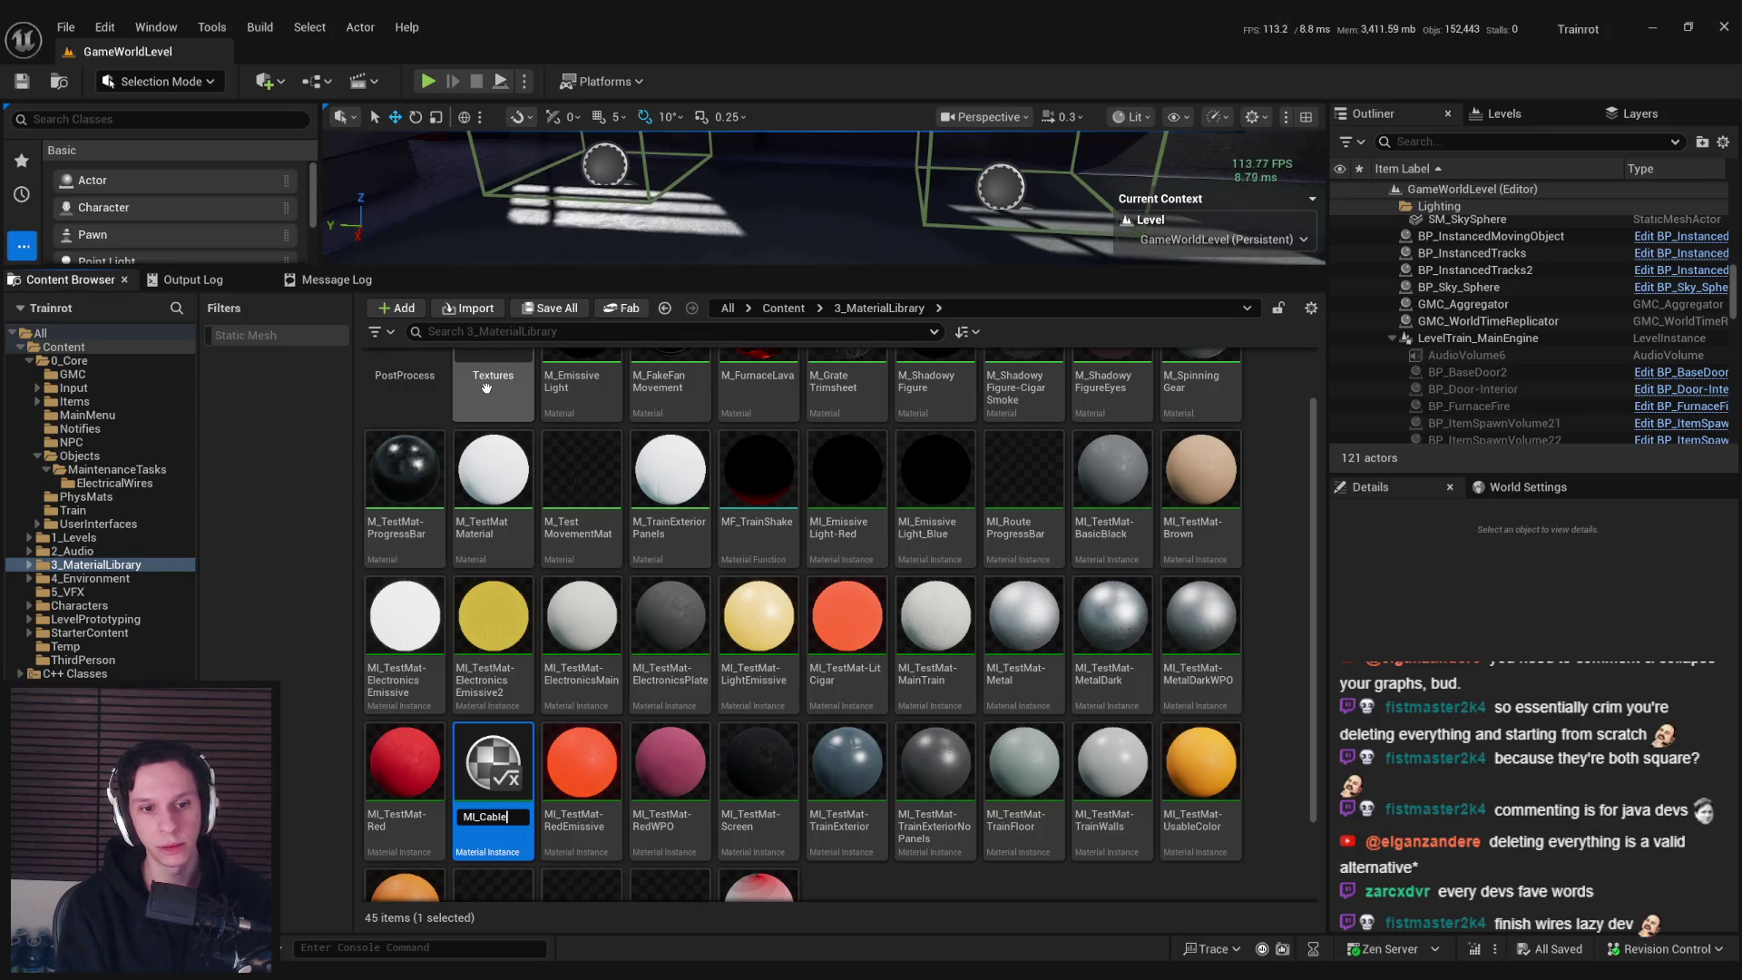
text(Con)
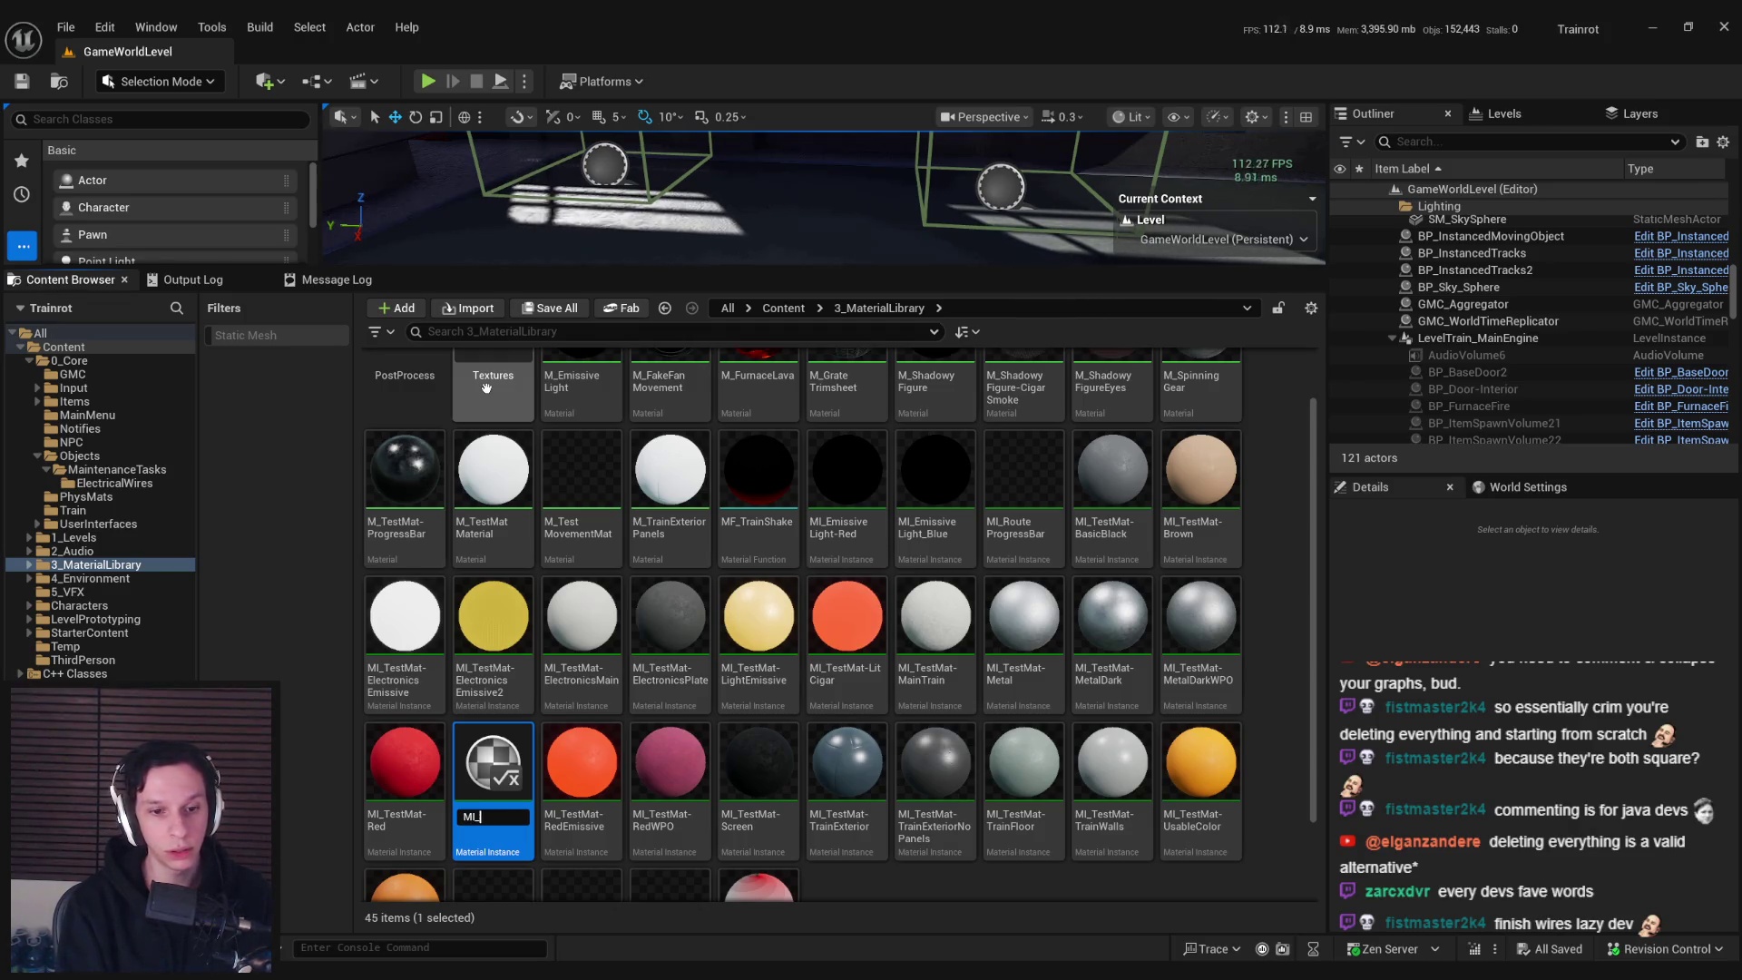
text(01)
key(Return)
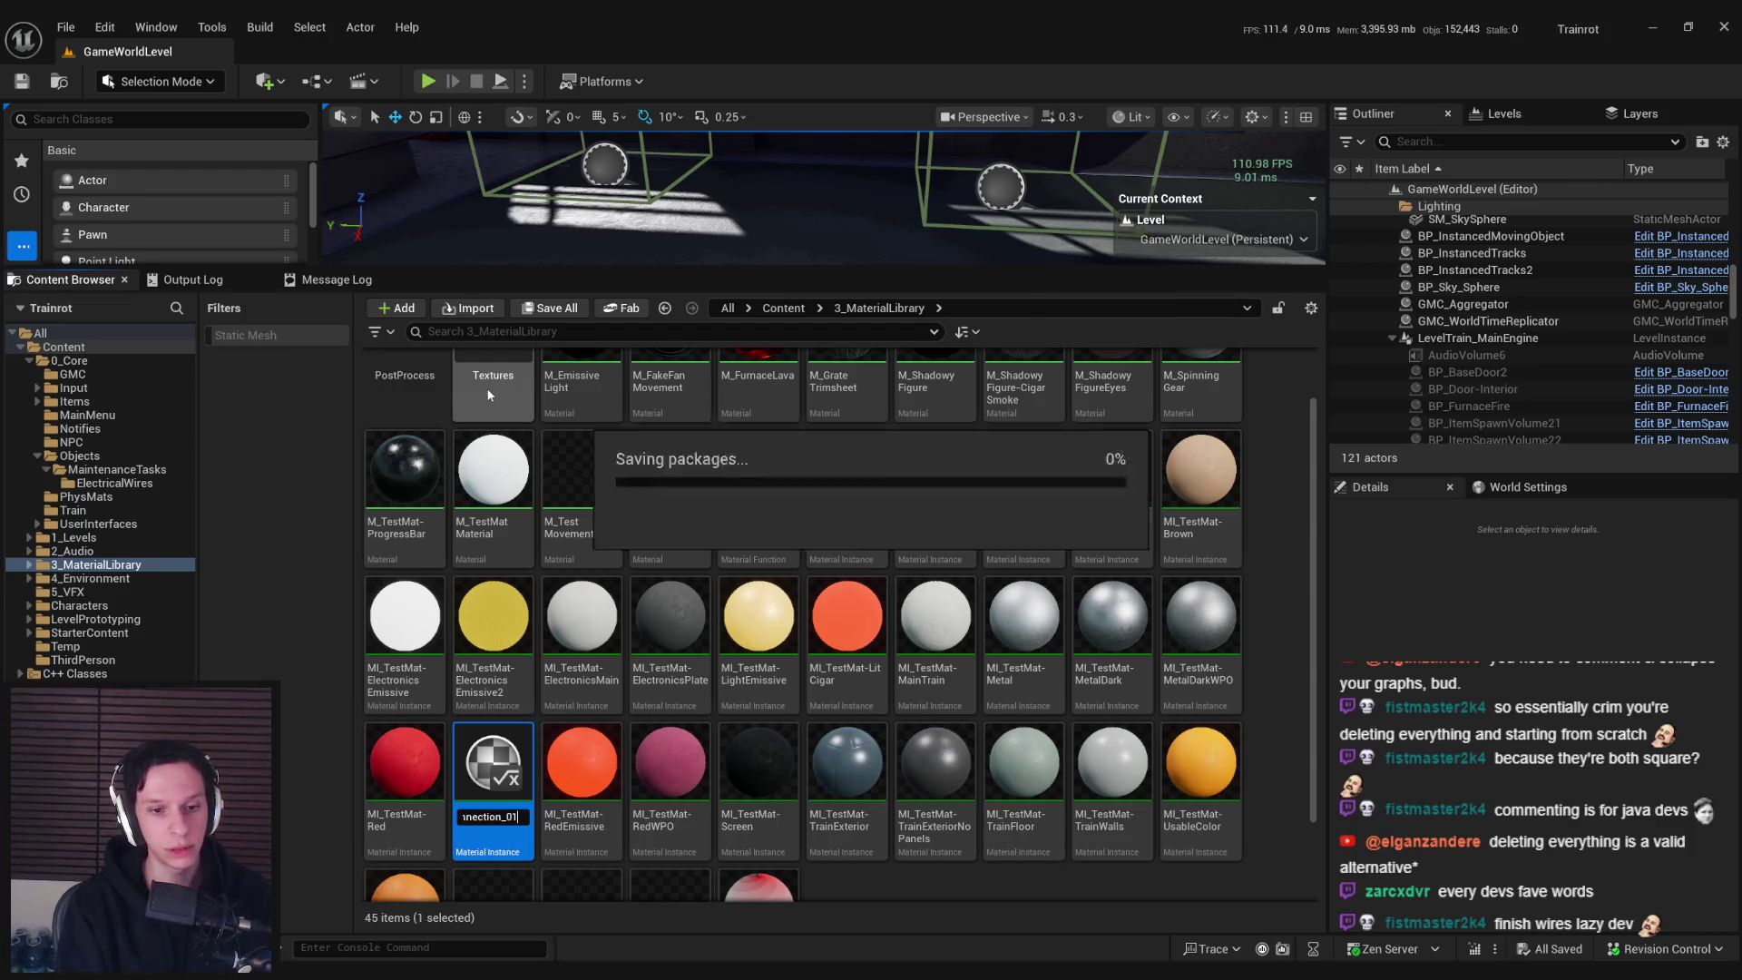
In MI_WireConnection_01, lower the roughness and set Metallic to 0
double_click(686, 797)
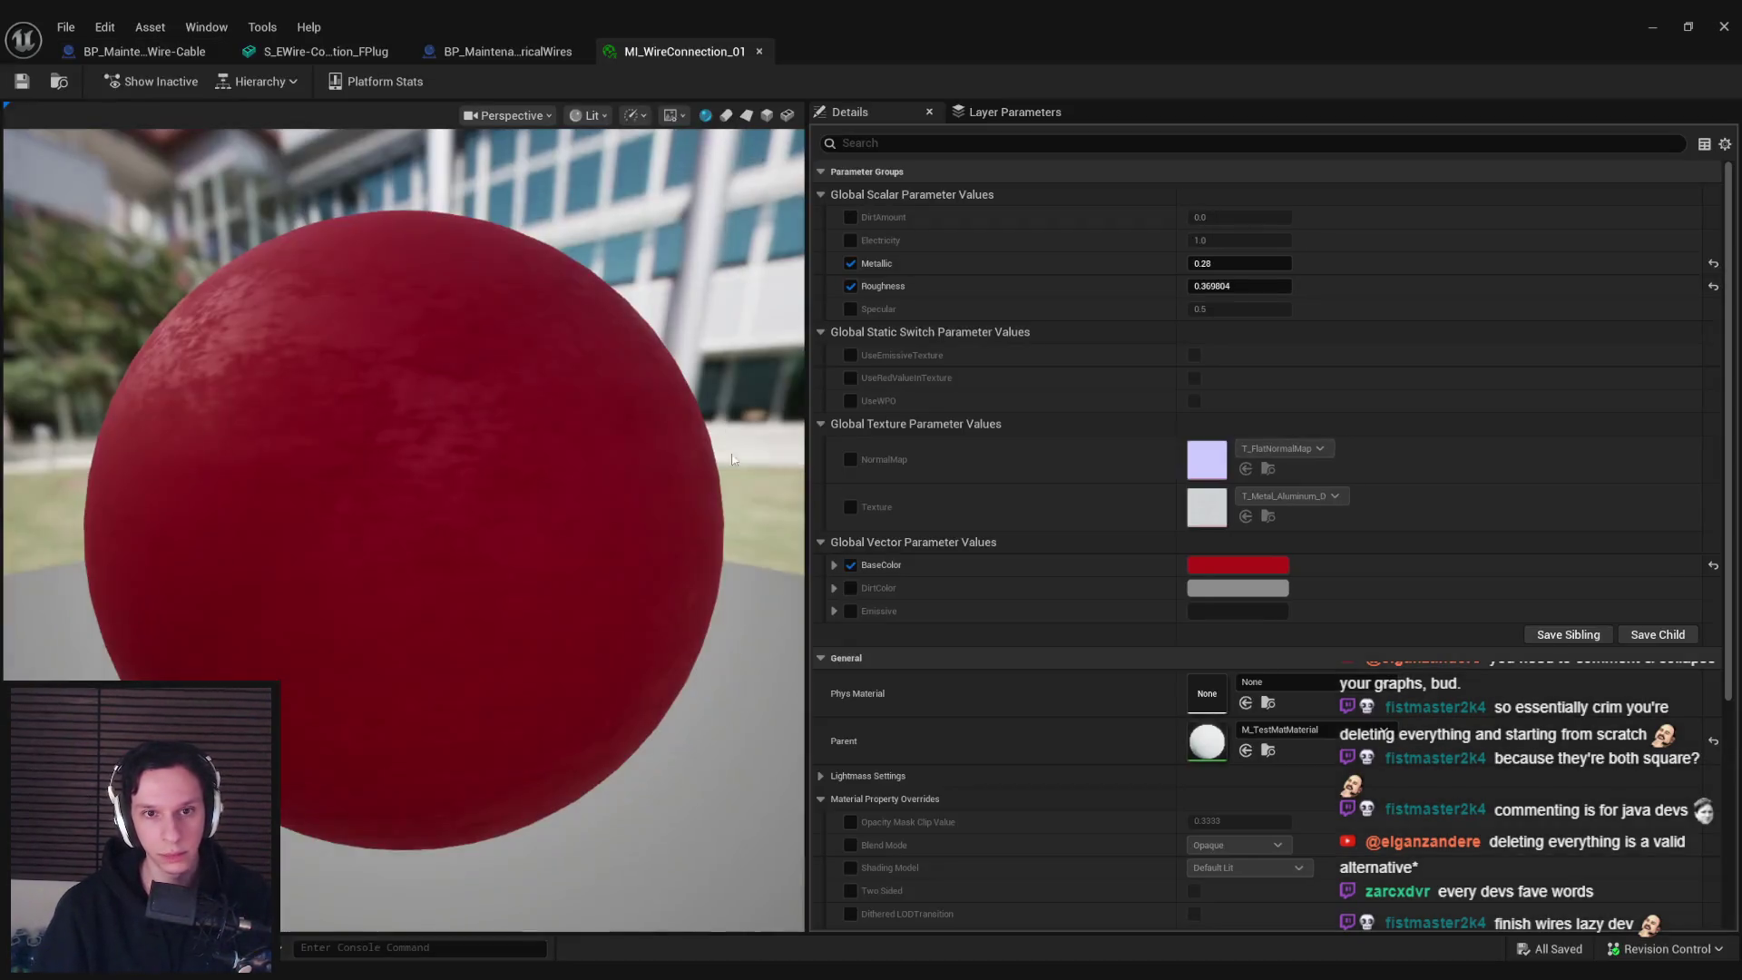
mouse_move(1217, 284)
mouse_down()
mouse_move(1134, 285)
mouse_move(1215, 285)
mouse_up()
key(Return)
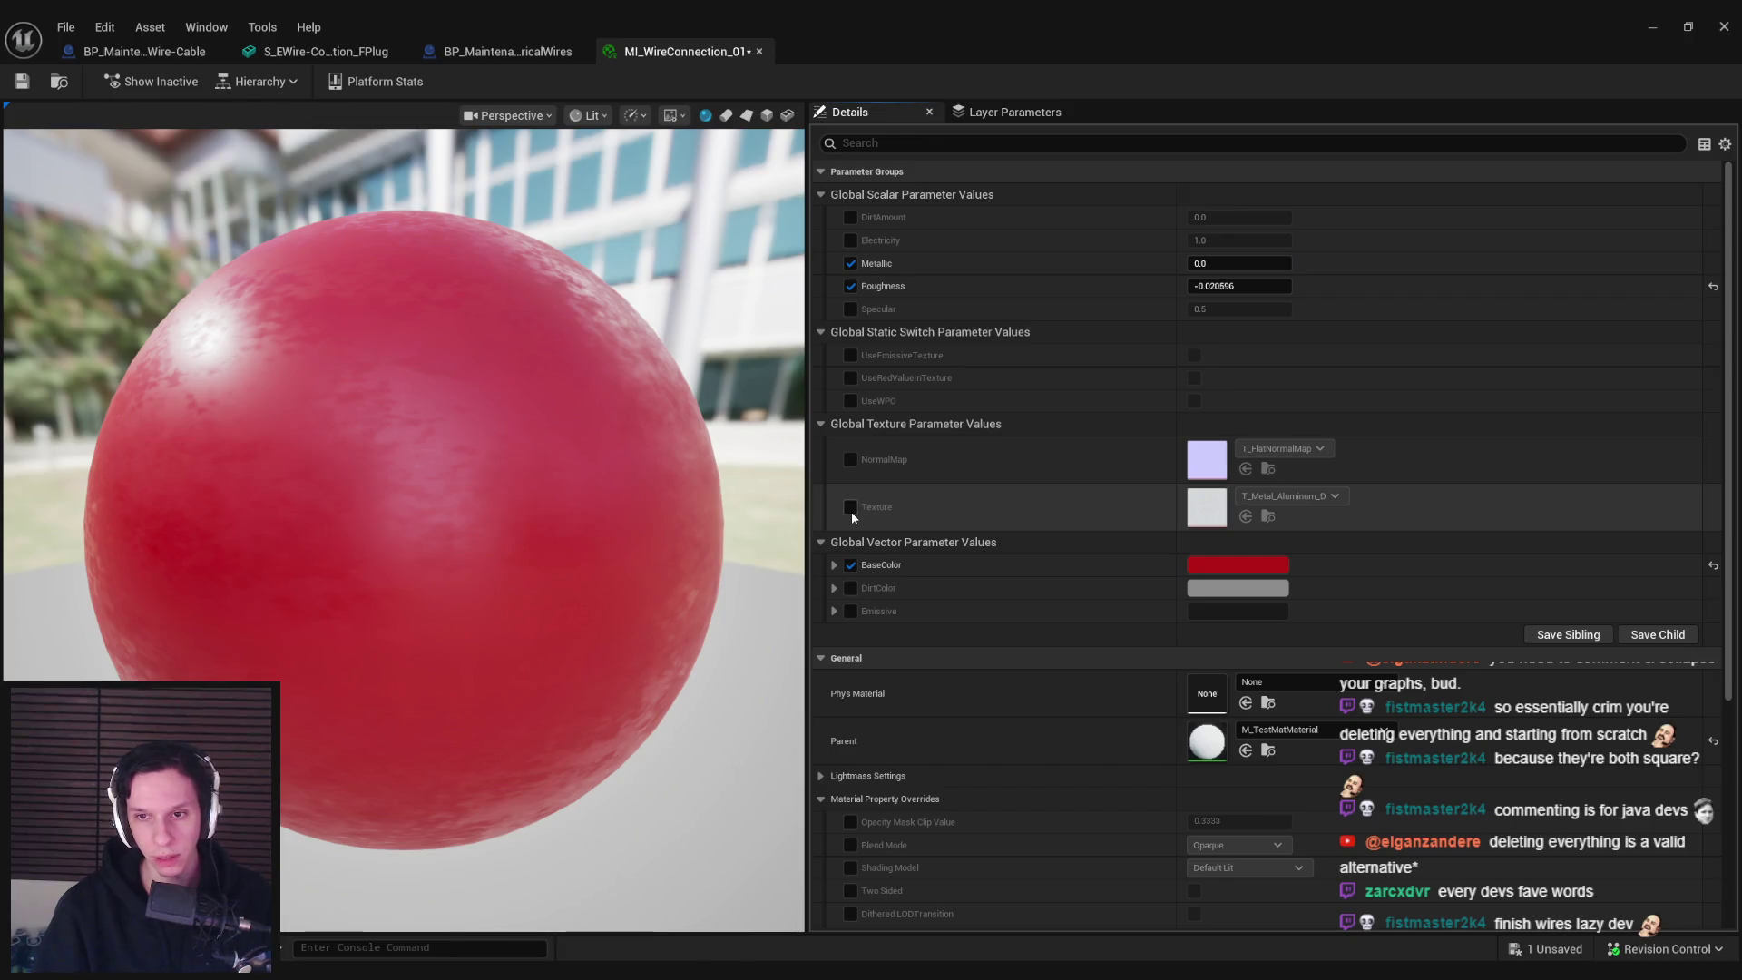
mouse_move(636, 508)
mouse_down()
mouse_move(544, 513)
mouse_move(454, 554)
mouse_up()
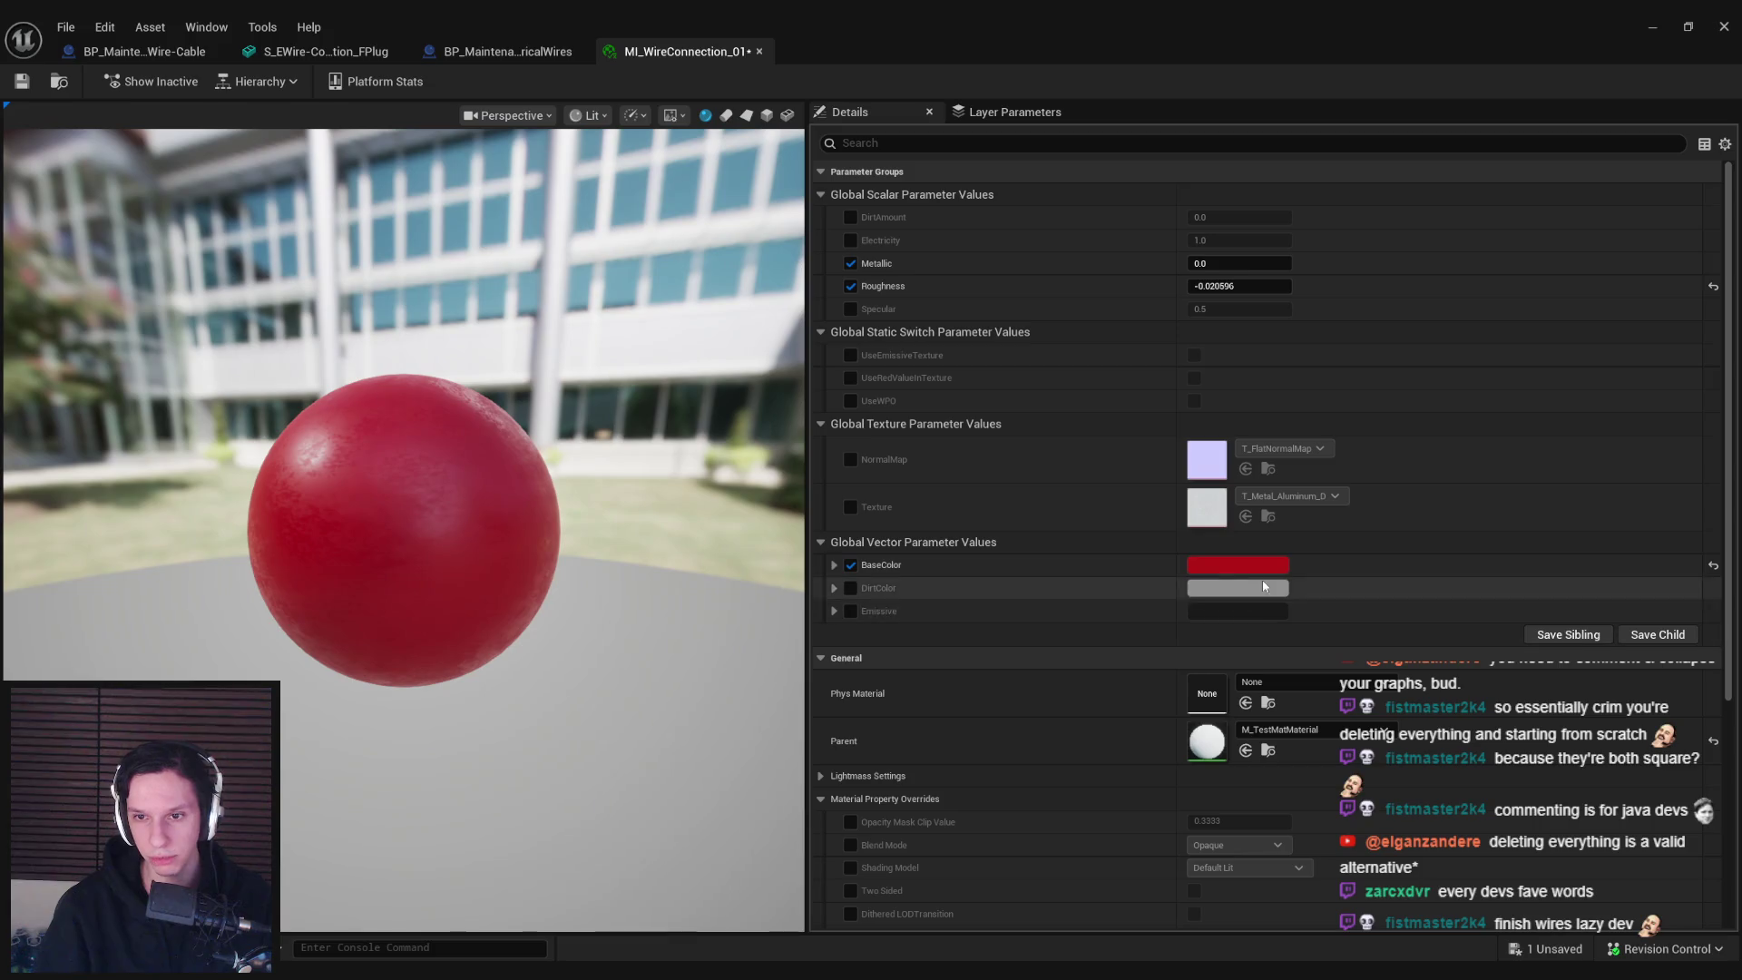
Change the base colour to a paler muted red (B34646FF) and save the instance
click(1243, 565)
drag(1386, 601, 1429, 613)
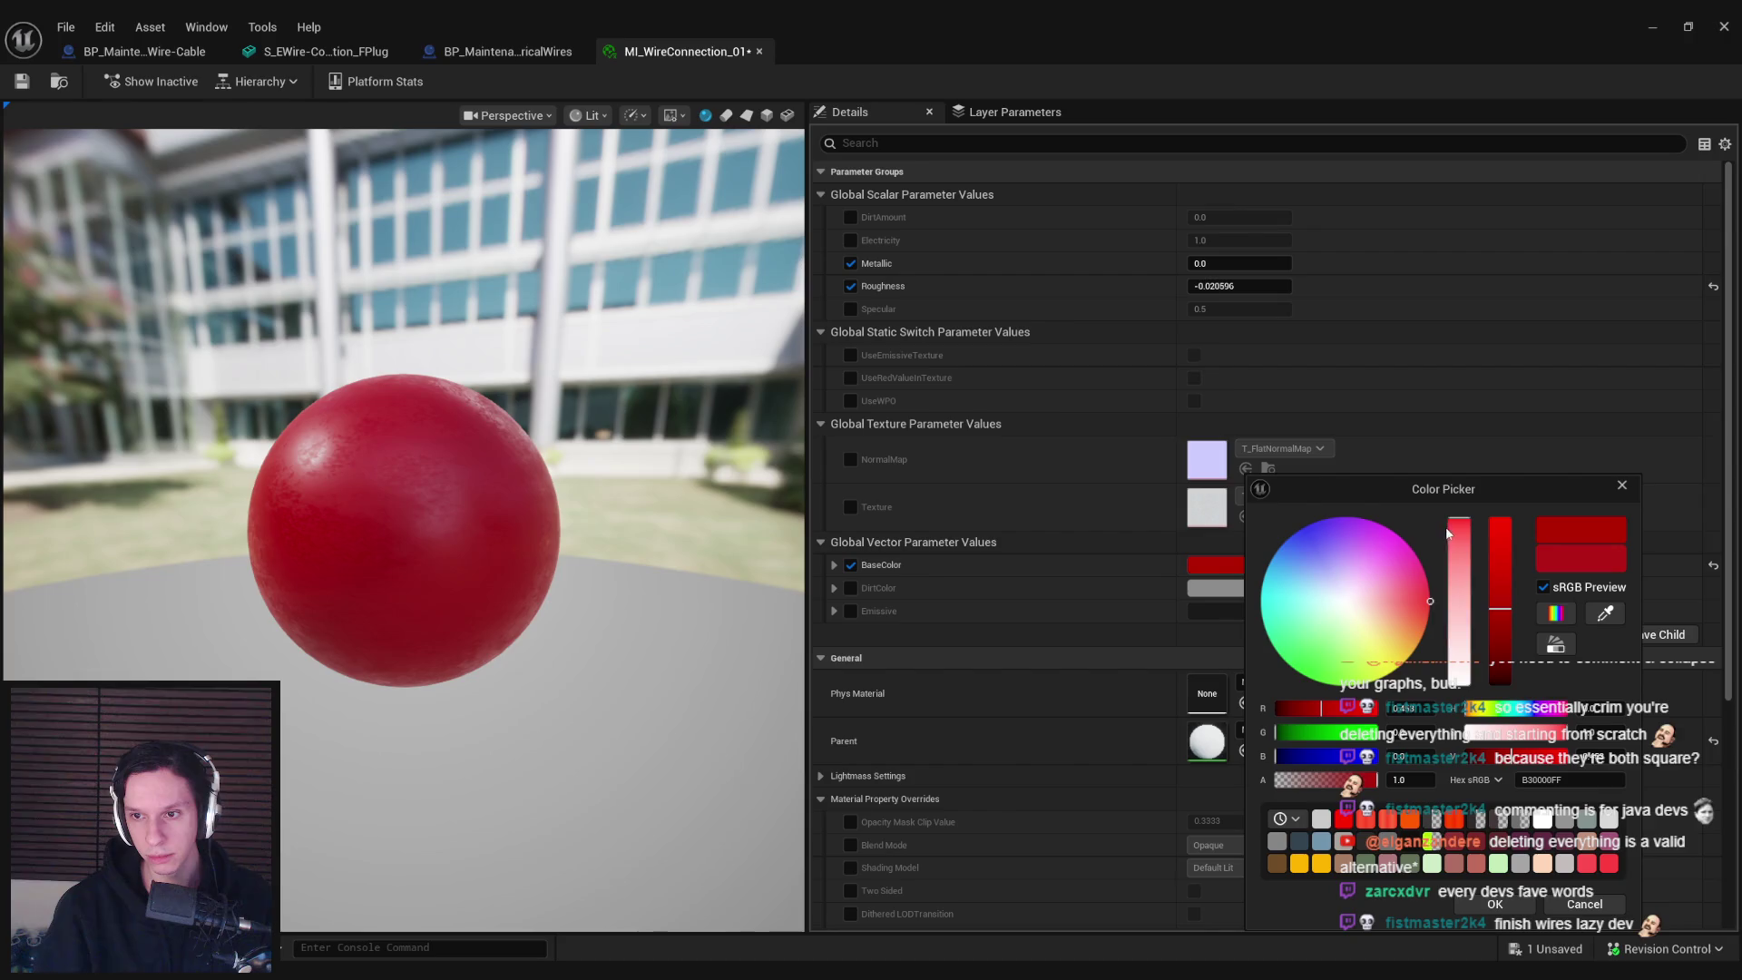
drag(1459, 526, 1456, 543)
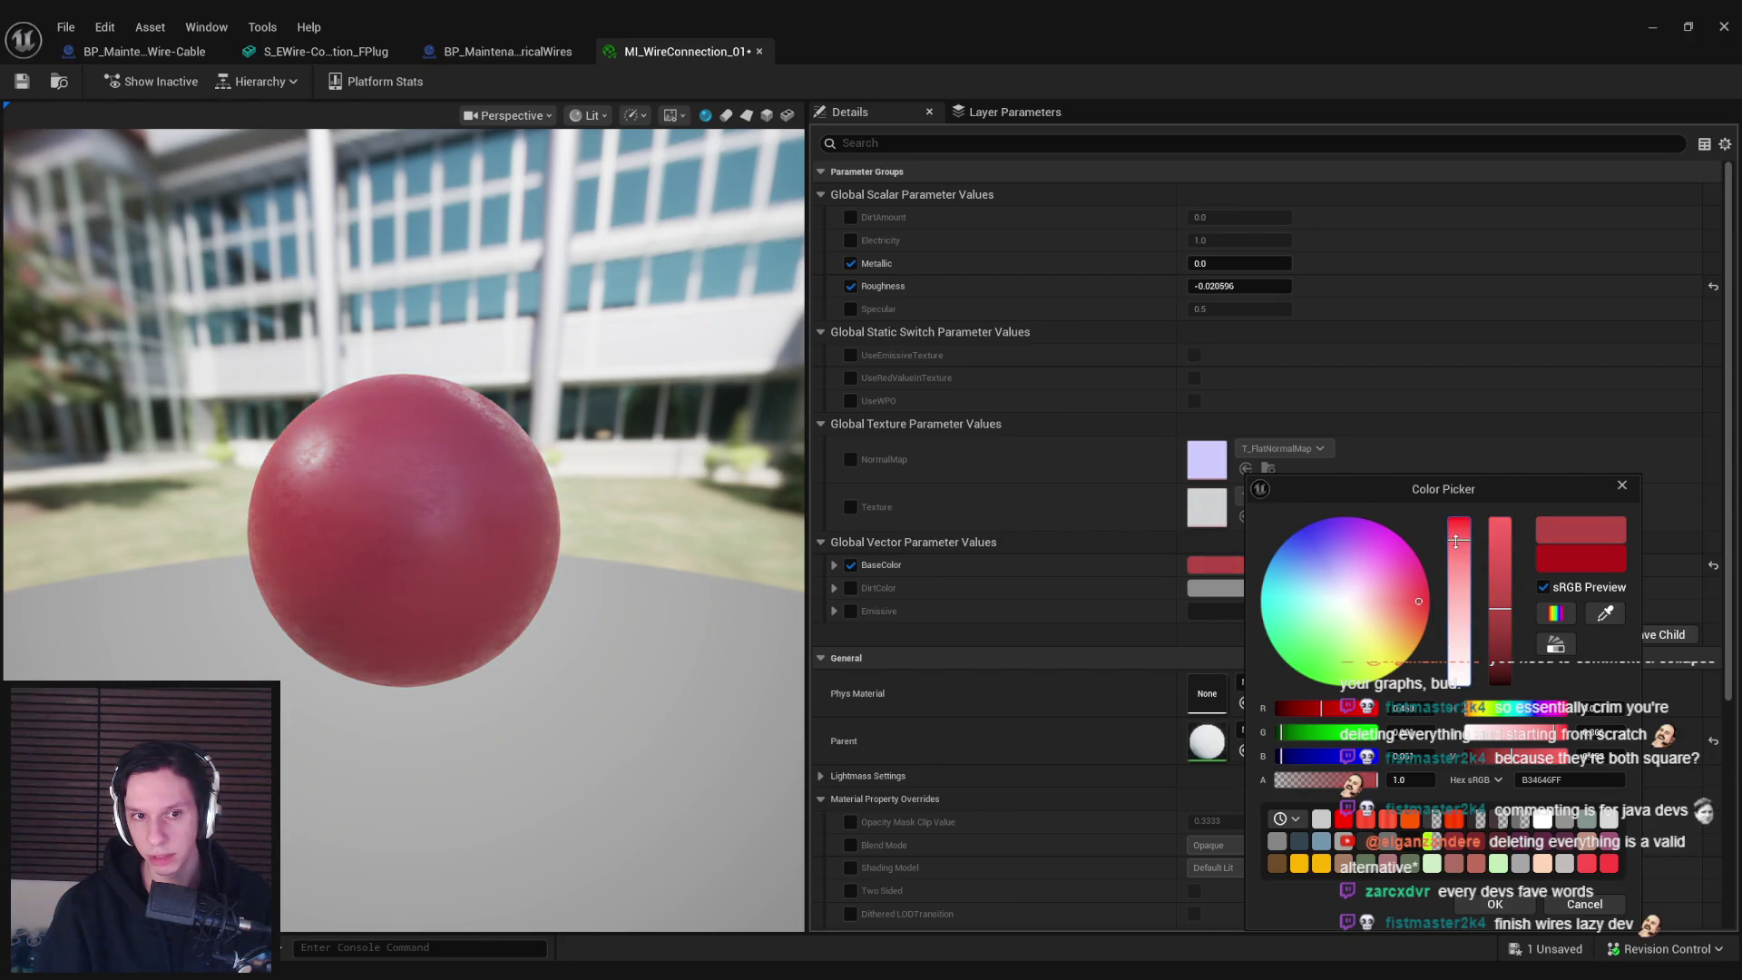
click(1495, 903)
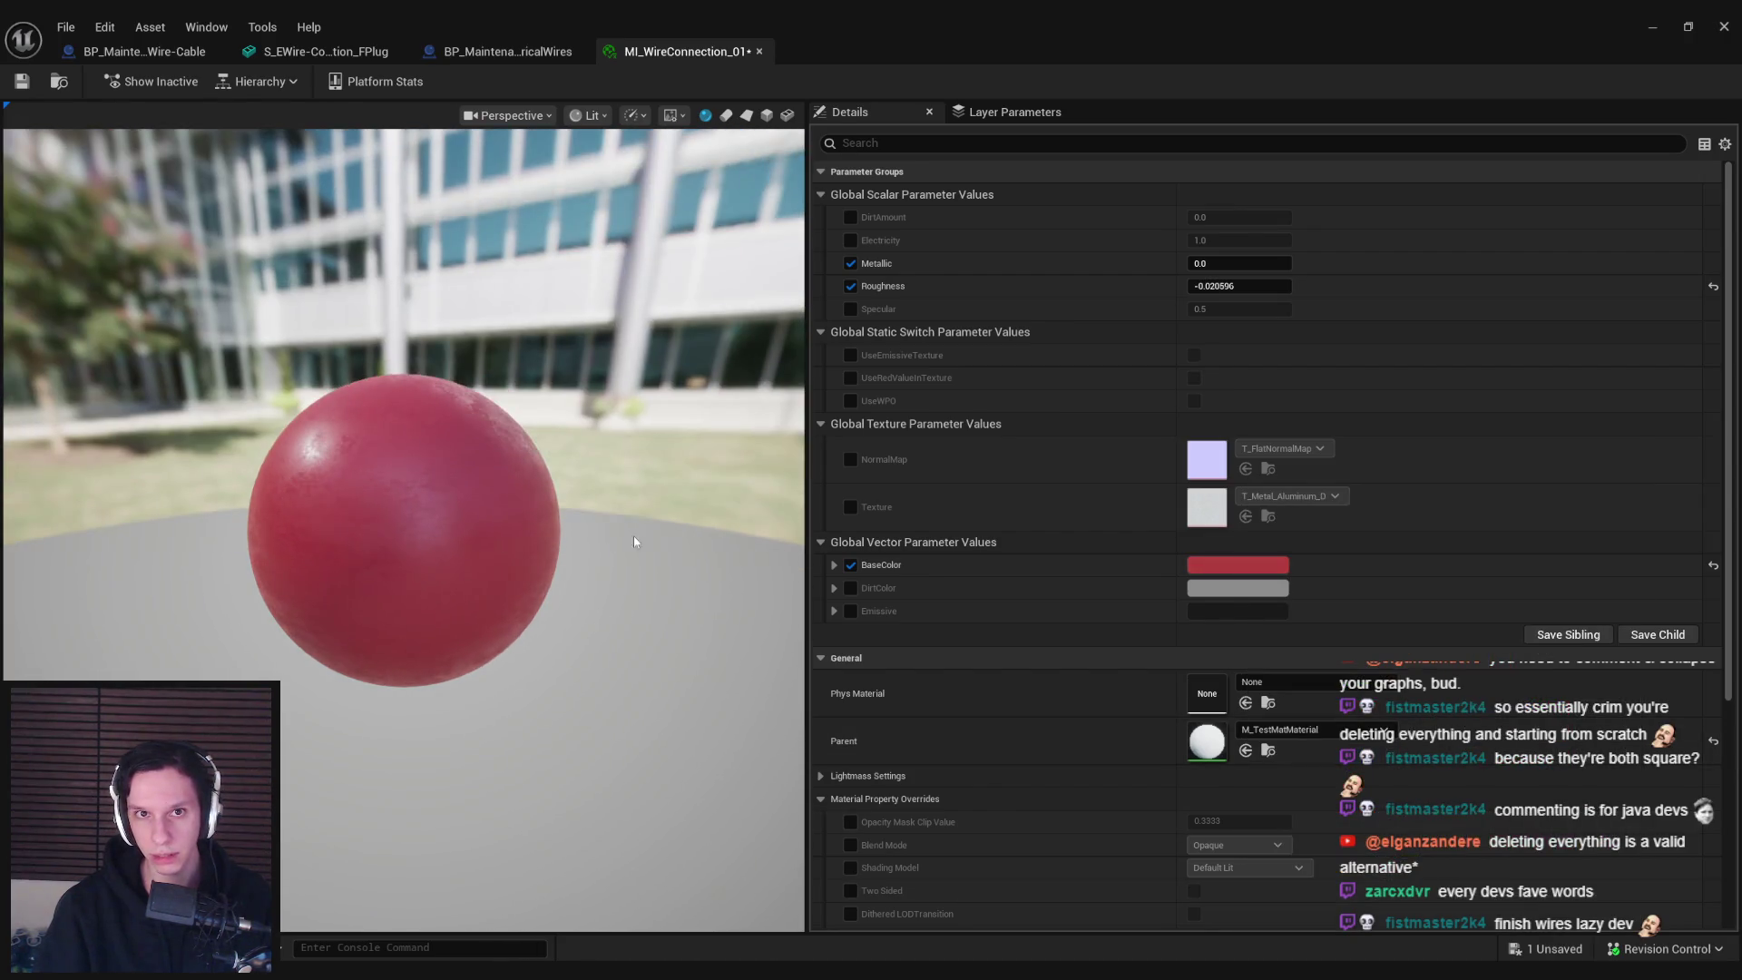
key(ctrl+s)
click(1660, 26)
Duplicate MI_WireConnection_01 as MI_WireConnection_02 and give it a new base colour hue
right_click(667, 798)
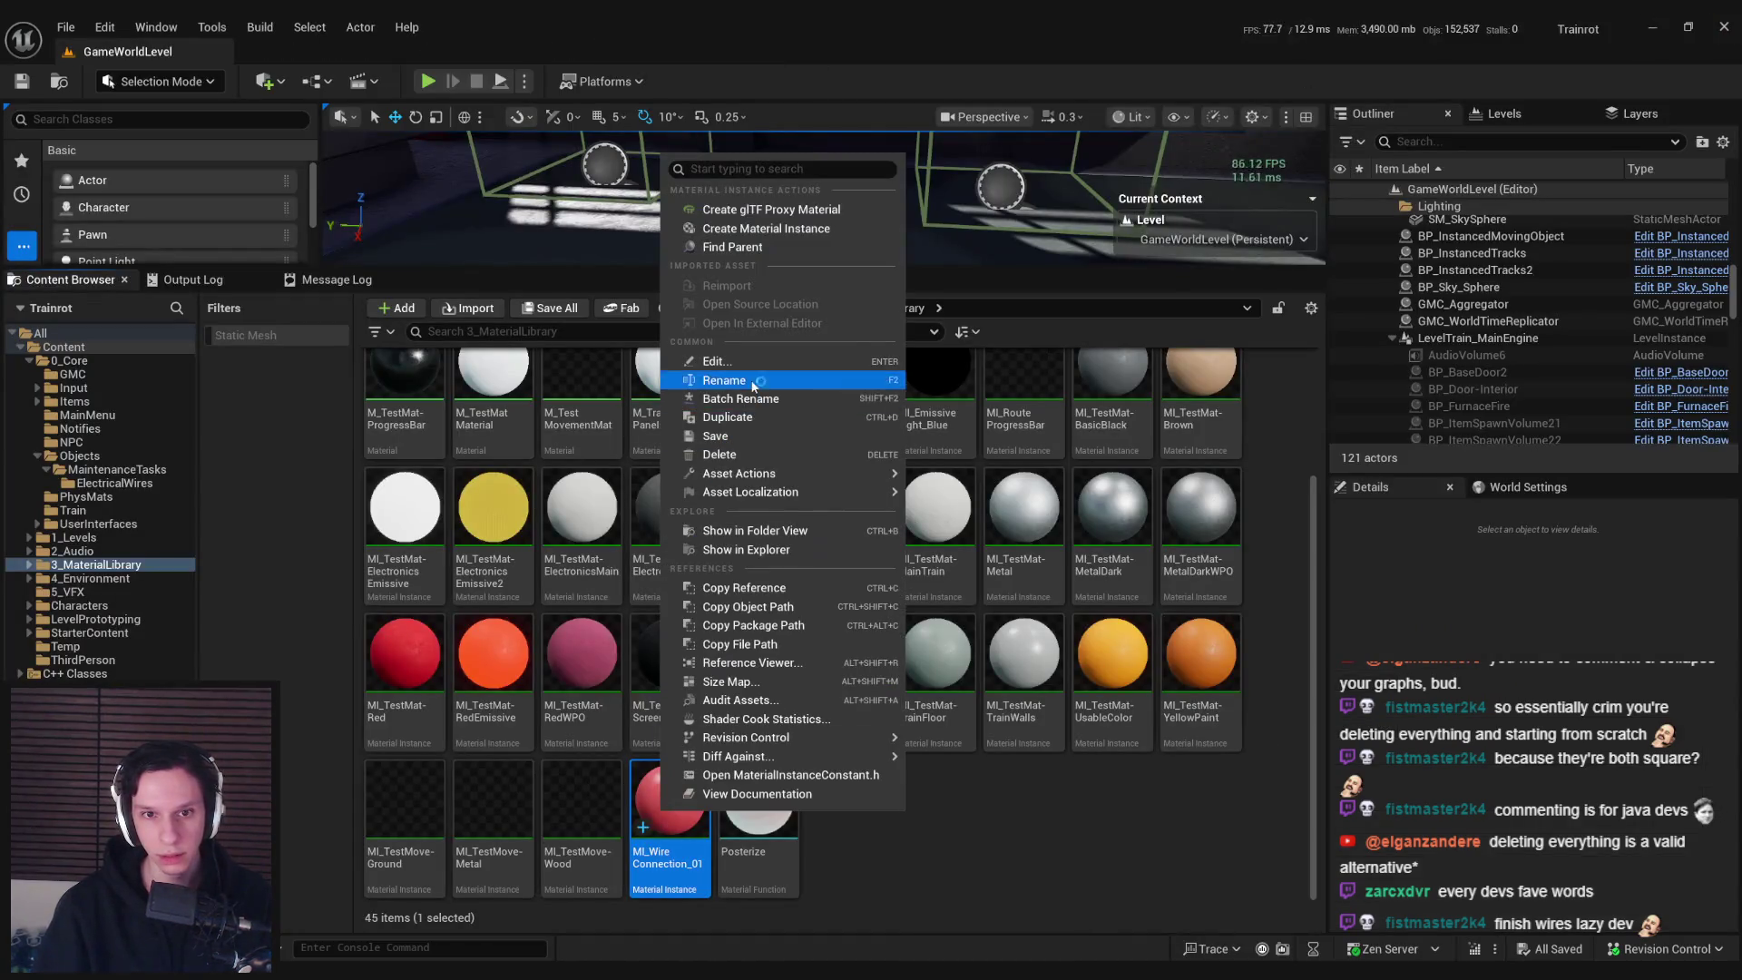
click(745, 422)
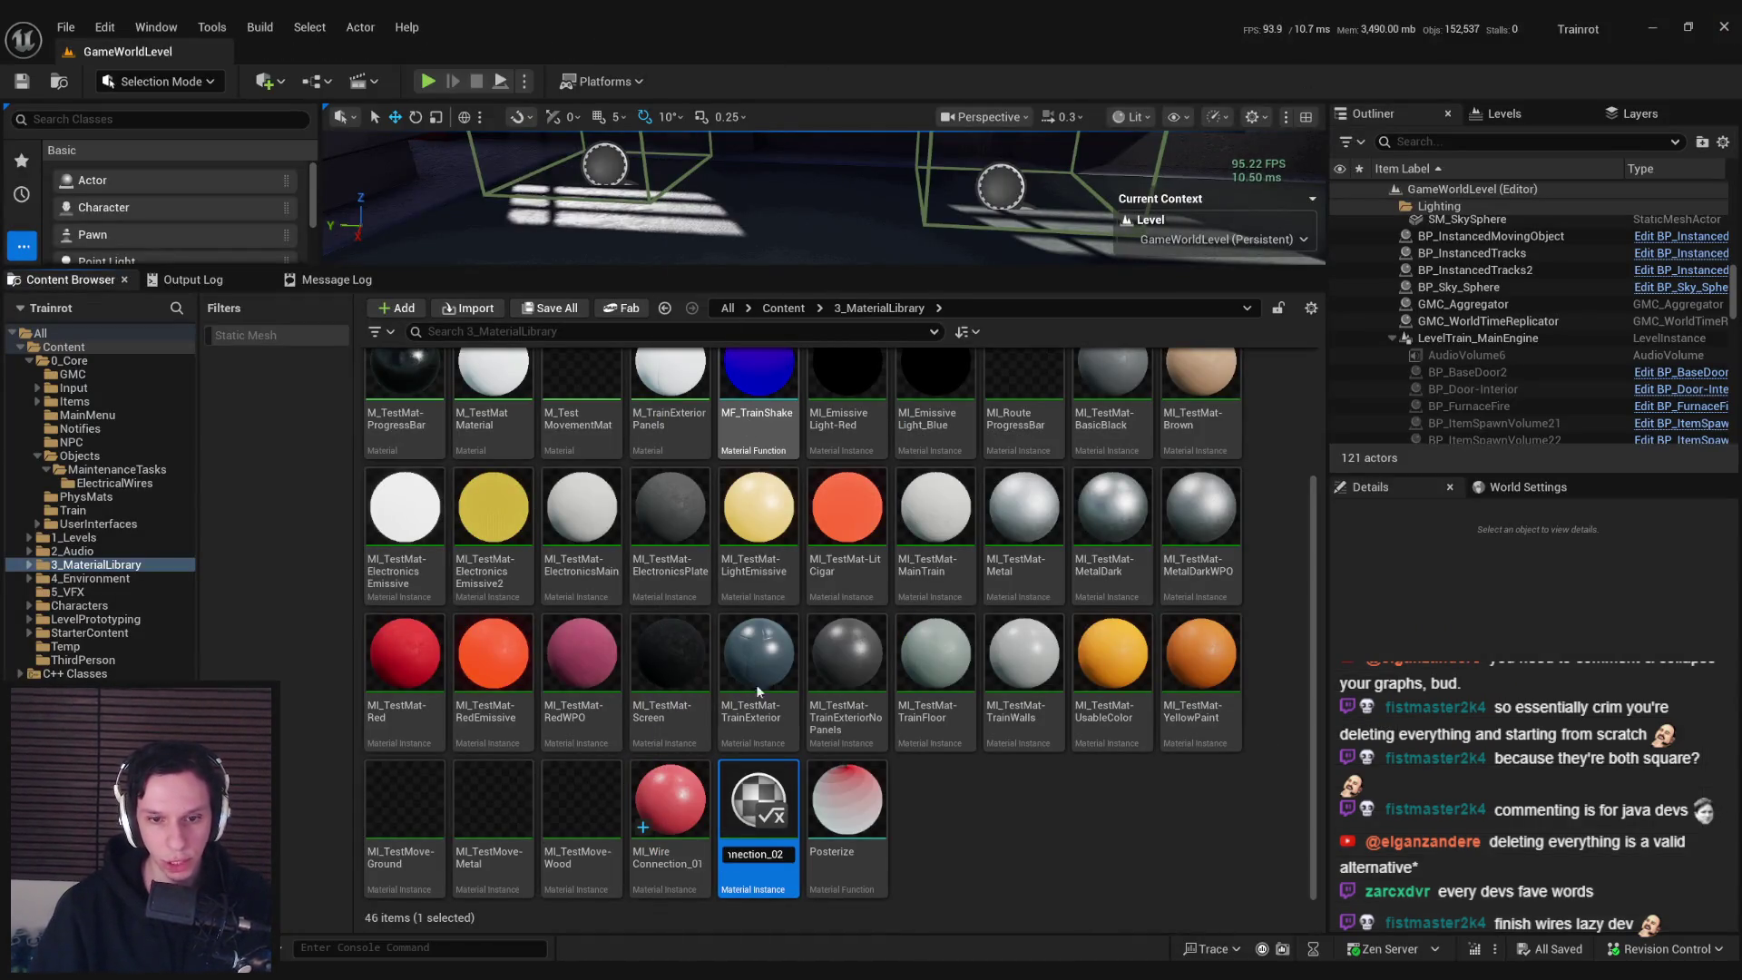
double_click(757, 798)
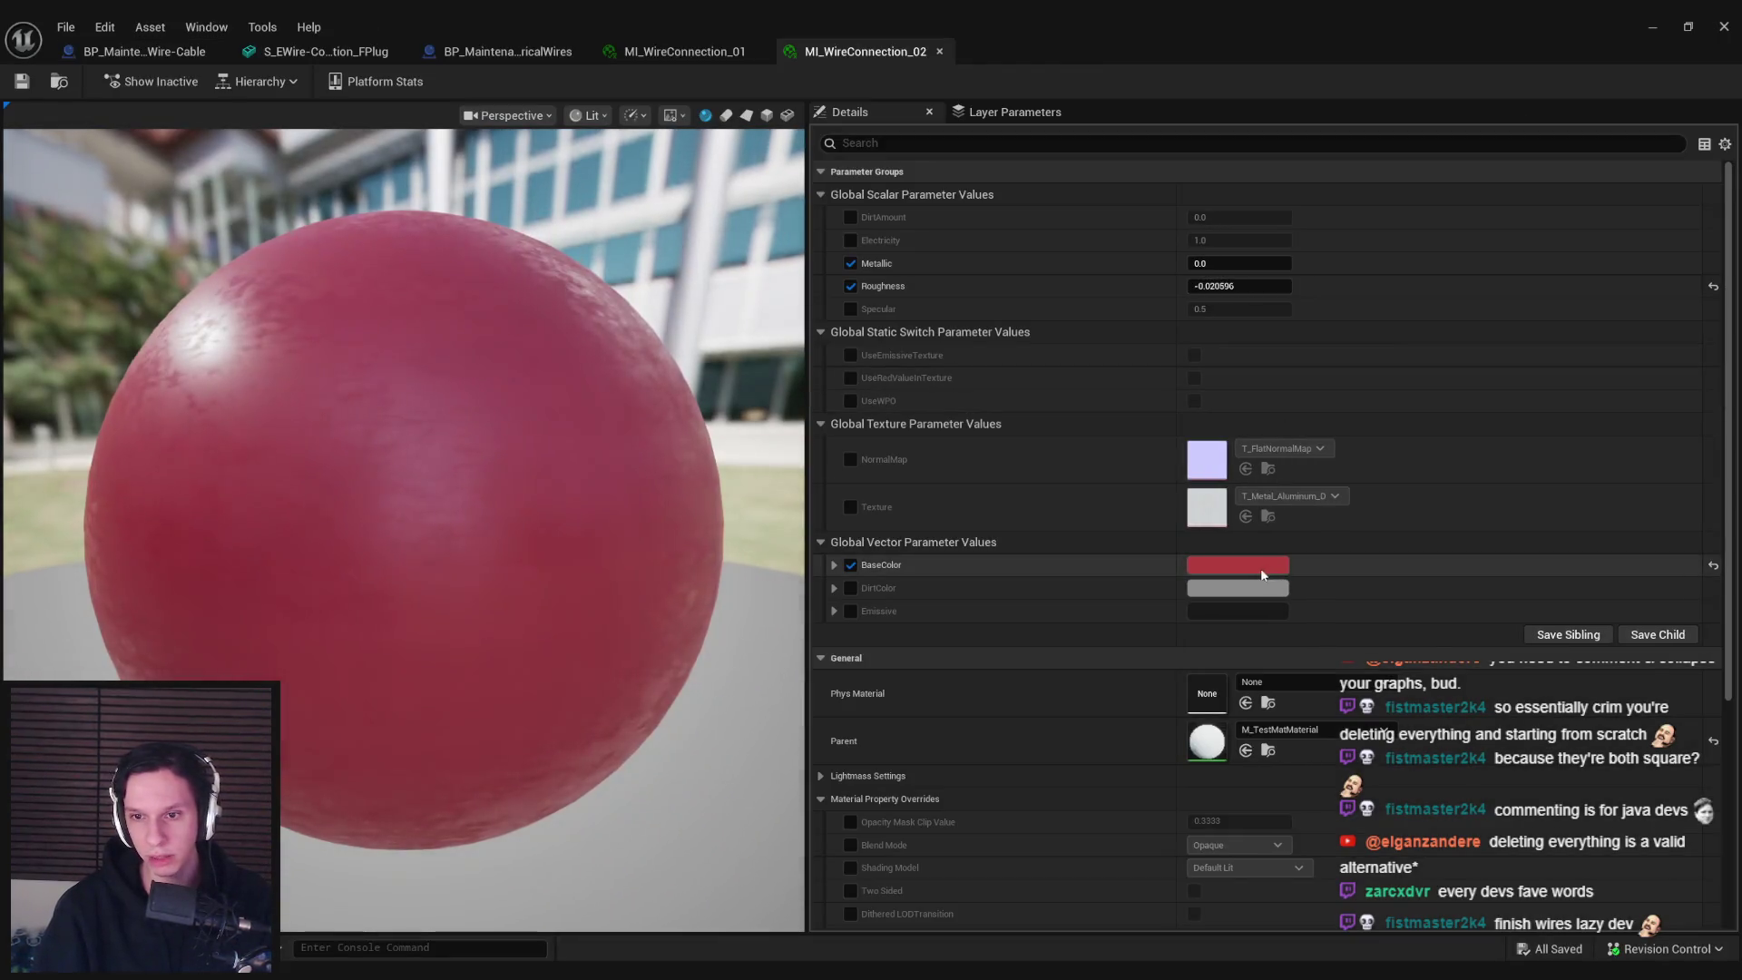
click(1262, 571)
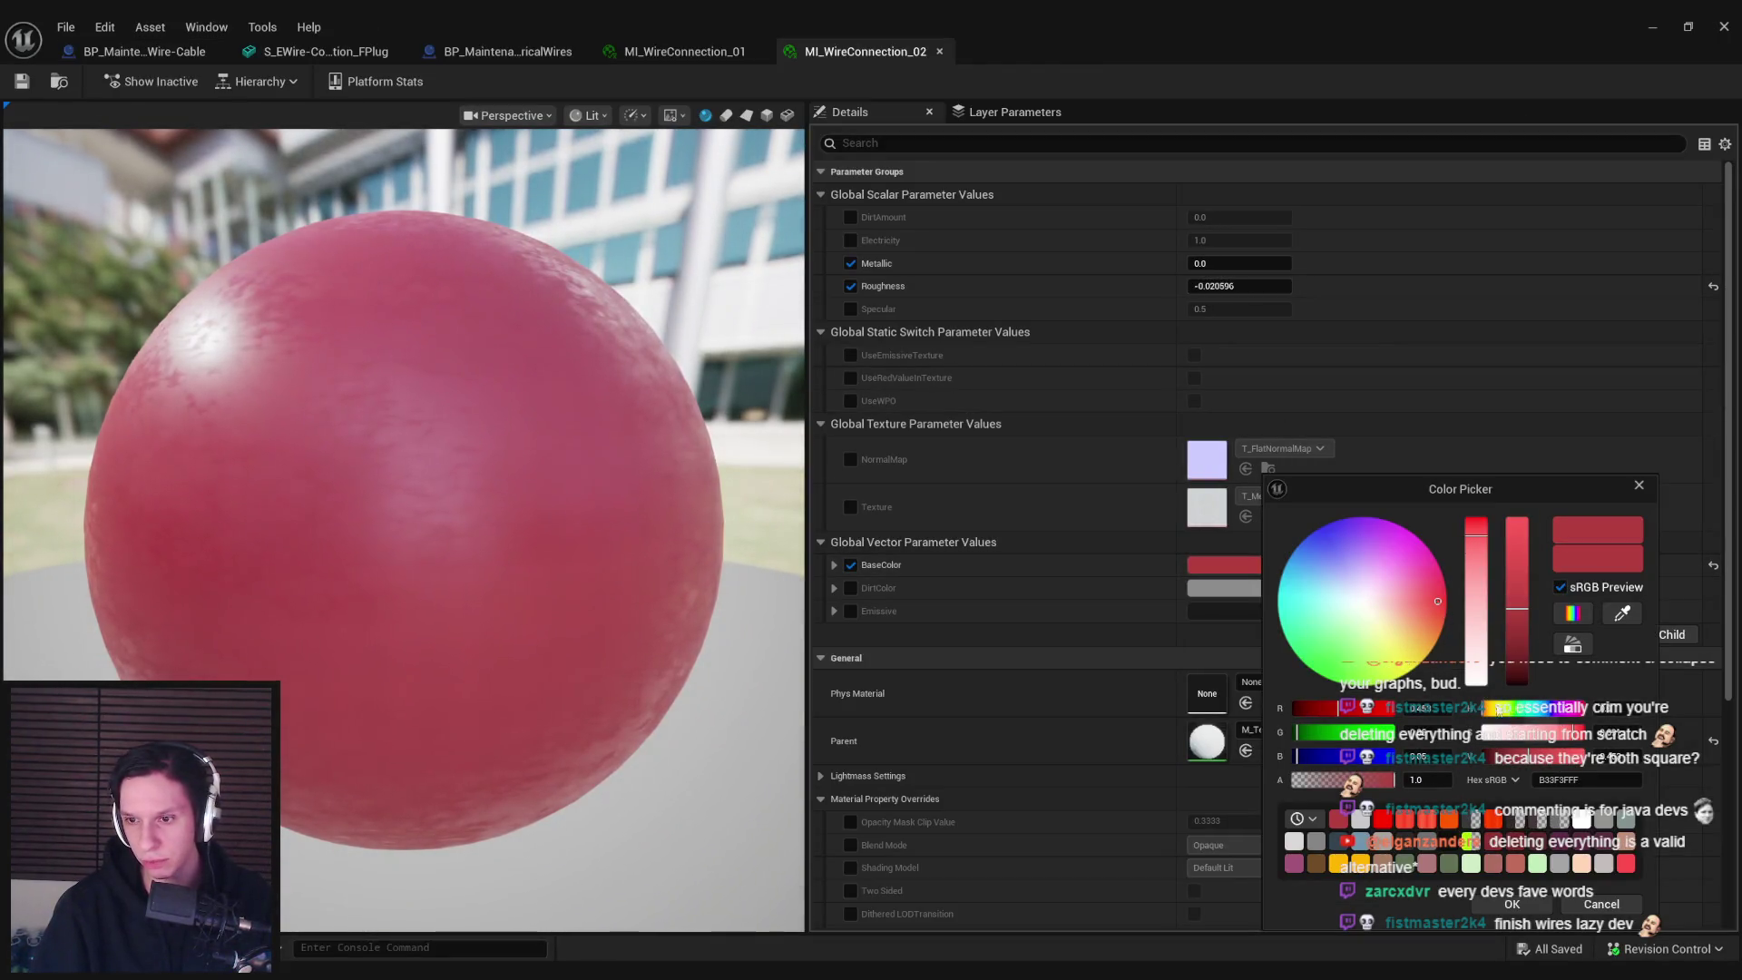
drag(1495, 714, 1561, 716)
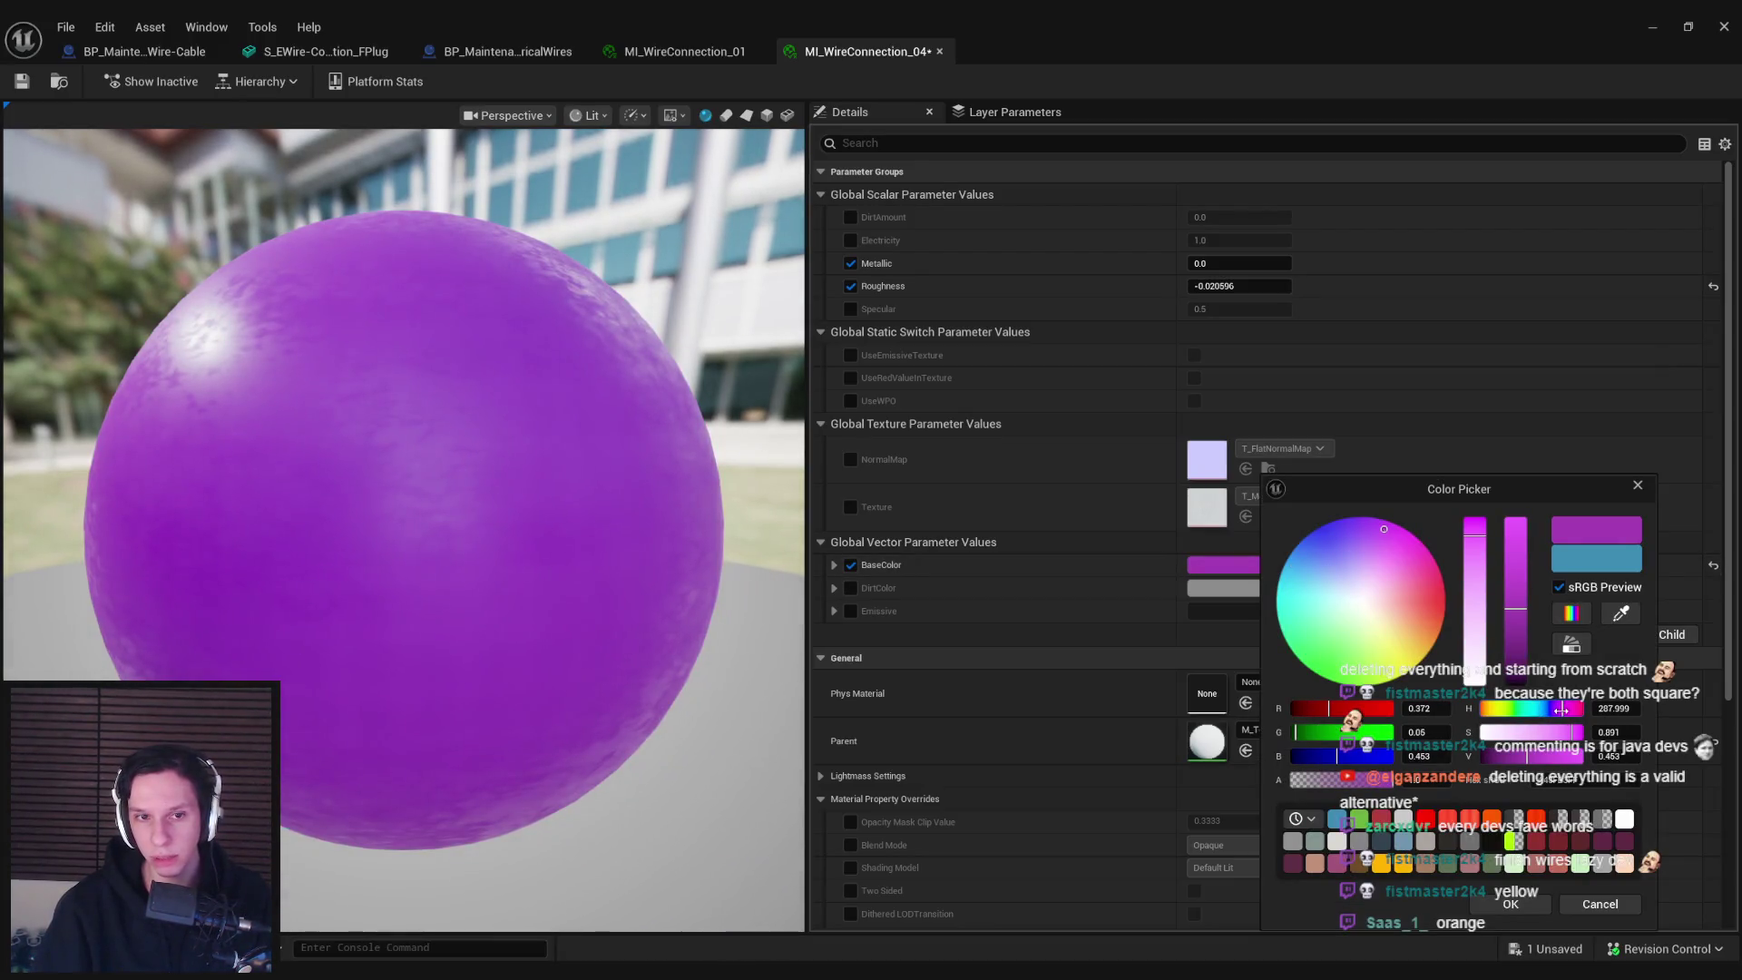
click(1523, 910)
click(1652, 26)
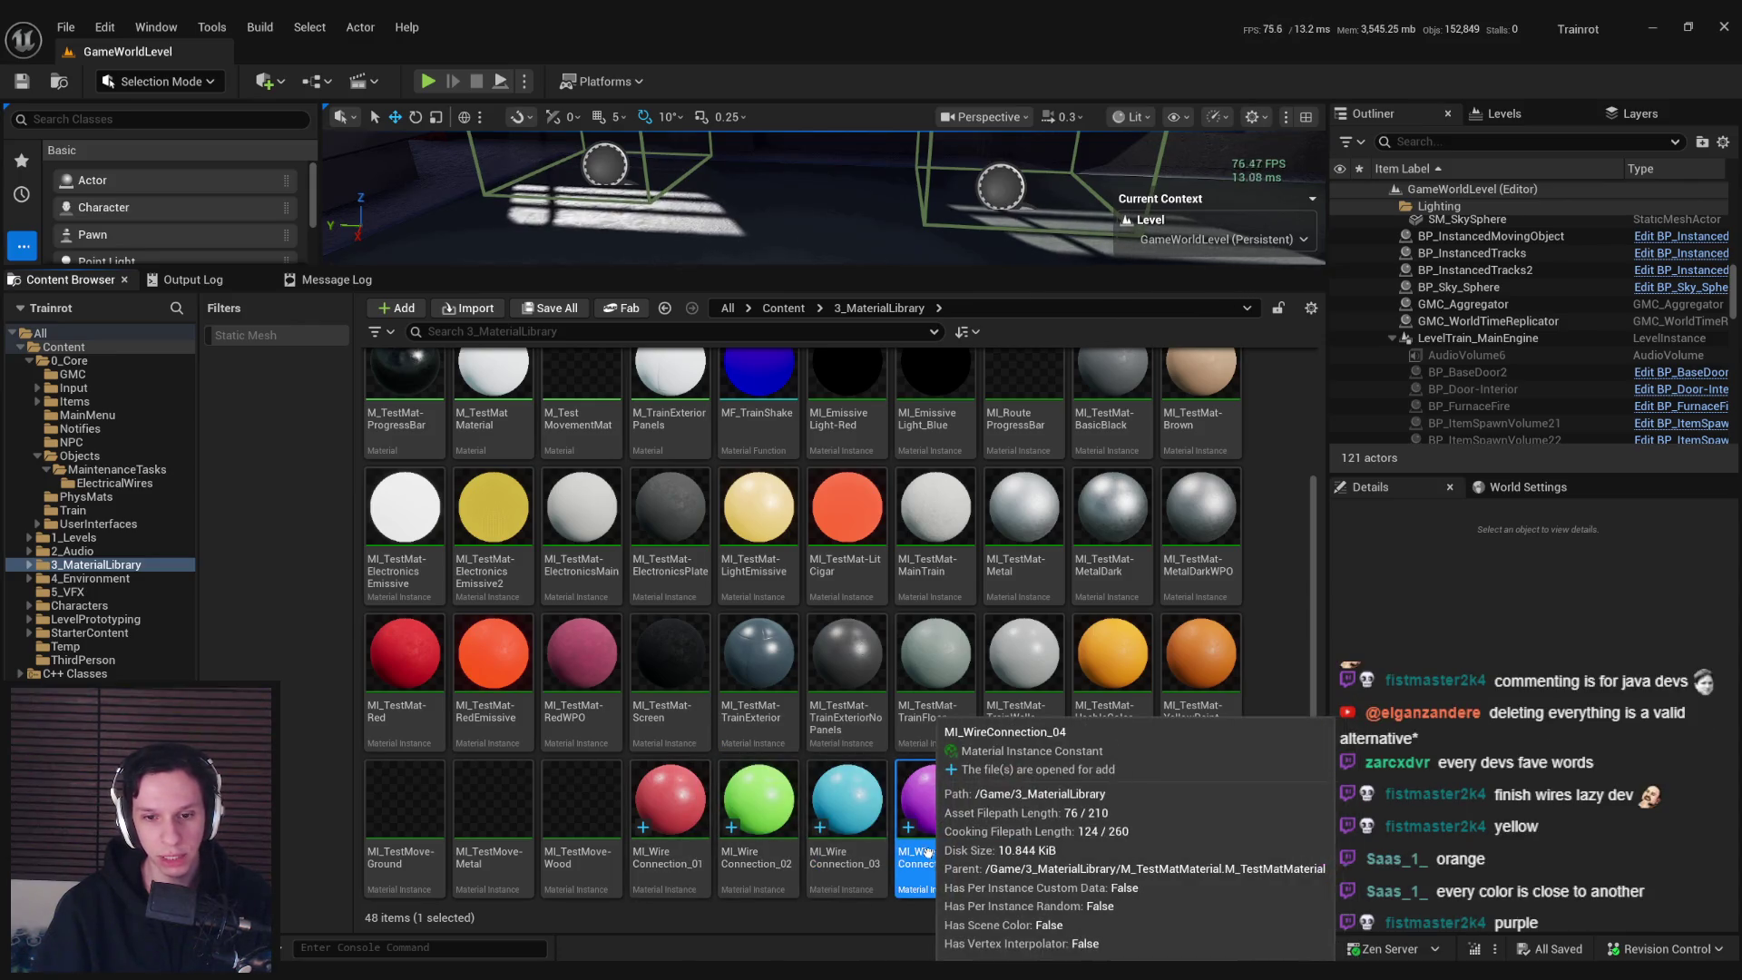
Open MI_WireConnection_04, then switch to the plug mesh and MI_WireConnection_01 tabs
click(1194, 845)
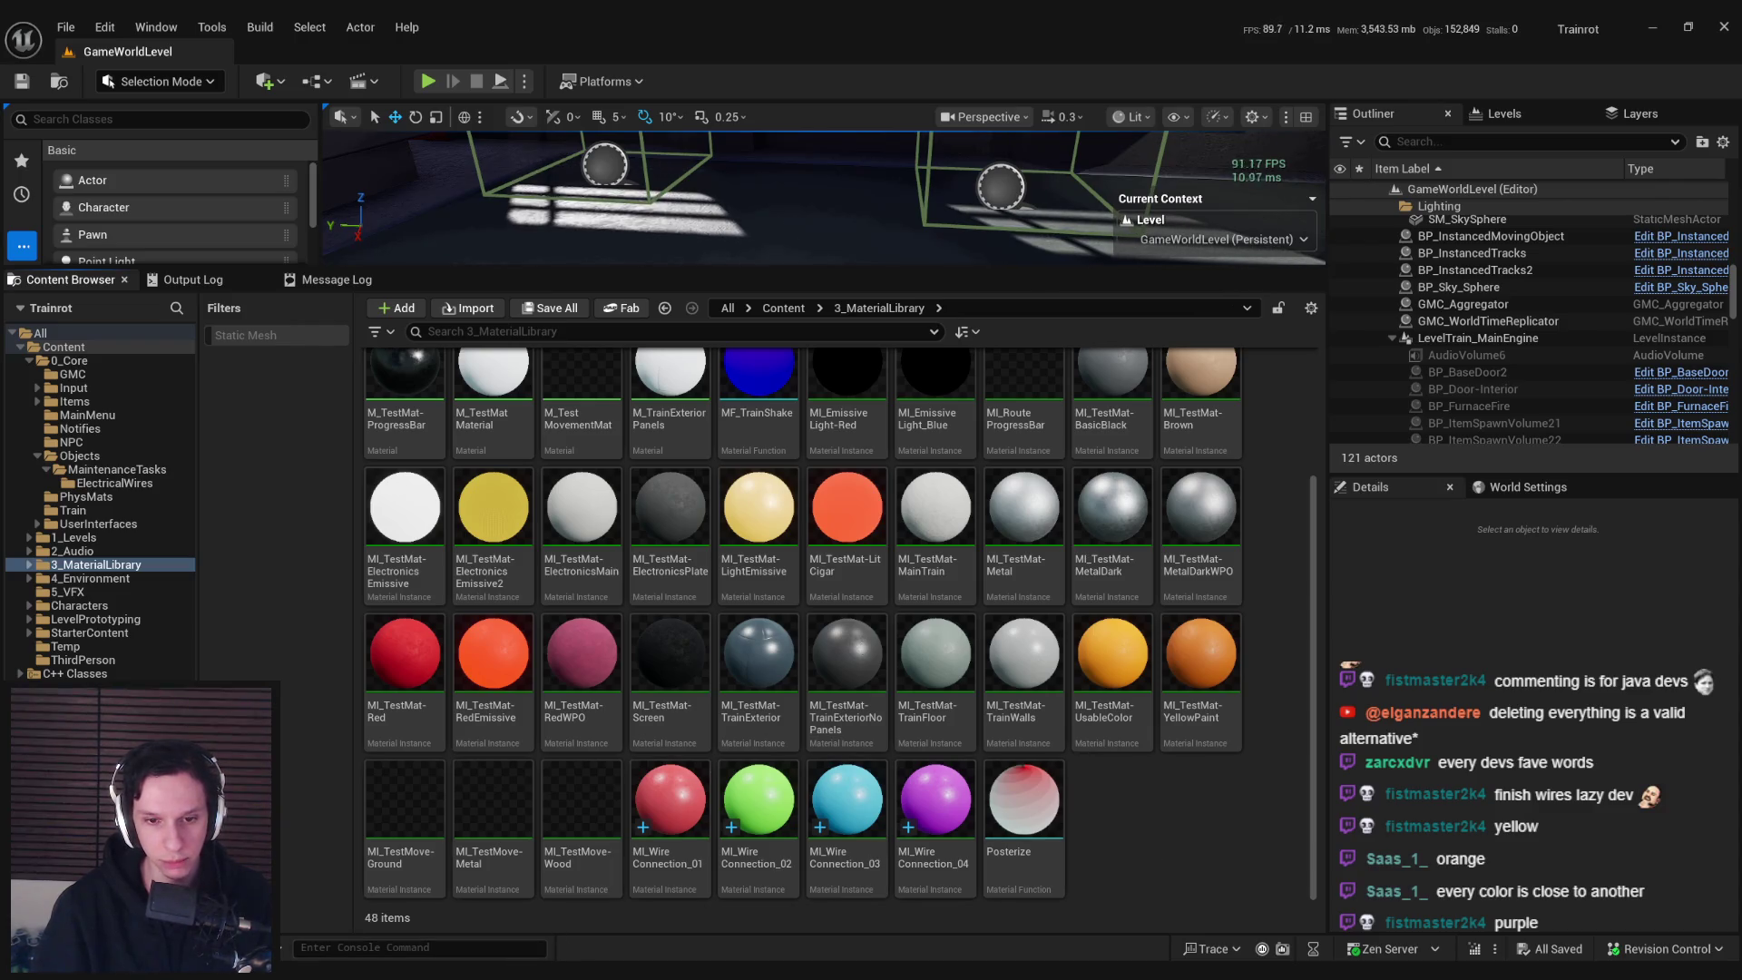
double_click(934, 798)
click(353, 54)
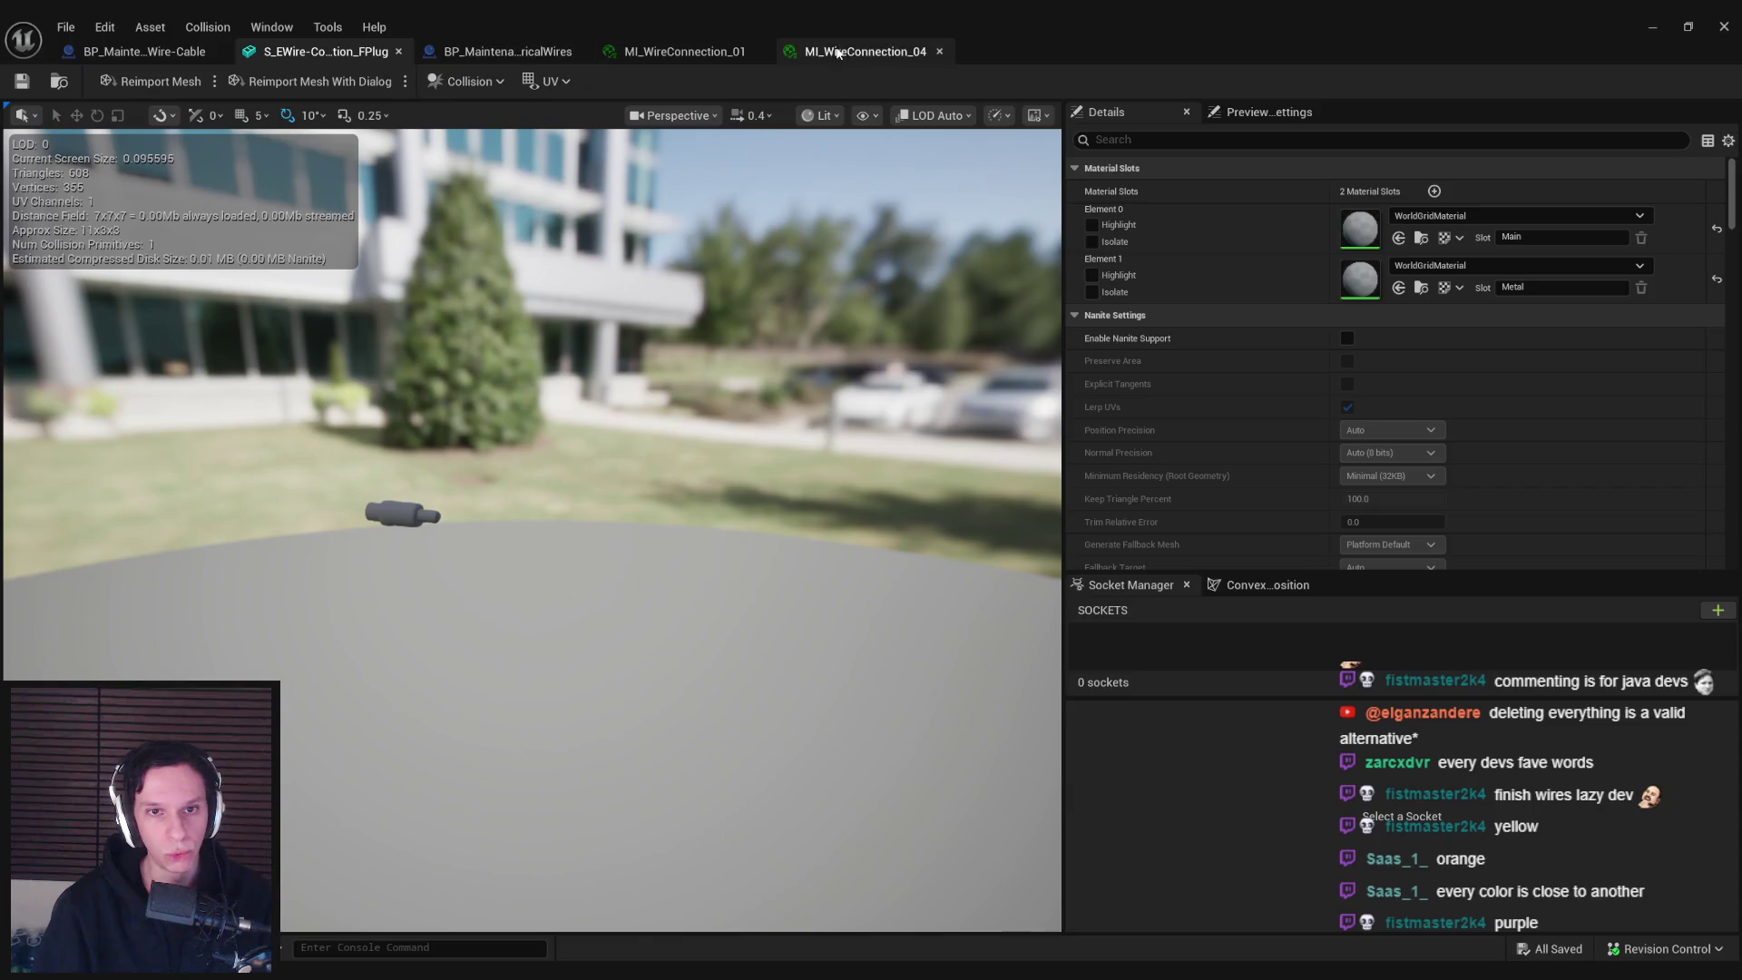
click(666, 52)
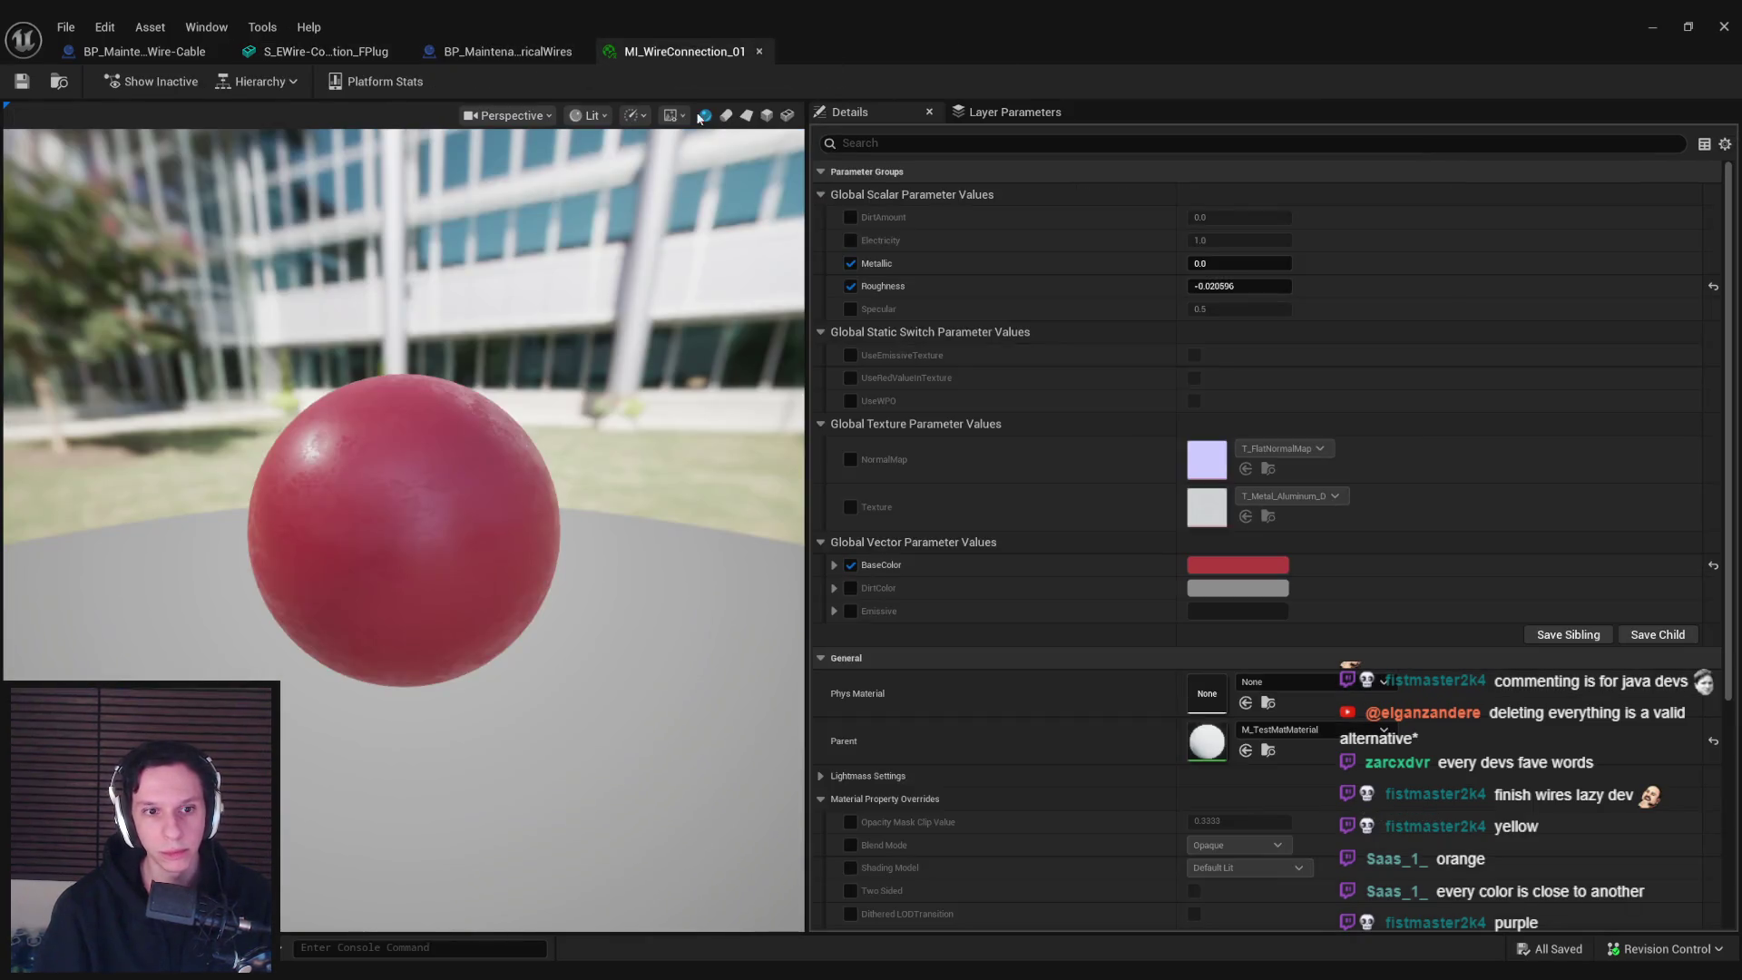
Set Element 0 of F01 to MI_WireConnection_01 (red) and F02 to MI_WireConnection_02 (green)
click(487, 55)
click(719, 192)
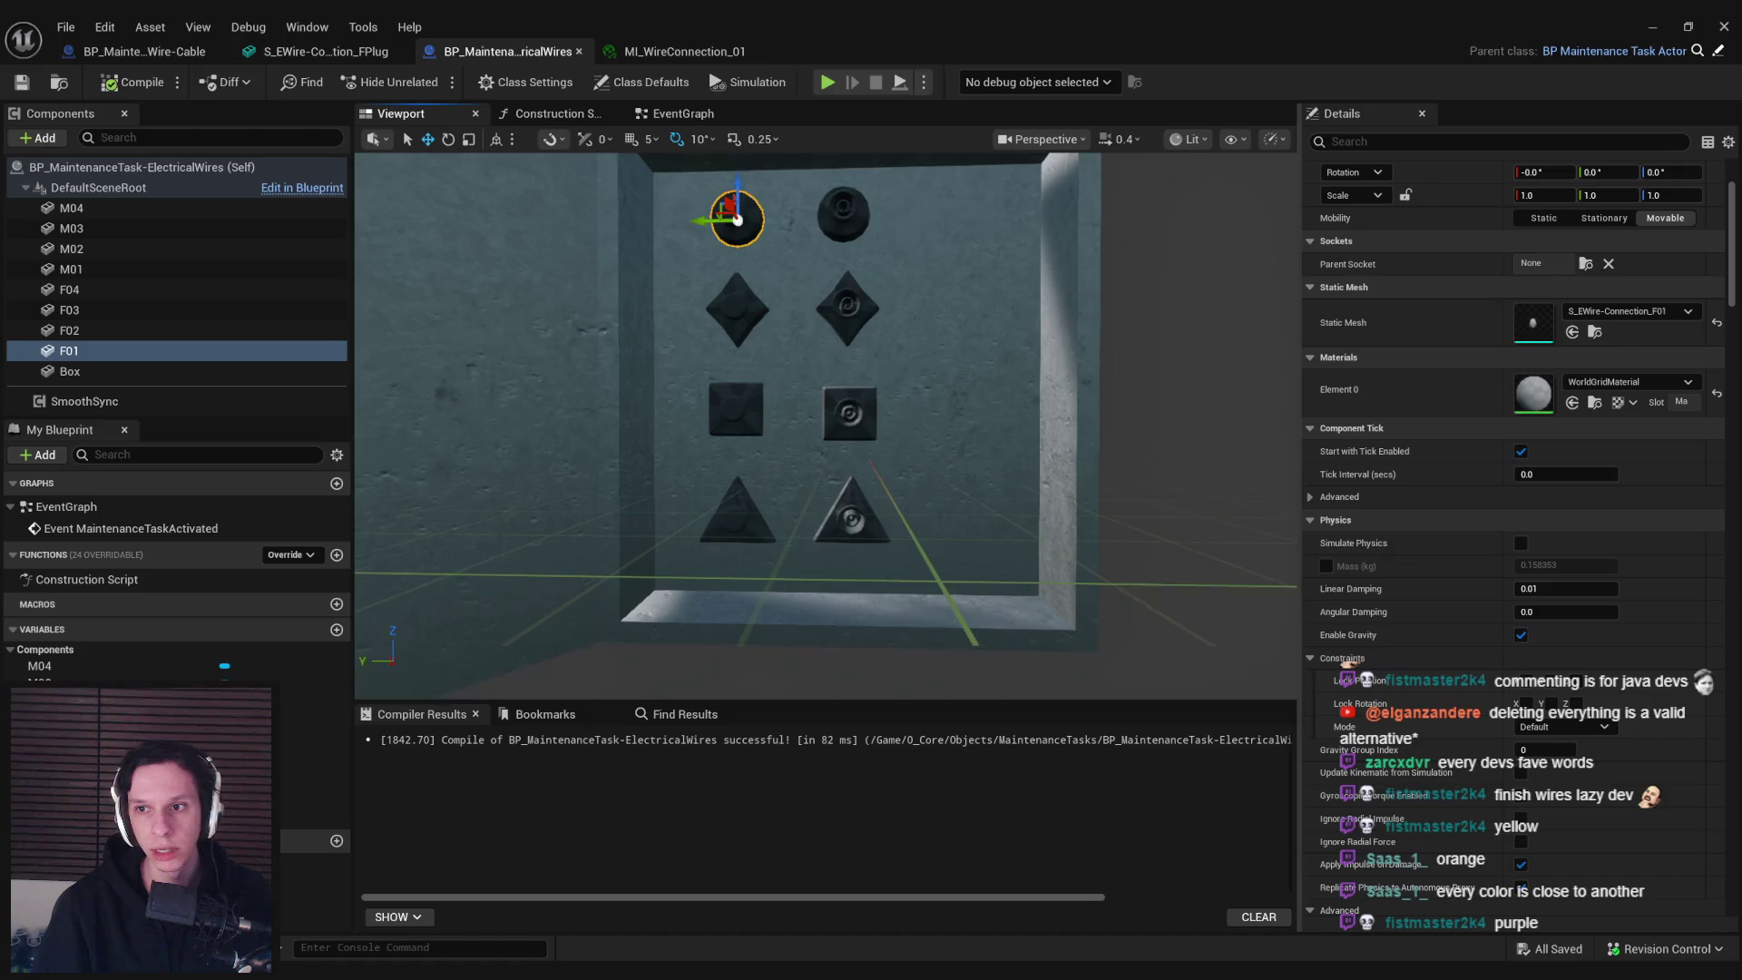
click(1631, 381)
text(01)
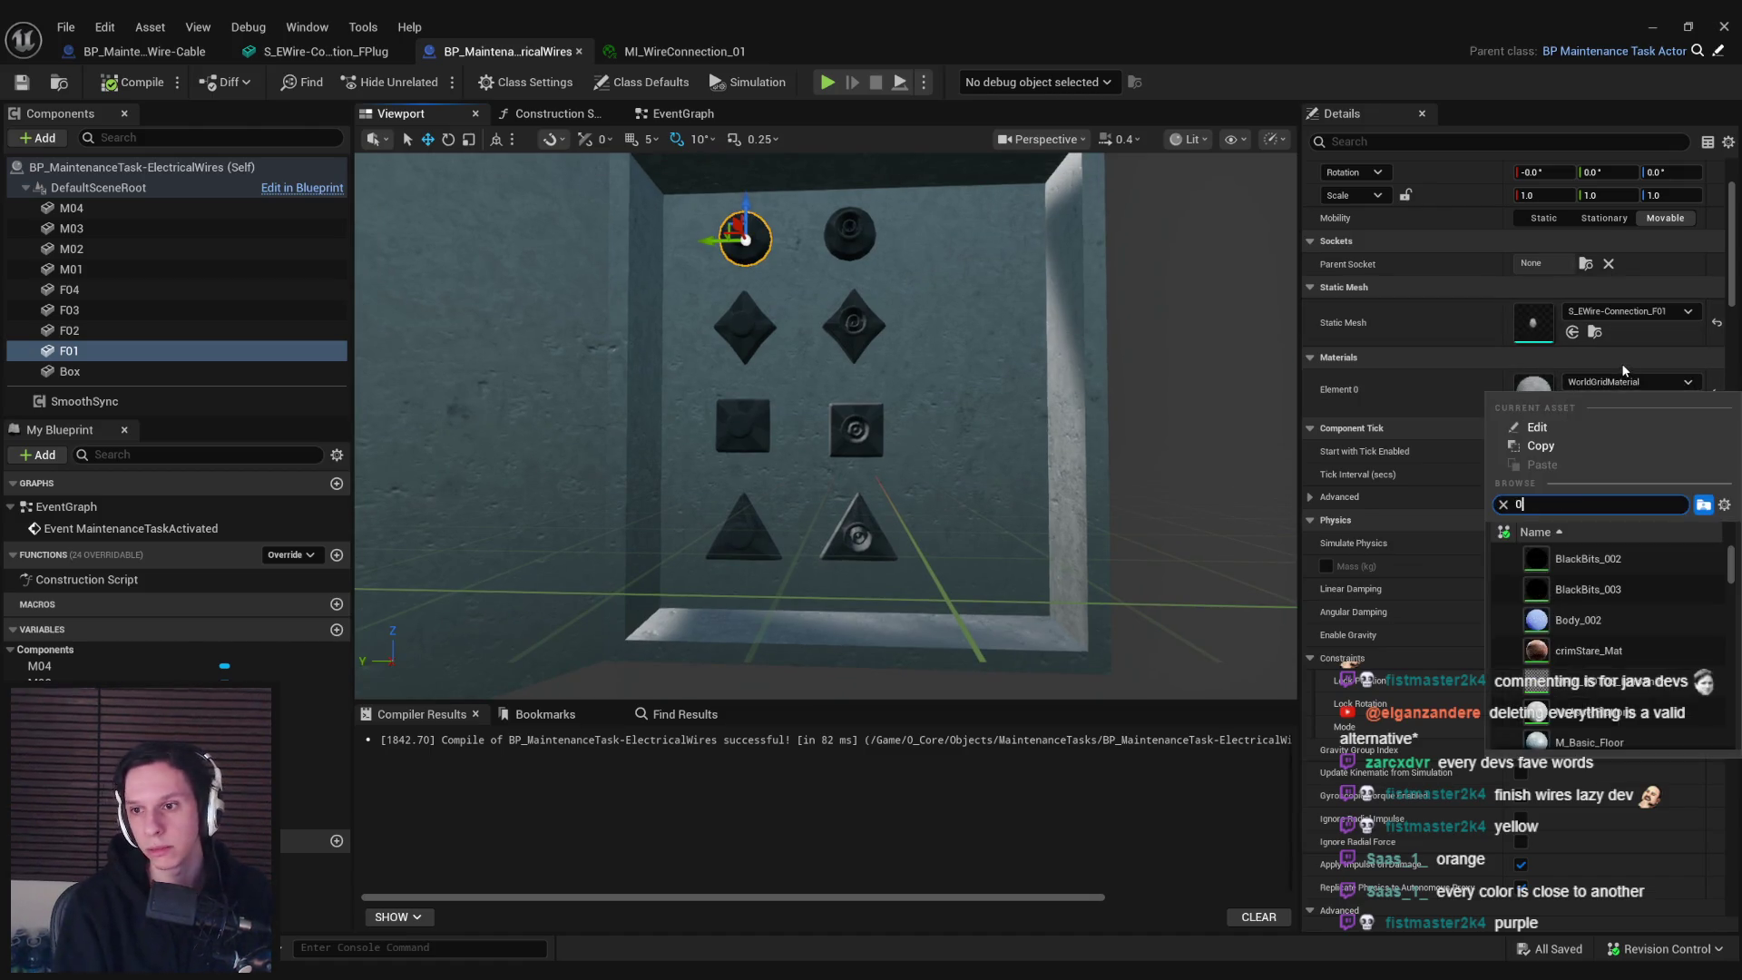
click(1601, 650)
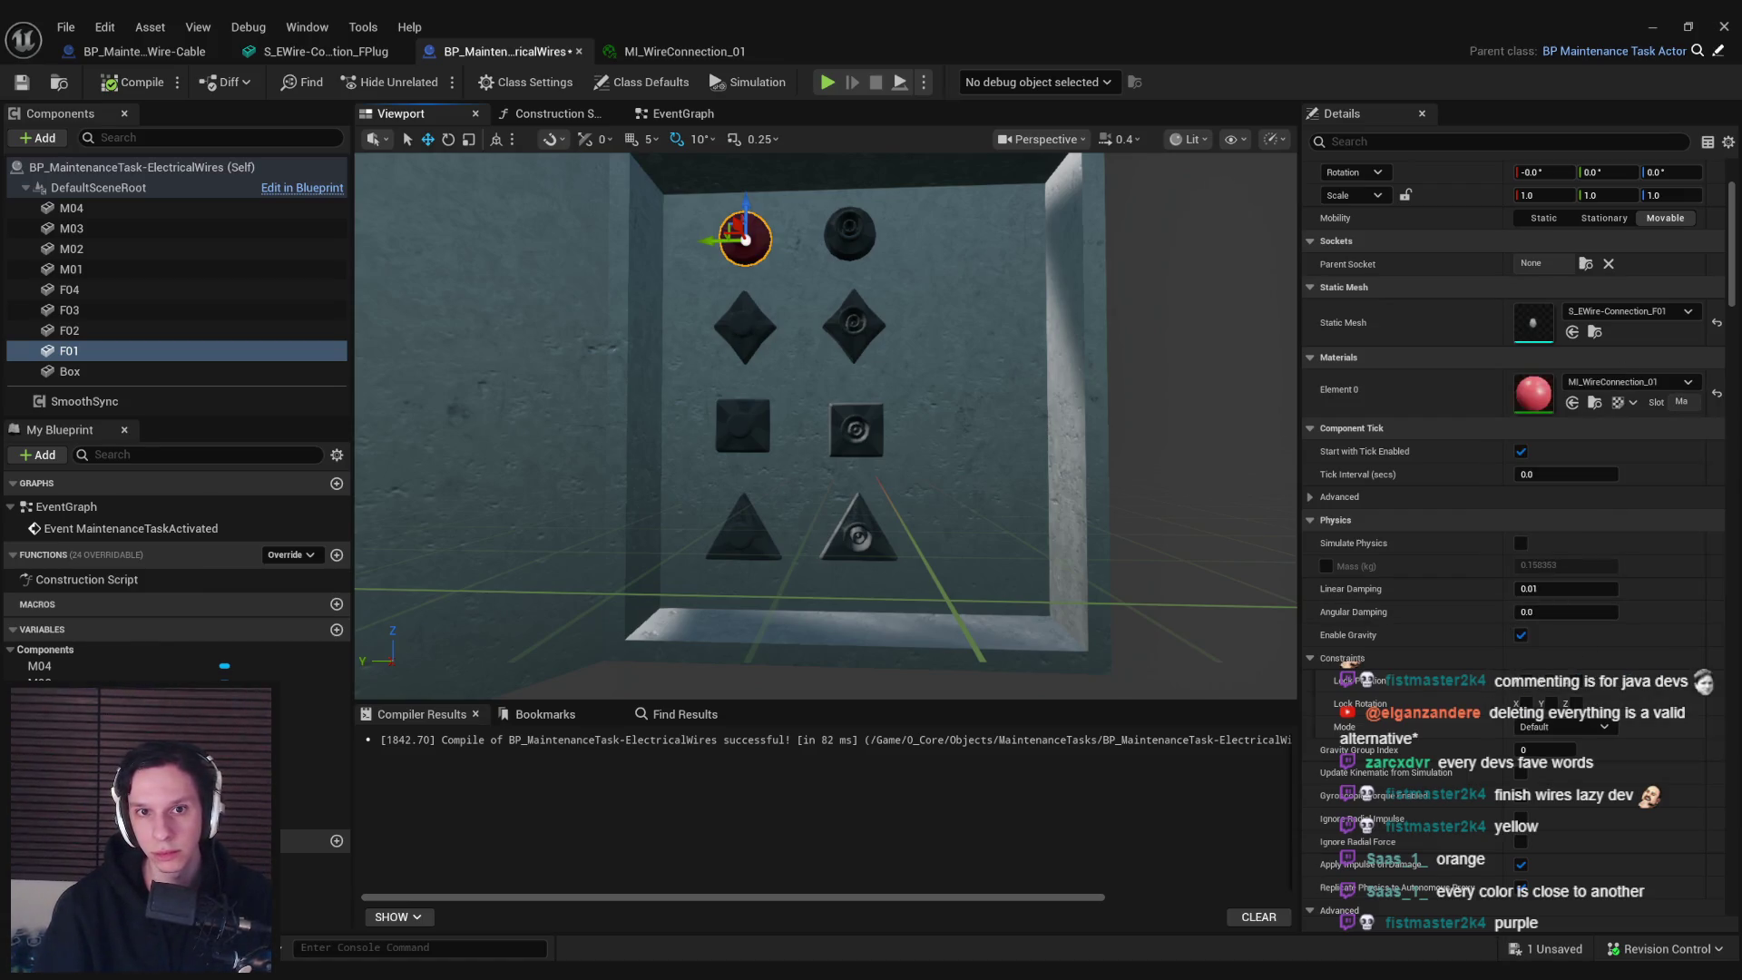
click(745, 327)
click(1630, 382)
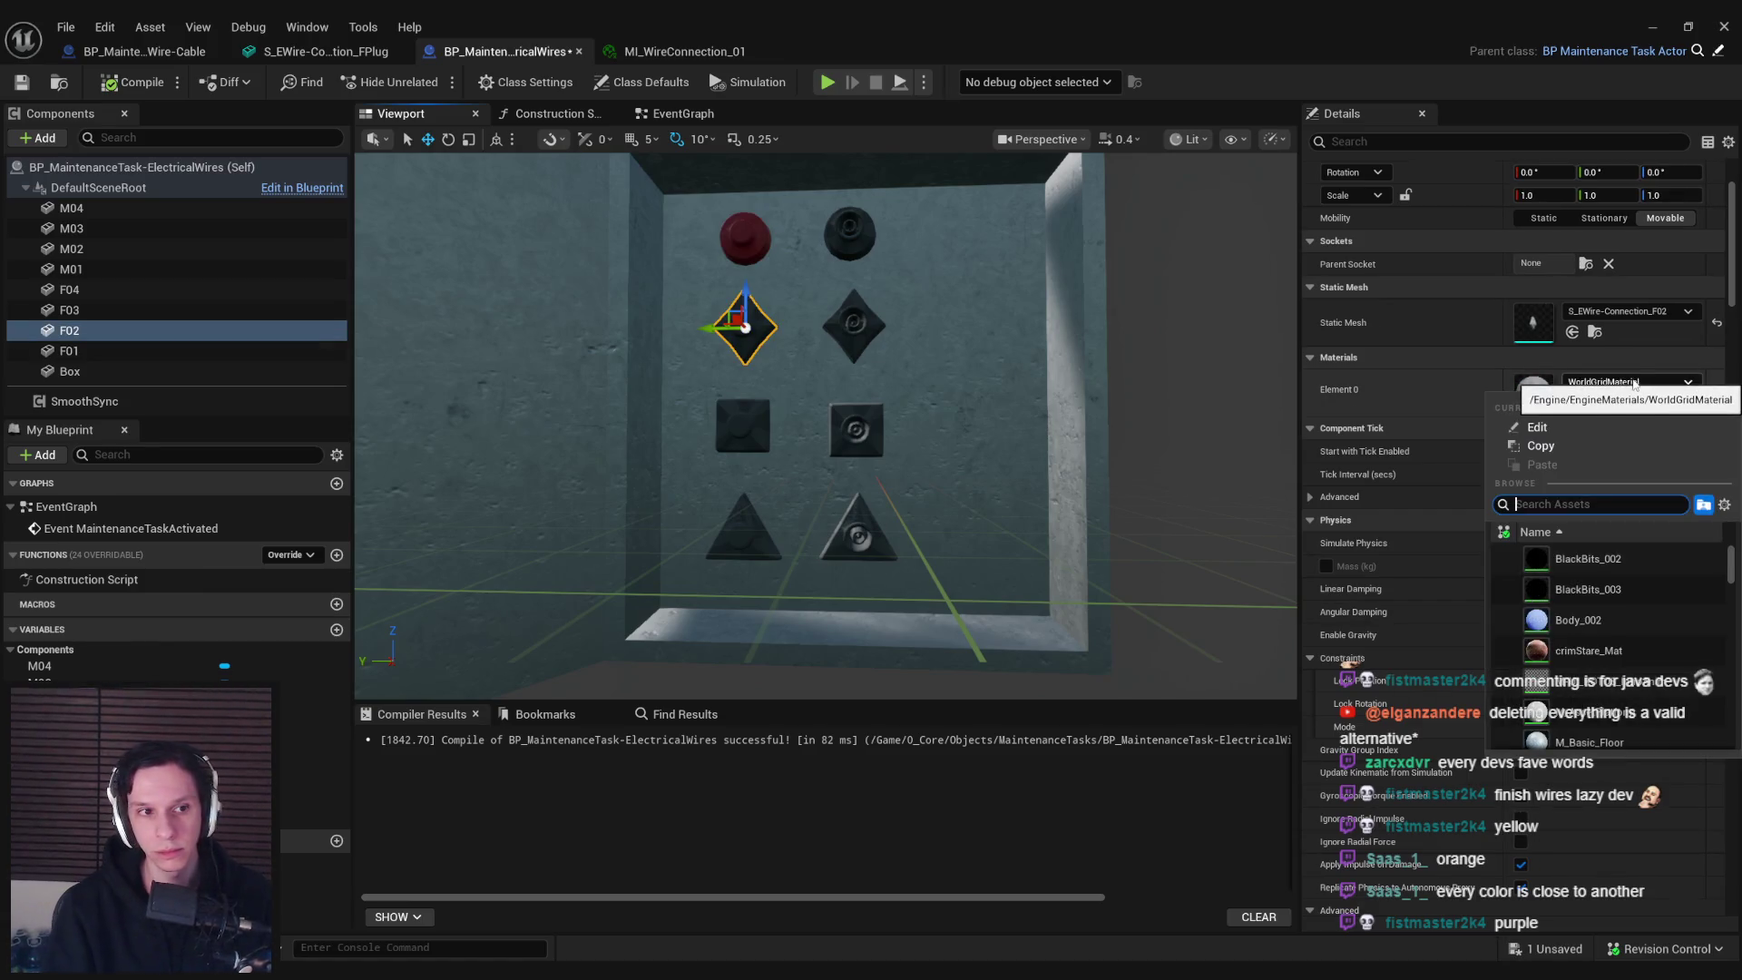
click(1601, 697)
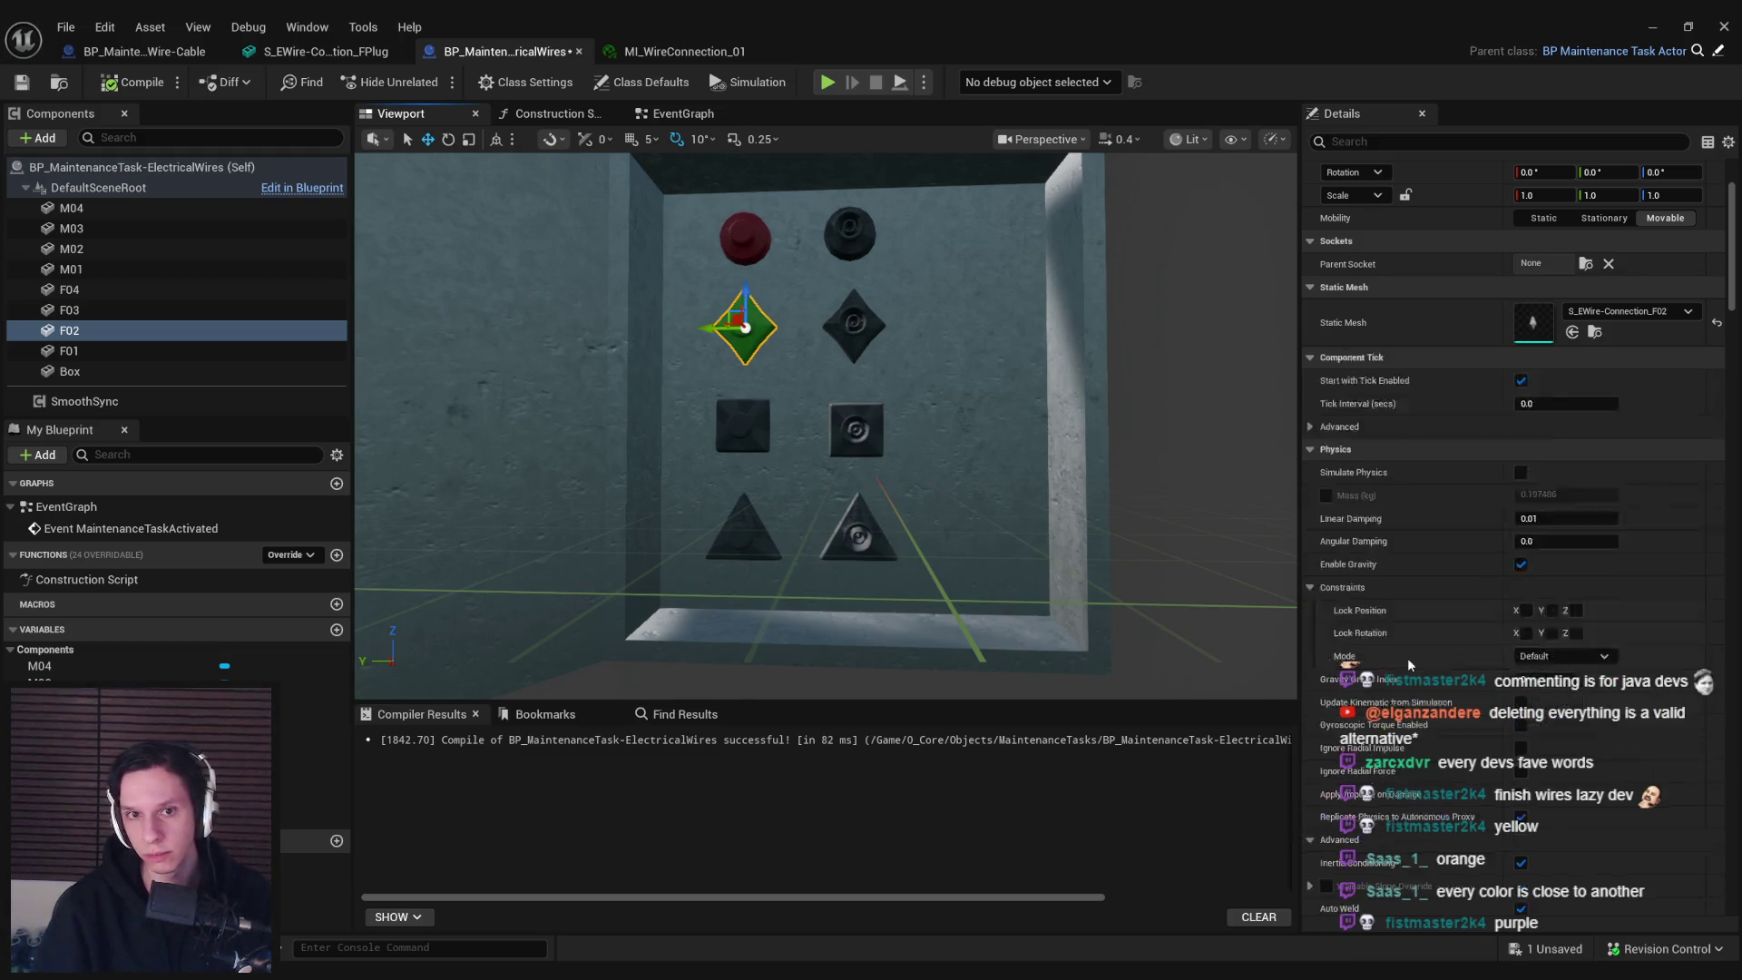
Give F03 MI_WireConnection_03 (blue) and F04 MI_WireConnection_04 (purple)
click(743, 423)
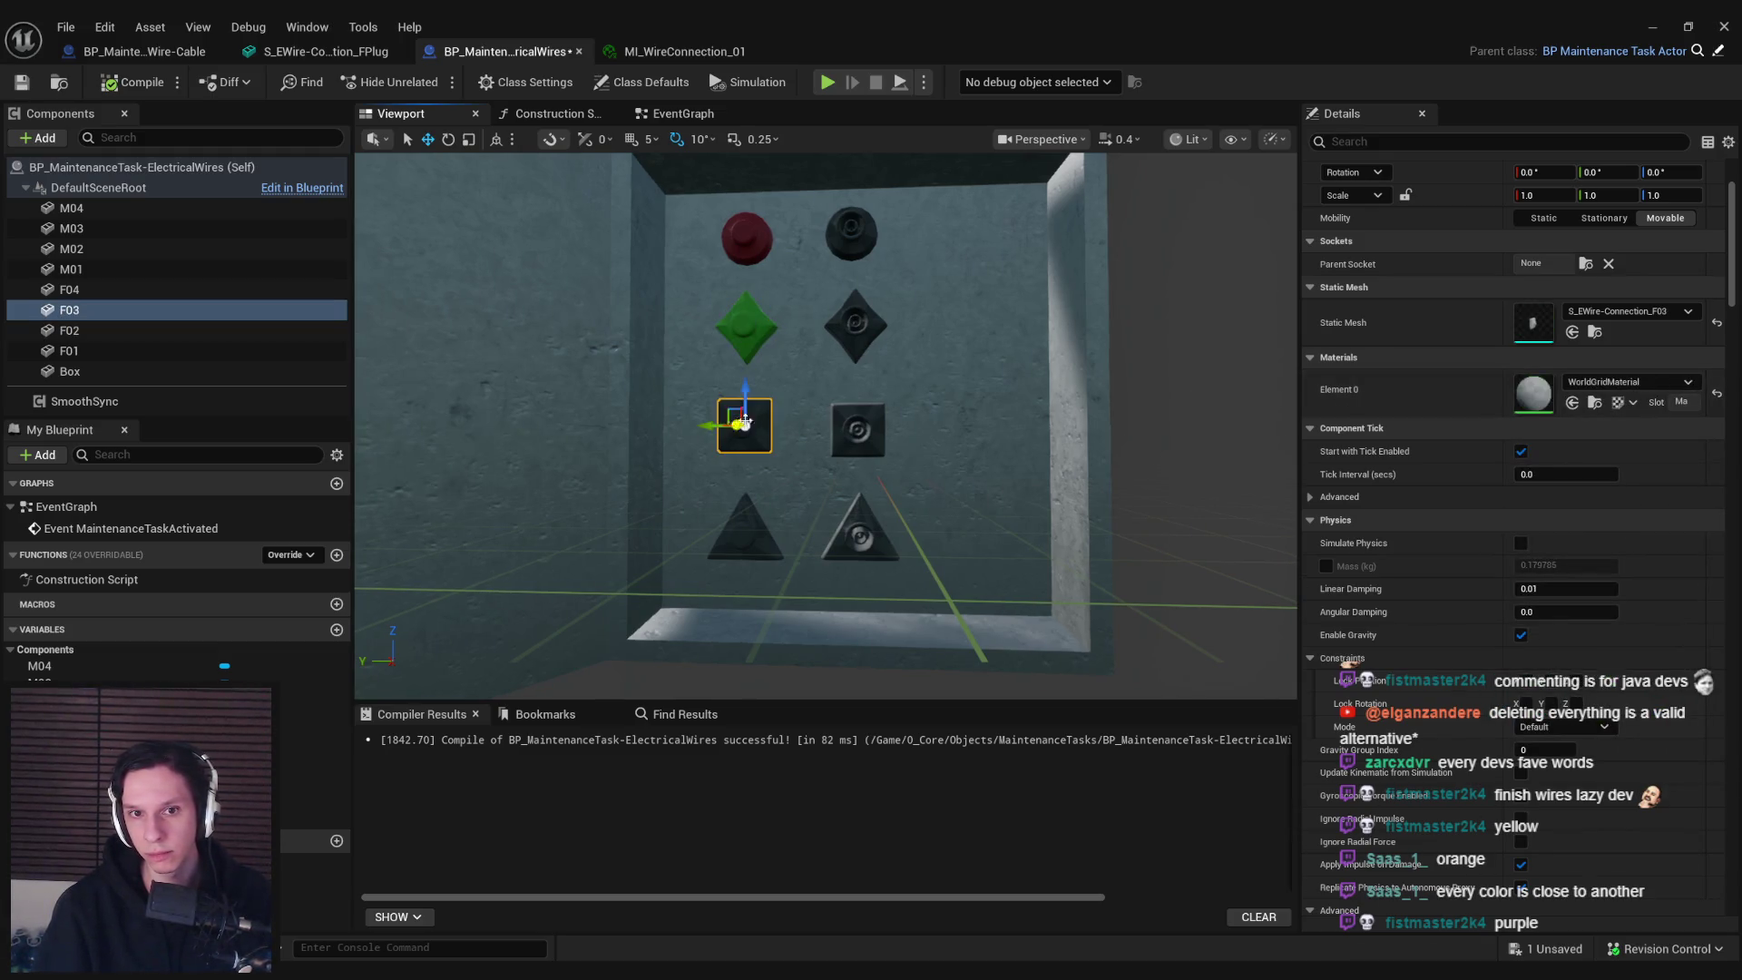
click(1656, 385)
text(wire)
click(1649, 592)
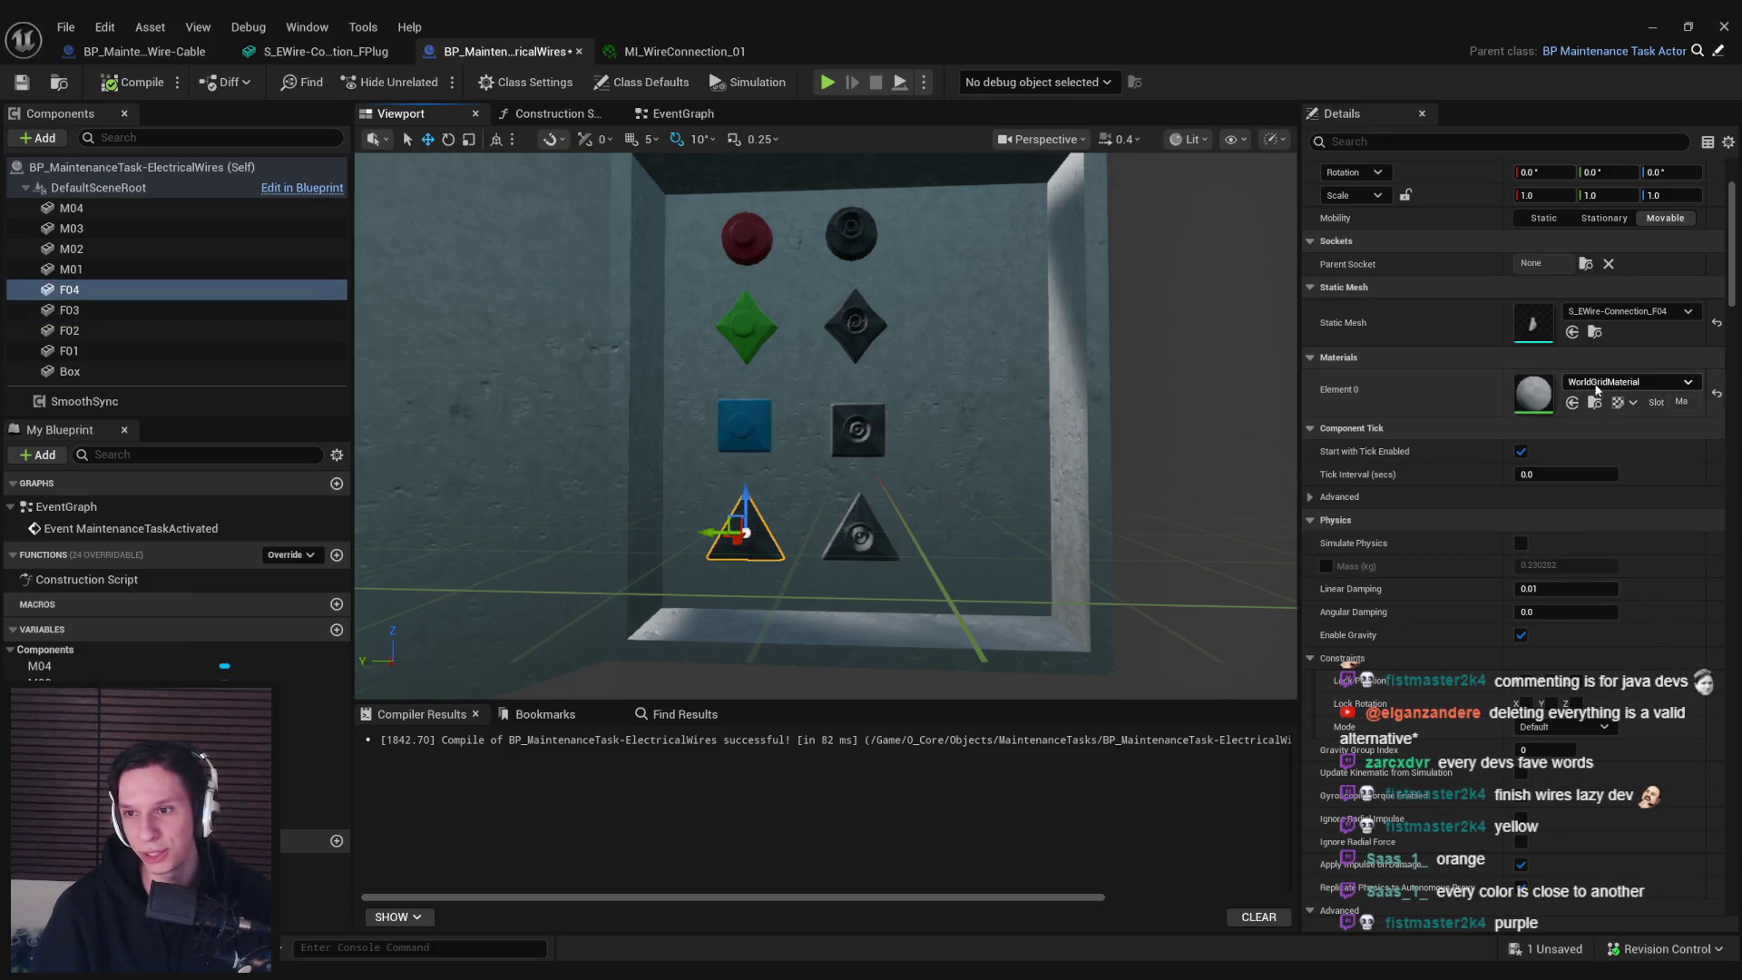
click(1604, 383)
click(1588, 559)
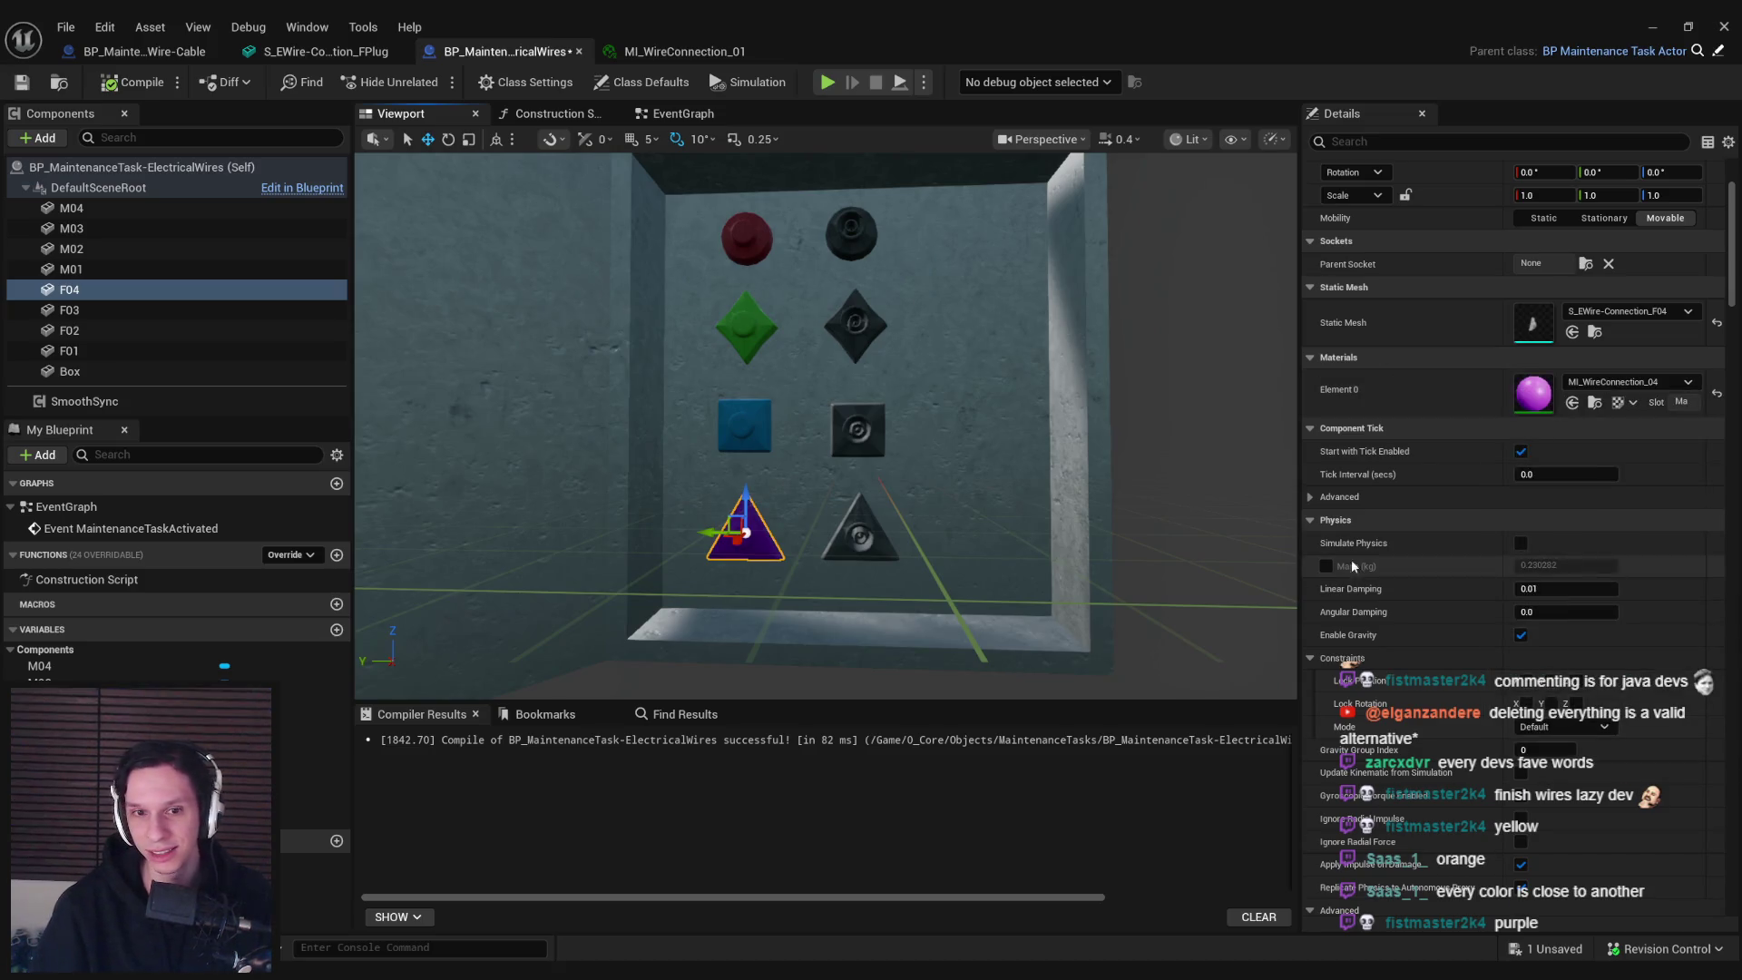
Colour sockets M04, M03 and M02 with MI_WireConnection_04, _03 and _02
click(859, 540)
click(1624, 384)
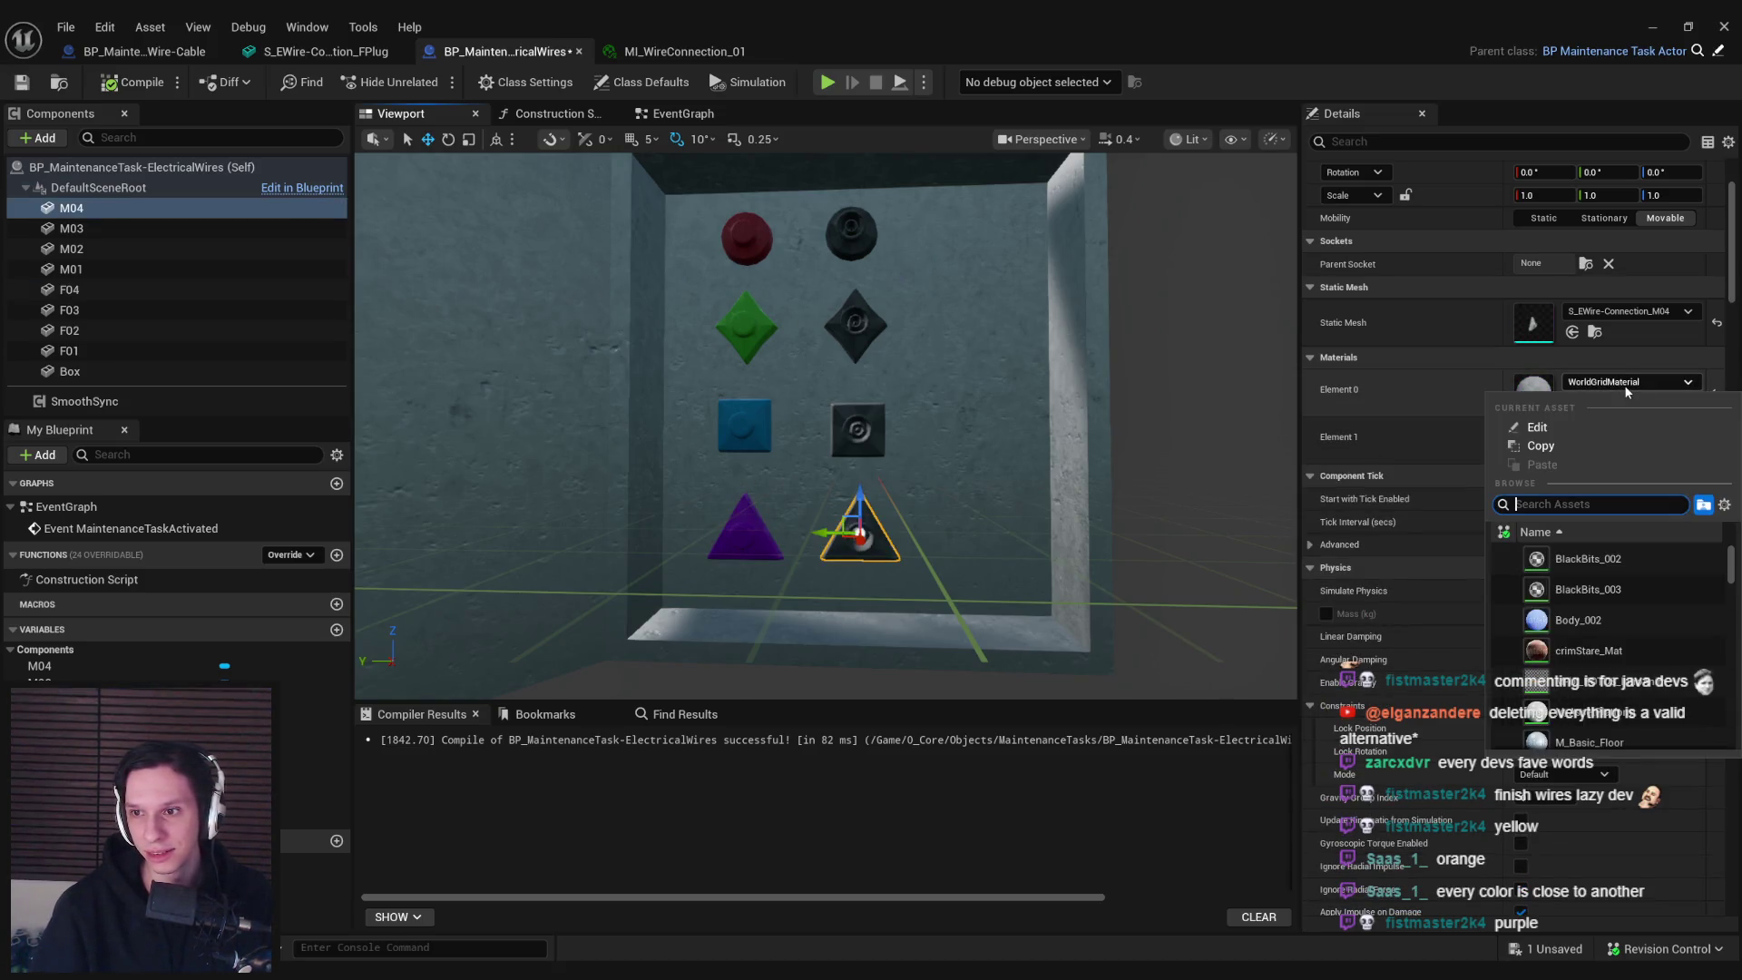
click(1624, 559)
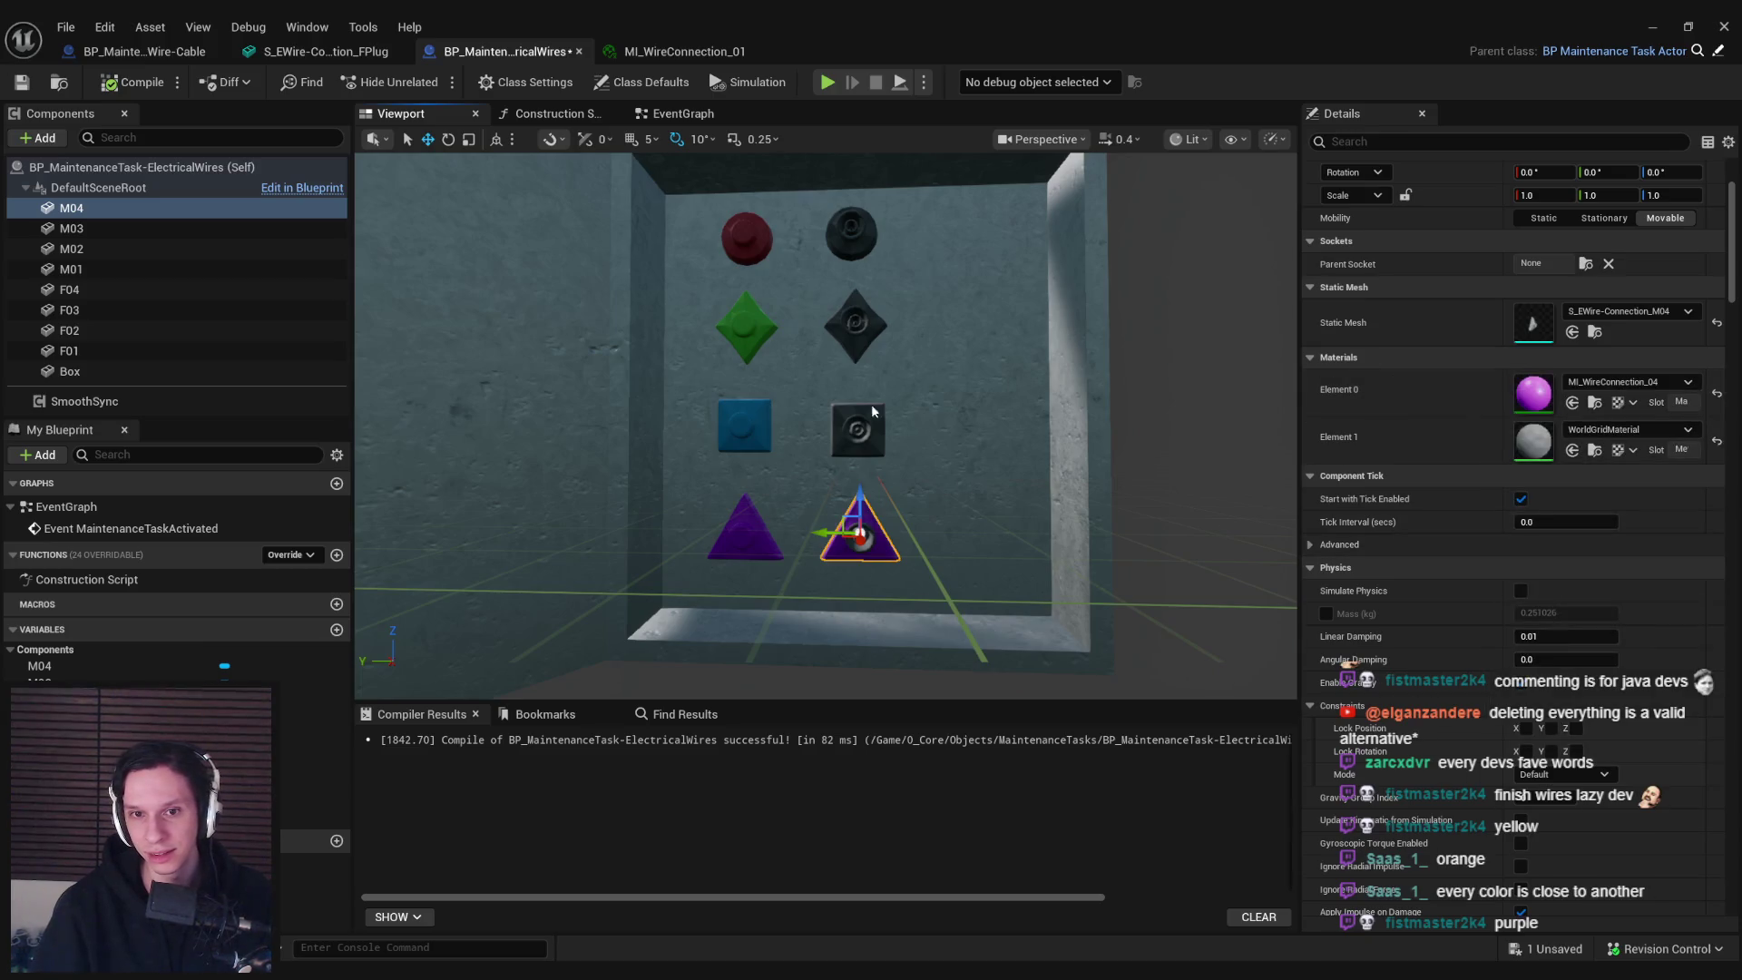
click(848, 442)
click(1602, 385)
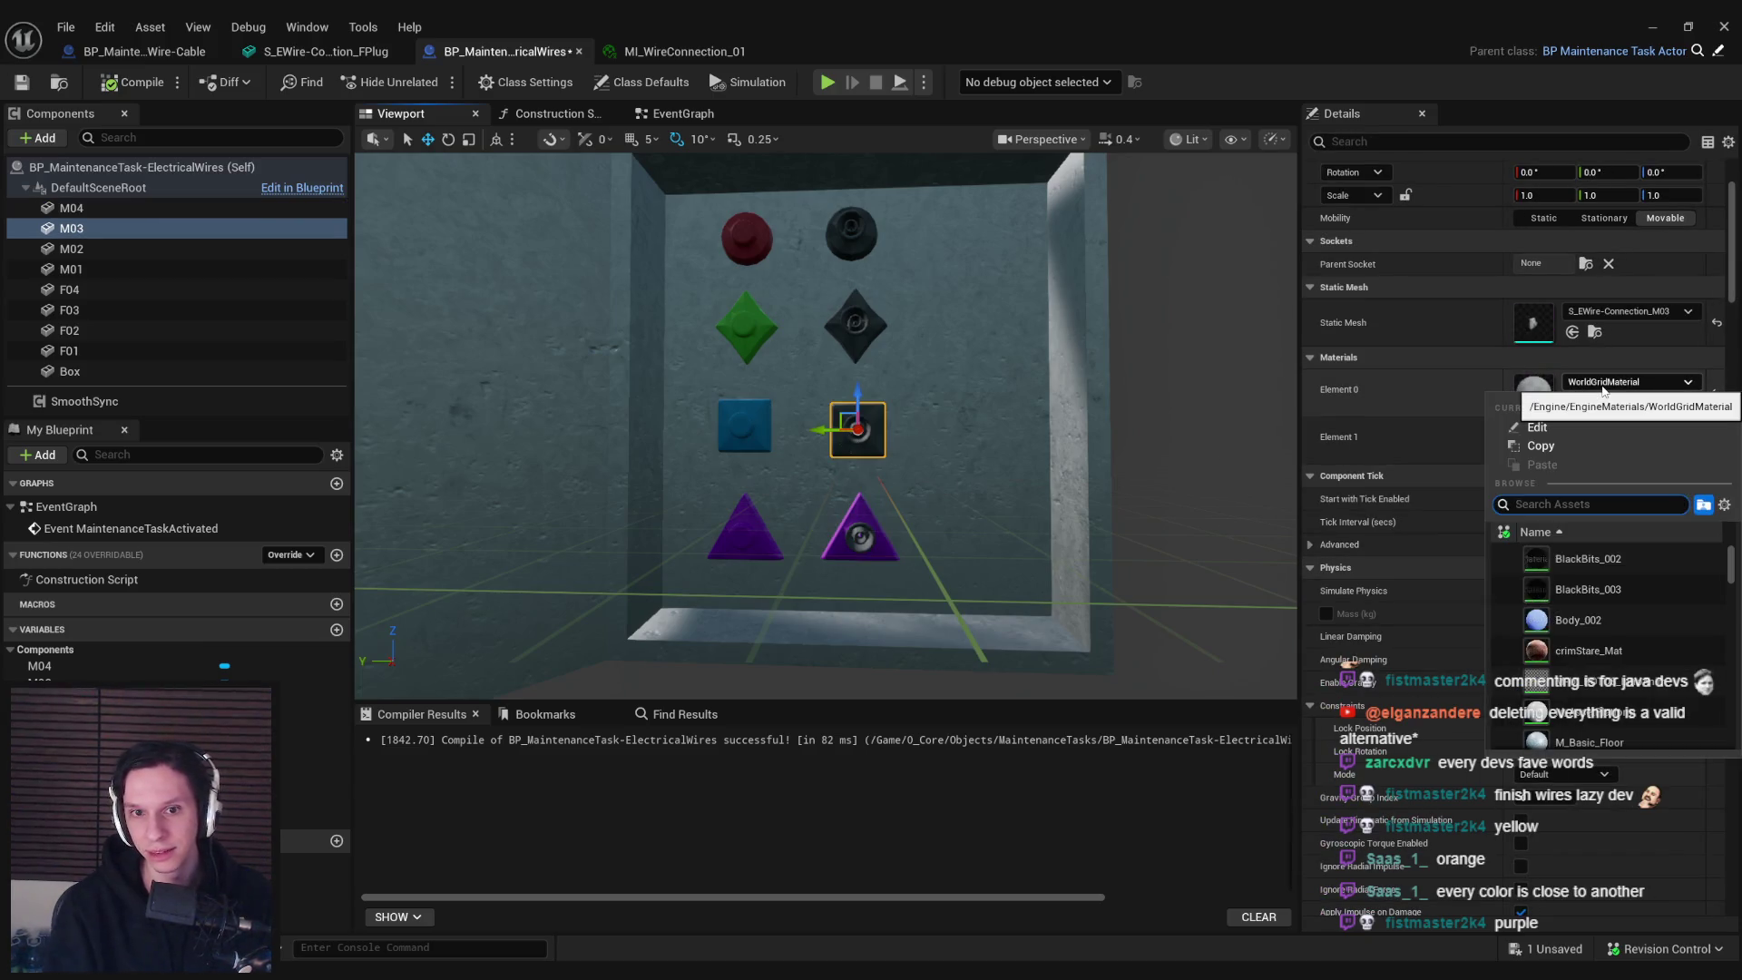
click(1606, 590)
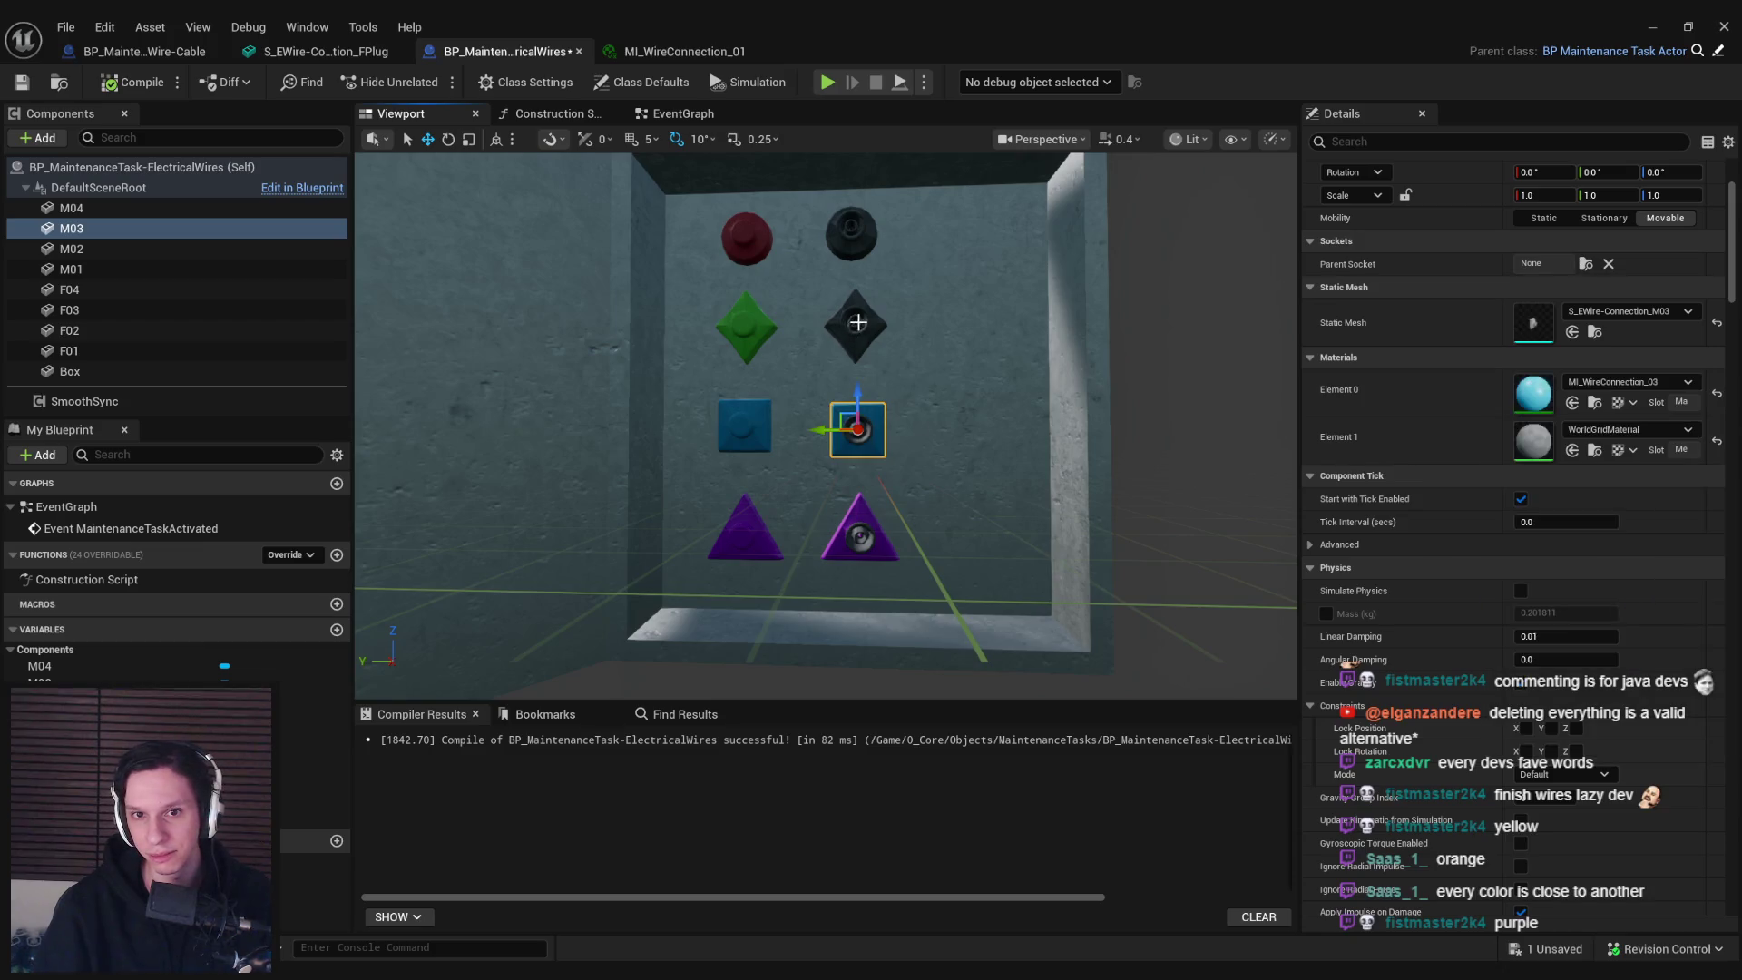
click(857, 322)
click(1604, 381)
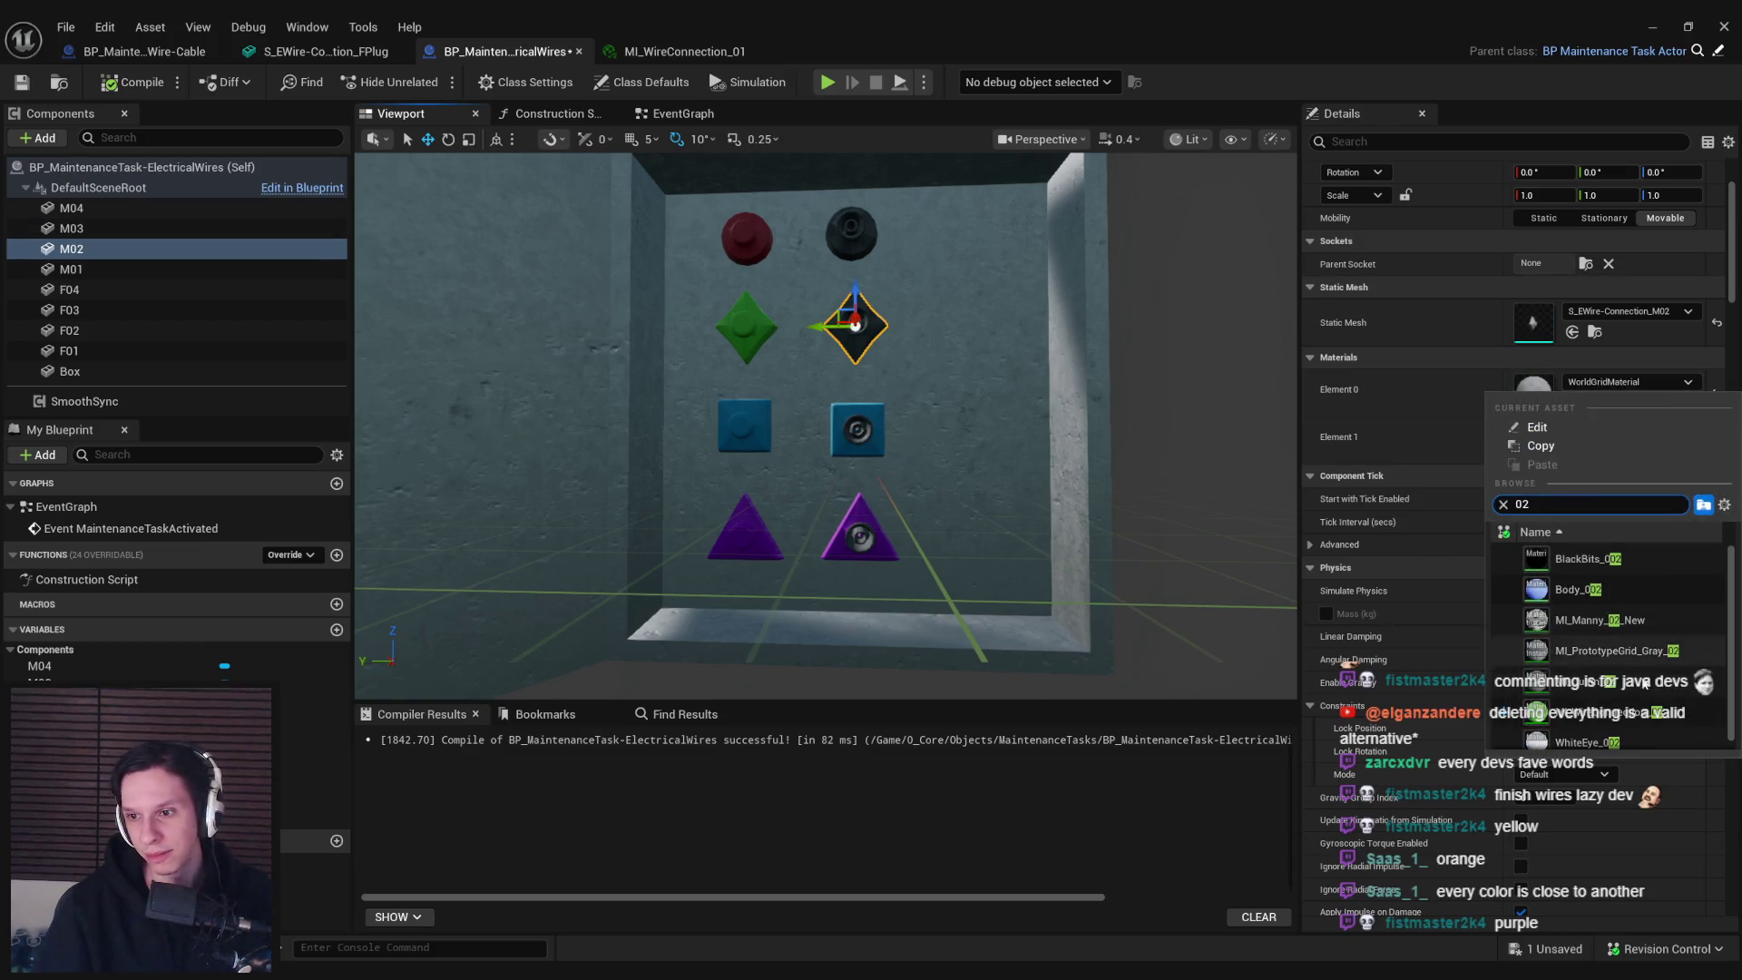
scroll(1597, 635, down, 3)
click(1588, 617)
Set the M01 circle socket's Element 0 to MI_WireConnection_01 (red)
click(849, 228)
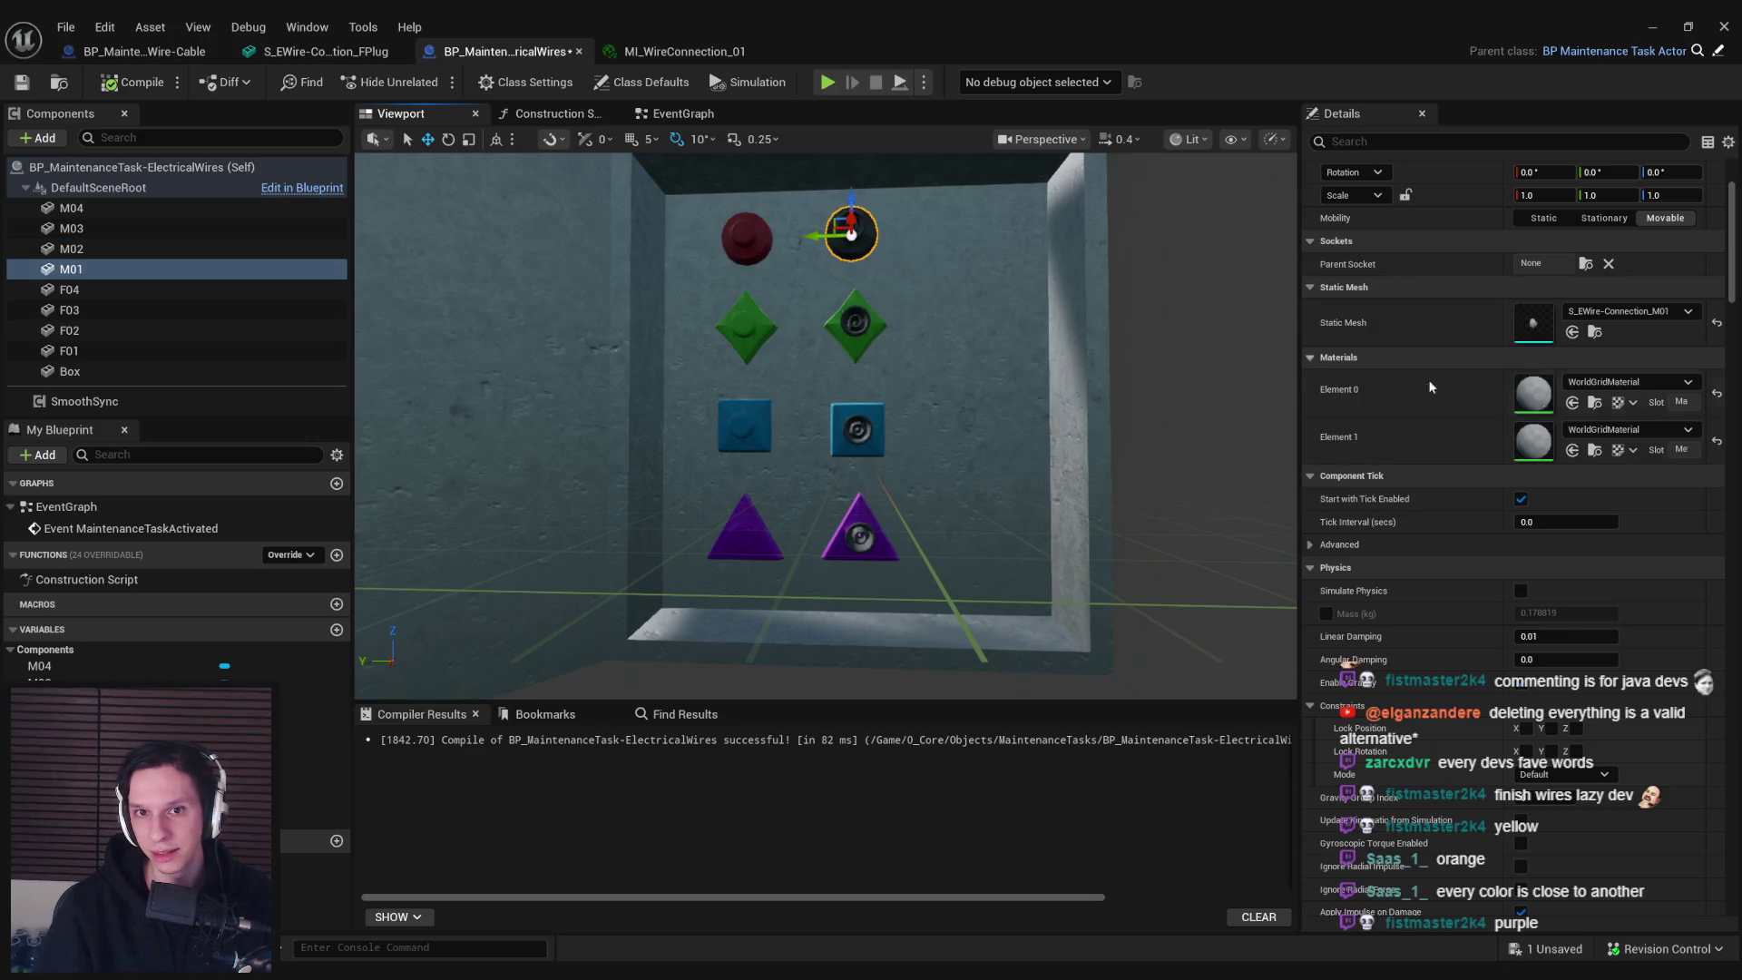
click(1649, 383)
text(wire)
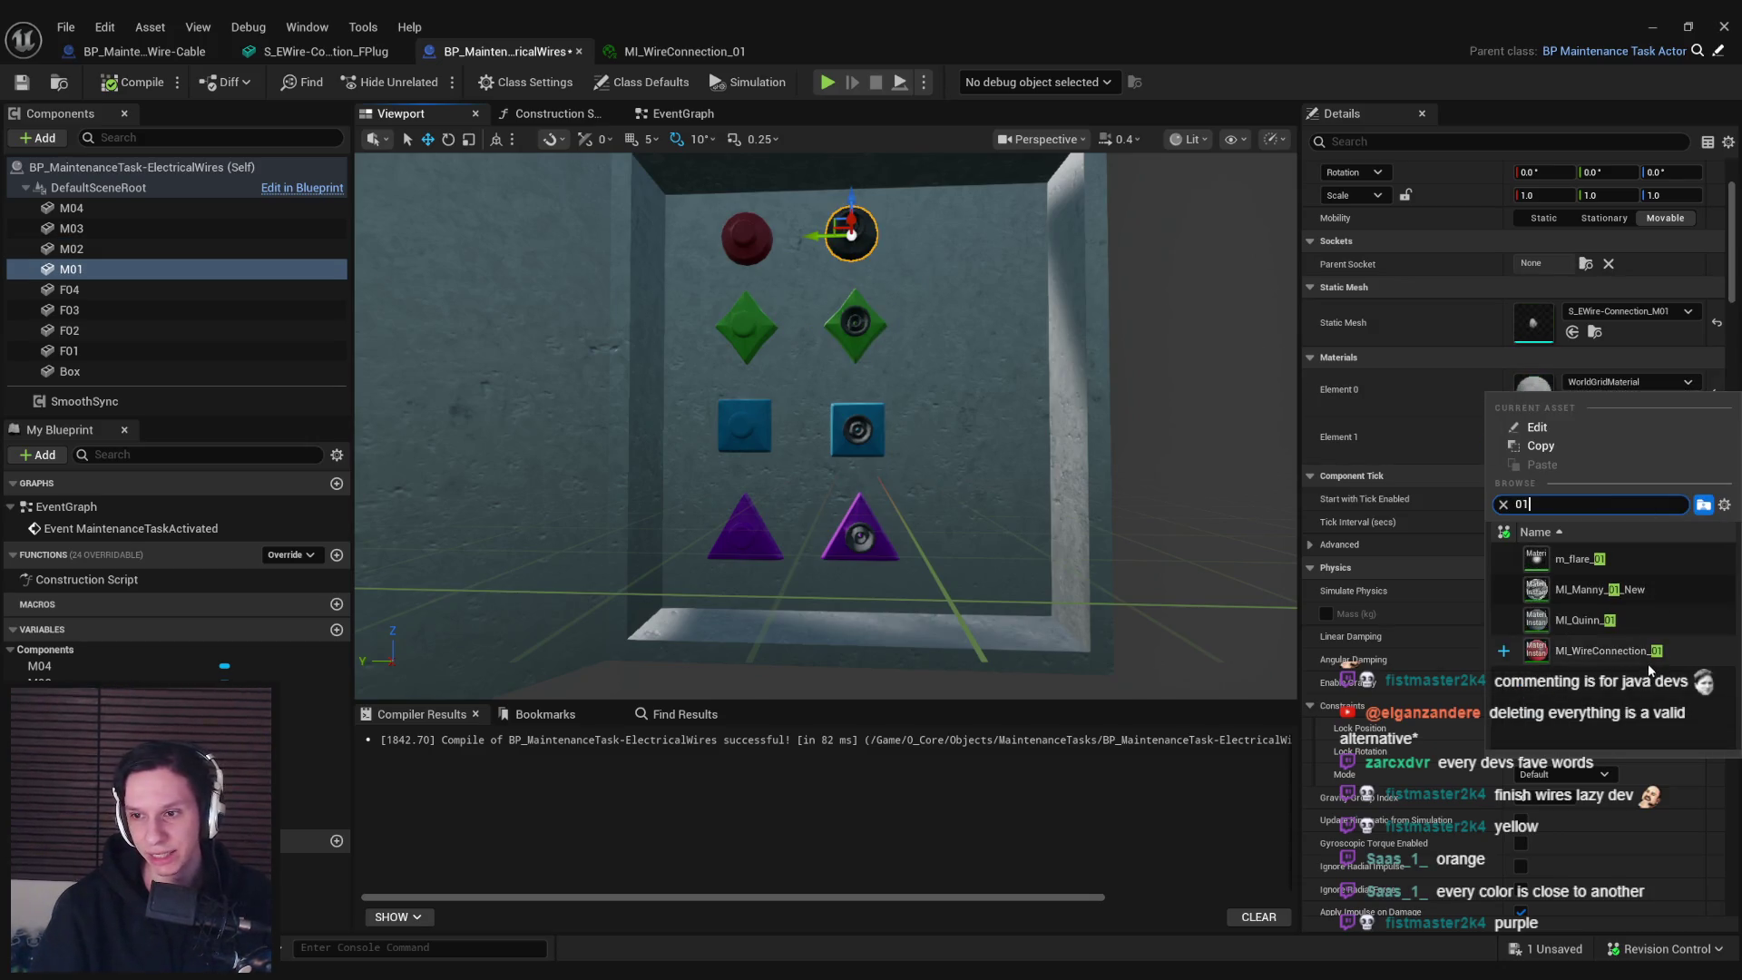
click(1587, 559)
scroll(971, 427, down, 3)
scroll(991, 383, up, 5)
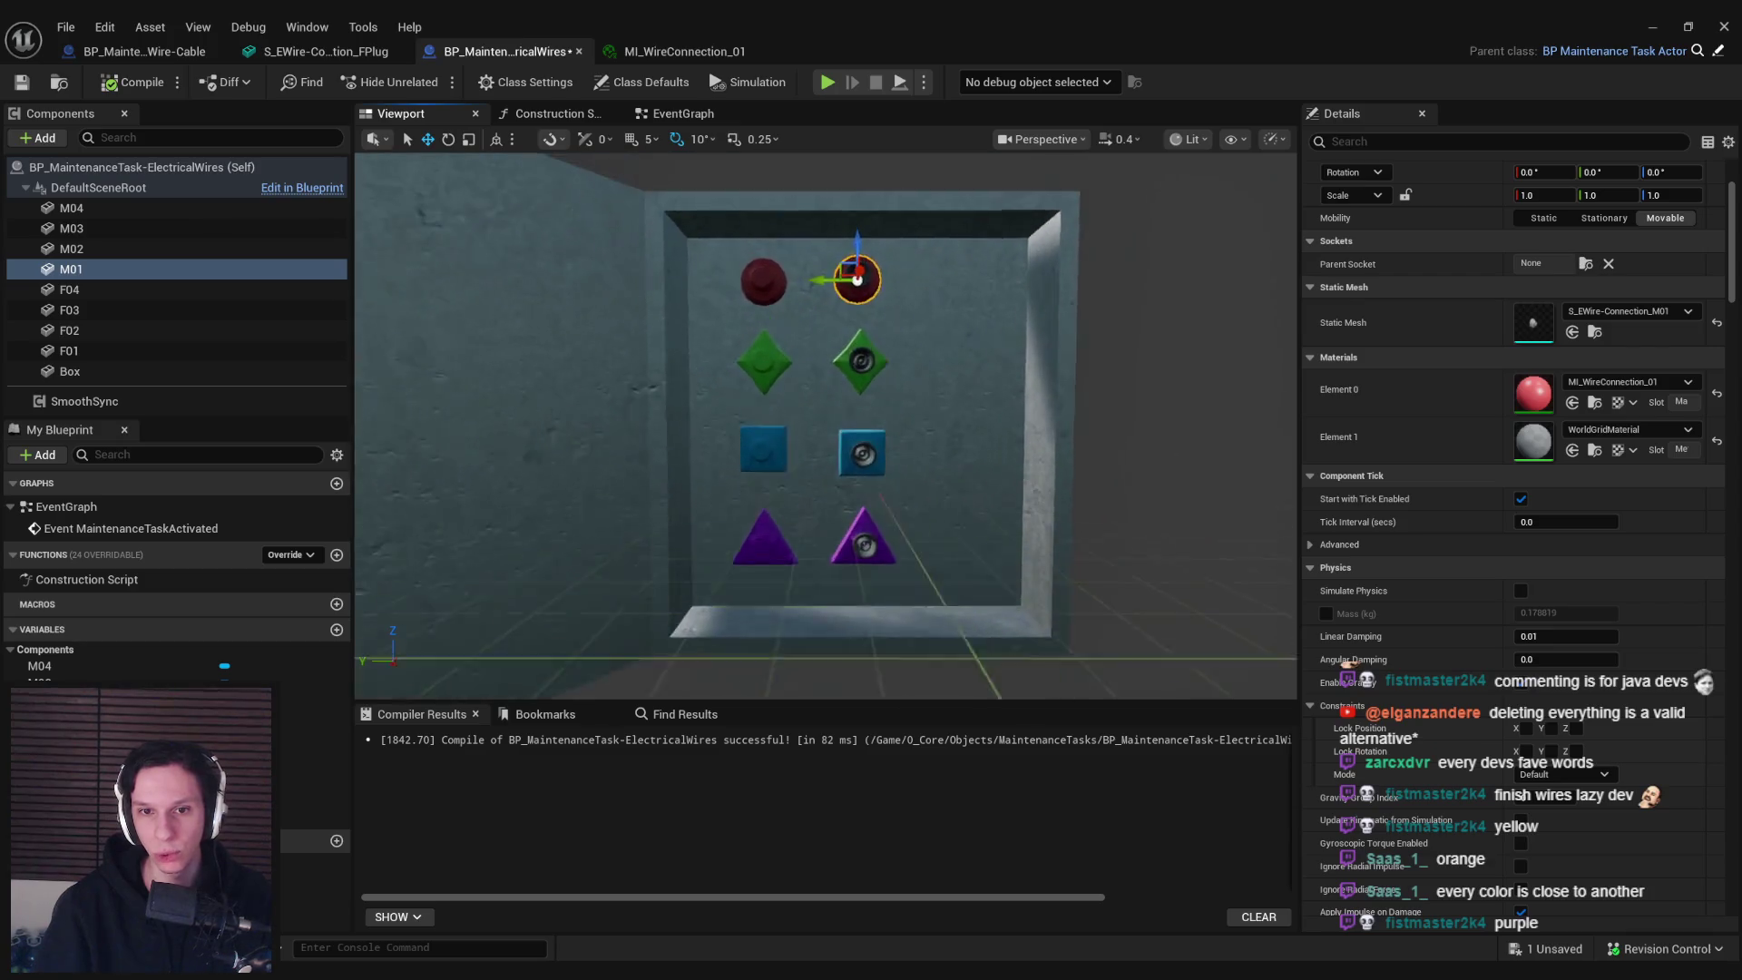
scroll(991, 383, up, 1)
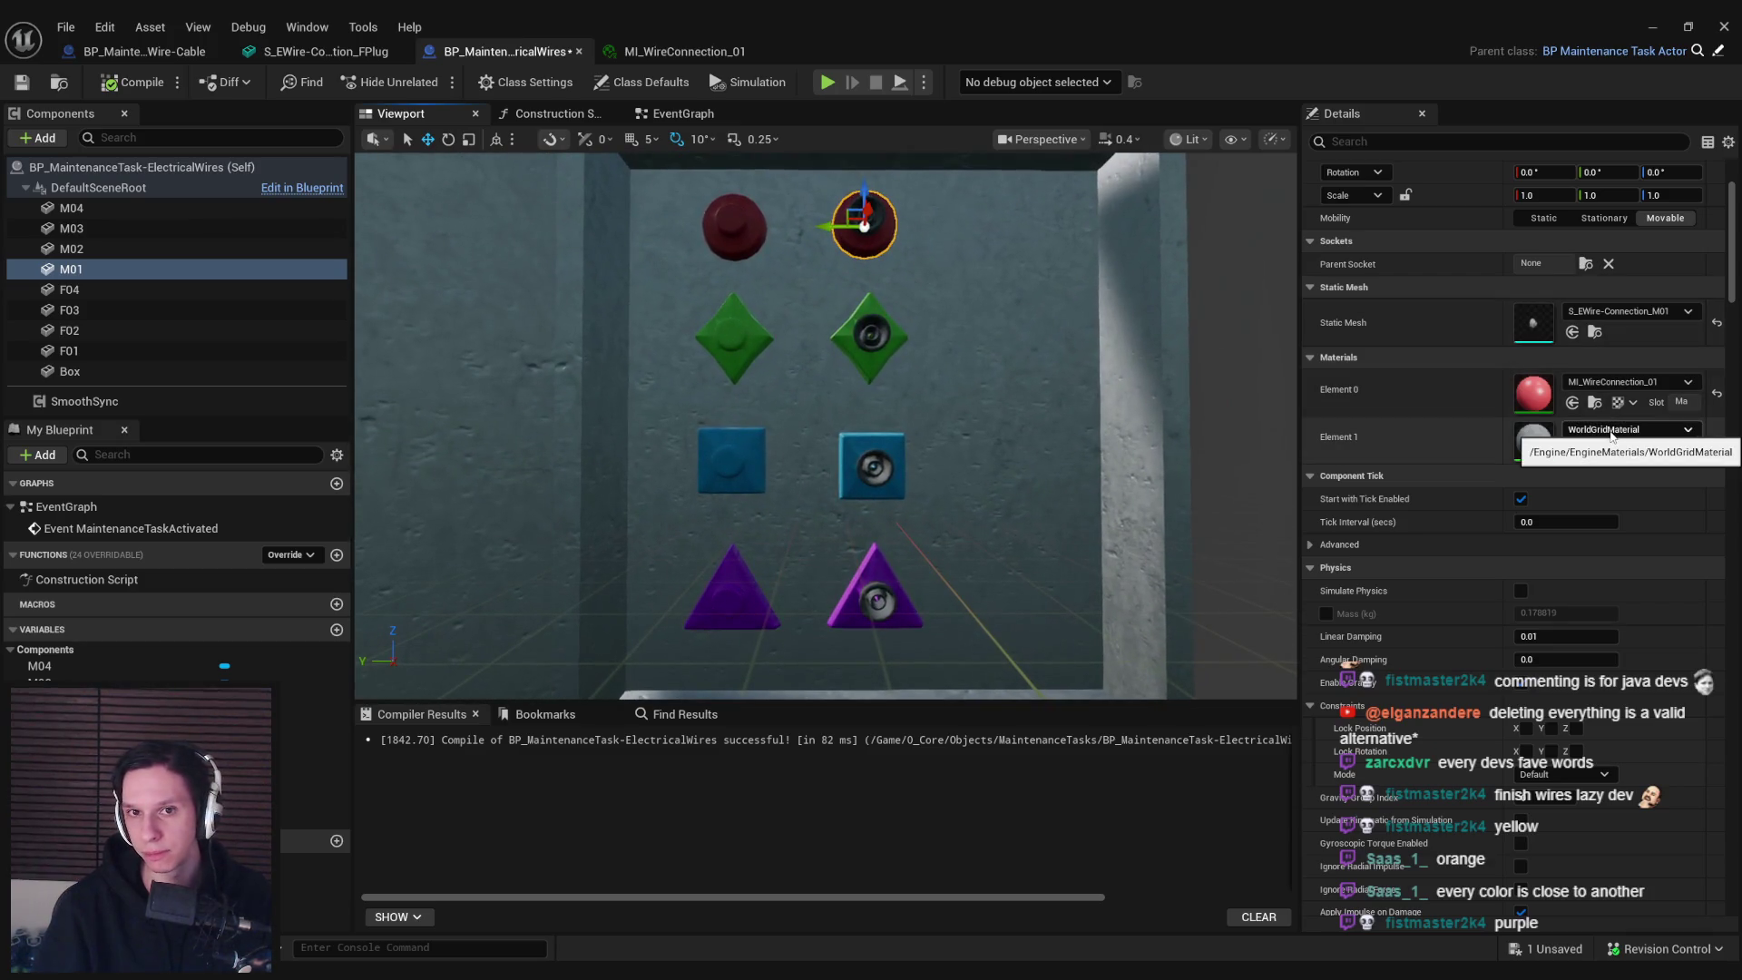
Give the M01, M02 and M04 socket inserts (Element 1) MI_TestMat-Metal
click(1610, 431)
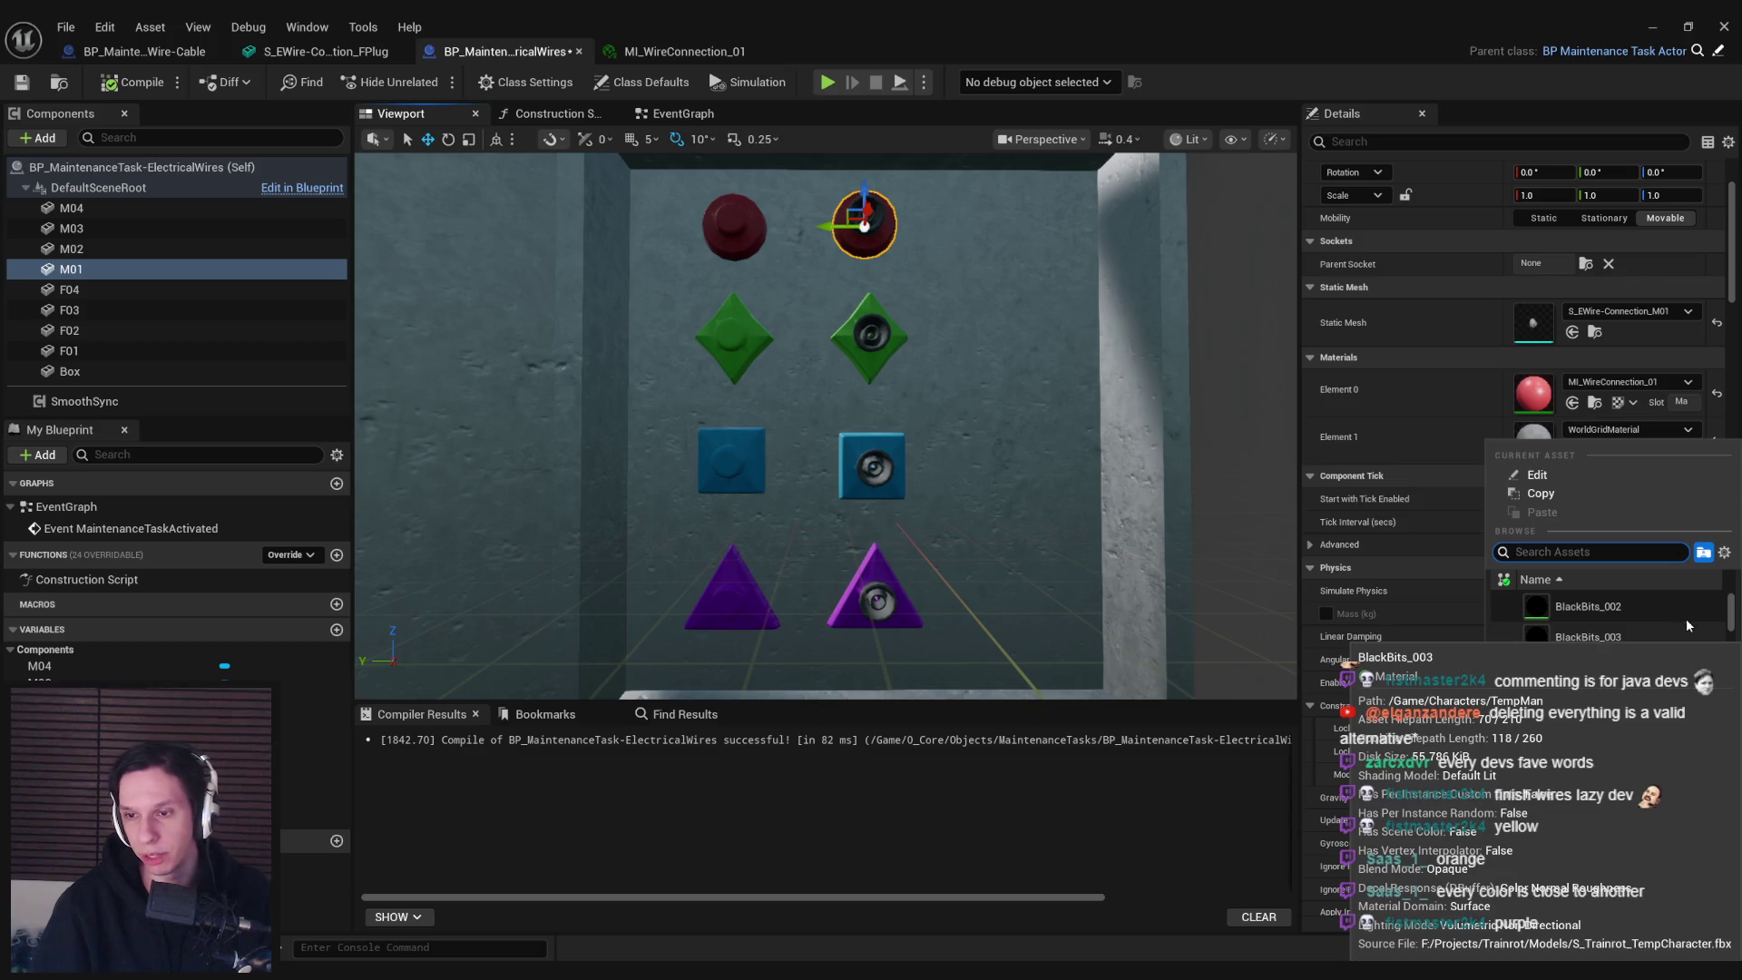
text(metal)
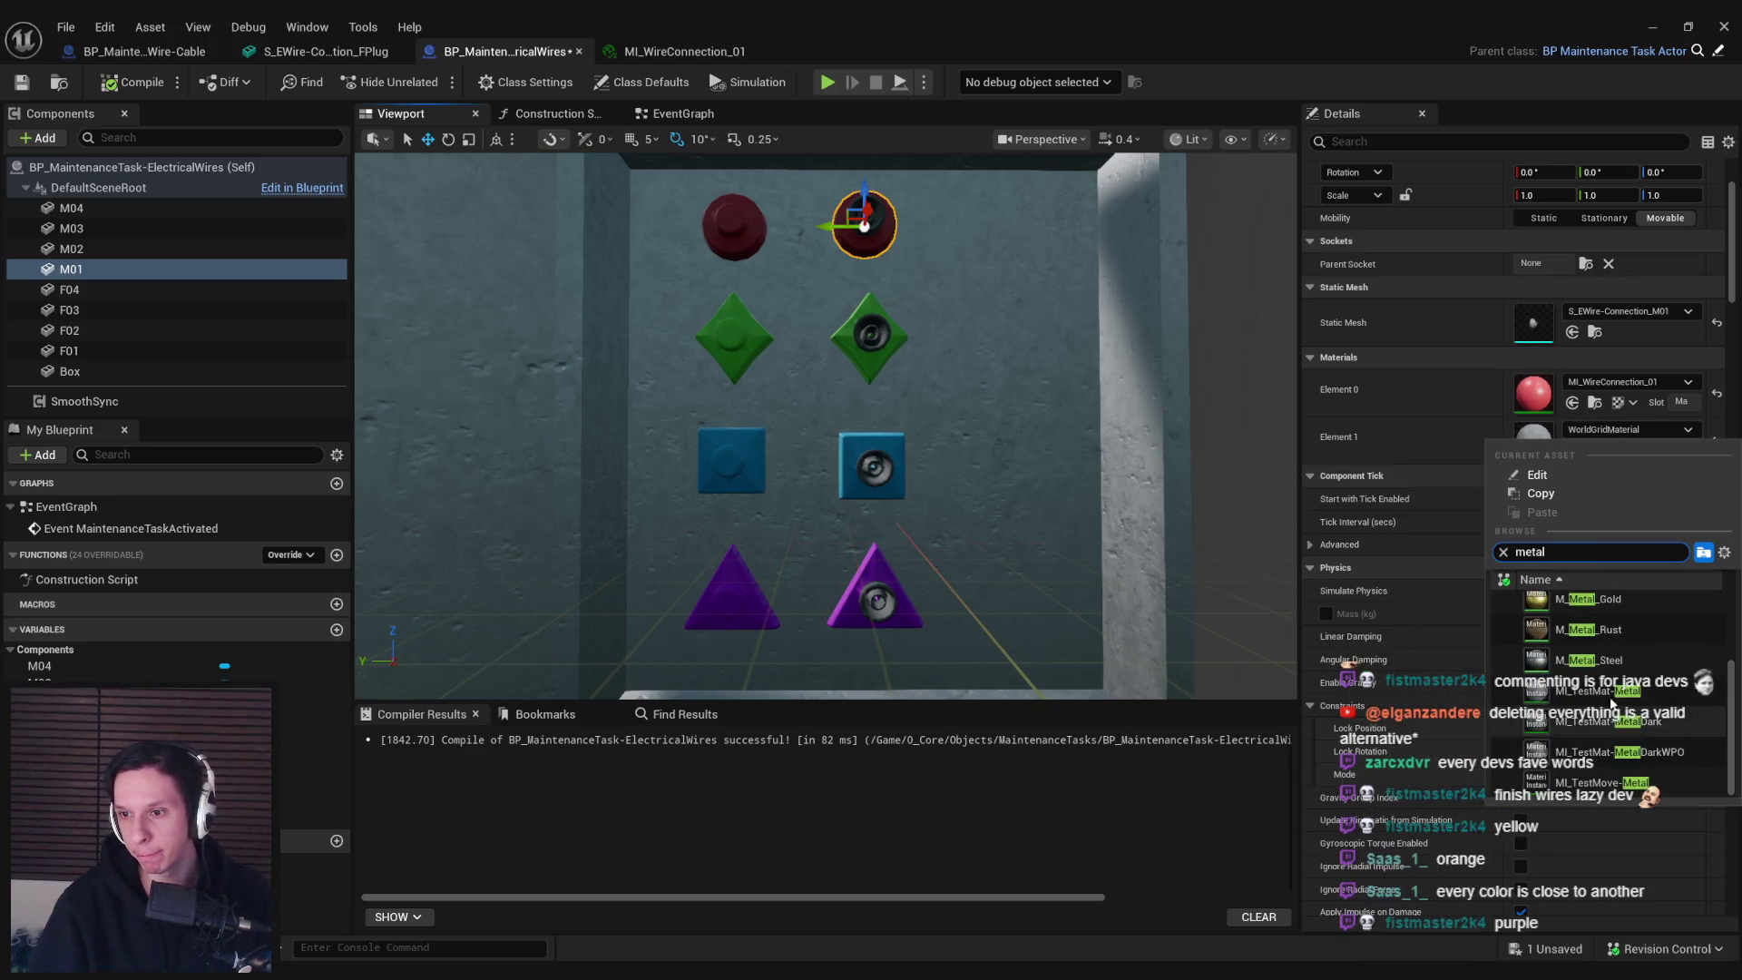
click(1611, 698)
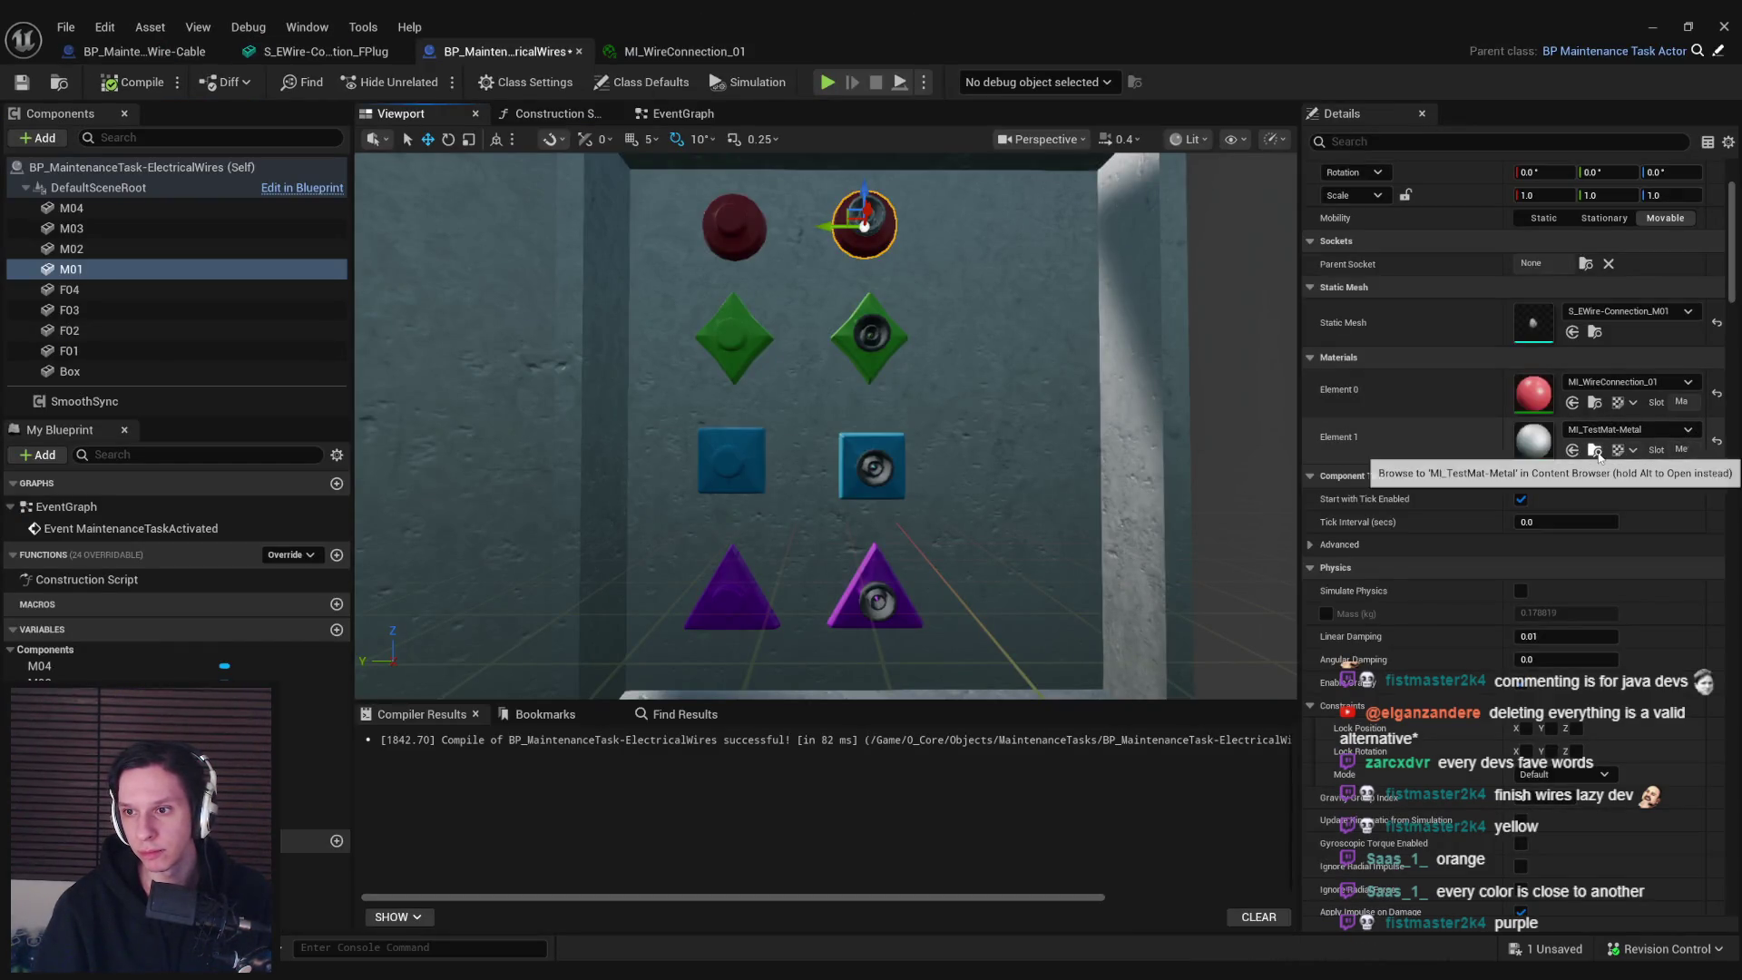
click(898, 343)
click(1572, 450)
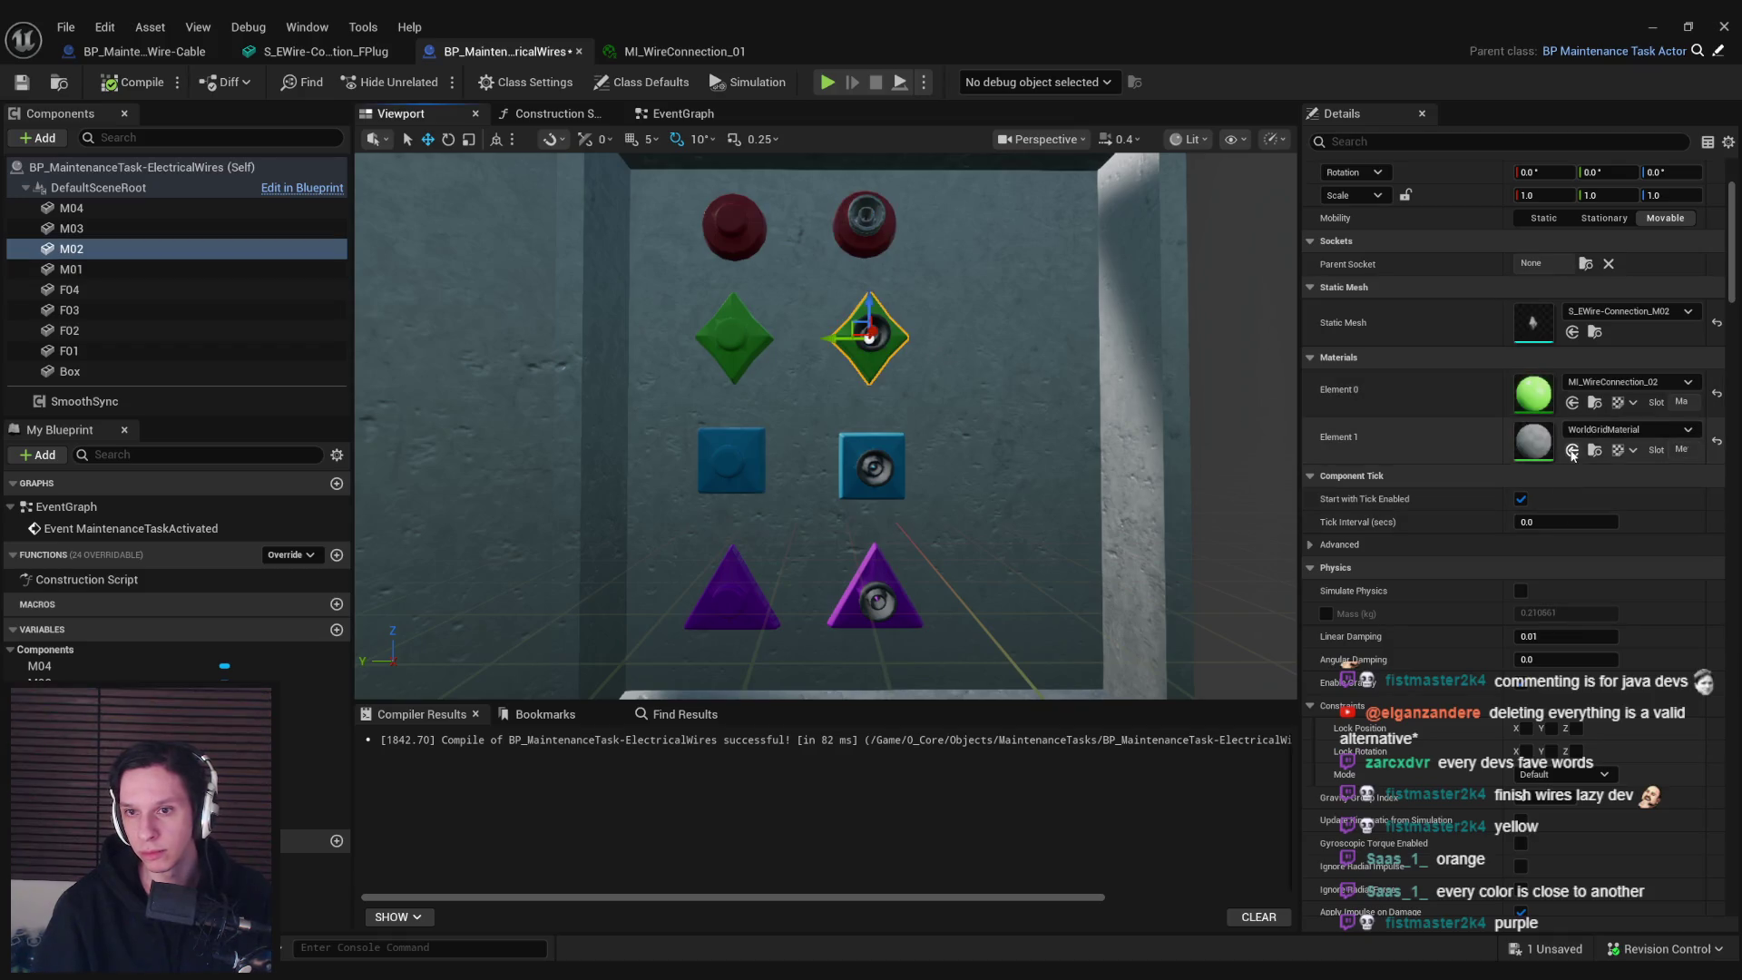
click(891, 435)
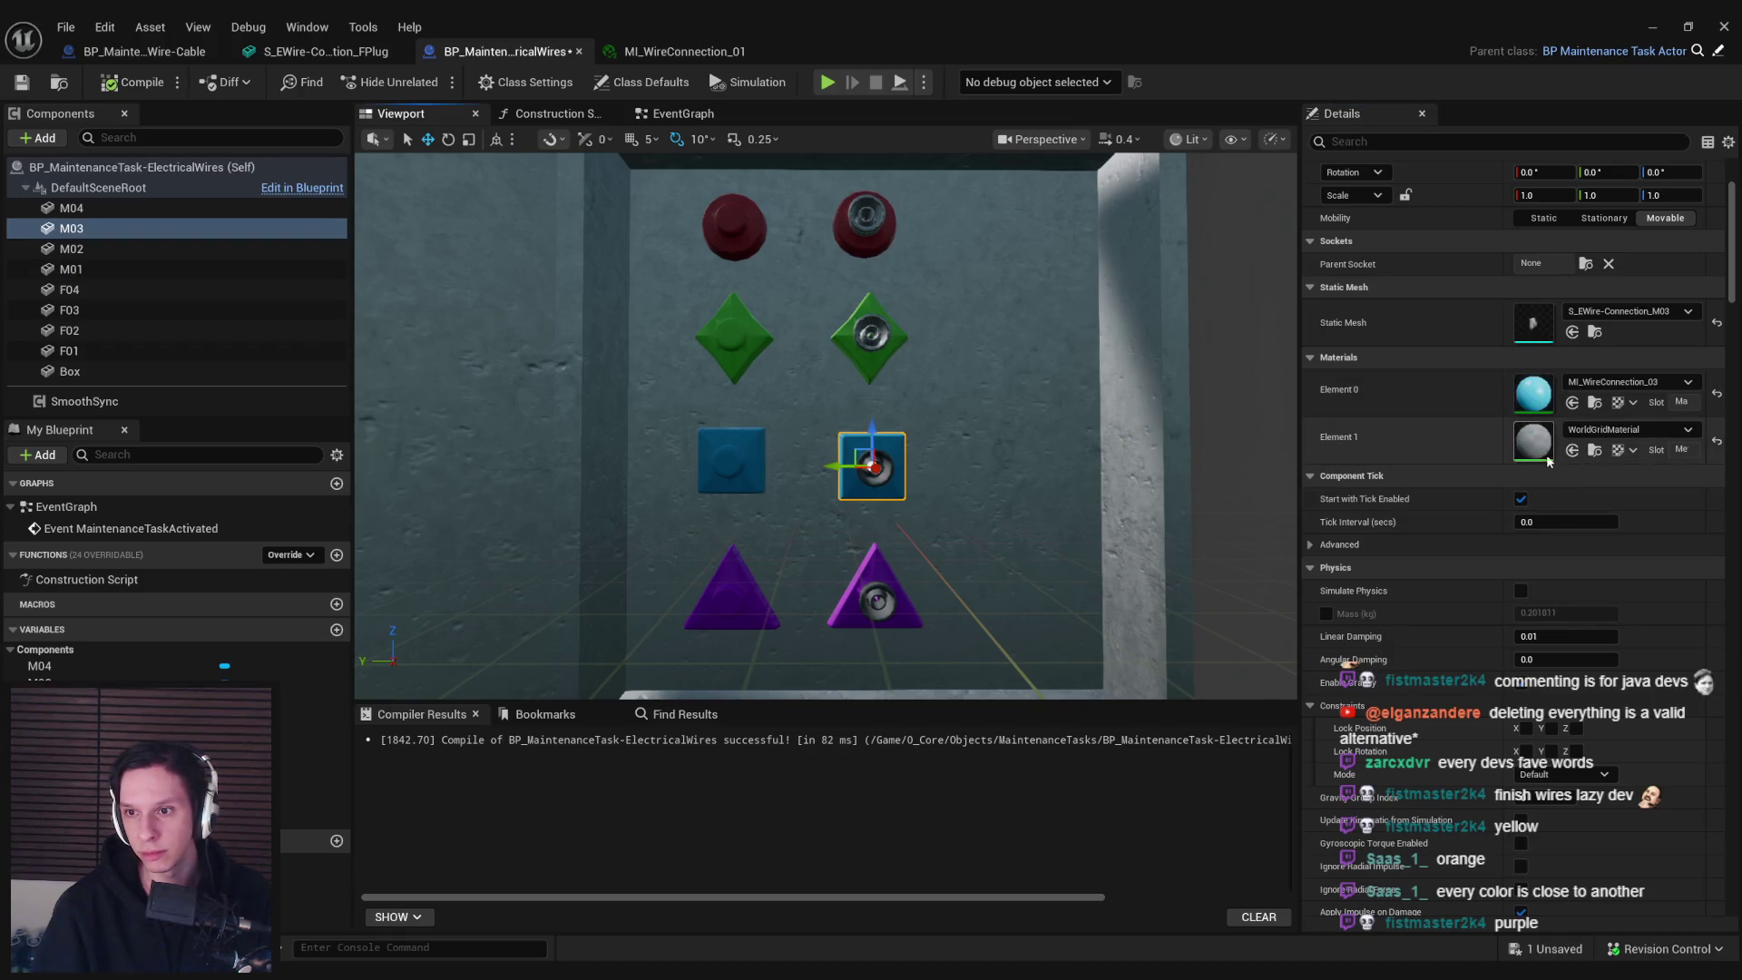
click(873, 571)
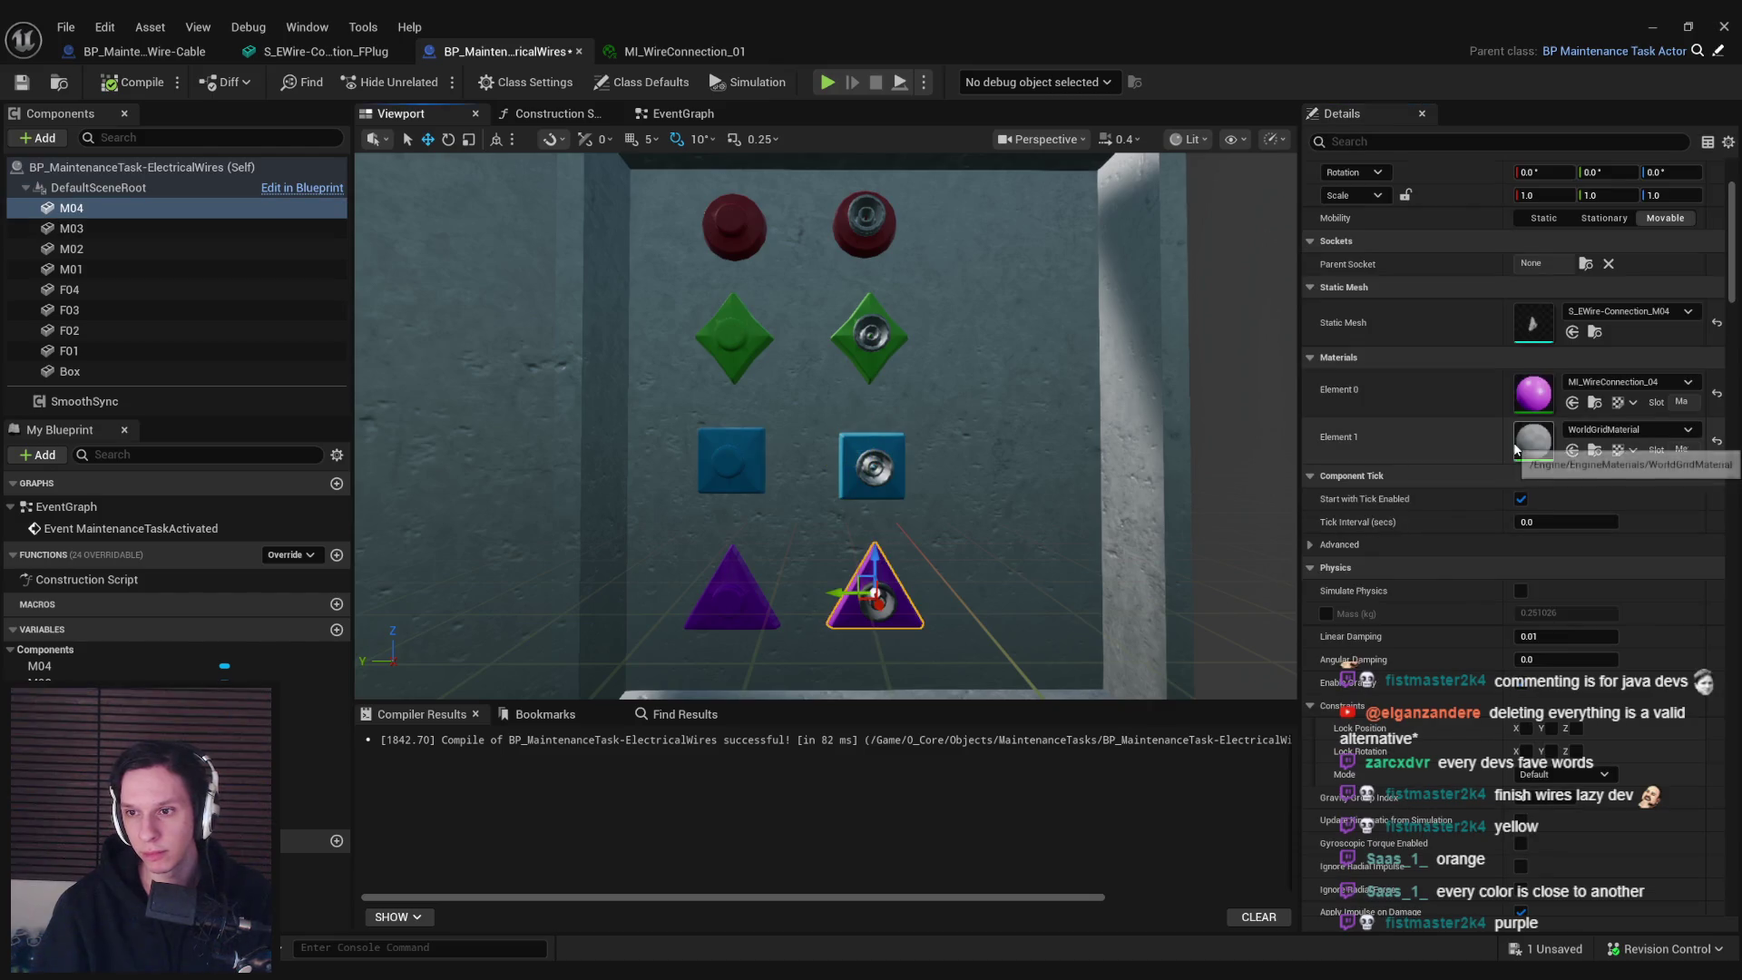
click(1571, 451)
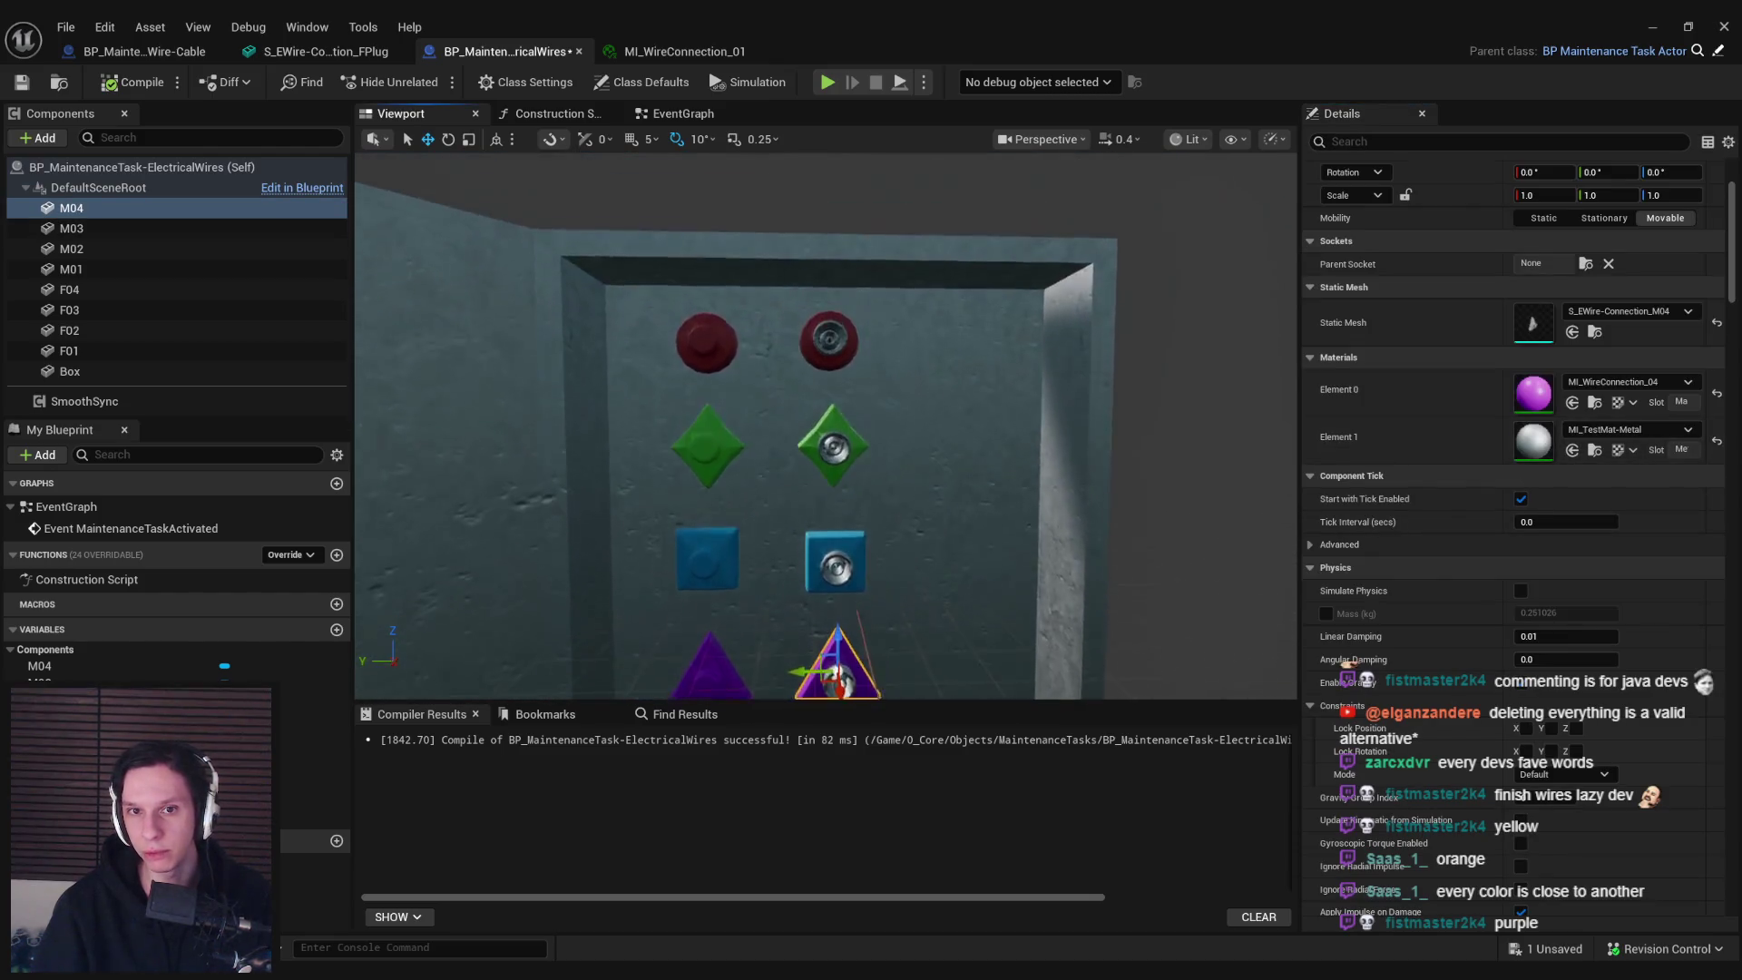
scroll(826, 426, down, 6)
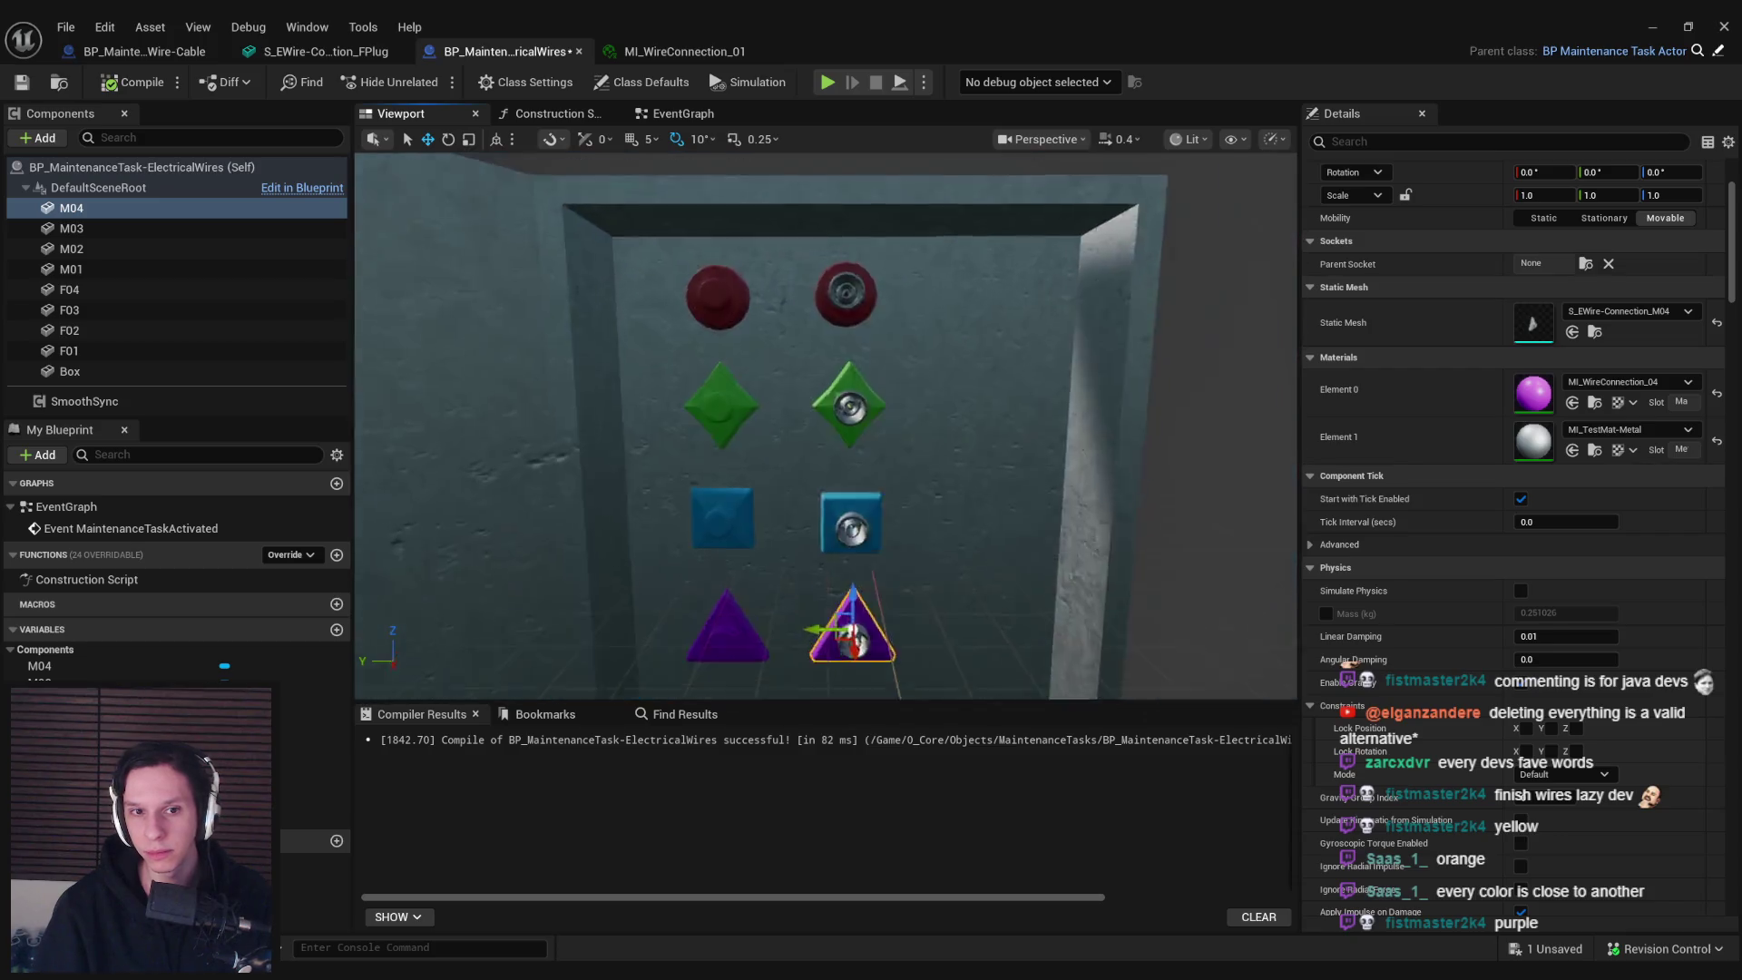
scroll(826, 426, up, 3)
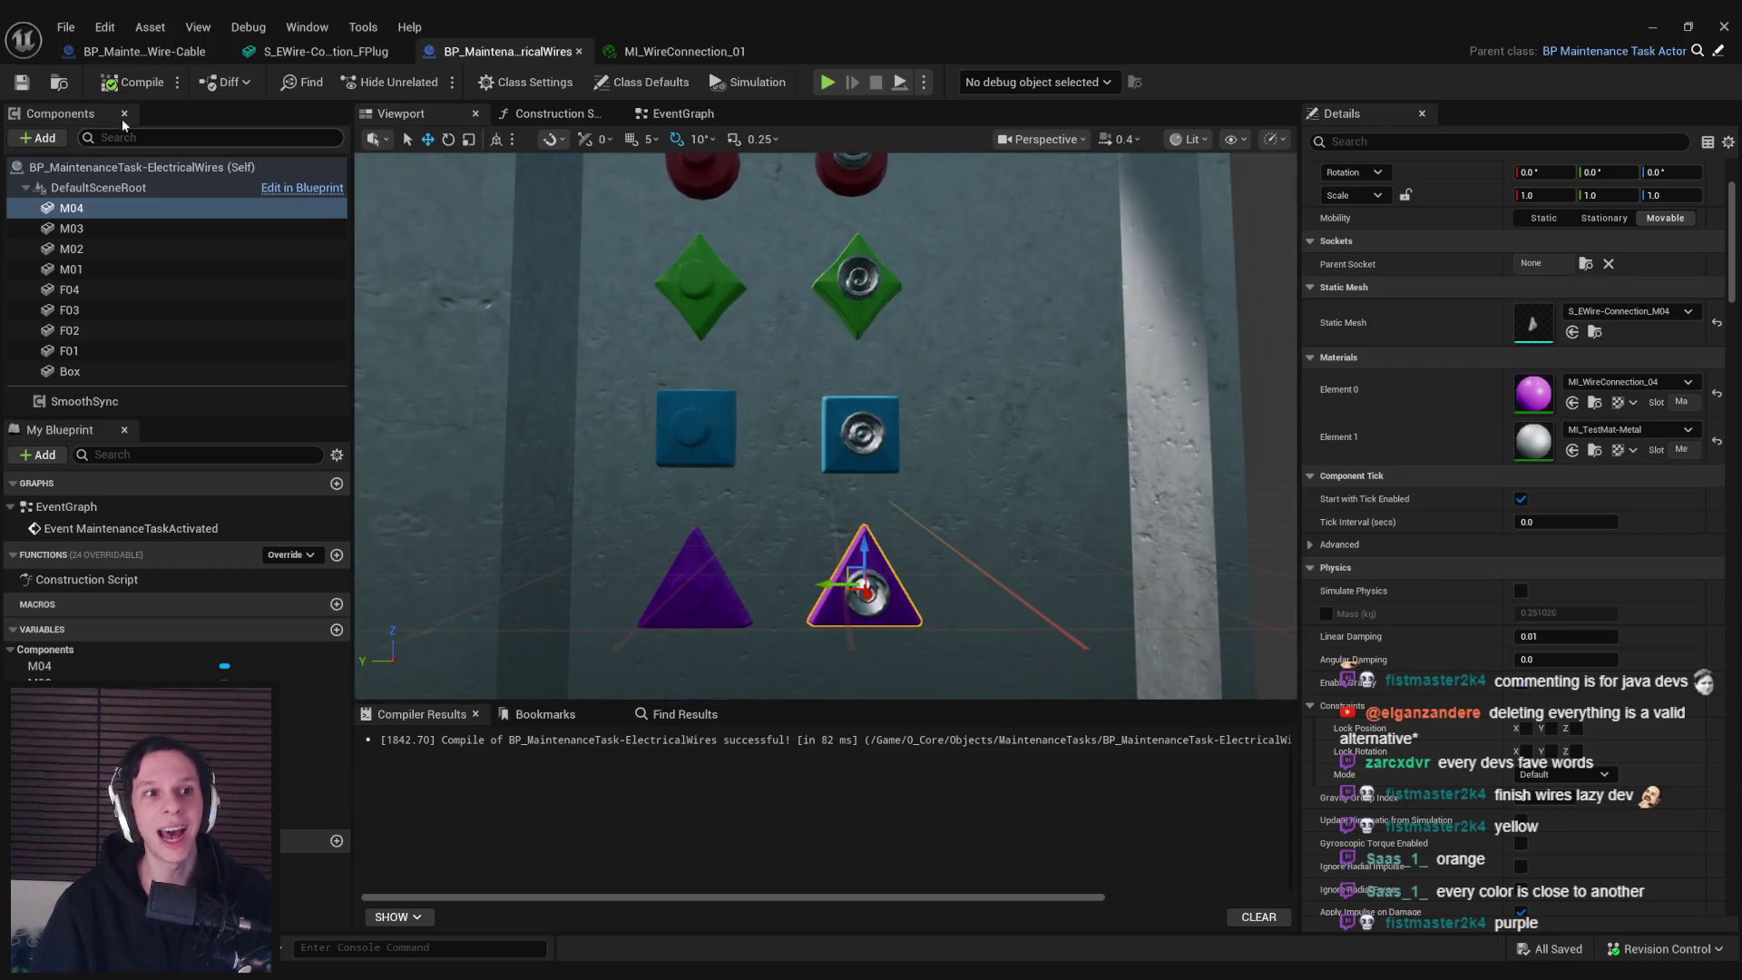
Enable recomputed normals on the plug static mesh, apply the build settings and save all
click(695, 53)
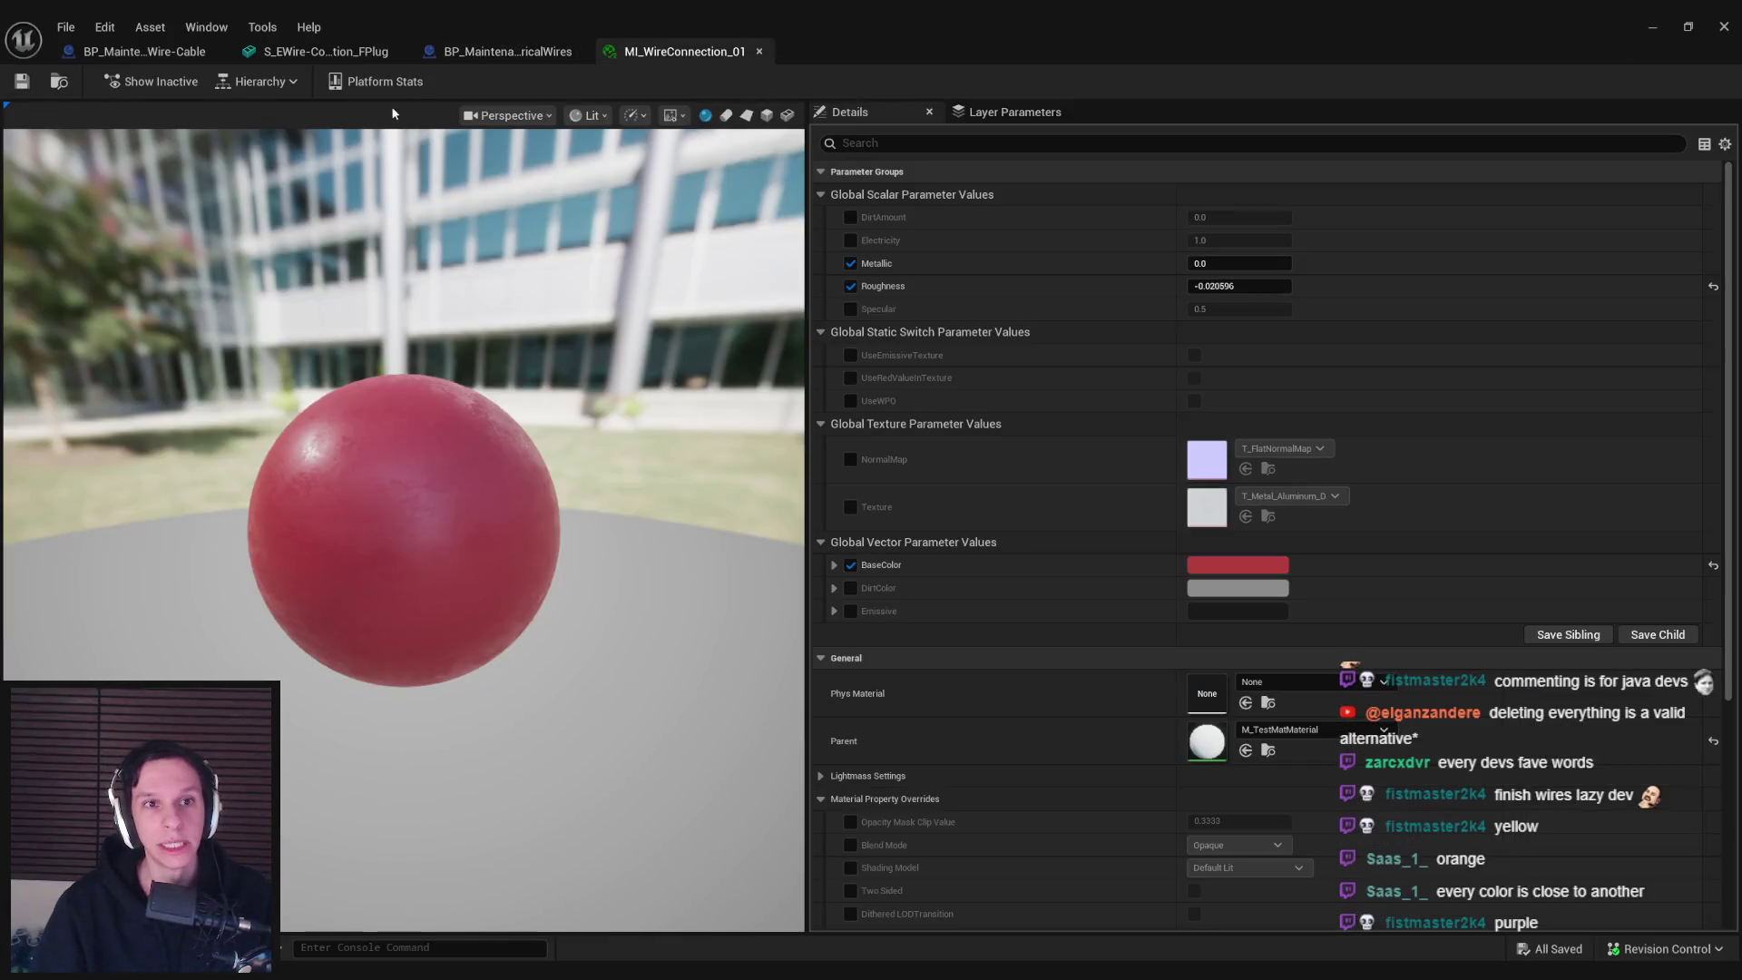
click(310, 53)
scroll(1358, 408, down, 10)
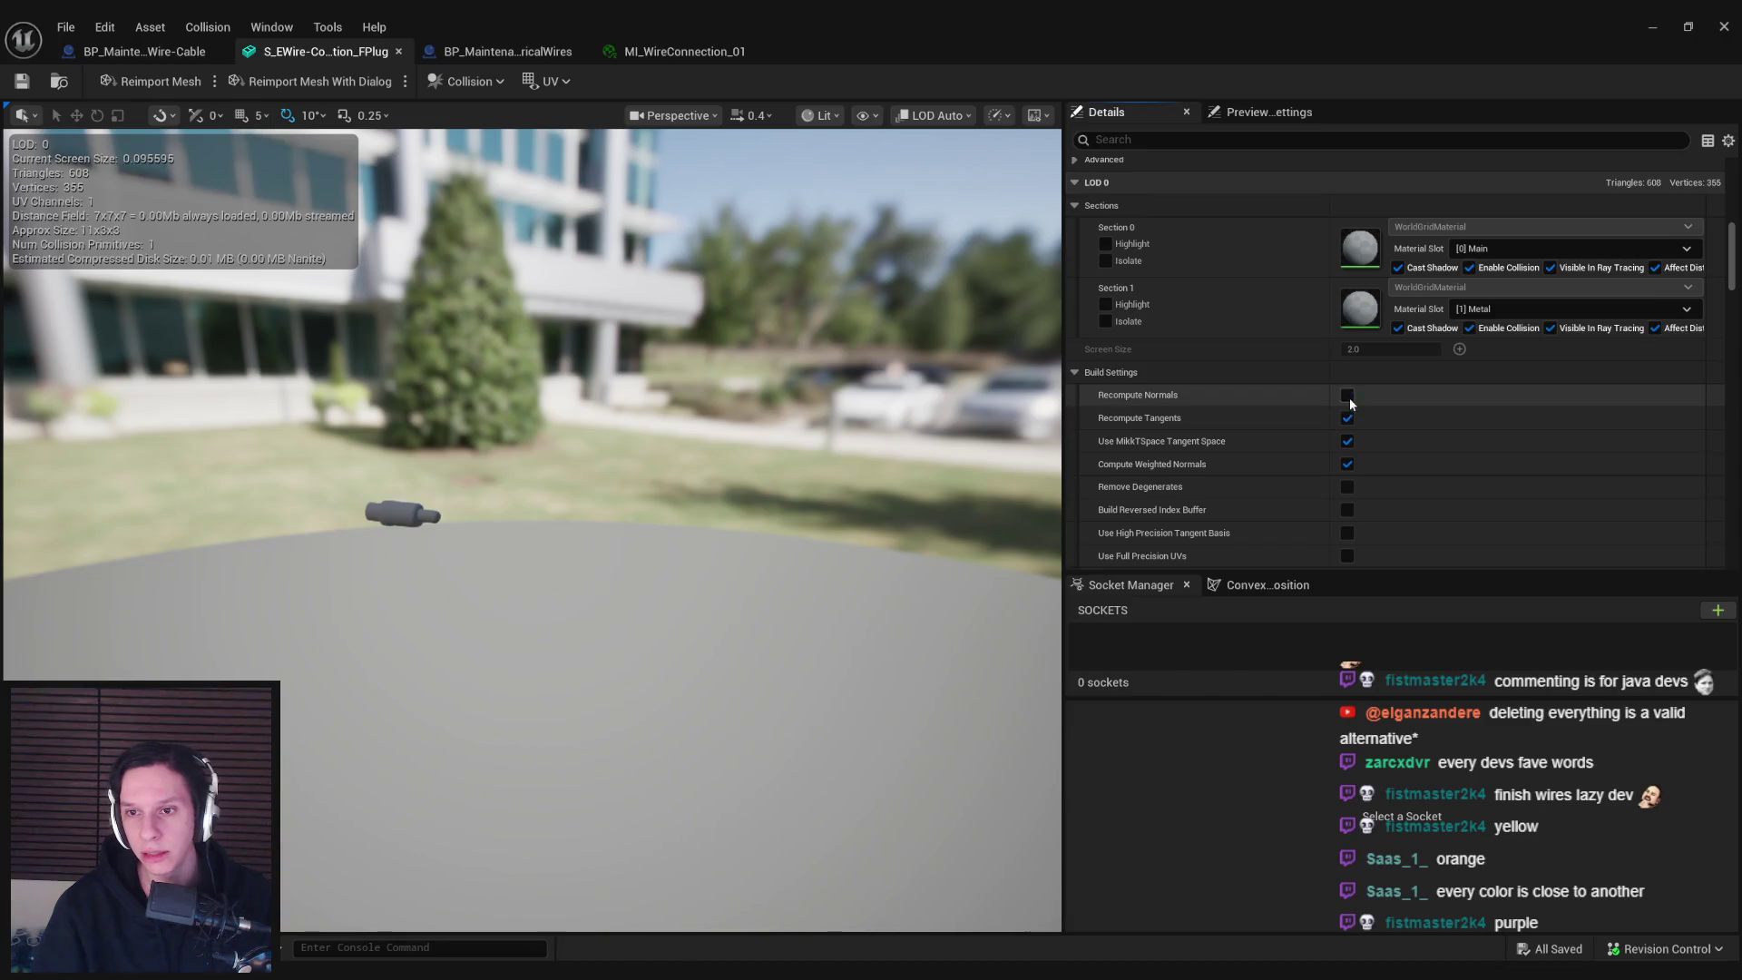
click(1347, 395)
scroll(1304, 439, down, 5)
click(1382, 536)
key(ctrl+shift+s)
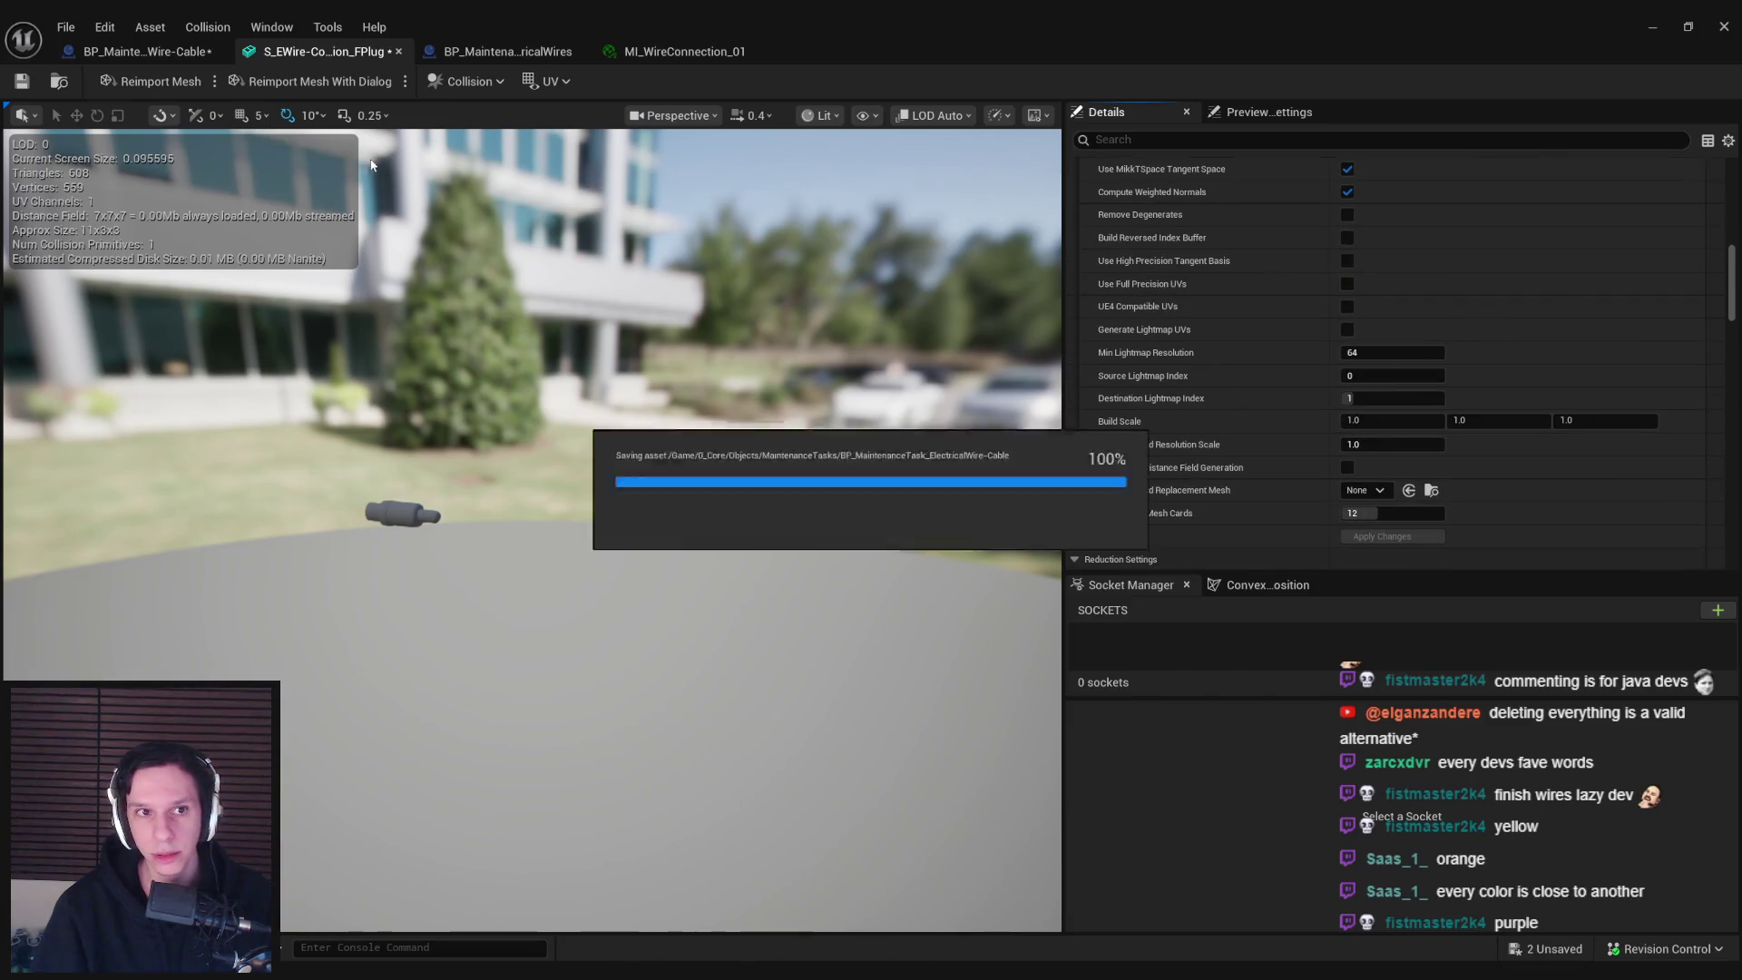
Switch to the ElectricalWires blueprint, then minimize it to show the ElectricalWires folder
click(189, 56)
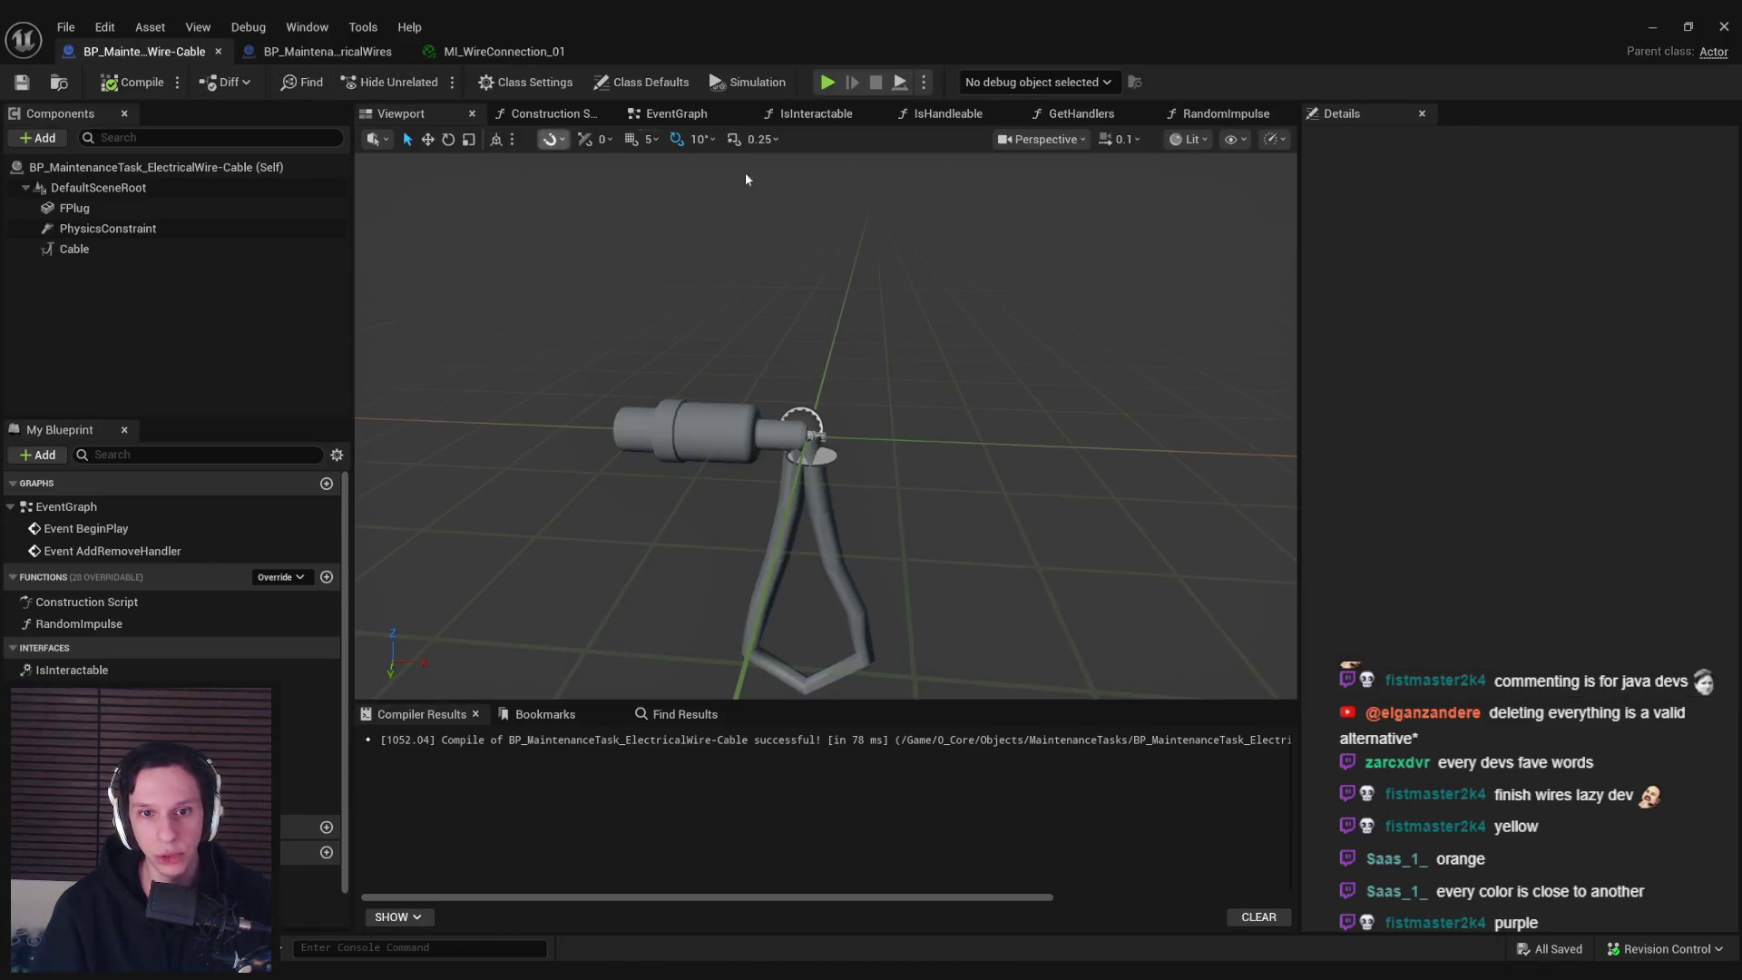
click(1653, 30)
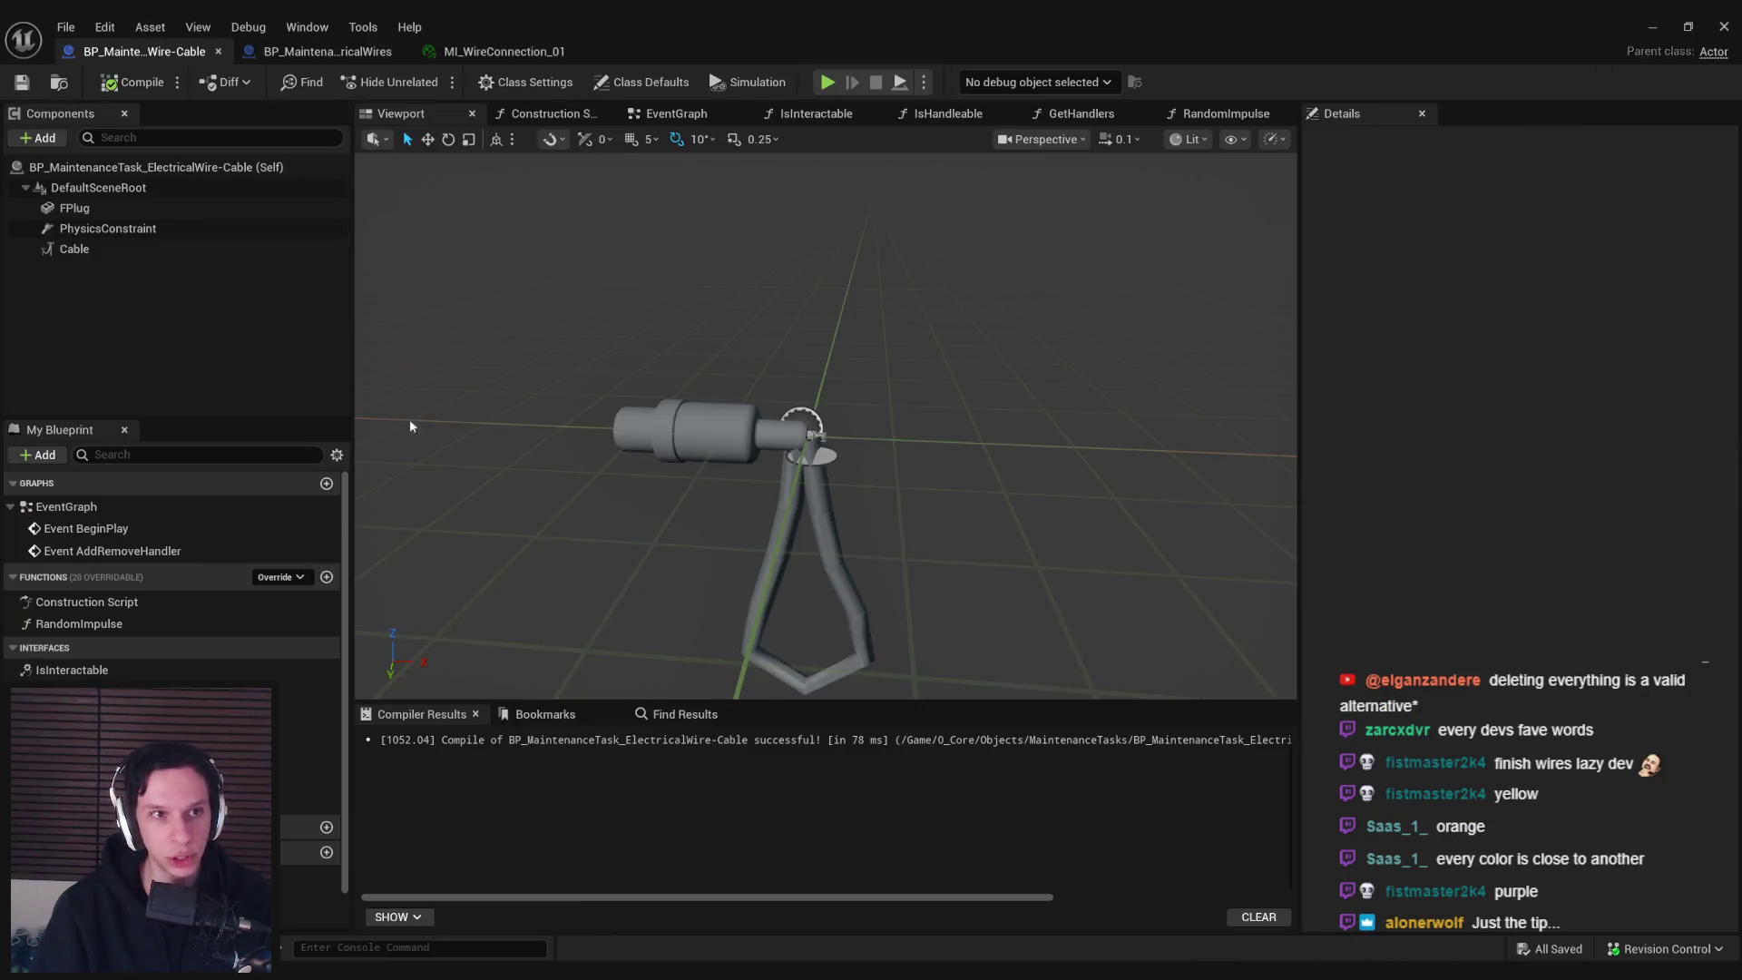
click(326, 54)
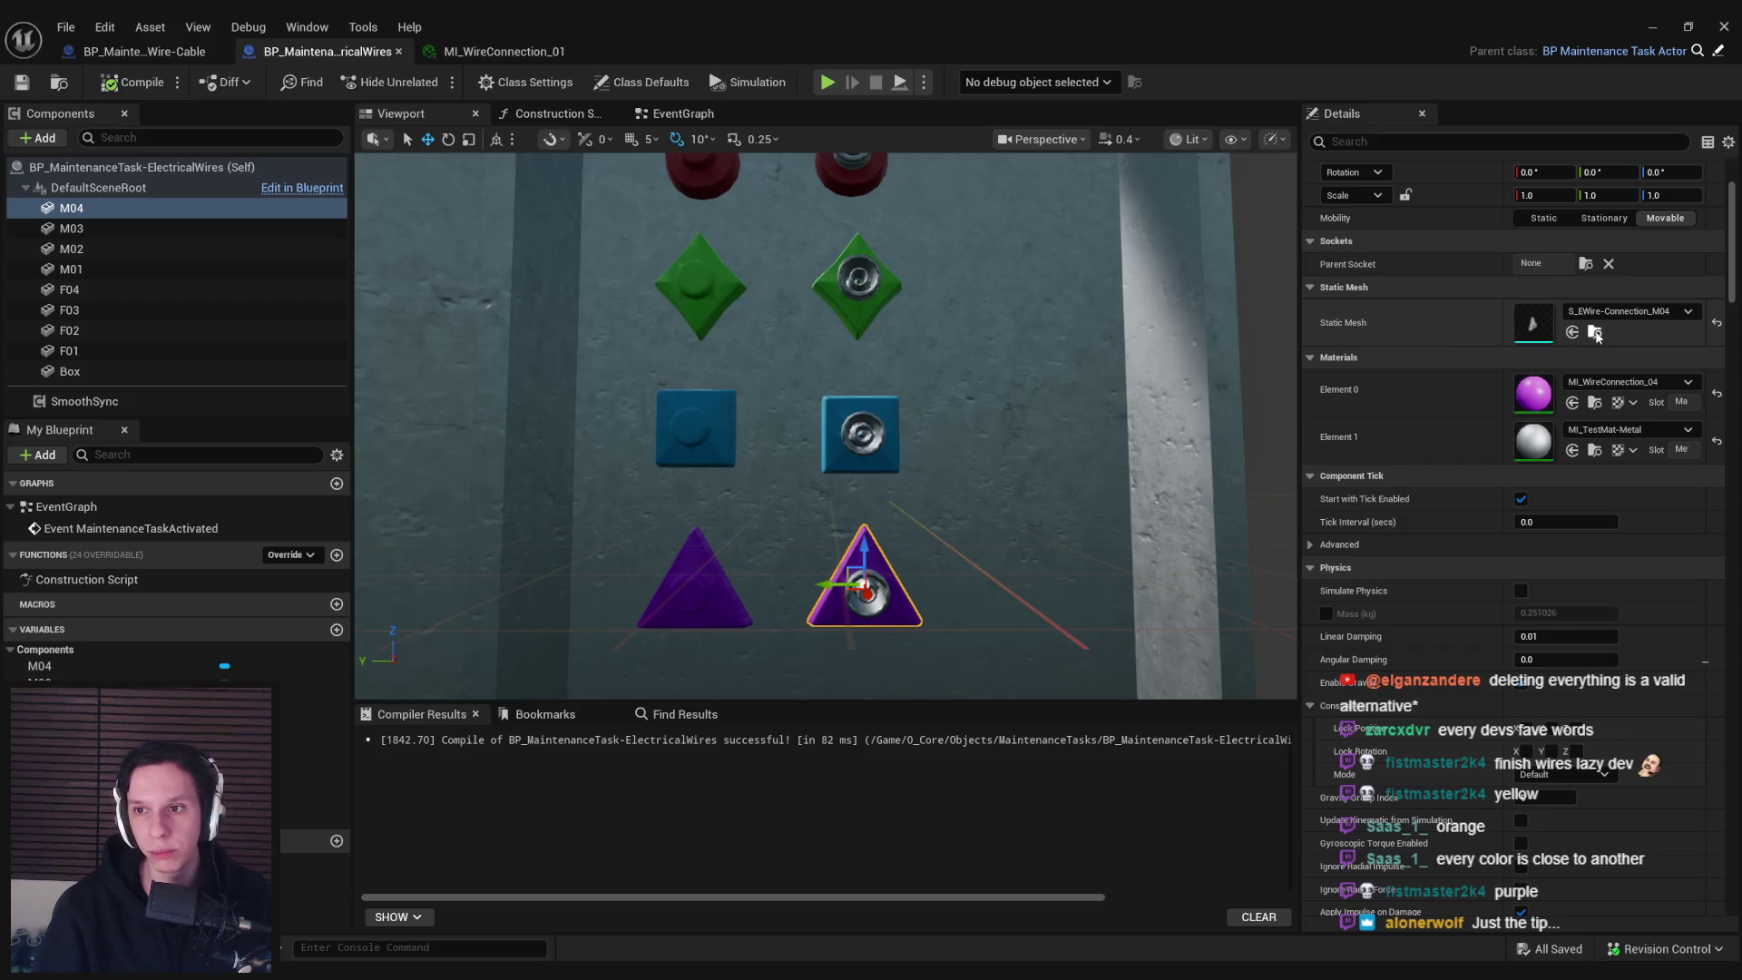
click(1653, 27)
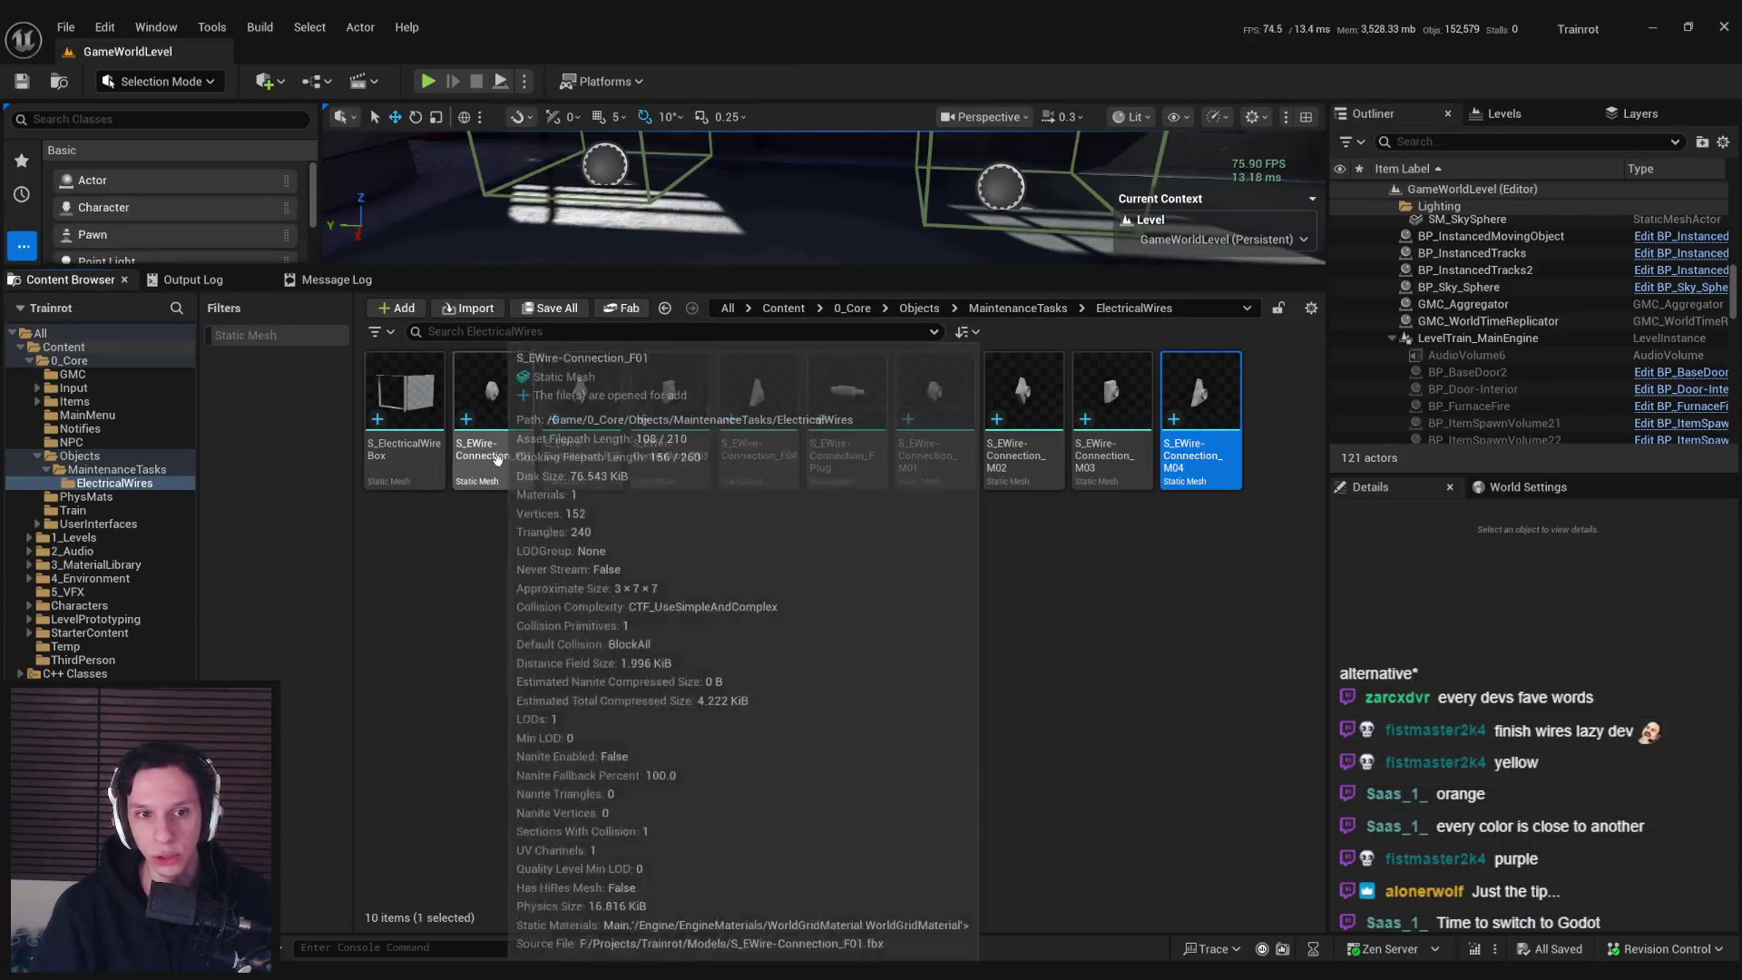
Select the connection meshes F01 through M04 and bring up their actions menu
click(492, 426)
click(1200, 399)
shift+click(535, 461)
right_click(535, 461)
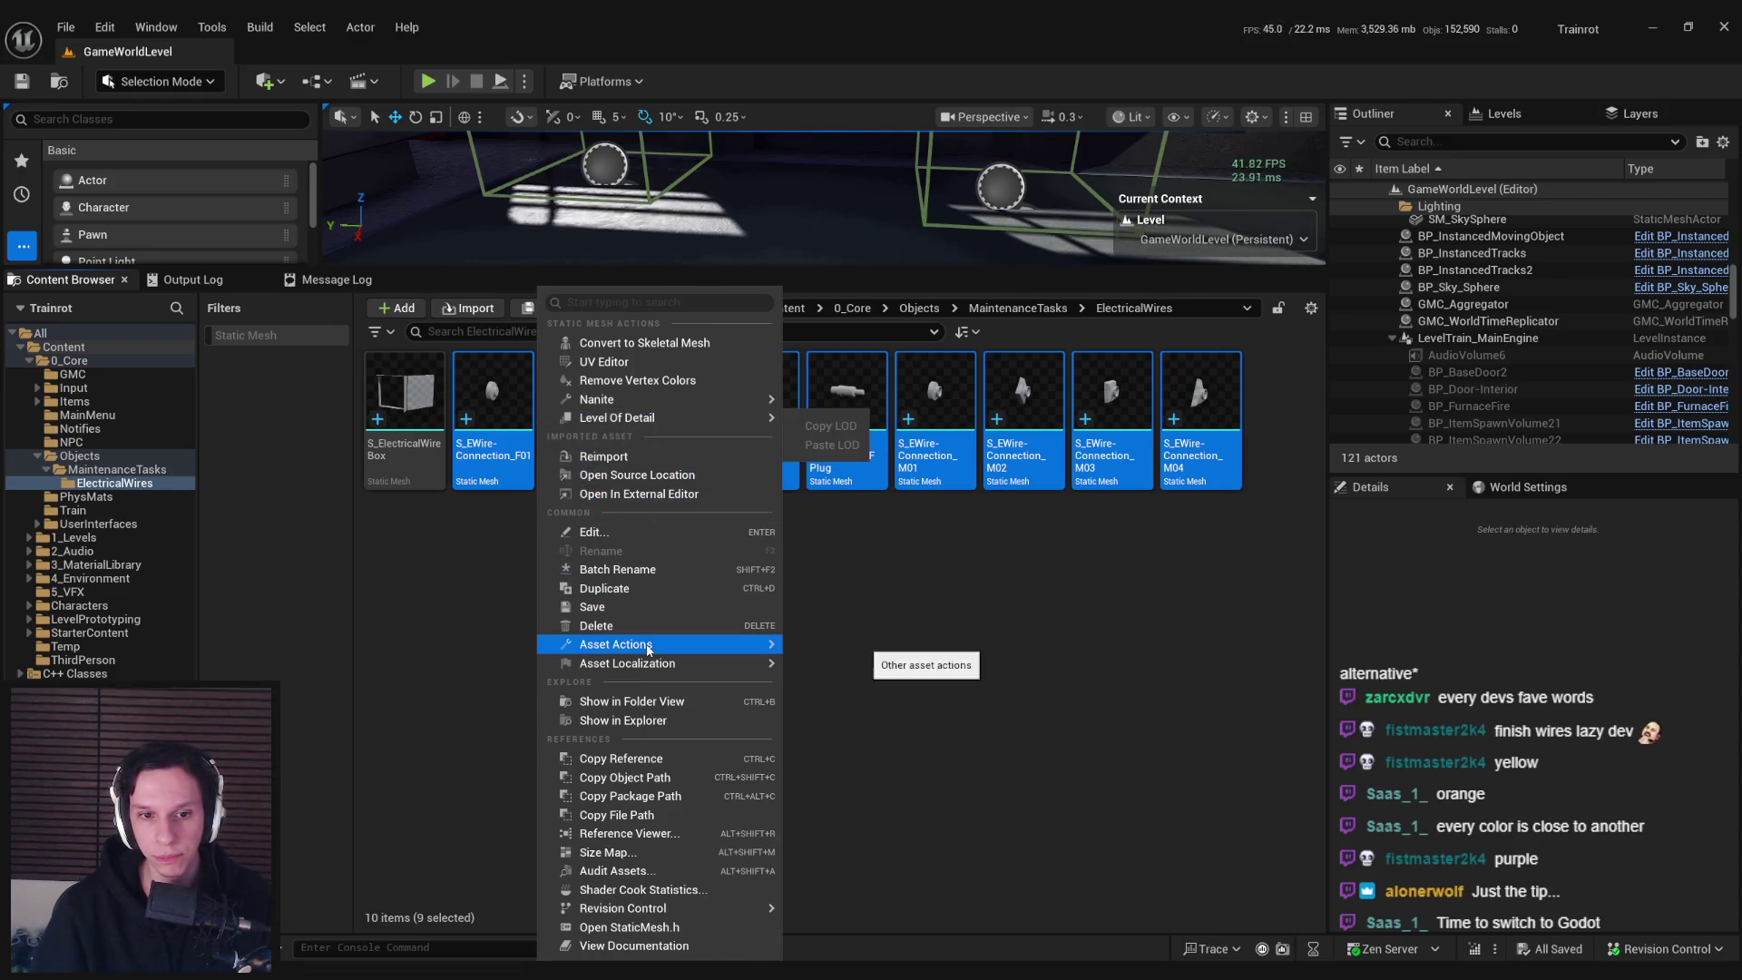
Rebuild the F01 and F02 connection meshes with recomputed normals
double_click(484, 465)
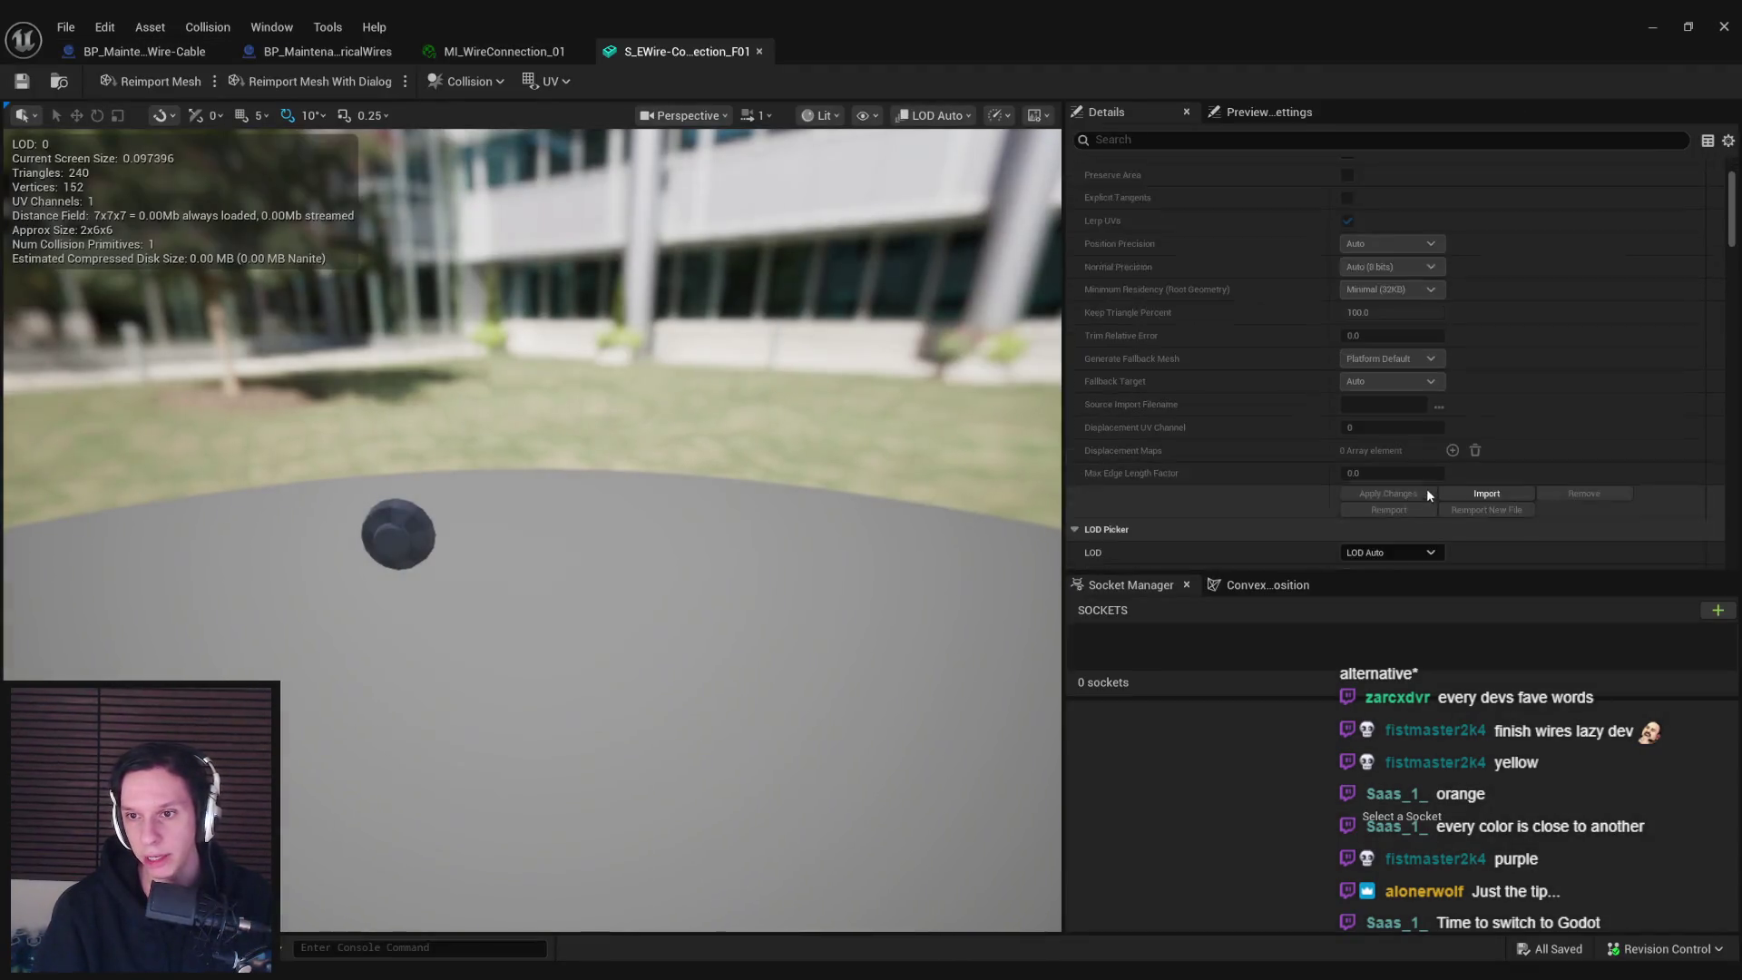
scroll(1426, 483, down, 5)
click(1345, 341)
scroll(1289, 400, down, 4)
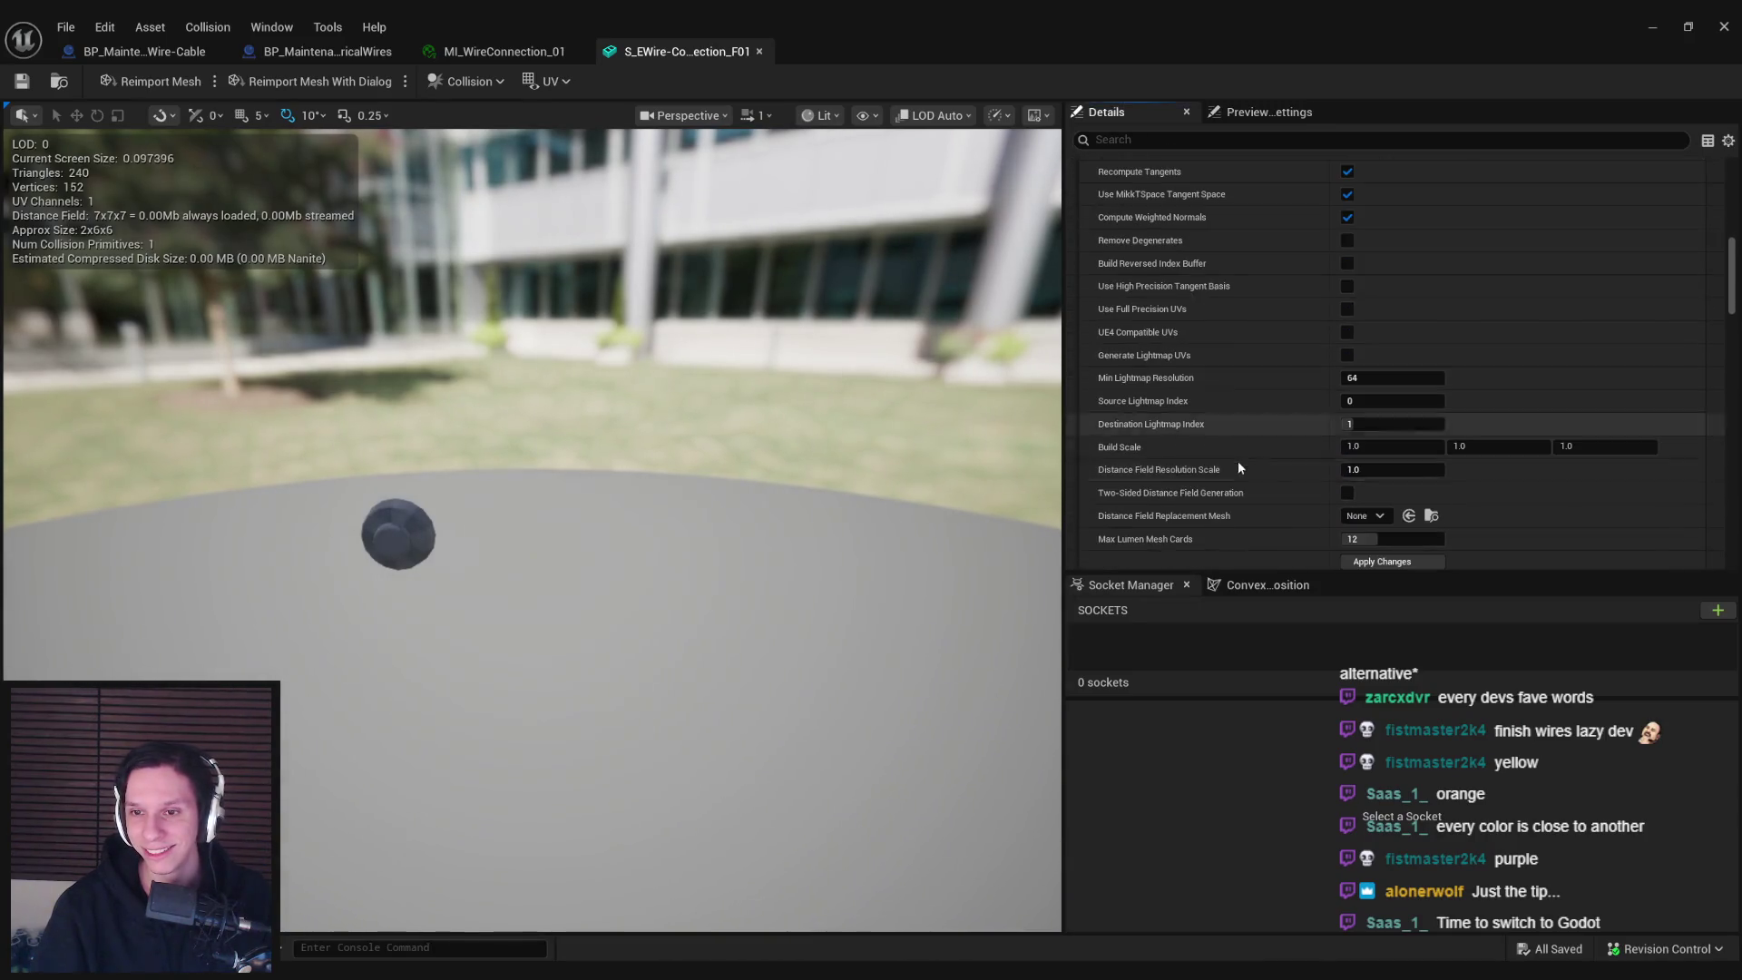
click(759, 51)
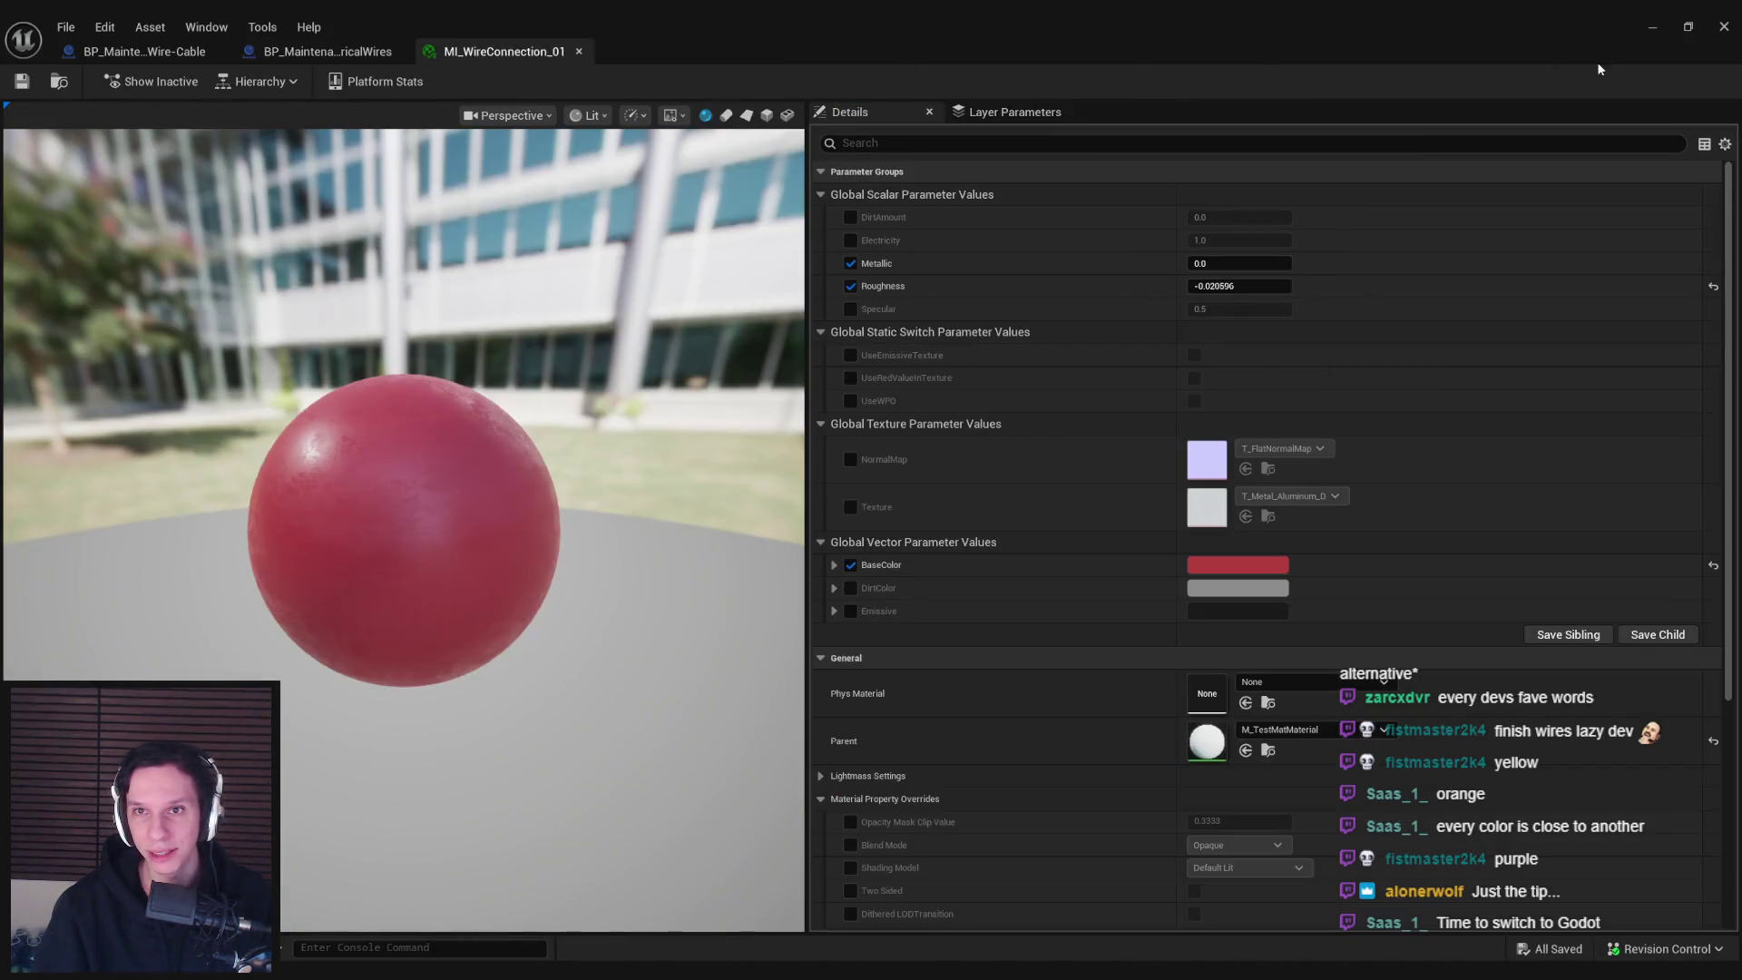
click(1652, 26)
double_click(581, 421)
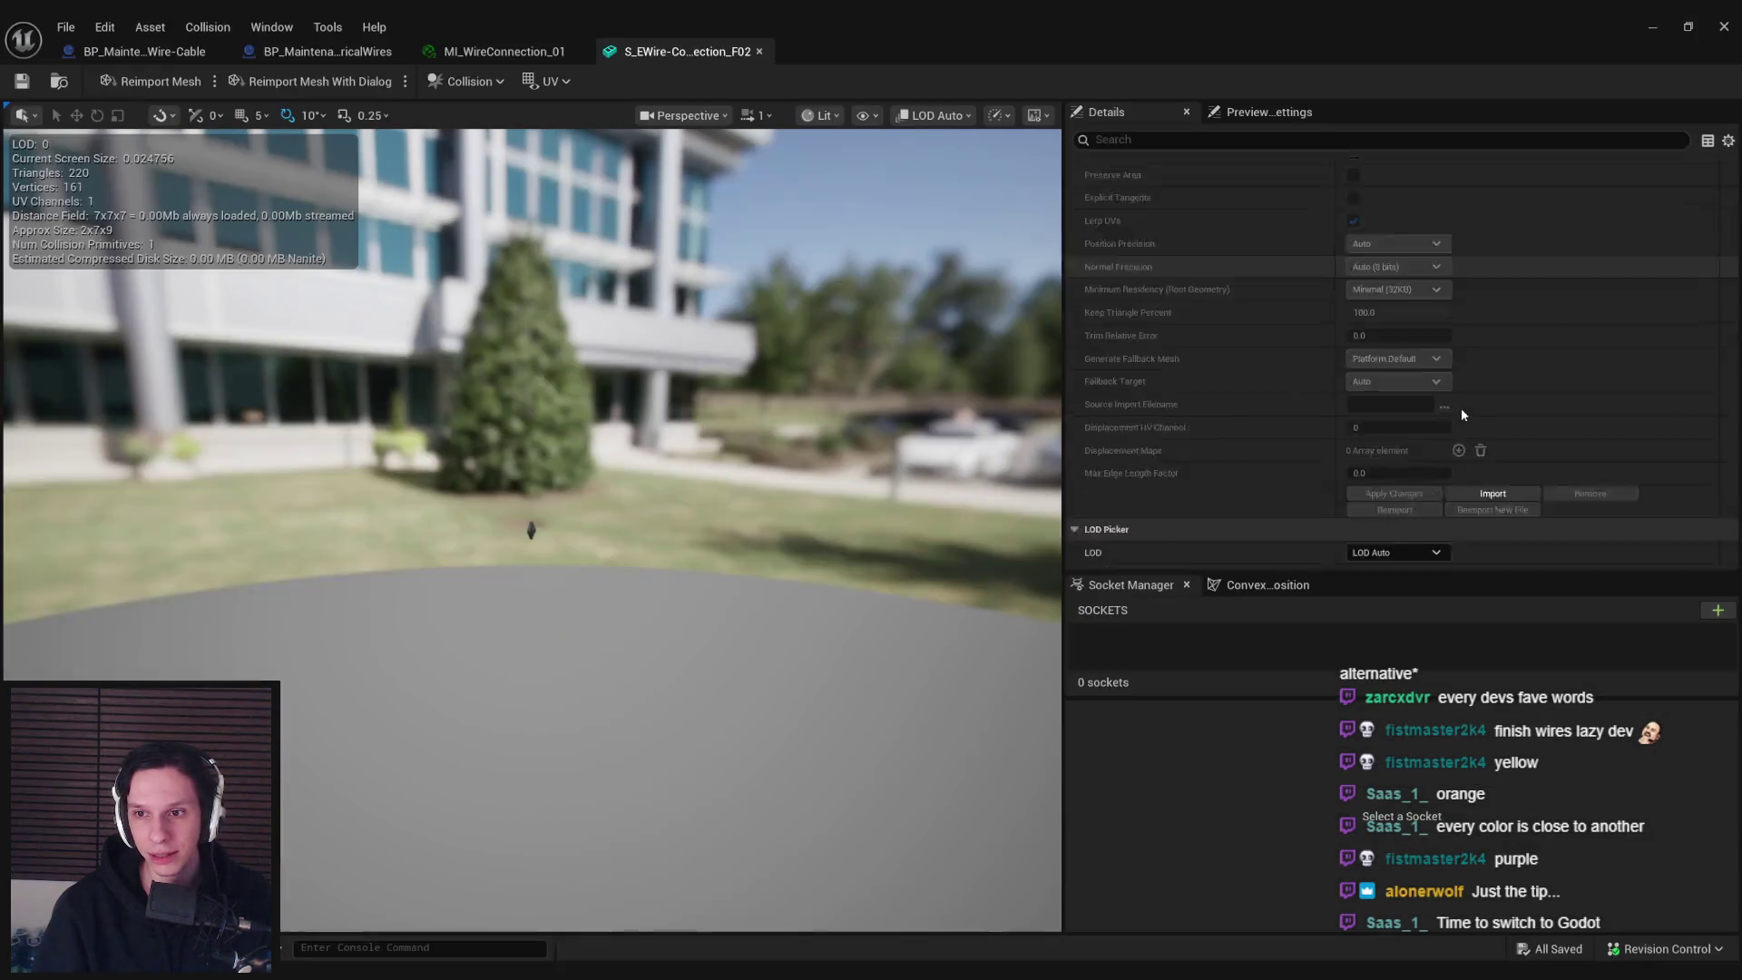
scroll(1456, 413, down, 5)
scroll(1324, 513, down, 4)
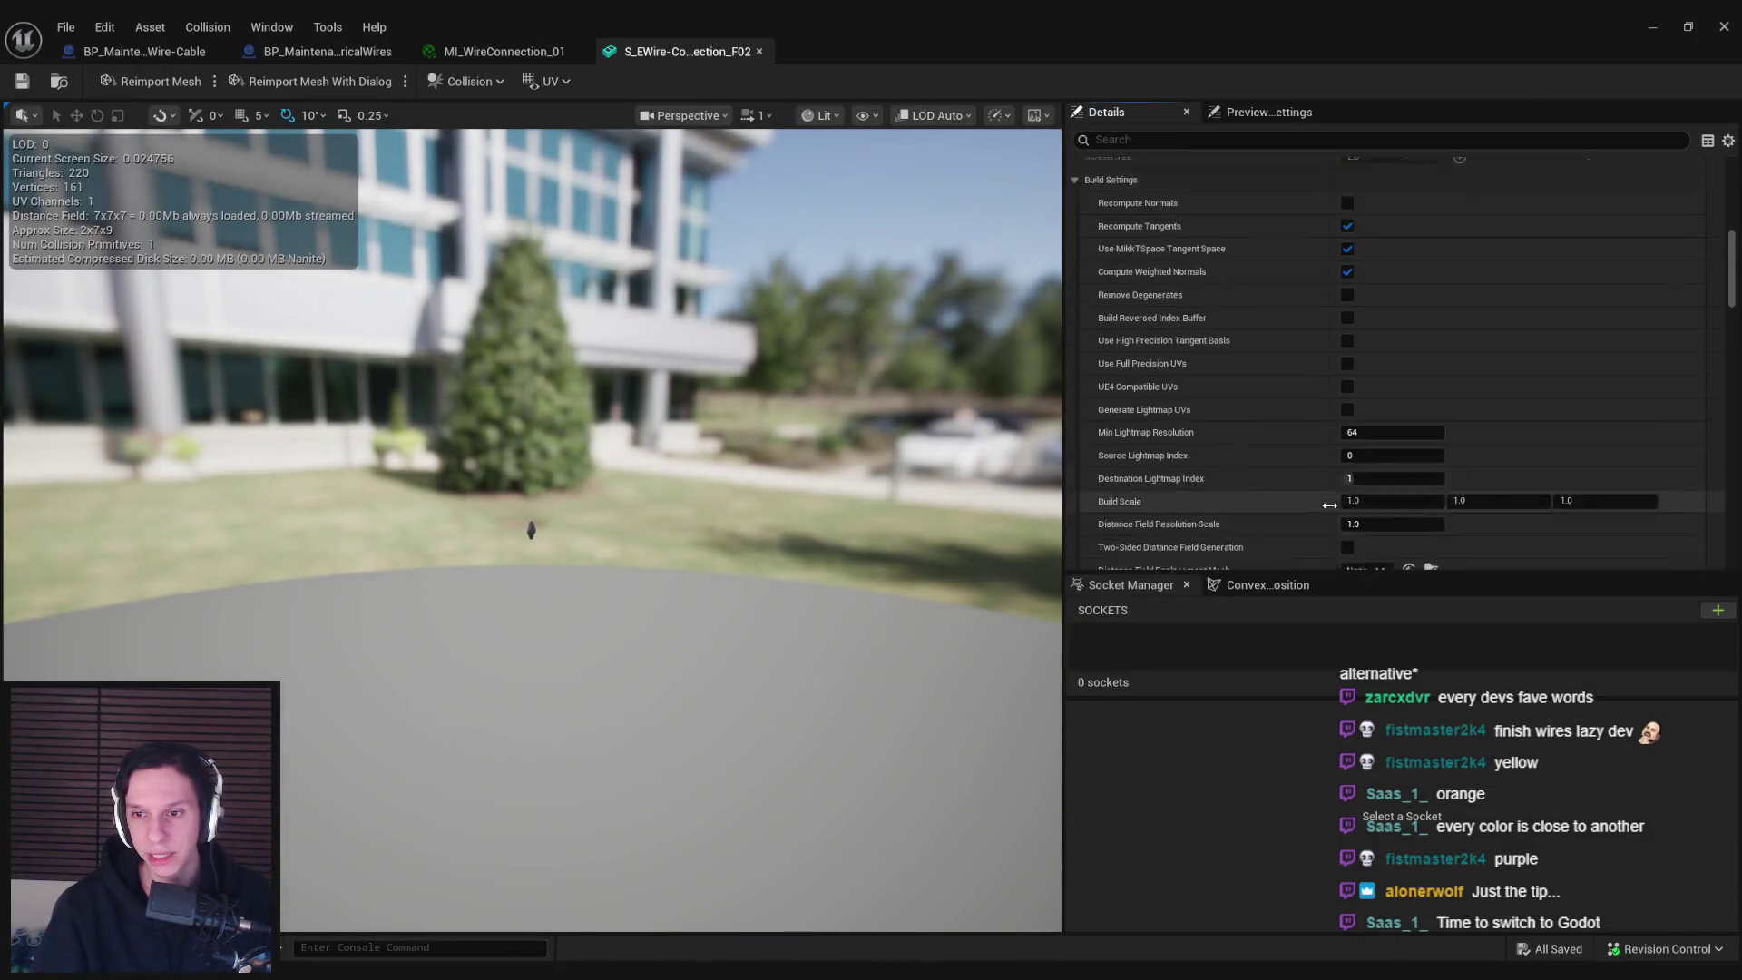
click(1371, 534)
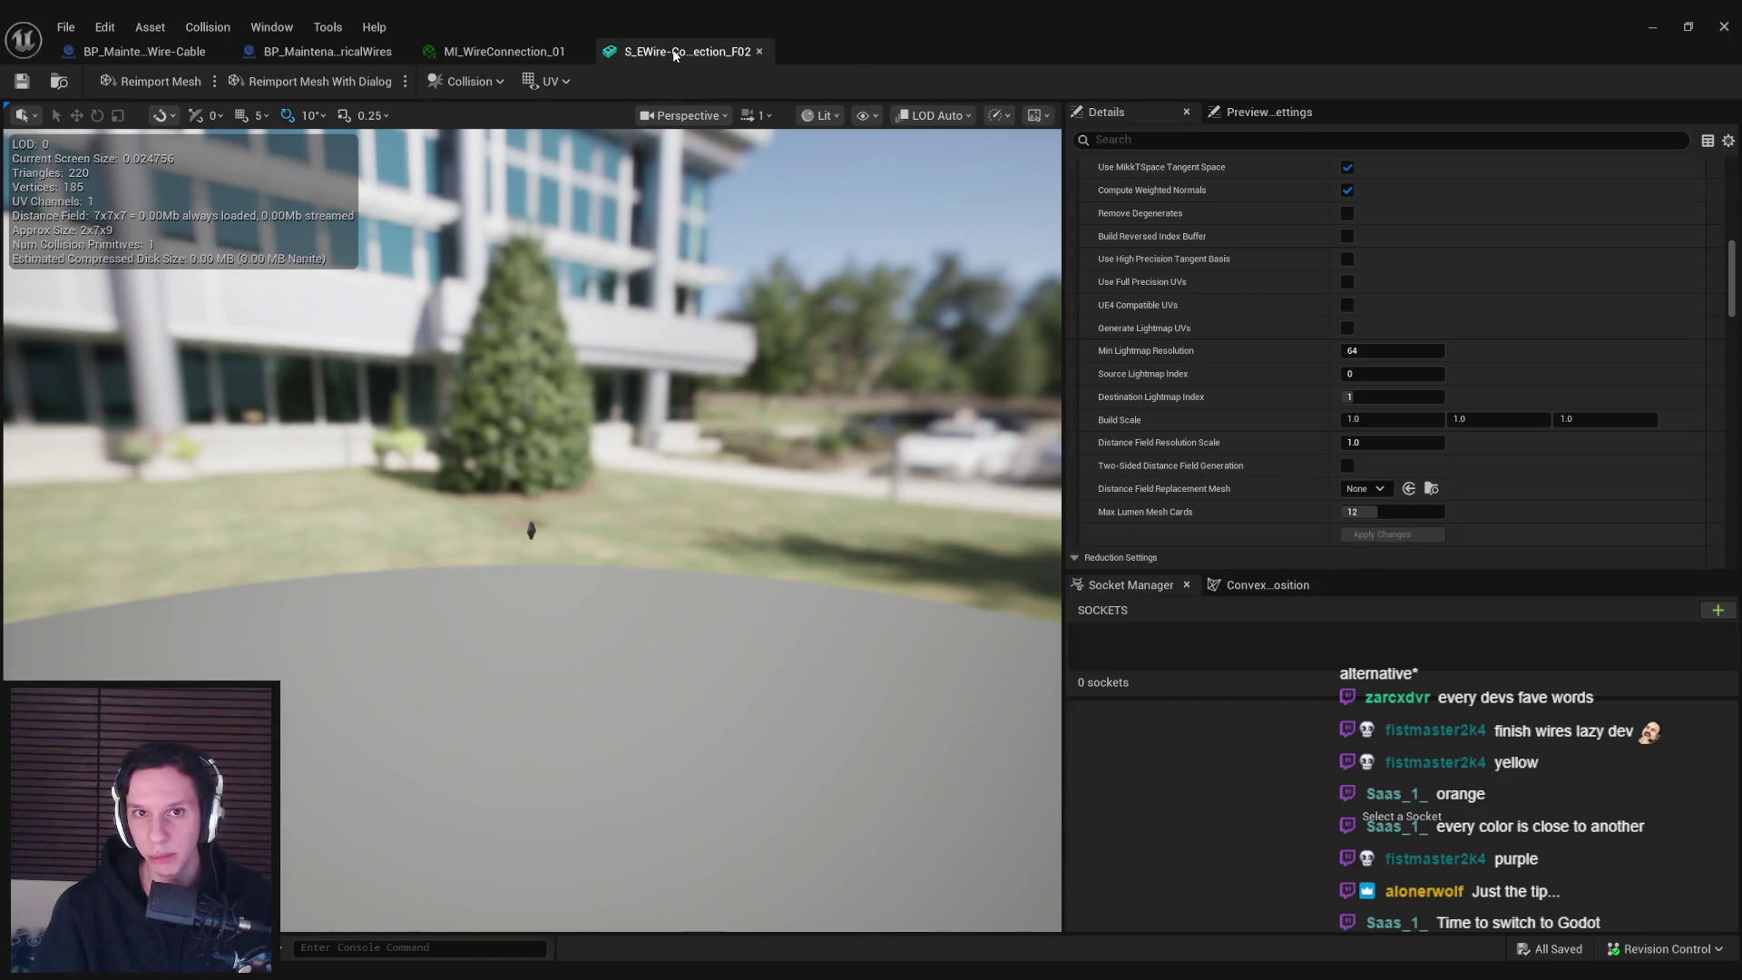
click(759, 51)
click(1652, 26)
Rebuild F03 with recomputed normals, and check the F04 and FPlug meshes without changes
double_click(657, 481)
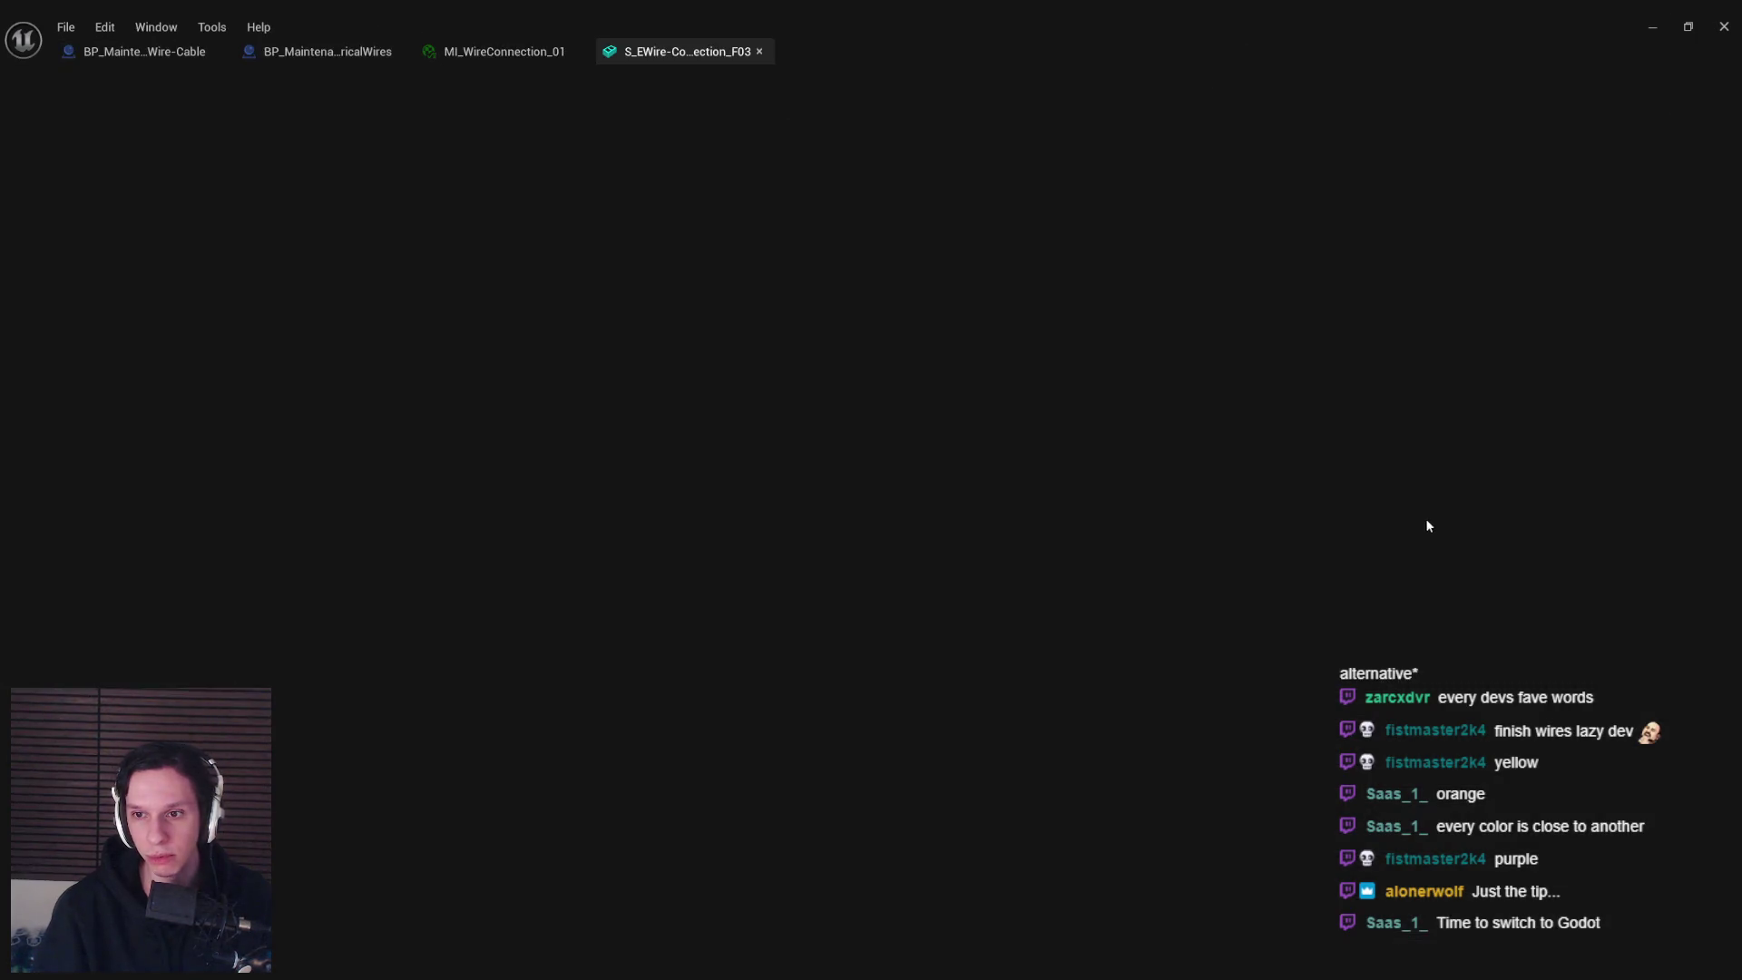
scroll(1405, 504, down, 5)
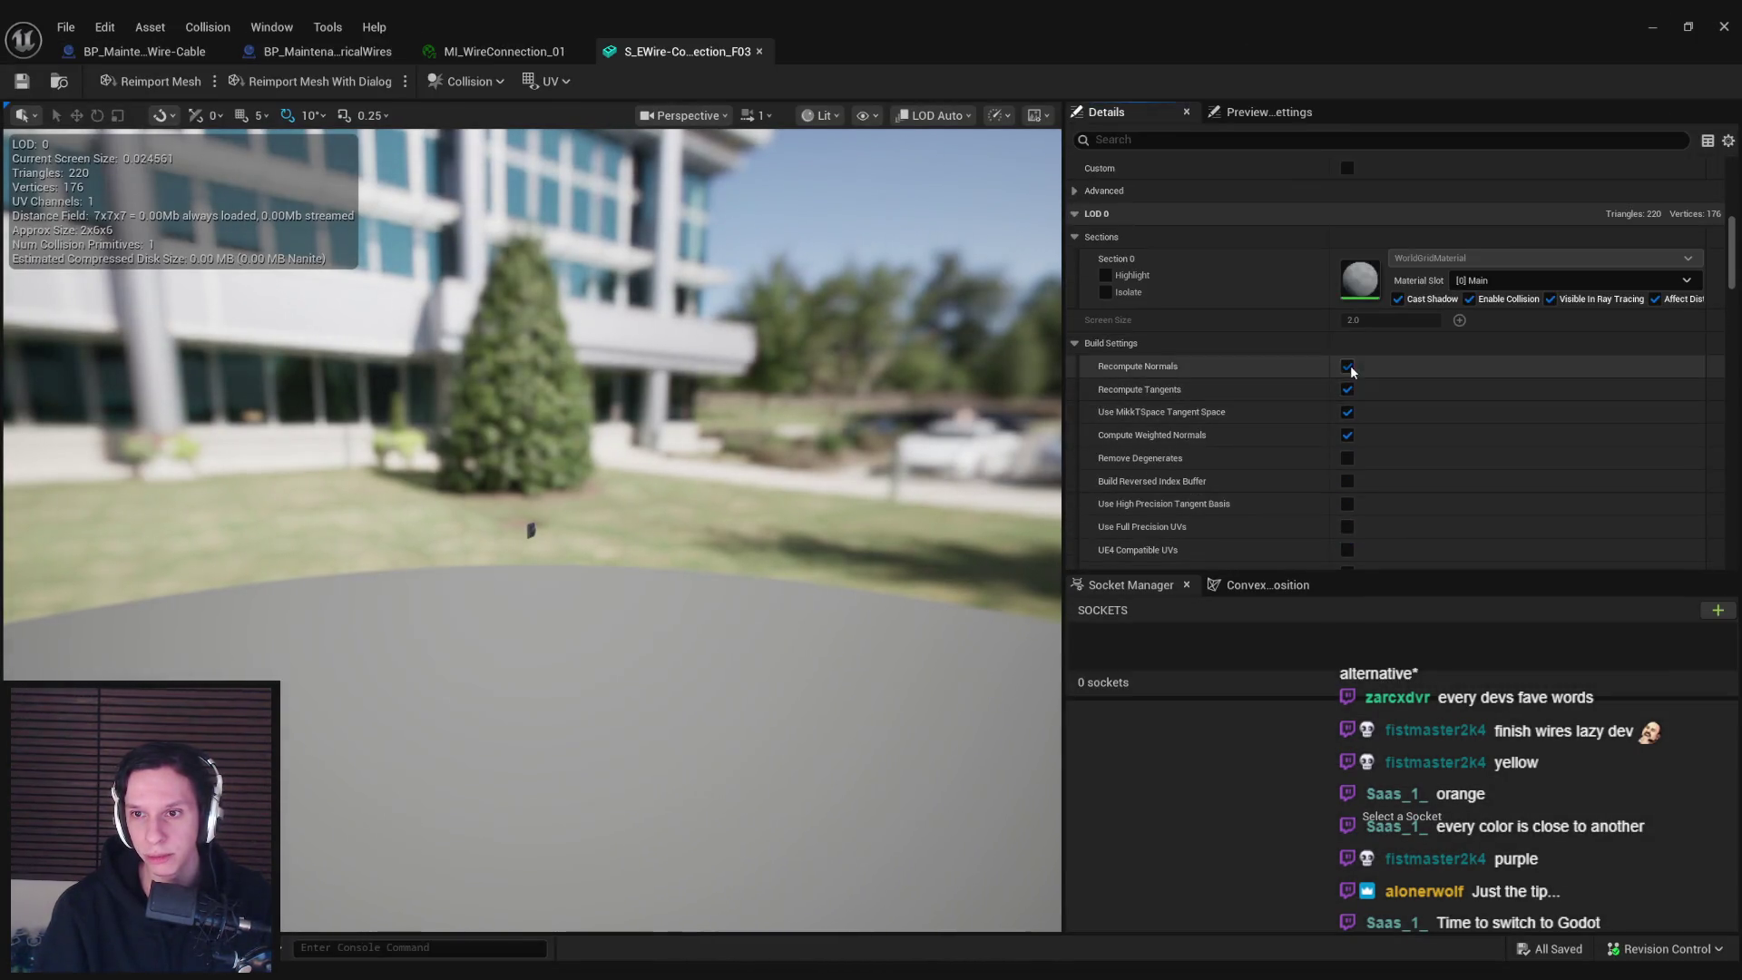
scroll(1309, 482, down, 5)
click(1382, 562)
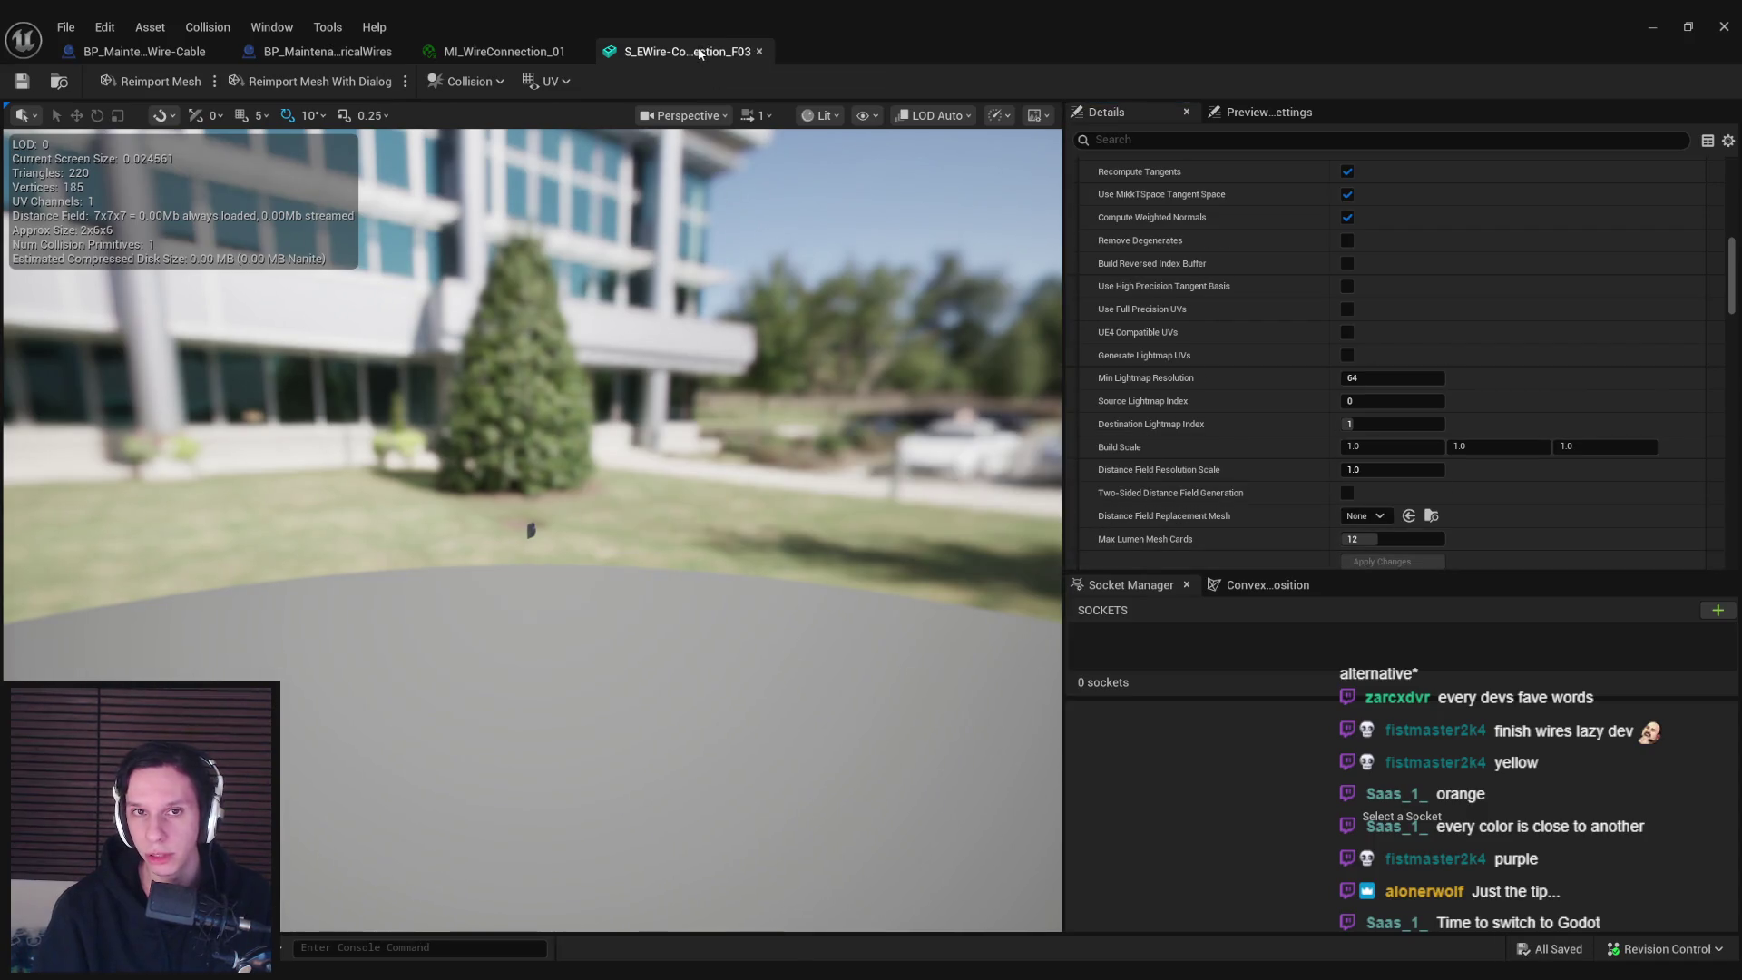
click(759, 52)
double_click(758, 422)
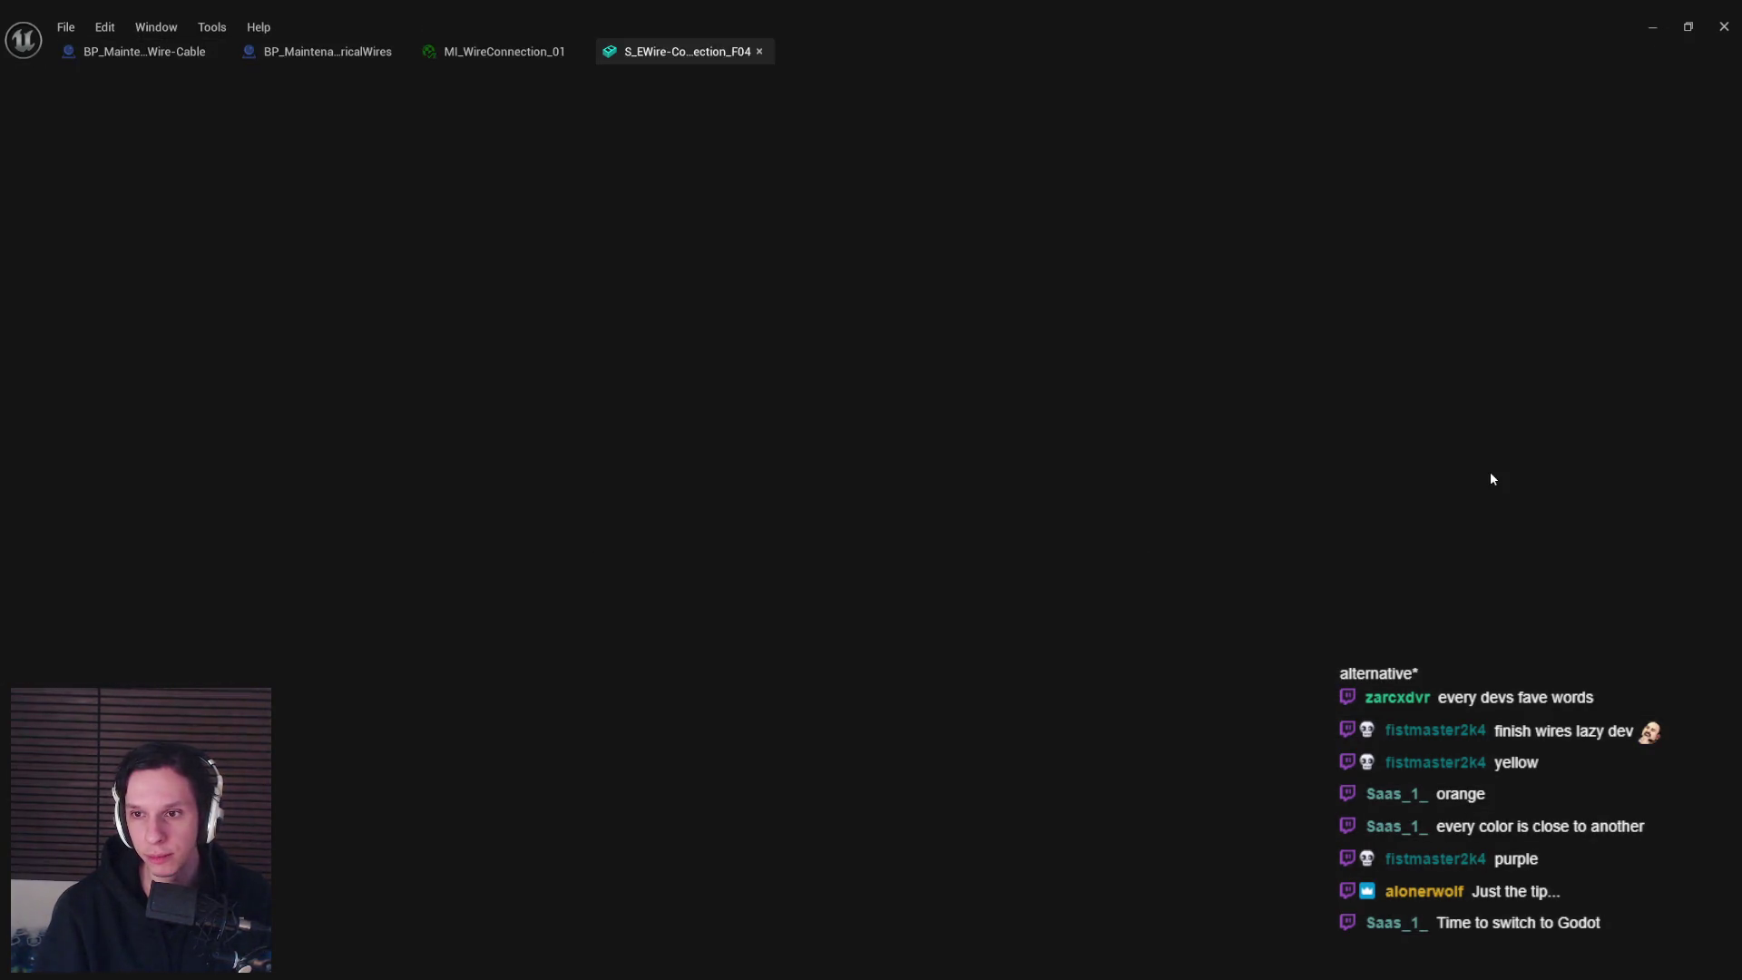
scroll(1484, 445, down, 6)
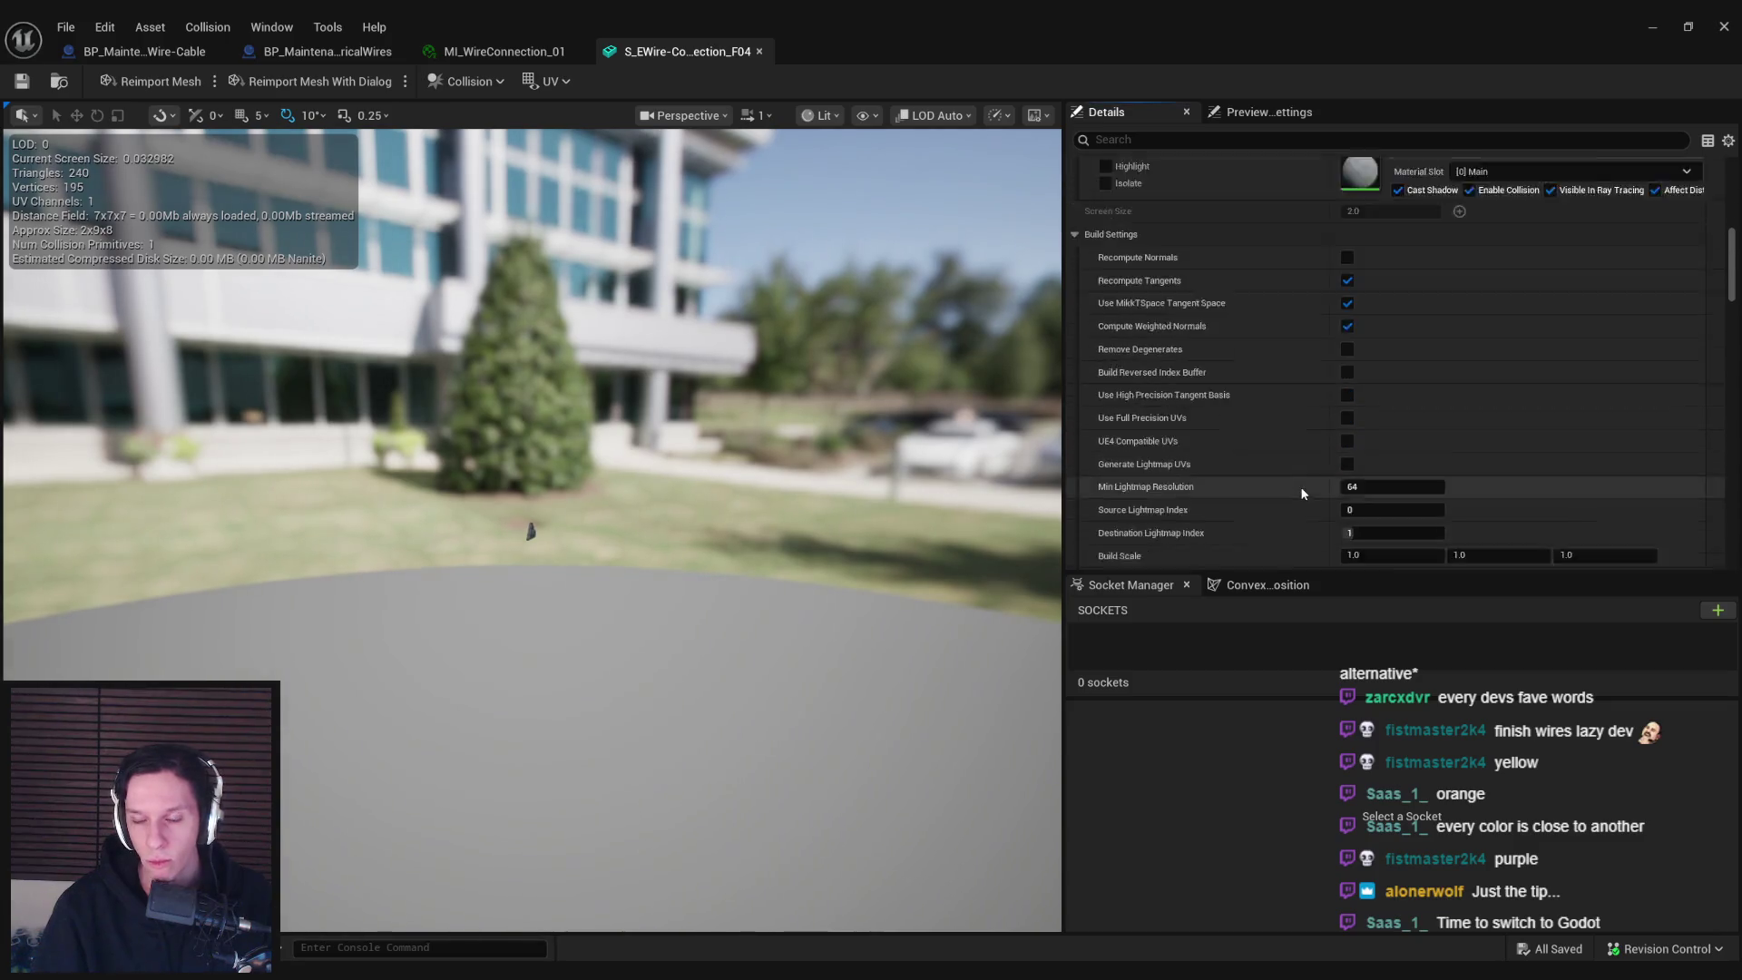
scroll(1302, 493, down, 5)
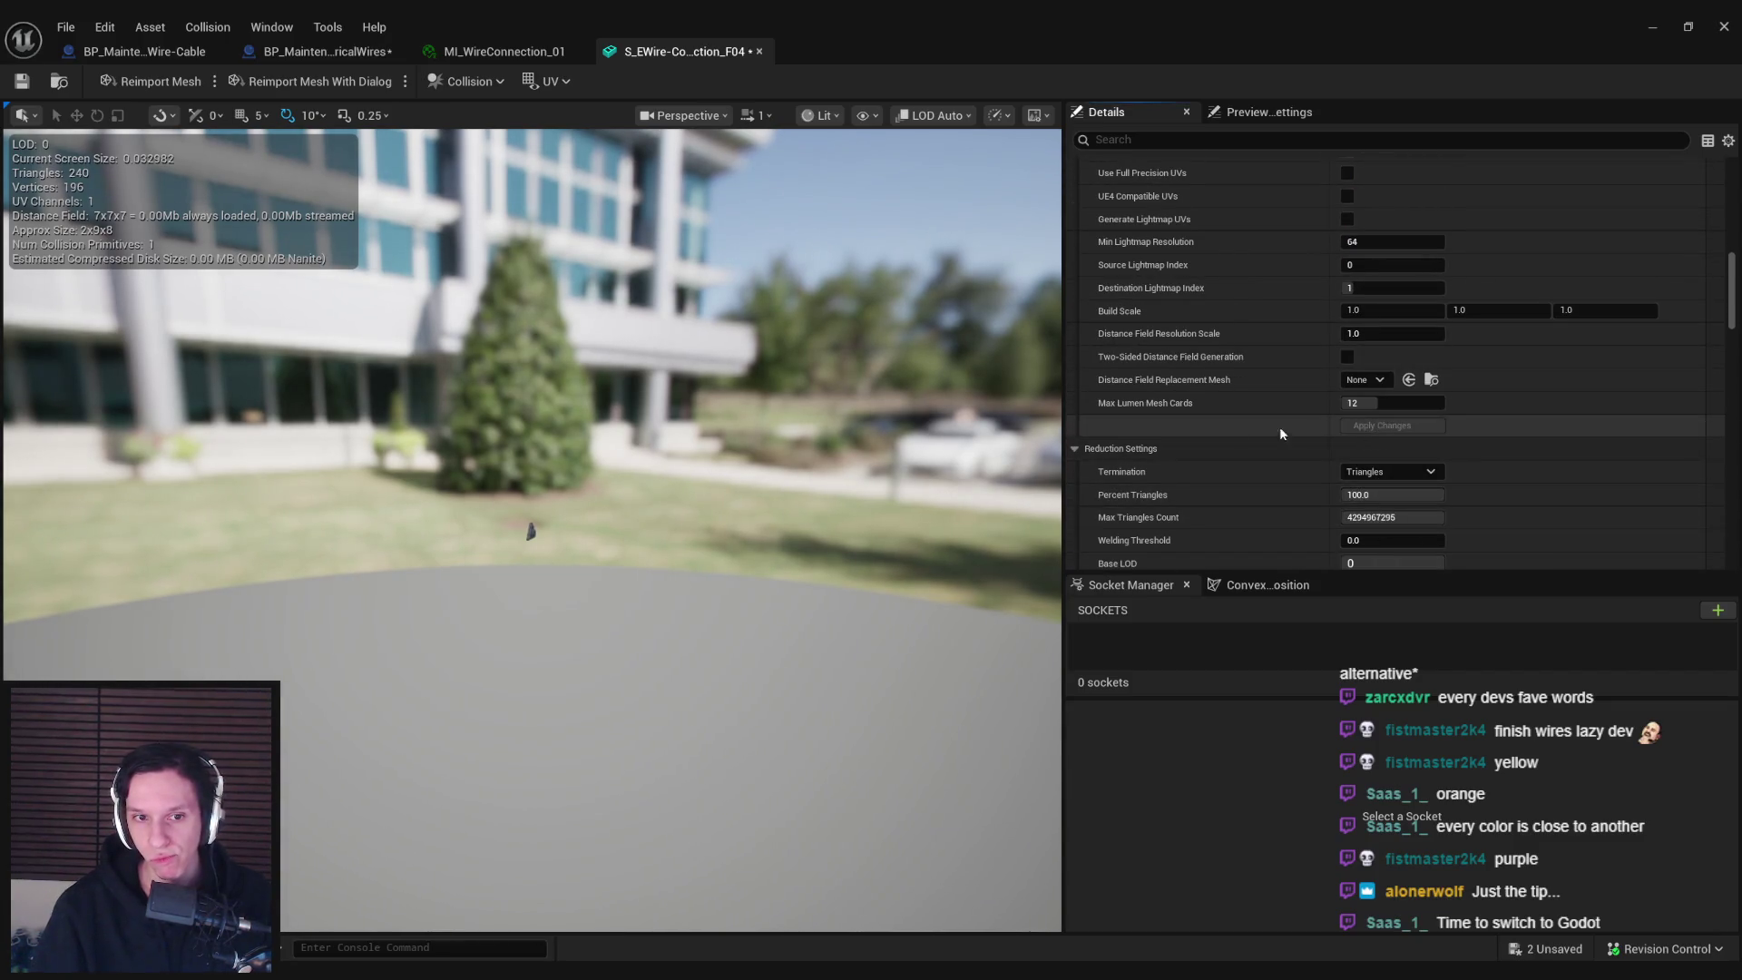
click(759, 51)
click(1645, 31)
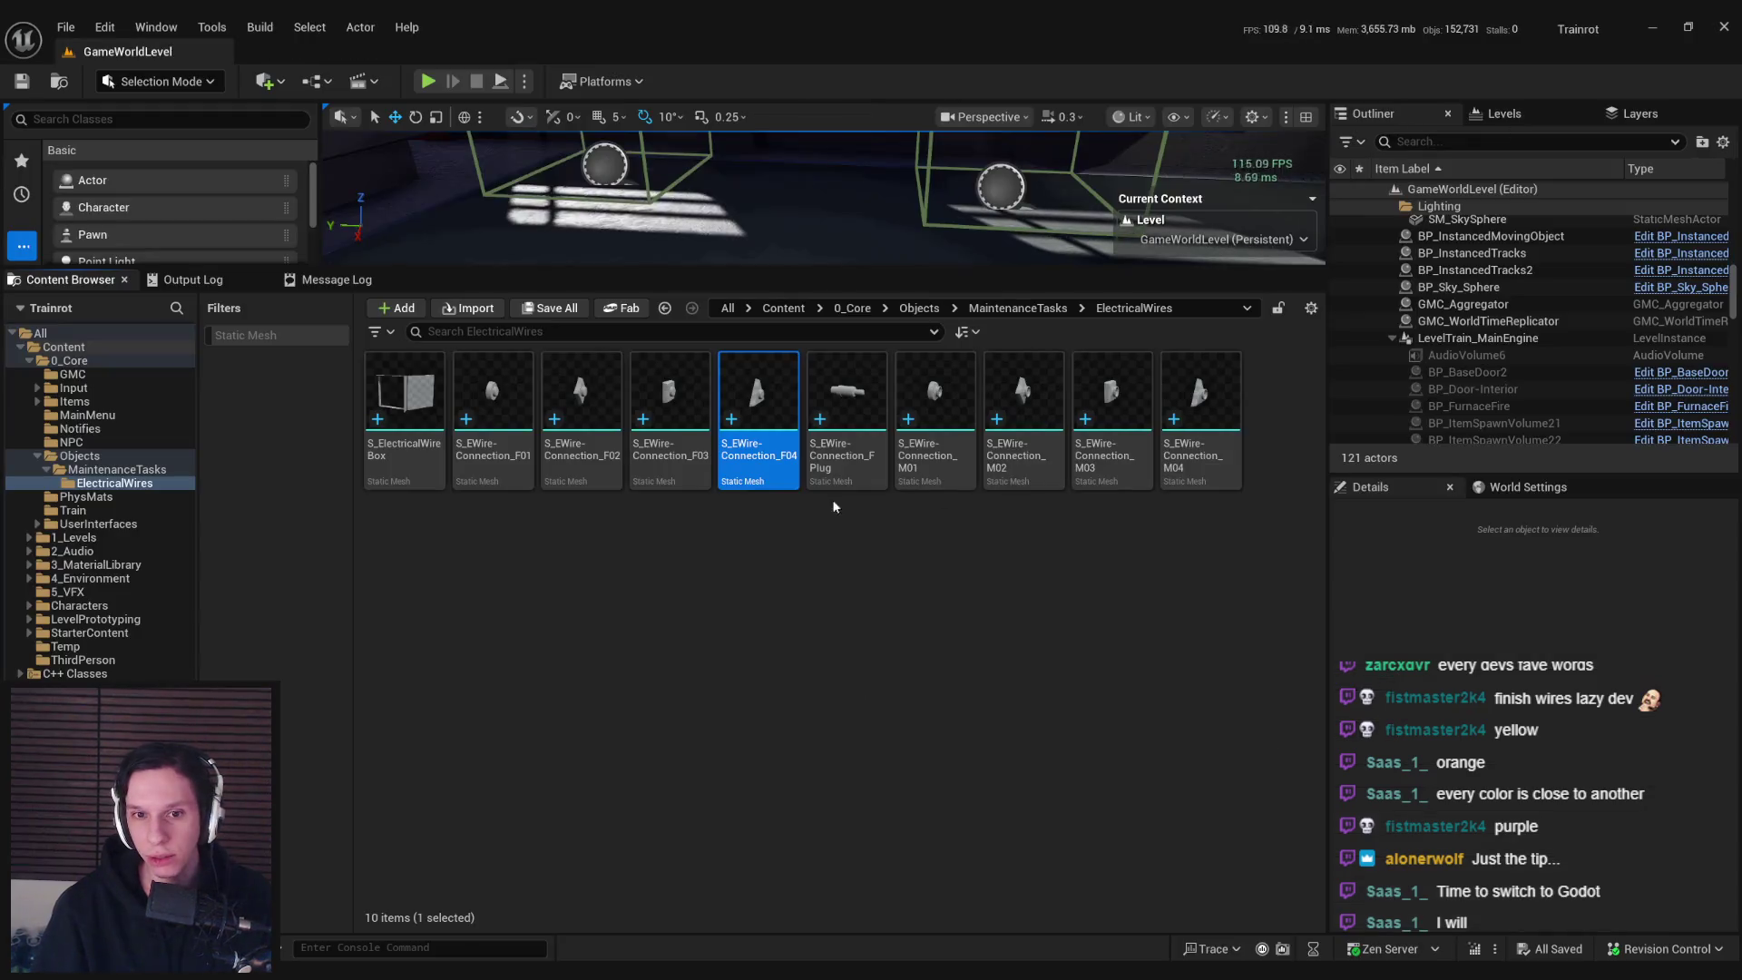
double_click(823, 486)
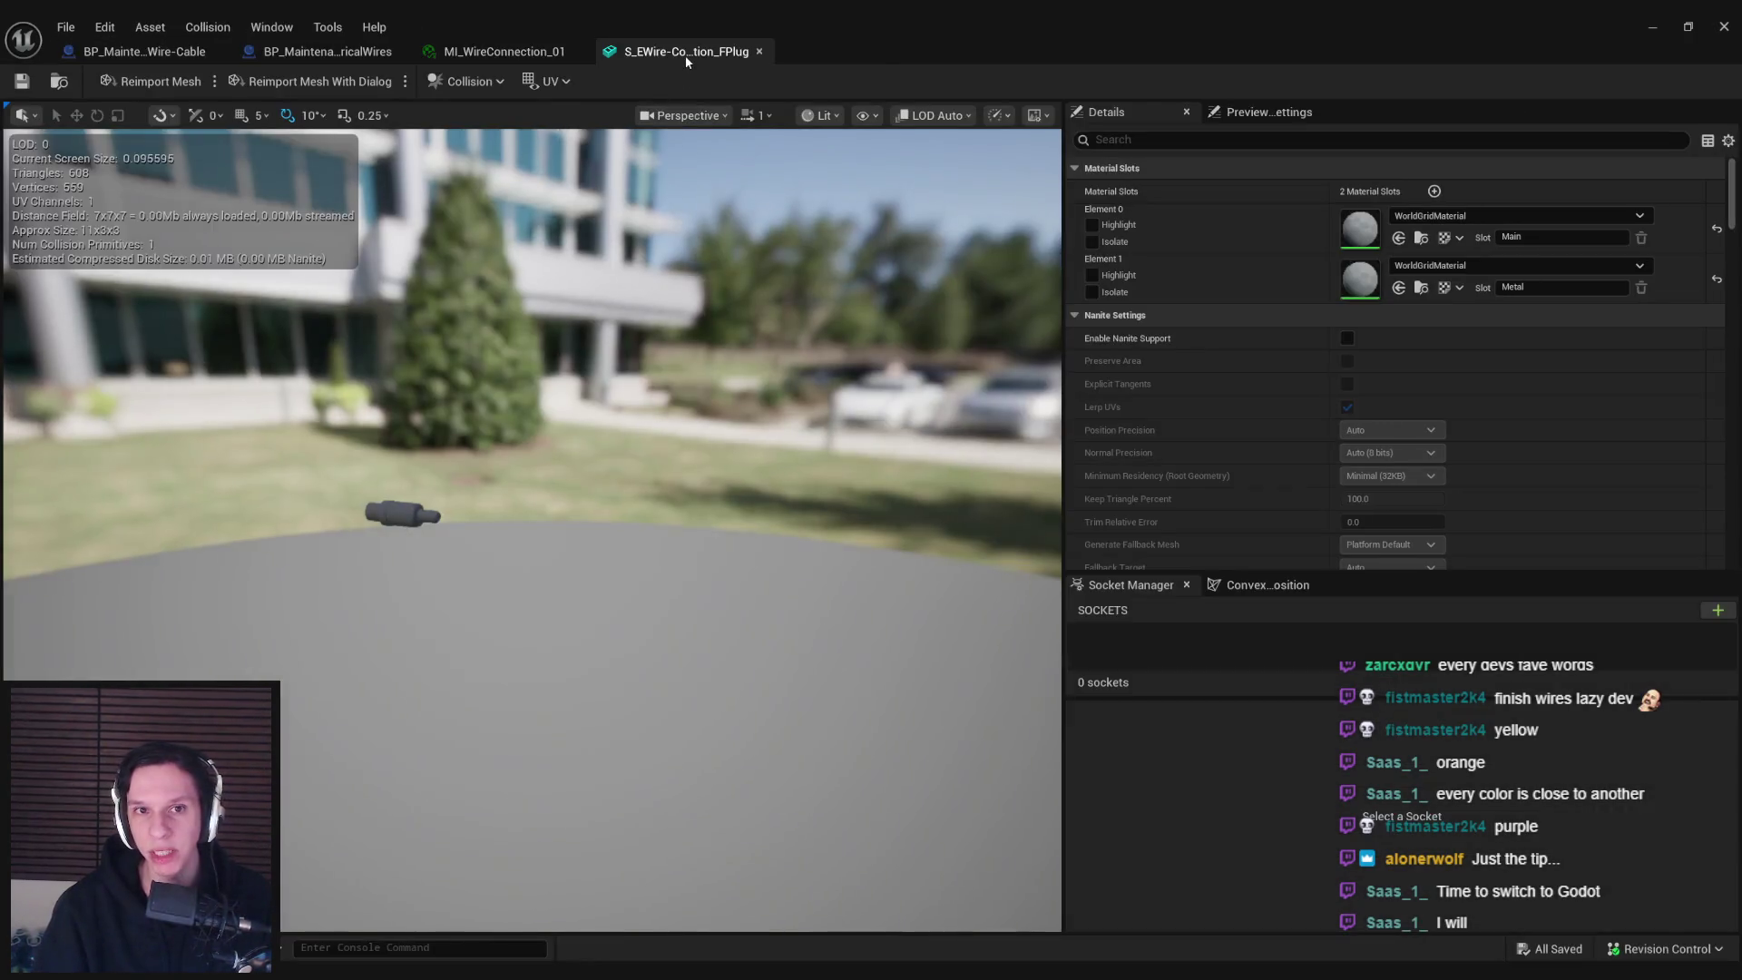
click(759, 52)
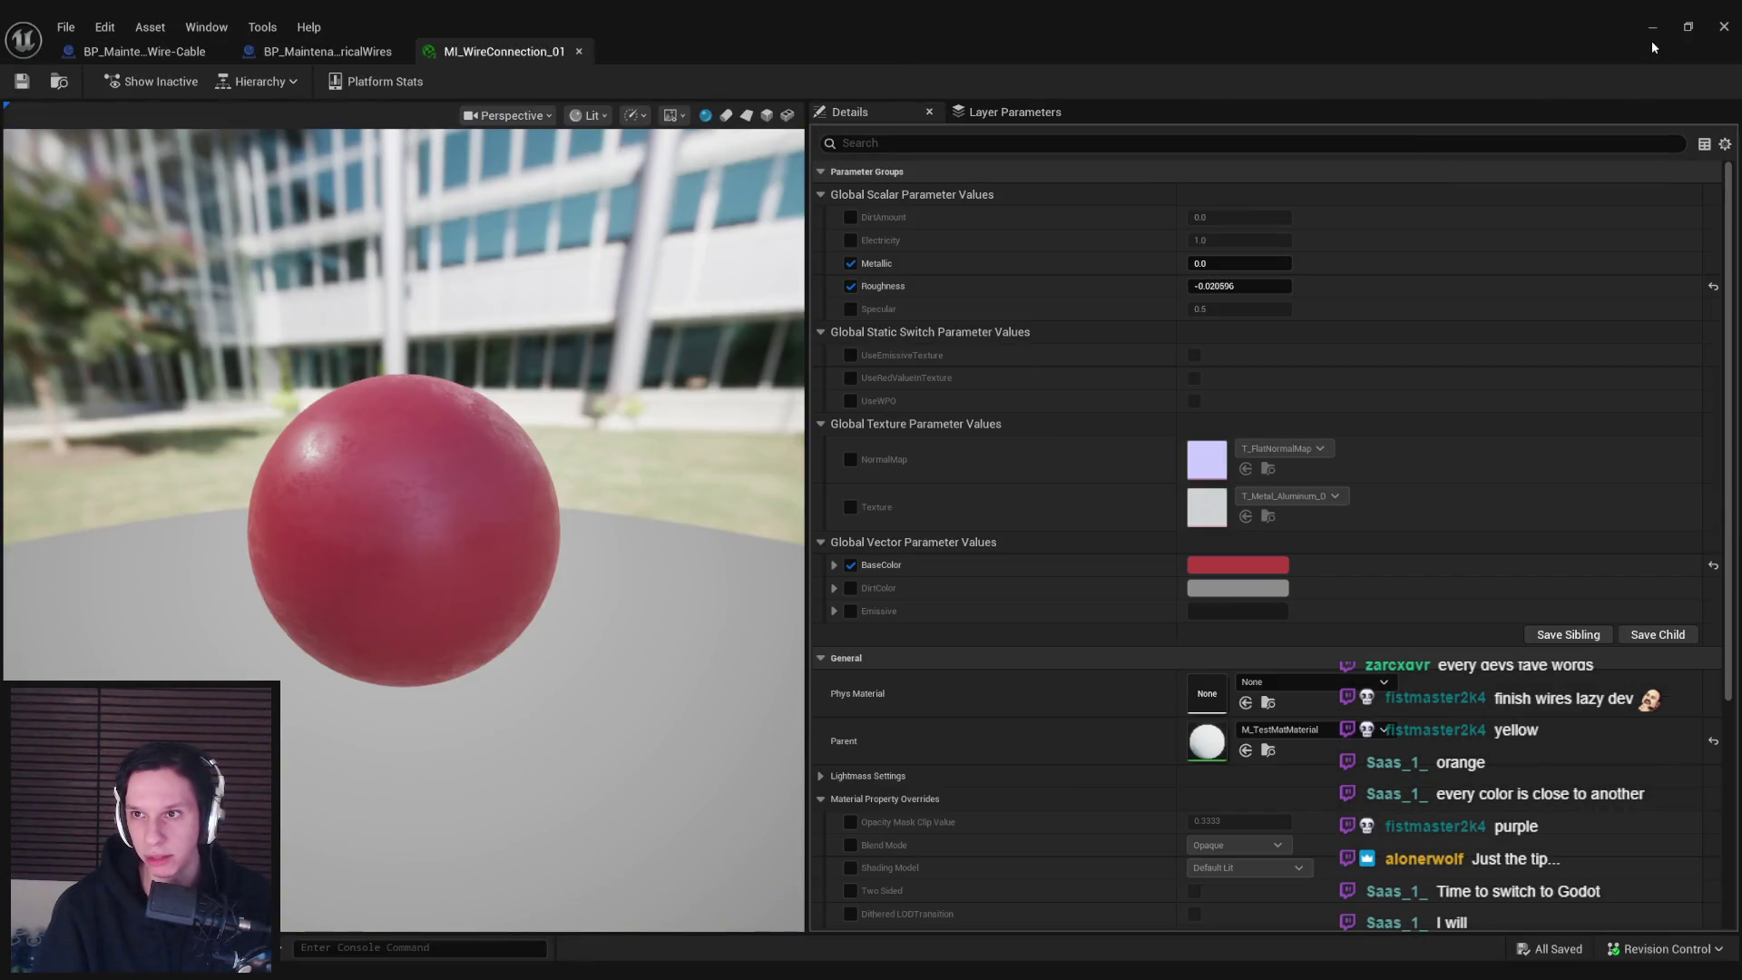
click(1652, 27)
Rebuild the M01 and M02 connection meshes with recomputed normals
click(946, 444)
double_click(946, 445)
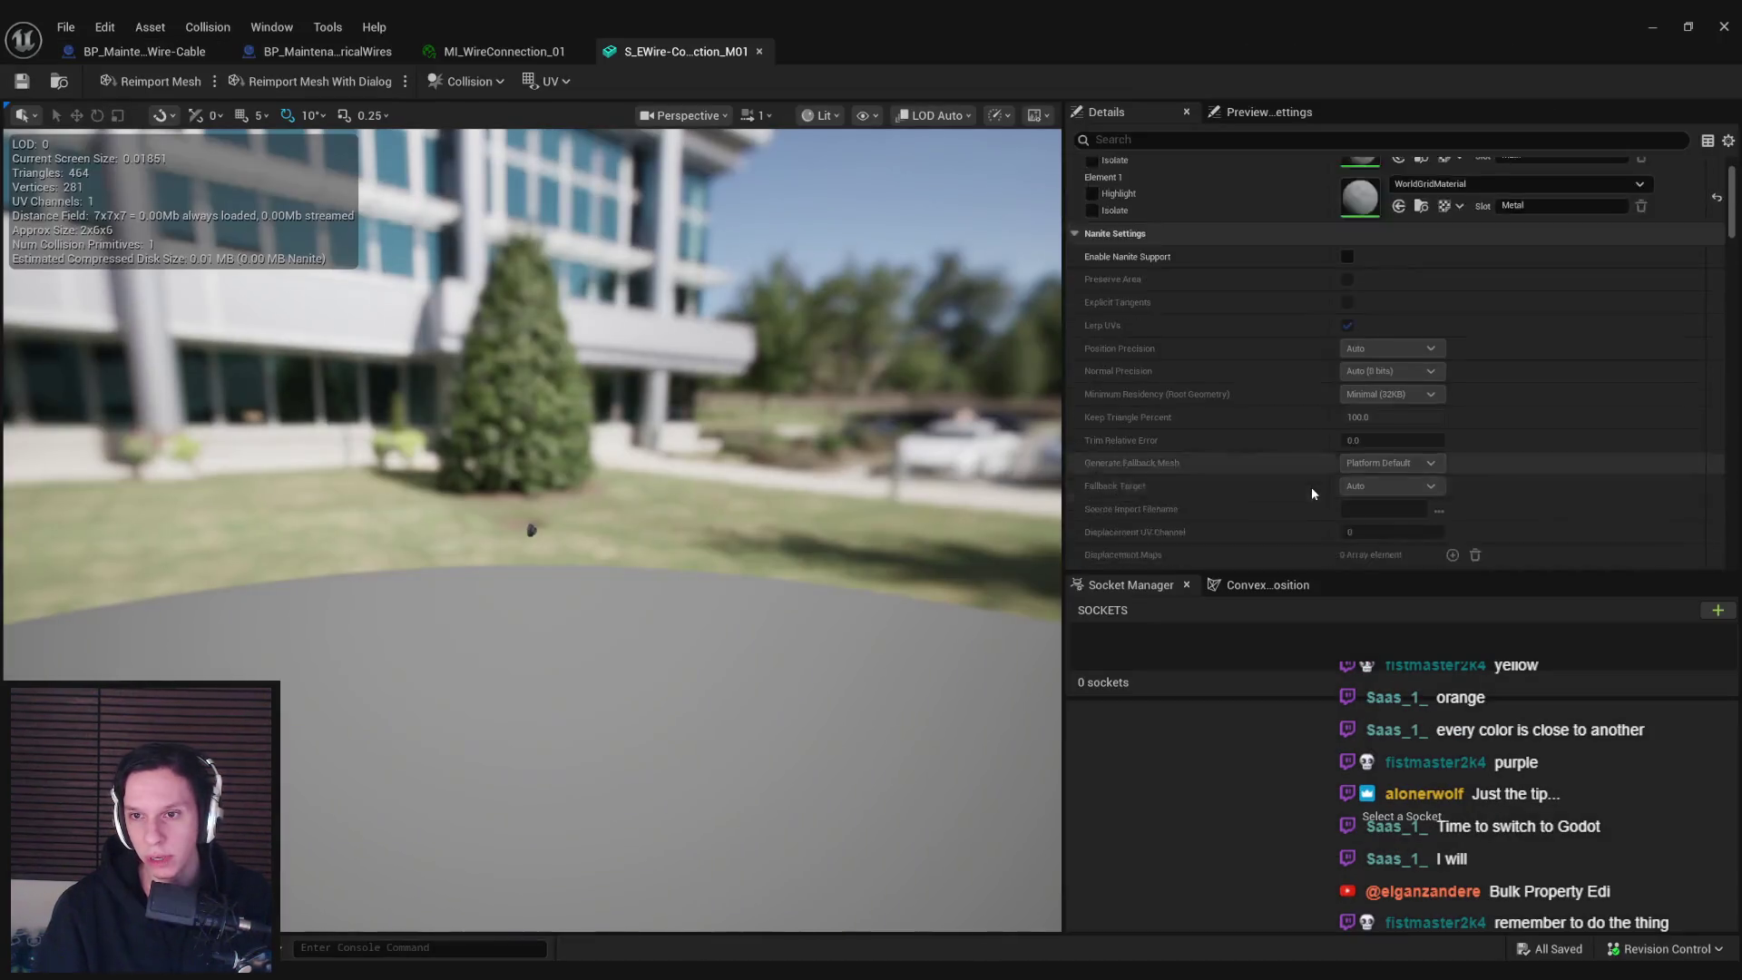
scroll(1315, 466, down, 5)
scroll(1315, 472, down, 8)
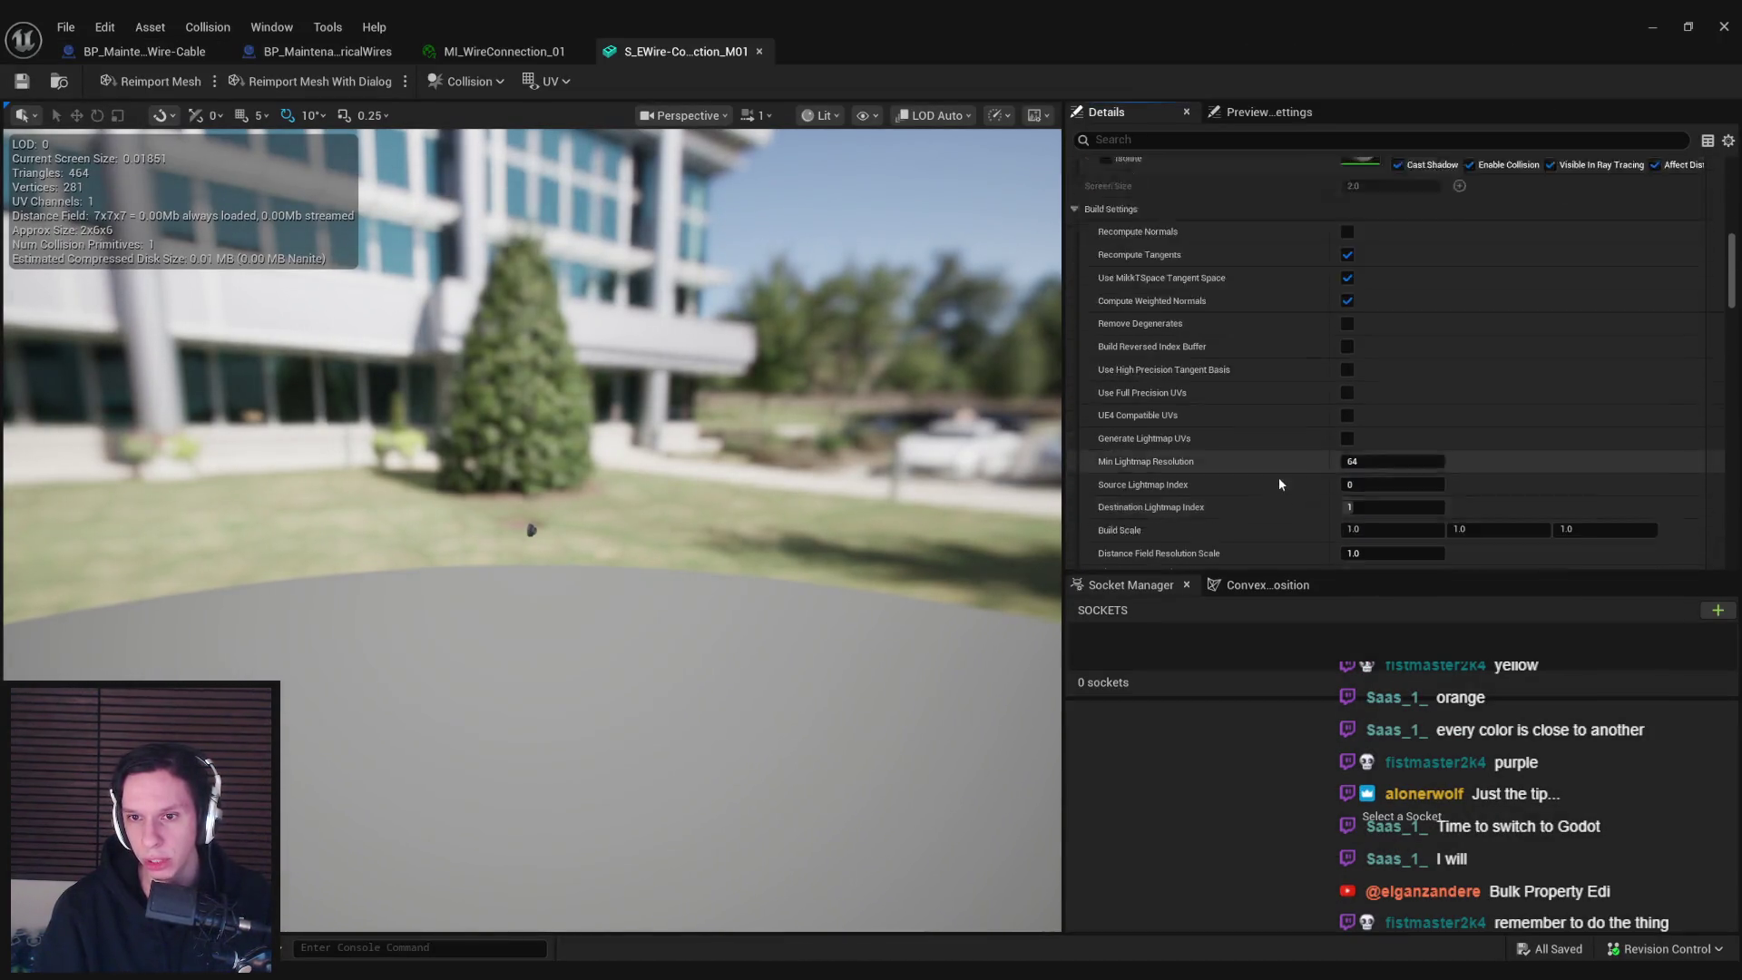
click(1385, 457)
click(759, 52)
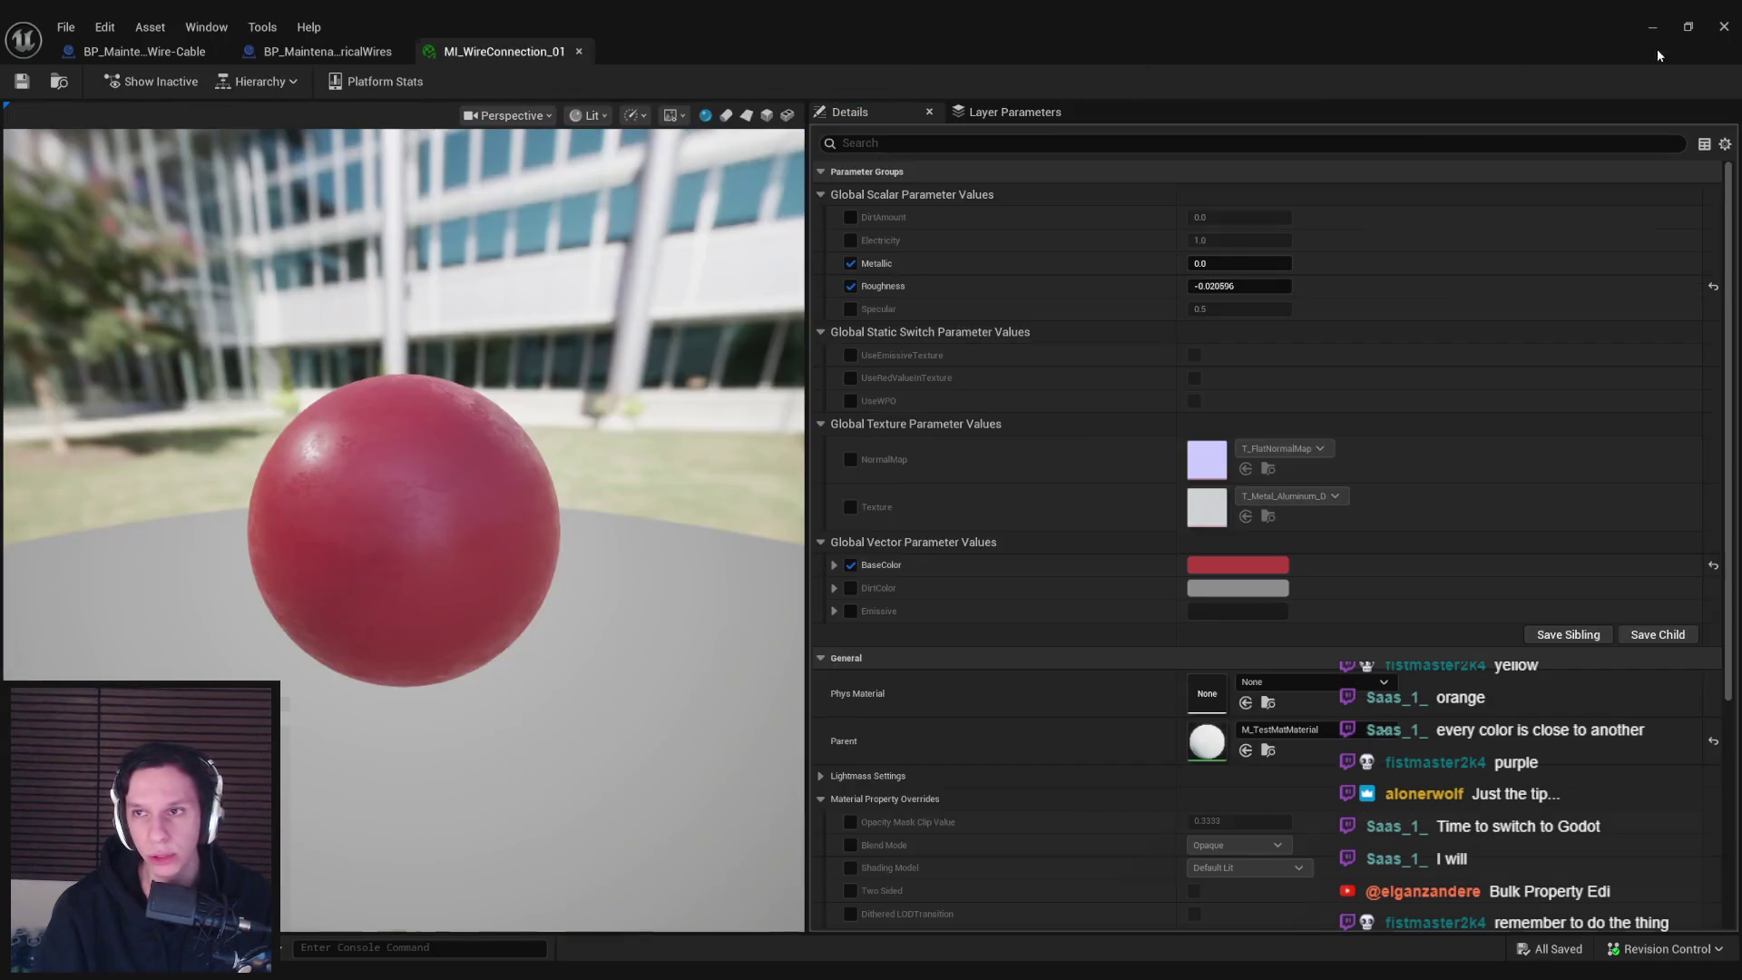
click(1652, 28)
click(1031, 461)
double_click(1030, 461)
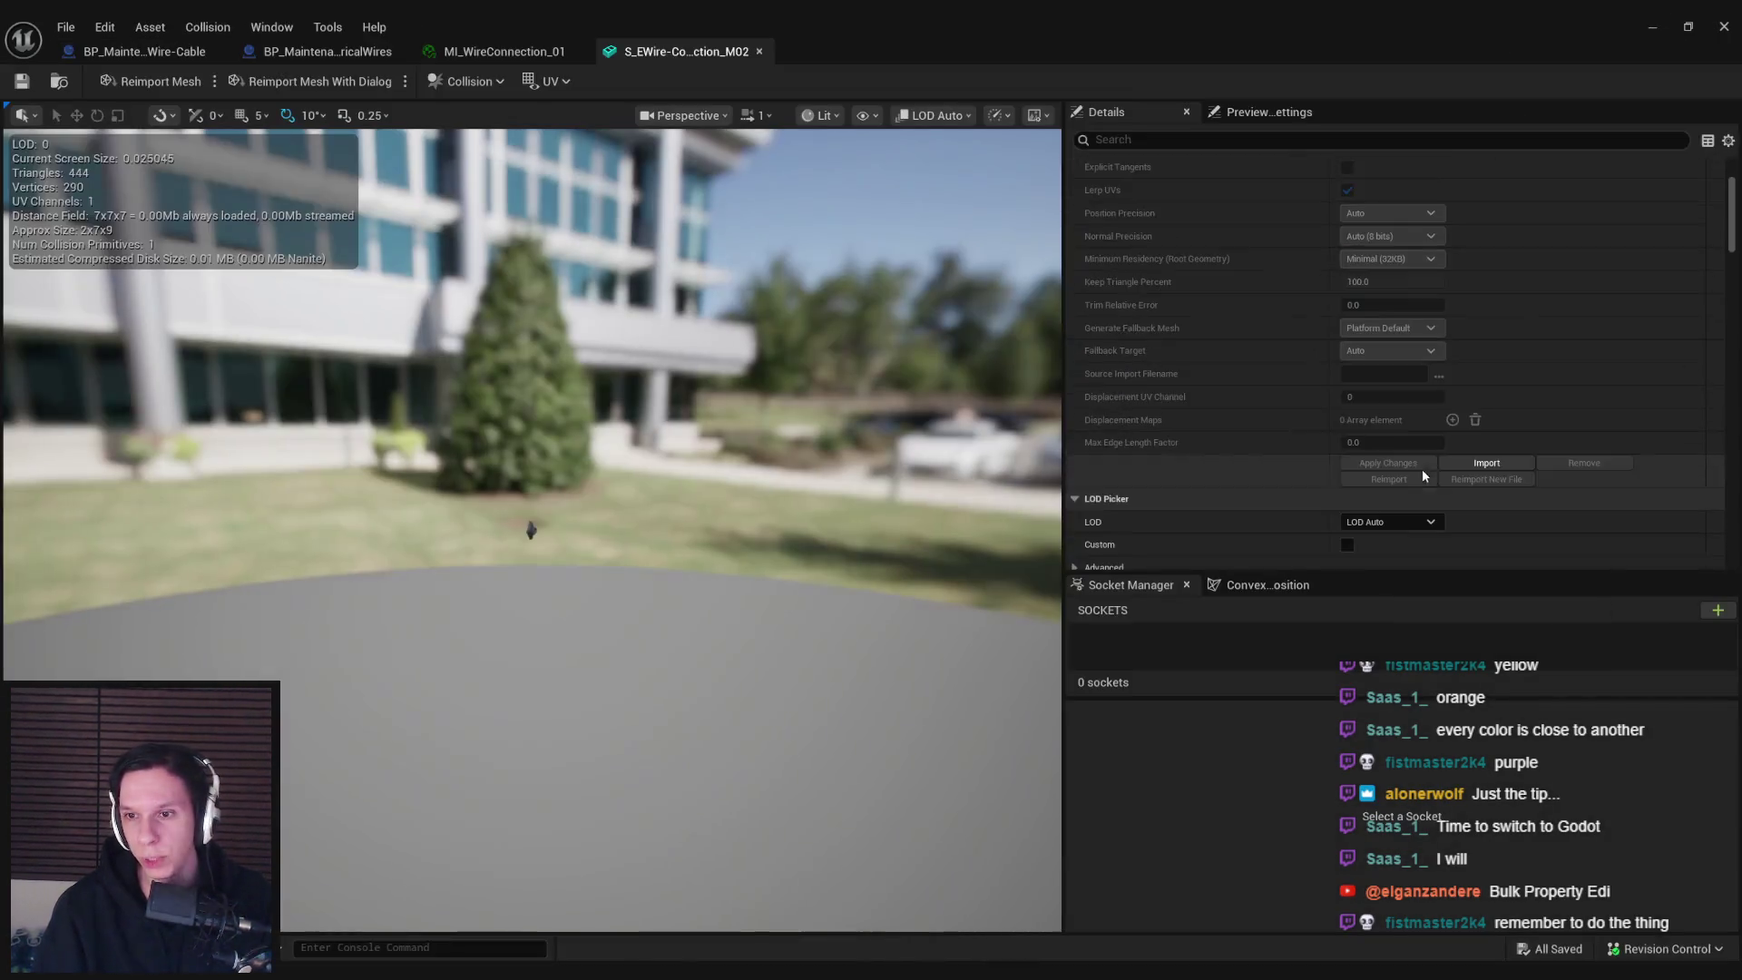
scroll(1420, 467, down, 10)
scroll(1370, 487, down, 5)
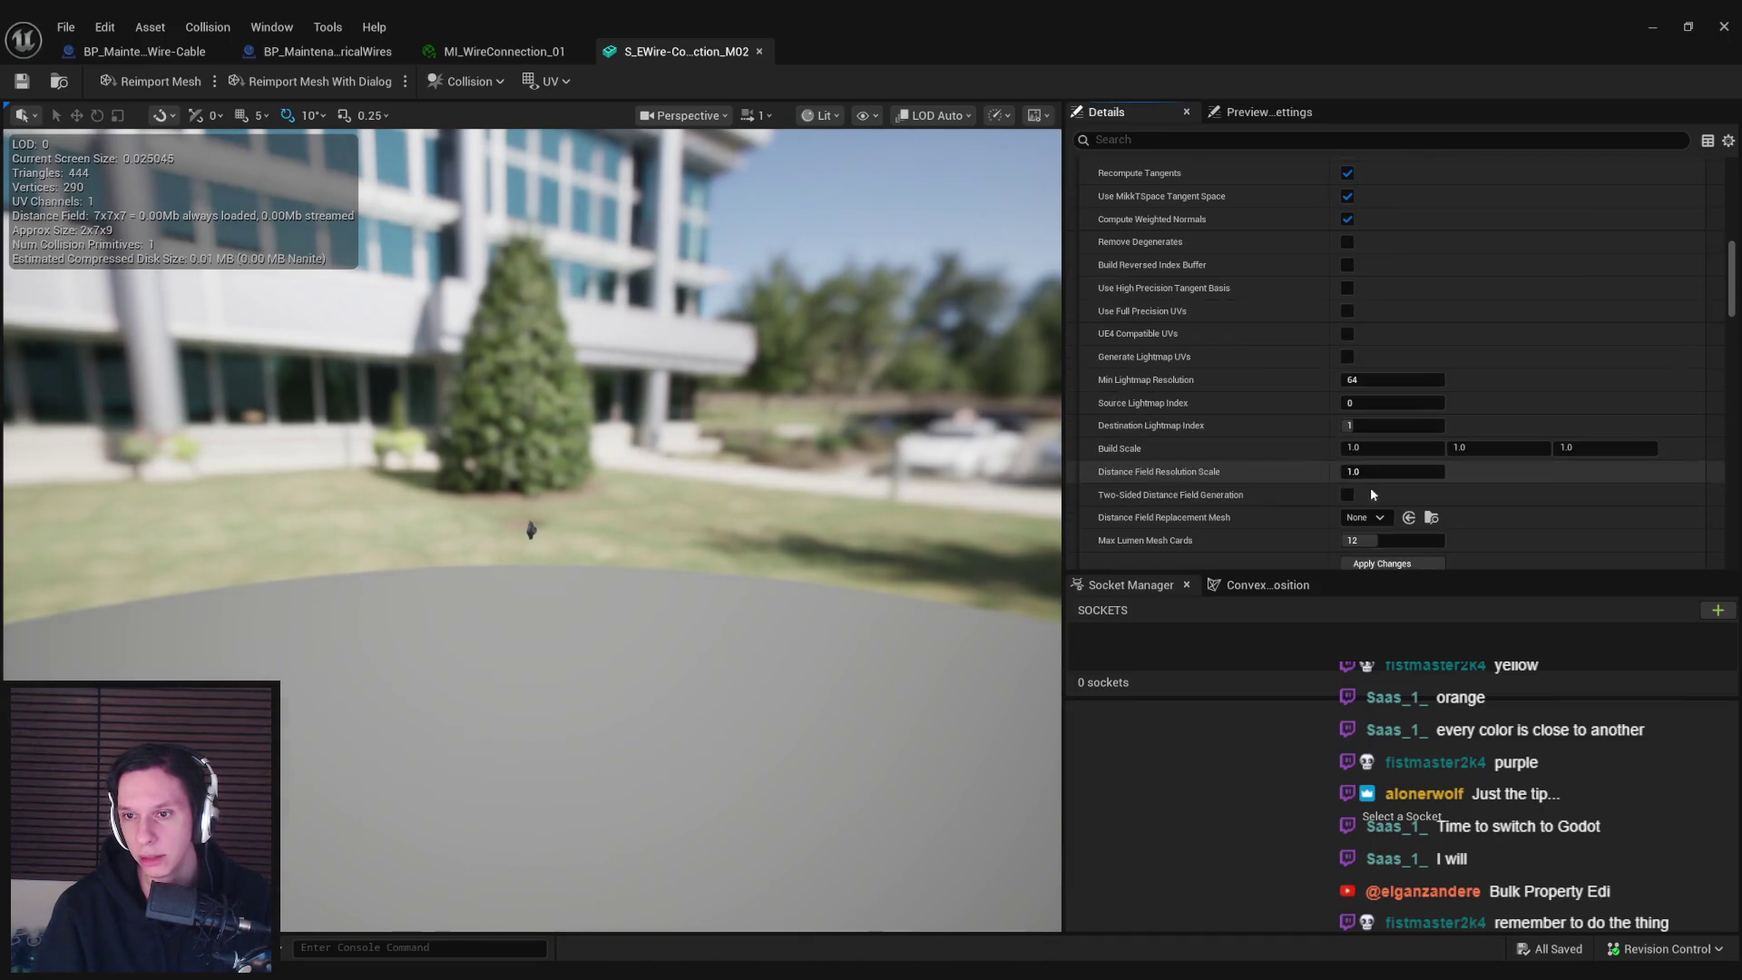
click(1363, 537)
click(759, 52)
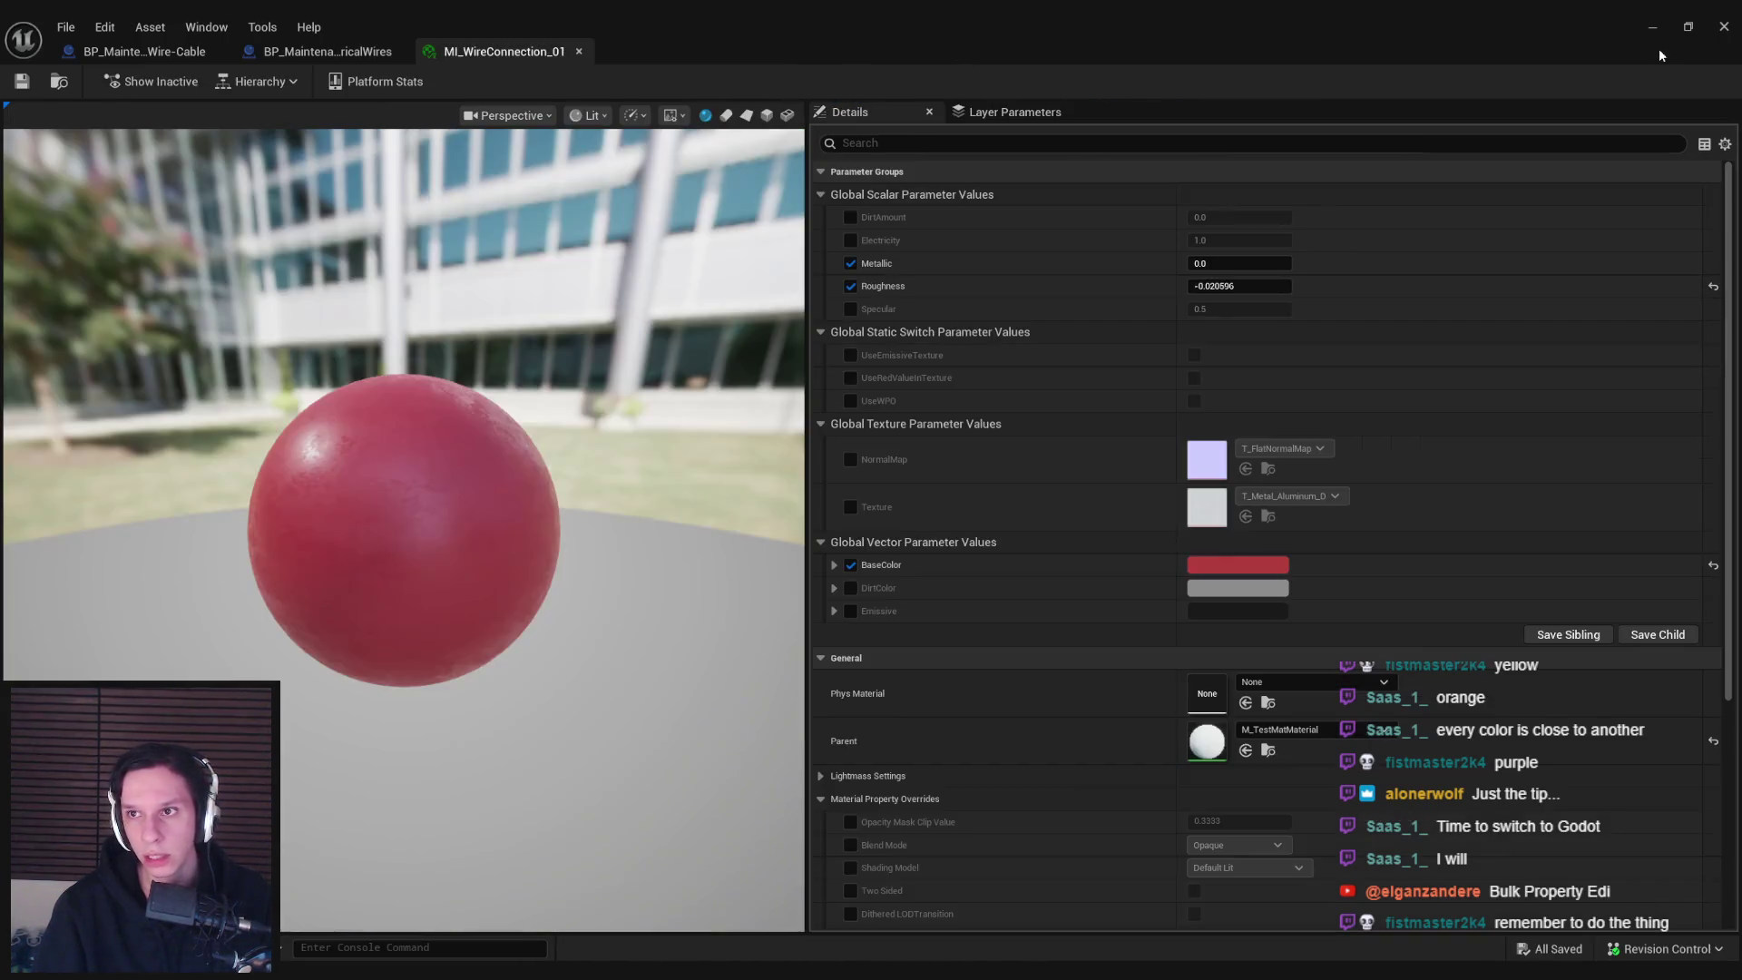
click(1652, 27)
Rebuild M03 and M04 with recomputed normals, then minimise the material editor
double_click(1086, 467)
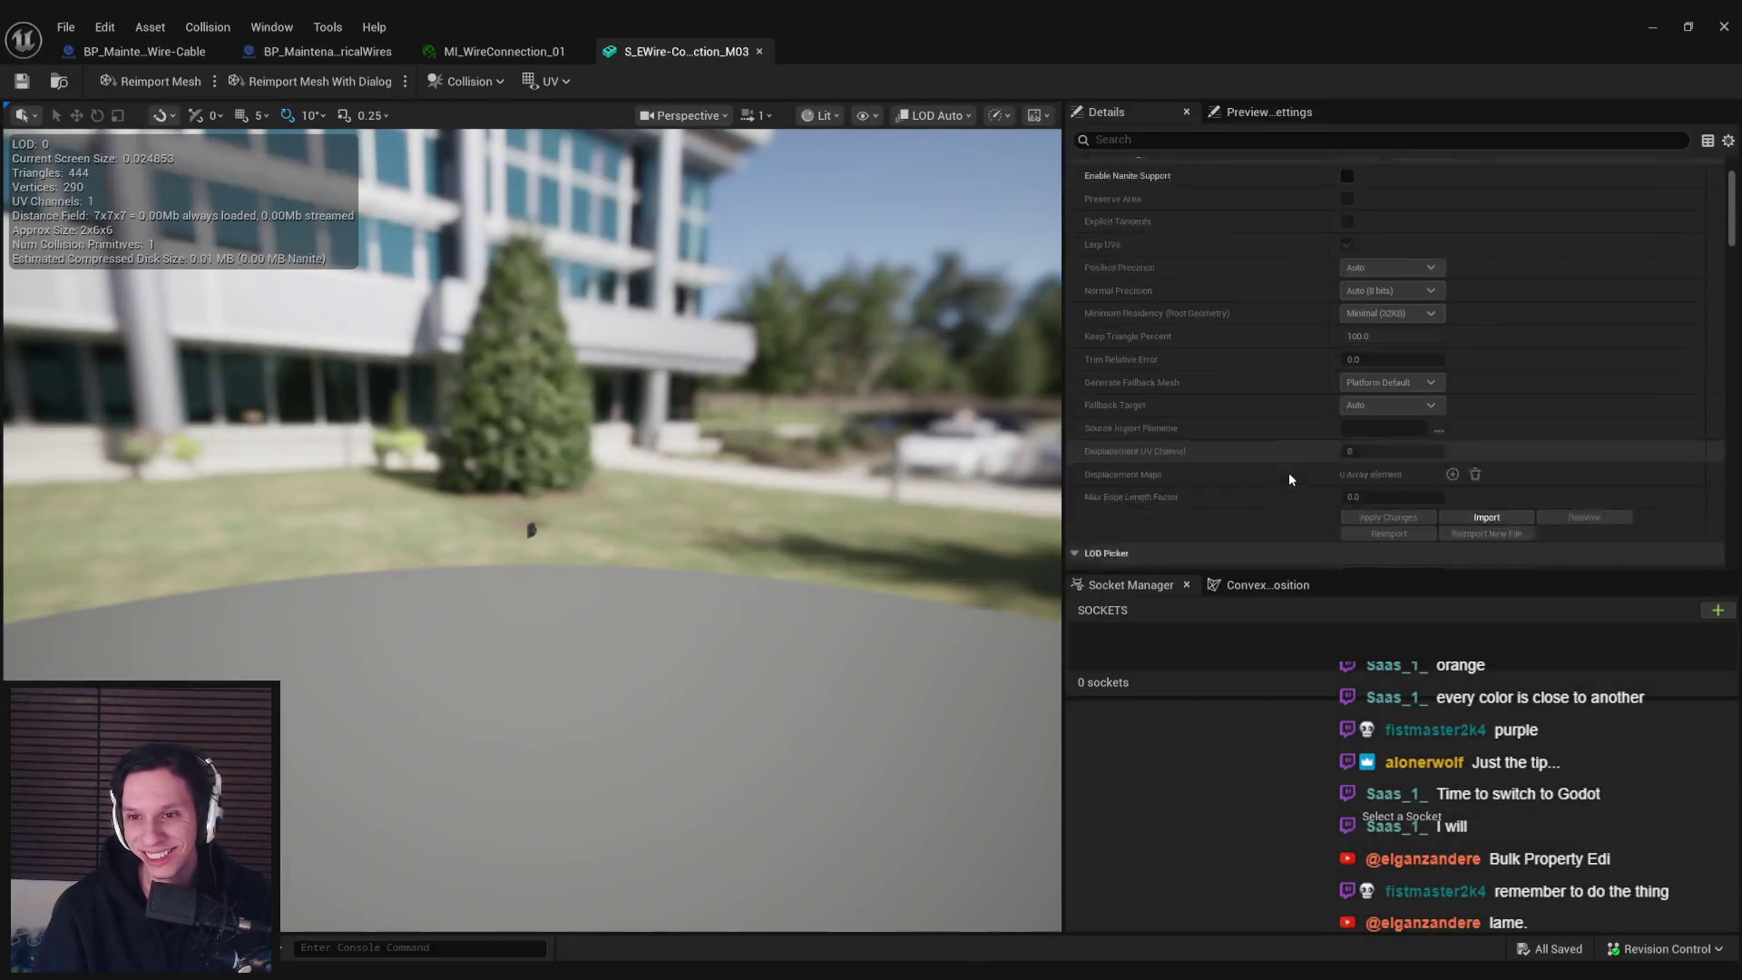
scroll(1288, 472, down, 10)
scroll(1280, 481, down, 8)
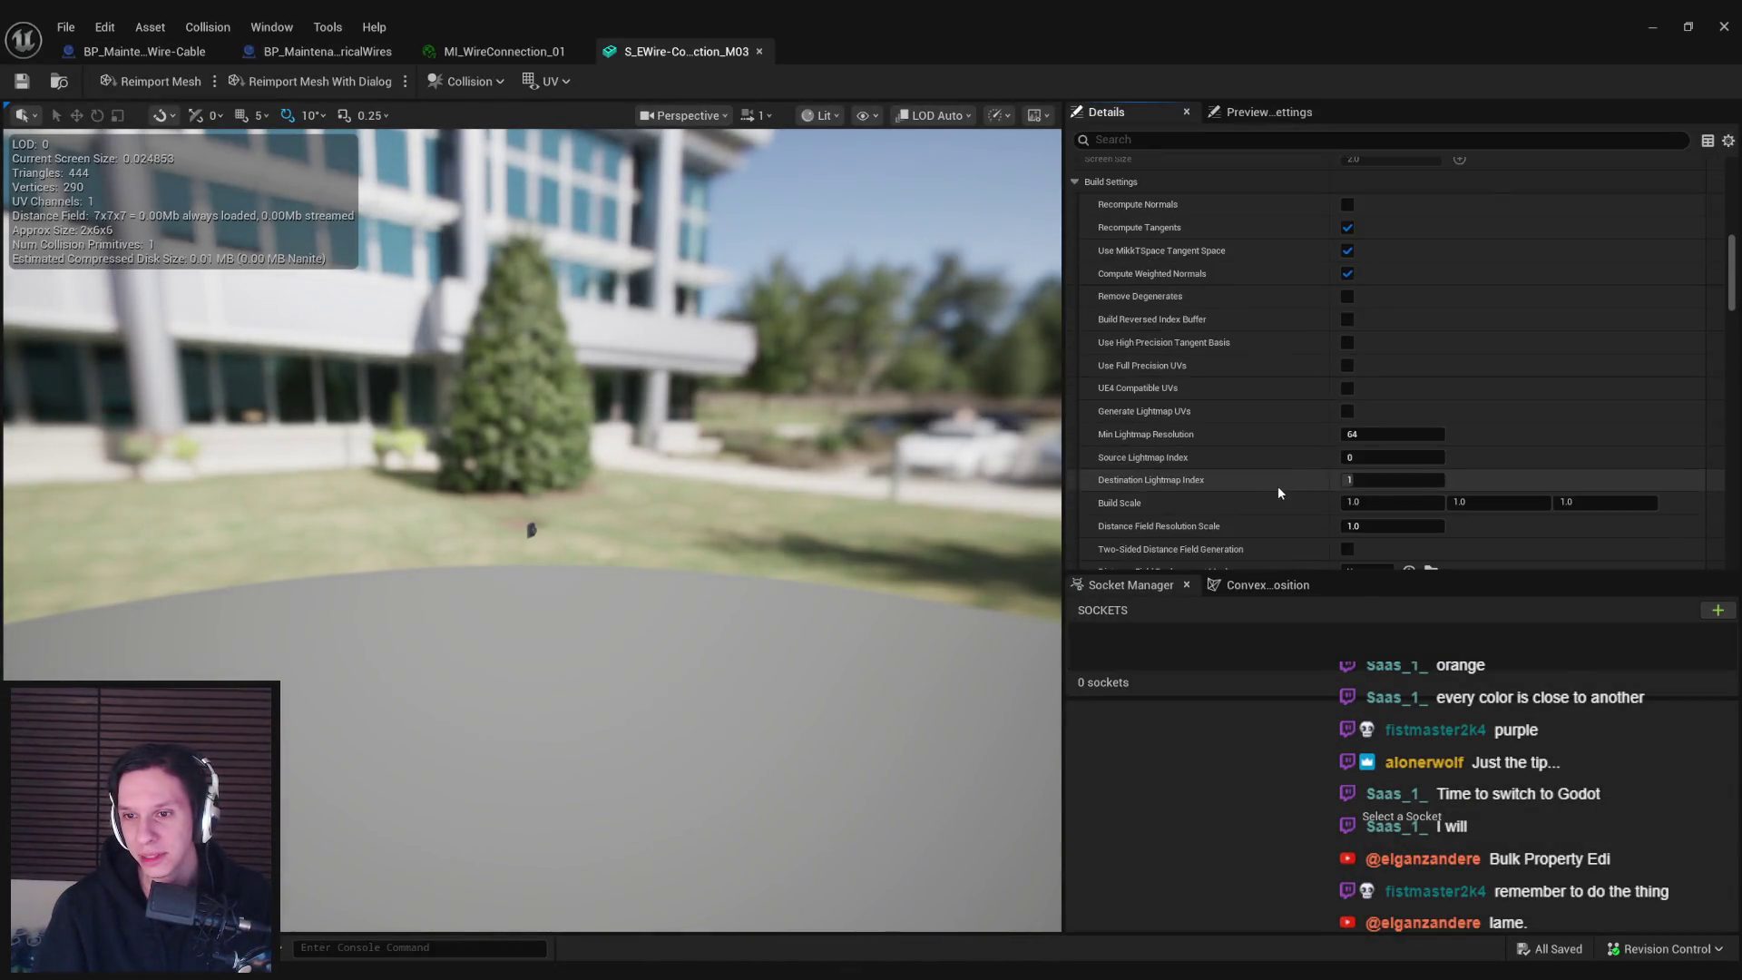
click(1382, 455)
click(760, 52)
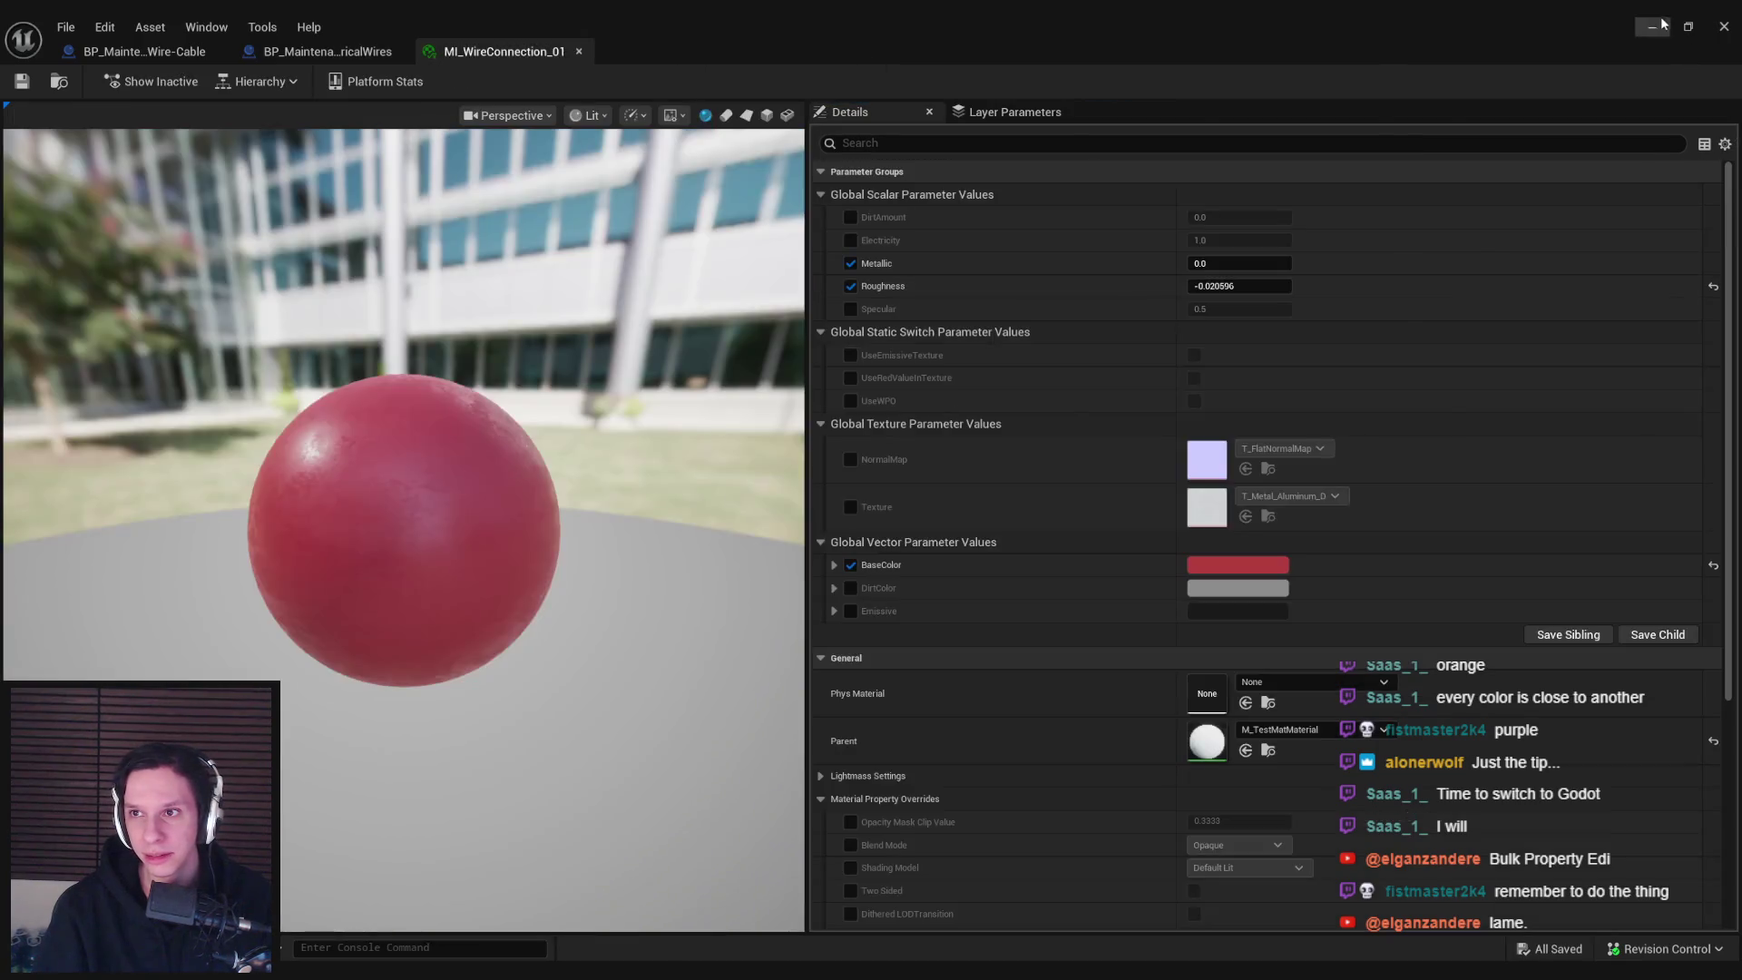
click(1652, 27)
double_click(1161, 457)
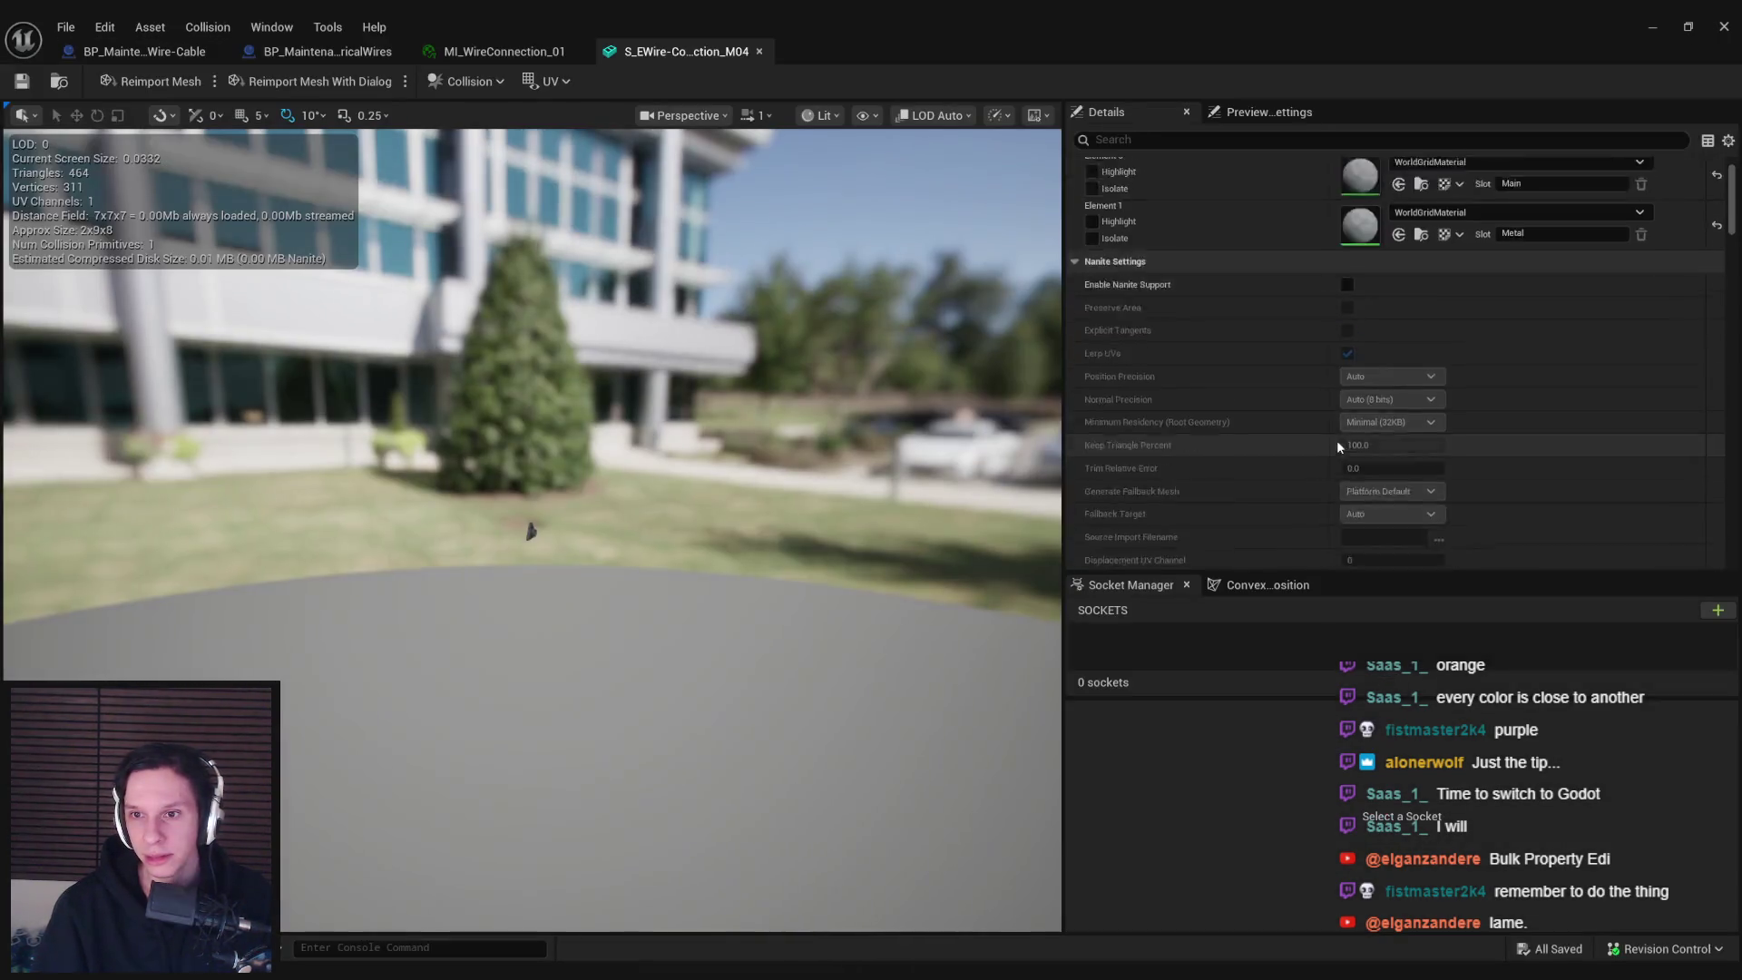
scroll(1338, 439, down, 10)
click(1347, 396)
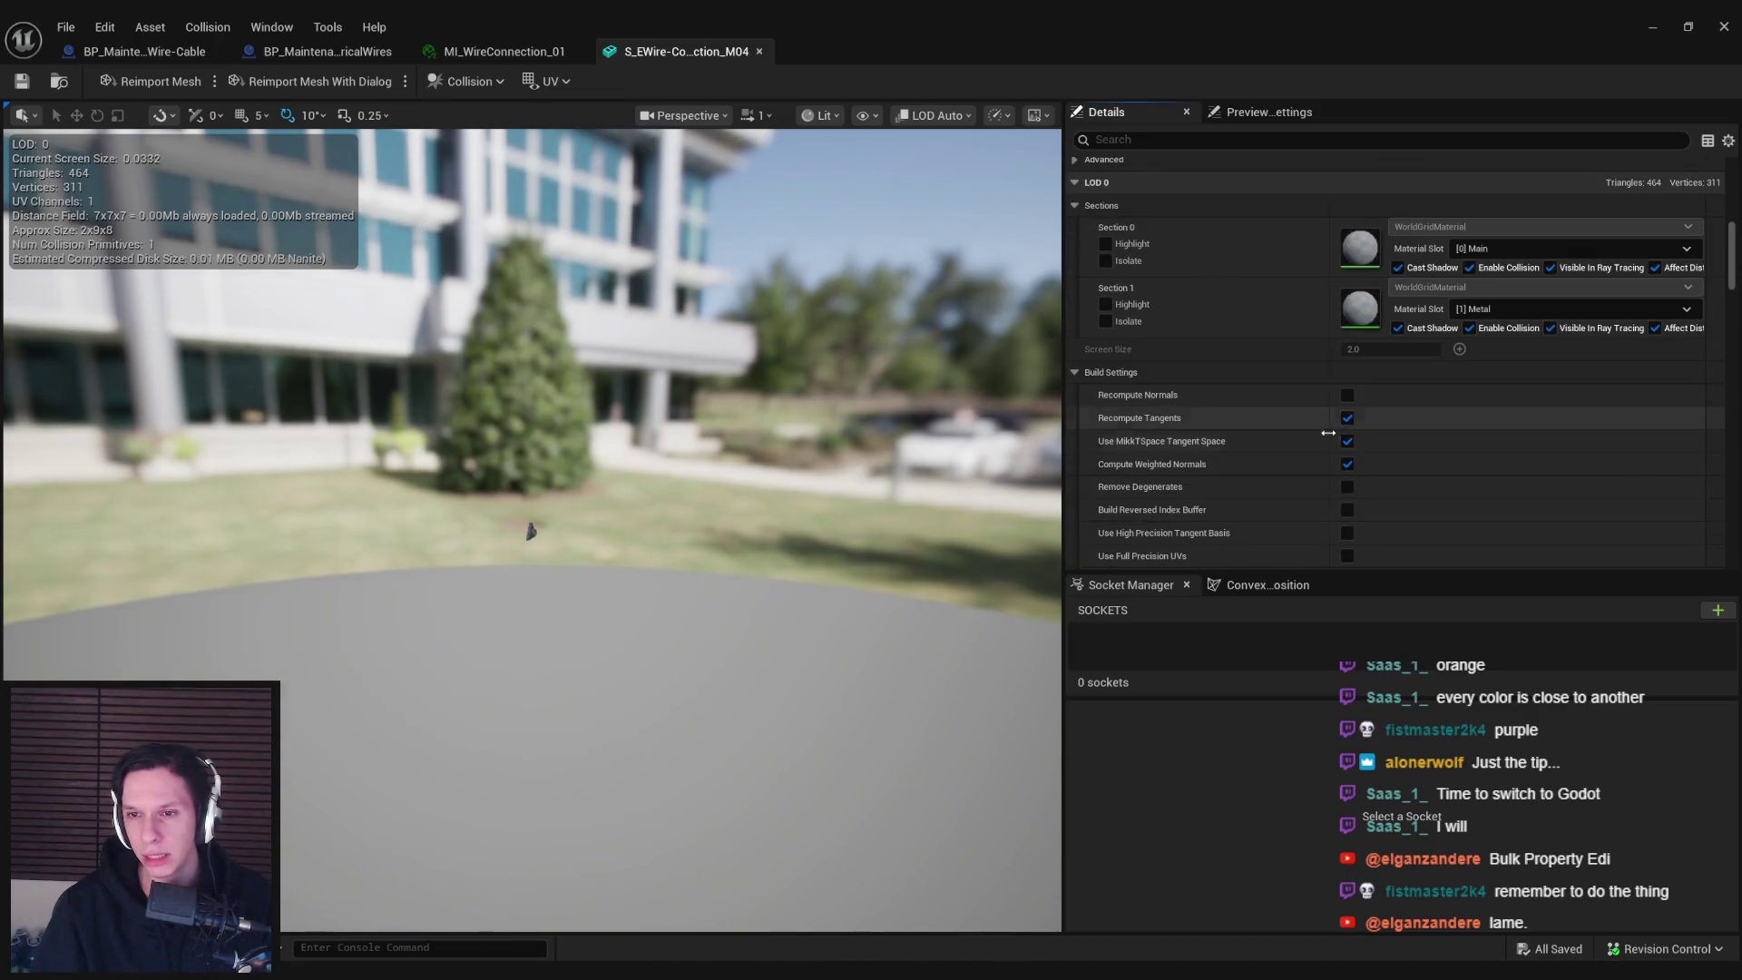
scroll(1333, 436, down, 8)
click(1351, 454)
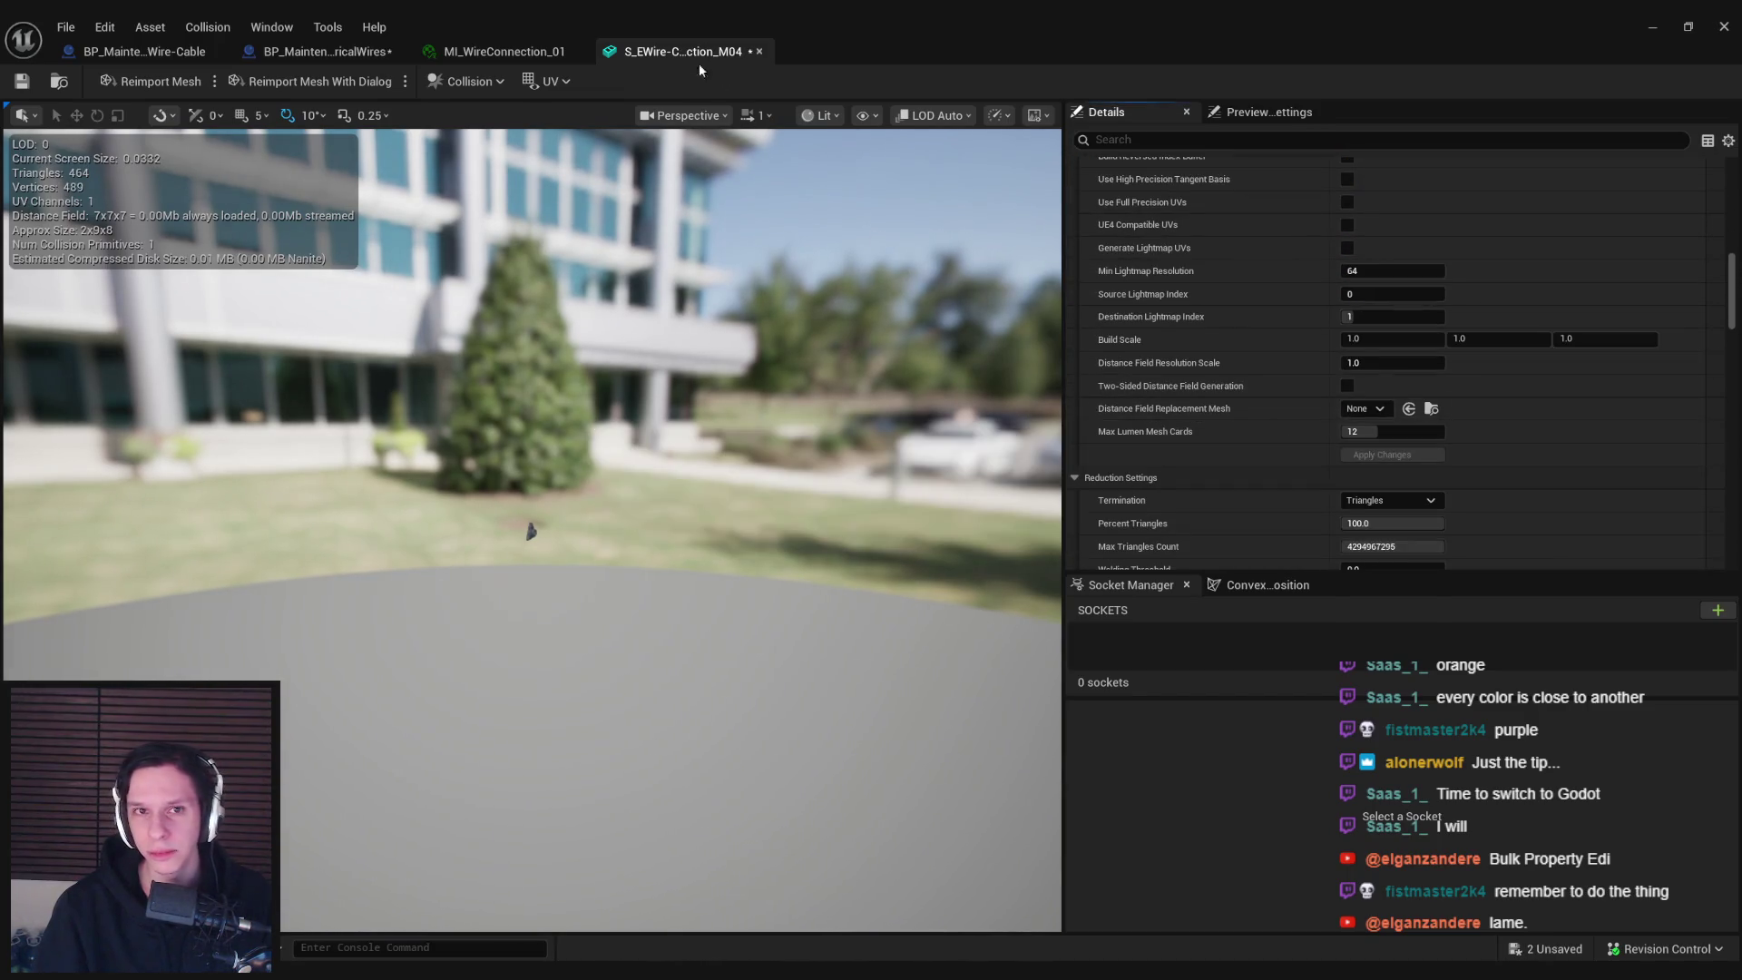
click(759, 51)
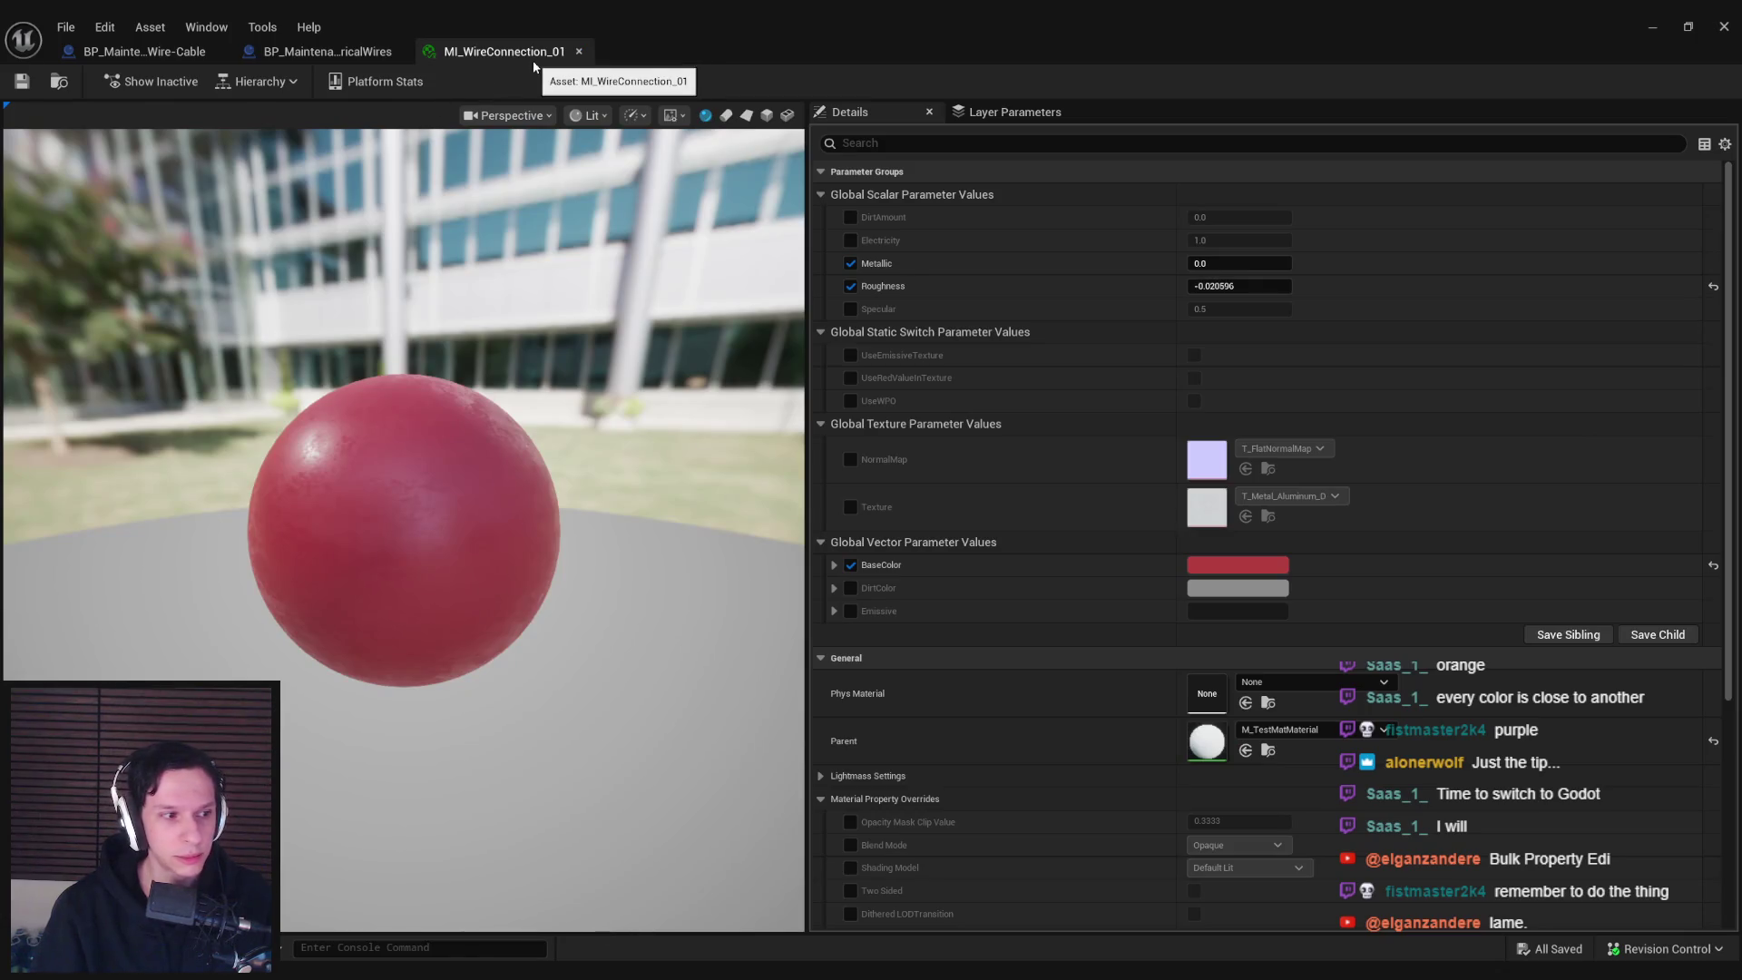
click(1640, 29)
Open S_EWire-Connection_M03 in the Property Matrix from its Asset Actions
right_click(1103, 422)
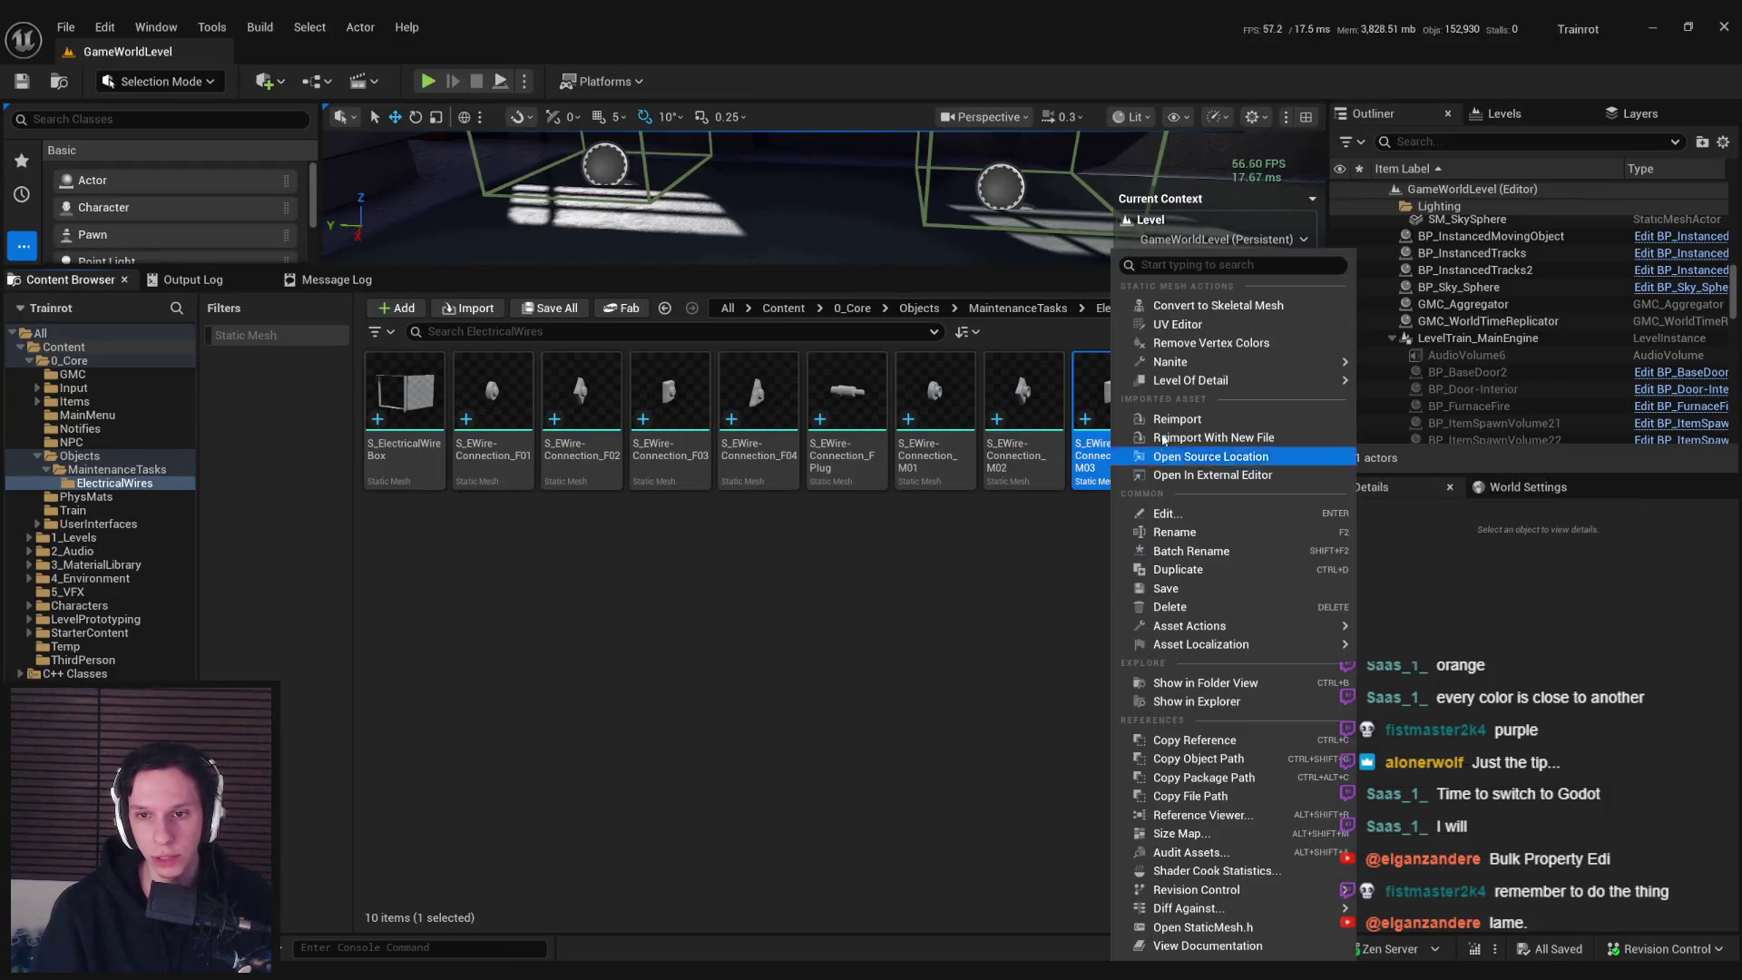
mouse_move(1168, 362)
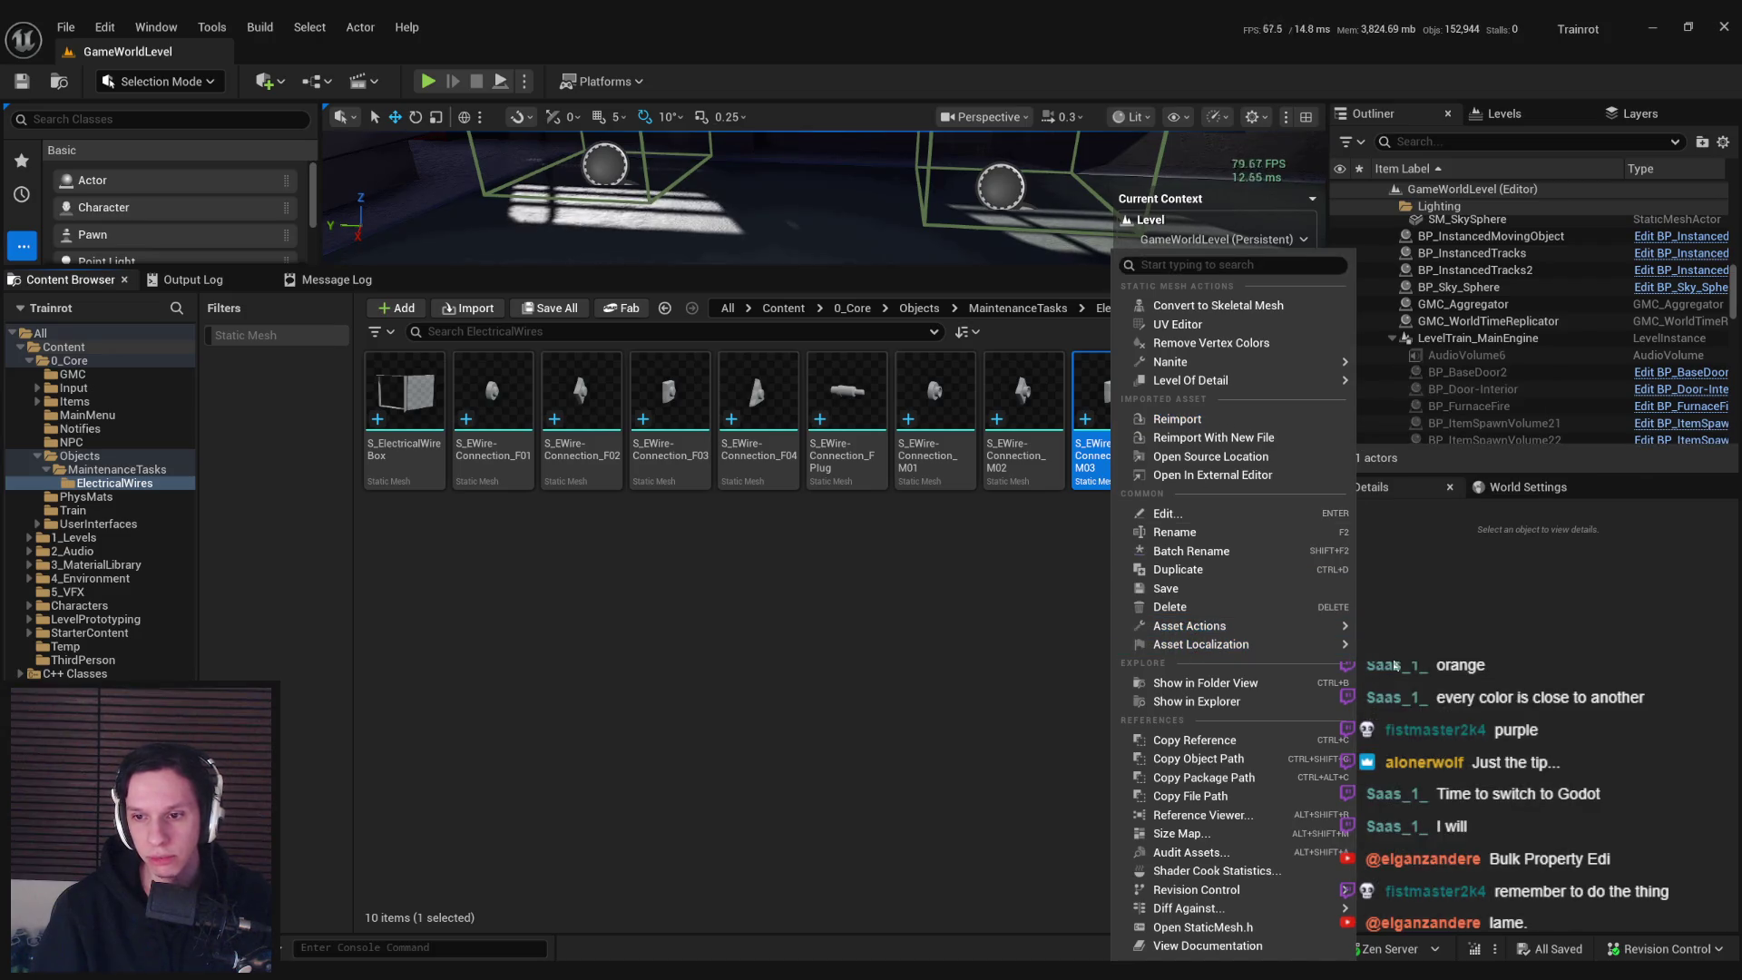
mouse_move(1334, 628)
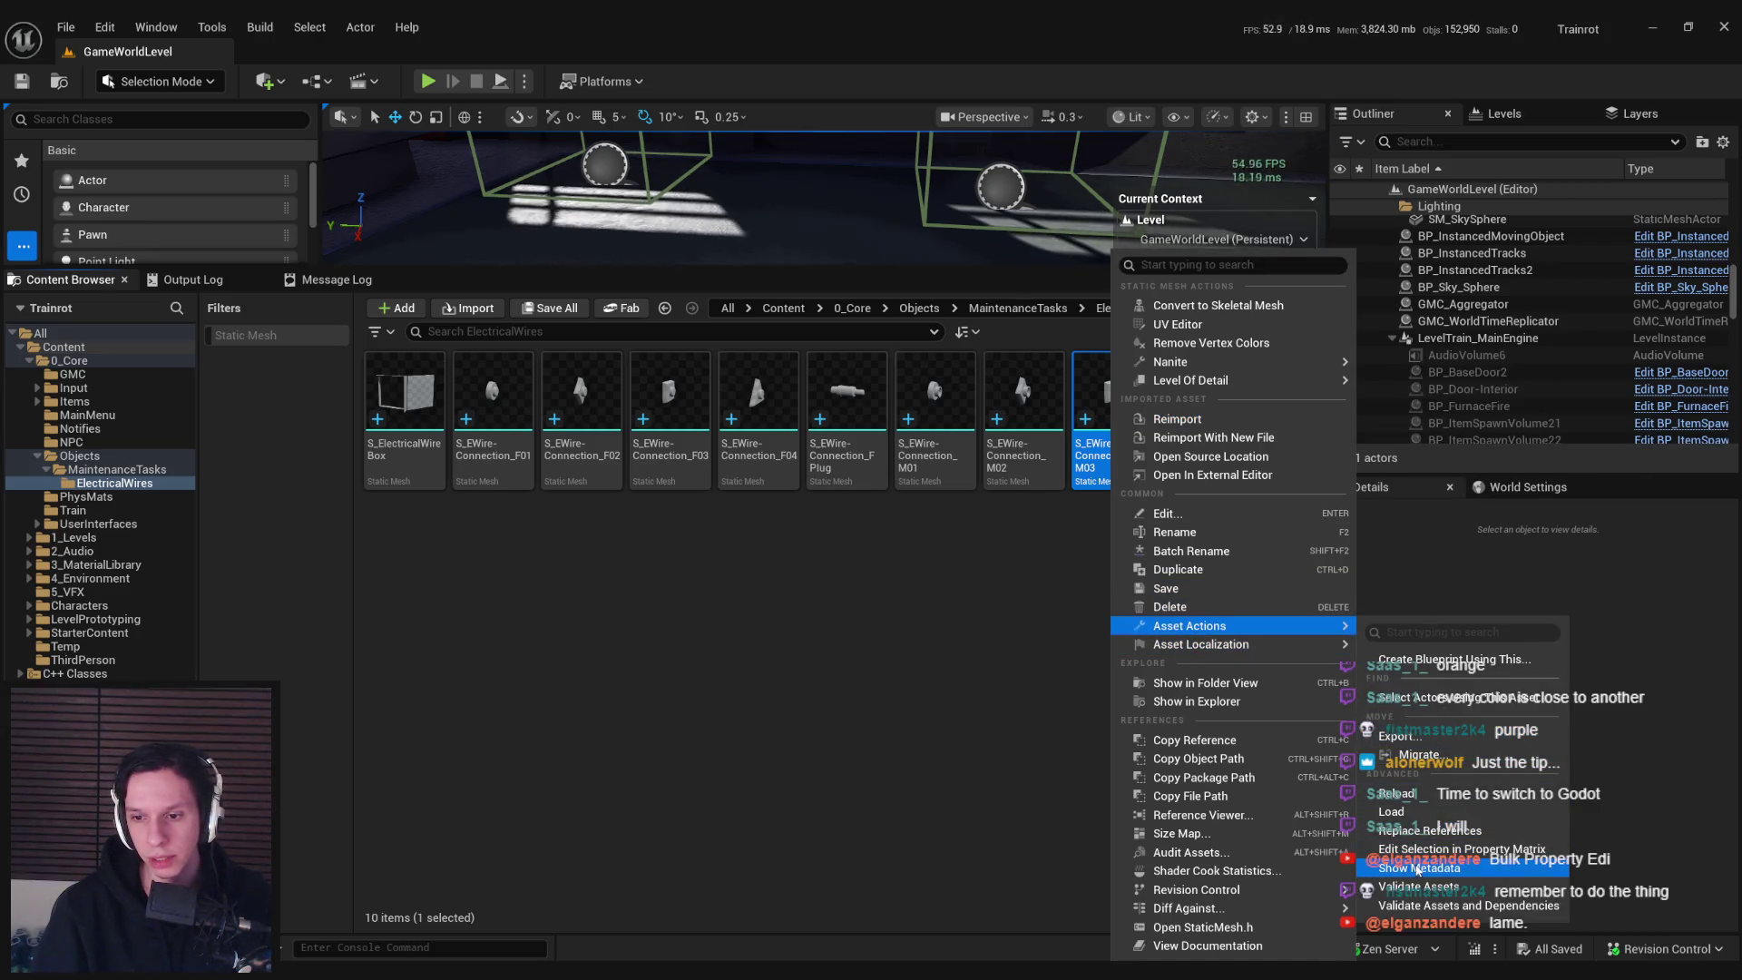
click(1415, 849)
Inspect the Level Of Detail, Lod, Nanite, Static Mesh, Navigation and Ray Tracing categories
click(1281, 192)
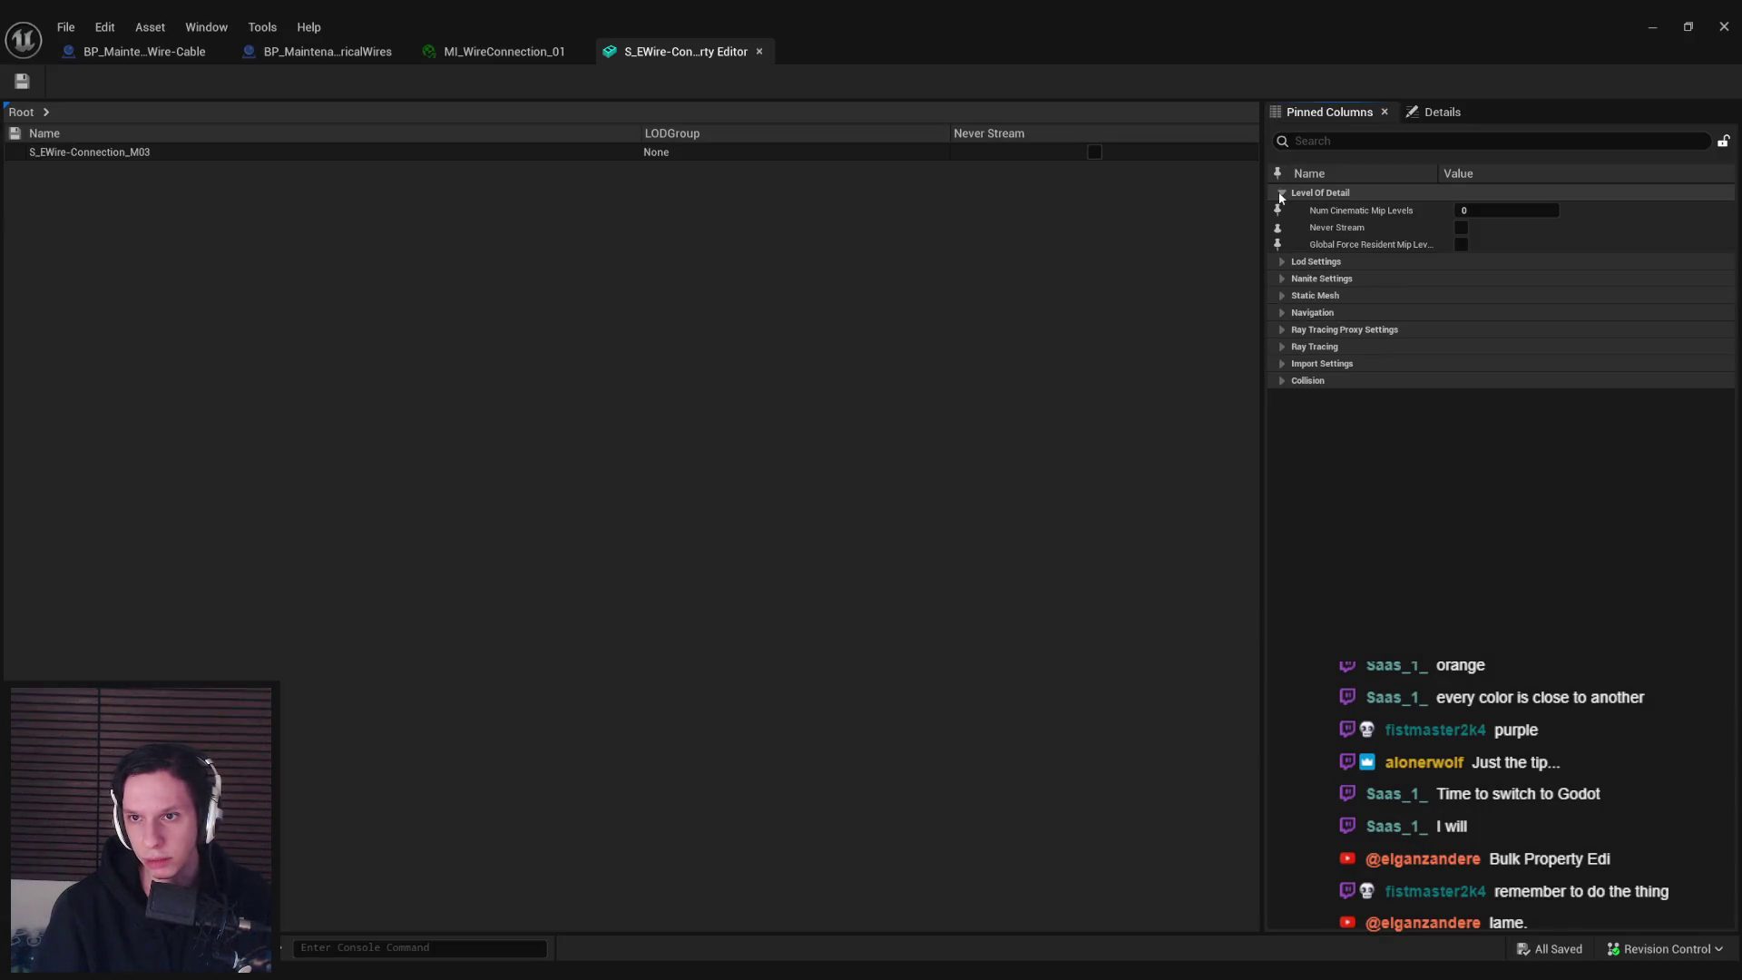
click(1281, 193)
click(1281, 209)
click(1281, 209)
click(1282, 227)
click(1282, 227)
click(1278, 243)
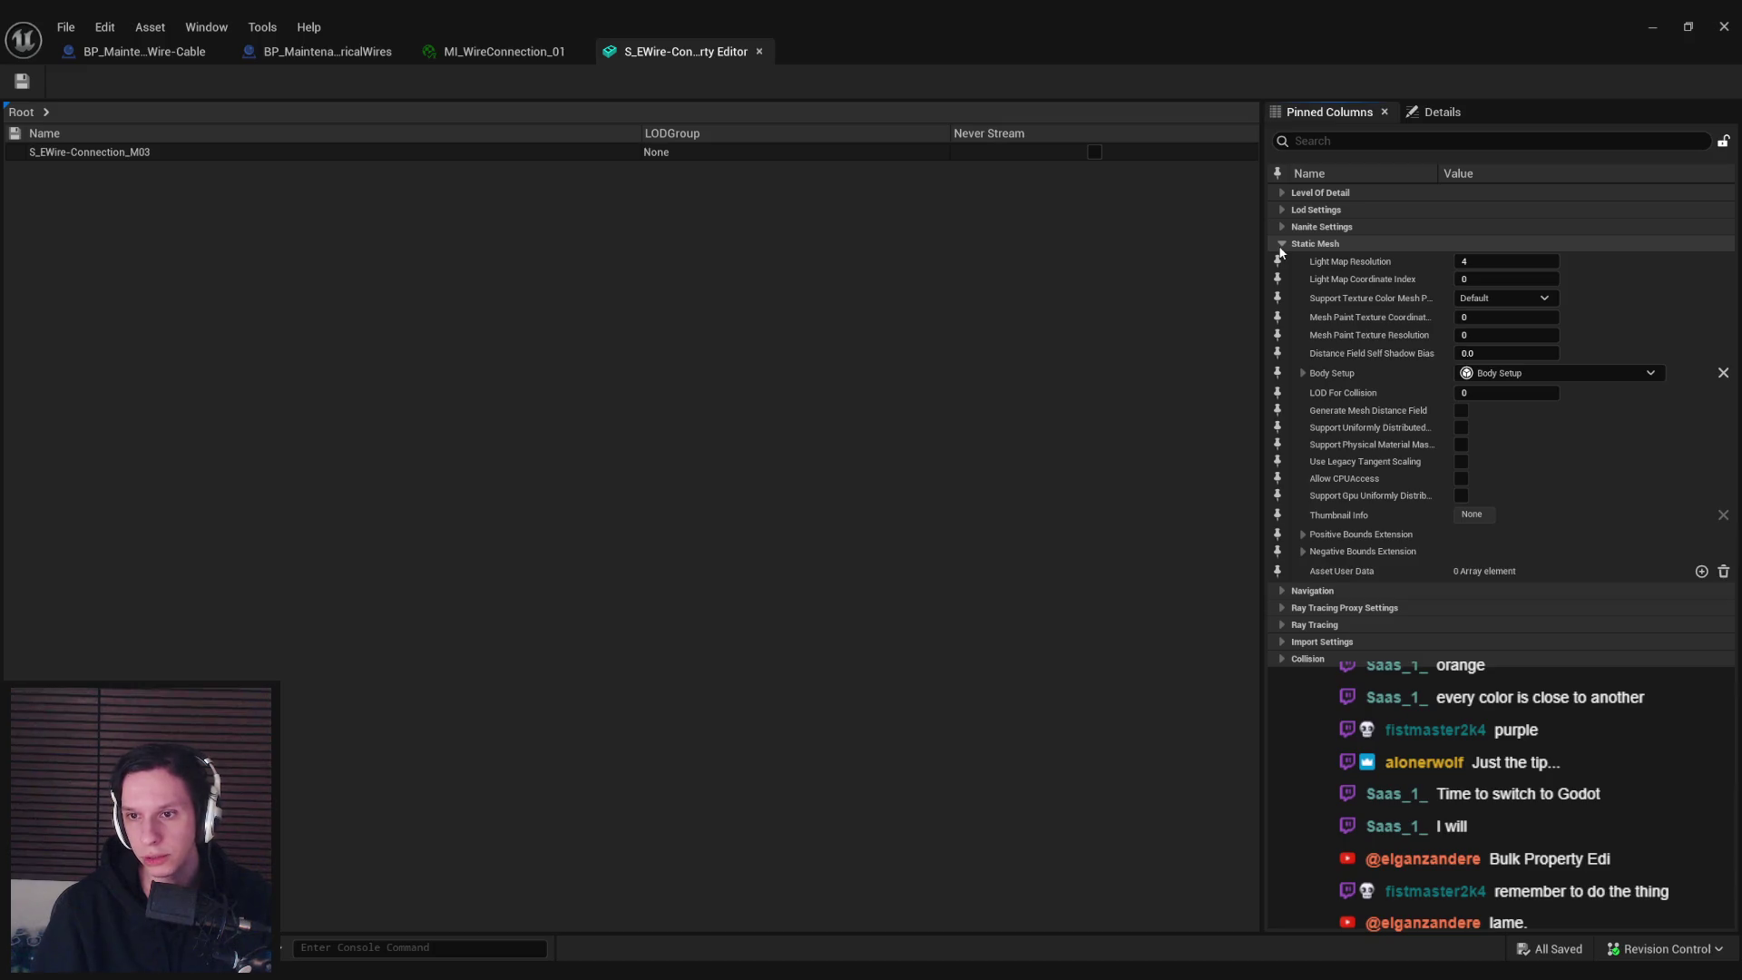
click(1281, 243)
click(1283, 262)
click(1283, 261)
click(1282, 292)
click(1284, 291)
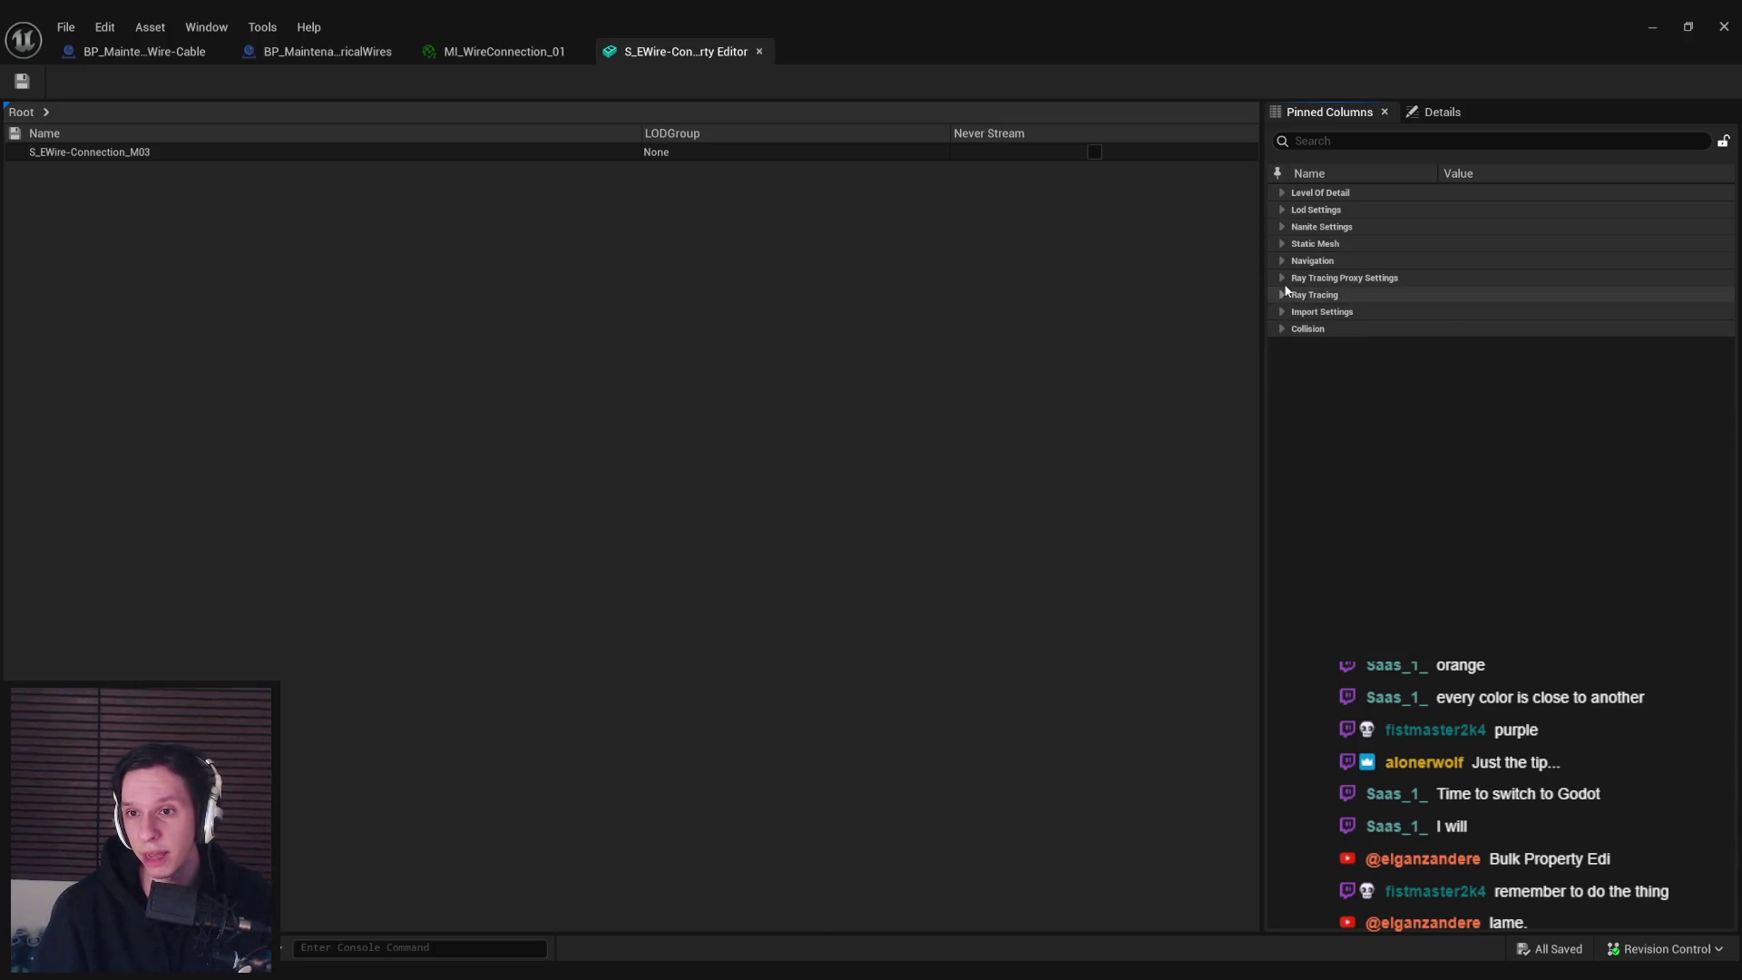
Inspect the Import Settings and nested Asset Import Data fields, then collapse them
click(1282, 311)
click(1302, 331)
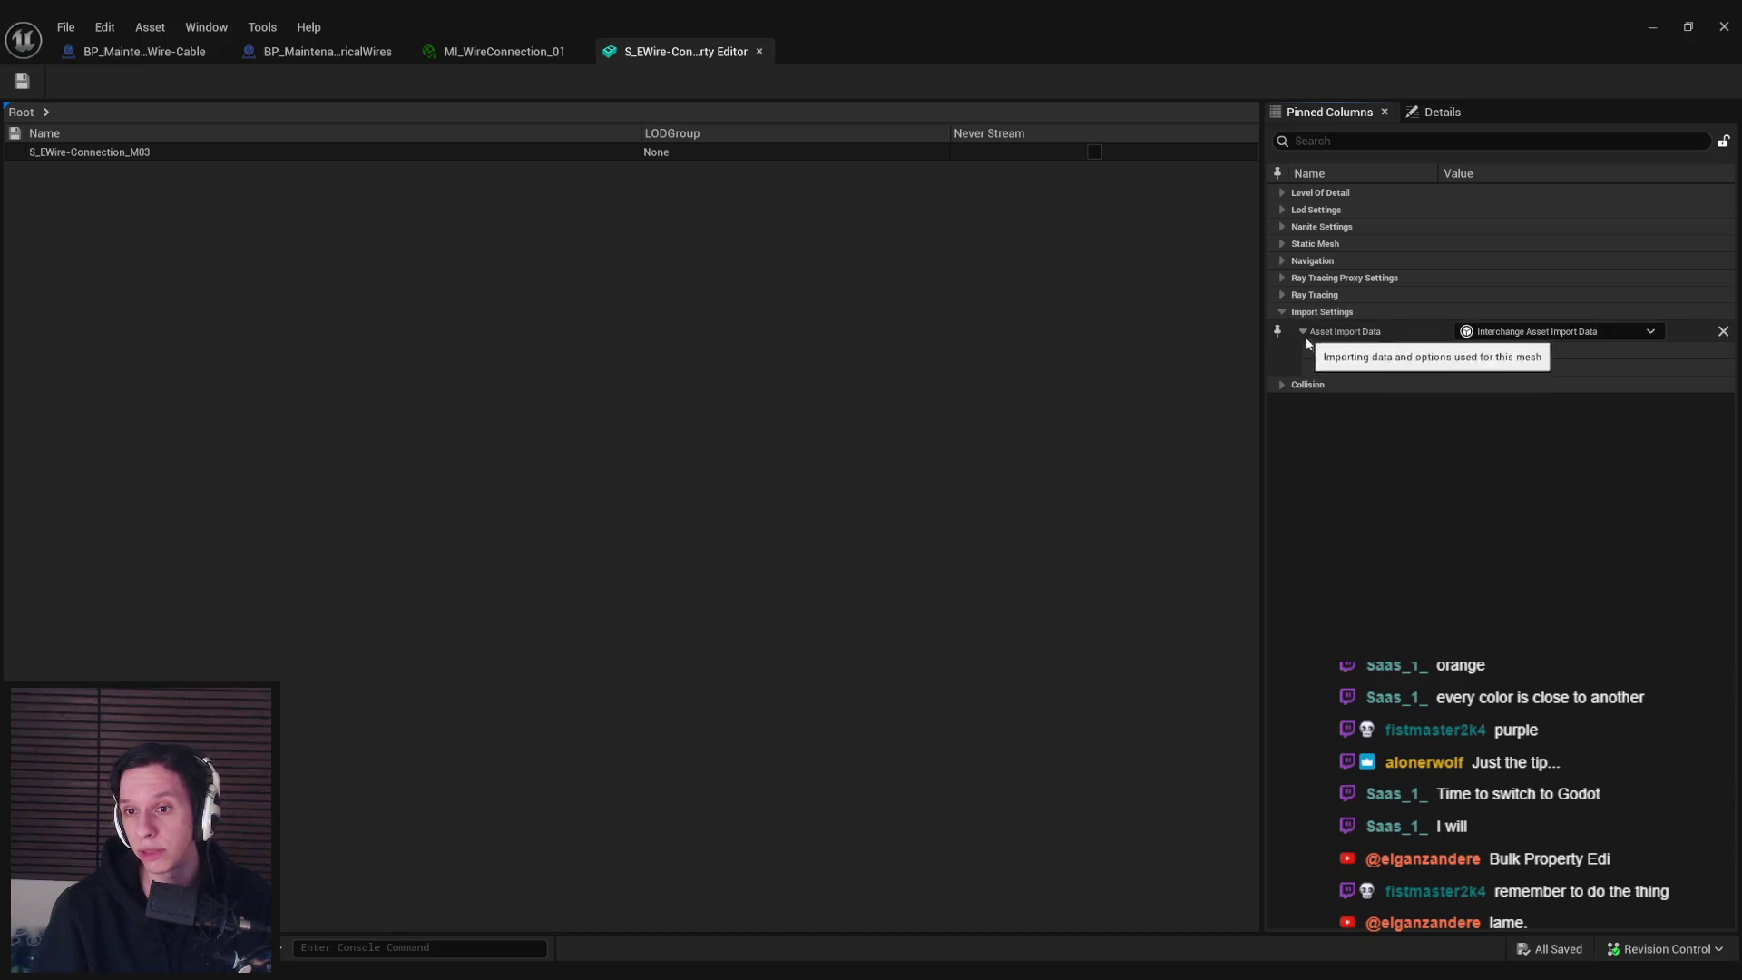
click(1314, 352)
click(1316, 352)
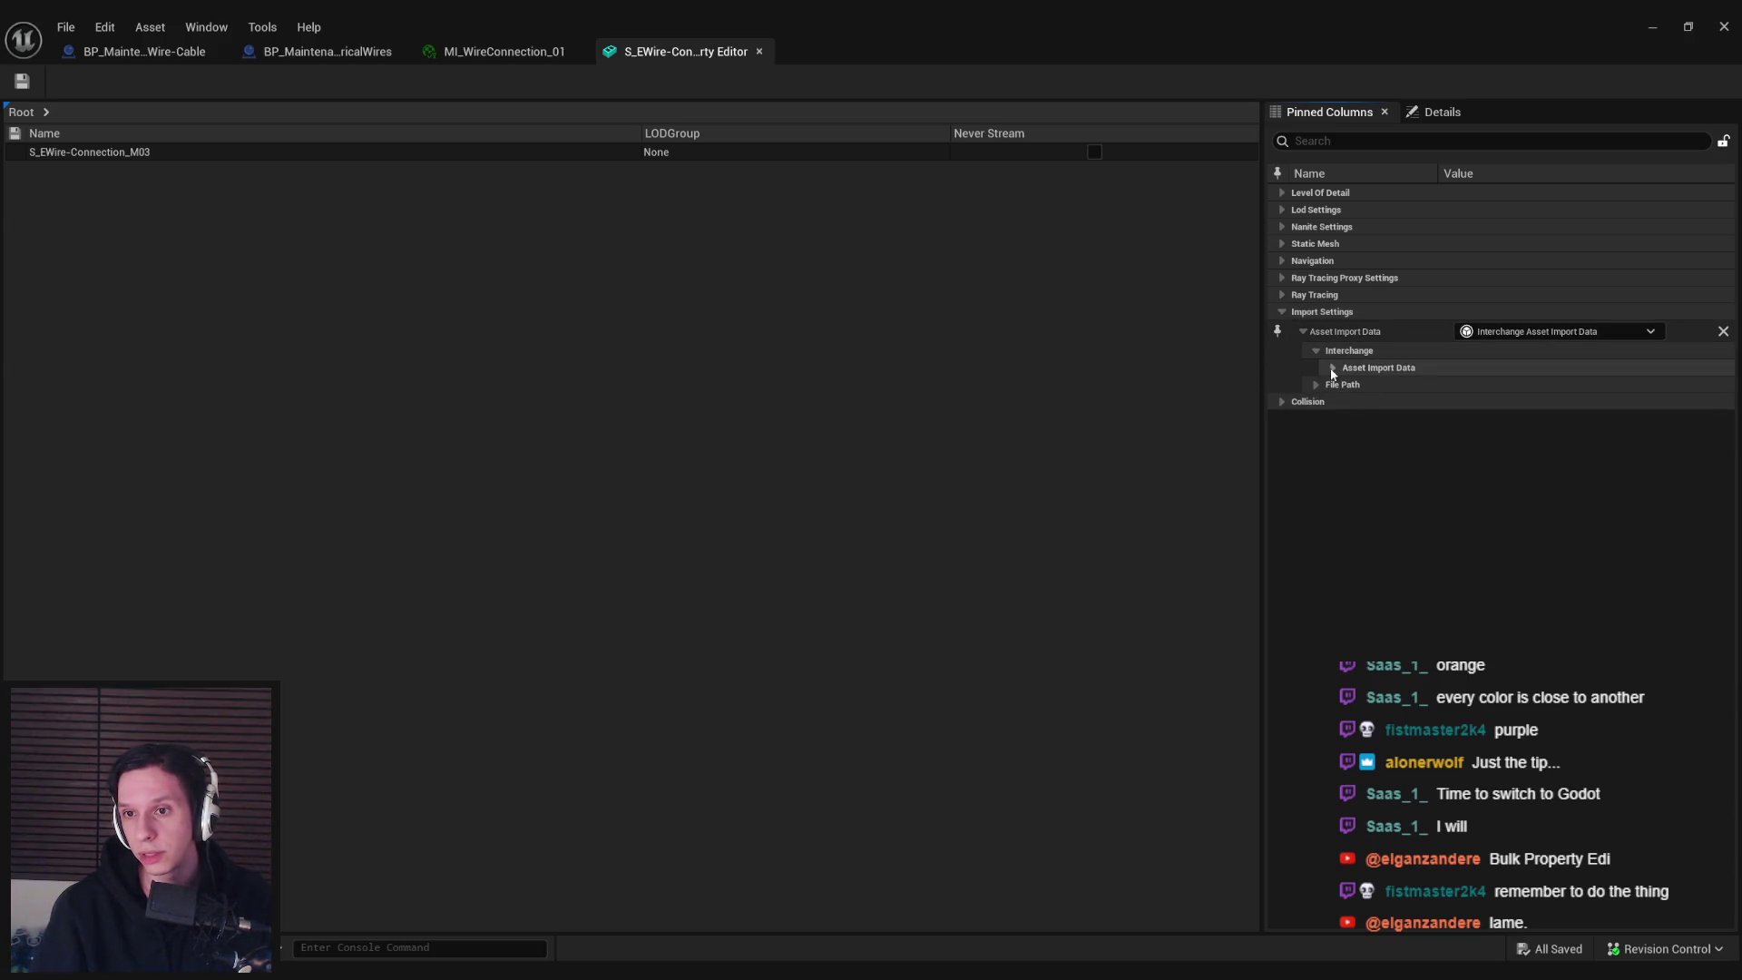
click(1332, 369)
click(1330, 367)
click(1315, 350)
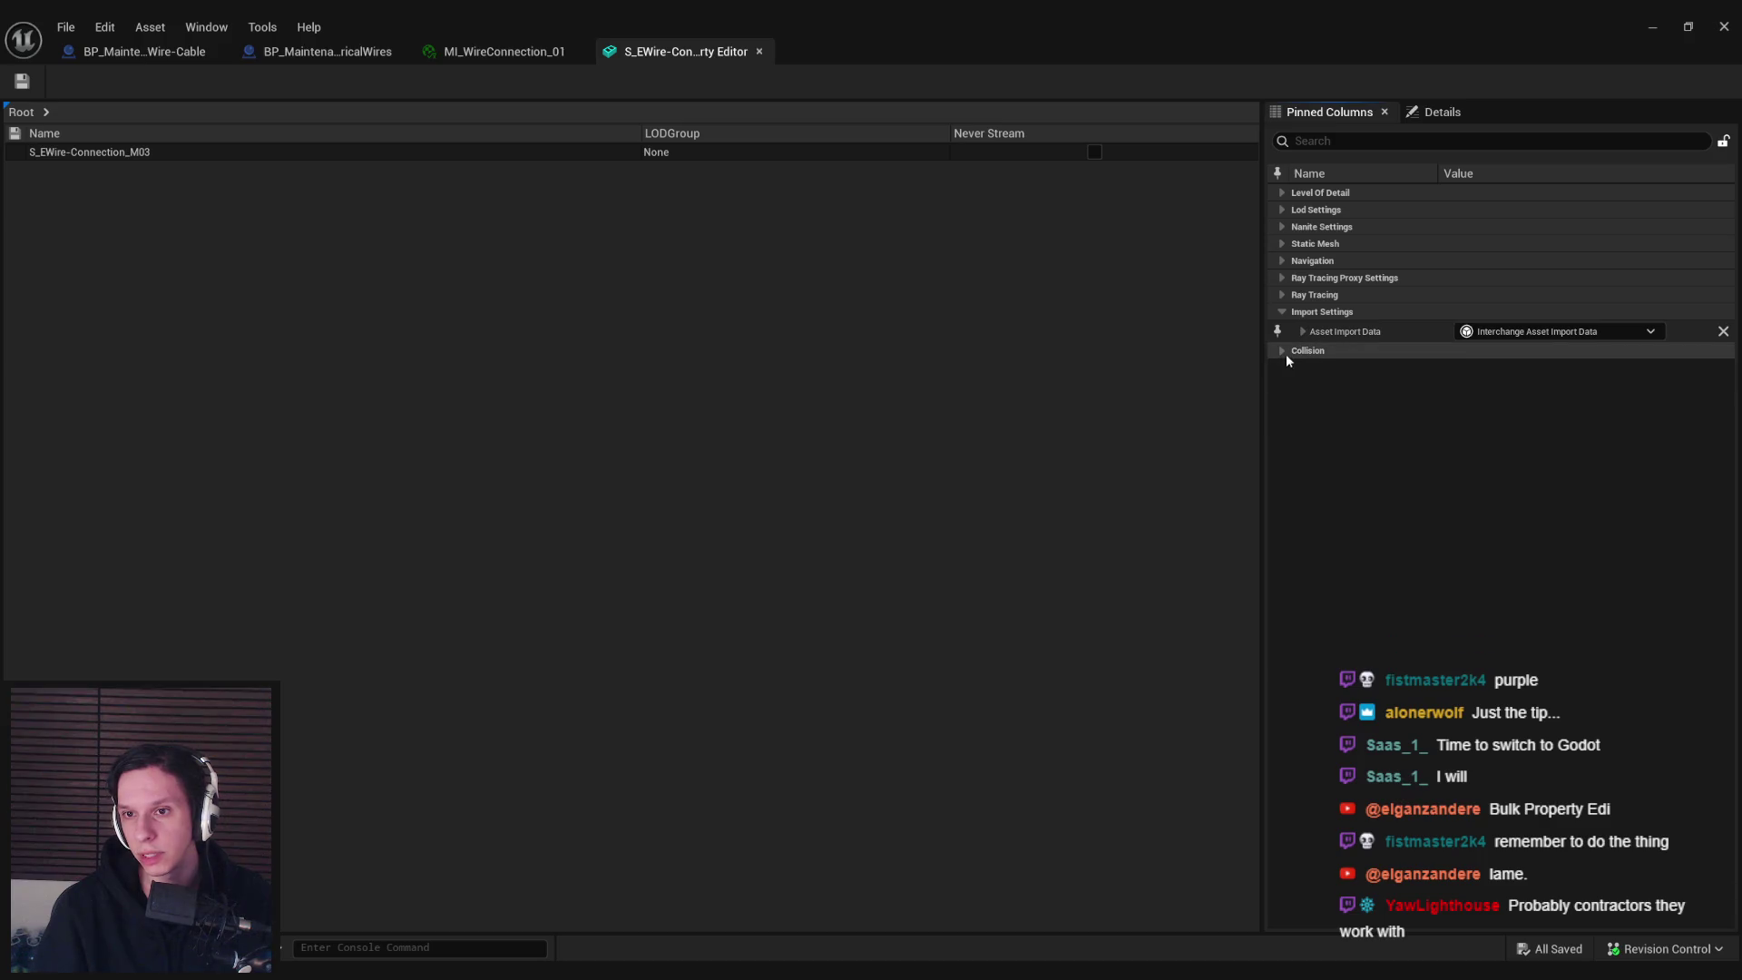
click(1280, 311)
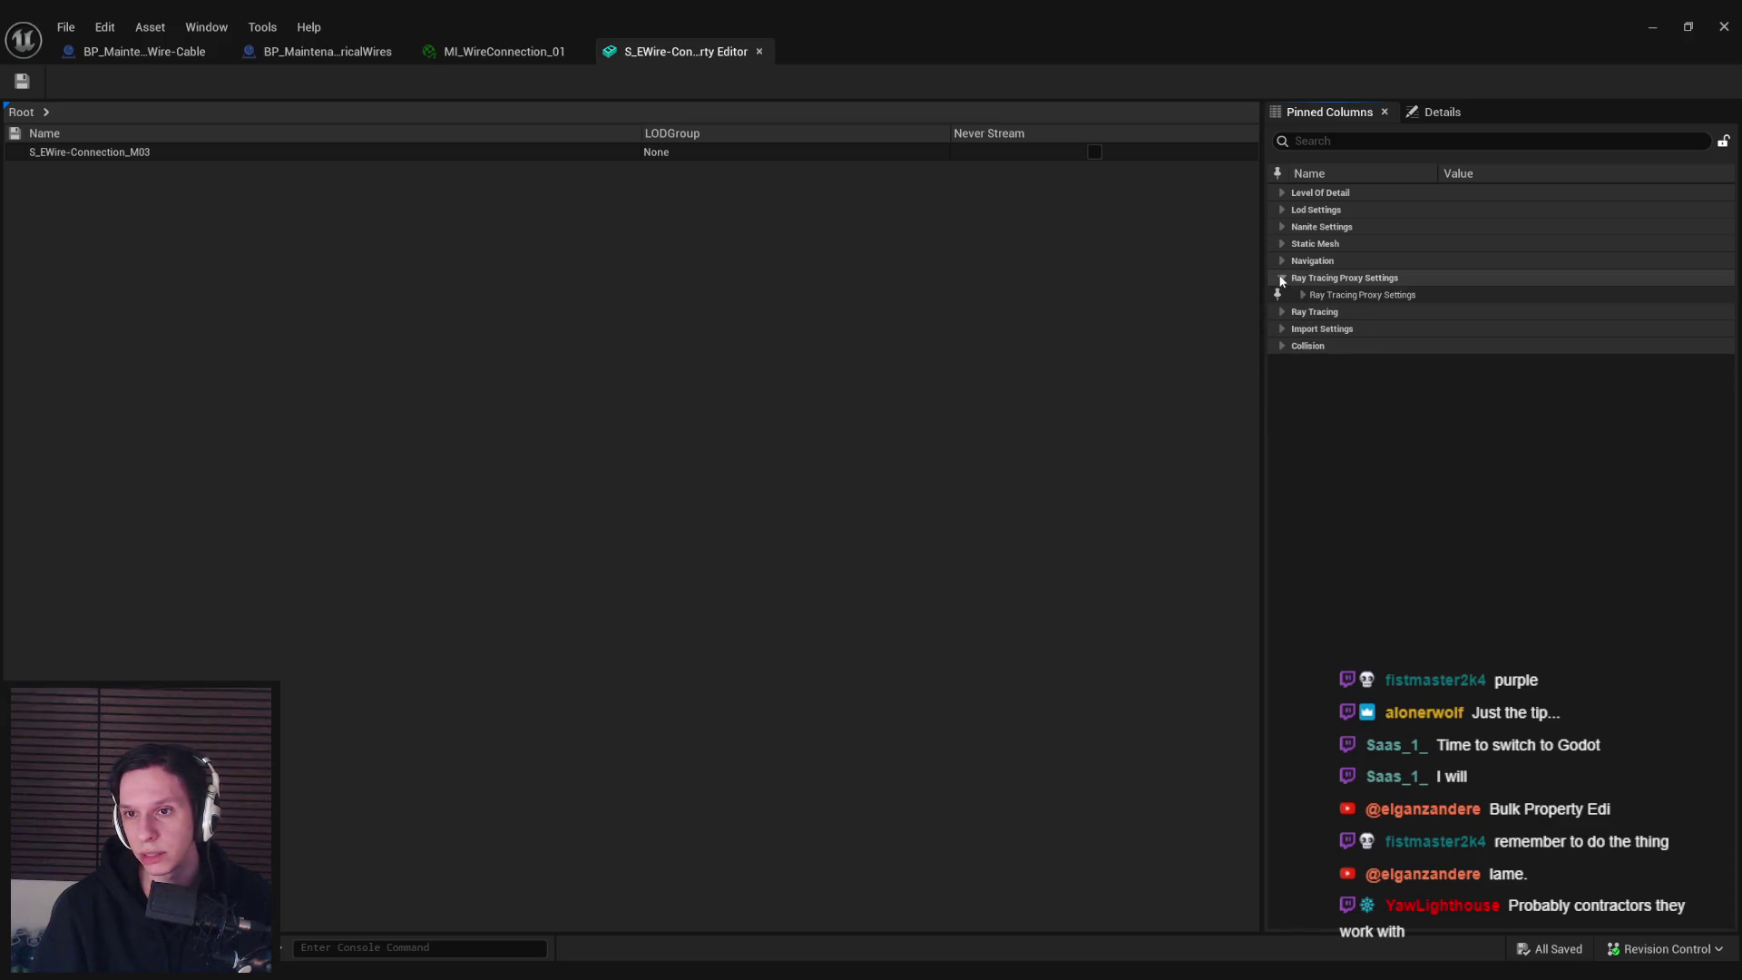
Re-check Navigation, Positive Bounds Extension, Nanite build settings and LOD groups, collapsing each
click(1283, 260)
click(1283, 261)
click(1281, 243)
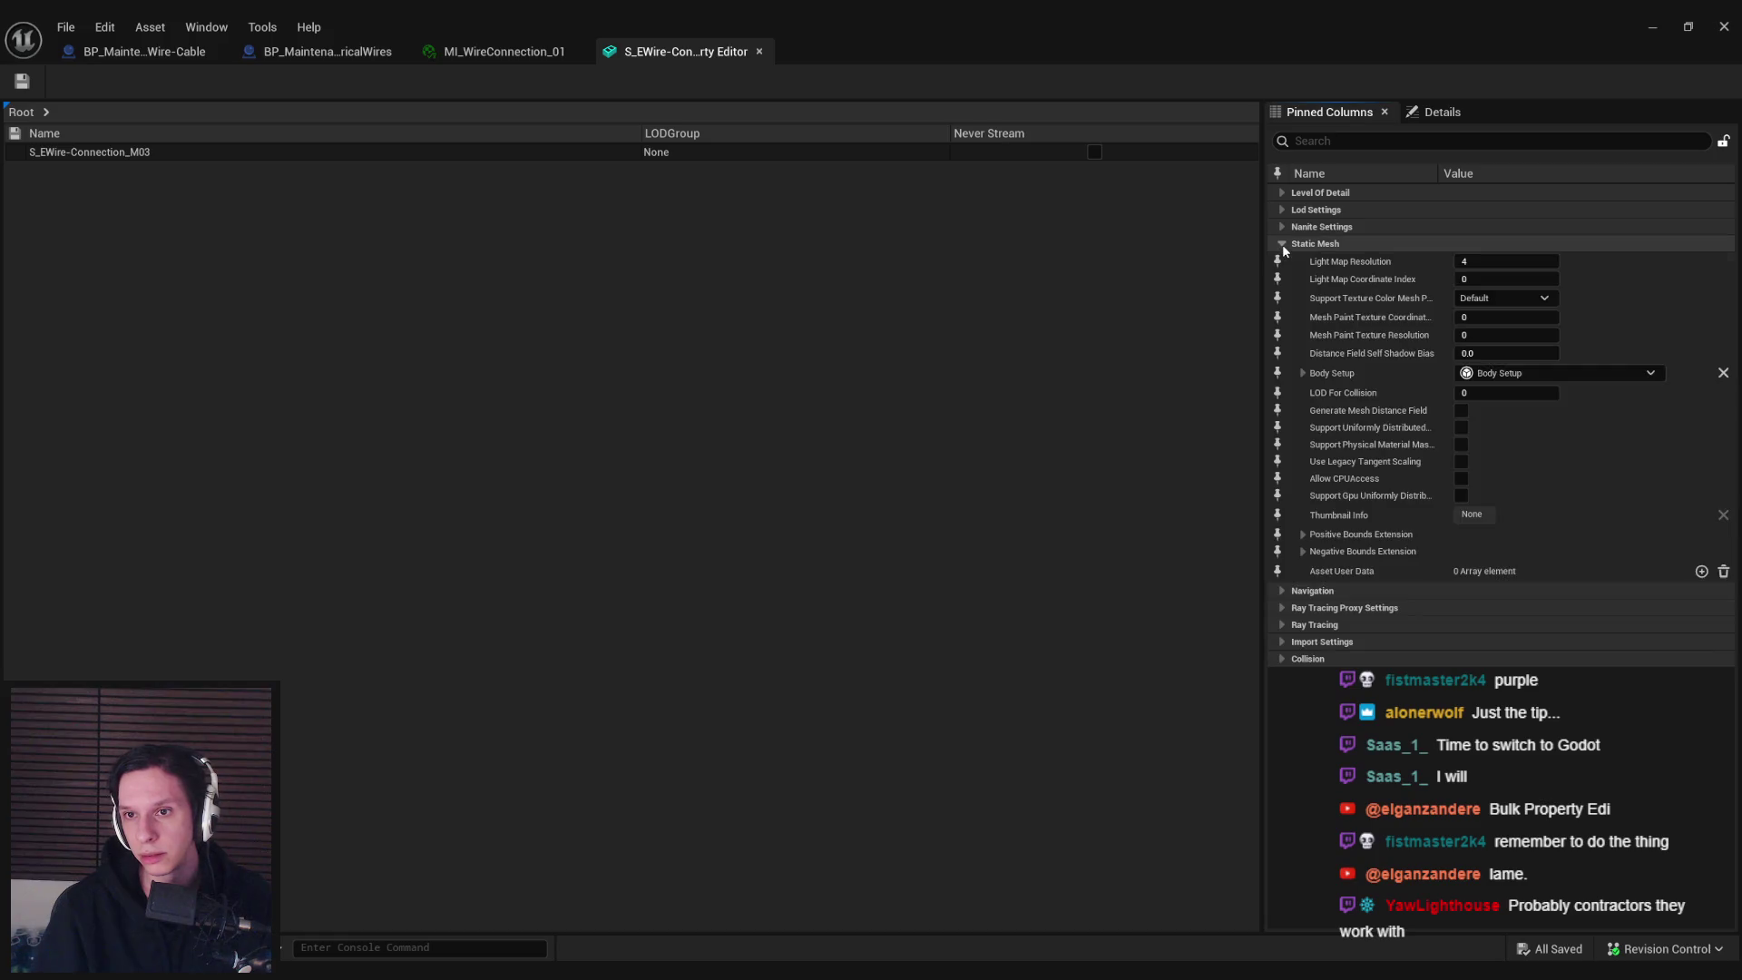
click(1303, 534)
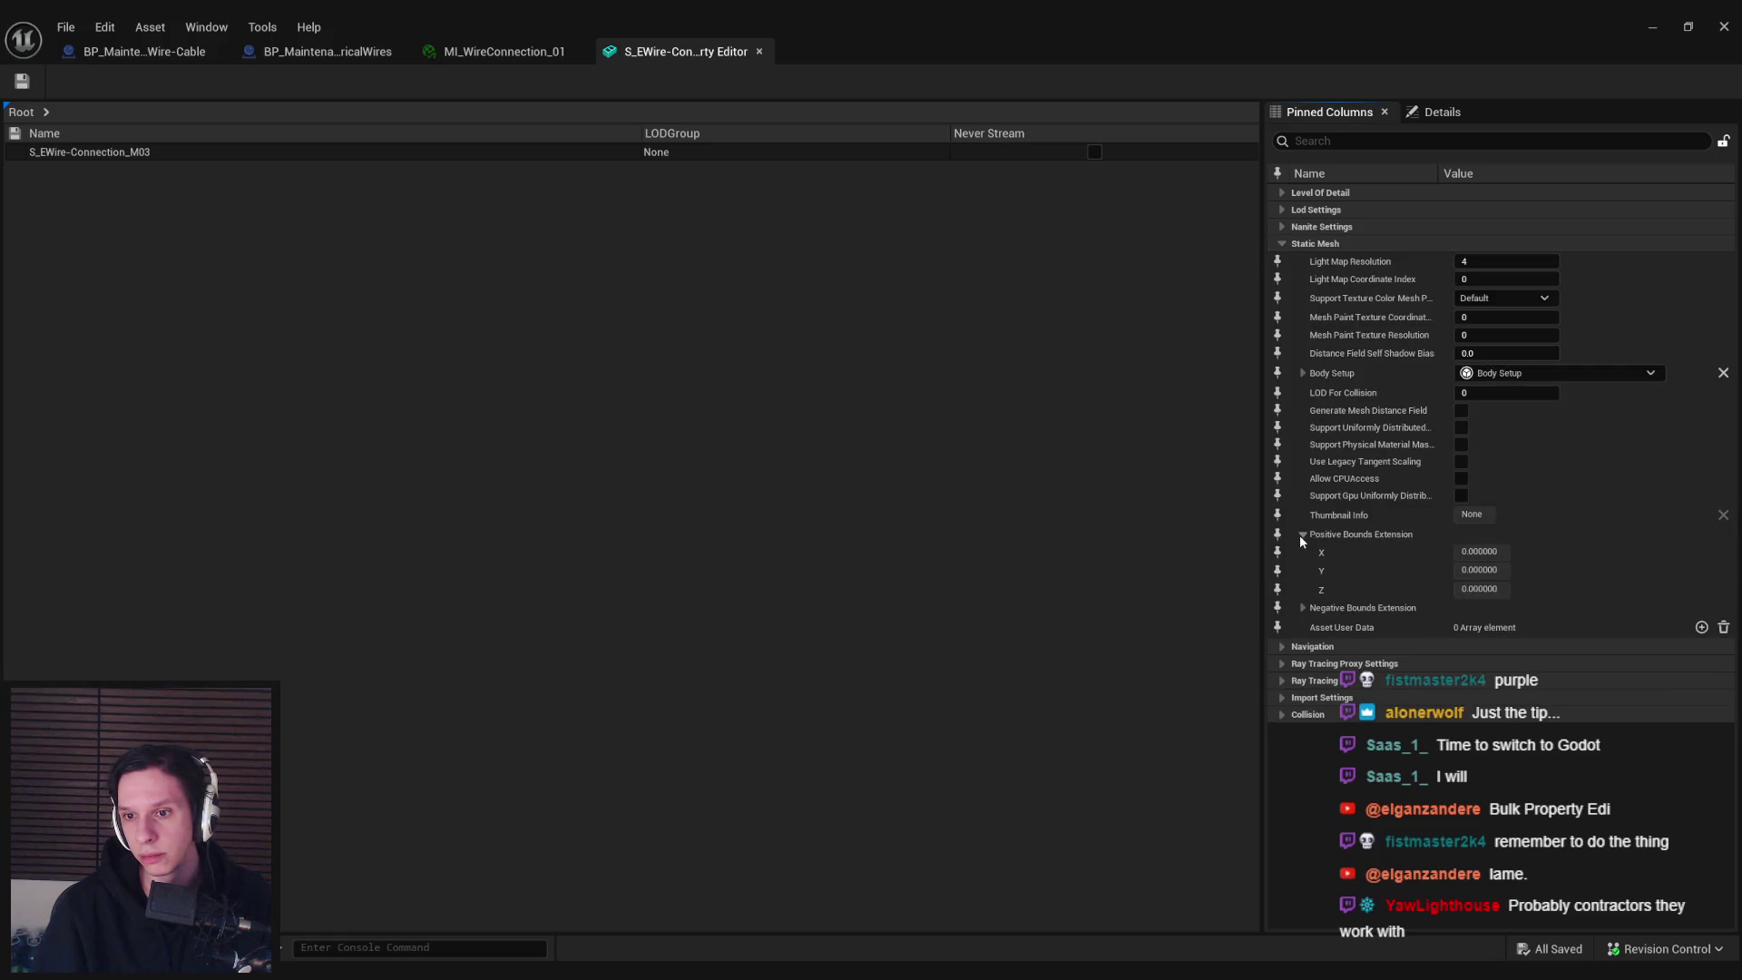
click(1302, 534)
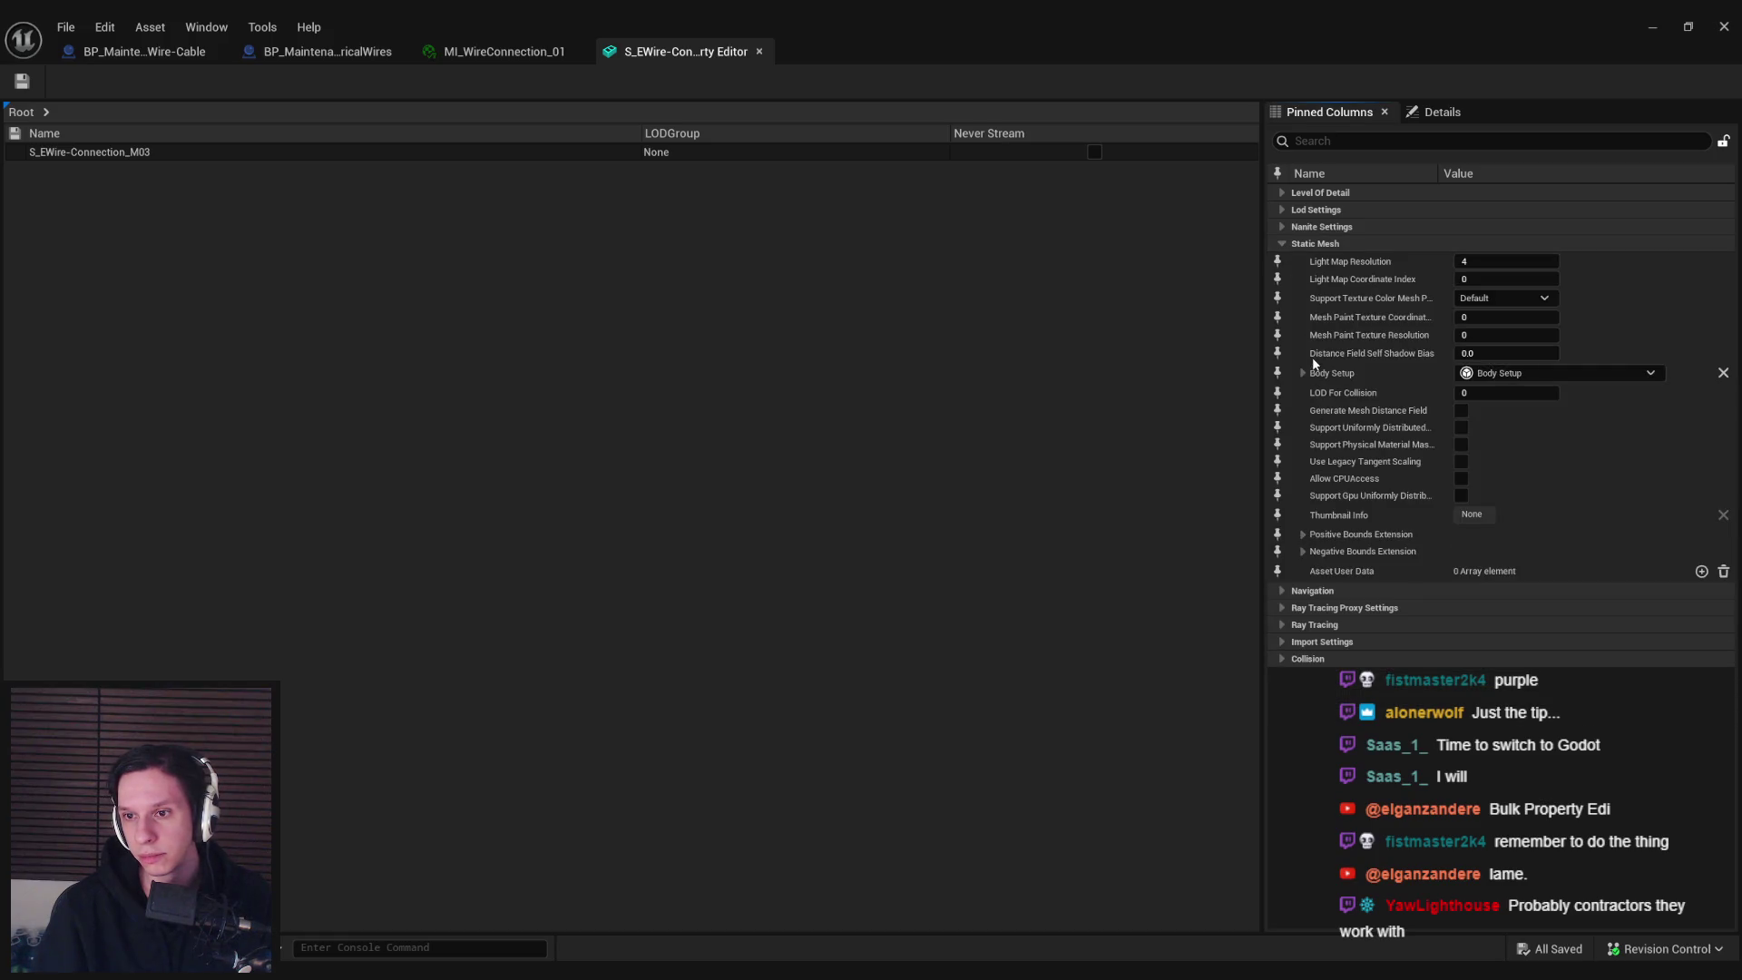
click(1282, 243)
click(1282, 227)
click(1304, 244)
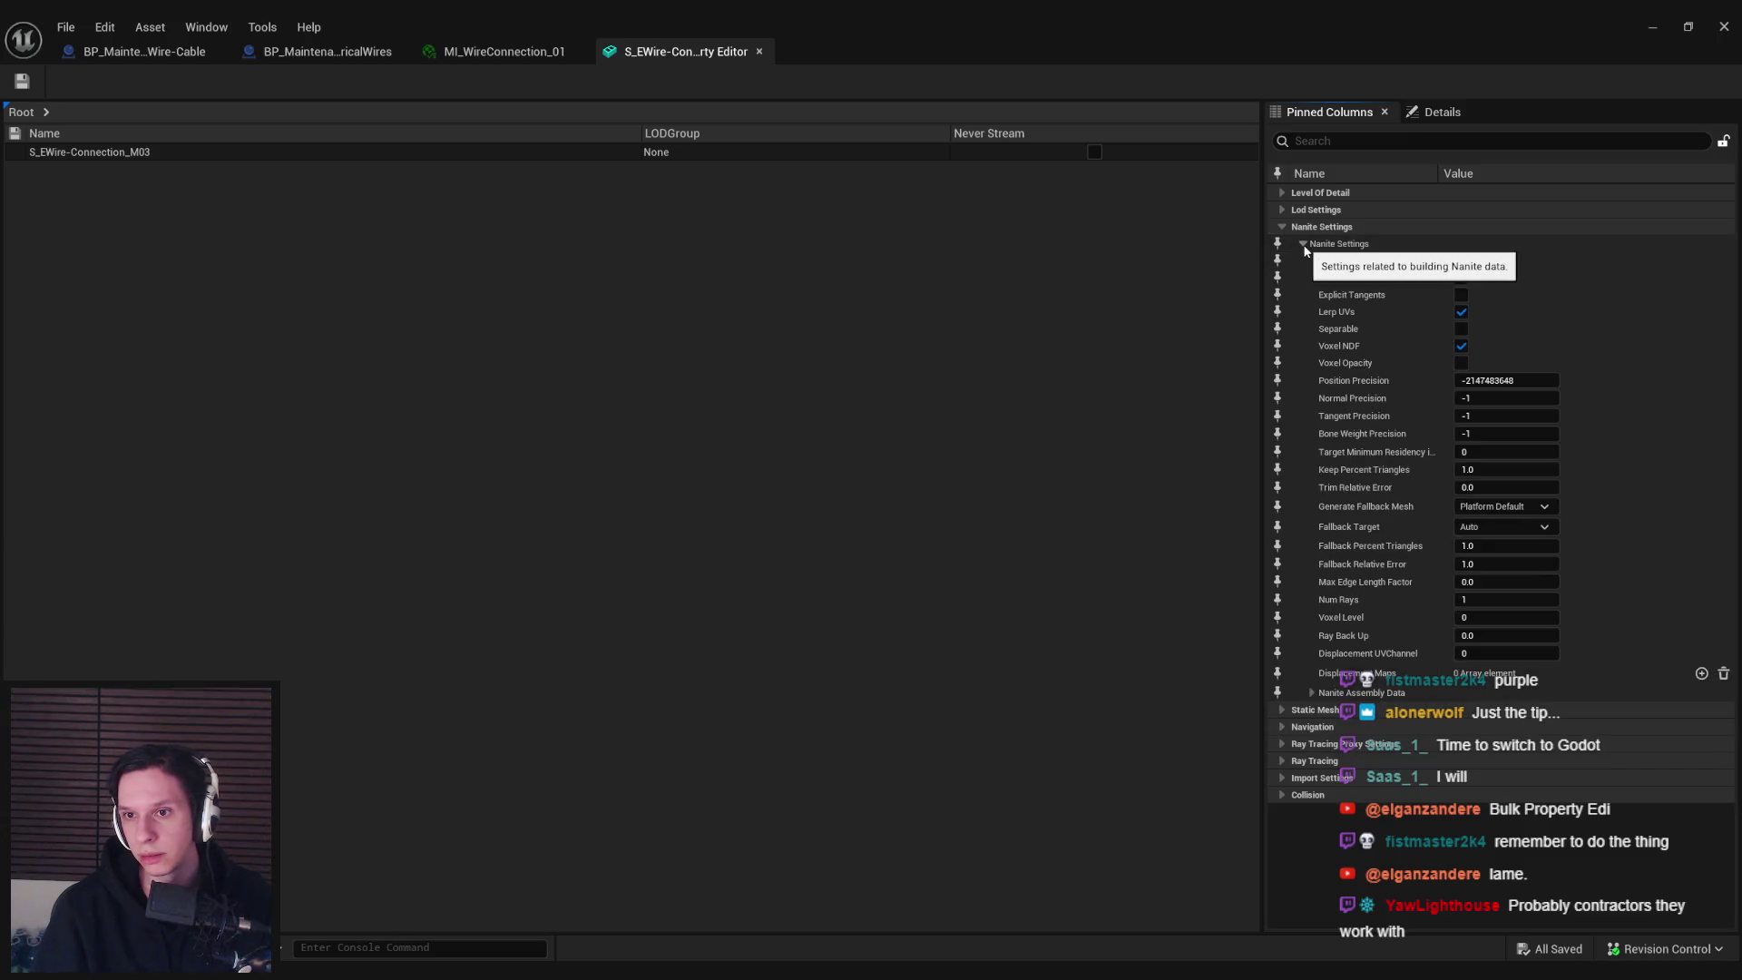
click(1304, 244)
click(1281, 227)
click(1282, 210)
click(1282, 208)
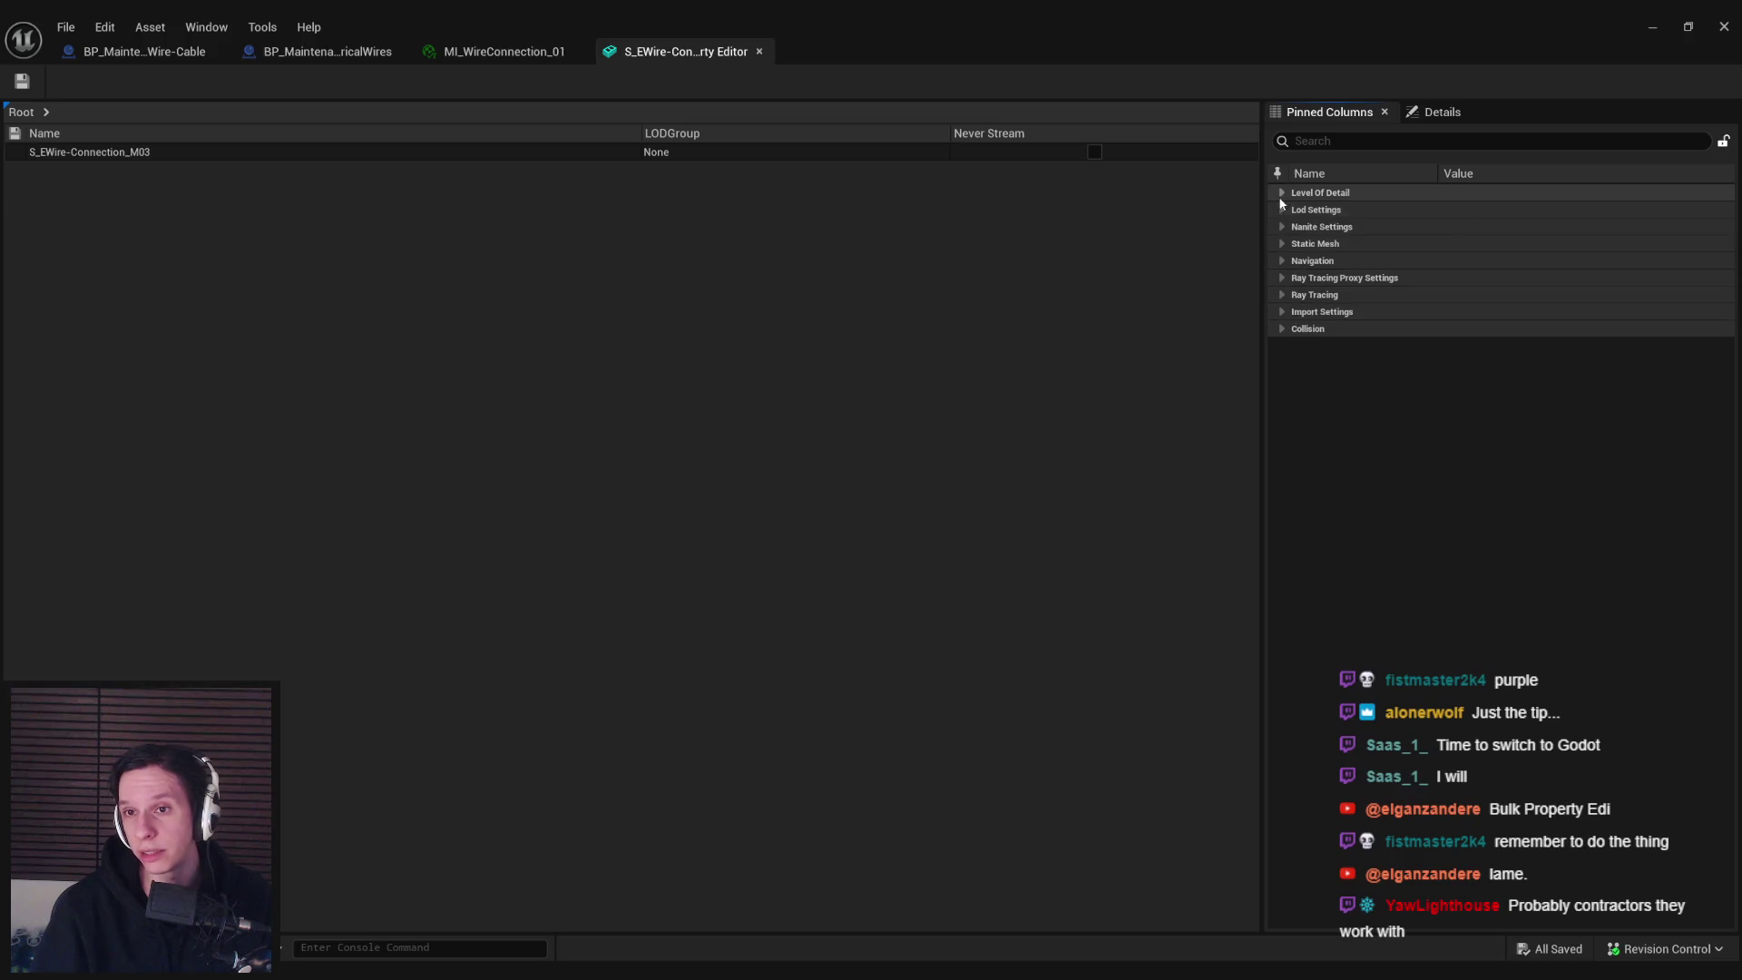
click(1282, 194)
click(1281, 193)
Review the full mesh property list, including Ray Tracing Proxy and Interchange import details
click(1442, 112)
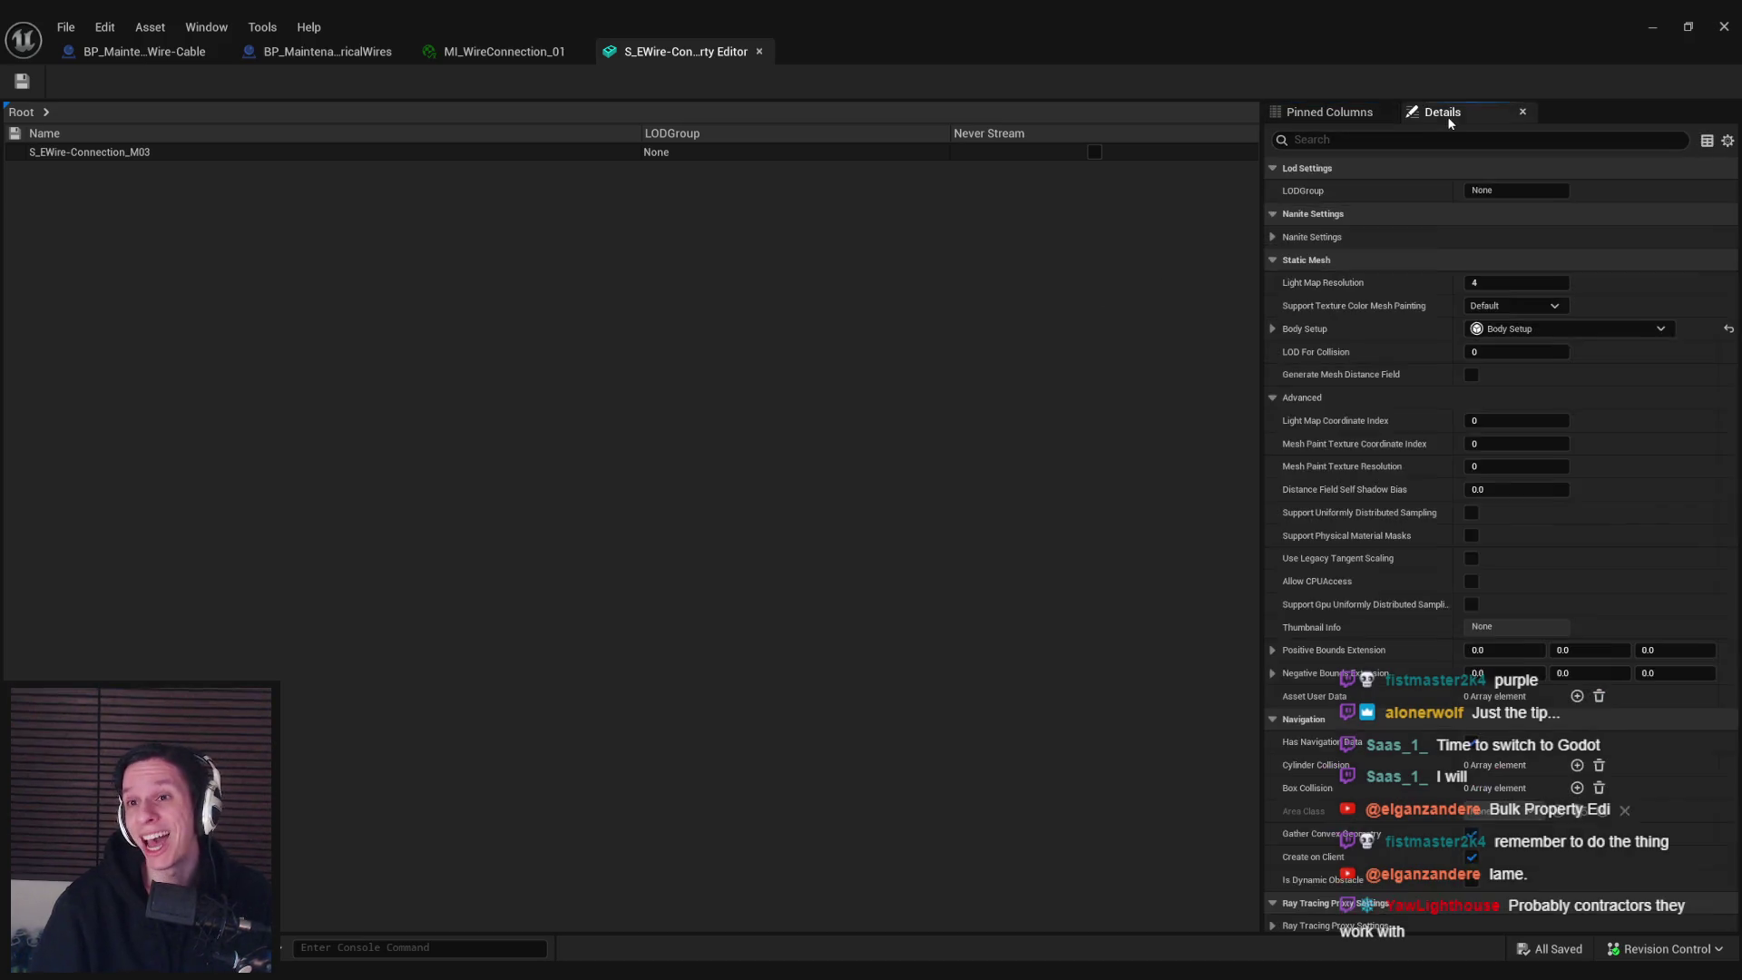
scroll(1376, 329, down, 10)
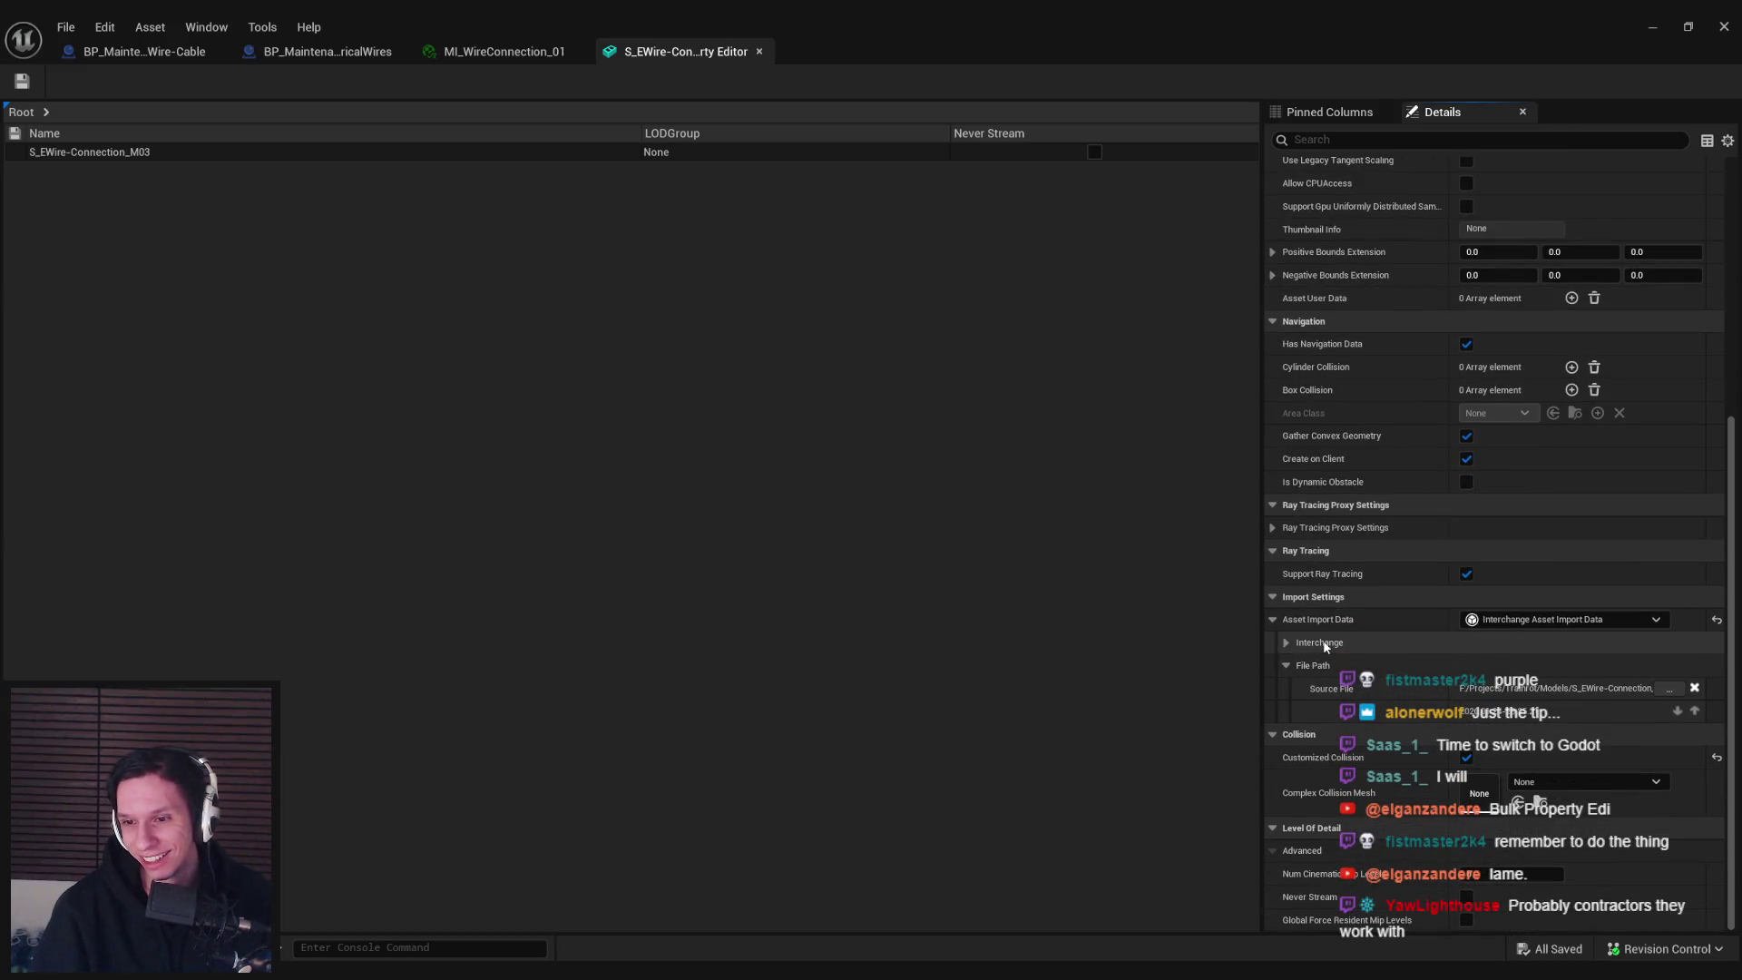
scroll(1324, 646, up, 6)
scroll(1324, 646, up, 2)
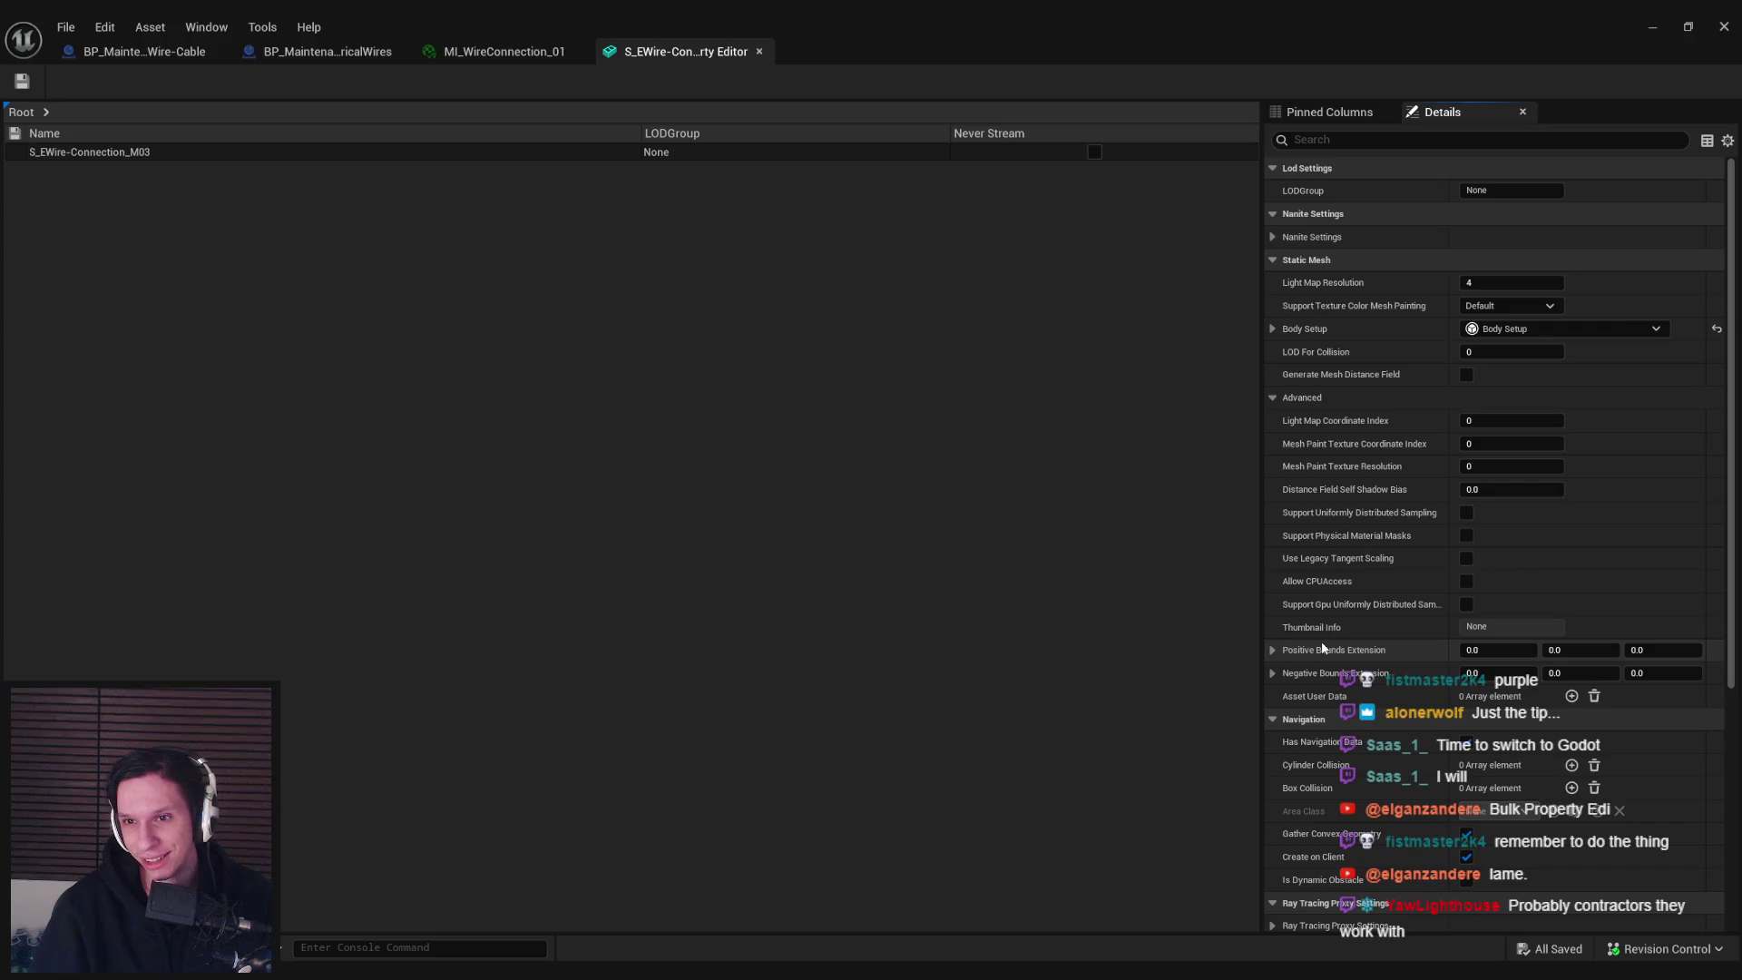
scroll(1317, 638, down, 5)
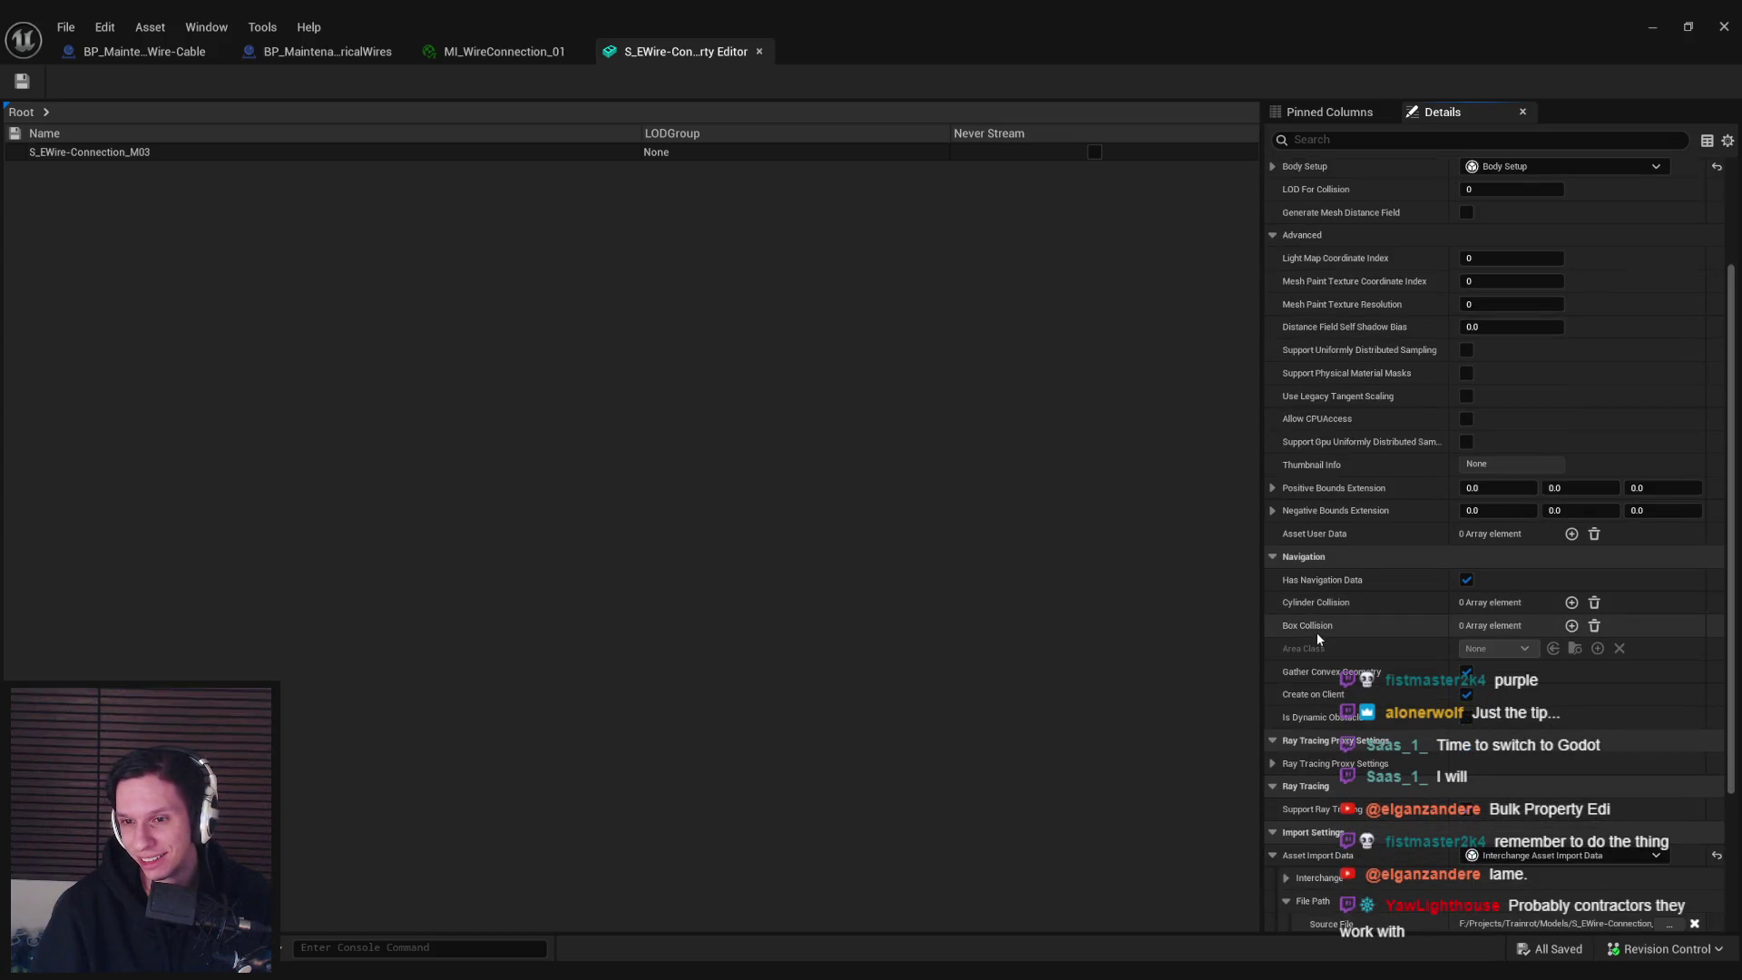
click(1272, 681)
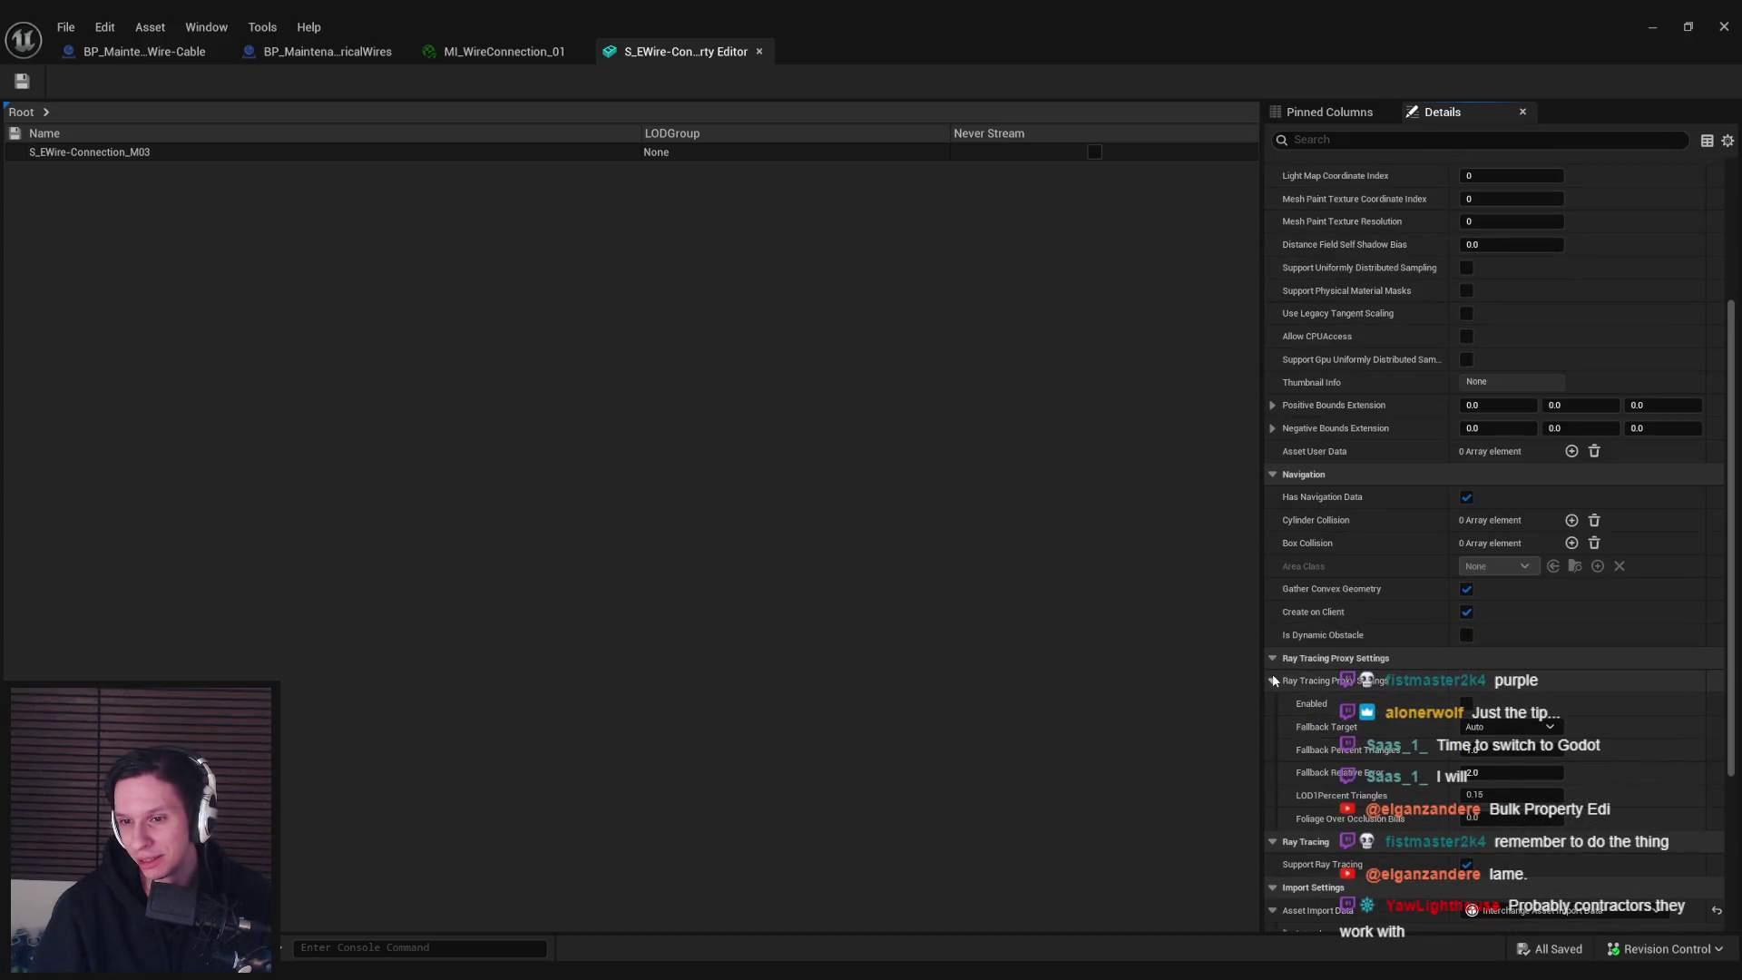
click(1273, 681)
scroll(1306, 613, down, 3)
click(1287, 642)
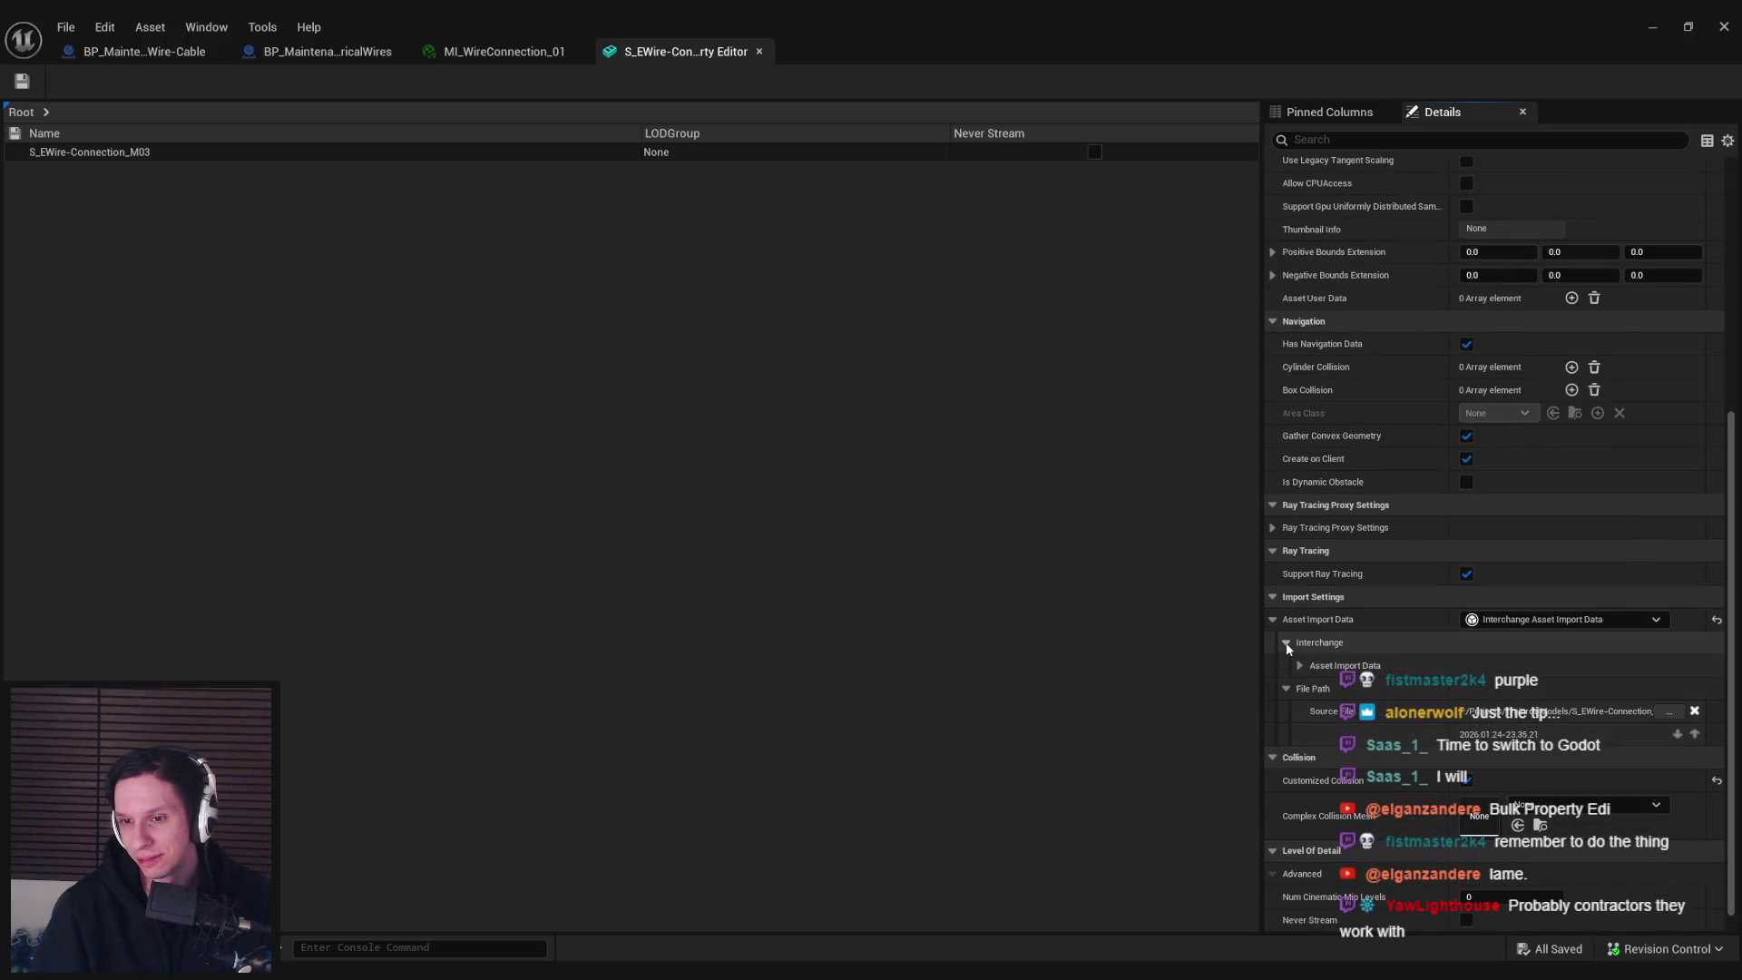
click(1273, 619)
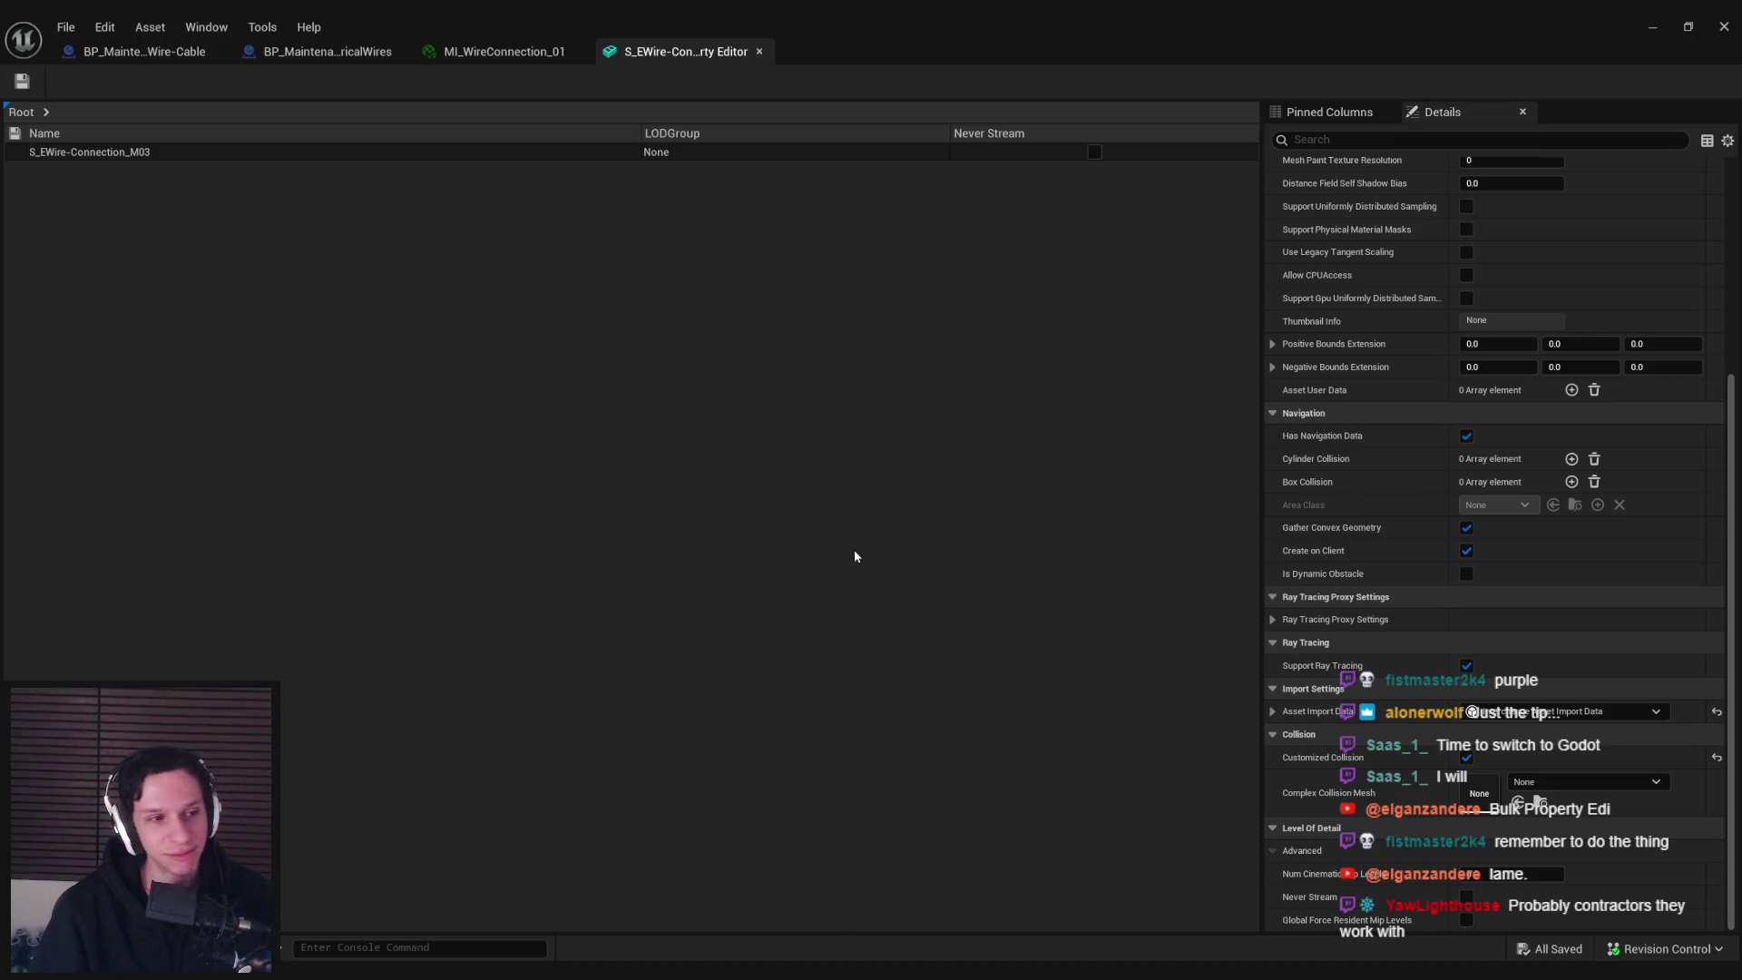
Close the M03 property editor and the MI_WireConnection_01 material instance
middle_click(690, 49)
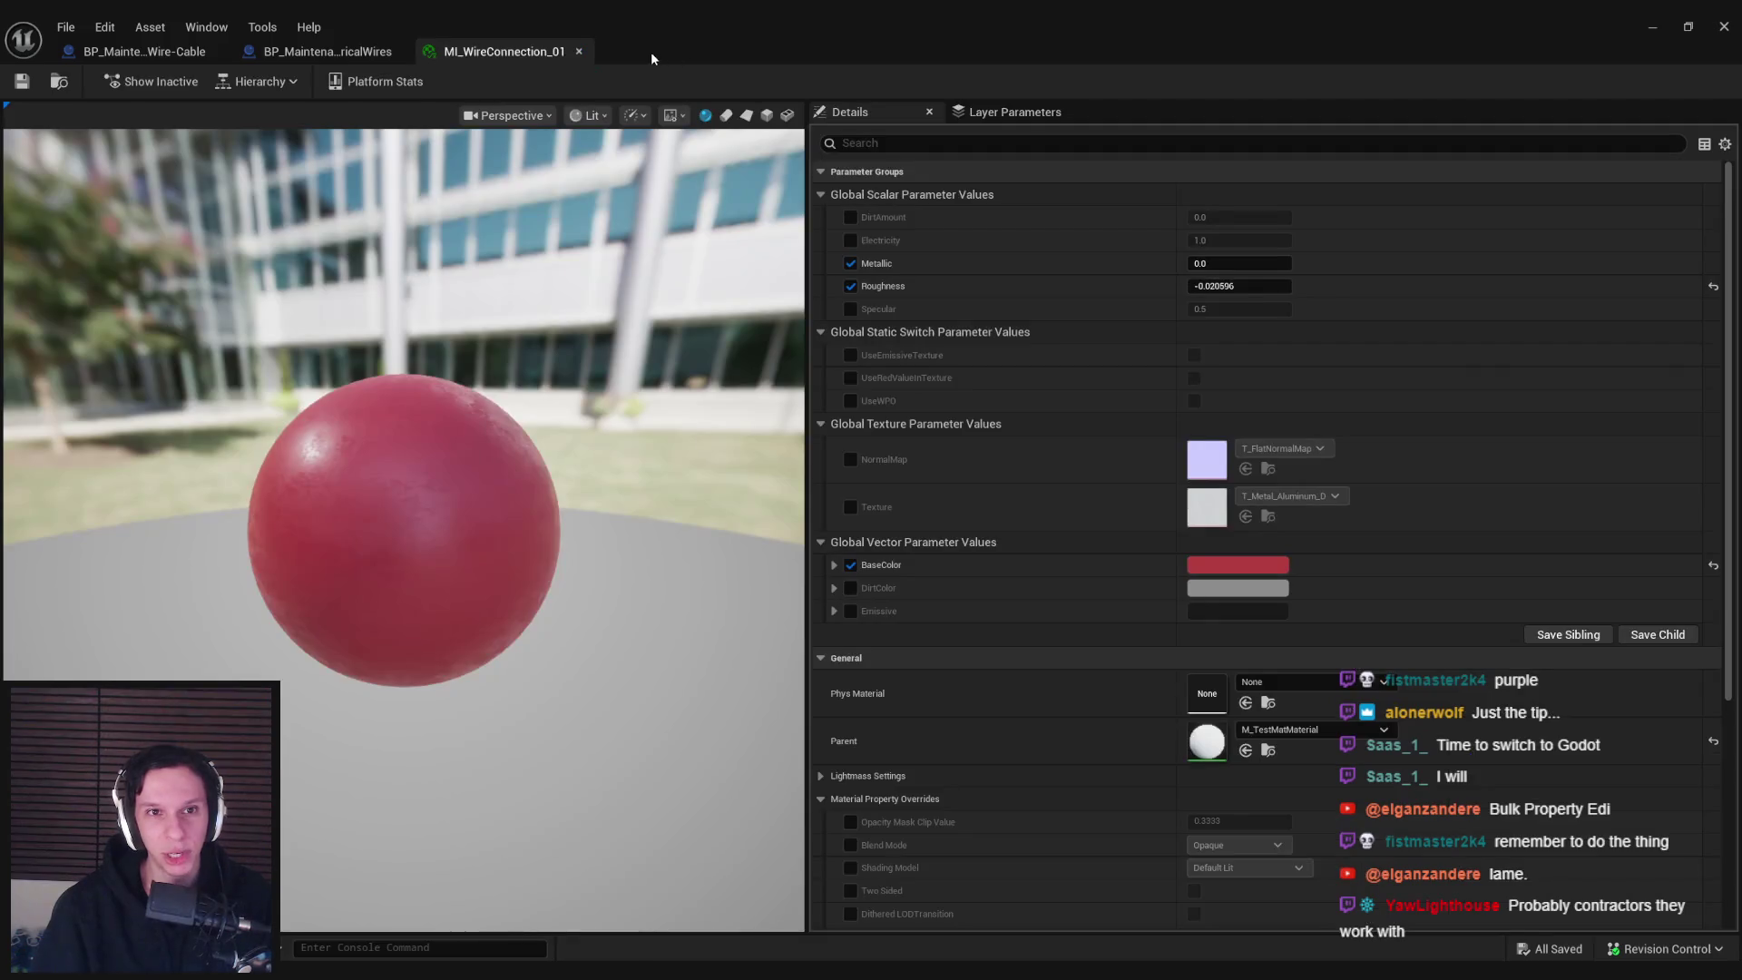
drag(602, 362, 519, 429)
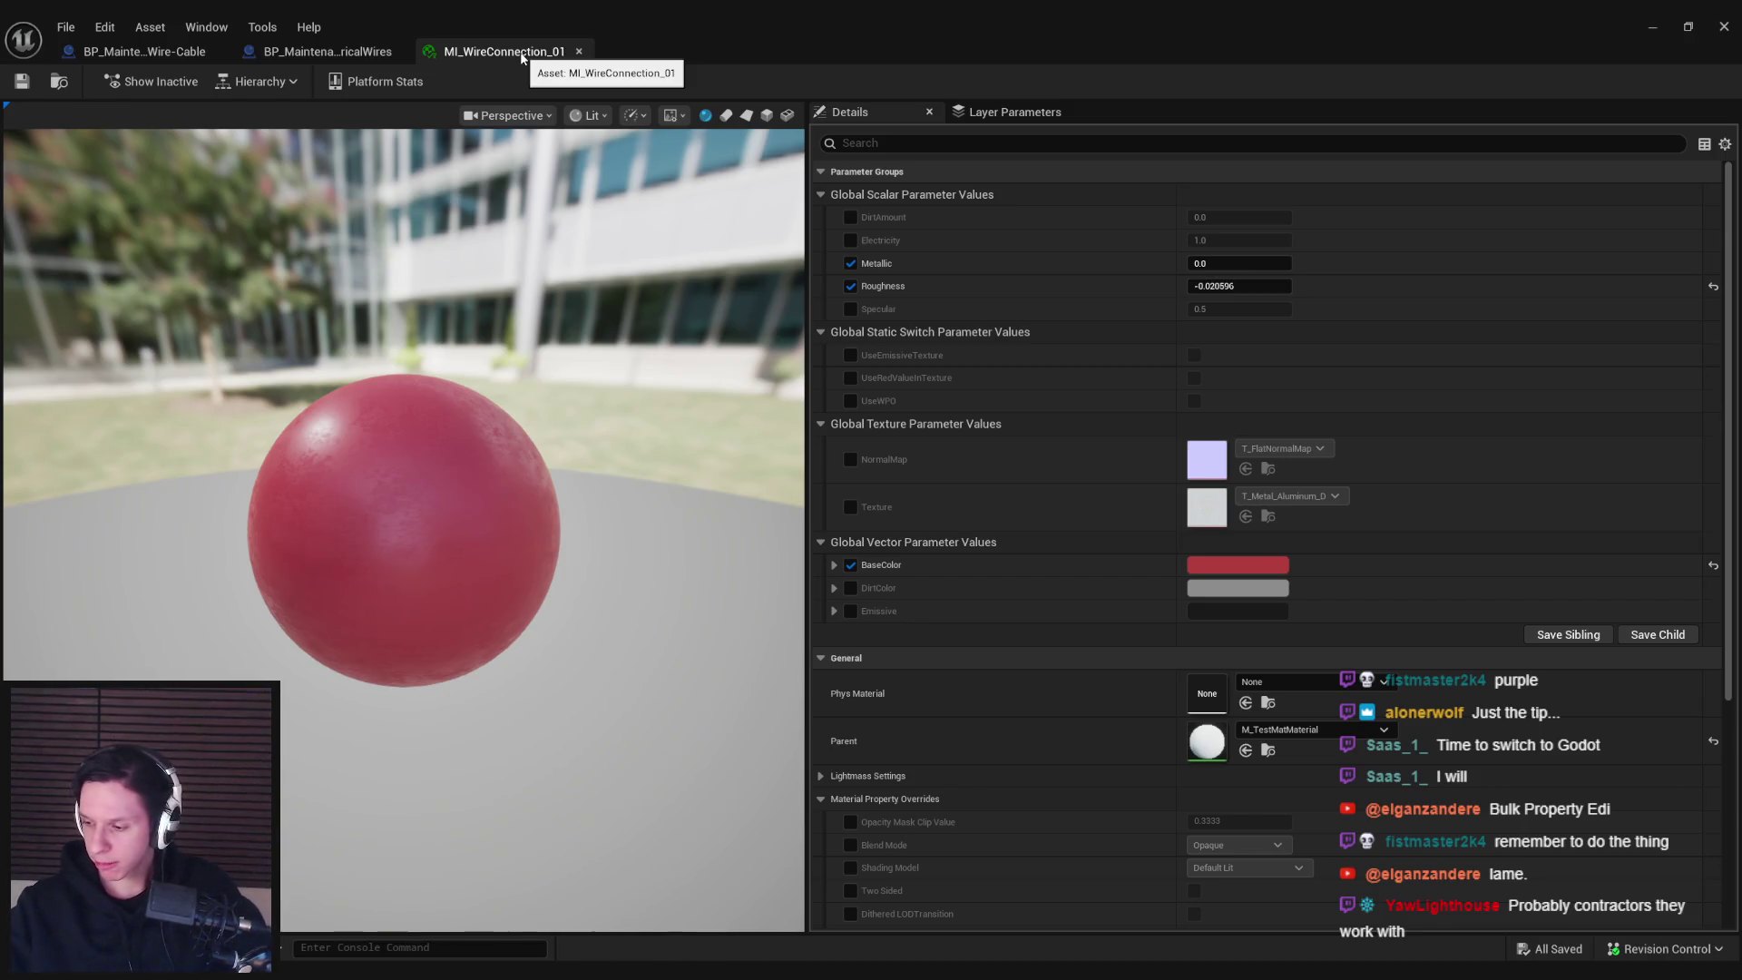
middle_click(506, 59)
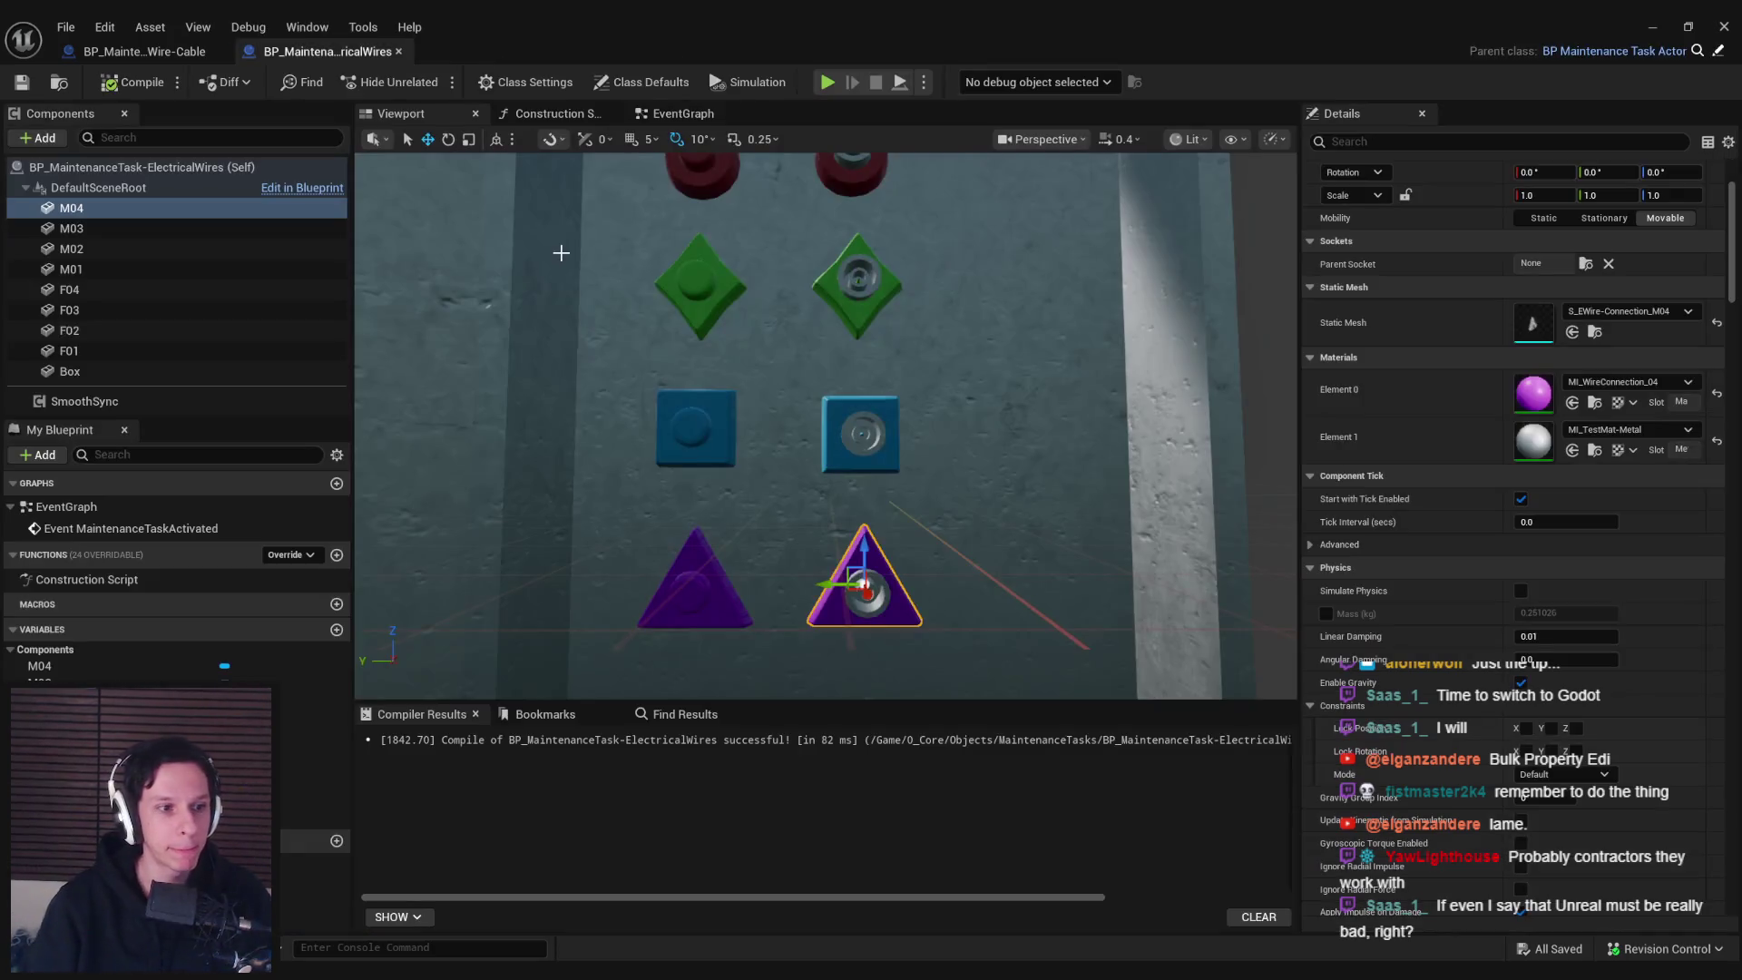
Select the blue square and green diamond sockets and zoom out in the Viewport
click(696, 432)
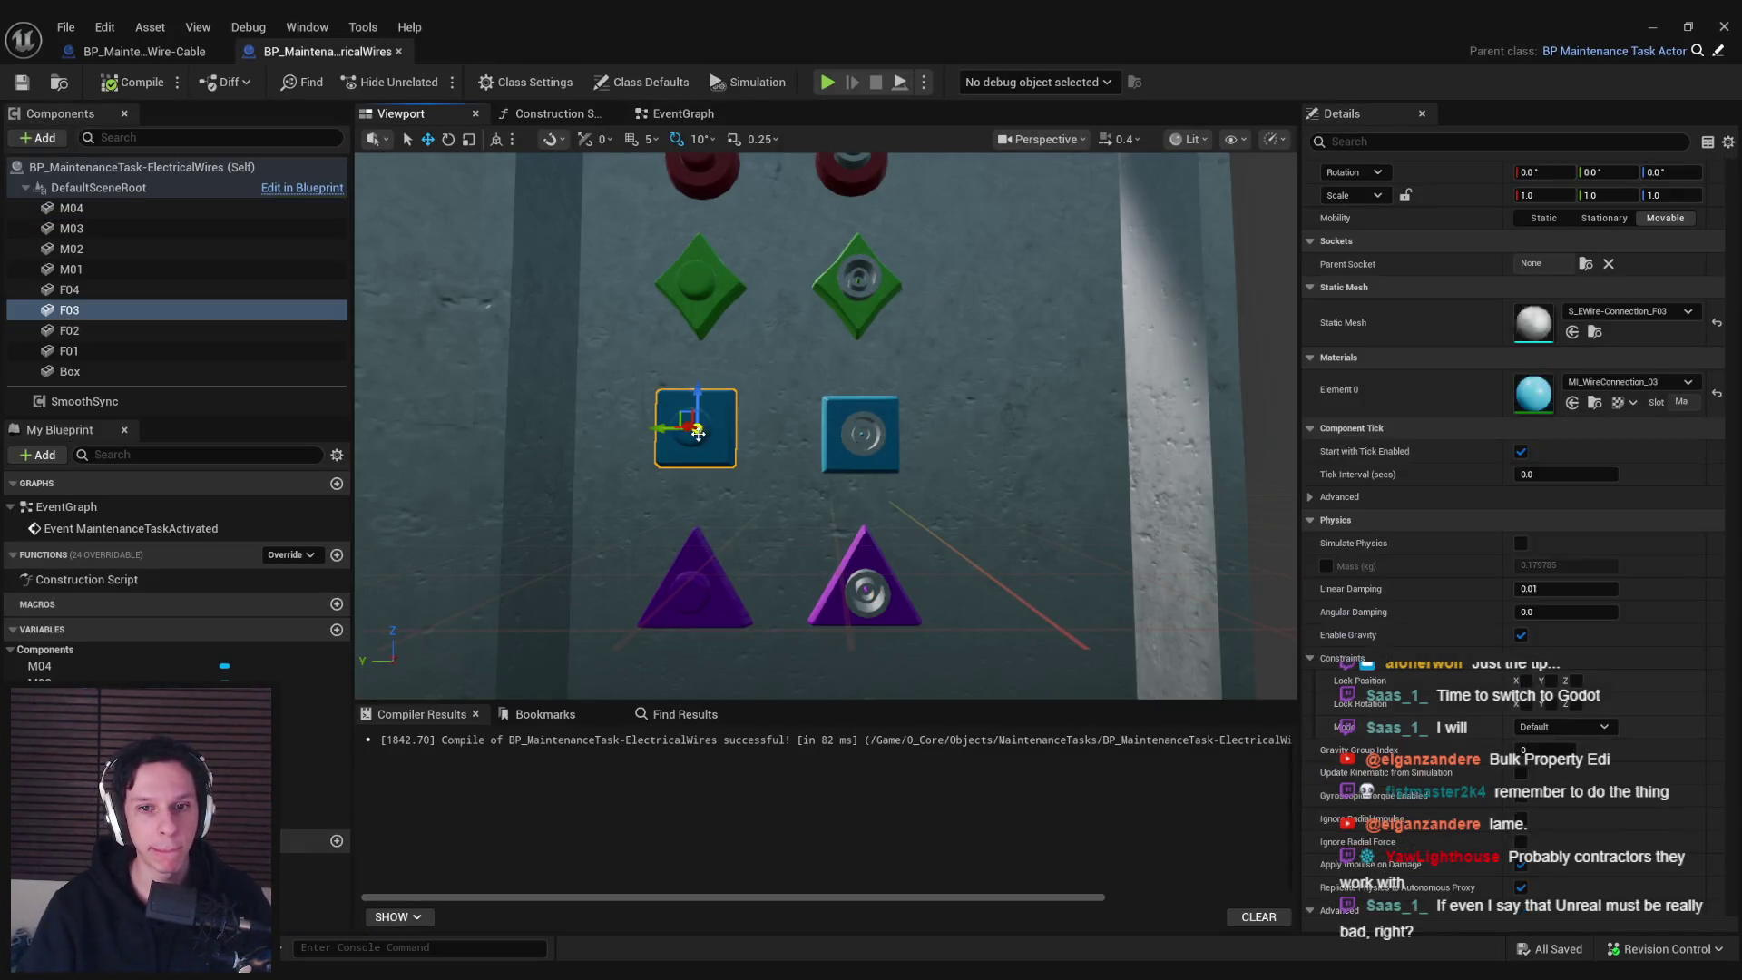
click(698, 286)
scroll(816, 381, down, 3)
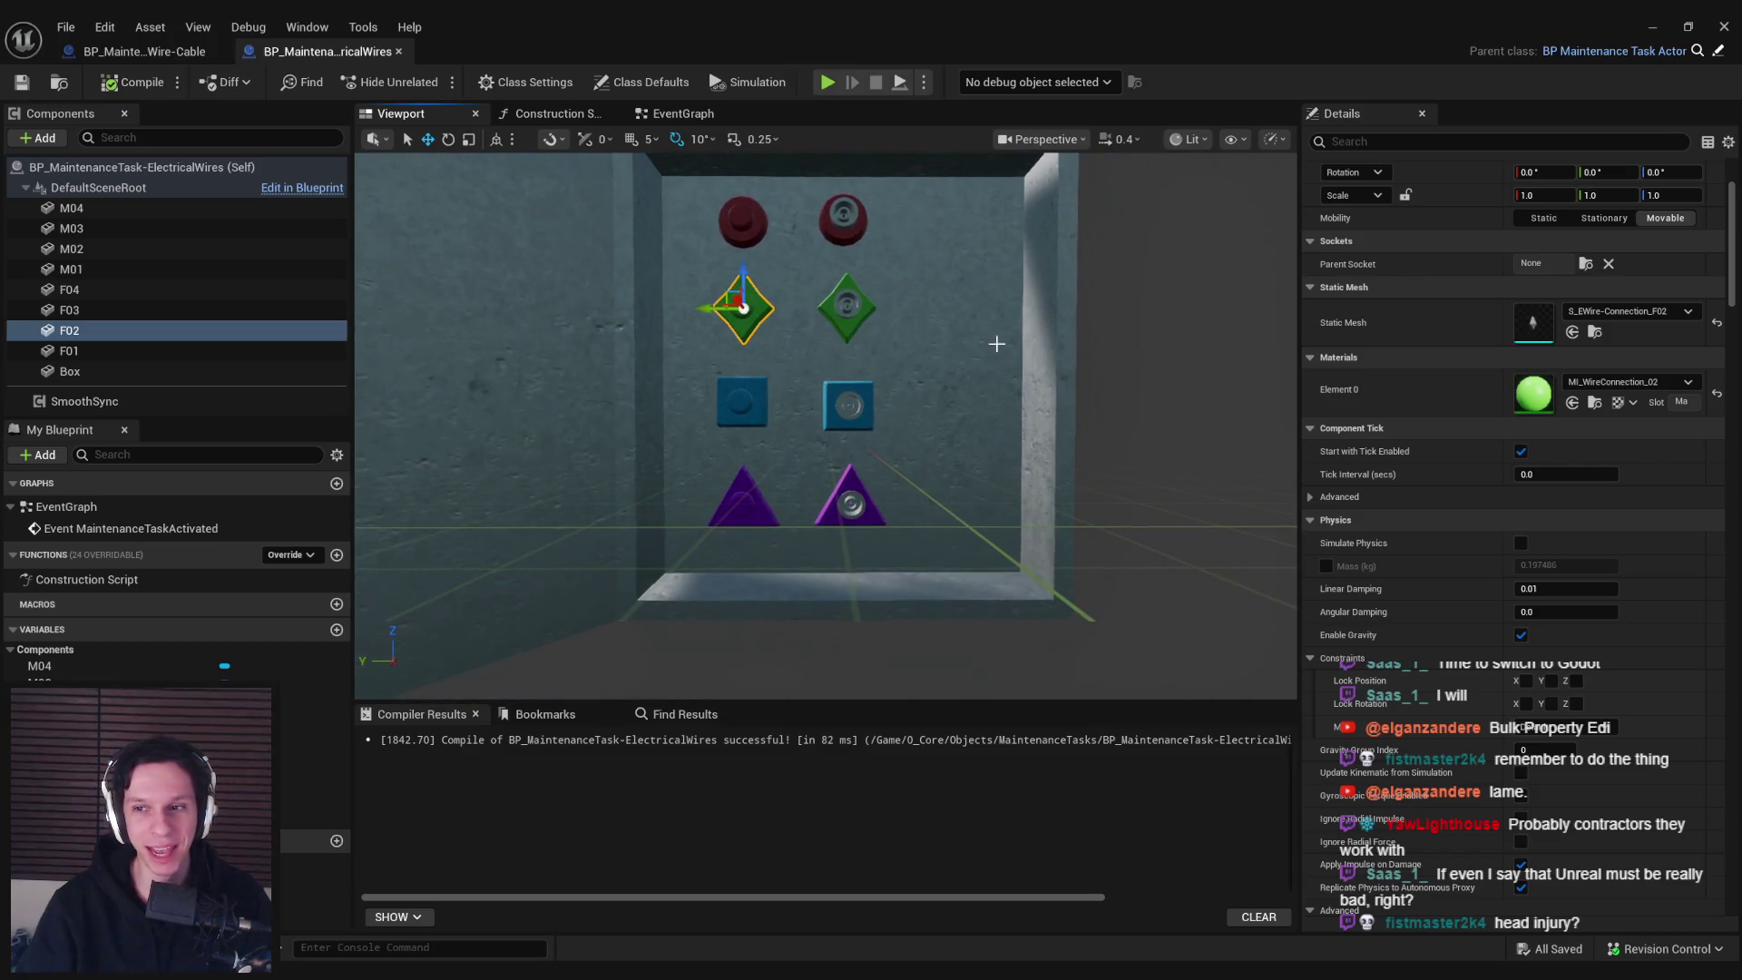
click(1536, 392)
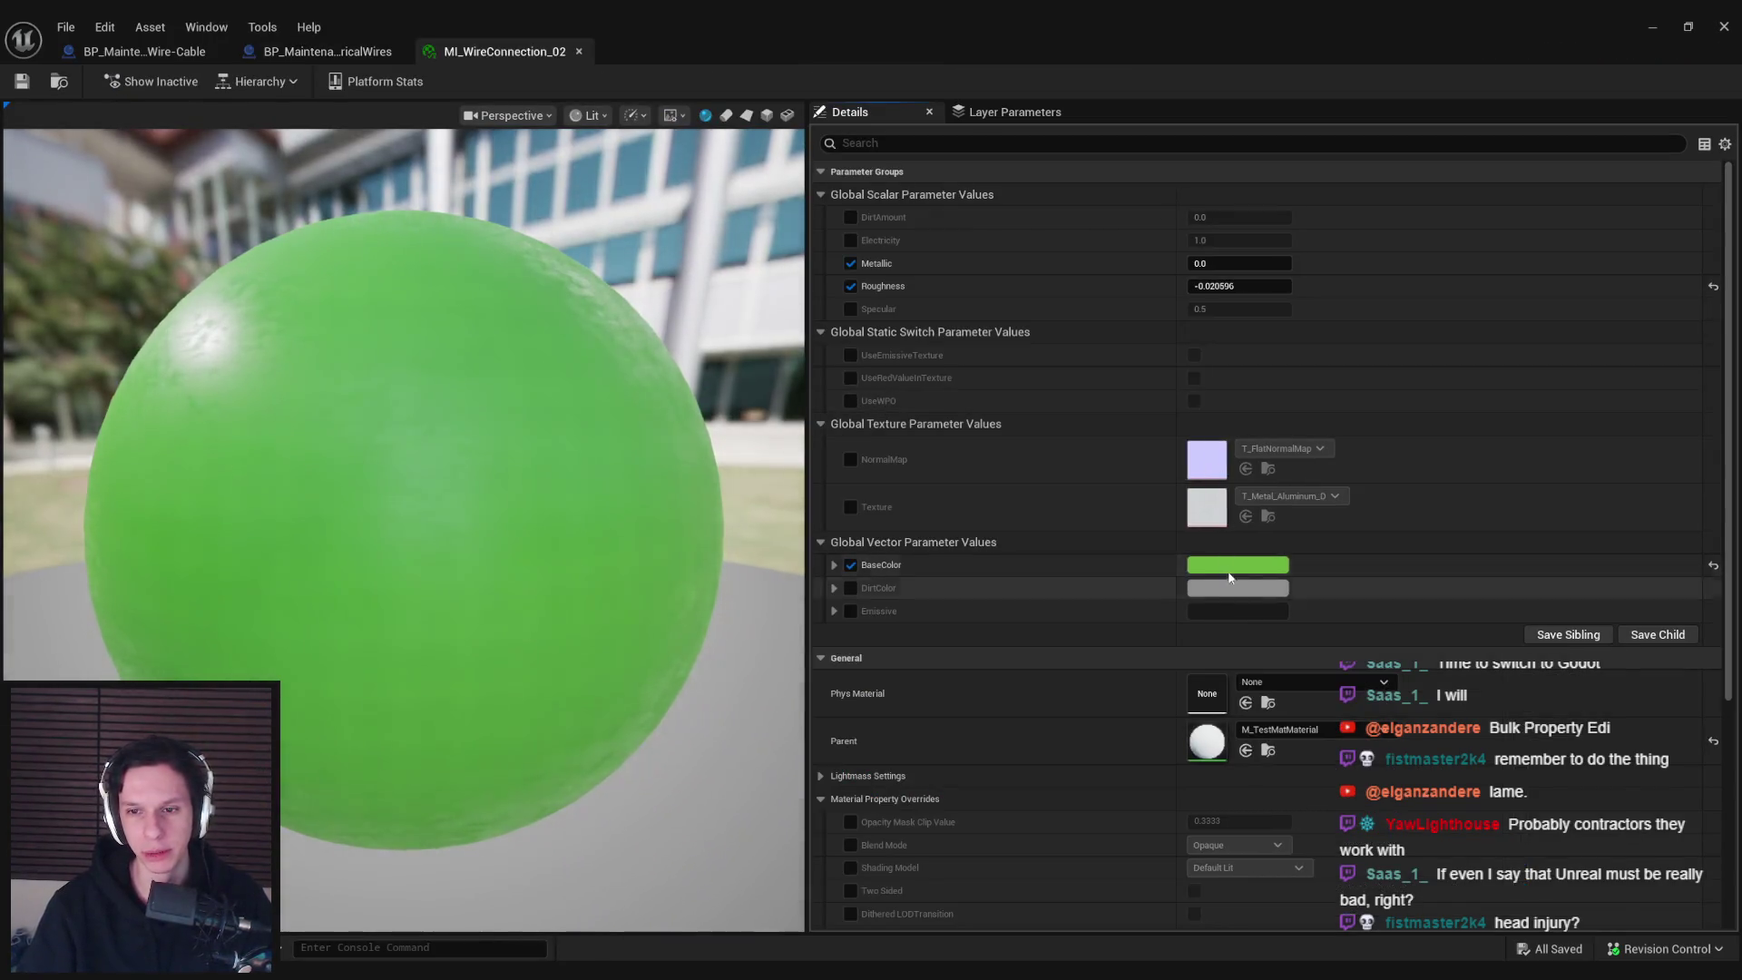
Darken MI_WireConnection_02's green base colour in two passes, saving each time
click(1206, 564)
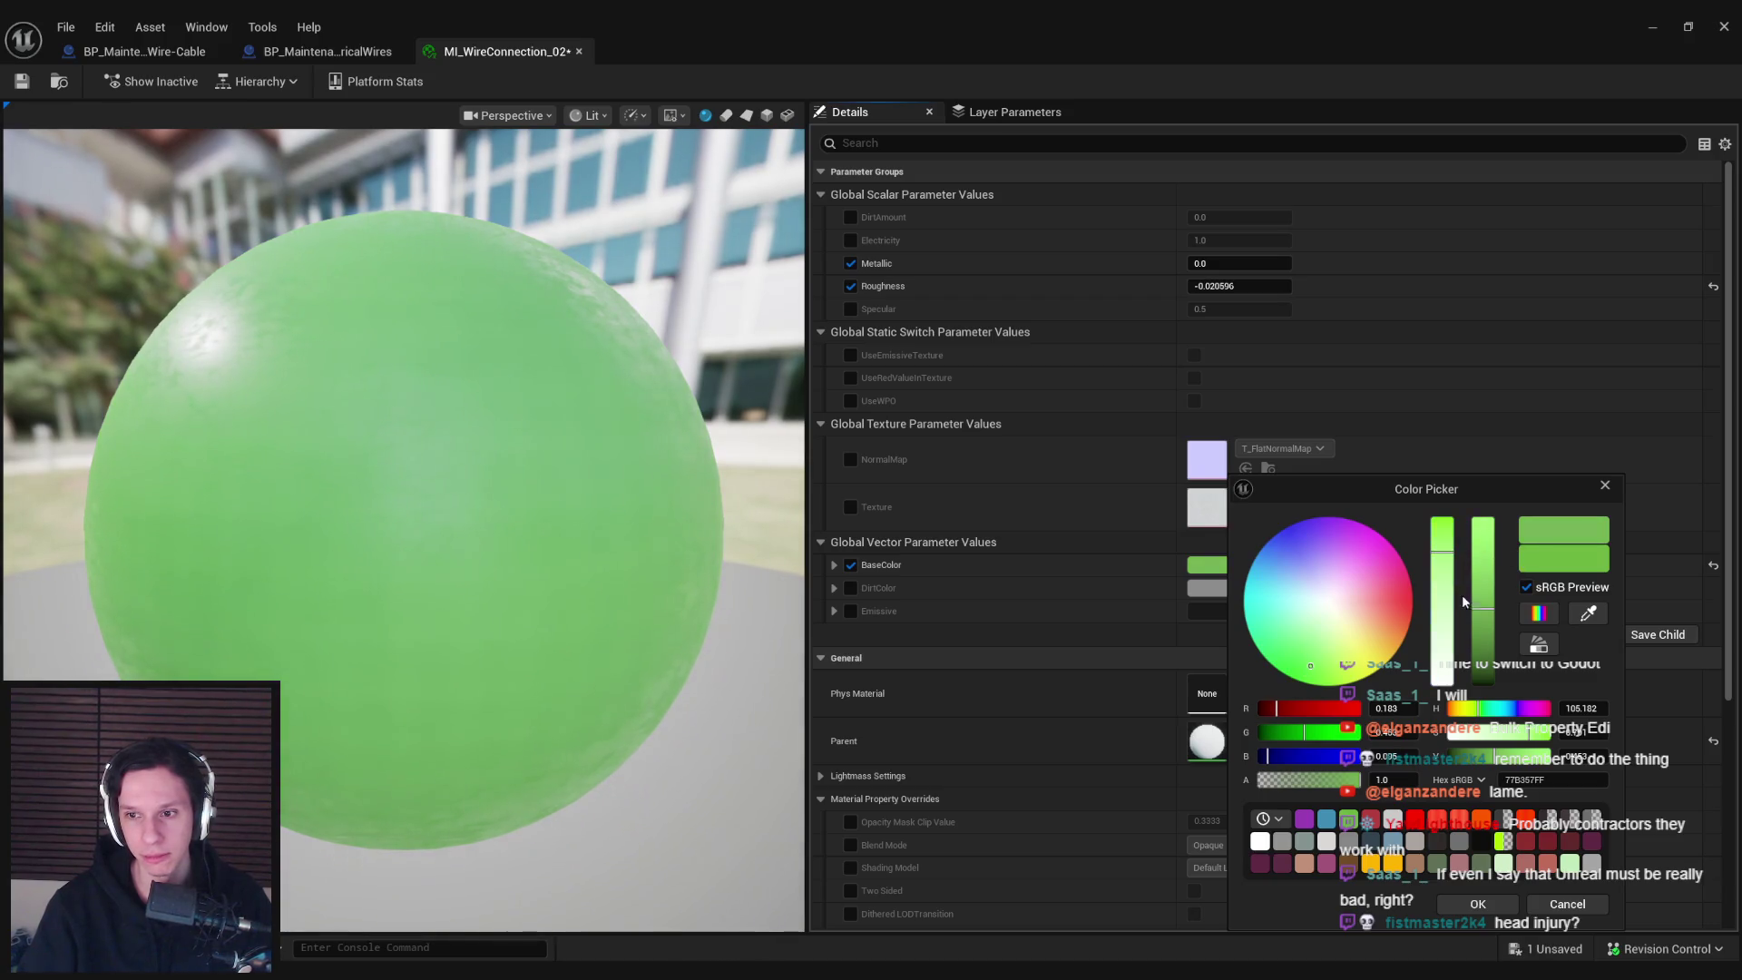
drag(1482, 608, 1484, 629)
click(1477, 905)
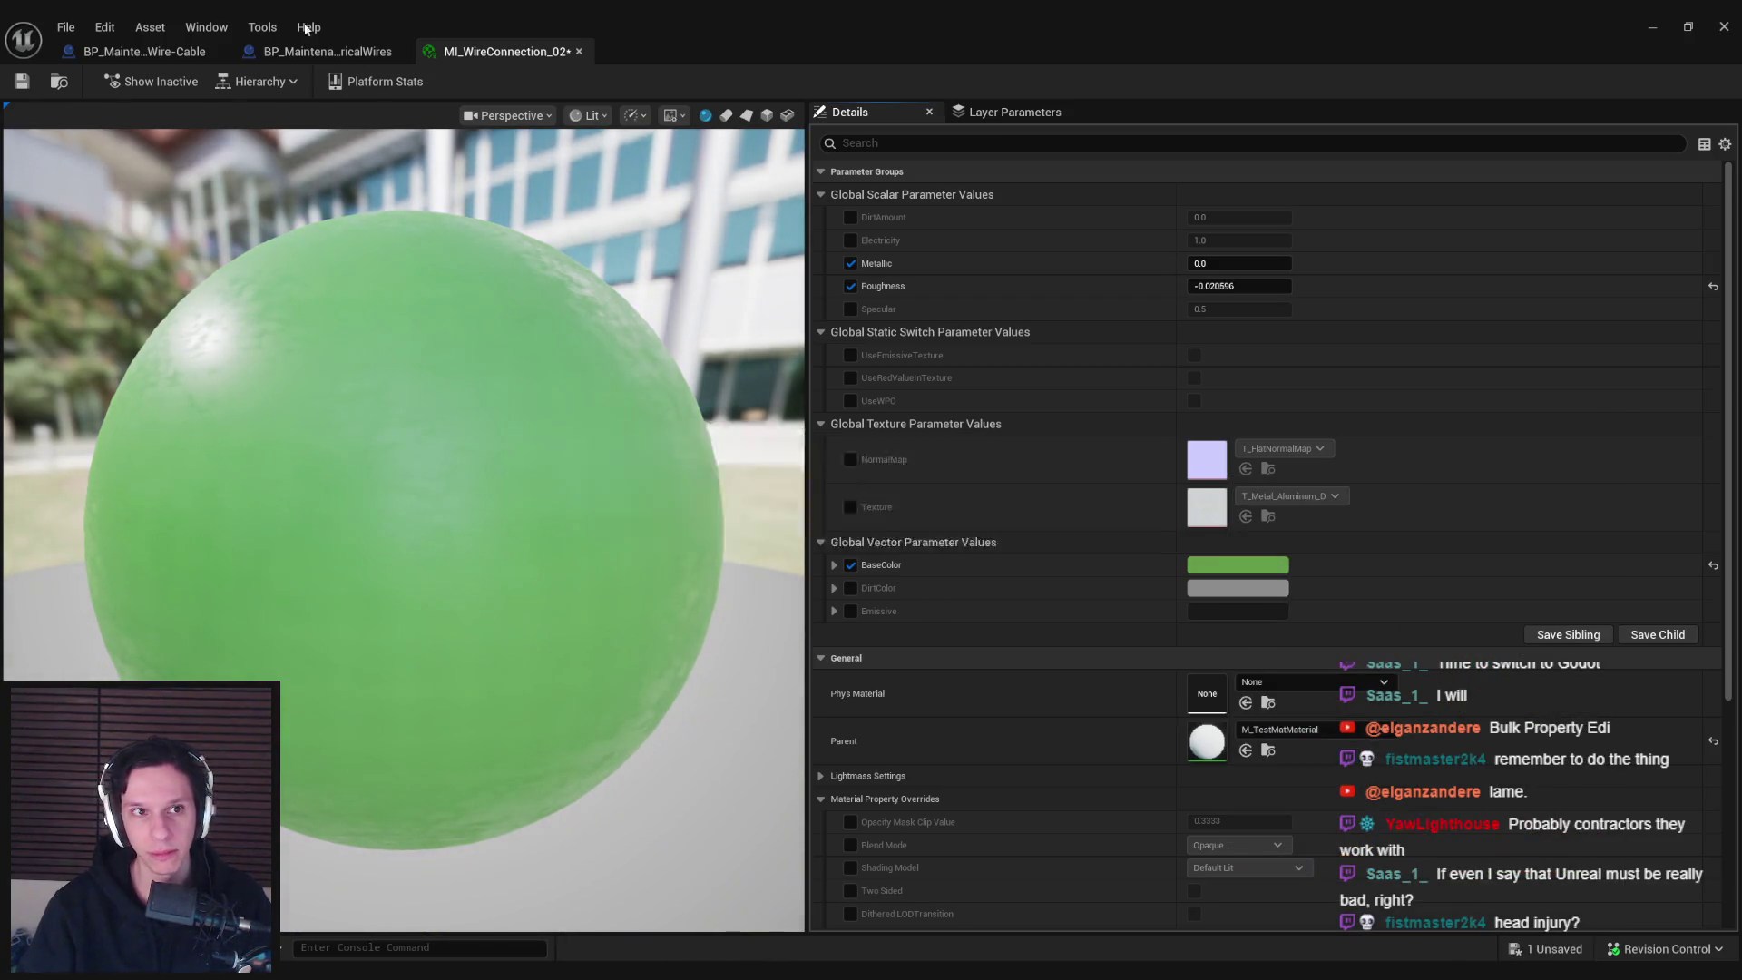
key(ctrl+s)
click(145, 52)
click(318, 53)
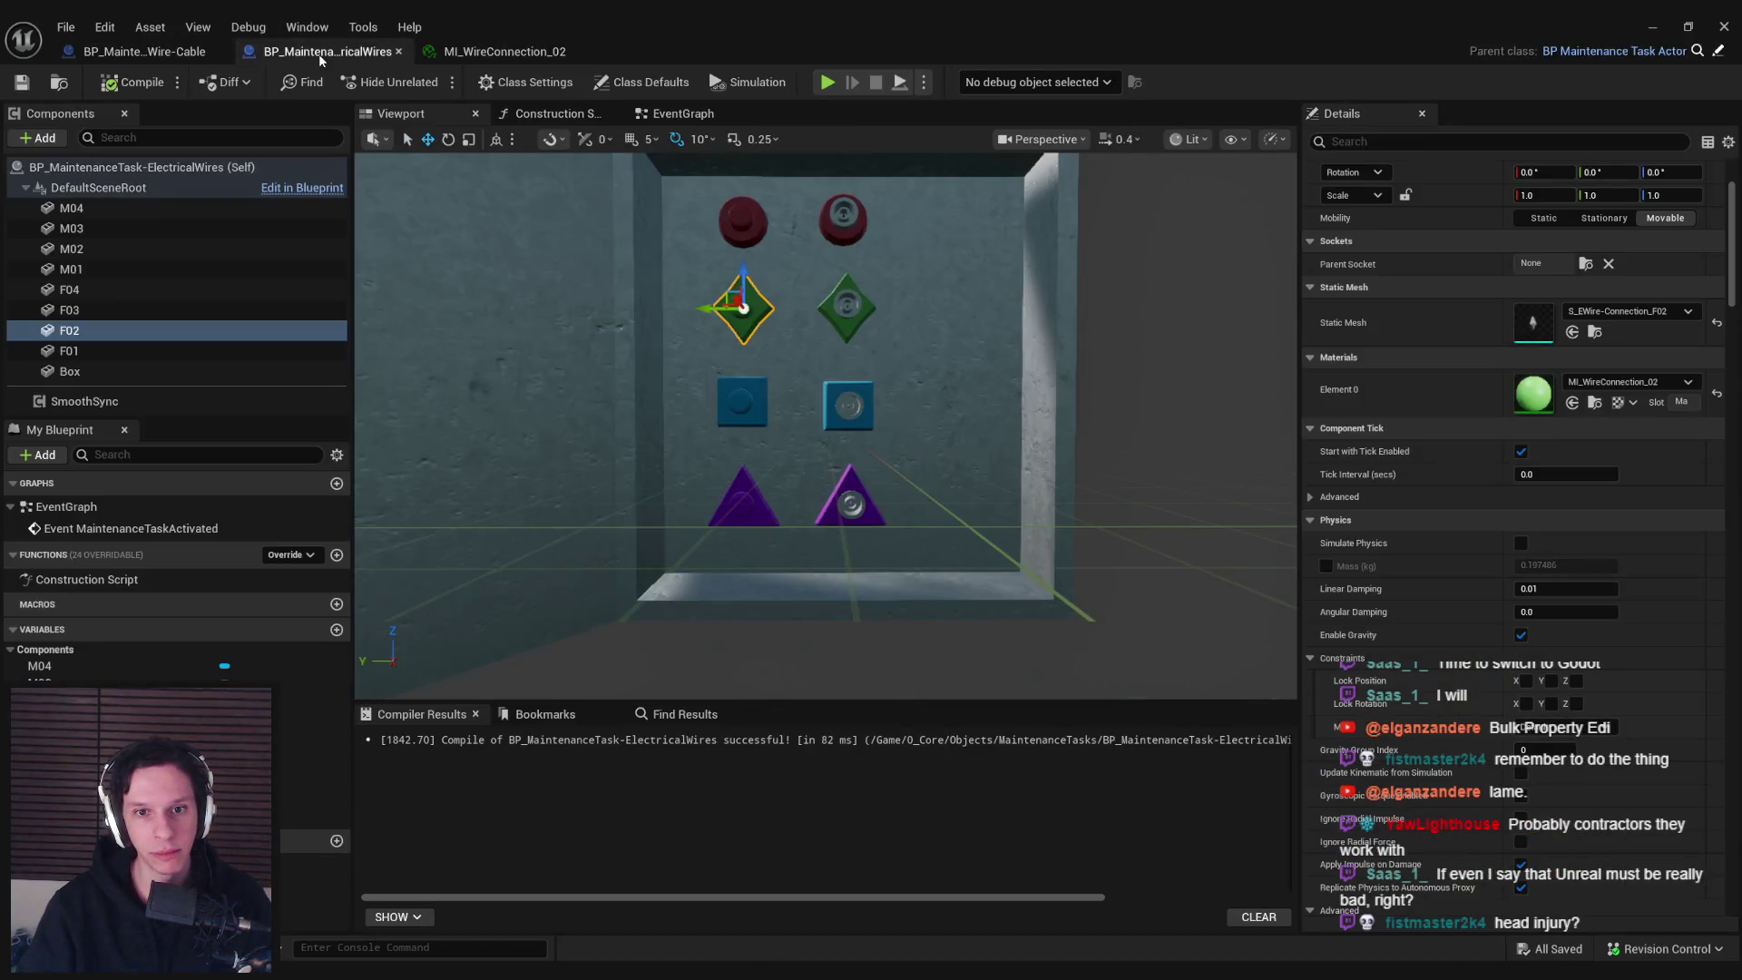
click(476, 52)
click(1230, 565)
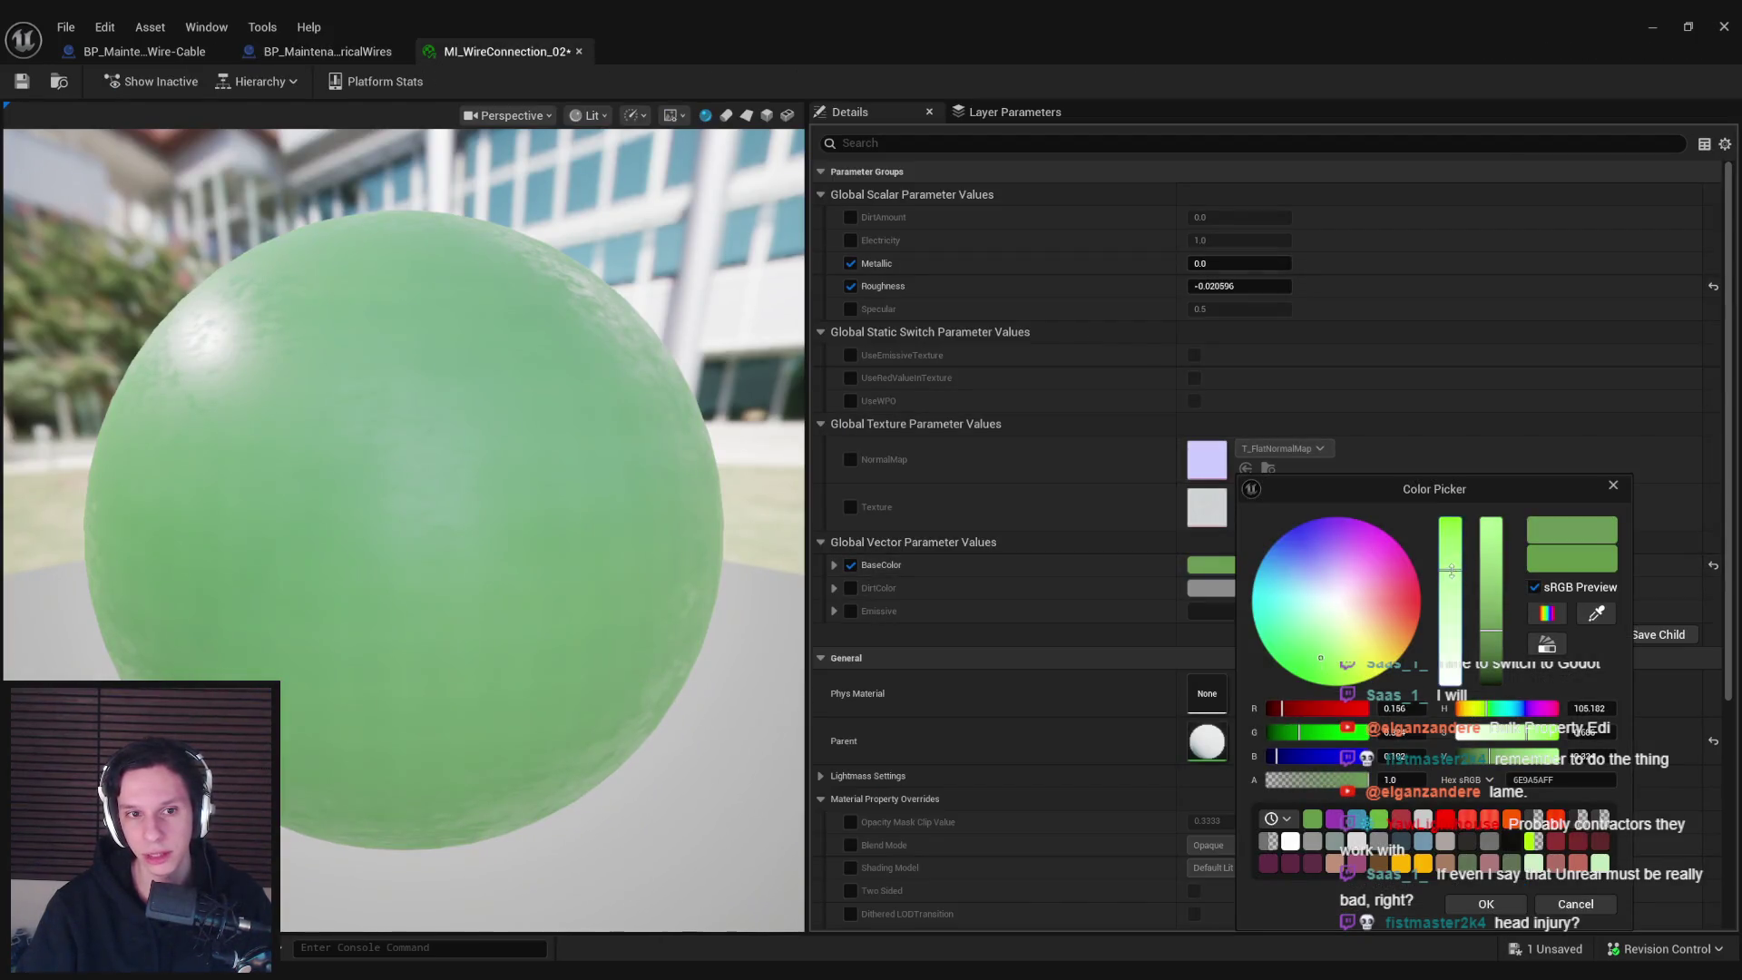
drag(1479, 642, 1487, 645)
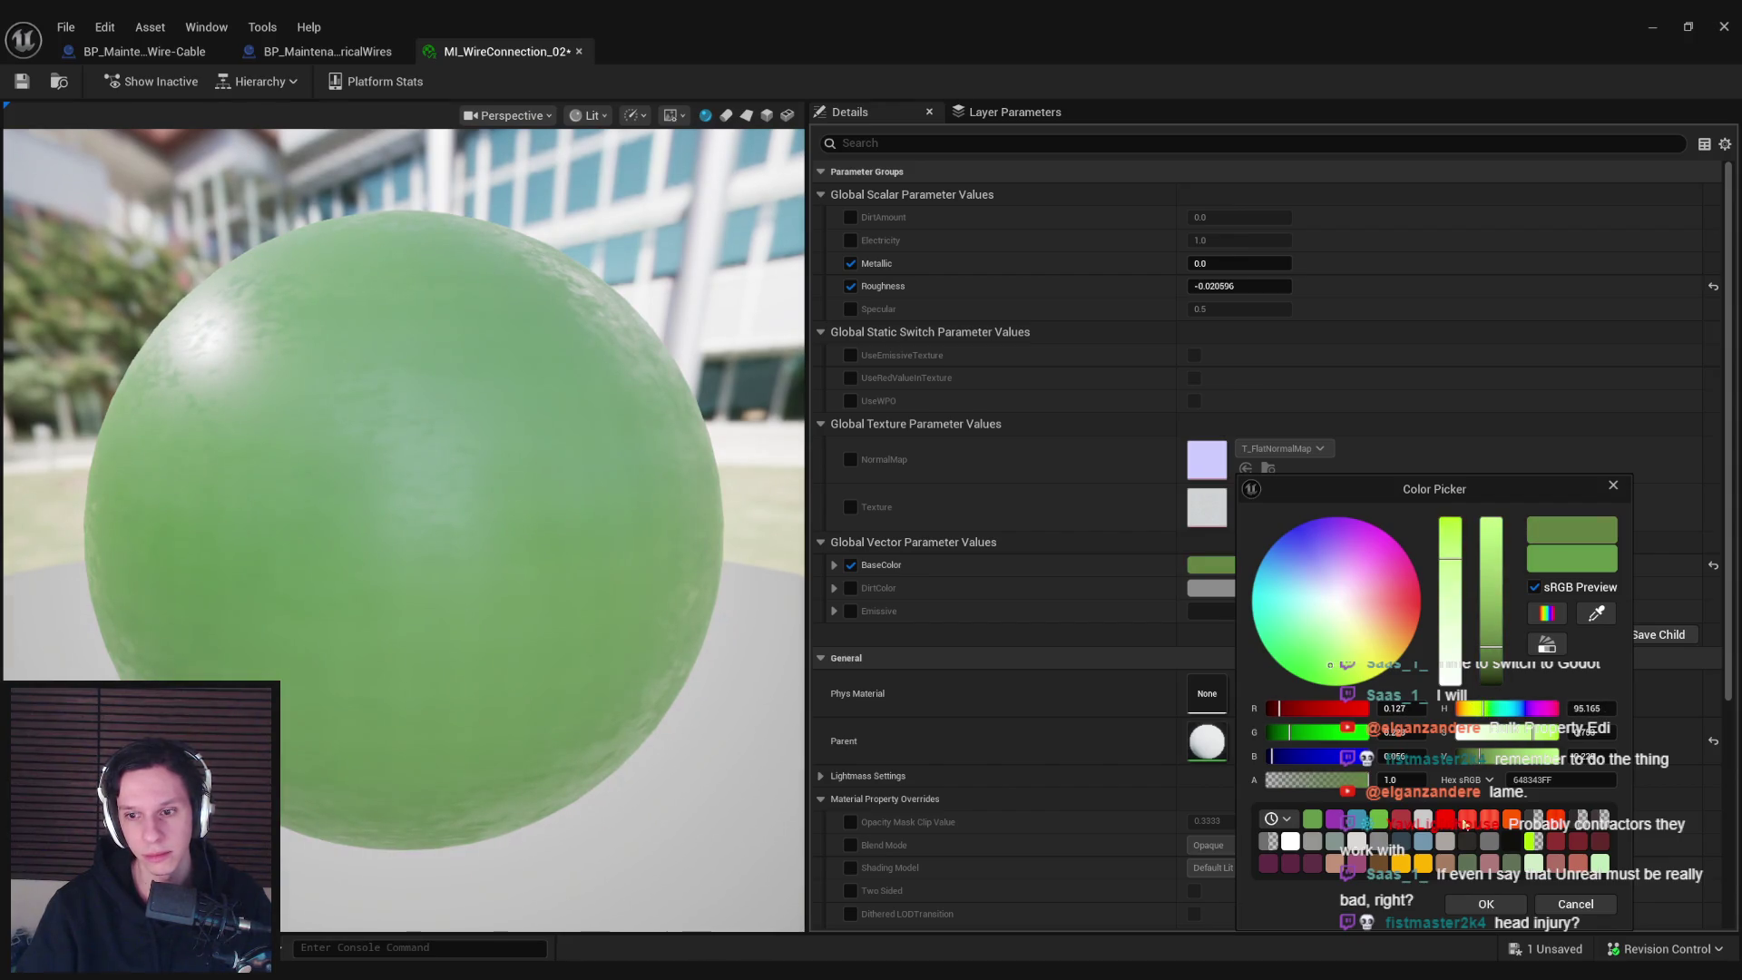
click(1485, 905)
key(ctrl+s)
Make MI_WireConnection_04's purple base colour less saturated and darker
click(138, 51)
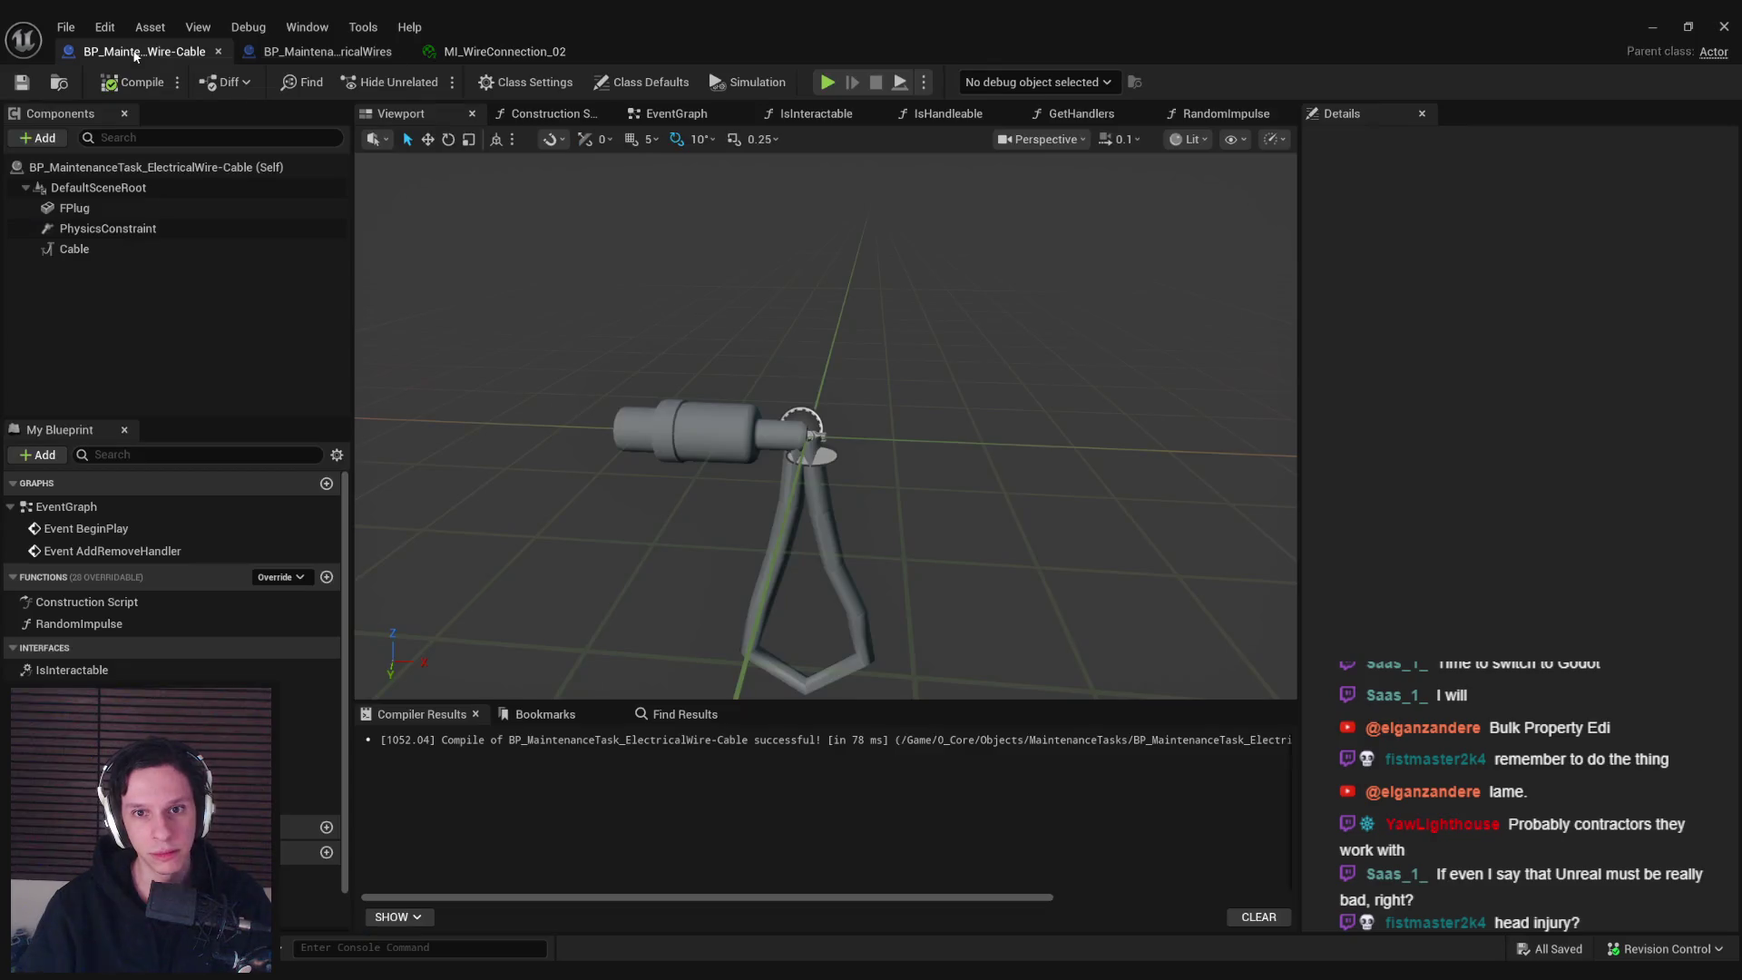
click(314, 56)
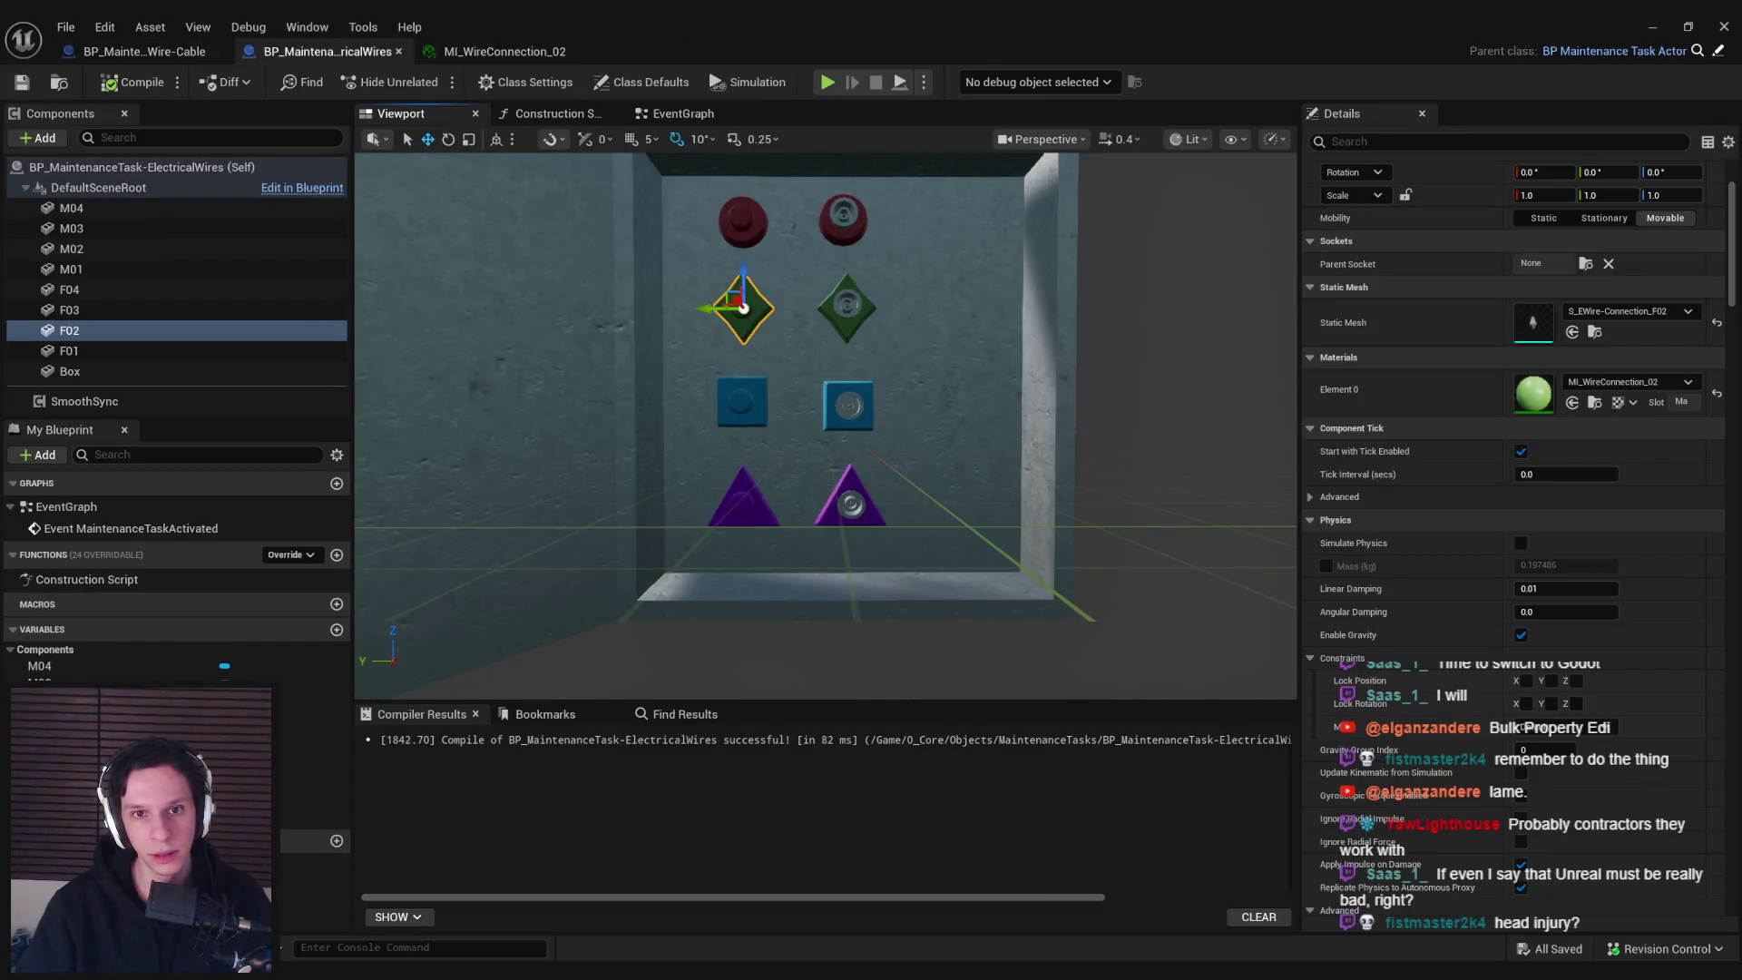
double_click(1533, 393)
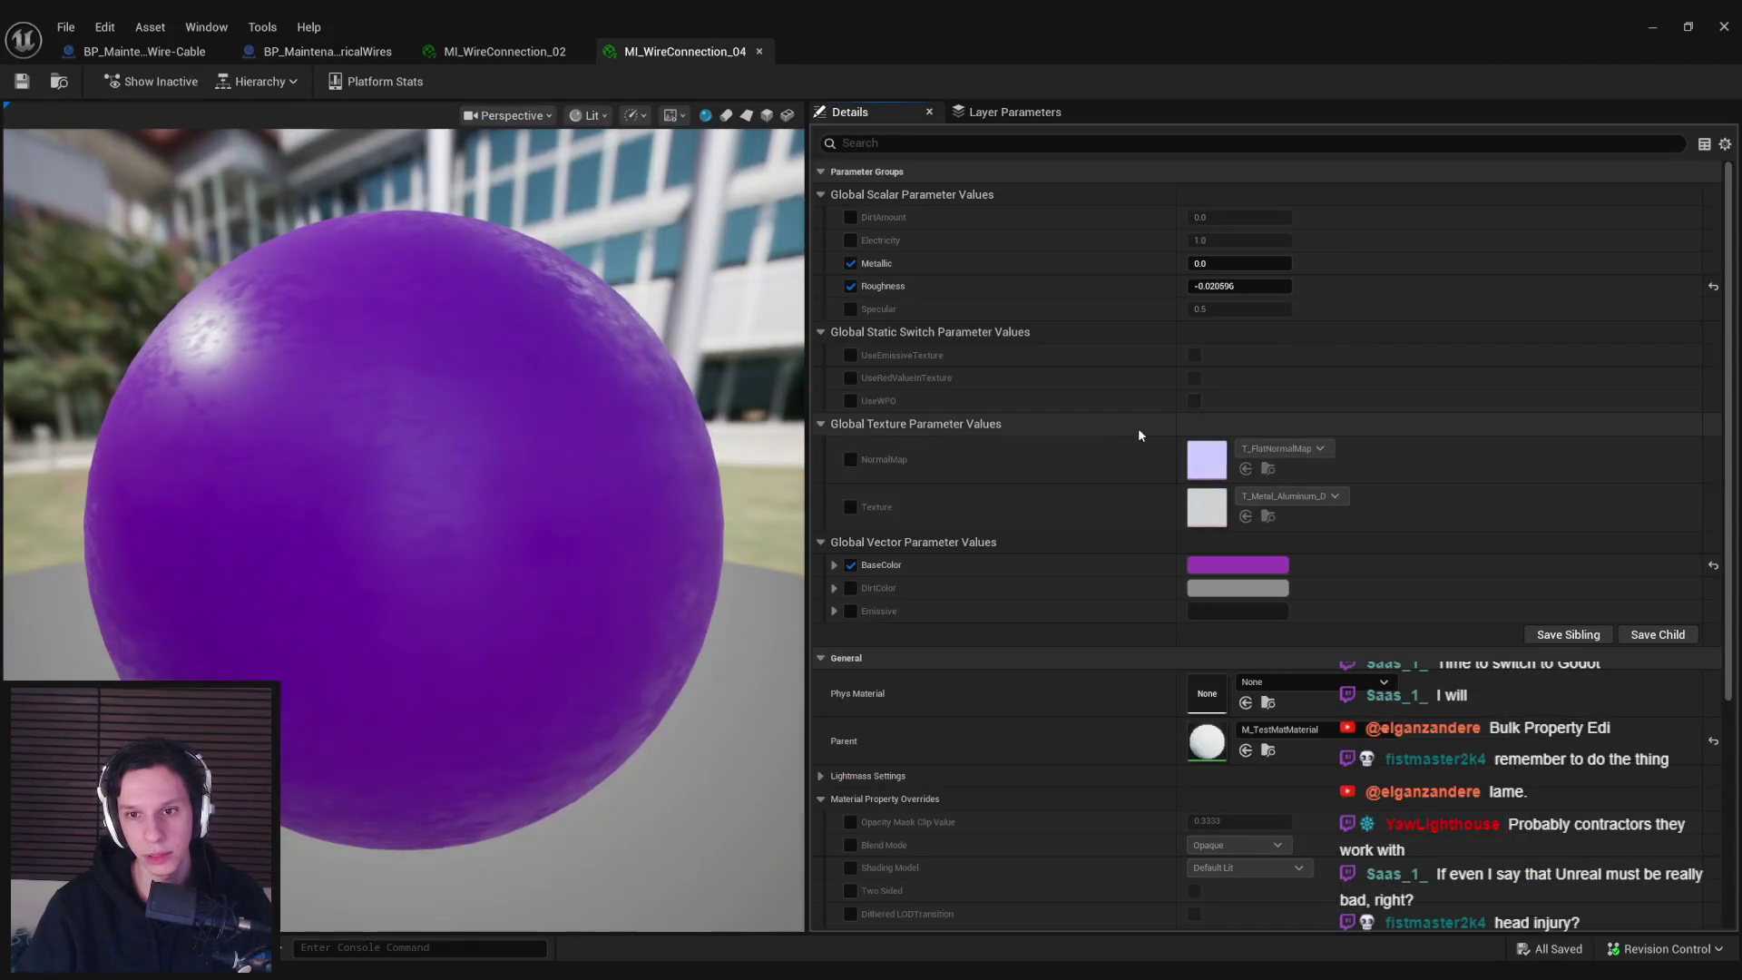
click(1211, 565)
drag(1450, 547, 1438, 560)
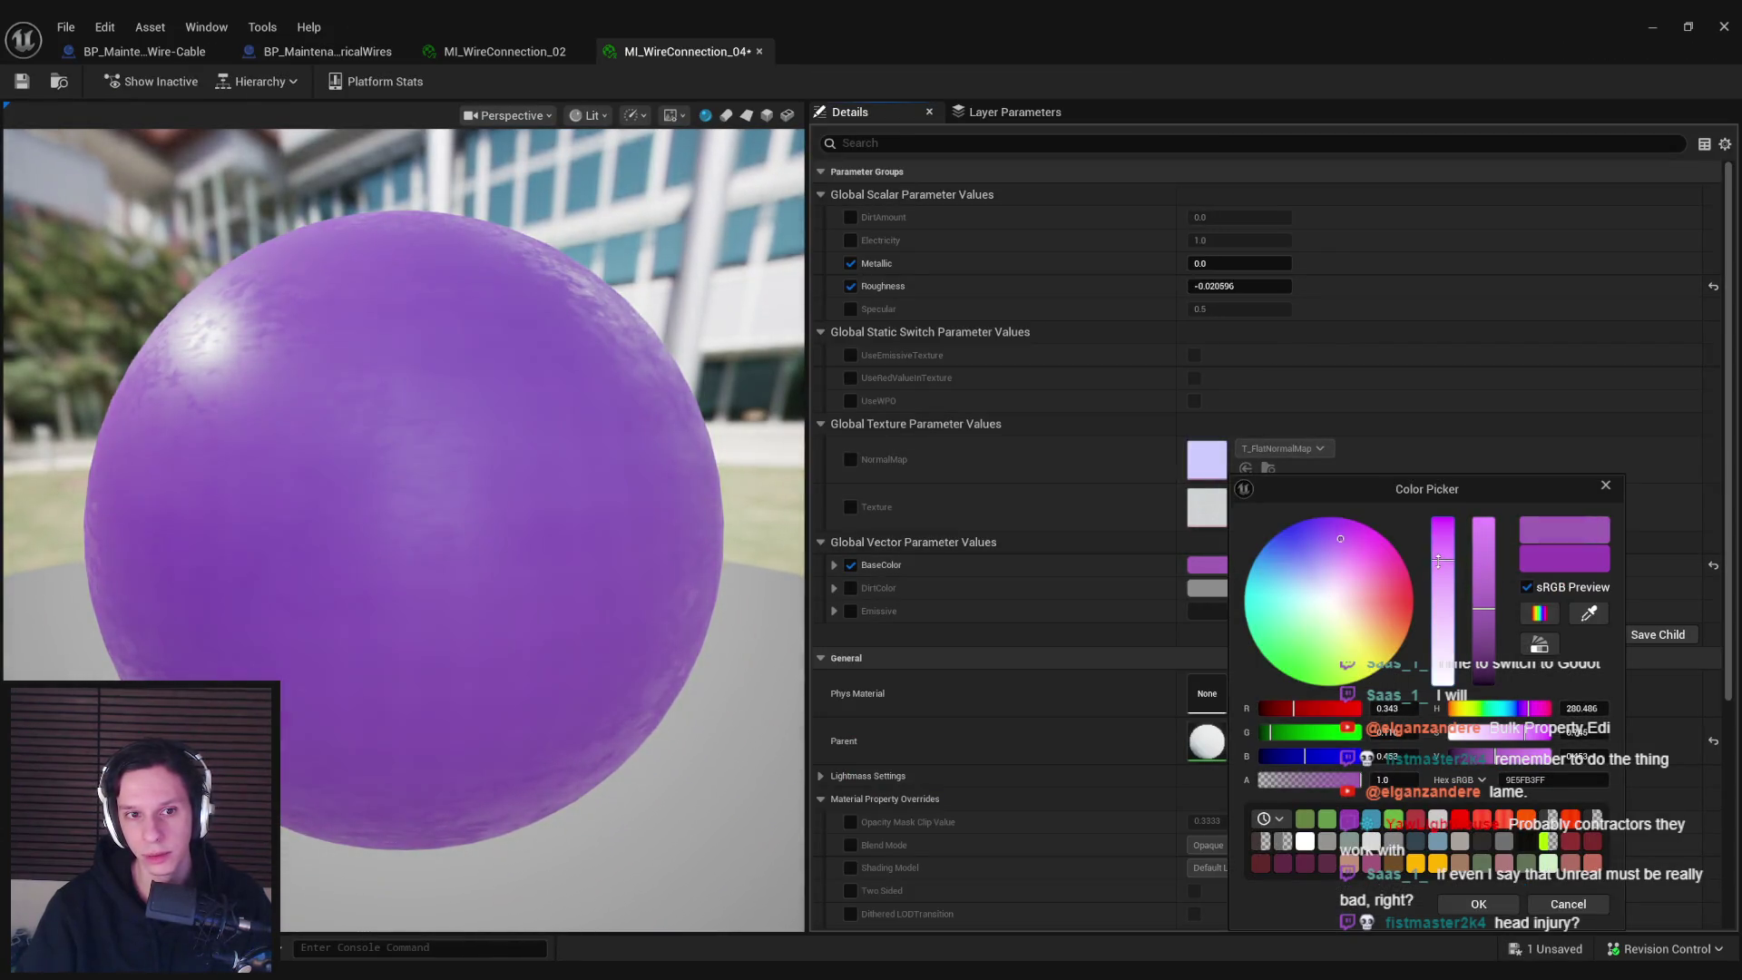
drag(1481, 629, 1483, 632)
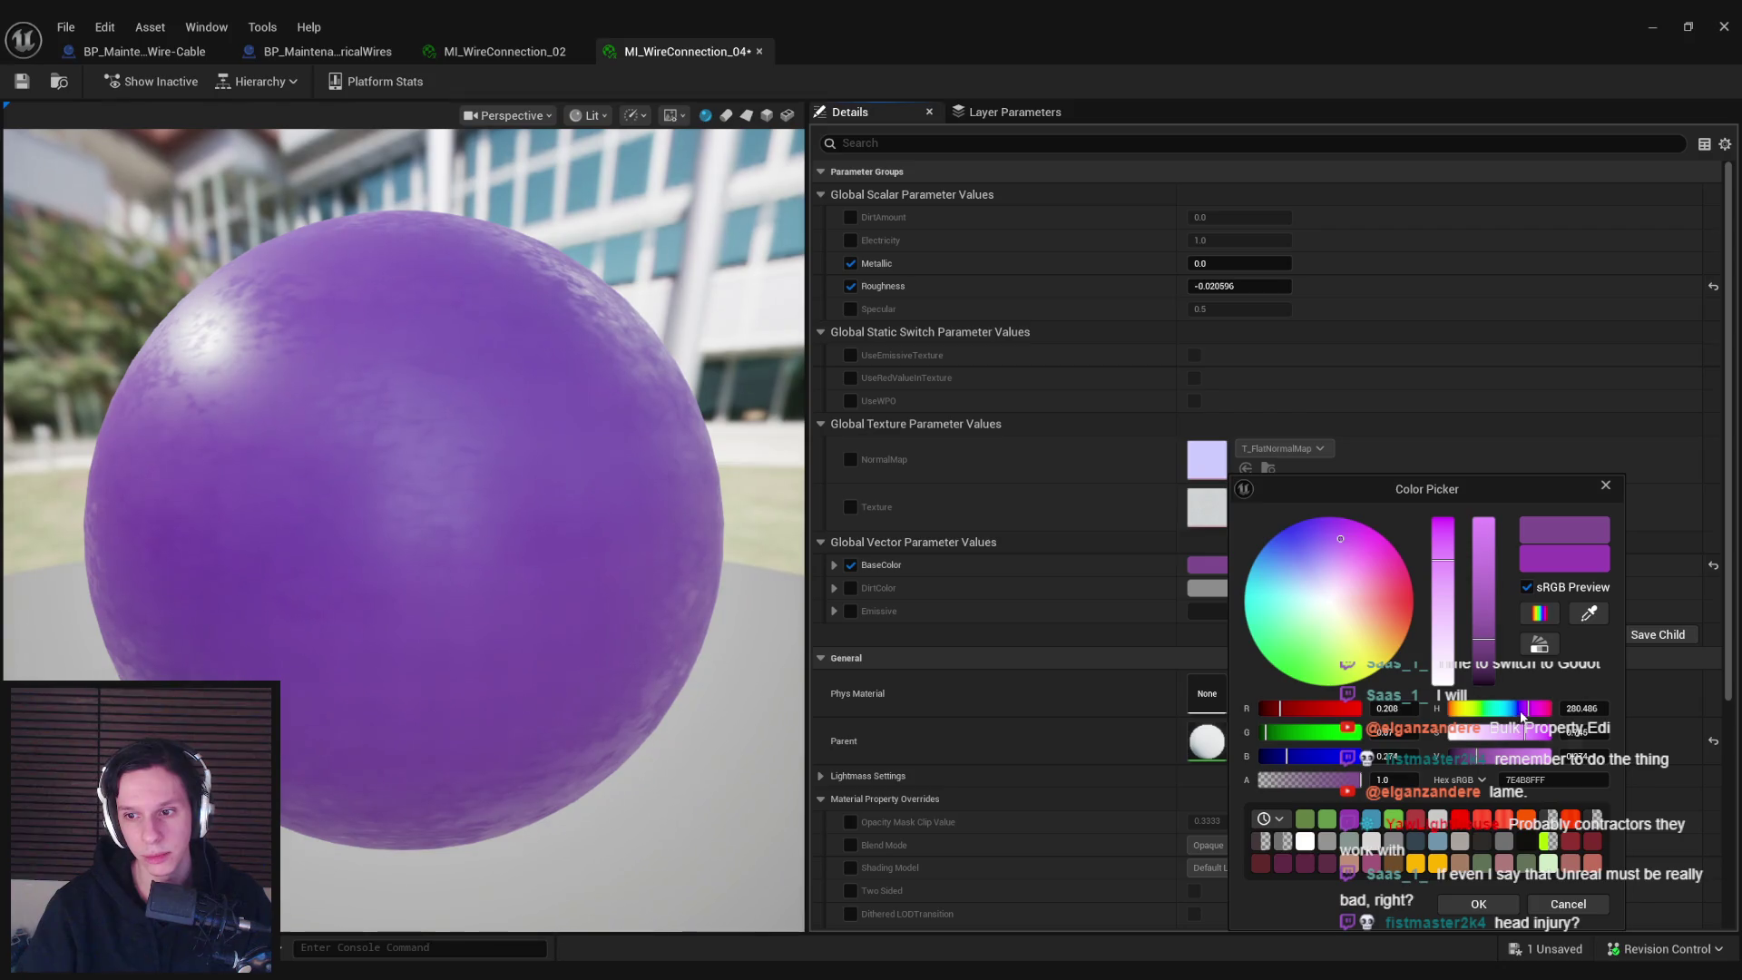
click(1476, 904)
Close the purple material, select the Box component, and minimise the blueprint editor
click(759, 51)
click(143, 52)
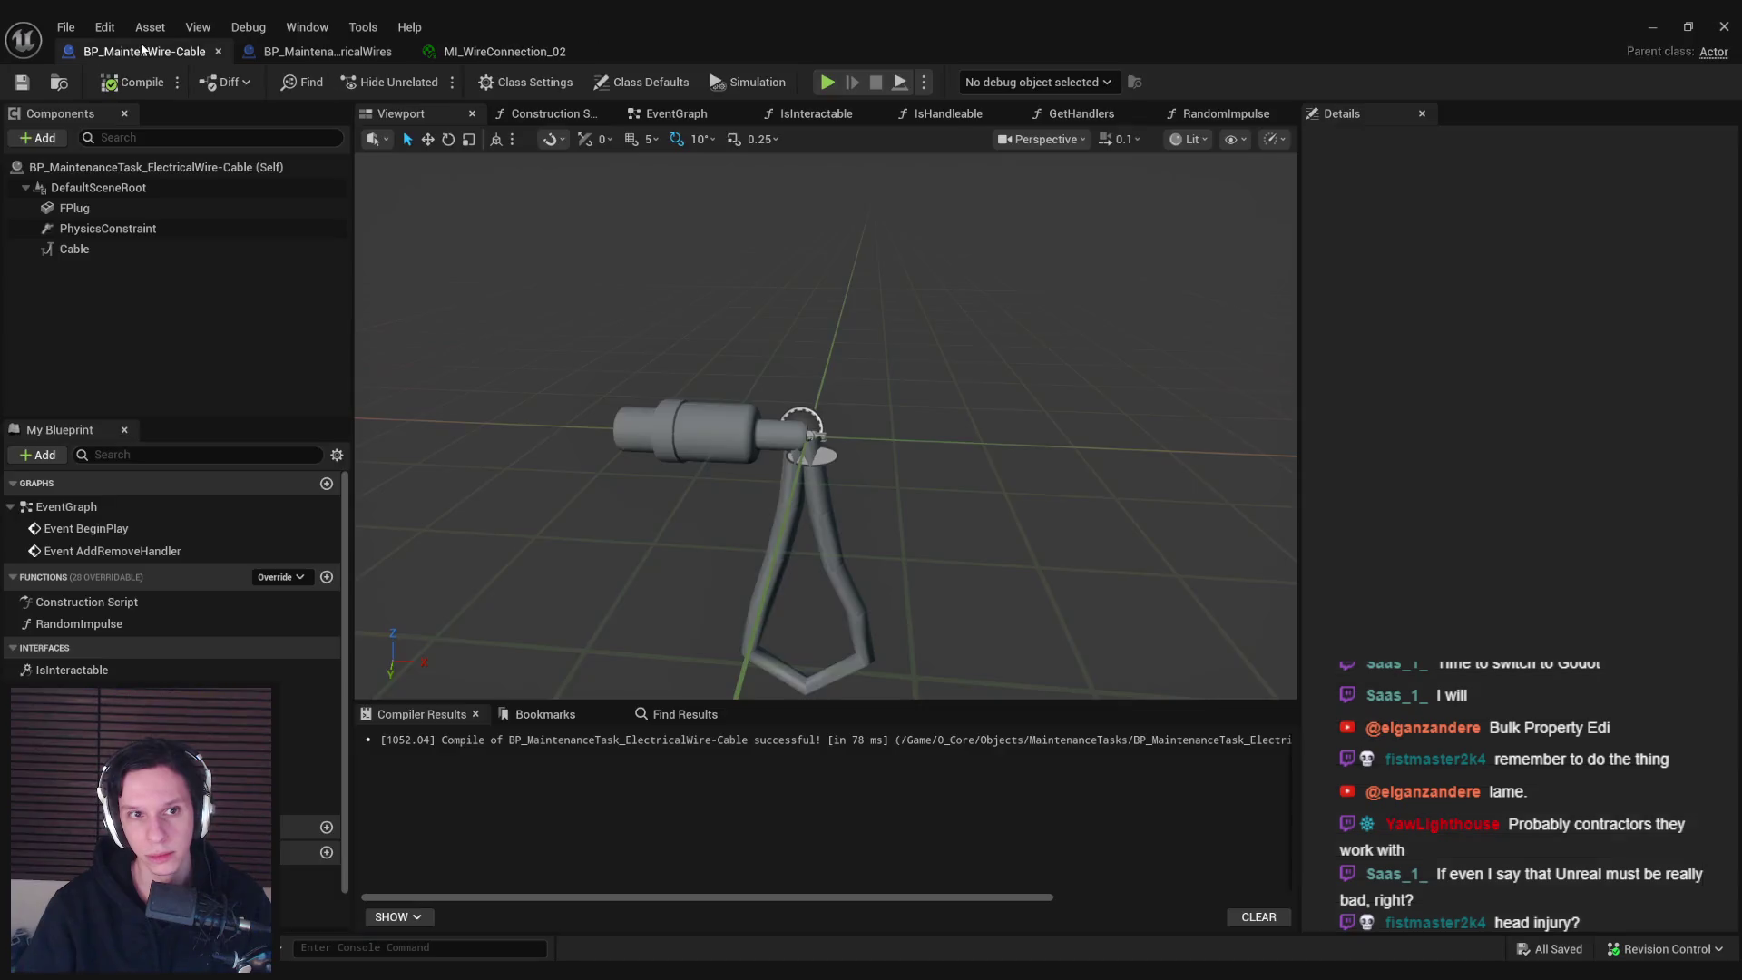
click(366, 51)
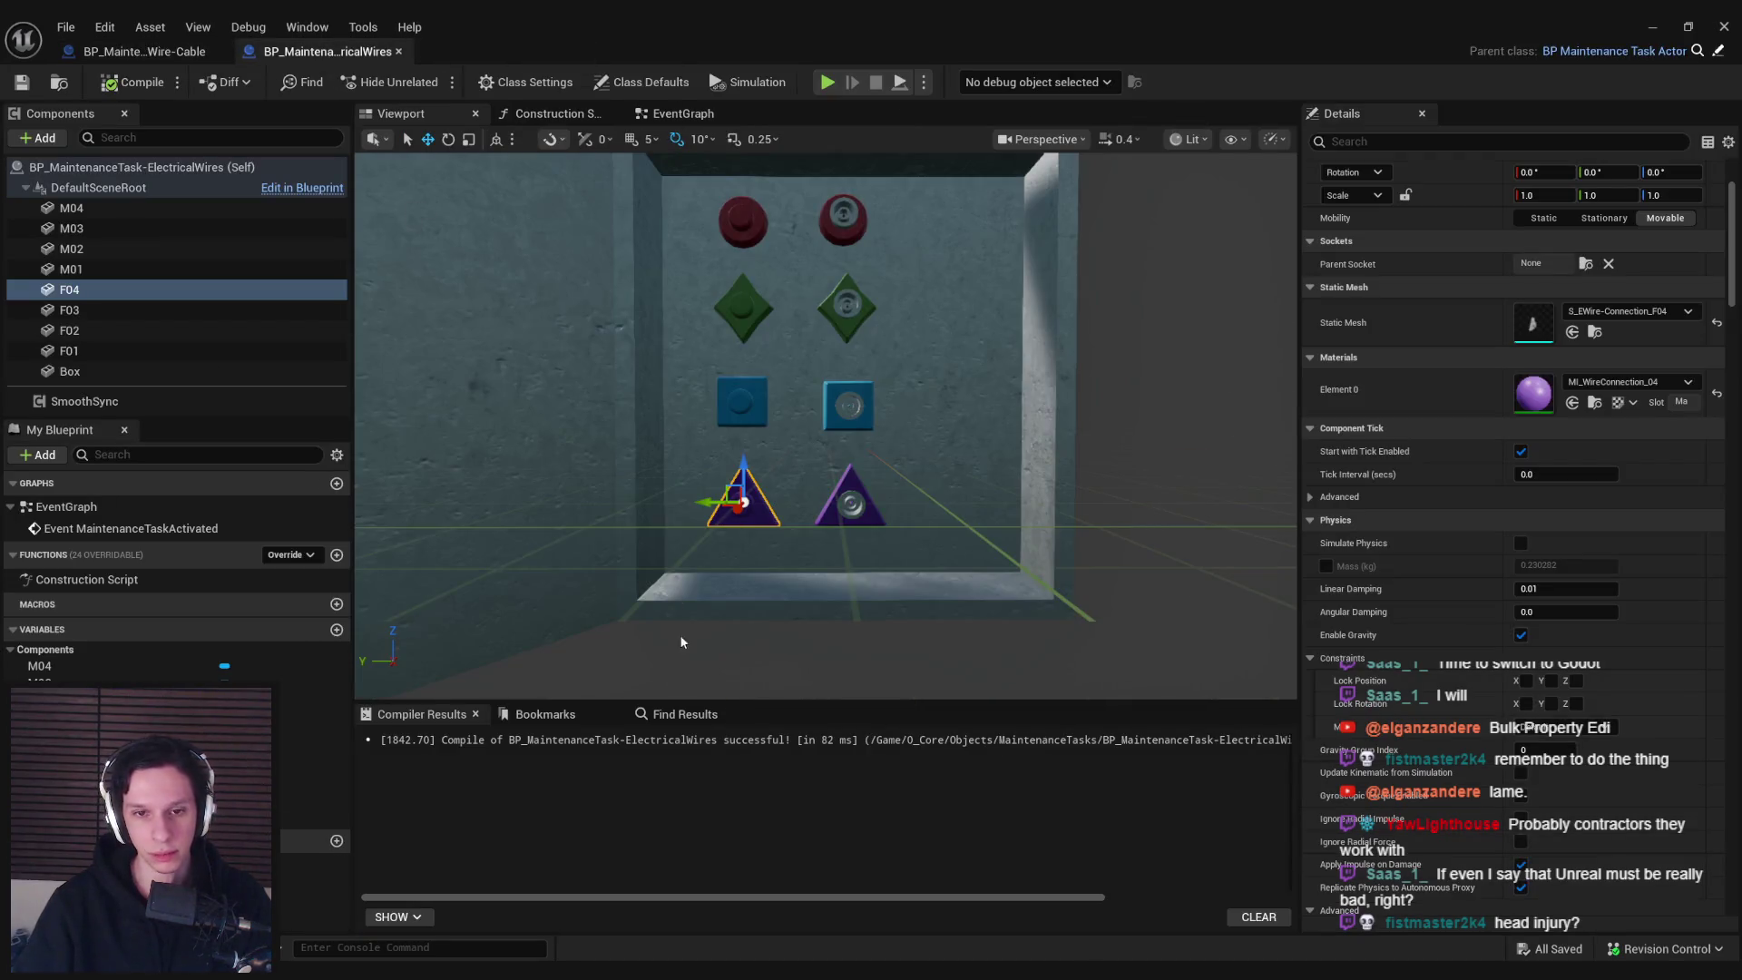
click(69, 371)
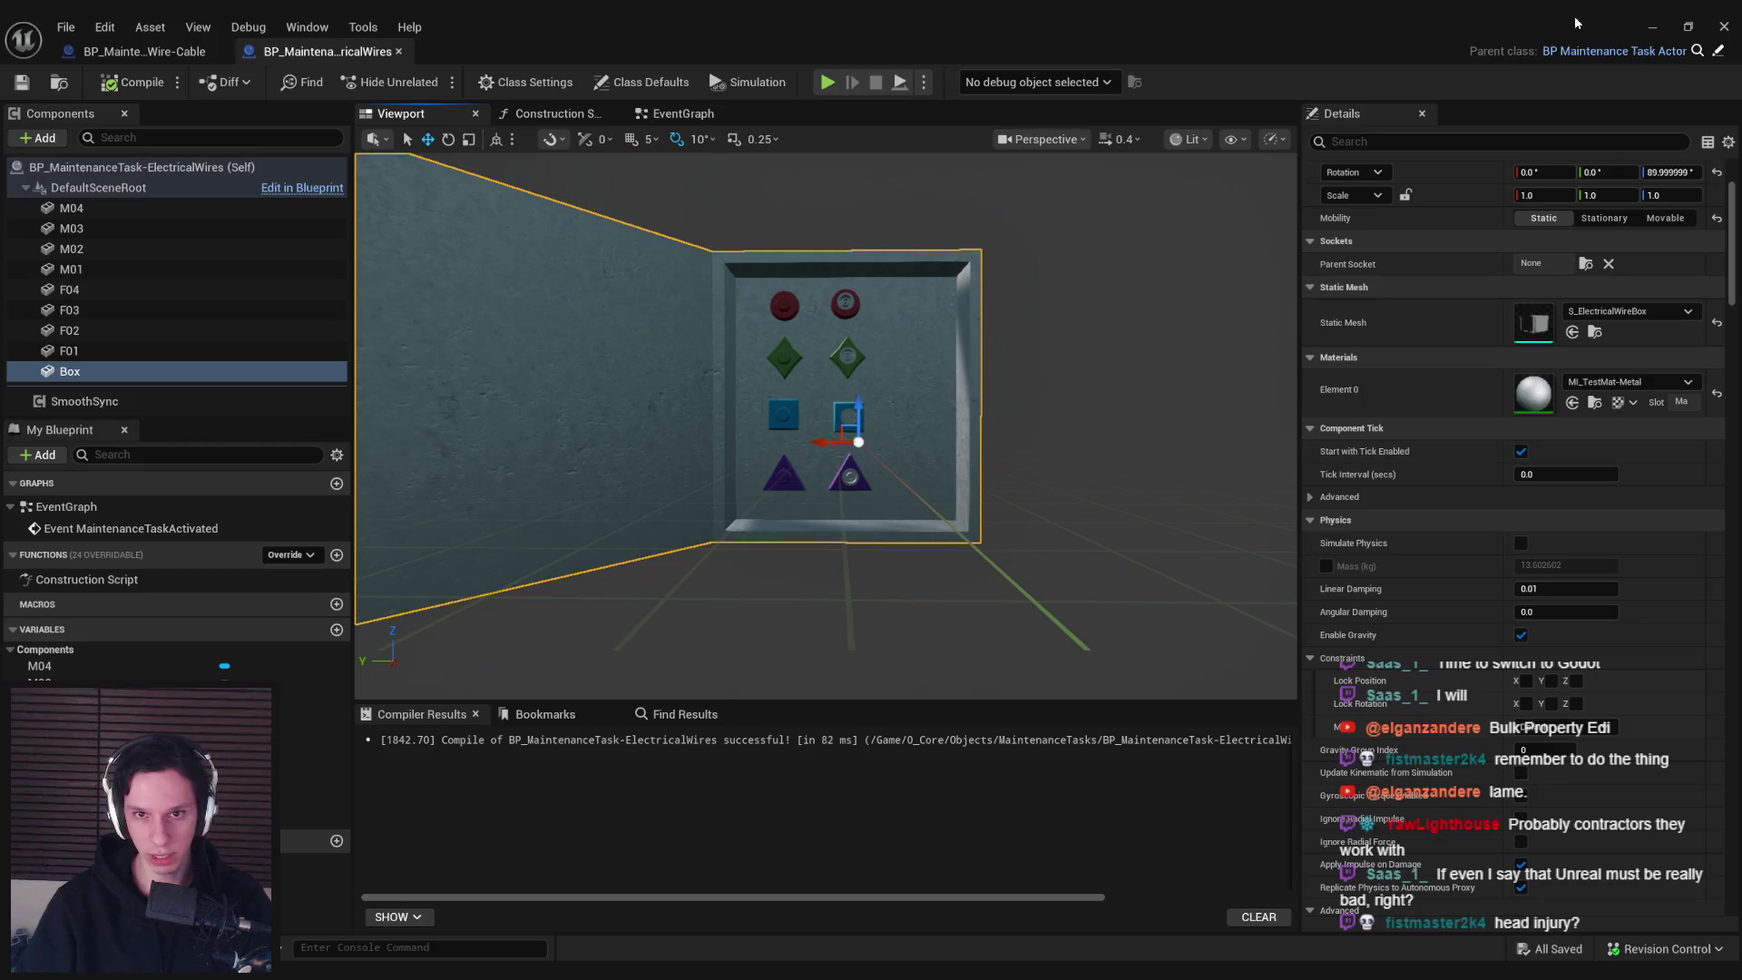
click(1653, 29)
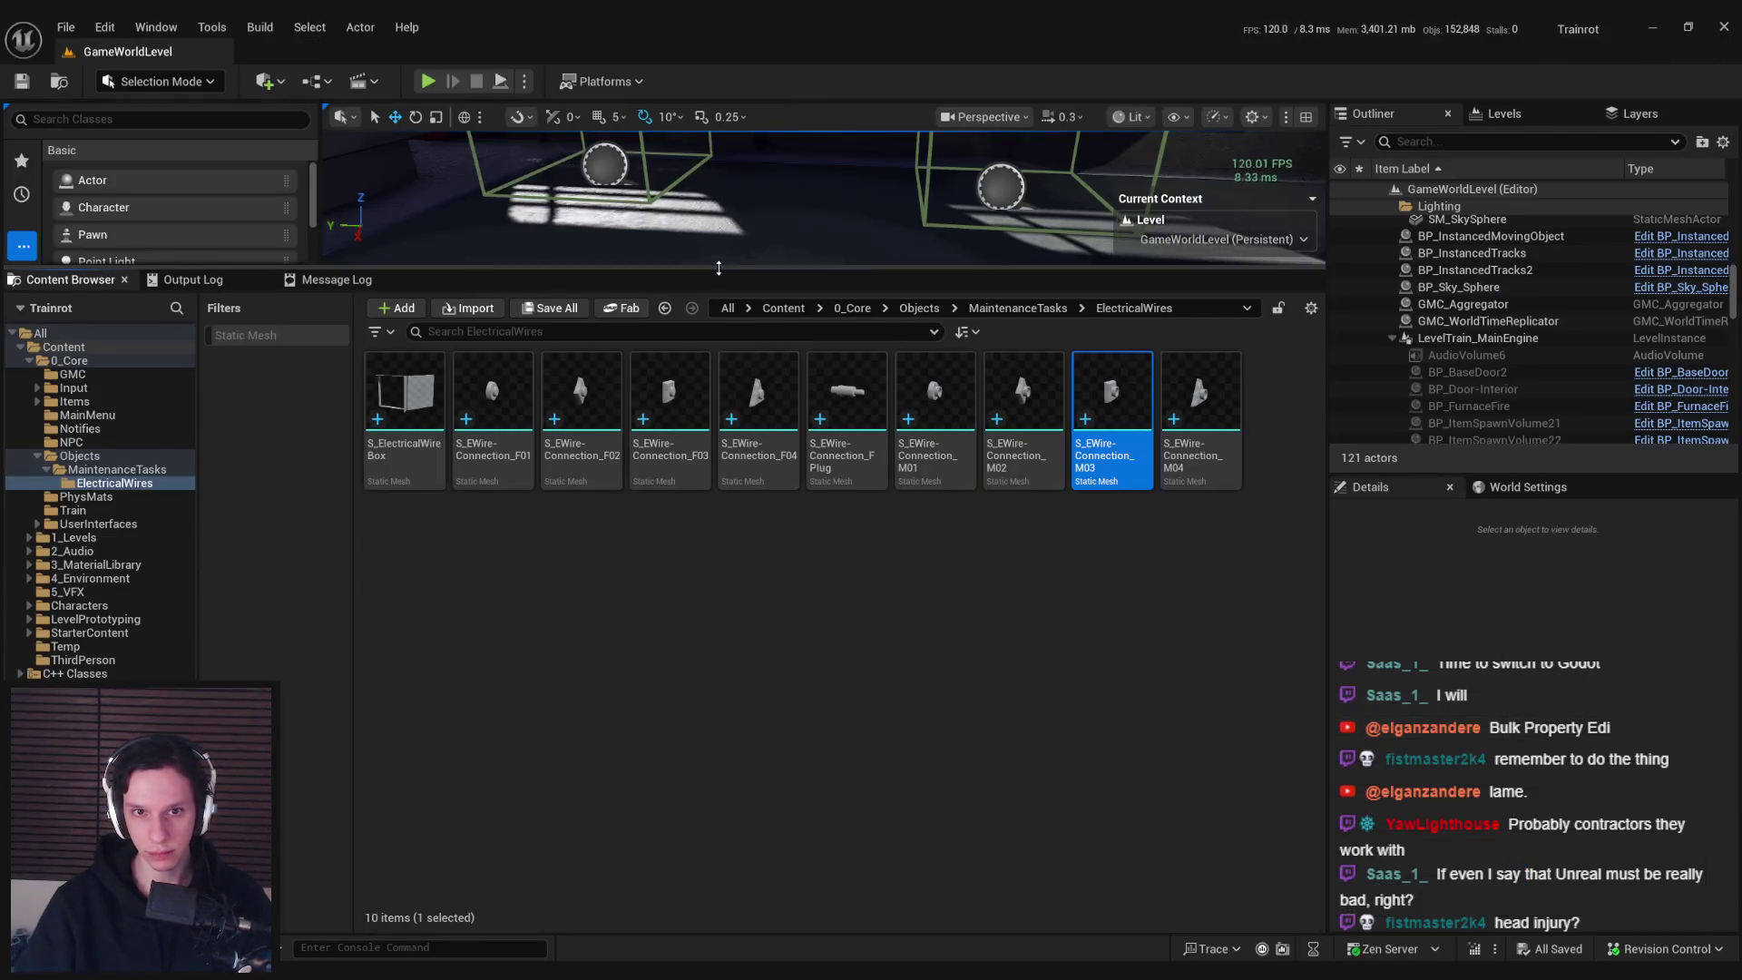
Place BP_MaintenanceTask-ElectricalWires in the level beside the window wall and focus the view on it
drag(719, 268, 718, 612)
click(1022, 654)
scroll(816, 363, up, 5)
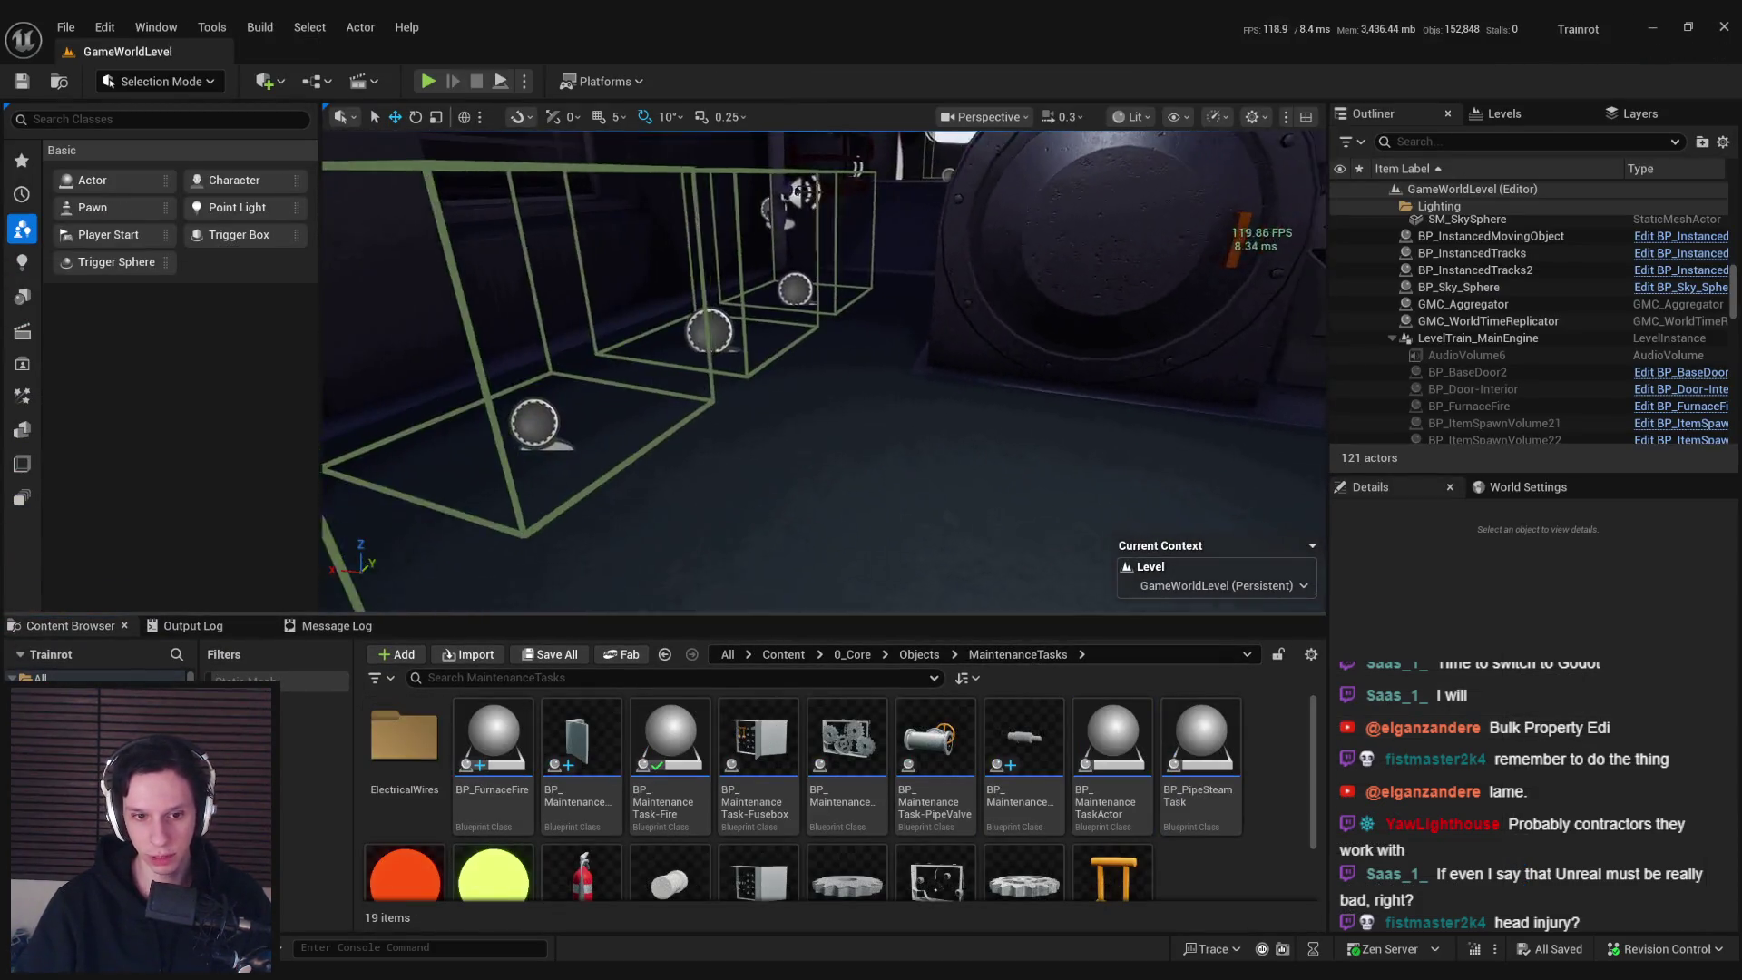
click(582, 780)
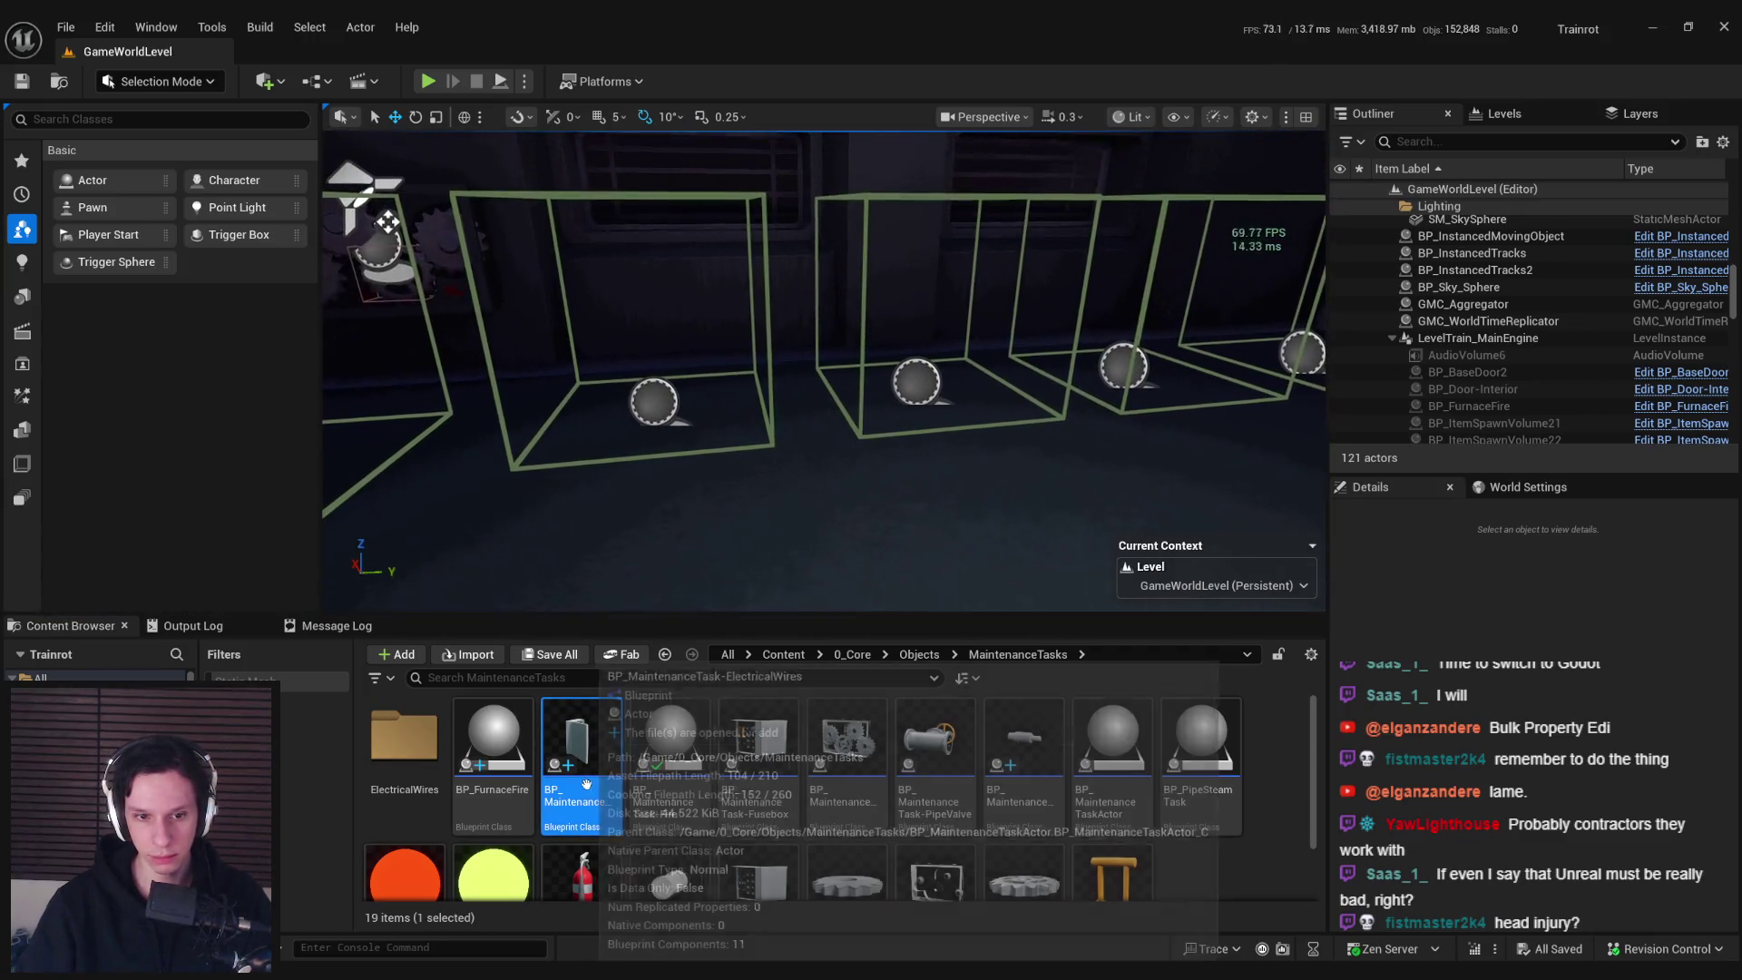
drag(586, 782, 866, 458)
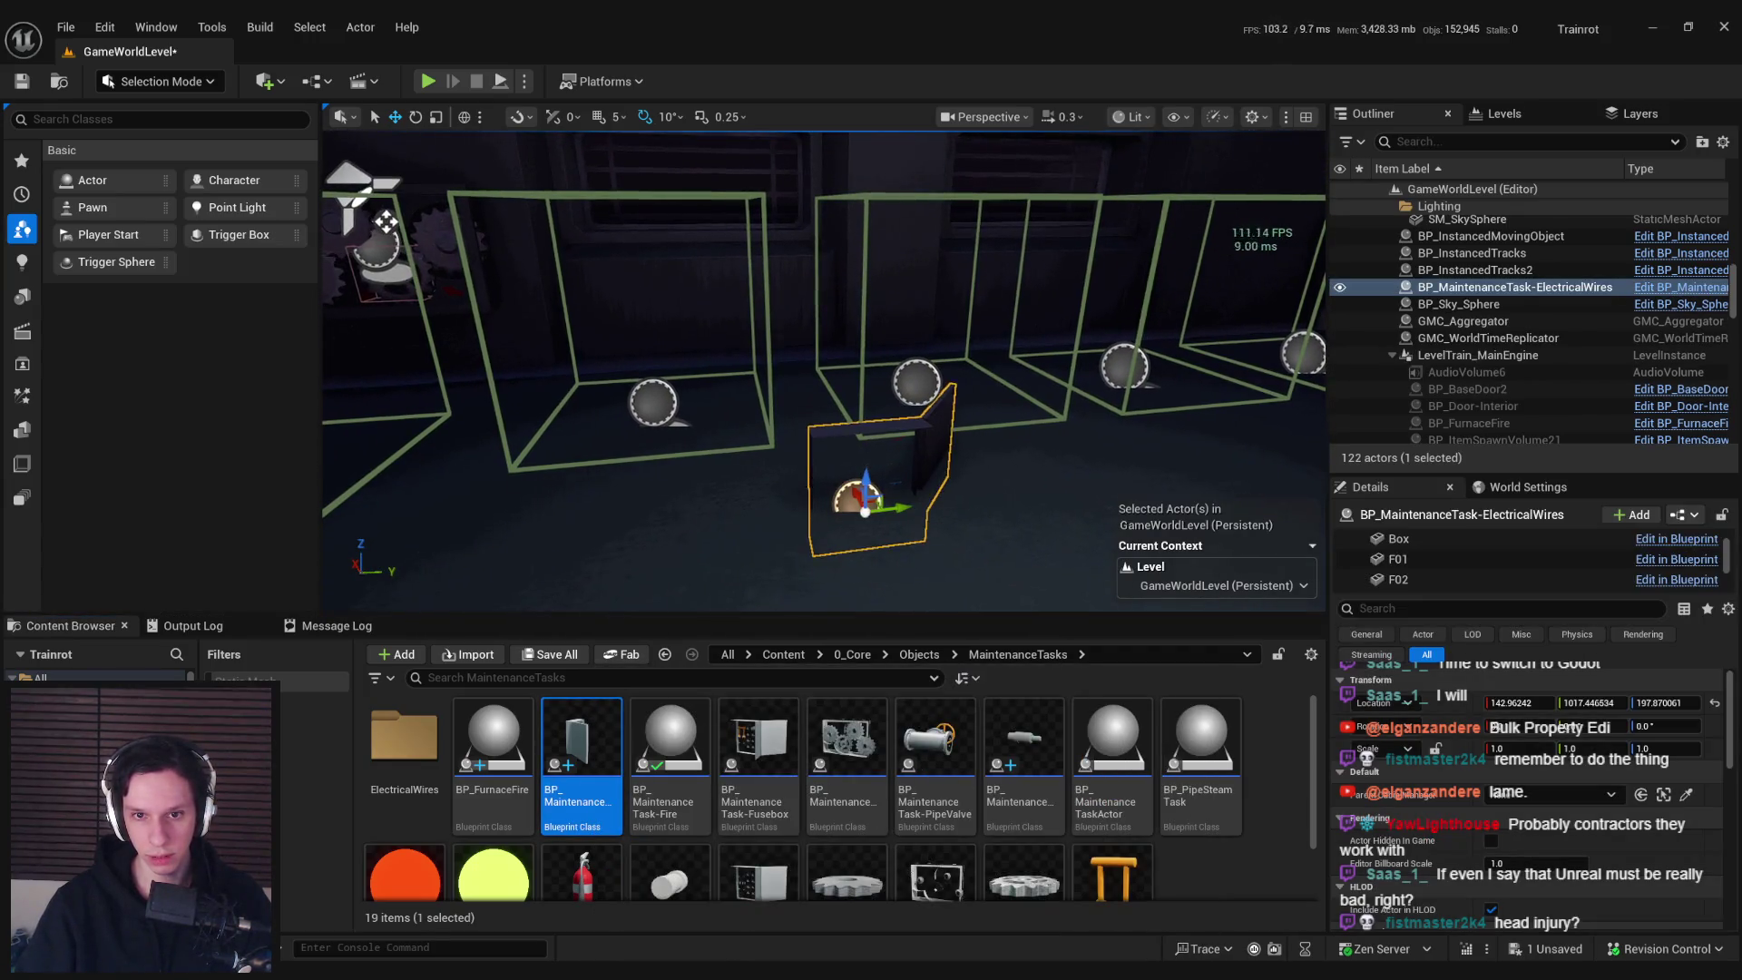
drag(909, 196, 1169, 138)
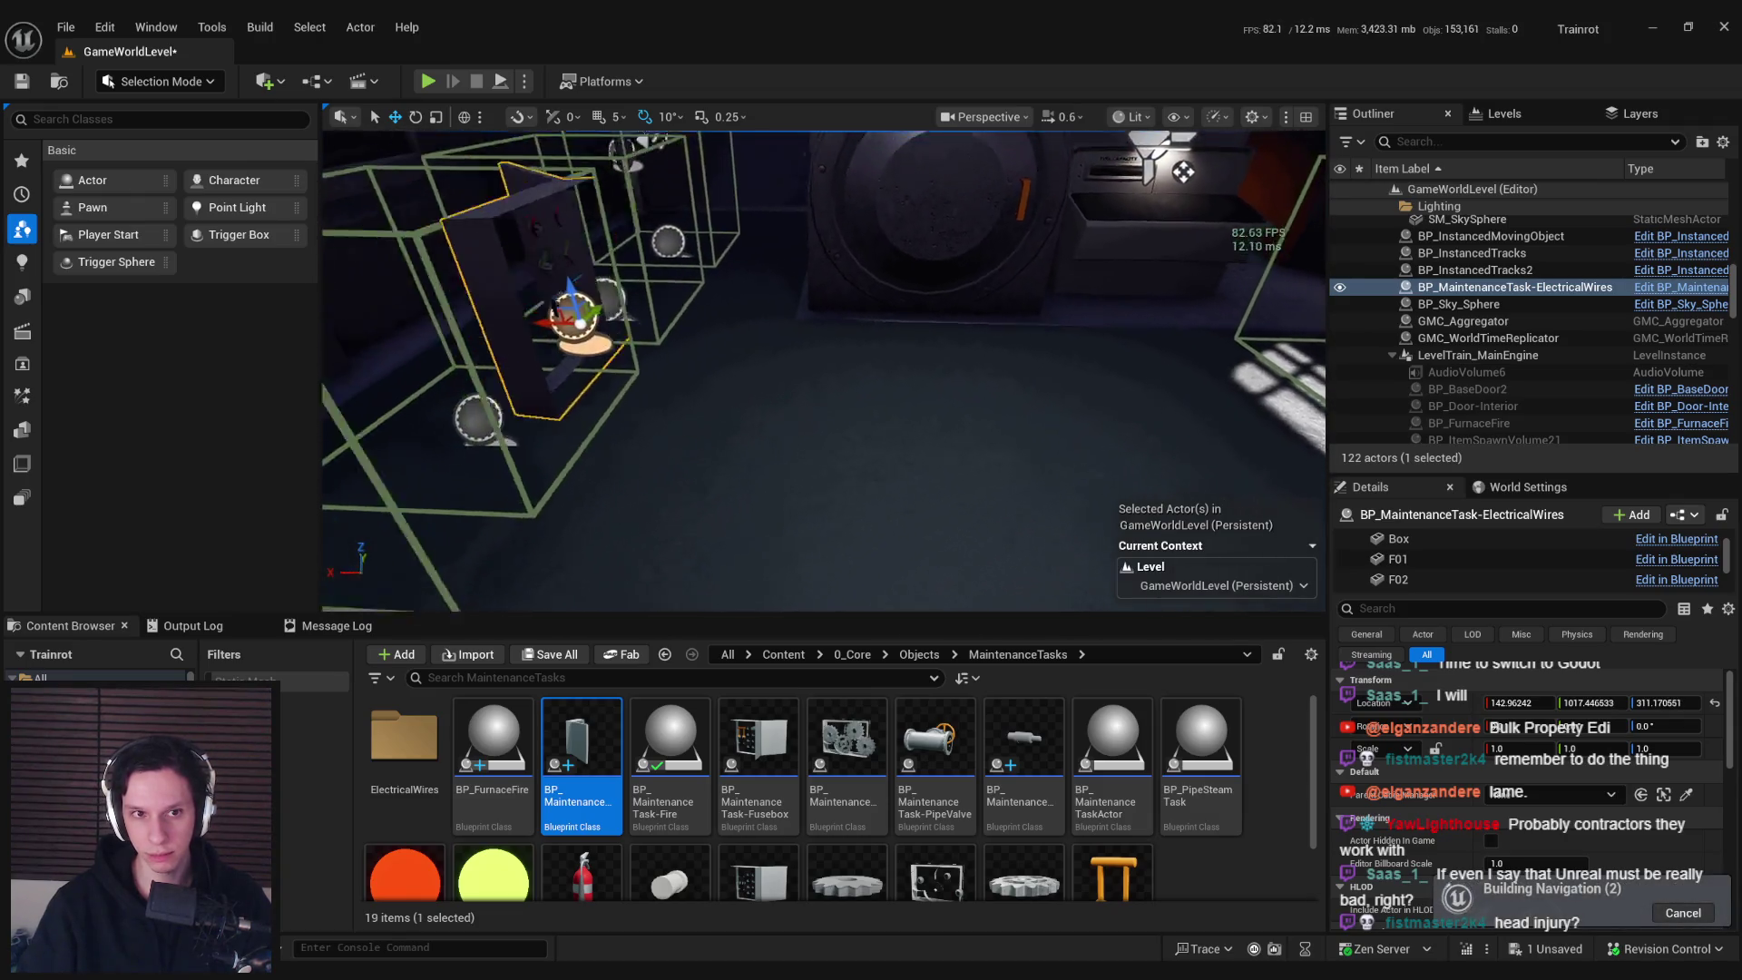
key(f)
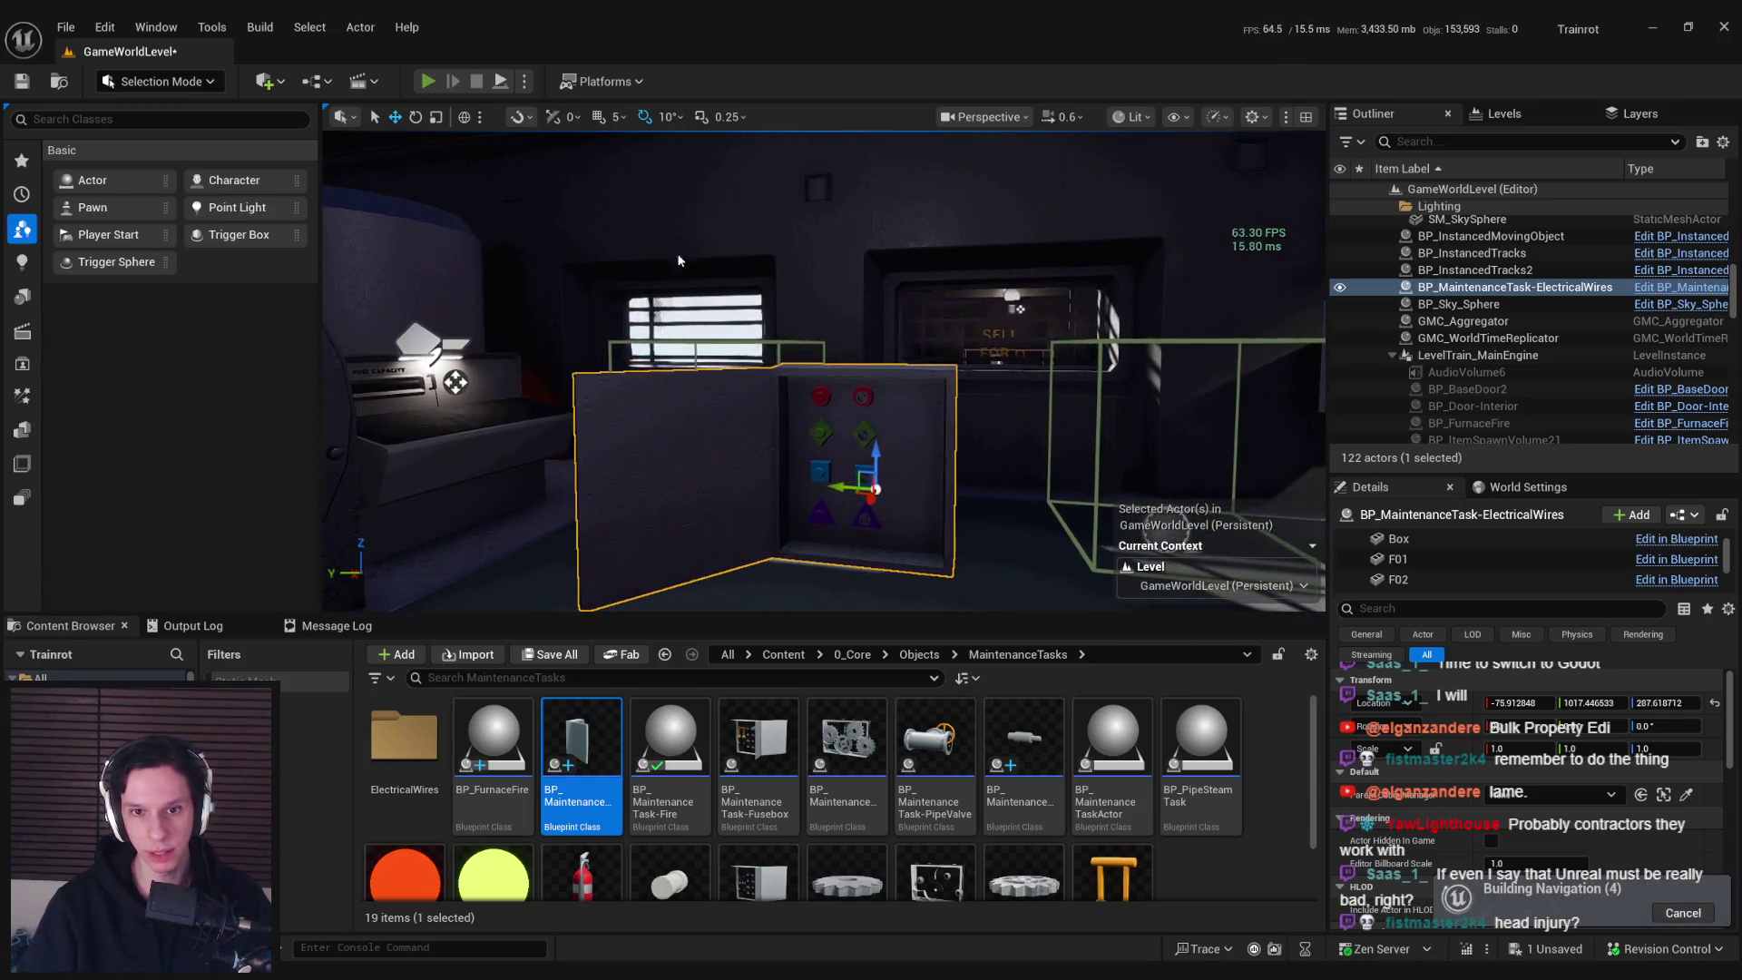
Start a Play-in-Editor session of the level, restarting it once
key(alt+p)
key(Escape)
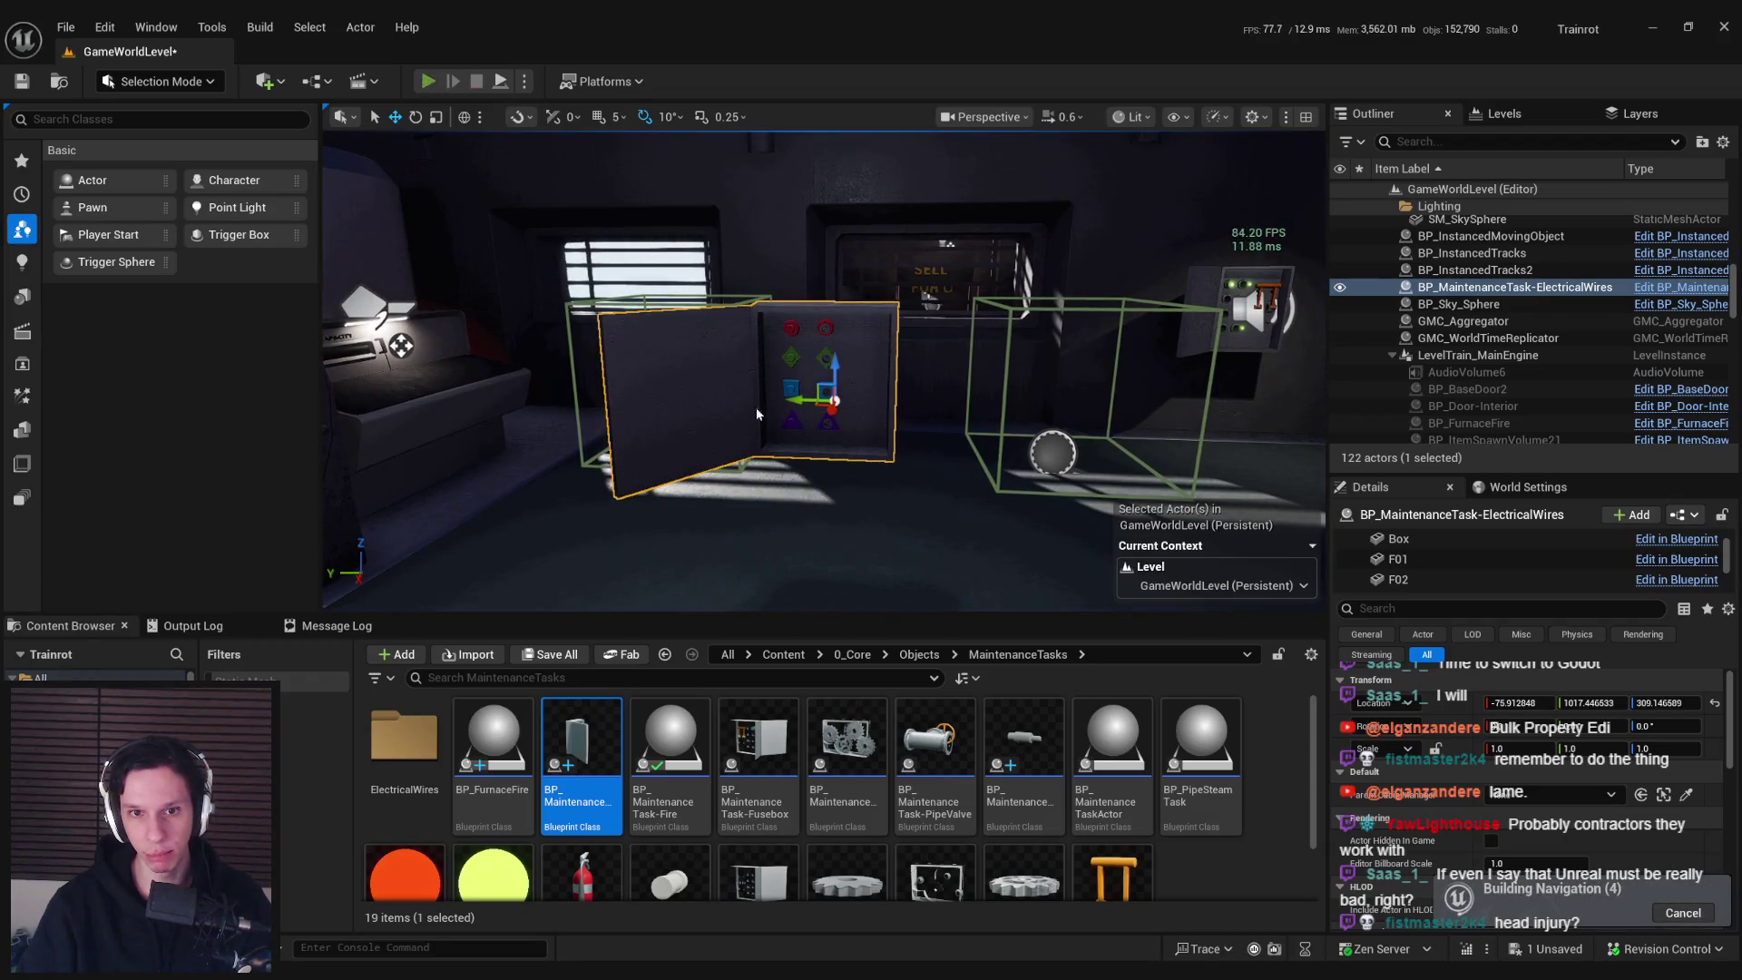
key(alt+p)
key(F11)
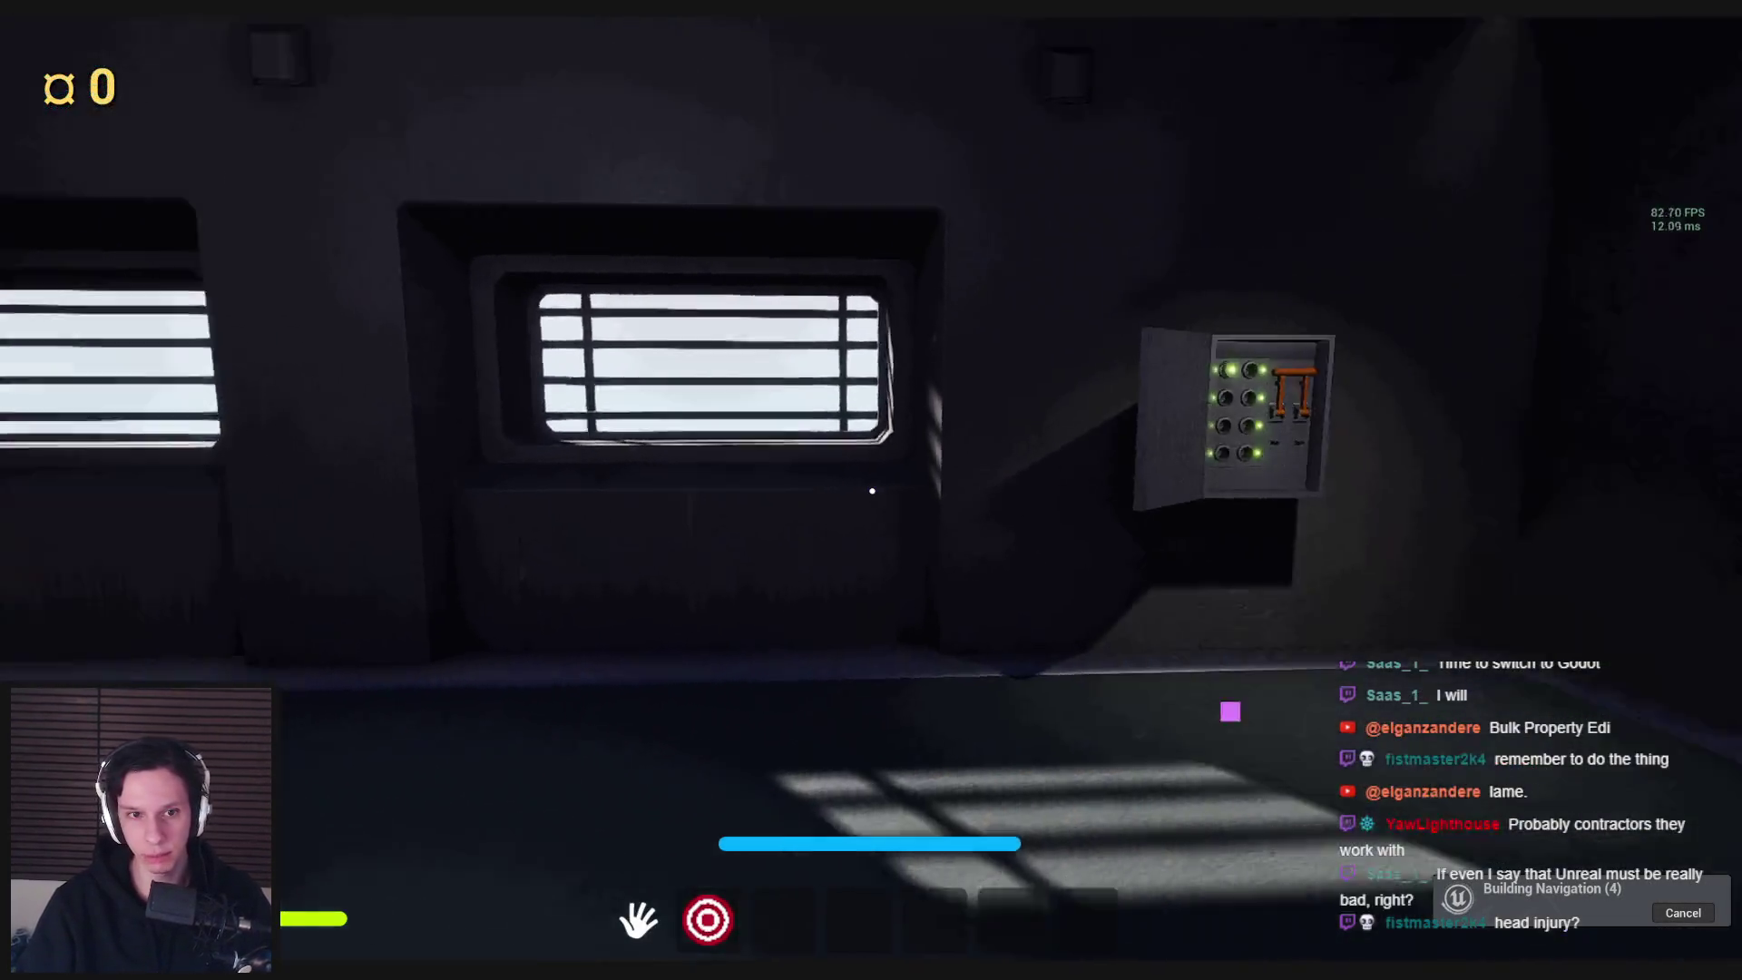
Walk up to the button box and pick up the sphere
key(w)
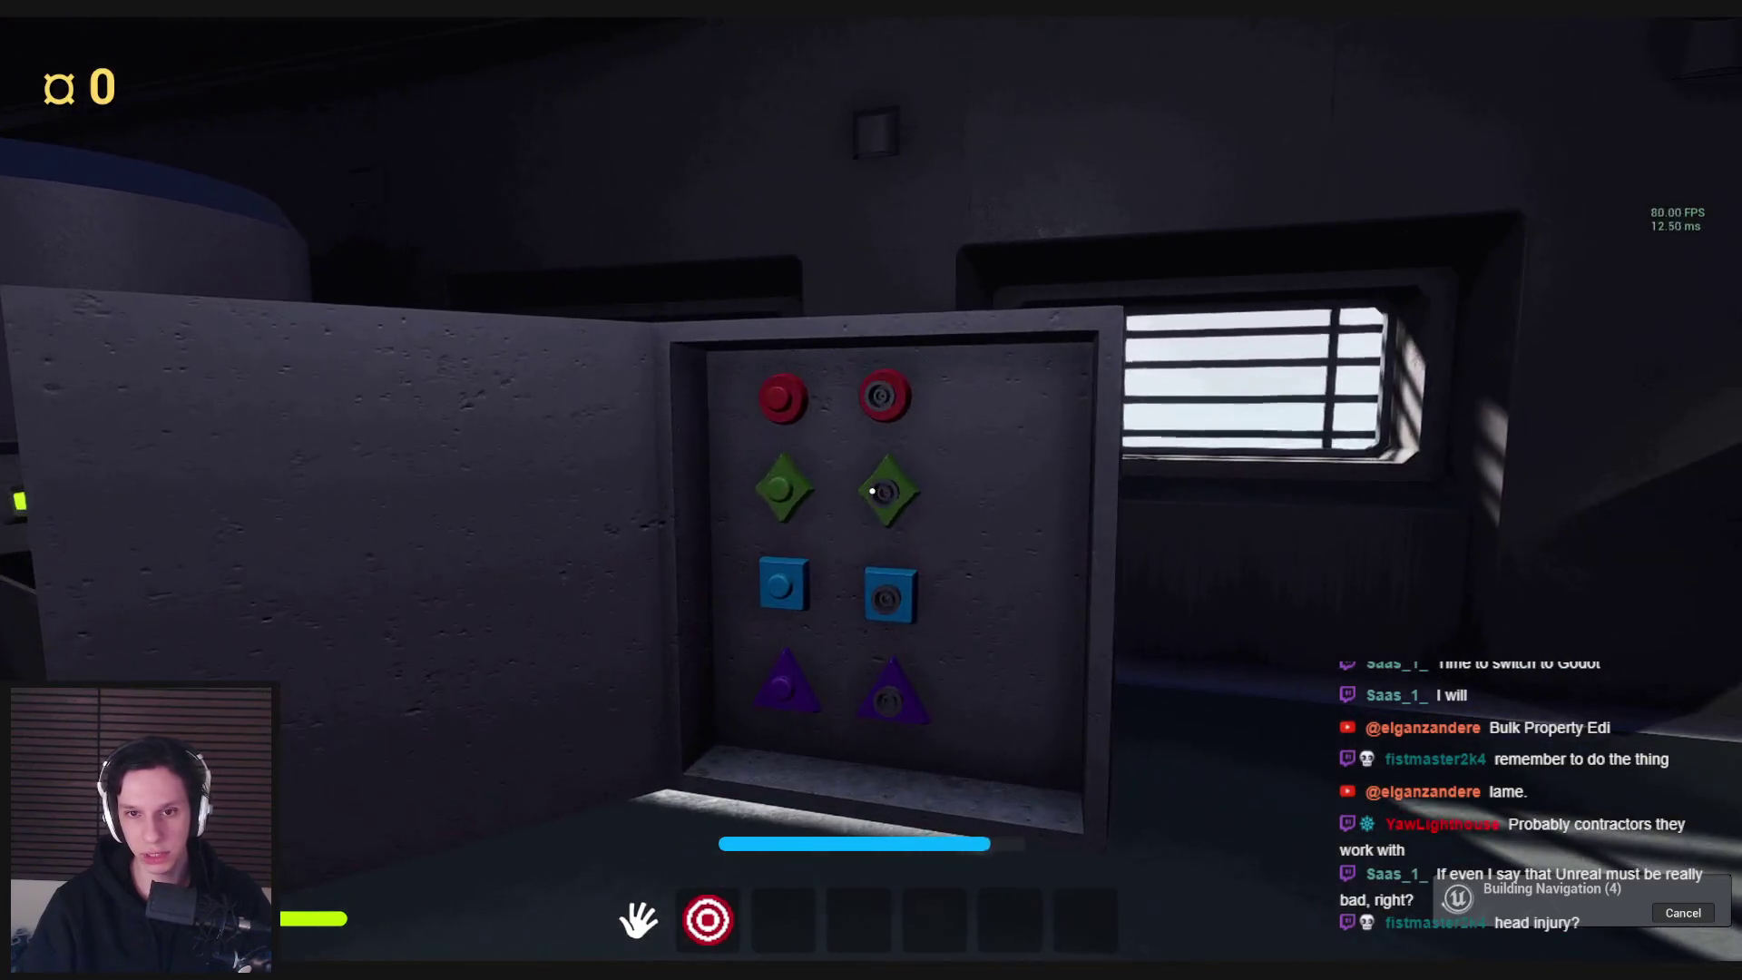
key(s)
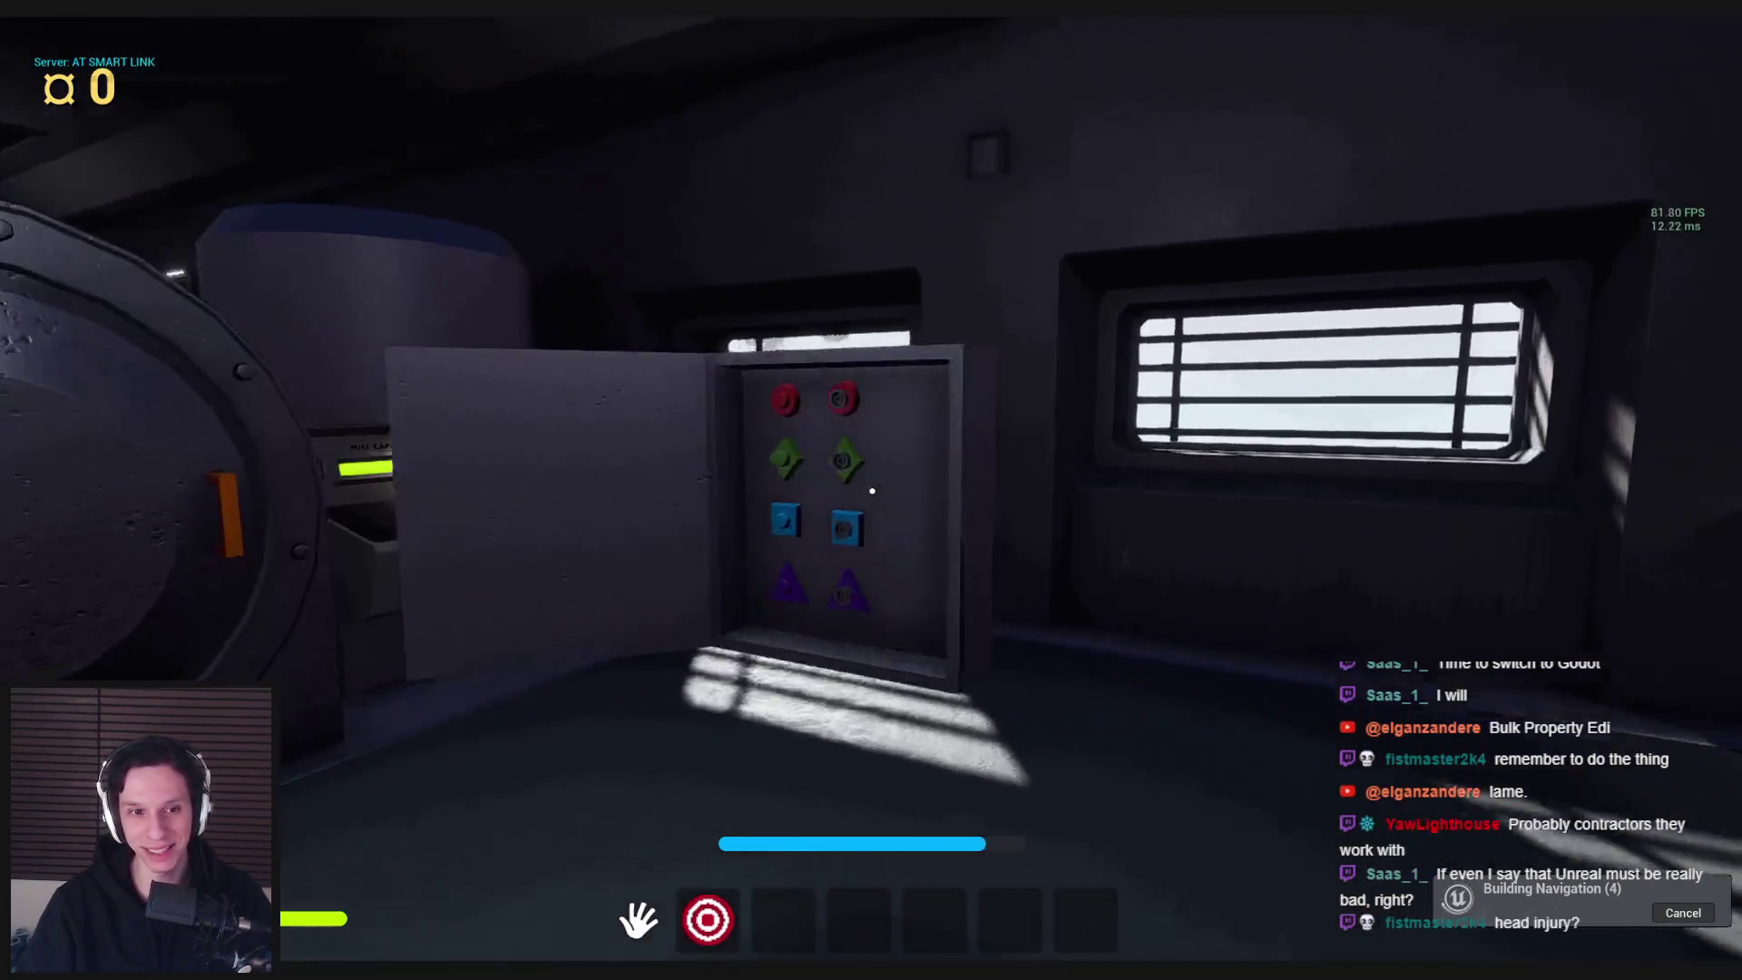
key(w)
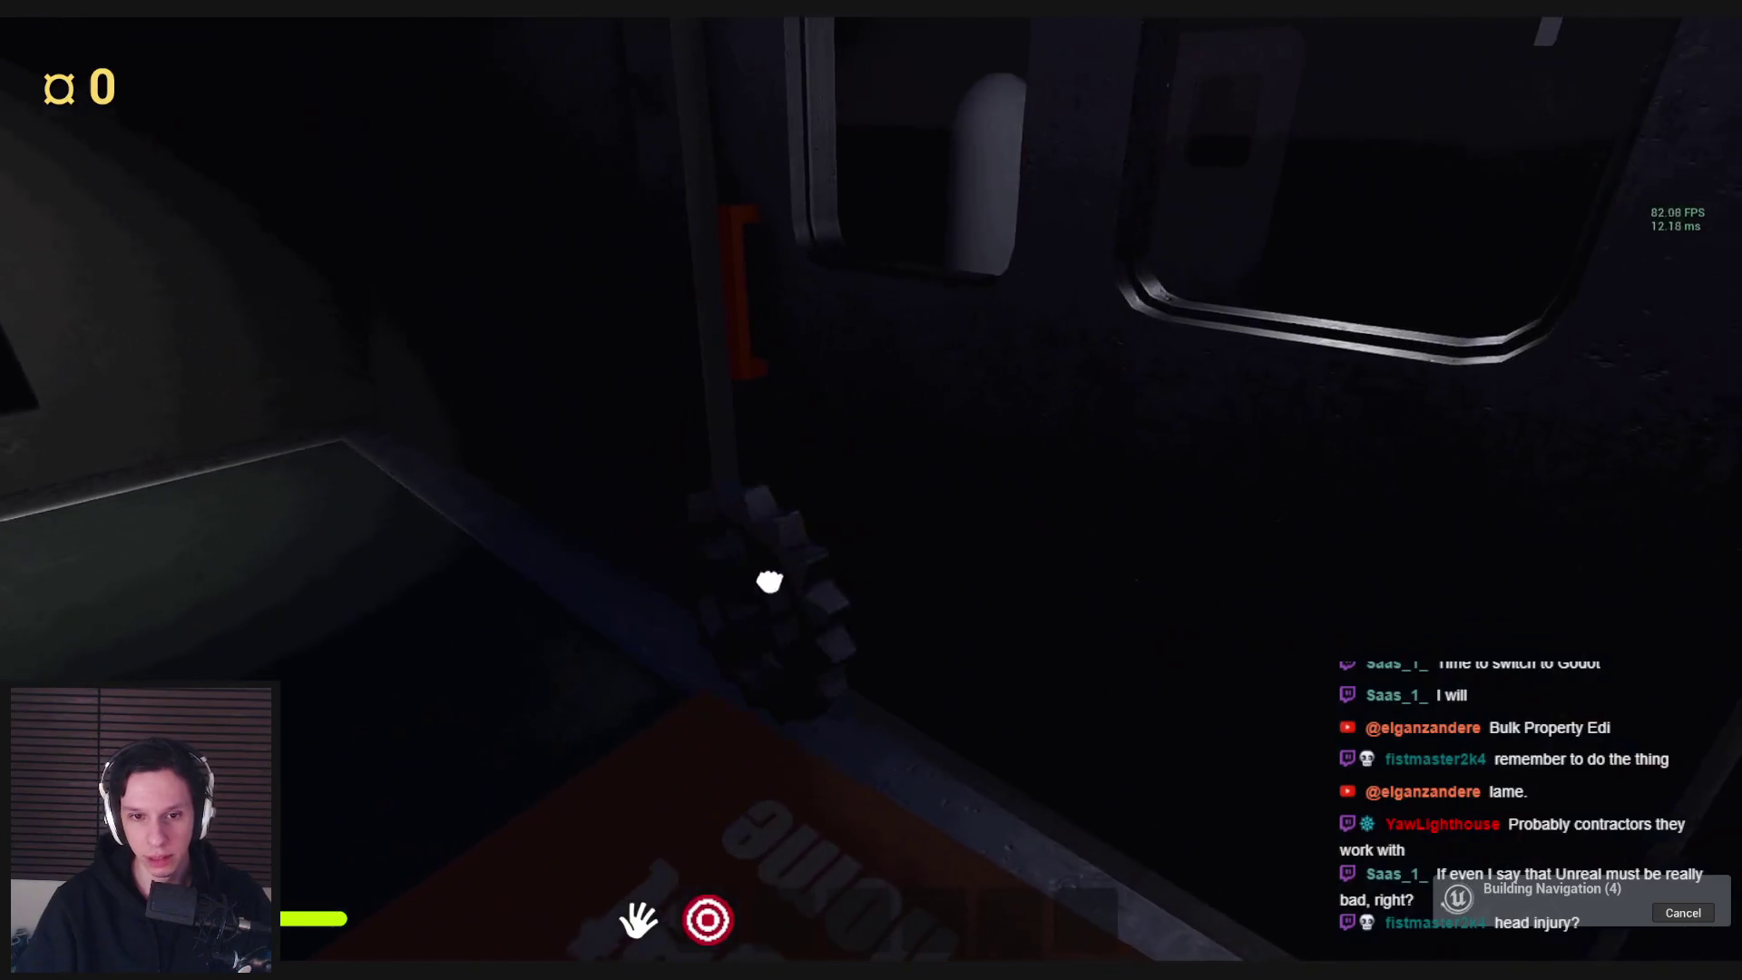
click(872, 491)
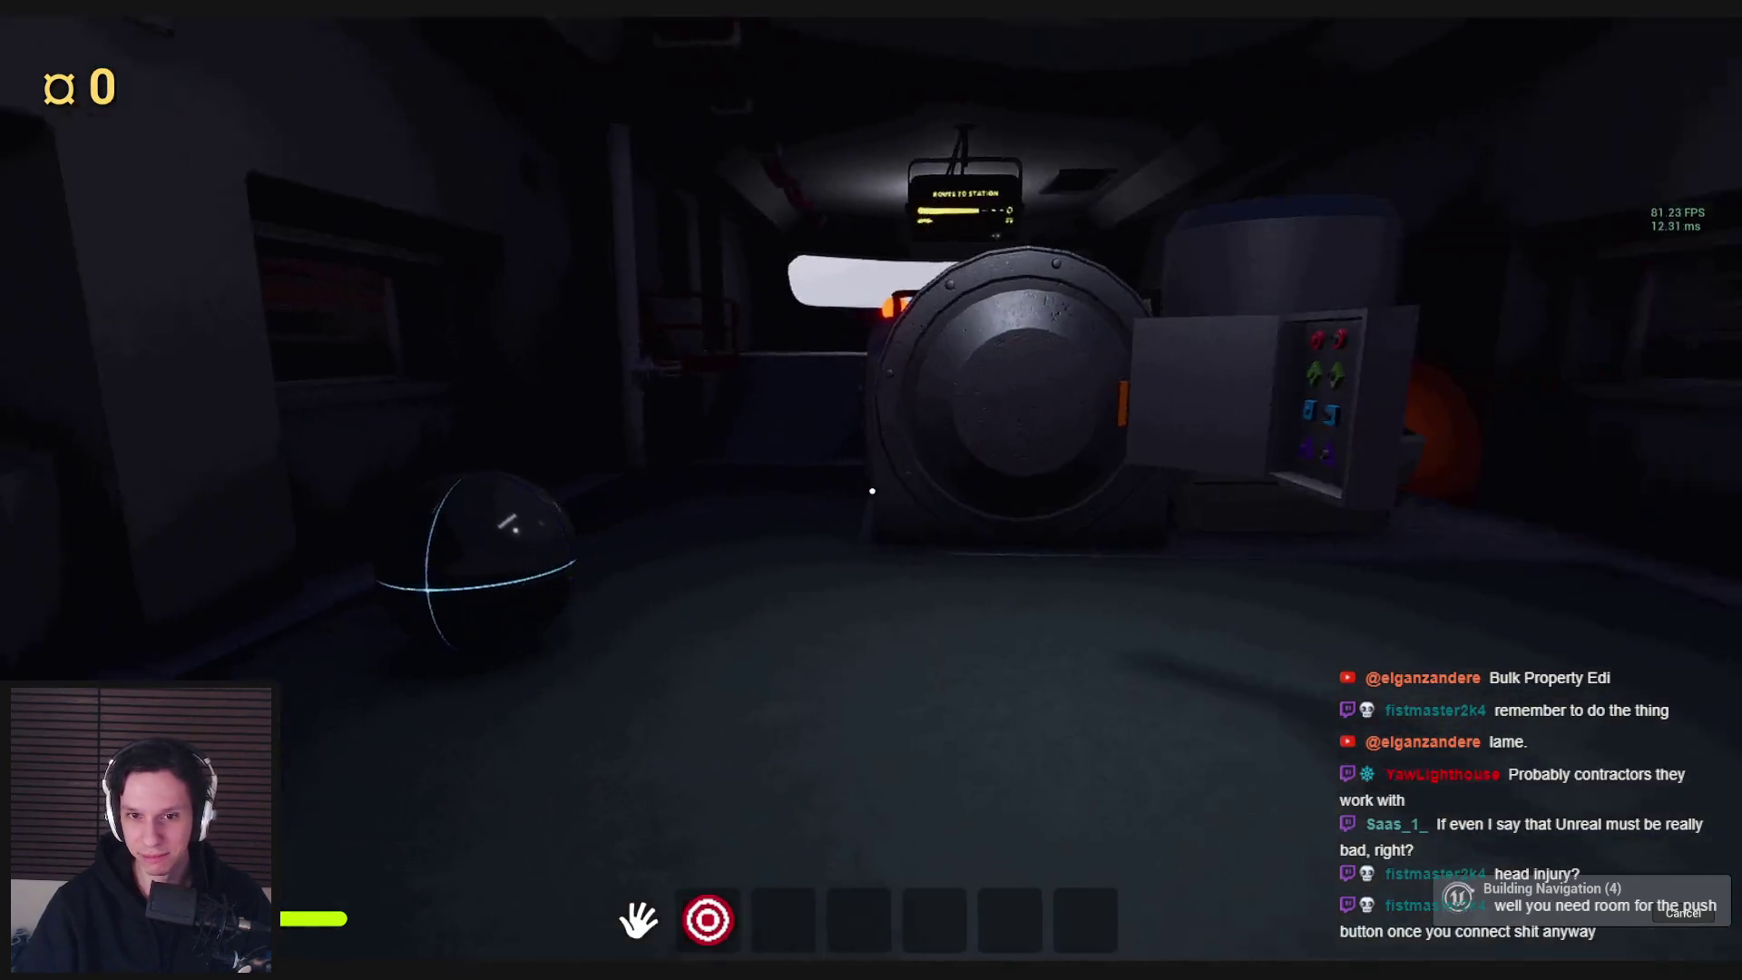
click(873, 490)
click(872, 490)
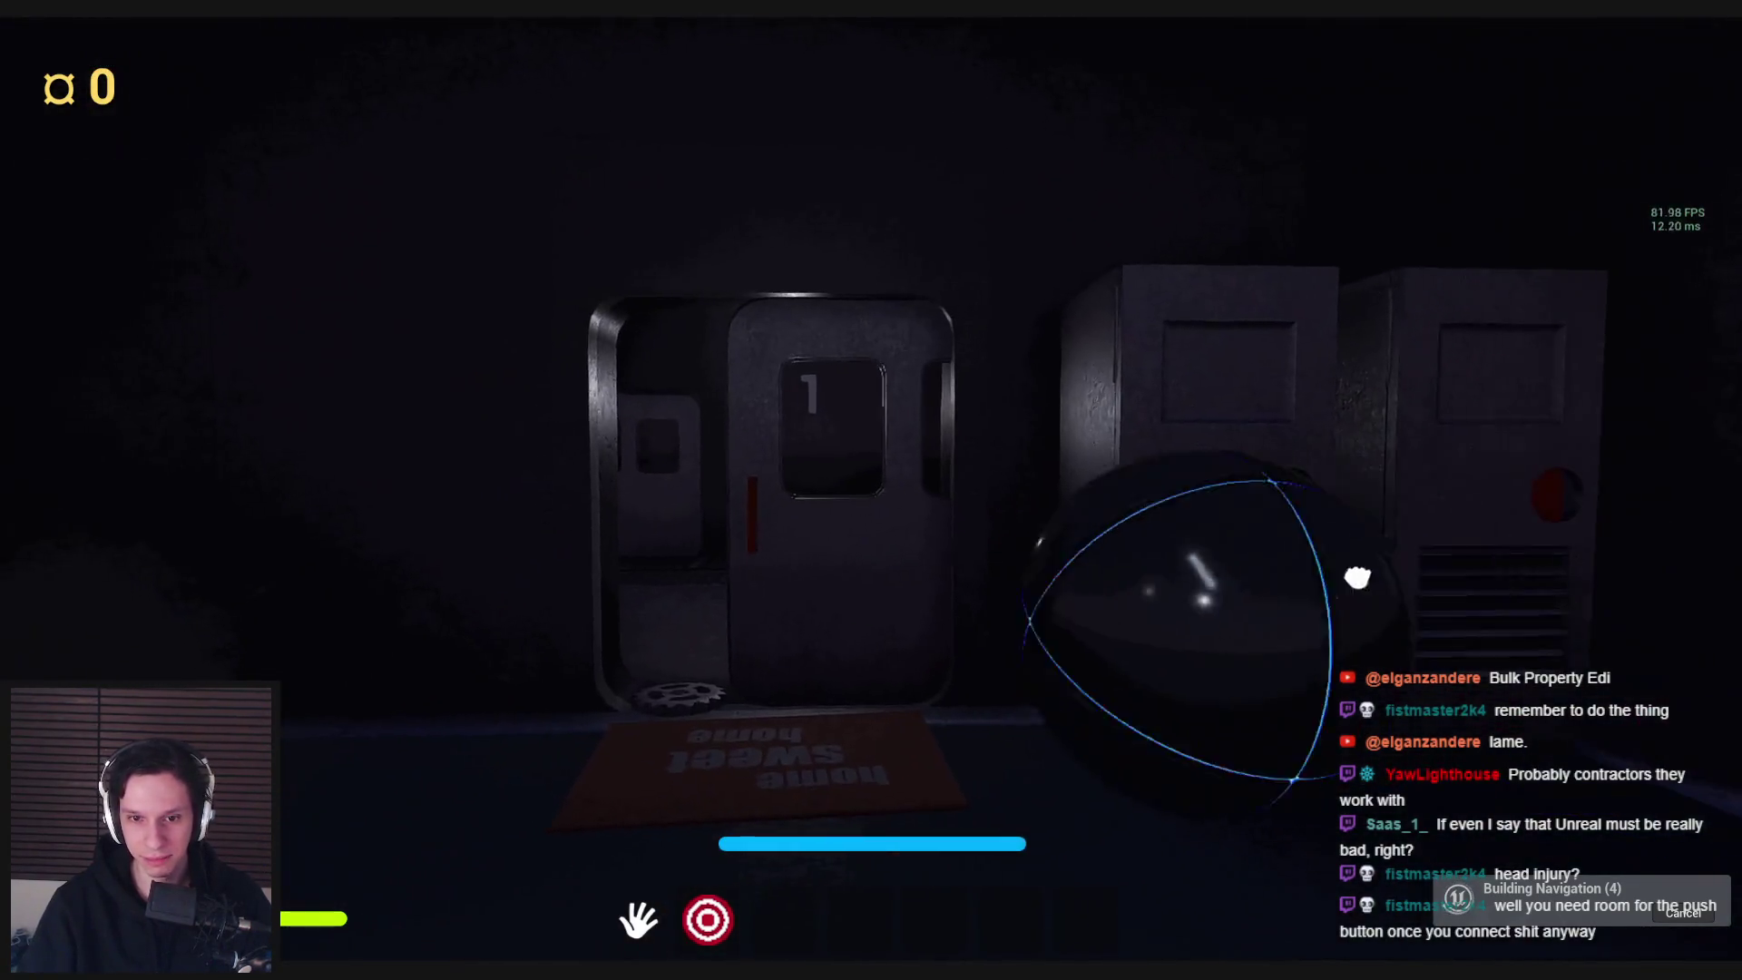
Carry the sphere back, pull the door open by its red handle, and turn the valve to stop the steam
key(w)
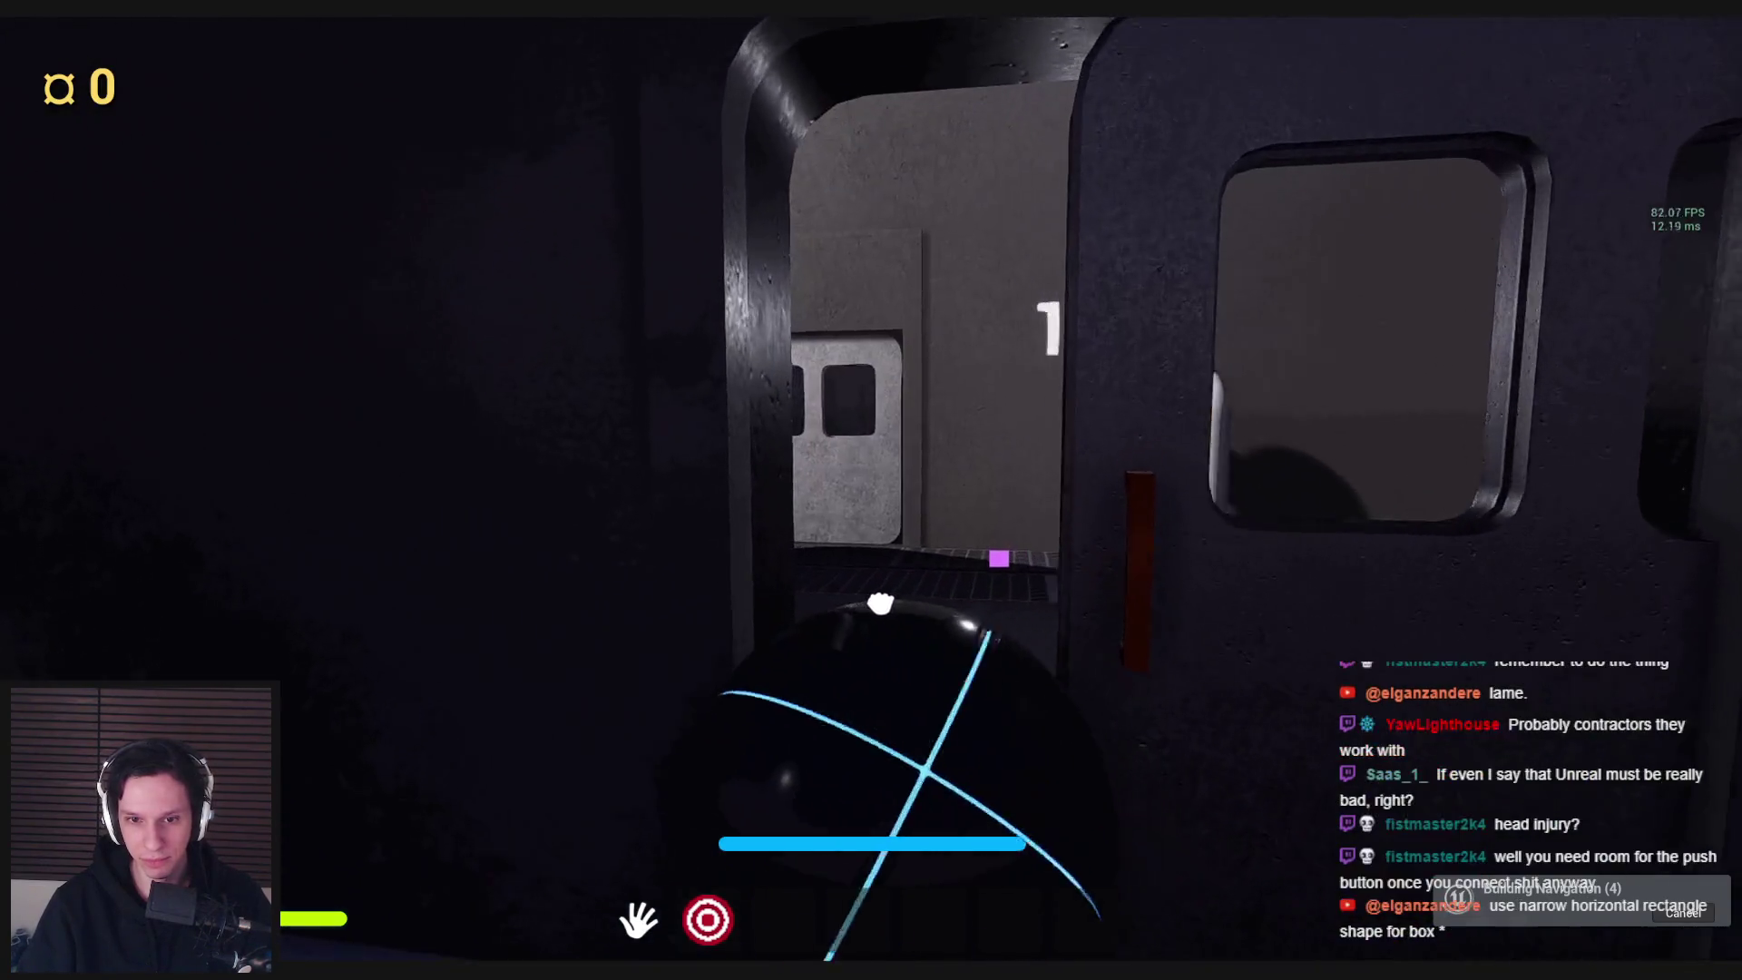
key(s)
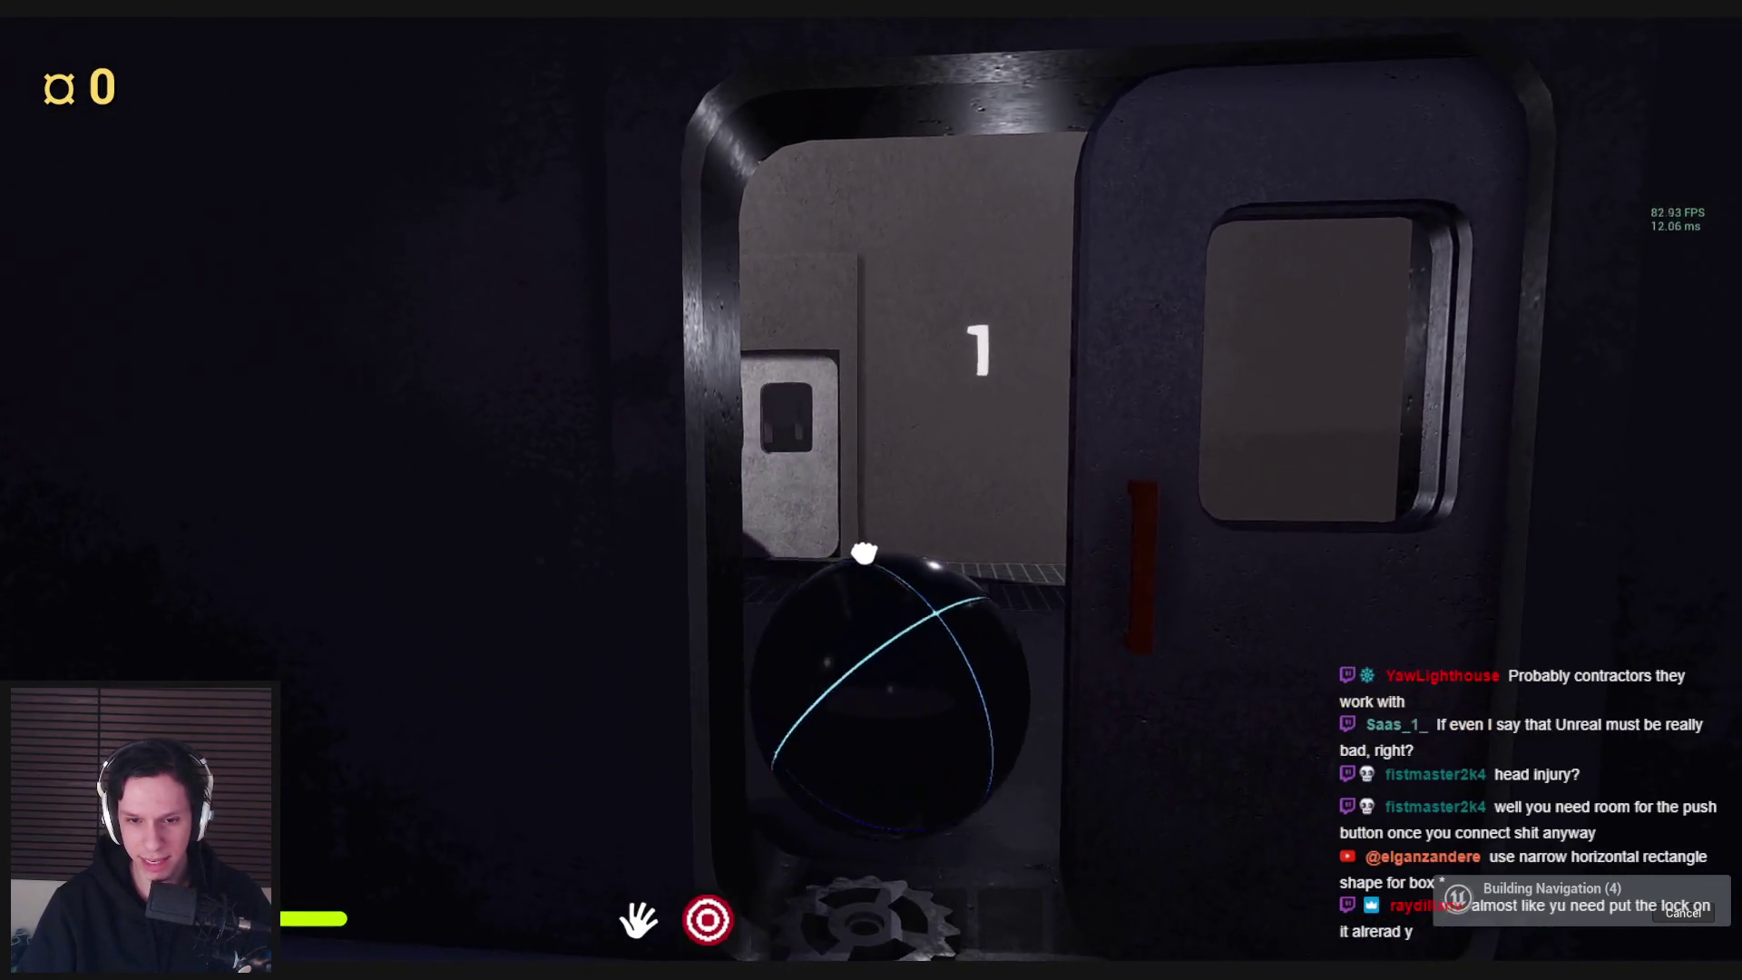
key(s)
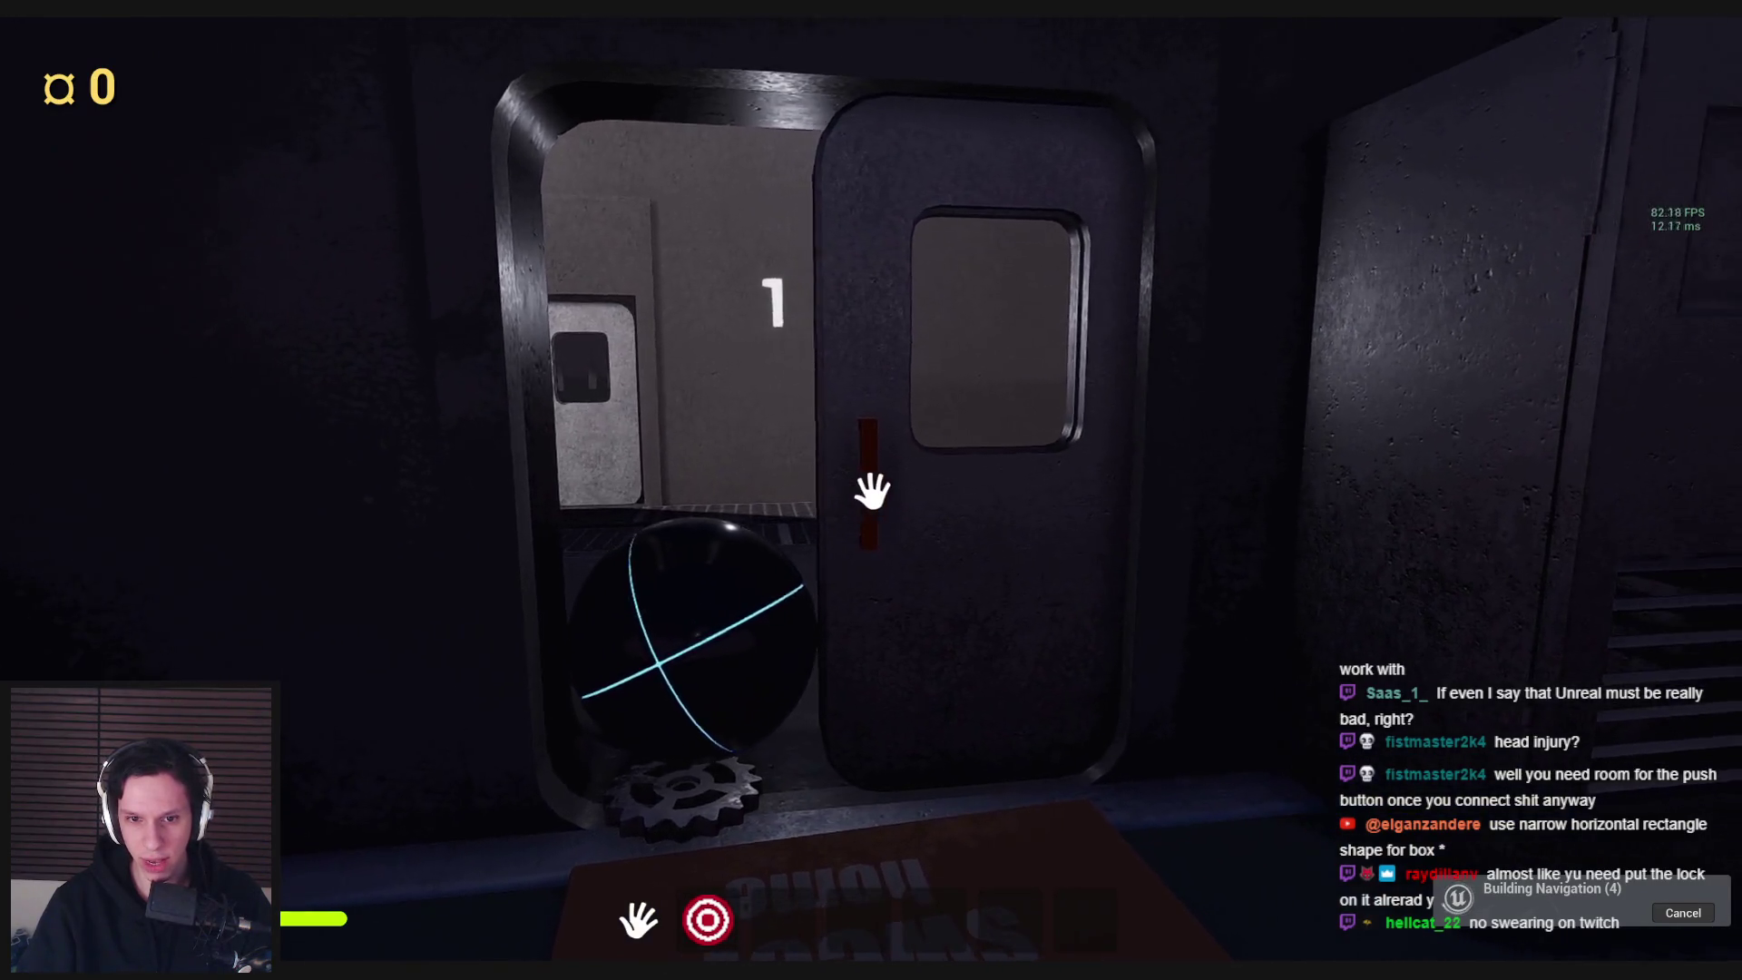
click(872, 490)
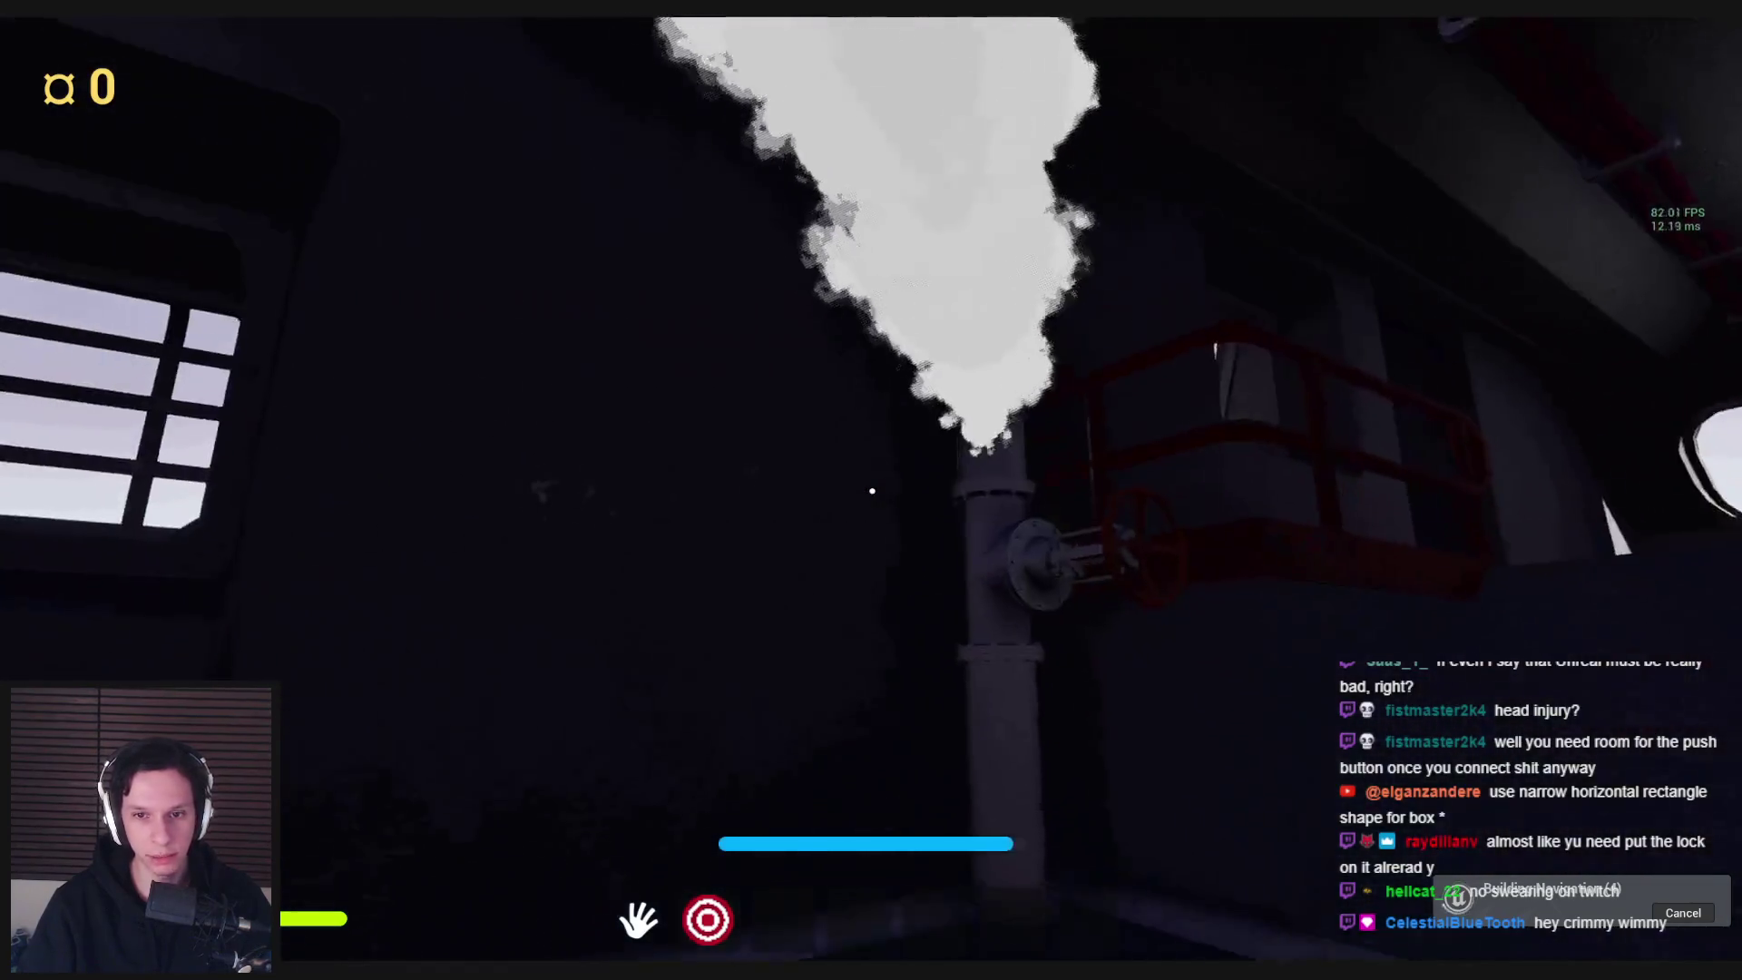
mouse_move(871, 491)
mouse_down()
mouse_move(953, 505)
mouse_move(961, 629)
mouse_move(825, 654)
mouse_move(882, 472)
mouse_up()
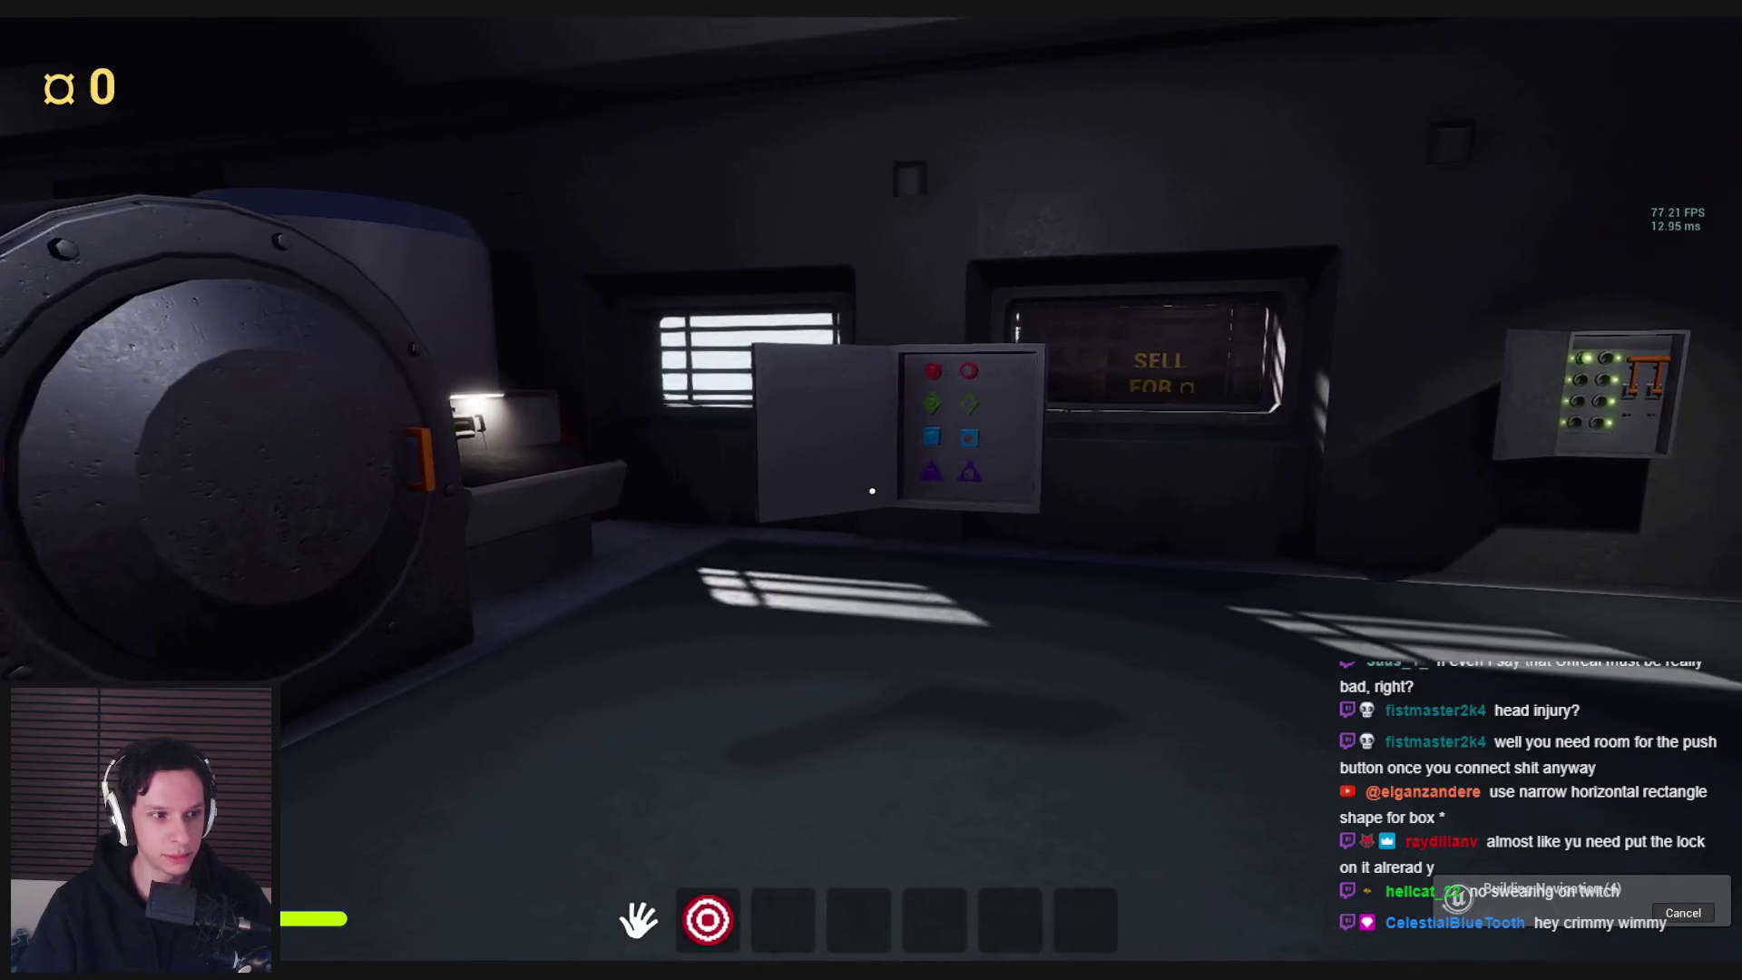
Walk up to the coloured shape-button panel, inspect it, then stop playing
key(w)
key(s)
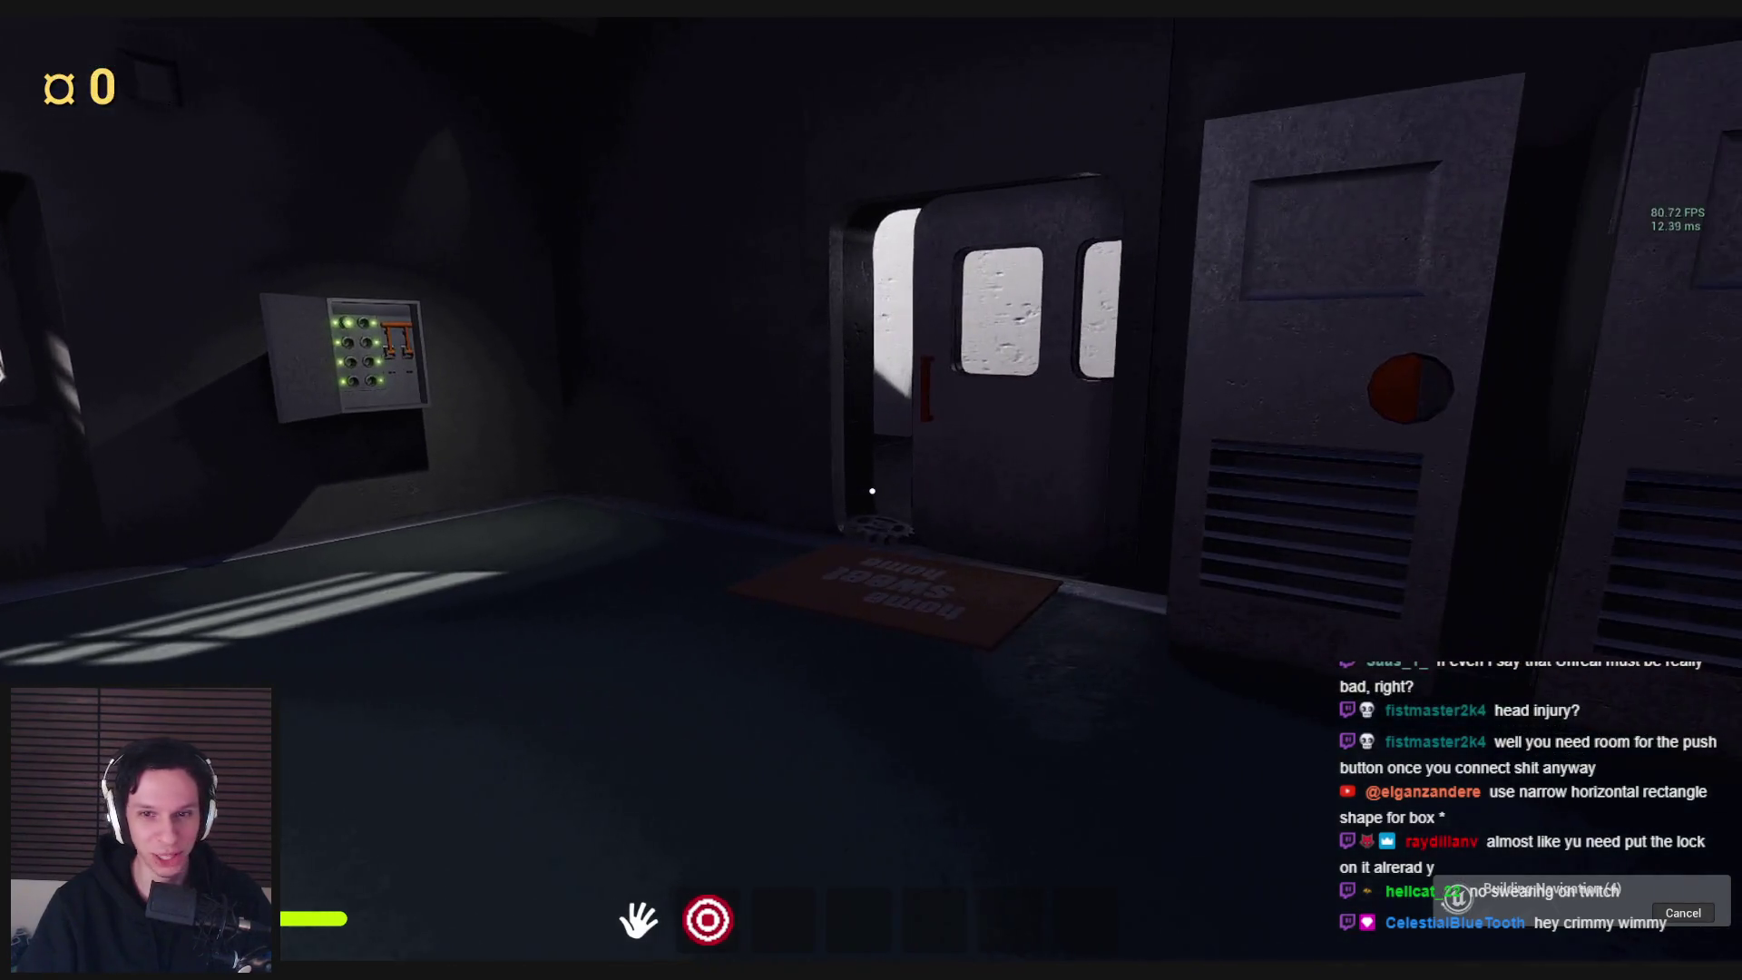
key(w)
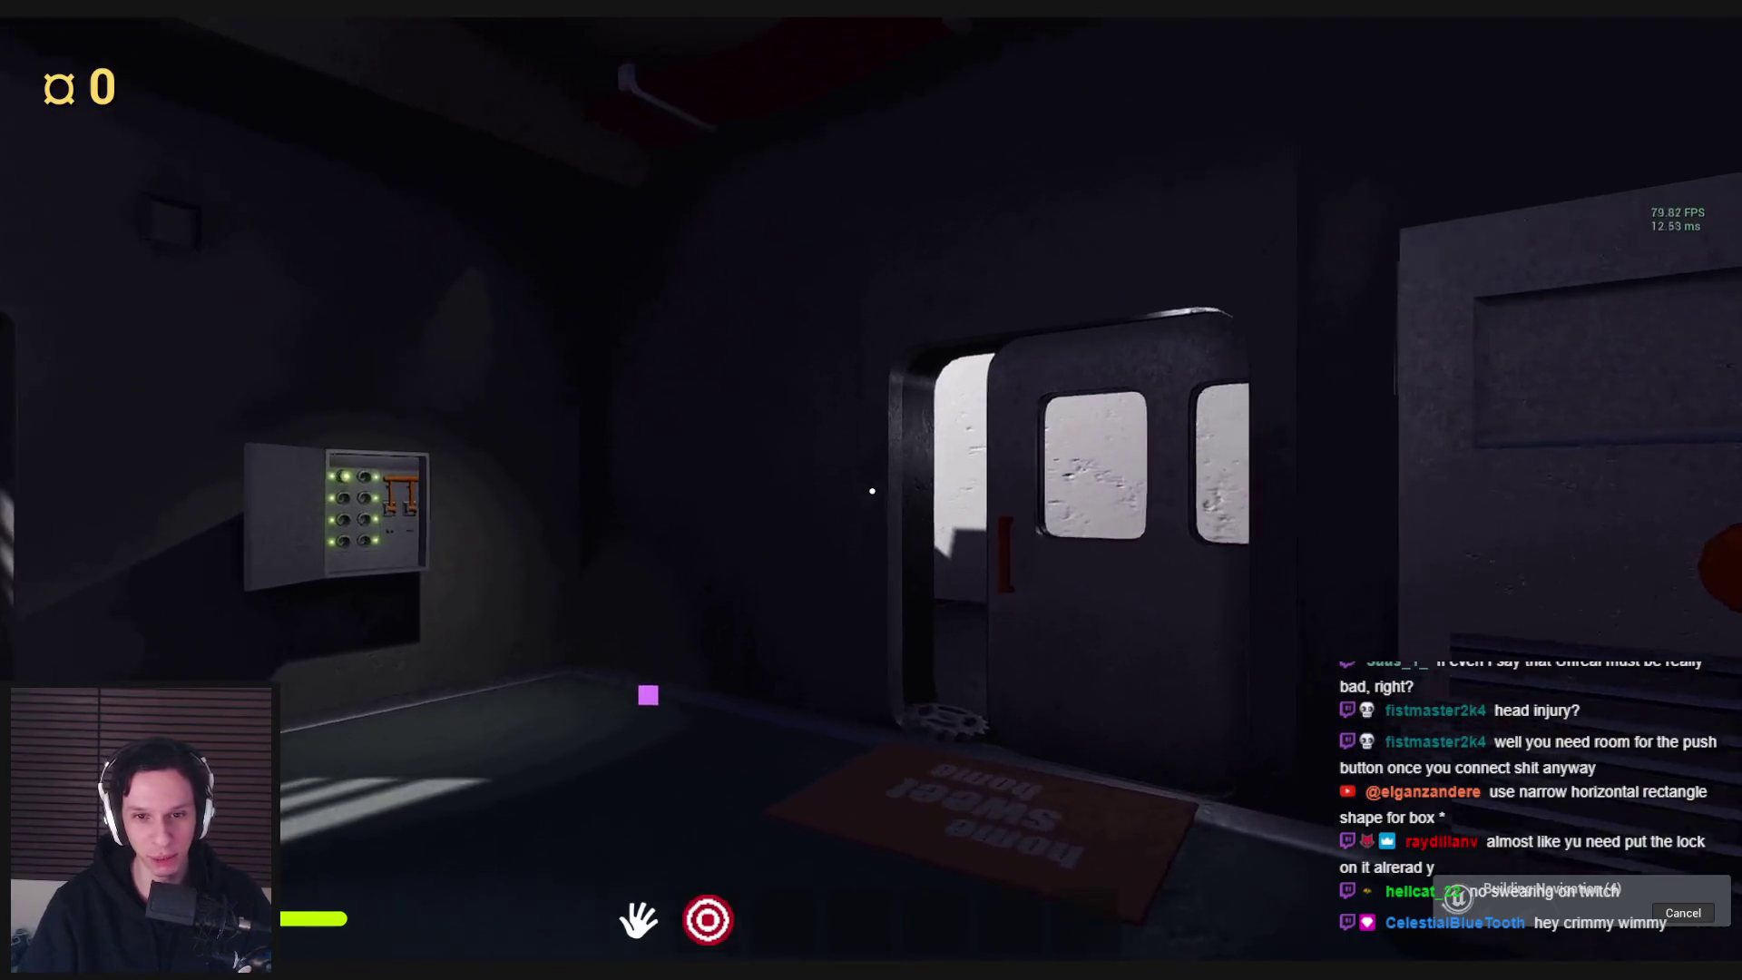
key(s)
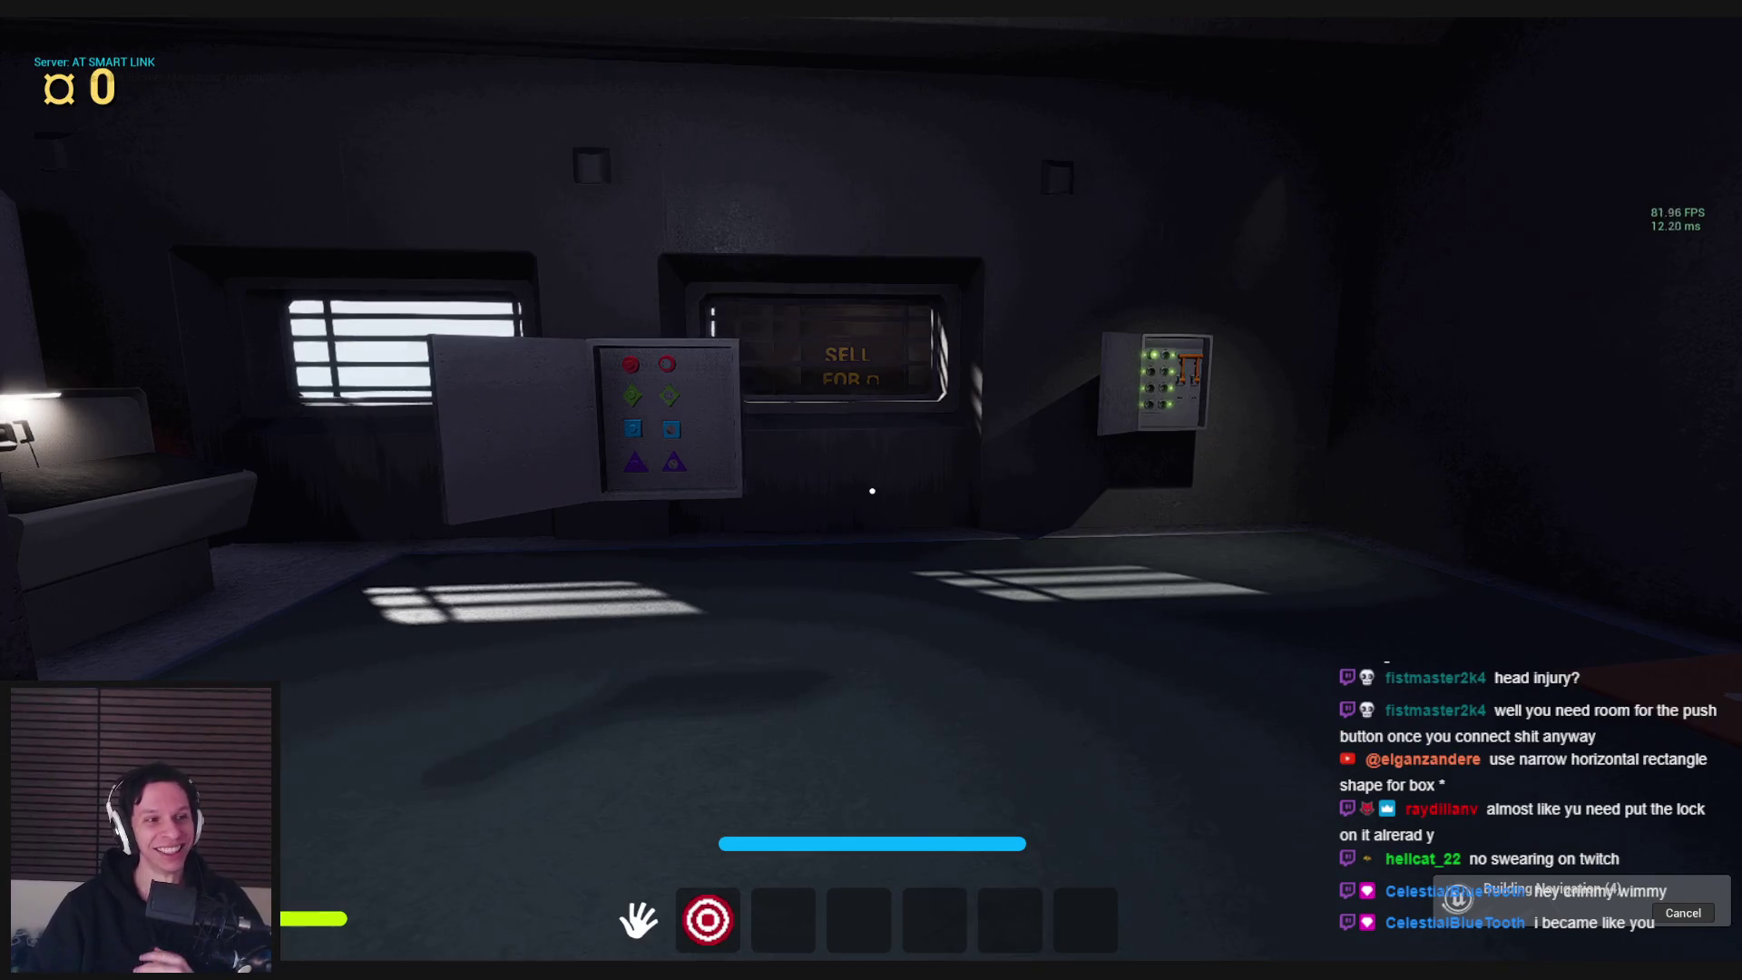
key(w)
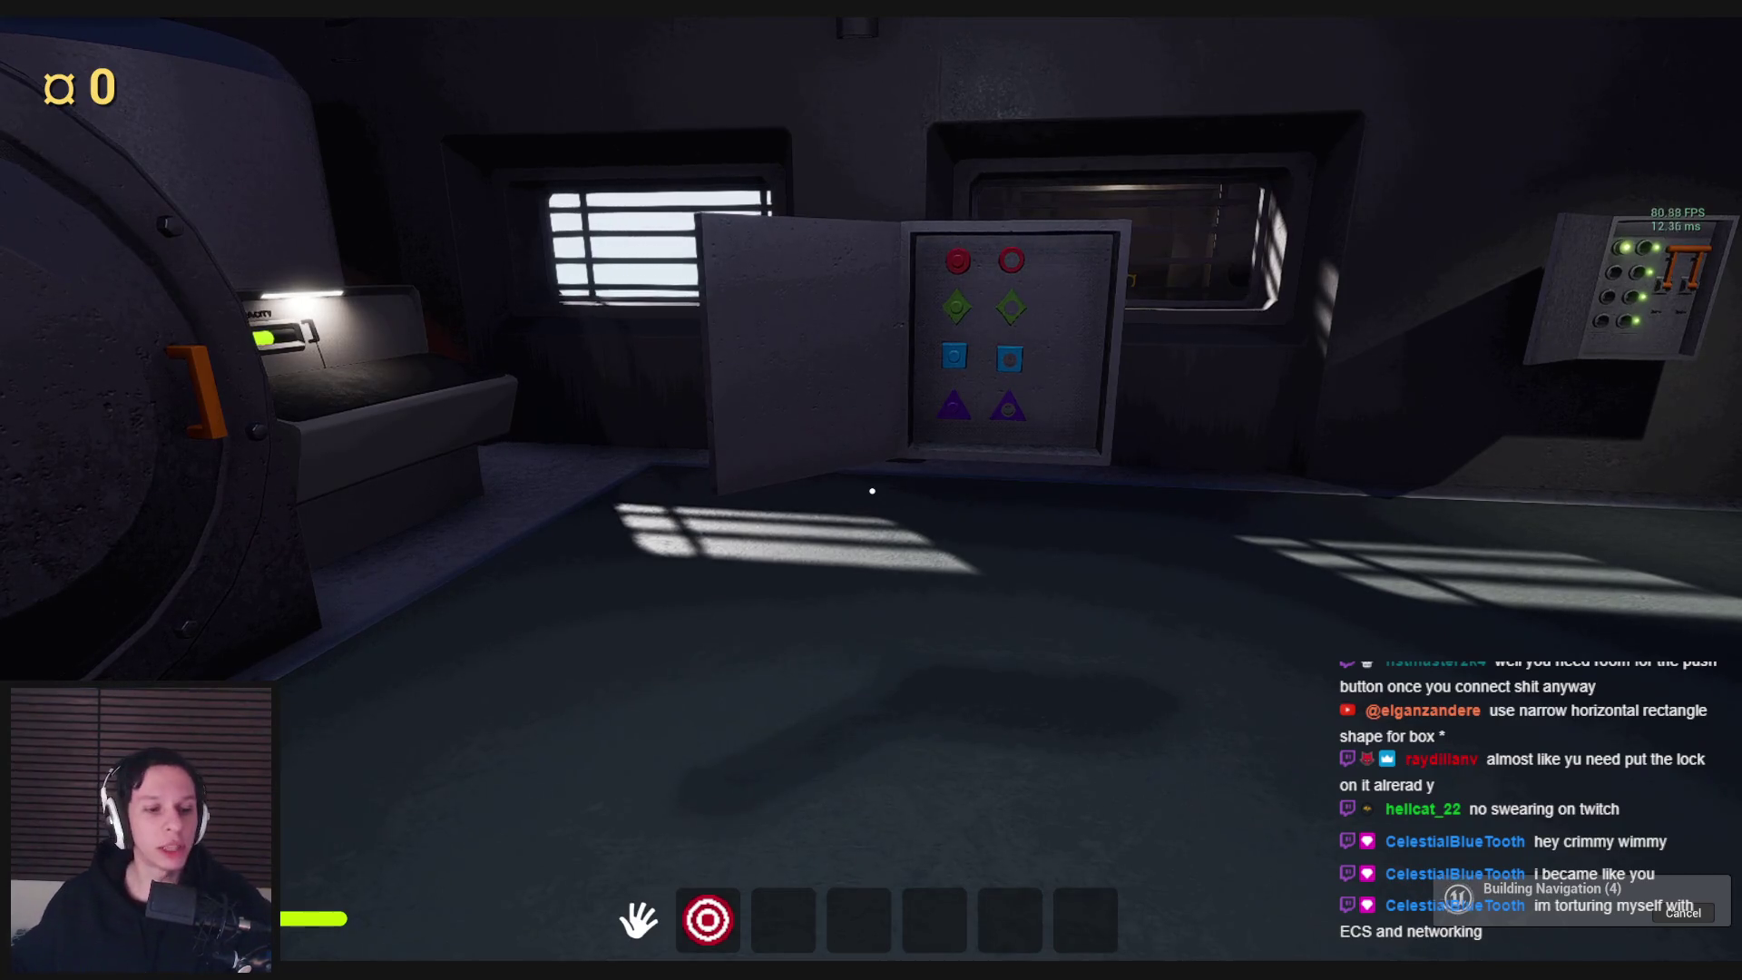
key(Escape)
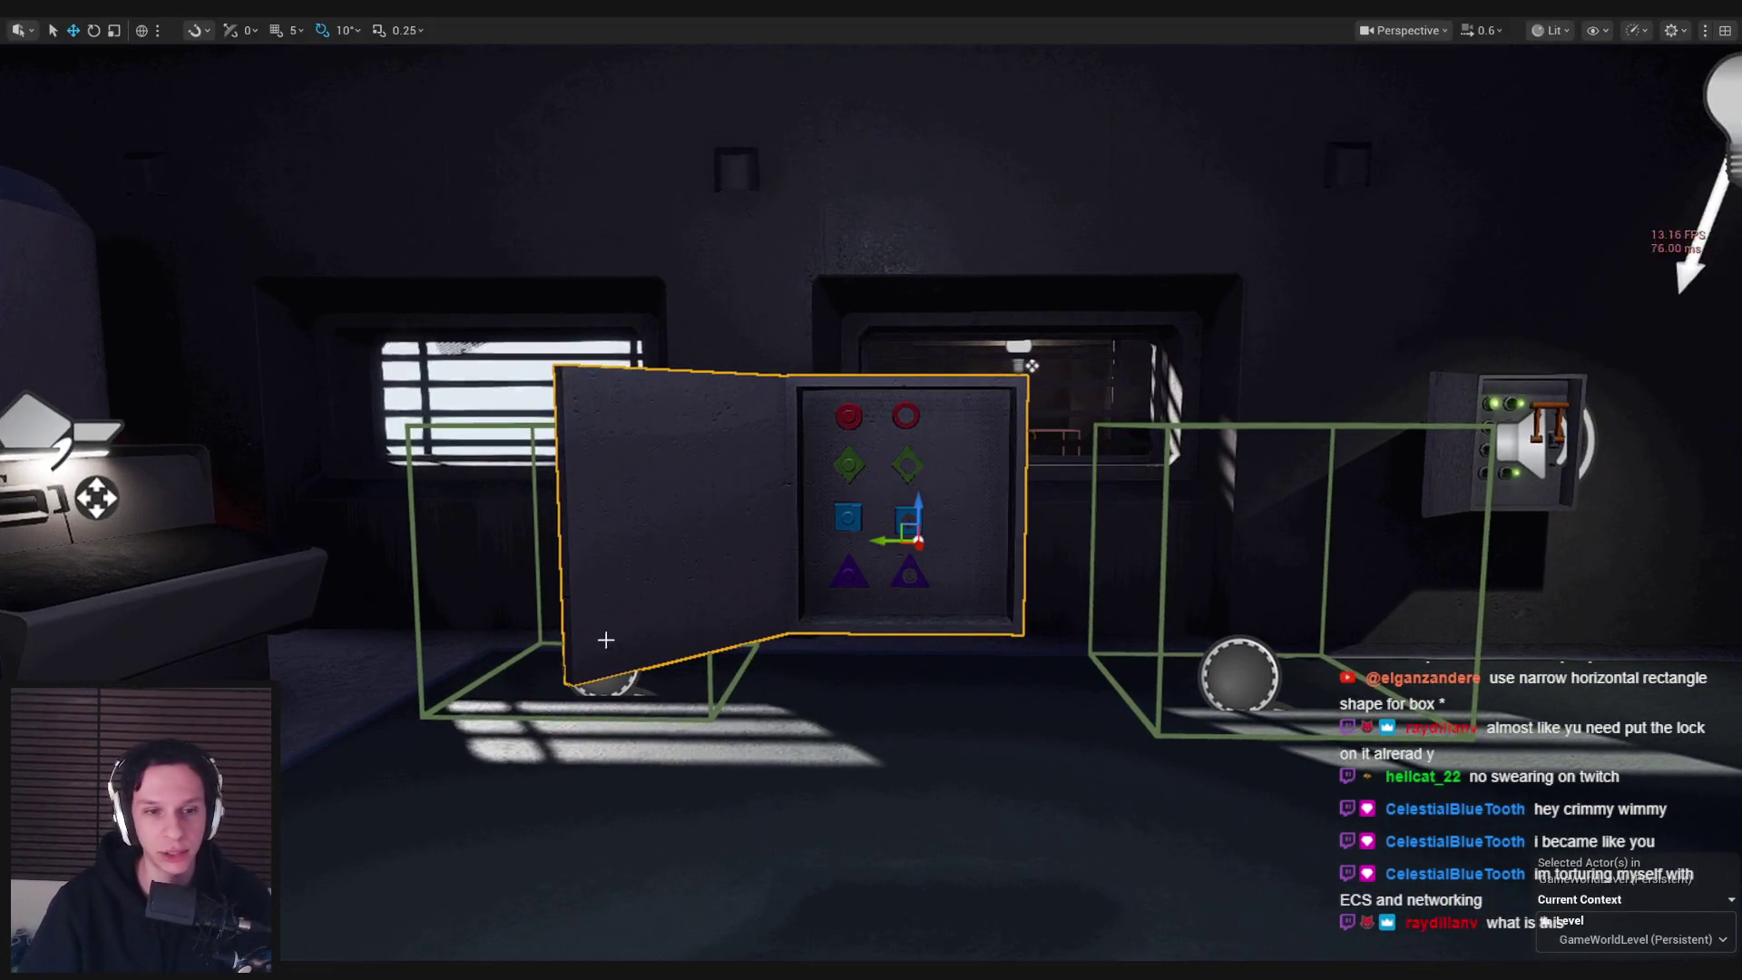
Replay the level, look around the box and the room, then exit to the editor
key(alt+p)
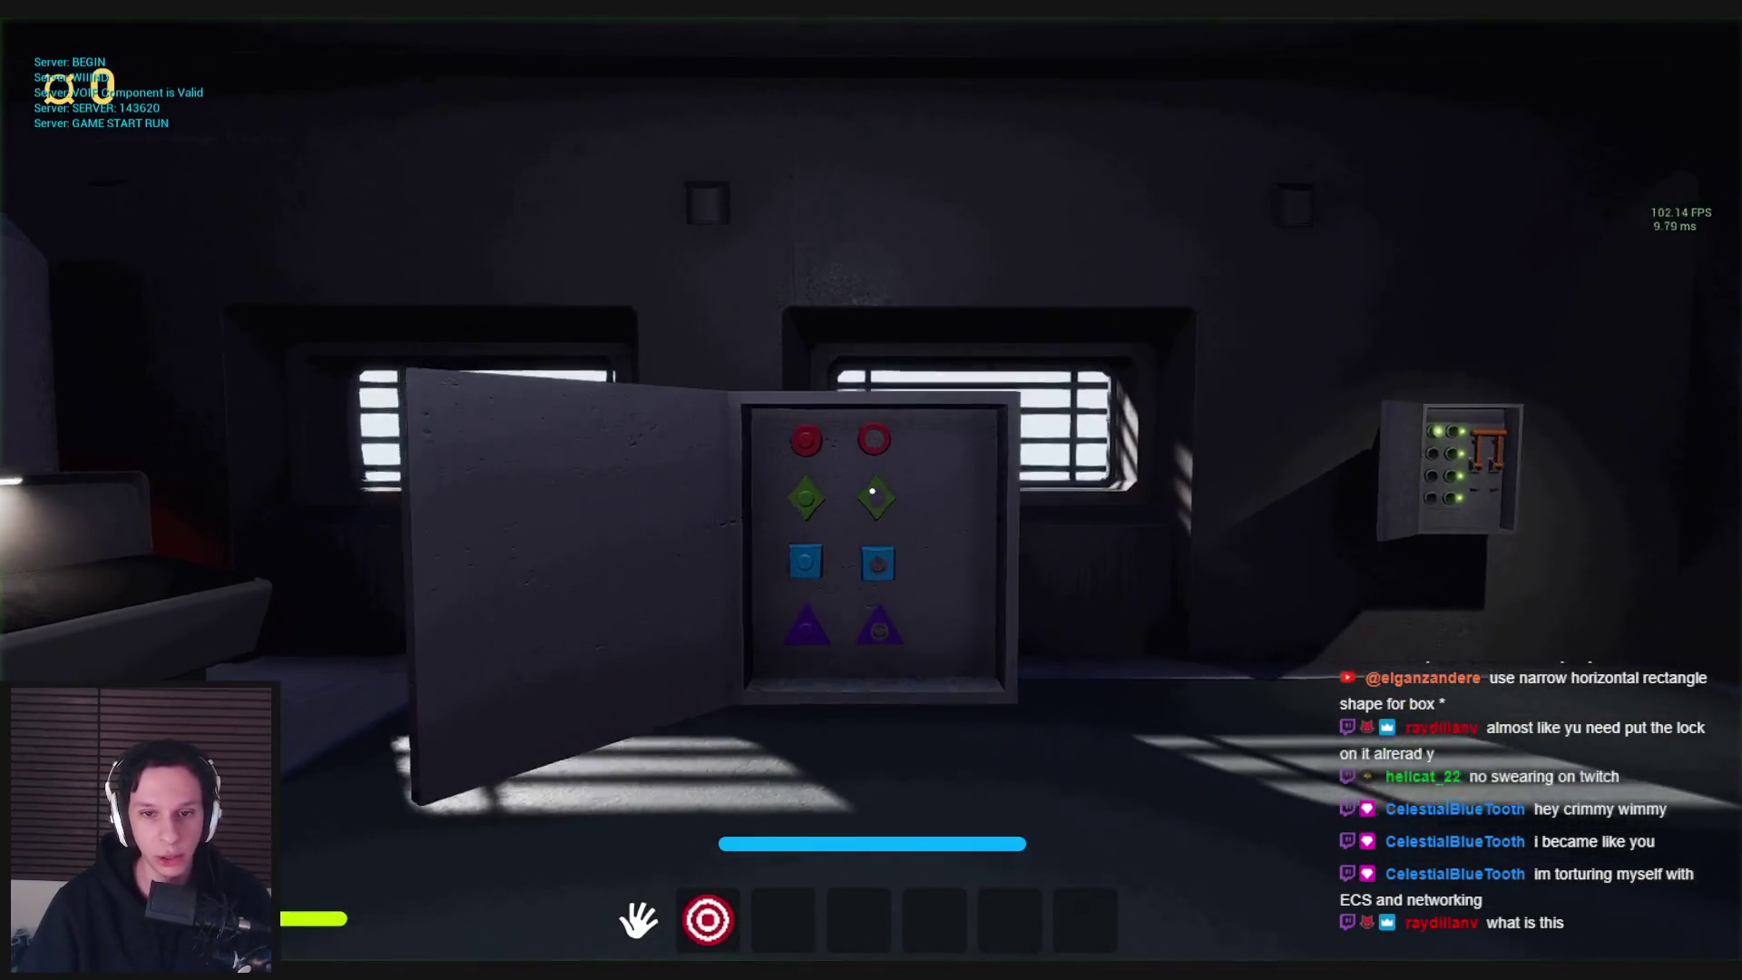
key(w)
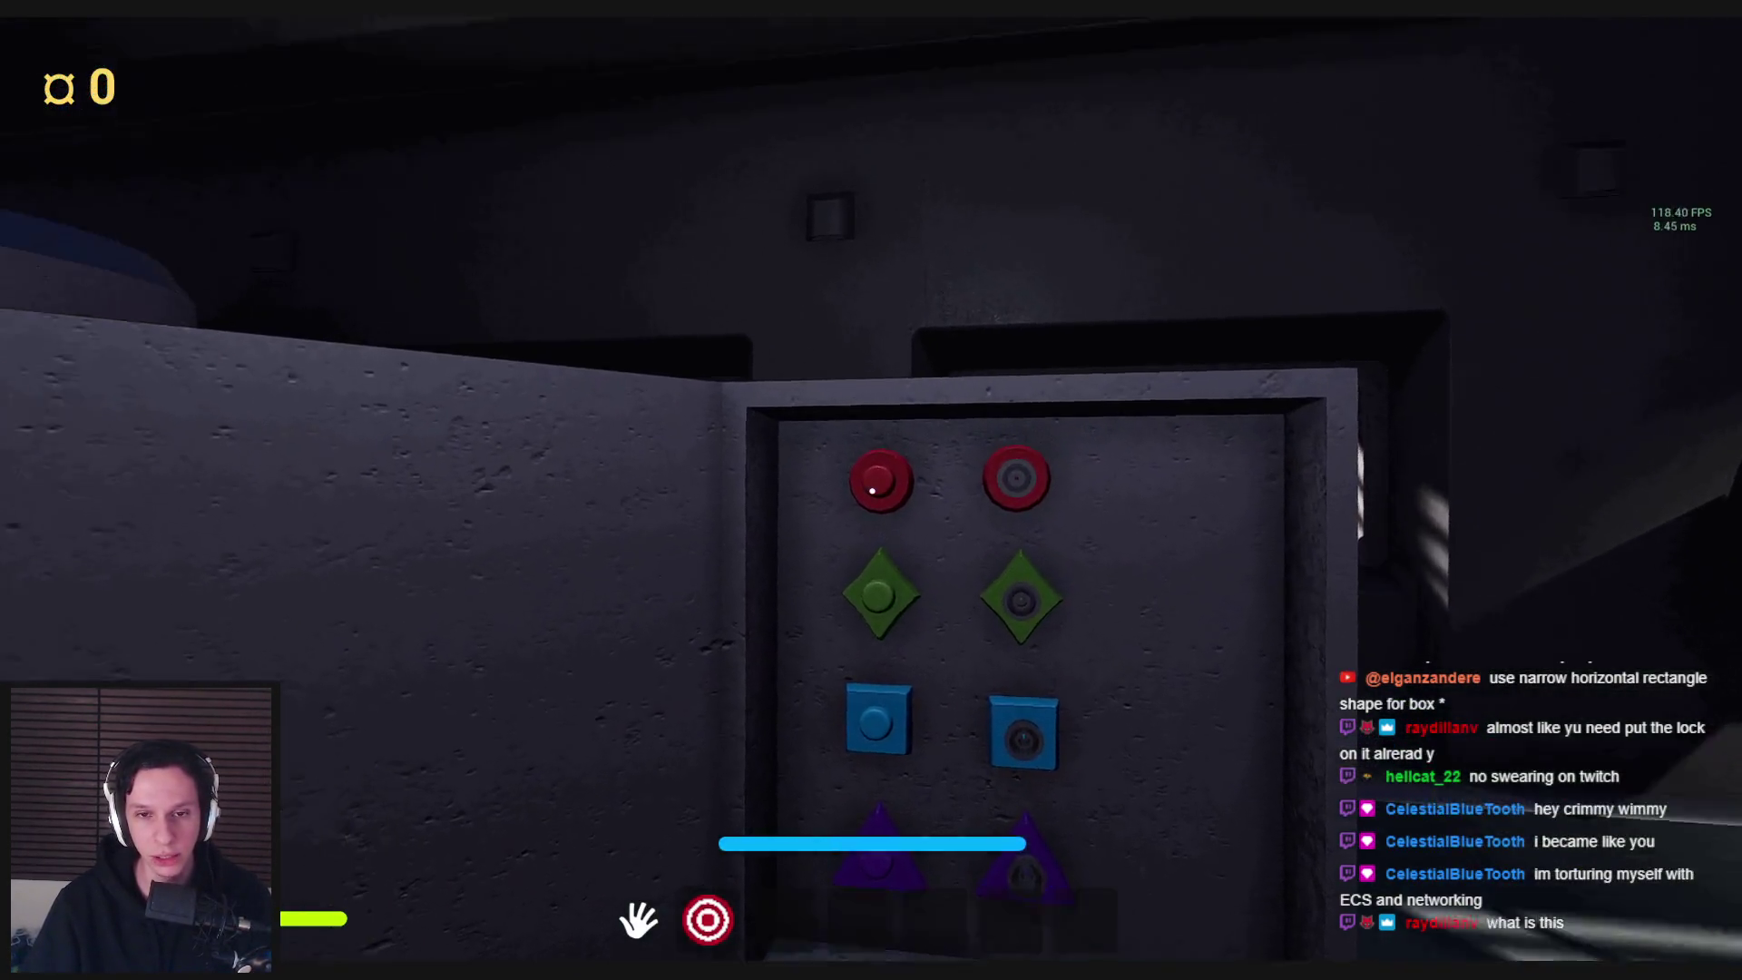
key(s)
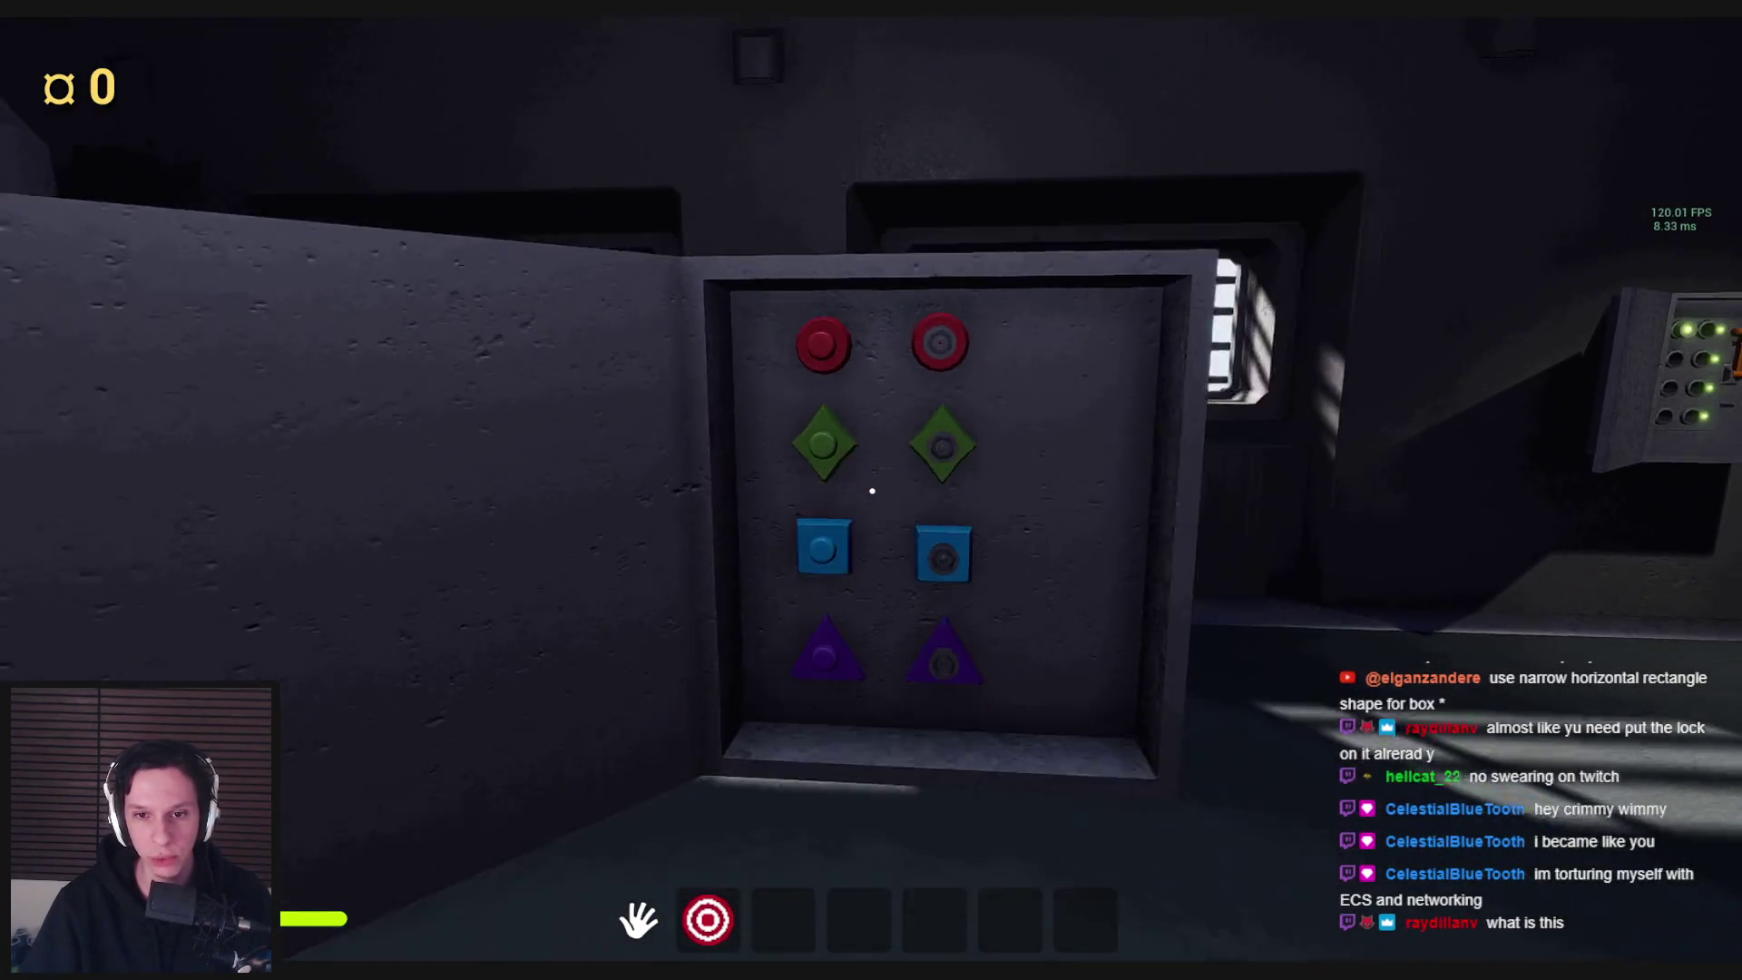
key(s)
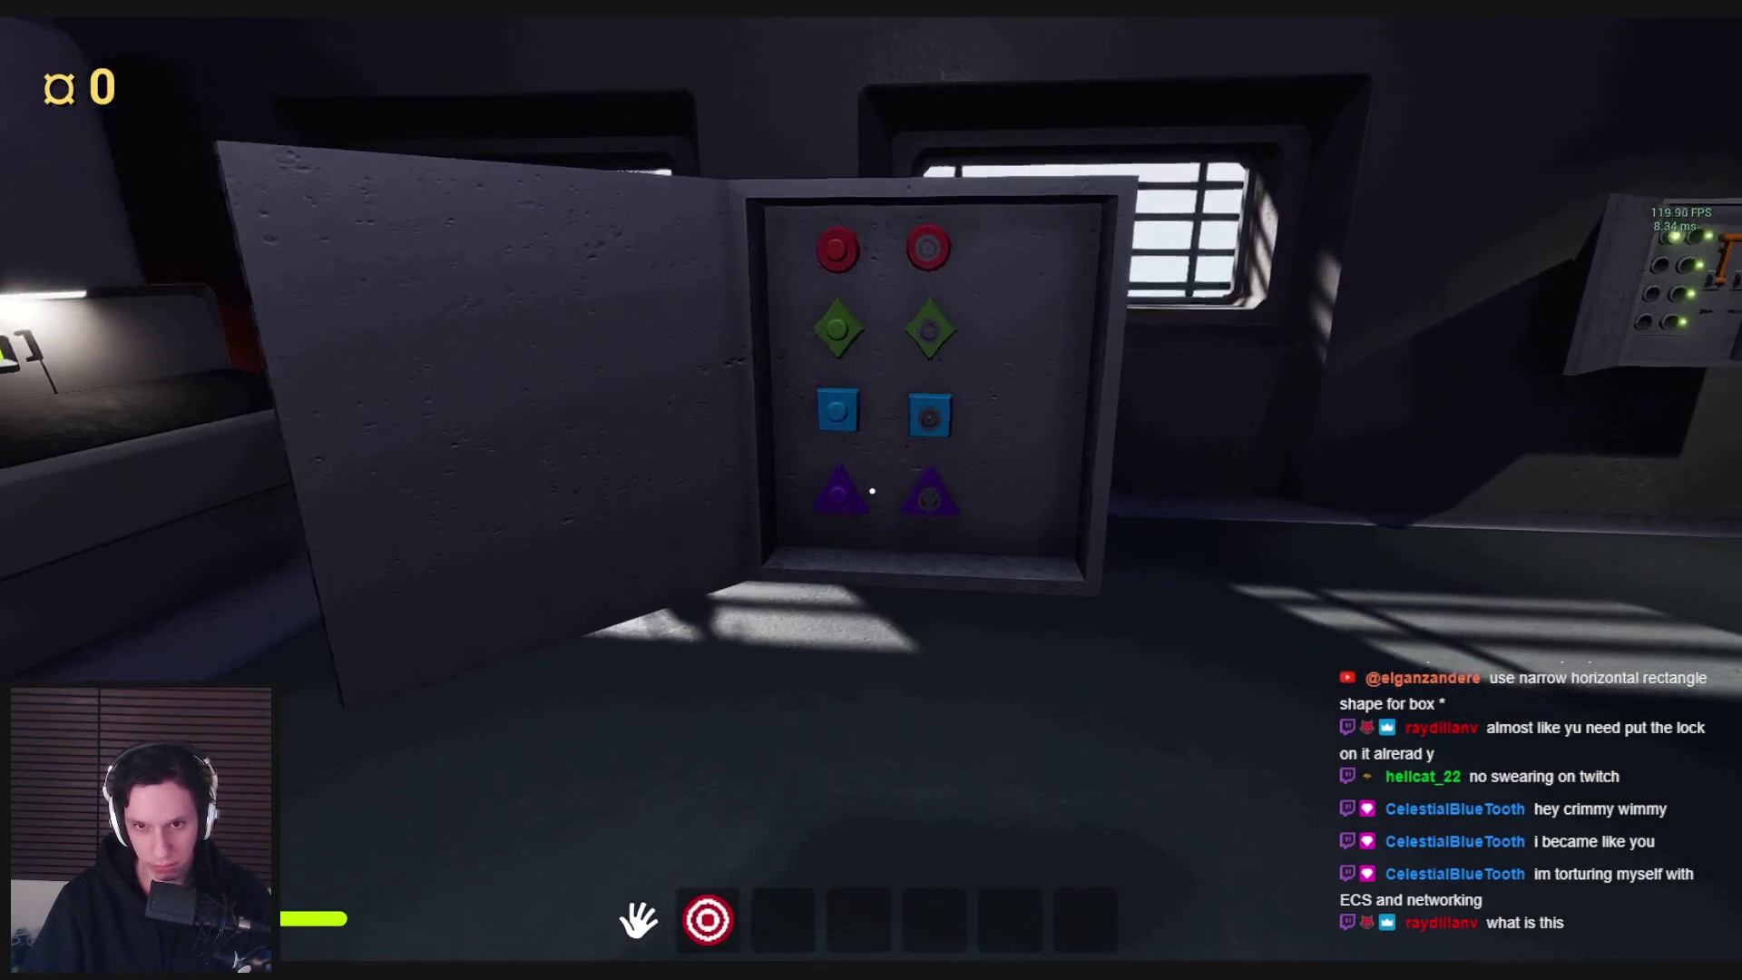
key(w)
key(s)
key(Escape)
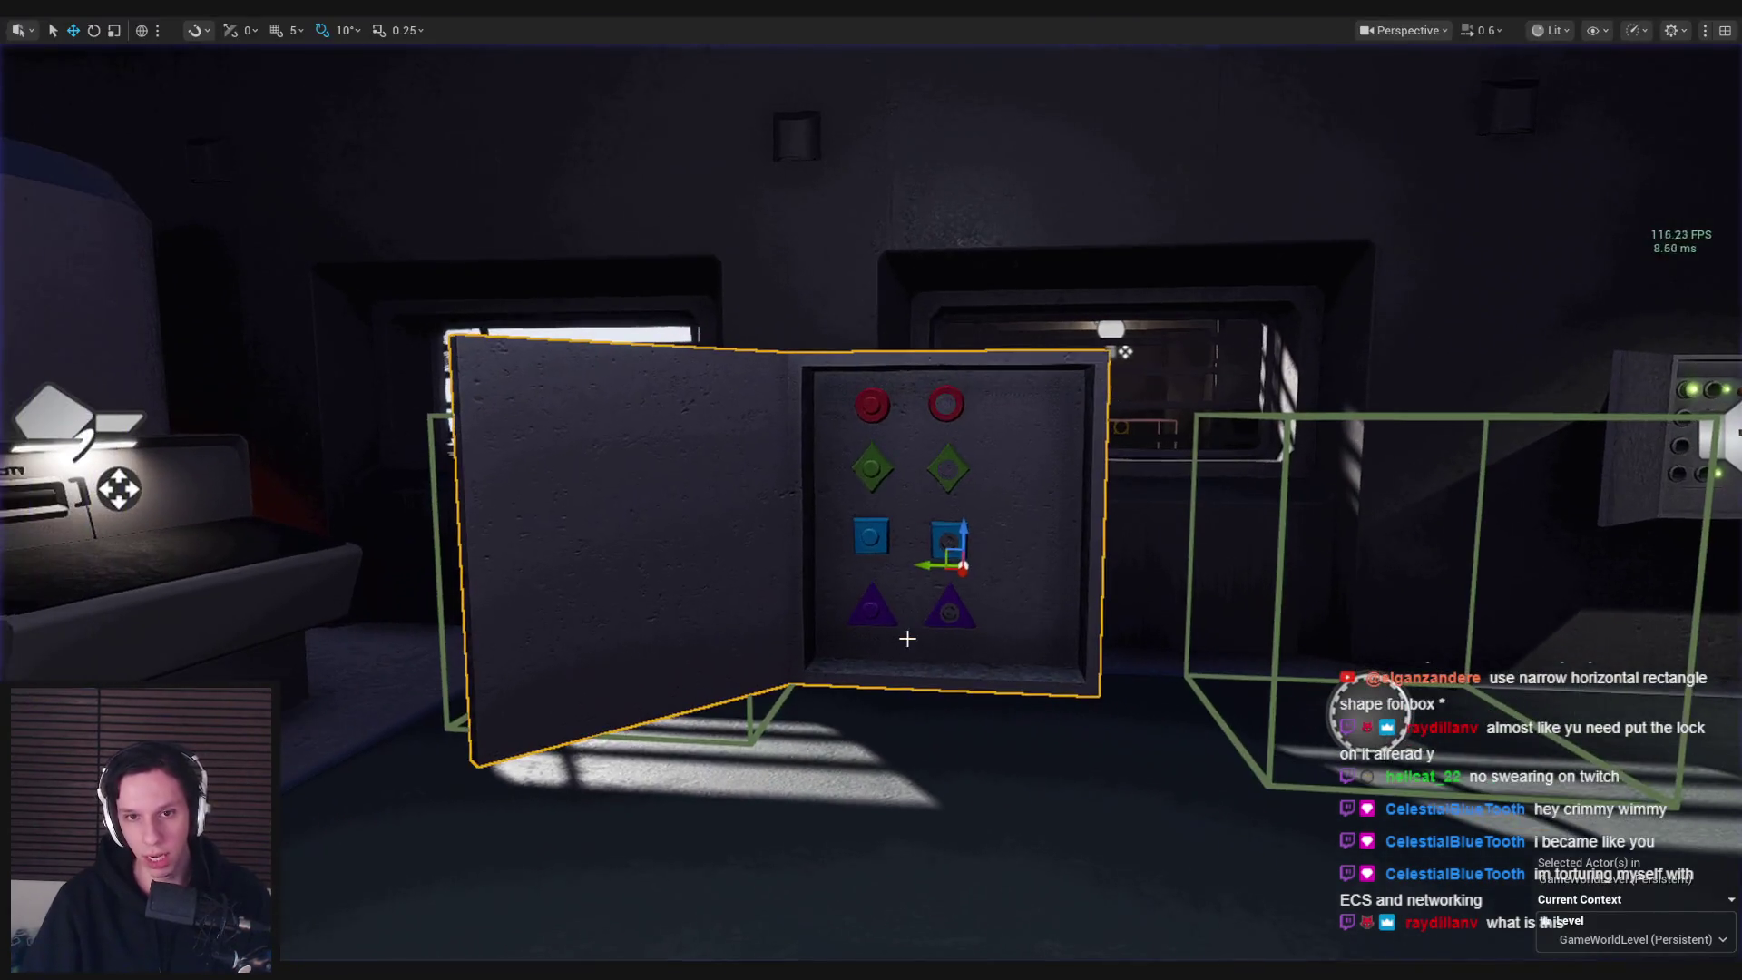
Restore the editor layout, fly to the duplicate ElectricalWires2 box and delete it
key(F11)
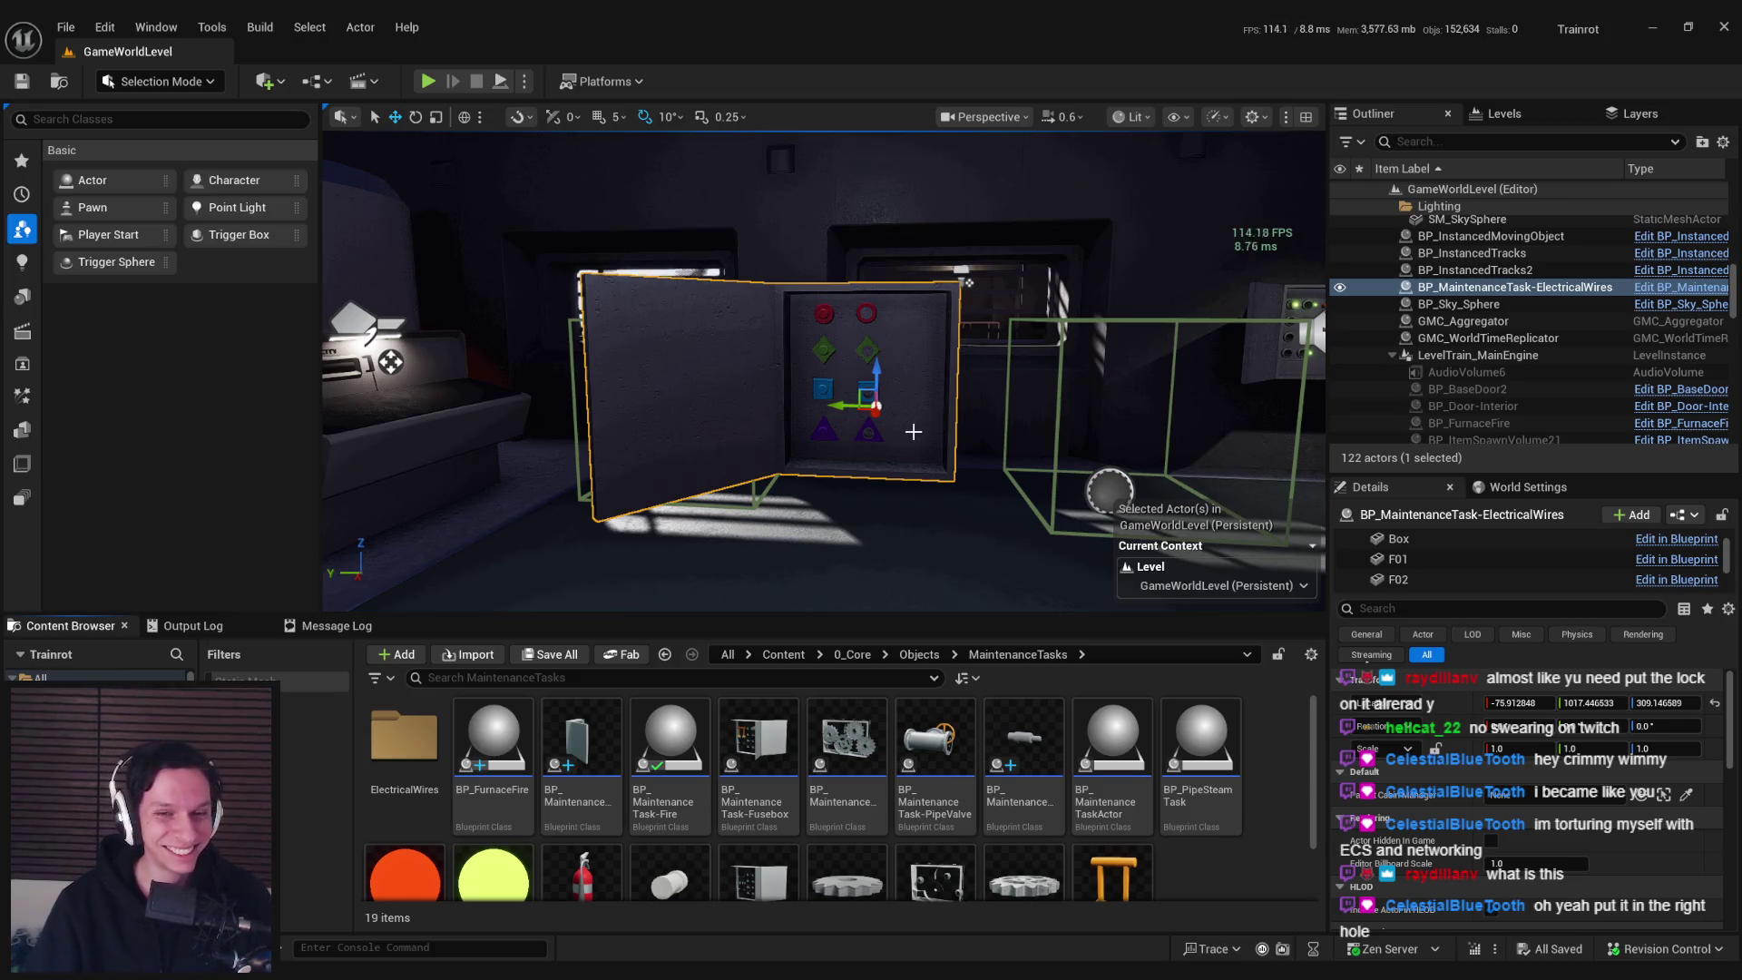
mouse_move(812, 503)
mouse_down()
mouse_move(762, 392)
mouse_move(841, 520)
mouse_up()
scroll(779, 419, down, 2)
scroll(771, 402, up, 1)
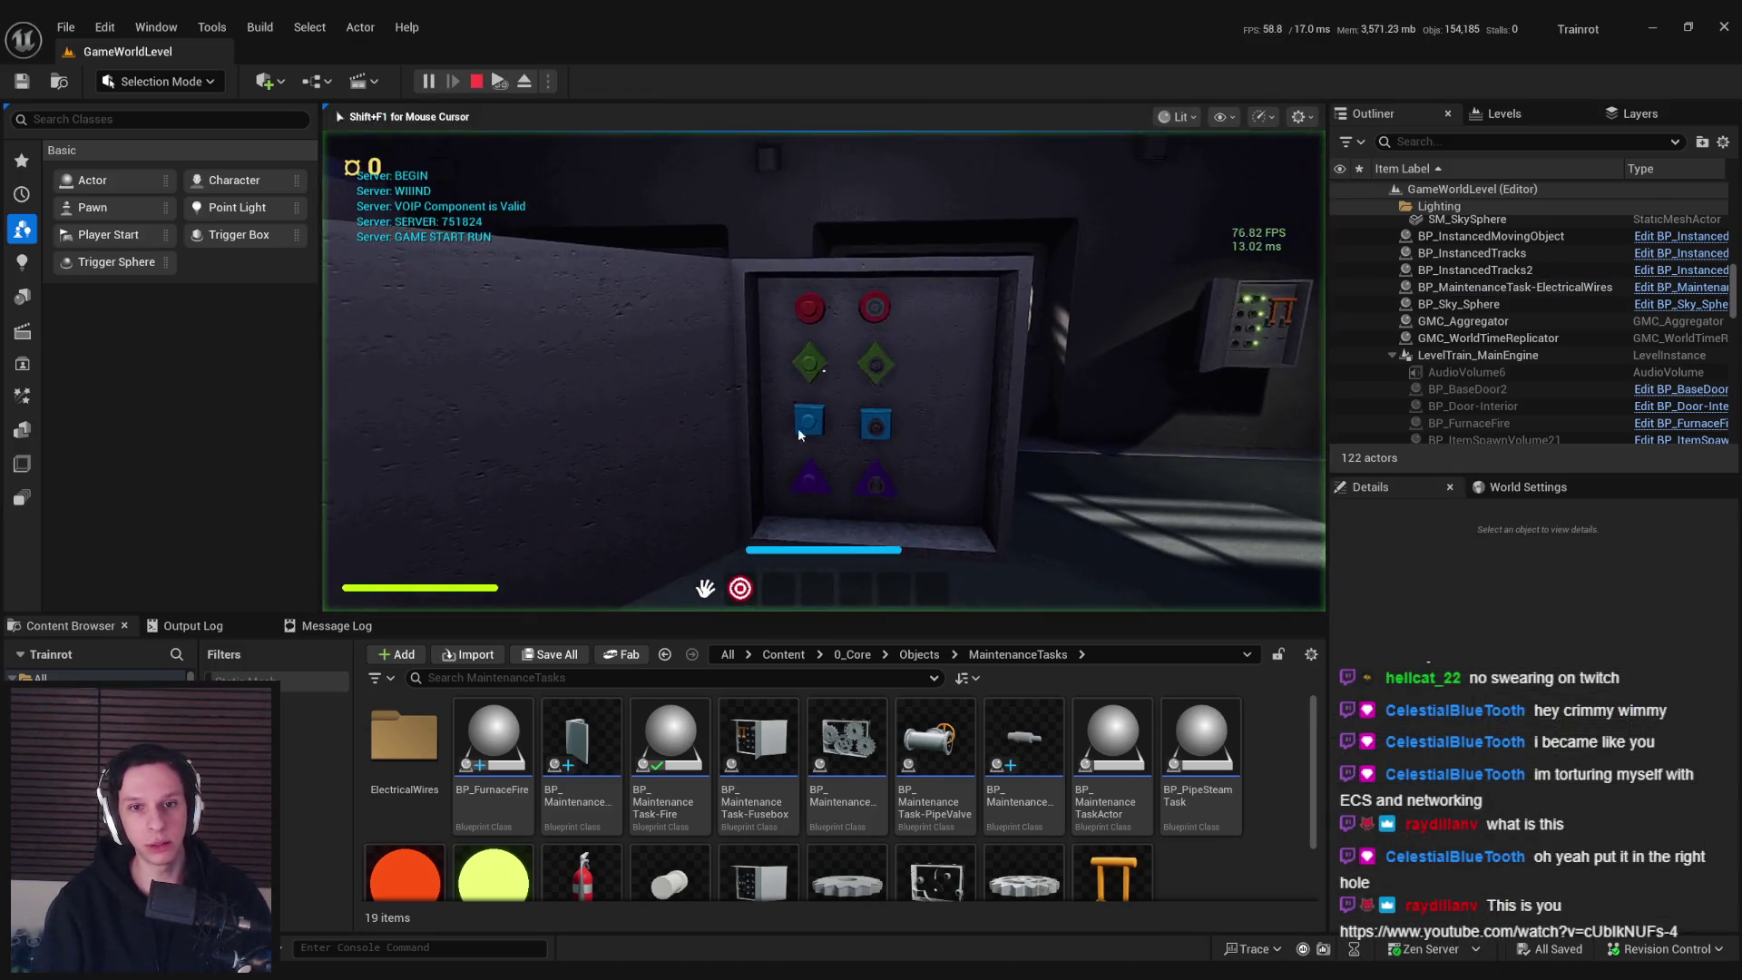
drag(798, 427, 797, 427)
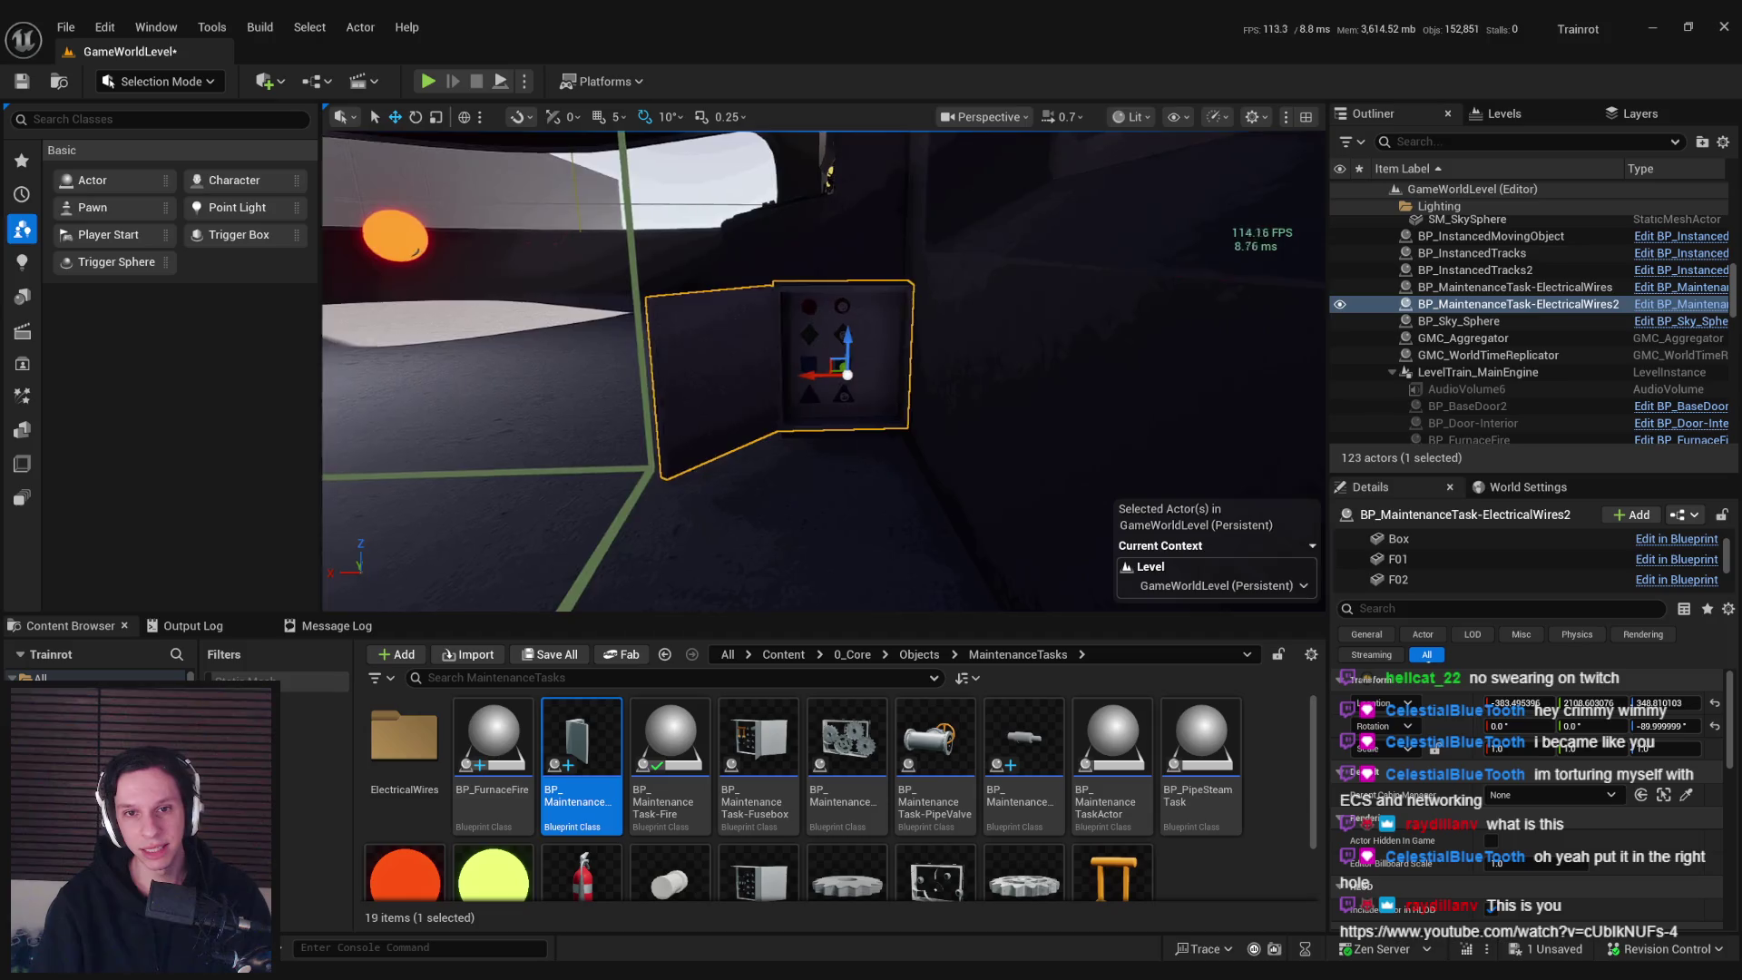
drag(798, 427, 798, 427)
key(Delete)
Select the original electrical box, save GameWorldLevel, and start playing the level
click(985, 387)
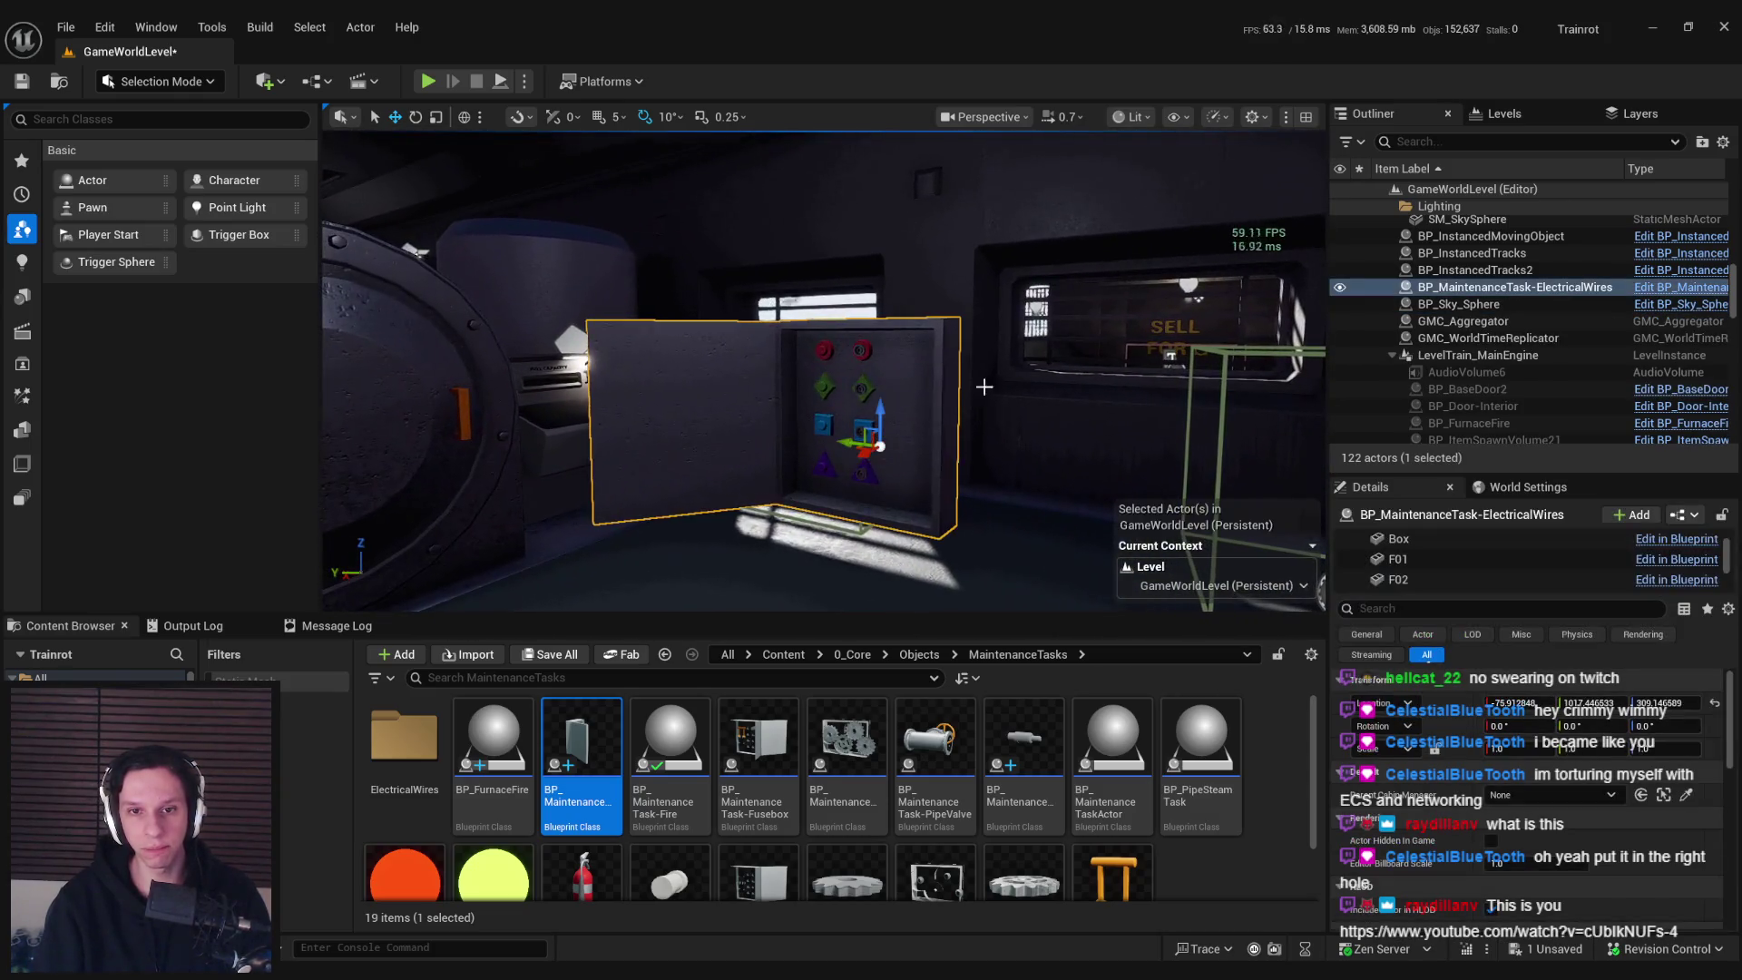
drag(985, 387, 474, 185)
key(ctrl+s)
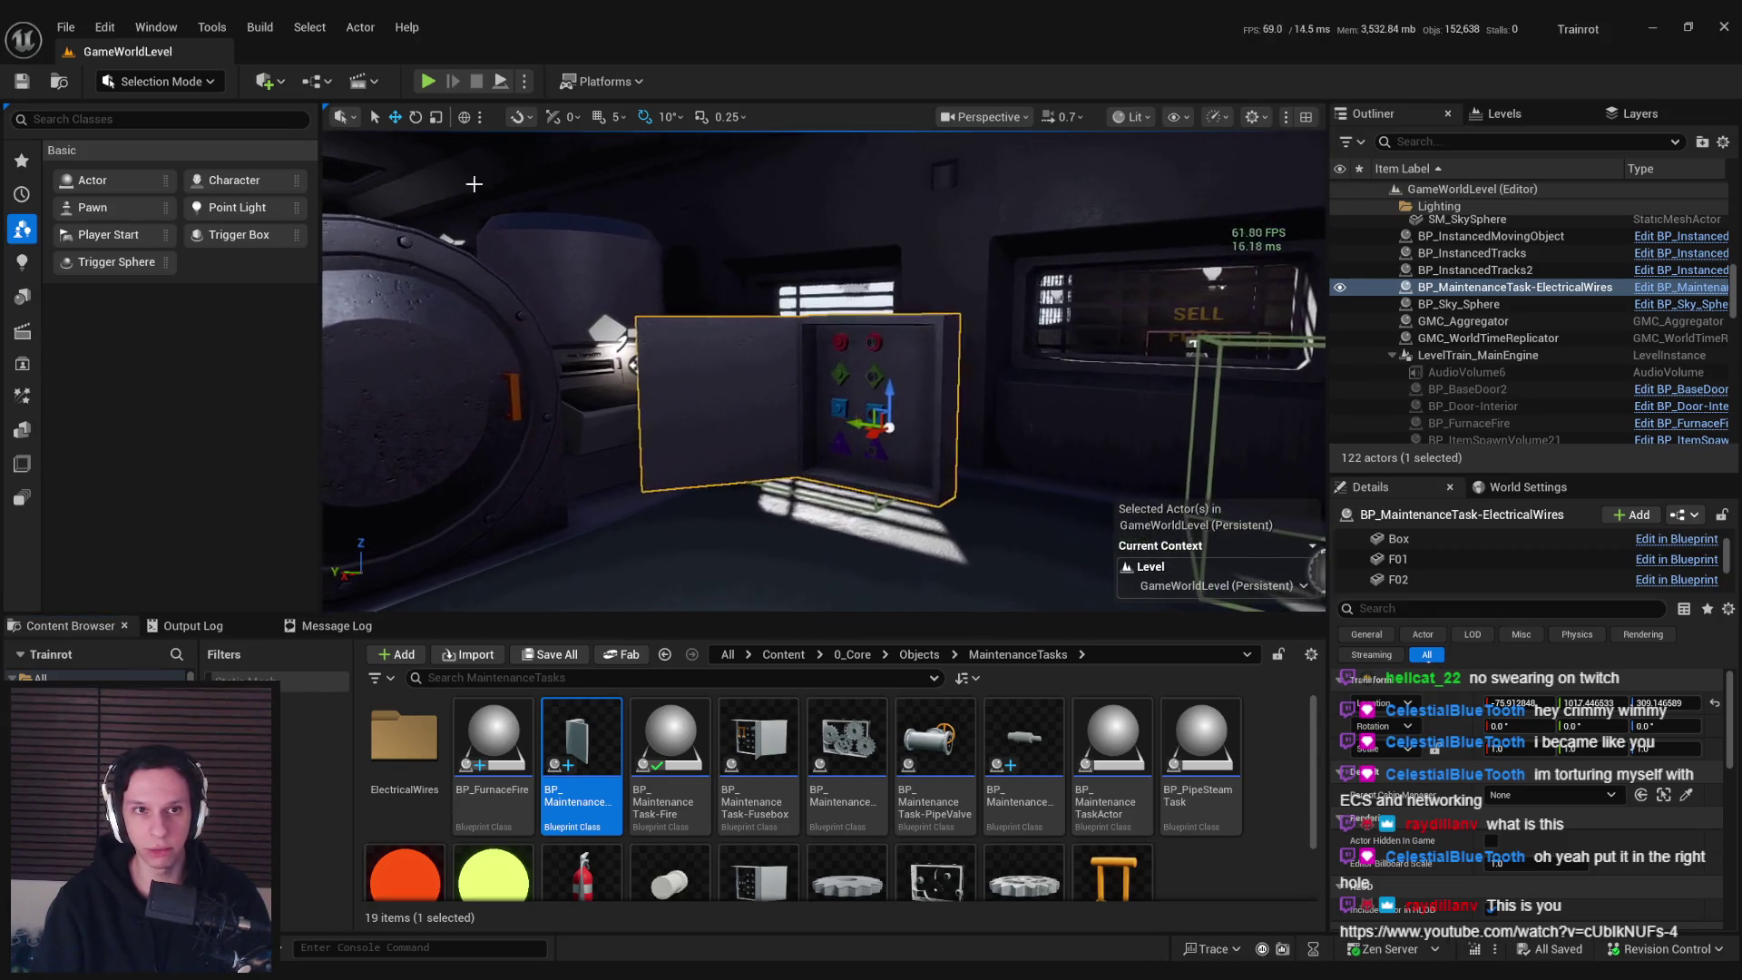
click(428, 82)
key(F11)
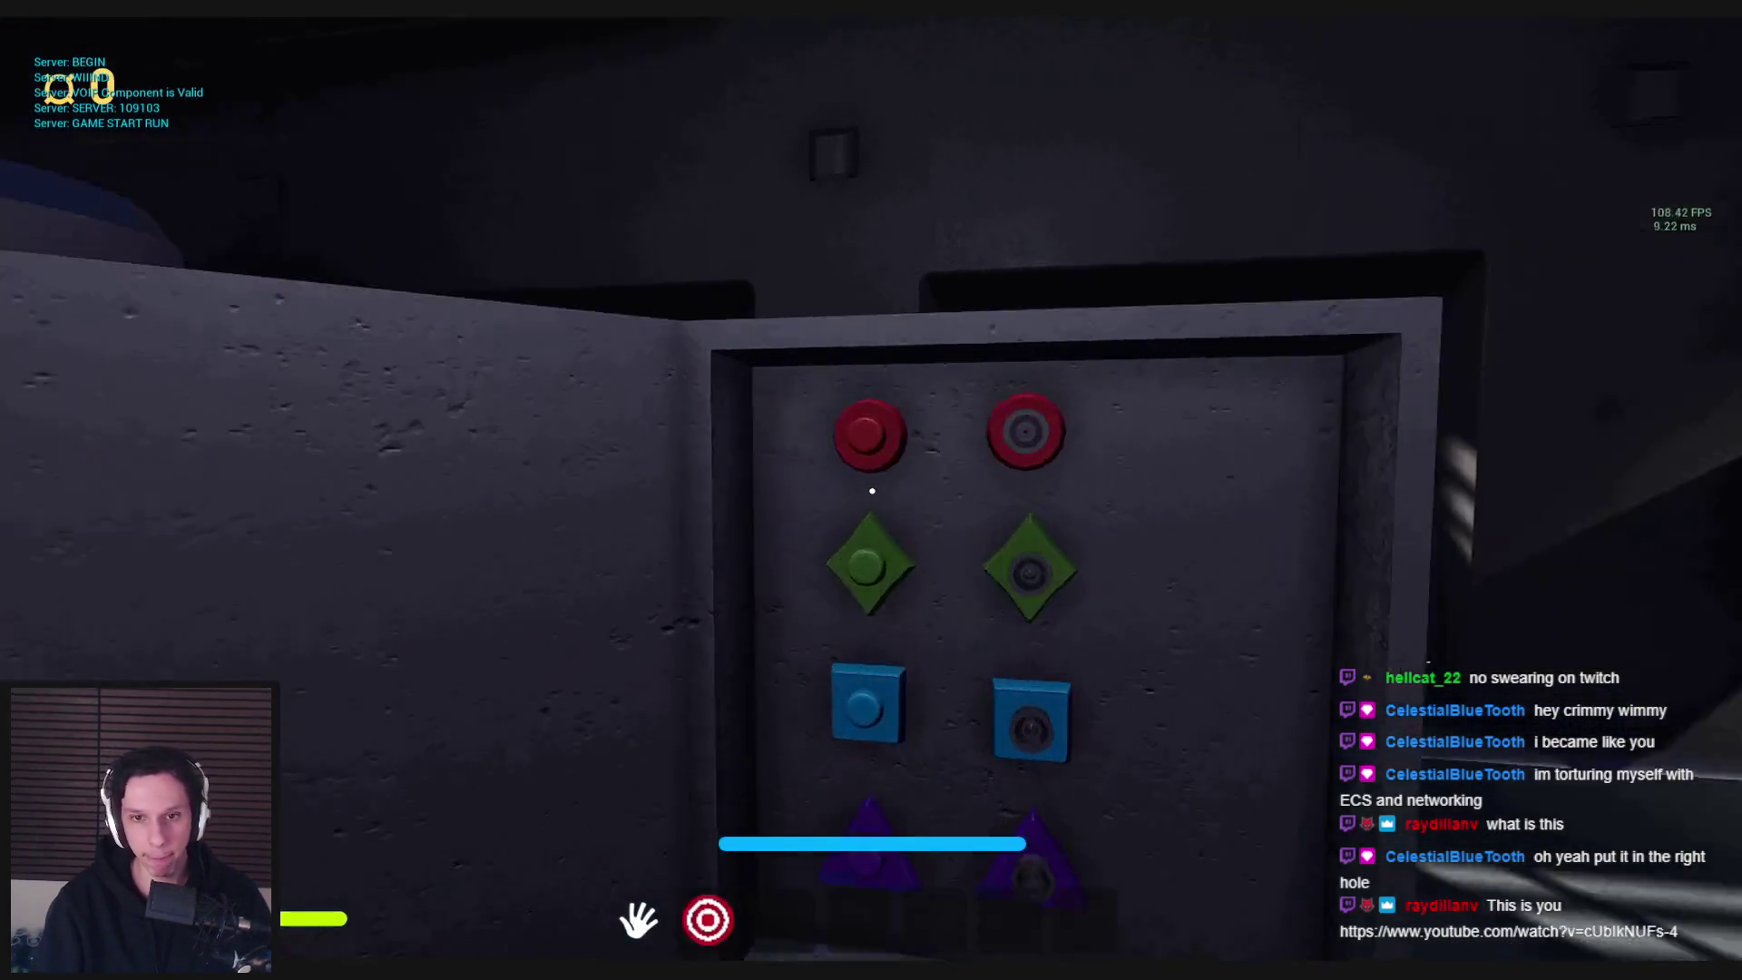
Stop the play session and switch to the shape-sorter YouTube video in Chrome
key(s)
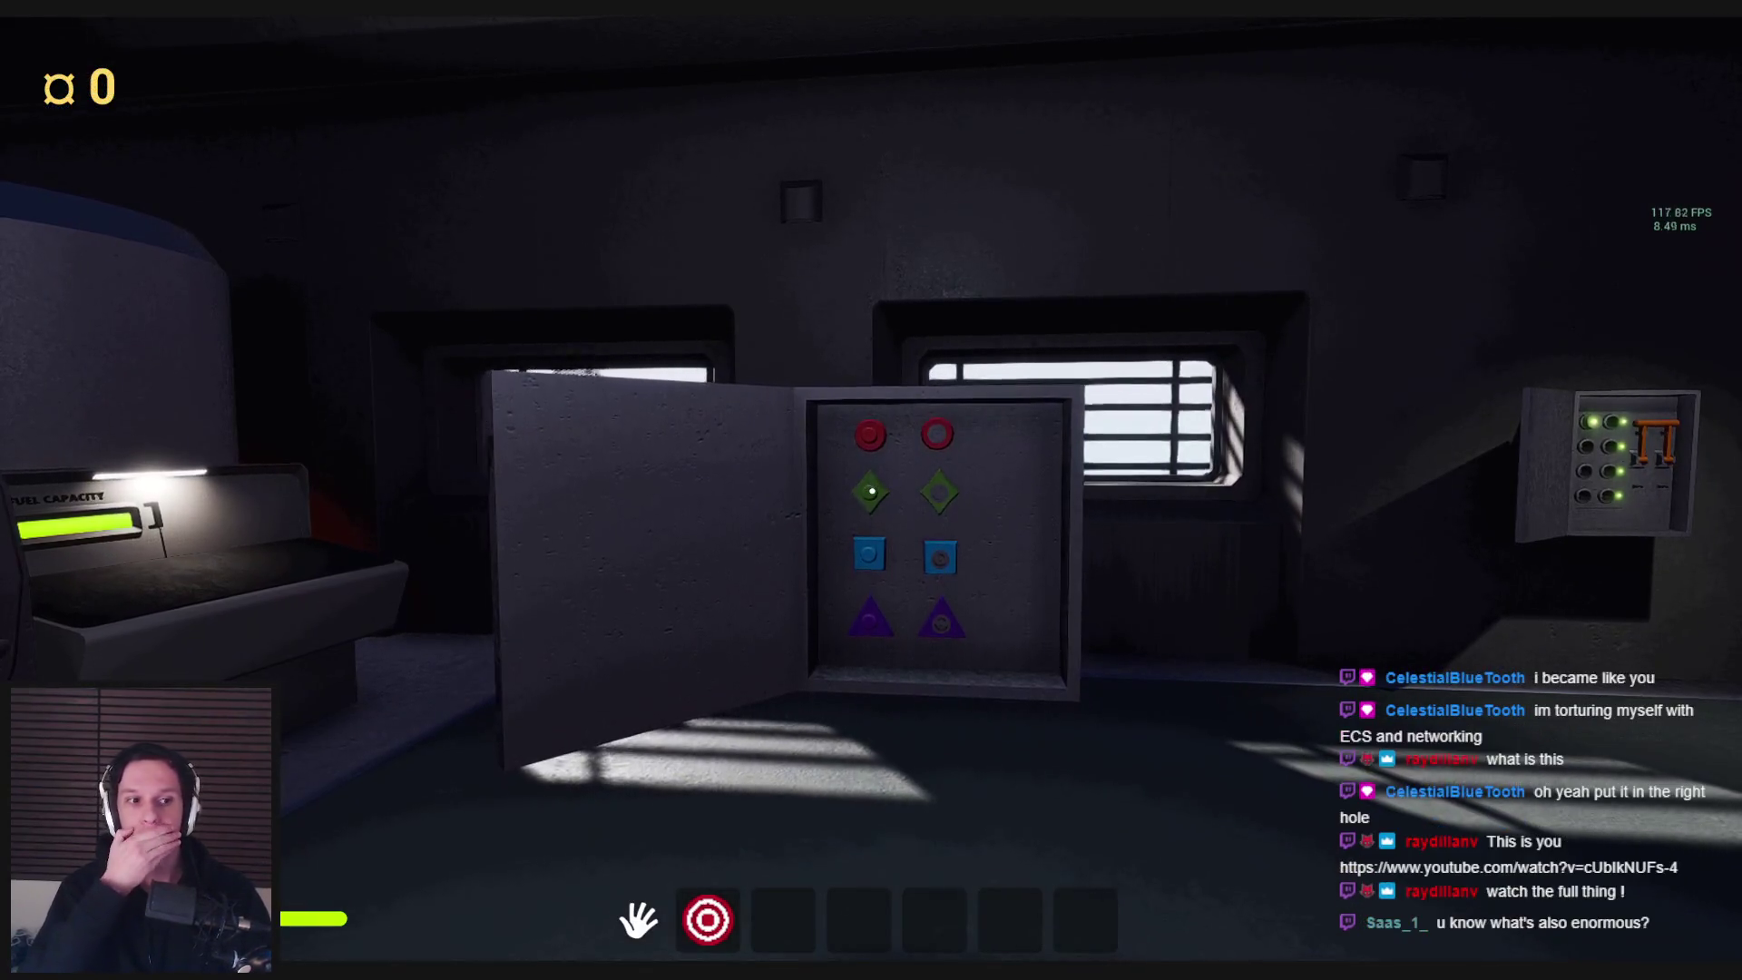
key(Escape)
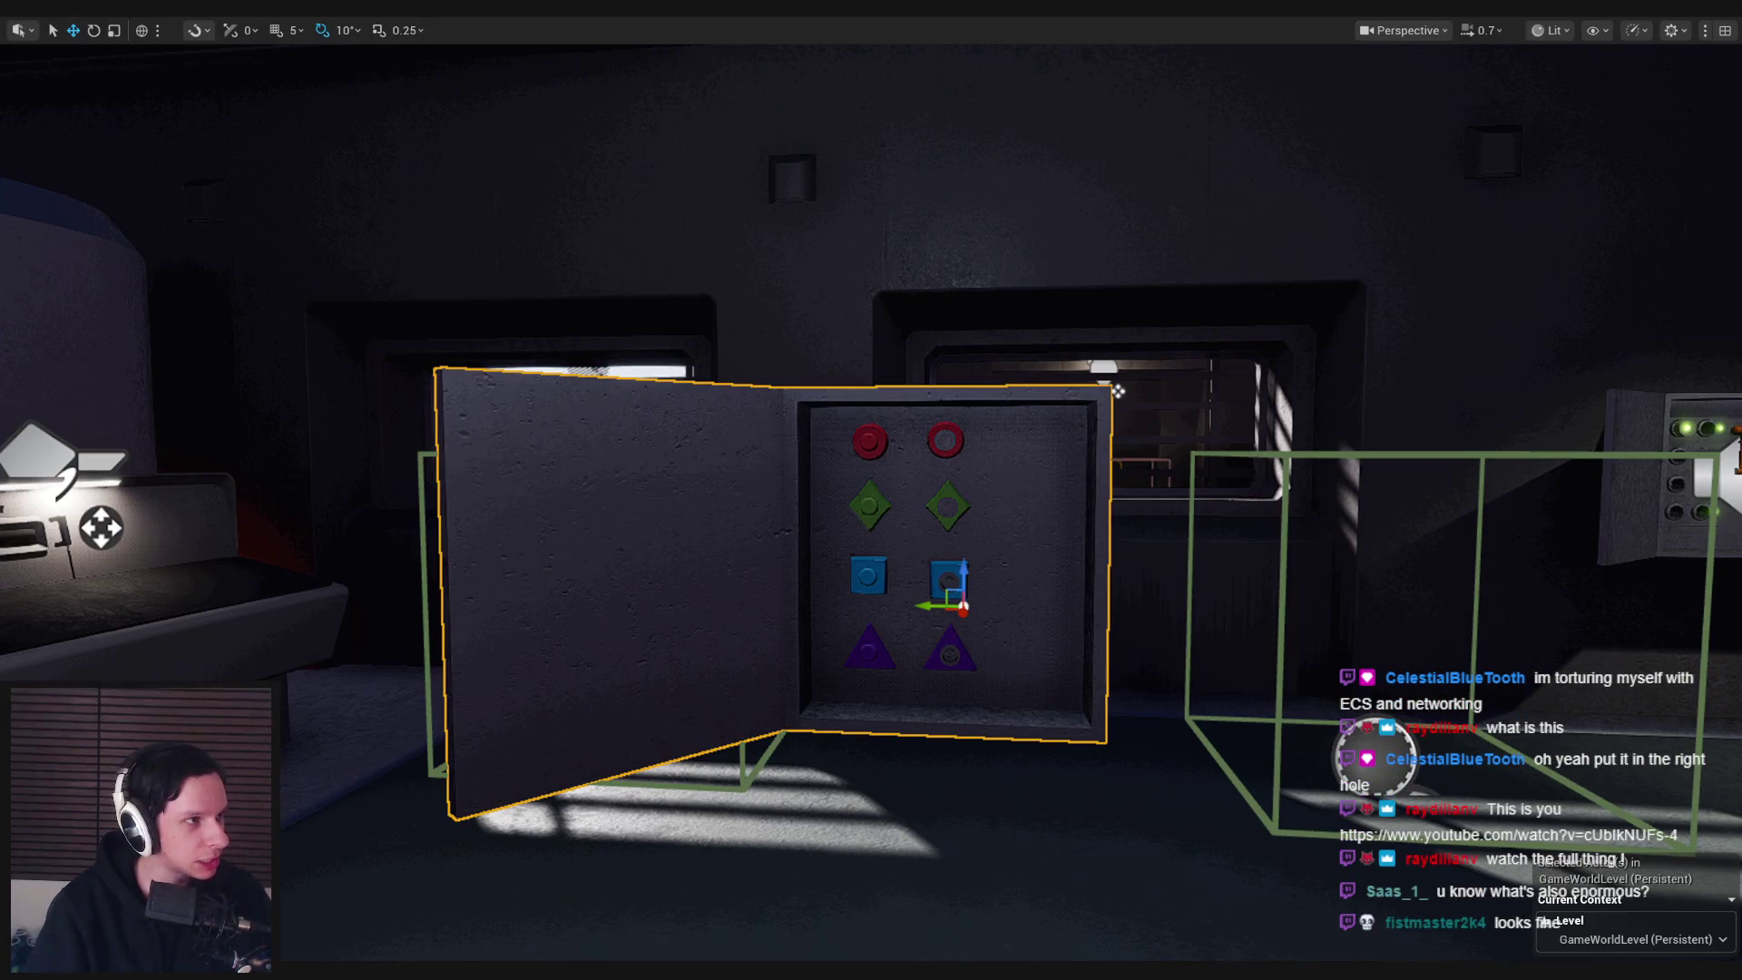
key(alt+Tab)
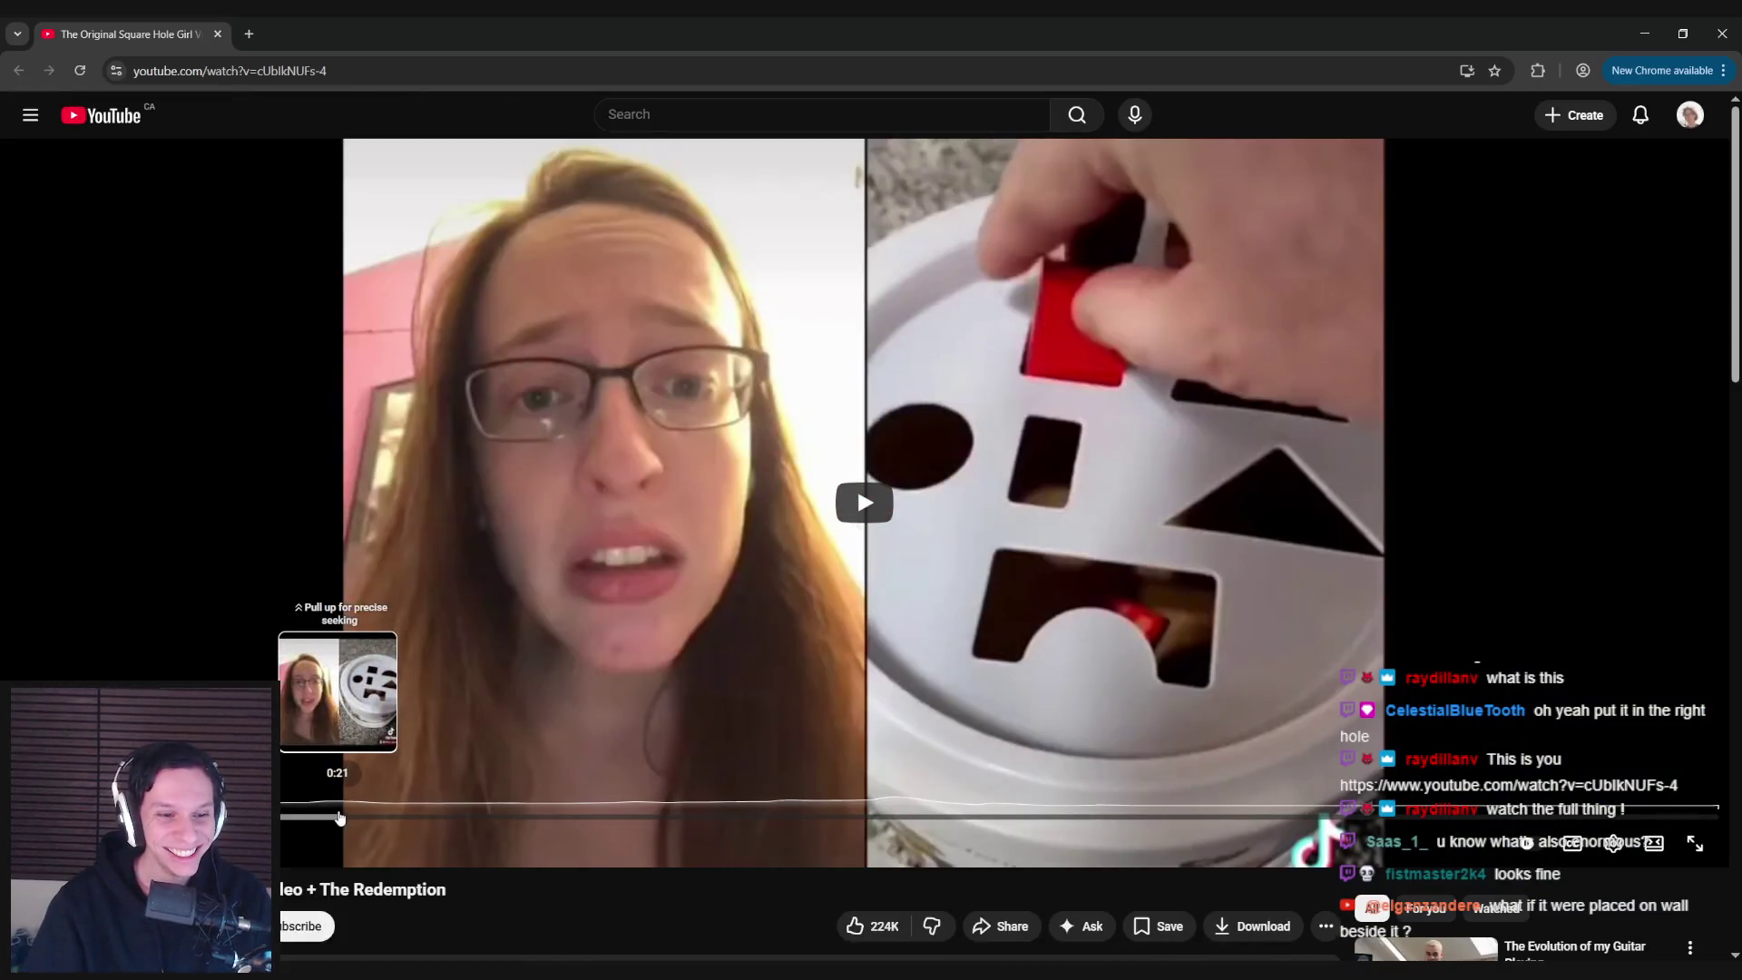
Seek ahead in the square-hole shape-sorter video, watch it, then return to Unreal Engine
click(338, 817)
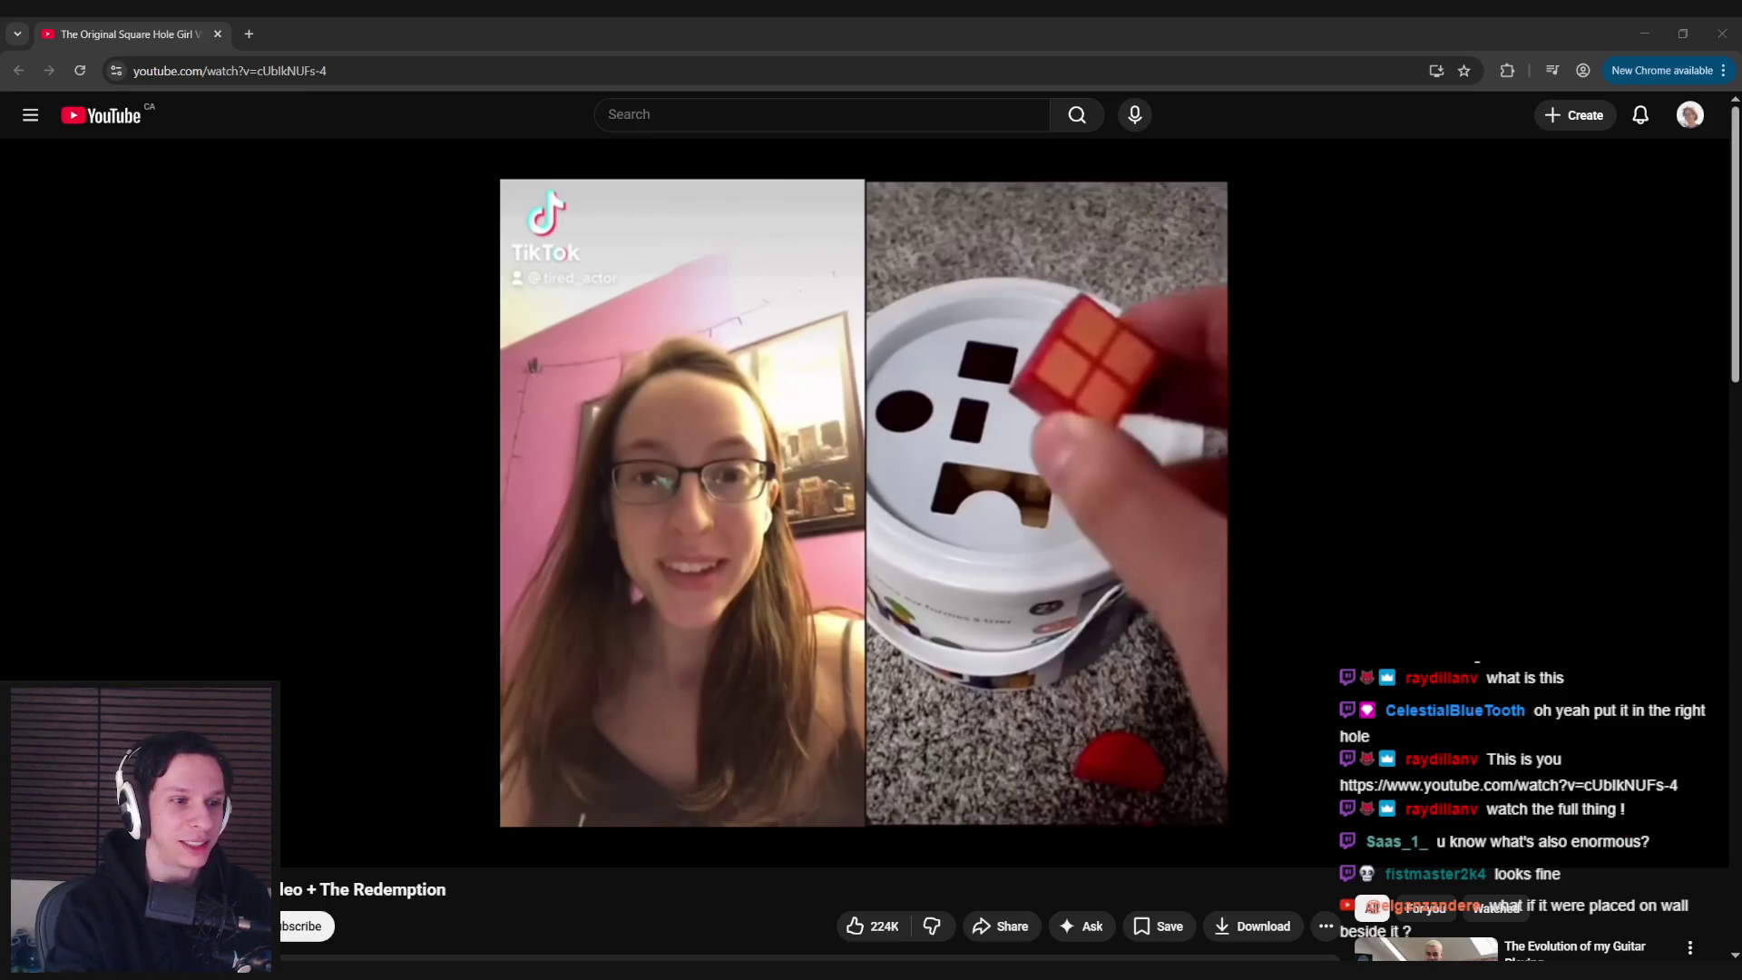
click(442, 546)
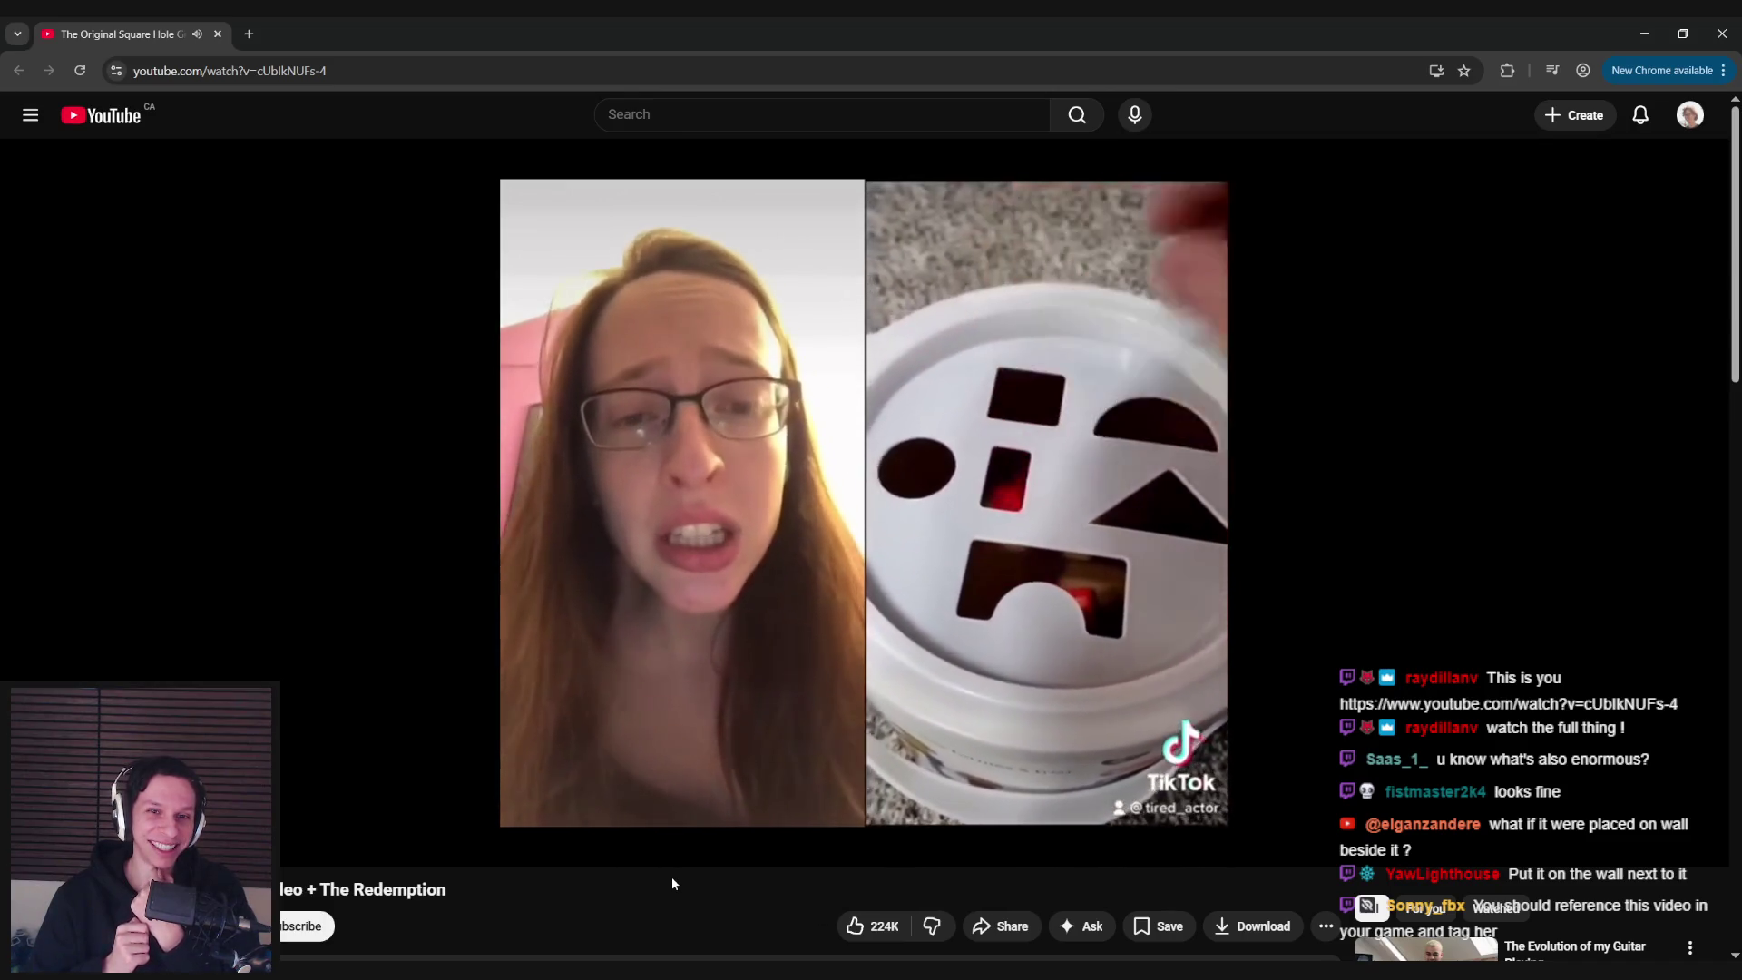
key(alt+Tab)
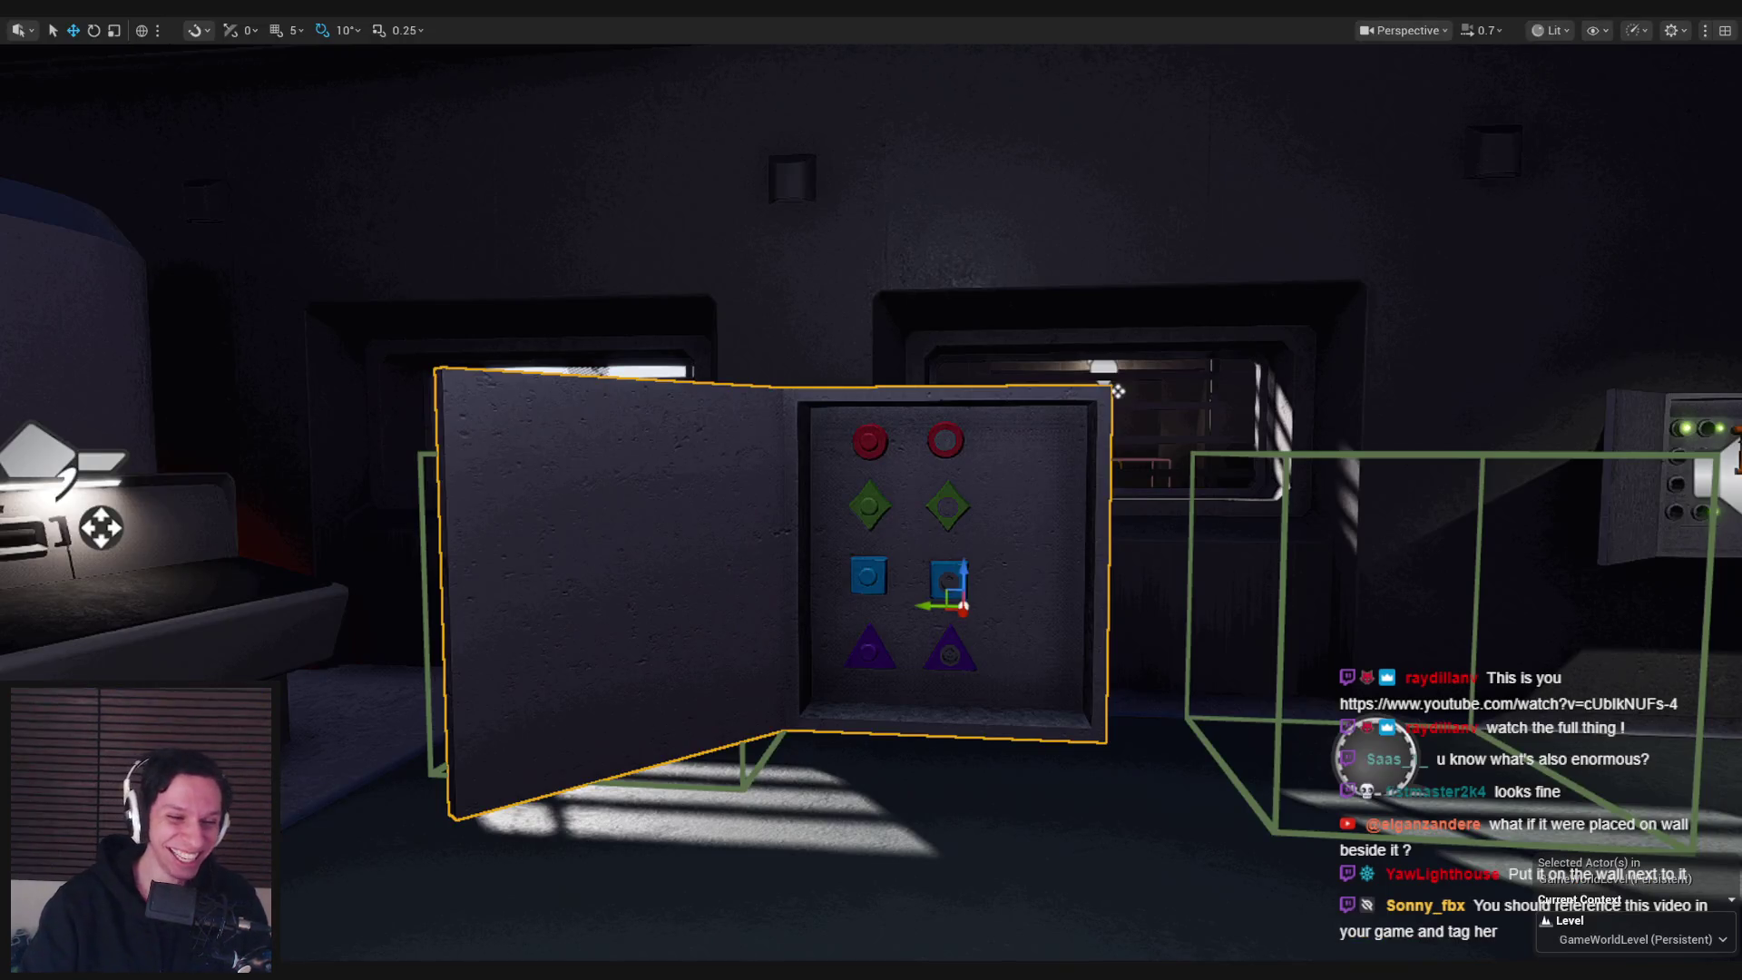
Shift the viewport slightly and start a new play session of the level
mouse_move(322, 971)
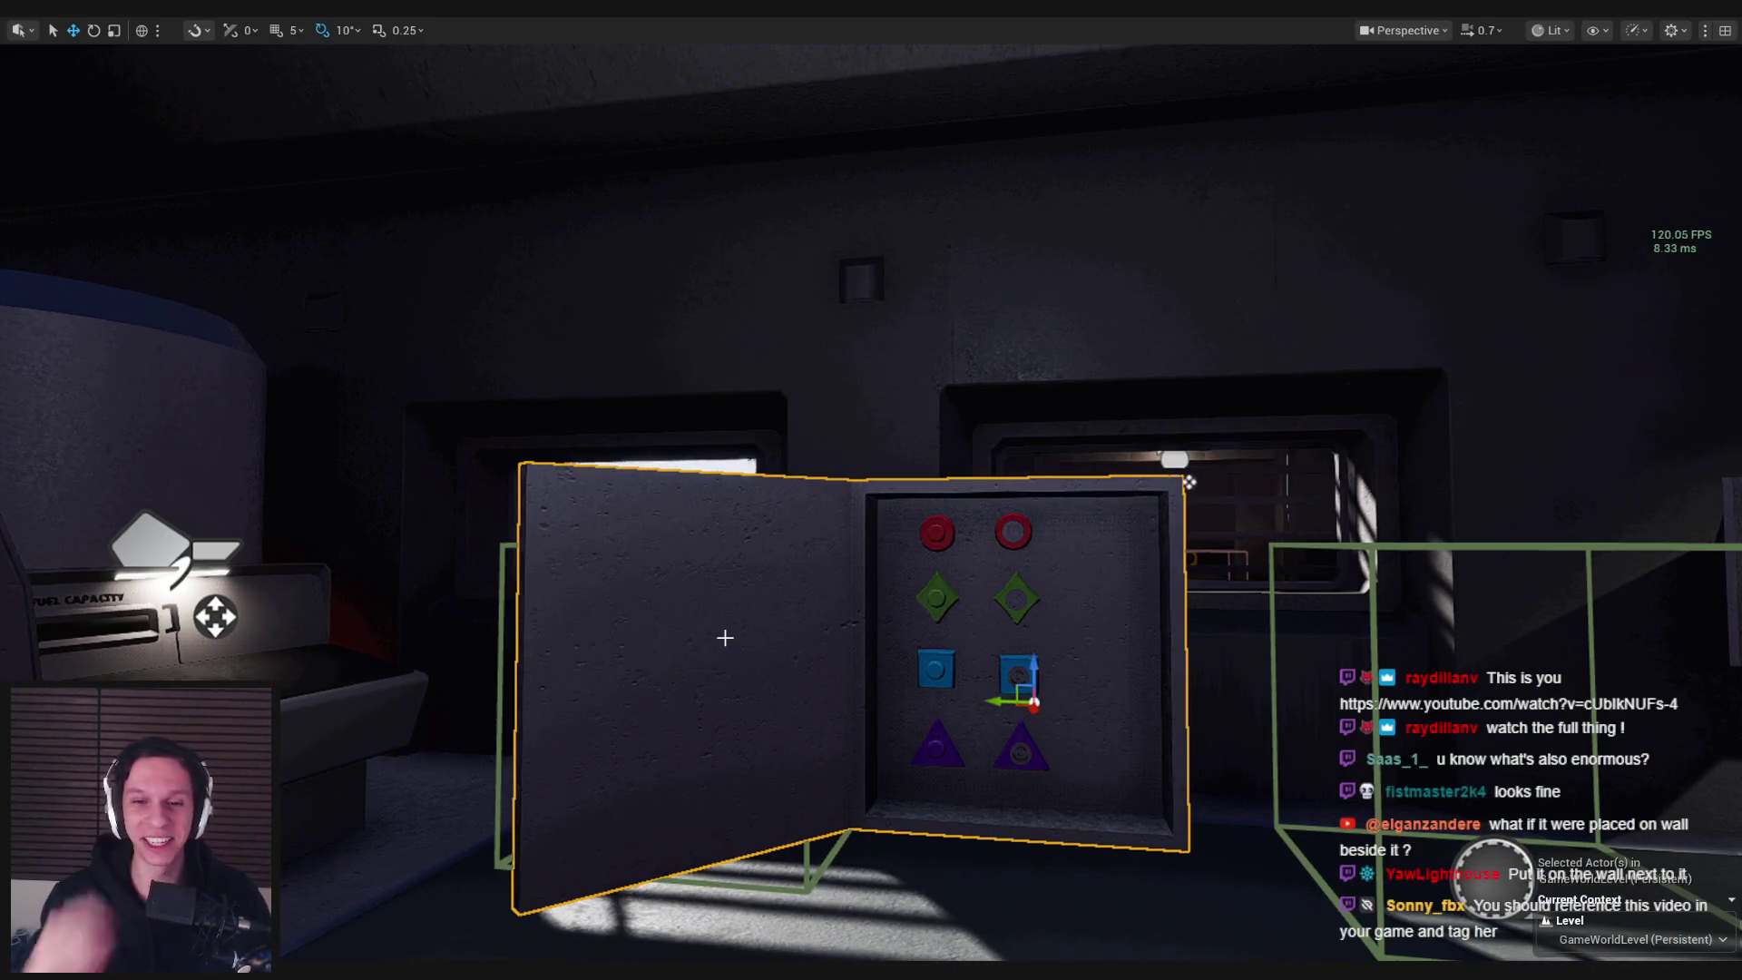
drag(725, 637, 780, 725)
key(alt+p)
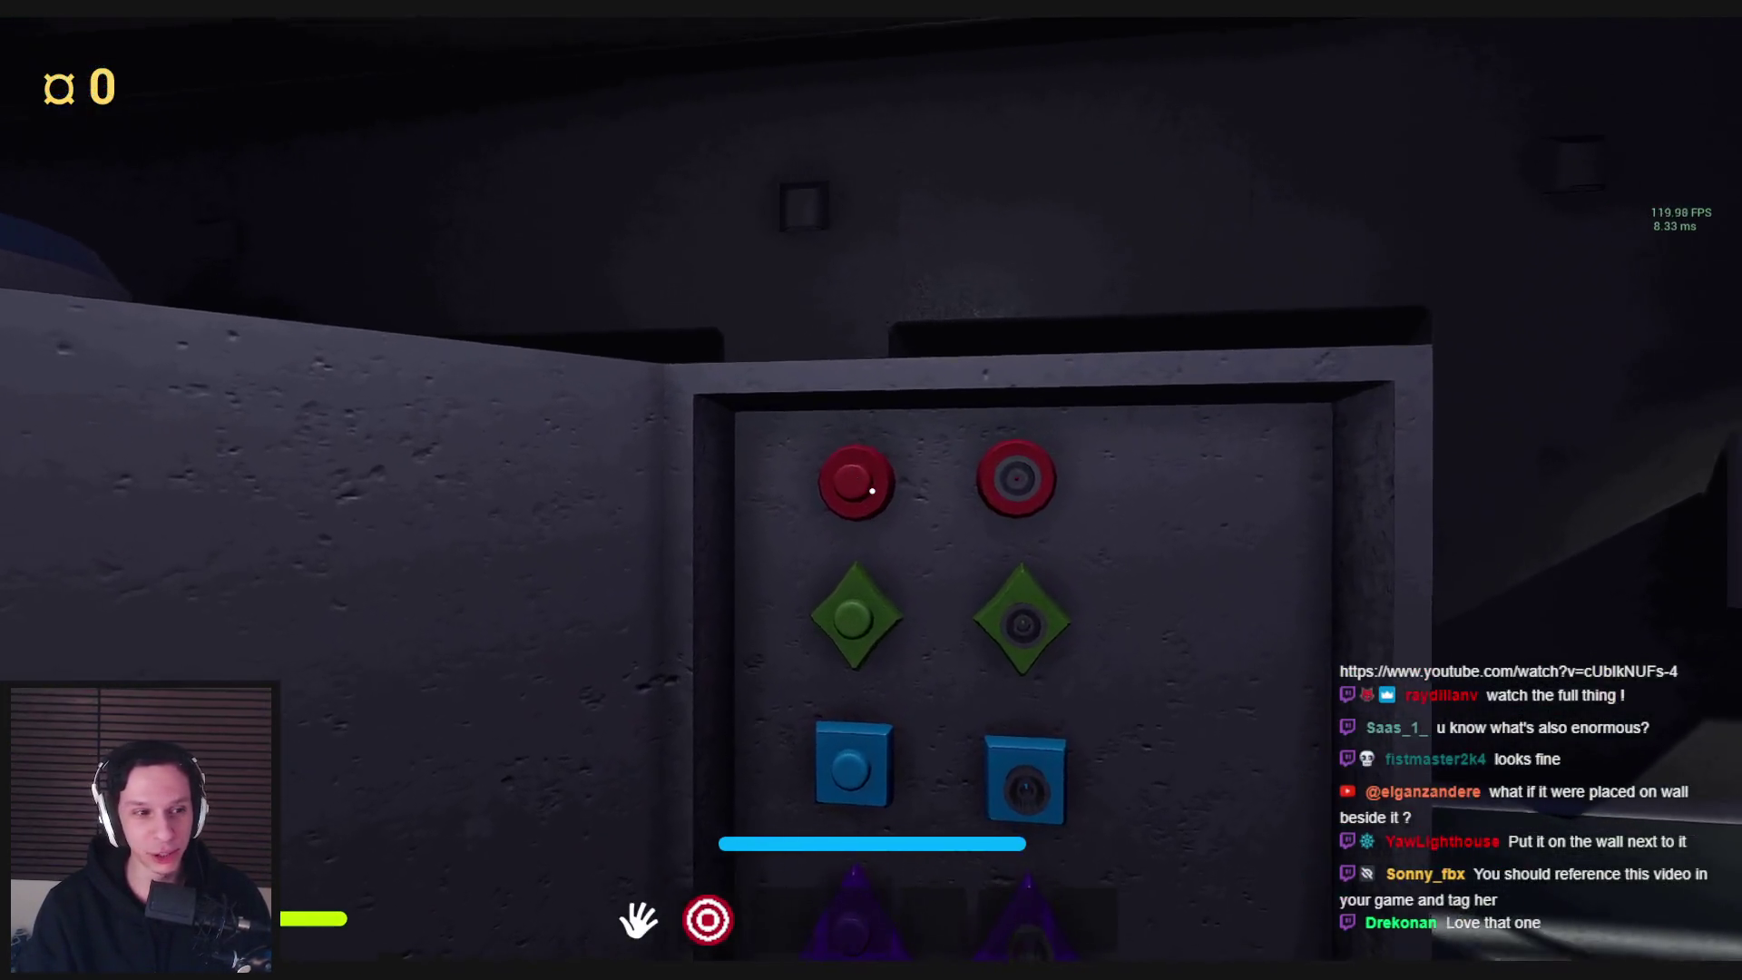
Walk back and forth in front of the shape-button box to inspect it in the room
key(w)
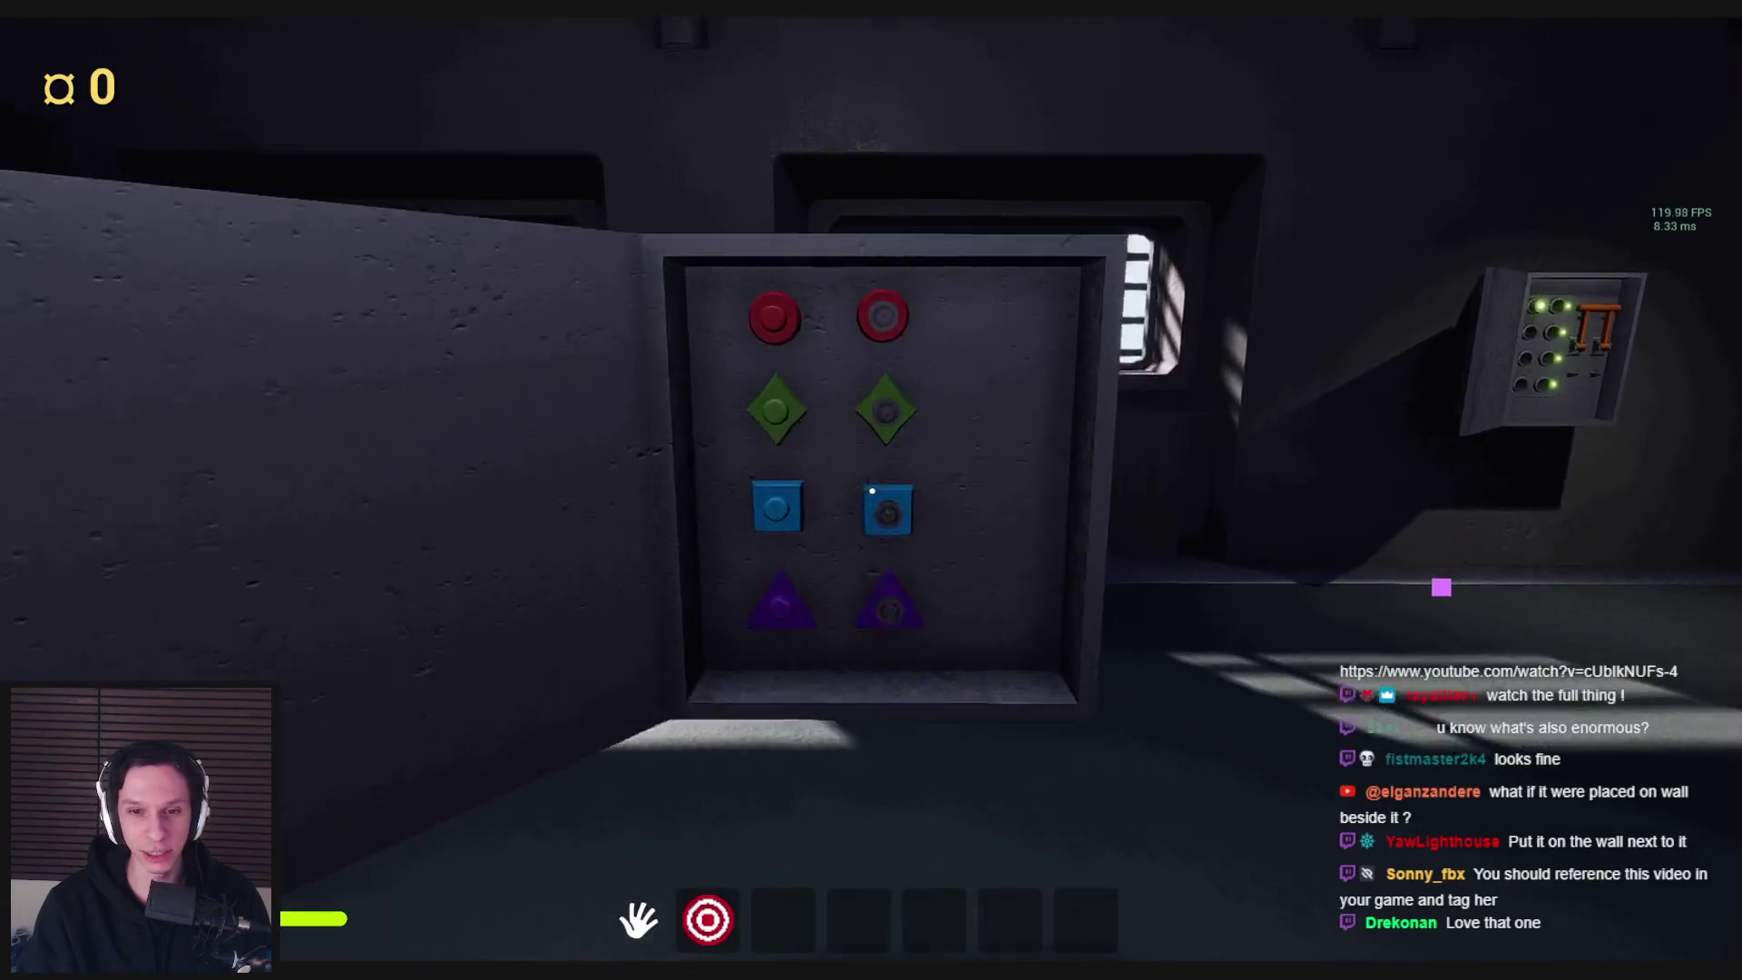
key(s)
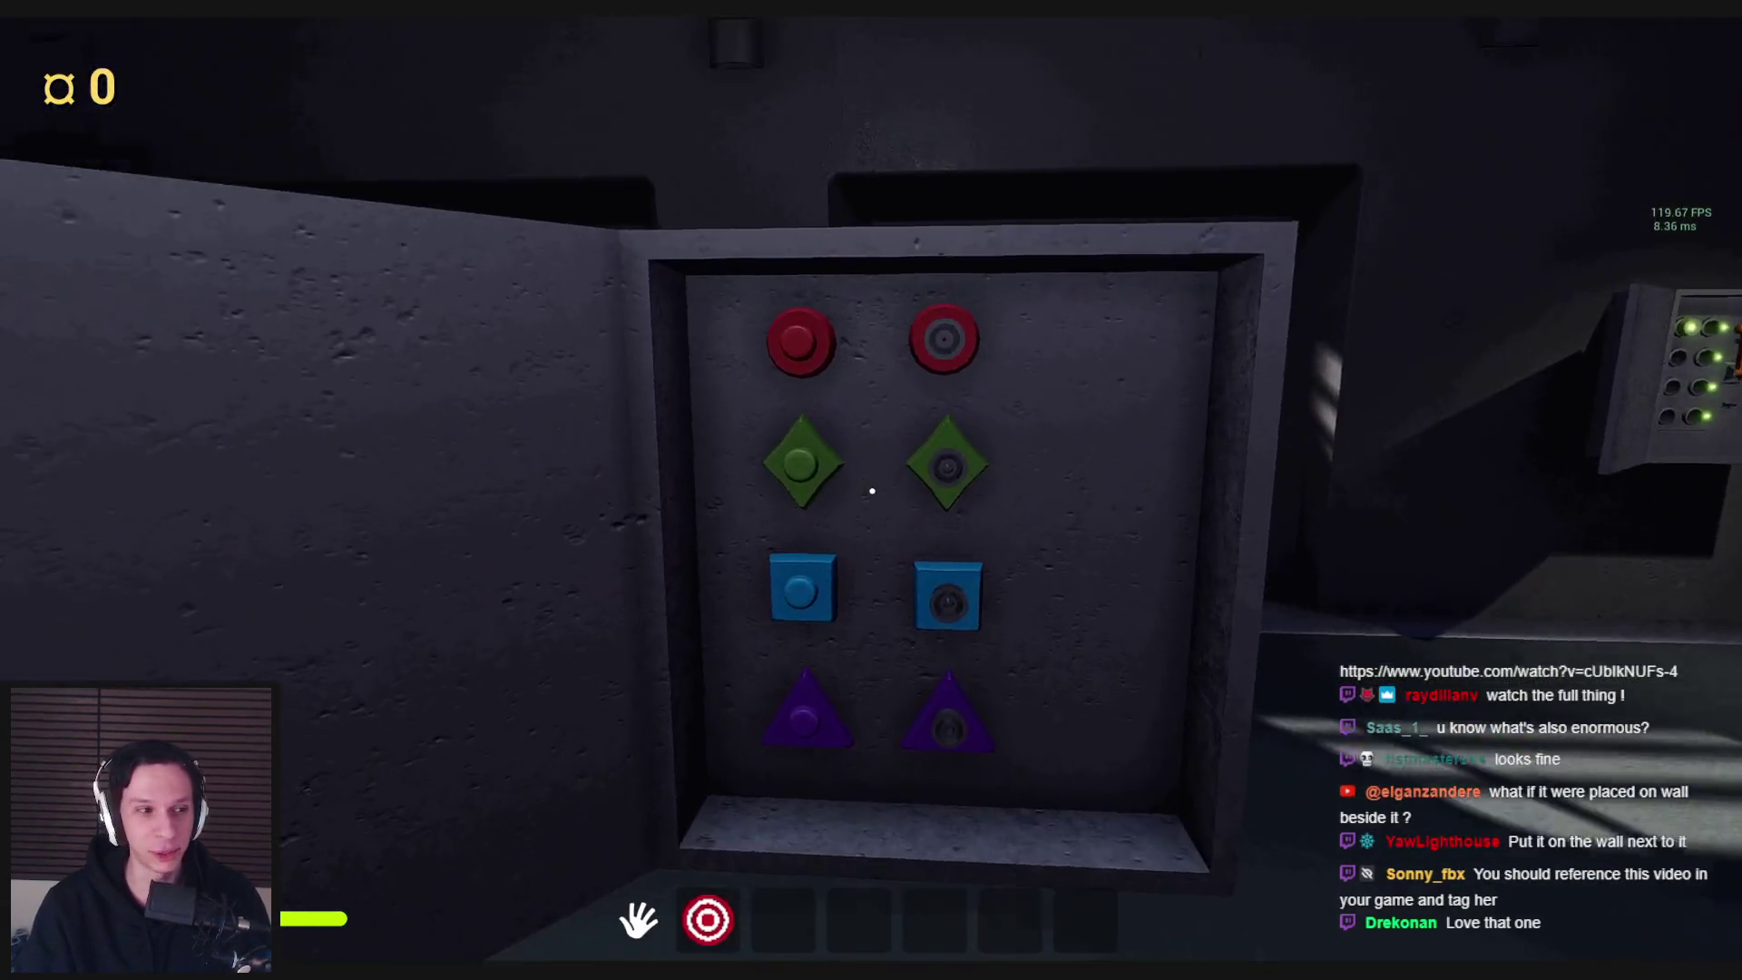
key(w)
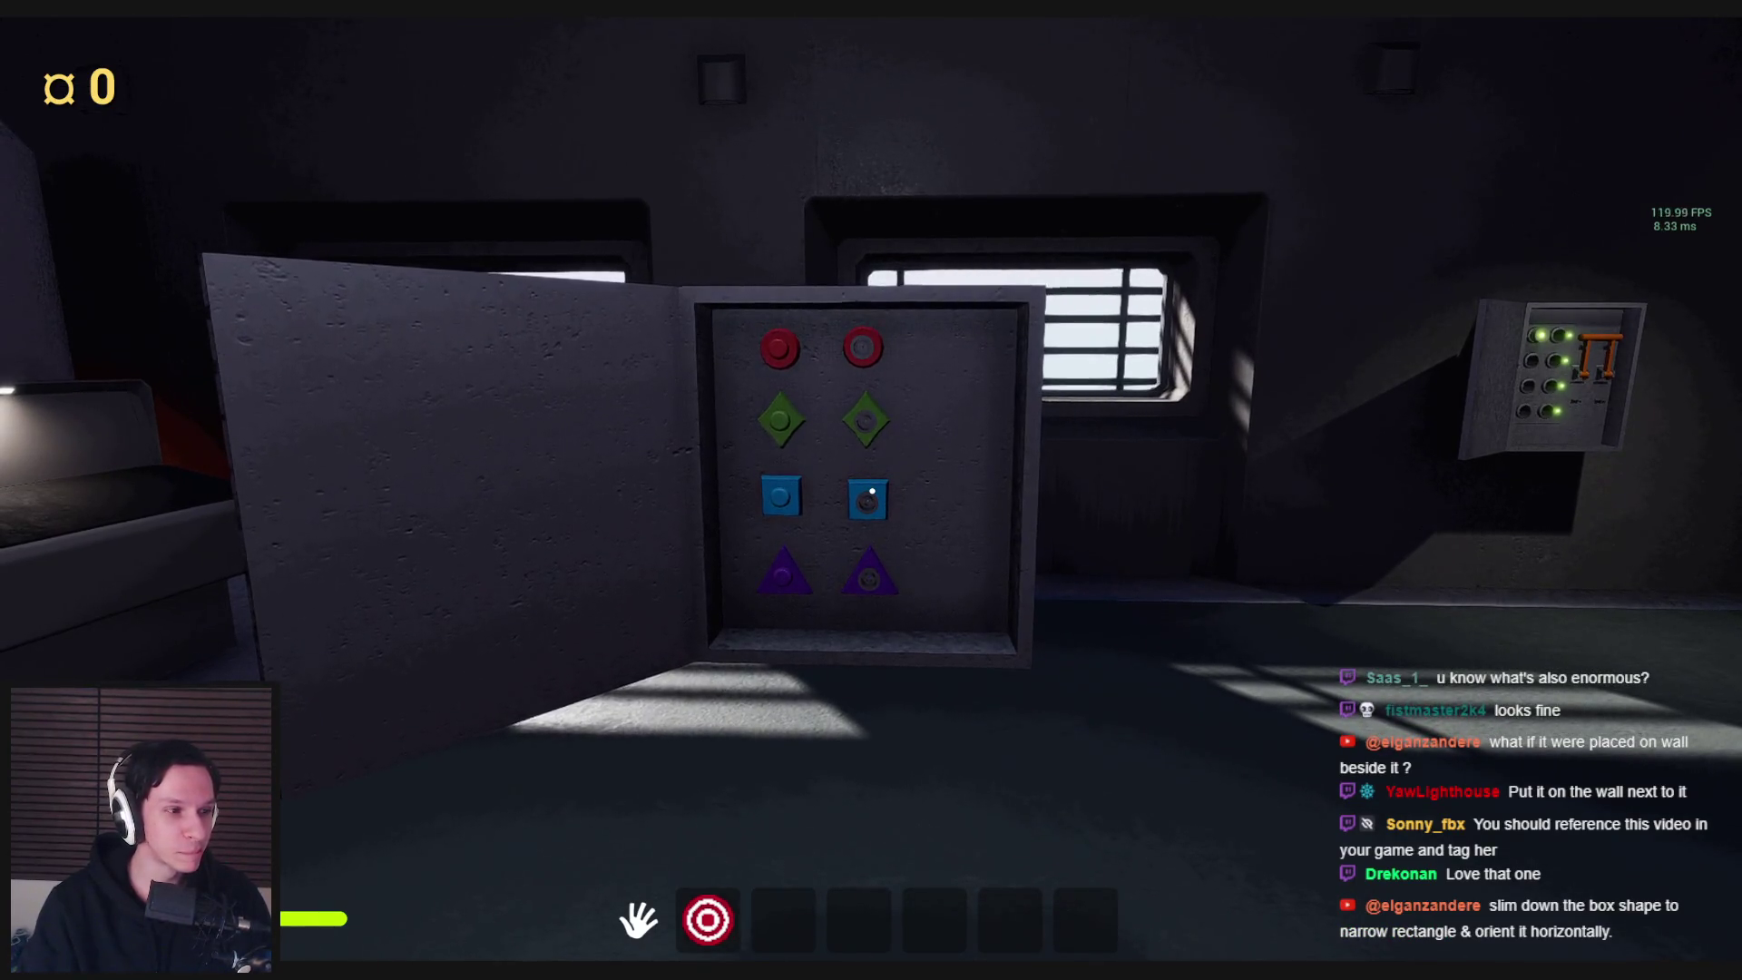
key(s)
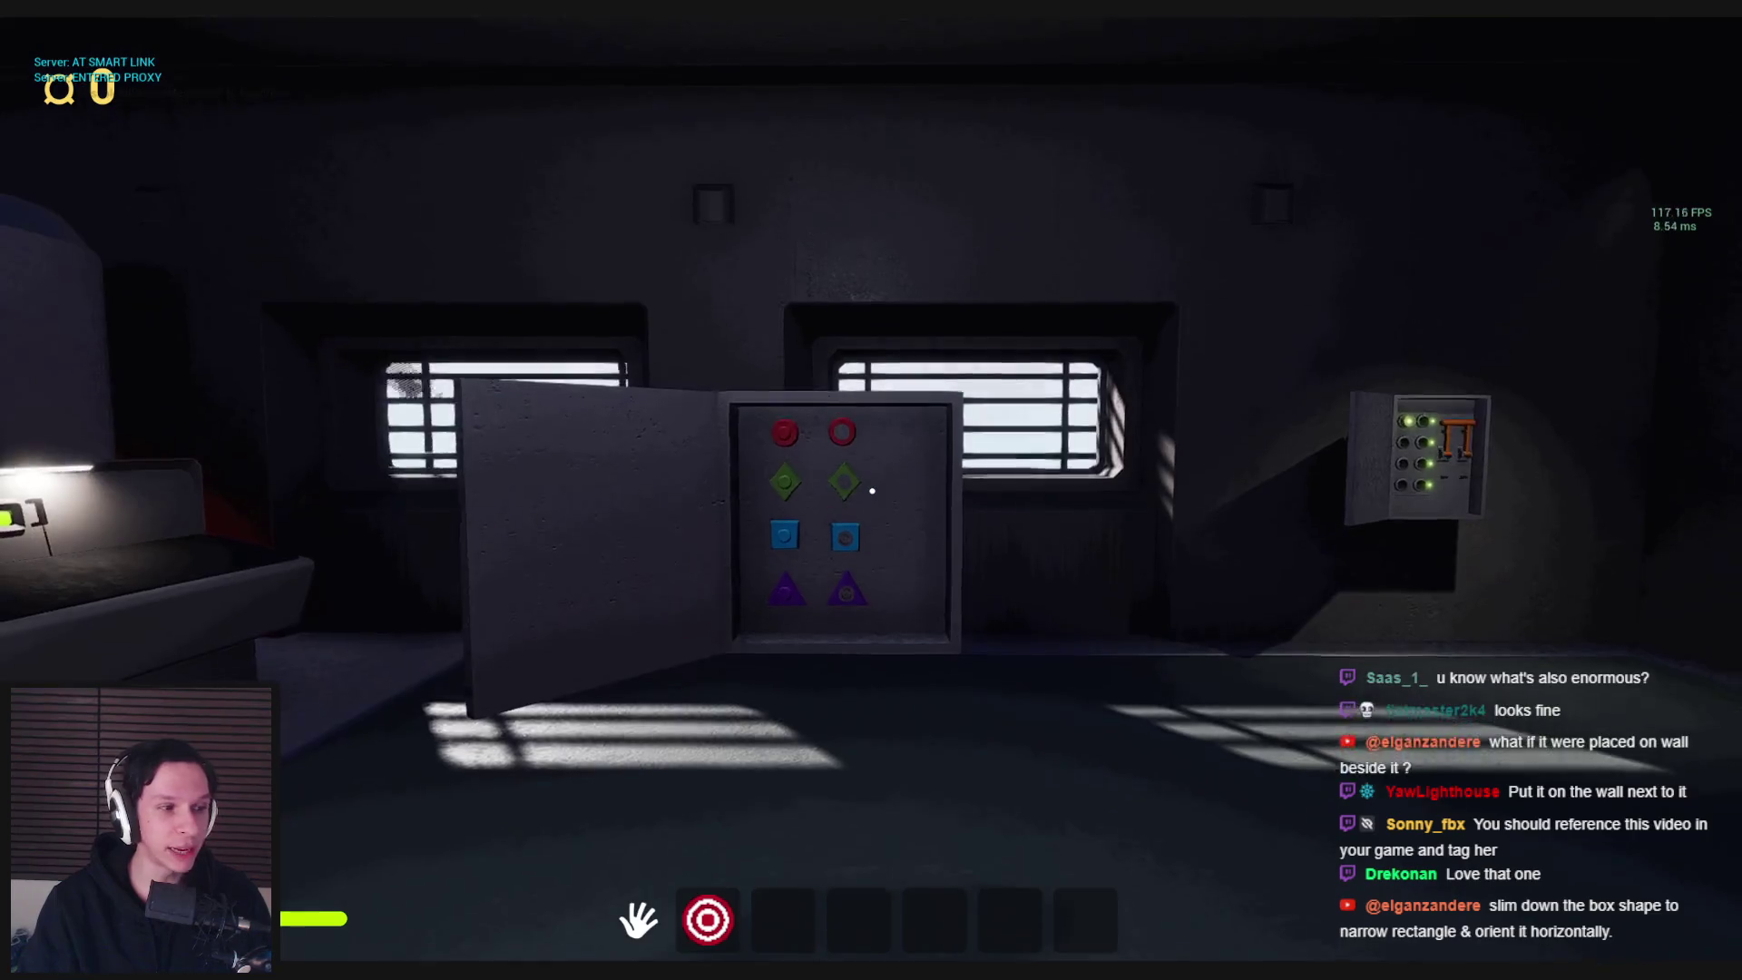
key(w)
key(s)
key(w)
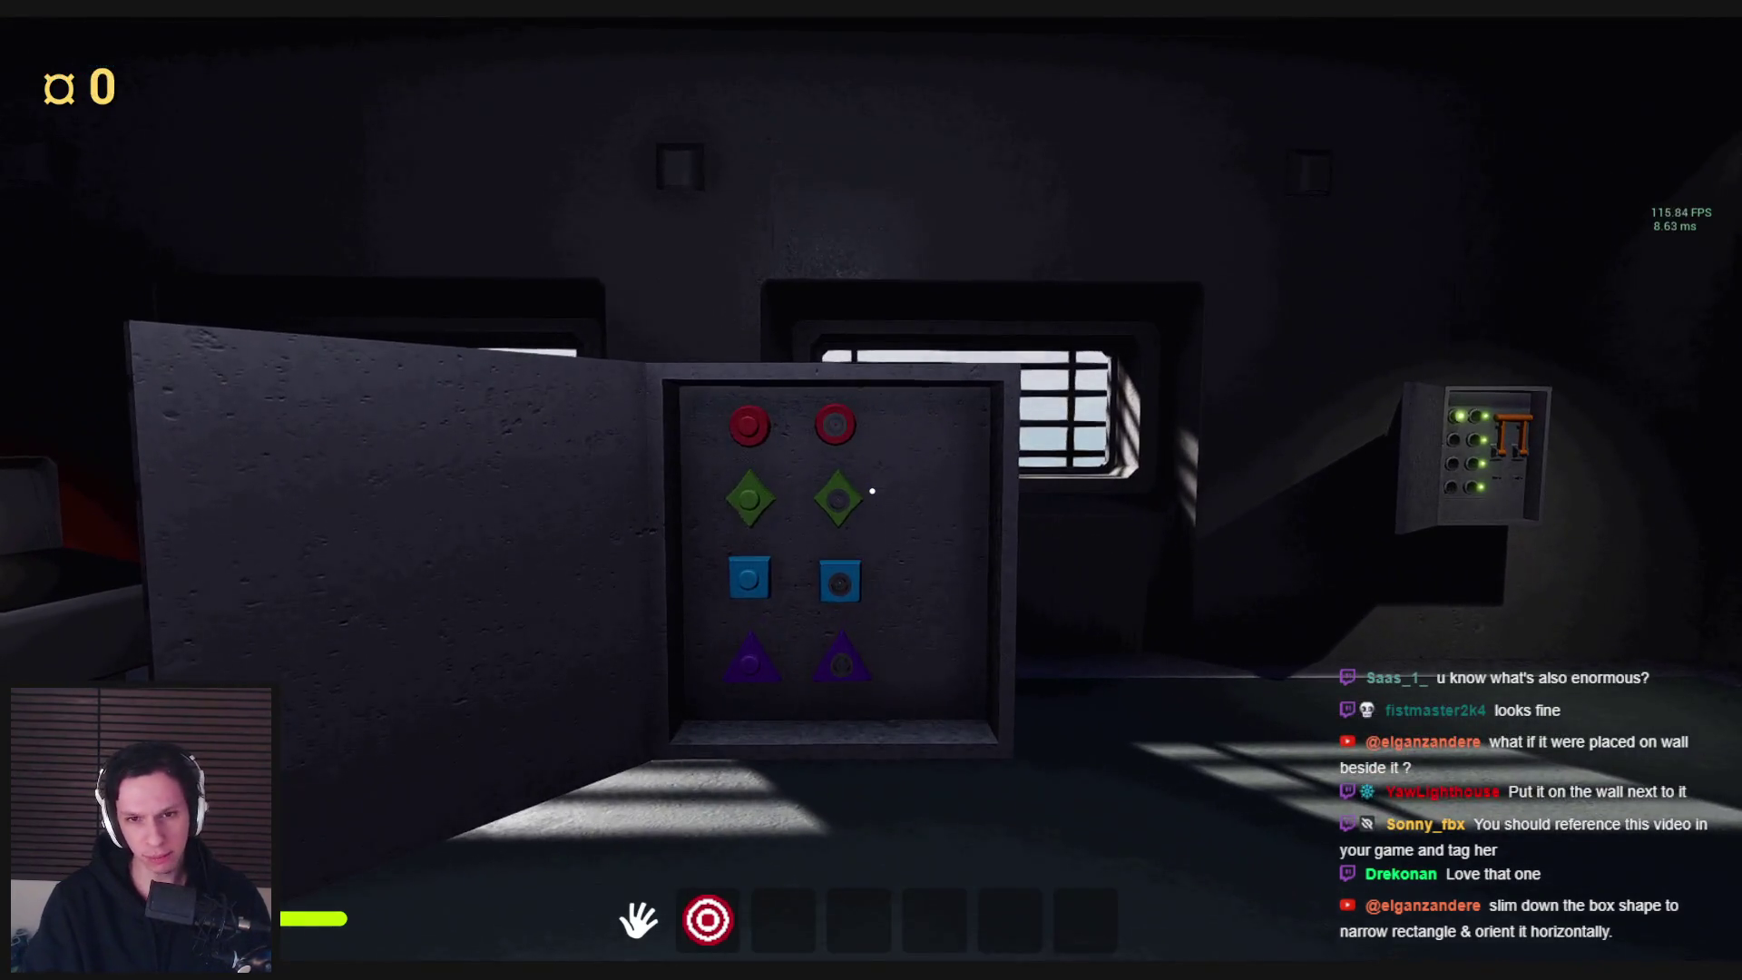
key(s)
key(w)
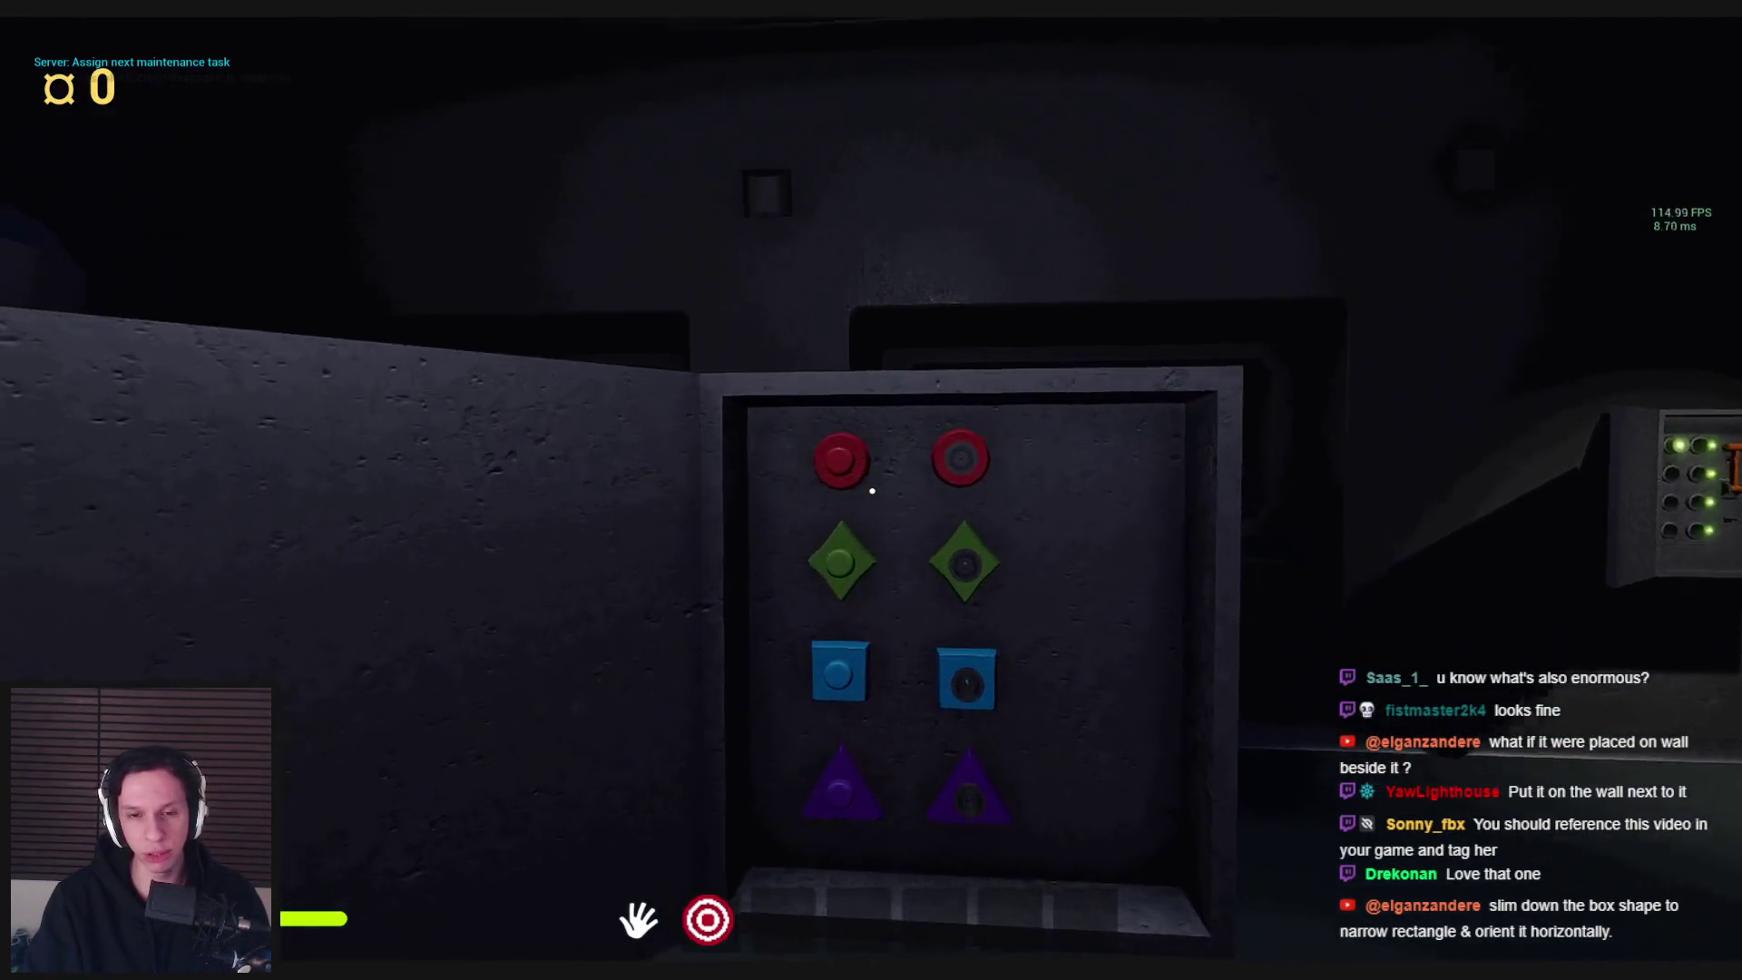
key(s)
key(w)
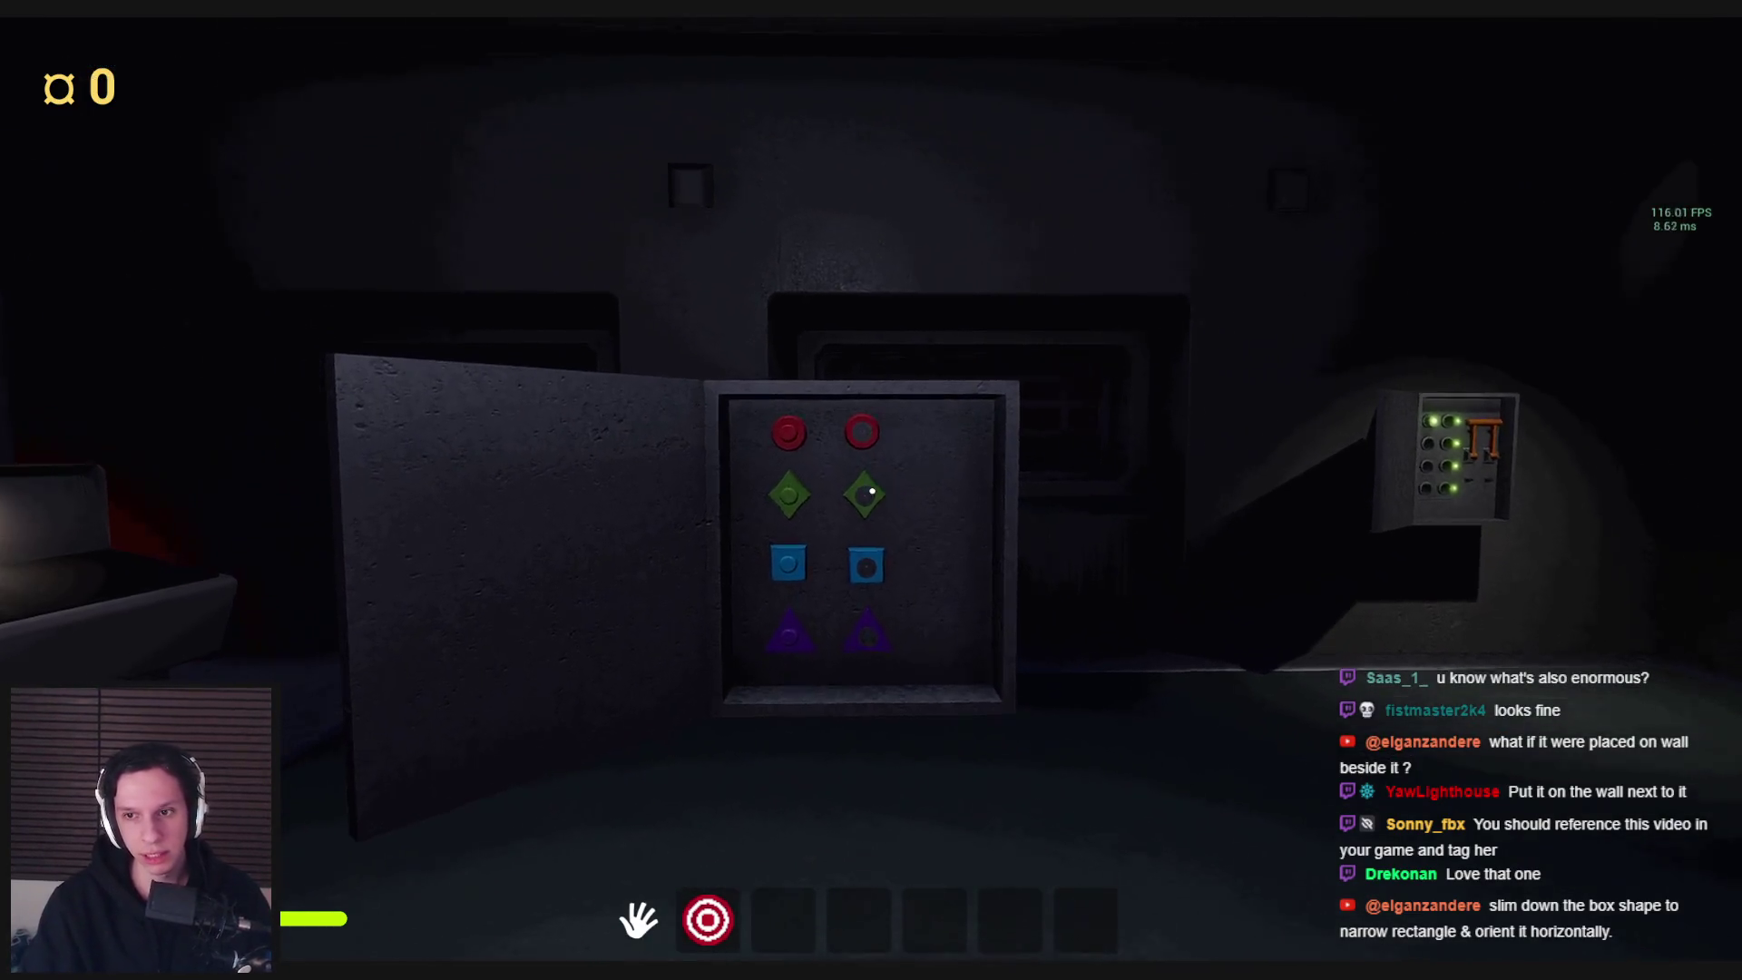
key(s)
key(w)
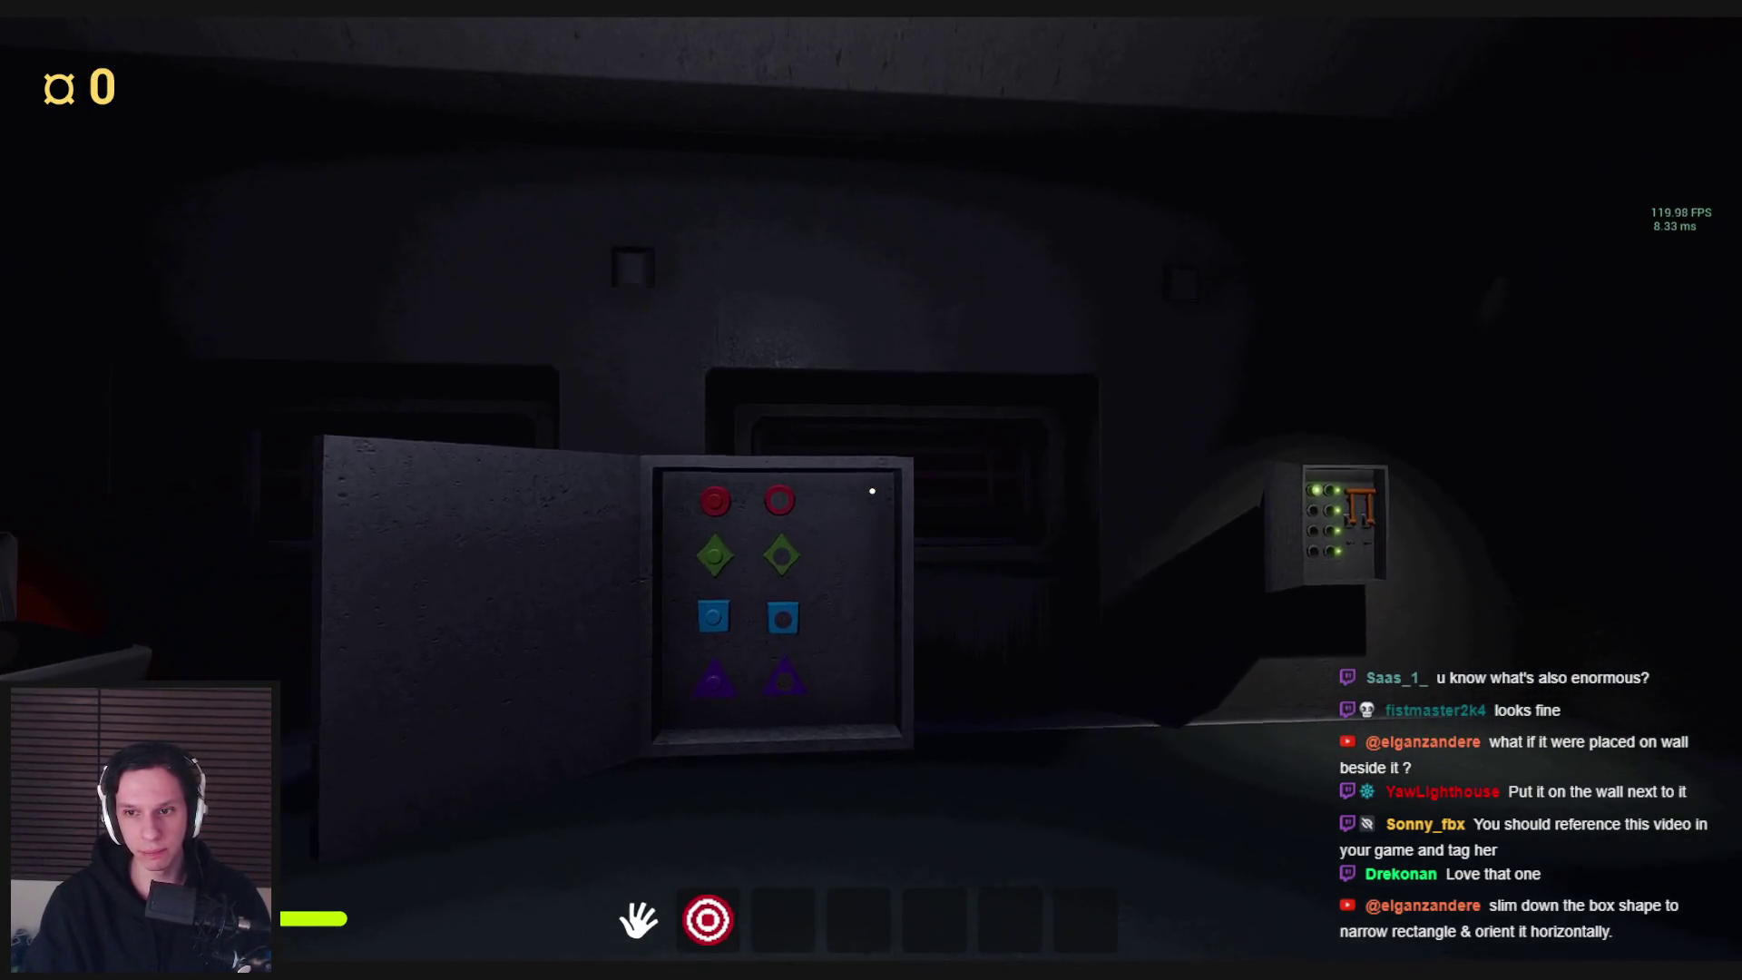
key(s)
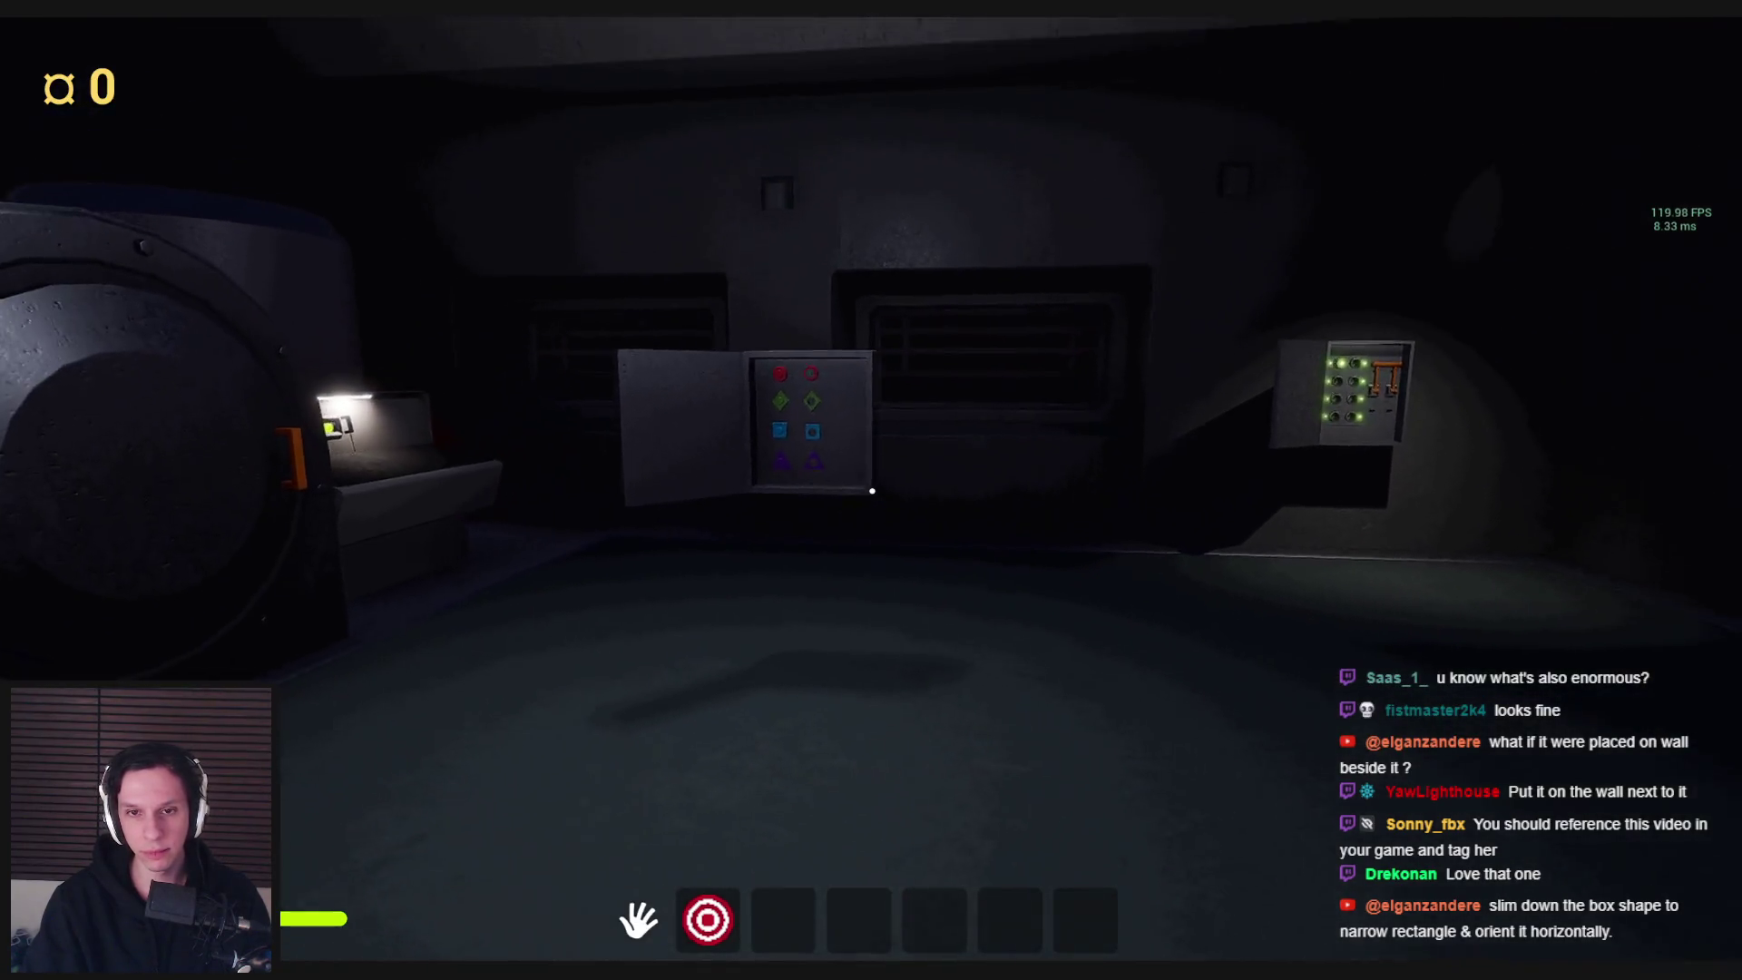
key(w)
key(s)
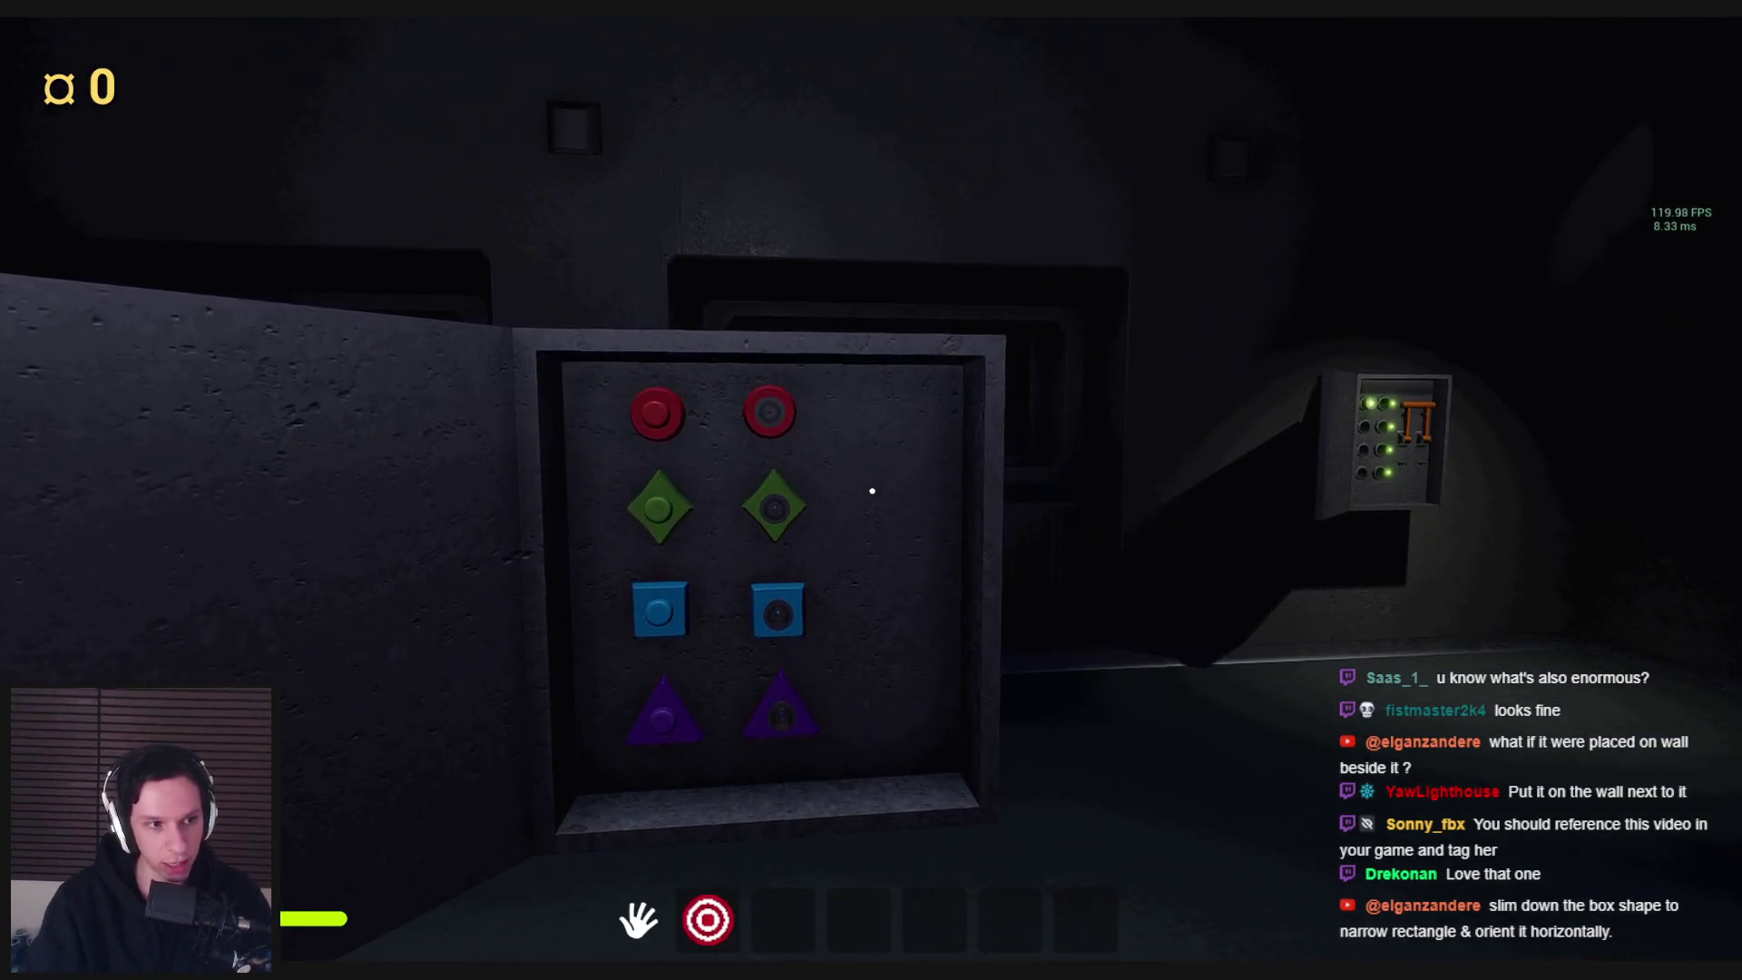
key(w)
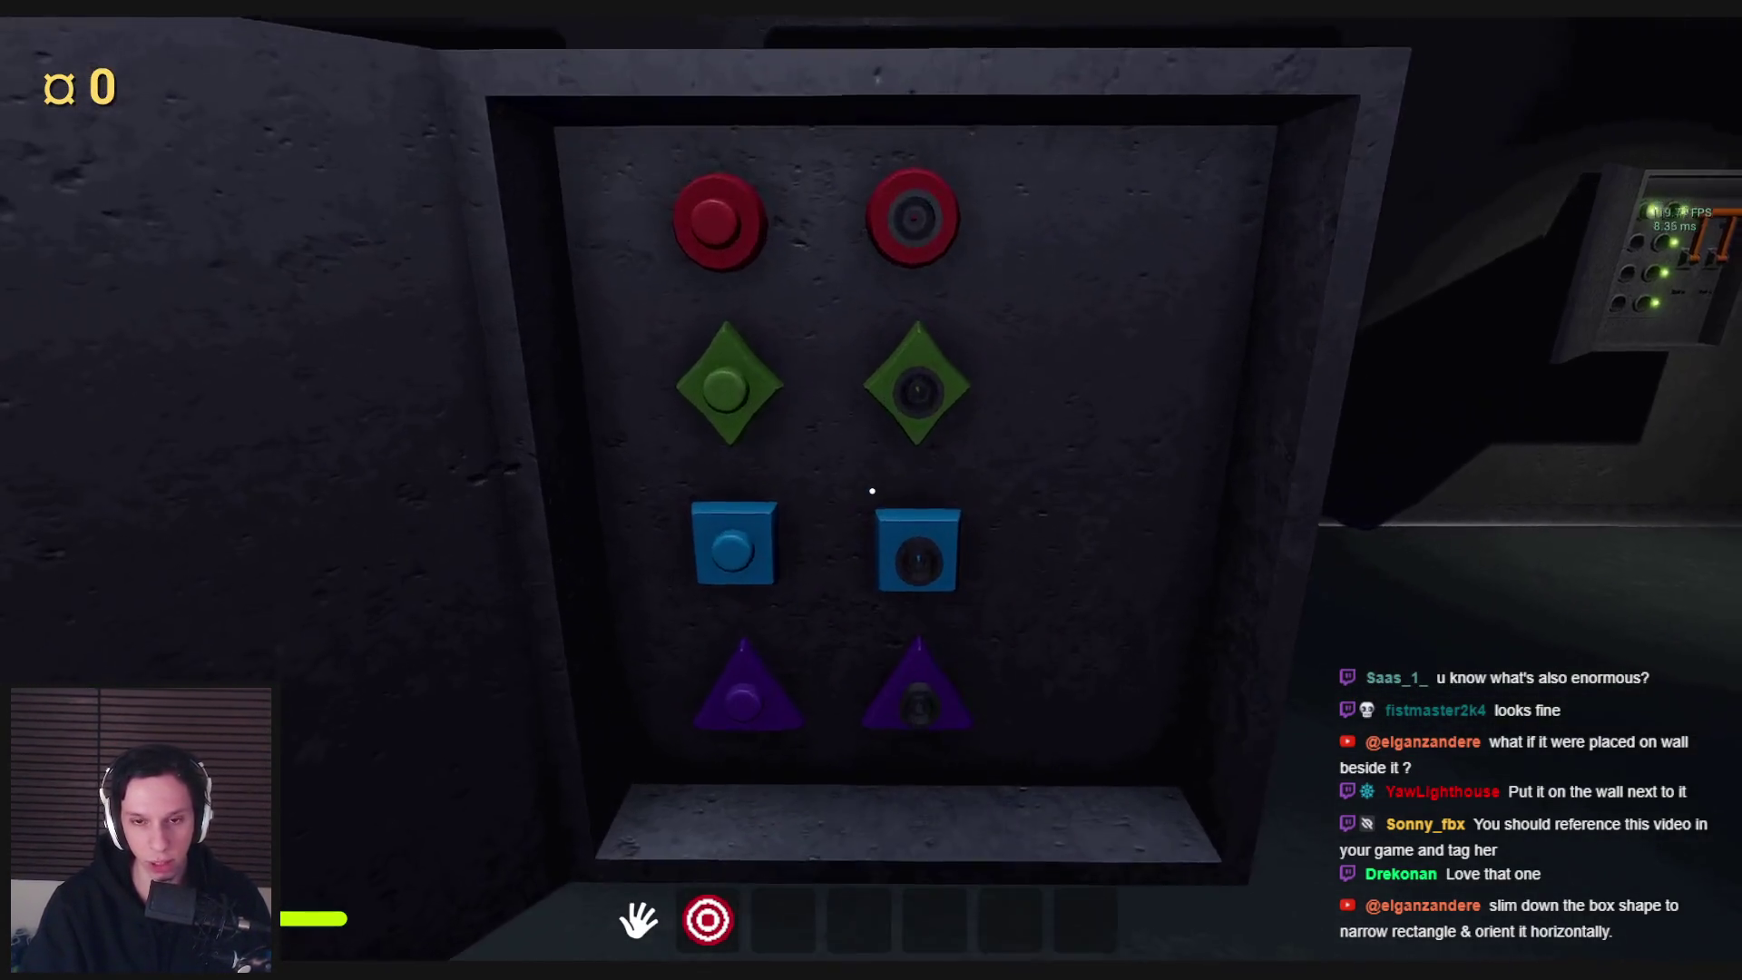
key(s)
key(w)
key(s)
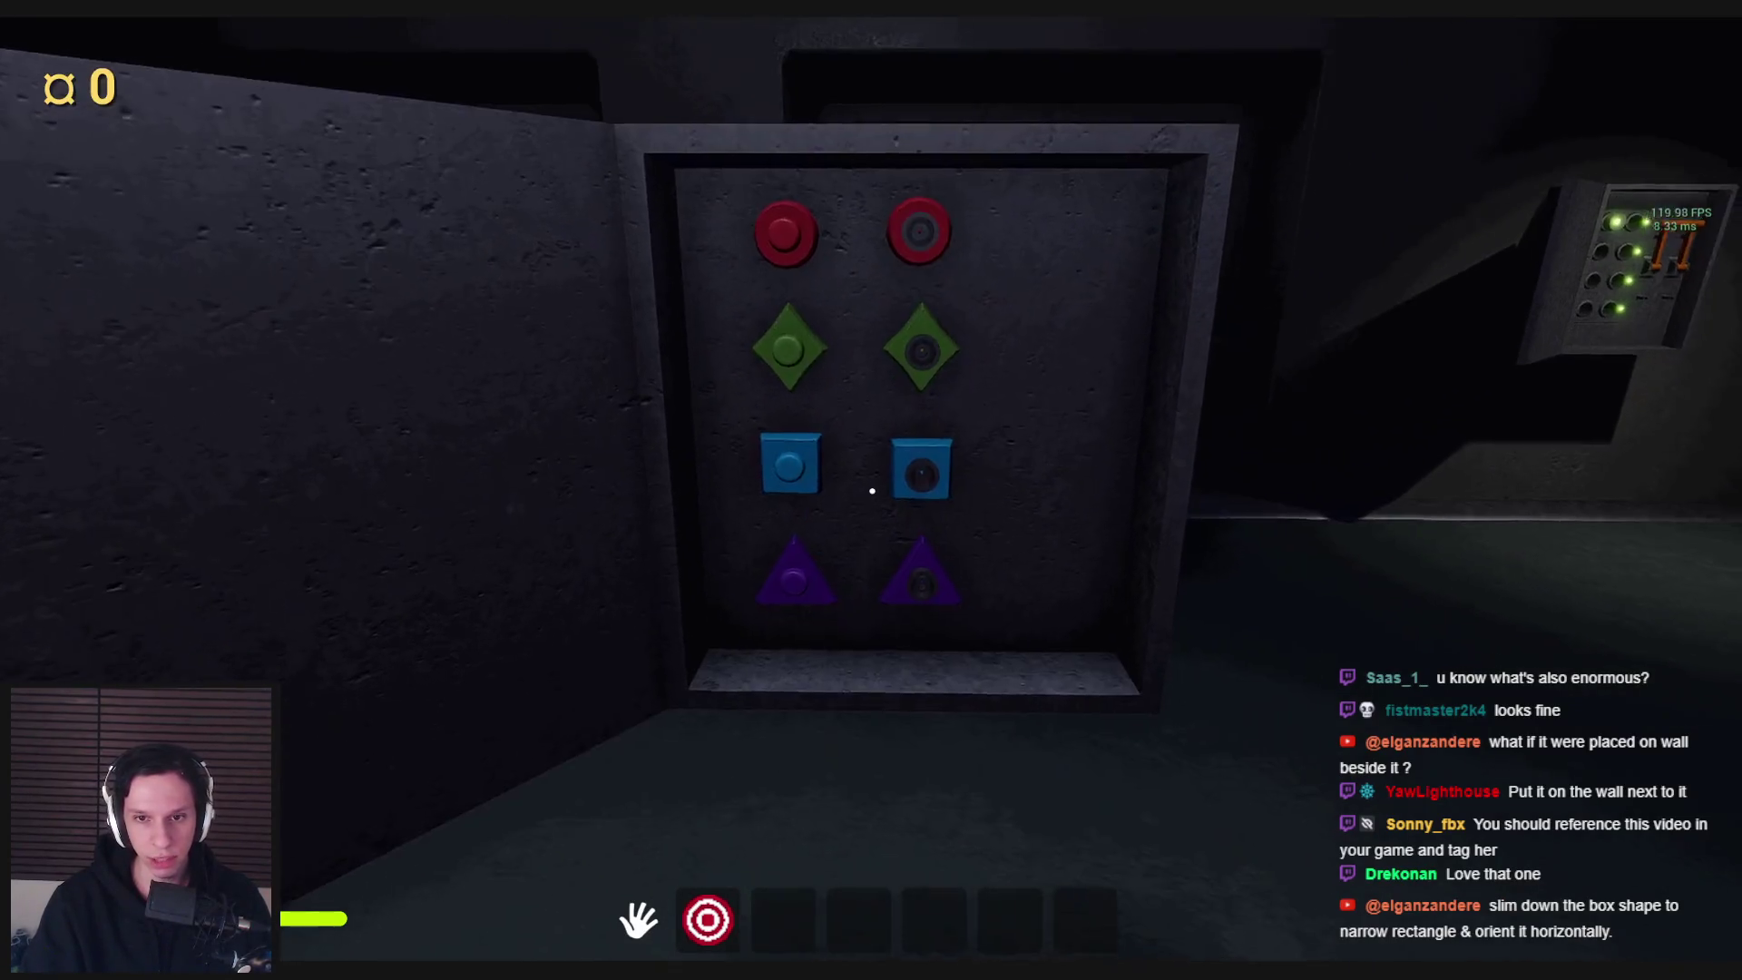
key(w)
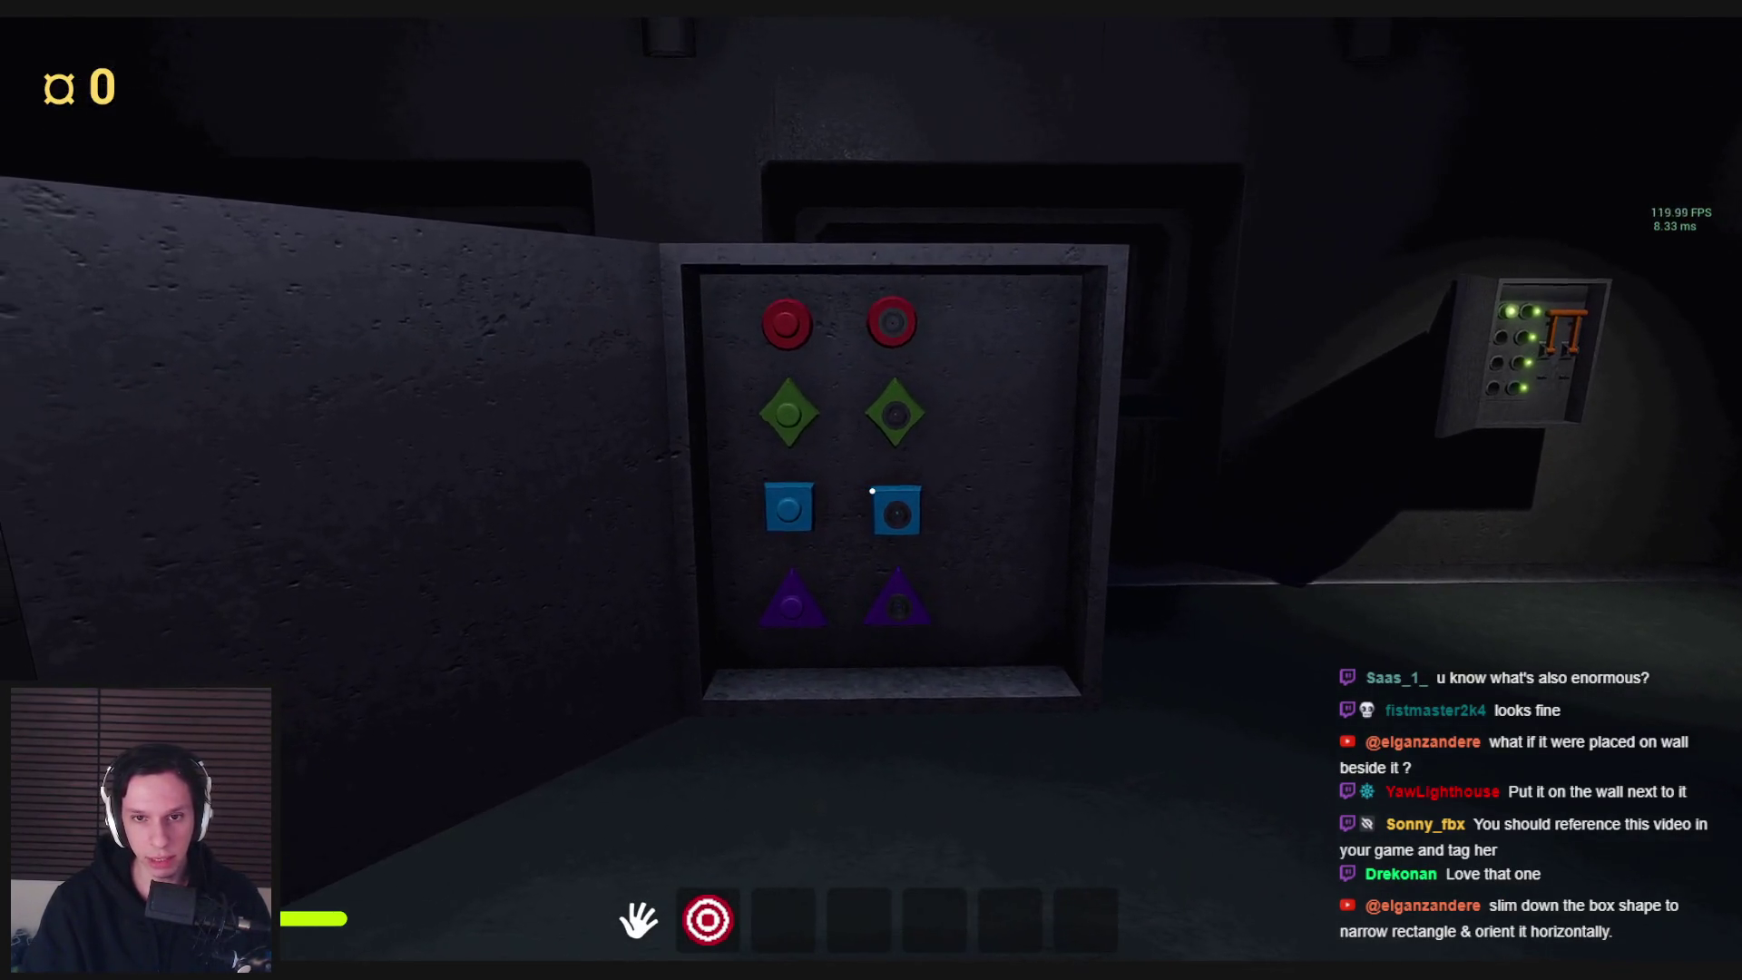
key(s)
key(w)
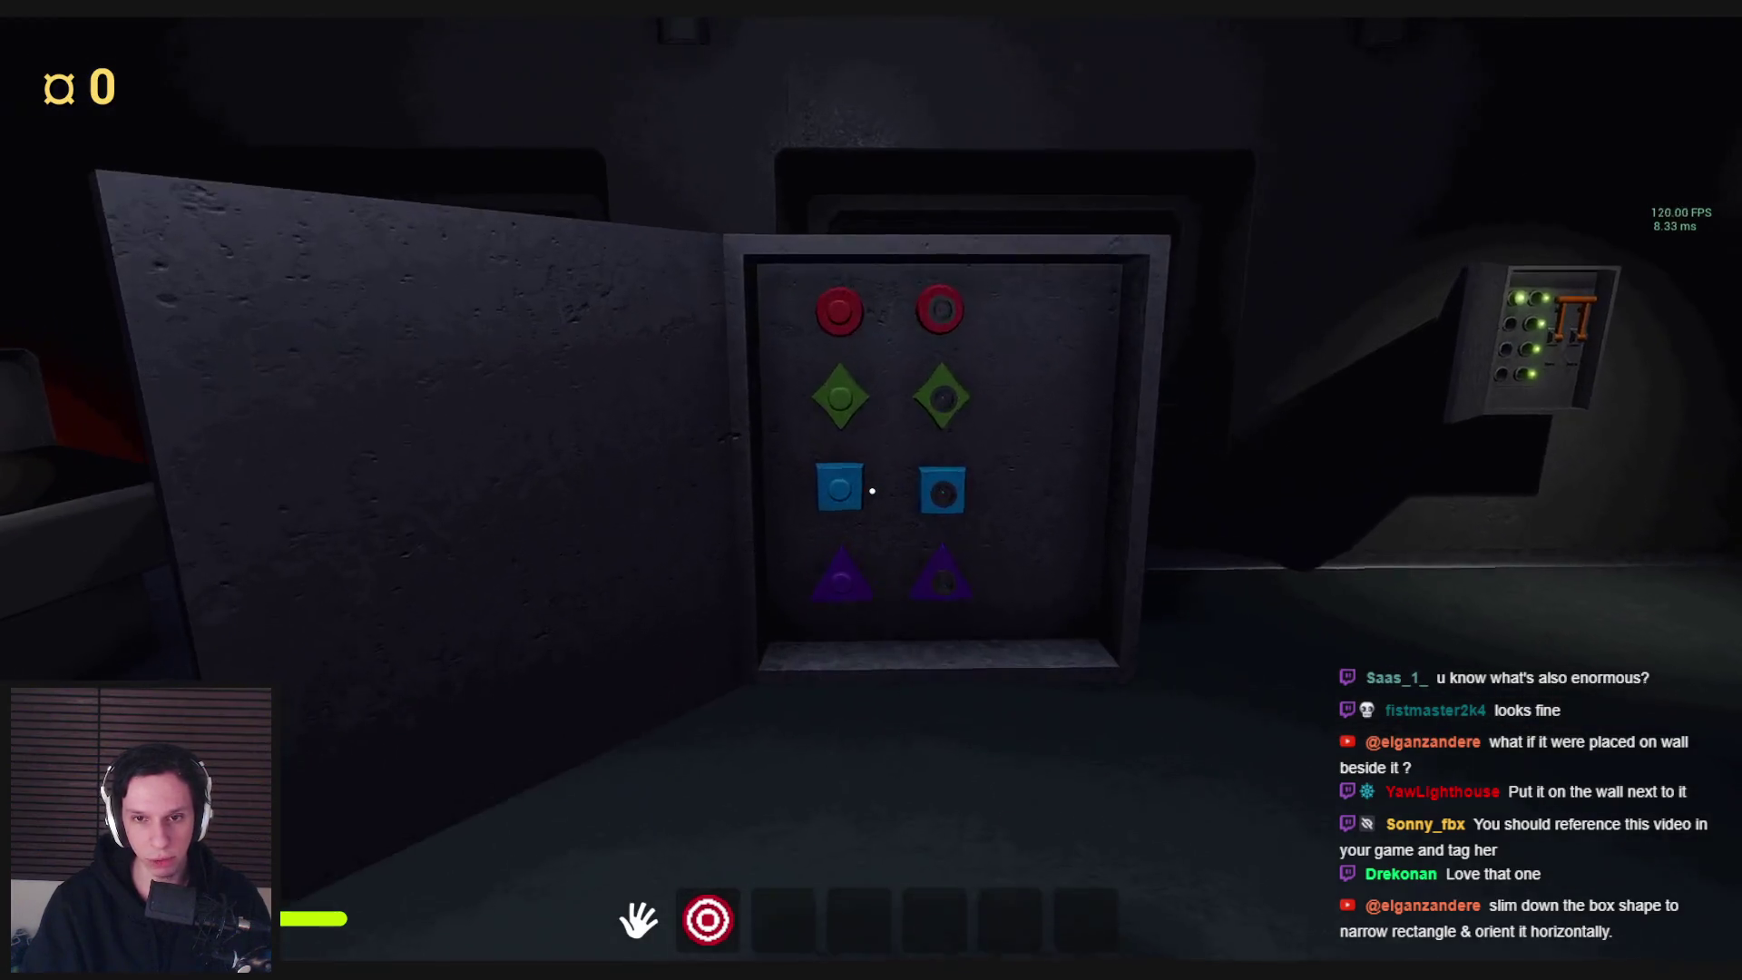
key(s)
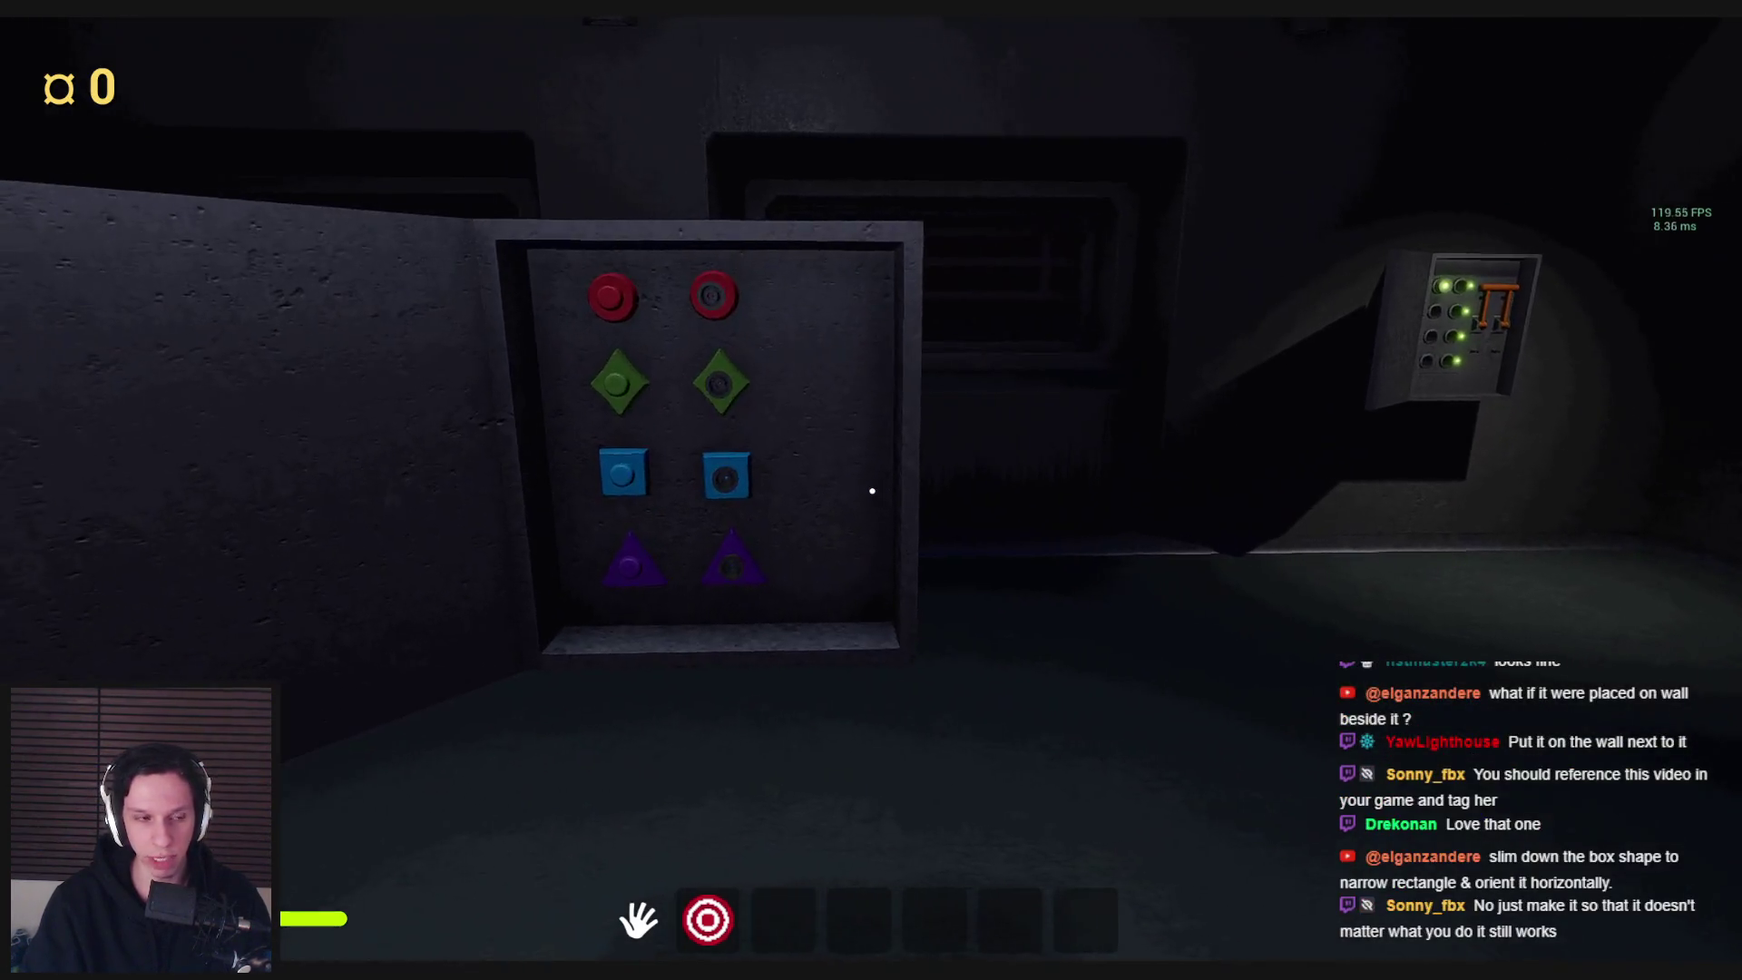
key(w)
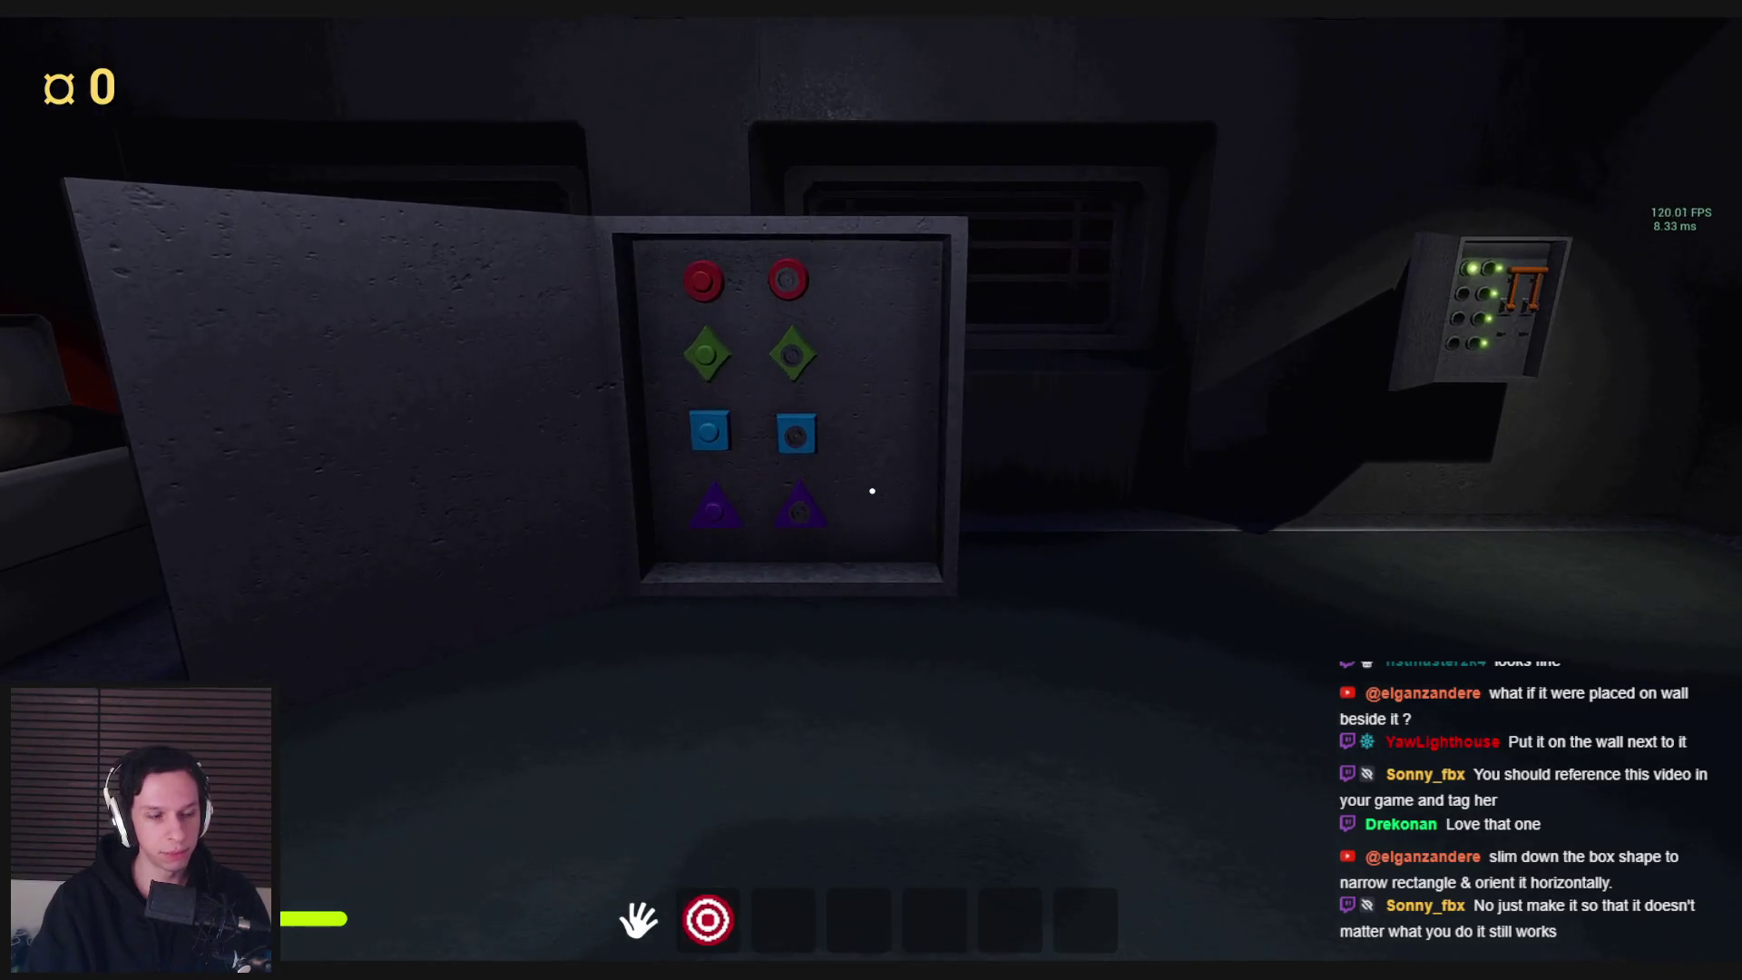
key(s)
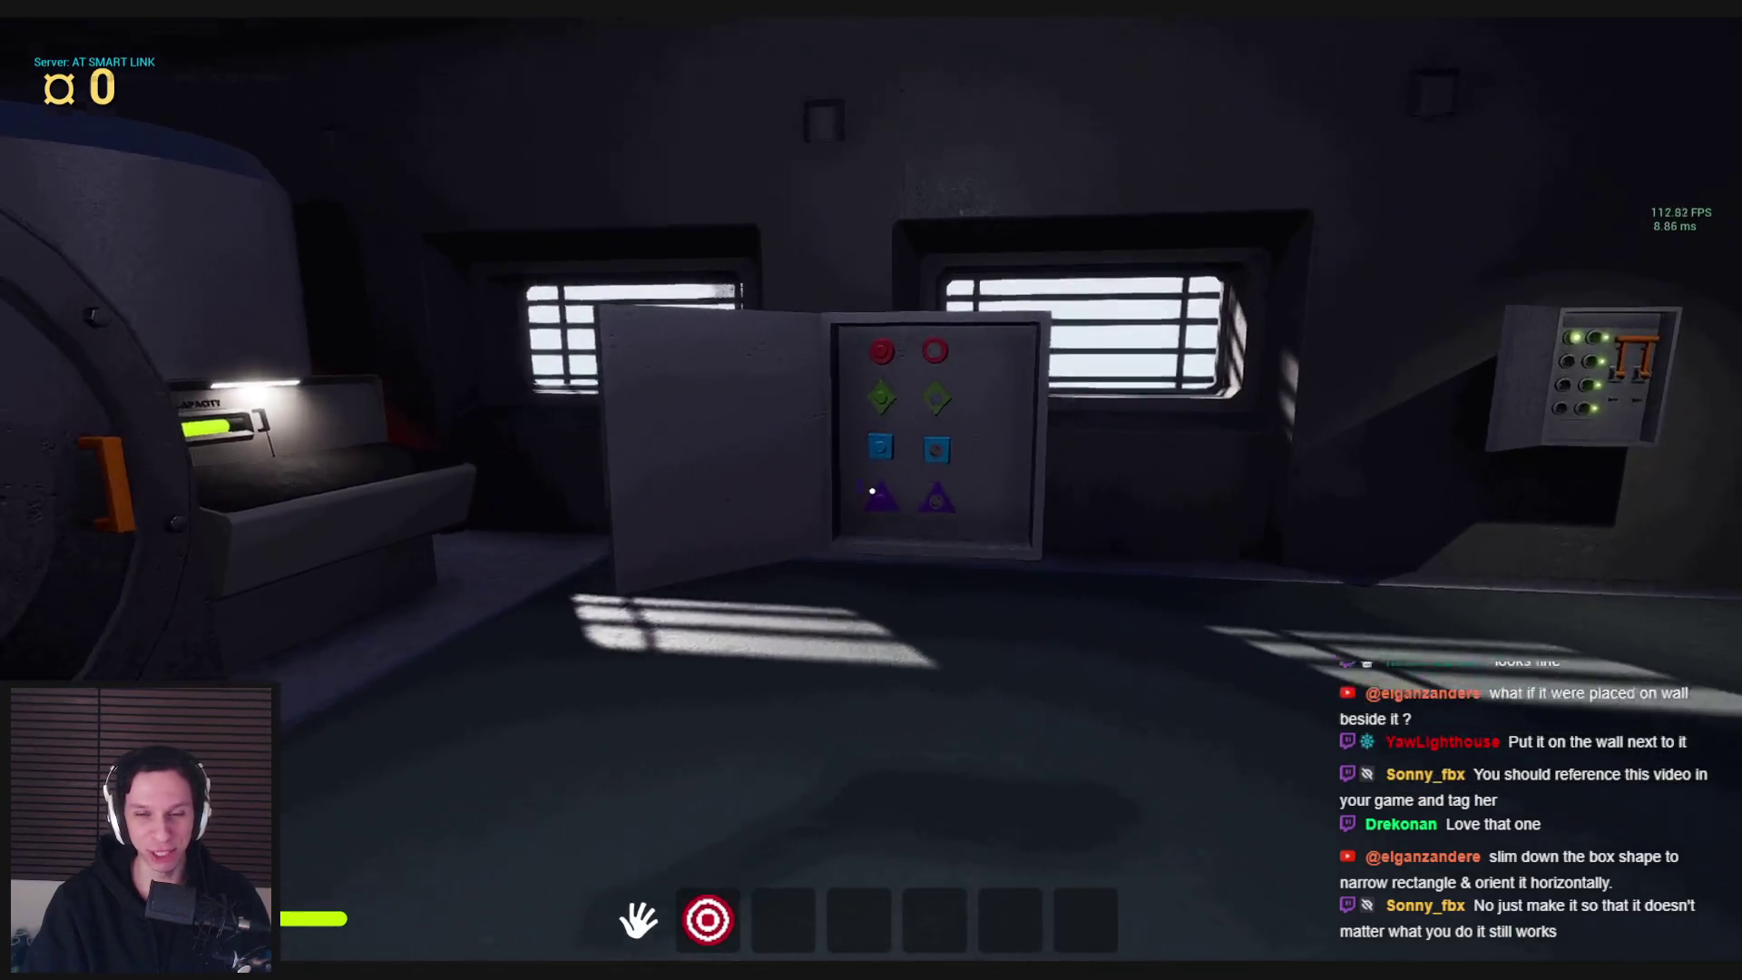
key(w)
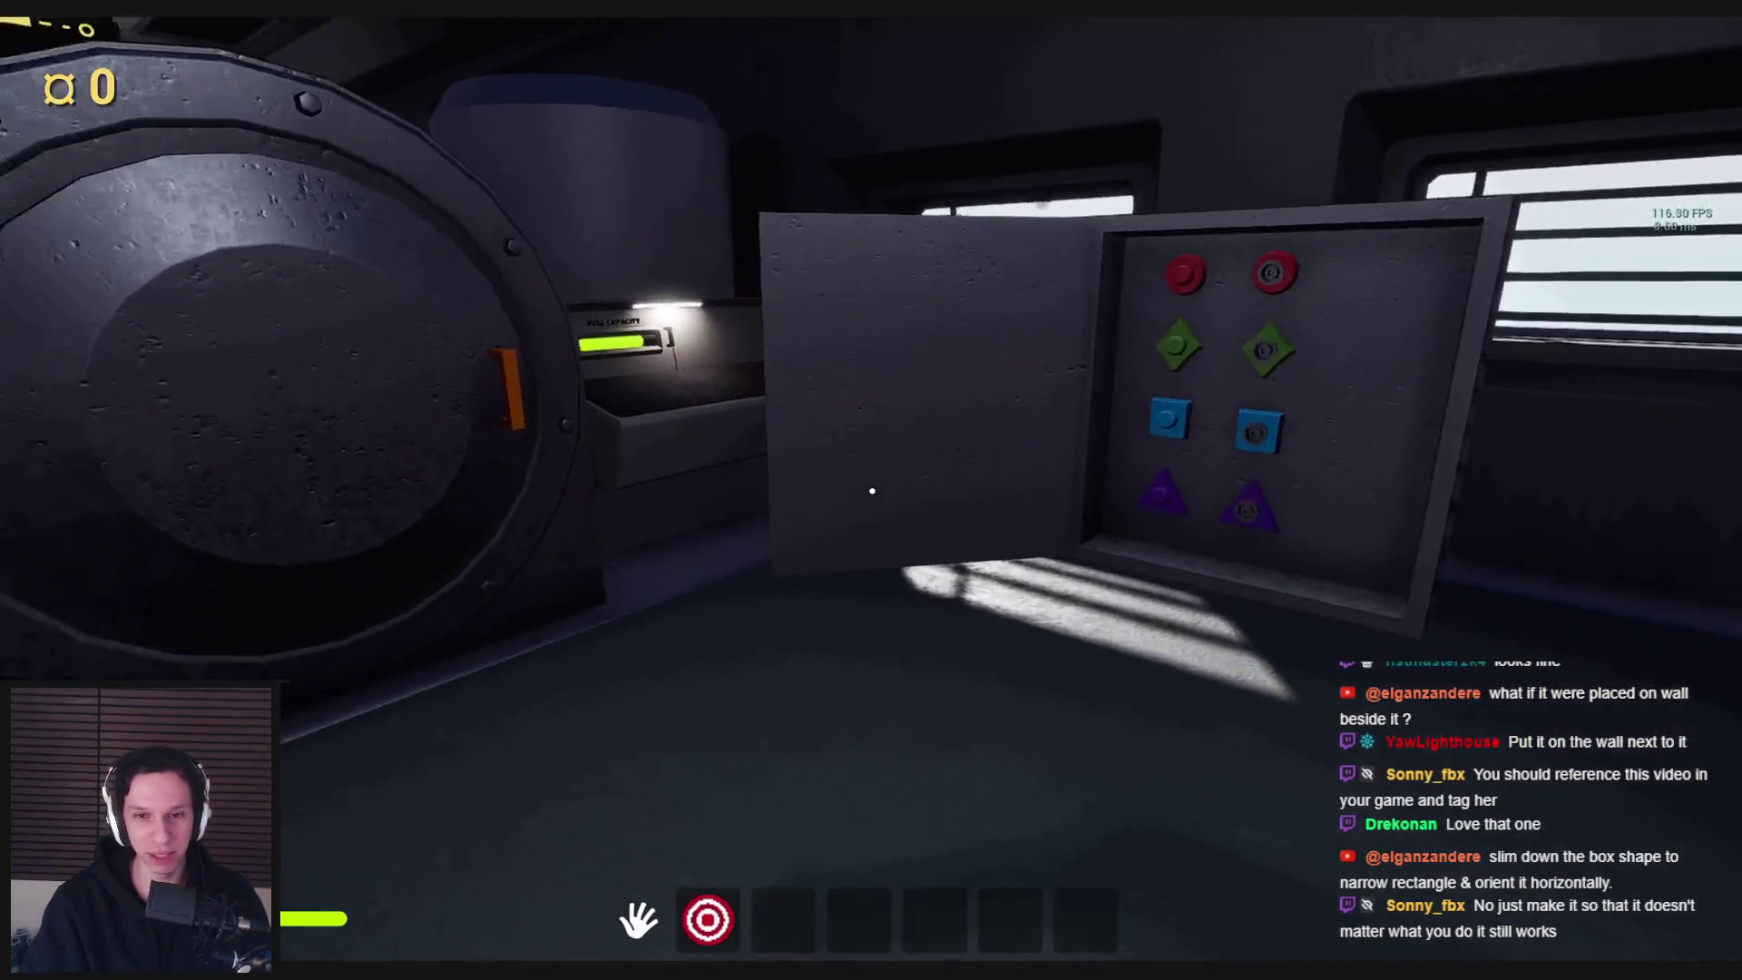
Pick up the floor gear, insert it into the red gear panel, and pull the fuse box lever
key(w)
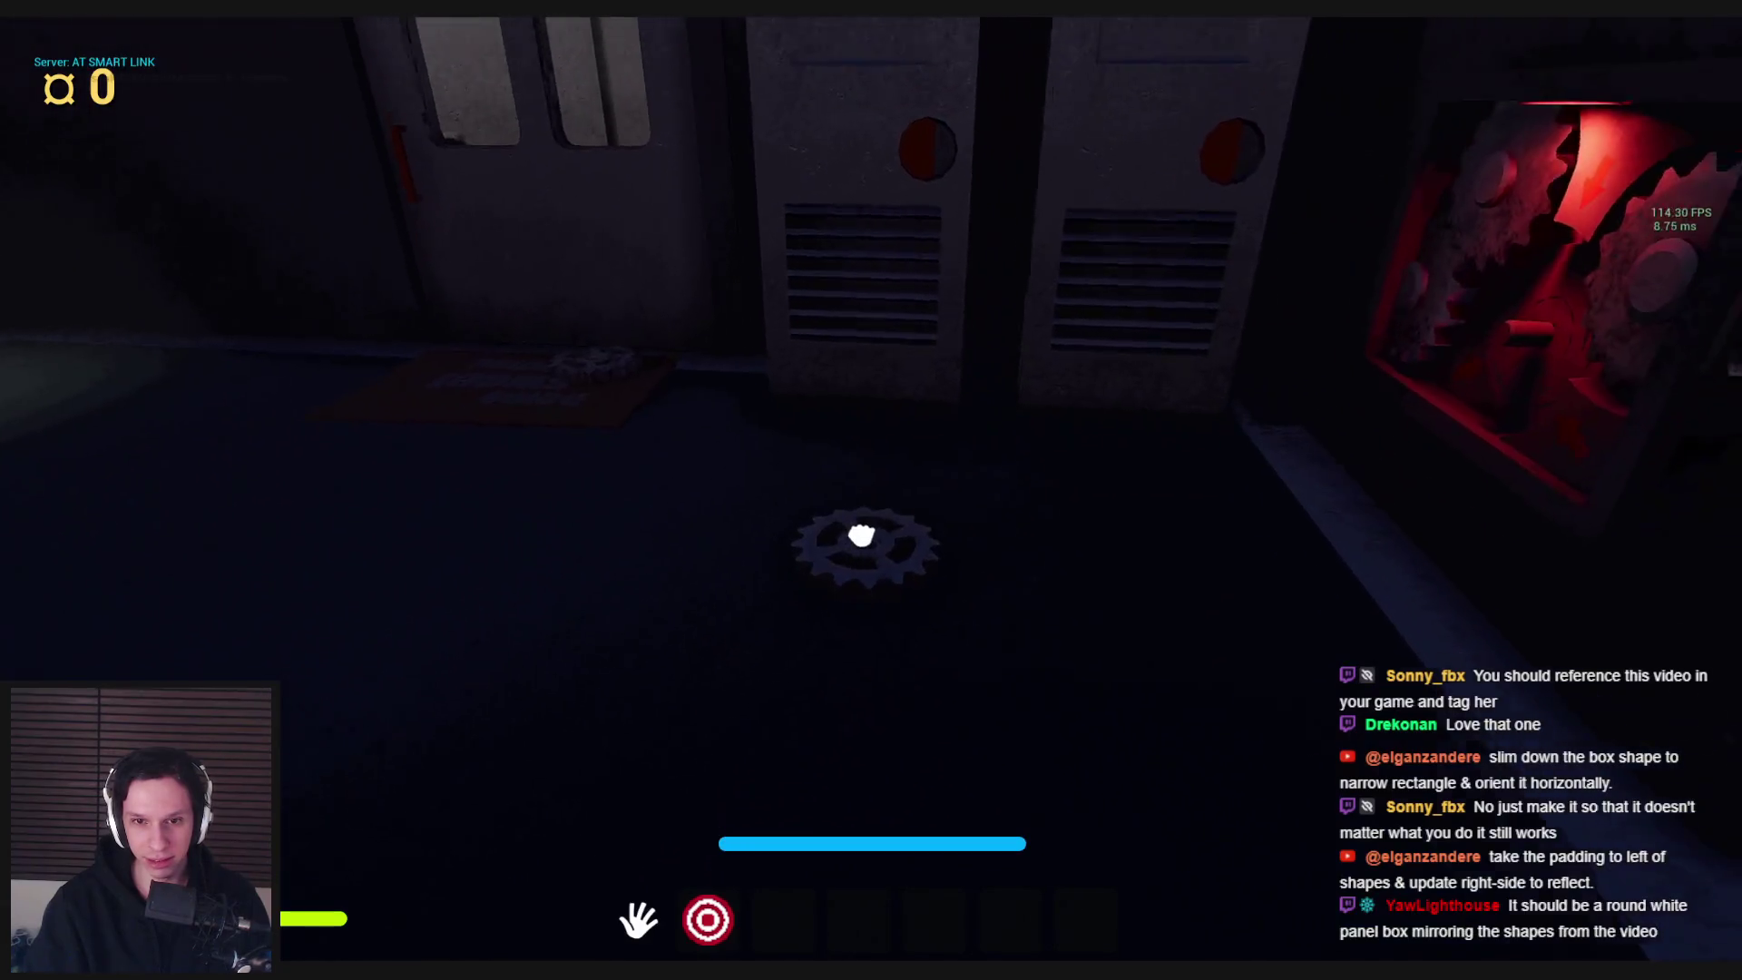
click(872, 529)
click(589, 640)
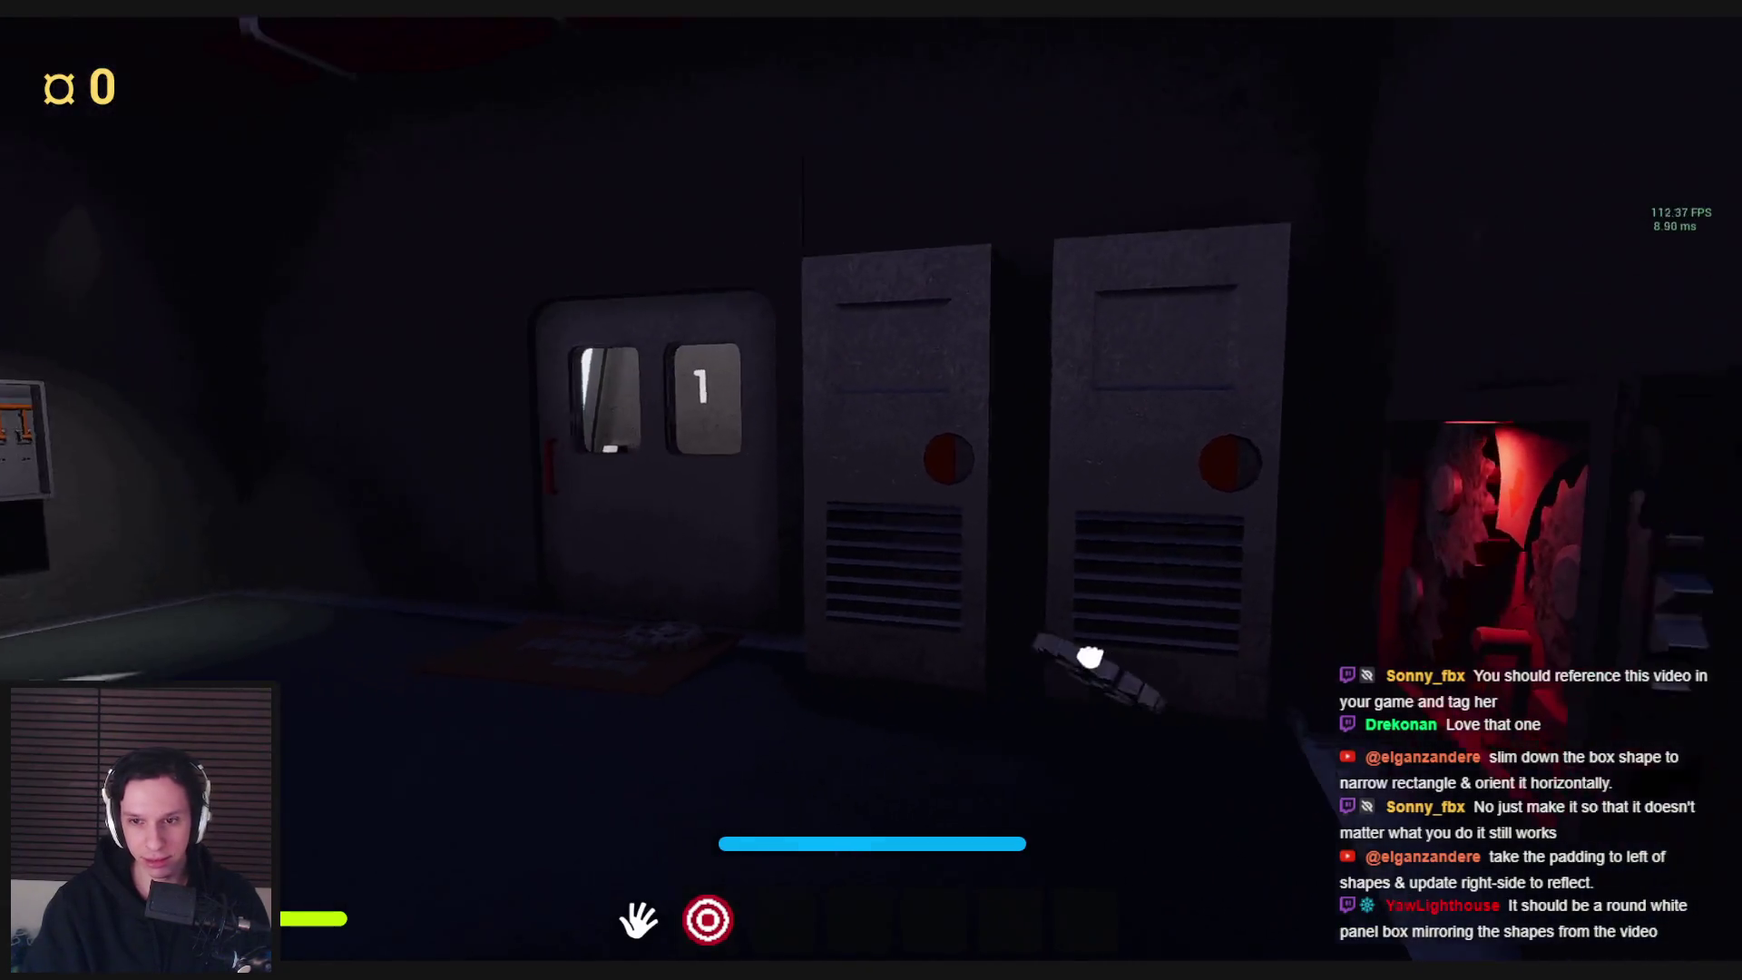
key(w)
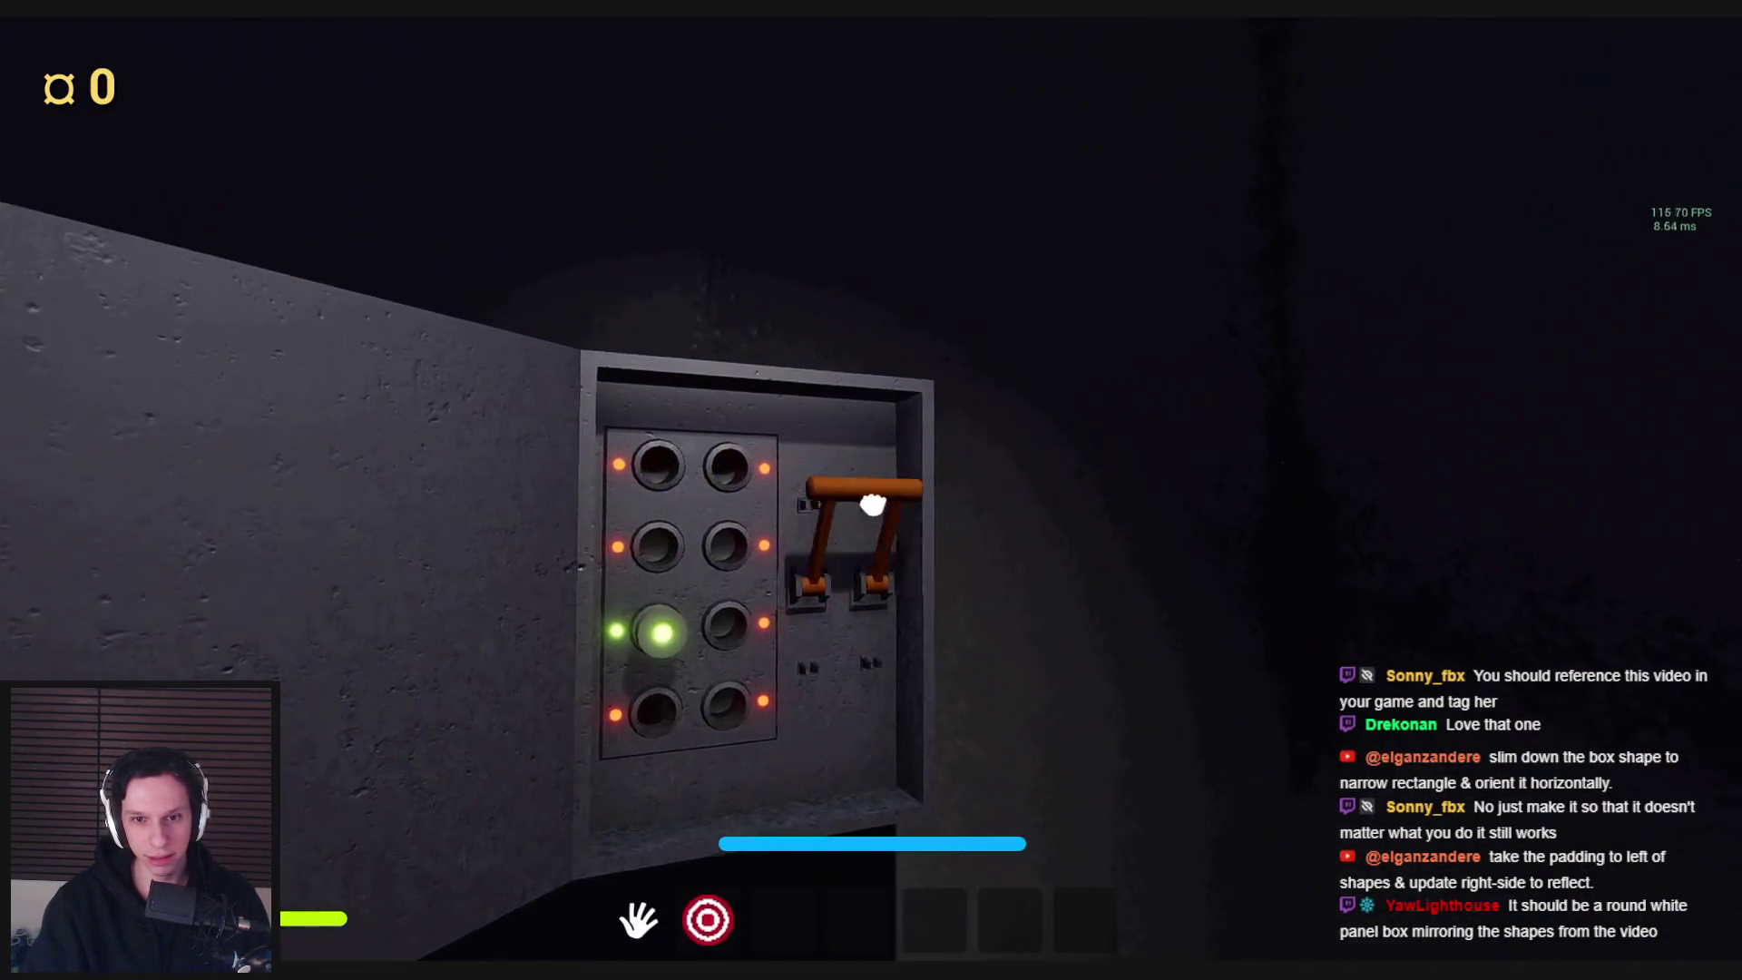
click(871, 490)
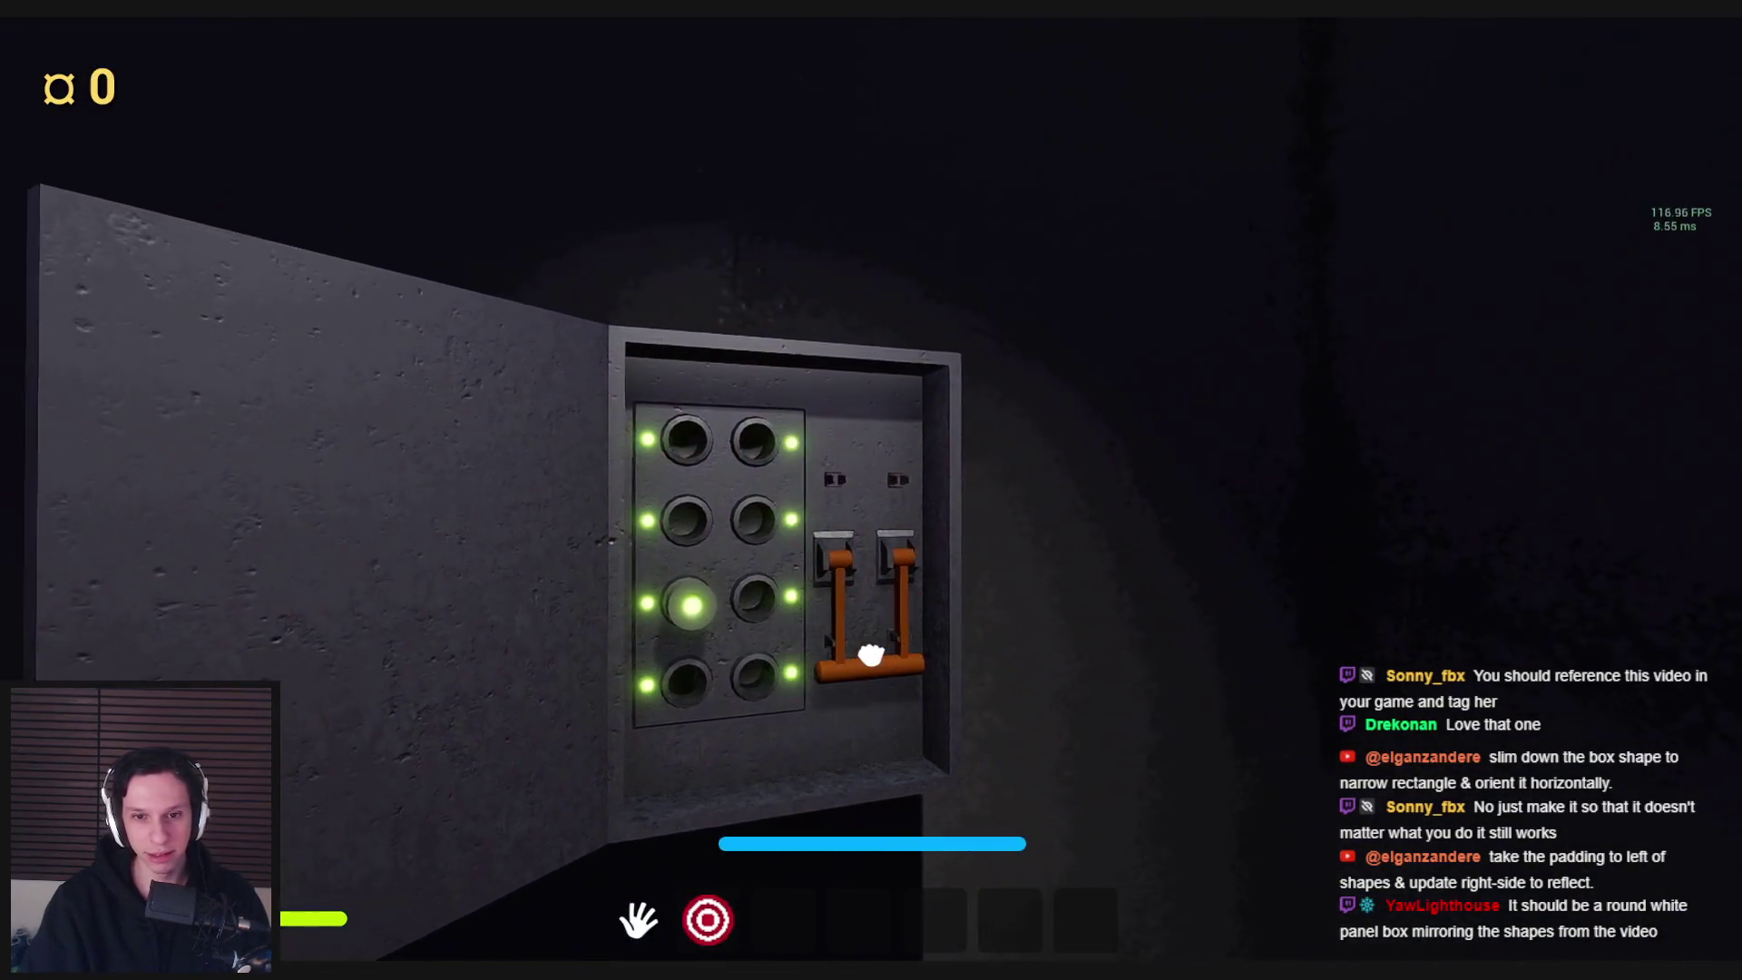
key(s)
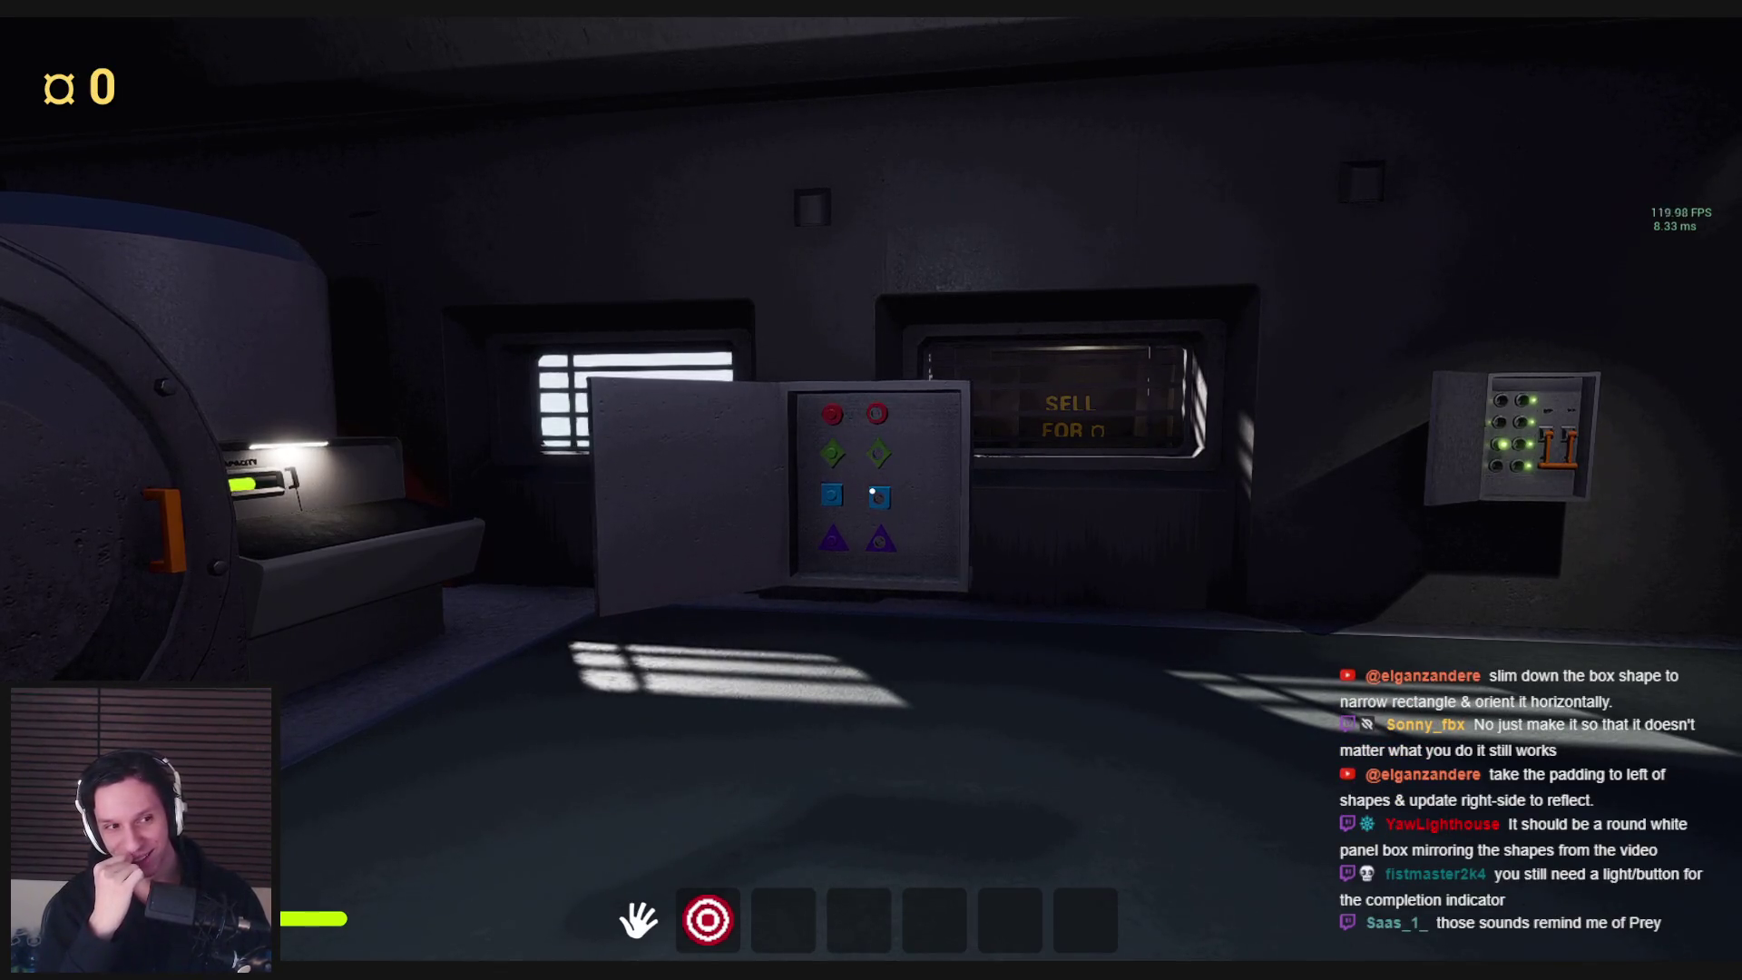
key(w)
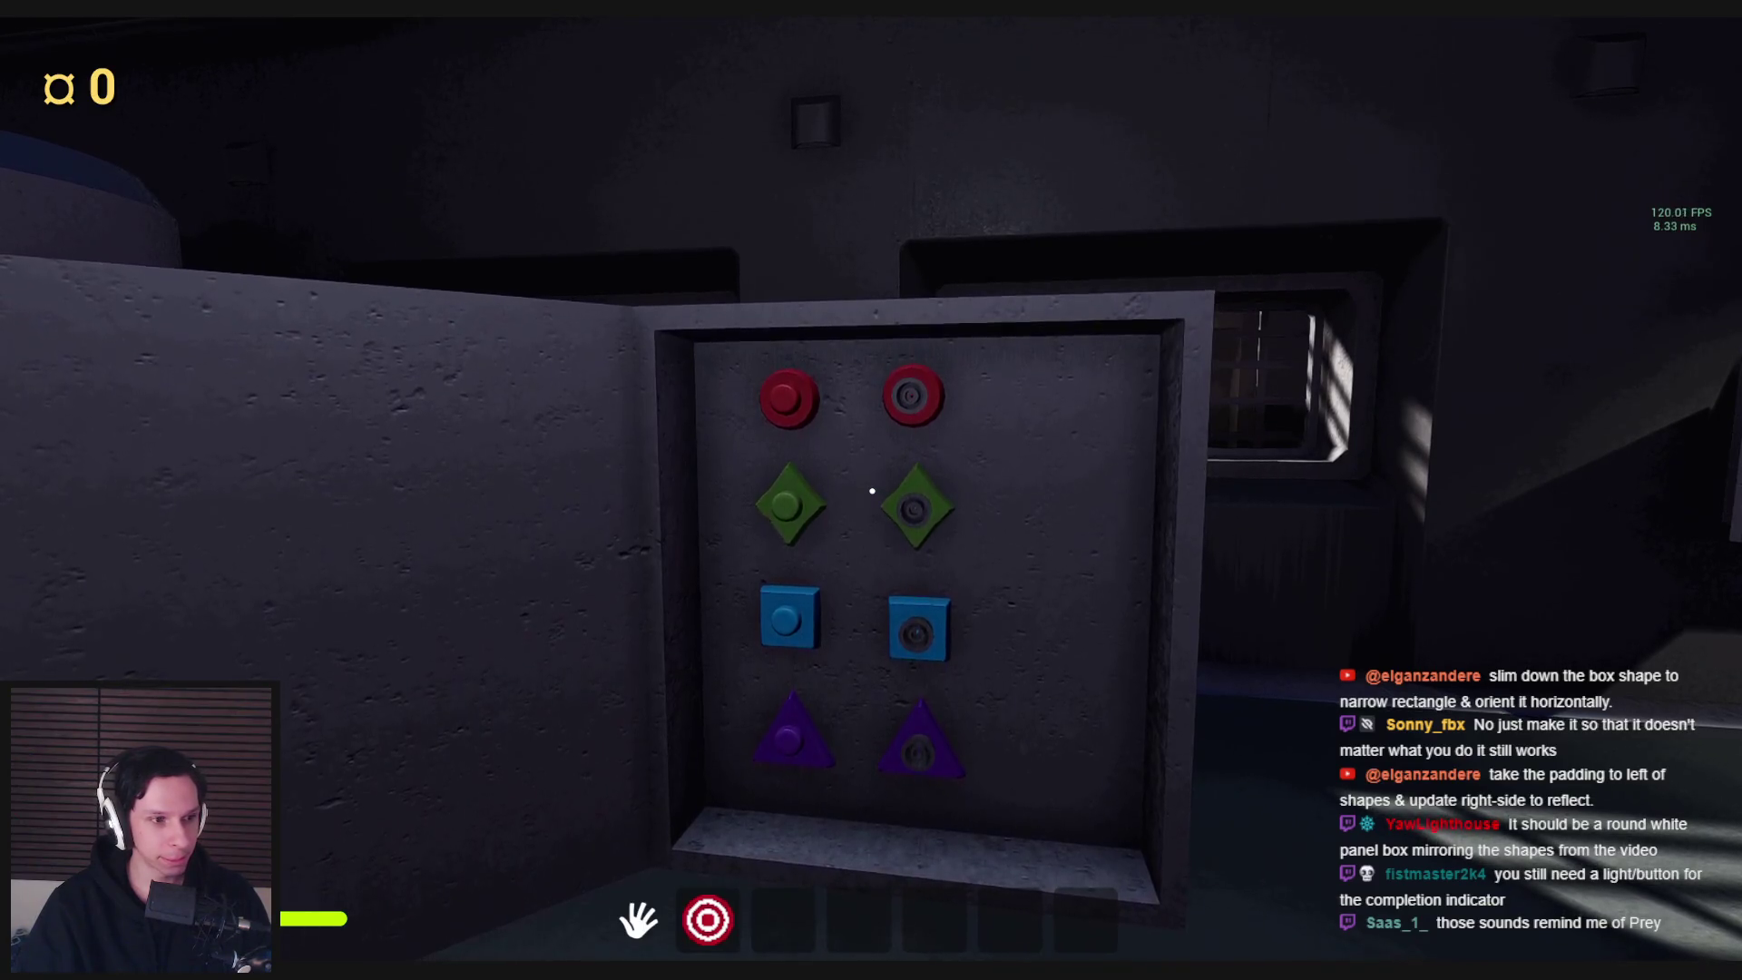
key(s)
key(w)
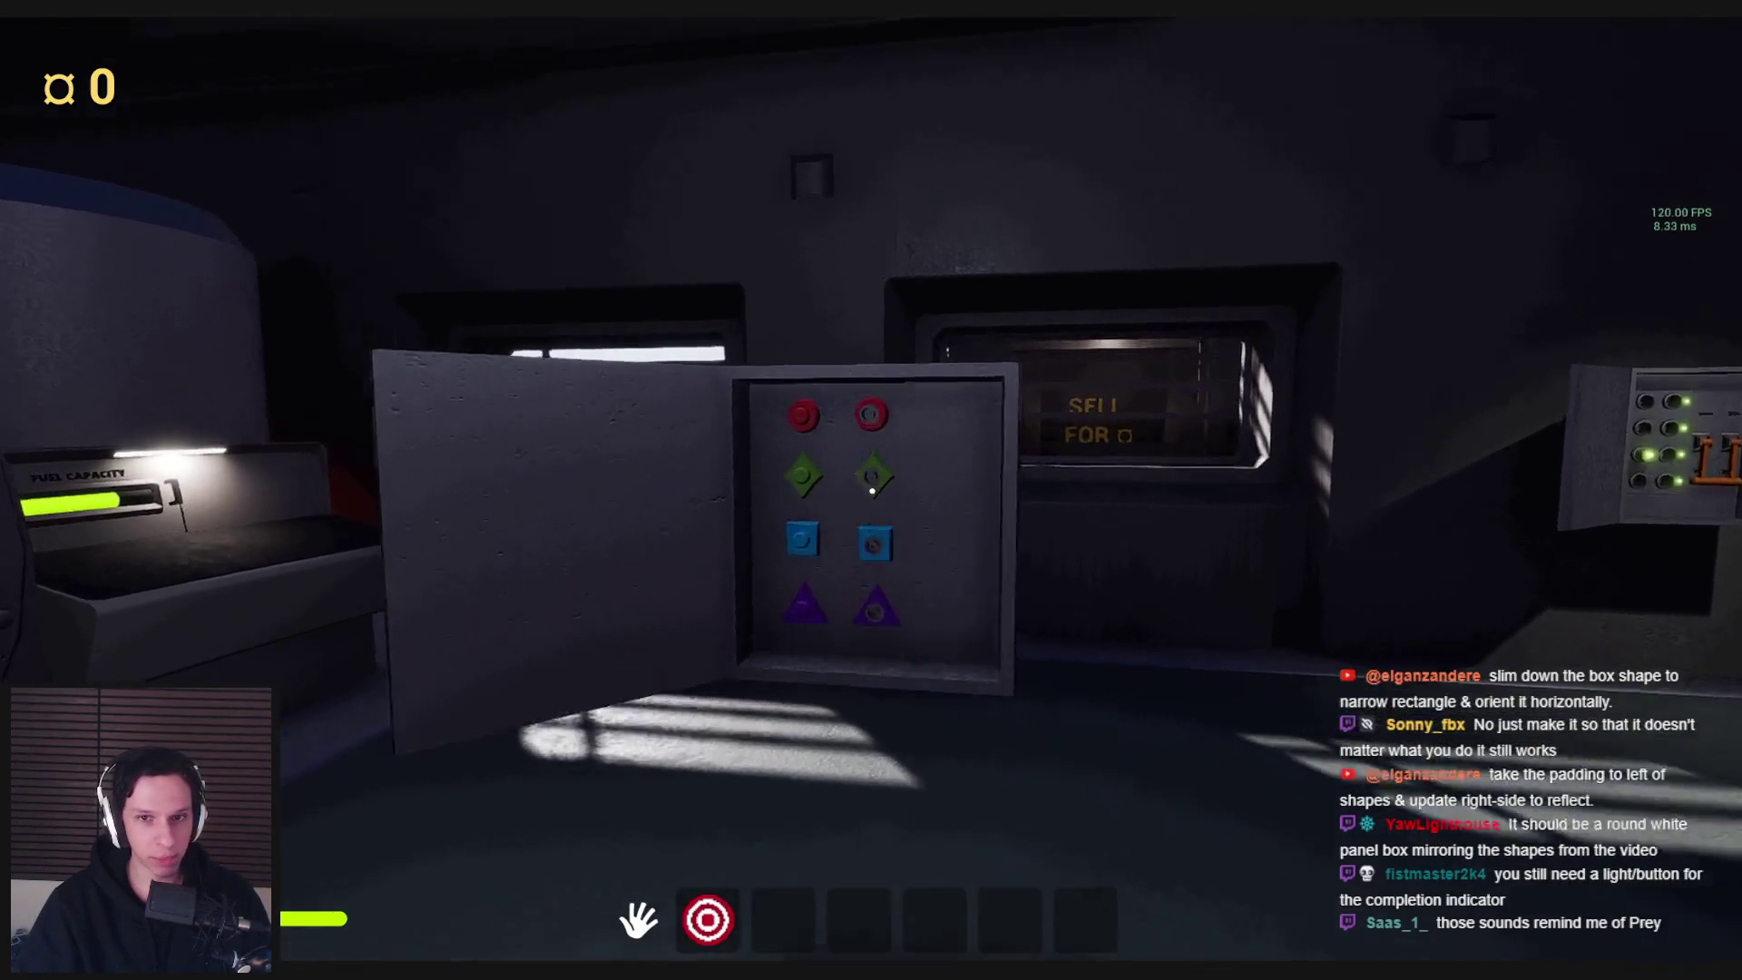
key(s)
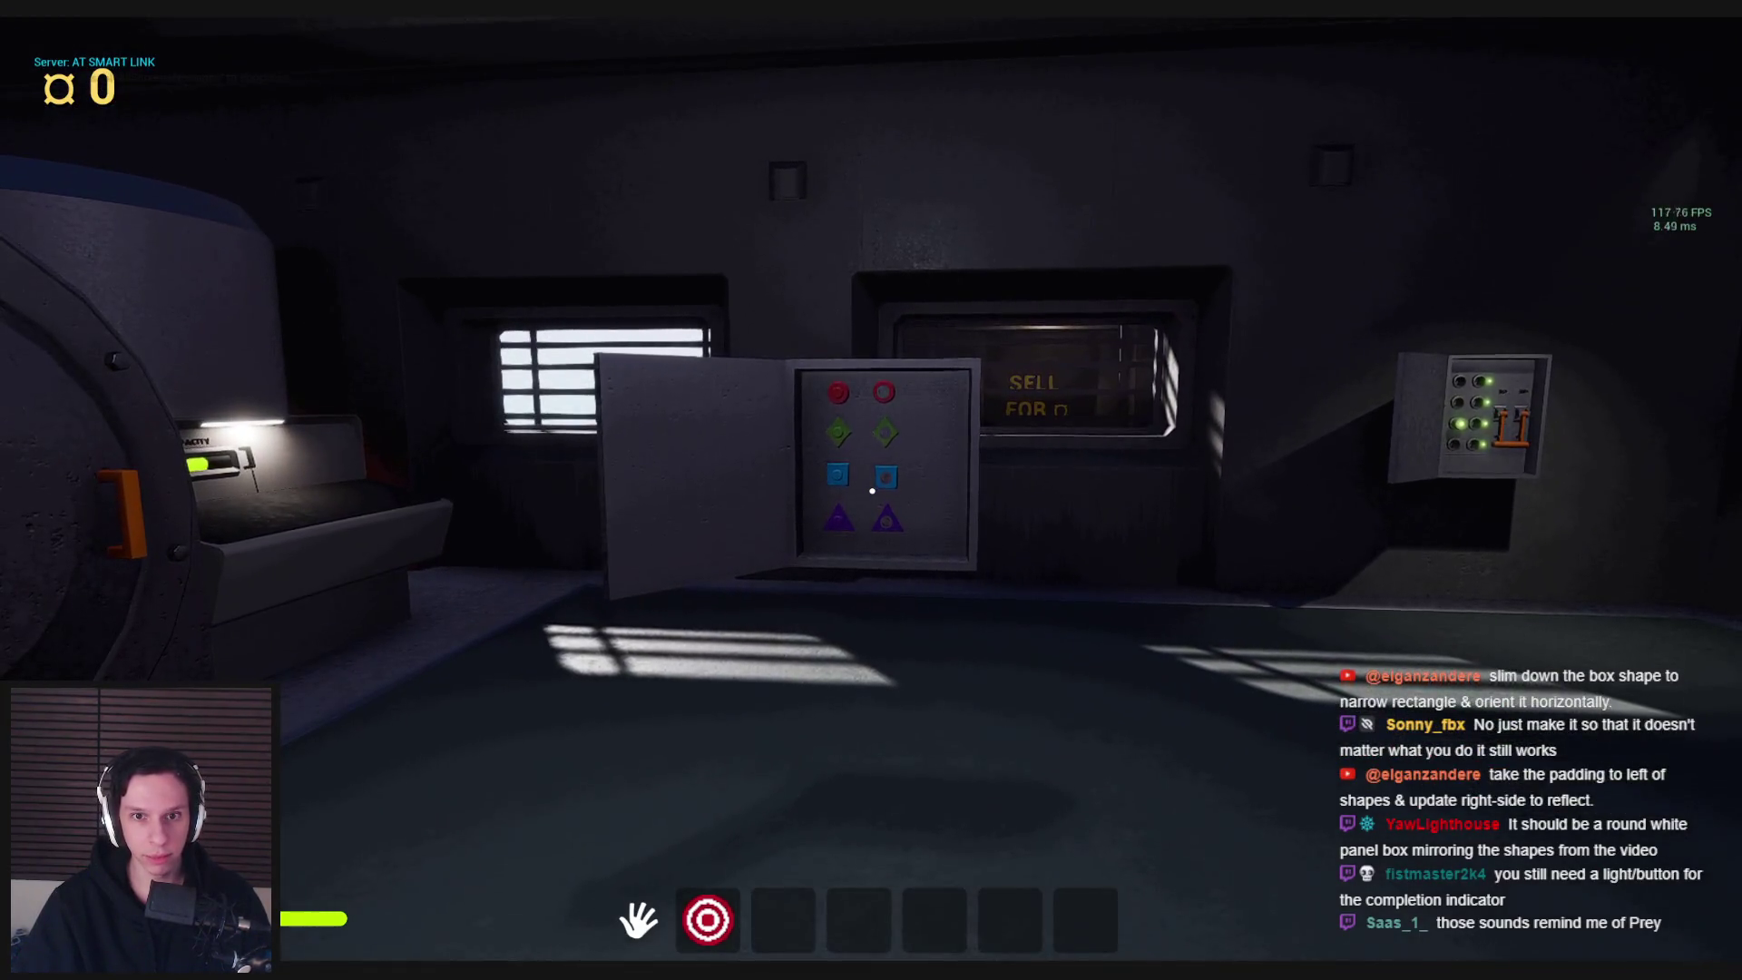
key(w)
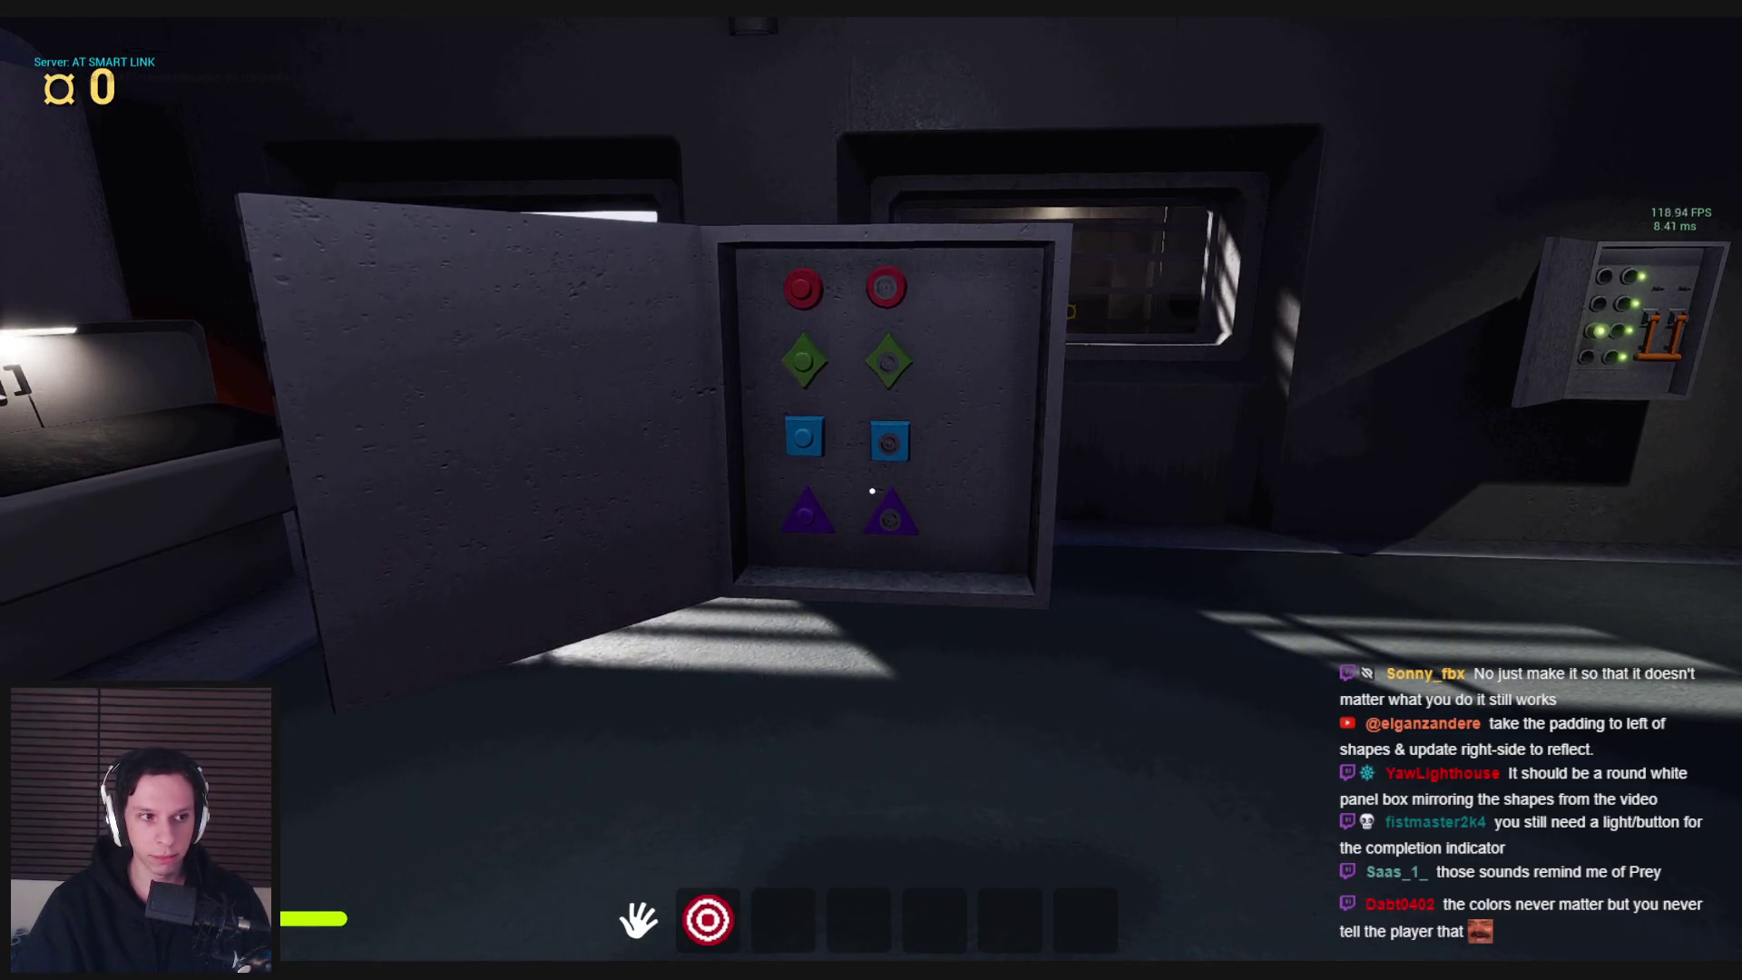
key(s)
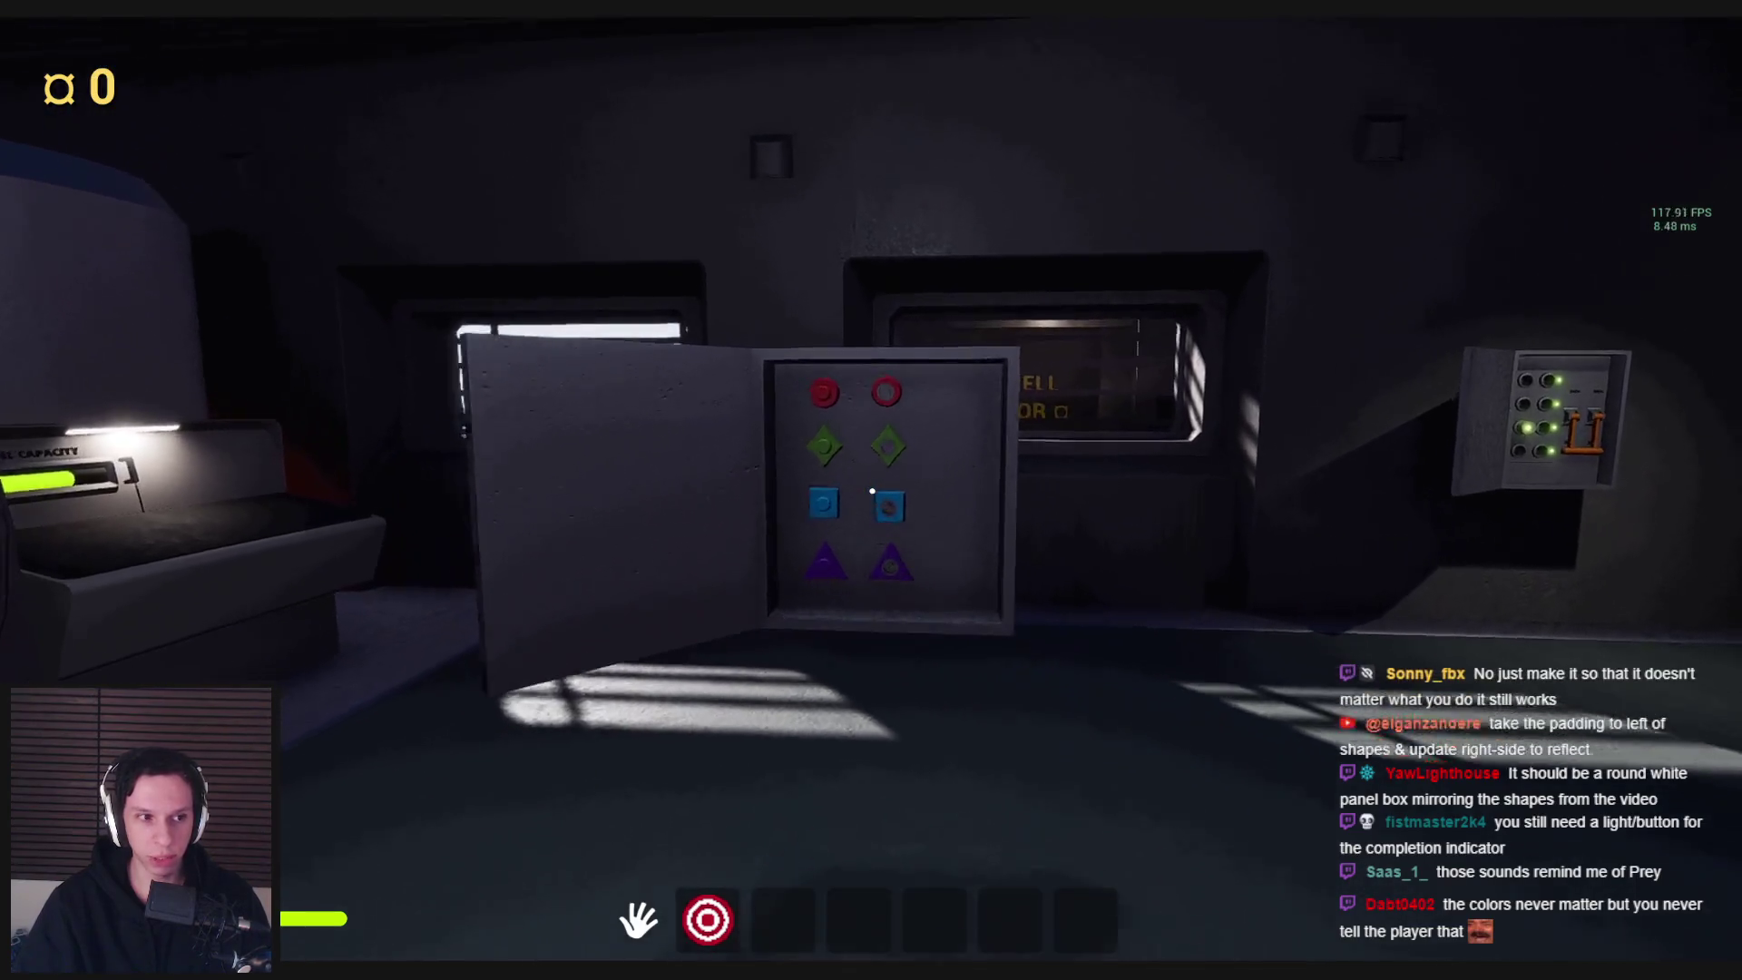
key(w)
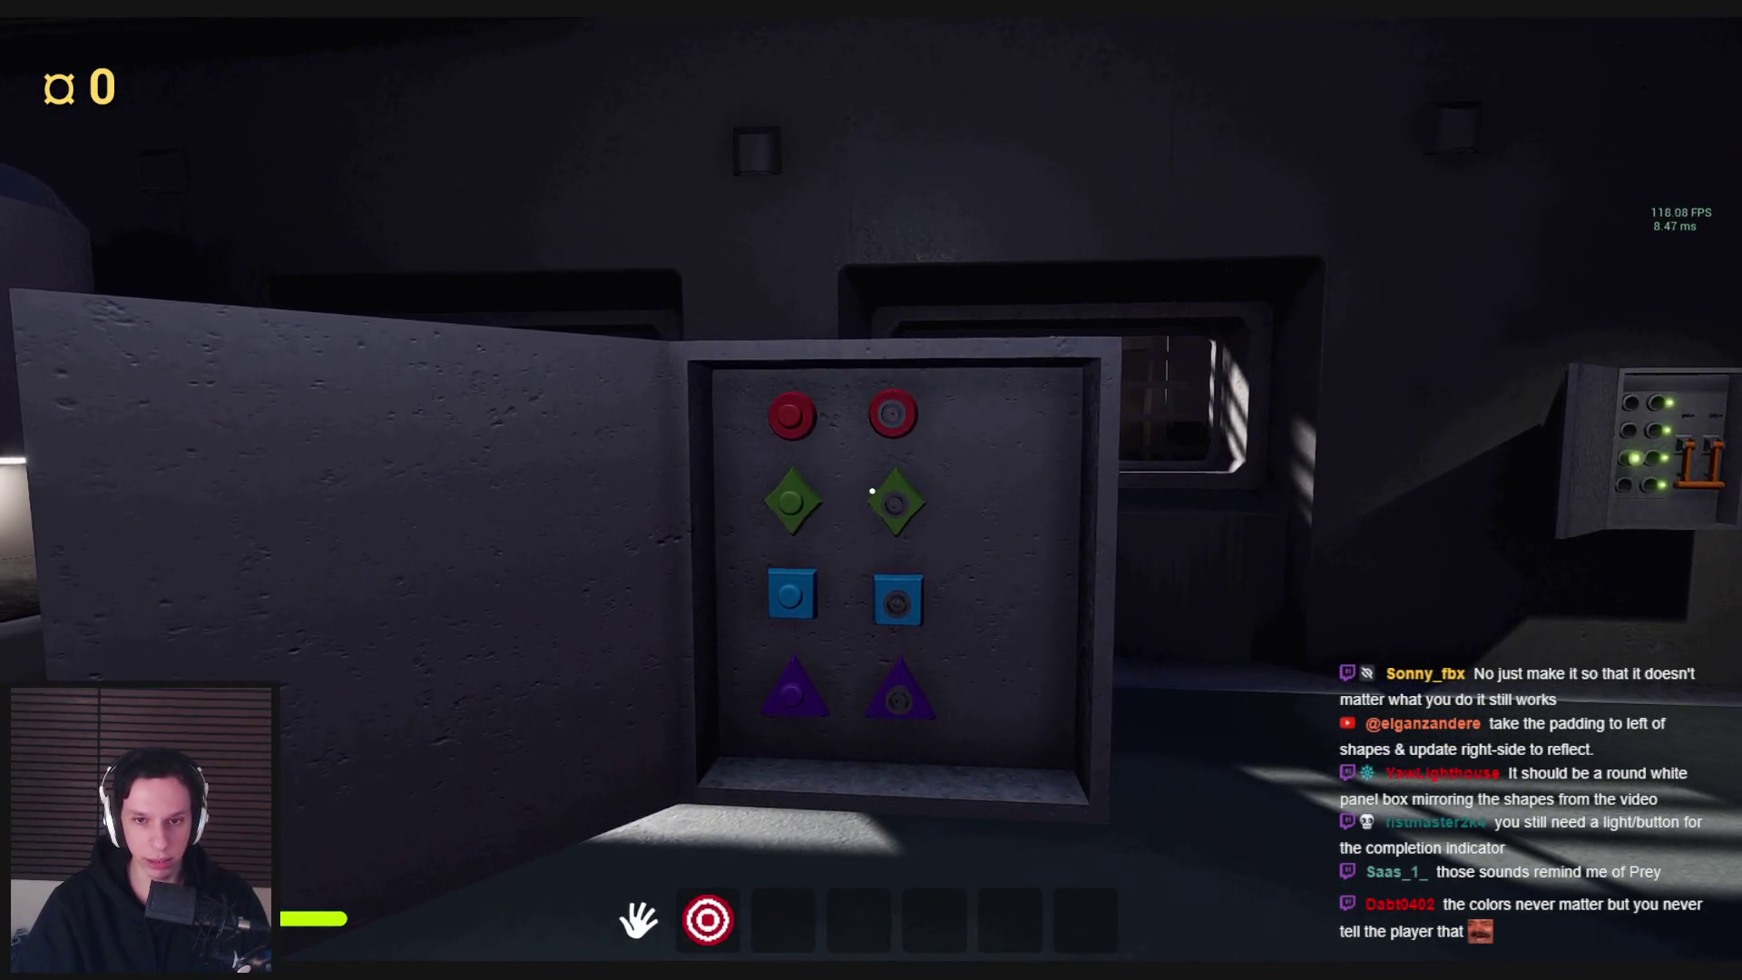
key(w)
key(s)
key(w)
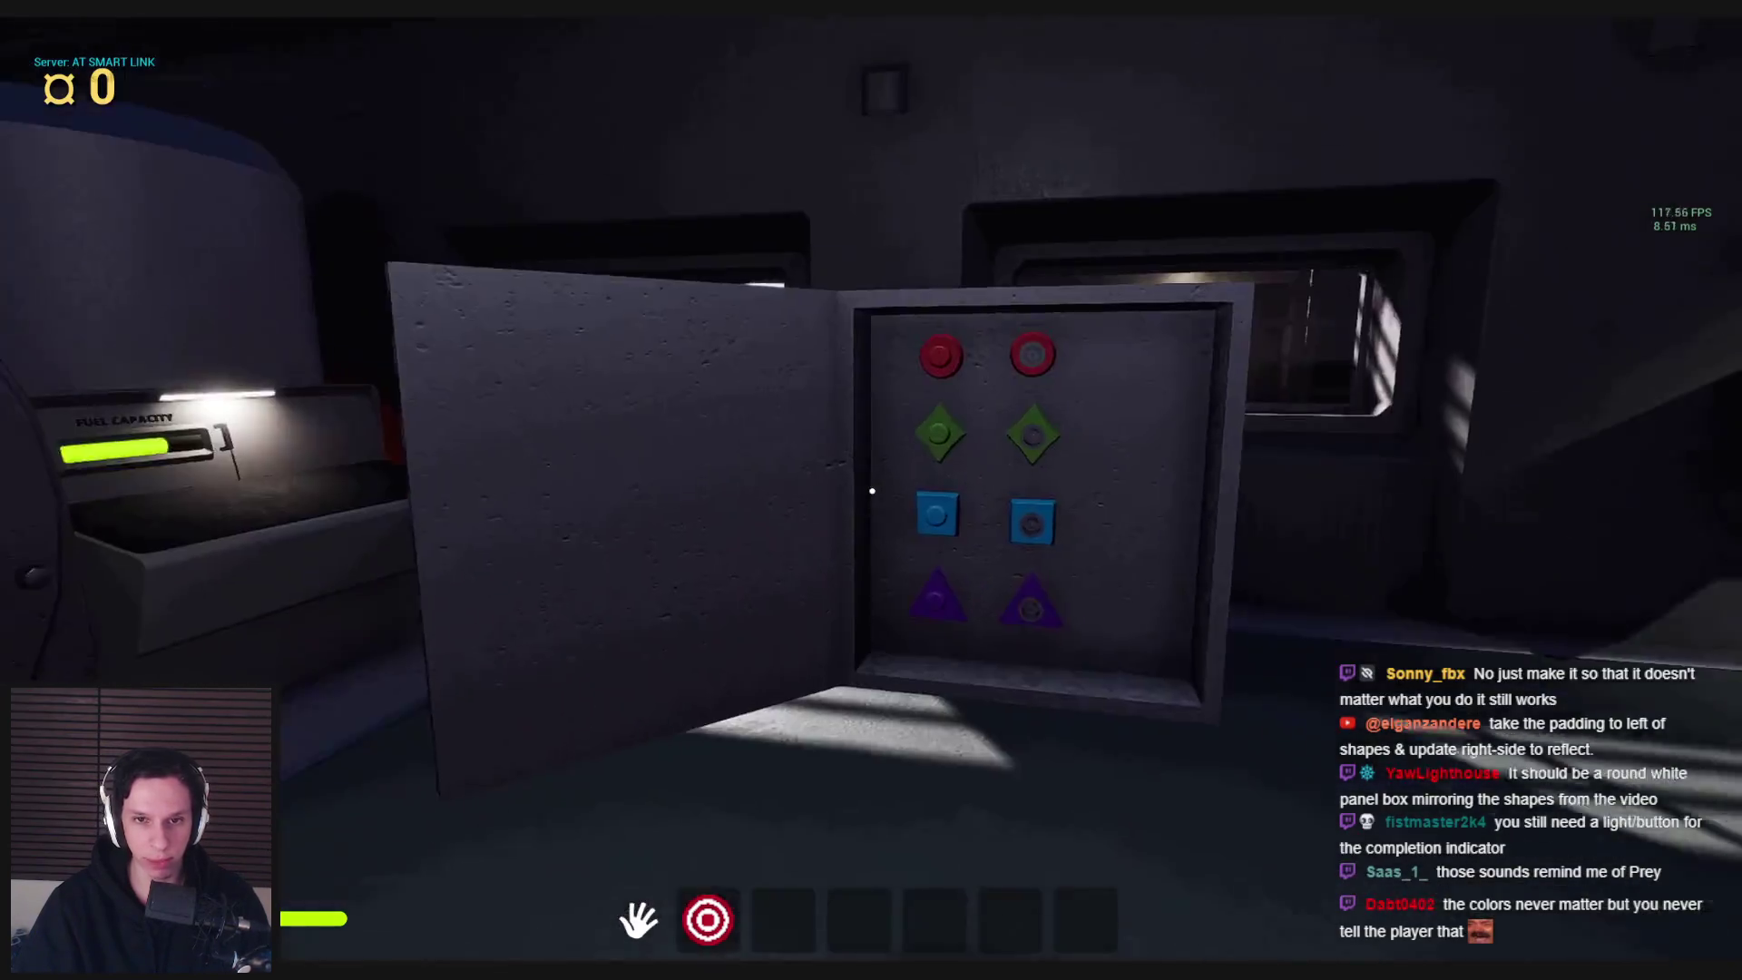
key(s)
key(w)
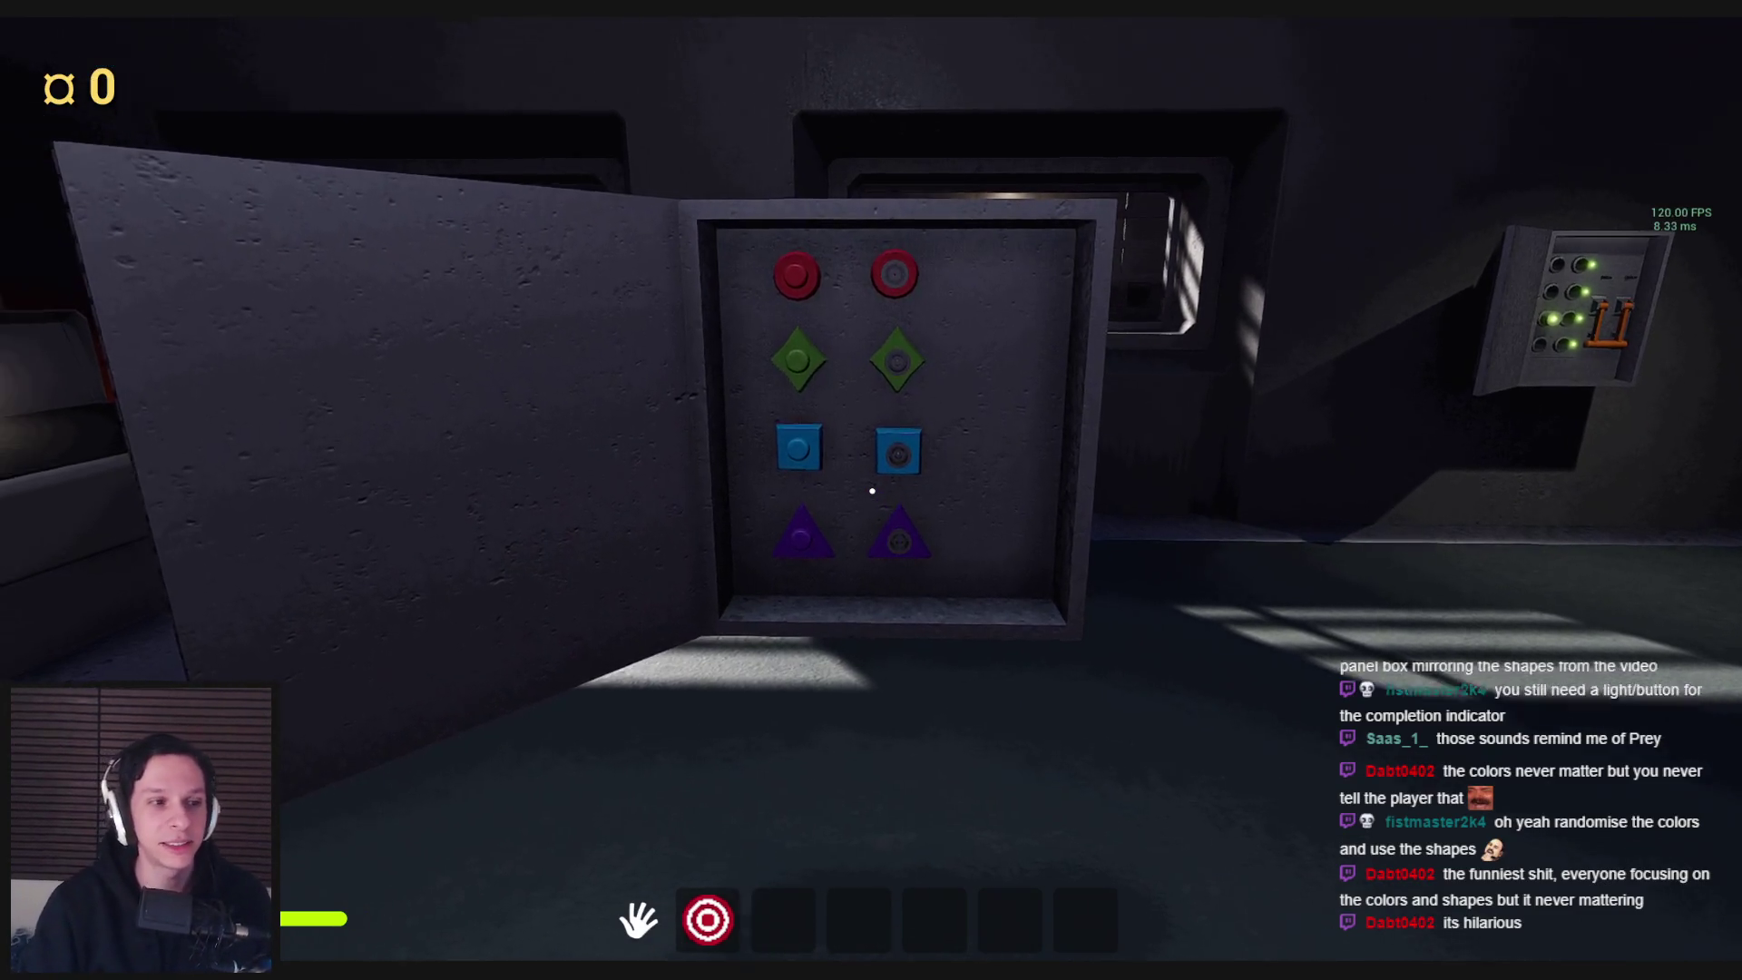
Walk back and forth around the shape-button panel, inspecting its lower buttons
key(w)
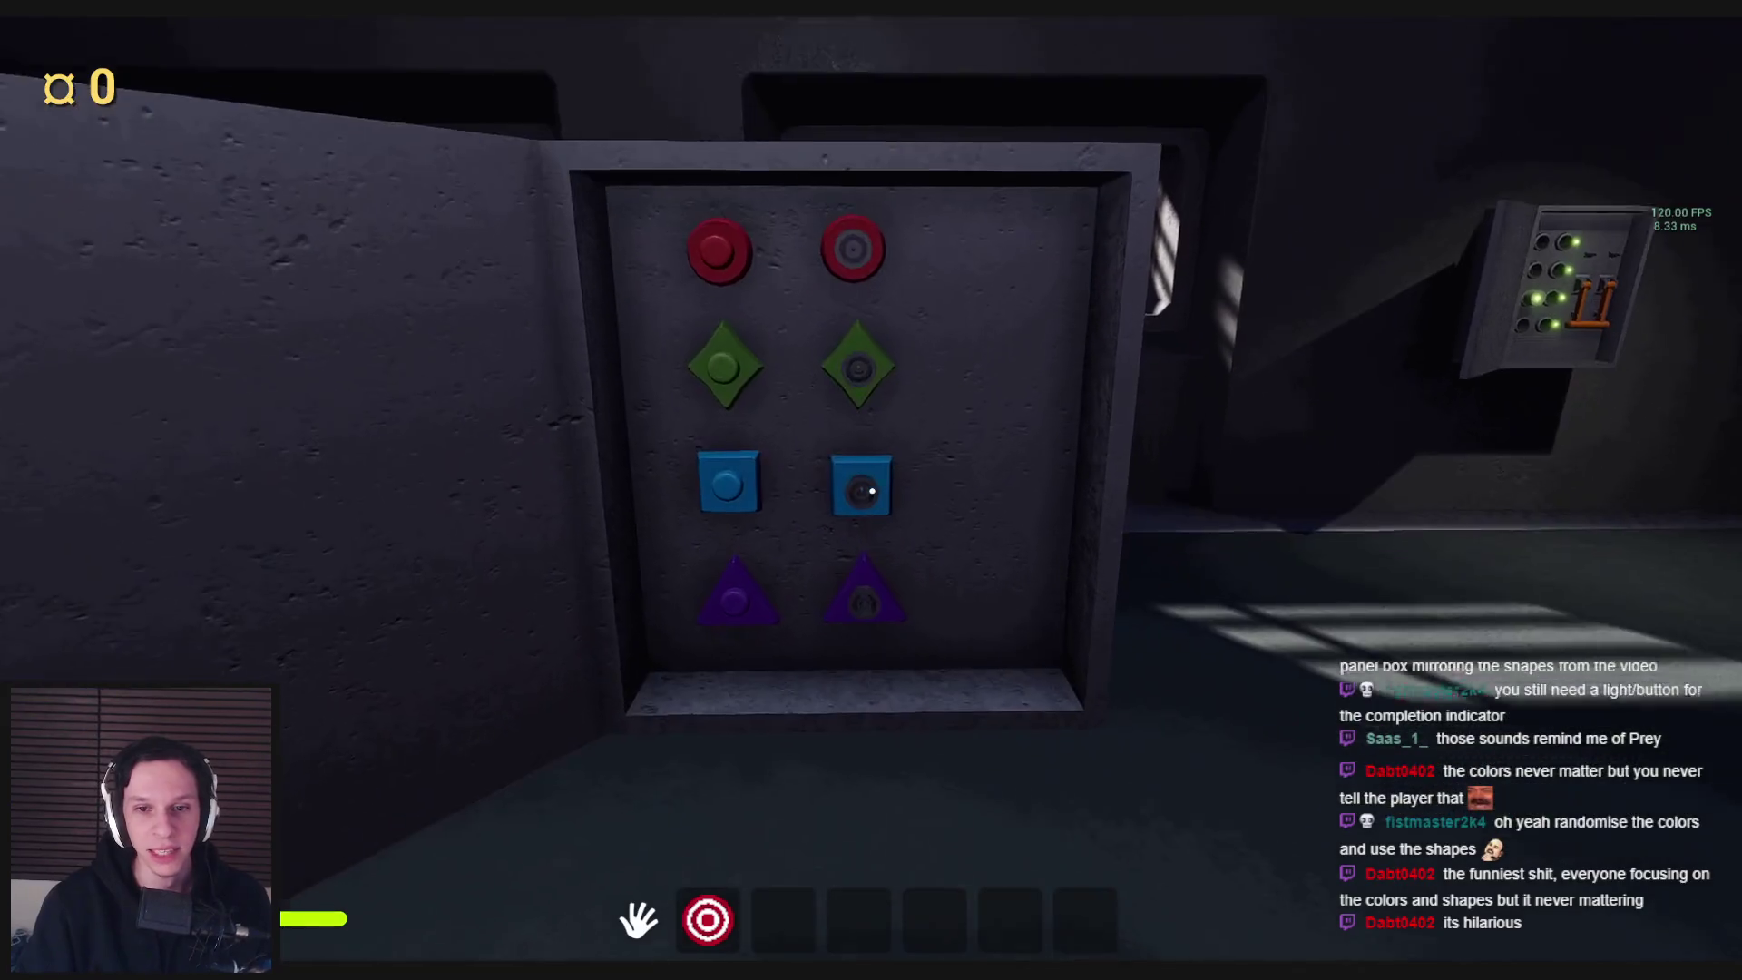
key(w)
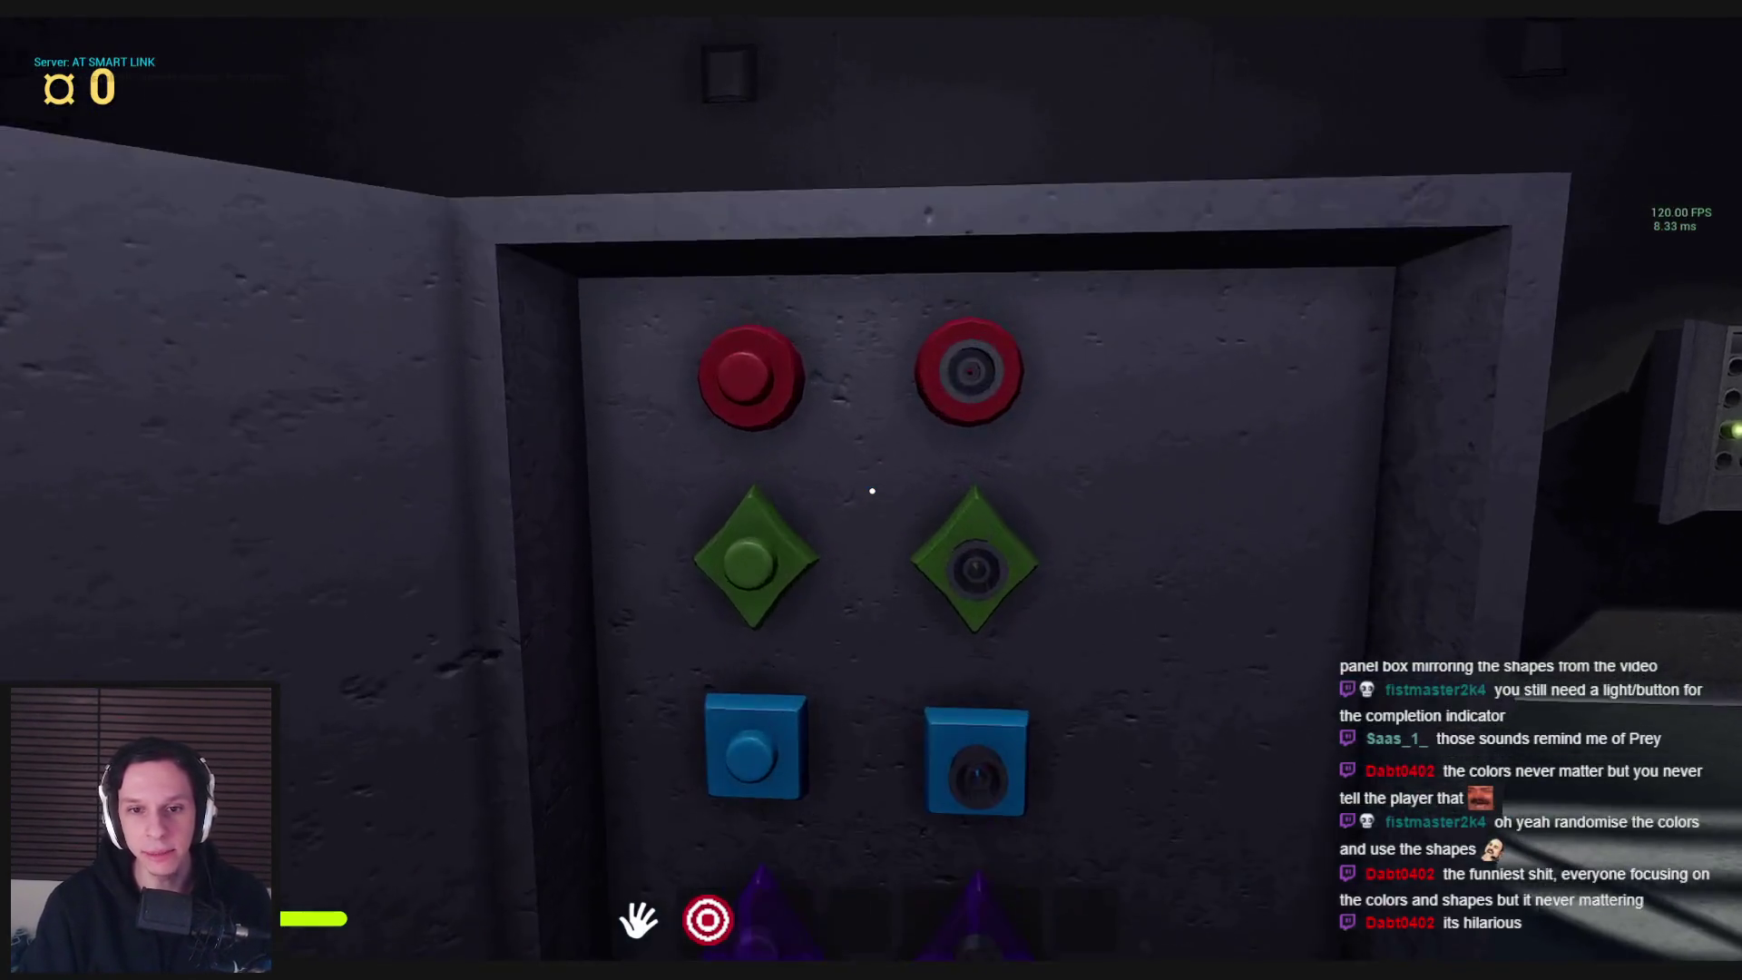
key(s)
key(w)
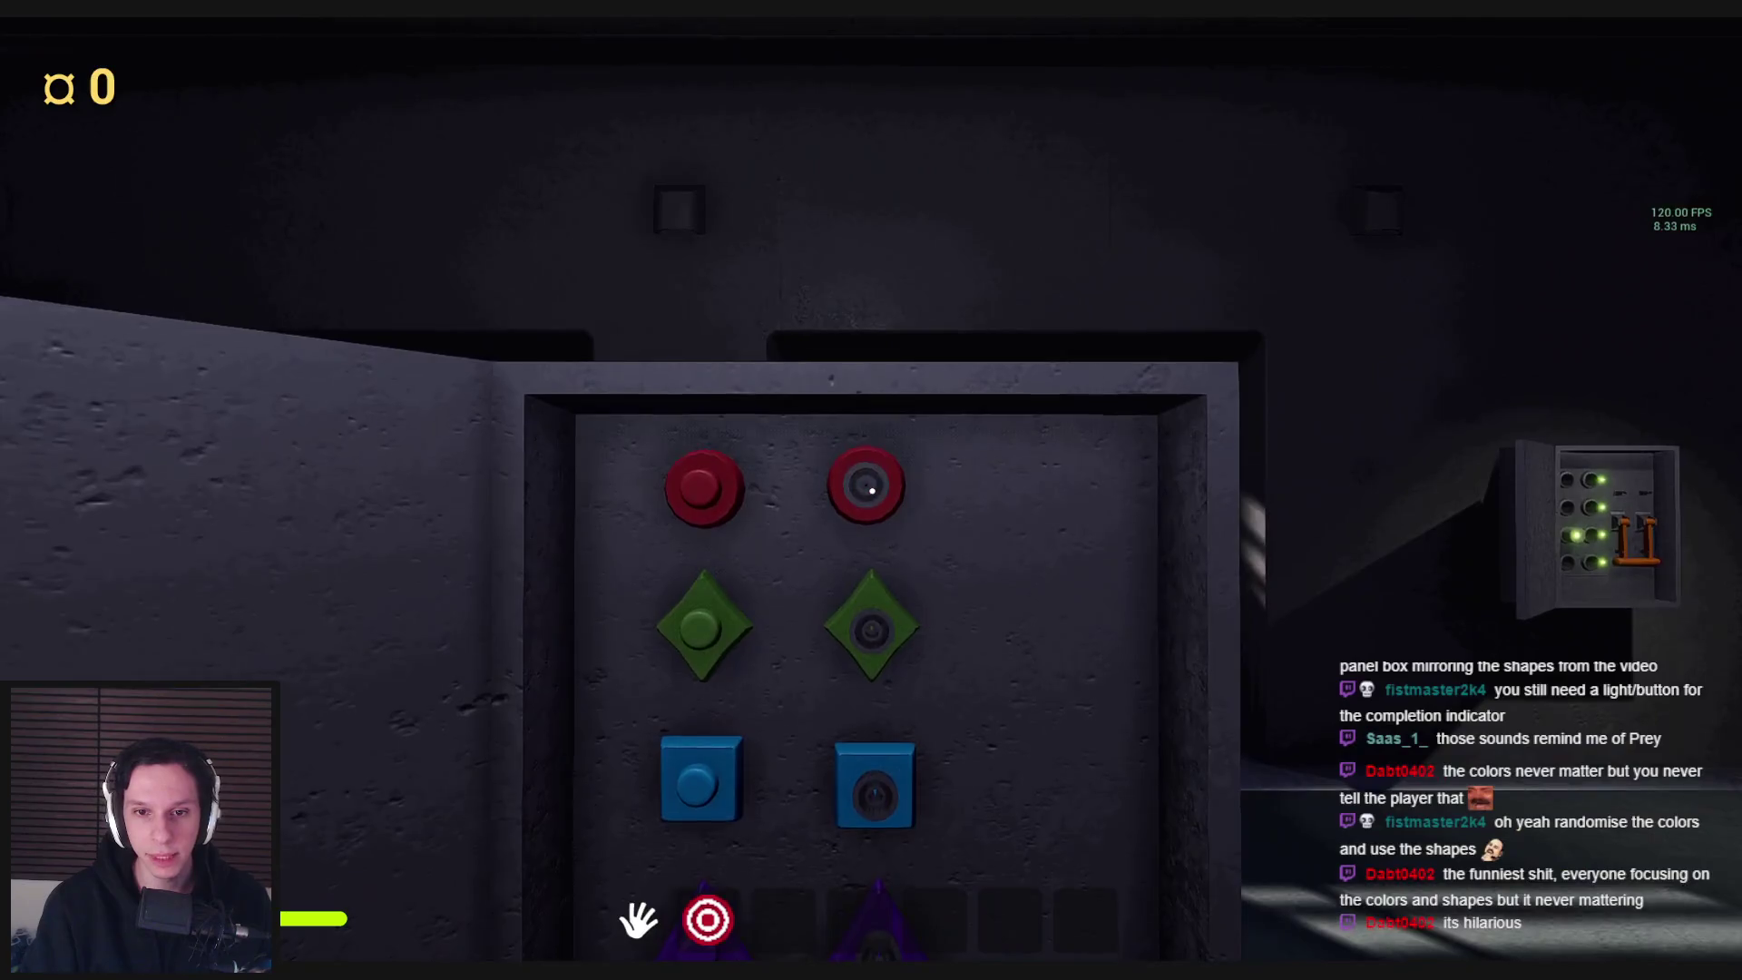
key(s)
key(w)
key(s)
key(w)
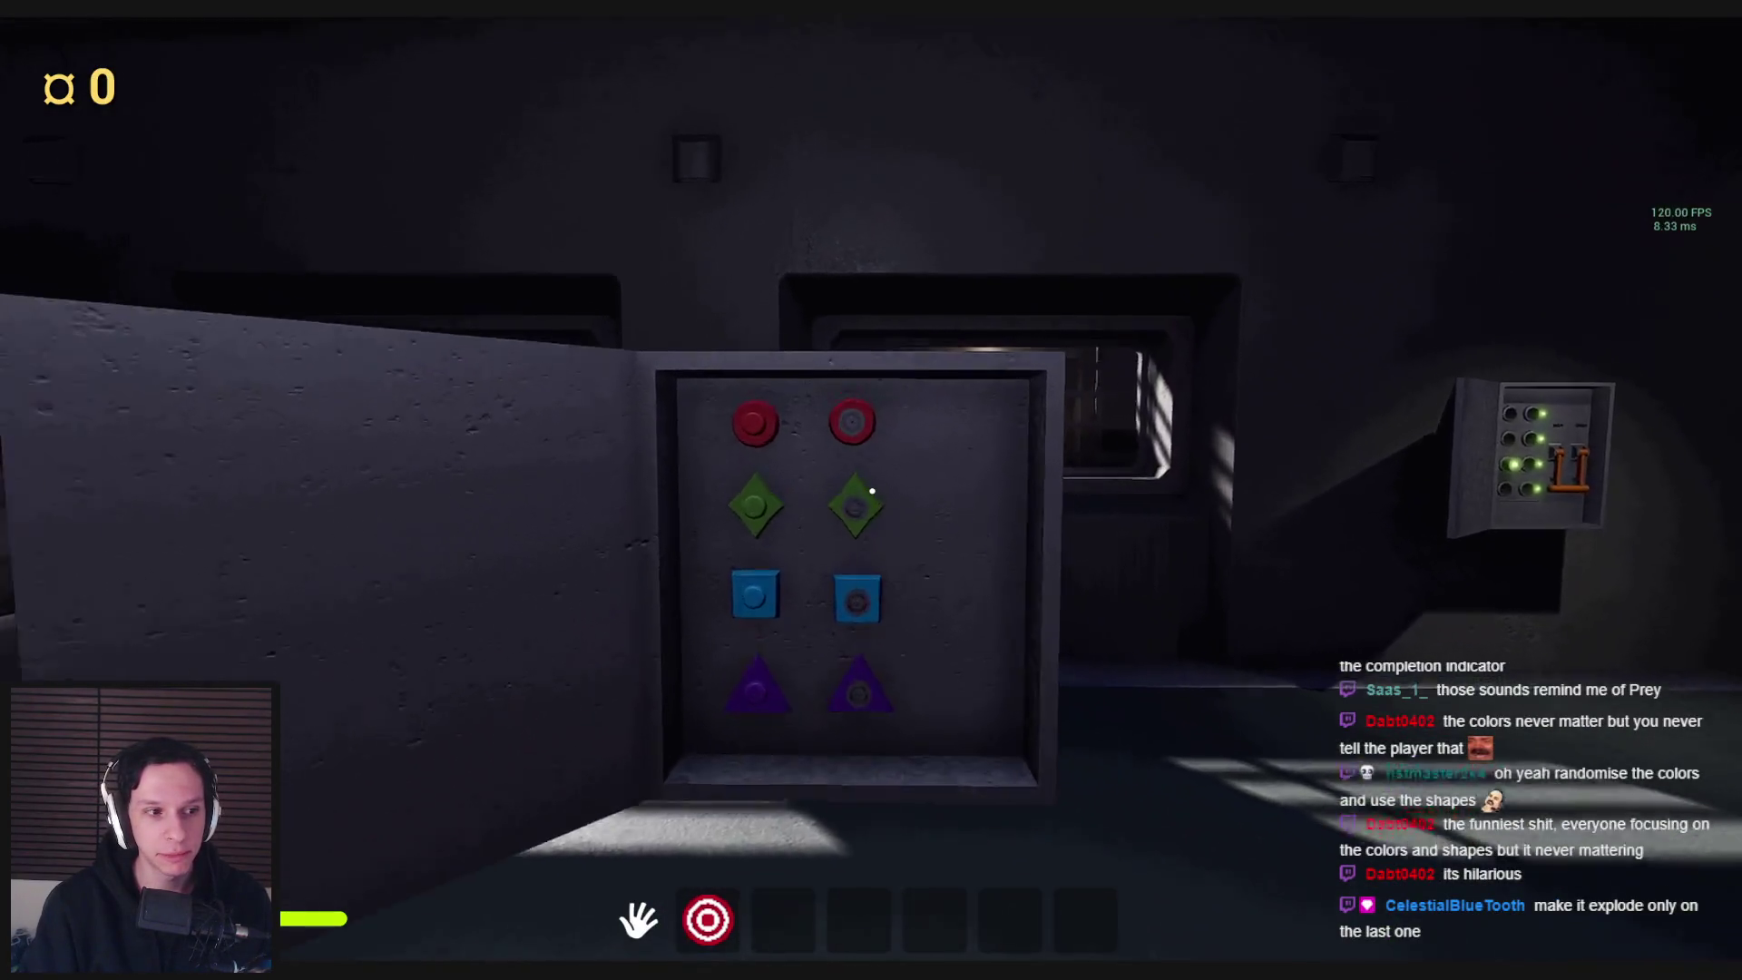
key(w)
key(s)
key(w)
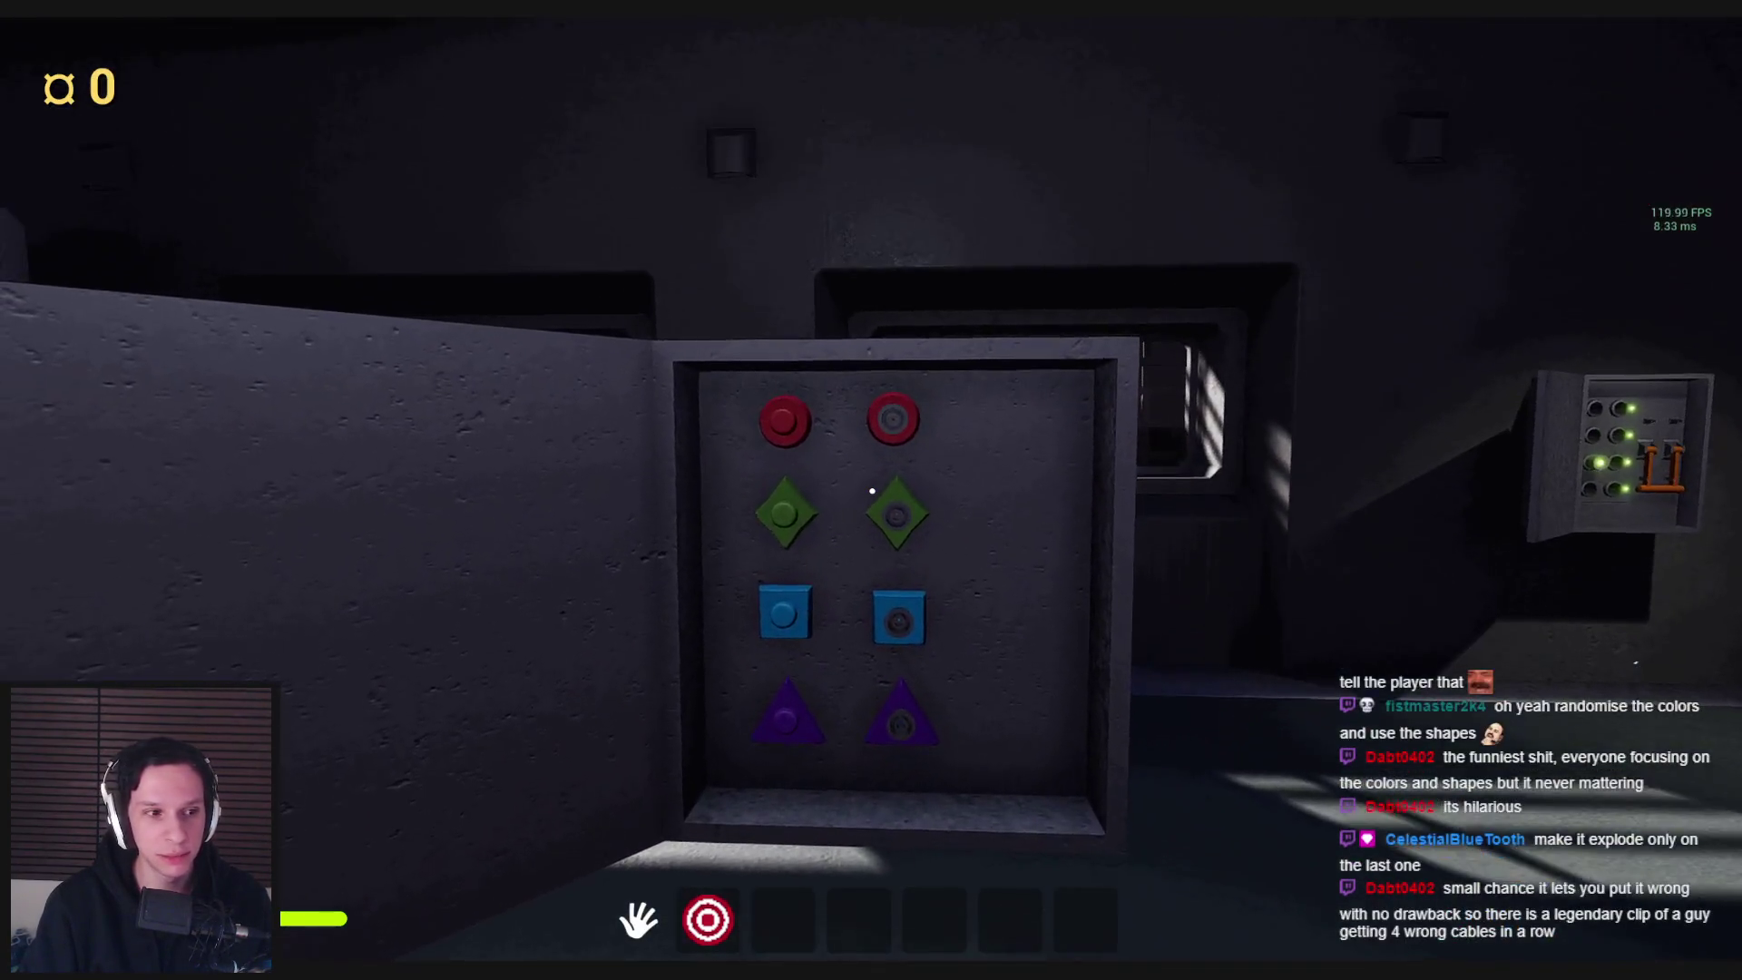
key(w)
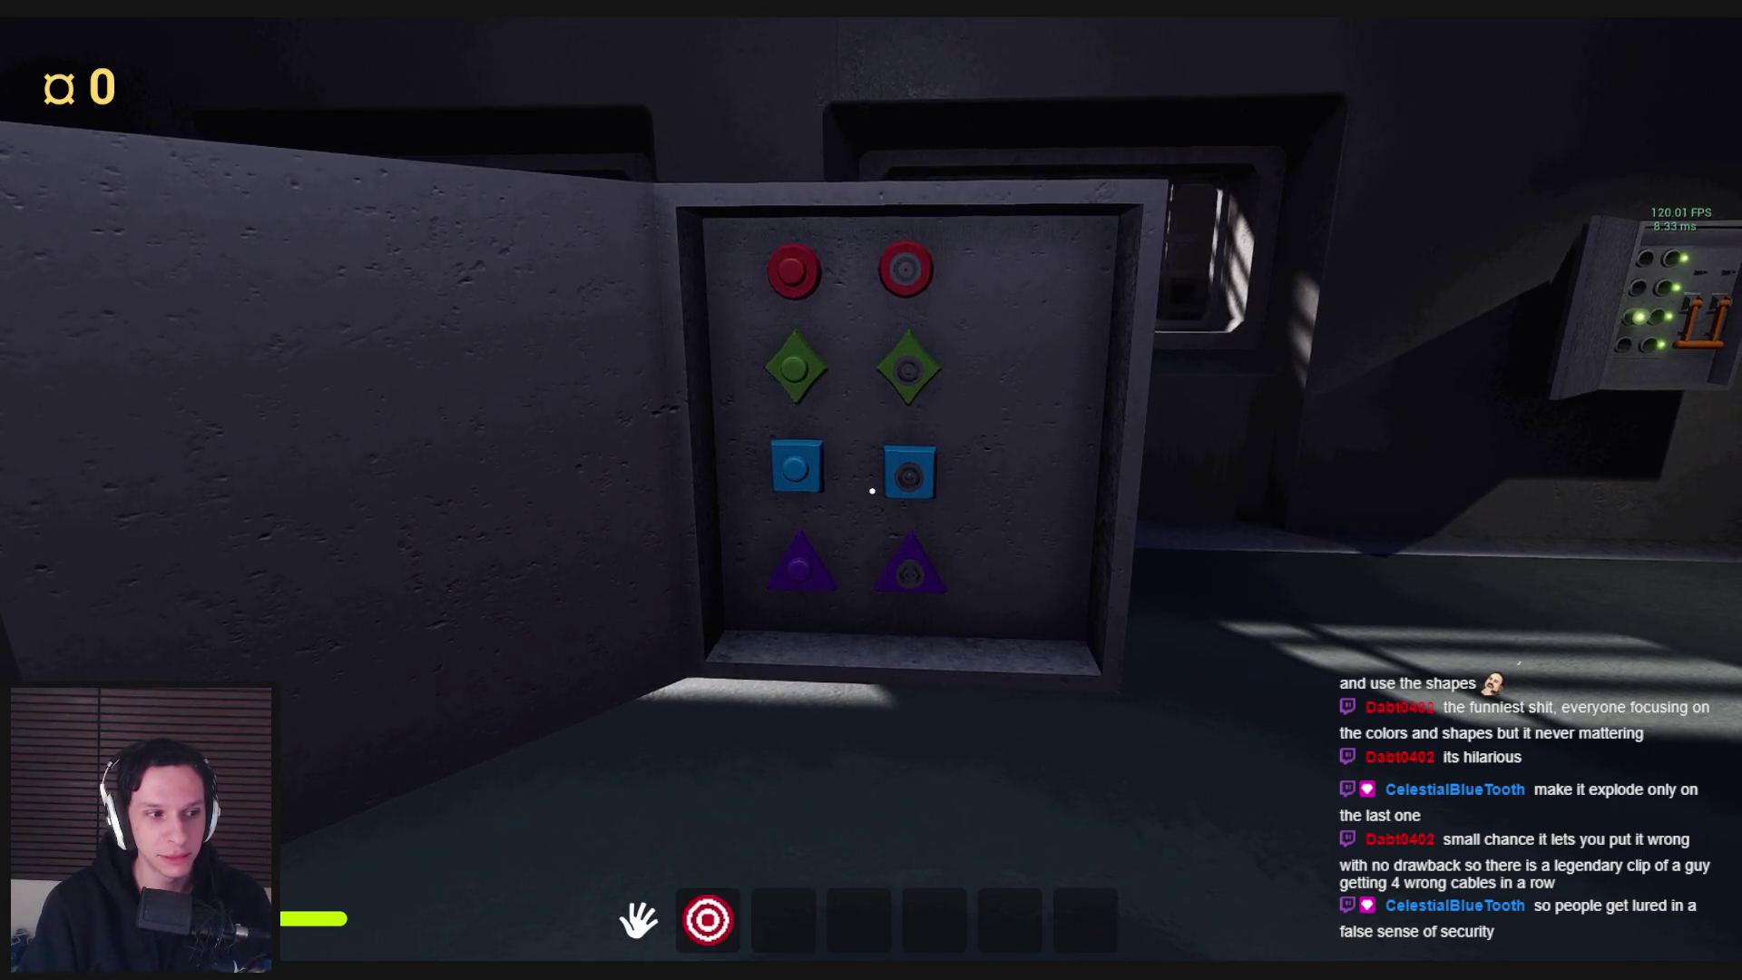
key(s)
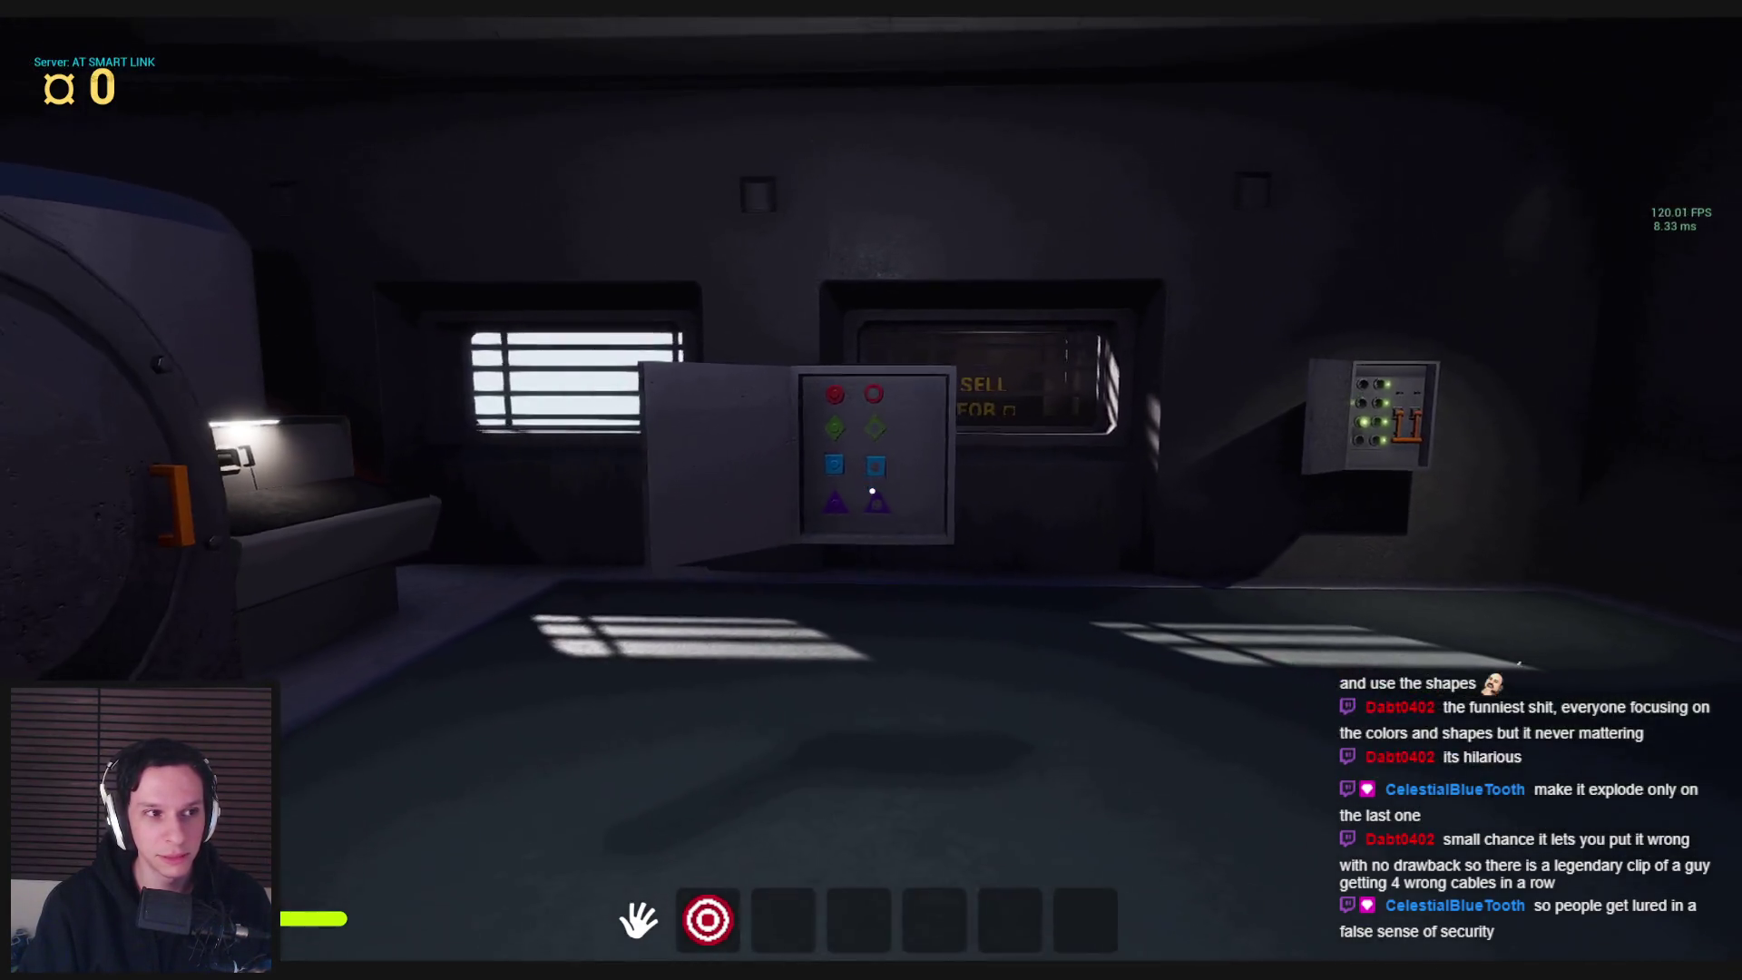
key(w)
key(s)
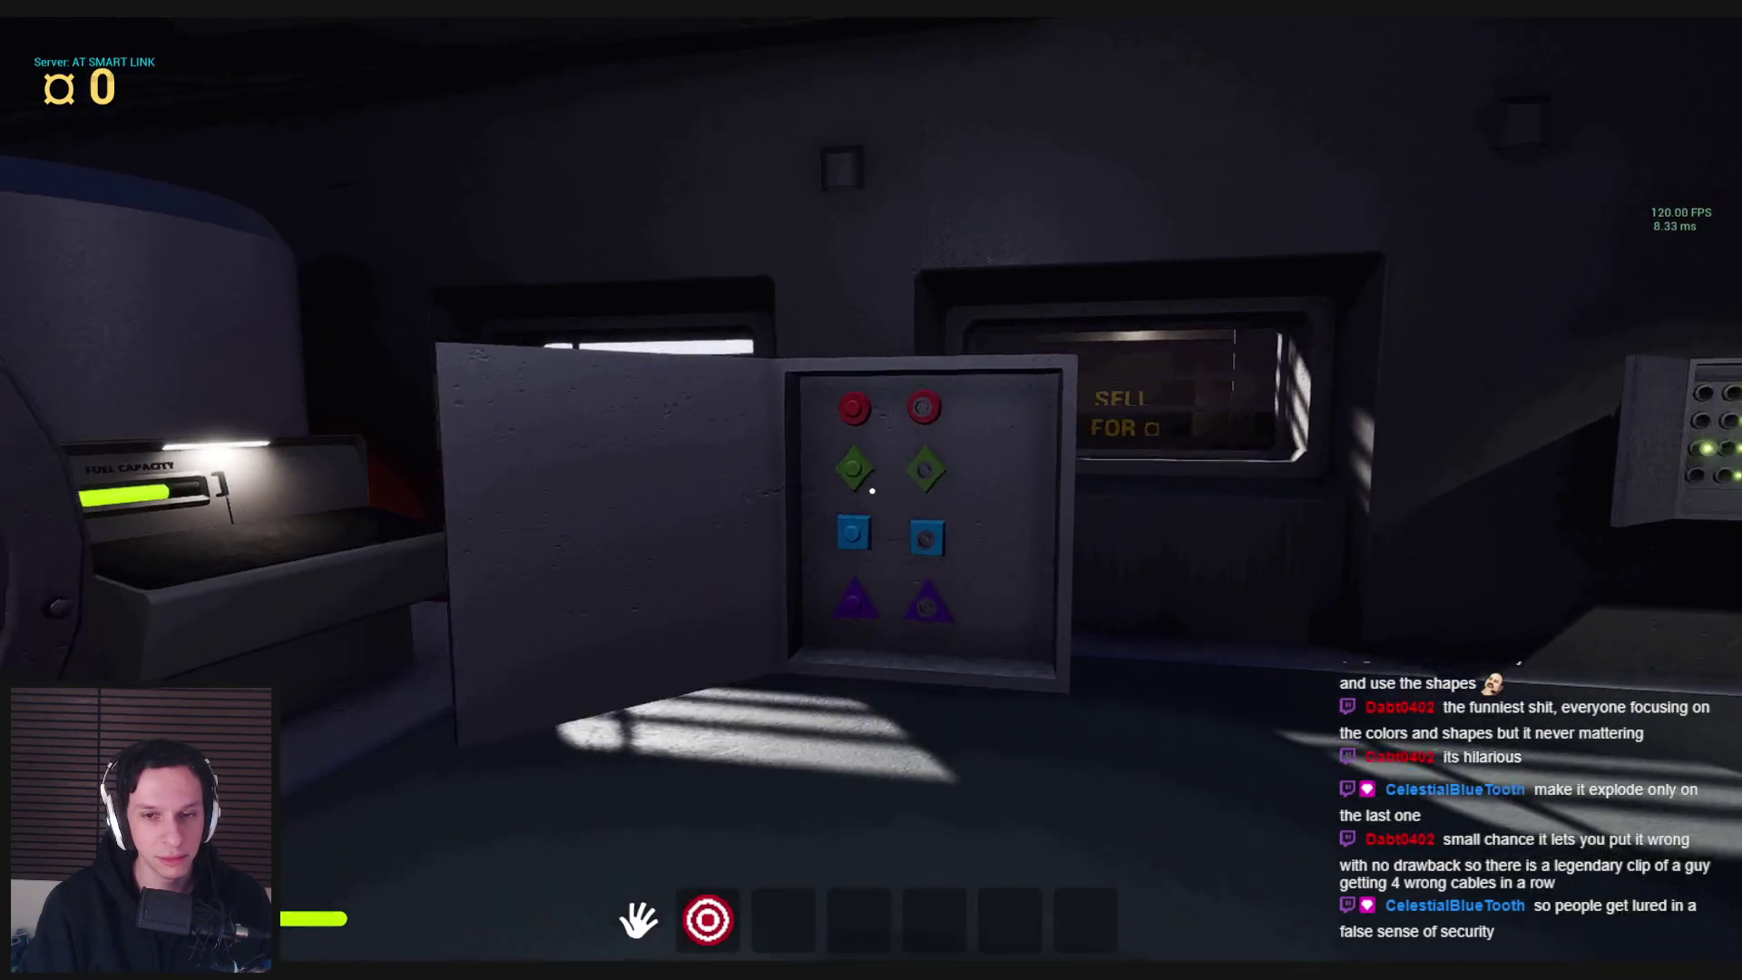
key(w)
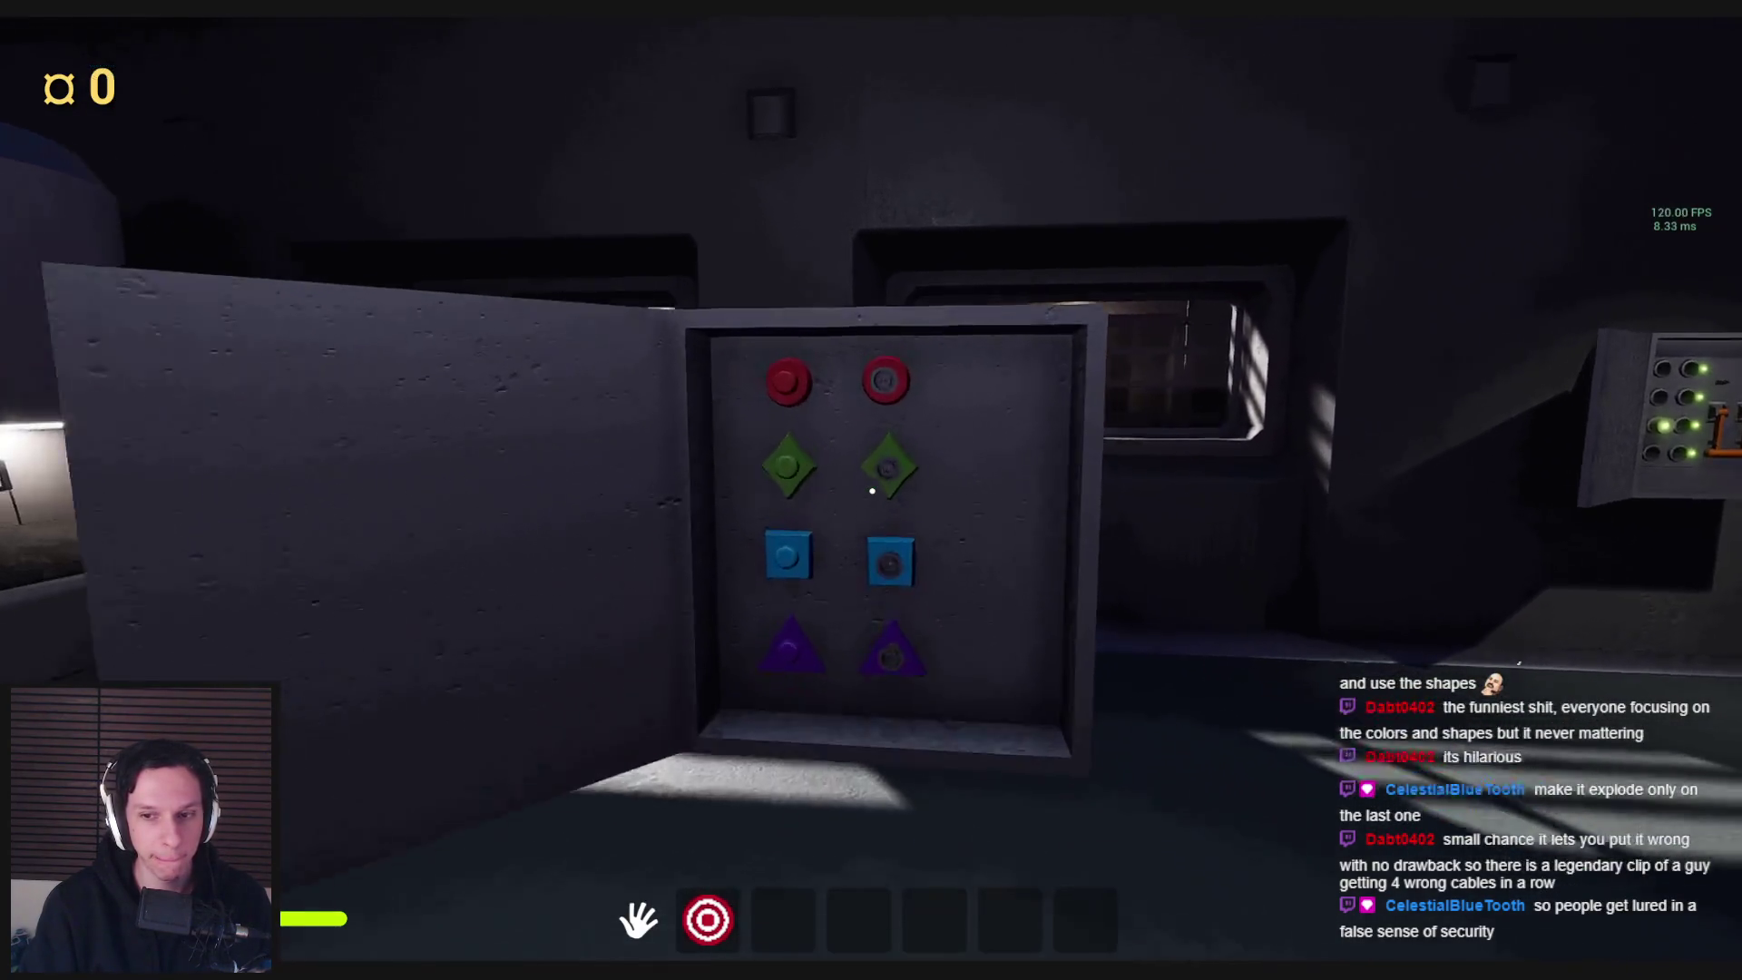
key(s)
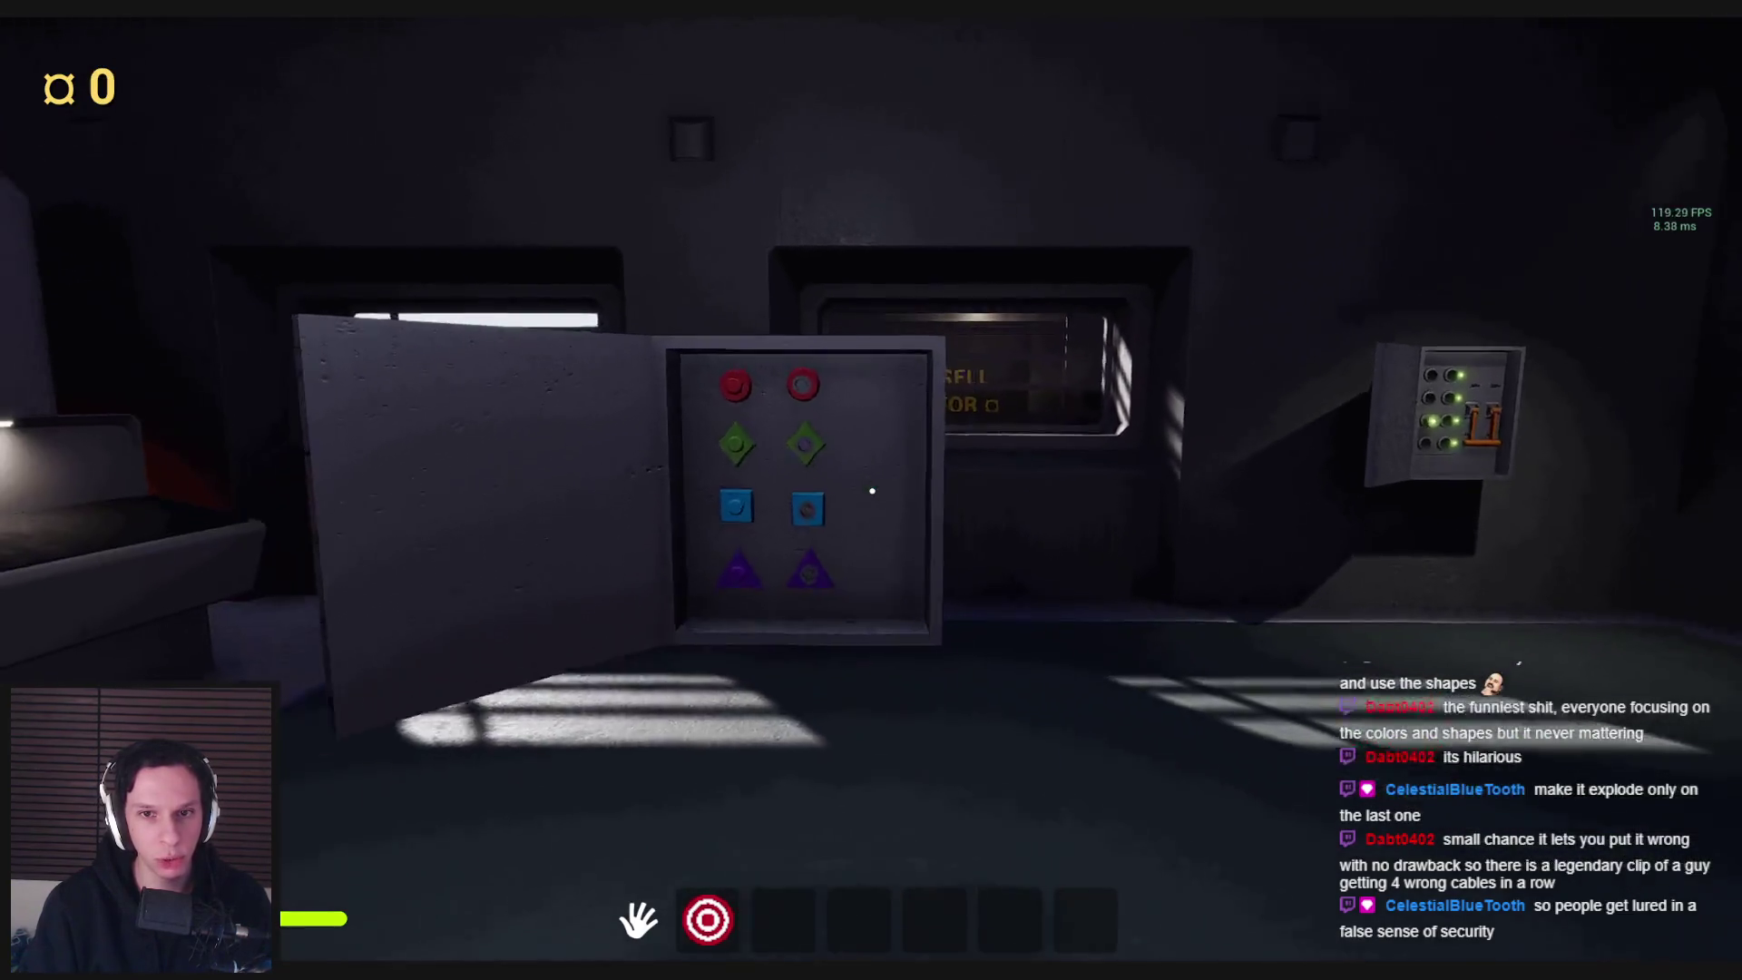
key(w)
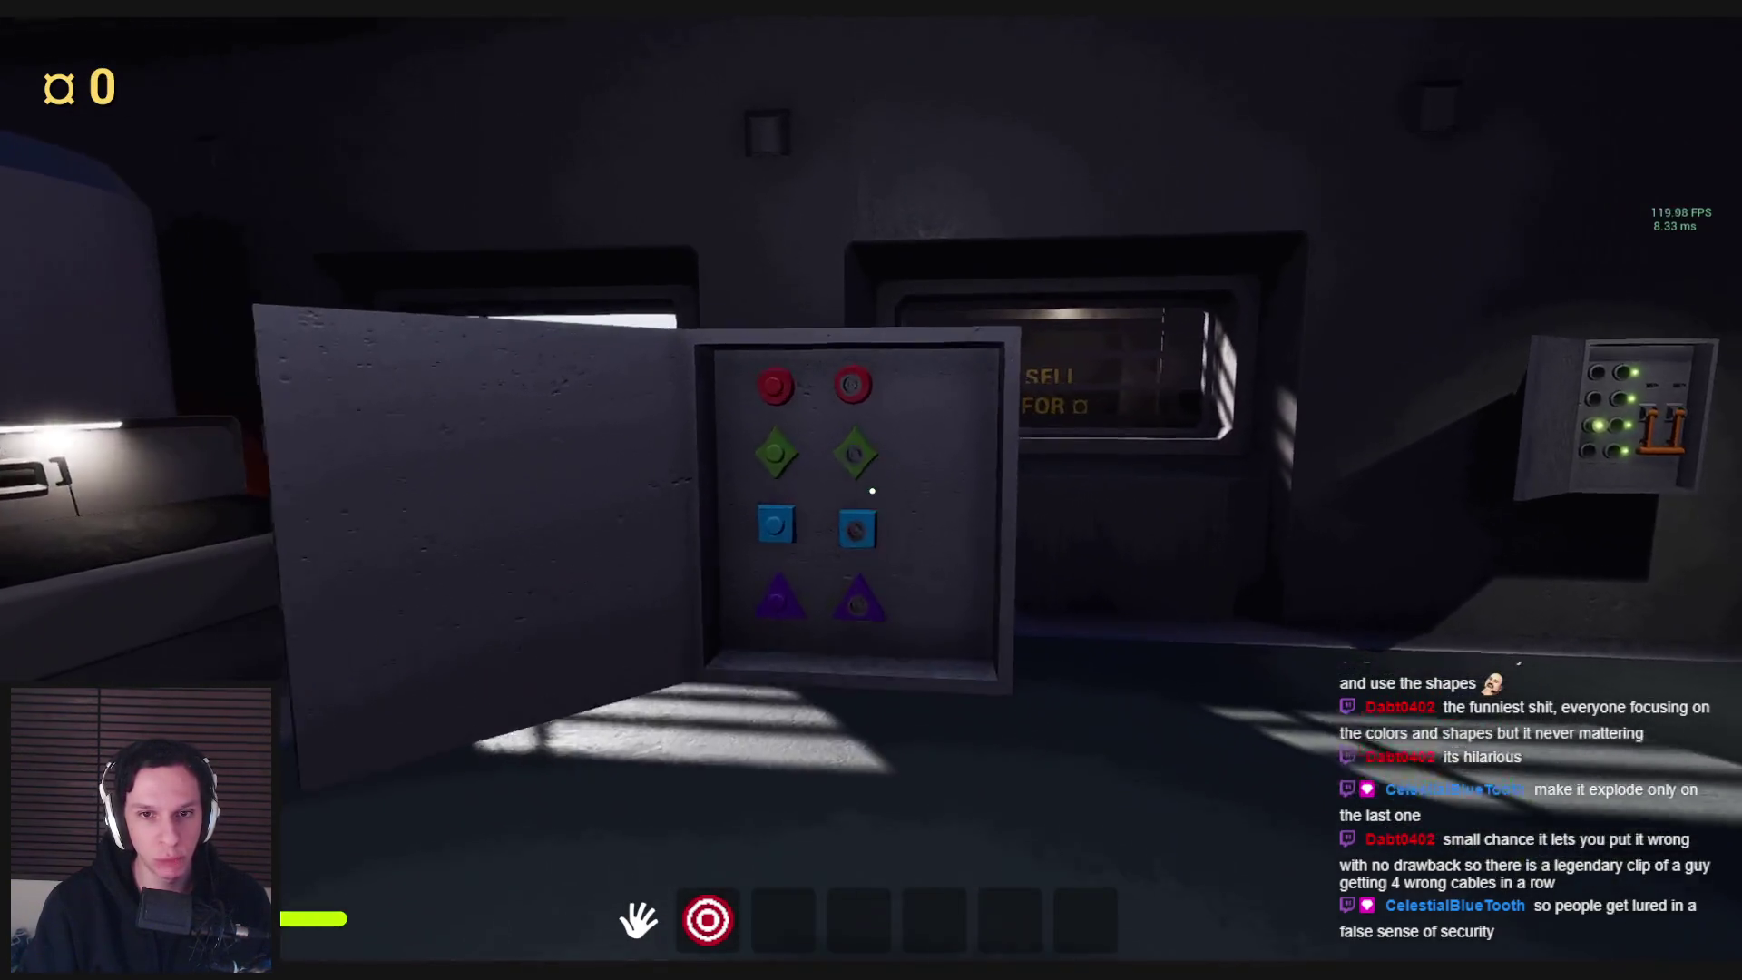
Eject from play, restore the editor layout, and open the BP_MaintenanceTask-ElectricalWires blueprint
key(s)
key(shift+F1)
key(F8)
click(1015, 637)
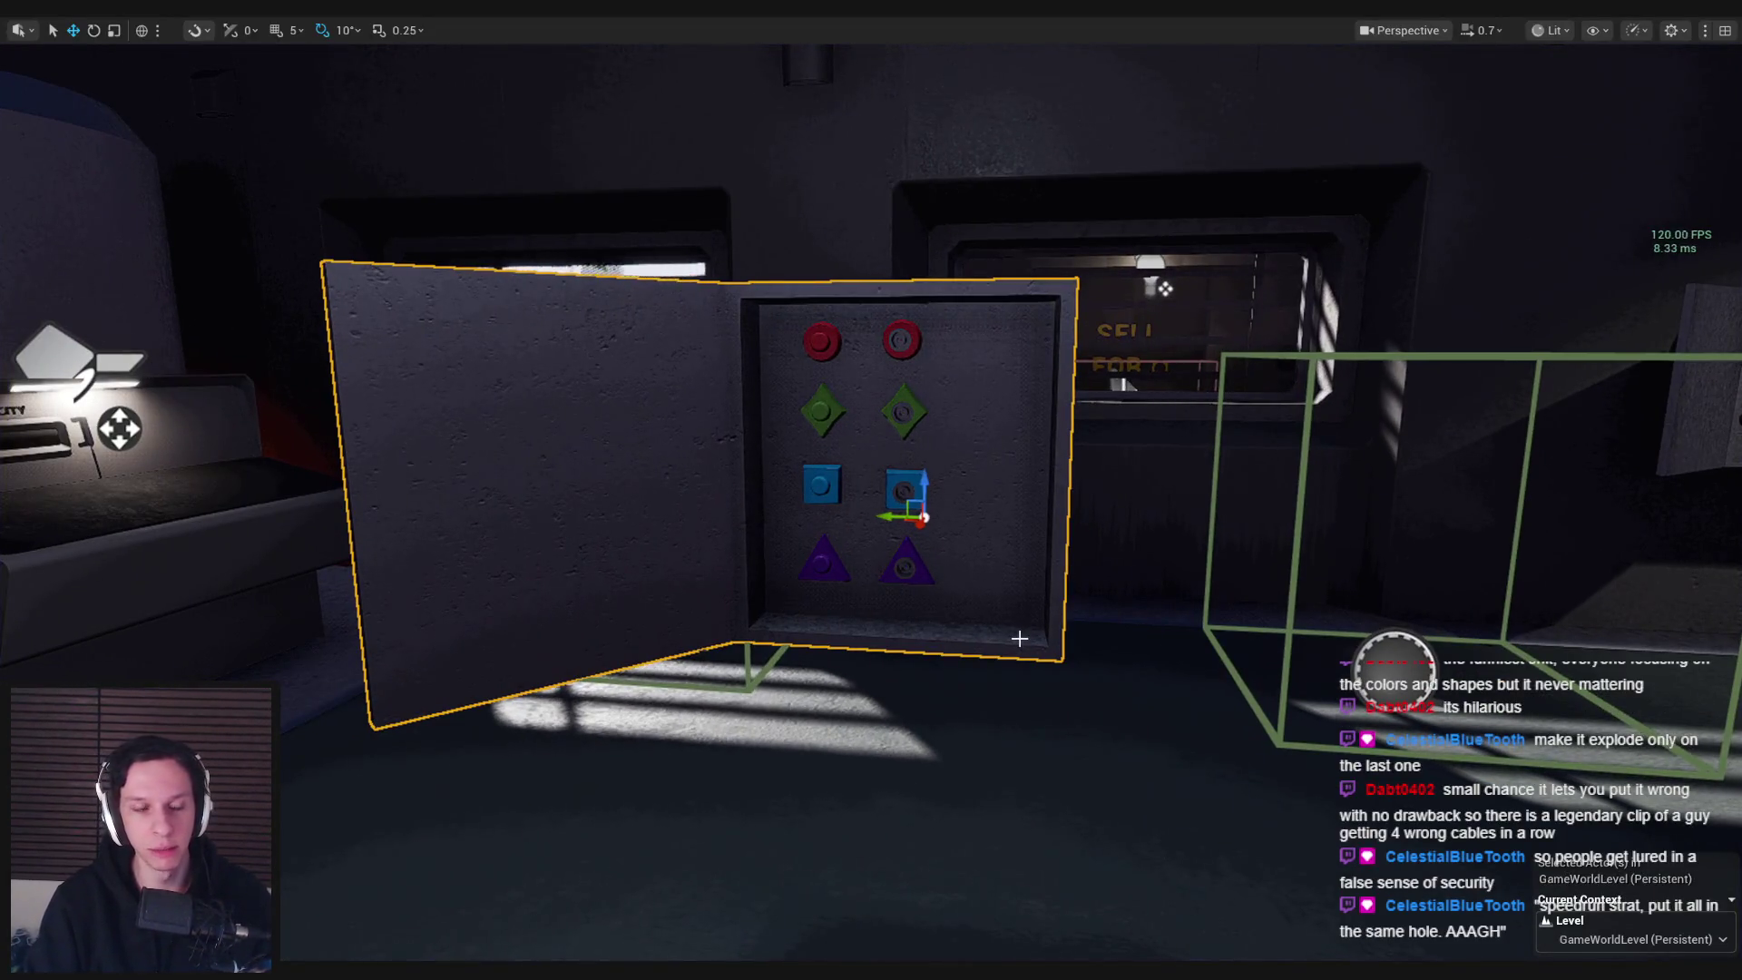
key(F11)
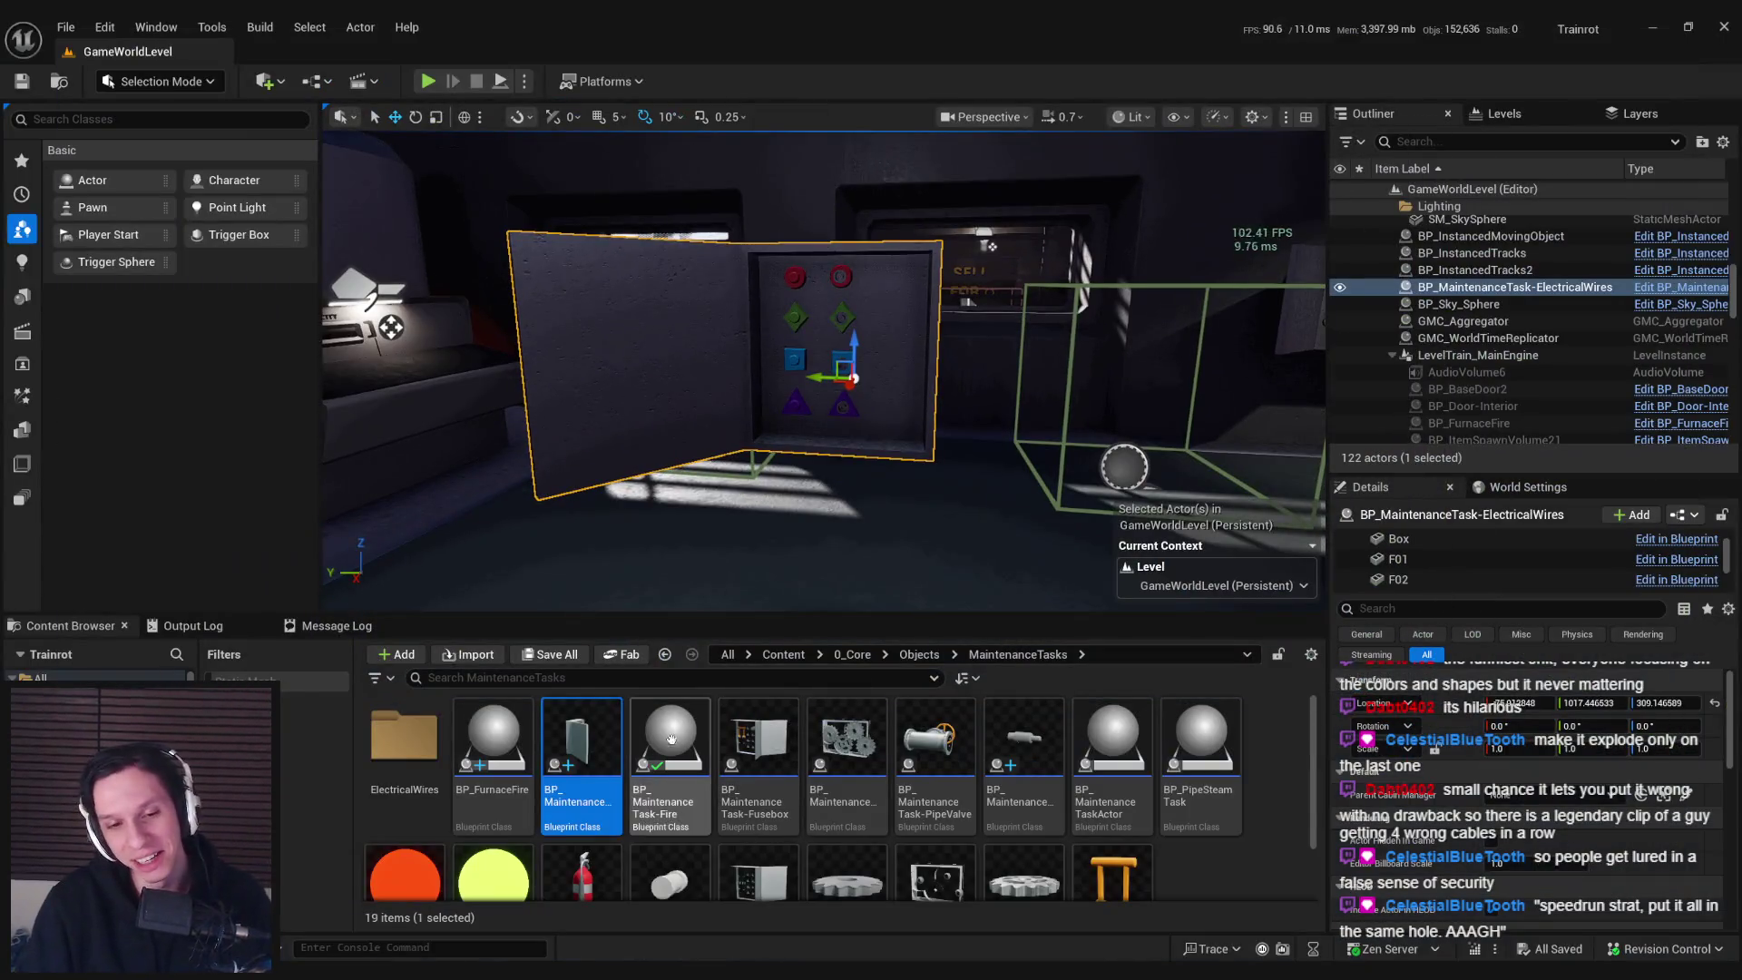
double_click(614, 732)
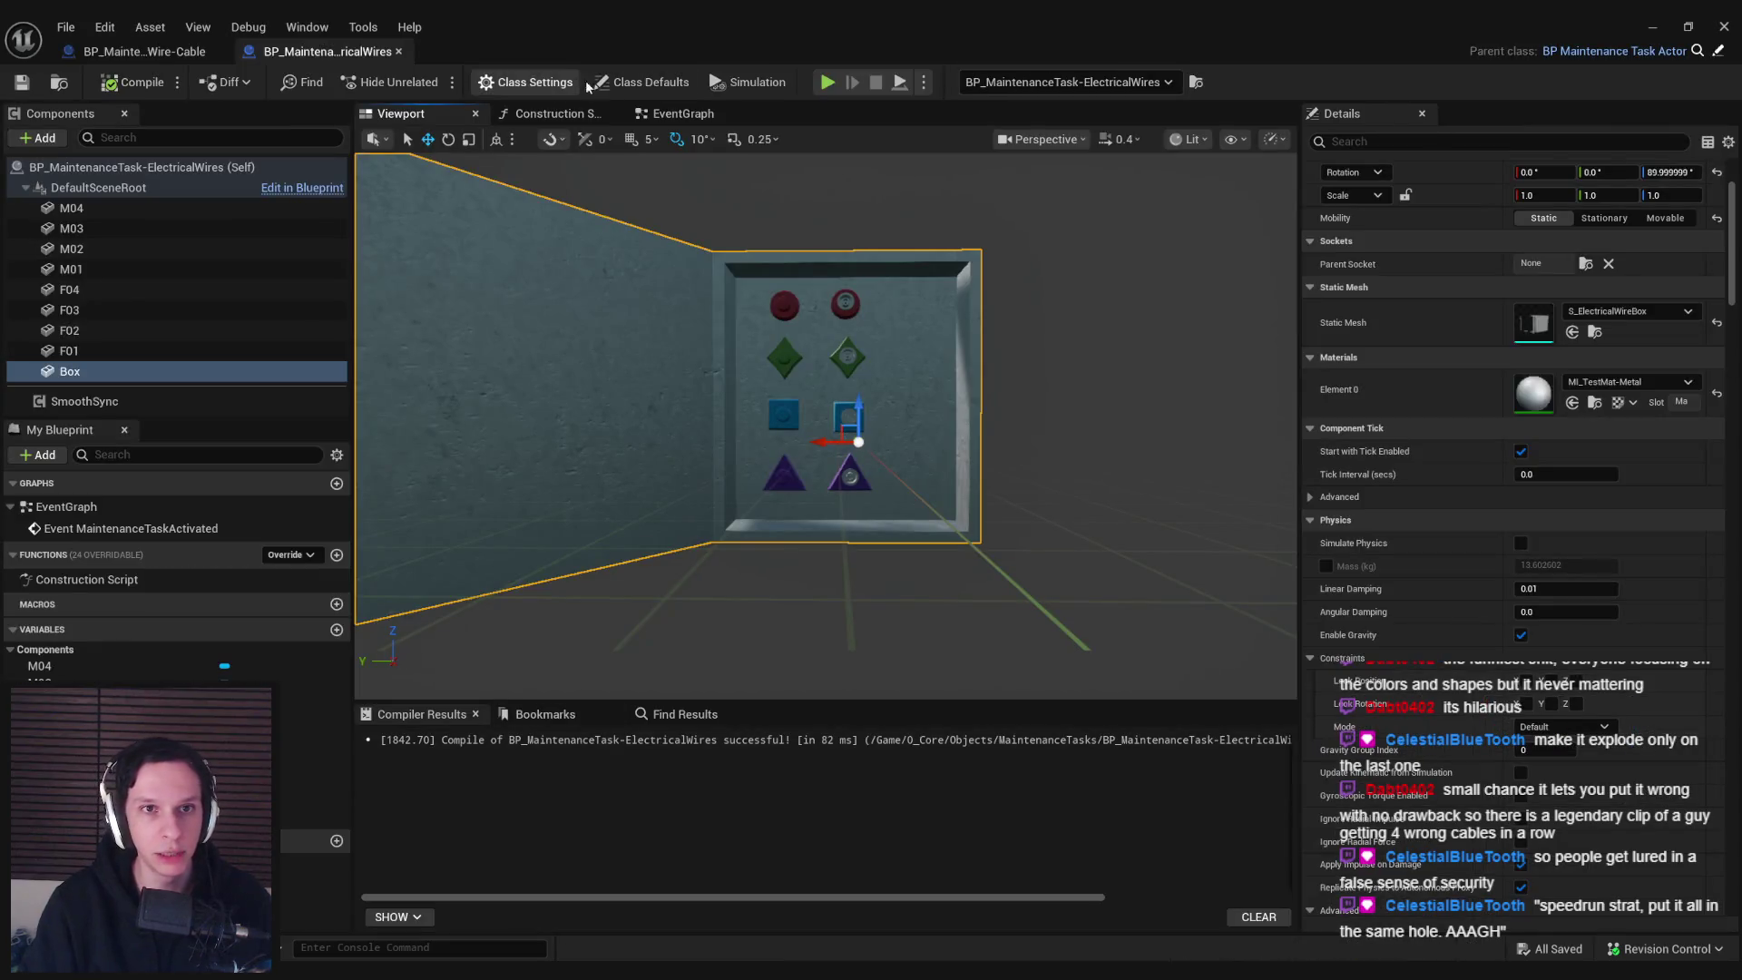
Show the ElectricalWires blueprint's Class Defaults, then switch to its EventGraph
click(598, 82)
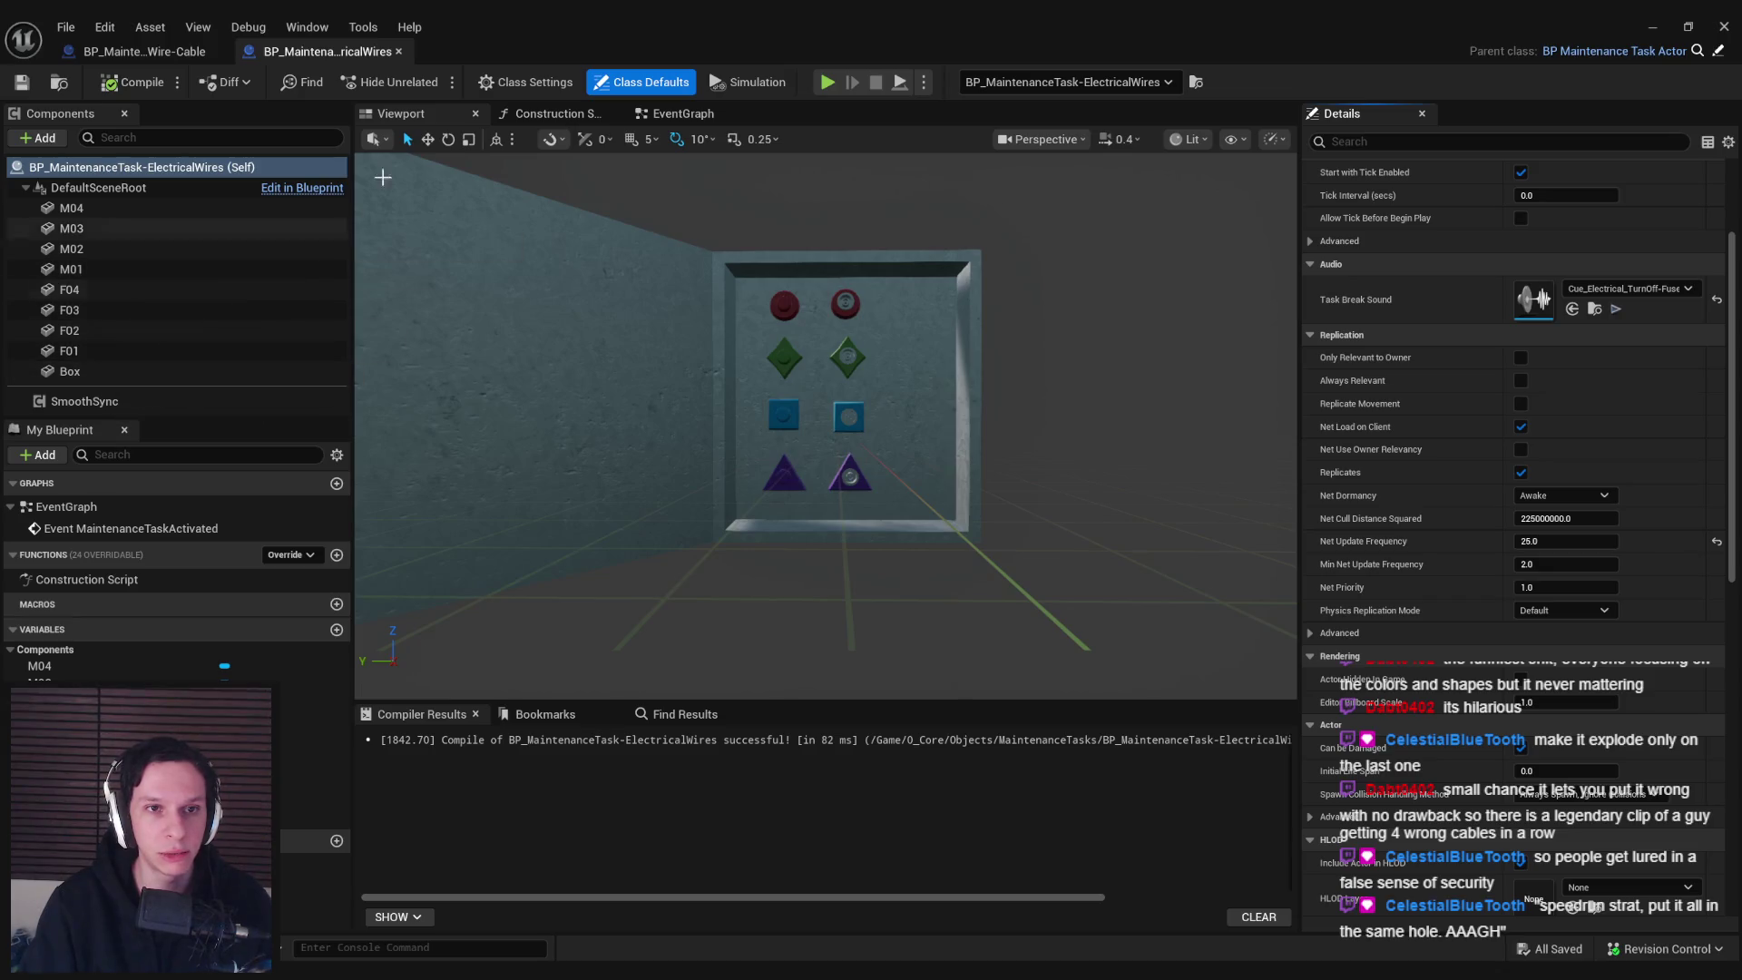
click(680, 115)
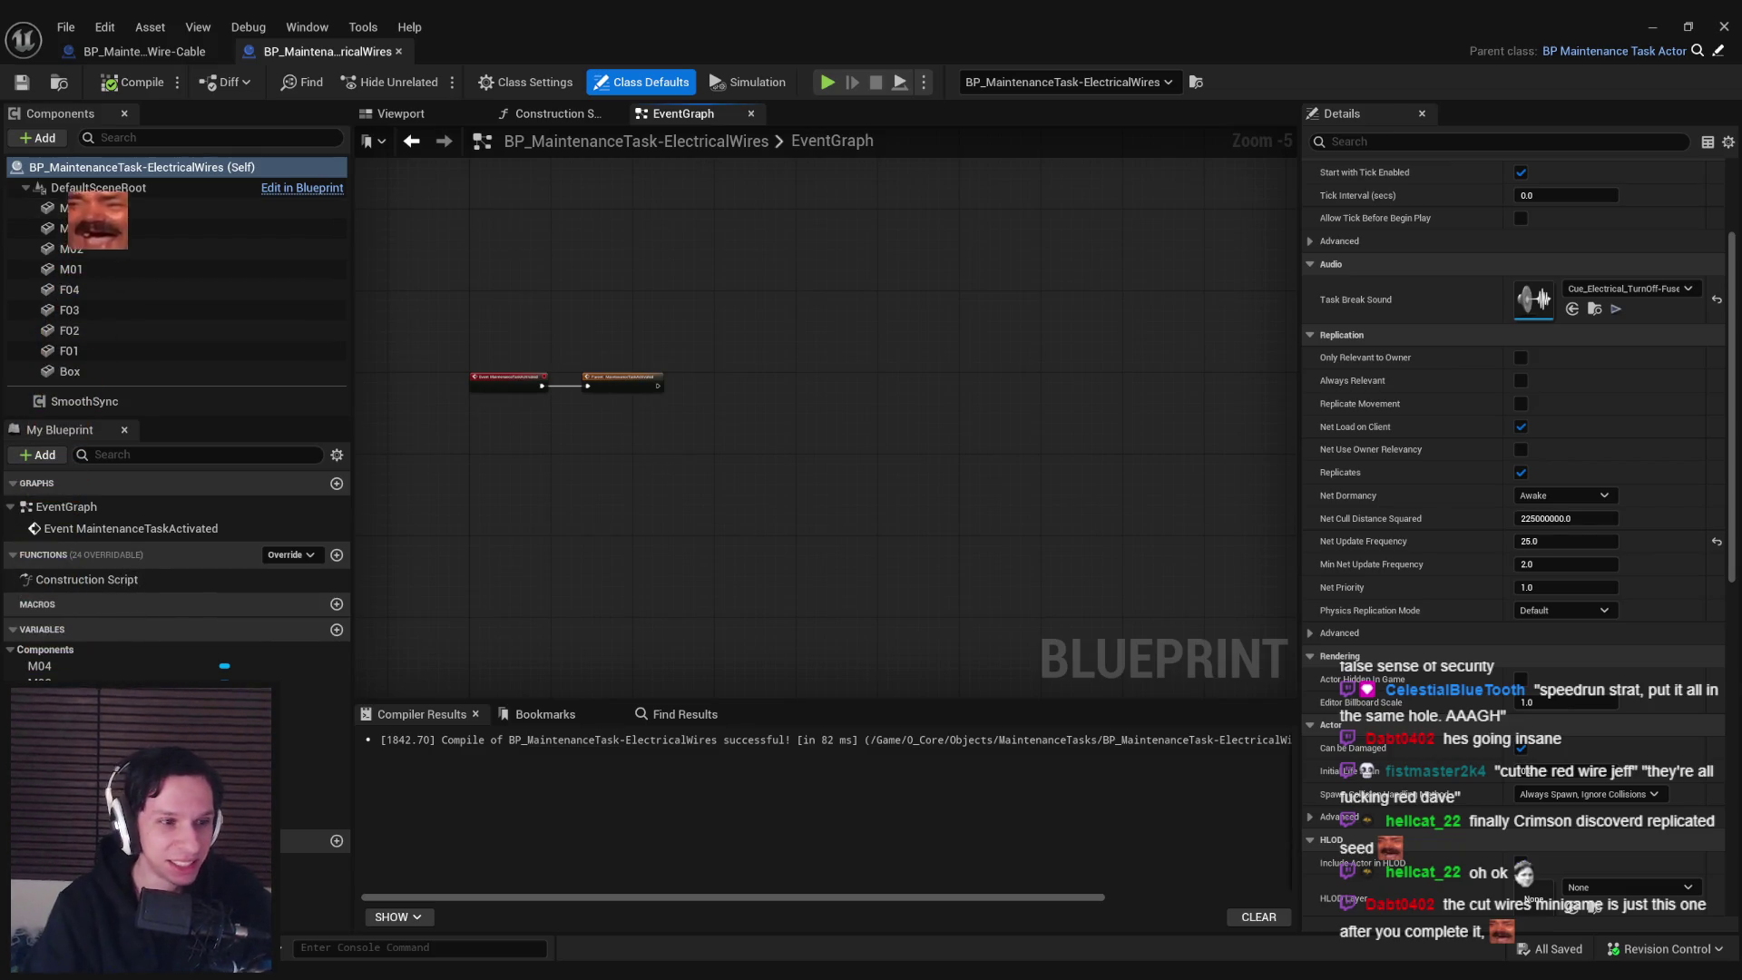
Pan and zoom the EventGraph to inspect the MaintenanceTaskActivated nodes
mouse_move(587, 473)
mouse_down()
mouse_move(664, 468)
mouse_move(668, 498)
mouse_up()
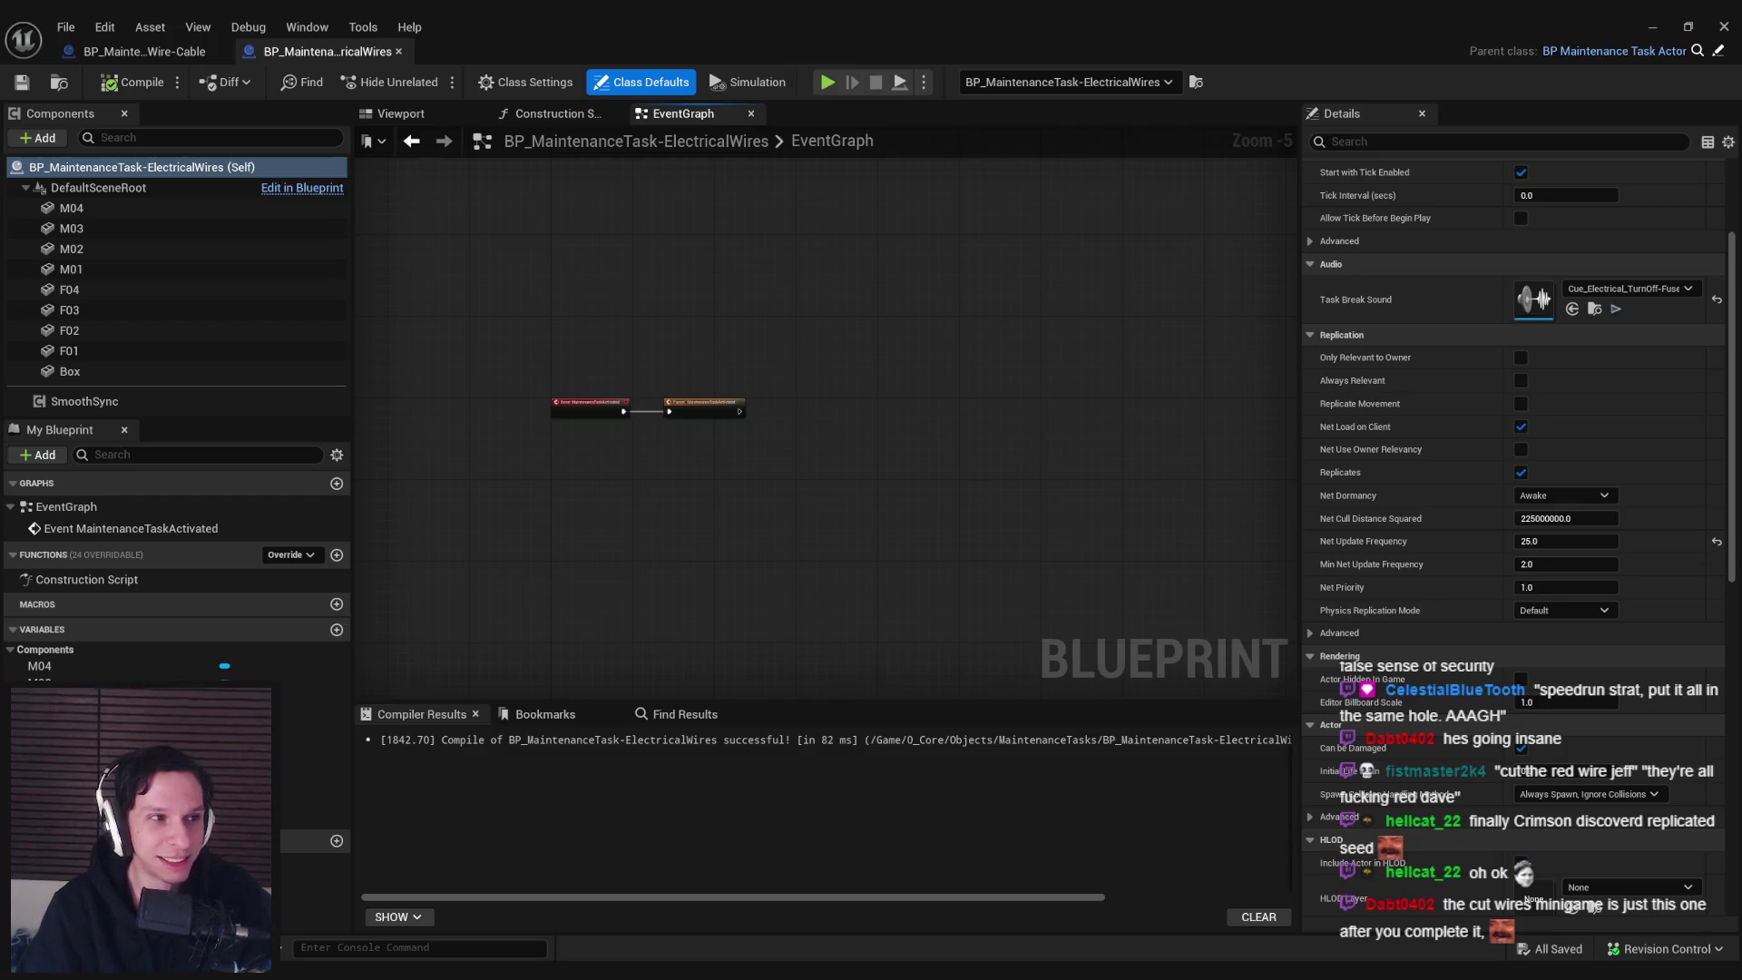
drag(649, 573, 735, 537)
scroll(712, 405, up, 1)
scroll(735, 434, down, 2)
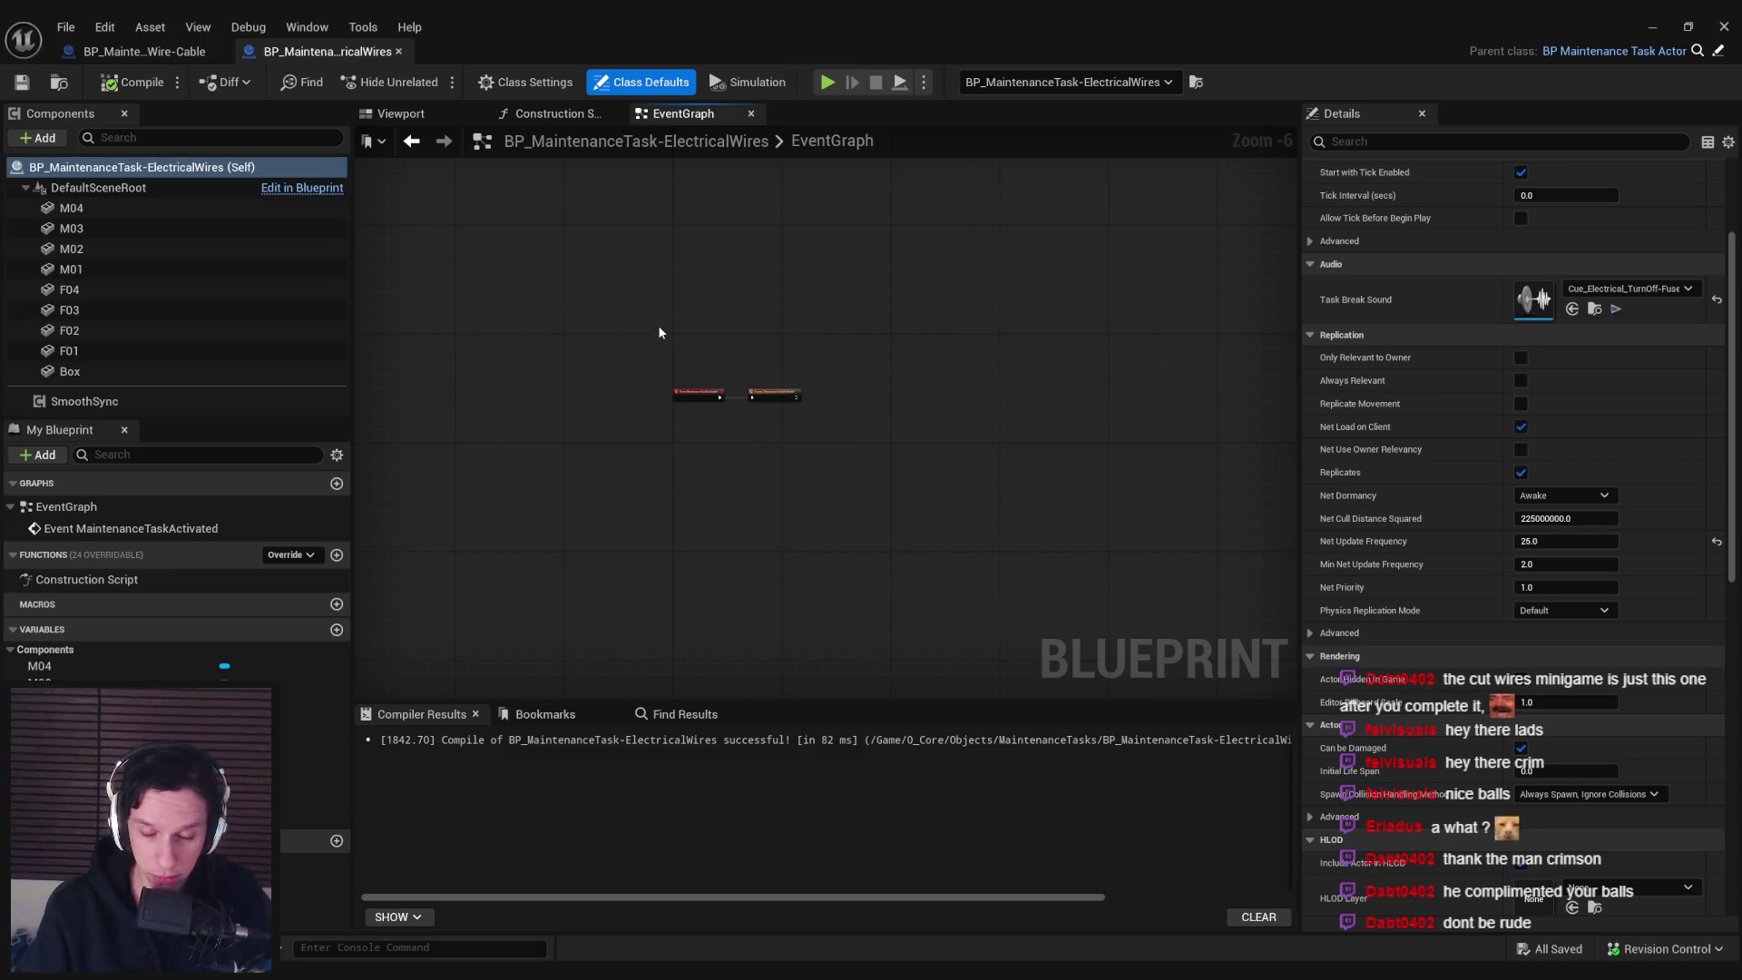
scroll(657, 325, up, 2)
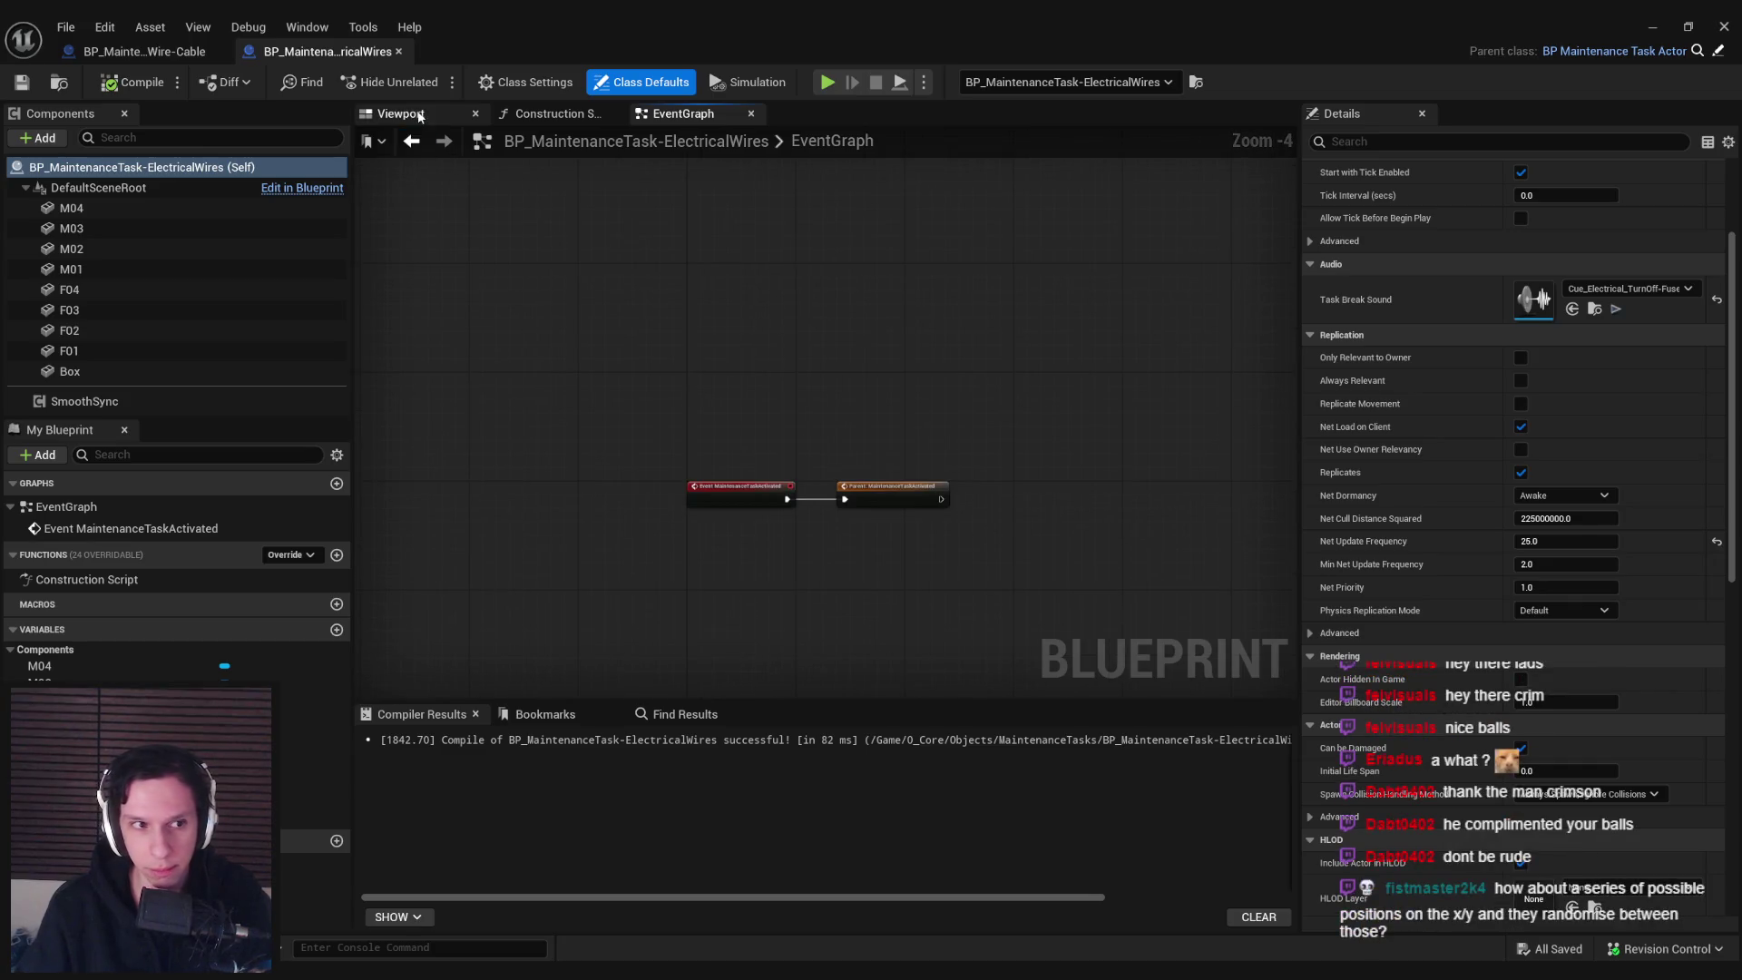
scroll(569, 314, down, 1)
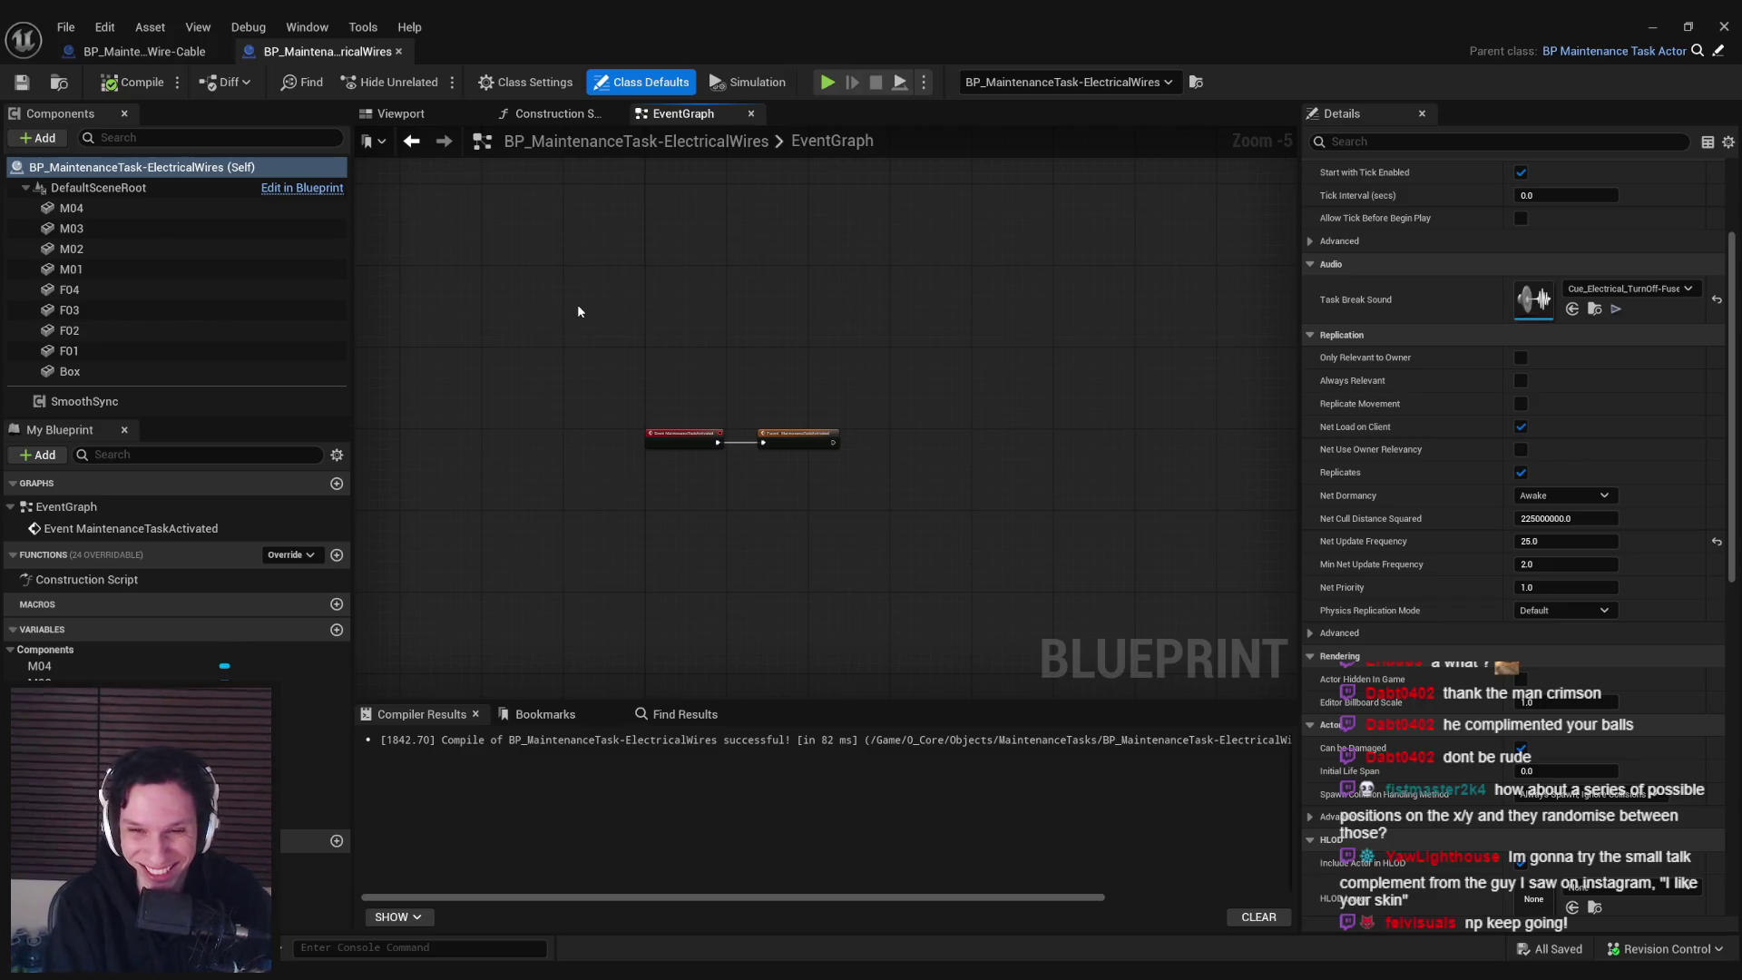
scroll(688, 332, up, 3)
scroll(811, 455, up, 1)
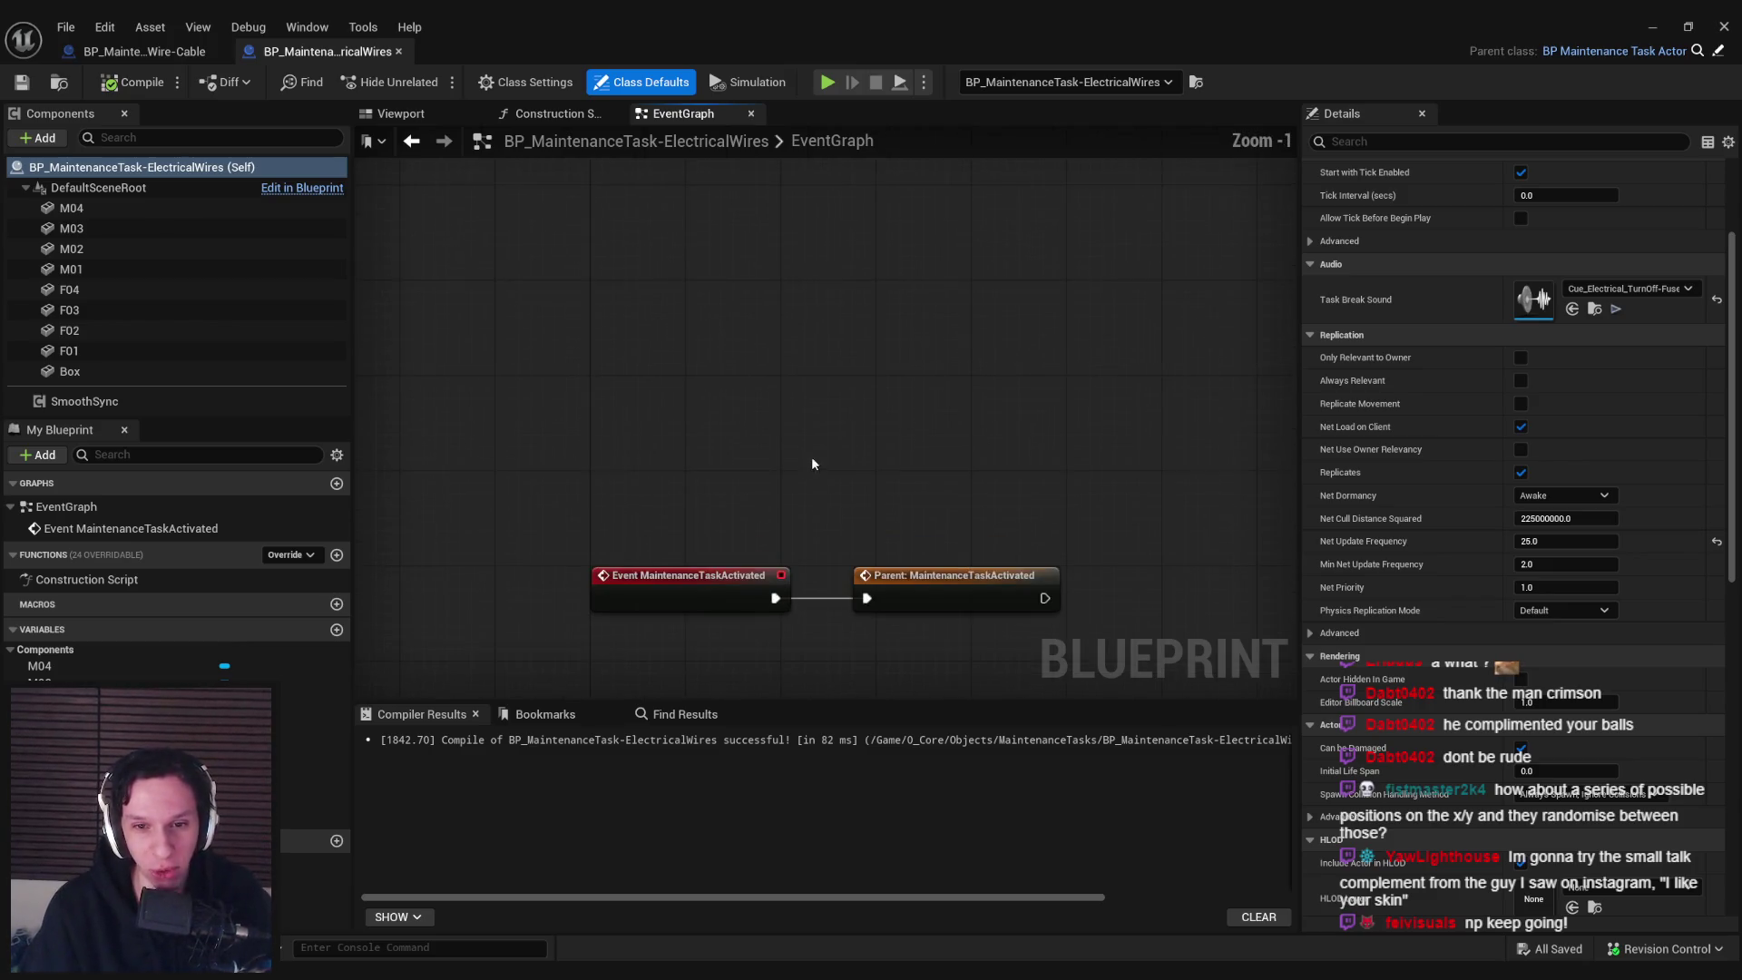
scroll(763, 371, down, 2)
scroll(837, 442, up, 1)
Select the Parent: MaintenanceTaskActivated node, compile and save, then return to the Viewport
click(860, 476)
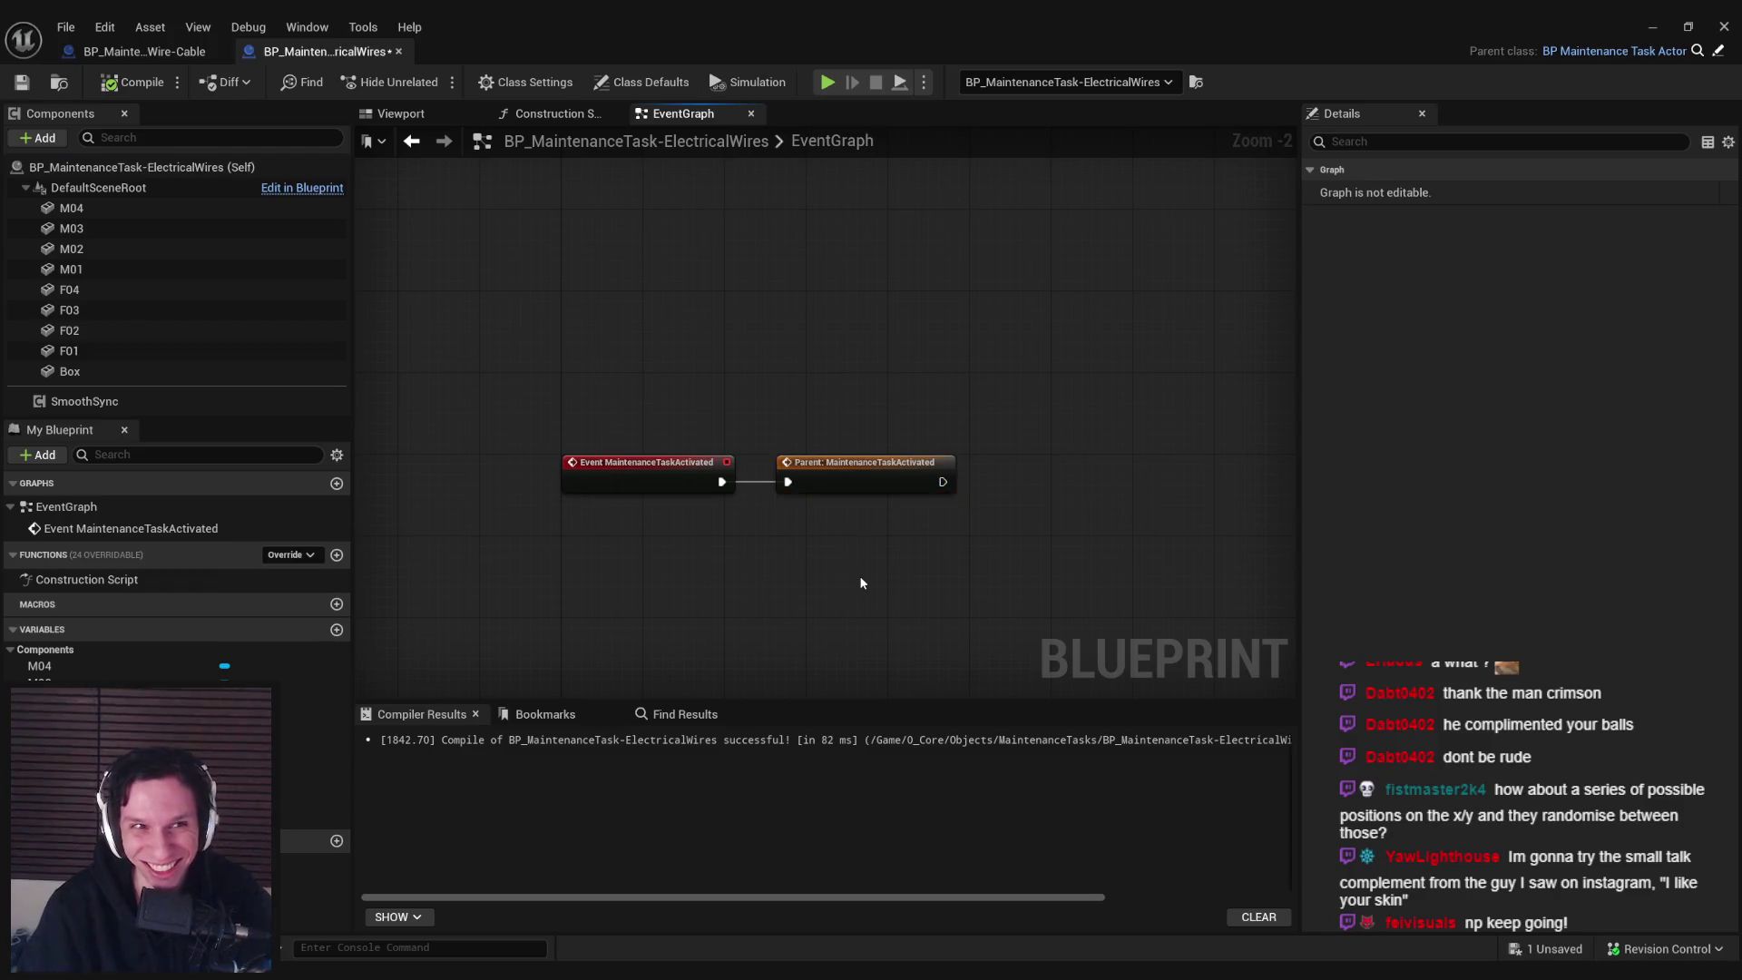
click(858, 576)
click(22, 81)
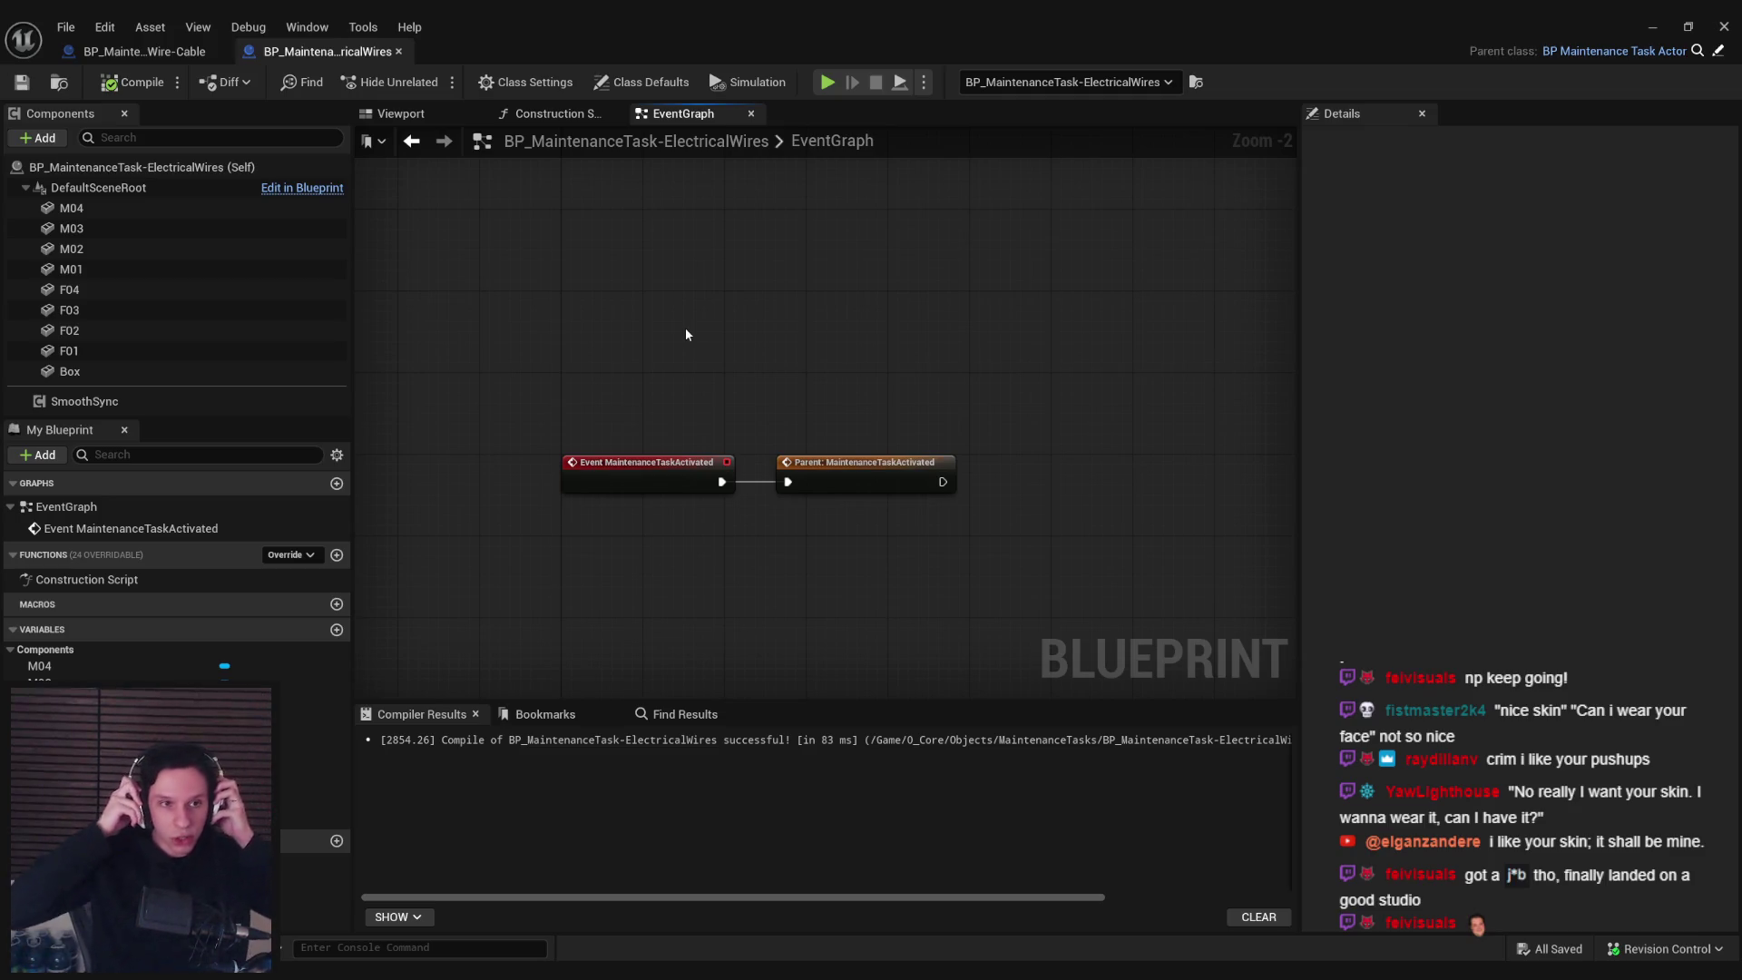
click(433, 117)
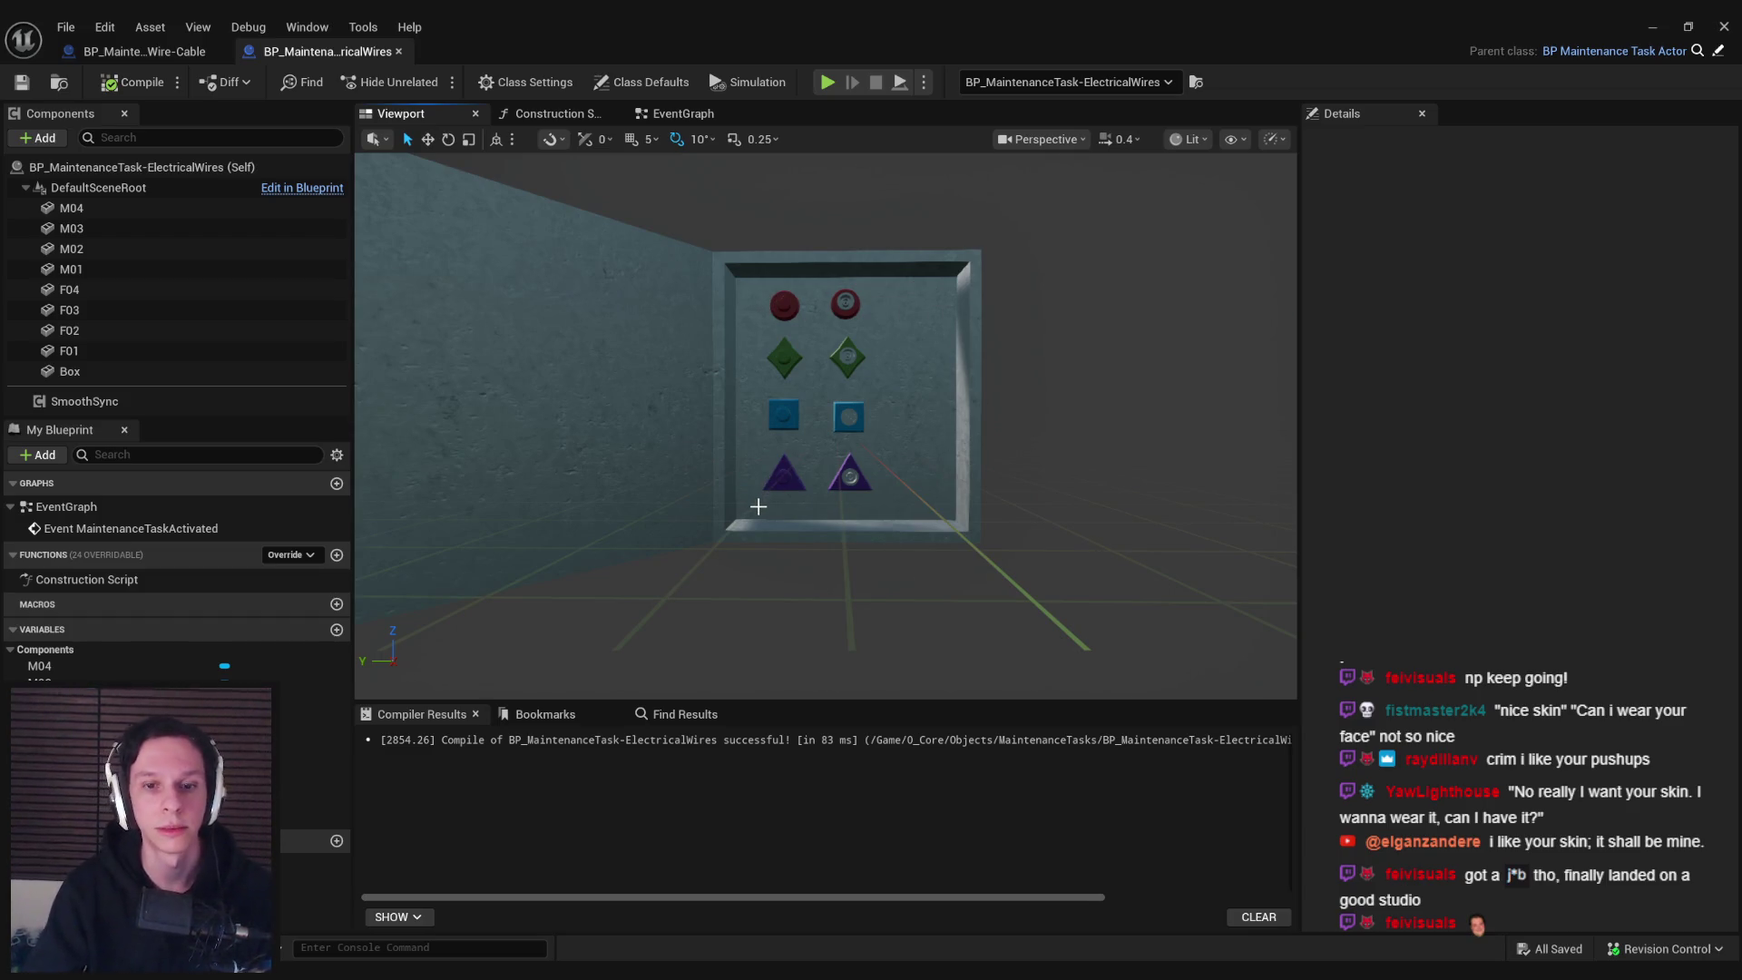
Select the Box component to view its S_ElectricalWireBox mesh and MI_TestMat-Metal material
click(757, 294)
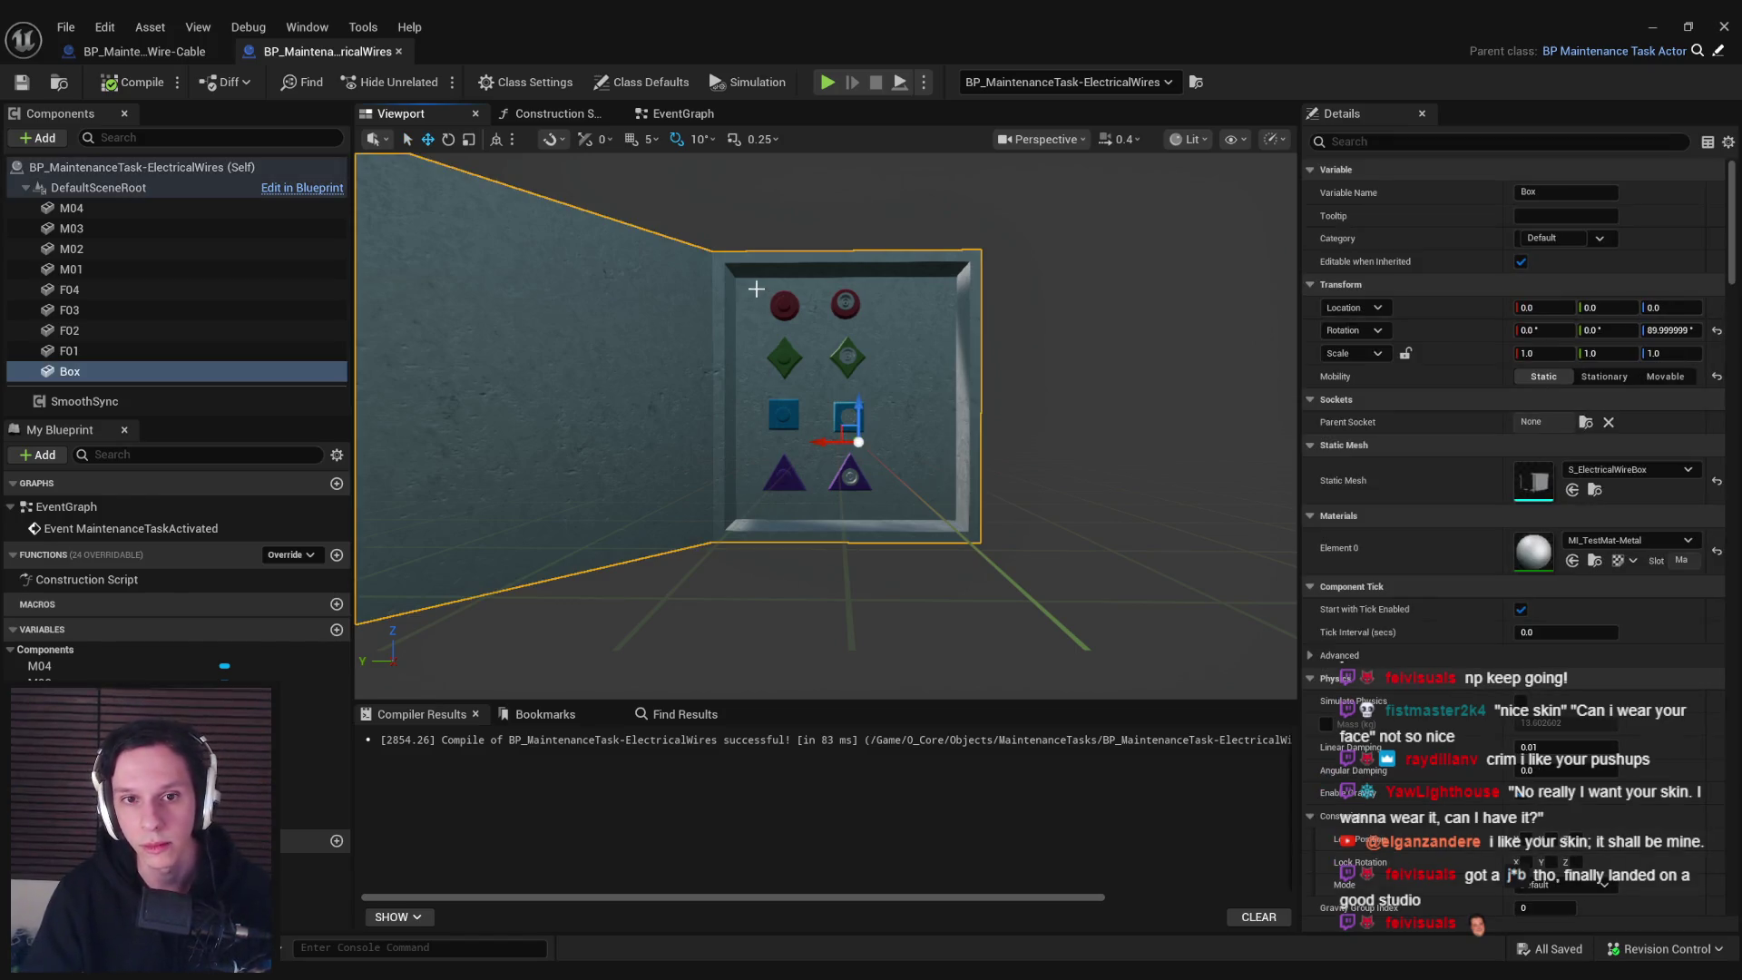
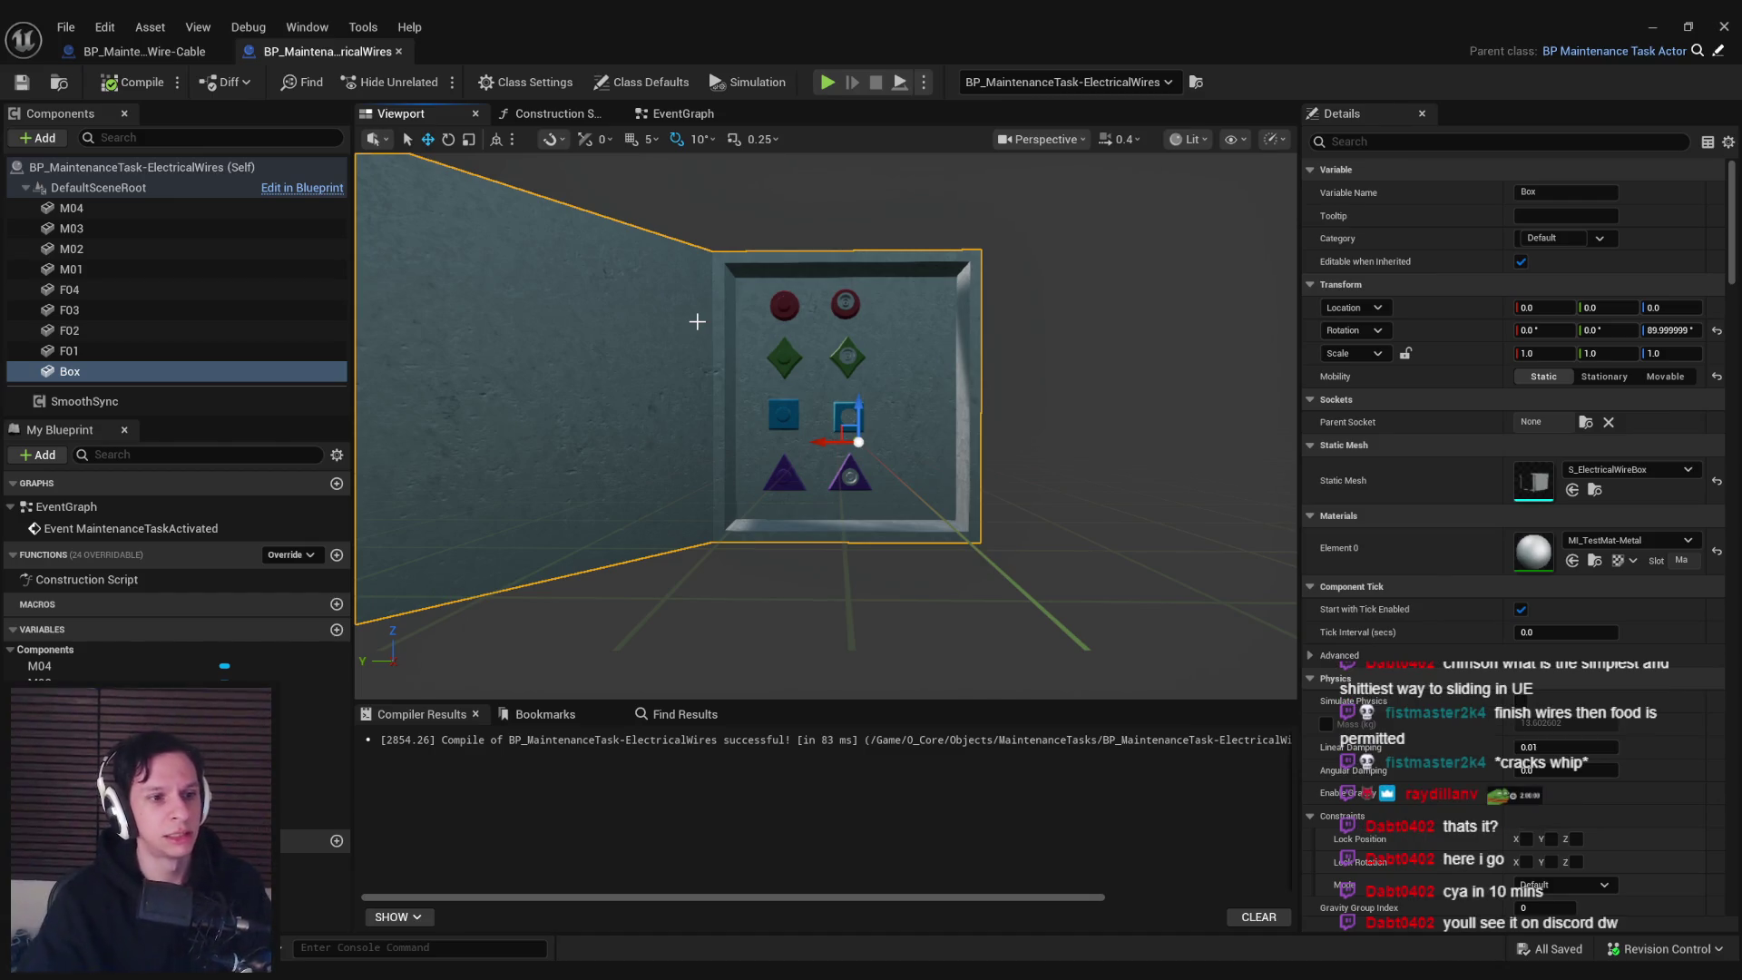
Undo the last change to connector F01 and save the blueprint
scroll(843, 363, up, 3)
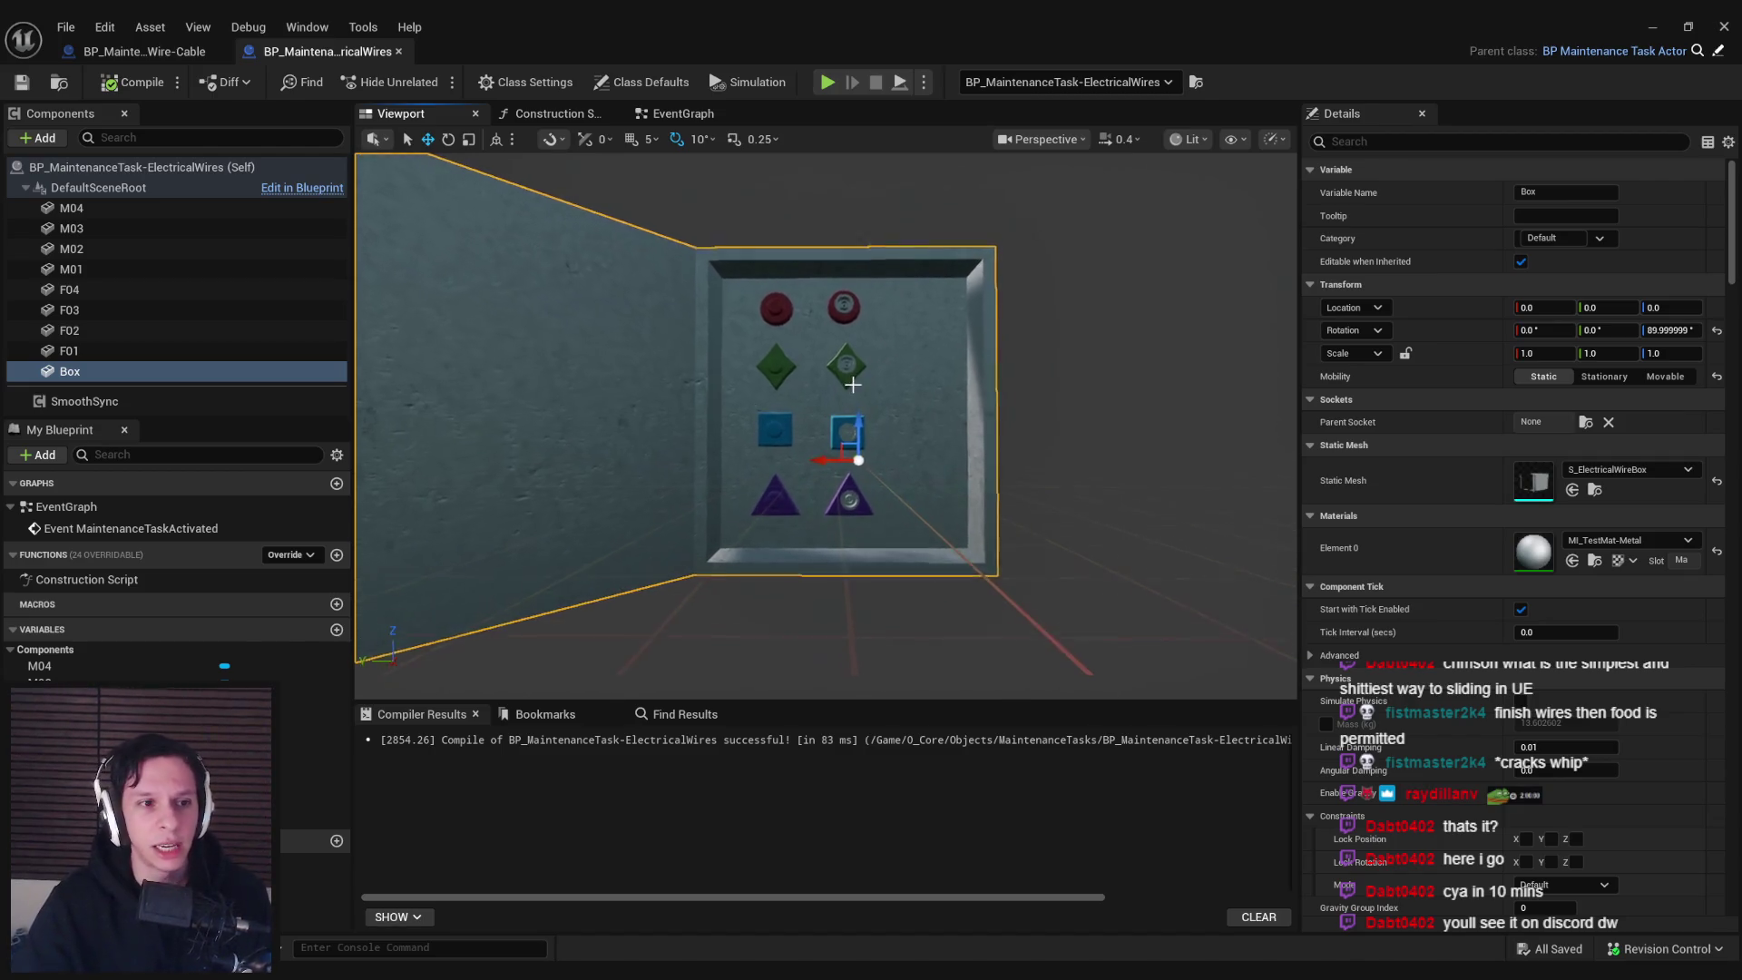
click(778, 303)
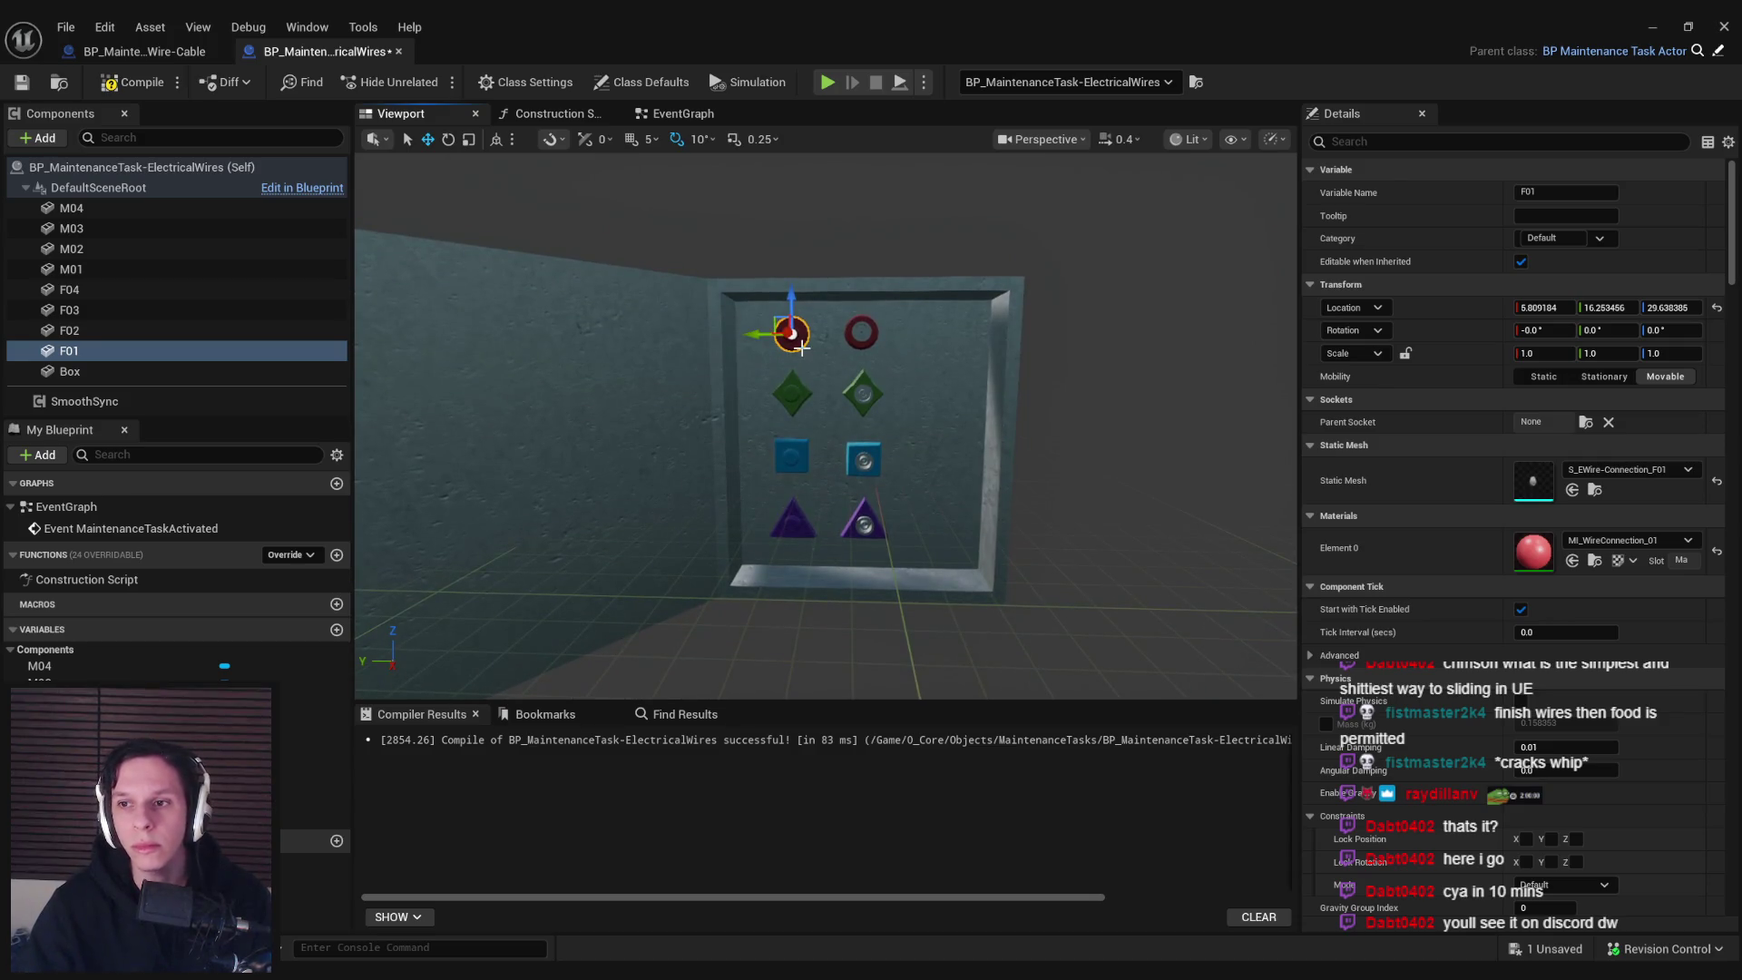
drag(802, 347, 805, 354)
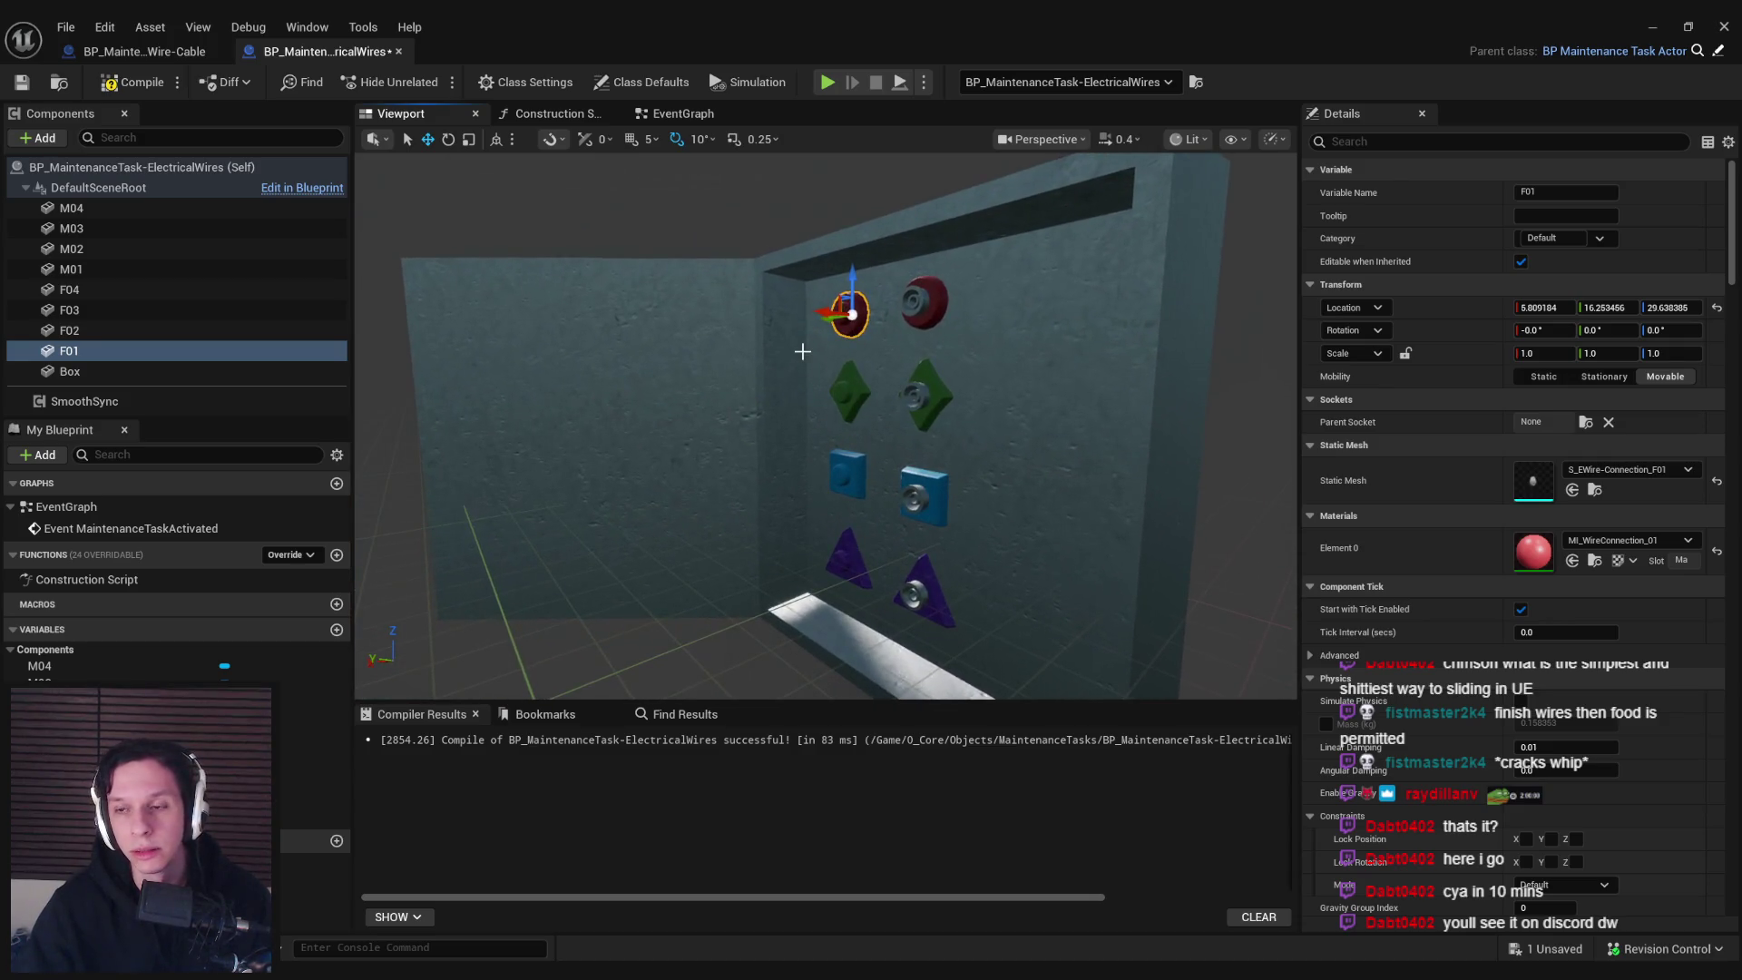
key(ctrl+z)
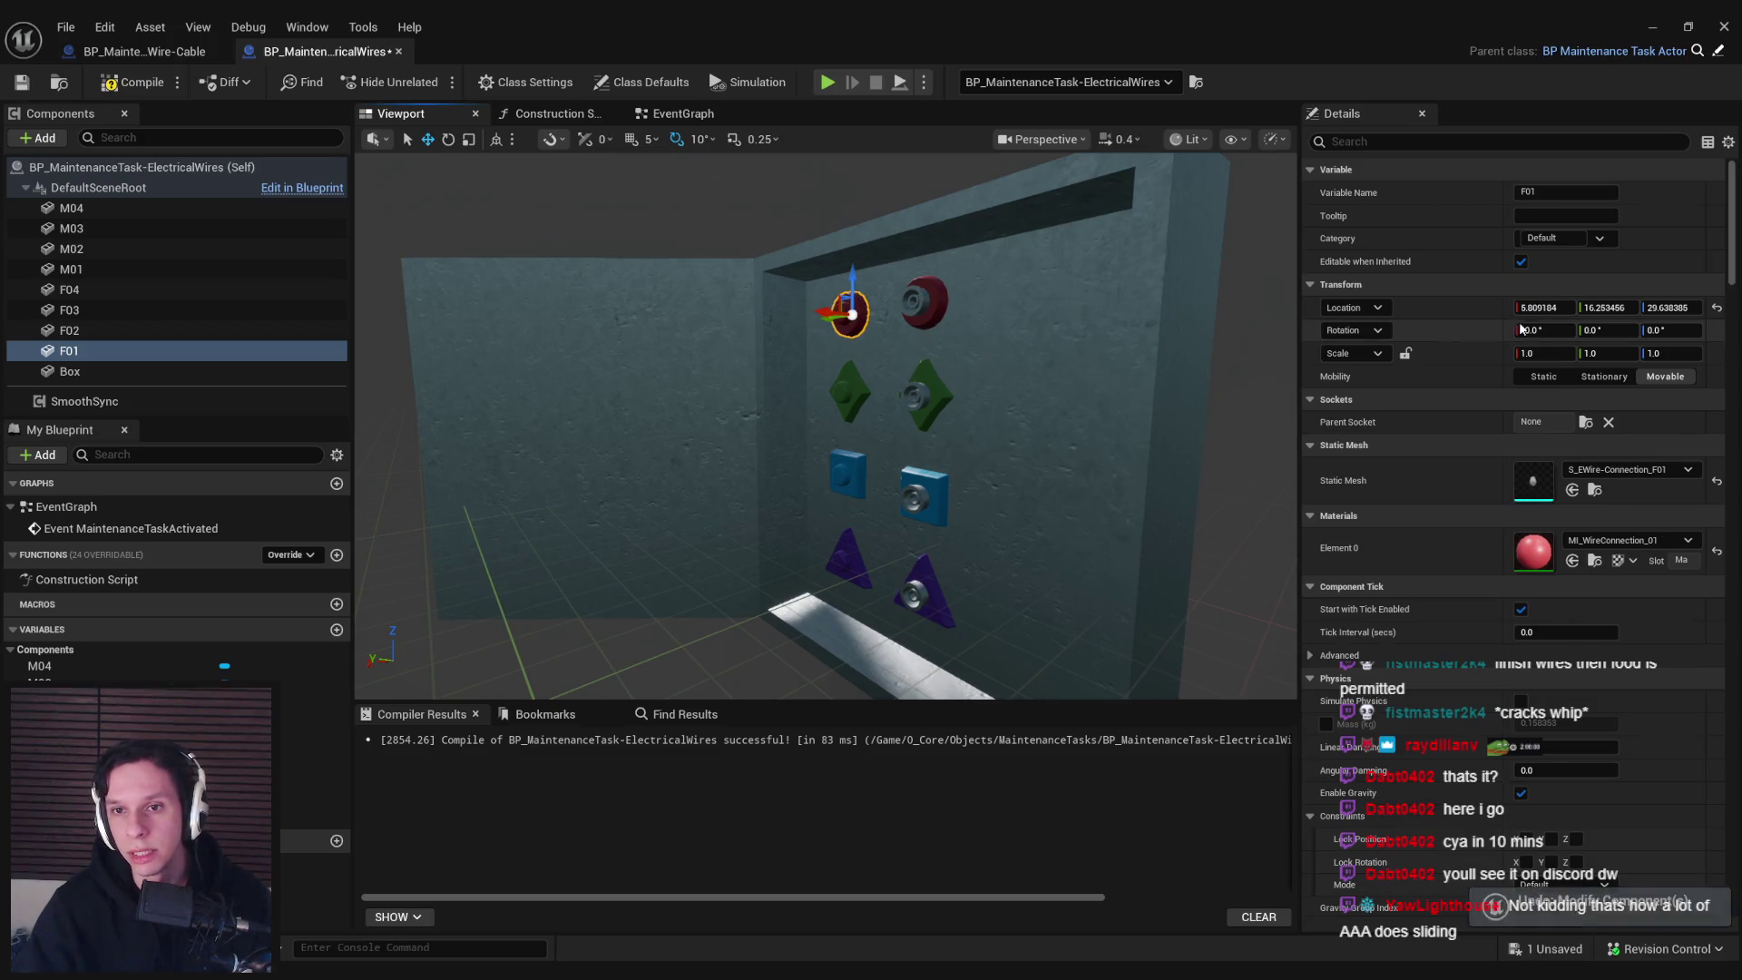
mouse_move(817, 409)
mouse_down()
mouse_move(762, 408)
mouse_move(811, 426)
mouse_up()
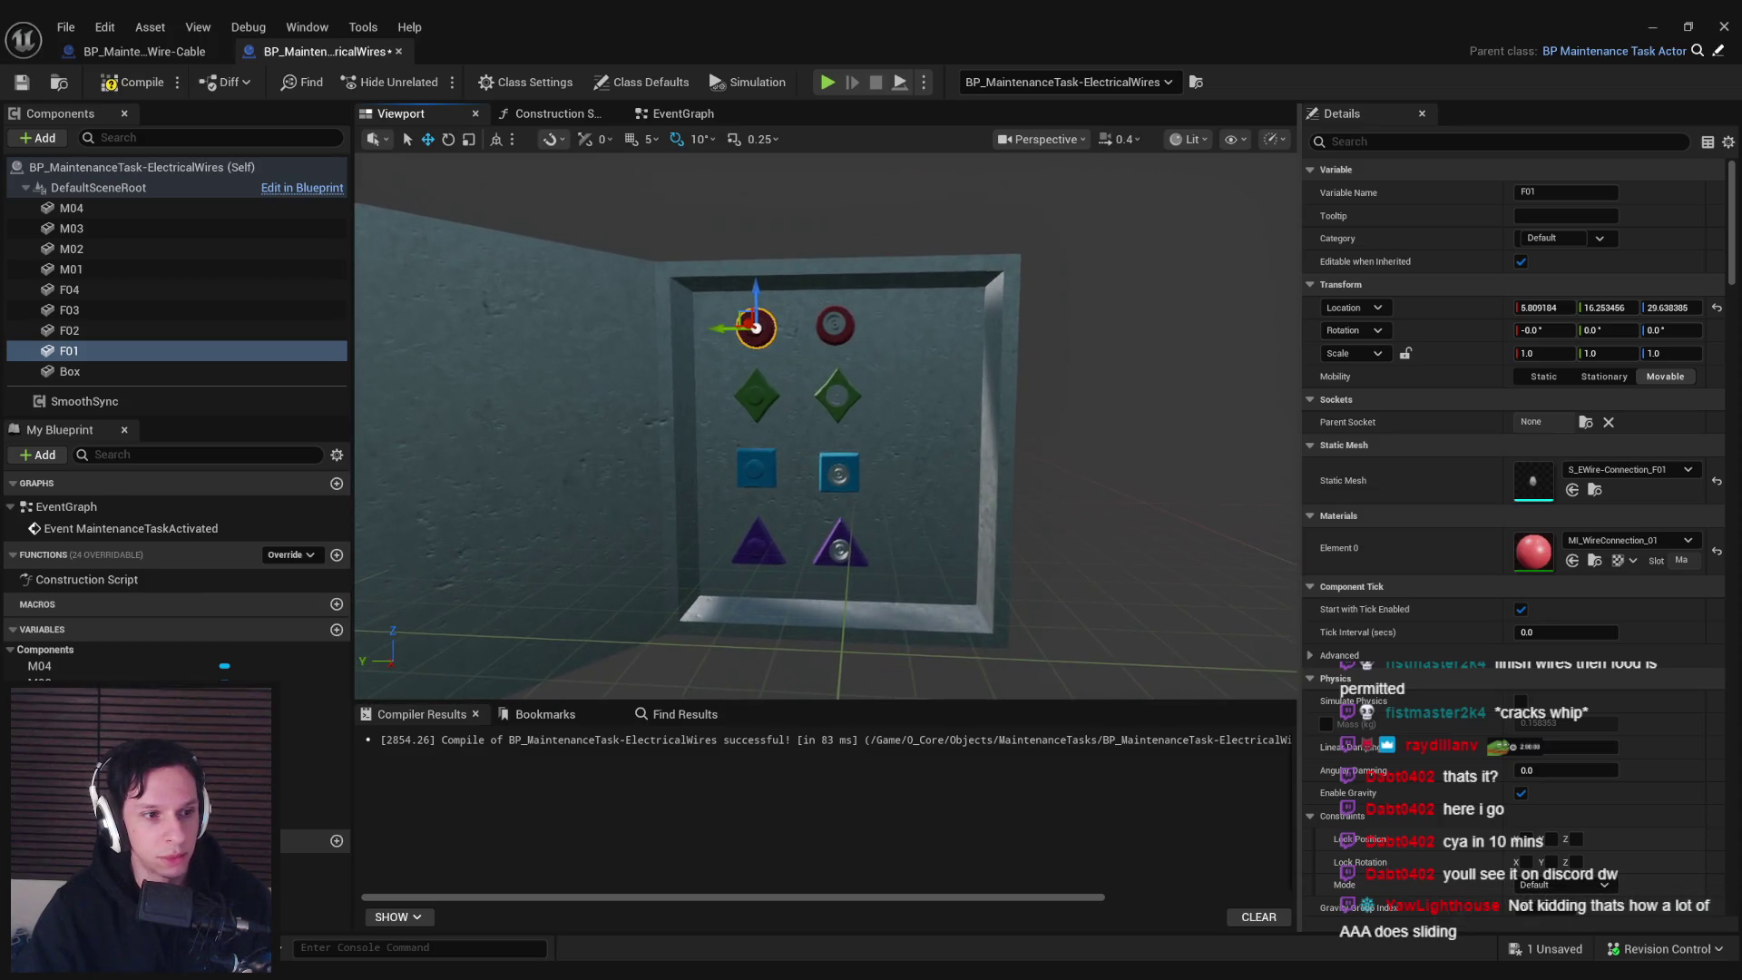
scroll(826, 426, up, 2)
scroll(970, 375, down, 4)
key(ctrl+s)
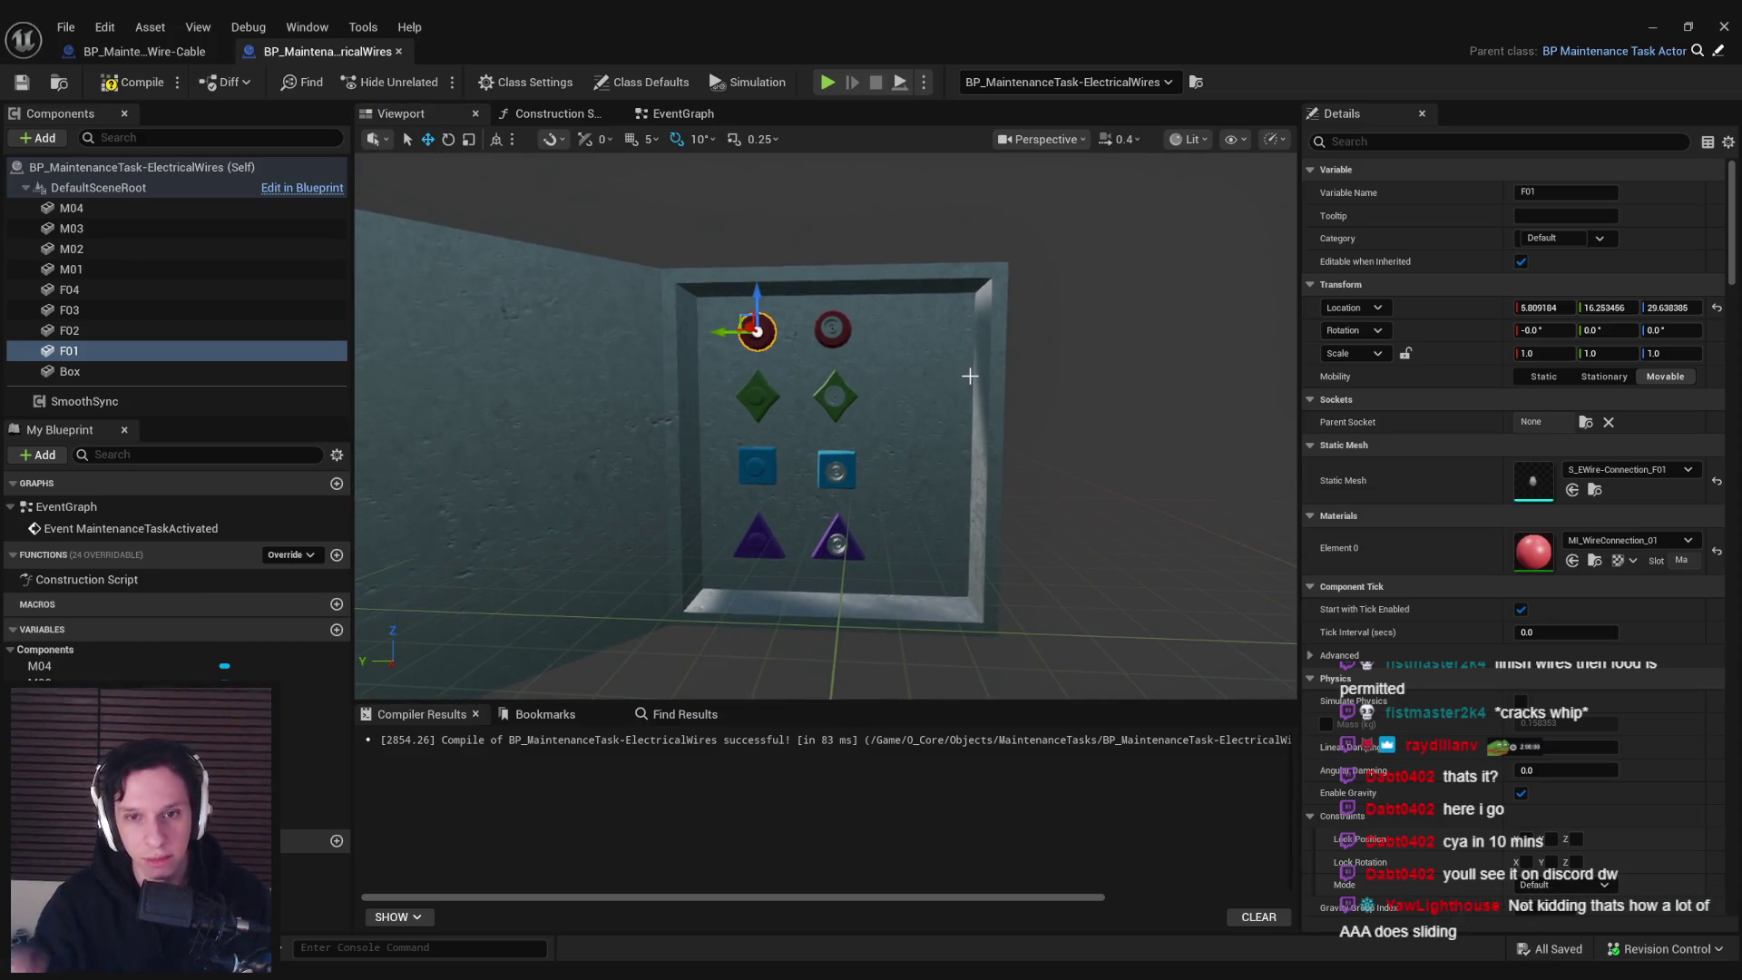
Reselect F01 in the viewport and nudge it slightly left on the wall panel
click(177, 389)
click(173, 371)
click(172, 350)
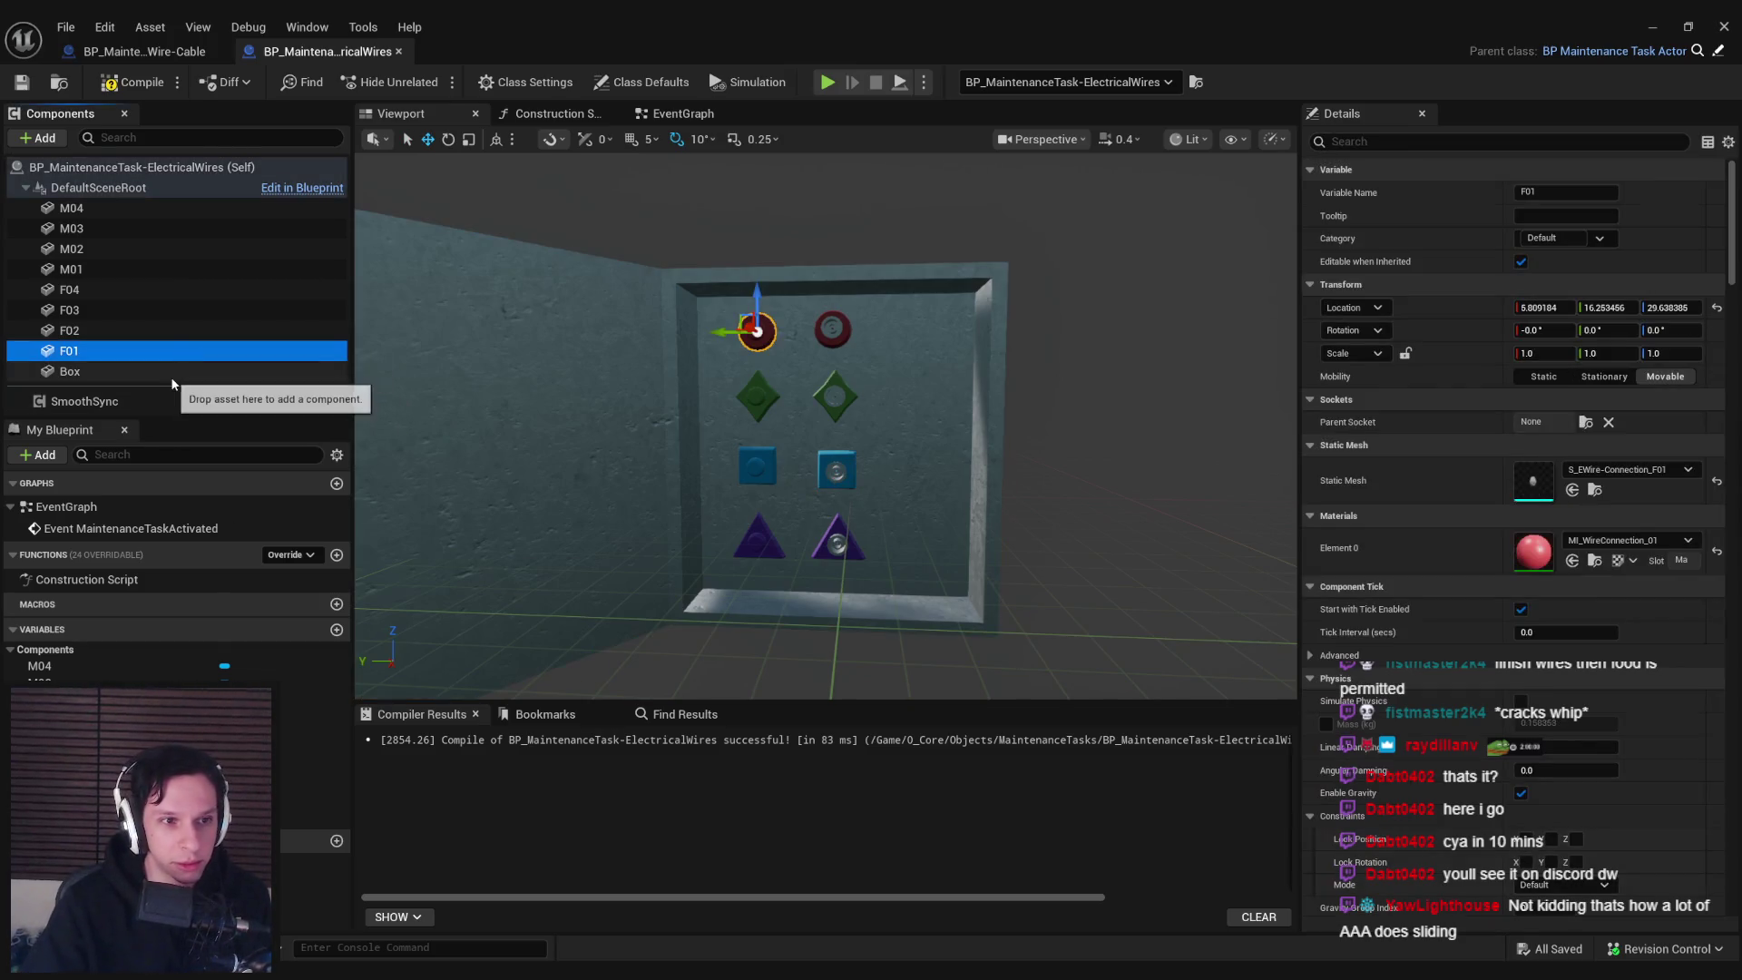
click(177, 389)
scroll(781, 392, up, 1)
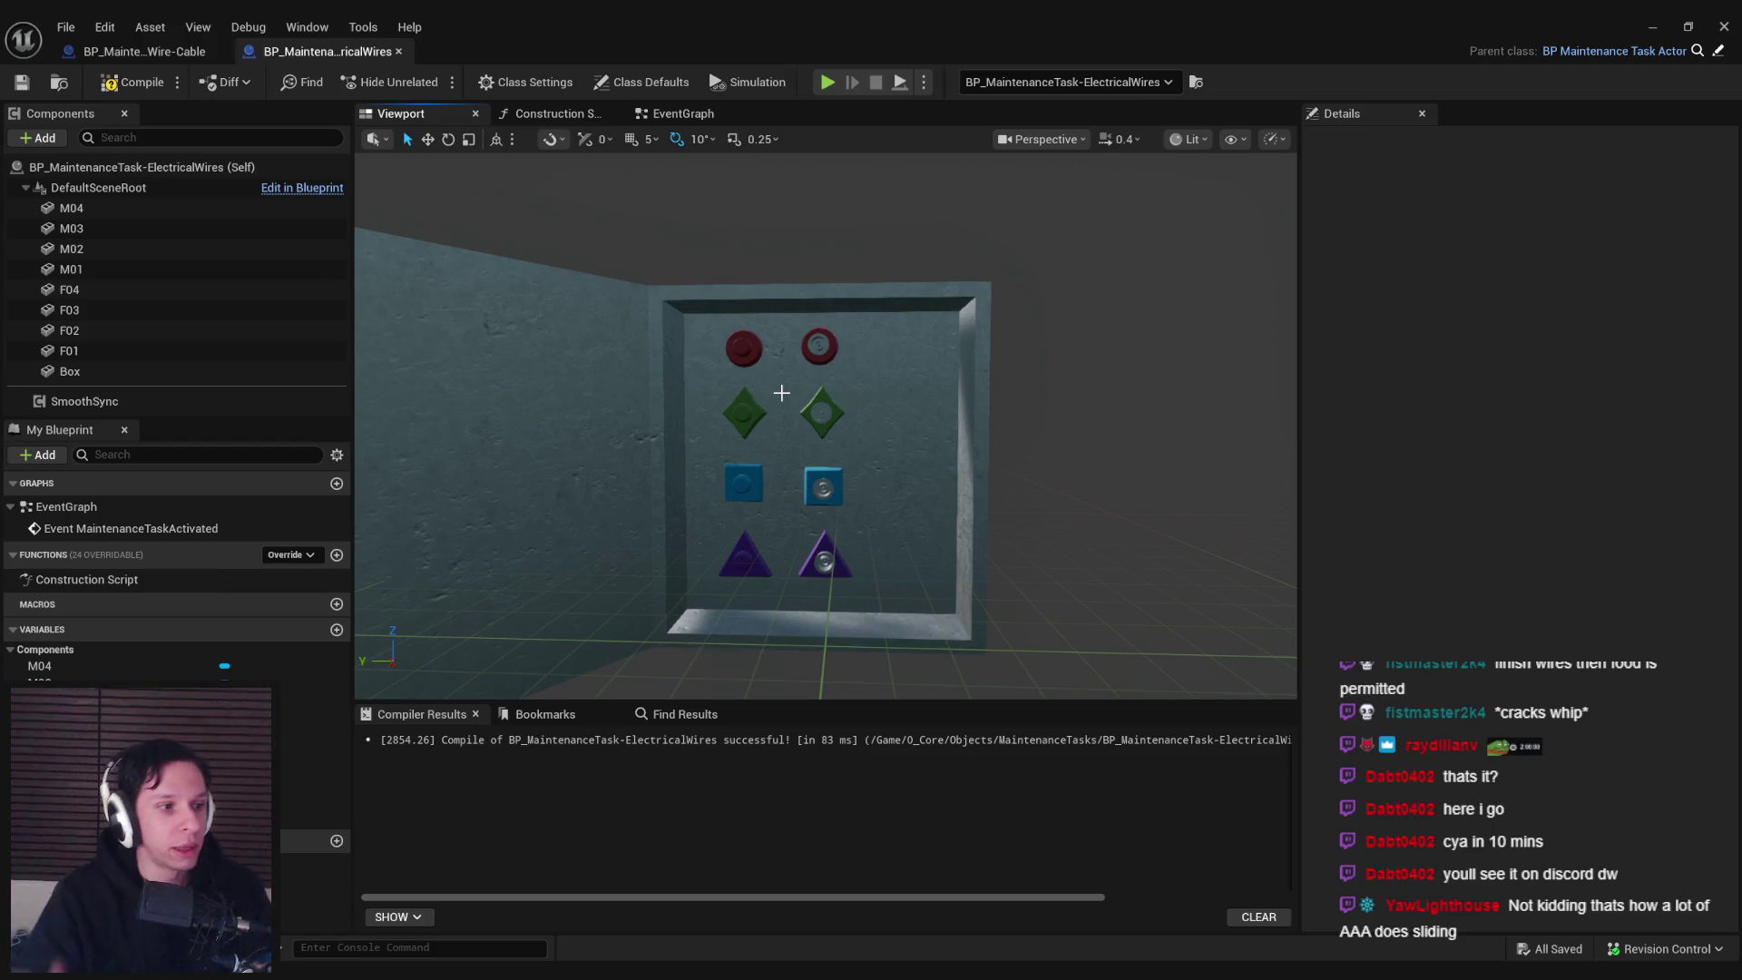
click(744, 349)
mouse_move(744, 349)
mouse_down()
mouse_move(848, 330)
mouse_move(739, 324)
mouse_up()
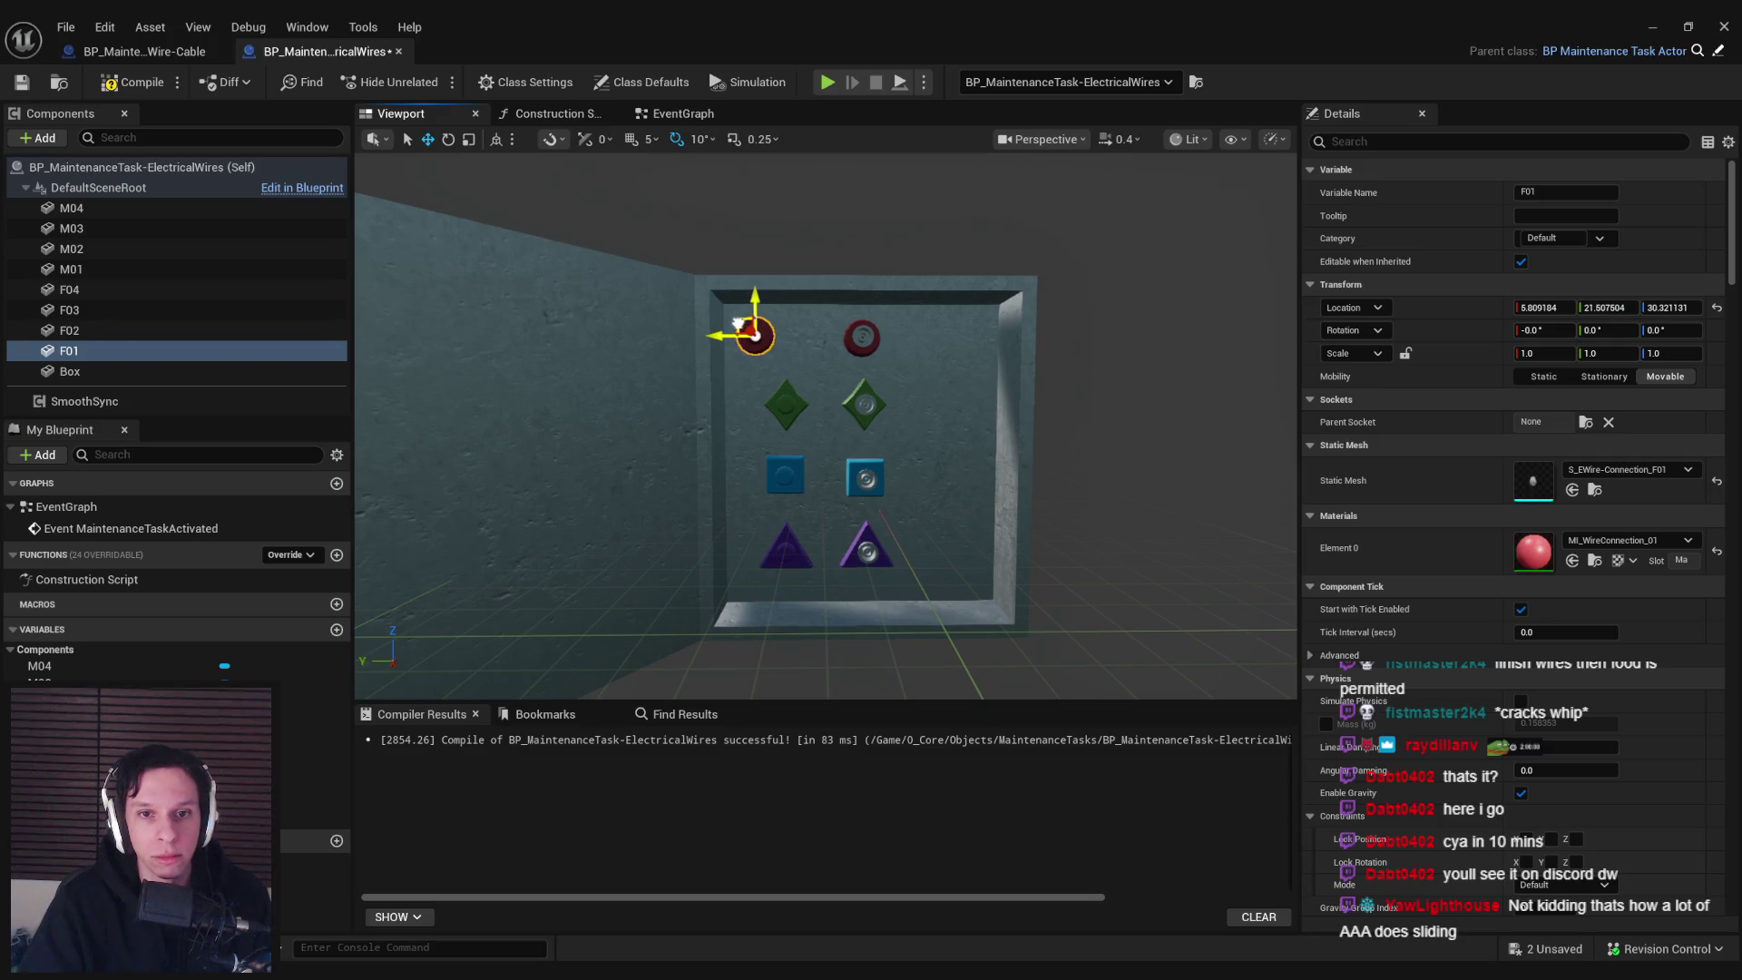
drag(739, 325, 821, 336)
Launch Notepad and jot down F01's values 'Y: 20, 30'
key(super)
text(notepad)
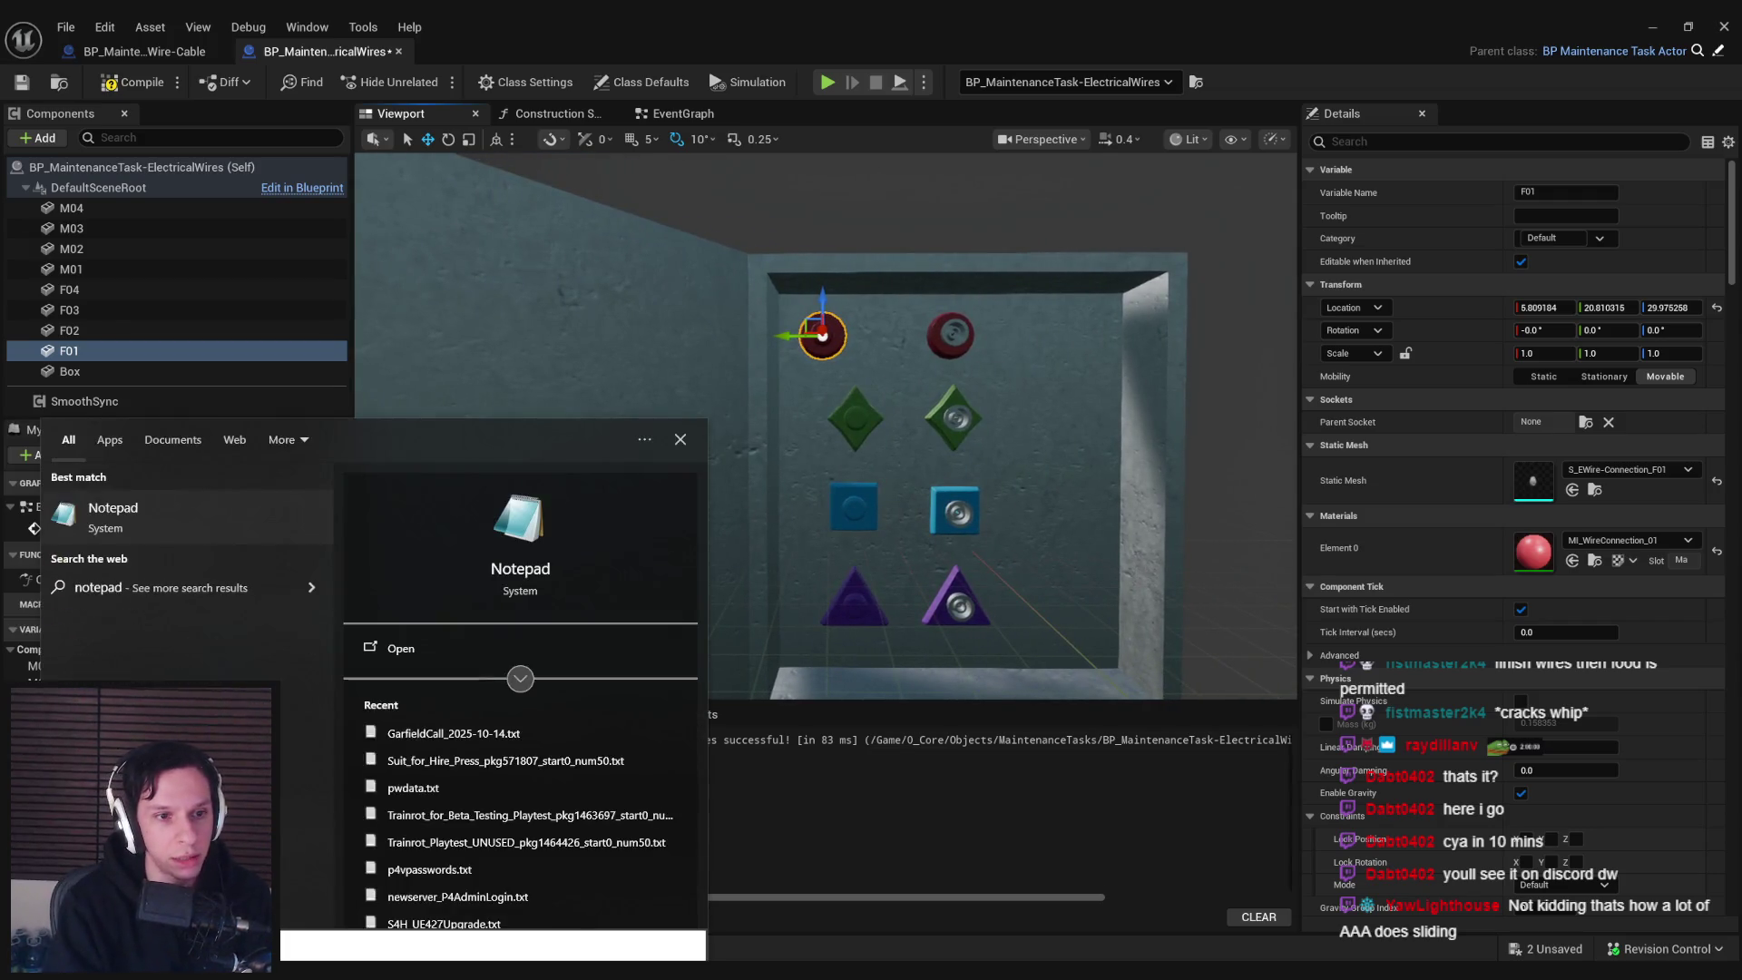
key(Return)
text(Y)
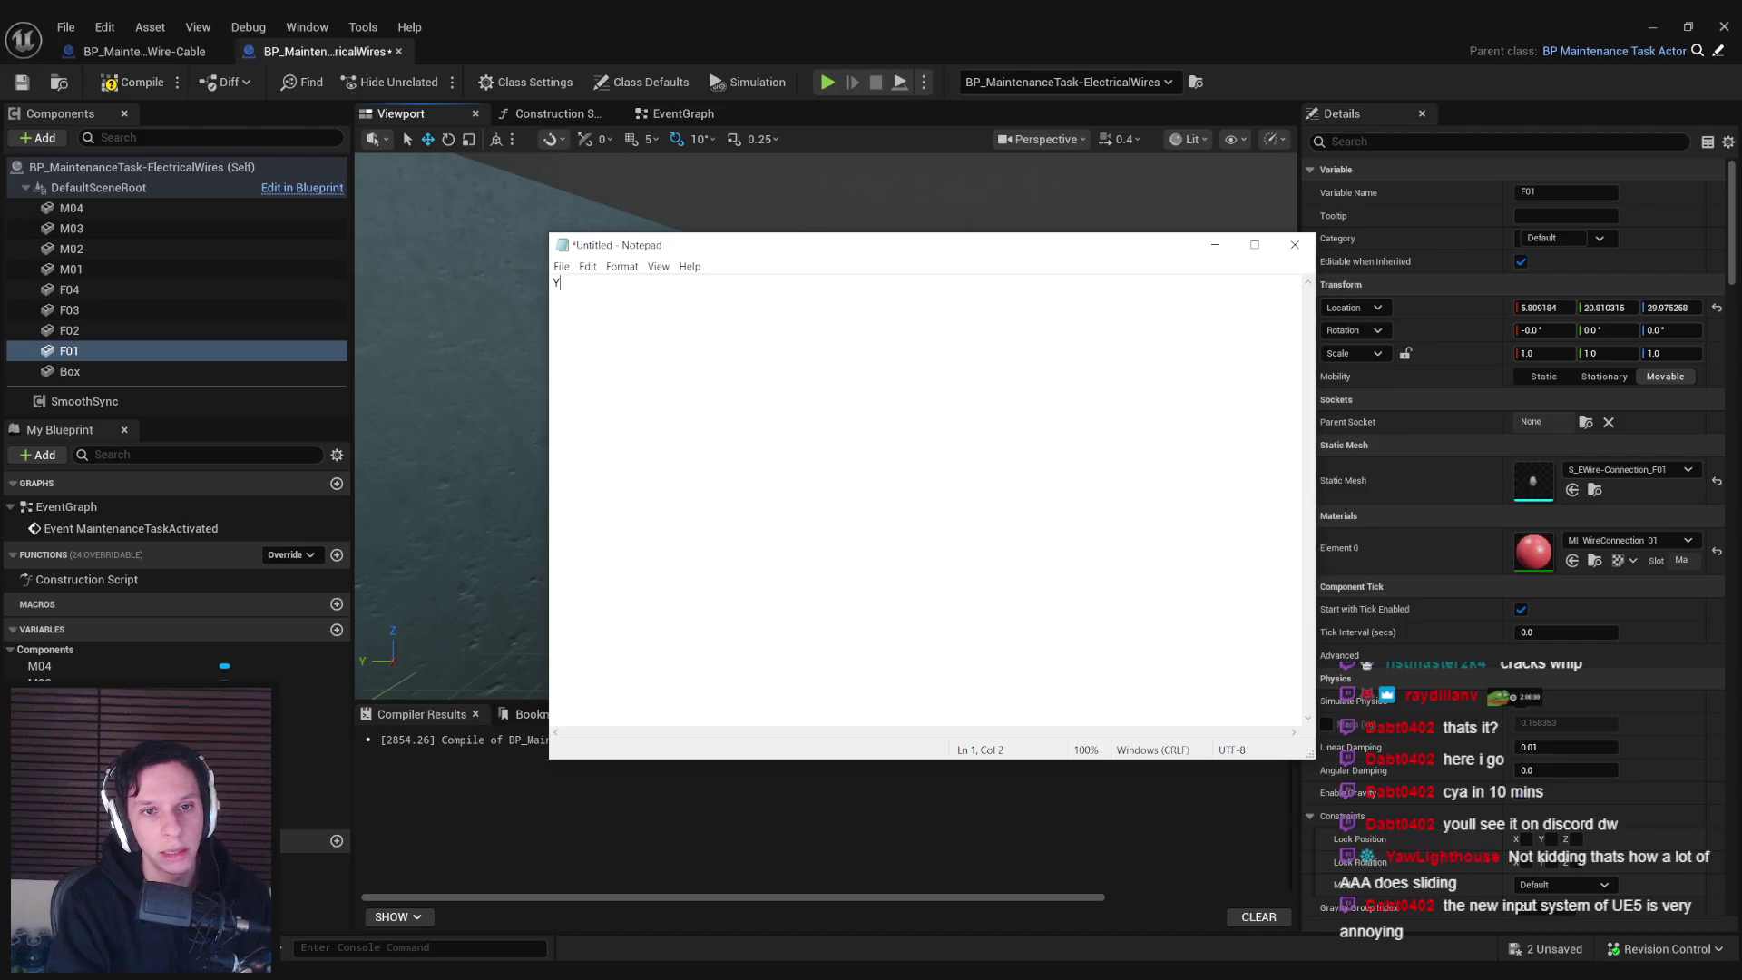
text(: 20, Z)
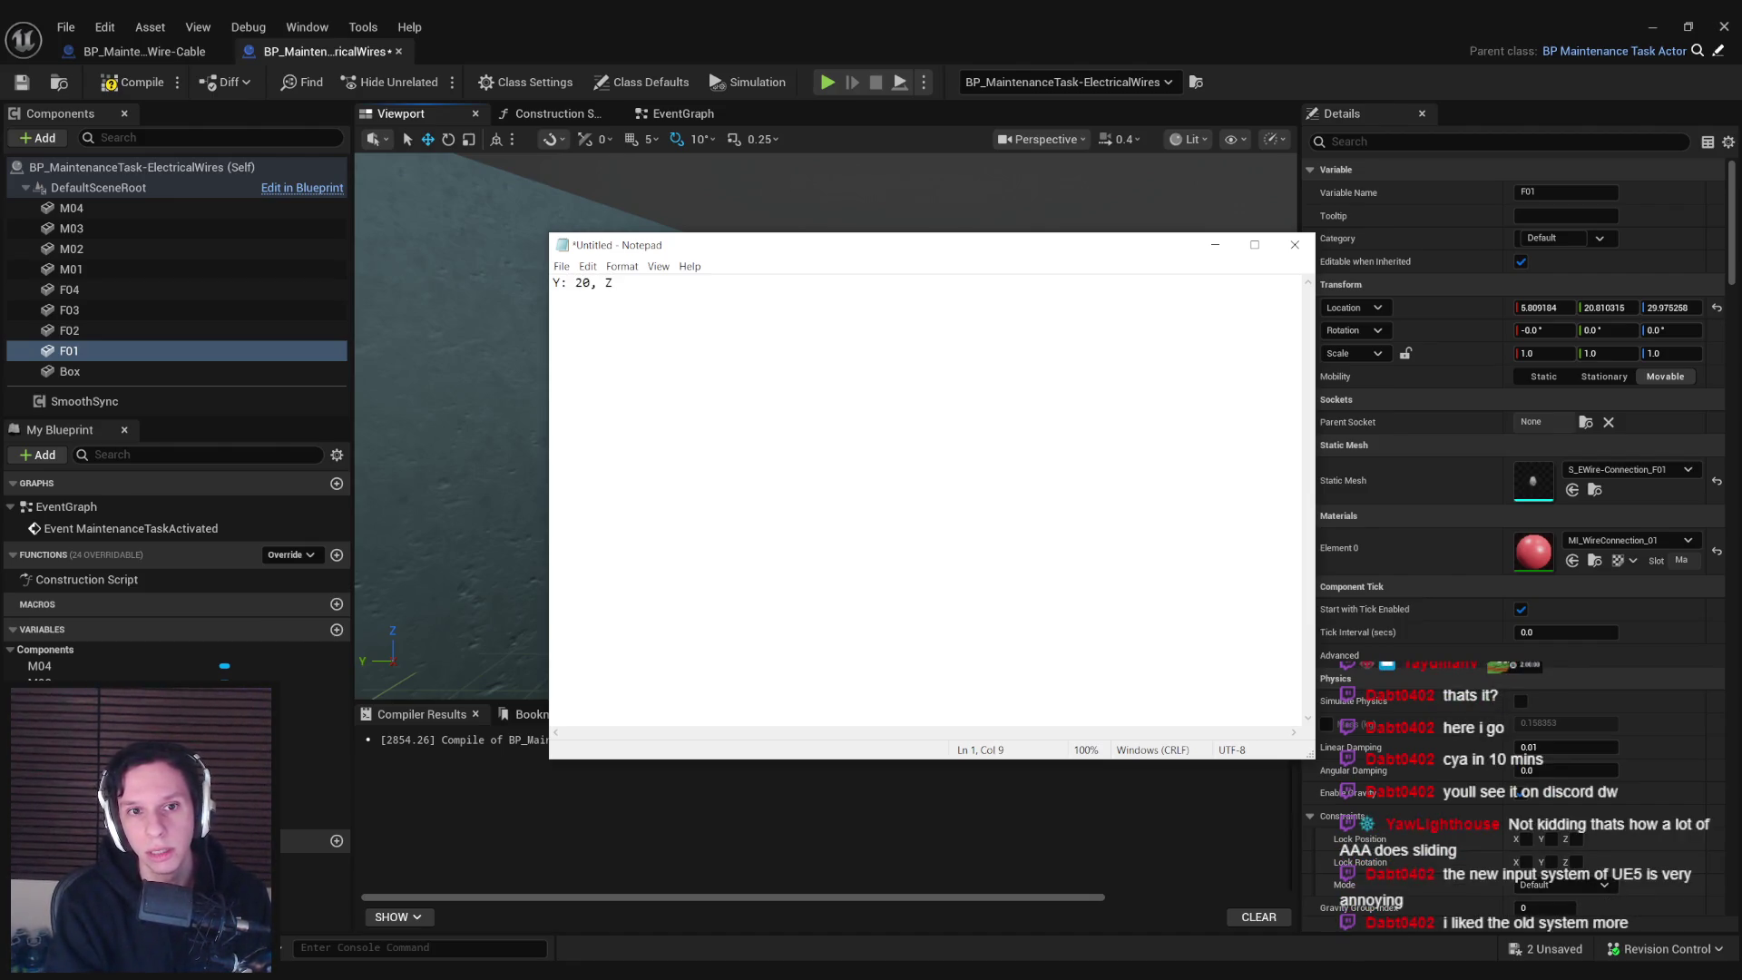
text( 30)
Set F01's Location to Y 20 and Z 30 in the Details panel
key(alt+Tab)
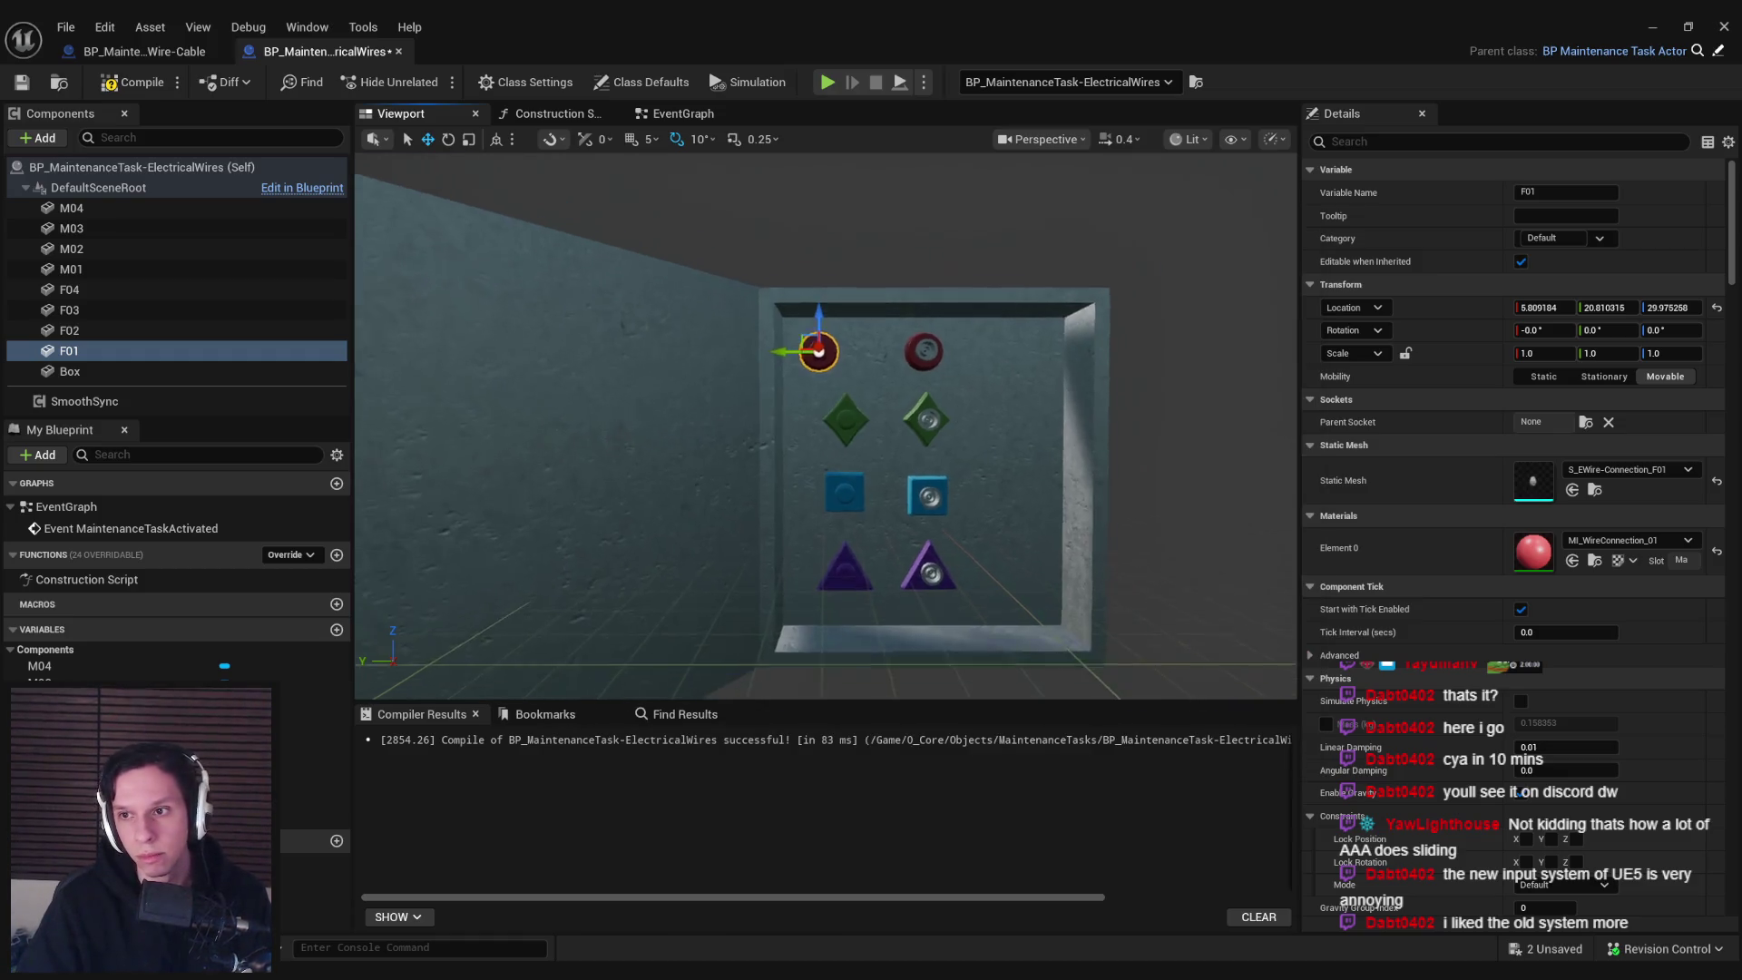
click(1673, 308)
text(30)
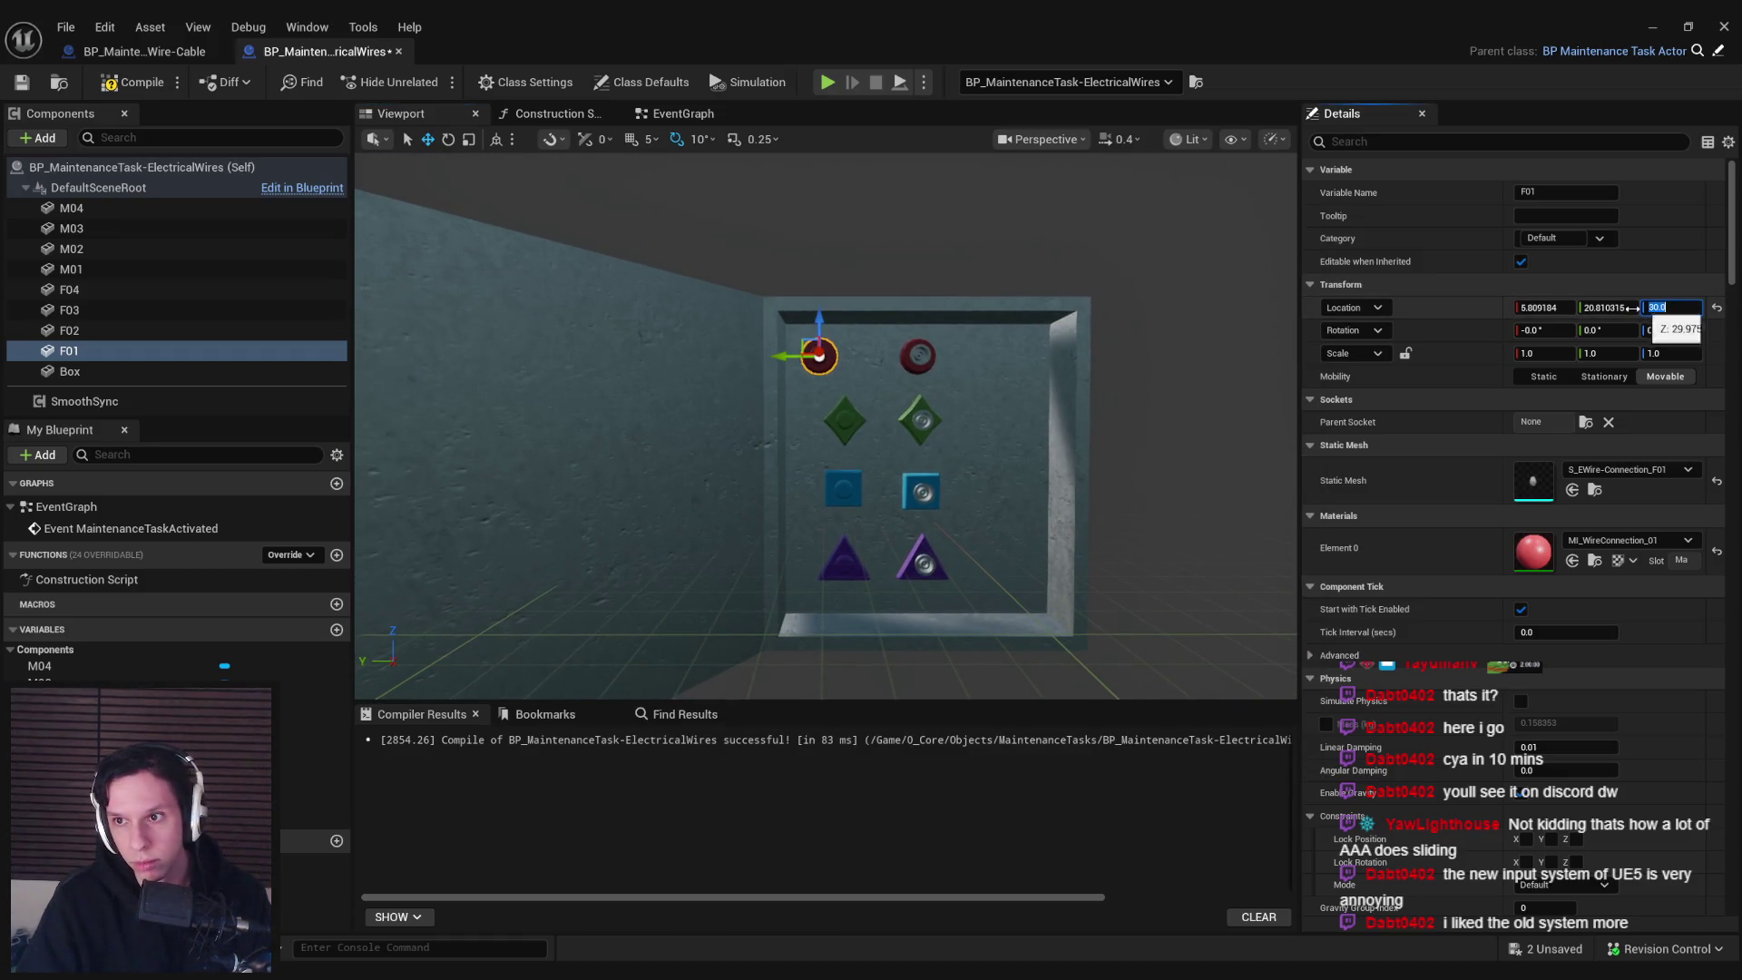
click(1626, 308)
text(20)
key(Return)
scroll(826, 426, up, 2)
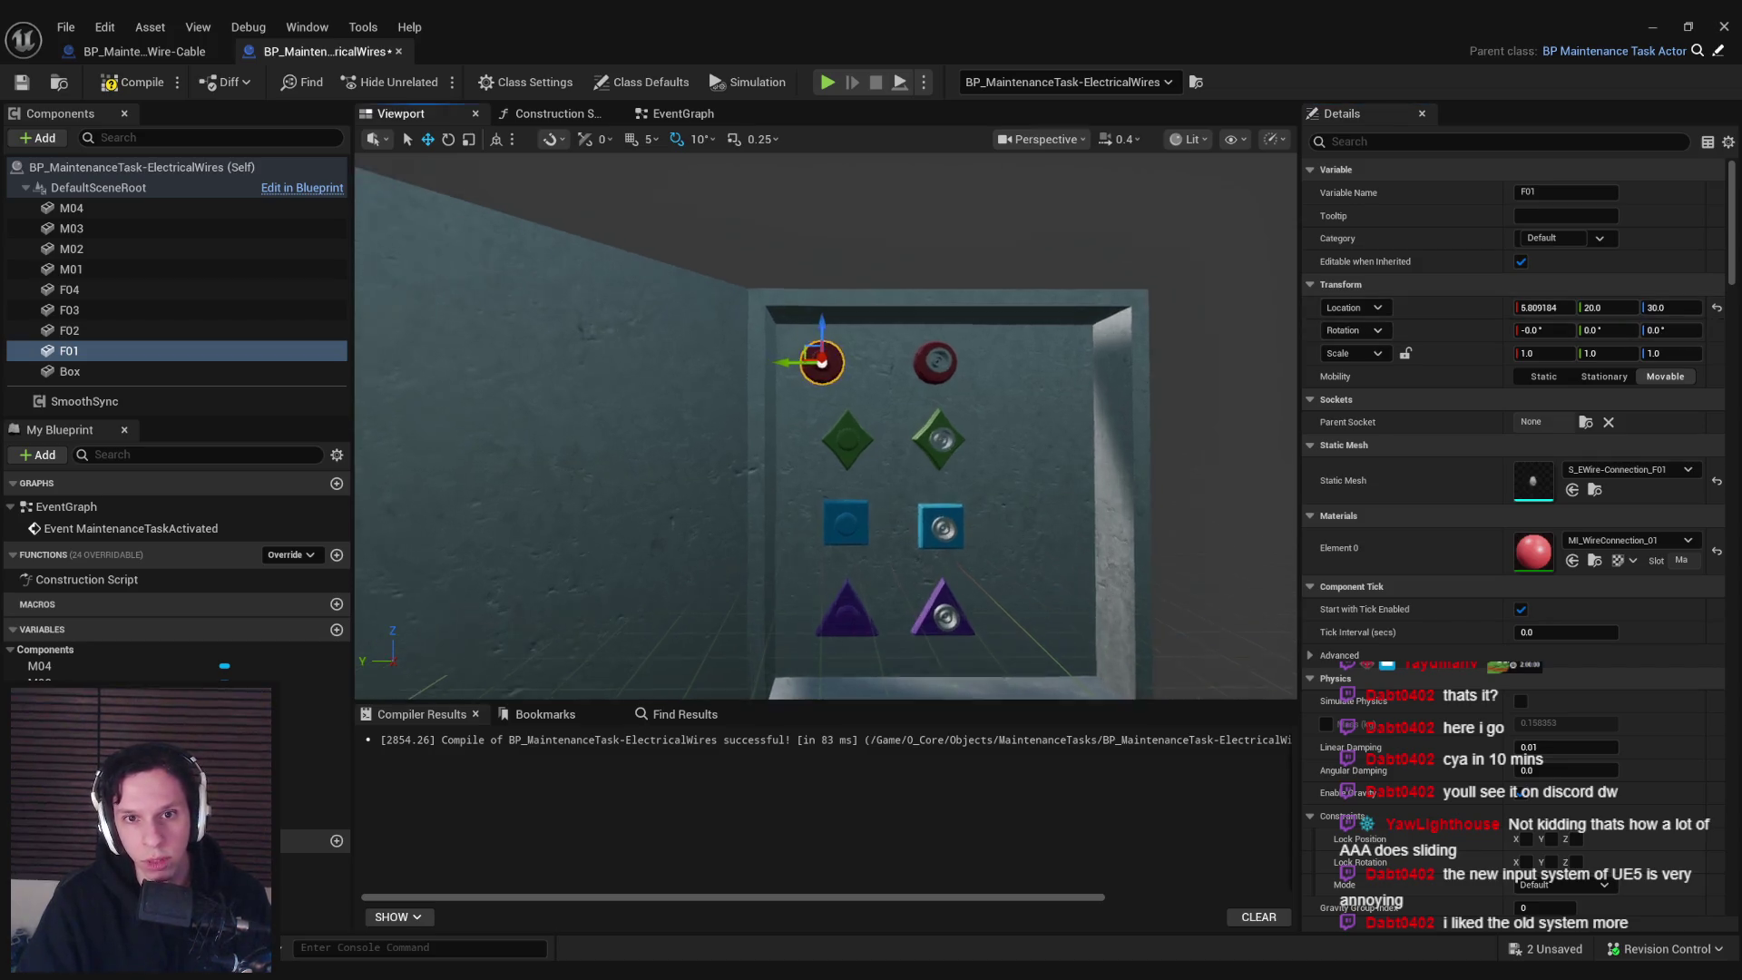
Move F01 to the panel's lower-right corner and note 'Y: -15,' in Notepad
drag(798, 355, 991, 633)
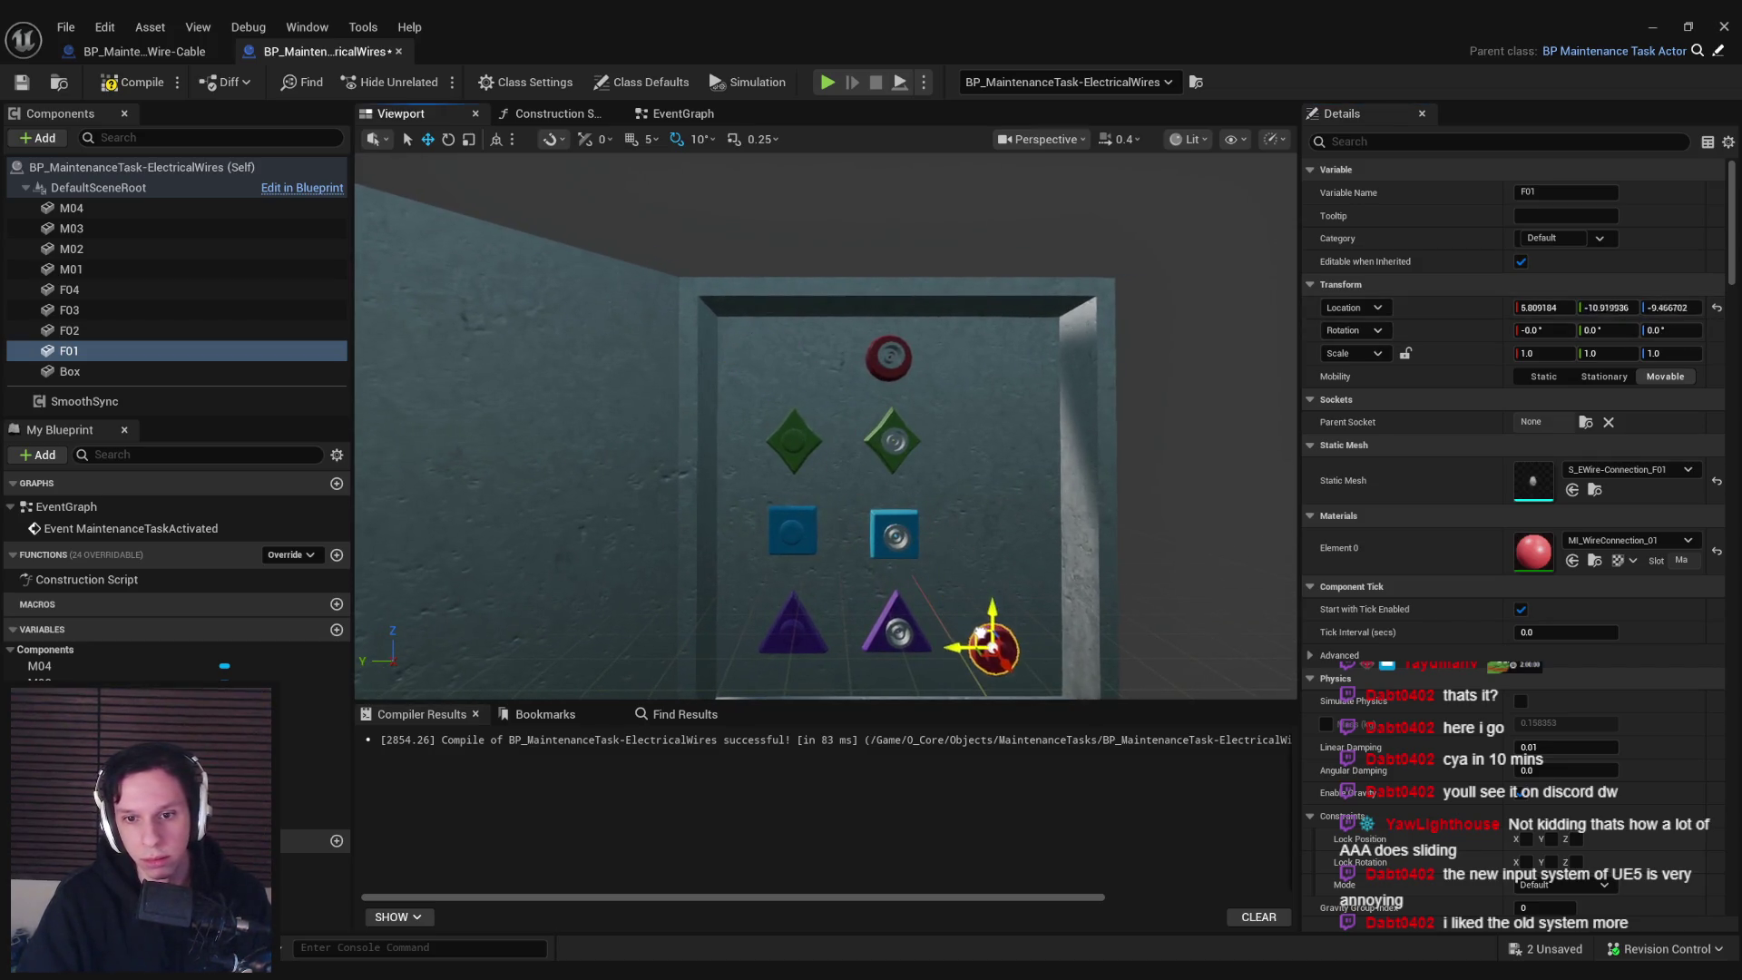
drag(983, 568, 867, 490)
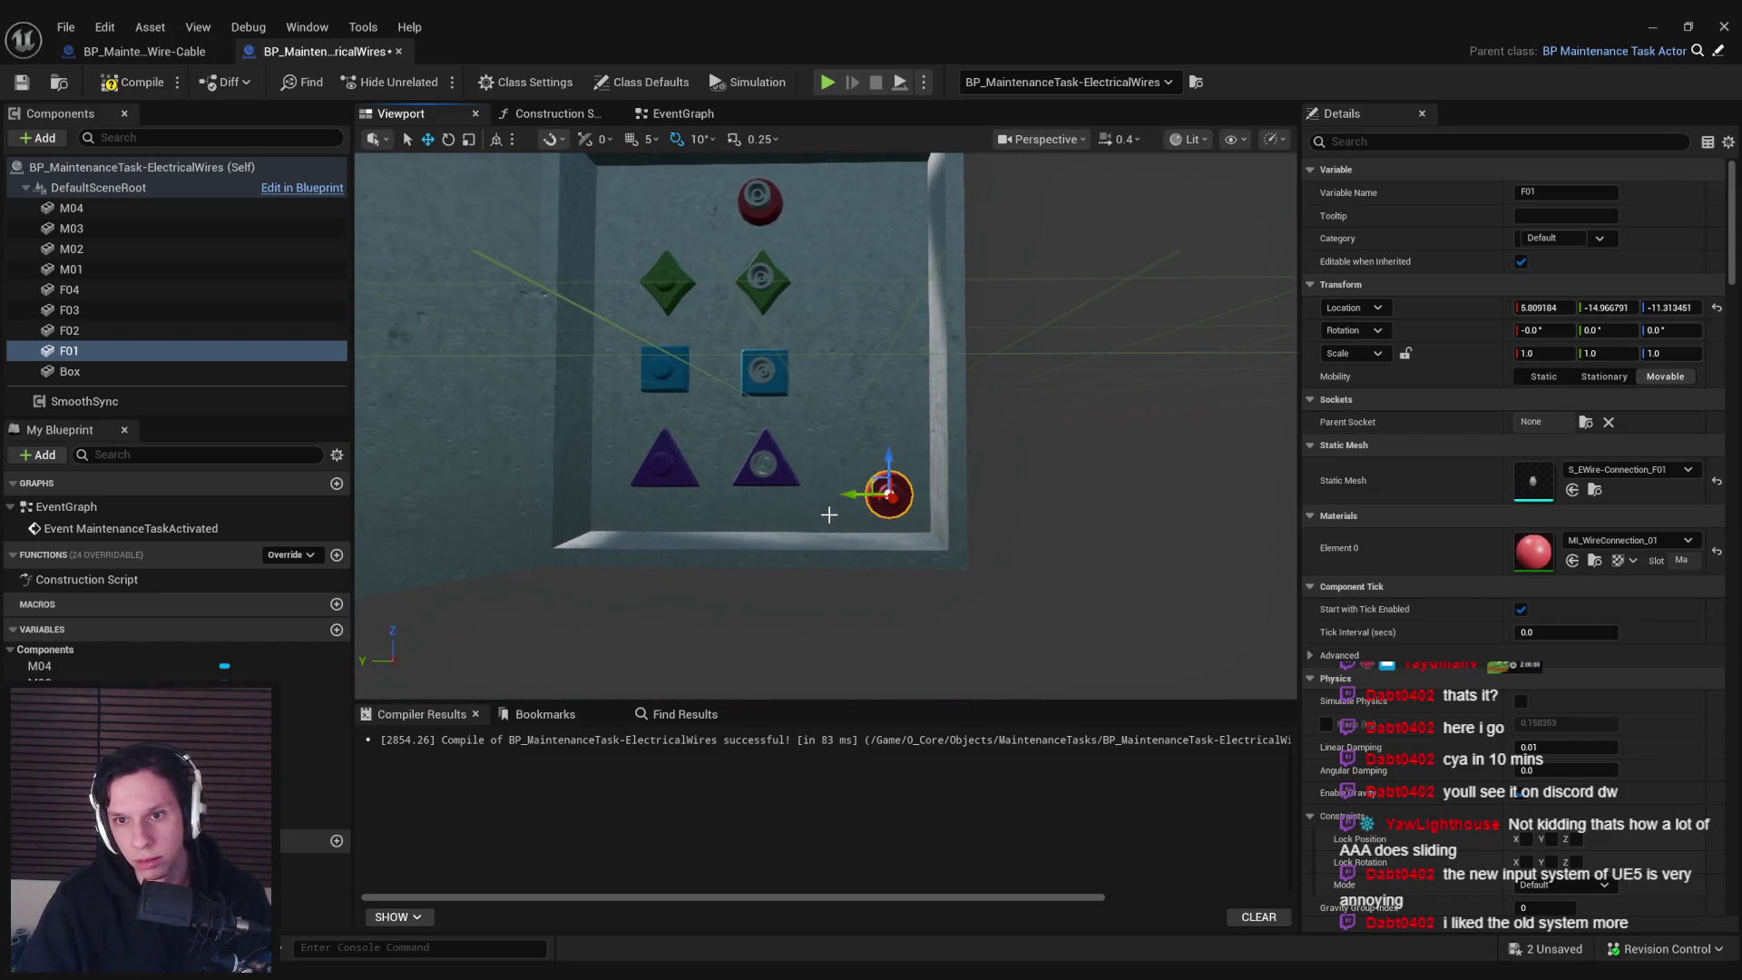
key(alt+Tab)
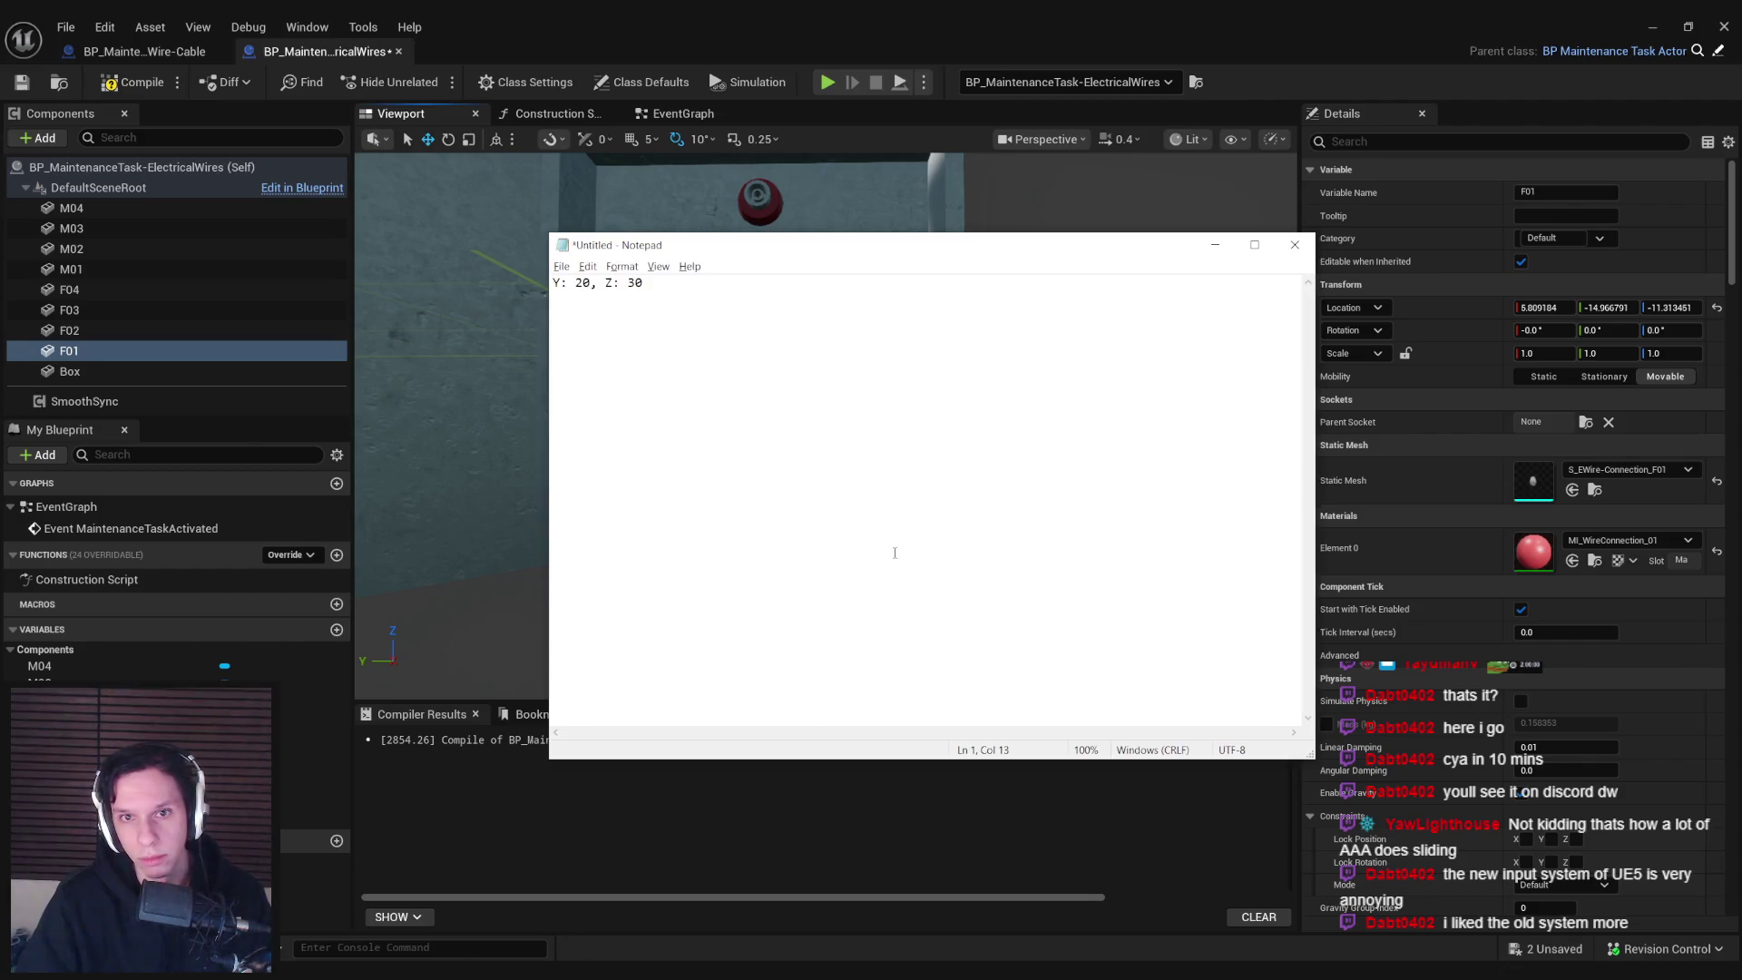
text(Y: )
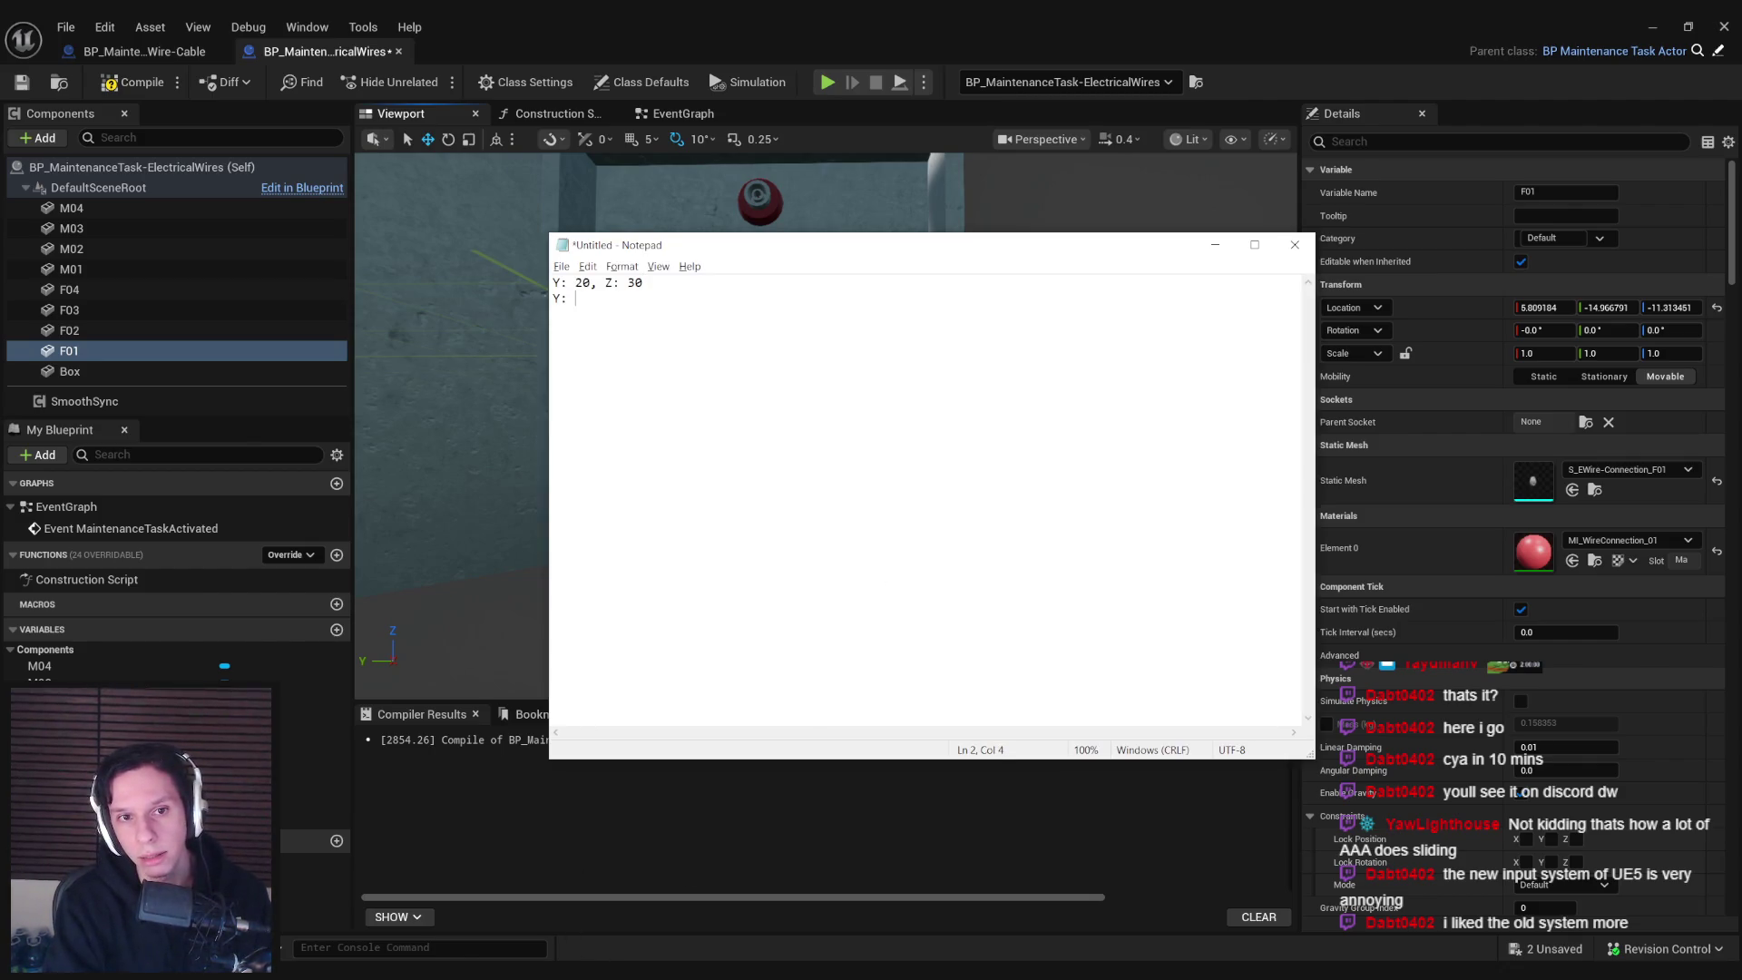
text(-15, Z:)
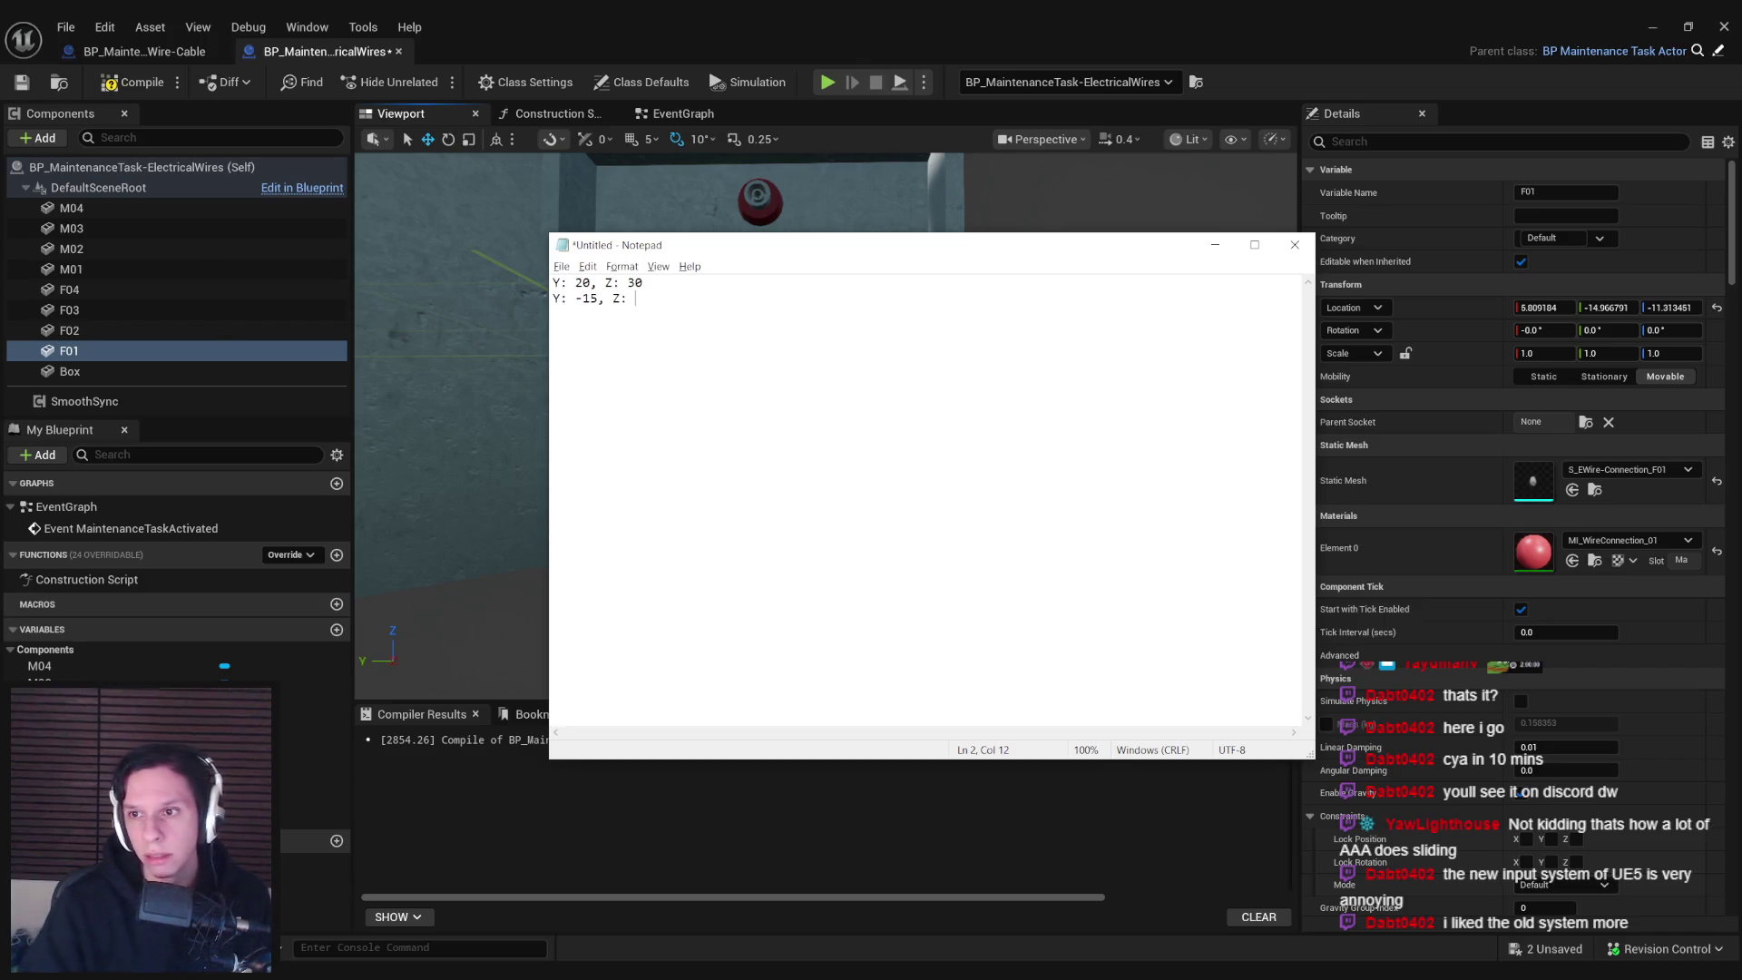
Frame F01, raise it slightly, and record 'Z: -10' in the notes
key(alt+Tab)
key(f)
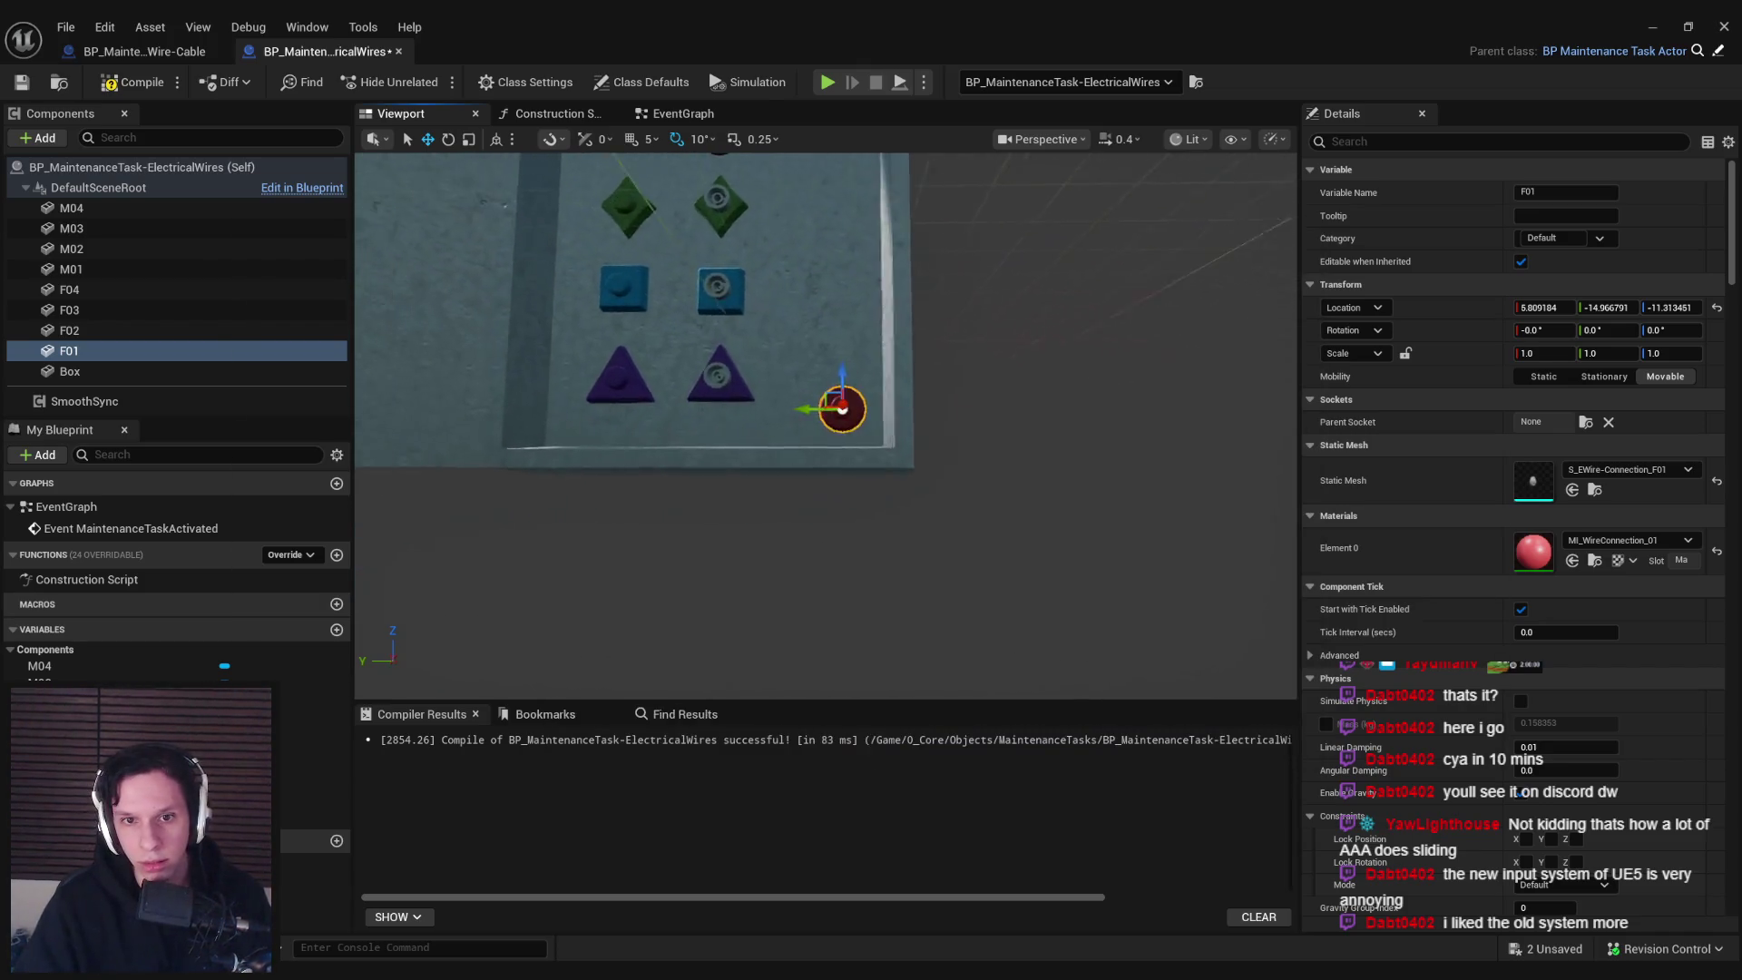
drag(835, 376, 837, 361)
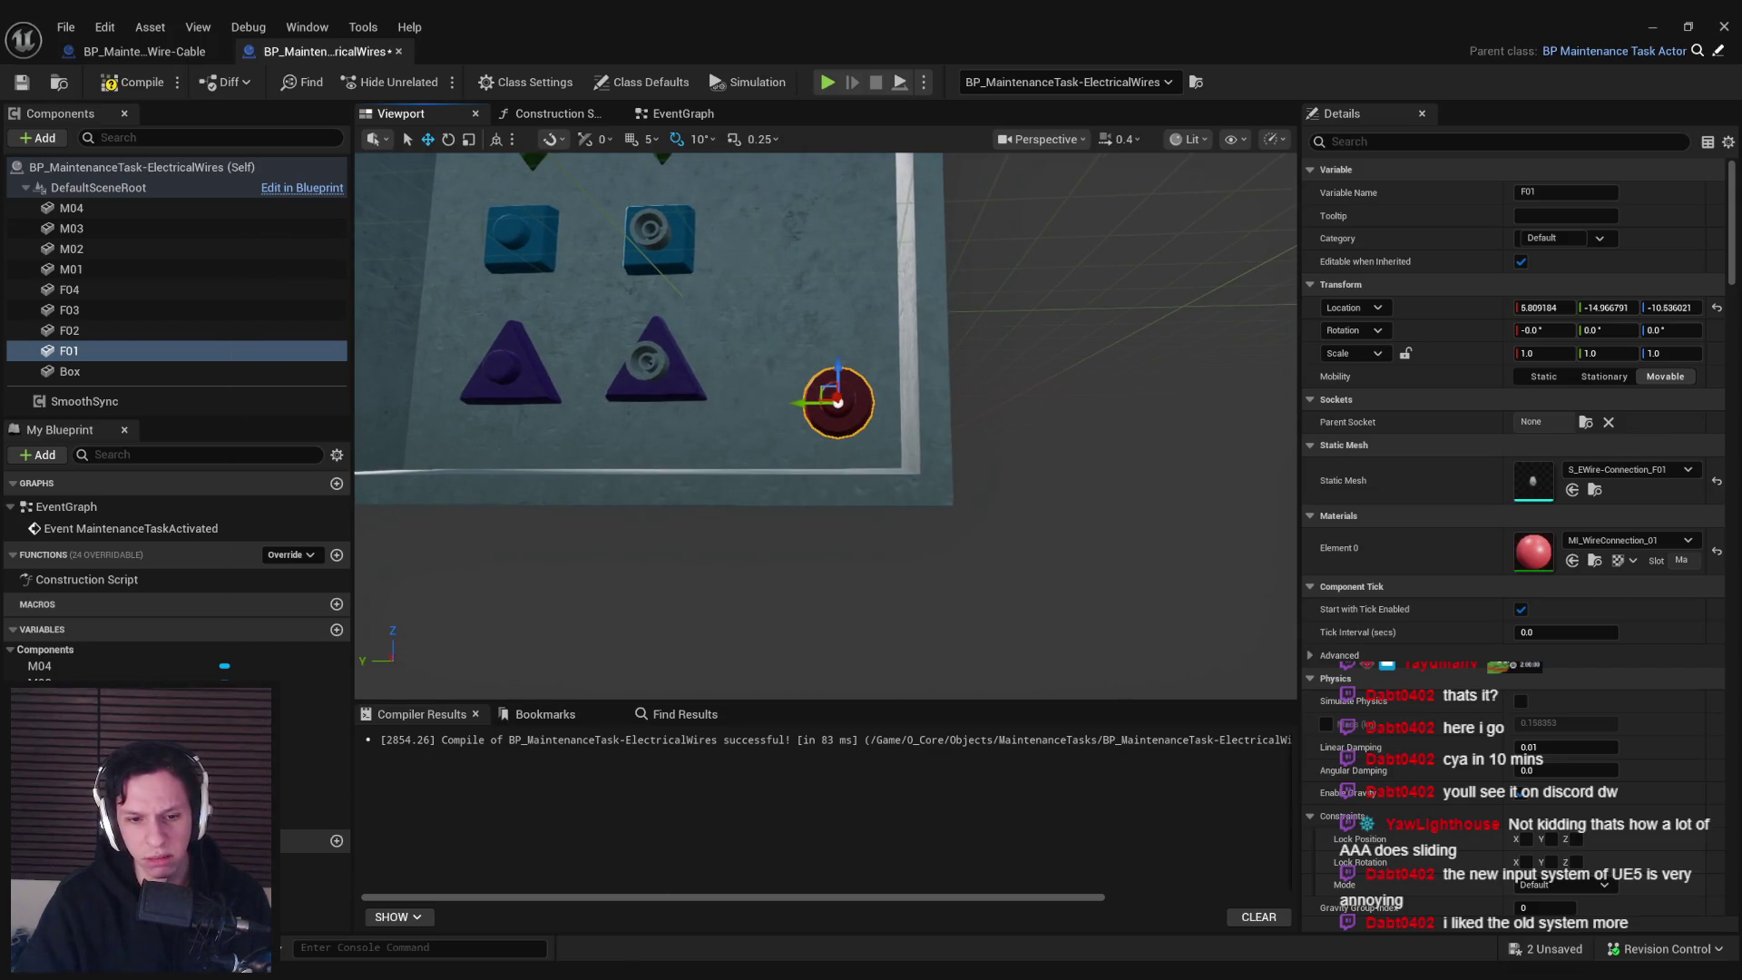
key(alt+Tab)
text(-10)
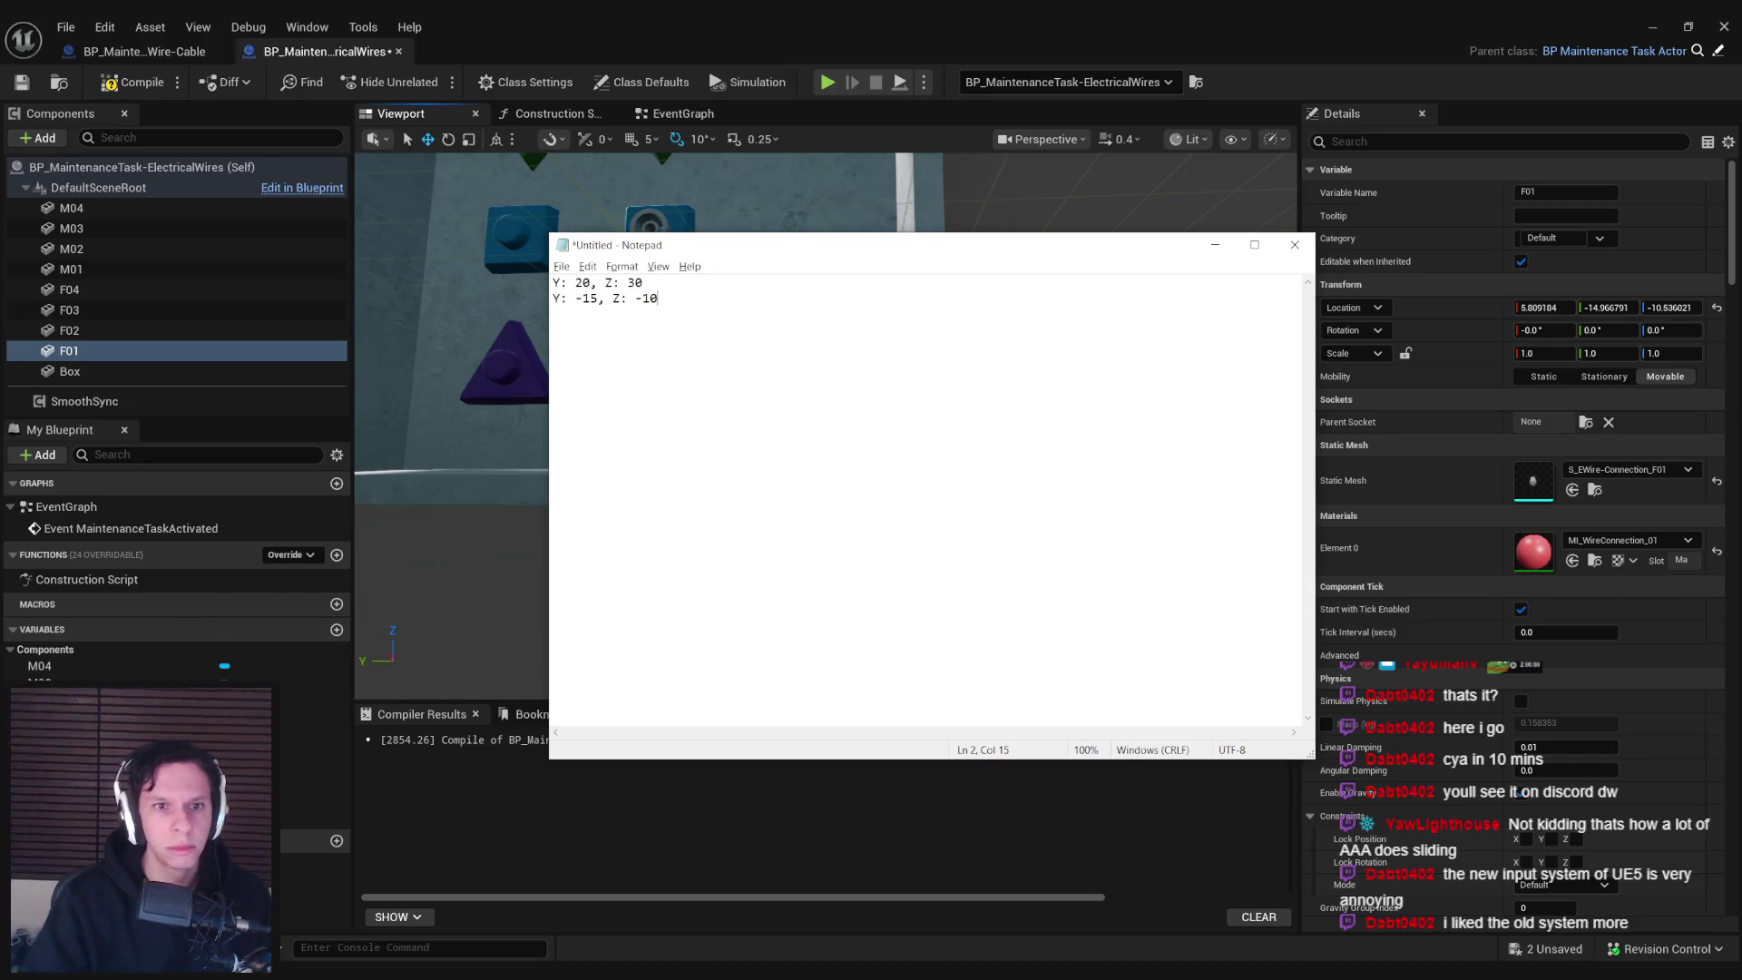
Add an 'X:5.8' line at the top of the Notepad notes
key(Return)
key(Return)
key(Up)
key(Up)
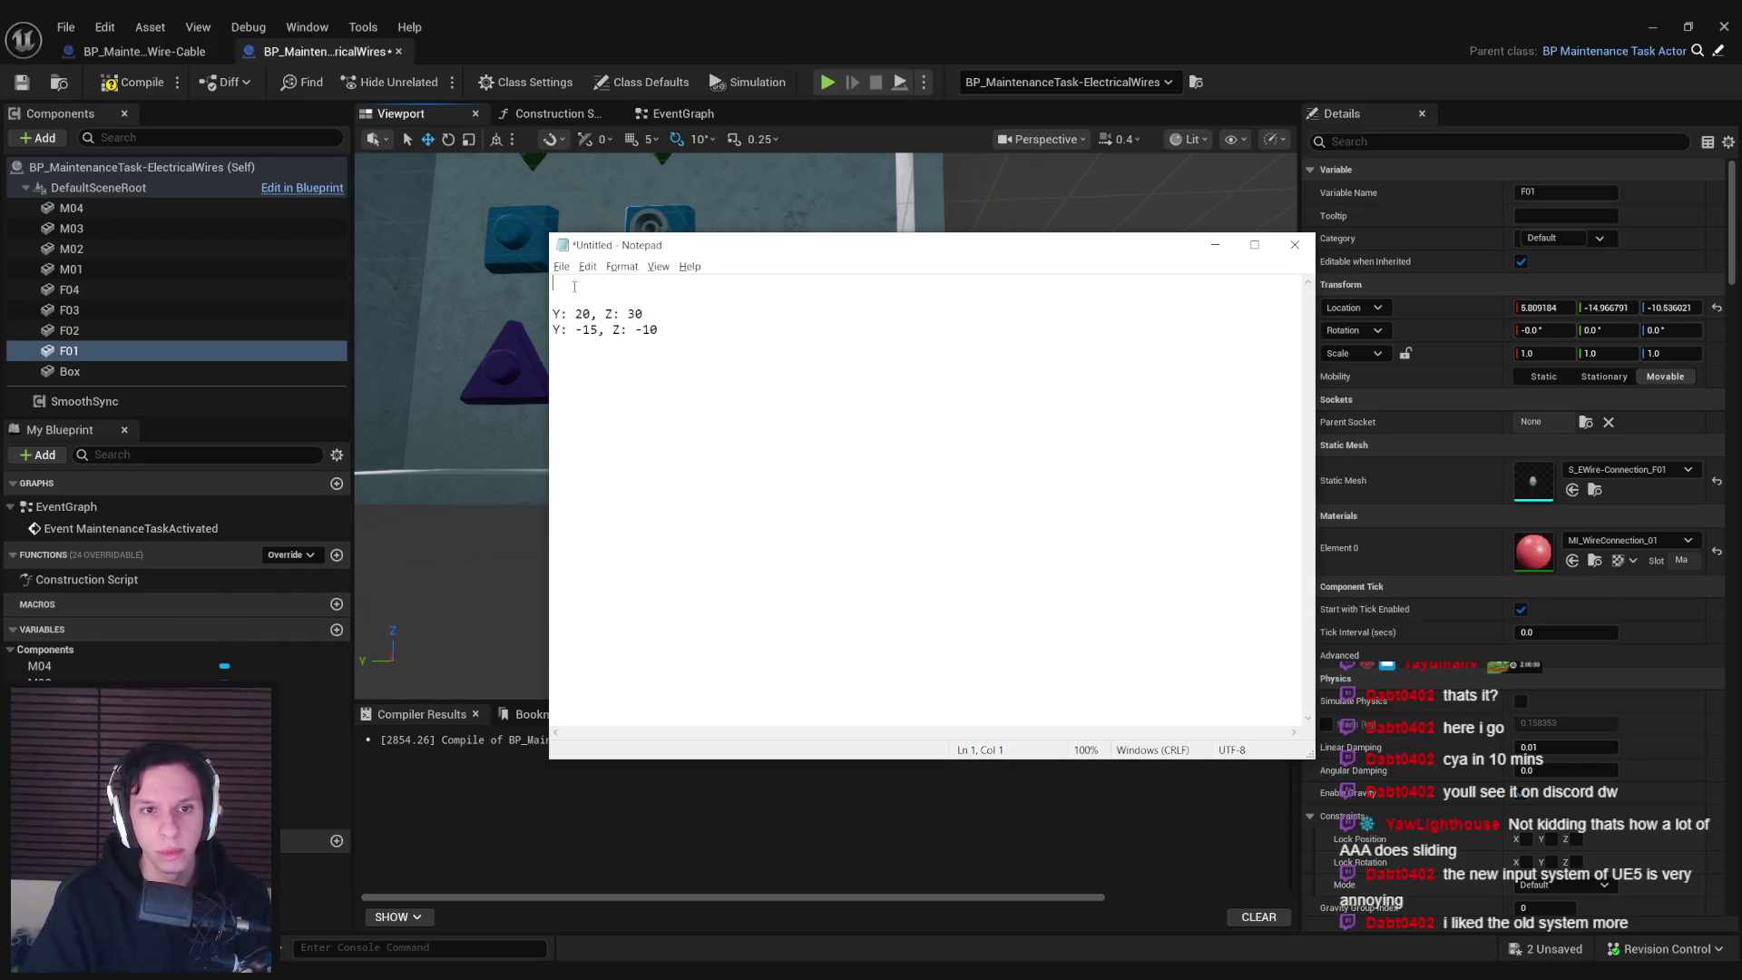
text(X:)
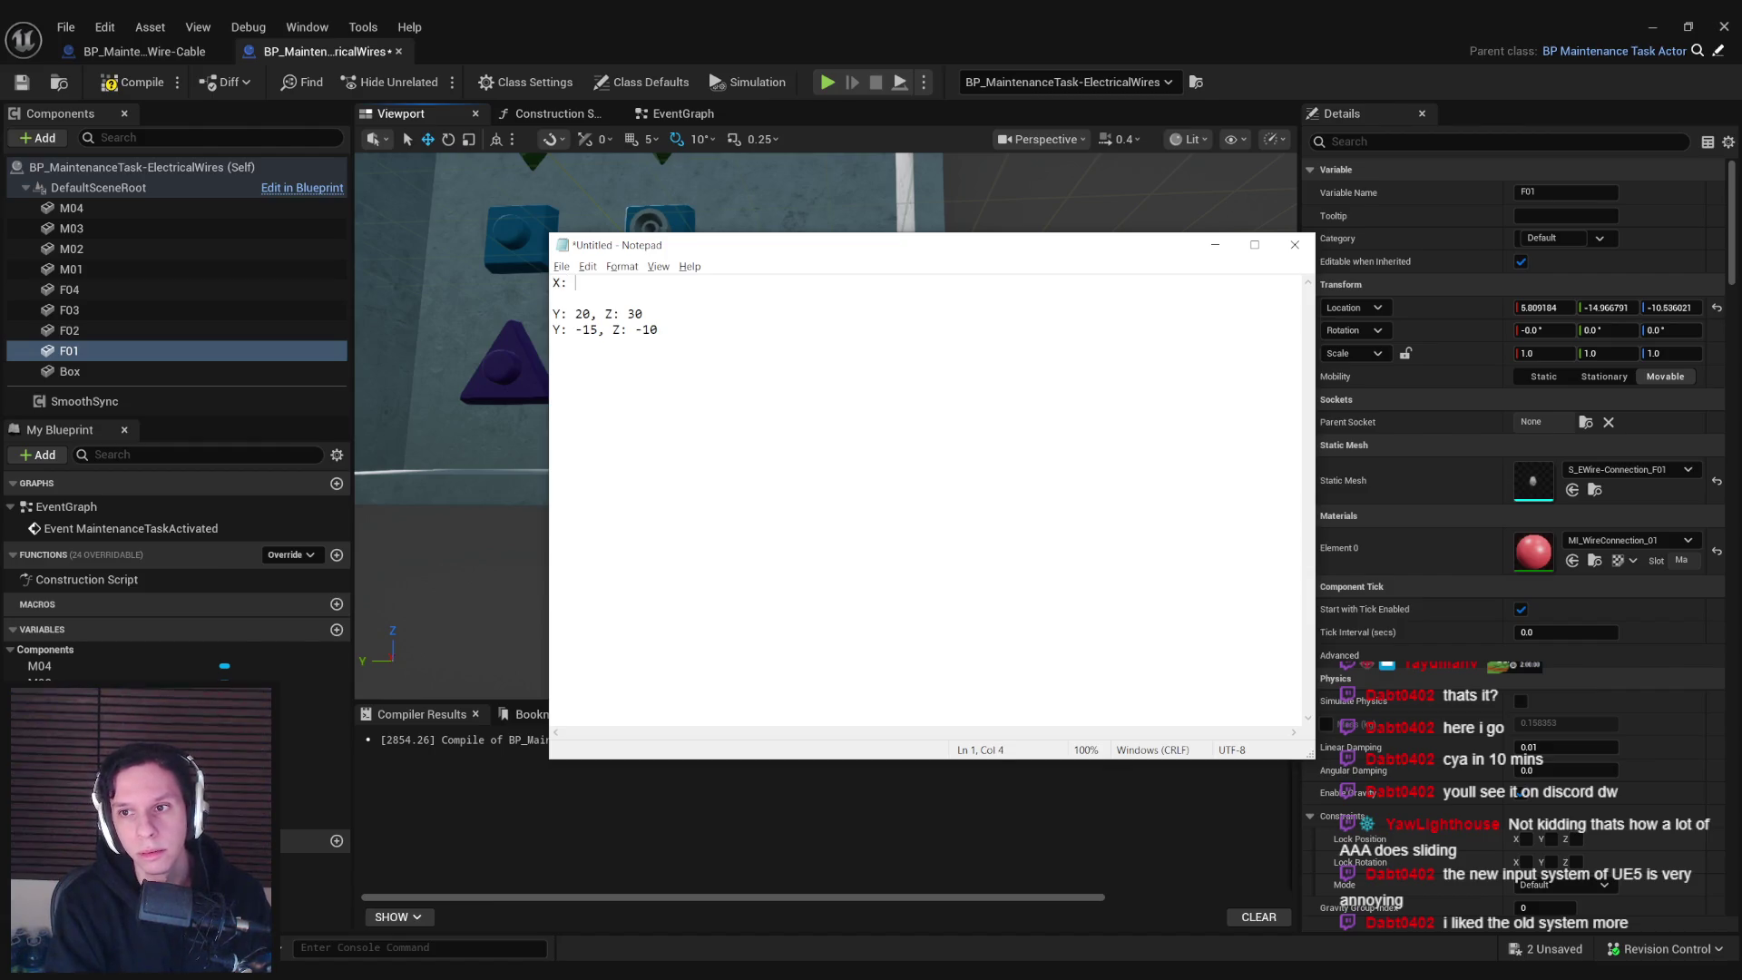
text(5.8)
key(alt+Tab)
scroll(746, 323, down, 5)
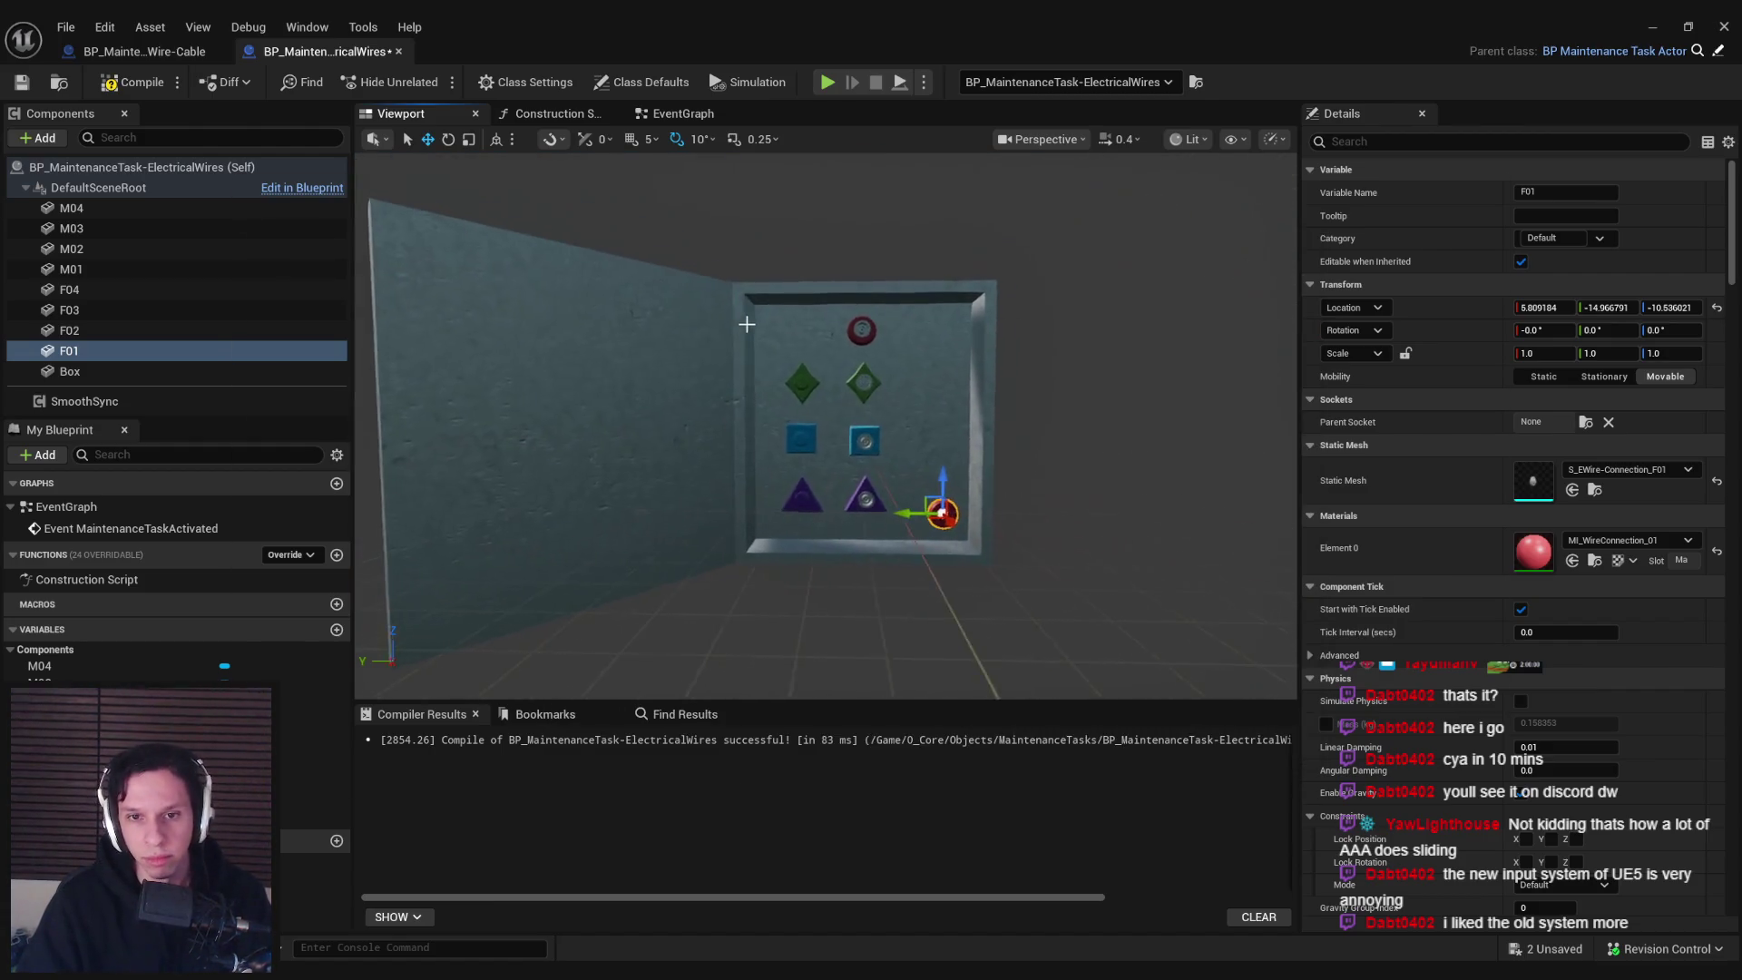
Face the panel head-on and move the Notepad notes off the location values
scroll(746, 324, down, 3)
drag(746, 324, 821, 328)
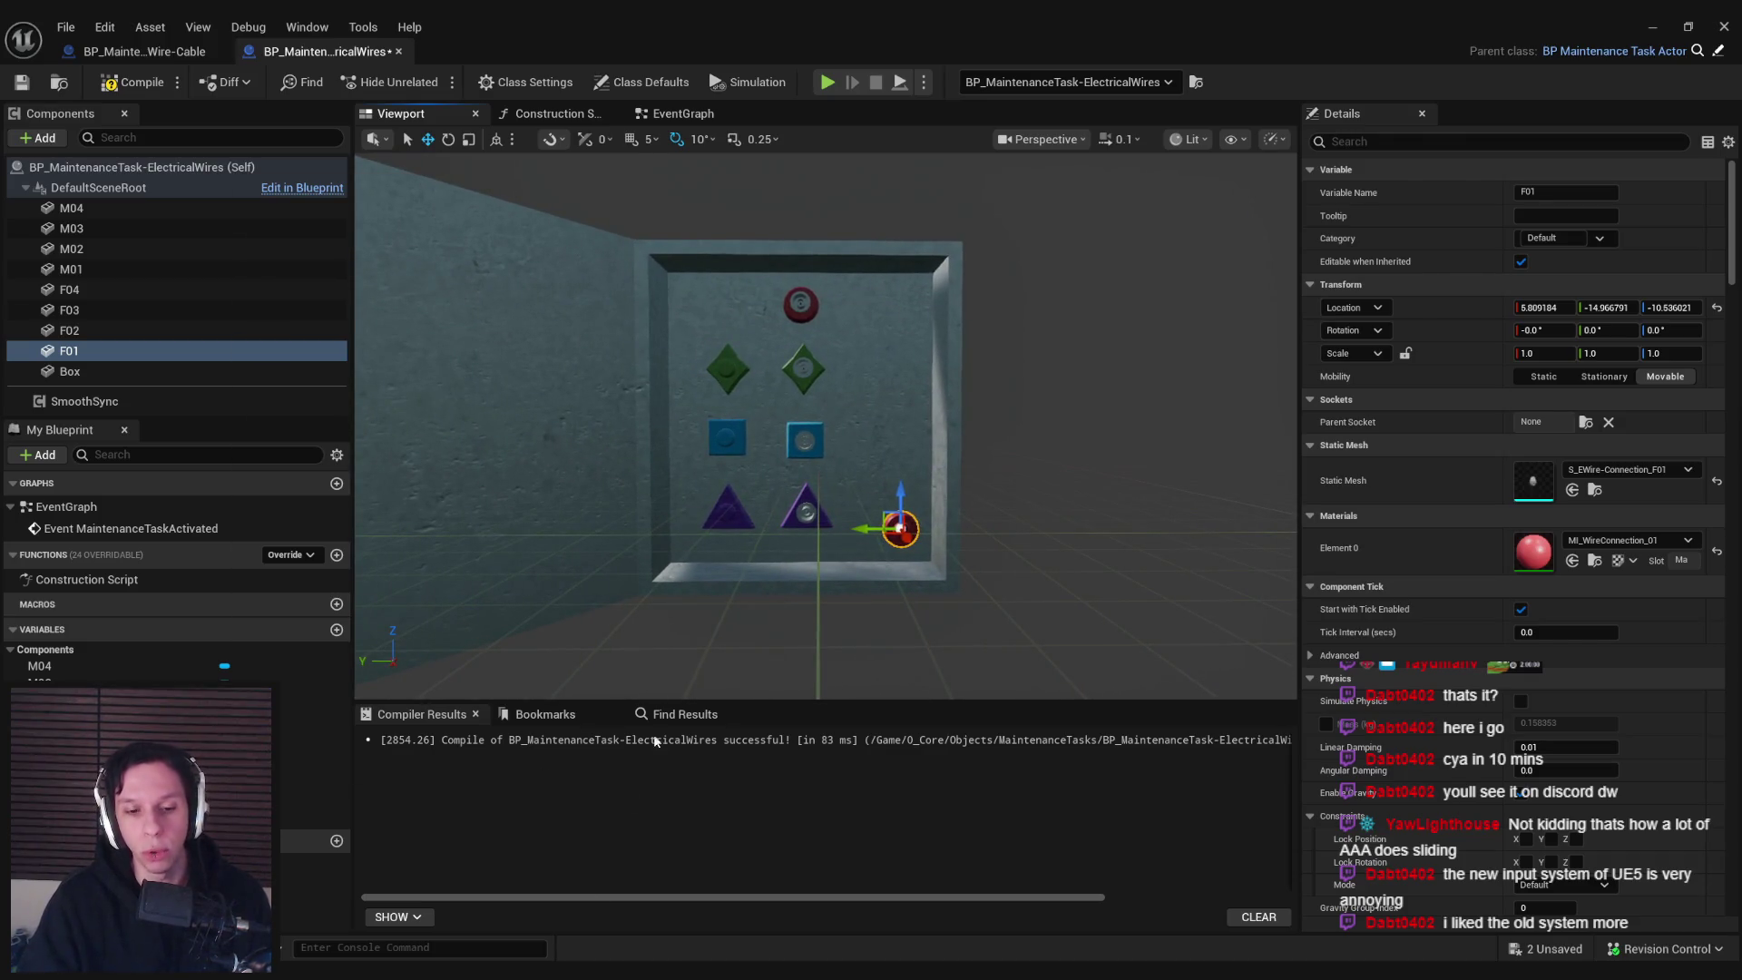
key(alt+Tab)
drag(746, 255, 1385, 263)
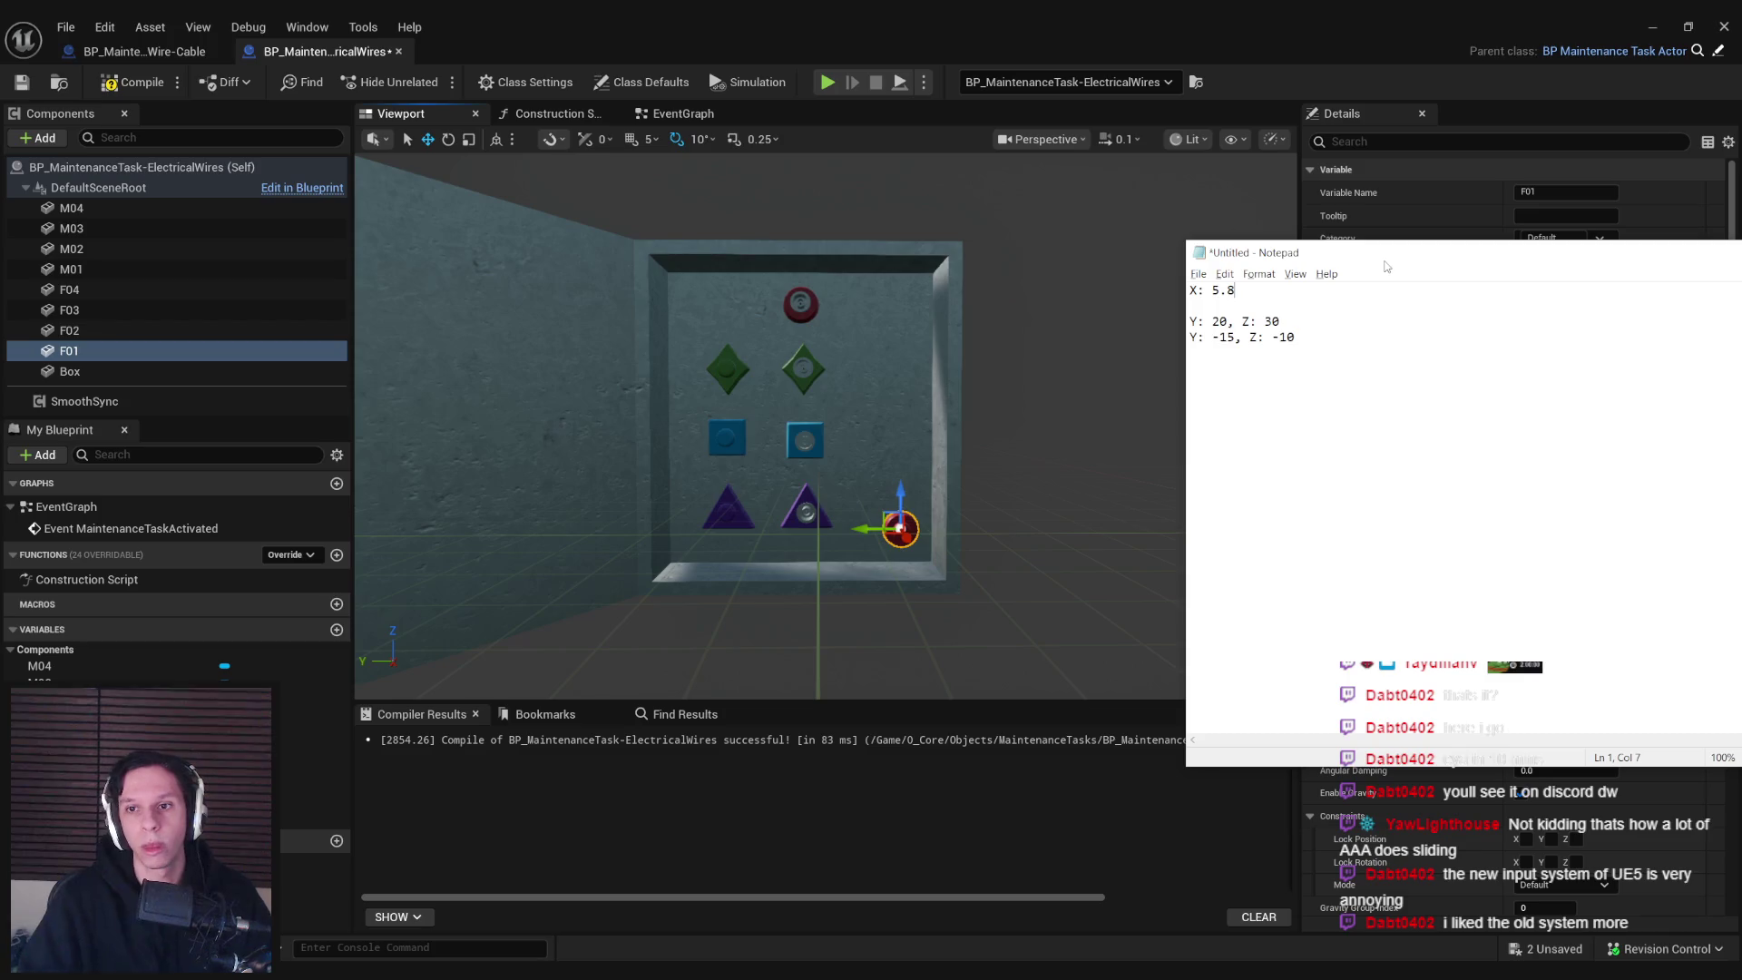
drag(1386, 266, 109, 425)
key(alt+Tab)
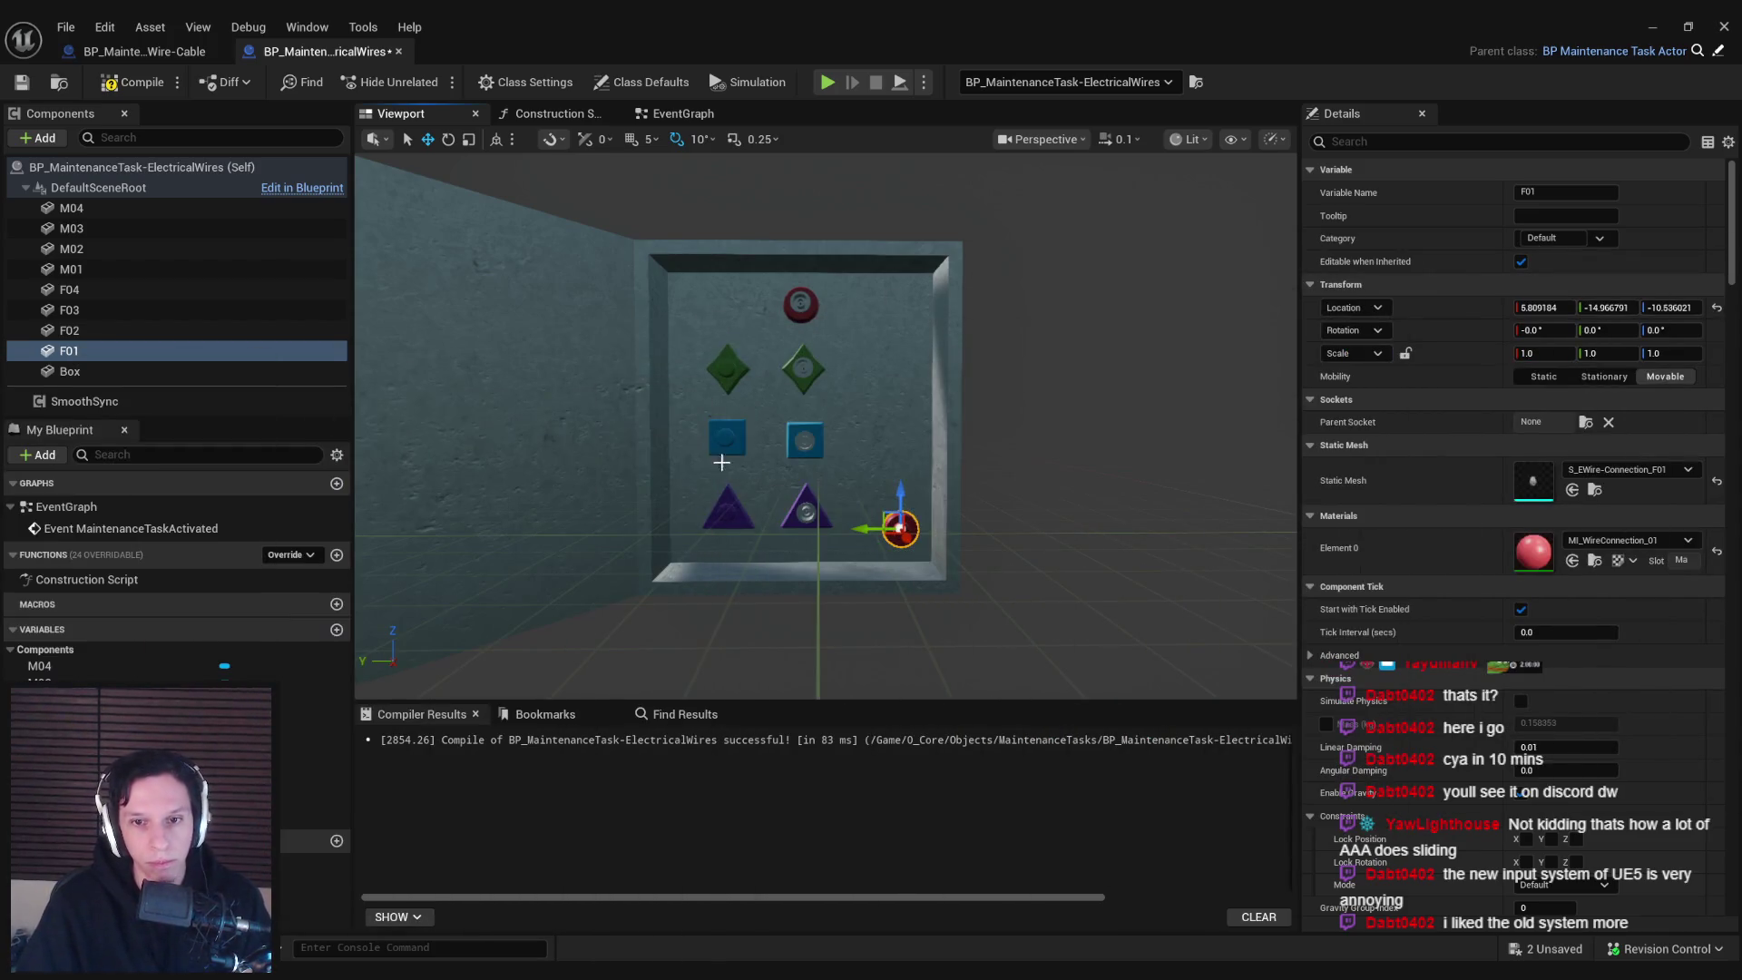
scroll(762, 476, up, 3)
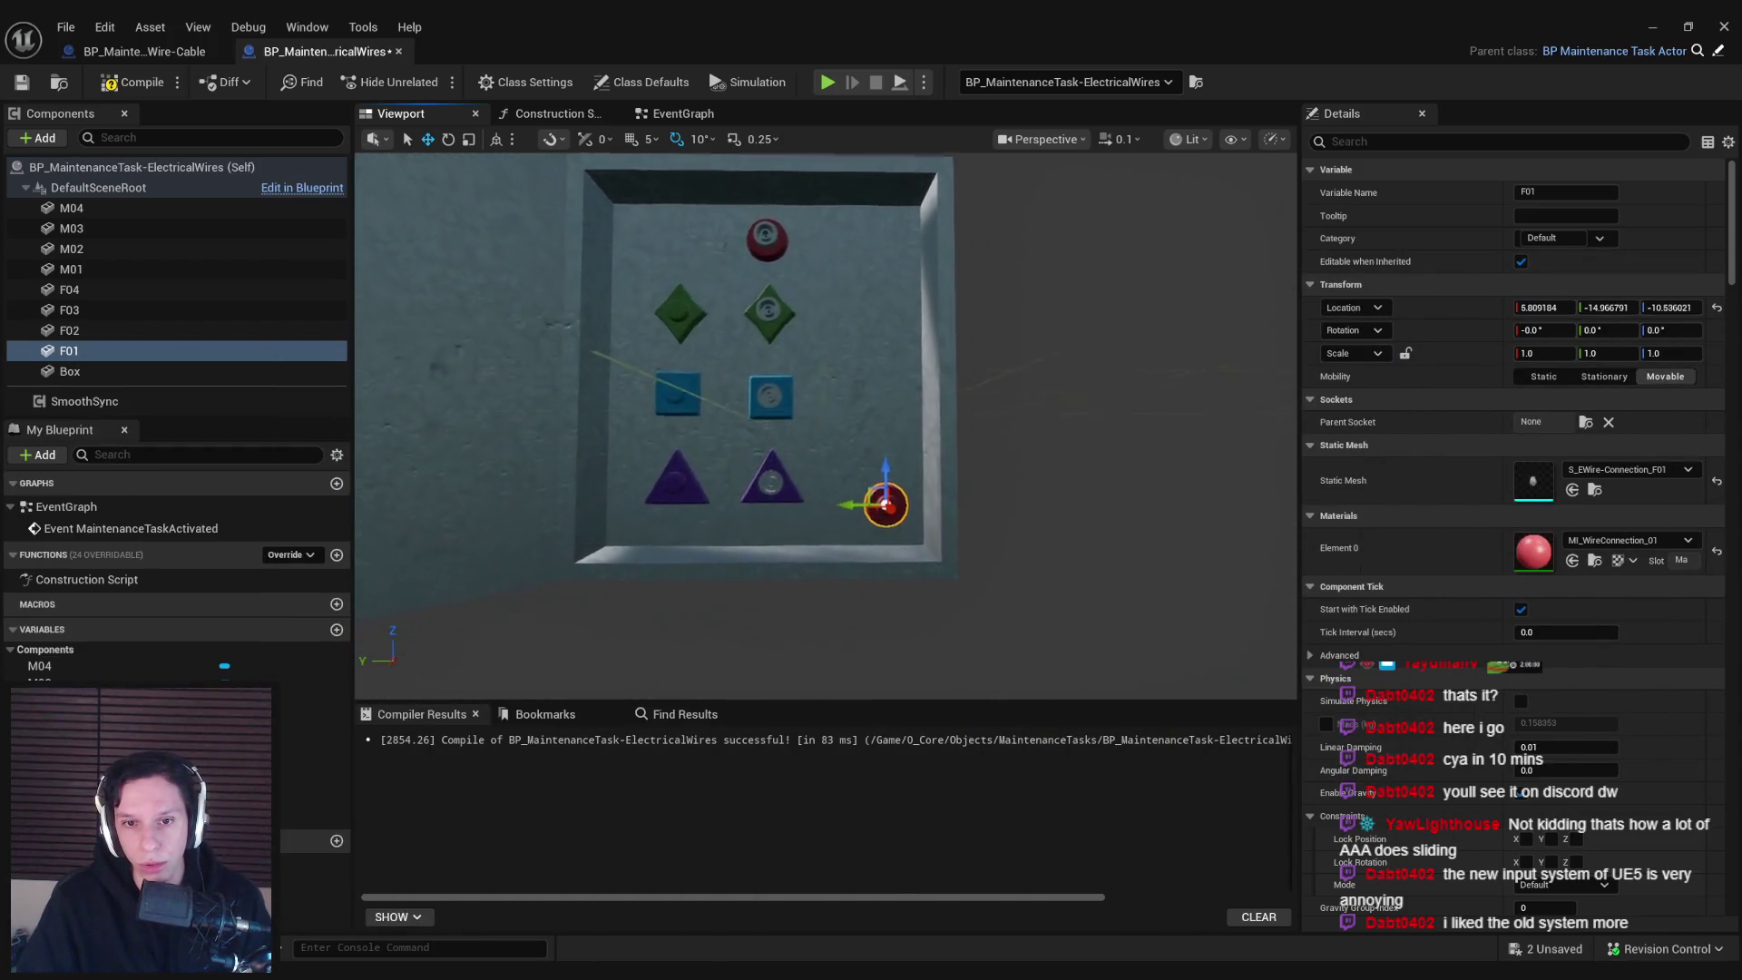
Drag F01 left along Y, then up along Z to the panel's top at about Z 31
click(762, 476)
click(875, 494)
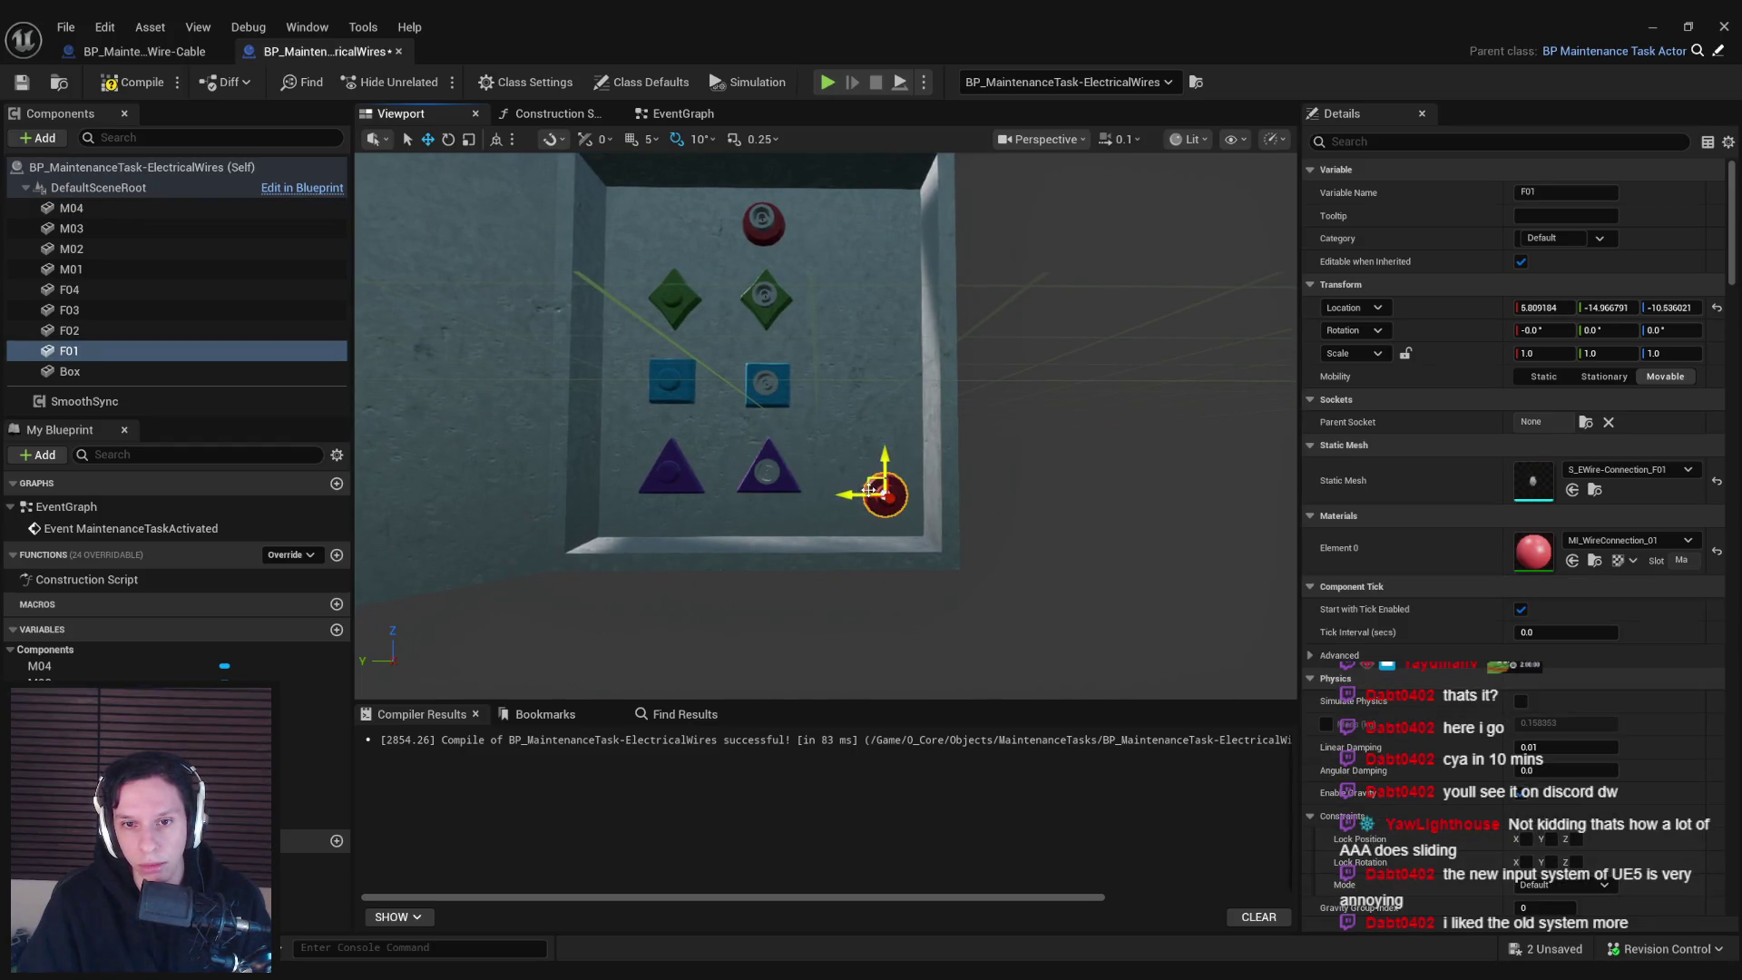
mouse_move(848, 493)
mouse_down()
mouse_move(609, 499)
mouse_move(852, 495)
mouse_move(834, 495)
mouse_up()
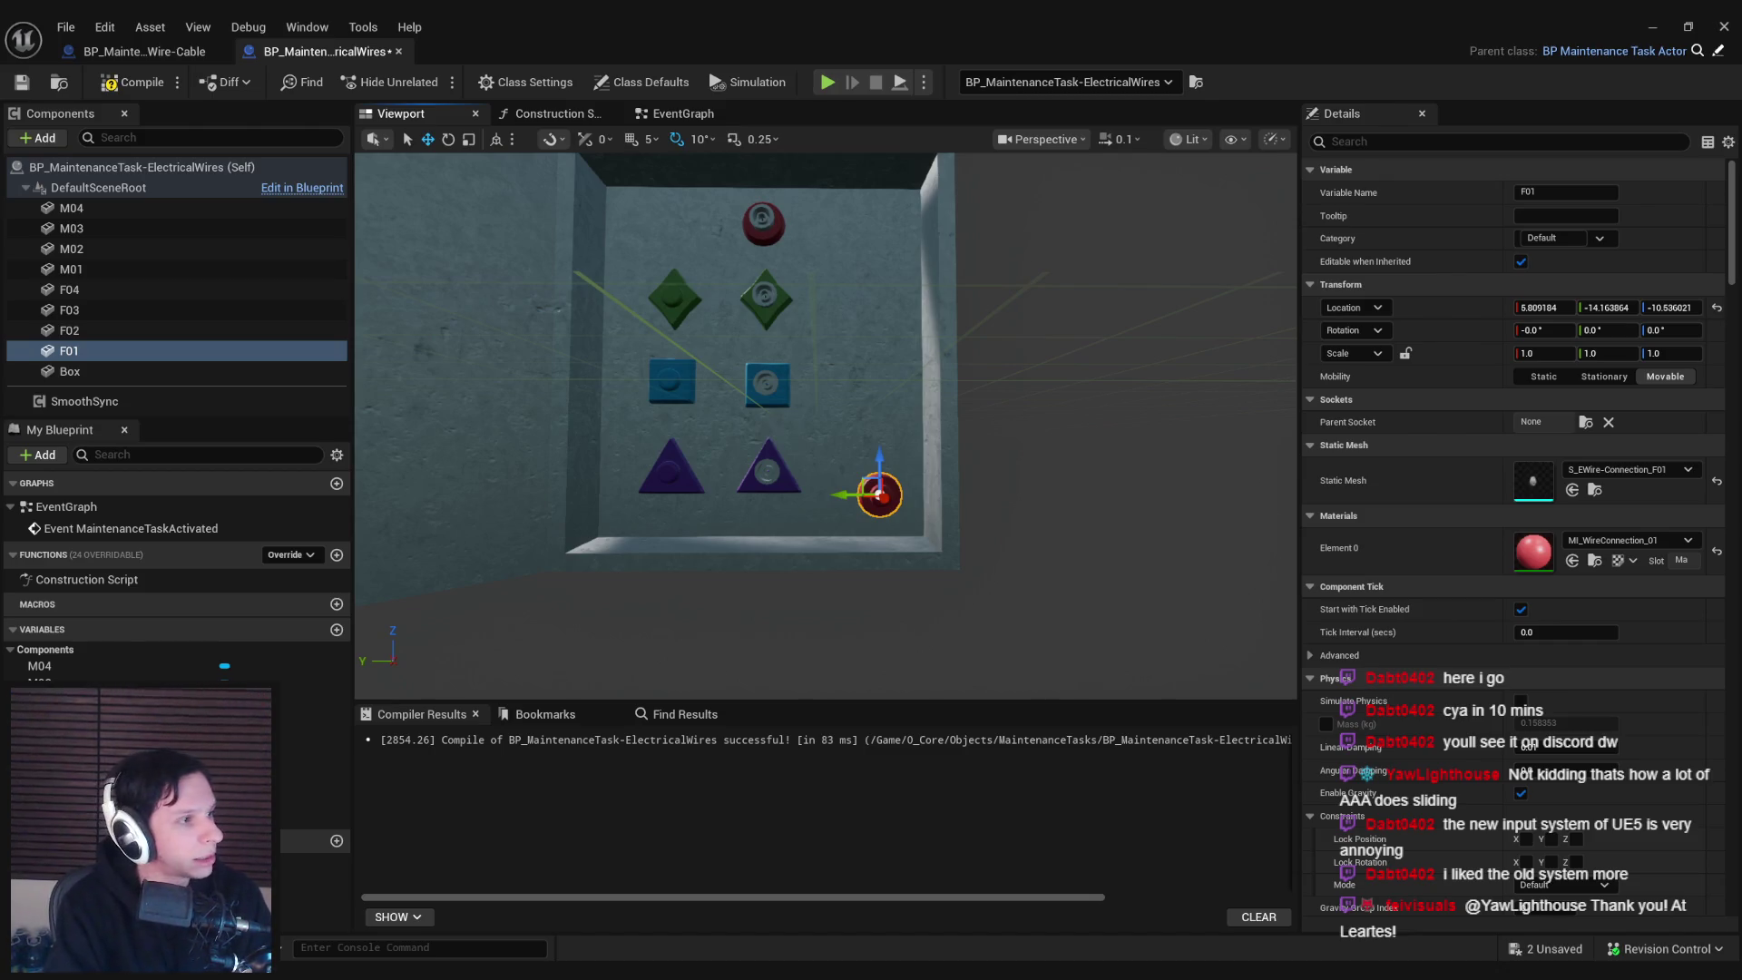
scroll(751, 381, up, 1)
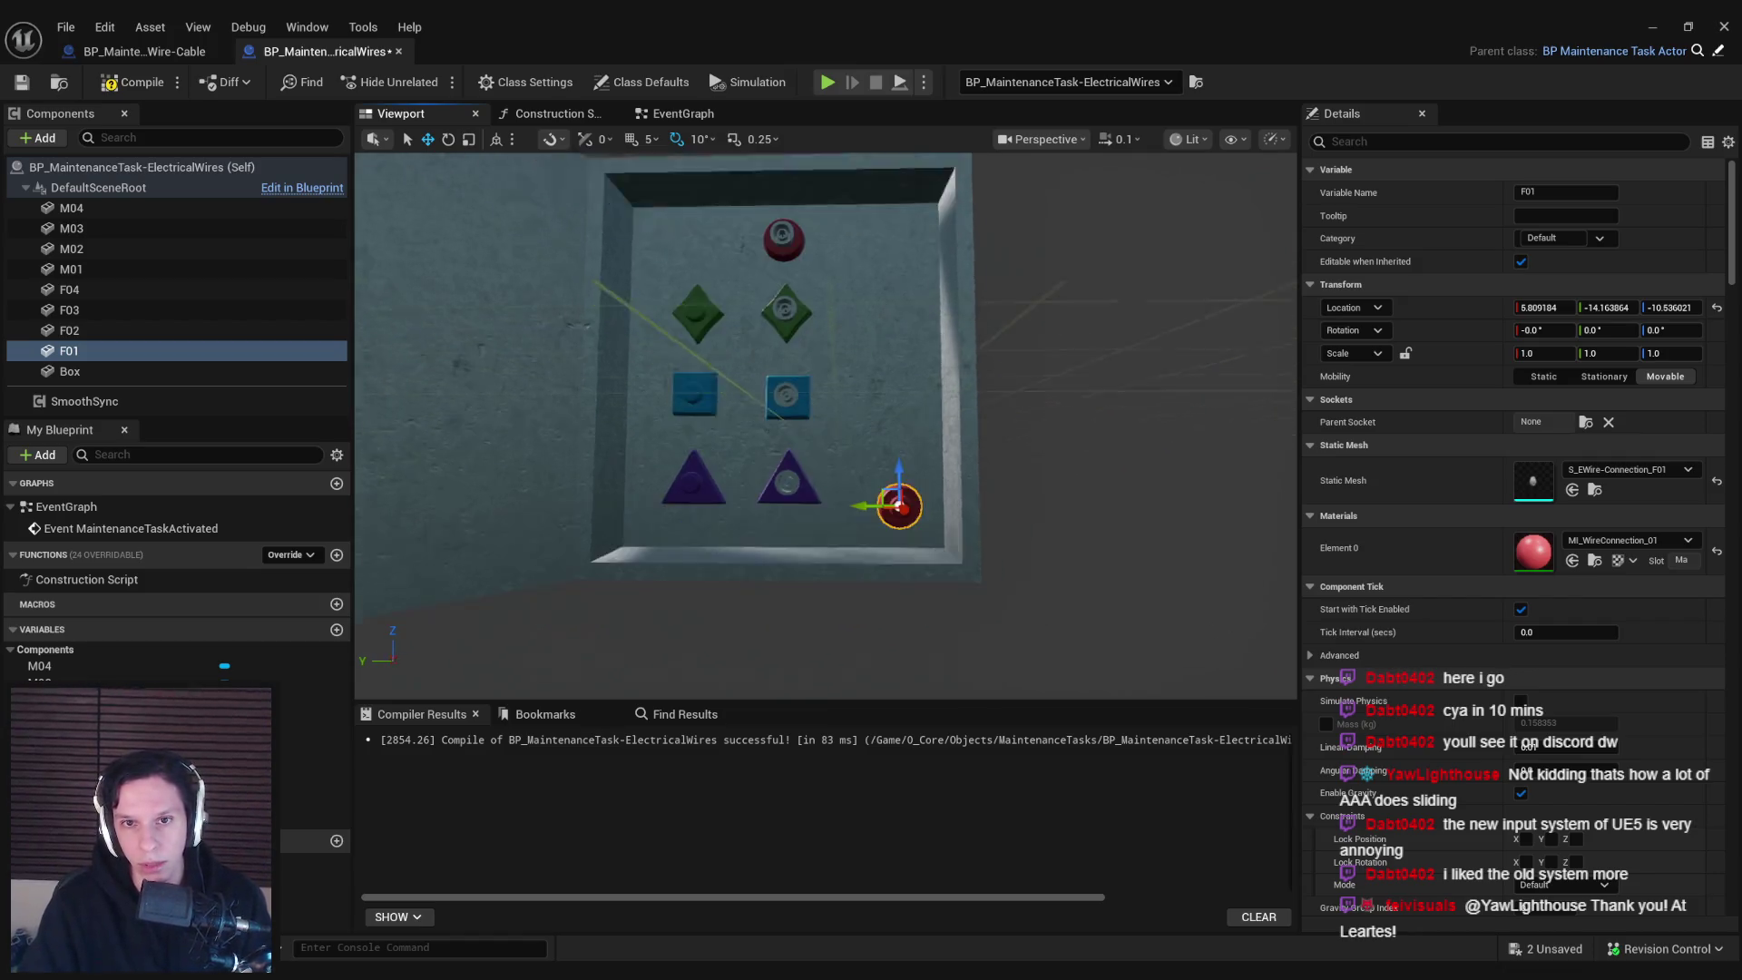
drag(886, 465, 882, 194)
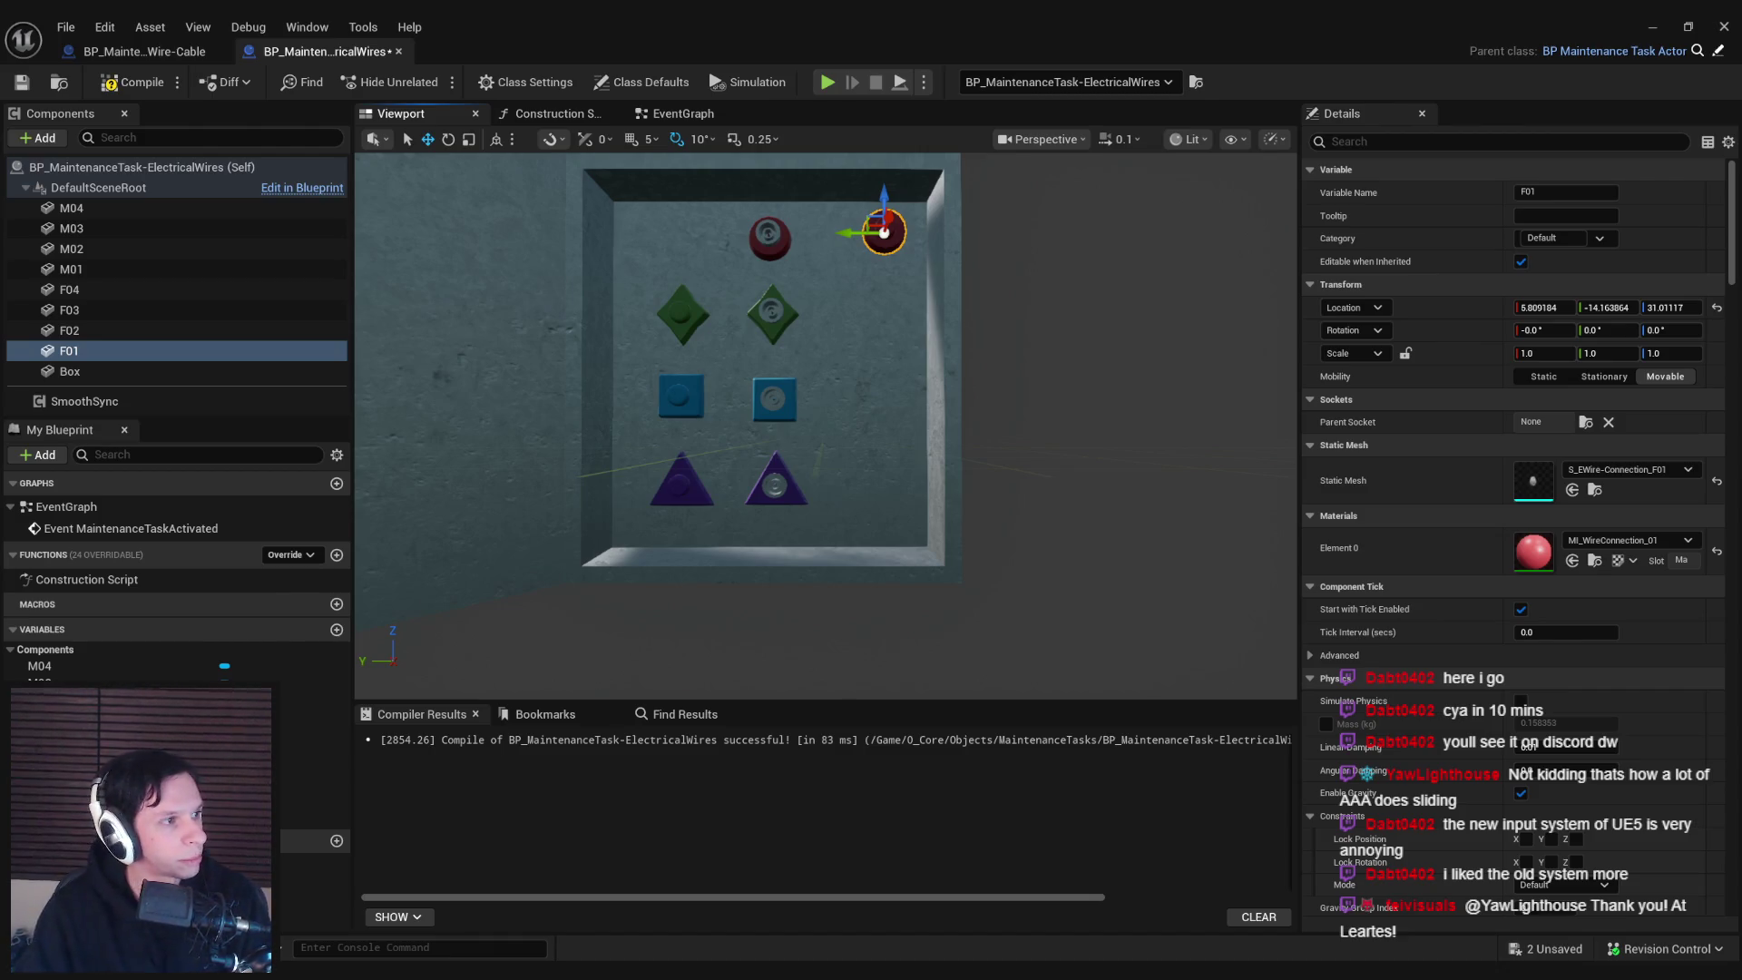
mouse_move(450, 261)
mouse_down()
mouse_move(648, 260)
mouse_move(971, 494)
mouse_move(1147, 459)
mouse_move(676, 306)
mouse_up()
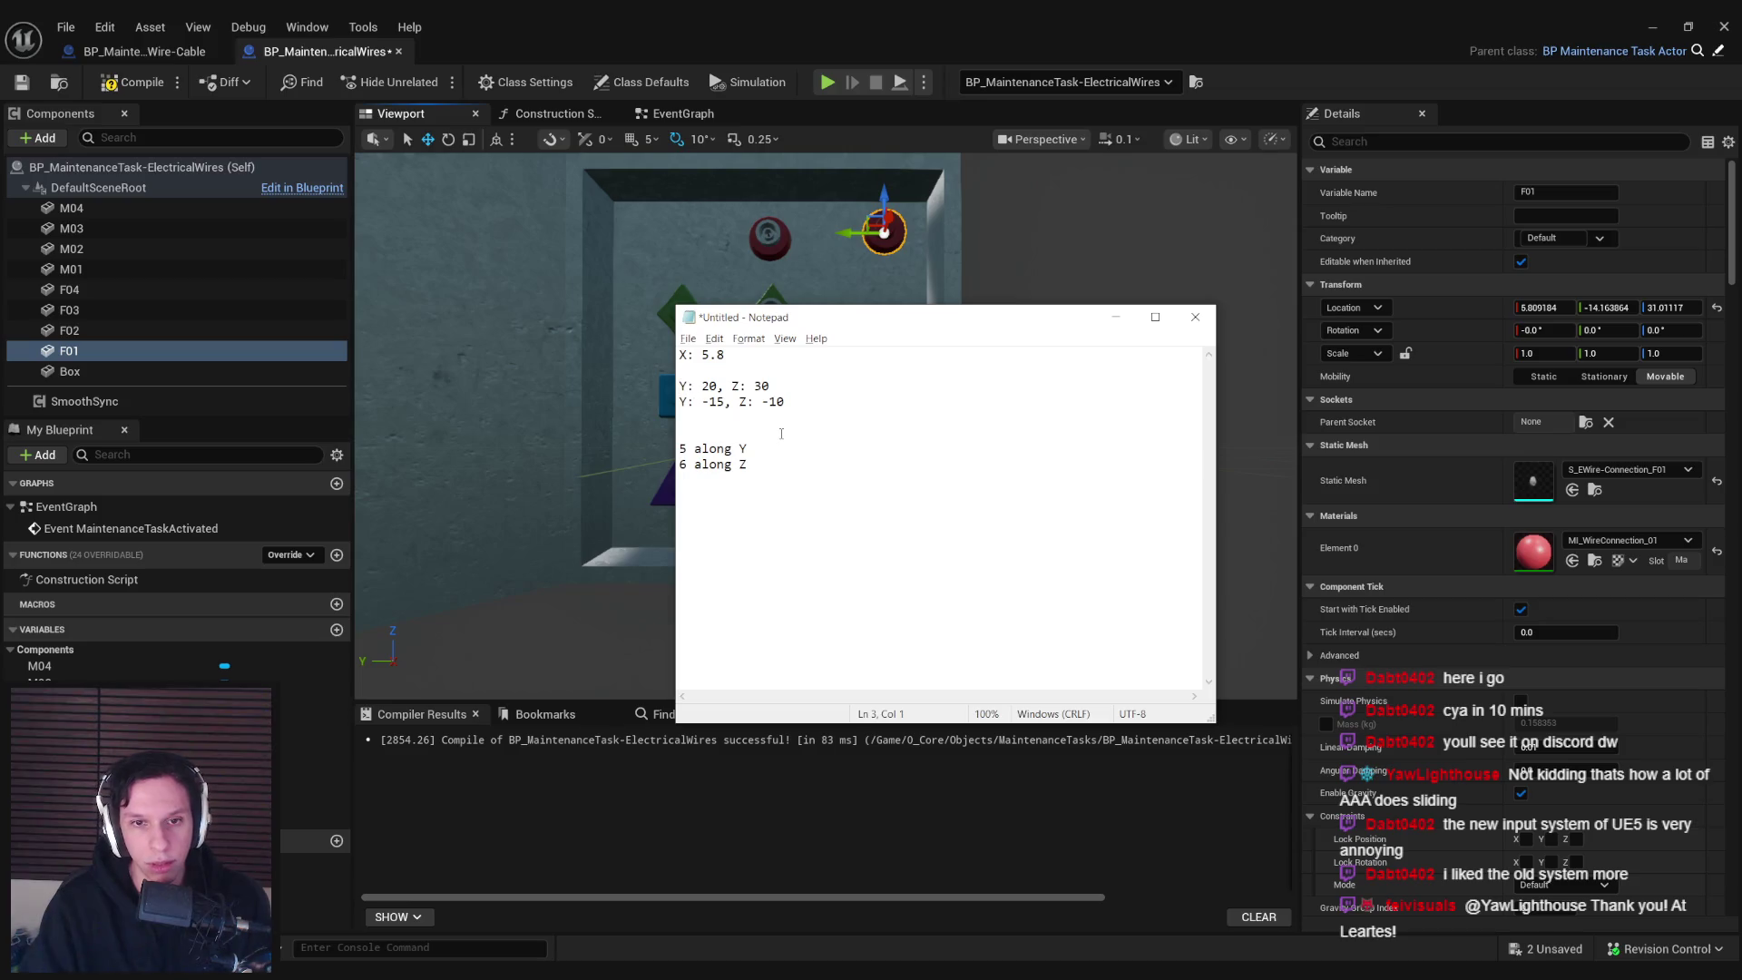
Start a new 'Total' line below '6 along Z' in the notes
drag(681, 387, 798, 387)
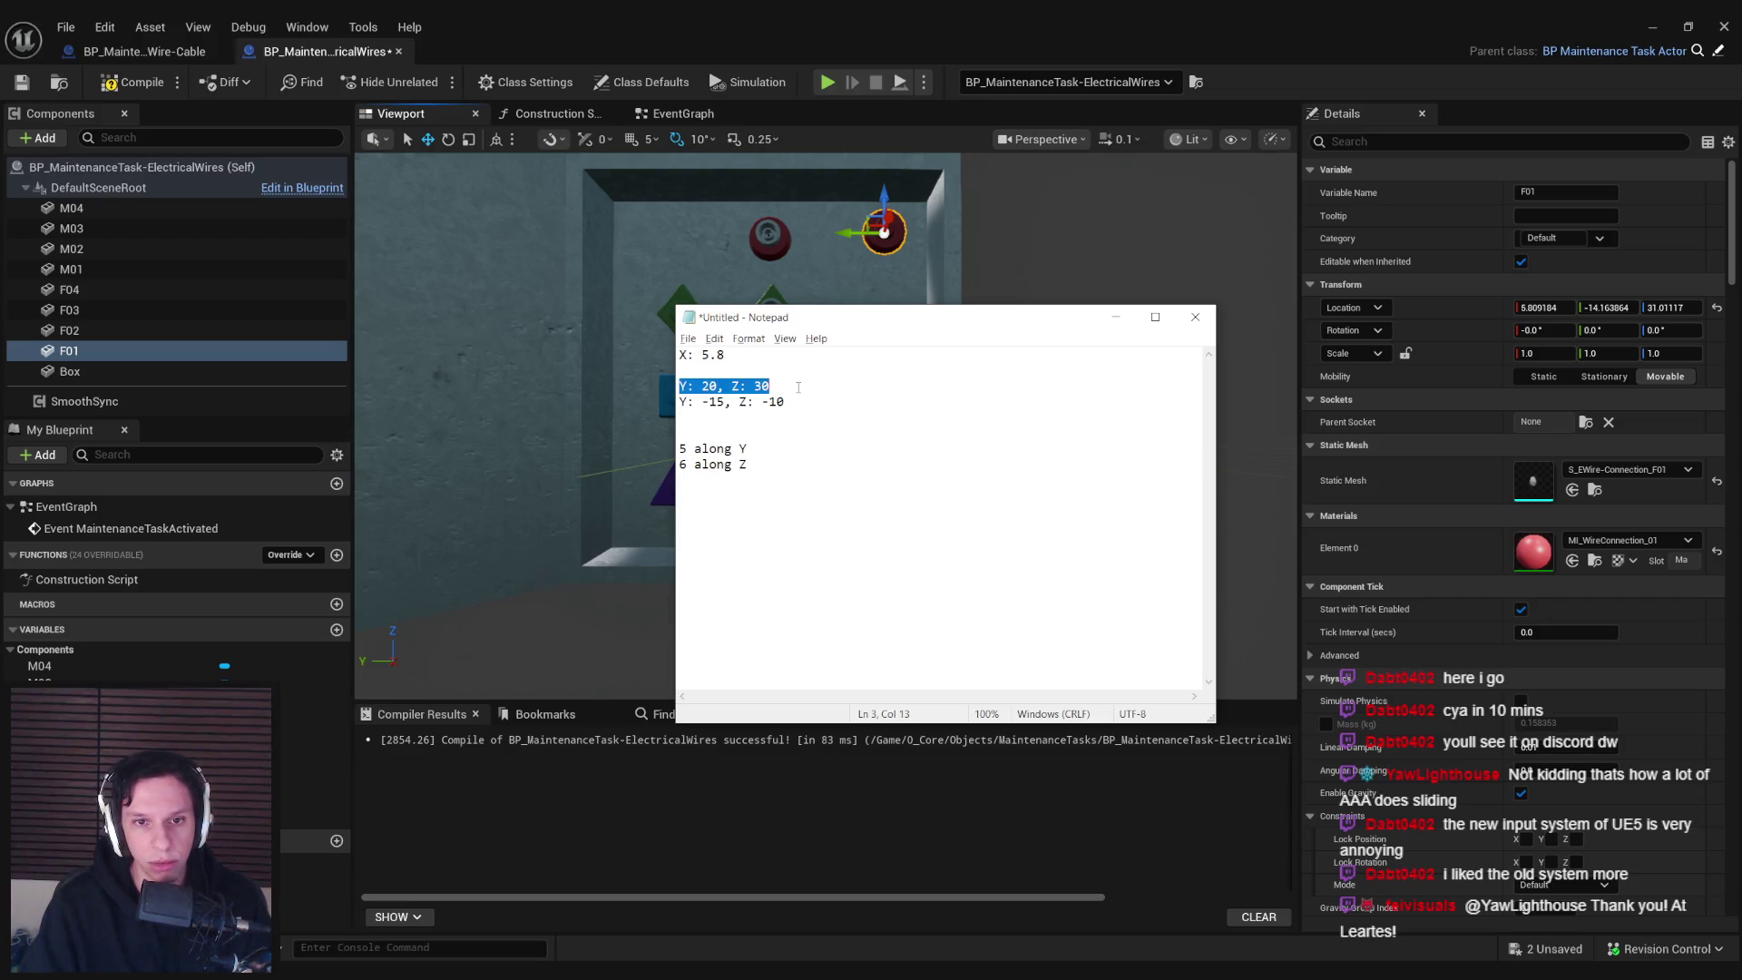
click(788, 388)
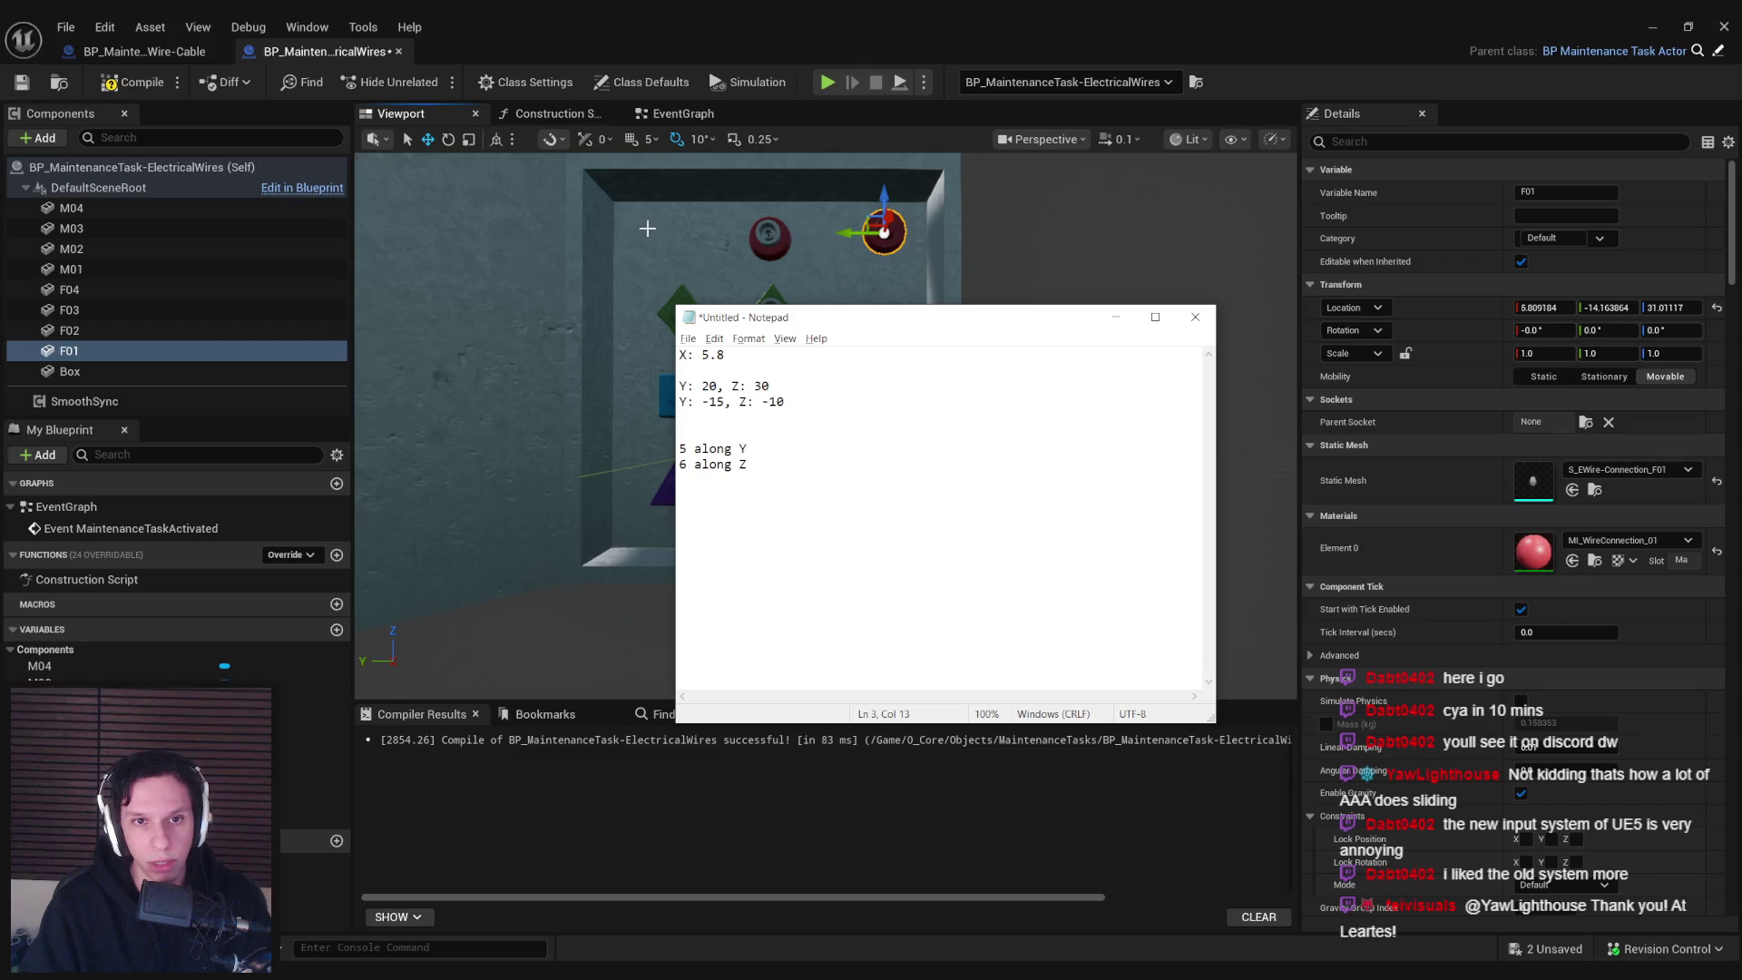
drag(860, 329, 1380, 359)
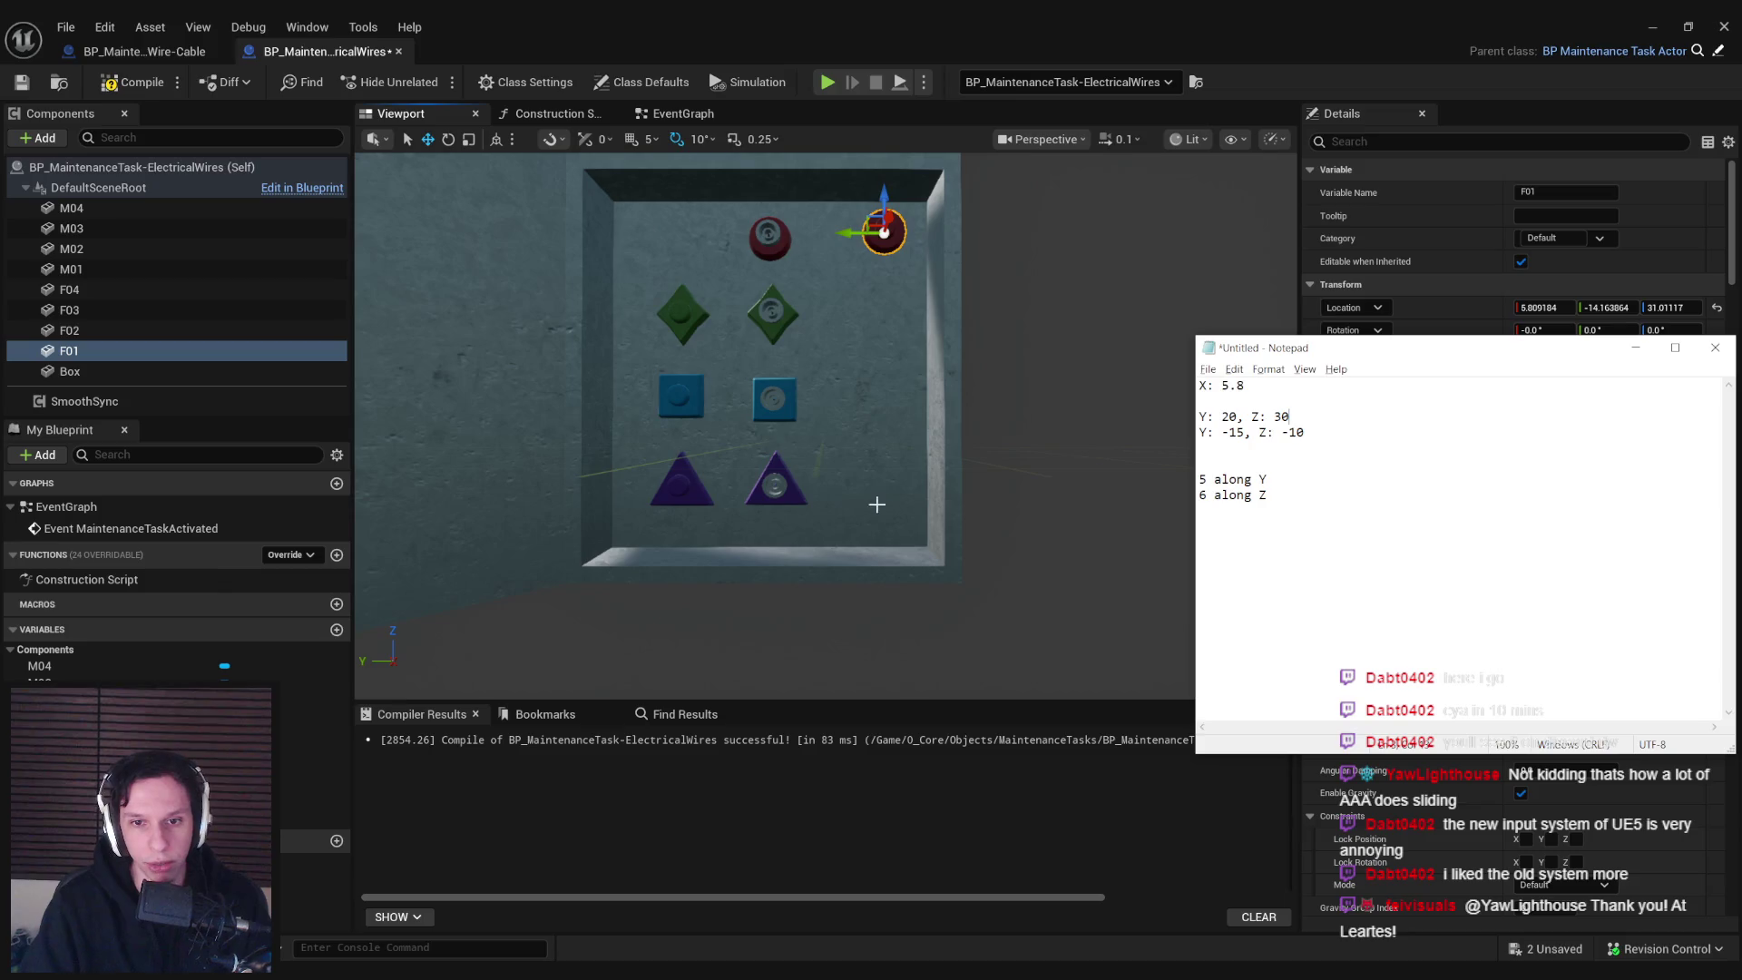
drag(1303, 352, 1274, 307)
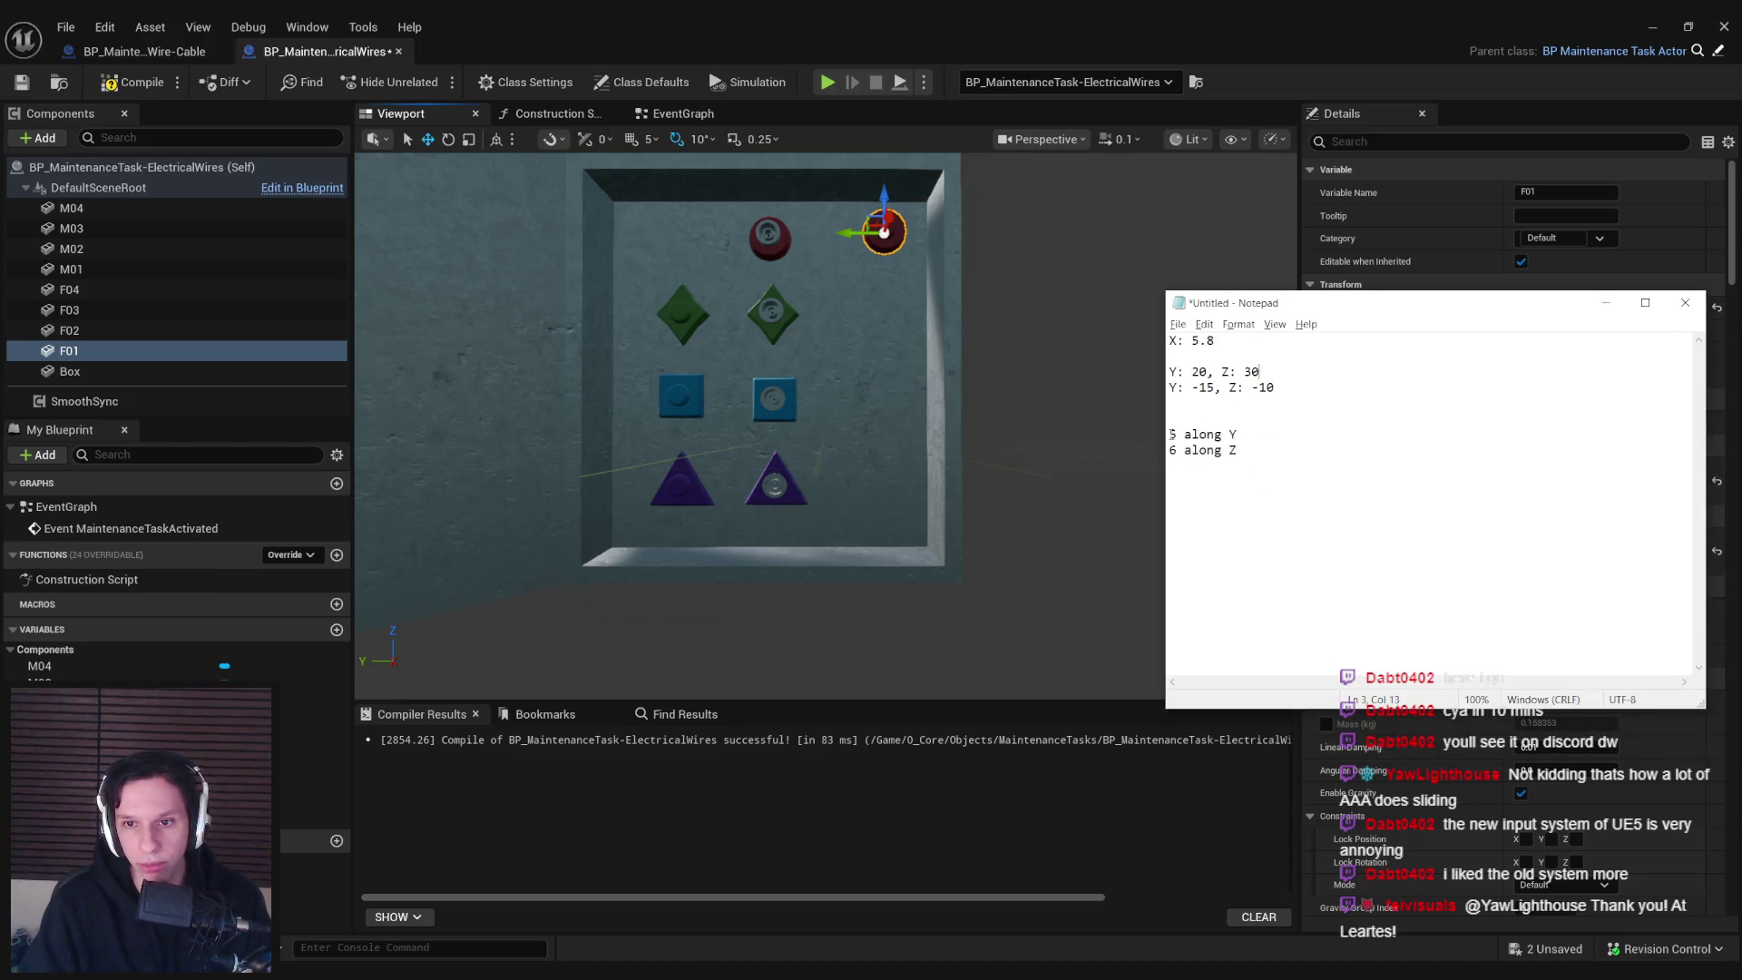
mouse_move(1170, 434)
mouse_down()
mouse_move(1239, 435)
mouse_move(1169, 451)
mouse_up()
click(1255, 437)
click(1256, 451)
key(Return)
text(Total:)
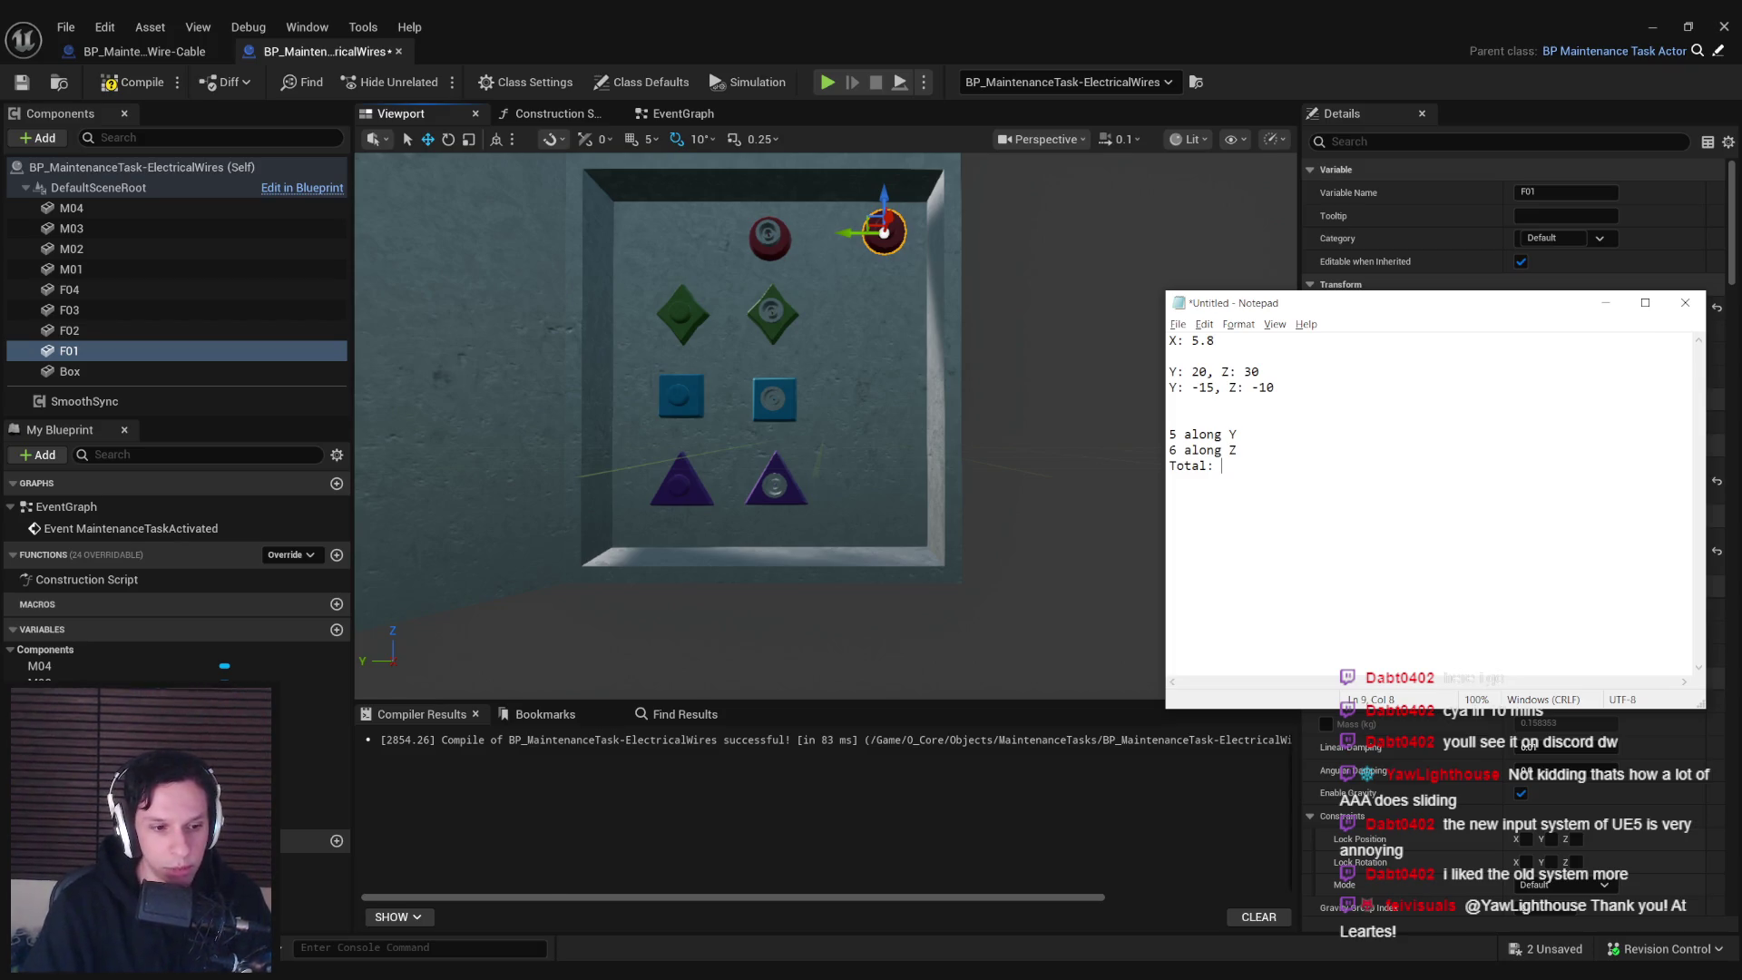
Complete the line to read 'Total: 30 (last array index 29)'
key(super)
text(calc)
key(Return)
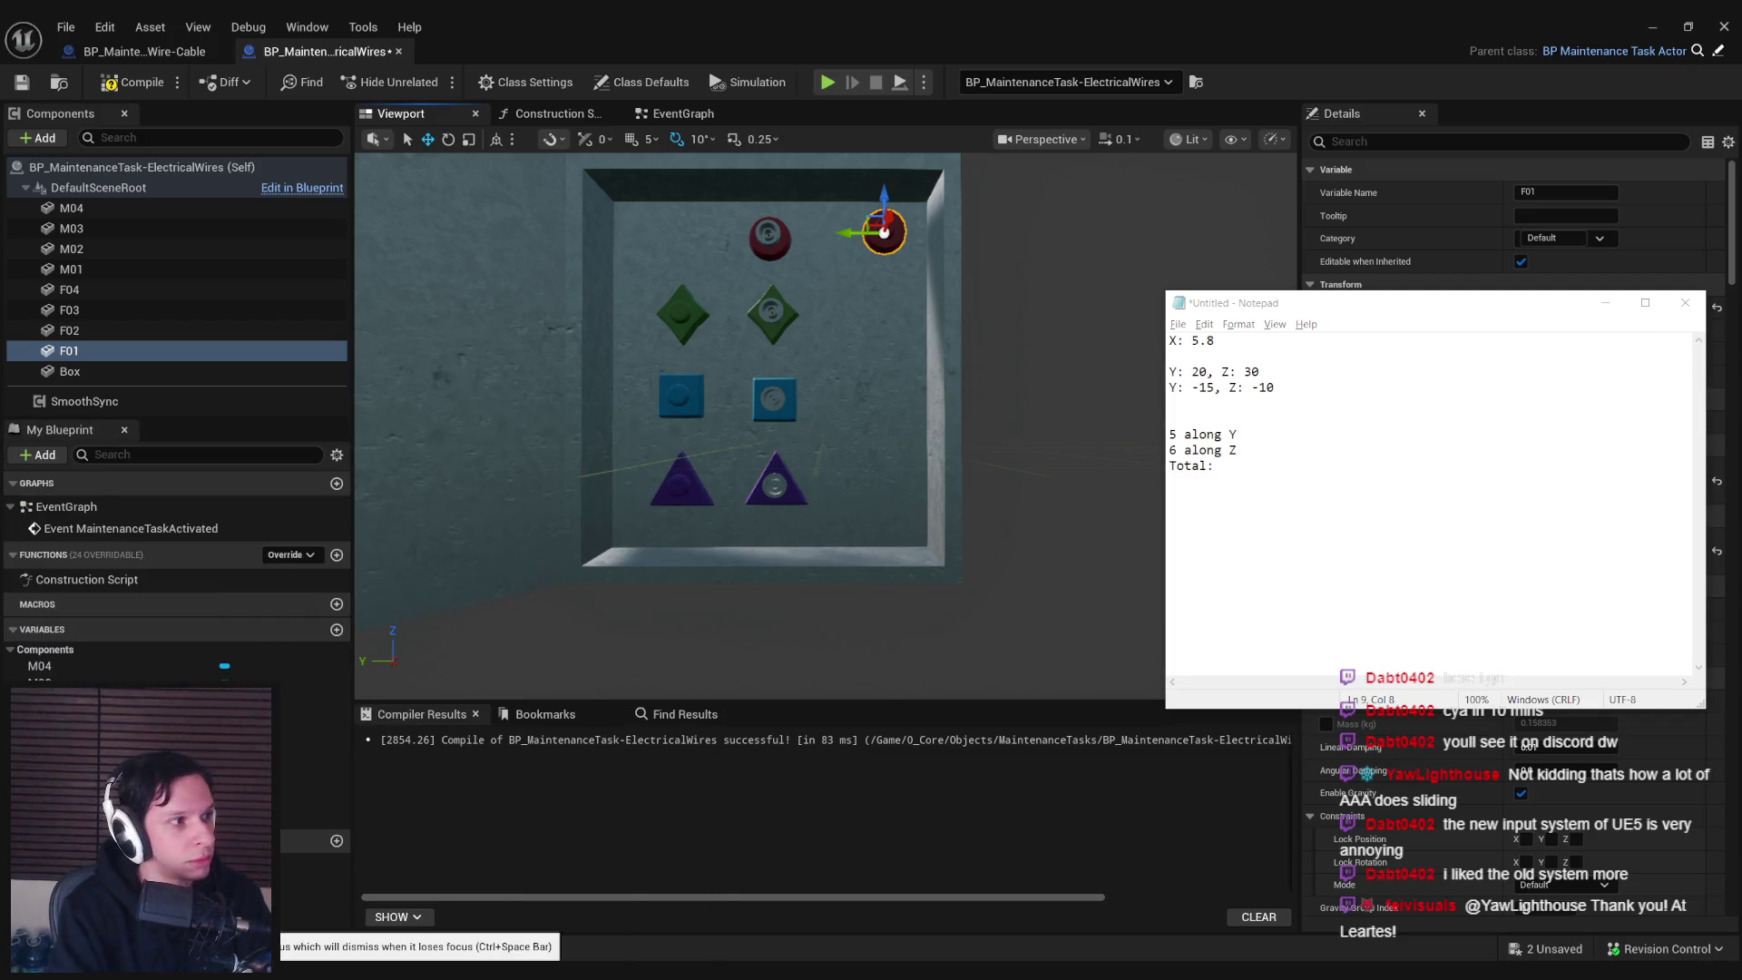
click(1568, 577)
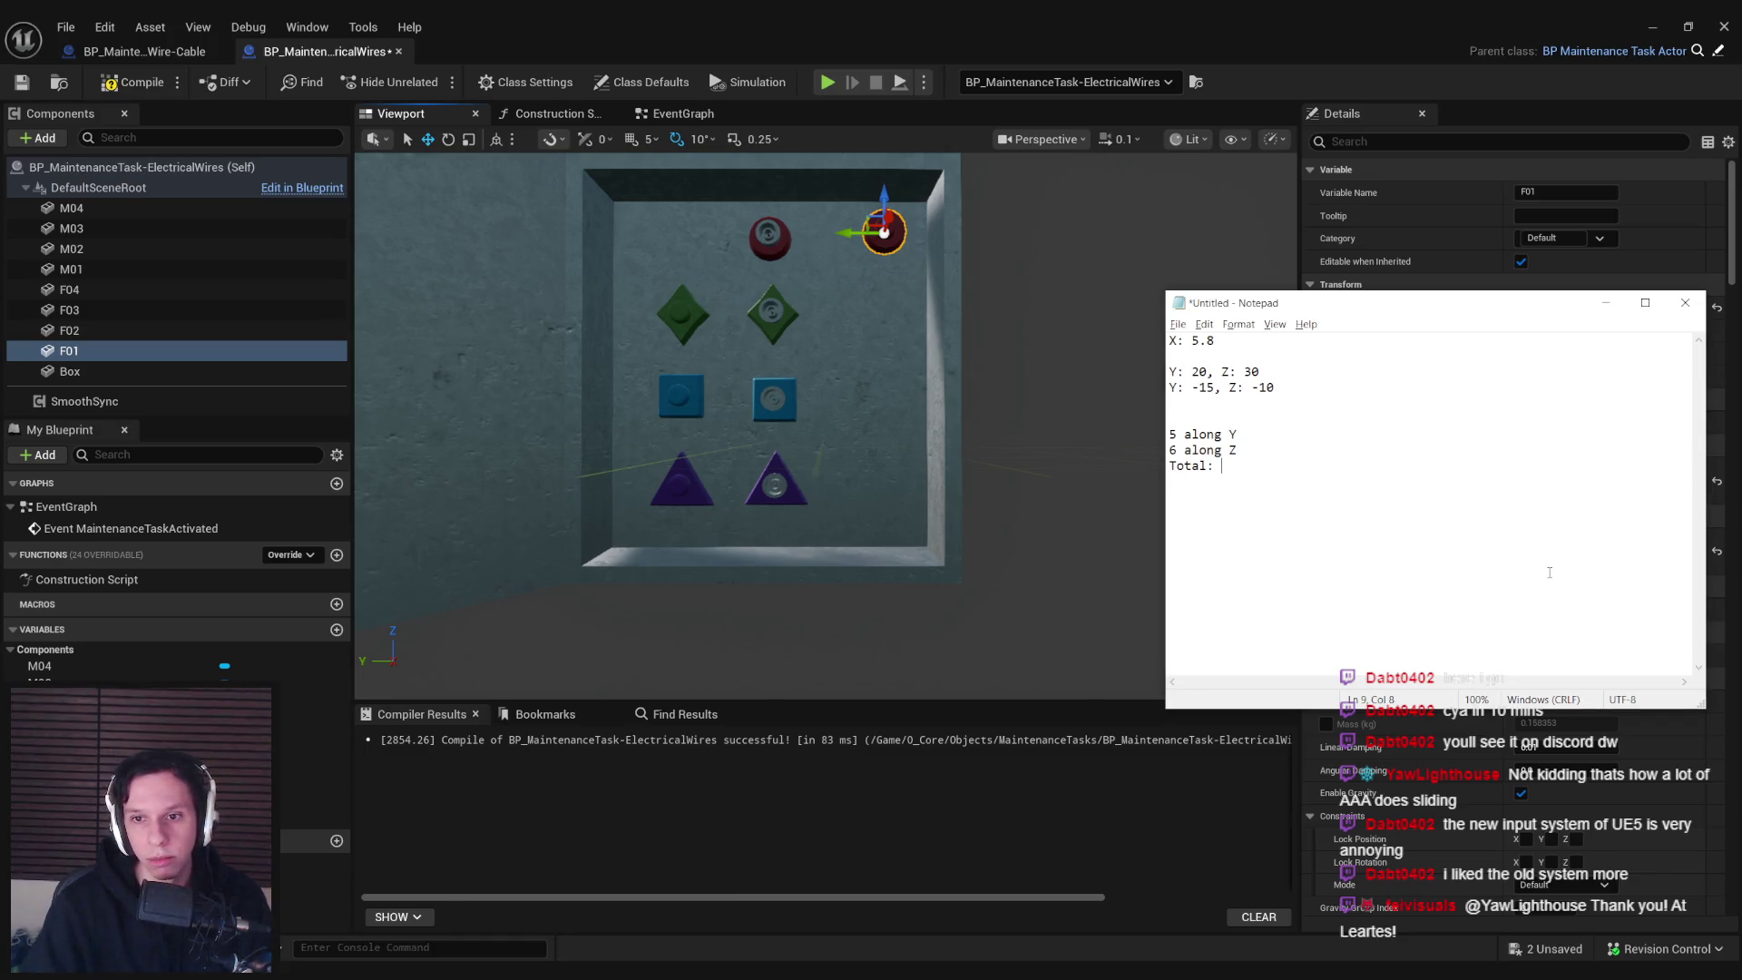
text(30 (29)
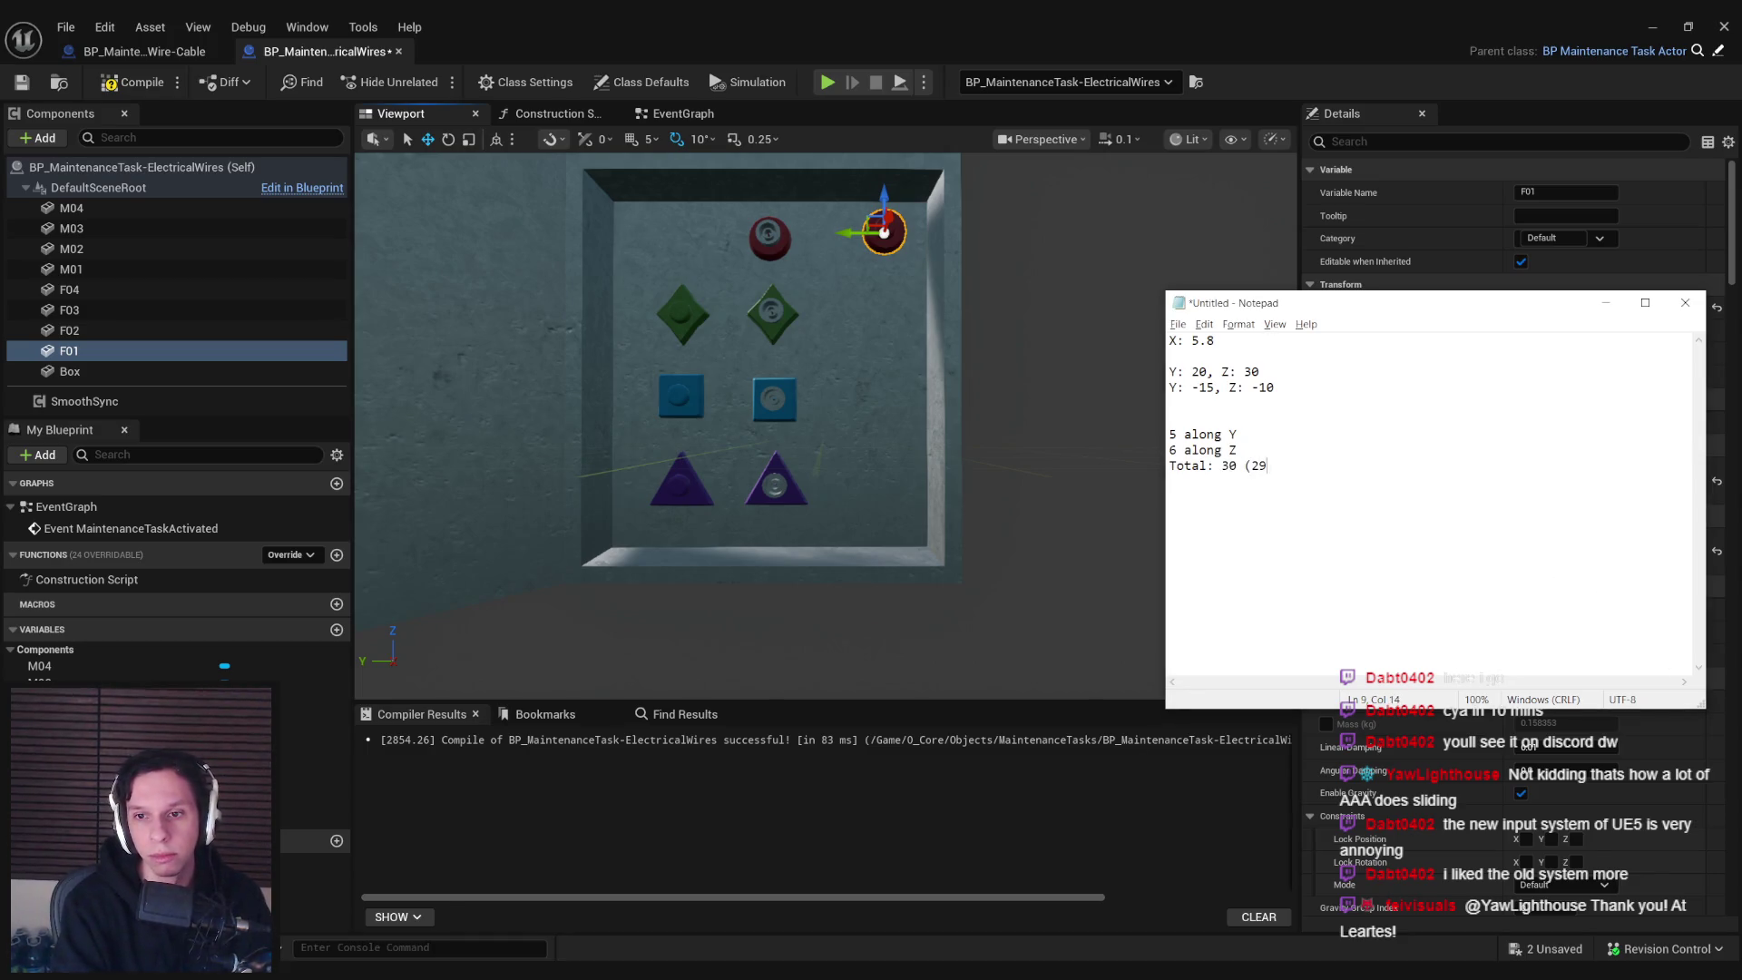
key(BackSpace)
key(BackSpace)
text(last array index, 2)
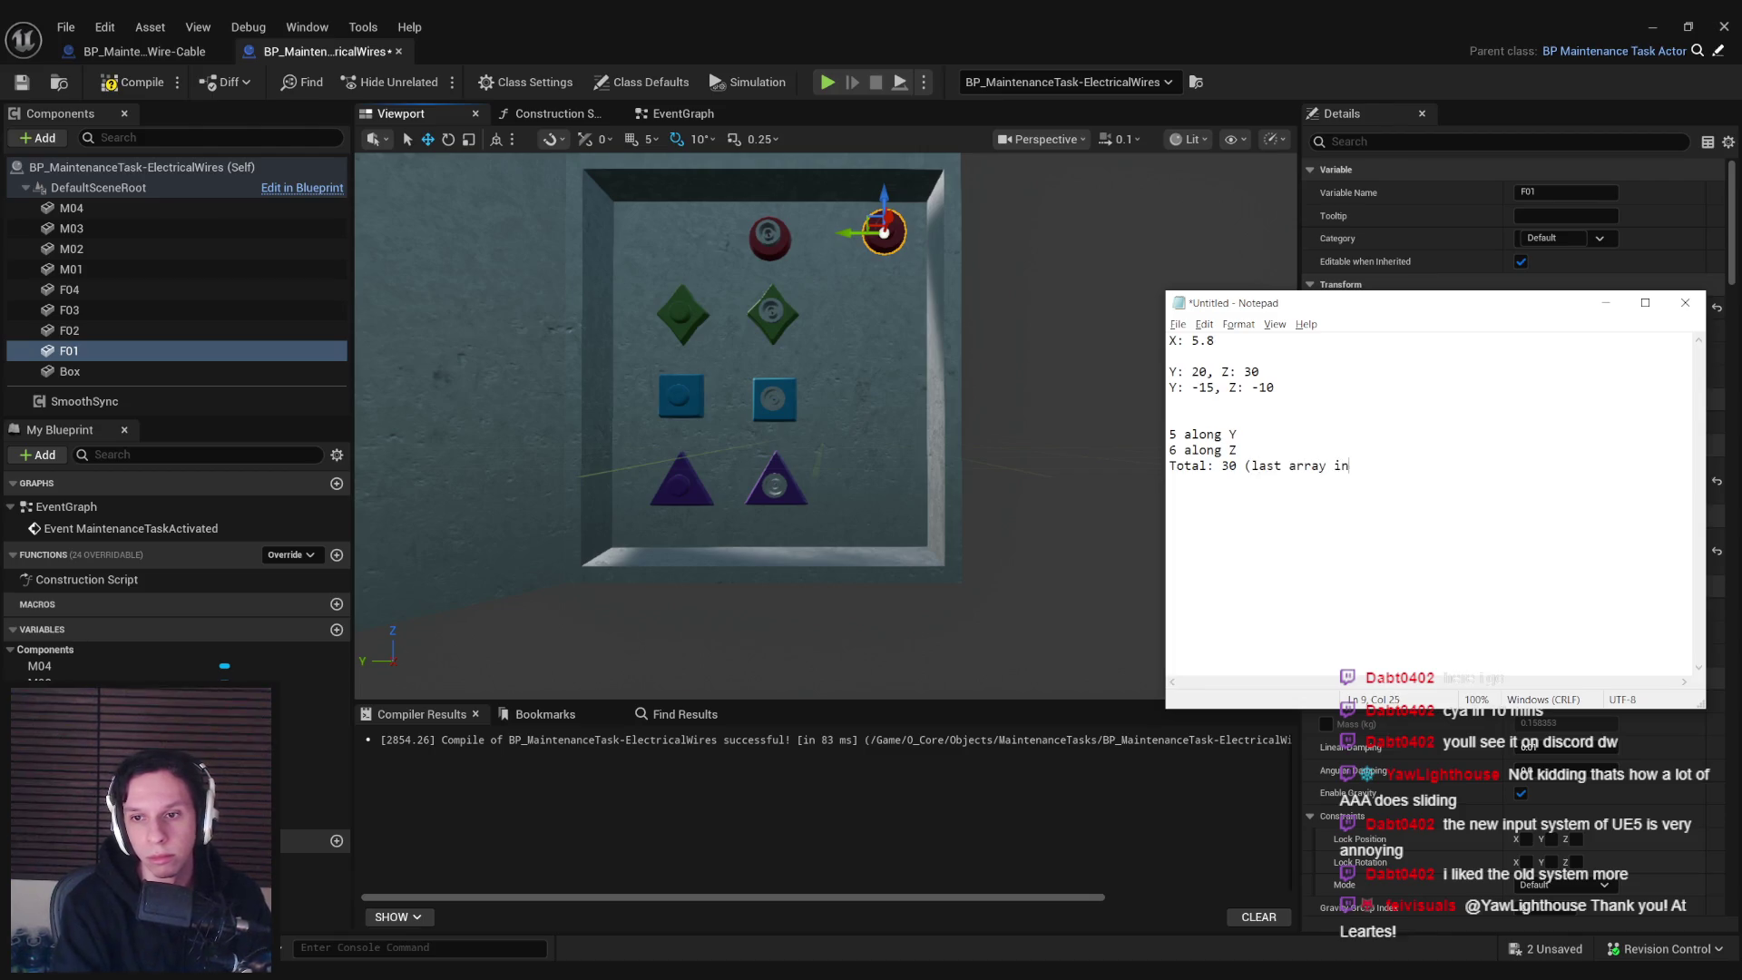
key(BackSpace)
key(BackSpace)
key(BackSpace)
text(29))
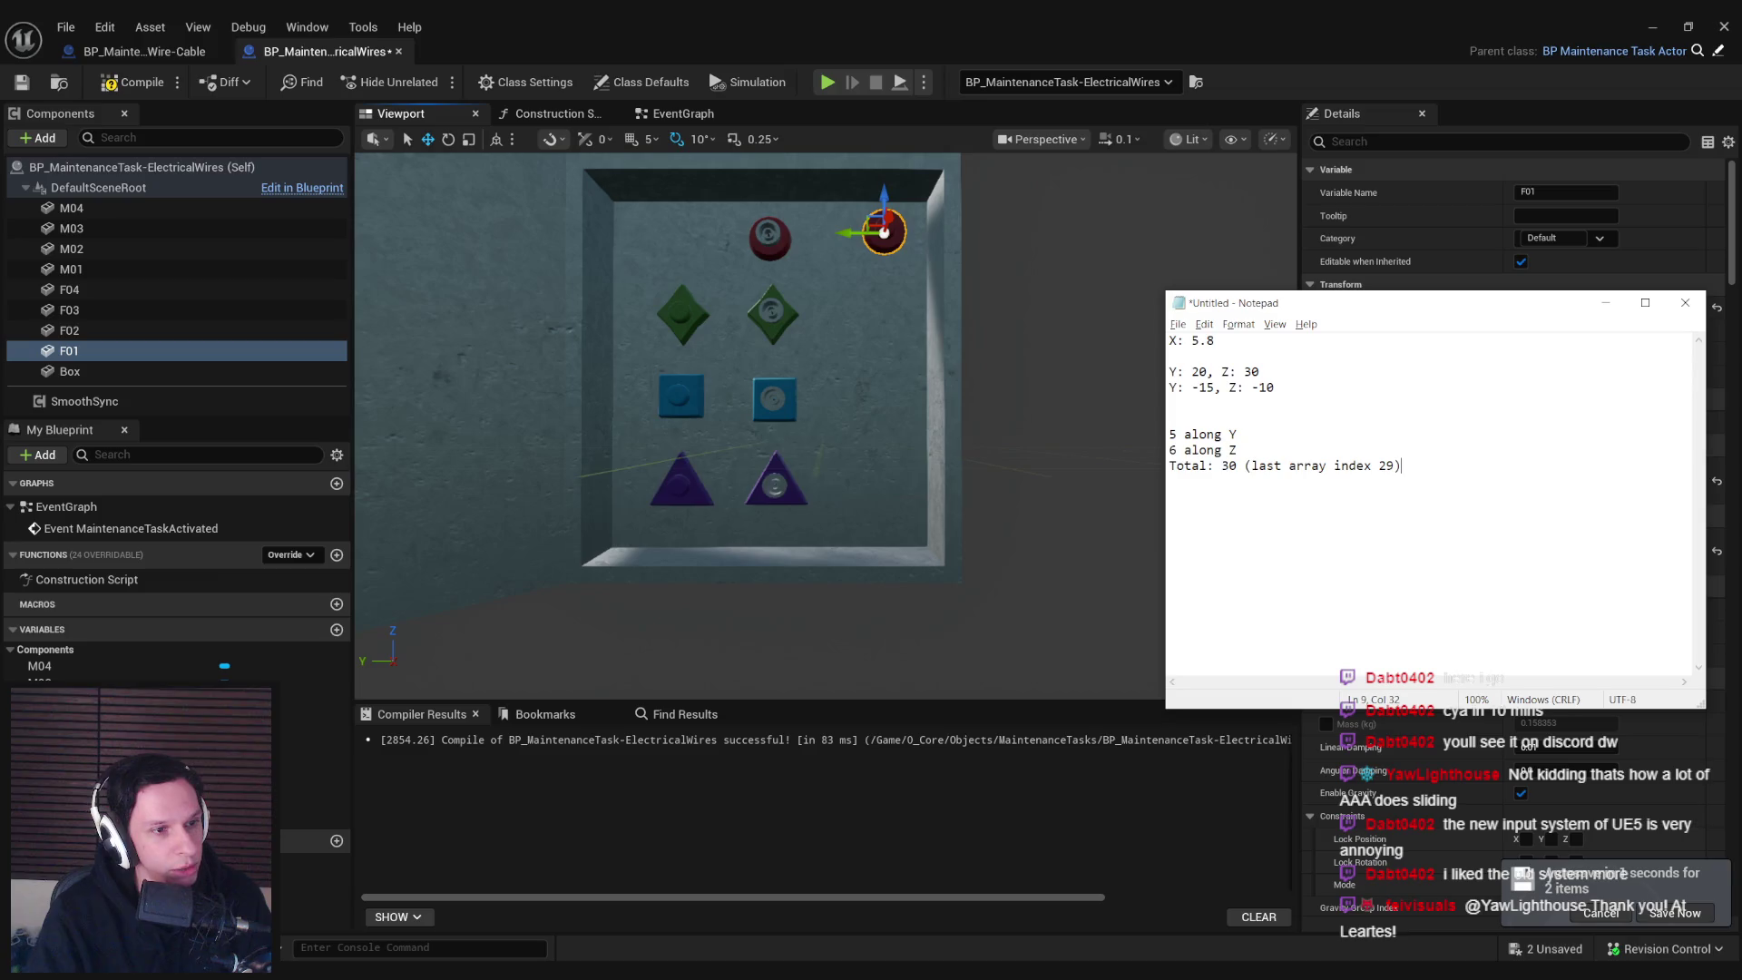
Resize and reposition the notes window, then orbit to see the box's left wall
drag(1406, 303, 1234, 280)
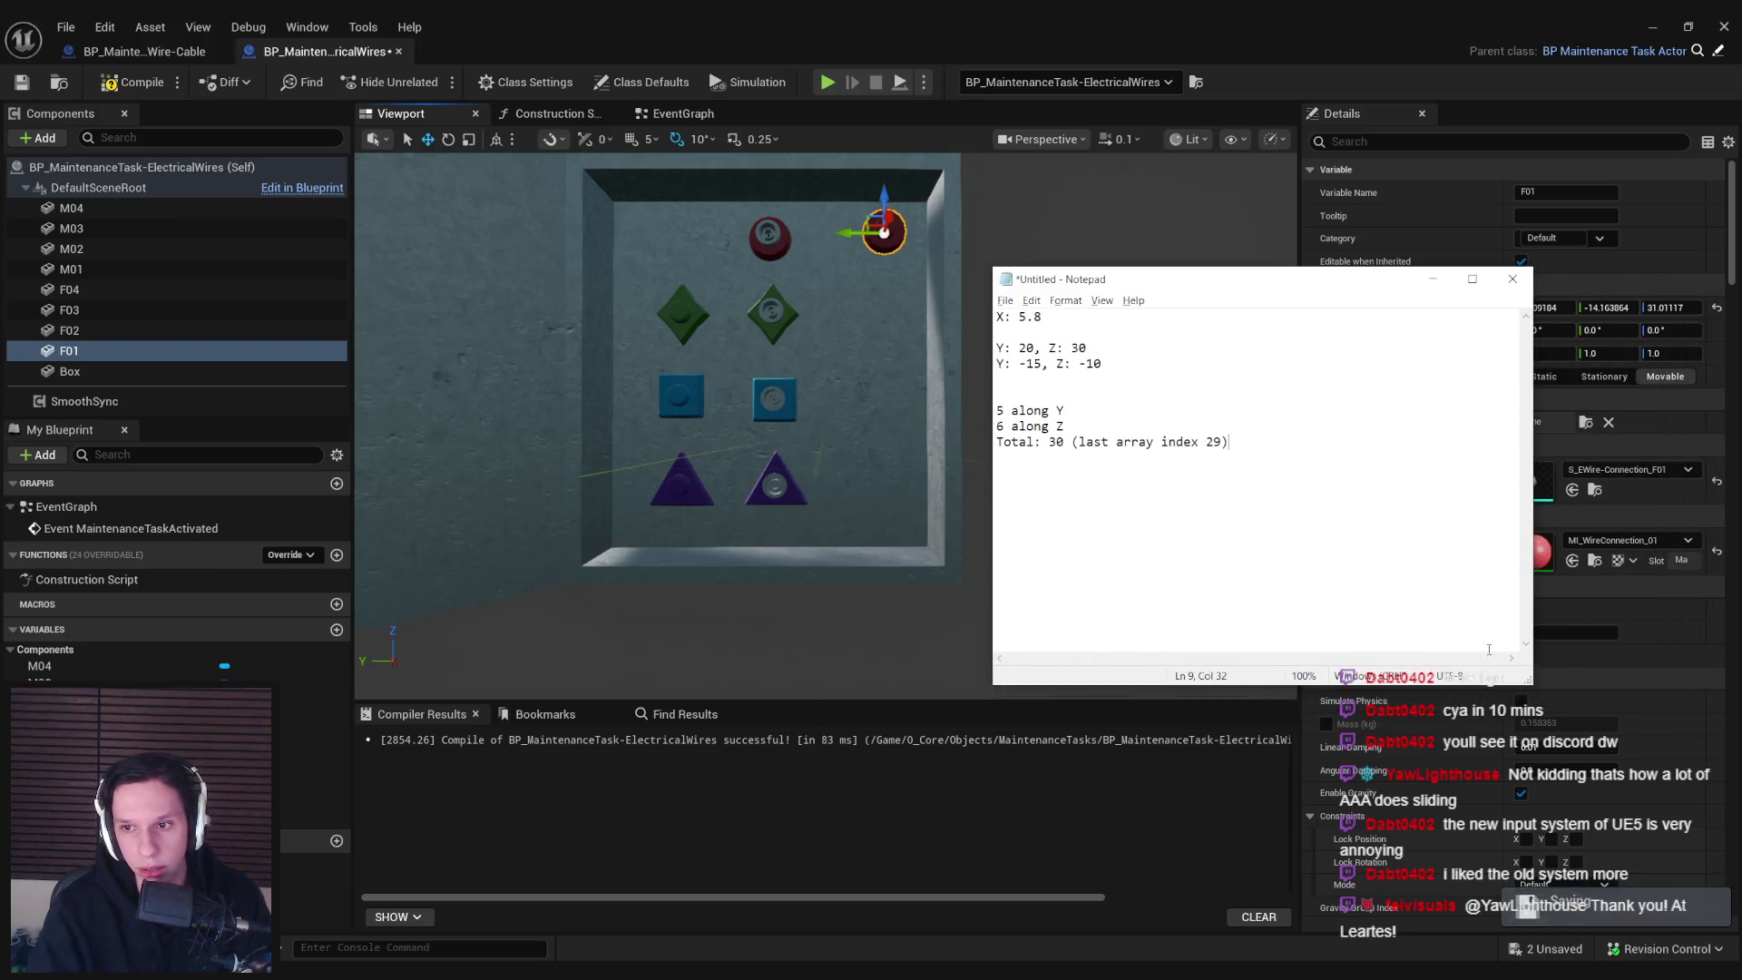
mouse_move(1531, 683)
mouse_down()
mouse_move(1407, 623)
mouse_move(1275, 496)
mouse_move(1272, 528)
mouse_up()
drag(1110, 284, 1323, 303)
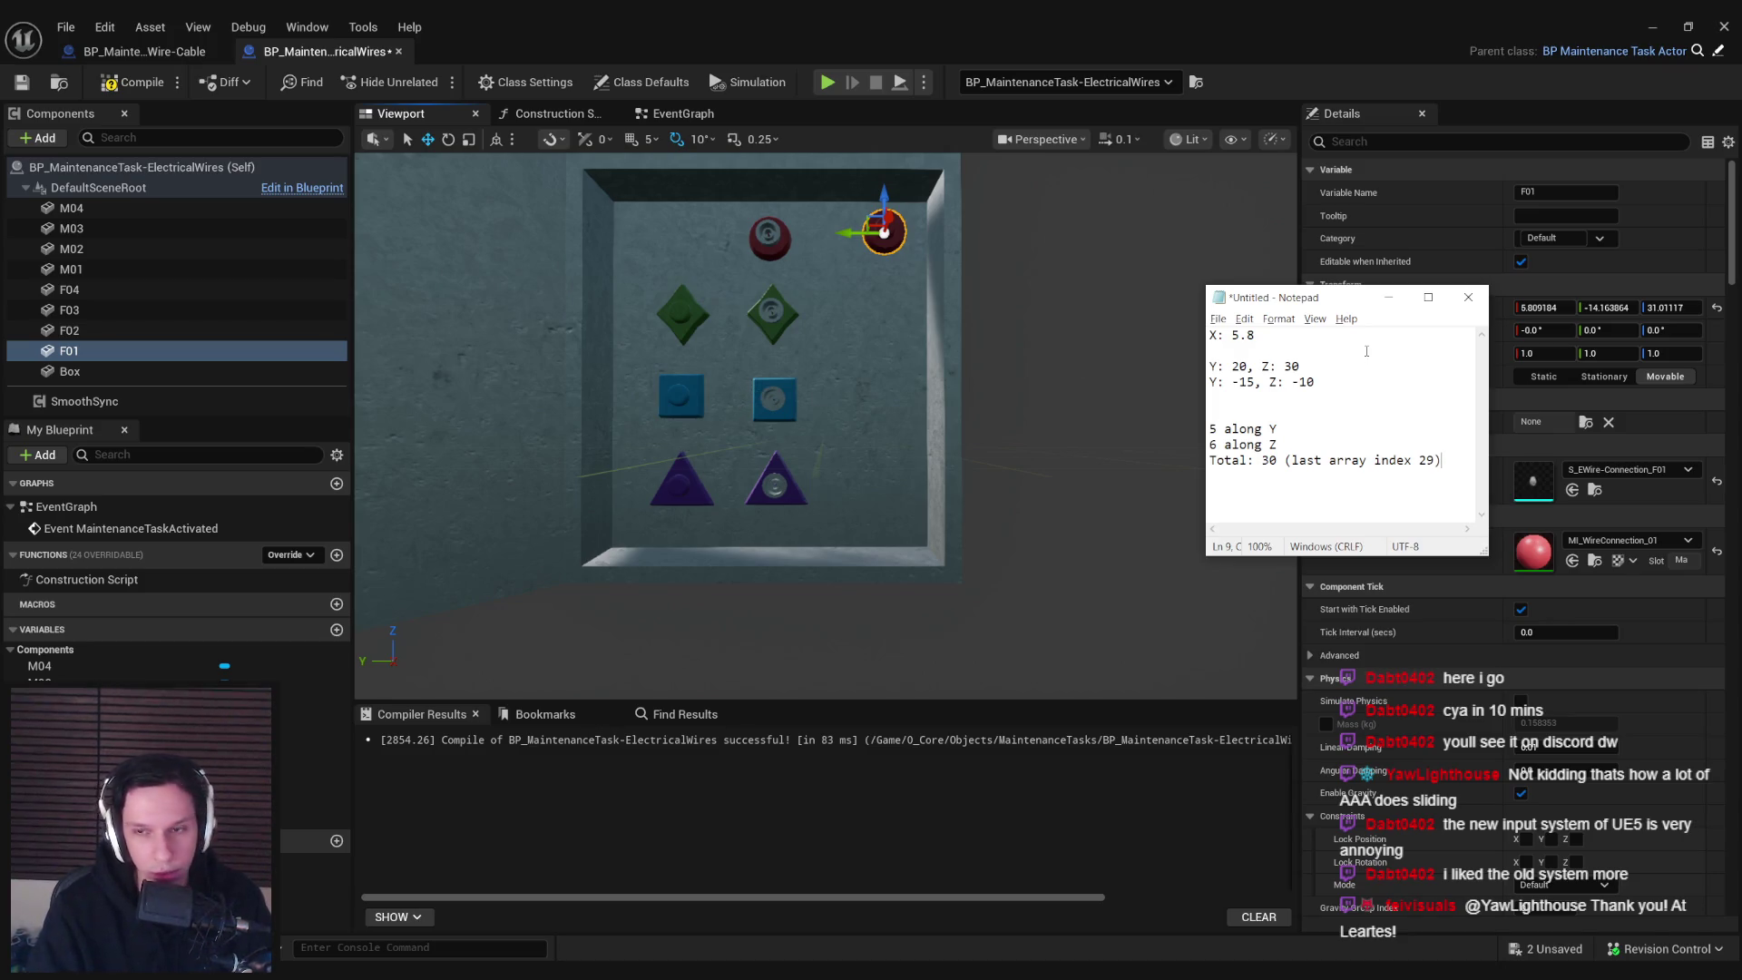
mouse_move(1361, 304)
mouse_down()
mouse_move(1420, 336)
mouse_move(1394, 298)
mouse_move(1395, 312)
mouse_up()
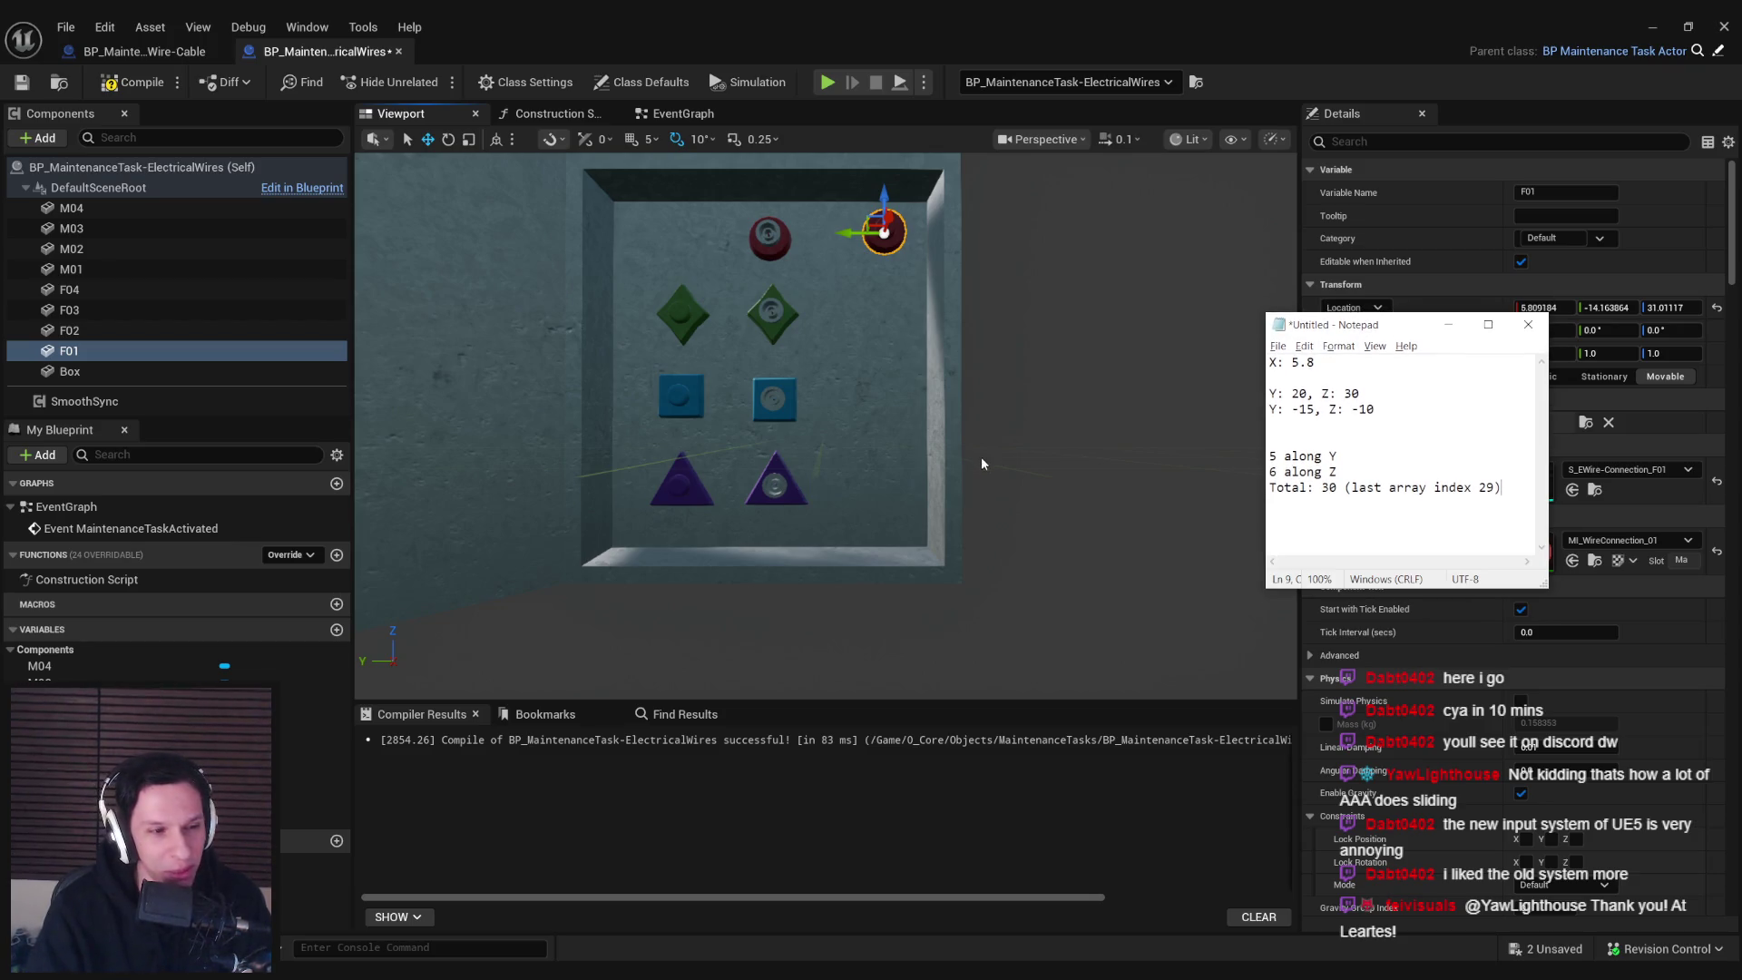
mouse_move(998, 458)
mouse_down()
mouse_move(952, 458)
mouse_move(983, 442)
mouse_move(982, 463)
mouse_up()
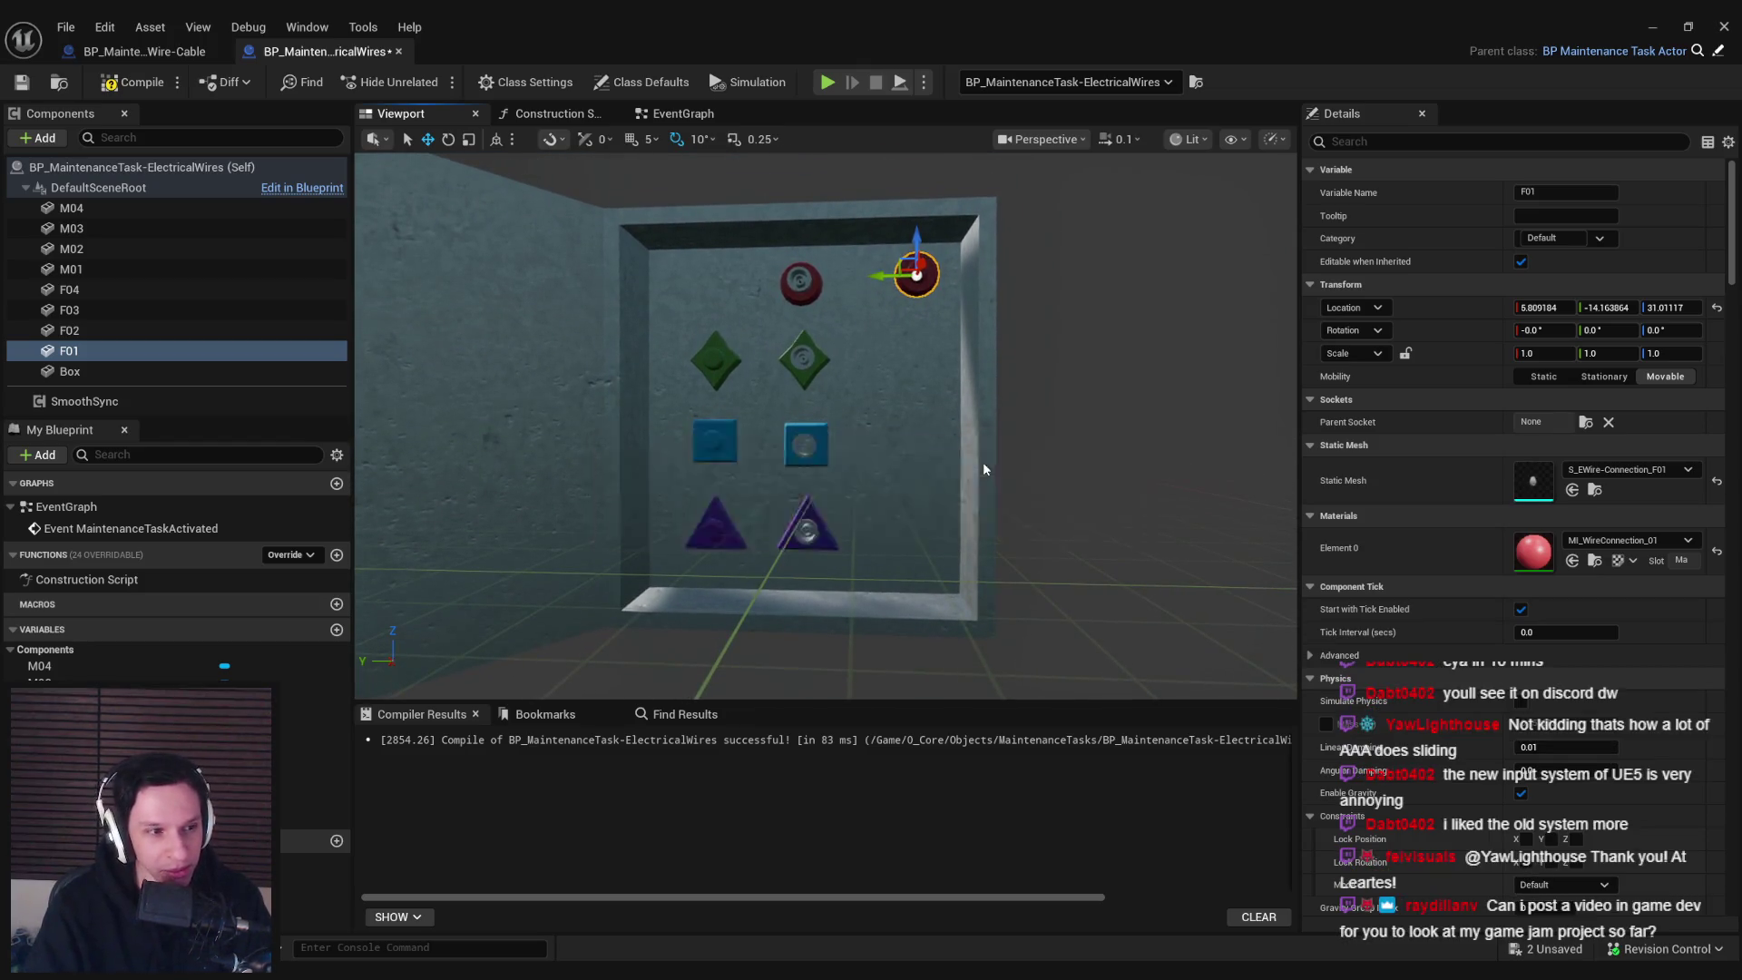
Save all and compile the ElectricalWires blueprint, then bring the coordinate notes back up
key(ctrl+s)
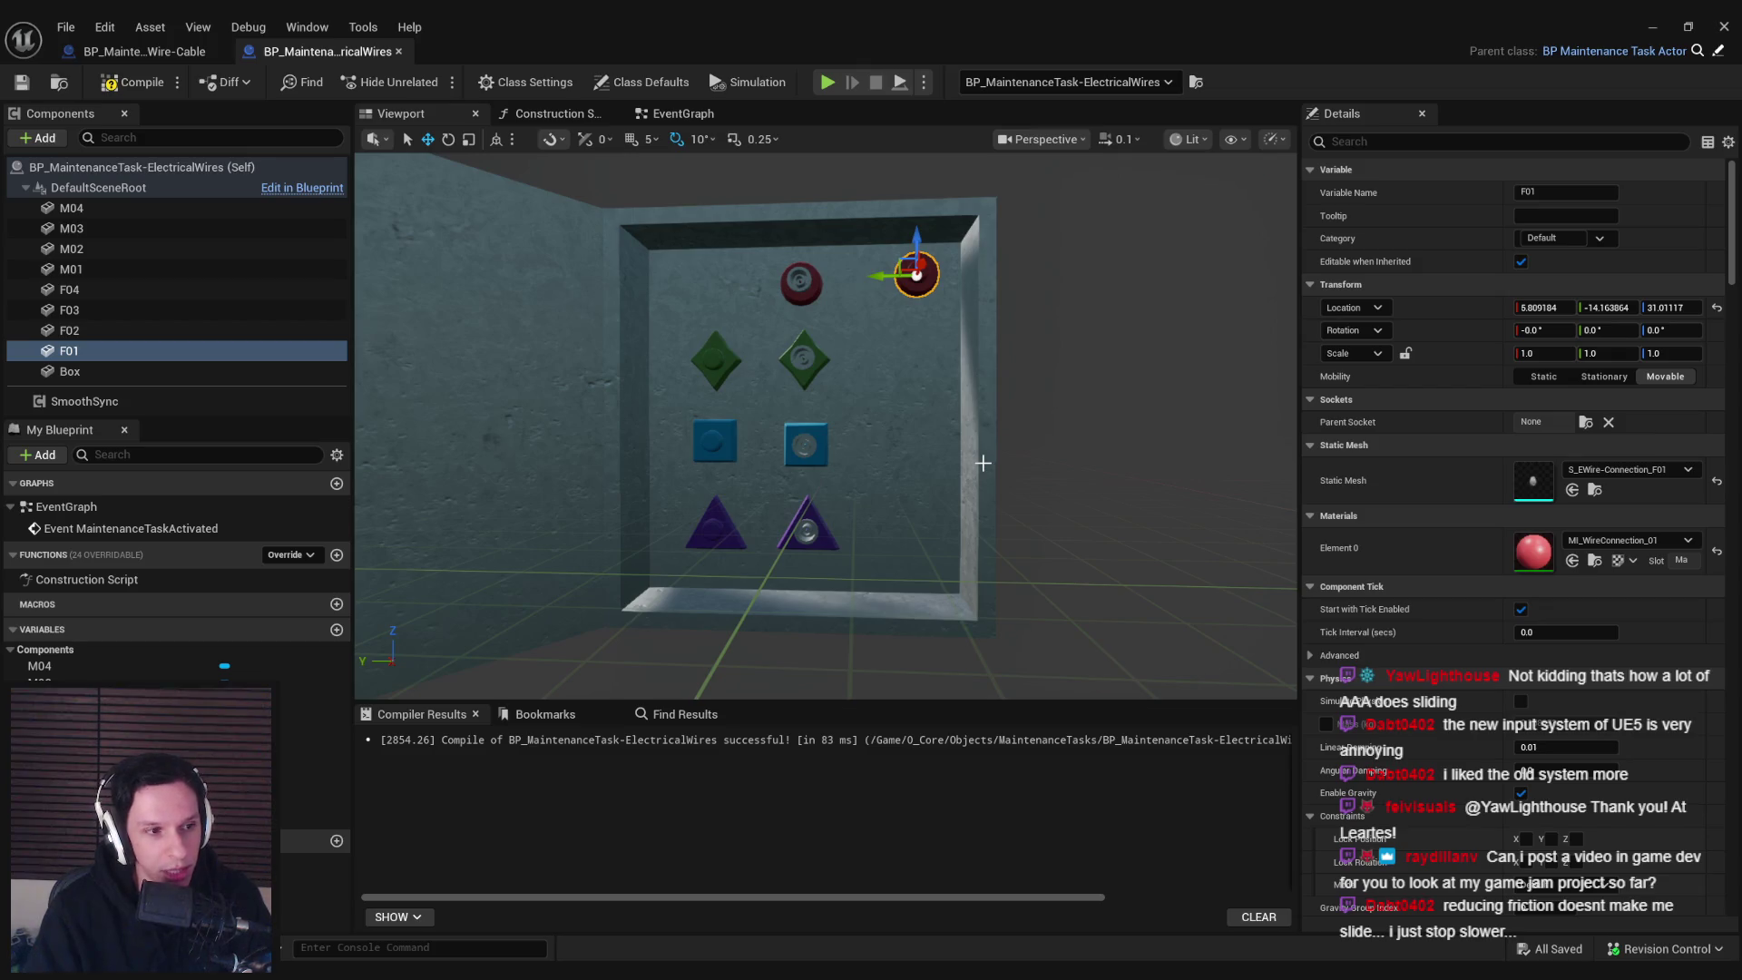
click(134, 82)
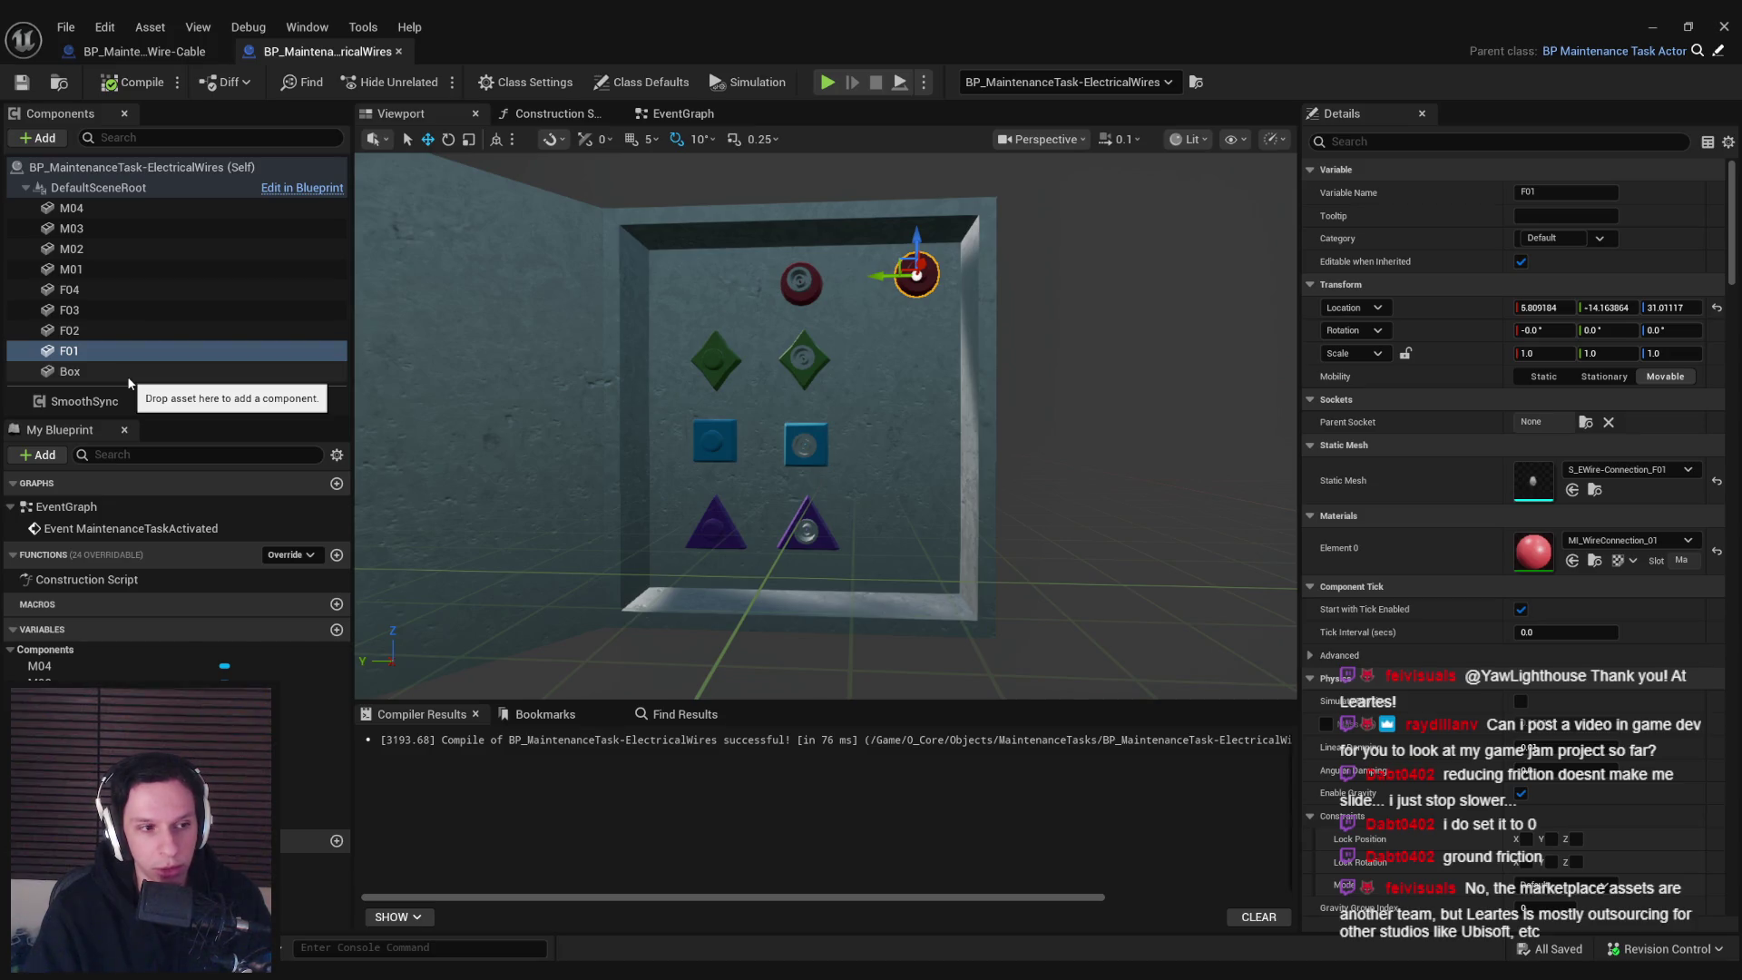
drag(726, 454, 726, 481)
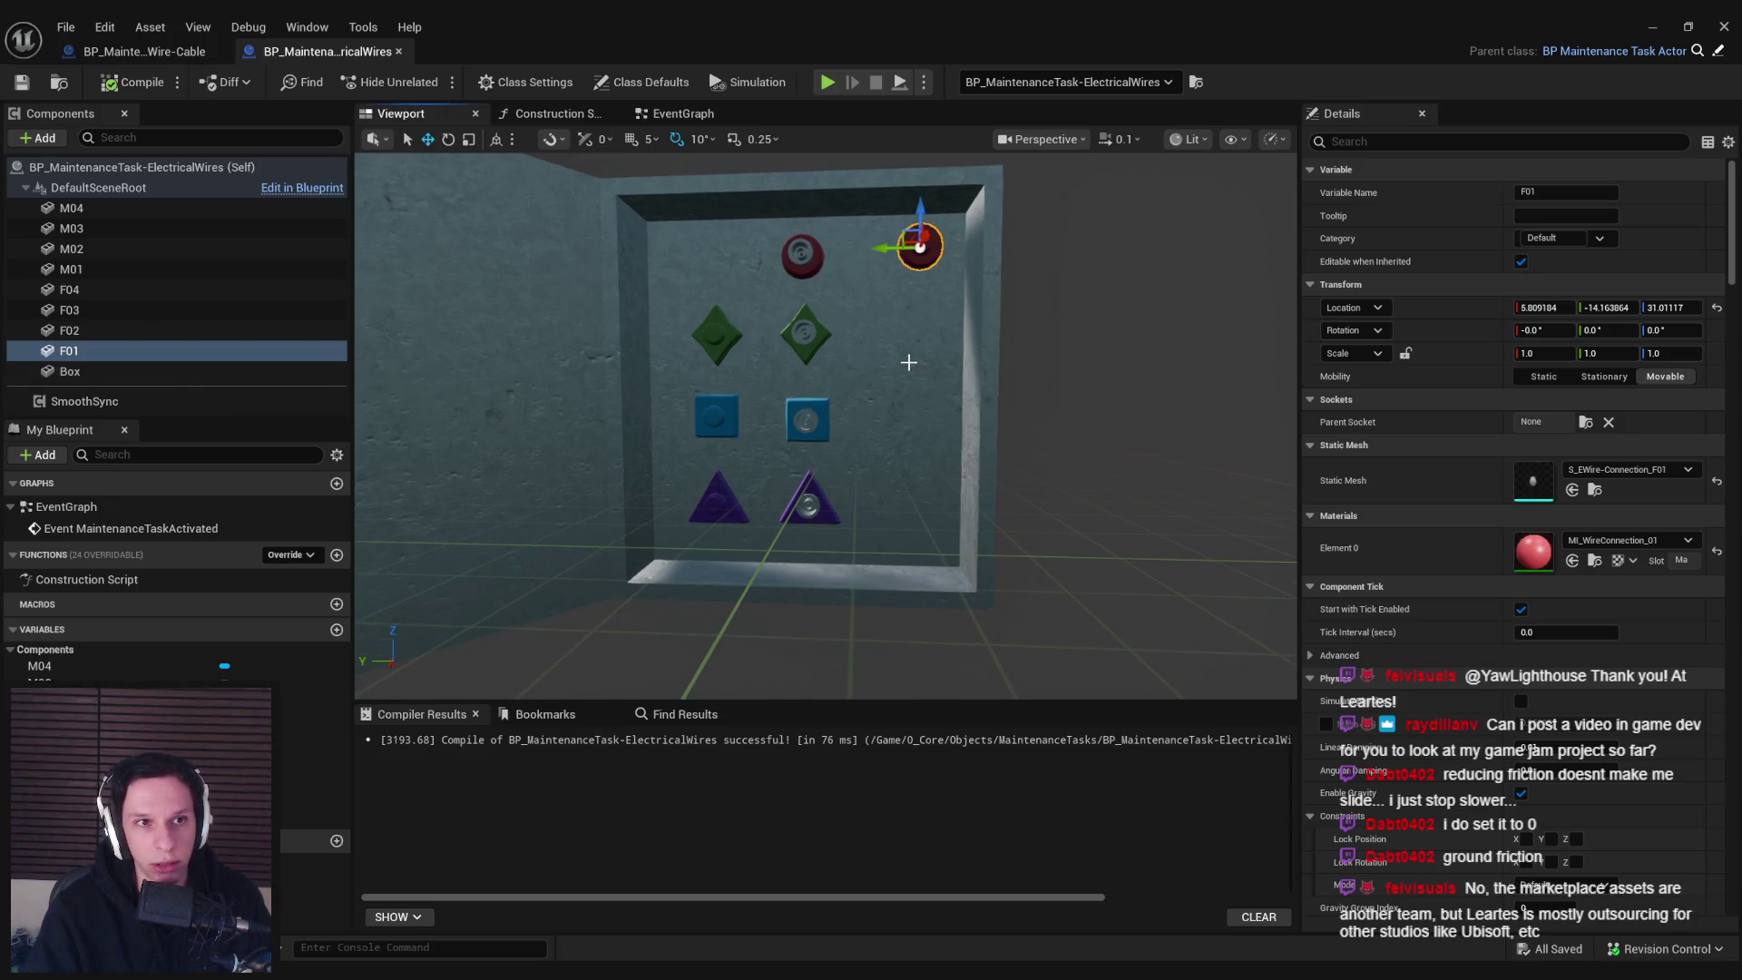
mouse_move(908, 362)
mouse_down()
mouse_move(922, 388)
mouse_move(899, 396)
mouse_move(895, 375)
mouse_move(887, 474)
mouse_move(911, 369)
mouse_move(906, 441)
mouse_up()
scroll(908, 400, up, 2)
key(alt+Tab)
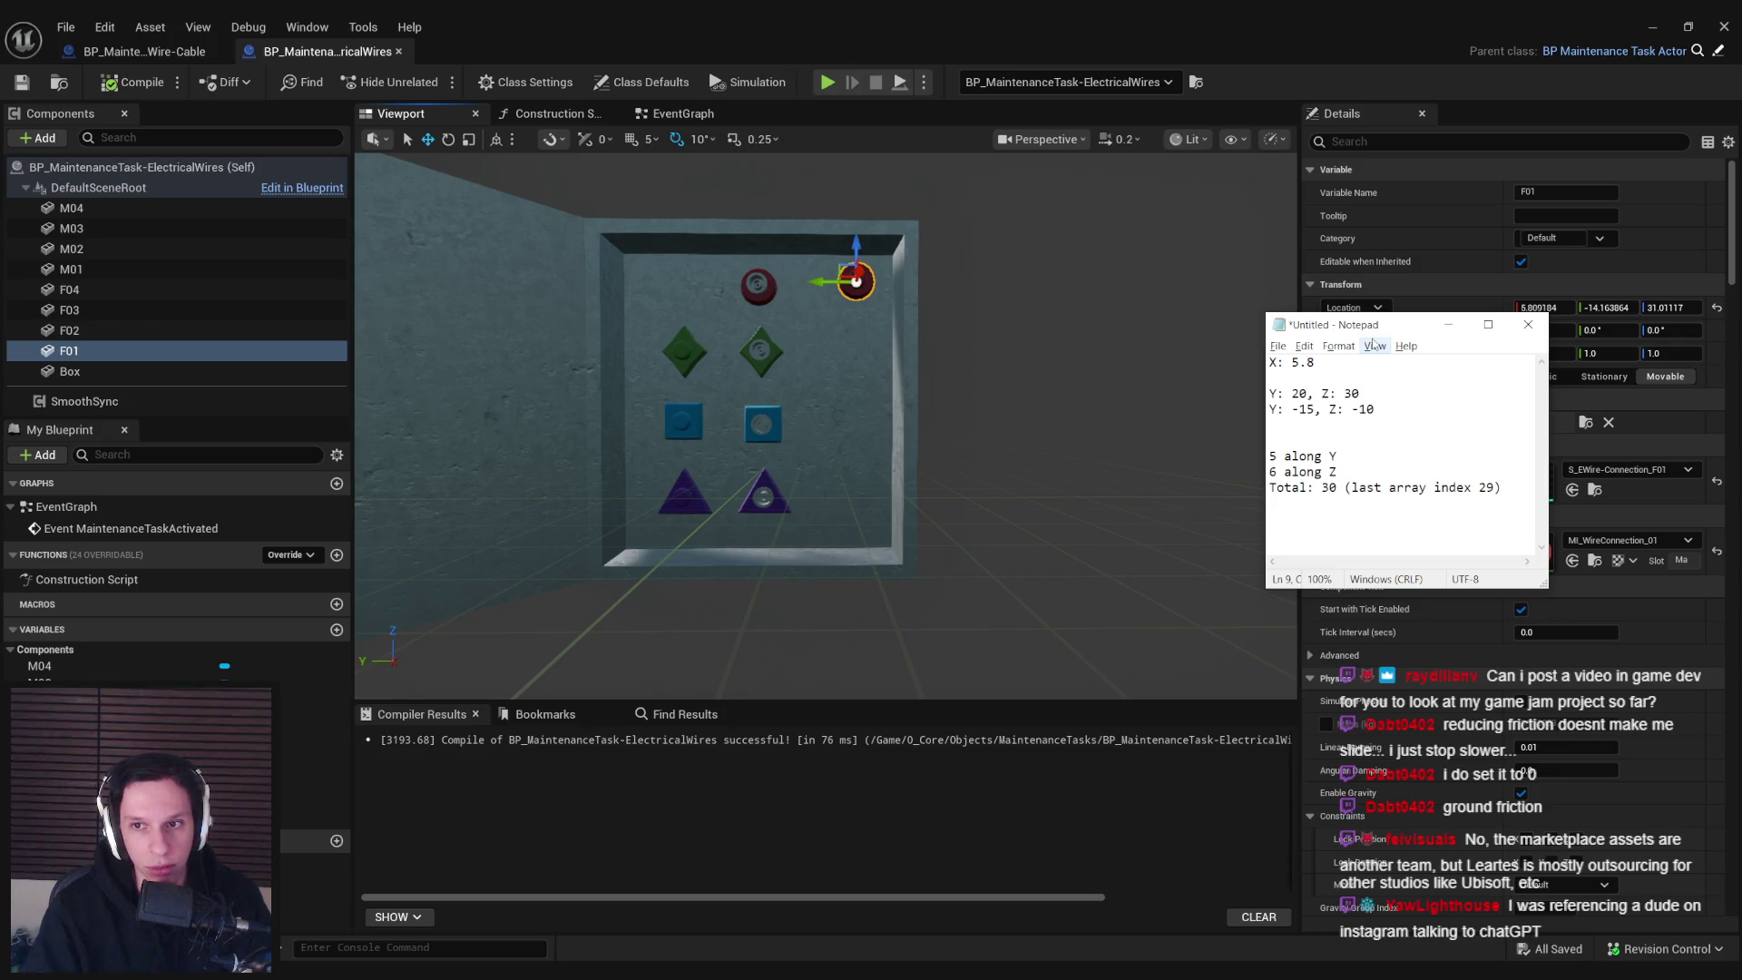
drag(1377, 335, 1391, 337)
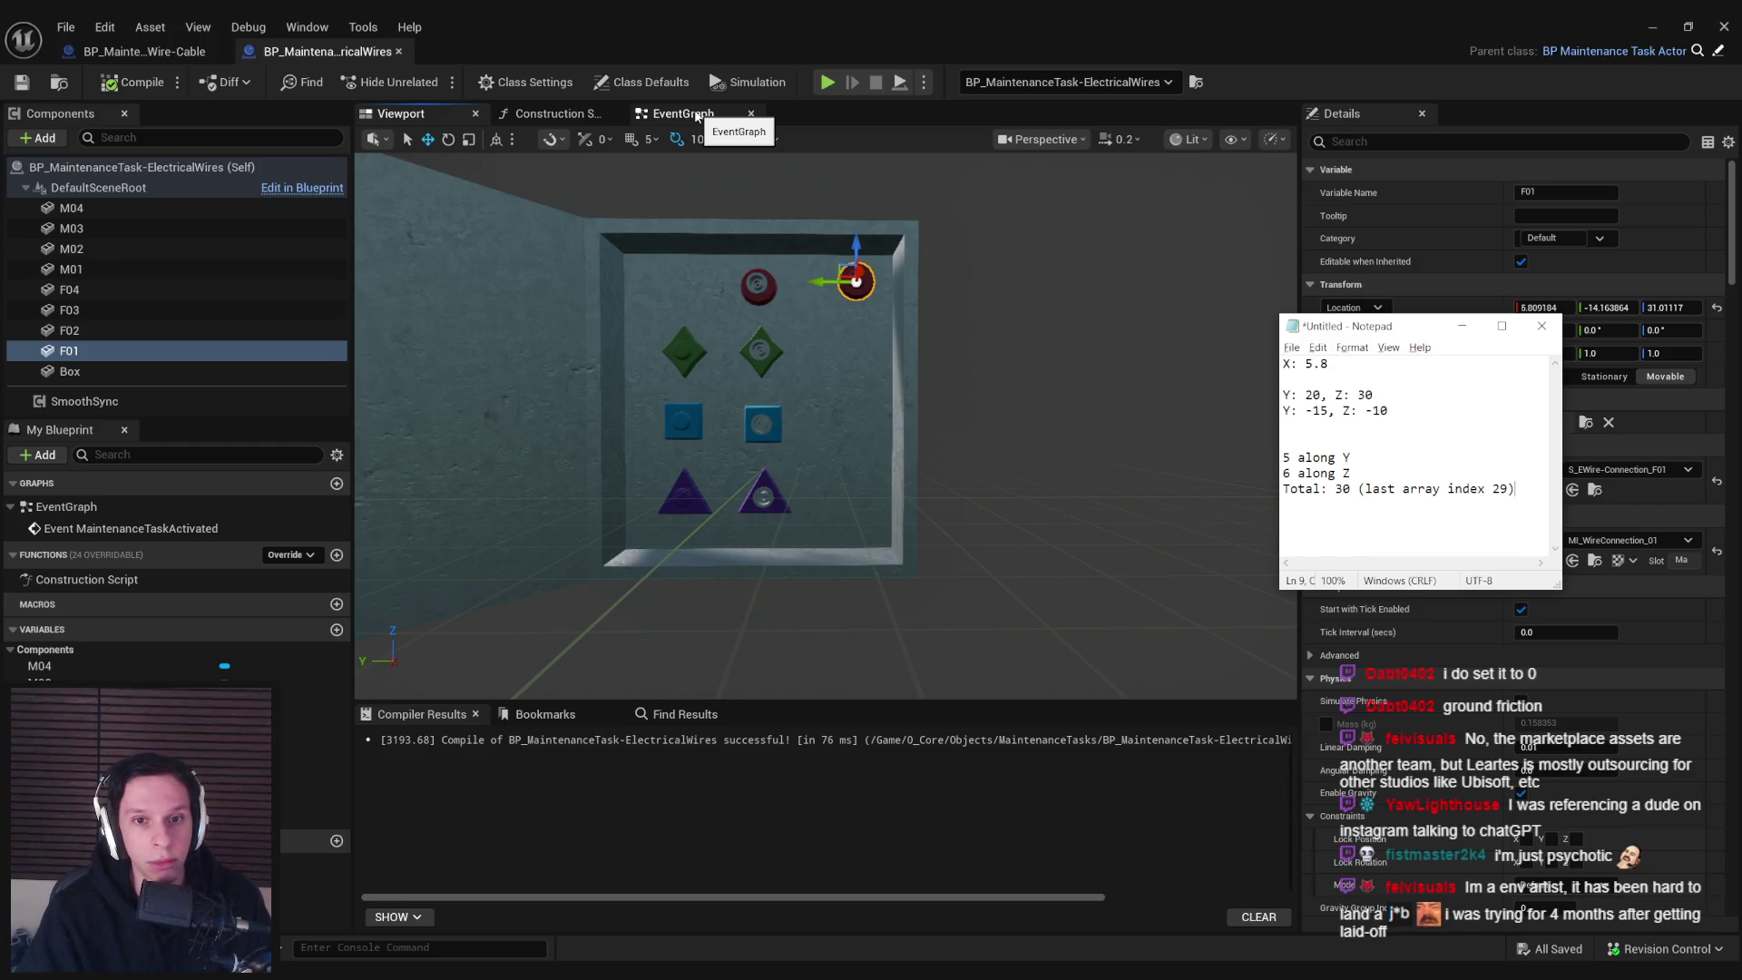
Add an Event BeginPlay node to the EventGraph and save
click(698, 116)
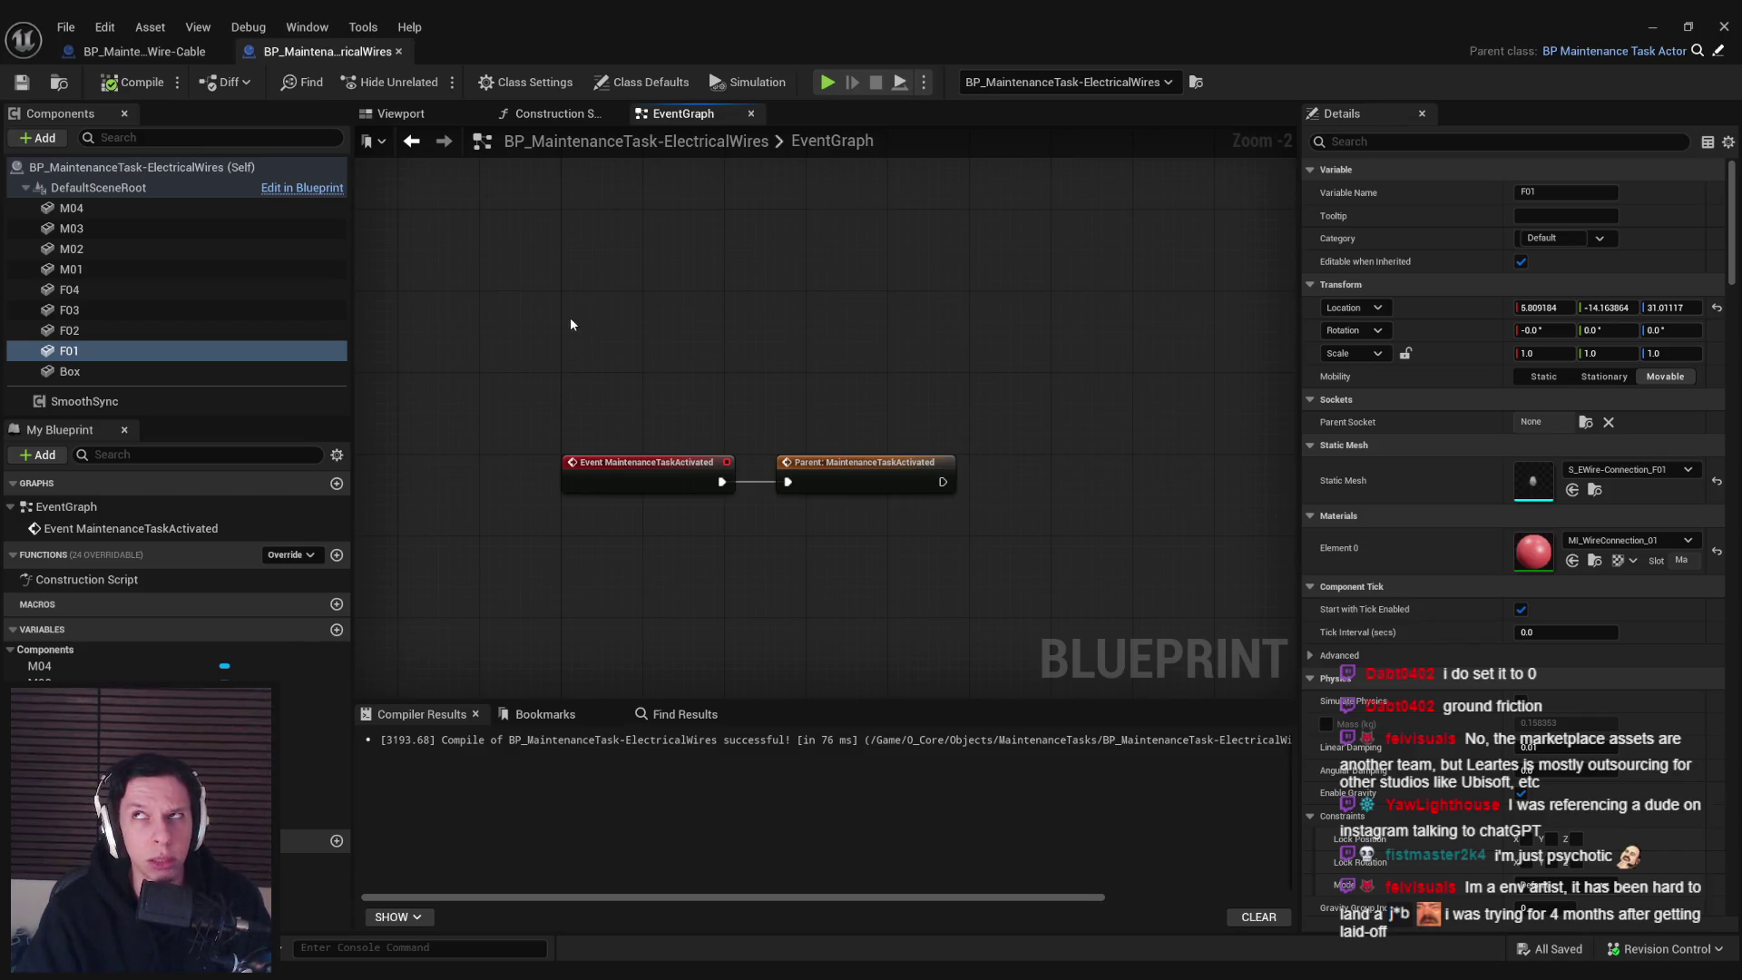
scroll(570, 324, down, 3)
mouse_move(571, 331)
mouse_down()
mouse_move(548, 540)
mouse_move(547, 327)
mouse_move(565, 526)
mouse_up()
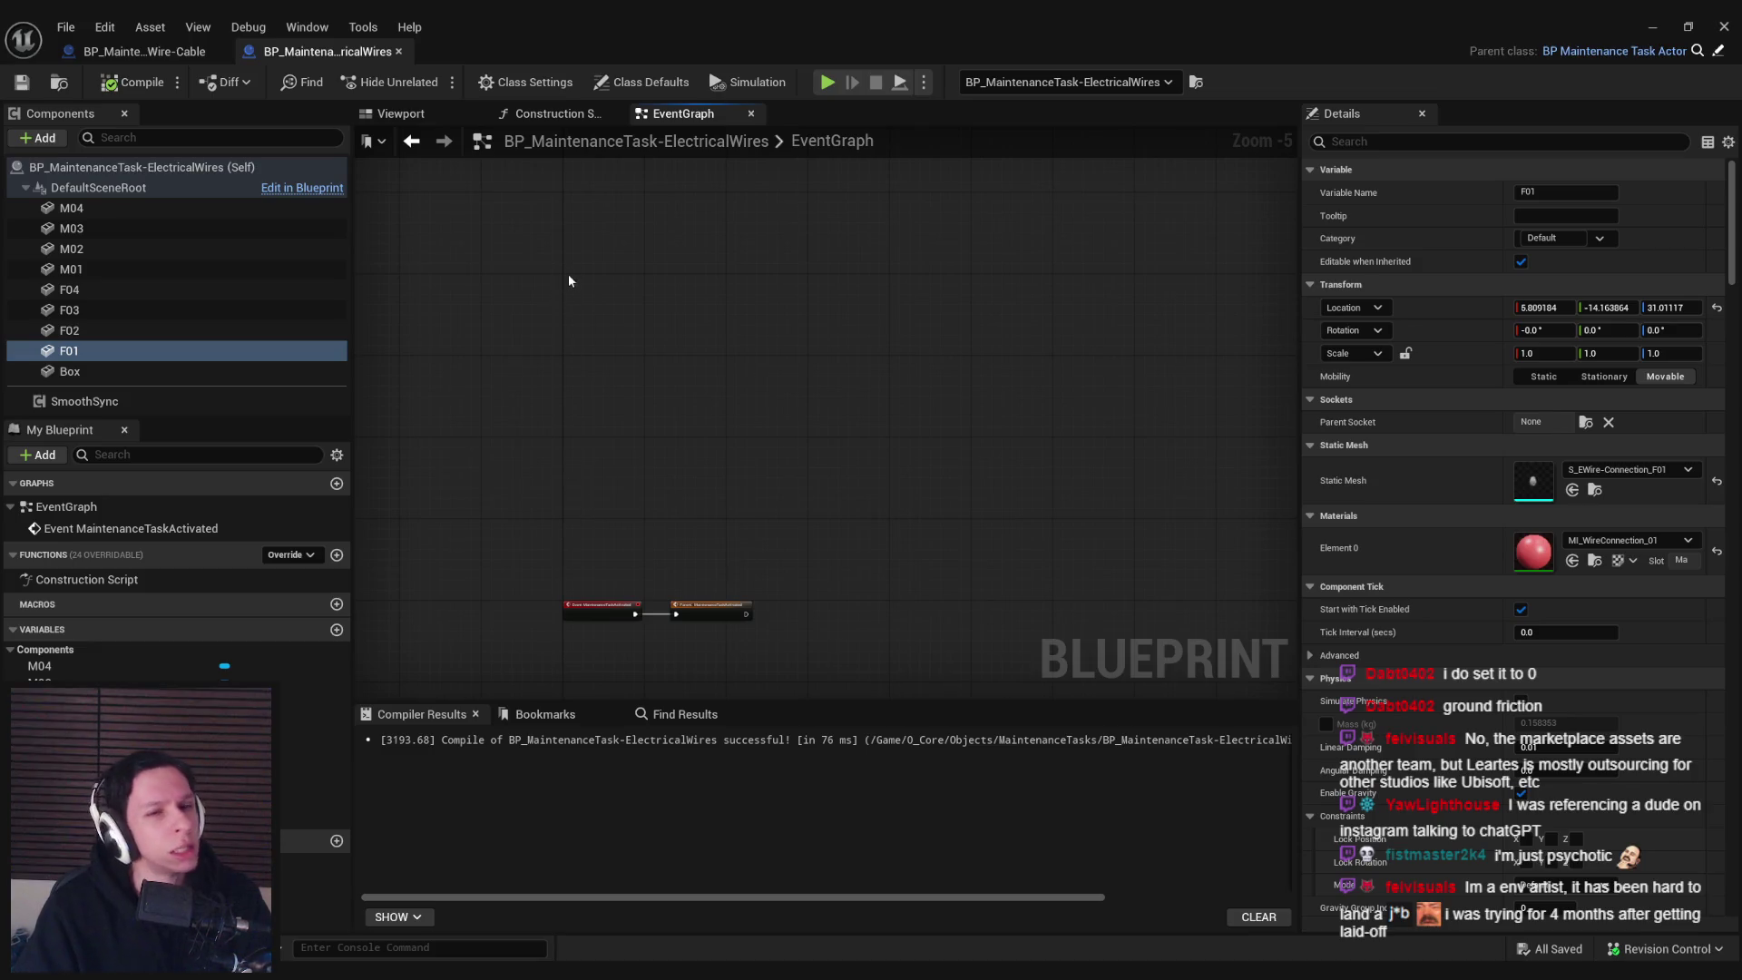
scroll(566, 282, up, 2)
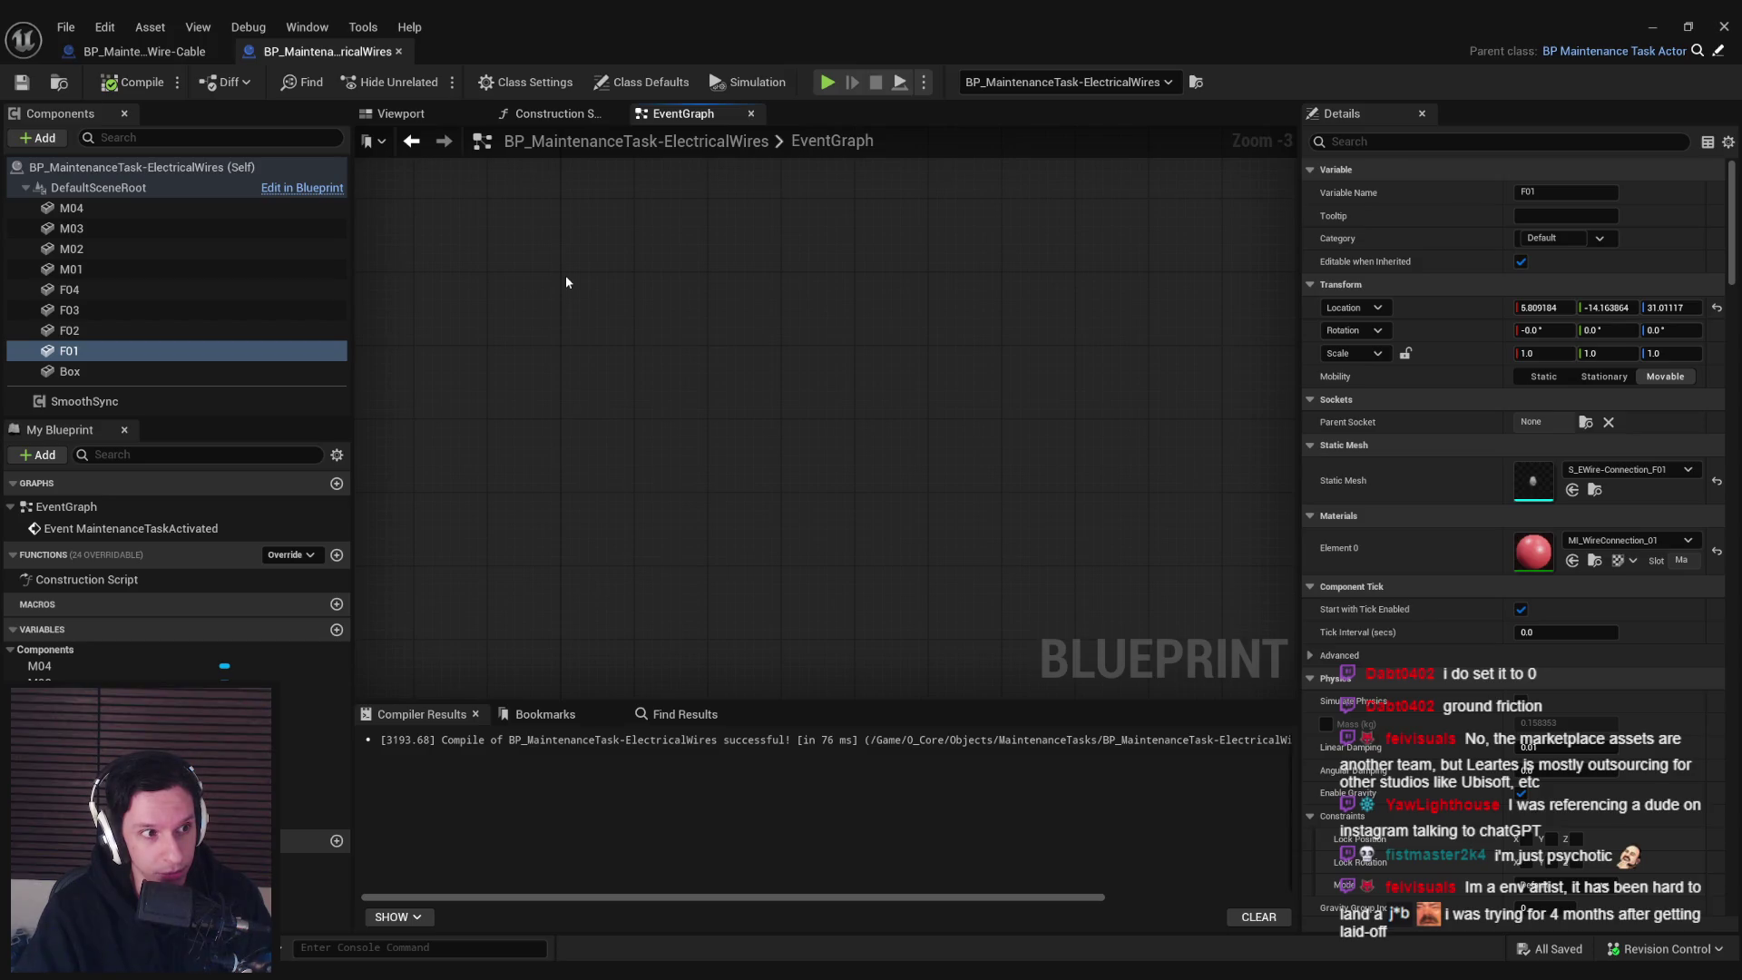
right_click(566, 283)
text(event begin p)
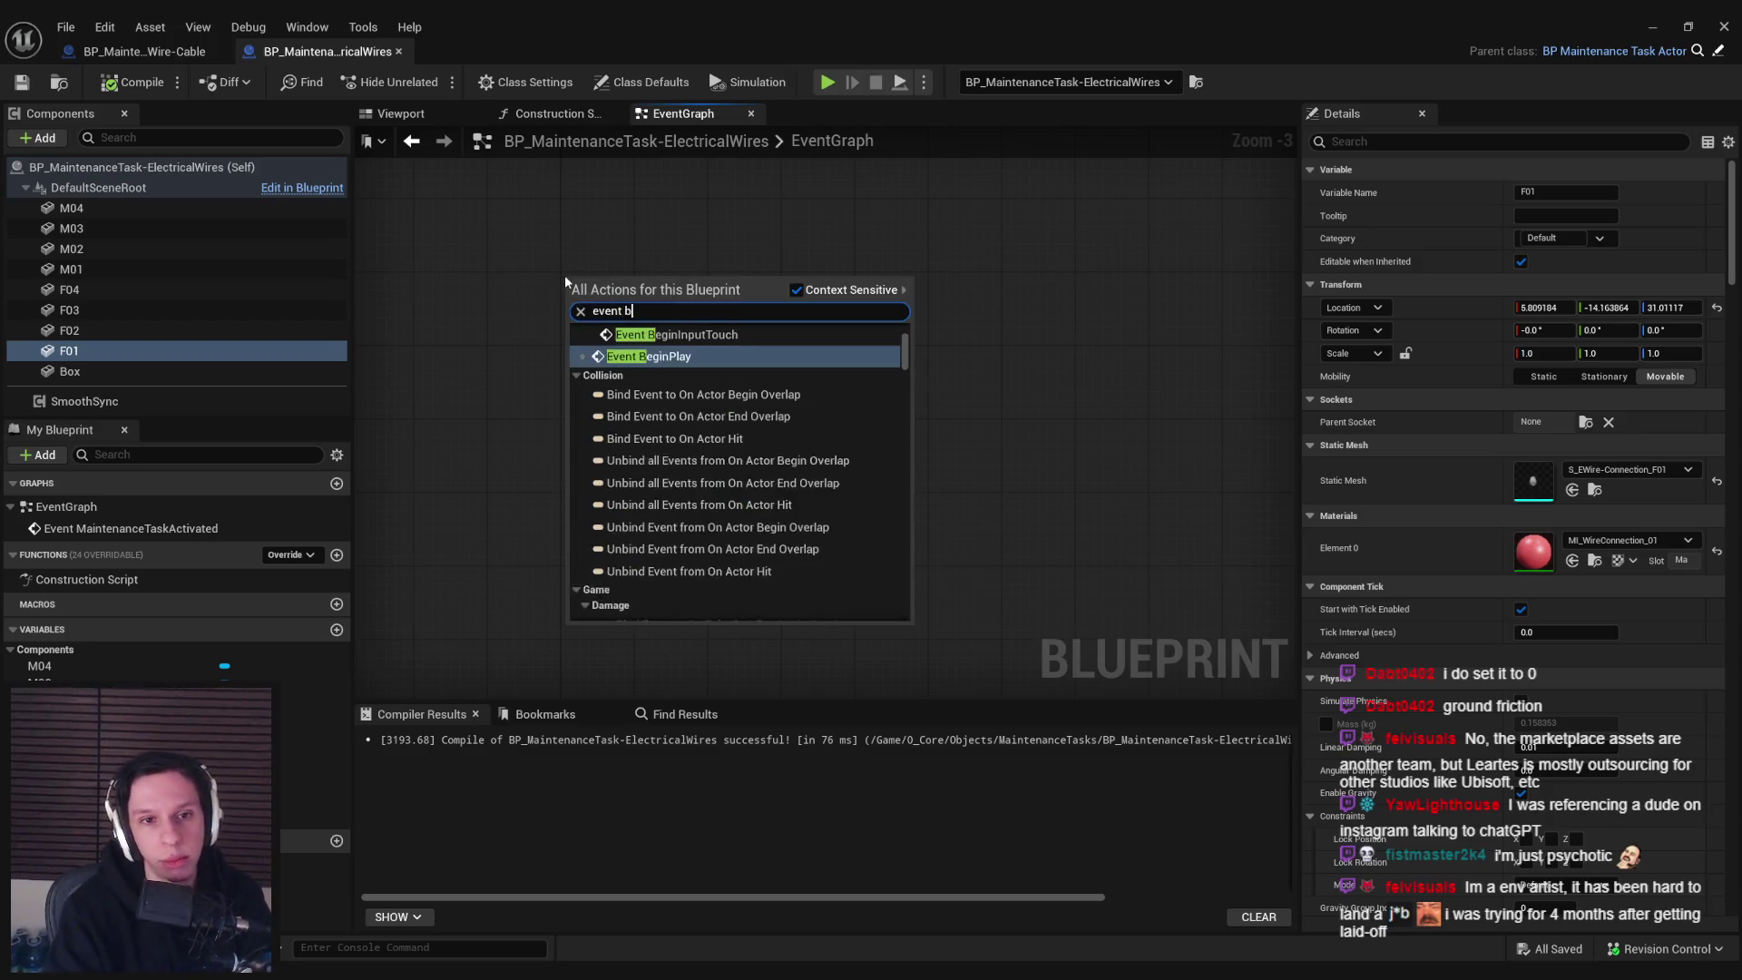
key(Return)
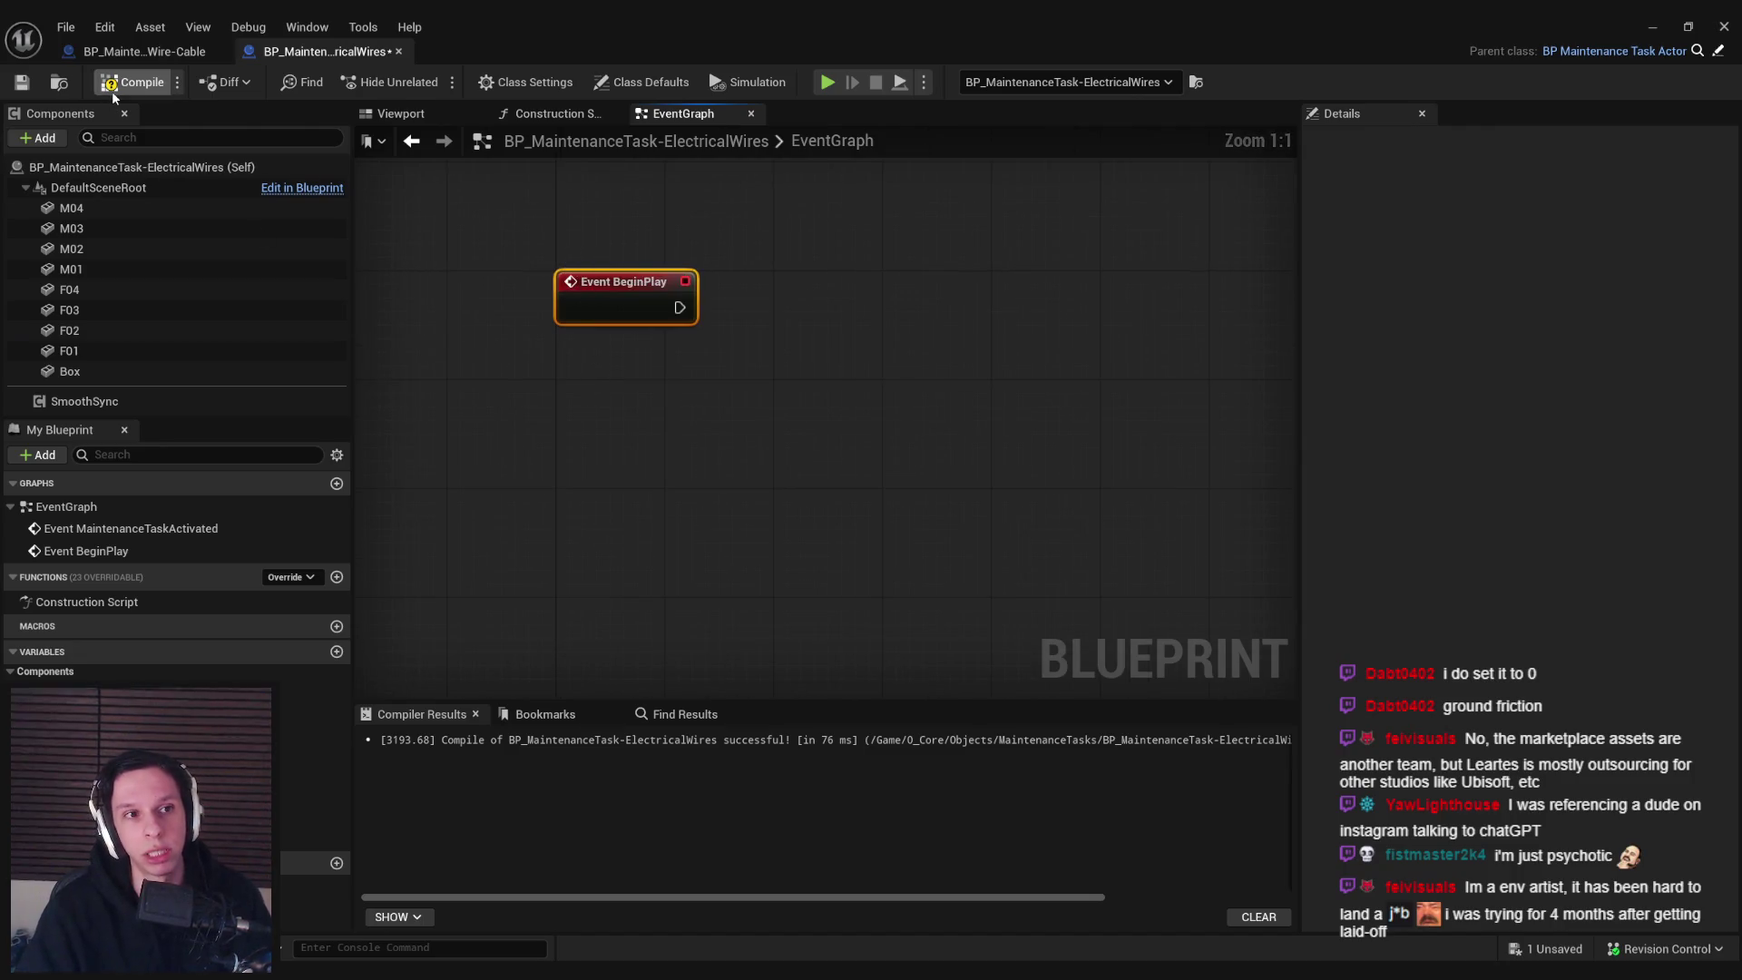
click(24, 82)
Wire a For Loop from BeginPlay with Last Index 7 and save
scroll(646, 381, down, 1)
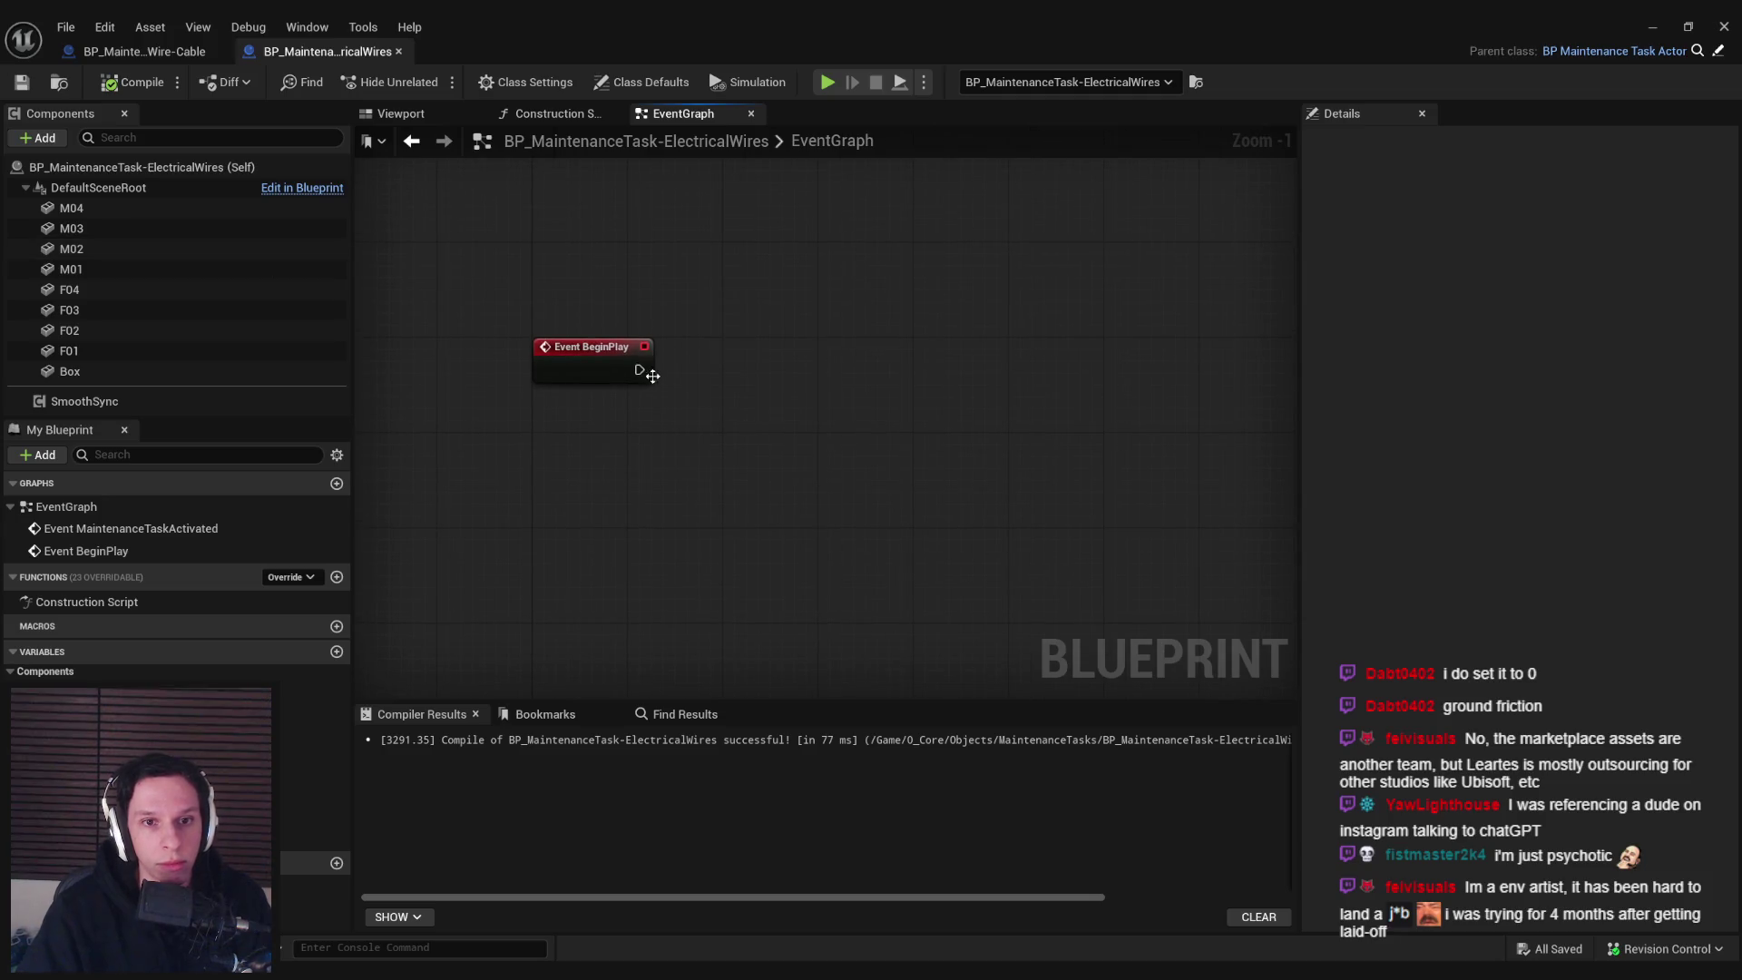
drag(640, 369, 780, 372)
text(for loop)
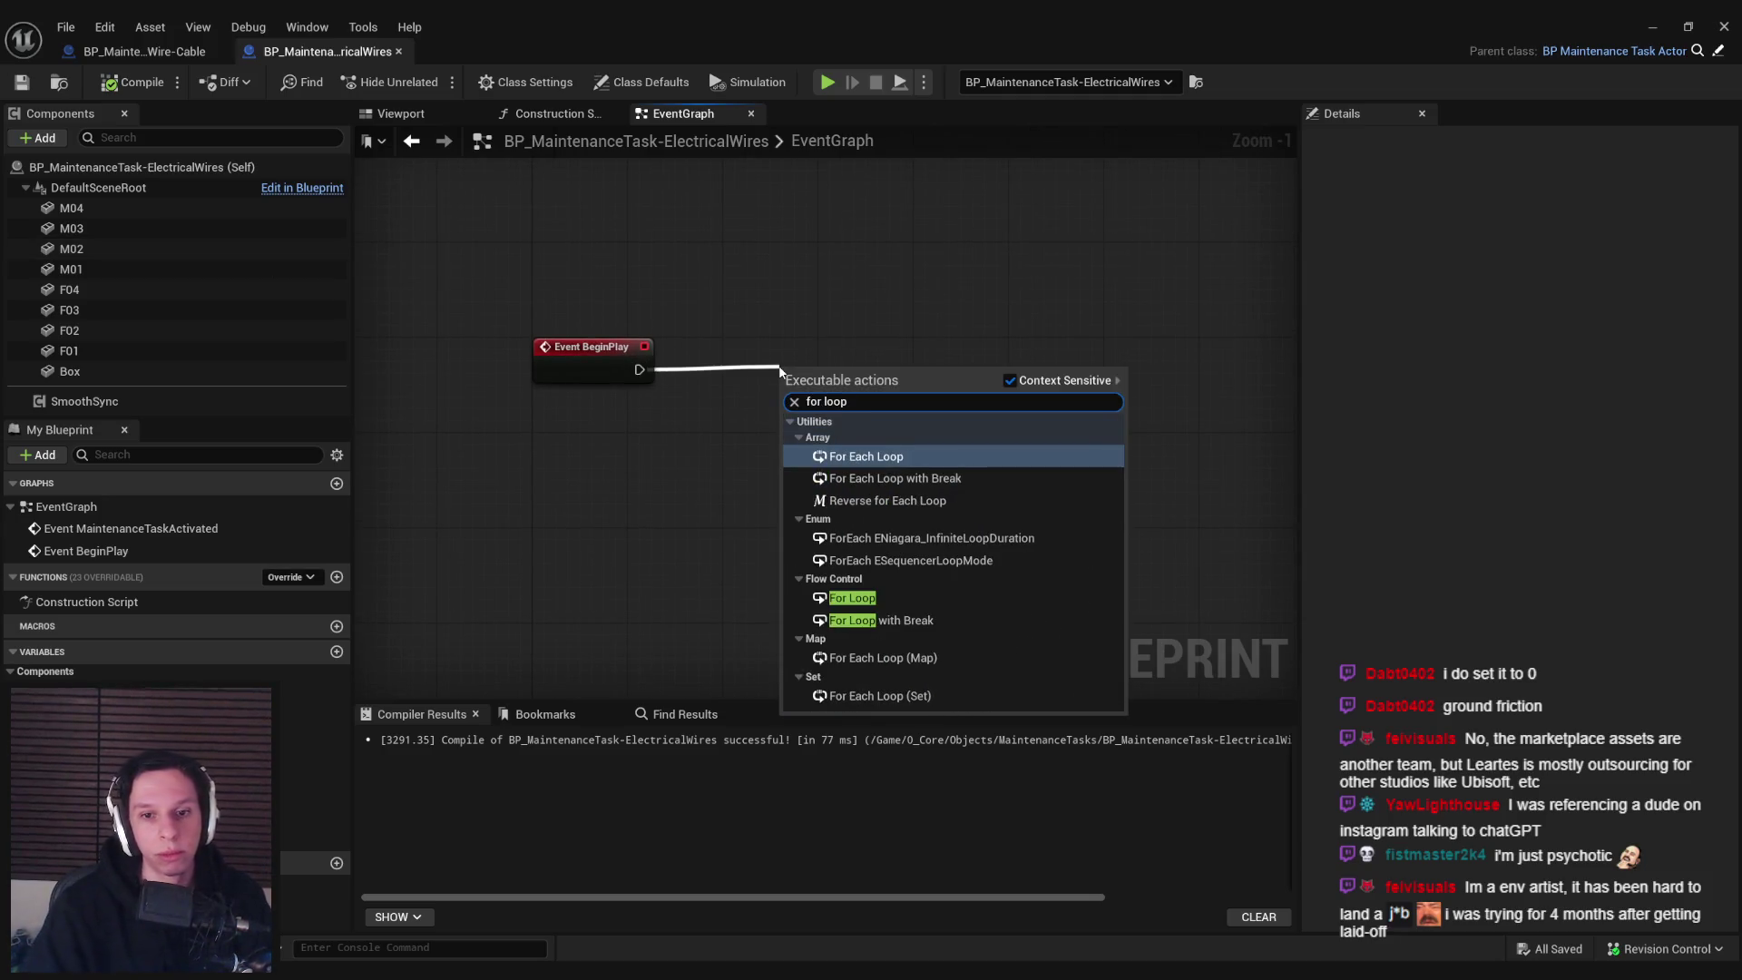
click(839, 599)
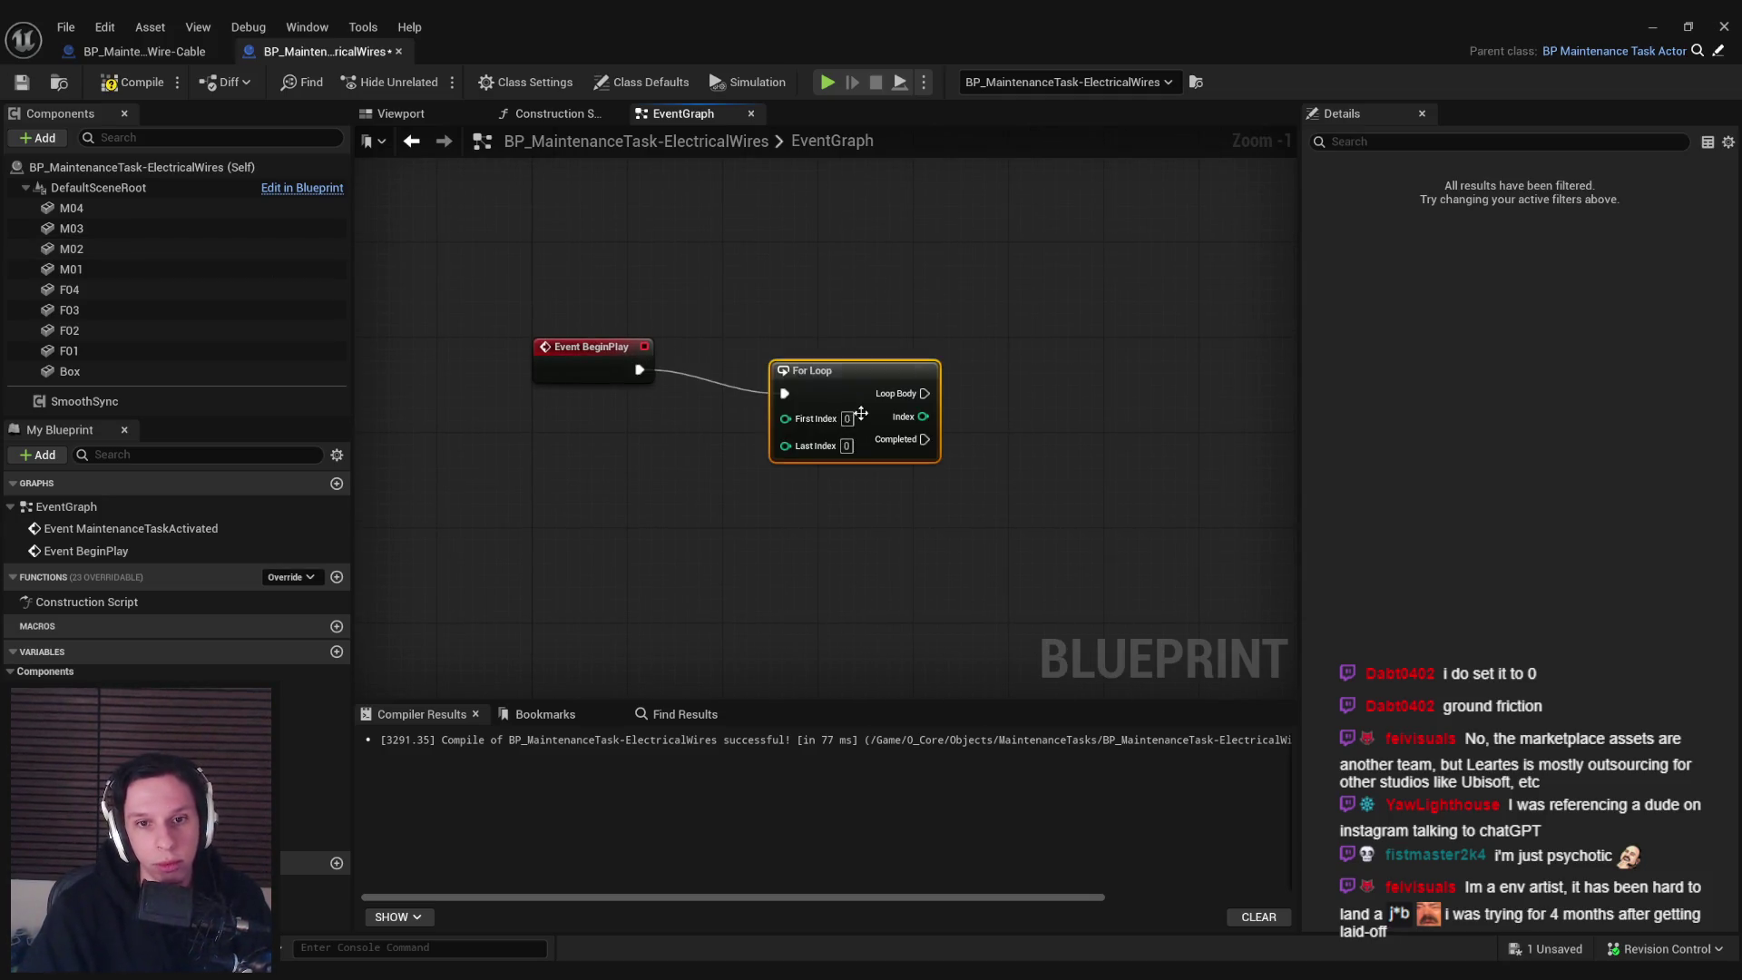
click(76, 211)
click(79, 228)
click(811, 421)
text(7)
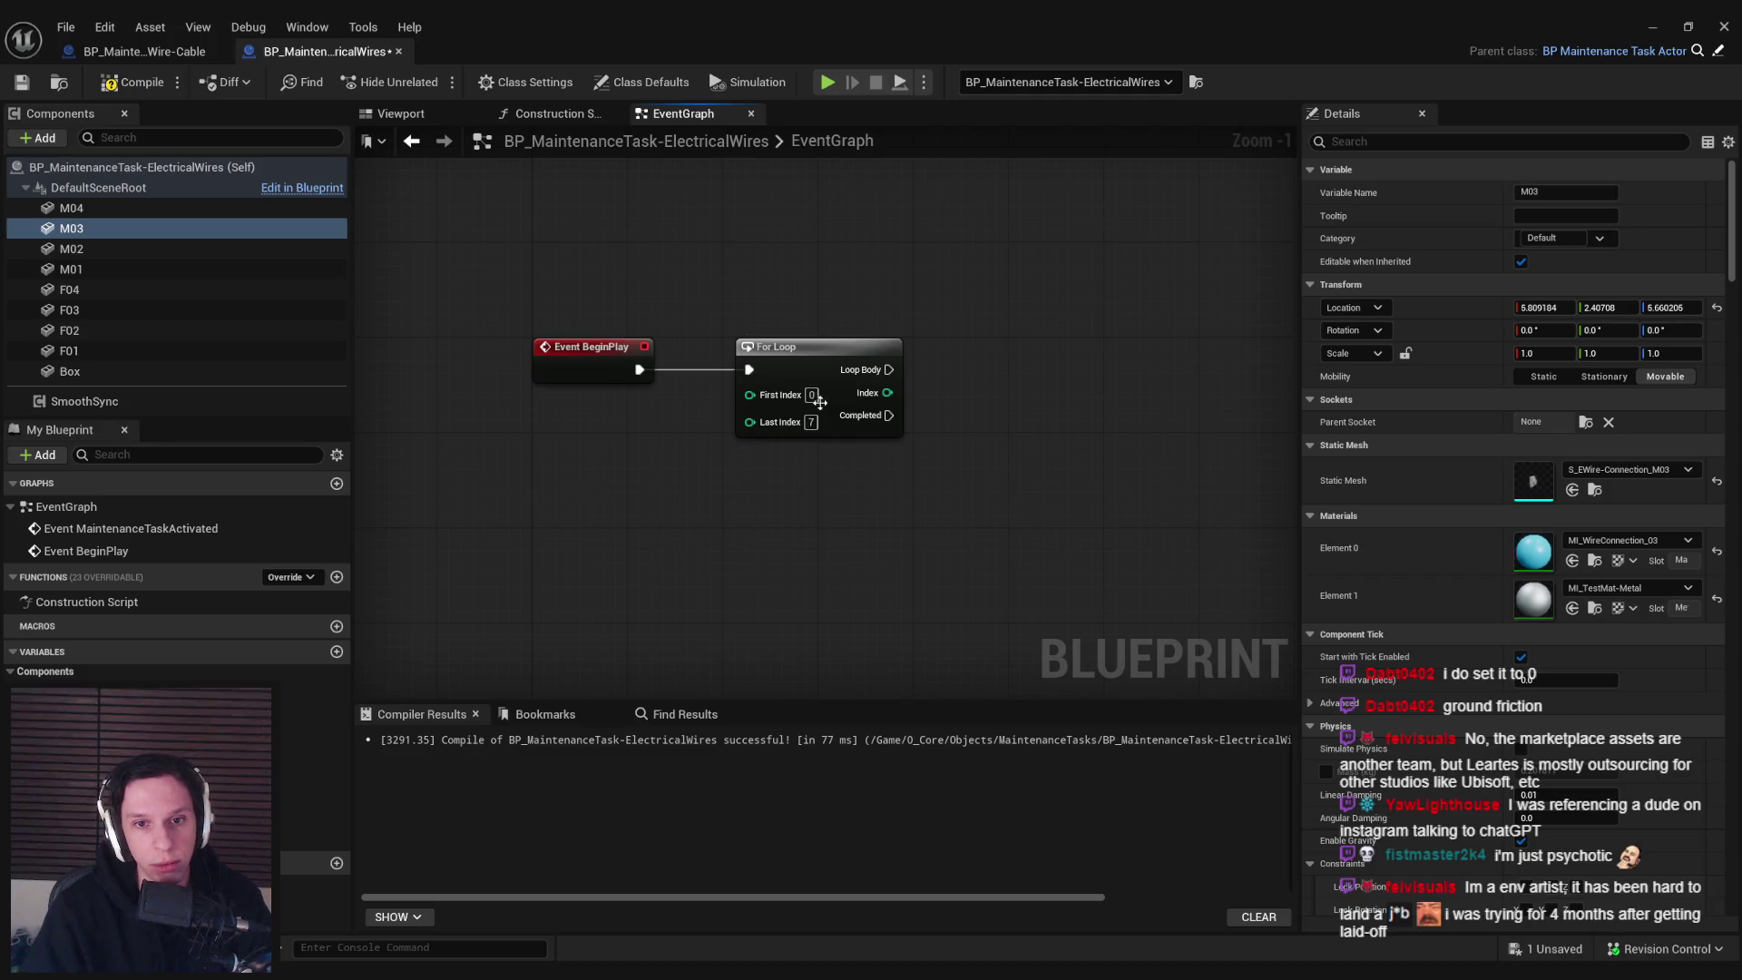
scroll(472, 272, down, 2)
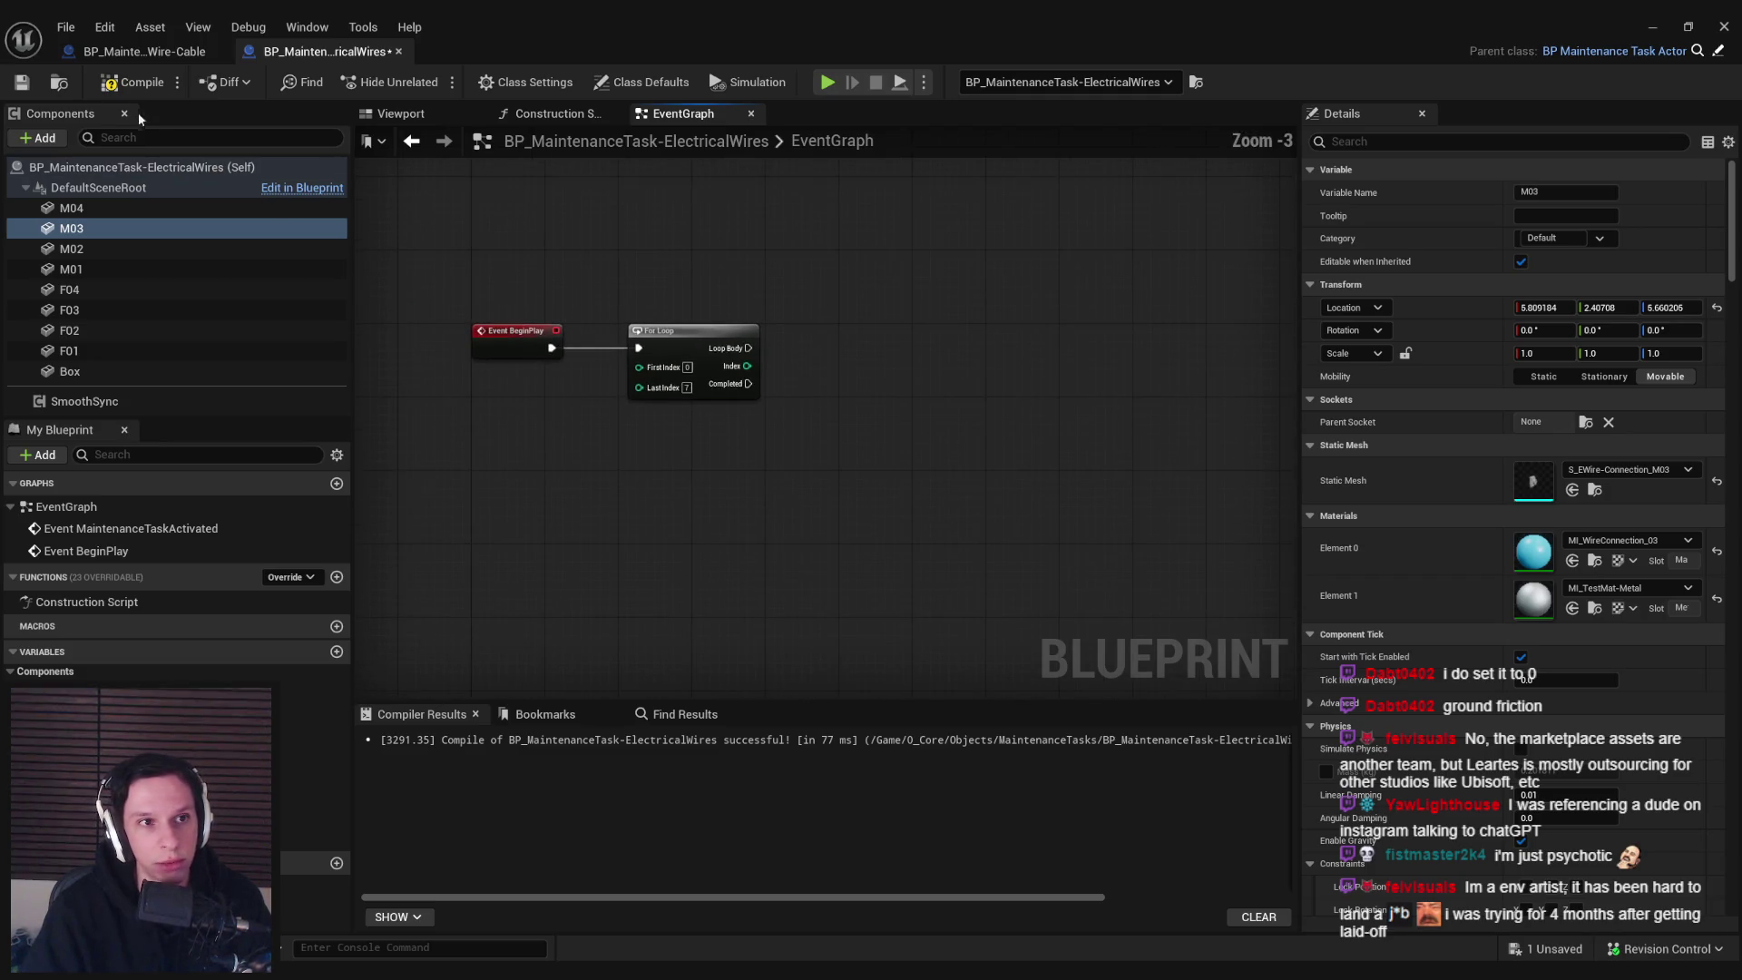
click(36, 87)
click(764, 403)
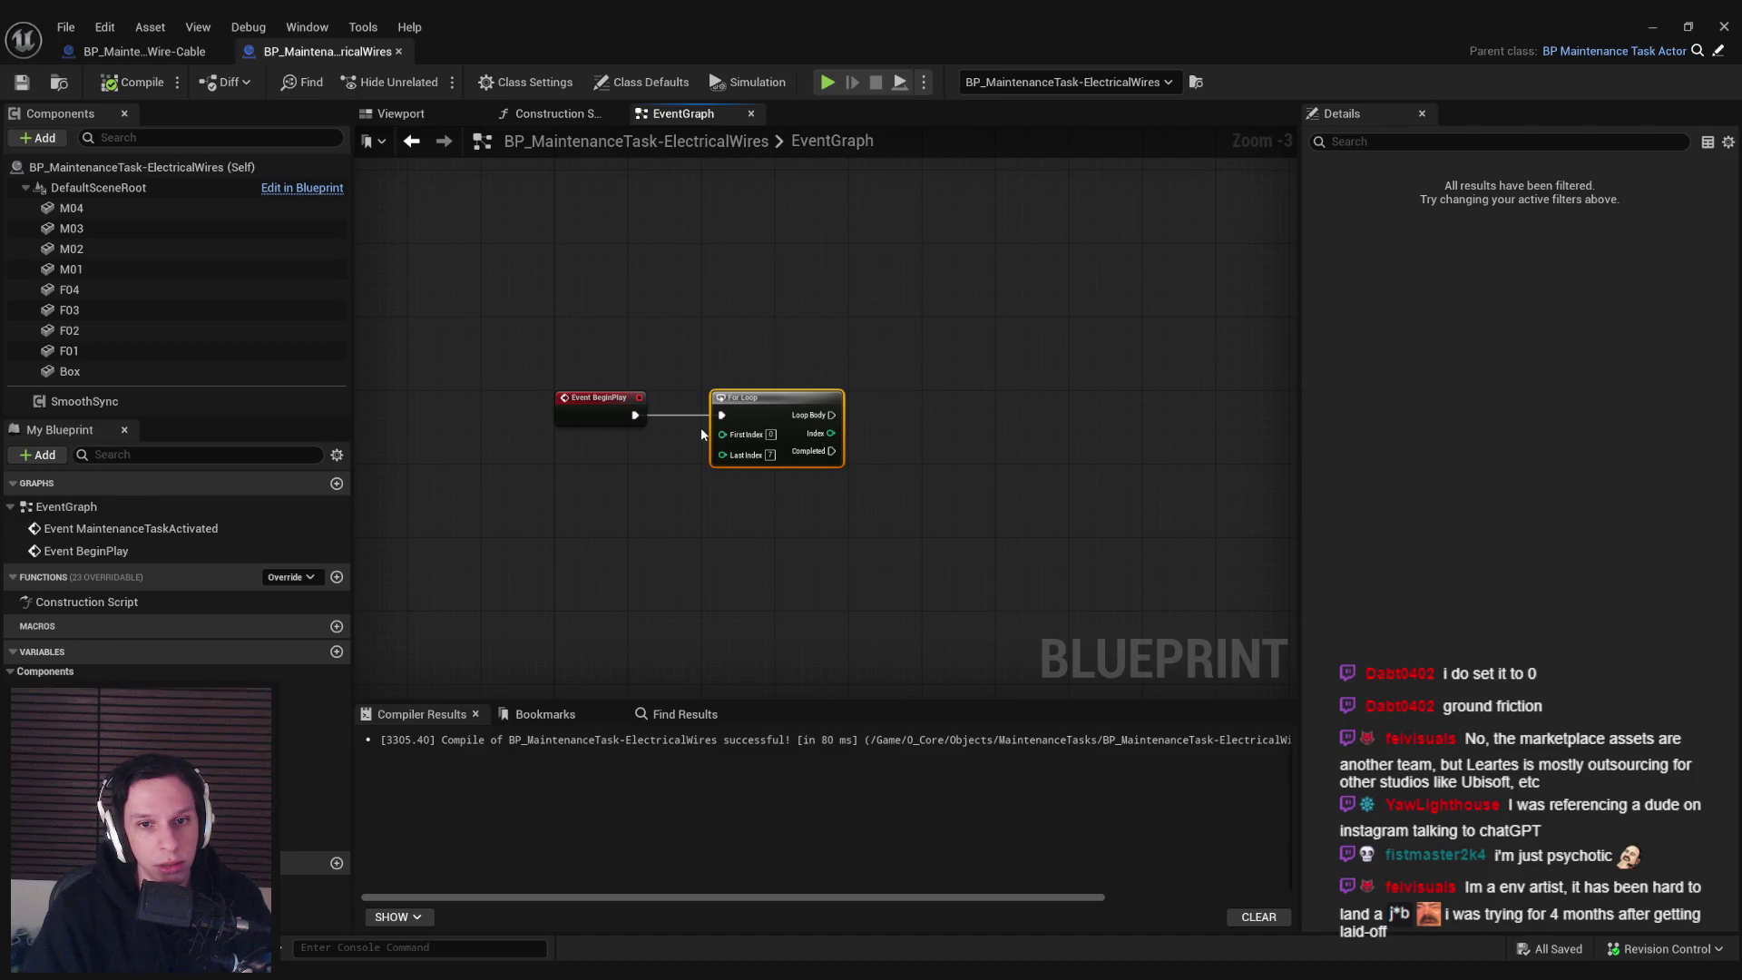
Replace the For Loop with a For Each Loop fed by a Make Array node
scroll(701, 433, up, 2)
key(Delete)
drag(617, 411, 701, 412)
text(for each l)
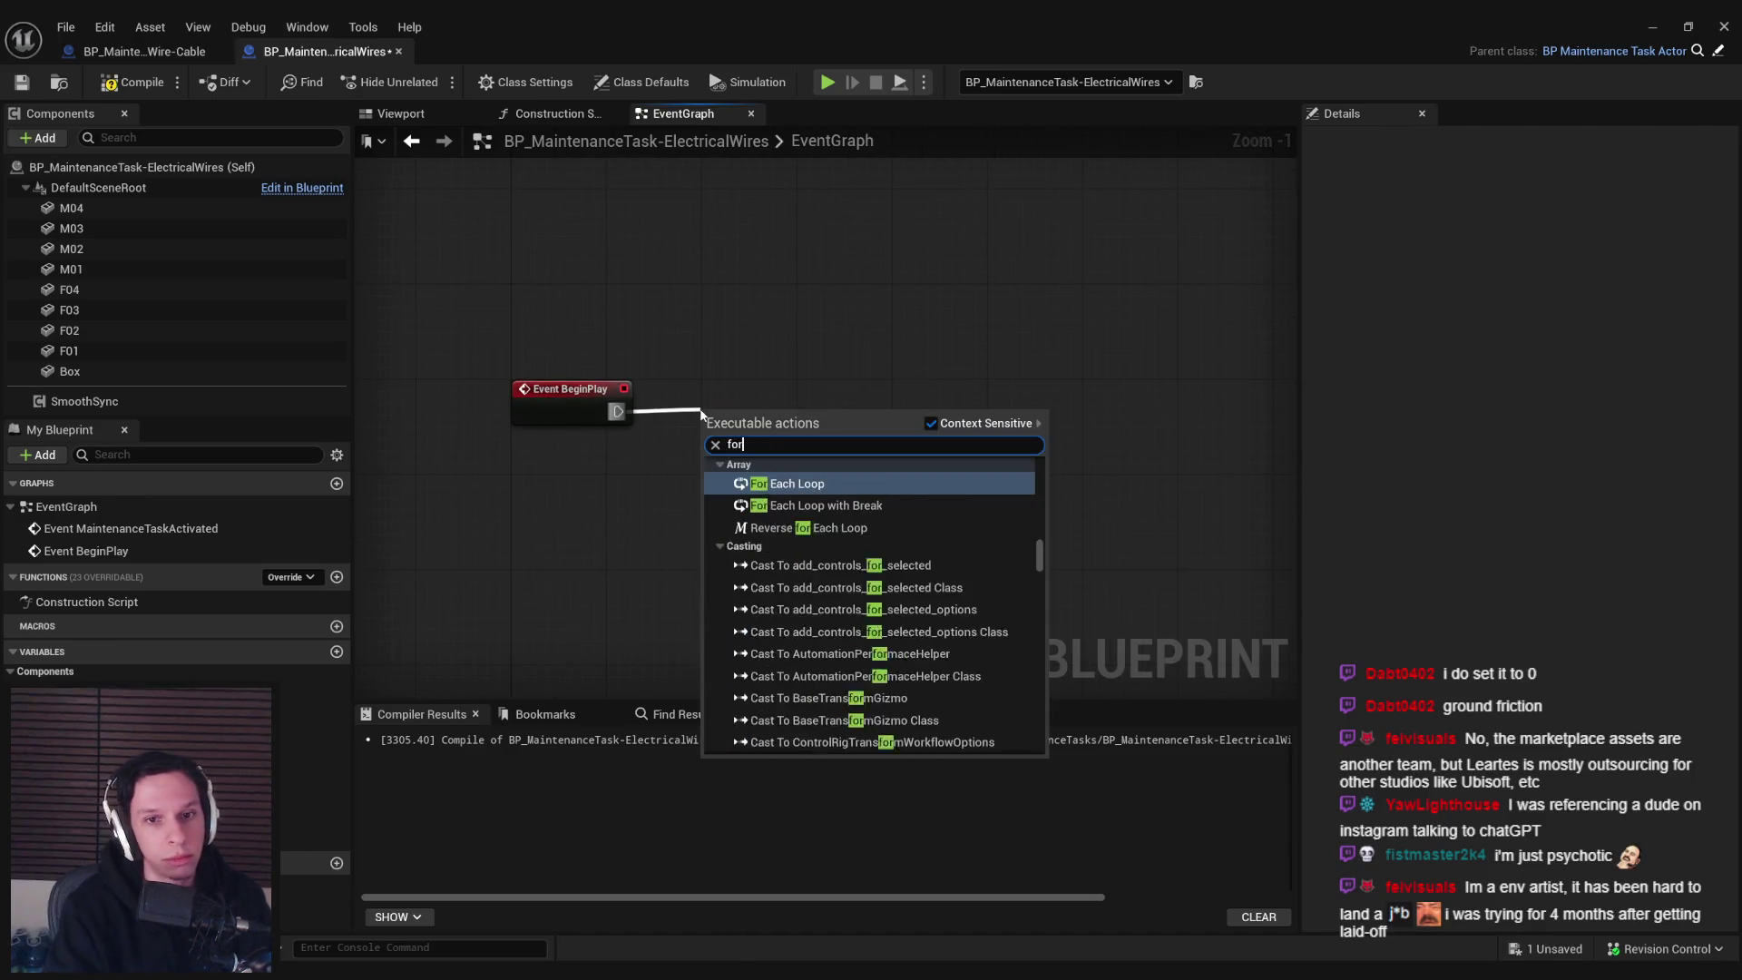
key(Return)
mouse_move(760, 479)
mouse_down()
mouse_move(875, 459)
mouse_move(704, 506)
mouse_up()
text(make array)
key(Return)
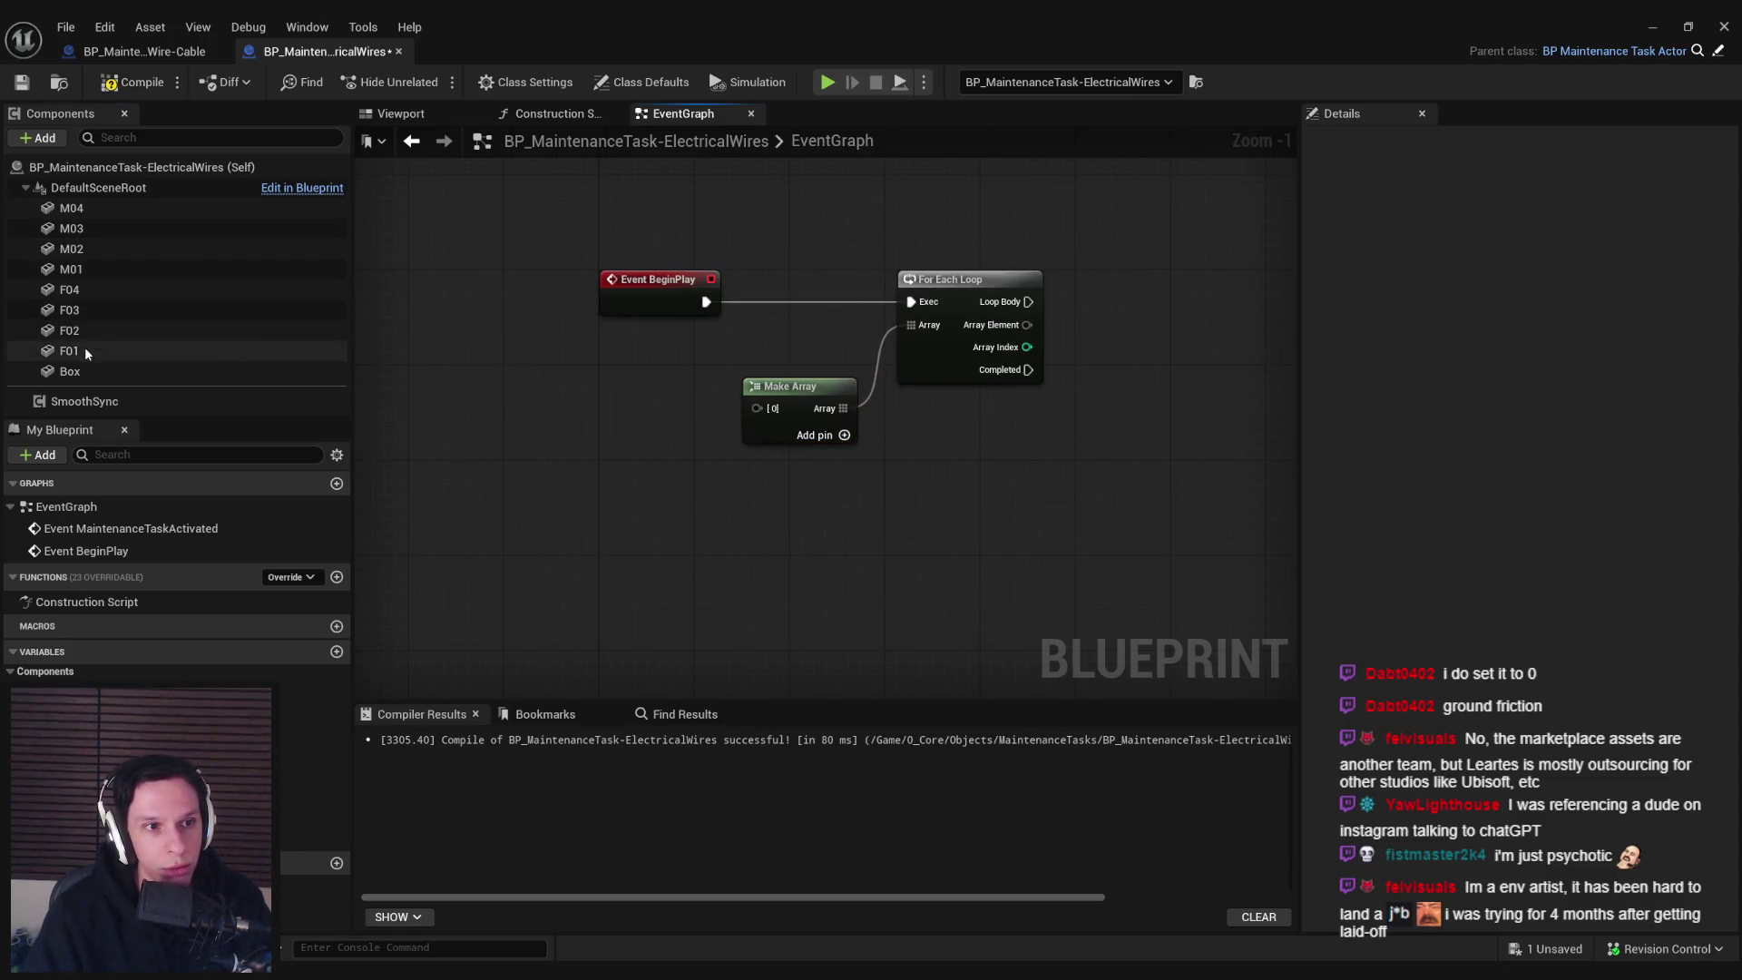
Wire F01, M01, F02 and M02 getters into Make Array slots 0–3
drag(81, 350, 756, 409)
click(642, 410)
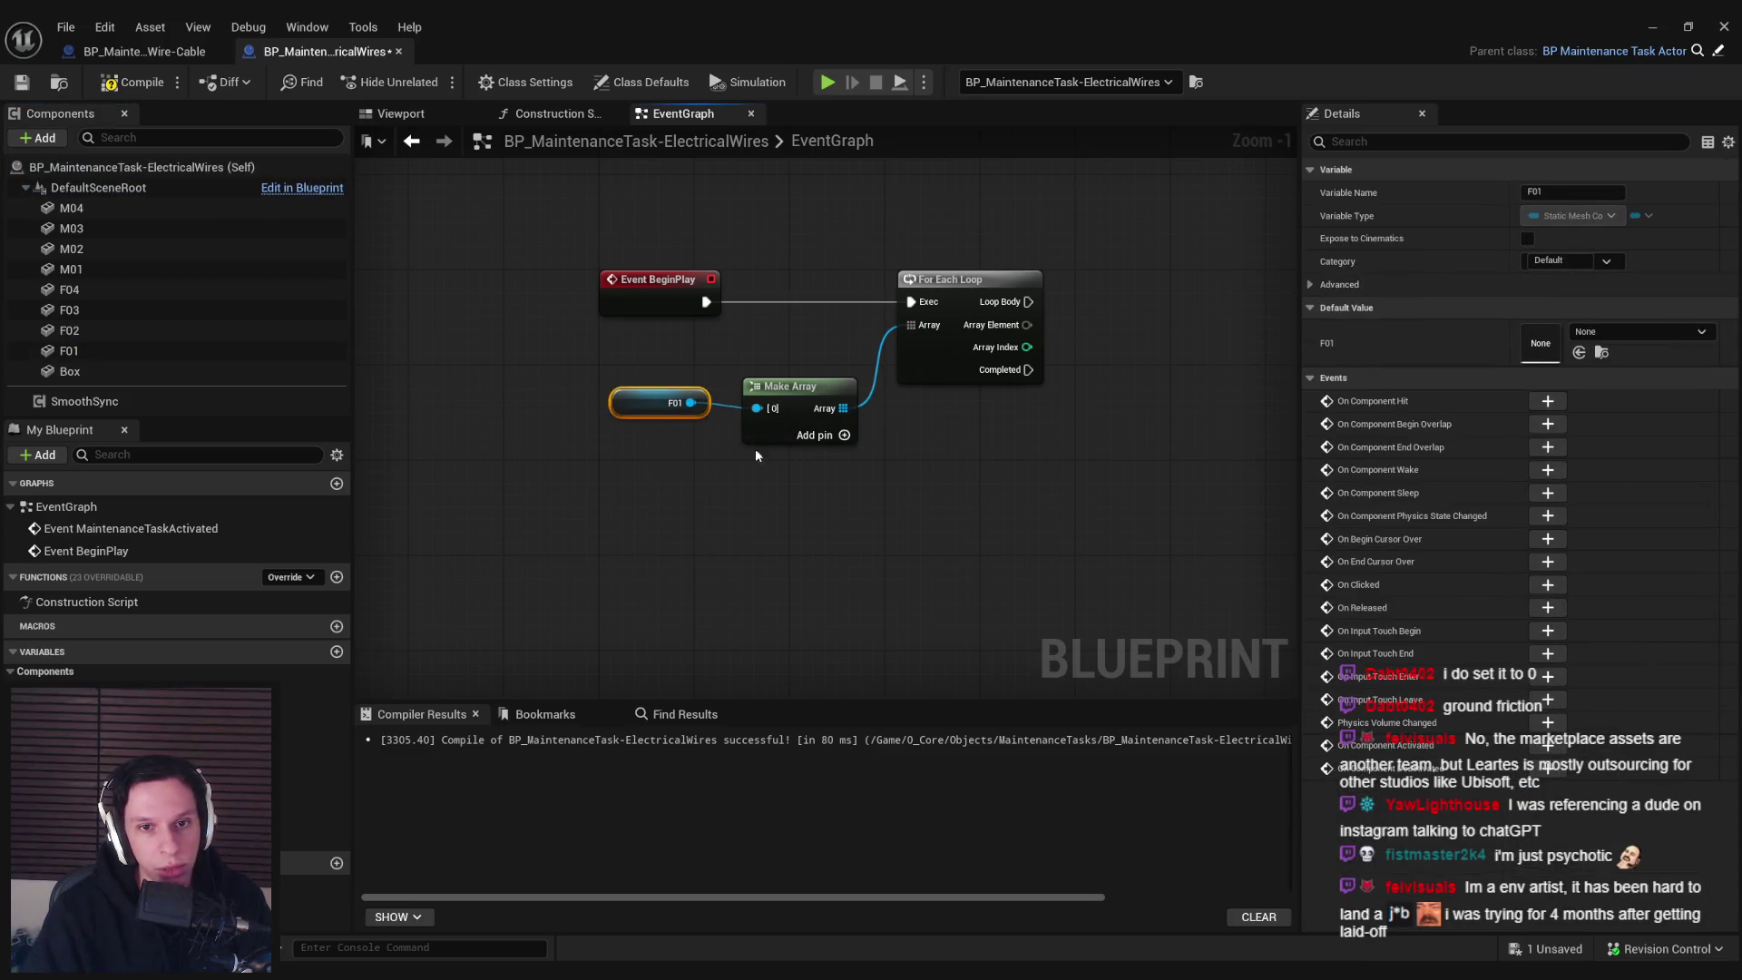
click(844, 435)
mouse_move(118, 268)
mouse_down()
mouse_move(610, 450)
mouse_move(756, 424)
mouse_up()
click(655, 450)
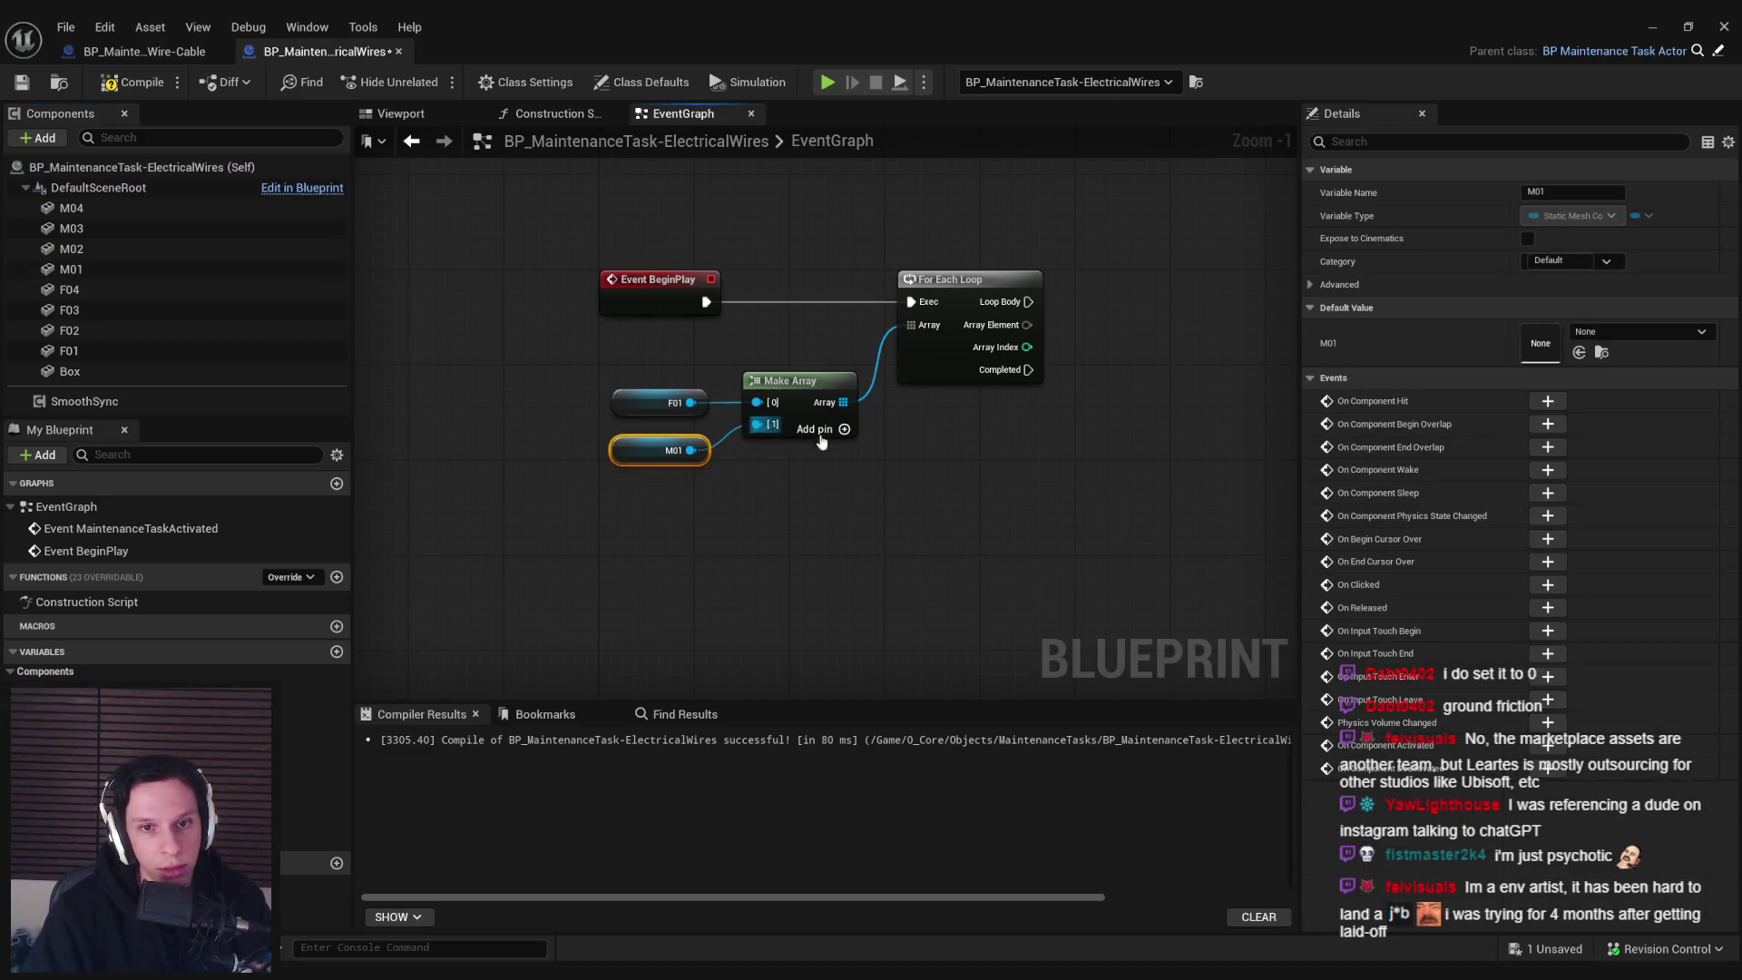
click(821, 432)
mouse_move(78, 334)
mouse_down()
mouse_move(640, 536)
mouse_move(633, 481)
mouse_move(756, 446)
mouse_up()
drag(650, 459, 650, 446)
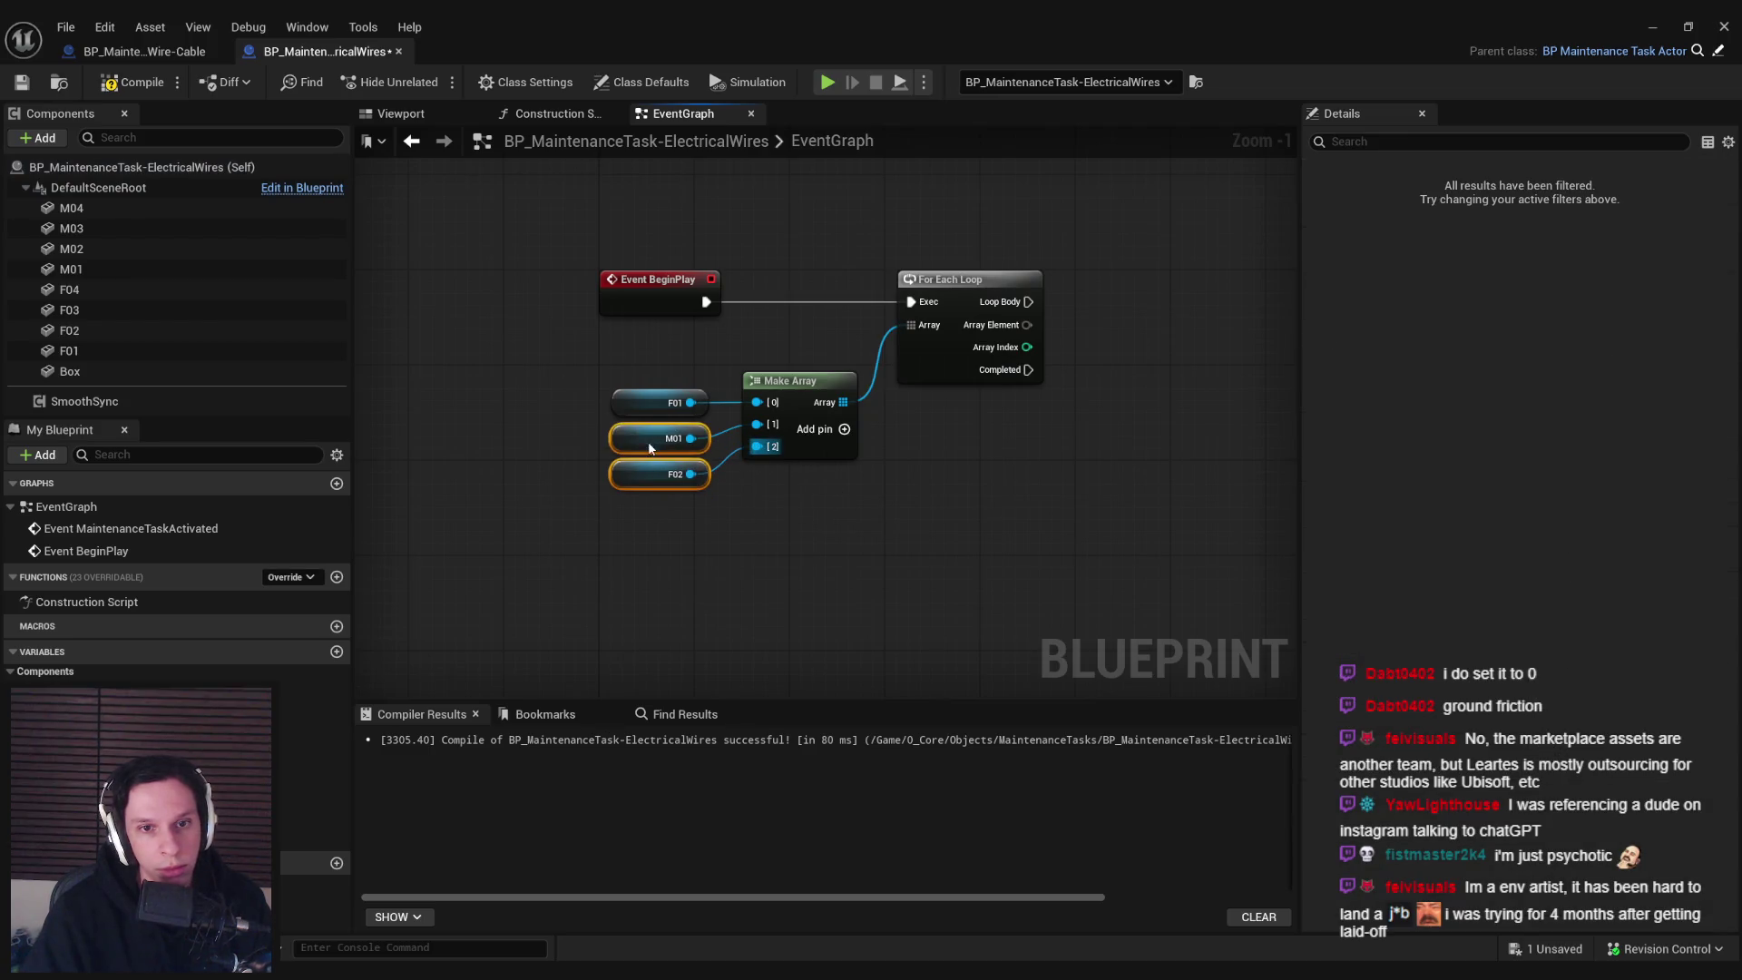
mouse_move(72, 248)
mouse_down()
mouse_move(639, 503)
mouse_move(622, 506)
mouse_move(792, 490)
mouse_up()
click(820, 429)
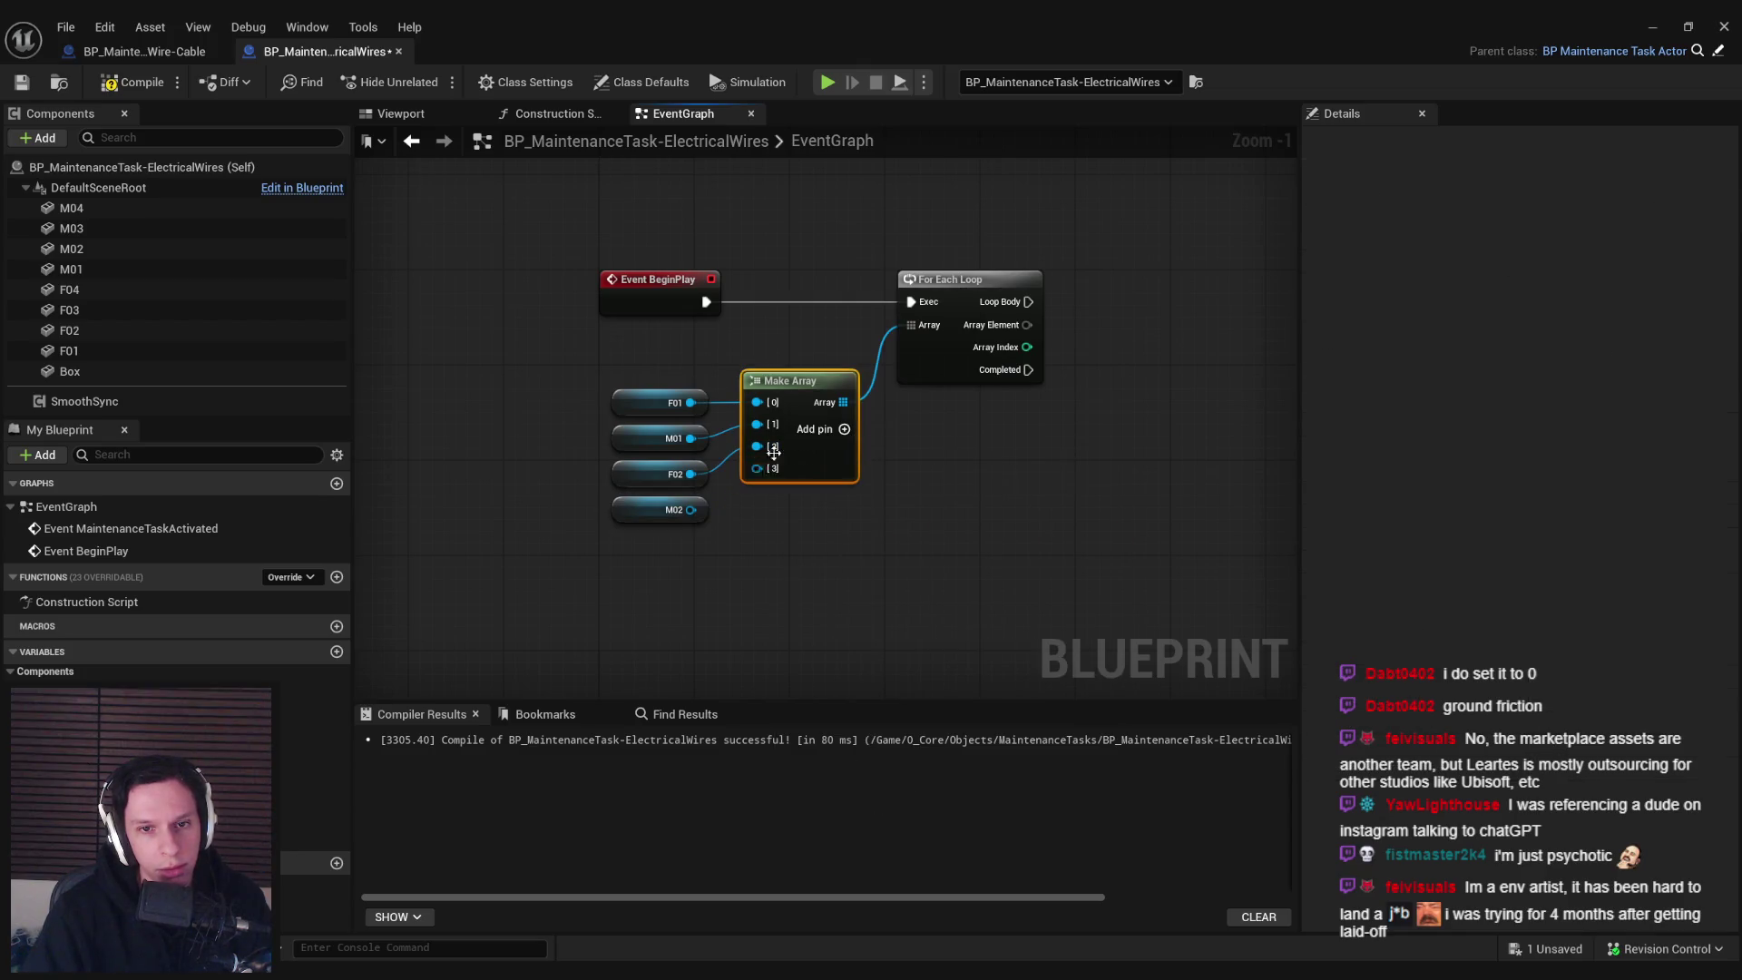
drag(690, 509, 757, 469)
Wire F03, M03, F04 and M04 getters into Make Array slots 4–7
click(699, 571)
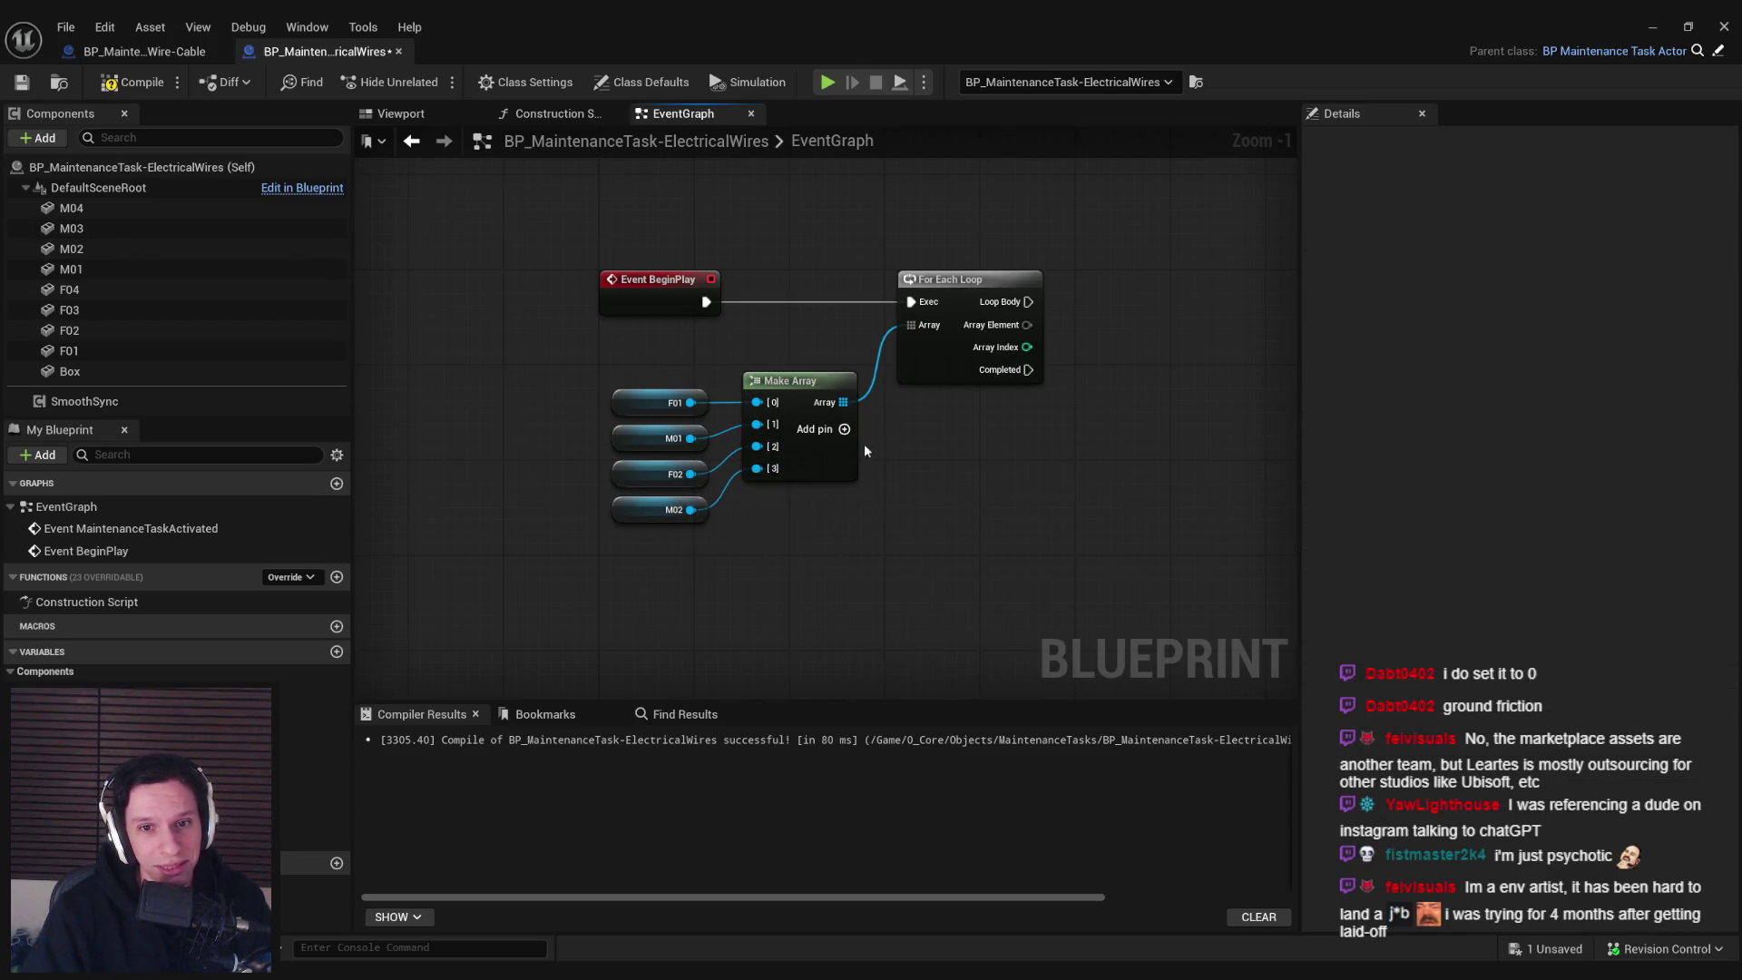
click(844, 429)
mouse_move(69, 309)
mouse_down()
mouse_move(667, 553)
mouse_move(613, 533)
mouse_move(766, 492)
mouse_up()
click(843, 429)
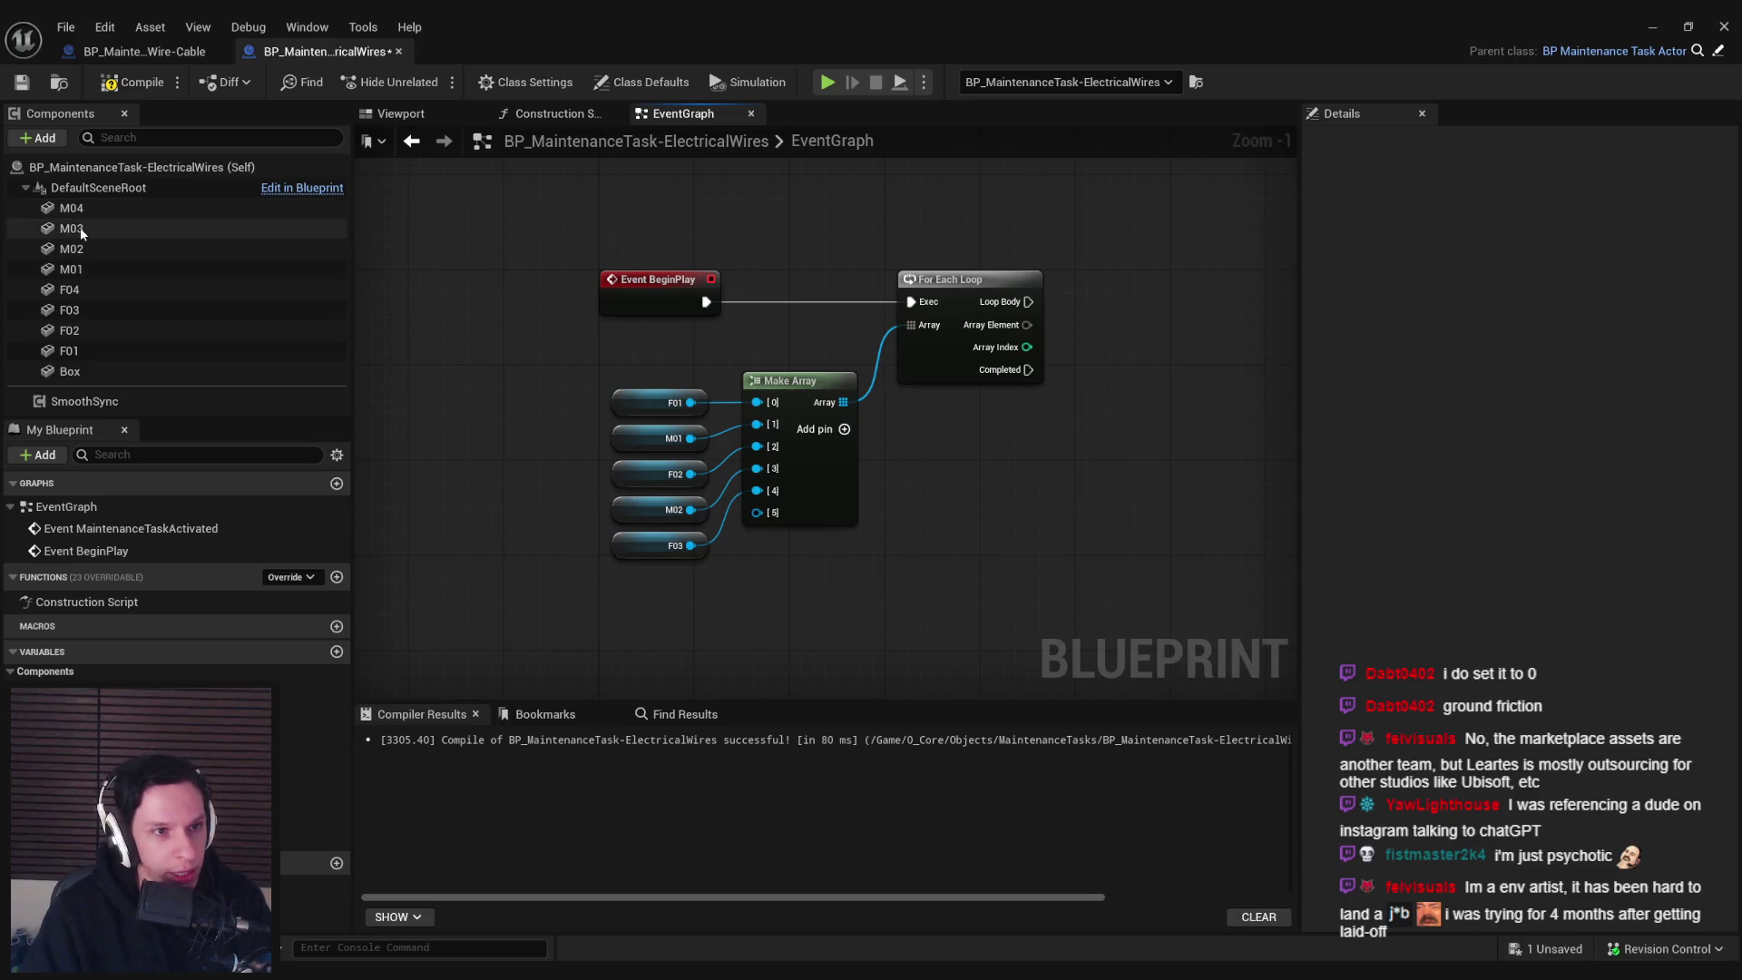
mouse_move(79, 227)
mouse_down()
mouse_move(605, 563)
mouse_move(771, 543)
mouse_move(756, 512)
mouse_up()
click(844, 429)
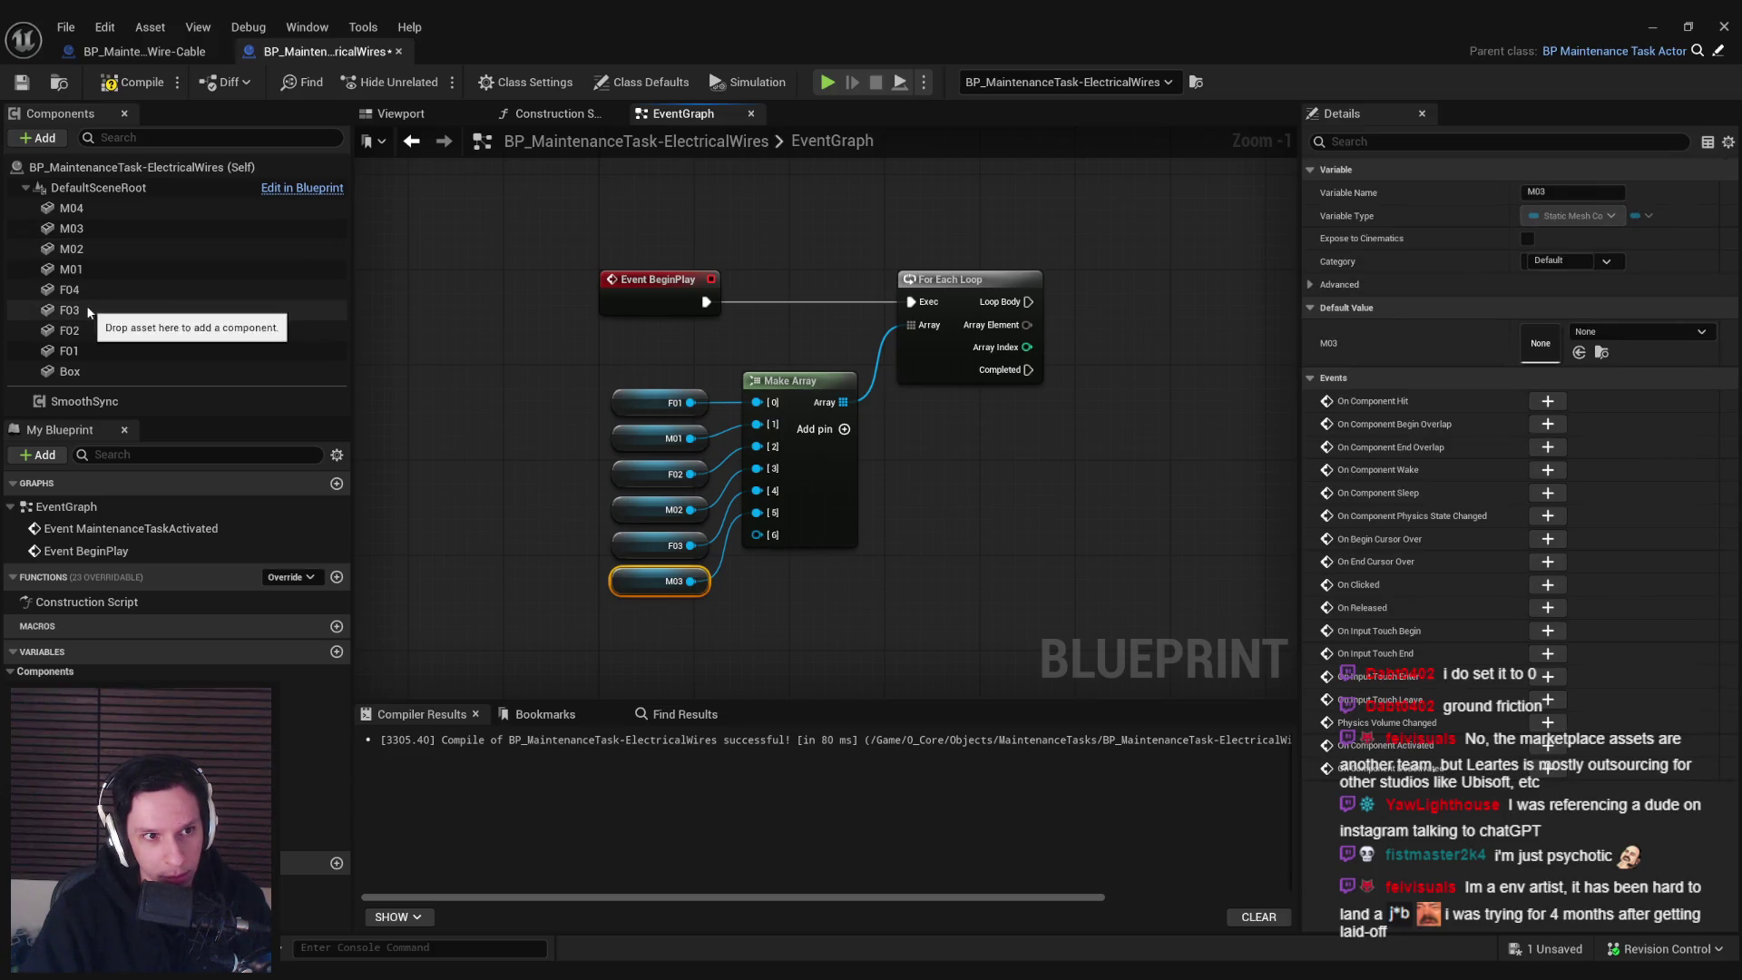
drag(72, 290, 619, 613)
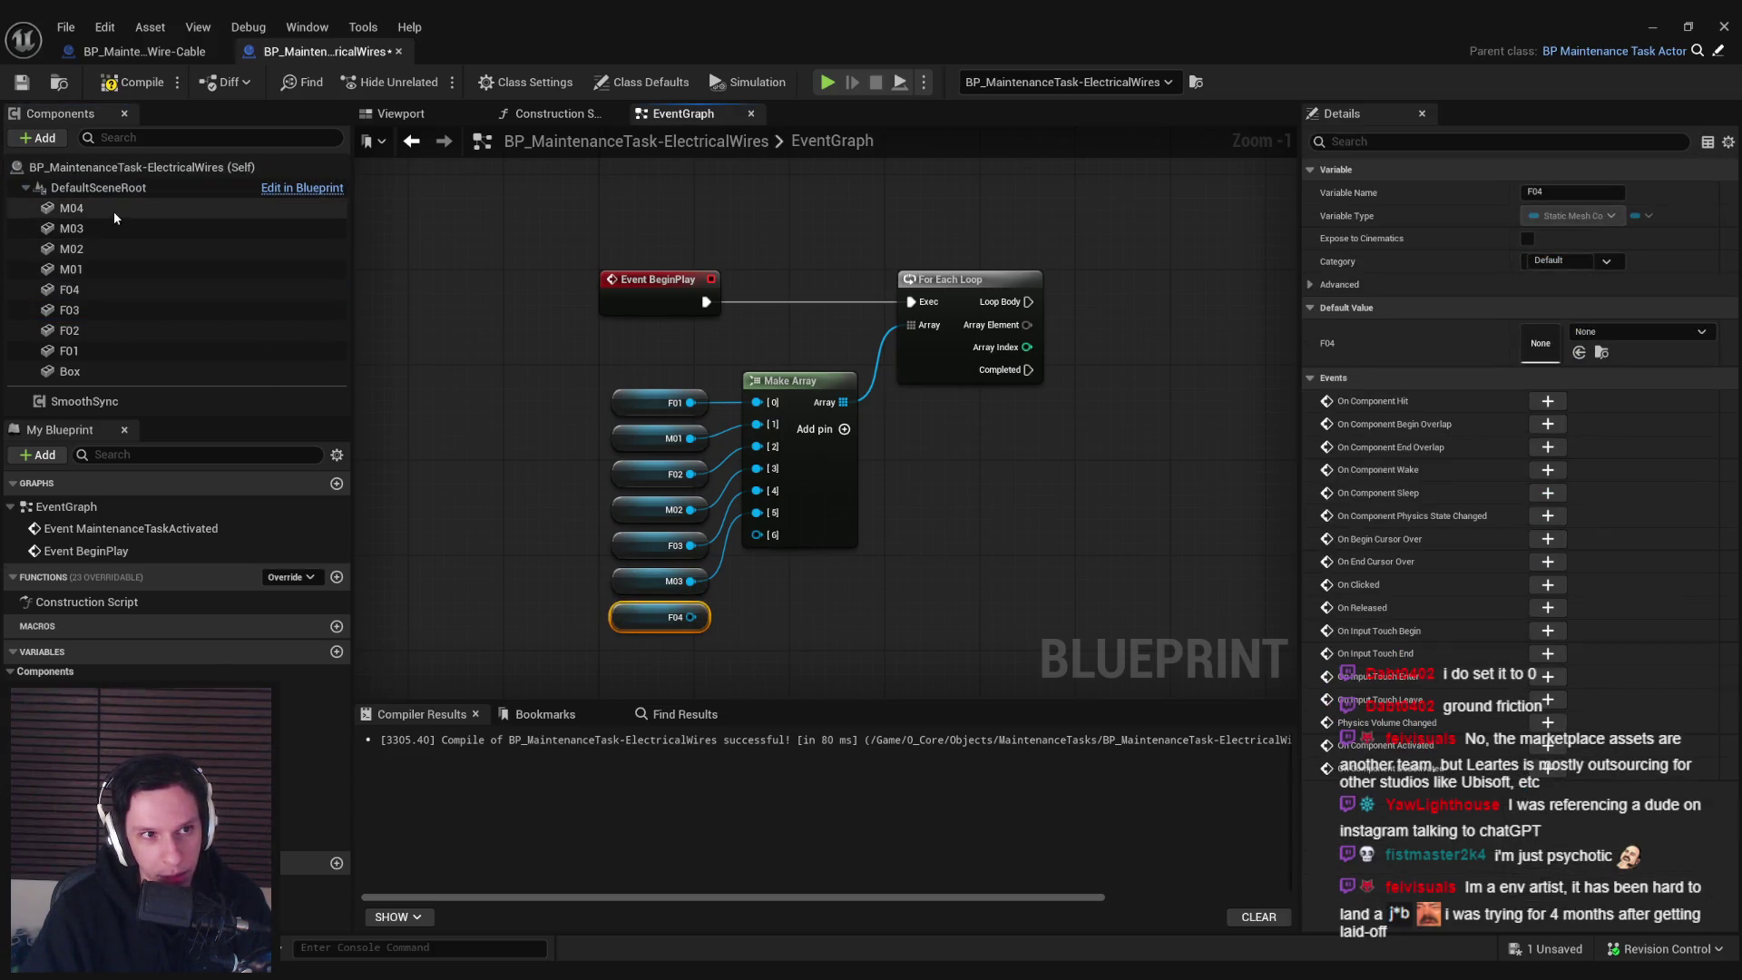
click(844, 429)
mouse_move(71, 208)
mouse_down()
mouse_move(580, 634)
mouse_move(617, 650)
mouse_move(835, 622)
mouse_move(756, 535)
mouse_up()
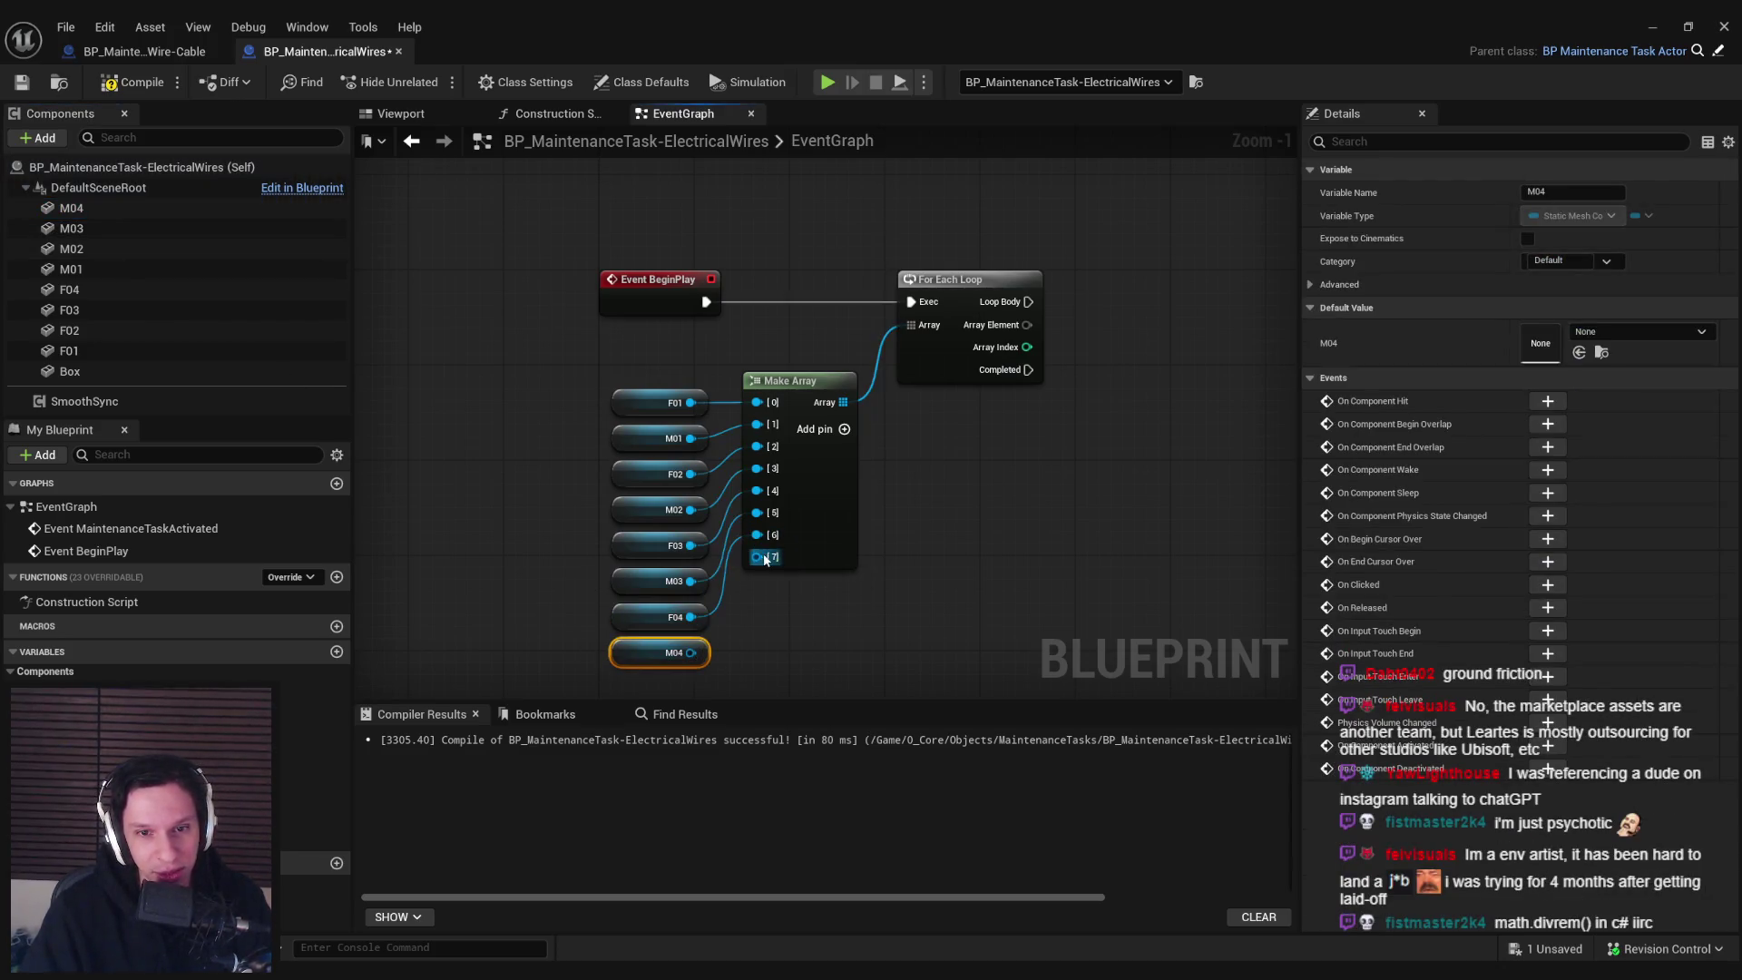
mouse_move(690, 653)
mouse_down()
mouse_move(726, 667)
mouse_move(757, 557)
mouse_move(804, 618)
mouse_up()
click(764, 647)
Compile the blueprint and move the eight getters and Make Array up and left
scroll(527, 574, down, 2)
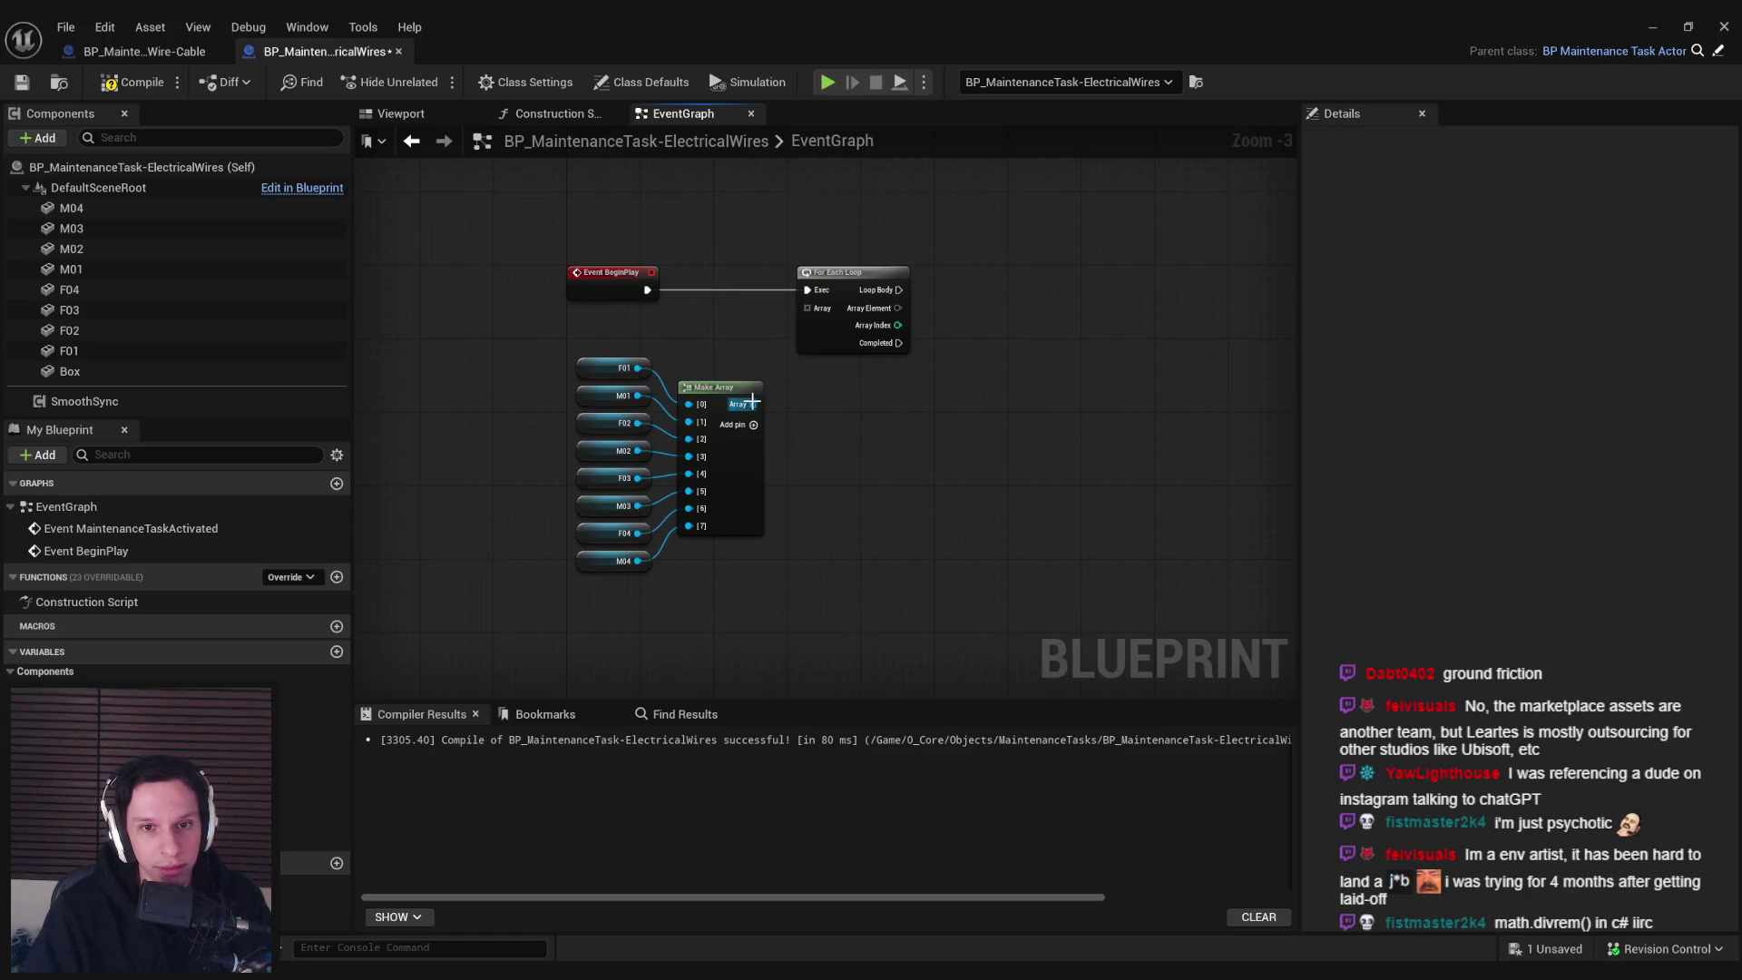
click(131, 82)
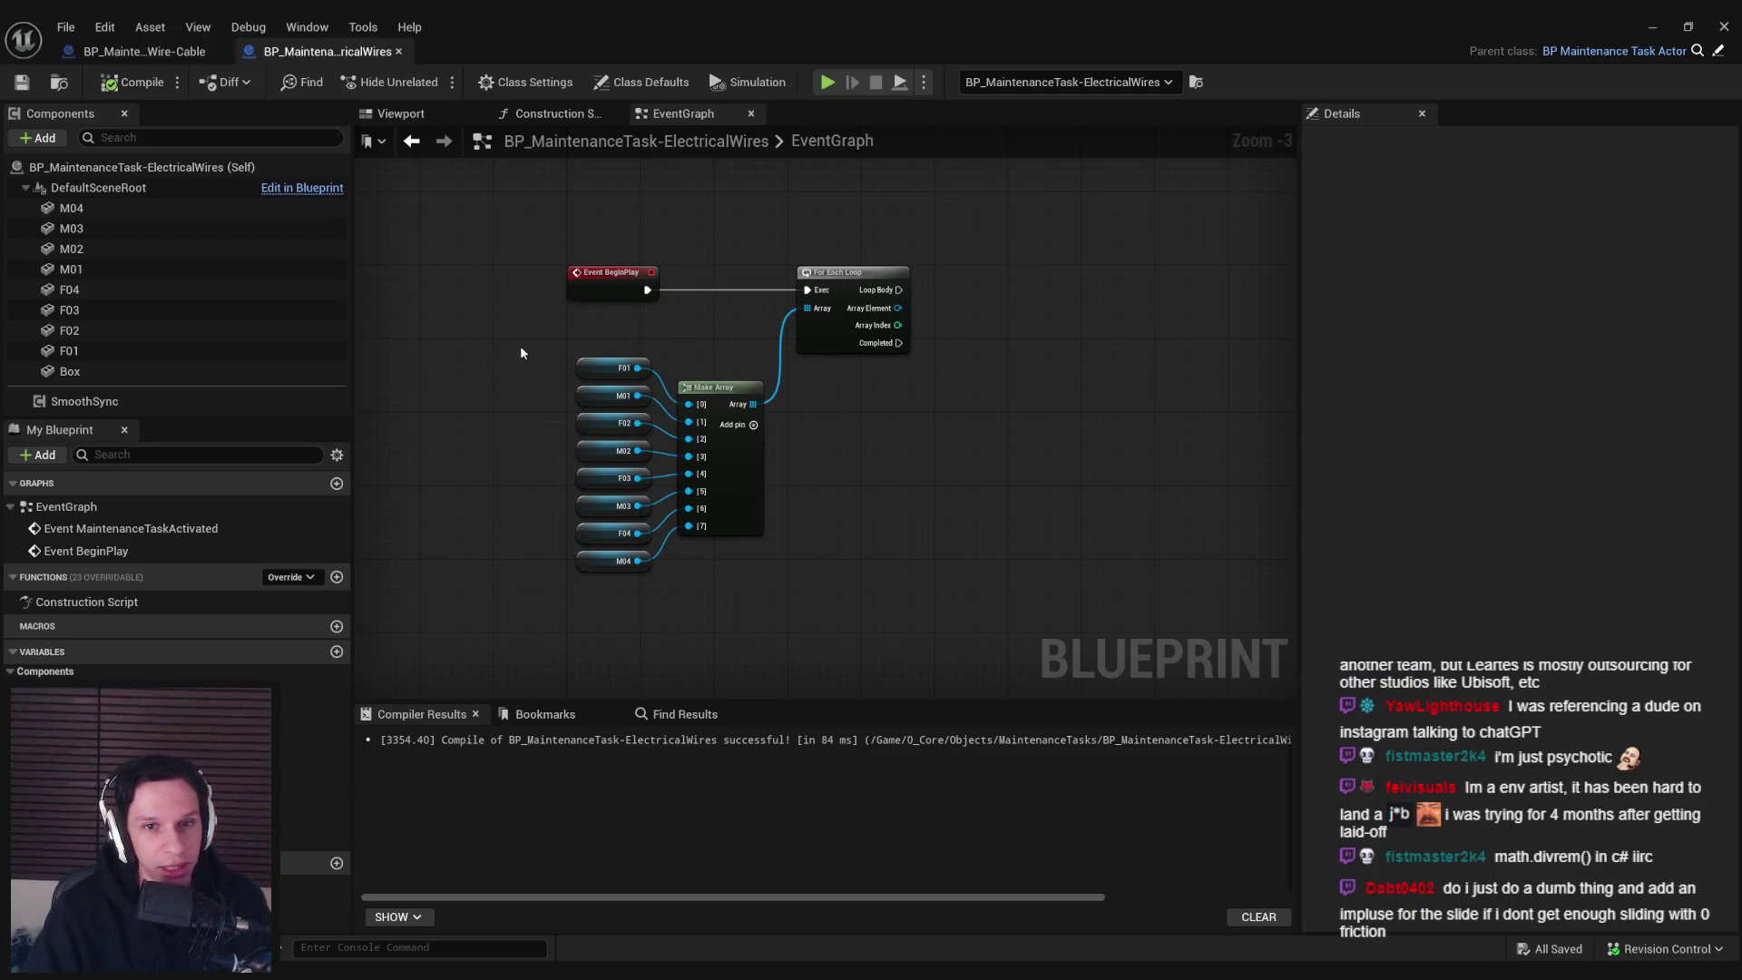
drag(519, 332, 753, 601)
drag(744, 506, 733, 477)
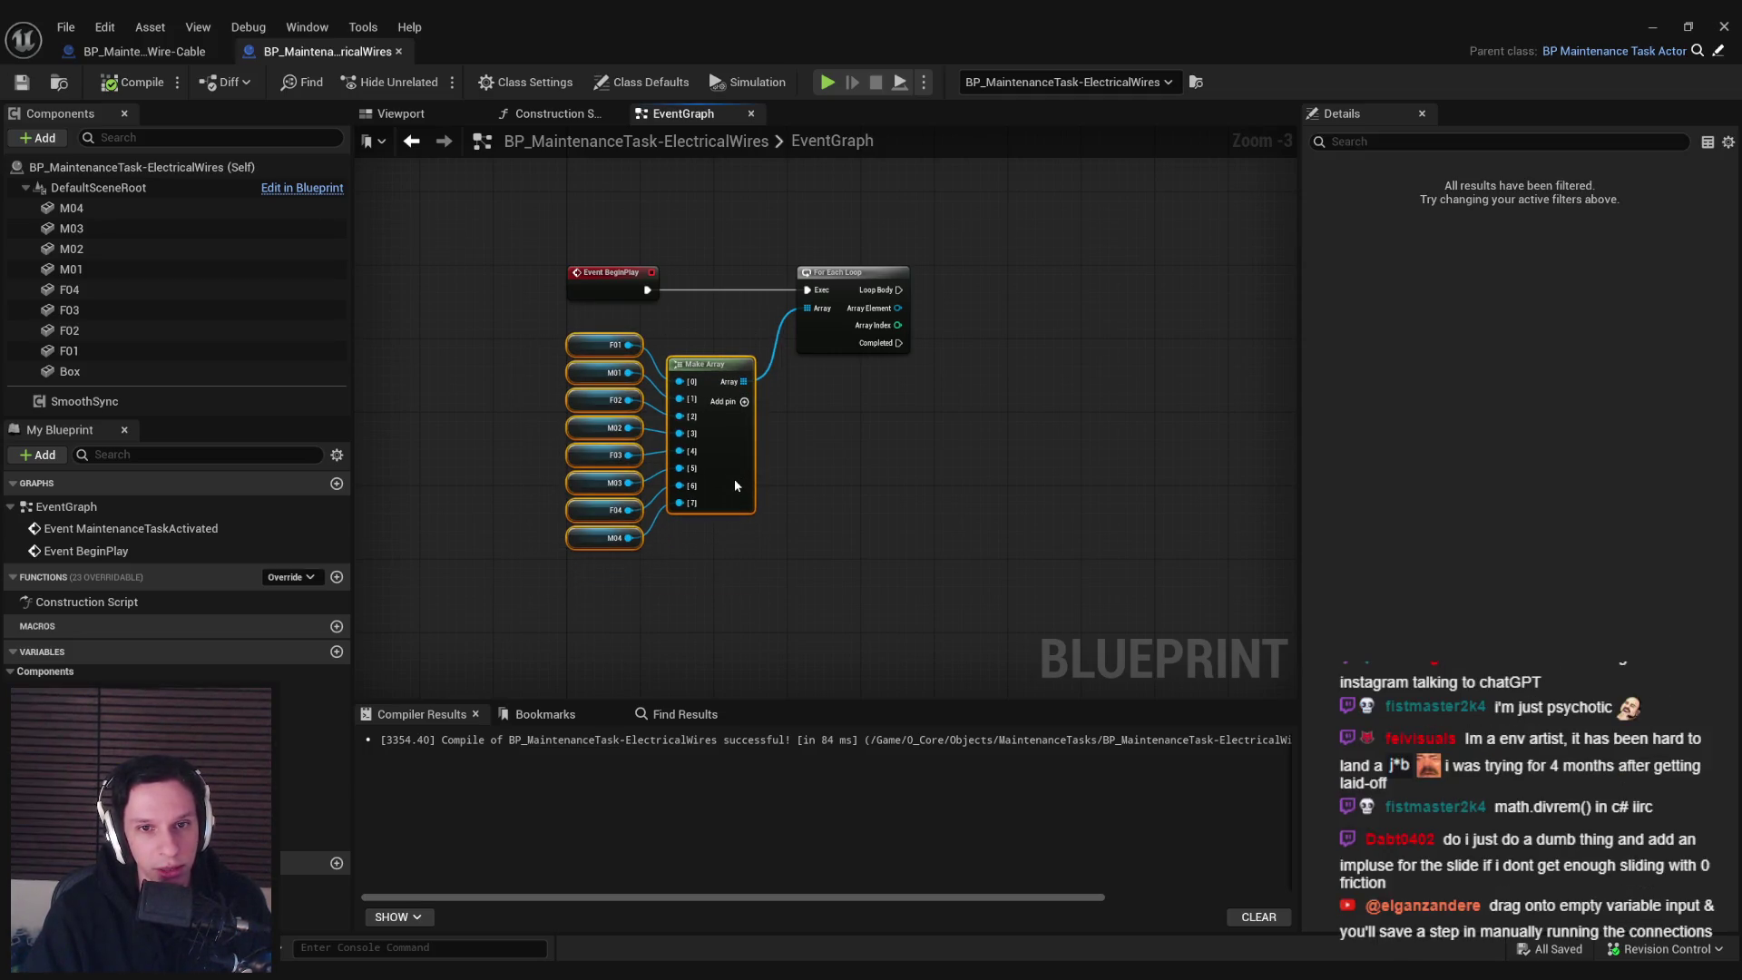
click(760, 503)
Compile, then add an extra F04 getter and wire it toward the Make Array
click(132, 82)
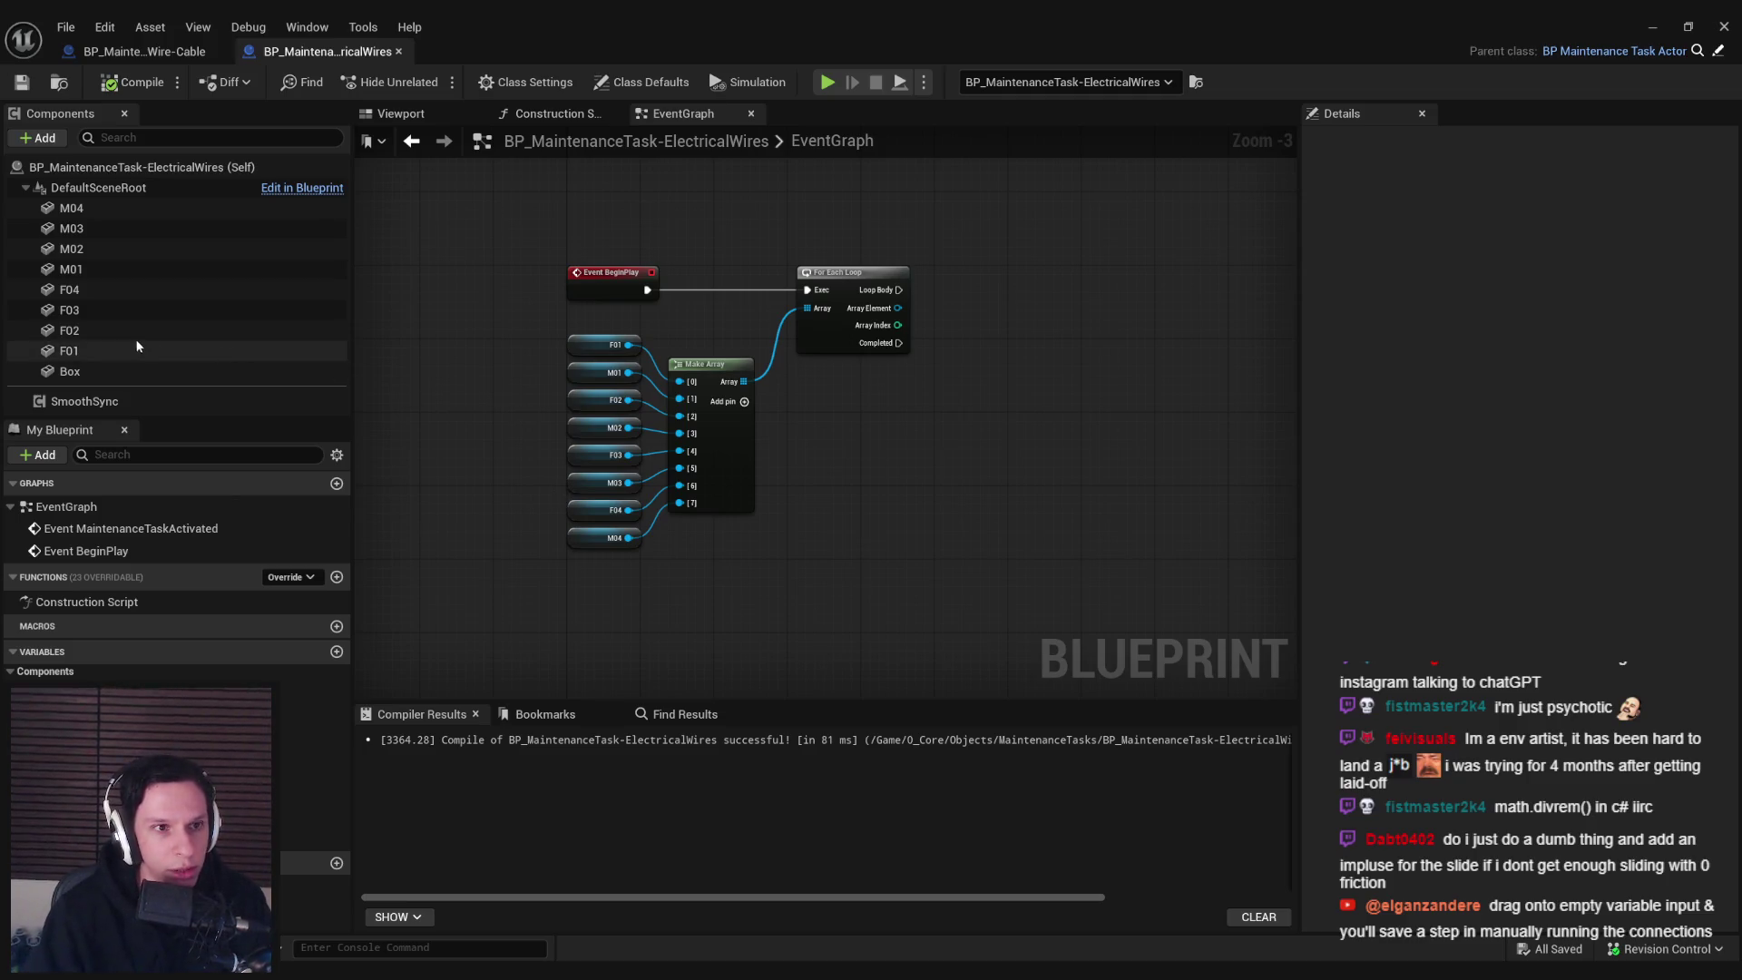
mouse_move(69, 289)
mouse_down()
mouse_move(581, 584)
mouse_move(730, 444)
mouse_move(737, 402)
mouse_up()
click(645, 578)
mouse_move(636, 560)
mouse_down()
mouse_move(680, 515)
mouse_move(702, 404)
mouse_move(688, 370)
mouse_move(739, 401)
mouse_move(684, 516)
mouse_move(689, 376)
mouse_up()
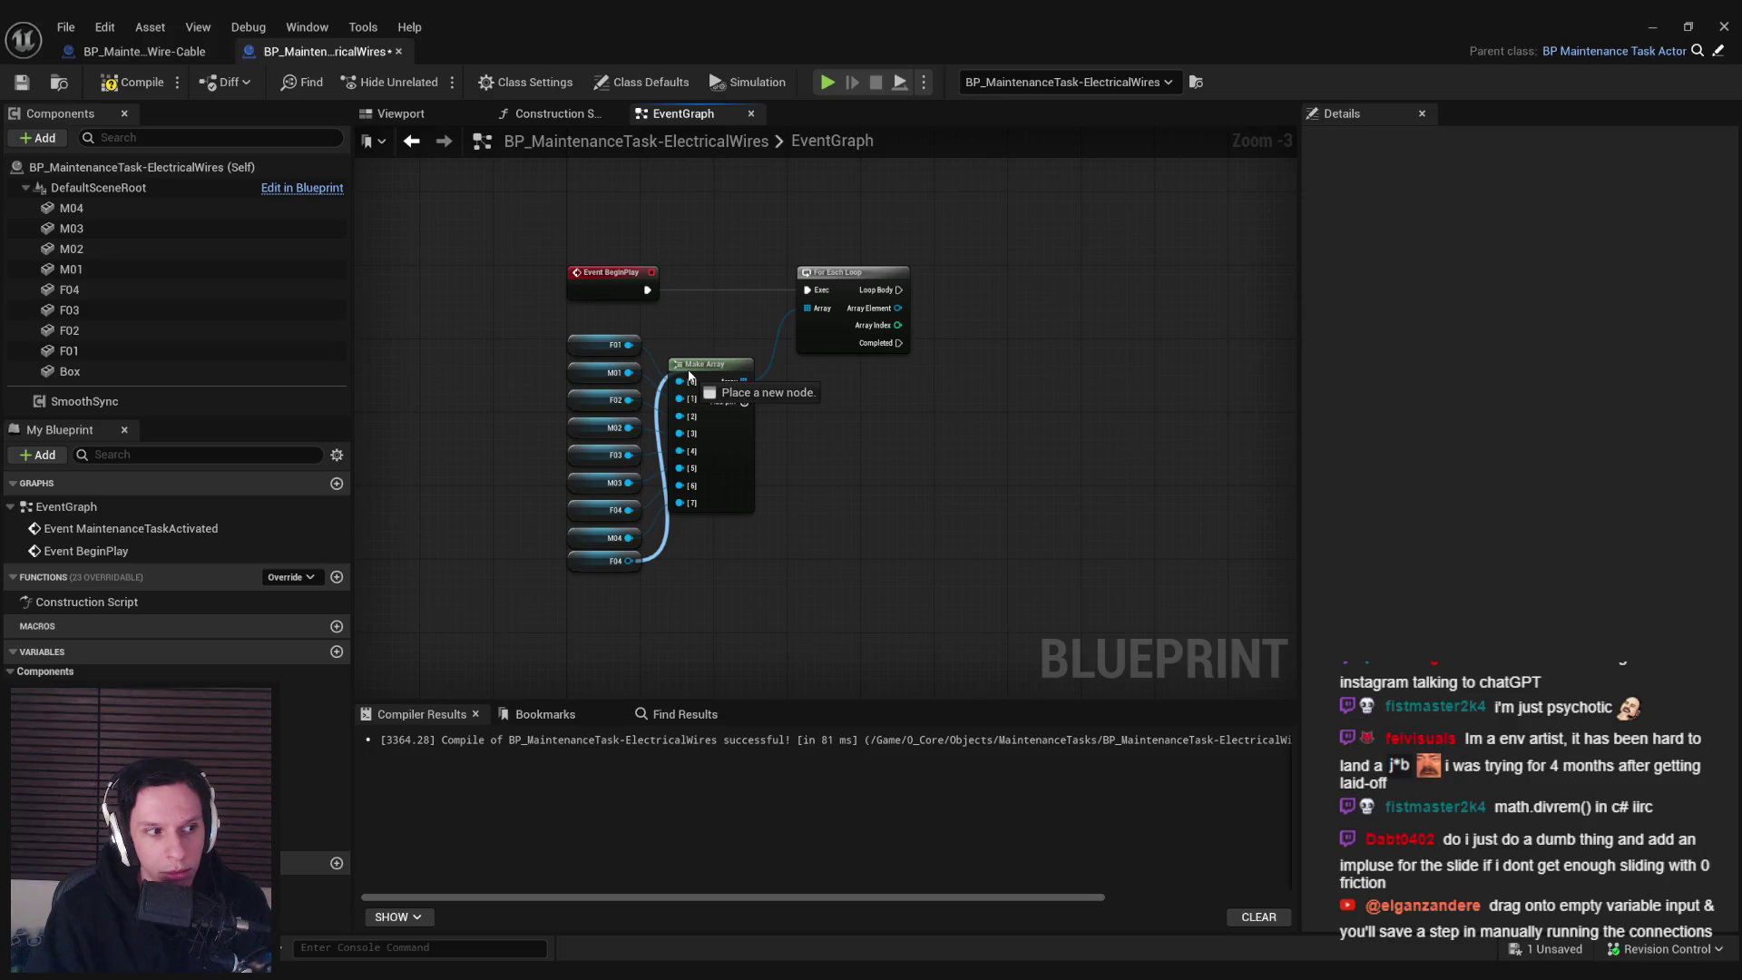
Delete the duplicate F04 getter node from the graph
mouse_move(689, 376)
mouse_down()
mouse_move(685, 537)
mouse_move(658, 517)
mouse_up()
click(606, 561)
key(Delete)
click(136, 350)
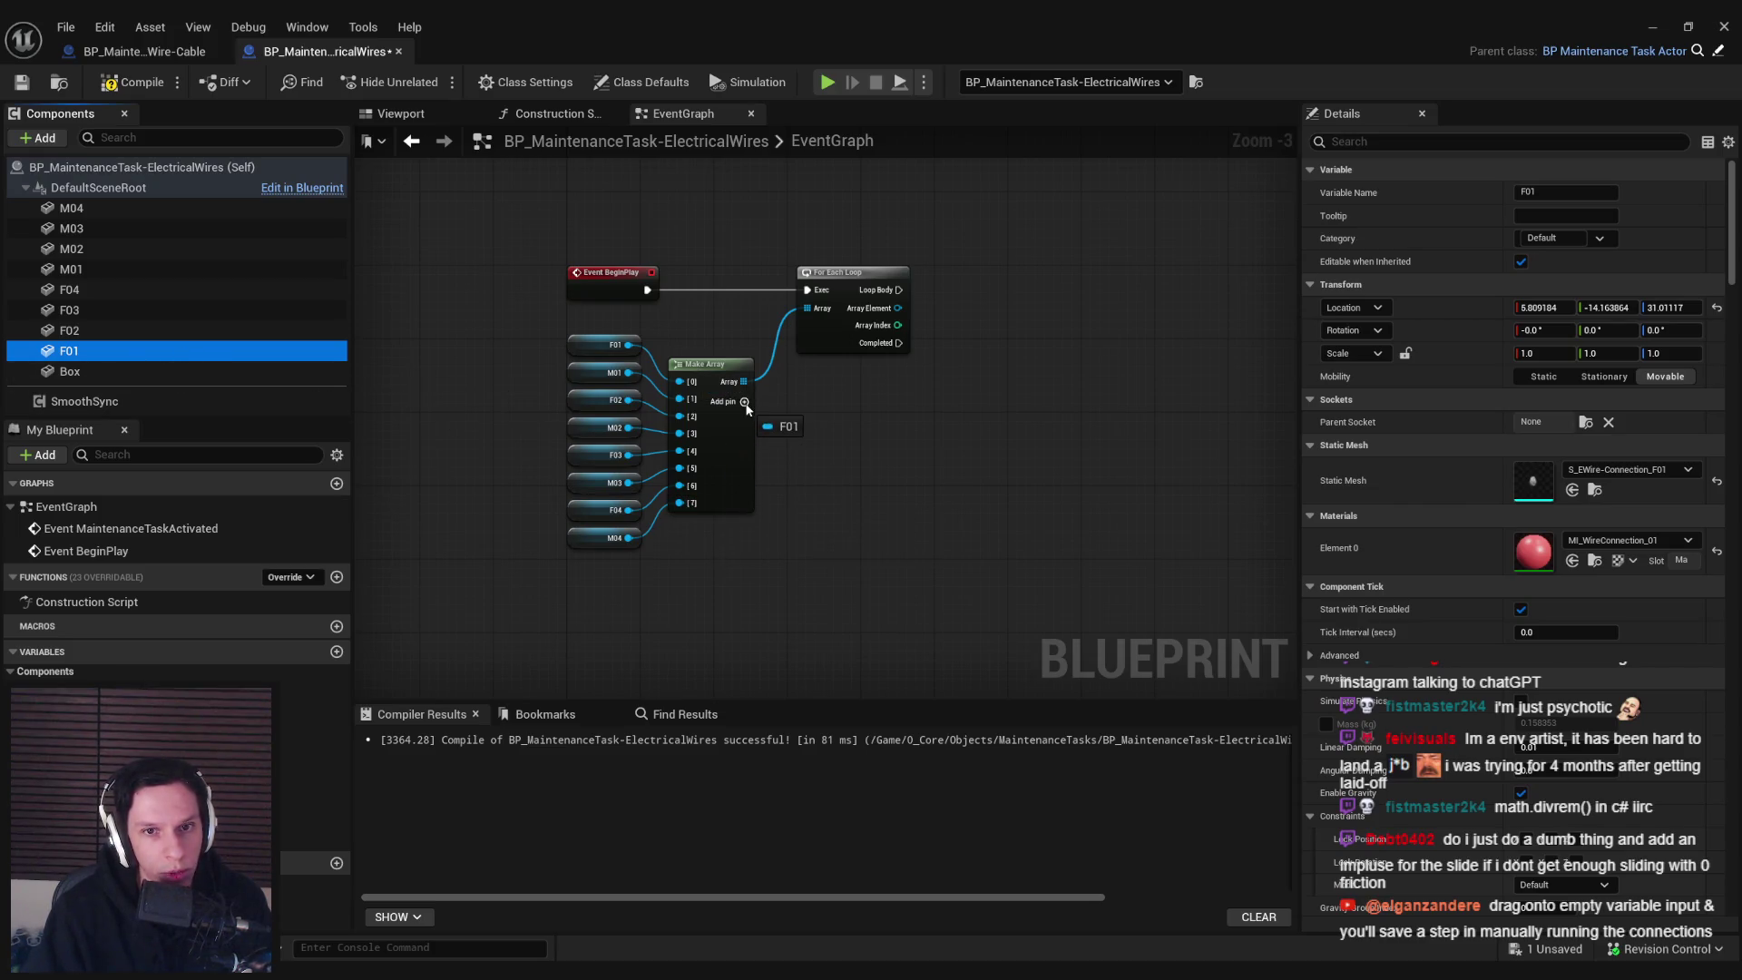
click(812, 544)
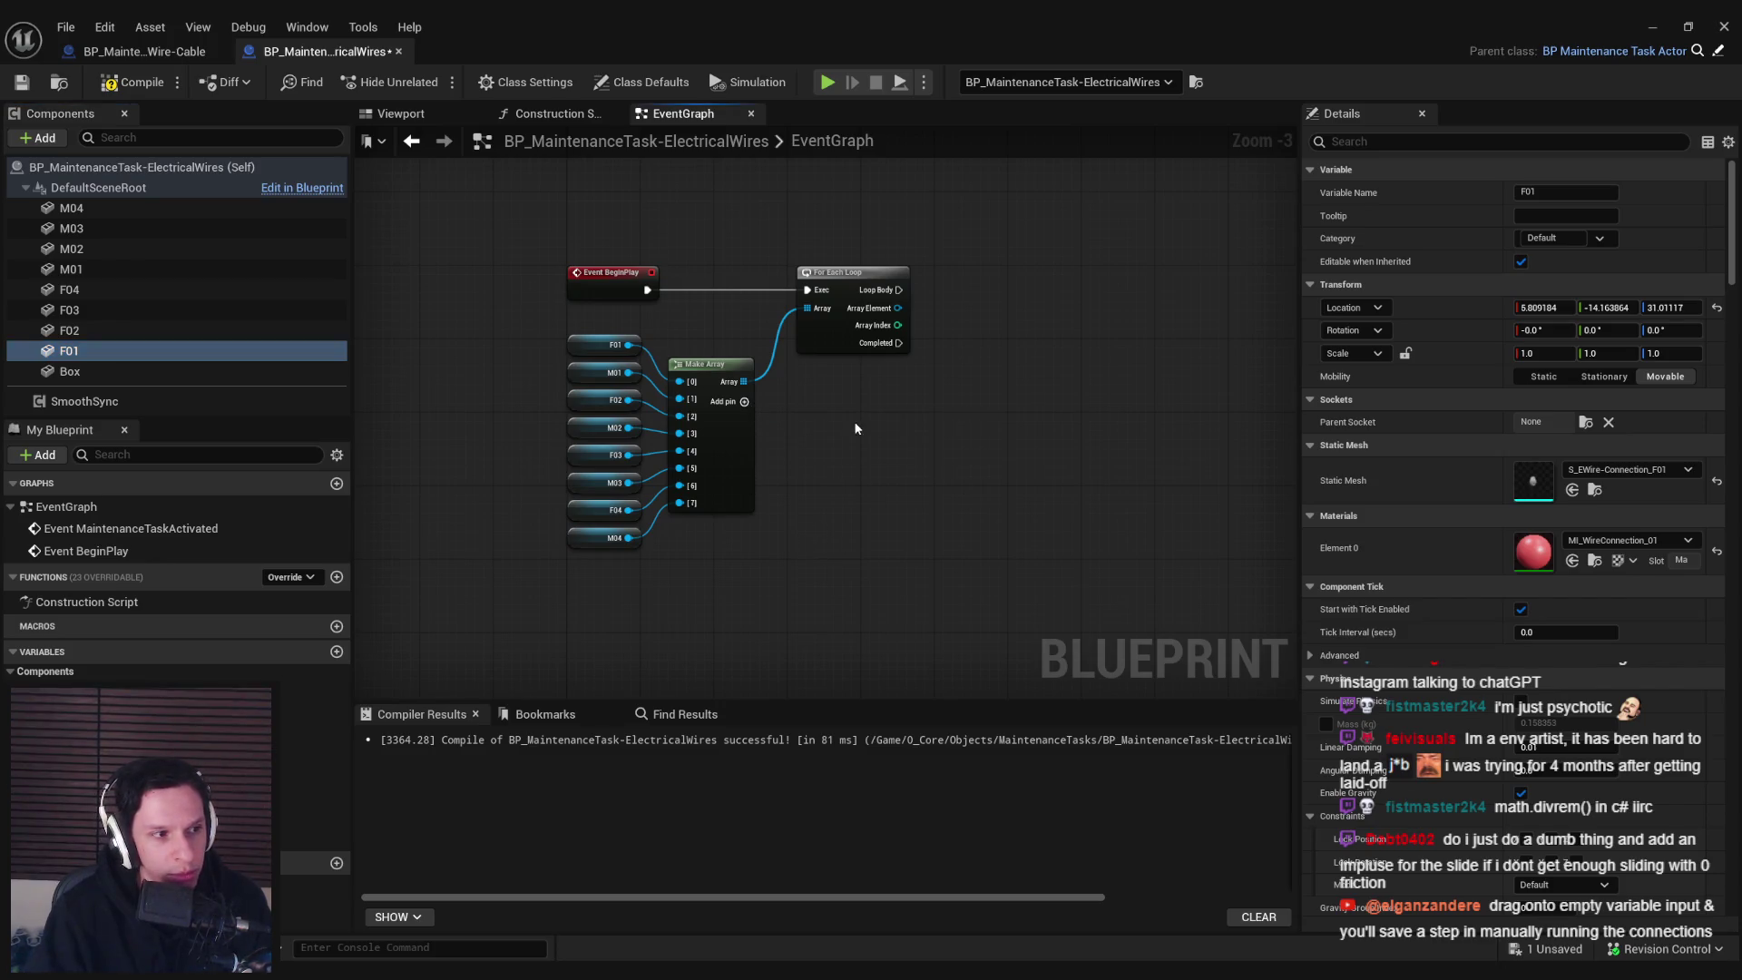
Undo the extra Make Array input pin, keeping eight connector slots
click(744, 401)
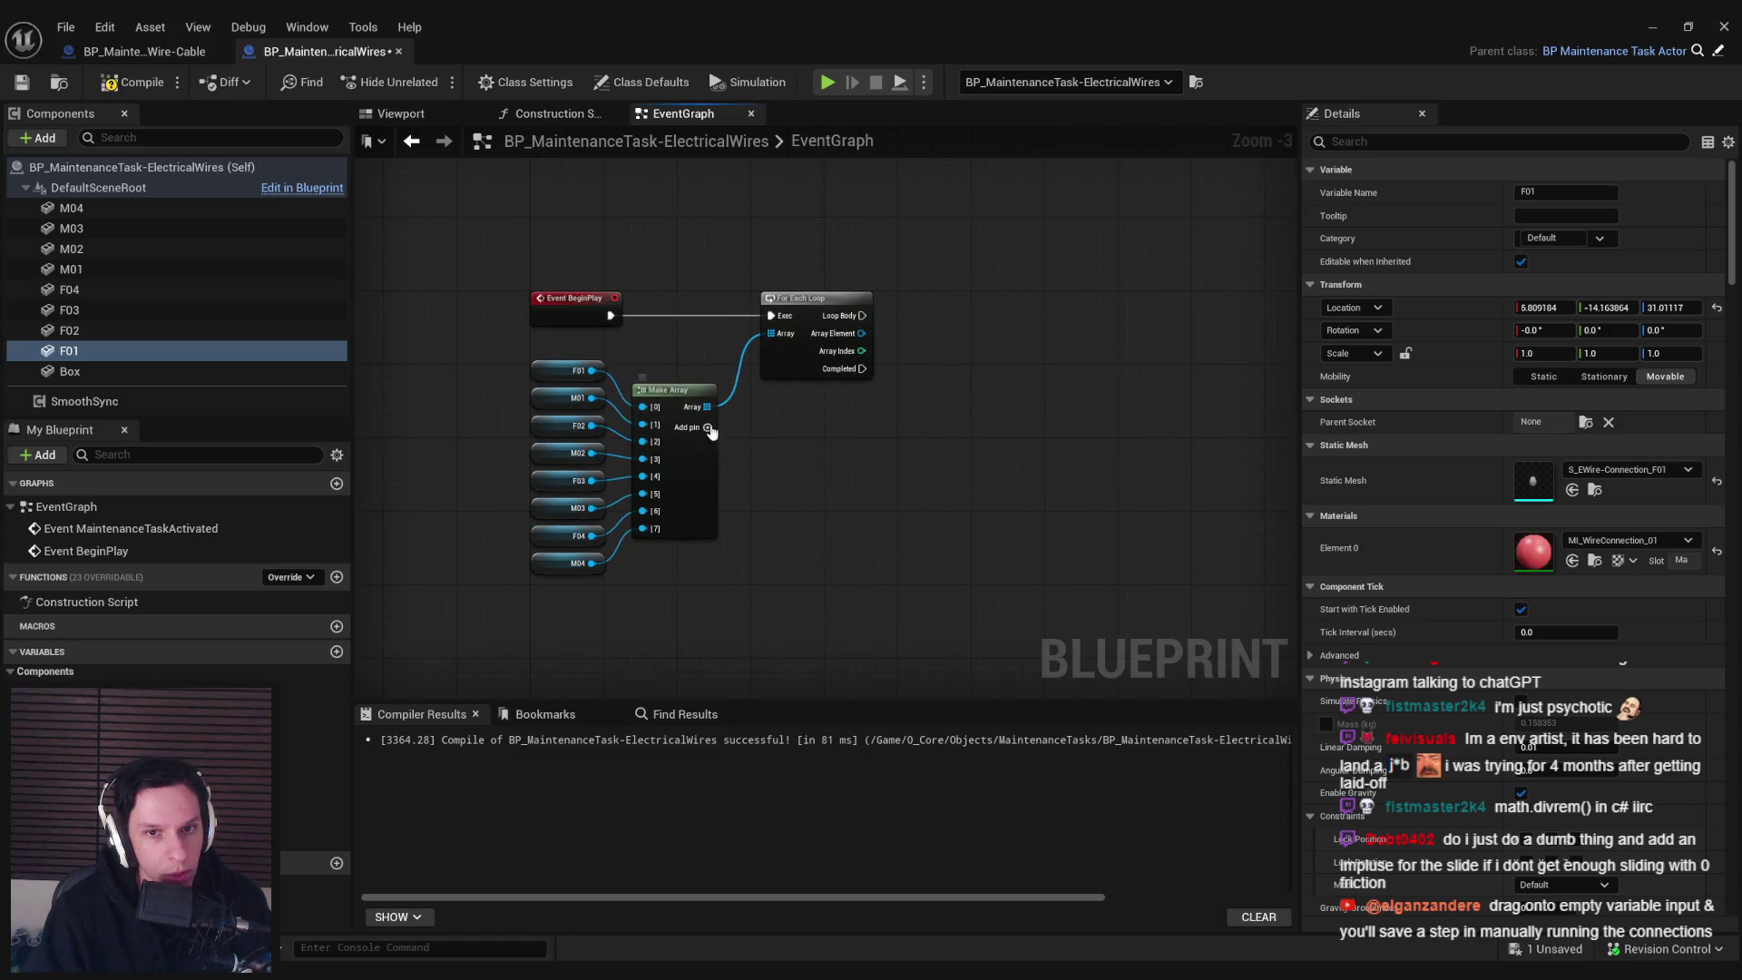
click(644, 566)
key(ctrl+z)
Recompile the wires blueprint with F7 and save it with Ctrl+S
drag(649, 593, 601, 596)
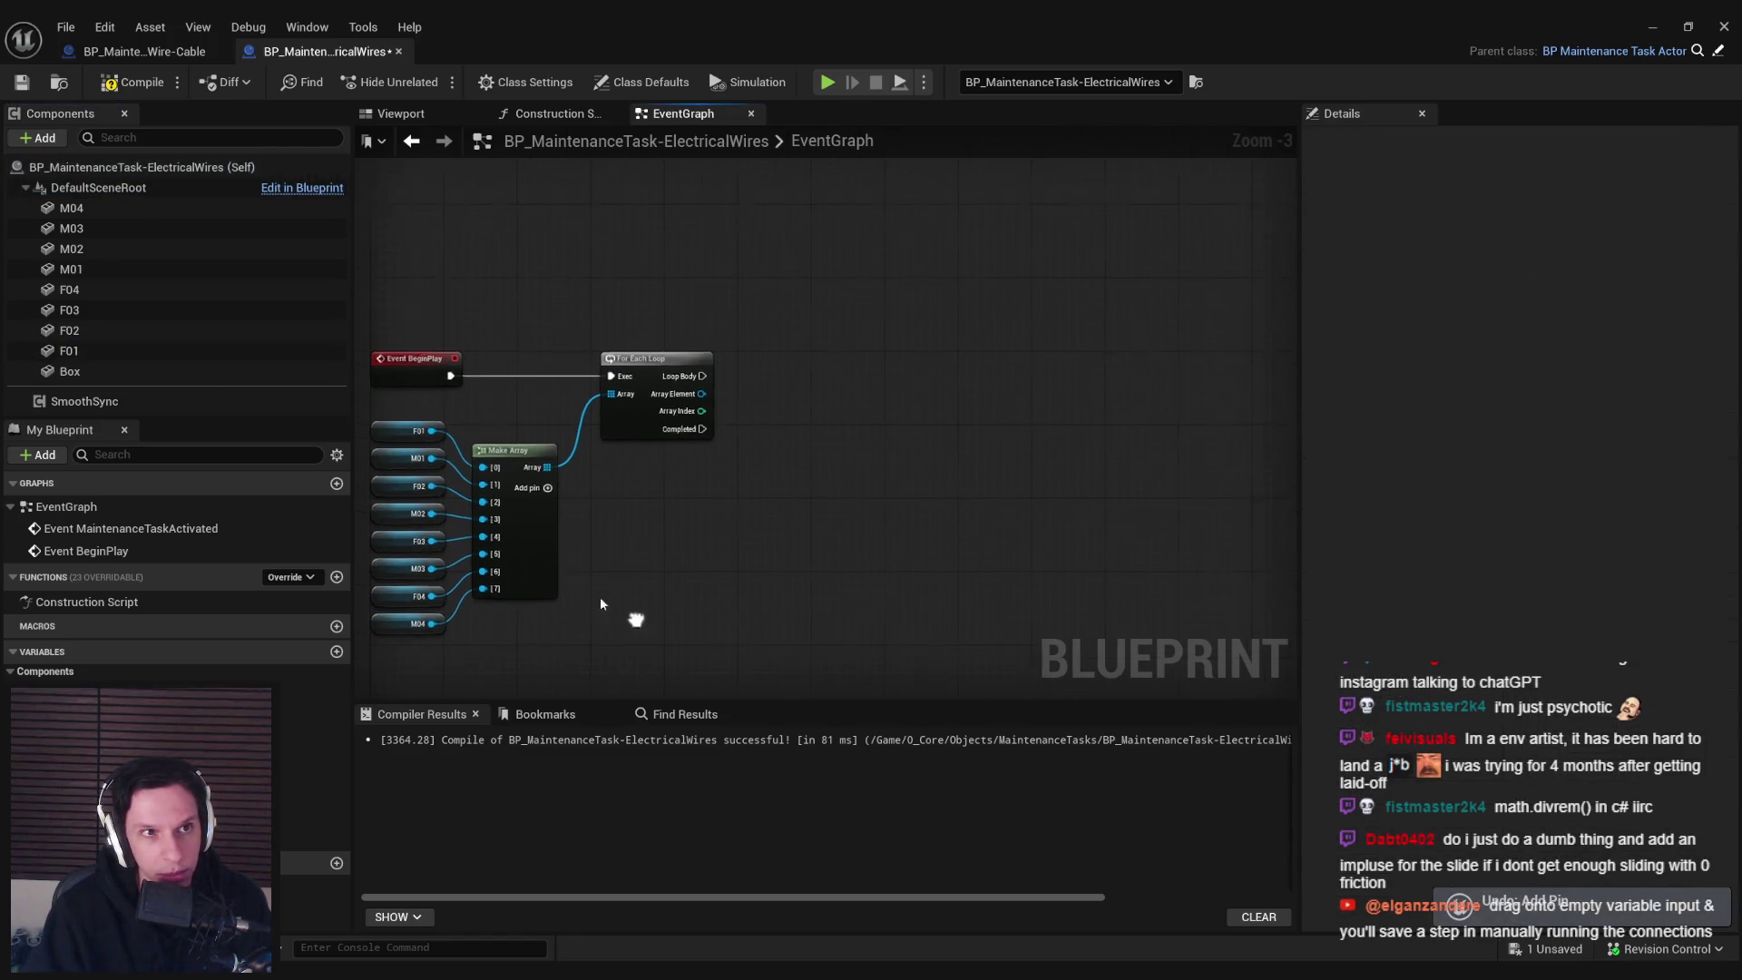
key(F7)
key(ctrl+s)
mouse_move(604, 529)
mouse_down()
mouse_move(731, 623)
mouse_move(796, 531)
mouse_move(583, 536)
mouse_up()
scroll(731, 622, up, 1)
scroll(764, 544, down, 1)
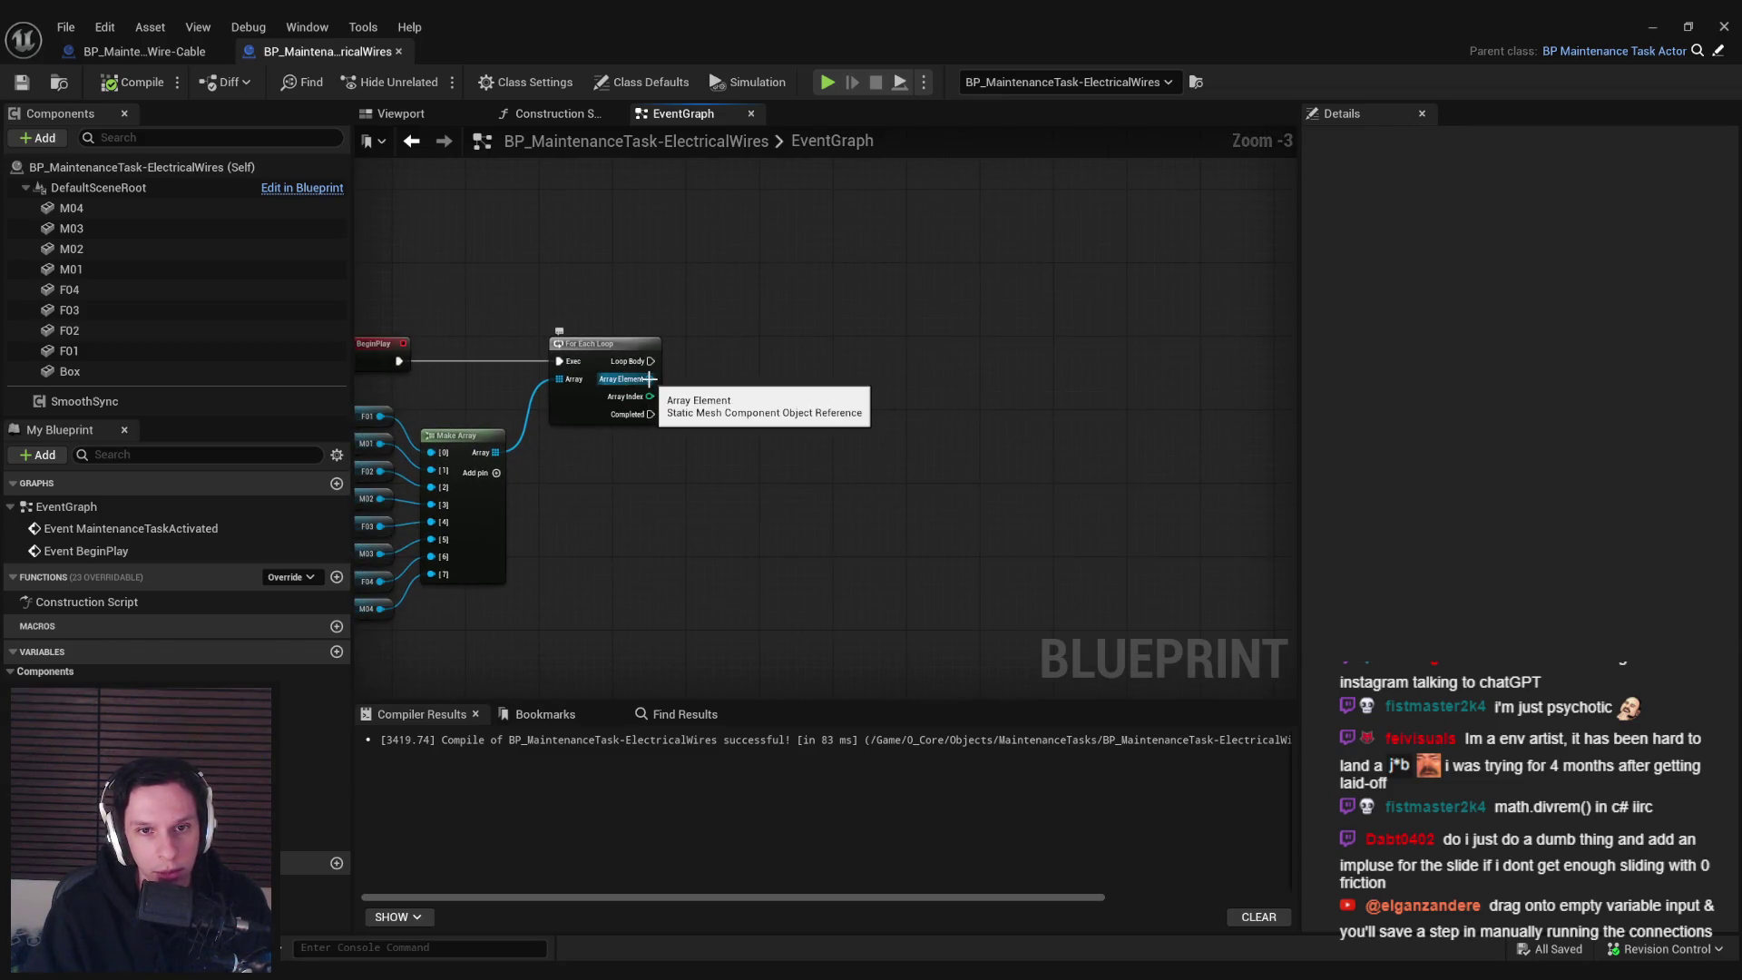
Nudge the Make Array node slightly right and save the blueprint
drag(743, 463, 852, 439)
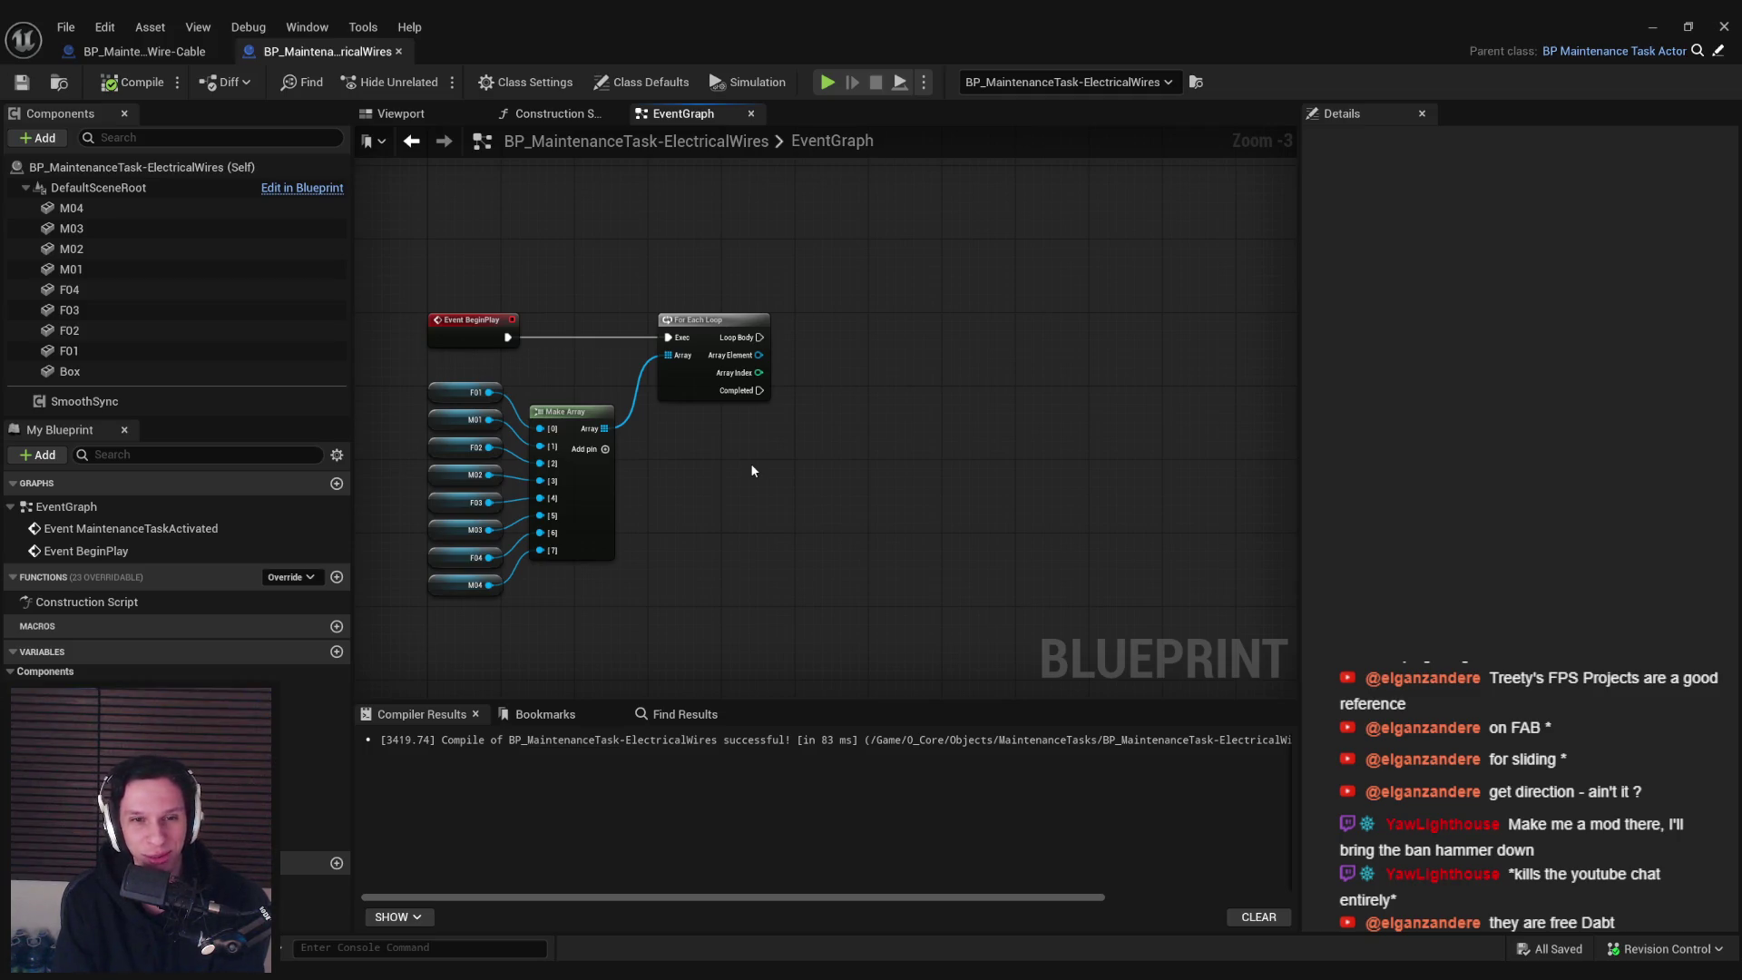
drag(566, 503, 575, 504)
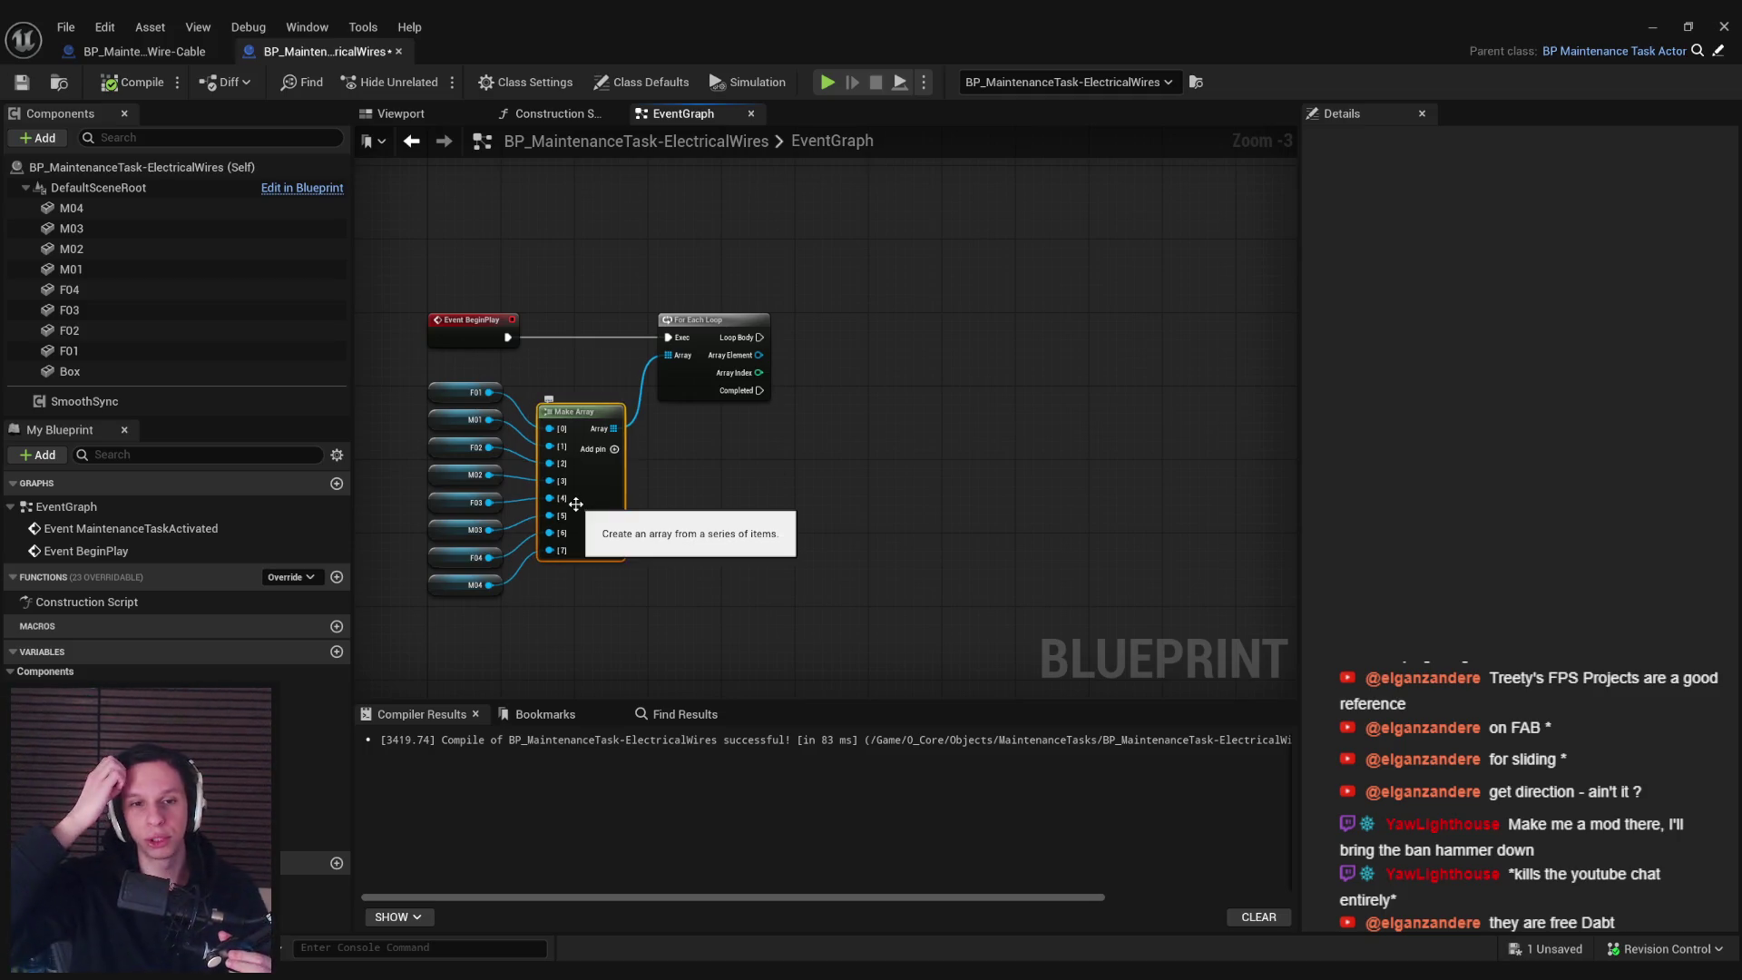
click(814, 508)
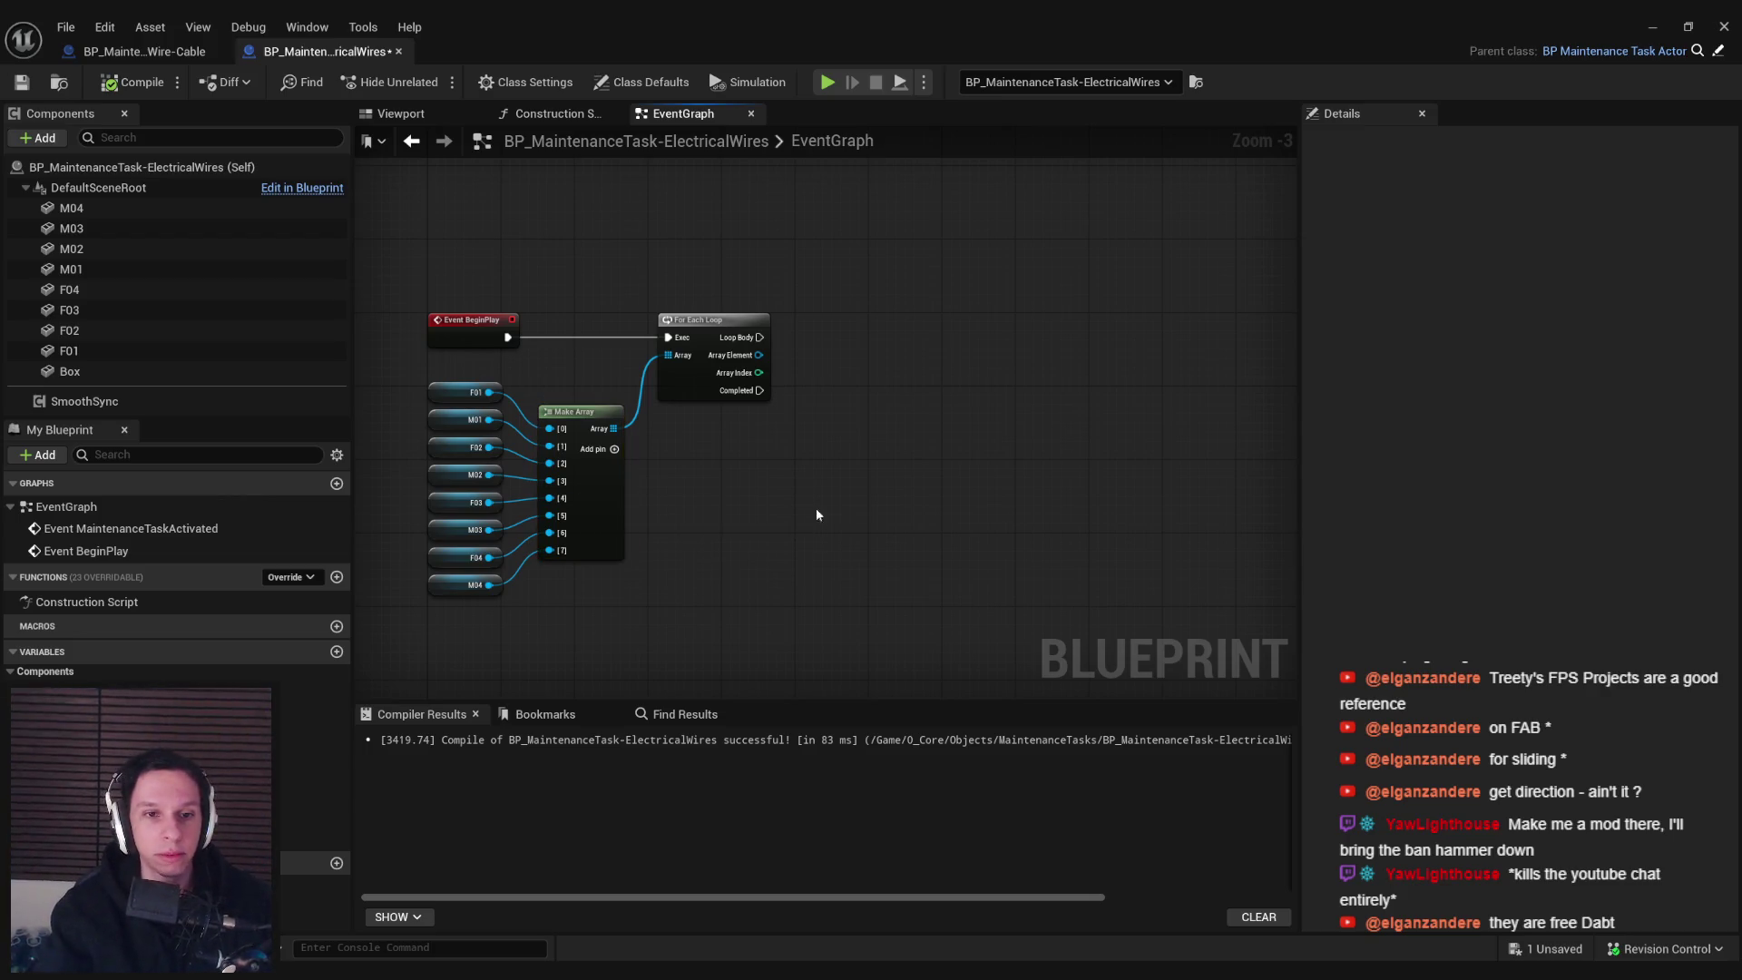
mouse_move(814, 508)
mouse_down()
mouse_move(964, 517)
mouse_move(754, 526)
mouse_up()
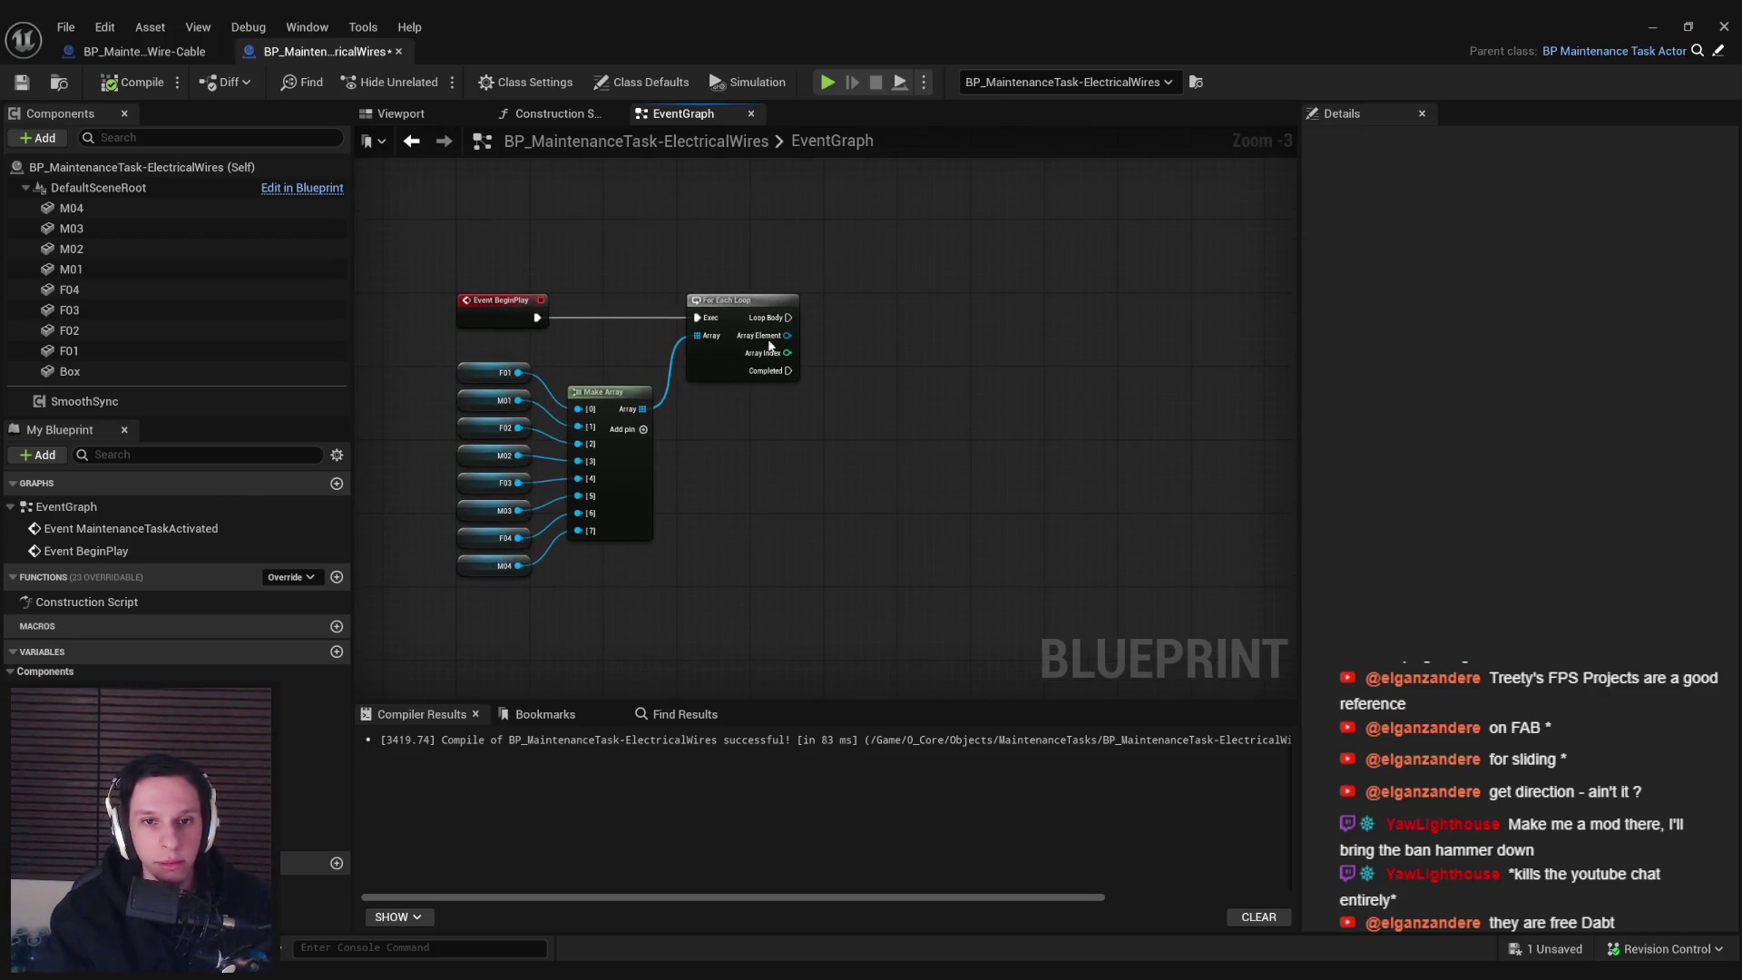
key(ctrl+s)
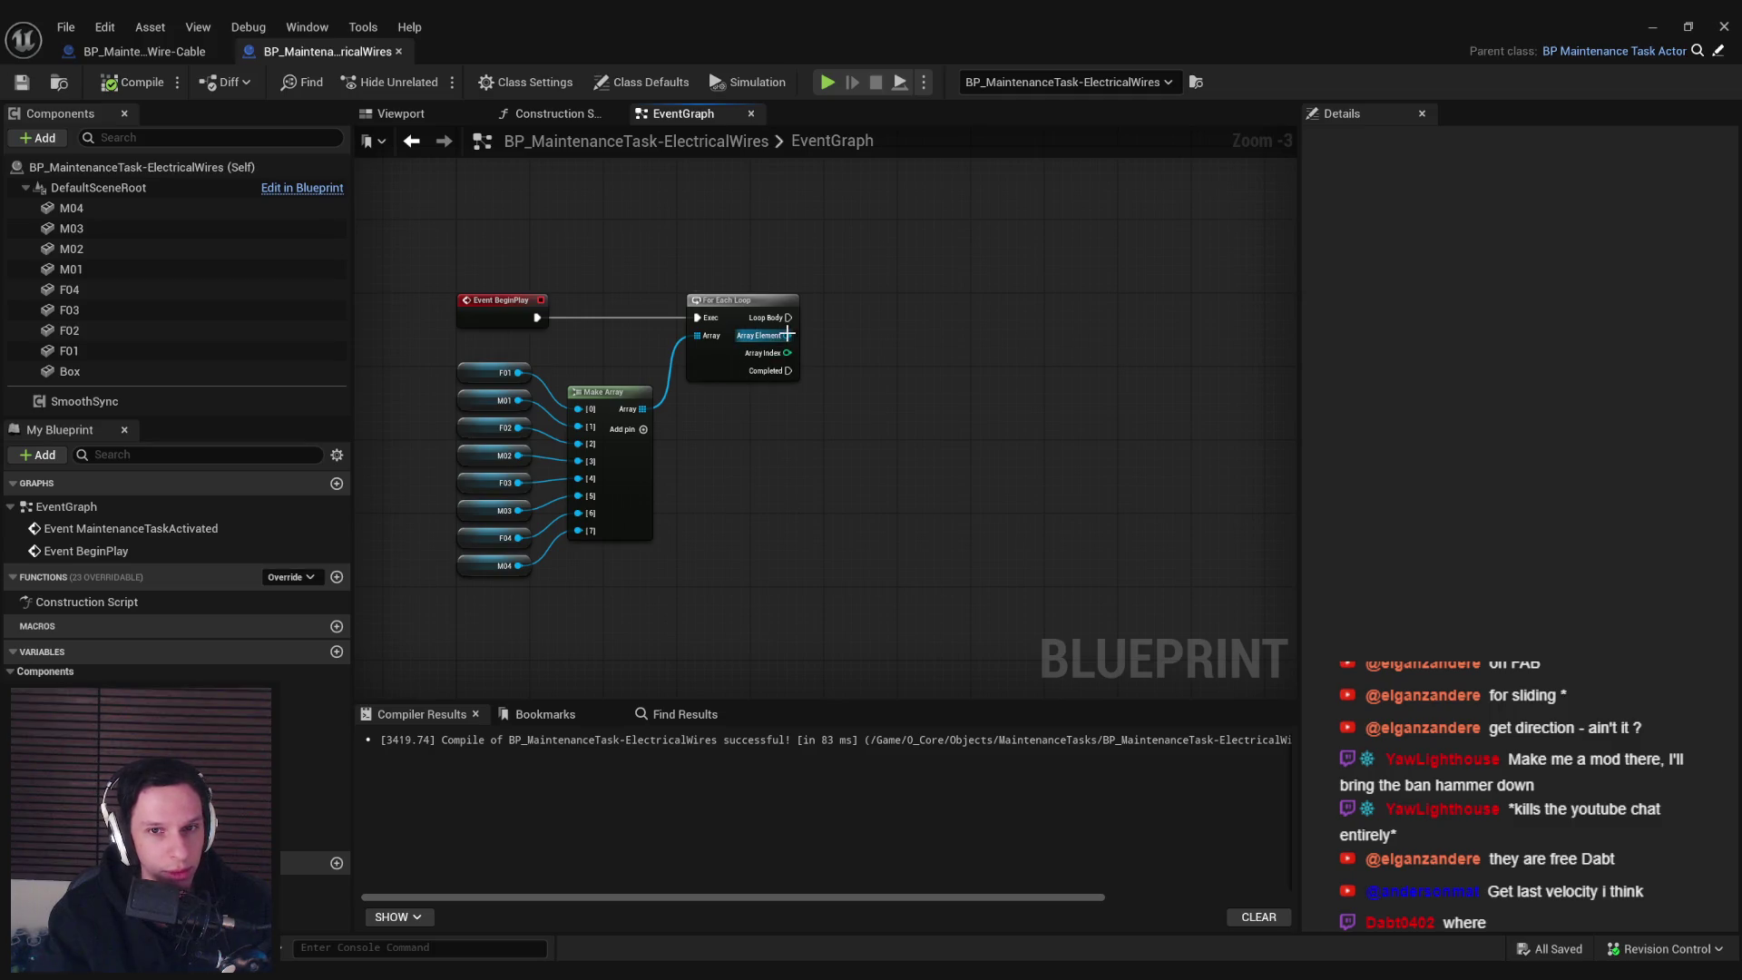
Switch to the Discord #gamedev chat and maximize its window
drag(764, 402, 733, 388)
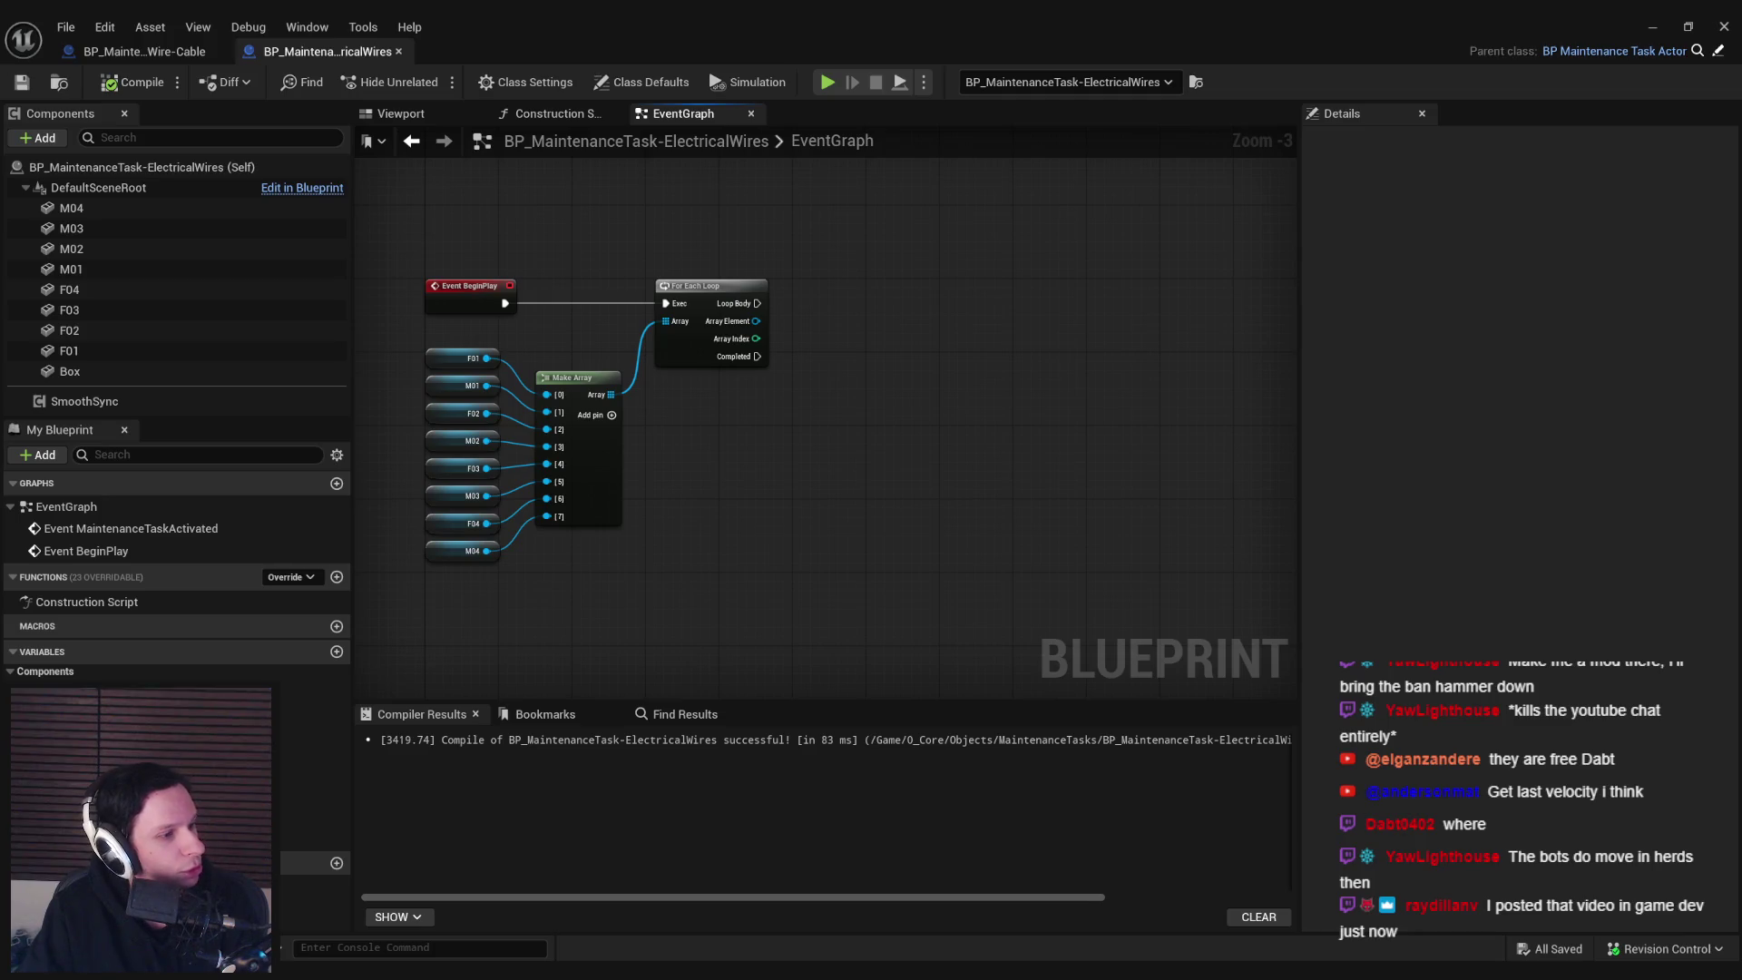
key(alt+Tab)
double_click(778, 194)
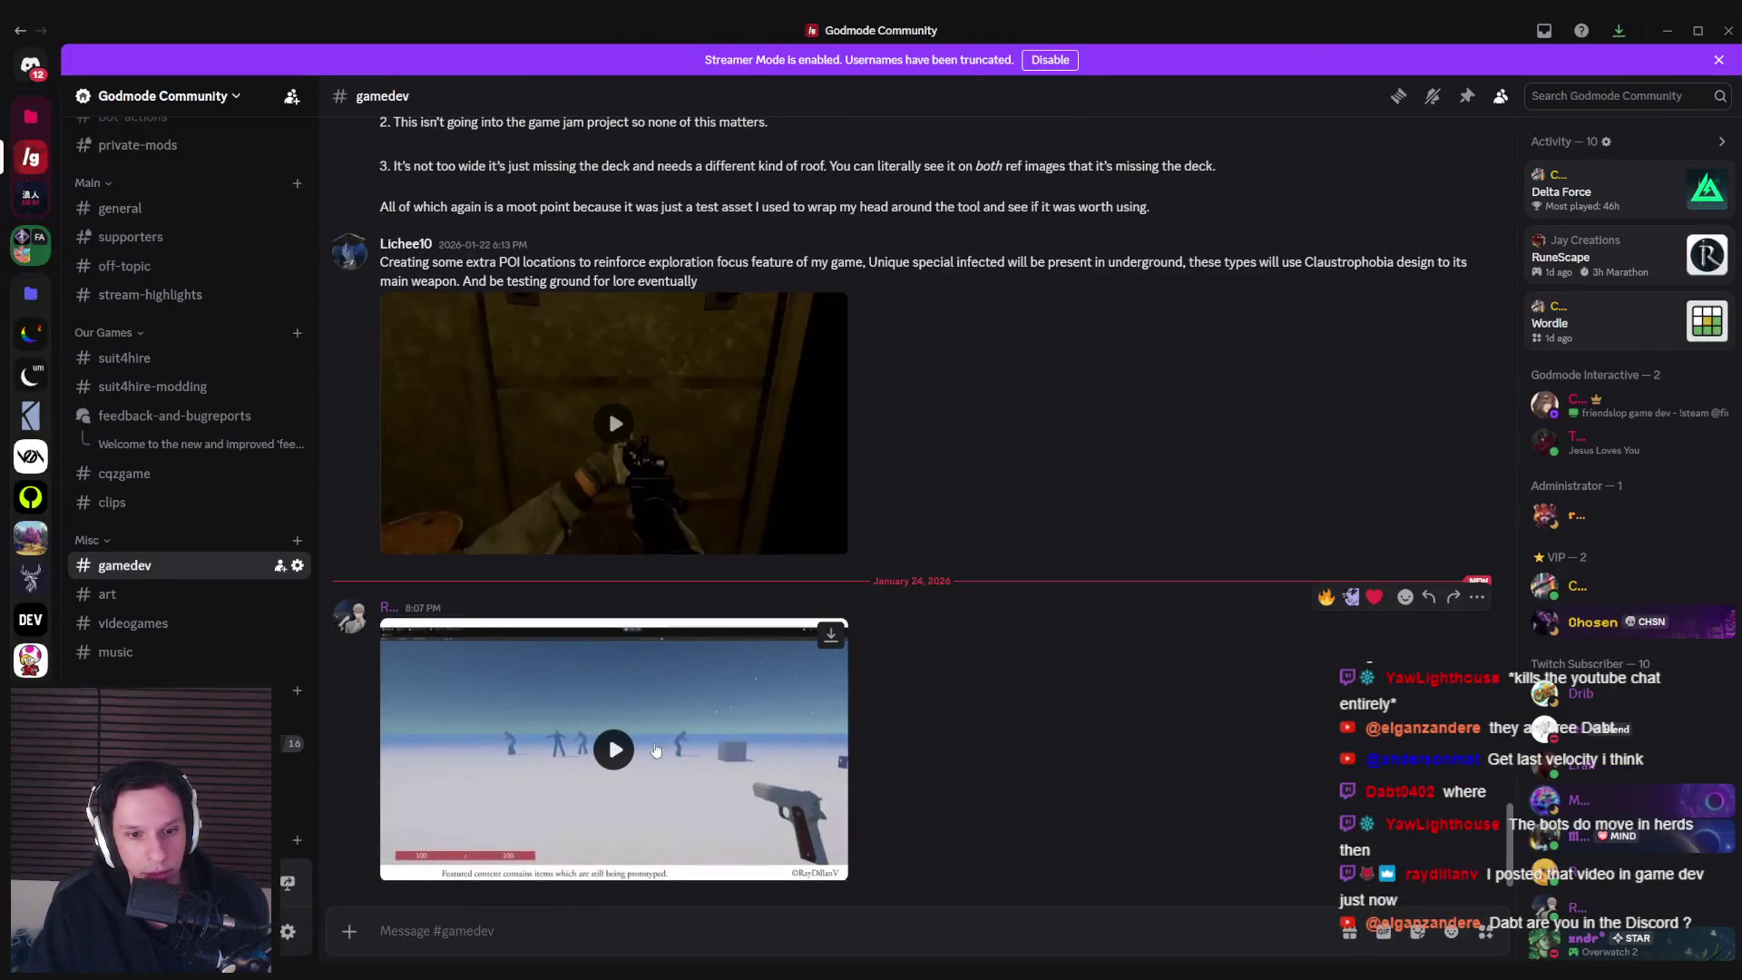
Play the second shared zombie gameplay video in #gamedev full screen
click(614, 751)
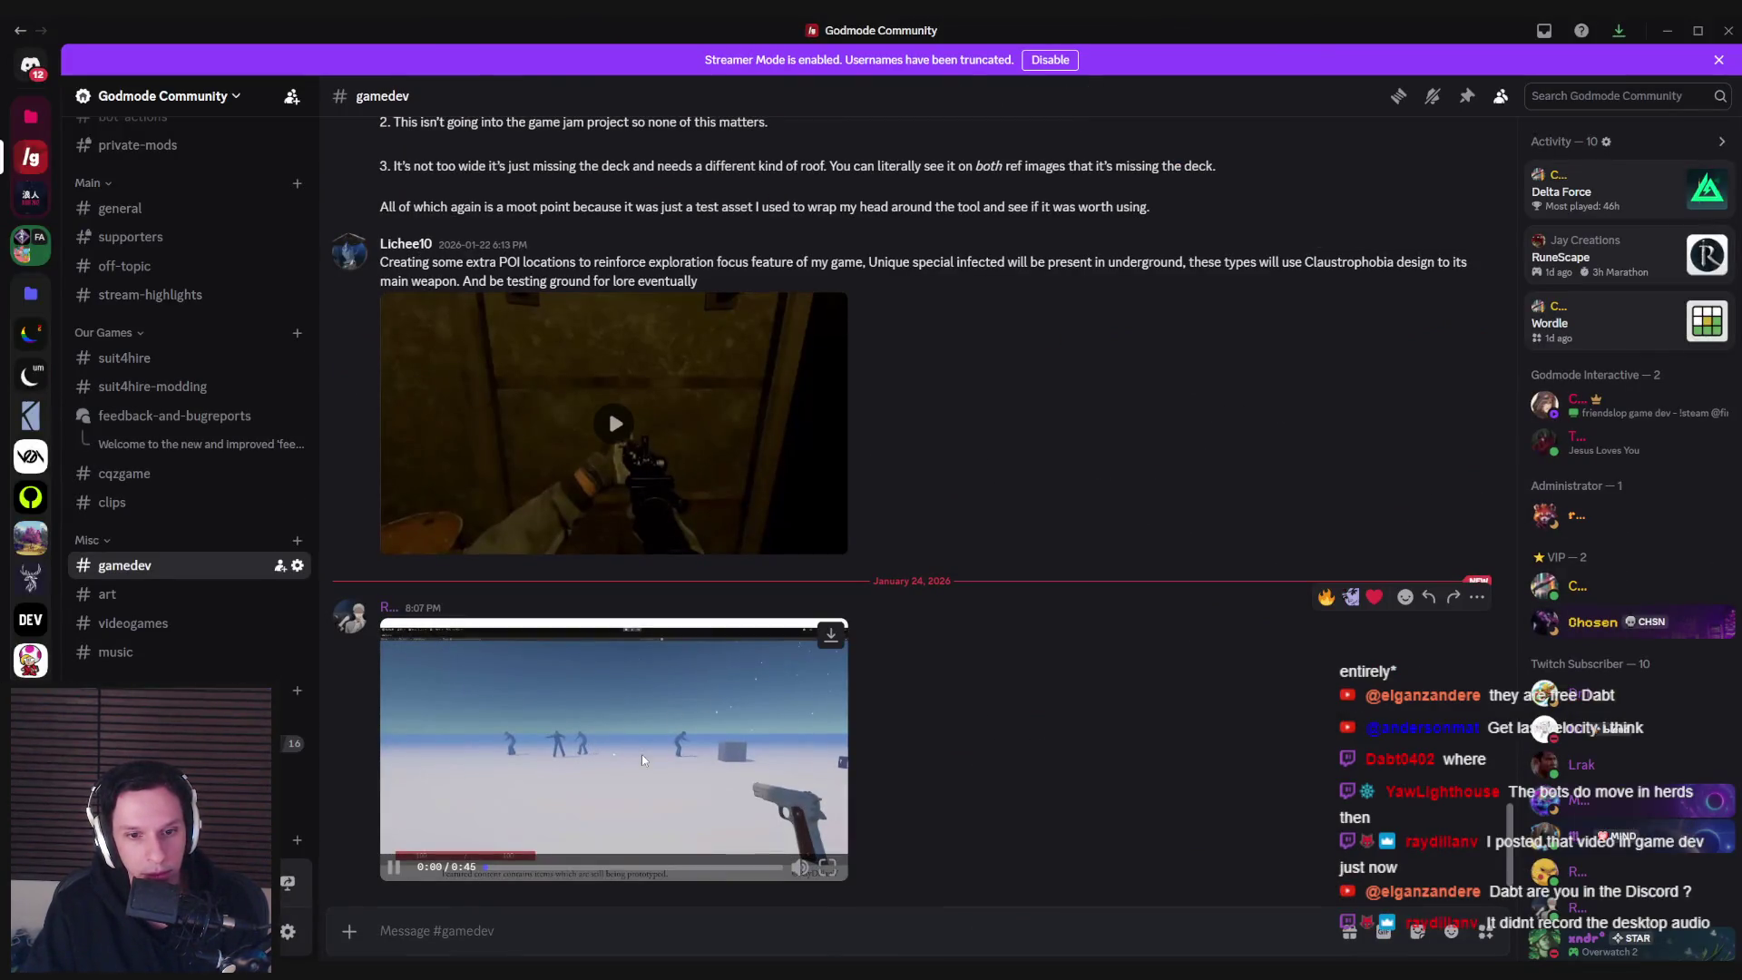
click(827, 867)
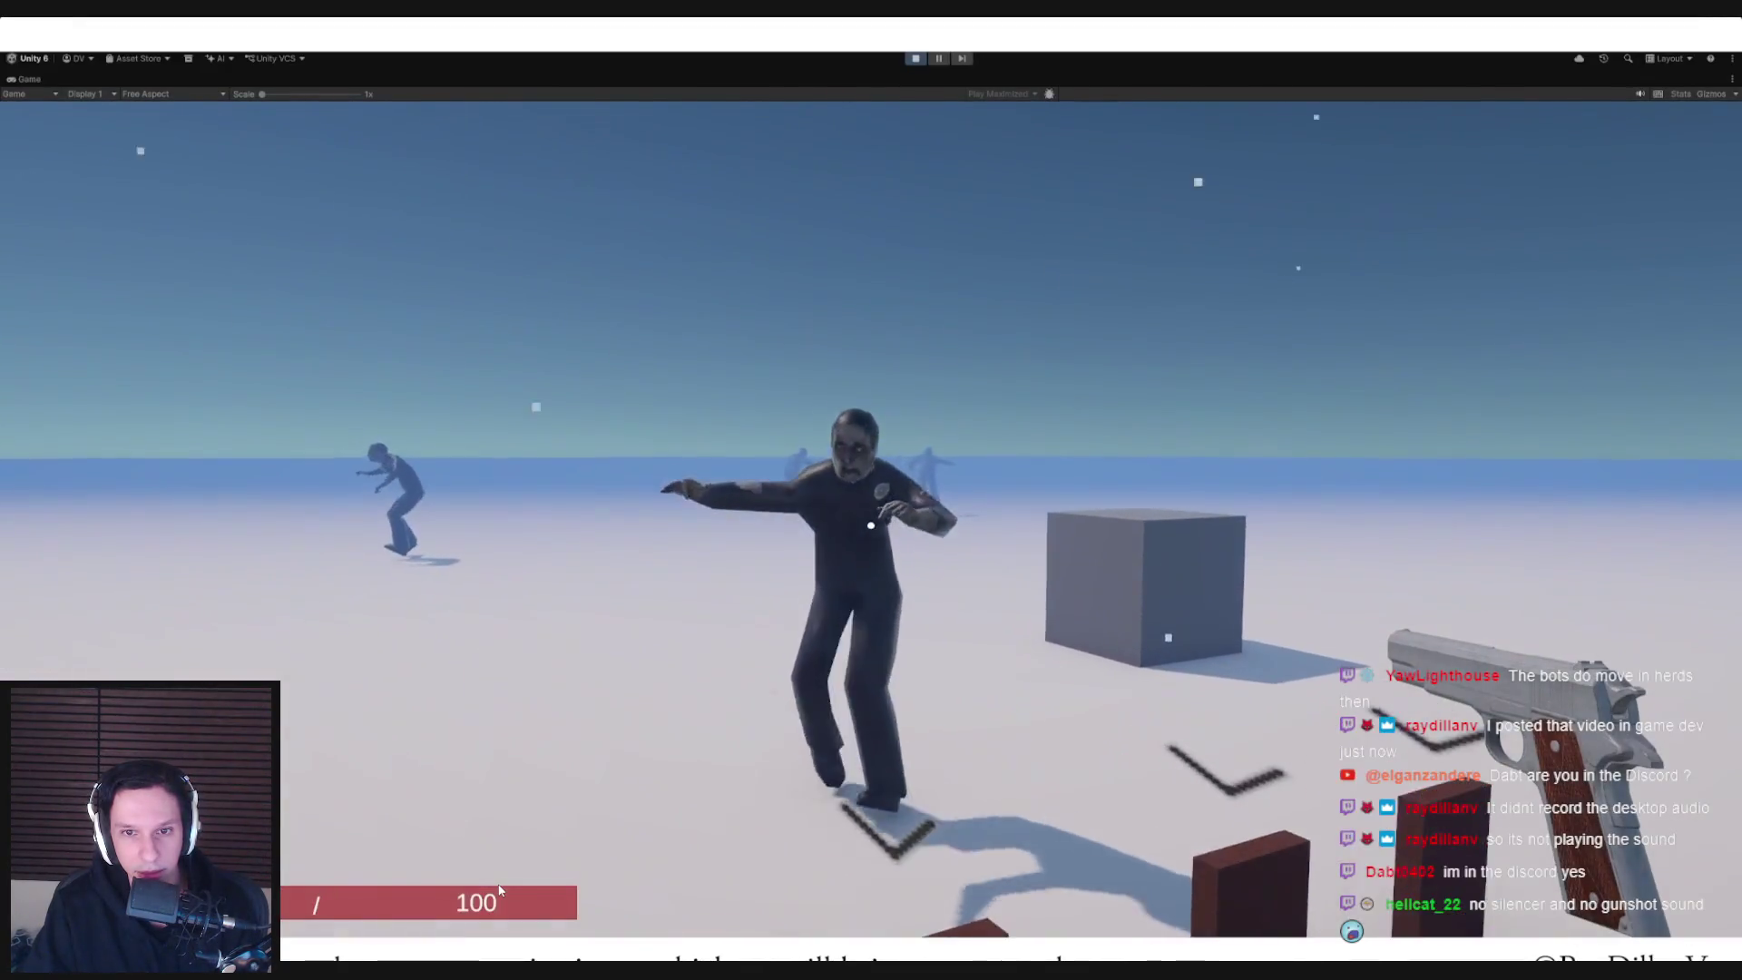
Exit the full-screen zombie clip and return to the ElectricalWires EventGraph
click(871, 526)
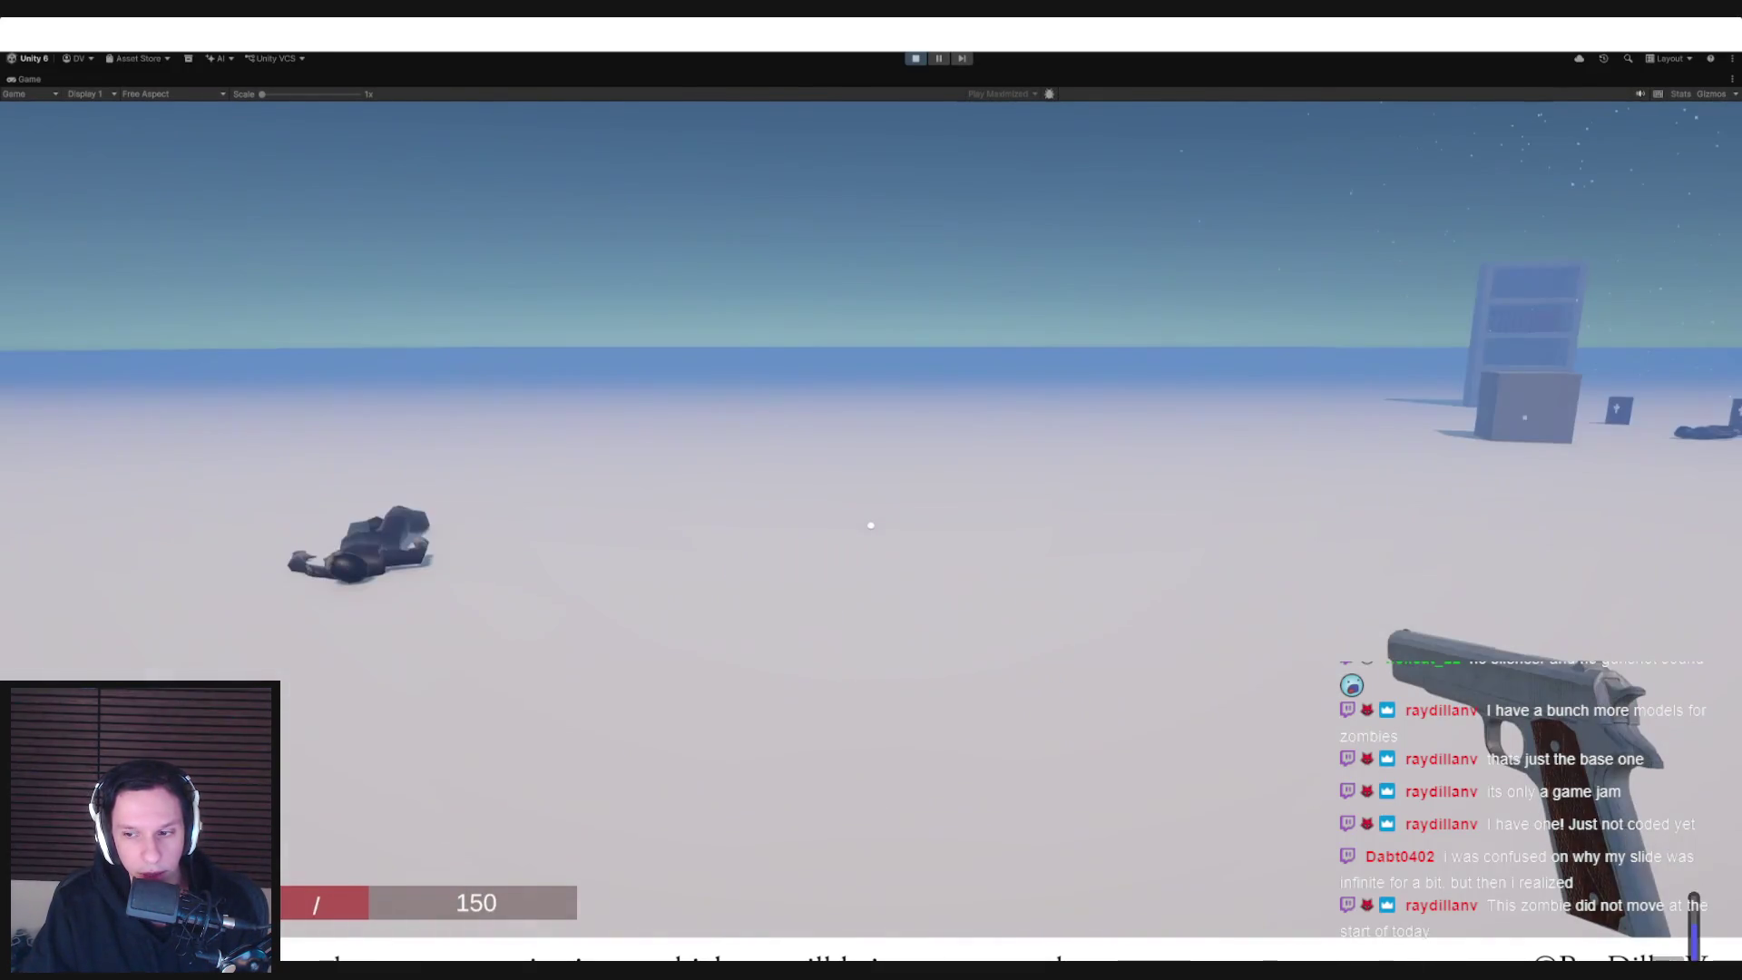
key(Escape)
key(alt+Tab)
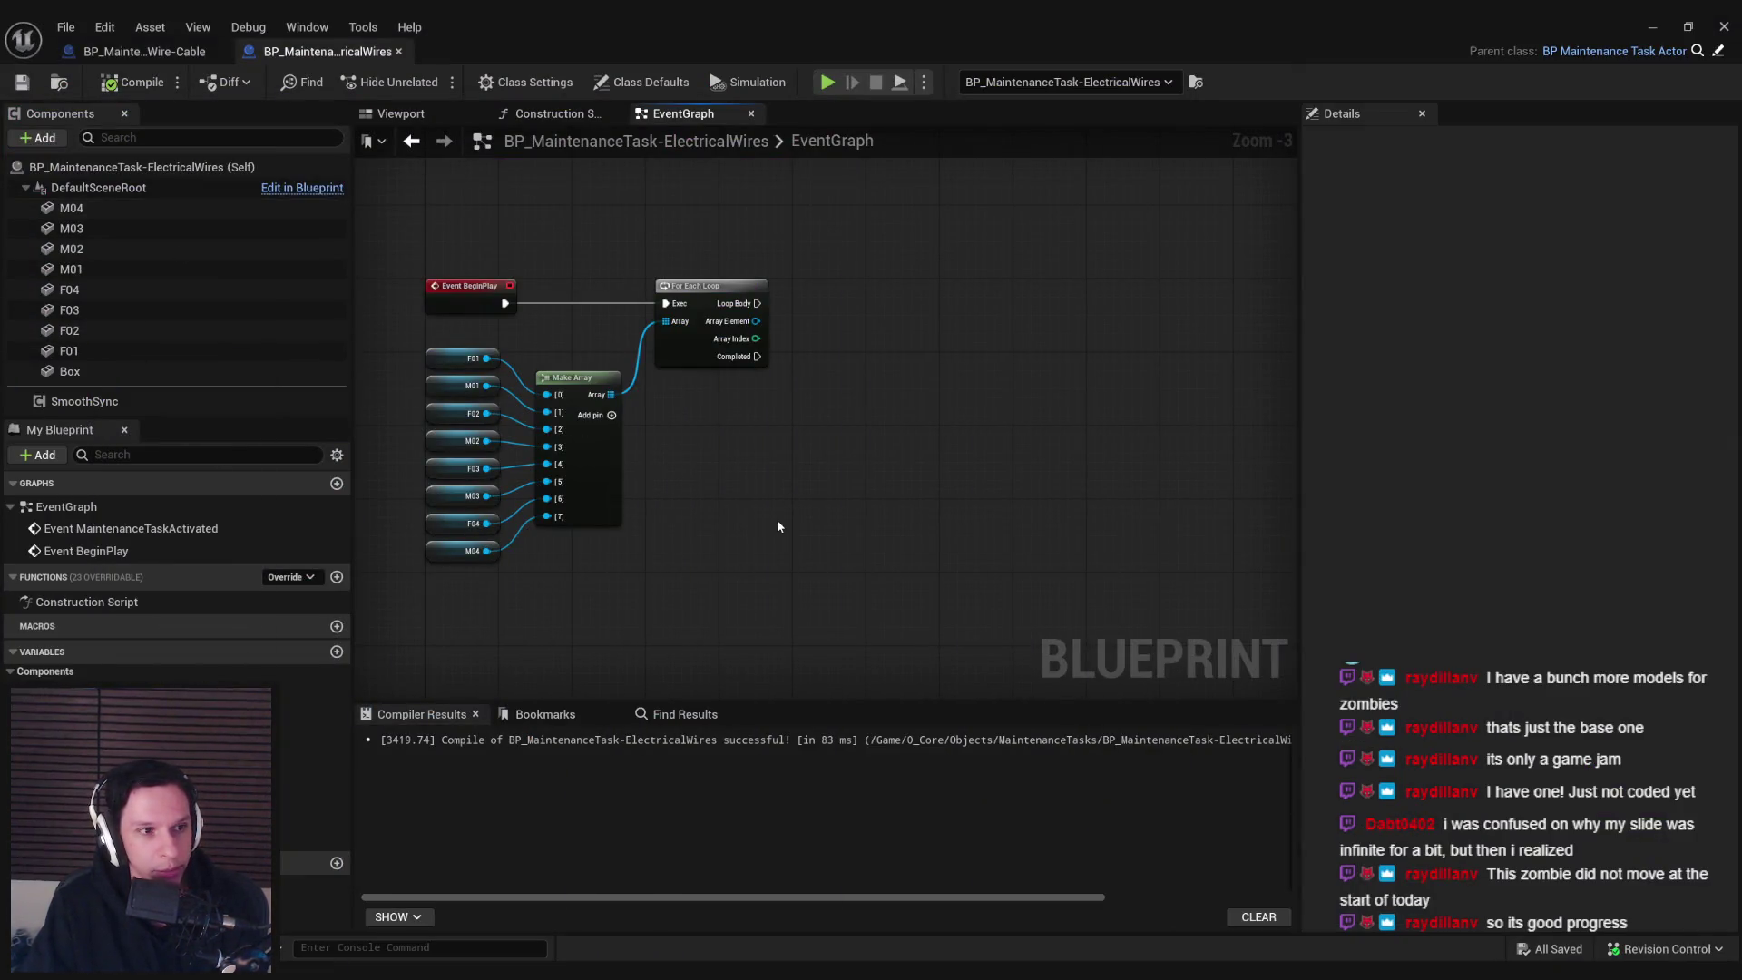
Move the variable, Make Array and loop nodes further right, checking the Notepad coordinate notes
drag(776, 519, 857, 520)
drag(825, 595, 471, 349)
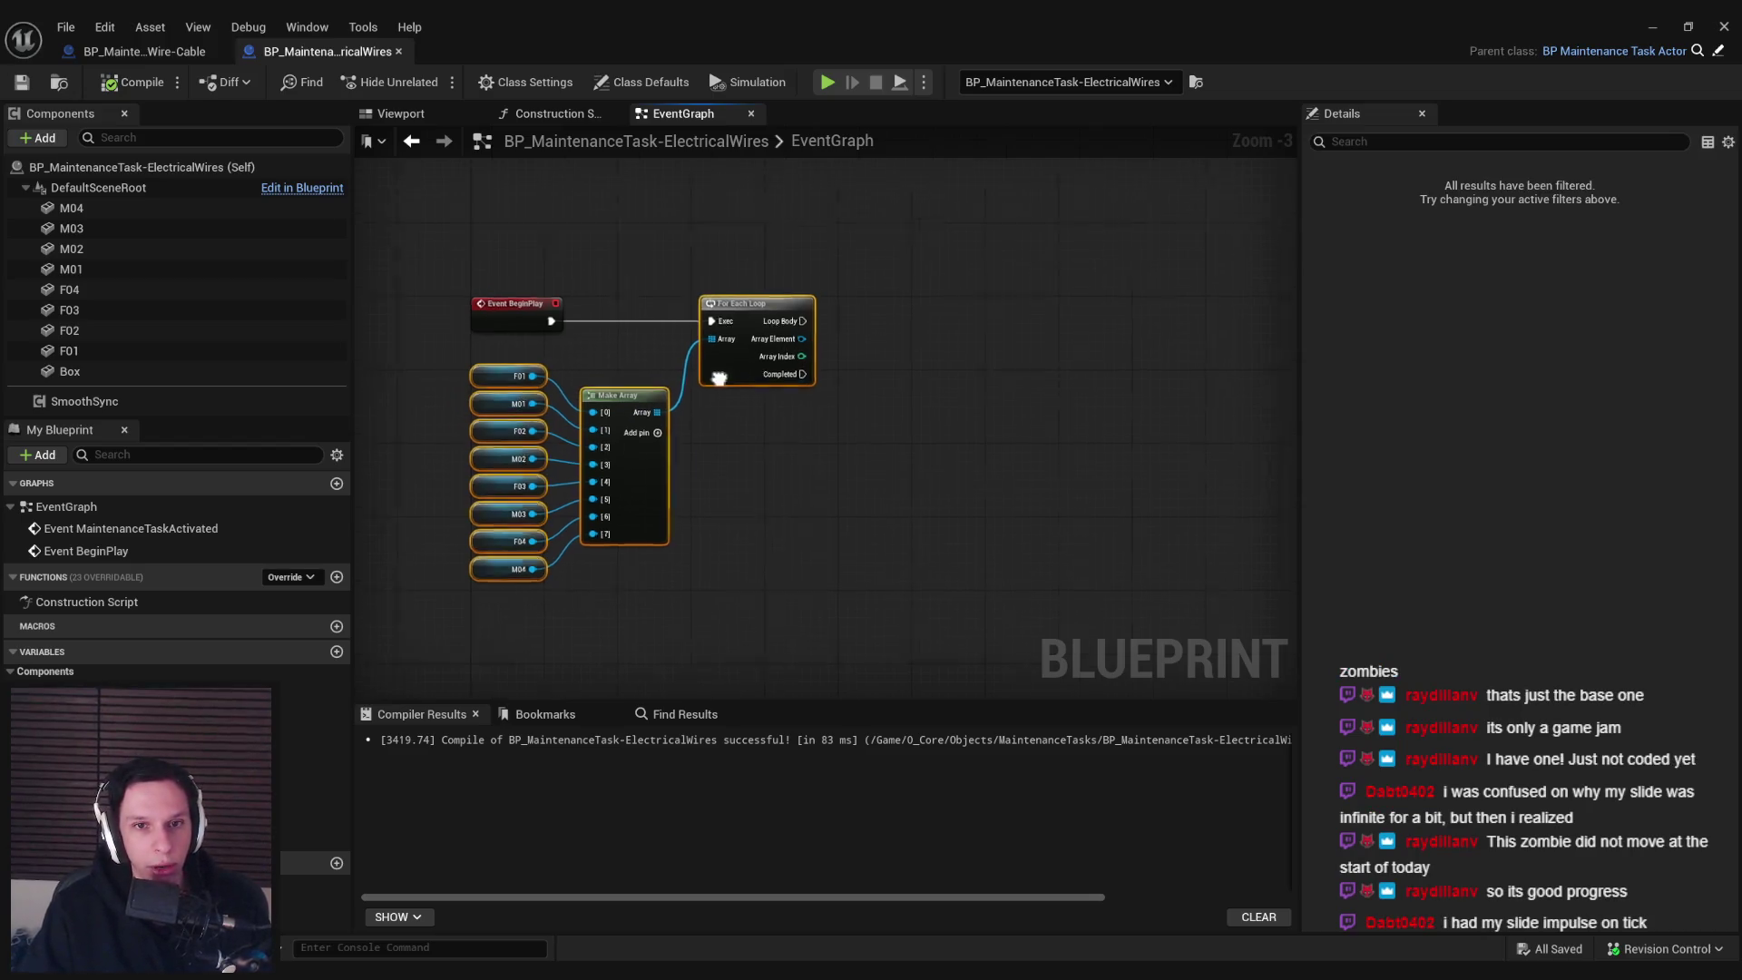
drag(753, 363, 1162, 403)
click(700, 465)
key(alt+Tab)
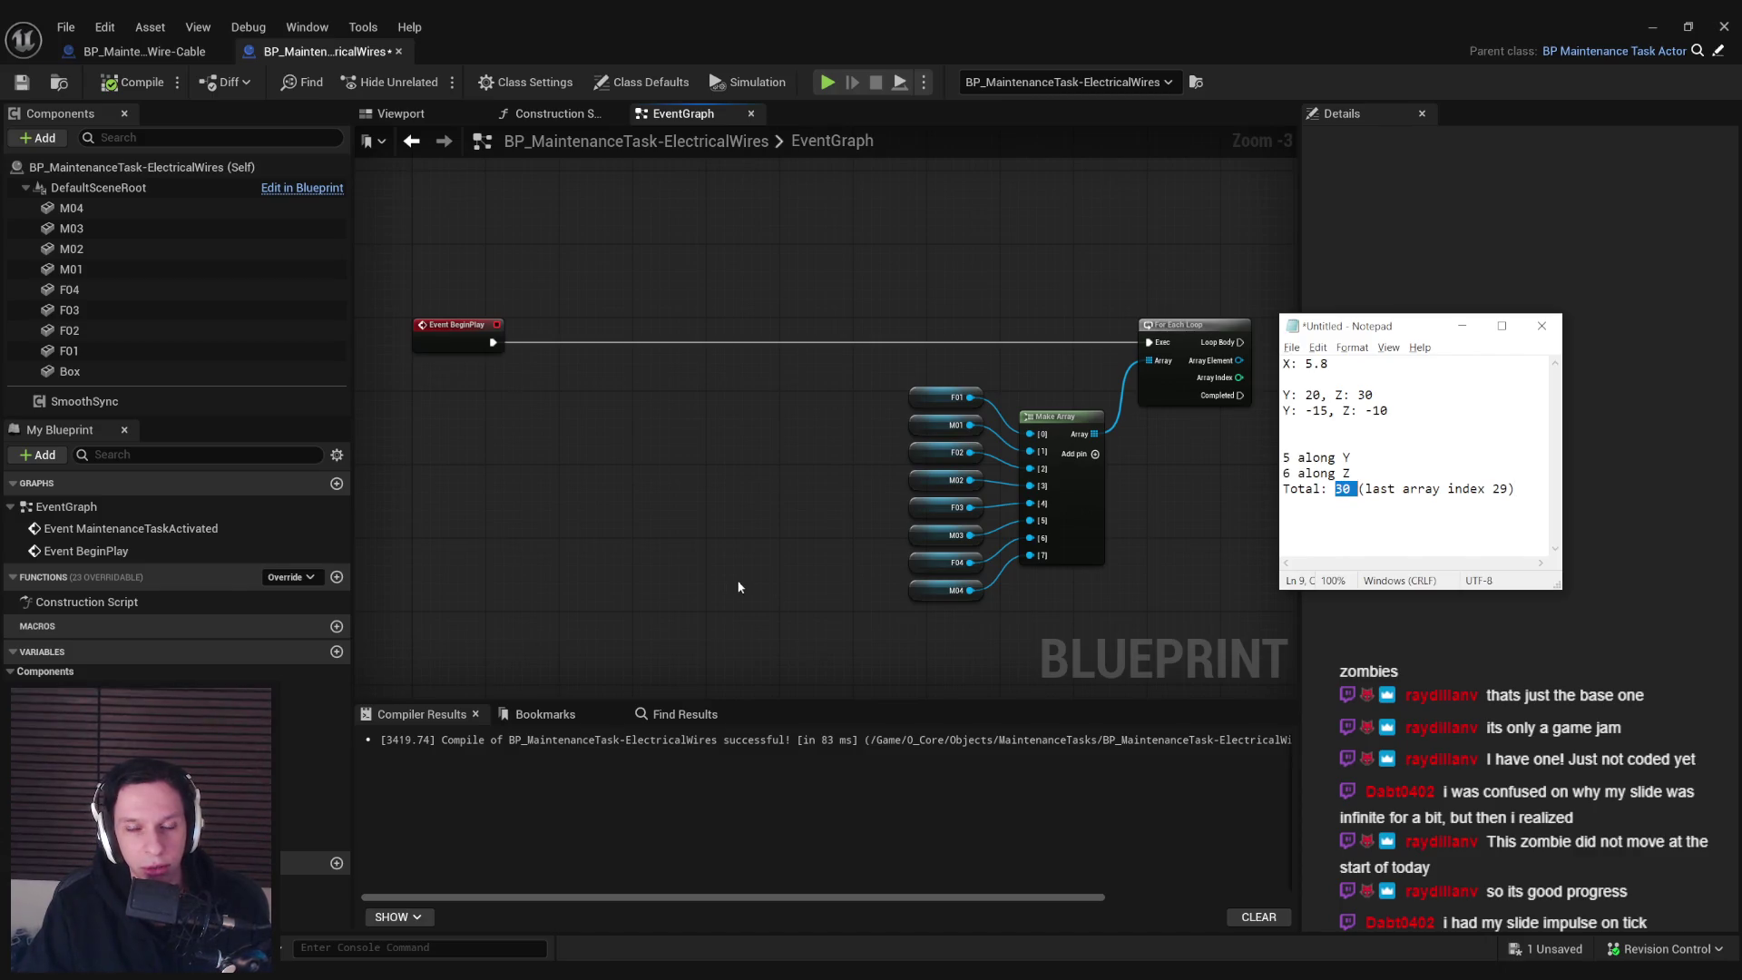
drag(556, 555, 667, 552)
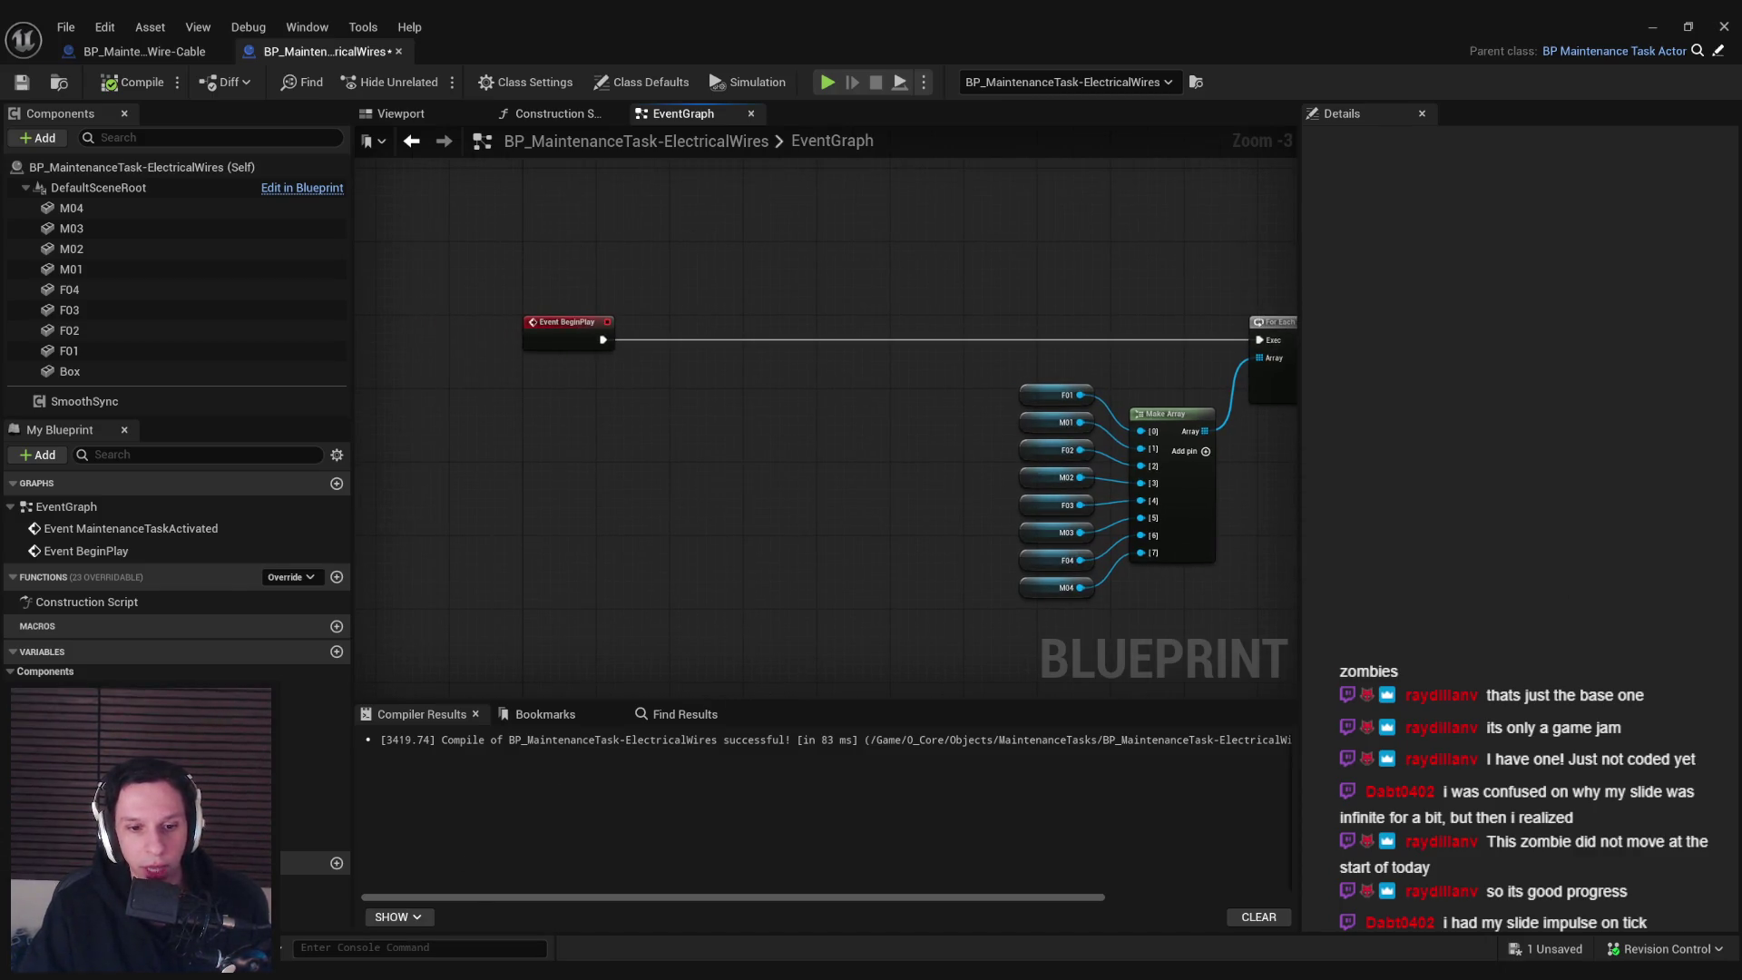
key(alt+Tab)
key(alt+Tab)
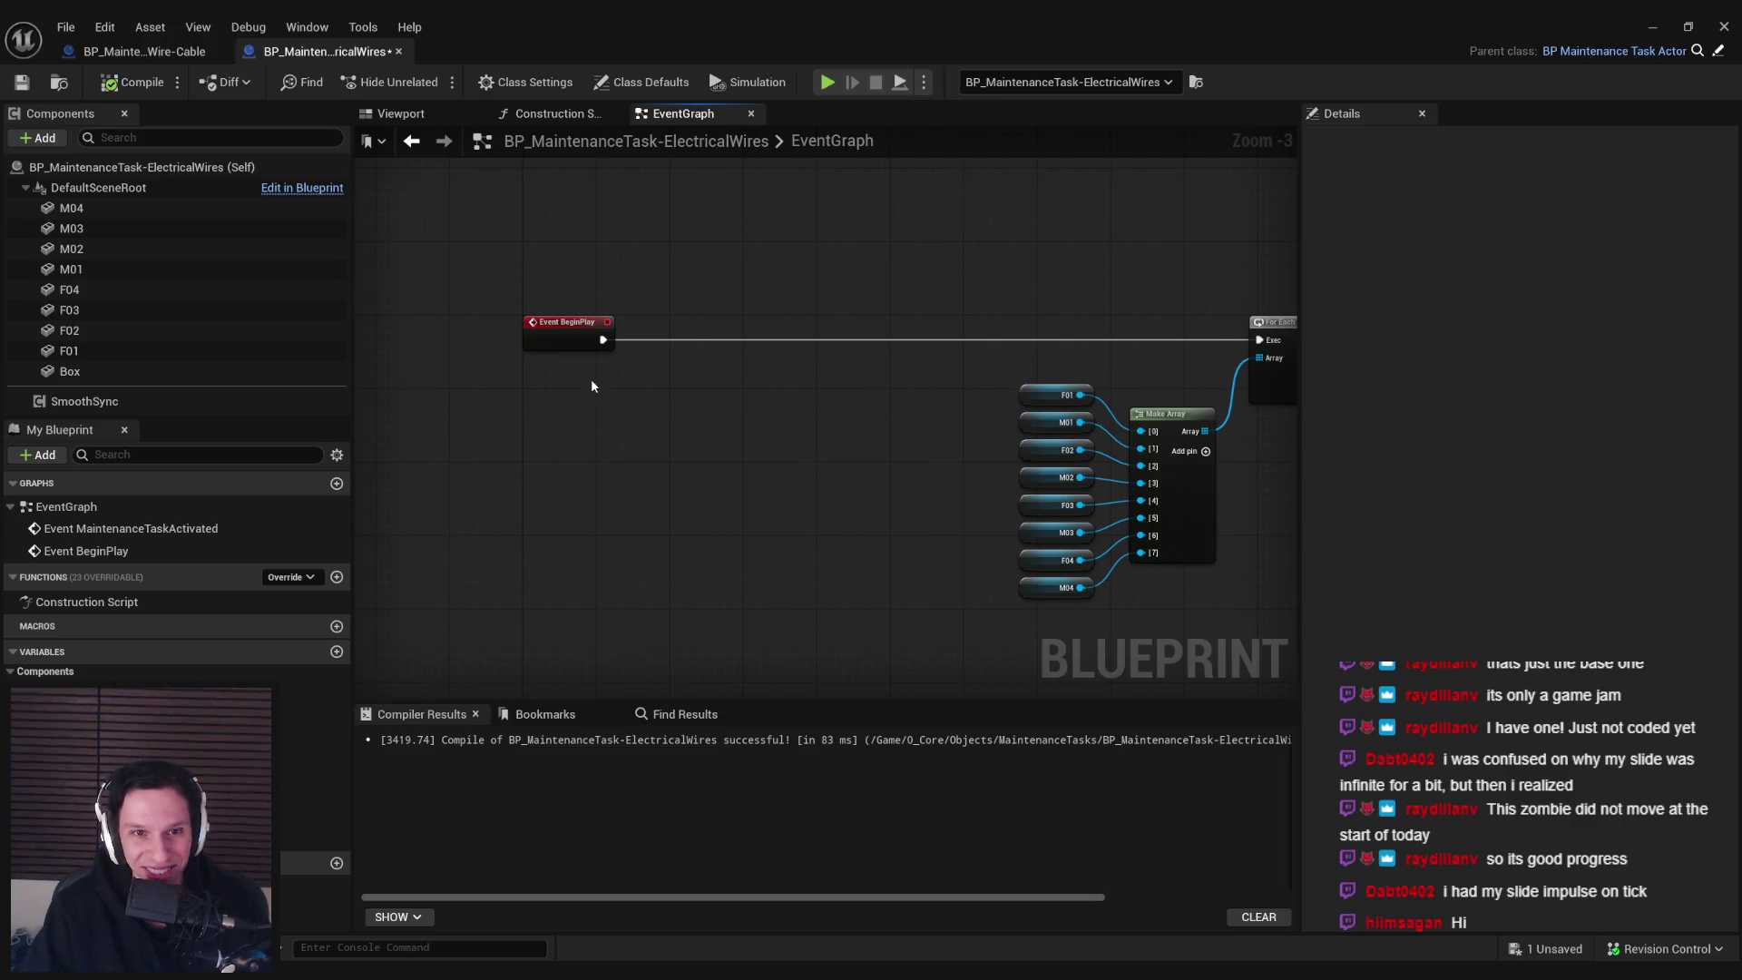
Add the PossibleLocations variable as an Integer array, then compile and save
click(336, 651)
text(PossibleLocations)
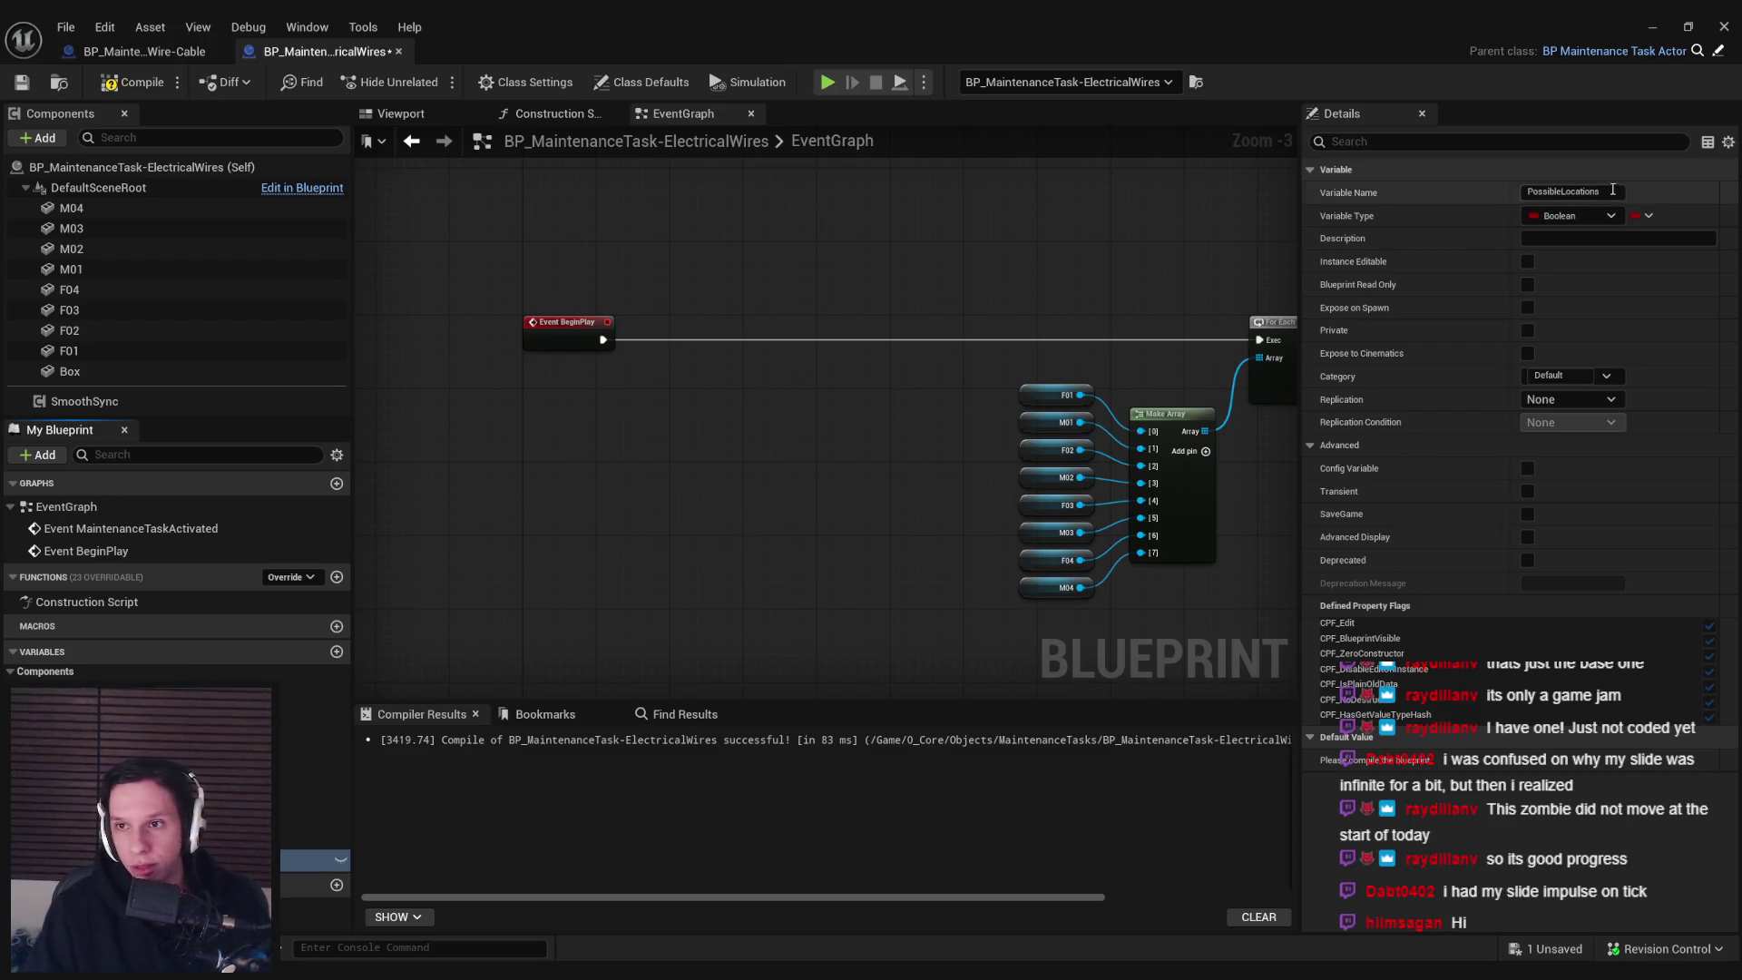
click(1574, 216)
click(1556, 289)
click(1642, 215)
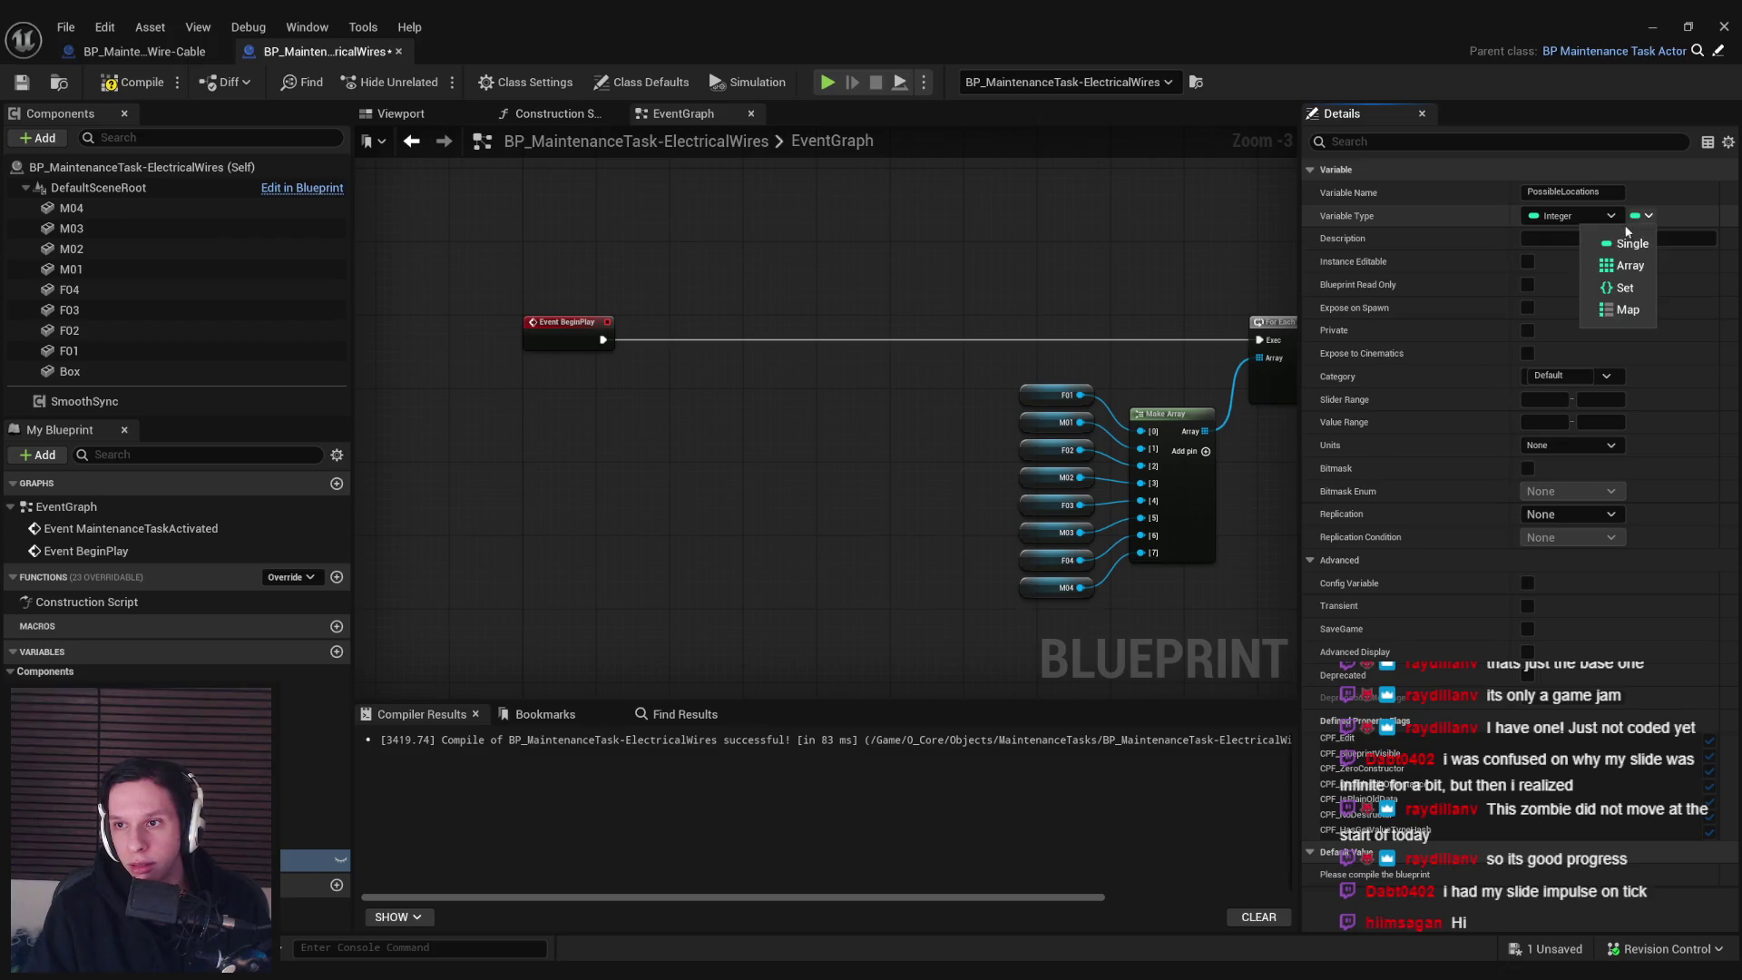
click(1617, 257)
click(131, 82)
click(24, 83)
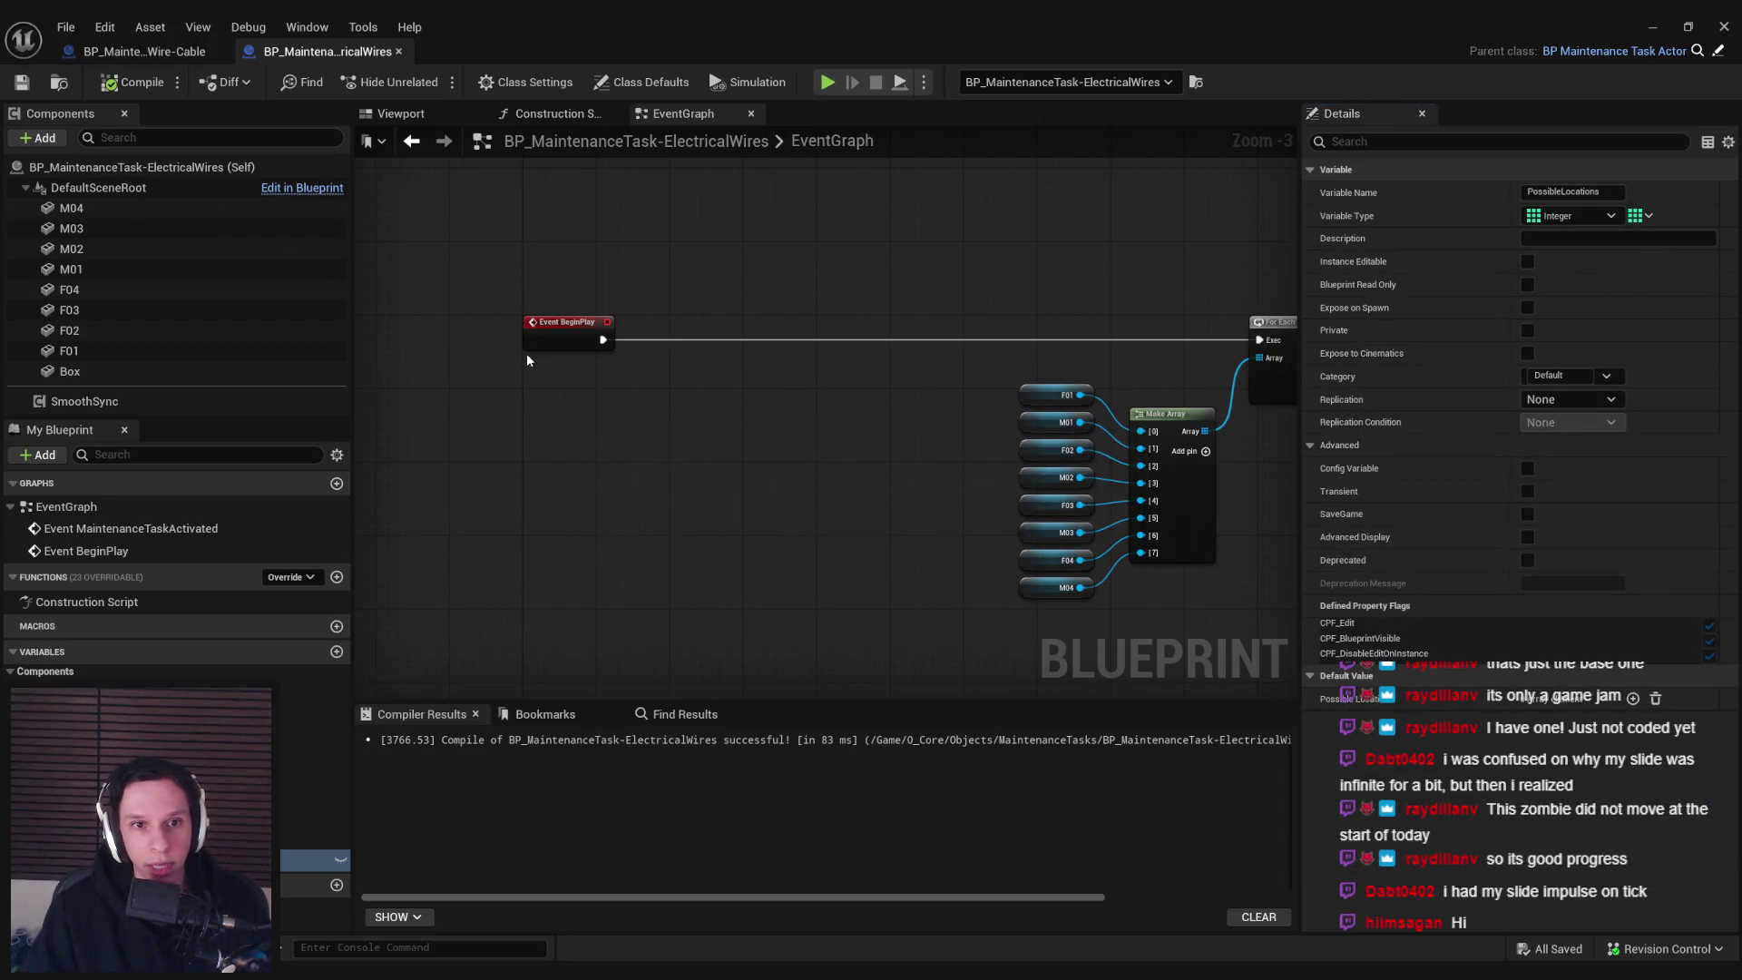
Place a PossibleLocations getter and search its pin actions for 'add'
mouse_move(309, 860)
mouse_down()
mouse_move(658, 420)
mouse_move(617, 392)
mouse_move(752, 416)
mouse_up()
click(646, 401)
text(add)
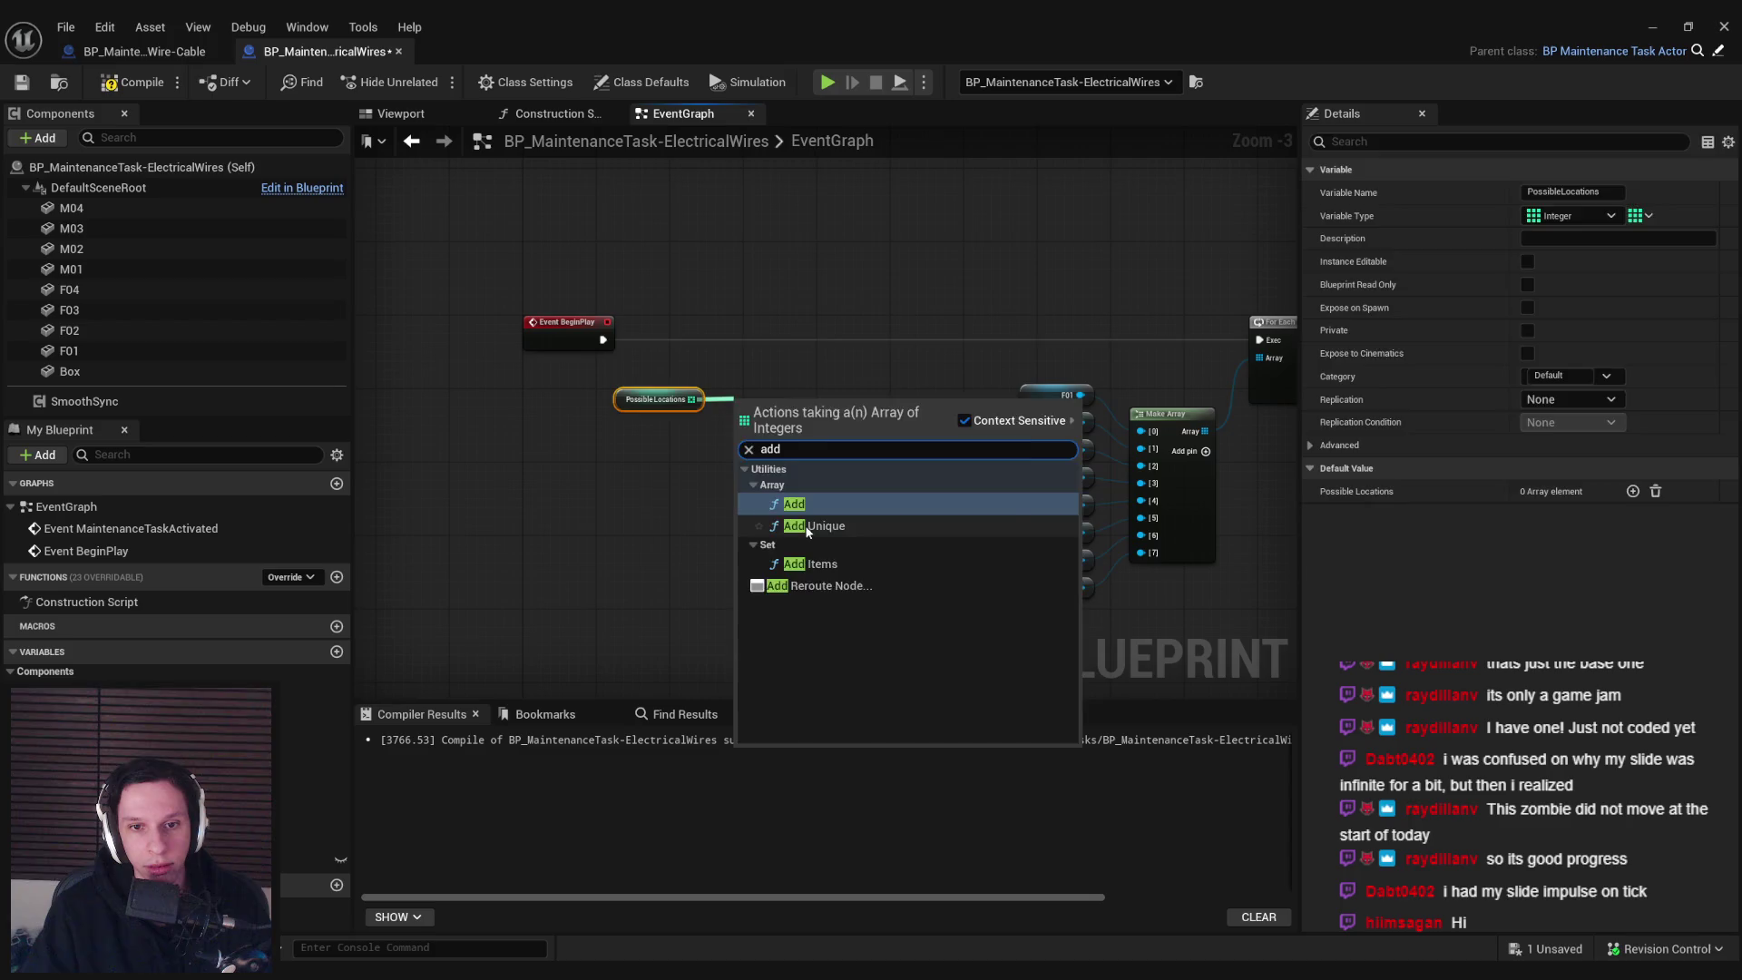
Add an AddUnique node for PossibleLocations beside Event BeginPlay and arrange them
click(799, 527)
mouse_move(771, 415)
mouse_down()
mouse_move(798, 342)
mouse_move(602, 339)
mouse_up()
drag(659, 409, 687, 390)
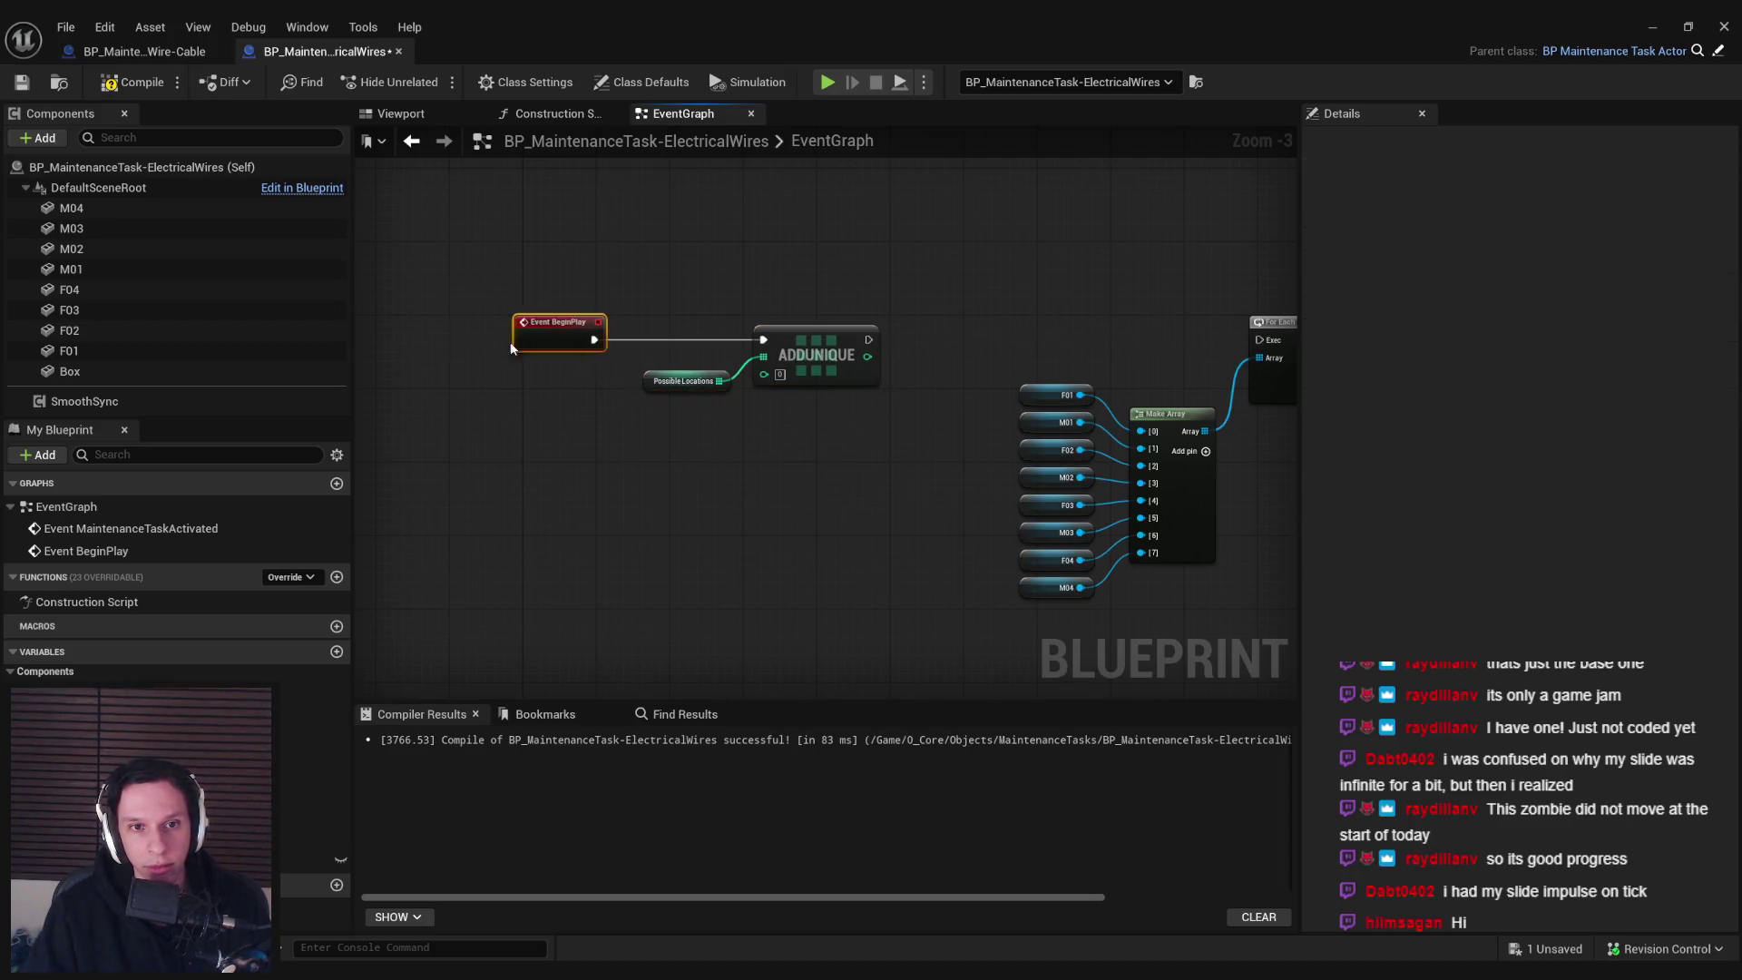
mouse_move(587, 343)
mouse_down()
mouse_move(420, 343)
mouse_move(465, 346)
mouse_up()
Insert a For Loop between BeginPlay and AddUnique with Last Index 29
text(for)
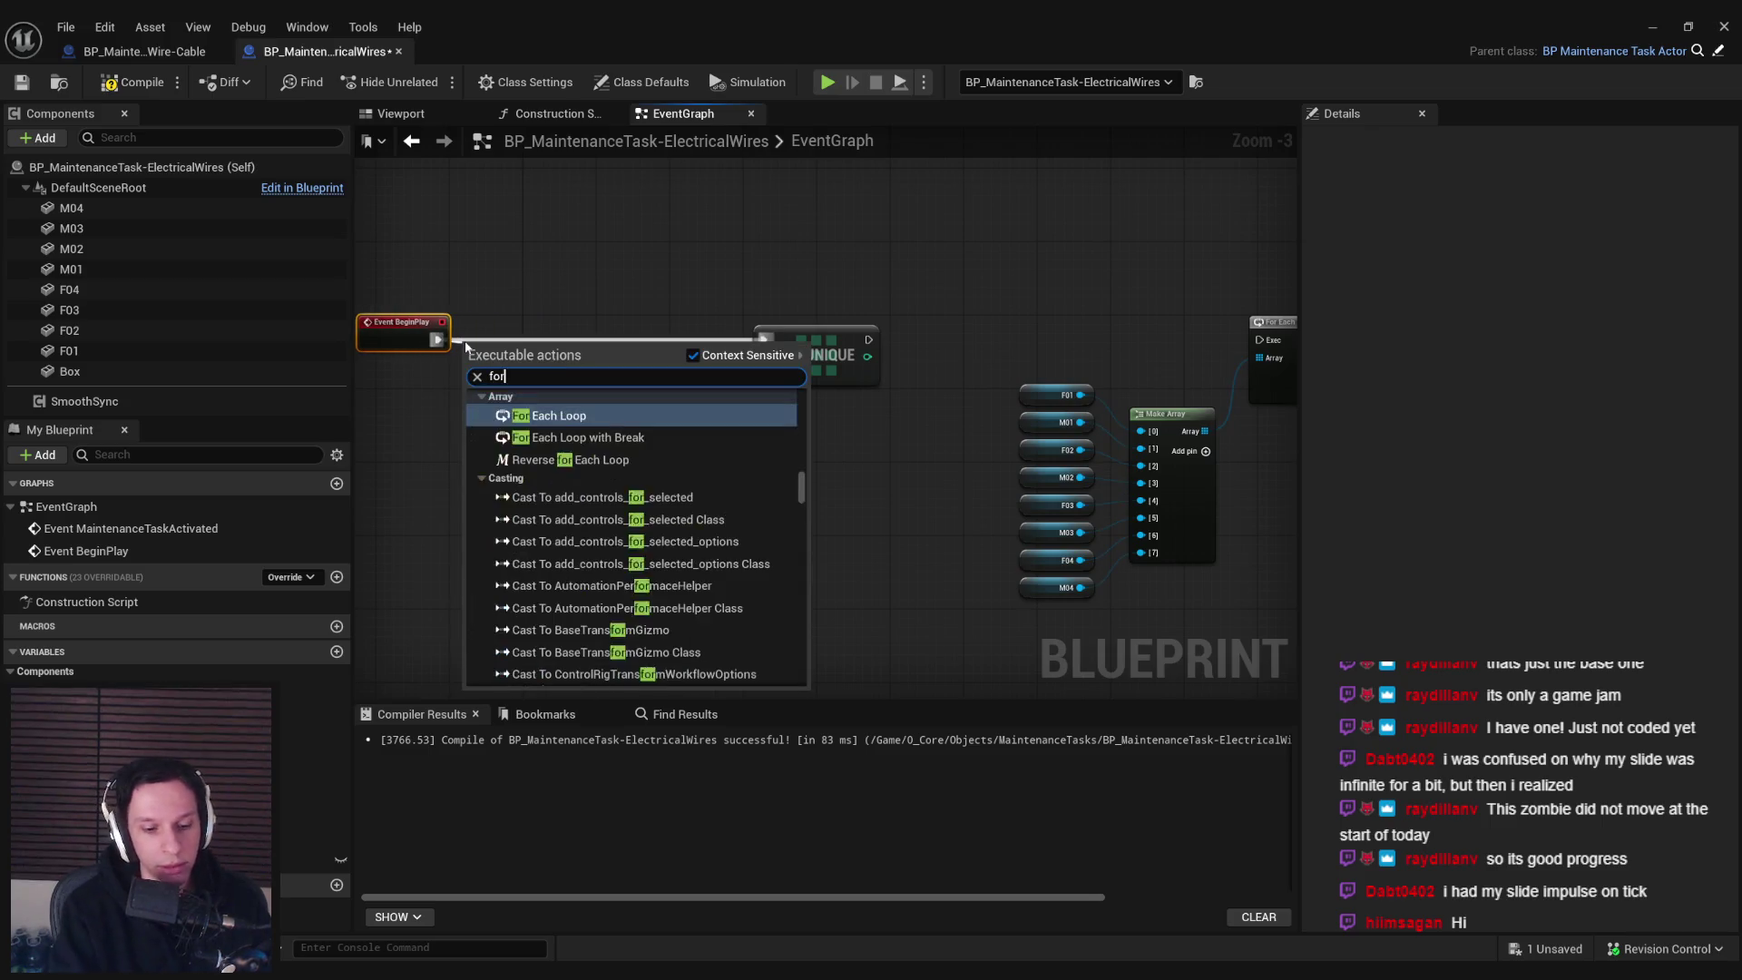
text( loop)
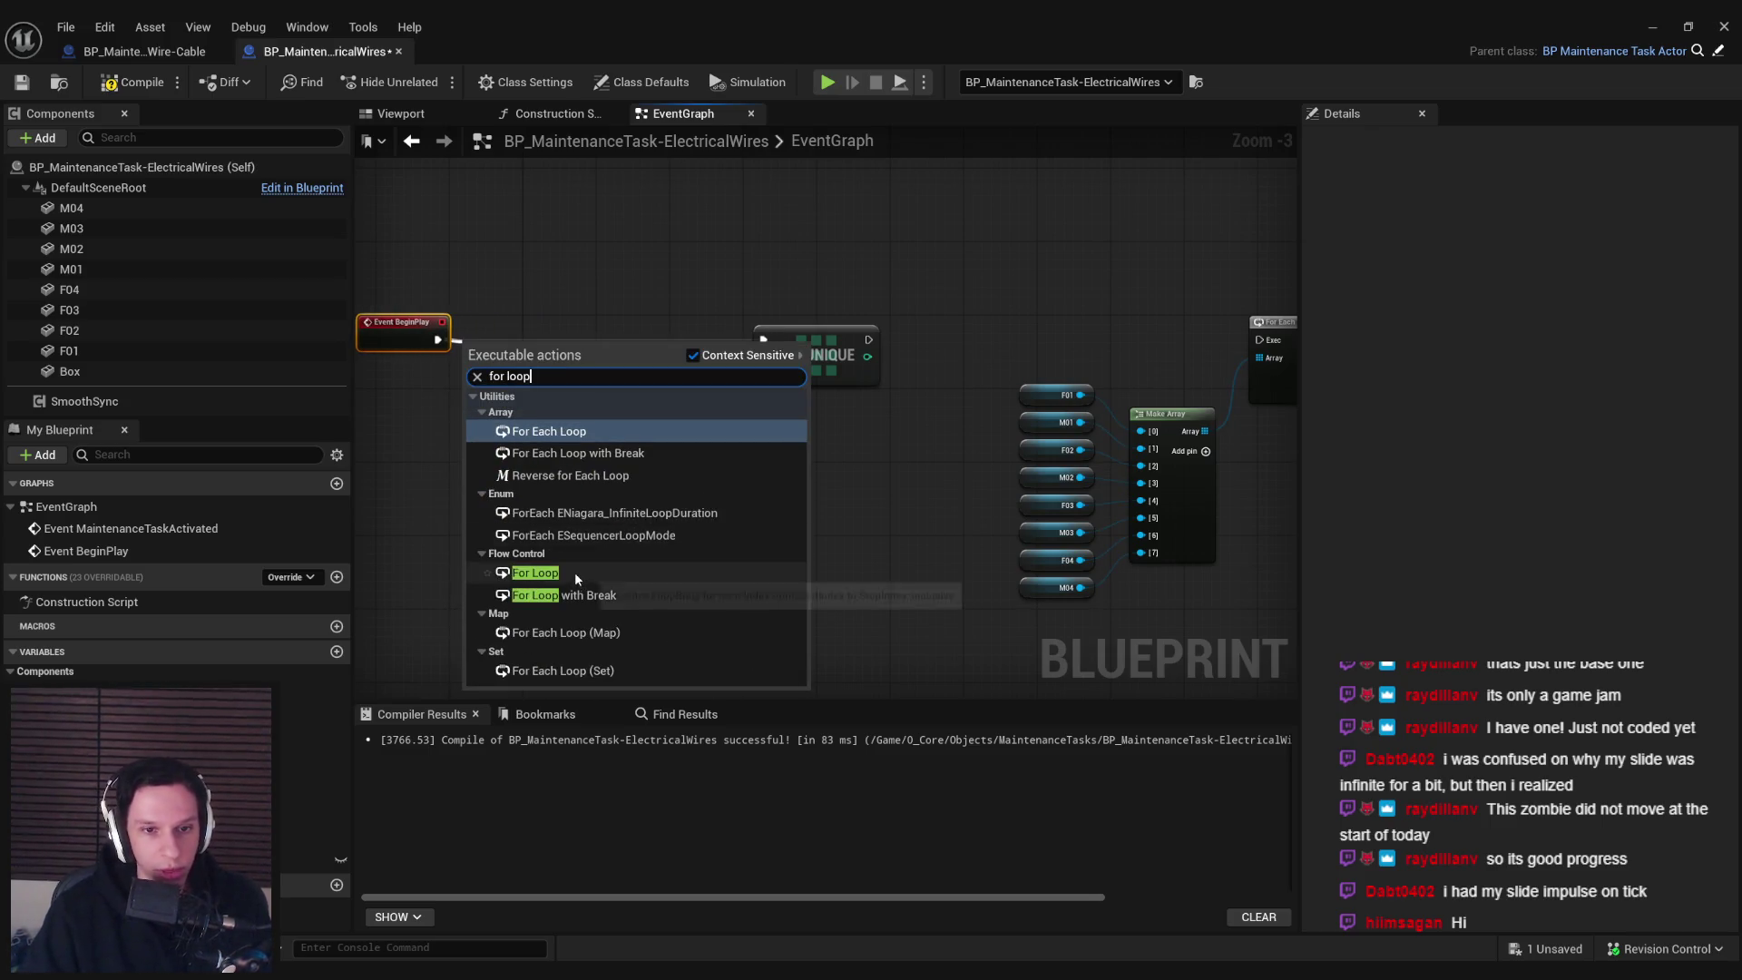
click(544, 572)
scroll(581, 581, up, 3)
drag(481, 226, 522, 204)
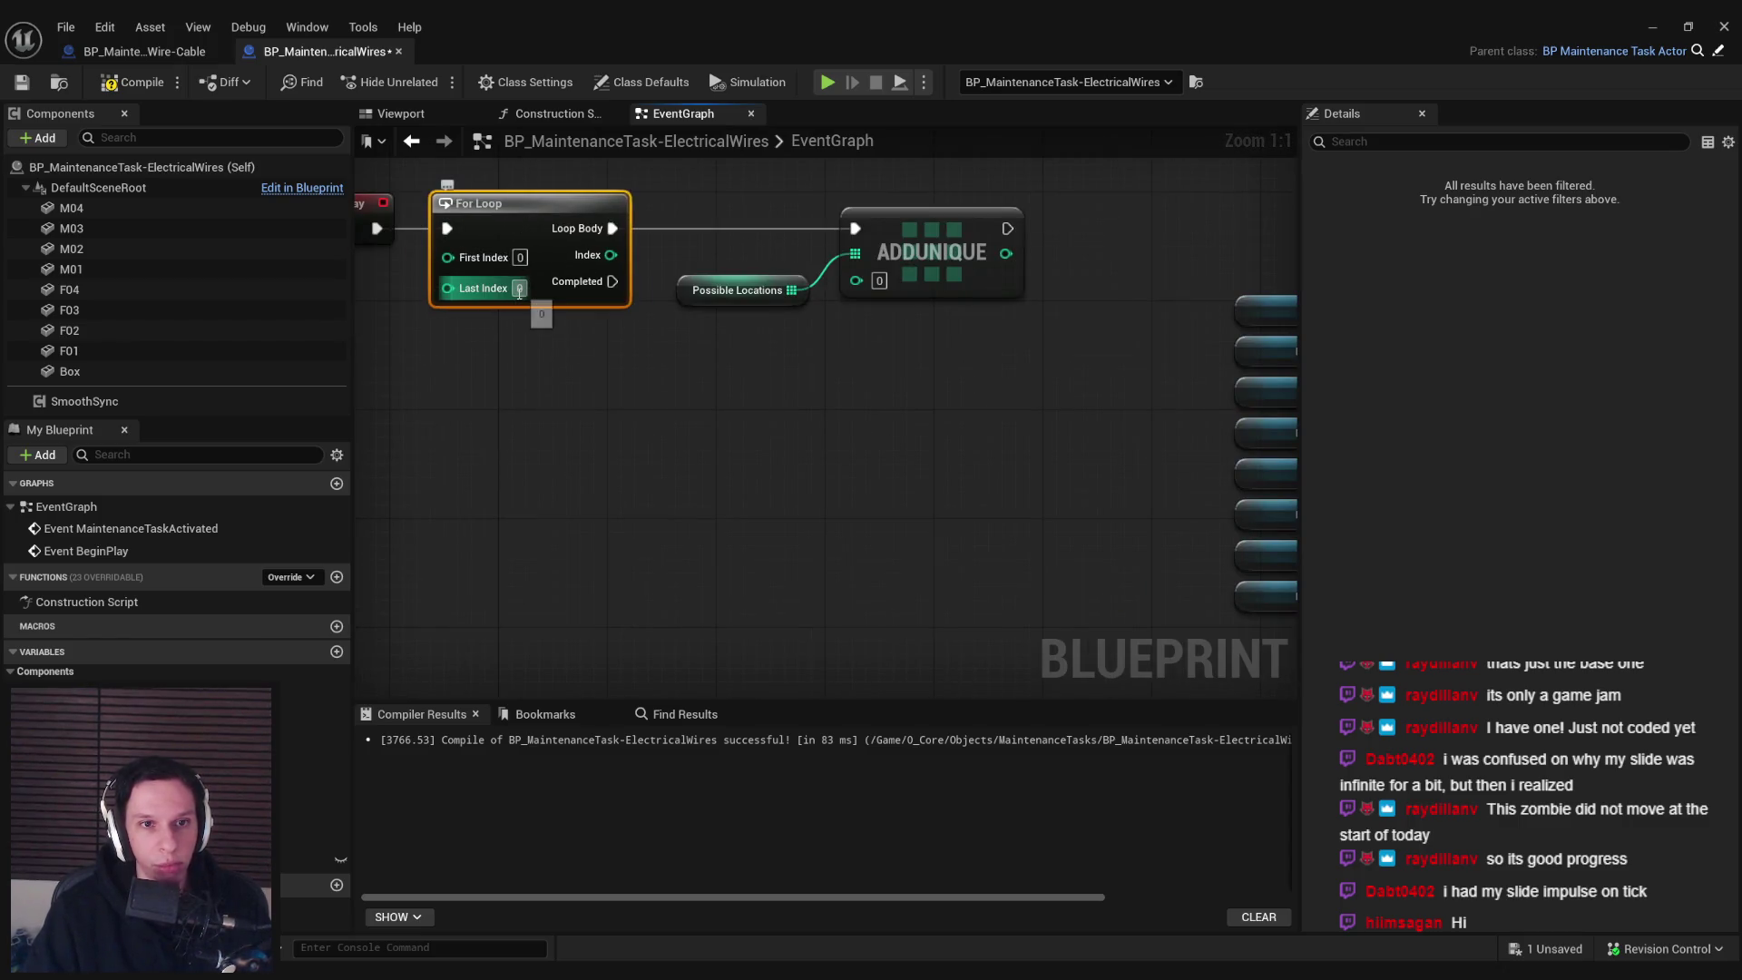
text(9)
Wire the loop Index into AddUnique's item pin, routed through two reroute points
drag(537, 325, 777, 346)
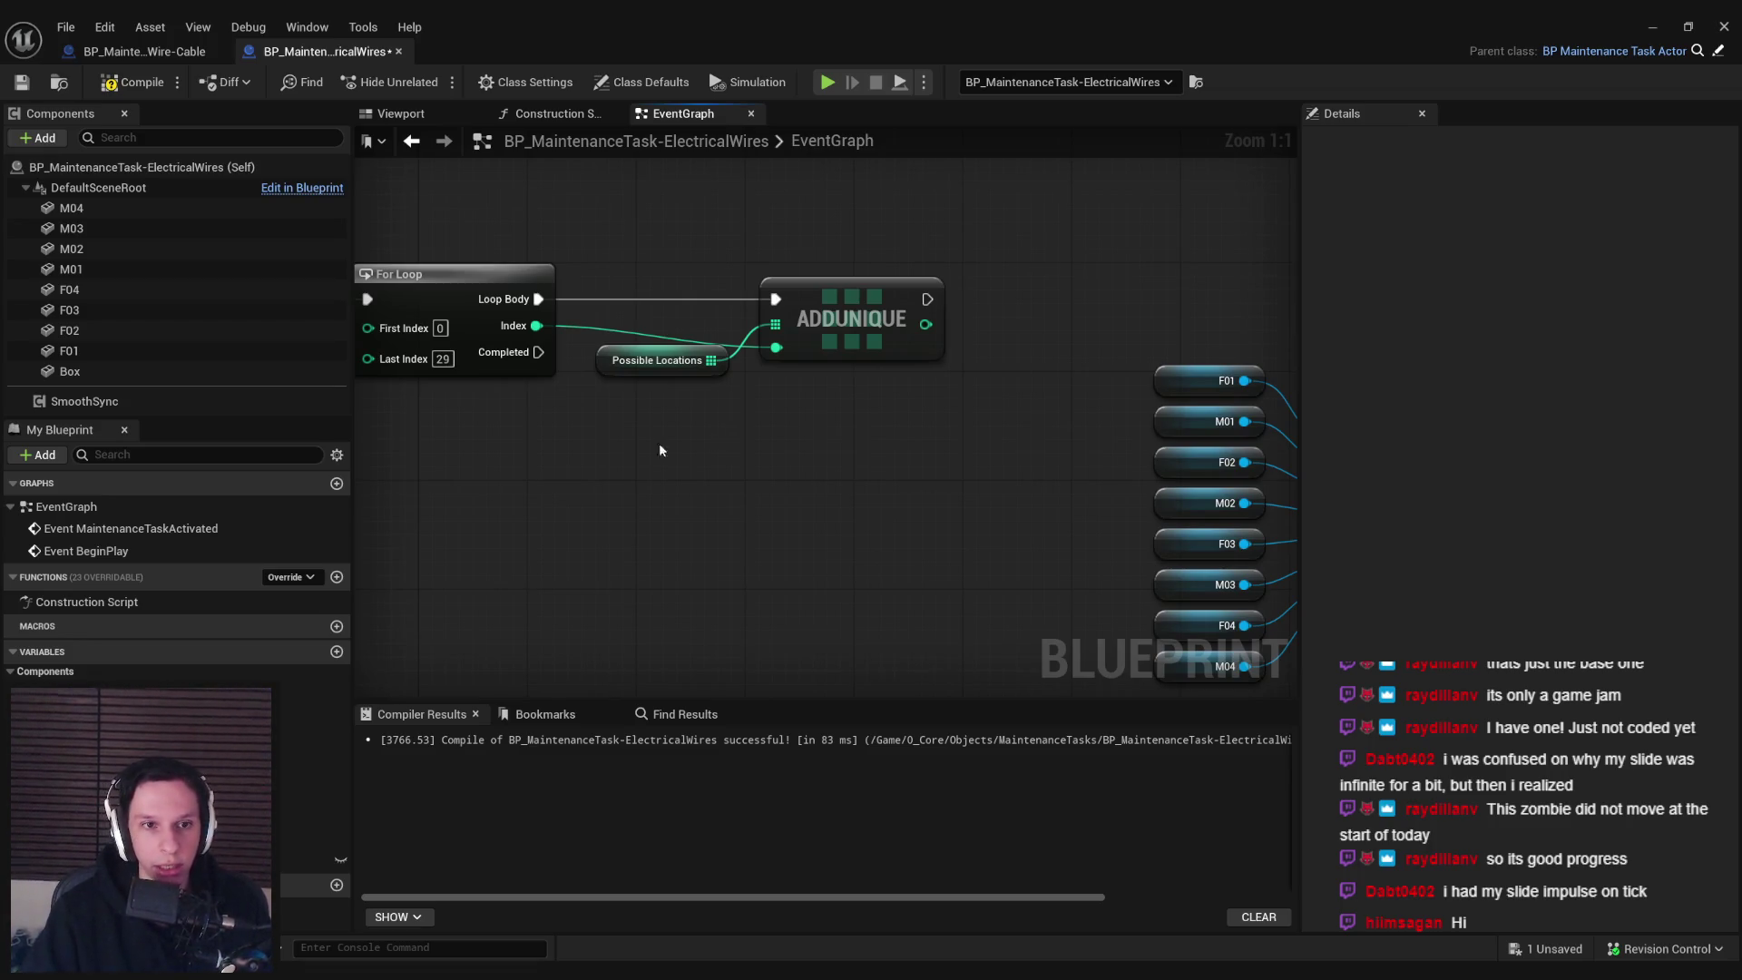
scroll(659, 450, down, 2)
double_click(735, 372)
drag(736, 373, 742, 430)
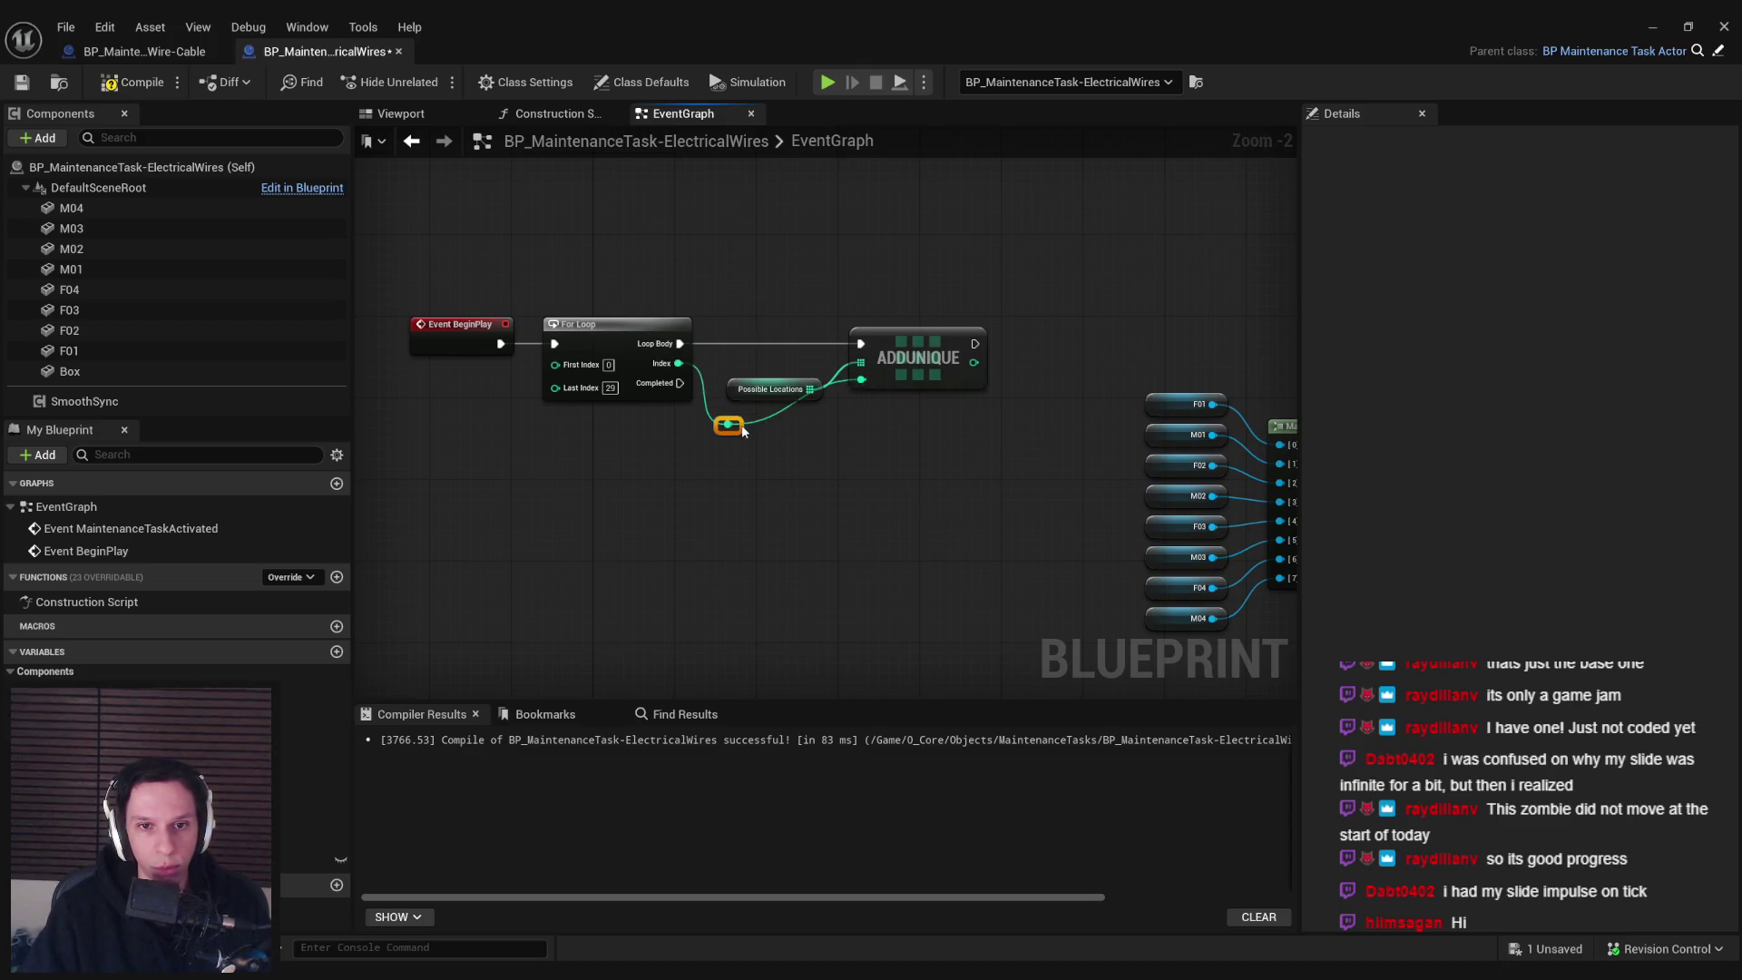
double_click(769, 415)
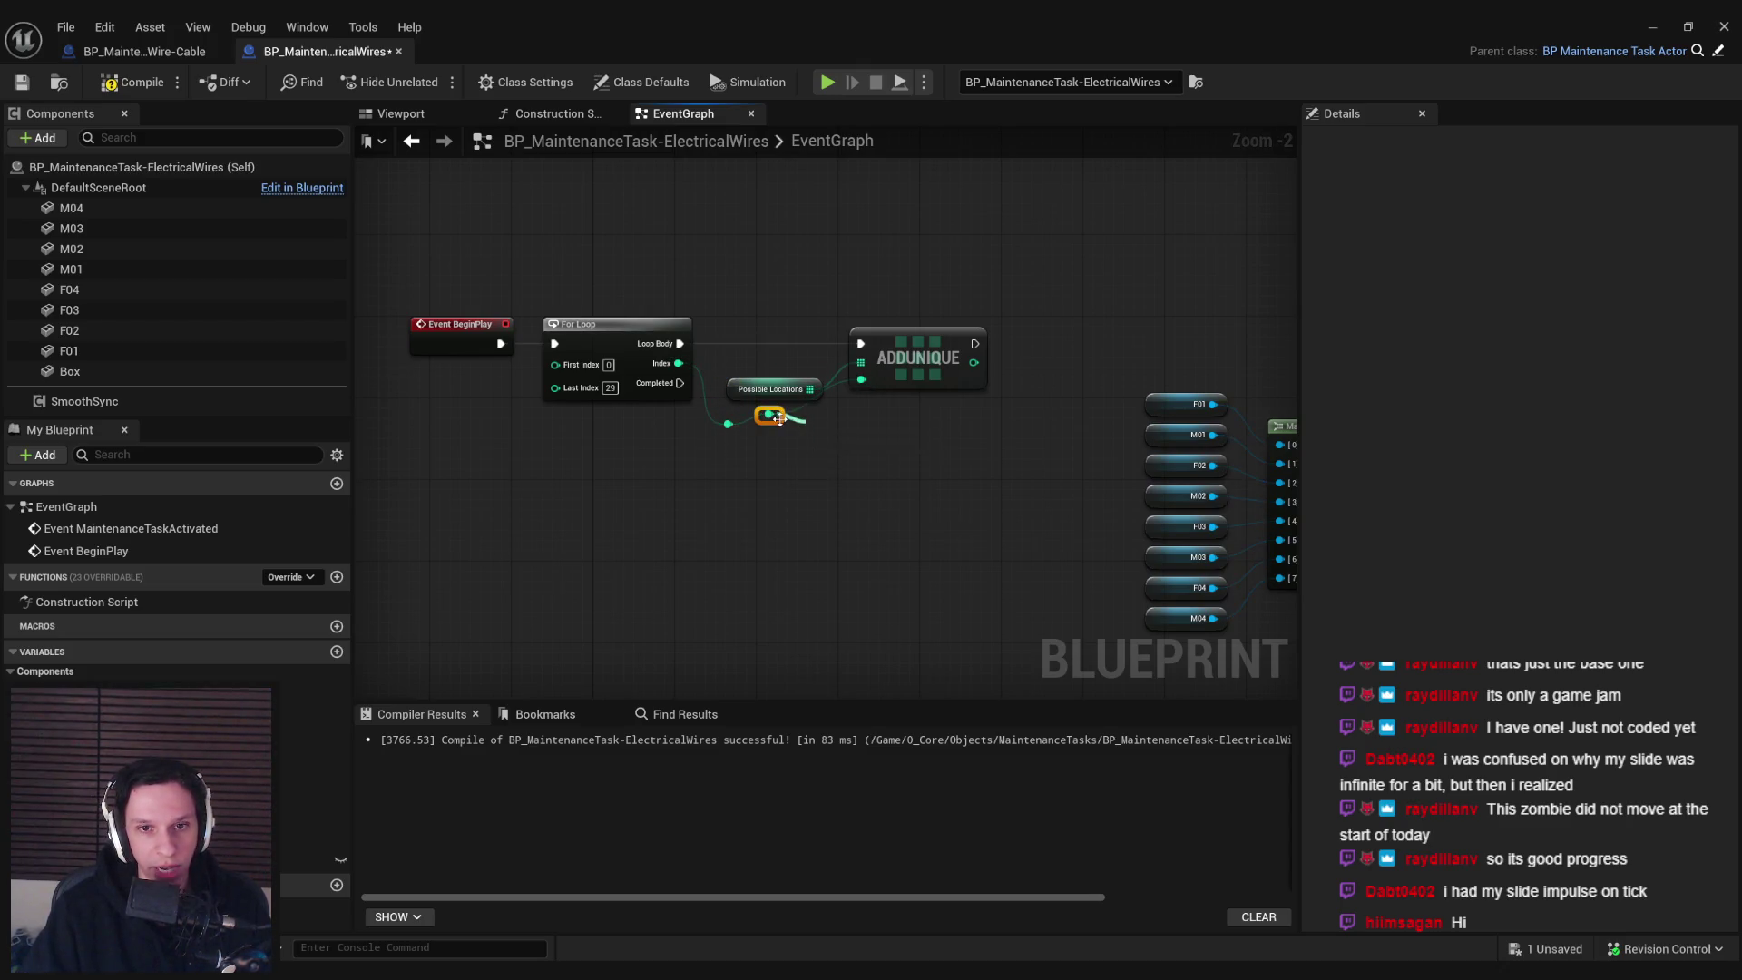
drag(788, 420, 810, 419)
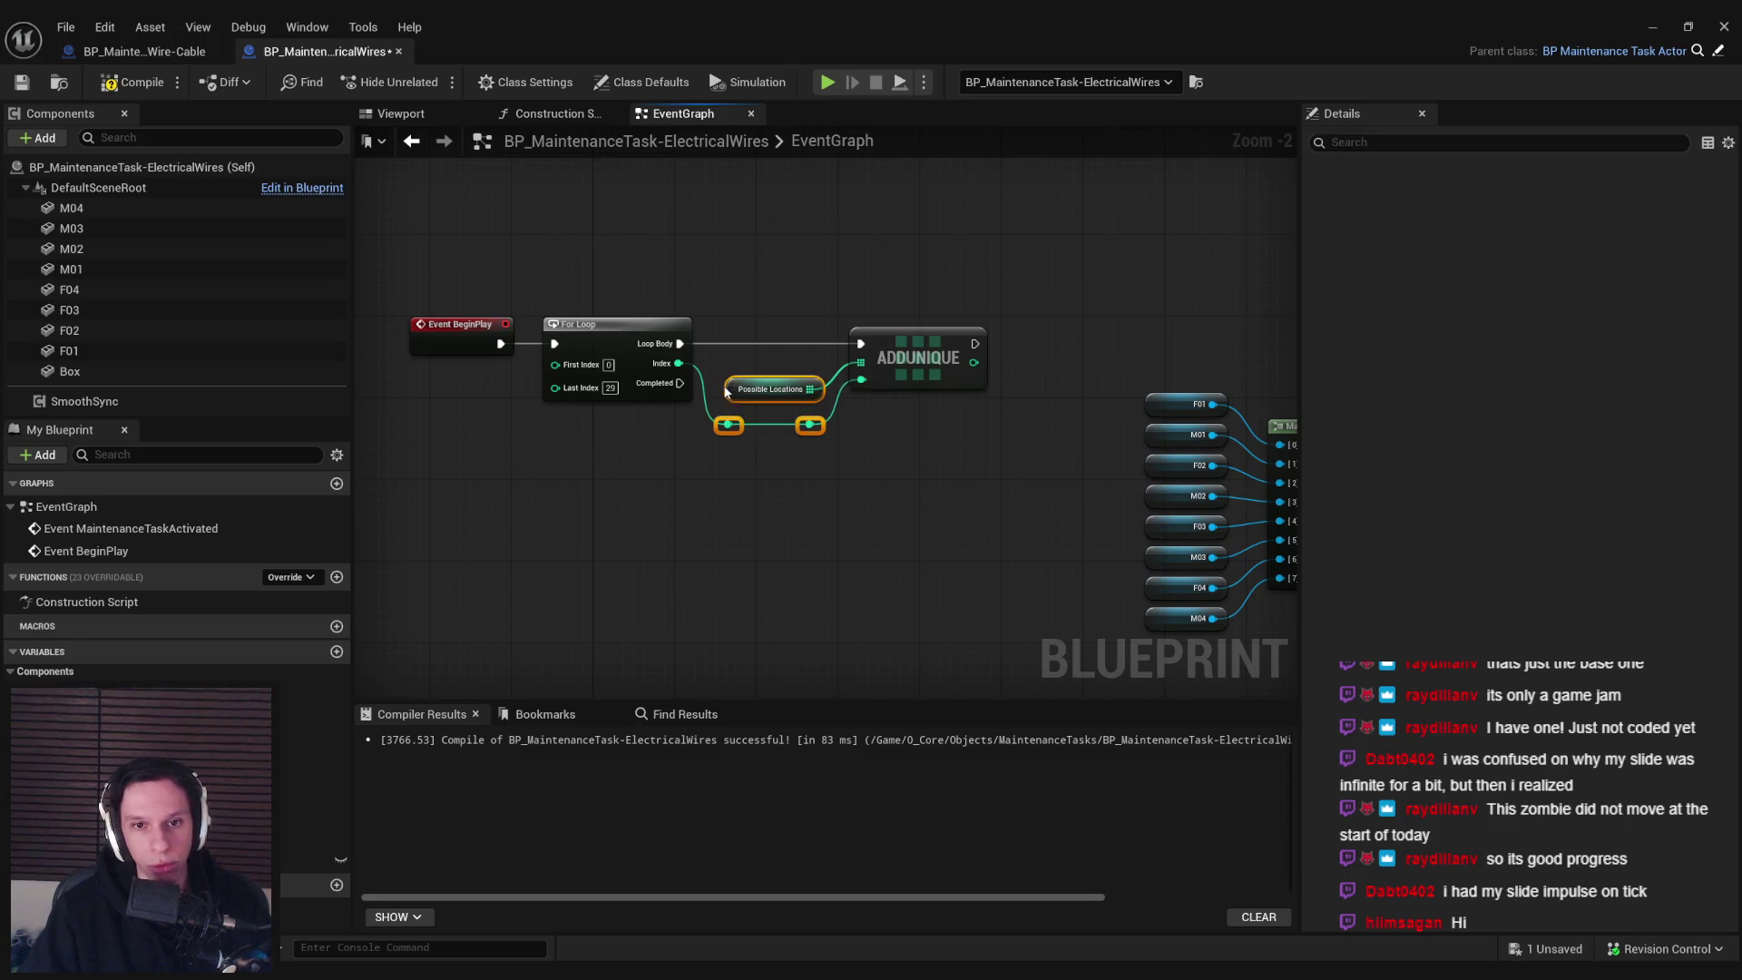
click(834, 508)
scroll(675, 386, down, 2)
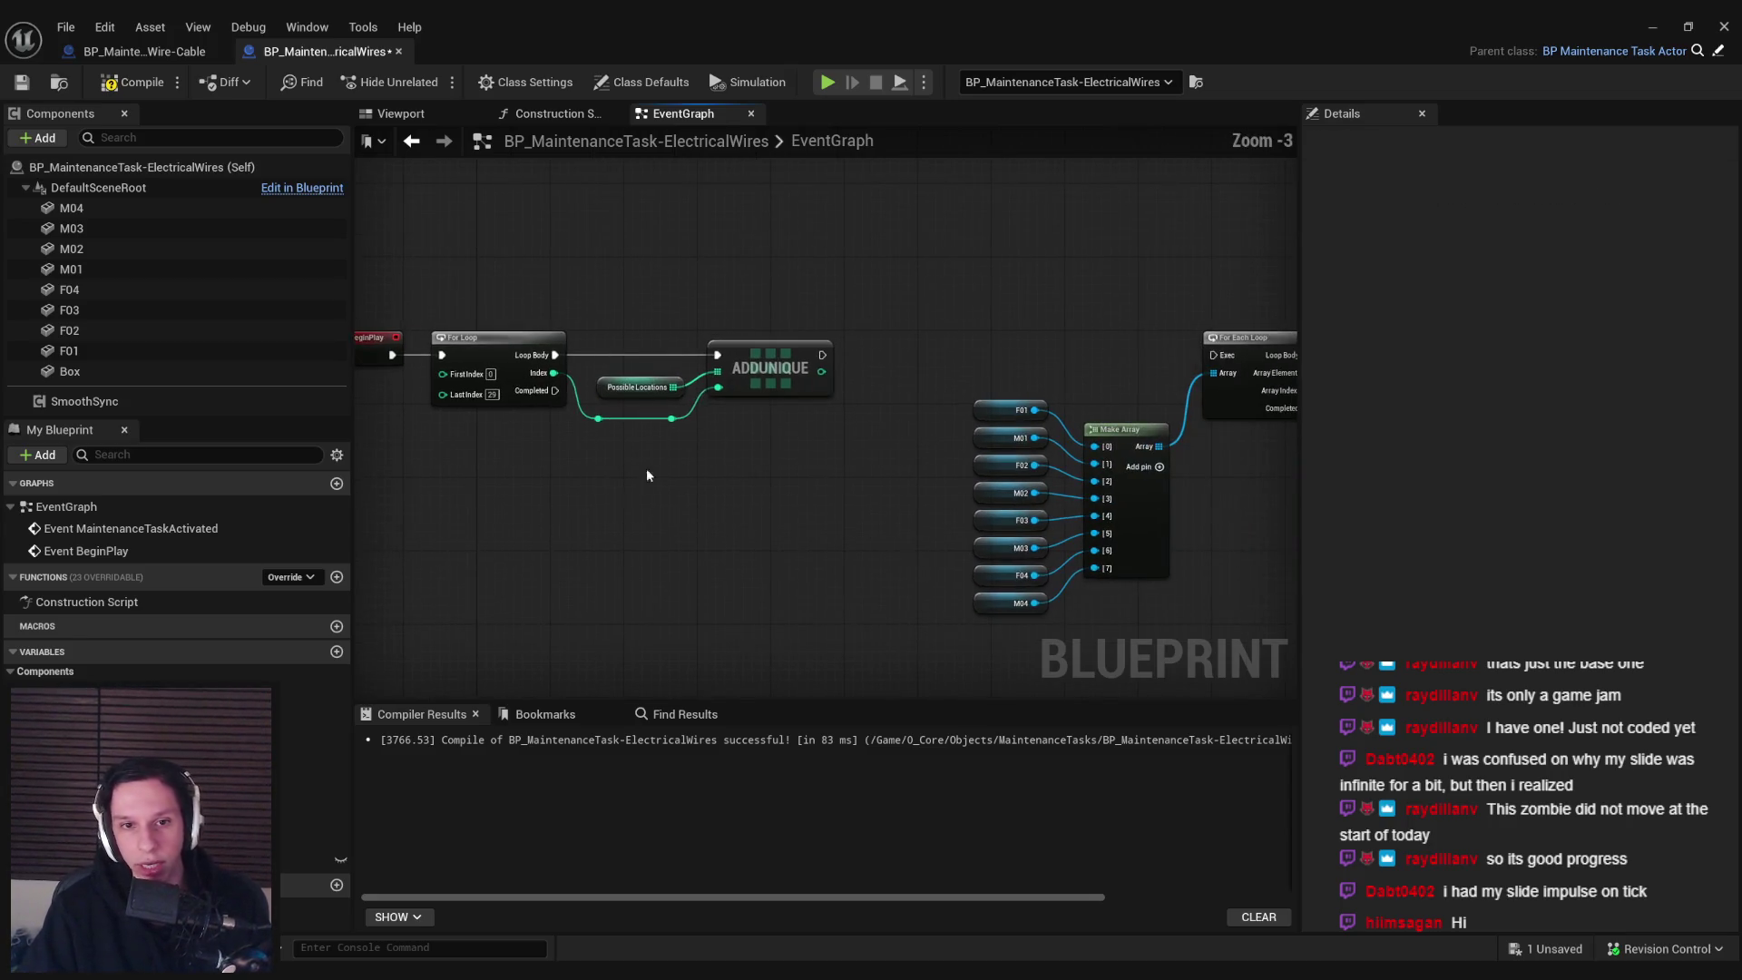
scroll(794, 328, down, 2)
Shift the Make Array, For Each Loop, AddUnique and PossibleLocations nodes right, then compile and save
drag(726, 309, 870, 420)
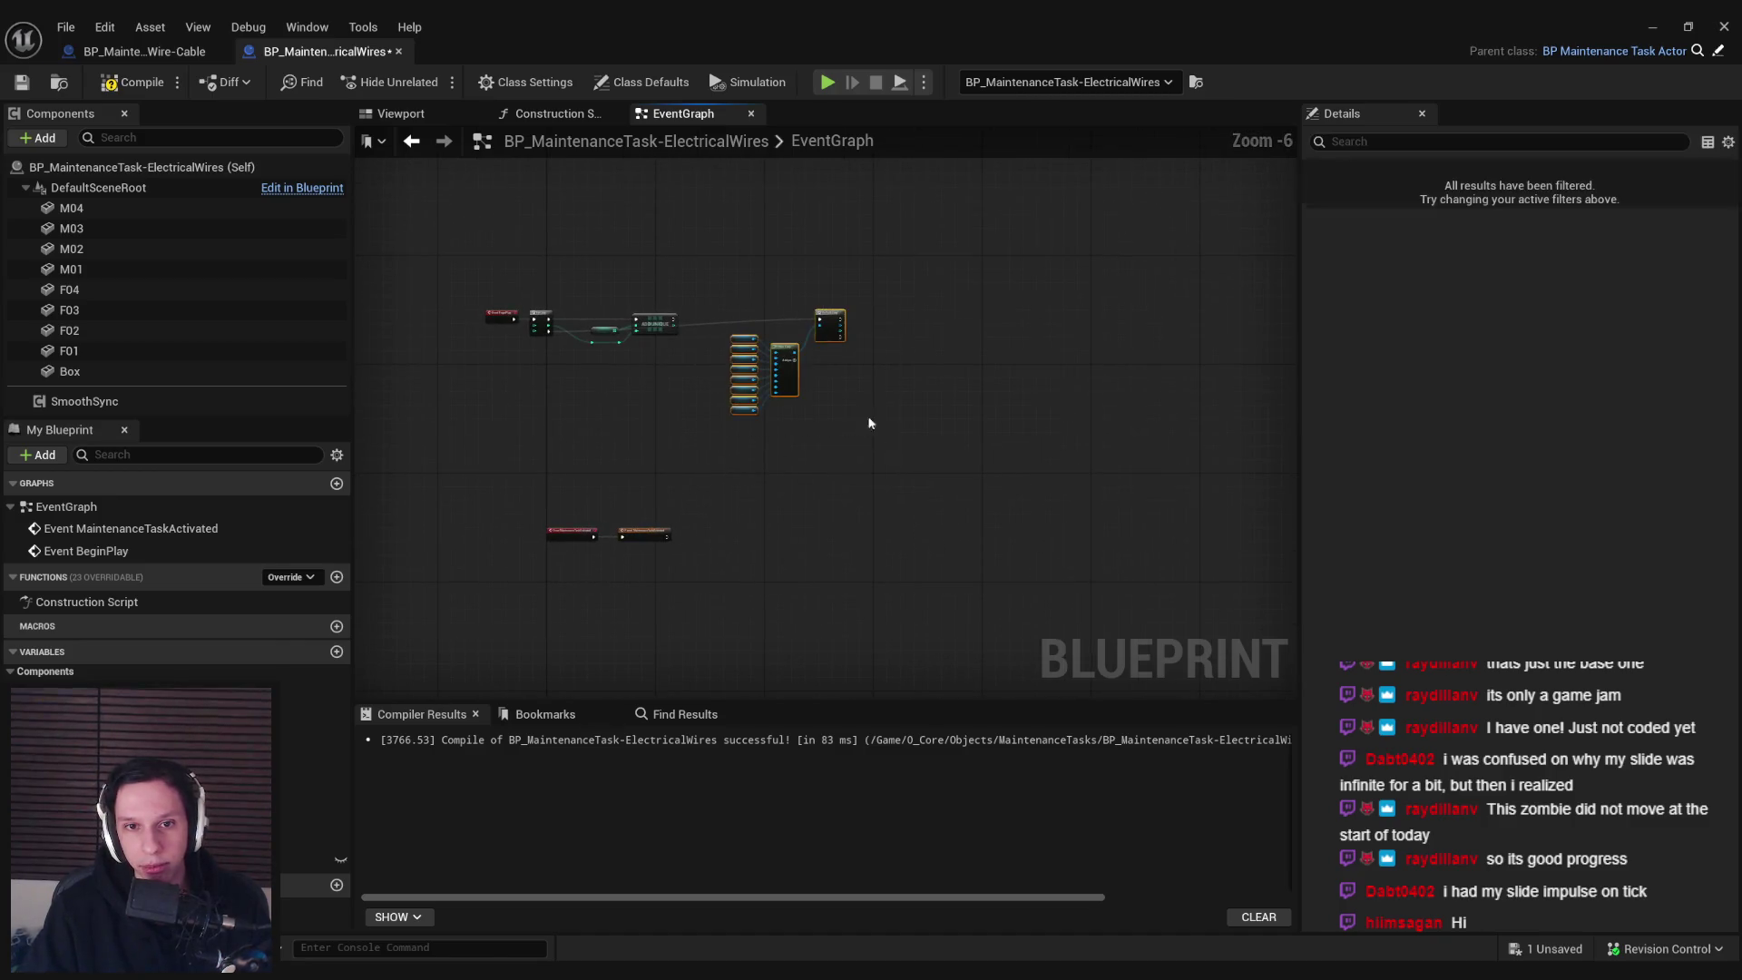
scroll(871, 420, up, 5)
drag(762, 419, 738, 413)
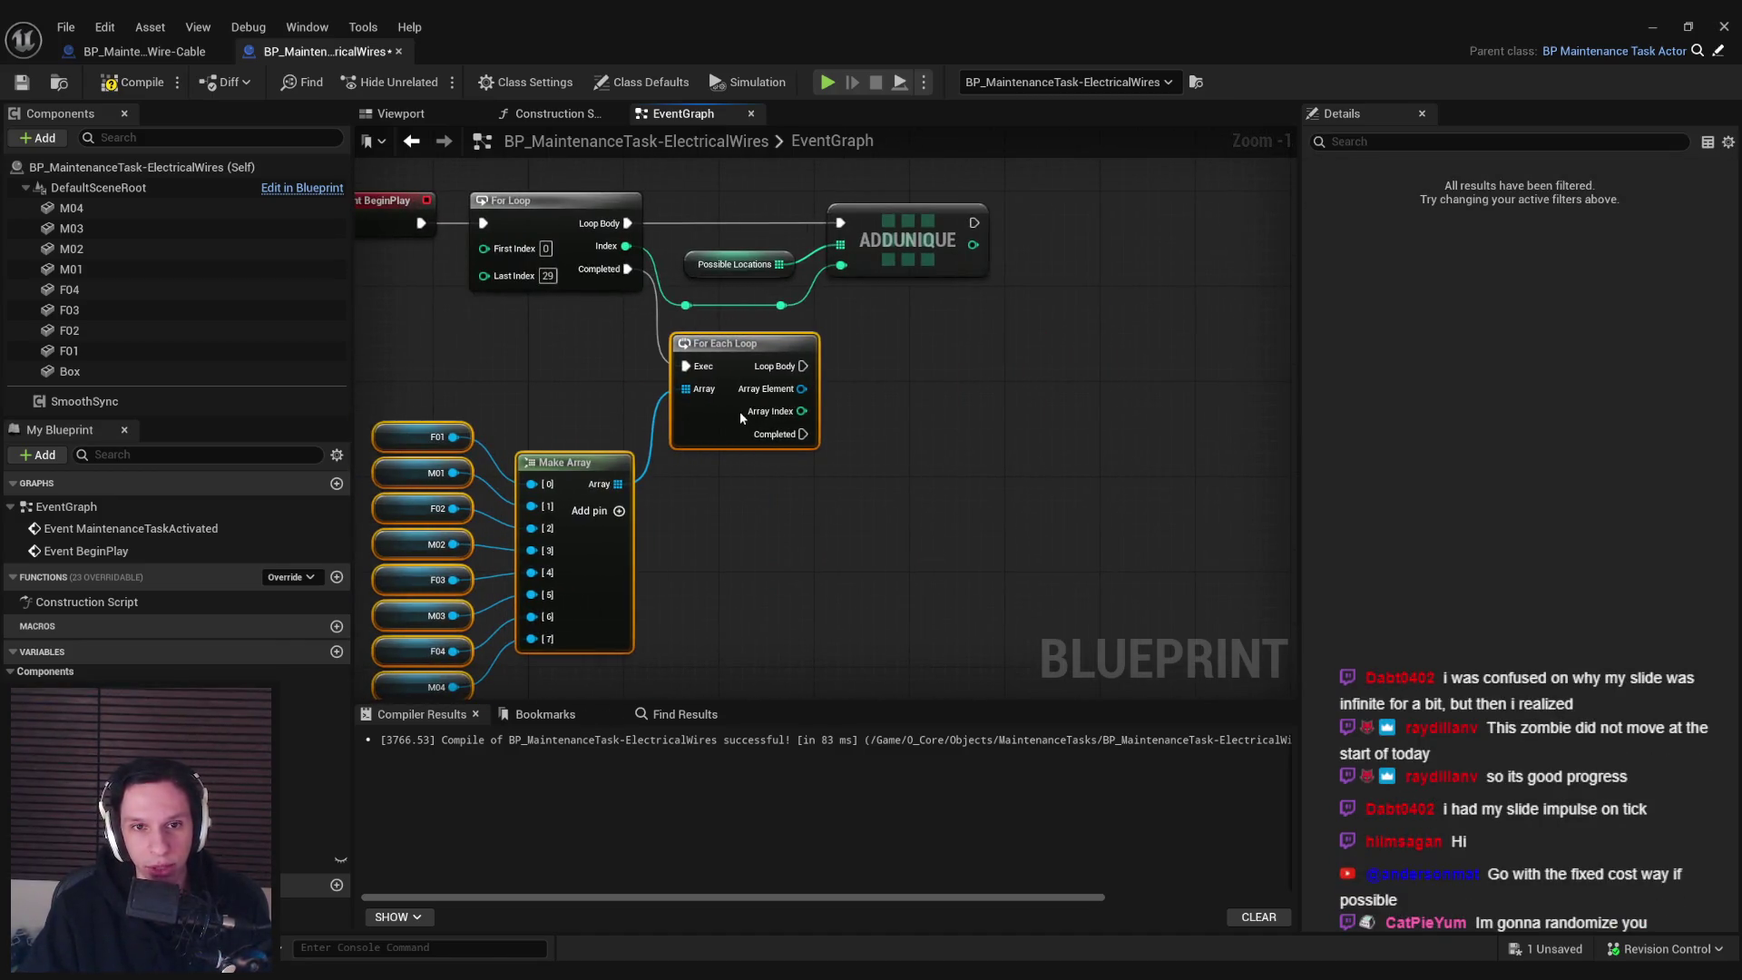
drag(1097, 489, 676, 240)
drag(868, 234, 915, 233)
click(771, 182)
click(107, 84)
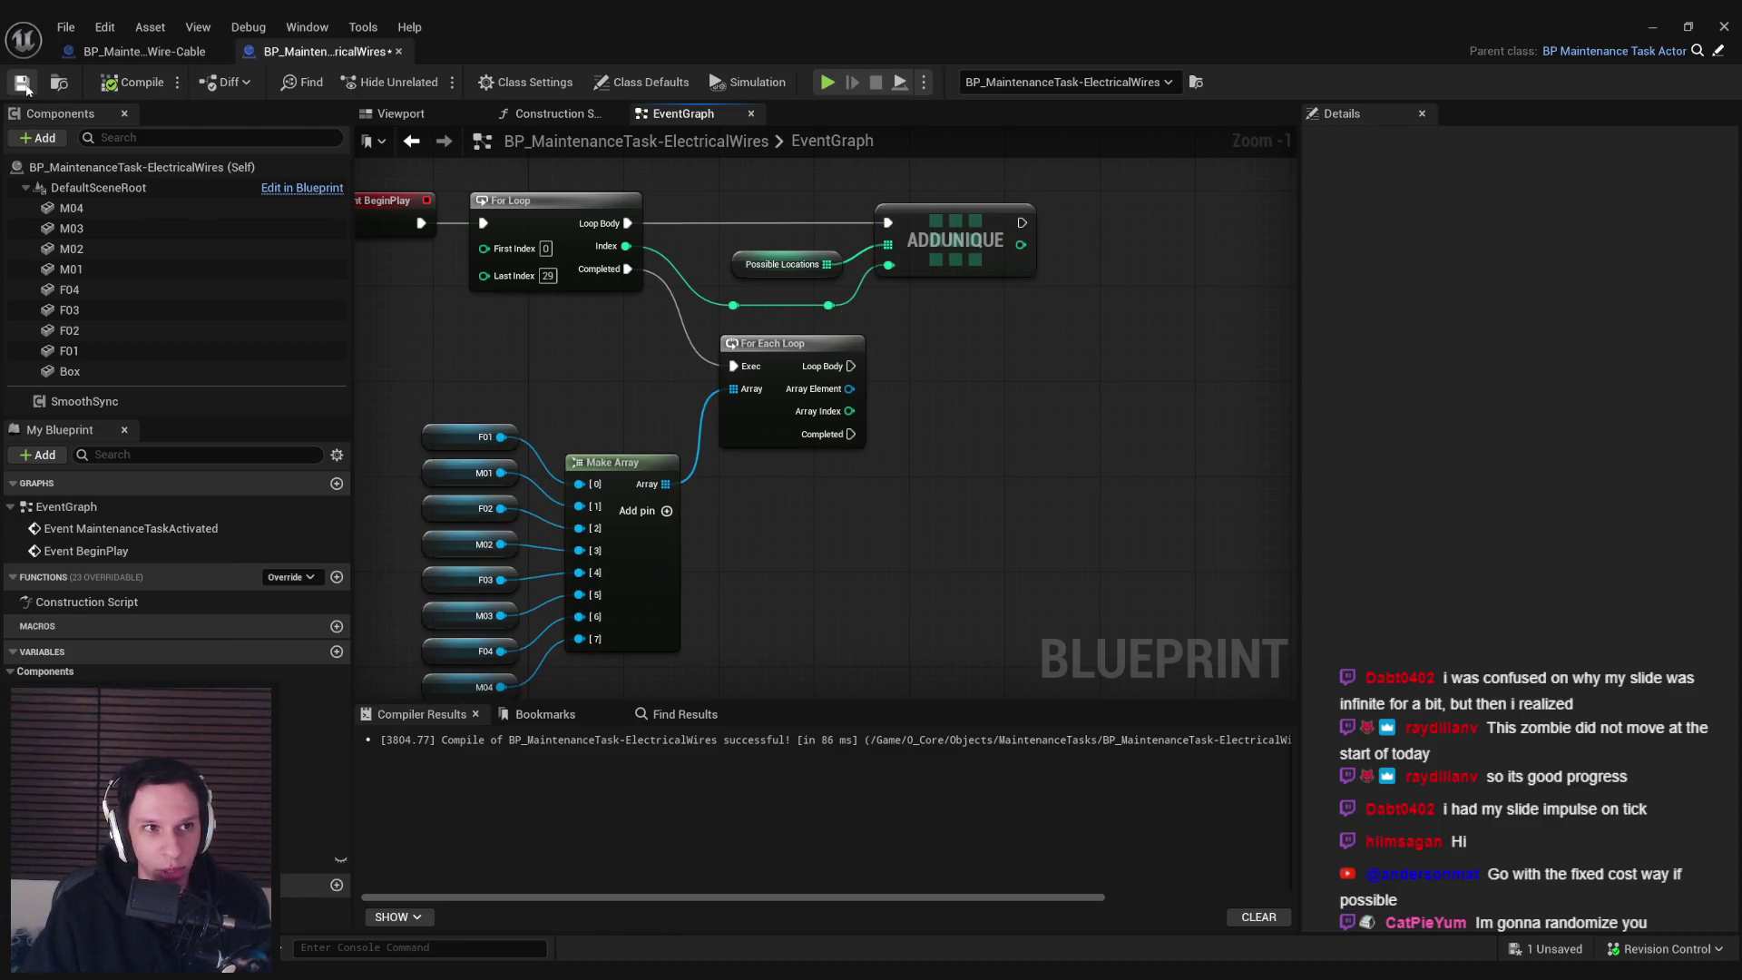
Reposition the loop, component and Make Array nodes, then recompile and save
scroll(791, 479, down, 3)
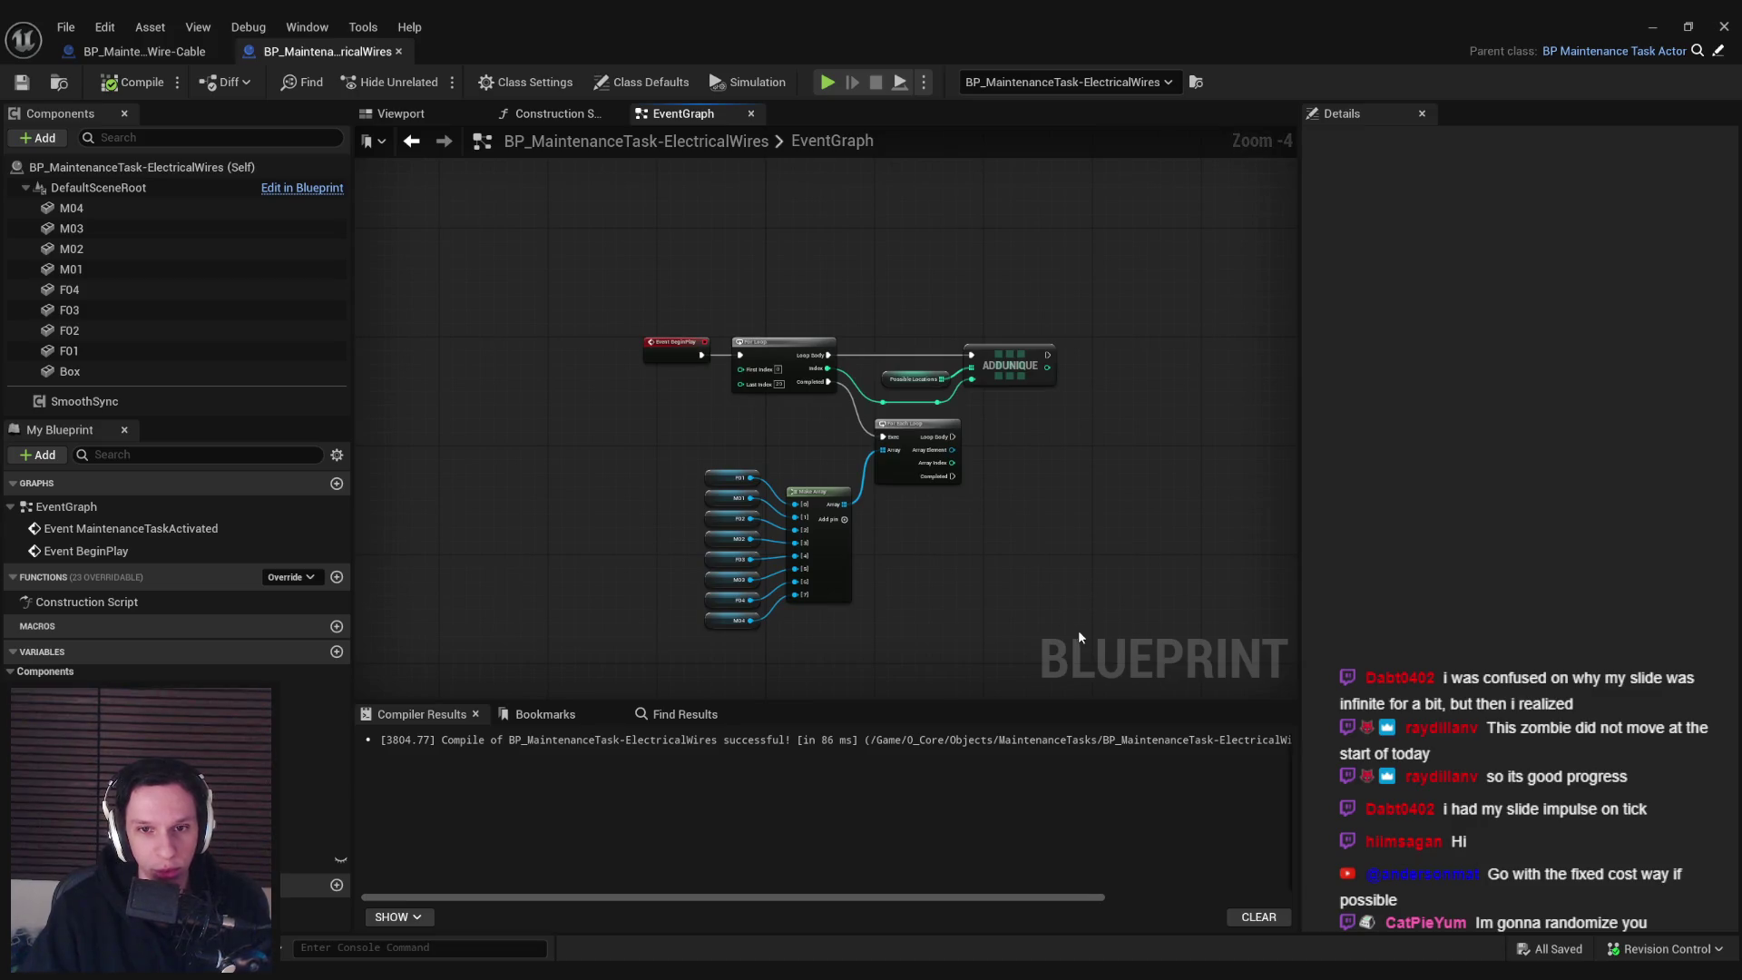
mouse_move(1077, 629)
mouse_down()
mouse_move(726, 331)
mouse_move(782, 354)
mouse_up()
click(707, 478)
drag(707, 477, 872, 655)
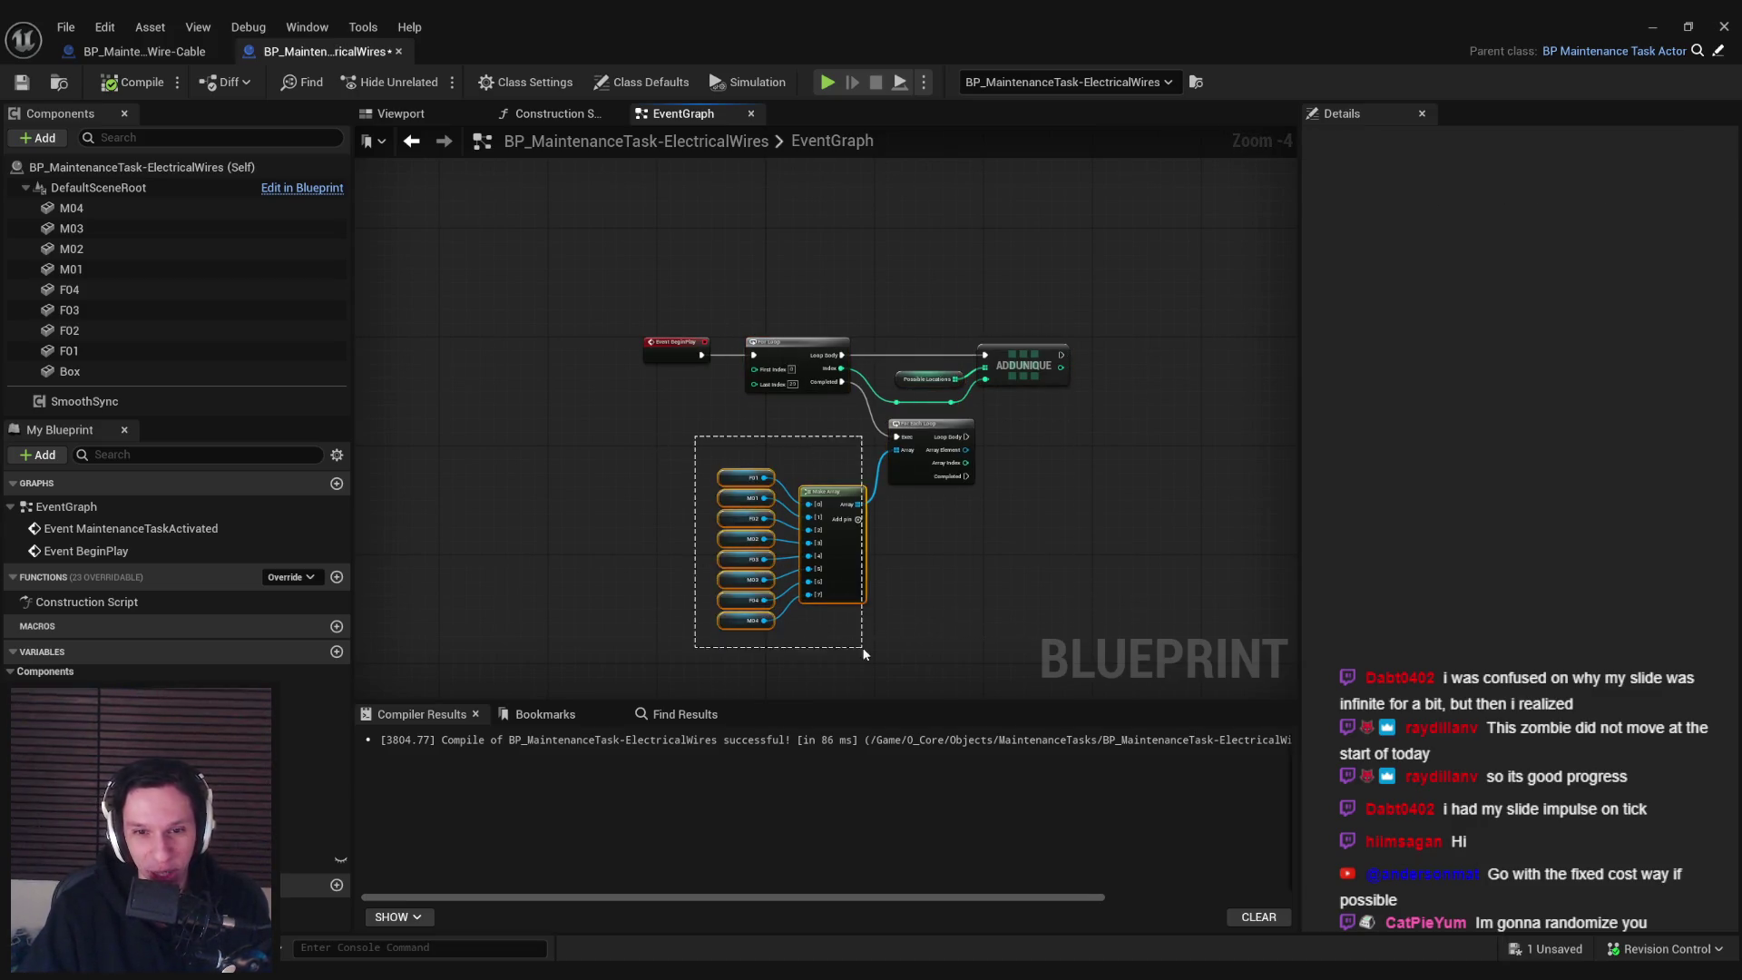
scroll(831, 473, up, 4)
drag(831, 473, 823, 438)
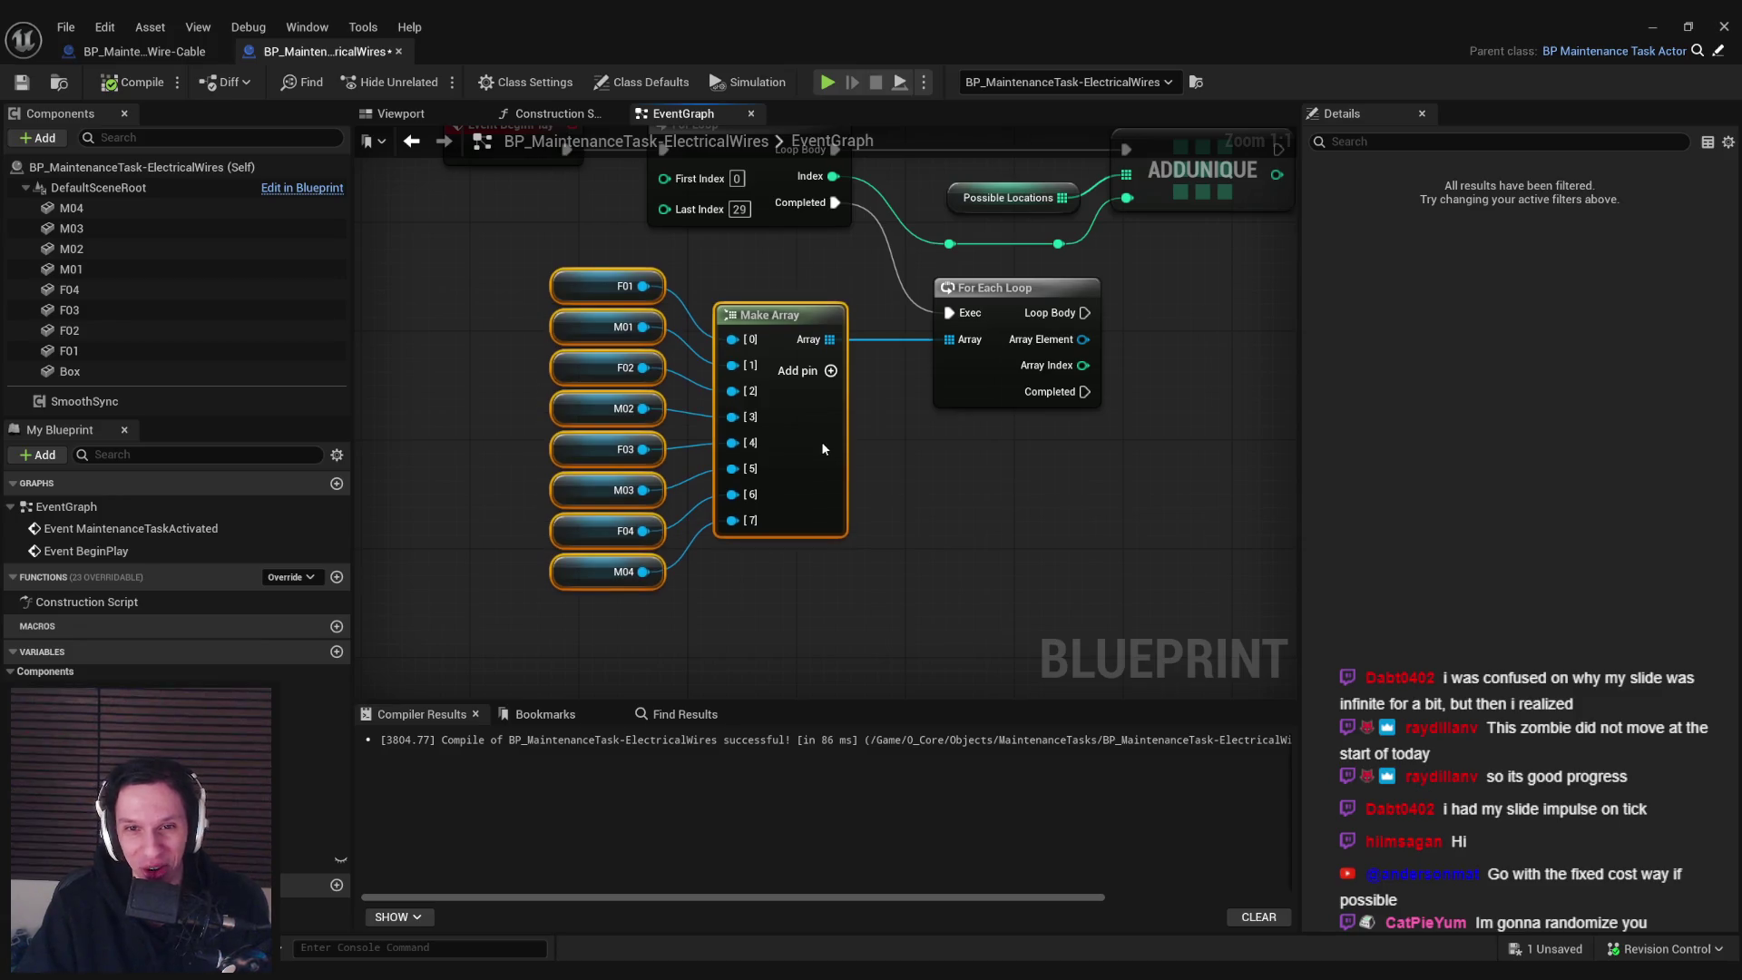
click(923, 525)
click(132, 82)
click(22, 82)
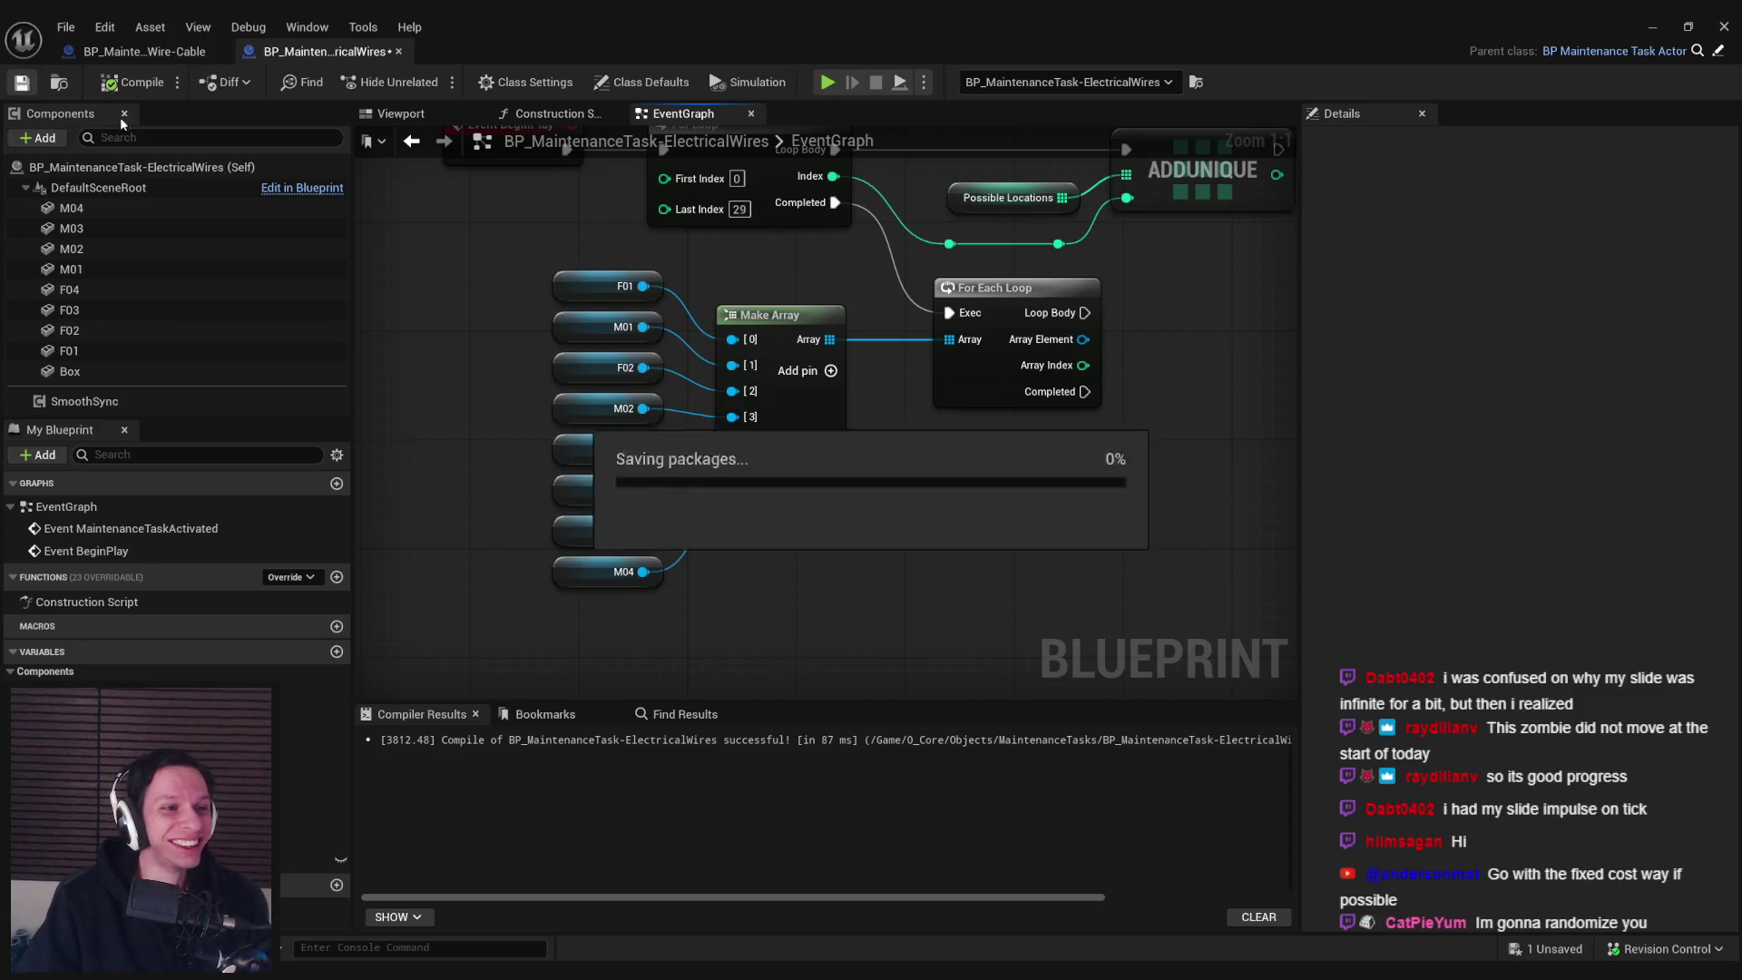
scroll(487, 388, down, 1)
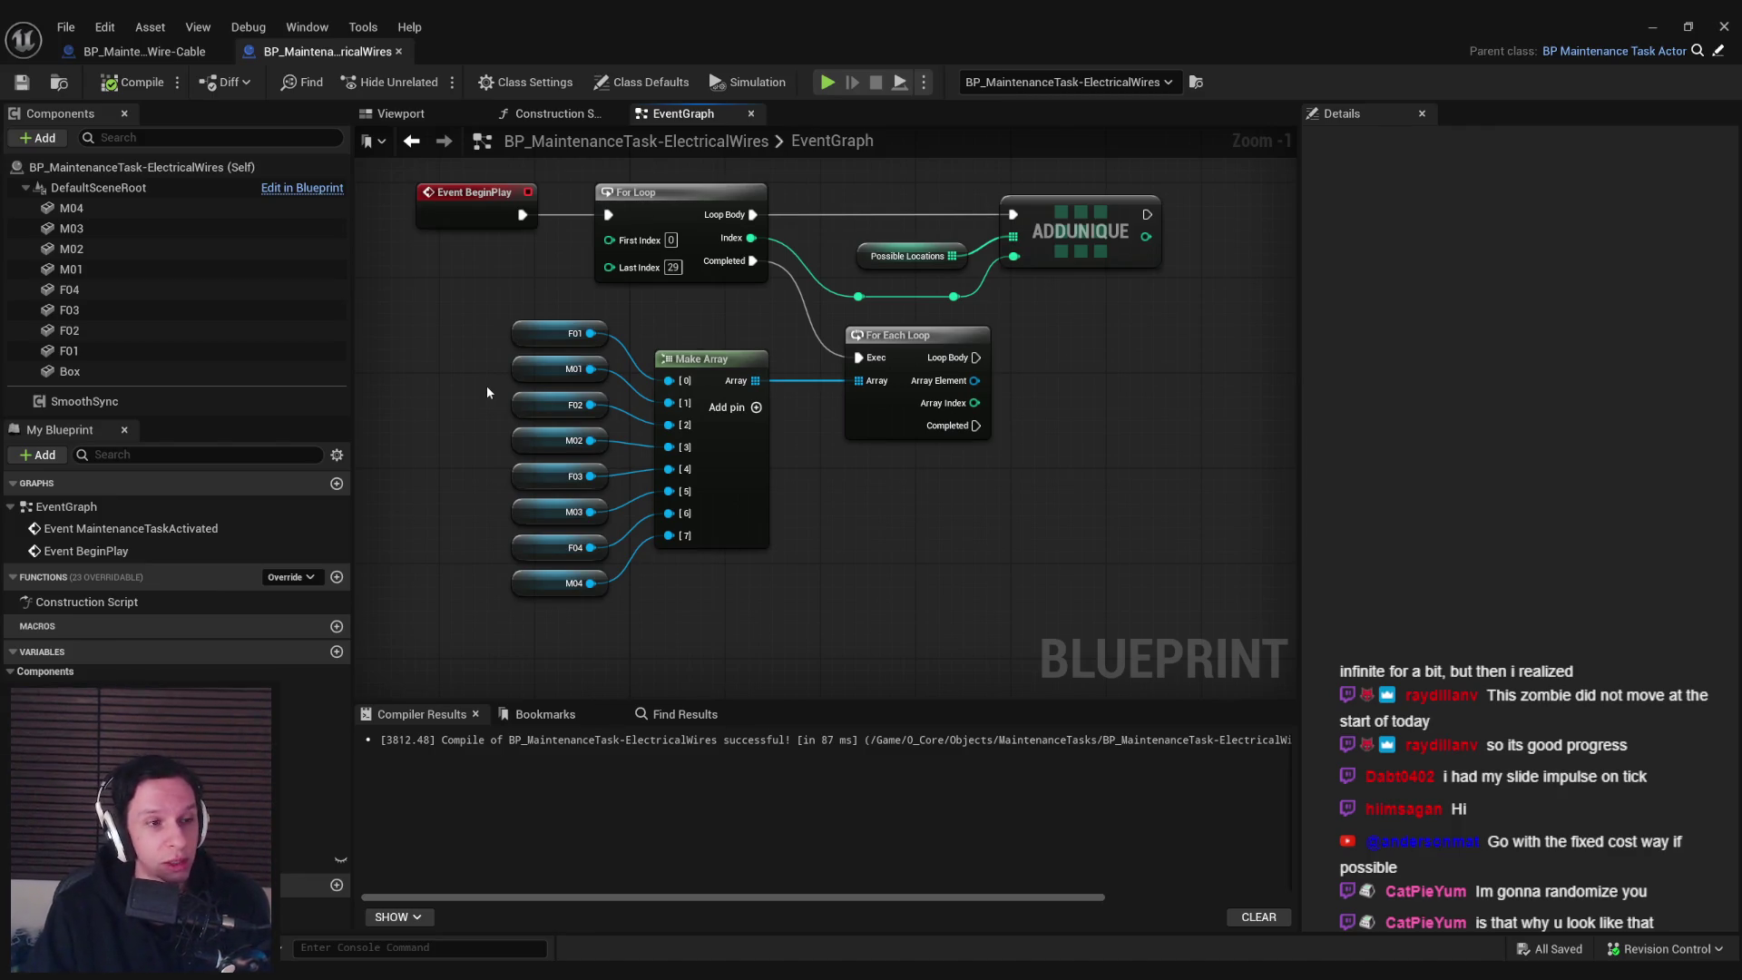
Deselect the For Loop and Make Array nodes and recompile the ElectricalWires blueprint
scroll(487, 392, down, 1)
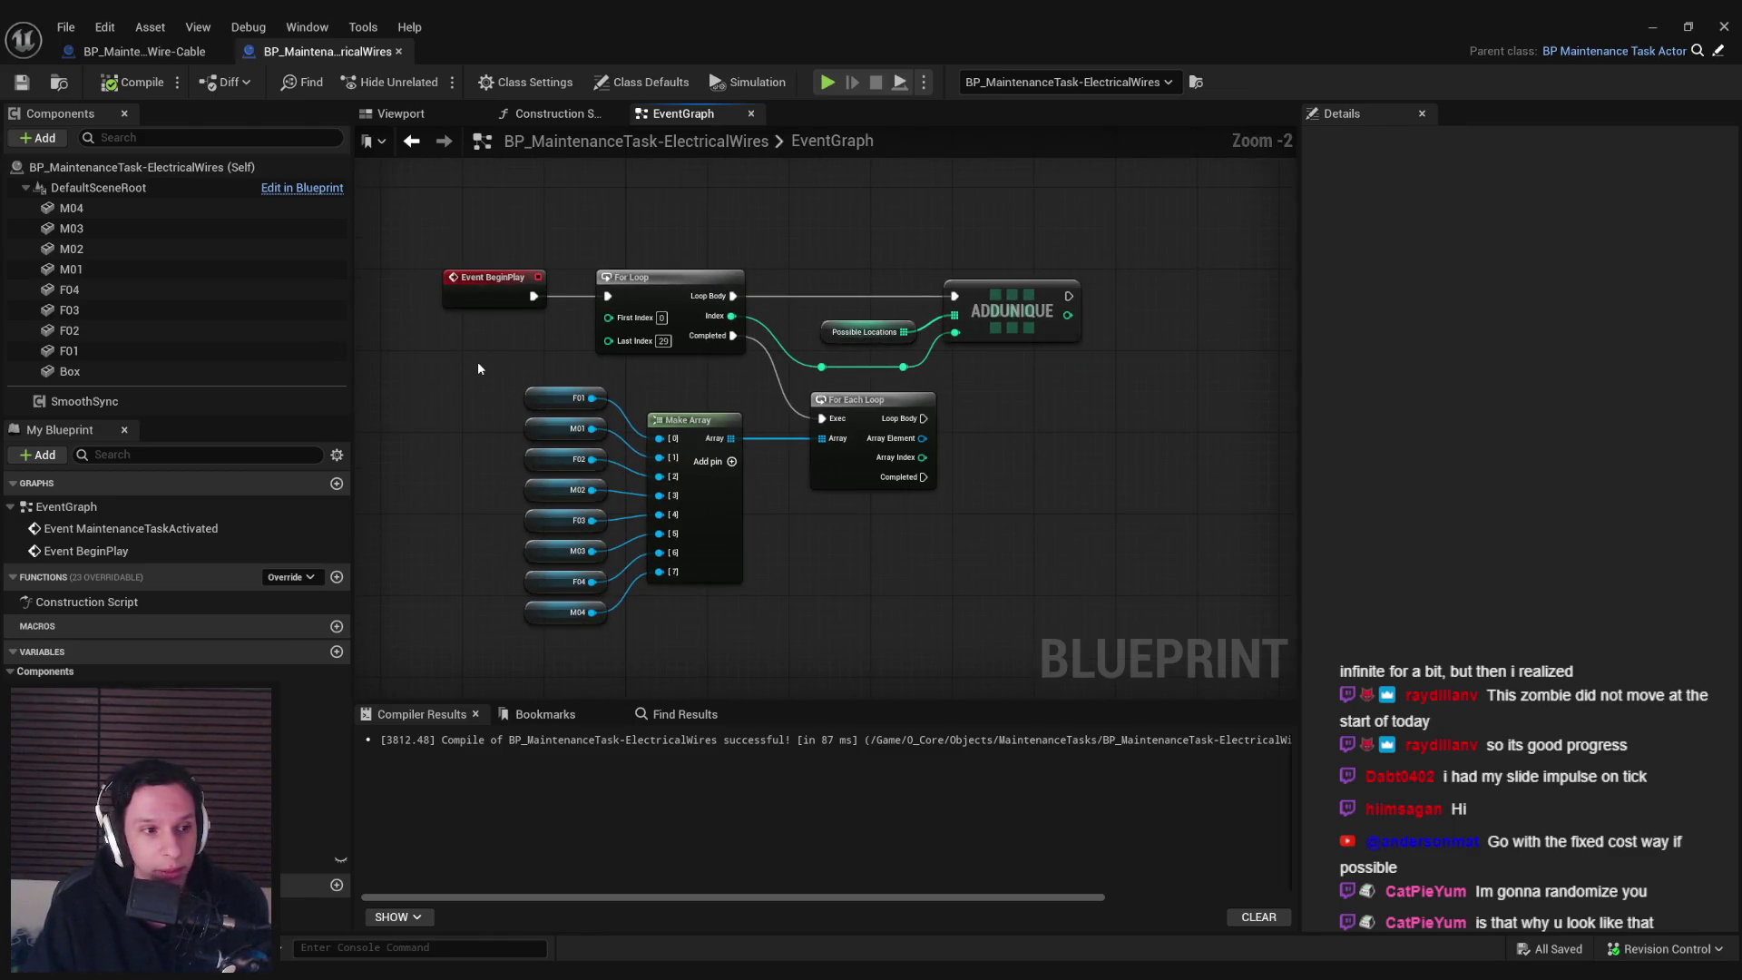
drag(461, 368, 460, 298)
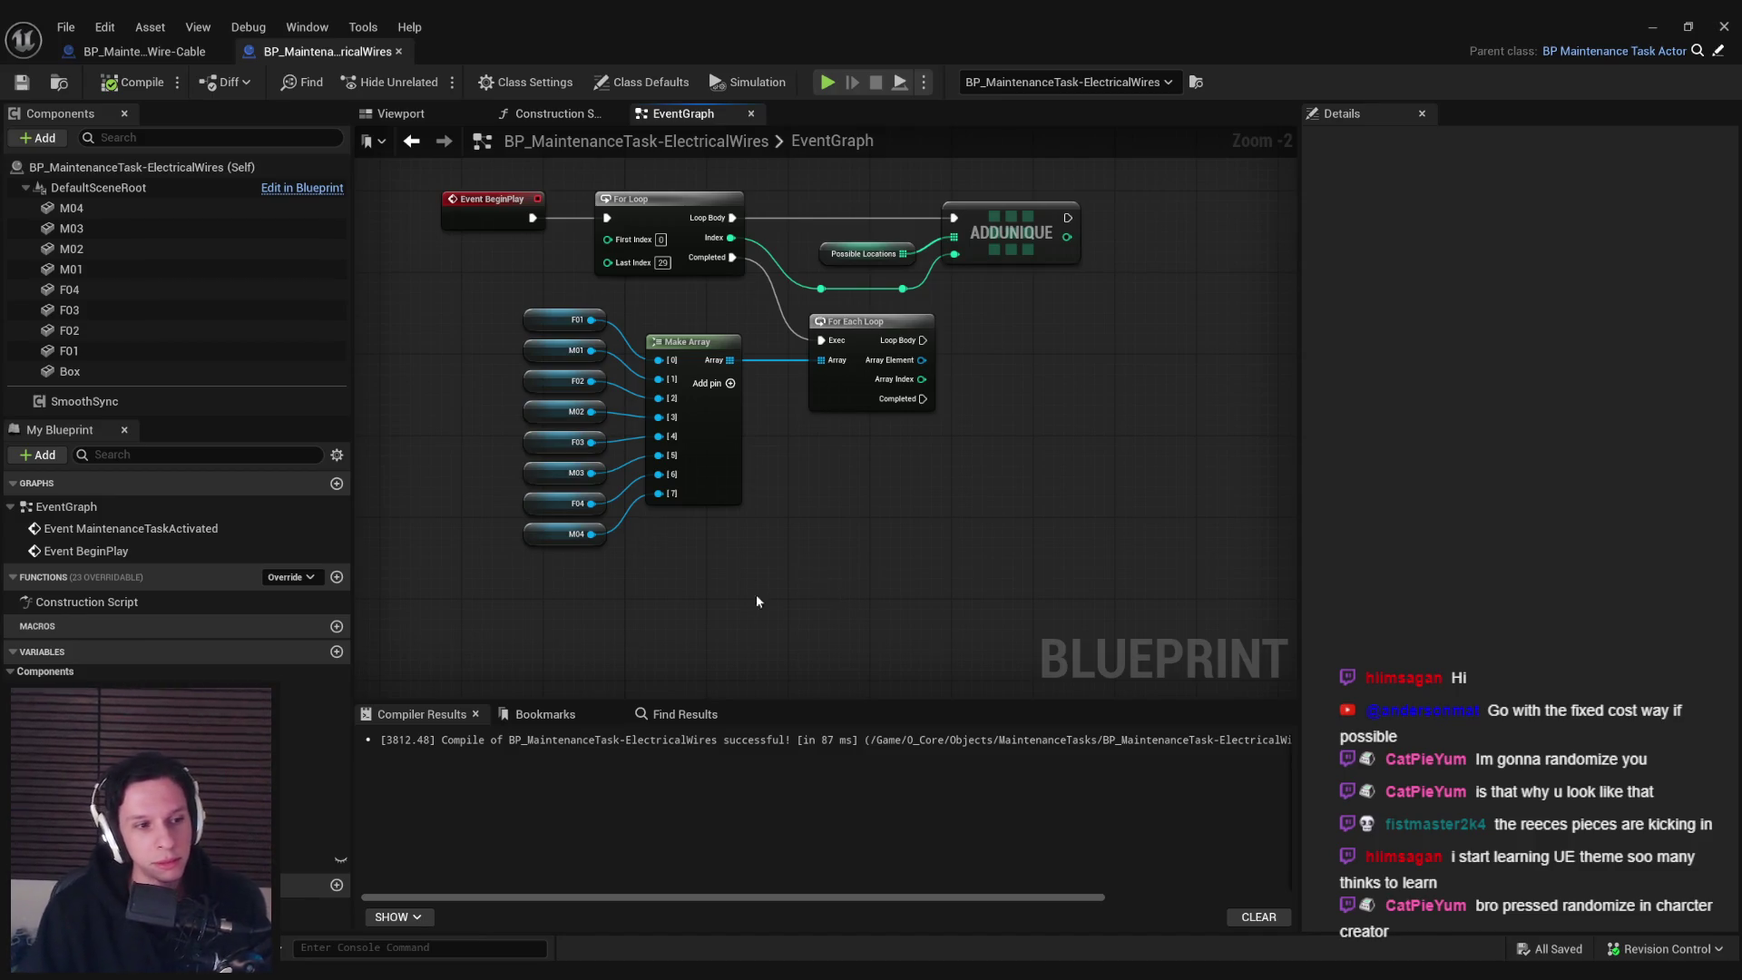
drag(763, 606, 774, 631)
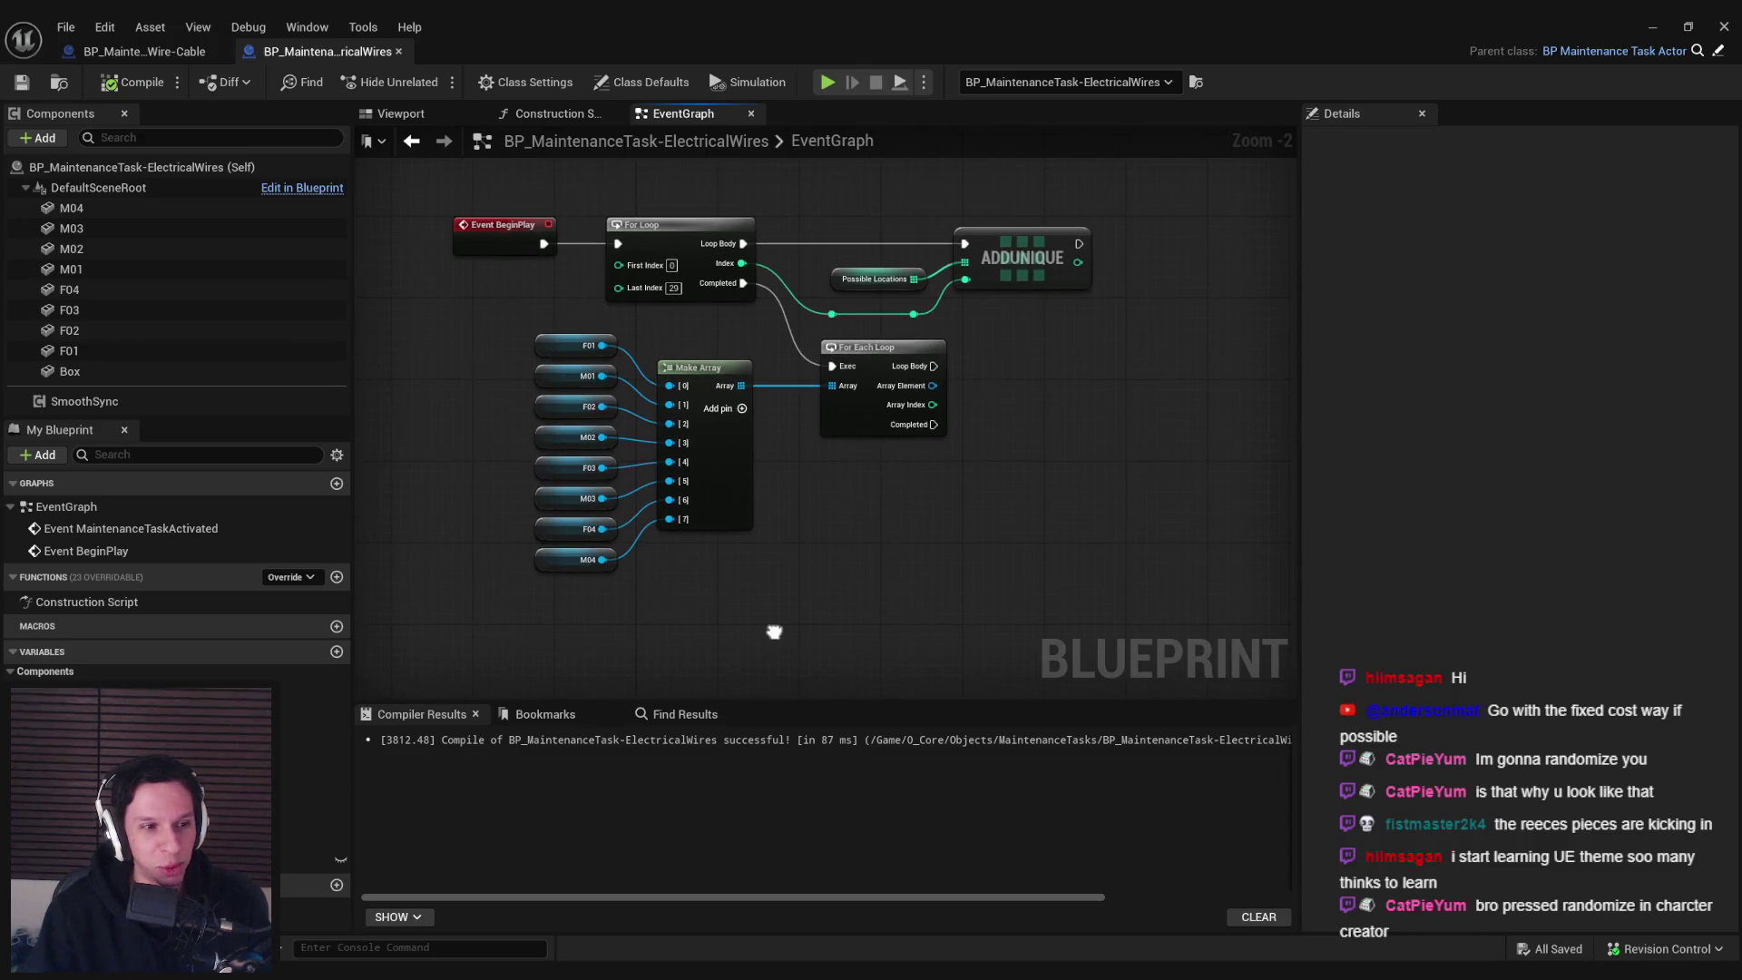
scroll(733, 555, up, 2)
scroll(891, 564, down, 2)
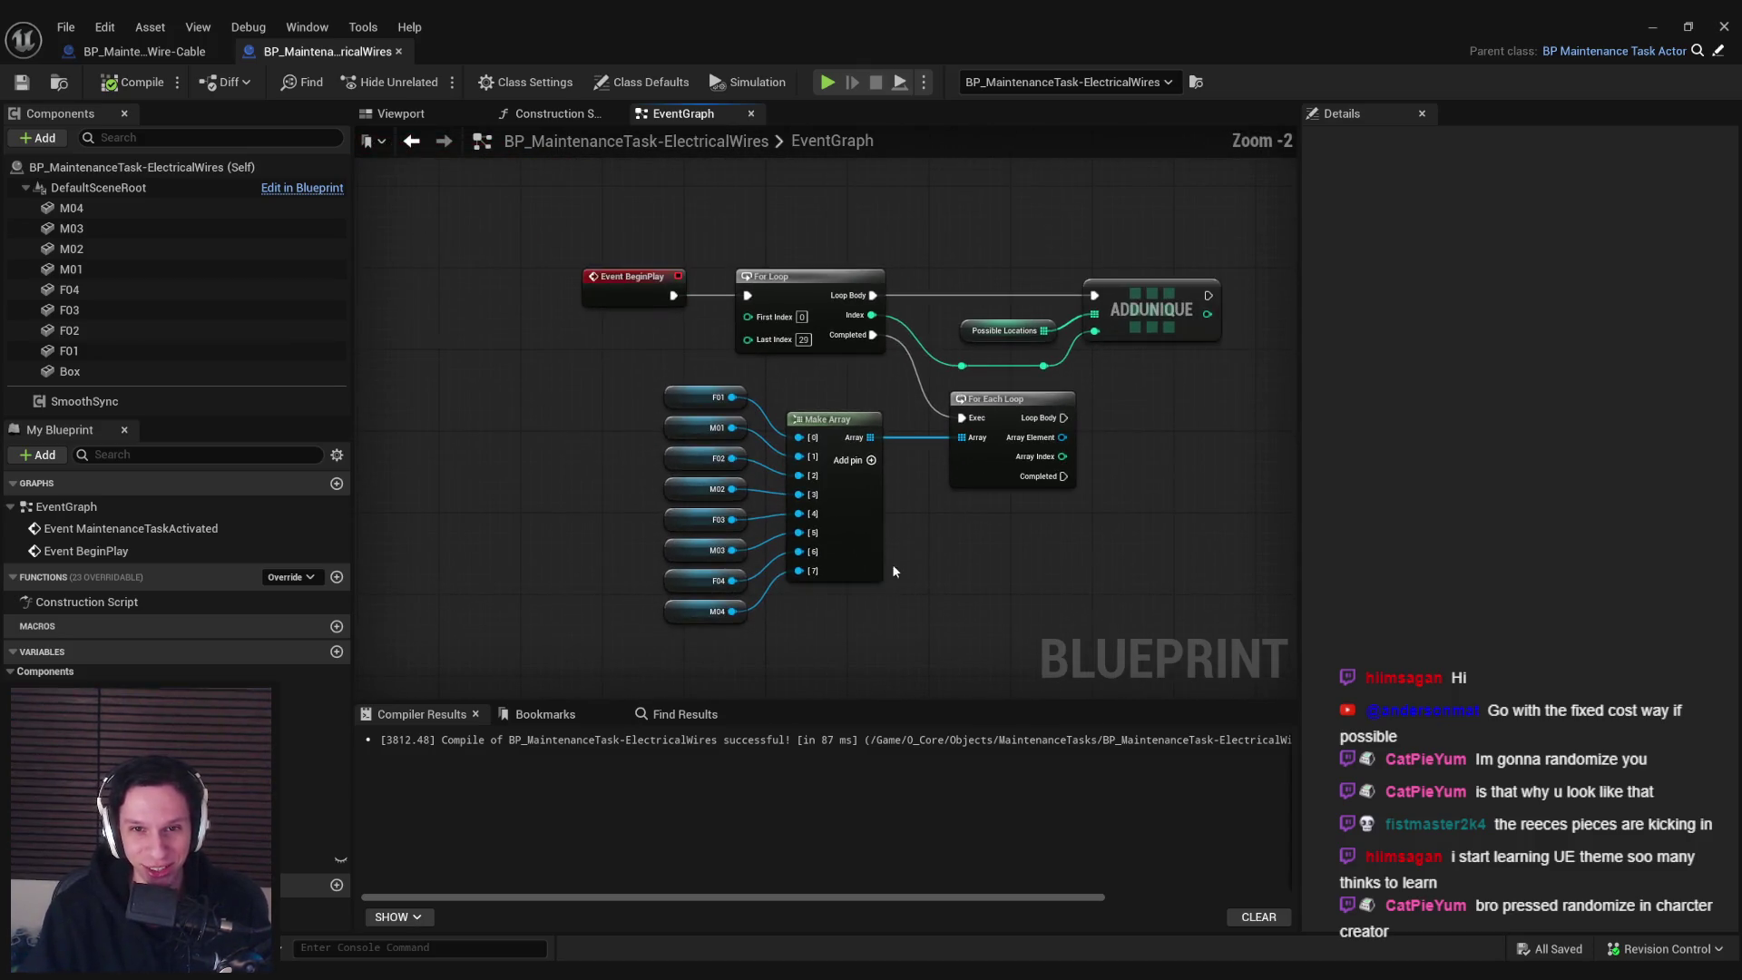
drag(890, 564, 887, 324)
click(888, 324)
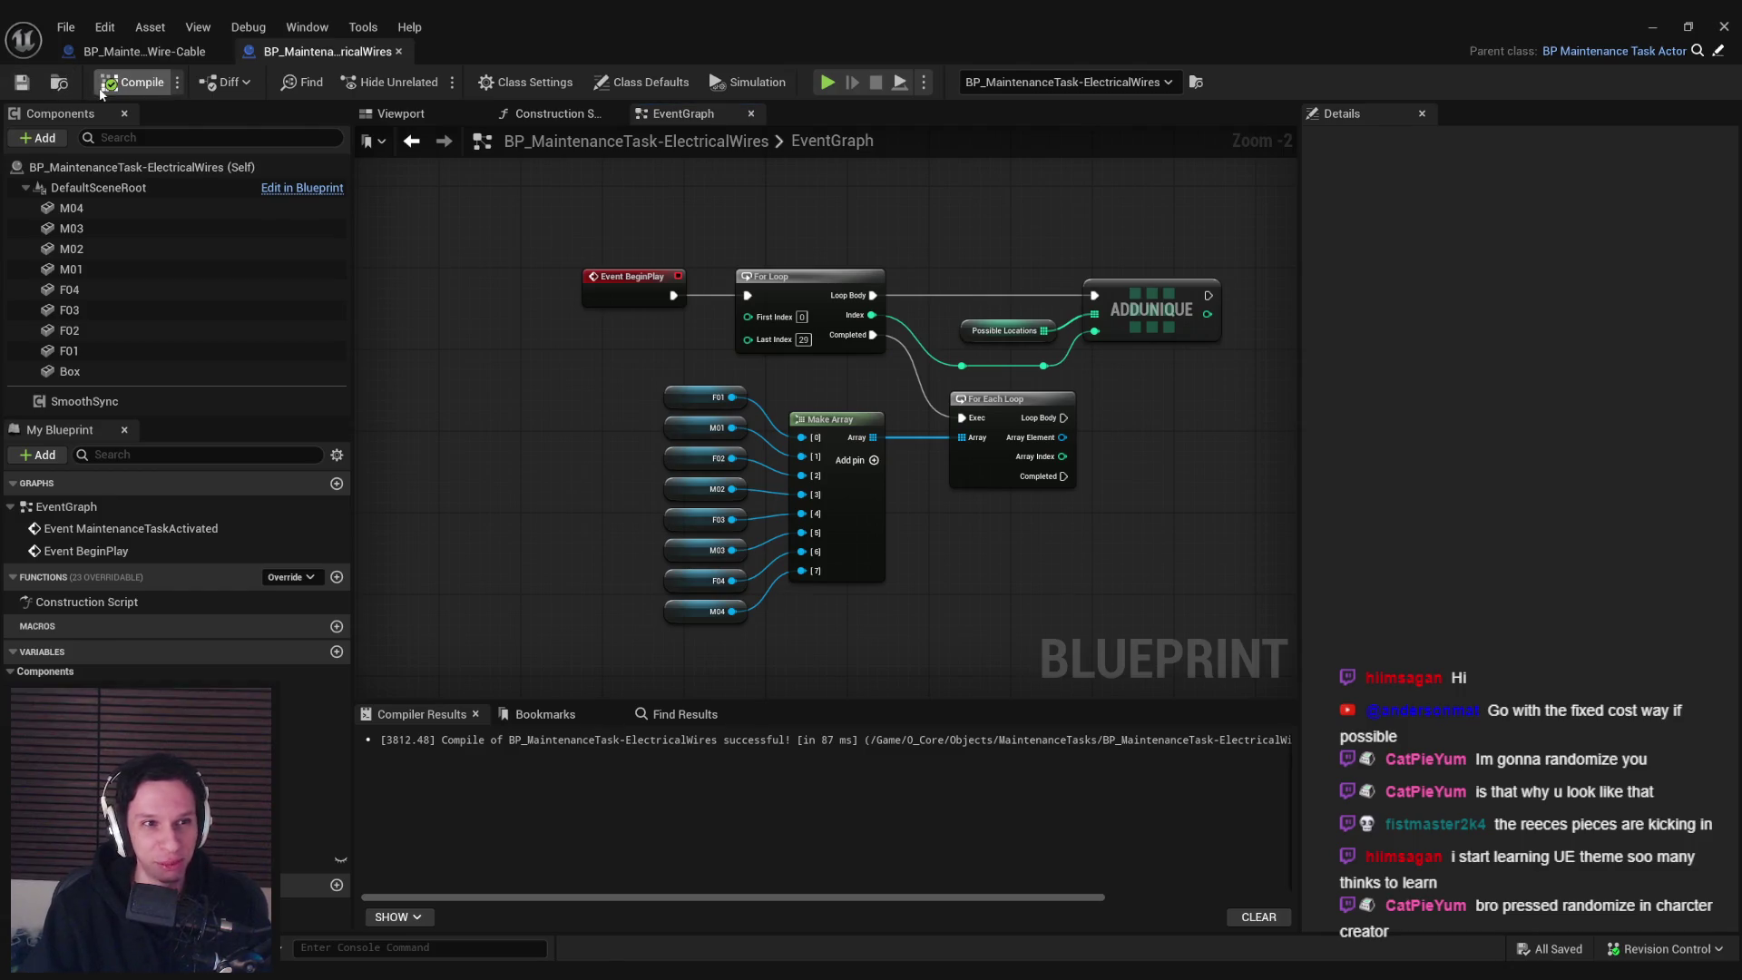
click(133, 82)
Zoom and pan to recentre the BeginPlay loop graph in view
scroll(577, 450, up, 2)
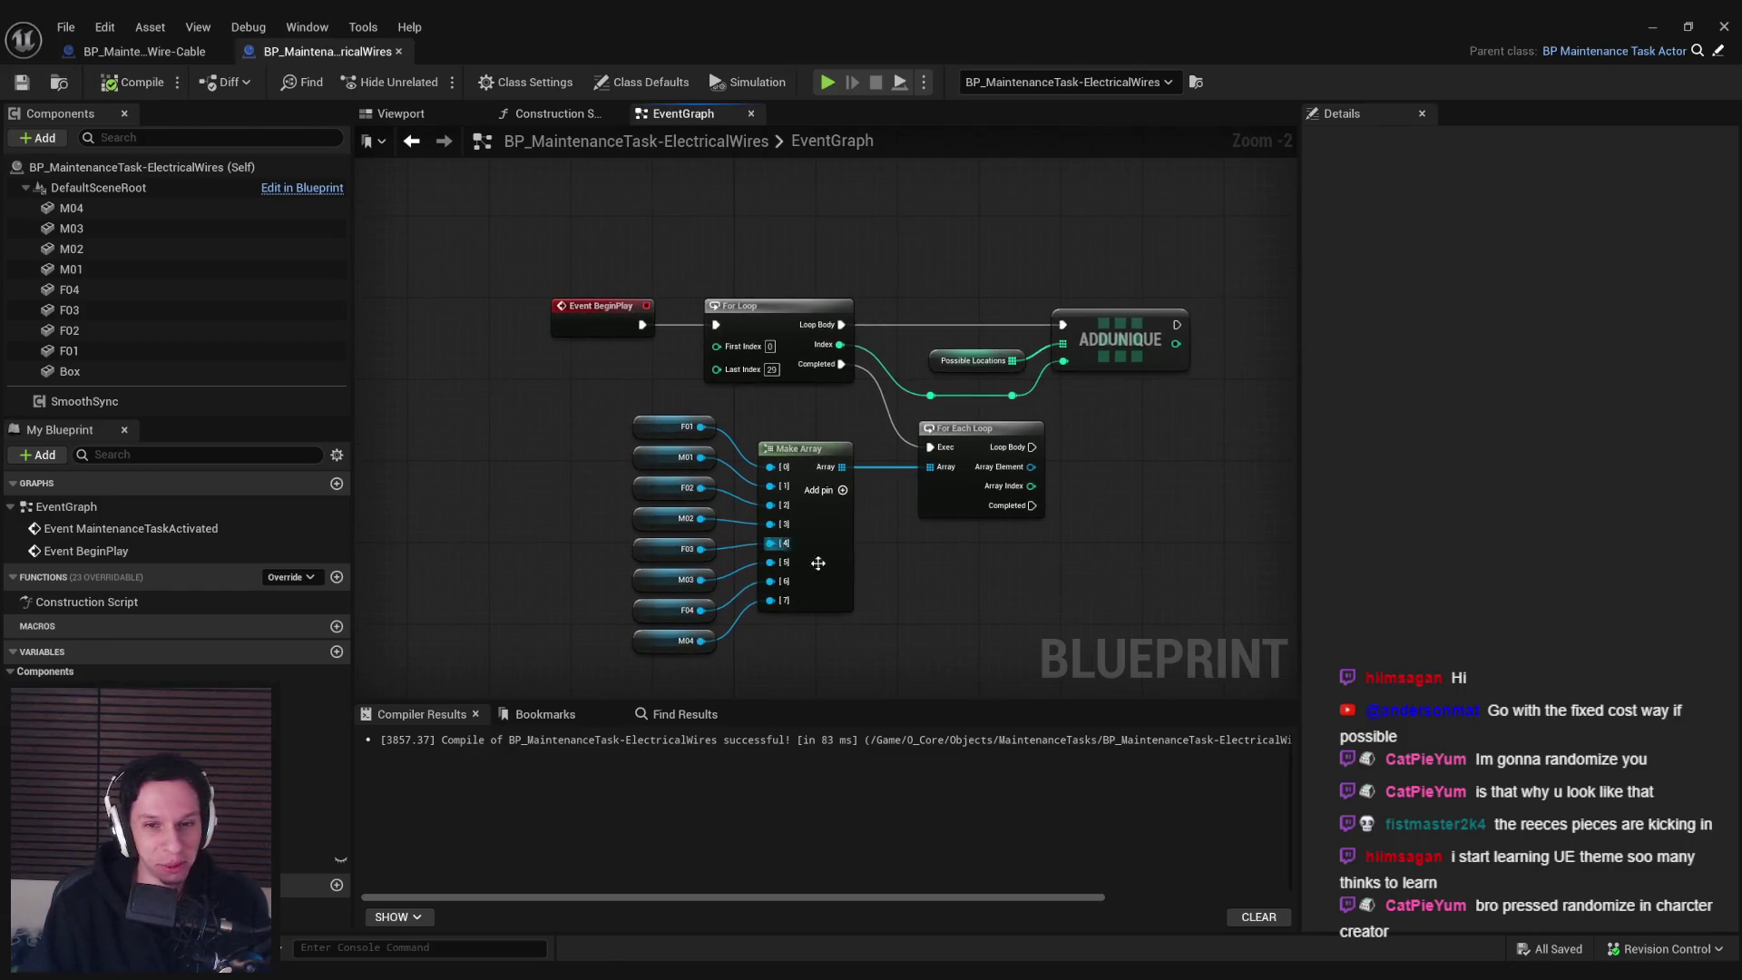
scroll(824, 563, down, 2)
scroll(792, 395, up, 2)
scroll(792, 409, down, 2)
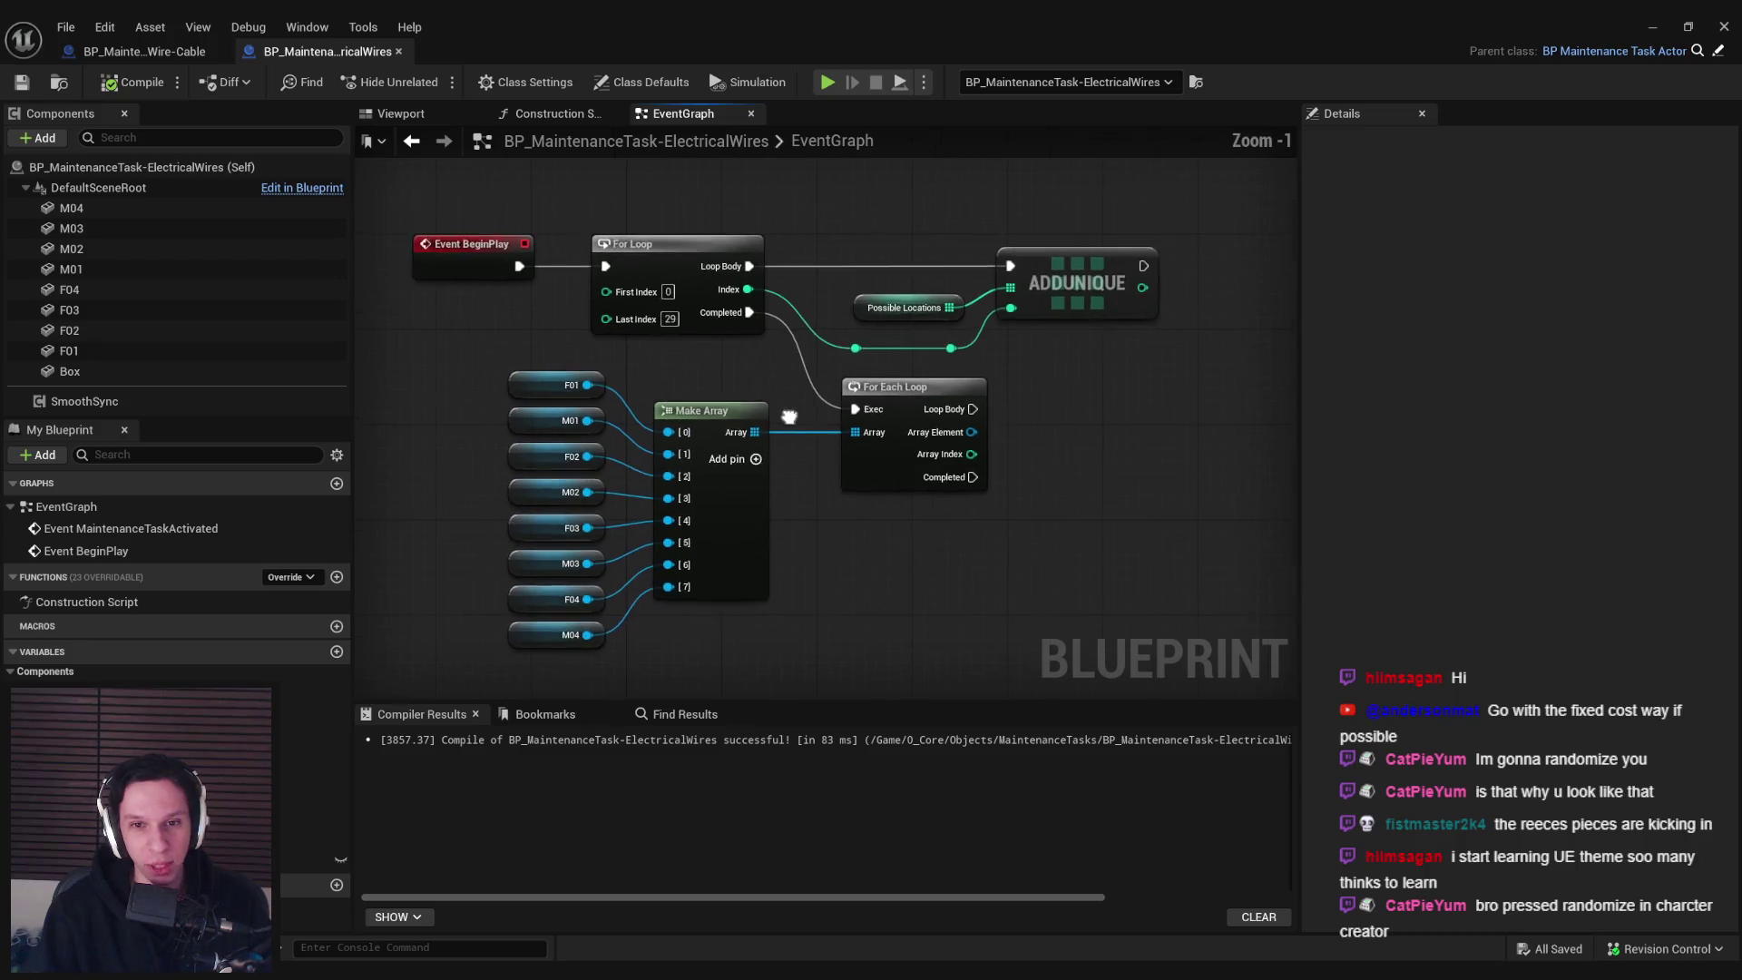
drag(789, 420, 775, 536)
drag(831, 635, 807, 559)
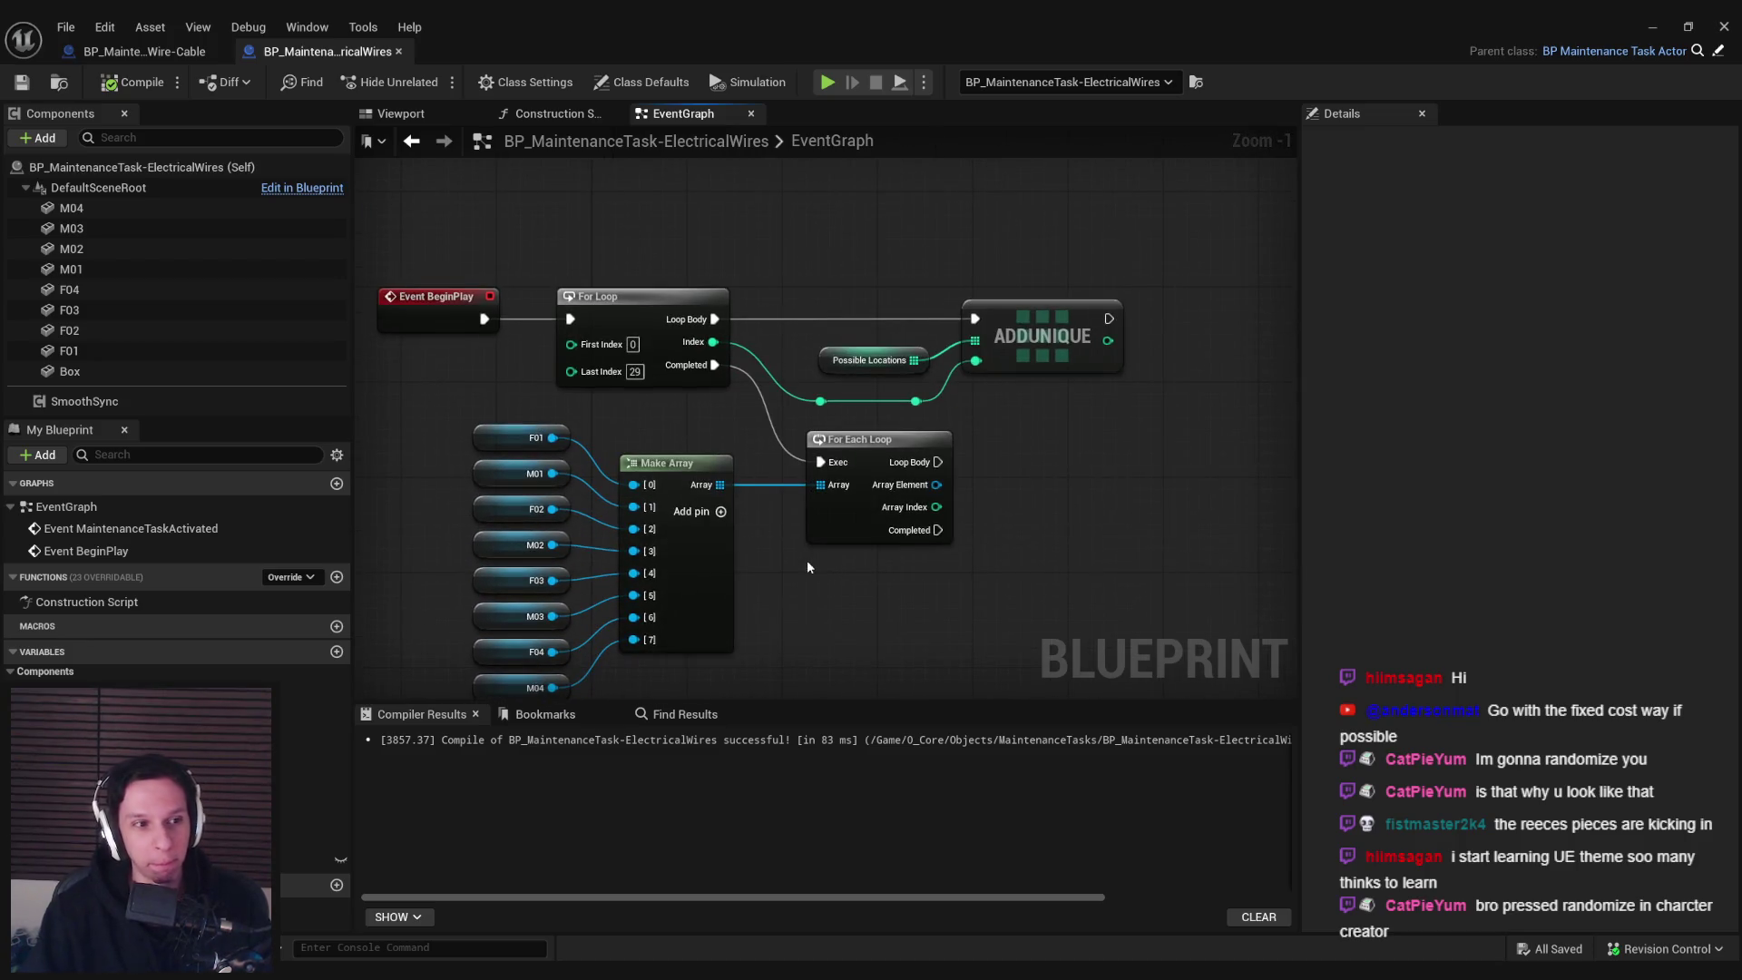